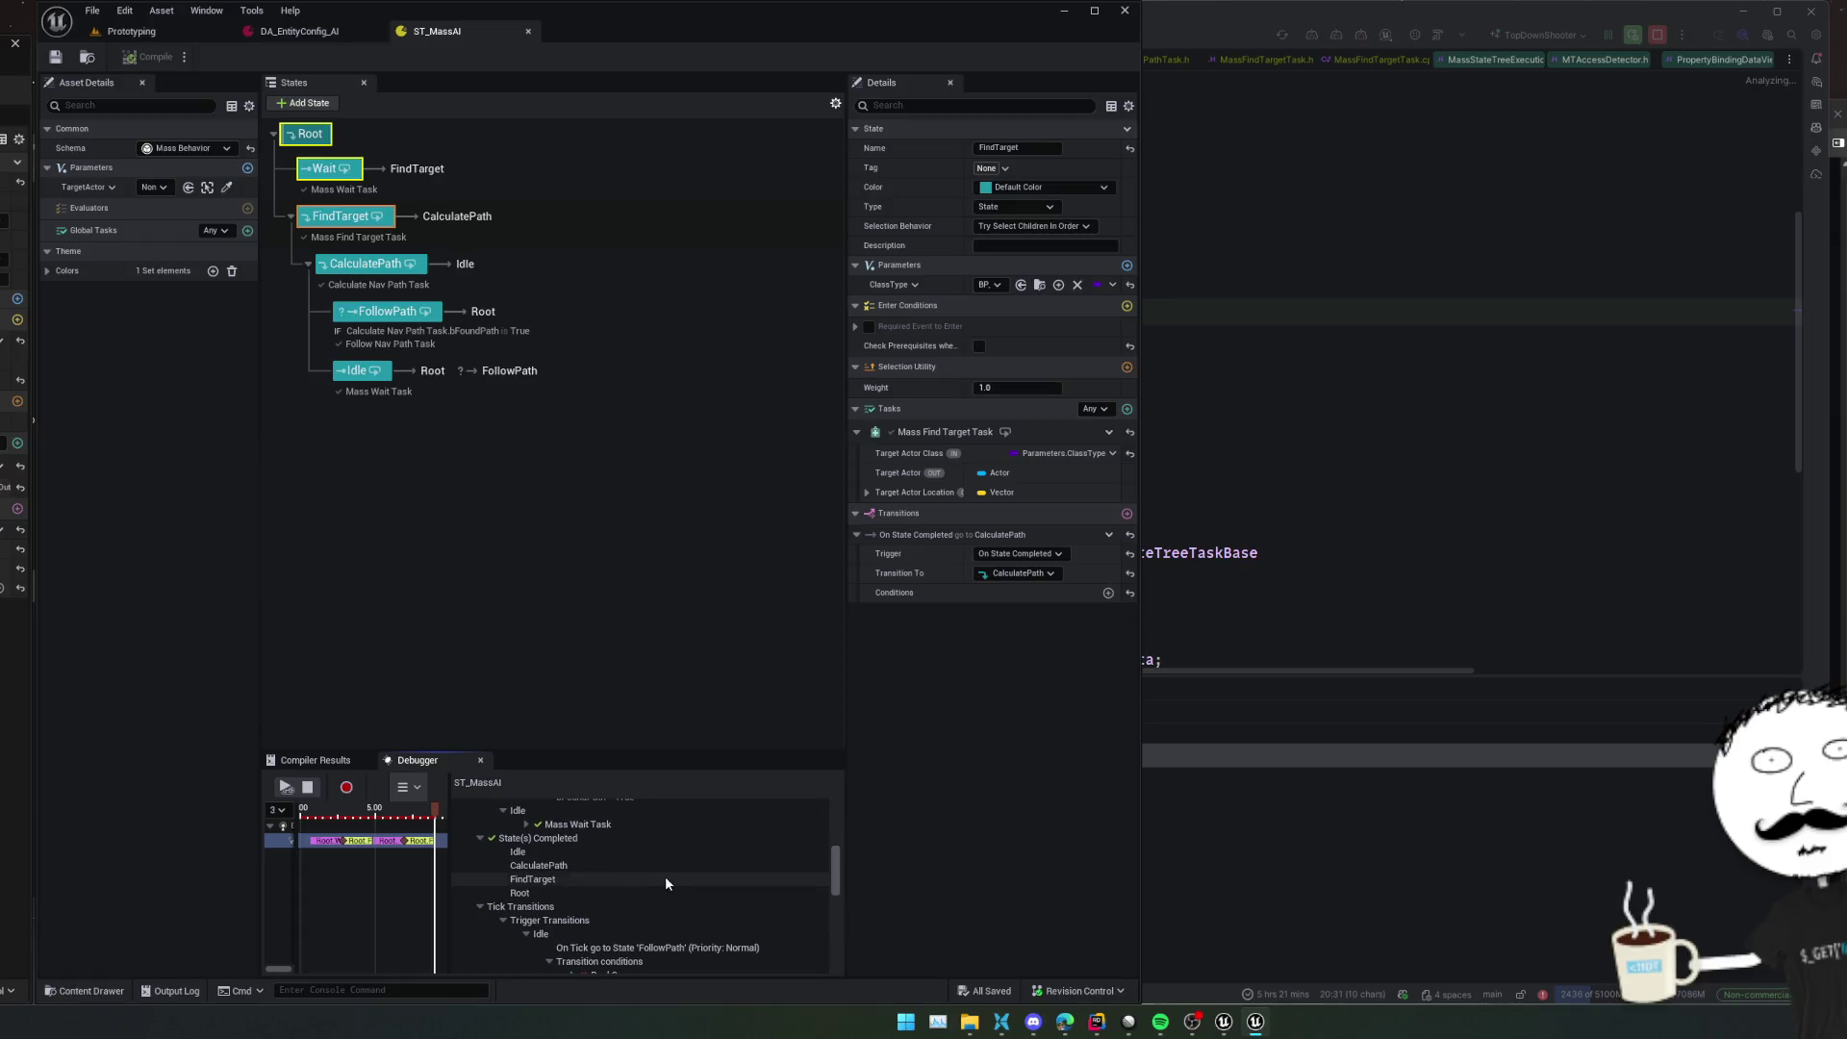
Confirm the Idle-to-FollowPath transition fails its Bool Compare (False vs True), then select the Idle state
scroll(554, 873, "down", 4)
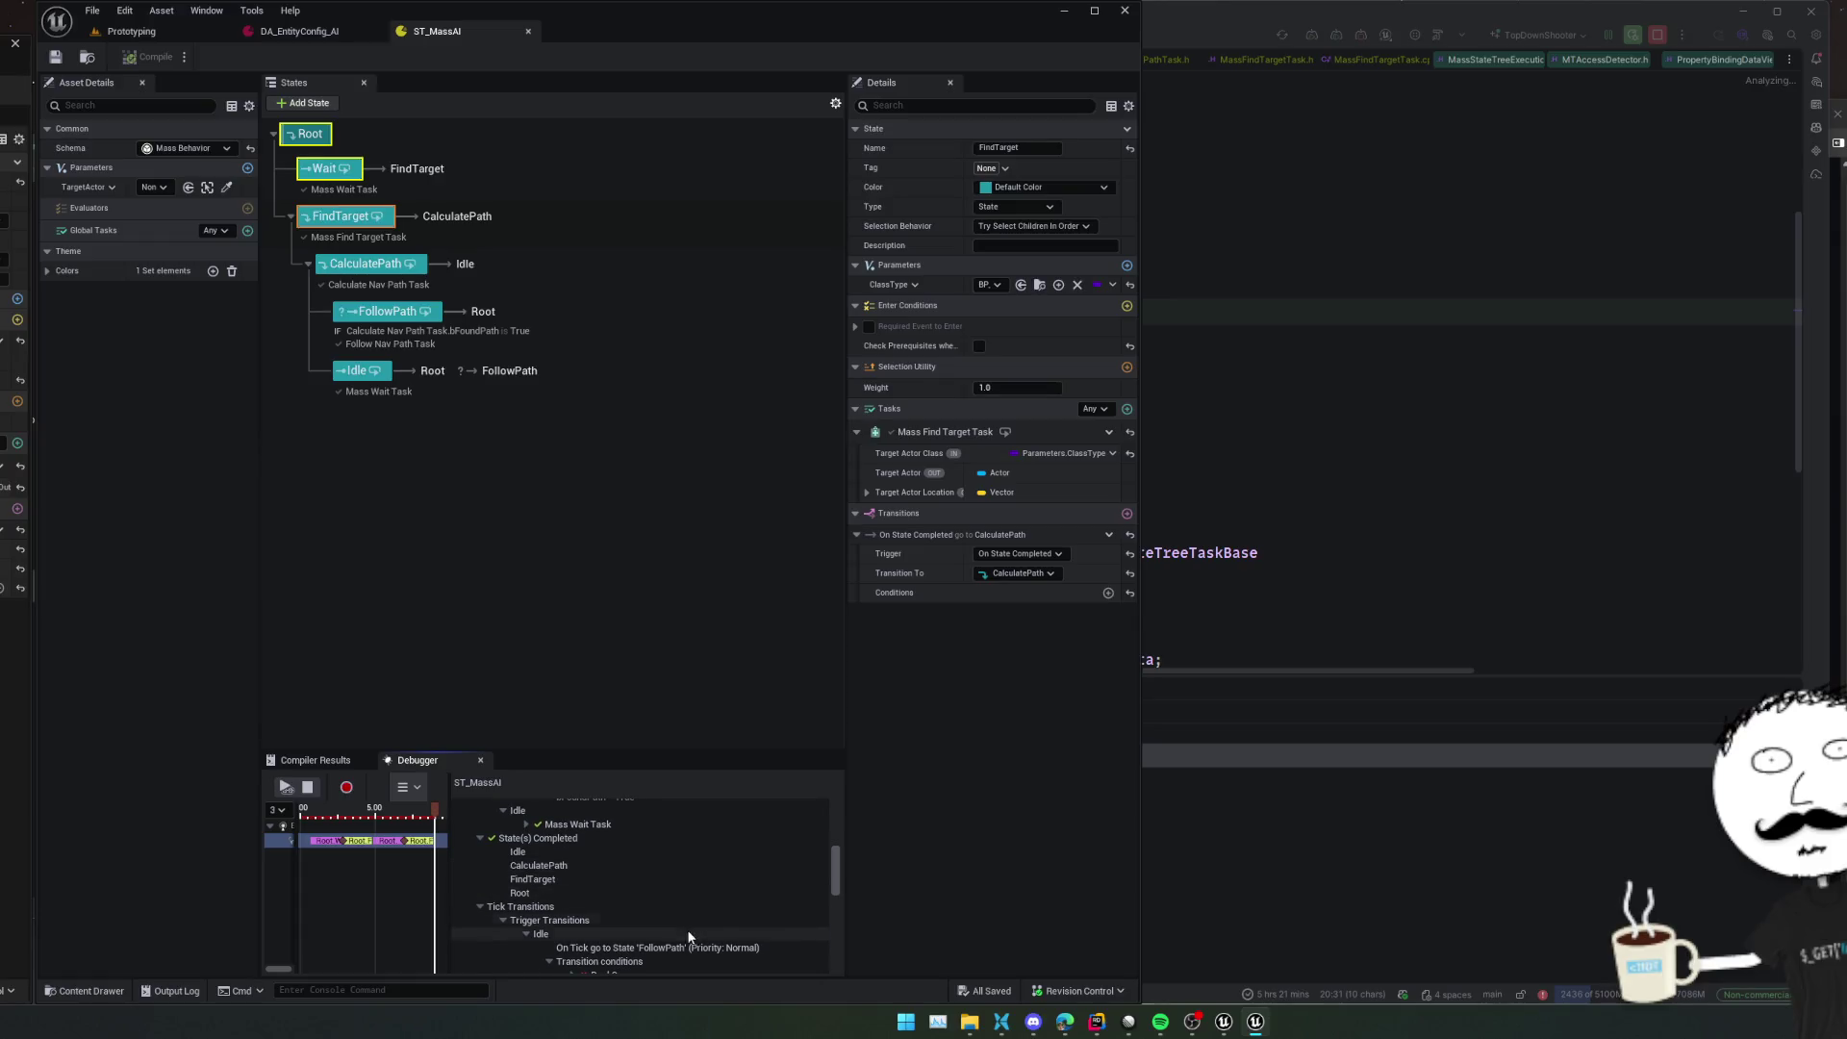
left_click(725, 874)
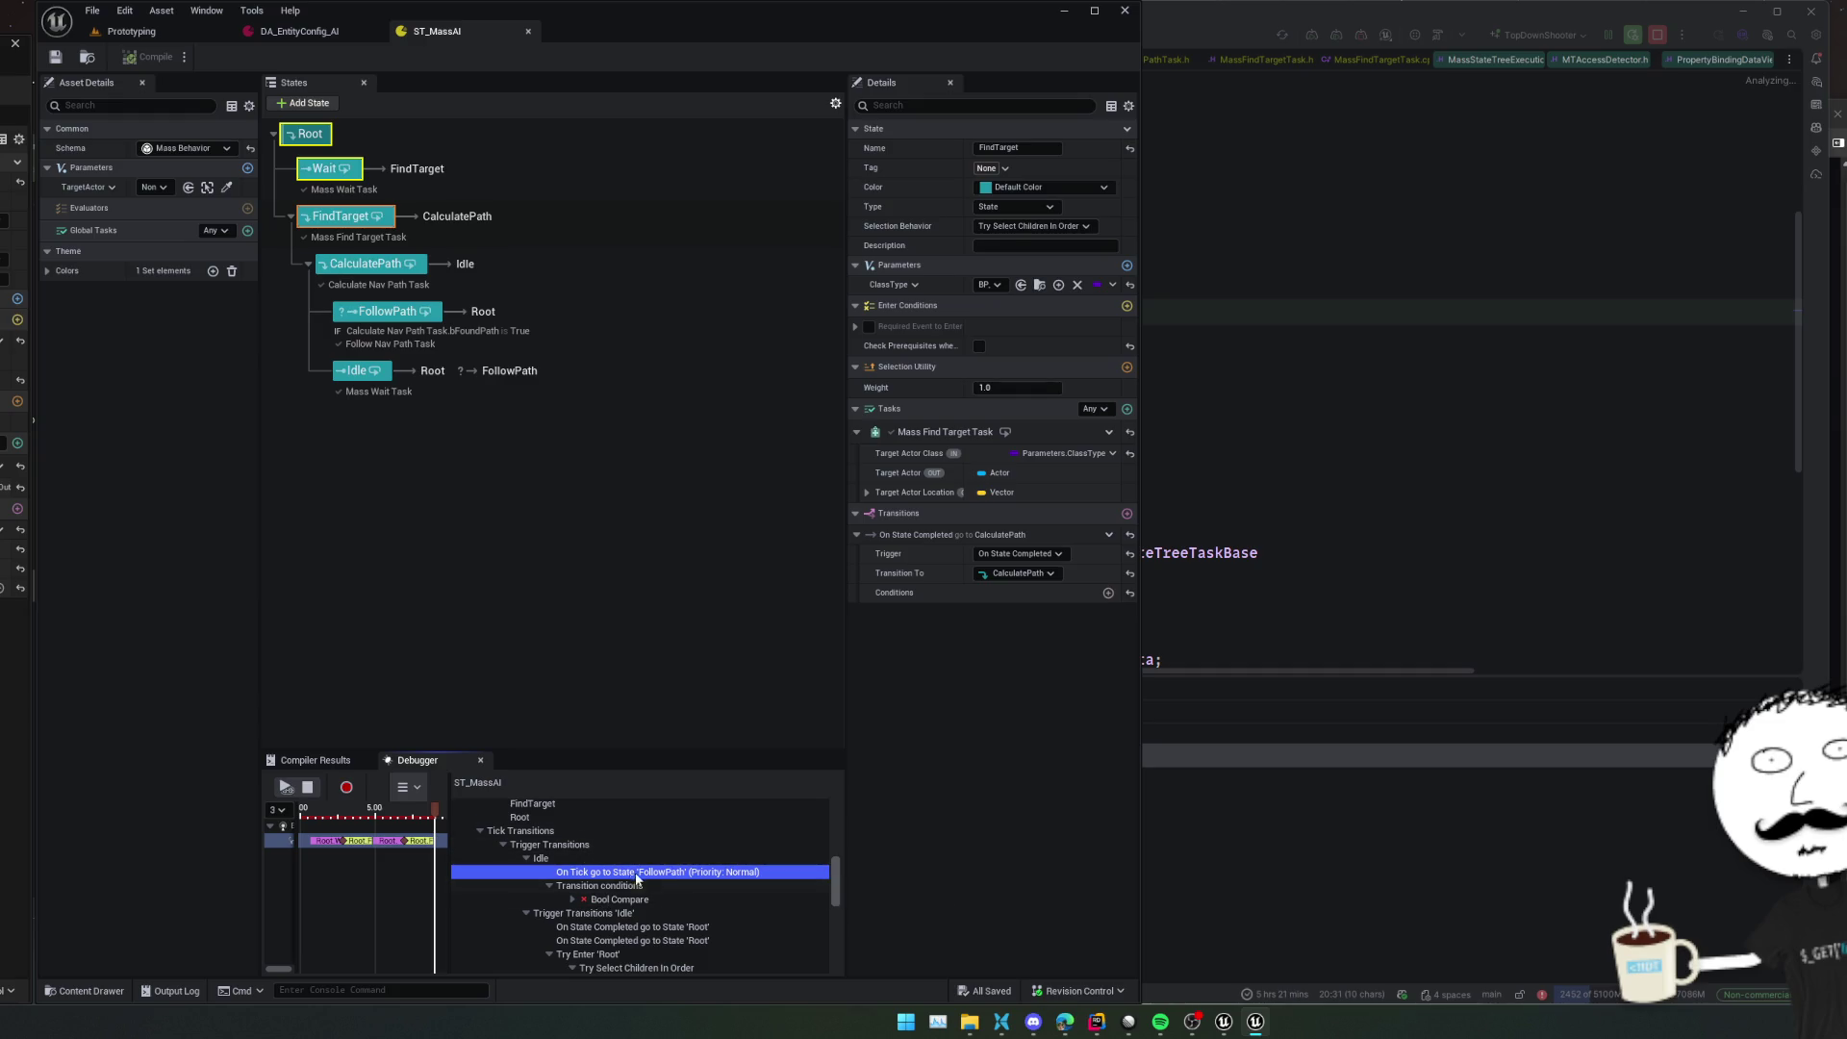
left_click(612, 900)
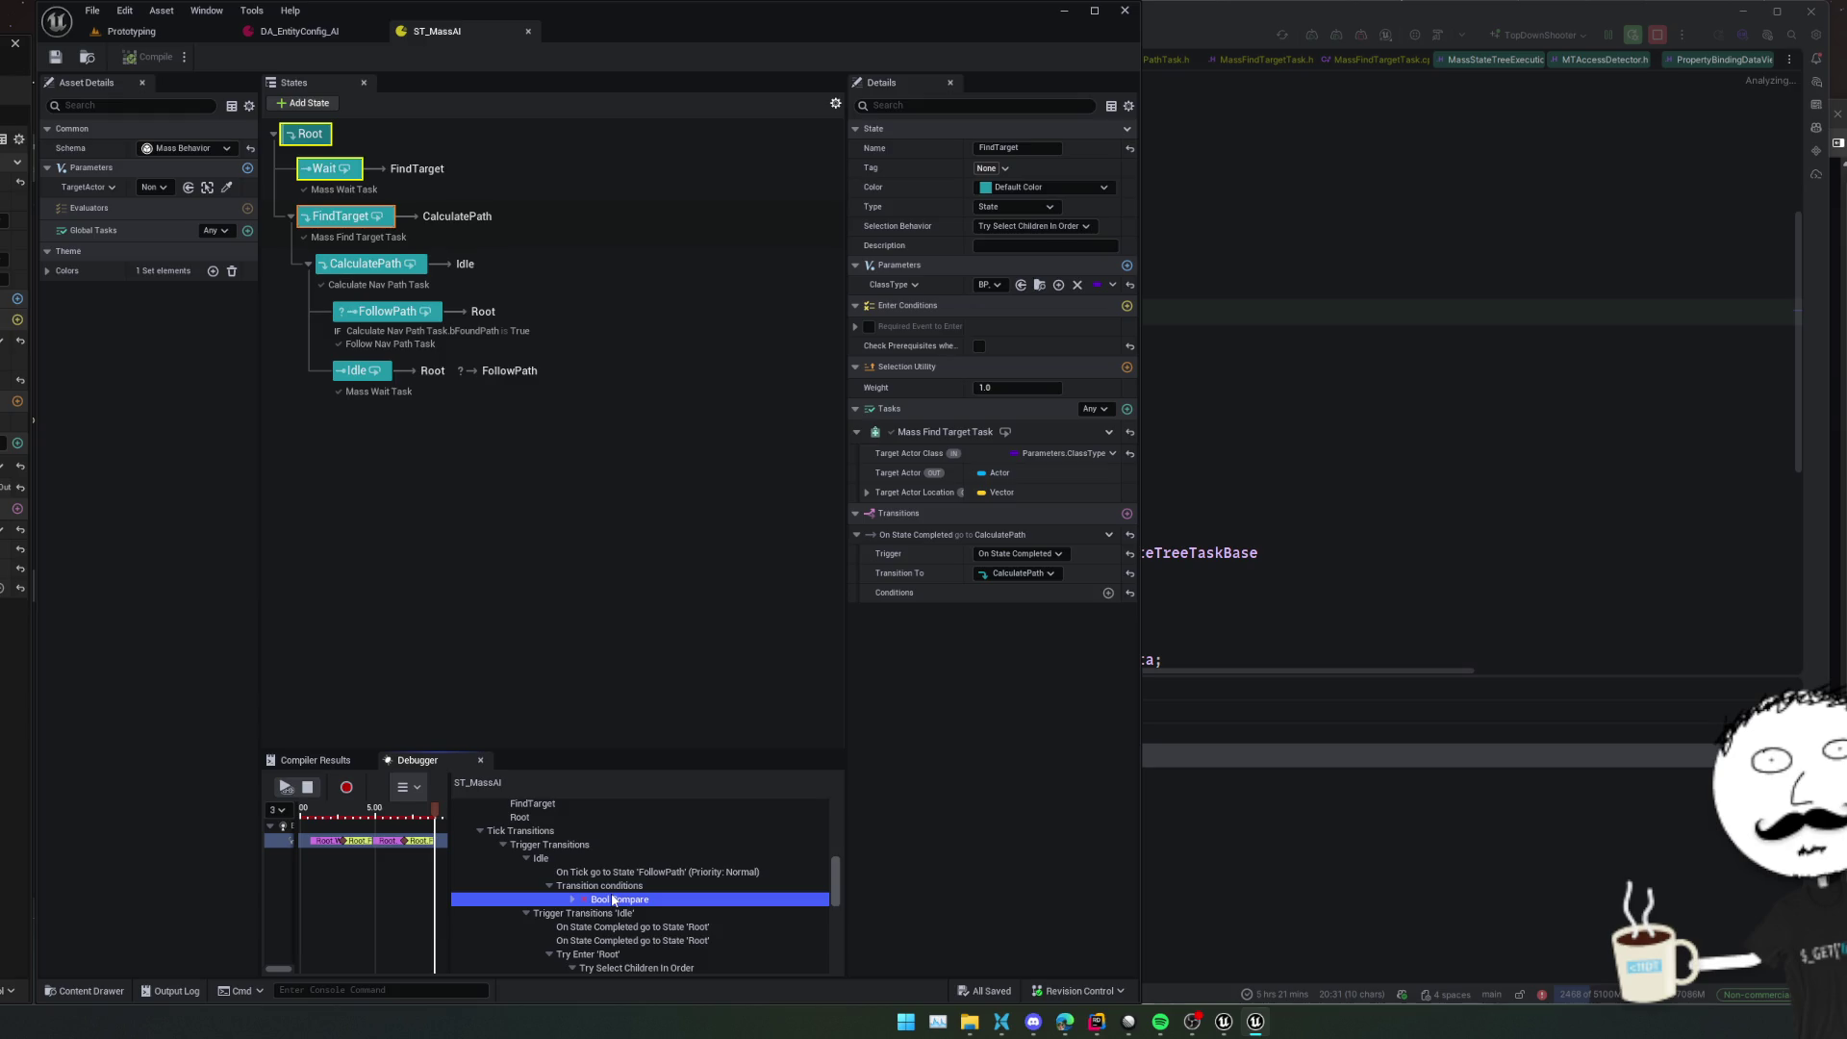
double_click(621, 899)
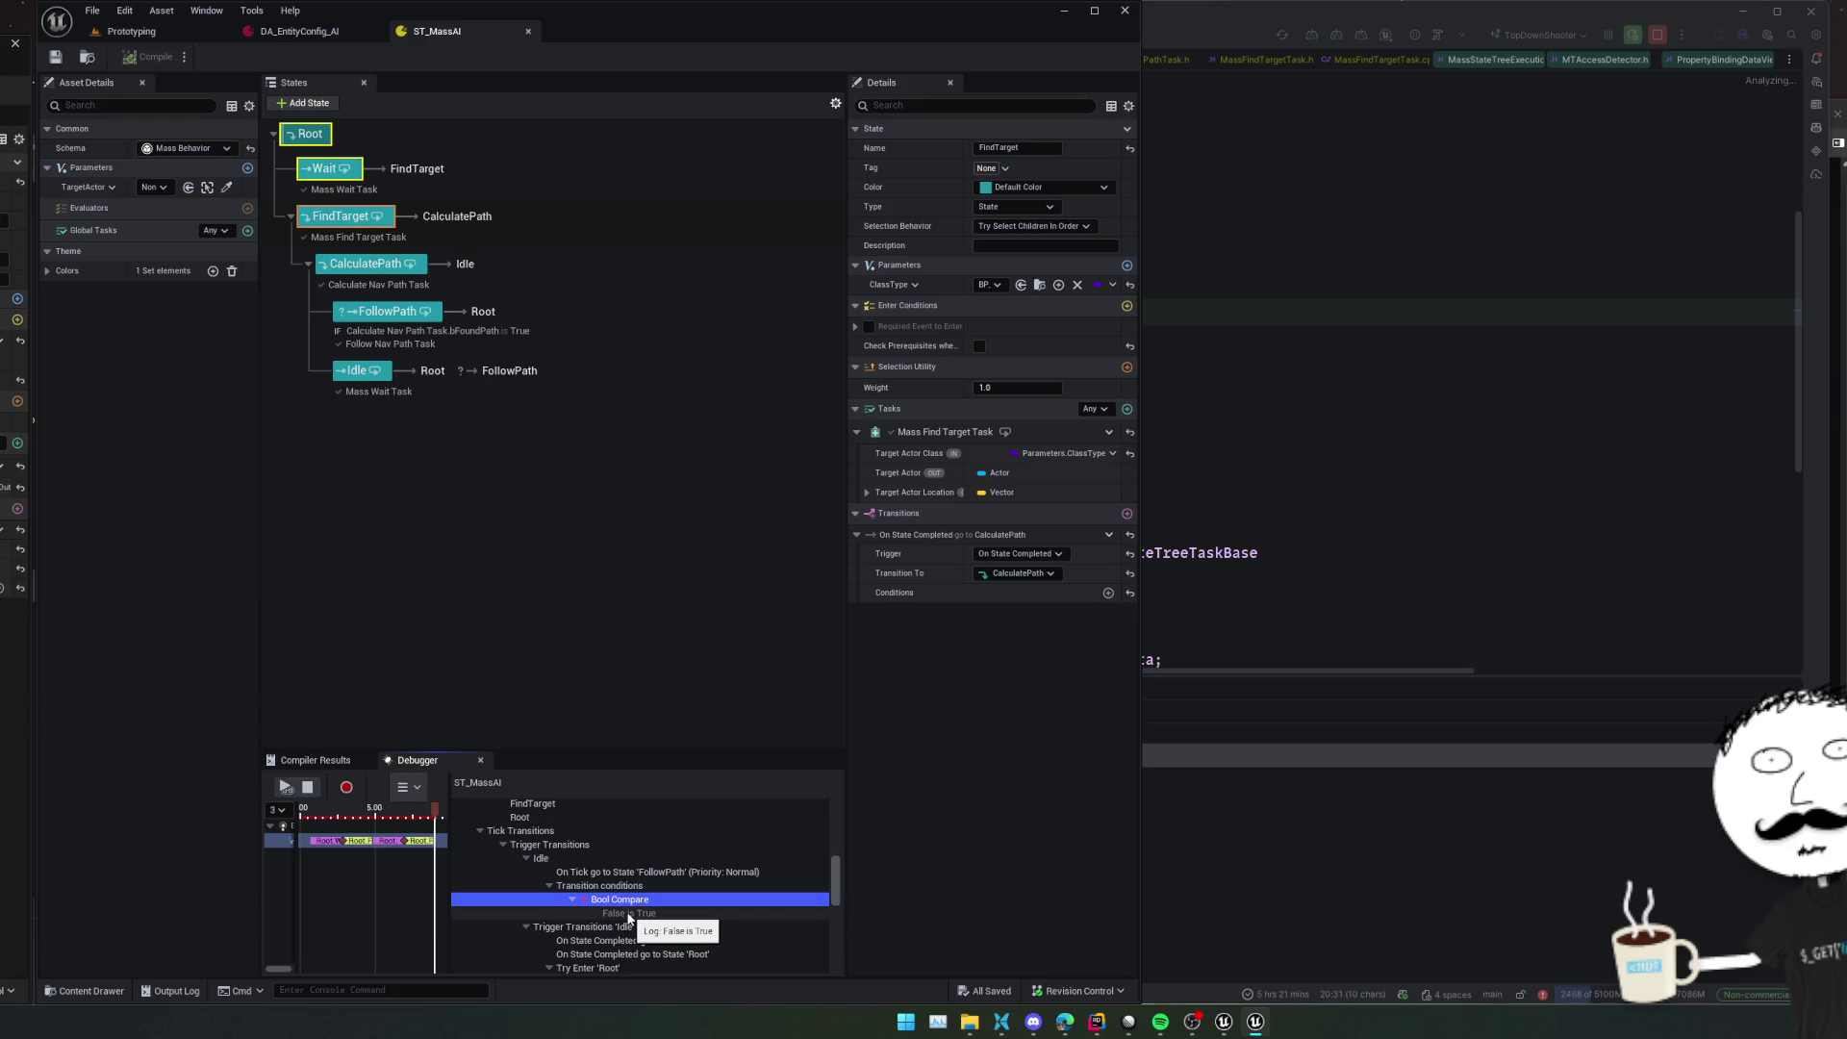
left_click(642, 872)
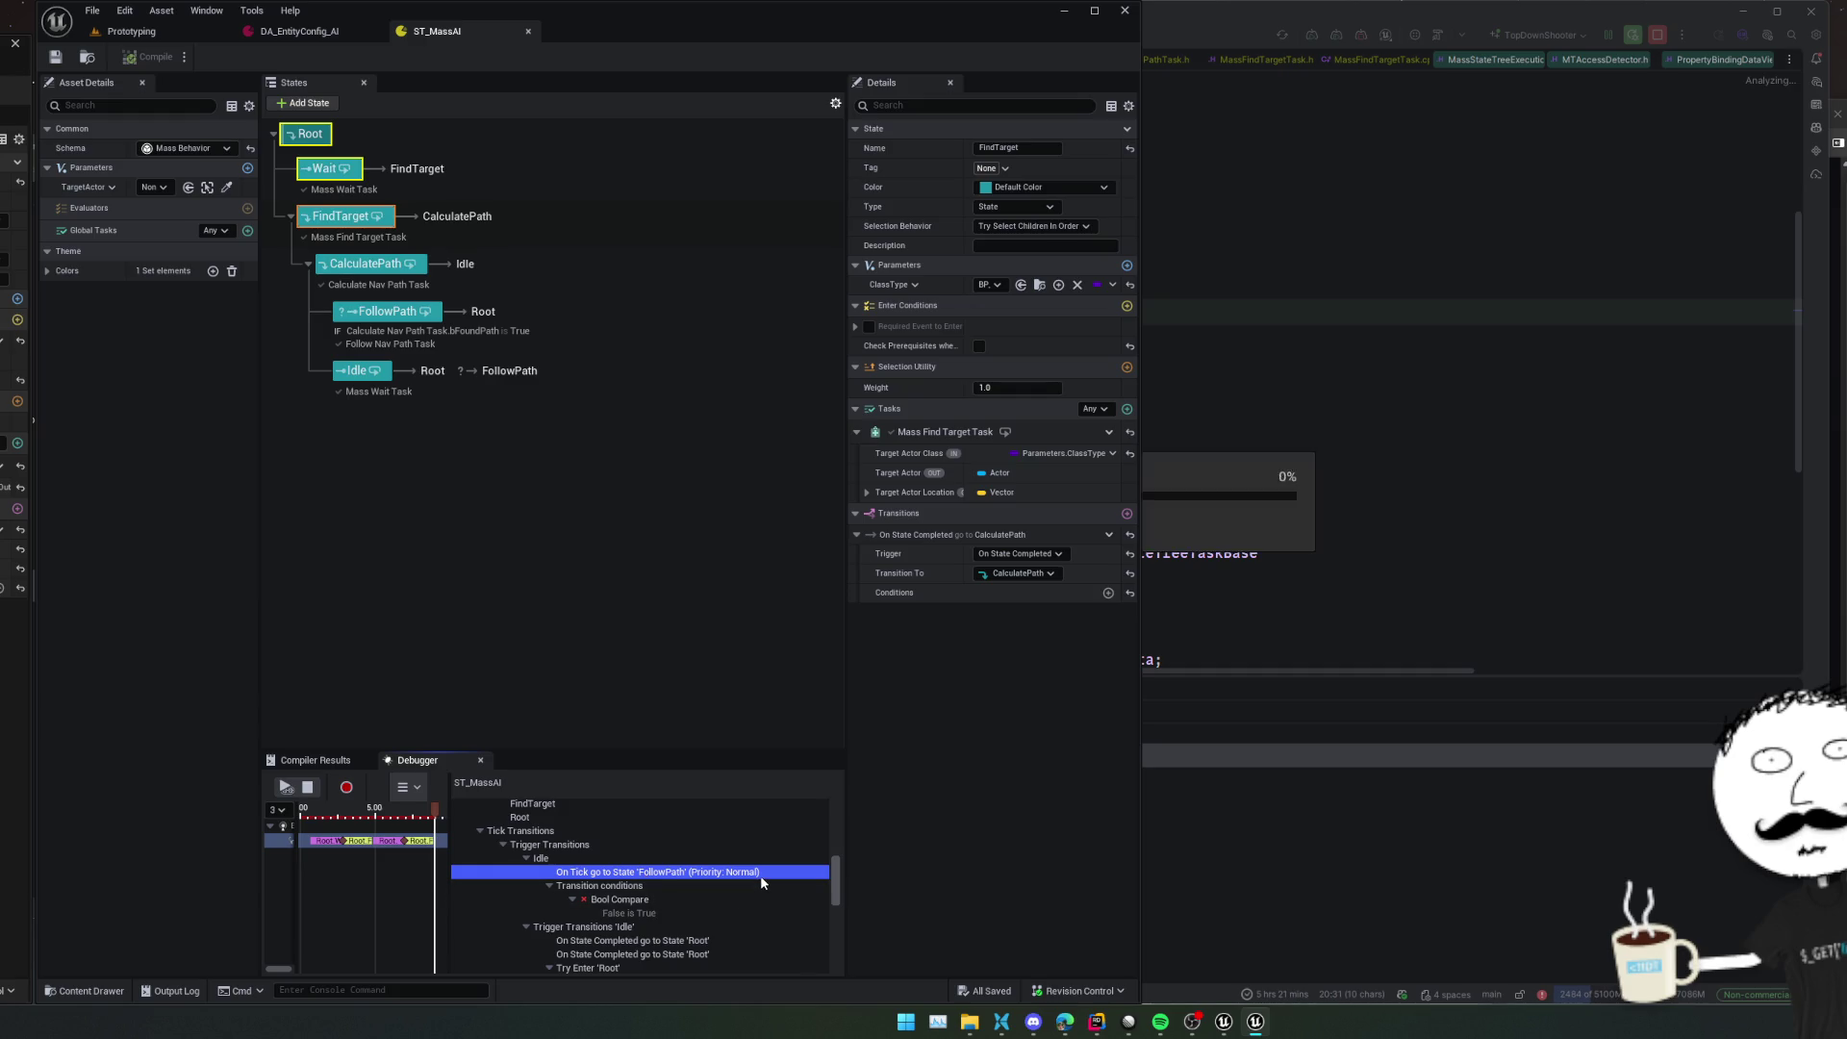
left_click(379, 390)
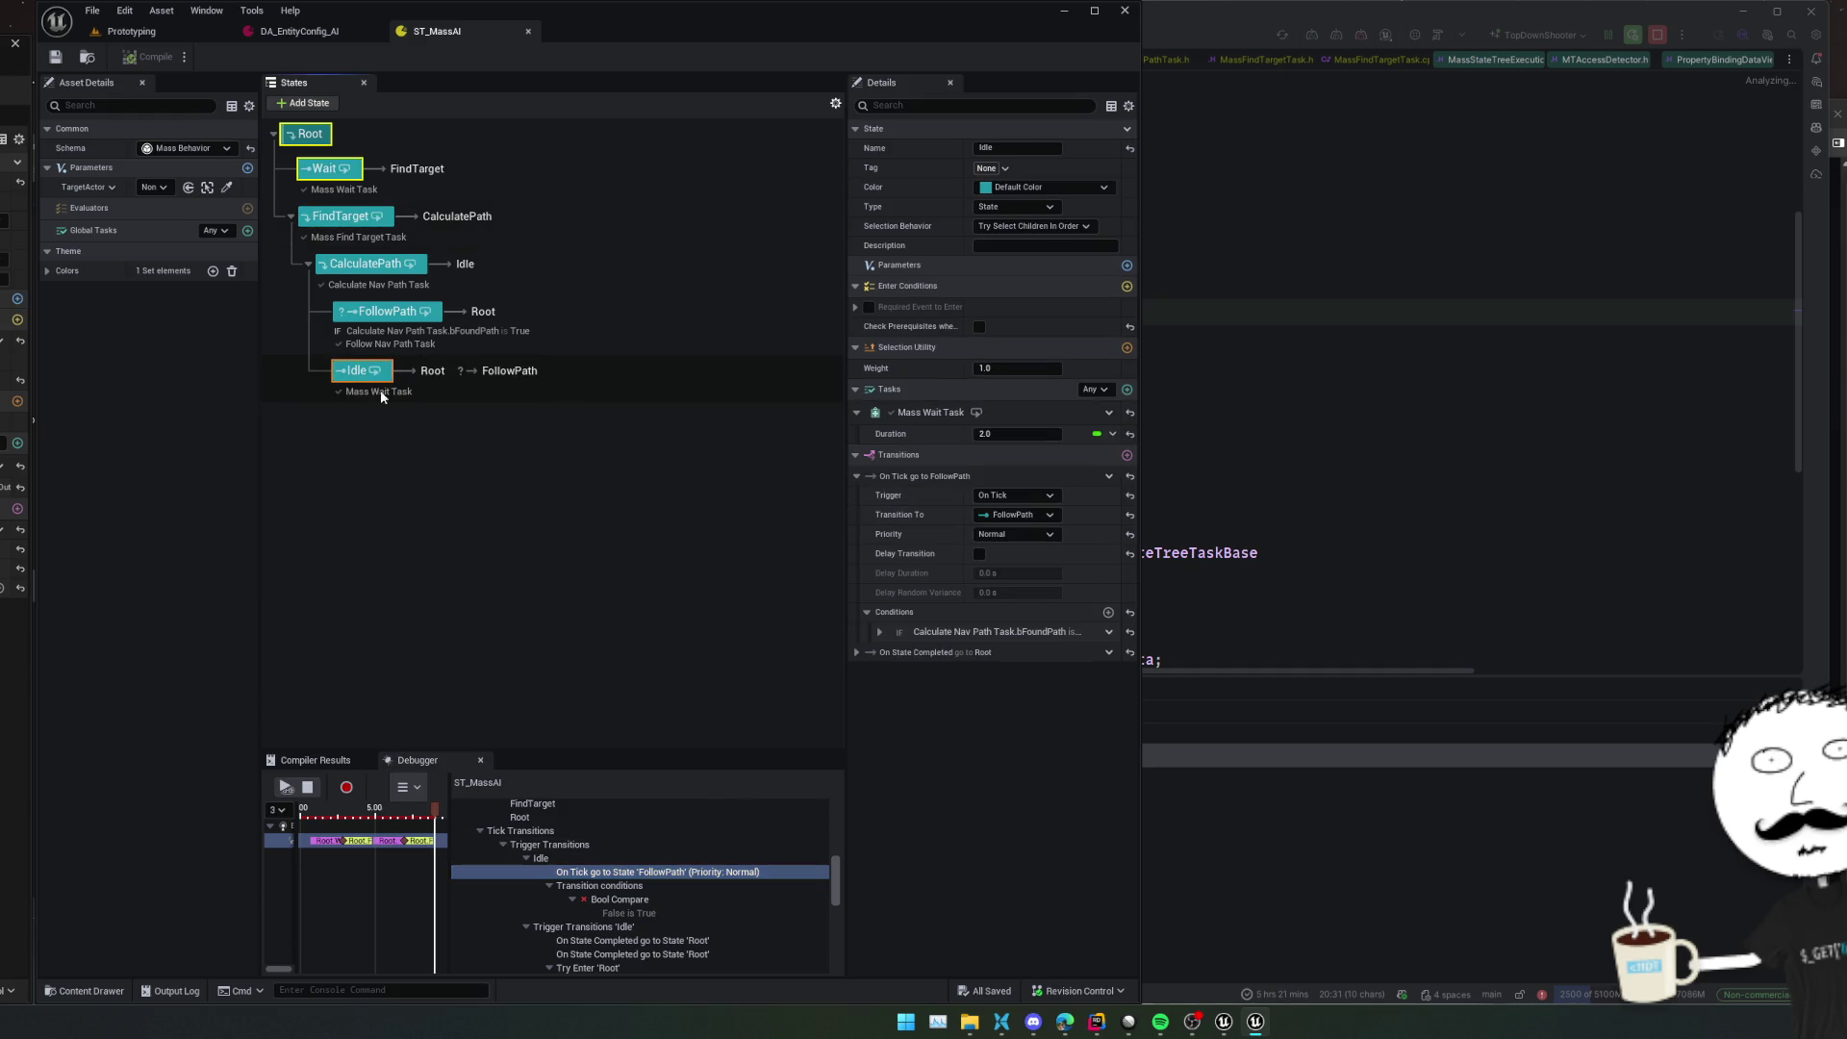
Expand the bFoundPath transition condition and locate the bFoundPath = False entry in the debugger trace
left_click(862, 654)
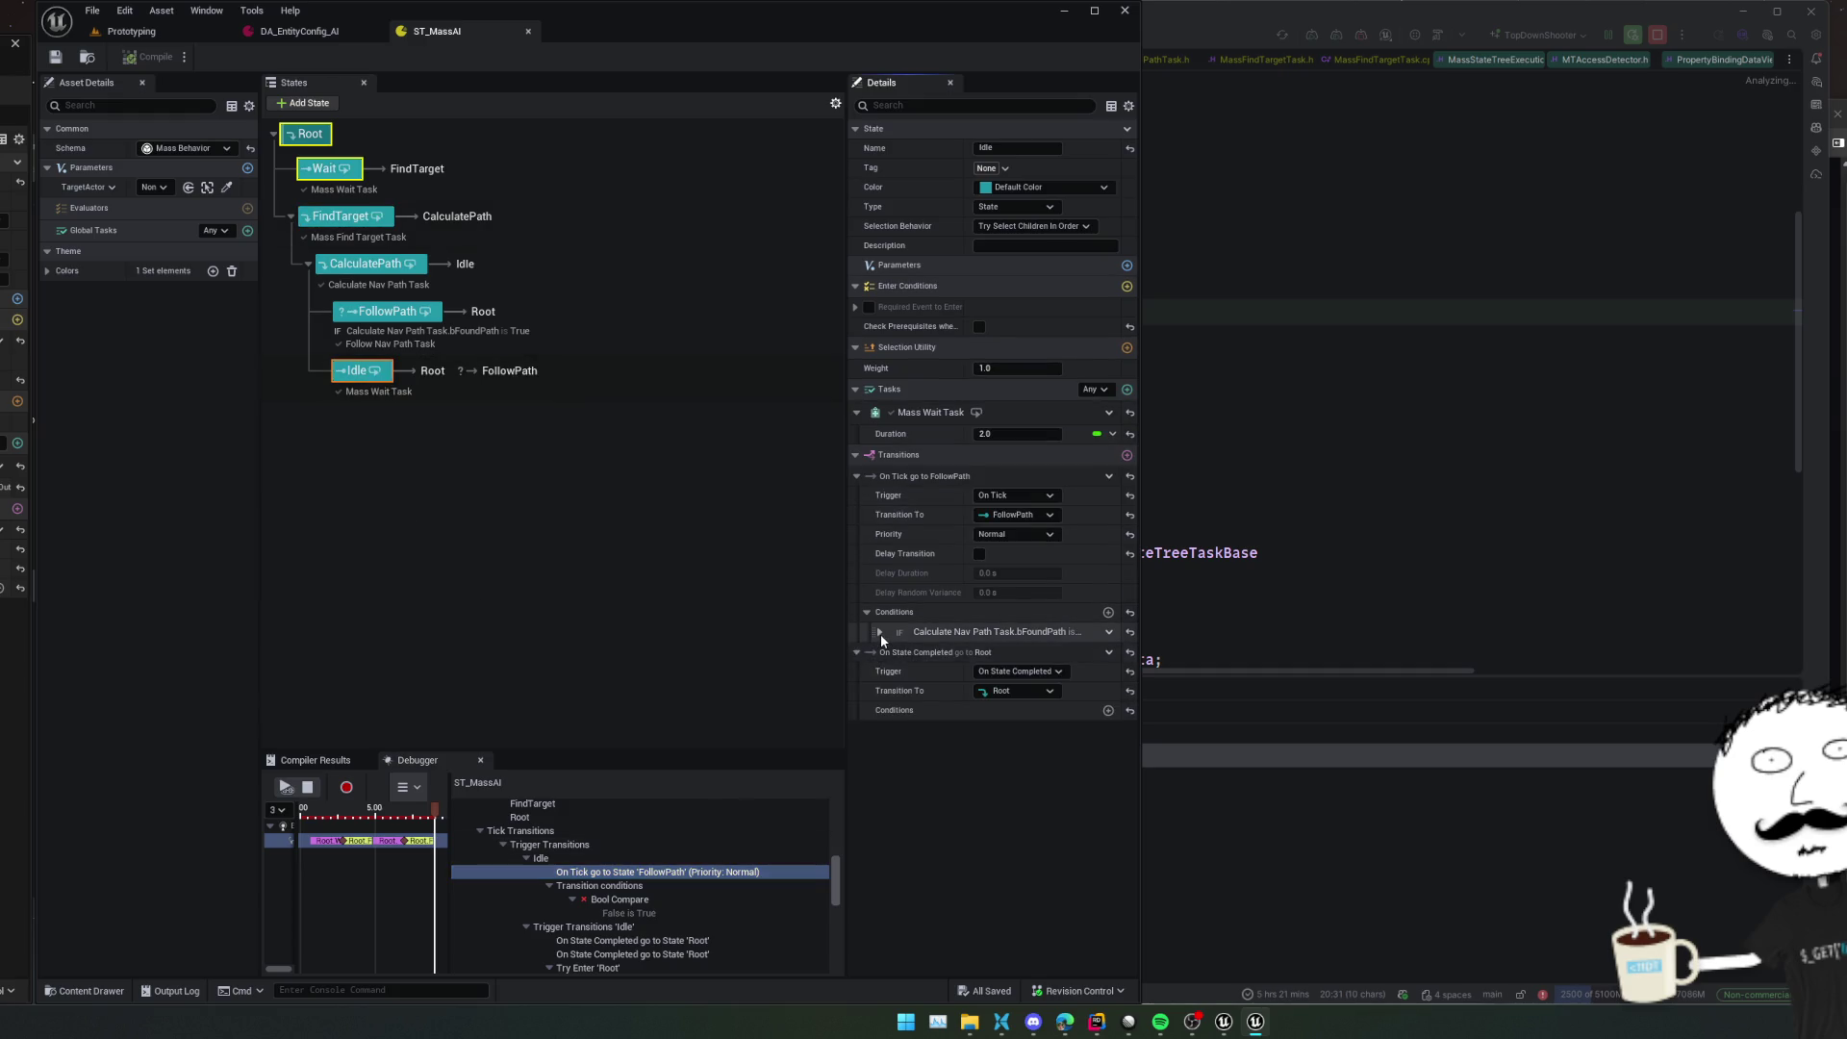
left_click(879, 633)
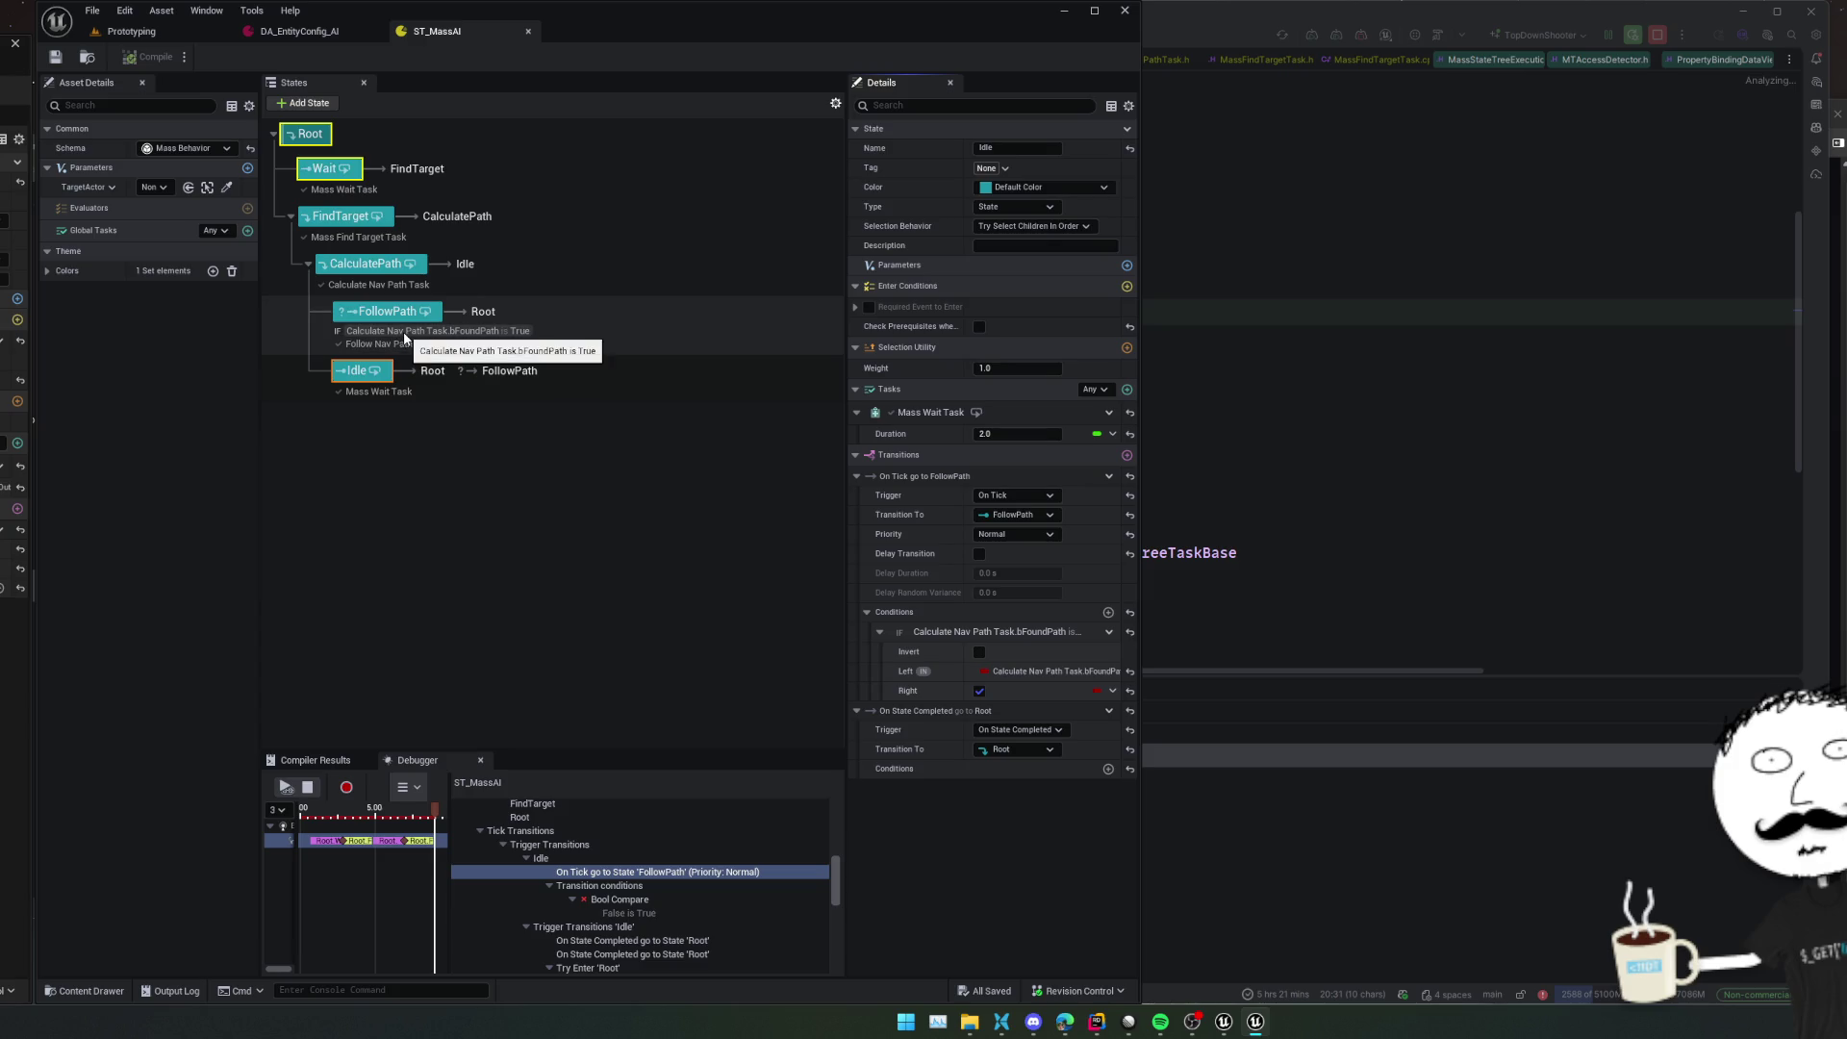
scroll(640, 885, "down", 5)
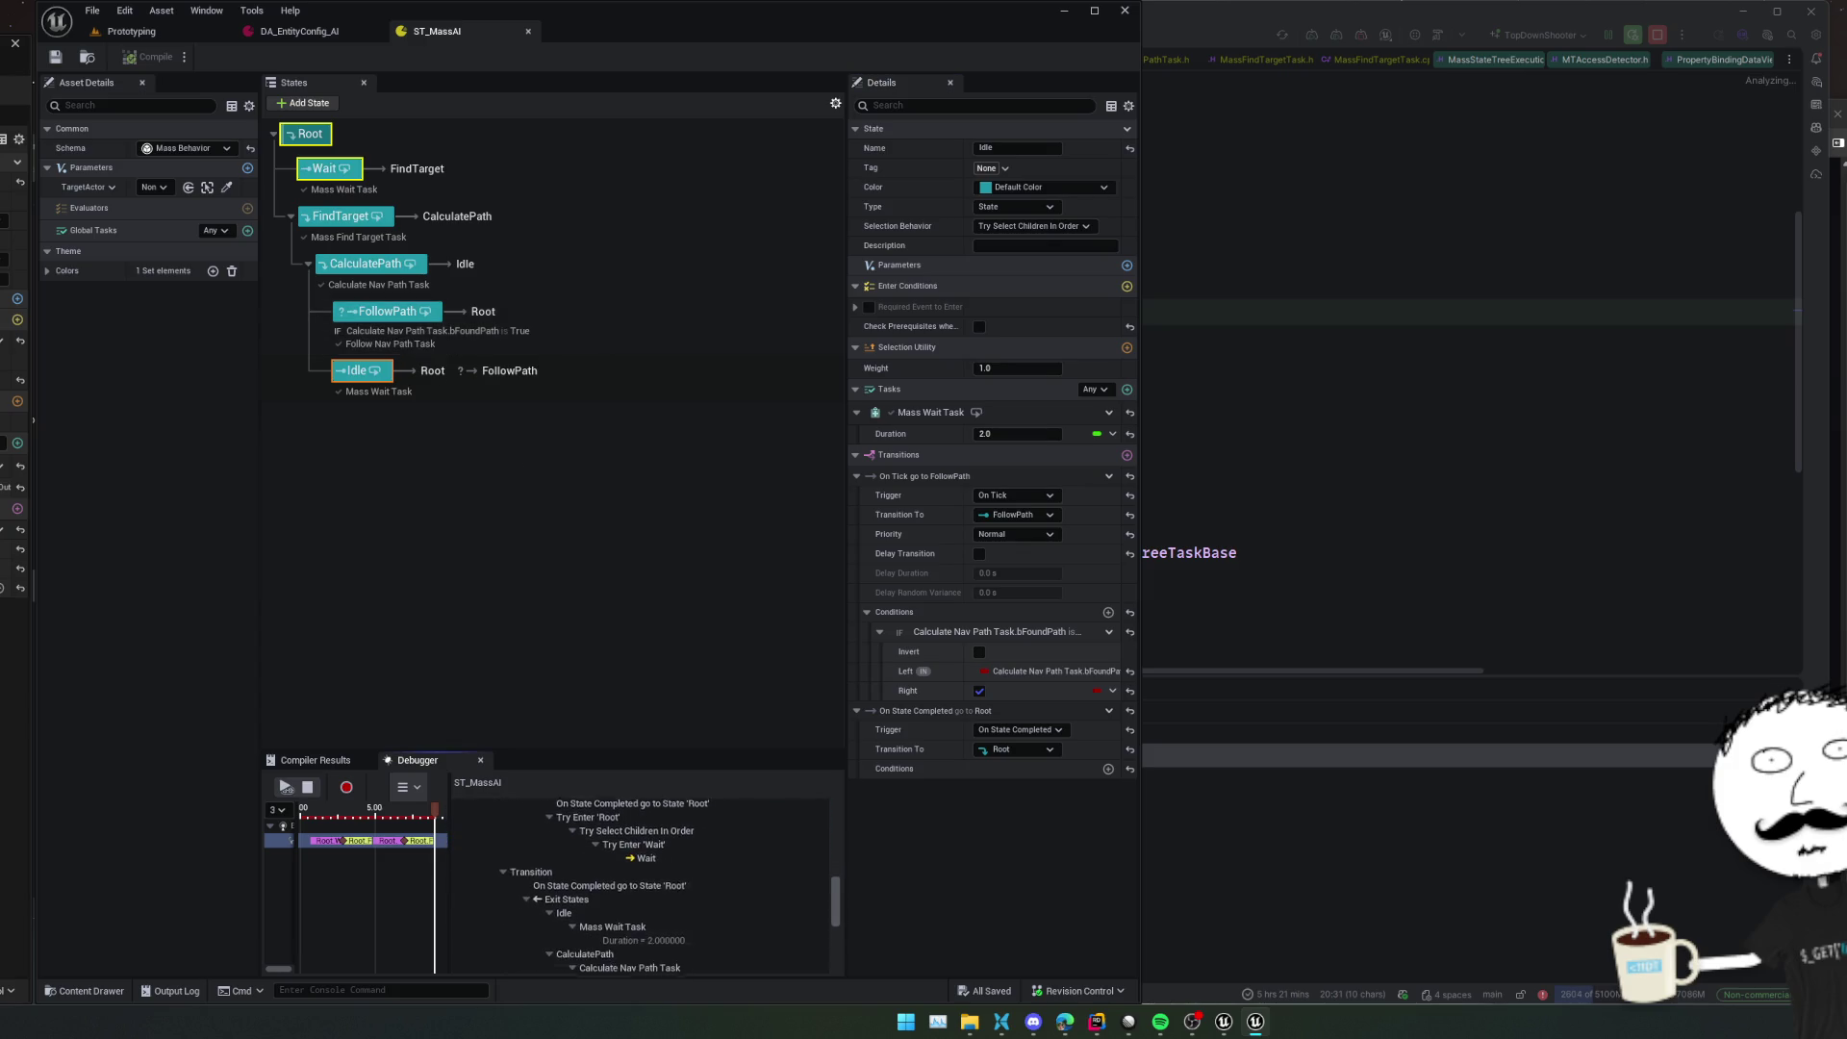
scroll(639, 885, "down", 3)
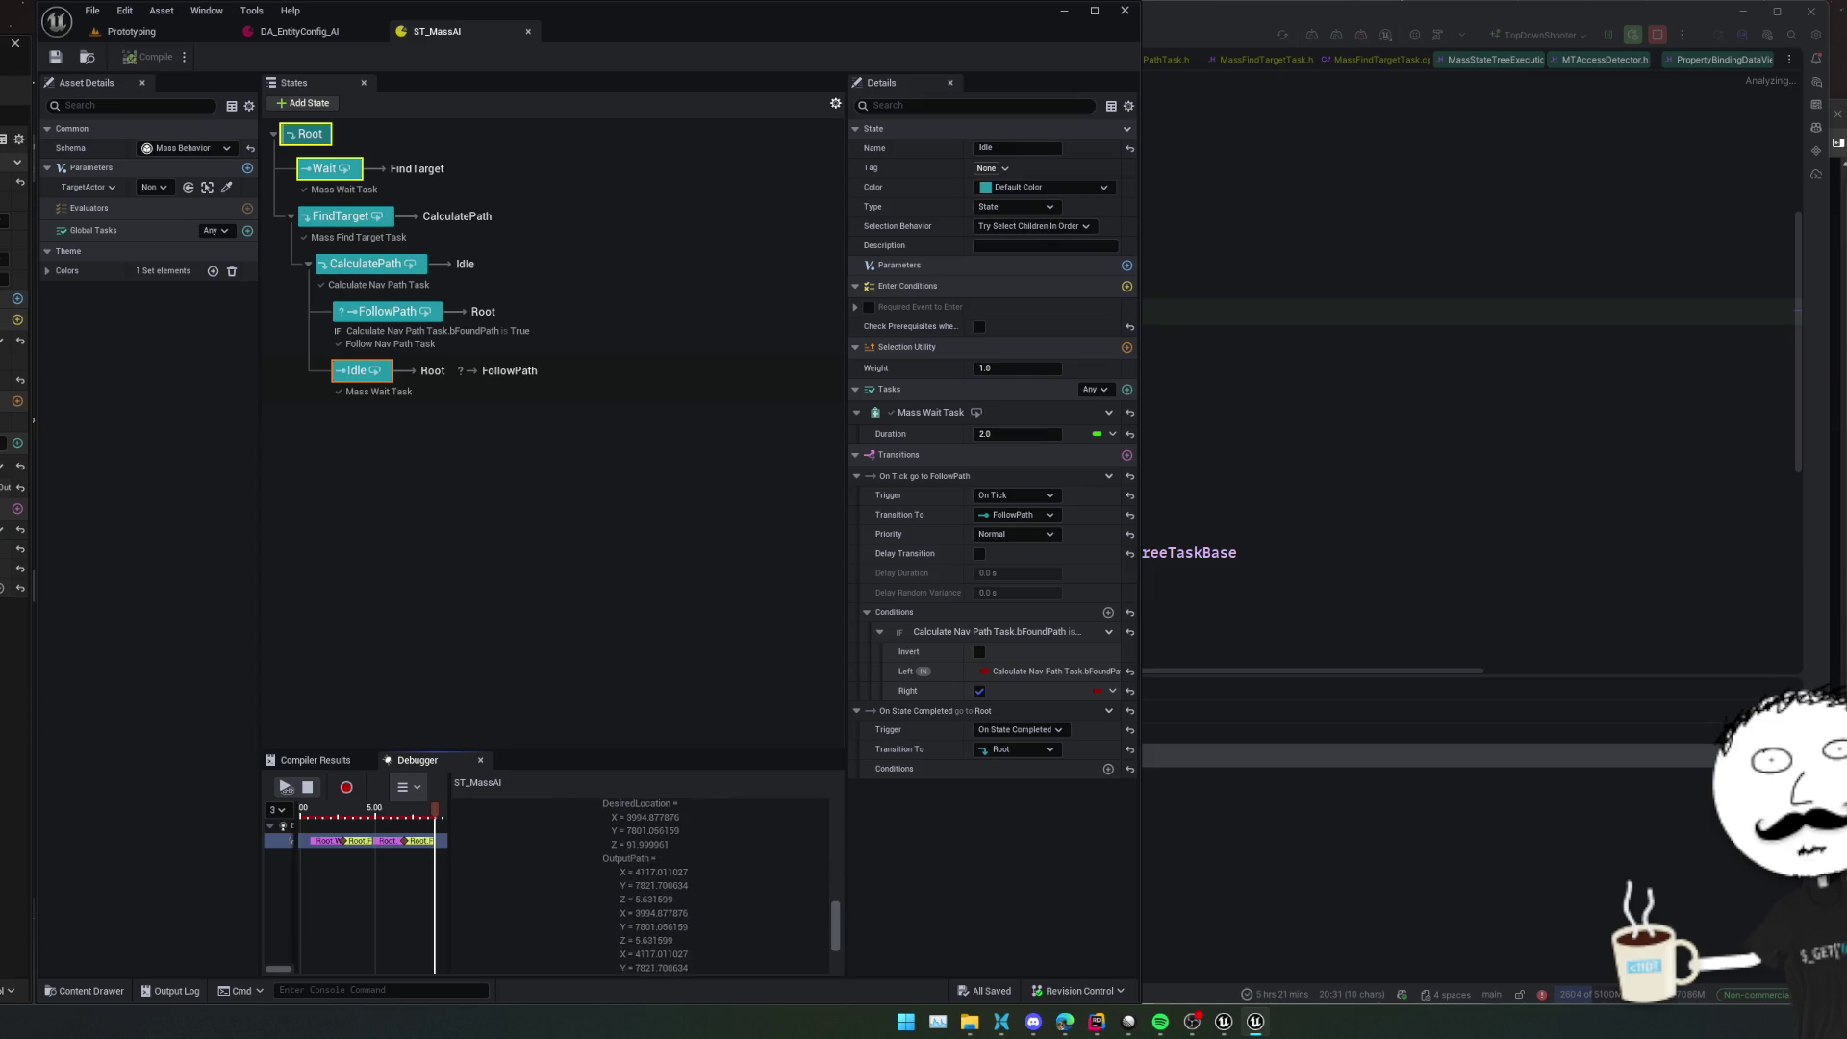
scroll(640, 885, "up", 1)
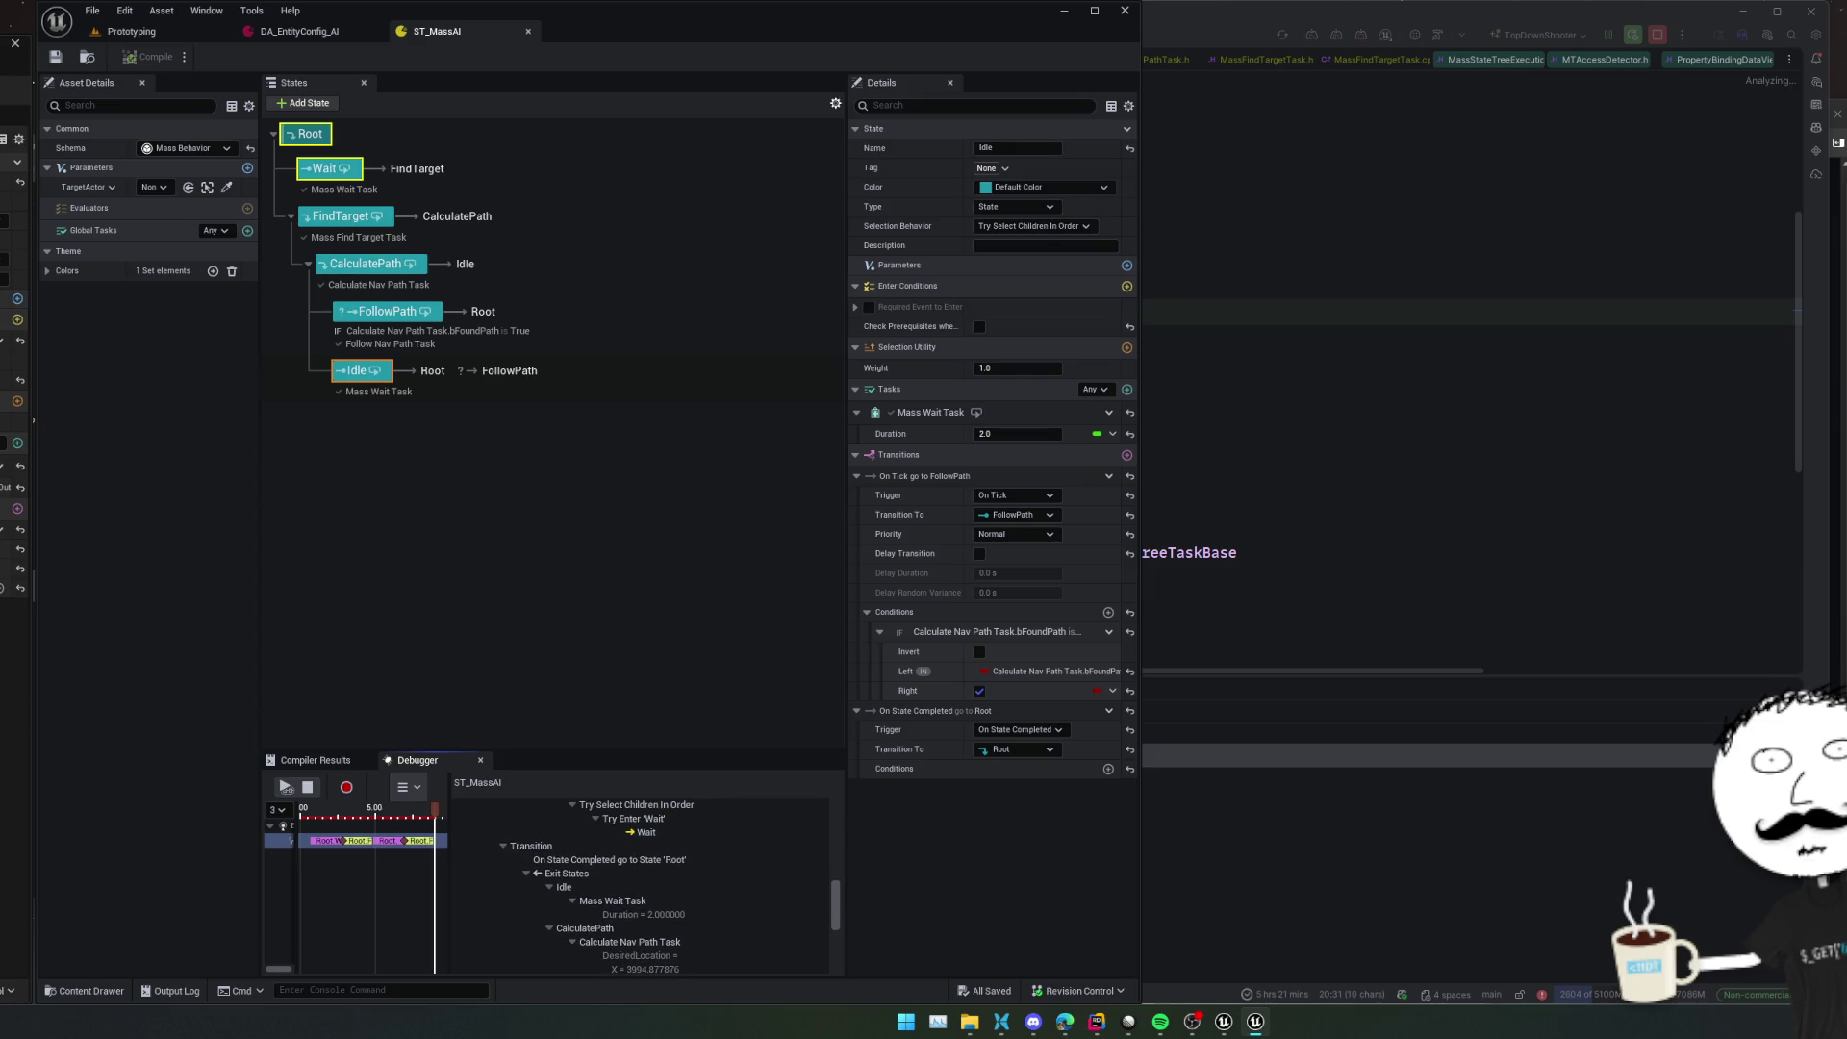
scroll(640, 885, "down", 1)
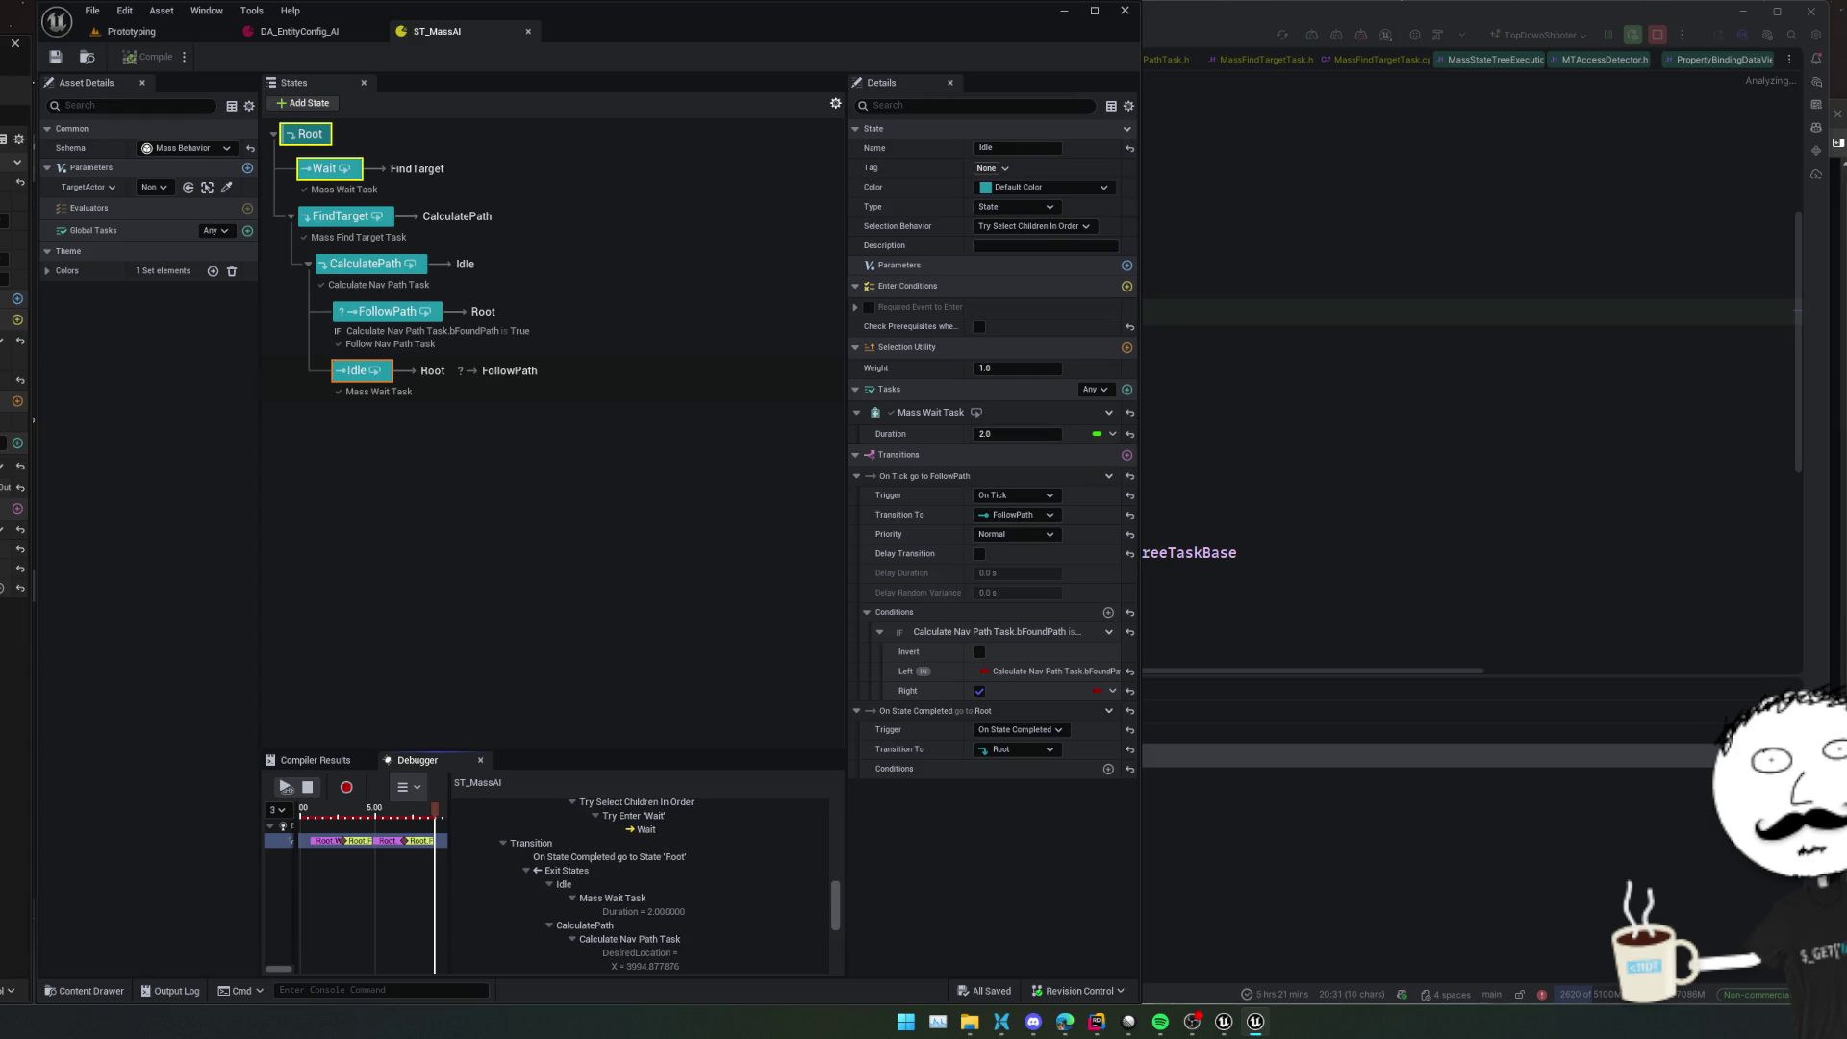
scroll(640, 885, "down", 5)
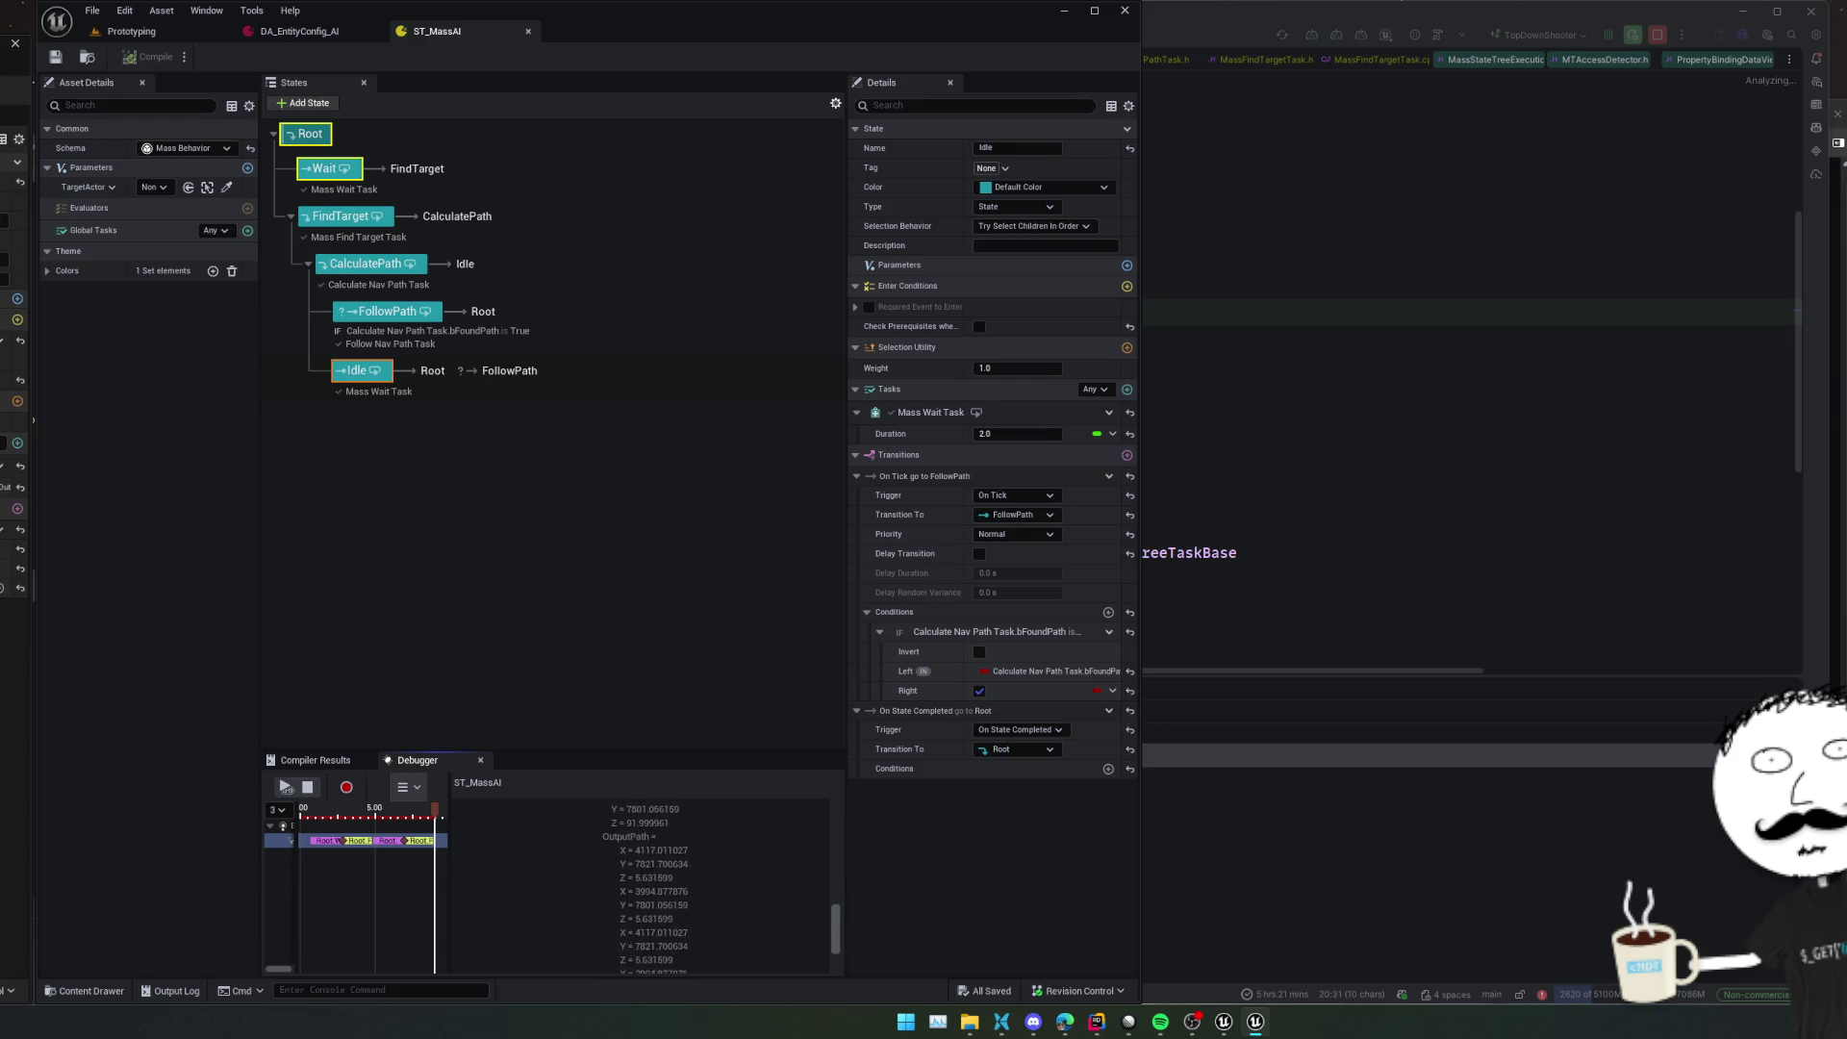
scroll(693, 847, "up", 3)
scroll(673, 865, "down", 2)
left_click(680, 939)
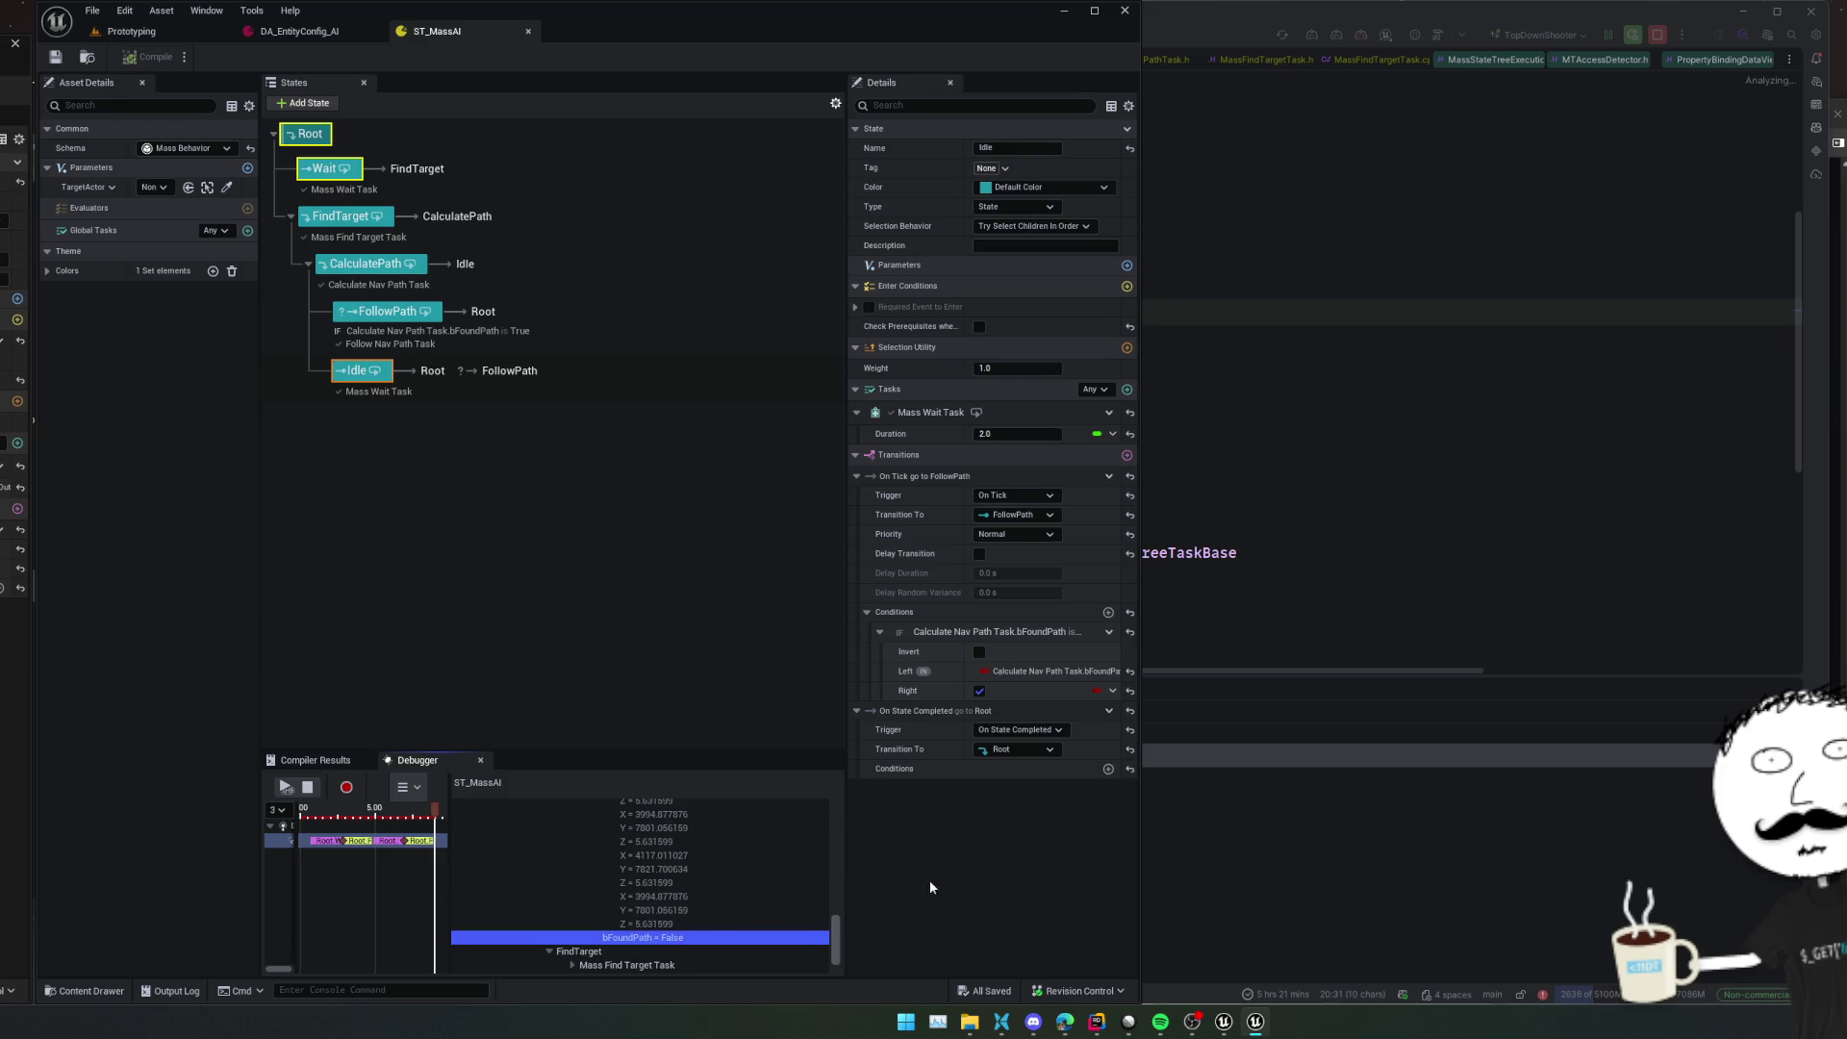
Bring up CalculatePathTask.h in Rider, where bFoundPath defaults to false
scroll(716, 901, "up", 5)
scroll(721, 878, "down", 3)
left_click(1381, 517)
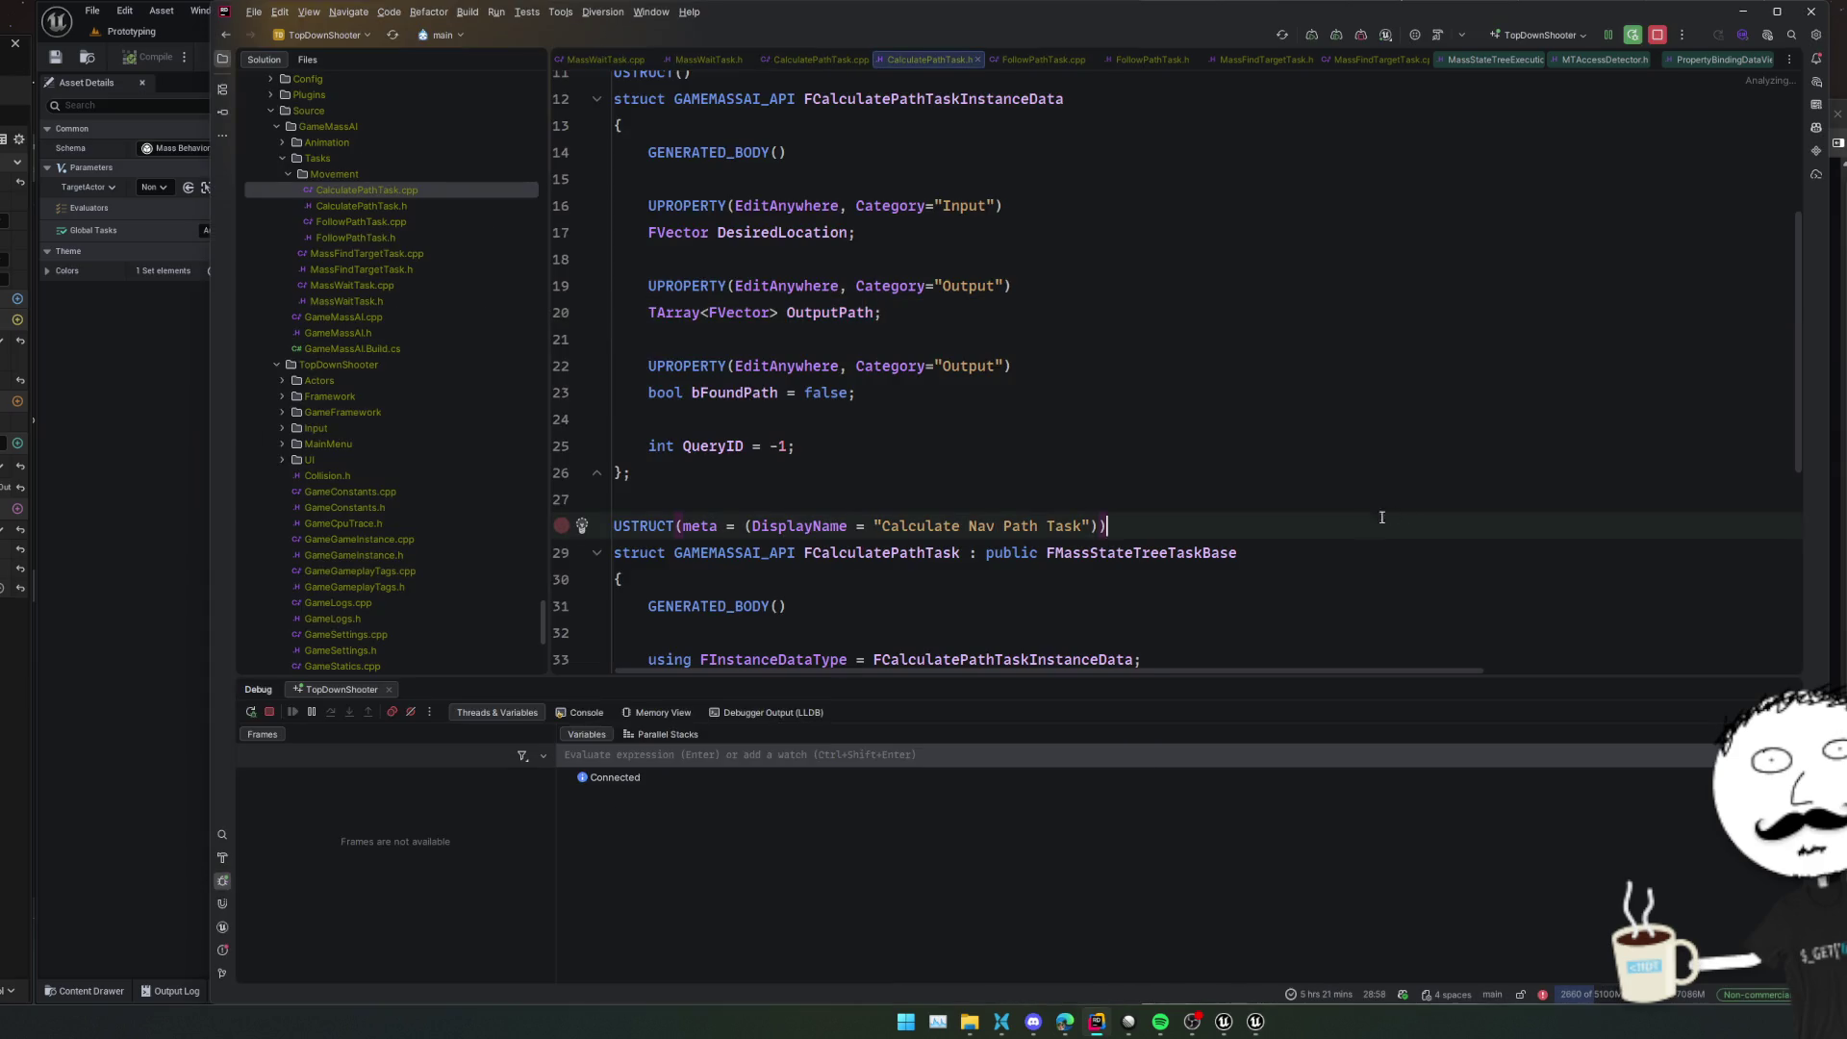
Open CalculatePathTask.cpp and find where OutputPath is set on line 49
double_click(395, 191)
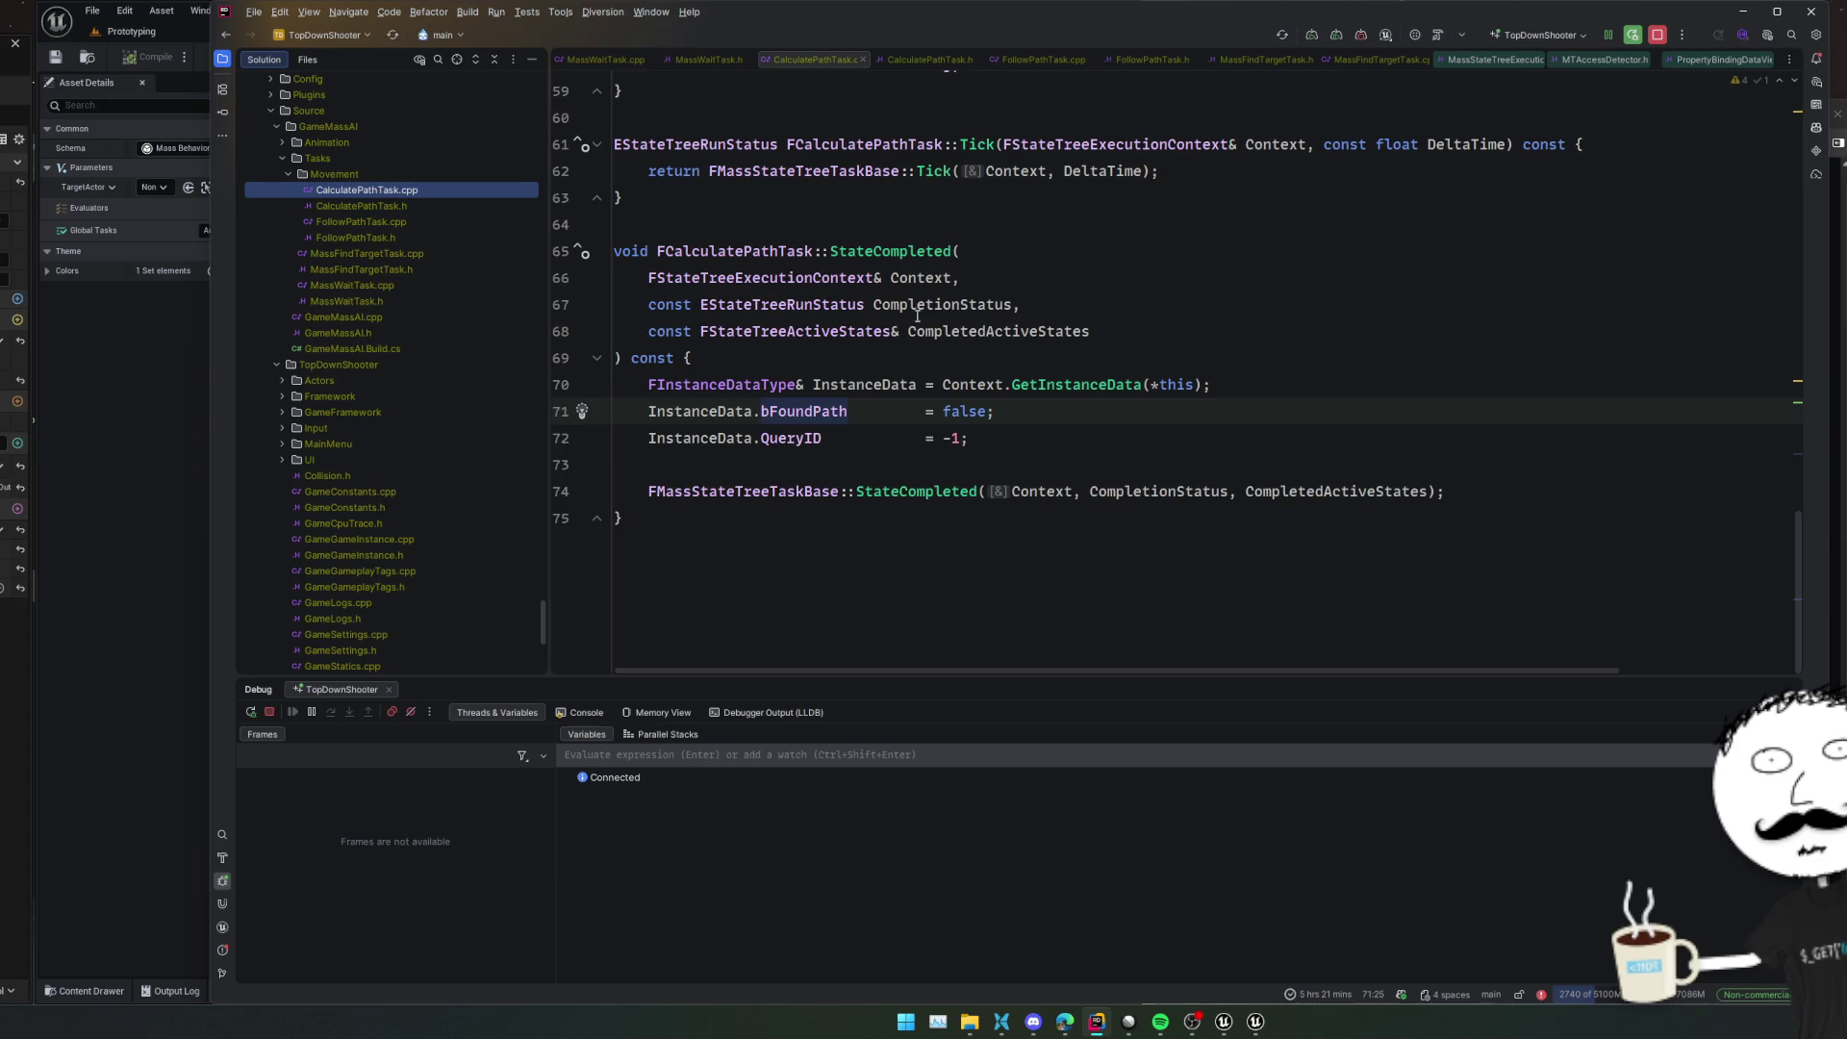
scroll(917, 316, "up", 8)
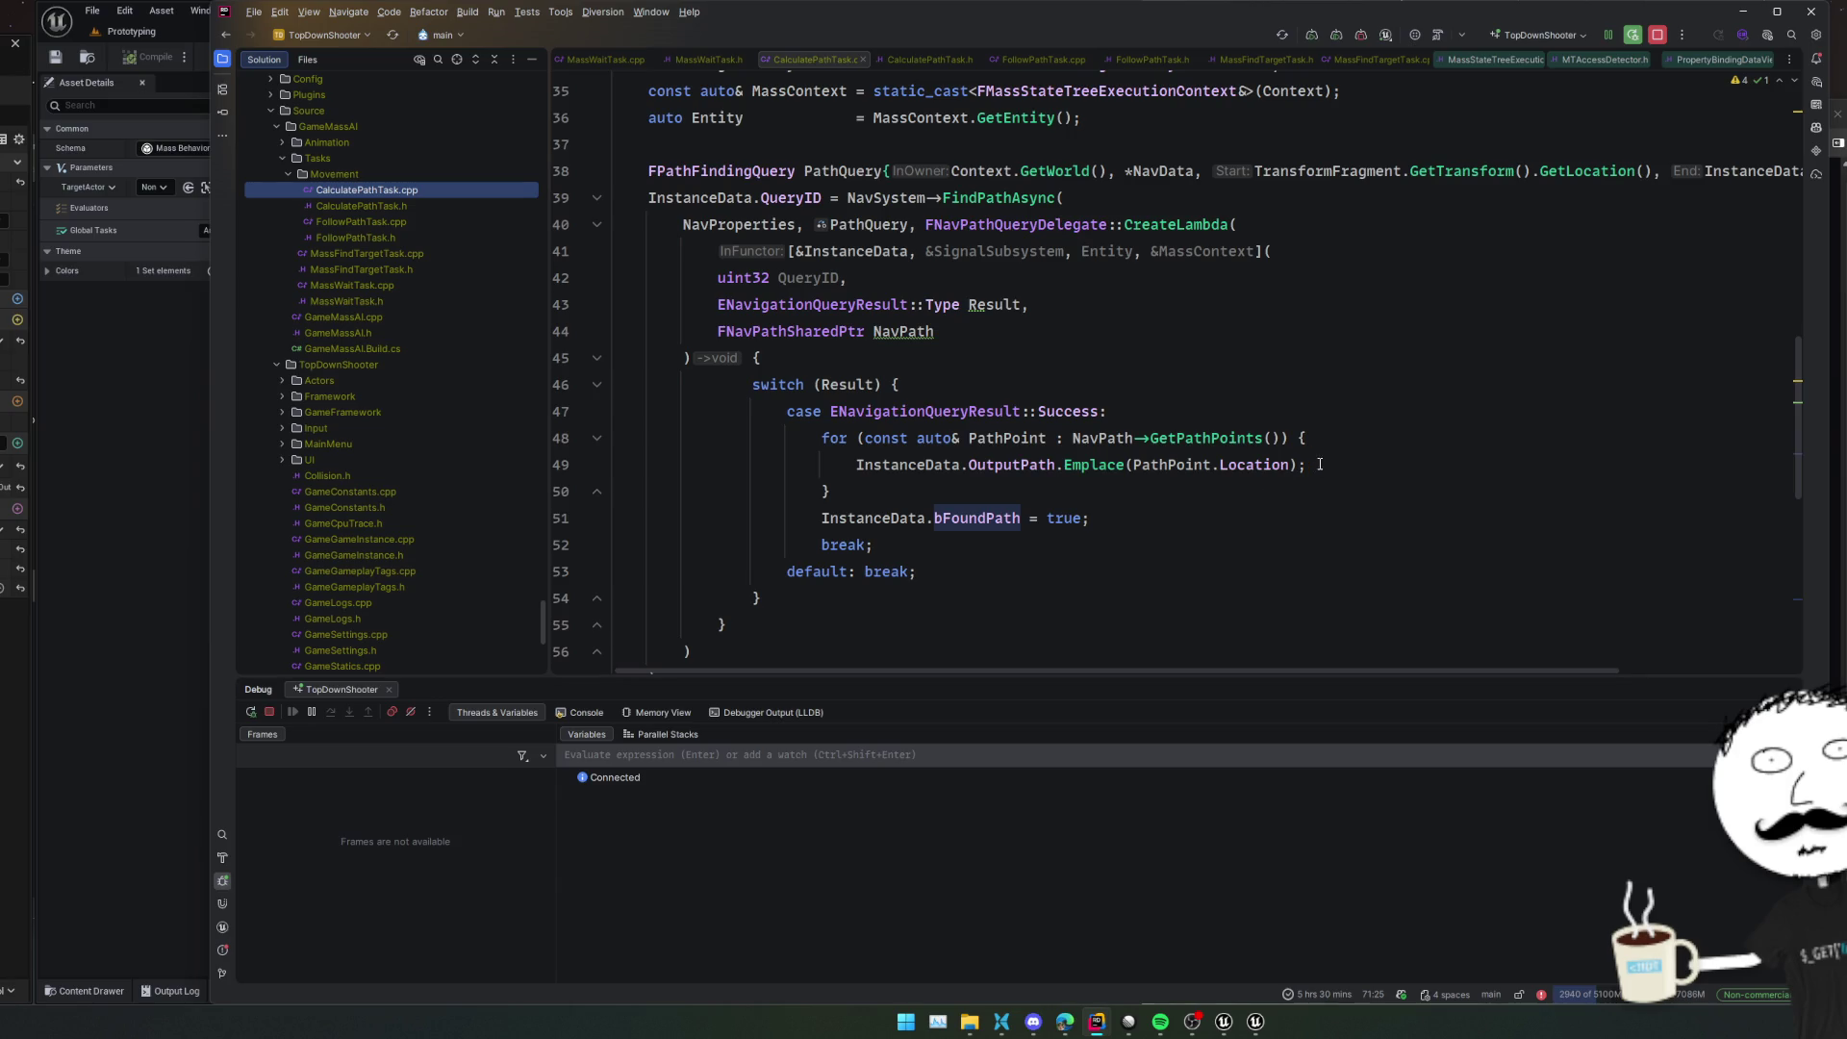
double_click(1010, 465)
scroll(875, 452, "up", 3)
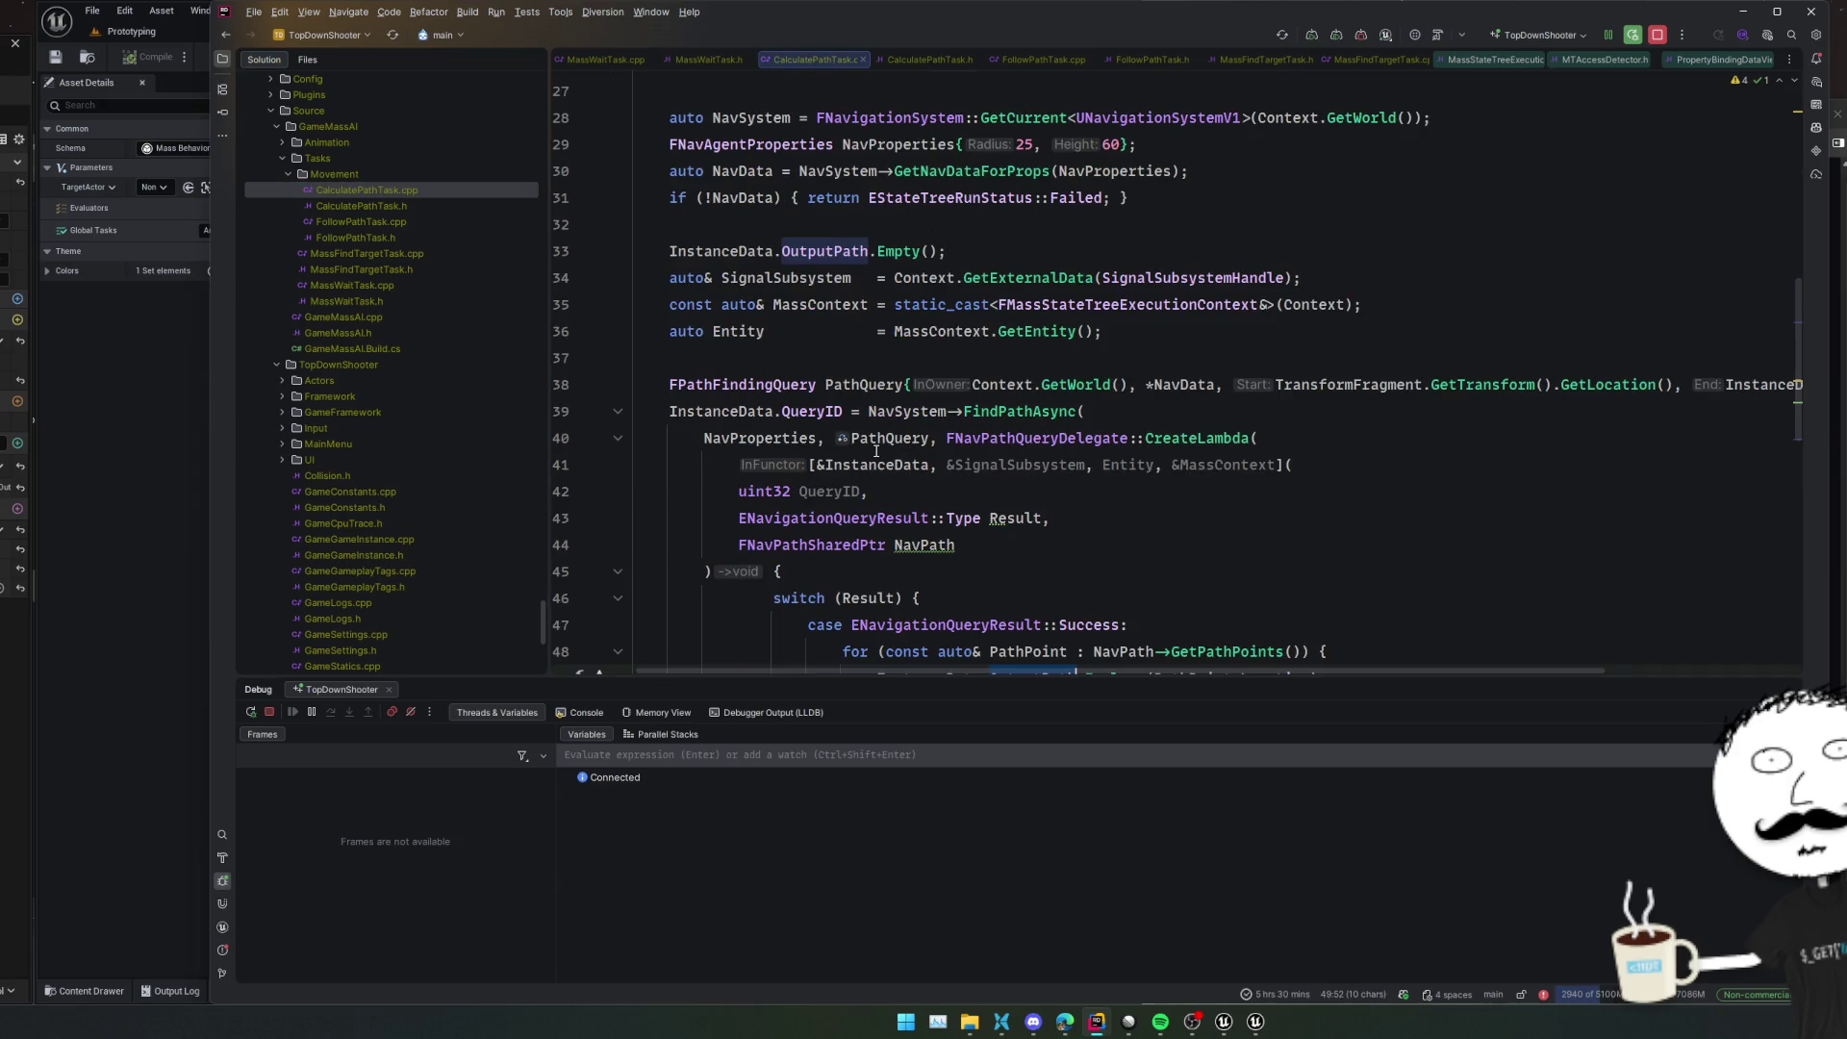
scroll(1013, 529, "down", 2)
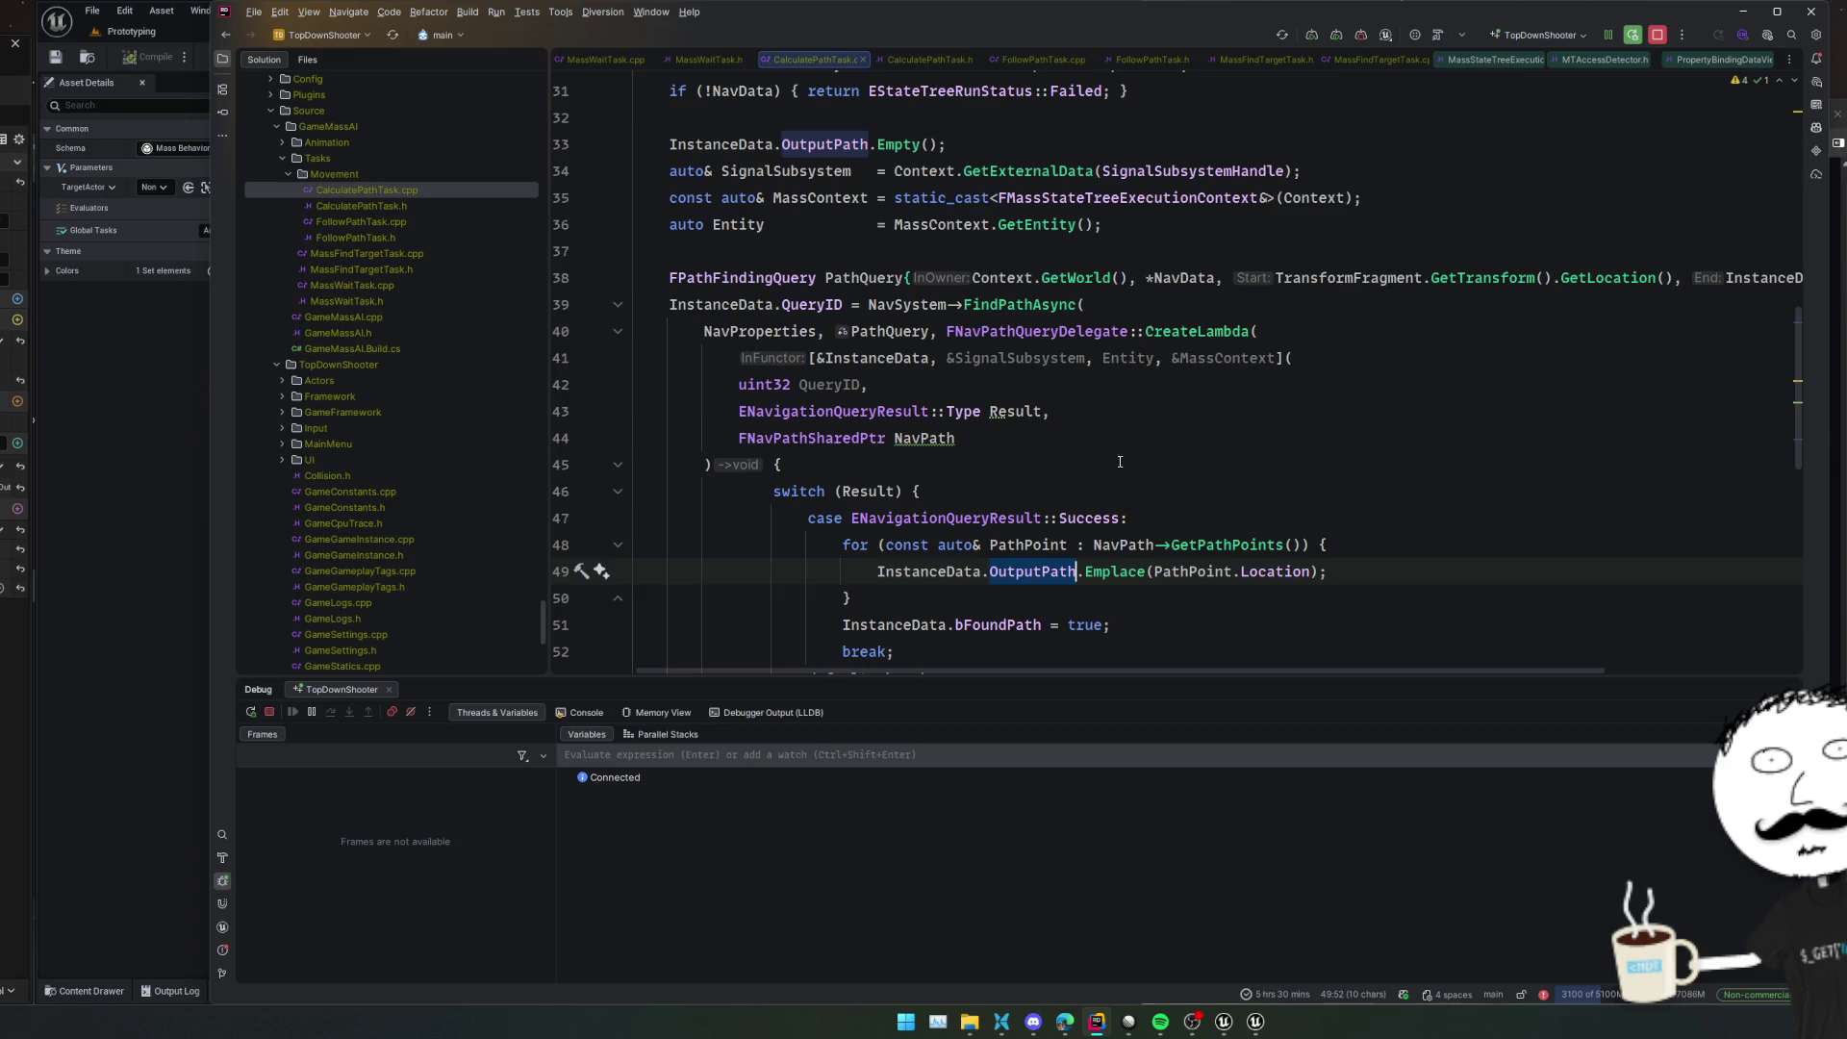
scroll(1120, 462, "down", 5)
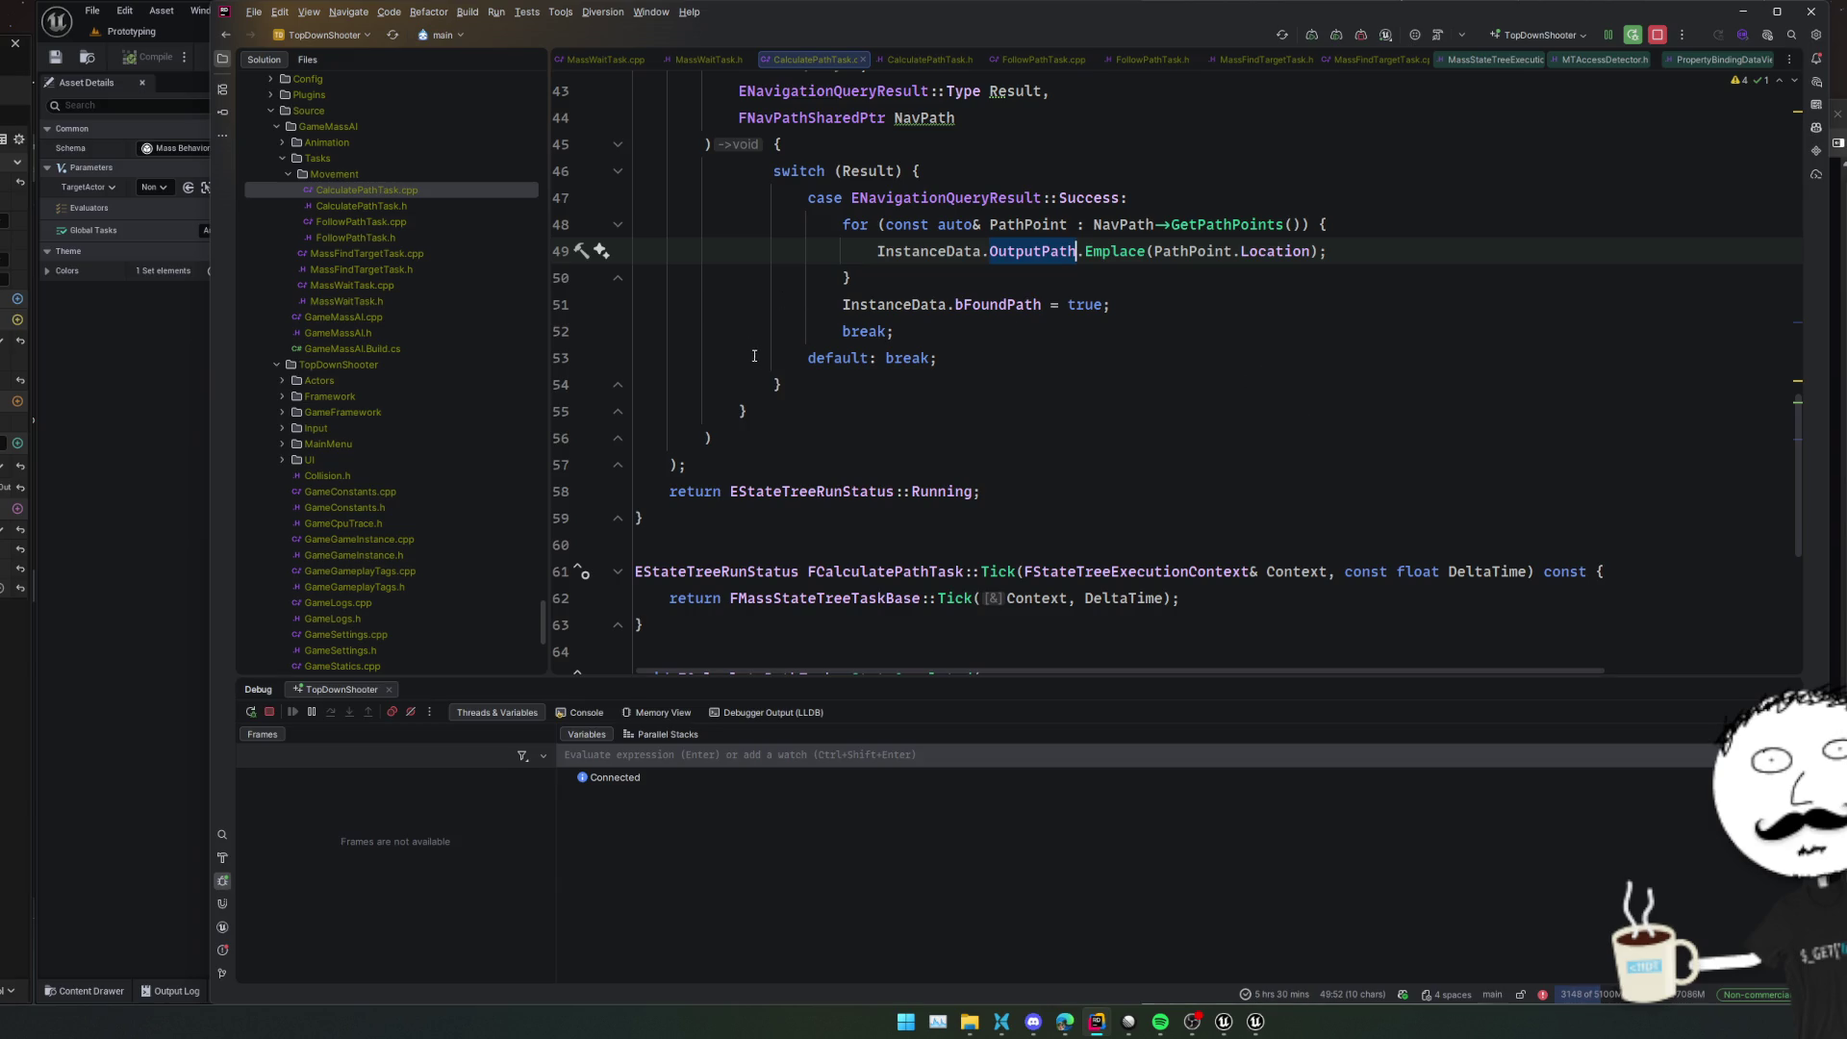
Fold and unfold the path query lambda and read on through the bFoundPath assignment
left_click(619, 439)
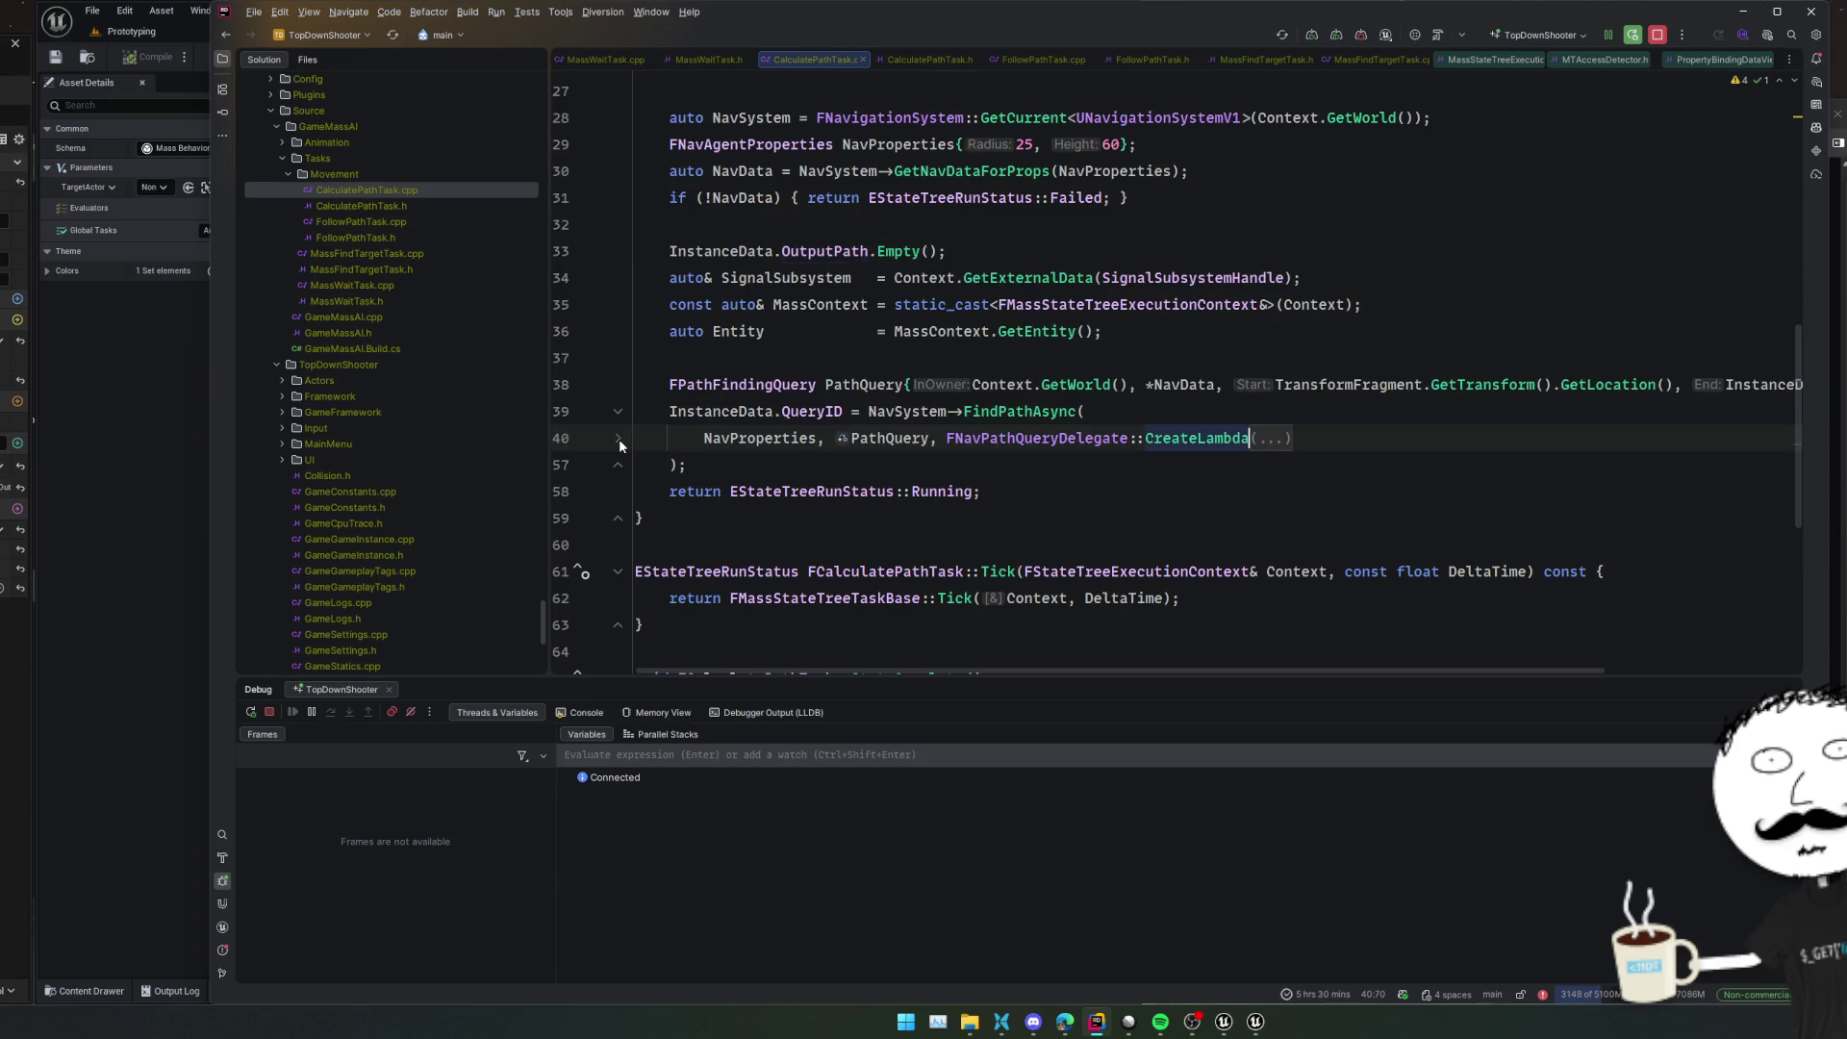
left_click(620, 439)
scroll(1076, 465, "down", 3)
left_click(1076, 465)
scroll(978, 471, "down", 3)
scroll(978, 472, "down", 3)
scroll(1042, 465, "down", 2)
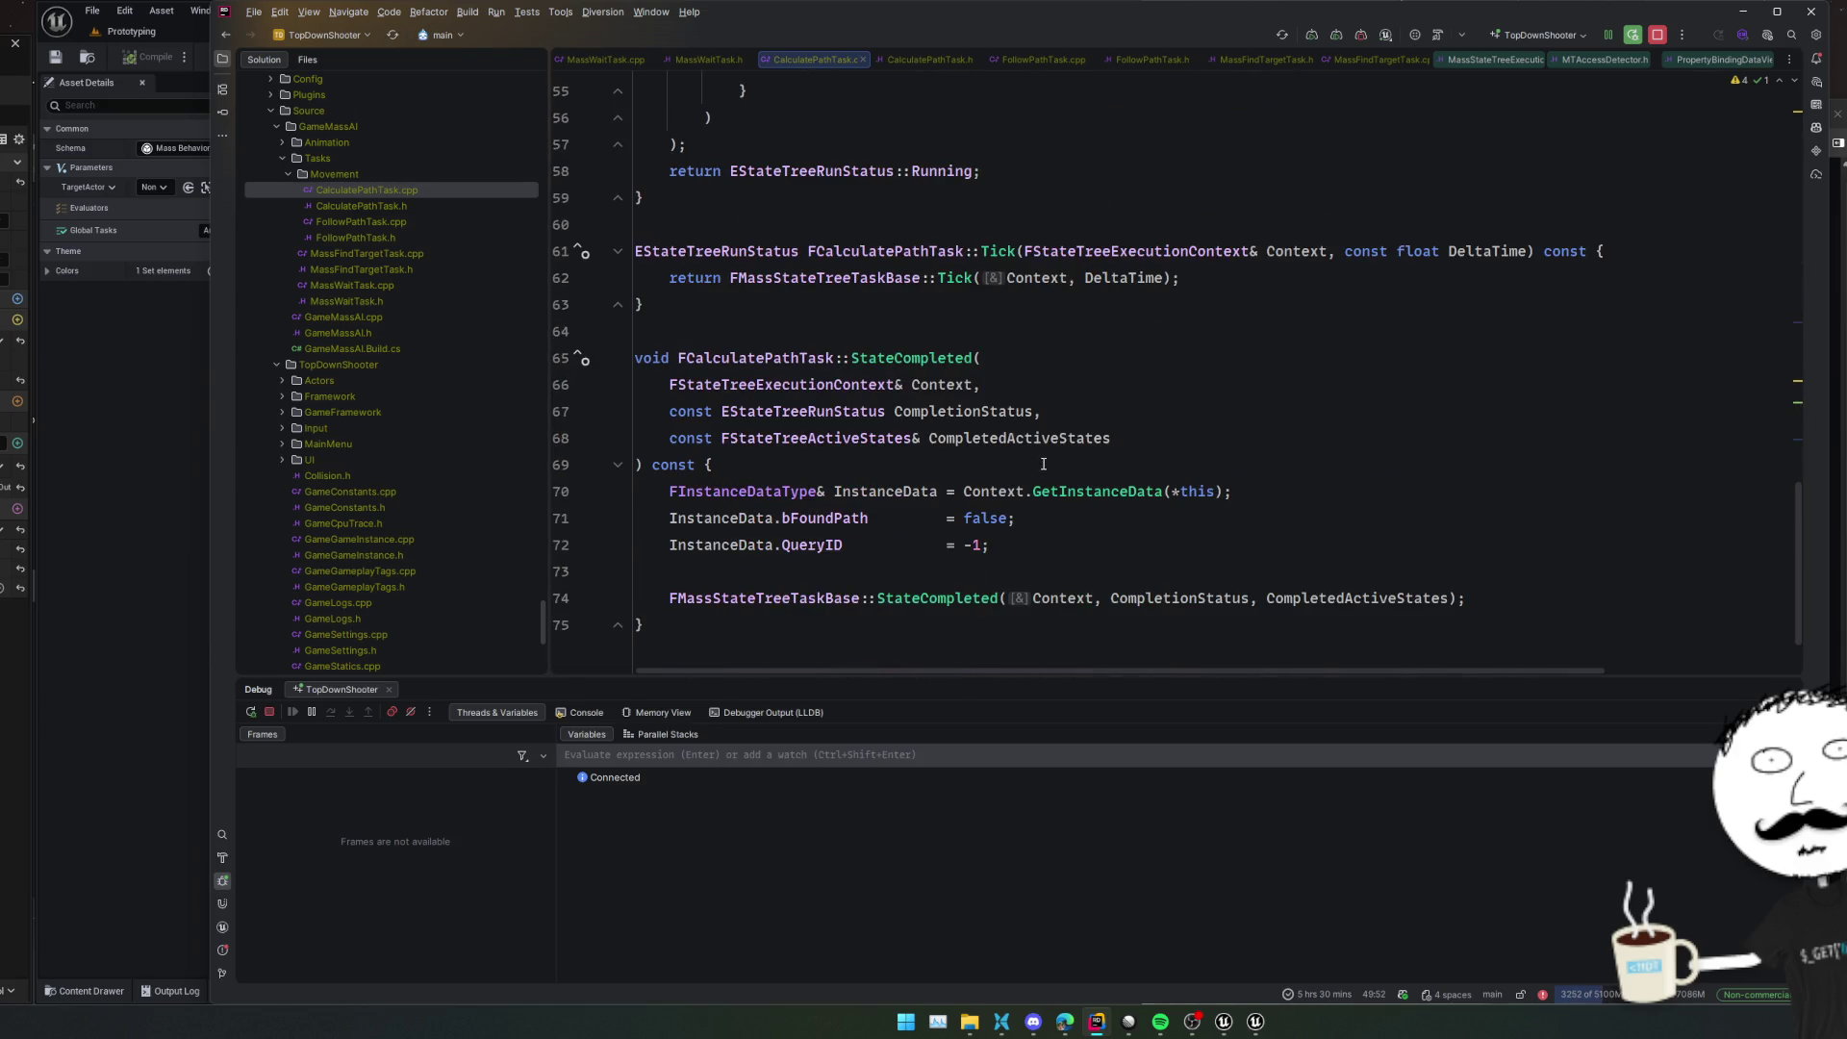
scroll(1088, 478, "down", 2)
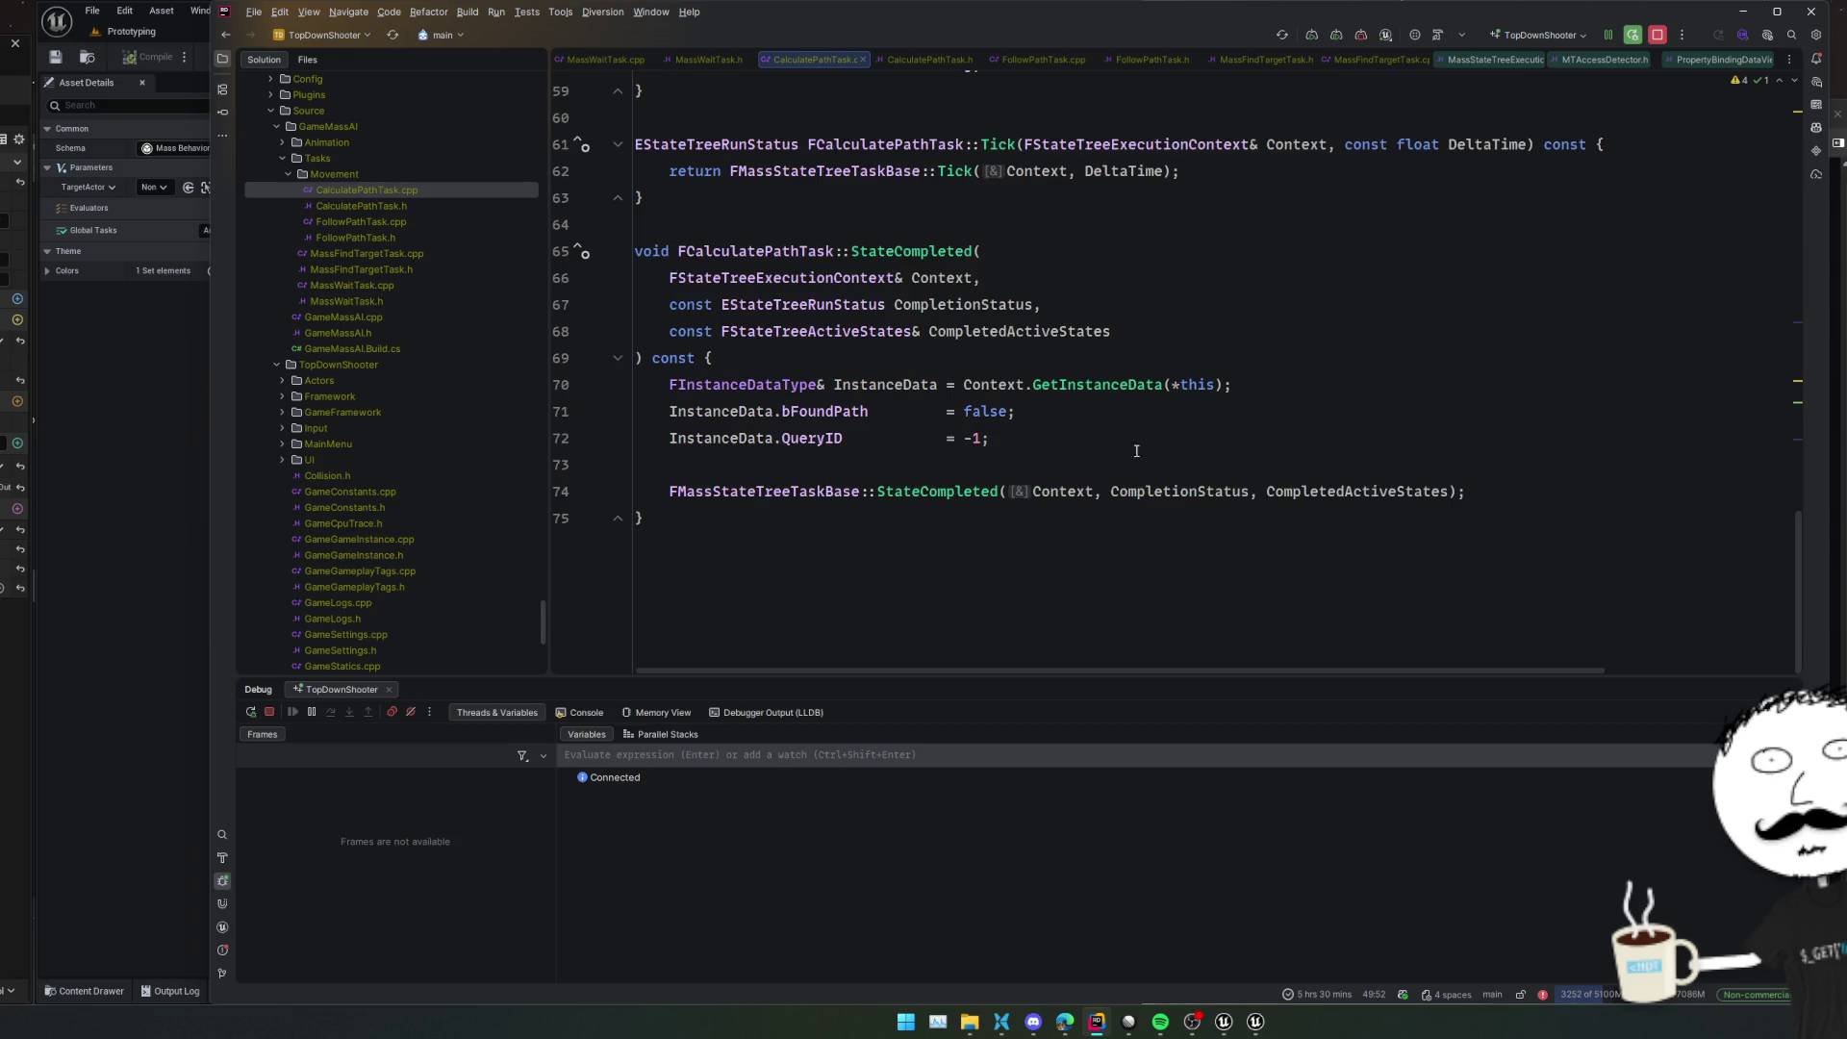
key("alt+Tab")
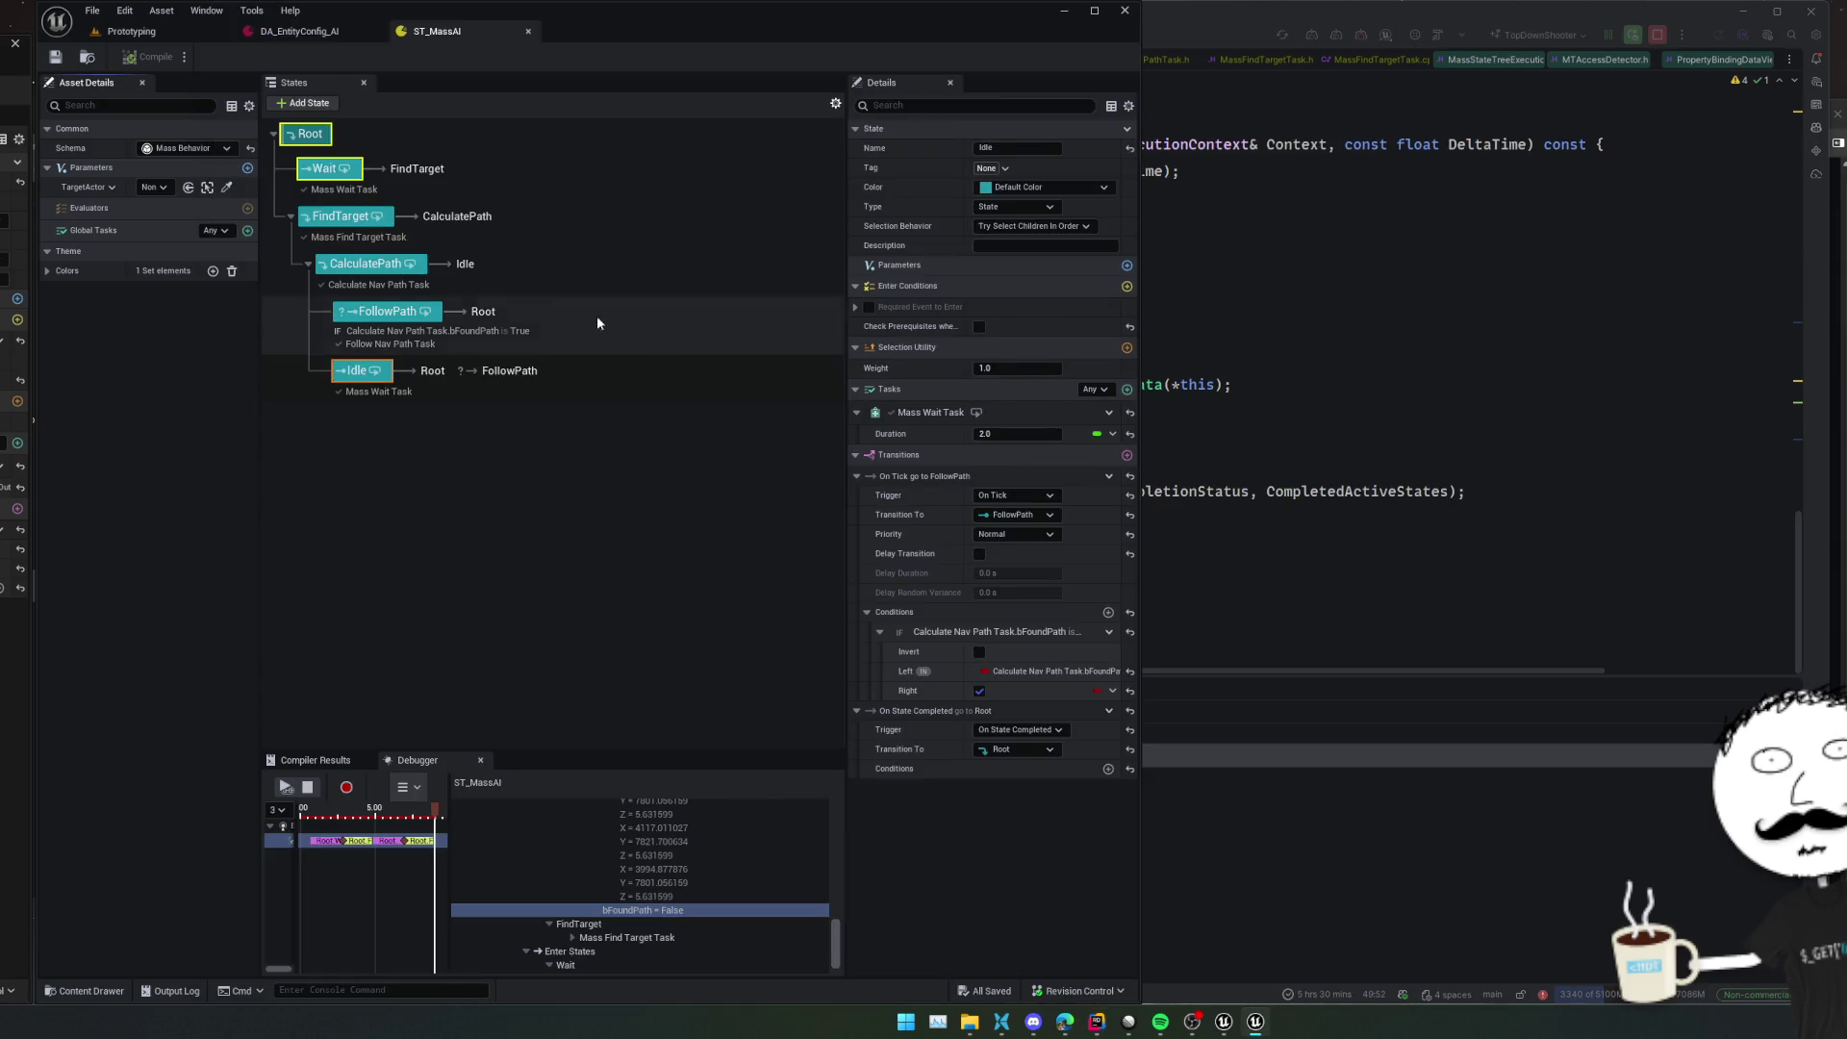
Add a NavMesh Path Follow task to CalculatePath and disable its Calculate Nav Path Task
left_click(366, 264)
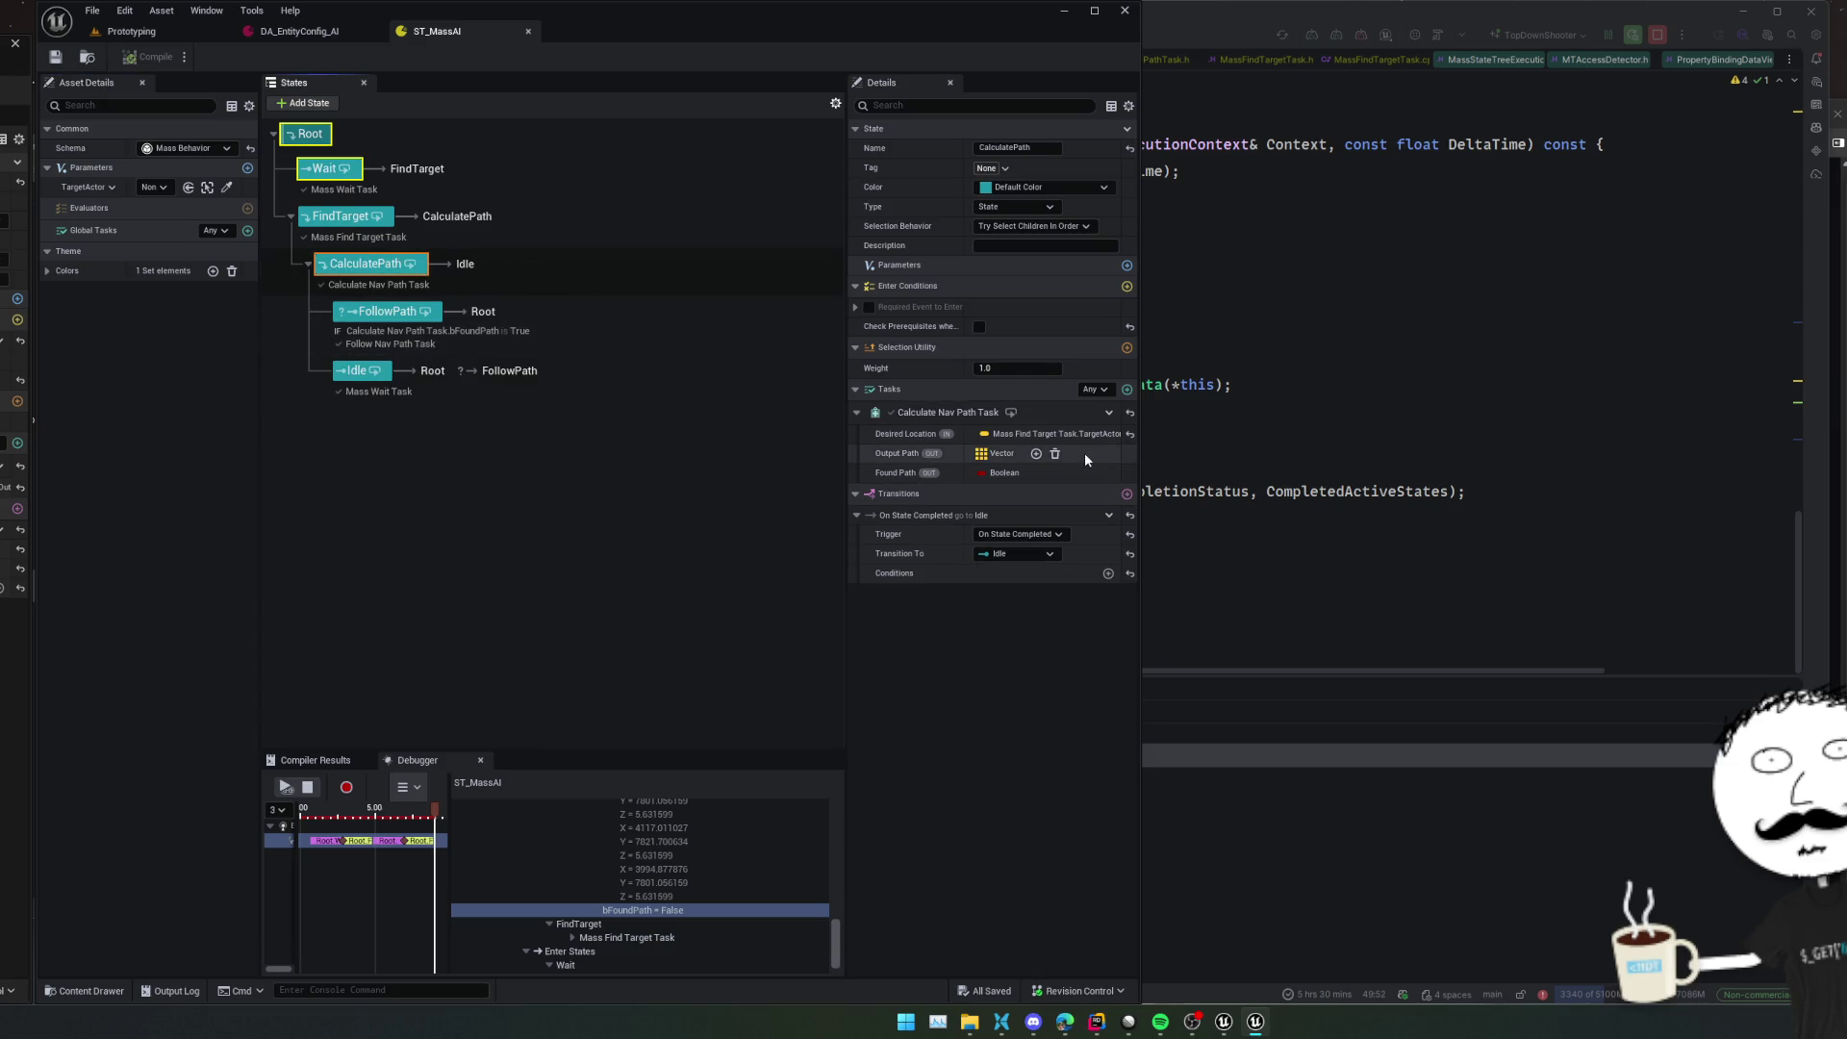
left_click(1110, 412)
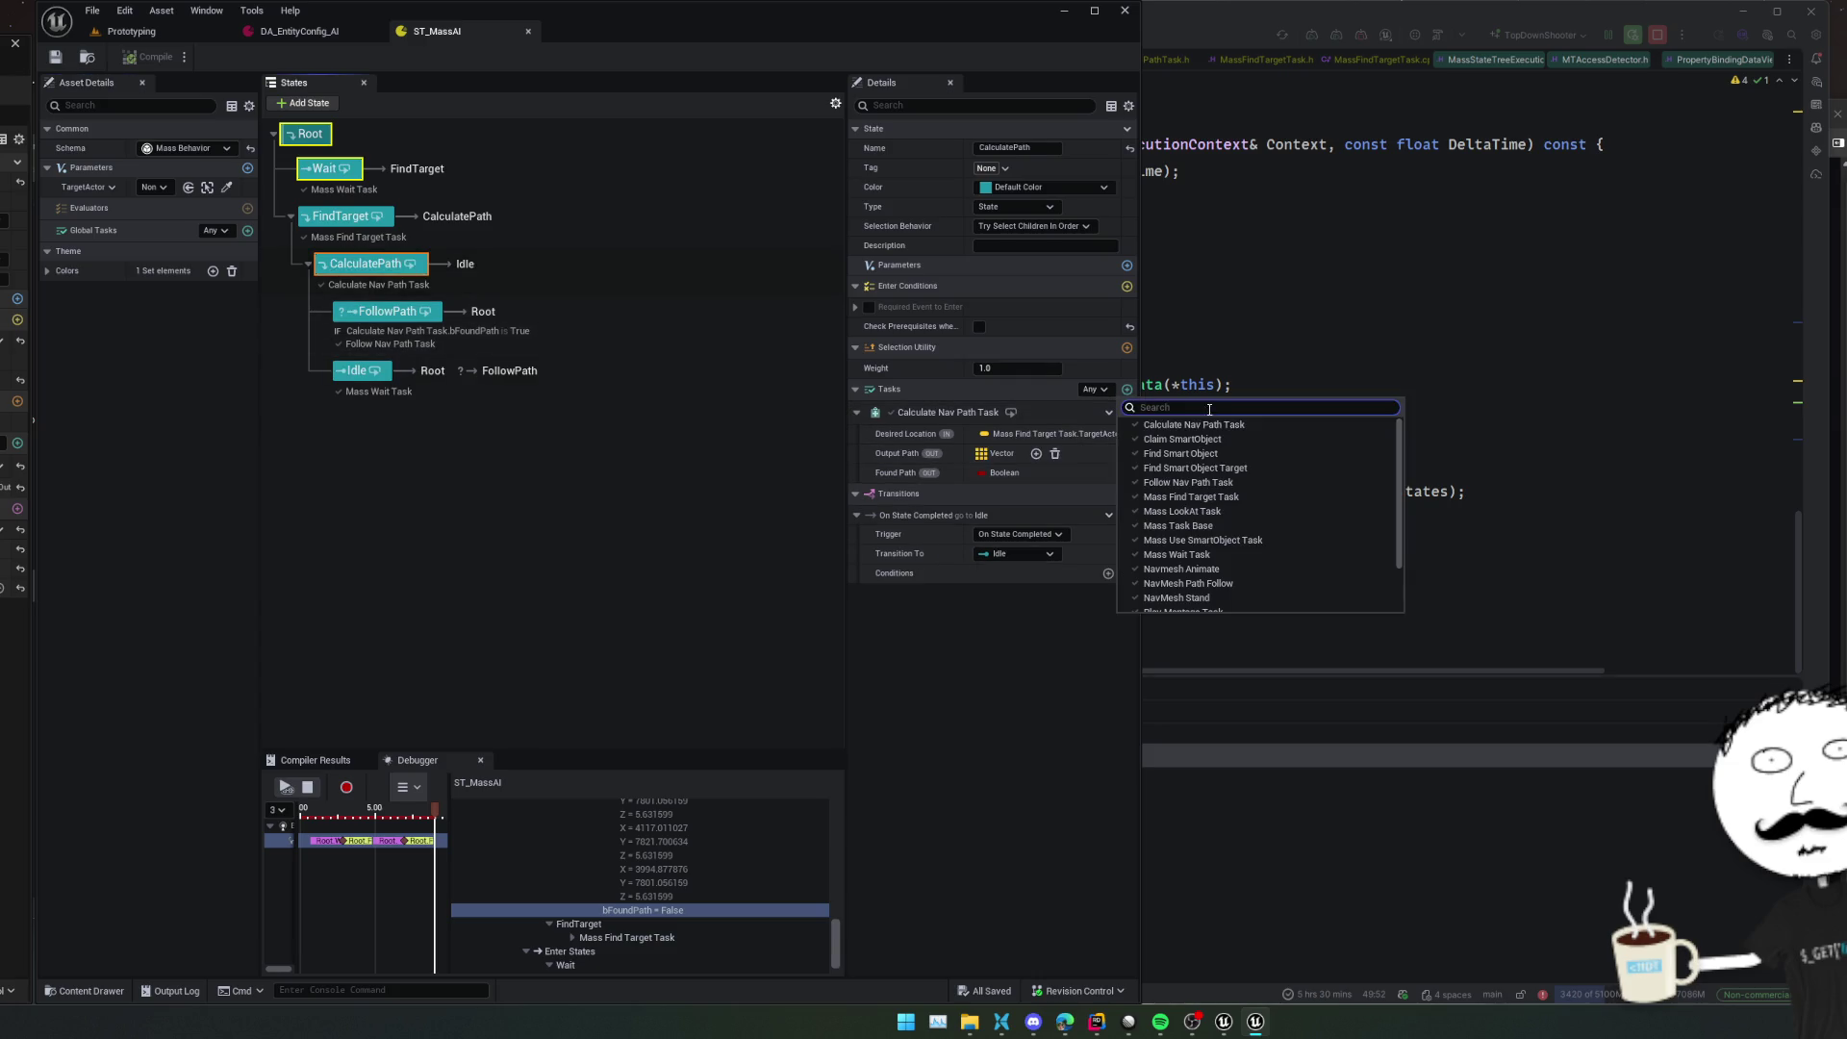
type("path")
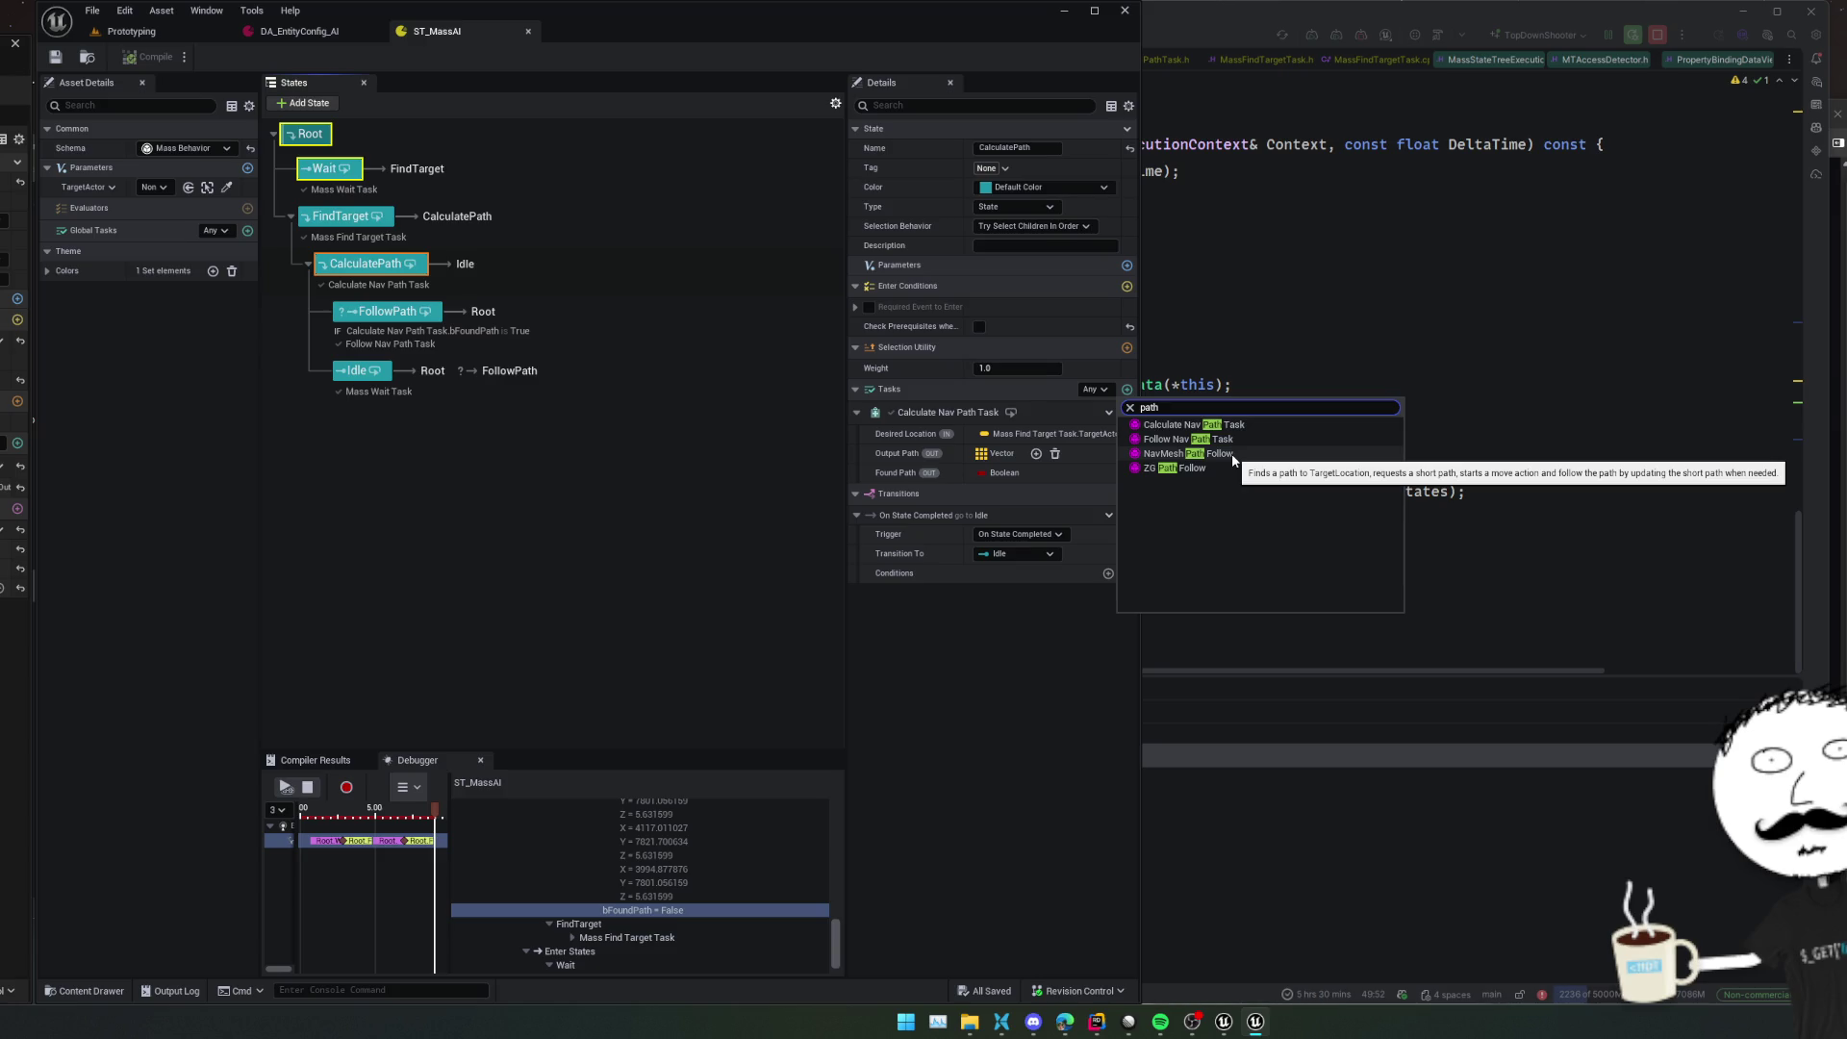
left_click(1233, 453)
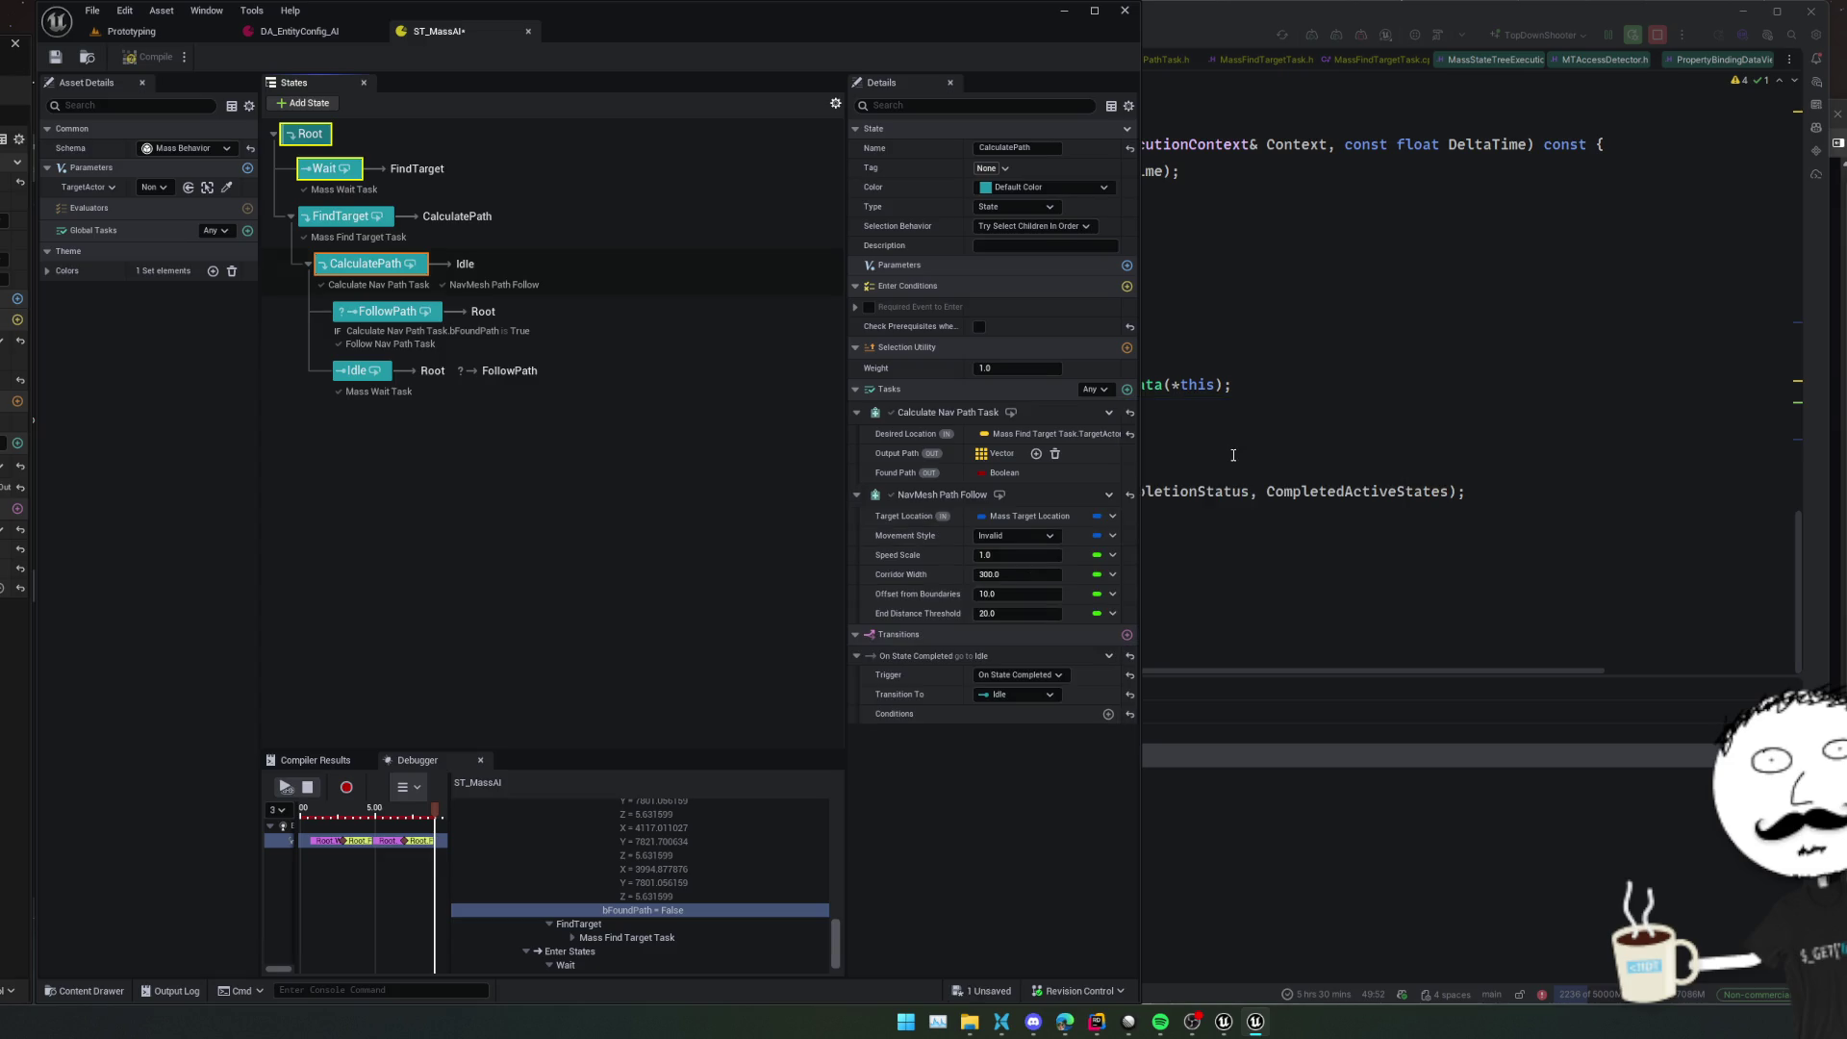
left_click(1110, 412)
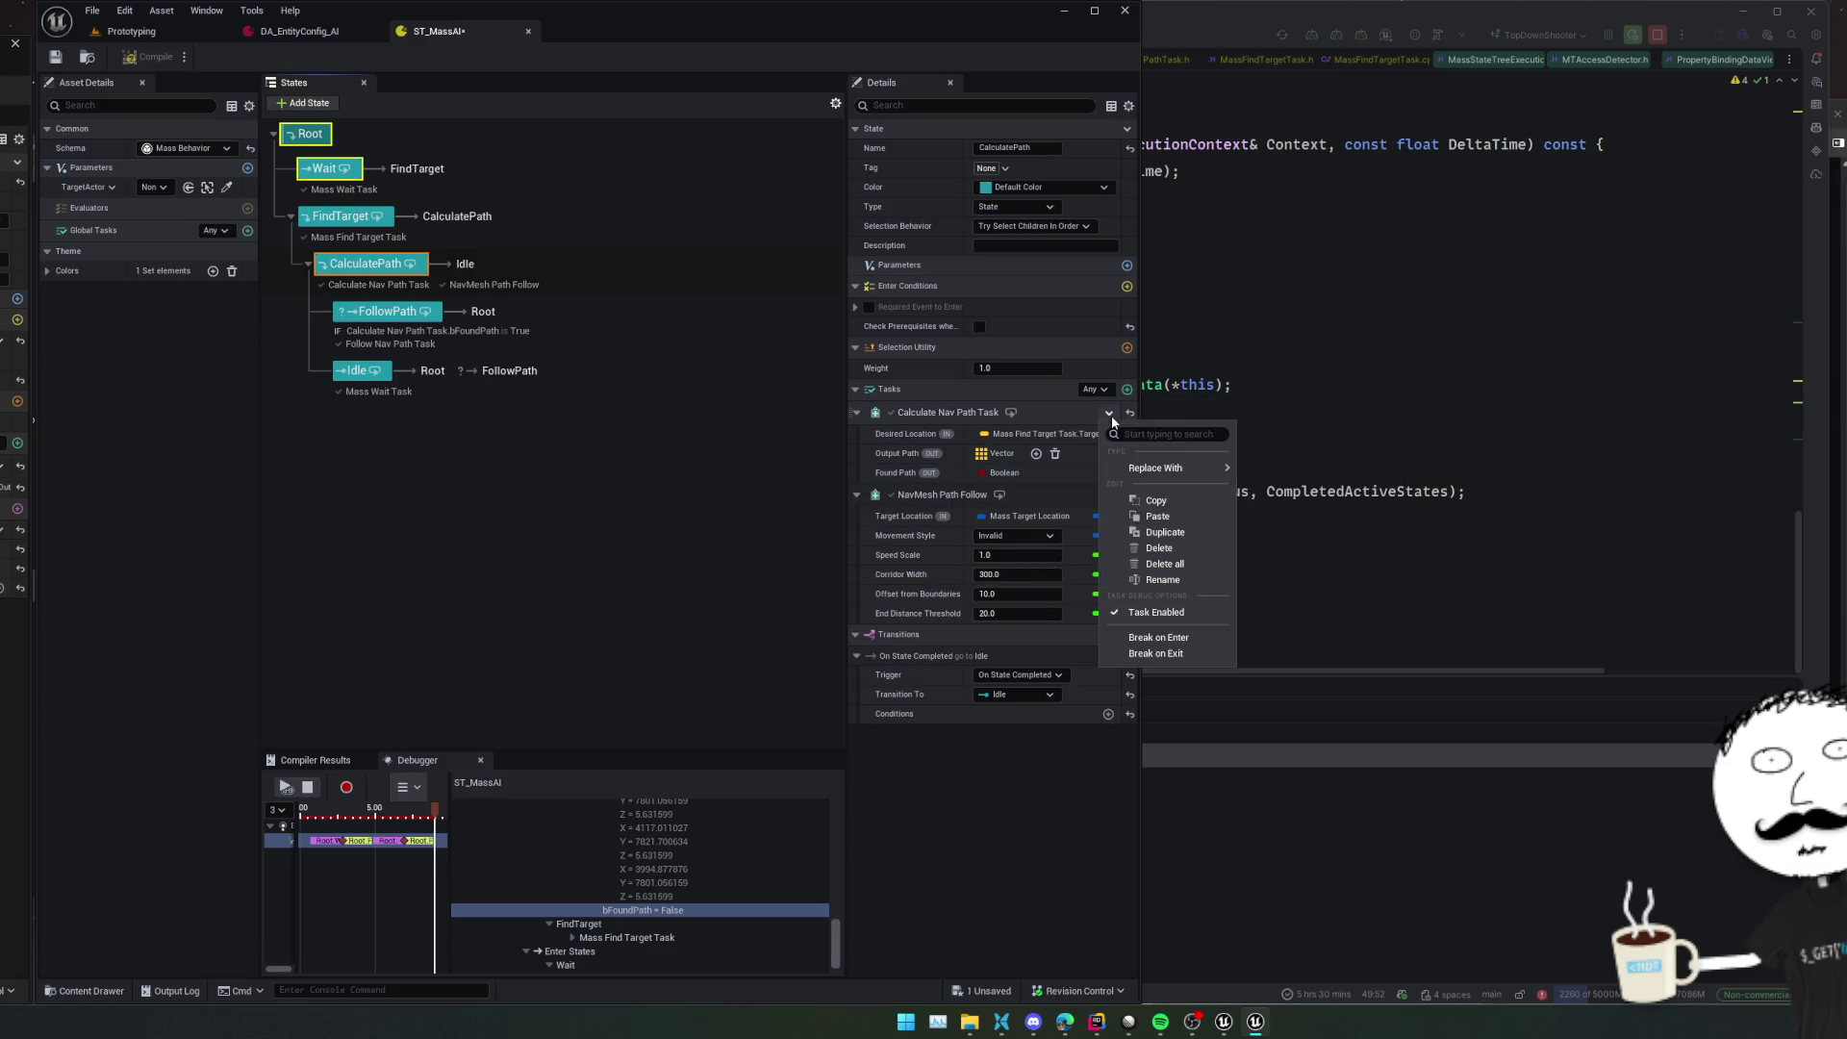
left_click(1158, 612)
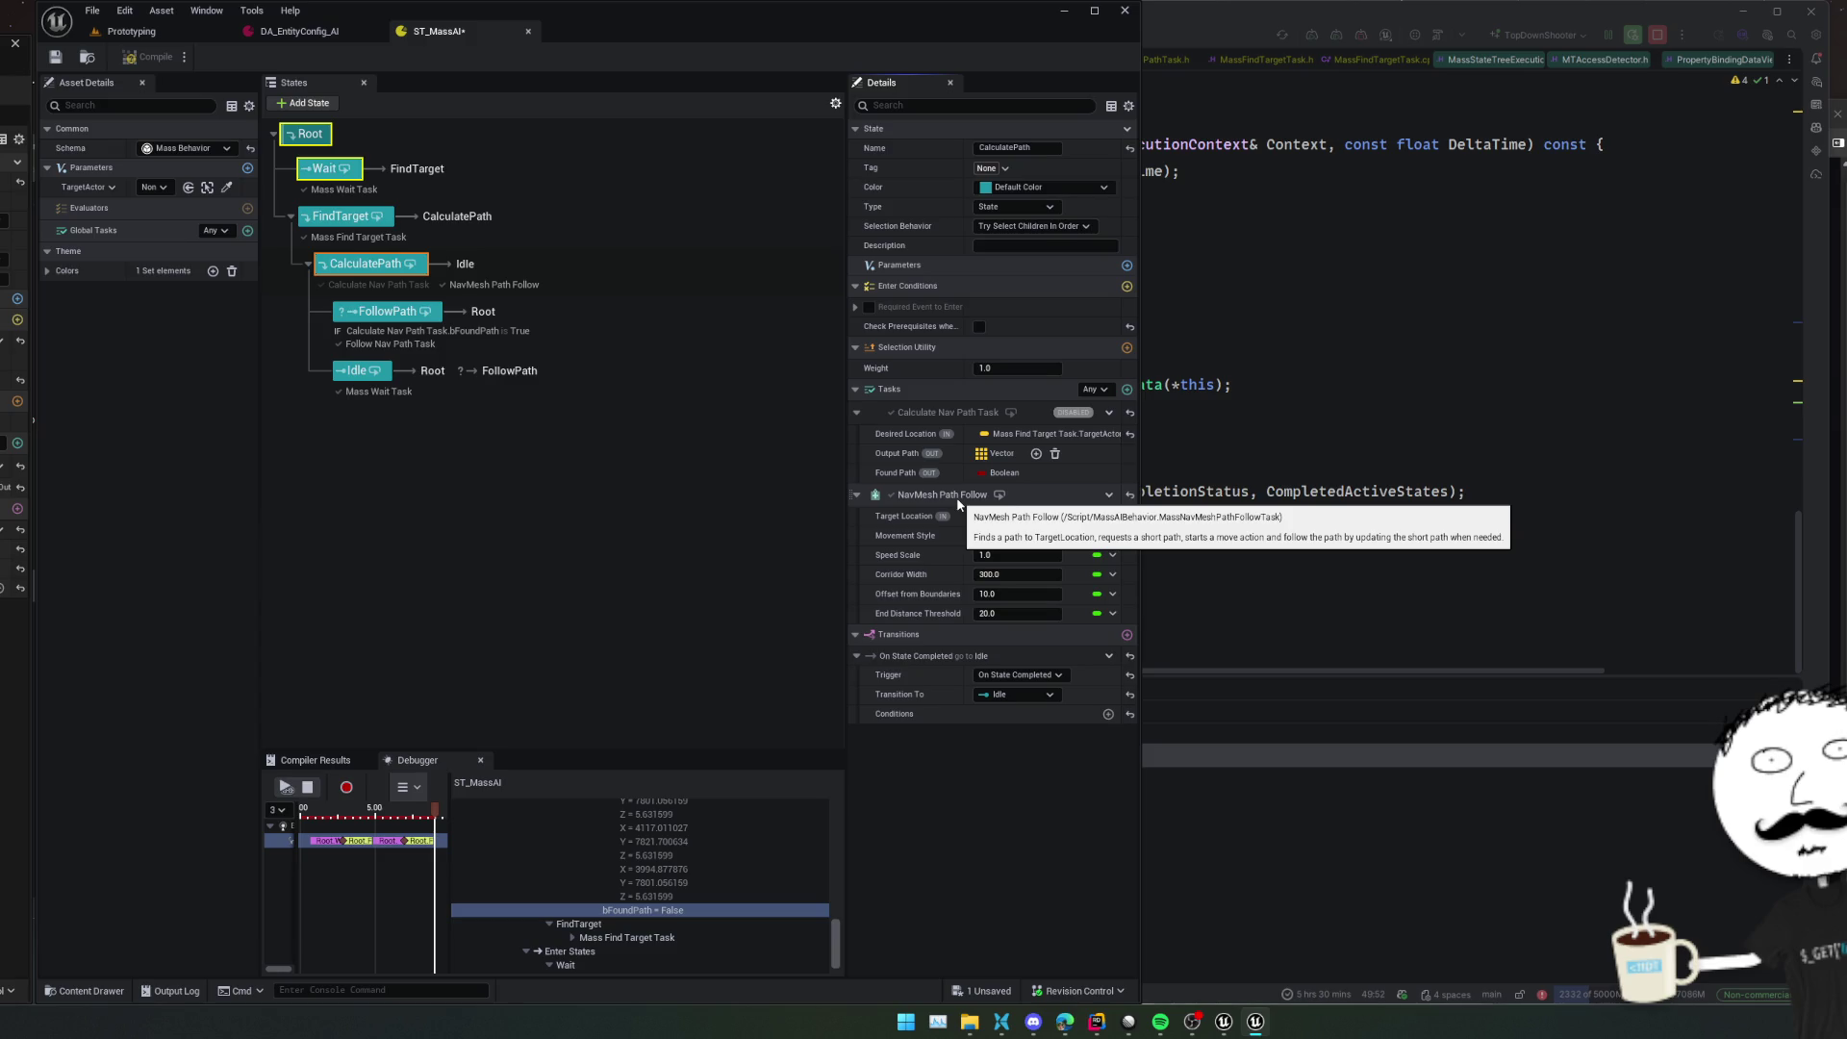
In Rider, search the whole project for NavMeshPathFollowT
key("alt+Tab")
key("shift")
key("shift")
type("NavM")
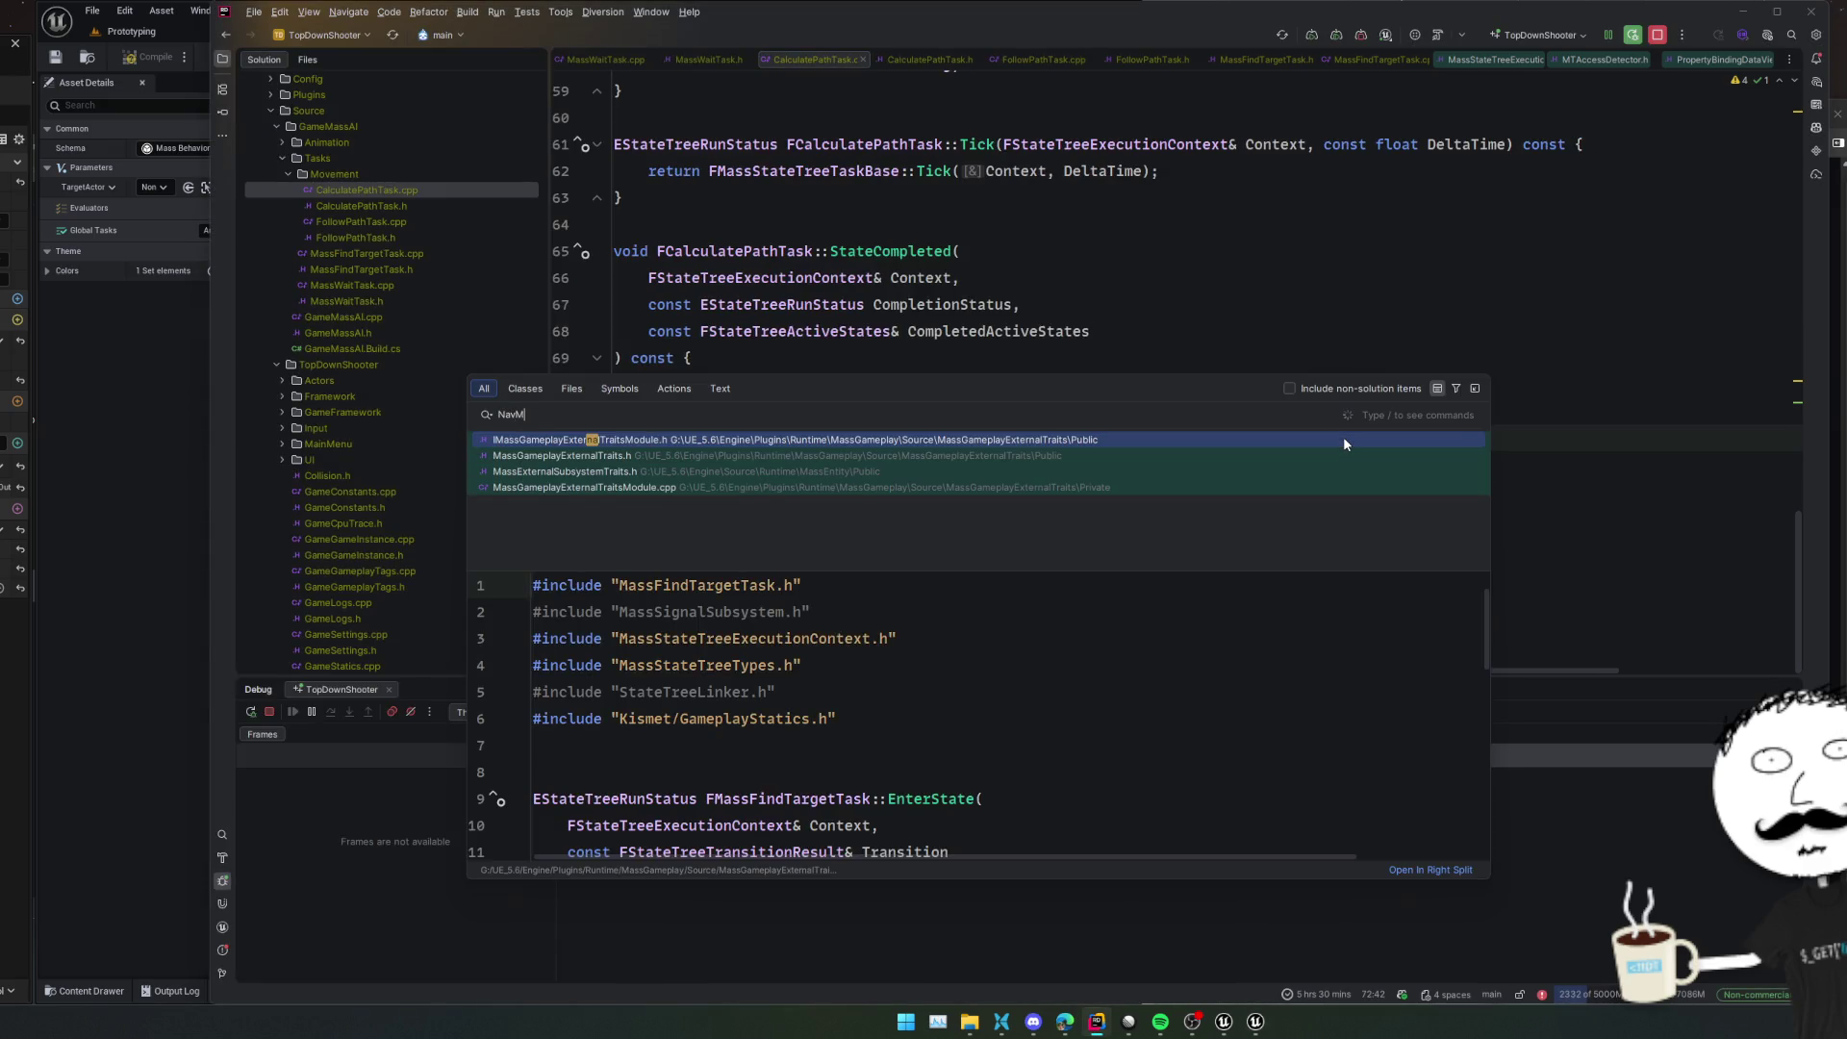
type("eshPathFollowTas")
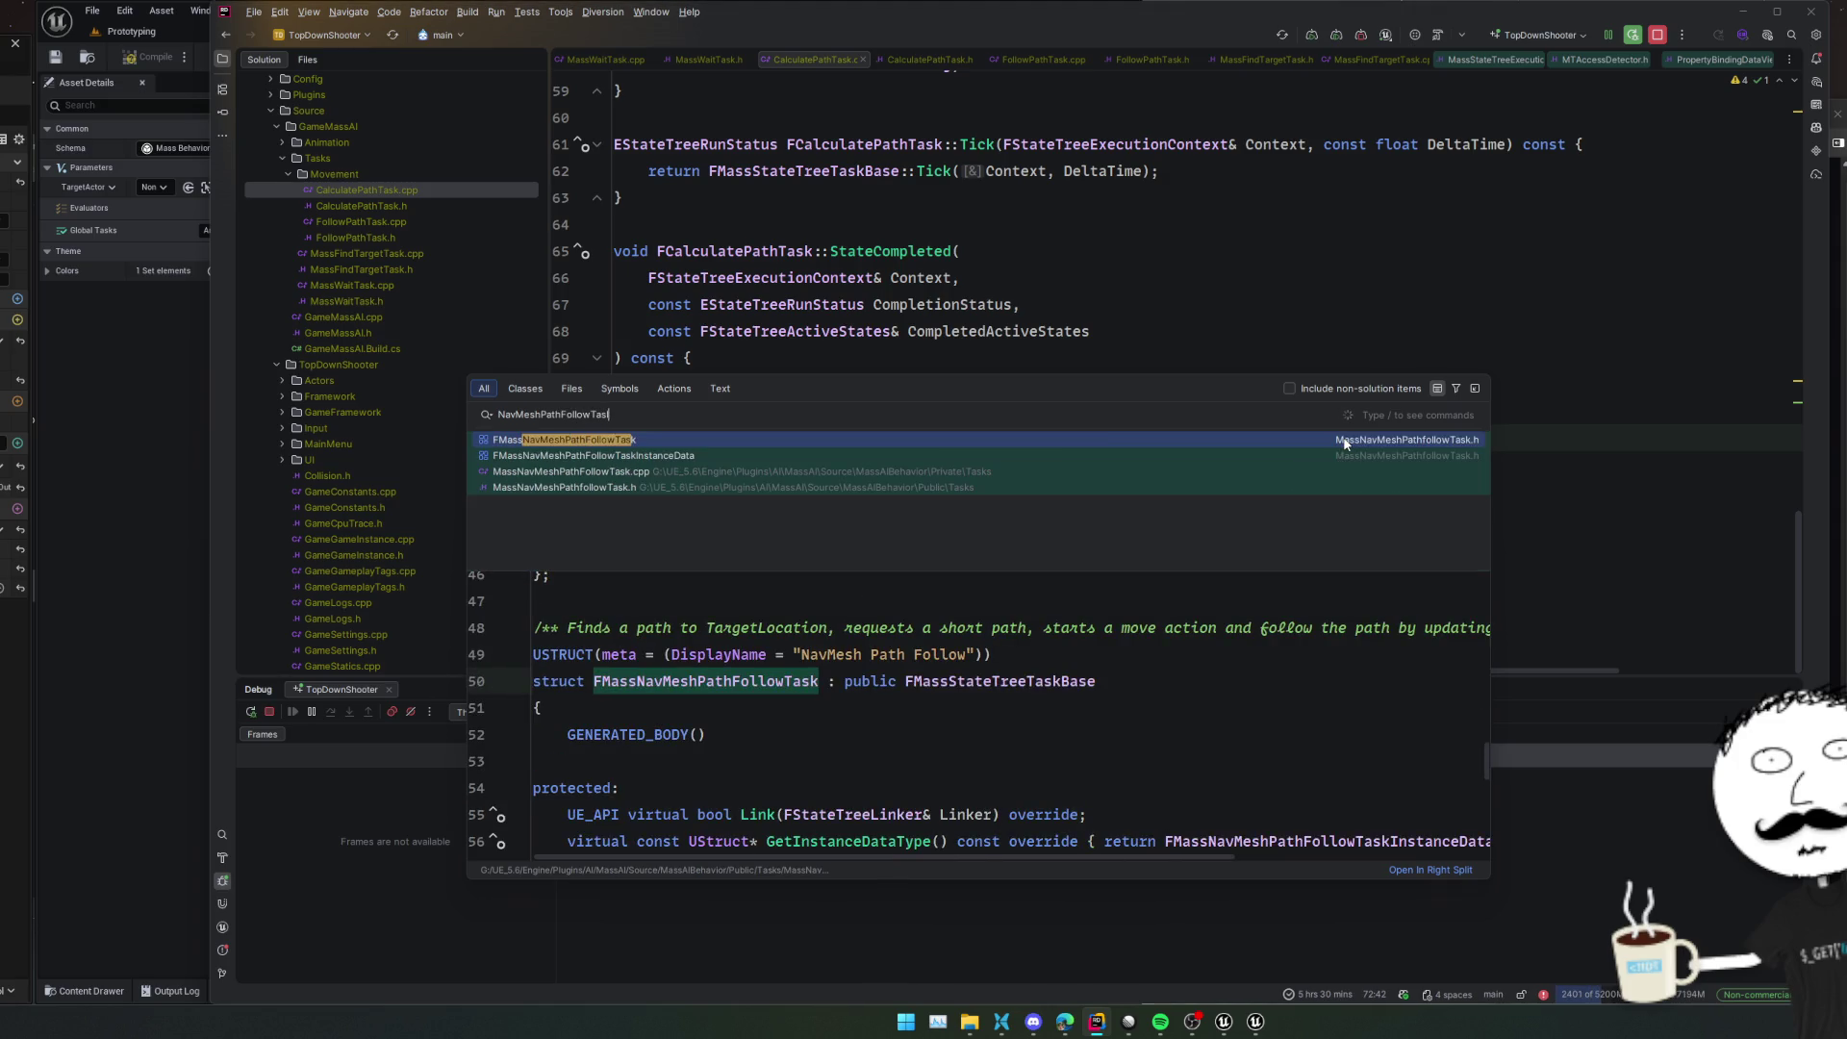
Open MassNavMeshPathFollowTask.h and jump to the FMassTargetLocation struct declaration
key("Return")
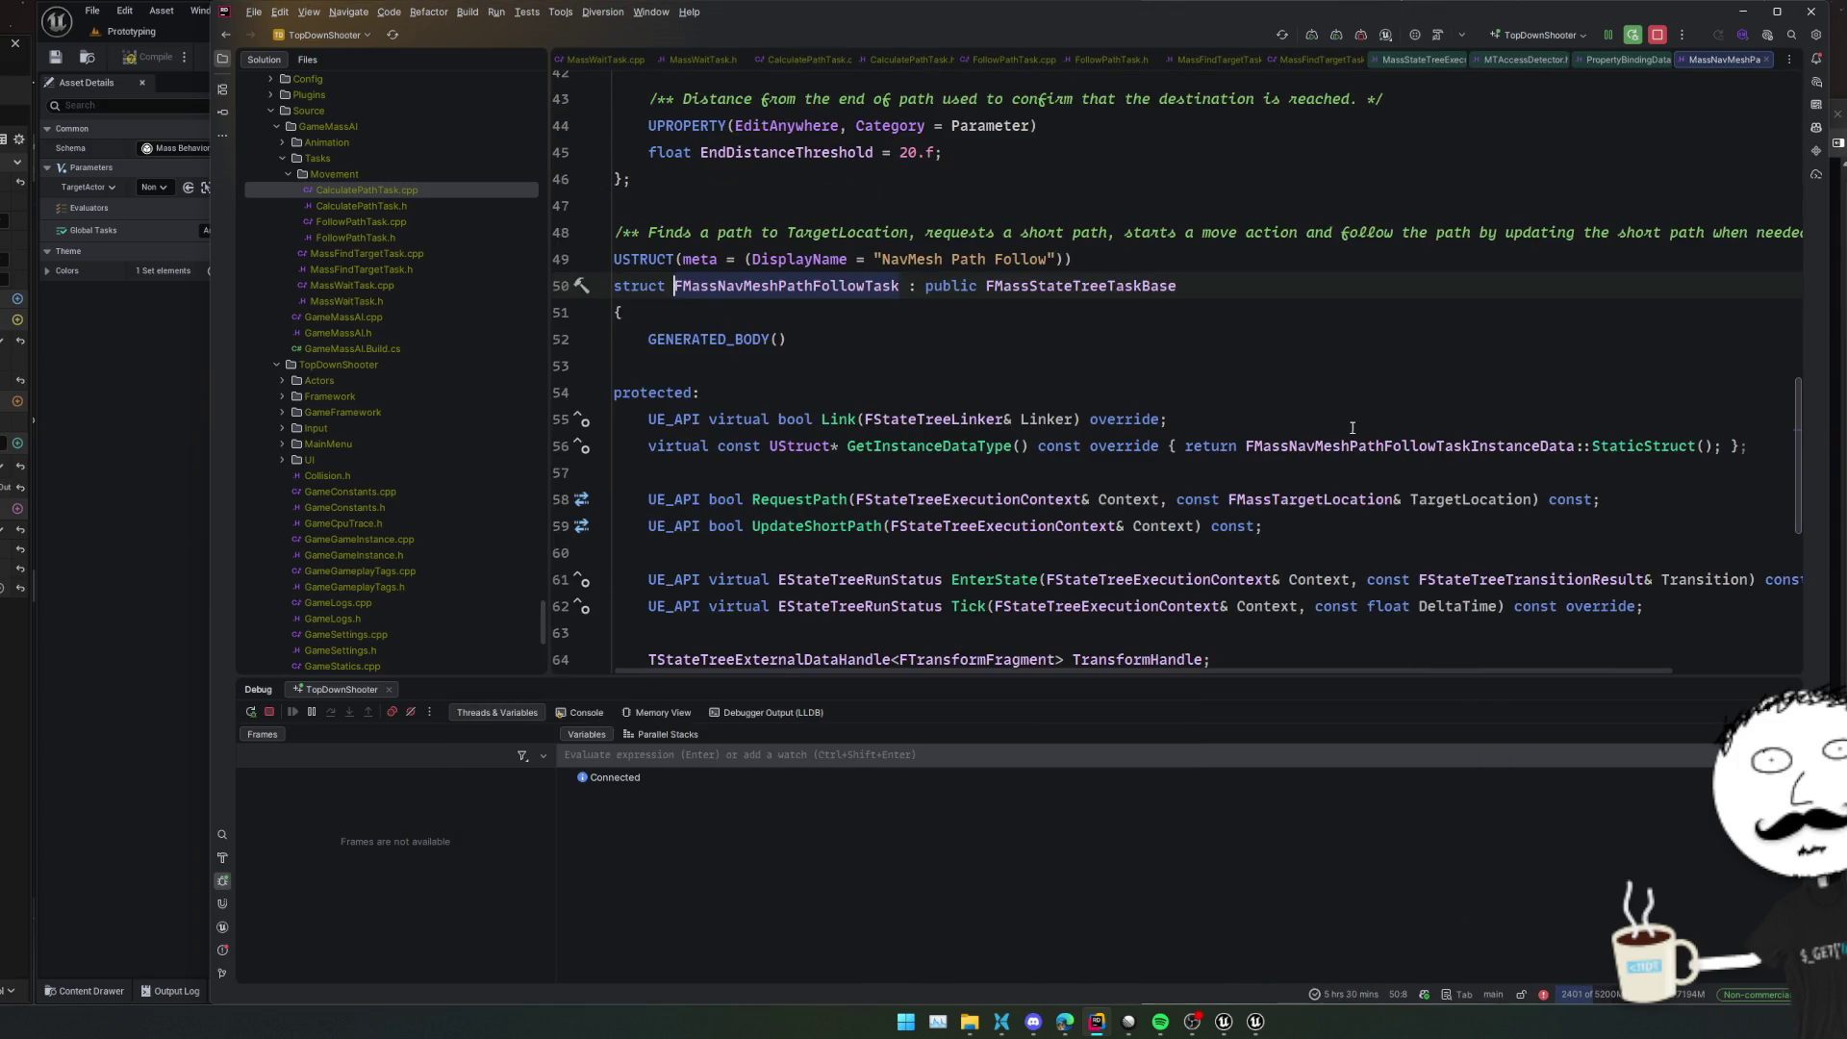
scroll(1230, 346, "up", 9)
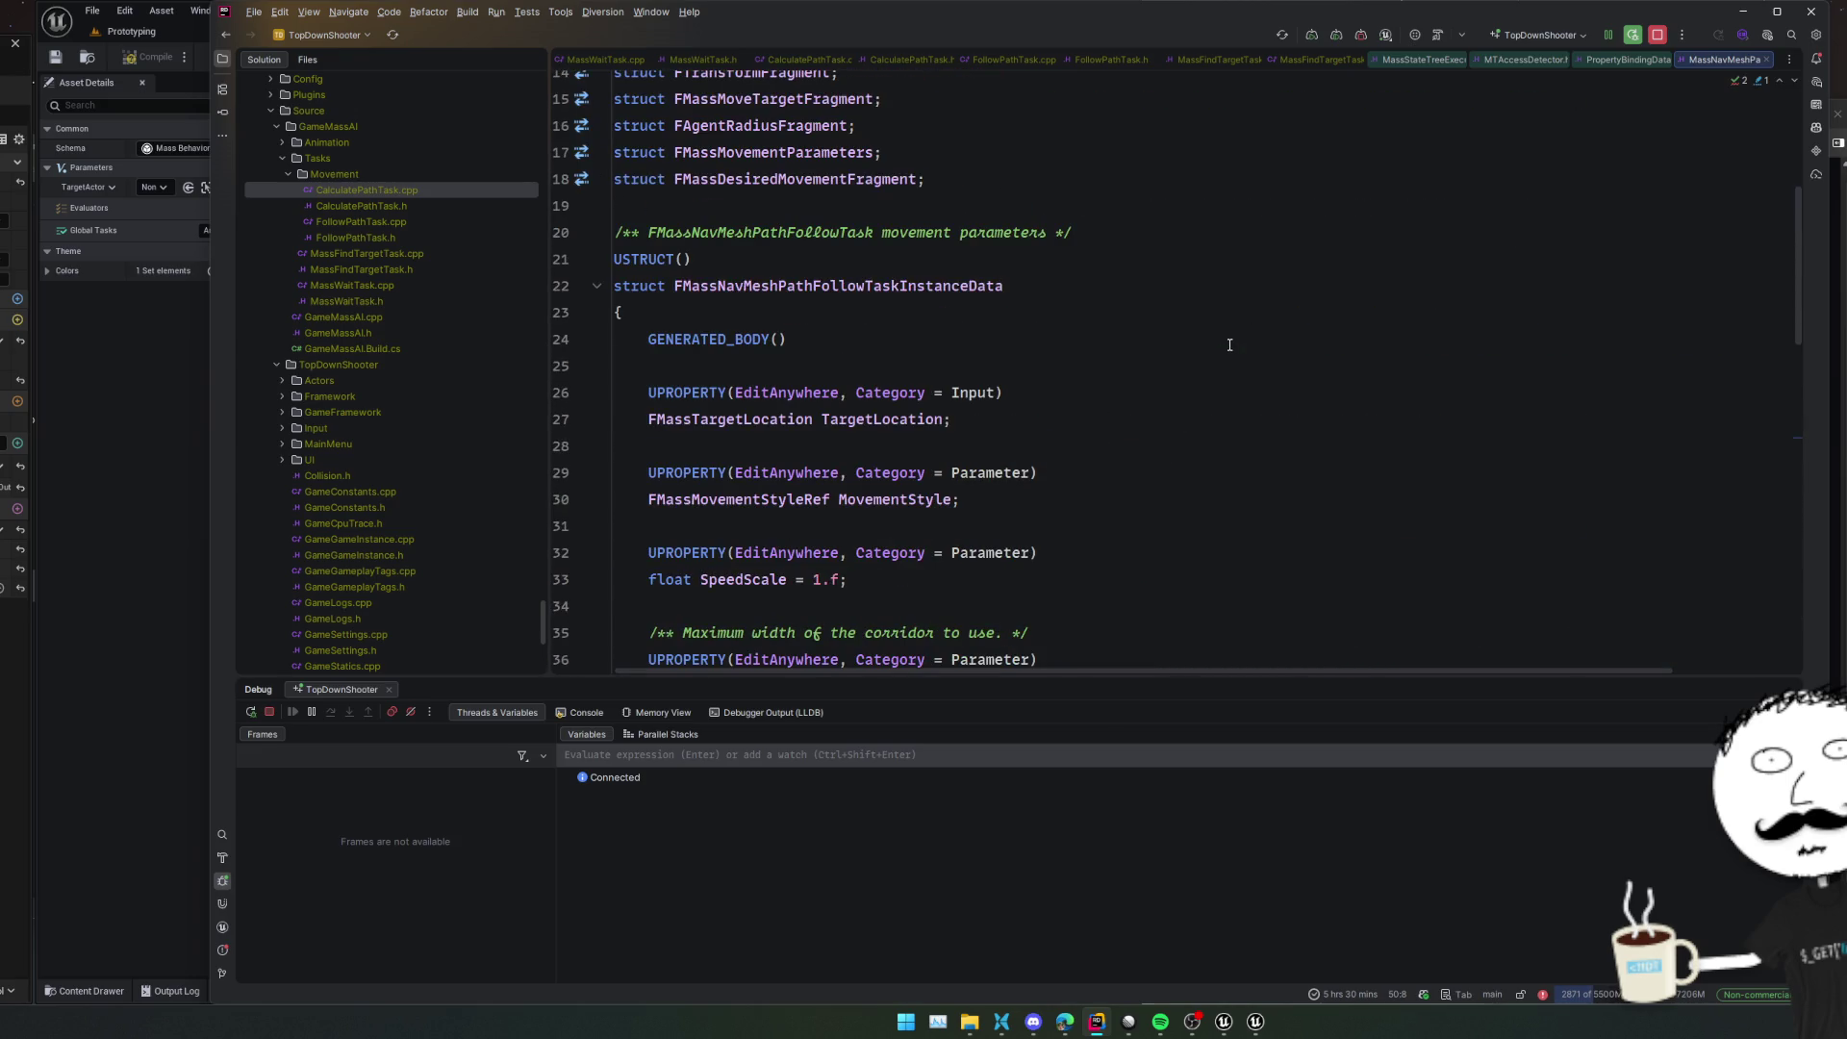
scroll(1229, 345, "down", 1)
left_click(713, 308, "ctrl")
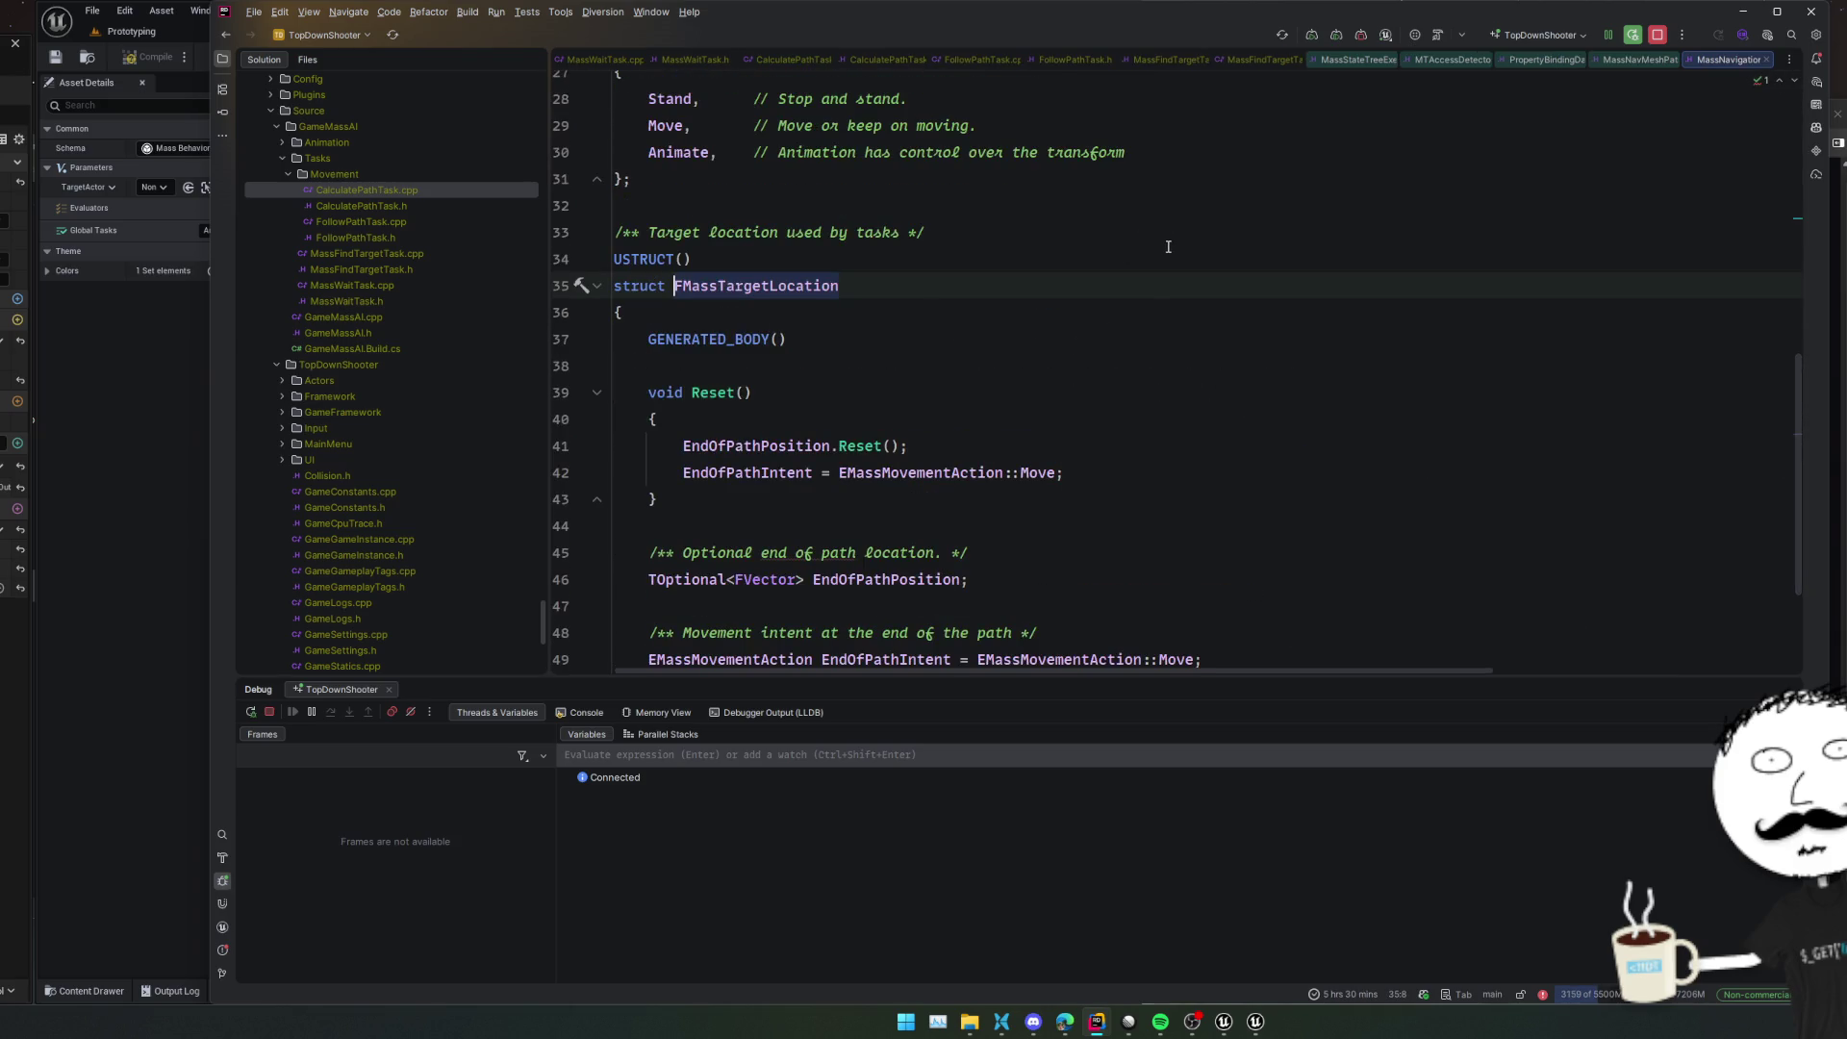
scroll(1168, 247, "down", 2)
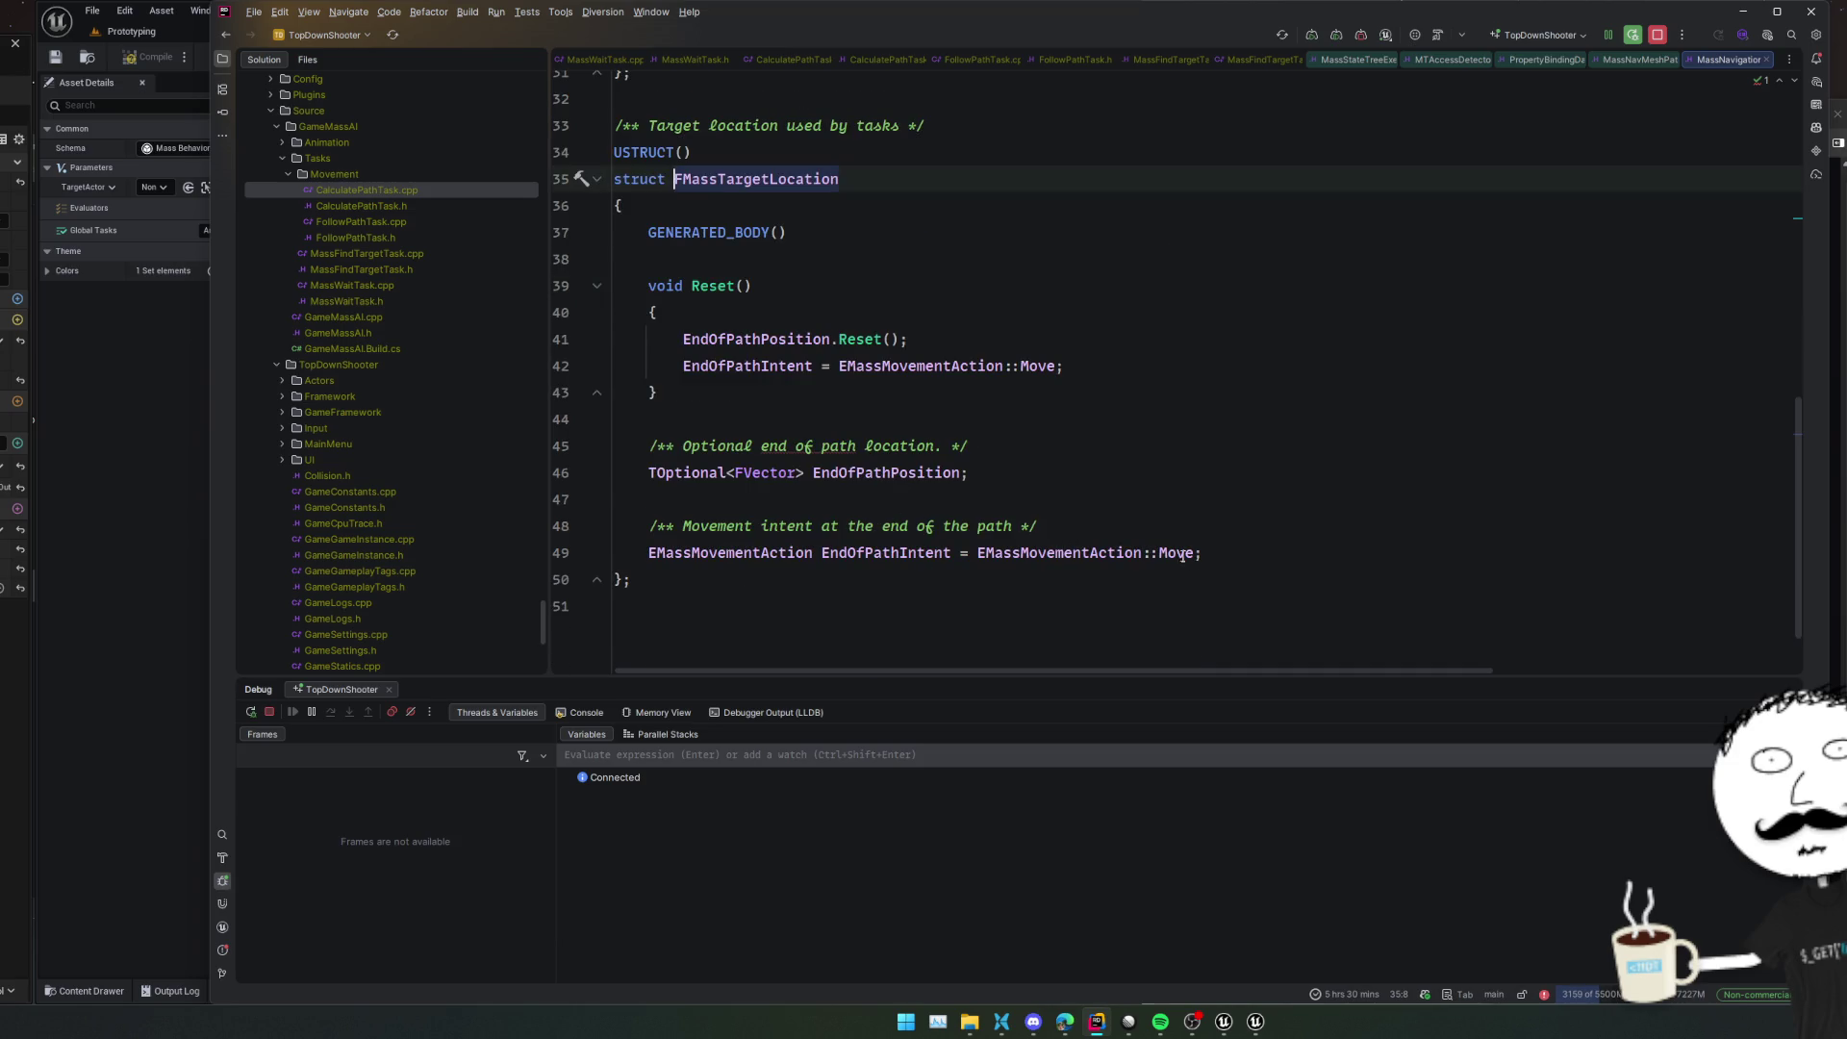
left_click(148, 531)
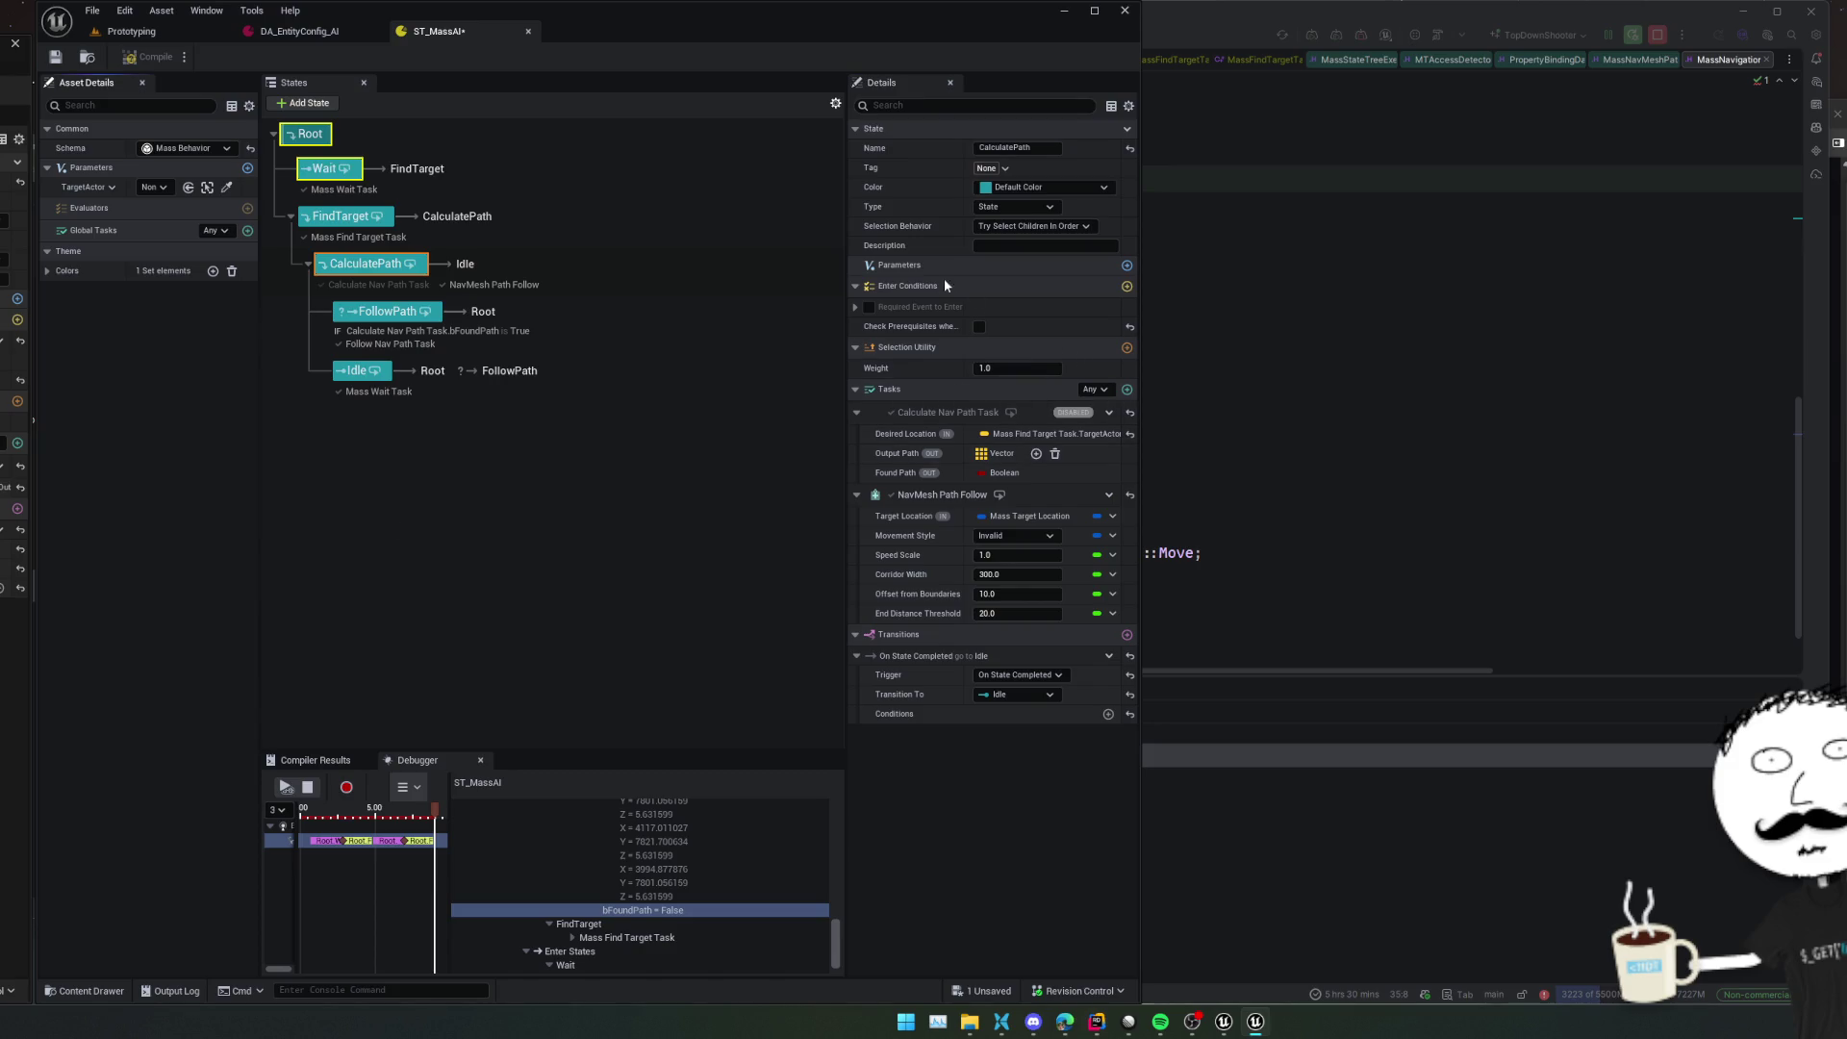
Add a NewProperty parameter to CalculatePath and search its type list for 'asspa'
left_click(1127, 265)
left_click(920, 286)
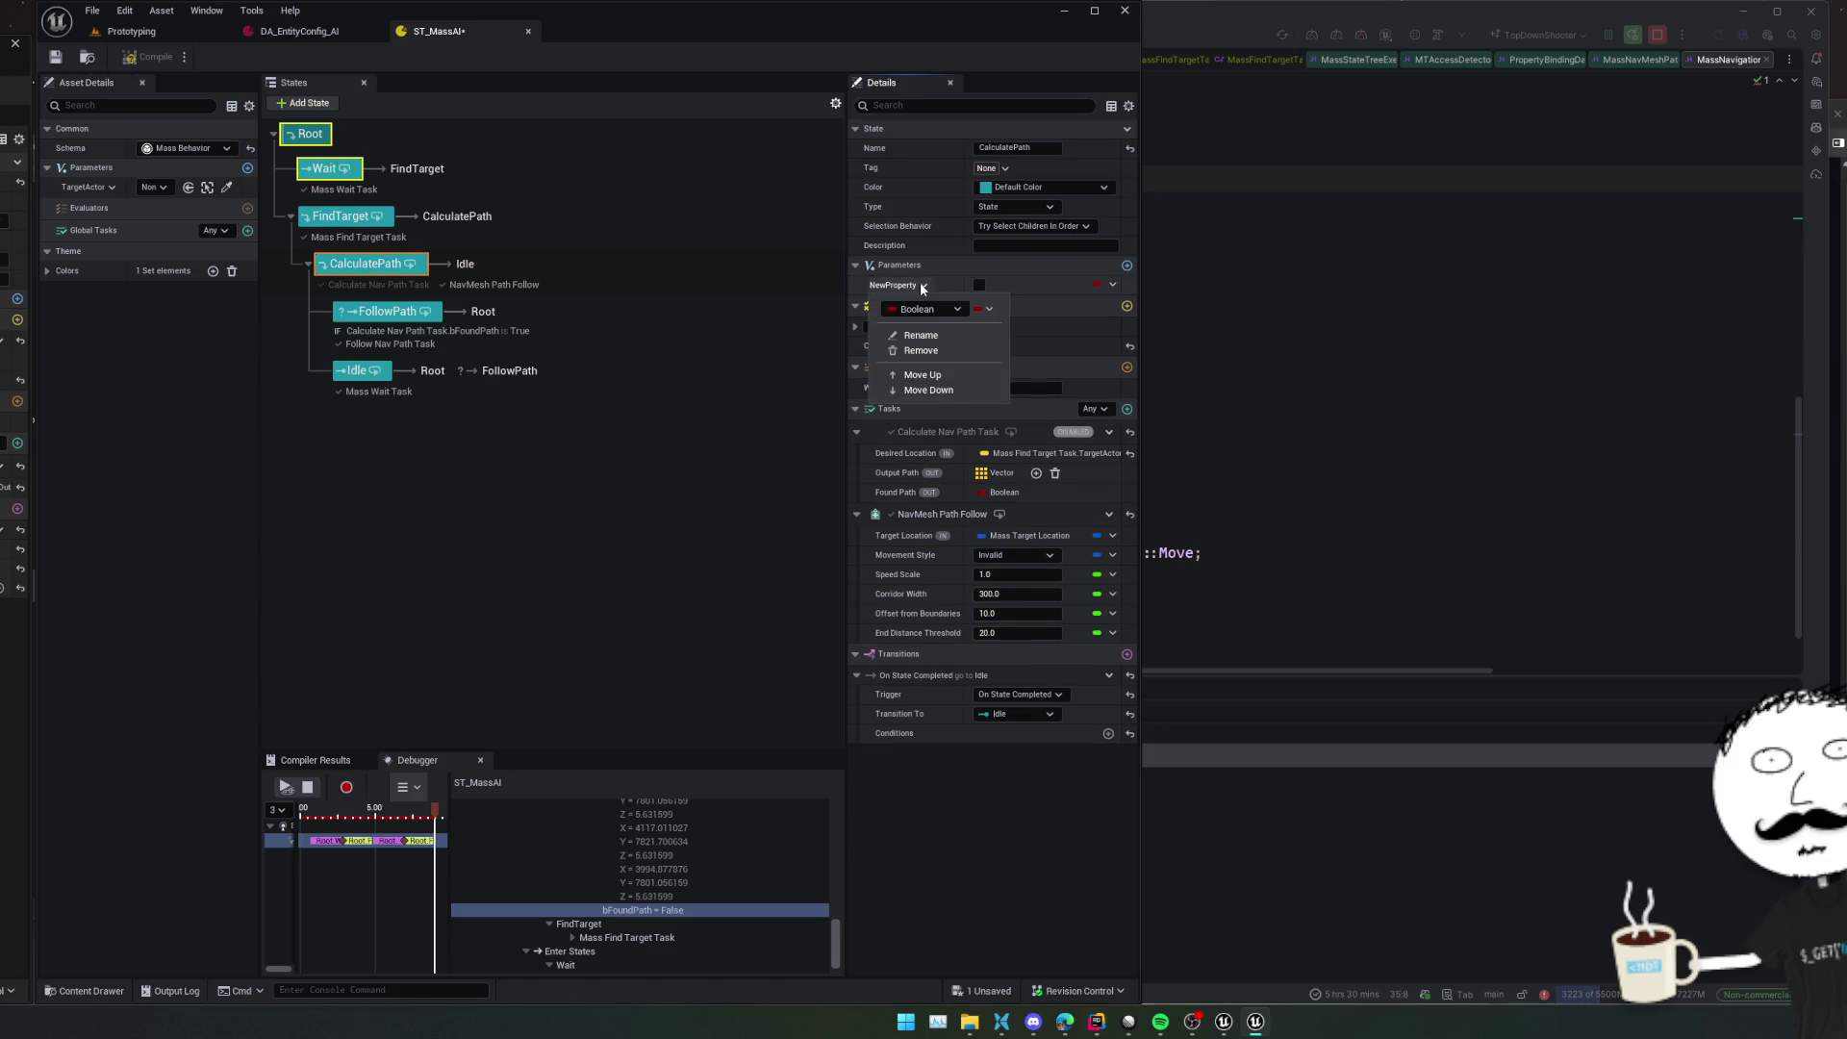
left_click(921, 309)
type("asspa")
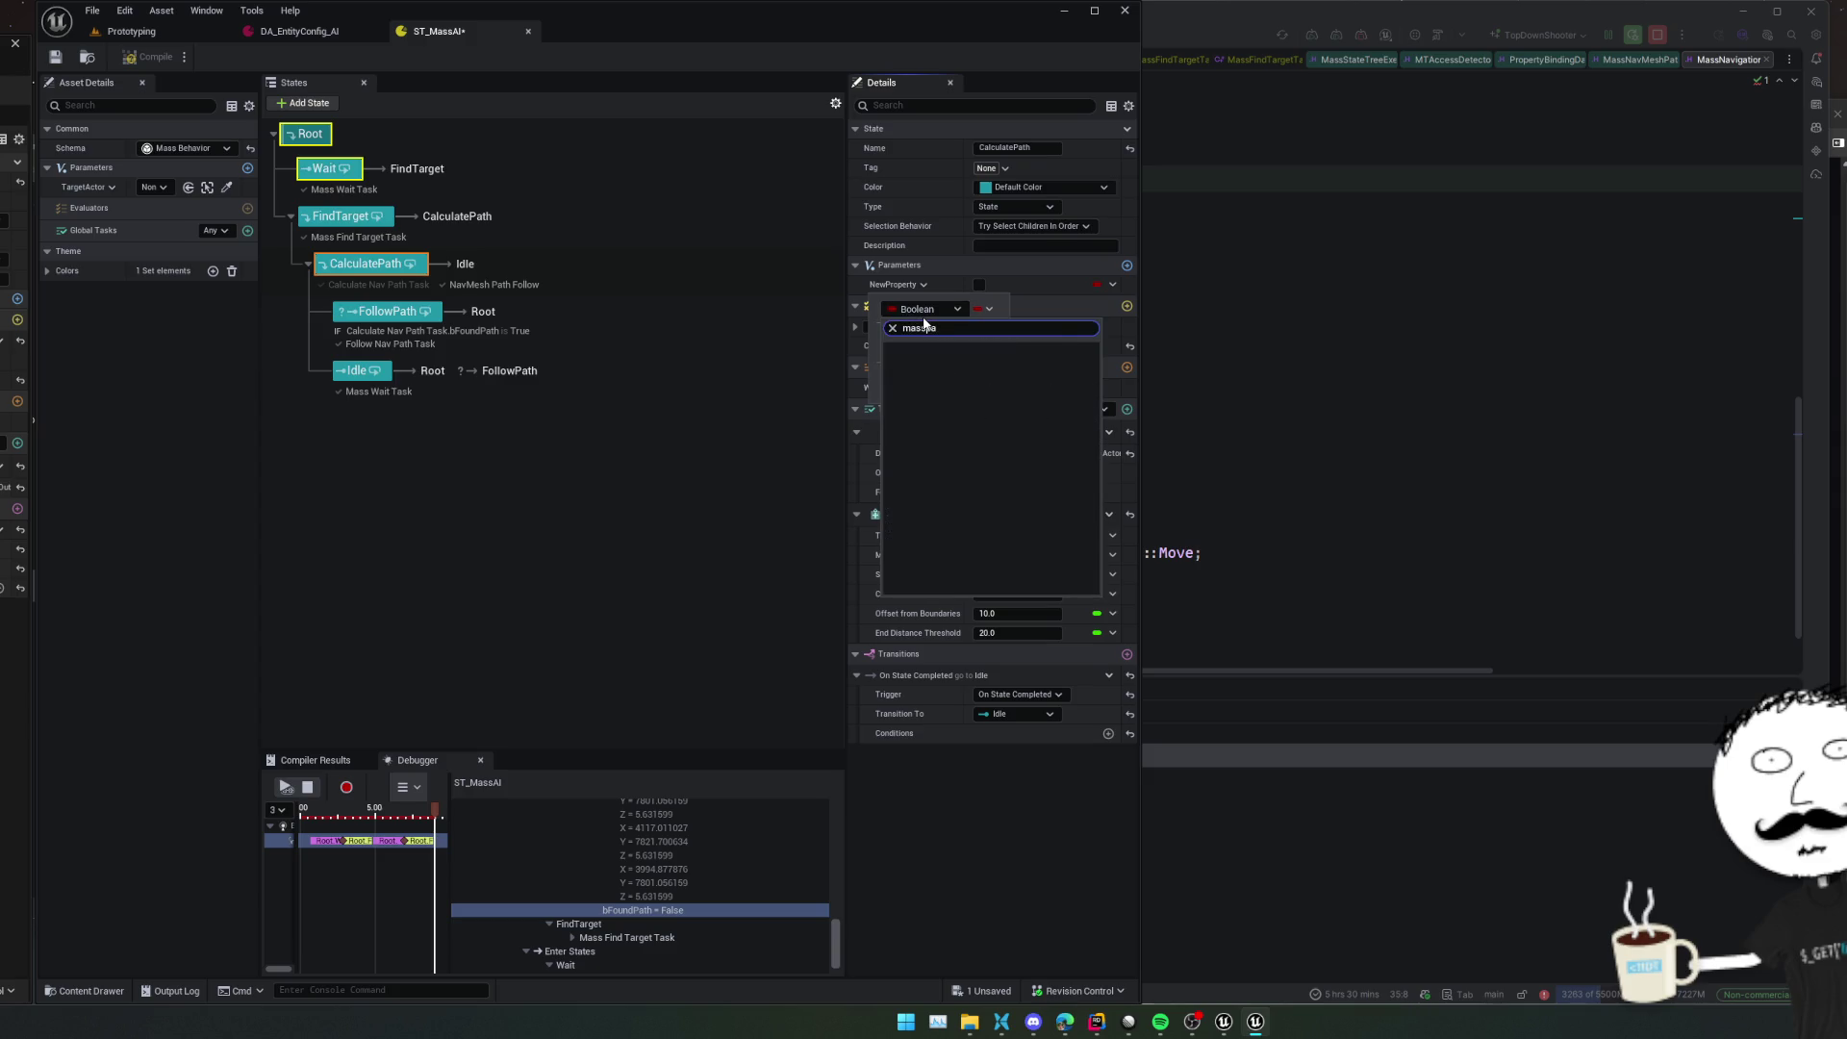
Copy the FMassTargetLocation type name from Rider
key("alt+Tab")
left_click(745, 178)
double_click(746, 178)
key("ctrl+c")
left_click(162, 396)
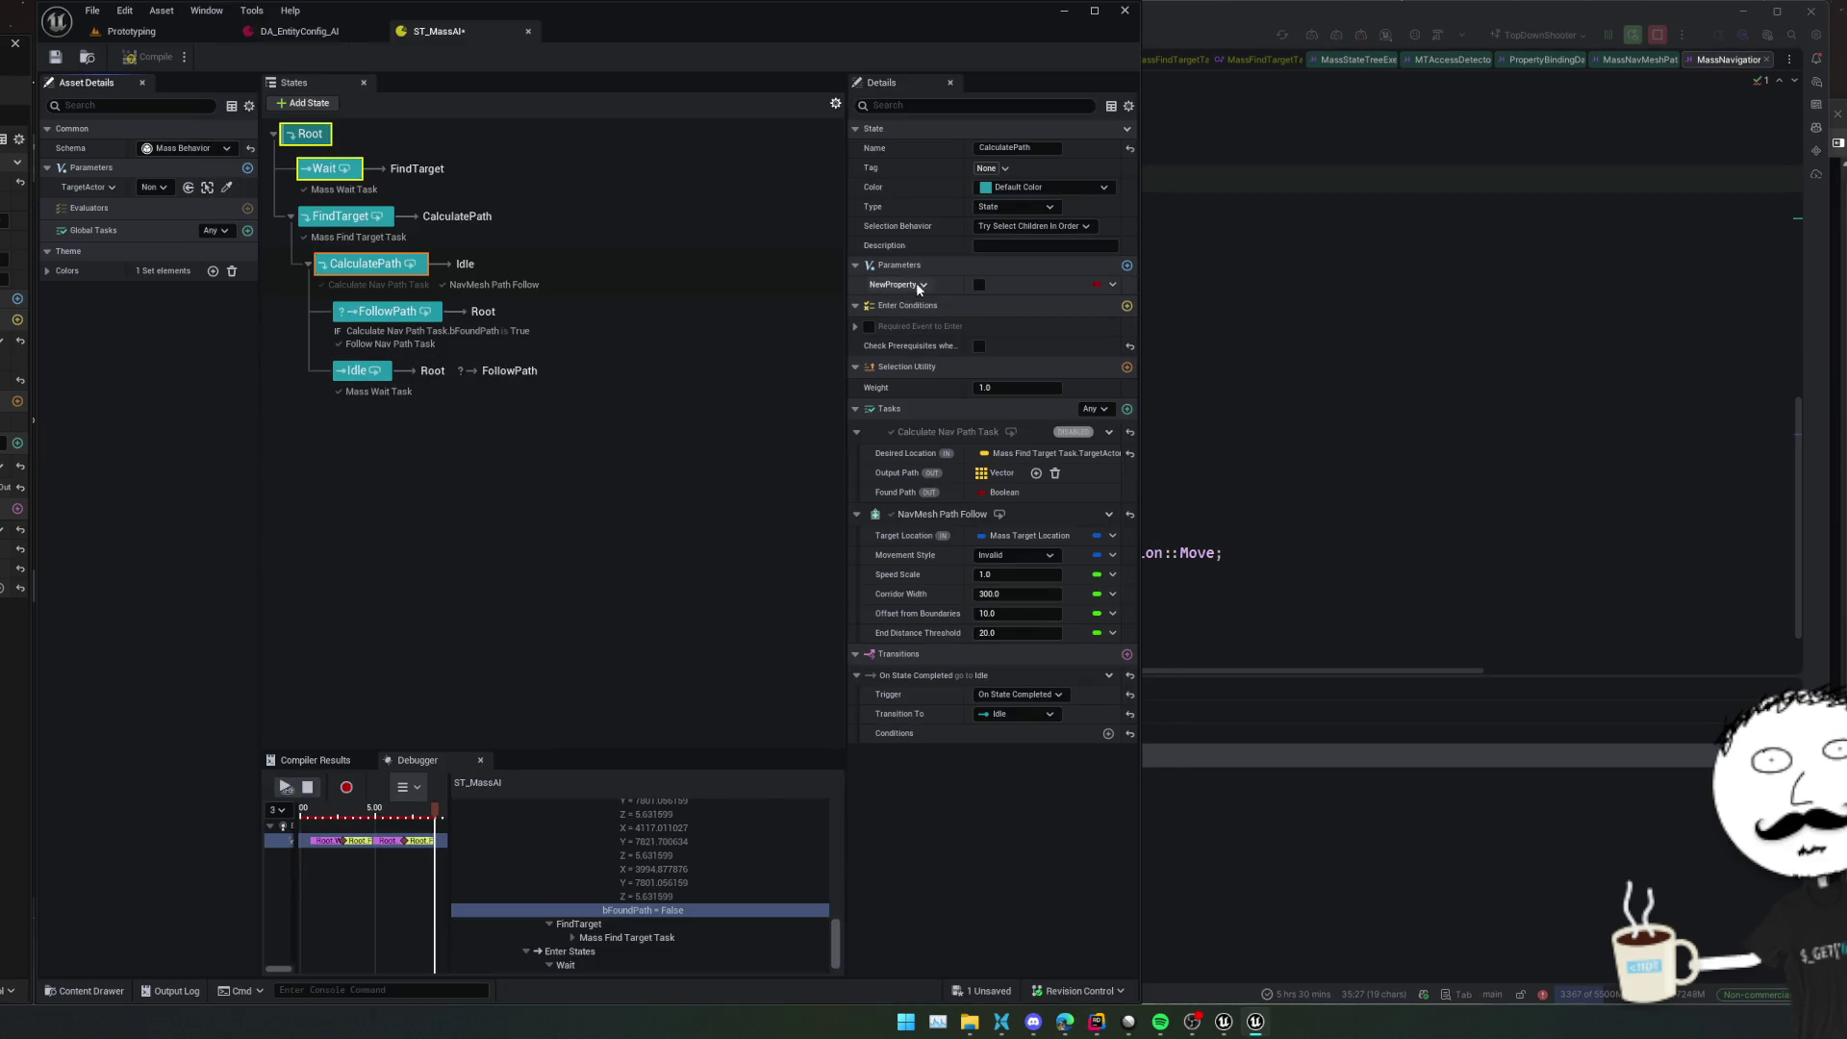
Search NewProperty's type picker for FMassTargetLocation, then for 'MassT'
left_click(918, 280)
left_click(924, 309)
key("ctrl+v")
key("Delete")
key("ctrl+a")
key("BackSpace")
type("Ma")
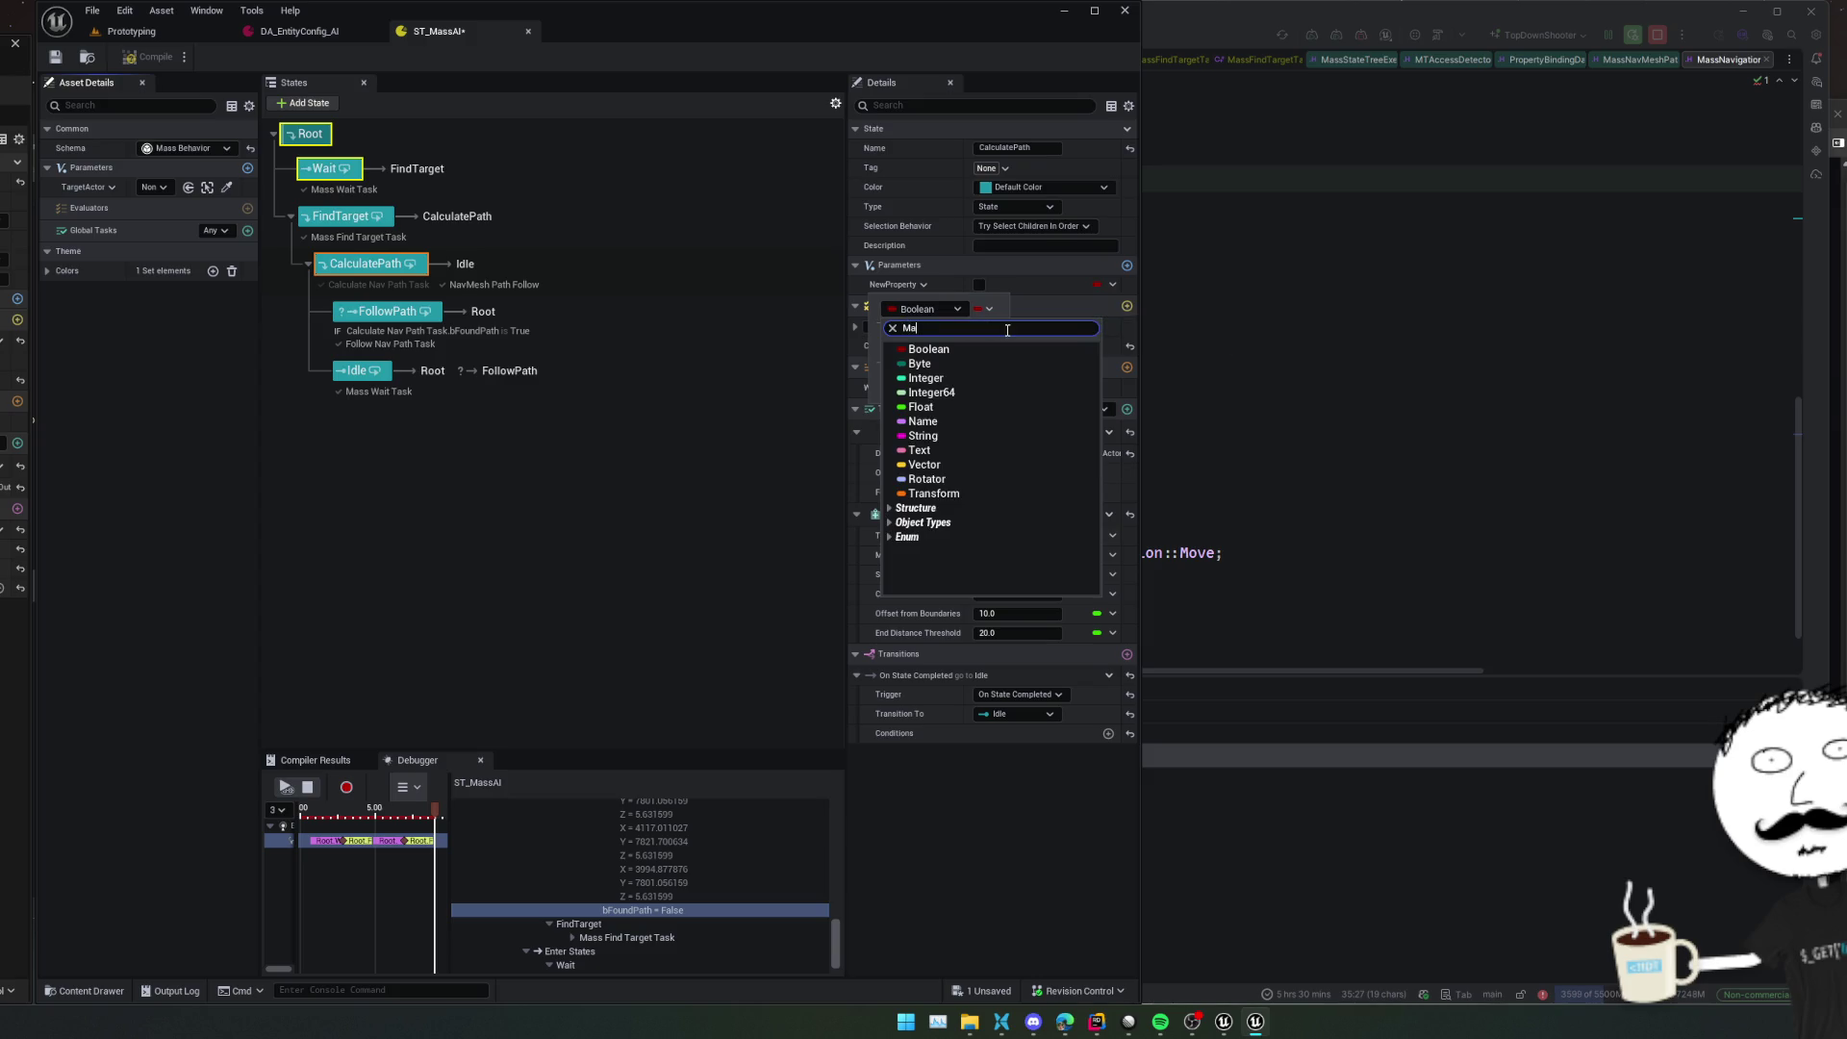
type("ssT")
key("BackSpace")
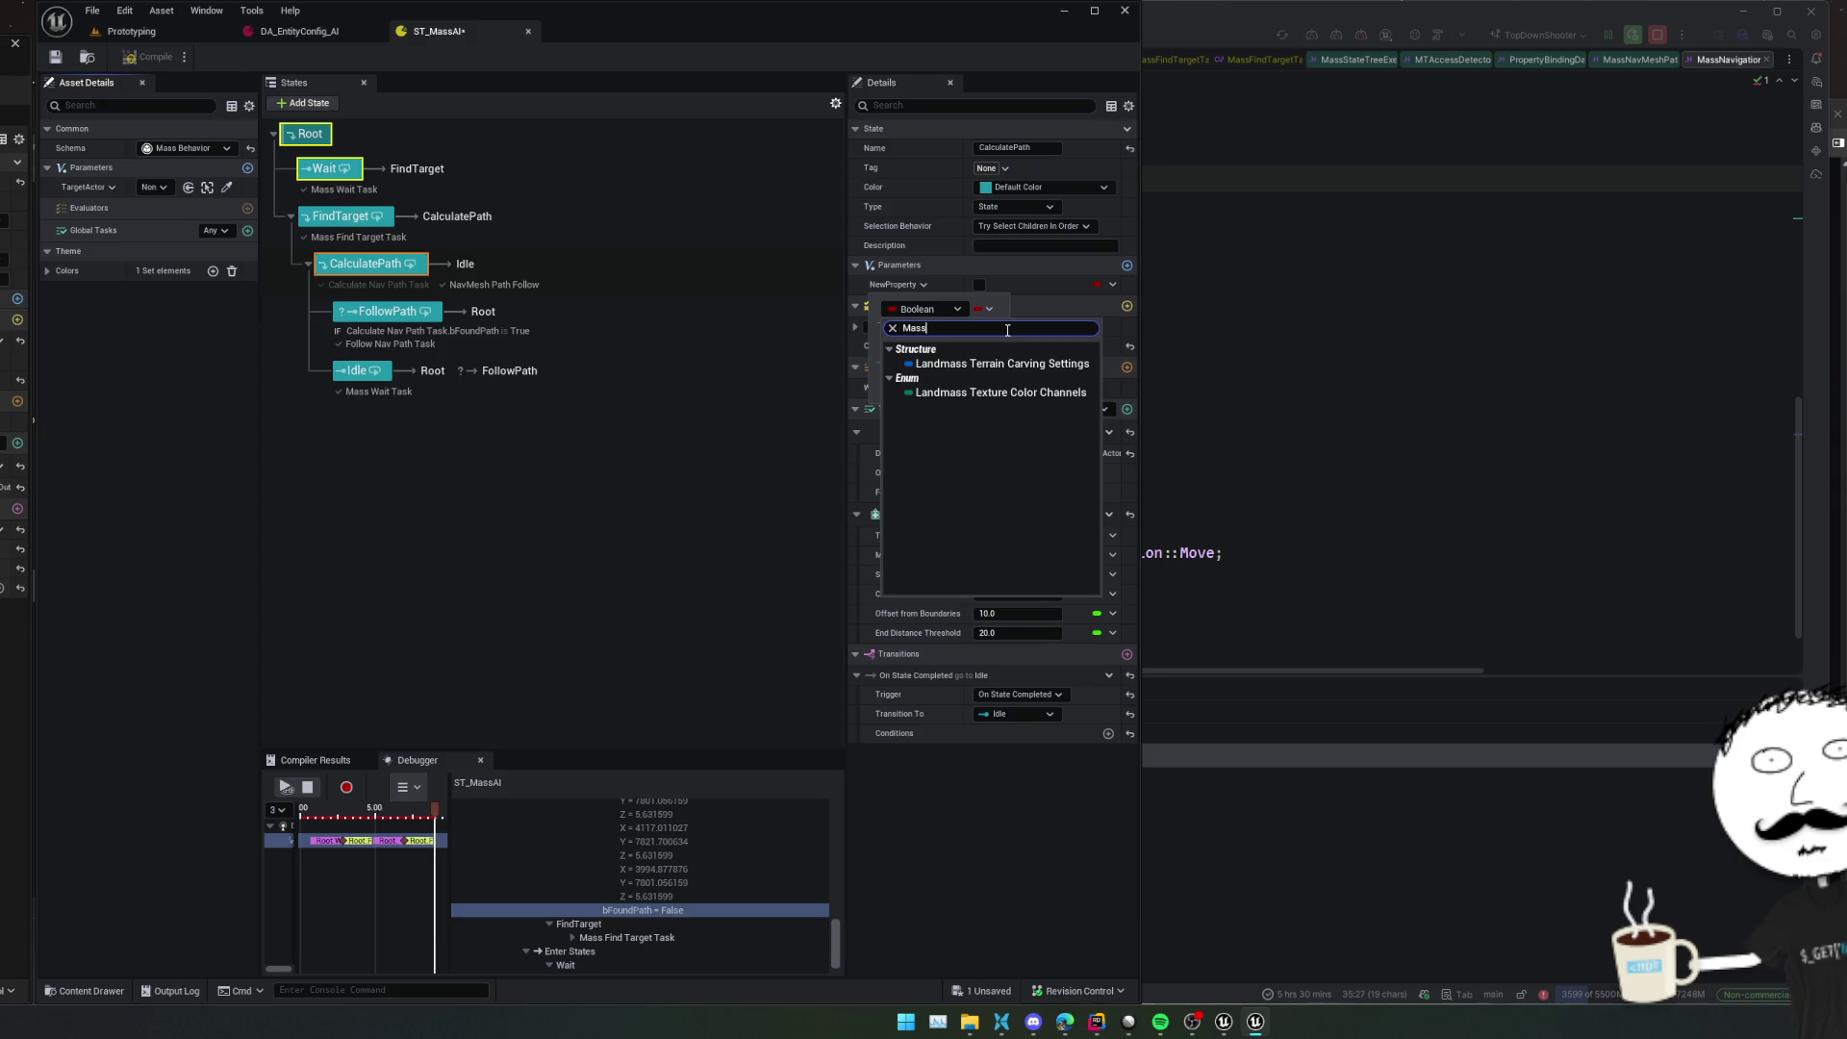
key("alt+Tab")
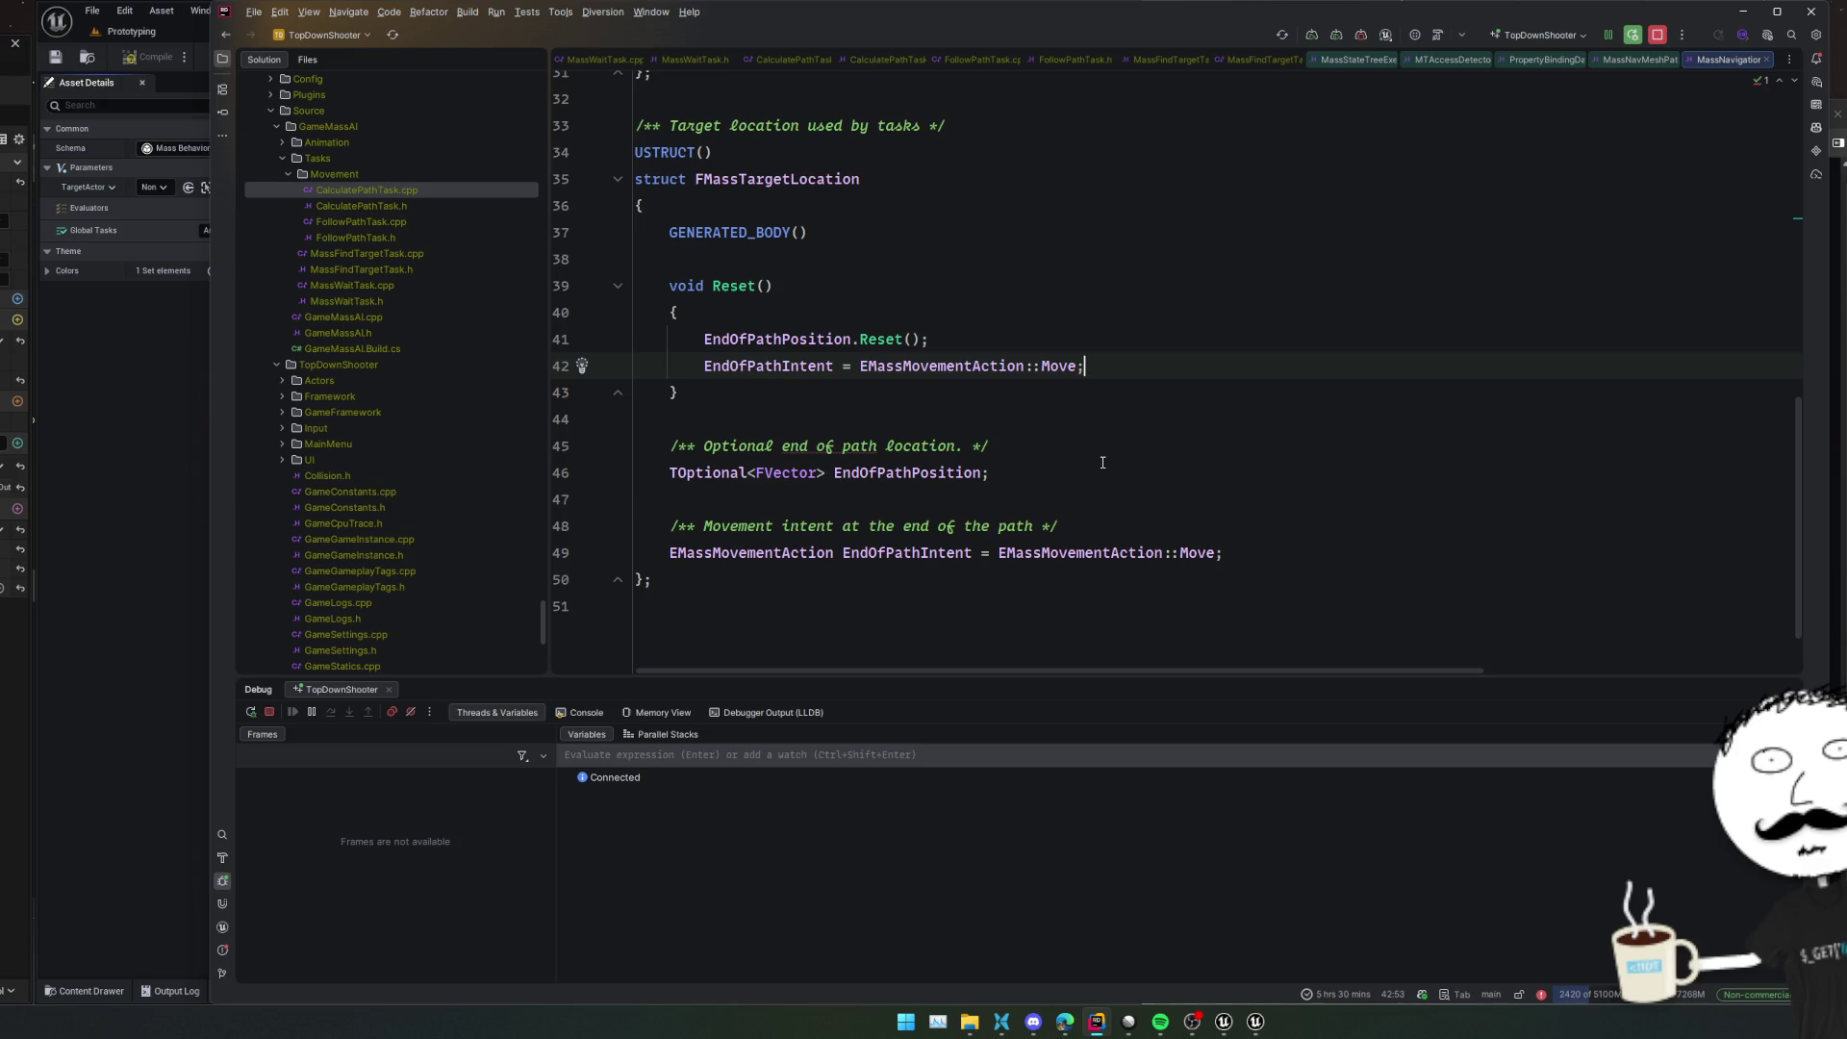
Navigate back to the TargetLocation input in MassNavMeshPathFollowTask.h and scroll to the task struct
key("ctrl+minus")
key("ctrl+minus")
key("ctrl+minus")
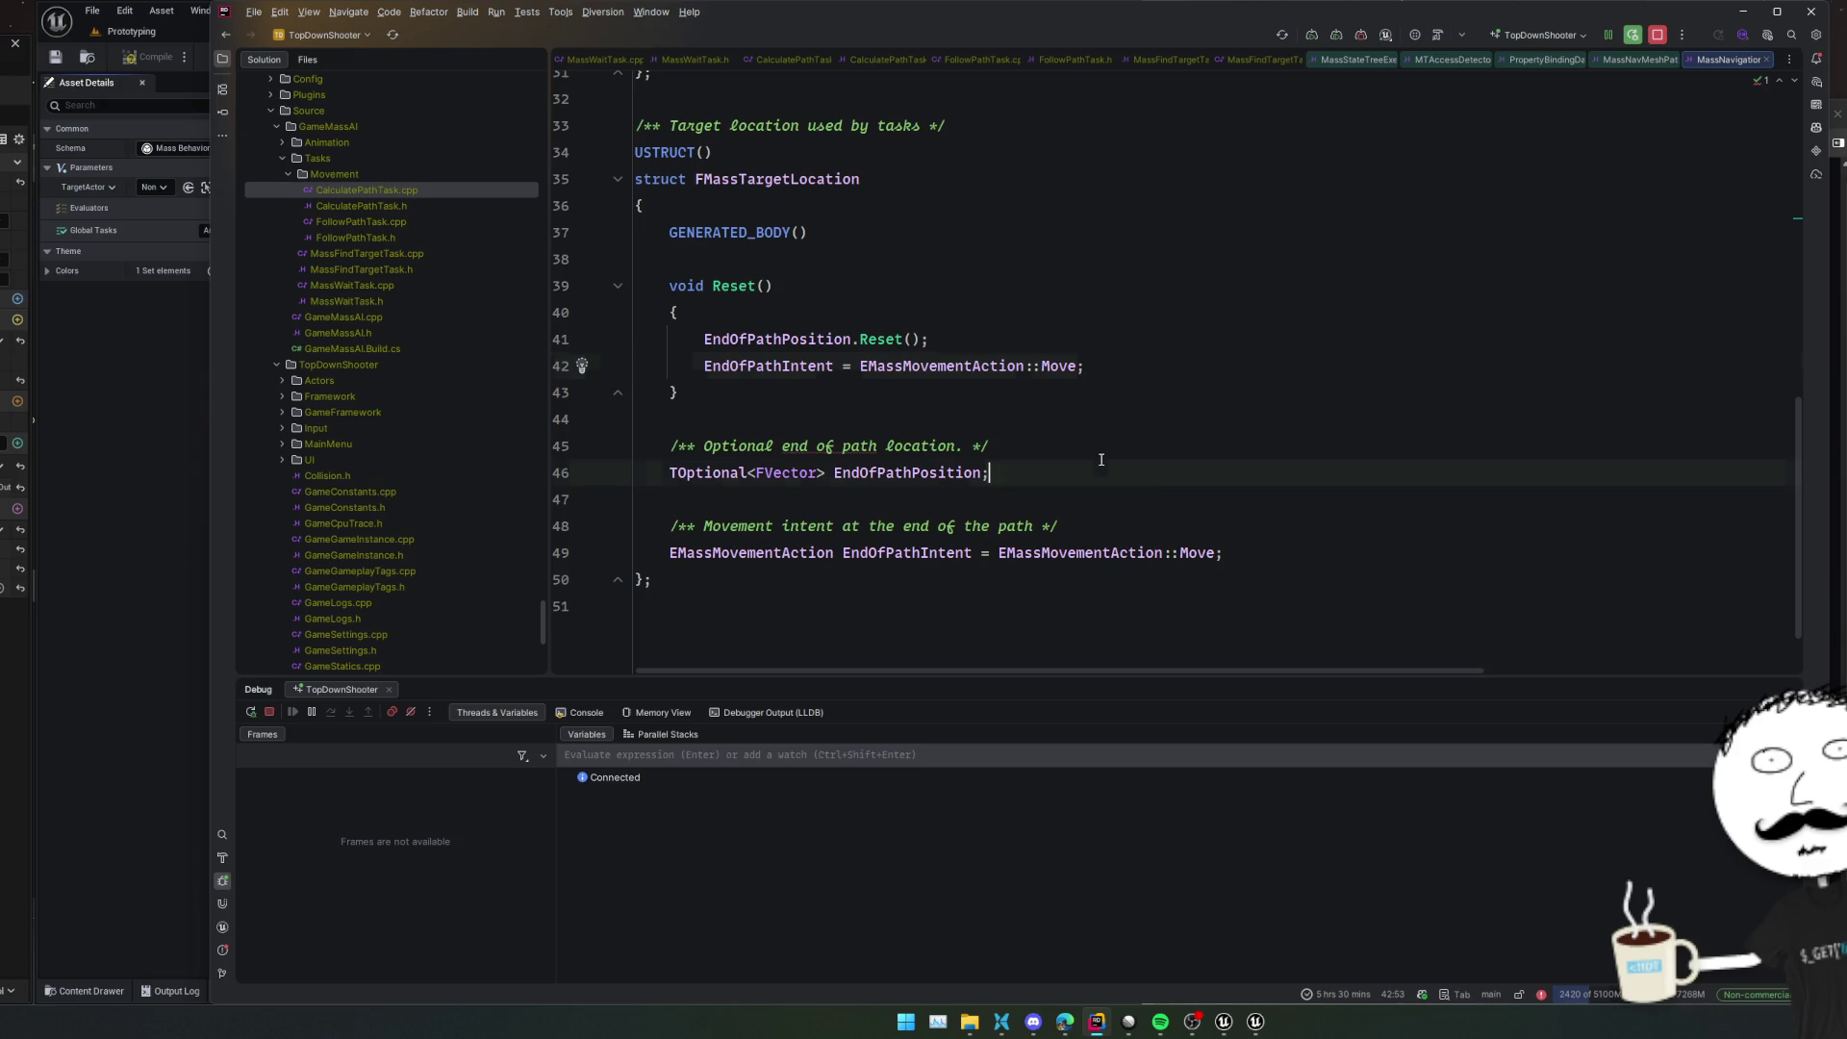
key("ctrl+minus")
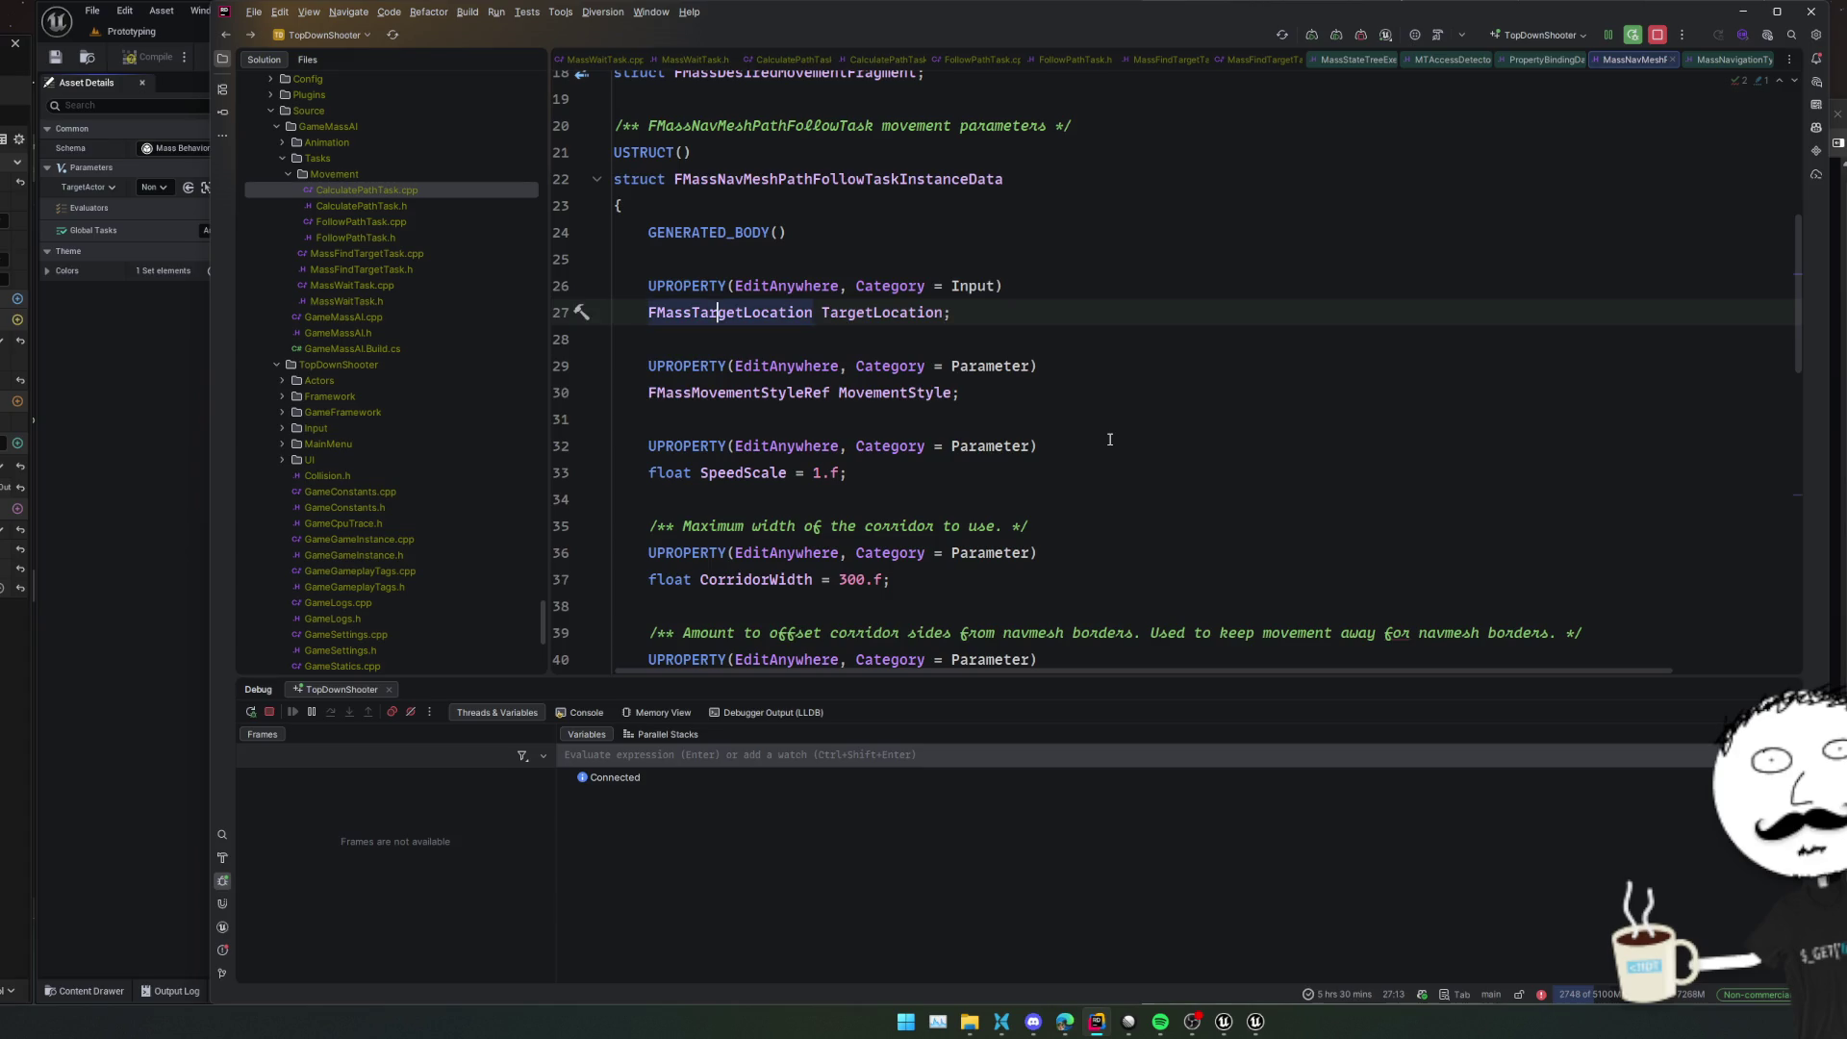
left_click(904, 346)
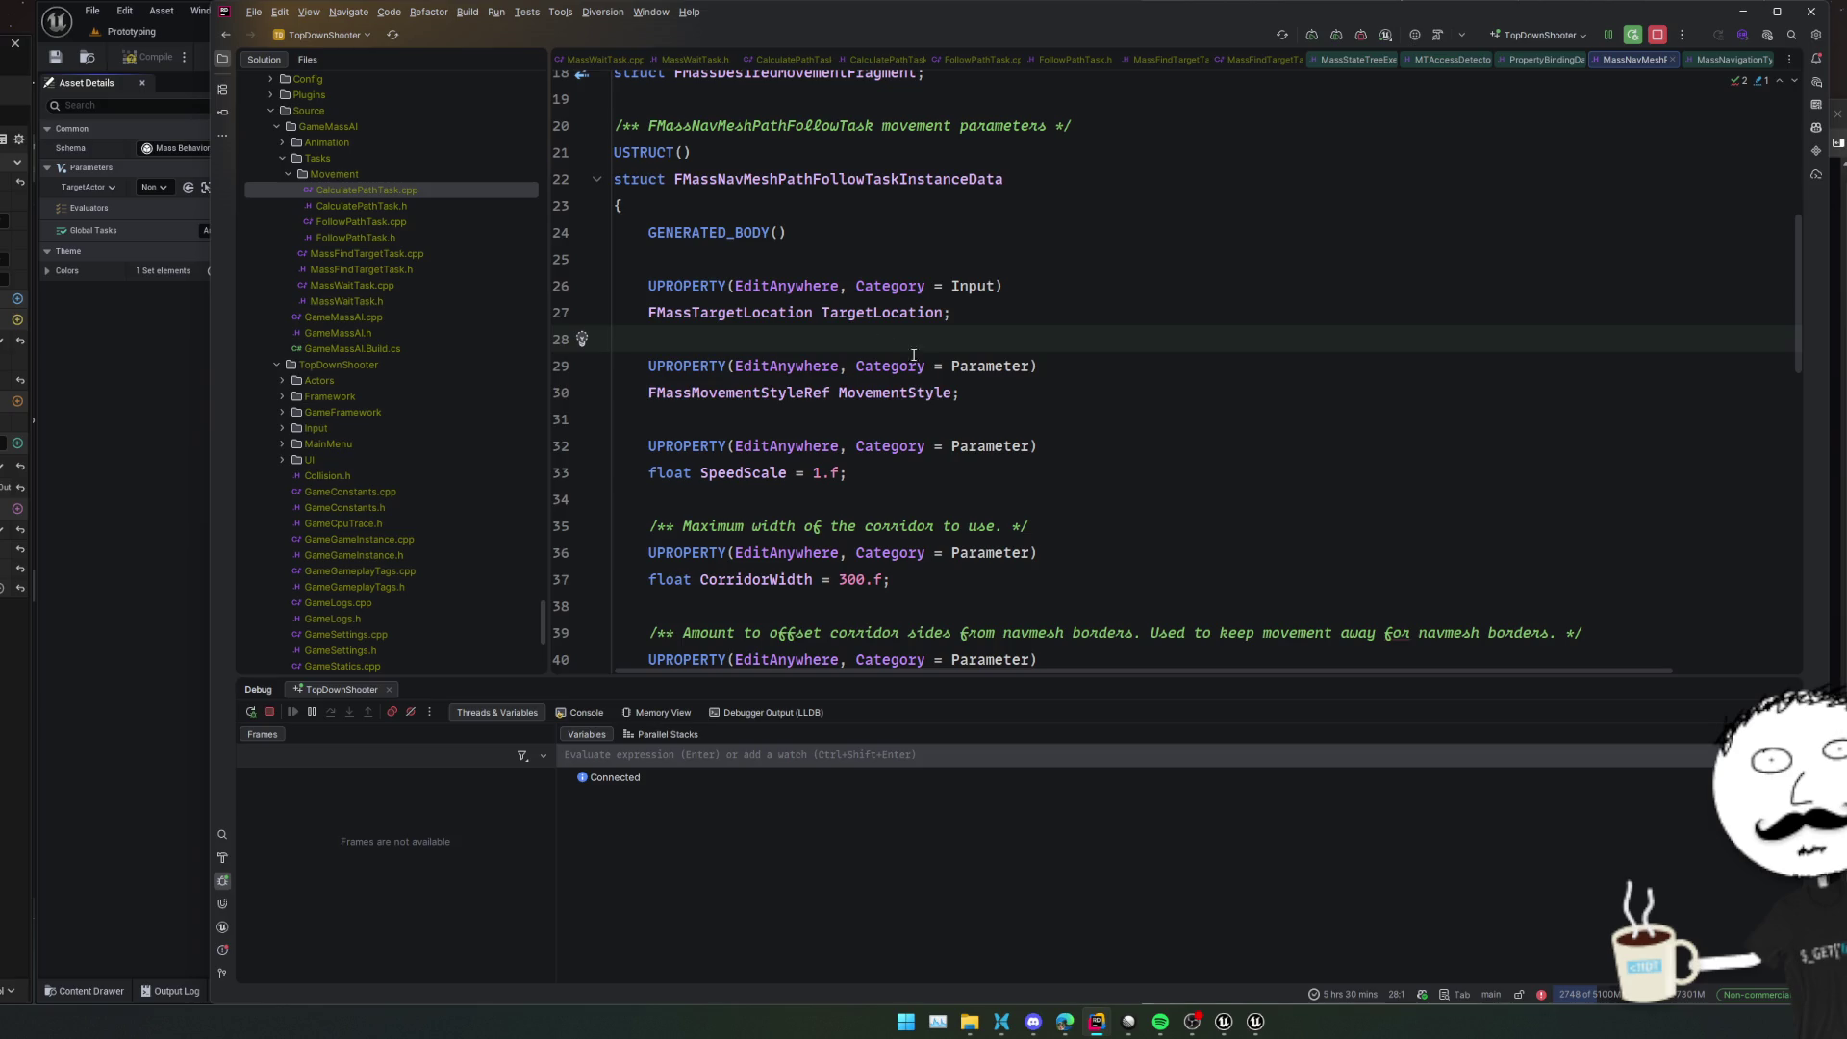
scroll(778, 309, "down", 5)
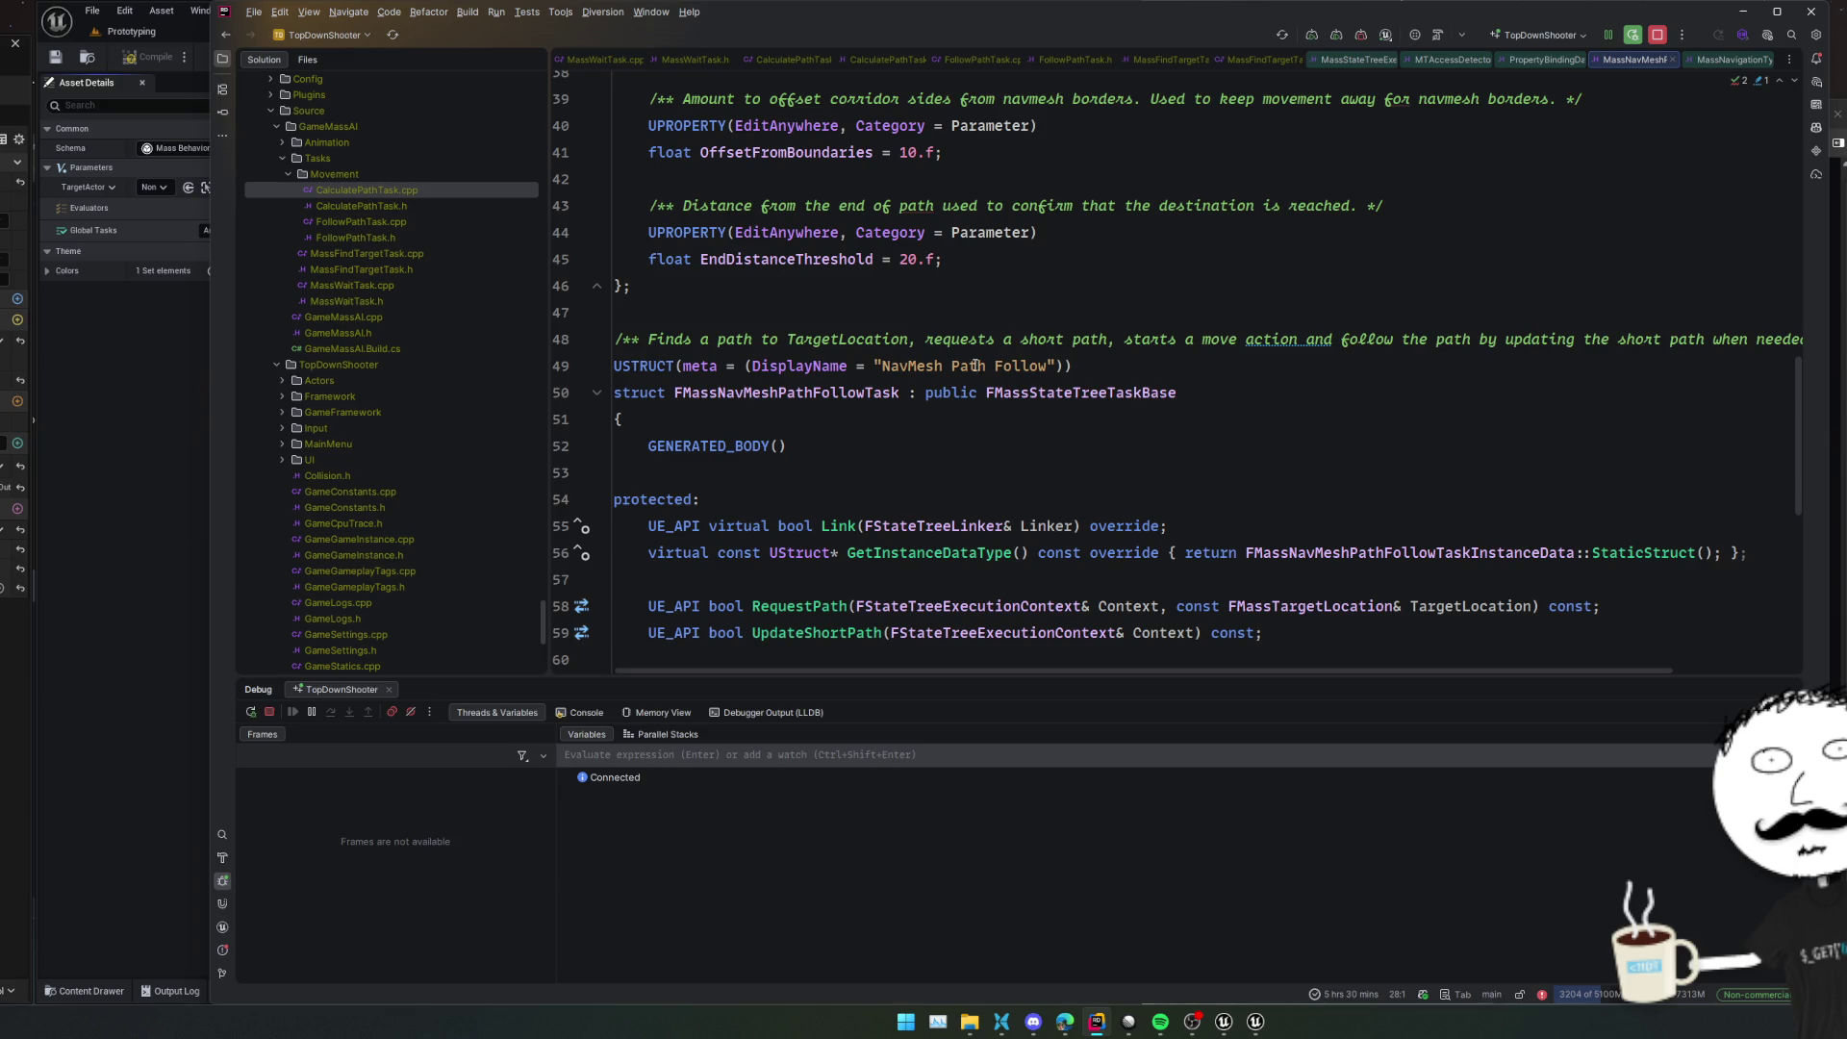
left_click(184, 512)
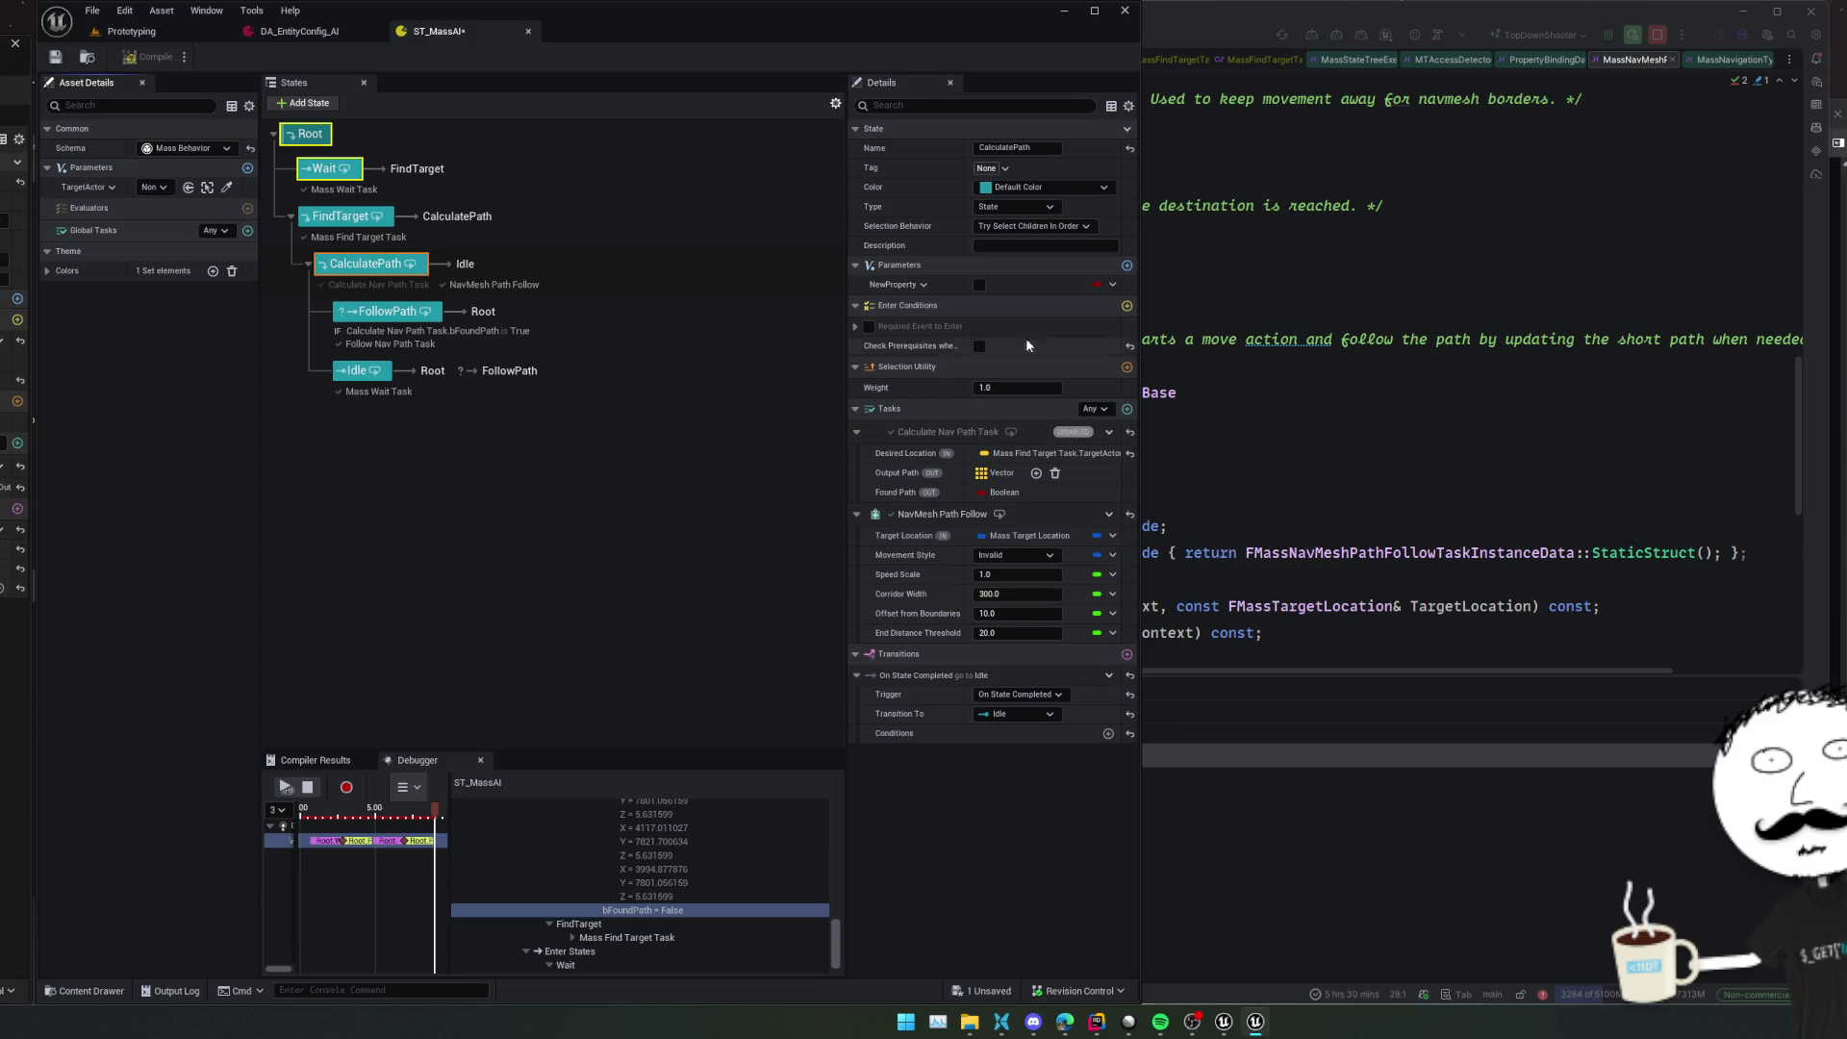
Search NewProperty's type list for 'mass targe', which finds no match
left_click(914, 288)
left_click(919, 309)
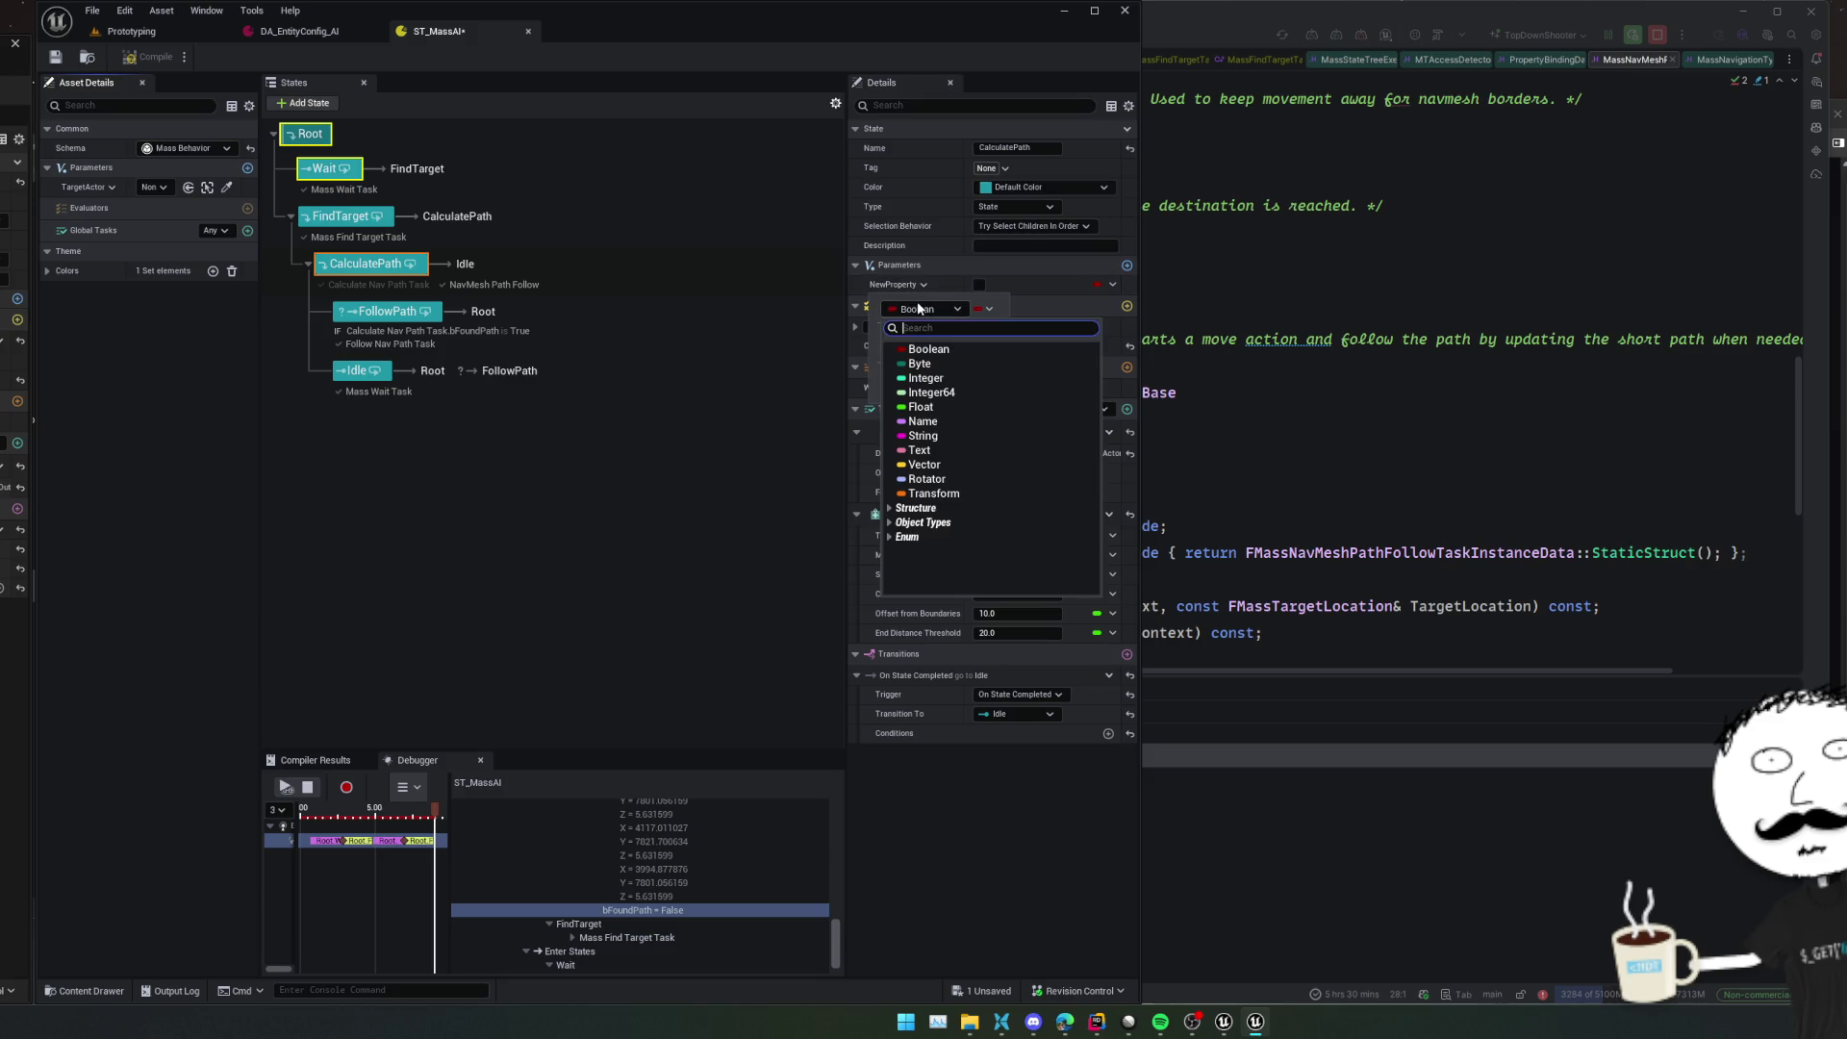
type("mass target")
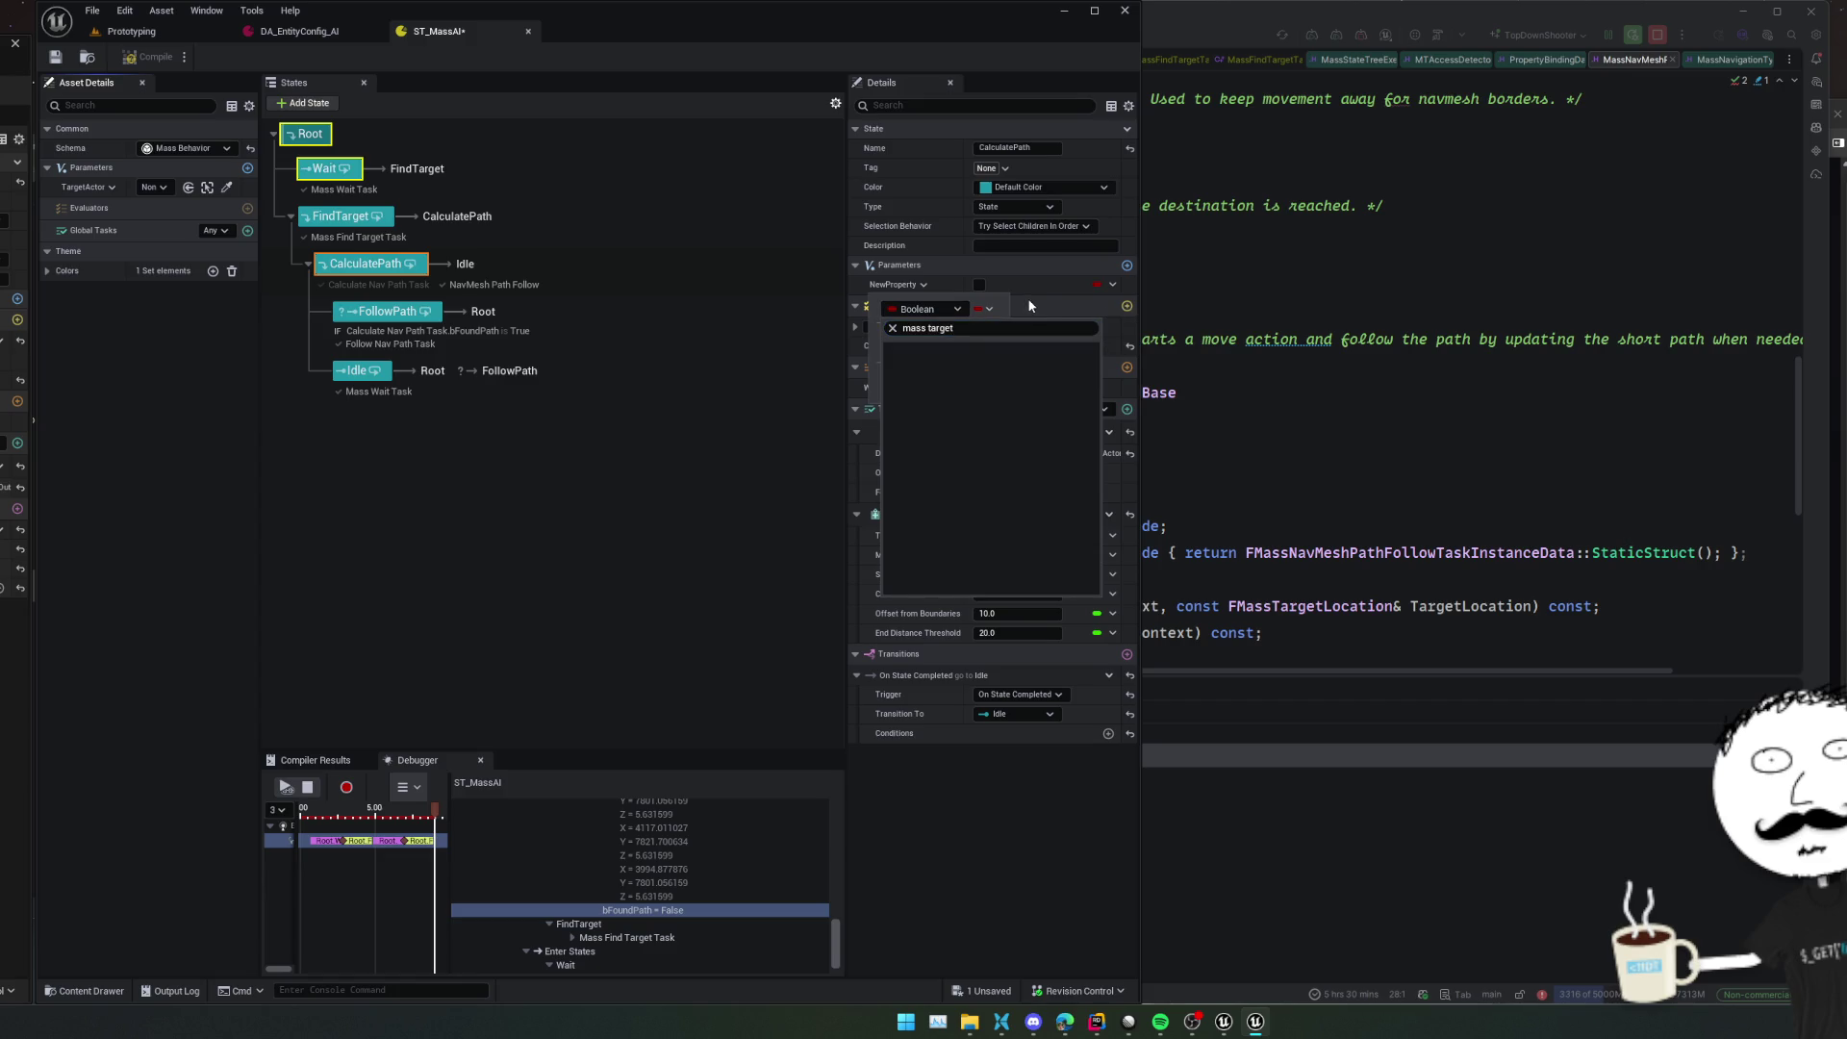
left_click(979, 284)
Remove the NewProperty parameter and select the FindTarget state
left_click(925, 286)
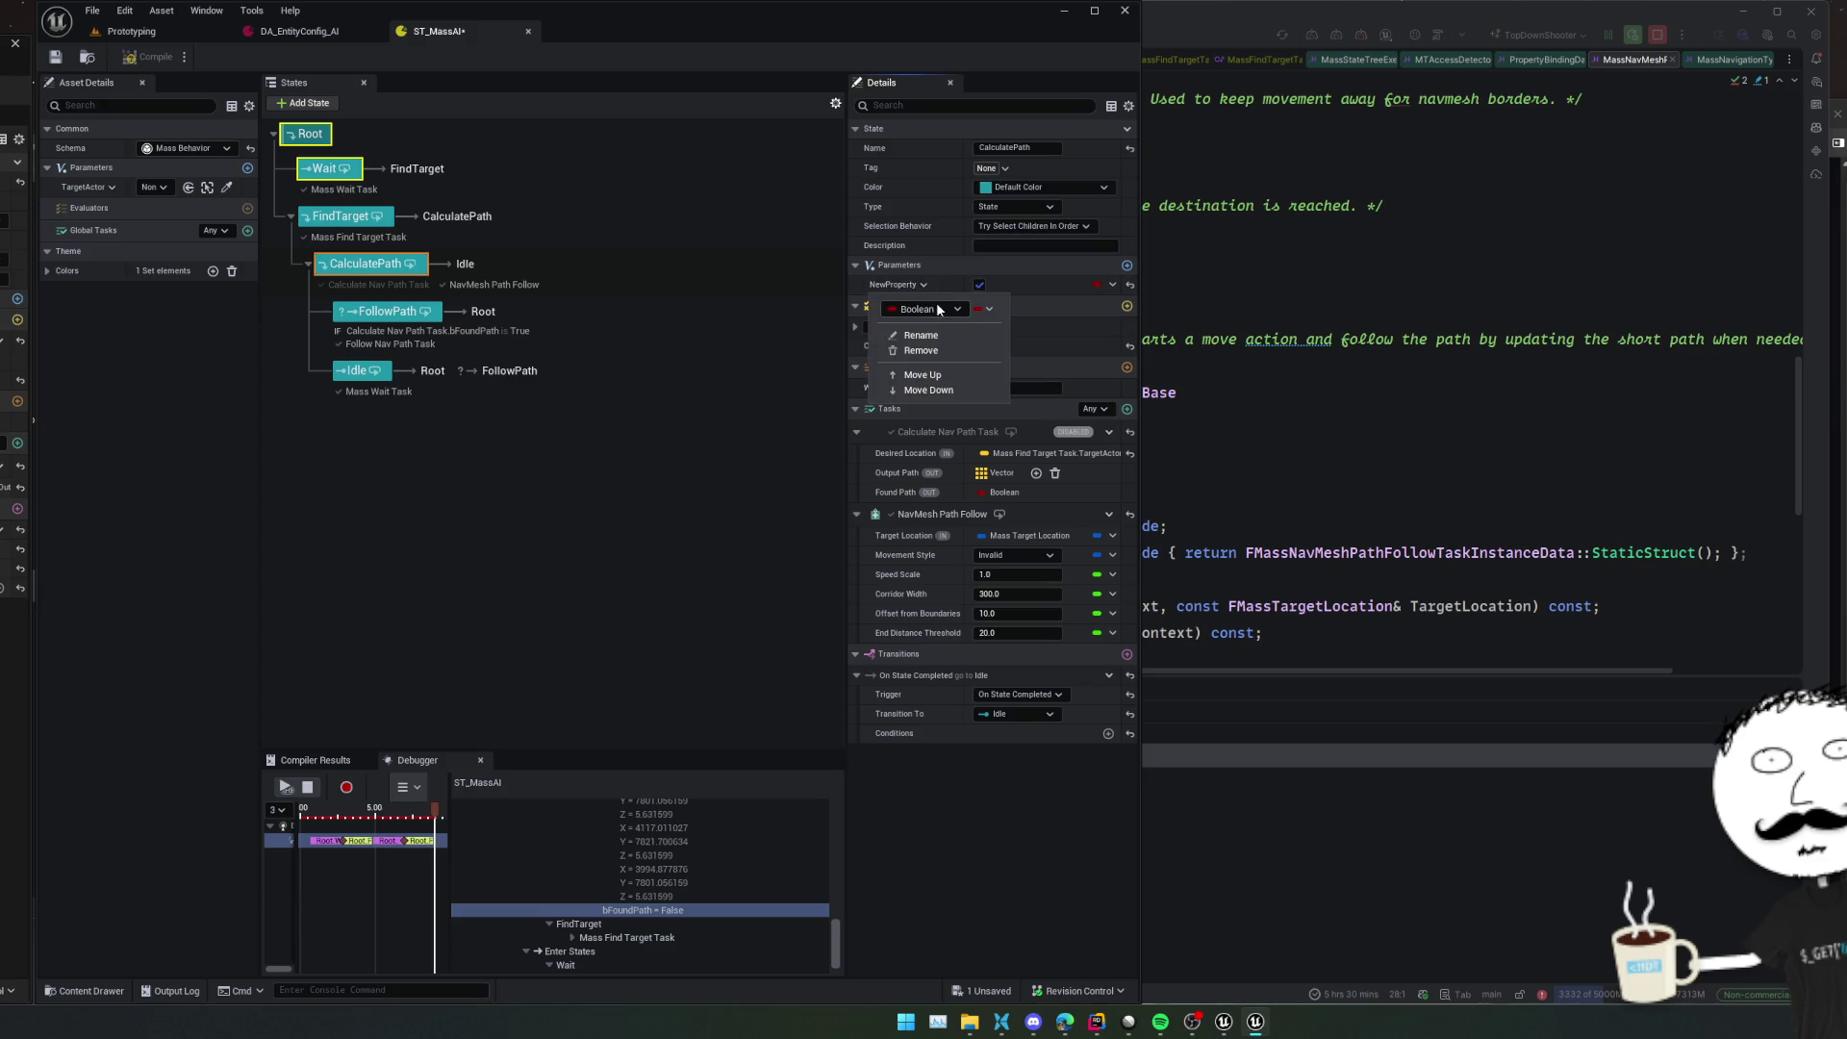
left_click(930, 354)
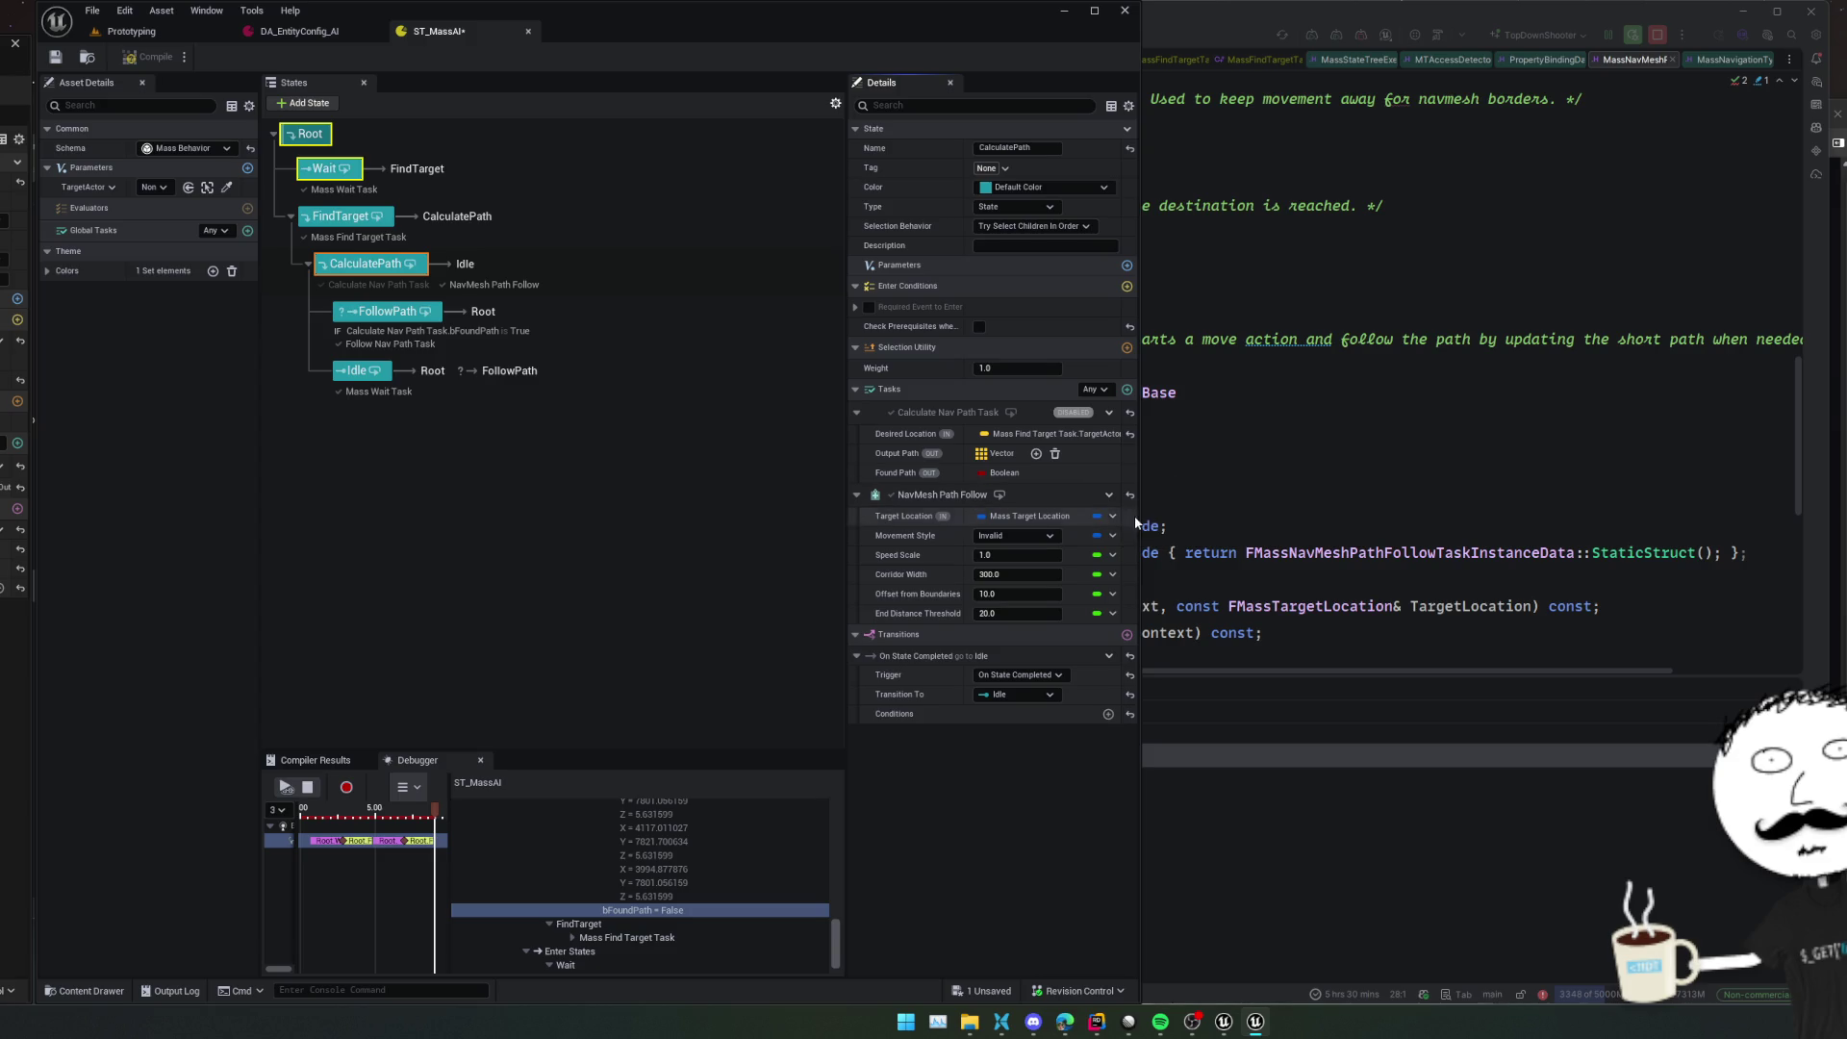
left_click(774, 224)
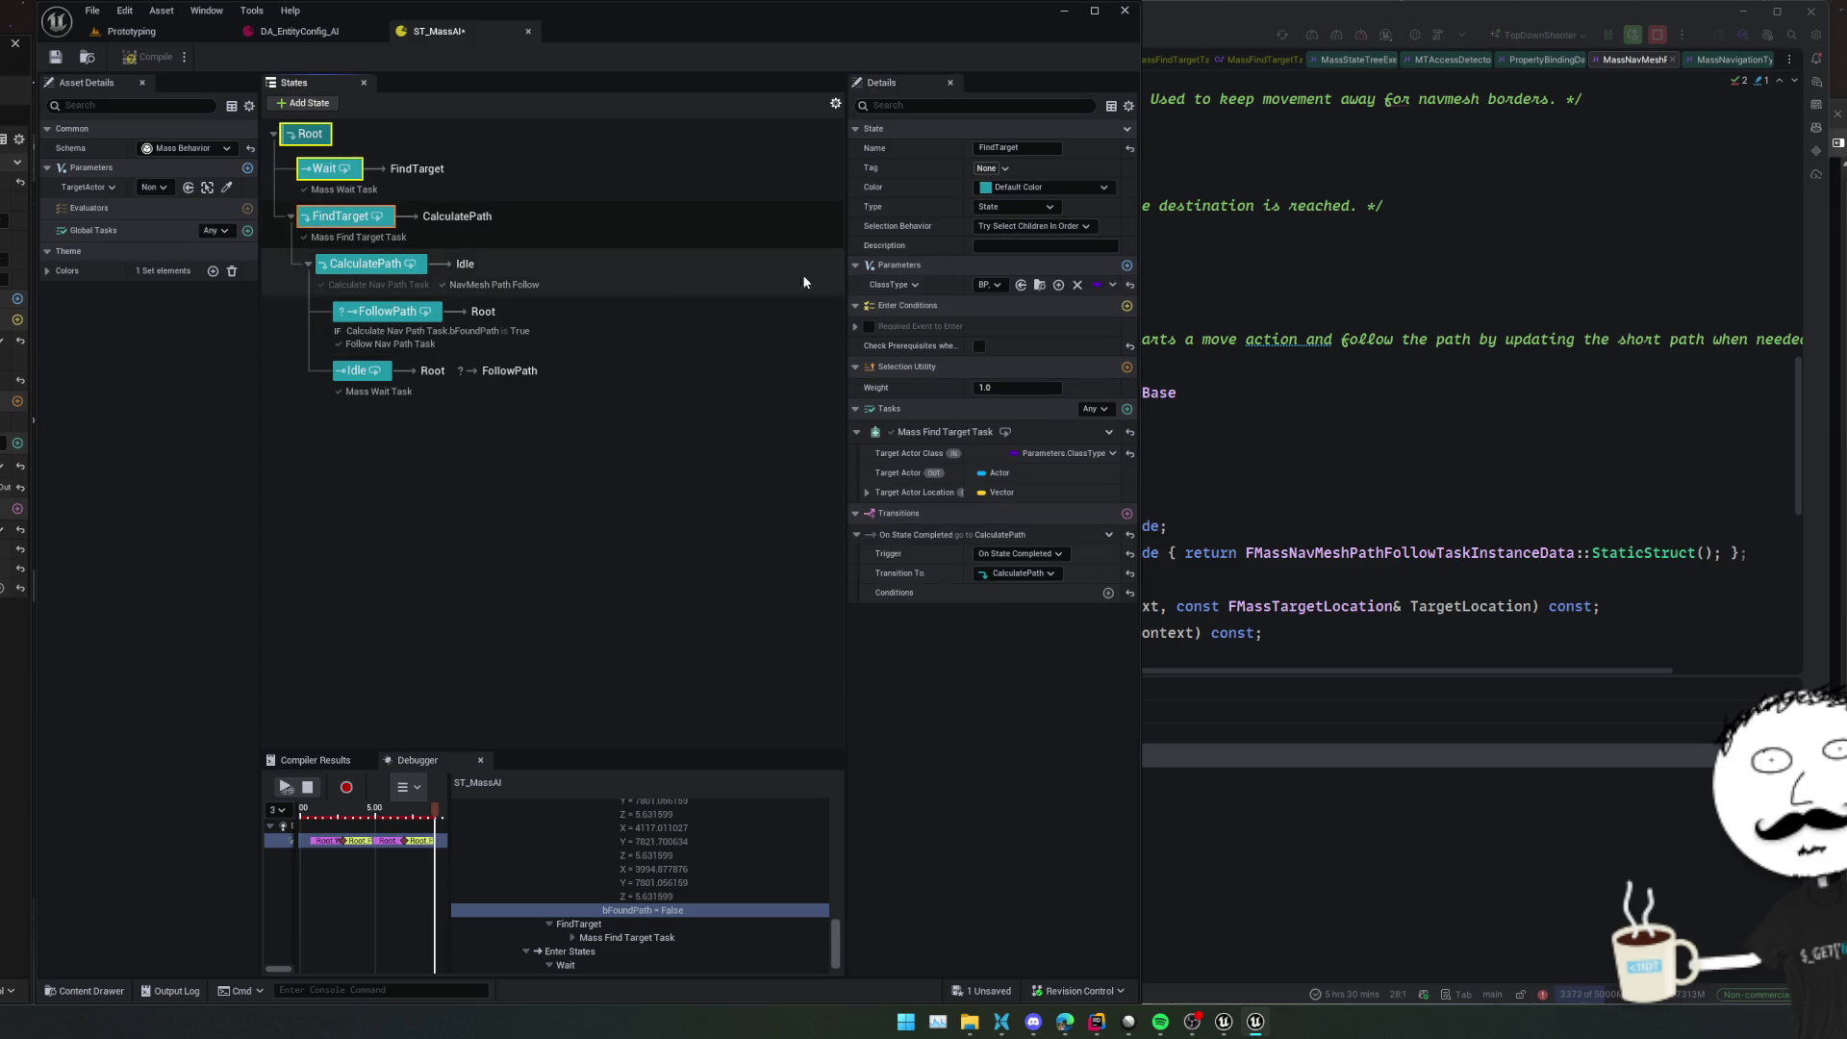
left_click(1255, 289)
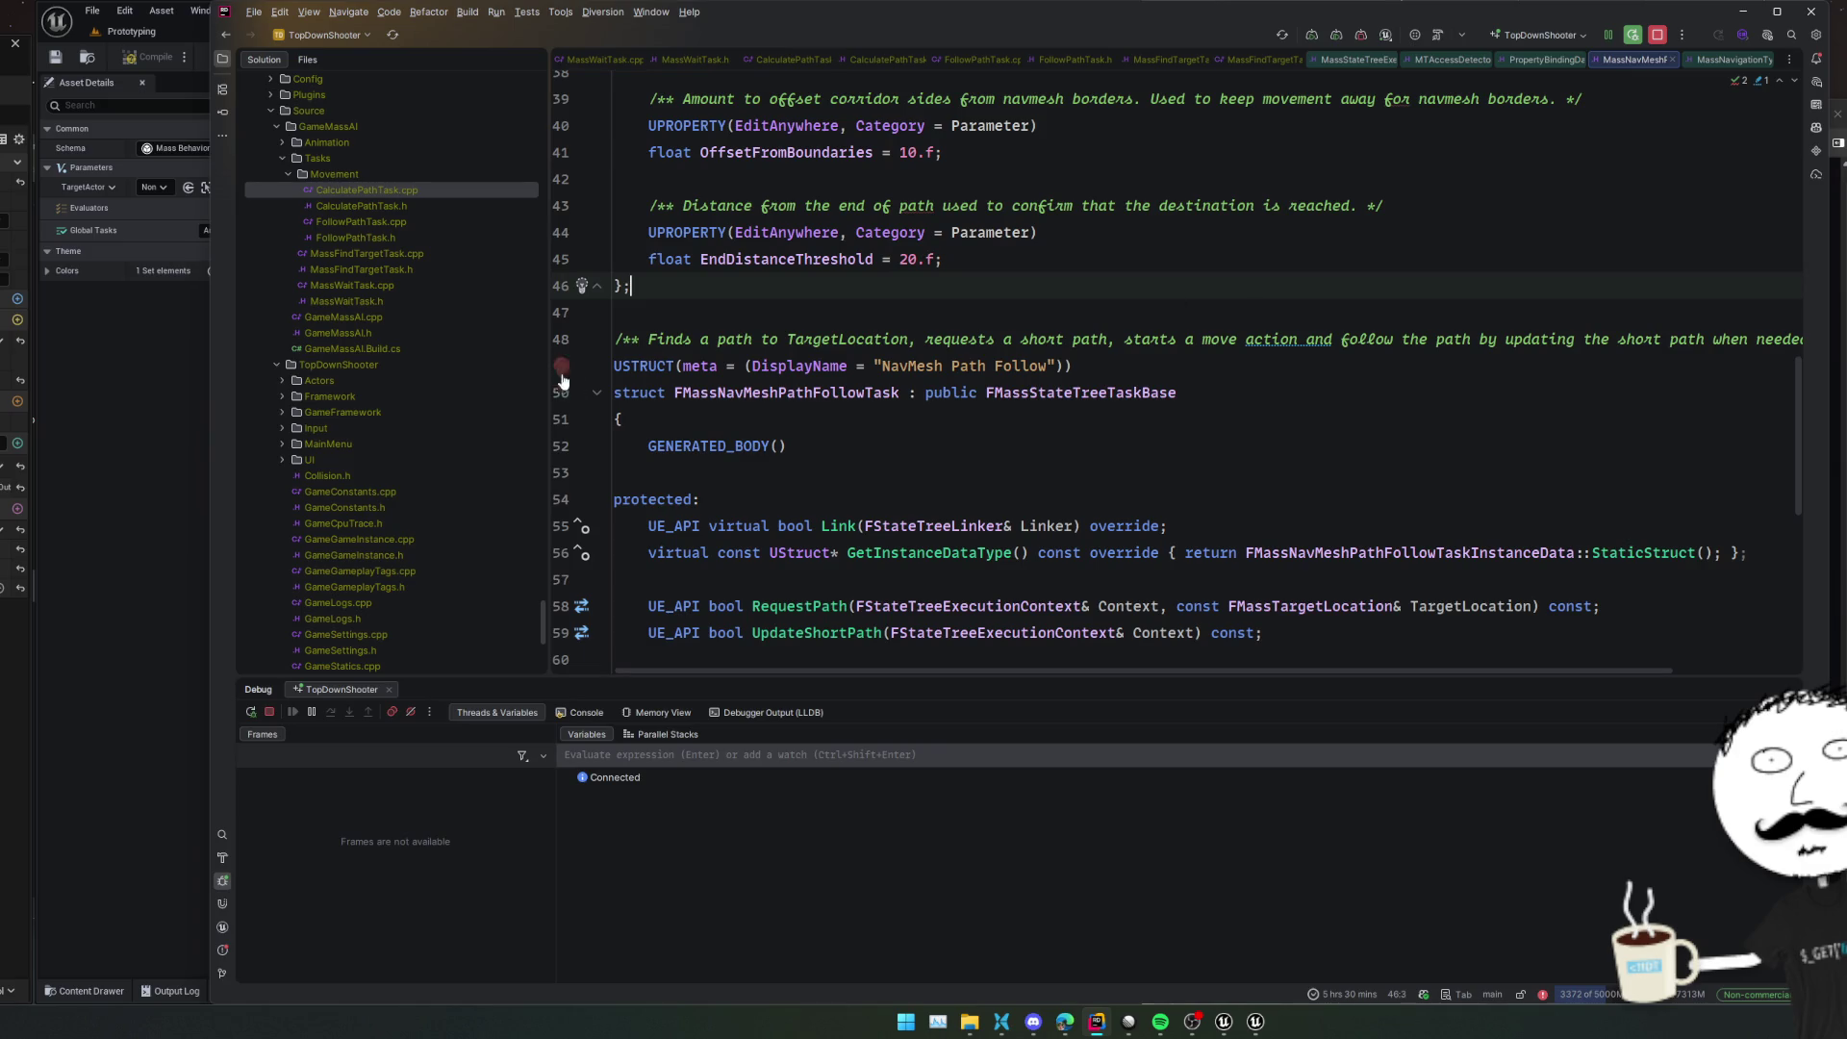
Check the path-follow instance data's FMassTargetLocation field, then open MassFindTargetTask.h
scroll(853, 365, "up", 5)
scroll(853, 365, "up", 2)
left_click(896, 342)
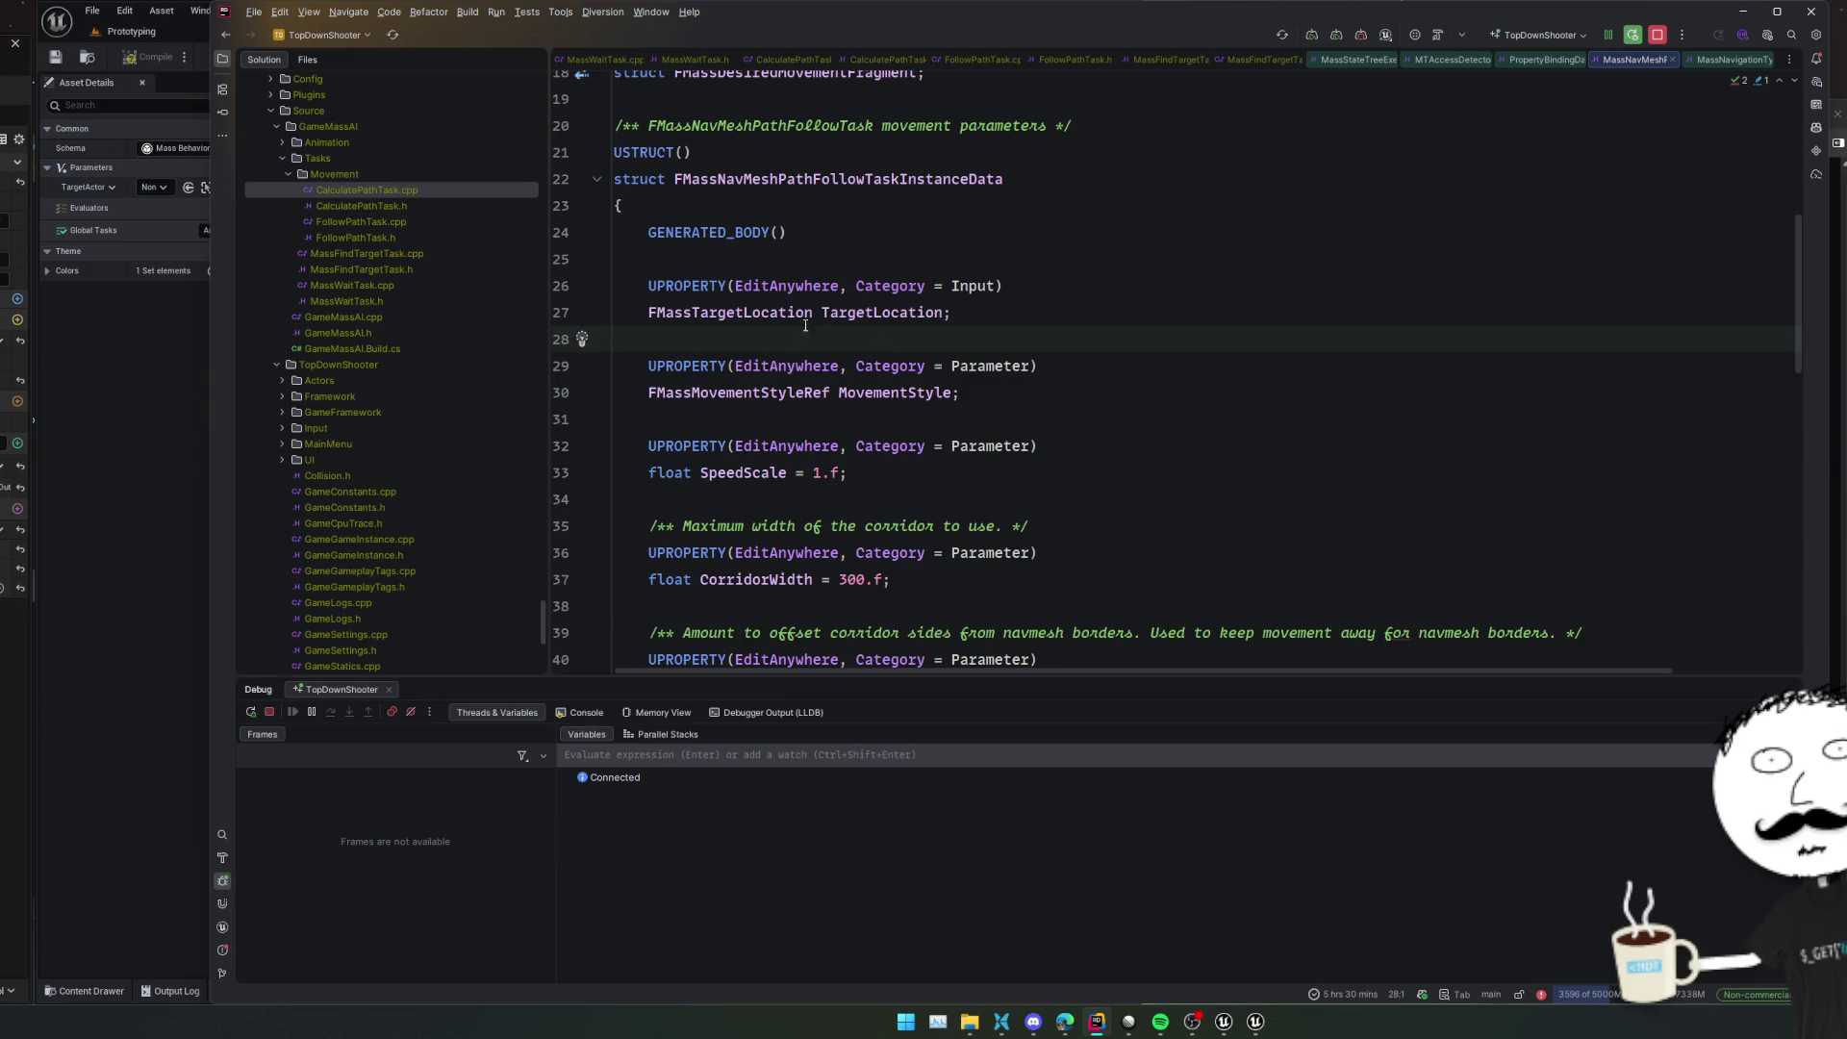
left_click(830, 180)
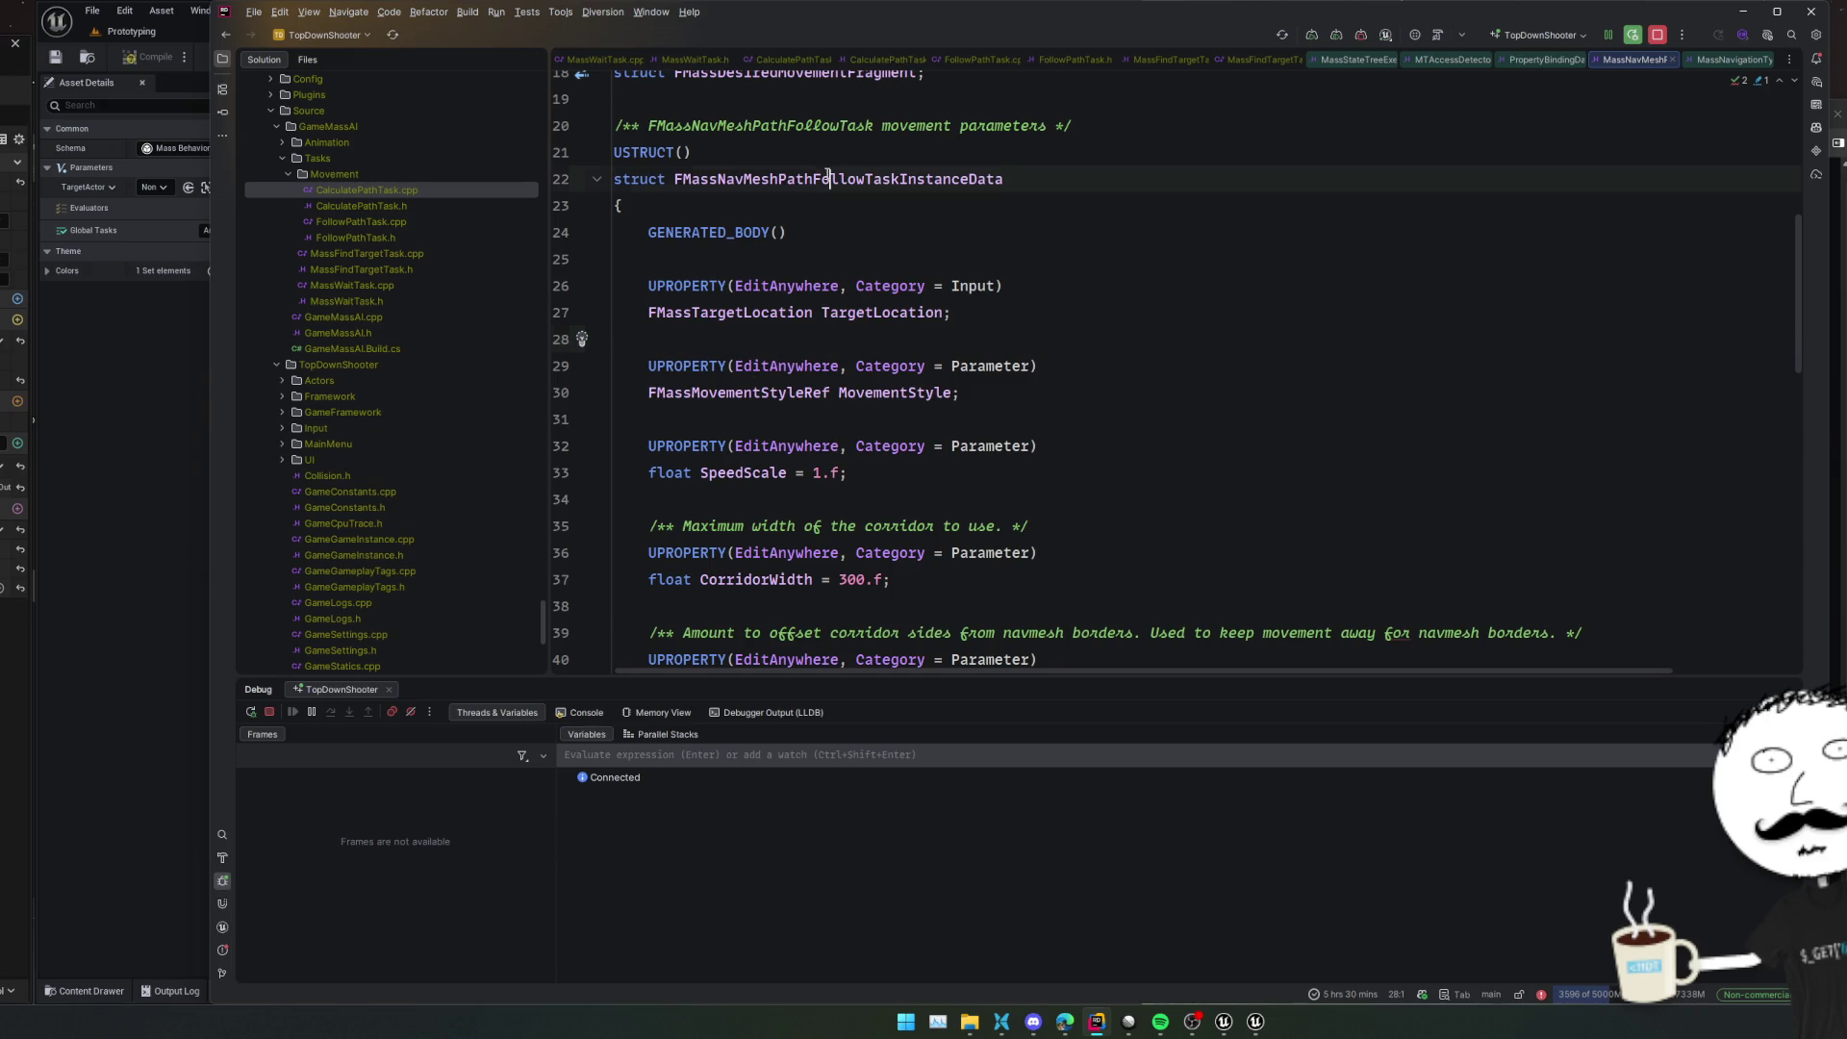
double_click(769, 313)
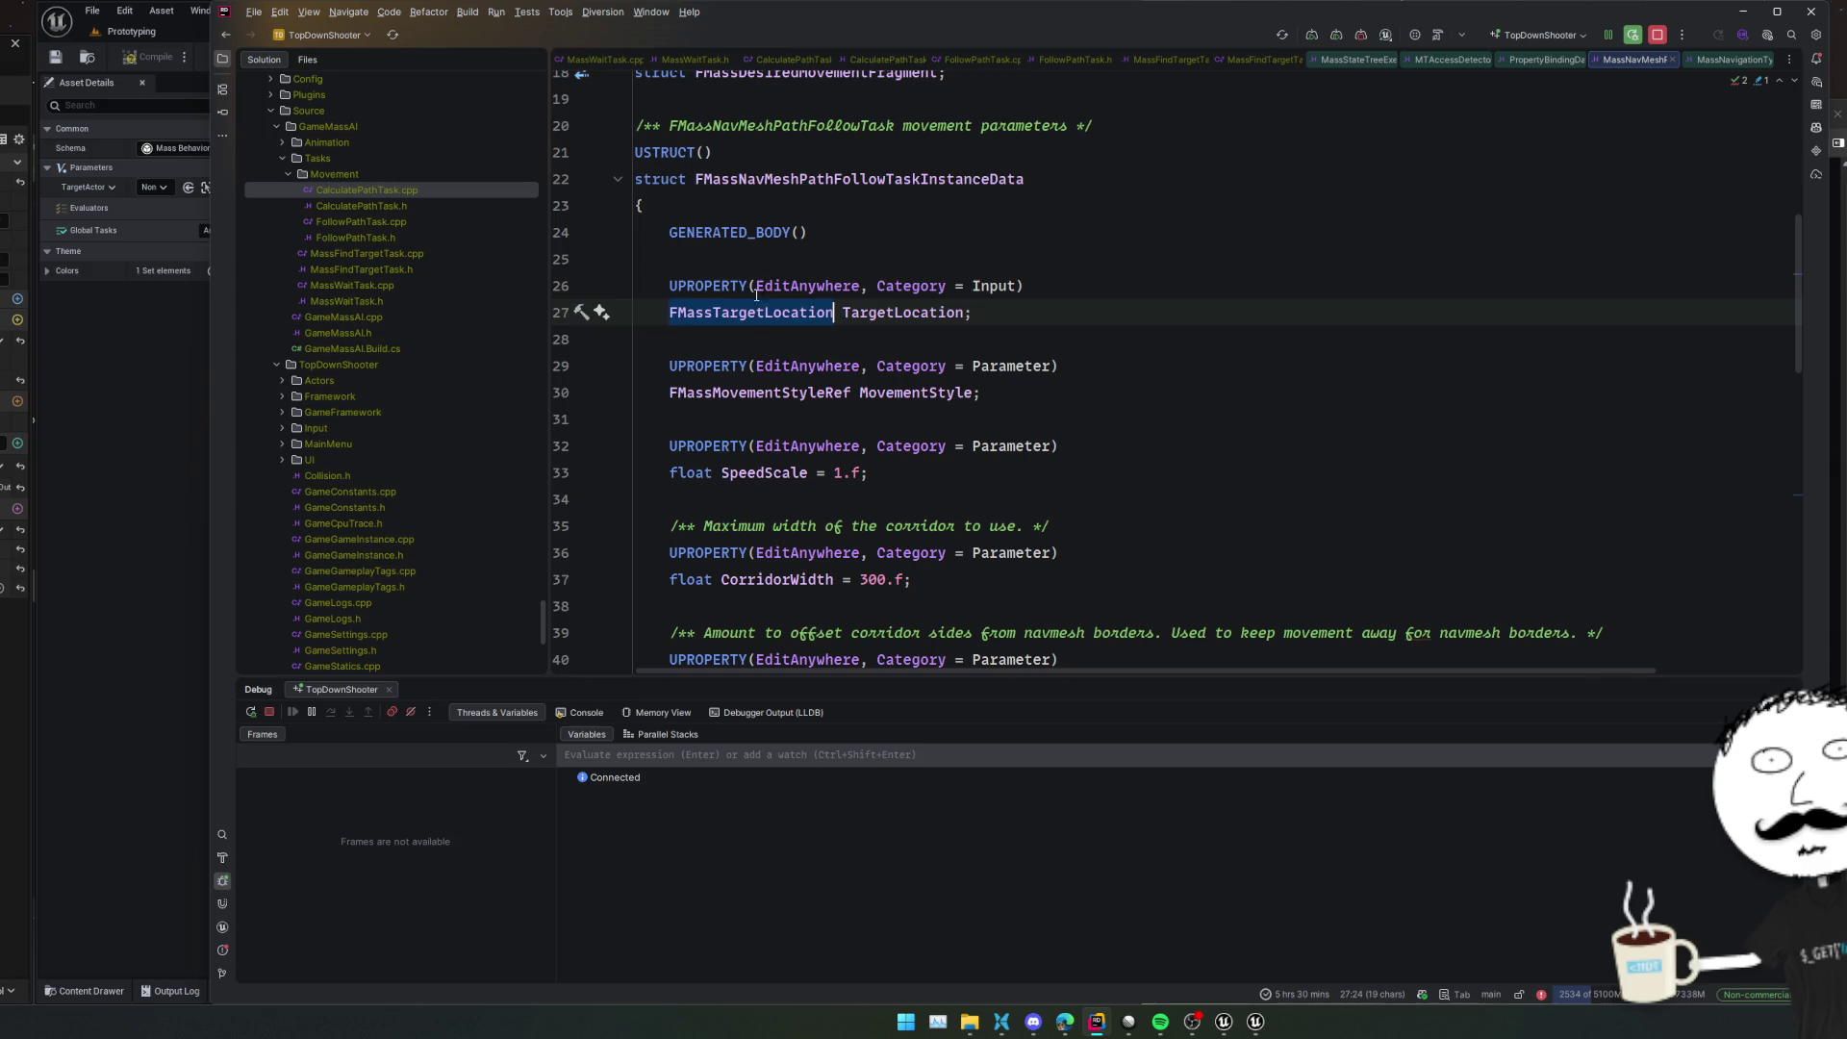
double_click(385, 239)
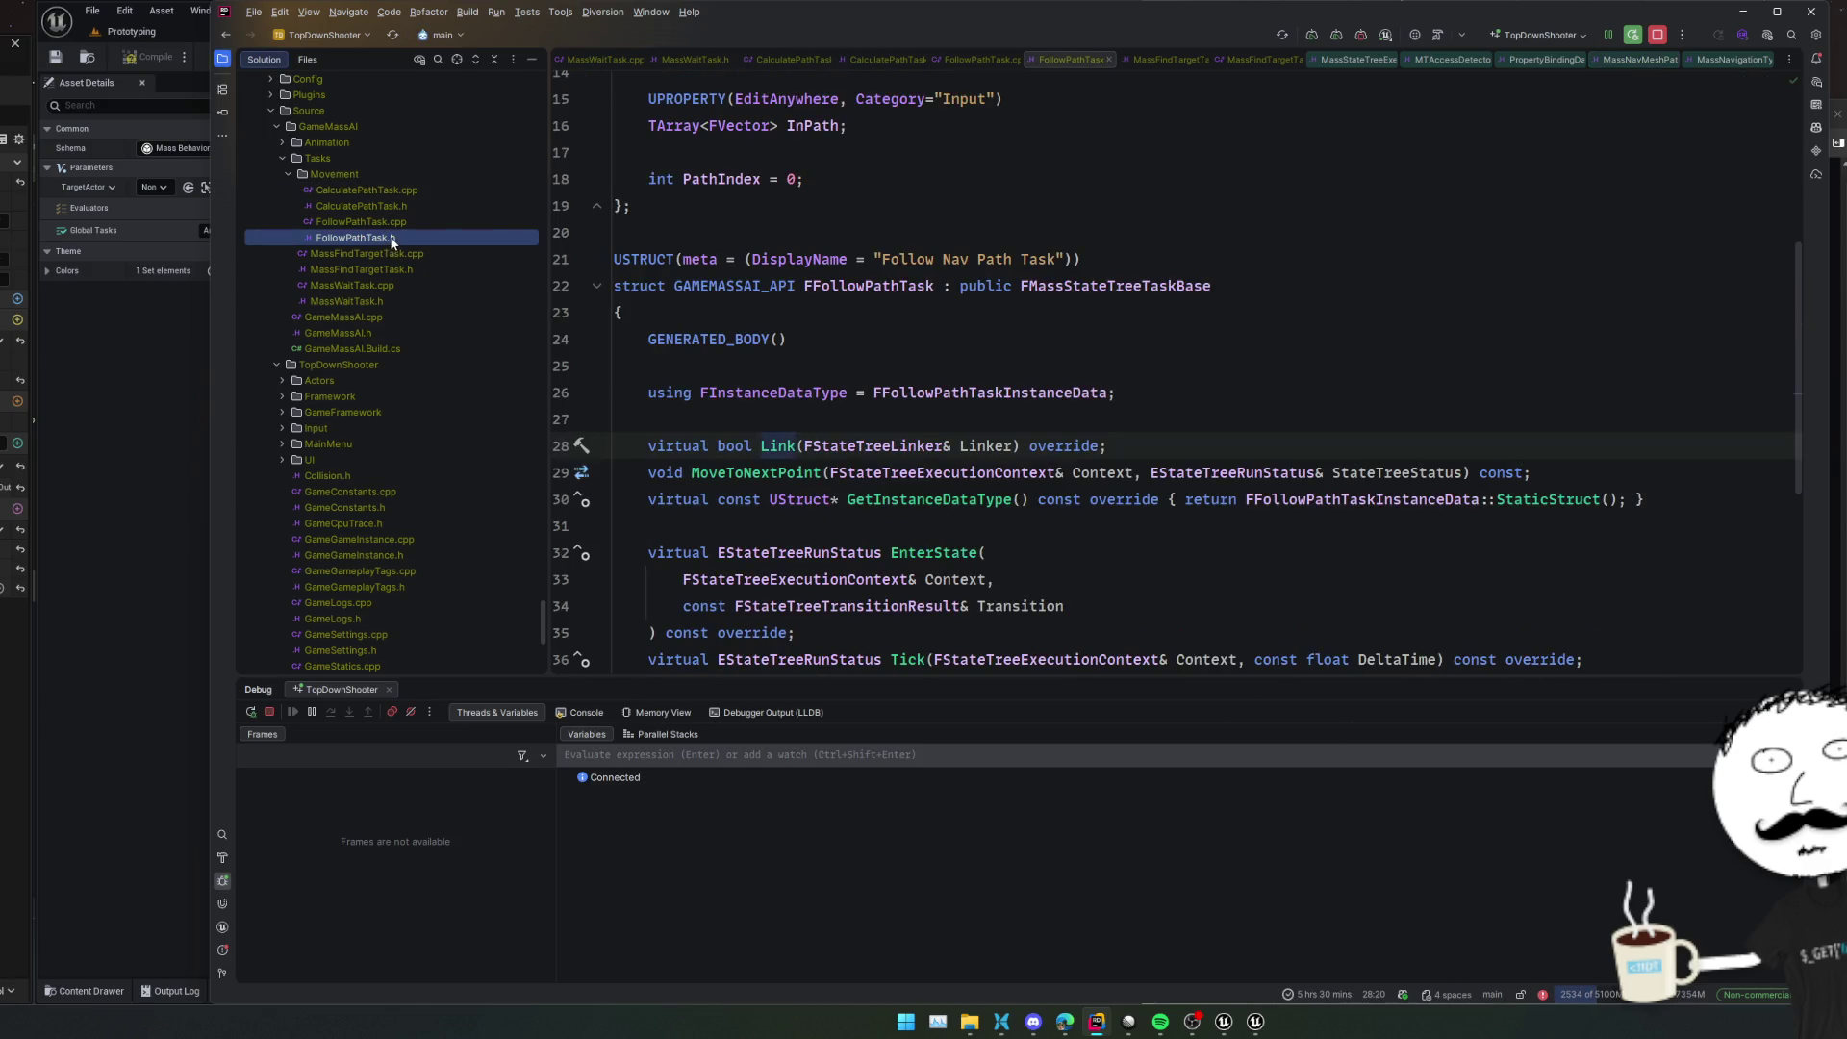
double_click(397, 271)
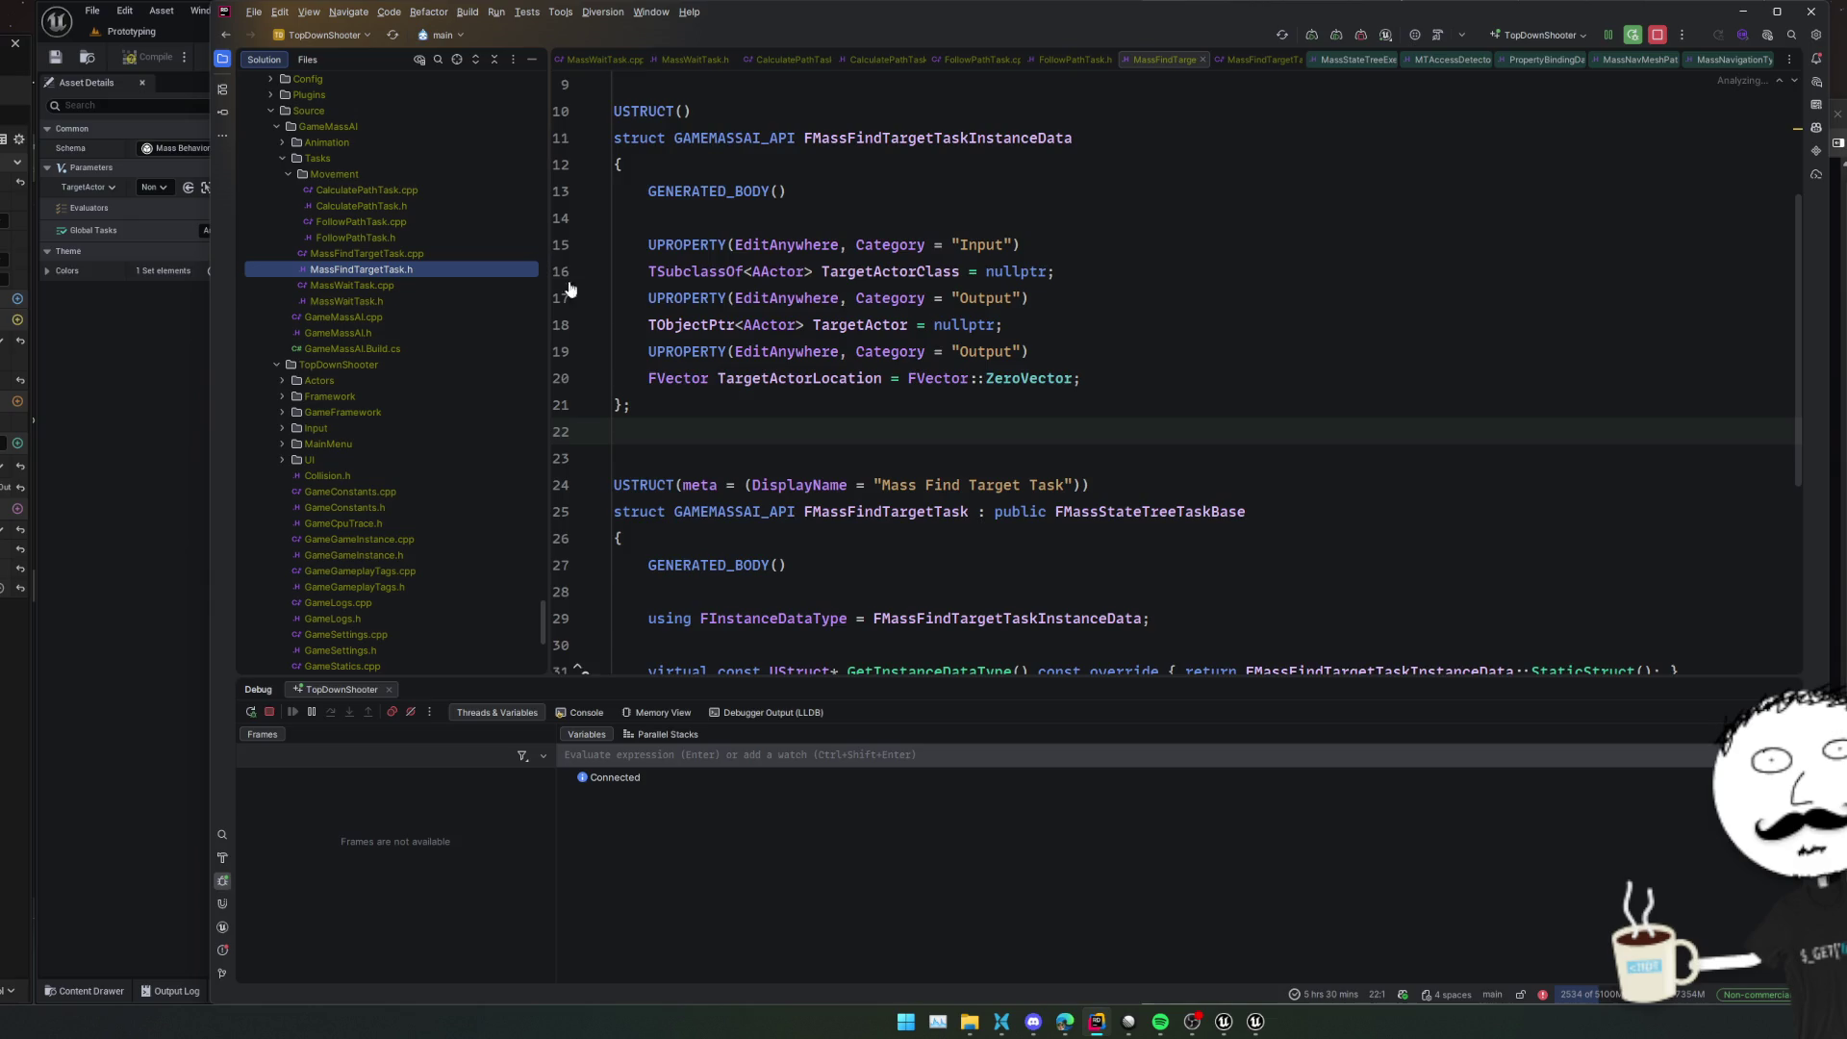
Duplicate the TargetActorLocation property and retype the copy as 'FMassTargetLocation Target;'
left_click(1142, 380)
key("shift+Up")
key("shift+Up")
key("ctrl+d")
key("Down")
left_click(670, 431)
key("shift+End")
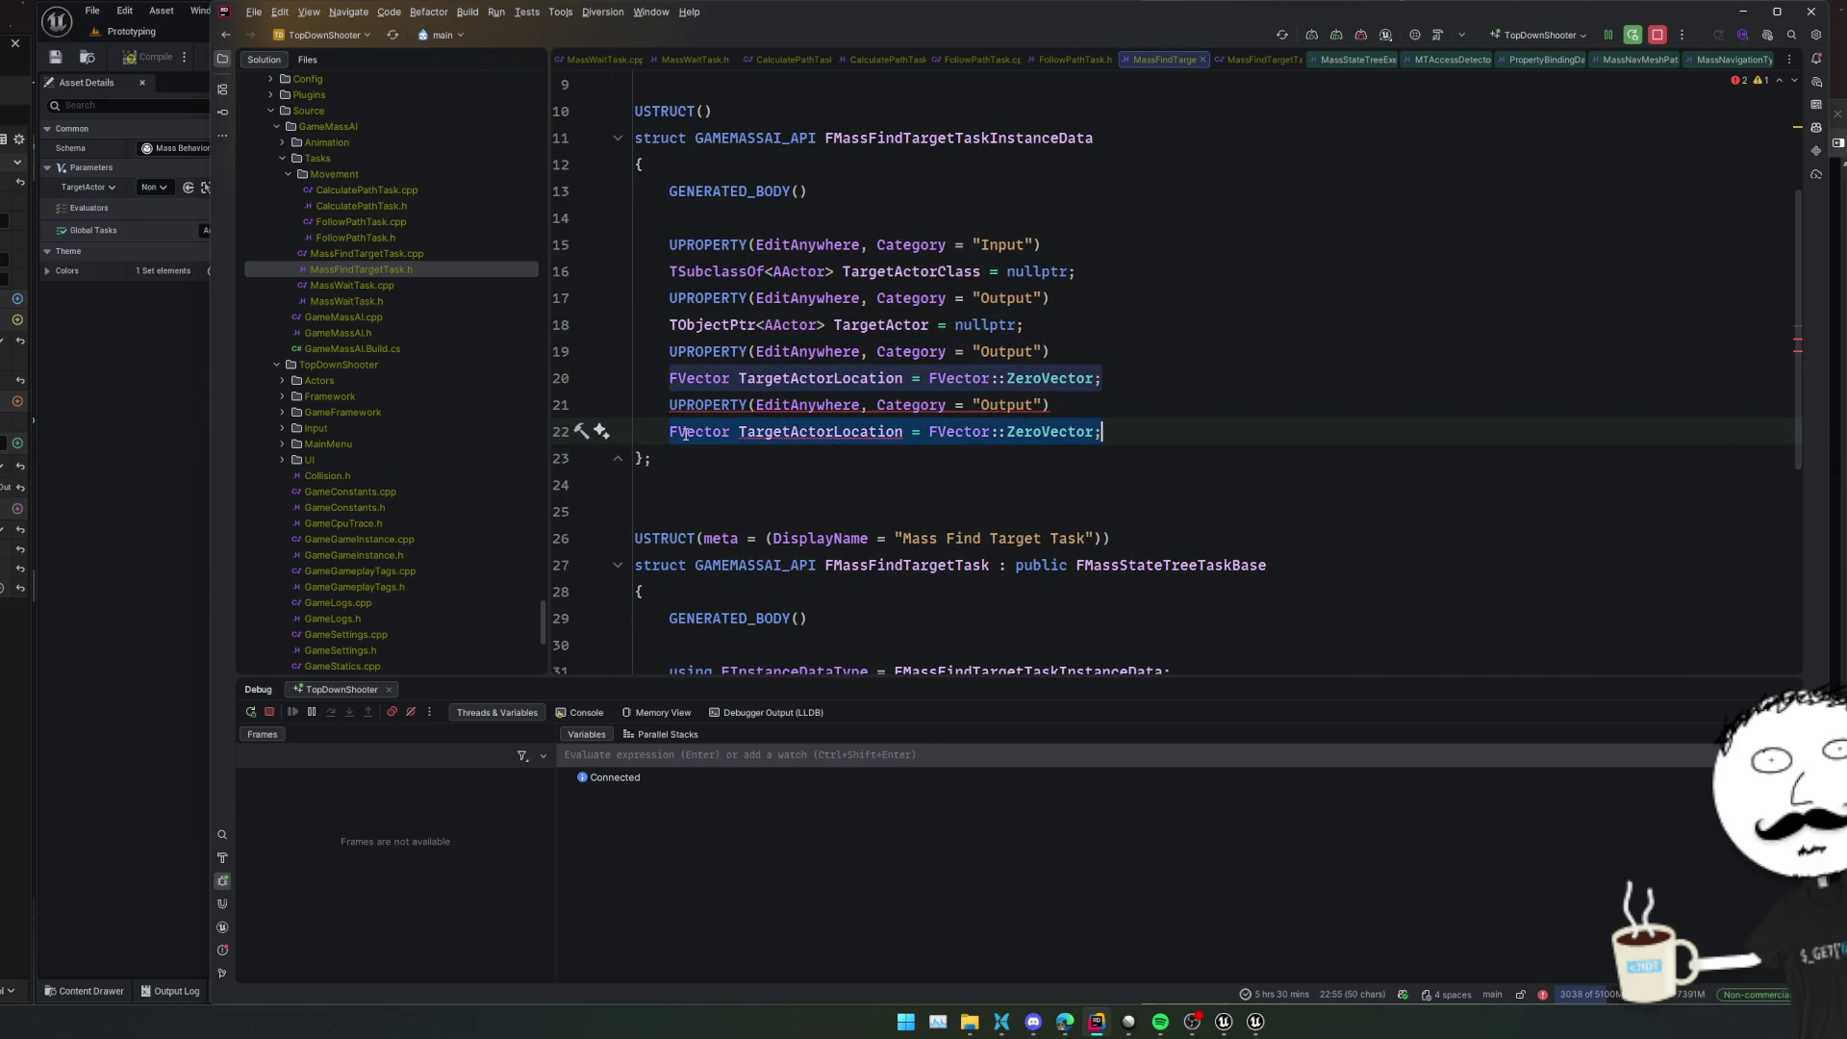
type("FMassTargetLocation Target")
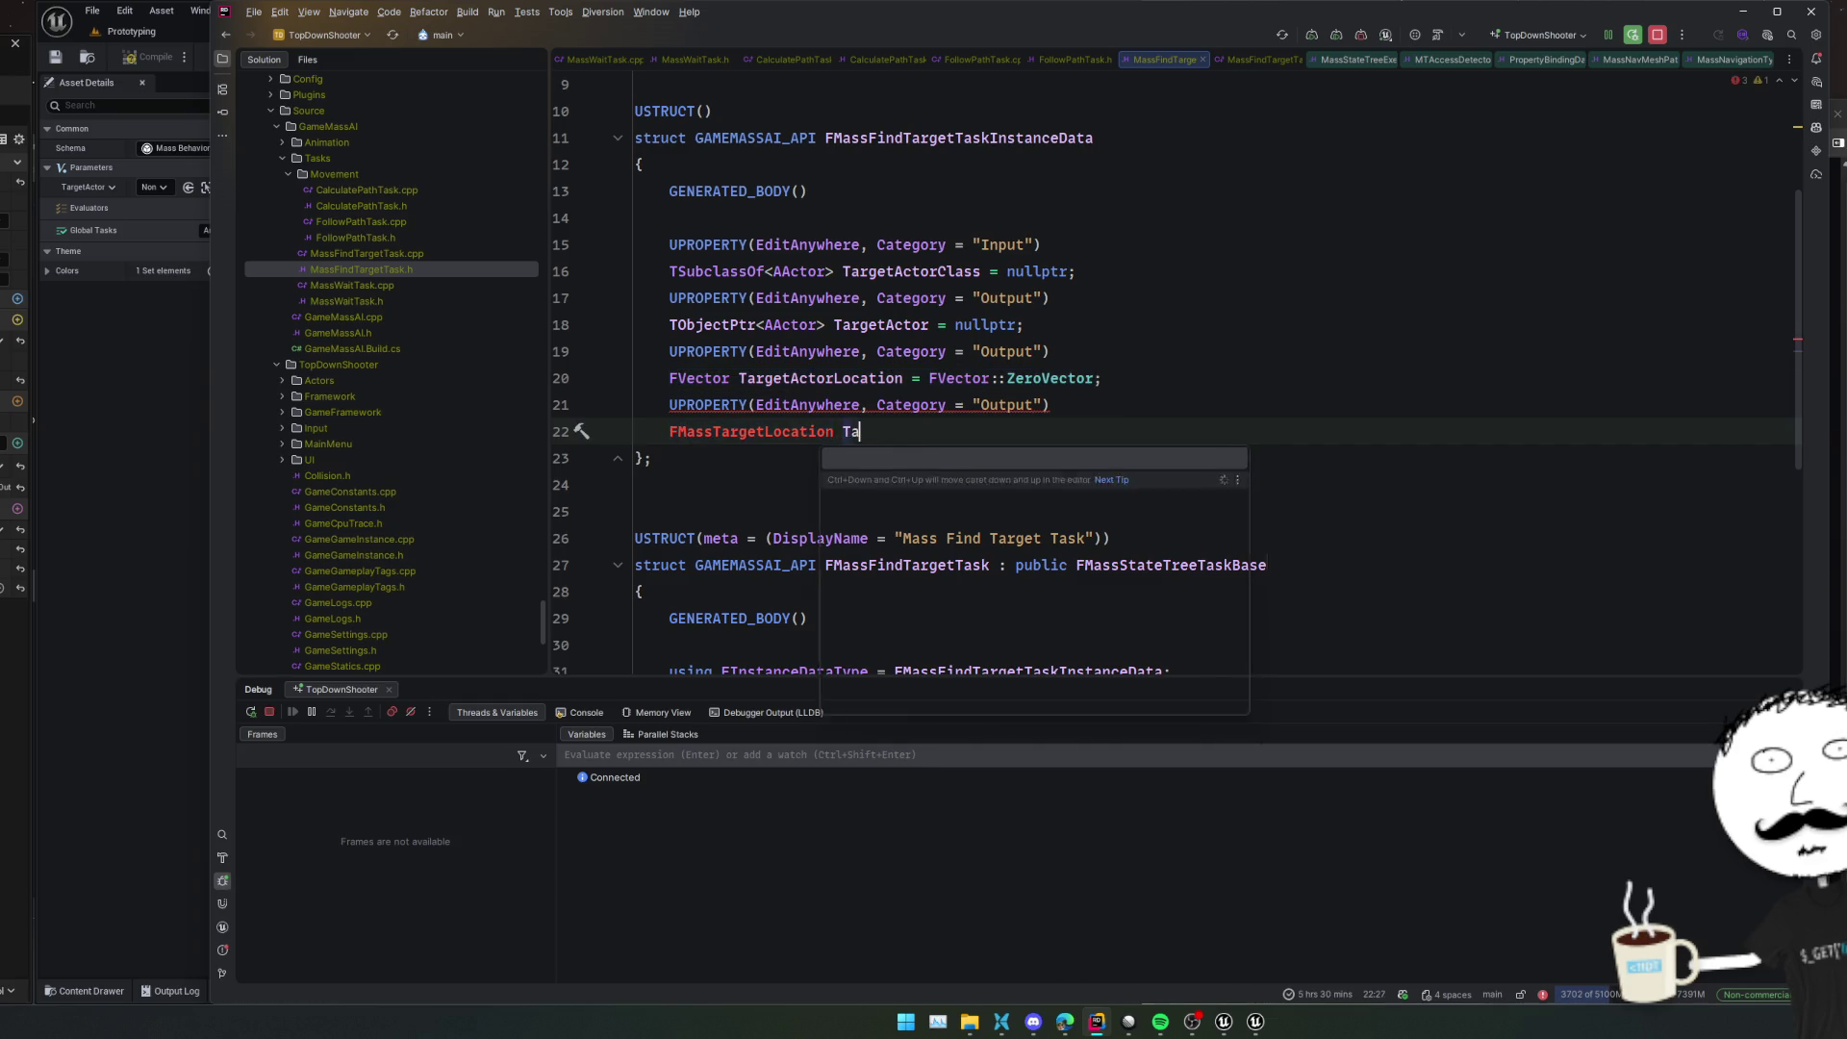
key("Escape")
type(";")
Add the missing include for FMassTargetLocation with Alt+Enter
left_click(685, 435)
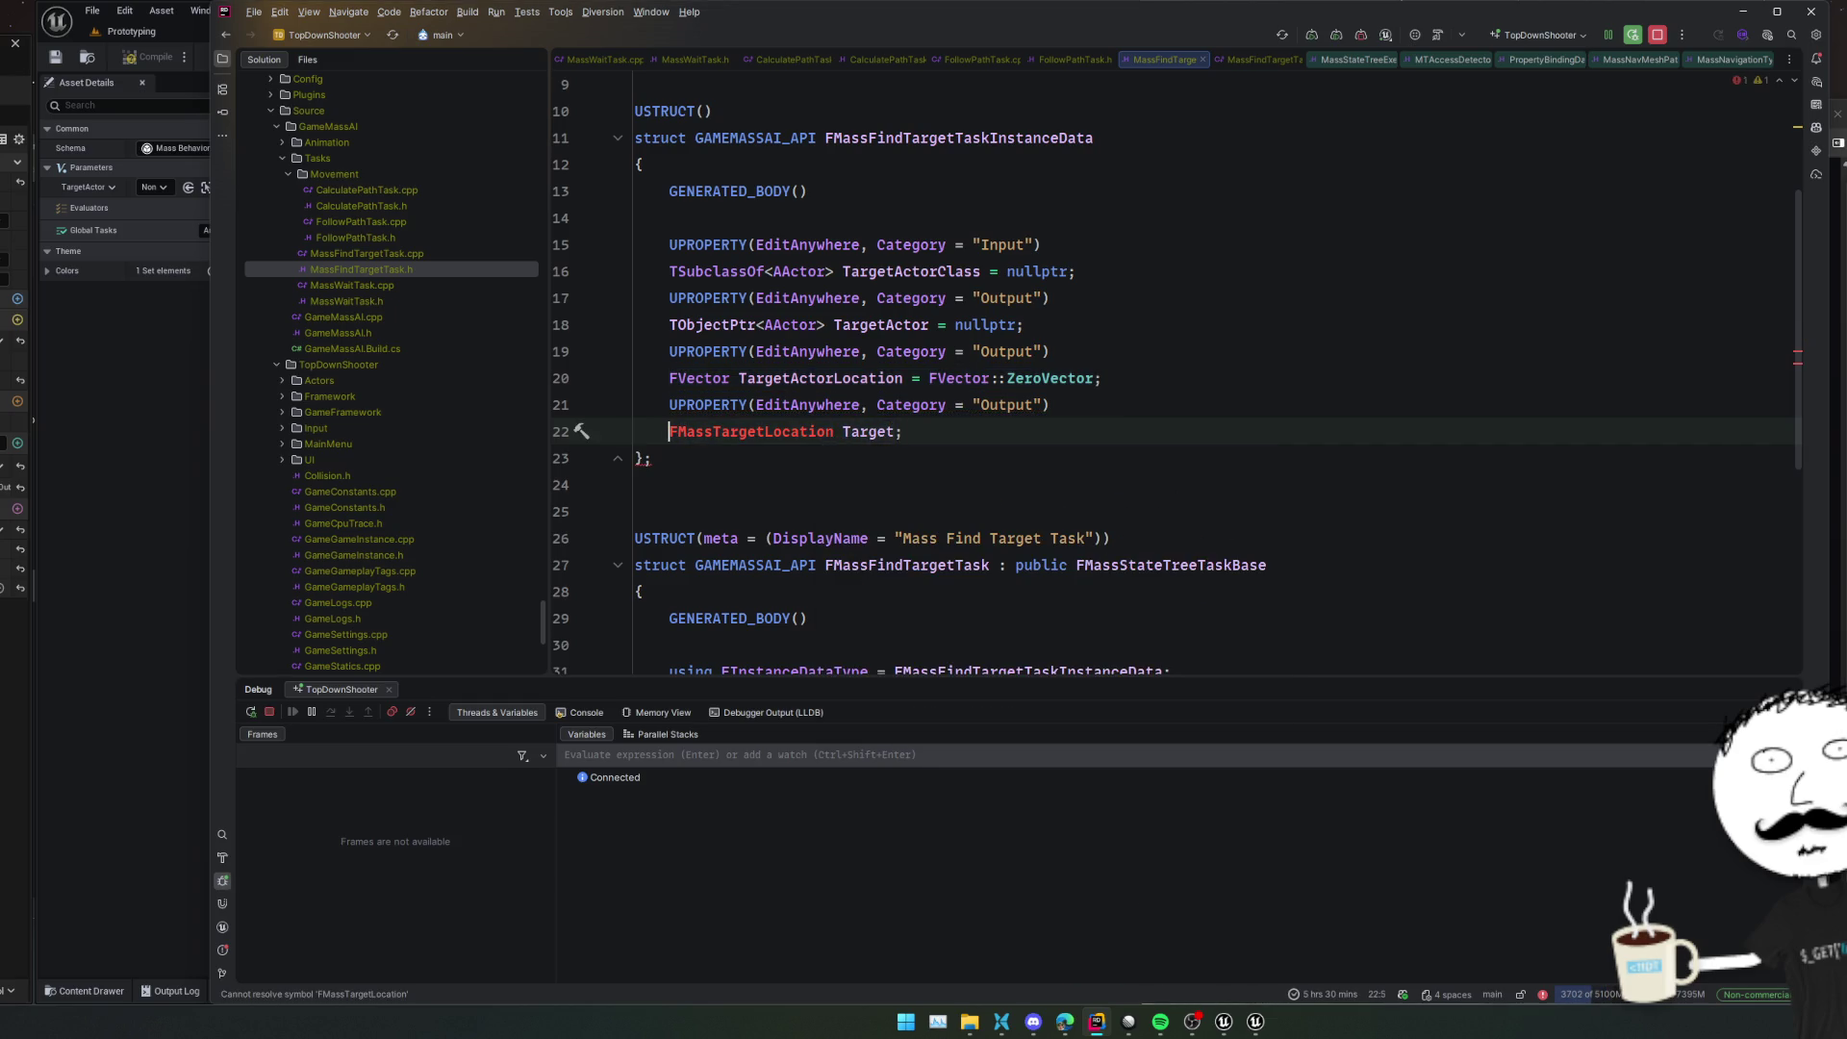
key("alt+Return")
key("Return")
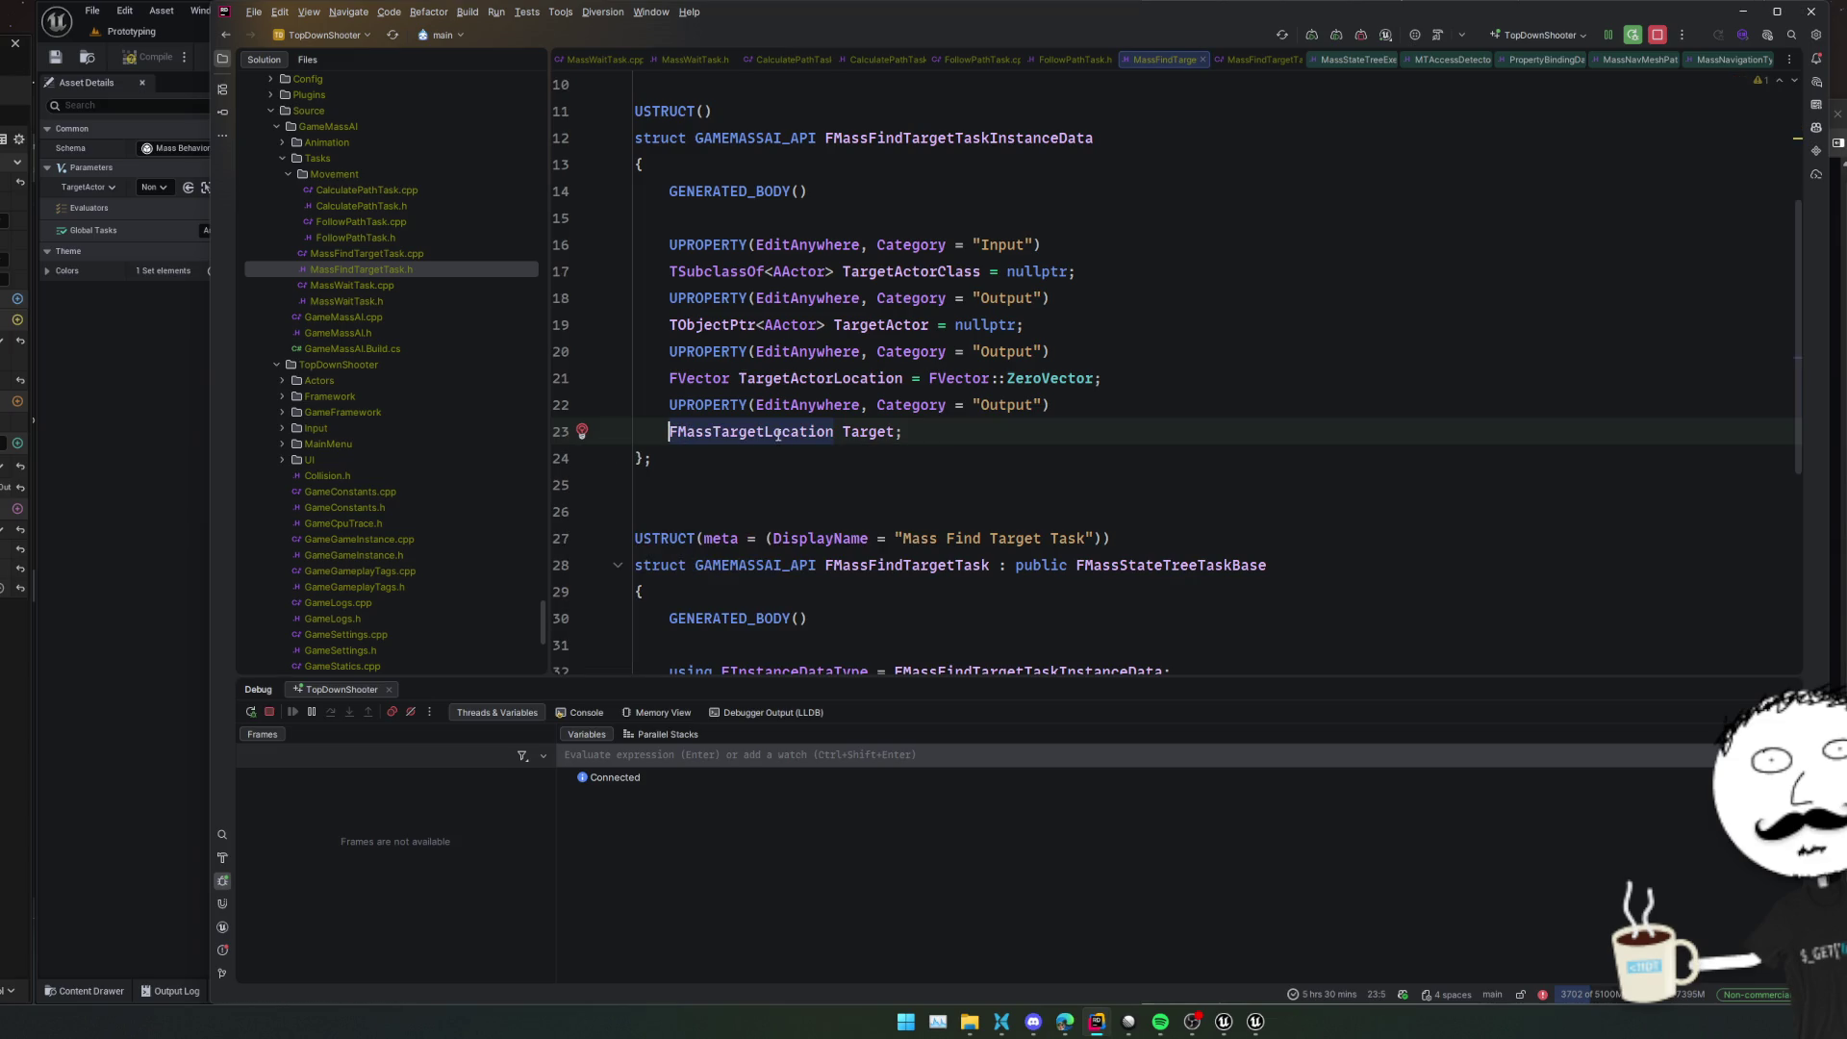
scroll(932, 454, "down", 4)
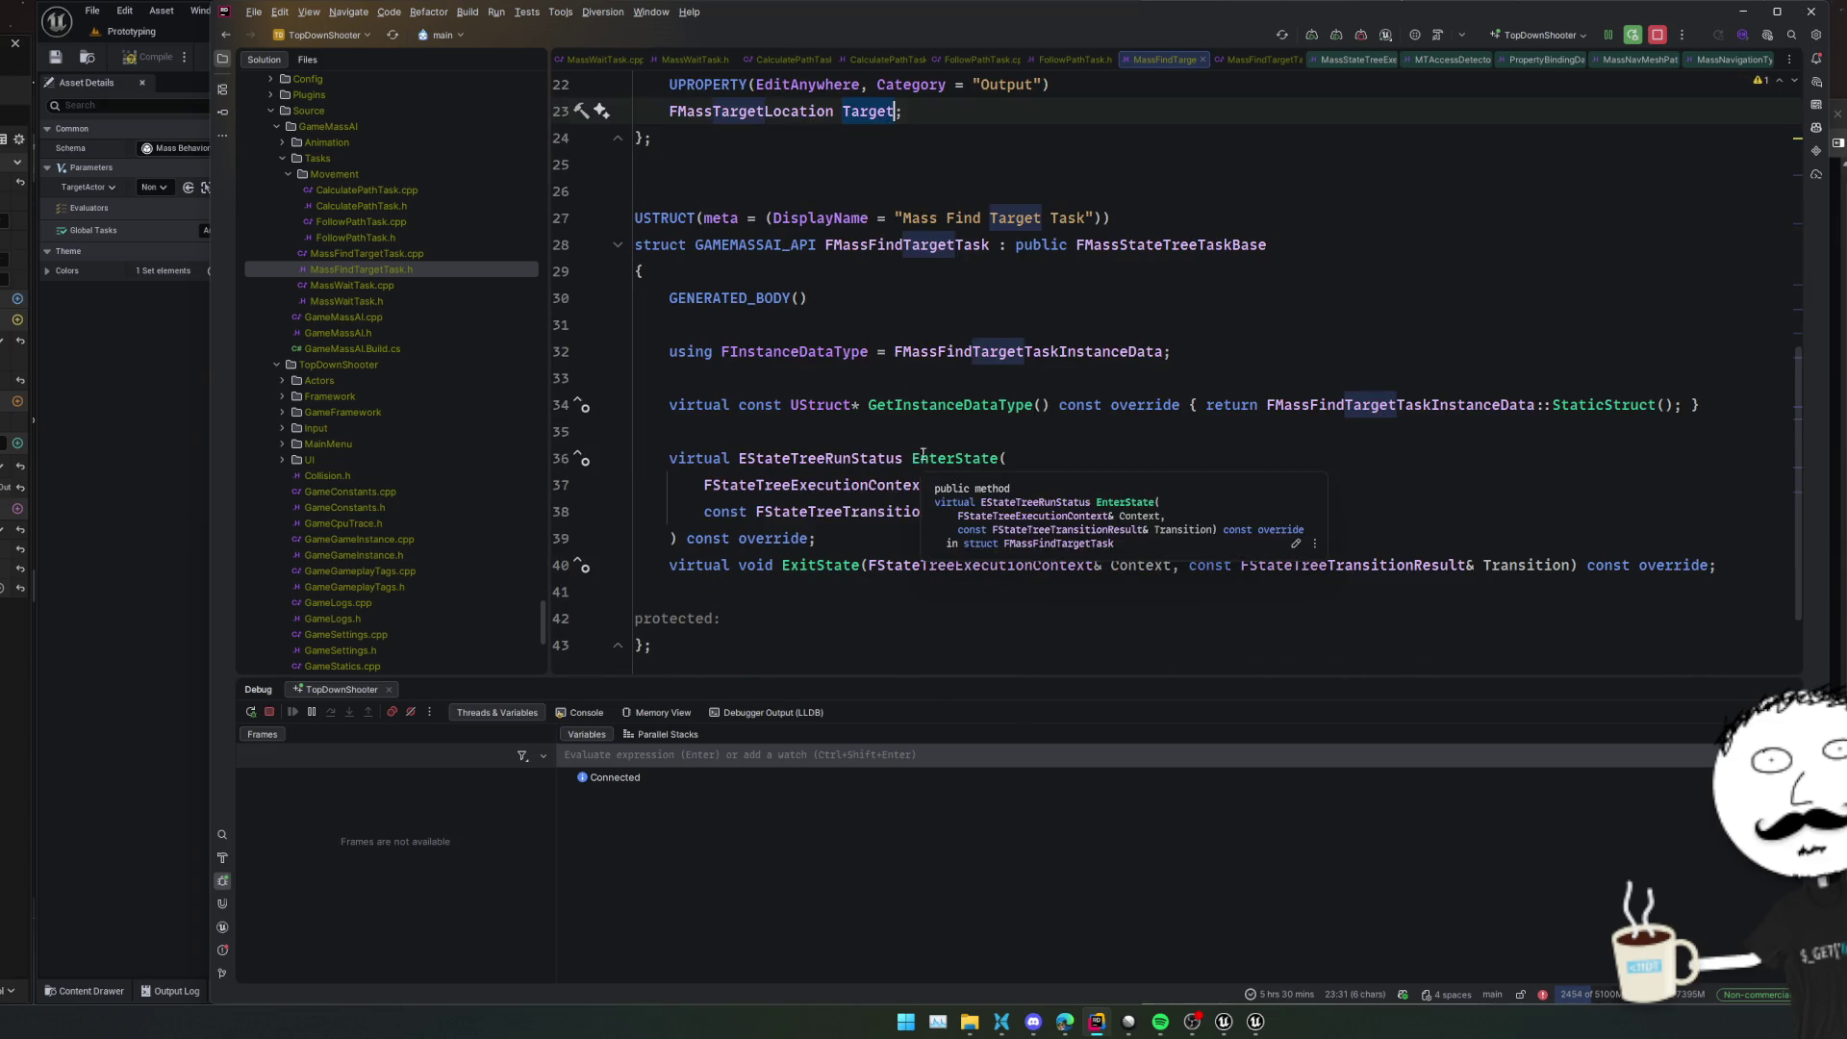
In EnterState's found-actor branch, add InstanceData.Target.Reset();
left_click(942, 461, "ctrl")
scroll(1053, 484, "down", 2)
left_click(1395, 472)
key("Return")
type("Inst")
key("Return")
type(".Target")
key("Return")
type(".")
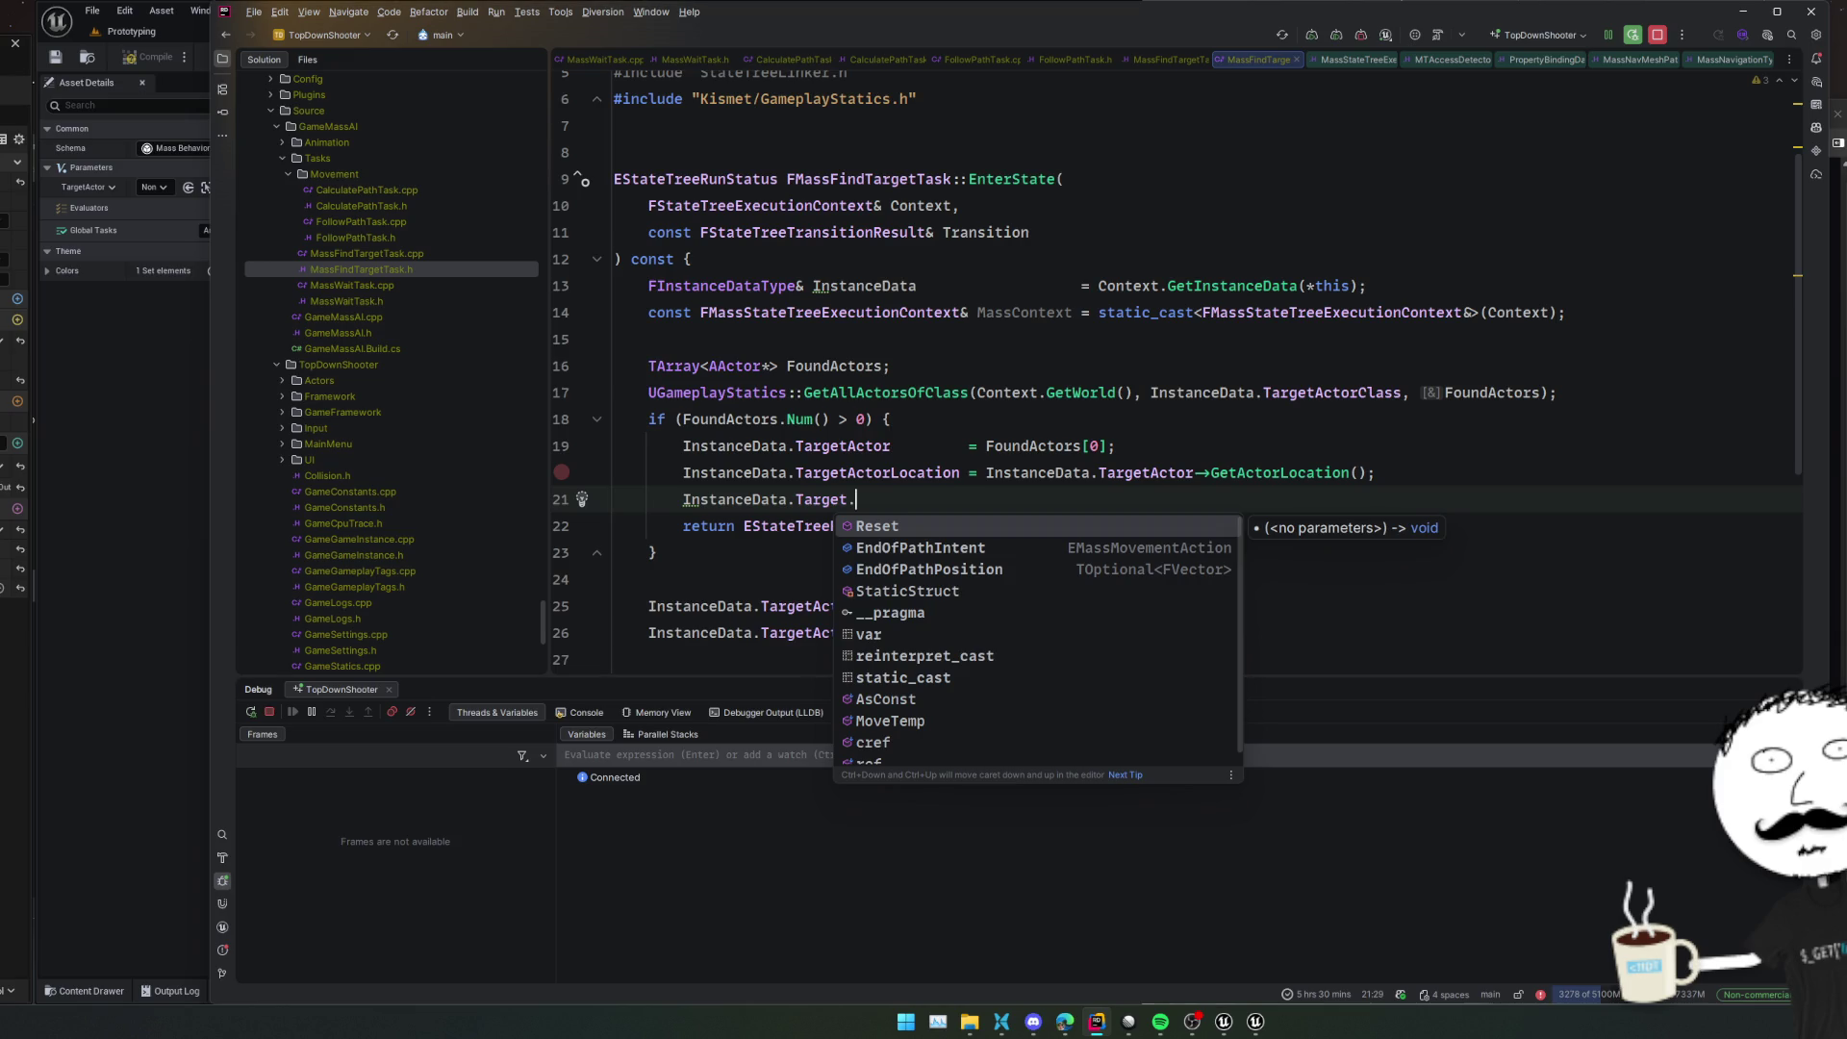
key("Return")
type(";")
key("Return")
Set InstanceData.Target.EndOfPathIntent to EMassMovementAction::Move
type("Ins")
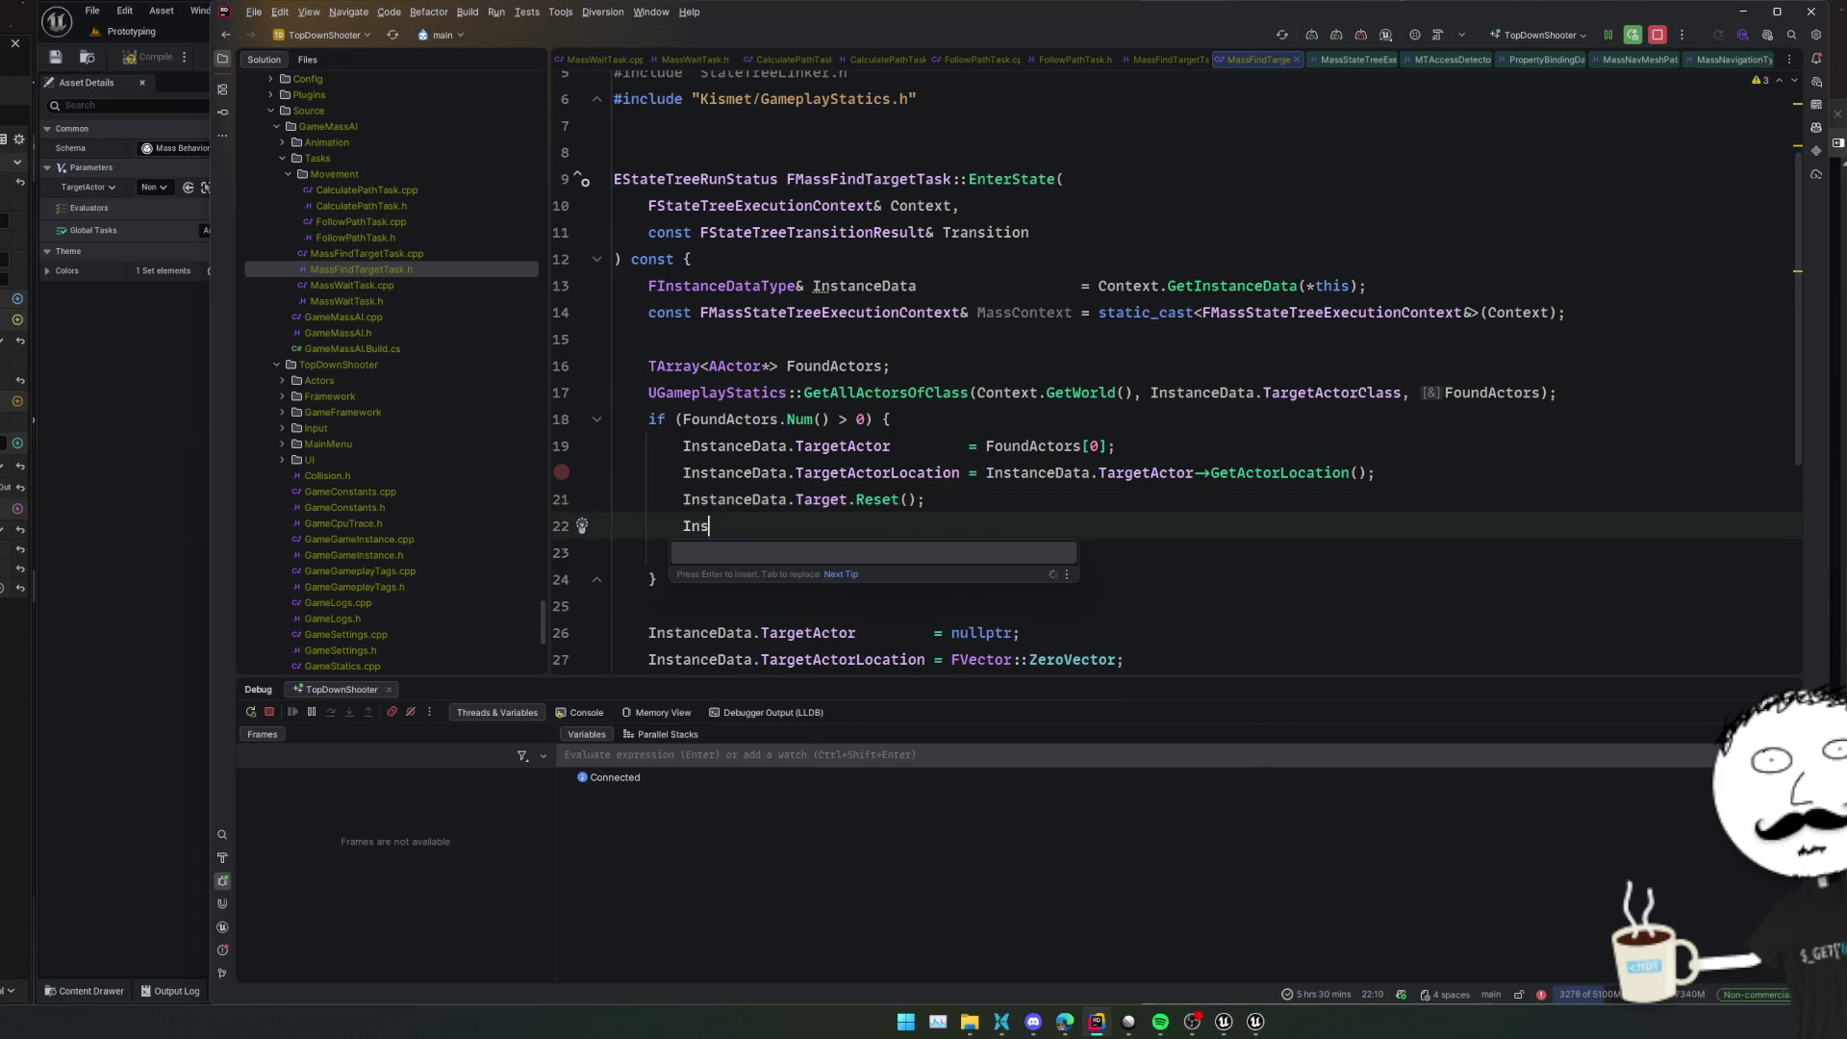
type("tanceData.Target.")
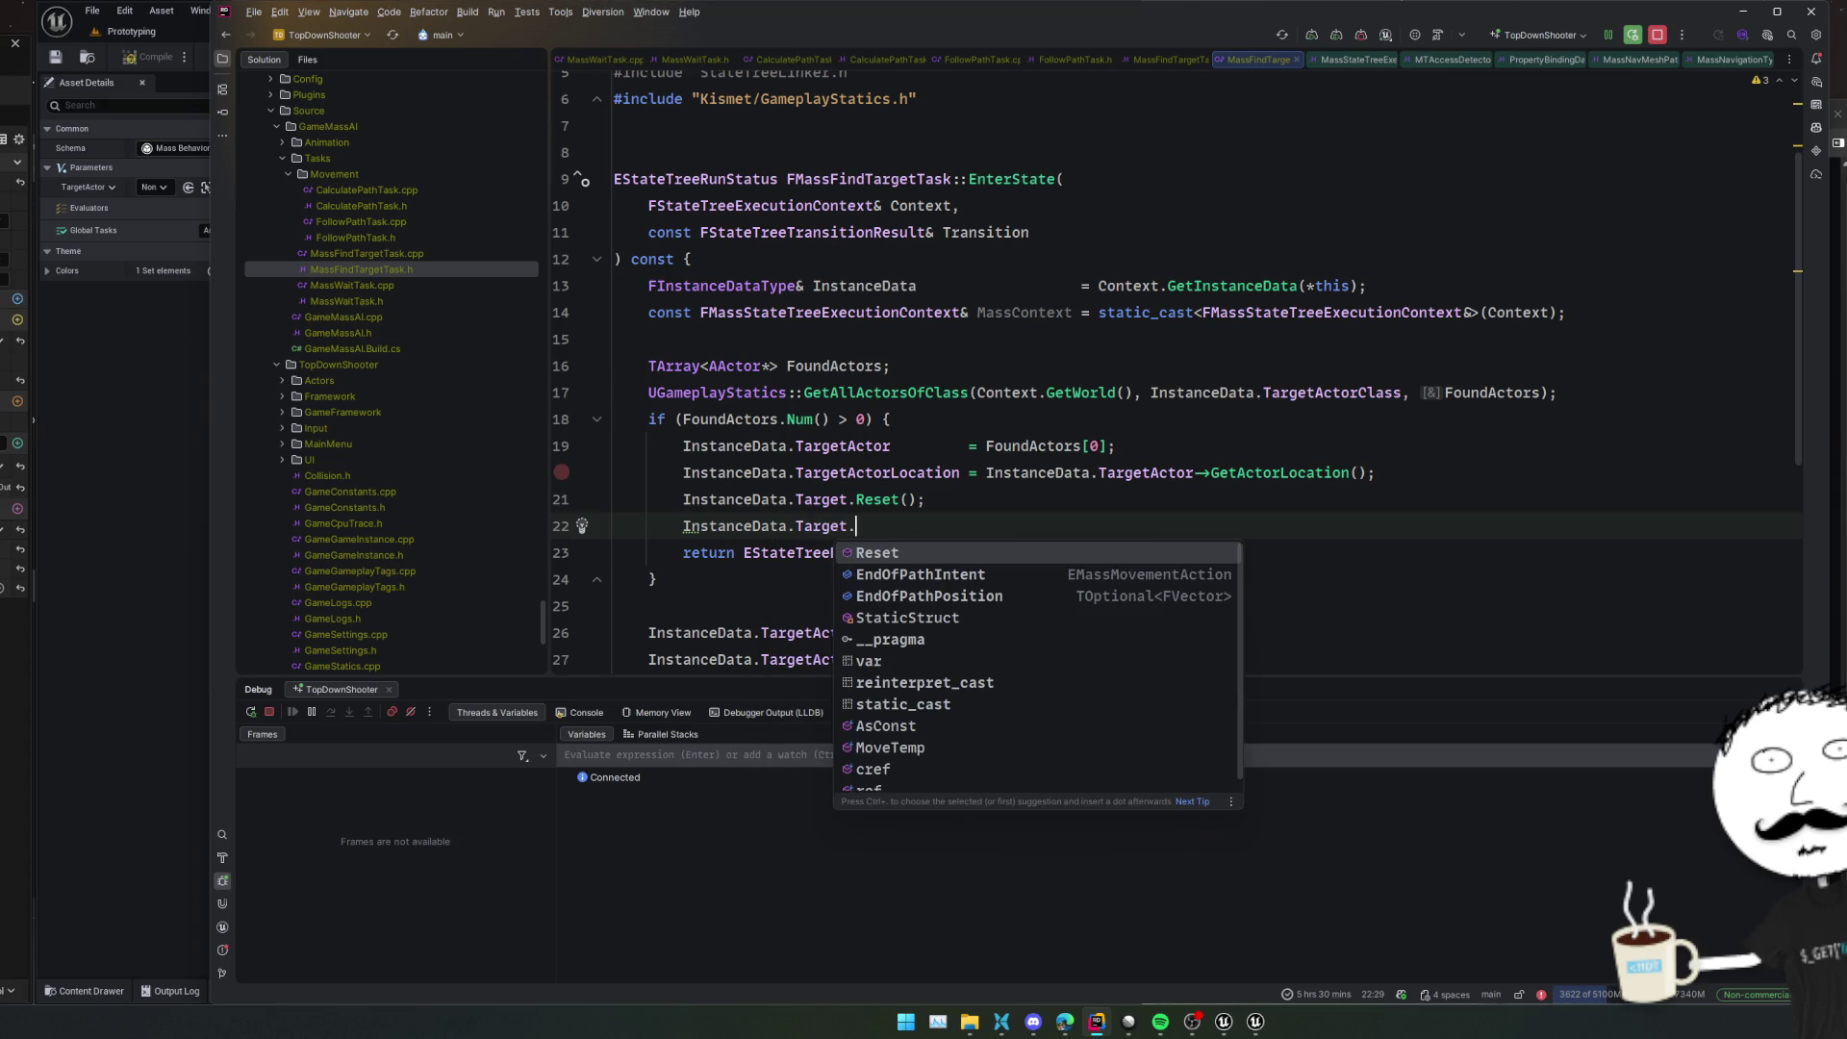
key("Down")
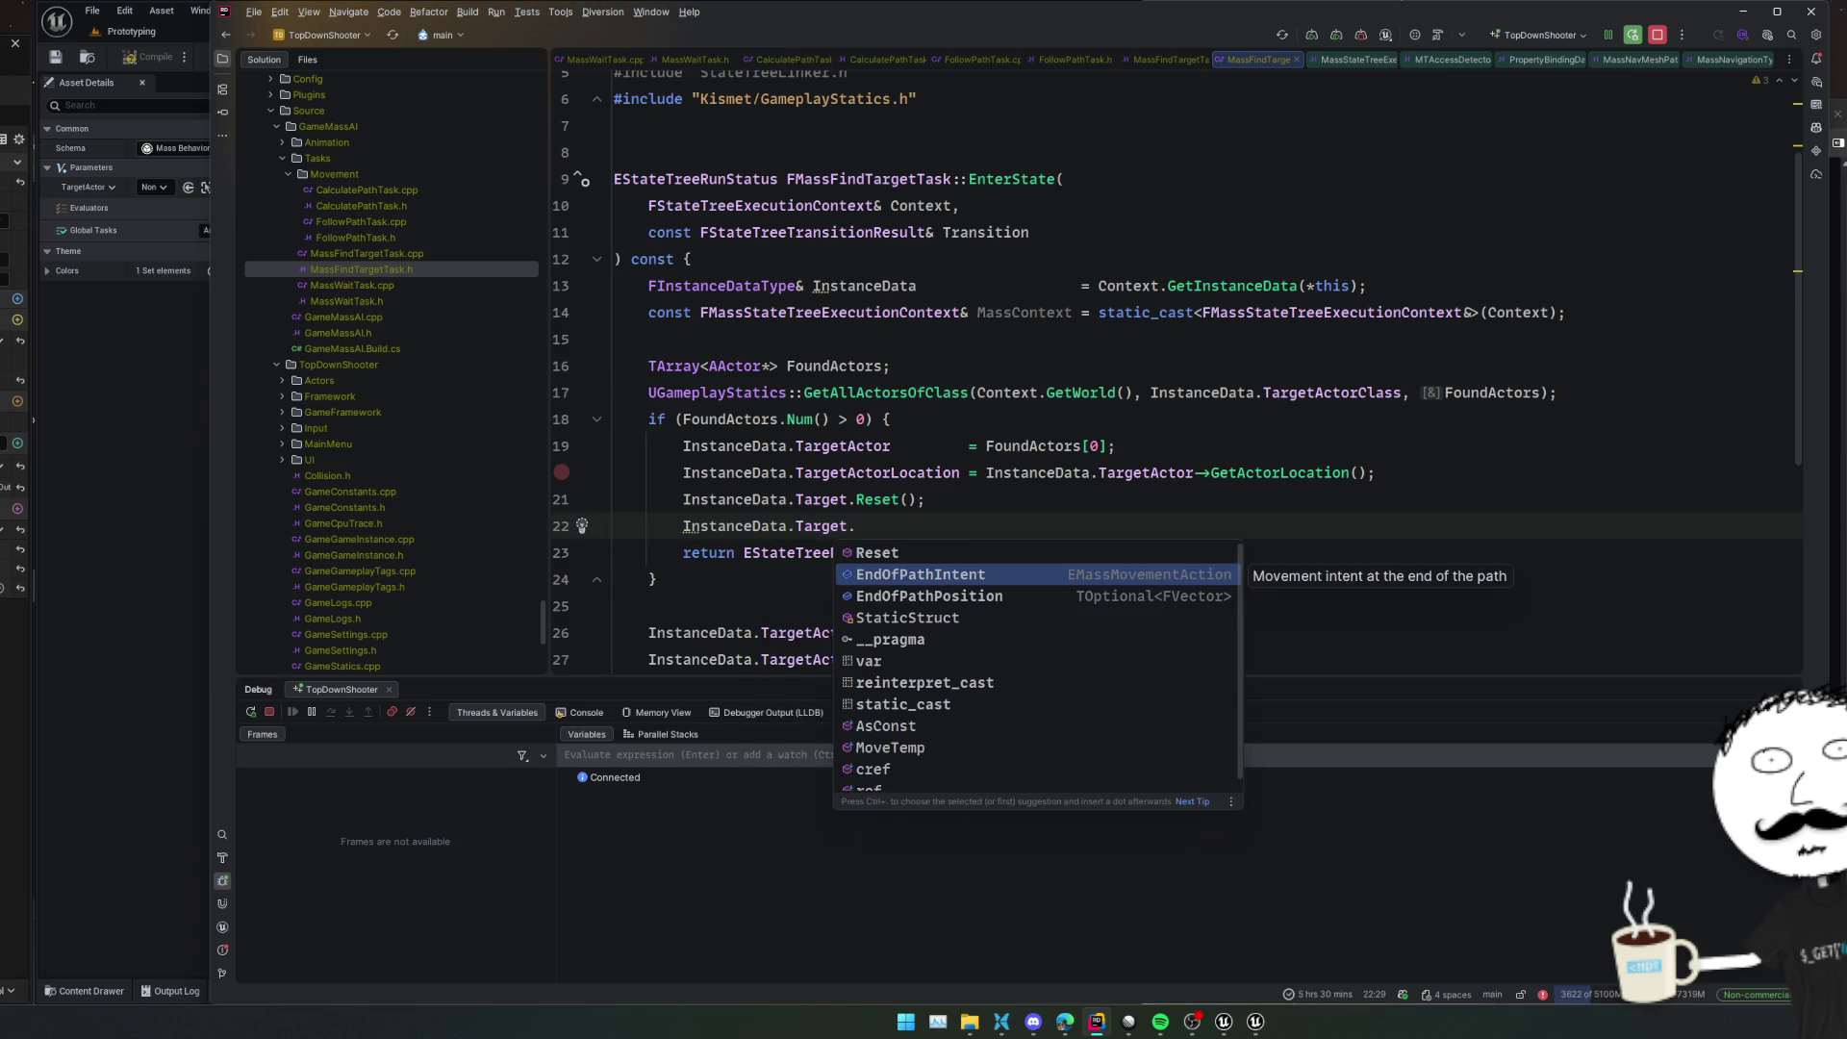
key("Return")
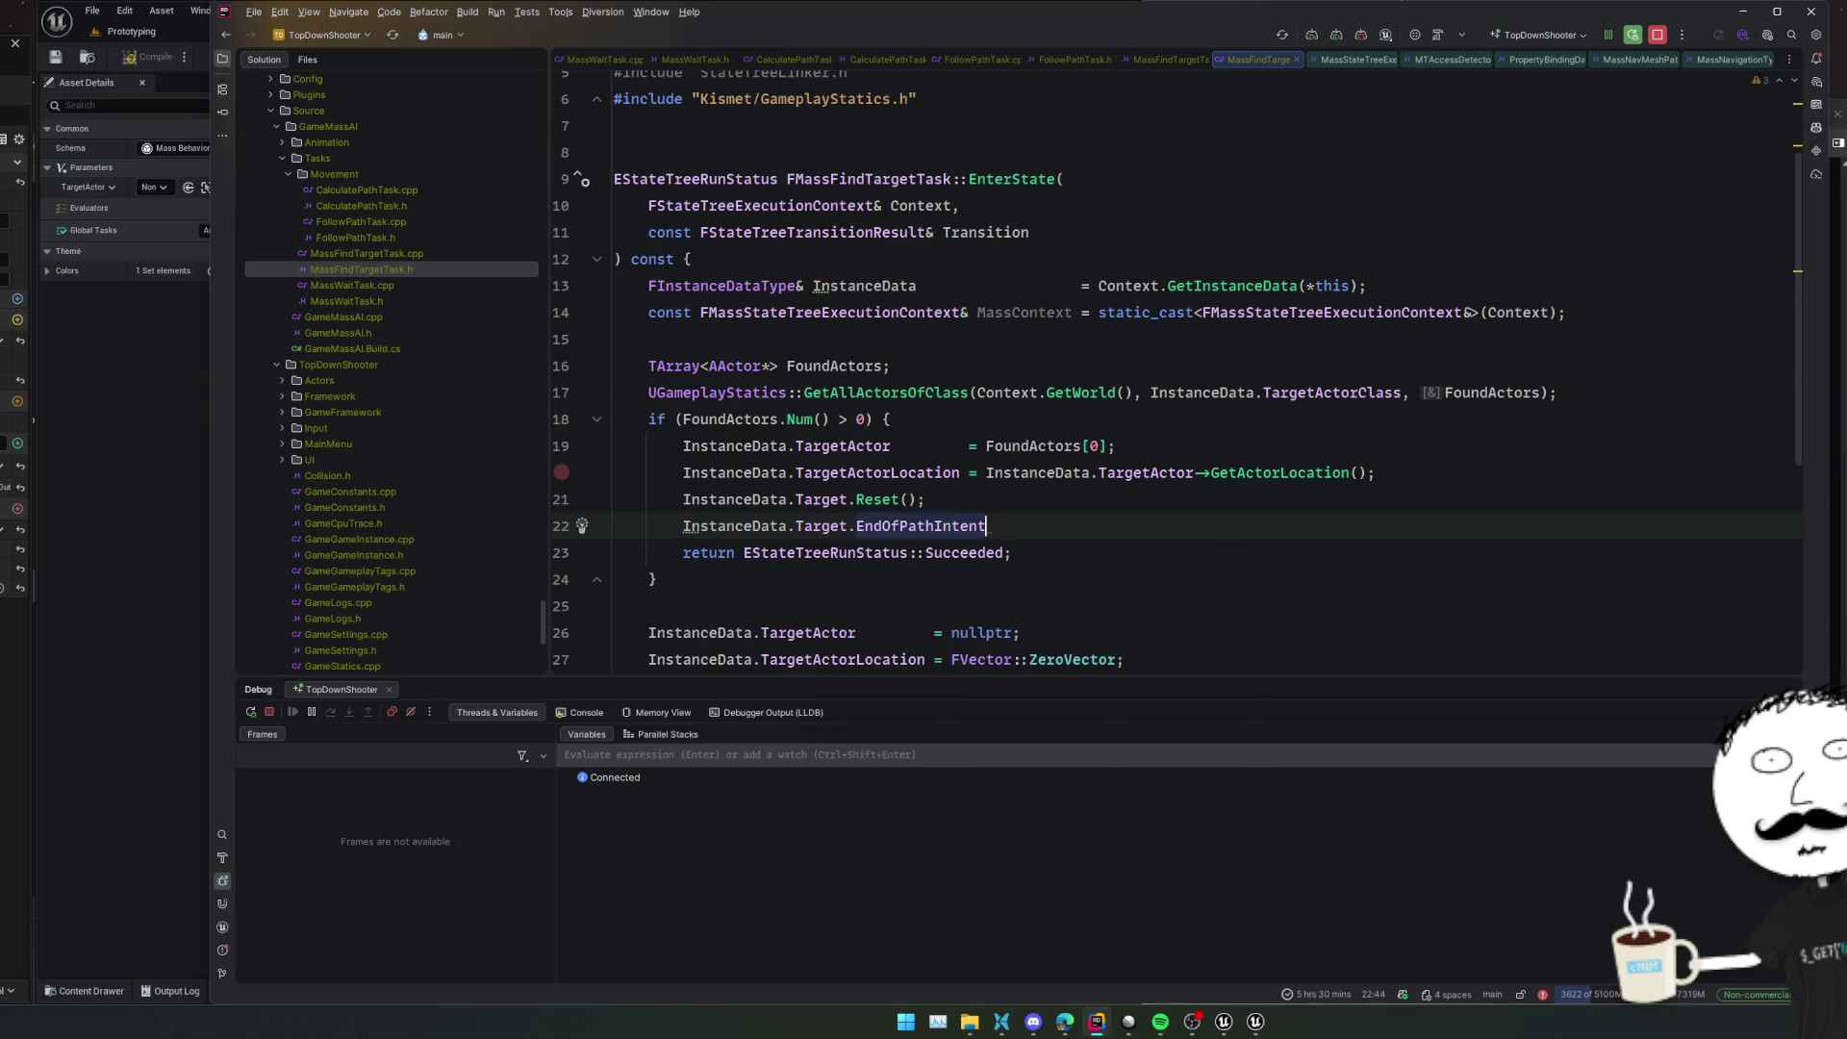
key("ctrl+b")
left_click(1186, 466, "ctrl")
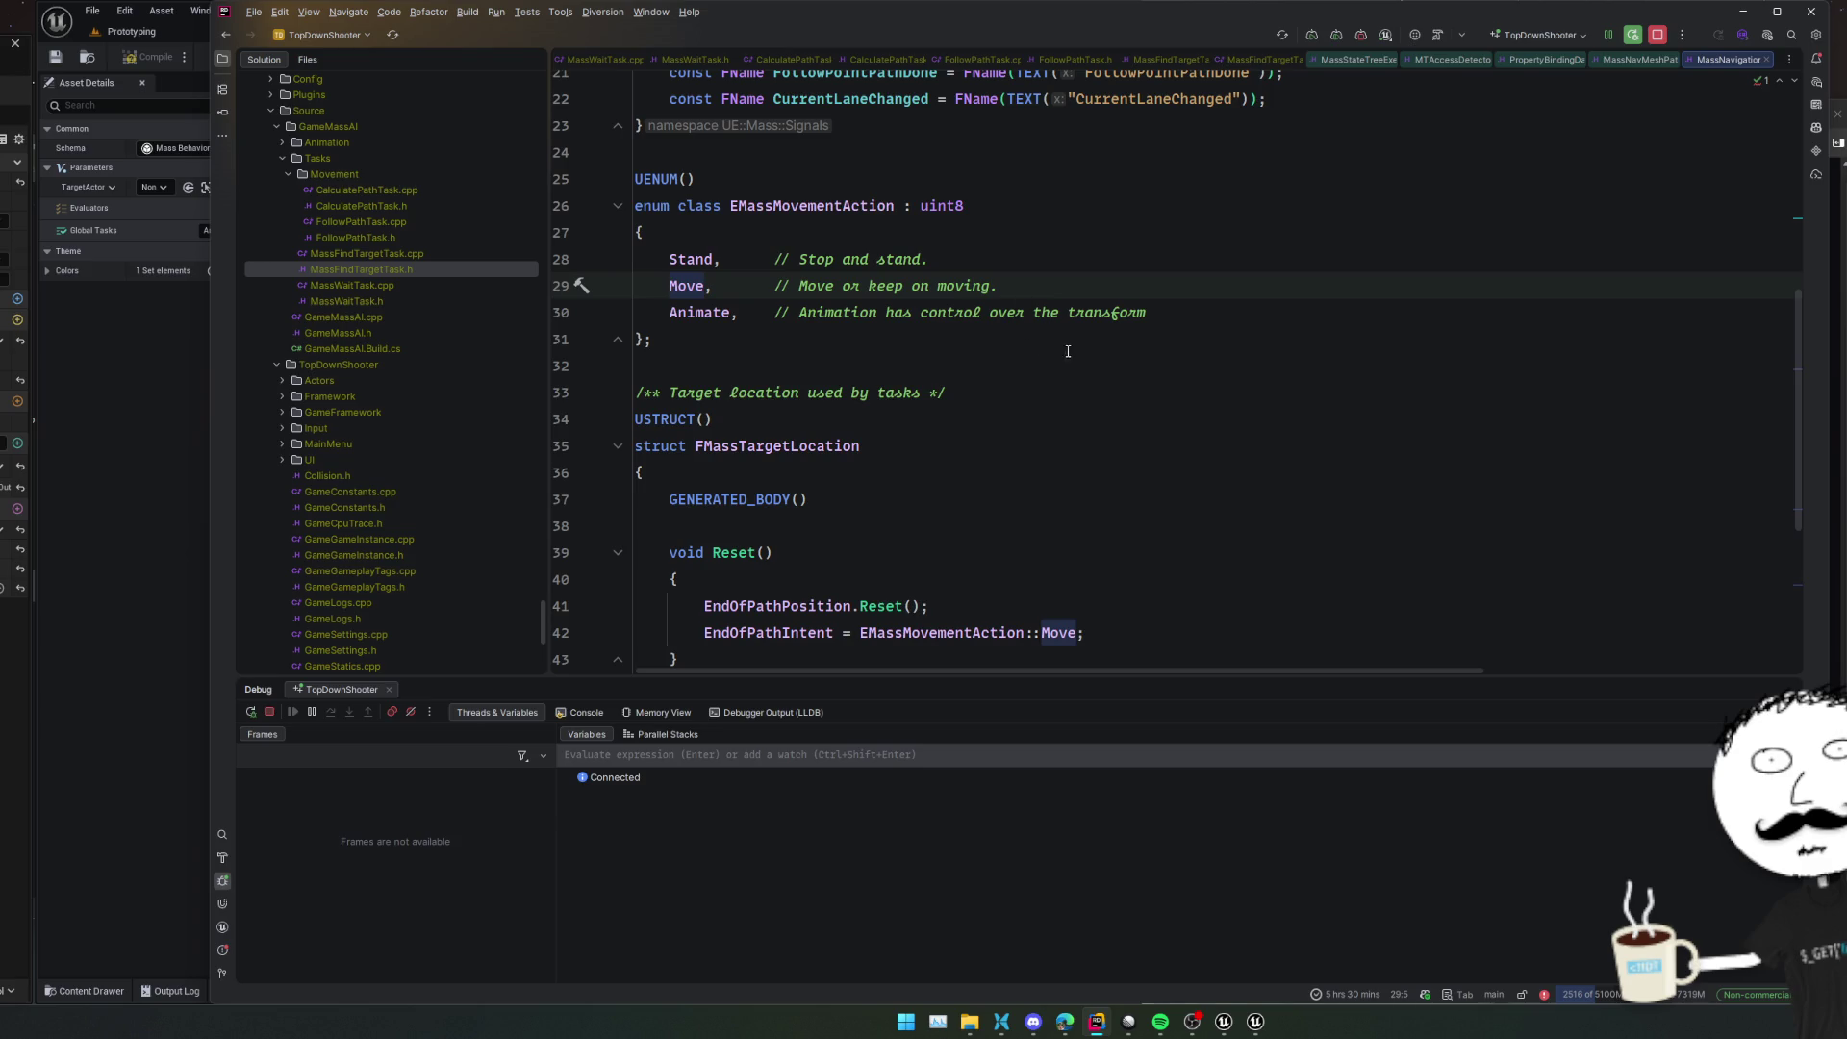
key("ctrl+alt+Left")
left_click(1277, 465)
key("ctrl+alt+Left")
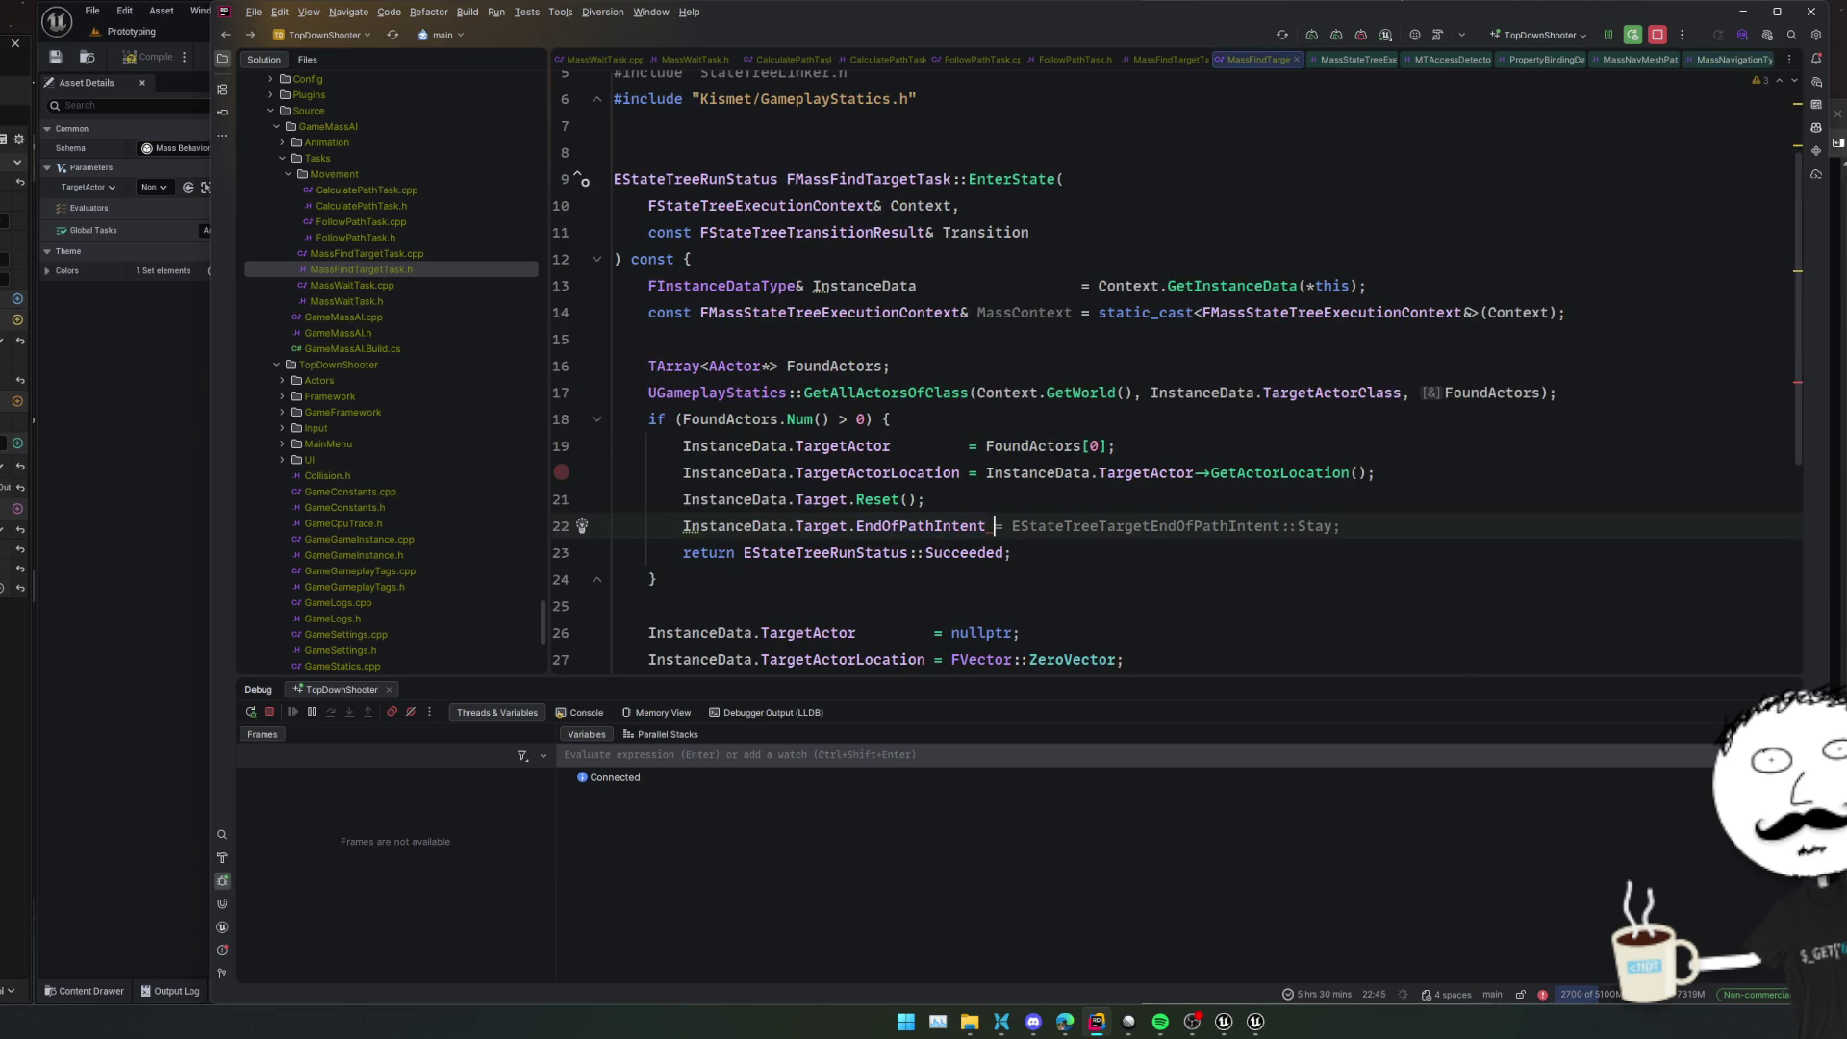
key("Tab")
key("shift+End")
key("Delete")
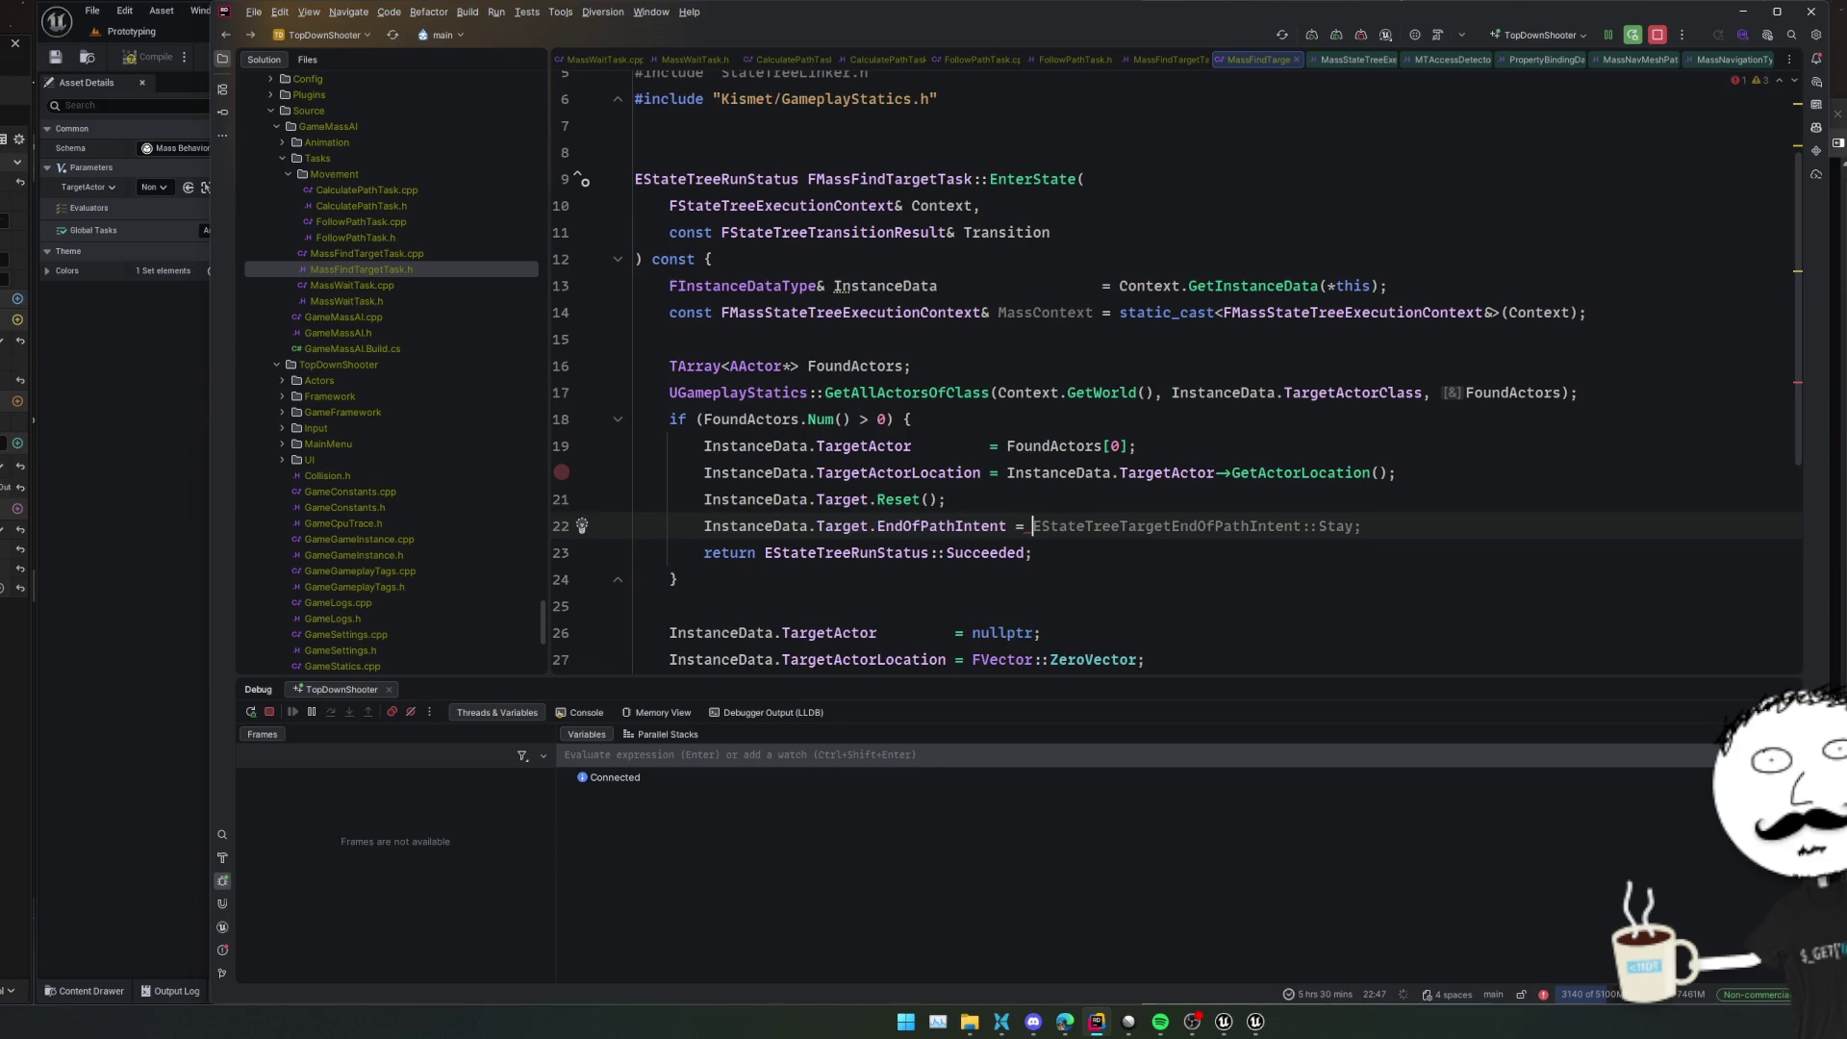
key("ctrl+space")
key("Down")
key("Return")
type(";")
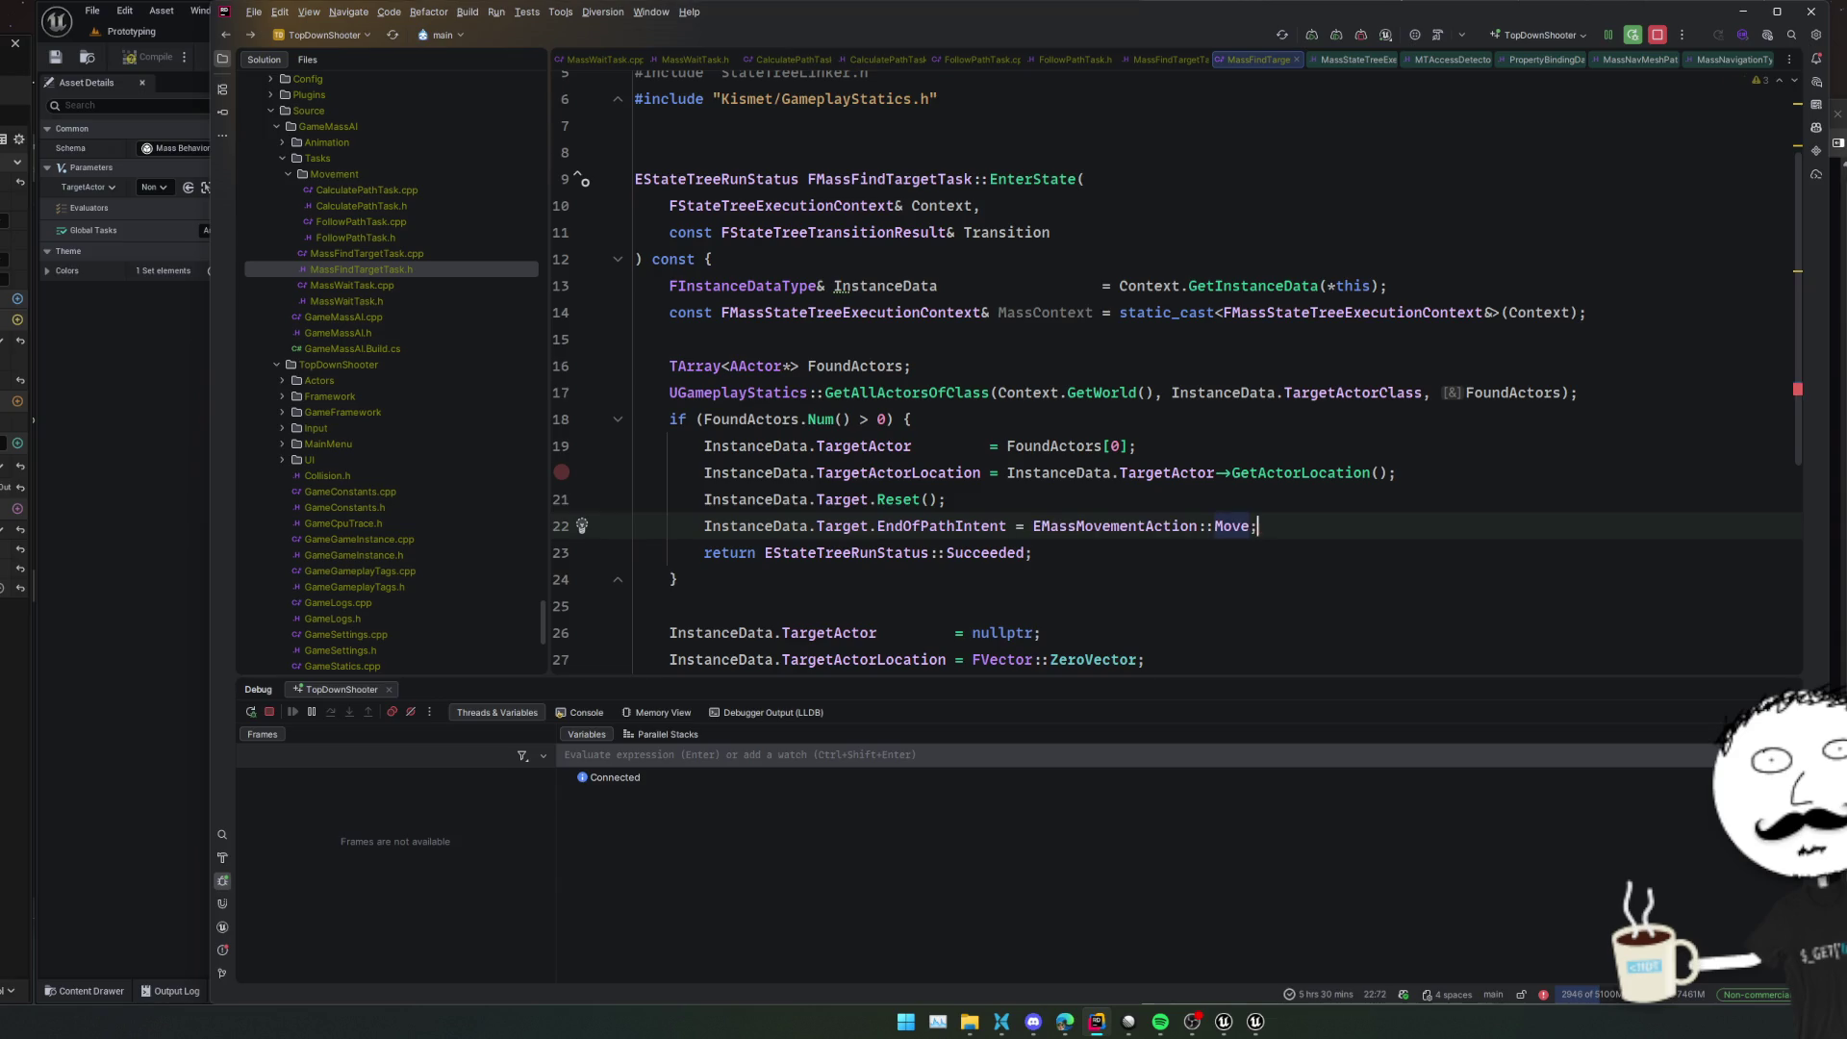
key("Return")
Set Target.EndOfPathPosition to TargetActorLocation and compile with Live Coding (Ctrl+Alt+F11)
type("InstanceData.Ta")
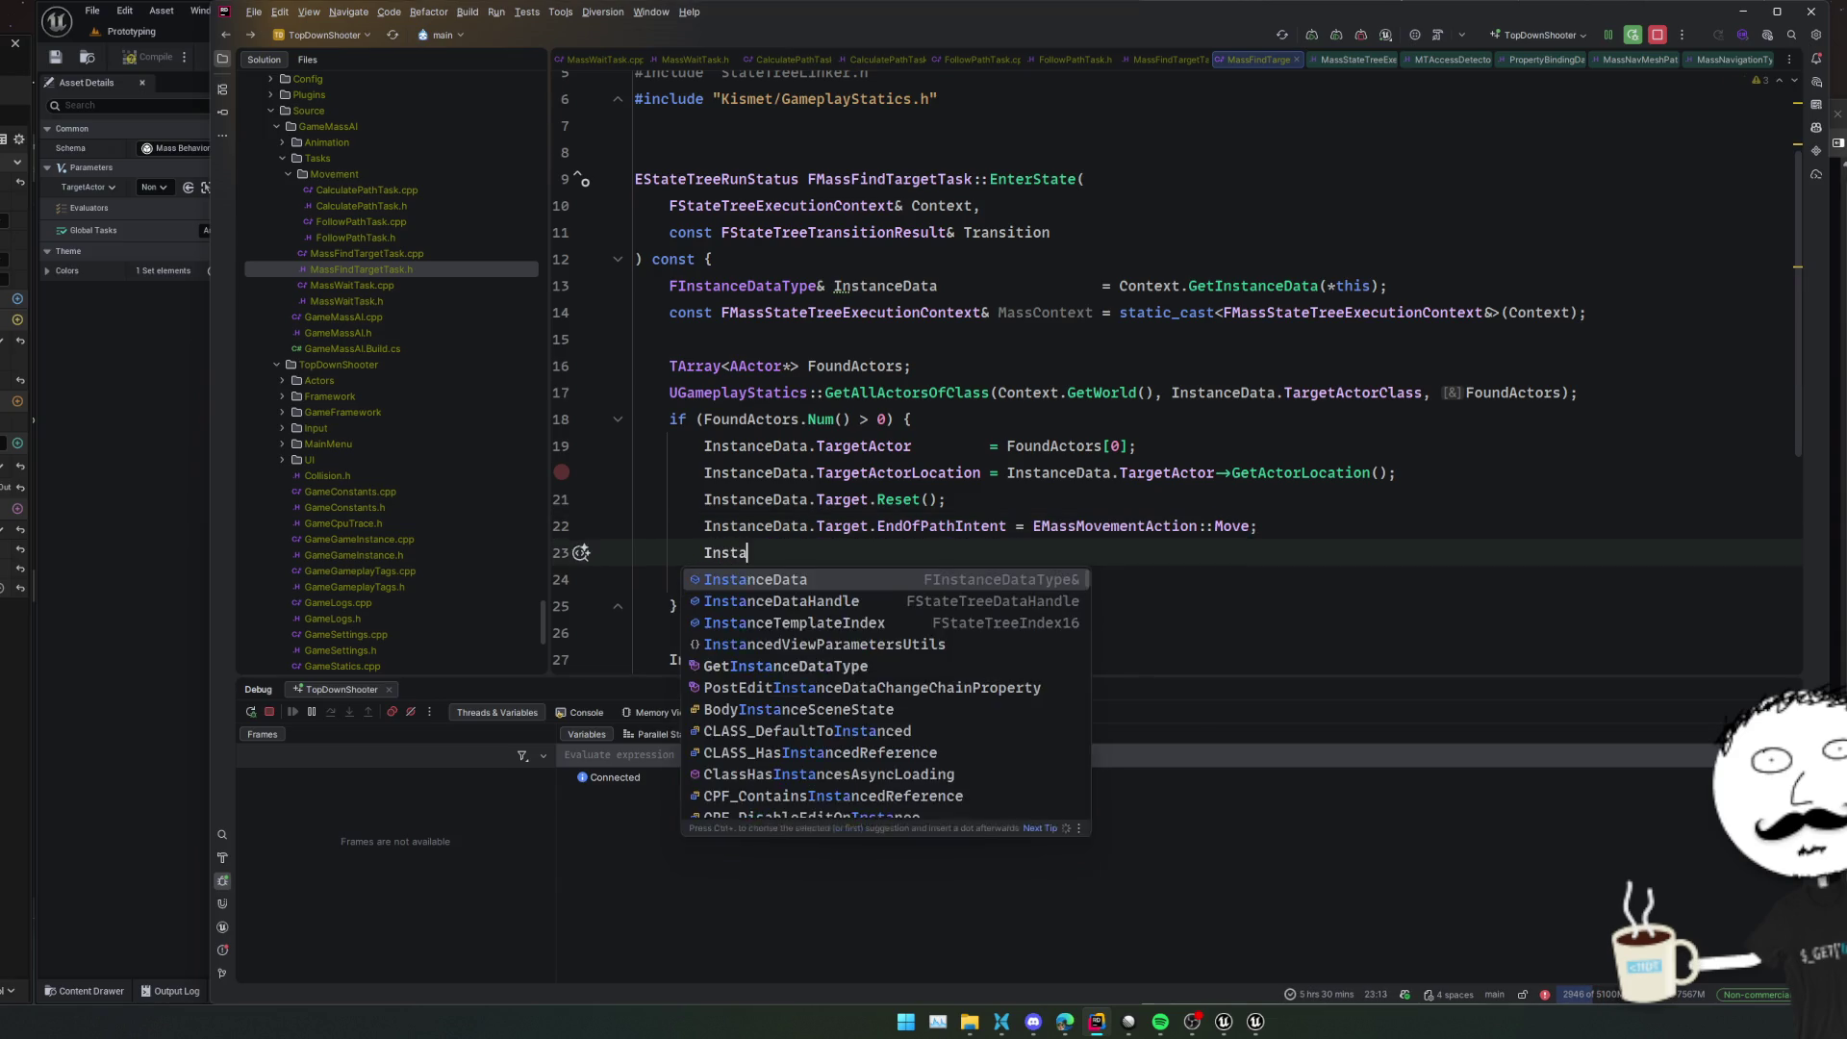
key("Return")
type(".Target.")
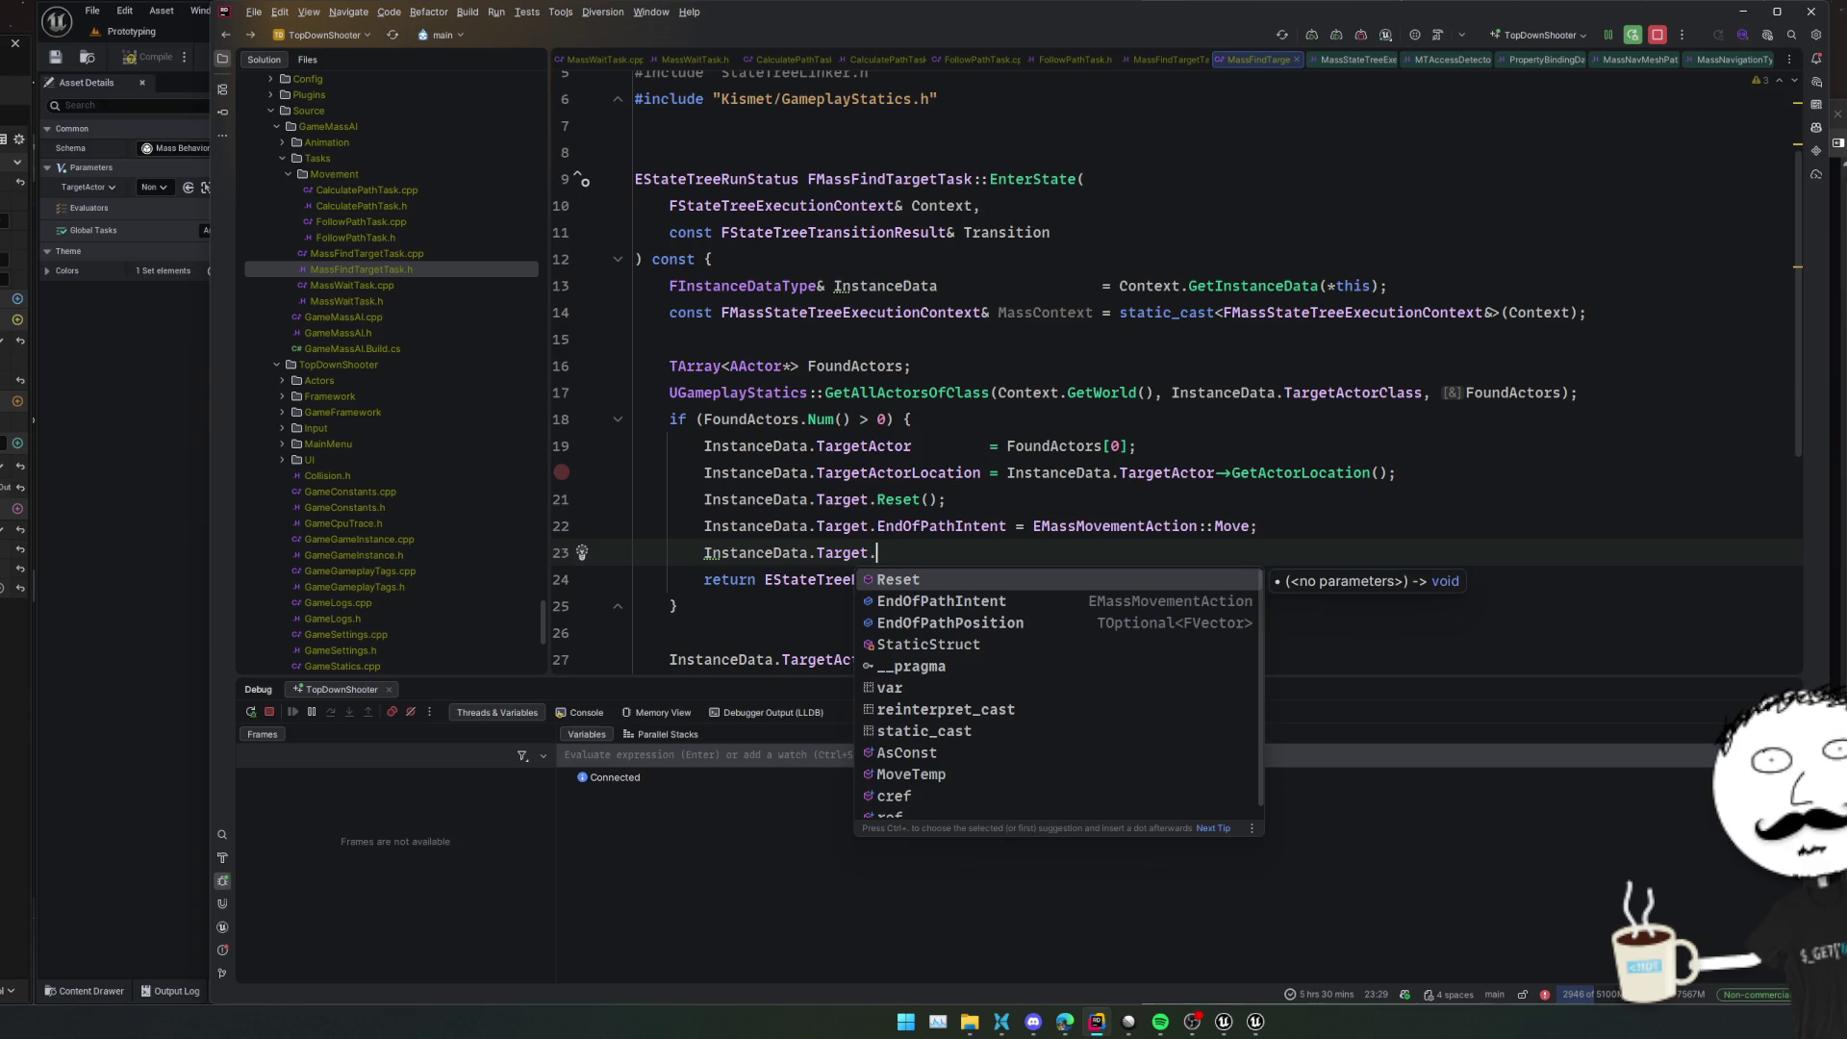
key("Down")
key("Down")
key("Return")
key("Tab")
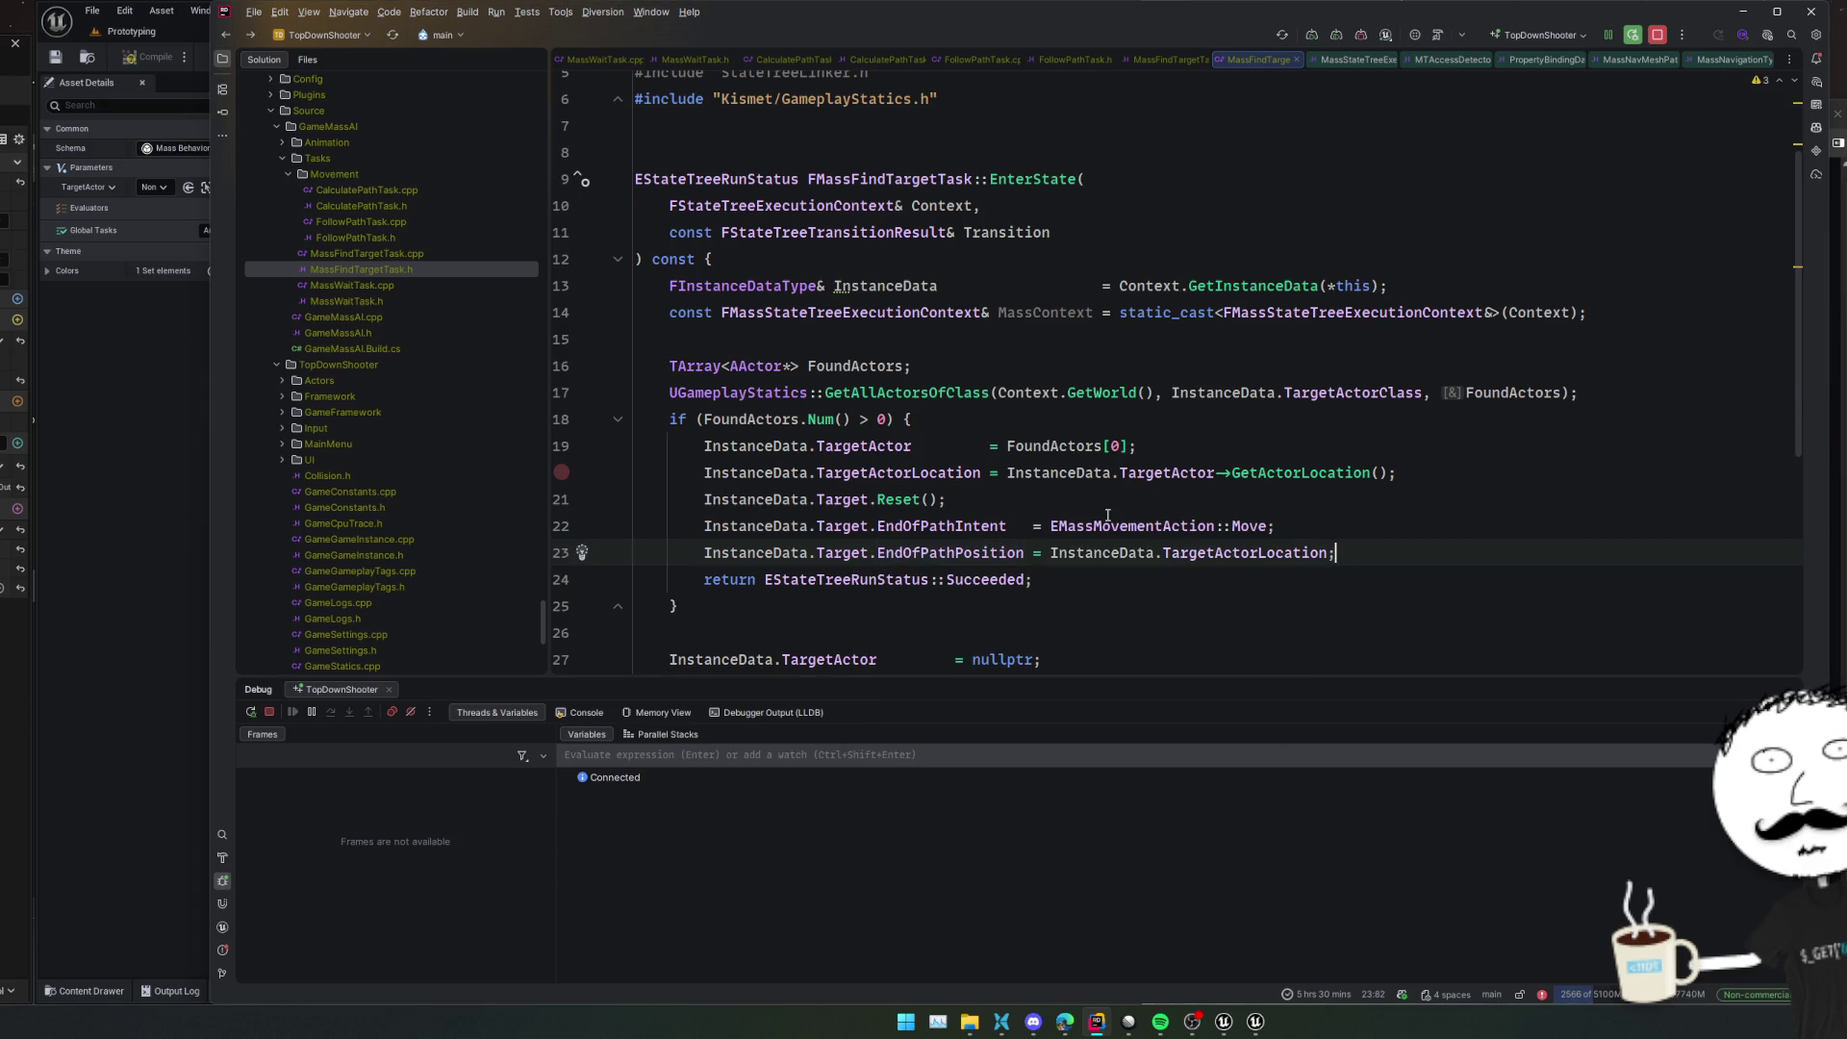
key("ctrl+alt+F11")
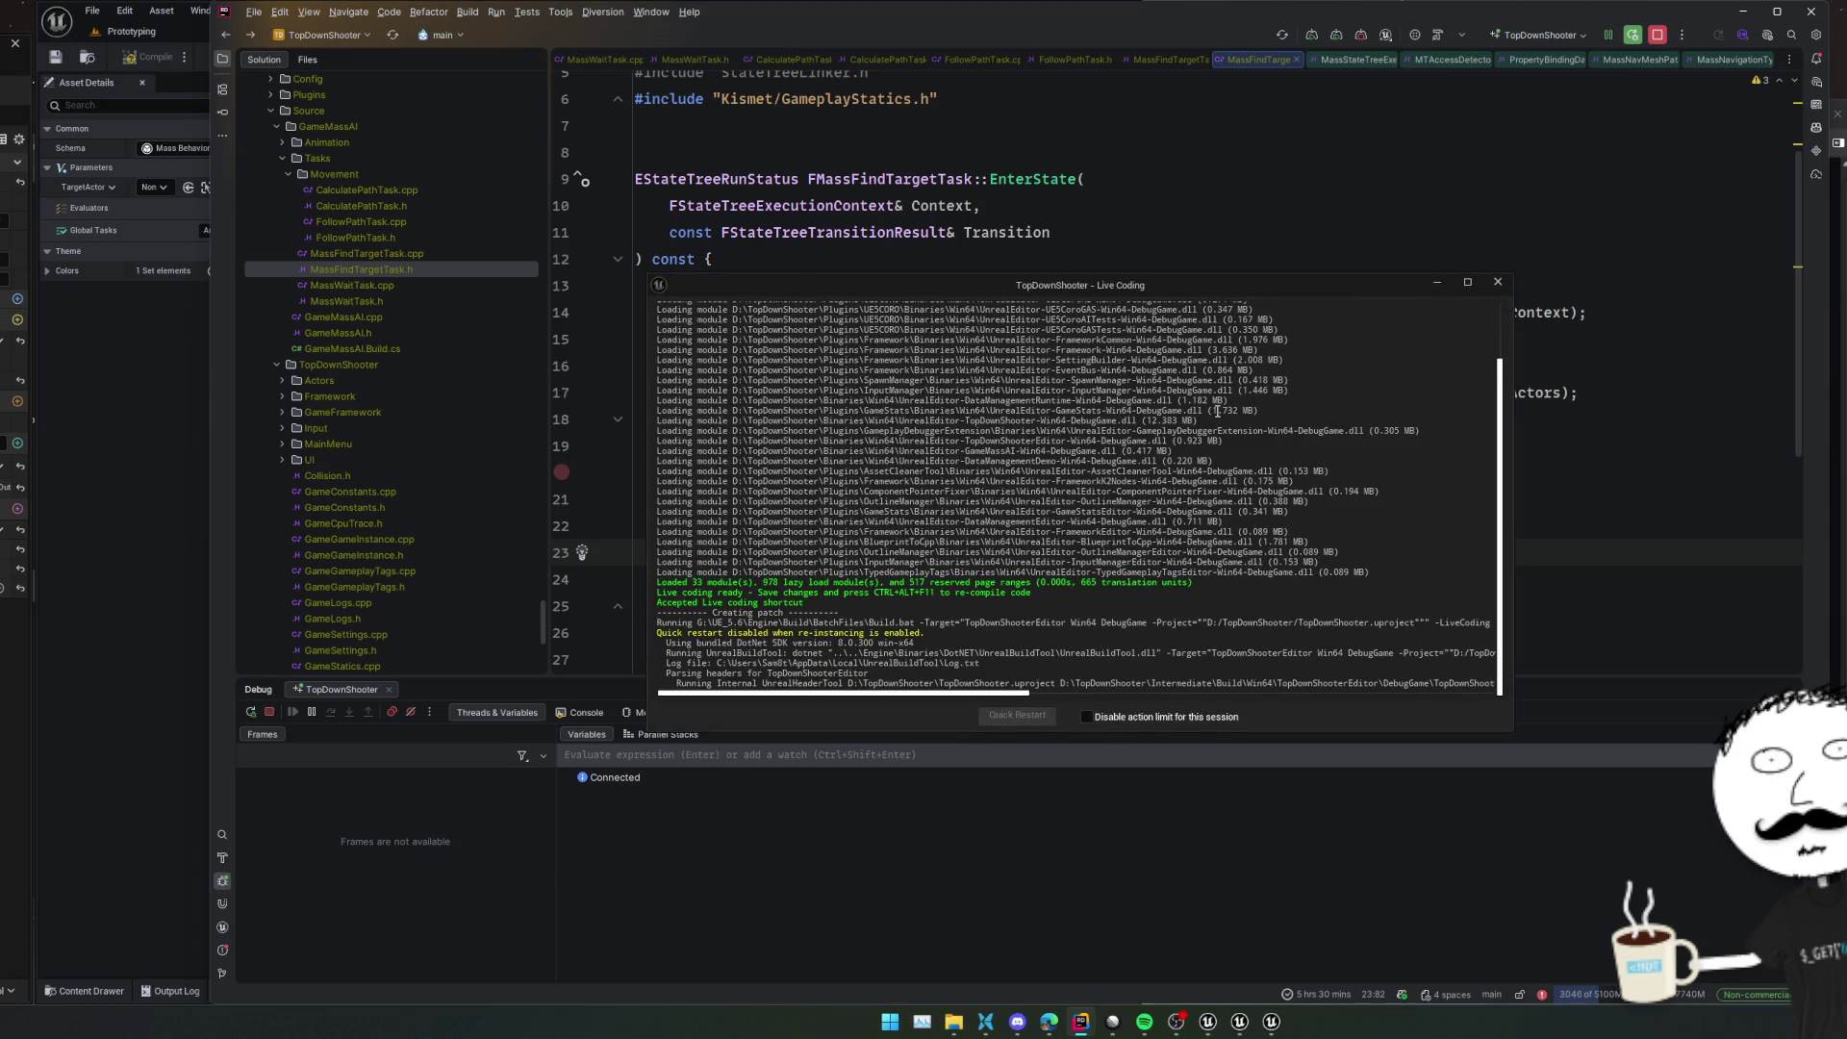
Once Live Coding links, resume execution in Rider past the ensure
mouse_move(1028, 285)
left_mouse_down()
mouse_move(1125, 273)
mouse_move(1578, 338)
left_mouse_up()
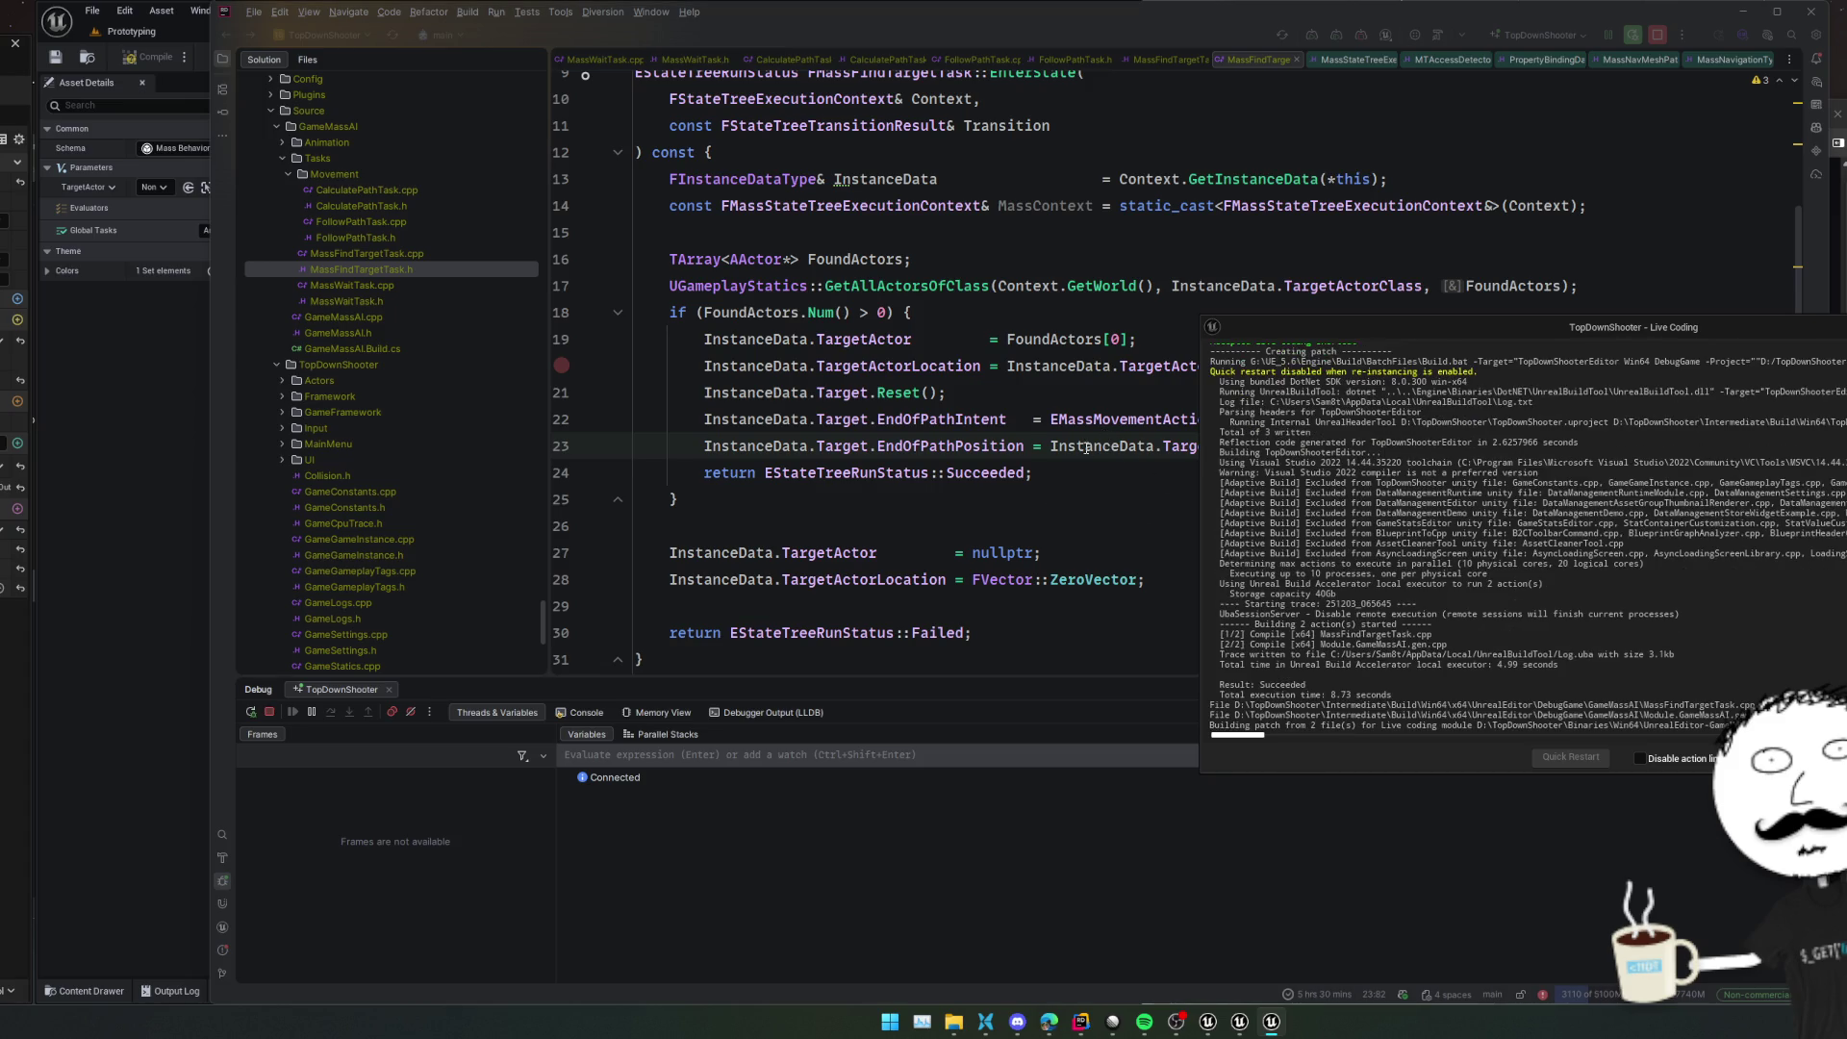
key("alt+Tab")
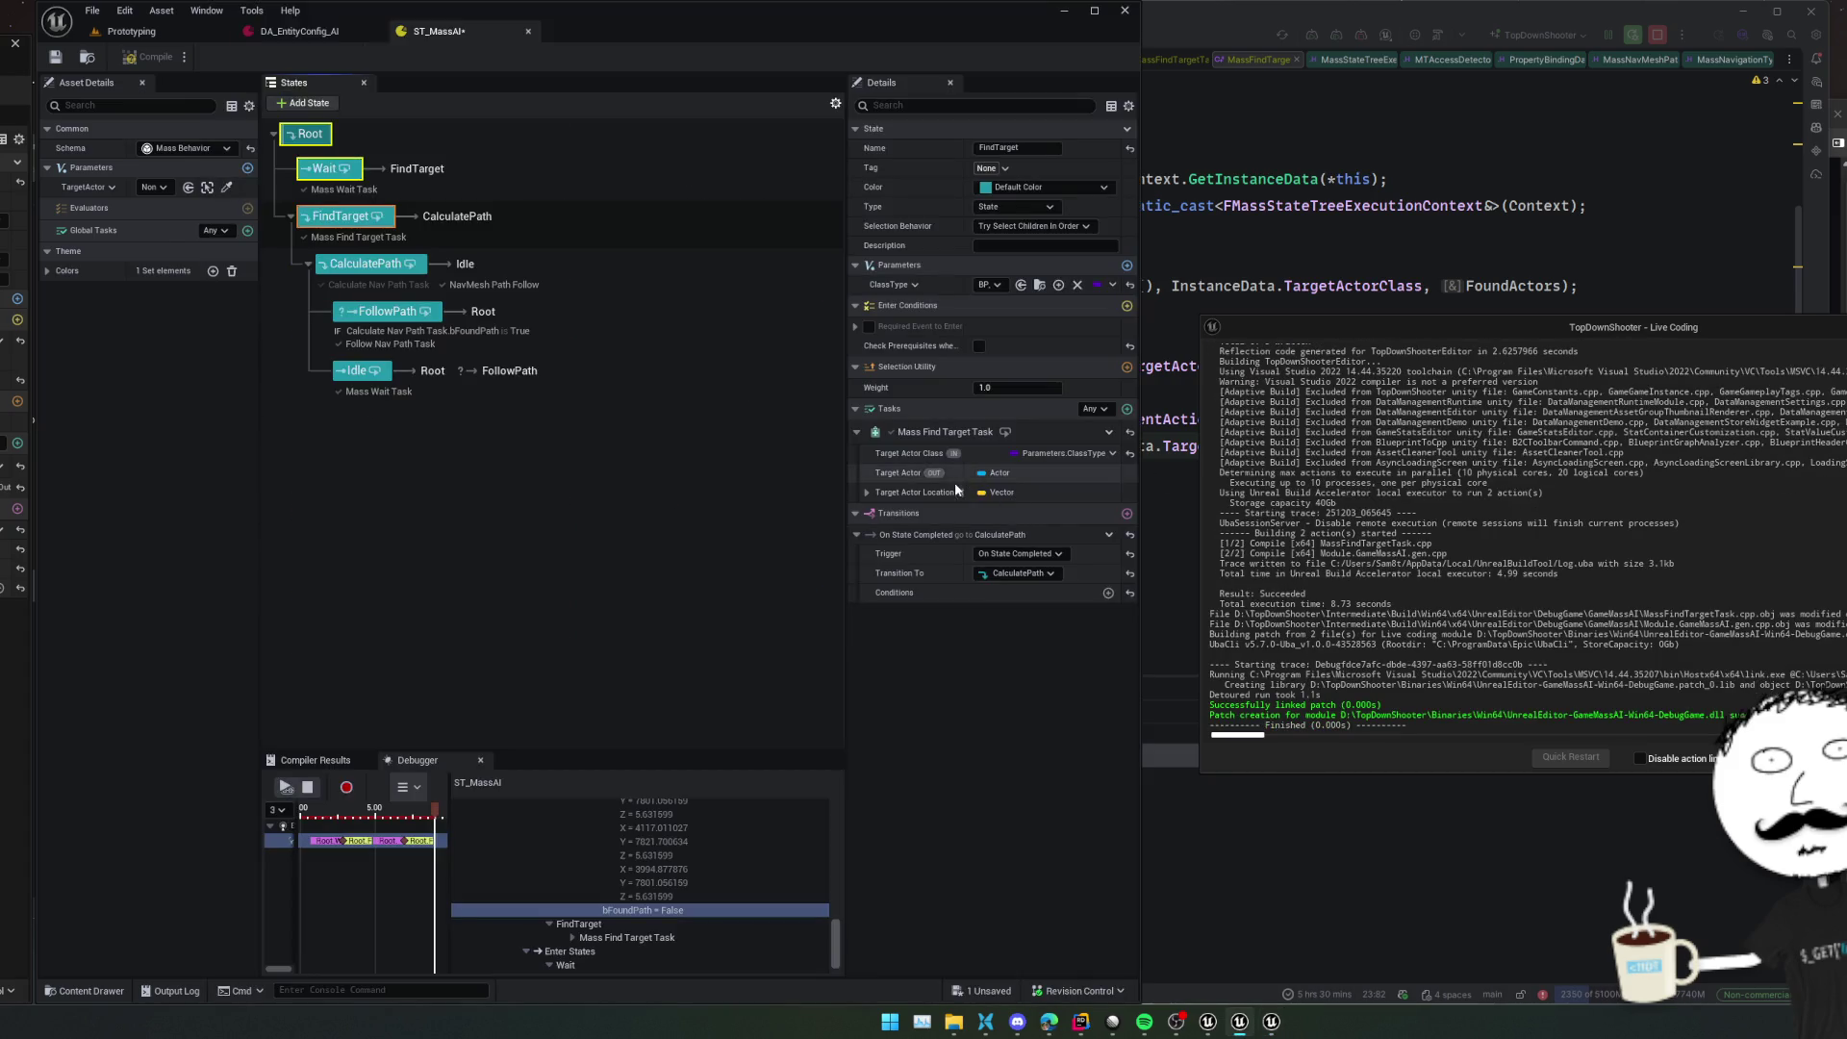
left_click(304, 789)
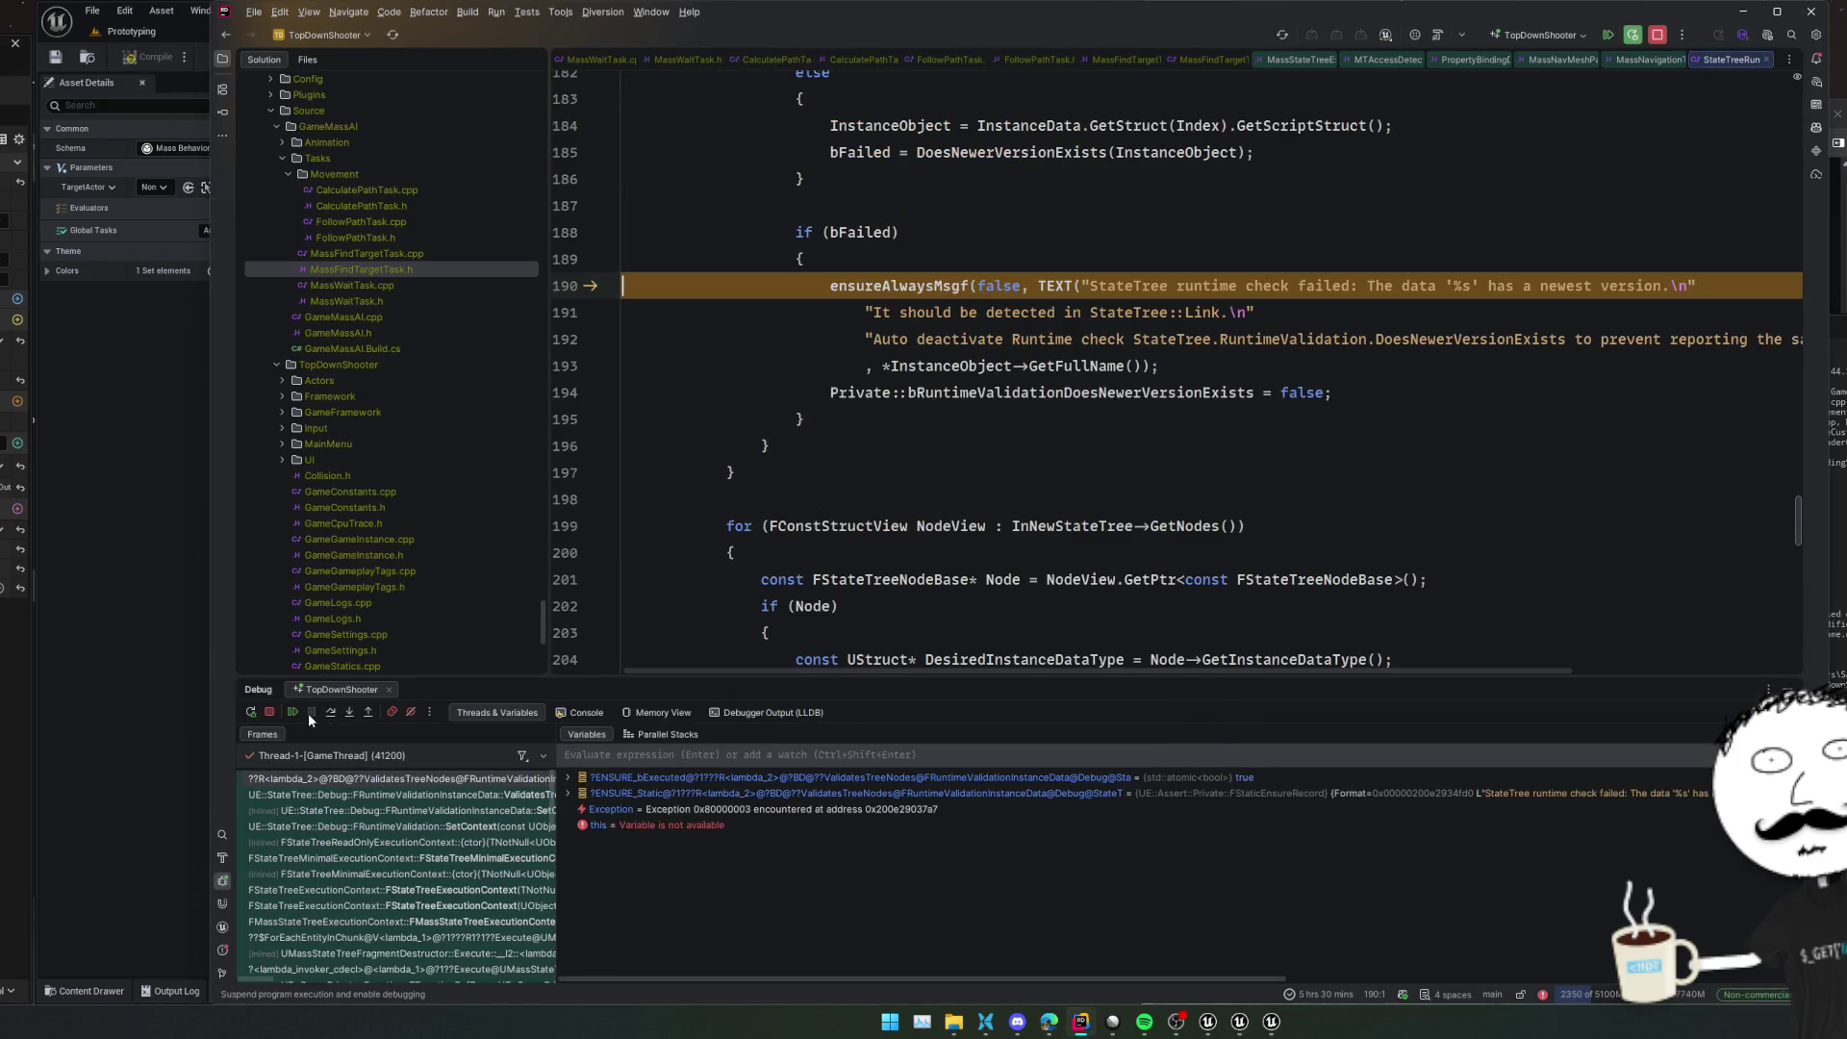
left_click(293, 713)
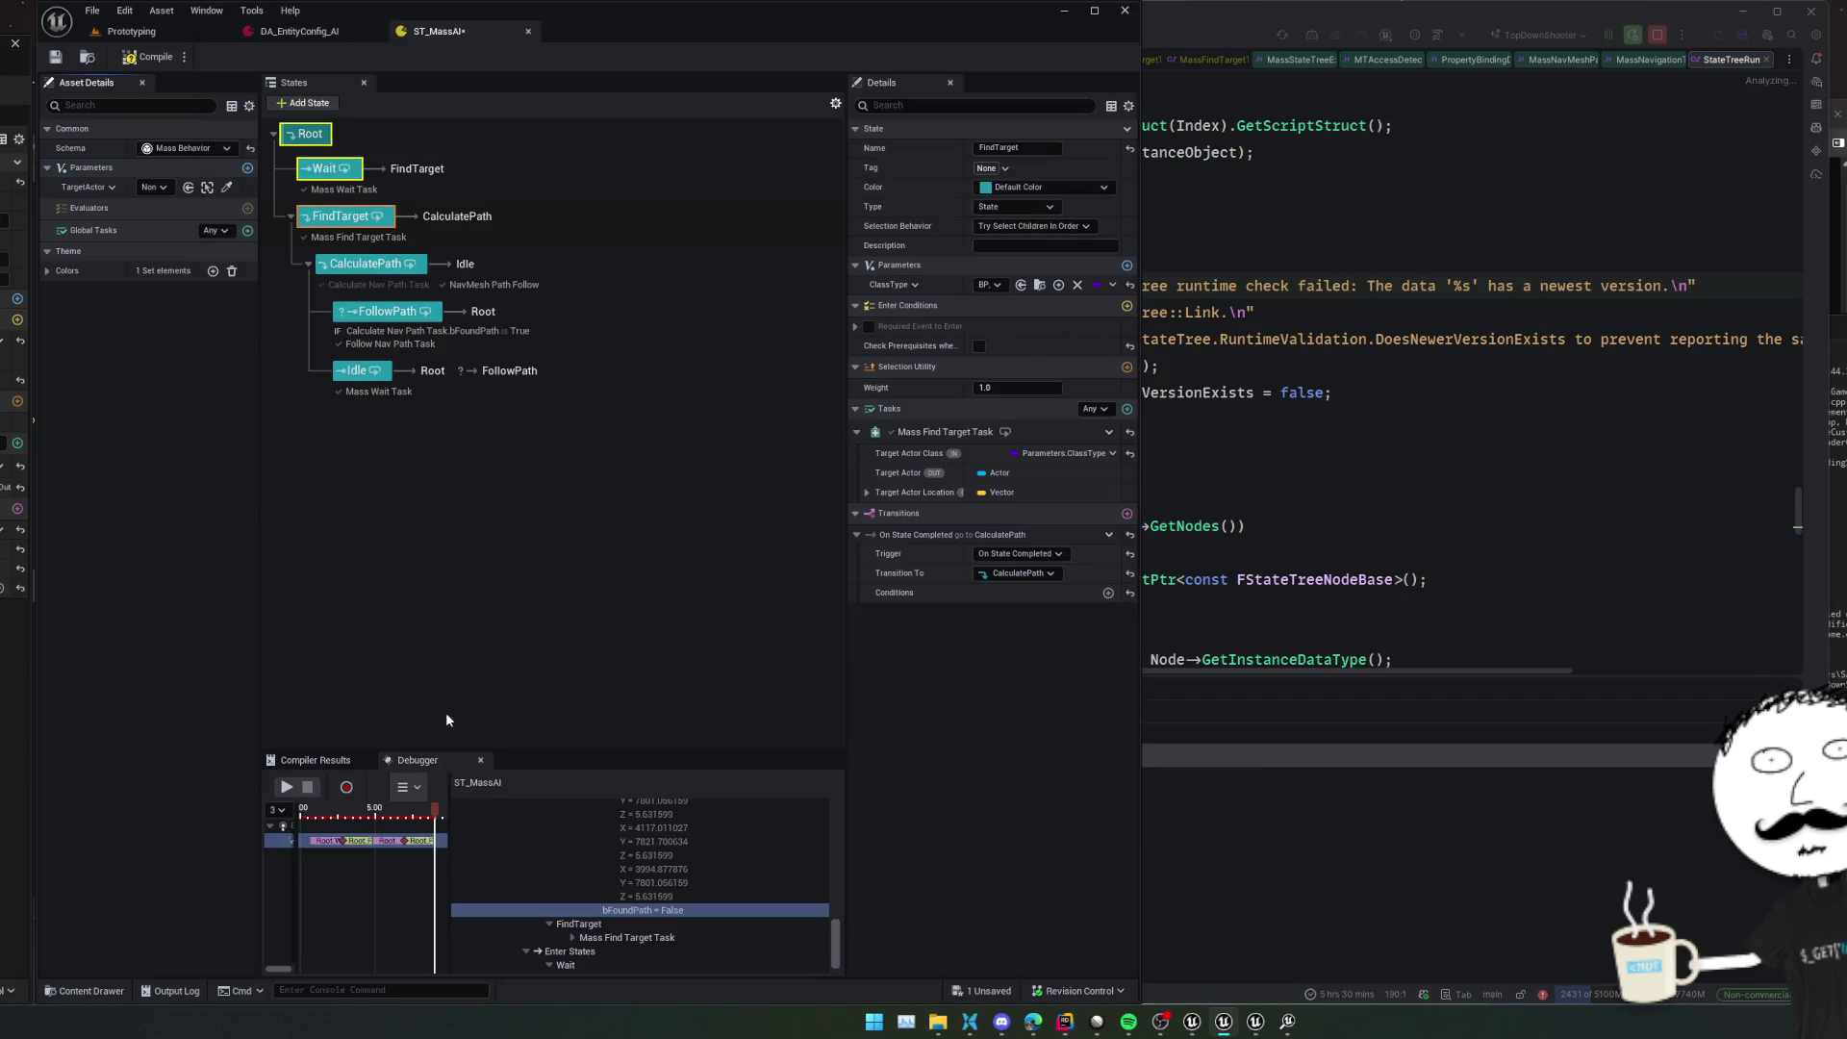
Close Unreal Insights, then close the Unreal editor to bring up Save Content
left_click(1287, 1021)
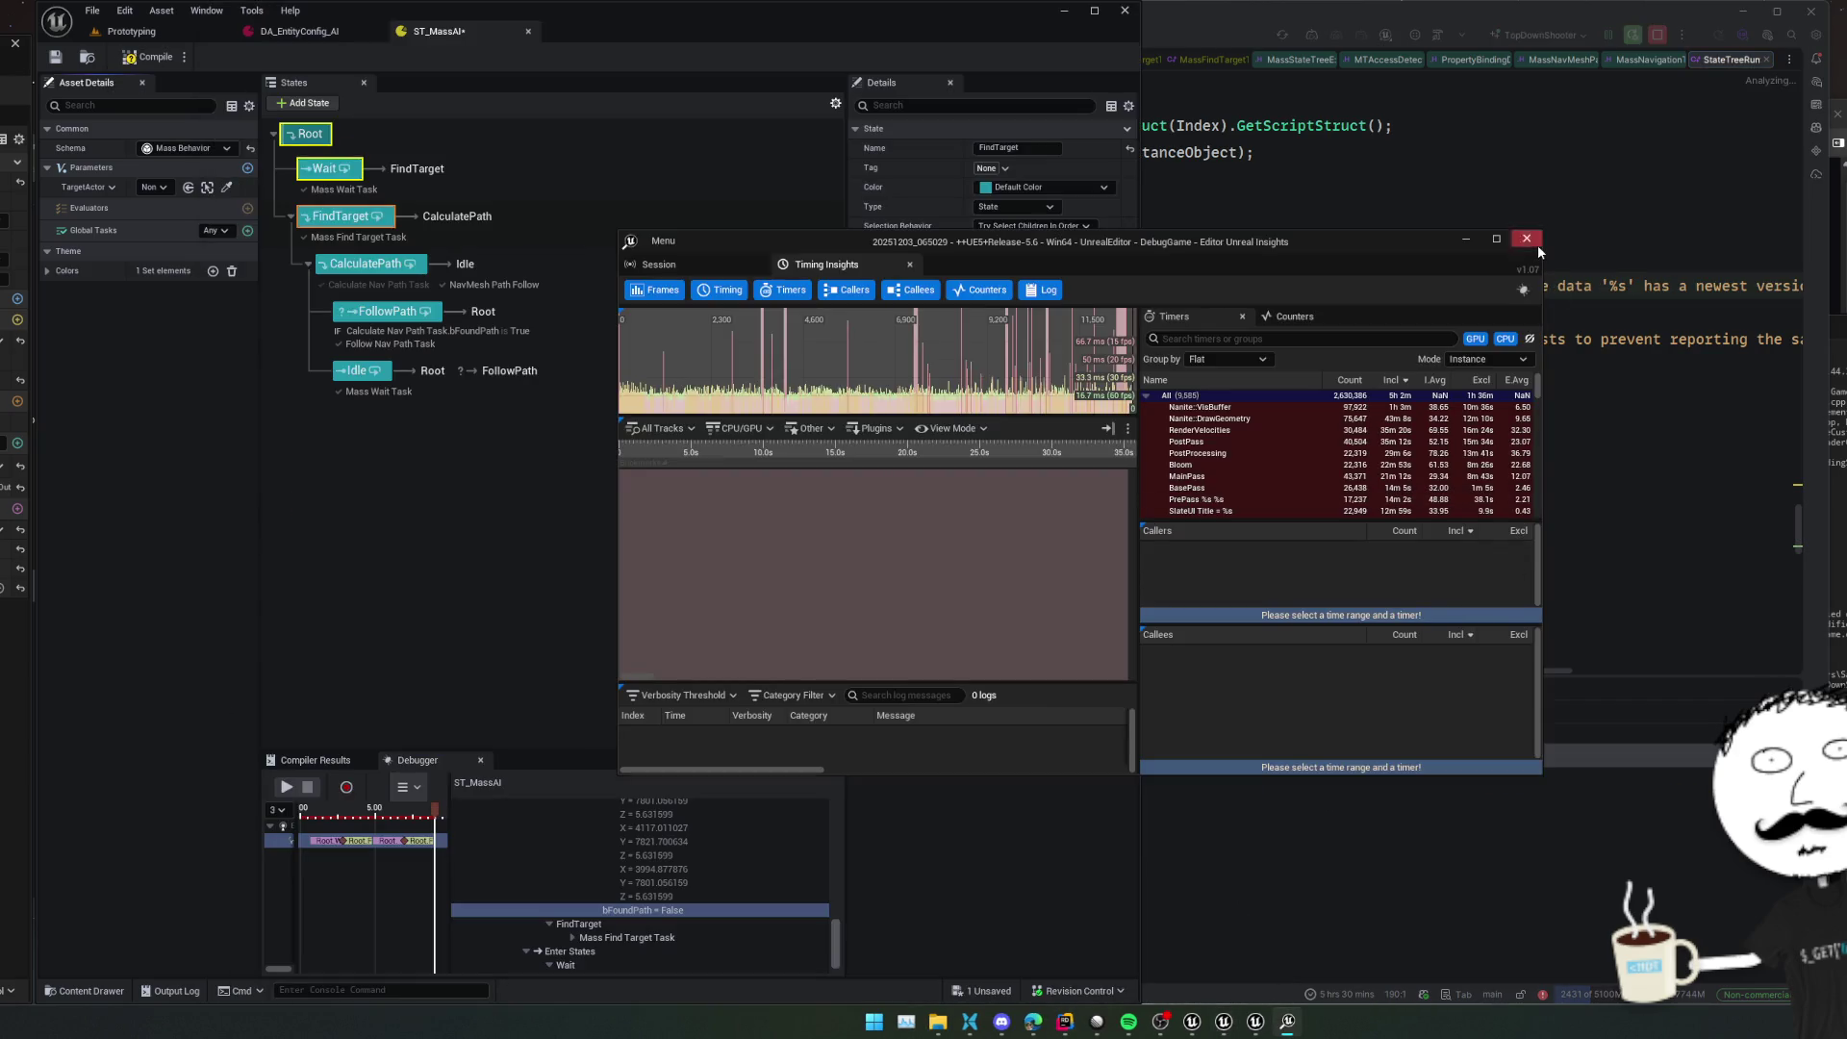
left_click(1527, 240)
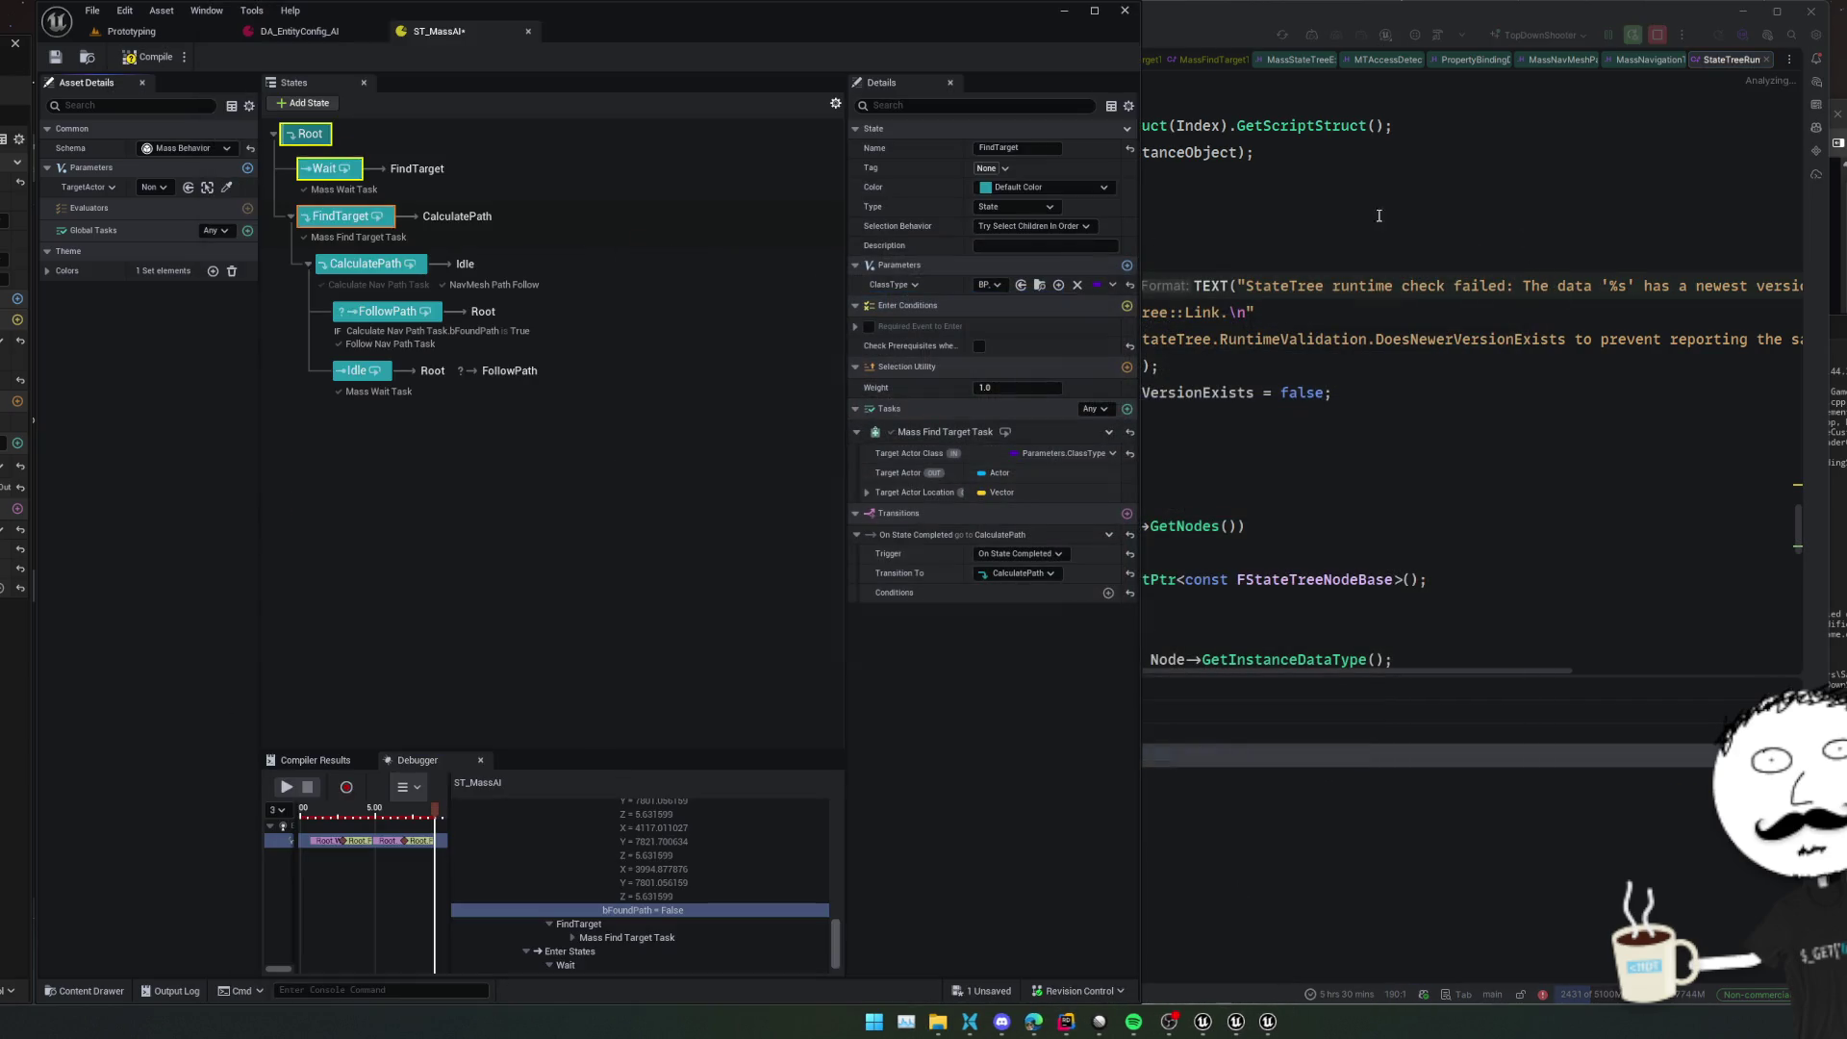
left_click(336, 226)
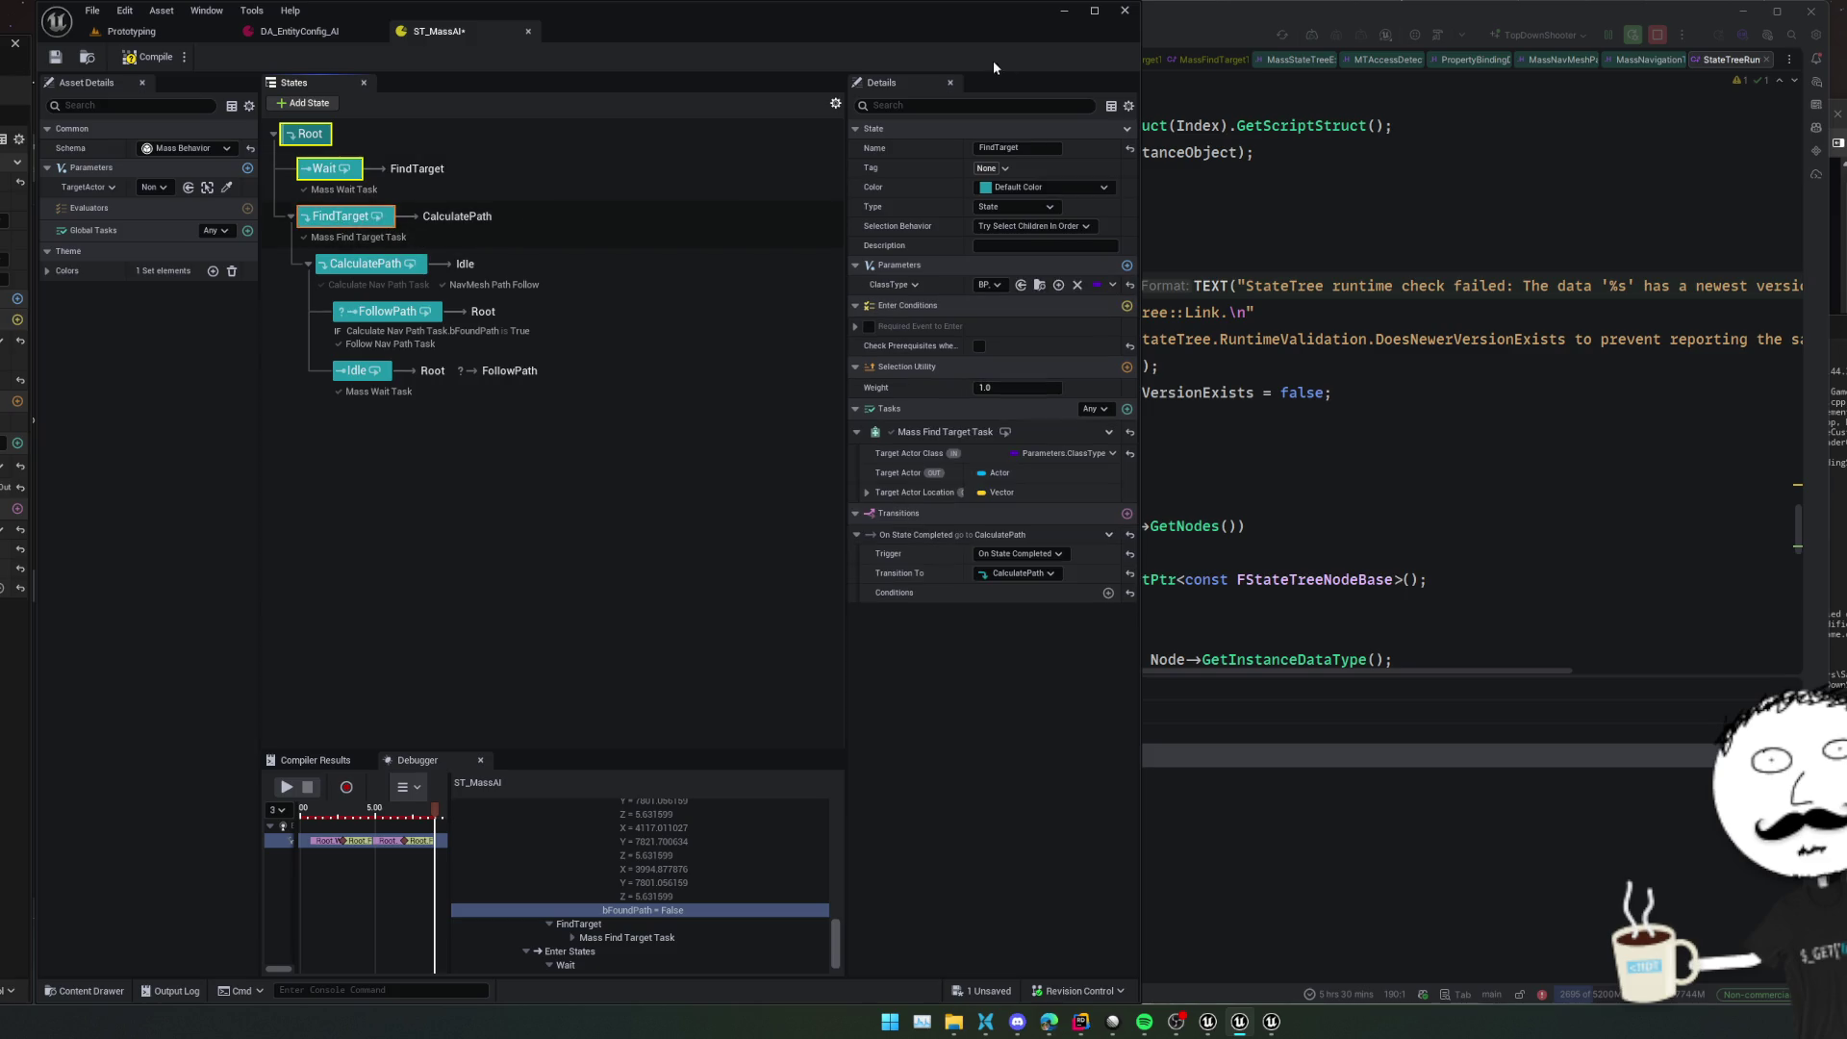
left_click(1125, 10)
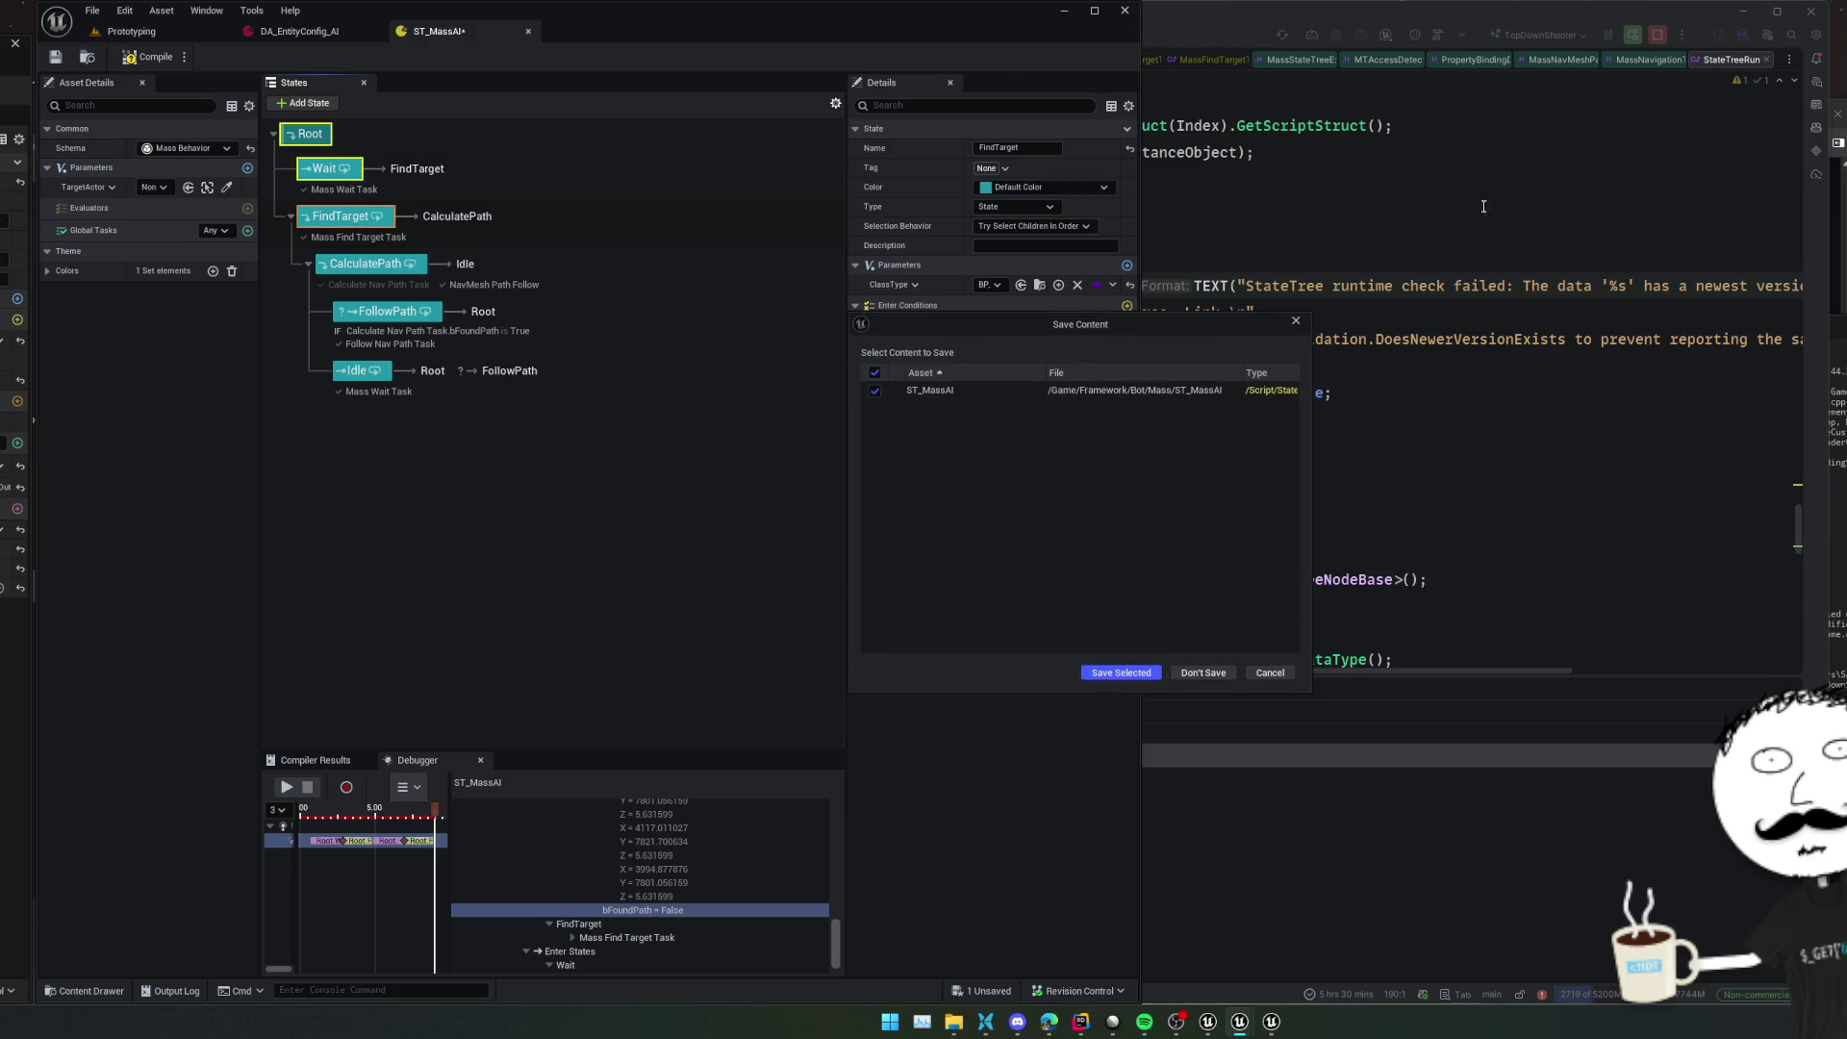
Discard ST_MassAI changes, resume past the shutdown exception, and restart the TopDownShooter debug session
key("Escape")
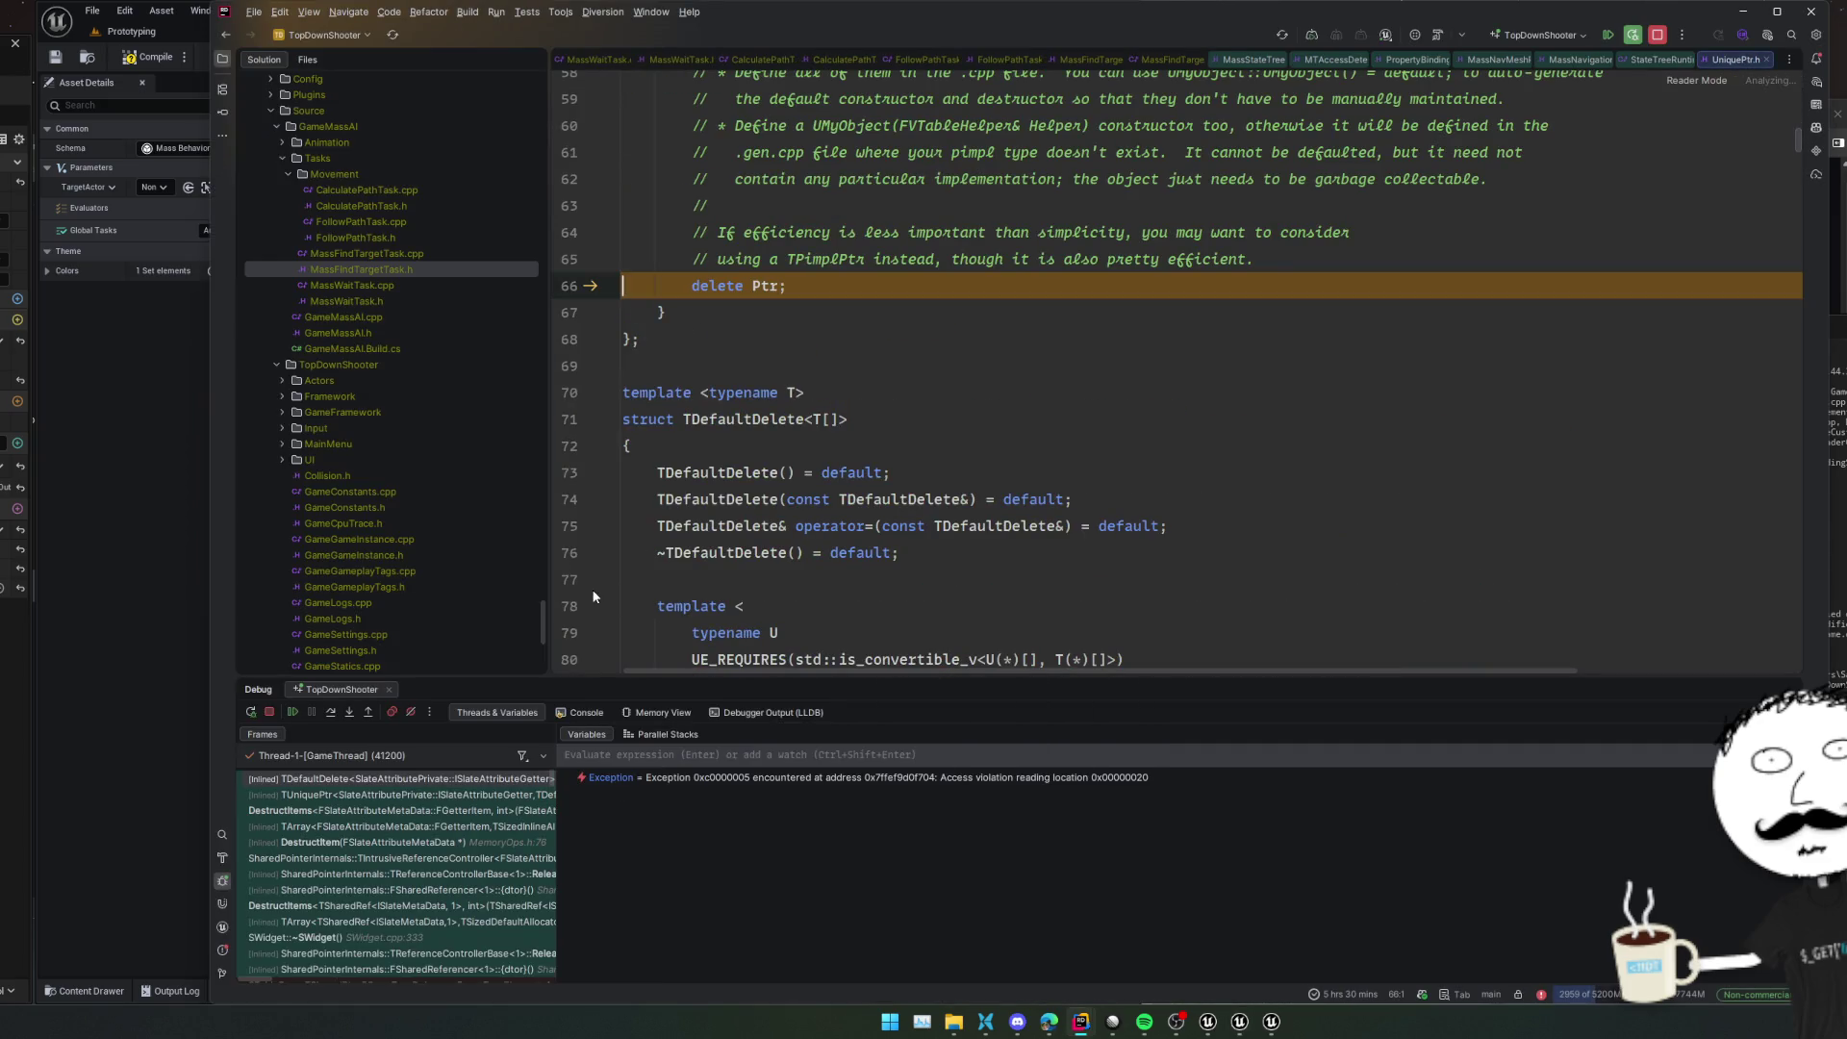
left_click(292, 710)
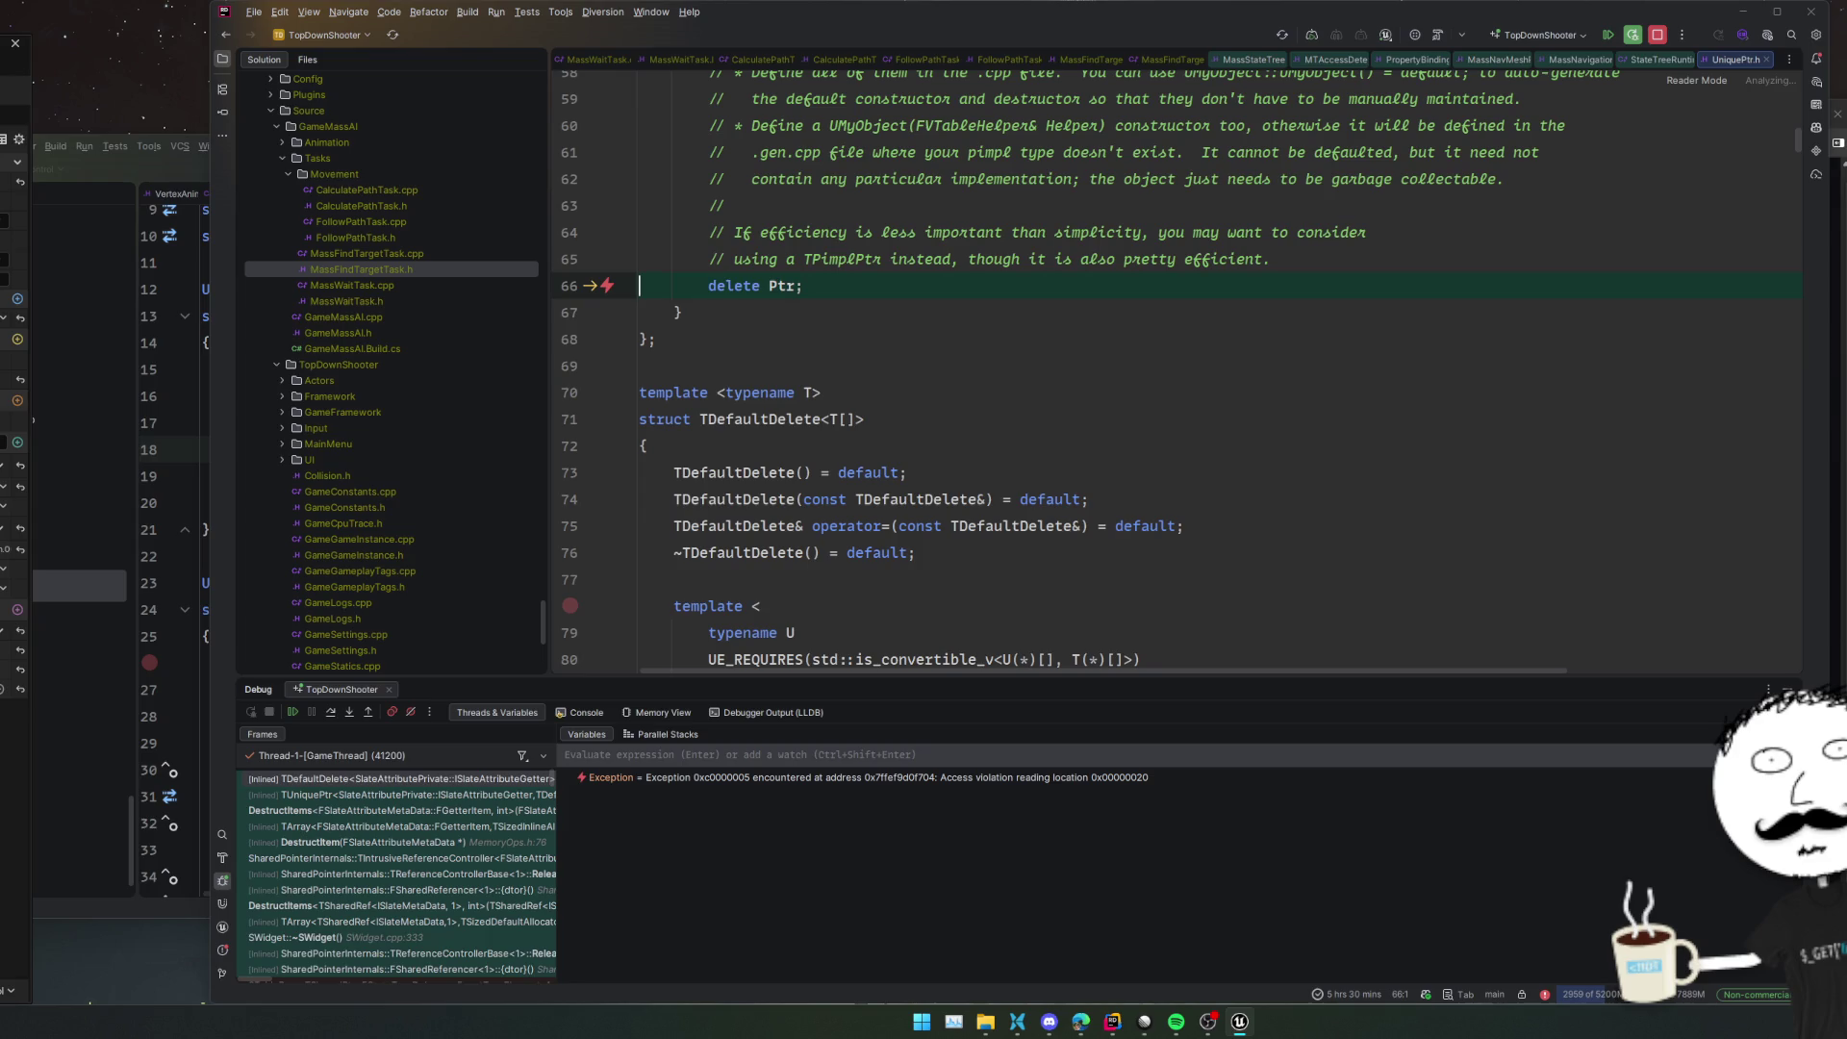
left_click(1633, 35)
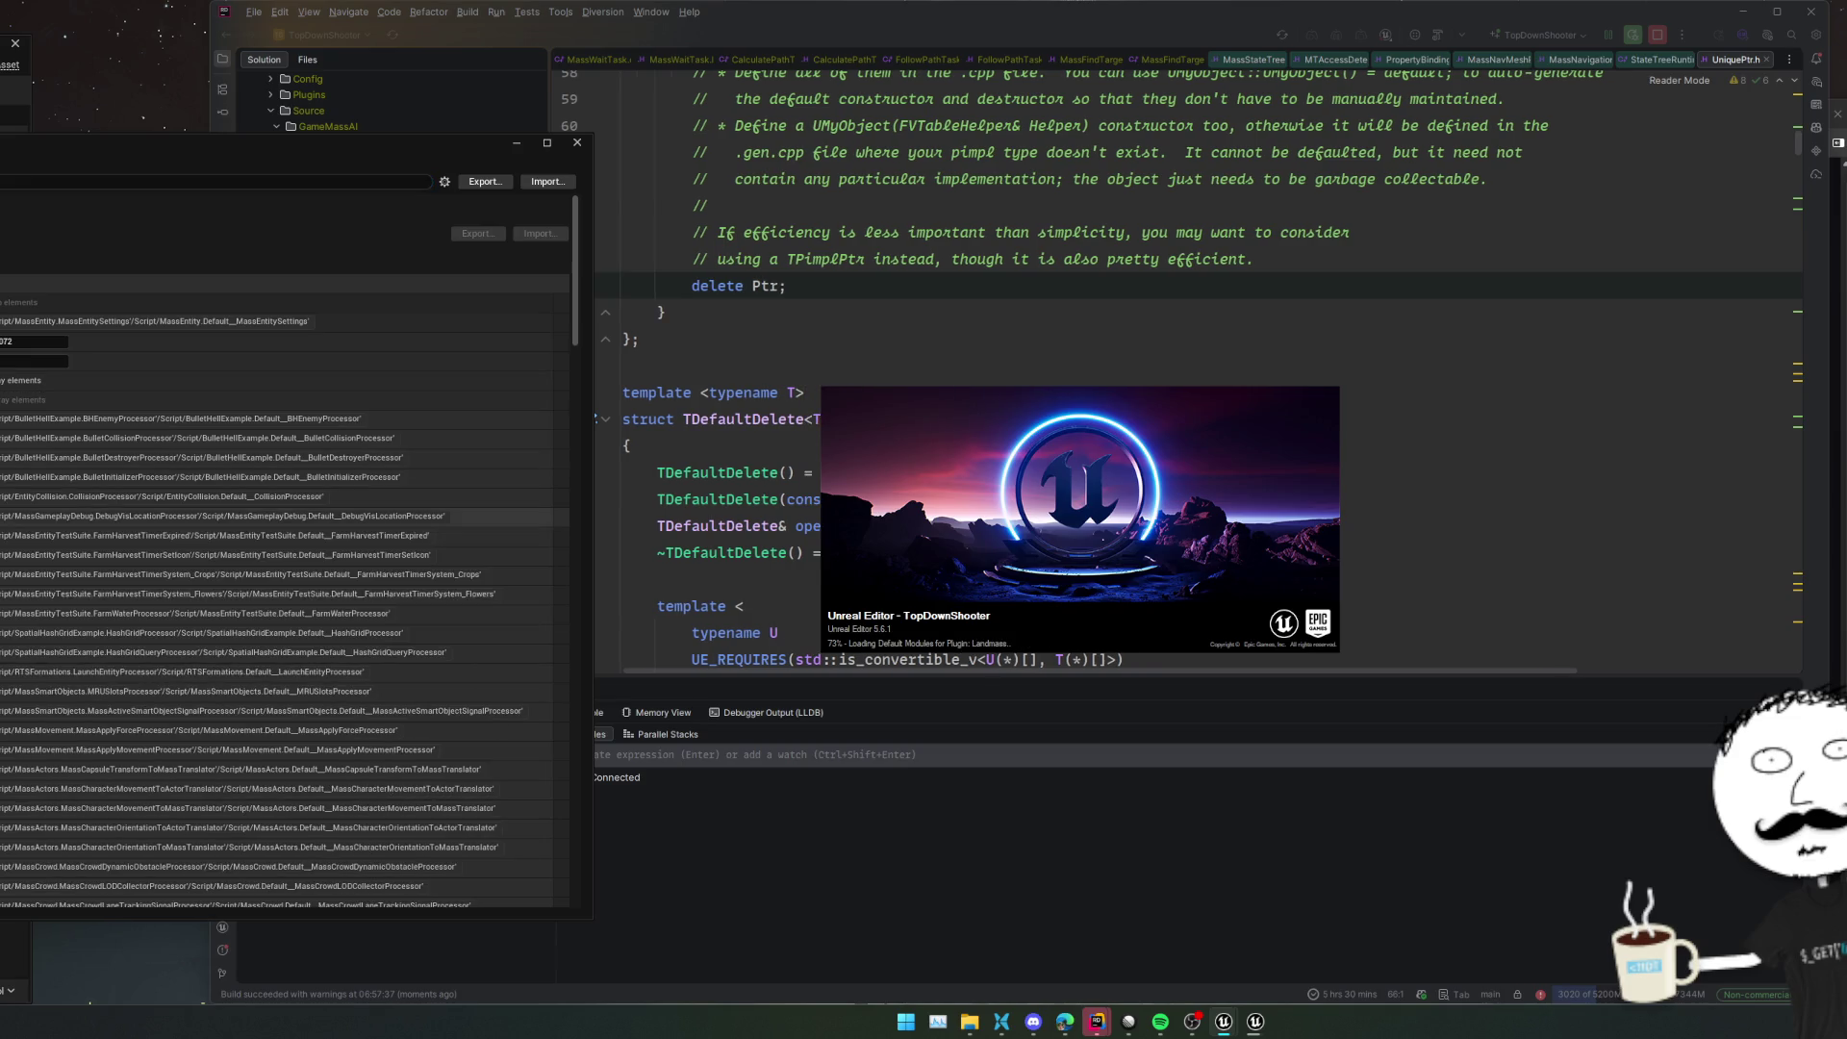
Watch the editor load until Rider breaks on the FPropertyBindingDataView check in UStateTree::PostLoad
scroll(289, 548, "down", 5)
scroll(289, 548, "down", 3)
scroll(289, 548, "down", 2)
scroll(288, 549, "down", 2)
scroll(289, 548, "down", 2)
scroll(289, 548, "down", 3)
scroll(289, 548, "down", 2)
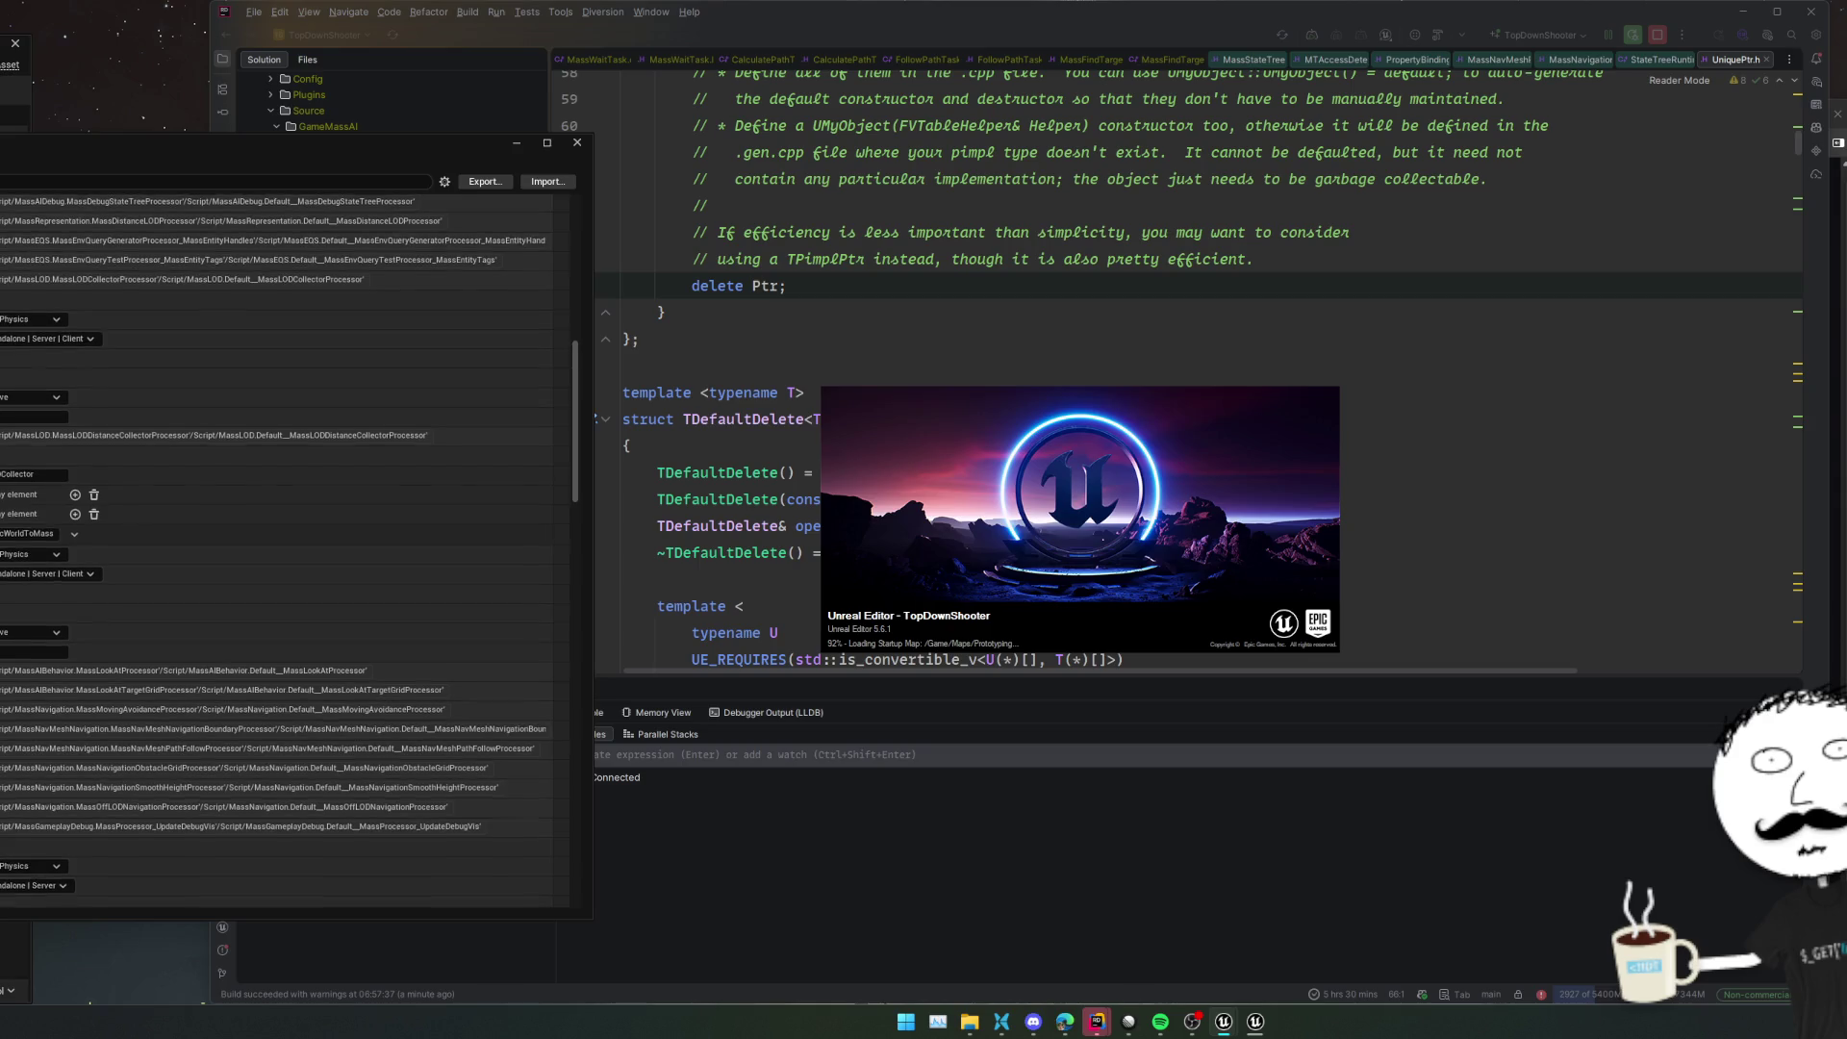
scroll(288, 549, "up", 3)
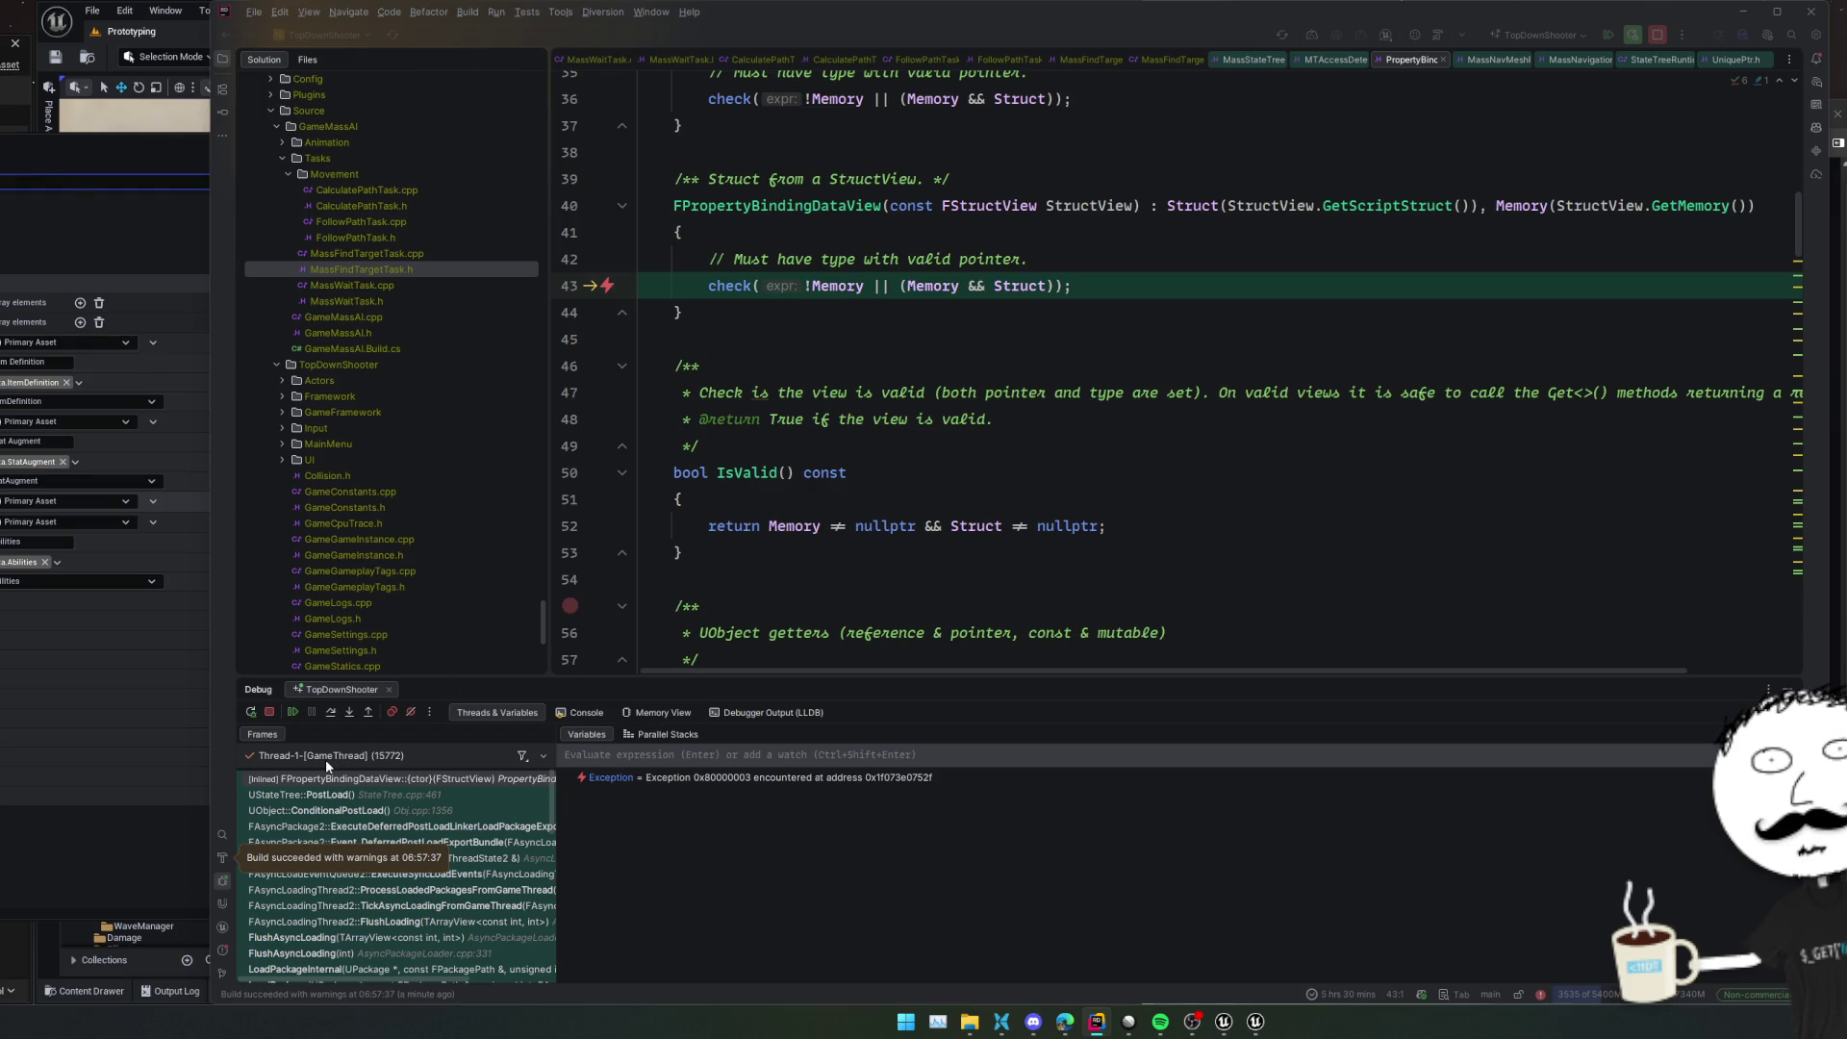
left_click(696, 863)
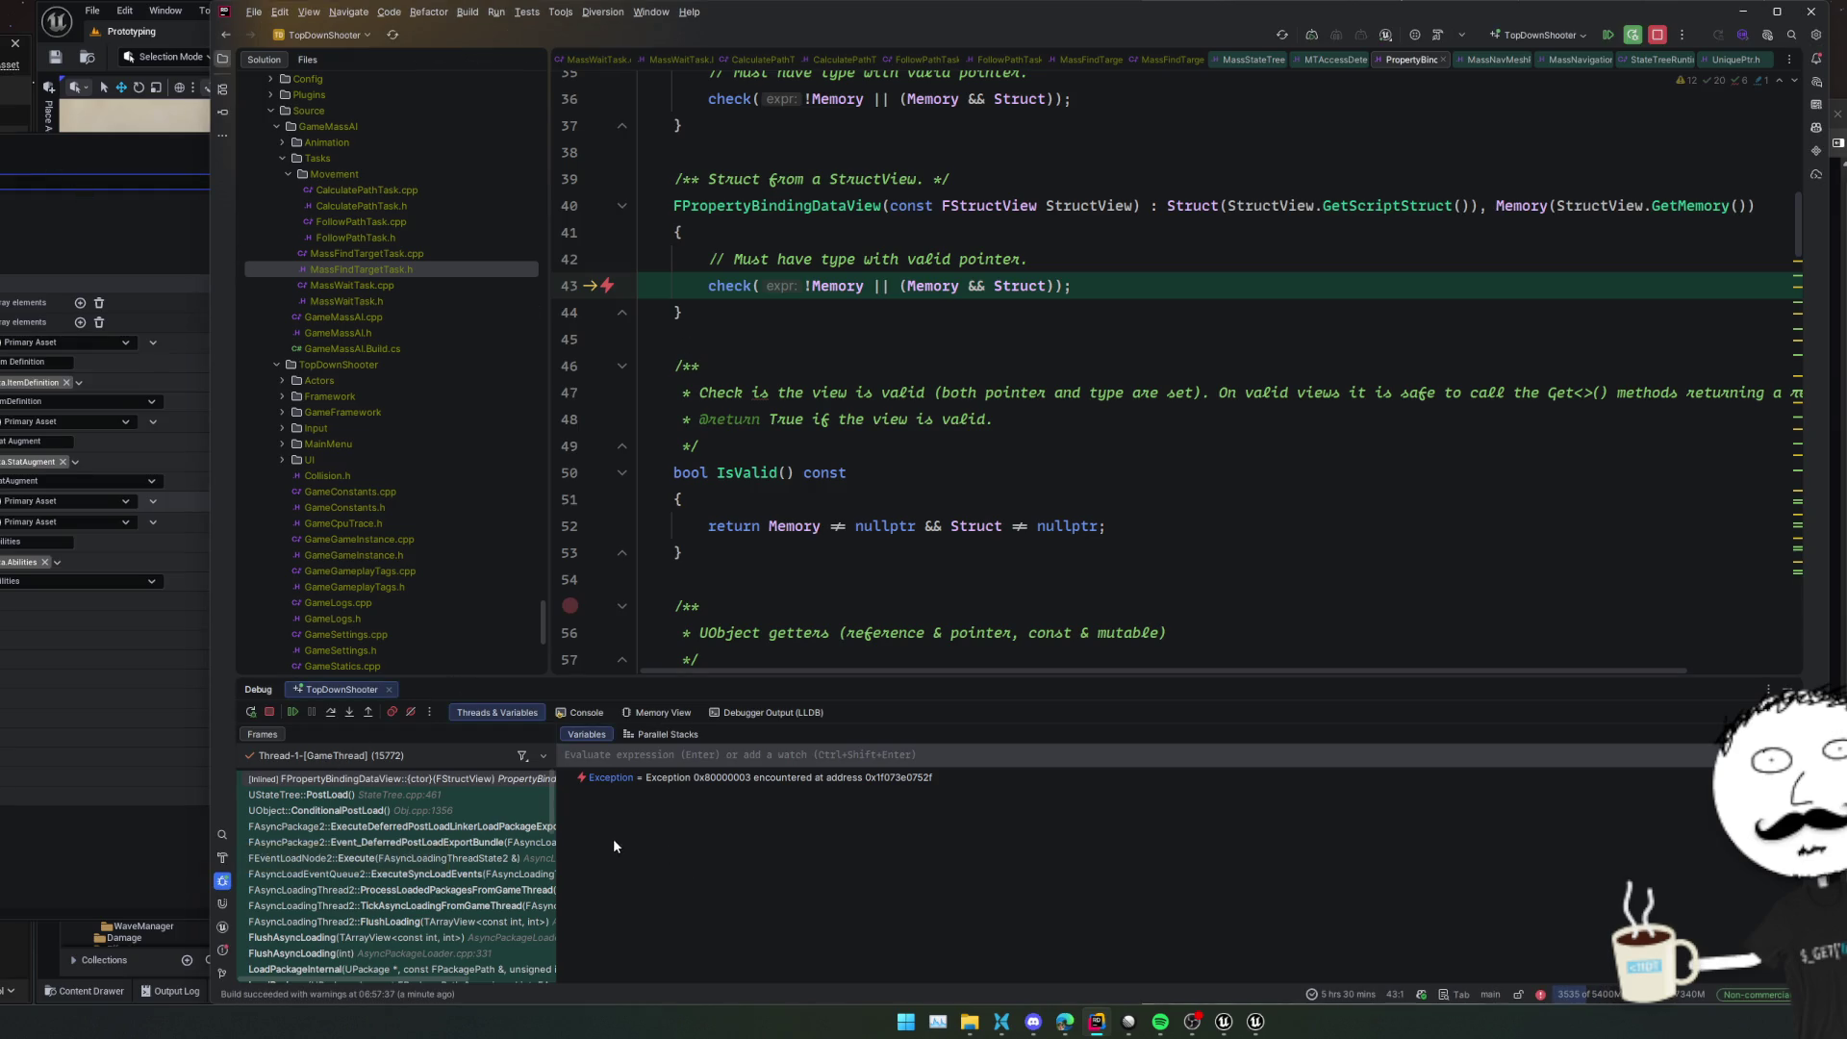
Resume Rider from the UStateTree::PostLoad frame and return to the Unreal Editor
left_click(519, 796)
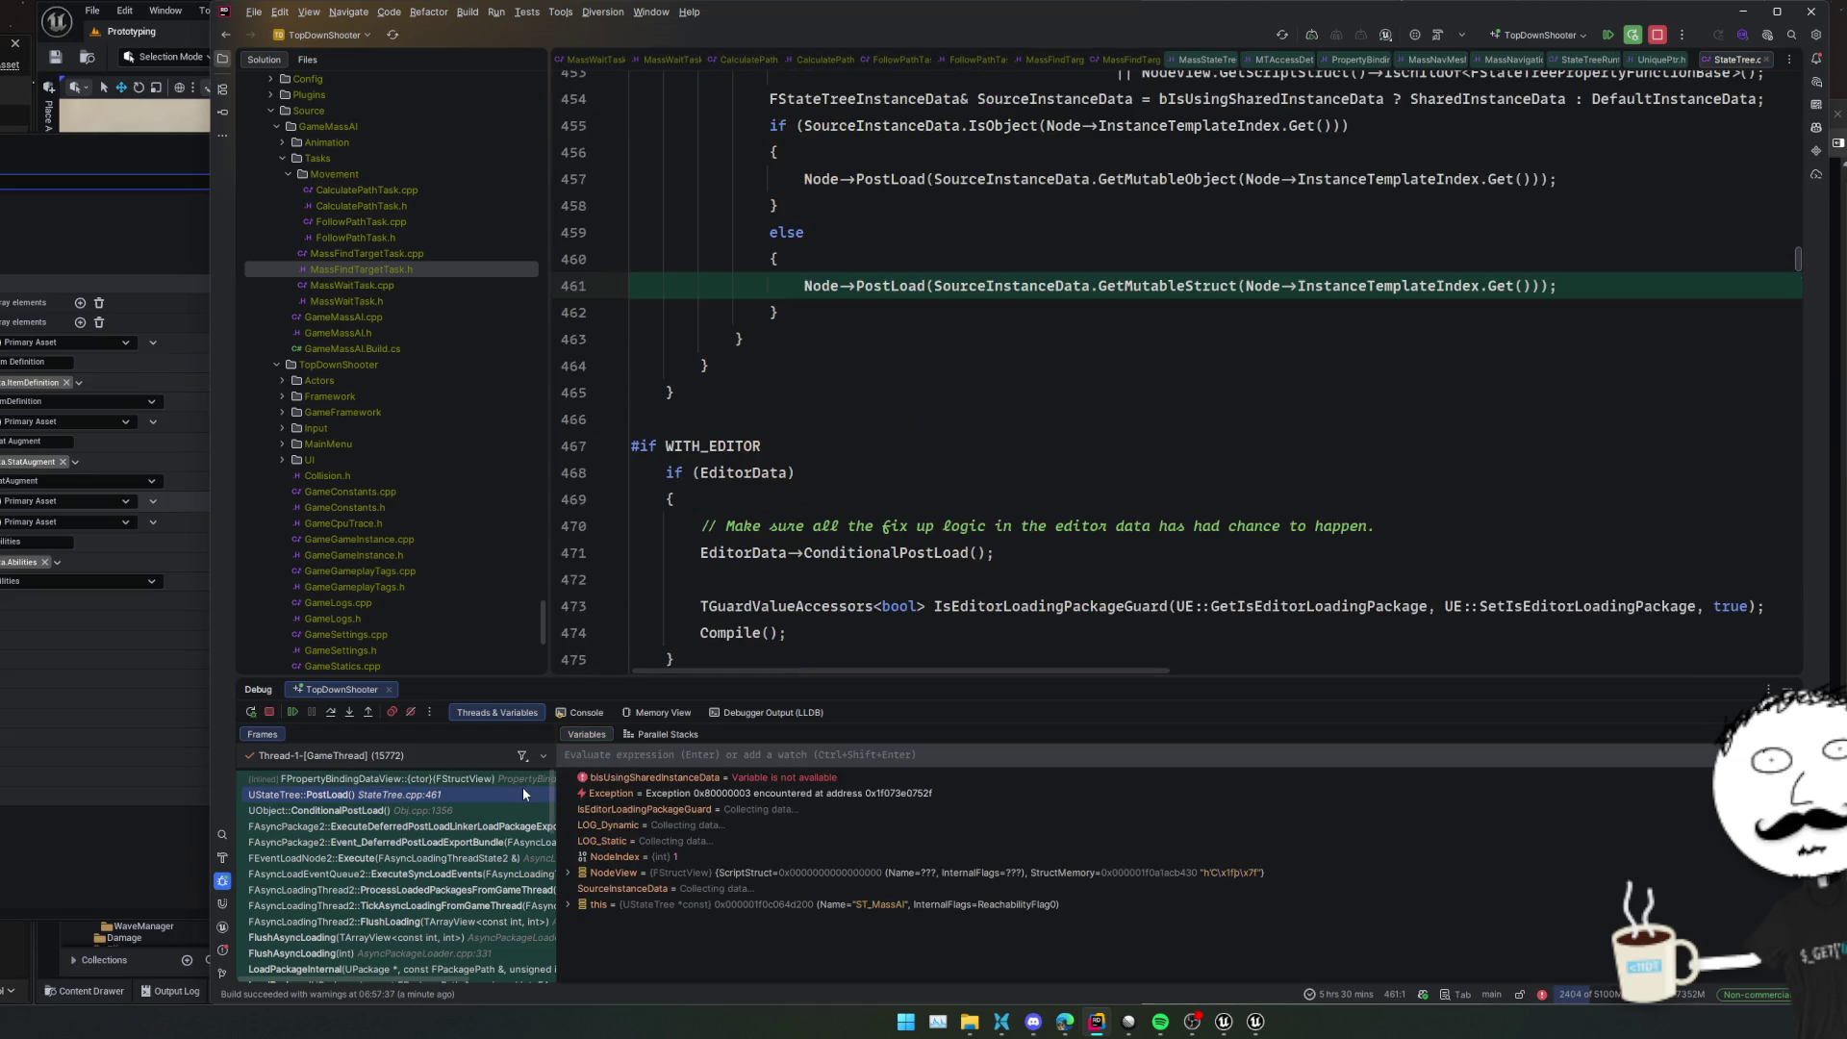
left_click(292, 712)
left_click(124, 138)
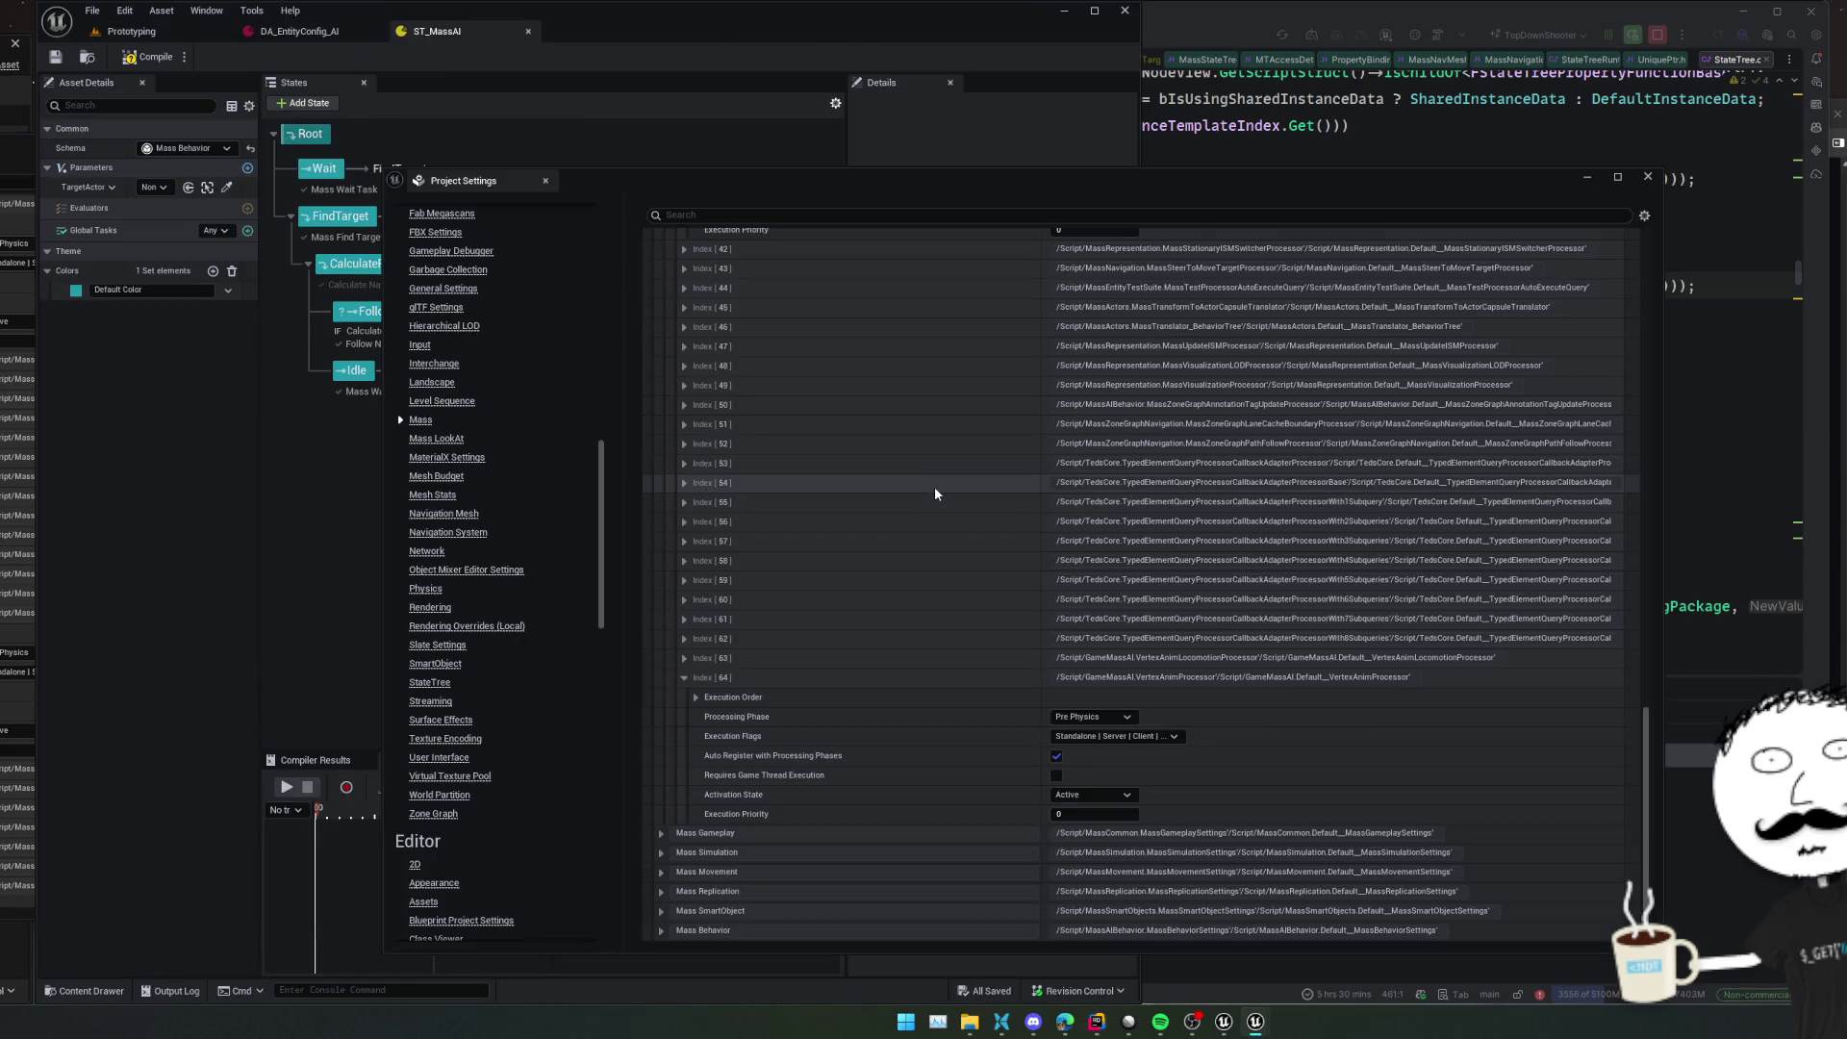
Look through the Mass processor list entries, then close Project Settings
left_click(925, 661)
left_click(920, 664)
left_click(907, 681)
scroll(876, 596, "down", 2)
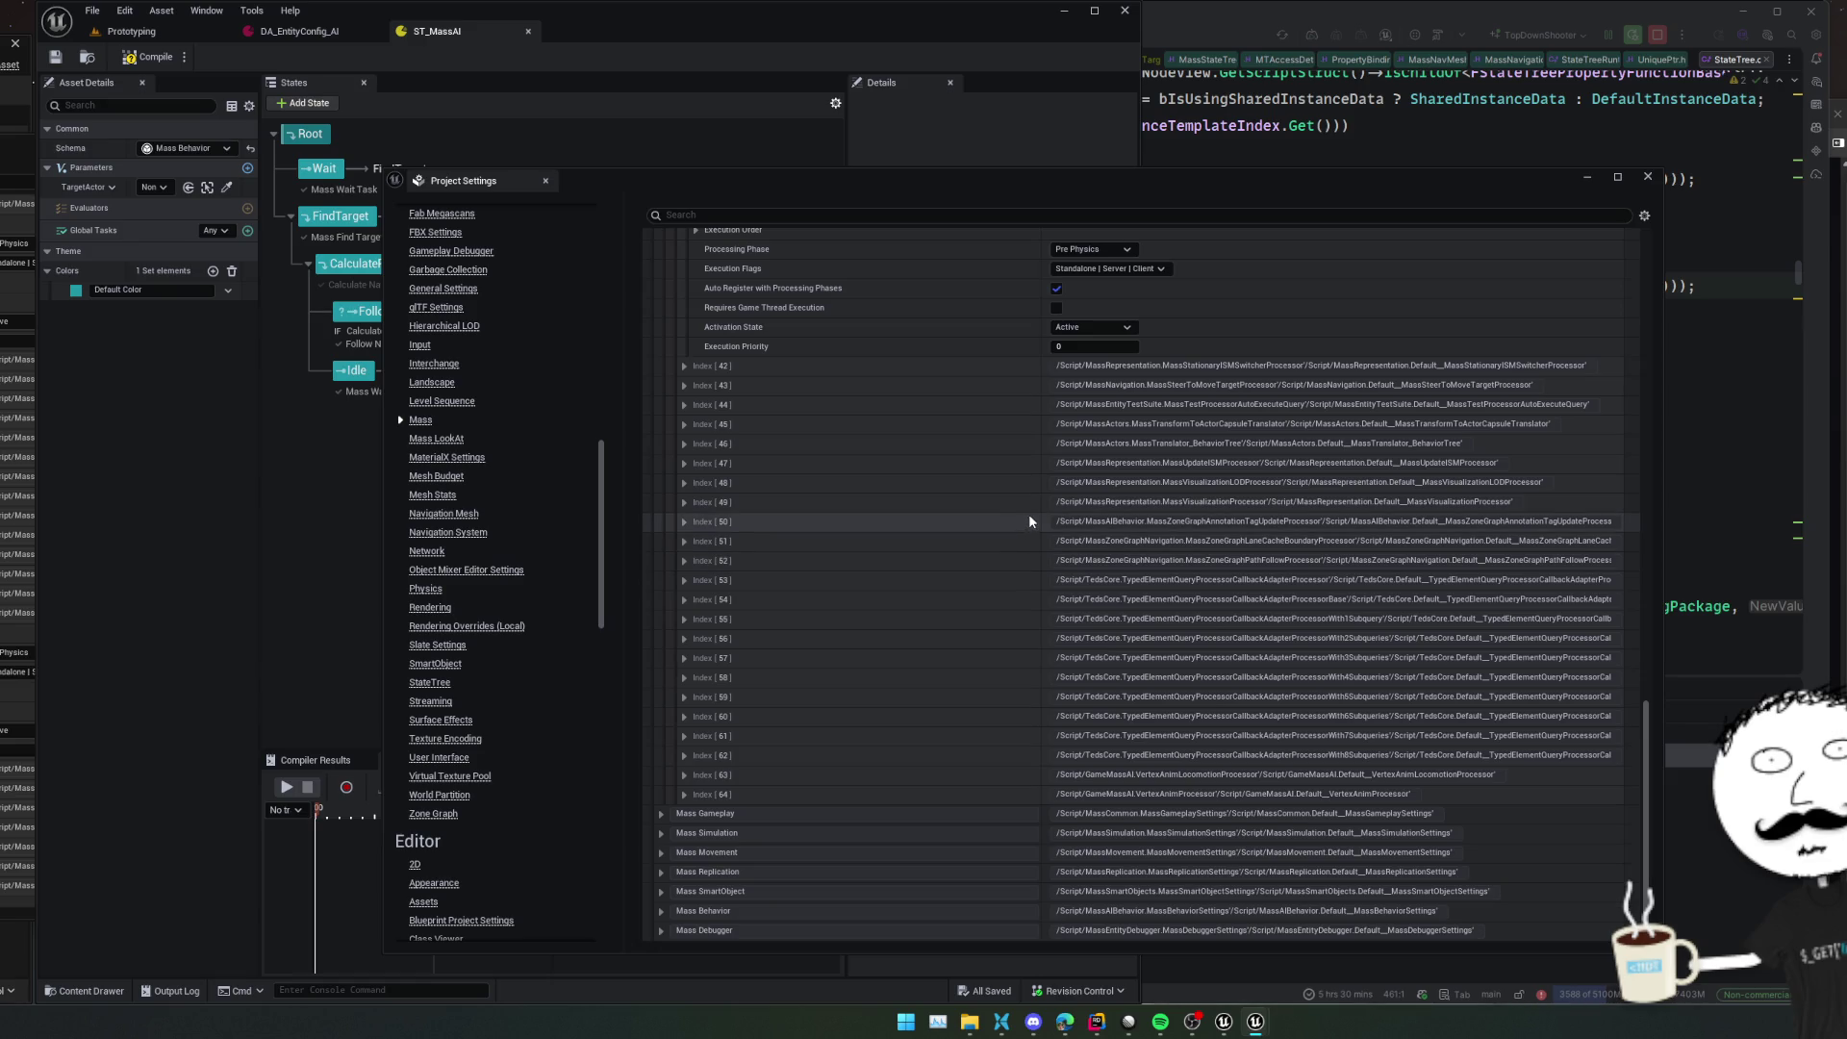
left_click(1643, 180)
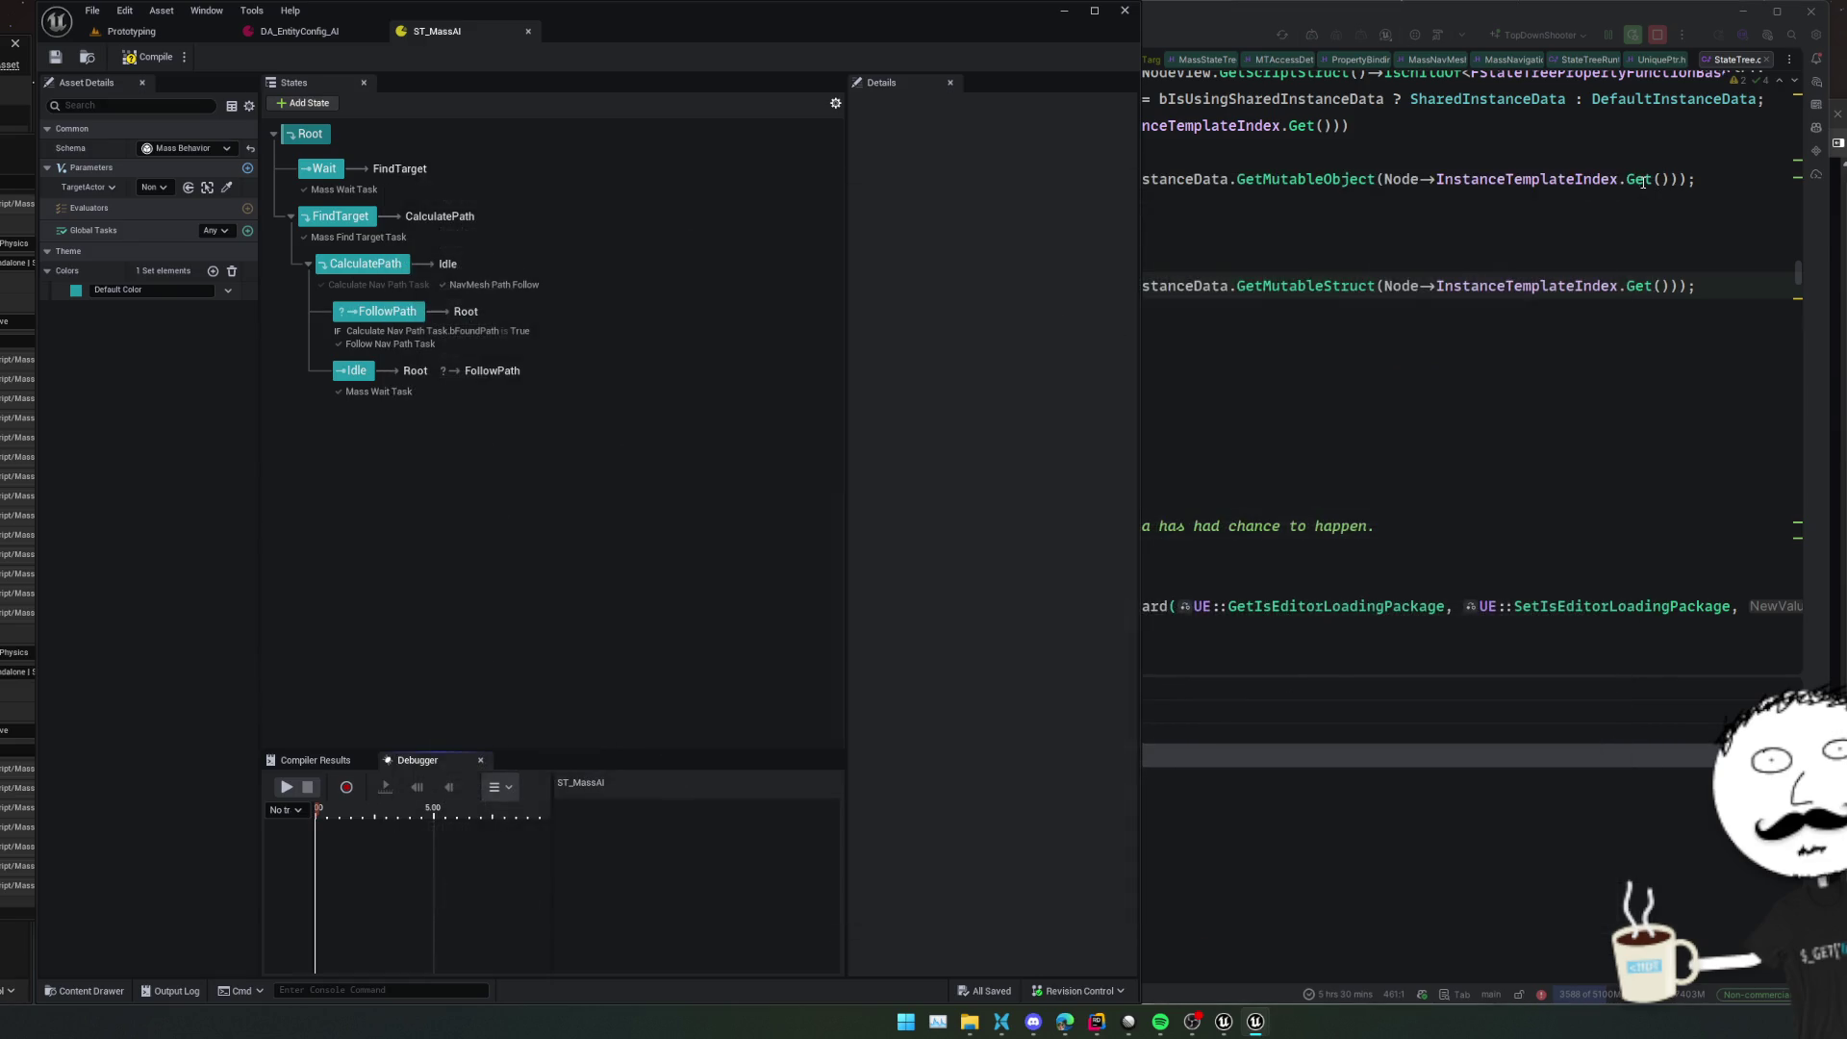
Delete the existing Mass Find Target Task from the FindTarget state
left_click(341, 217)
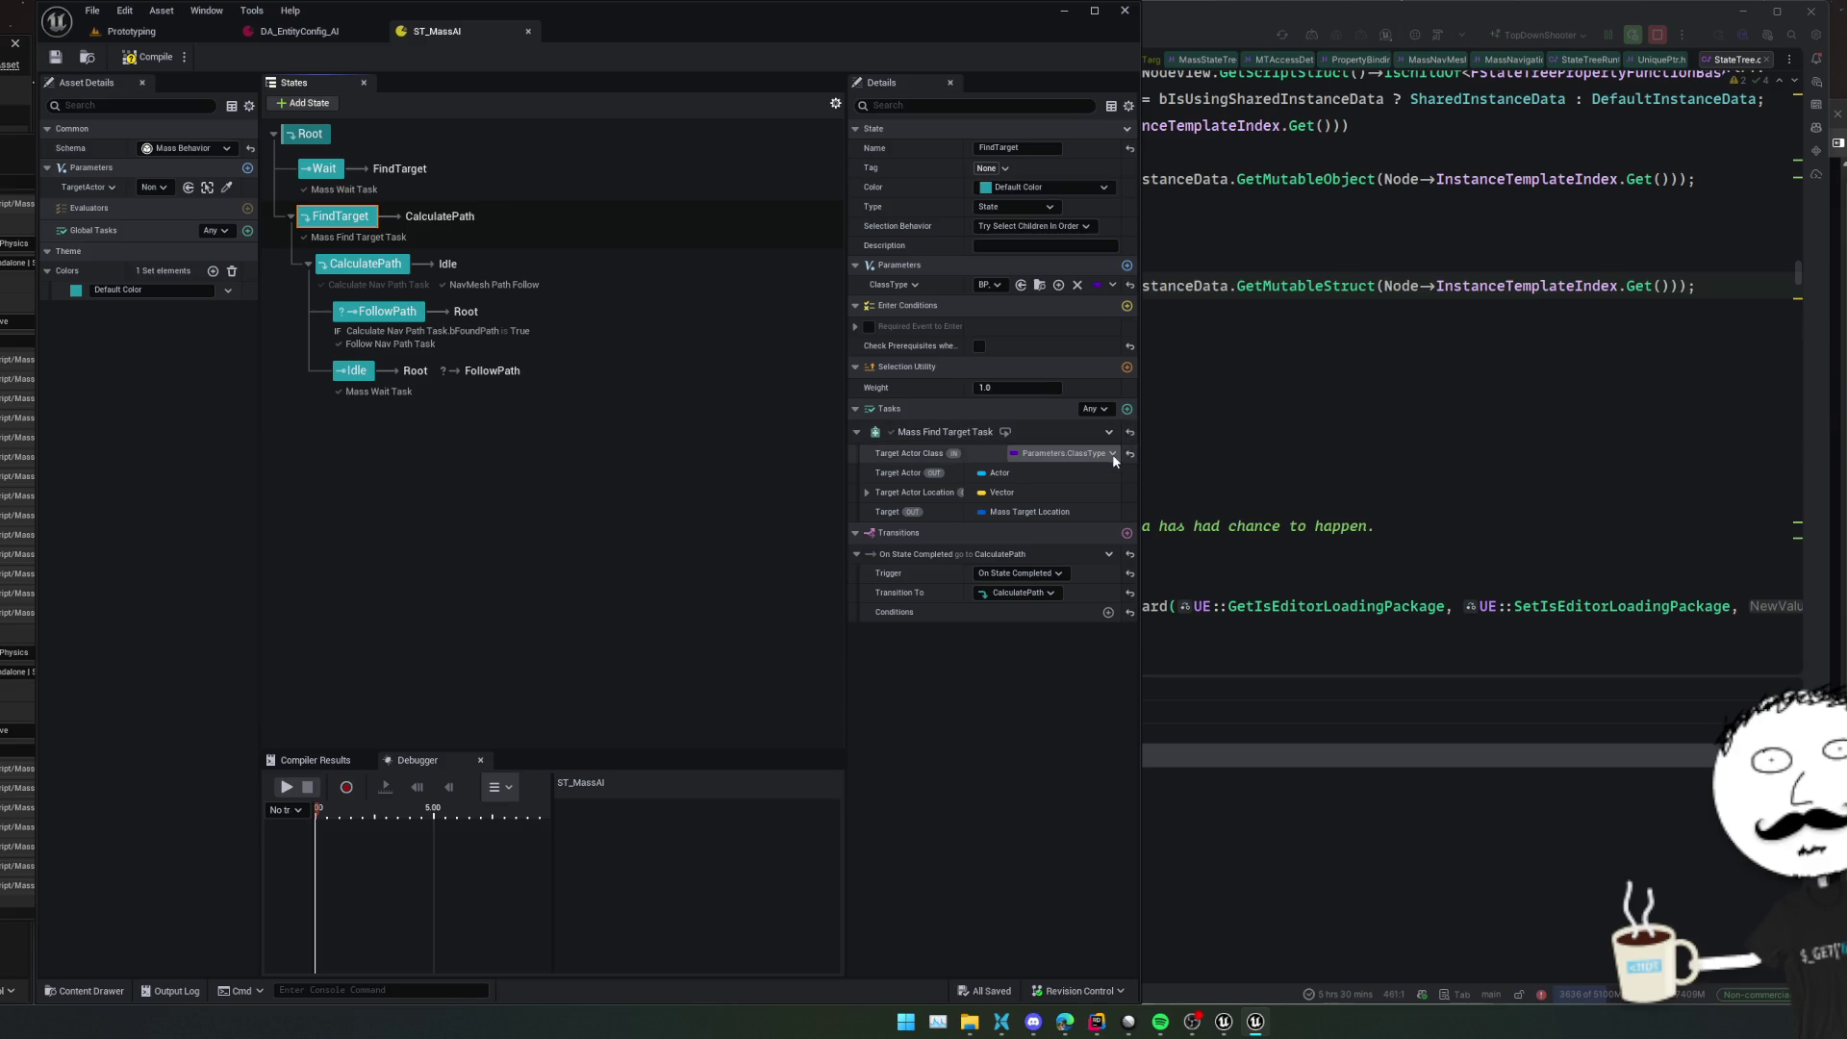
left_click(1109, 414)
left_click(1039, 412)
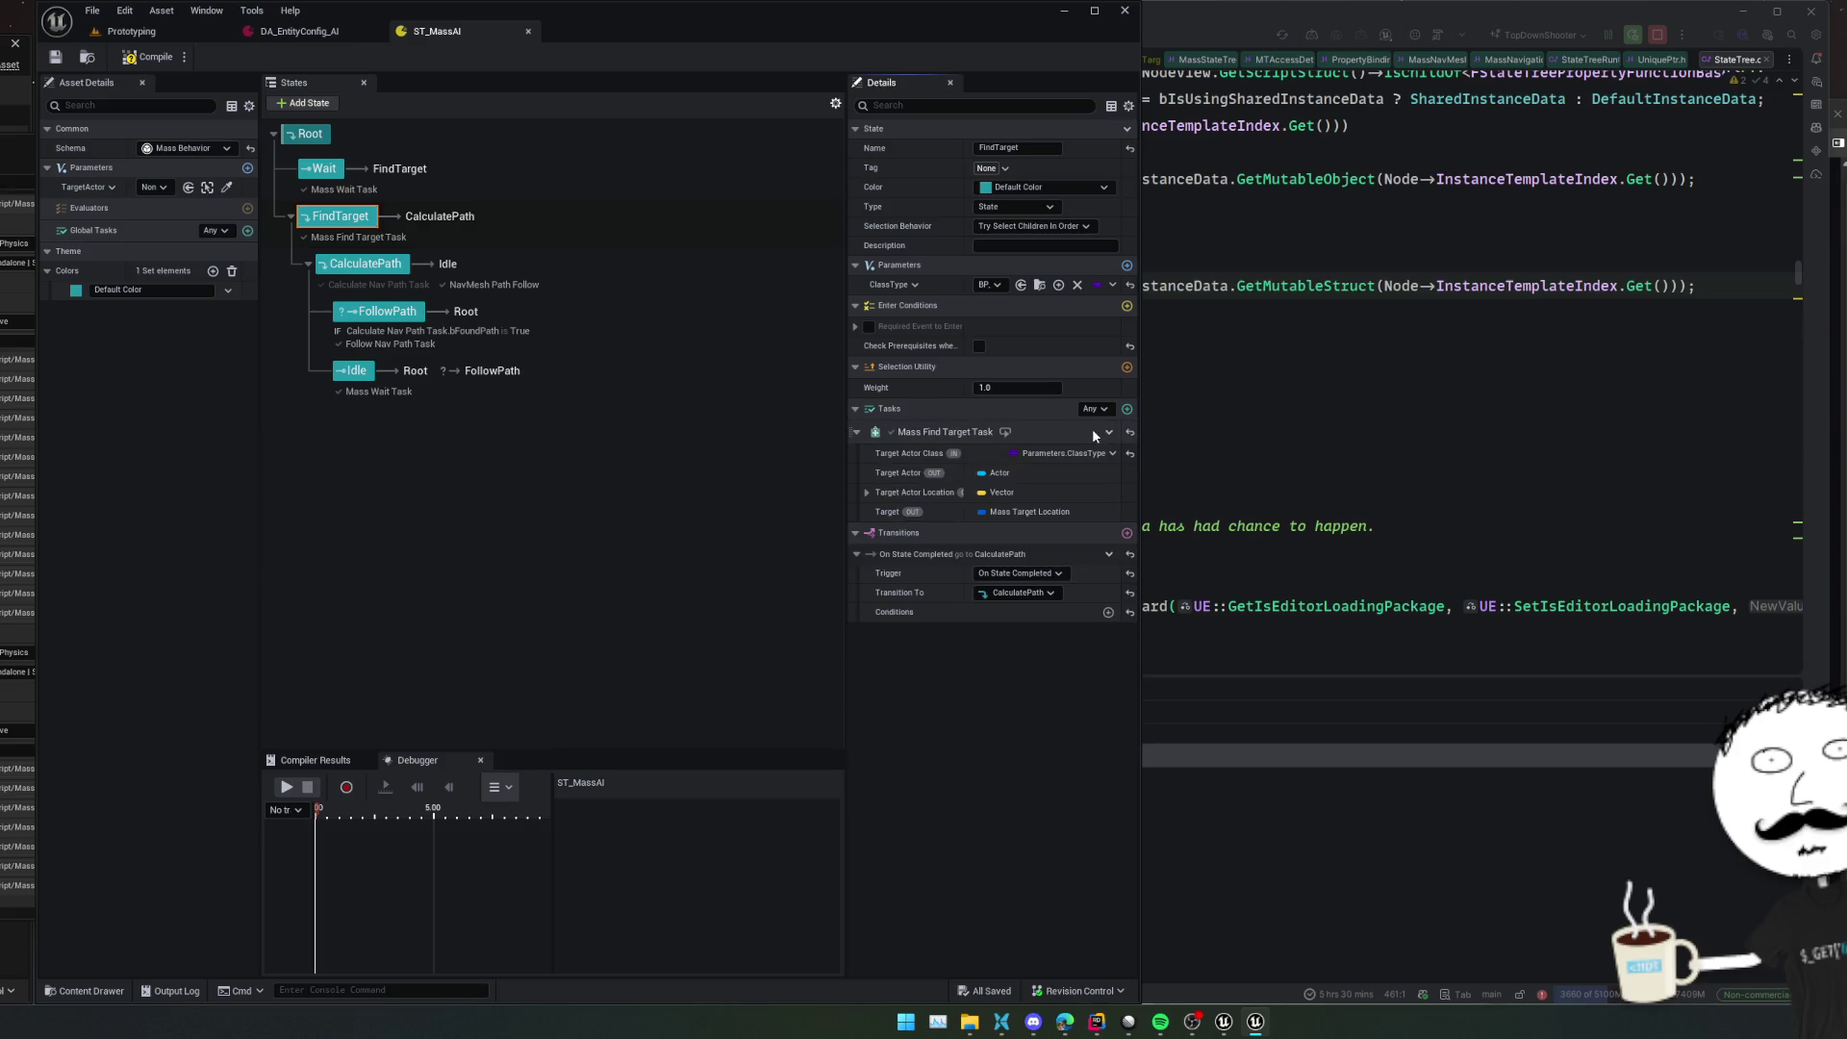
right_click(1095, 432)
left_click(1159, 567)
Add a new Mass Find Target Task, bind Target Actor Class to Parameters.ClassType, and save
left_click(1128, 408)
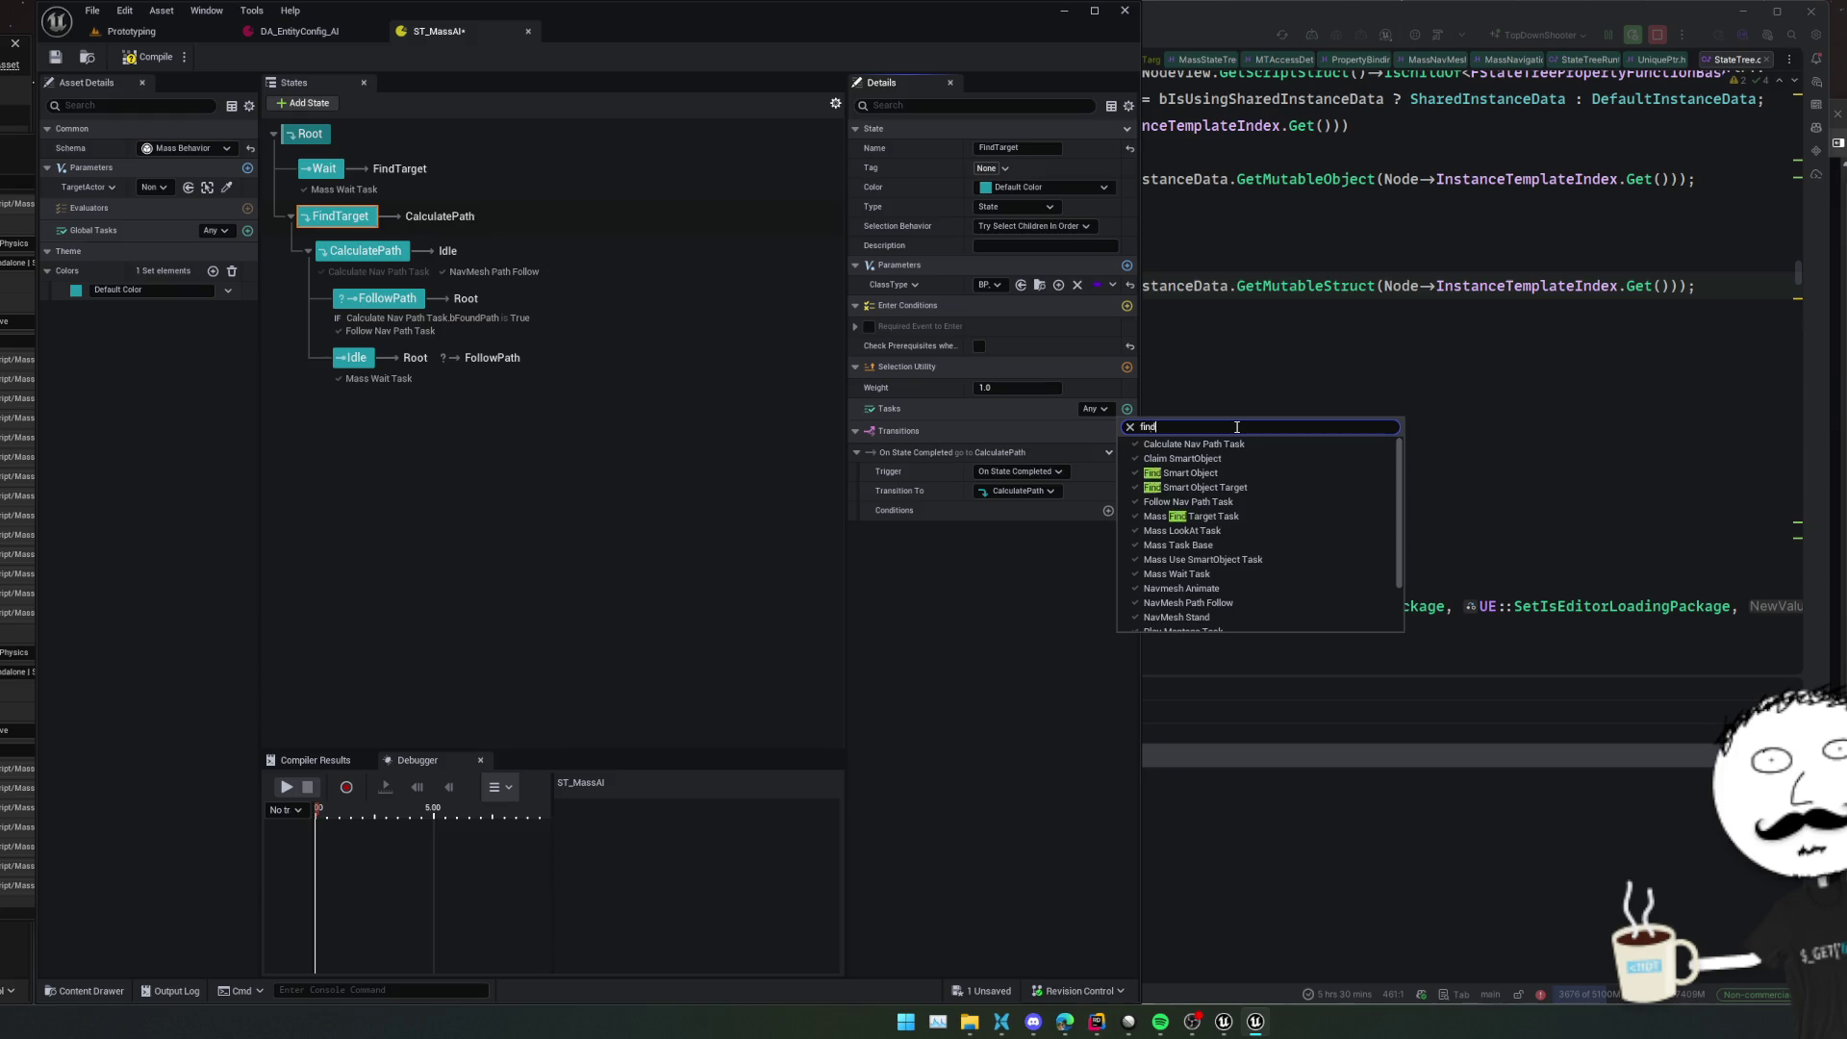
type(" target")
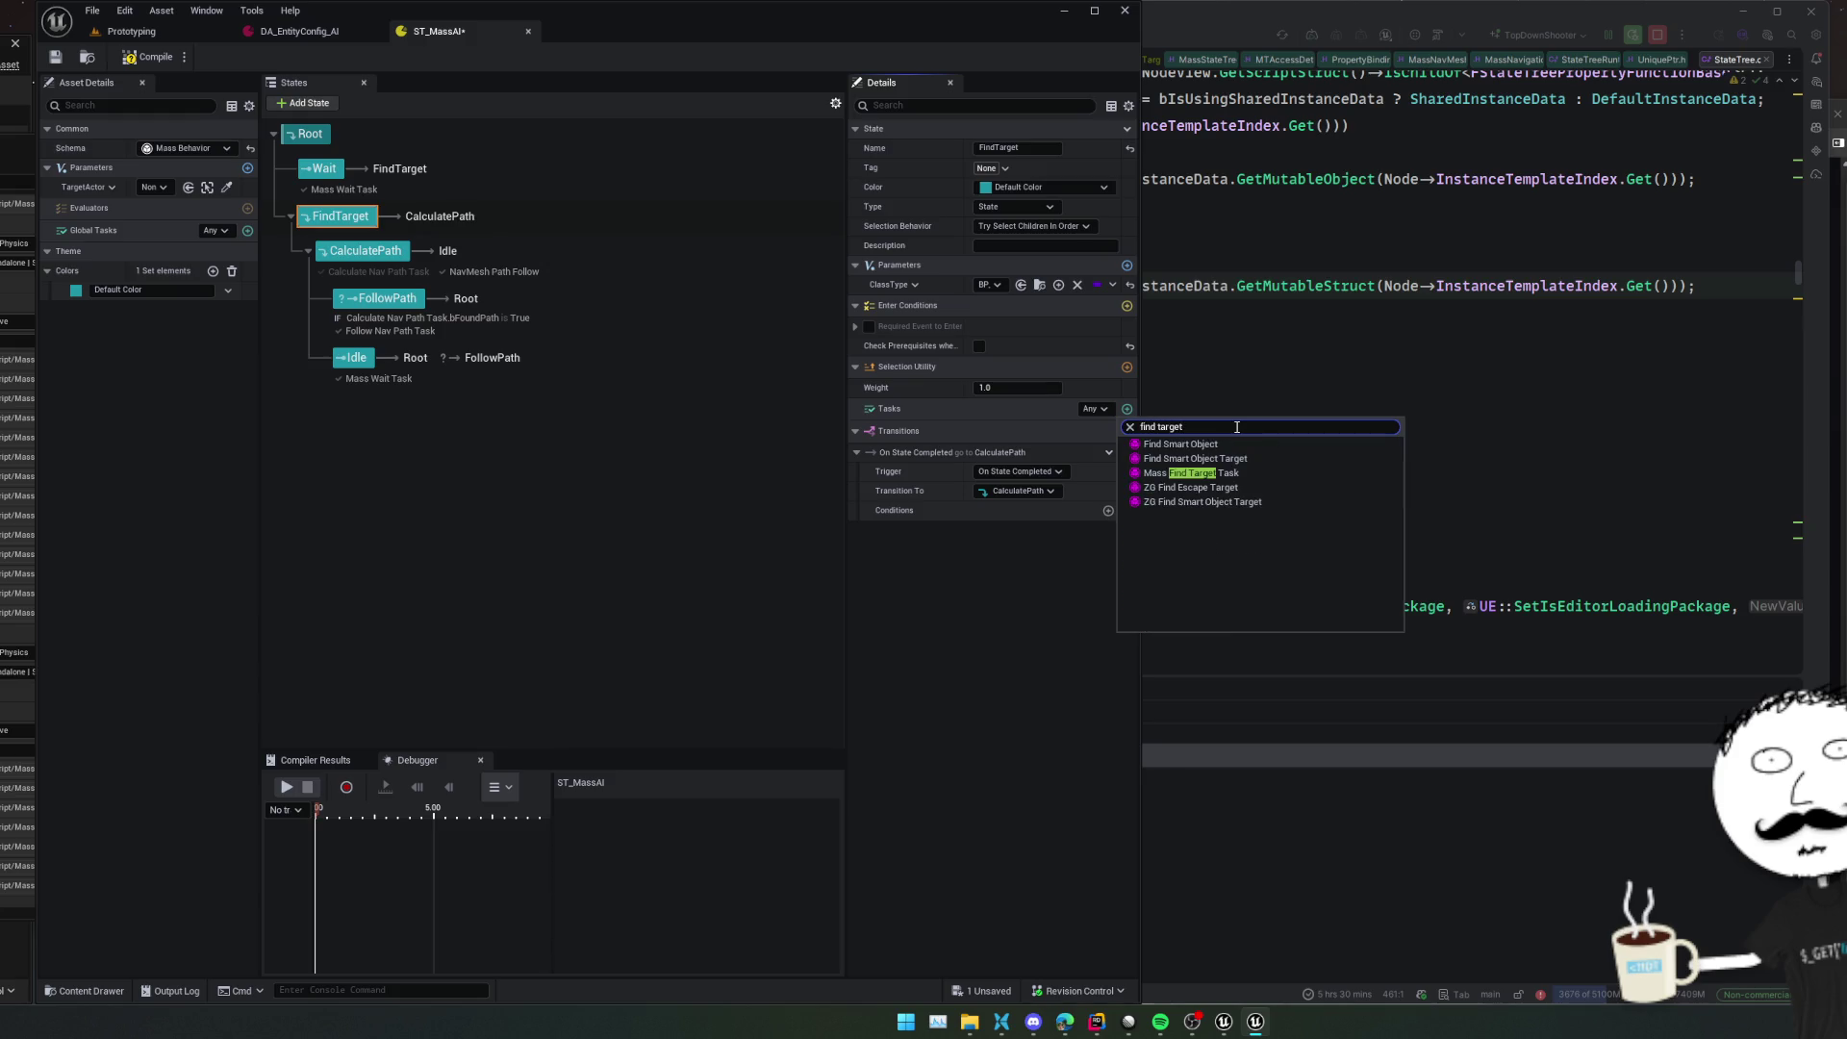
left_click(1229, 473)
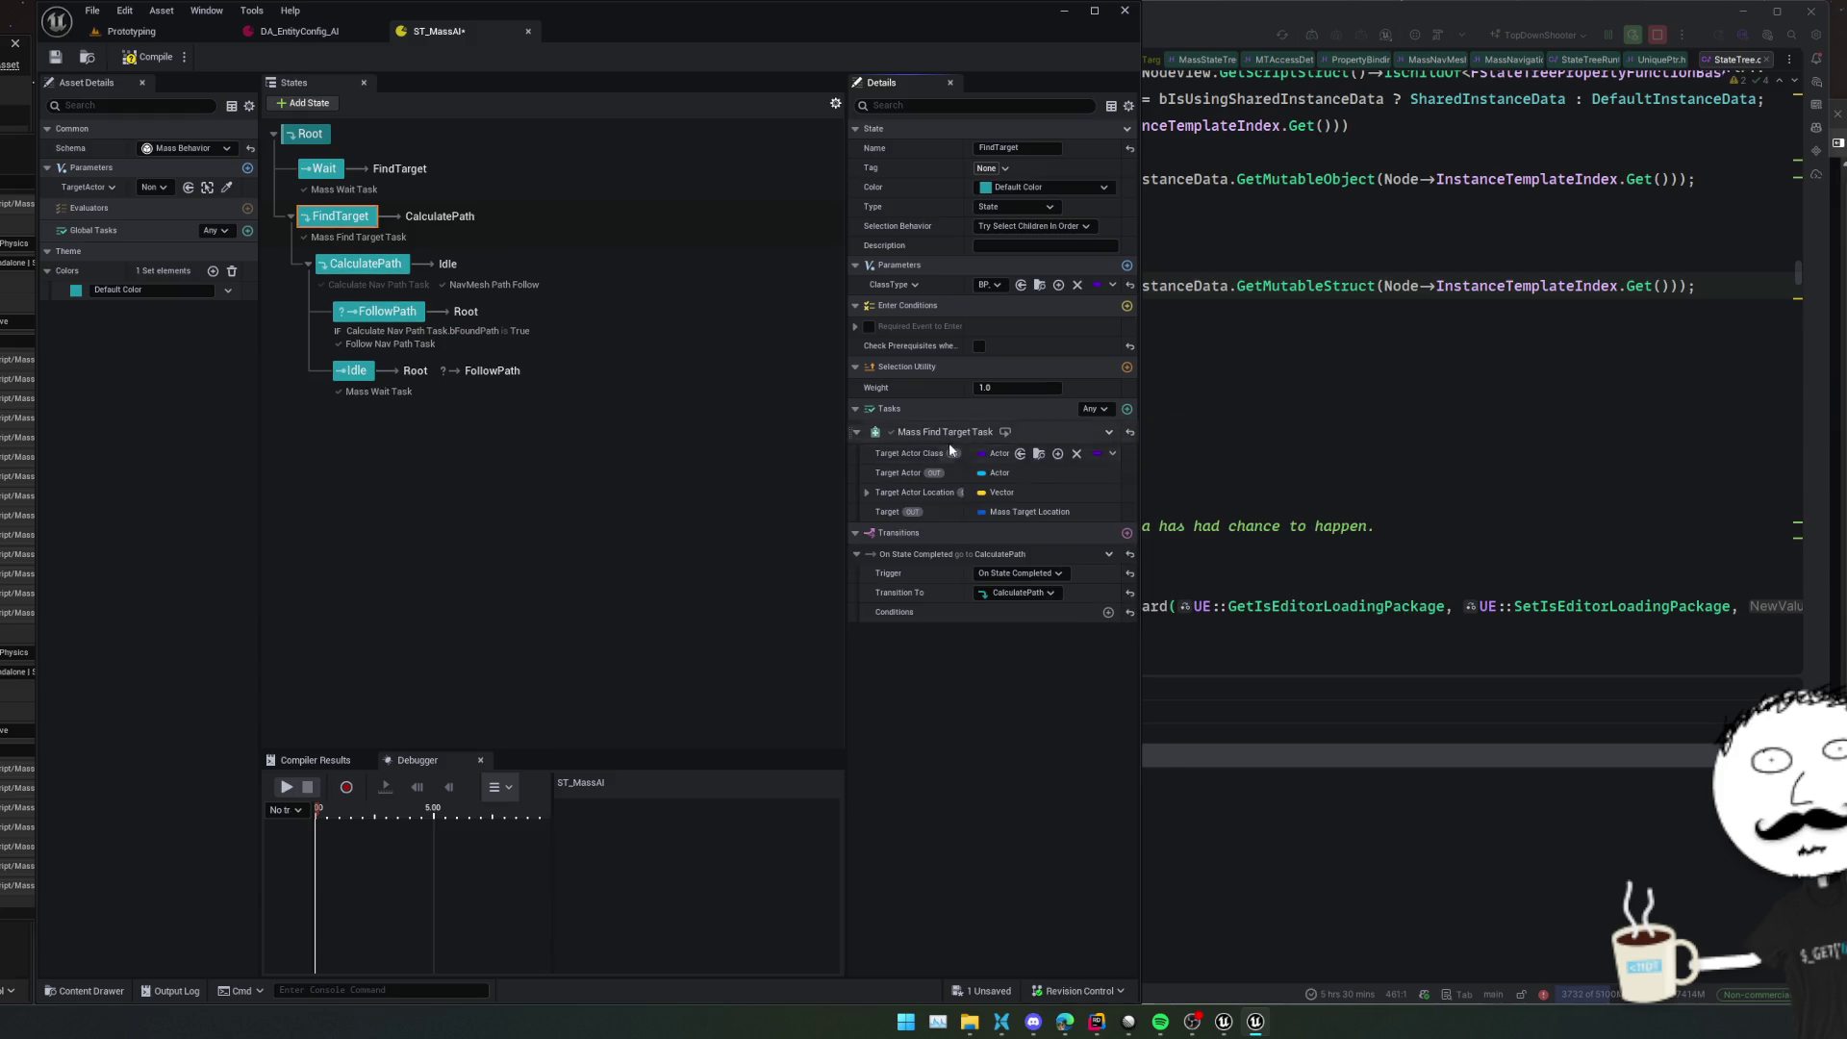
left_click(1113, 453)
mouse_move(1161, 494)
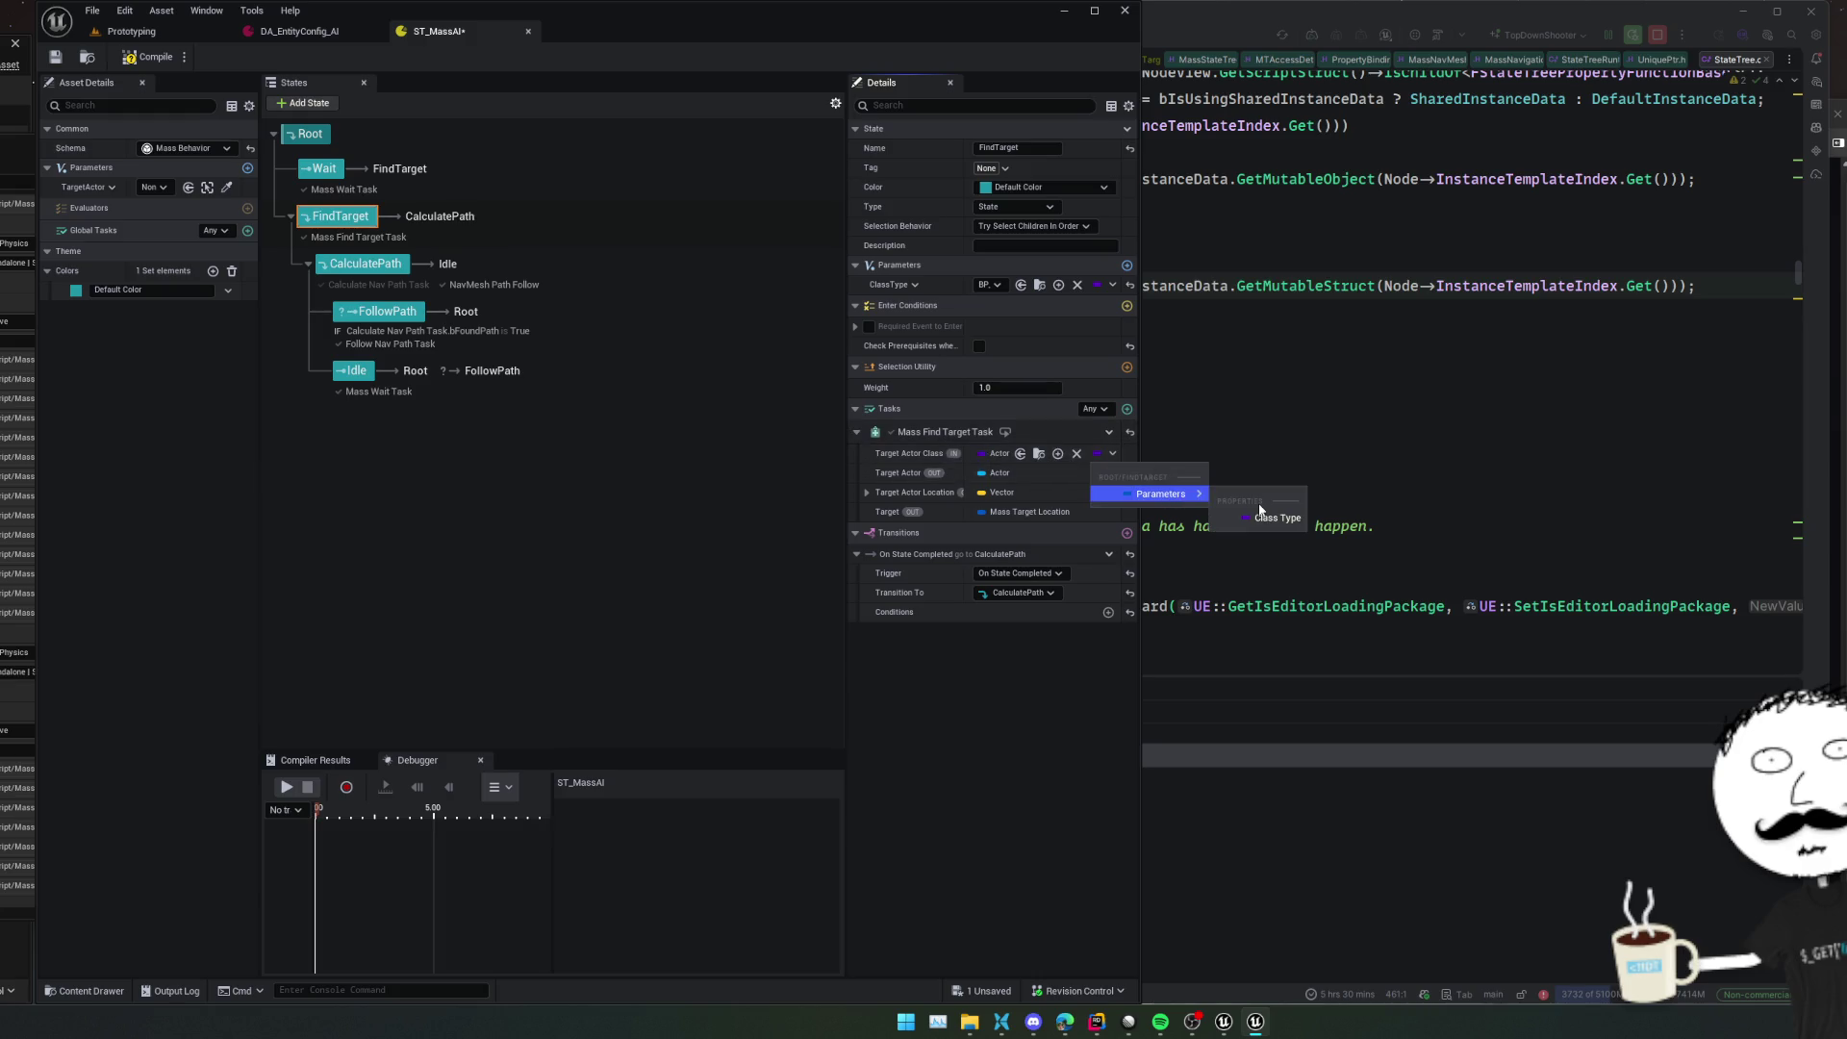
left_click(1250, 515)
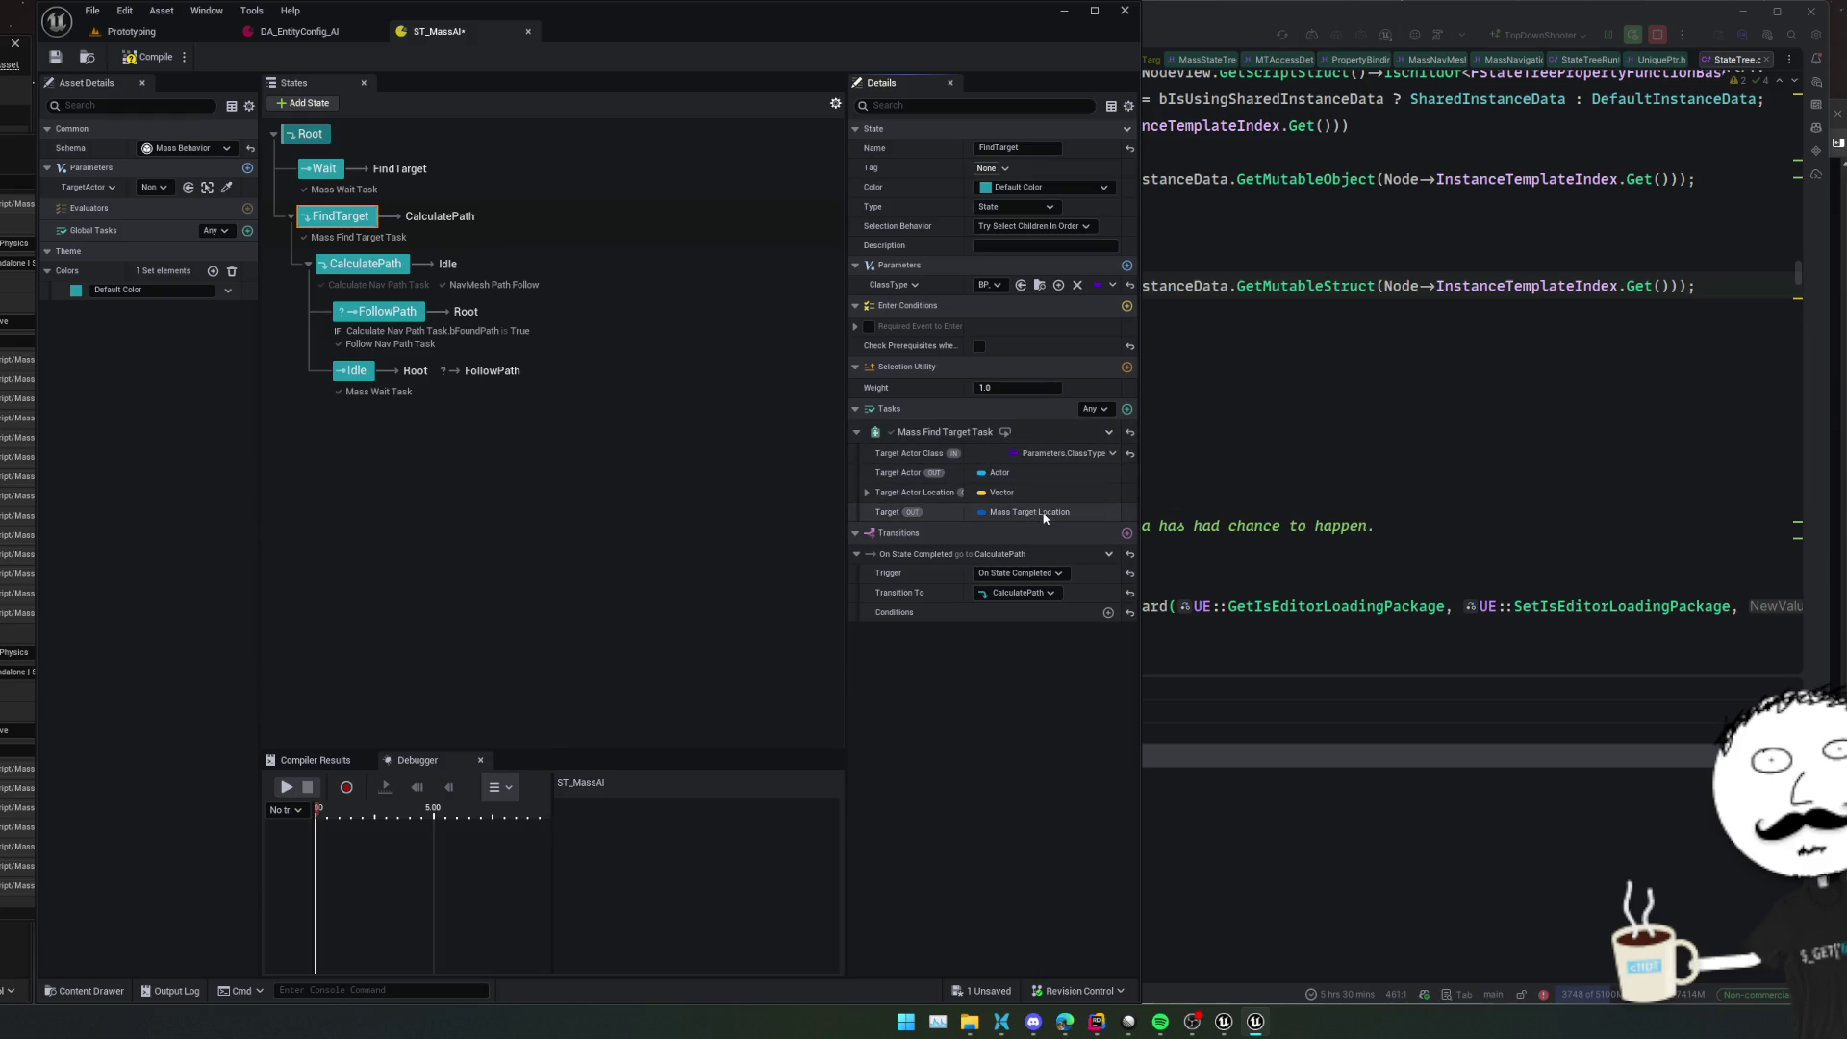
key("ctrl+s")
left_click(558, 279)
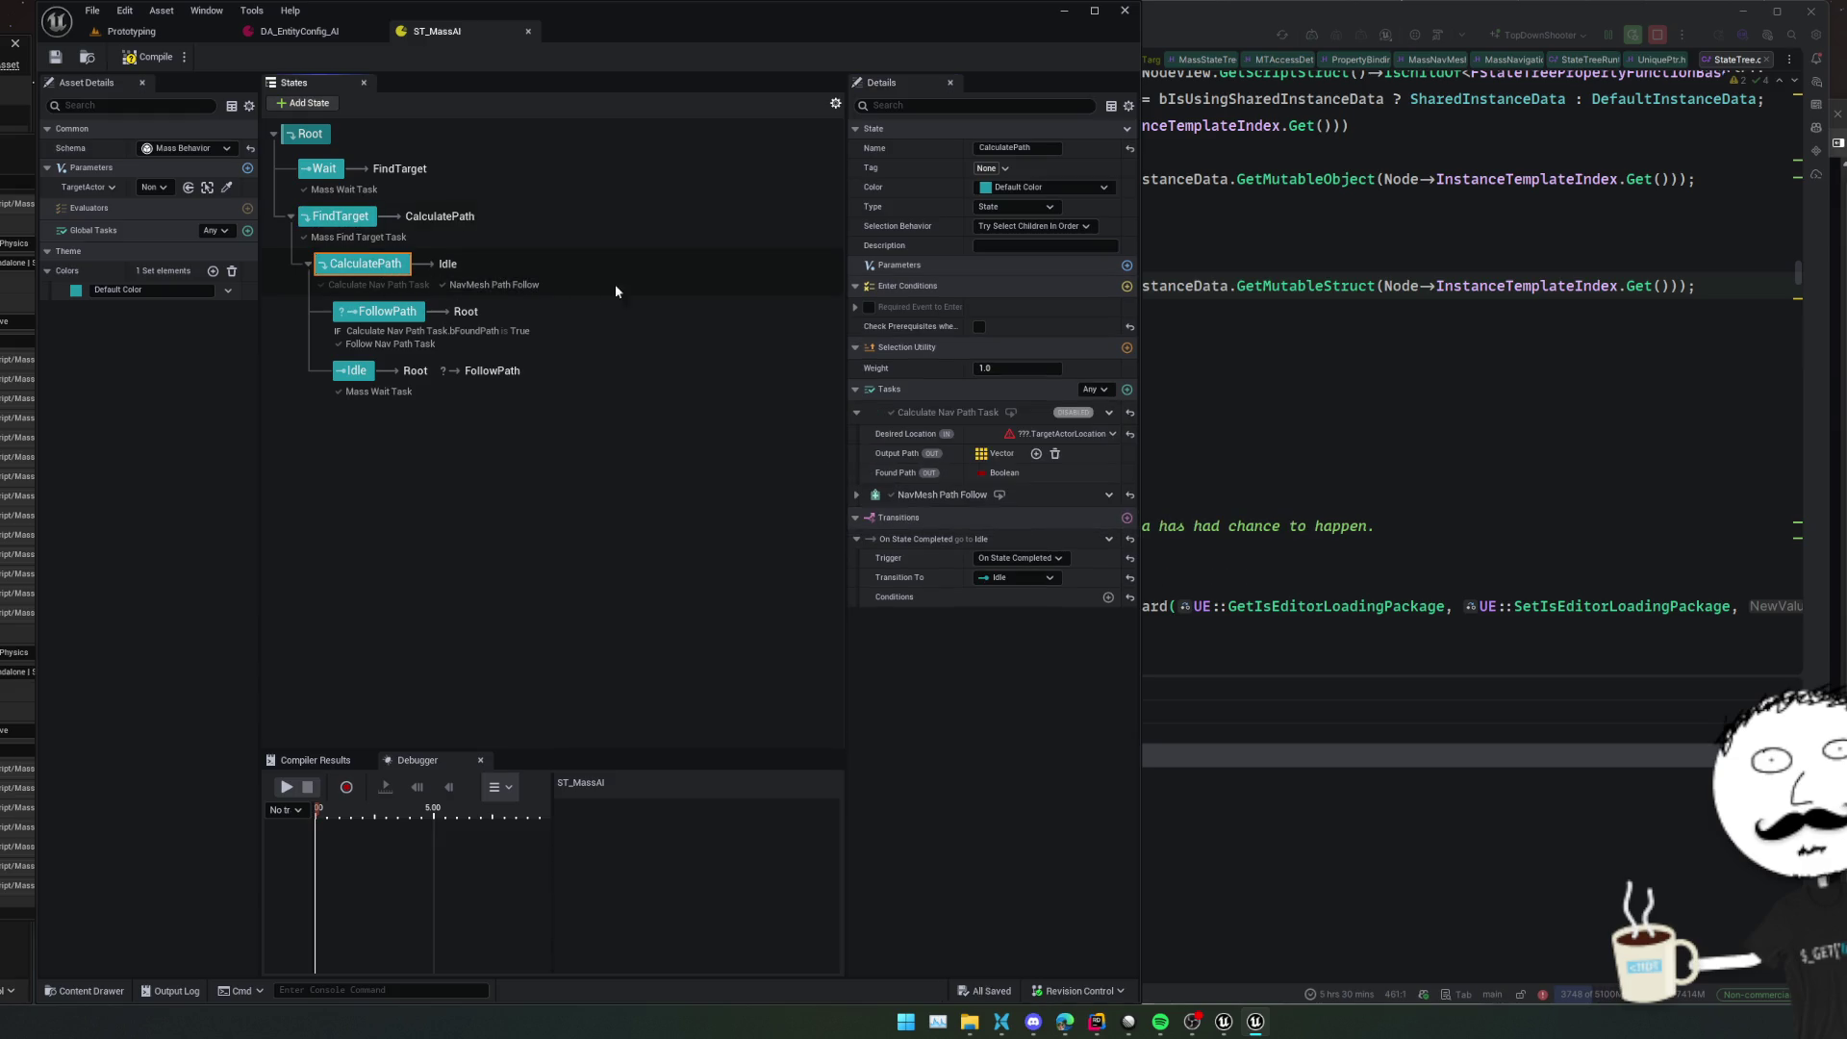
Bind Desired Location to TargetActorLocation and NavMesh Target Location to Mass Find Target Task's Target
left_click(1113, 434)
mouse_move(1147, 524)
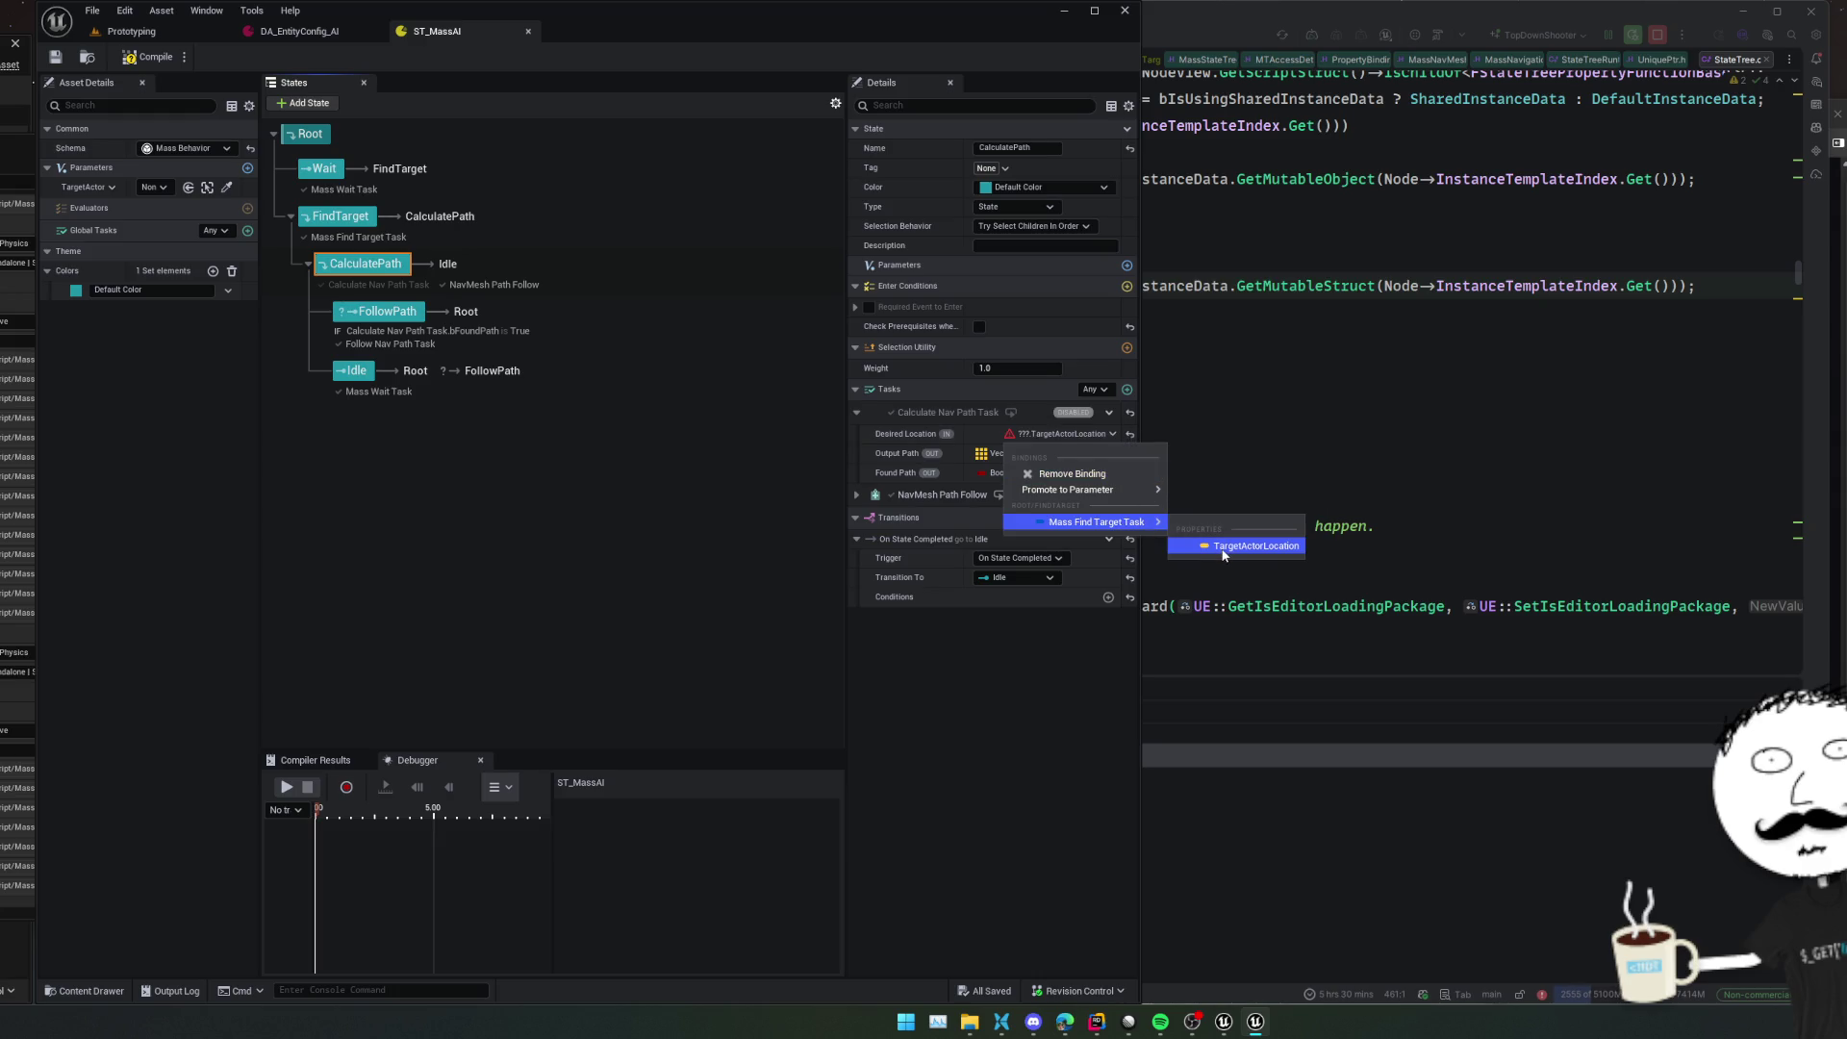
left_click(1225, 546)
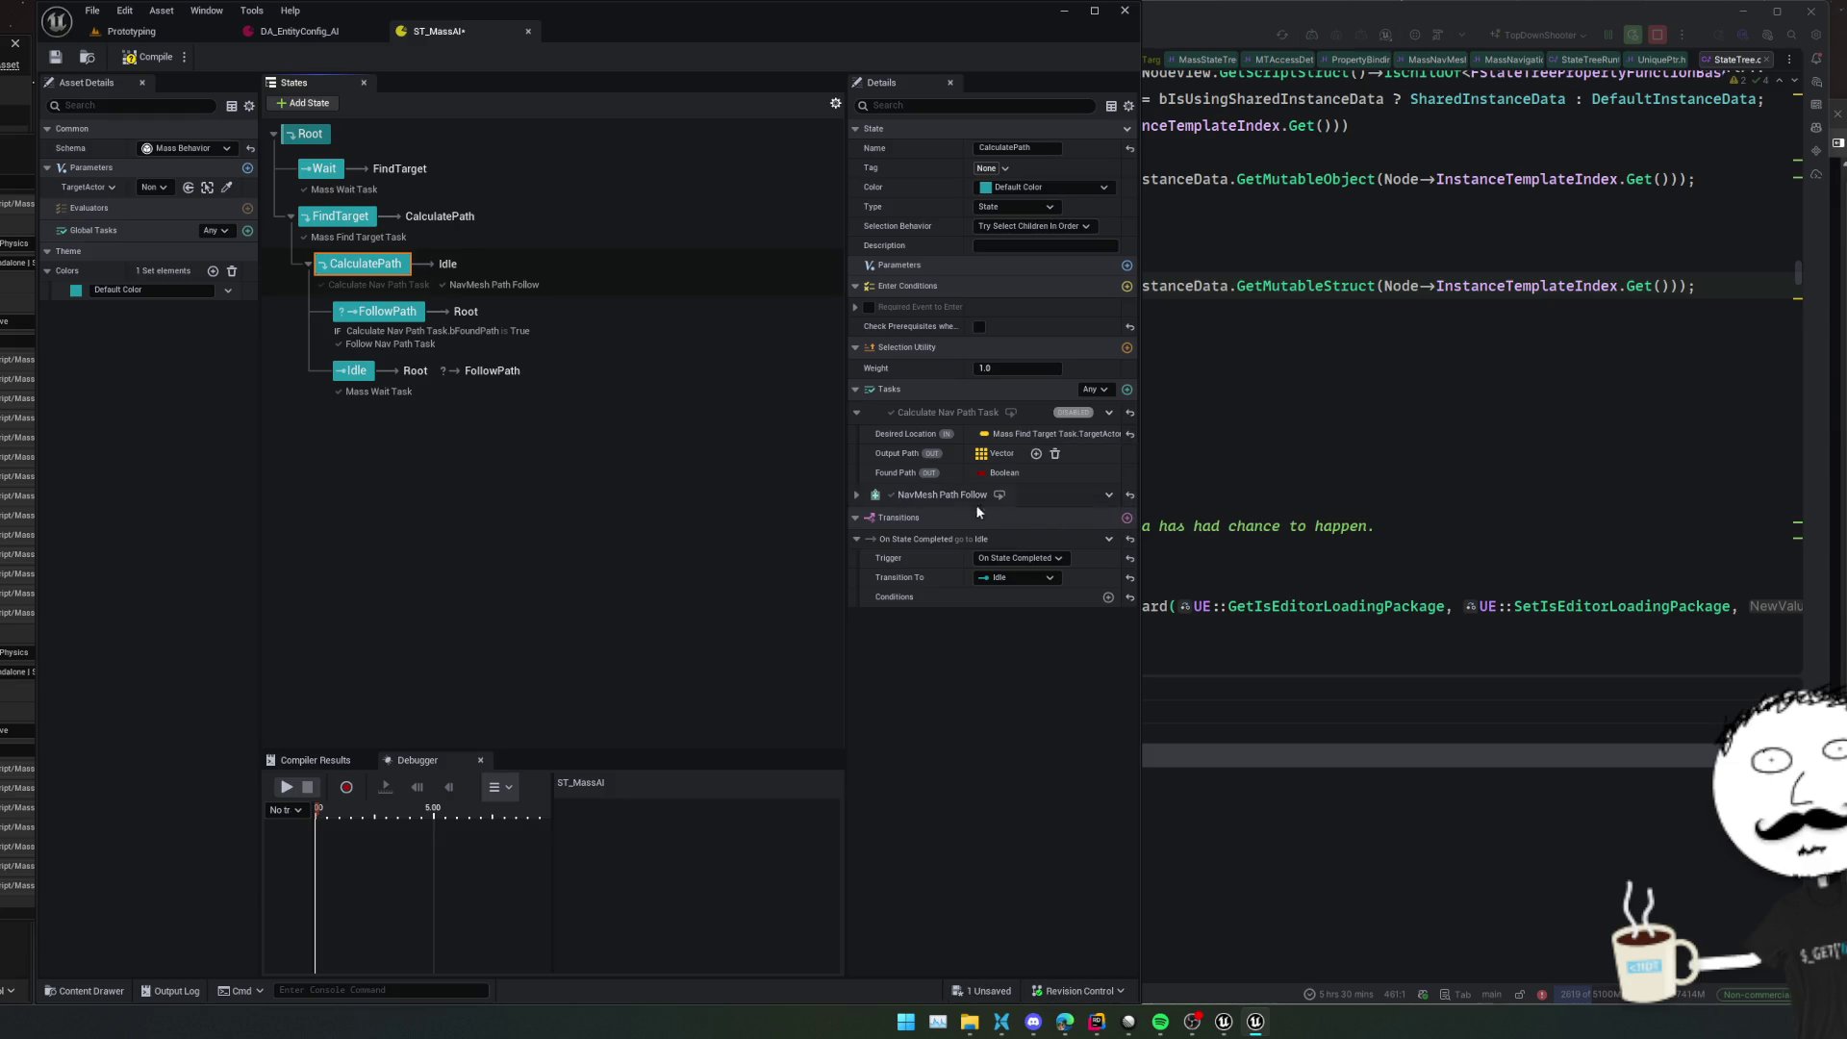
left_click(857, 495)
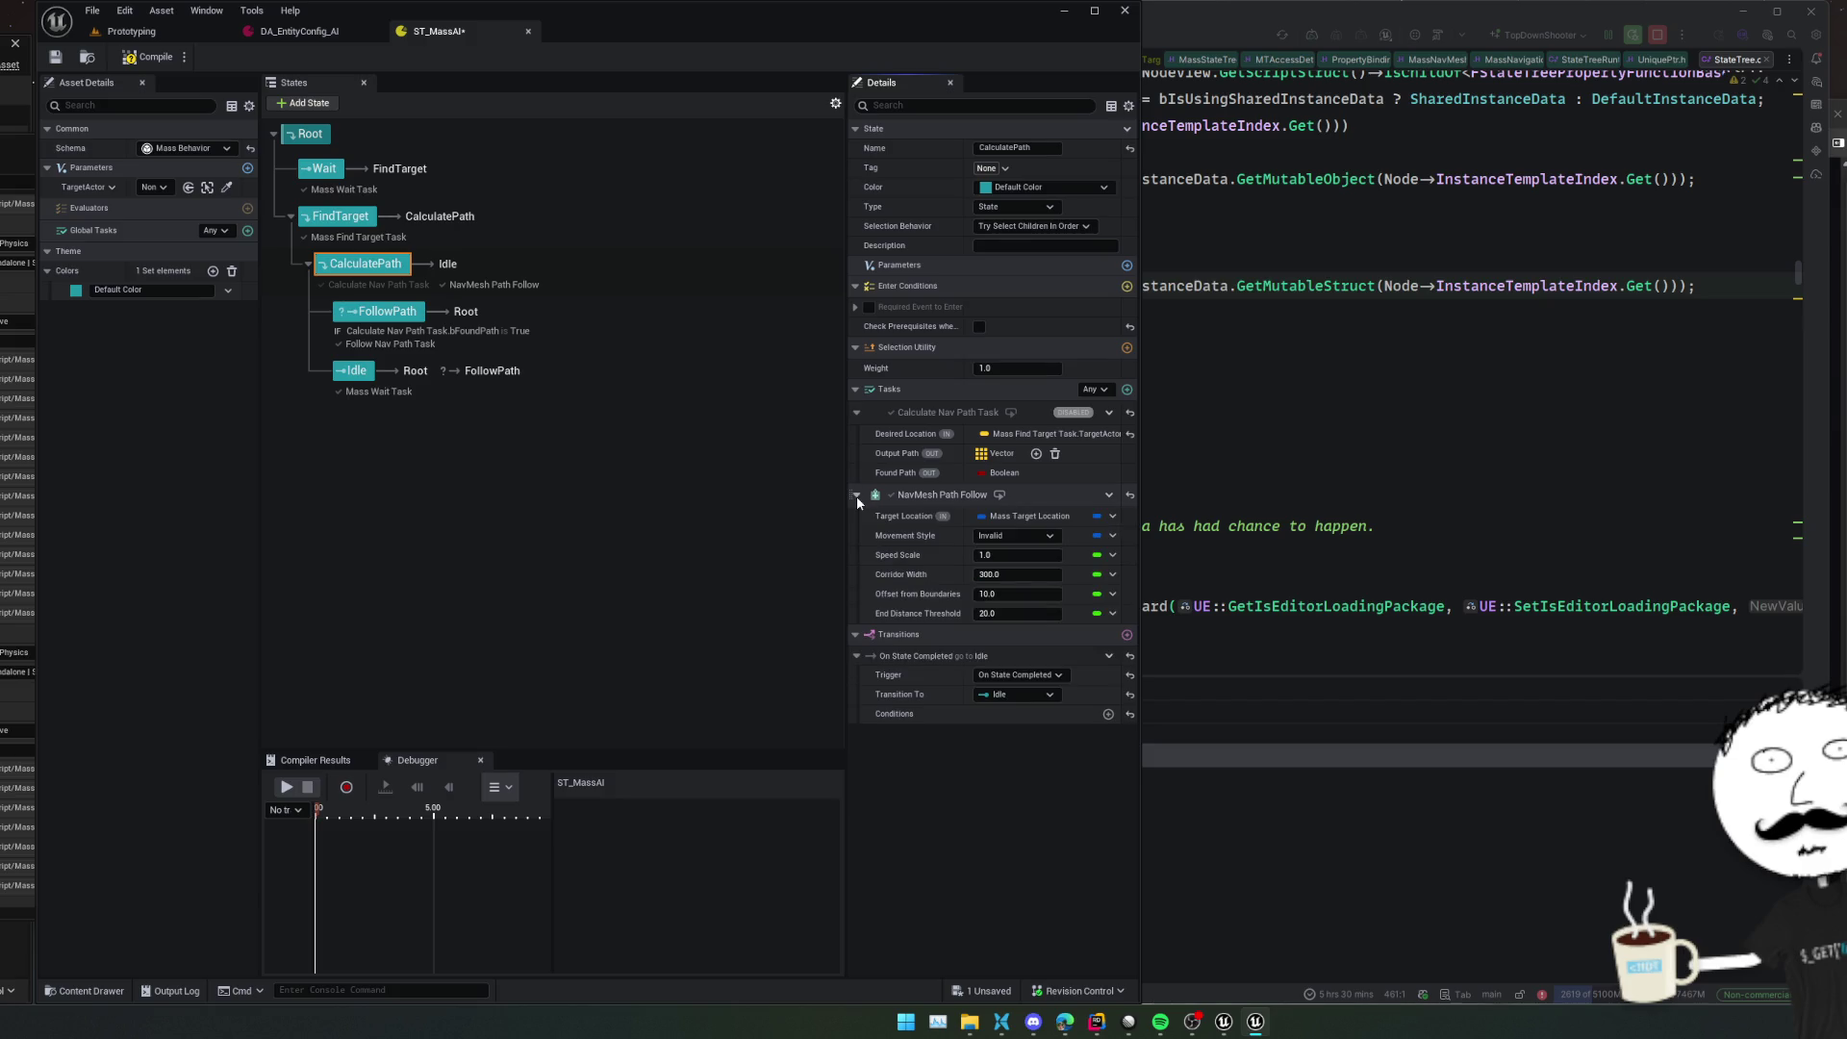
left_click(1101, 518)
mouse_move(1142, 547)
left_click(1298, 580)
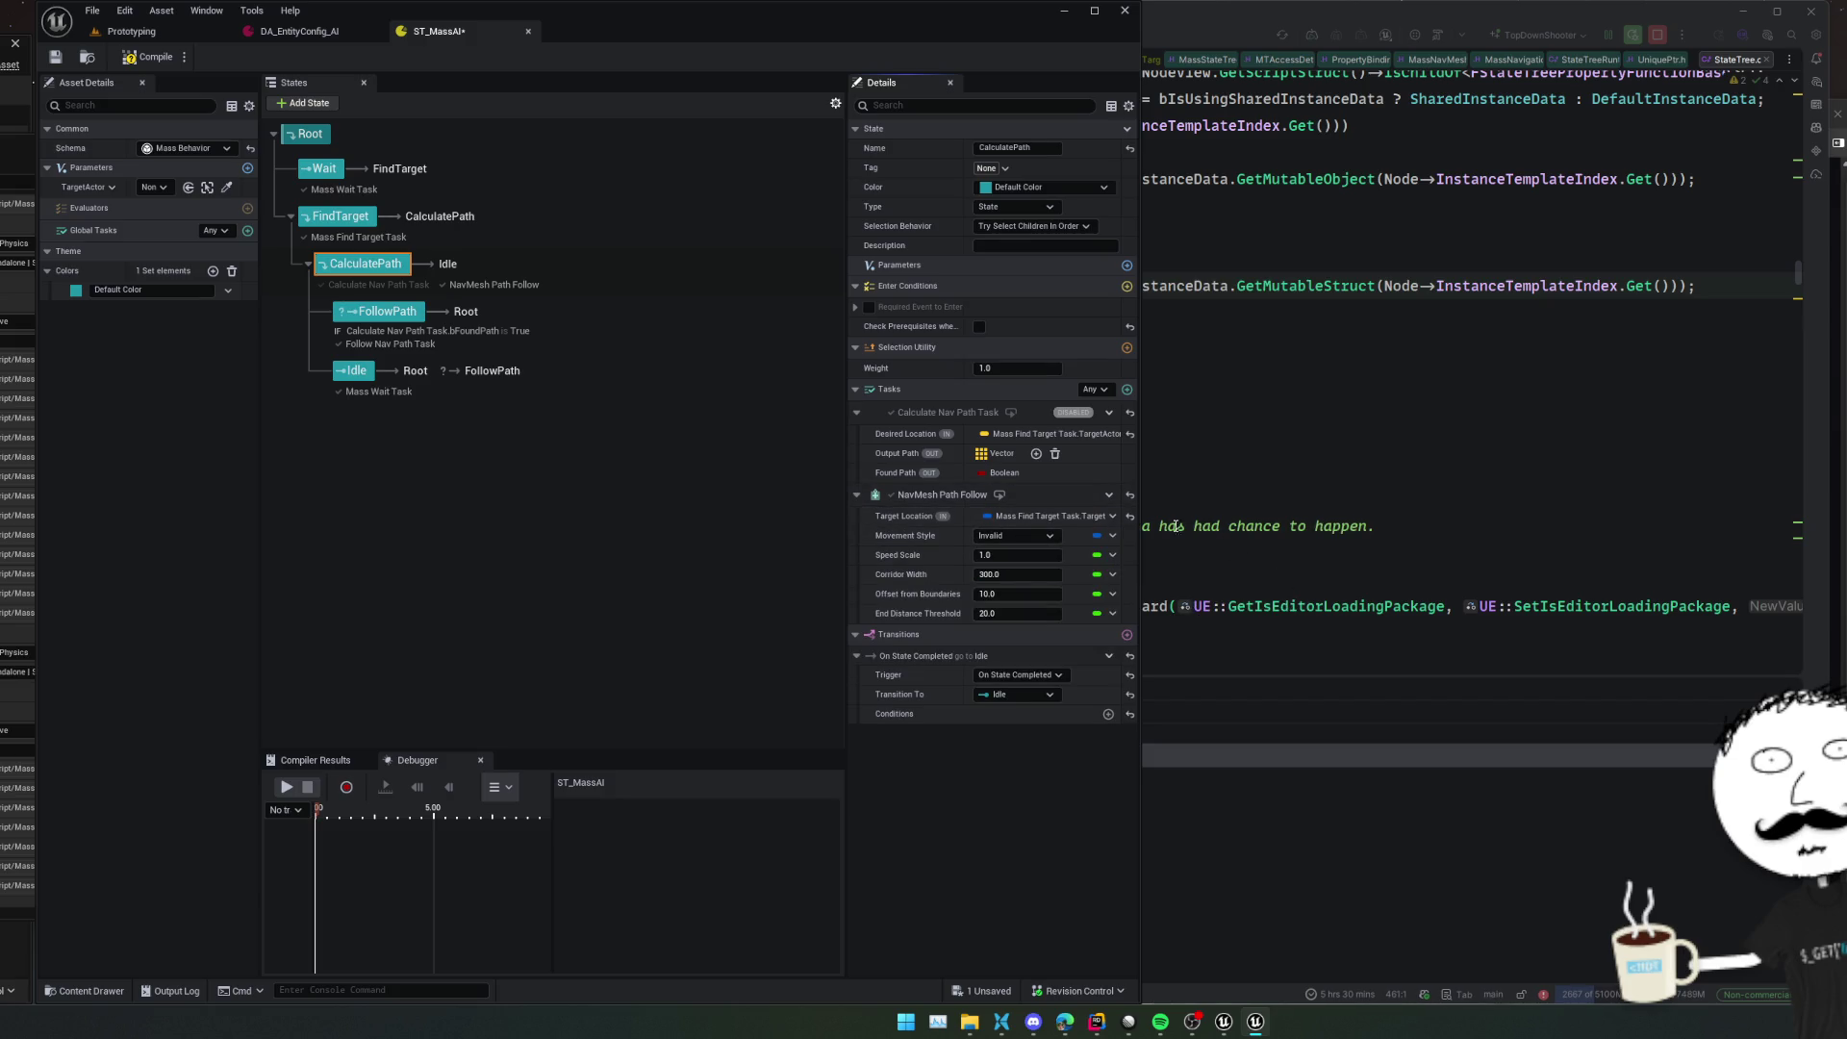
Open the movement style definitions in Project Settings from the Movement Style dropdown
left_click(1010, 536)
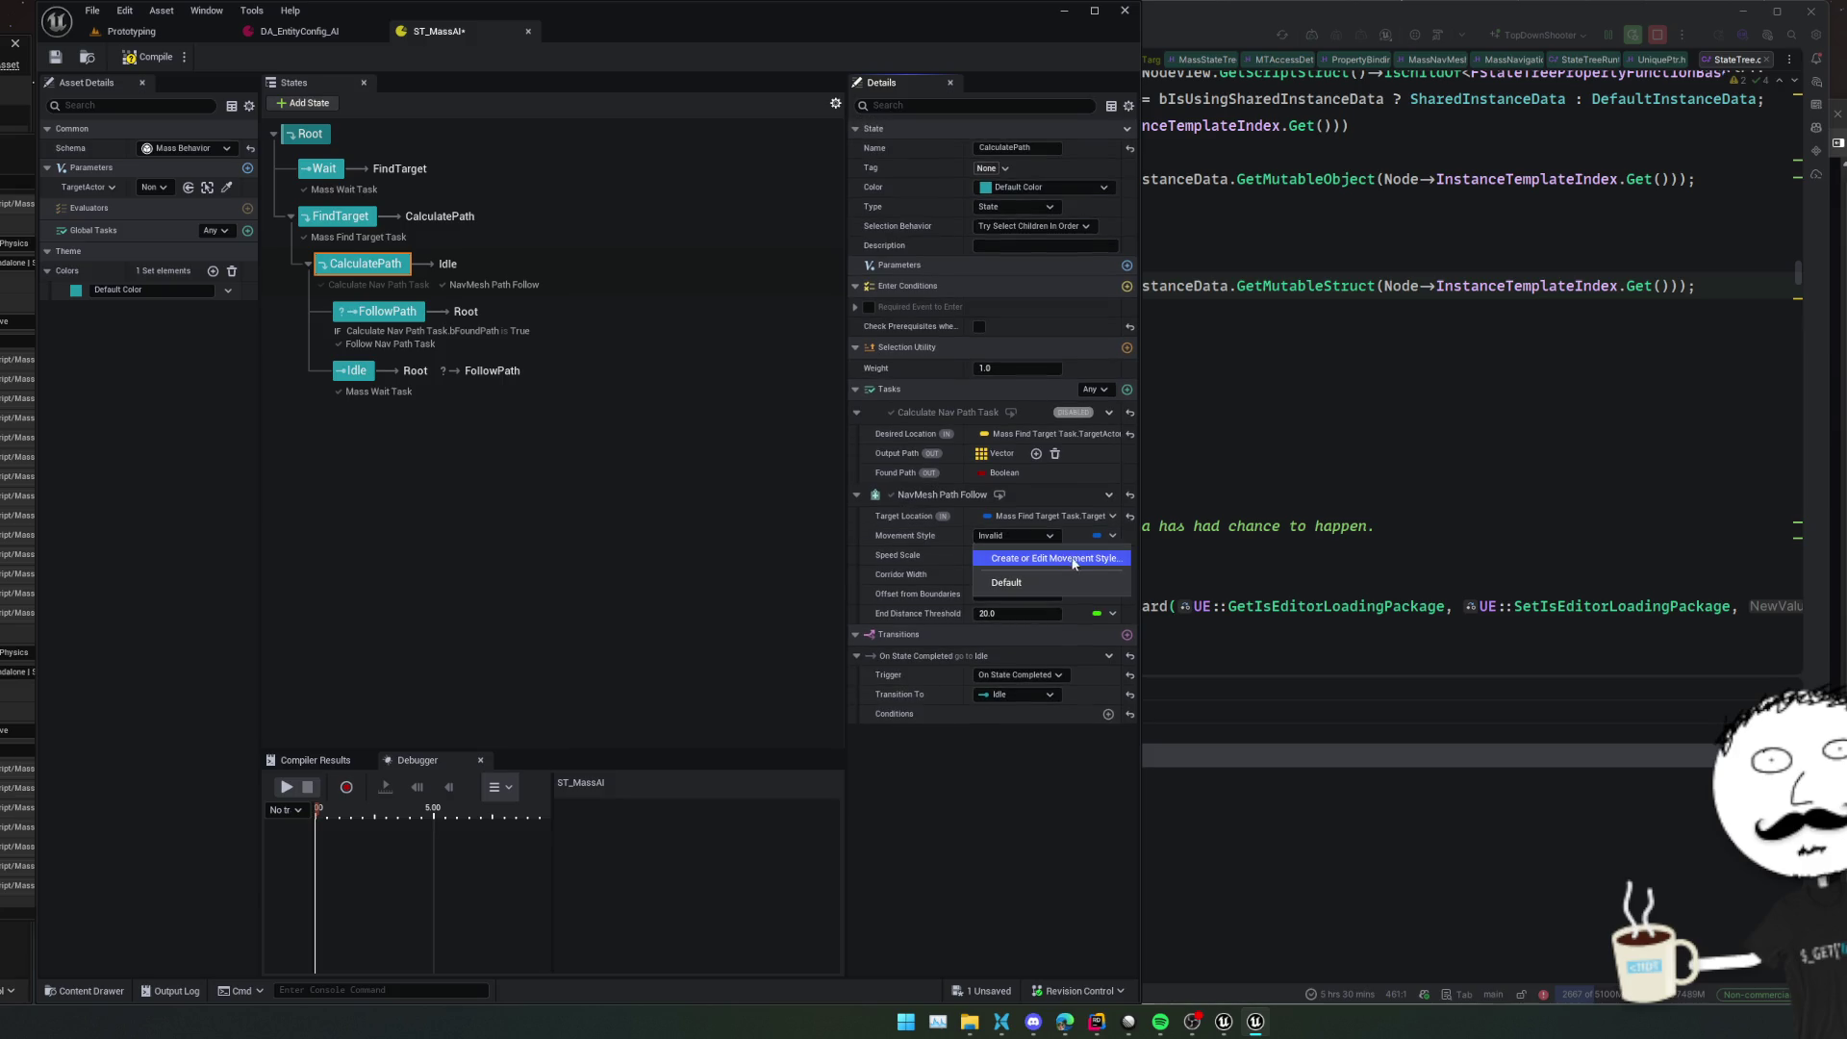
left_click(1085, 581)
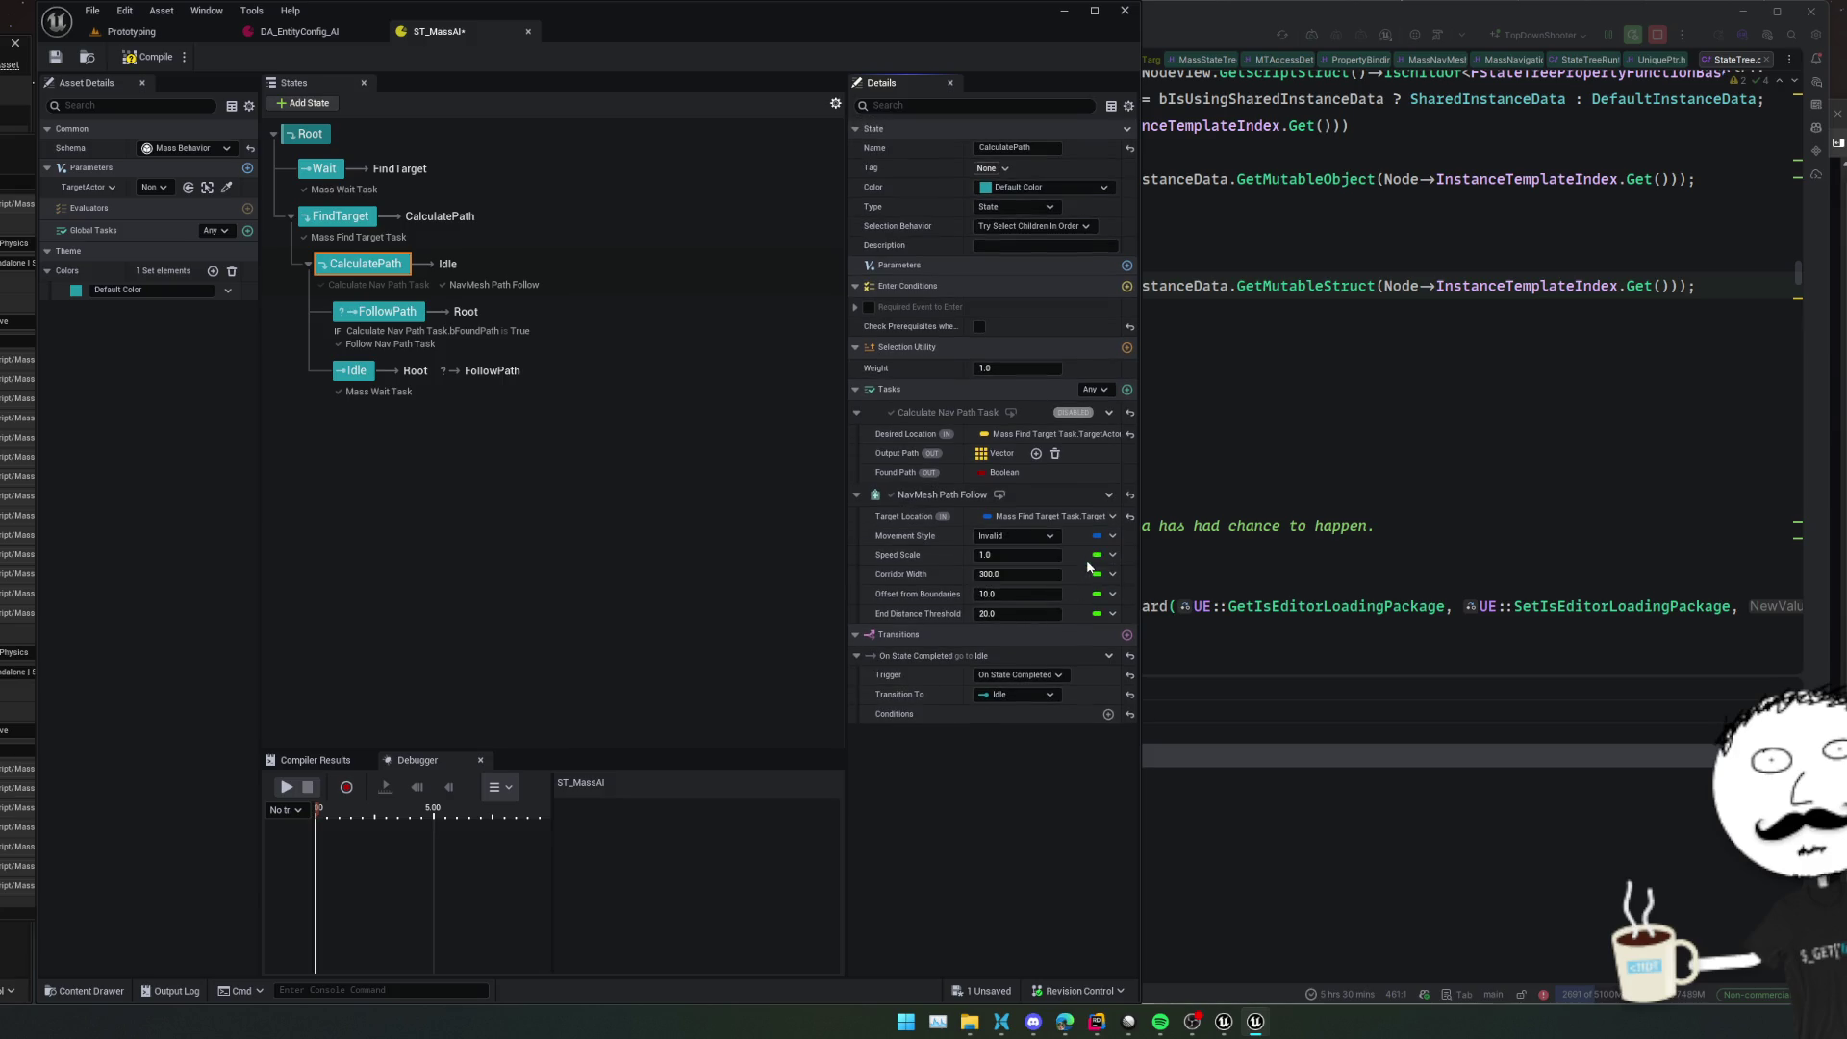
left_click(1015, 542)
left_click(1015, 548)
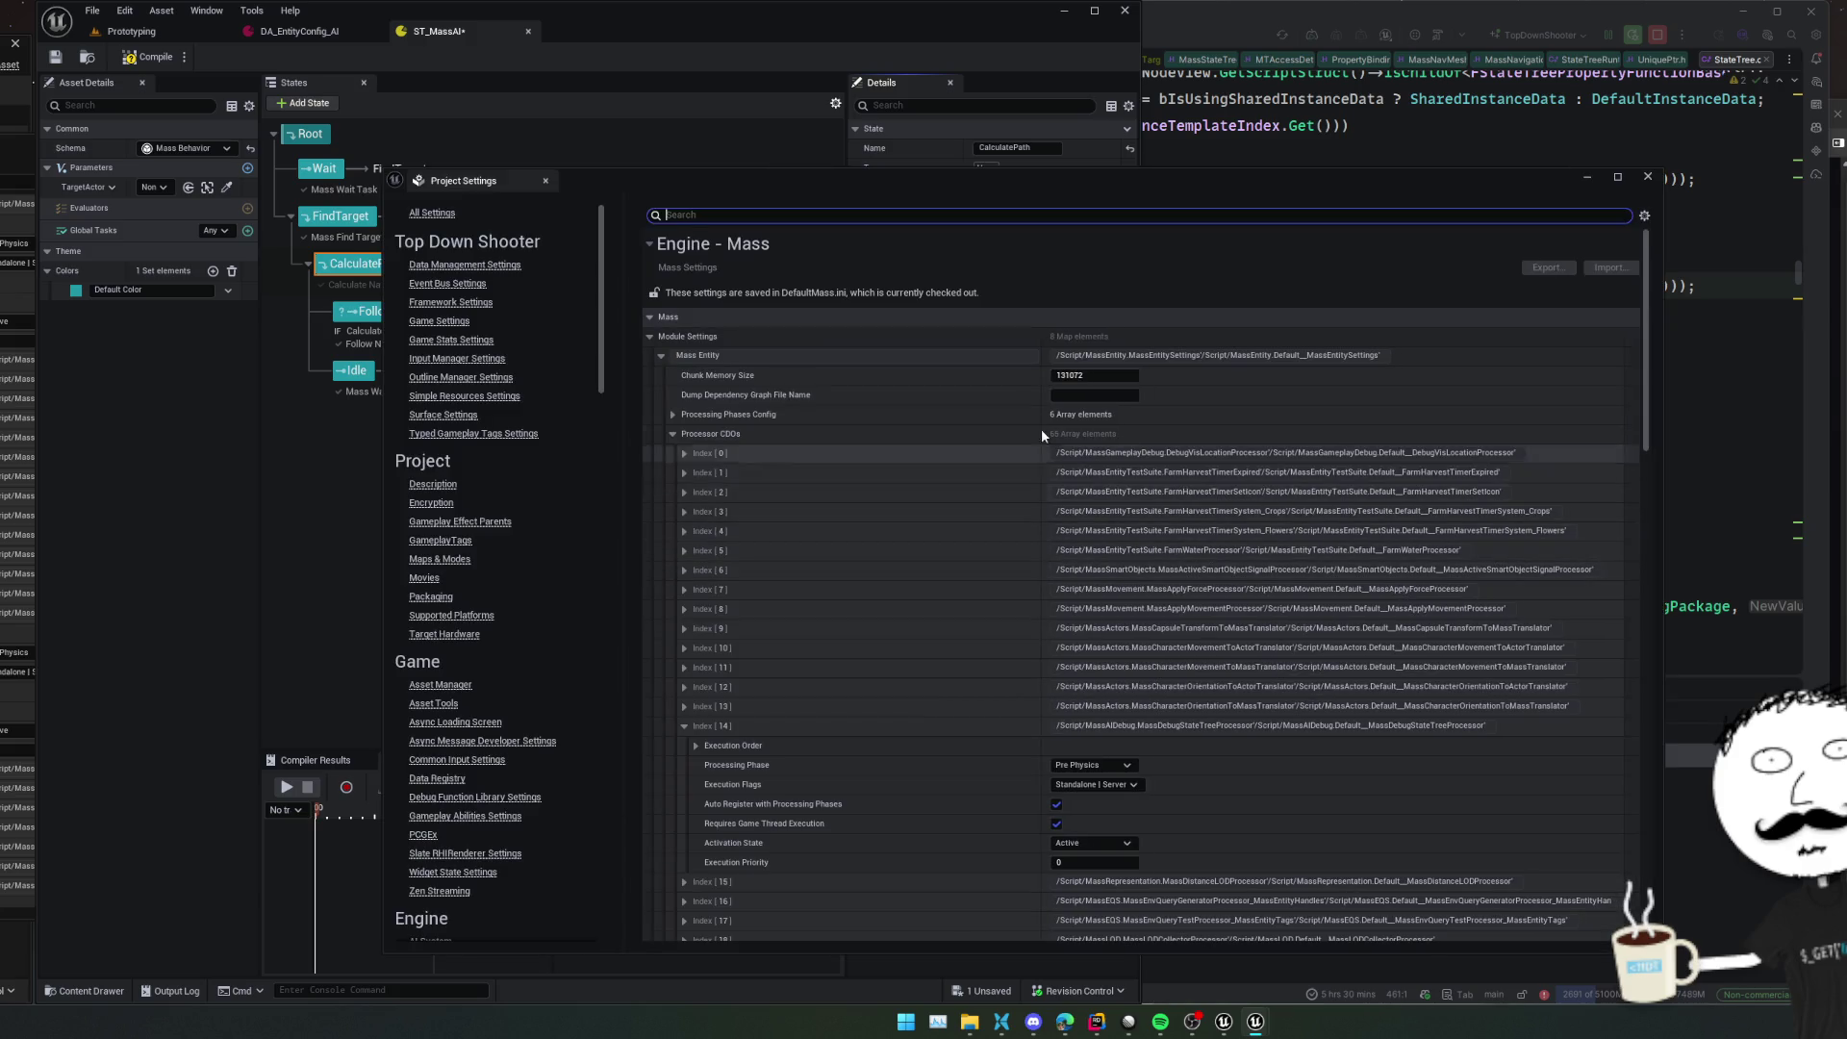
Expand the Mass Movement settings to view the existing Default movement style
left_click(658, 448)
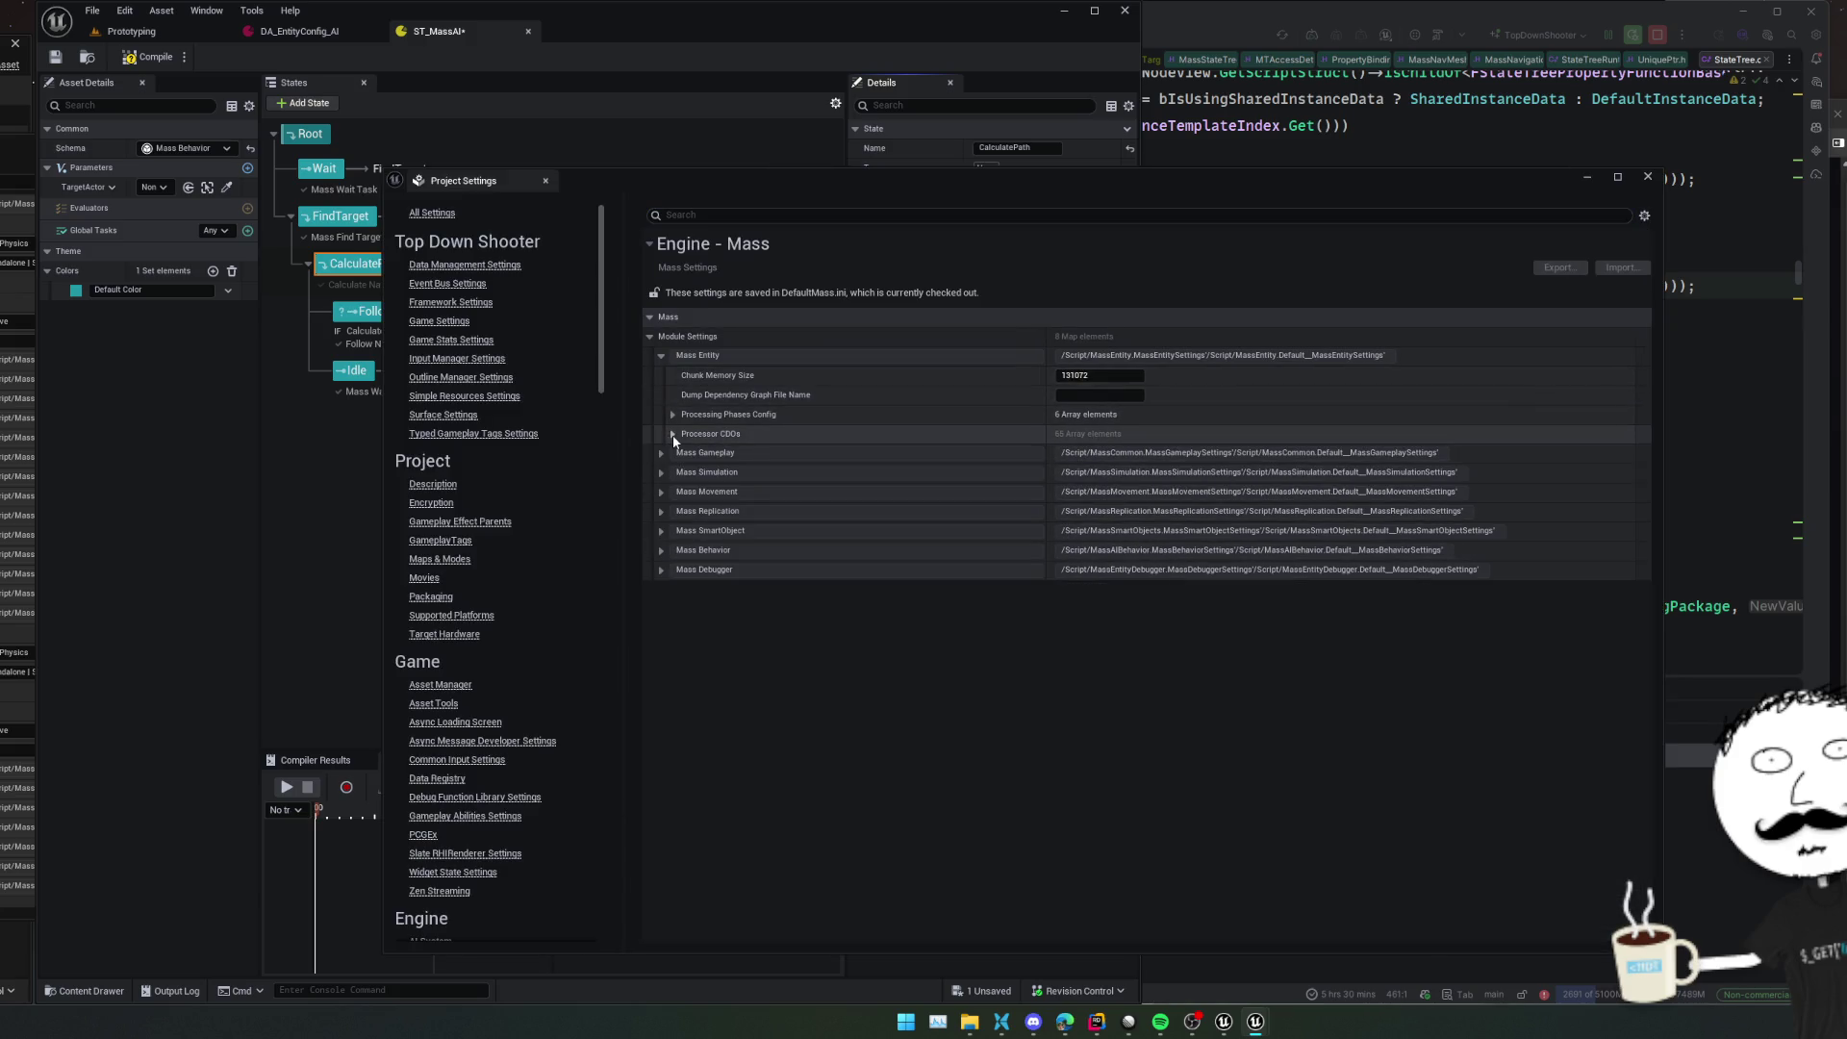
scroll(792, 535, "down", 10)
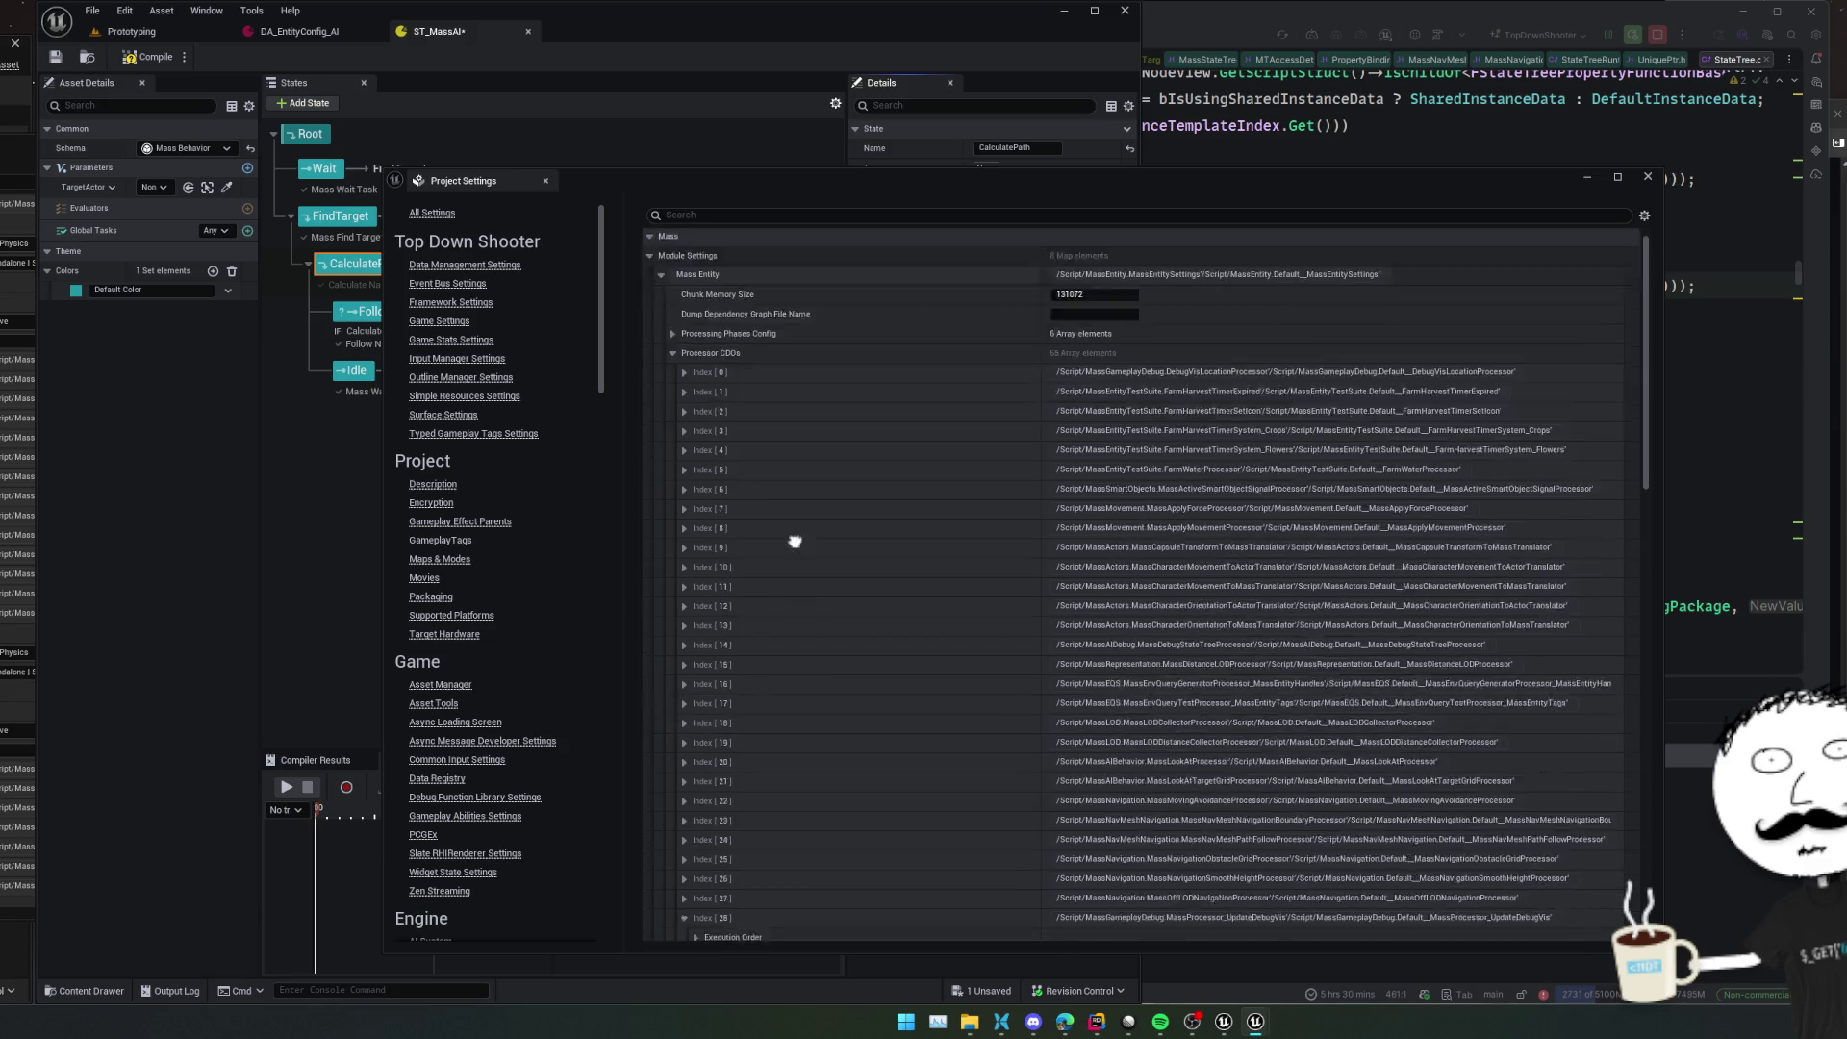
scroll(865, 481, "down", 10)
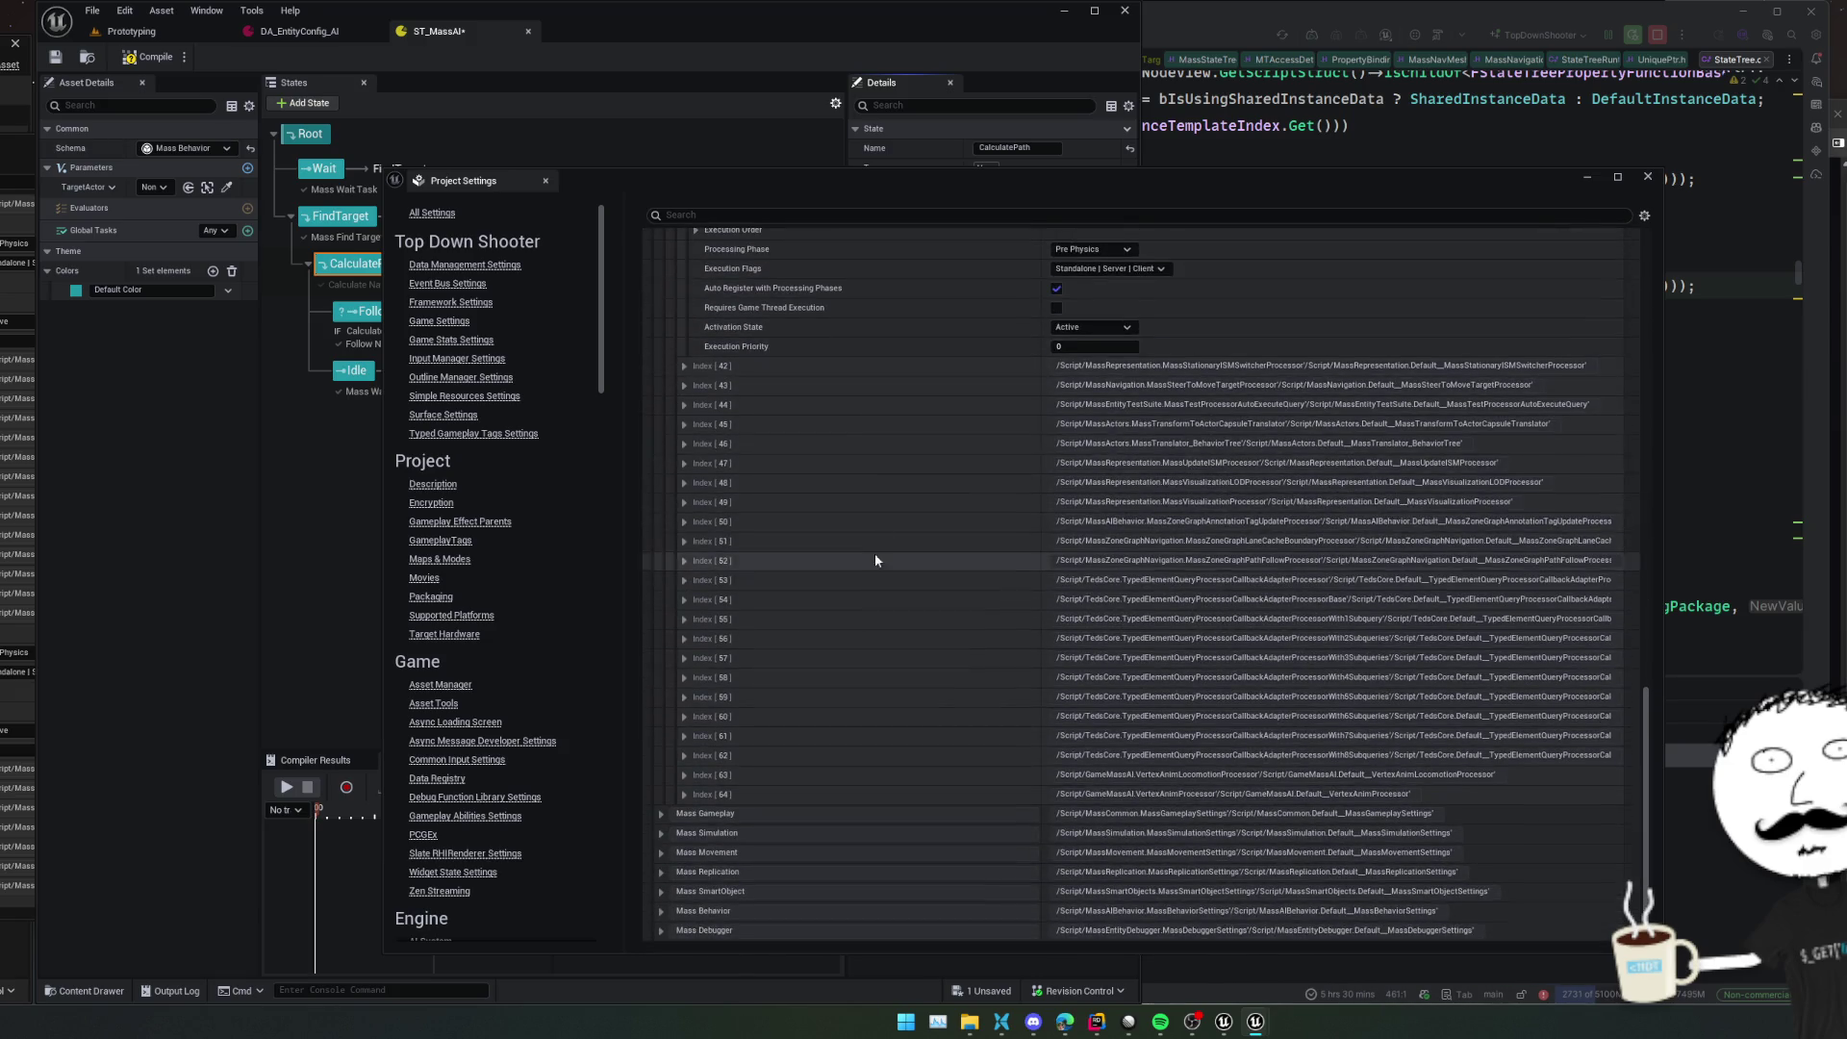
left_click(661, 853)
scroll(682, 834, "down", 2)
left_click(686, 833)
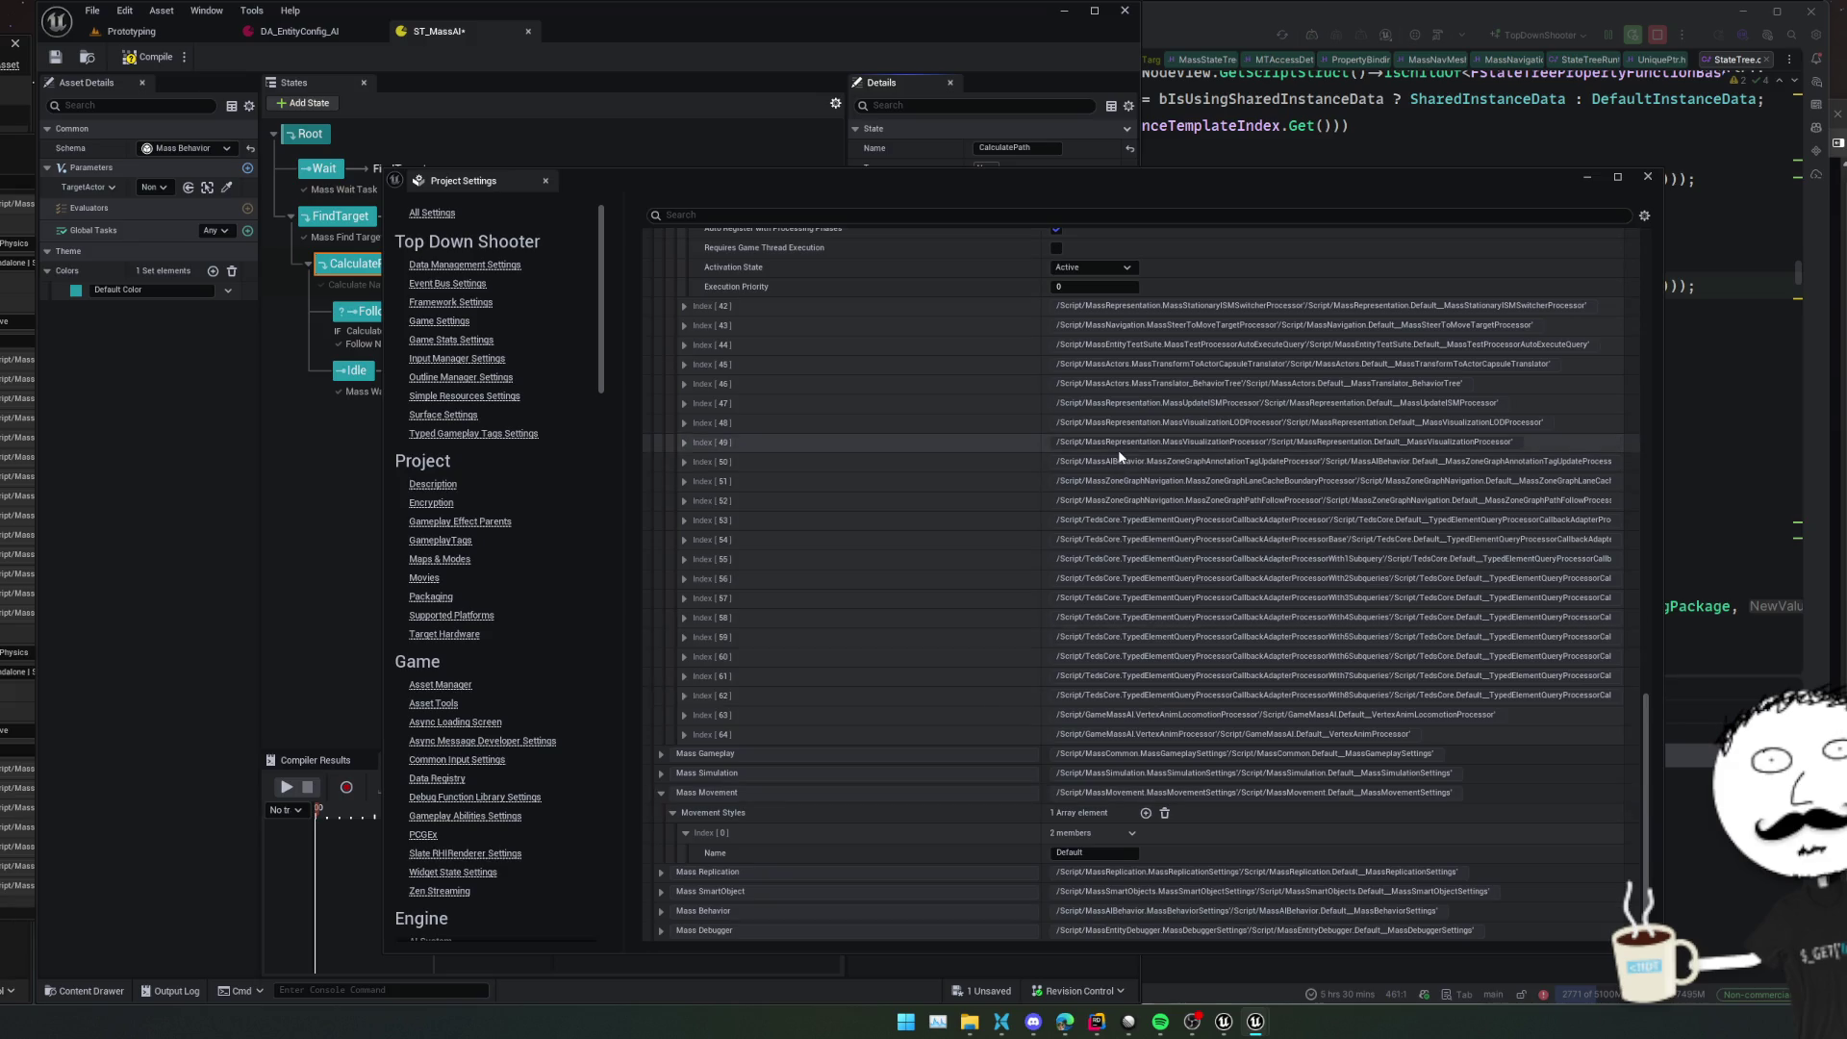
scroll(289, 539, "down", 15)
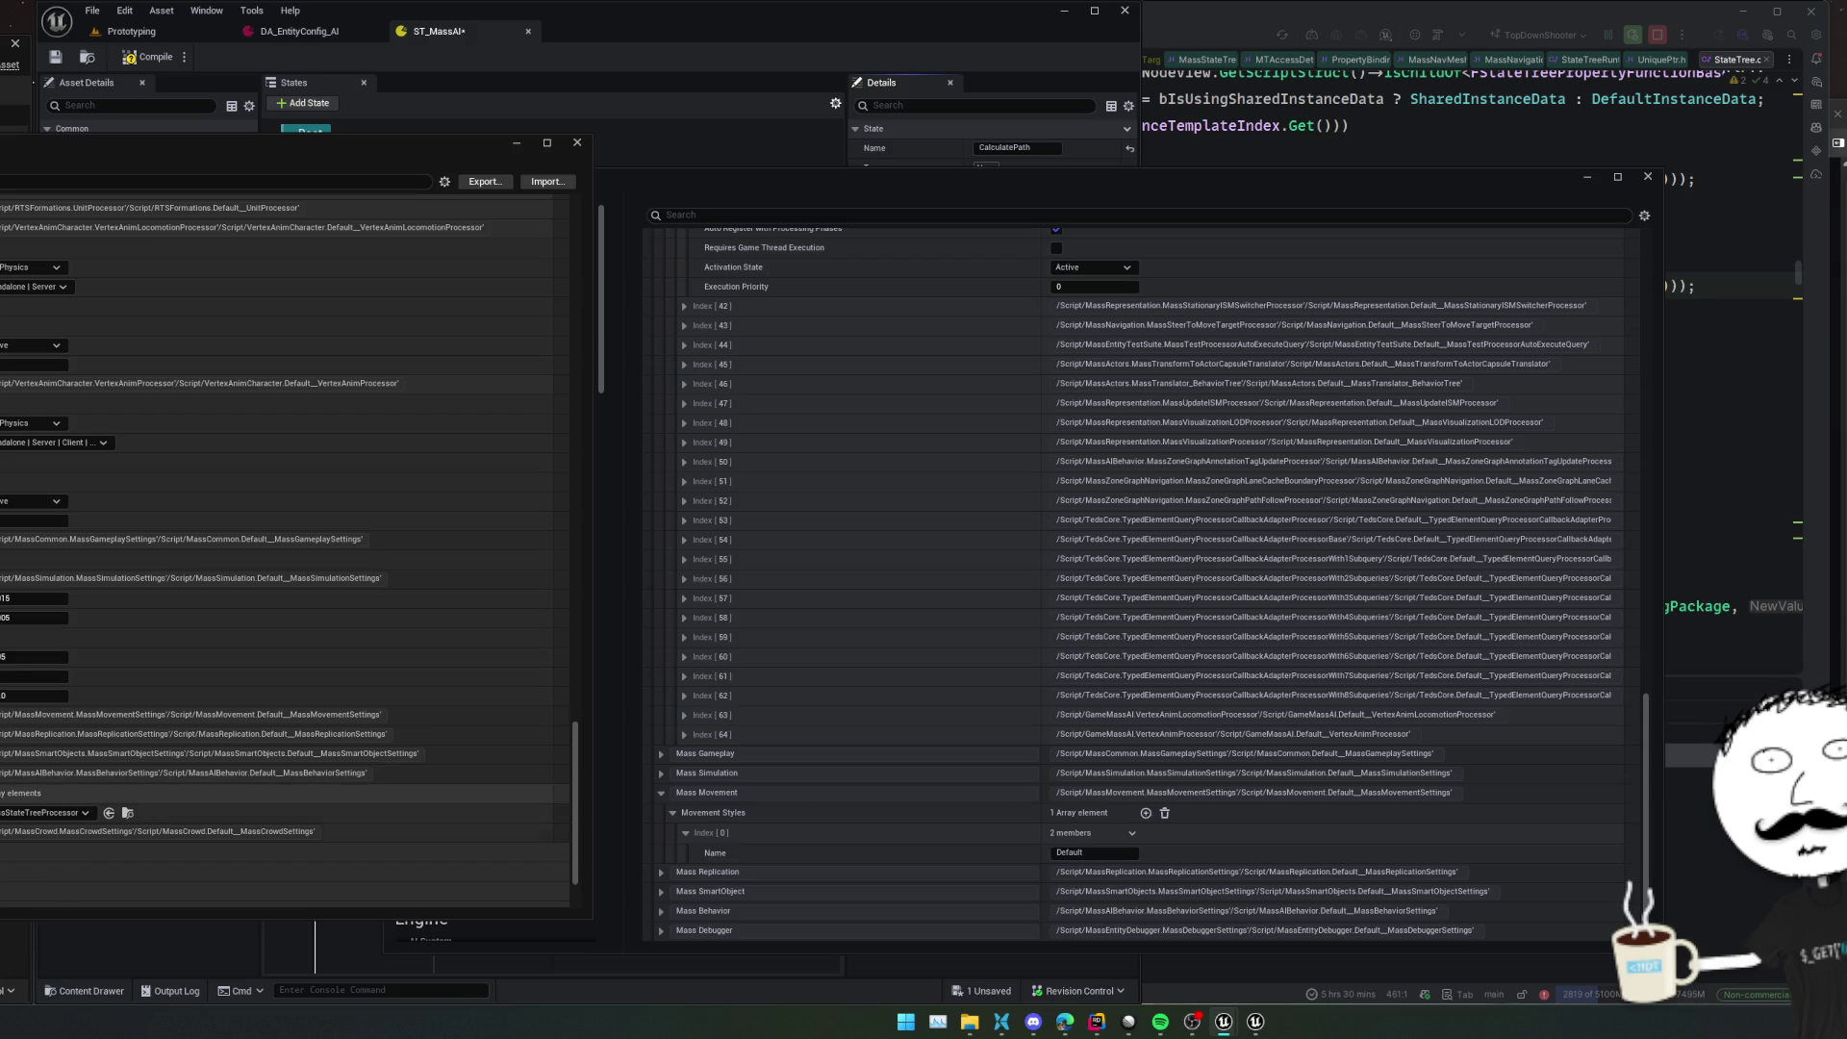
Compare Mass Behavior and movement style entries against the other Project Settings window
left_click(749, 792)
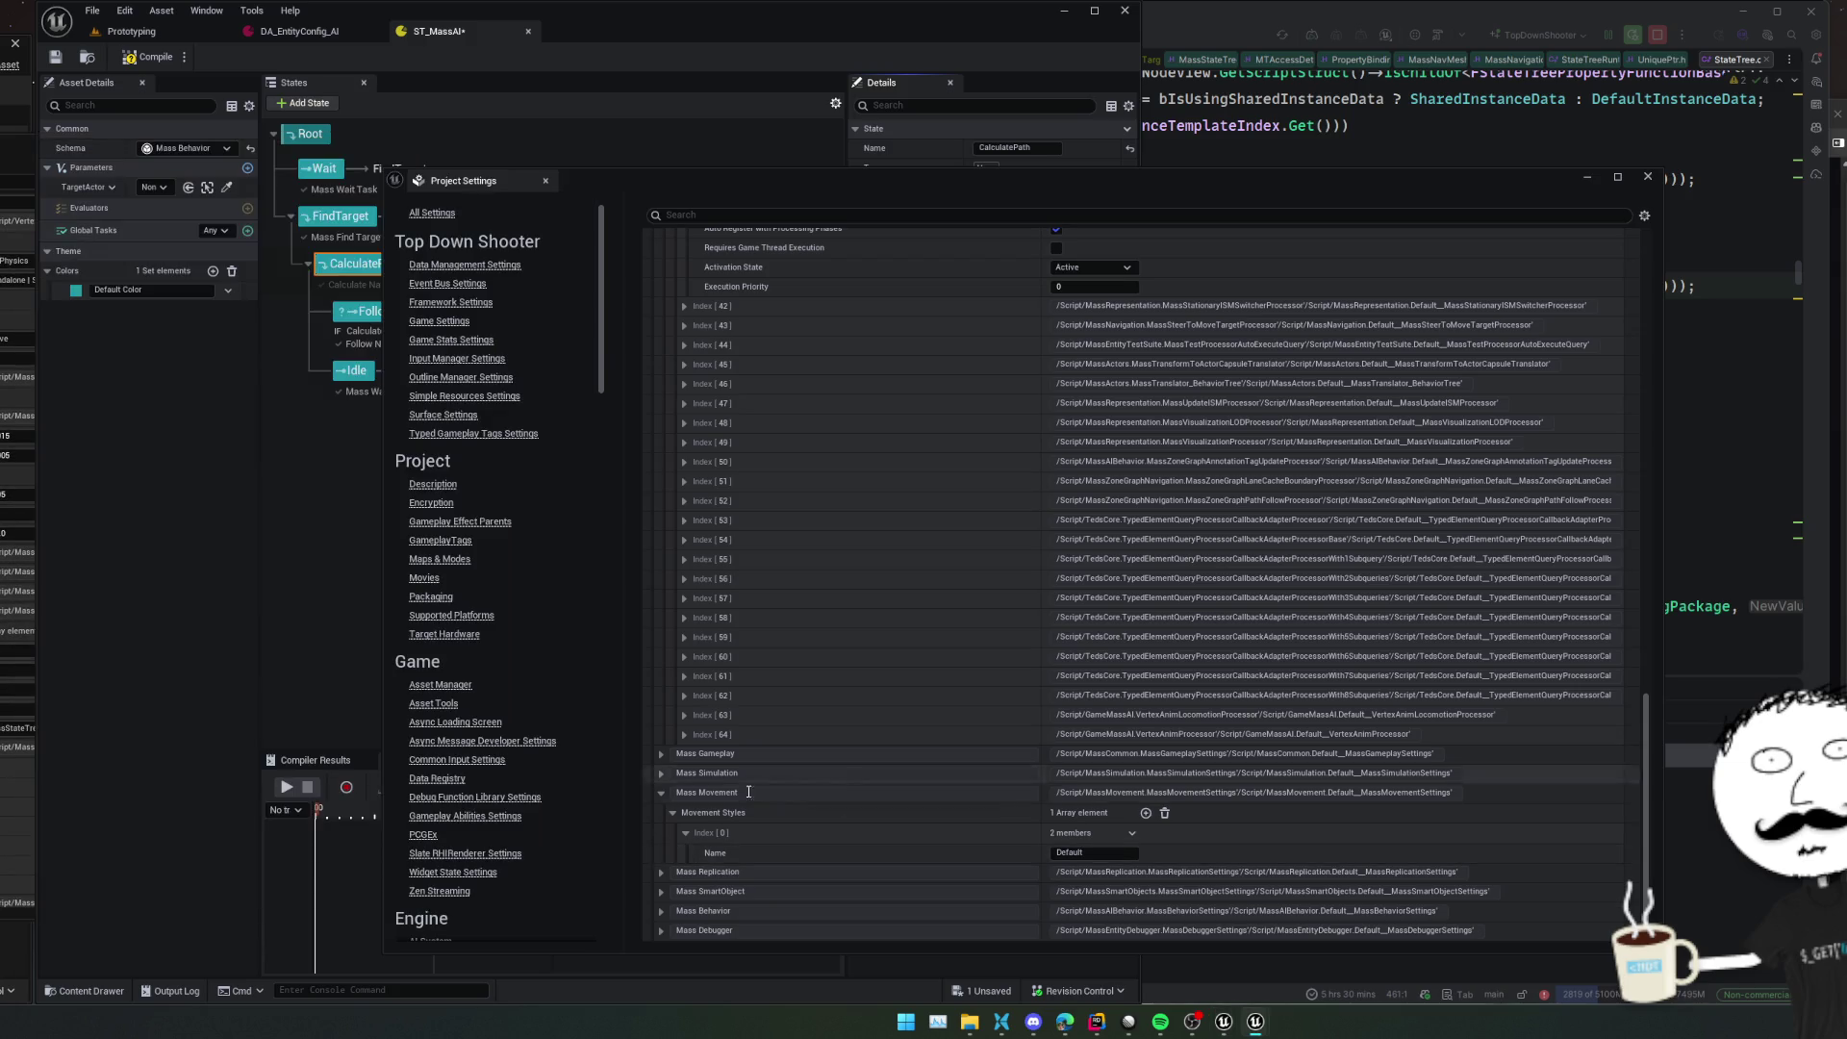
left_click(662, 910)
scroll(674, 895, "down", 1)
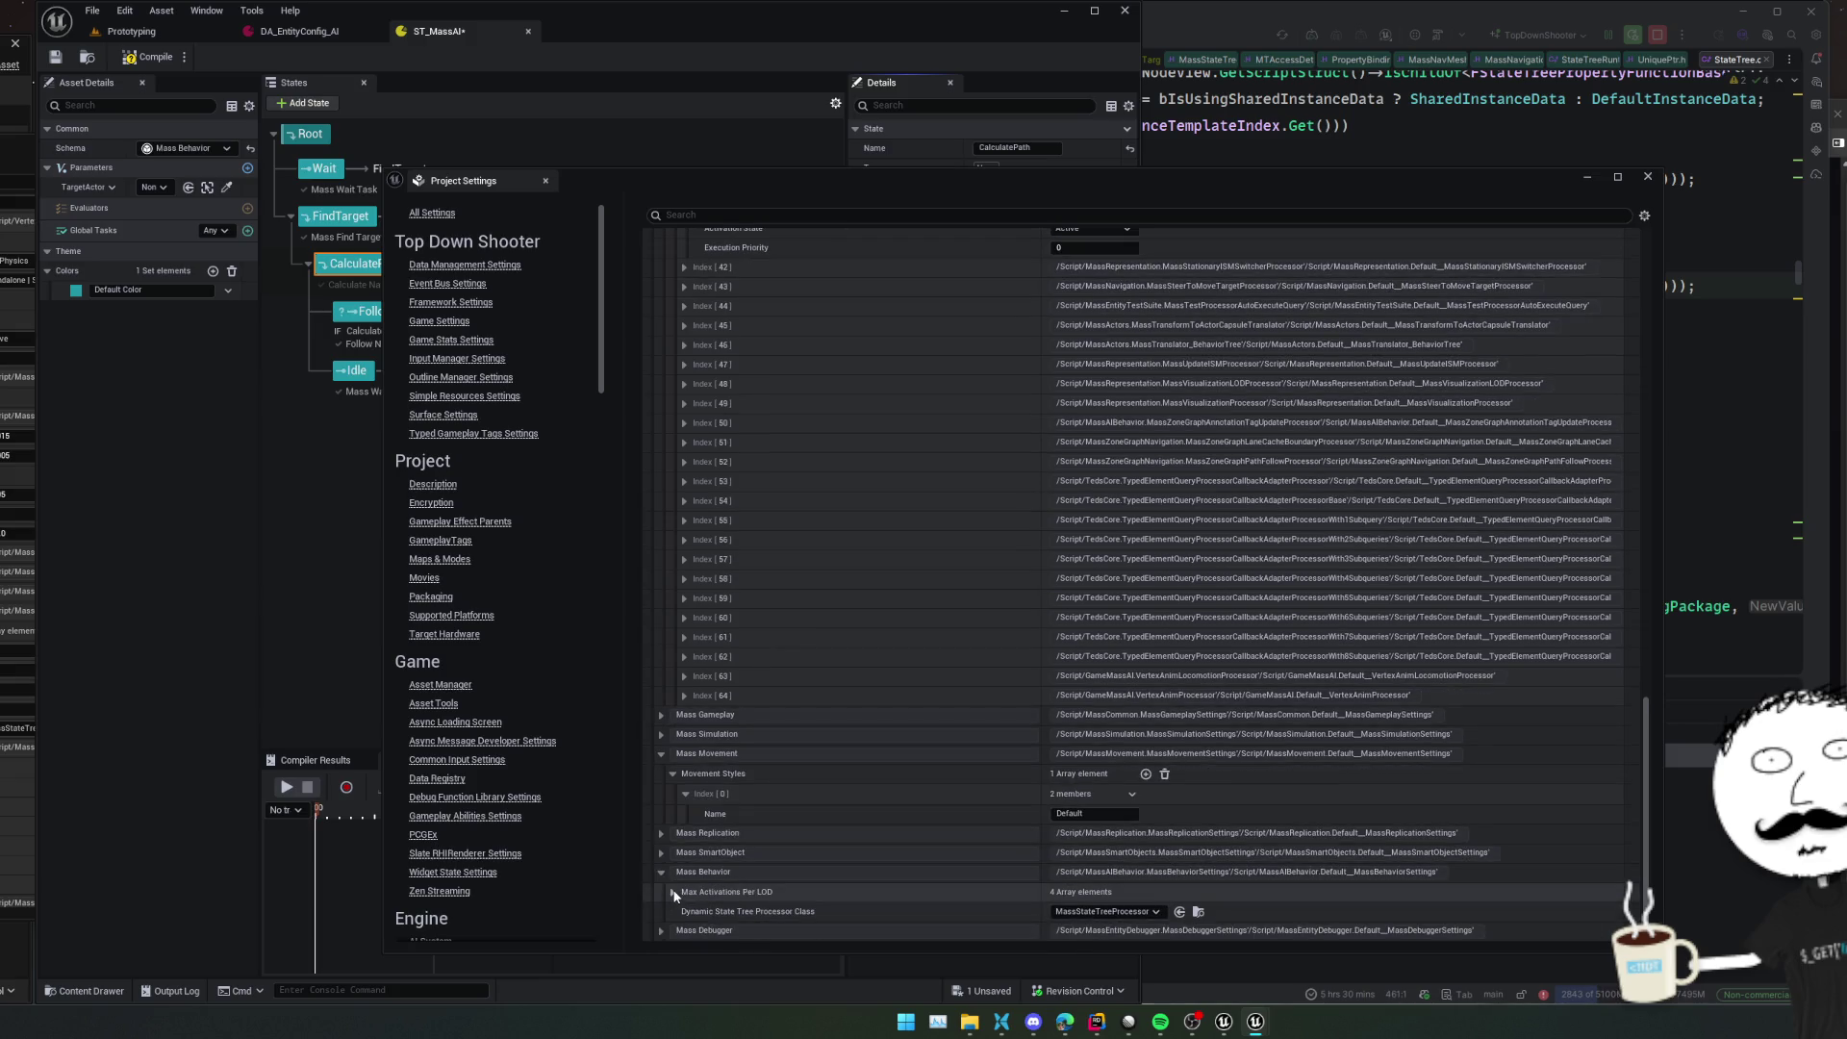
left_click(675, 893)
scroll(672, 889, "down", 2)
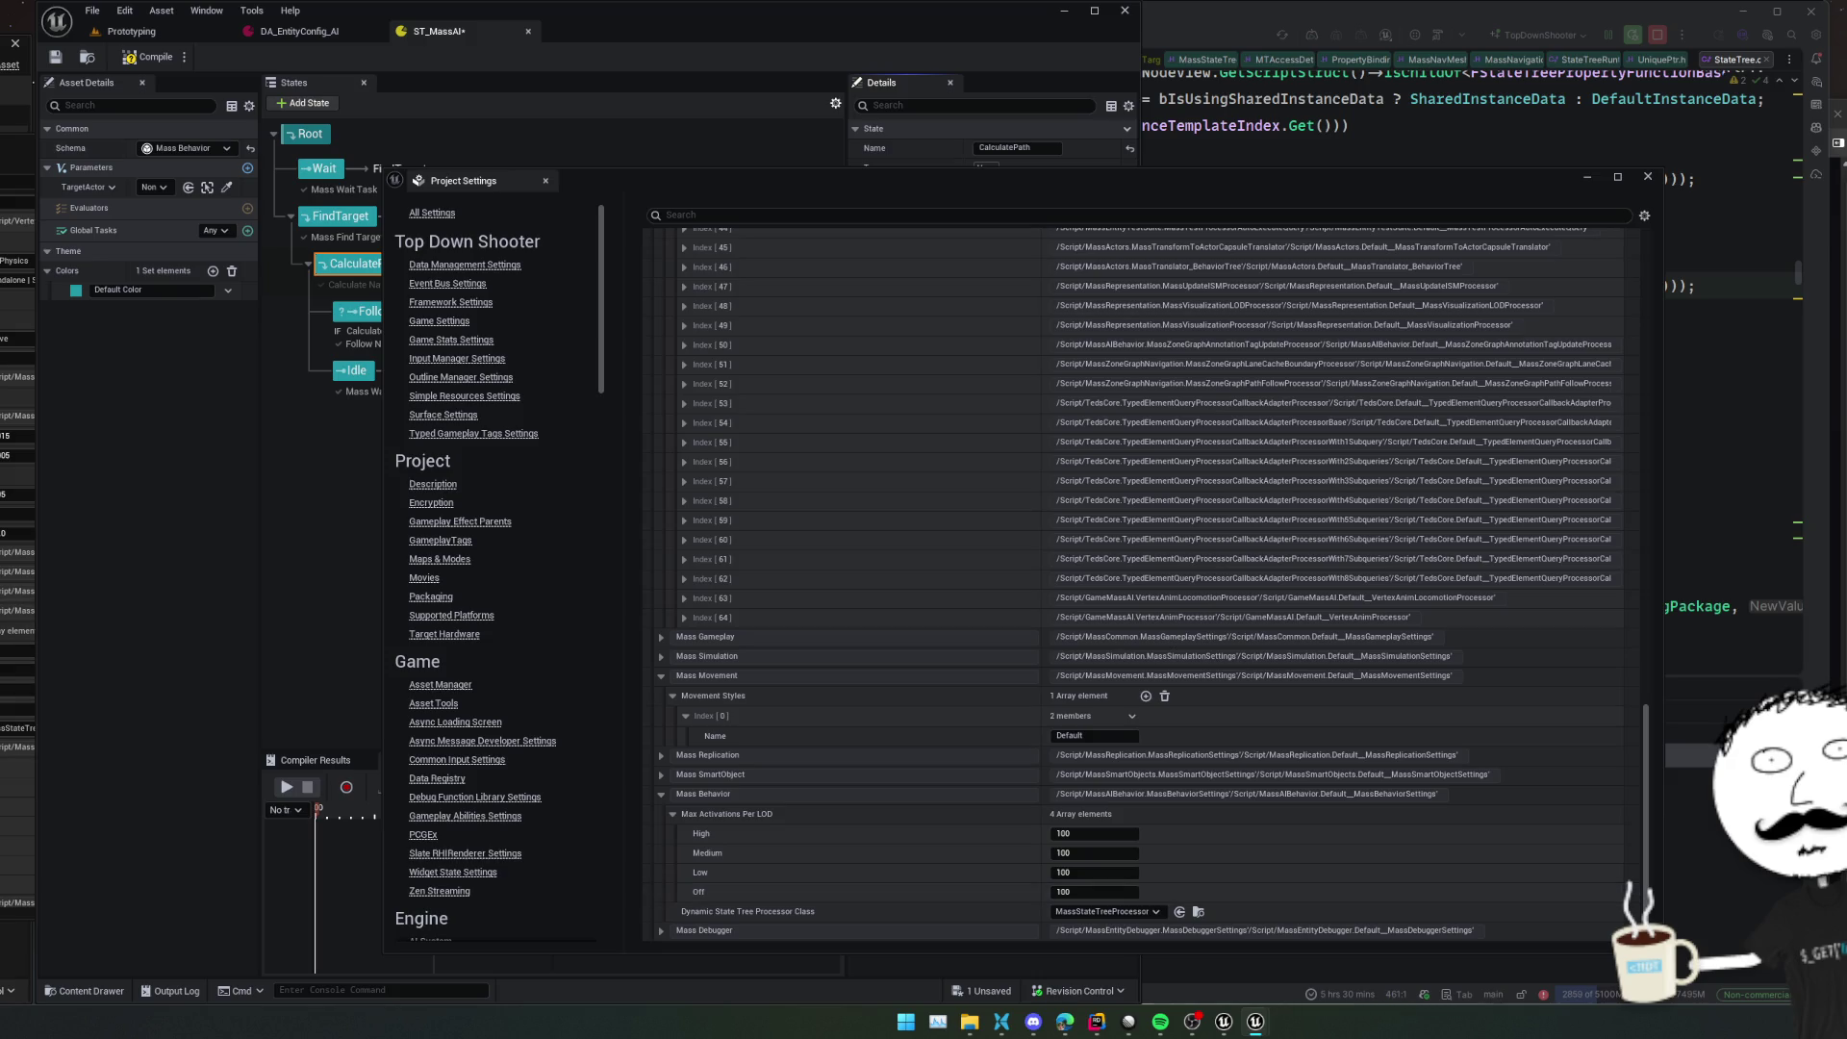
scroll(284, 737, "up", 3)
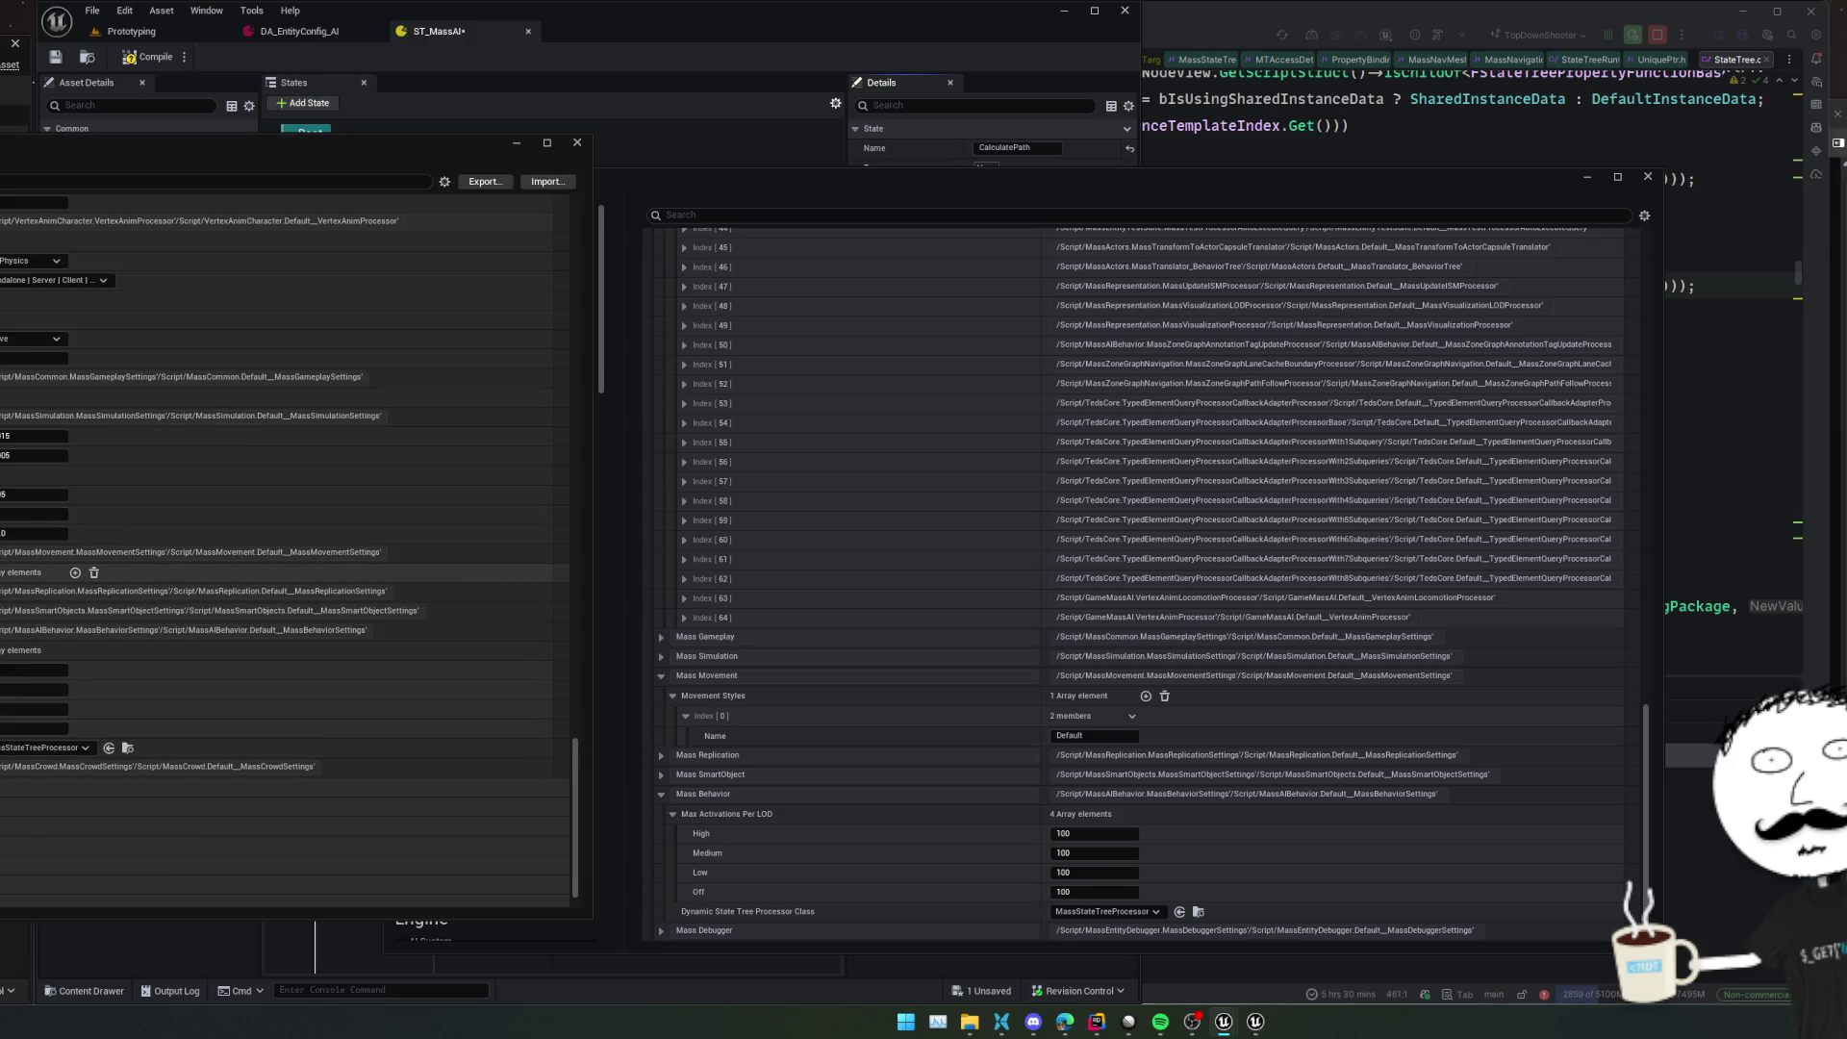
left_click(38, 634)
left_click(37, 613)
left_click(37, 593)
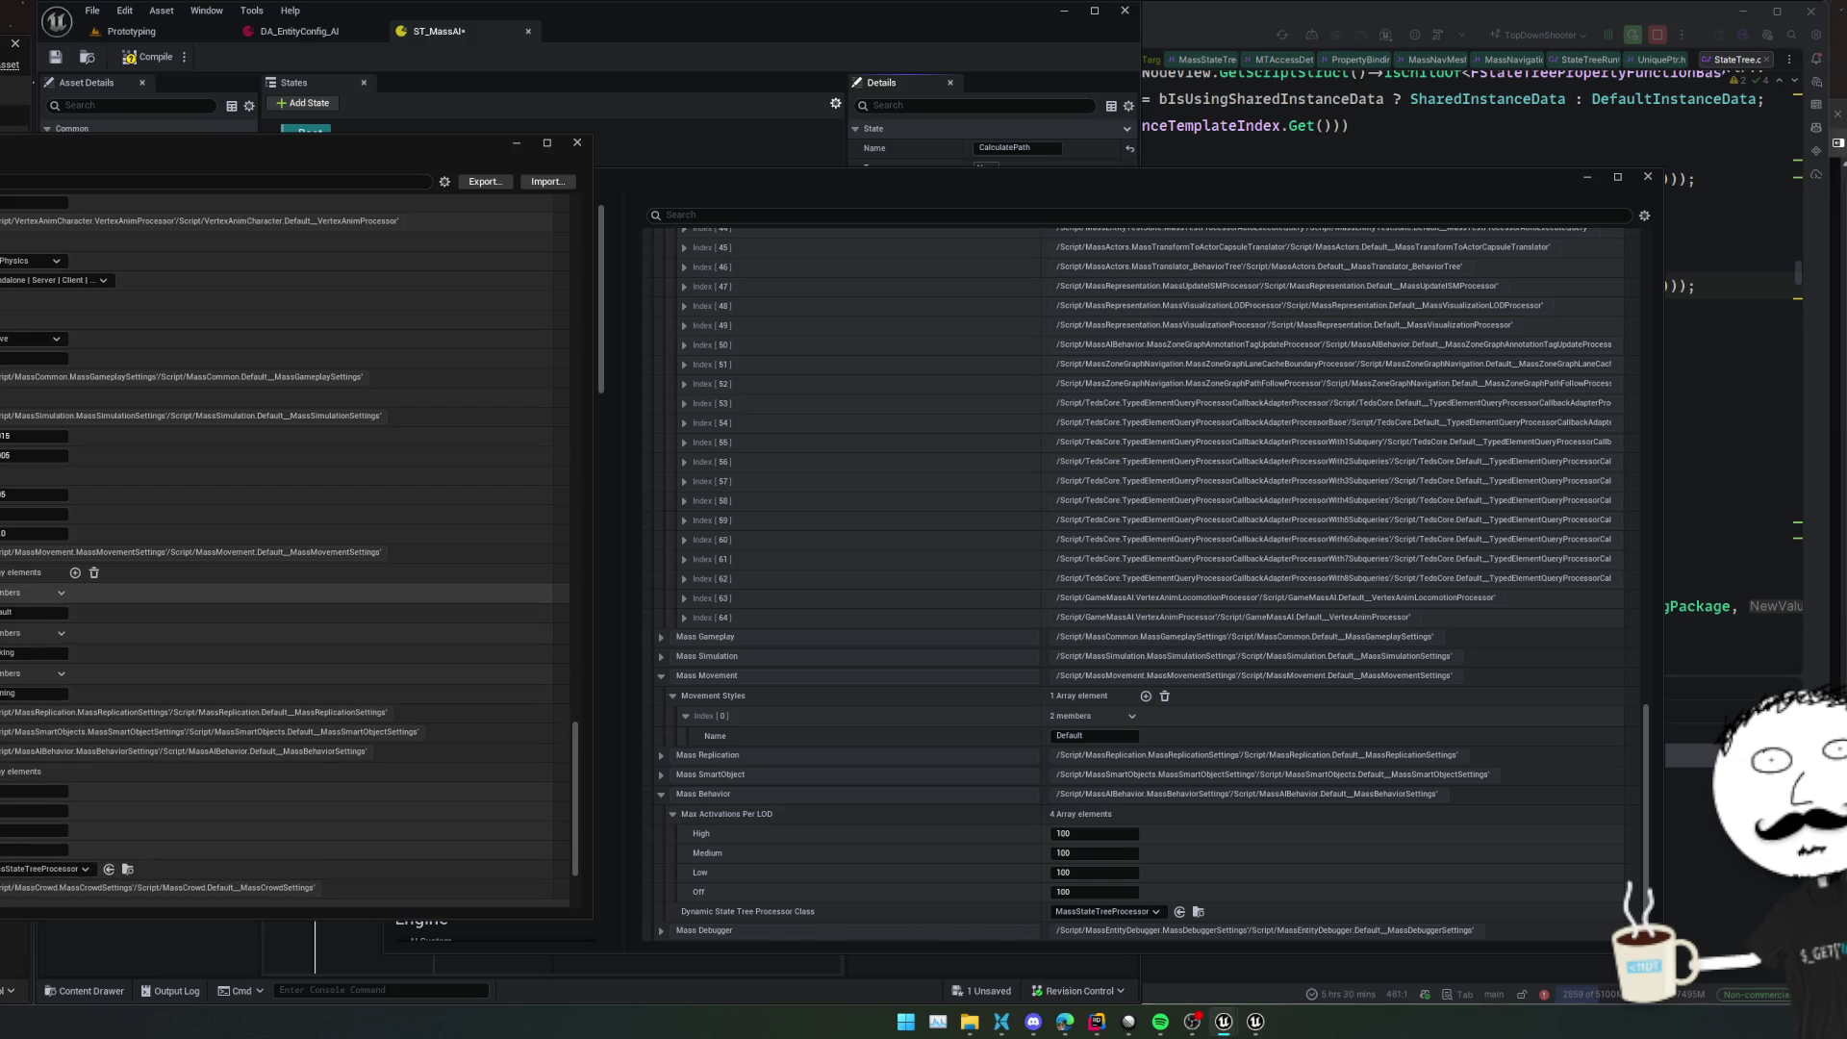
left_click(935, 797)
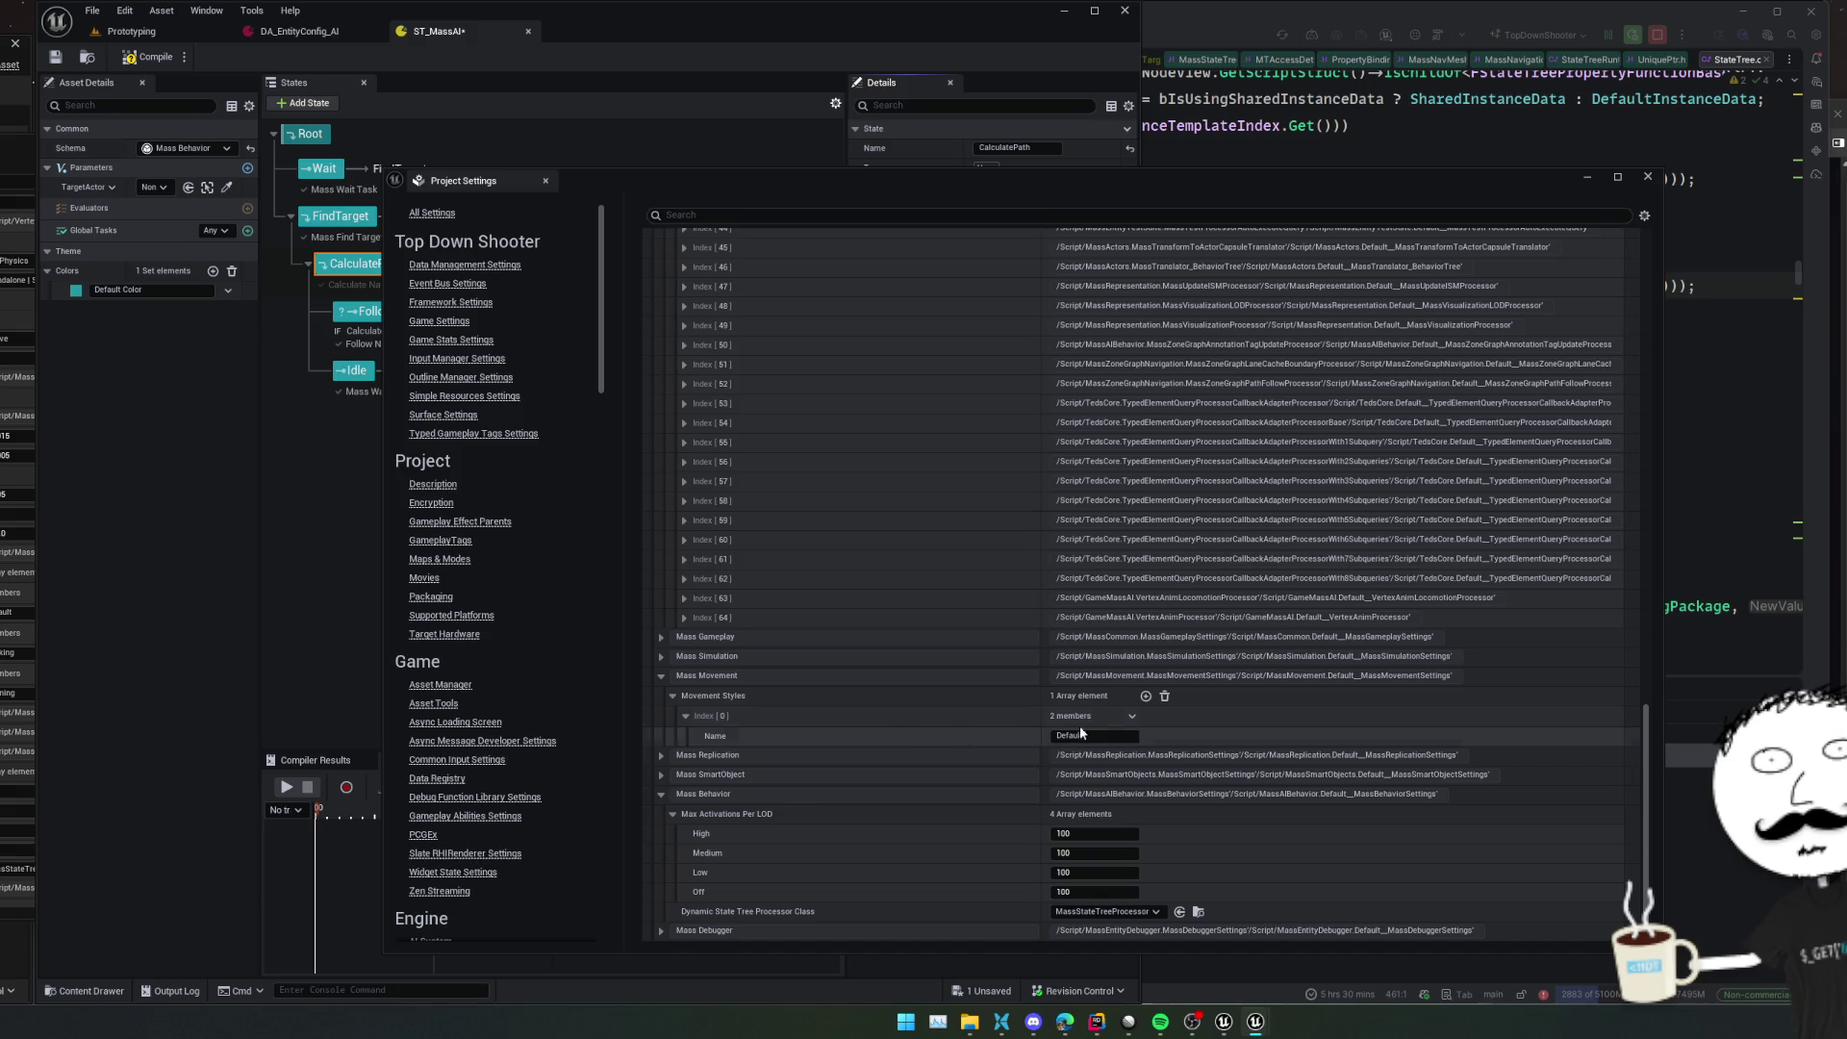
Add two movement styles named Walking and Running, and save all
left_click(1144, 696)
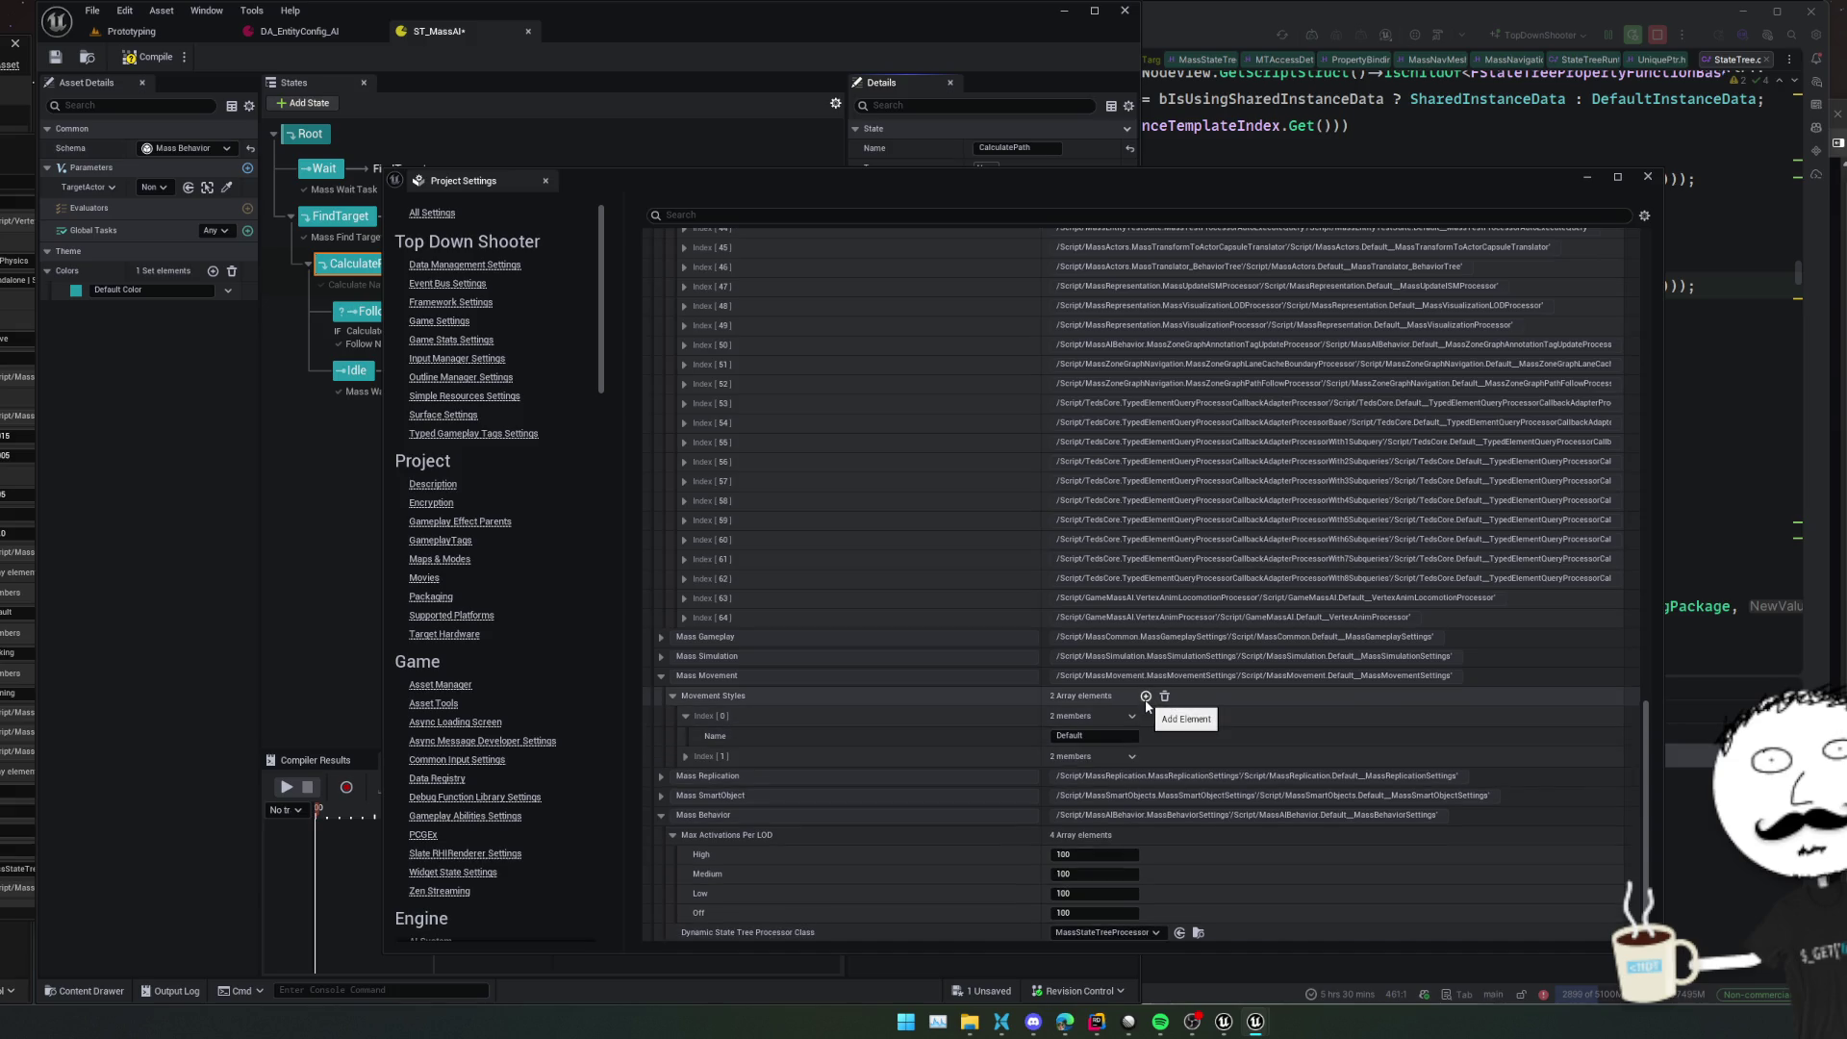
left_click(1145, 697)
left_click(685, 777)
left_click(685, 756)
left_click(1138, 776)
type("Walking")
left_click(1074, 816)
type("Running")
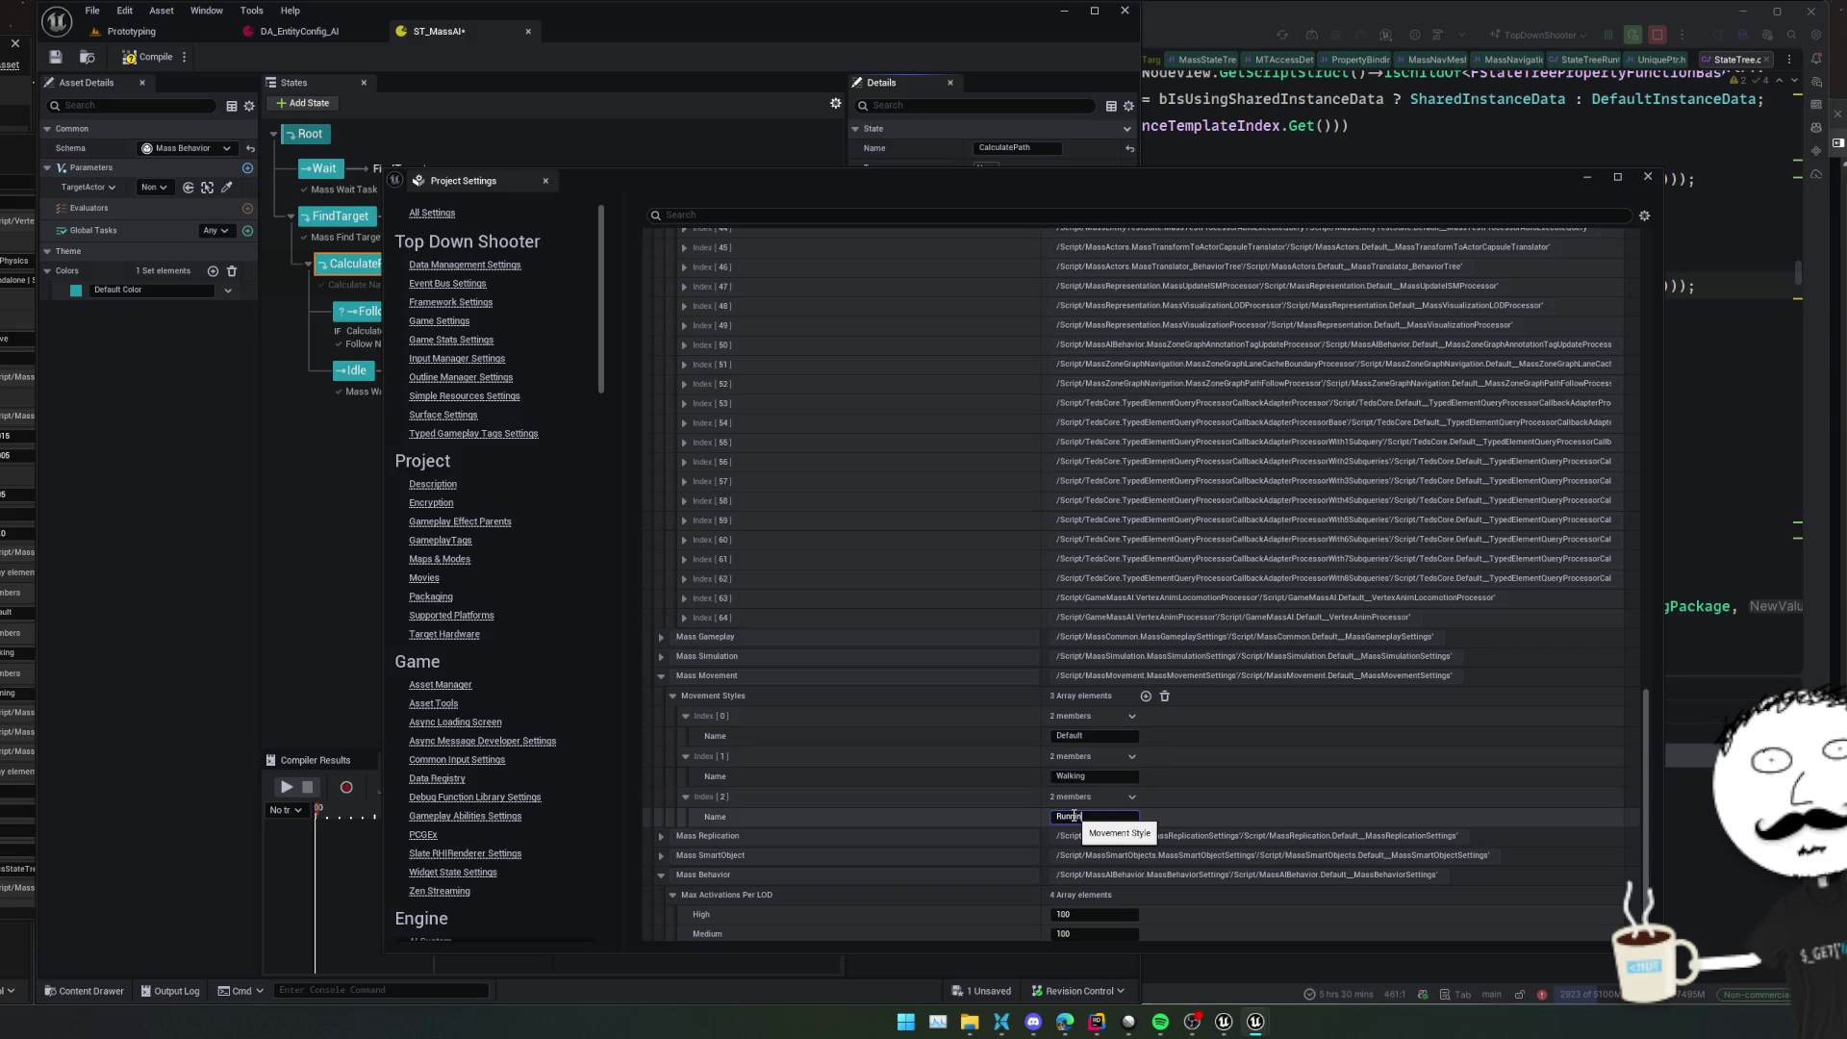
key("ctrl+s")
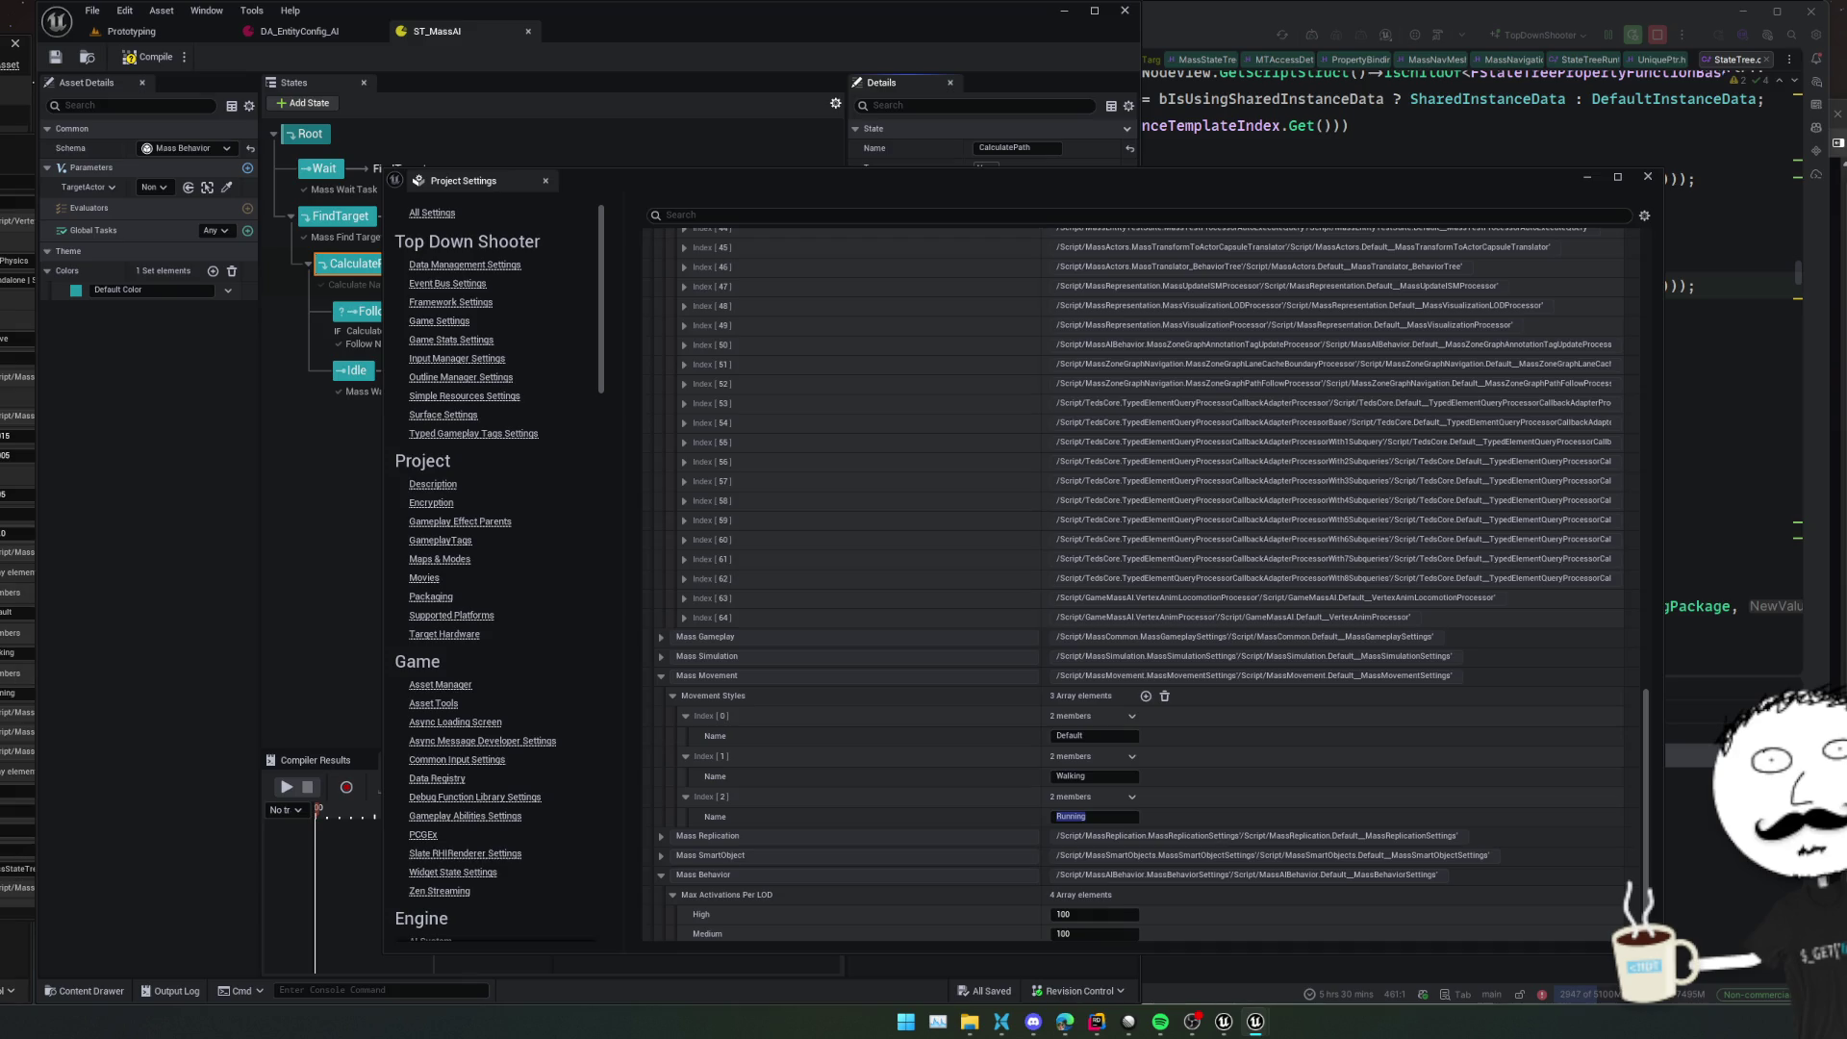
Check the Mass Simulation and Mass Gameplay settings, then close Project Settings
key("alt+Tab")
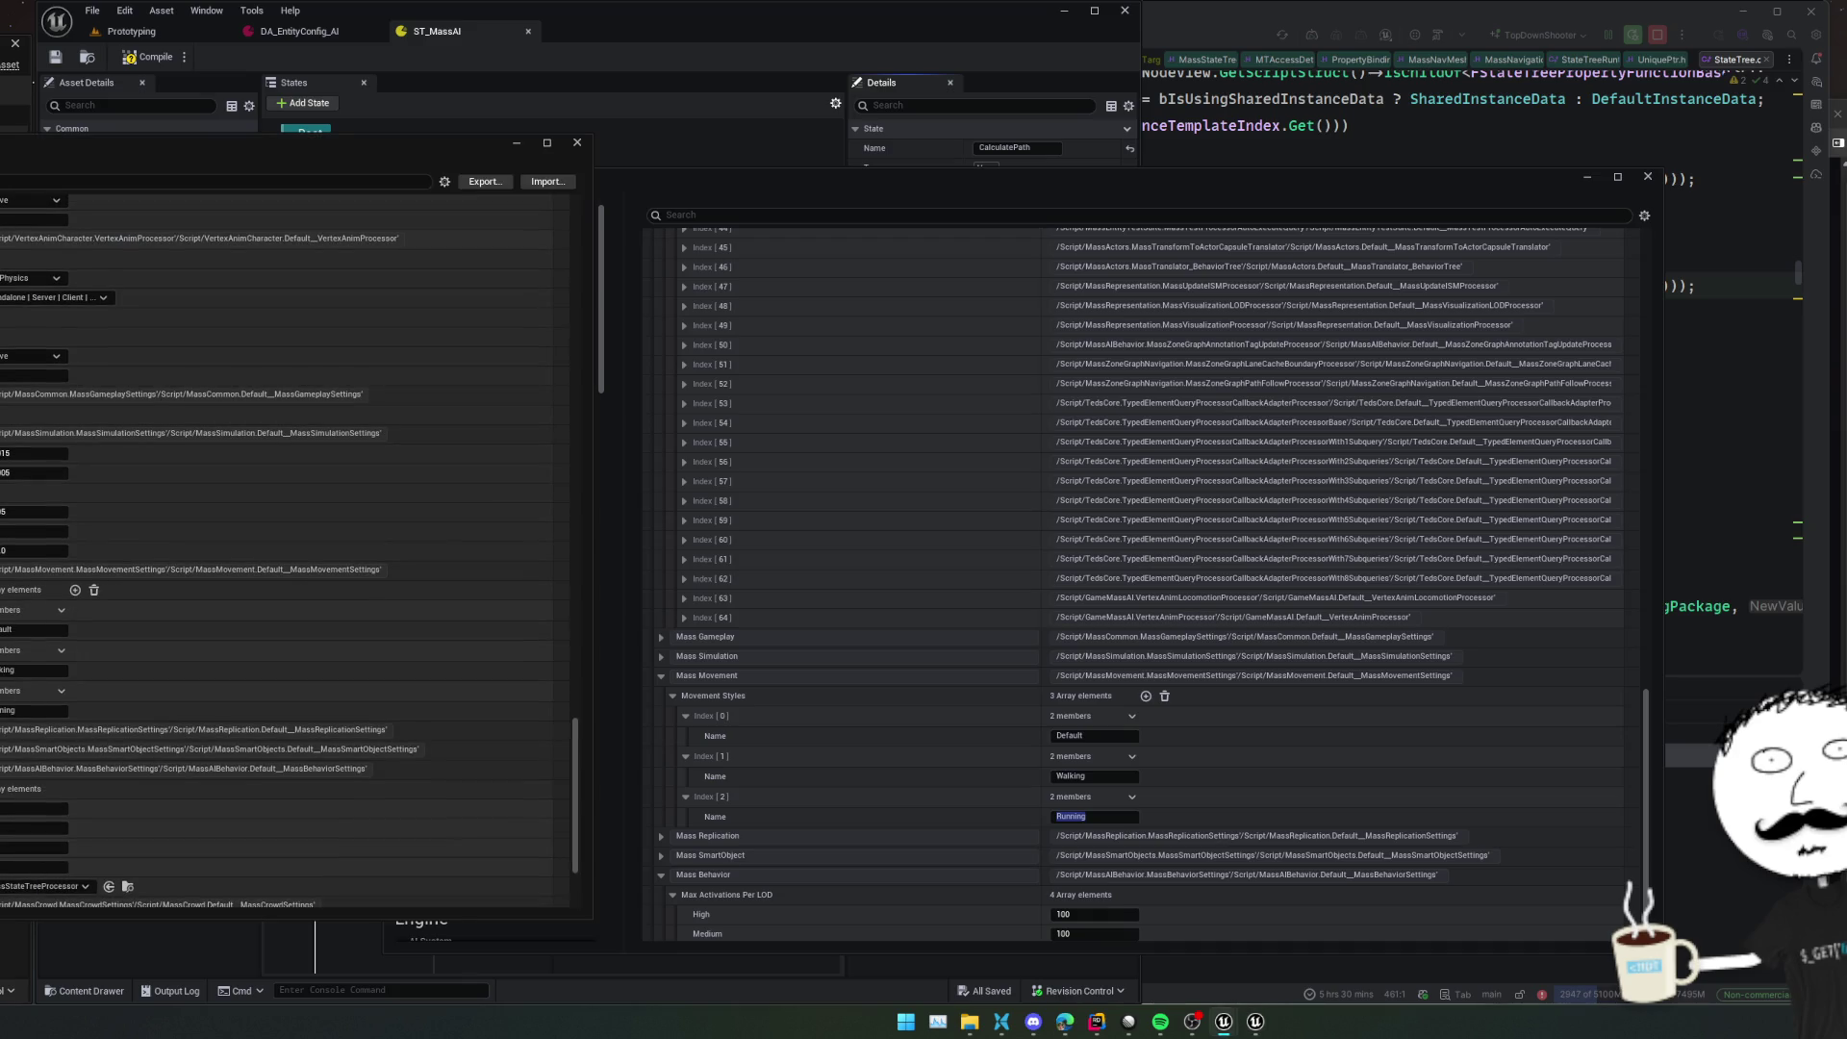
scroll(276, 551, "up", 1)
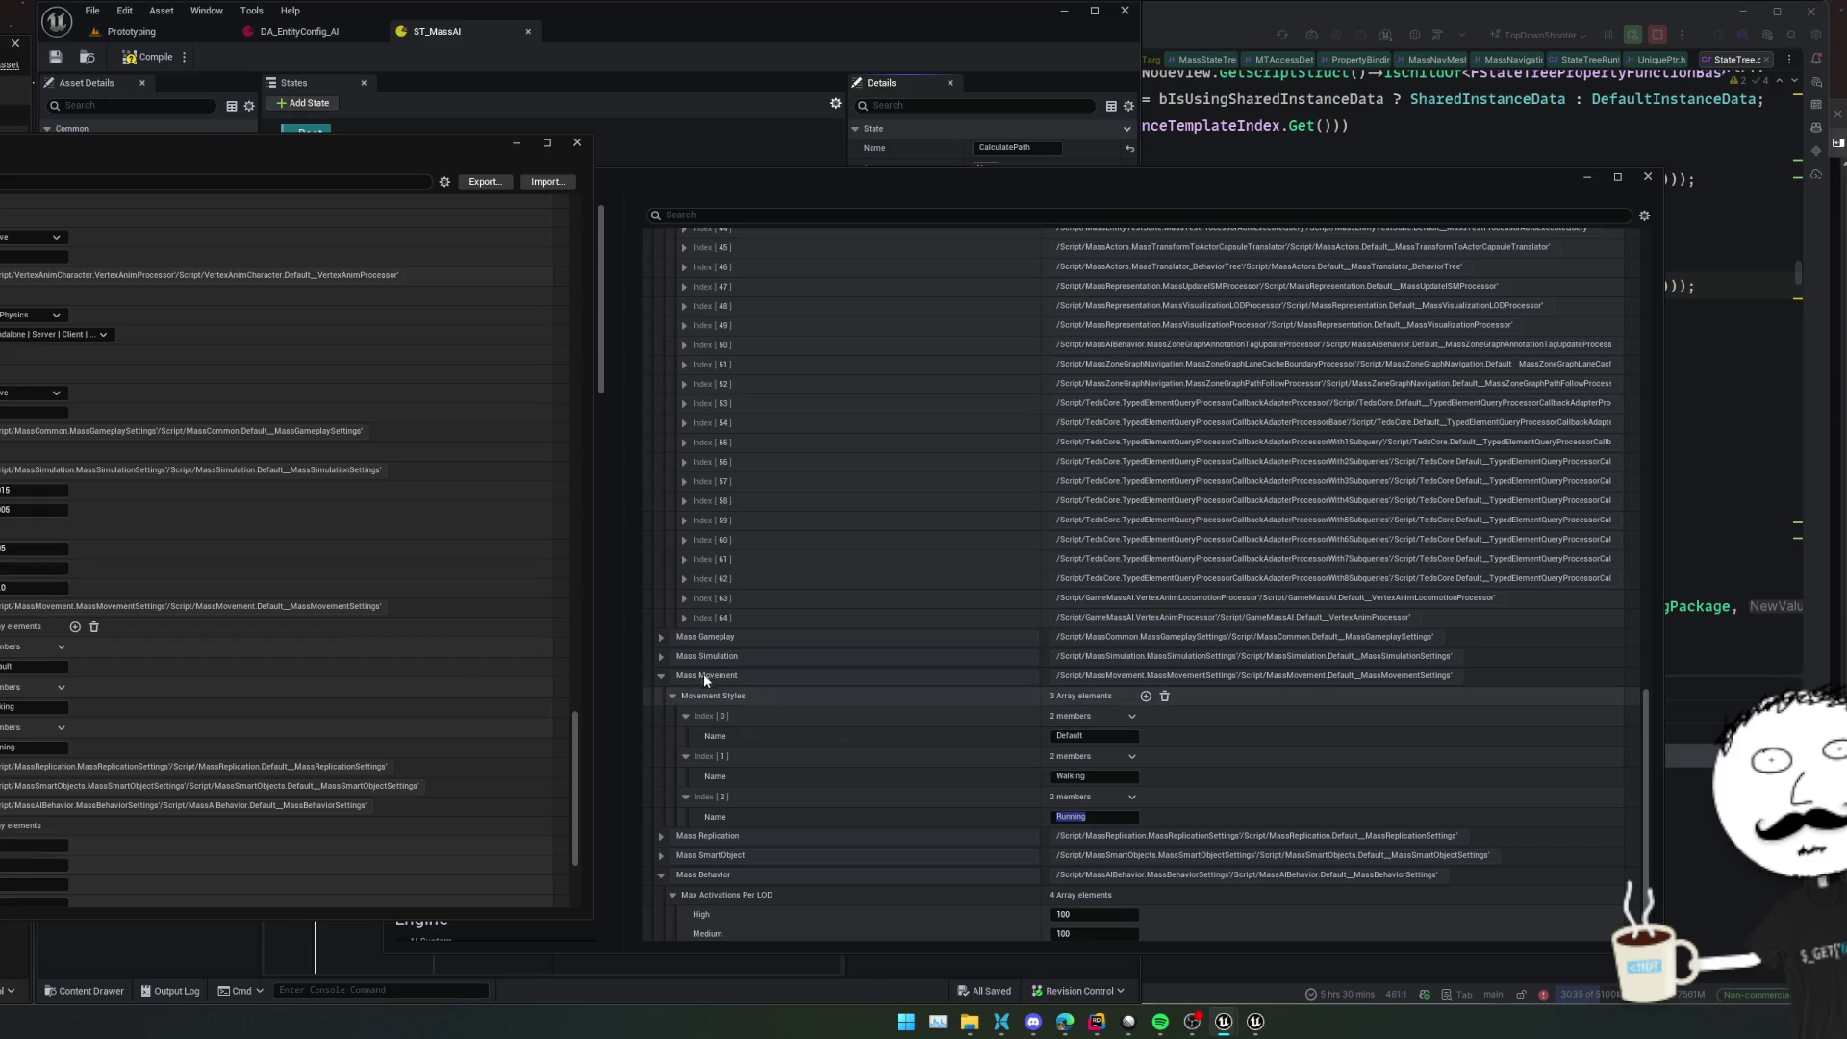
left_click(665, 658)
left_click(662, 657)
left_click(661, 638)
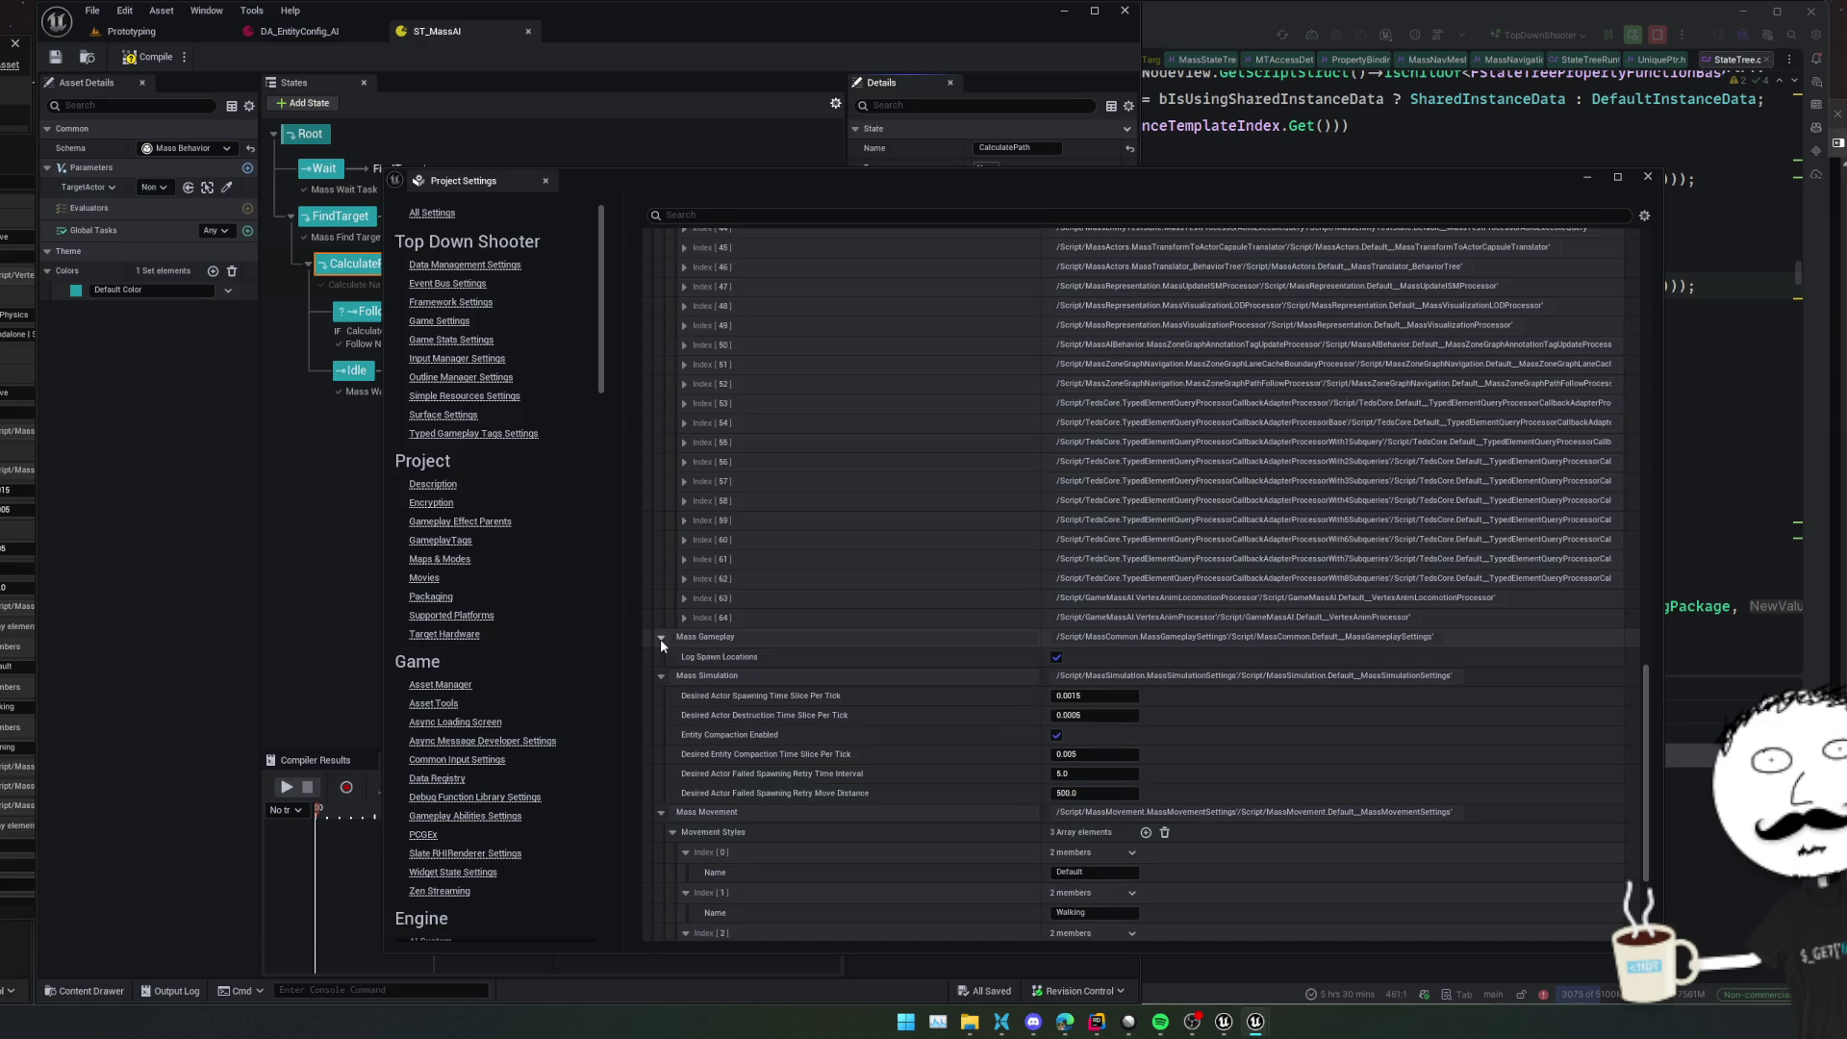
left_click(546, 180)
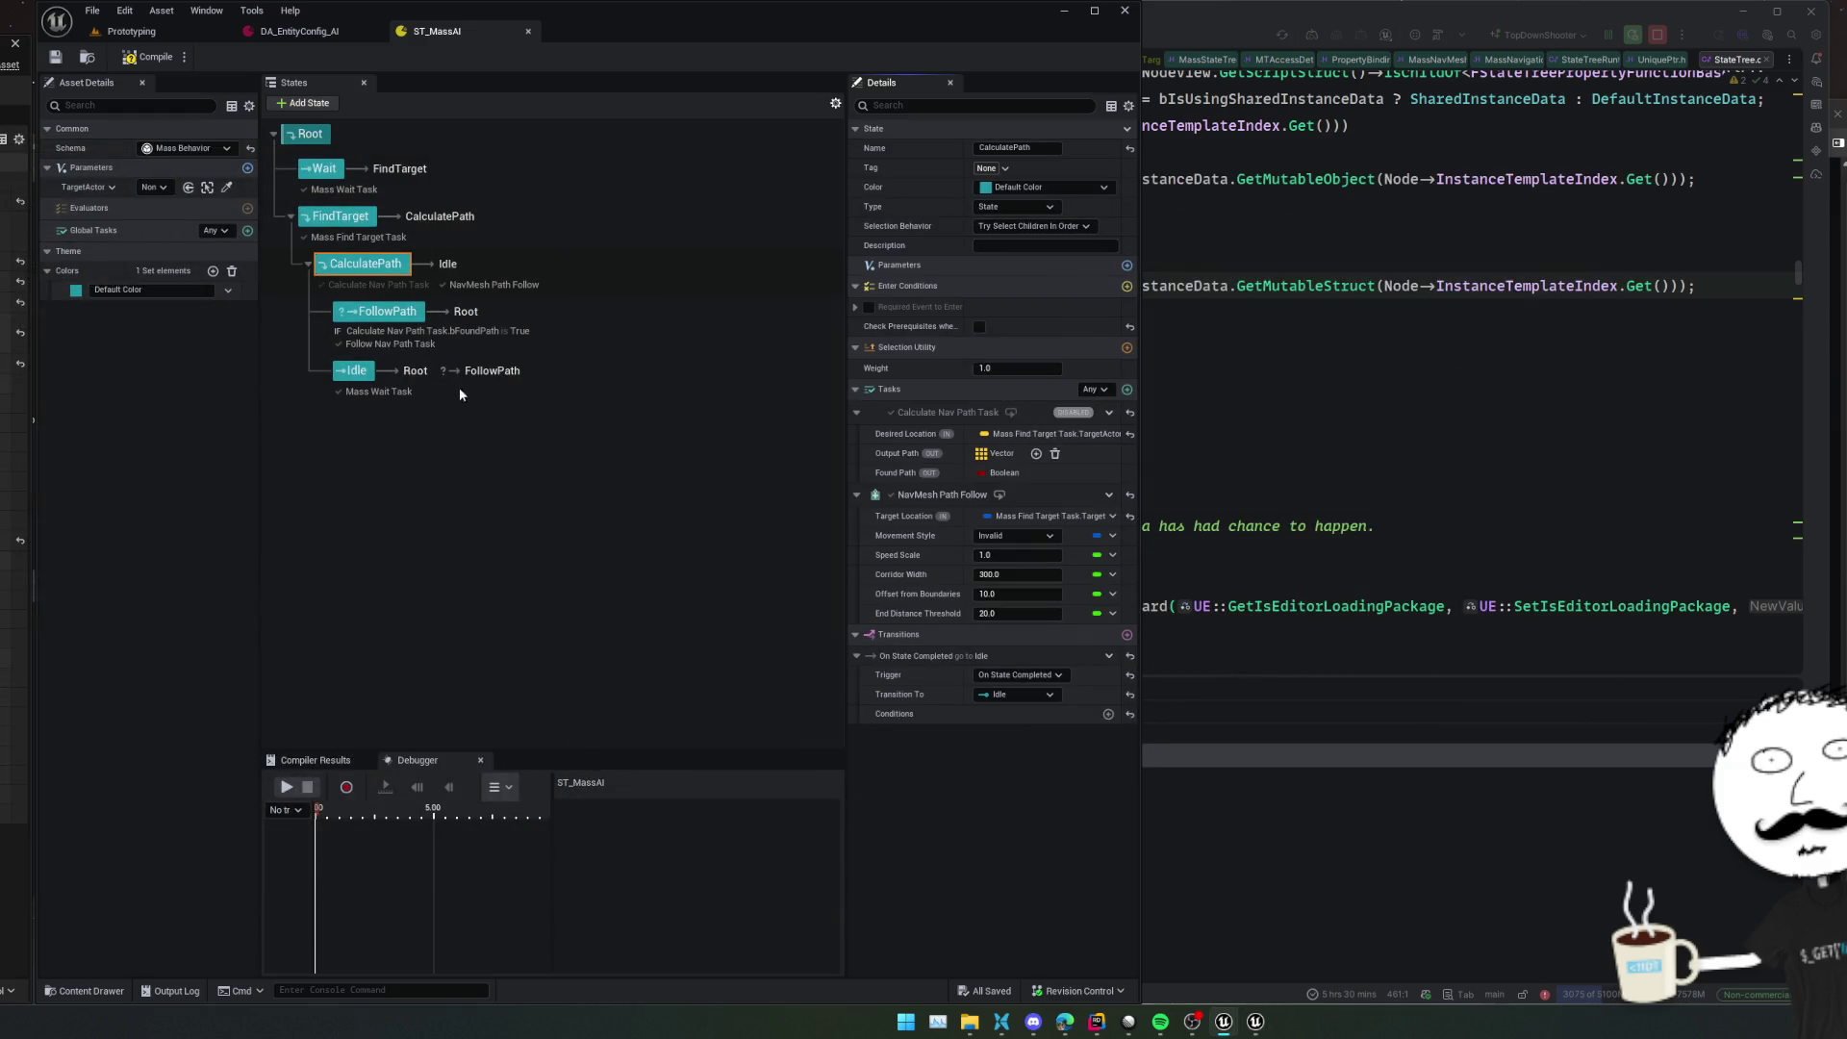
Recompile ST_MassAI and disable the FollowPath and Idle states
left_click(140, 57)
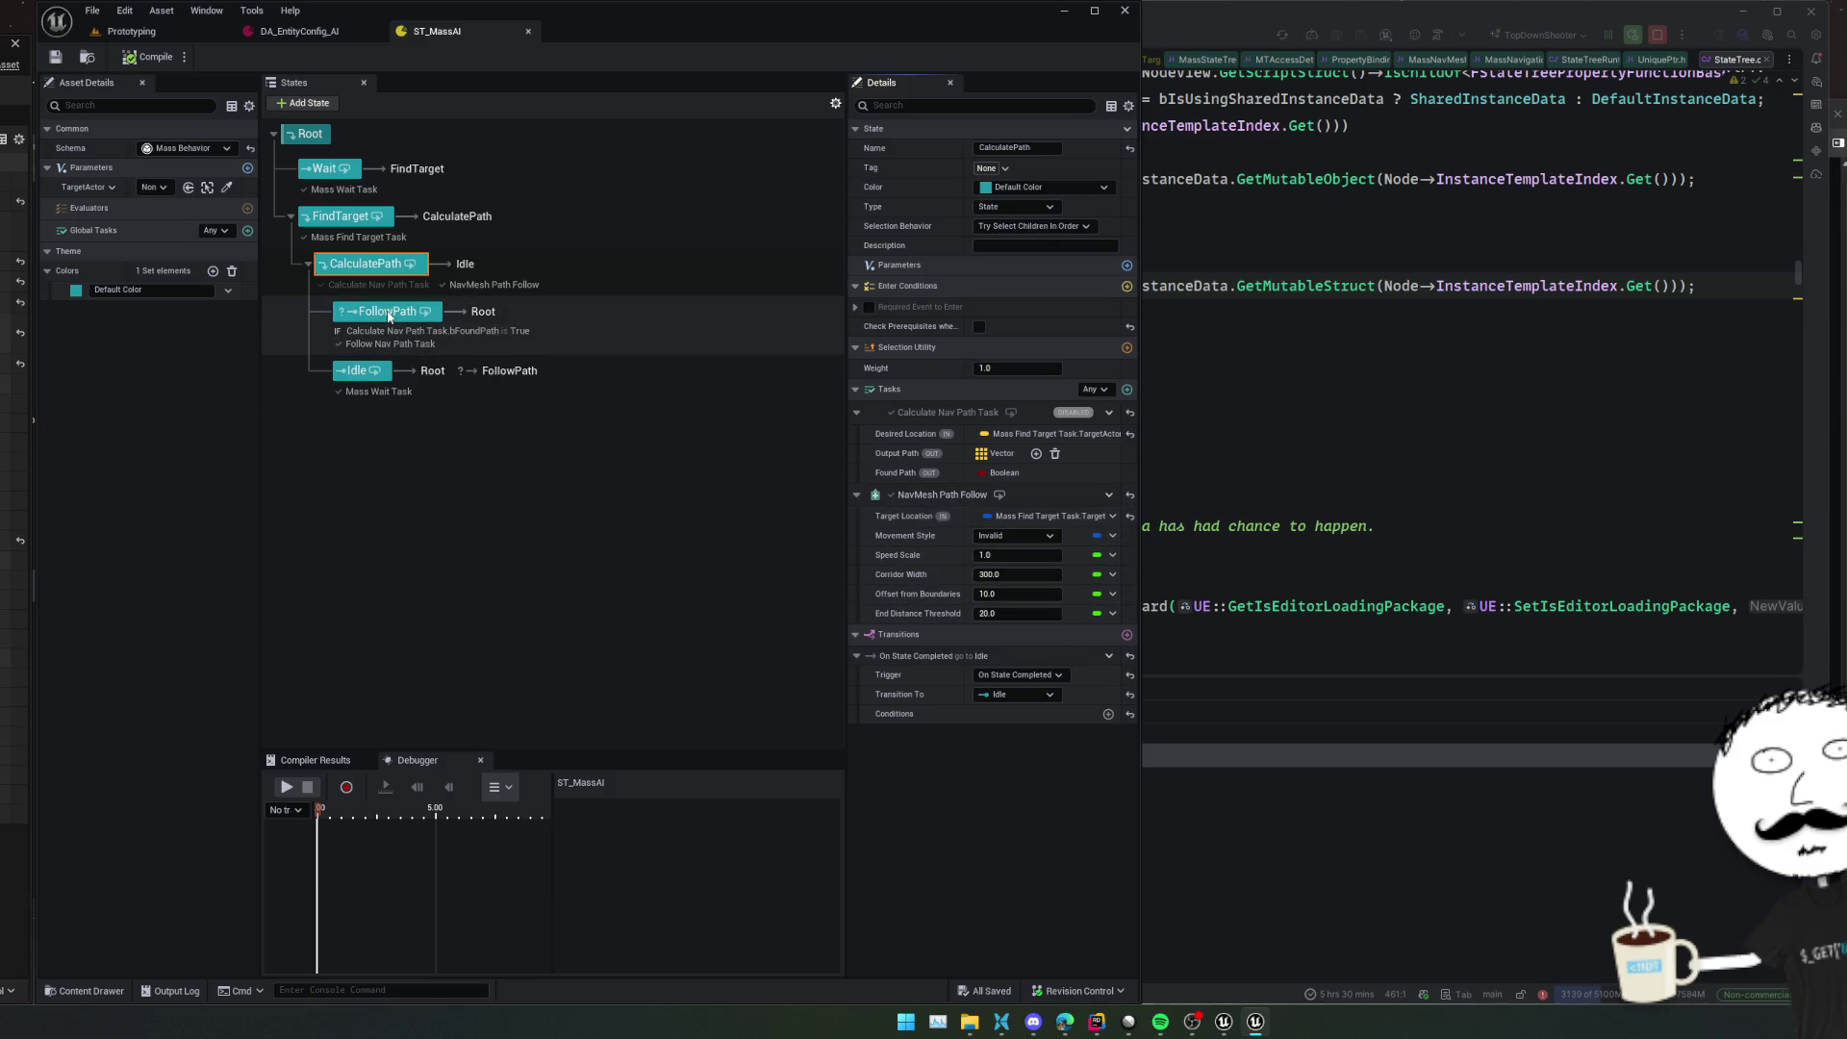
right_click(389, 312)
mouse_move(481, 348)
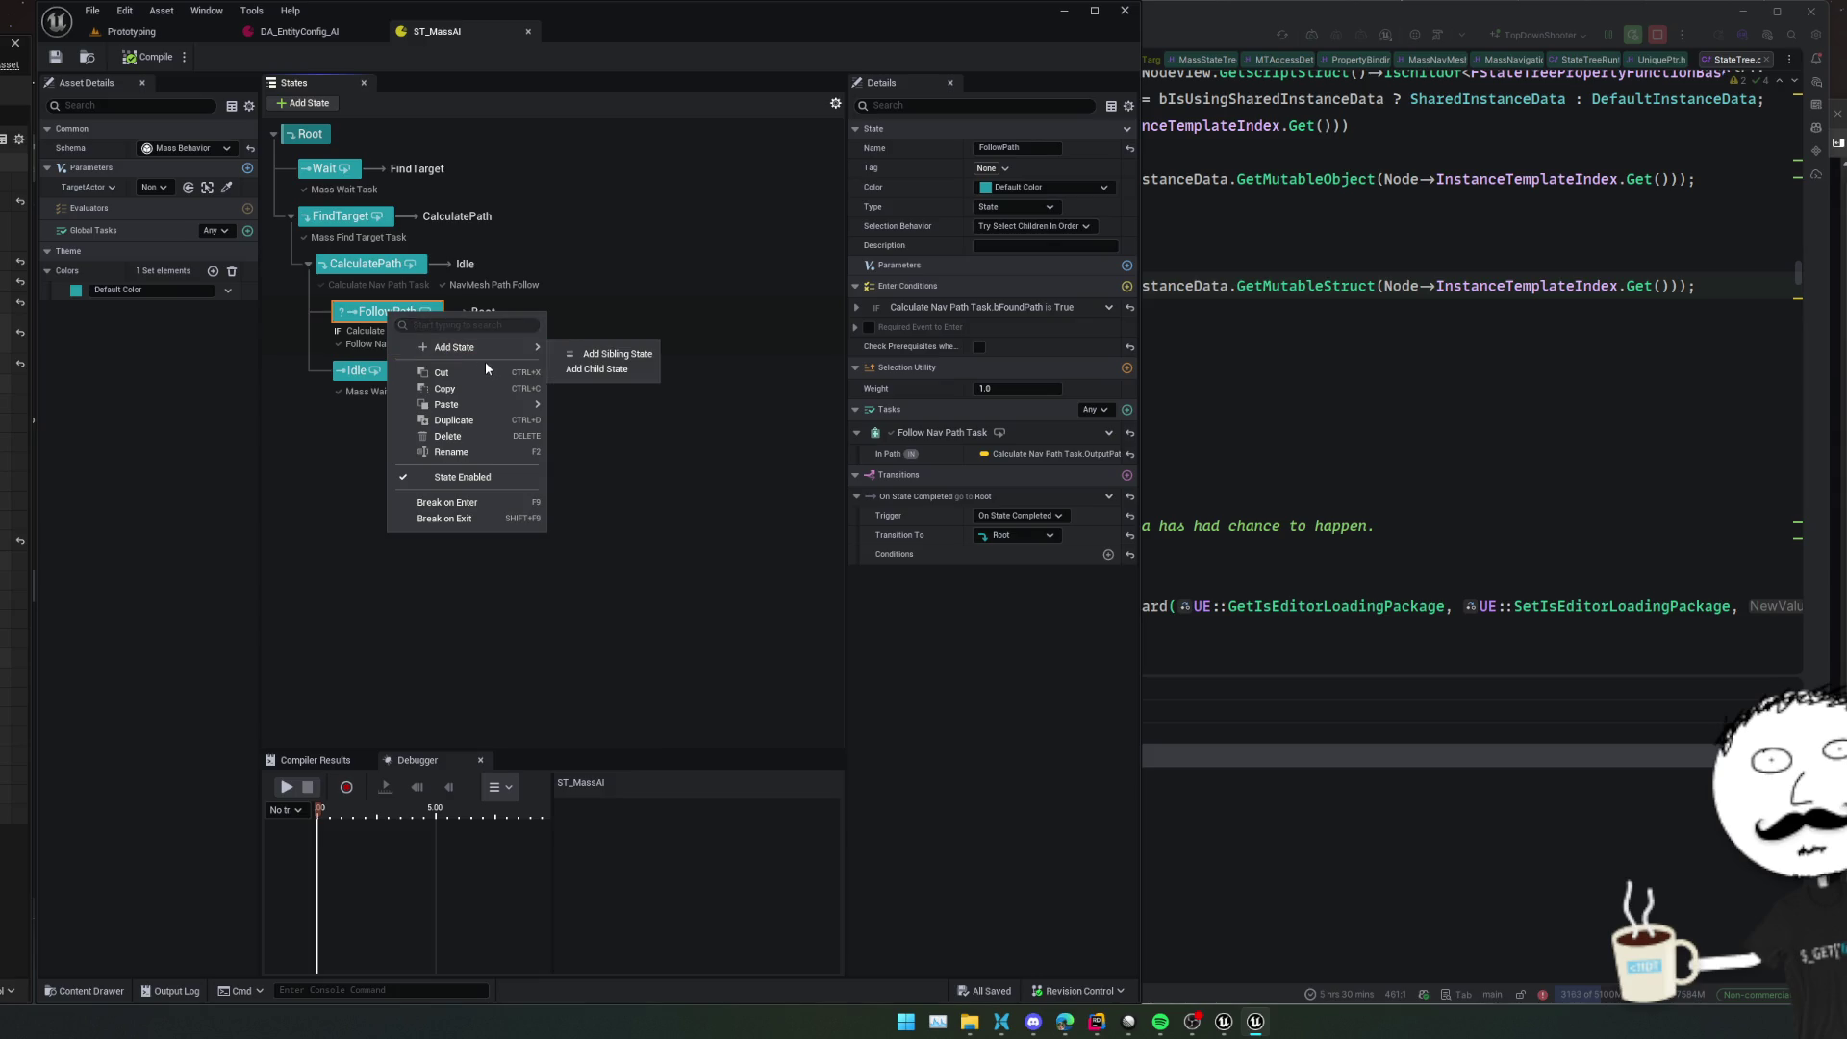
left_click(525, 488)
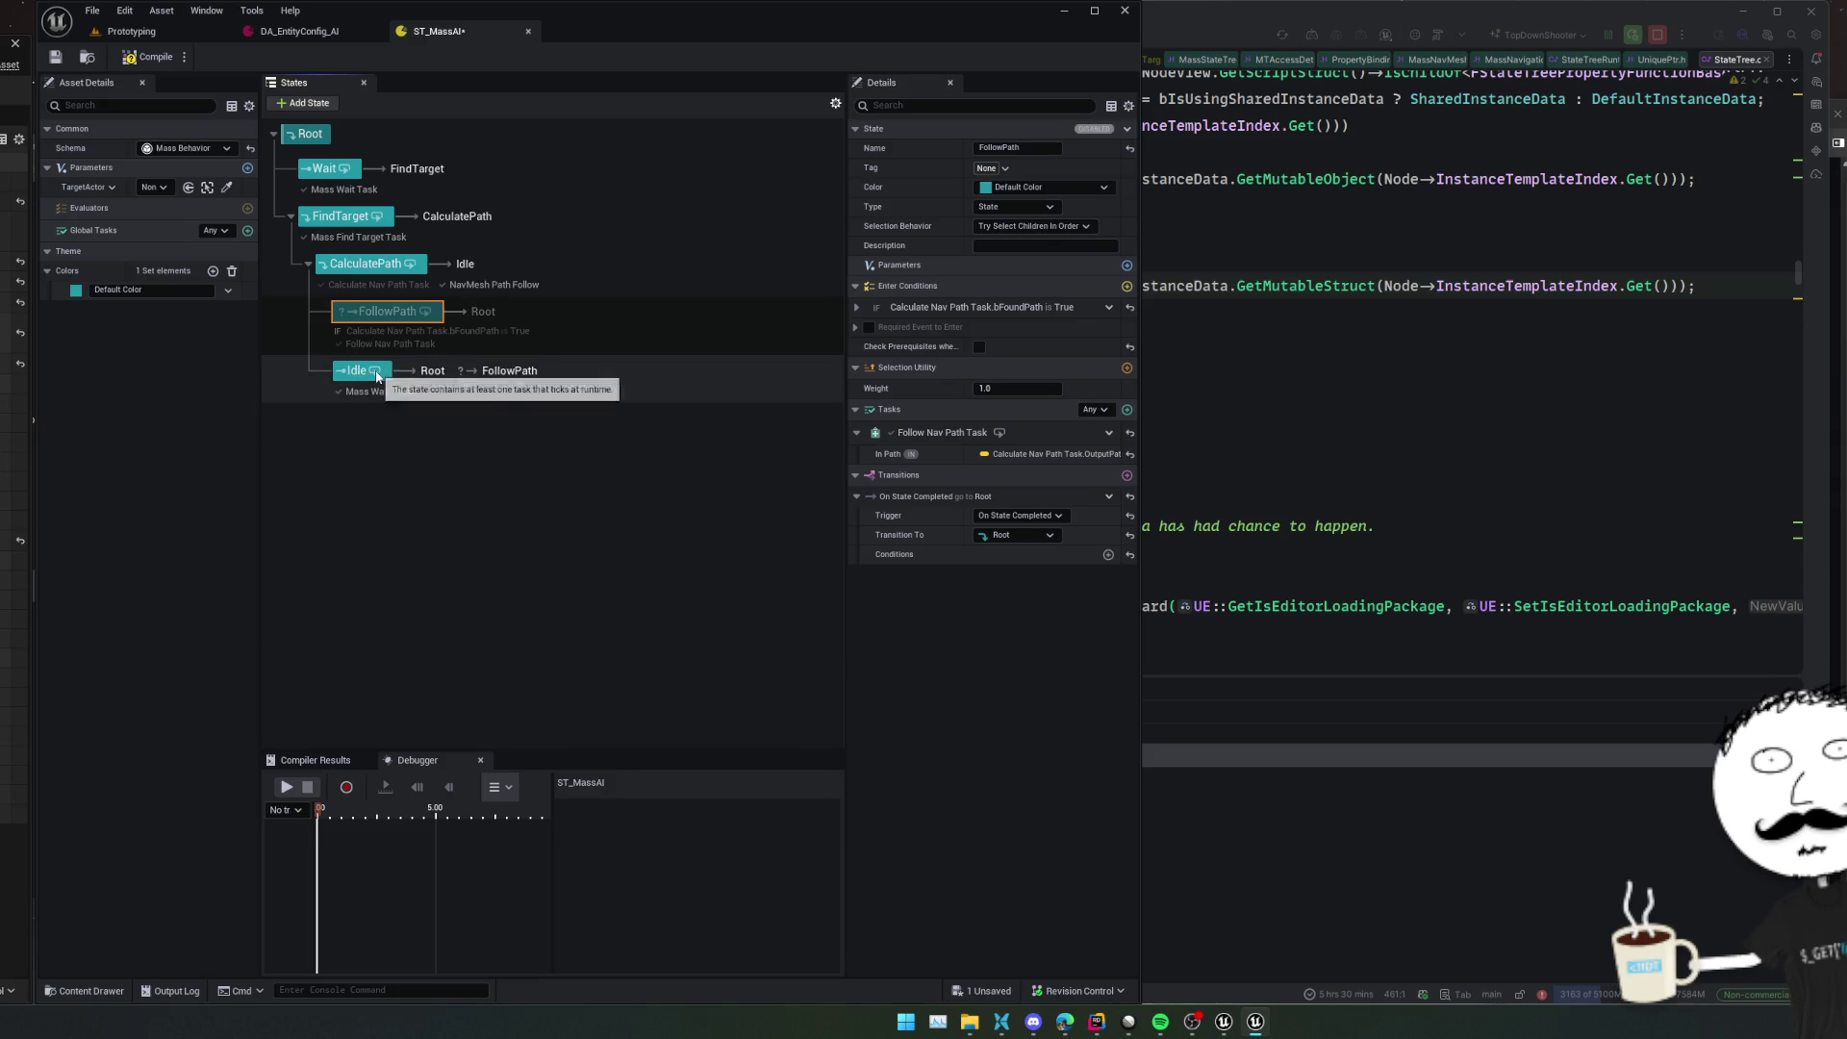
right_click(380, 376)
left_click(457, 536)
Disable CalculatePath's transition to Idle, add an On State Completed transition to Root, and save
left_click(370, 264)
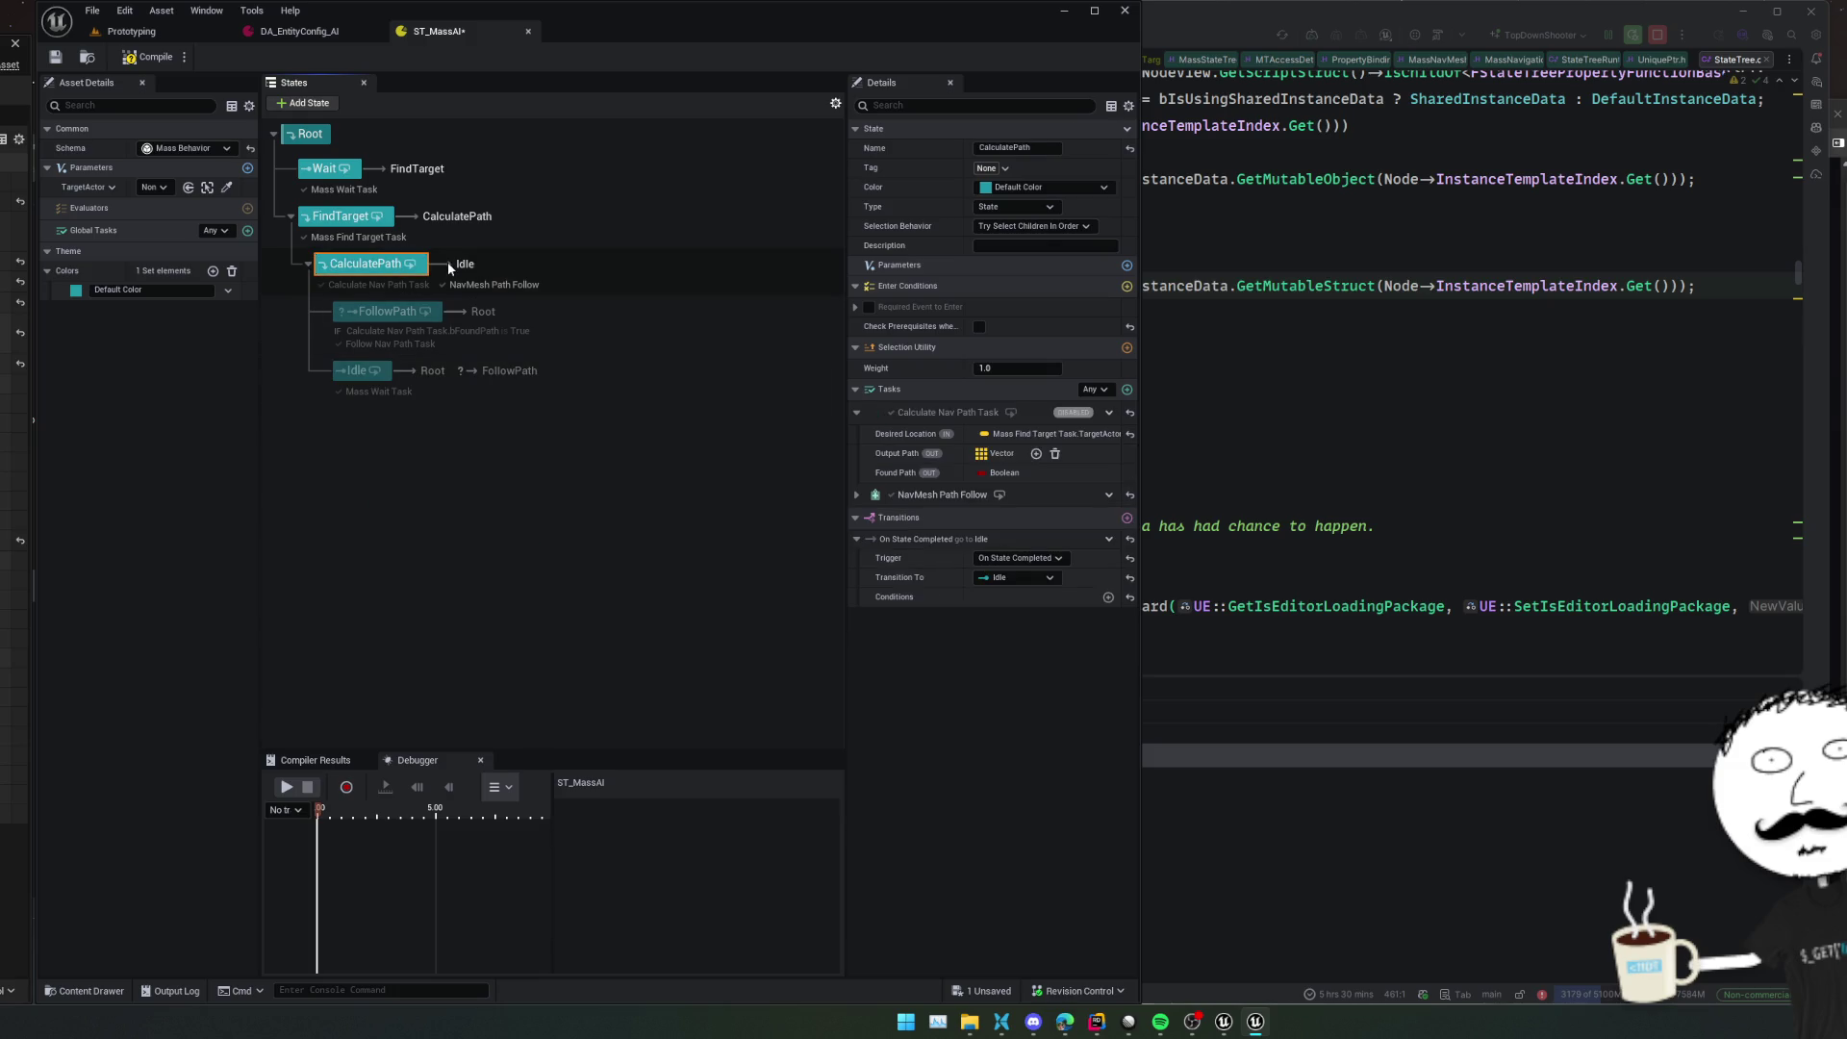
right_click(1015, 541)
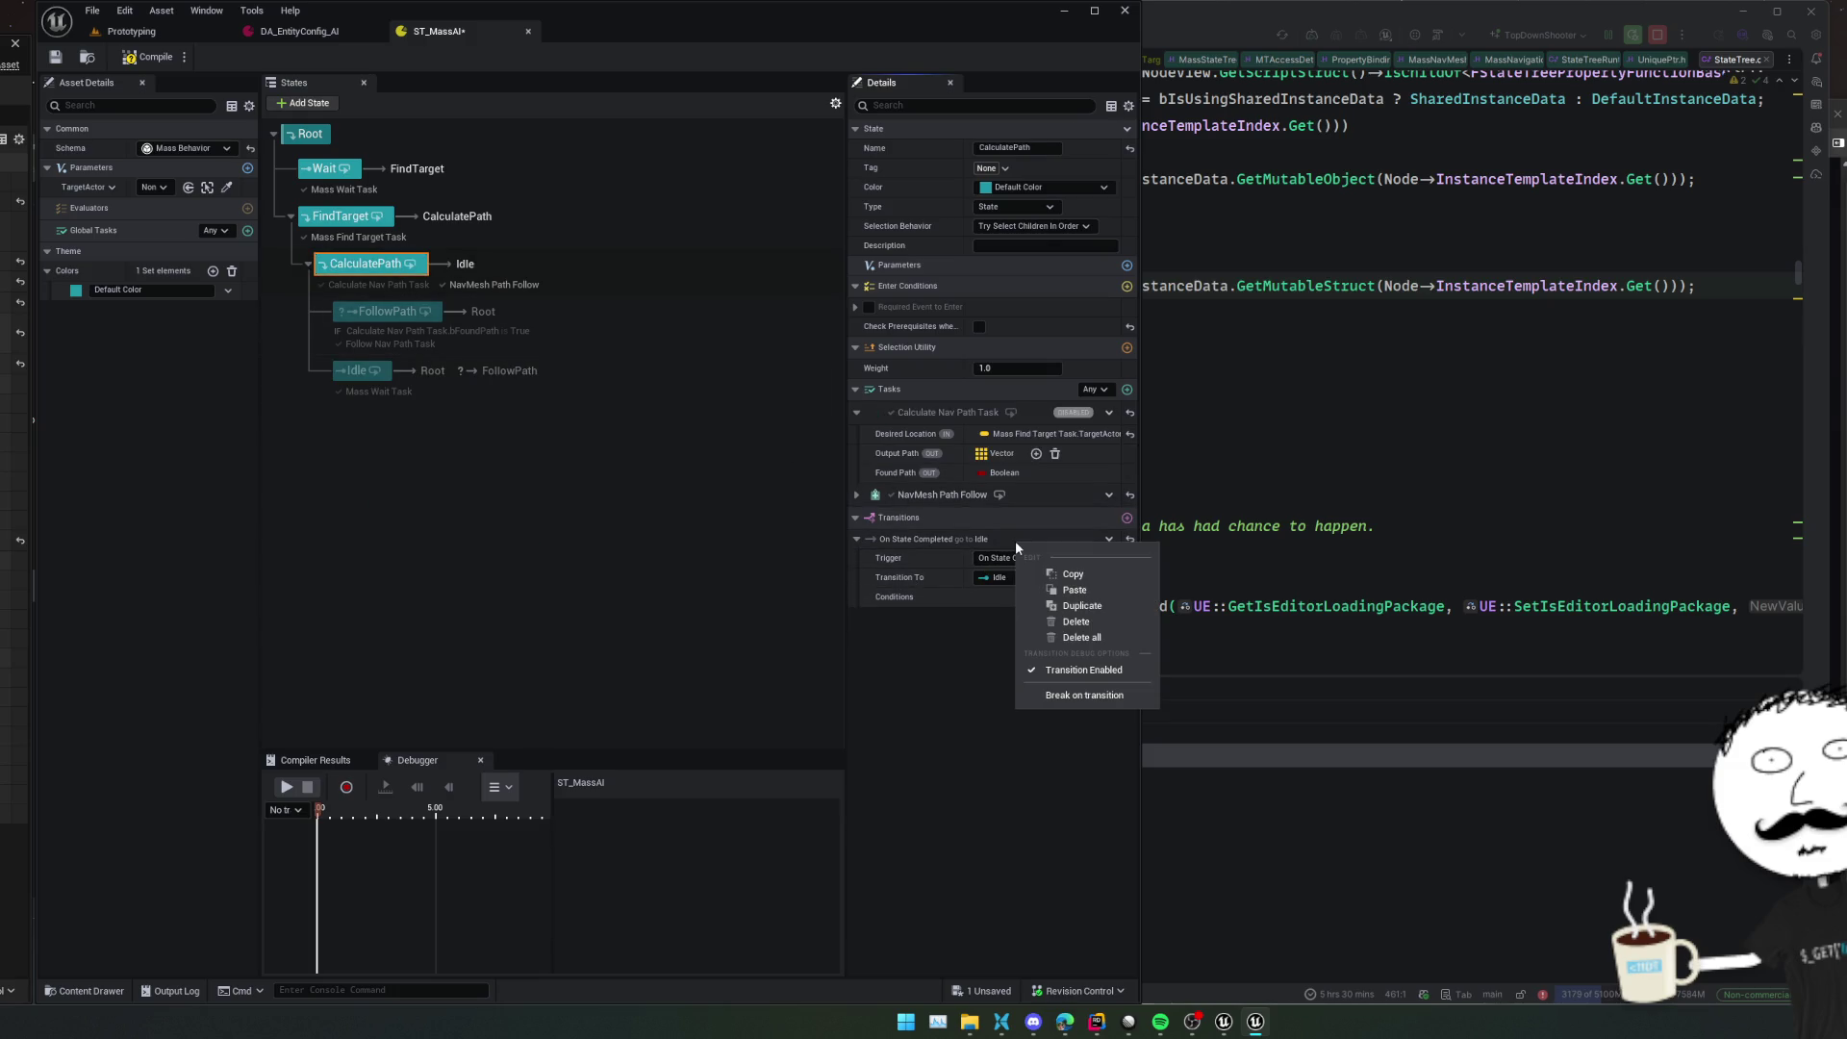
left_click(1049, 673)
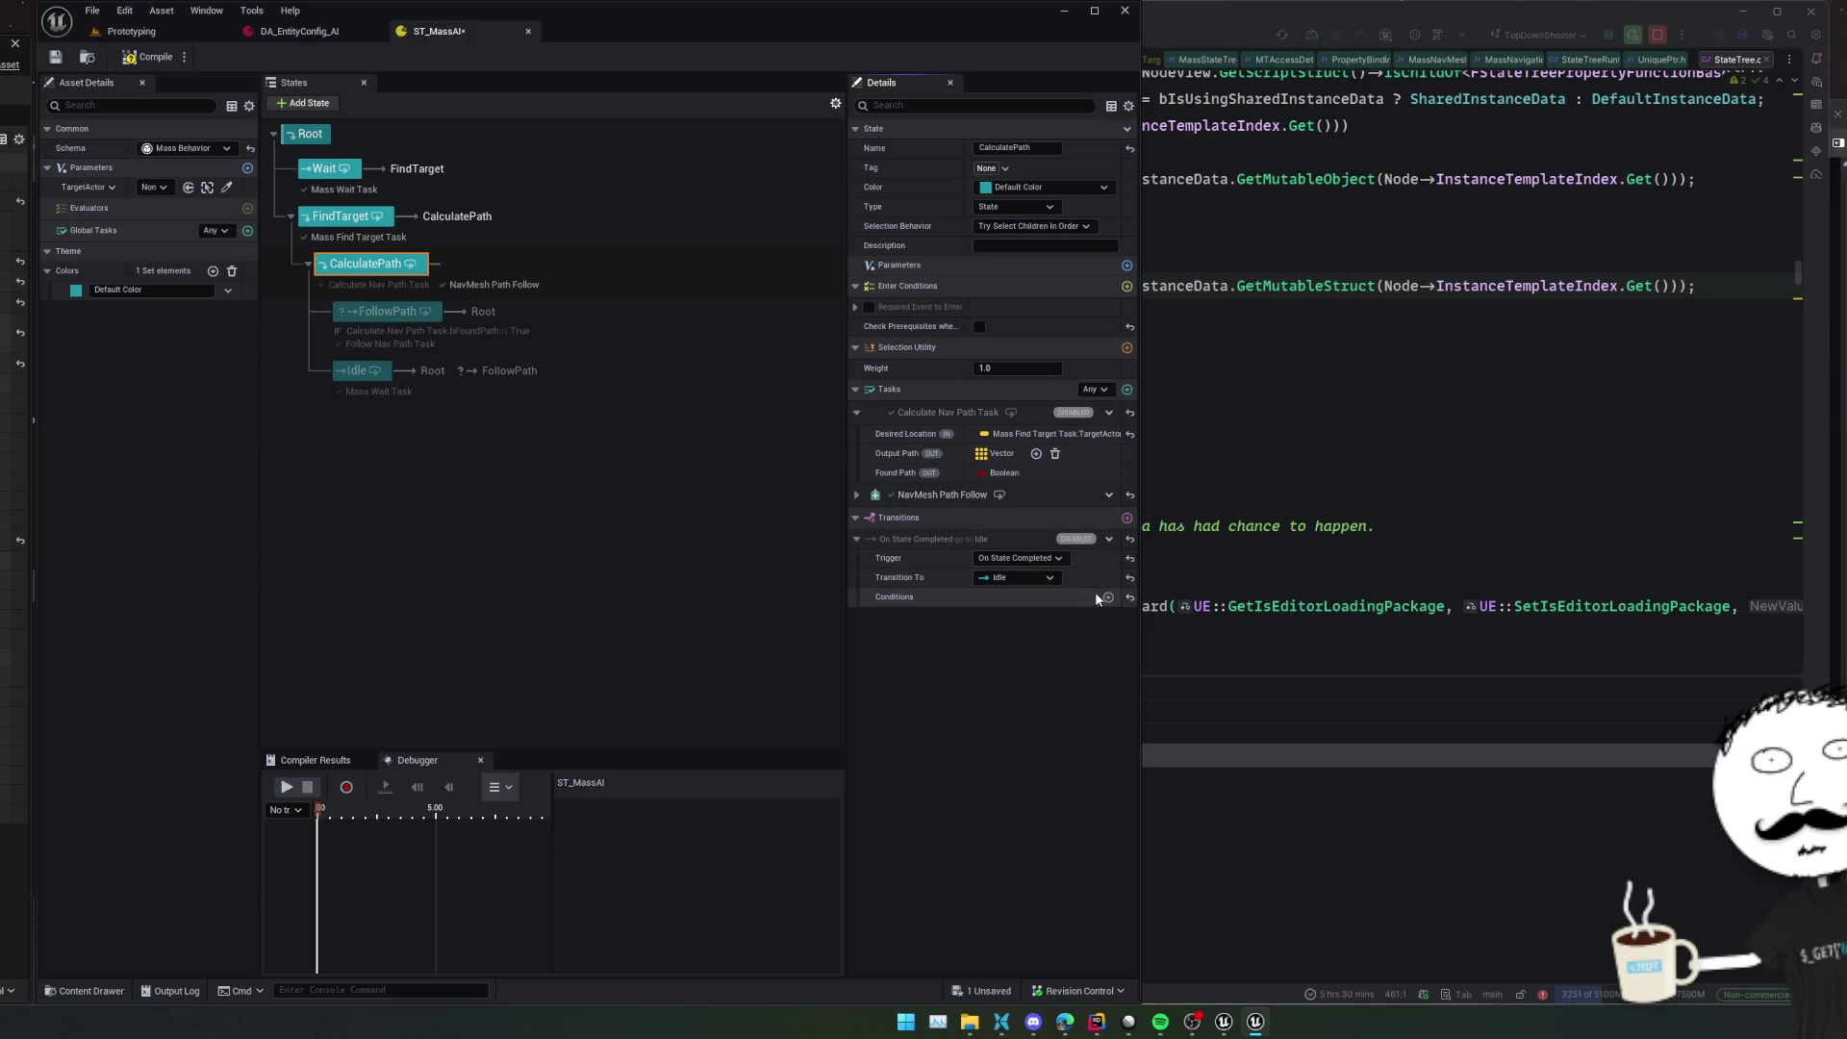
left_click(1127, 517)
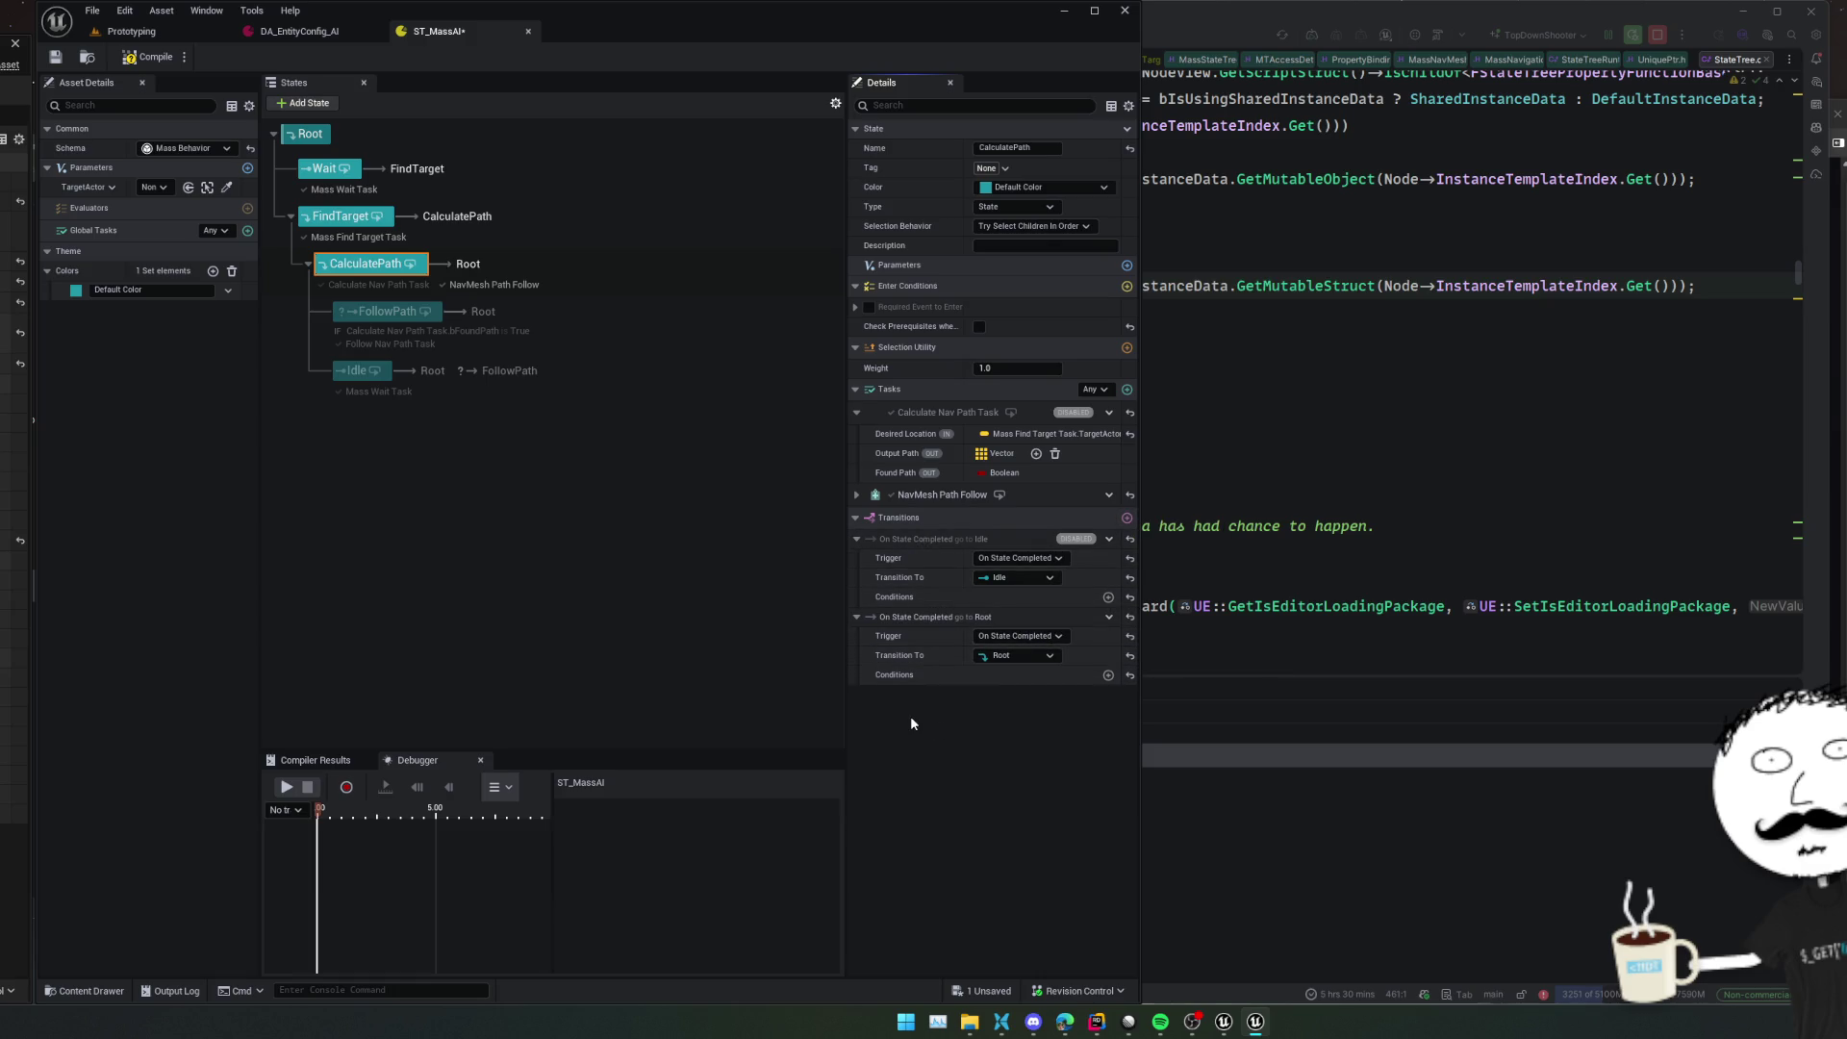
key("ctrl+s")
left_click(123, 31)
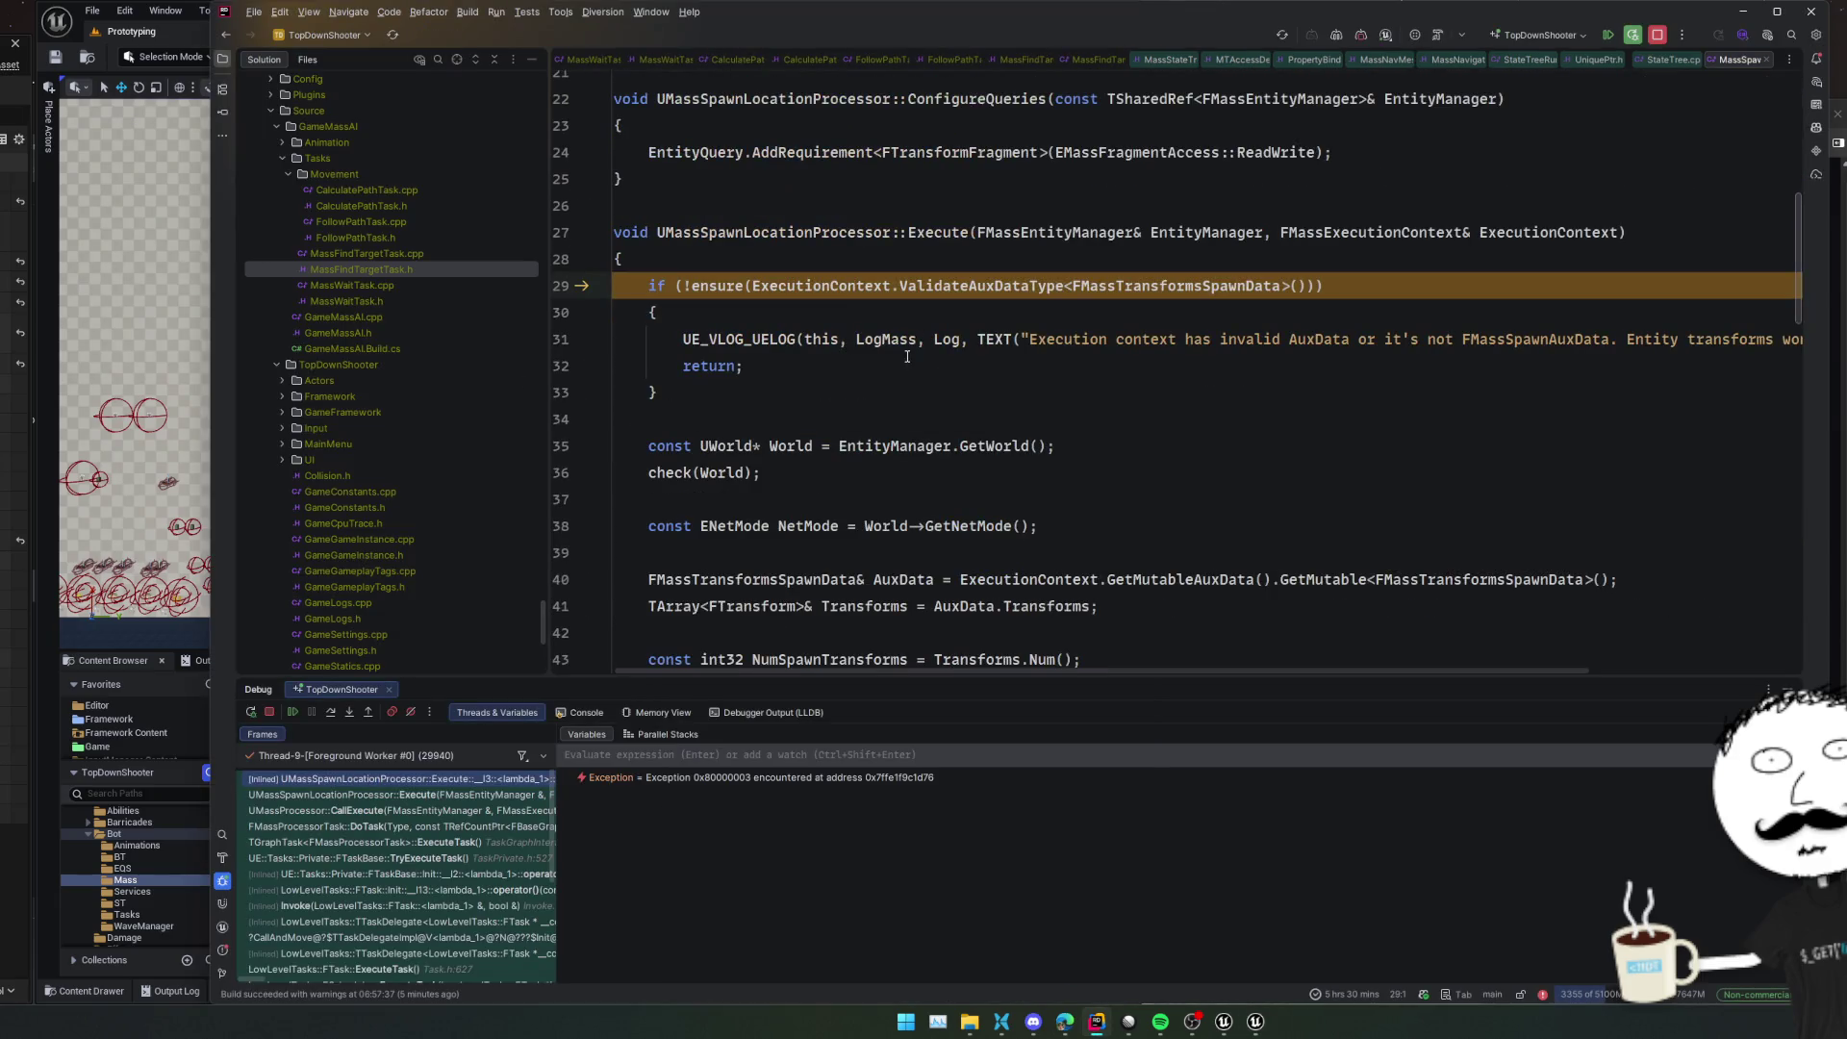
Inspect ExecutionContext in the Execute frame and the FMassTransformsSpawnData declaration
left_click(902, 366)
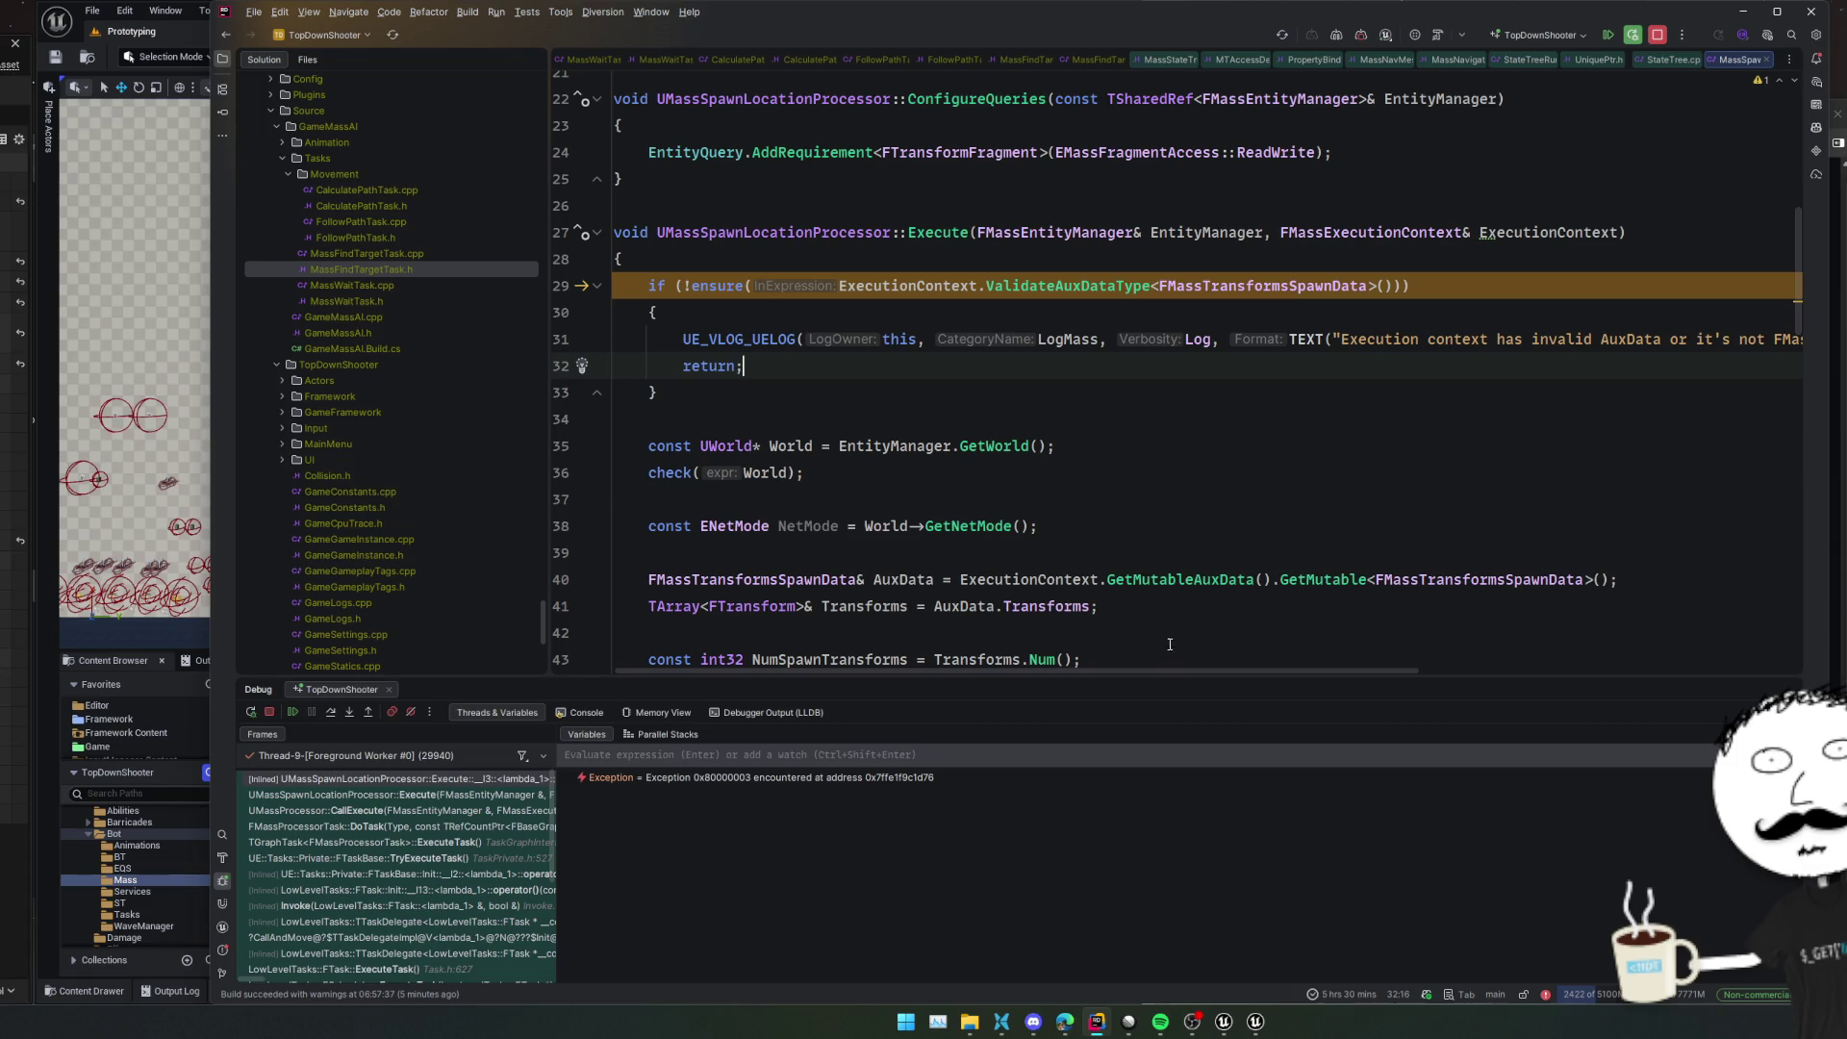
left_click_drag(1145, 667, 1153, 669)
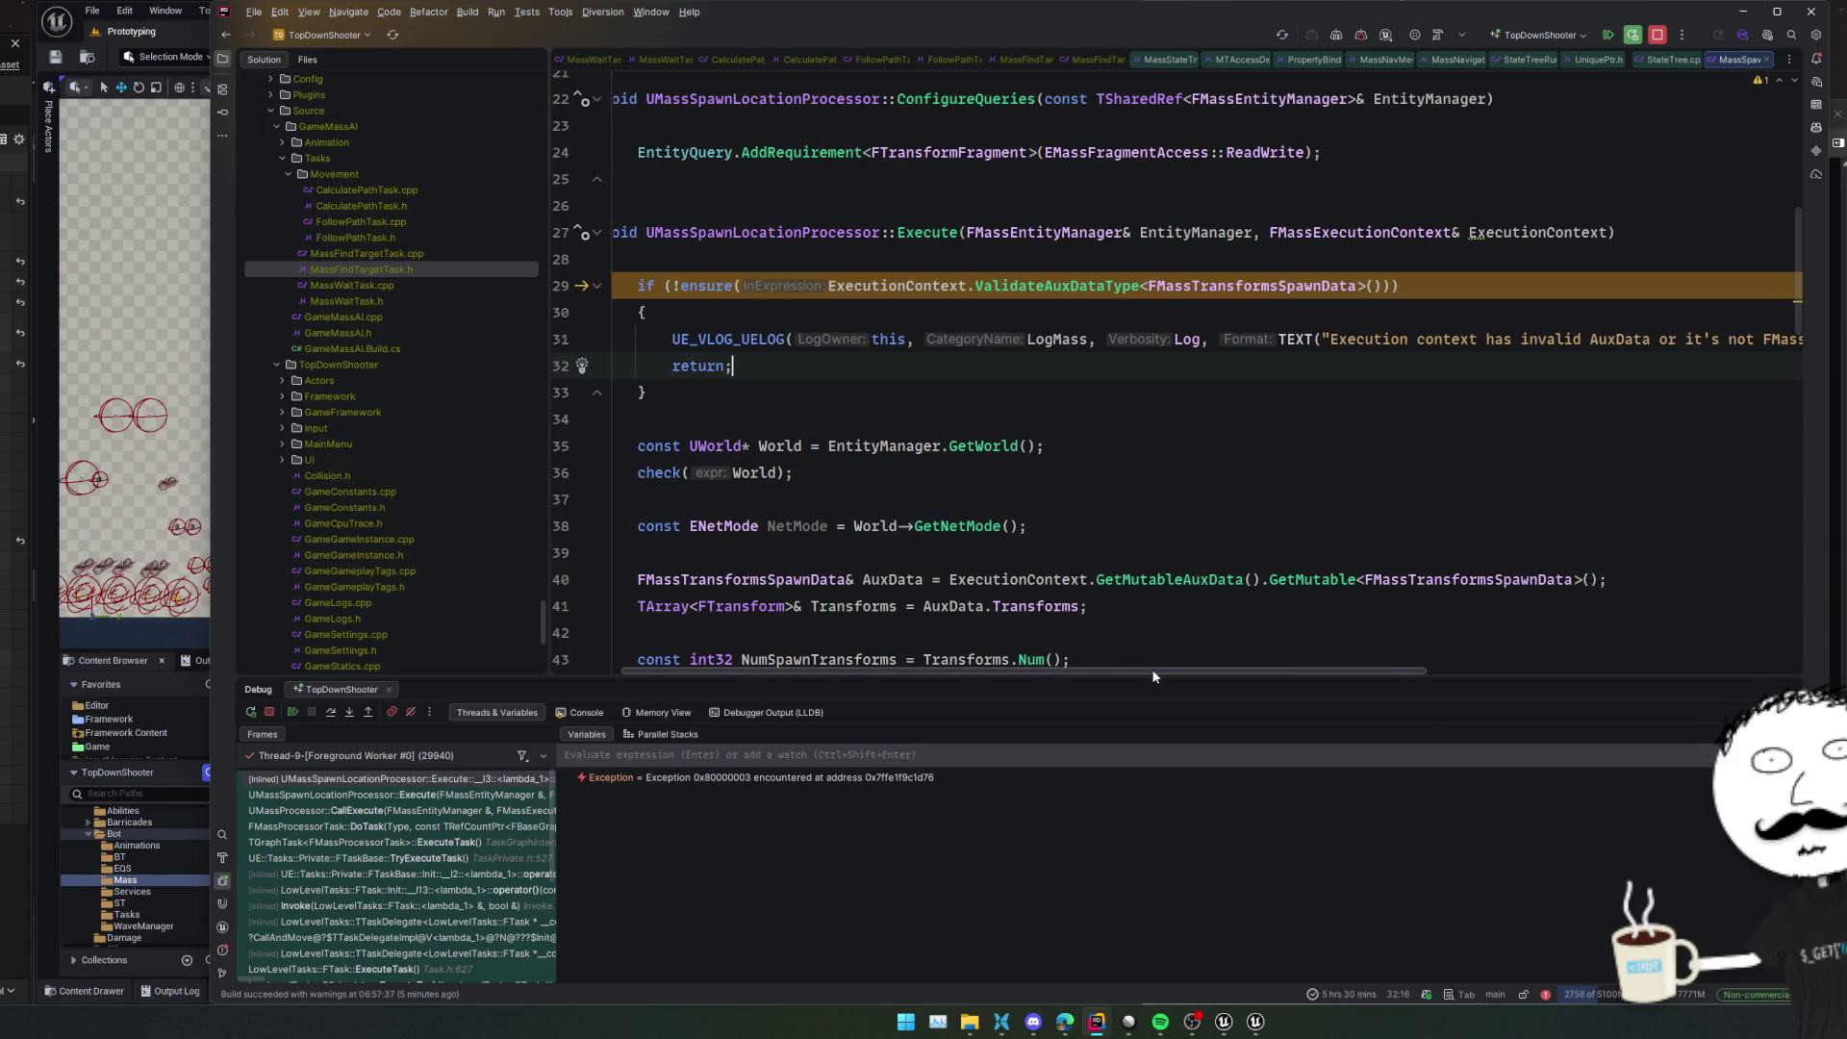
left_click(893, 286)
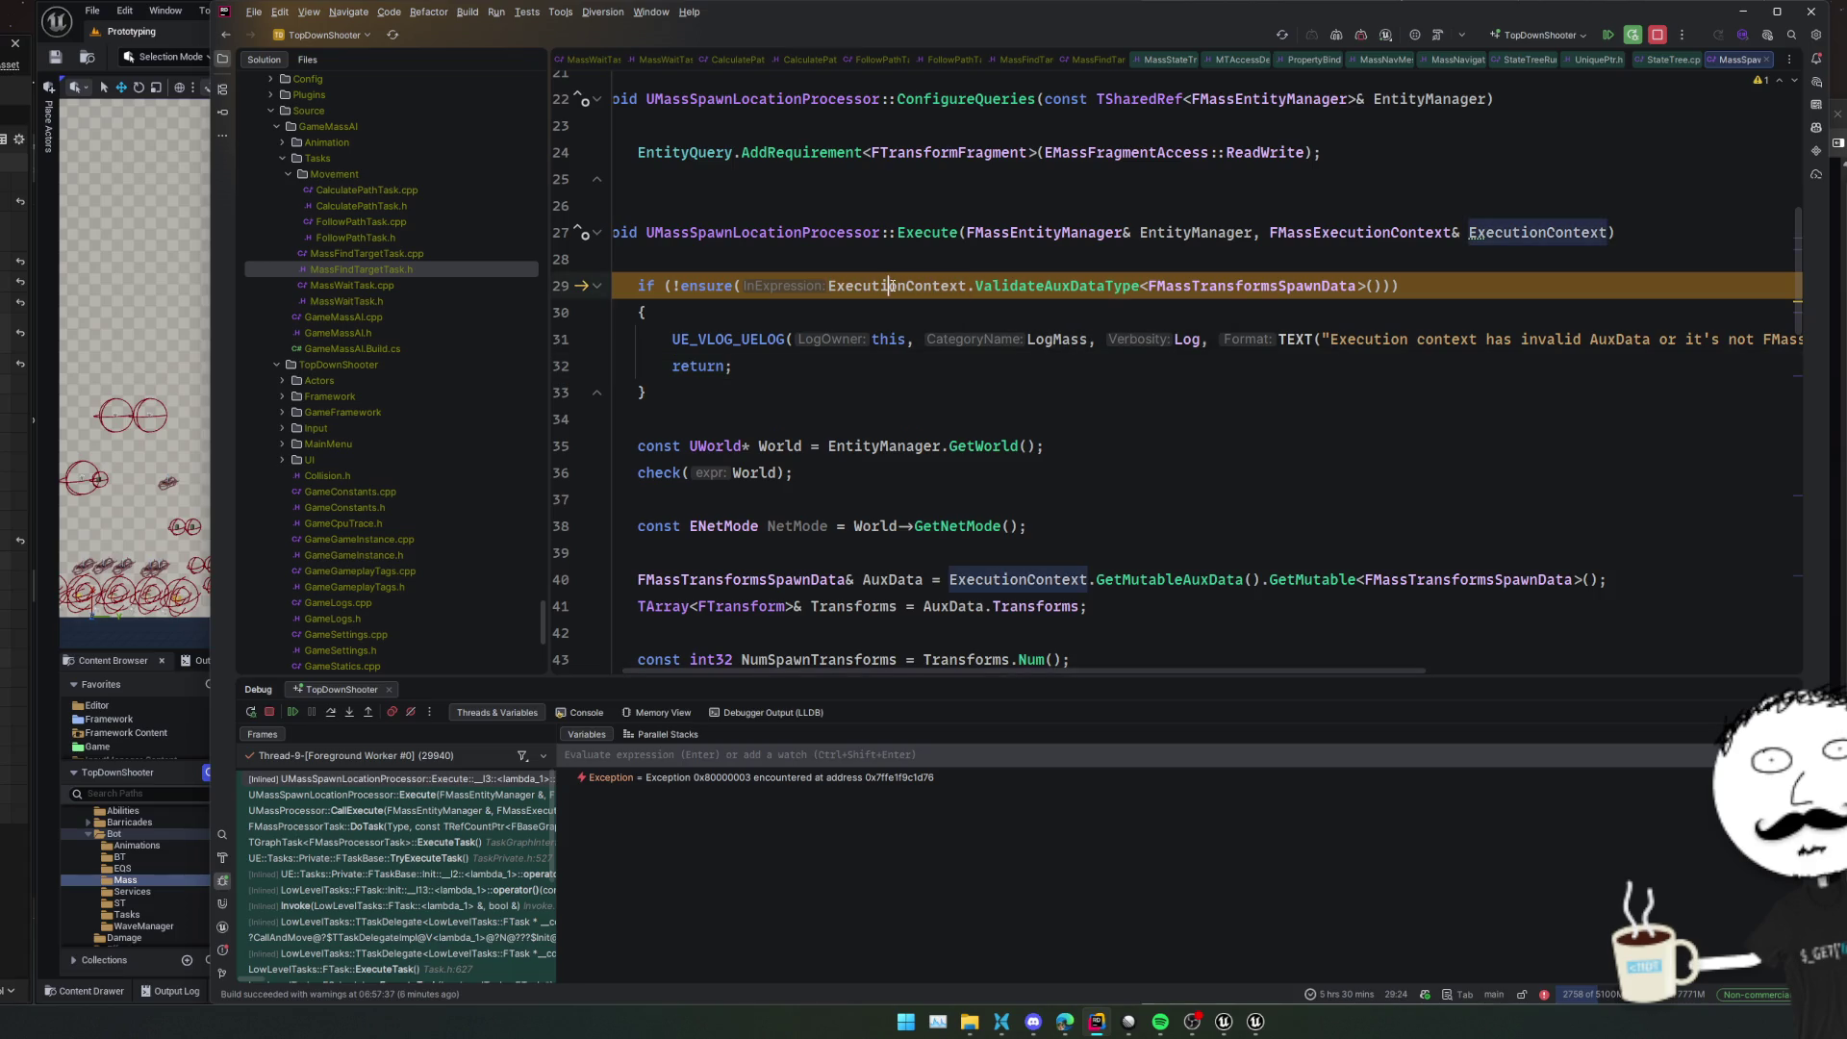
left_click(893, 286, "ctrl")
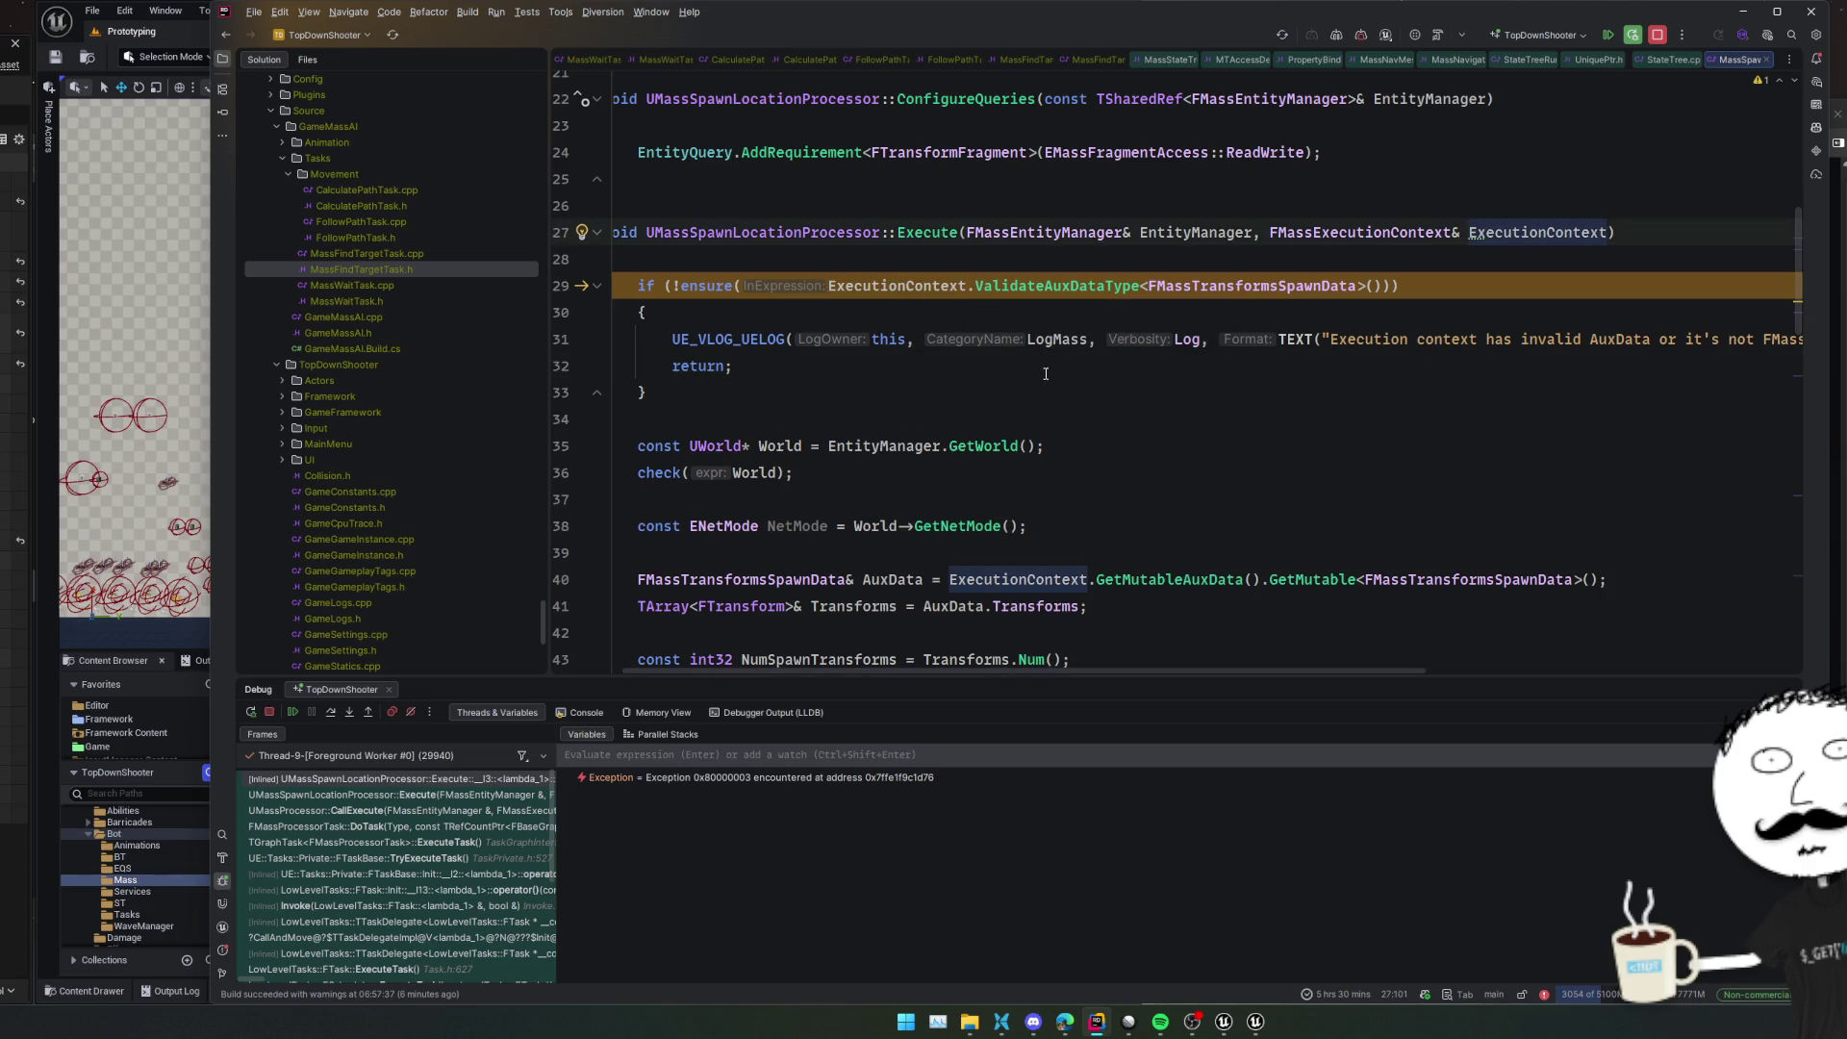
left_click(433, 779)
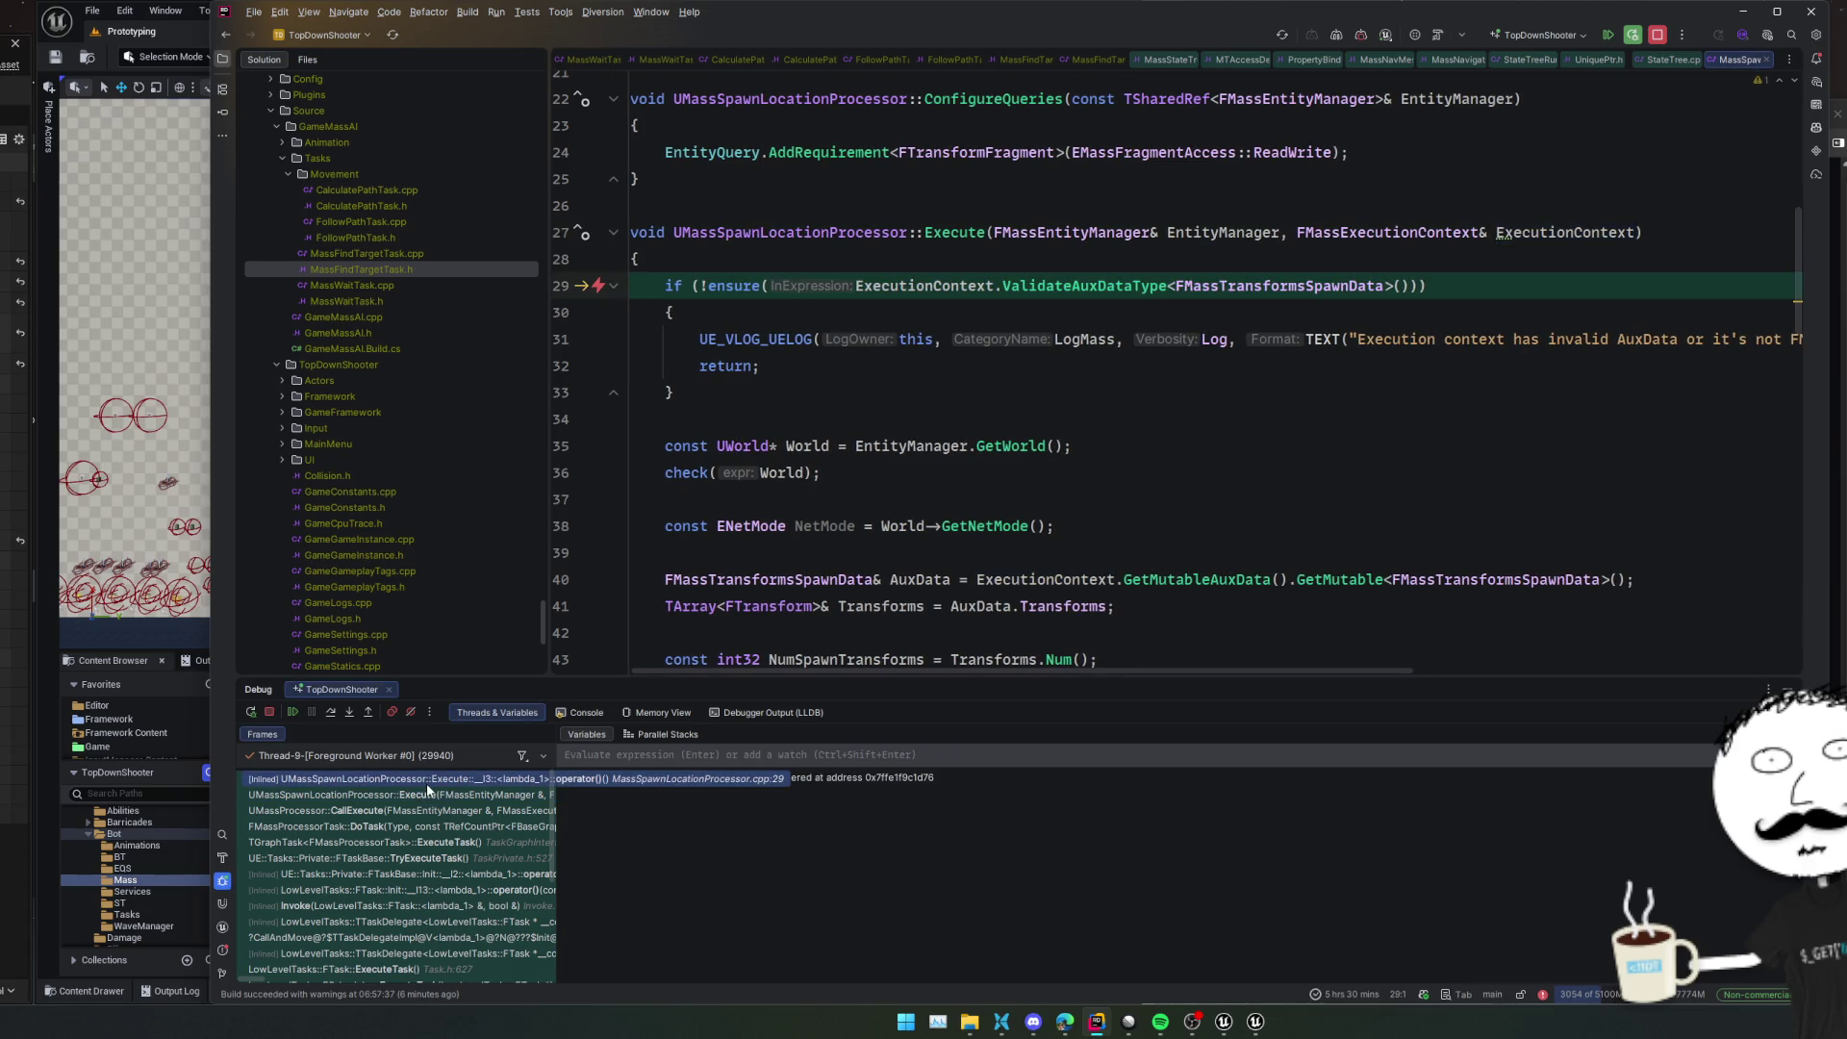
left_click(424, 794)
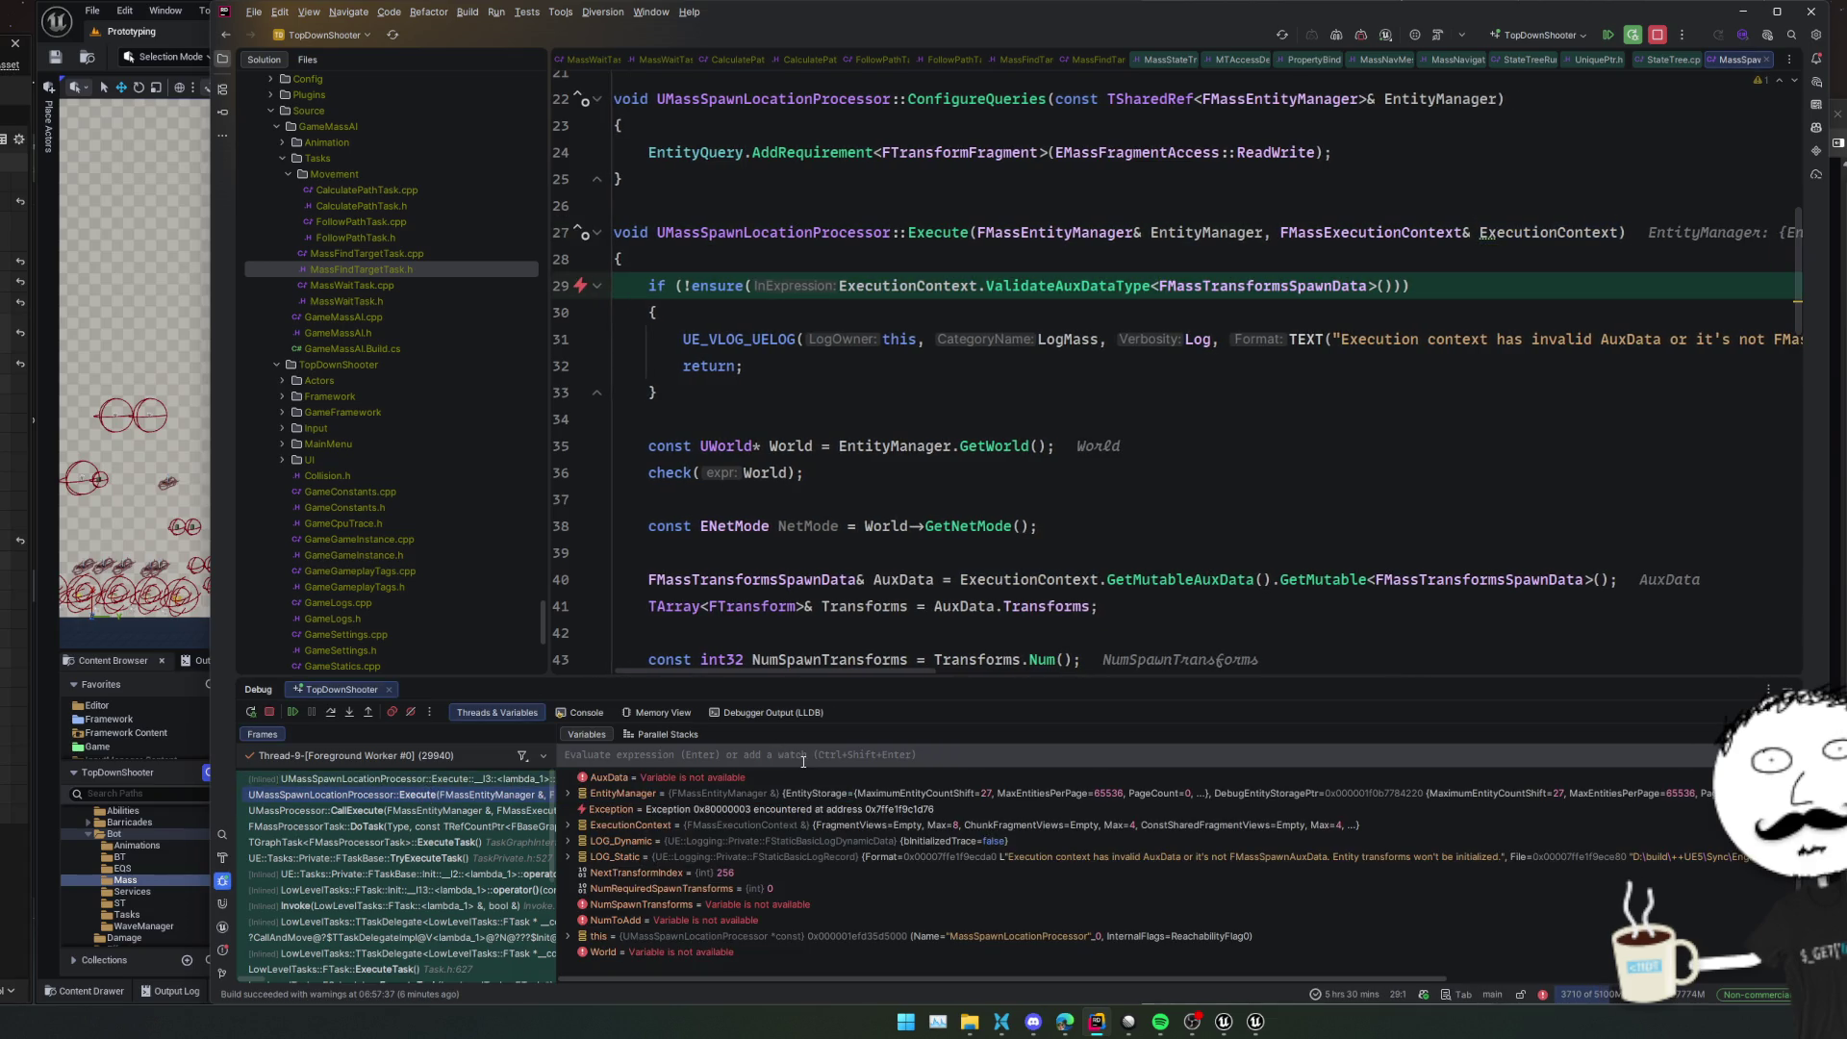
double_click(794, 824)
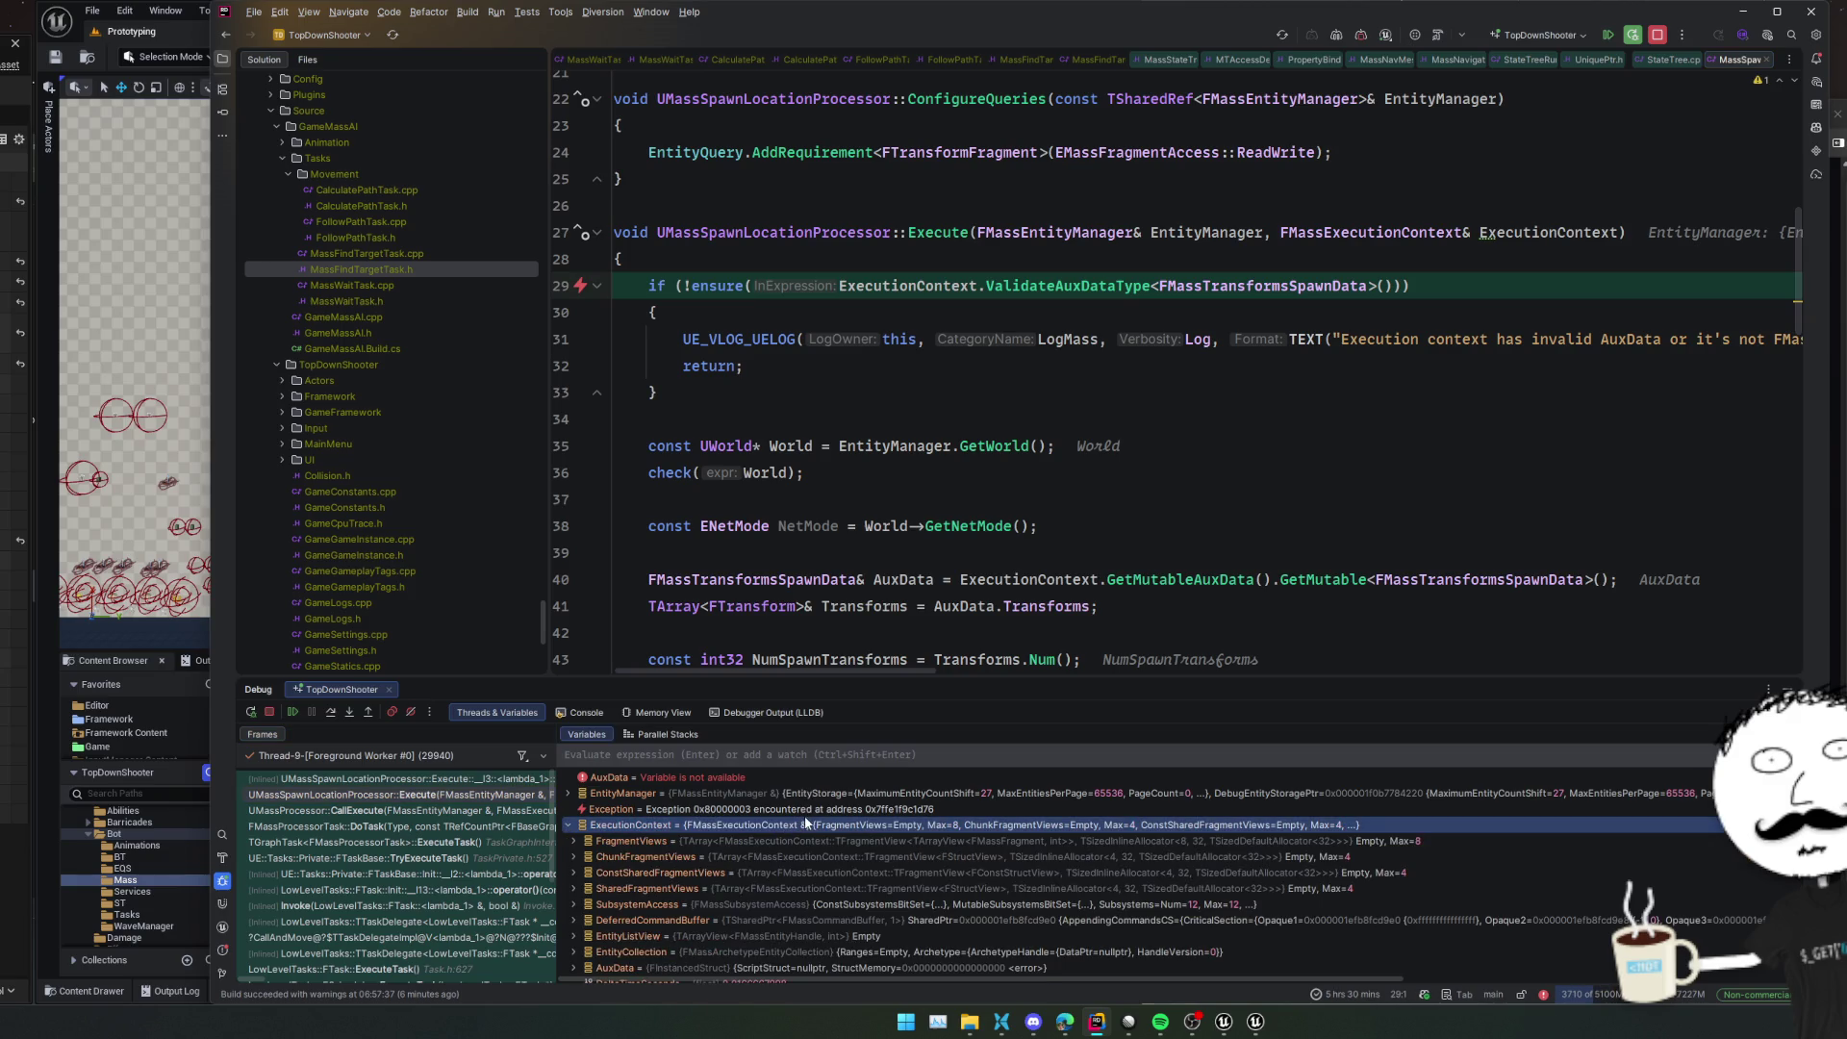
left_click(1289, 290, "ctrl")
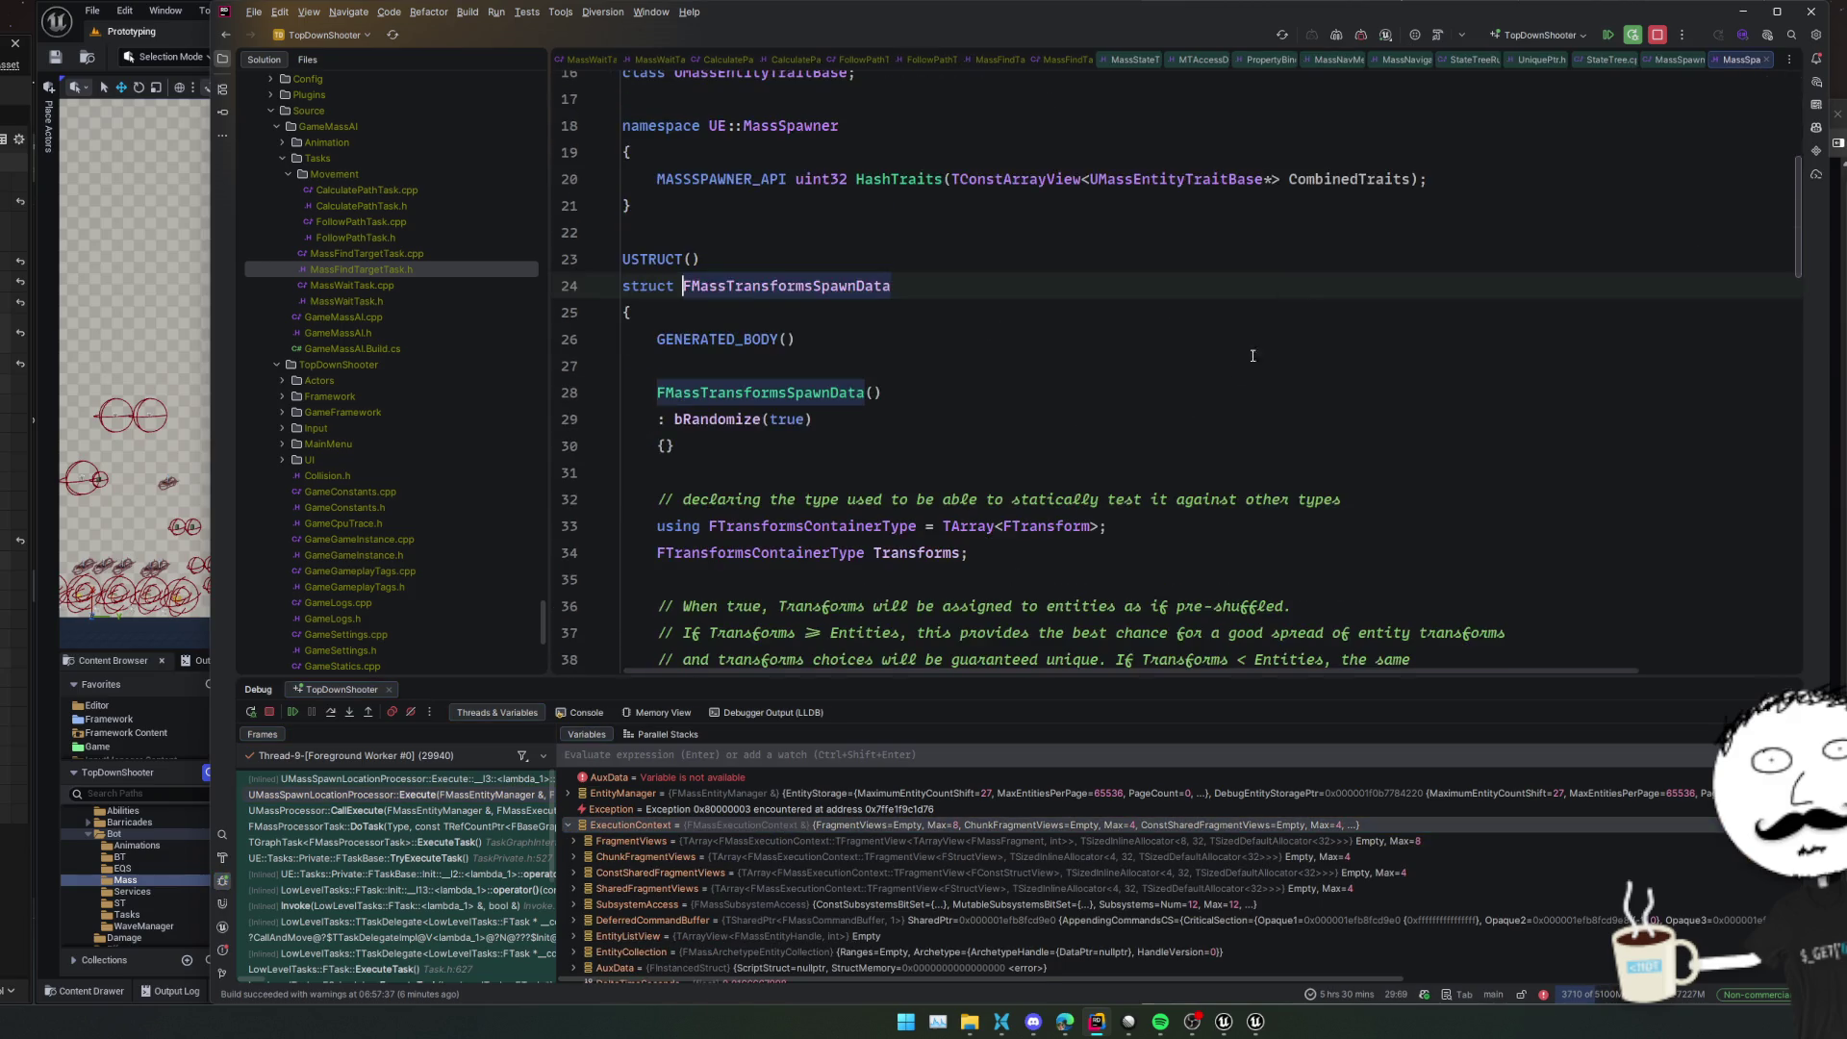
scroll(1016, 407, "down", 4)
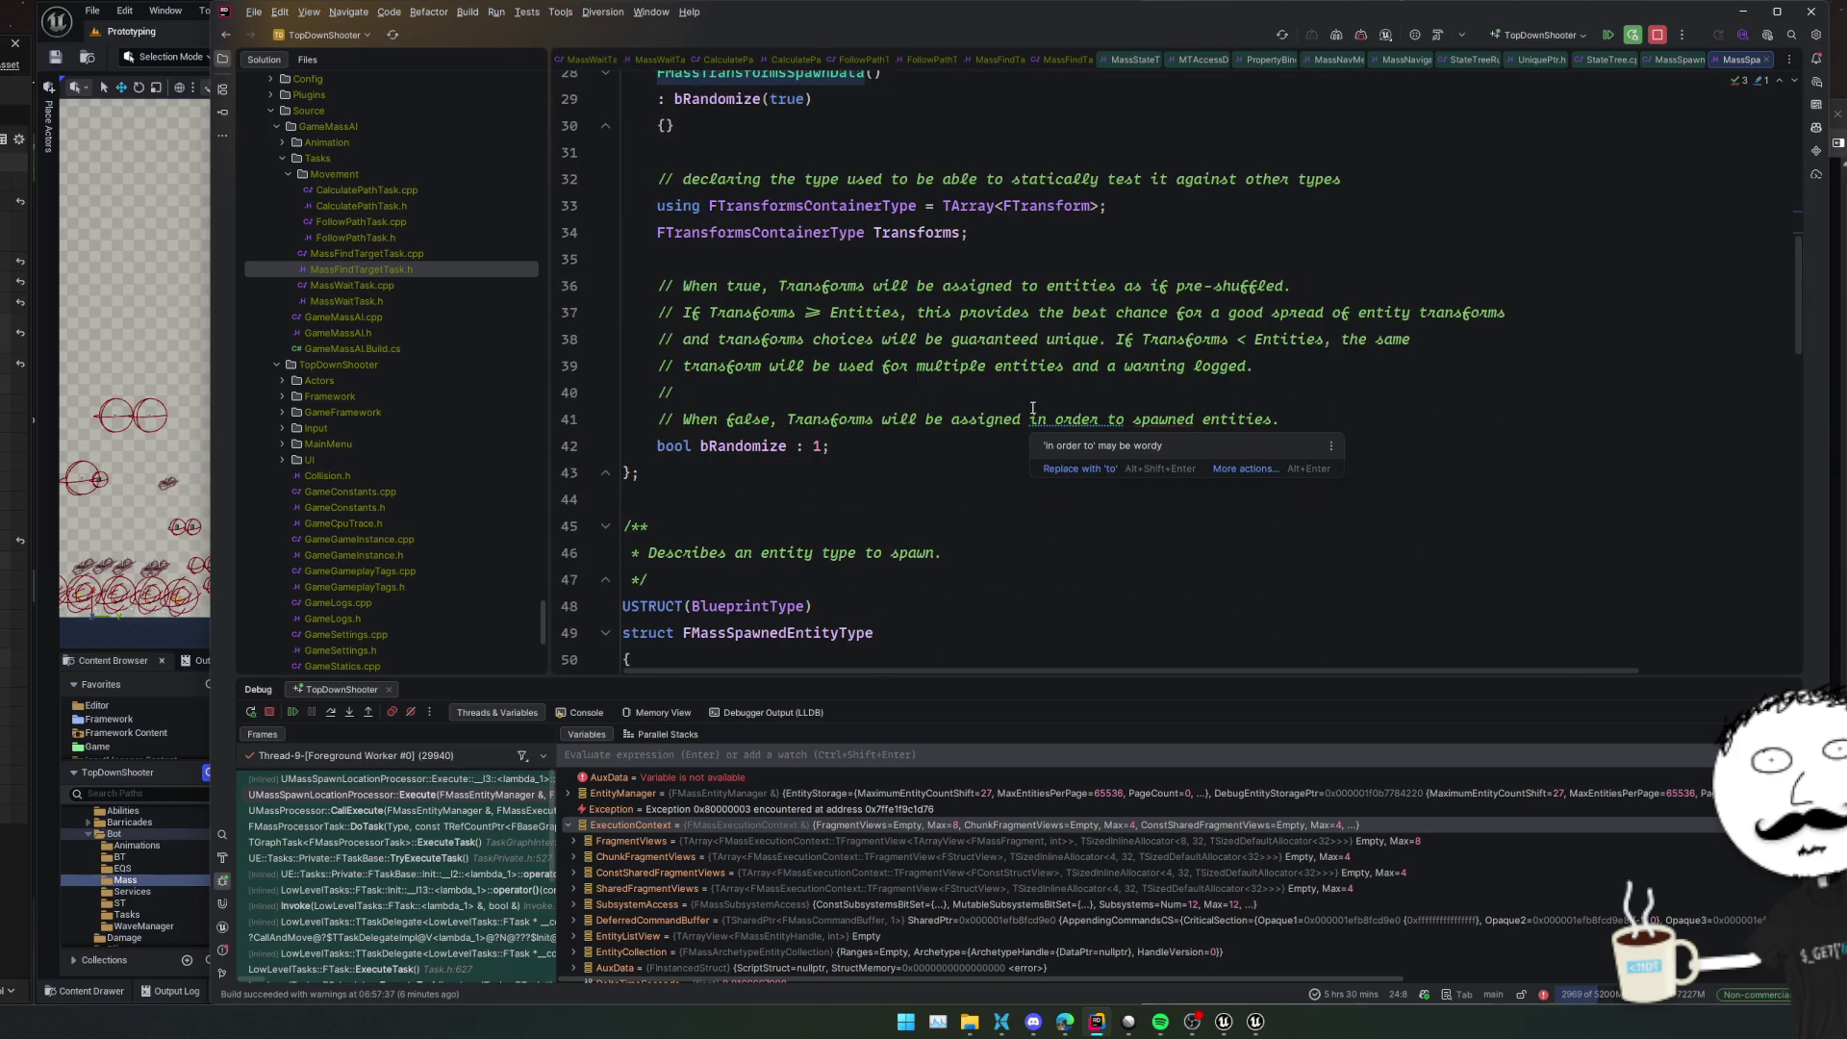
Resume past both ensure breaks and return to the running game
left_click(292, 711)
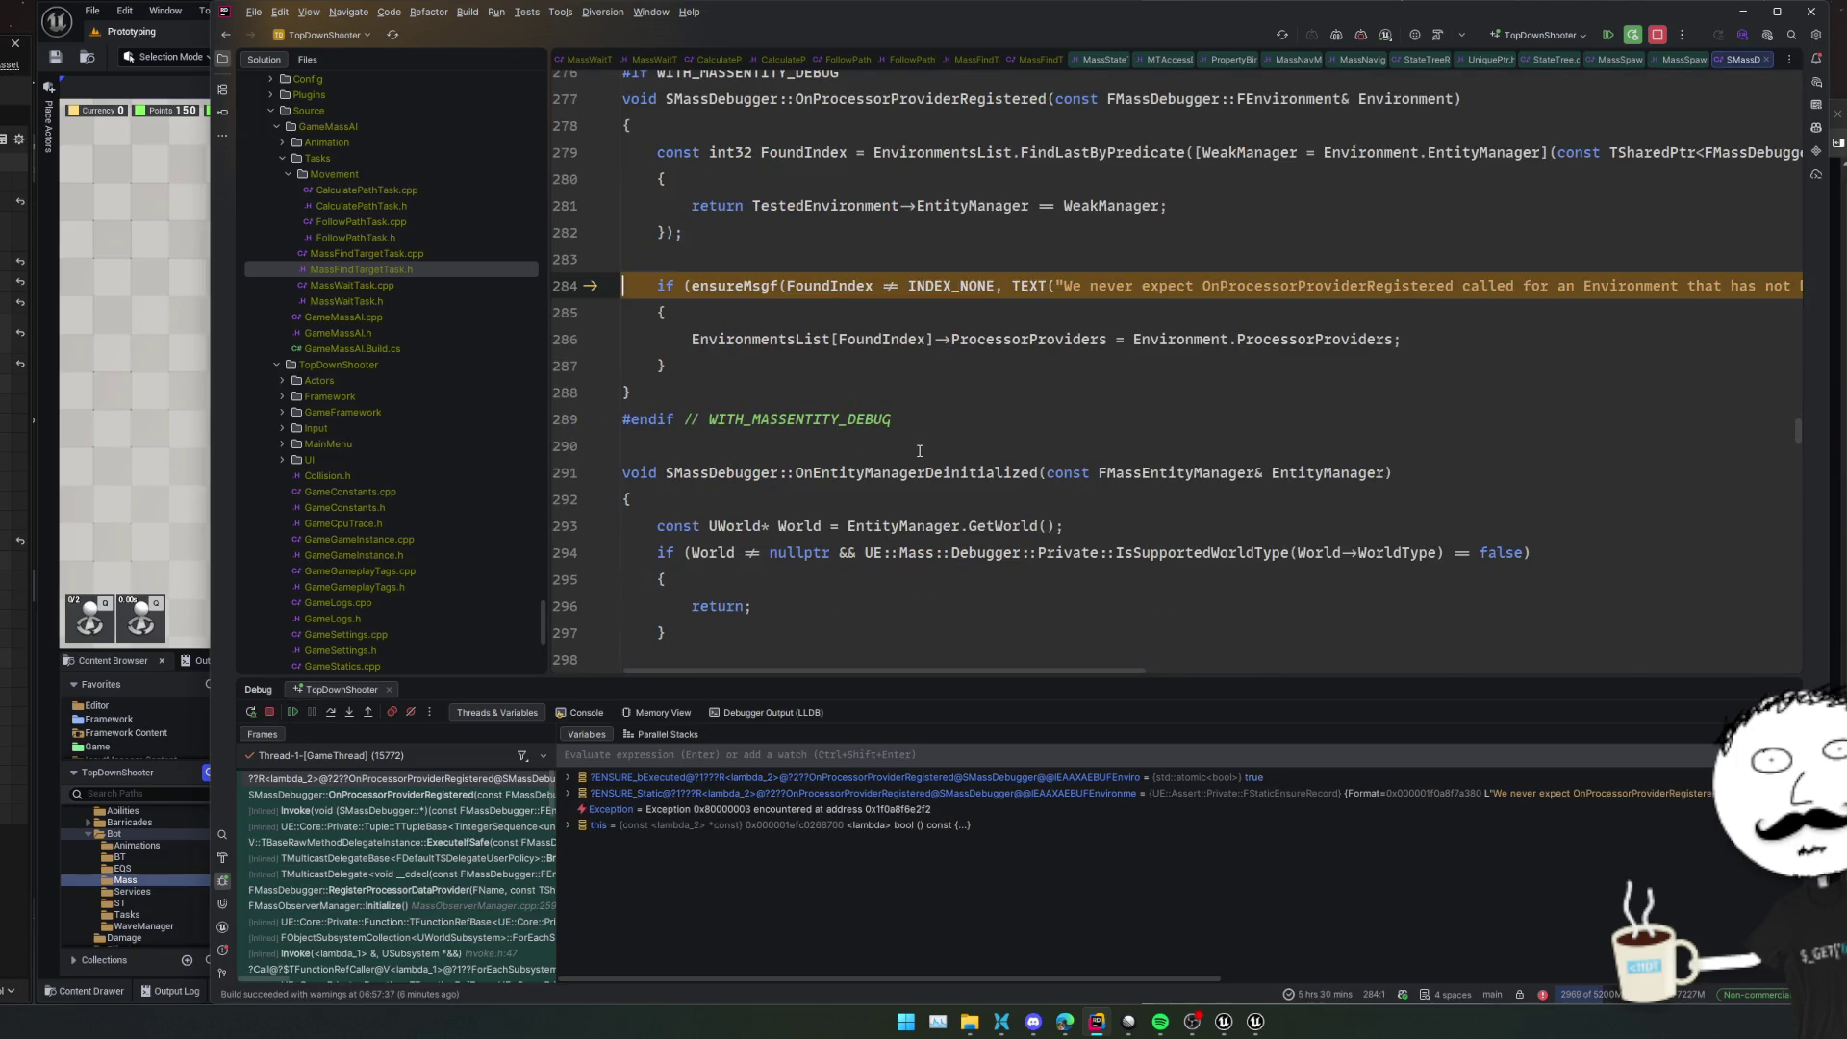
left_click(294, 712)
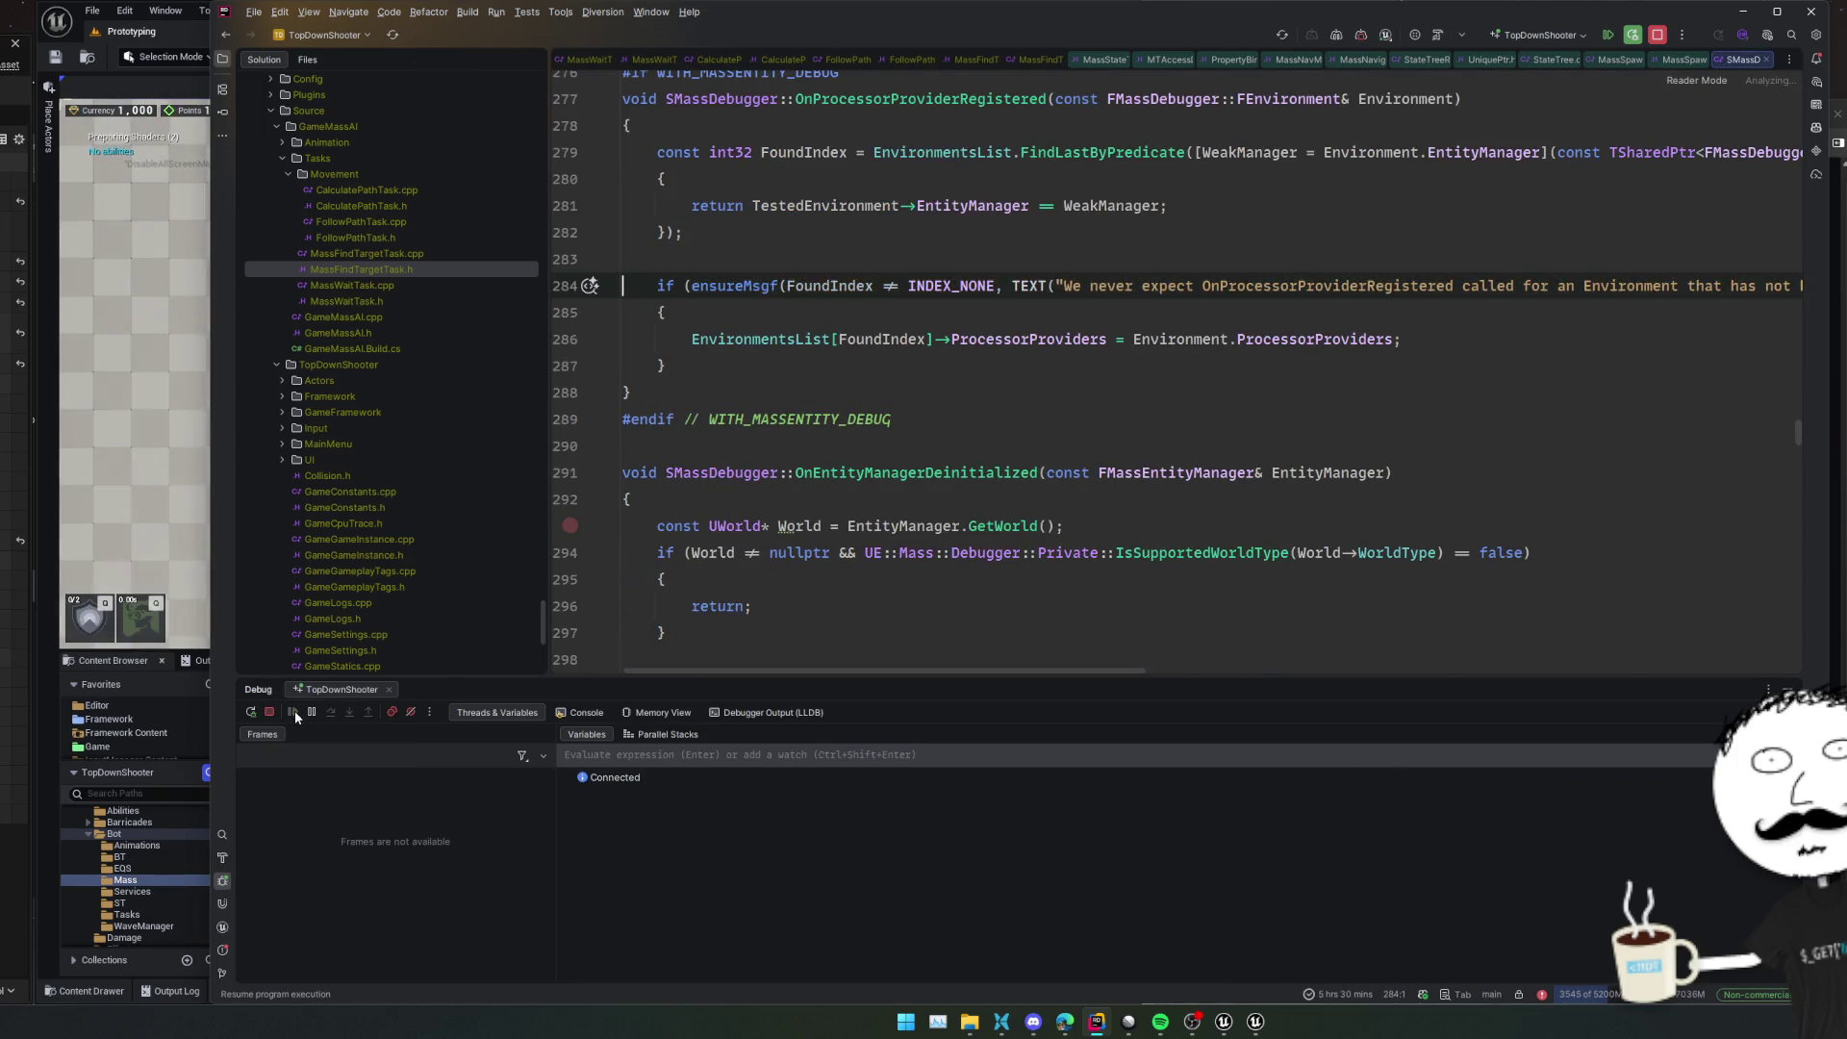
left_click(121, 659)
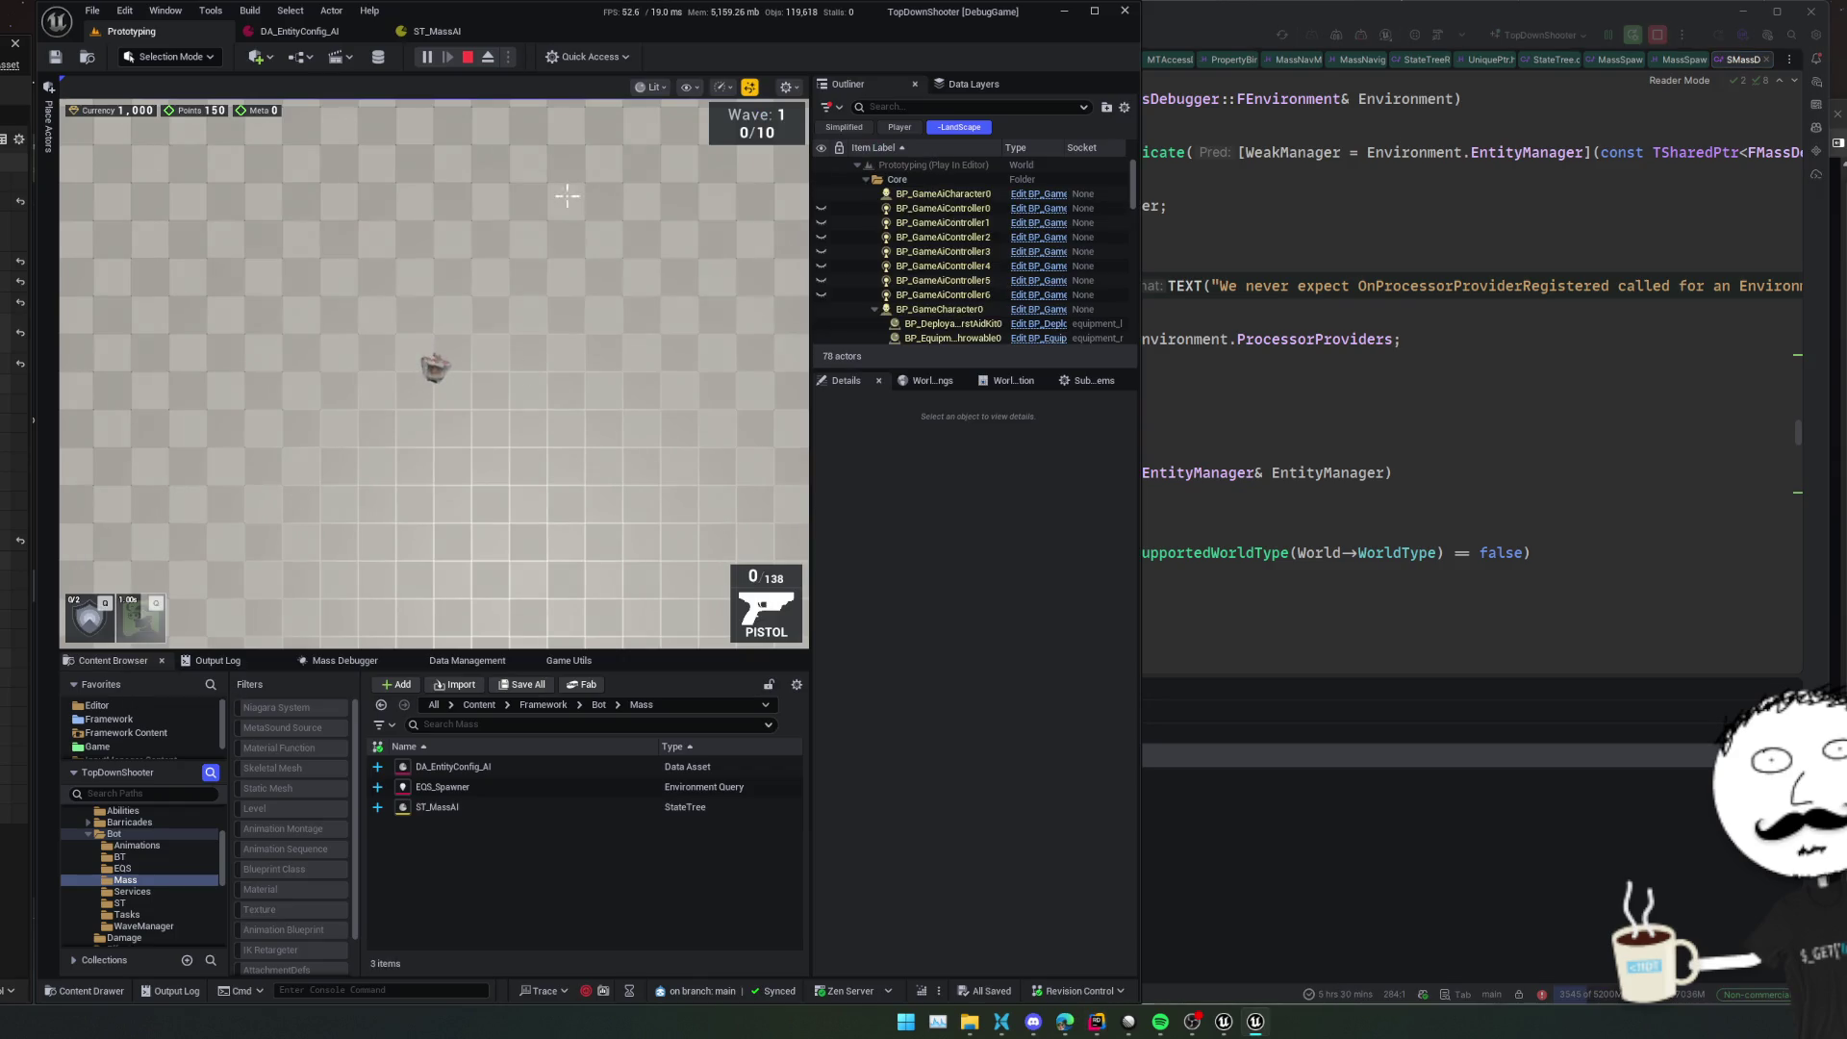
Stop play, close Insights, and select the MassSpawner actor in the Outliner
left_click(469, 55)
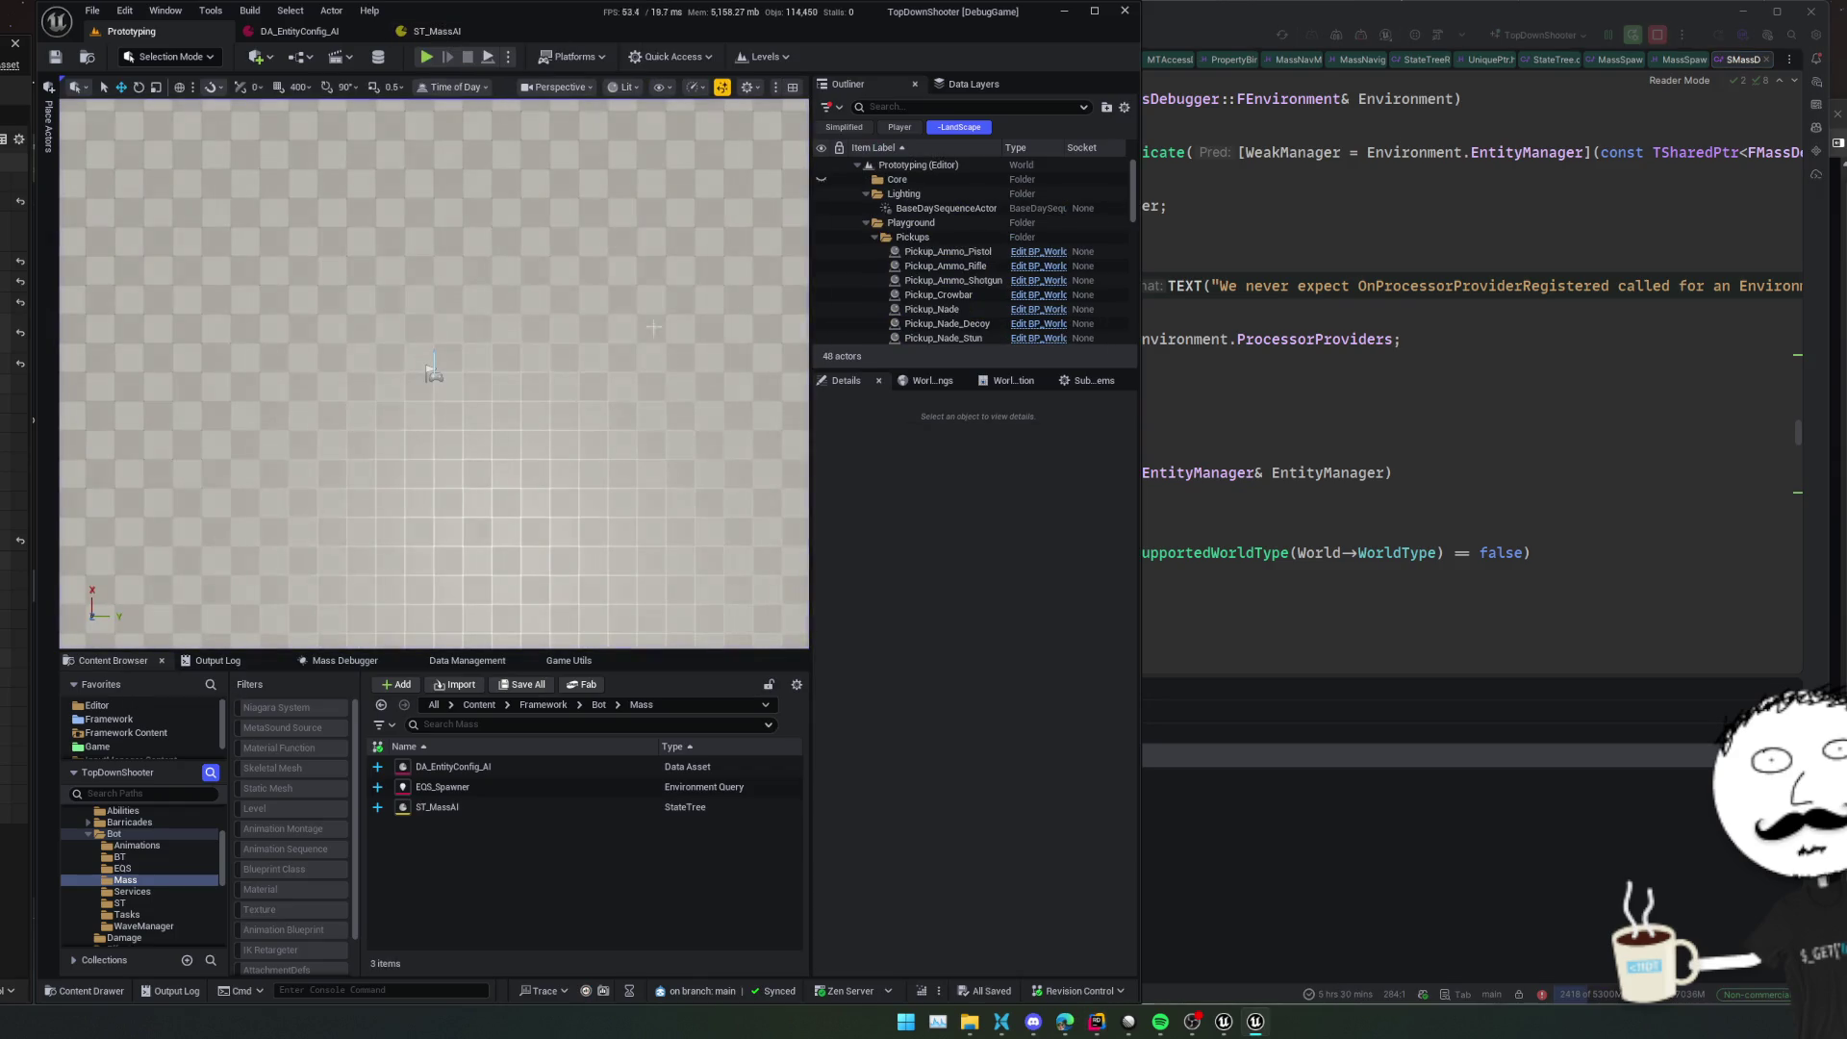
left_click(1526, 238)
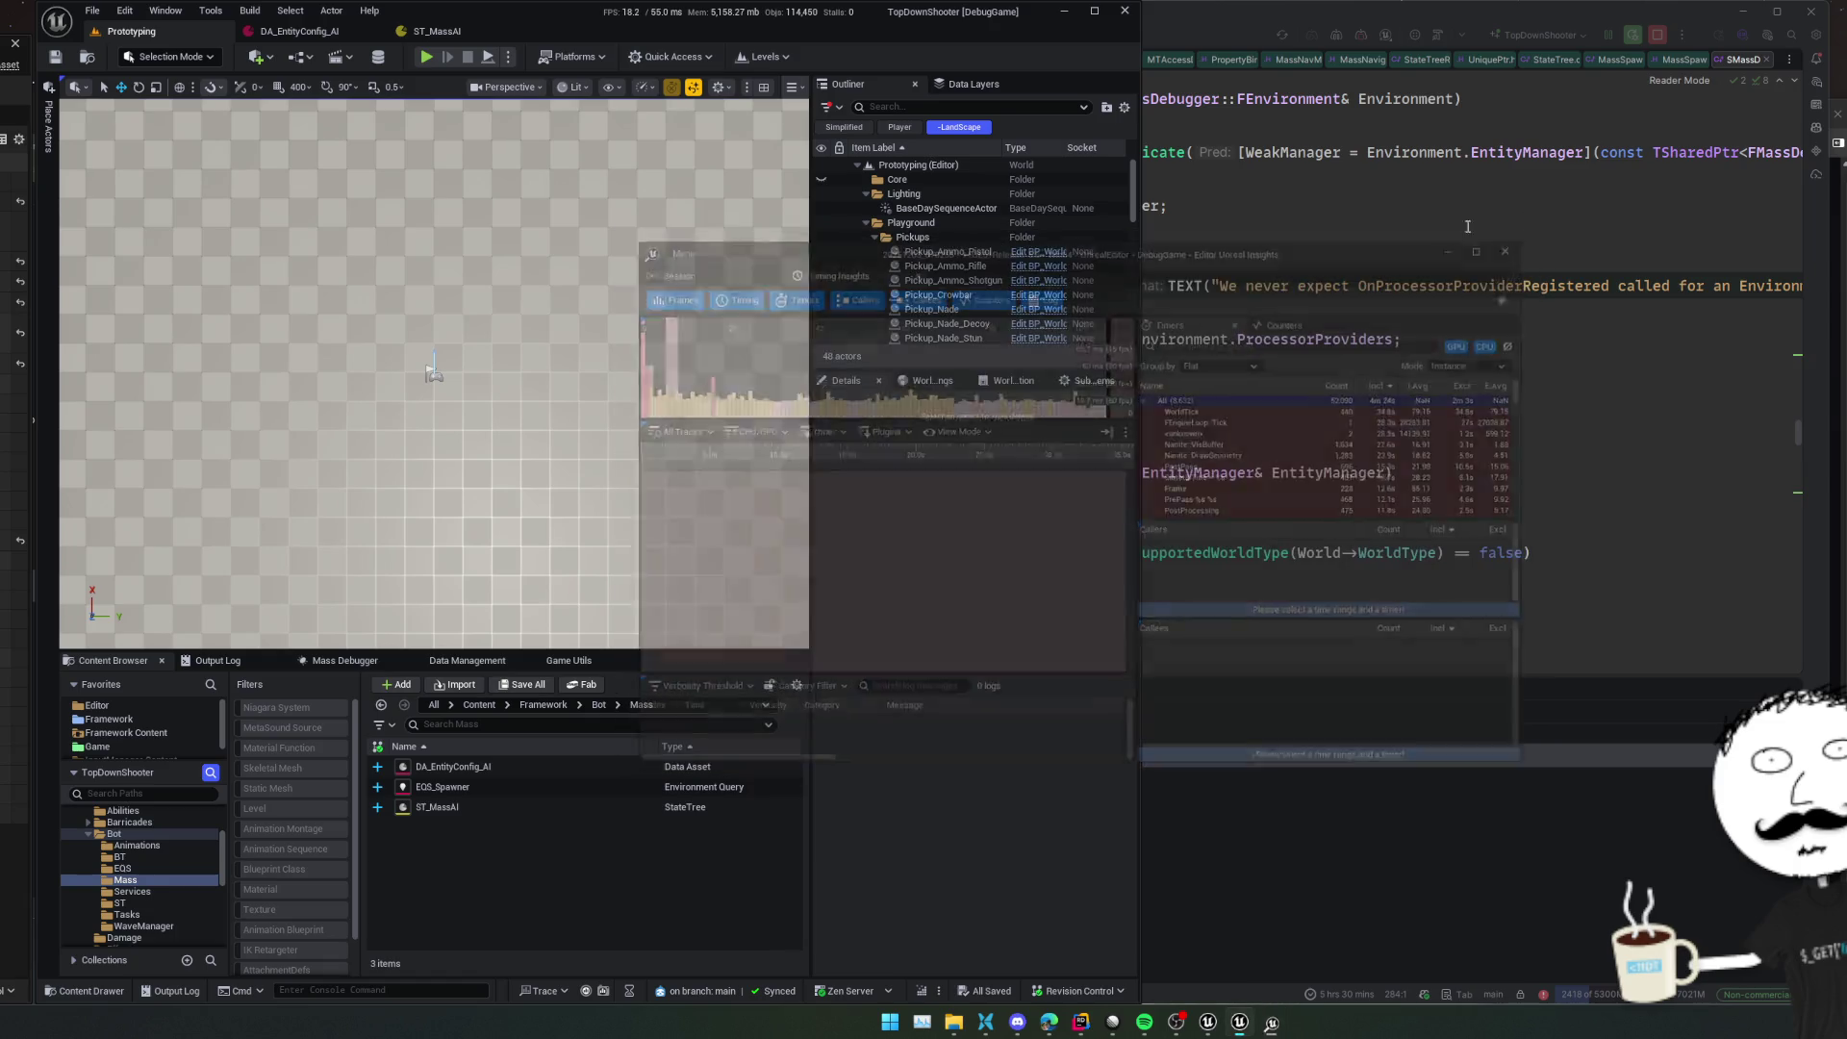
left_click(959, 107)
type("mass")
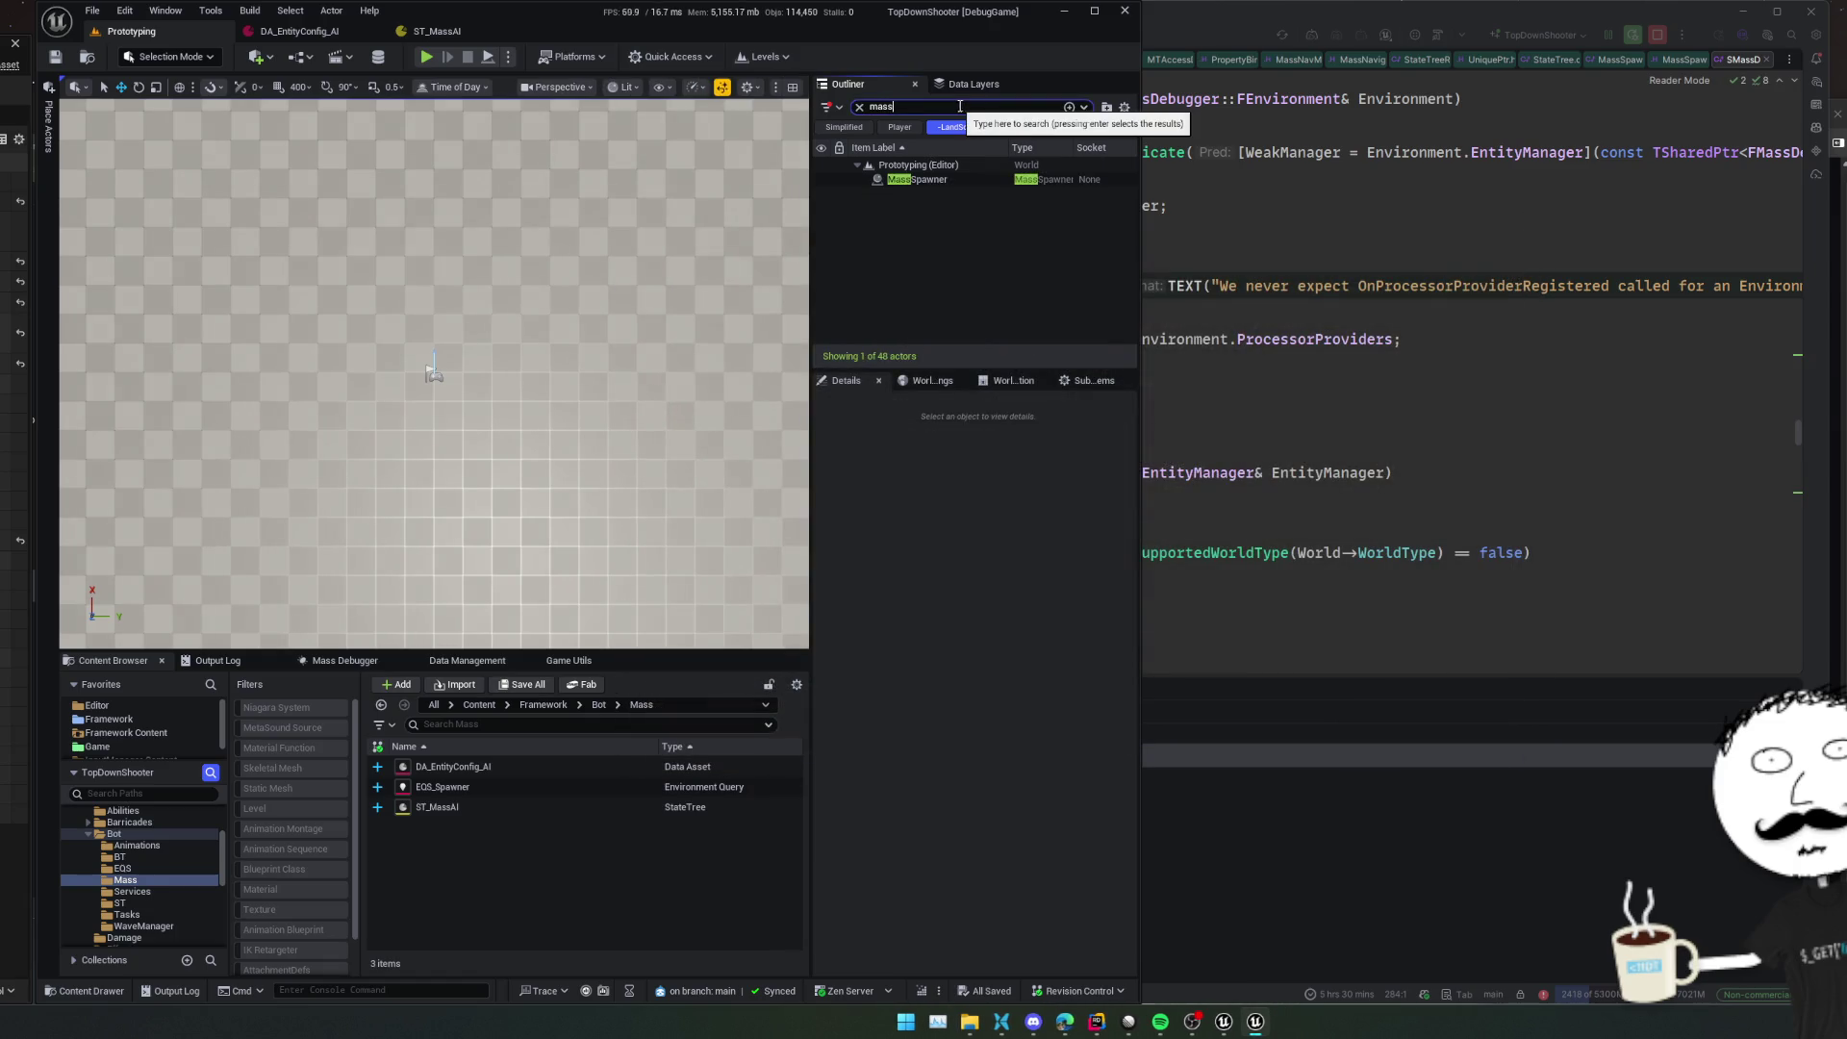
left_click(935, 182)
Add then remove a Query Config element on MassSpawner, and save the level
scroll(825, 661, "down", 3)
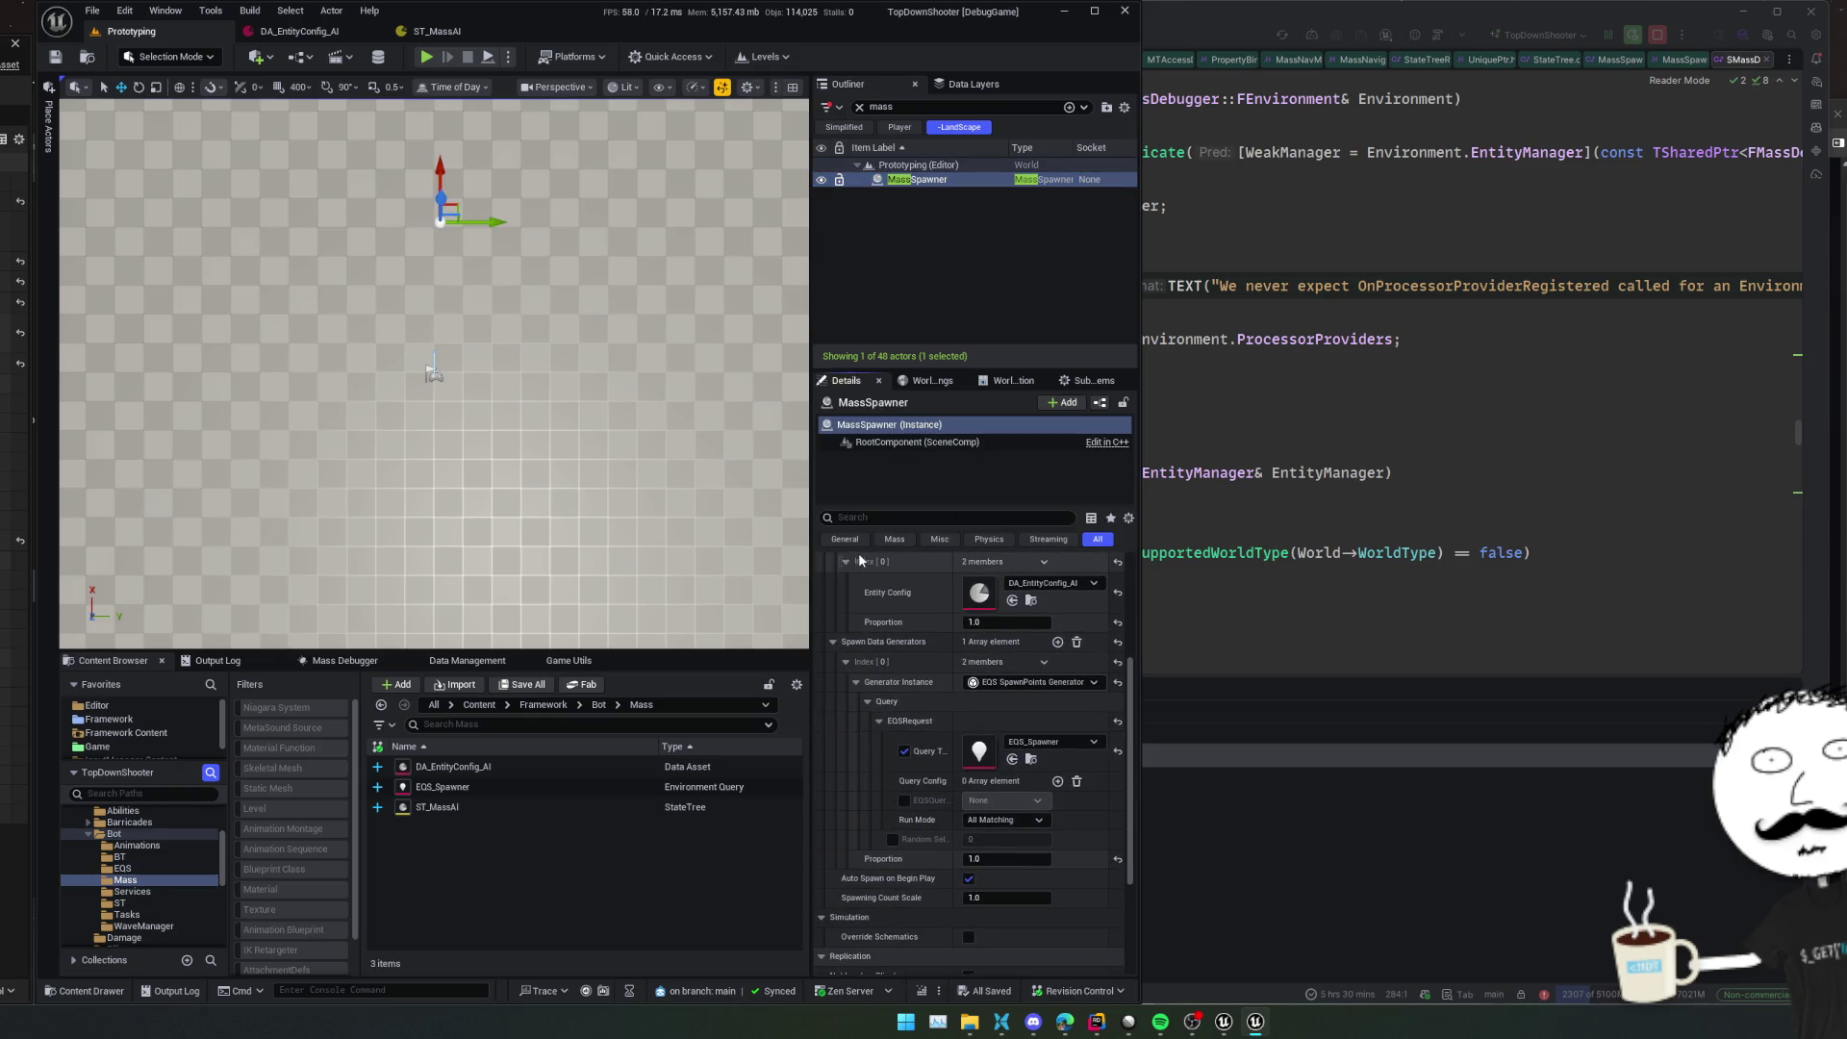
left_click(1058, 781)
left_click(903, 801)
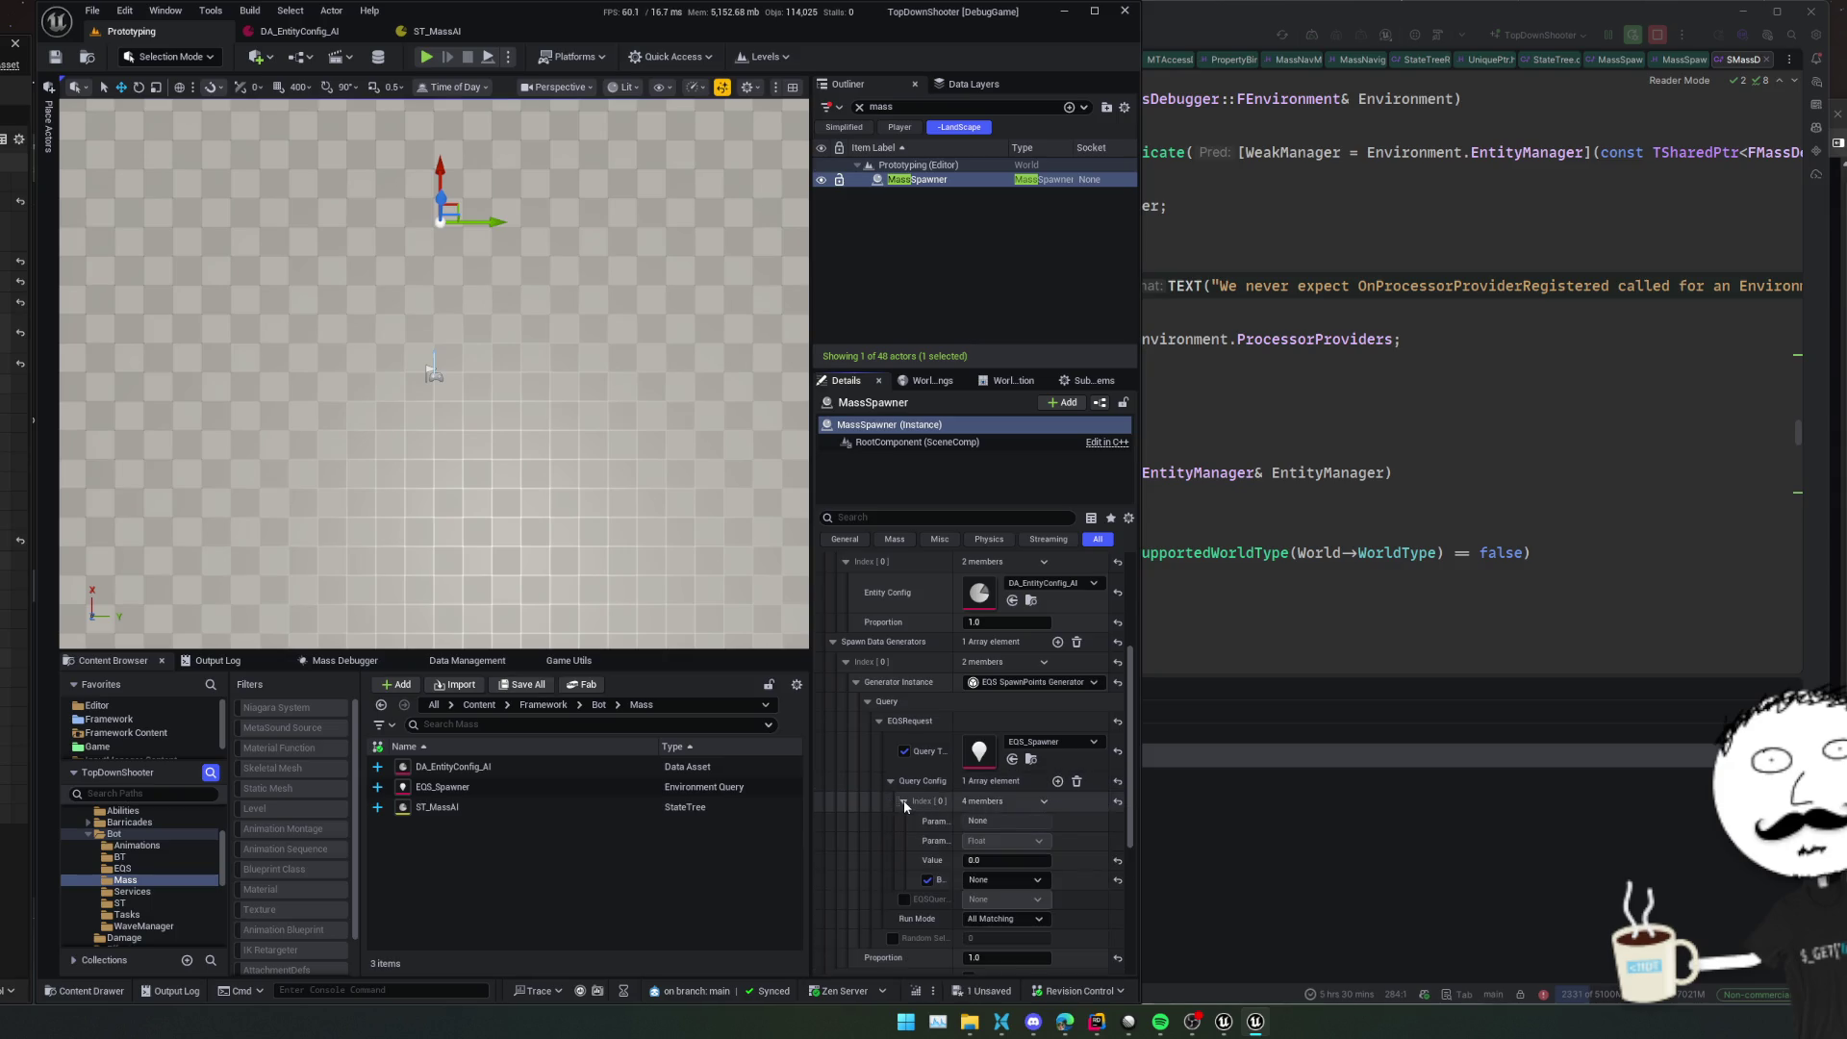
left_click(1043, 800)
left_click(1066, 838)
key("ctrl+s")
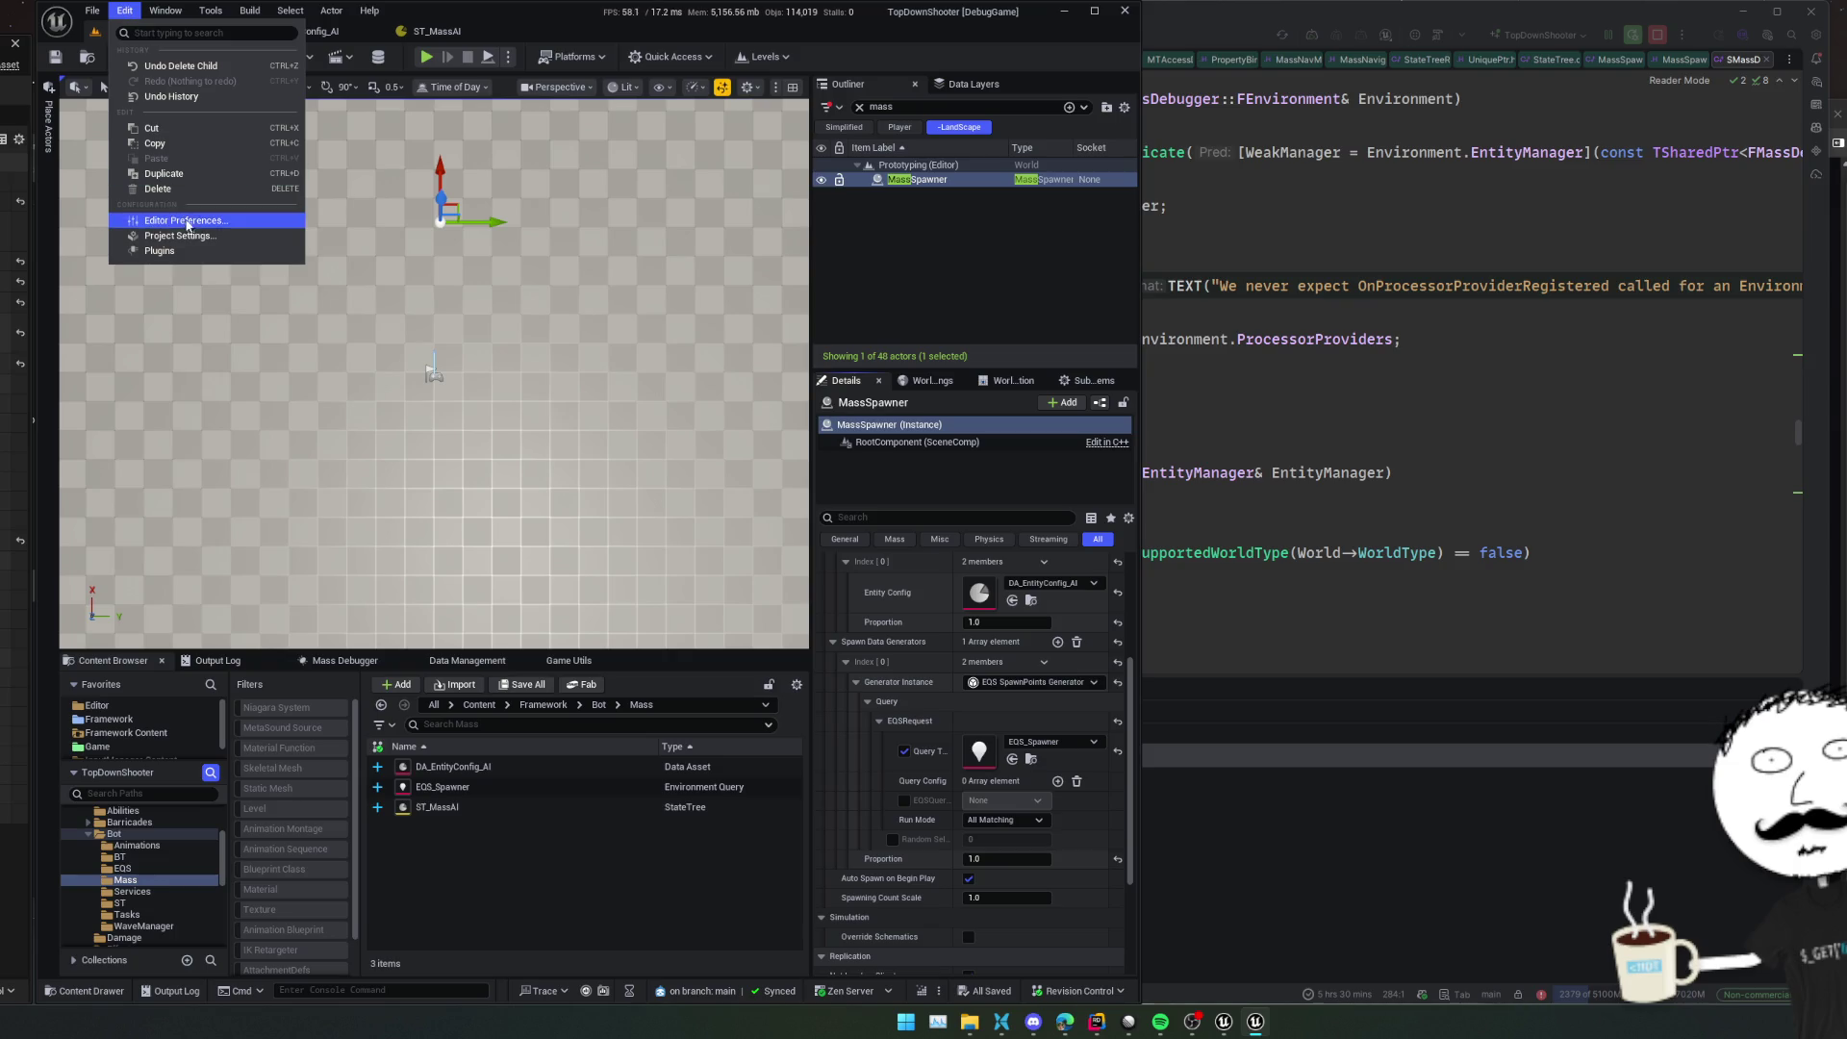
Open Project Settings to the Mass category
left_click(190, 237)
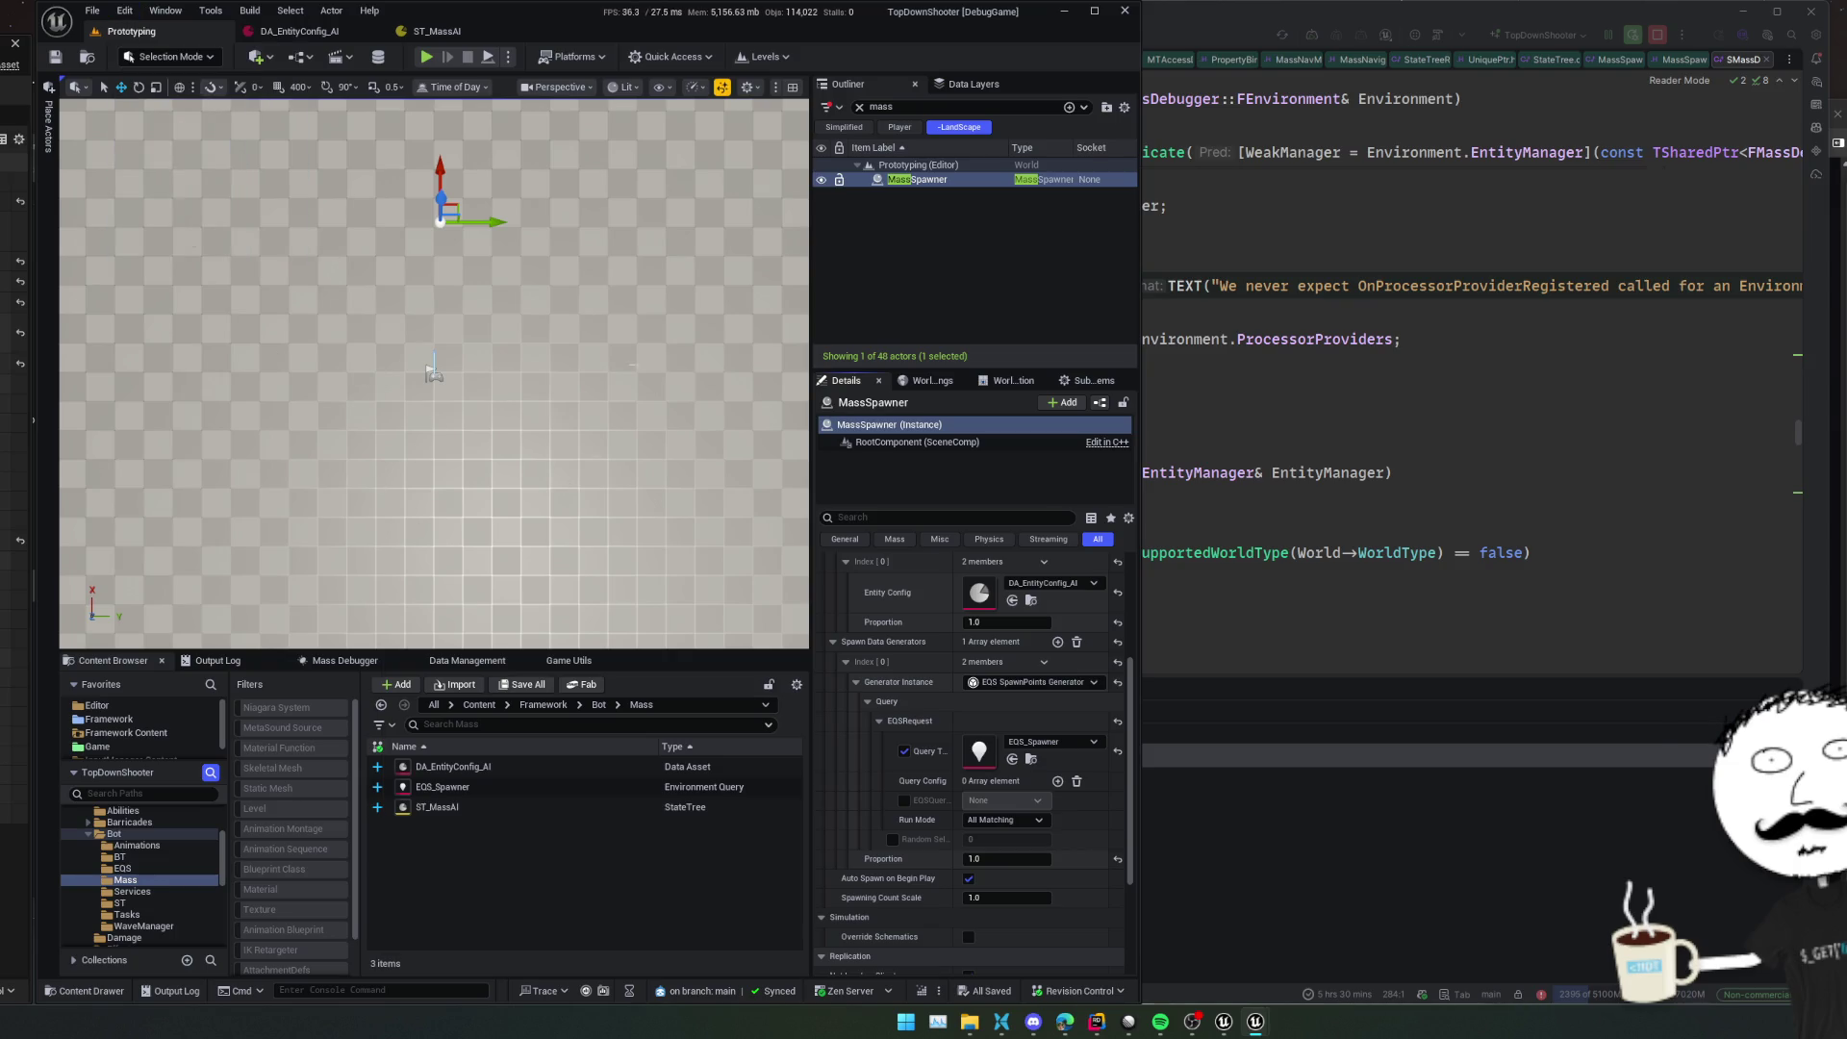
scroll(505, 585, "down", 5)
scroll(504, 585, "down", 6)
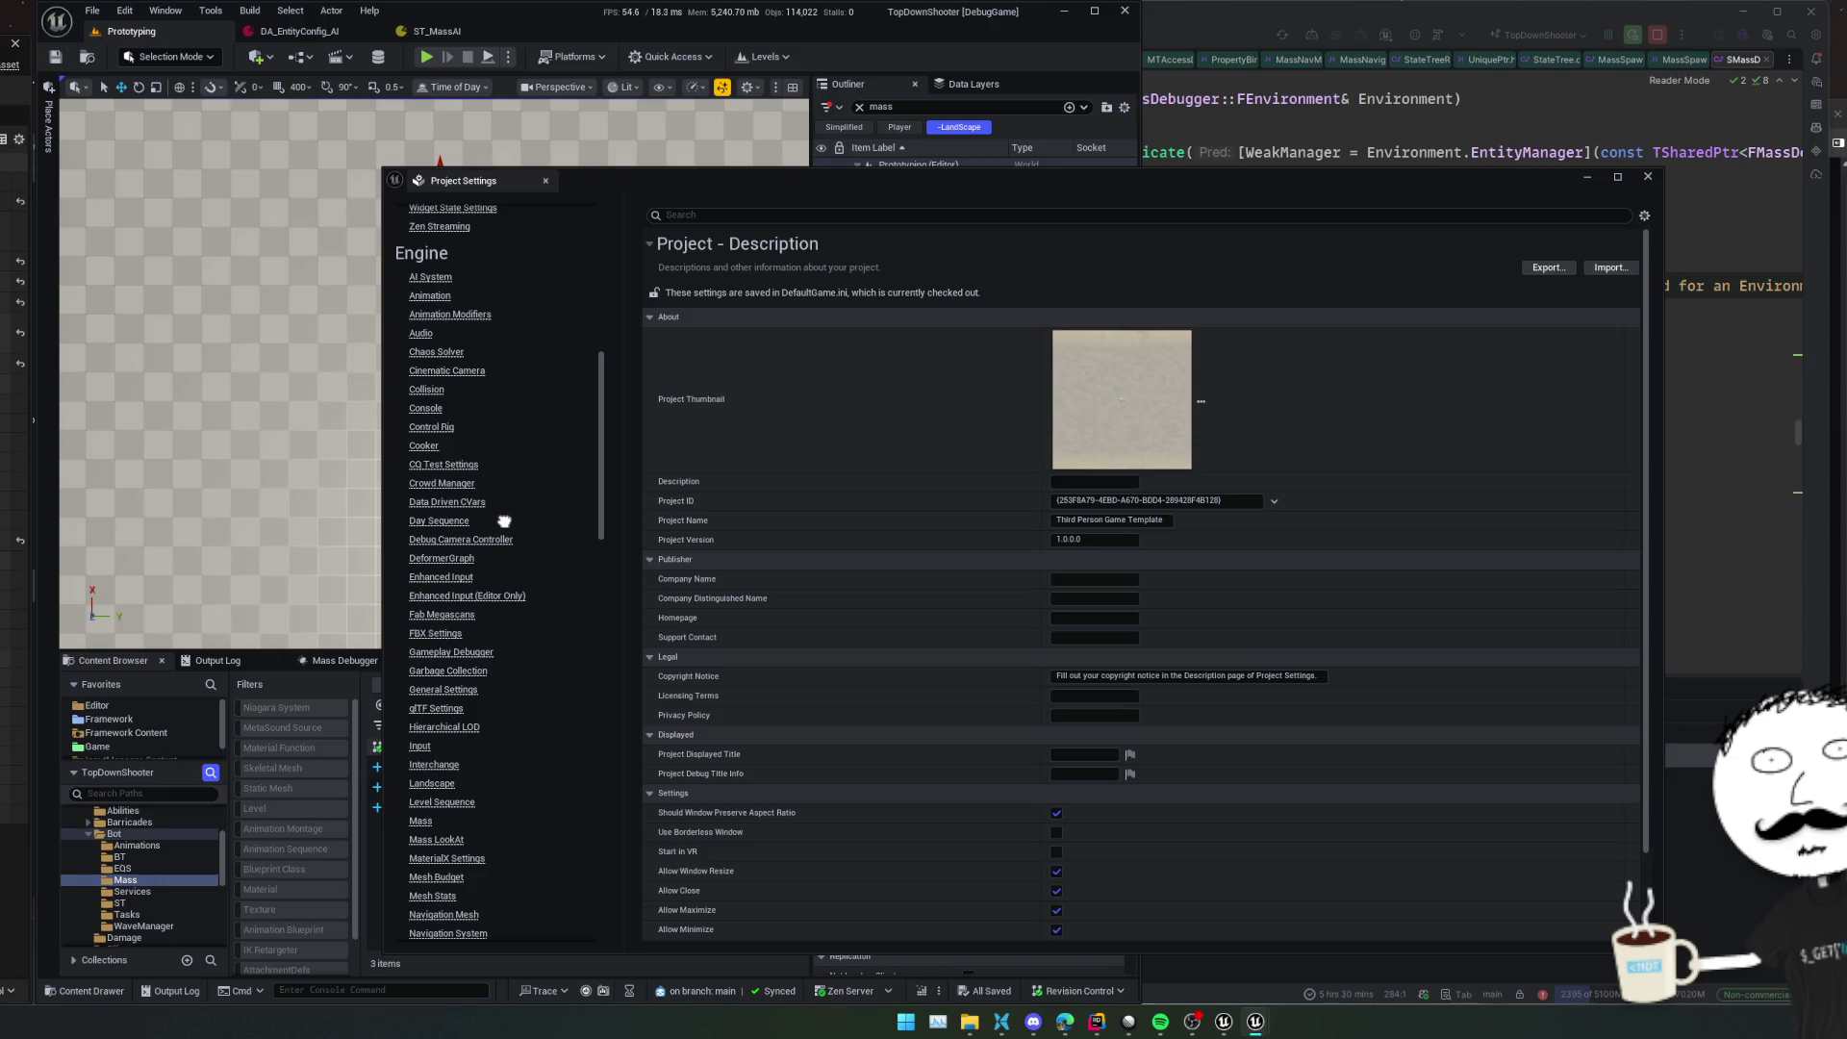
scroll(460, 563, "down", 2)
left_click(420, 445)
scroll(872, 516, "down", 2)
Filter by 'spawn', untick Auto Register with Processing Phases for MassSpawnLocationProcessor, and close
left_click(833, 220)
type("spawn")
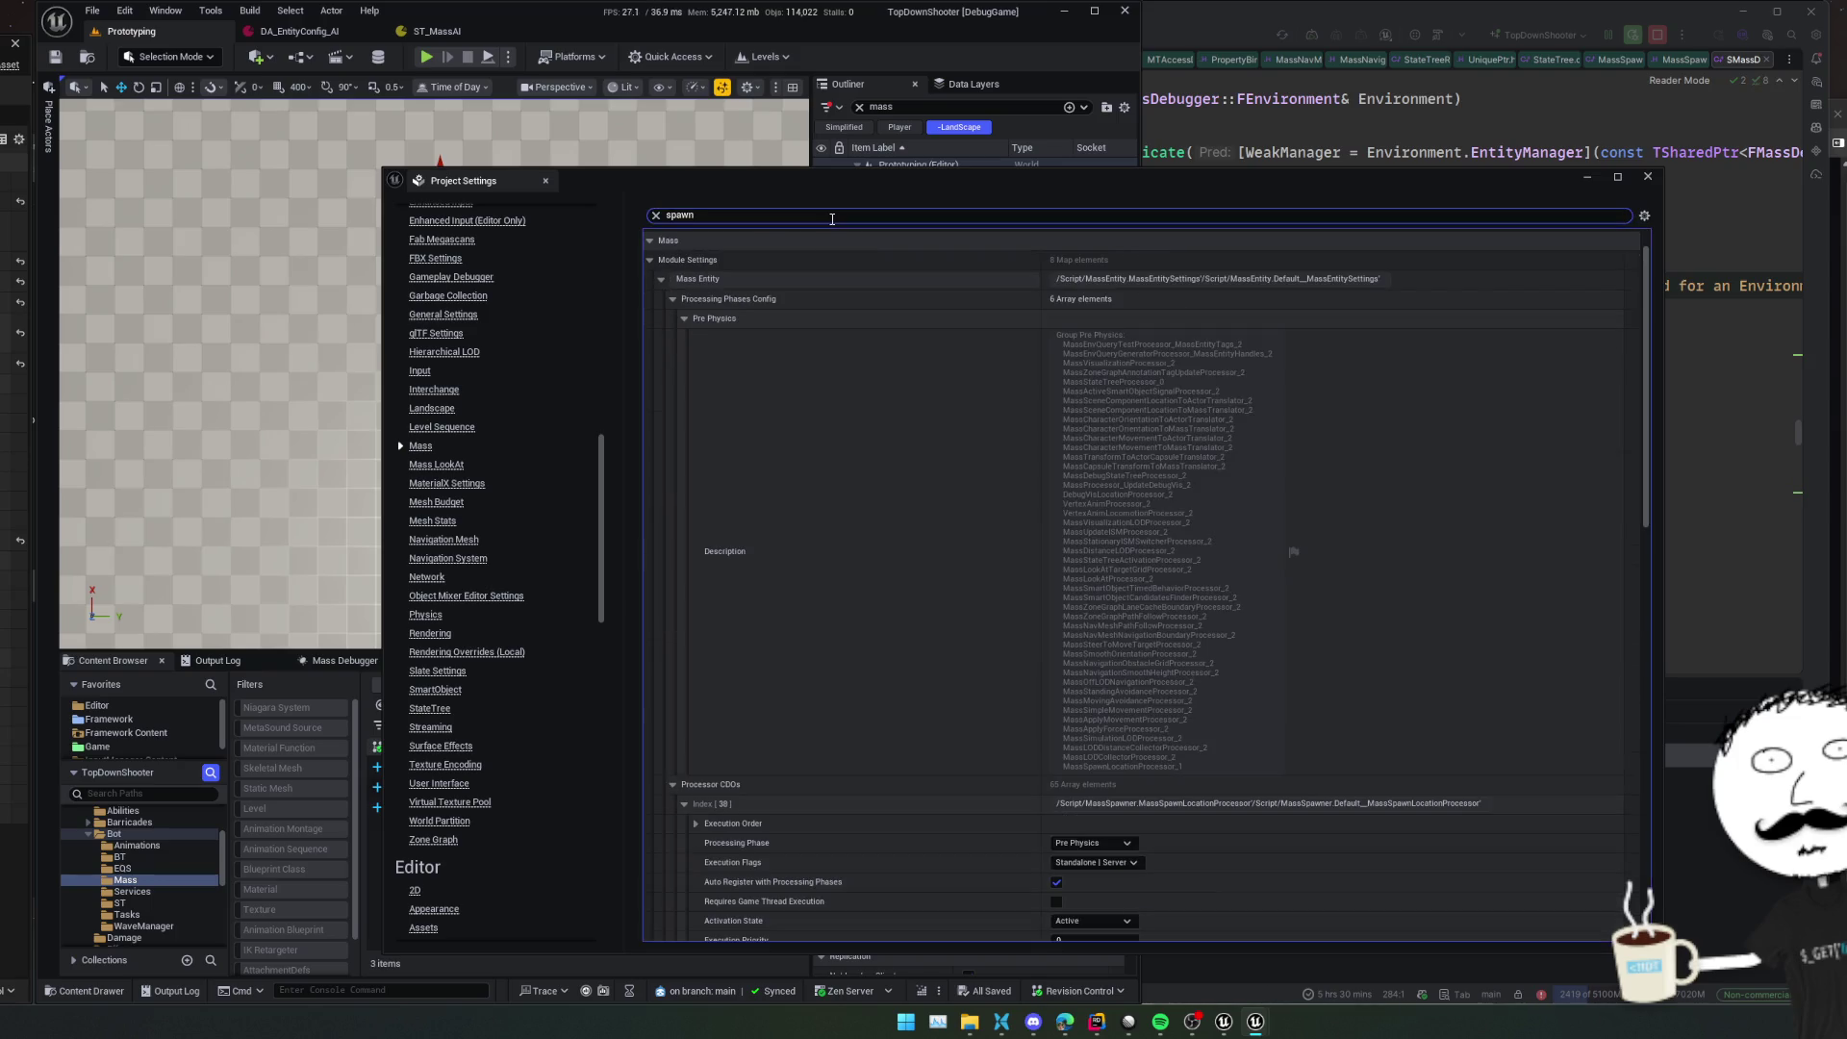
left_click(672, 299)
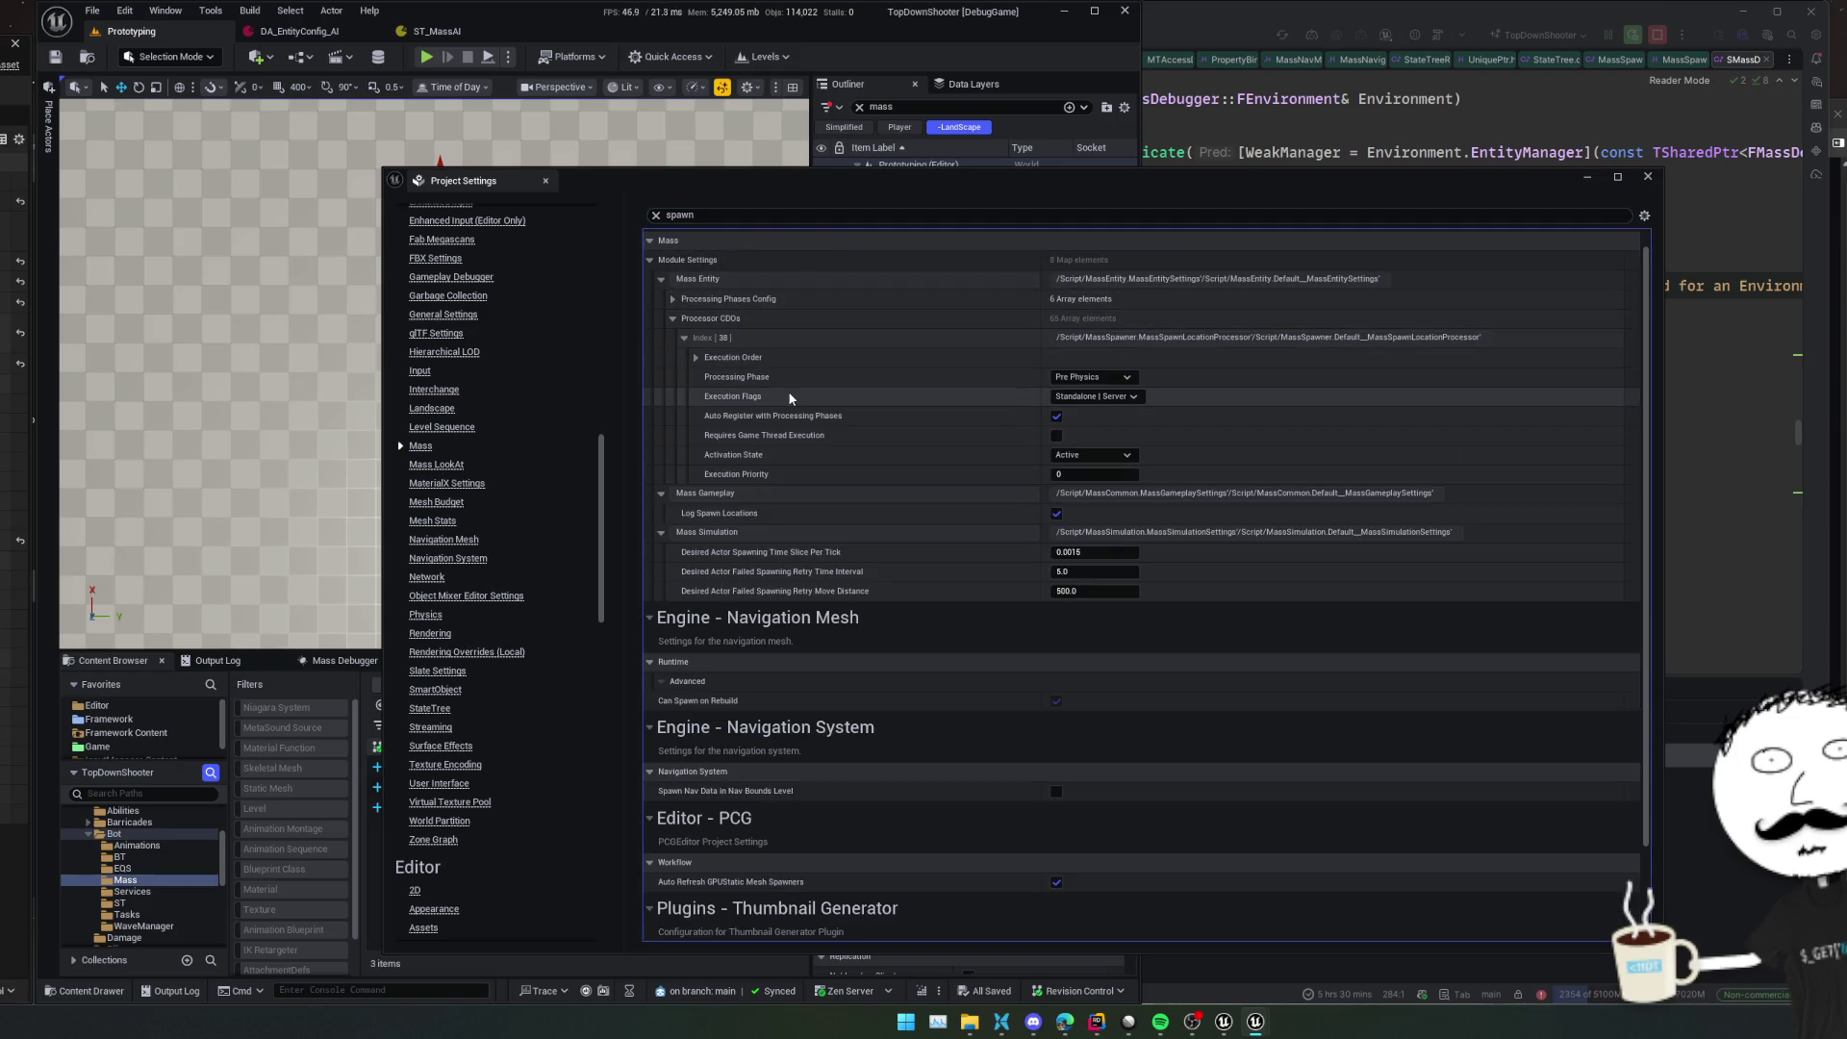
left_click(1057, 417)
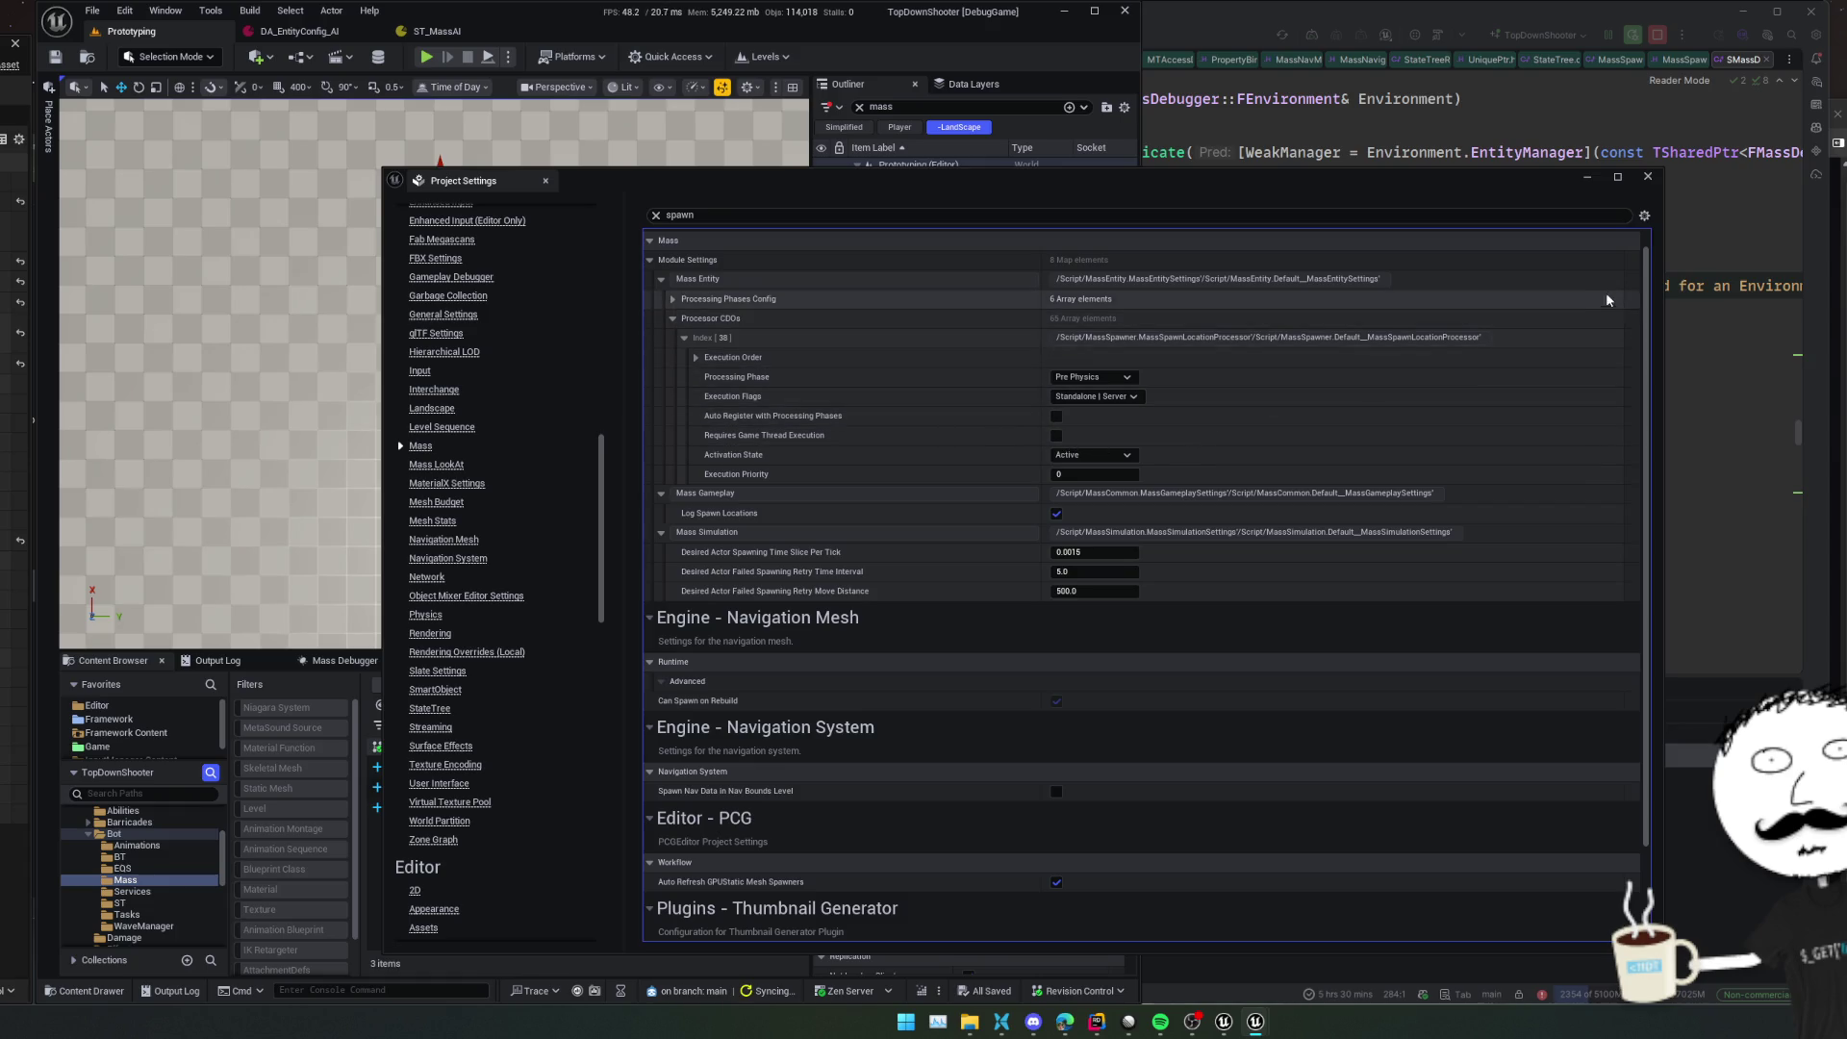
left_click(1648, 176)
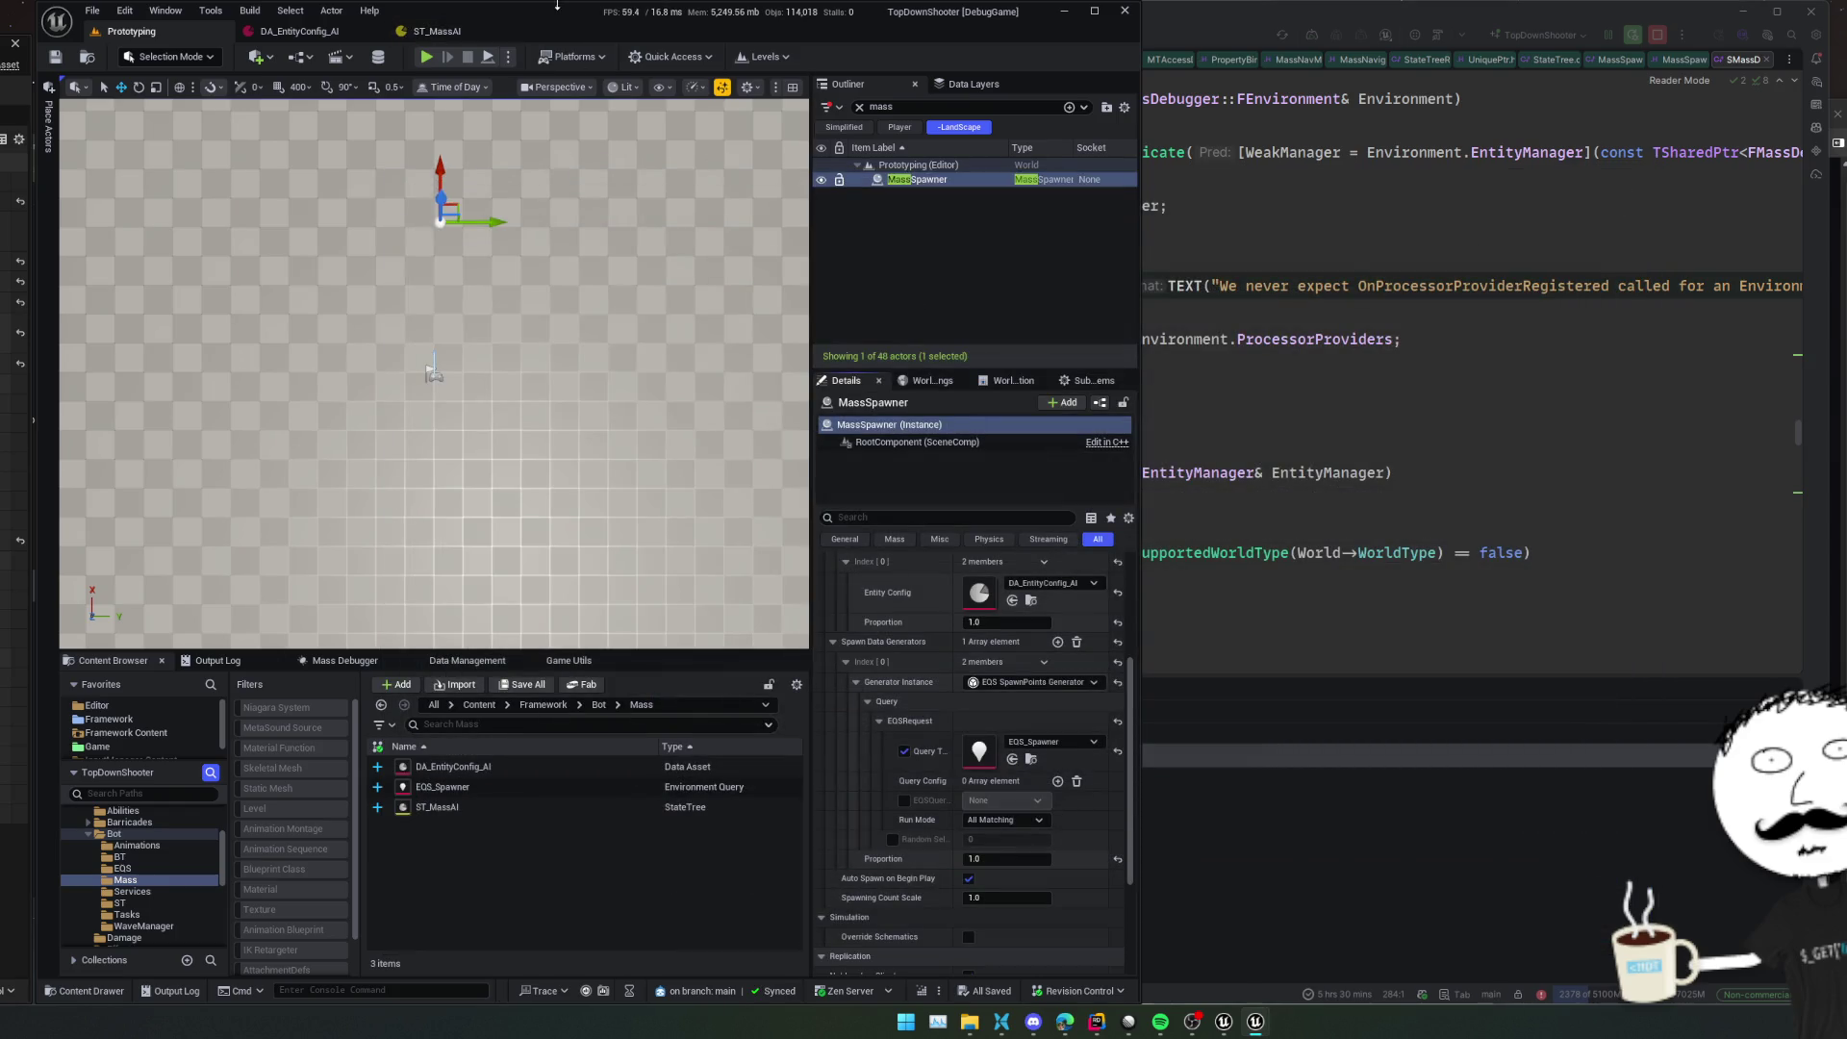
Run the game briefly, glance at the ST_MassAI StateTree, then stop the play session
key("alt+p")
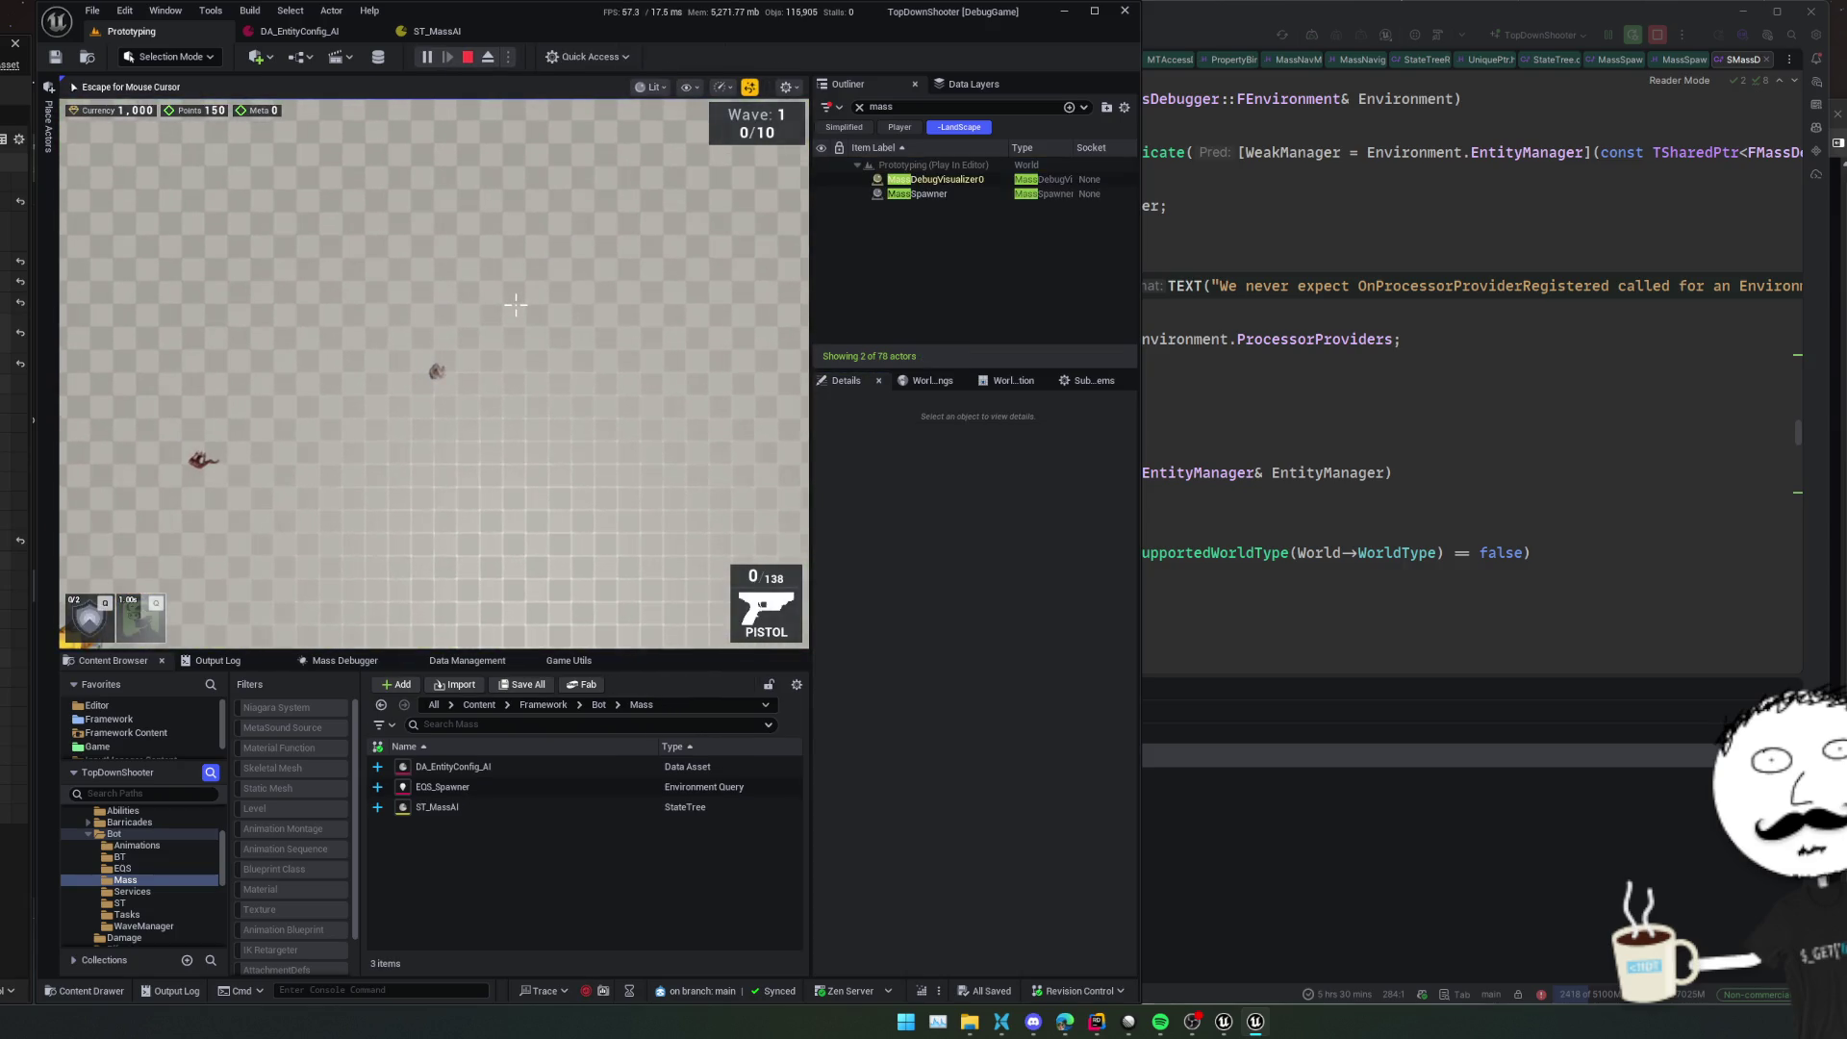
key("Escape")
left_click(438, 30)
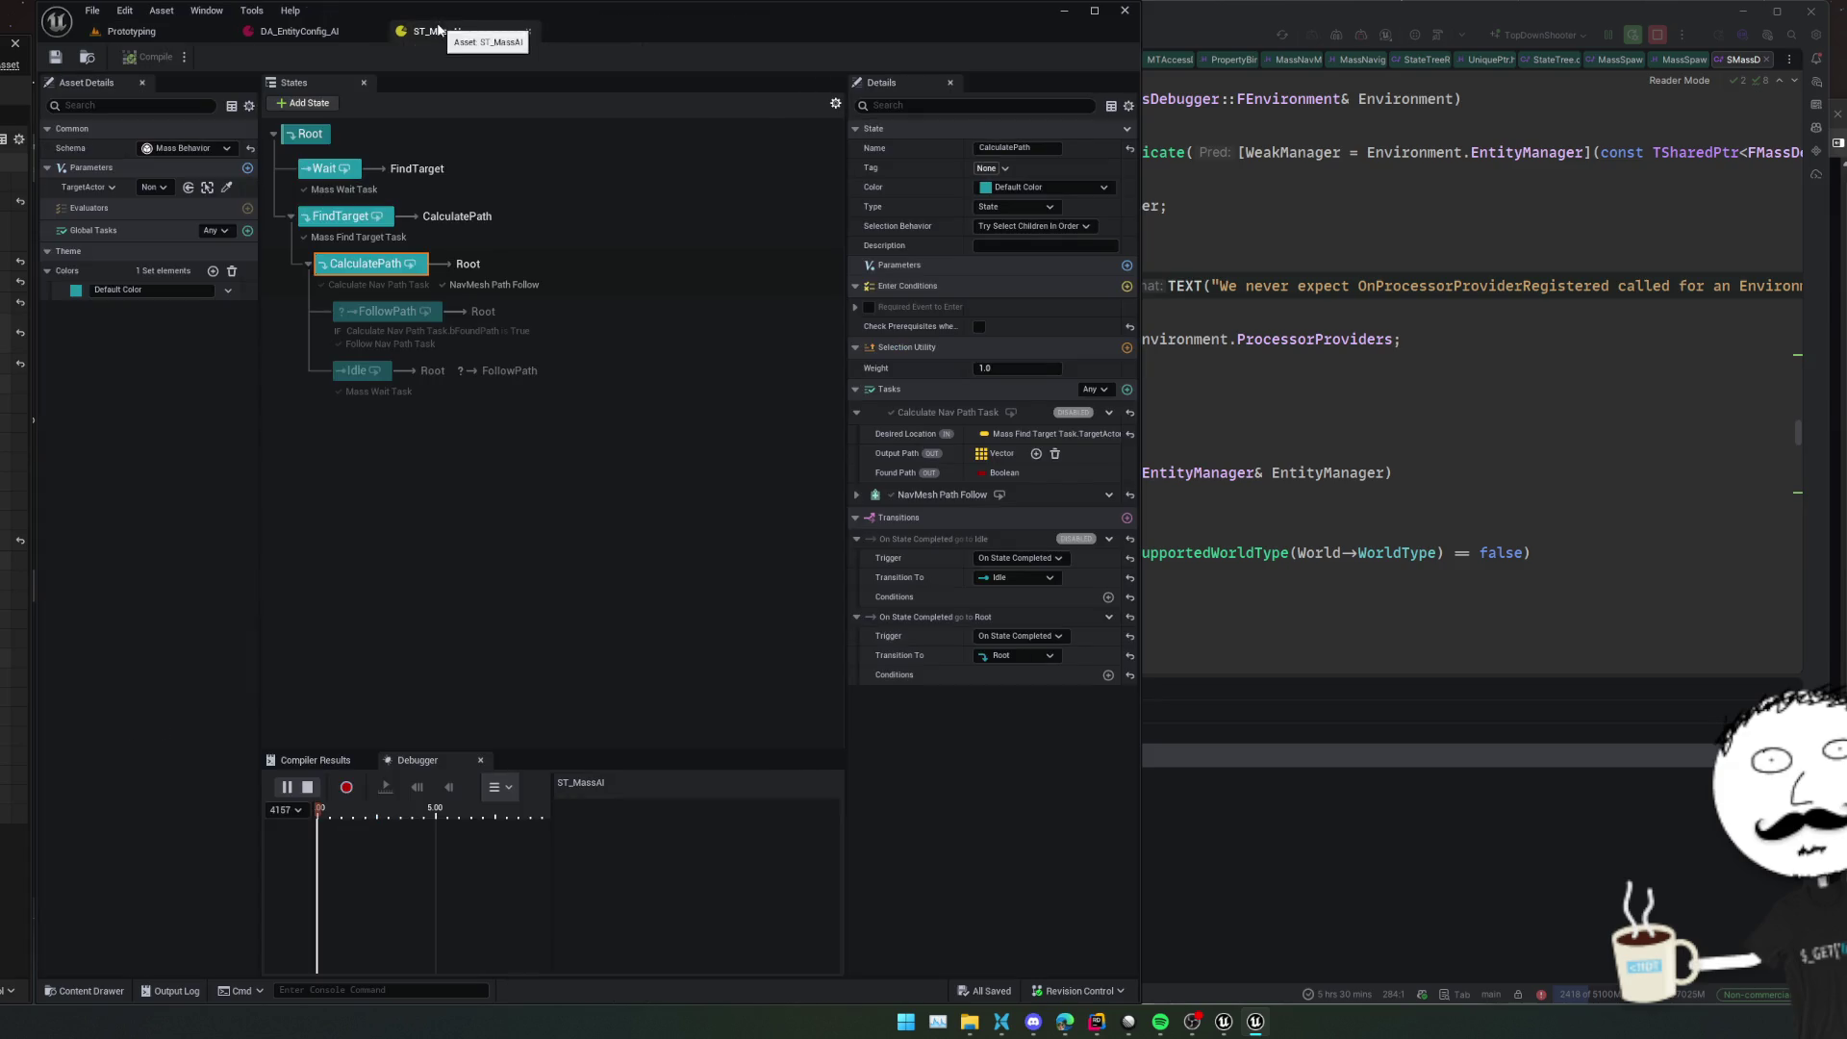
left_click(94, 12)
key("Escape")
left_click(132, 31)
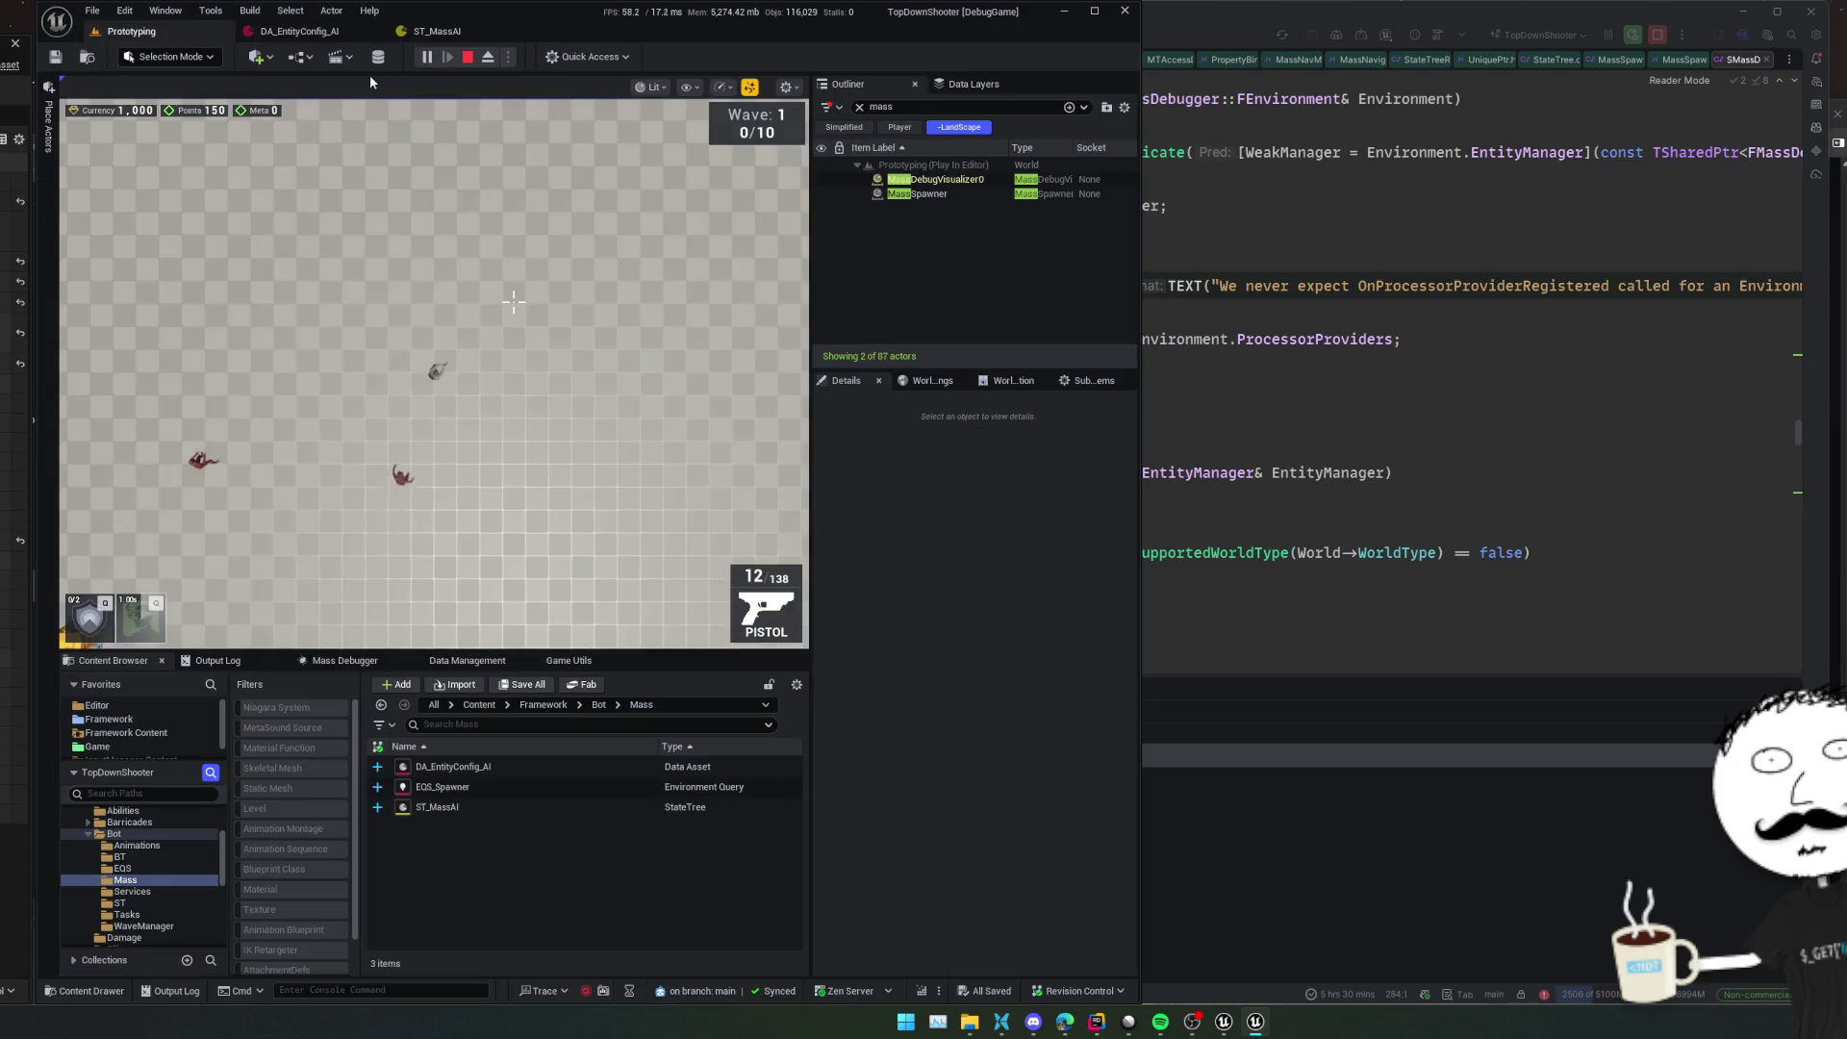
key("Escape")
Disable automatic waves with 'WaveManager.AutoStartWaves 0' in the console and play the level again
left_click(448, 990)
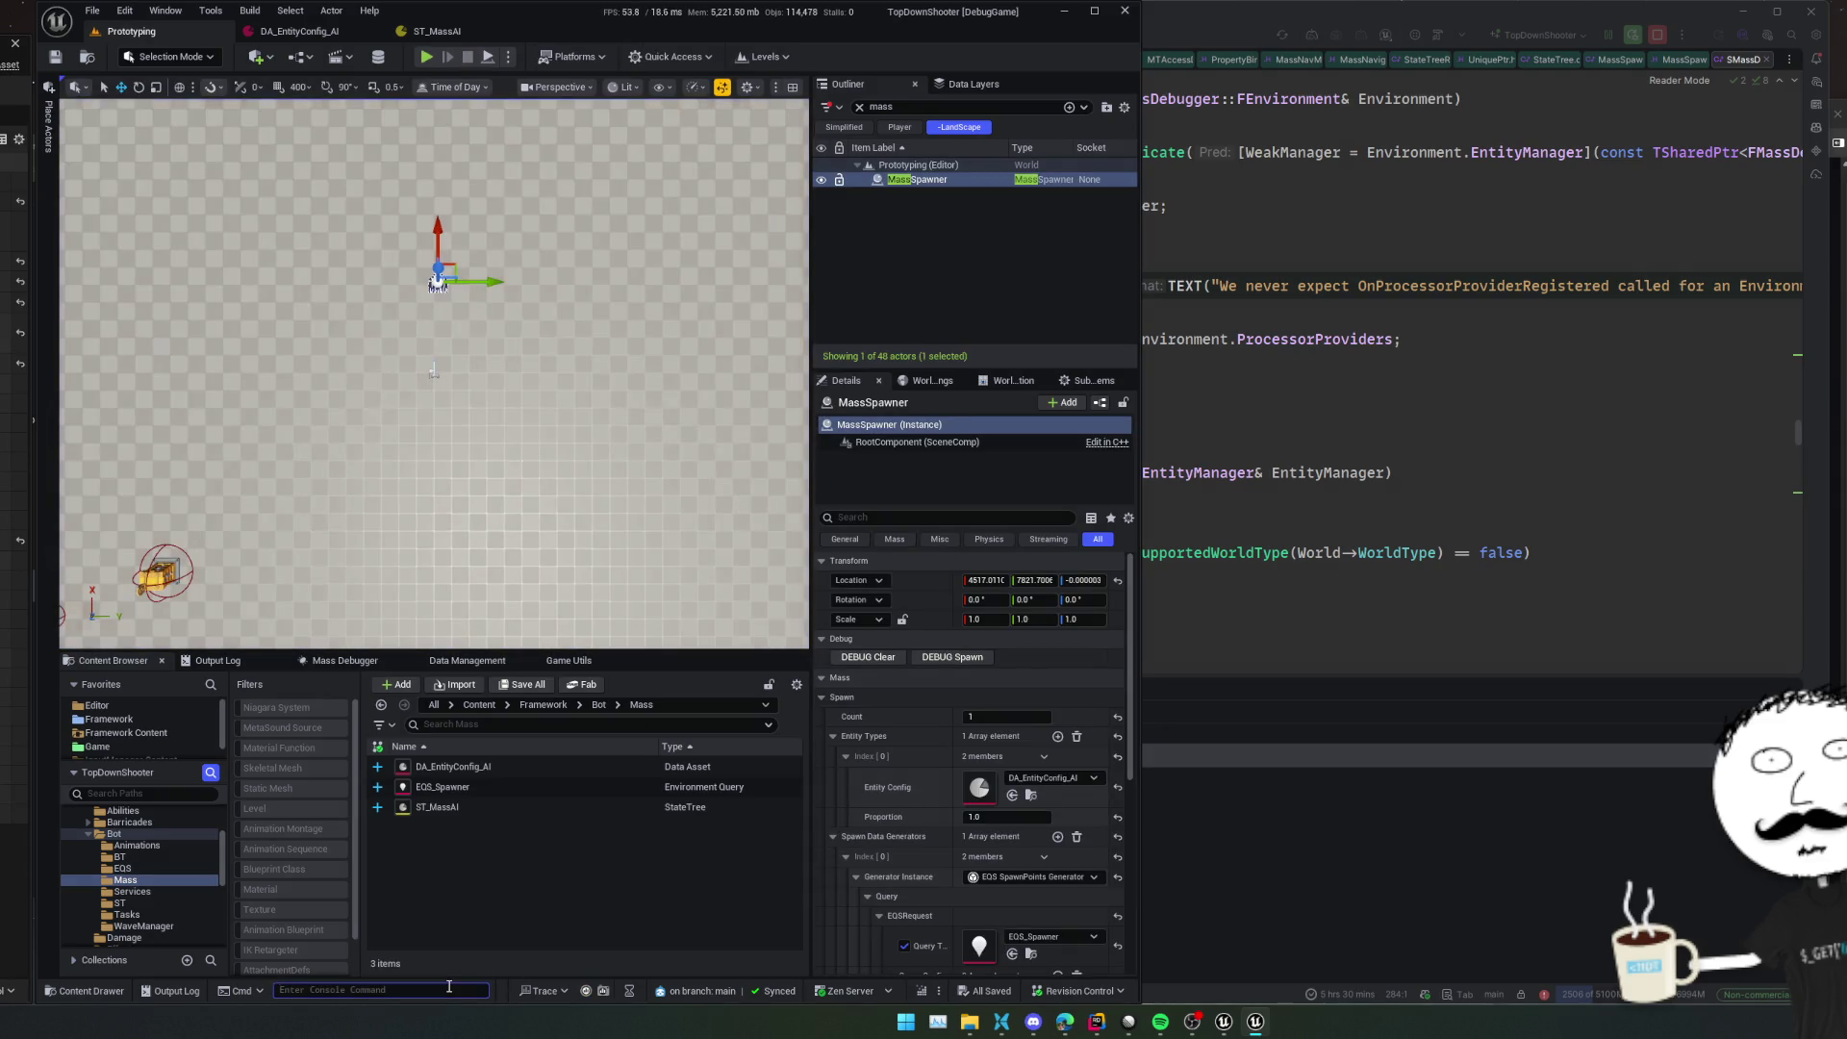
type("WaveManager.AutoStartWaves 0")
key("Return")
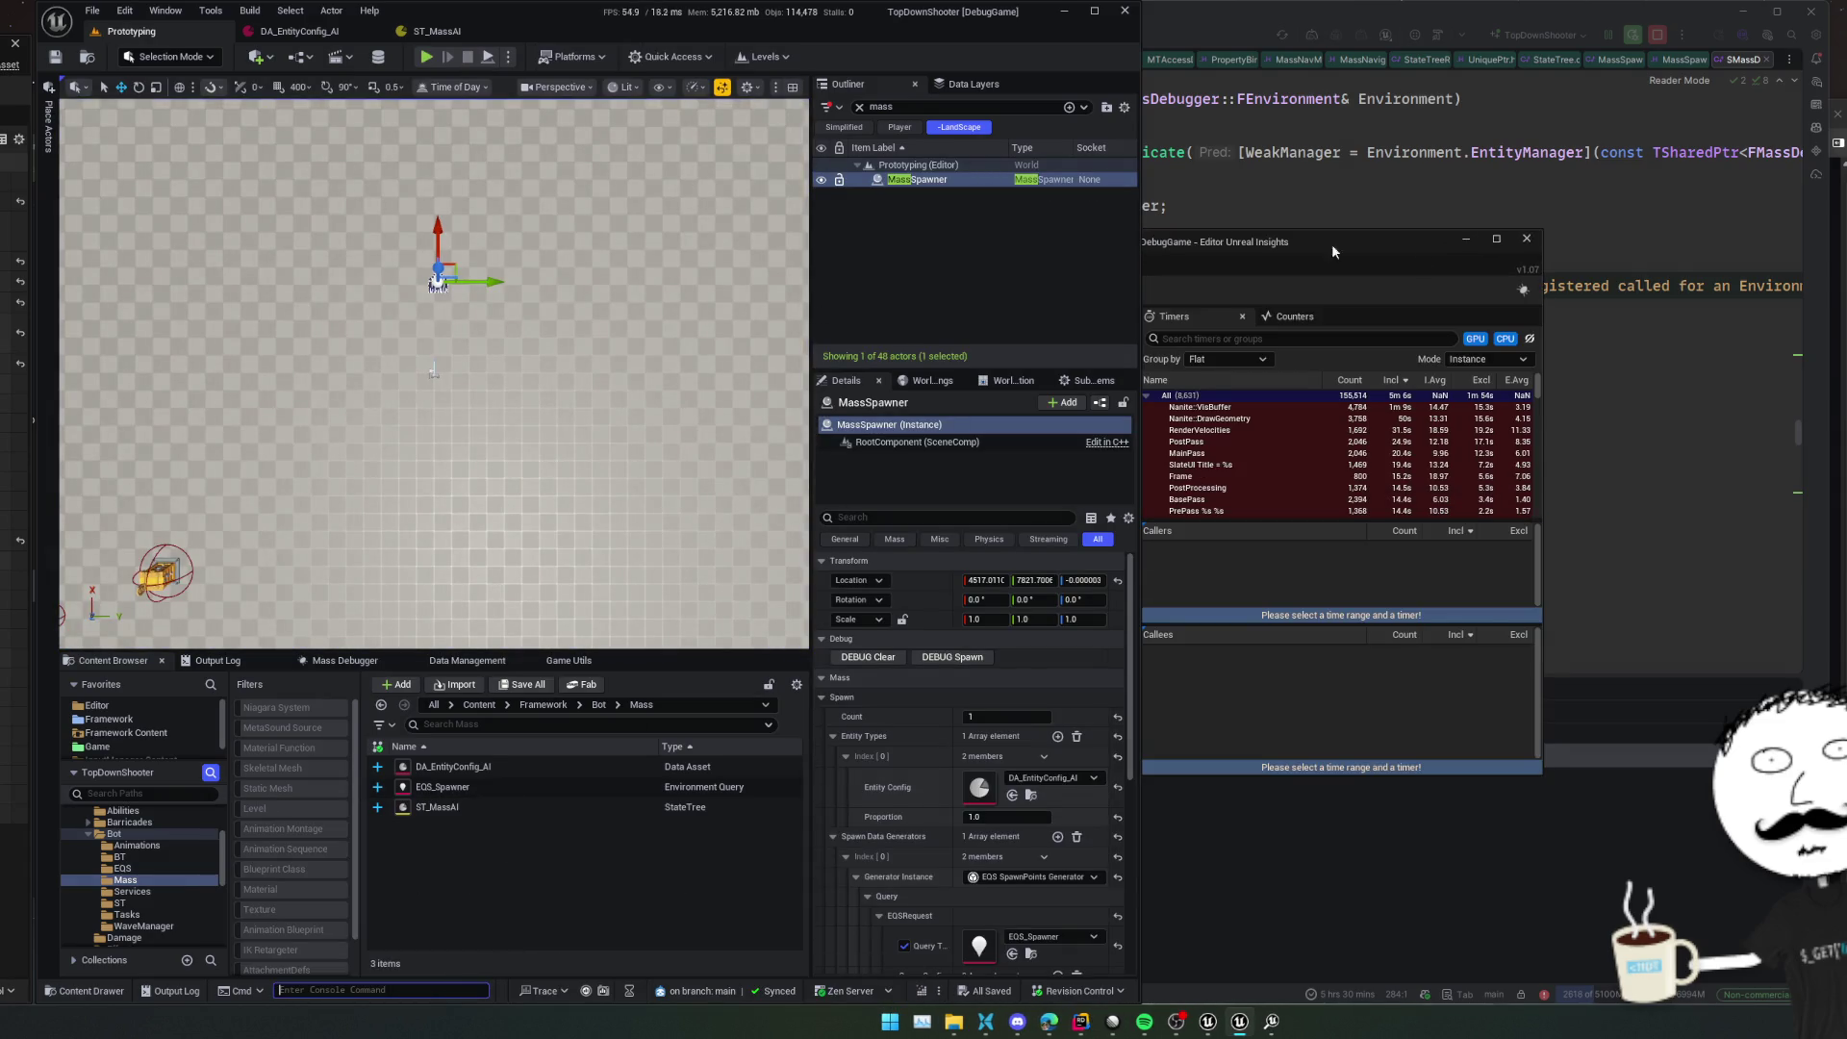
left_click(1527, 238)
left_click(437, 31)
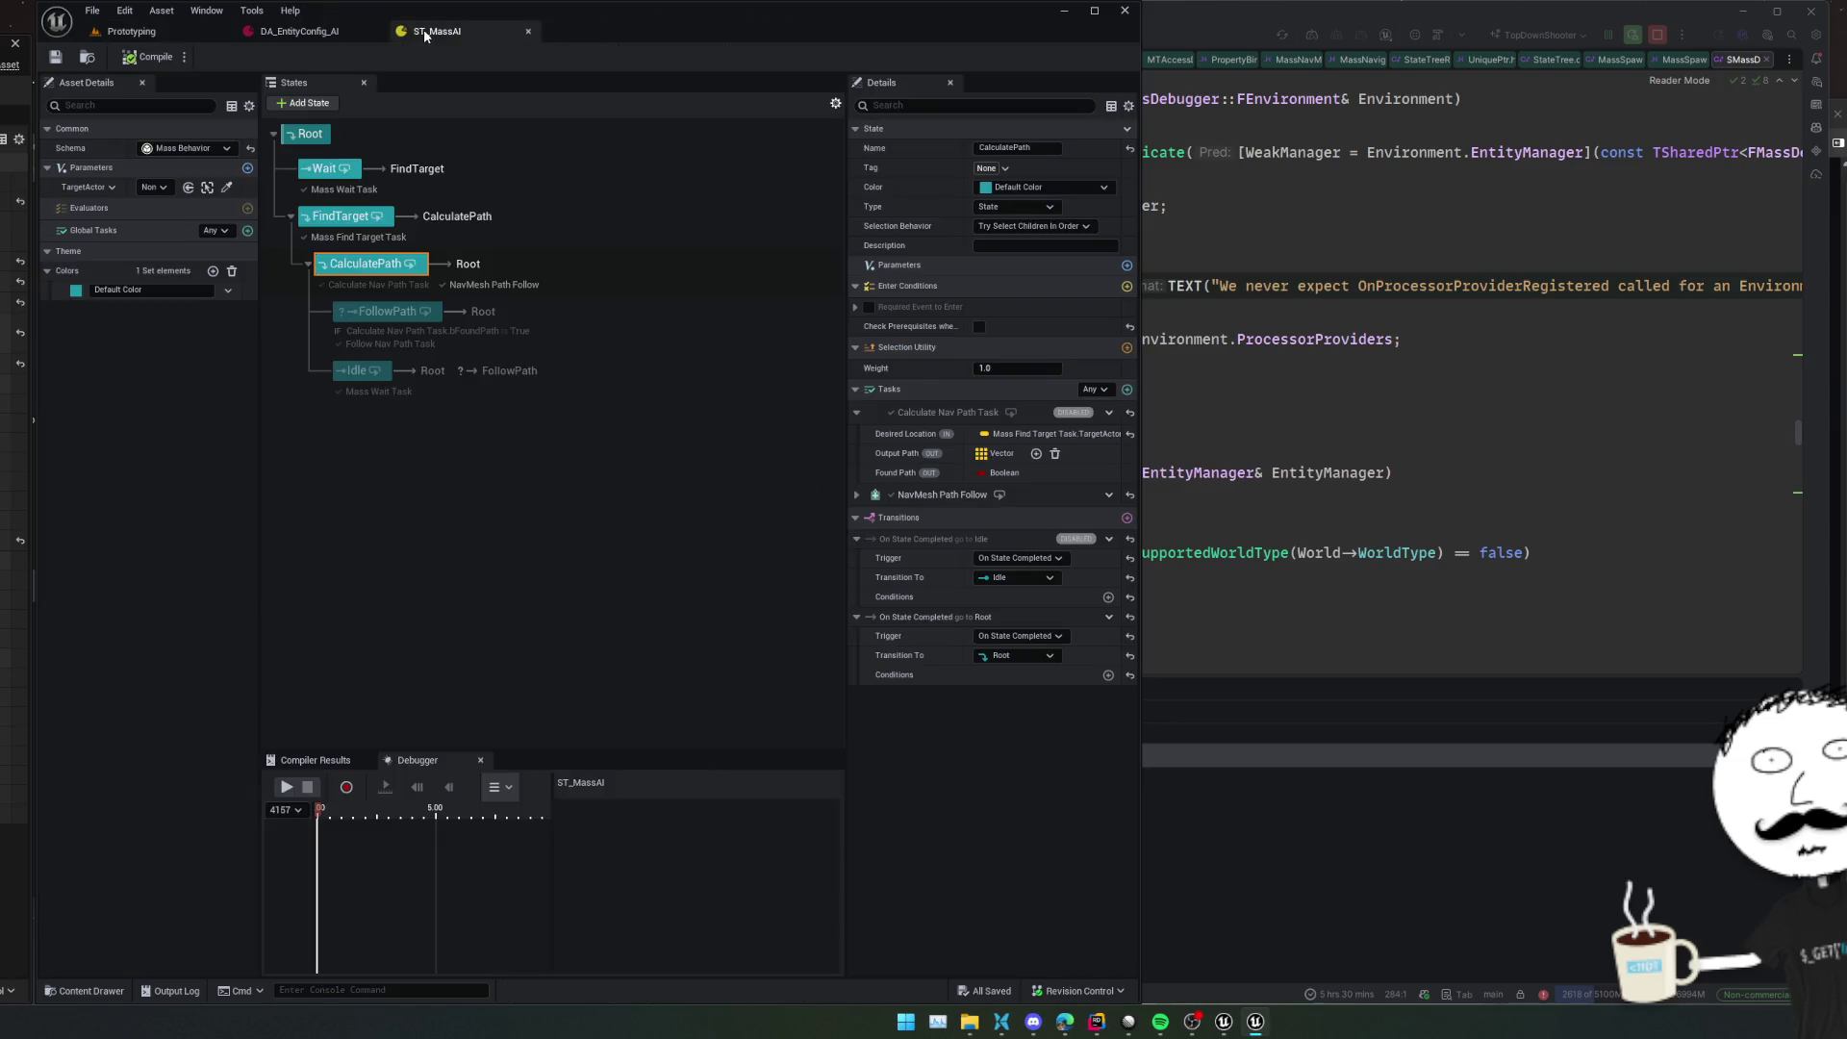
left_click(132, 31)
left_click(426, 56)
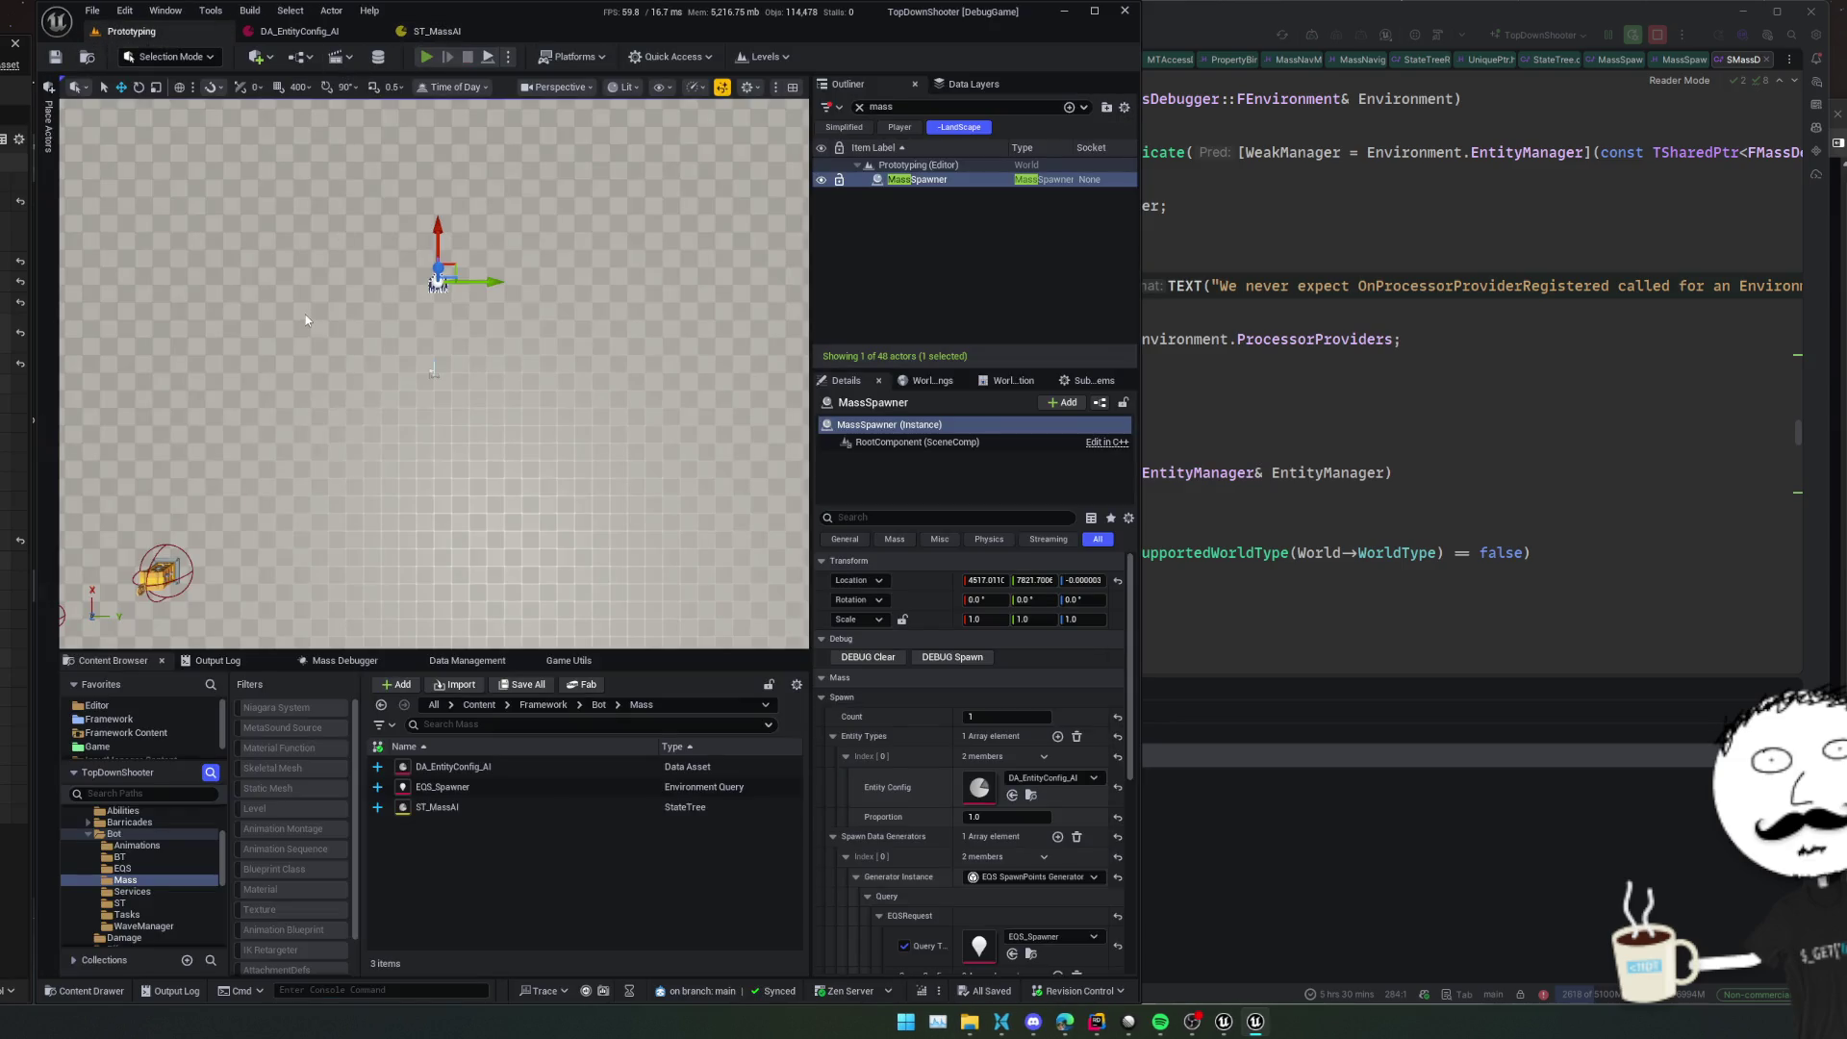
key("Escape")
Attach ST_MassAI's debugger to the running editor instance and record a trace from time zero
left_click(438, 31)
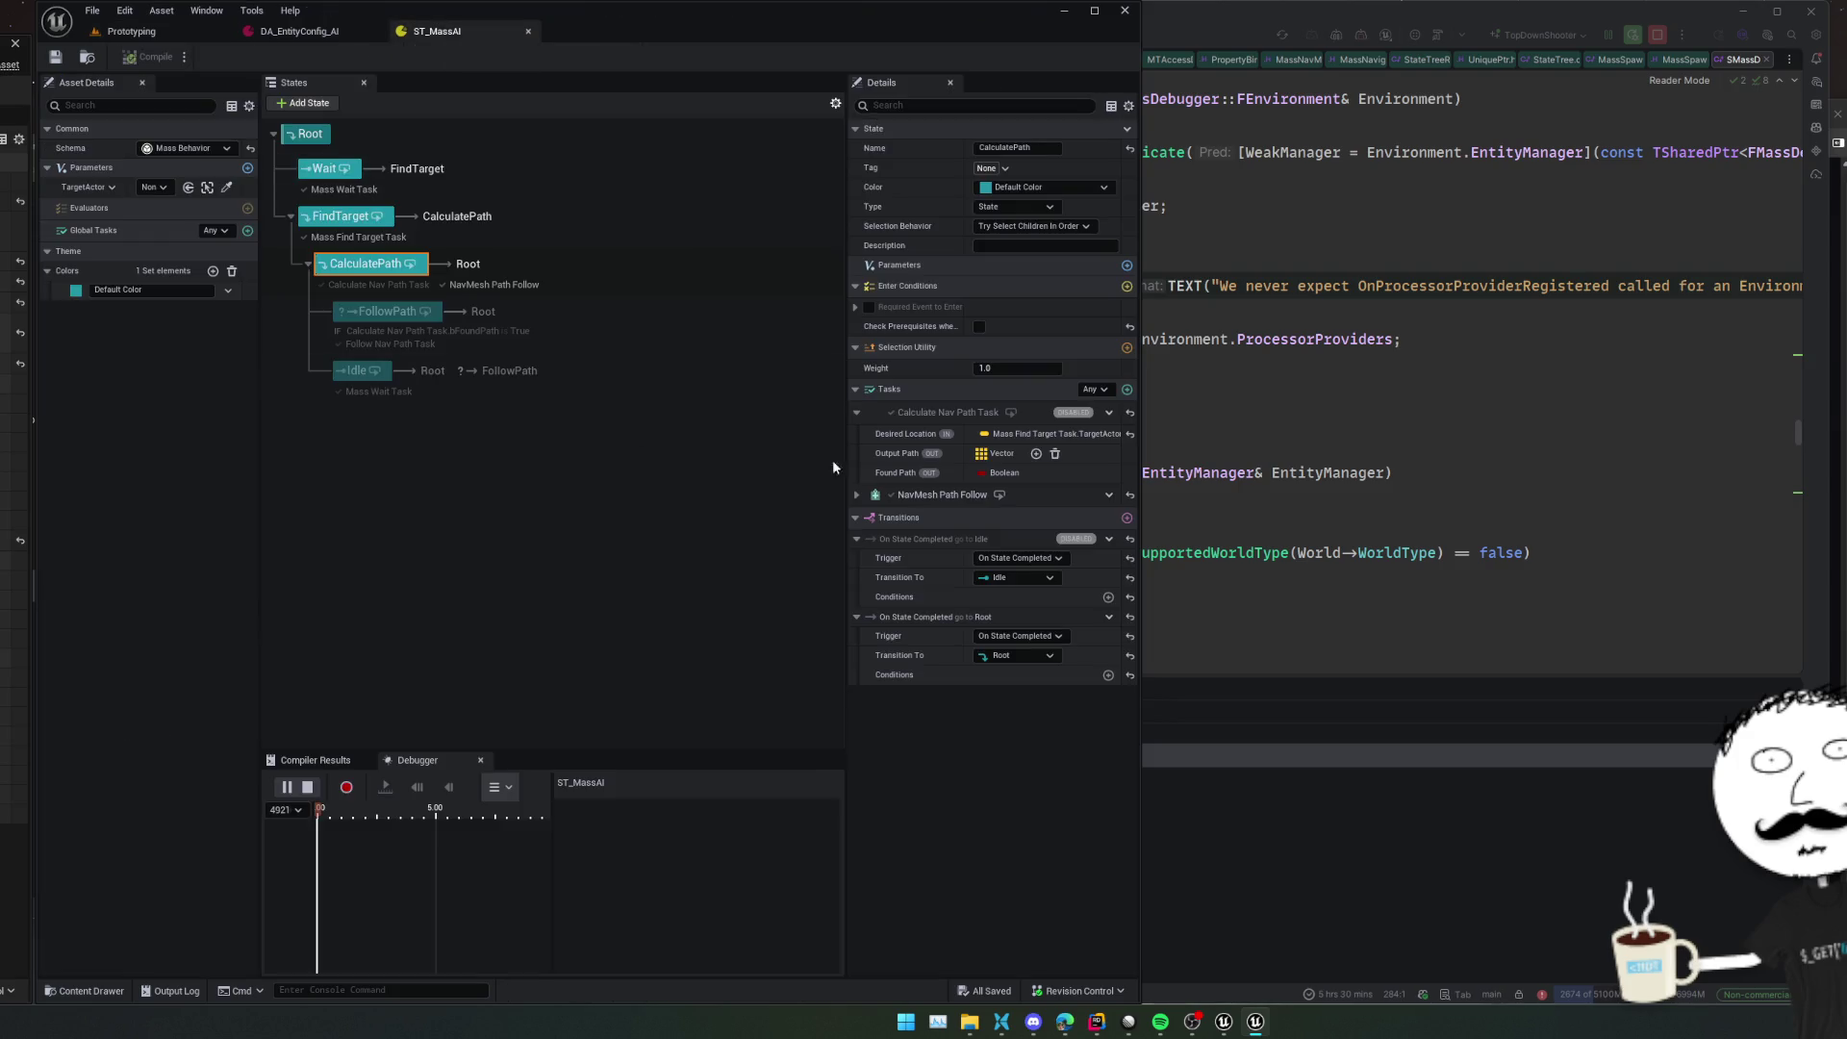
left_click(499, 626)
left_click(284, 810)
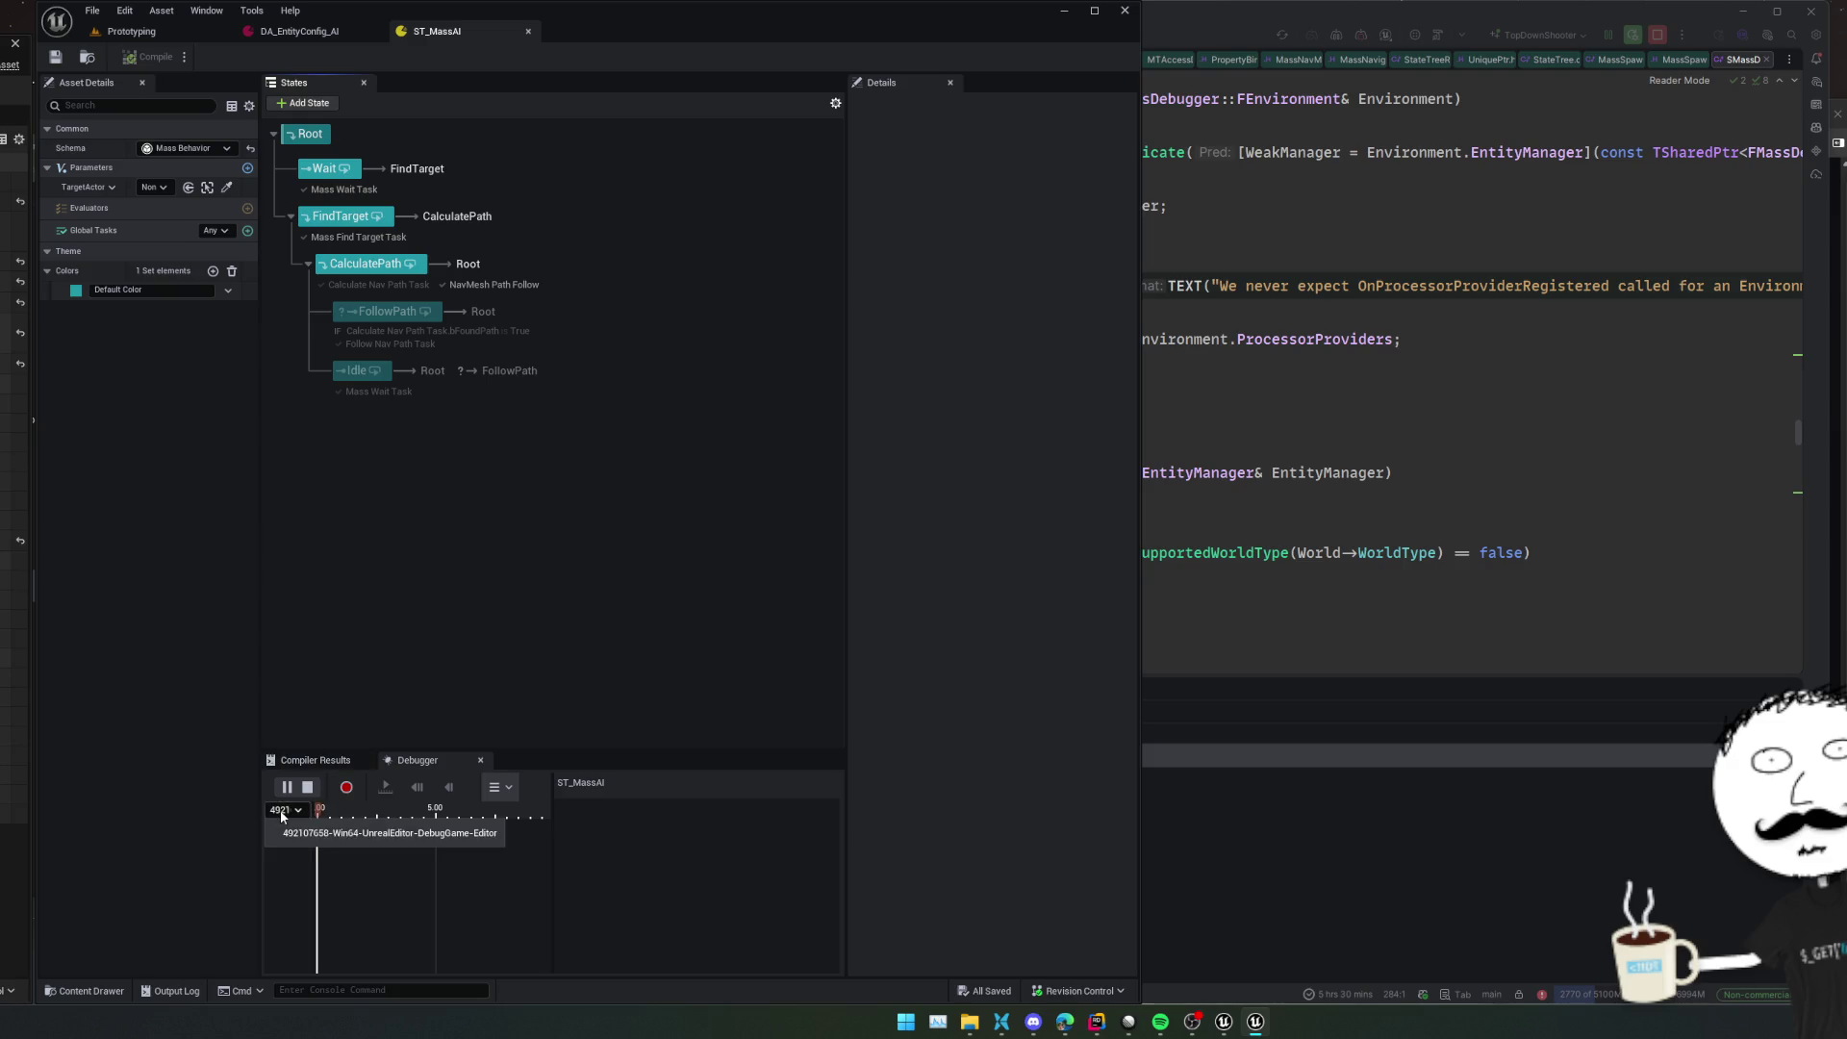
left_click(282, 834)
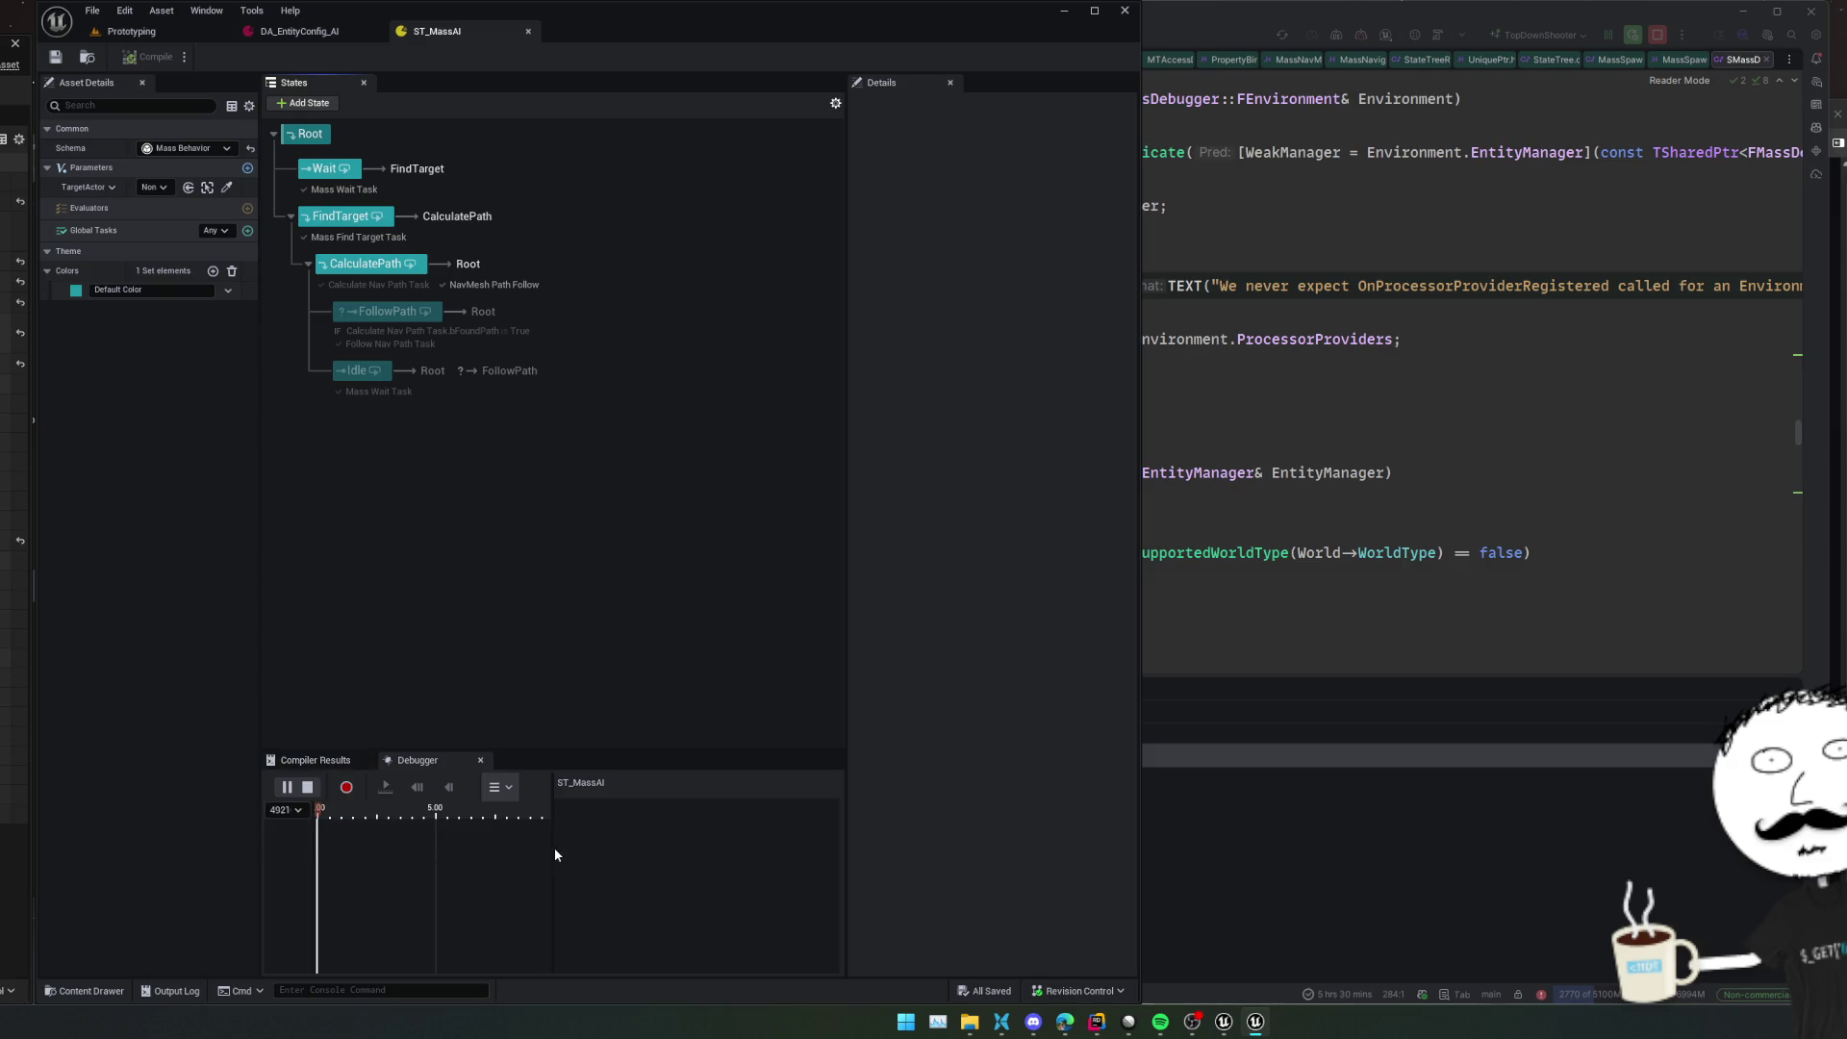
left_click_drag(554, 846, 678, 845)
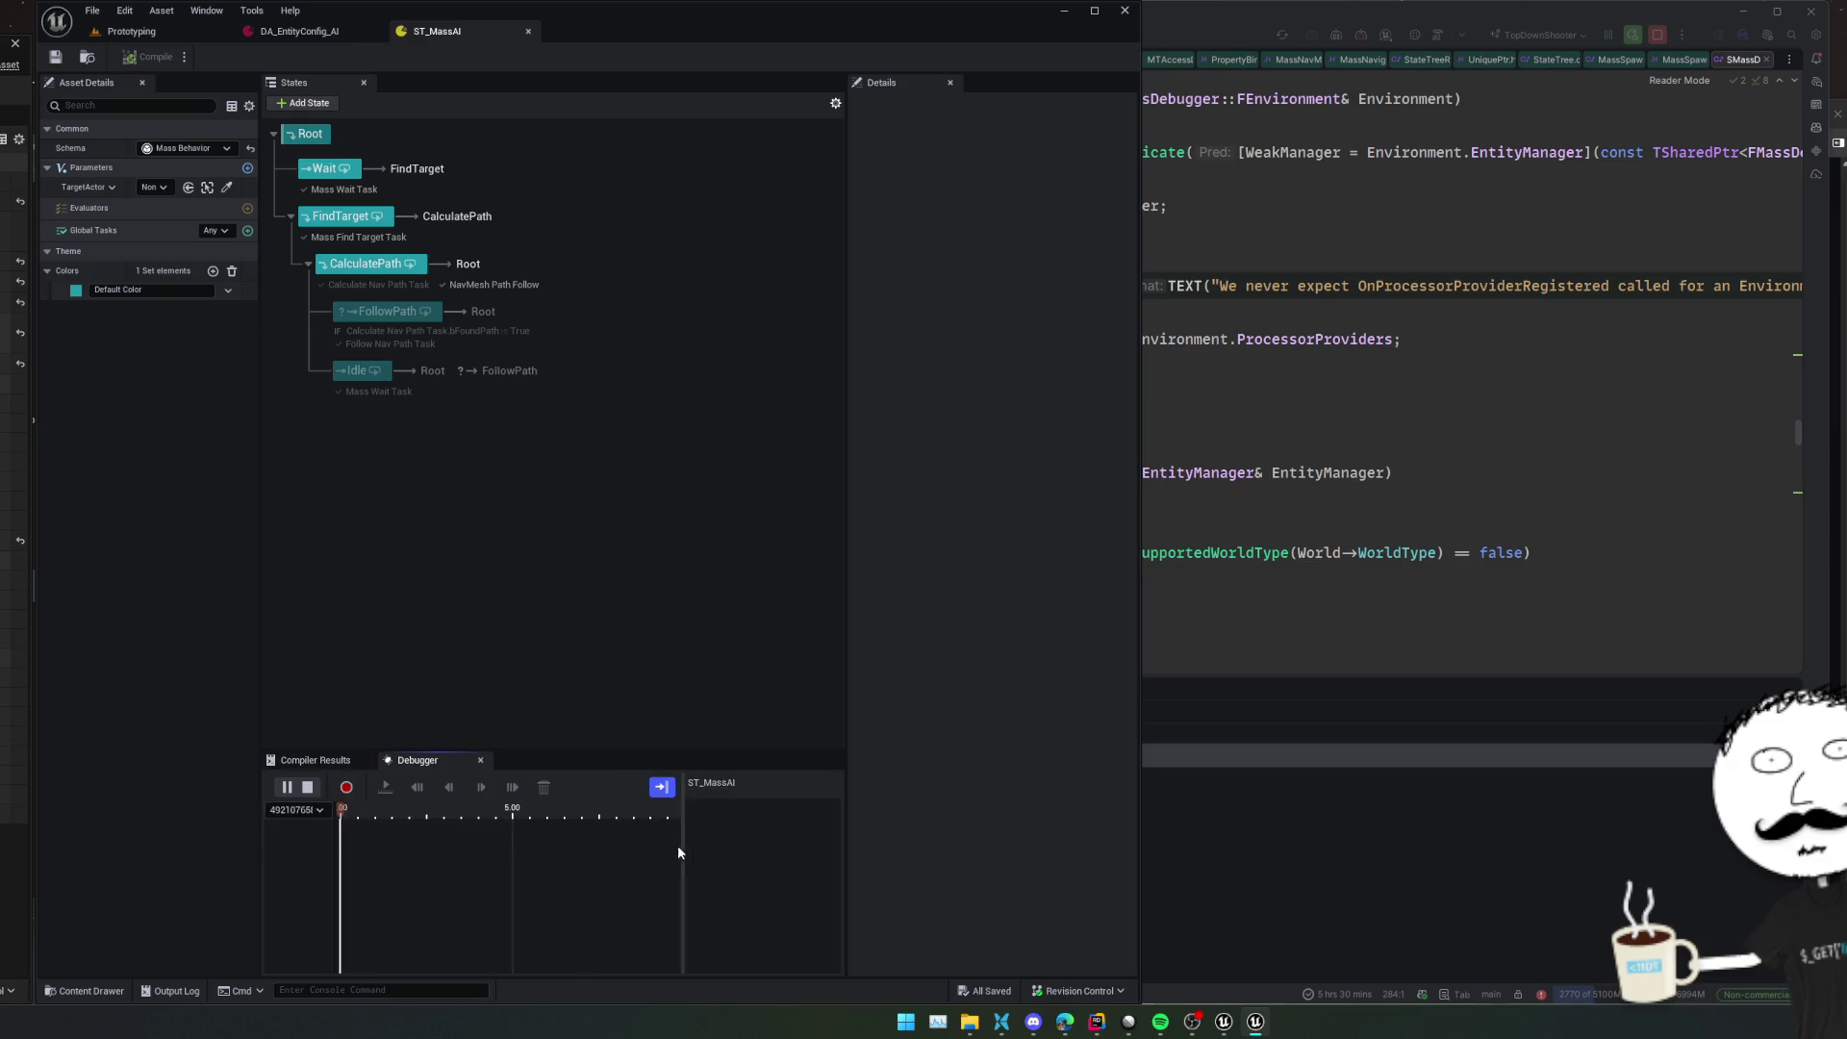
left_click(348, 787)
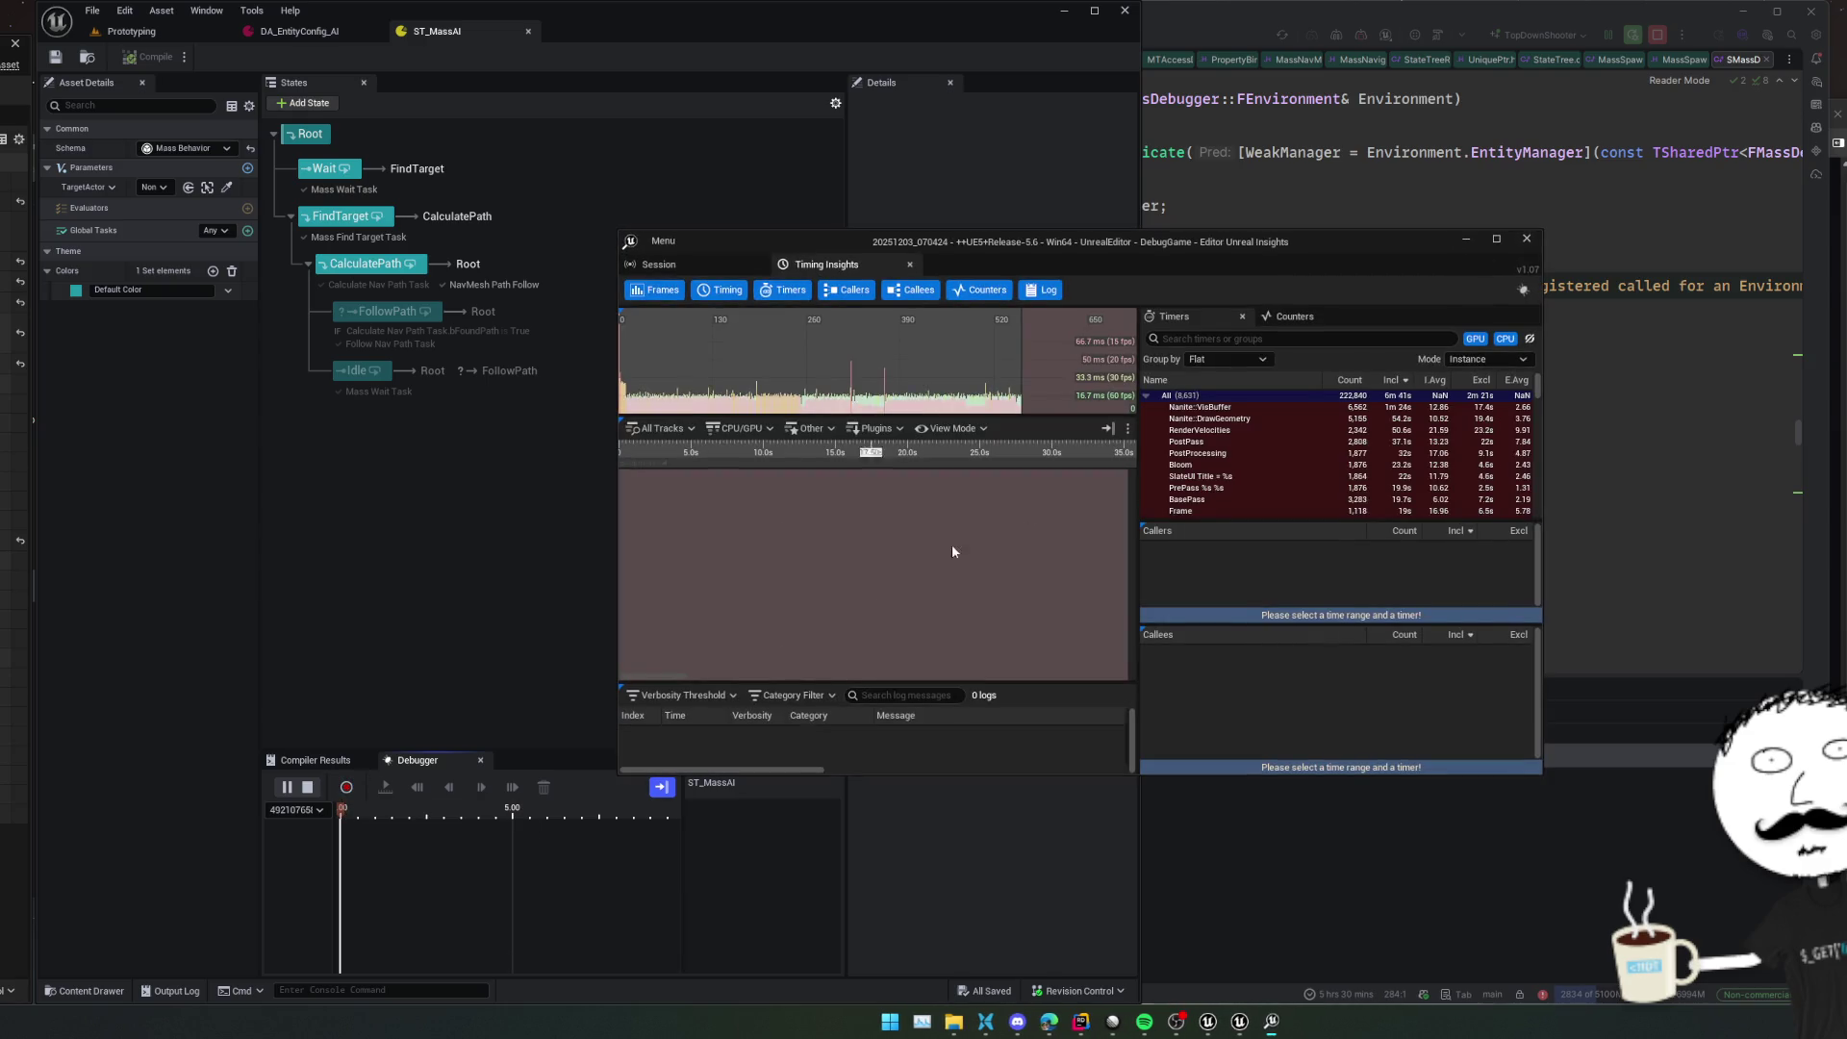
left_click(1523, 243)
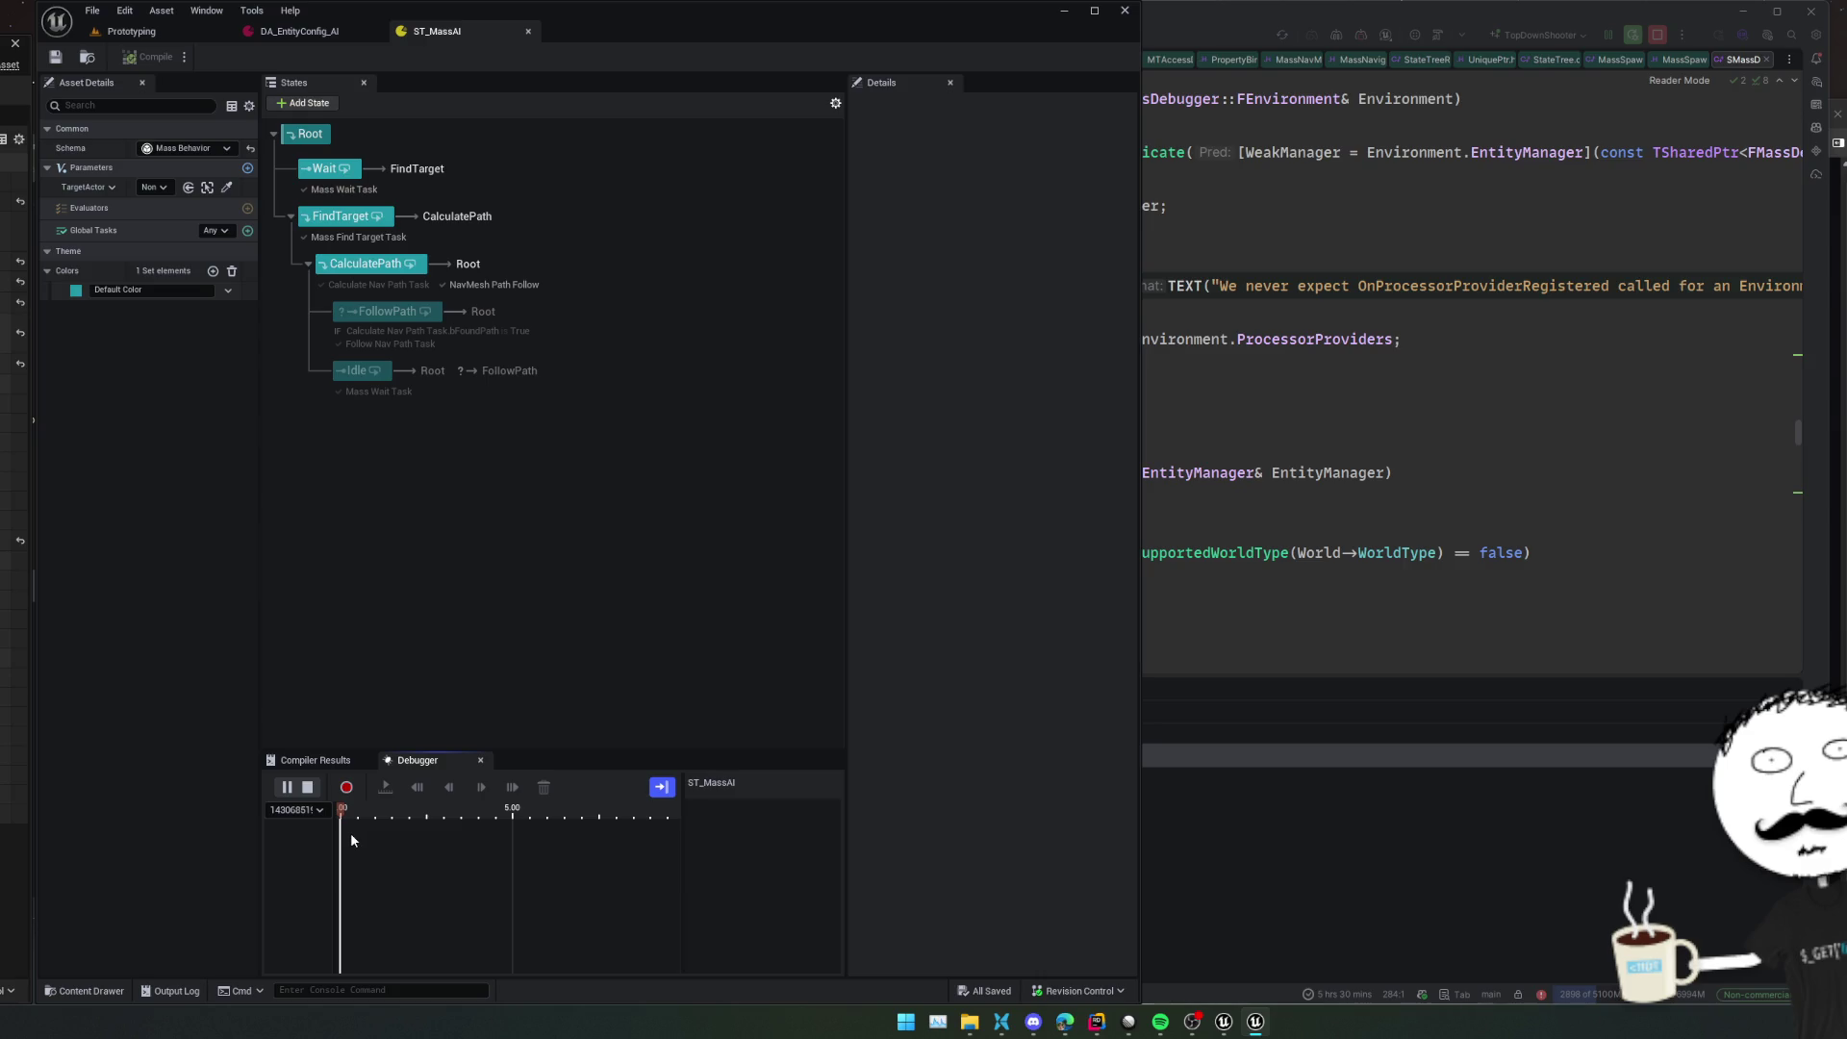
scroll(350, 854, "up", 5)
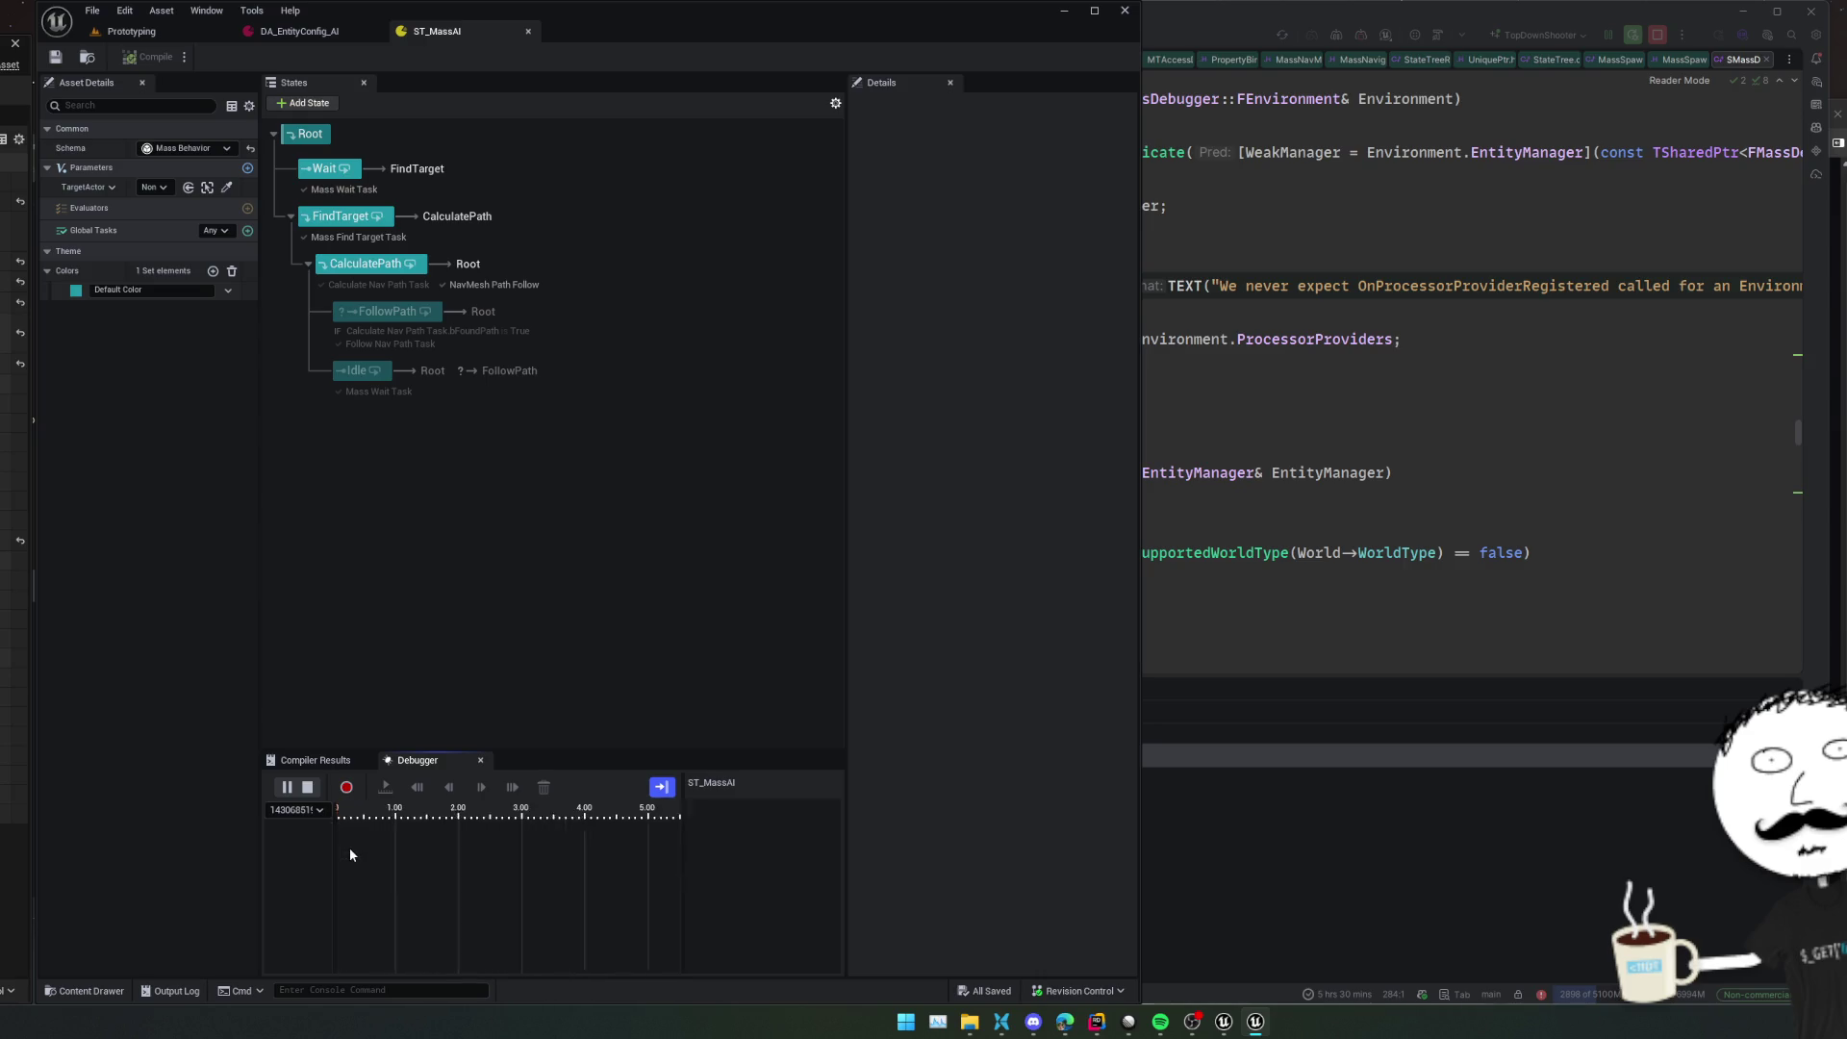
mouse_move(522, 846)
left_mouse_down()
mouse_move(569, 849)
mouse_move(517, 864)
left_mouse_up()
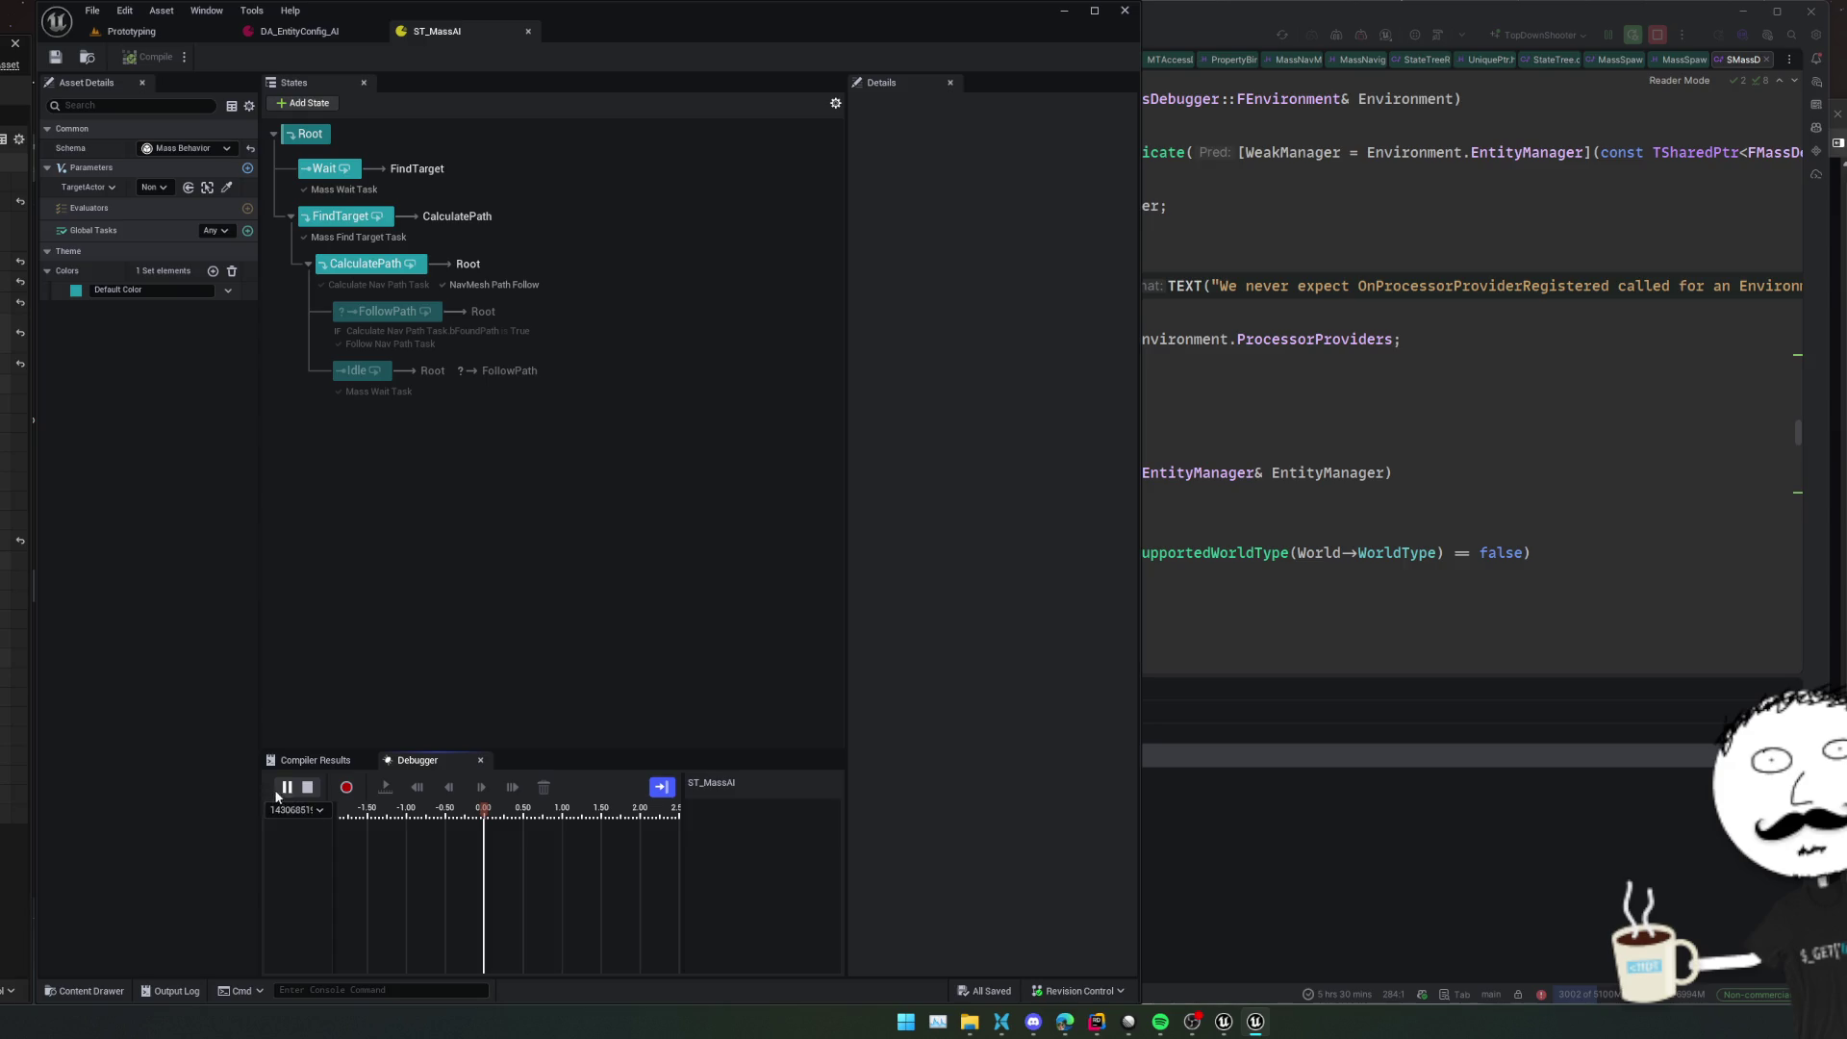
Check the compiler results showing the disabled-task warning
left_click(332, 761)
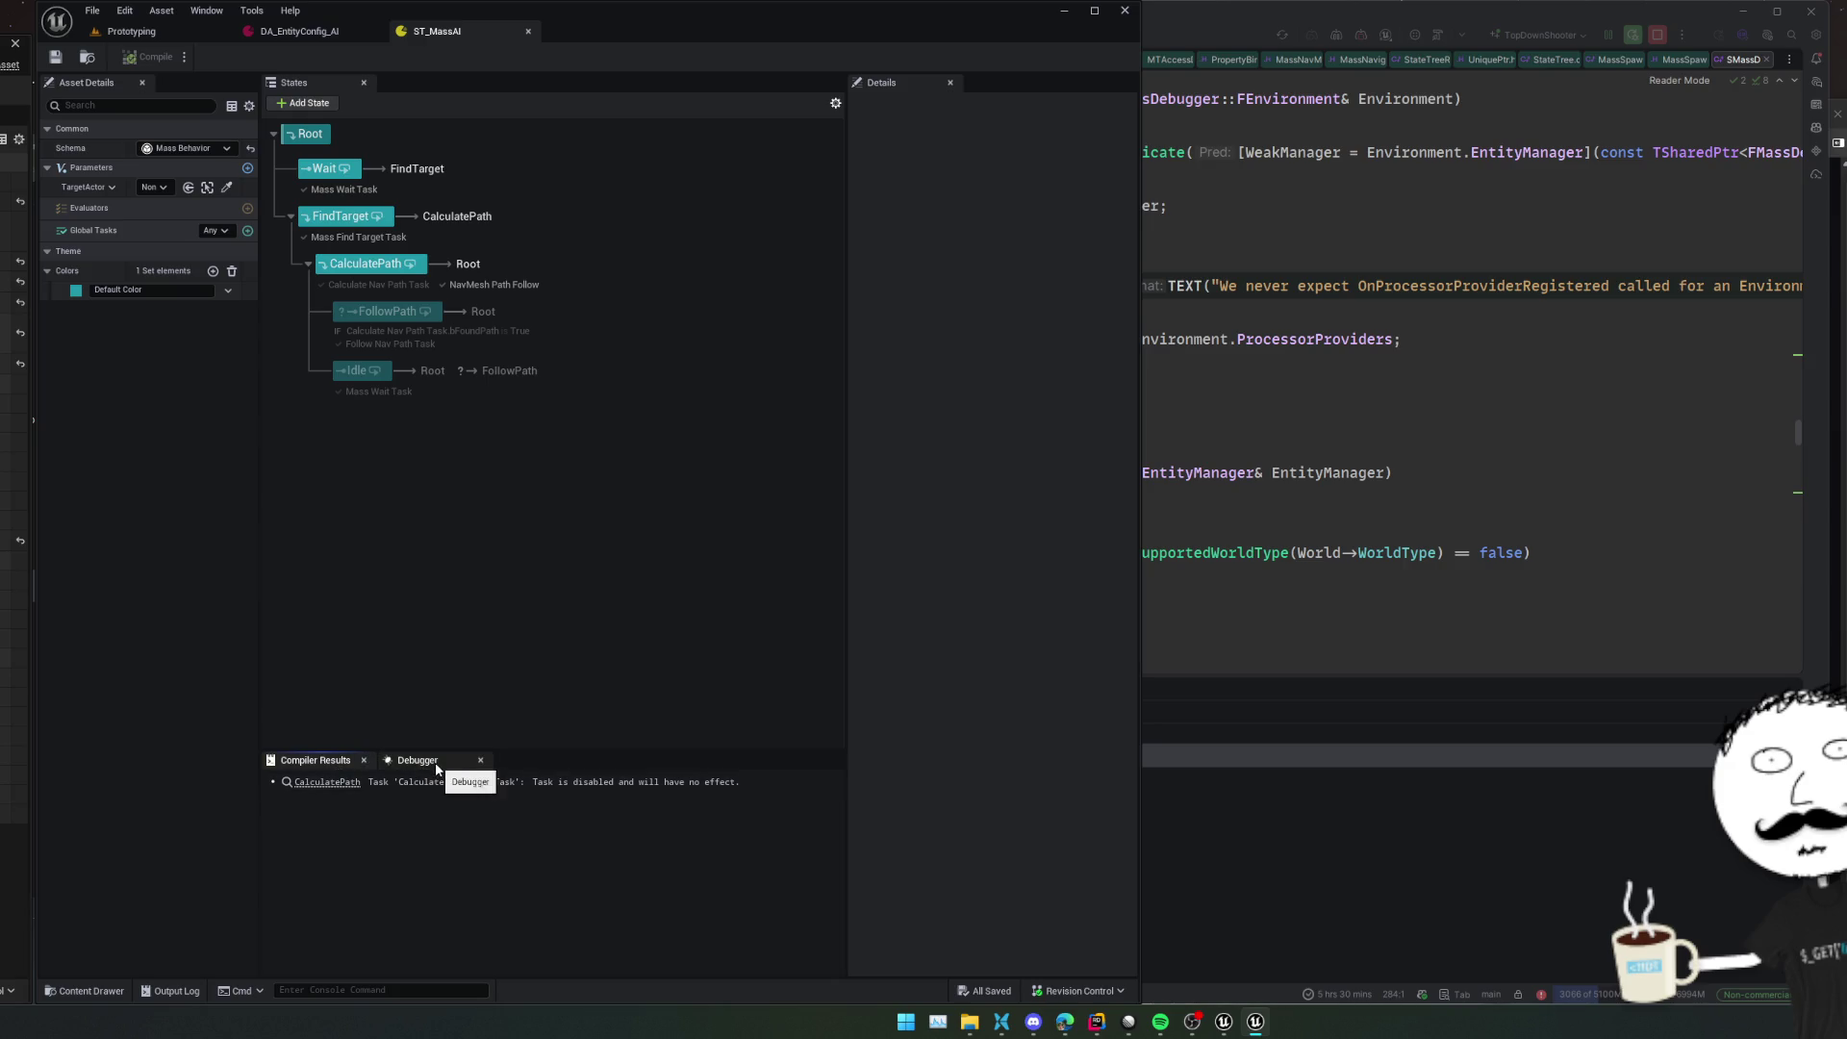
left_click(418, 761)
left_click(329, 762)
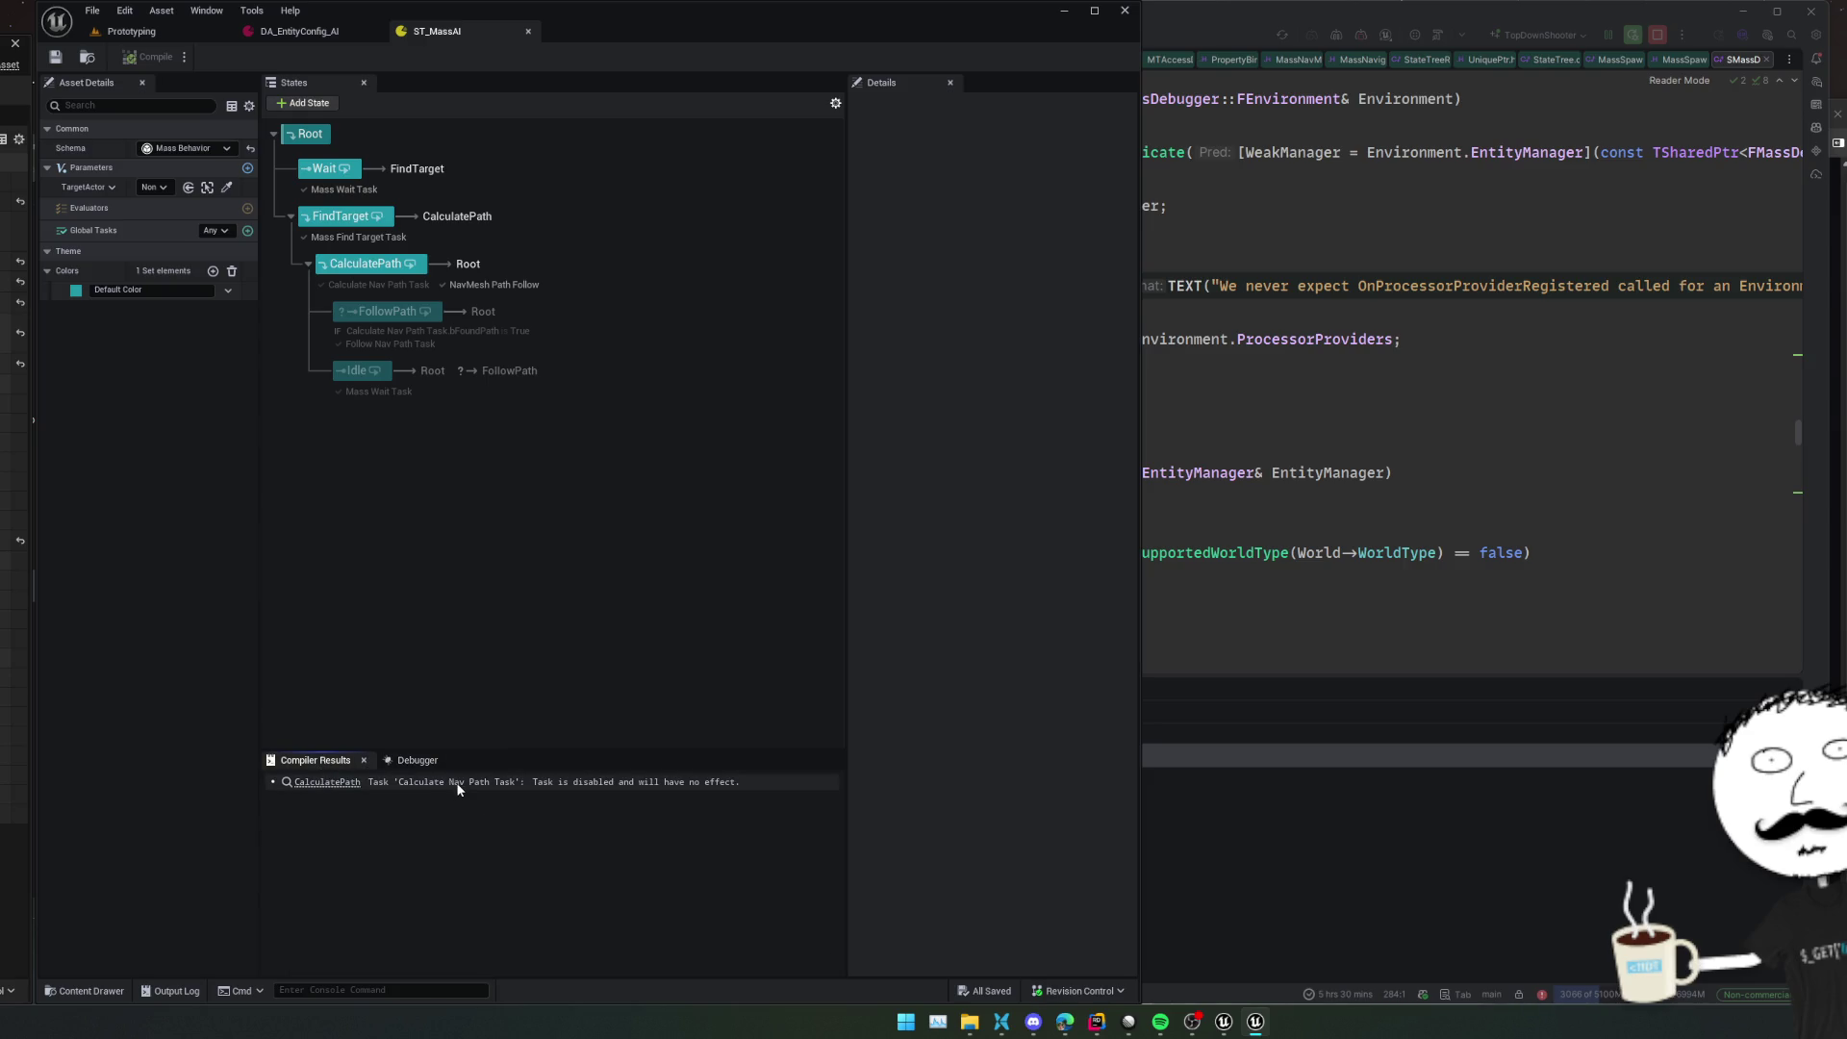
Put a Break on Exit breakpoint on CalculatePath's NavMesh Path Follow task, then return to Prototyping
left_click(424, 274)
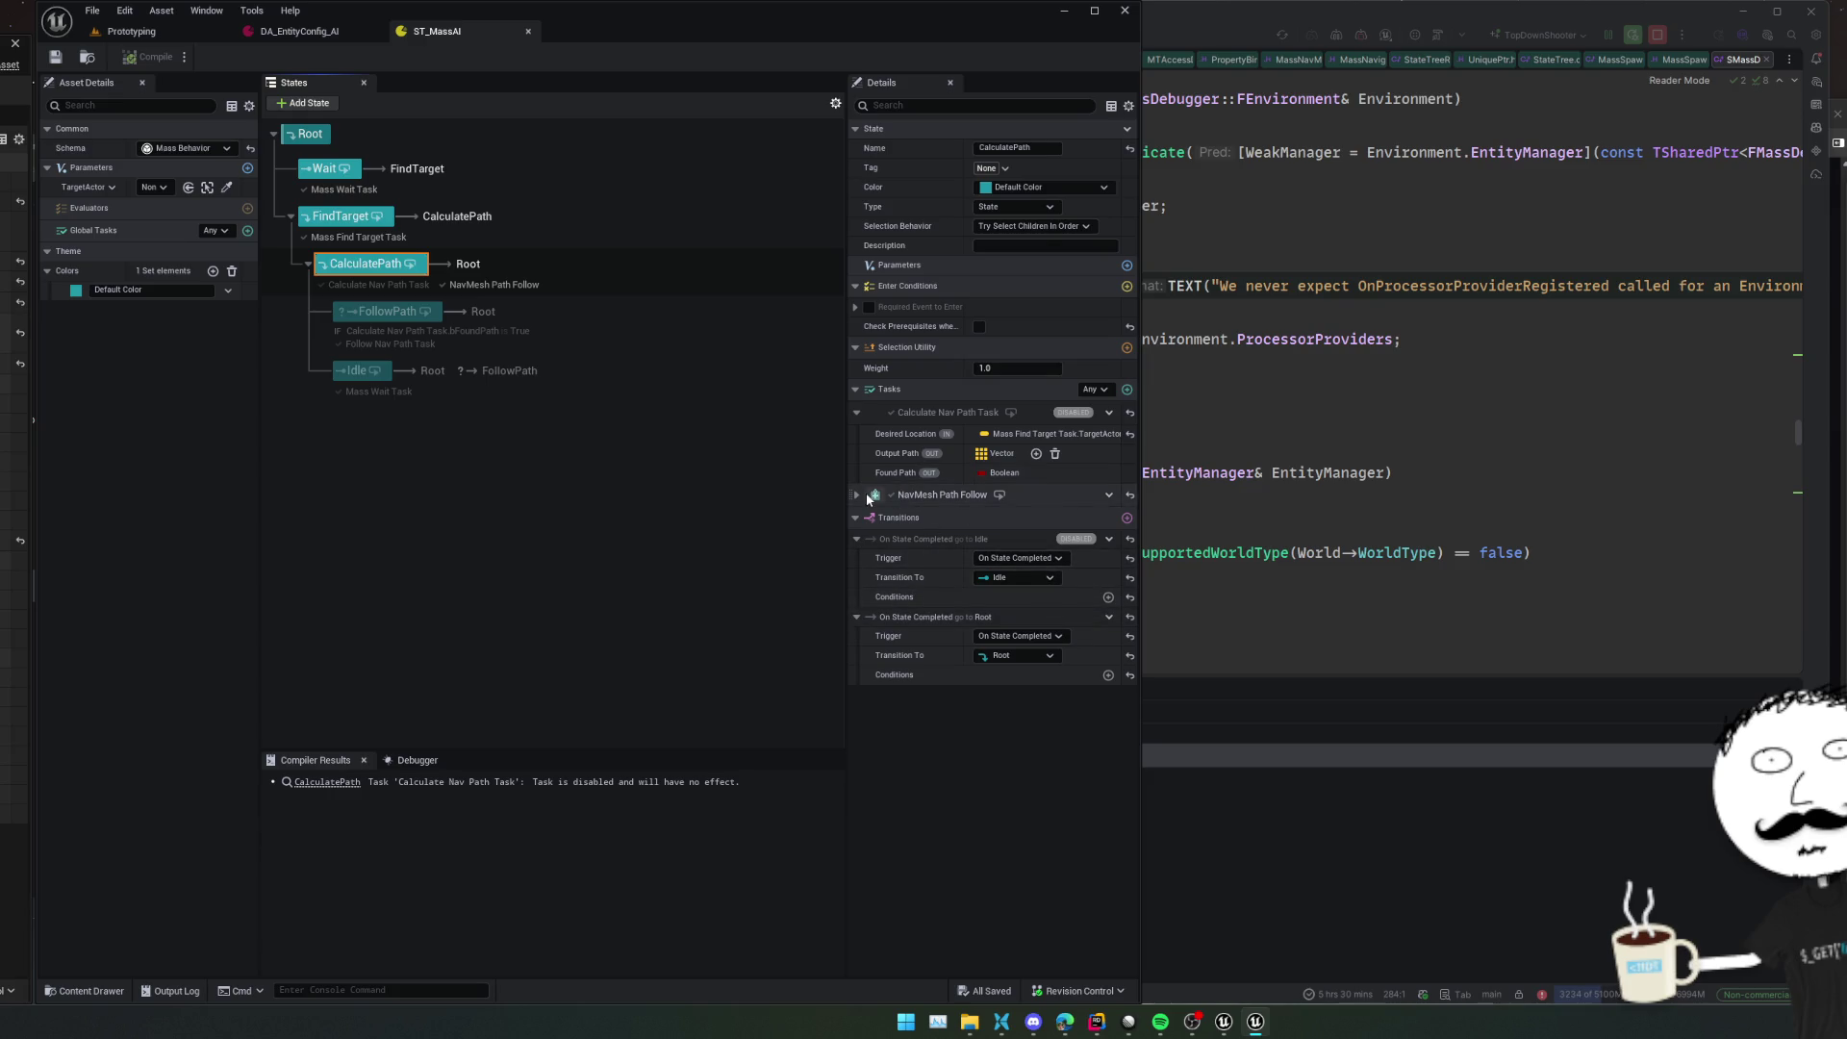
left_click(855, 495)
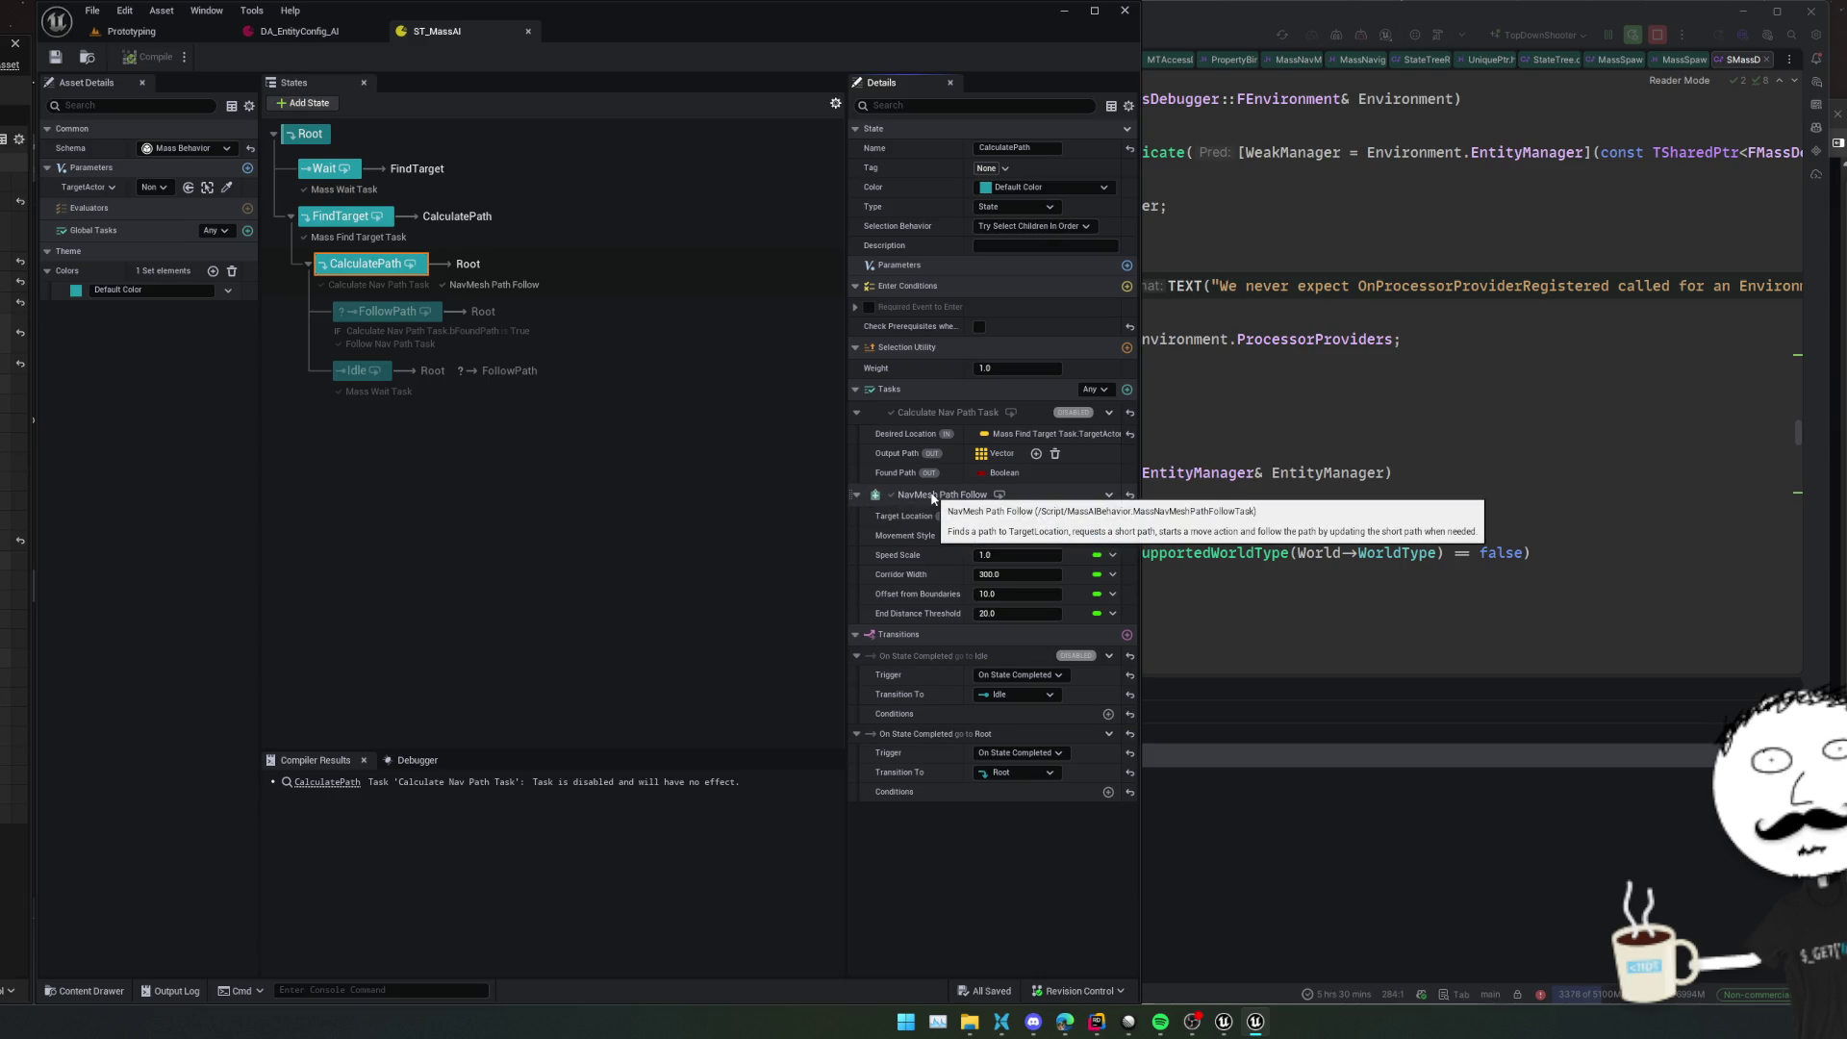
right_click(932, 497)
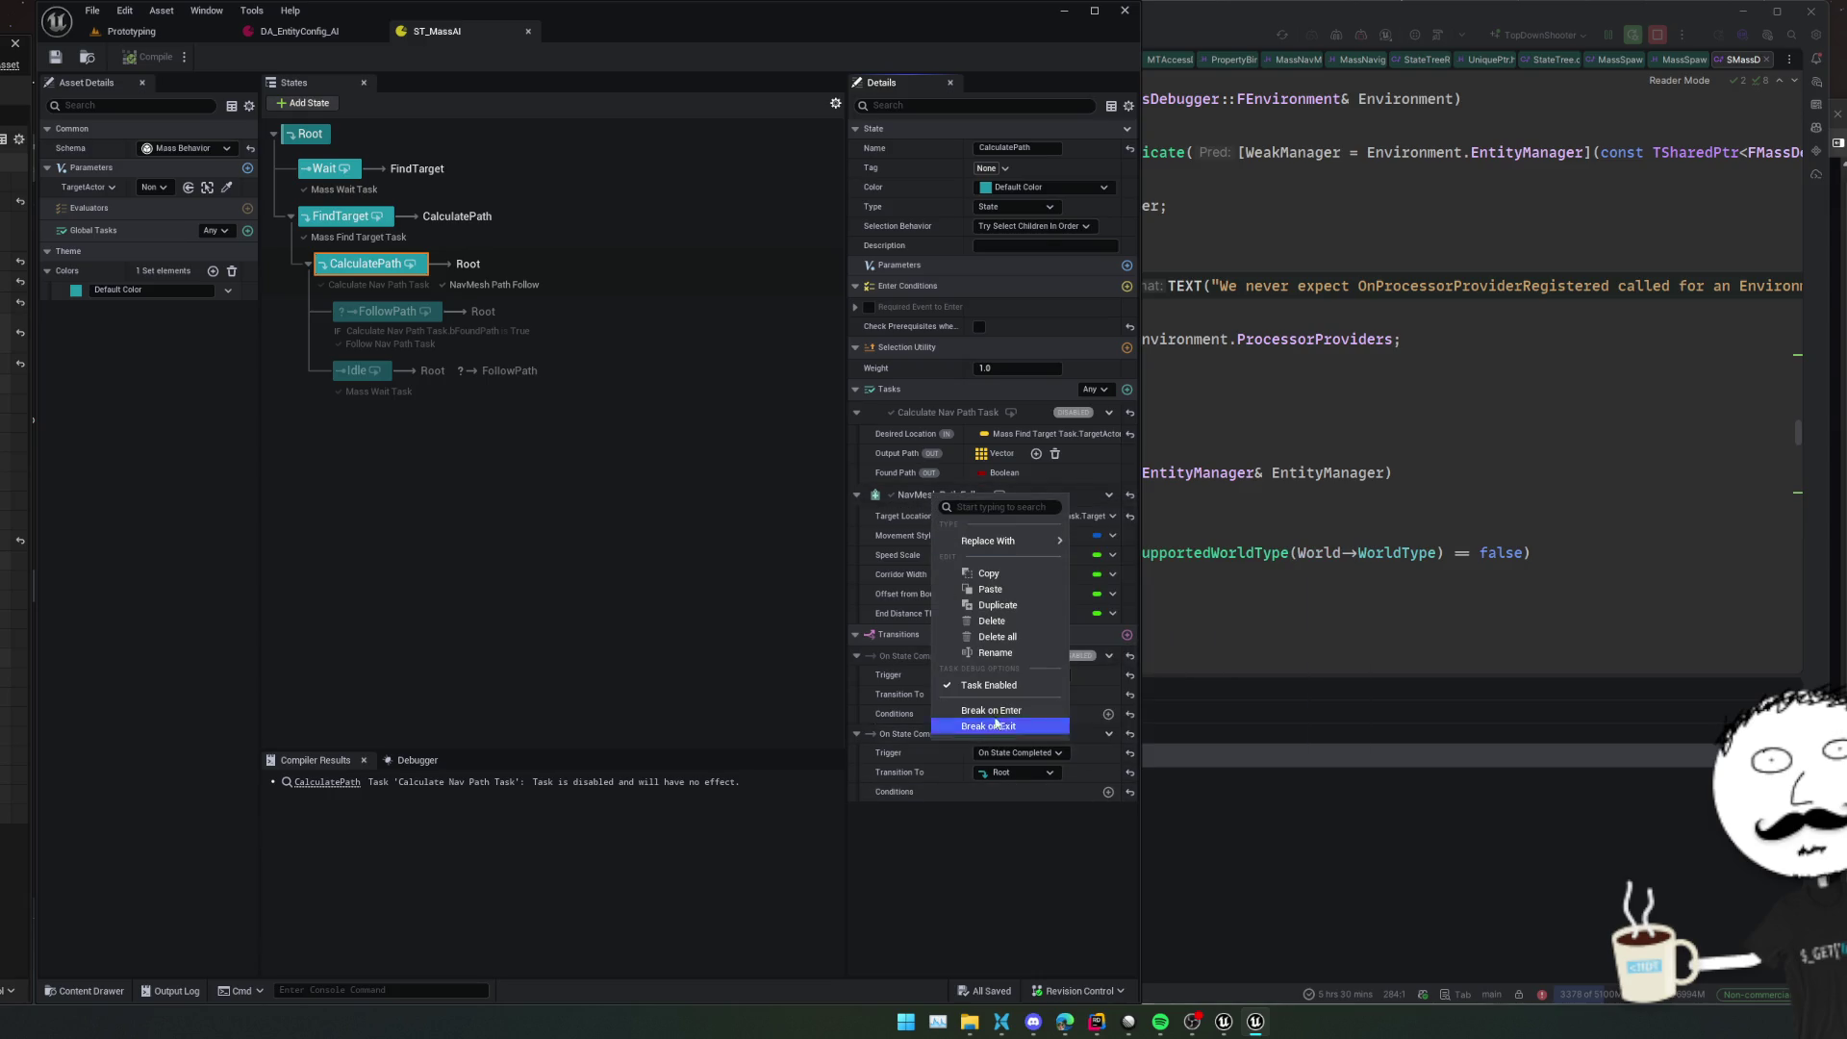
left_click(958, 710)
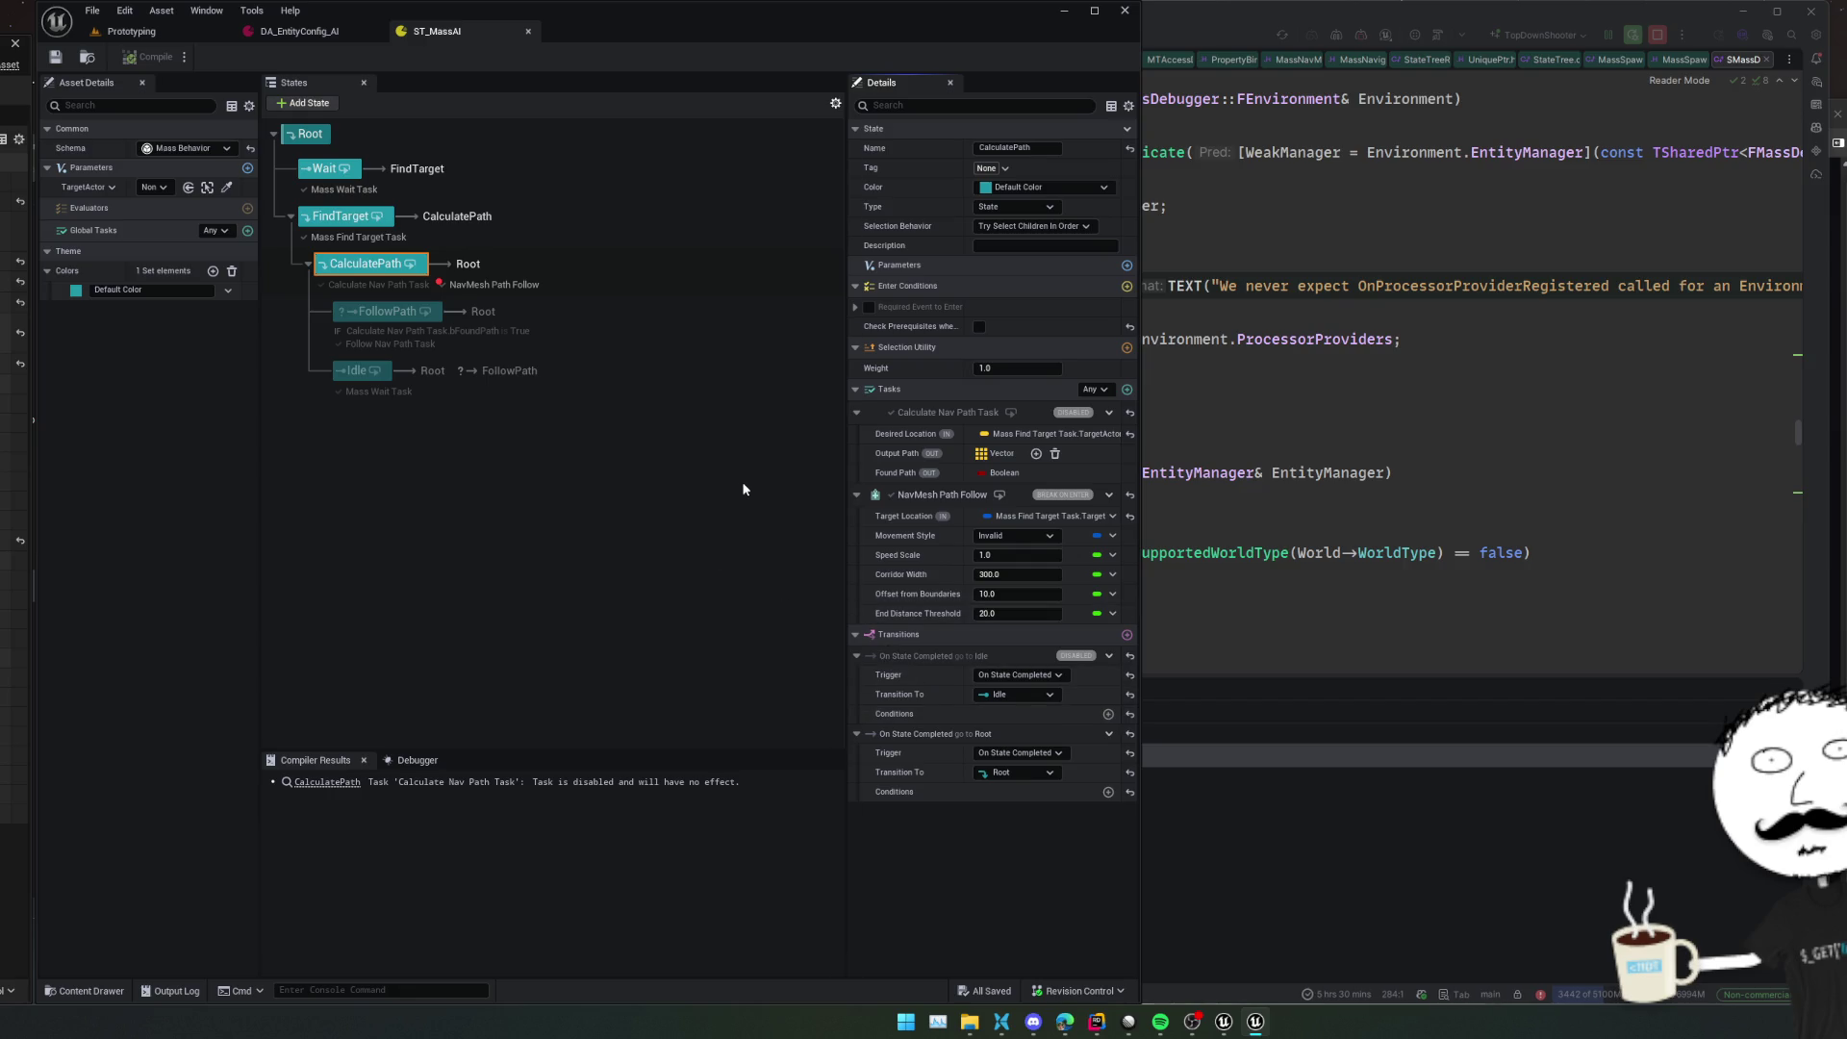
left_click(296, 31)
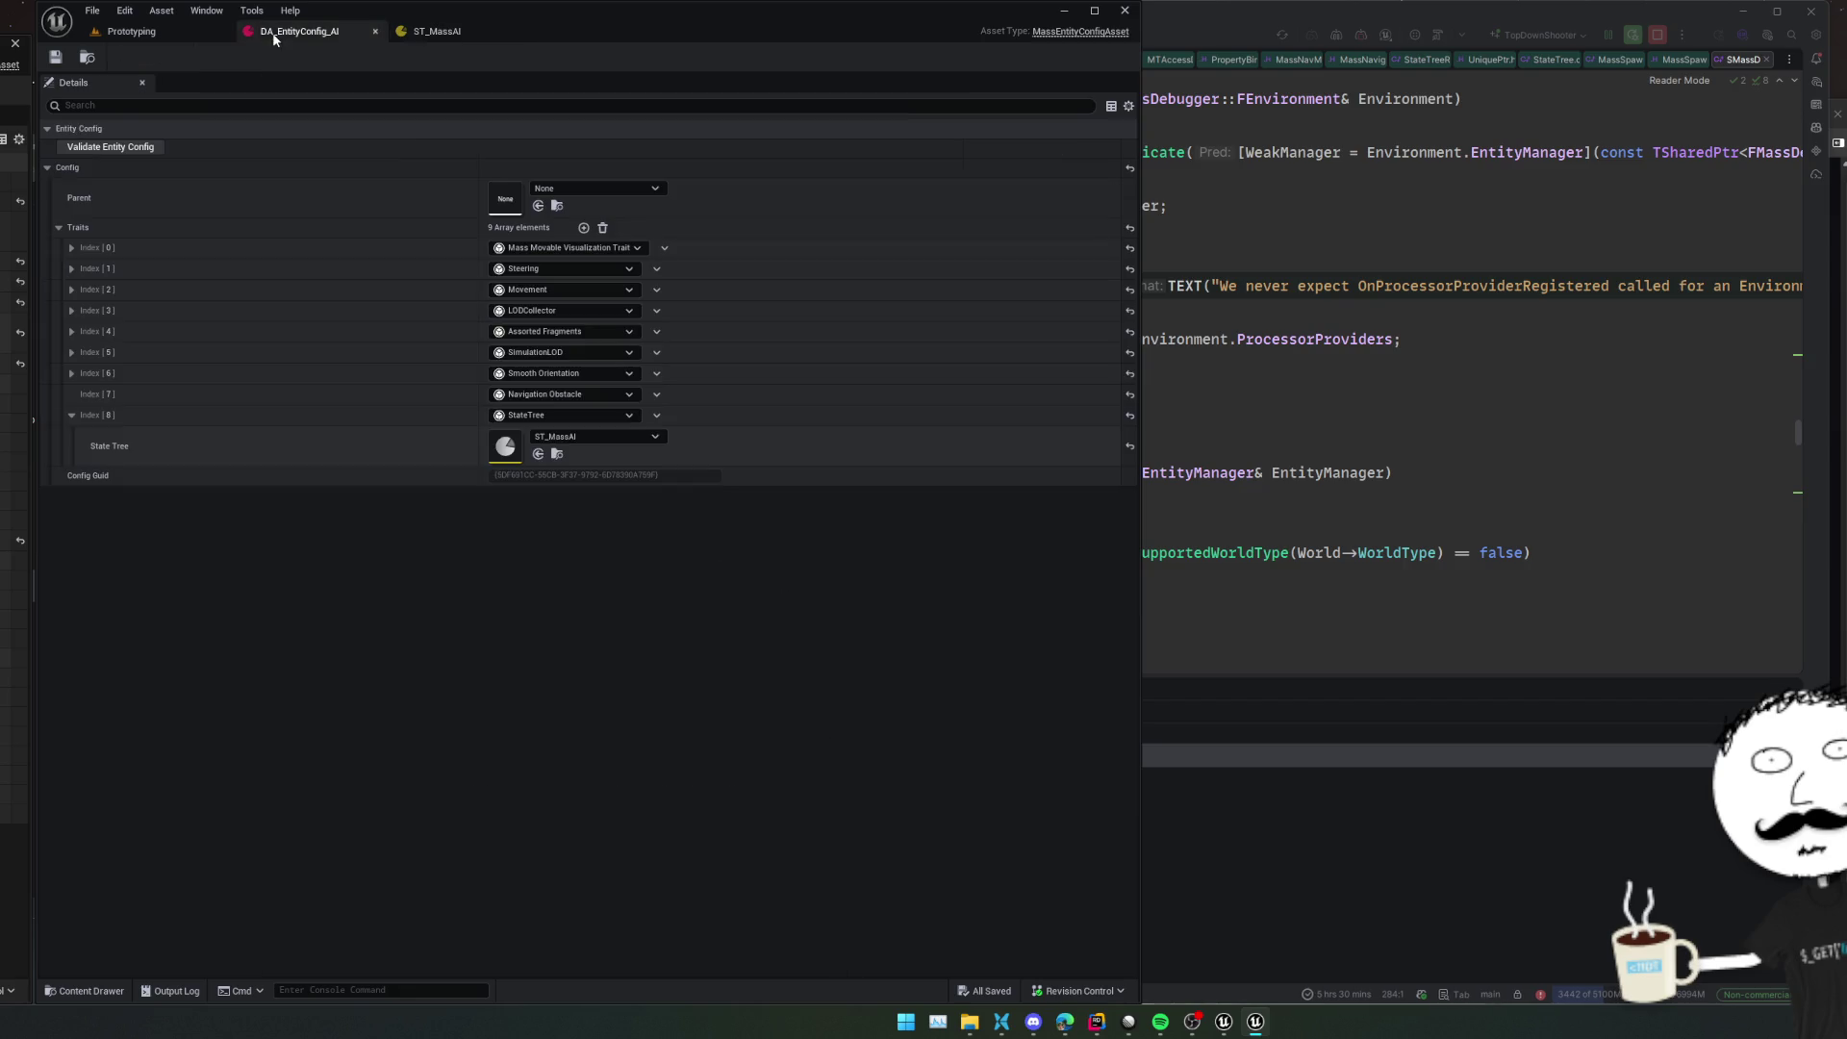
left_click(185, 37)
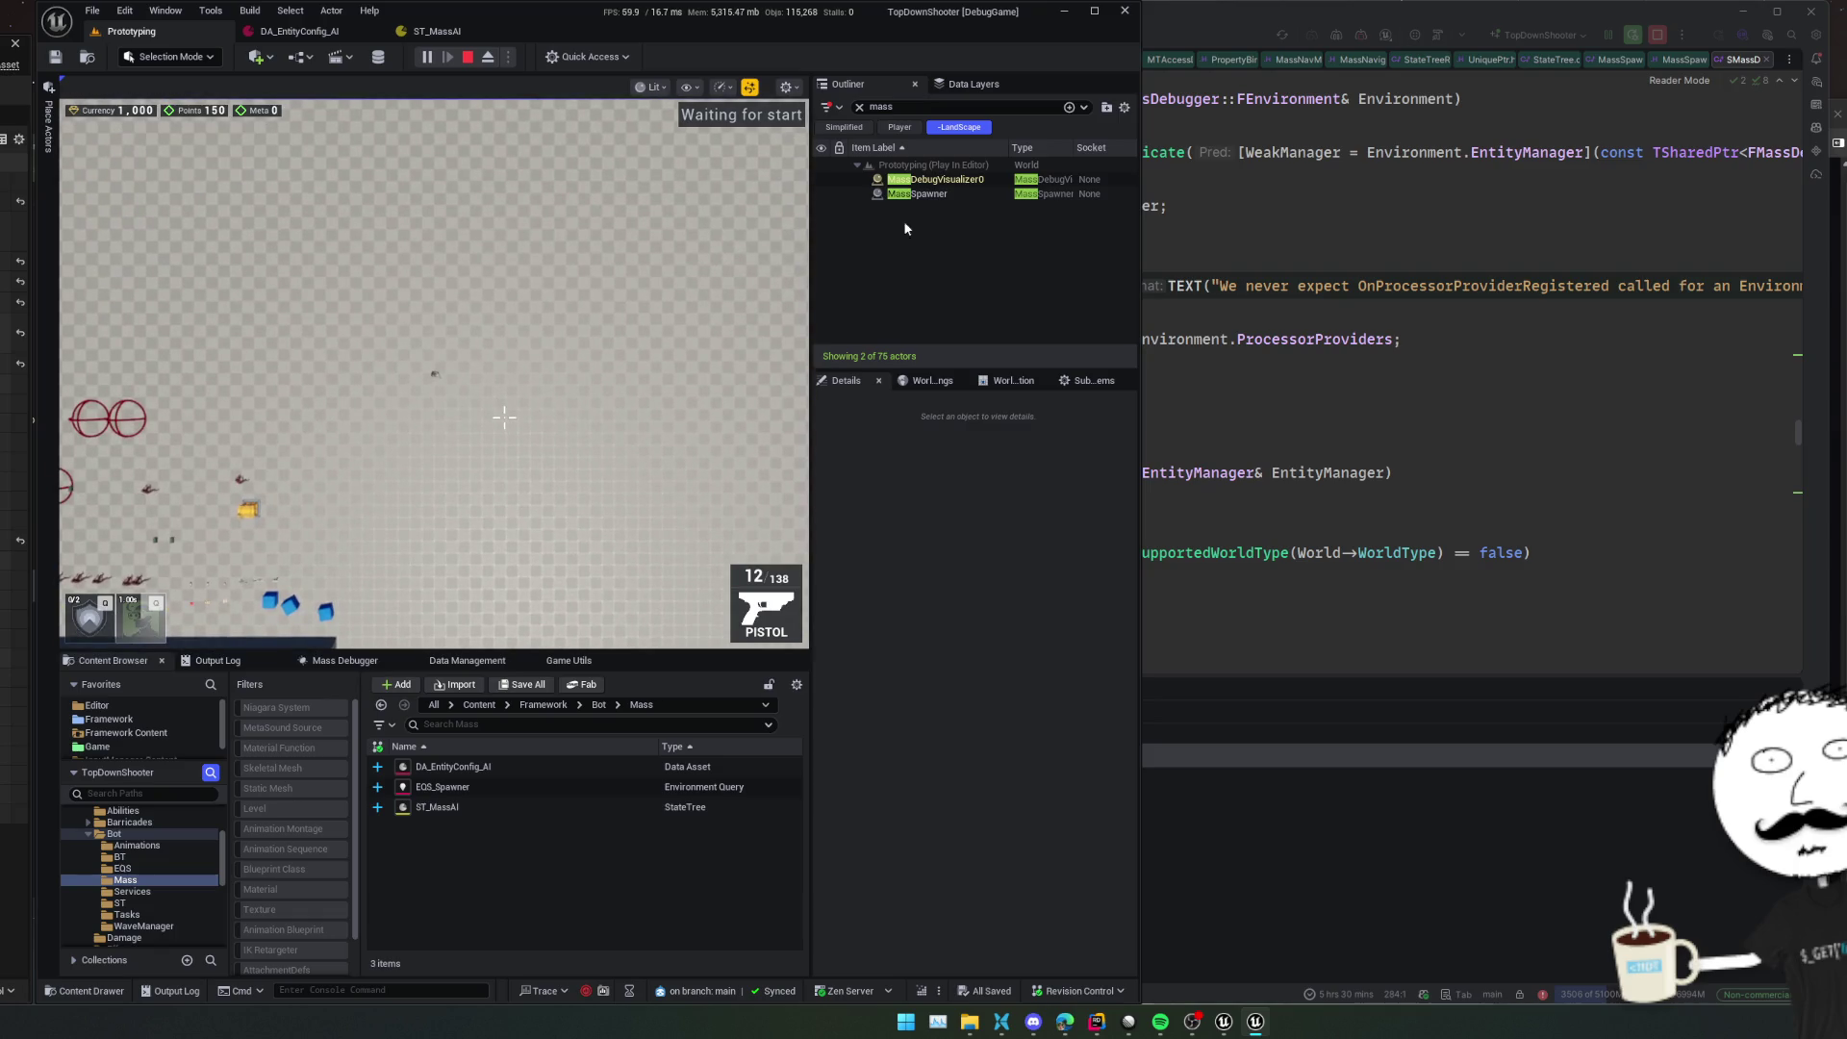
Open the gameplay debugger on the running game, hide the AI category and pick a nearby Mass entity
left_click(930, 195)
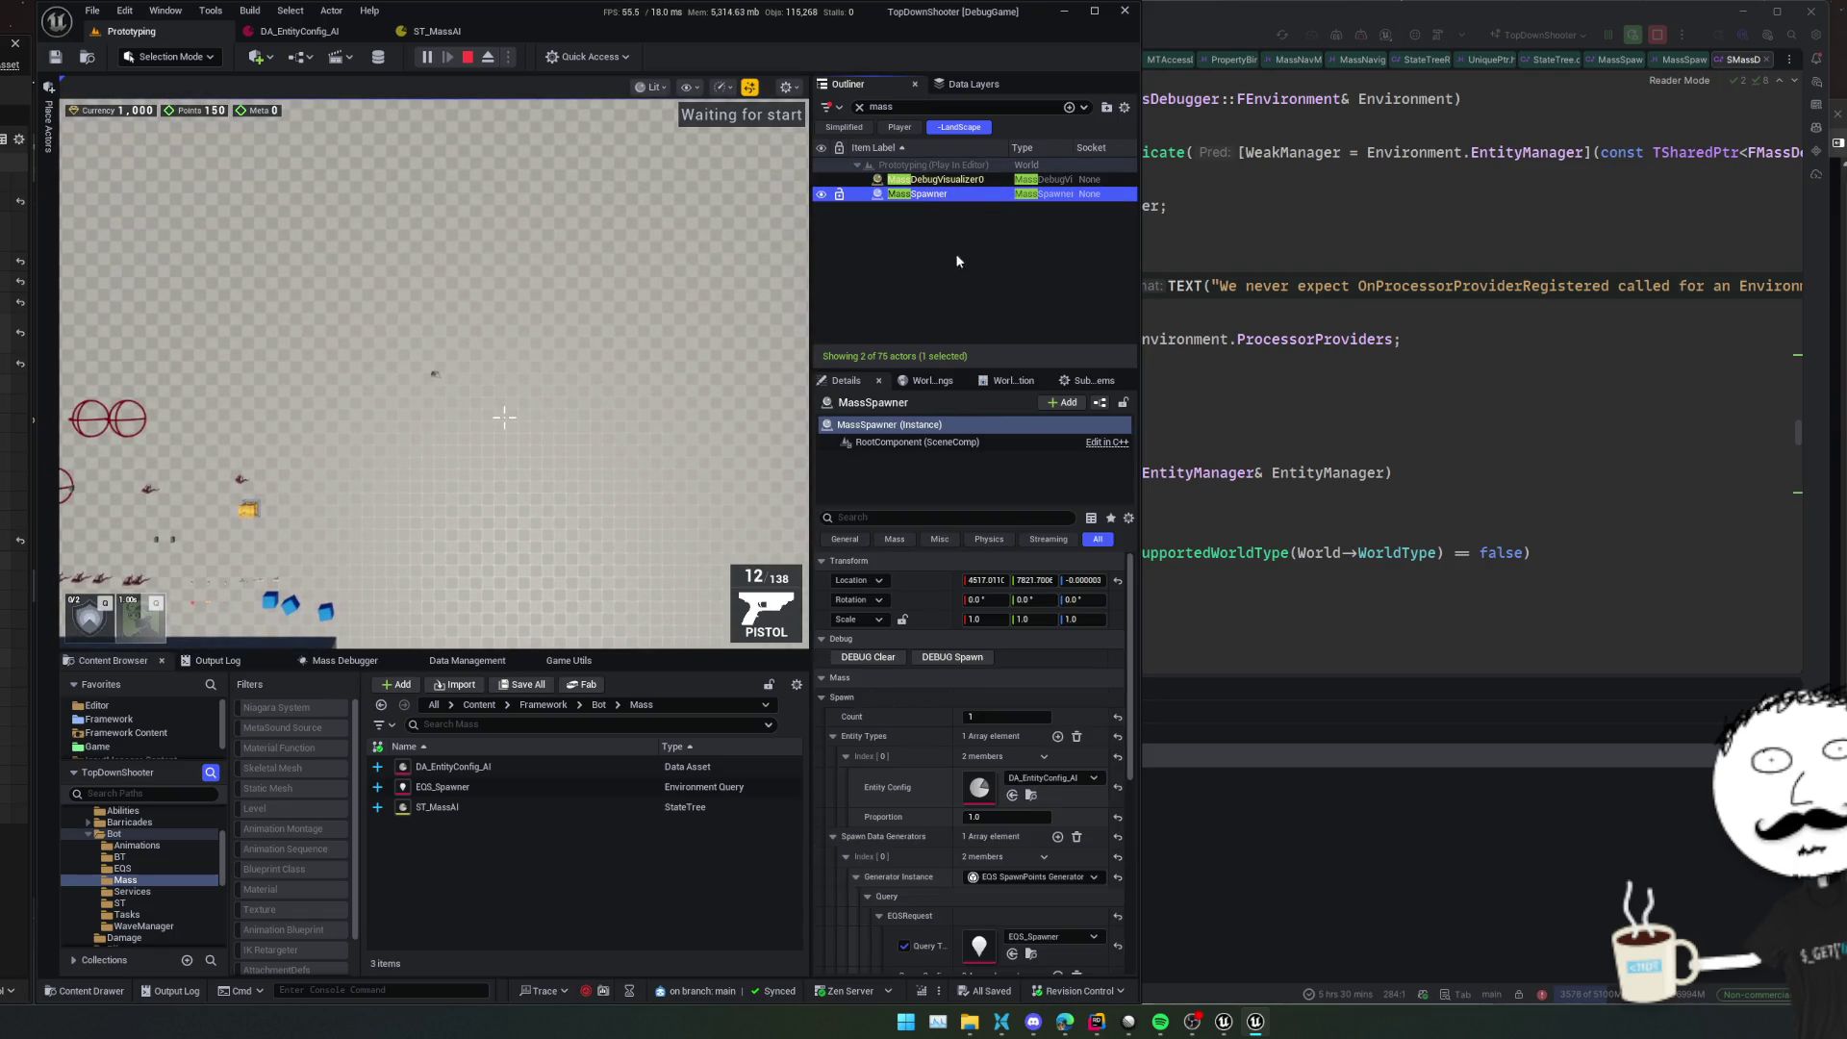
left_click(619, 511)
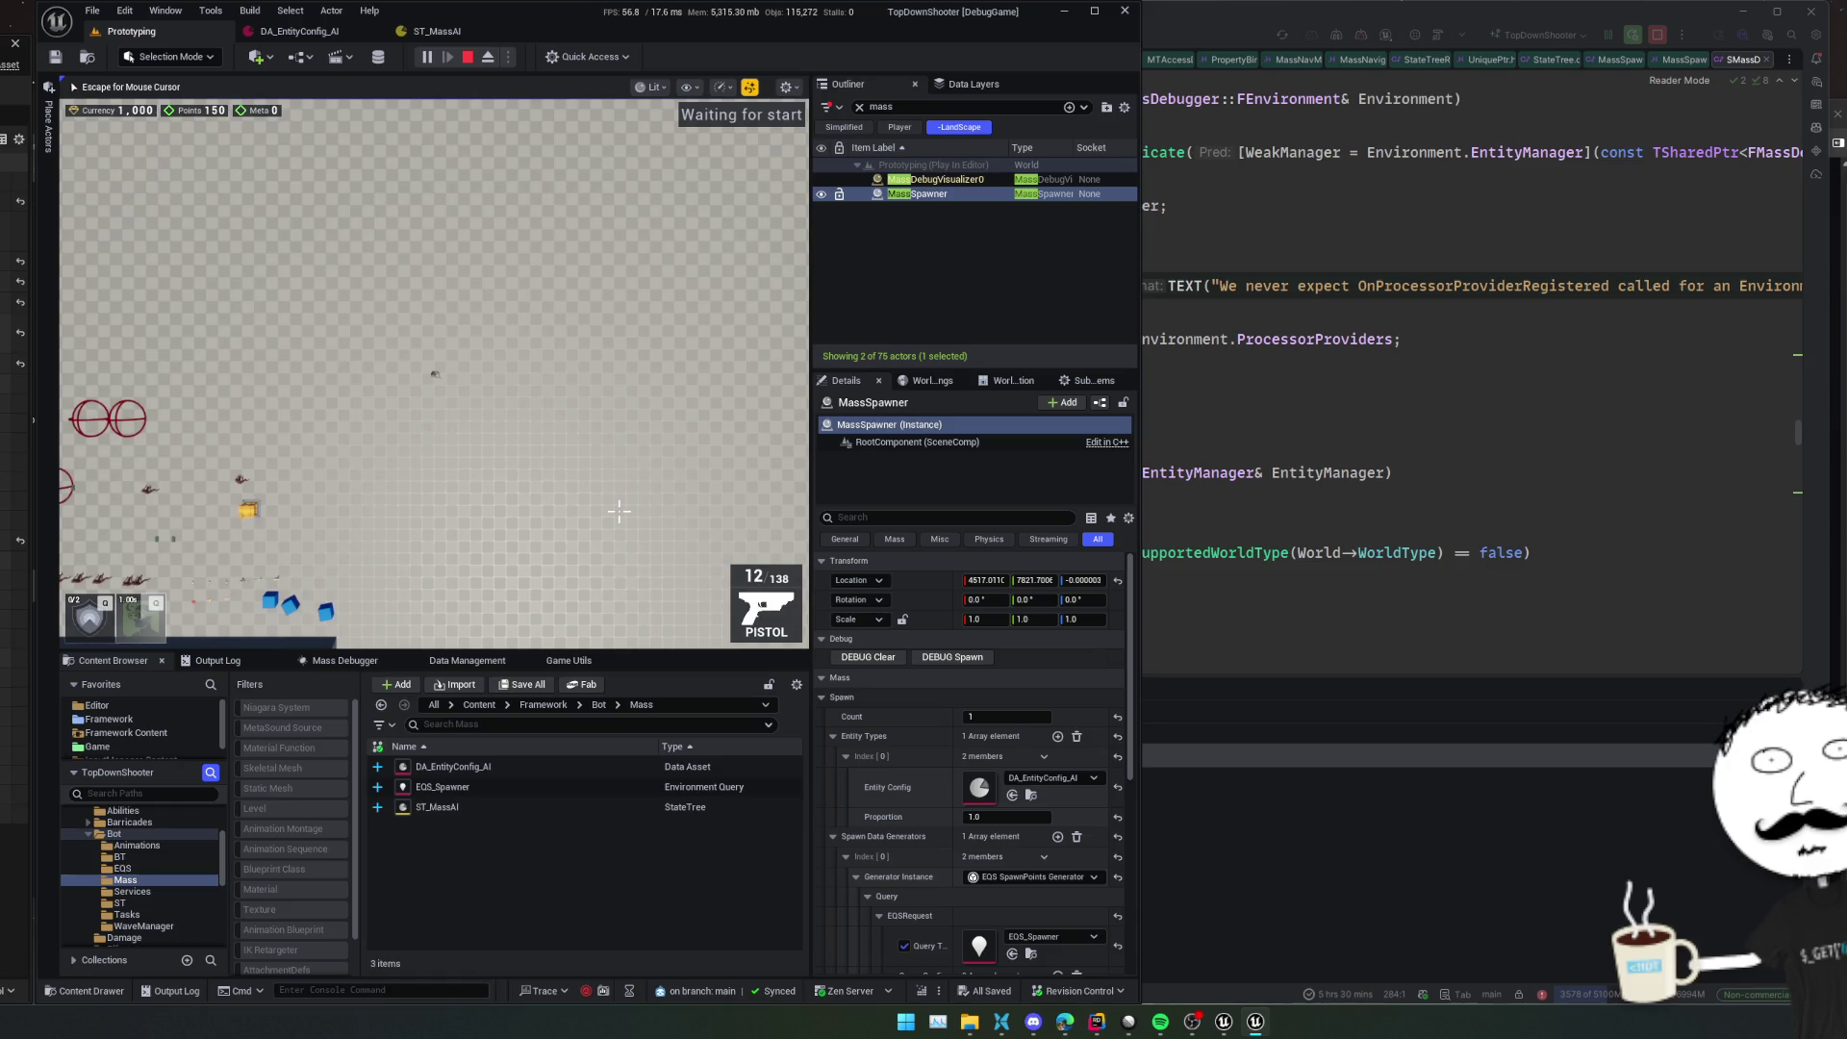
key("apostrophe")
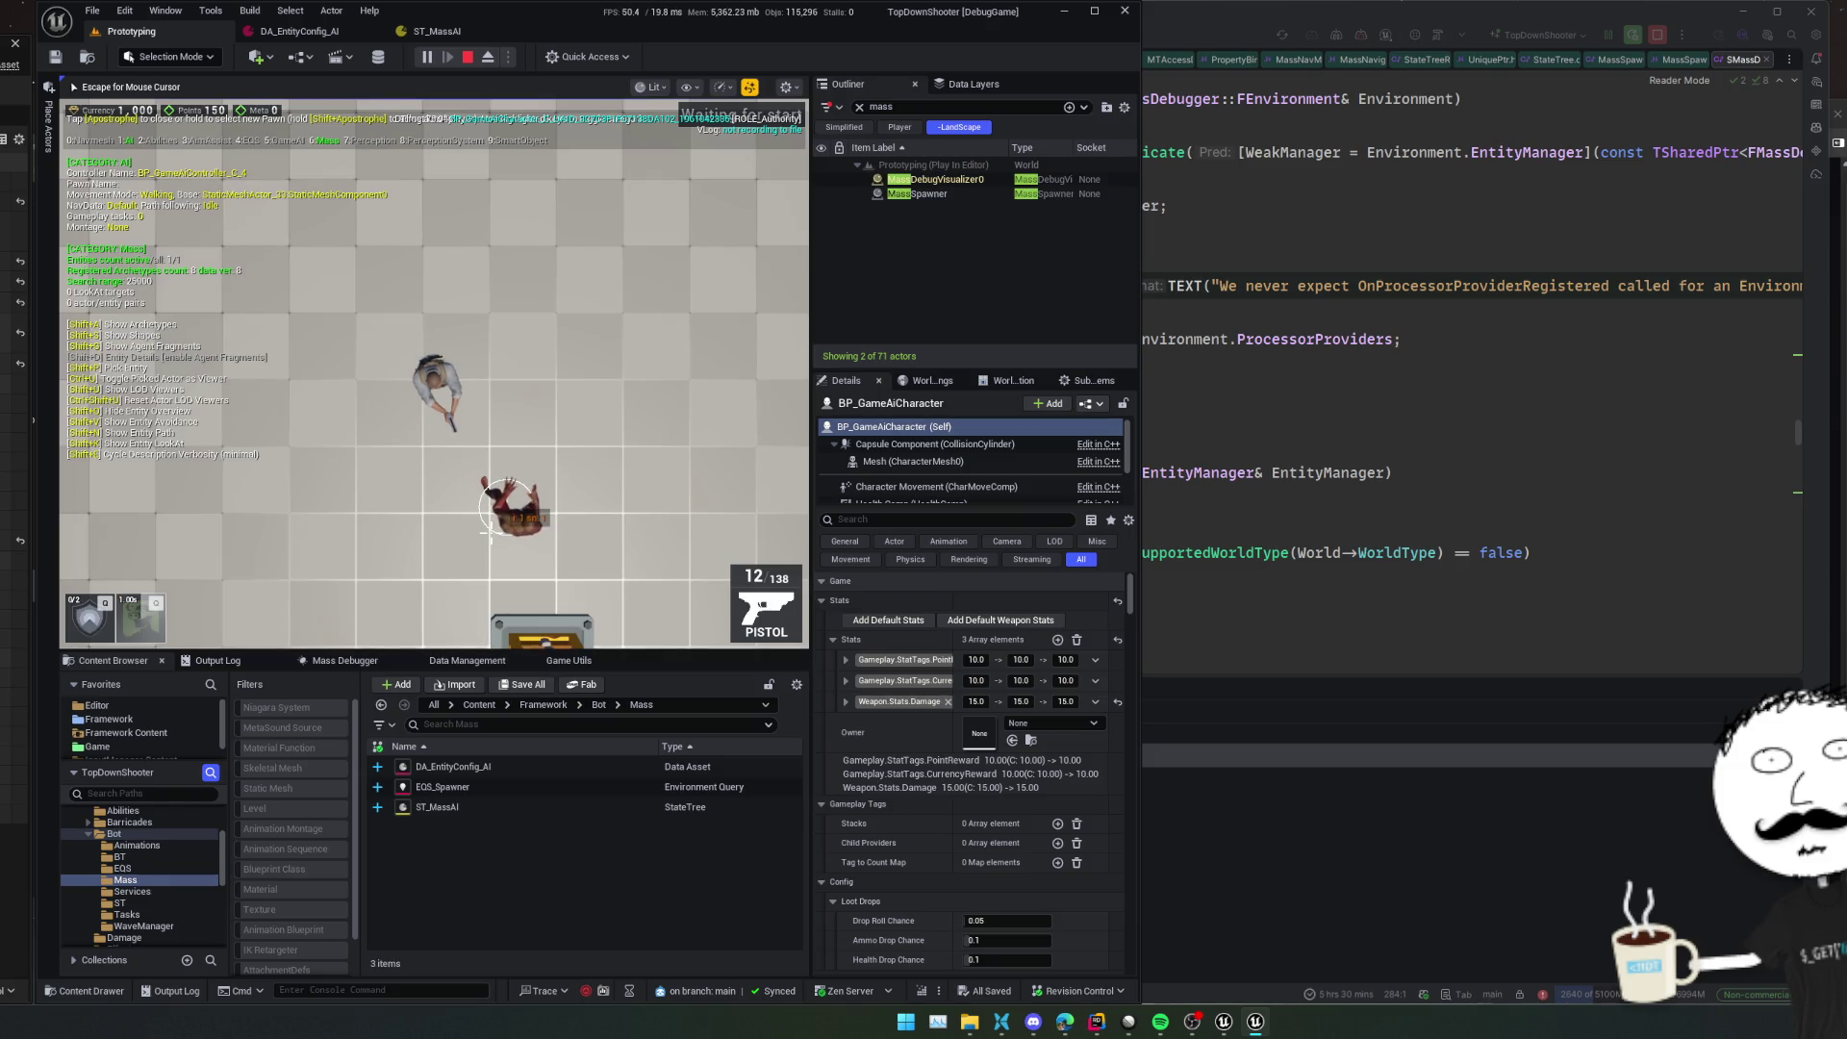
key("KP_1")
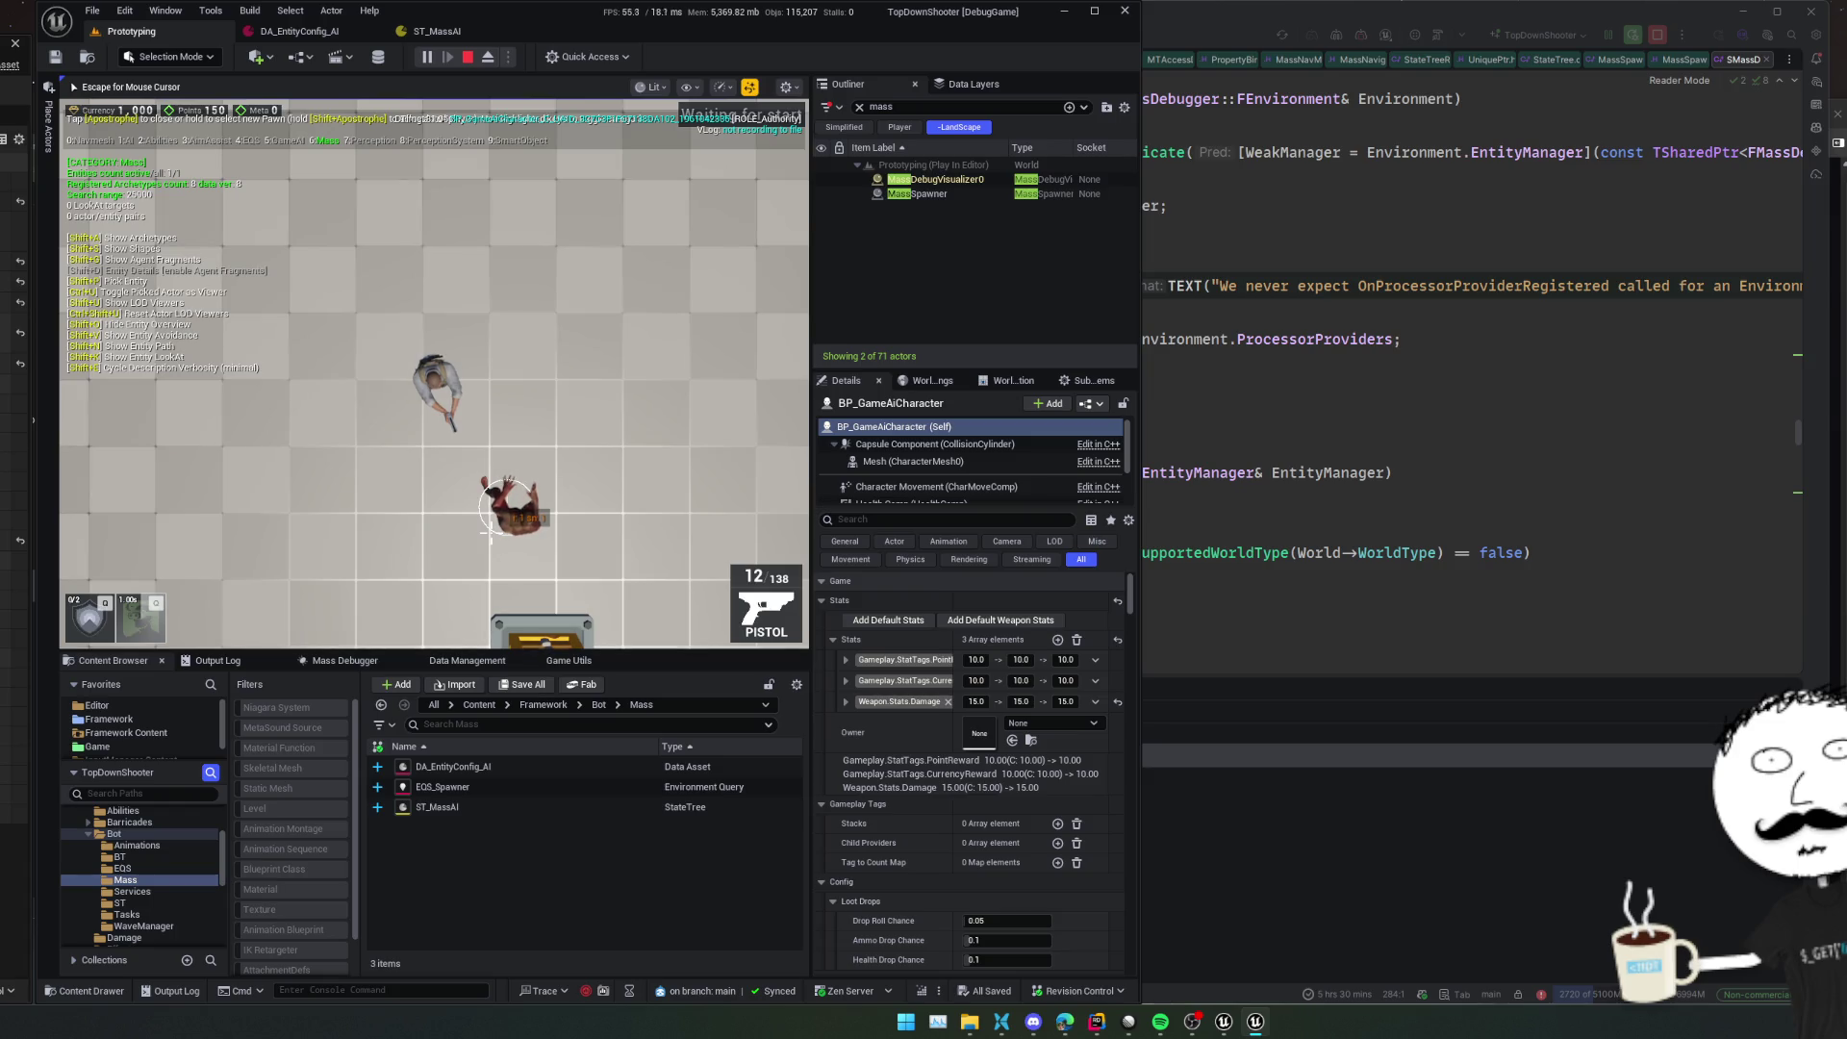
key("shift+g")
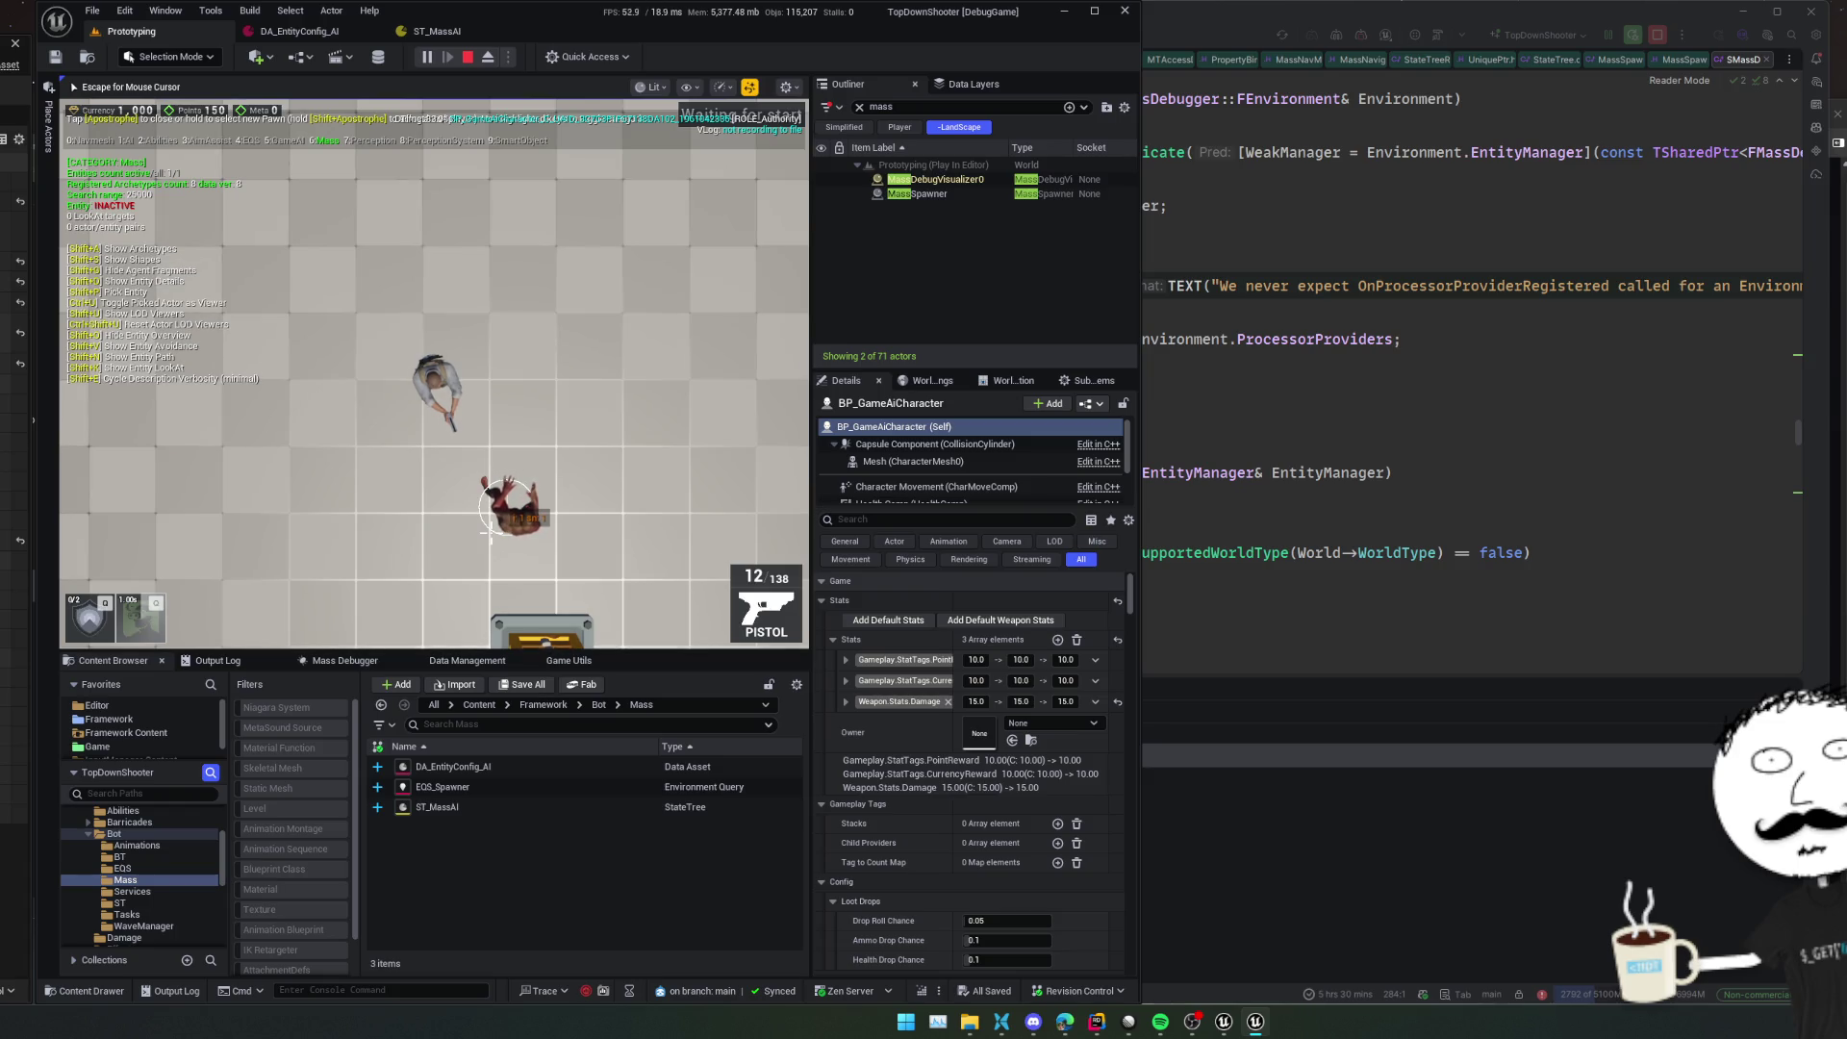
key("shift+g")
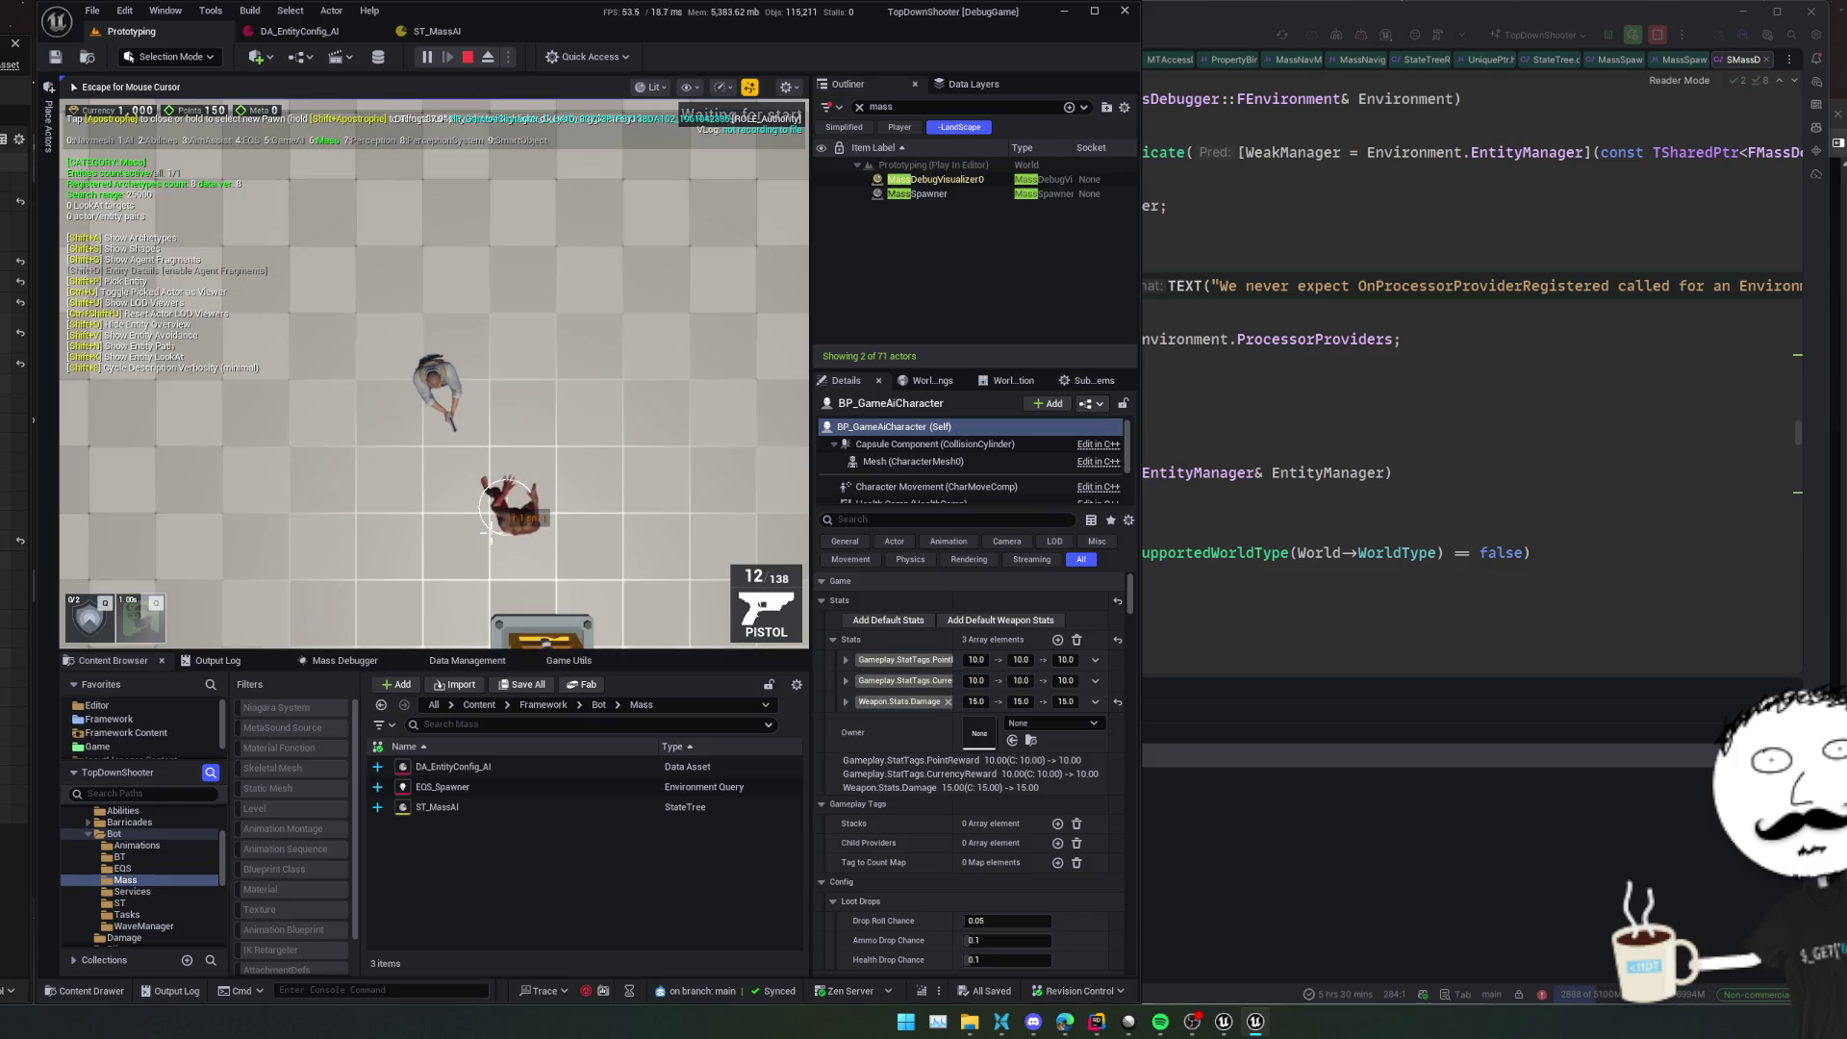
key("shift+p")
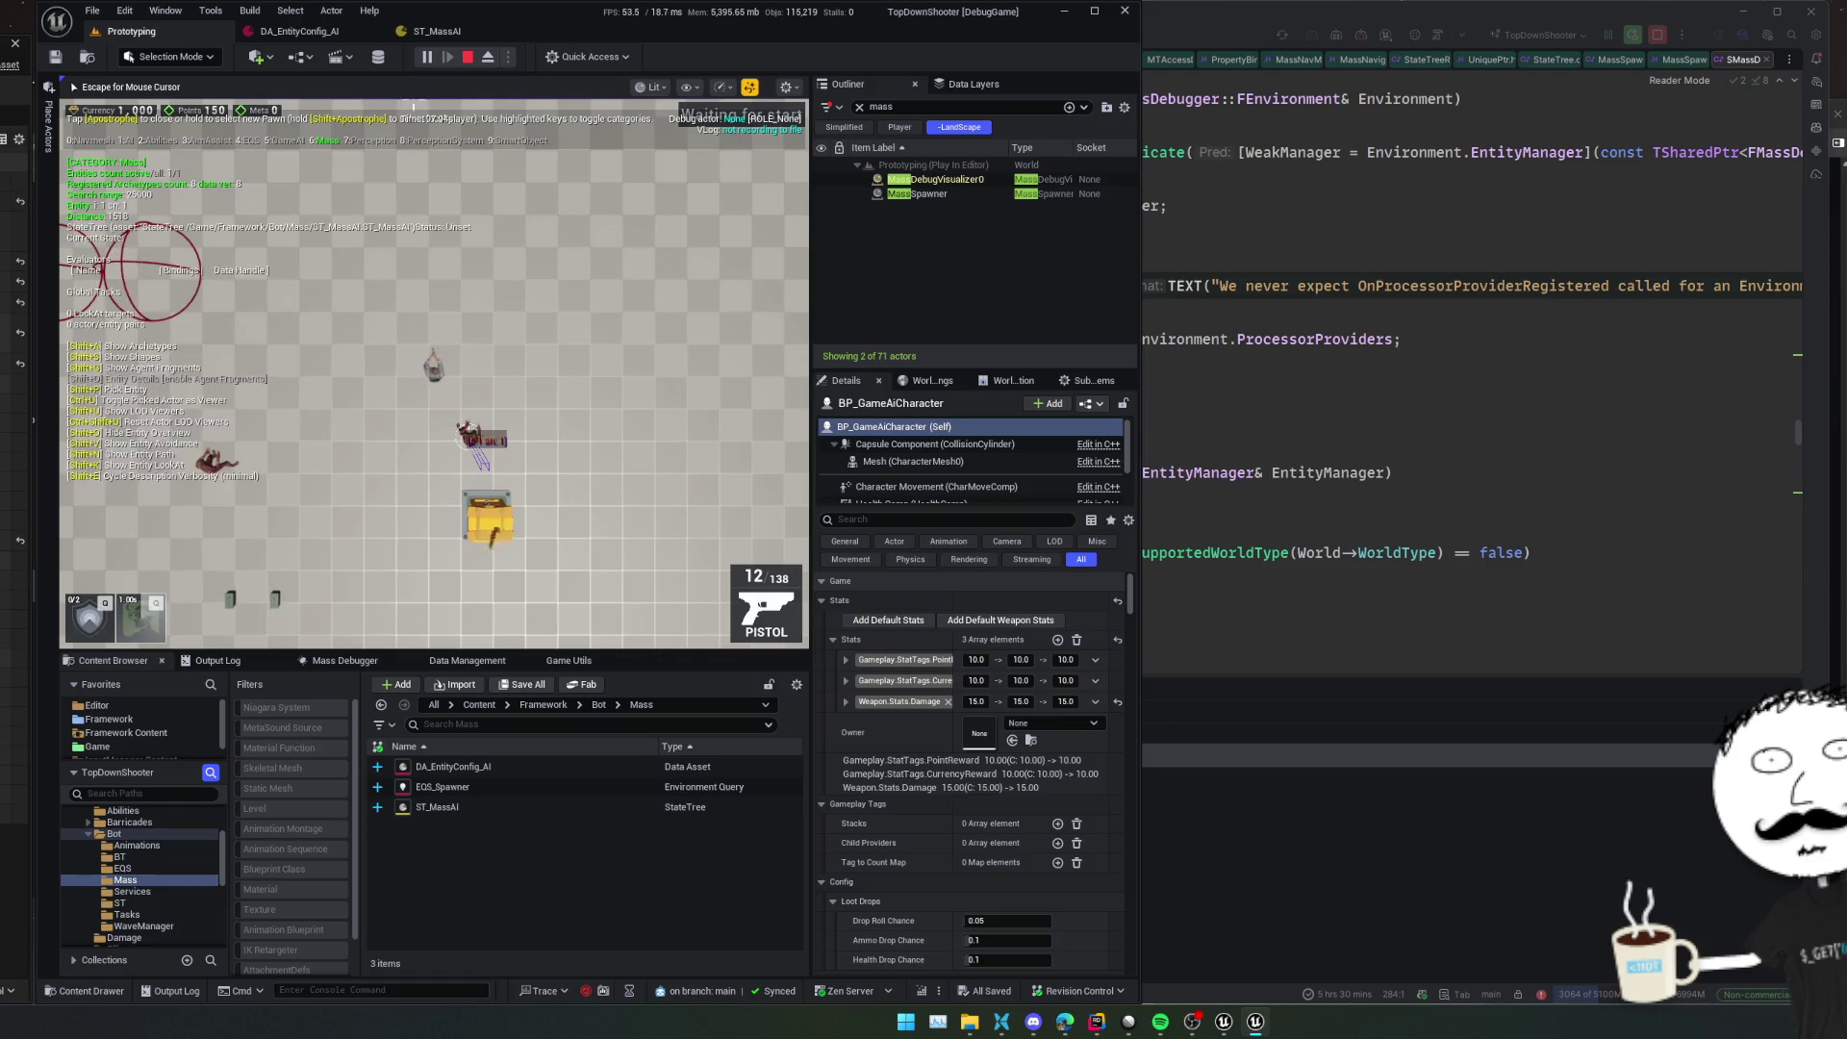
left_click(447, 31)
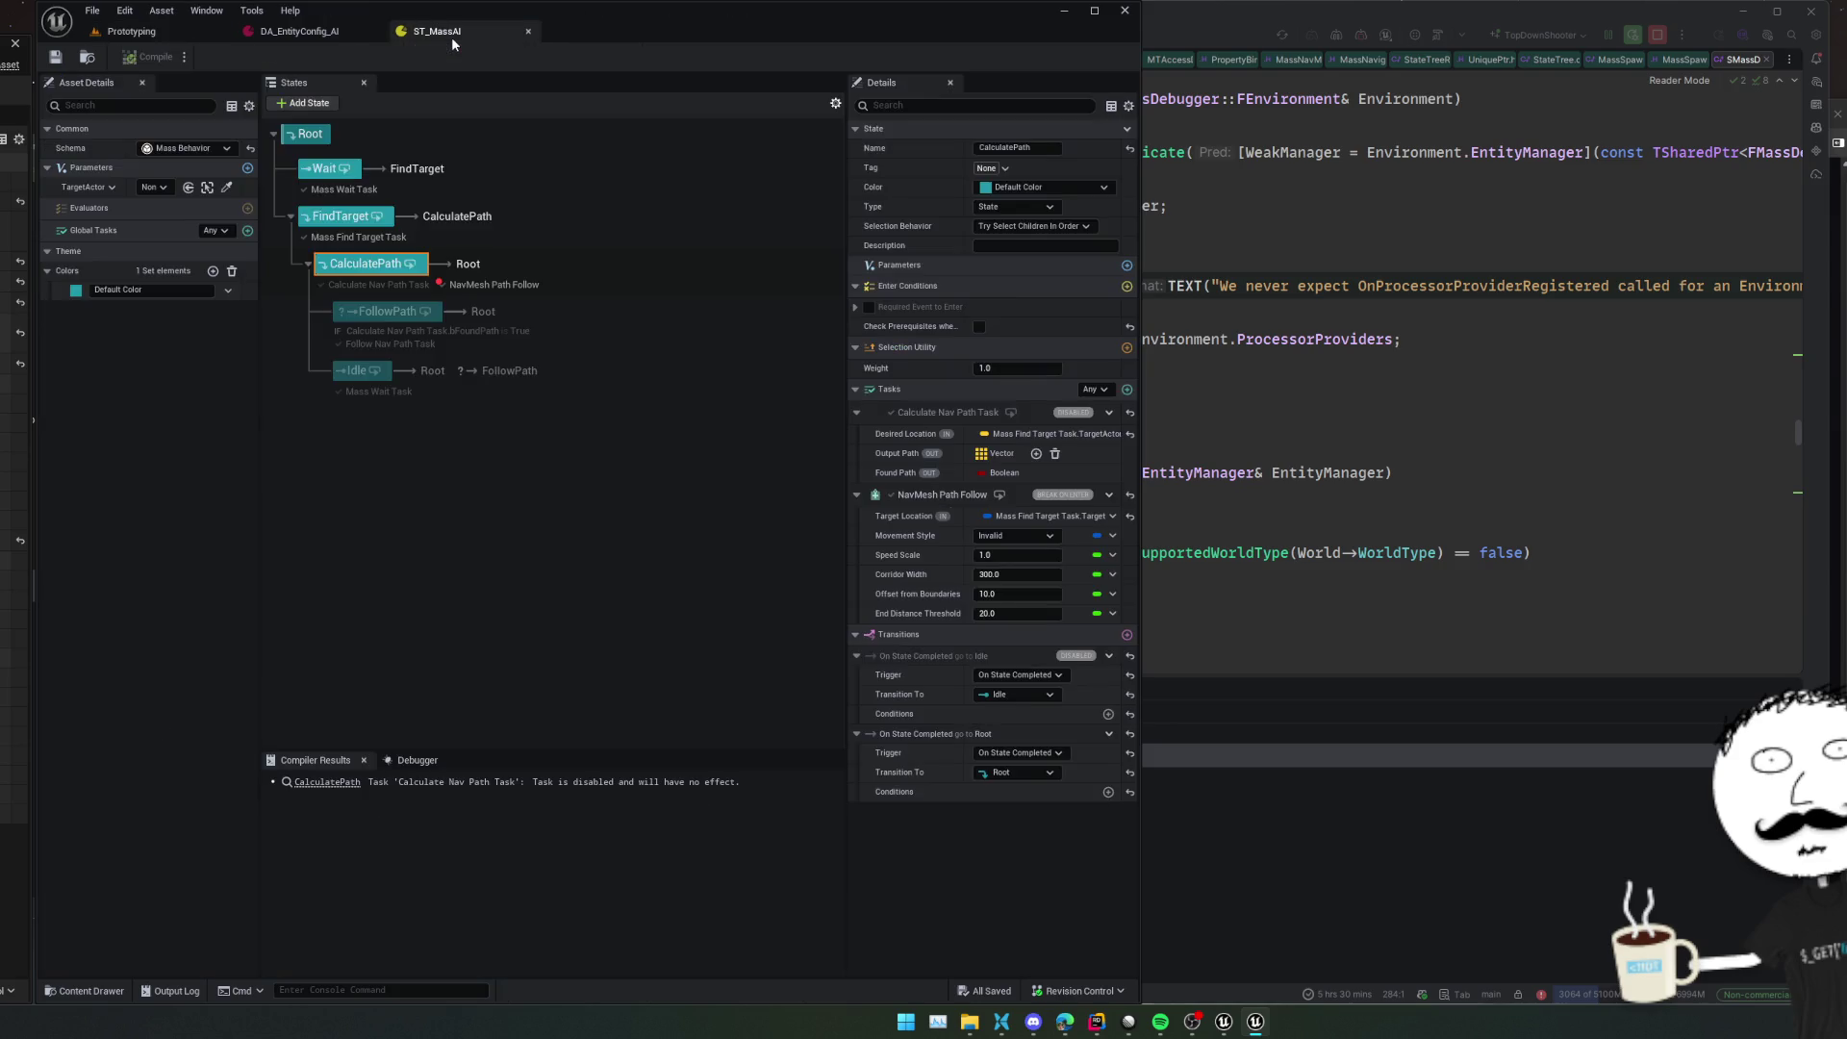
Stop the current ST_MassAI trace session and reopen the ST_MassAI asset
left_click(427, 761)
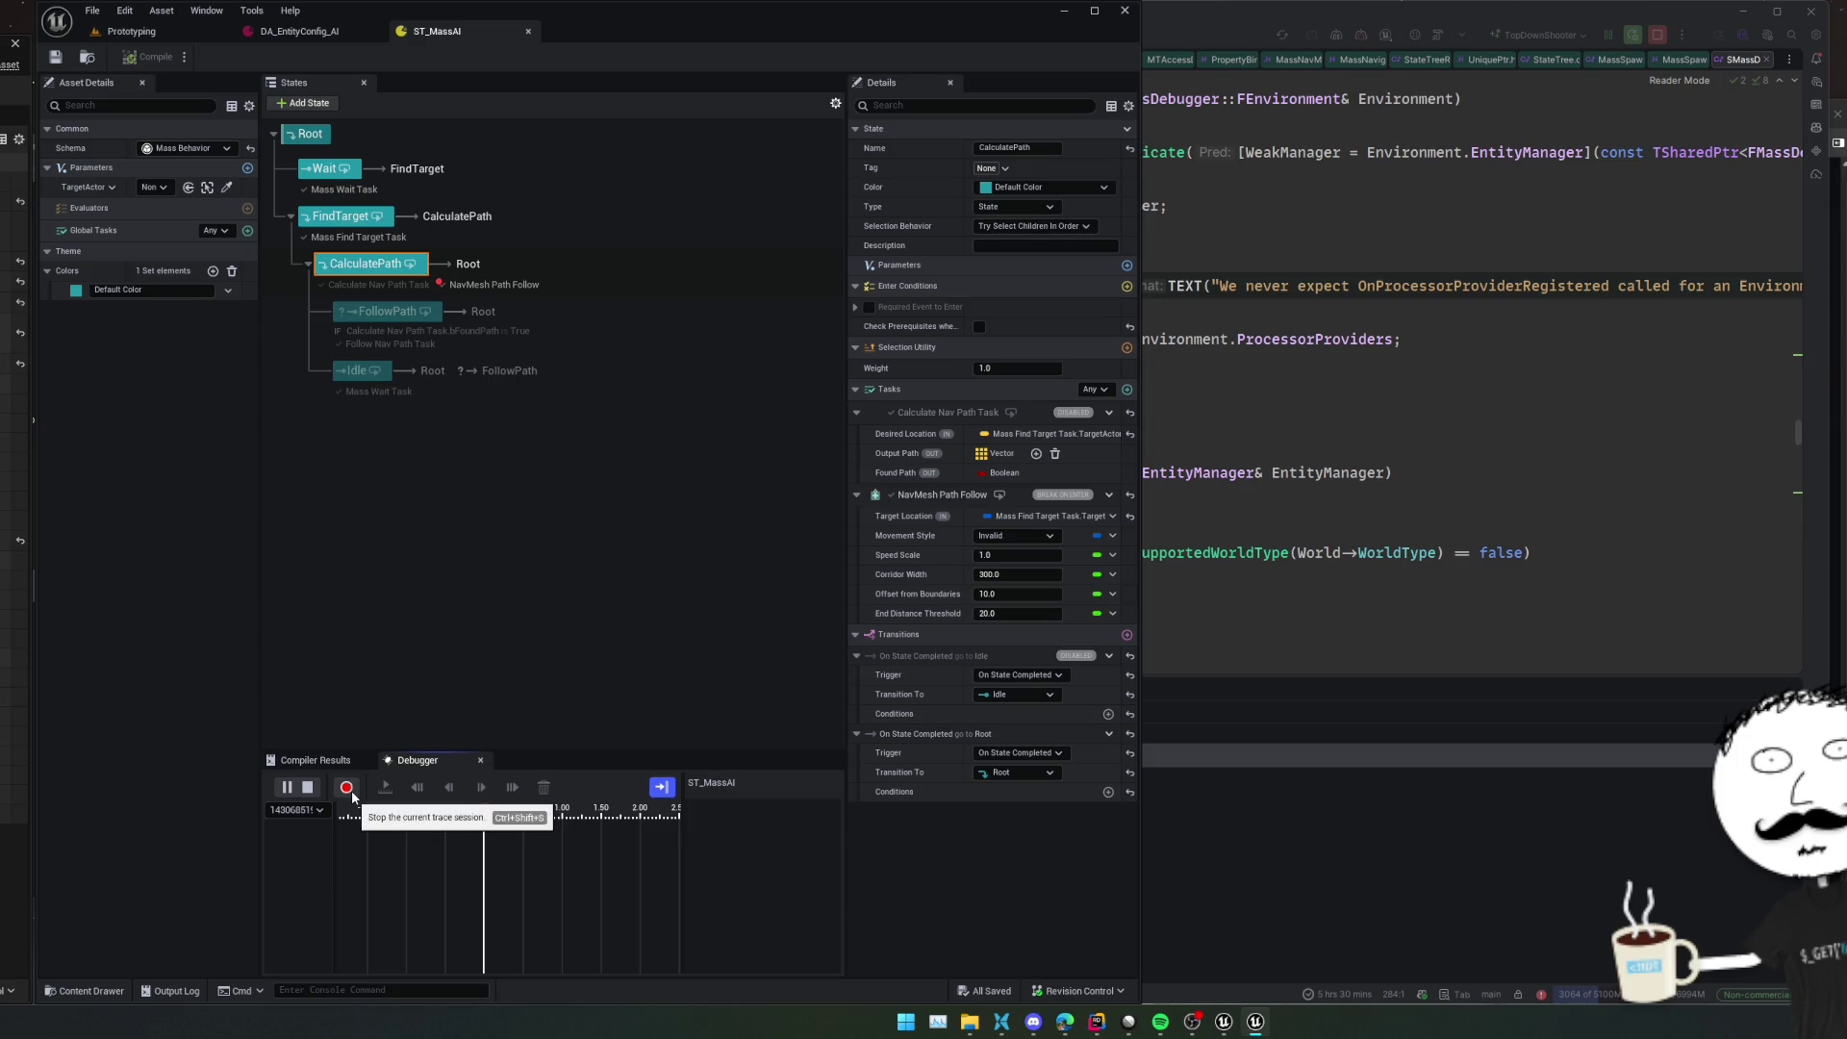
left_click(307, 789)
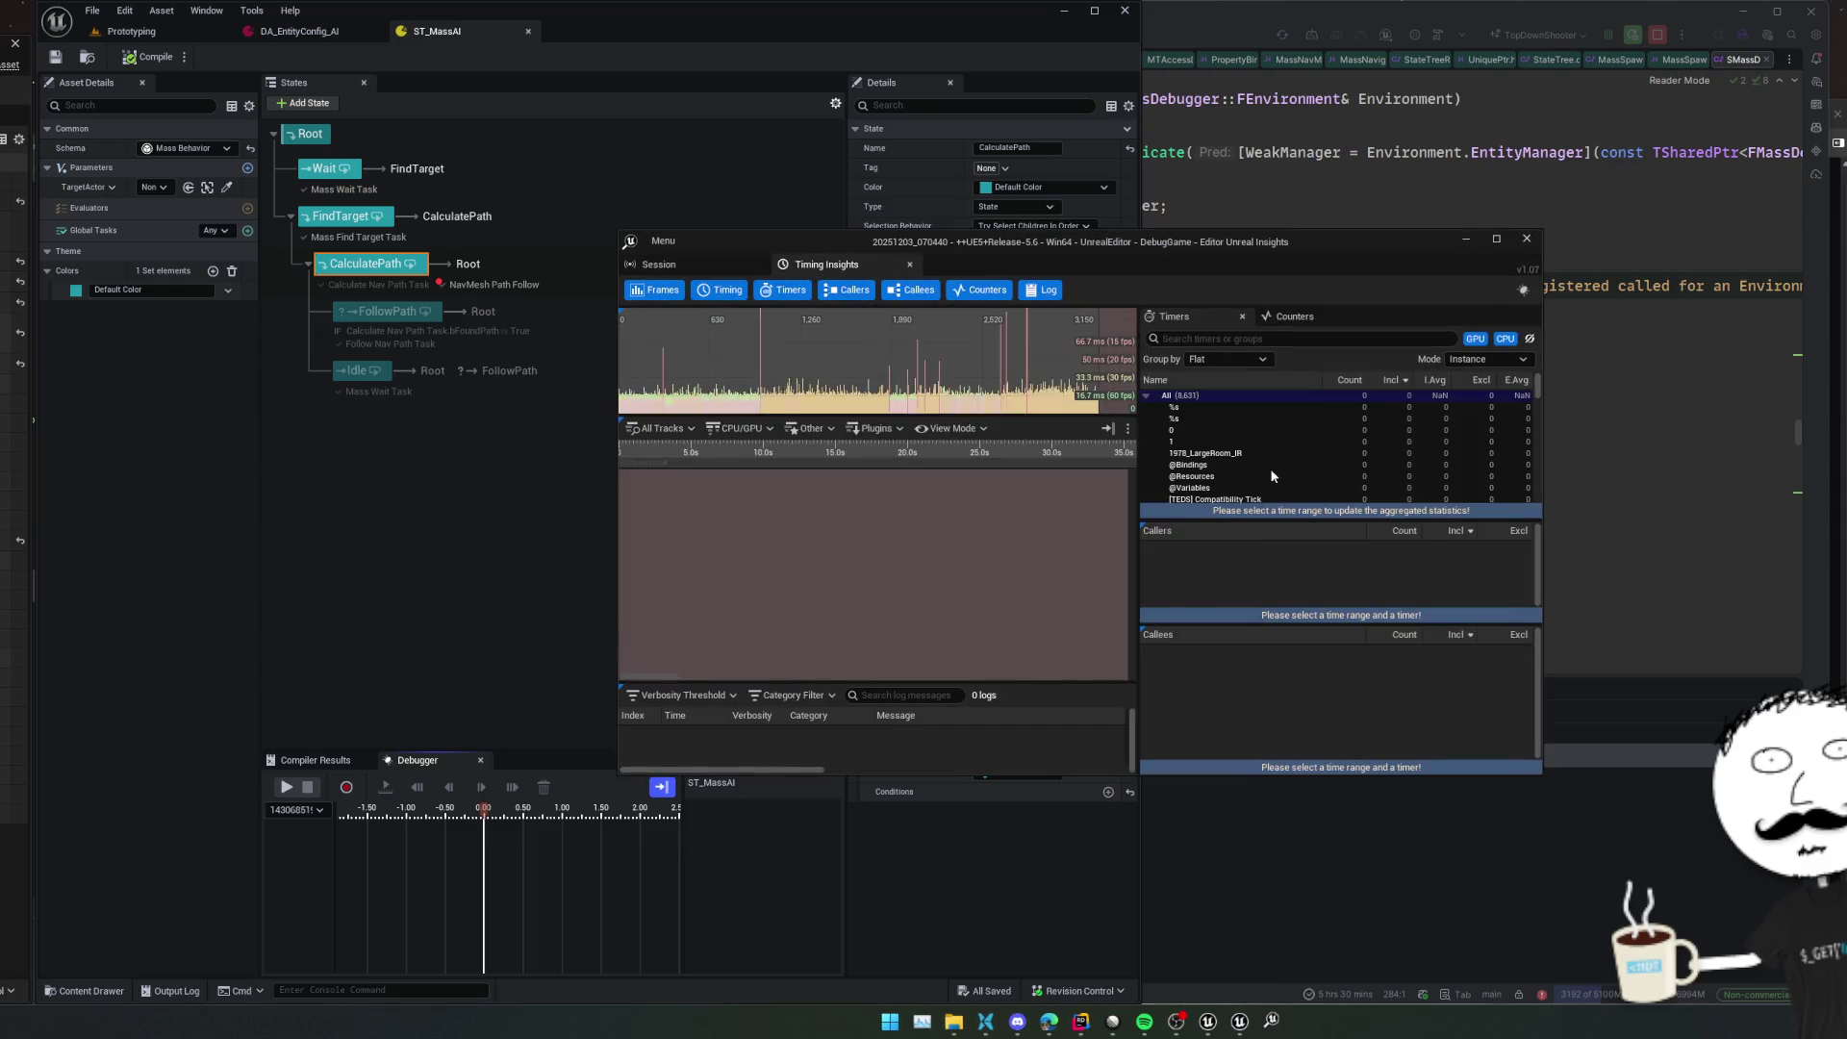
left_click(1526, 239)
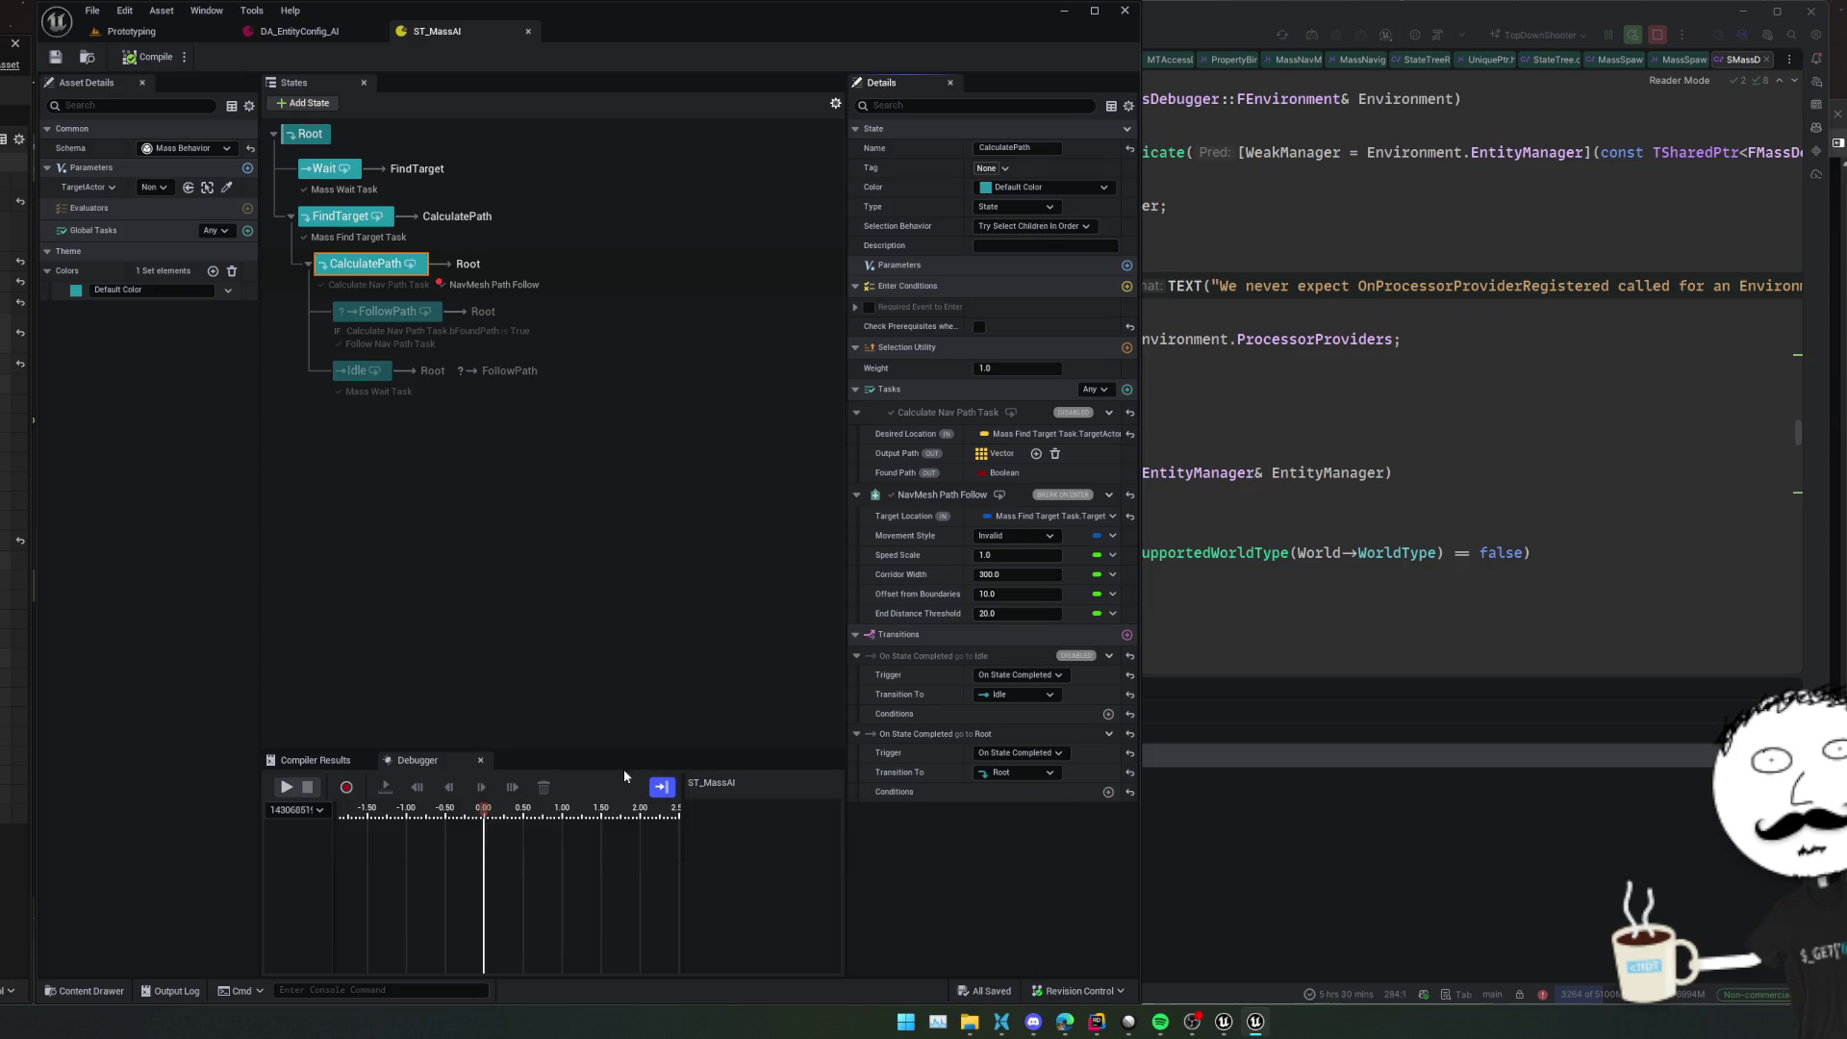
left_click(706, 635)
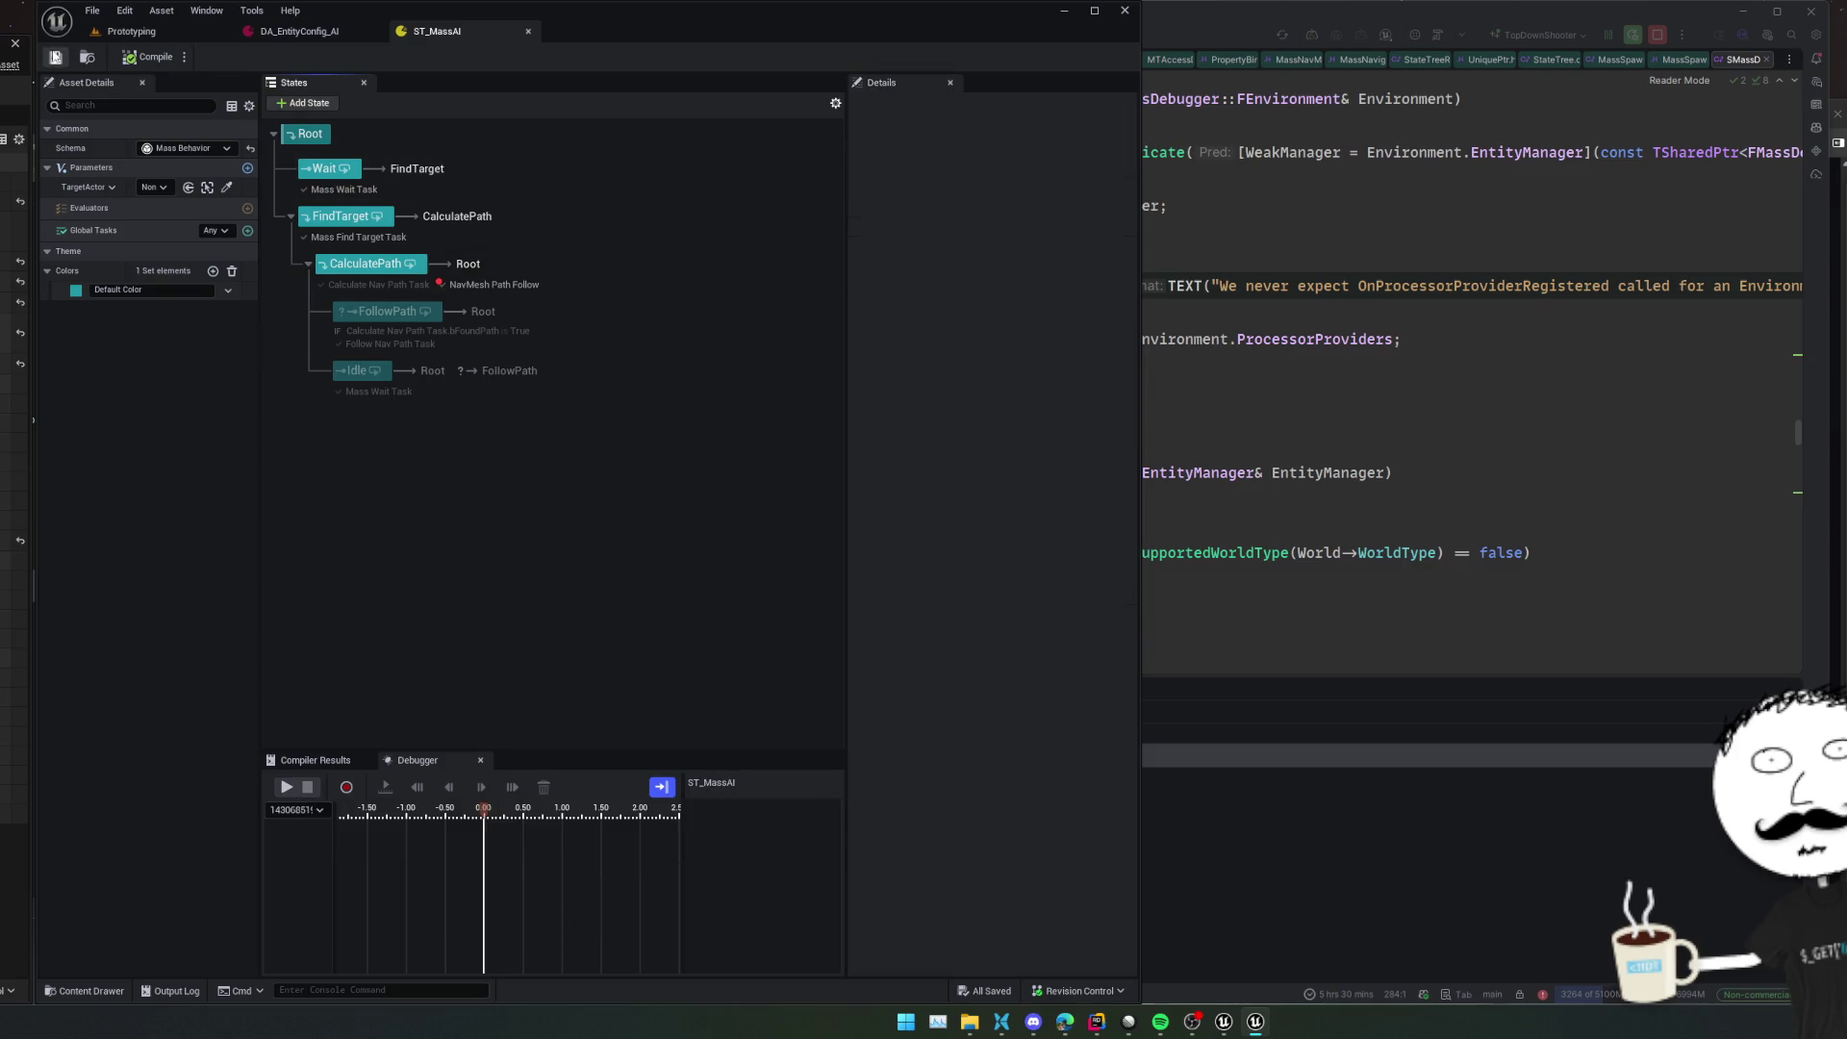
left_click(528, 30)
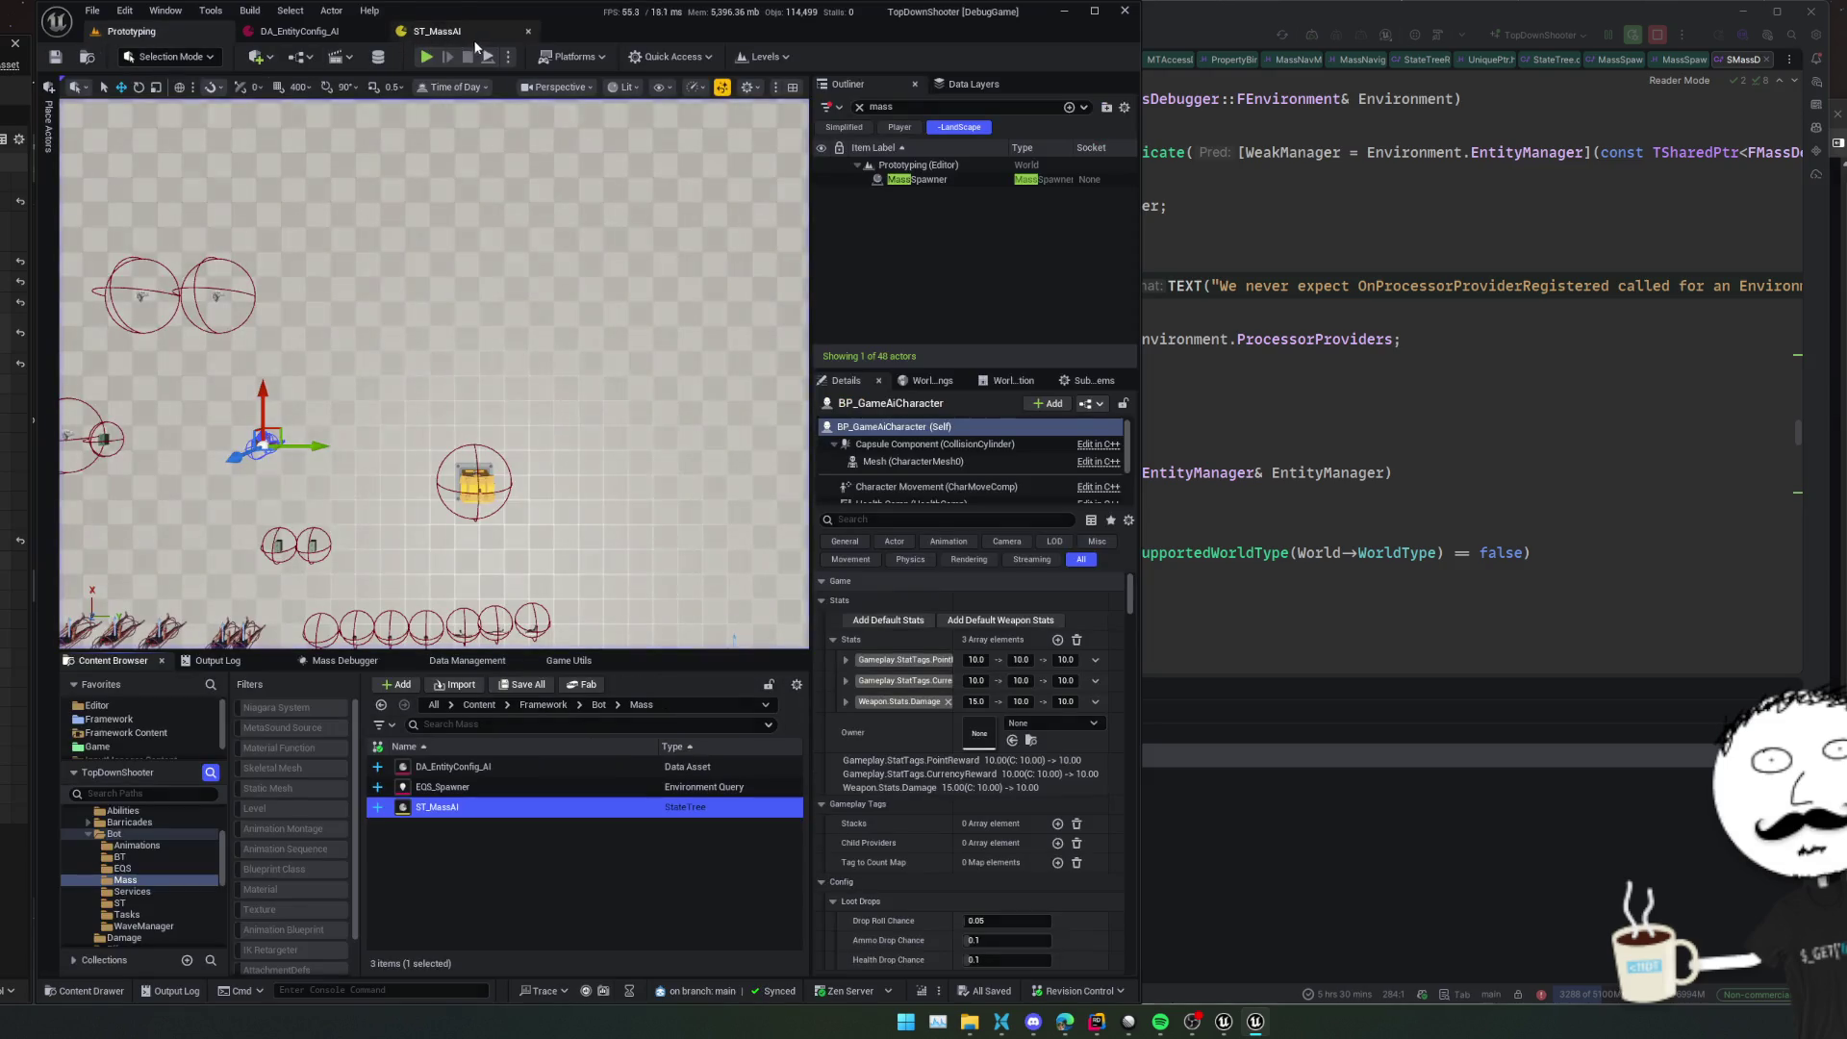
double_click(490, 806)
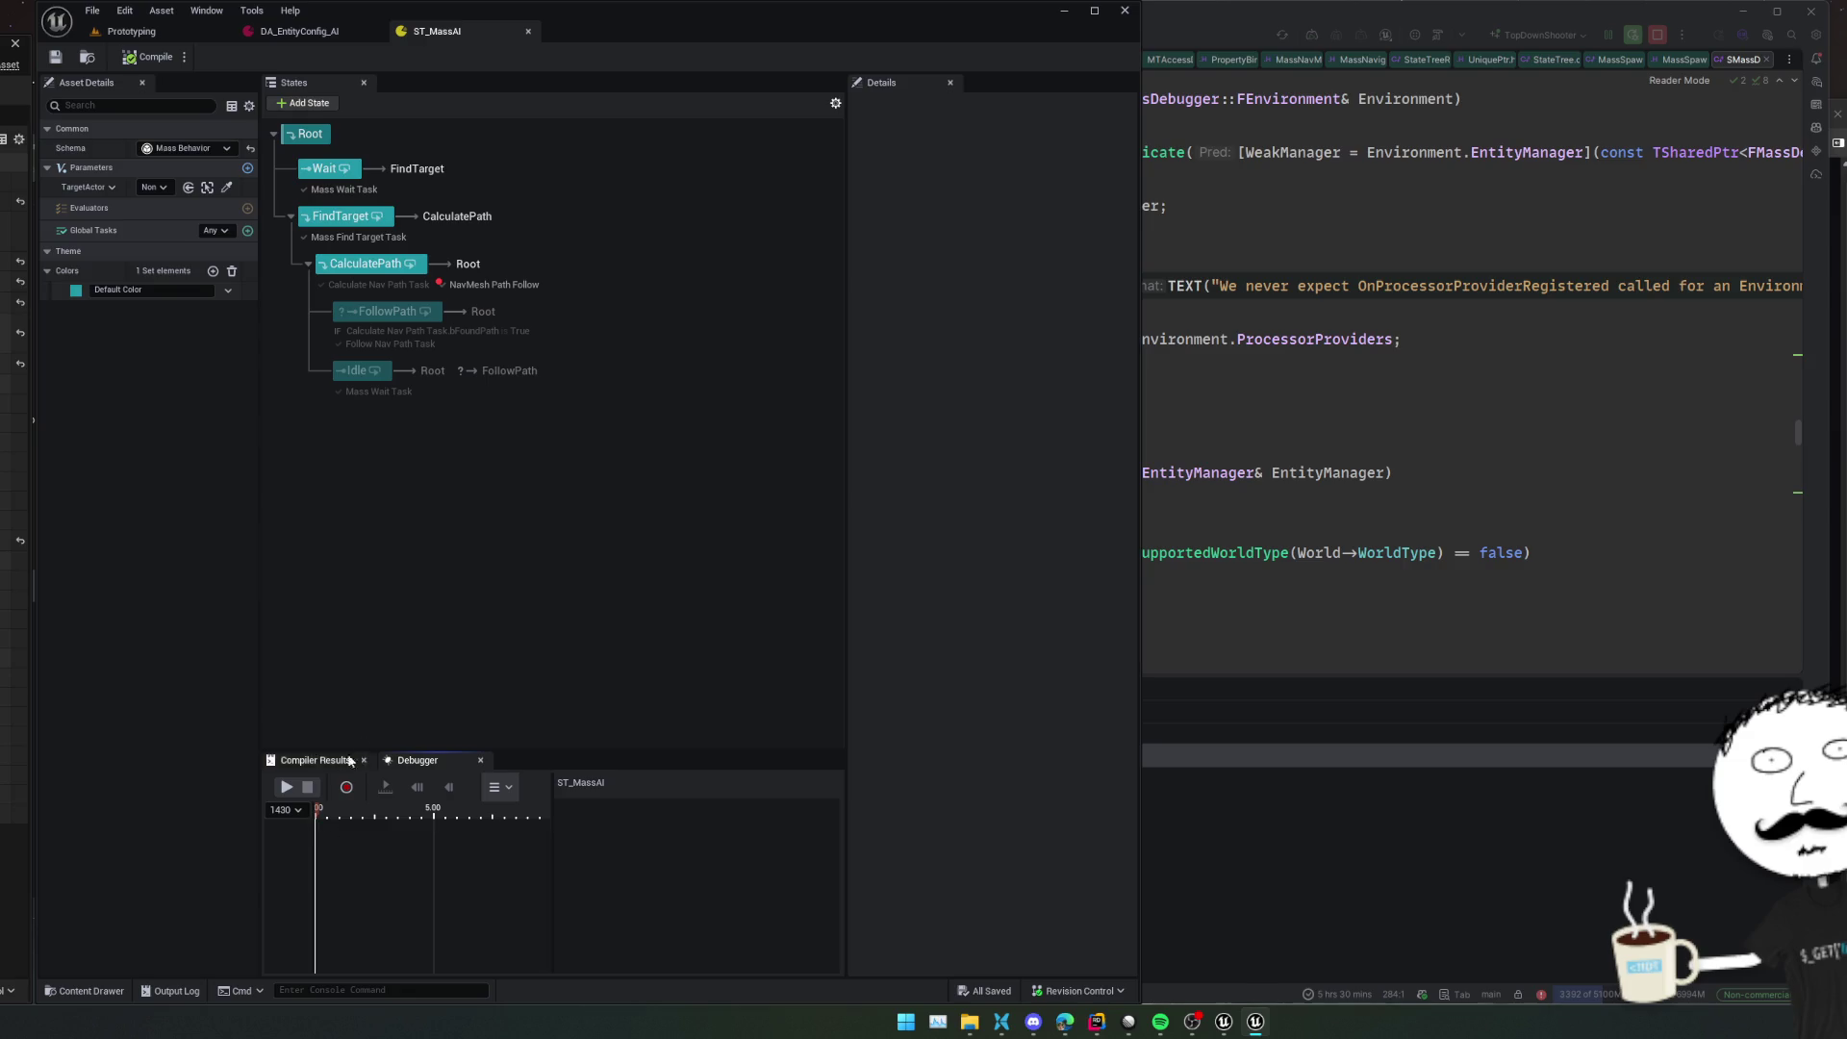
Choose No trace, start a new trace recording, inspect the Wait state, then stop play
left_click(284, 811)
left_click(310, 834)
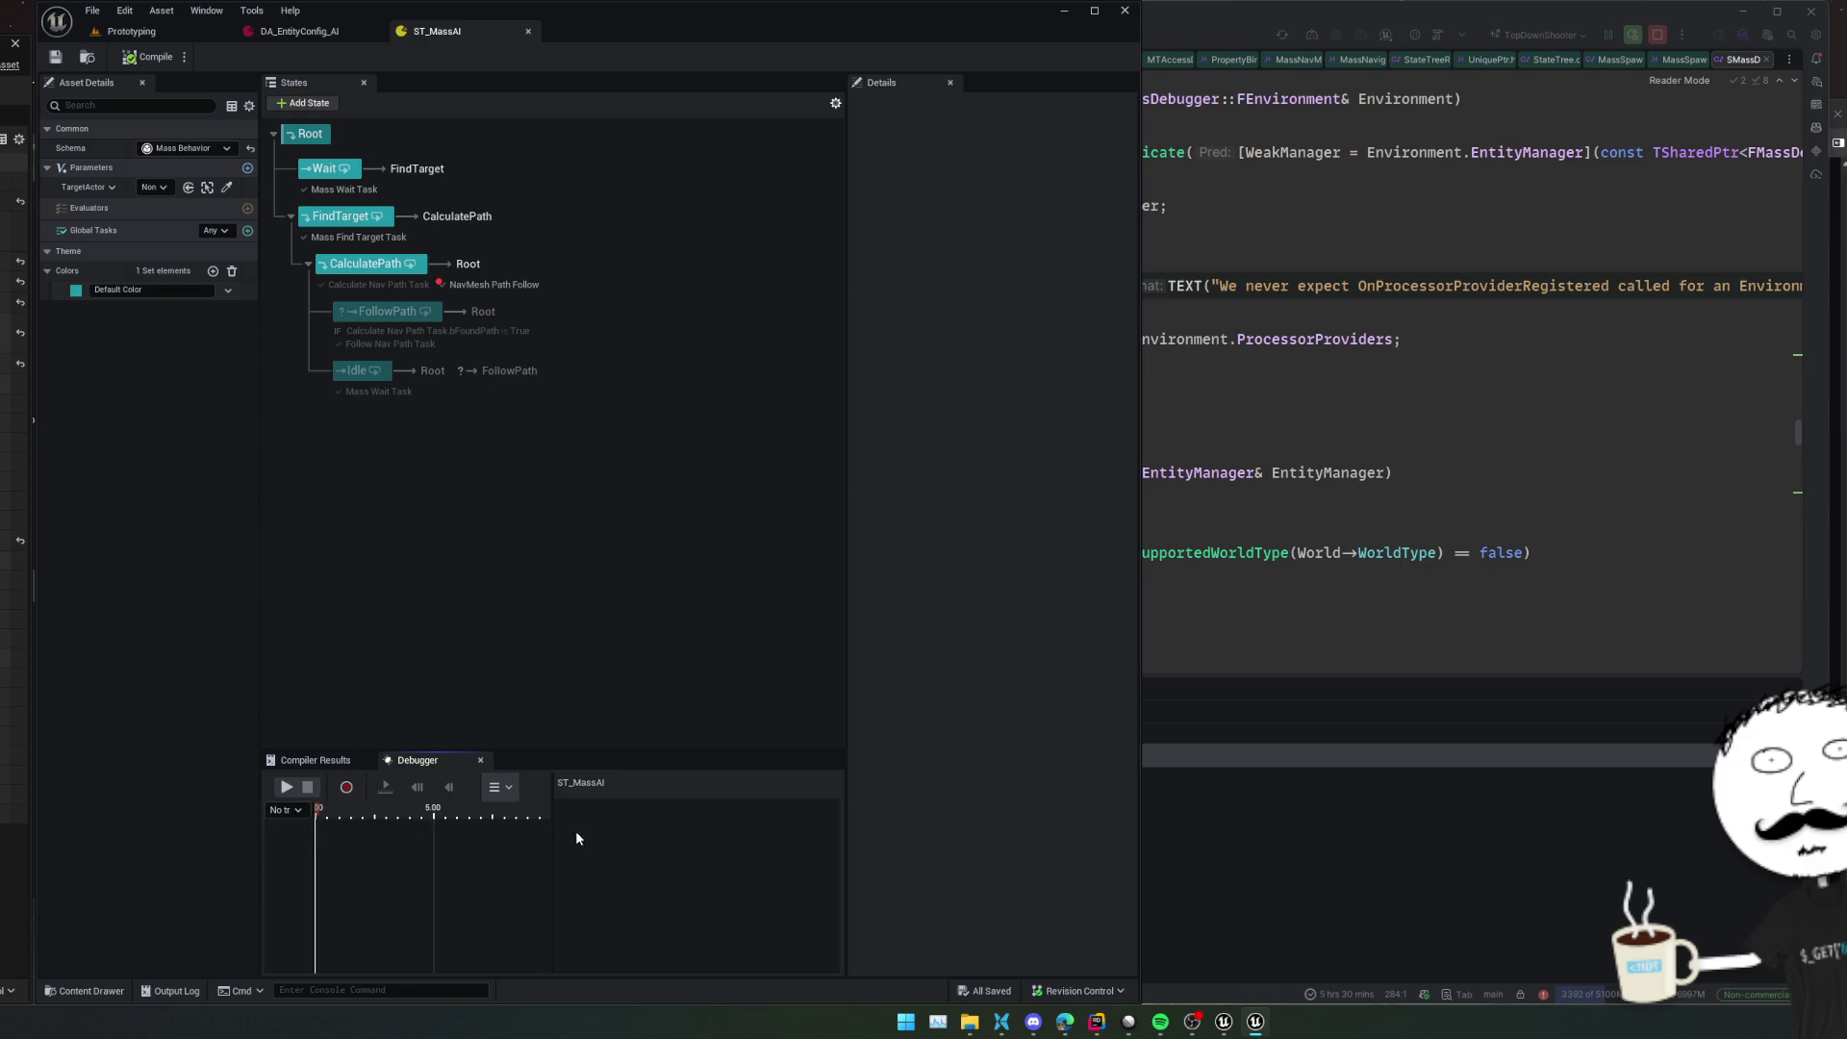
mouse_move(551, 860)
left_mouse_down()
mouse_move(731, 857)
mouse_move(795, 794)
left_mouse_up()
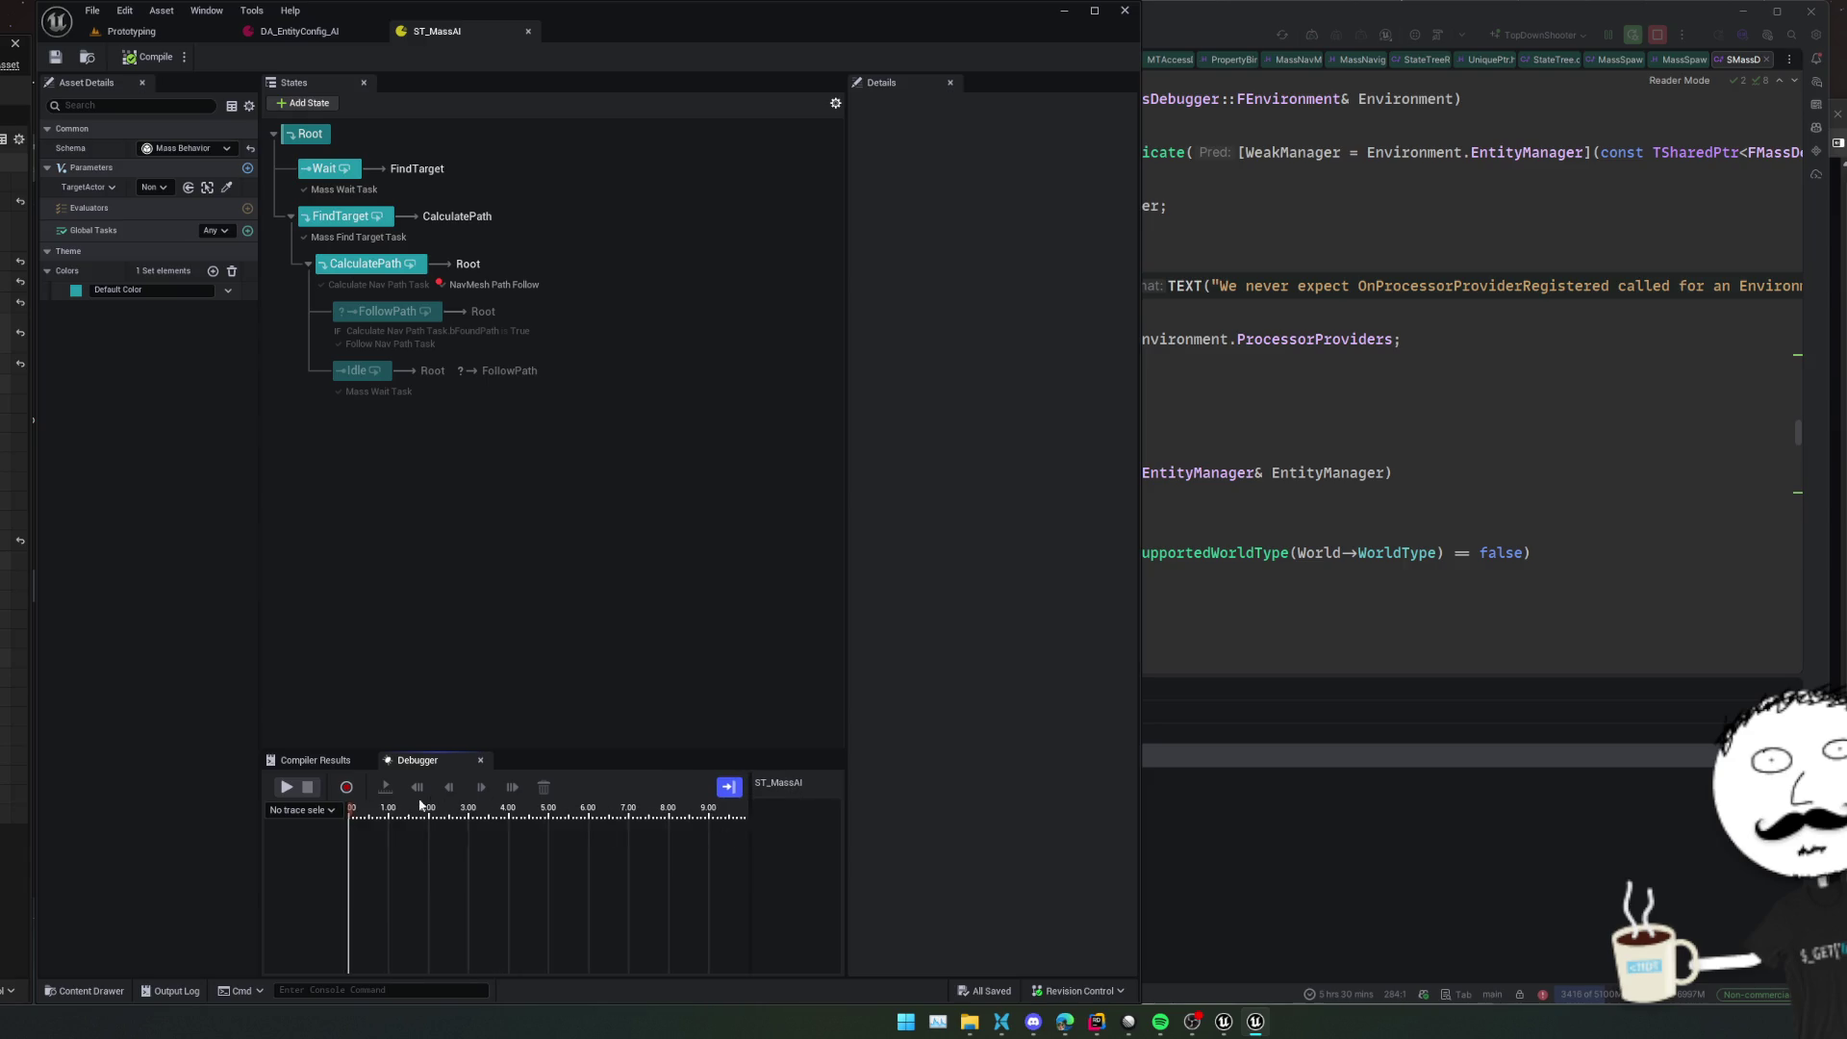
left_click(287, 788)
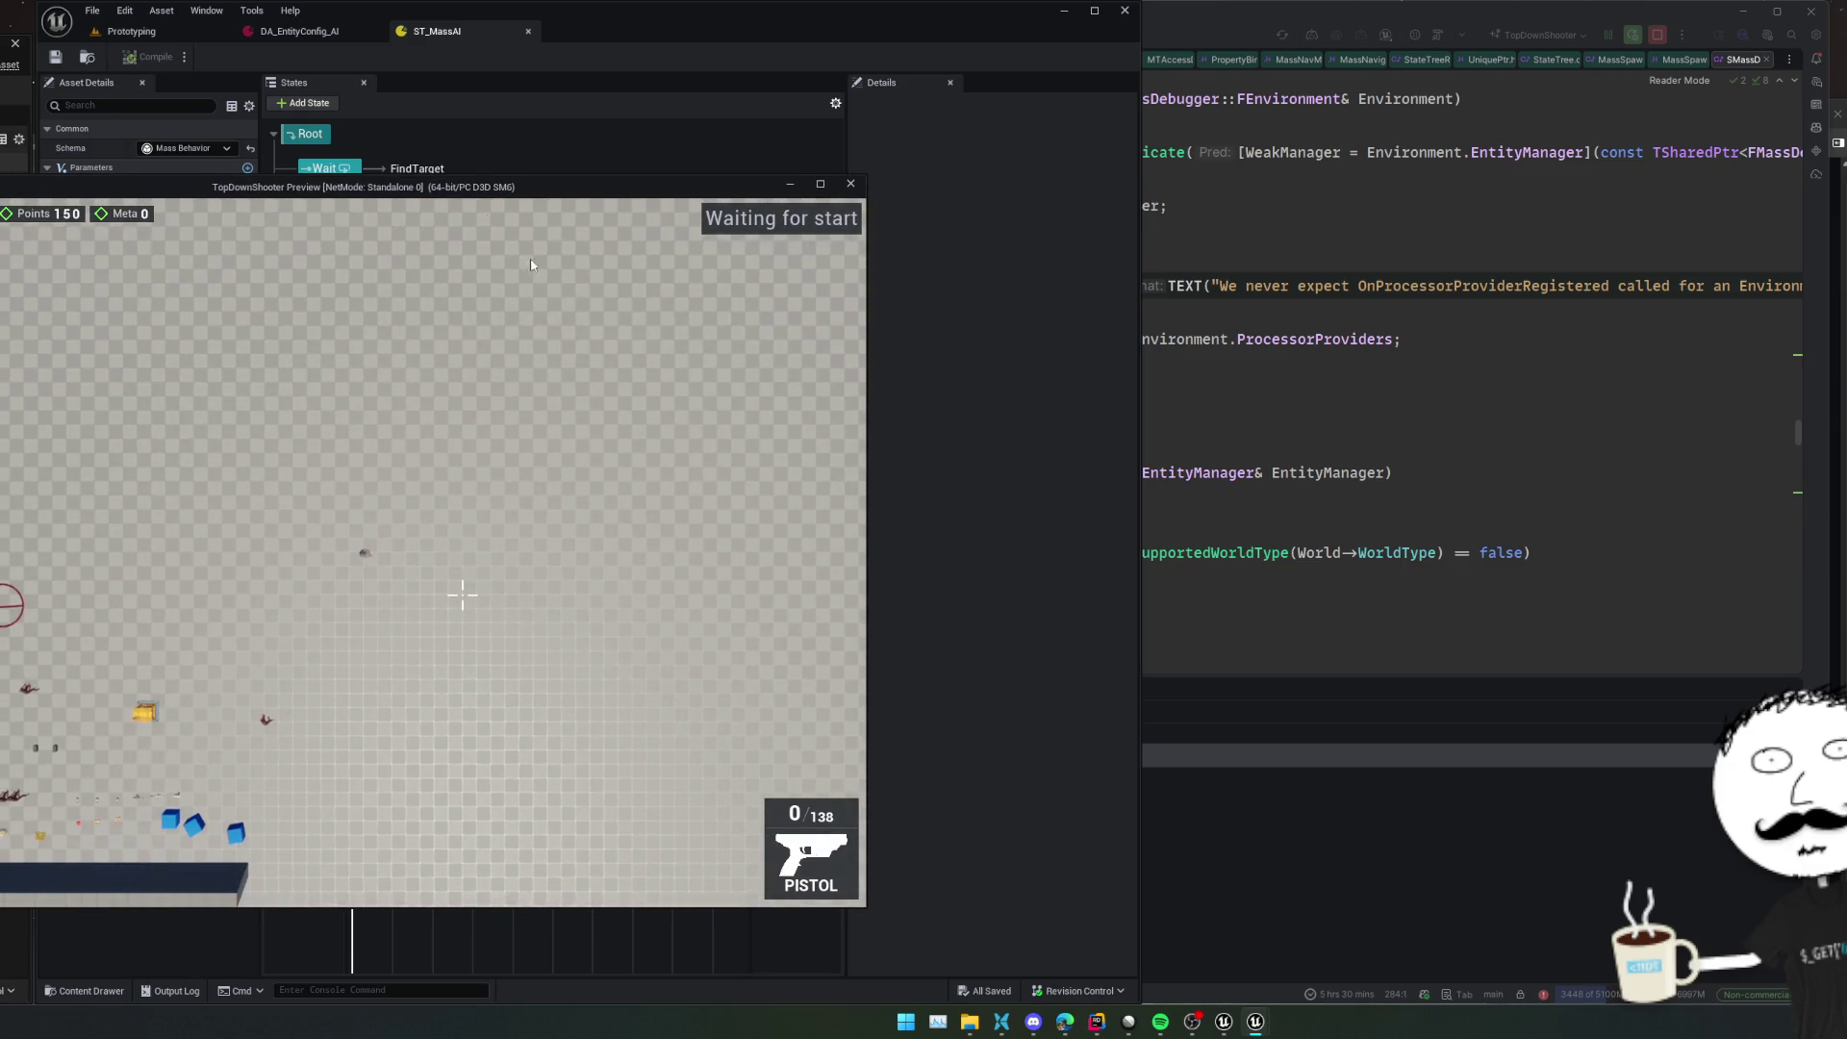
left_click_drag(427, 194, 1566, 228)
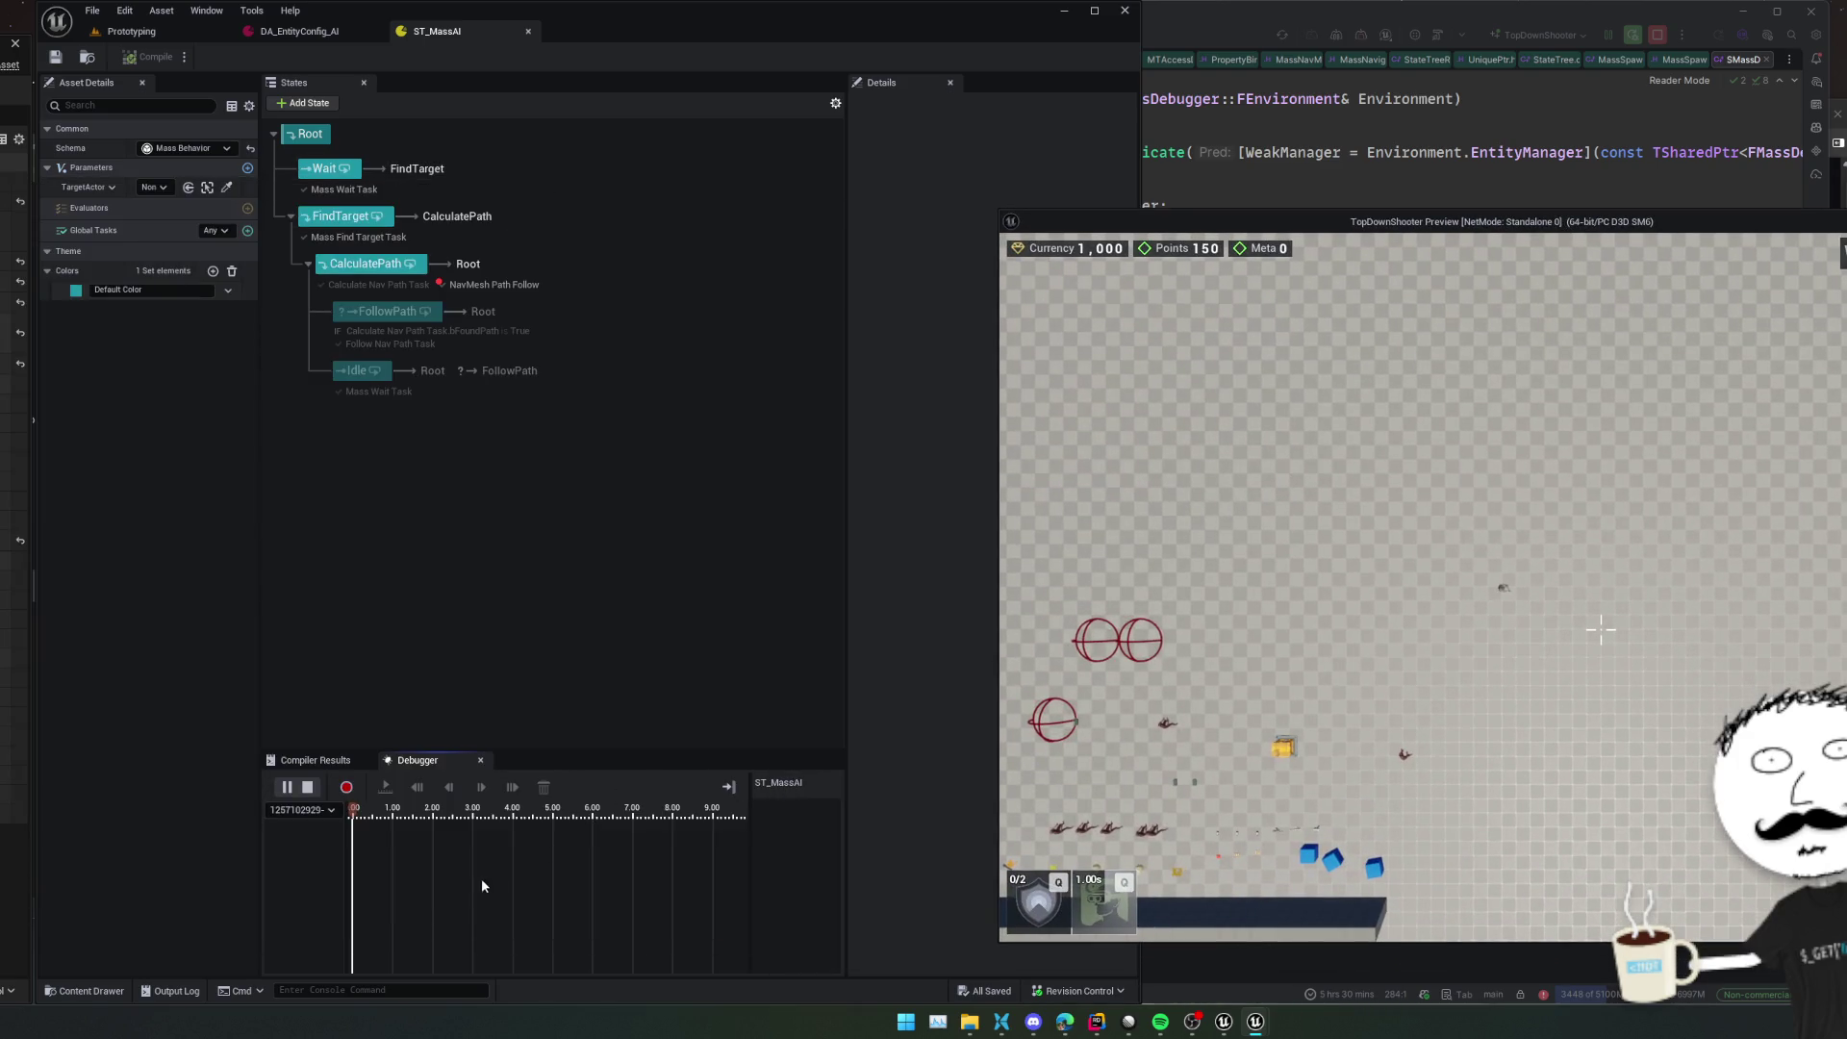
left_click(325, 169)
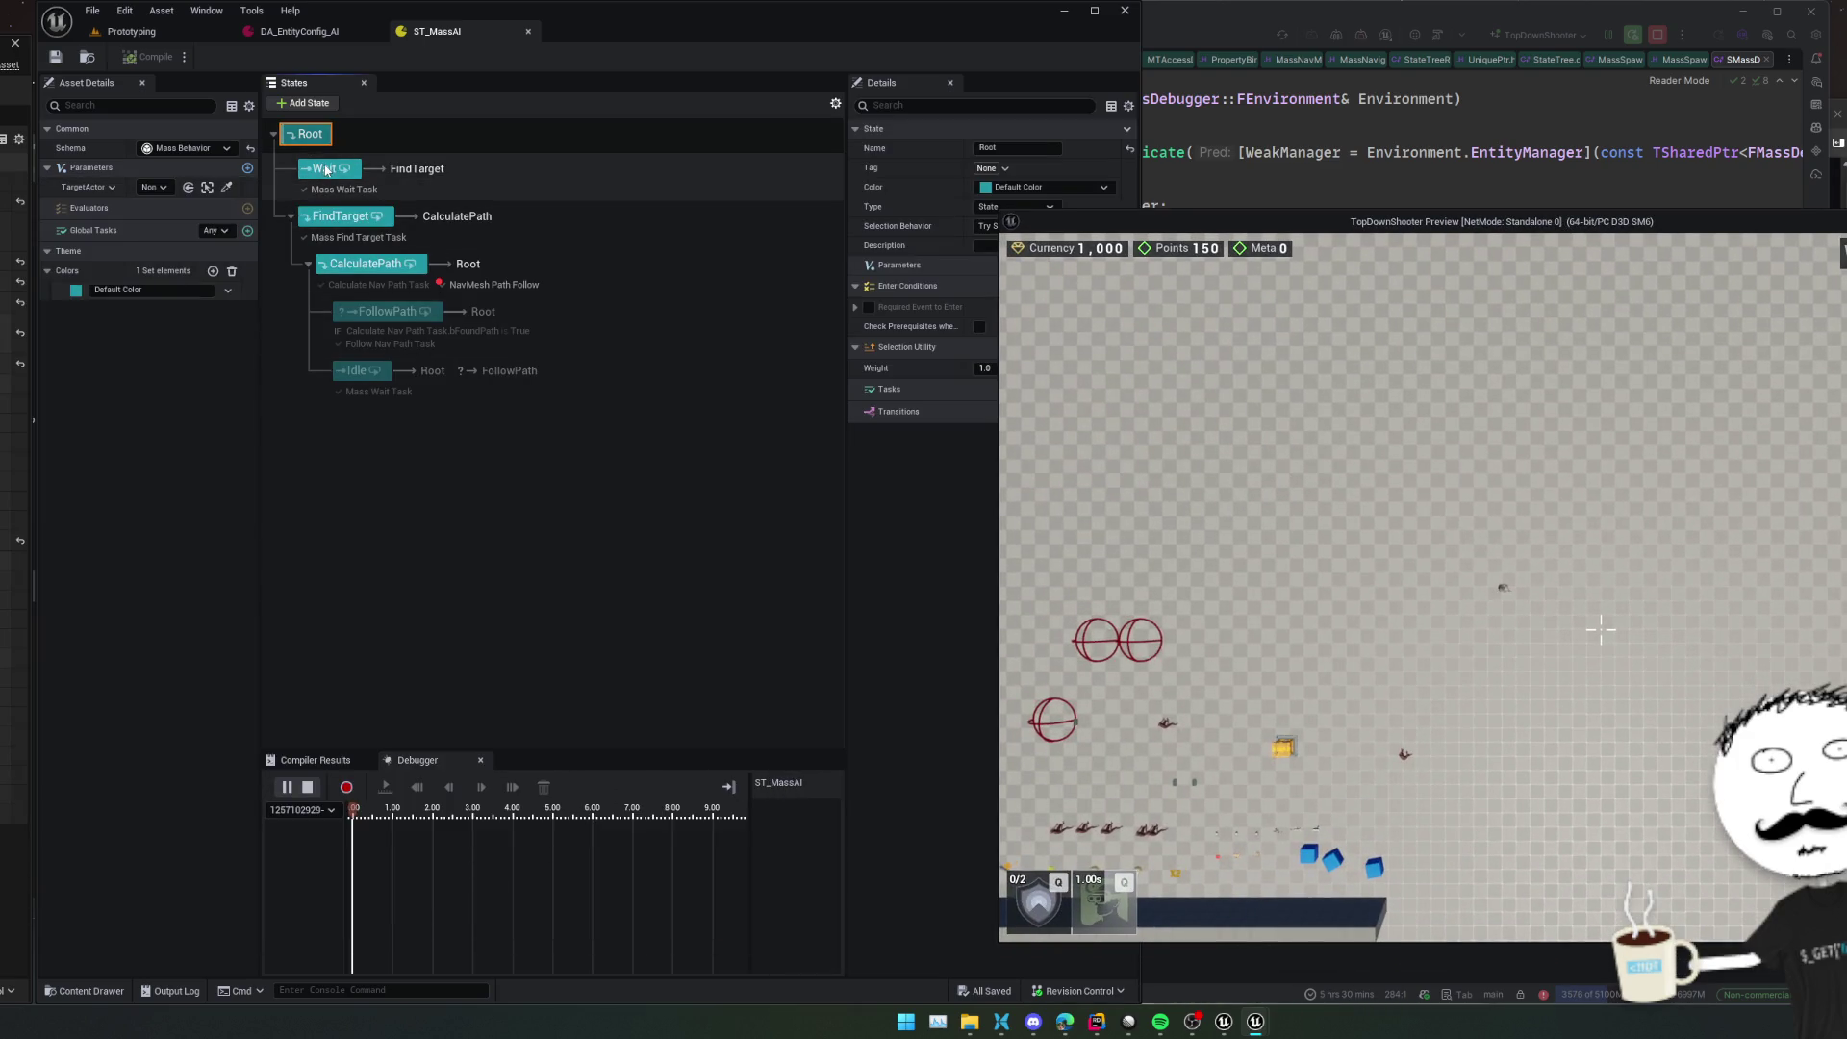
left_click_drag(1124, 223, 1279, 212)
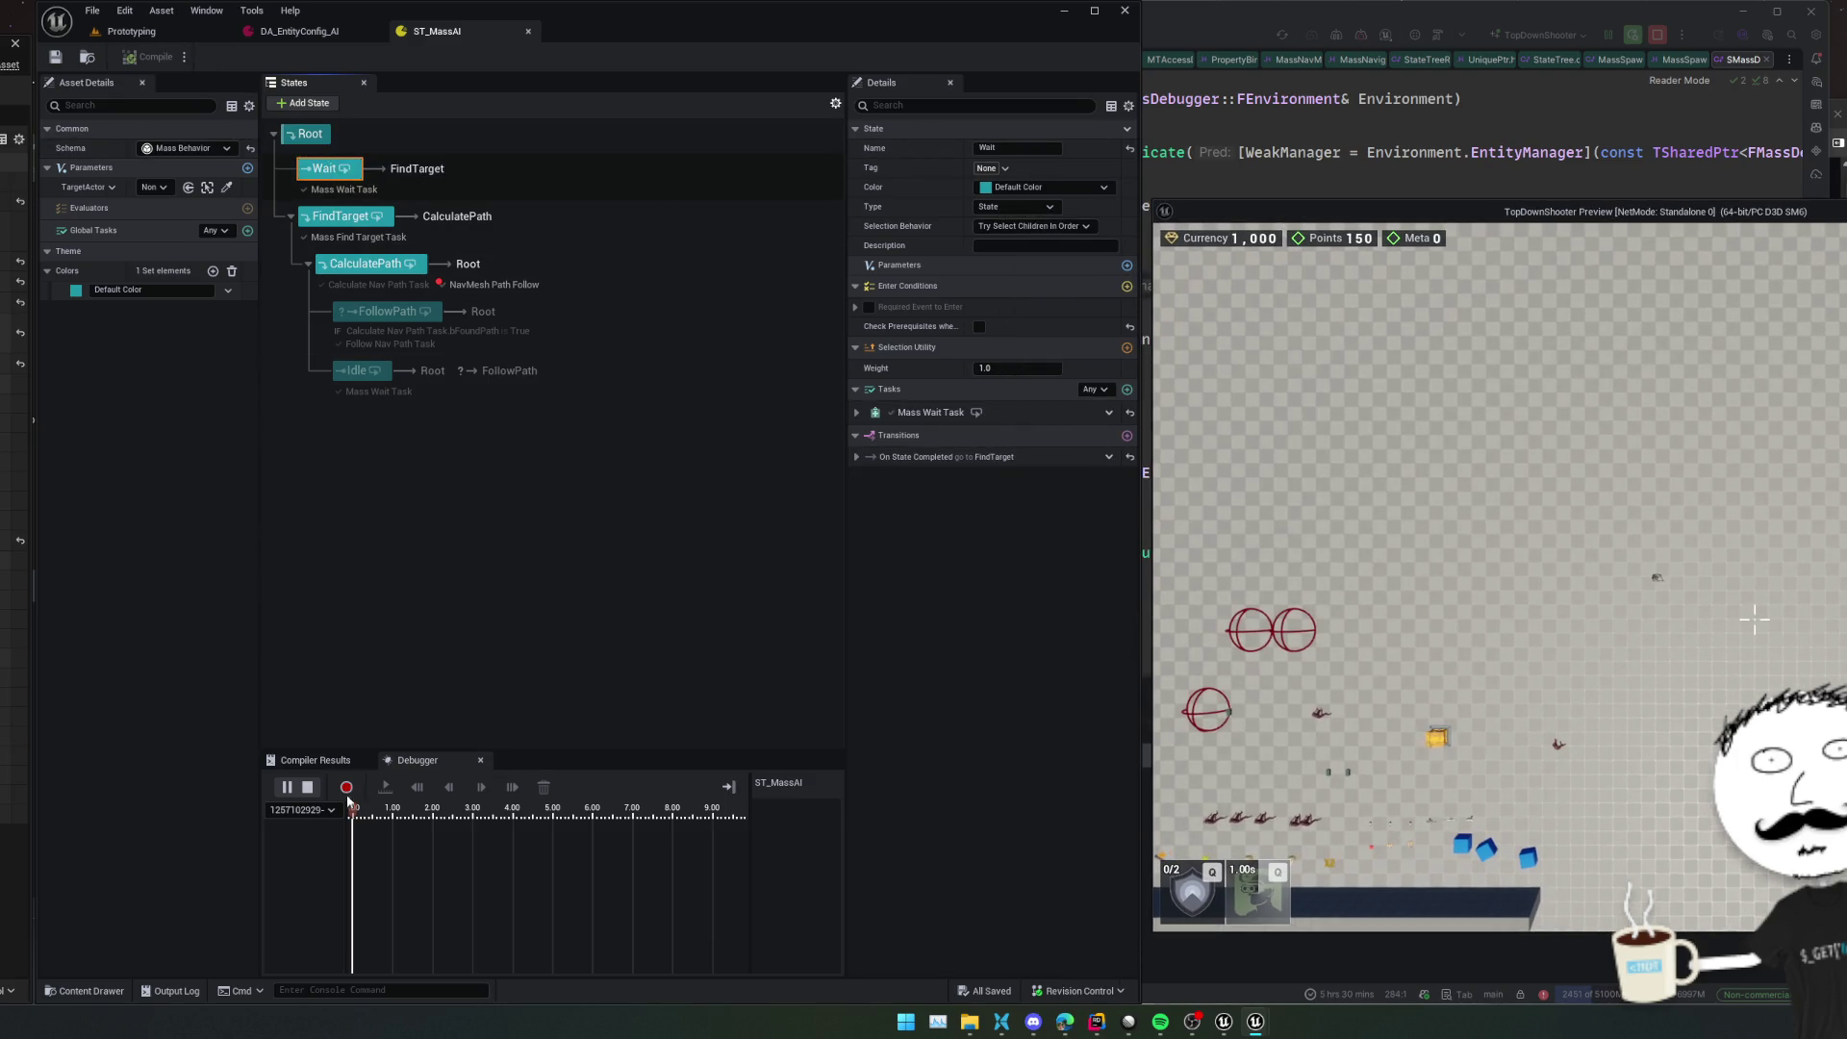
left_click(308, 787)
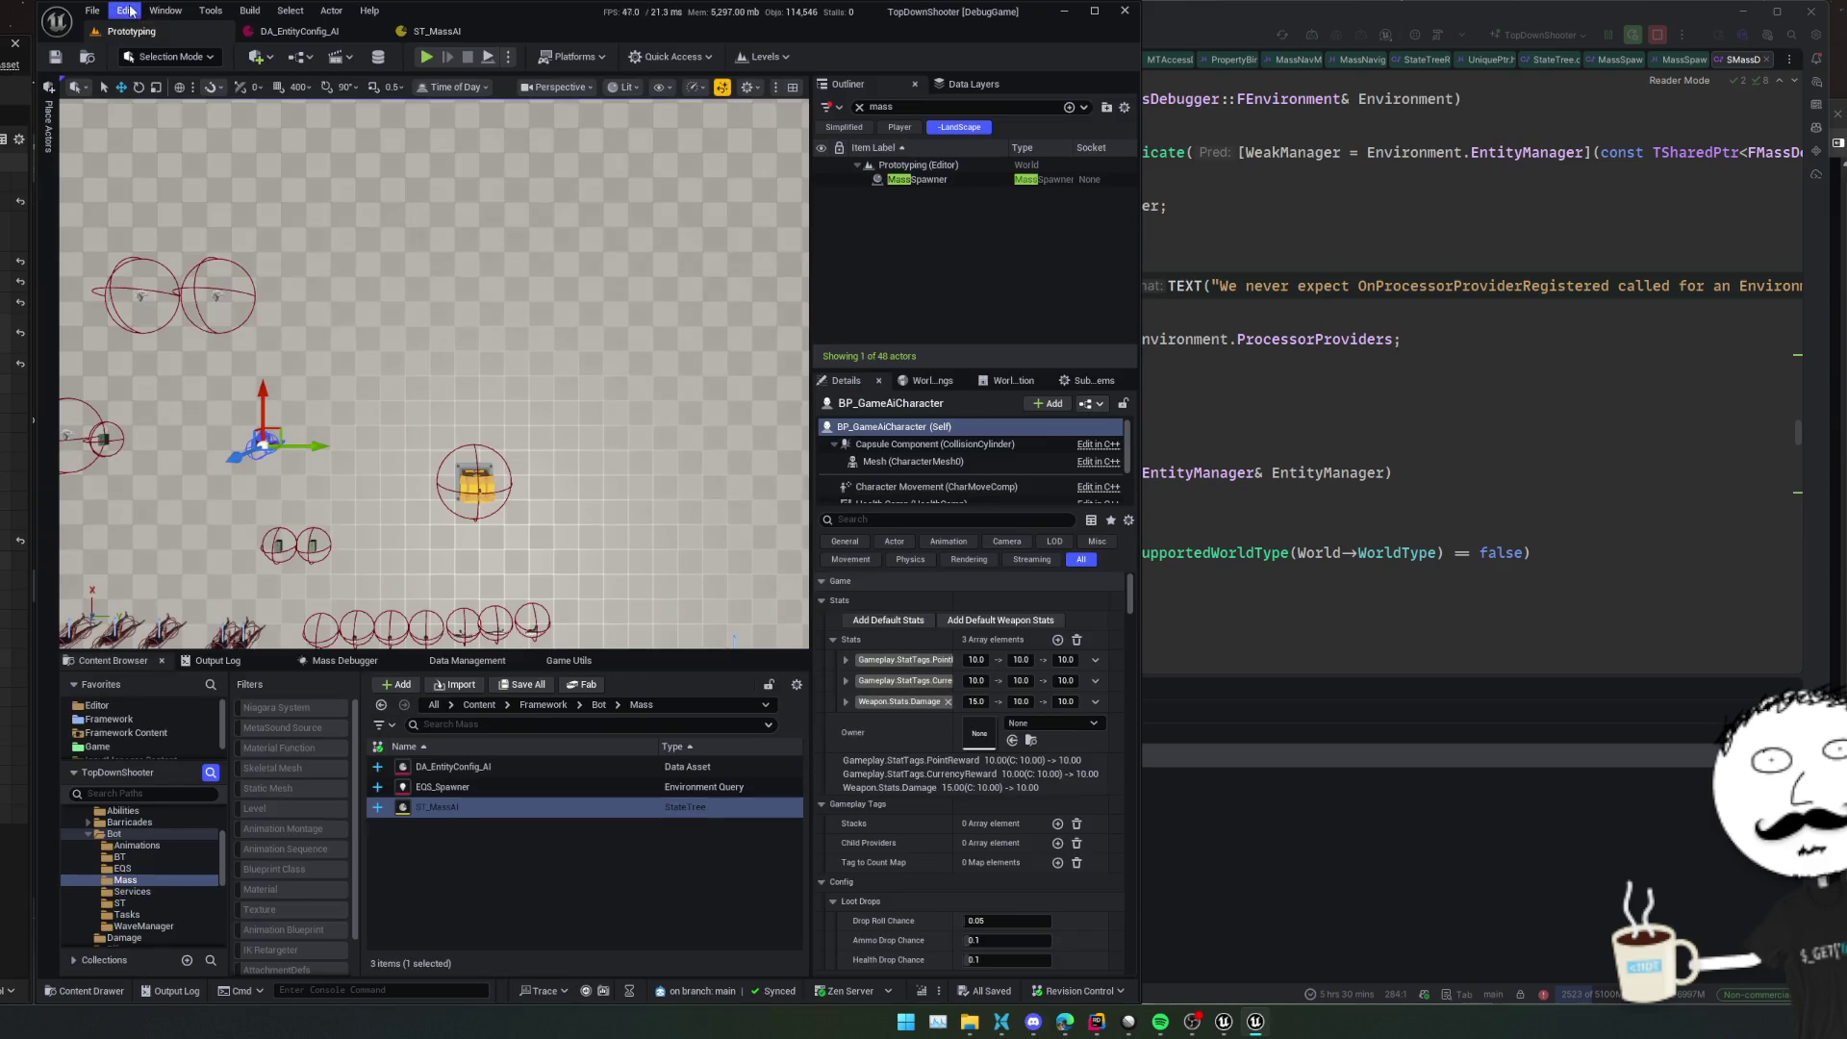
left_click(125, 10)
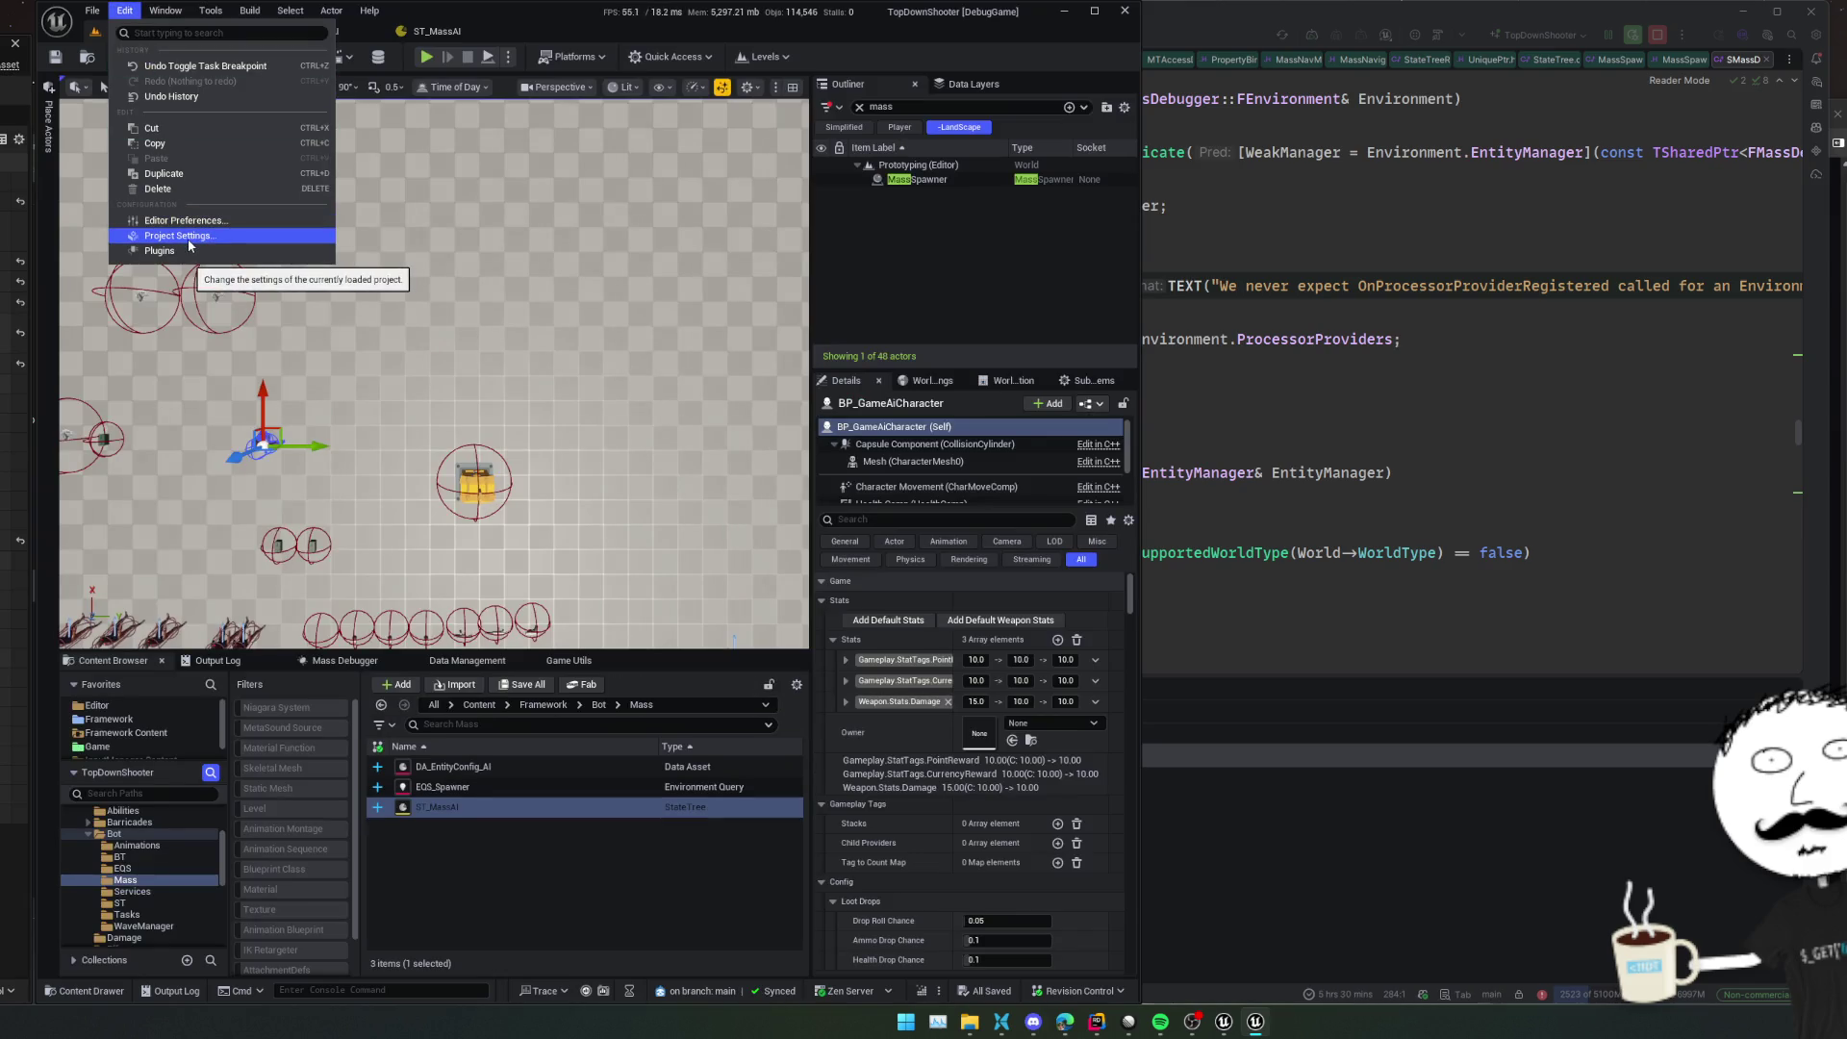
Open Project Settings and go to the Mass section
left_click(188, 239)
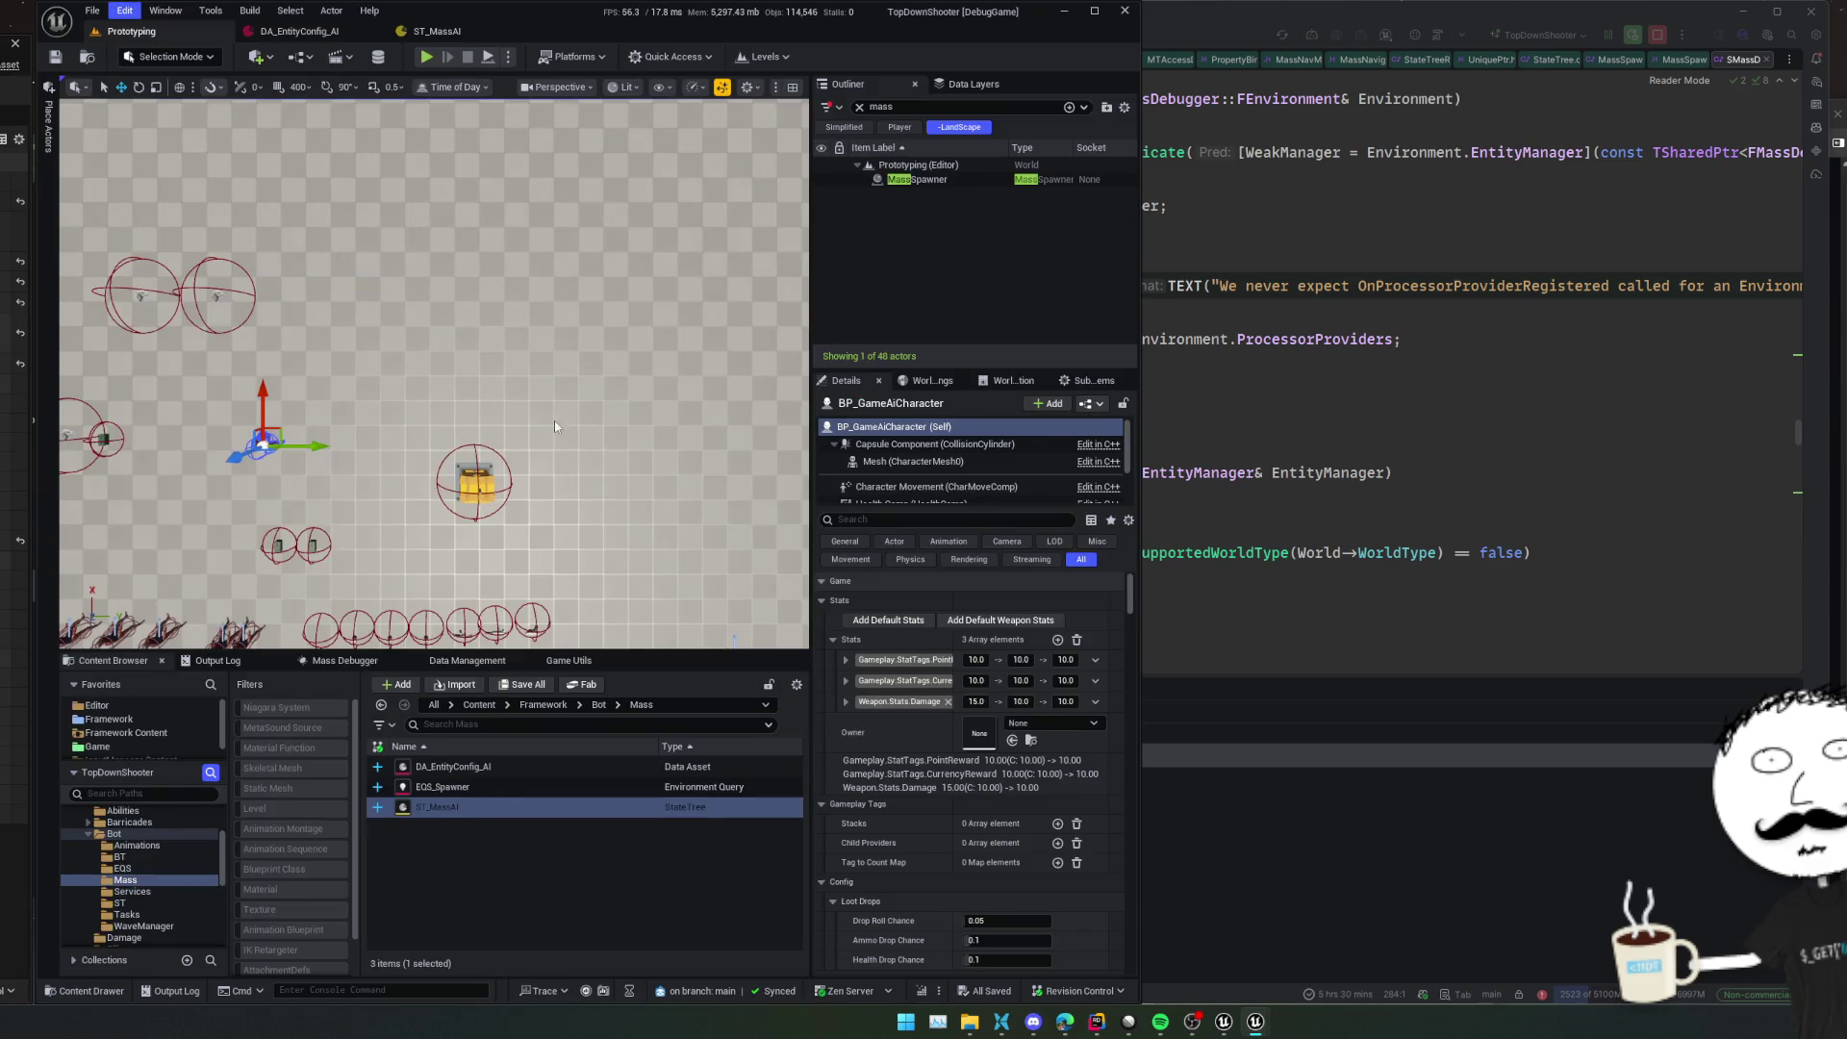
scroll(519, 563, "down", 10)
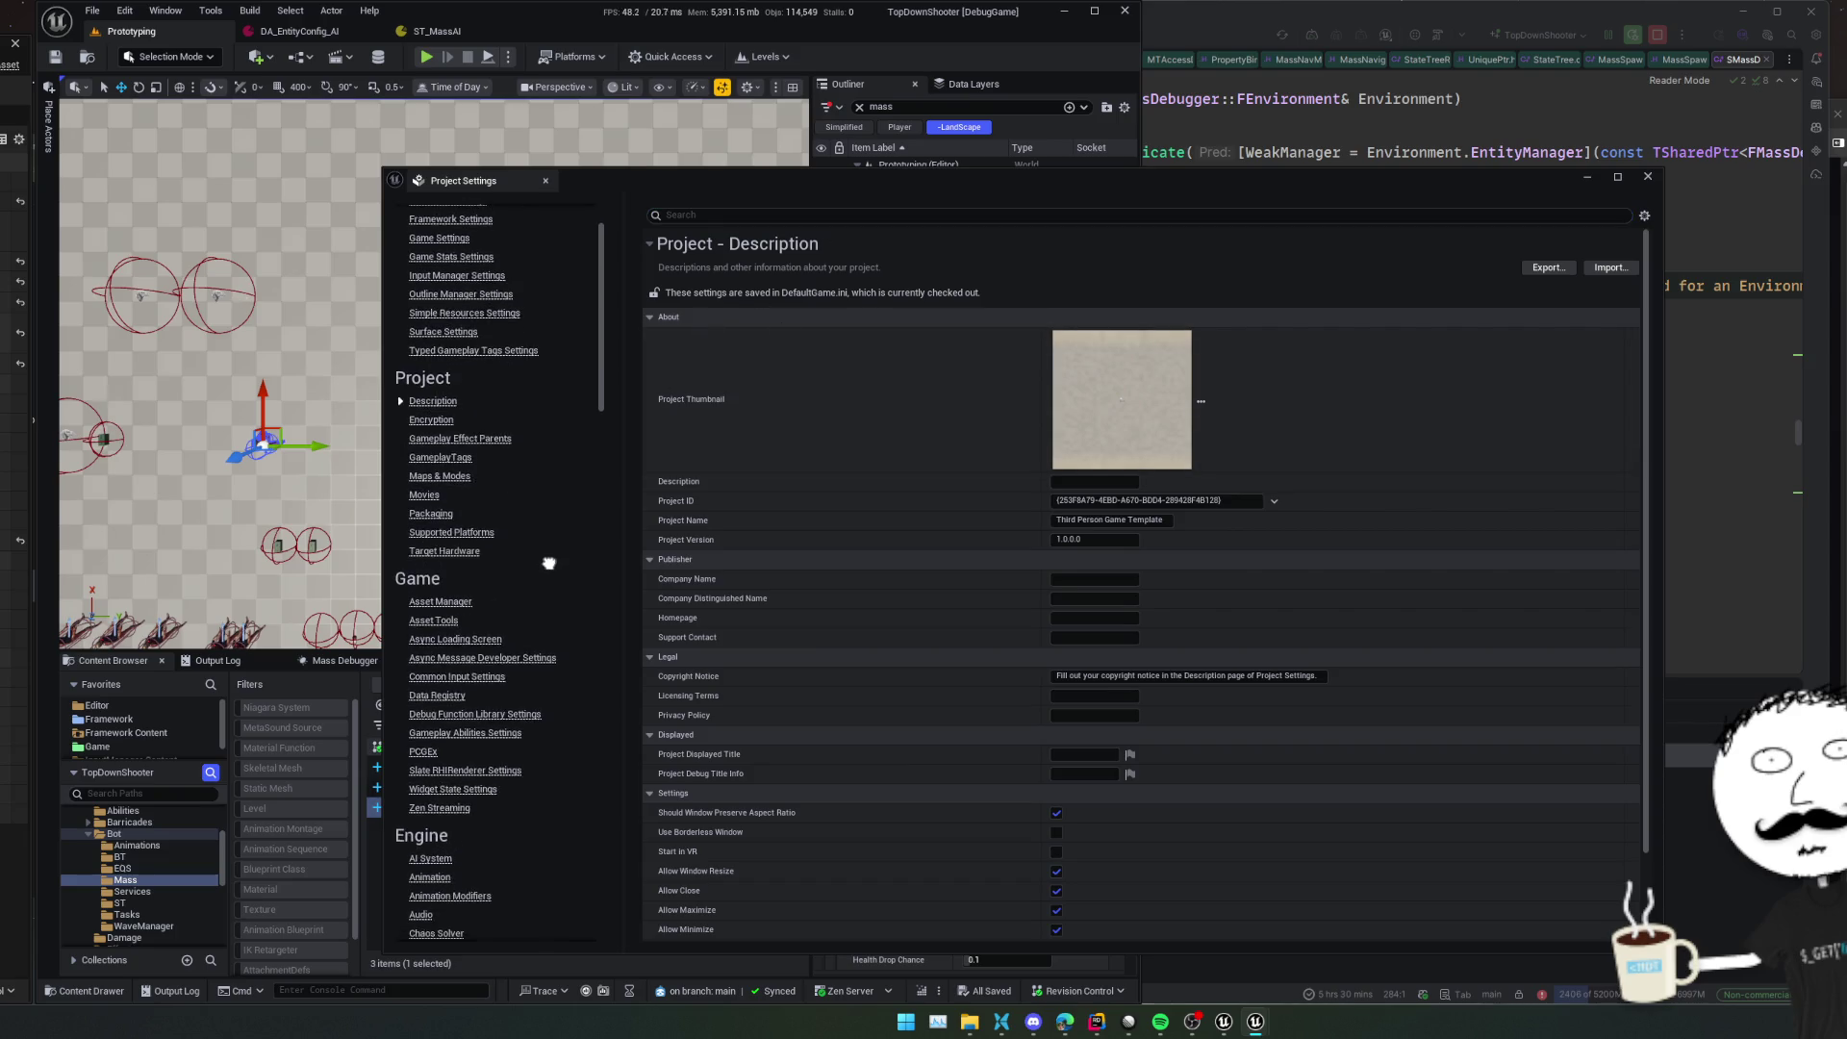
scroll(523, 365, "down", 4)
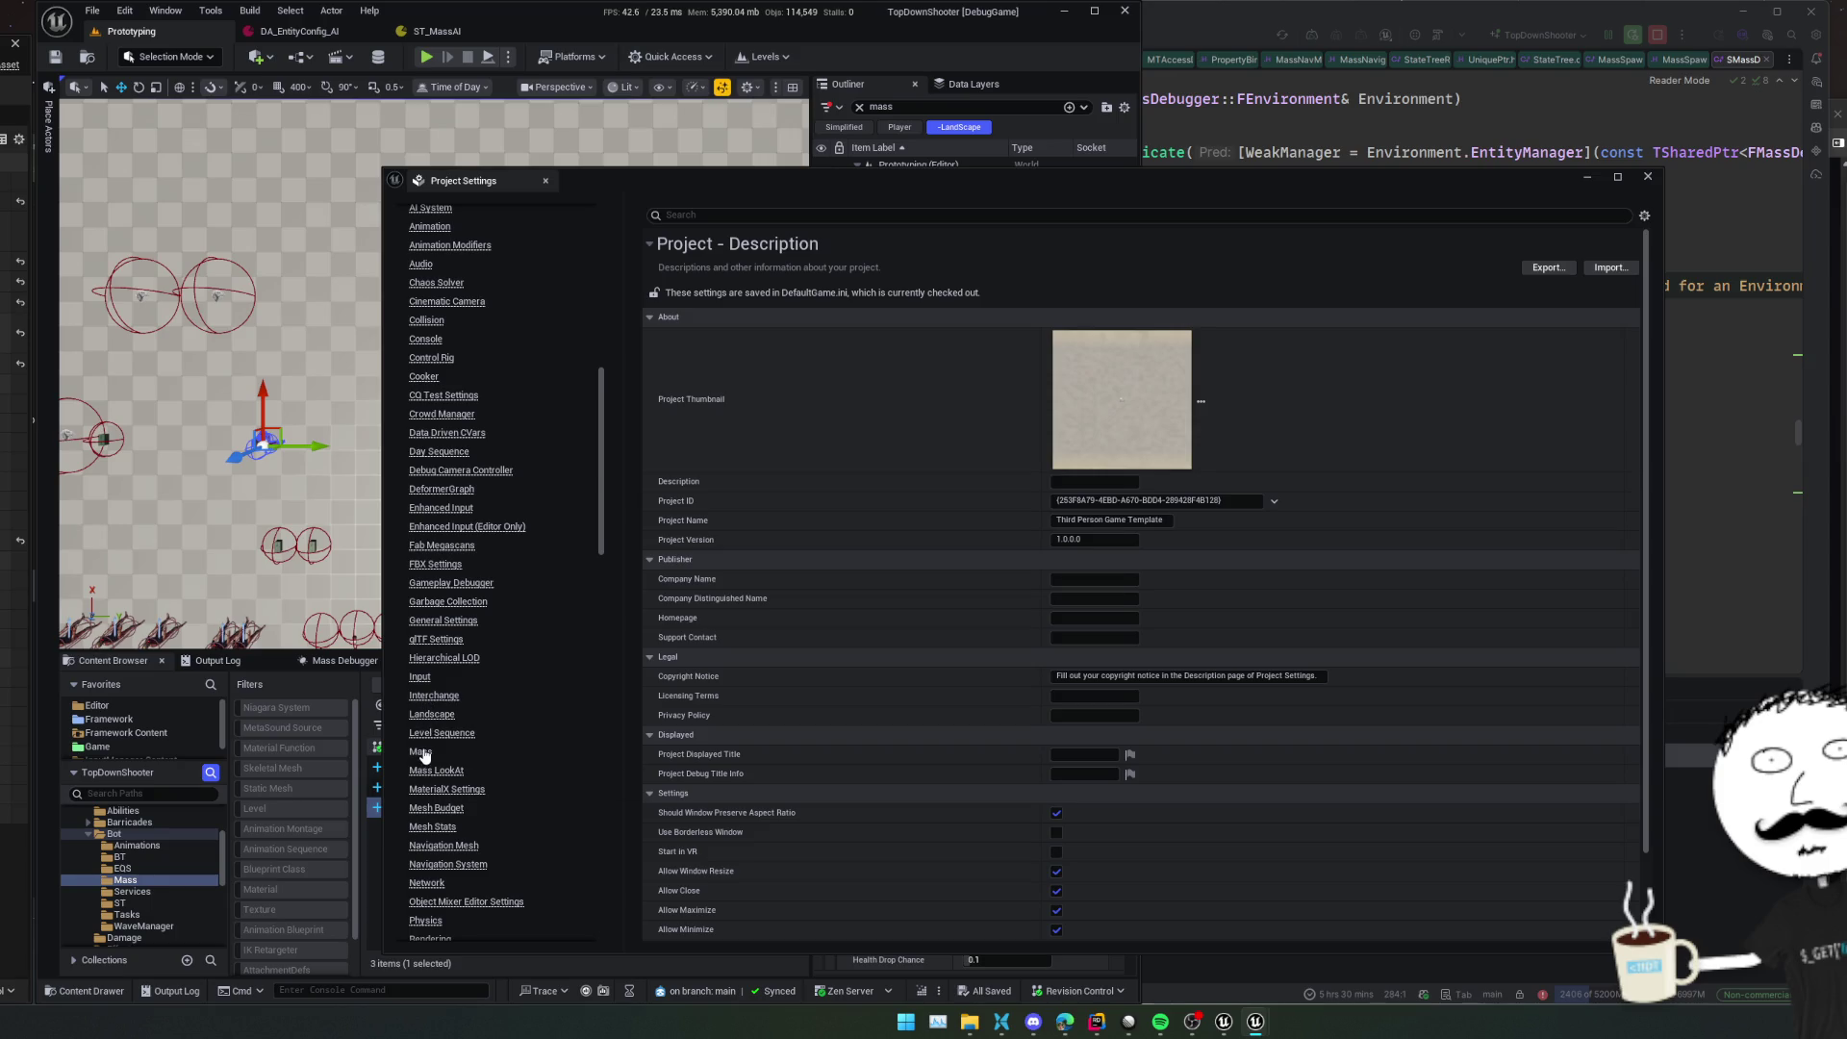
left_click(421, 752)
type("statetree")
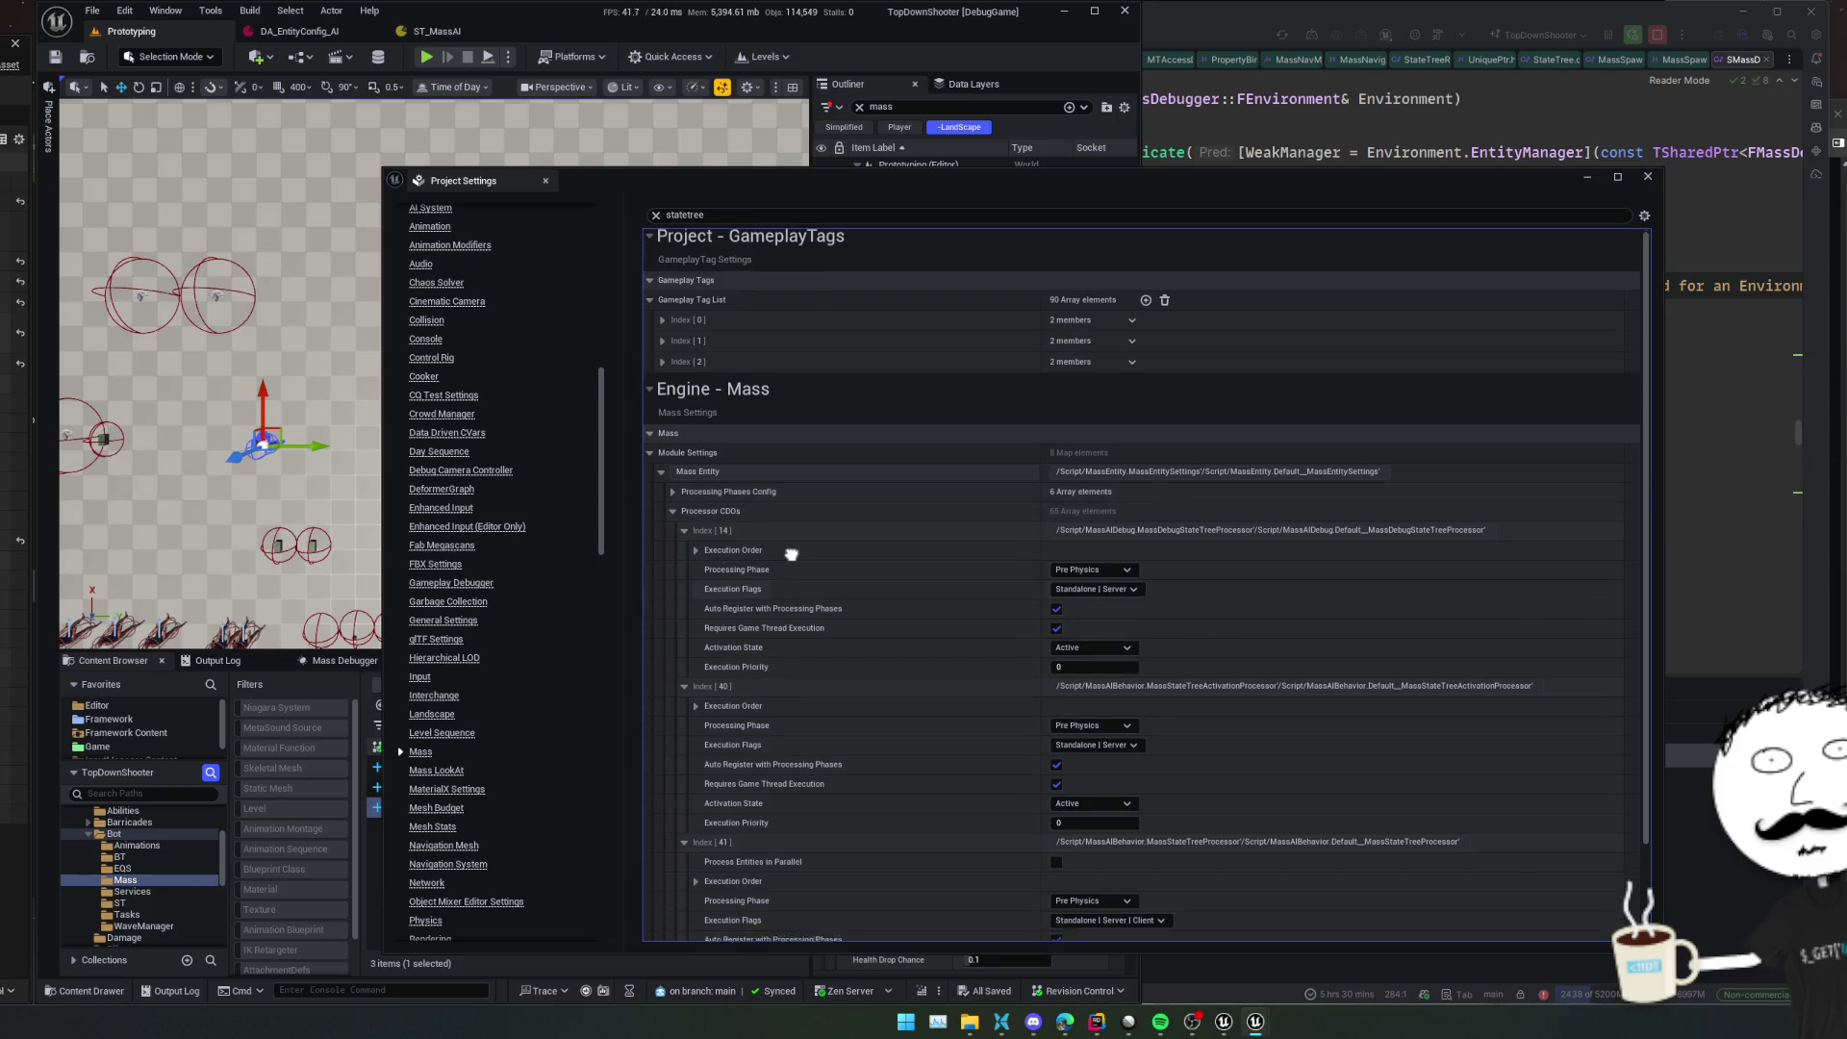
scroll(791, 500, "down", 3)
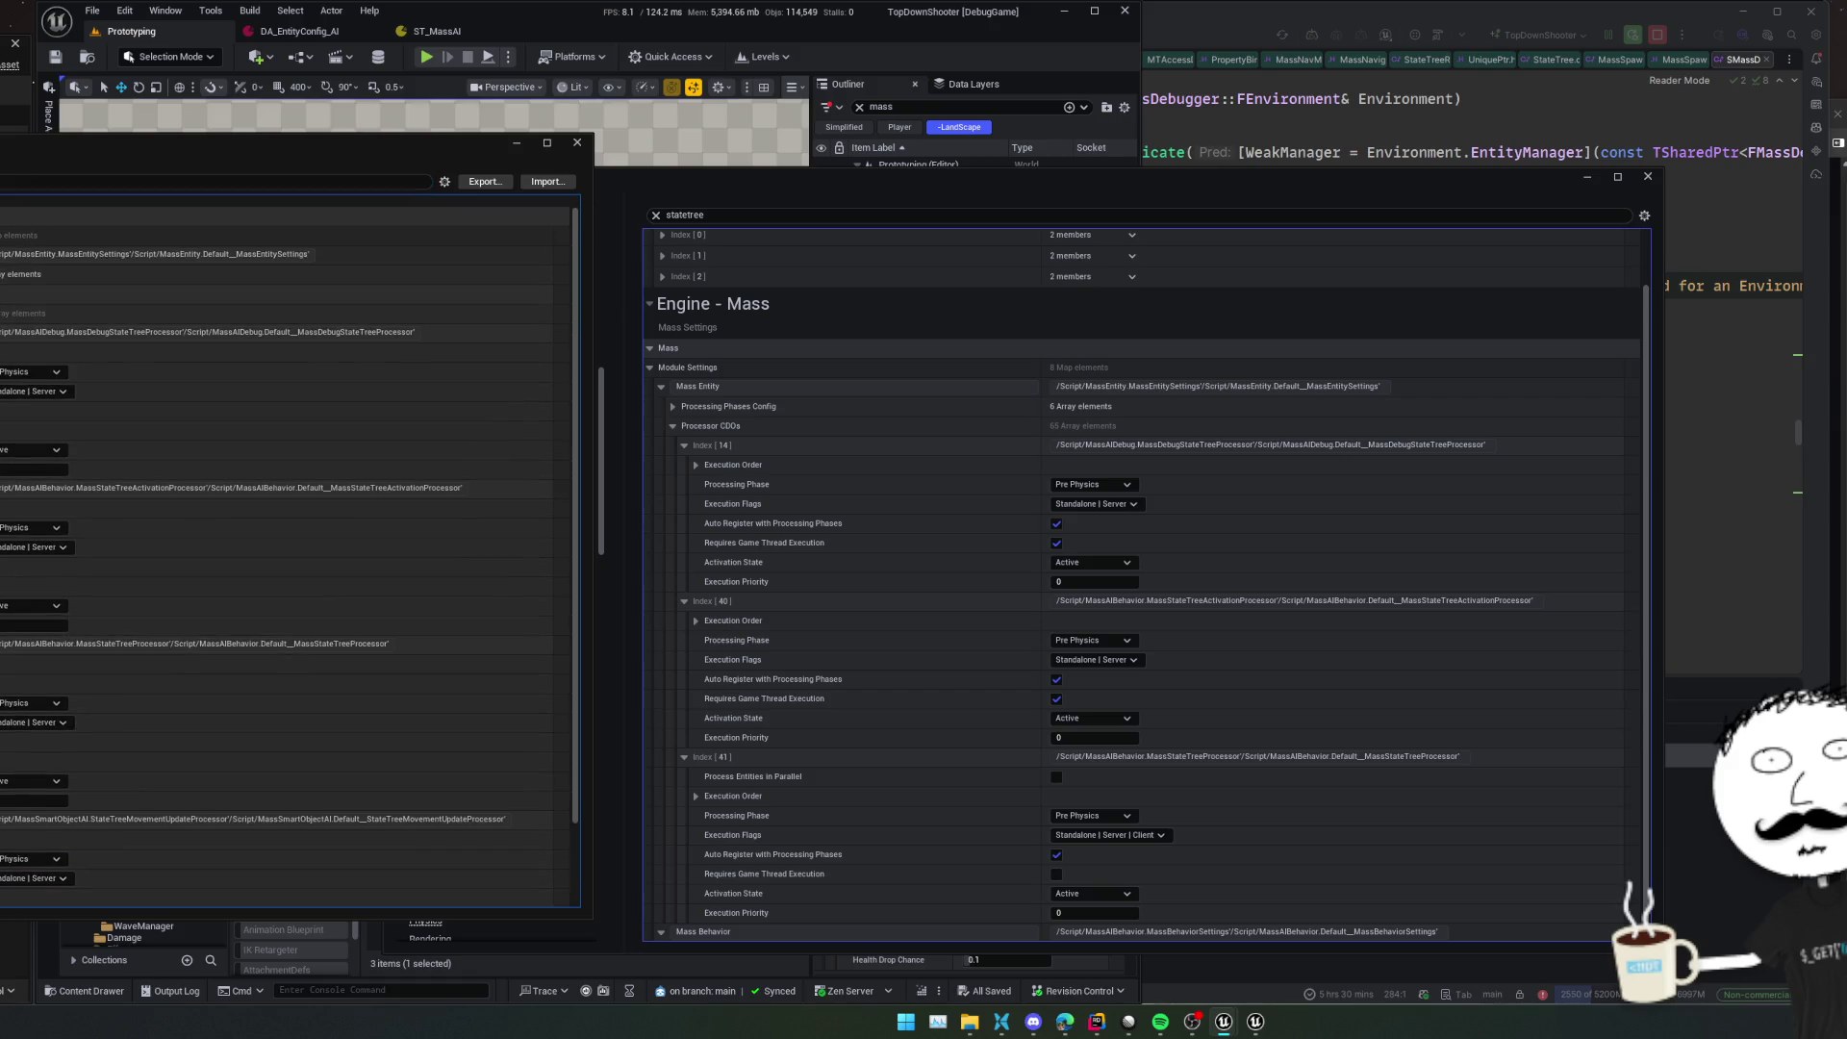
Inspect the StateTree processor CDOs and Dynamic State Tree Processor Class, then close Project Settings
left_click(810, 396)
scroll(793, 483, "down", 2)
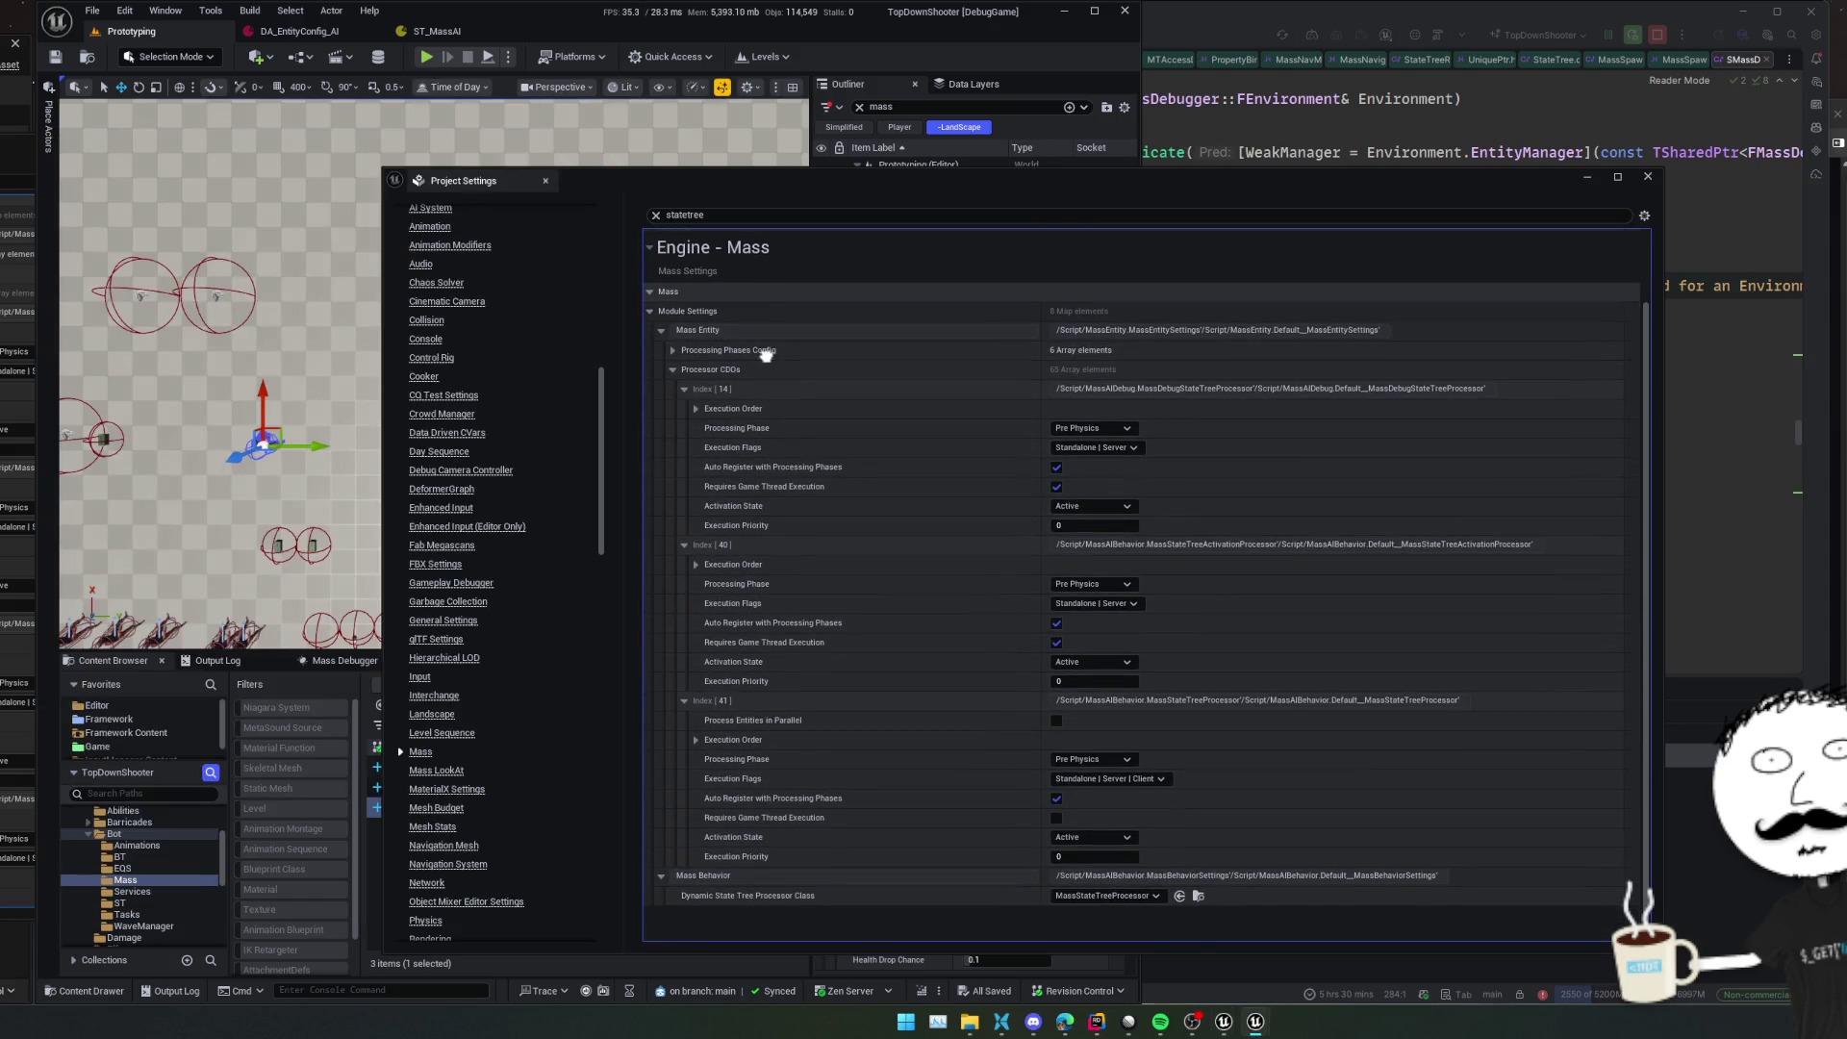
scroll(791, 379, "up", 1)
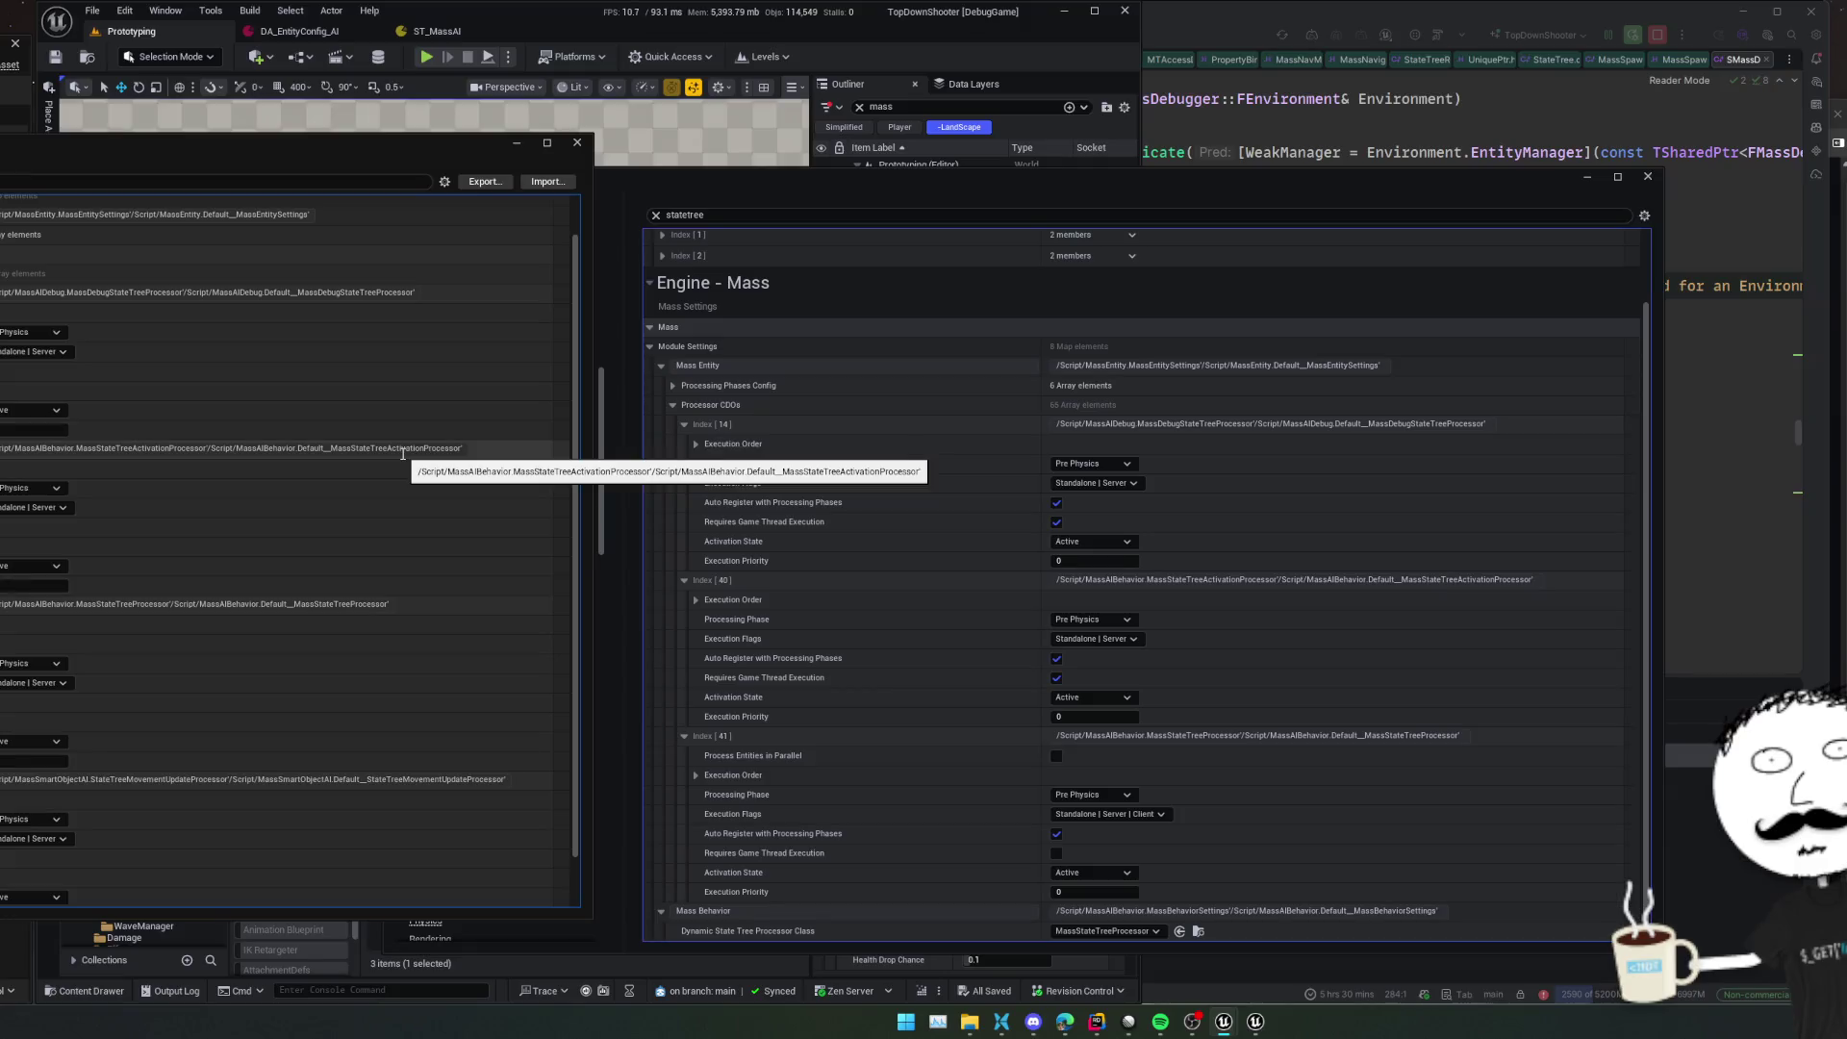
left_click(1024, 585)
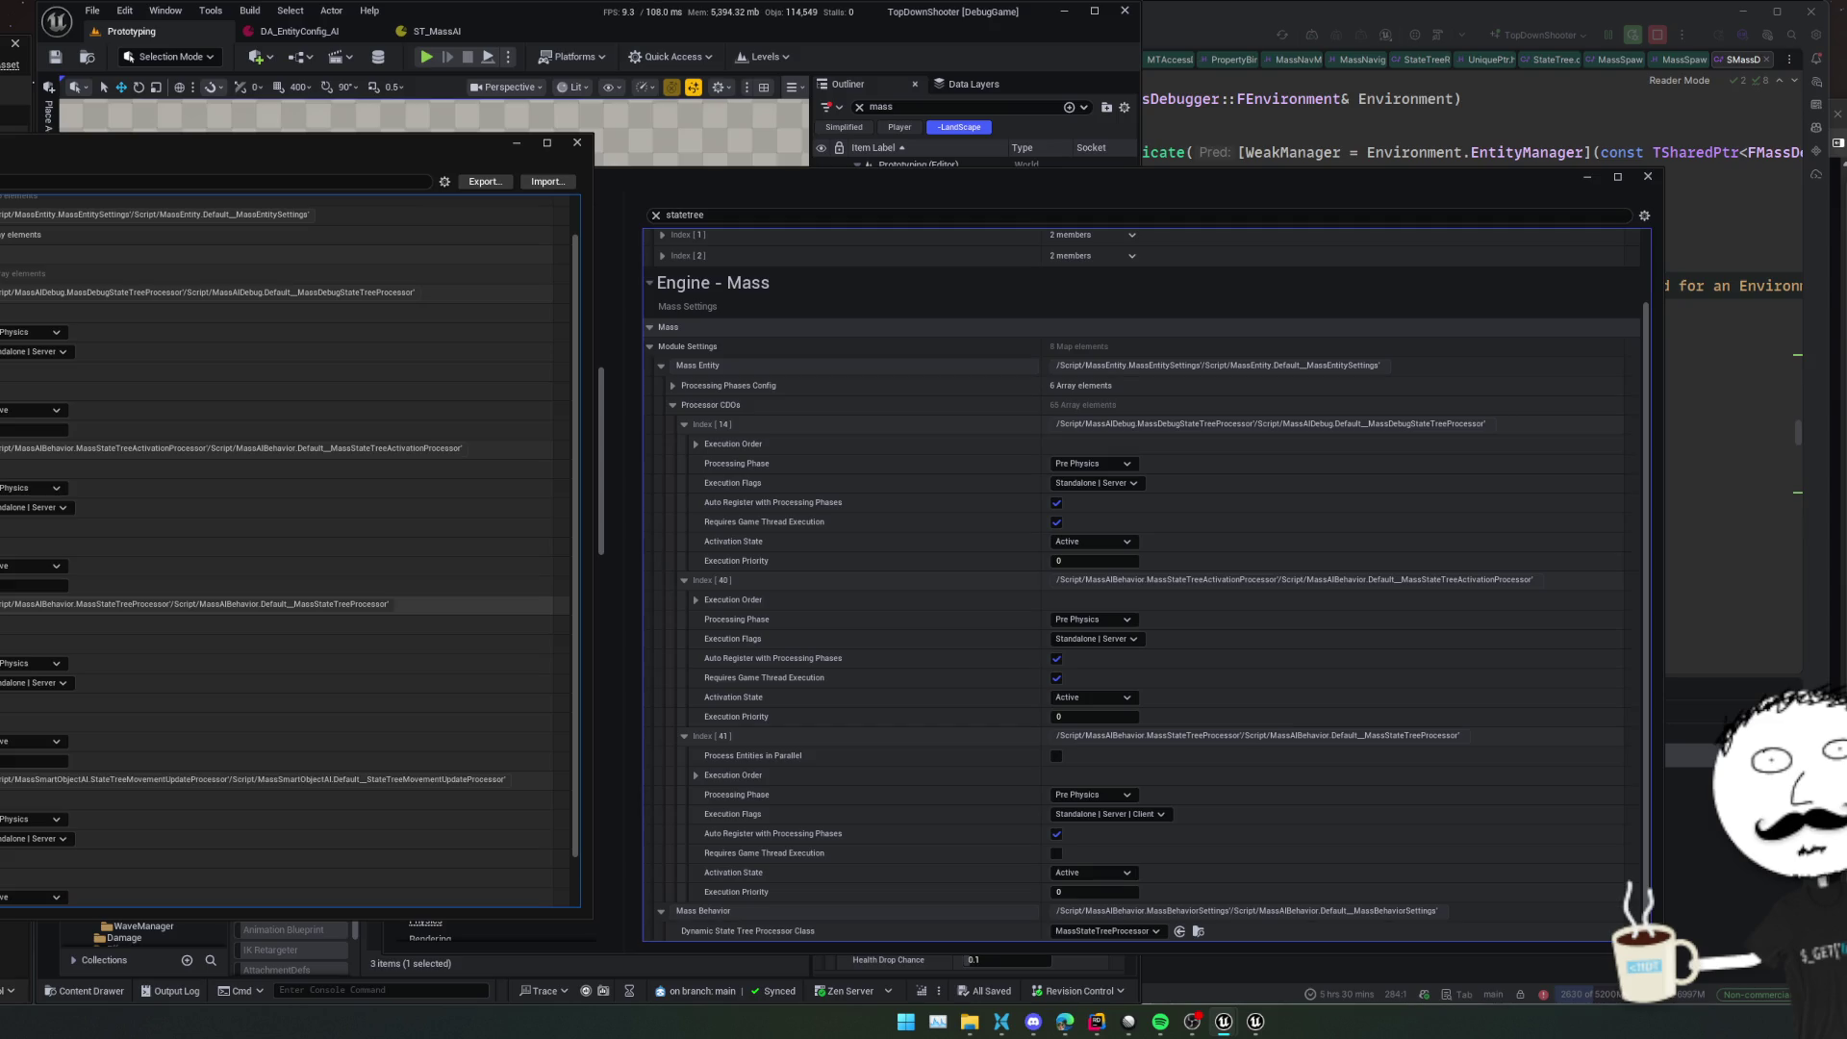
left_click(1320, 742)
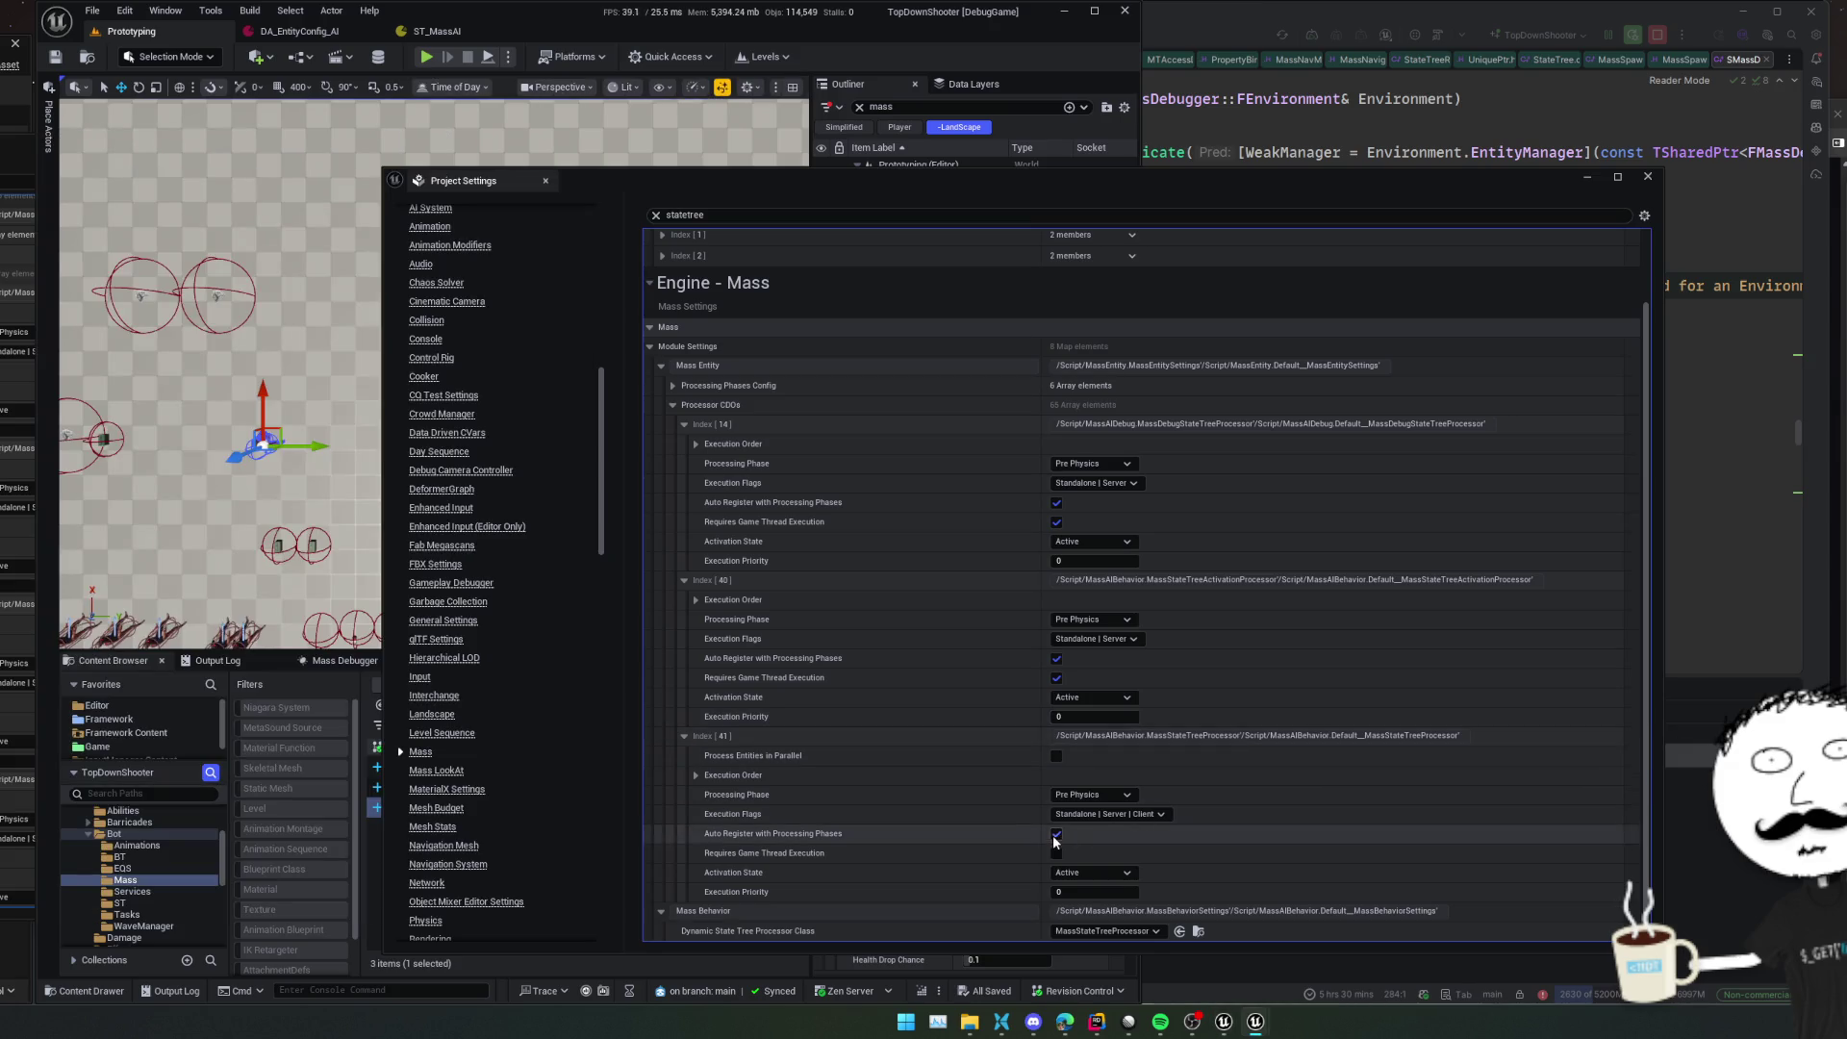
scroll(881, 733, "down", 2)
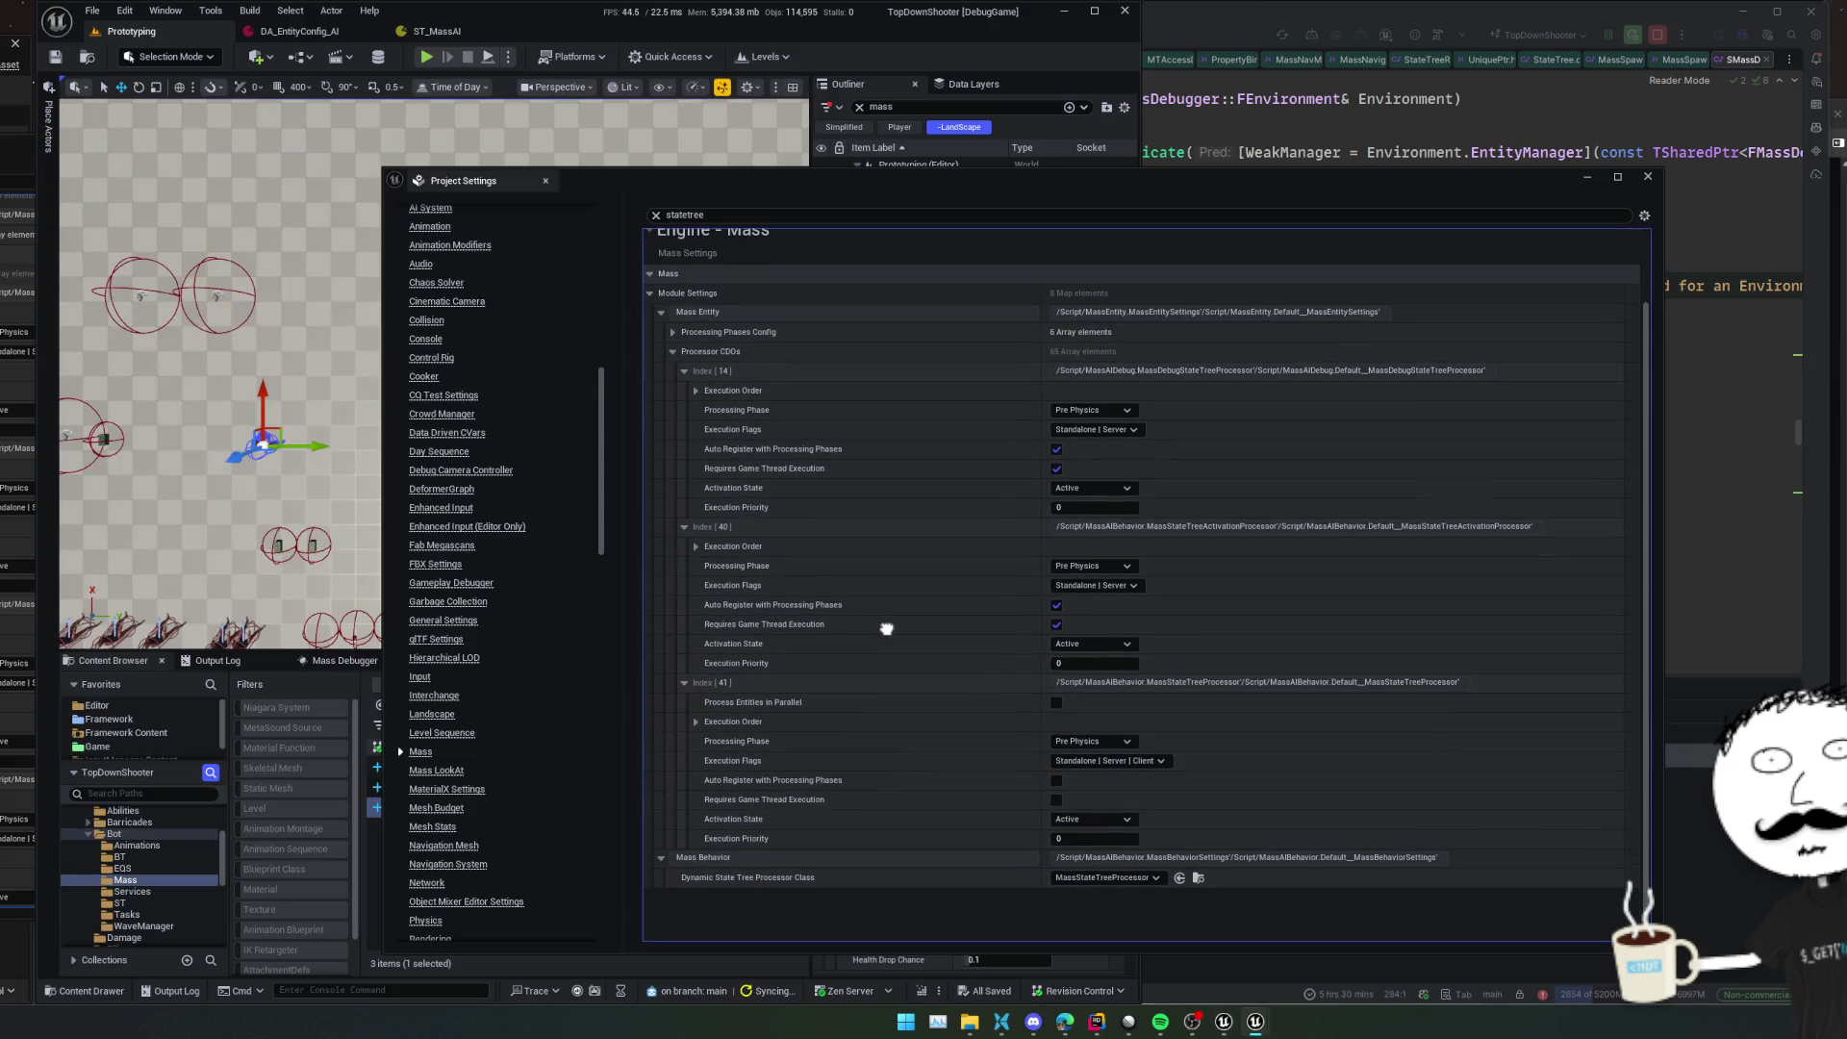
scroll(905, 654, "up", 2)
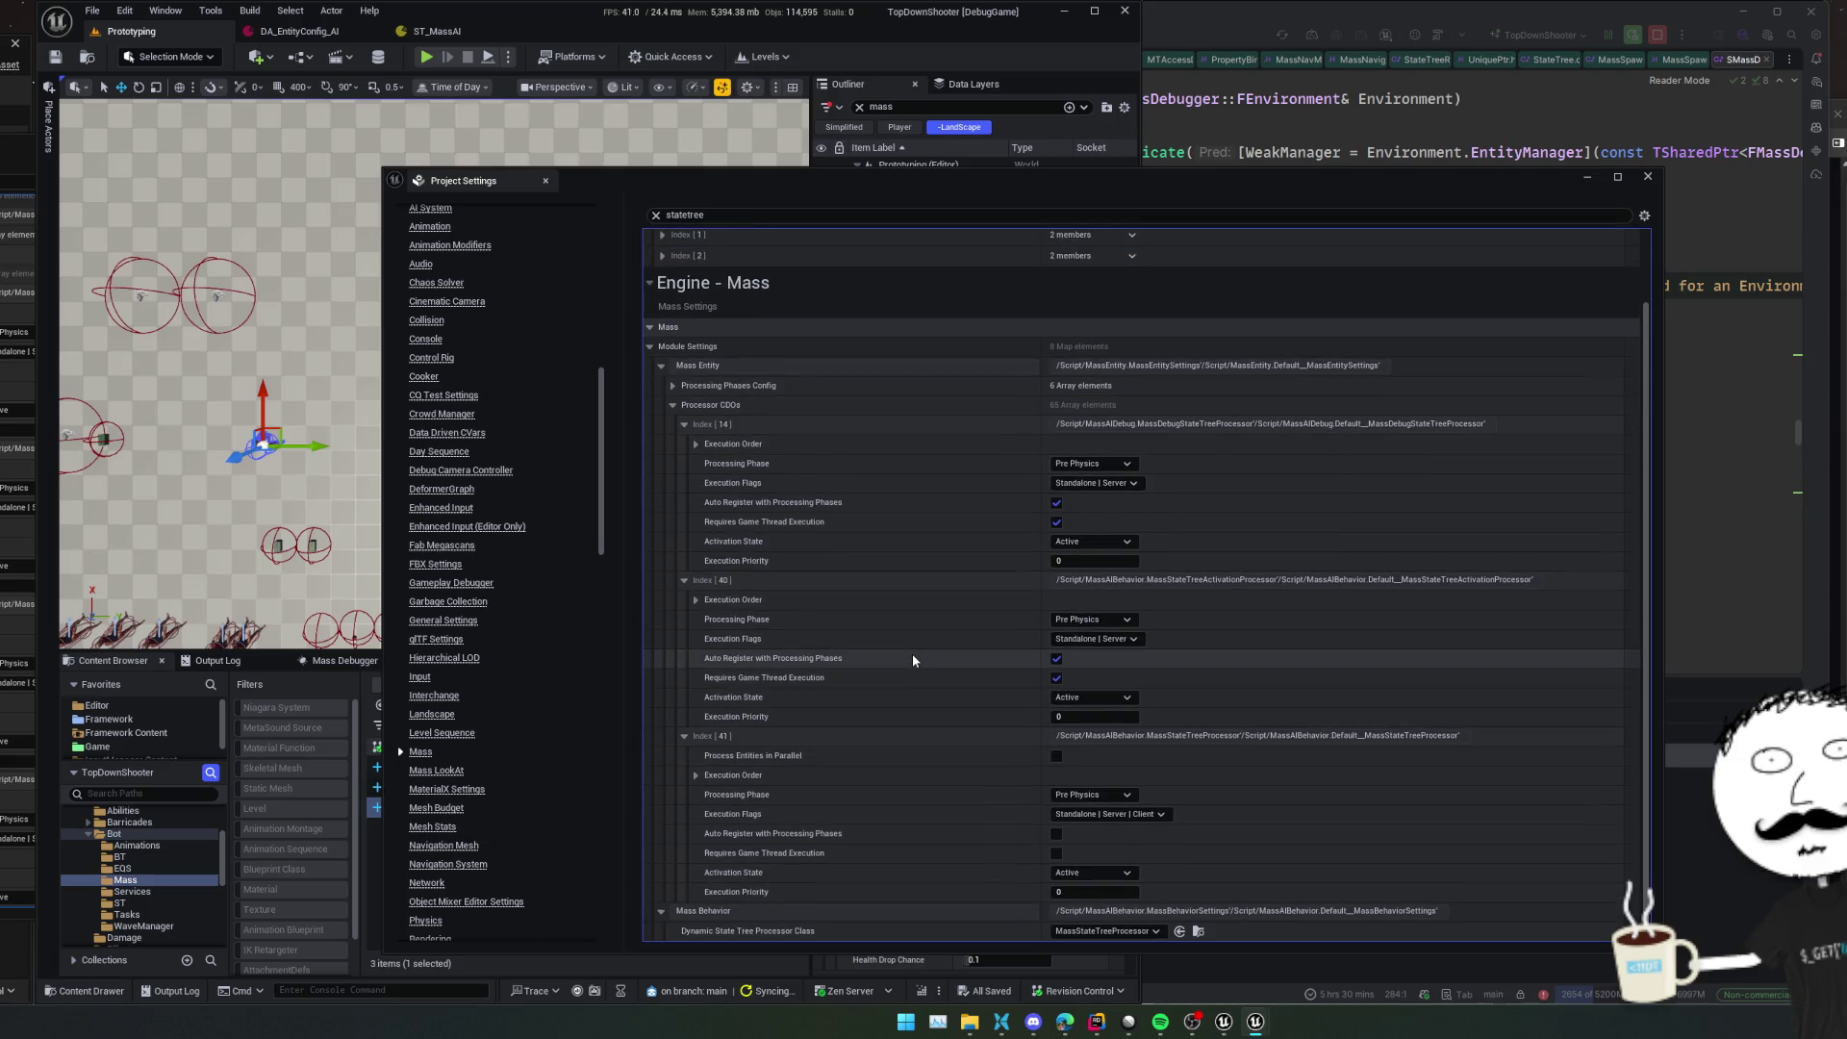
left_click(1087, 933)
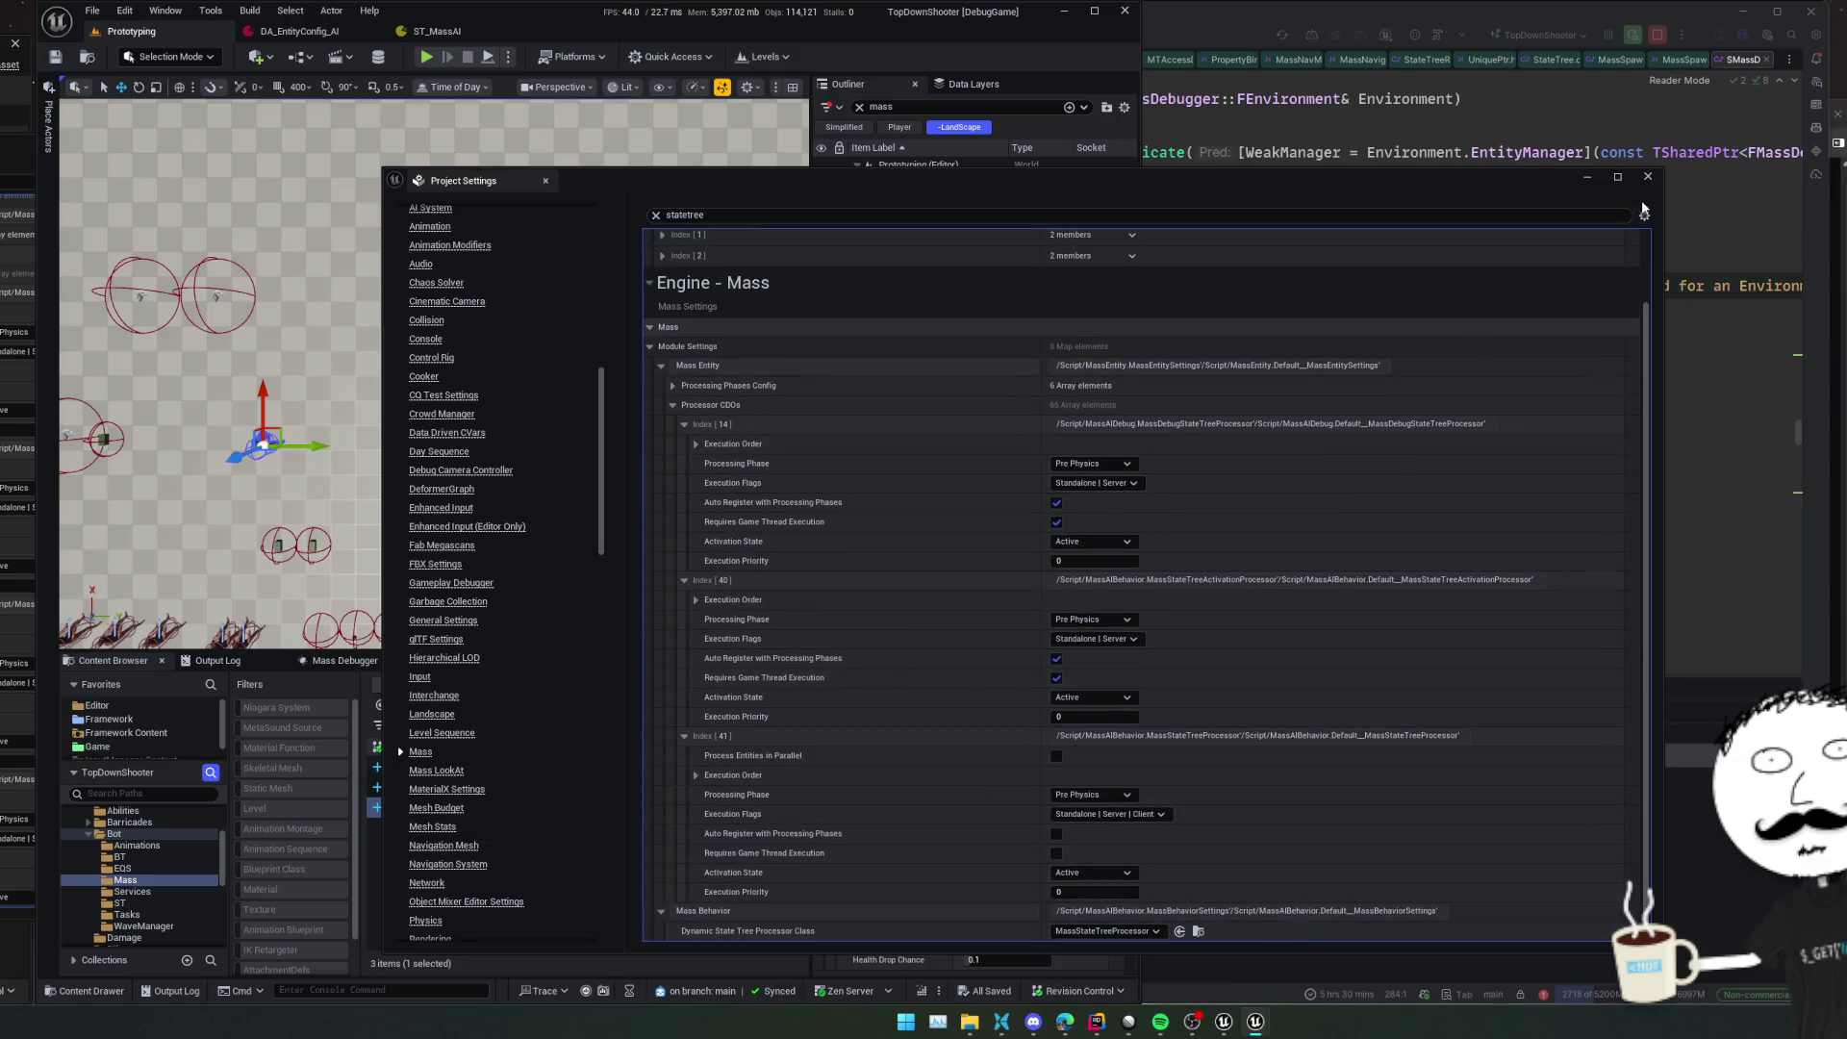
left_click(1647, 177)
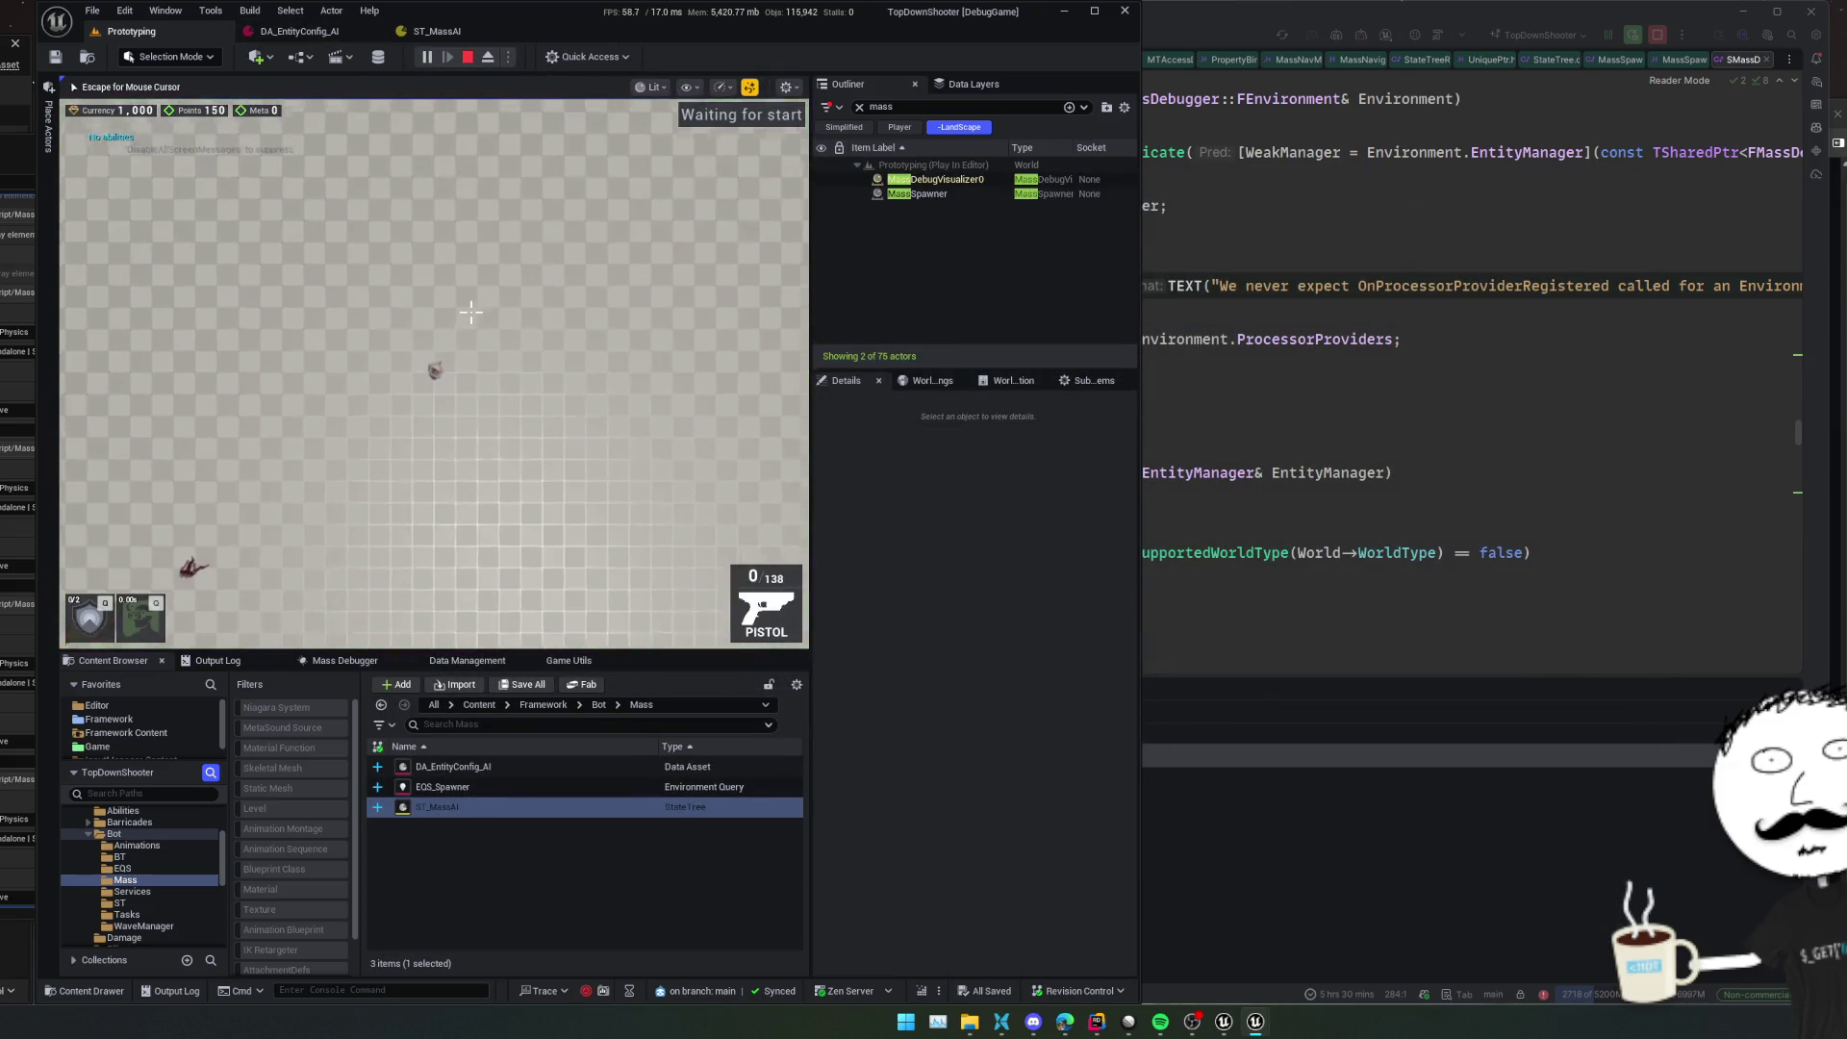
Stop the play session and review the Message Log's Asset Check and Load Errors
key("Escape")
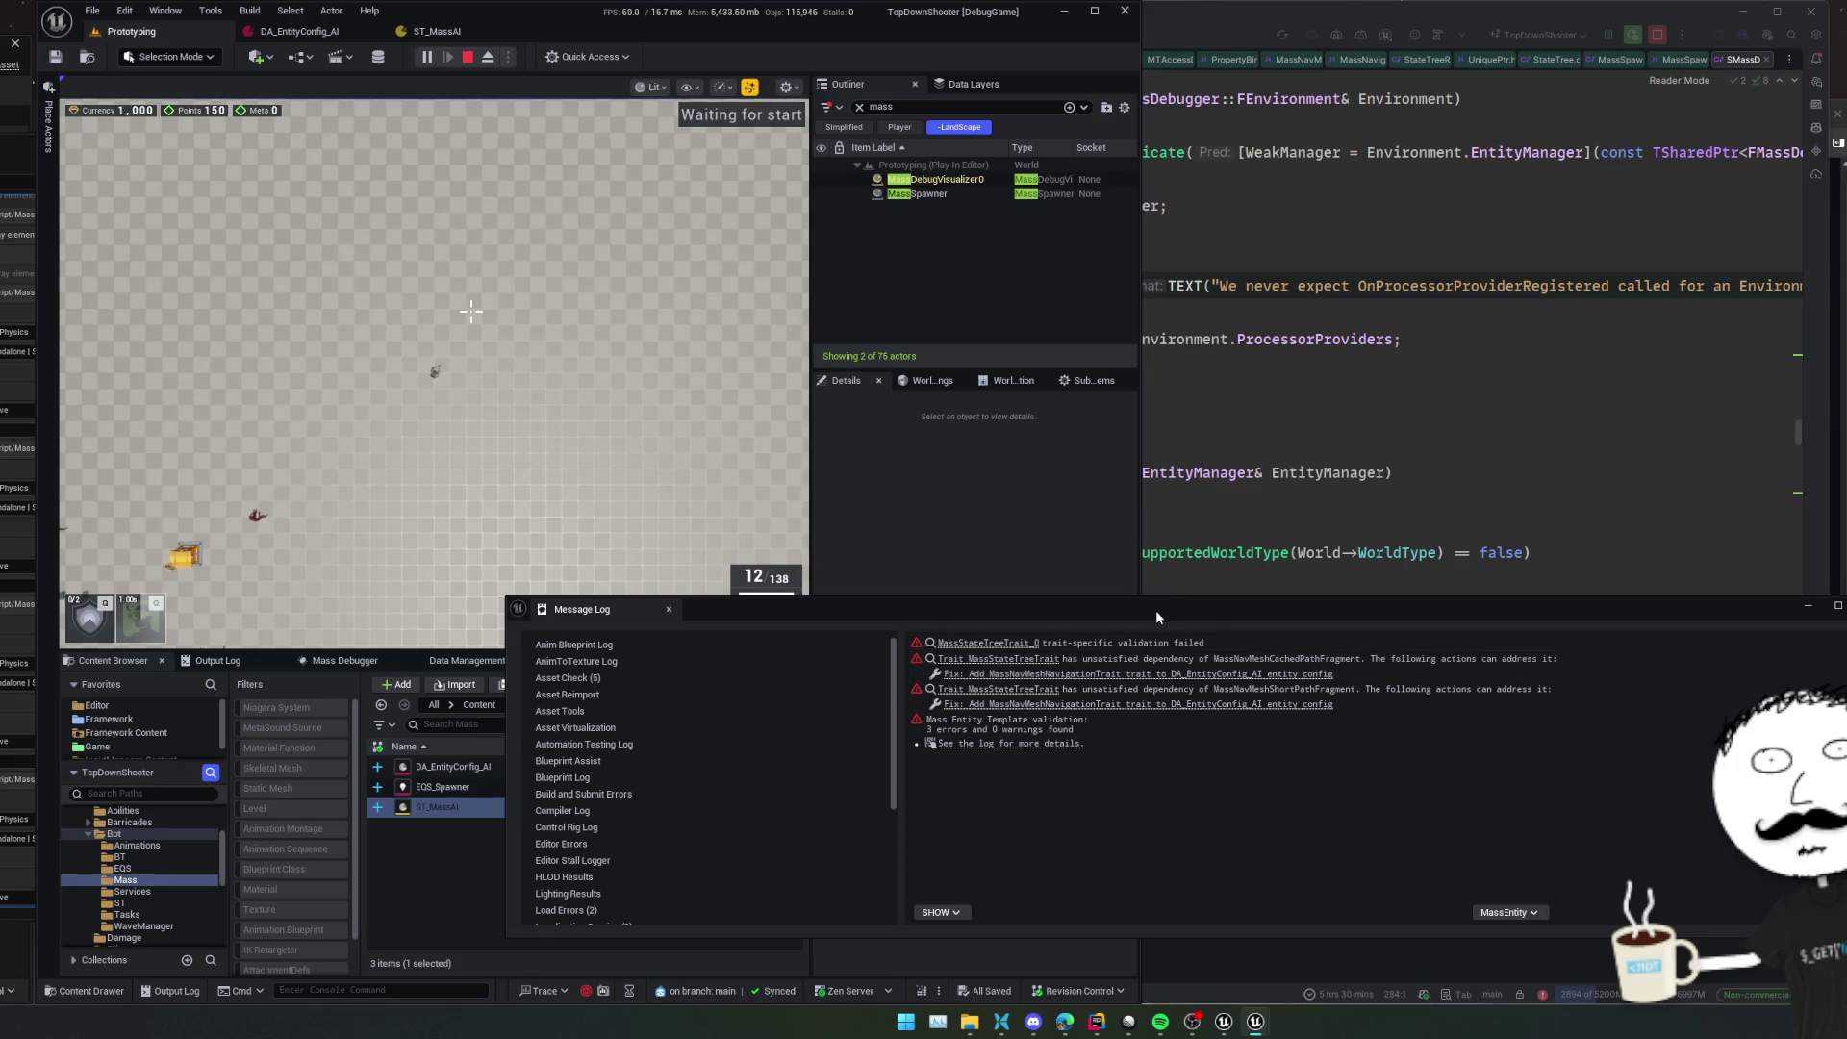
left_click(468, 58)
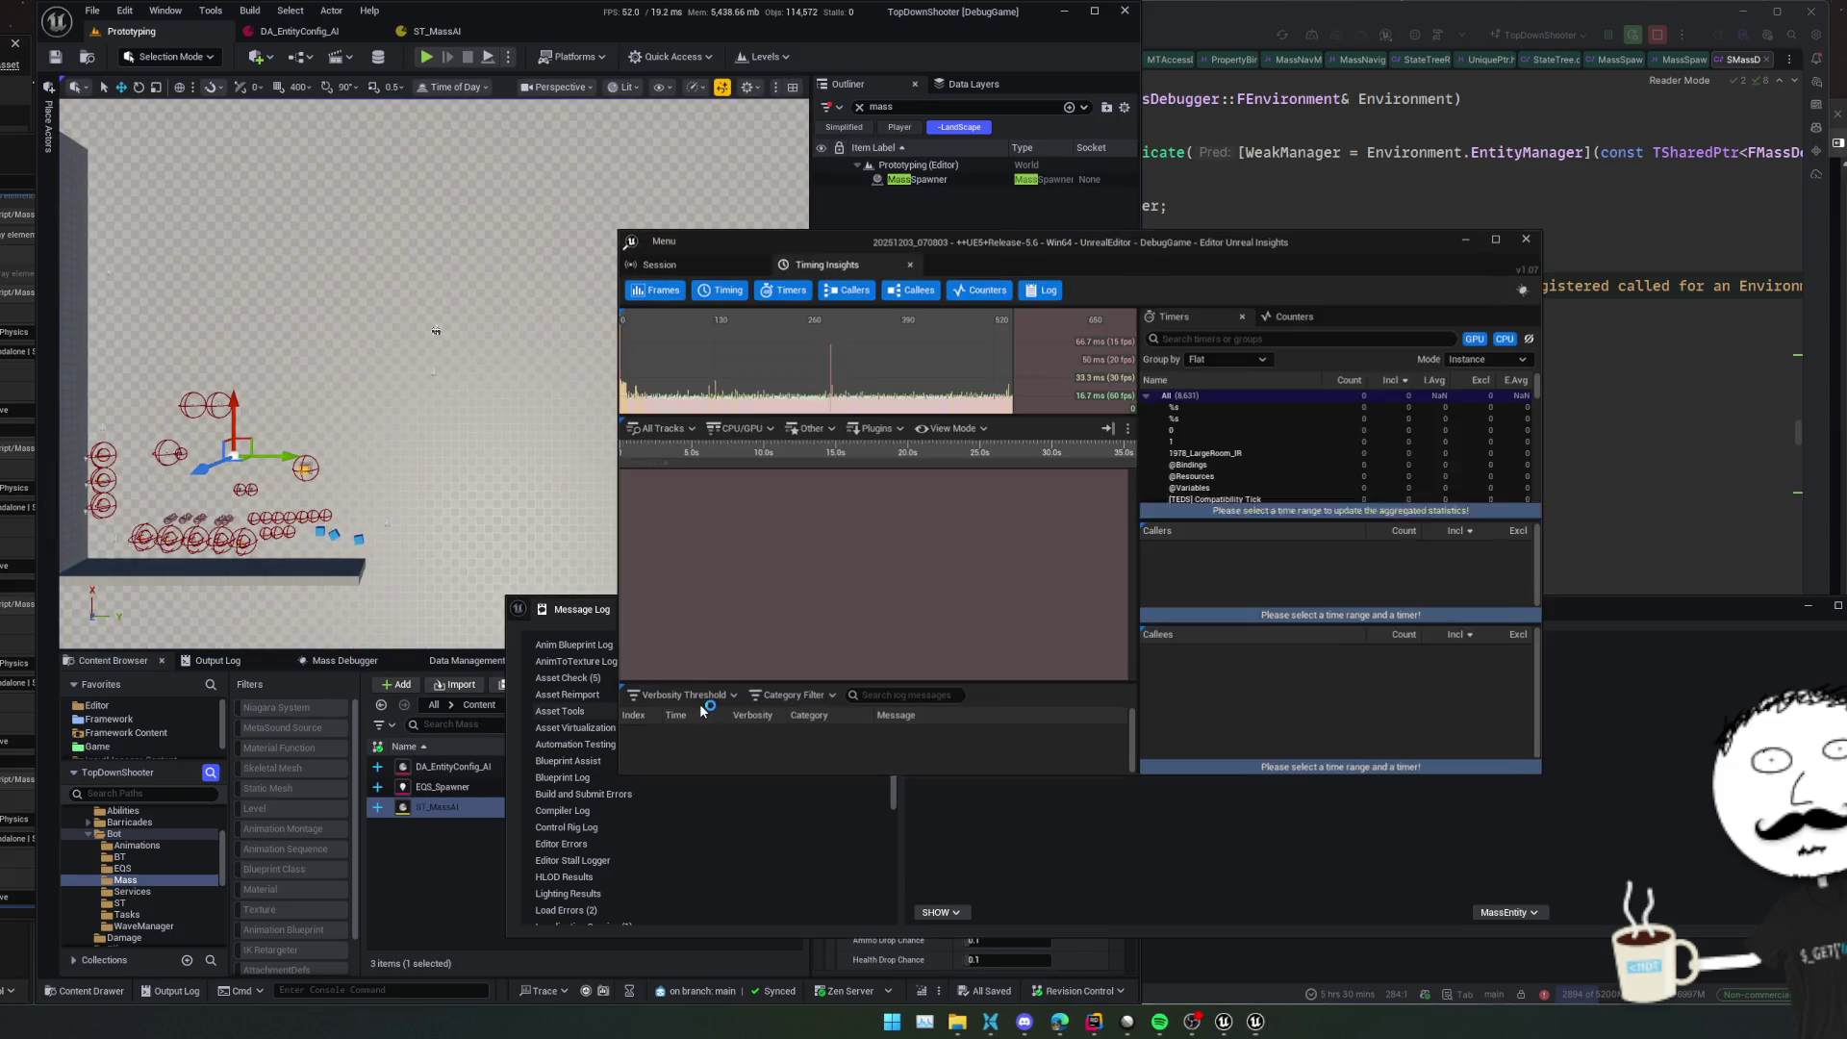
left_click(1527, 238)
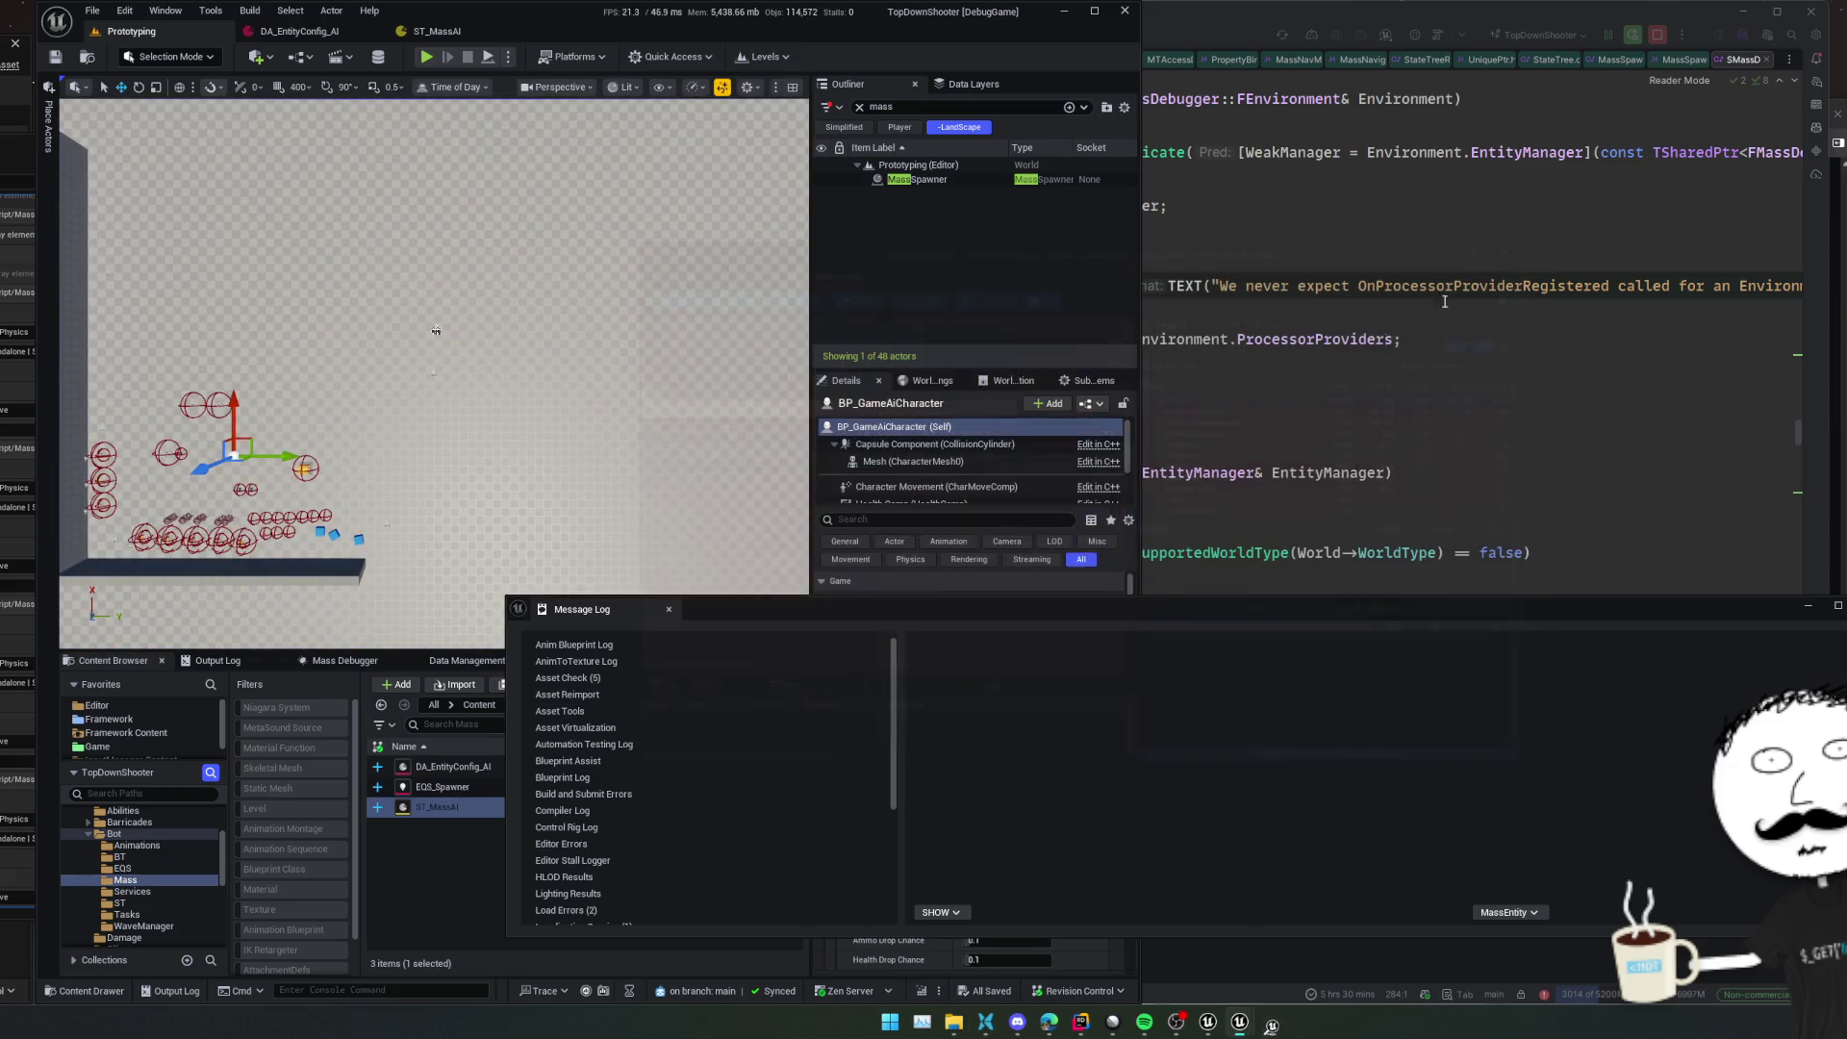
left_click(558, 679)
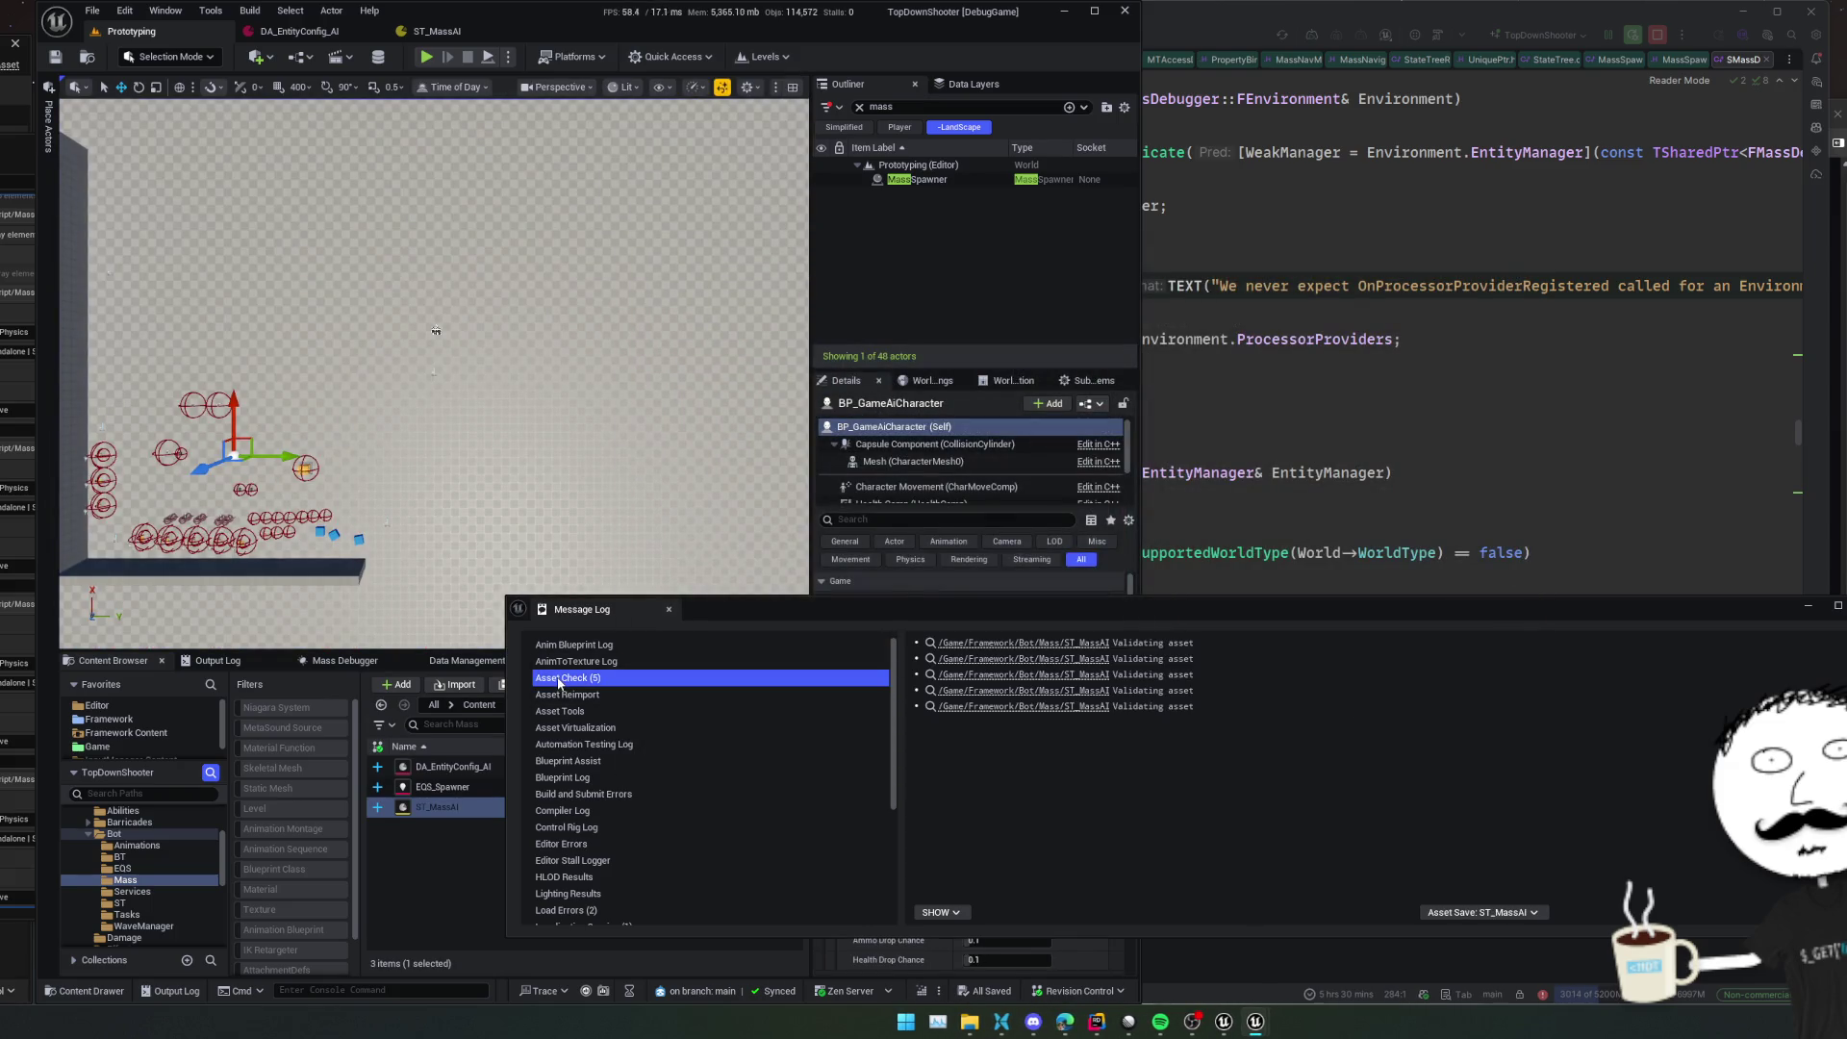
left_click(590, 911)
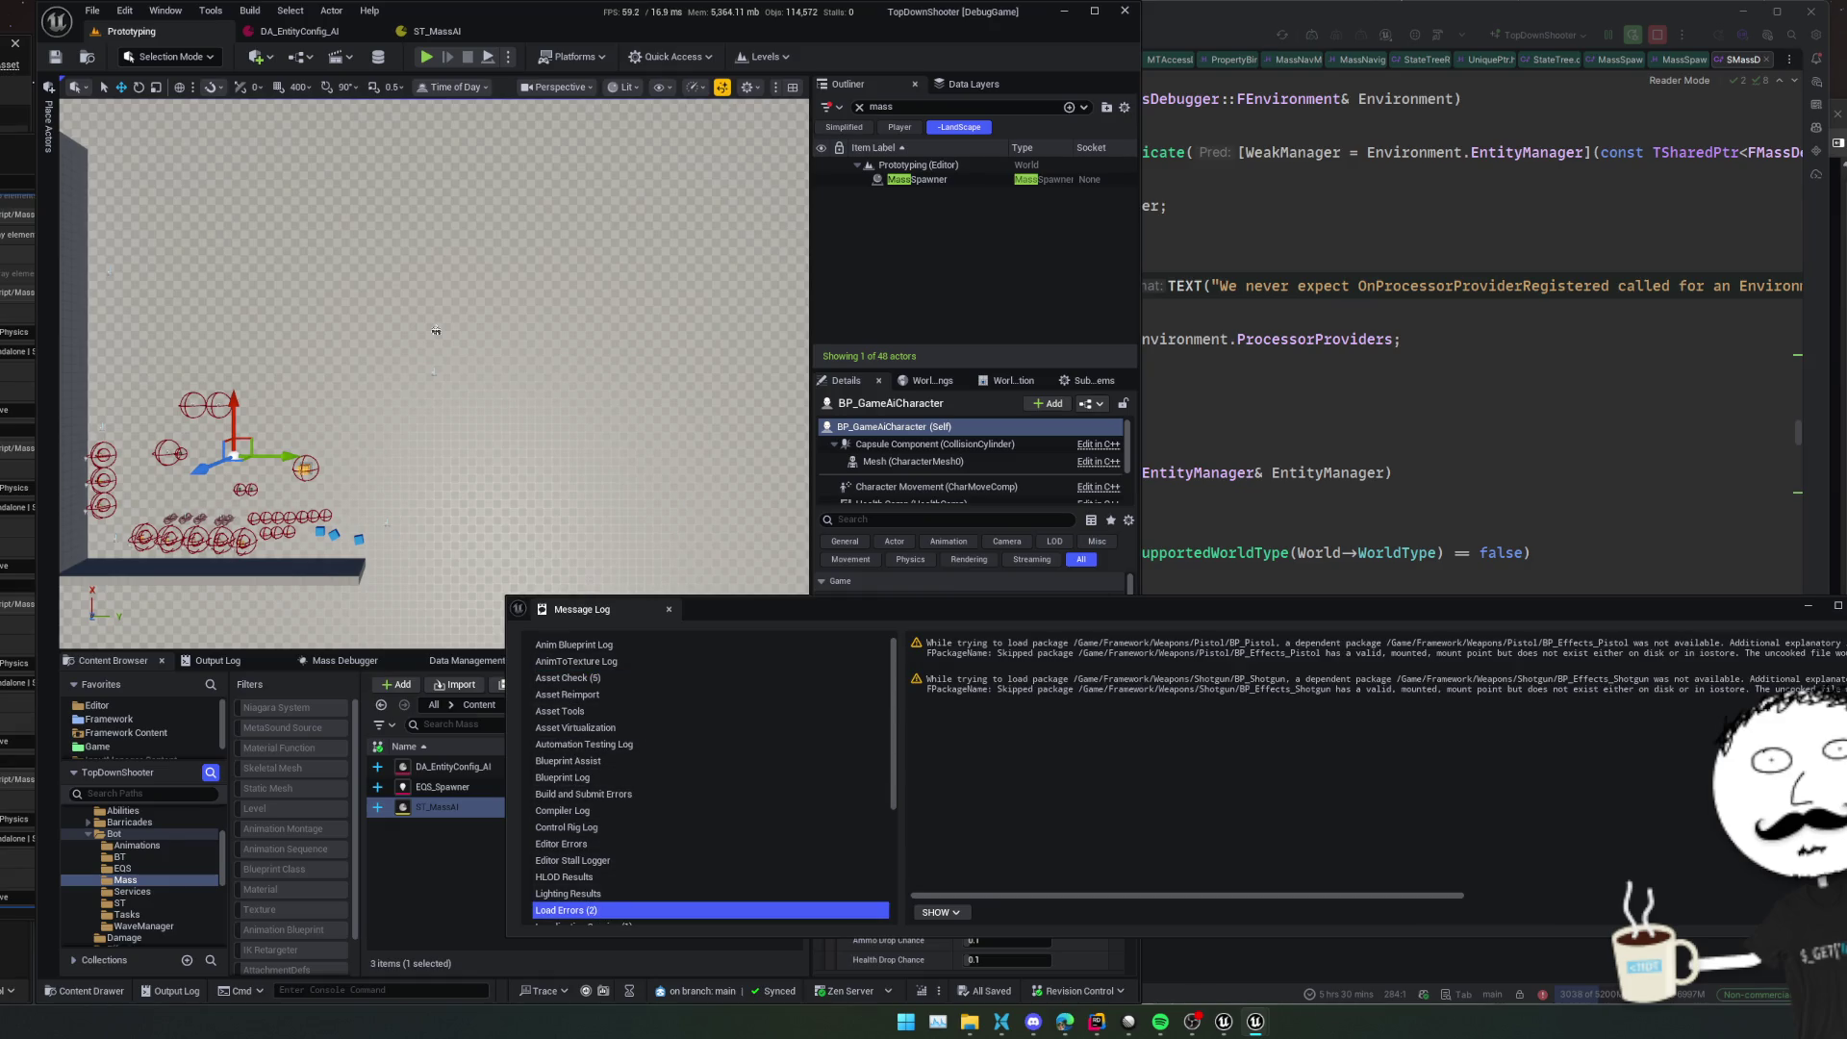
Apply the Mass Entity validation fix adding MassNavMeshNavigationTrait to DA_EntityConfig_AI
left_click(299, 31)
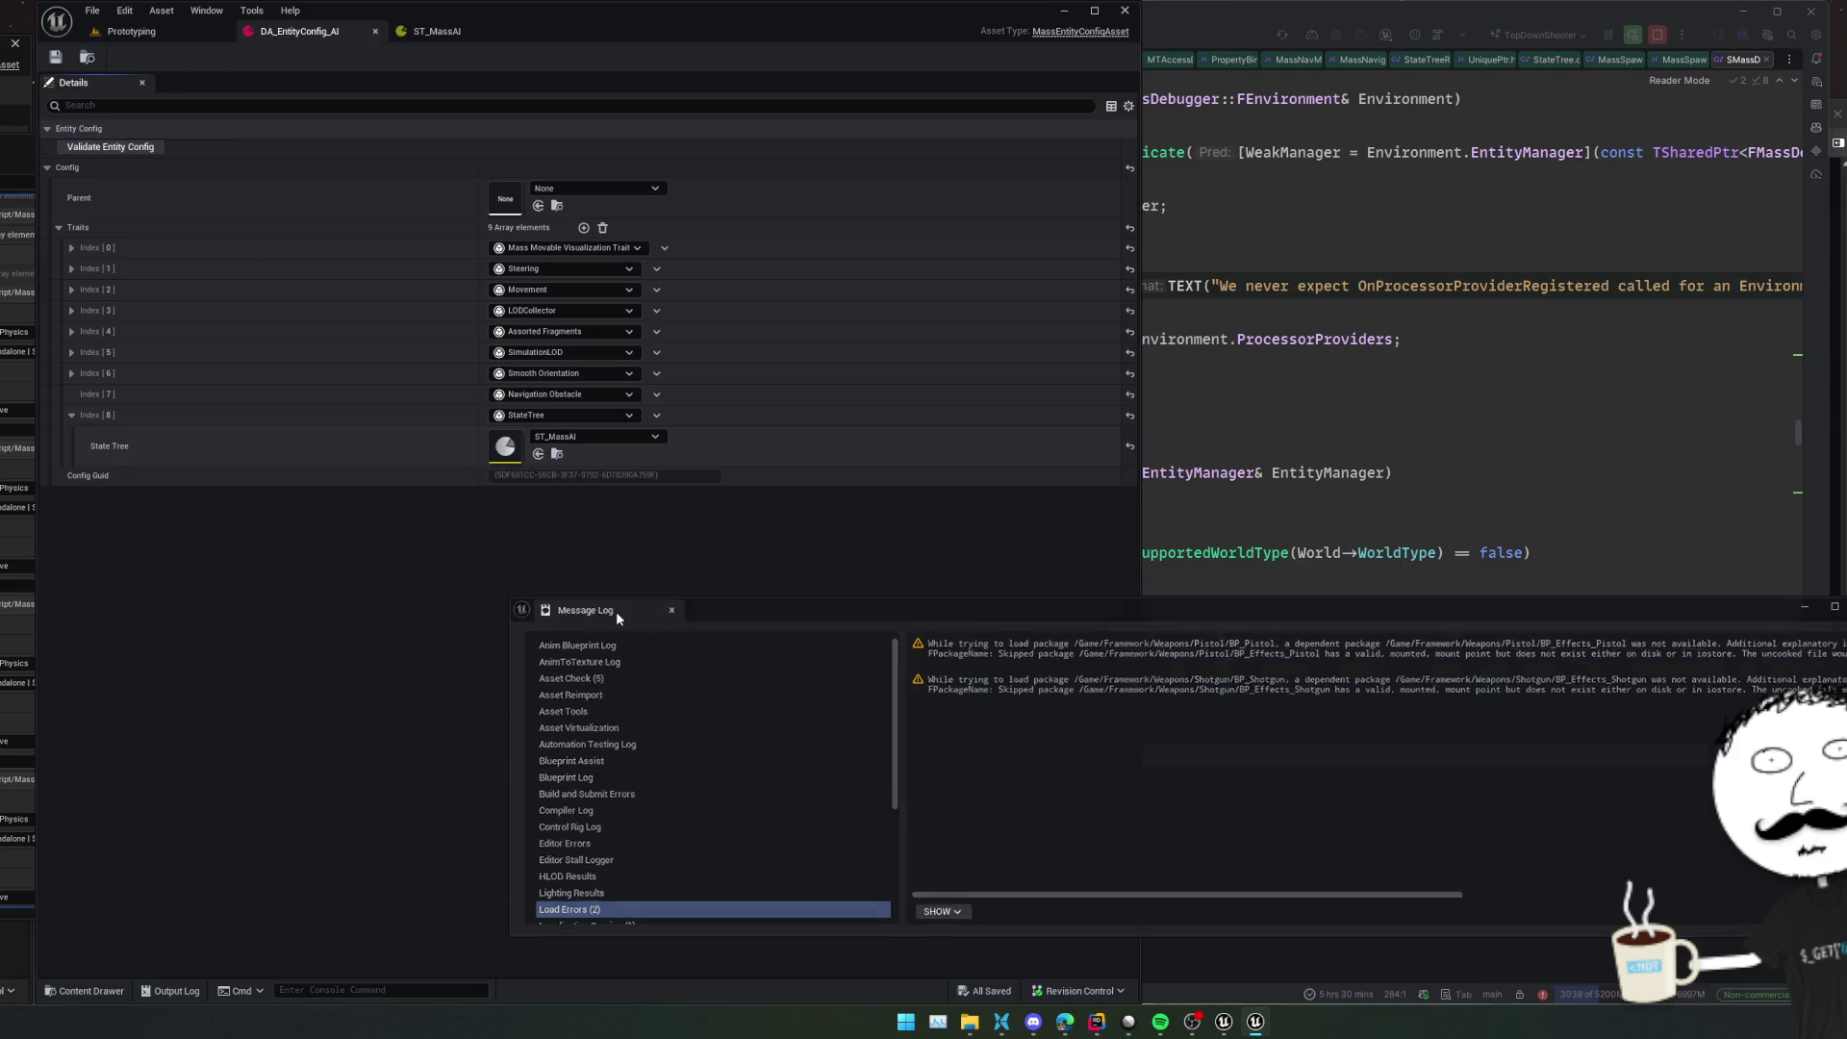
left_click(669, 609)
left_click(109, 146)
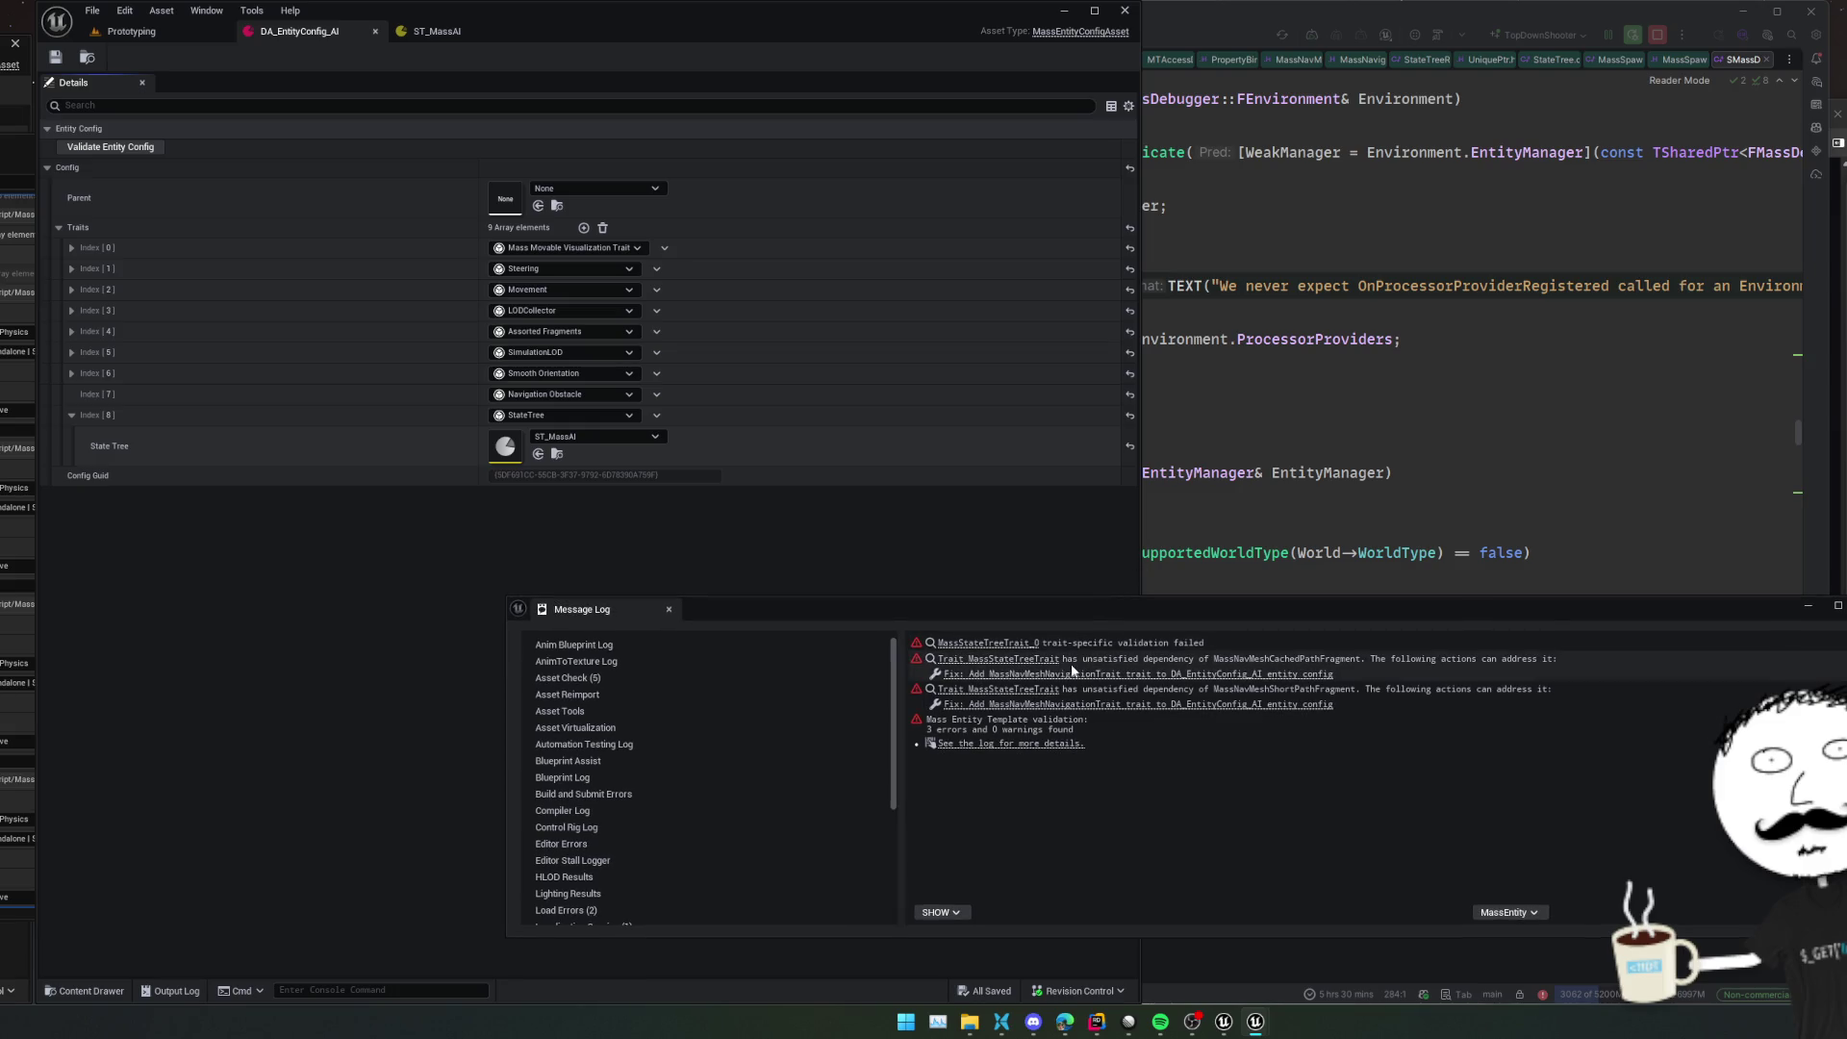
left_click(991, 644)
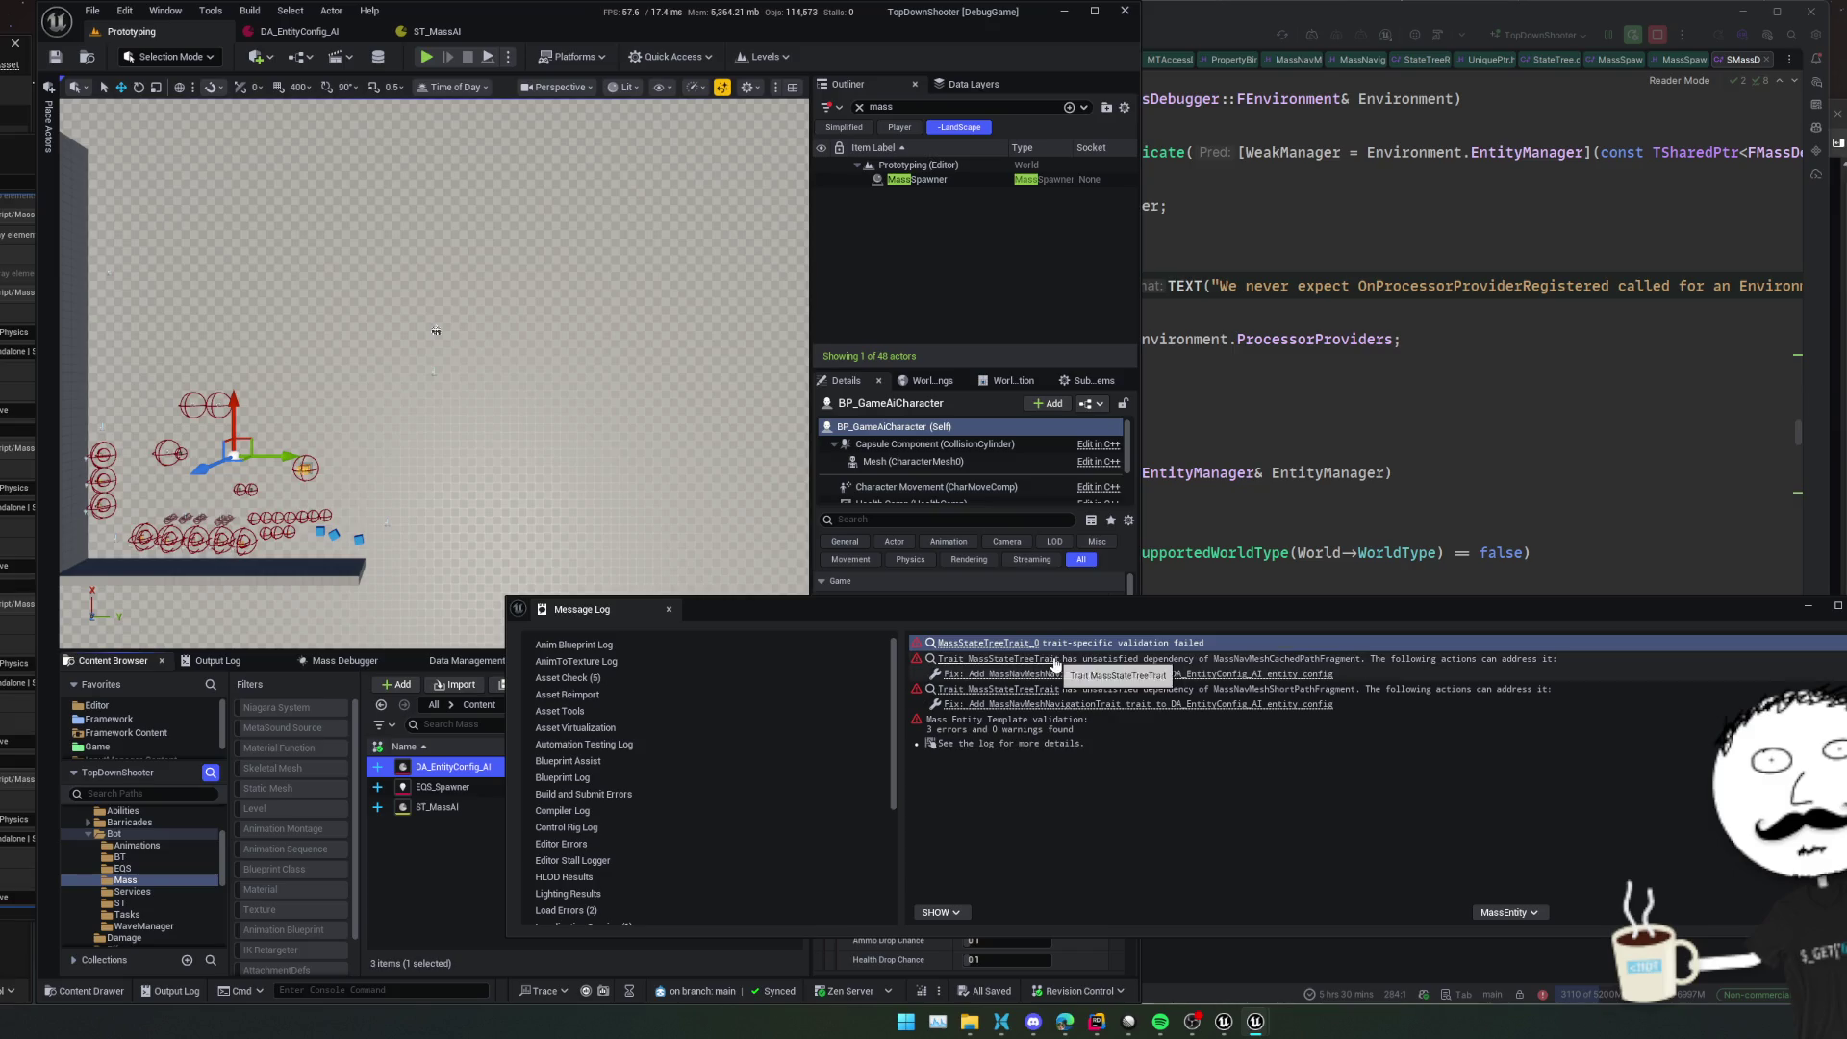
left_click(1056, 662)
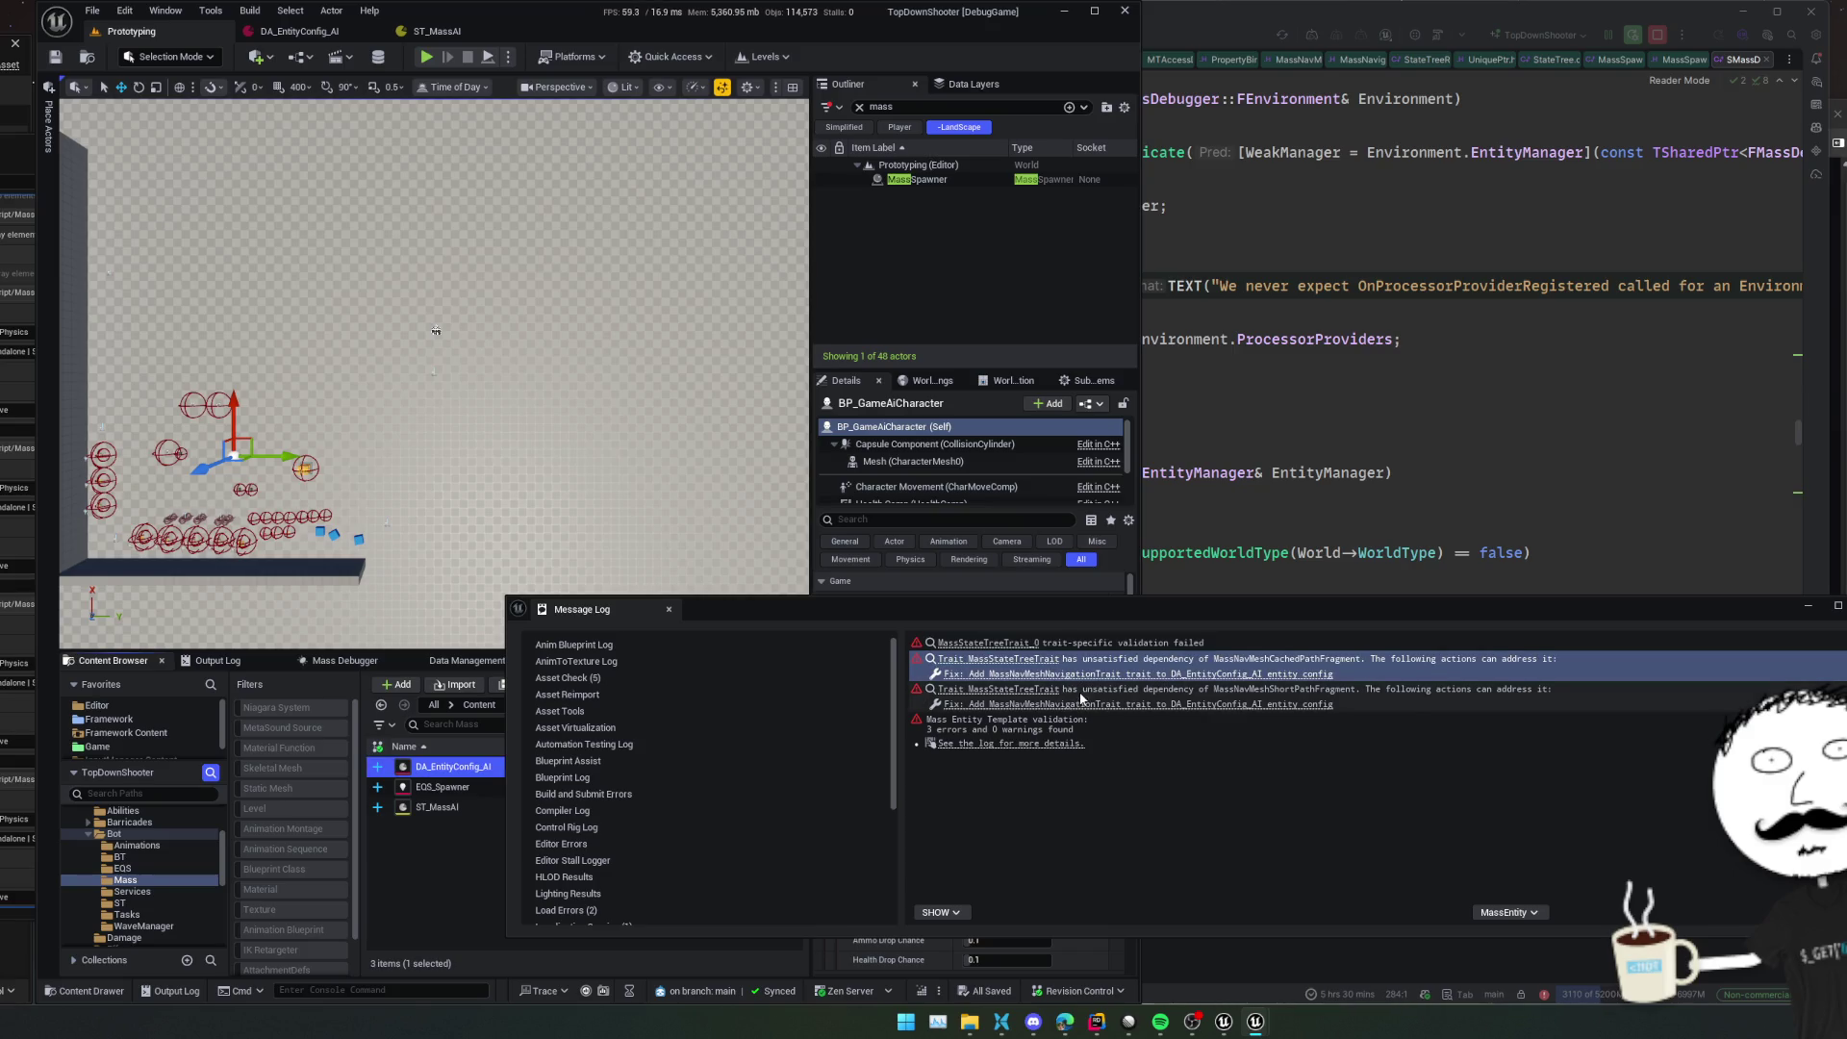
left_click(1113, 675)
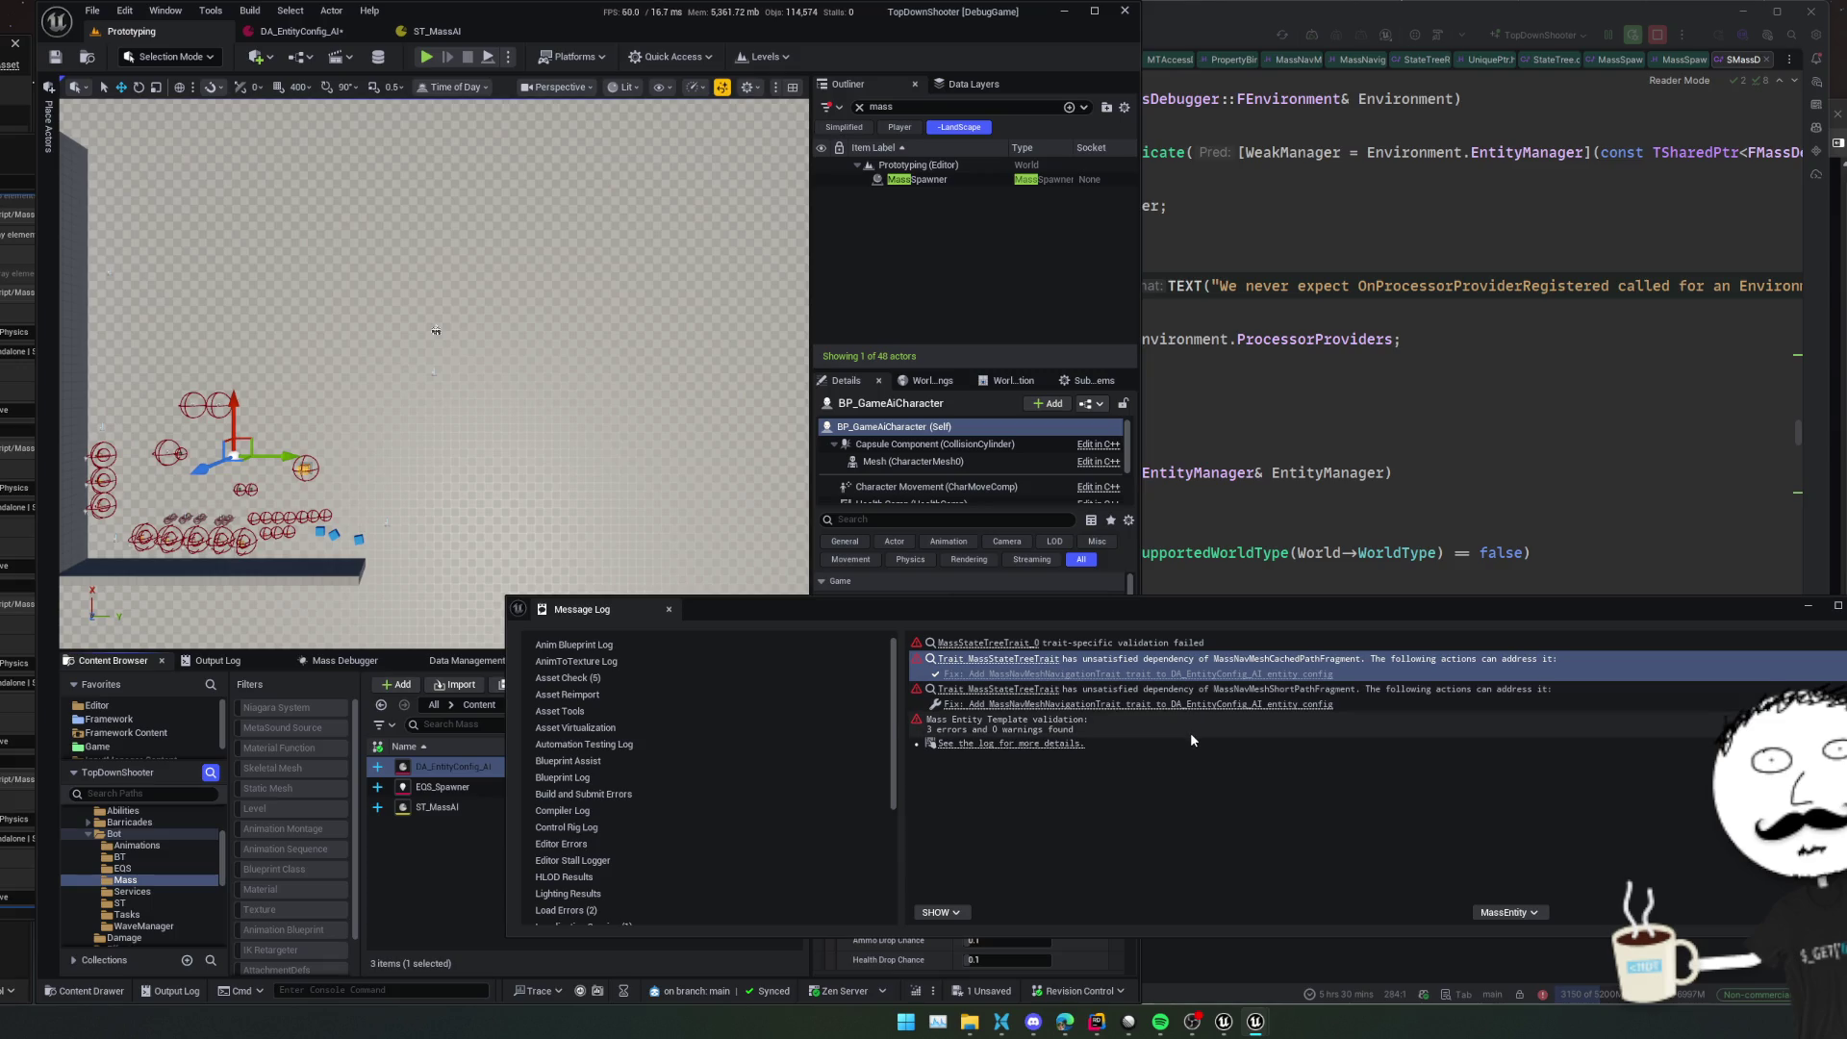
left_click(436, 330)
Save DA_EntityConfig_AI with its NavMesh Navigation trait and start the Prototyping level playing
left_click(437, 31)
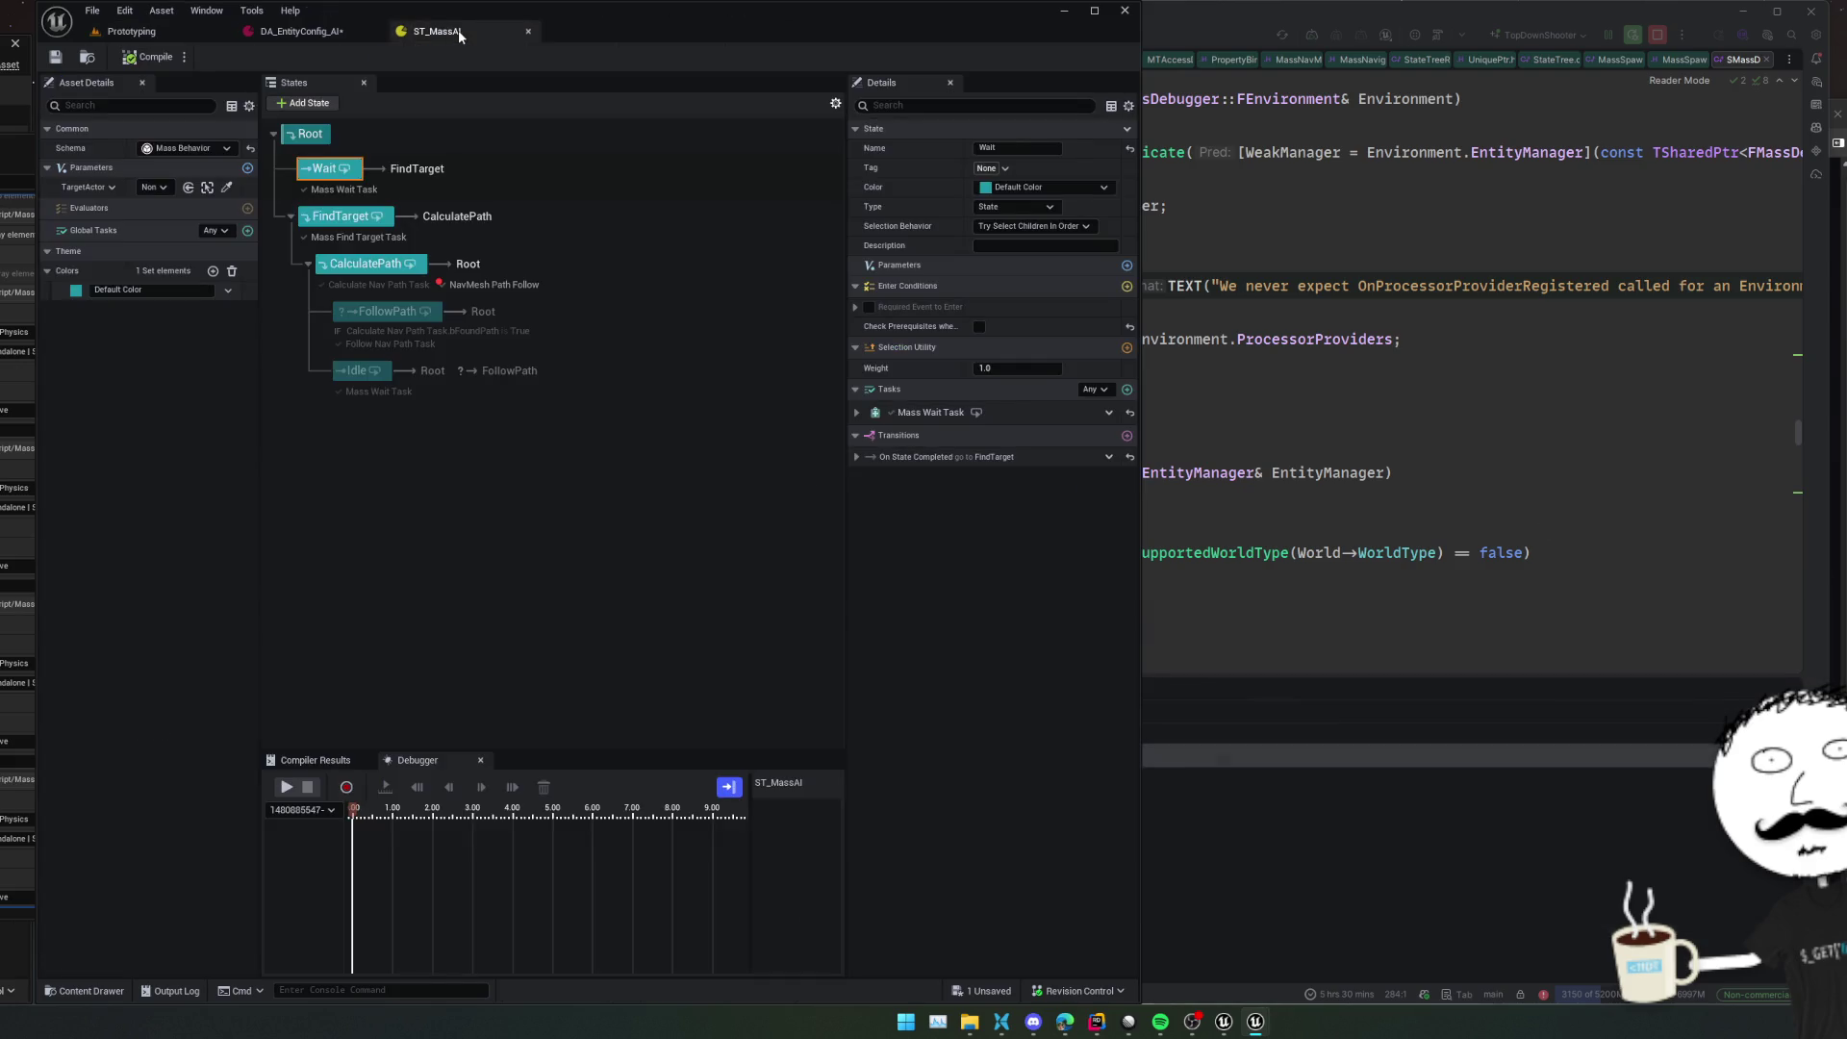
left_click(303, 31)
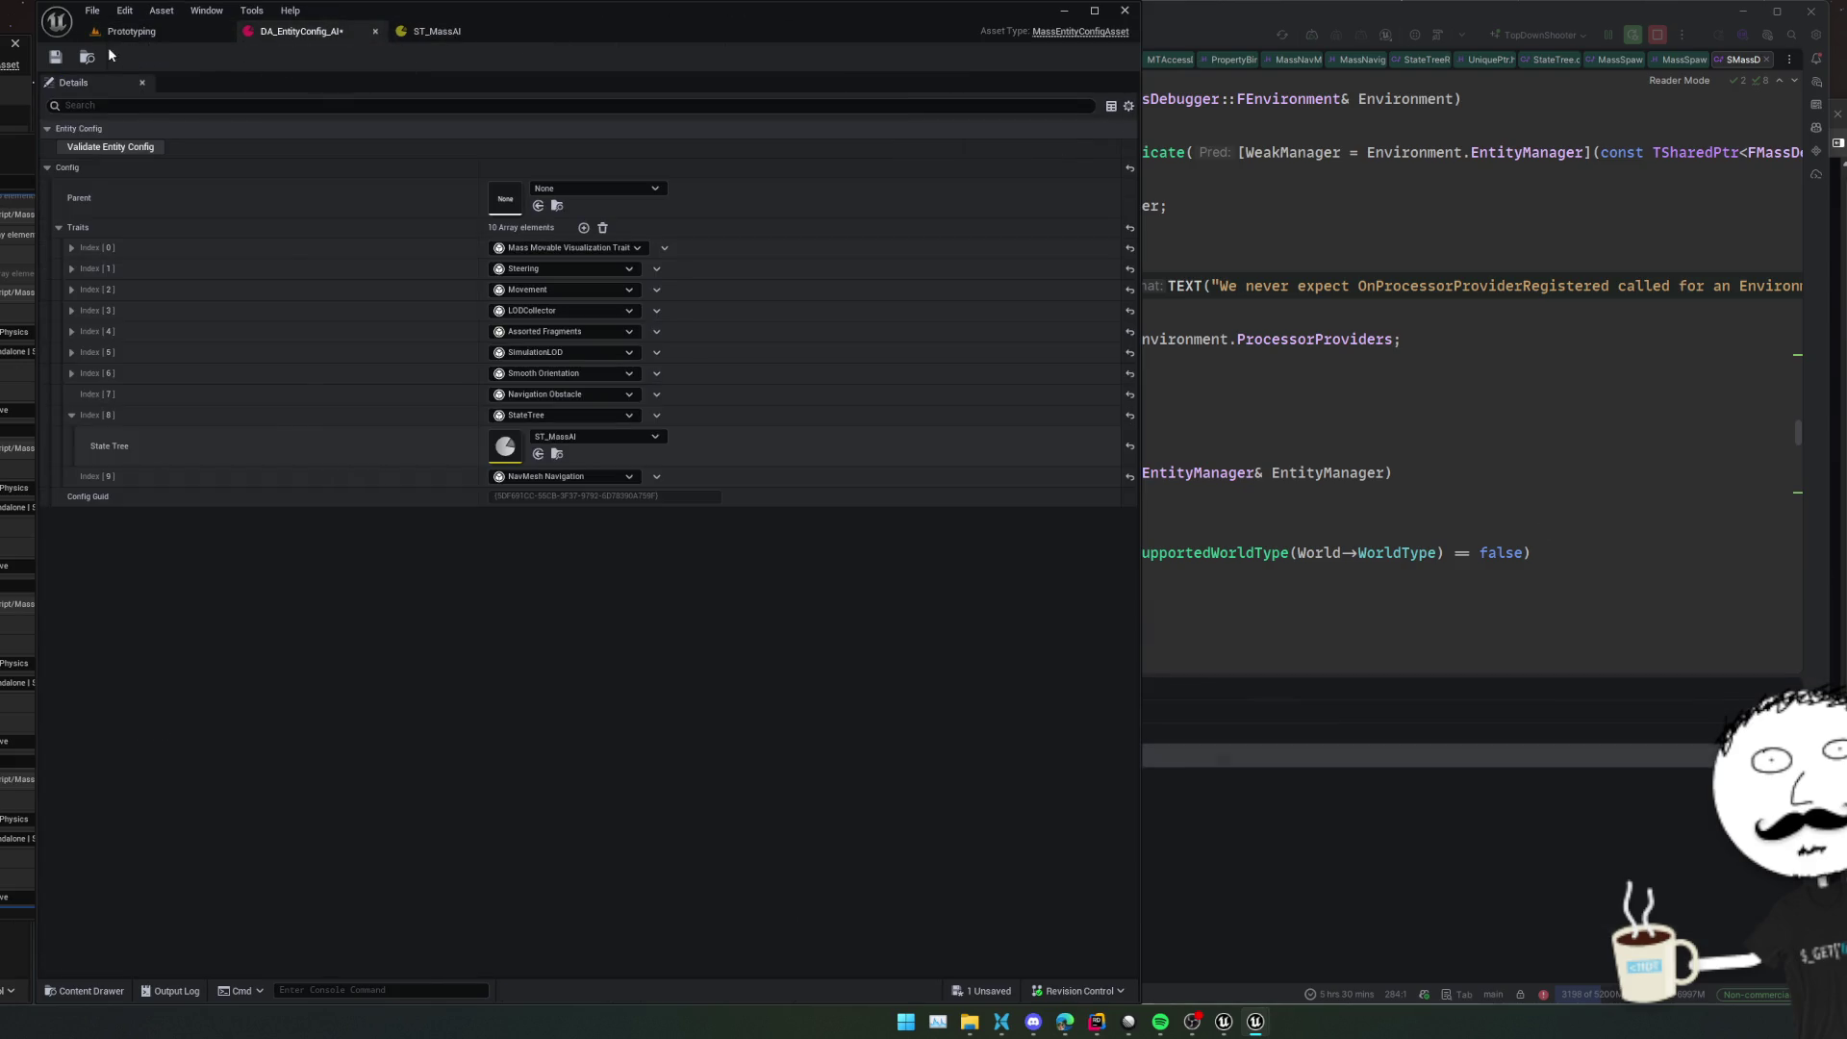
left_click(55, 57)
left_click(179, 38)
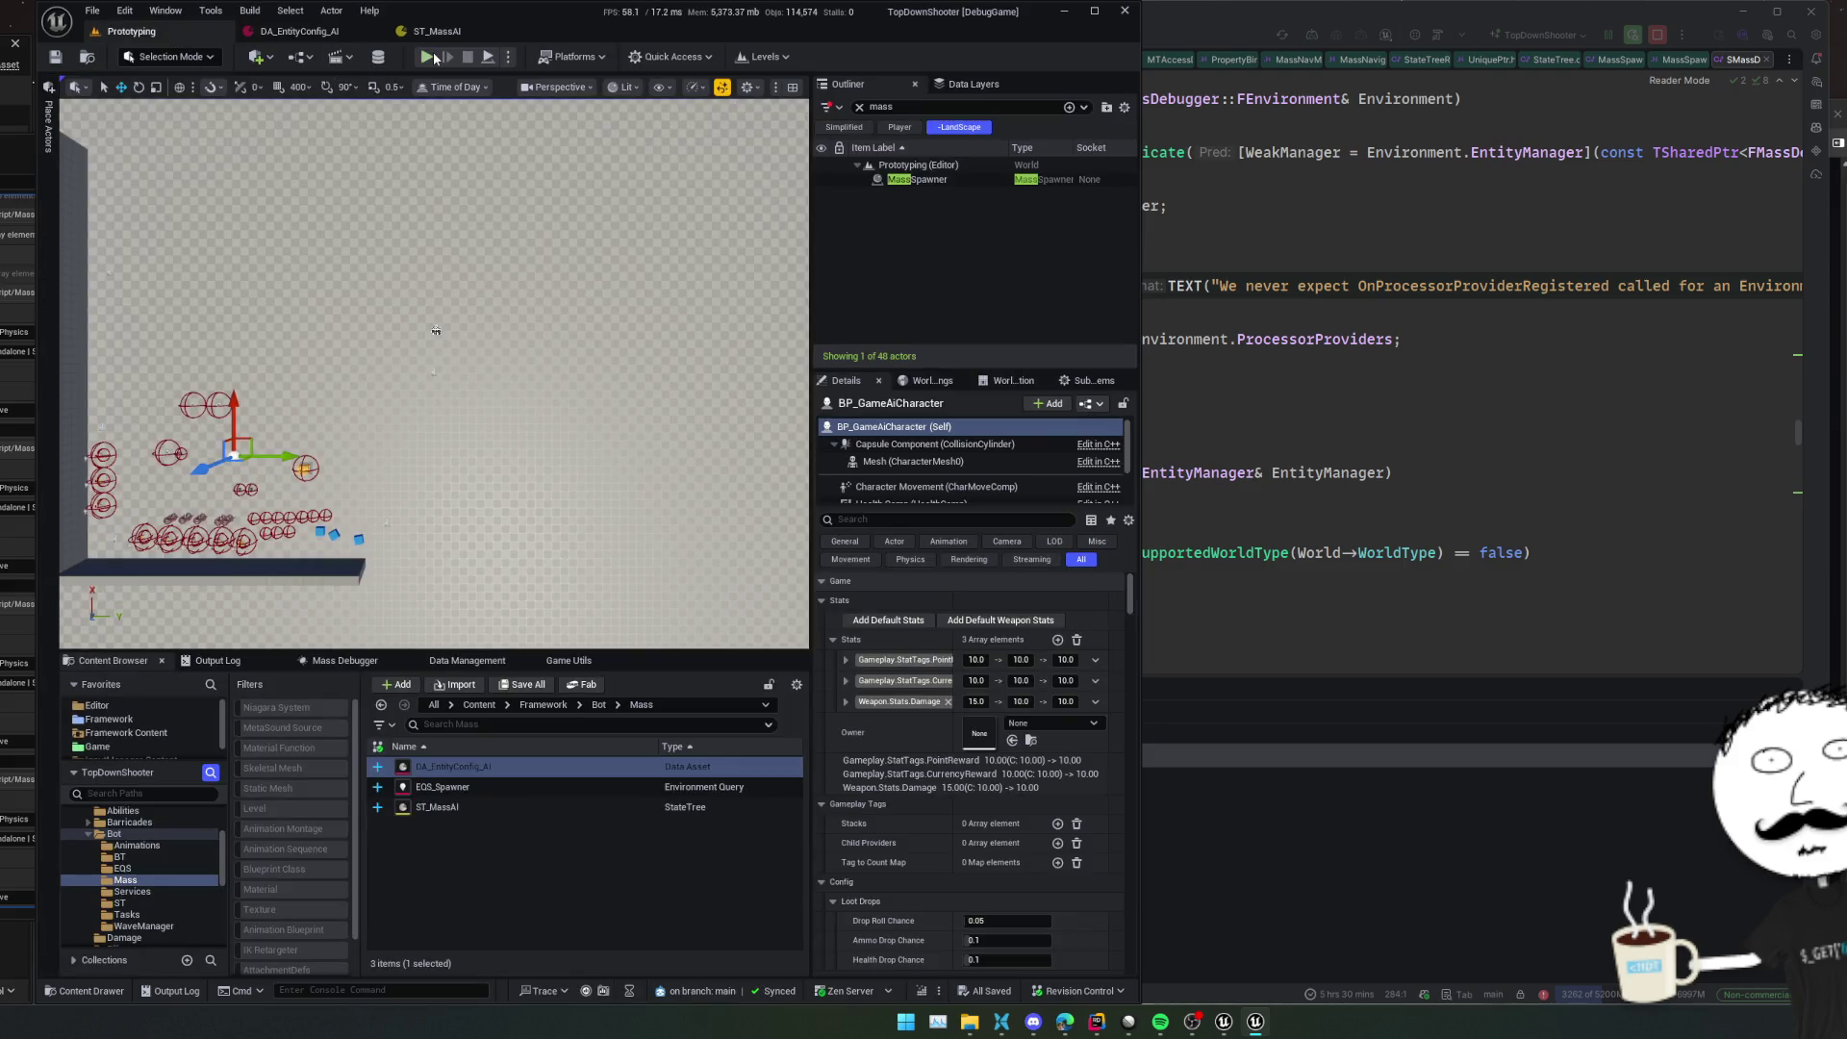
left_click(435, 59)
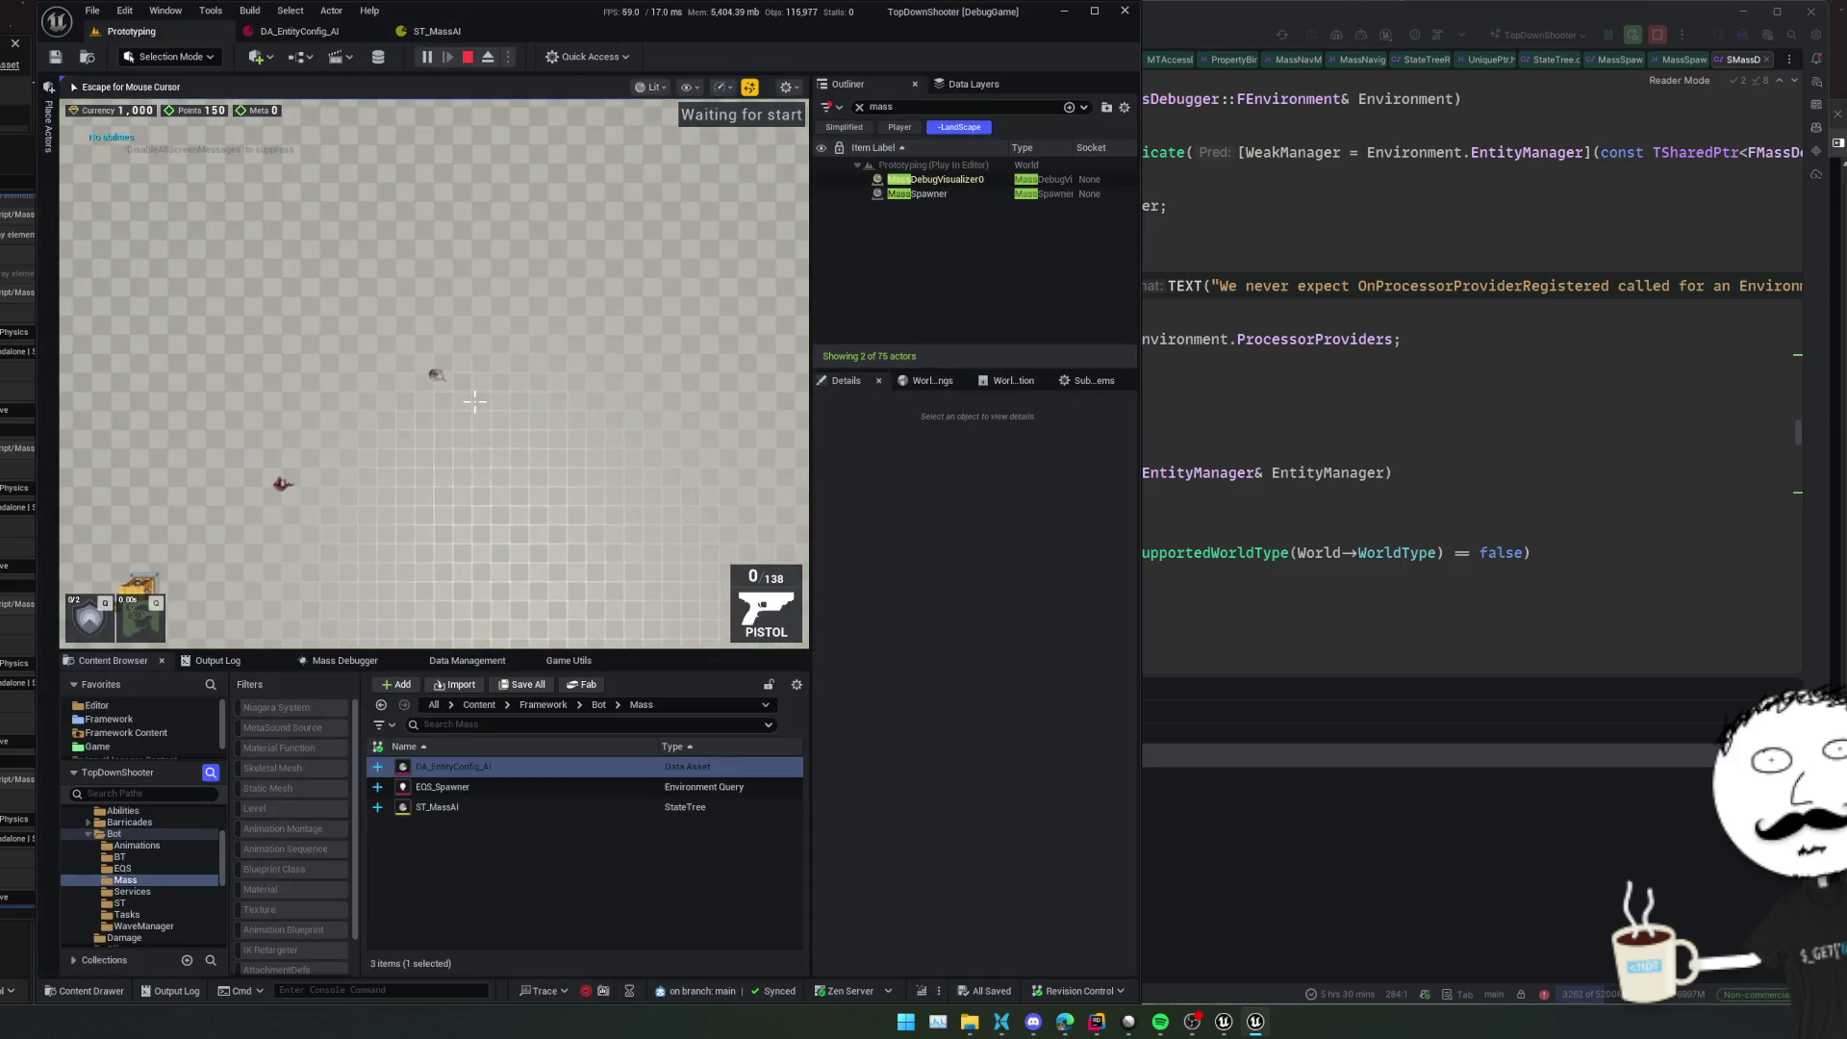
left_click(434, 32)
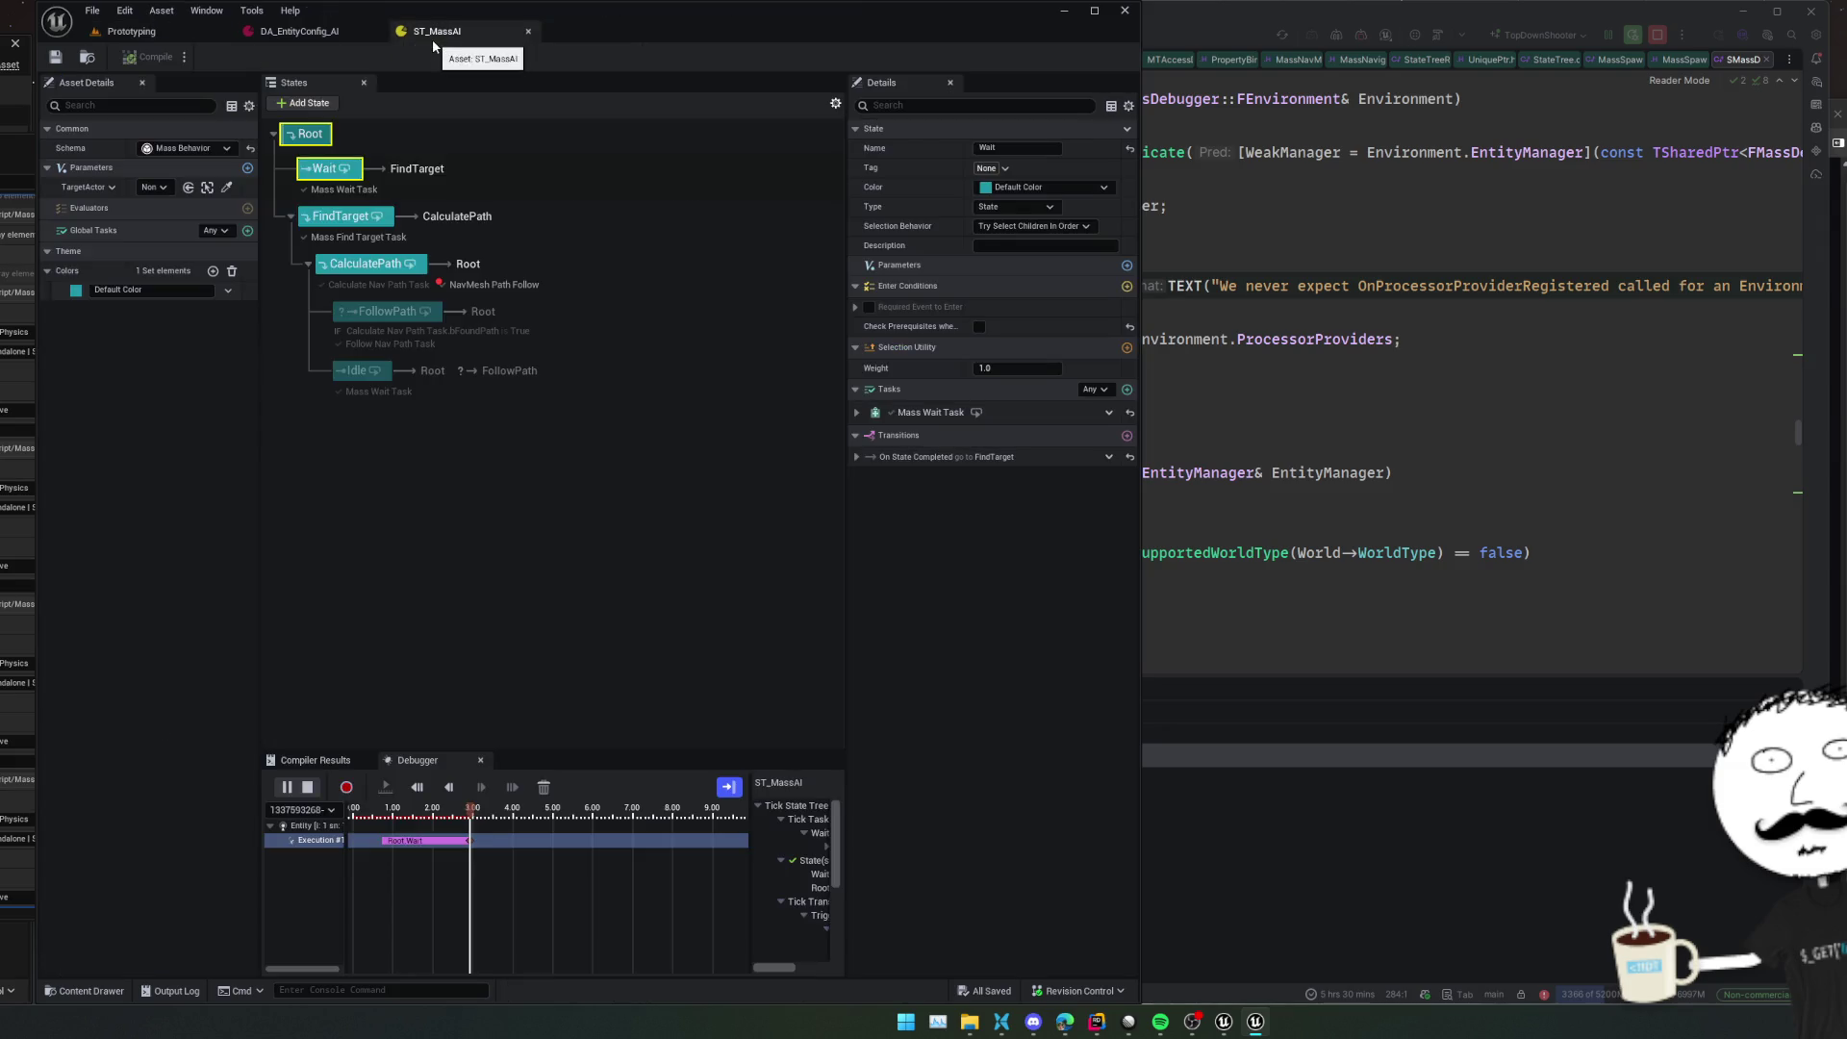
left_click_drag(745, 869, 612, 870)
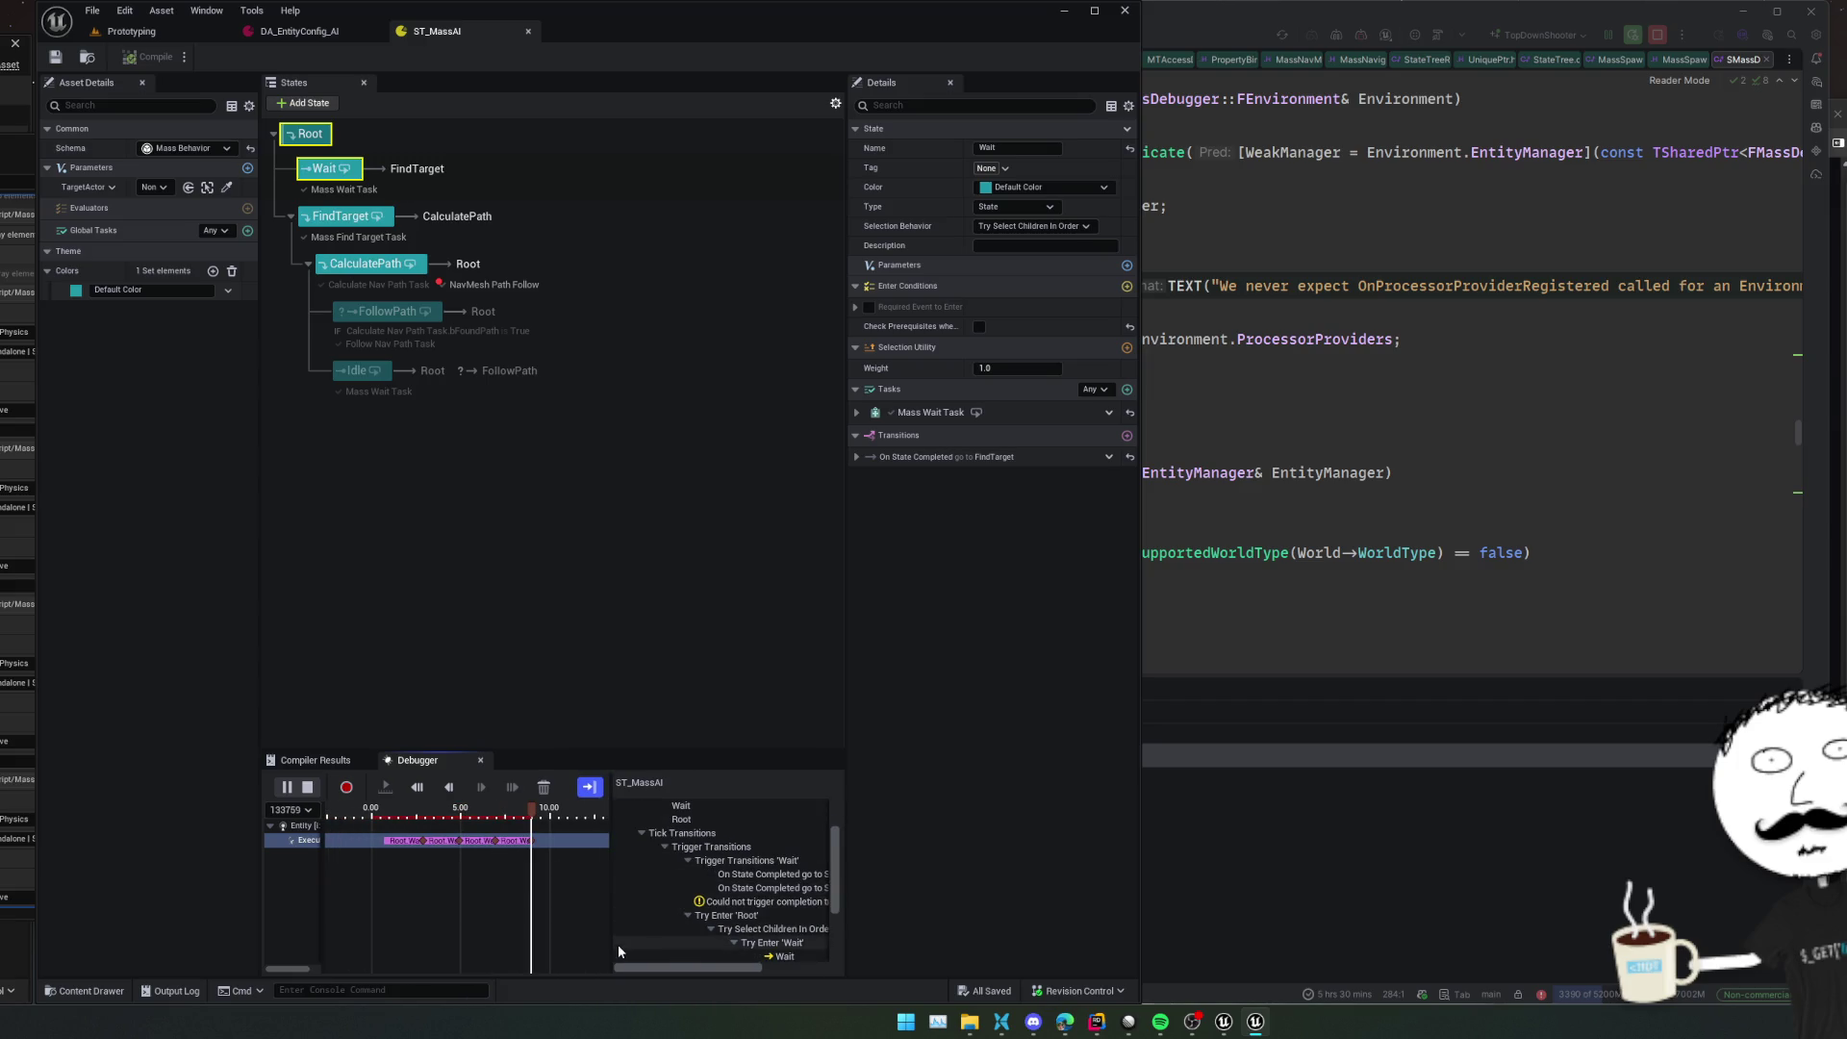
left_click_drag(1140, 930, 1537, 934)
left_click_drag(1139, 939, 1292, 937)
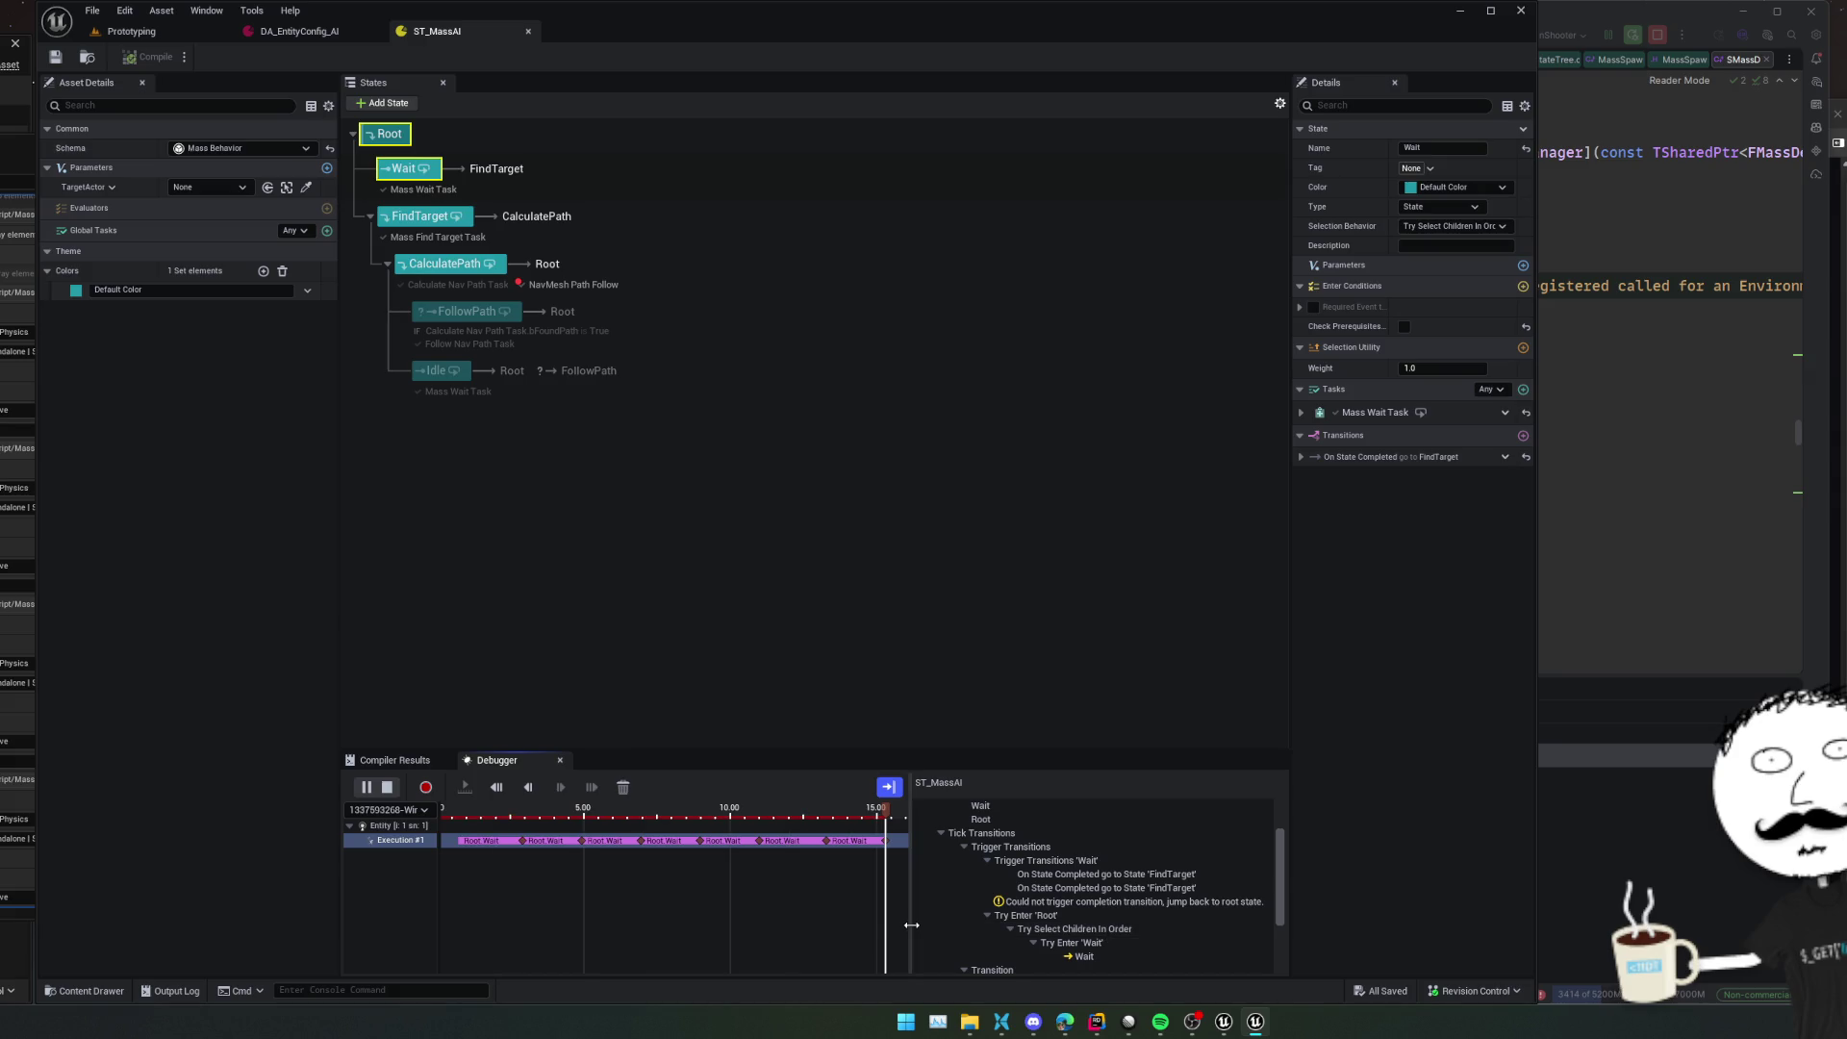
left_click_drag(910, 926, 741, 926)
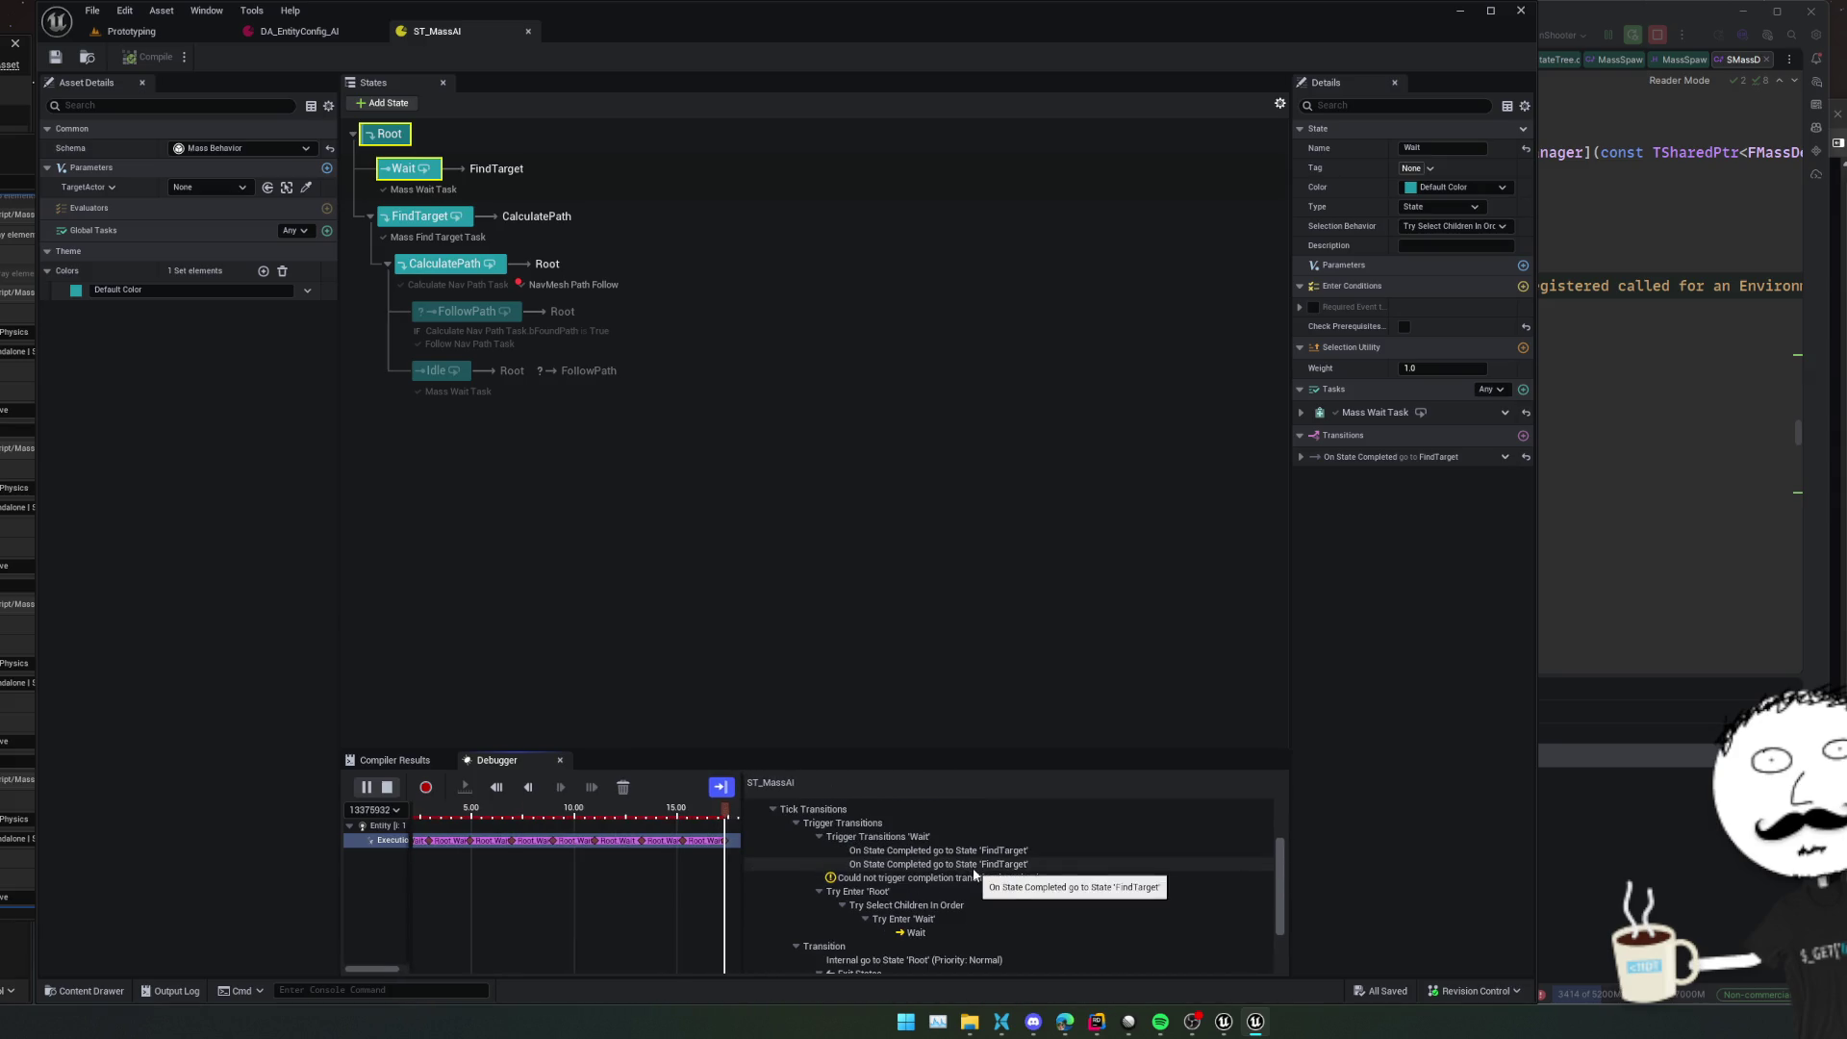
left_click(967, 865)
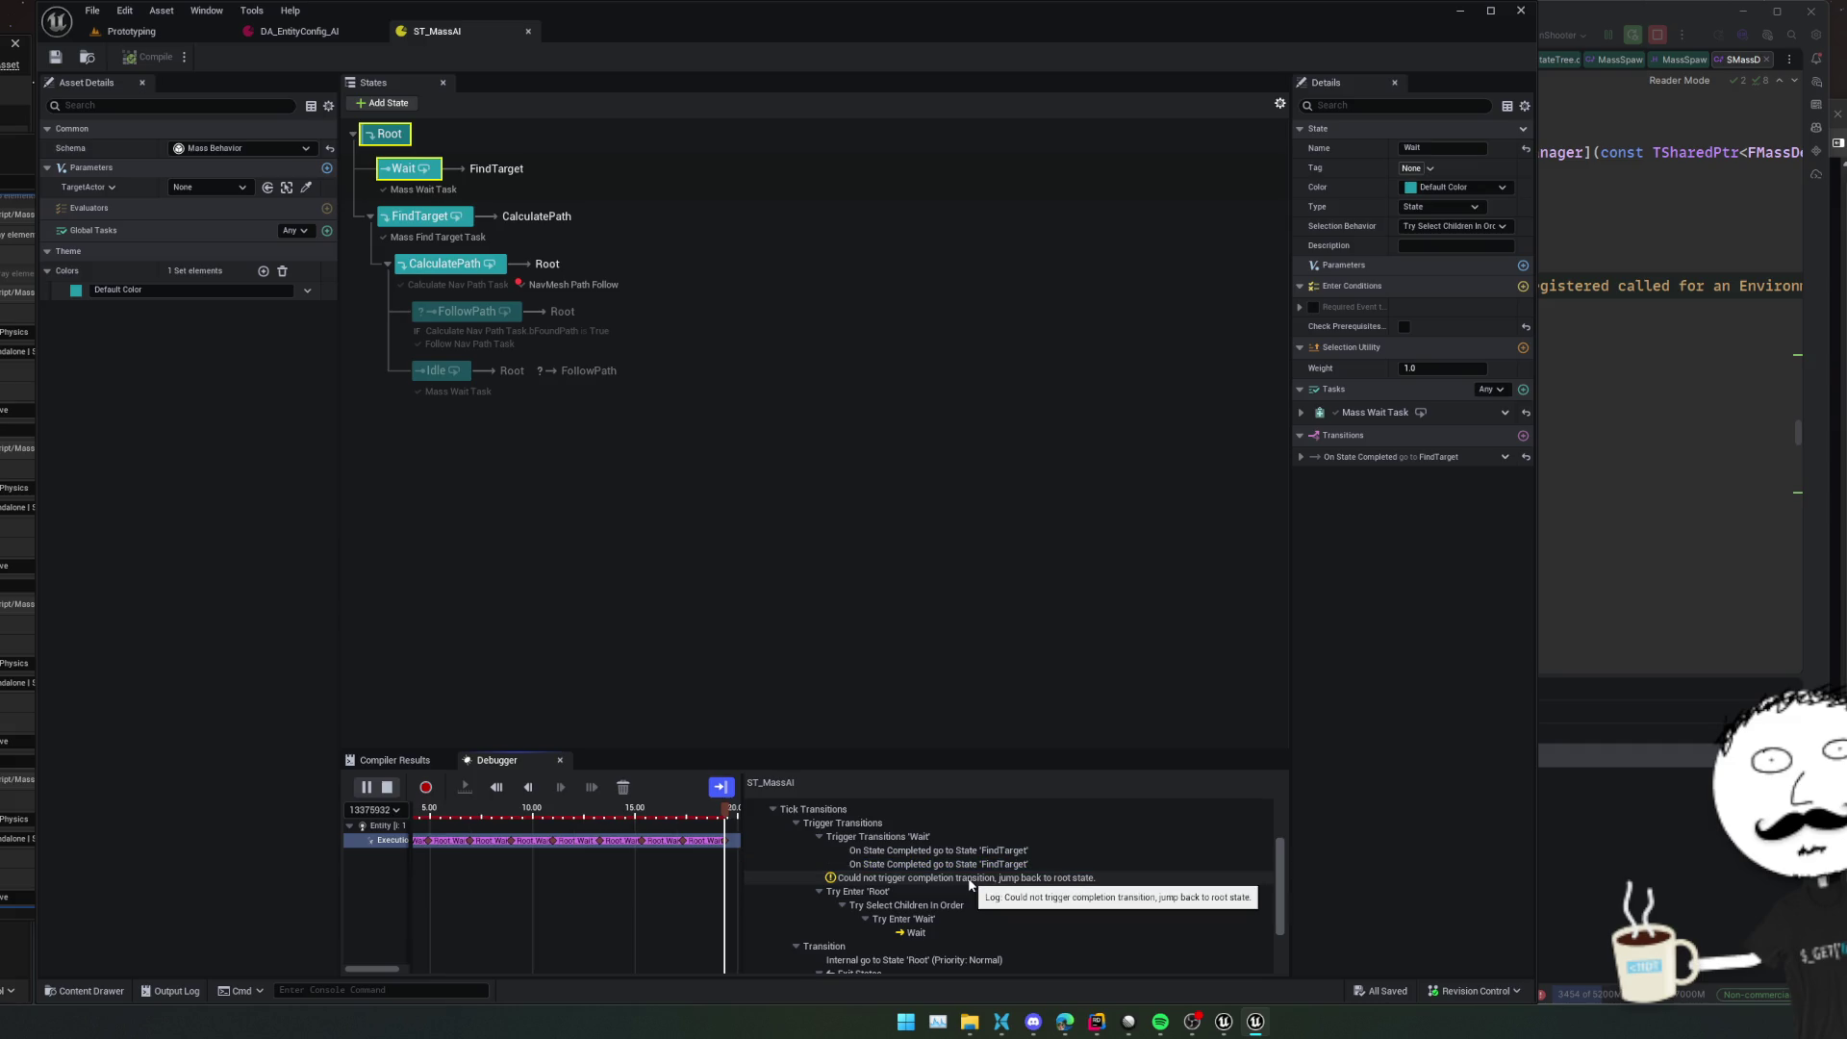
scroll(968, 883, "down", 3)
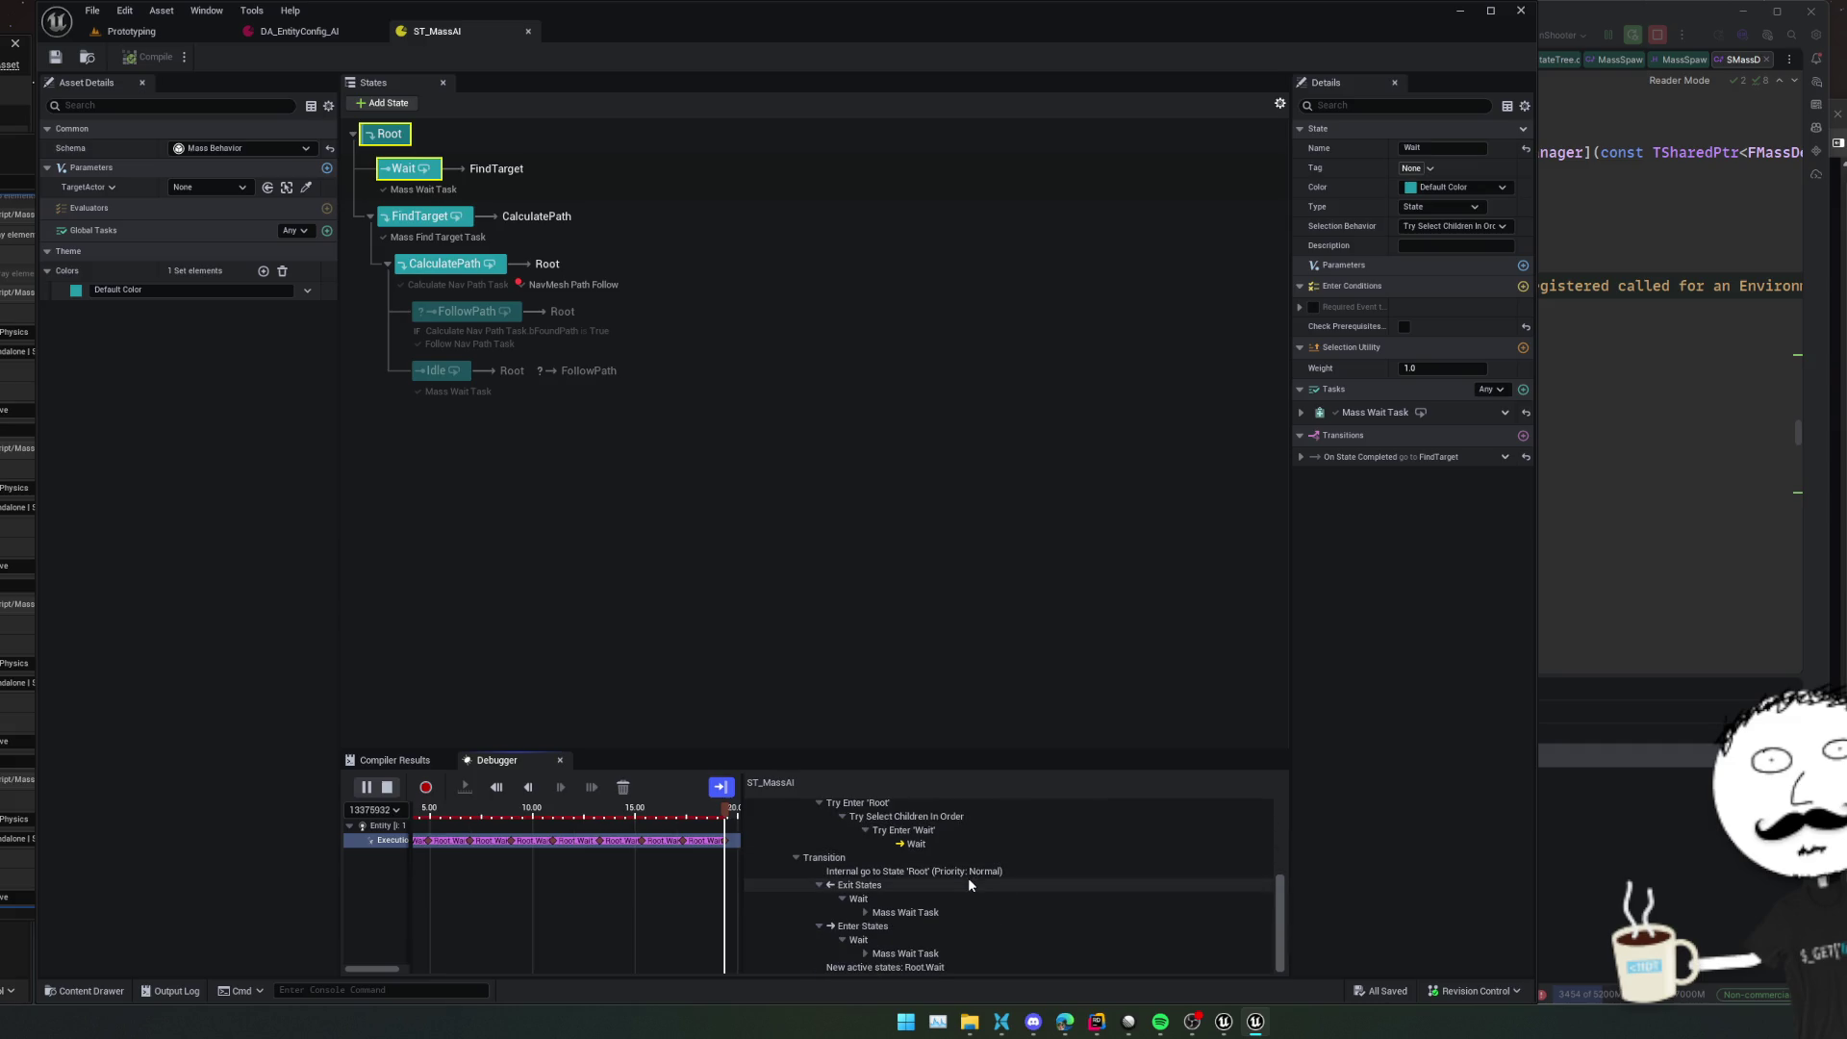
left_click(865, 911)
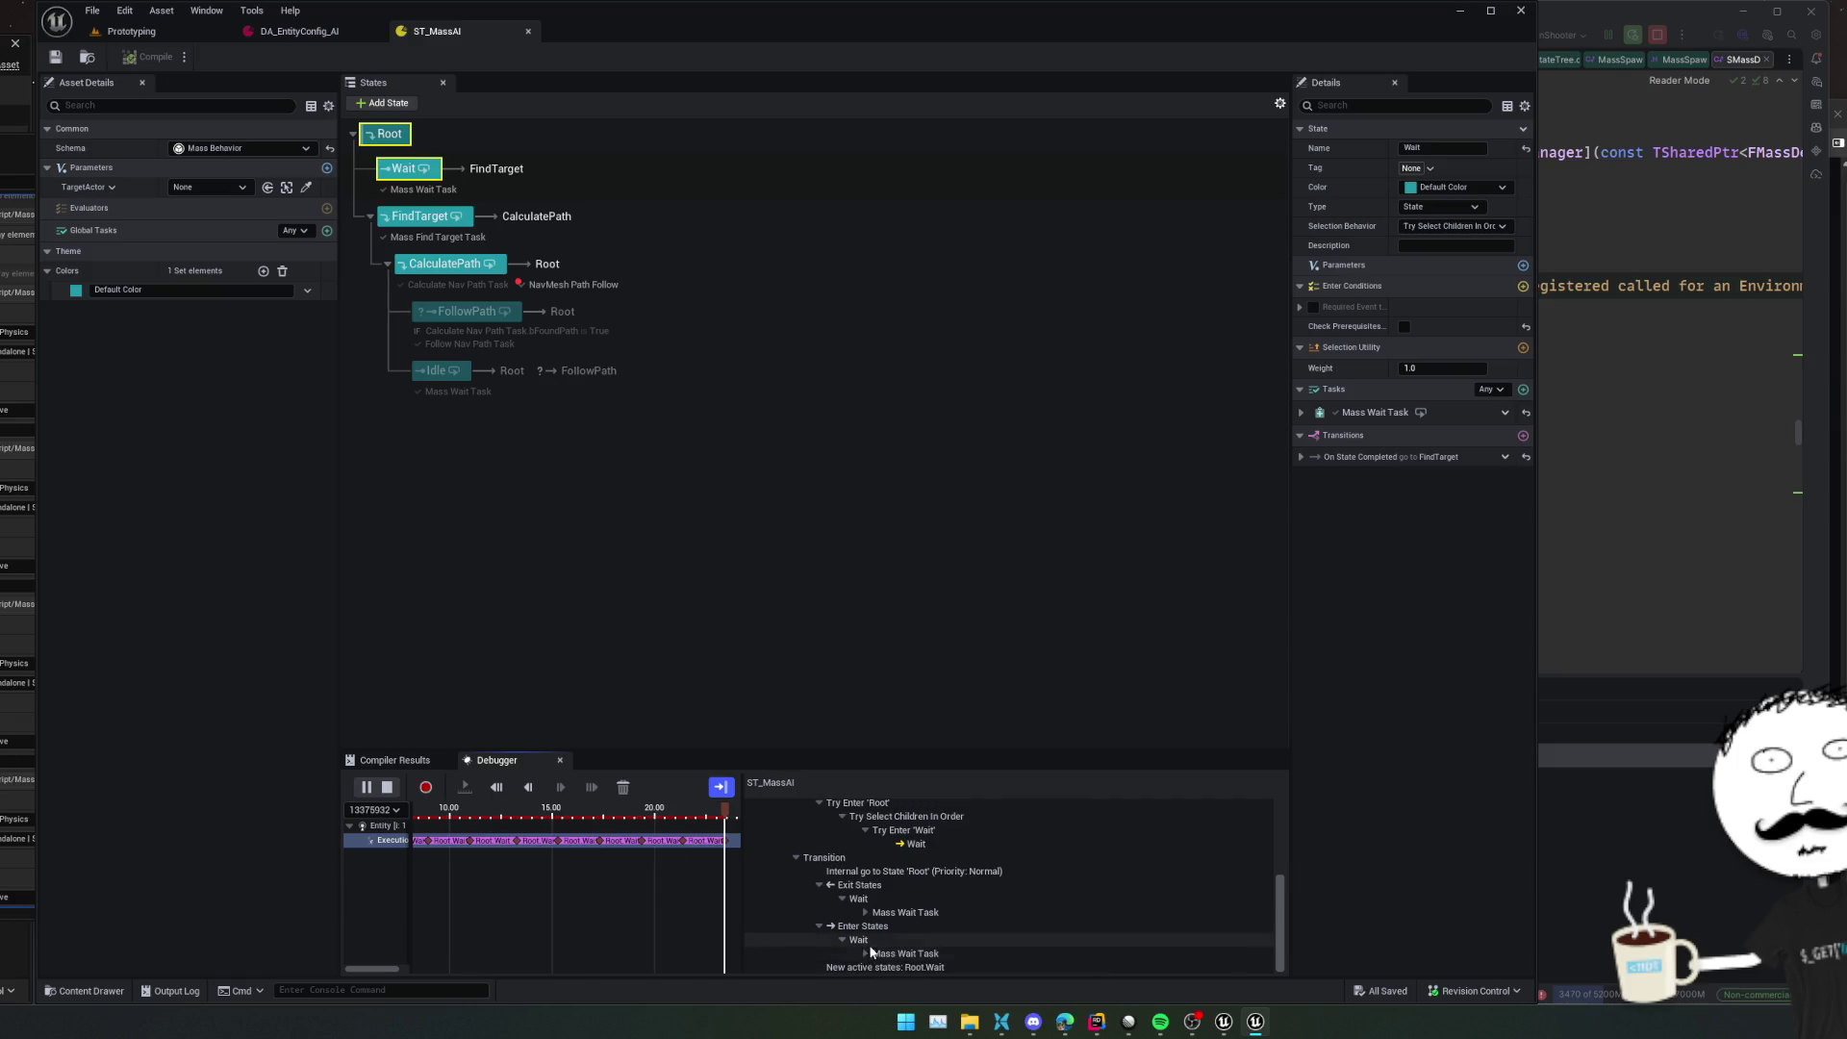
scroll(932, 874, "down", 2)
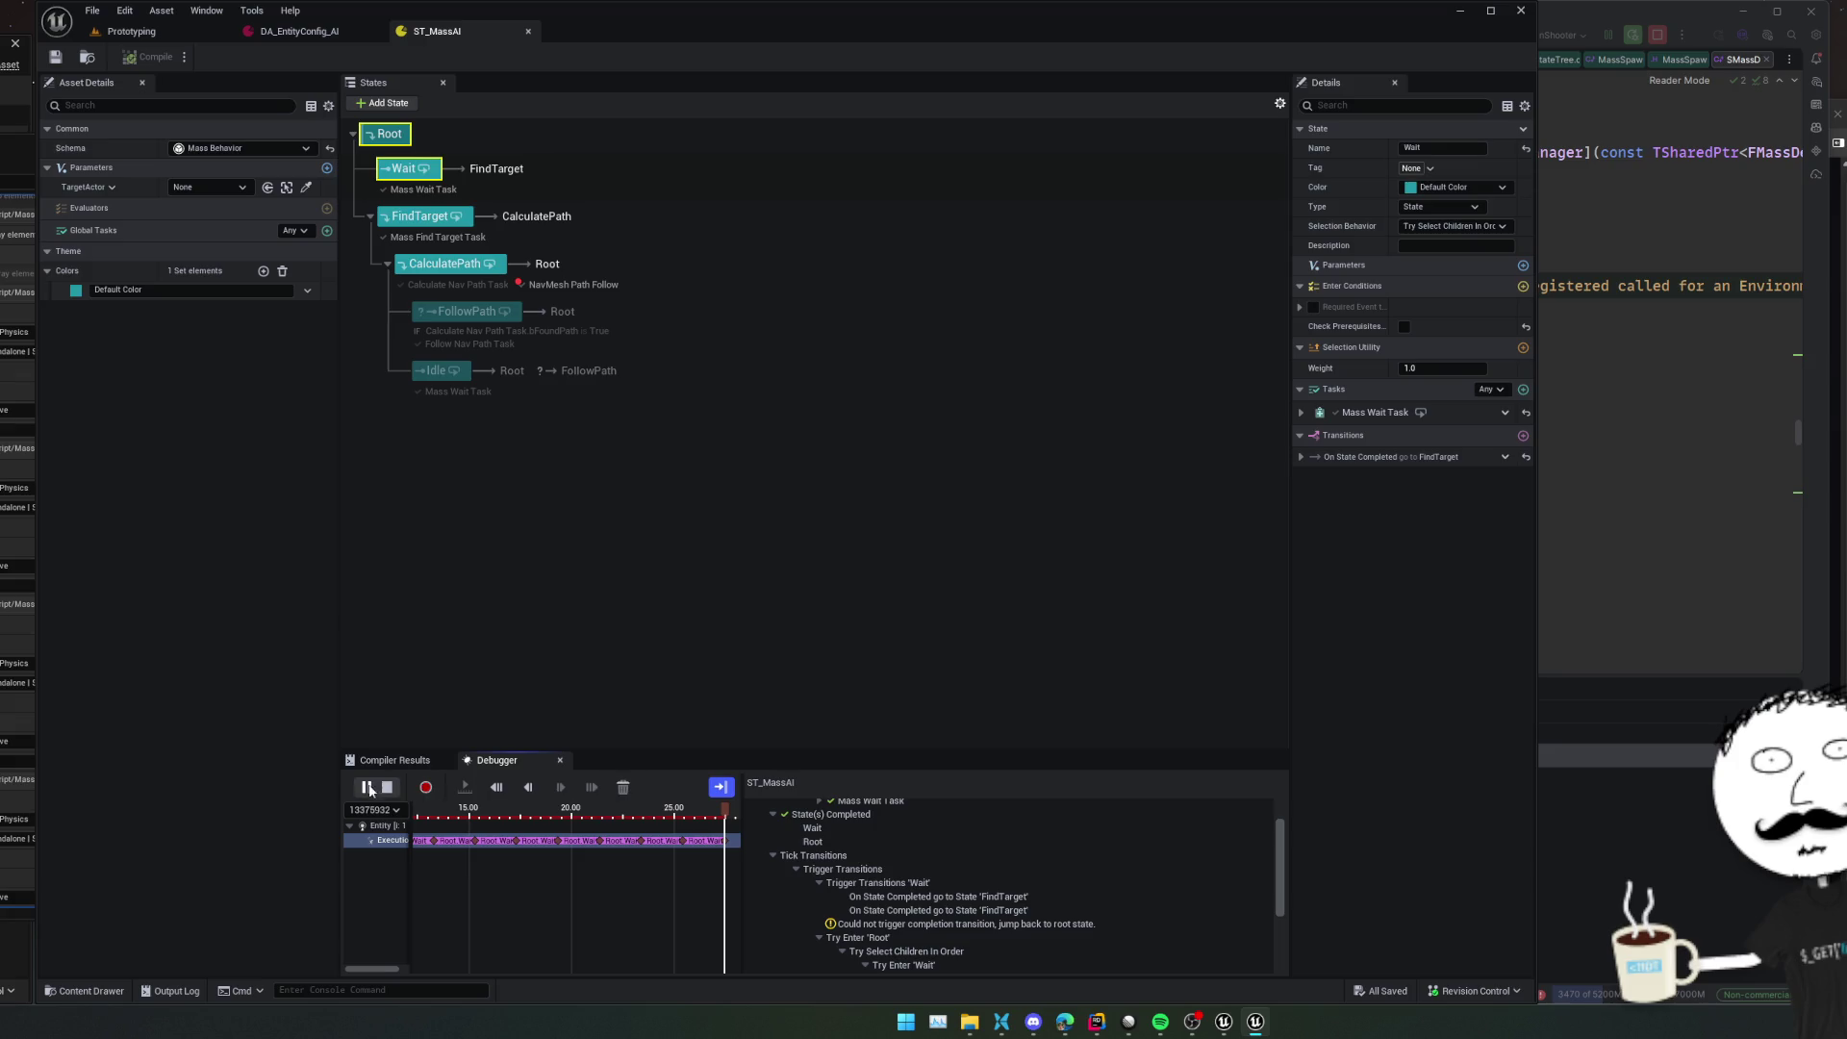
left_click(931, 896)
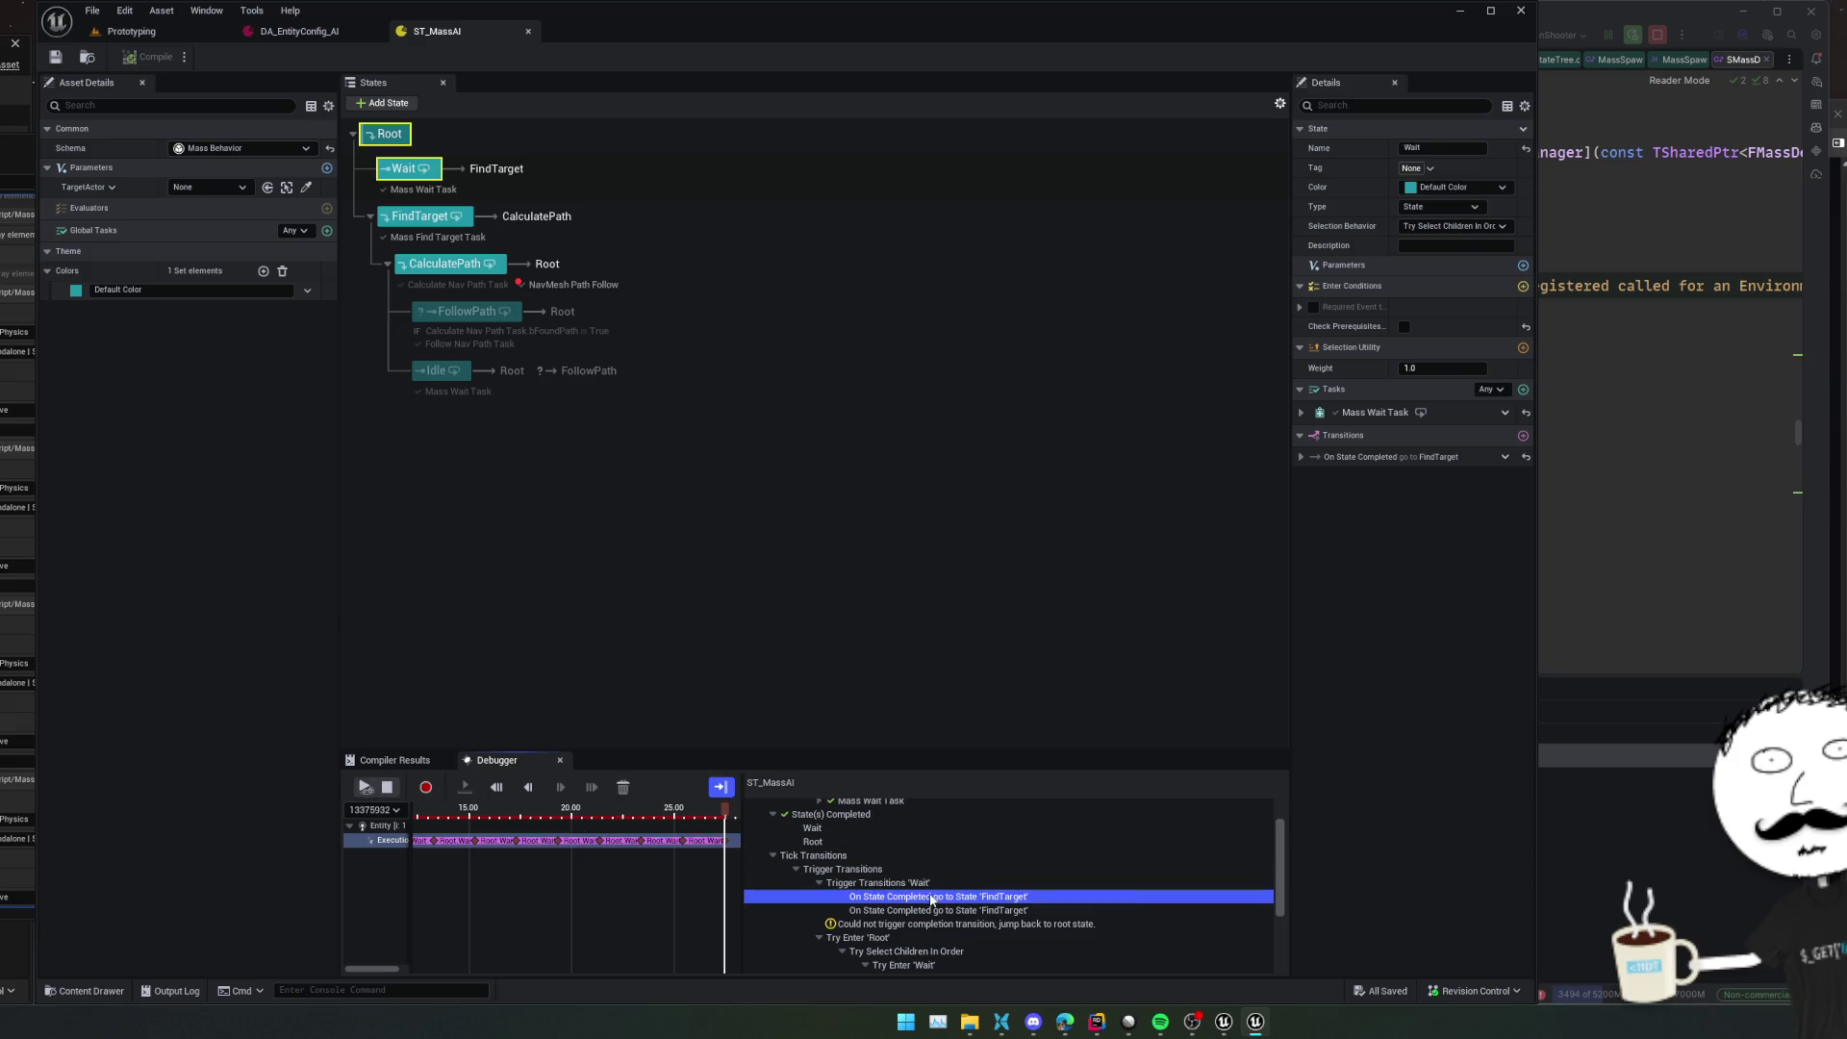
left_click(960, 911)
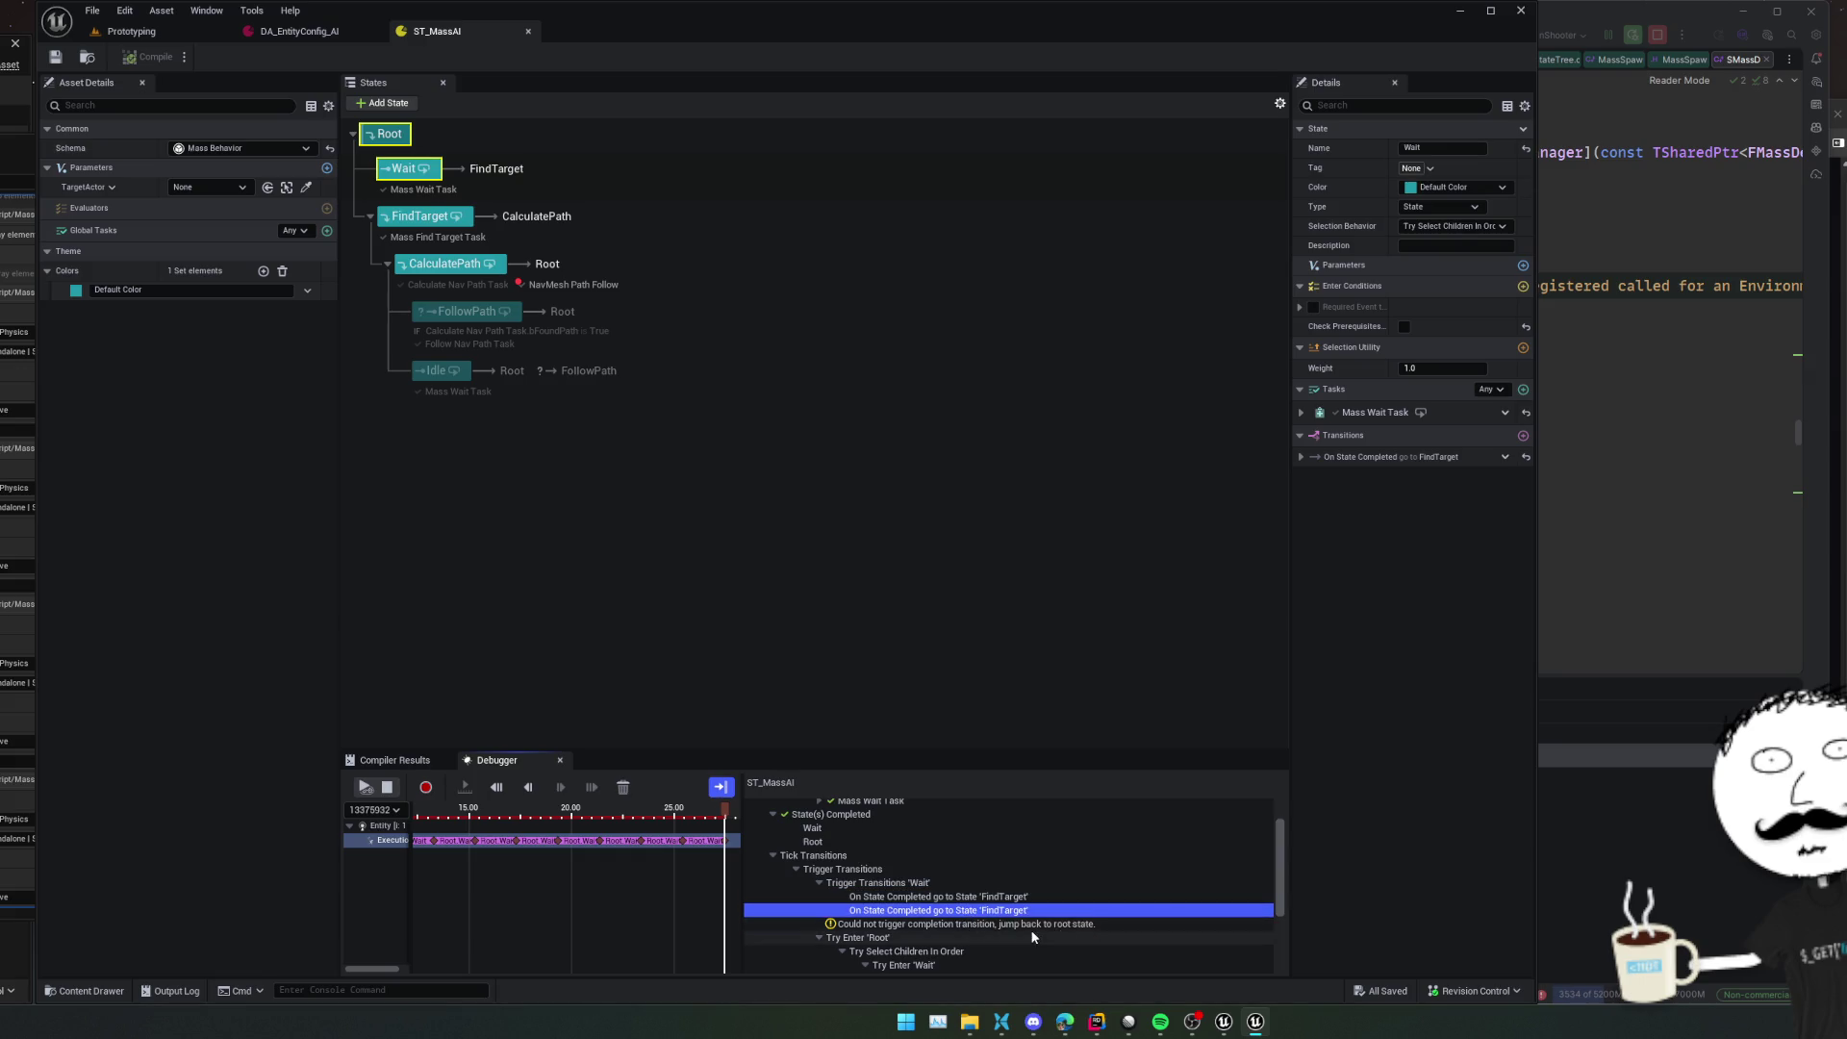
left_click(1109, 923)
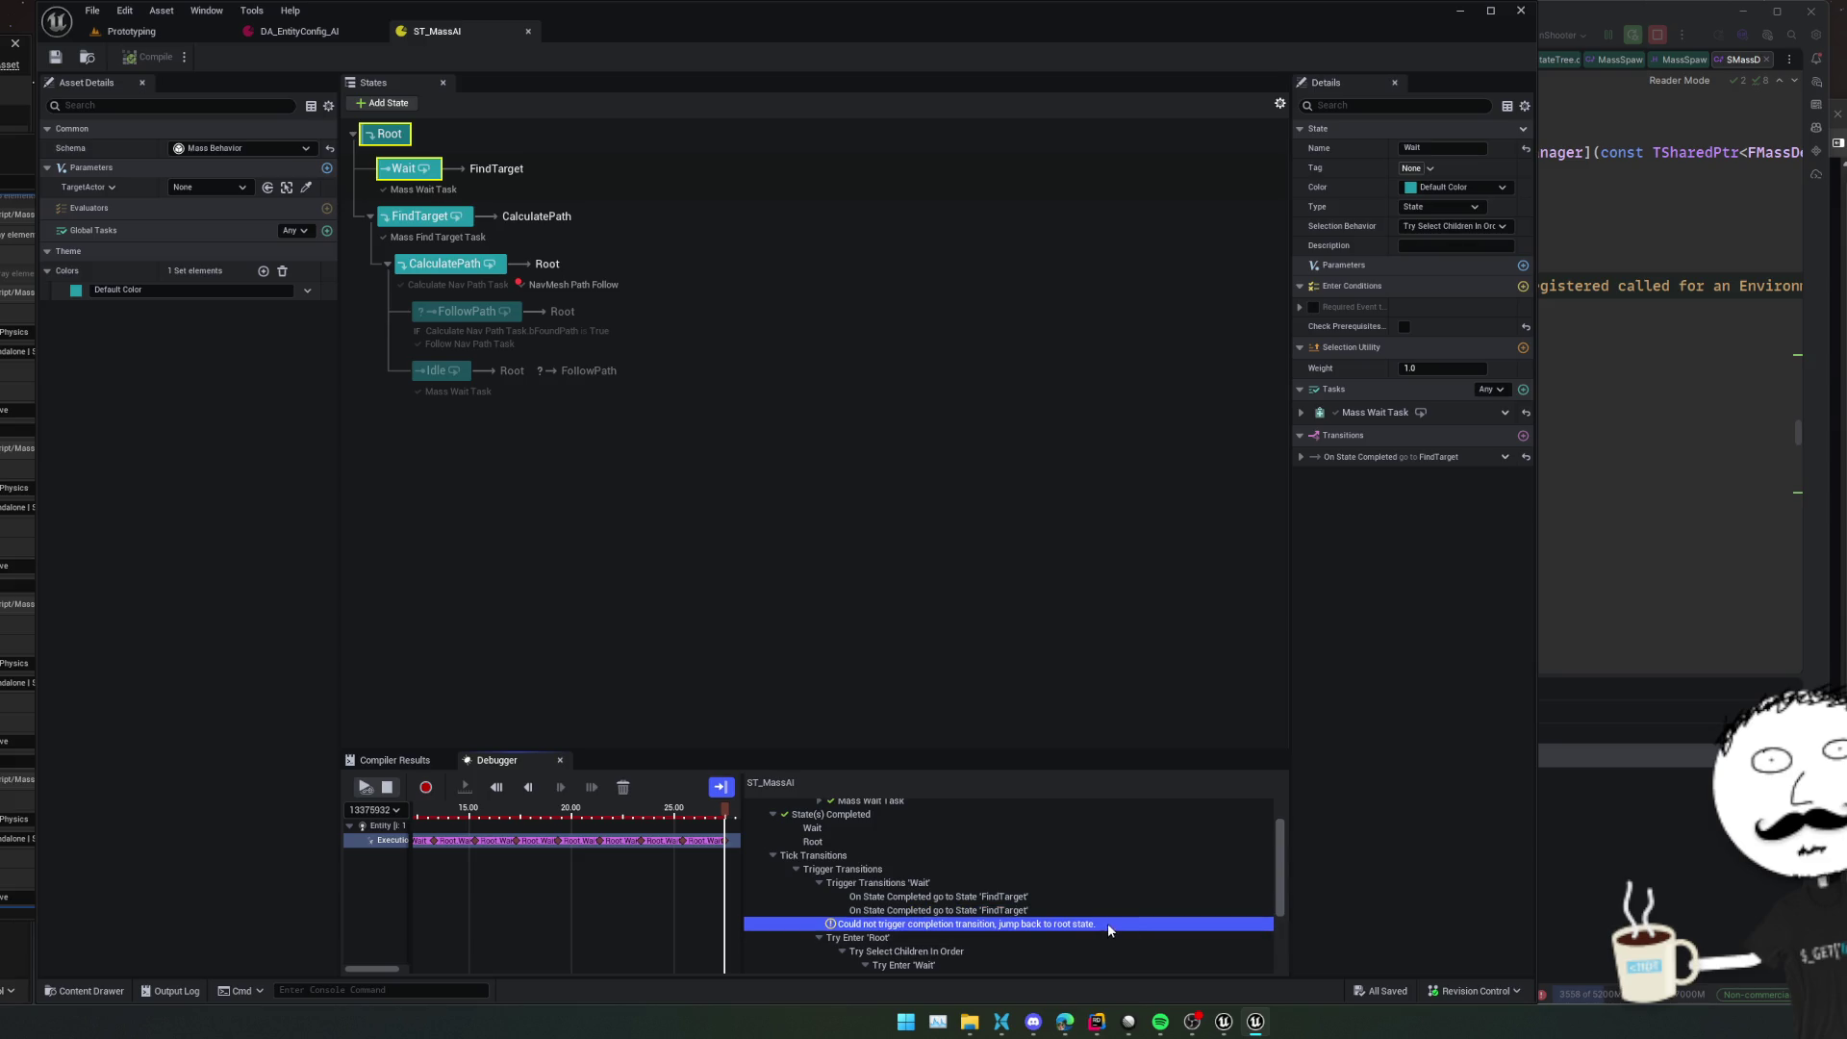
left_click(433, 179)
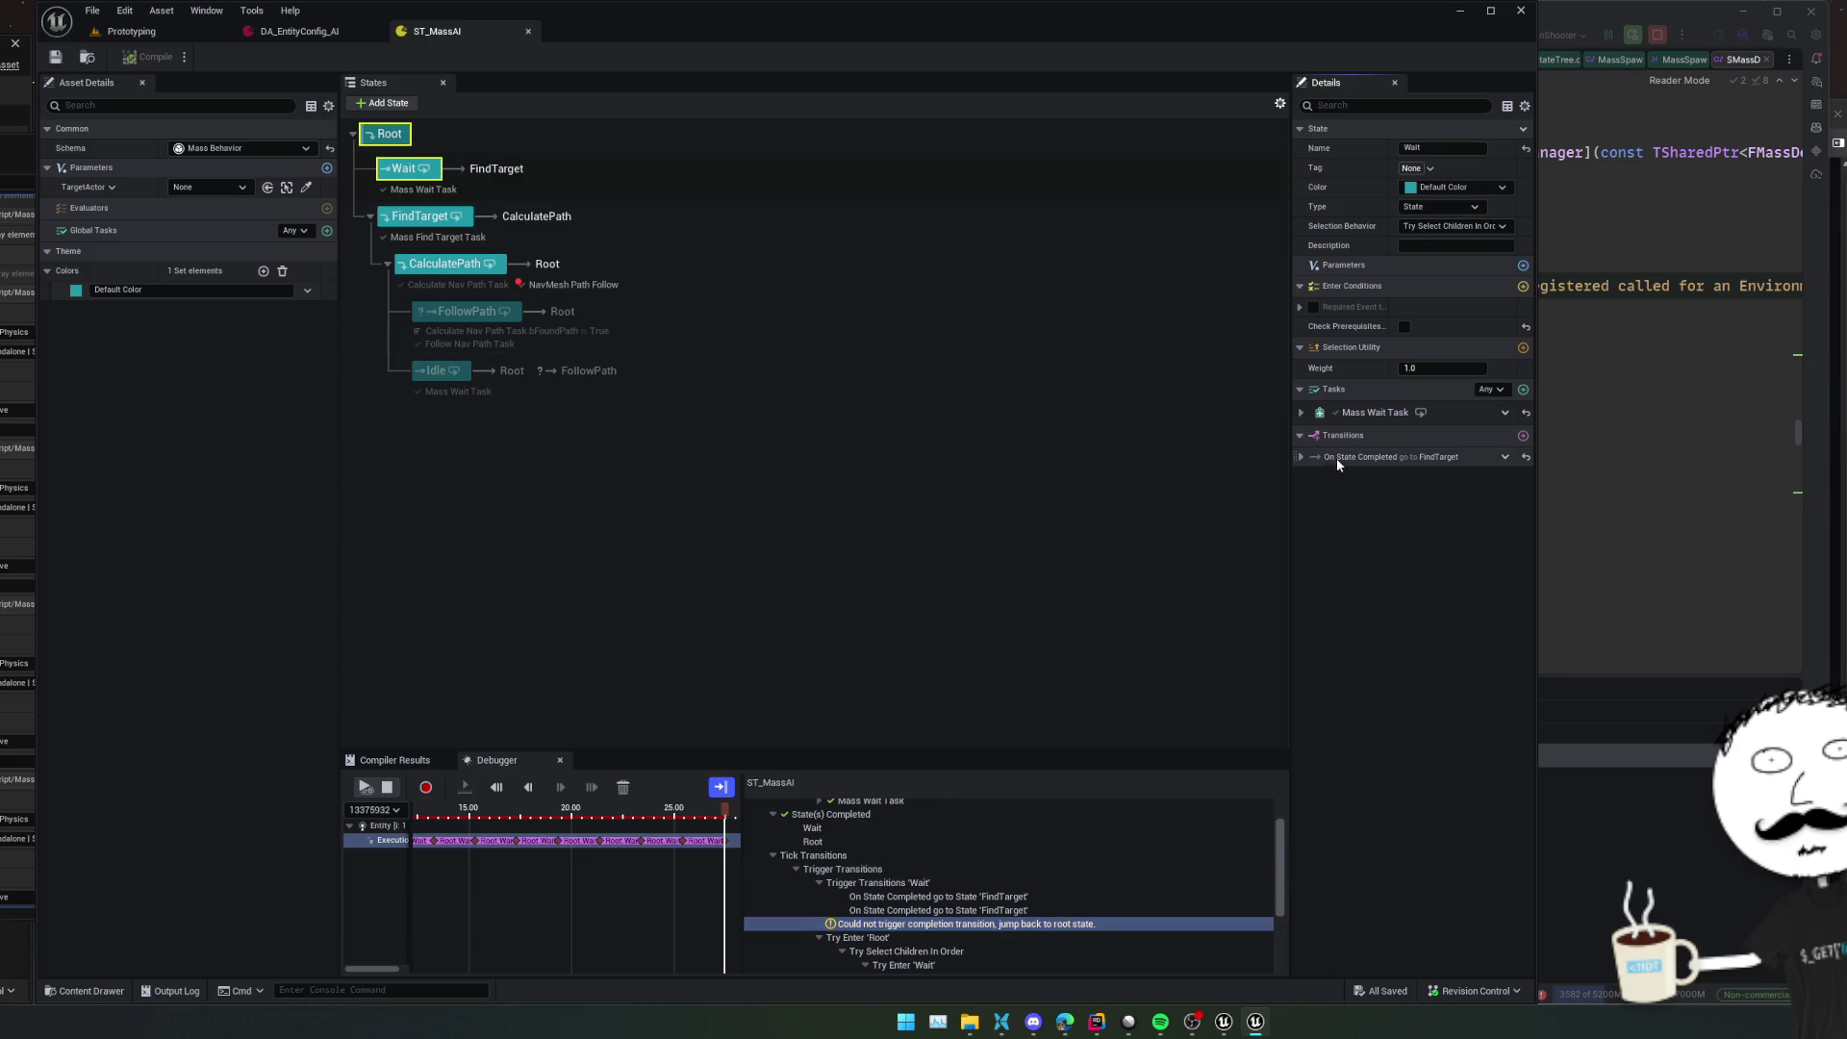
Review Wait's and FindTarget's existing transitions, leaving both triggered On State Completed
left_click(1302, 457)
left_click(1475, 476)
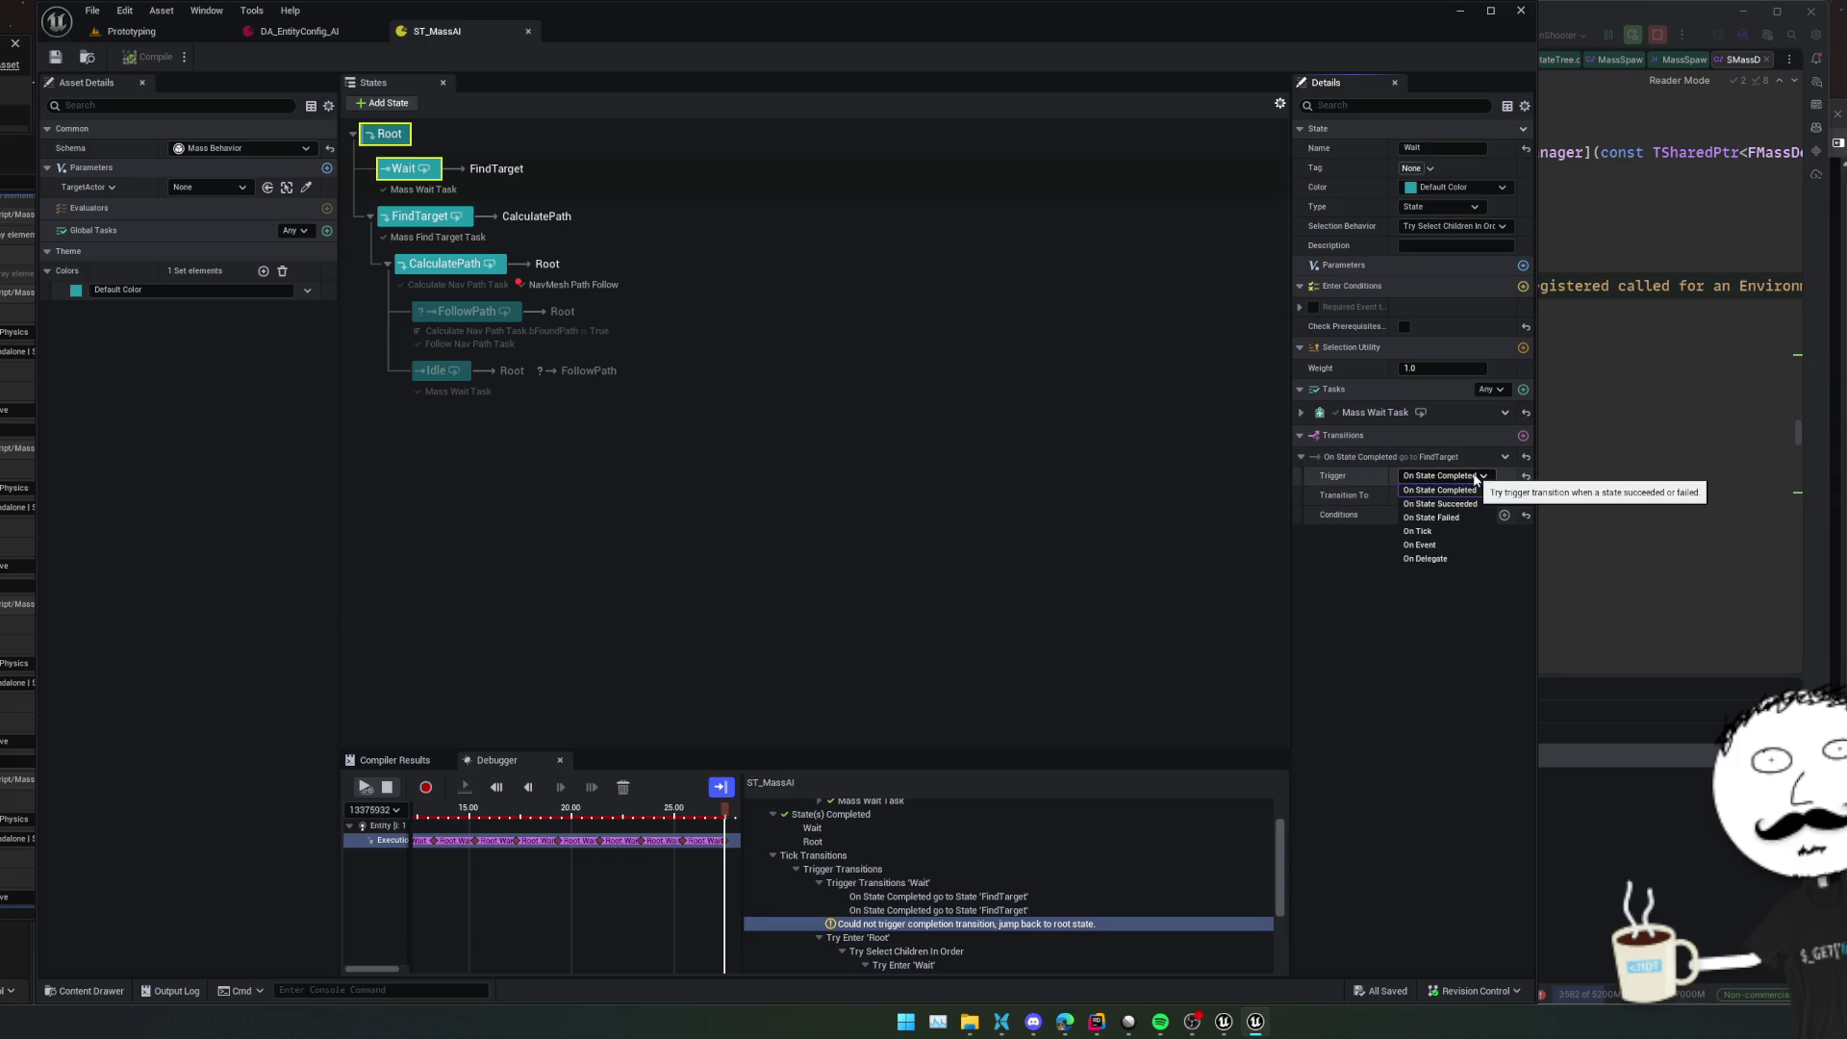
left_click(1337, 557)
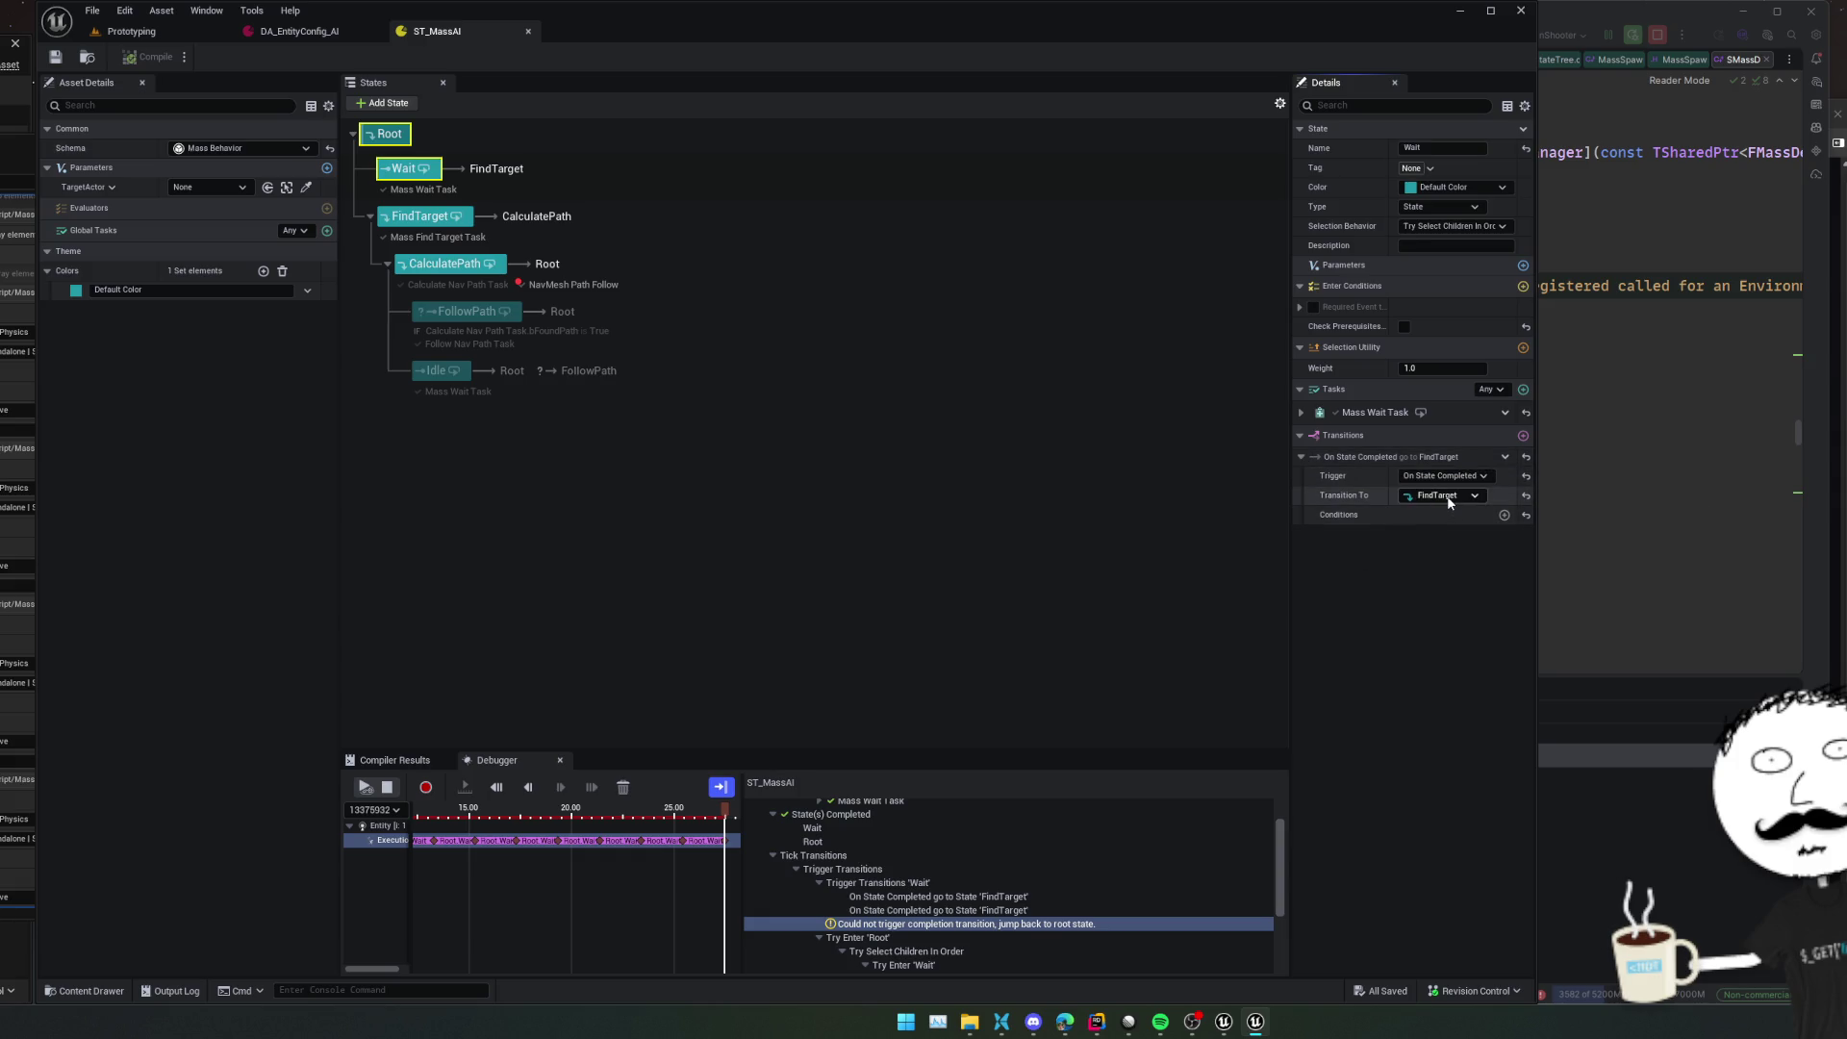
left_click(422, 216)
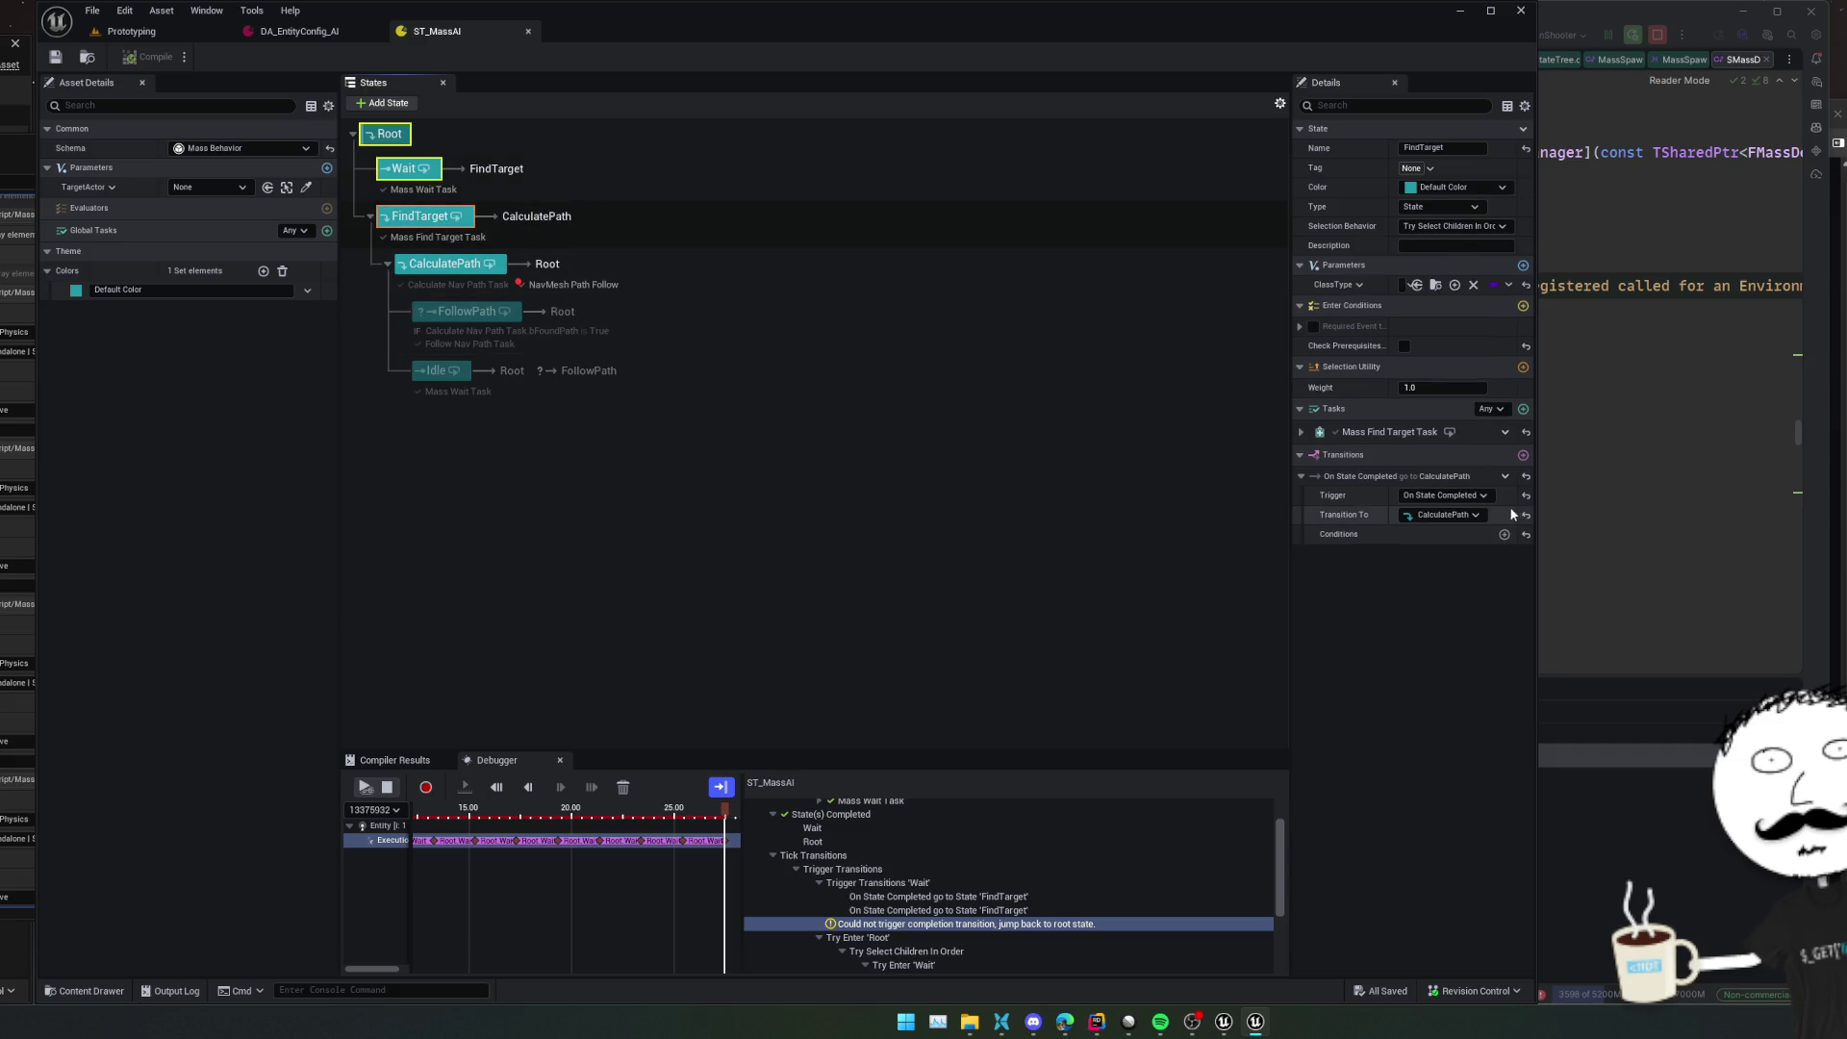
left_click_drag(1290, 576, 1230, 574)
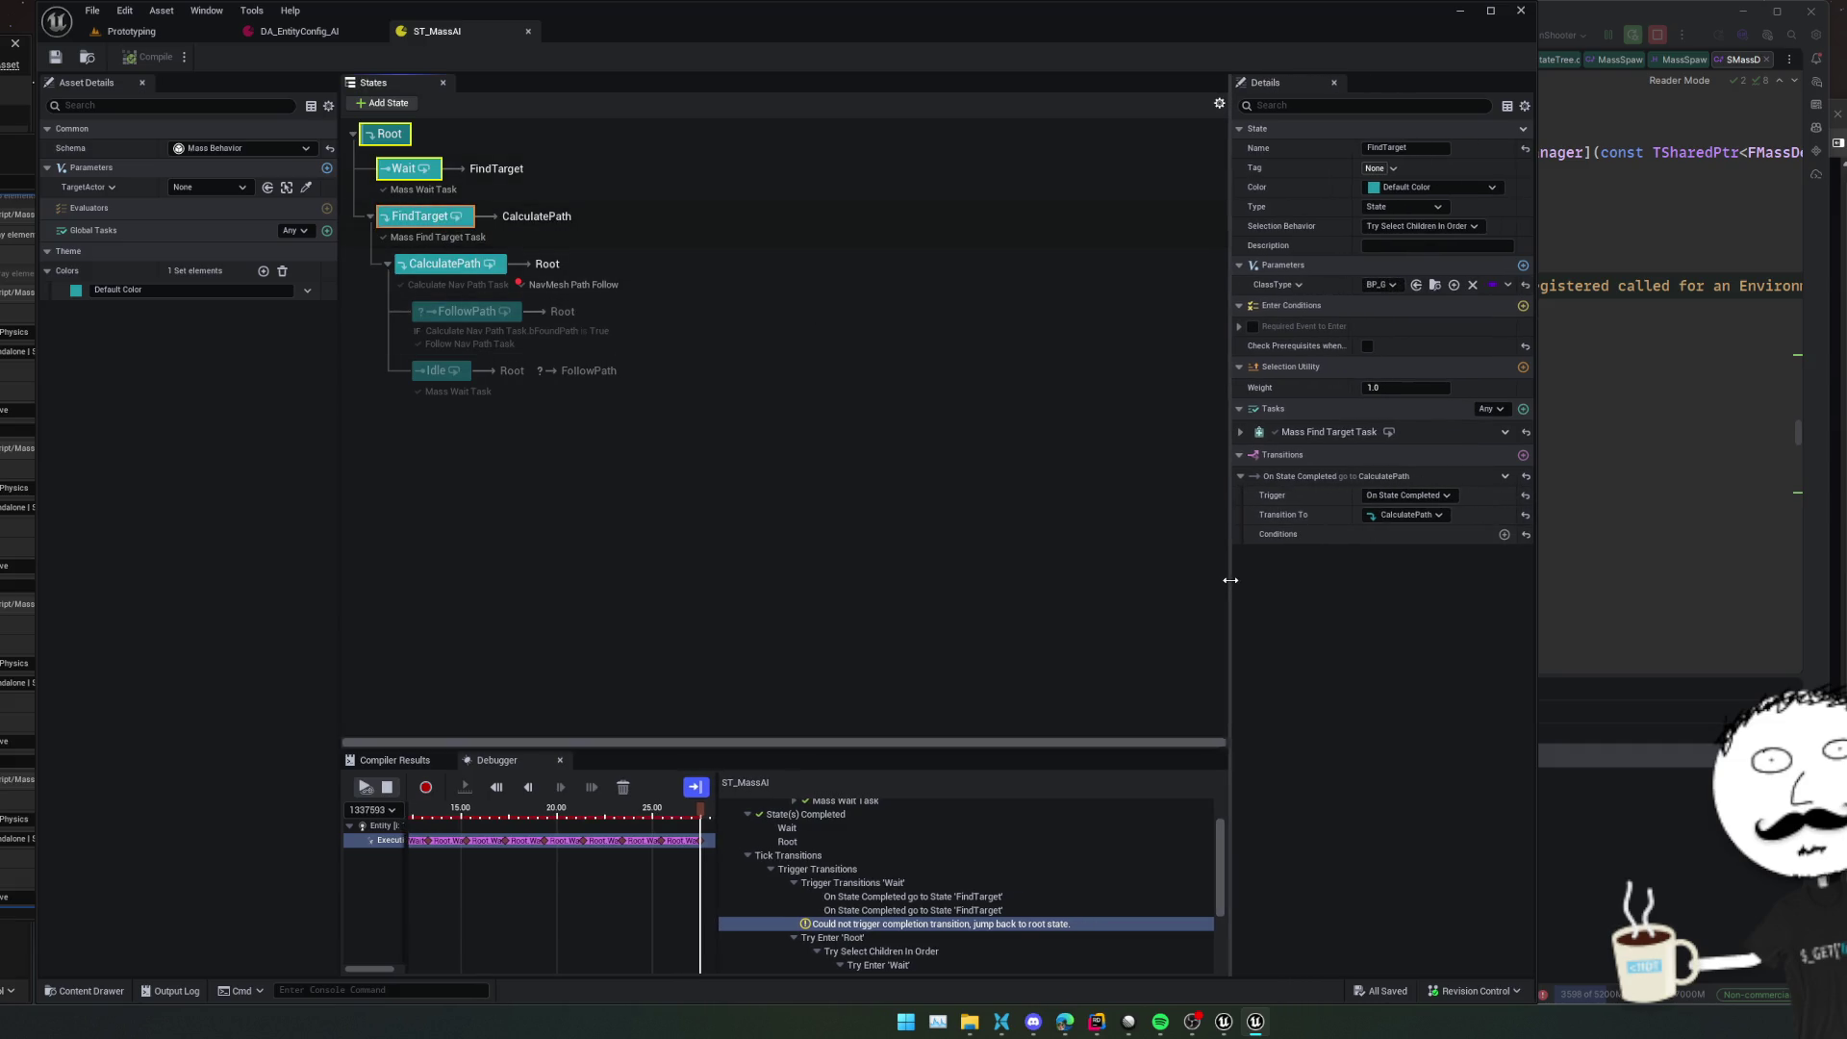
left_click(1241, 432)
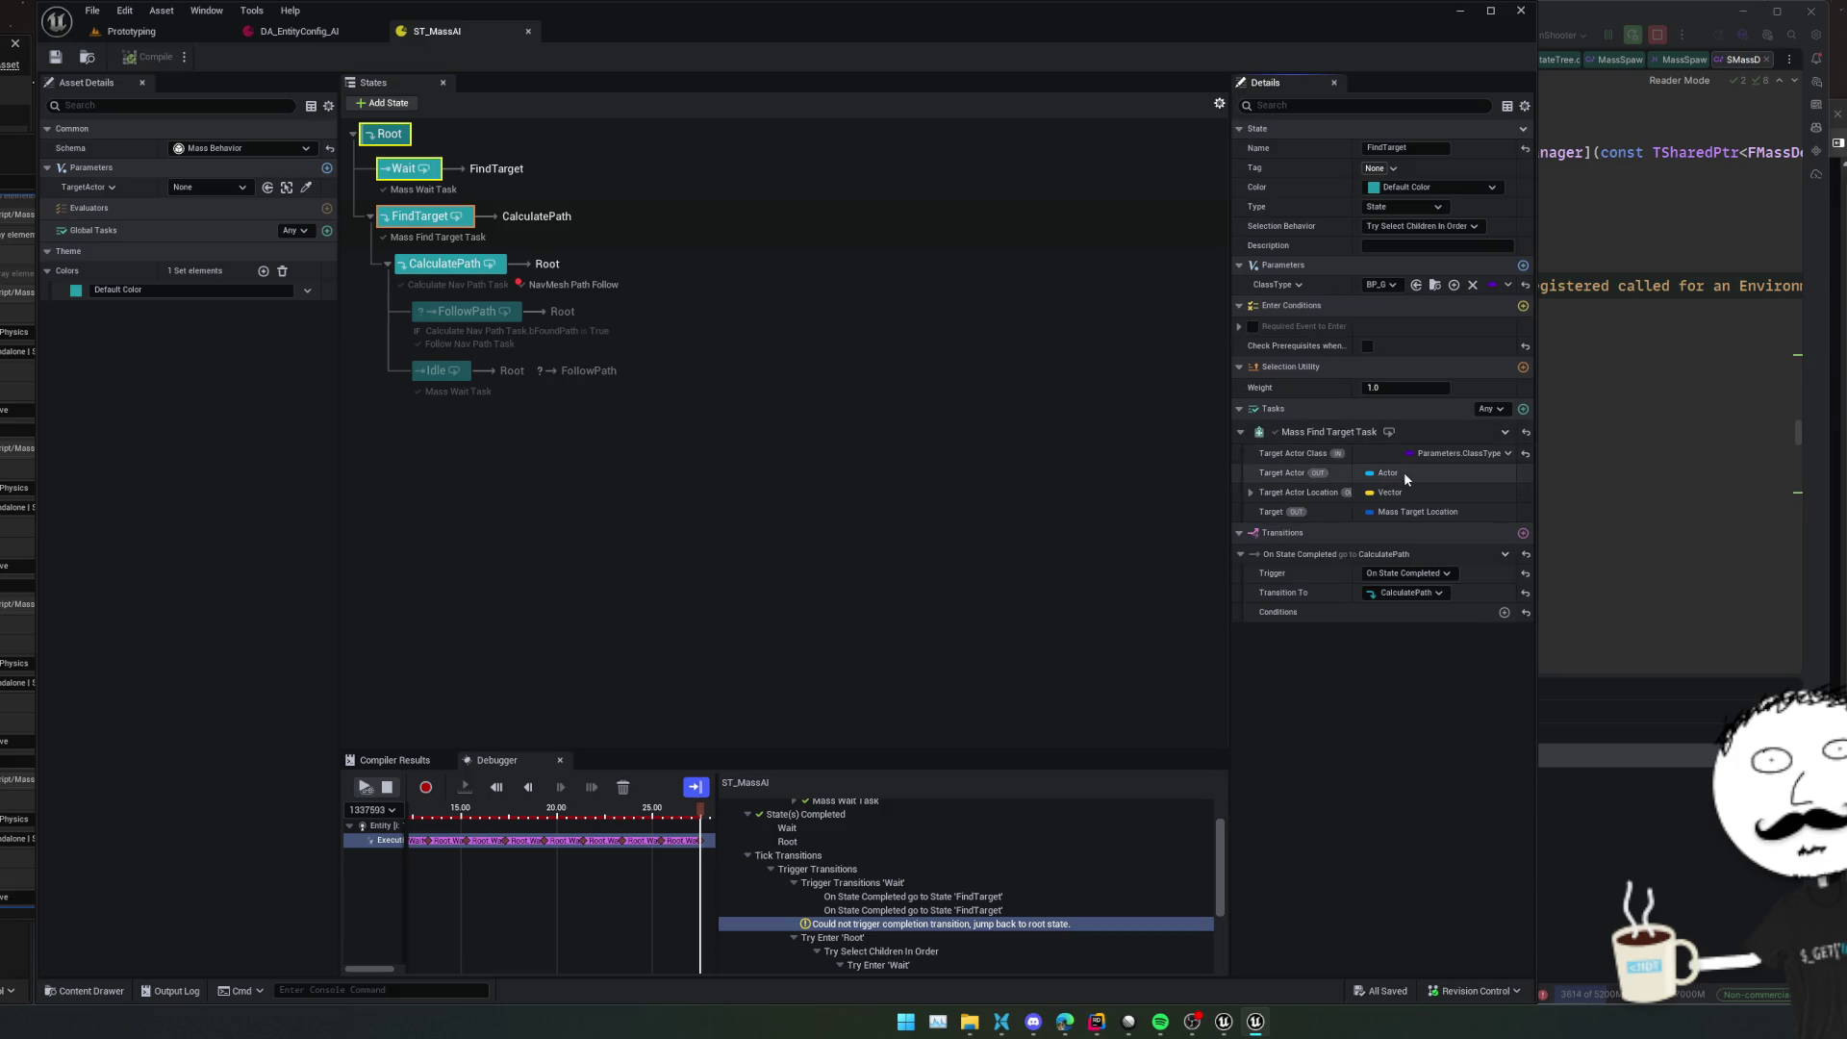
left_click(1454, 573)
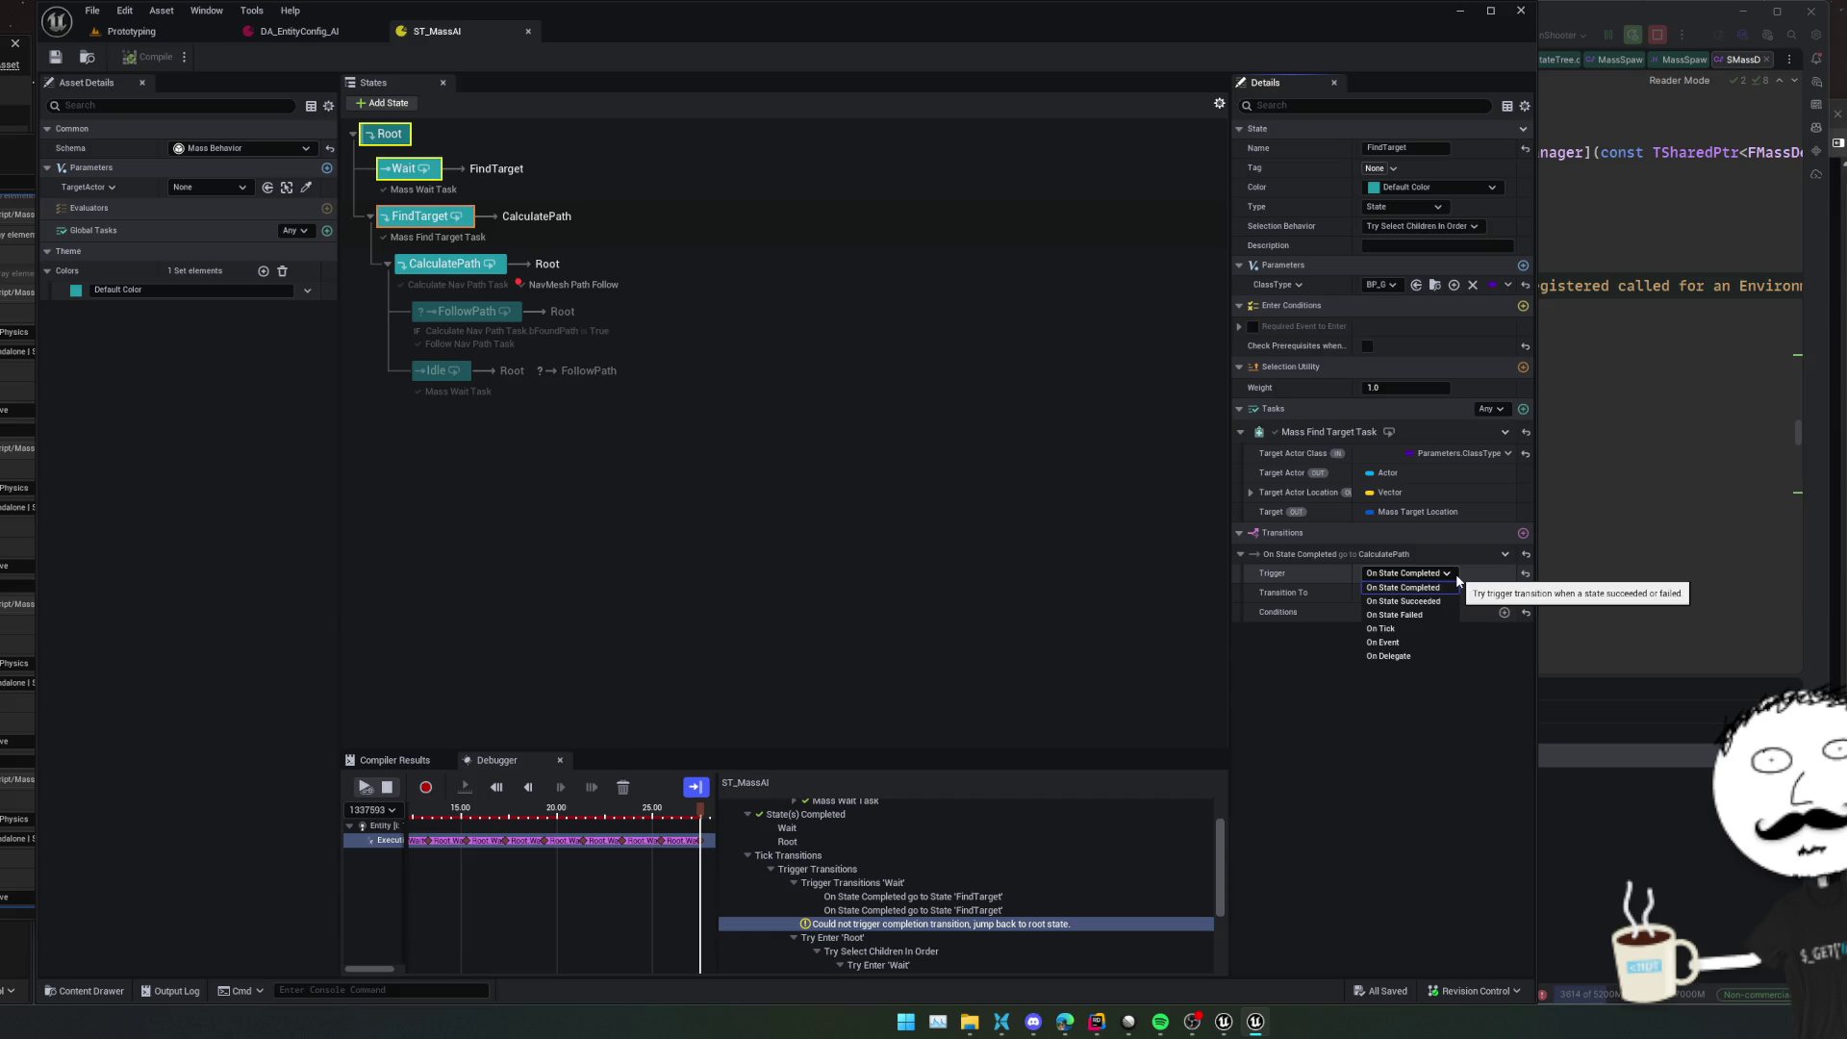
left_click(1263, 679)
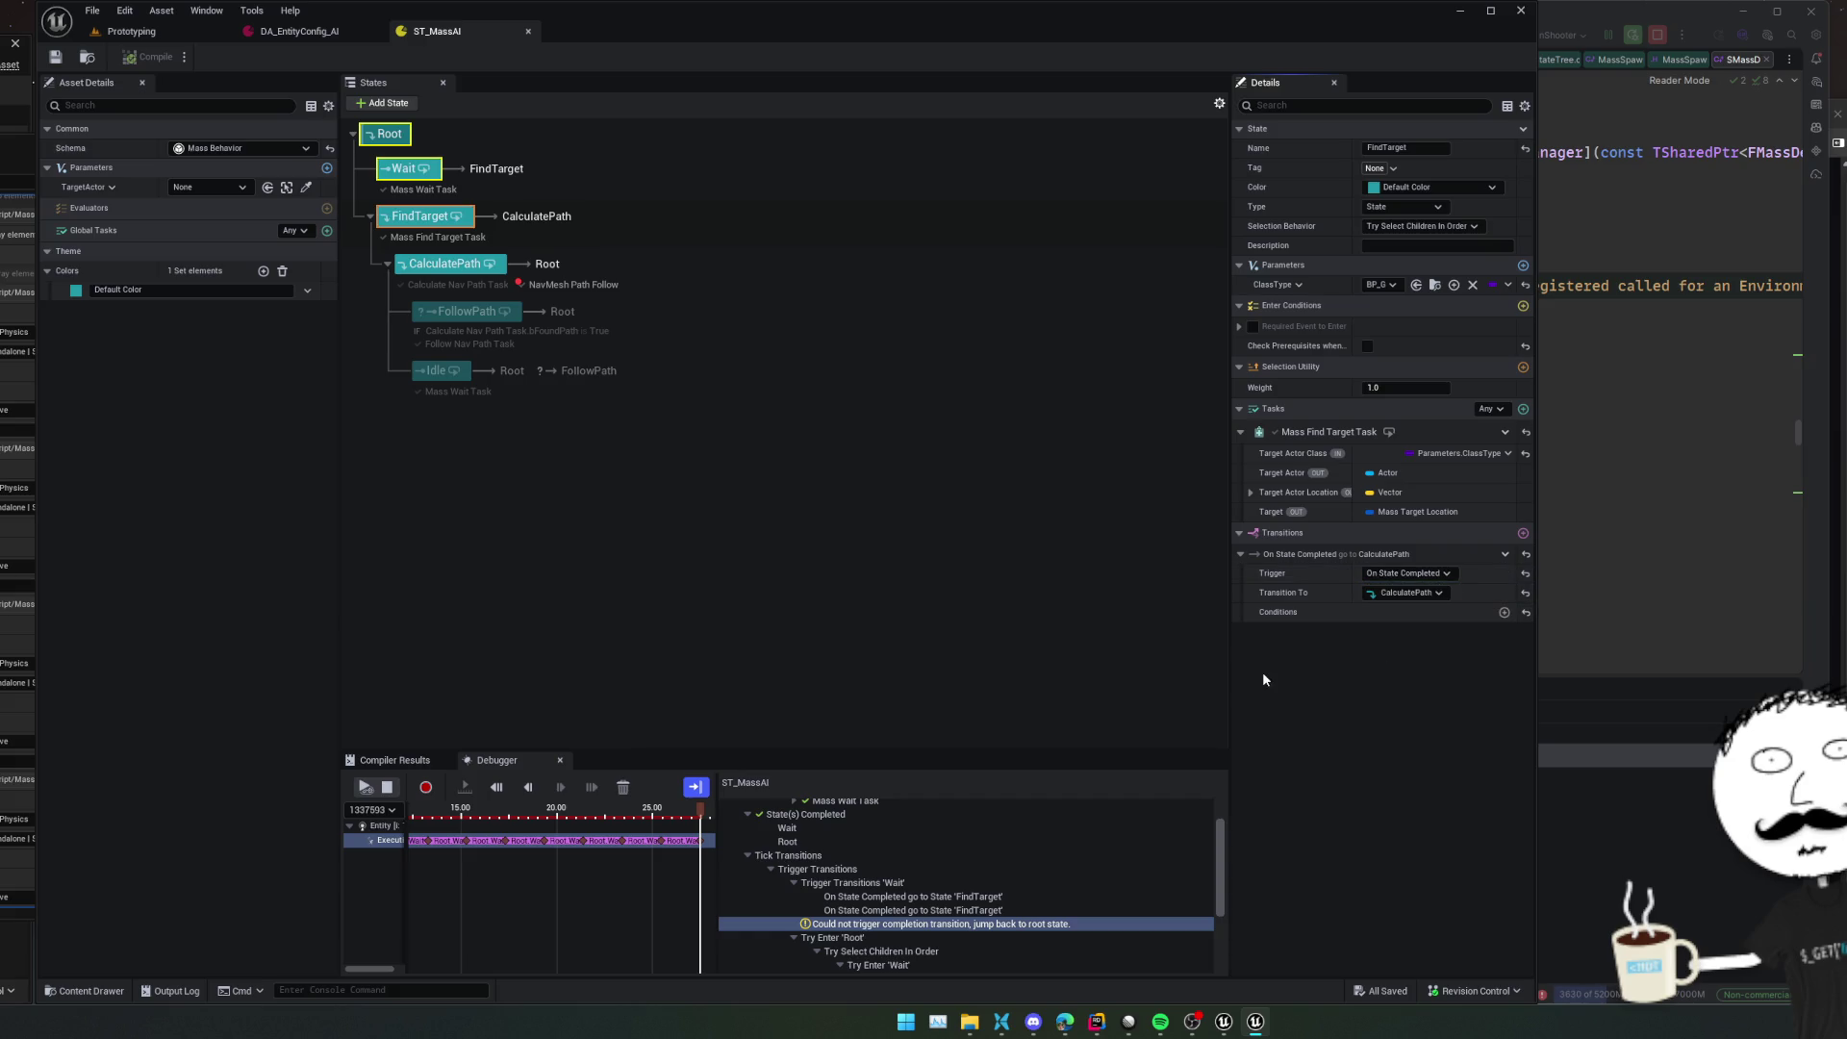
Add a FindTarget transition triggered On State Failed that goes to Wait
left_click(1523, 534)
left_click(1415, 651)
left_click(1435, 695)
left_click(1431, 672)
left_click(1431, 673)
left_click(1431, 673)
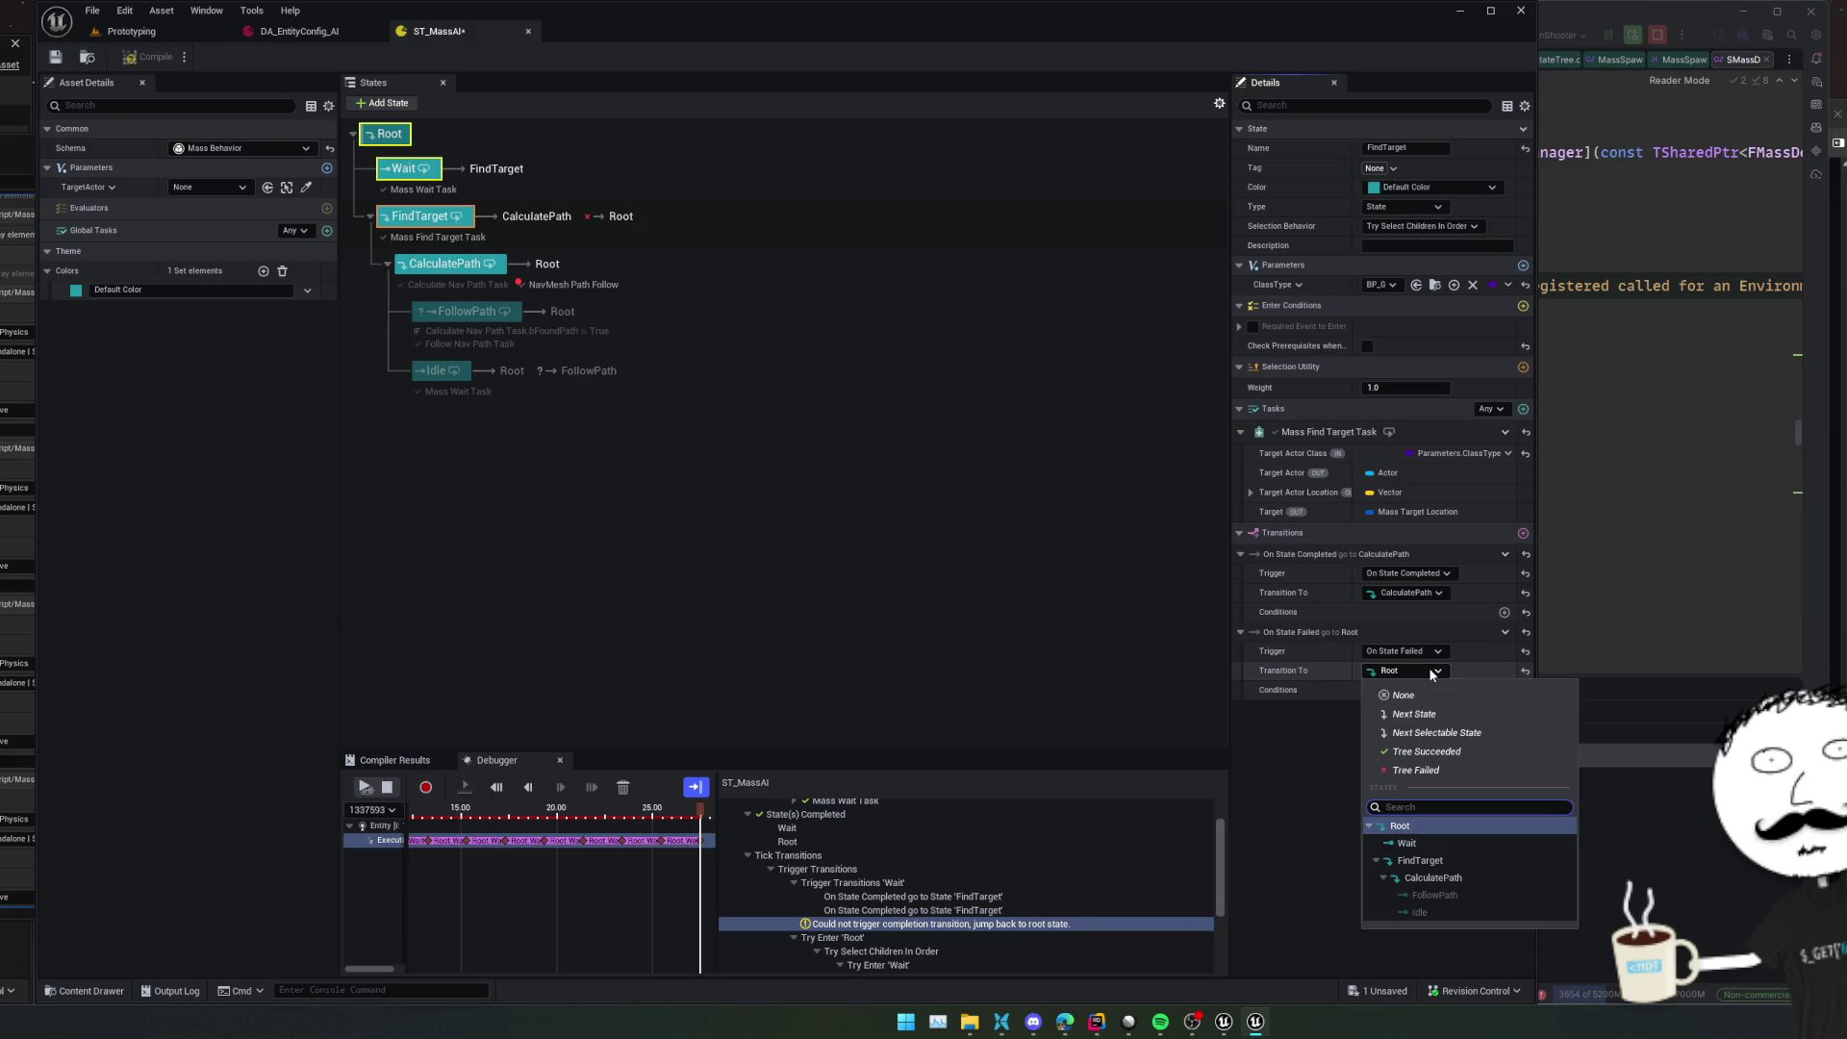
left_click(1434, 837)
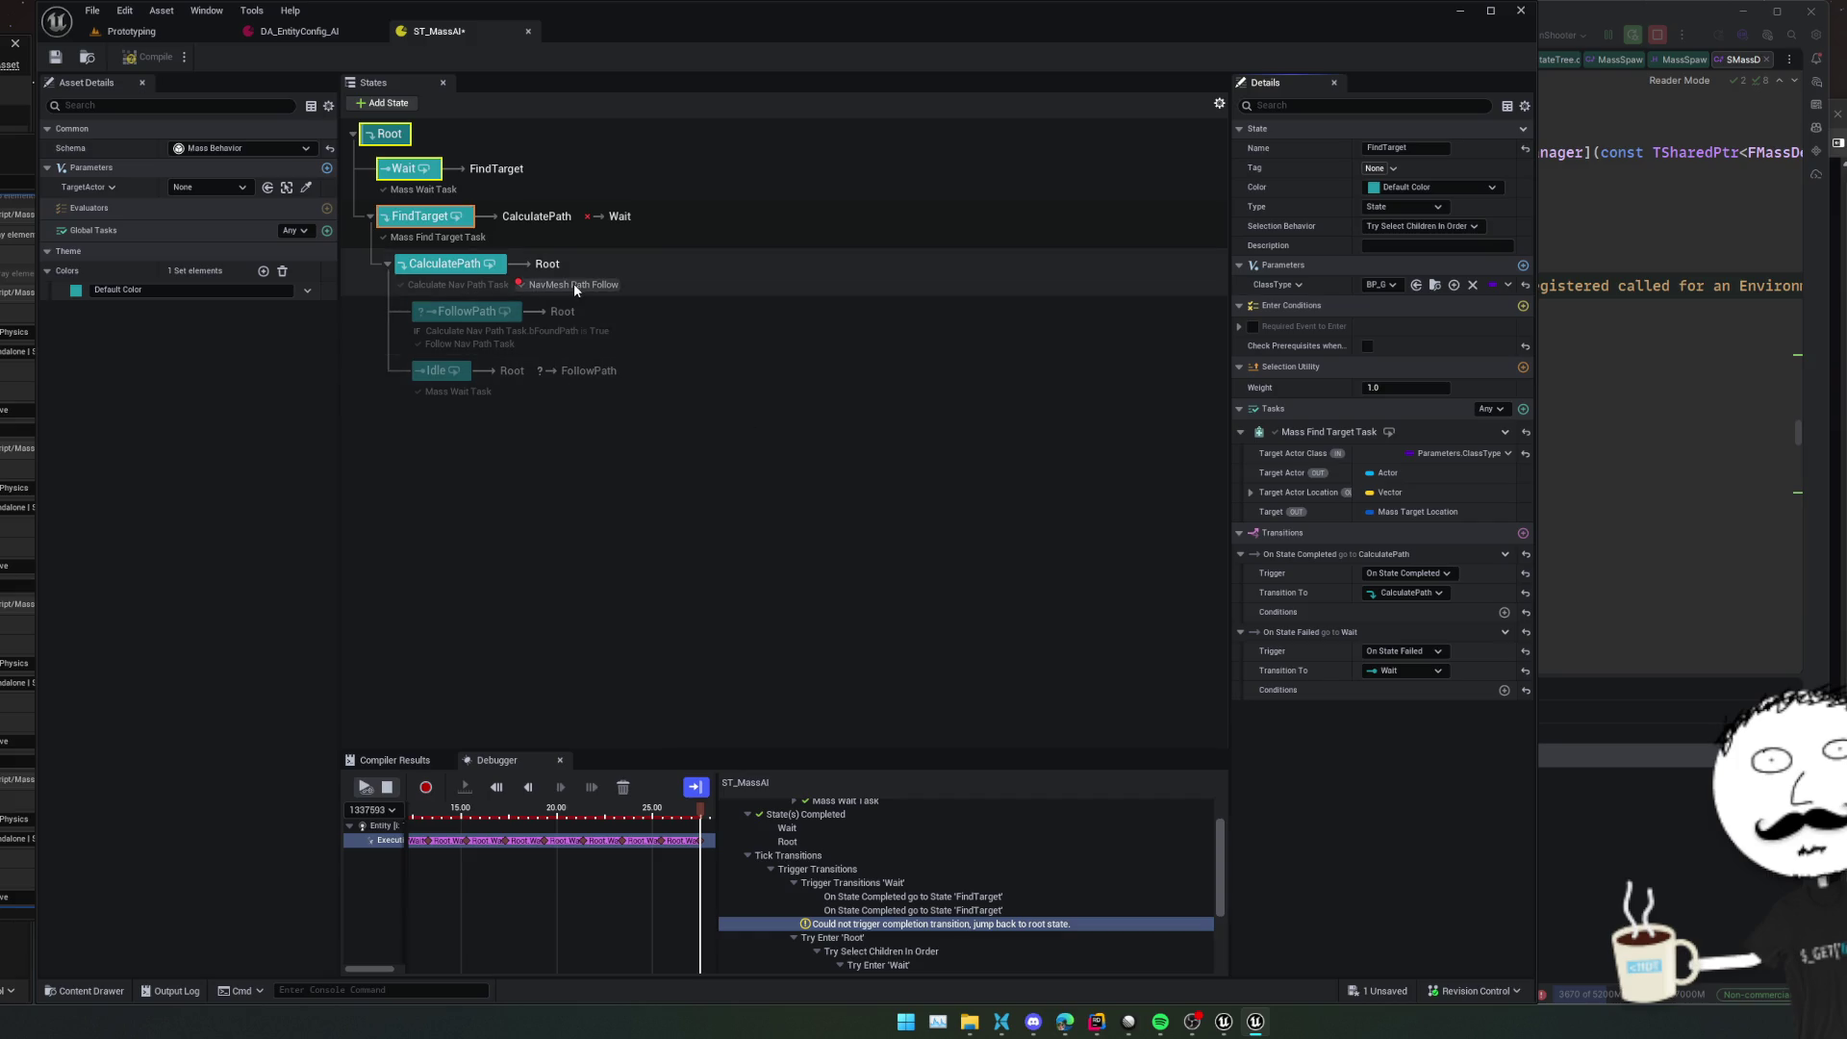
left_click(454, 269)
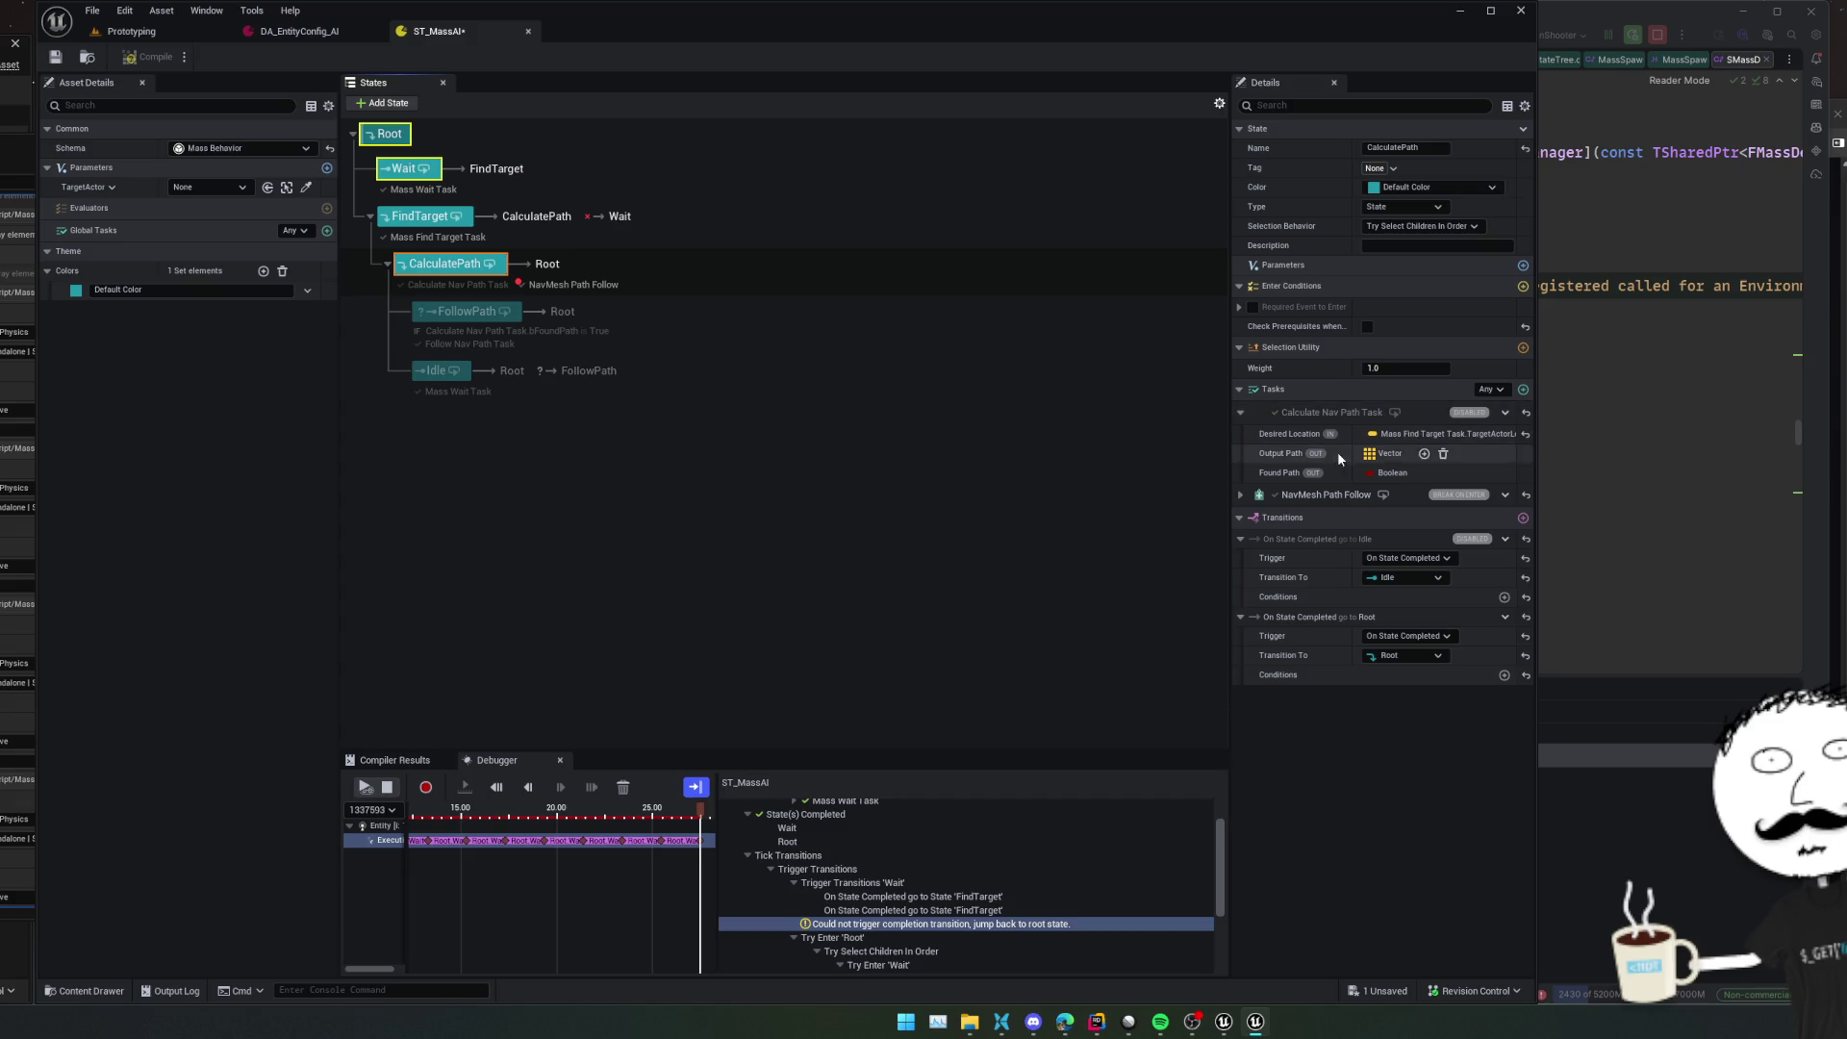
Leave CalculatePath's NavMesh Path Follow Movement Style at Default after trying Walking
left_click(1242, 495)
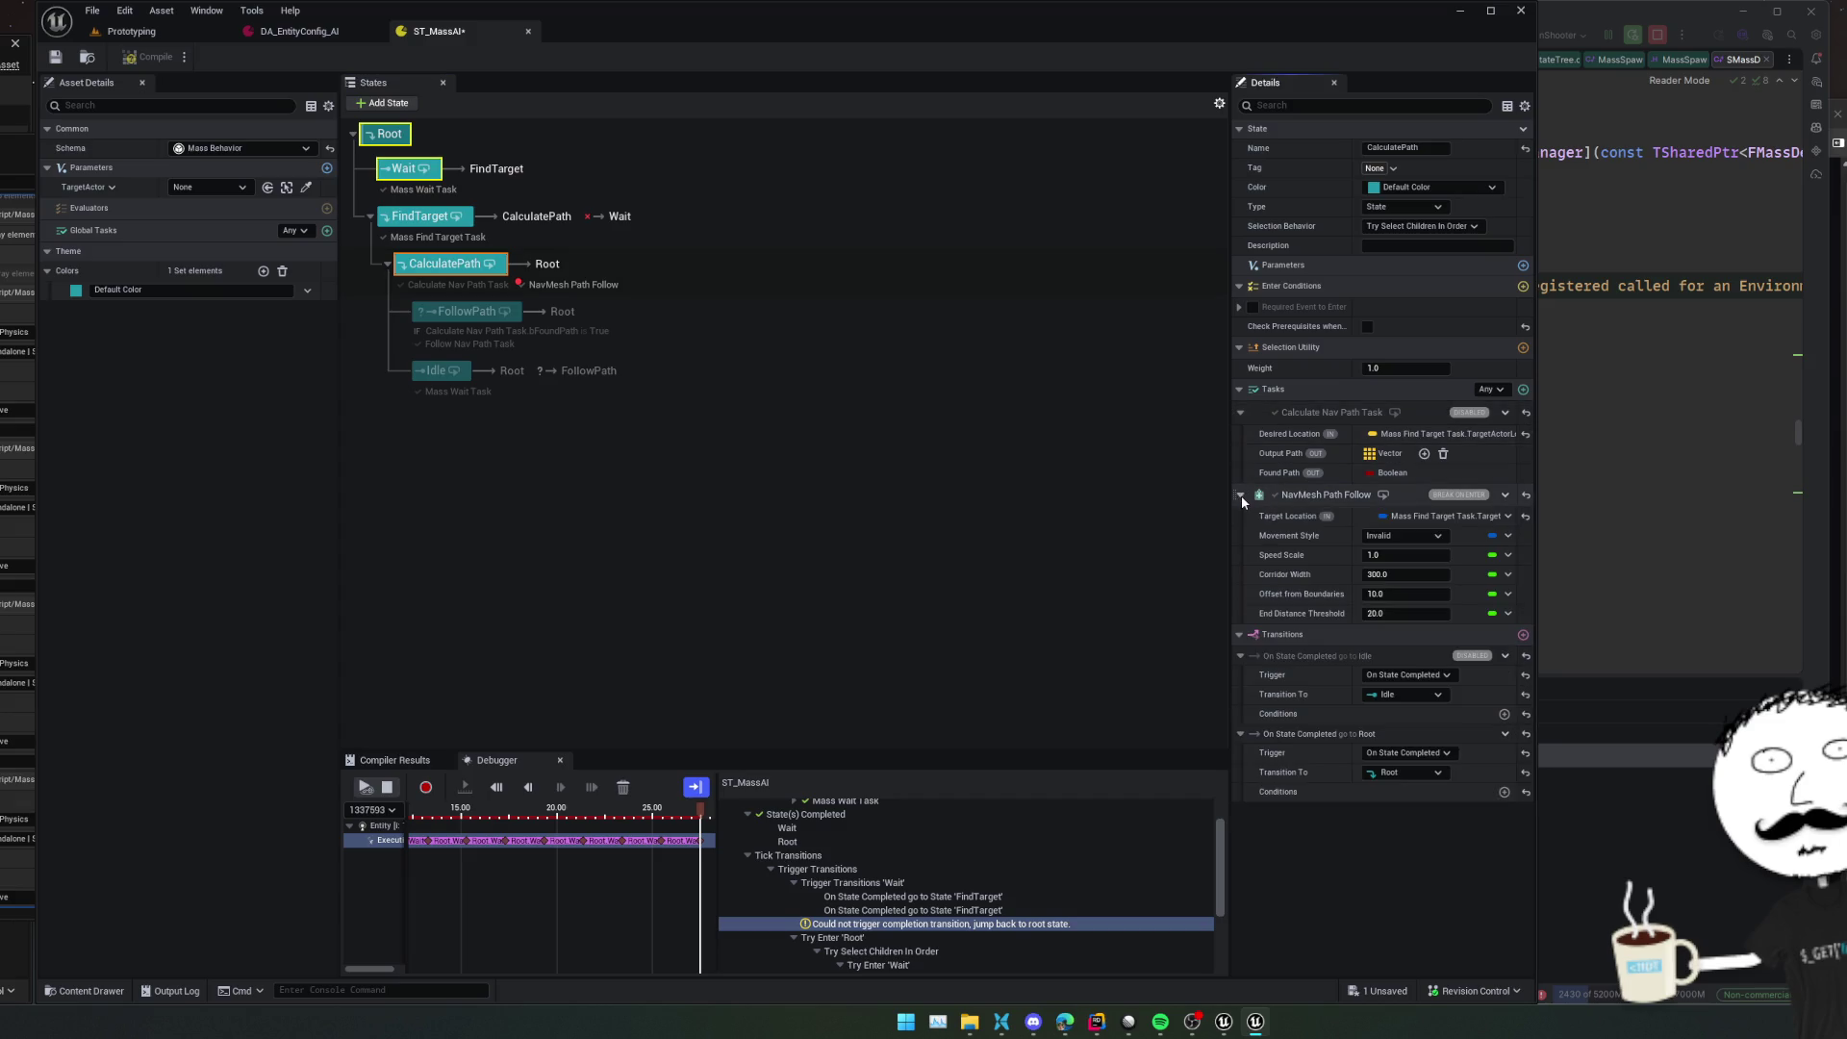
left_click(1416, 537)
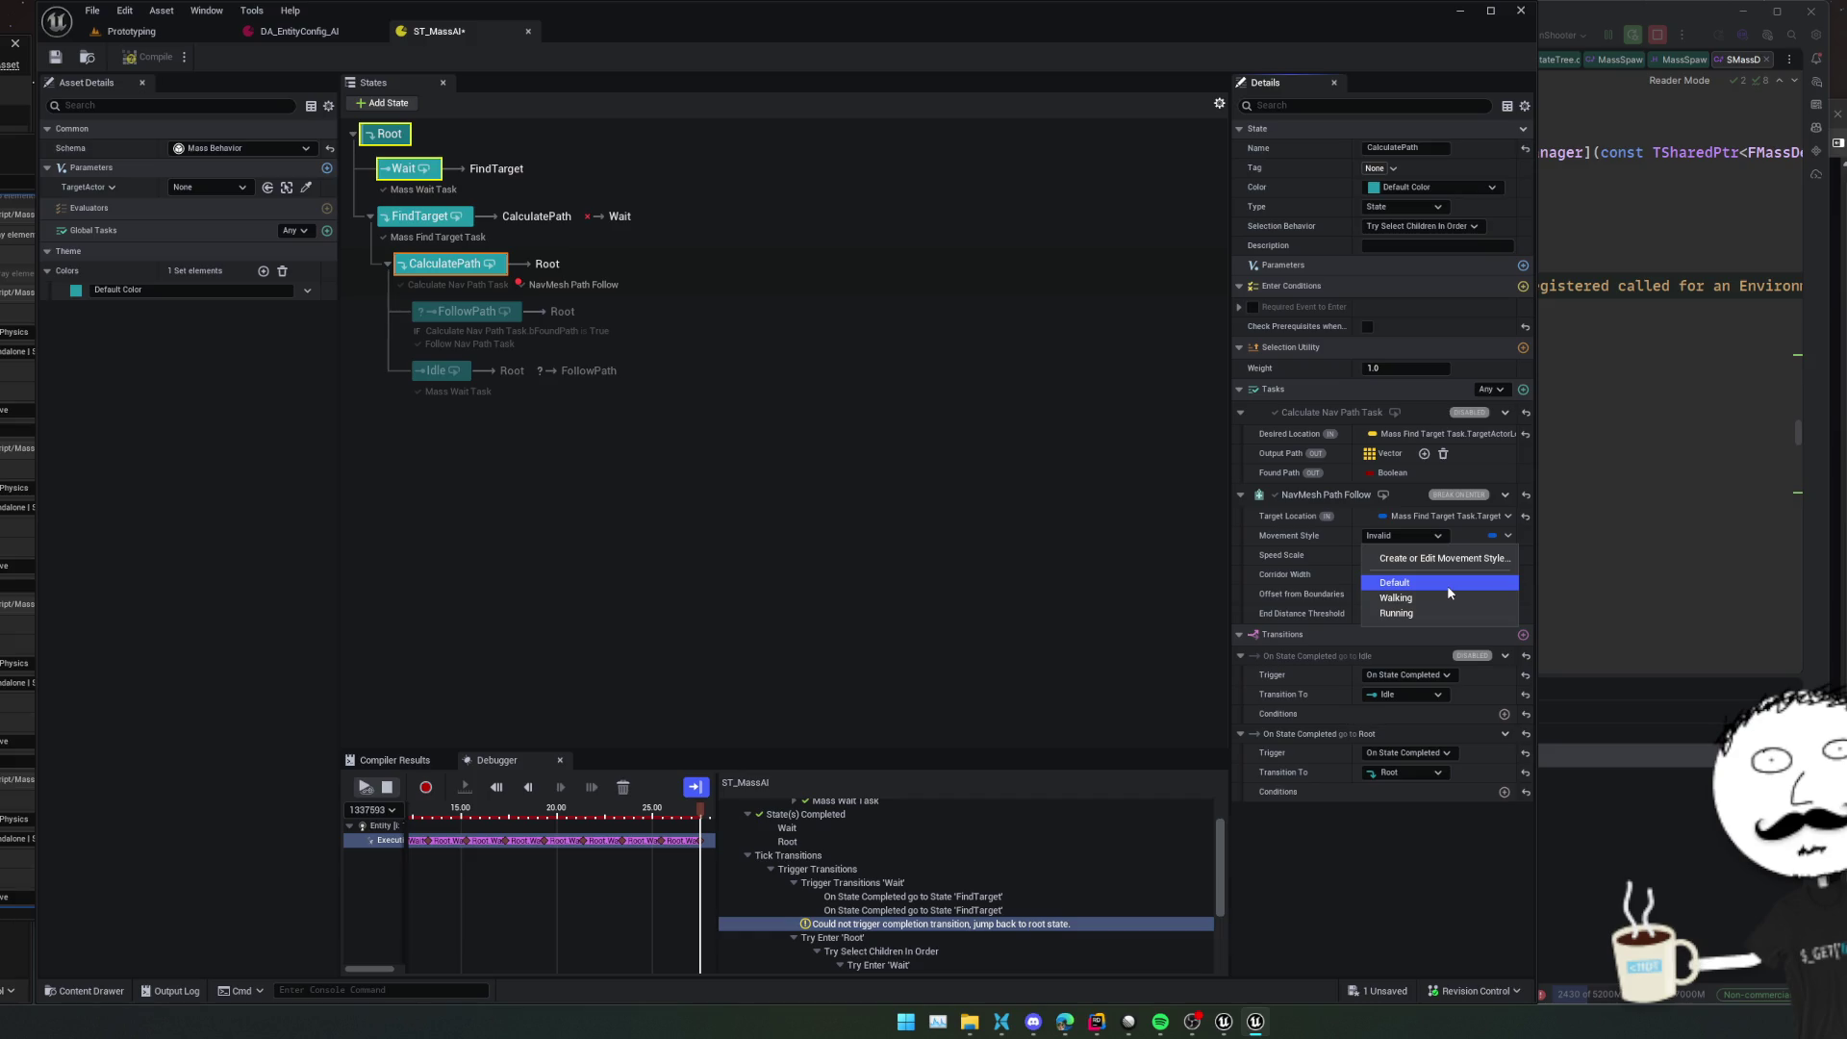
left_click(1433, 597)
left_click(1397, 535)
left_click(1397, 535)
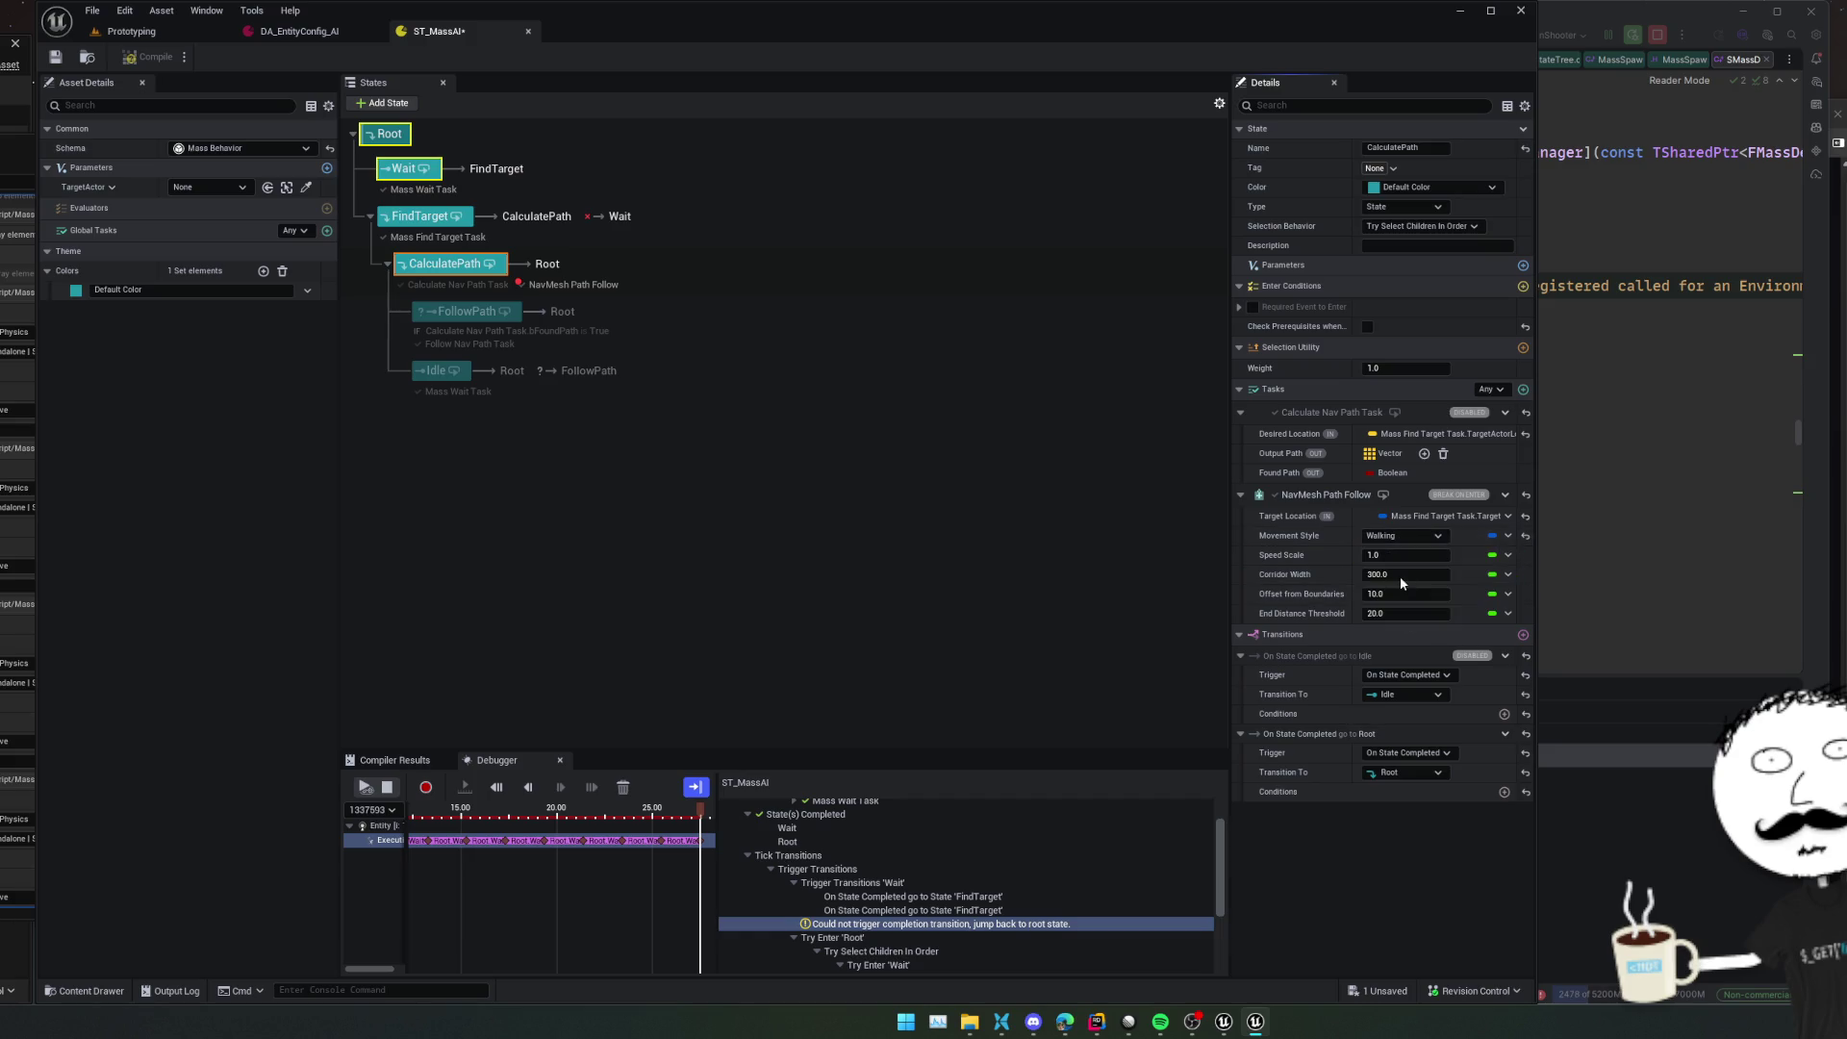
key("ctrl+z")
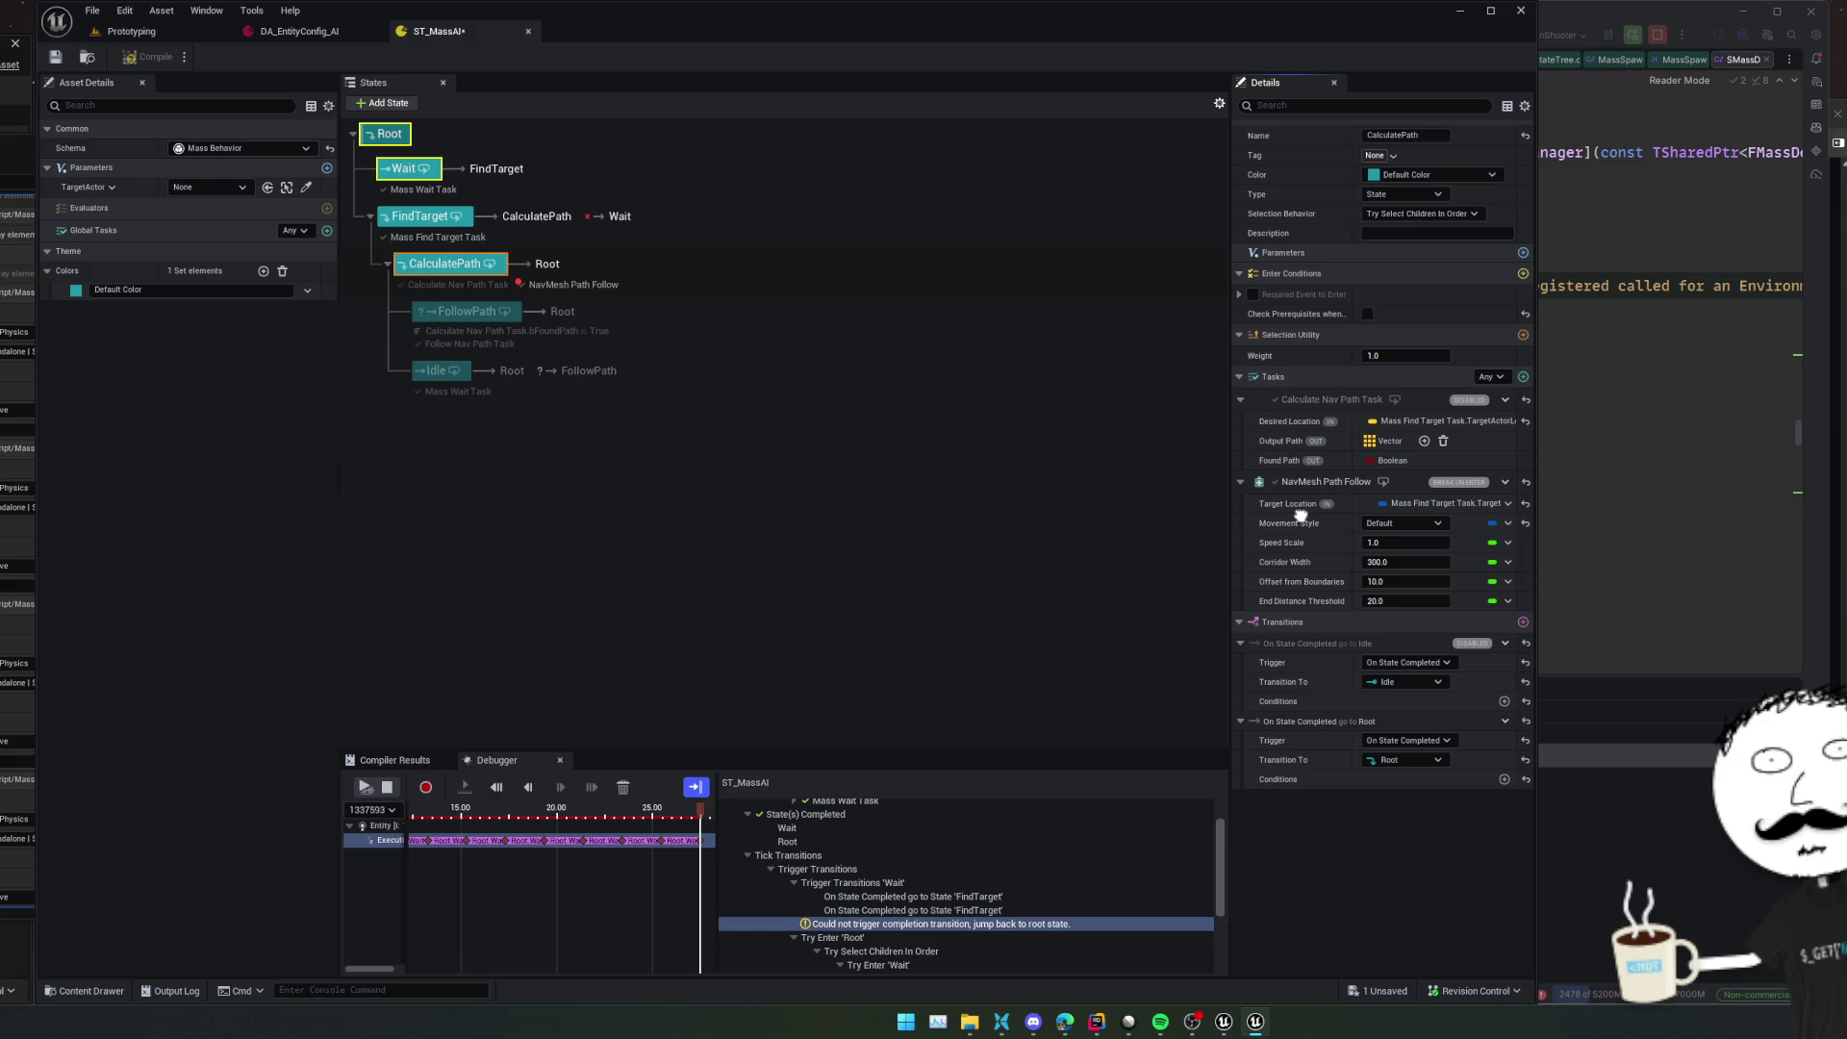
scroll(1300, 514, "down", 1)
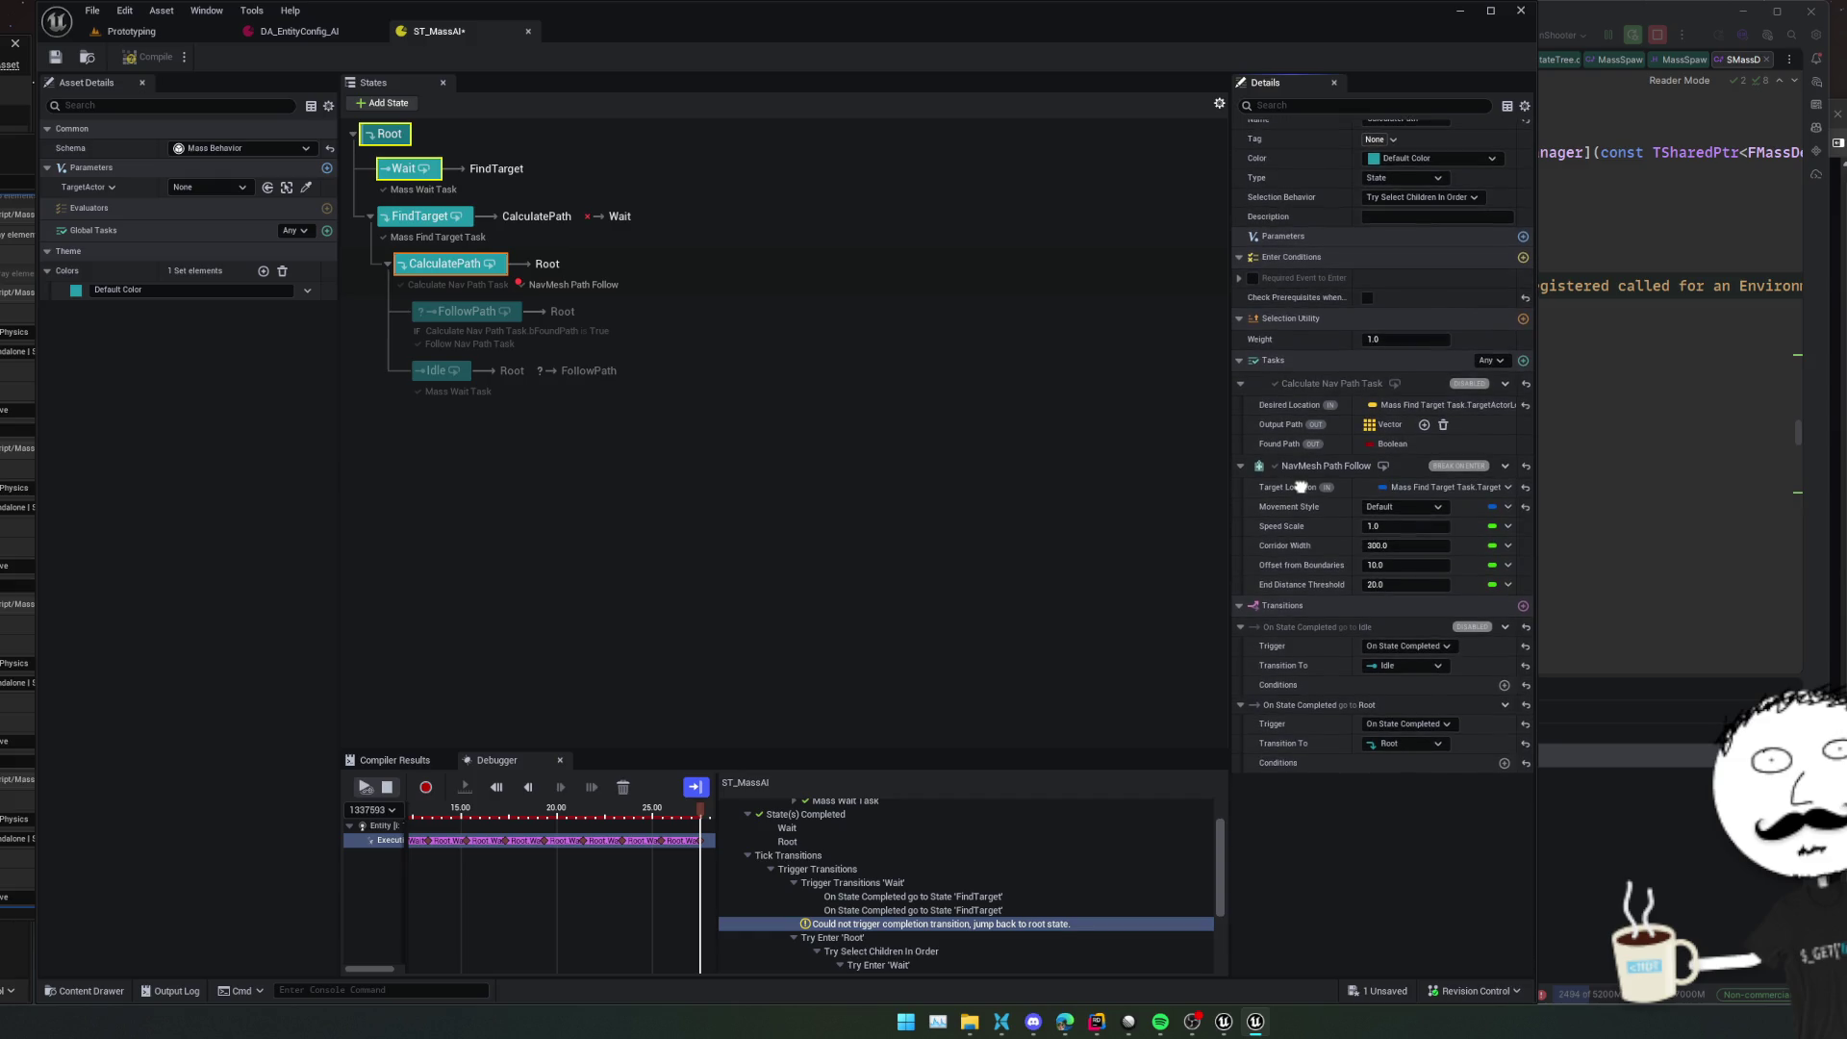
scroll(1300, 487, "up", 2)
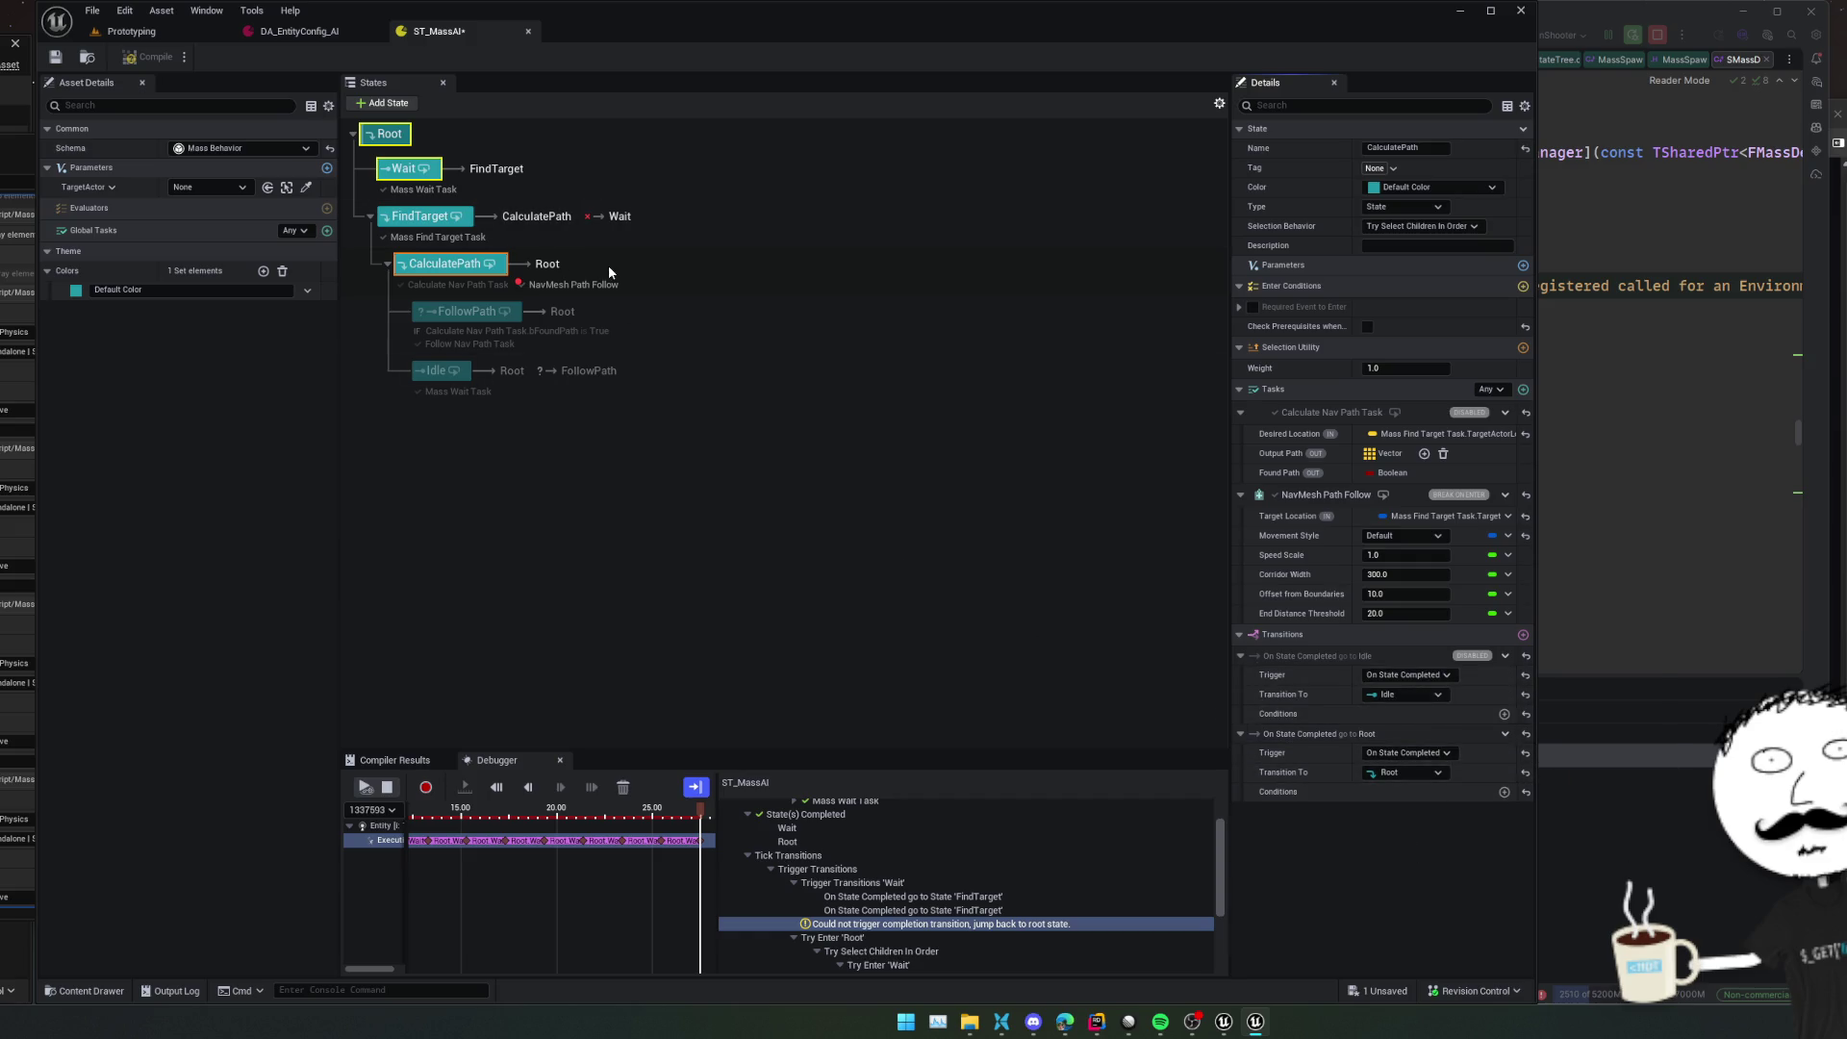
Save ST_MassAI, stop the debug session, and play the Prototyping level again
key("ctrl+s")
left_click(390, 787)
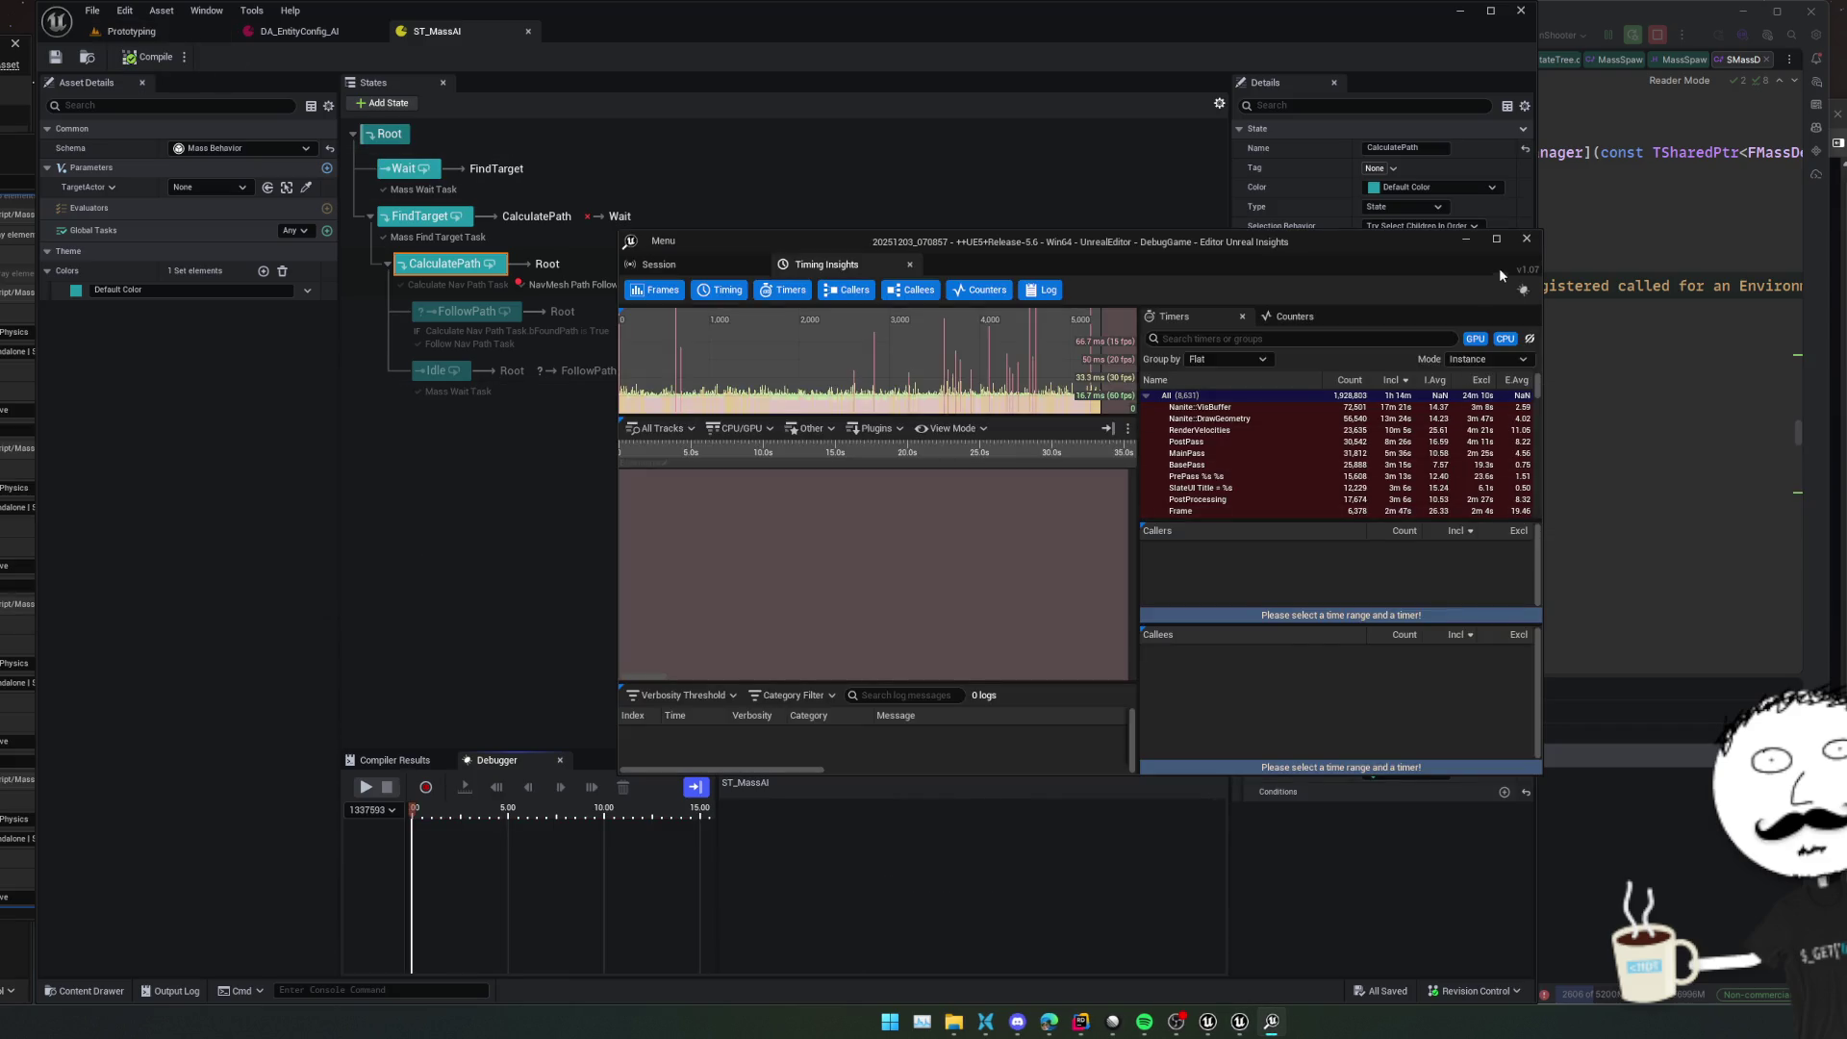
left_click(920, 175)
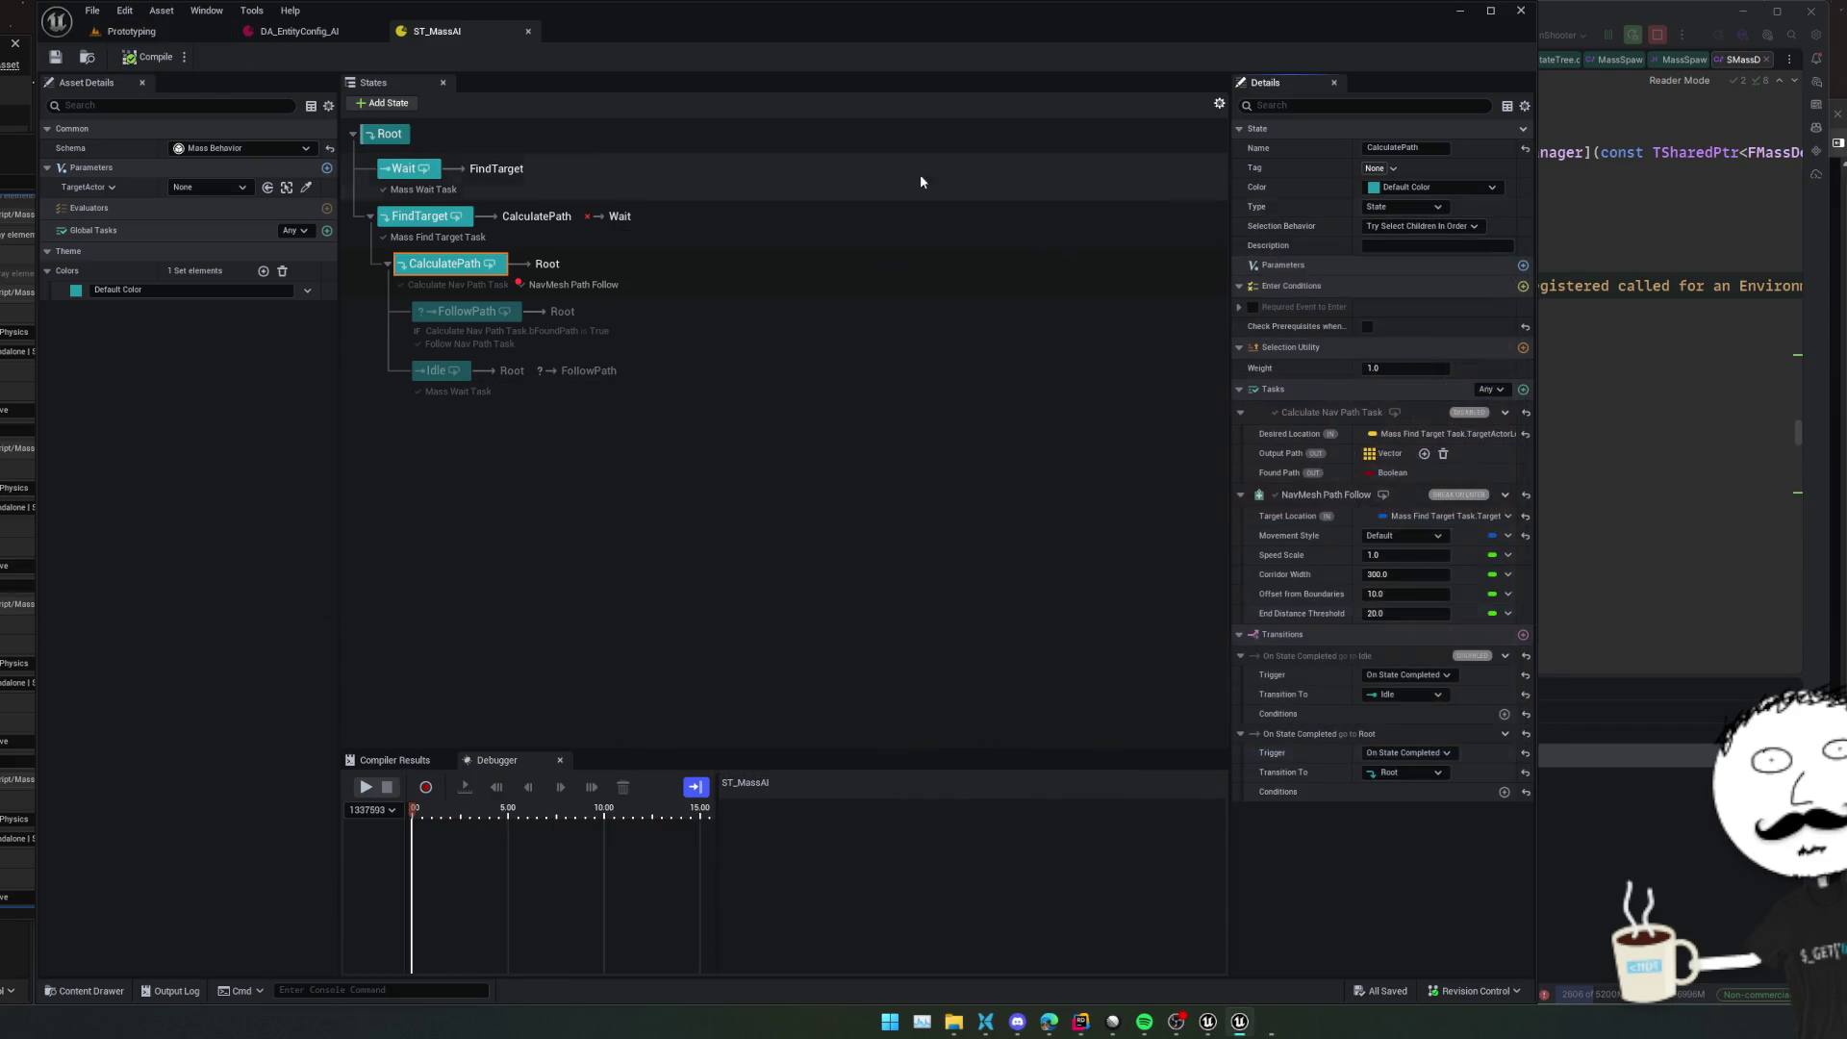
left_click(55, 57)
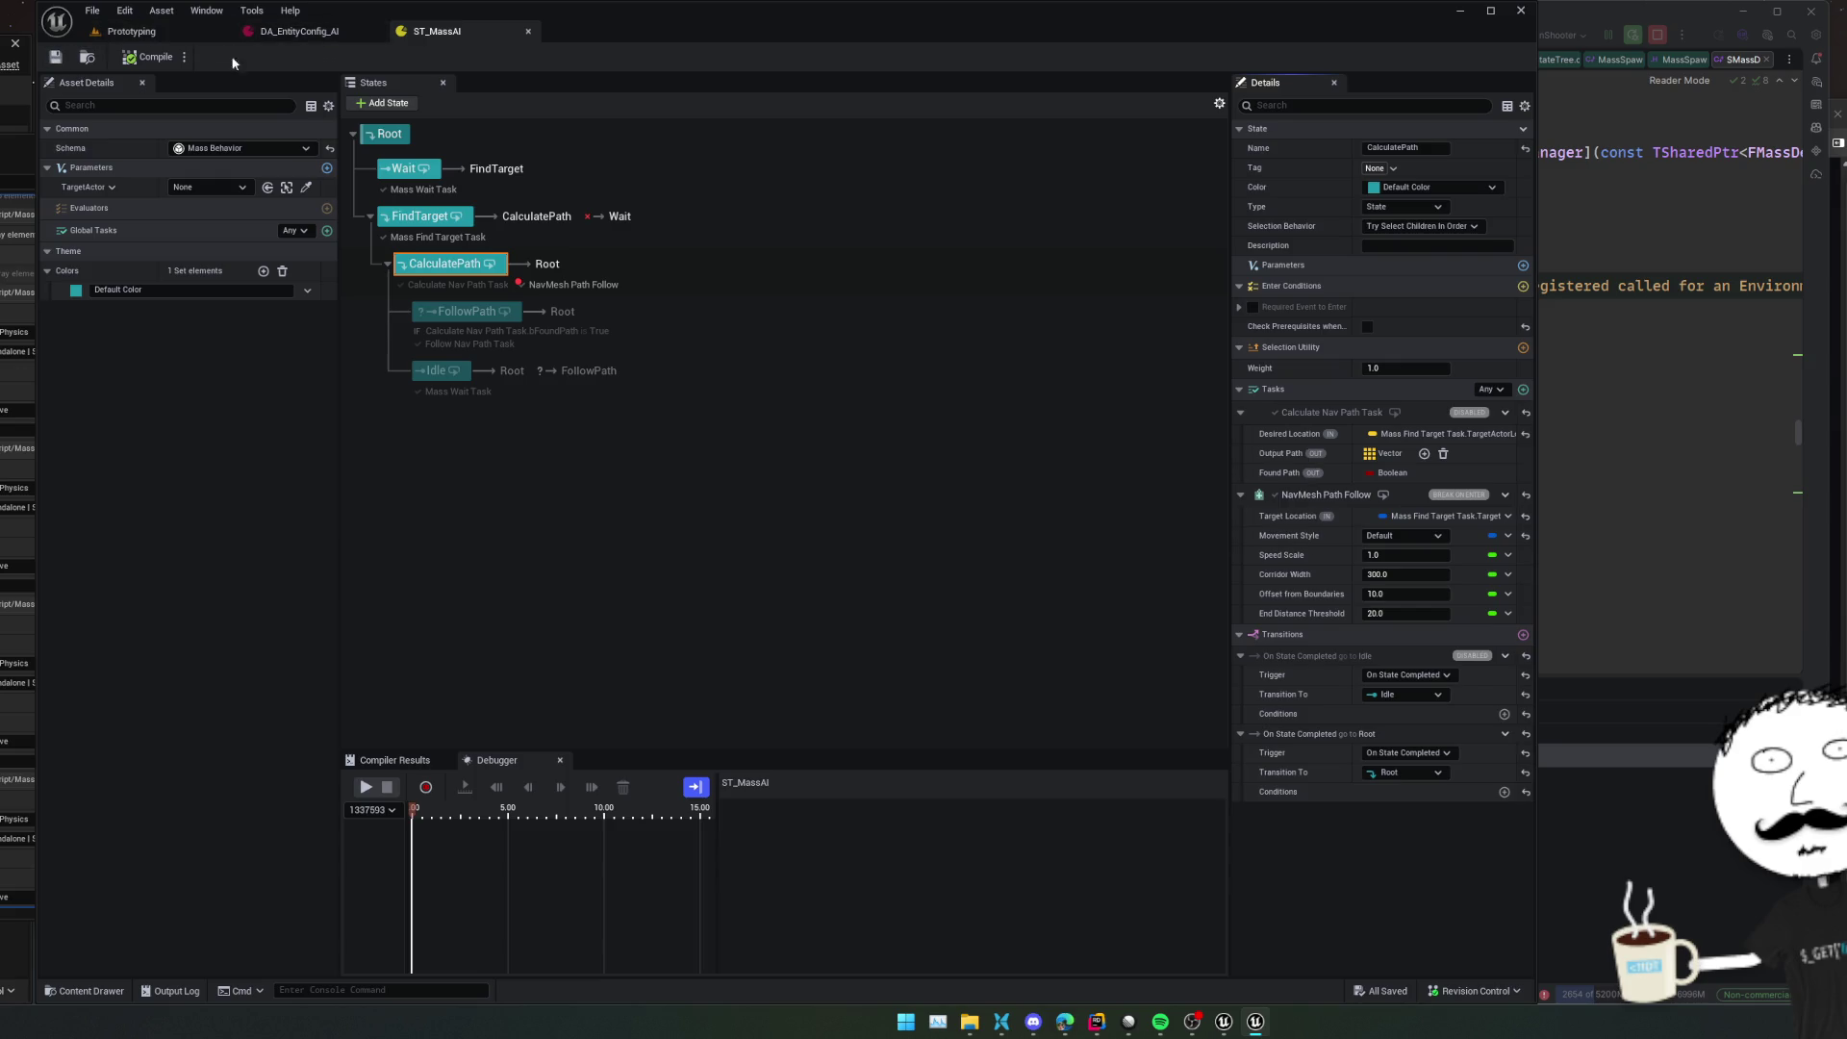
left_click(217, 35)
key("alt+p")
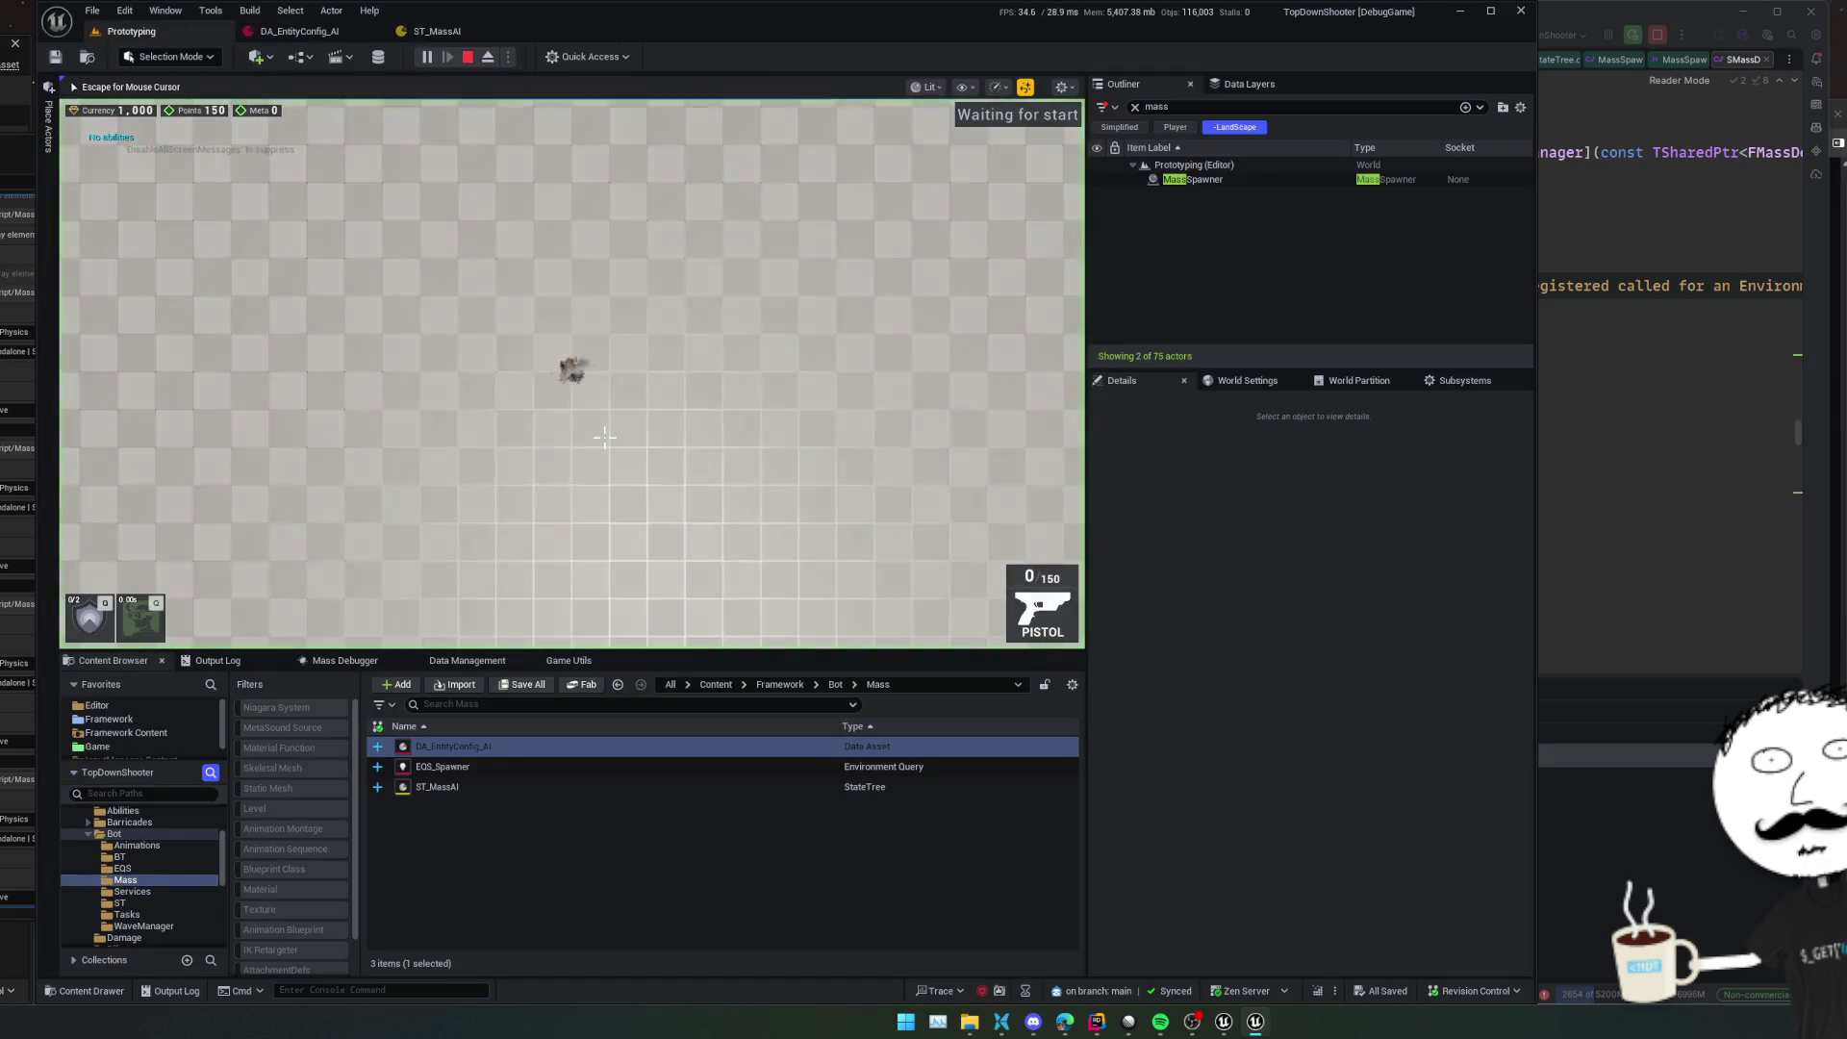
Watch ST_MassAI's fresh debugger trace showing Wait's completion transition re-entering Root
left_click(438, 31)
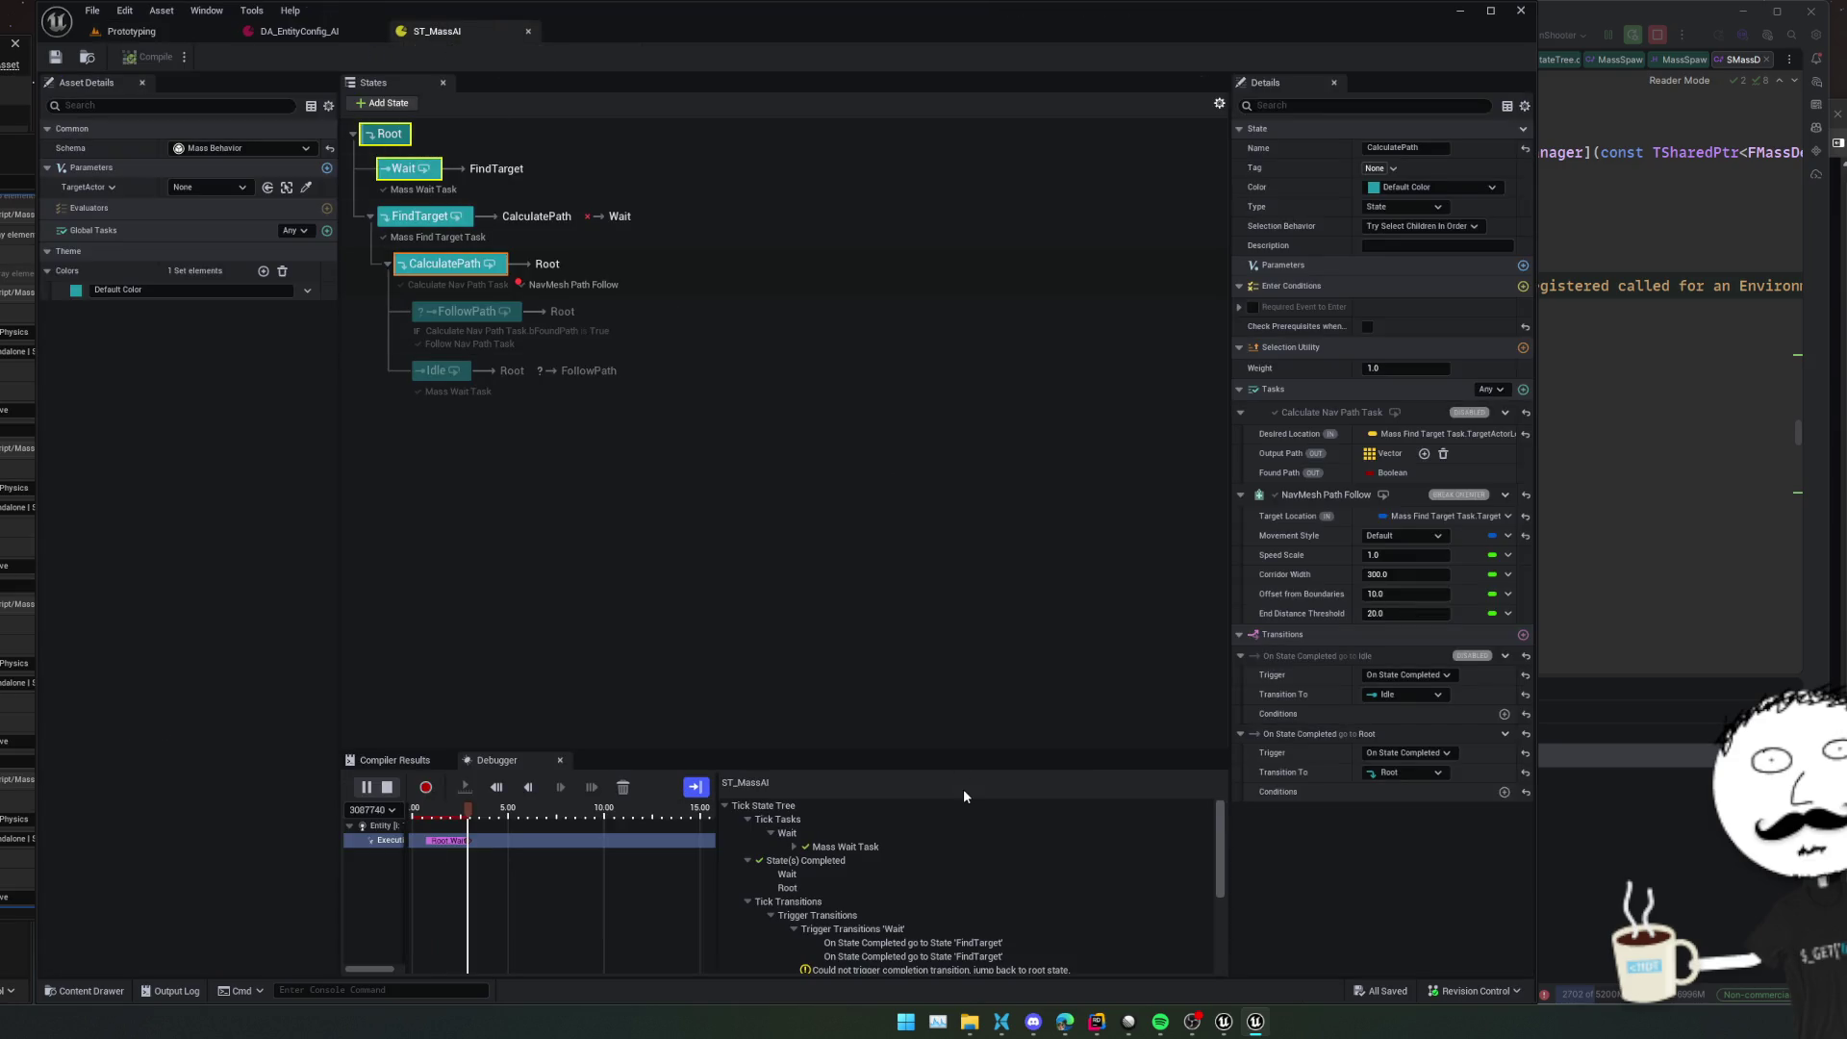
scroll(1034, 907, "down", 3)
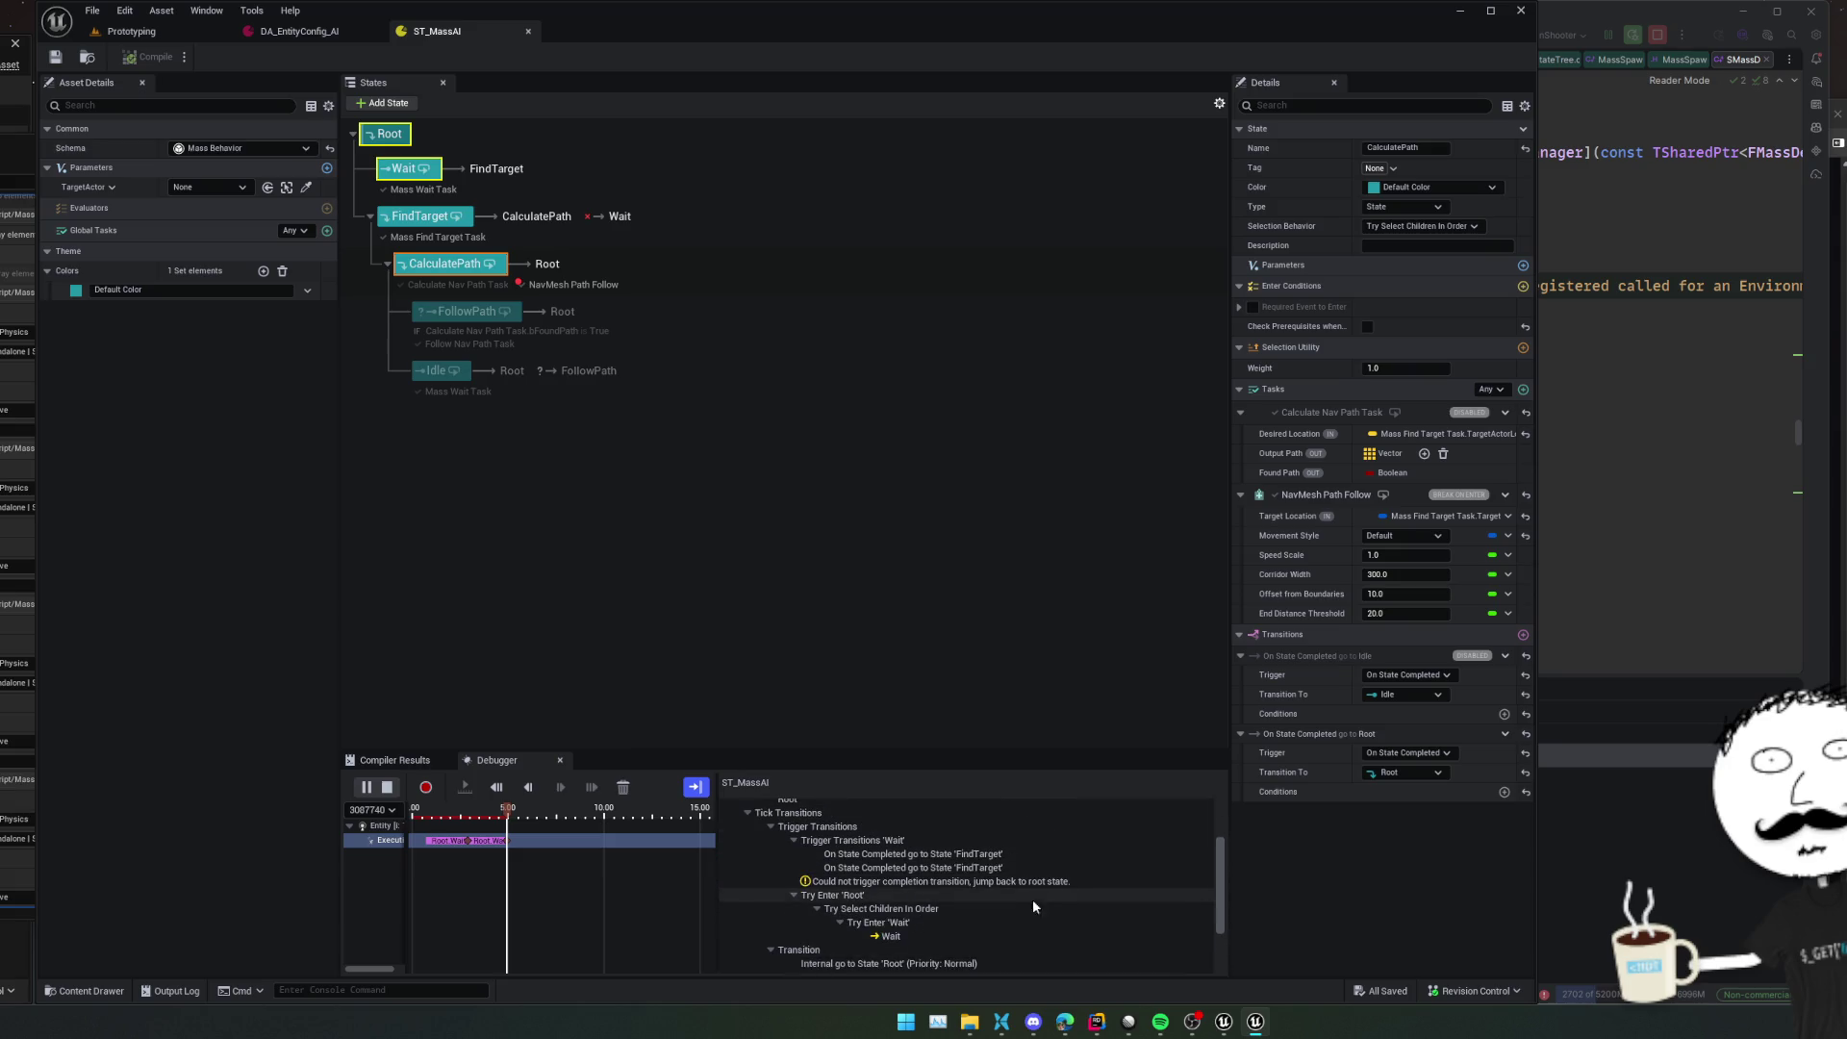
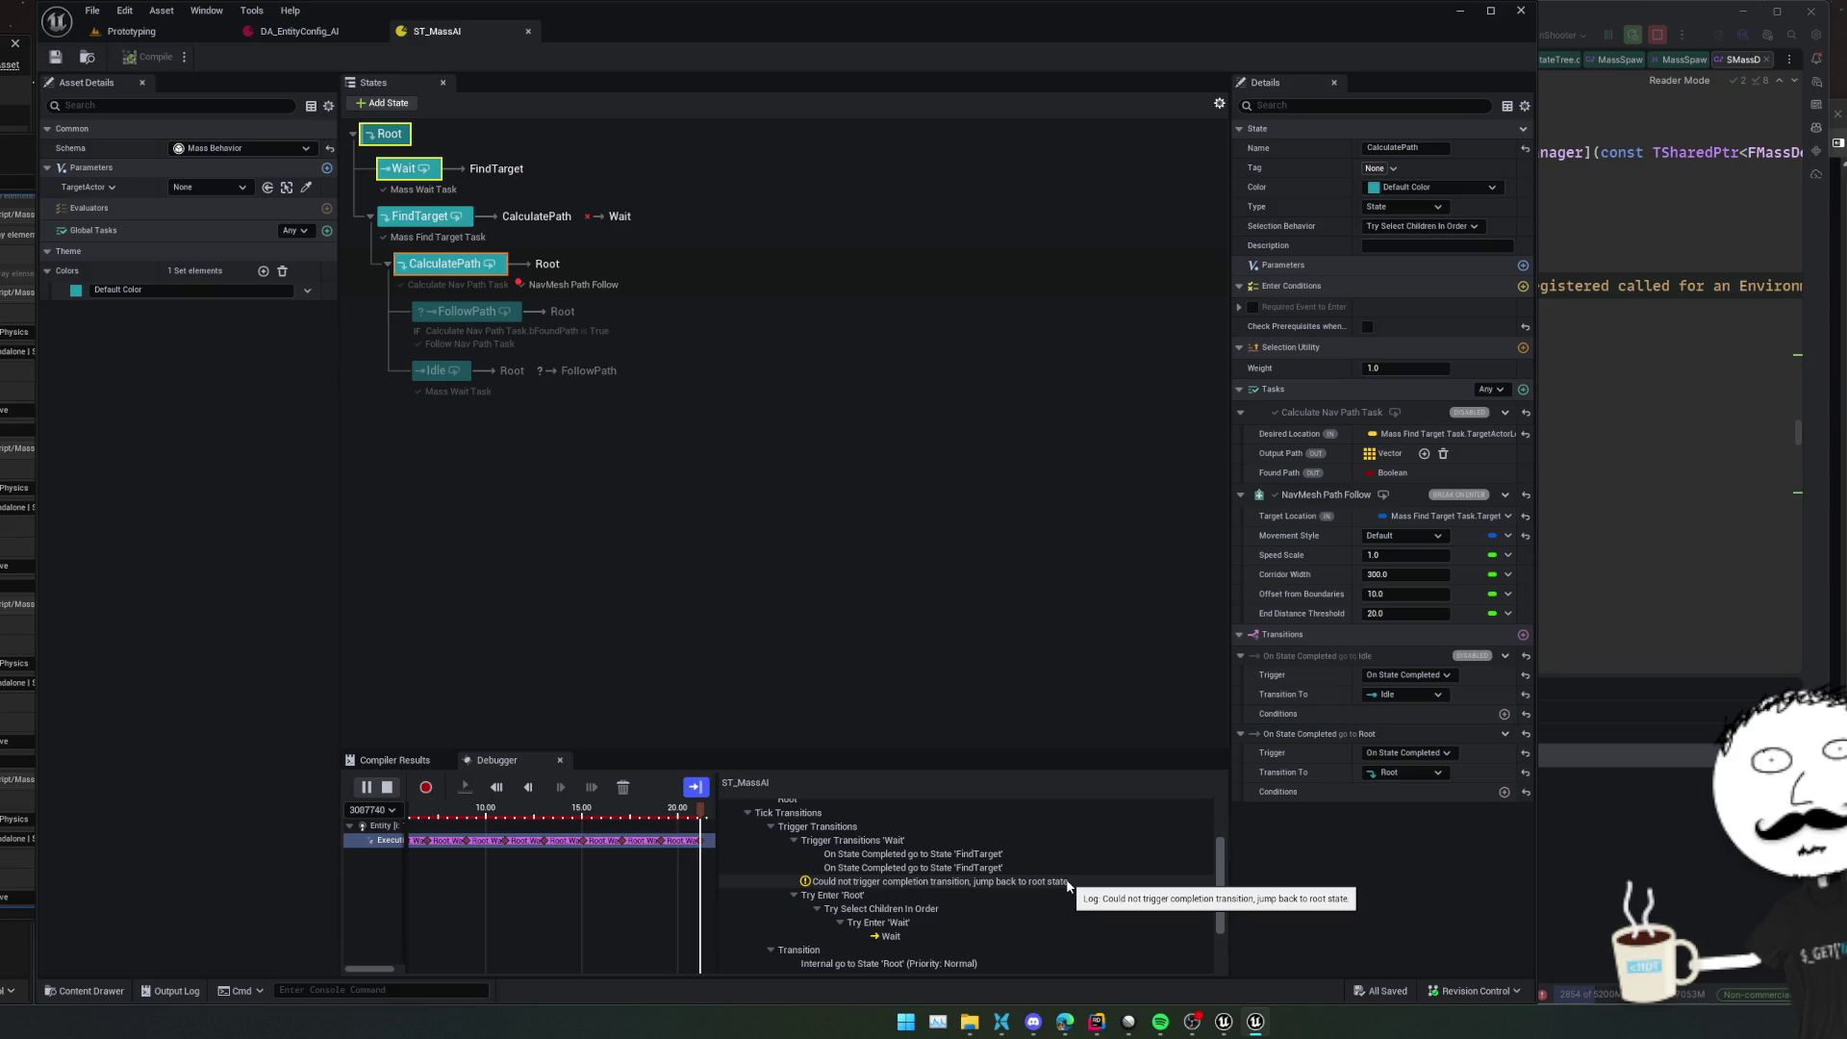
Select the completion-transition failure in the debugger trace and re-enable the disabled Idle state
left_click(1067, 882)
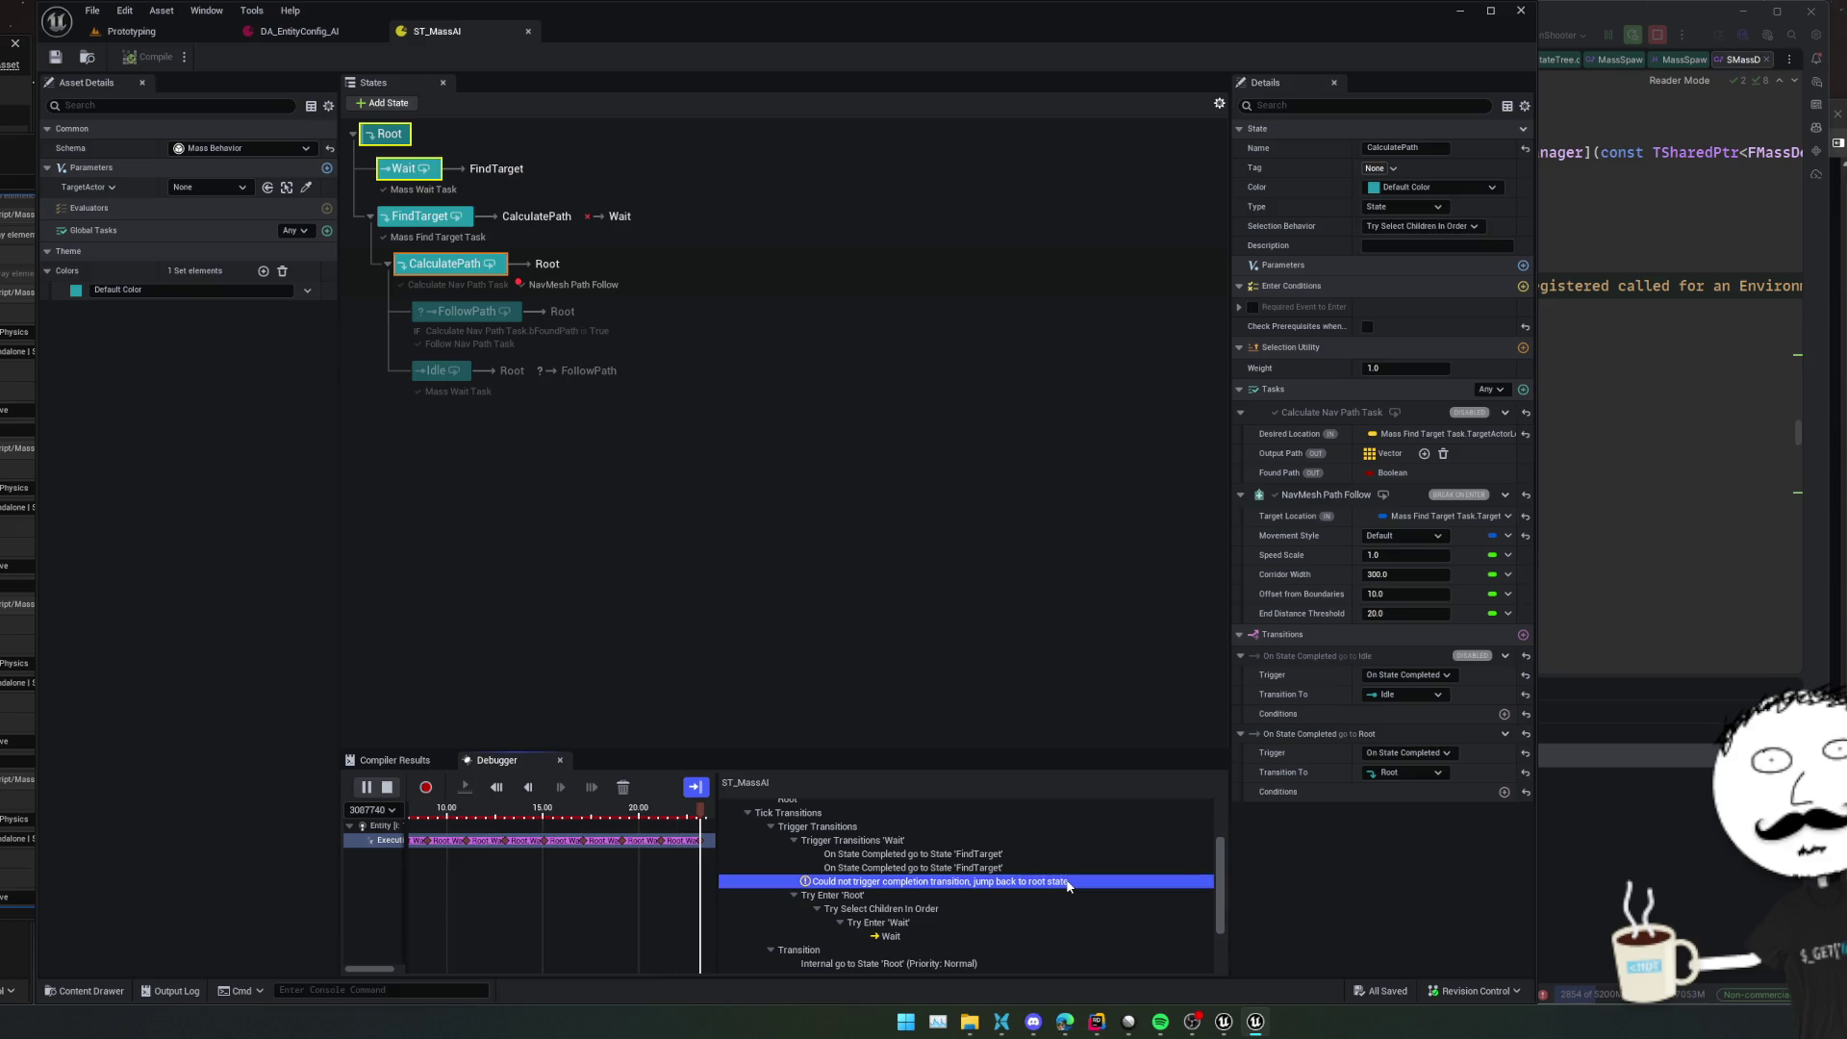
scroll(1059, 882, "down", 3)
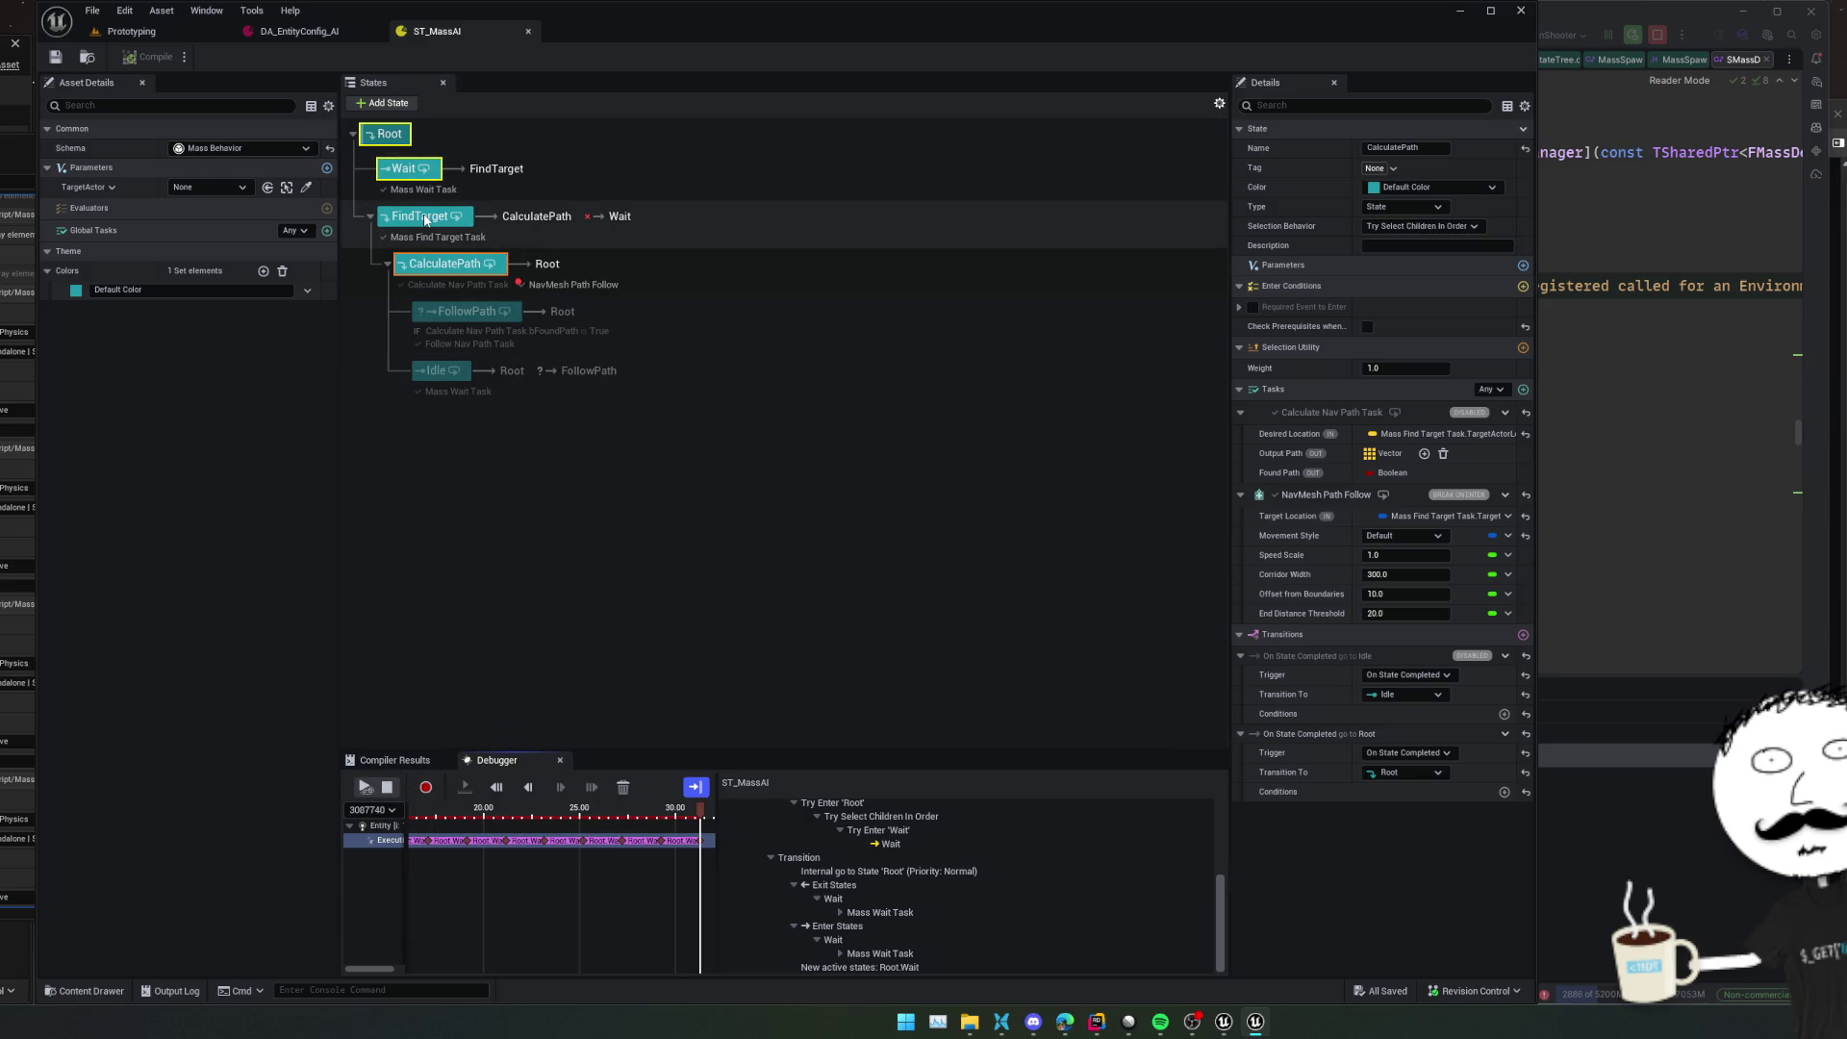
right_click(452, 382)
left_click(563, 532)
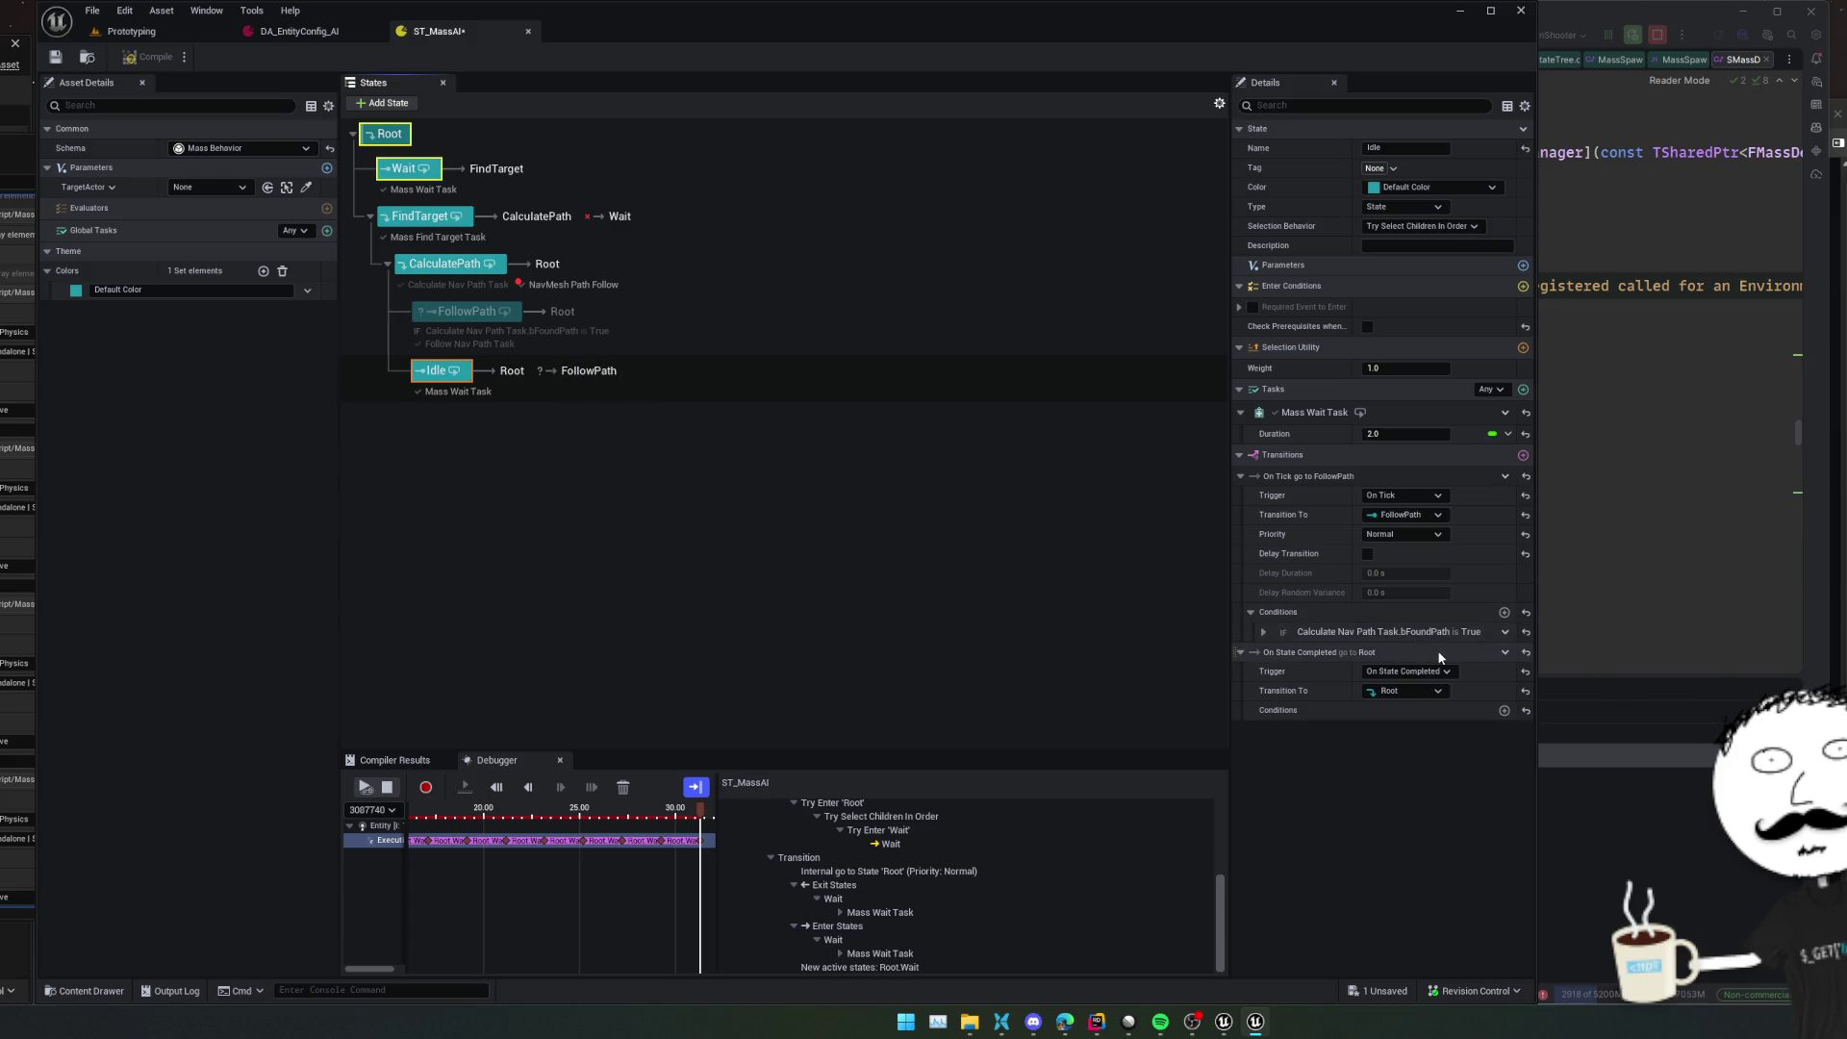
Turn off Idle's On Tick transition to FollowPath and collapse its details
right_click(1359, 473)
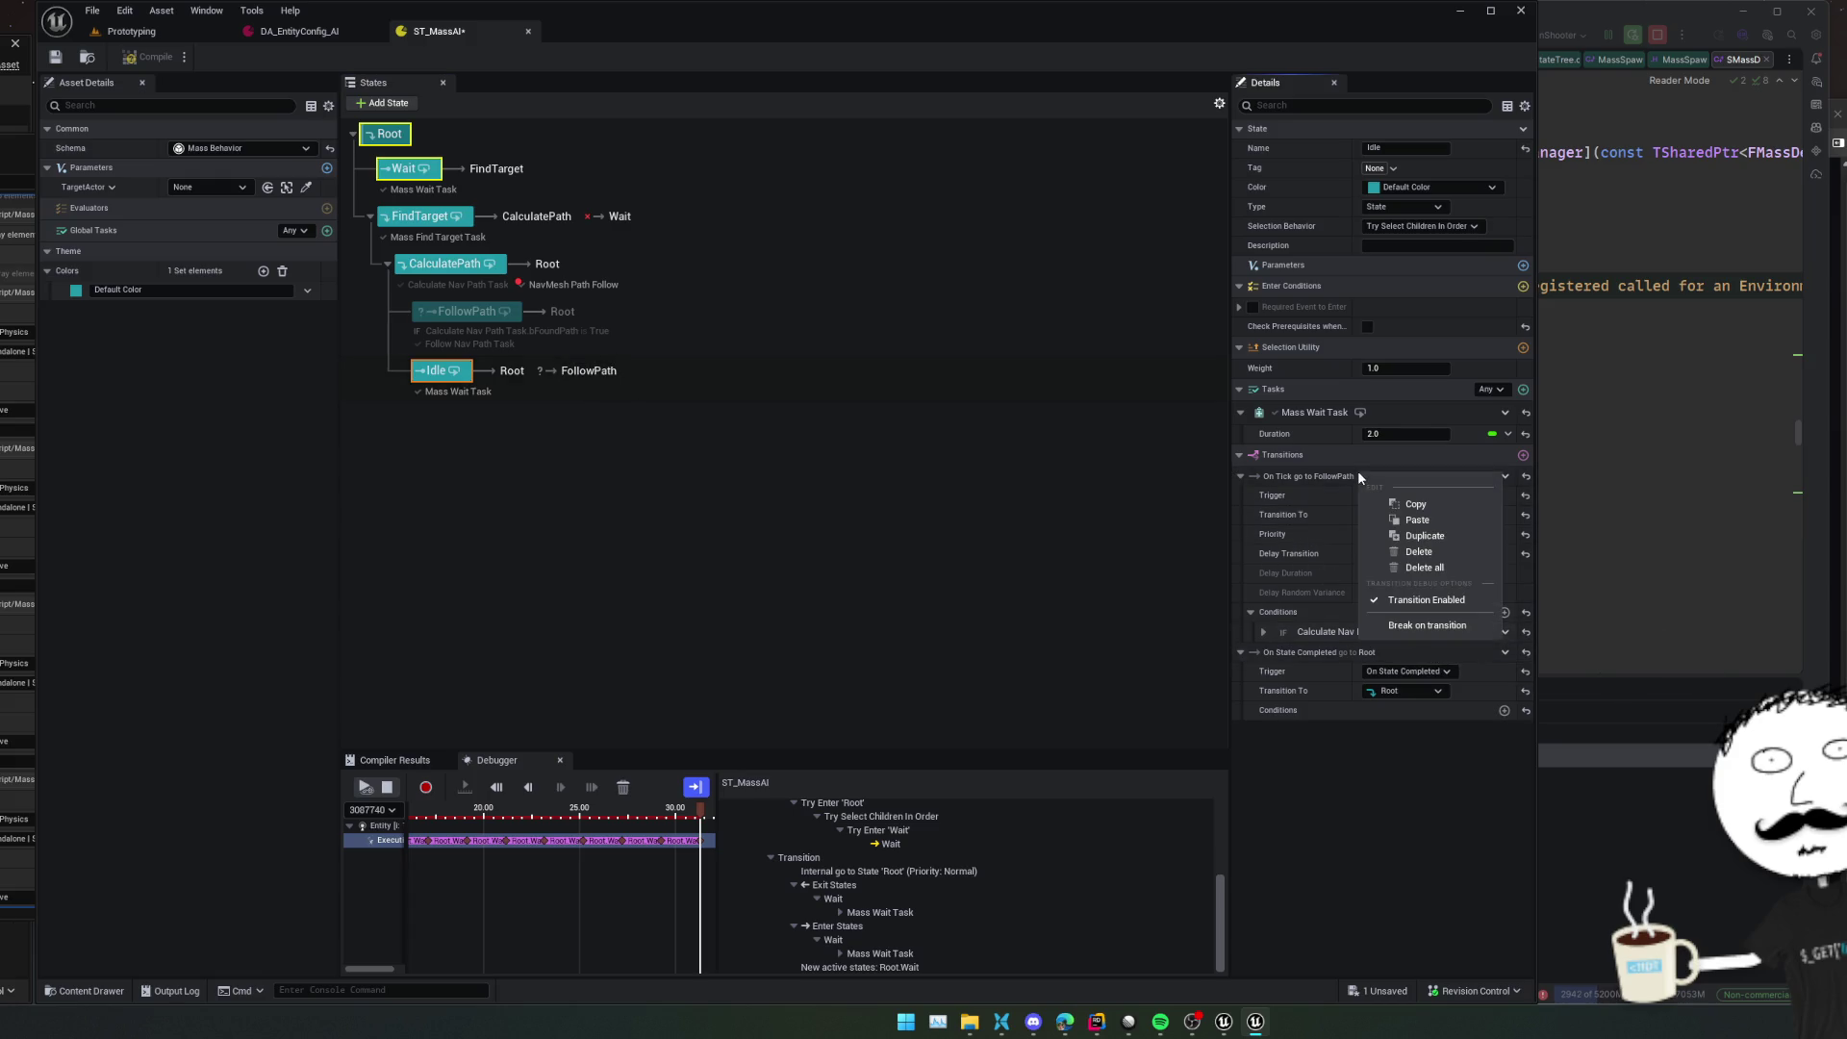
left_click(1469, 602)
right_click(1346, 473)
left_click(1393, 821)
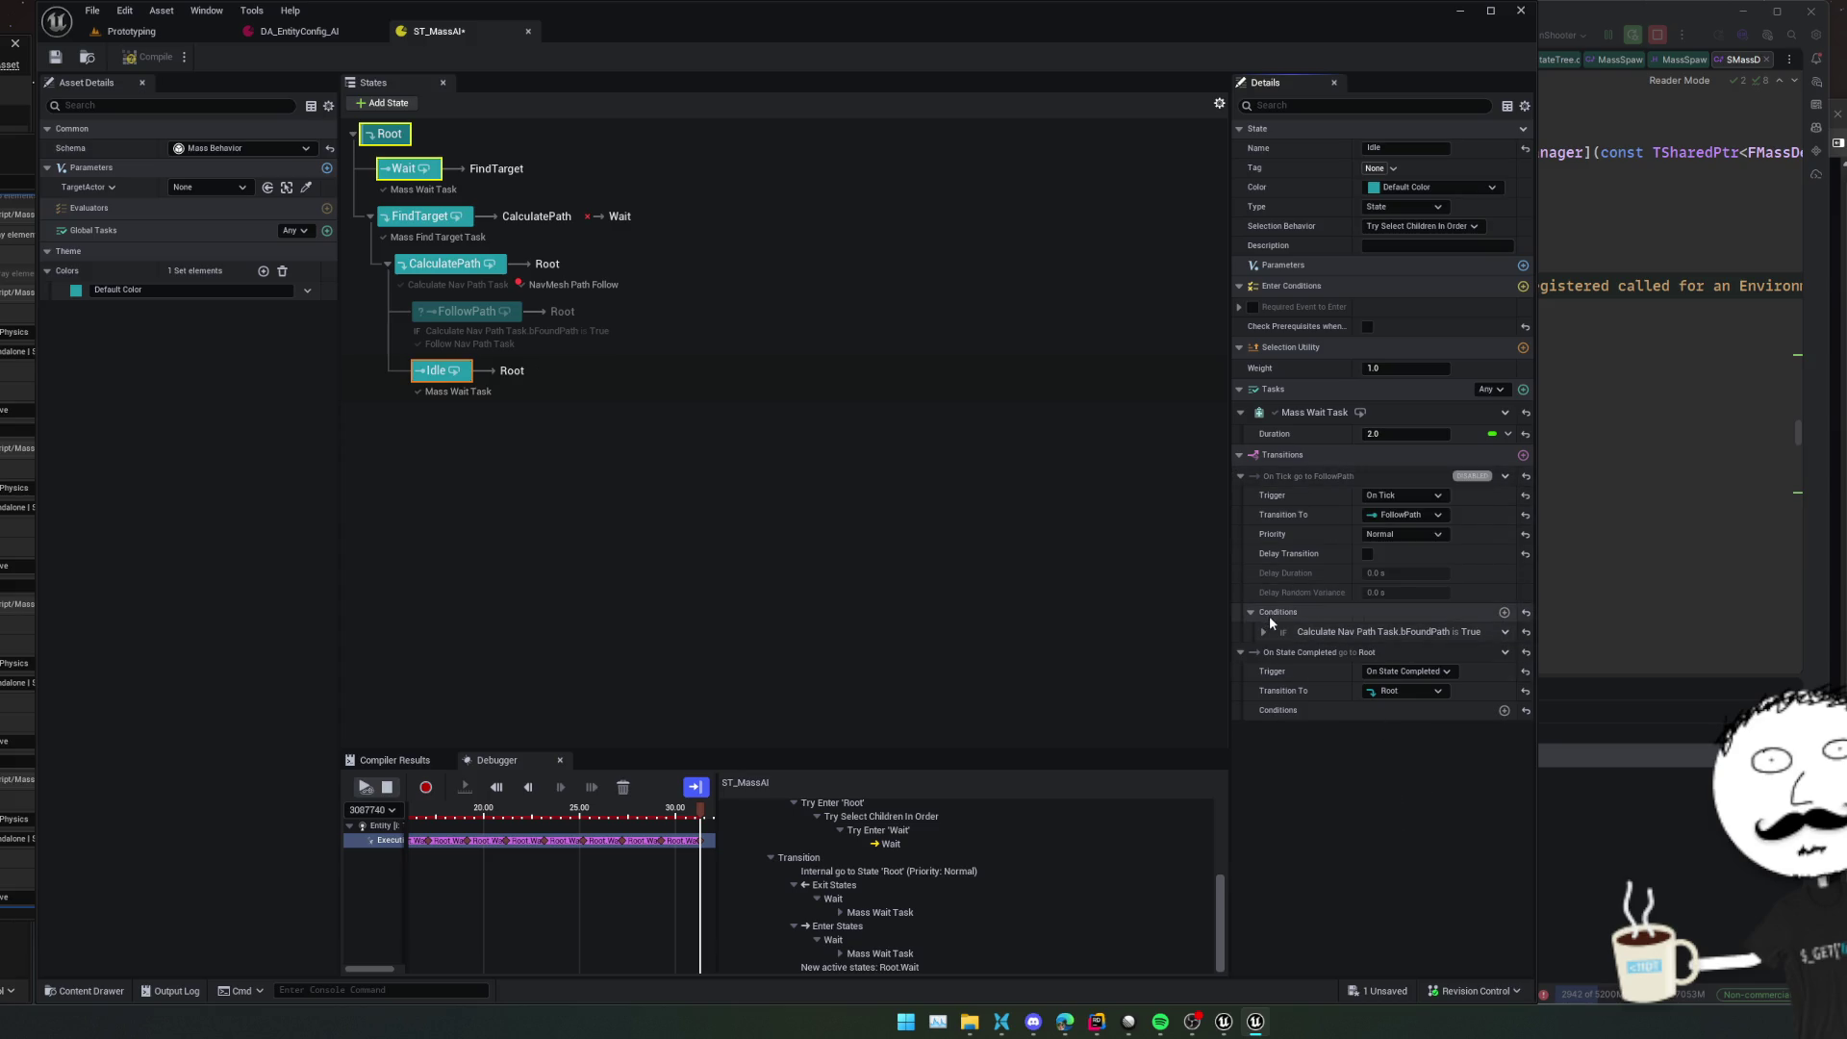
left_click(1238, 474)
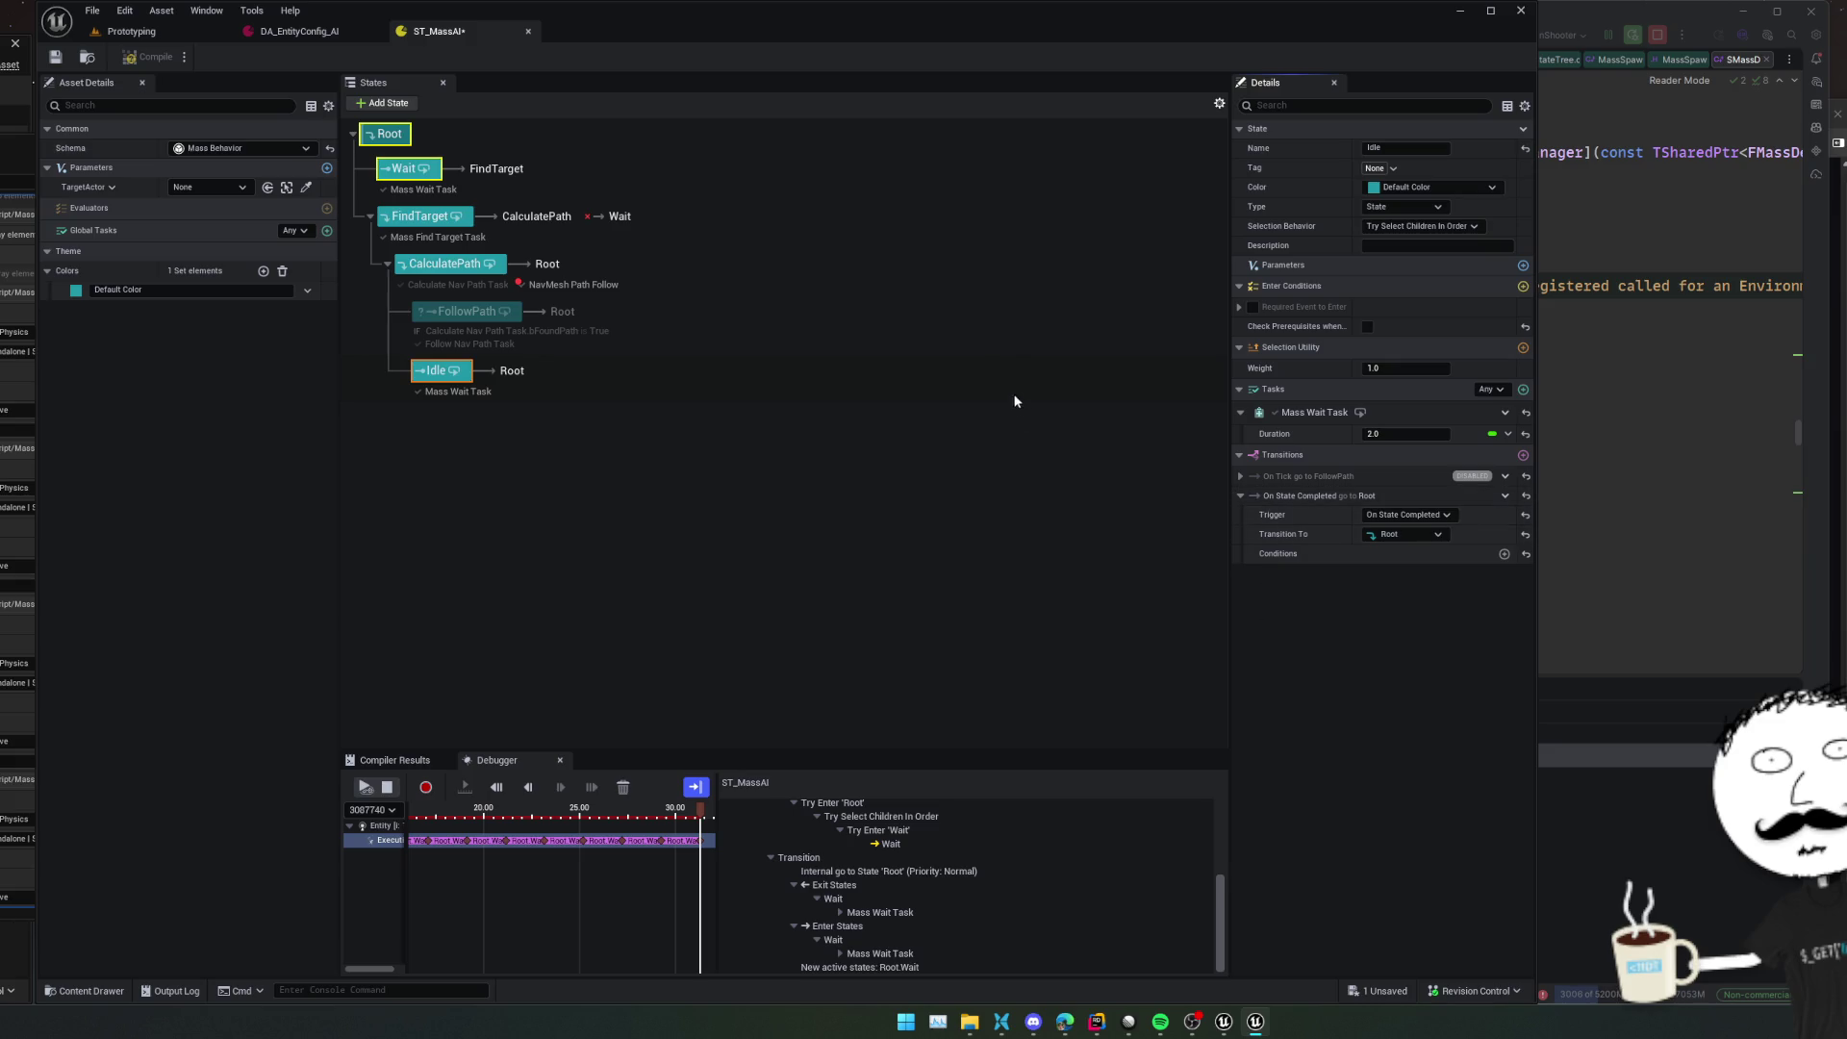
left_click(1448, 228)
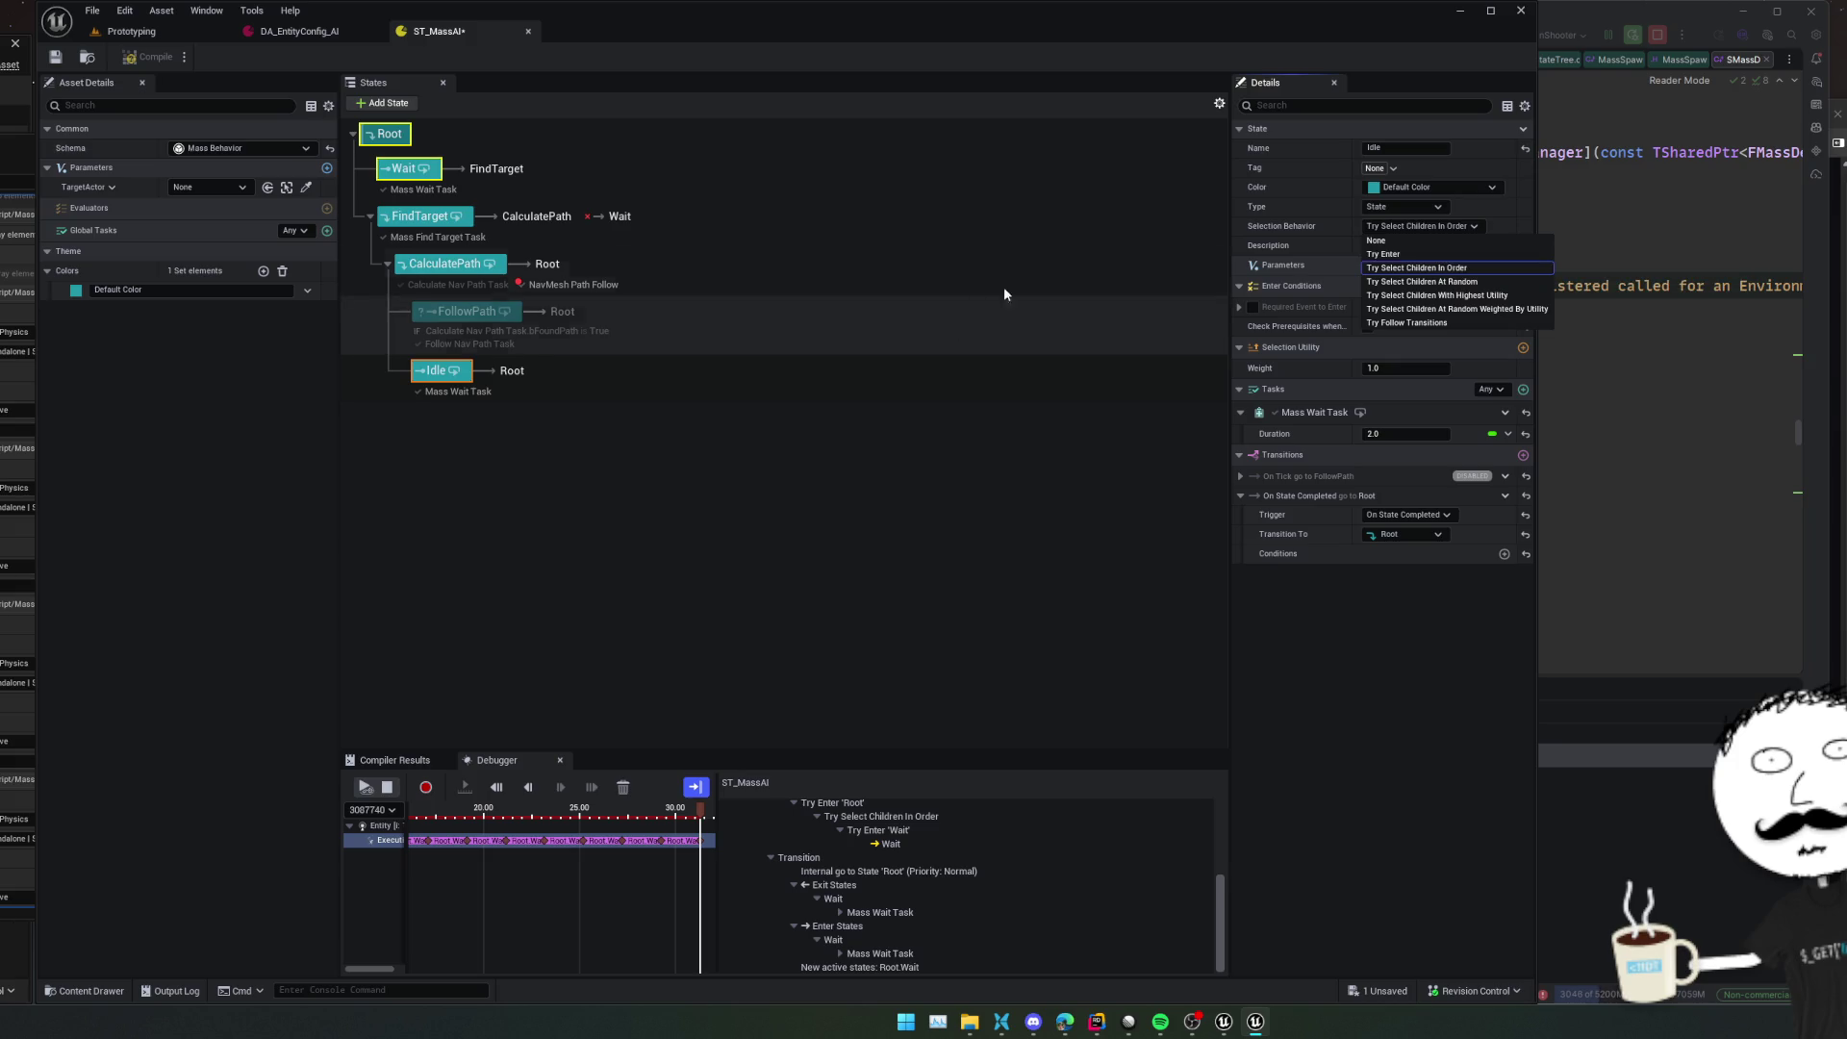
Point CalculatePath's On State Completed transition to Idle, then save and compile ST_MassAI
left_click(573, 262)
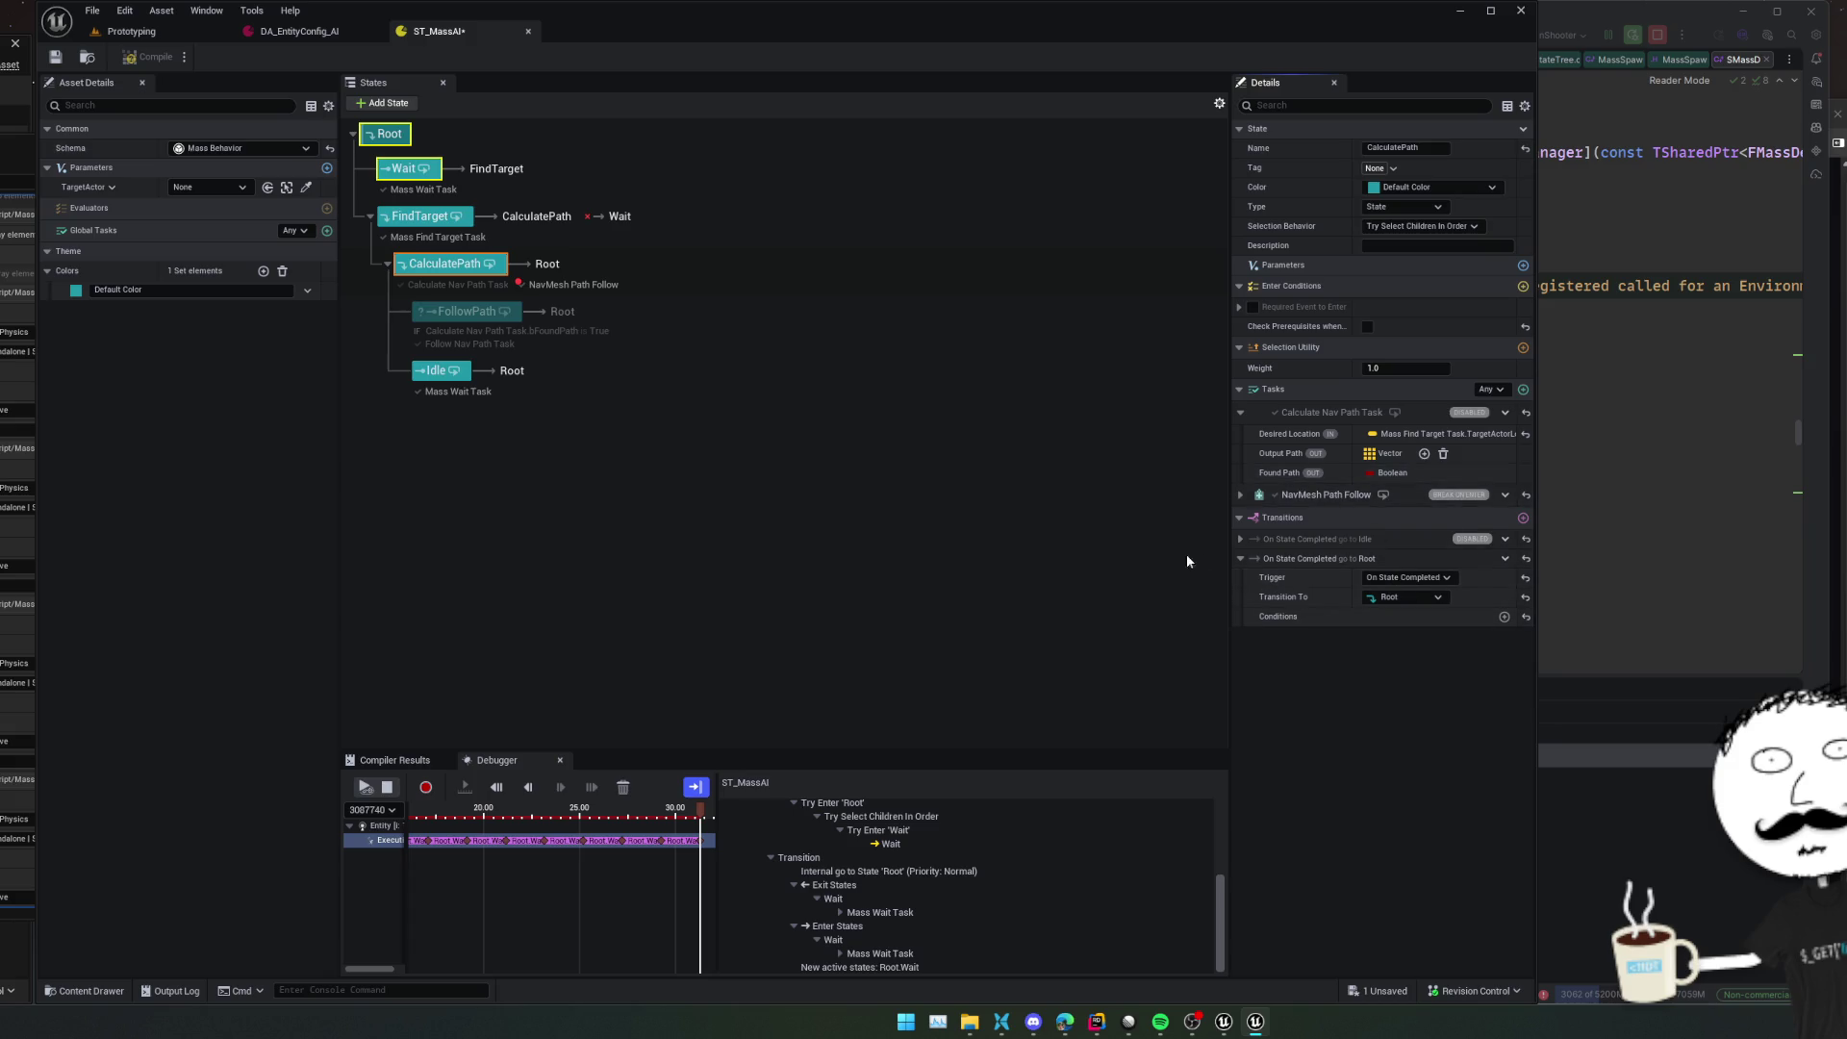
left_click(1416, 603)
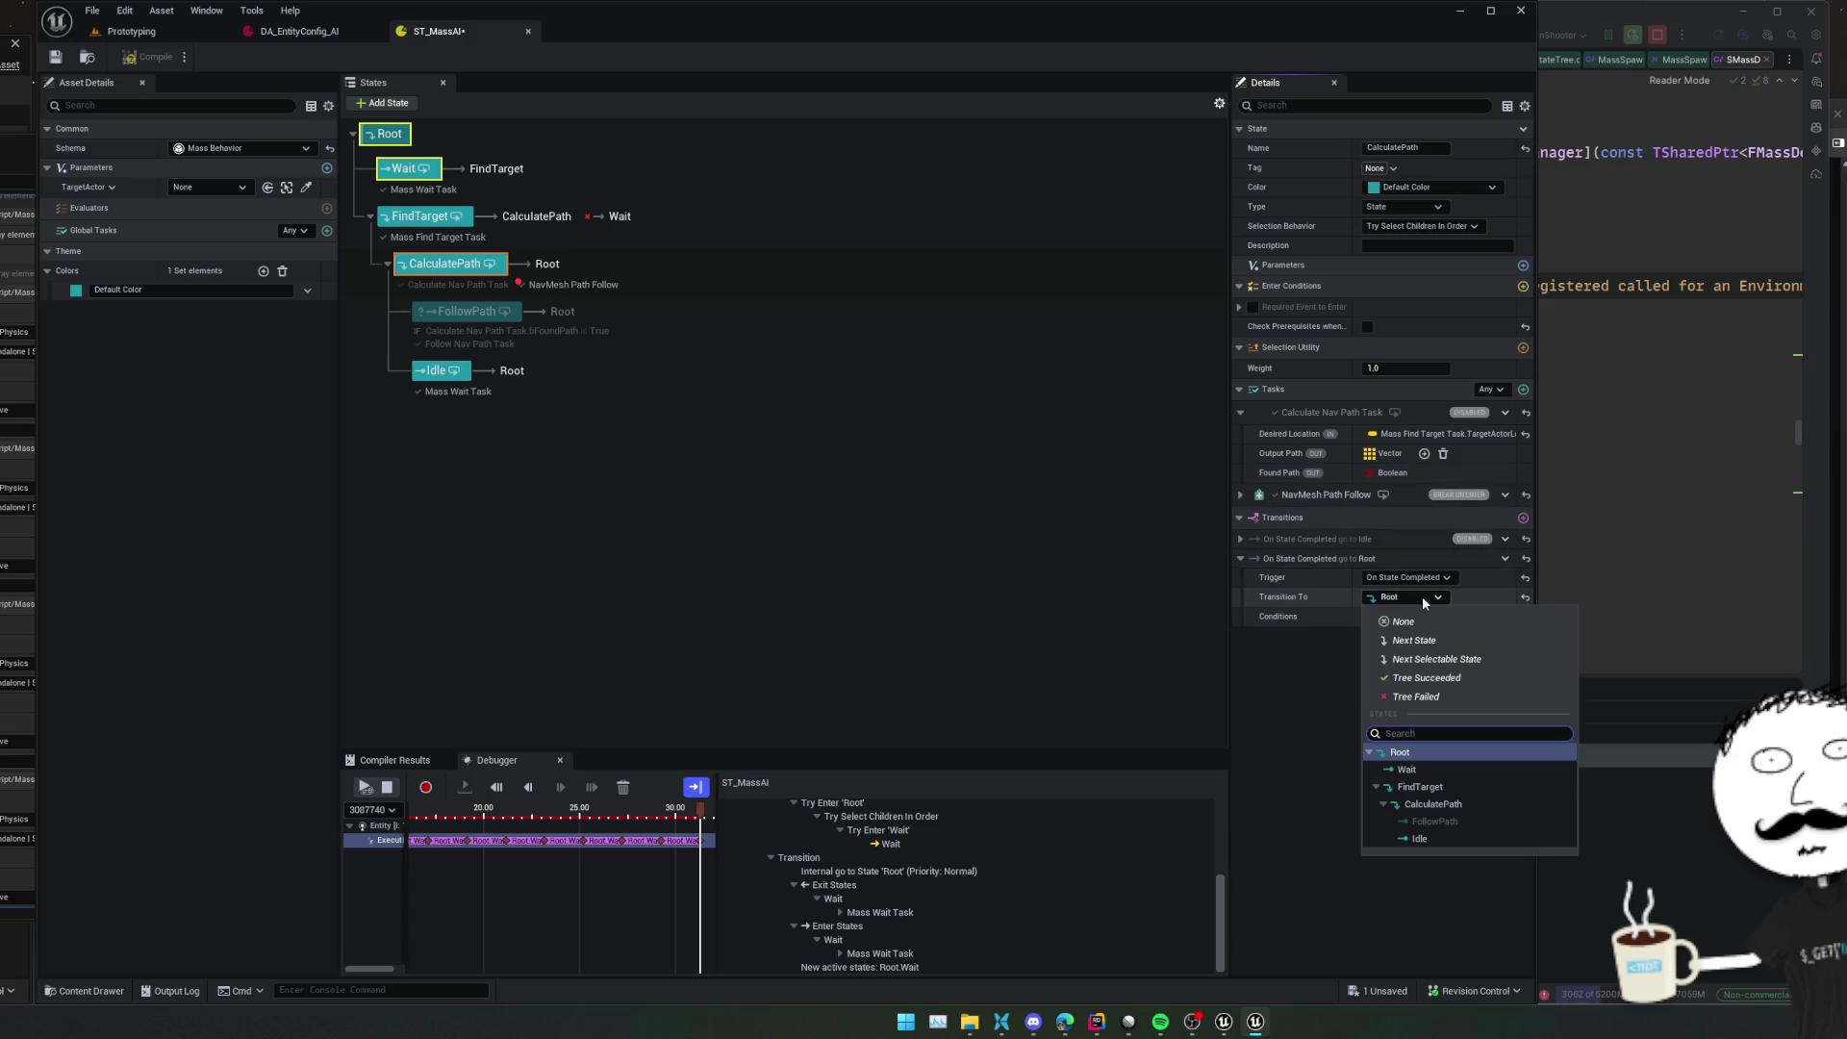
left_click(1422, 839)
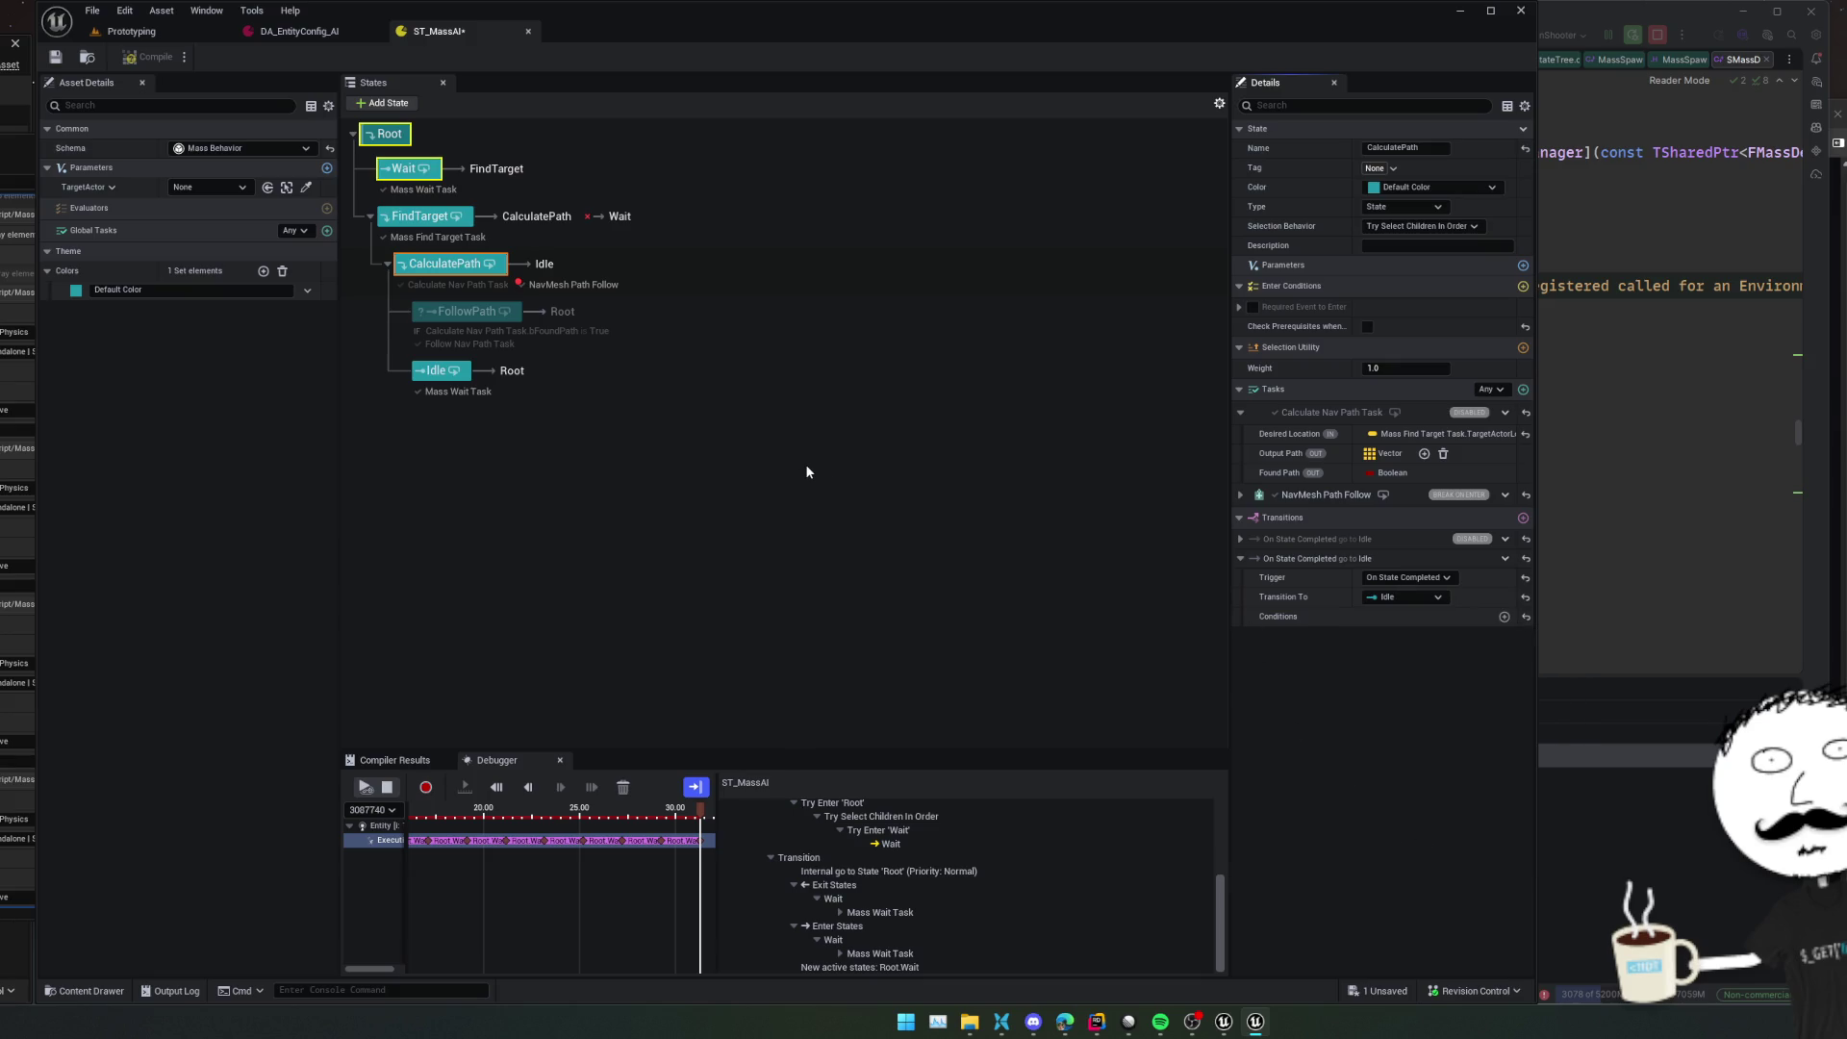
key("ctrl+s")
left_click(389, 783)
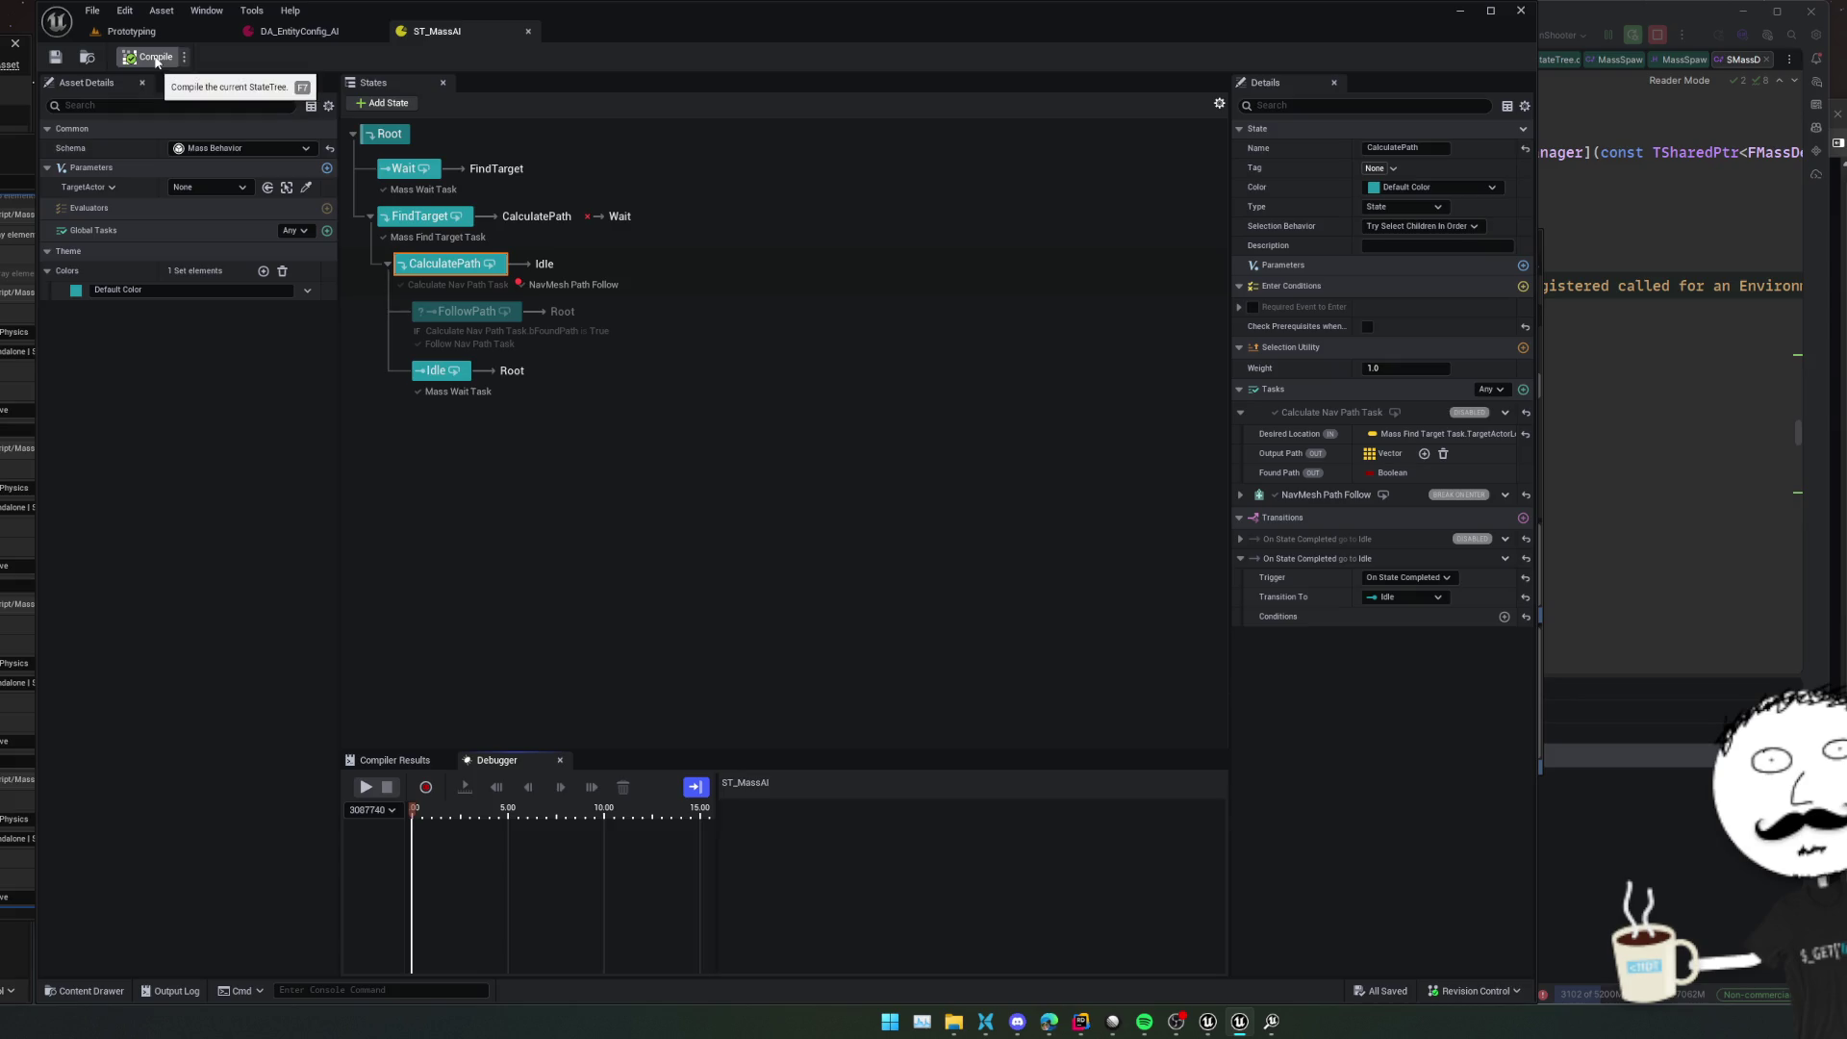
Review FindTarget, play the Prototyping level, then come back to the ST_MassAI debugger
left_click(219, 186)
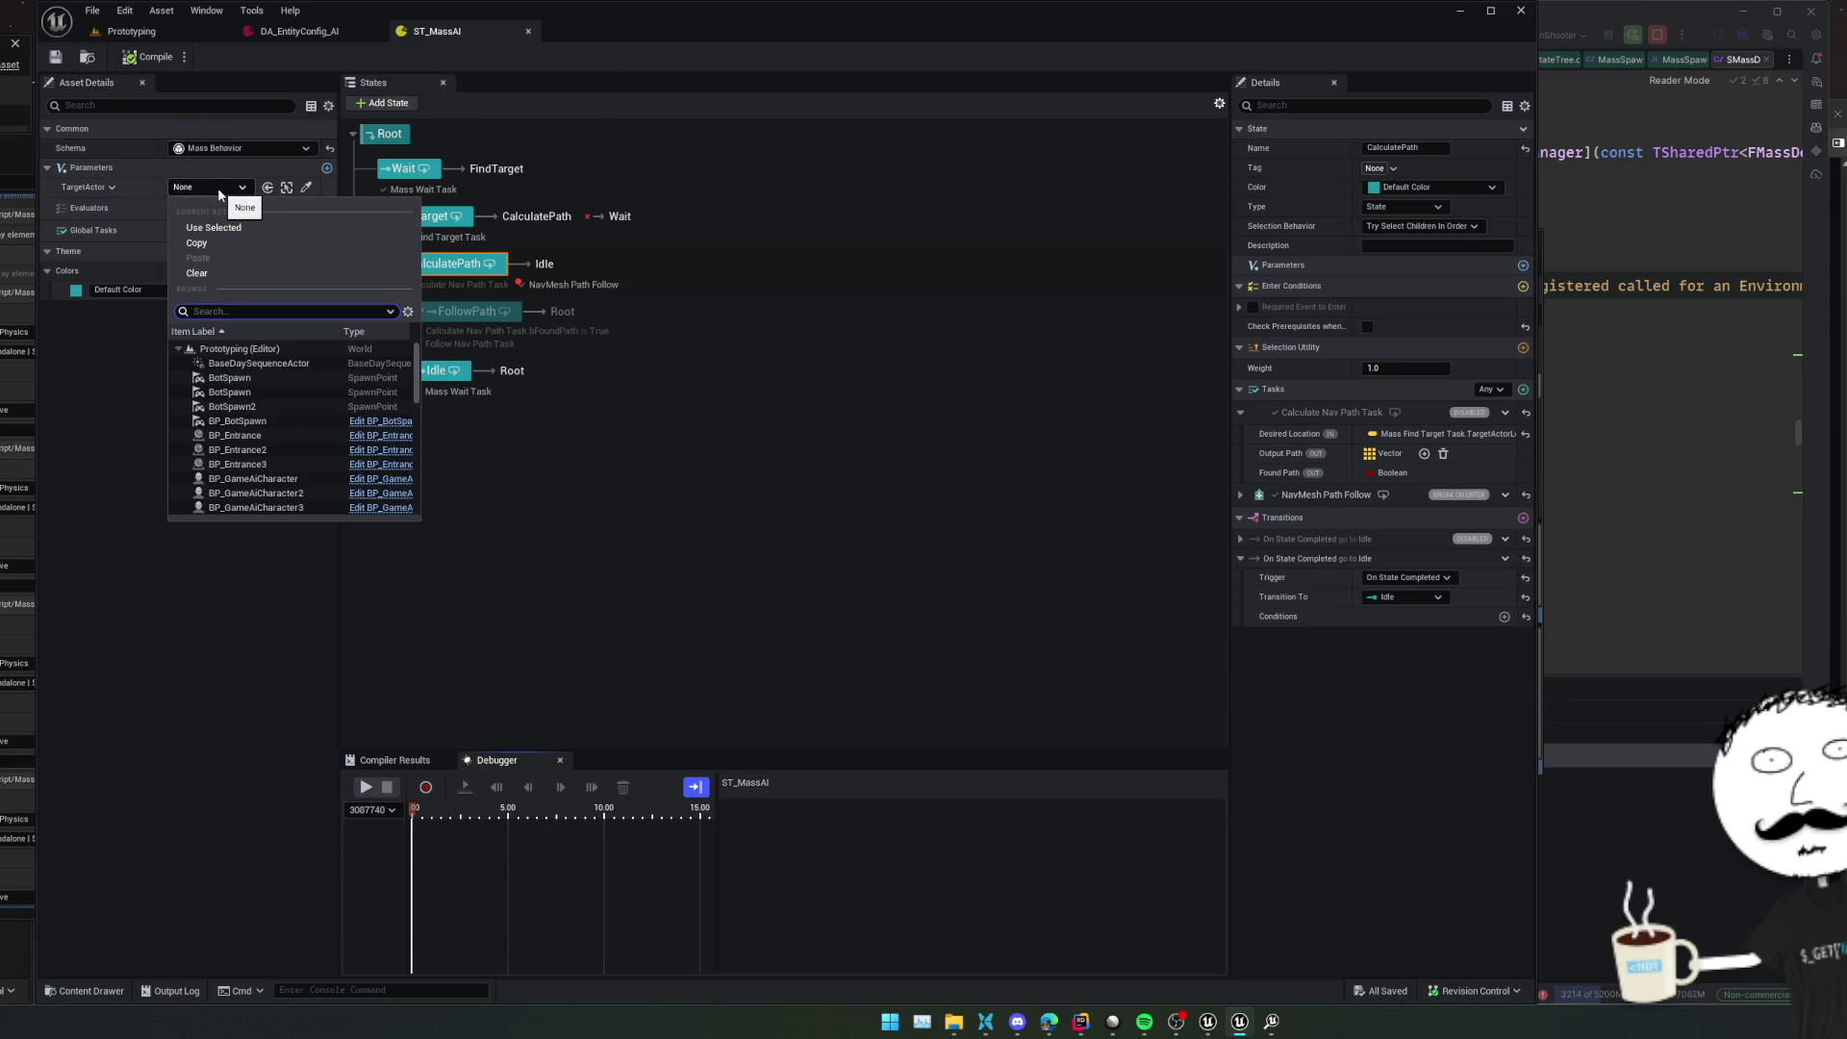
left_click(219, 186)
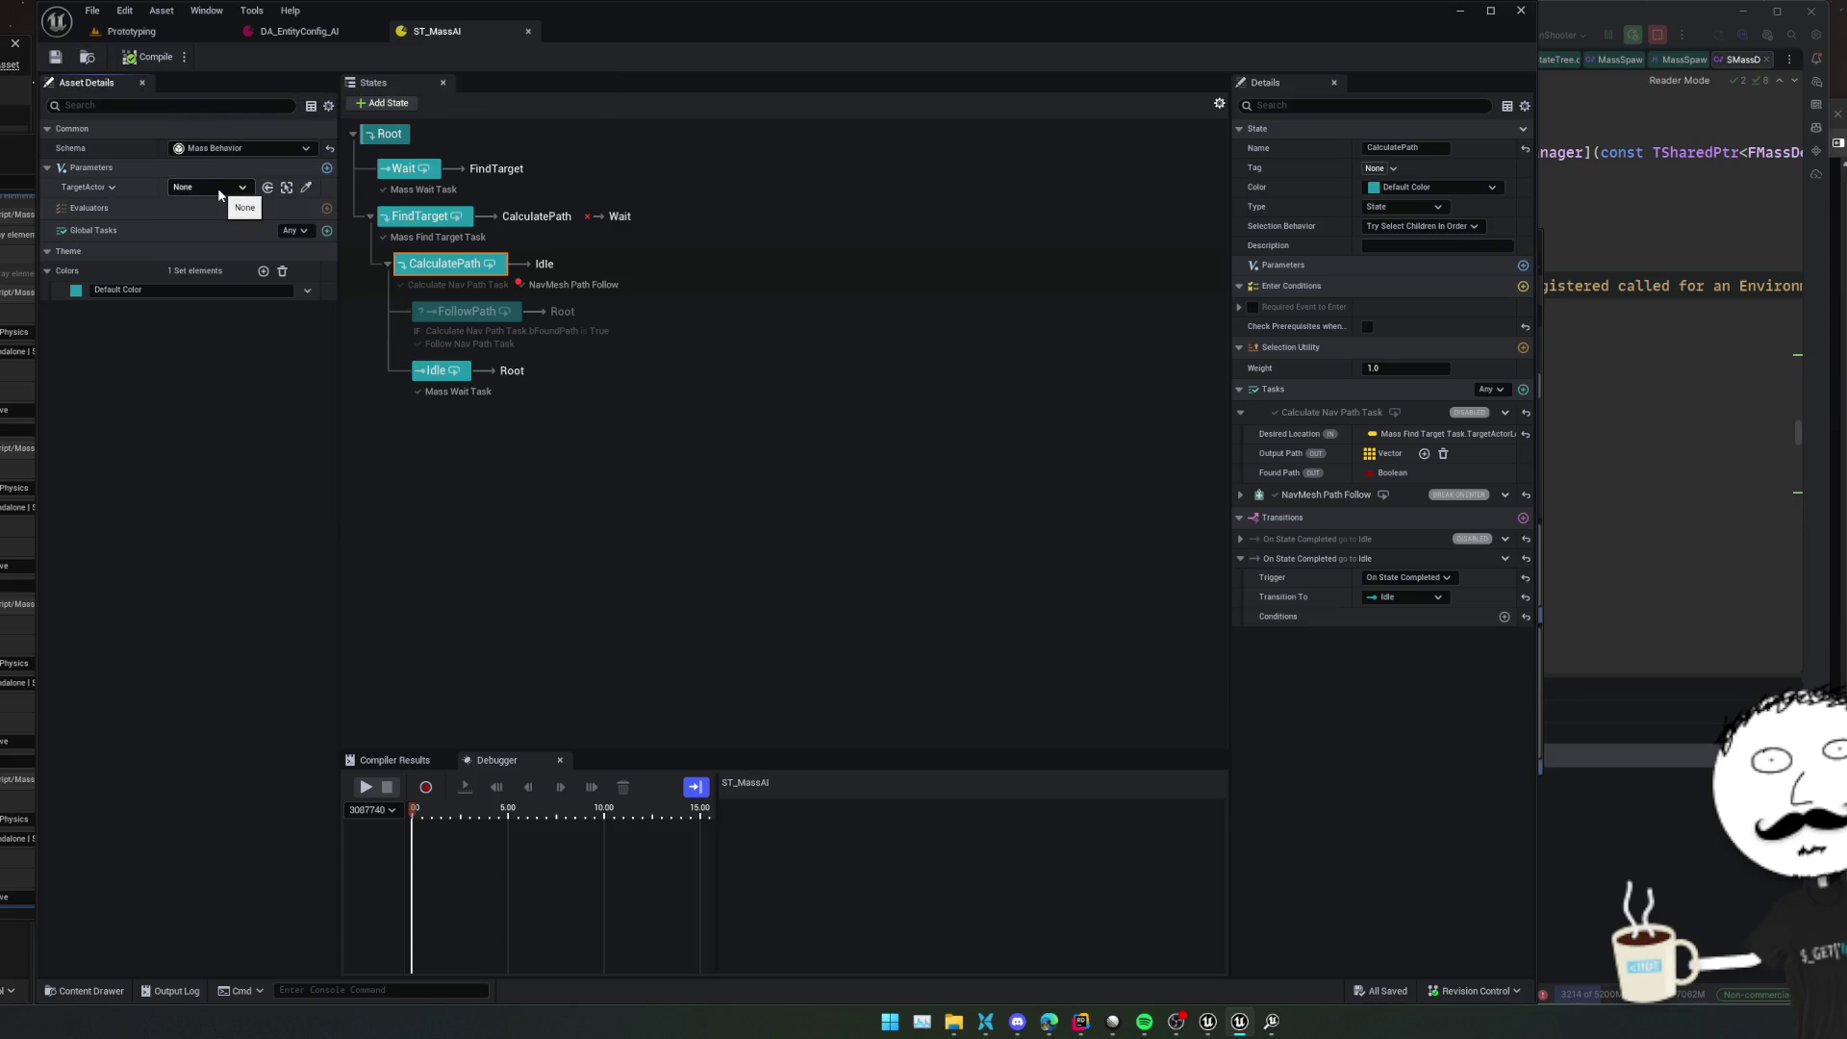
left_click(407, 219)
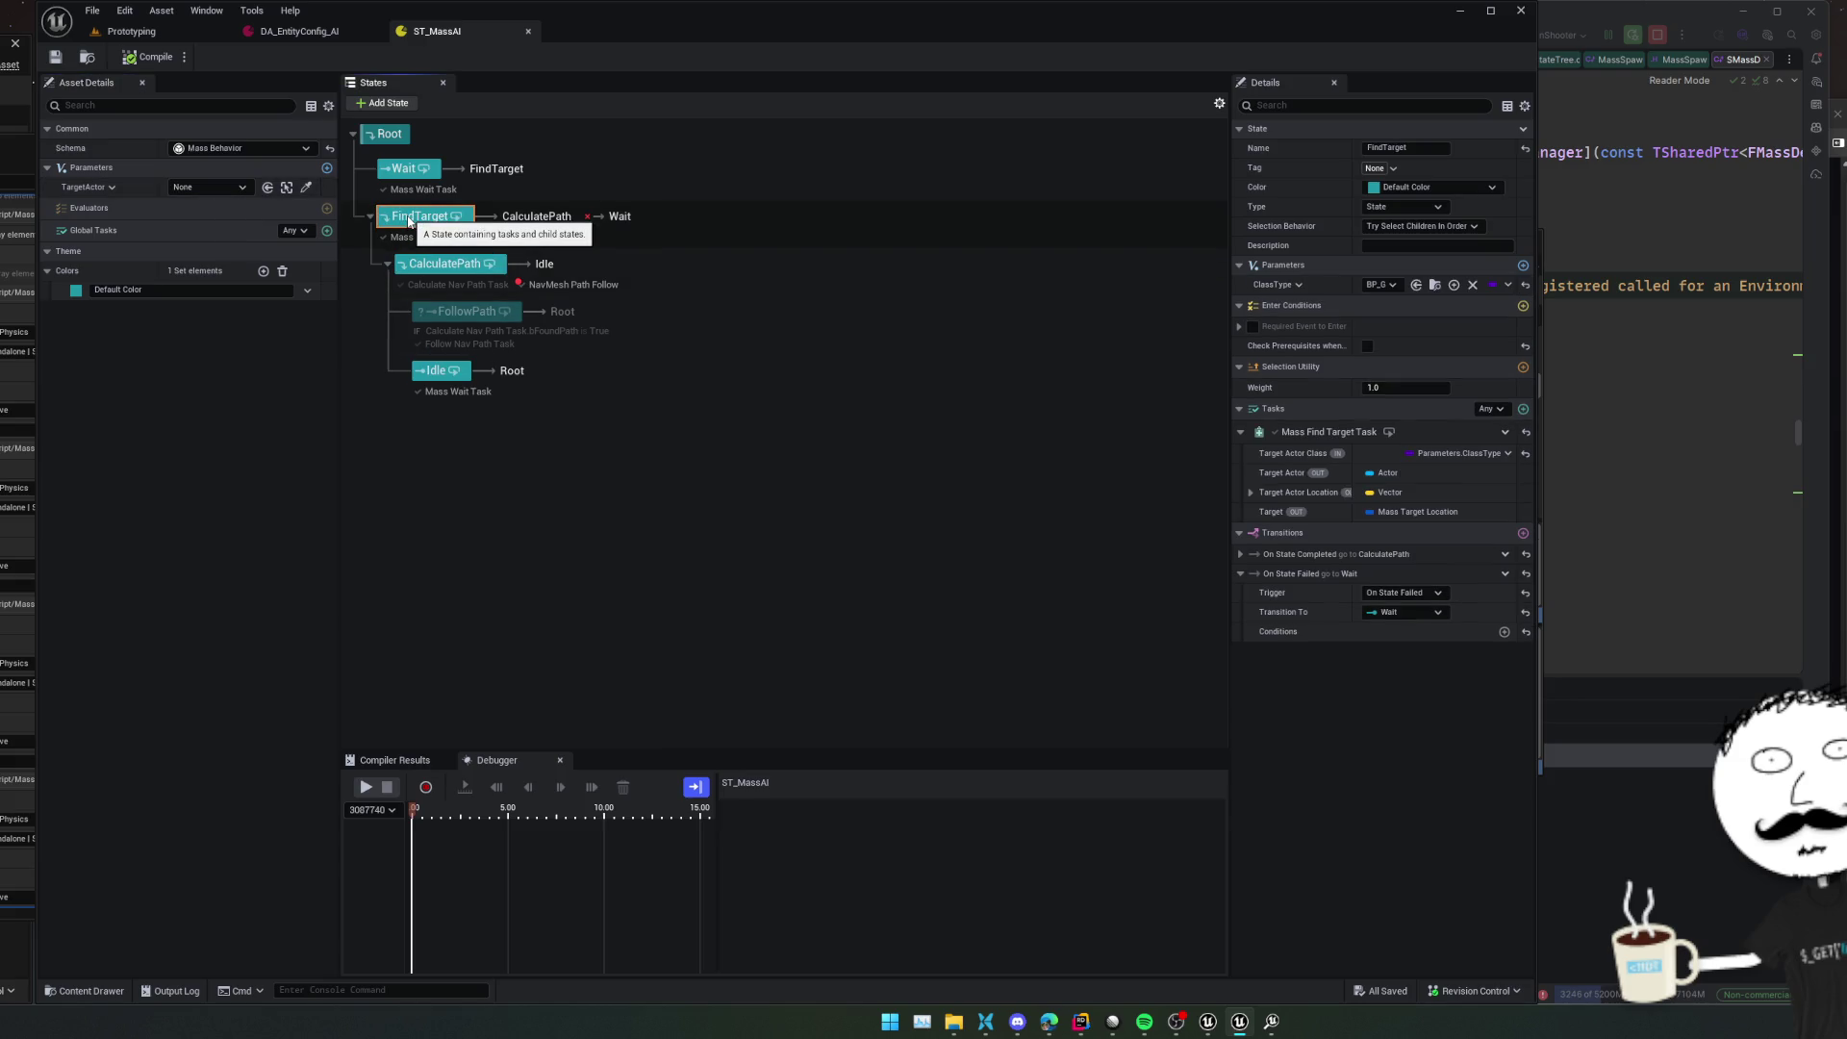
left_click(129, 34)
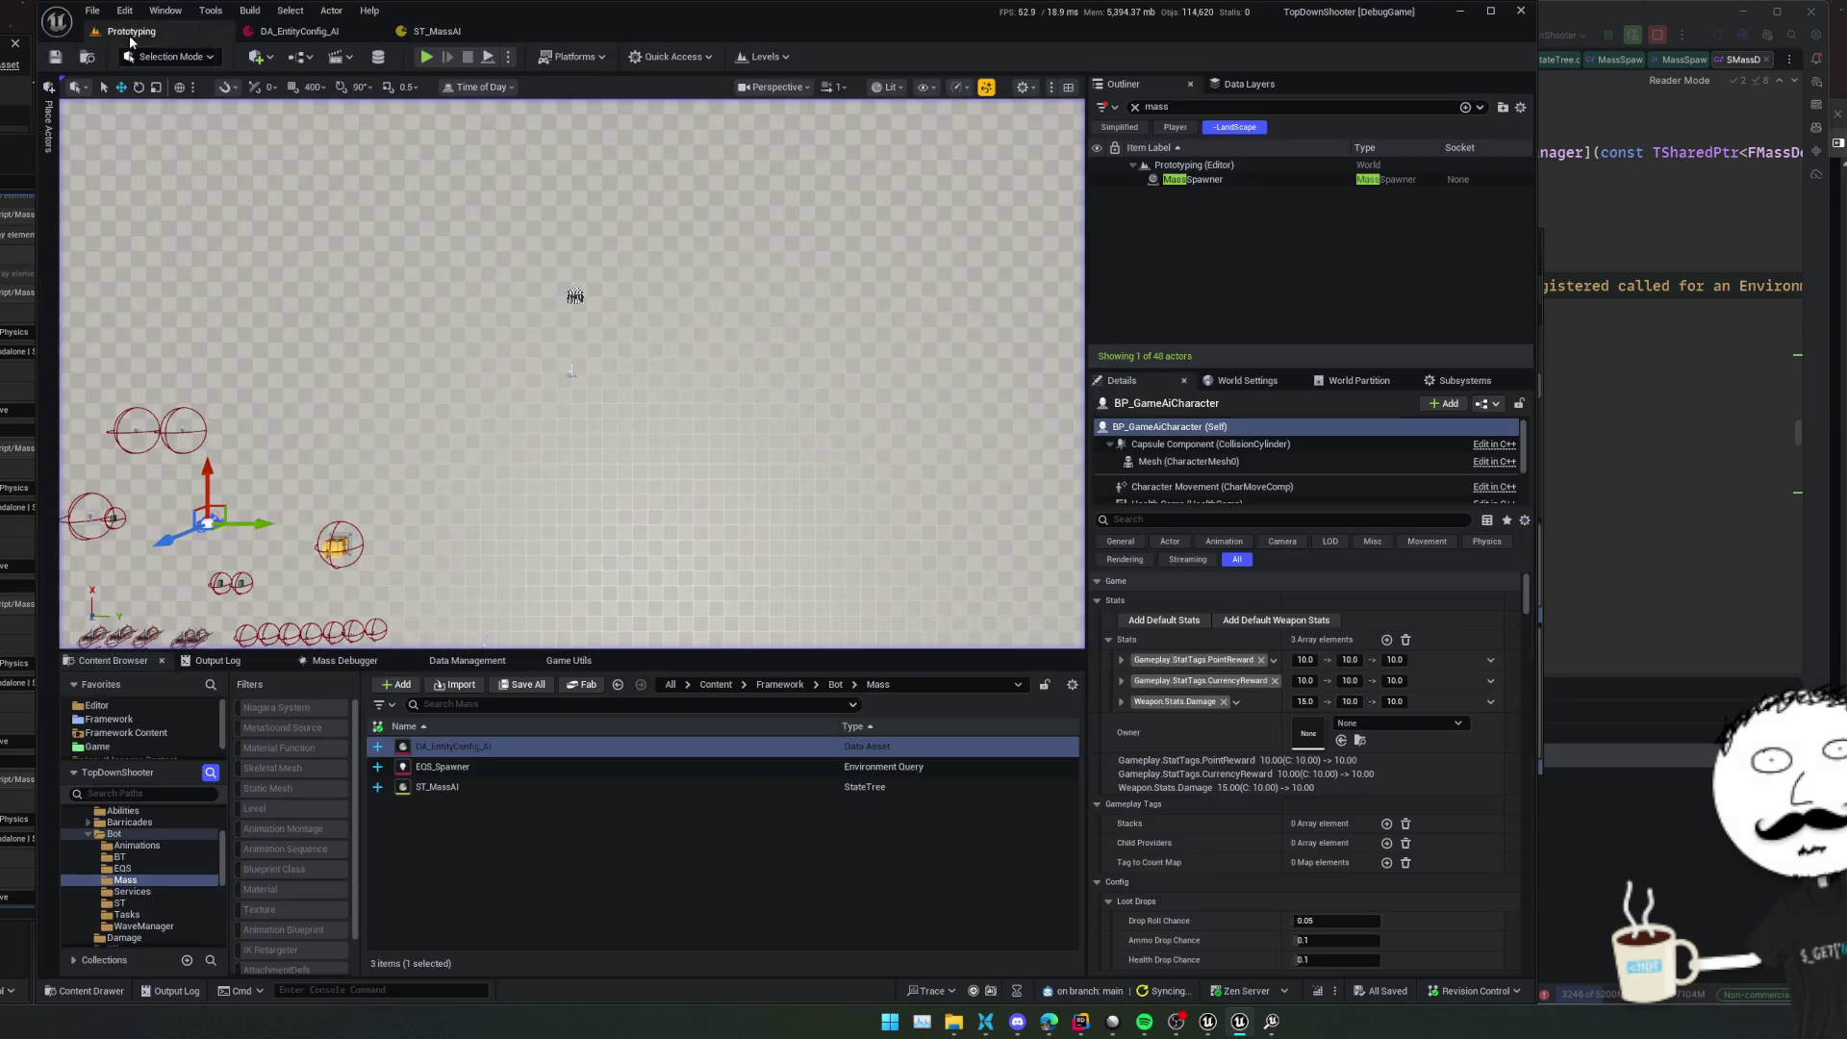
left_click(427, 56)
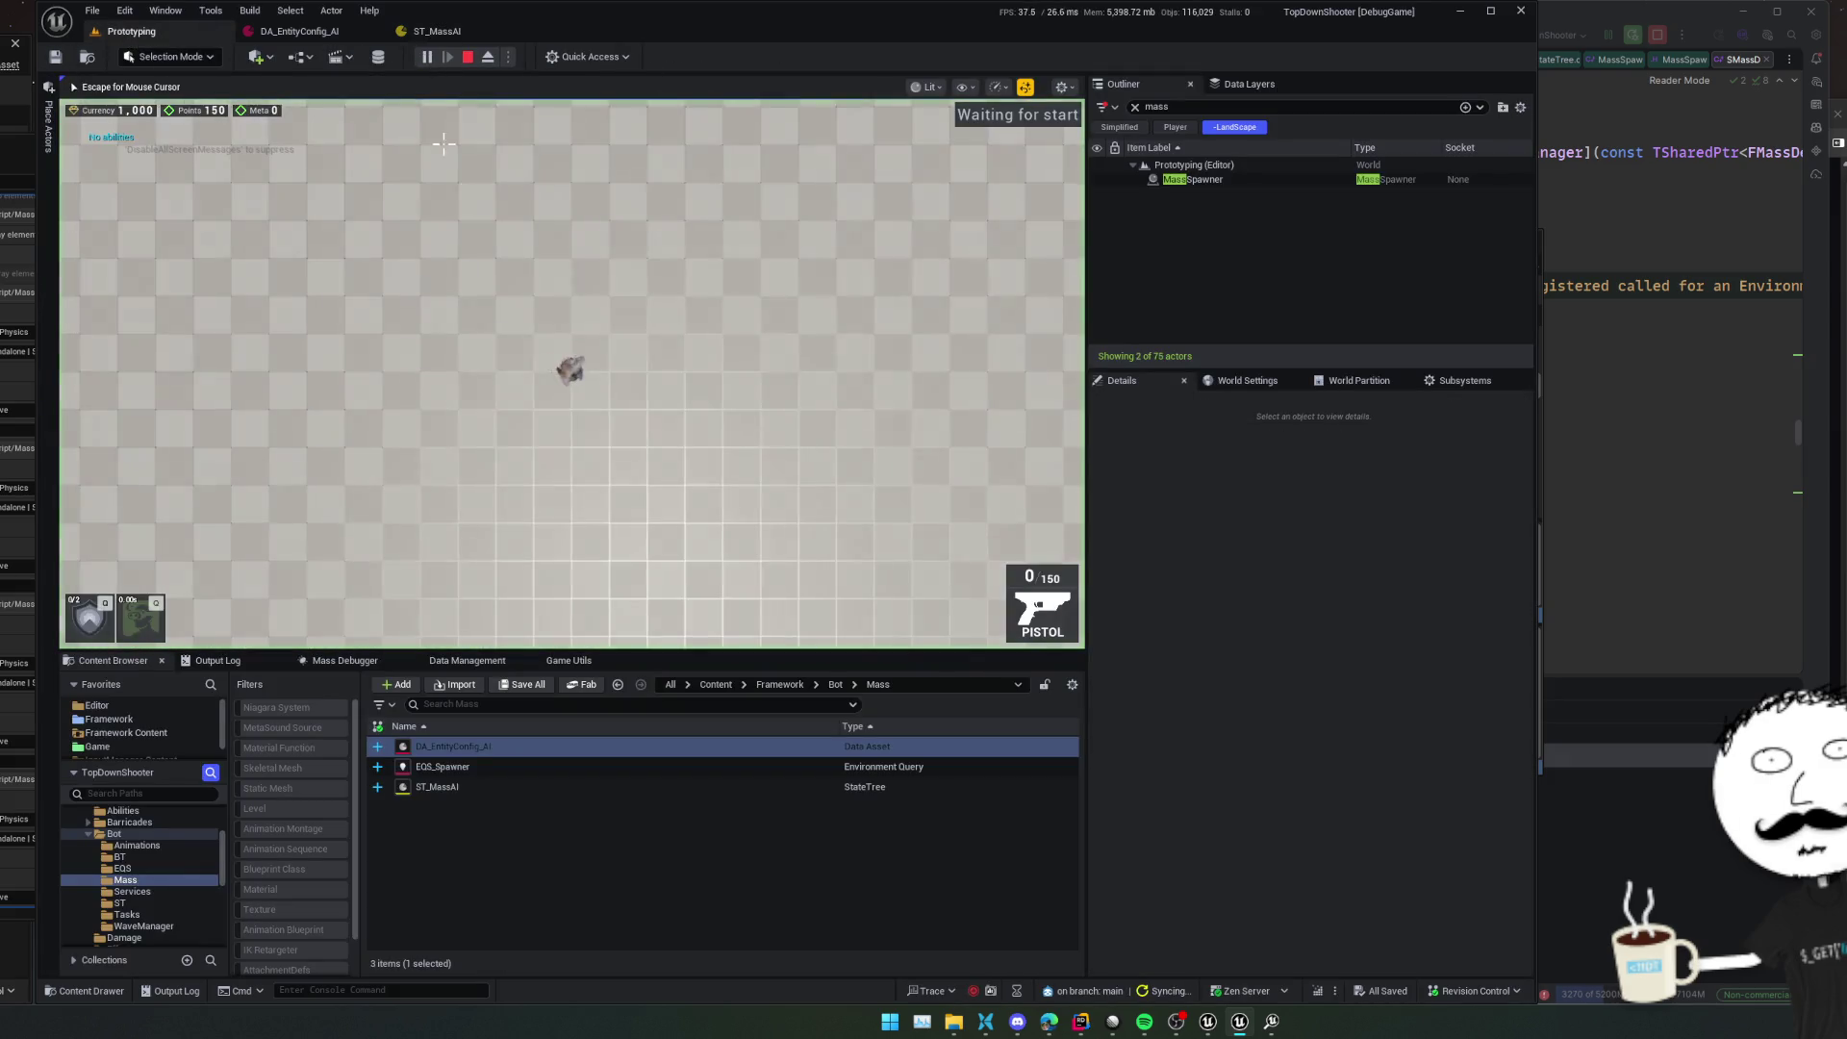
key("Escape")
left_click(434, 31)
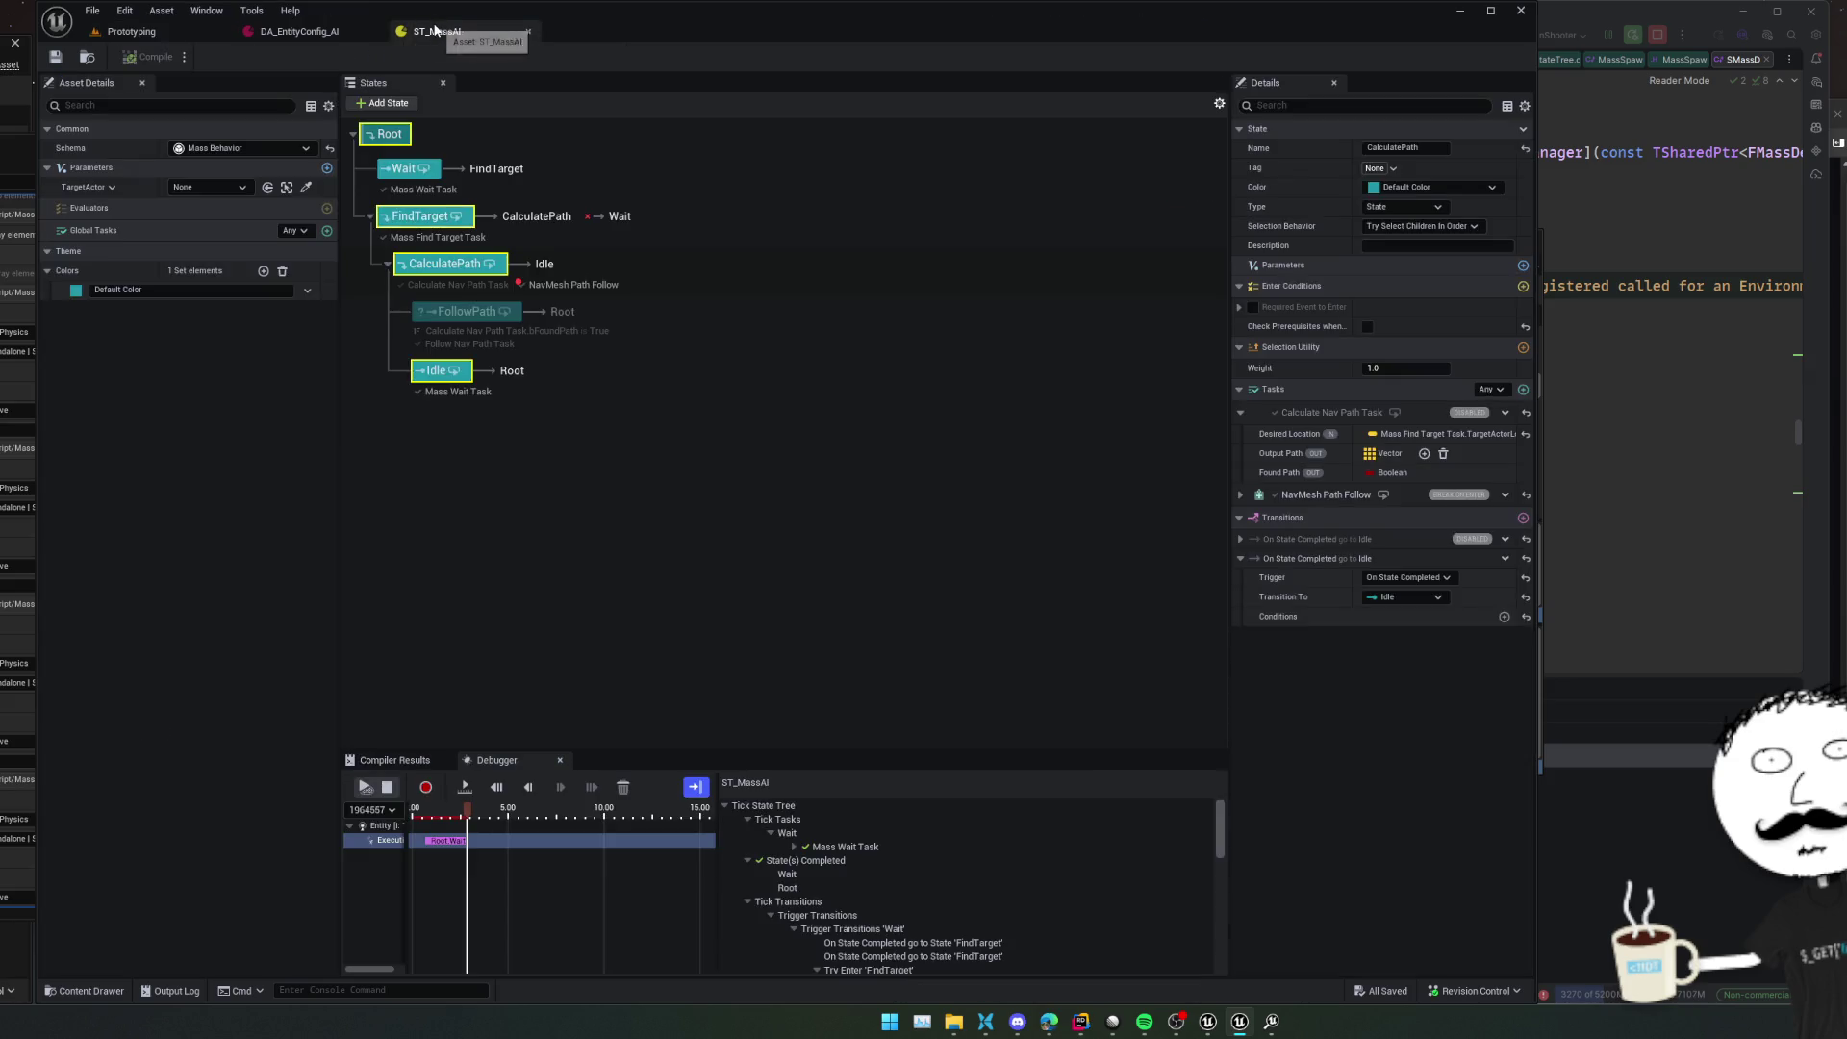
Select CalculatePath and inspect the Try Enter CalculatePath and FindTarget trace entries
left_click(746, 549)
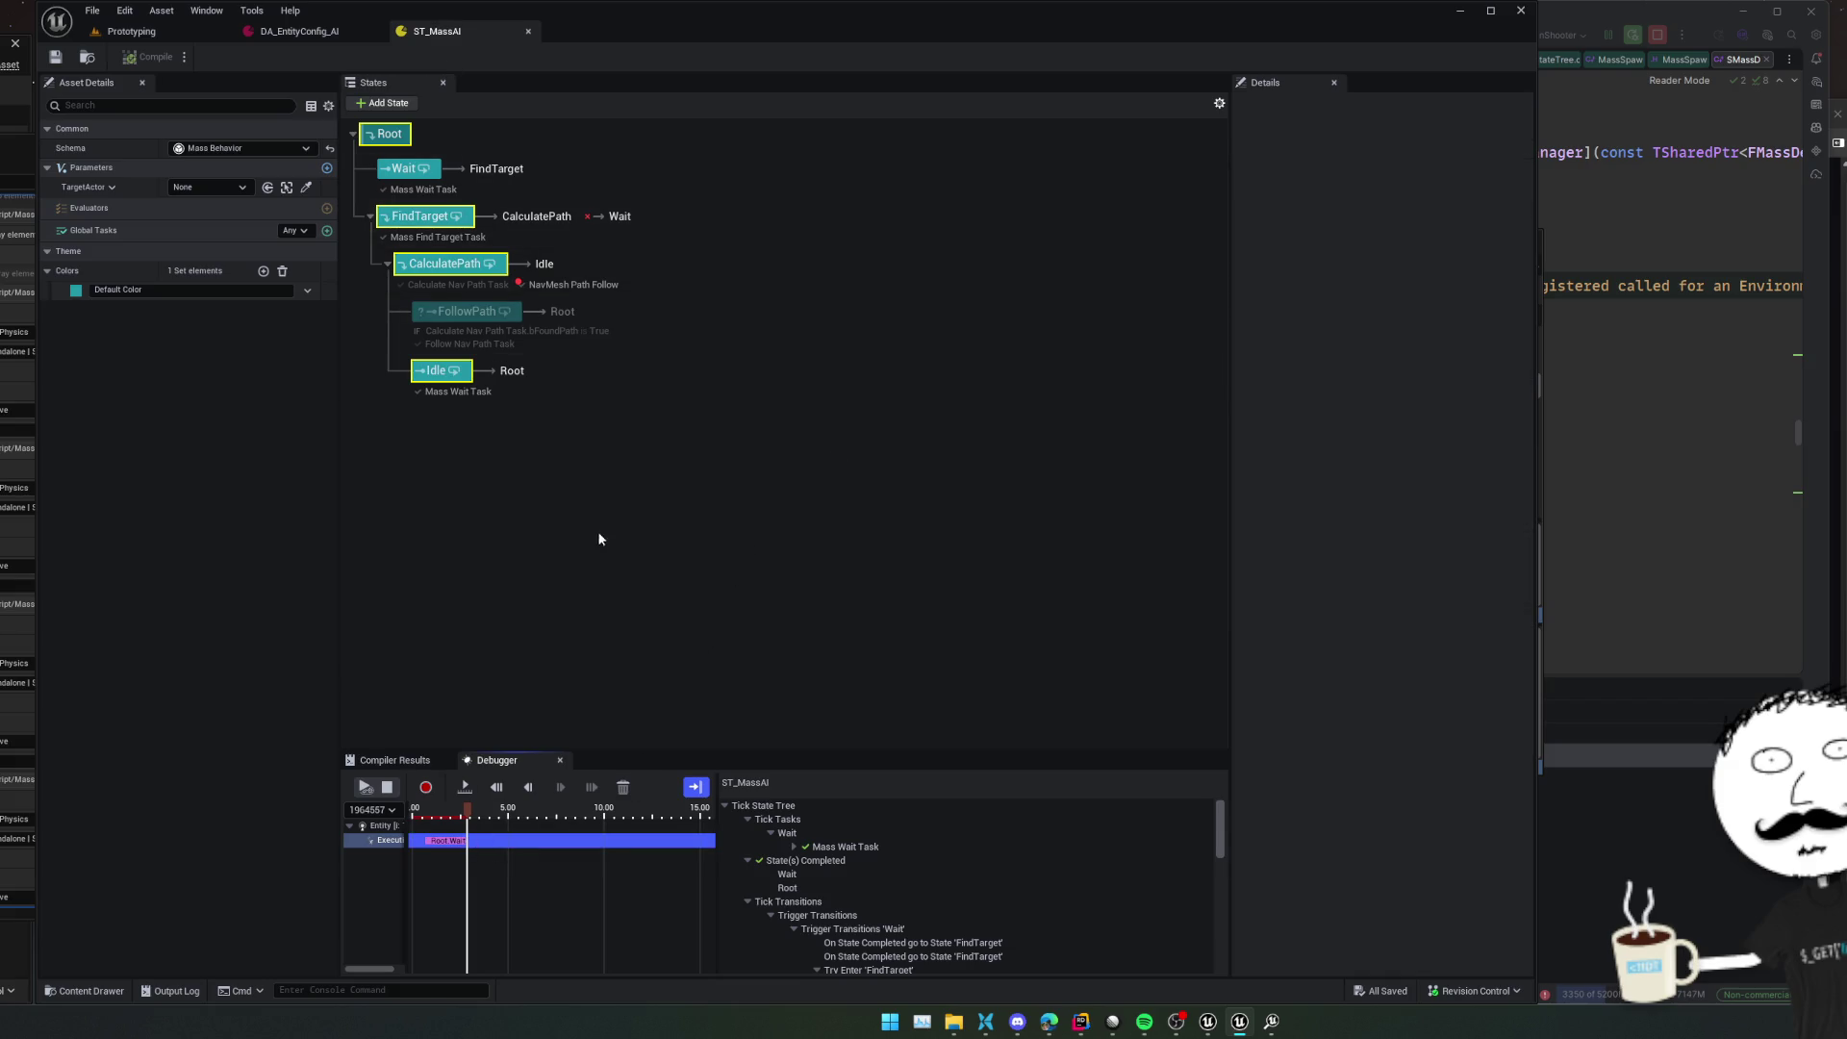
left_click(472, 289)
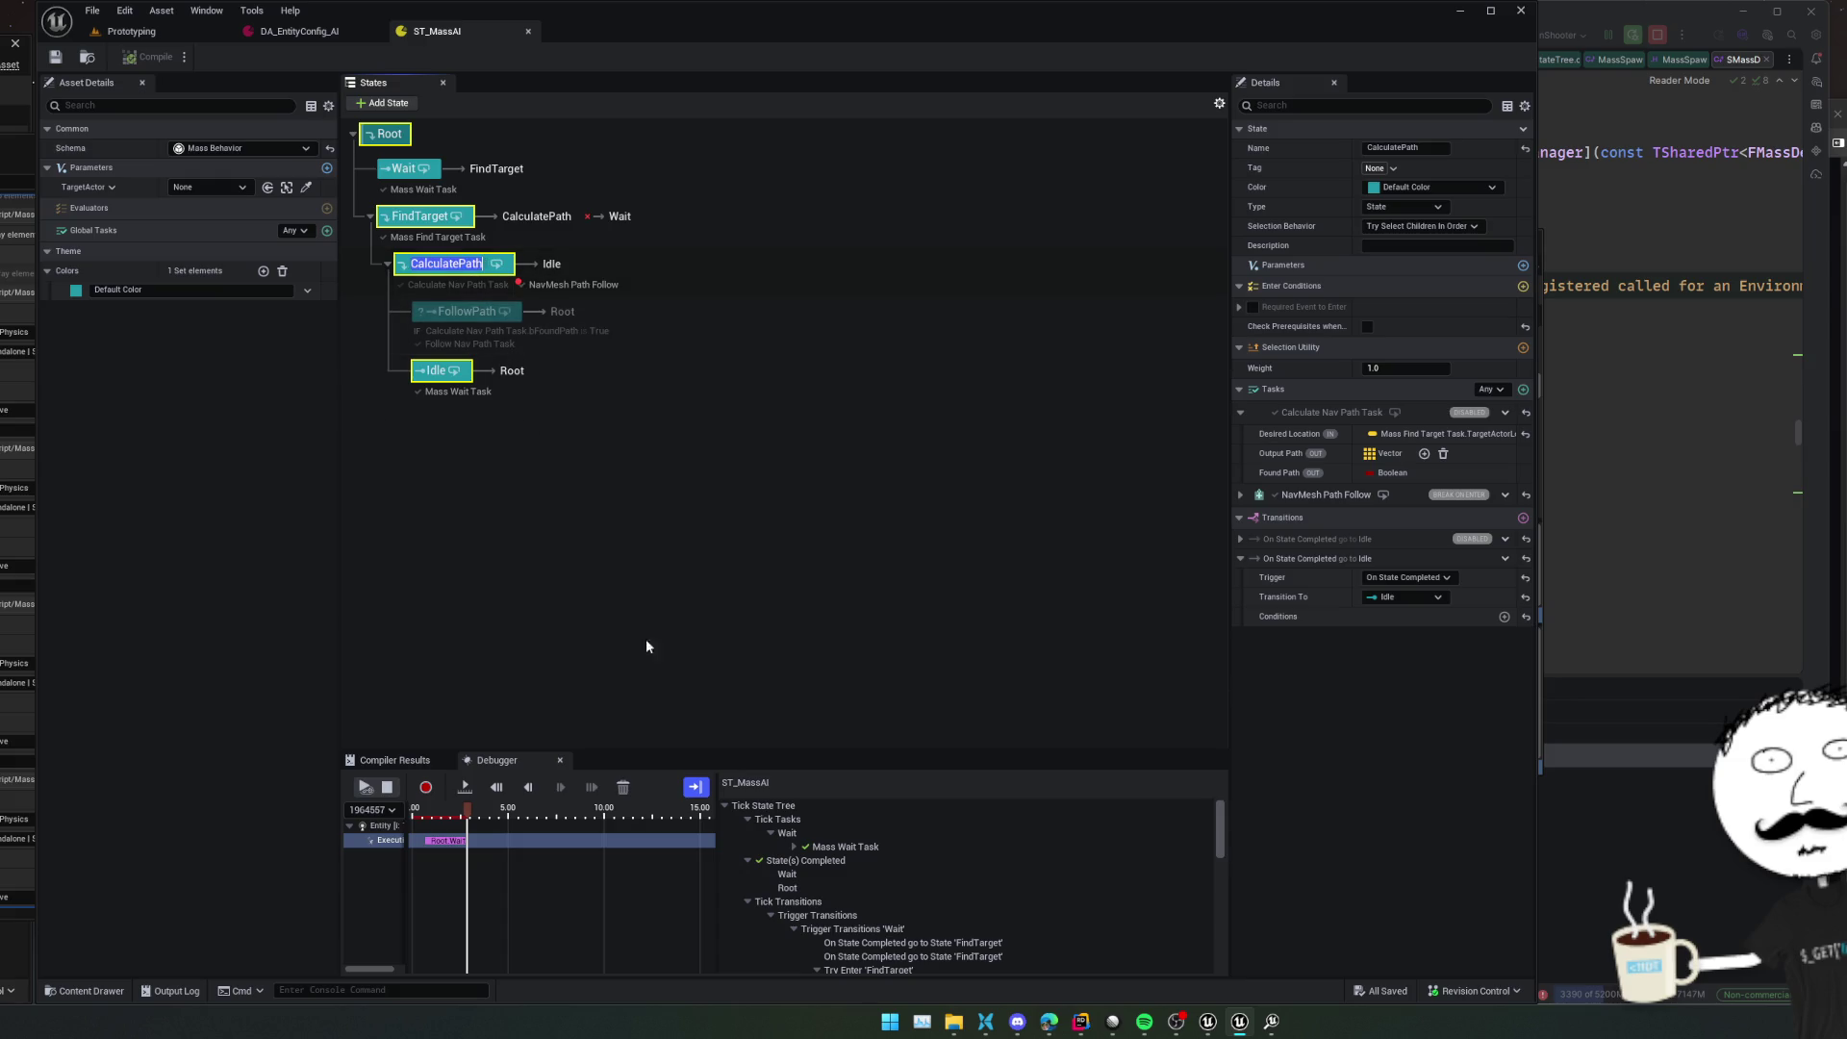
left_click(472, 810)
scroll(1063, 915, "down", 3)
scroll(1066, 818, "down", 2)
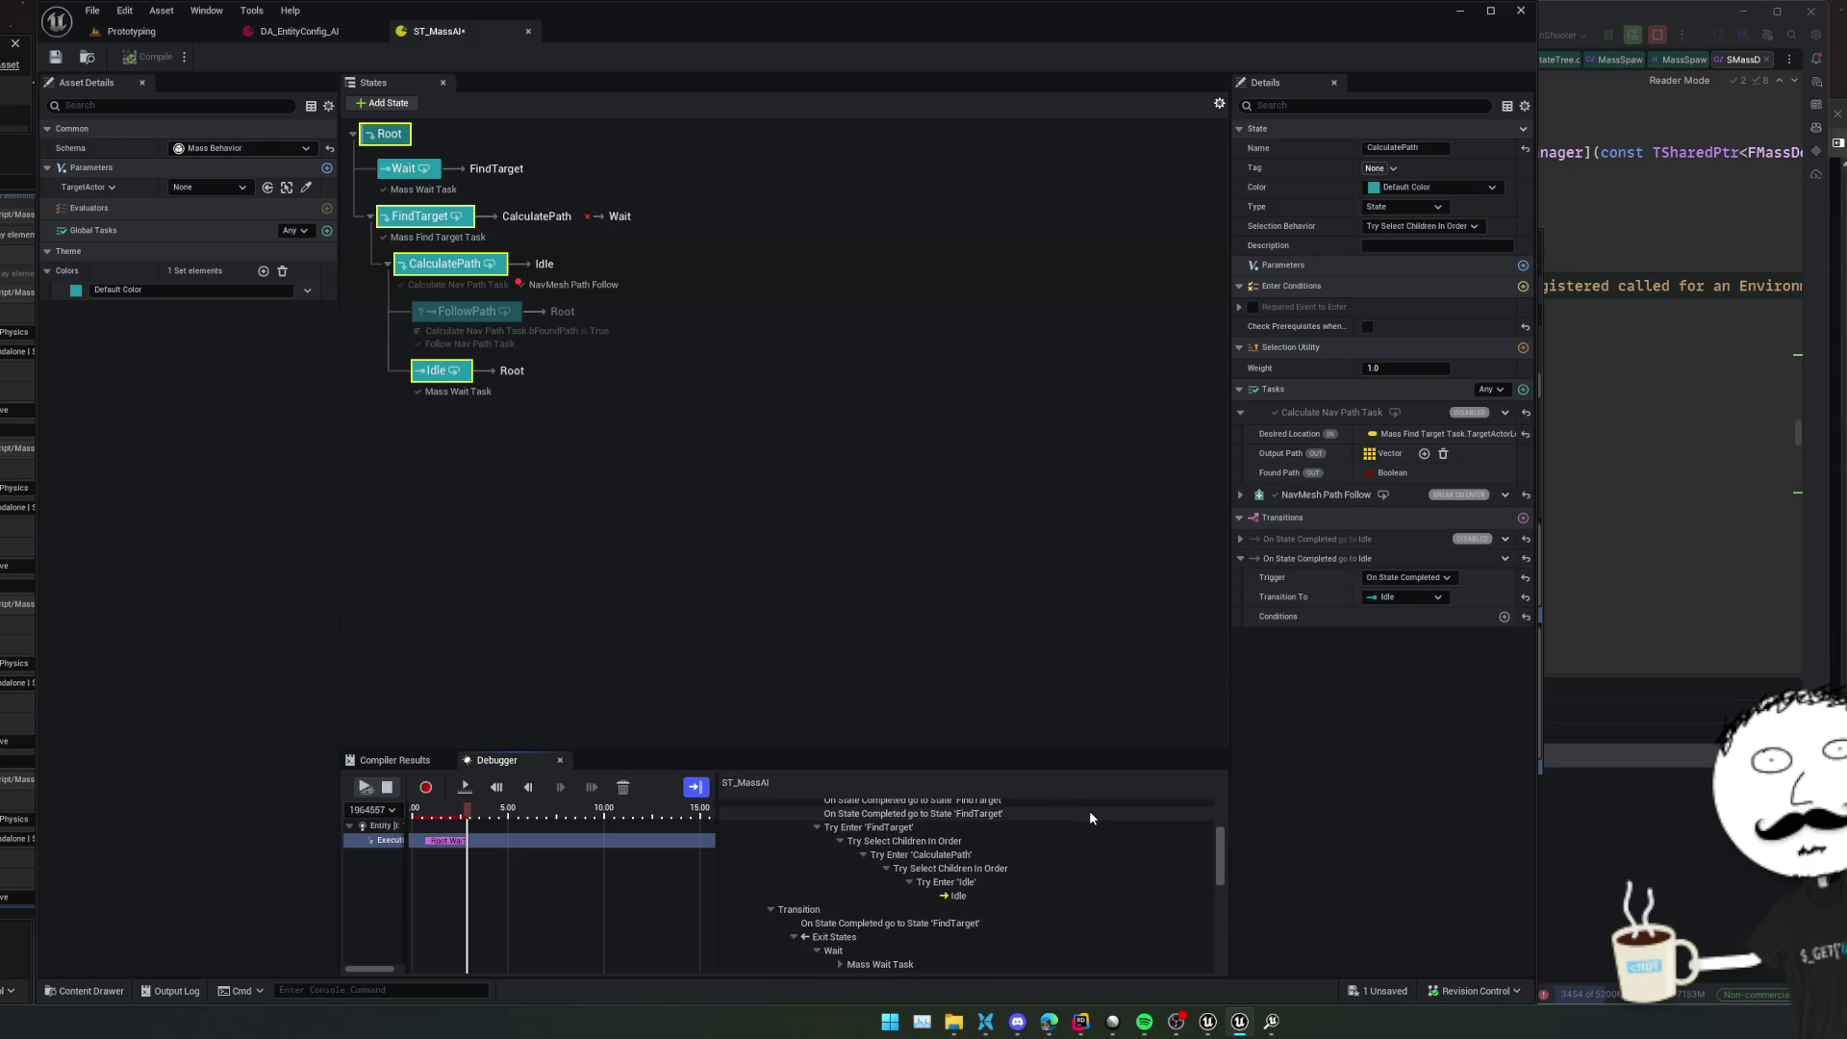
left_click(1034, 854)
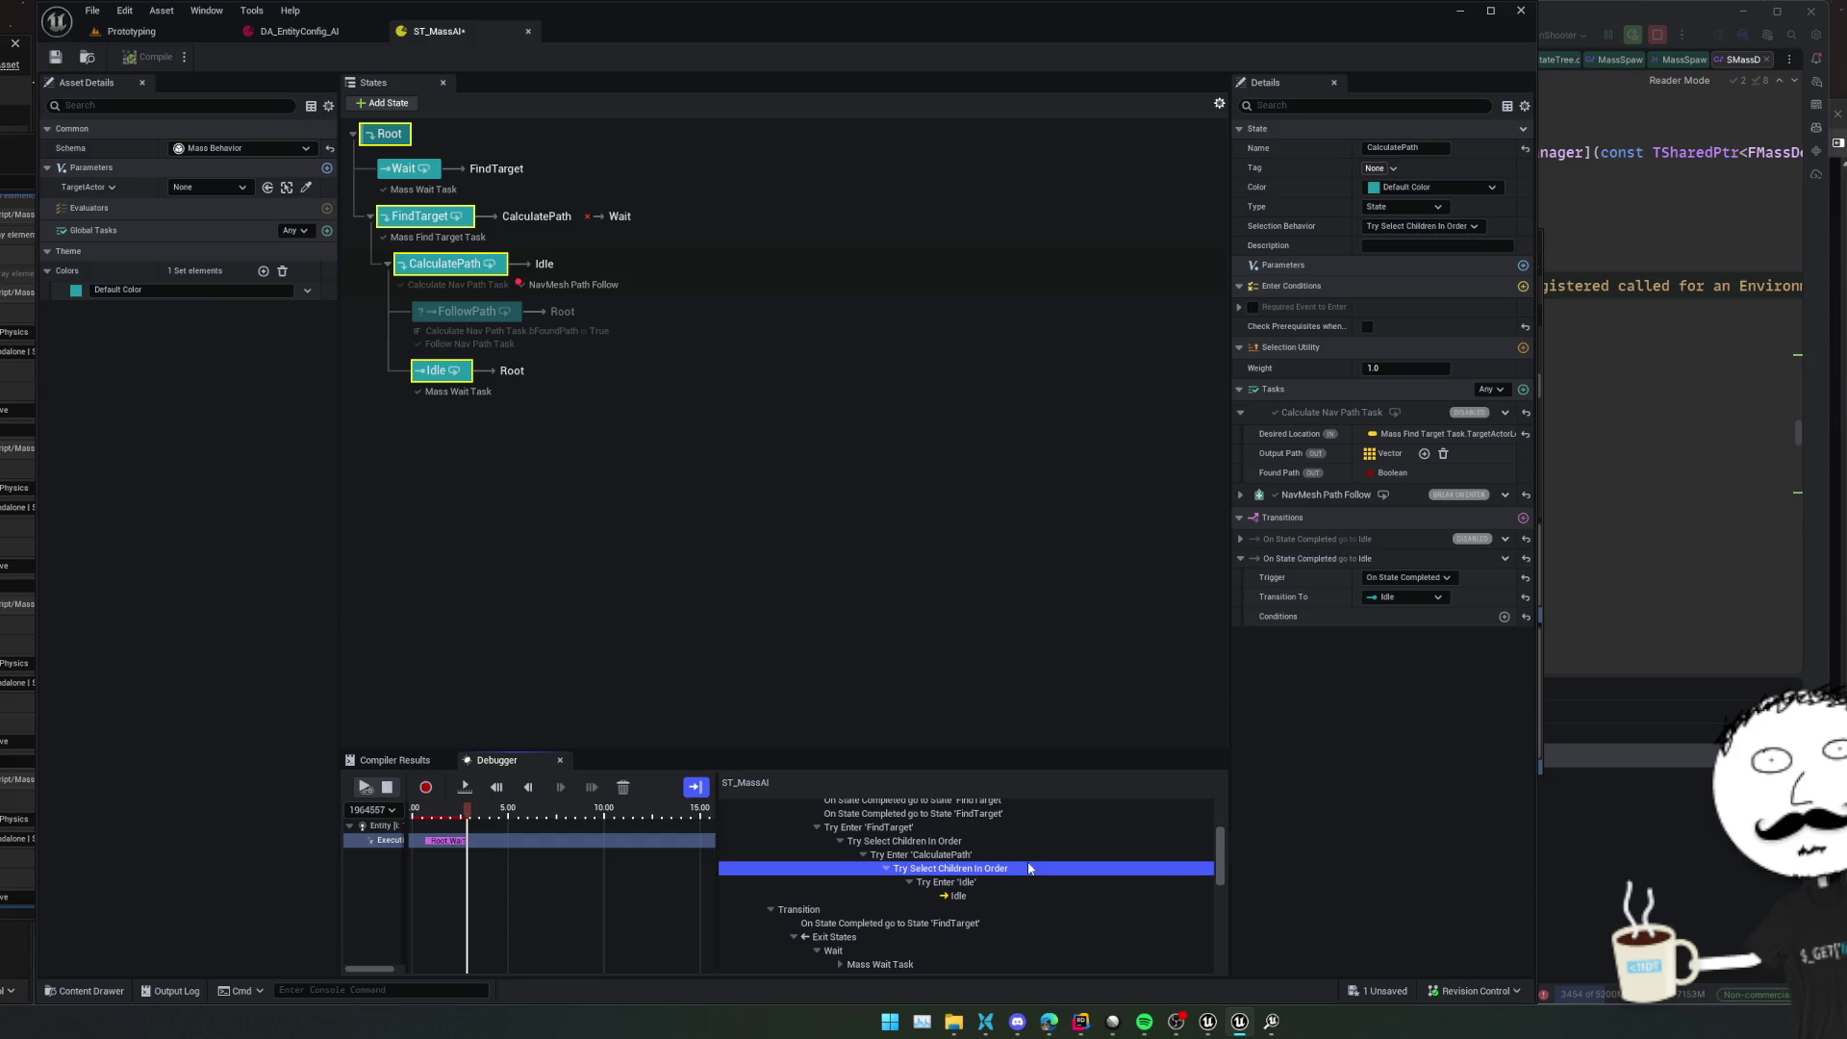
left_click(1022, 830)
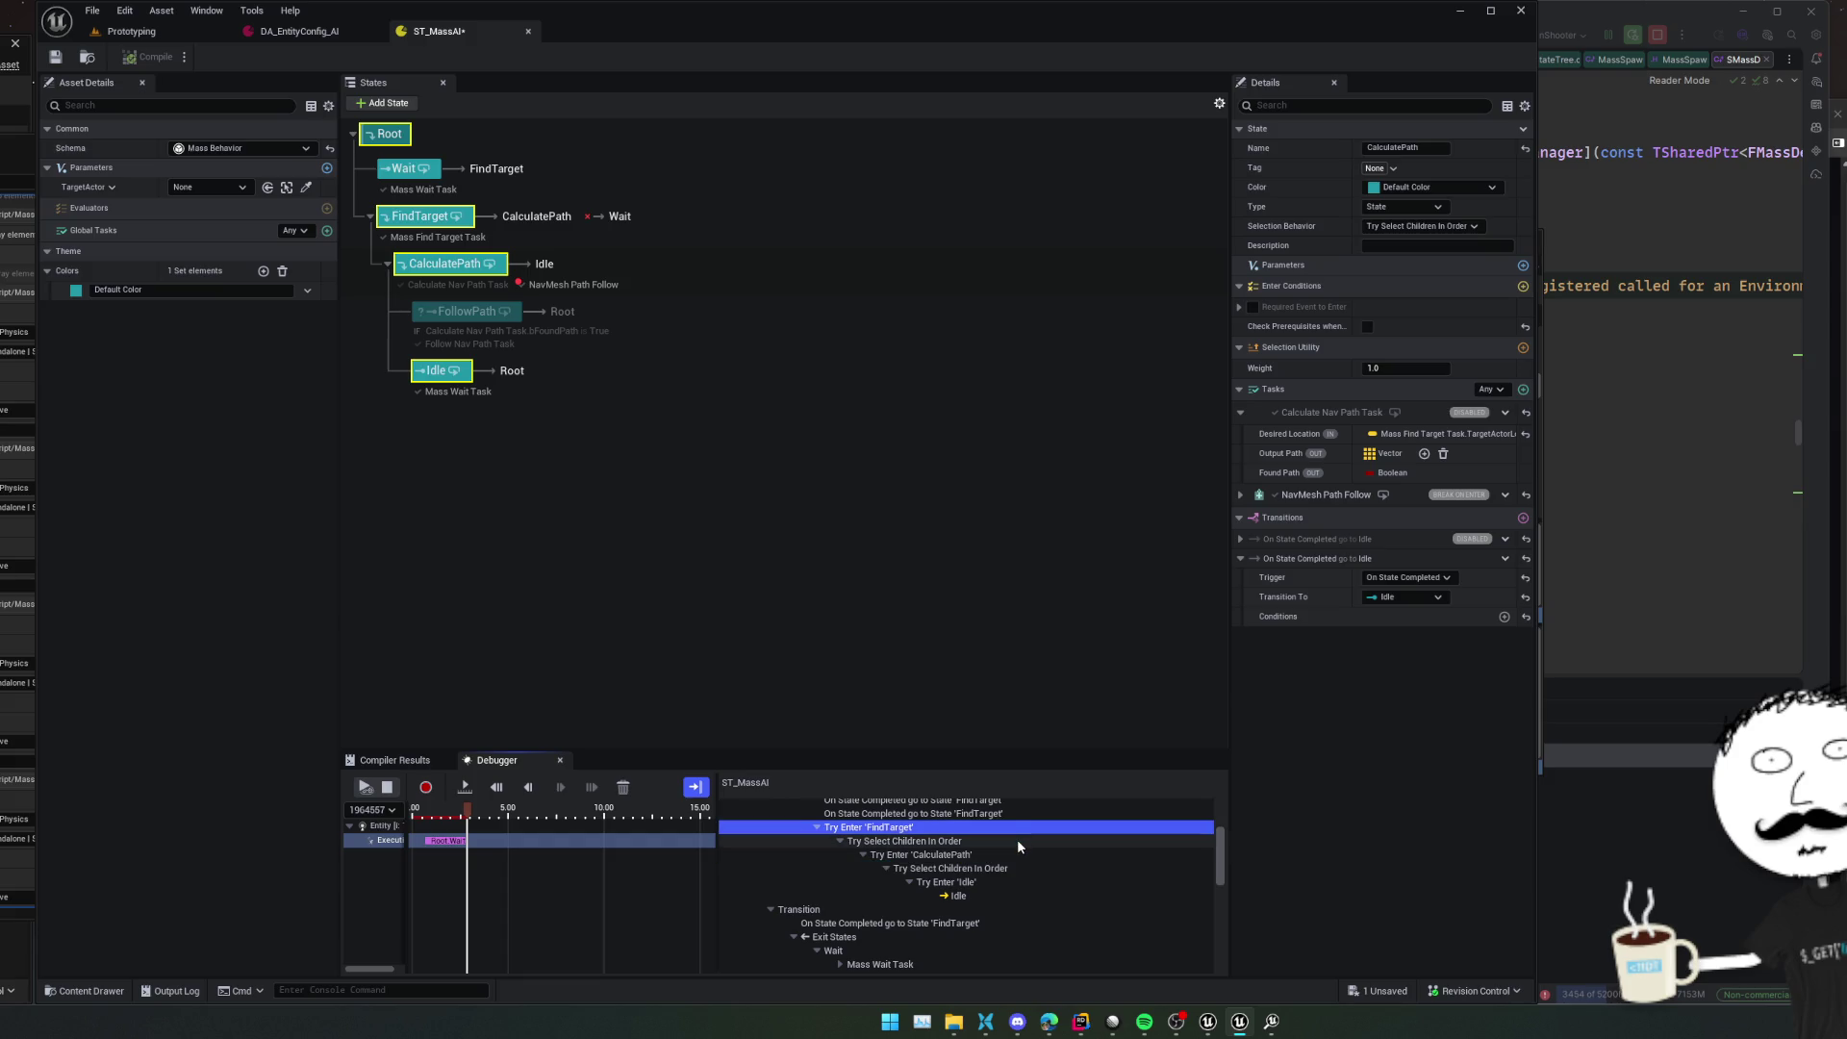
left_click(1018, 841)
Inspect the transition back to FindTarget and Mass Find Target Task's recorded Target and TargetActorLocation
scroll(1010, 847, "down", 1)
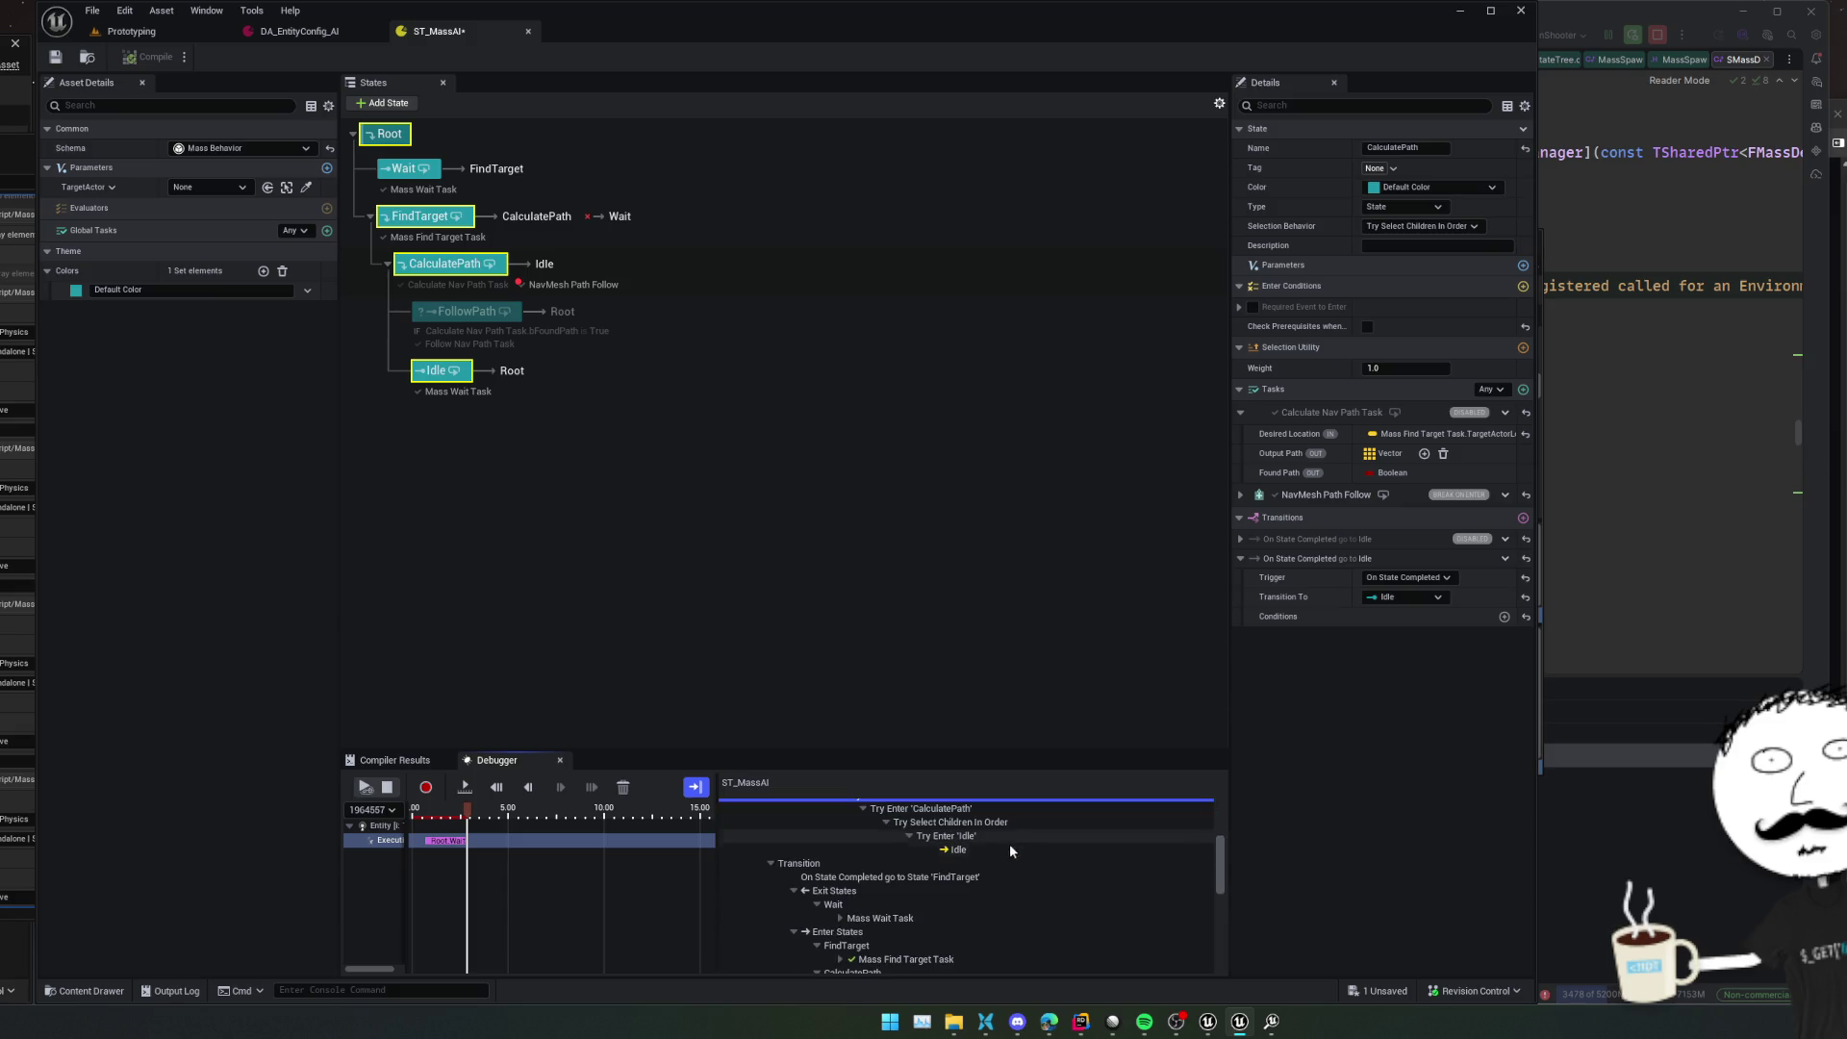
left_click(999, 877)
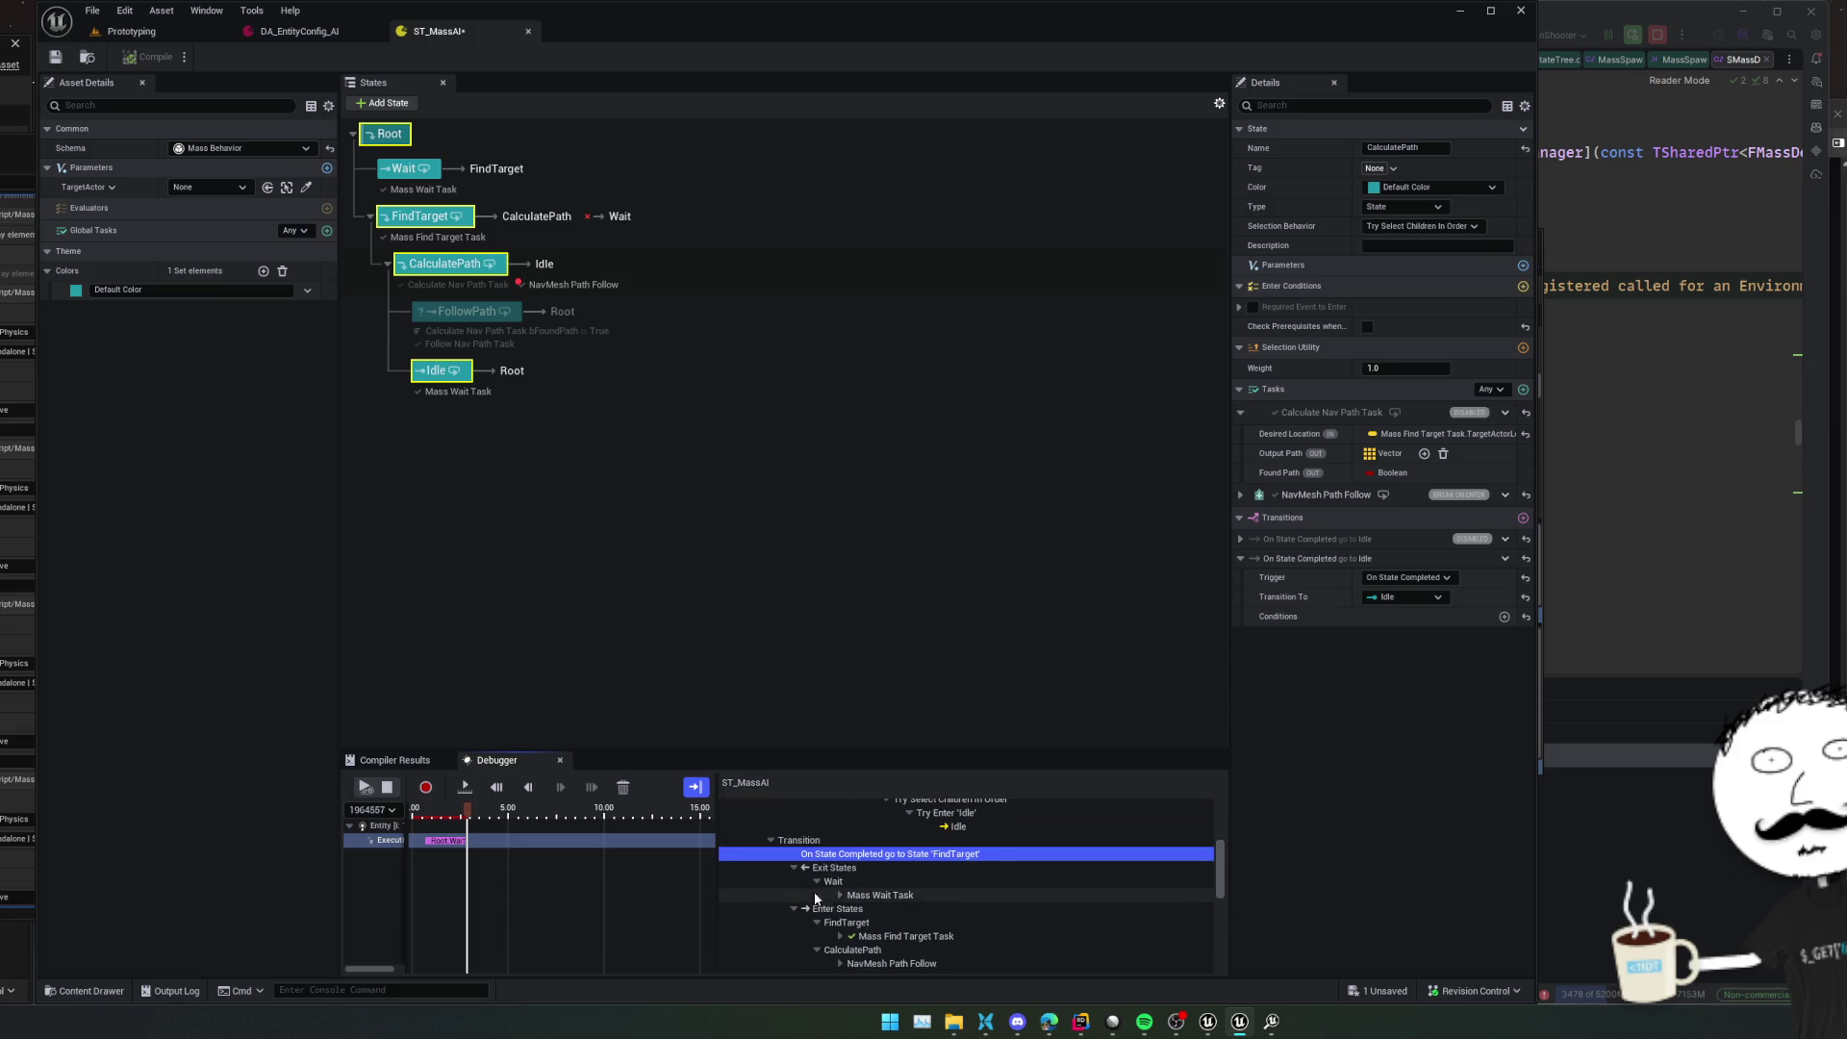
scroll(842, 898, "down", 3)
left_click(840, 880)
scroll(1005, 927, "down", 5)
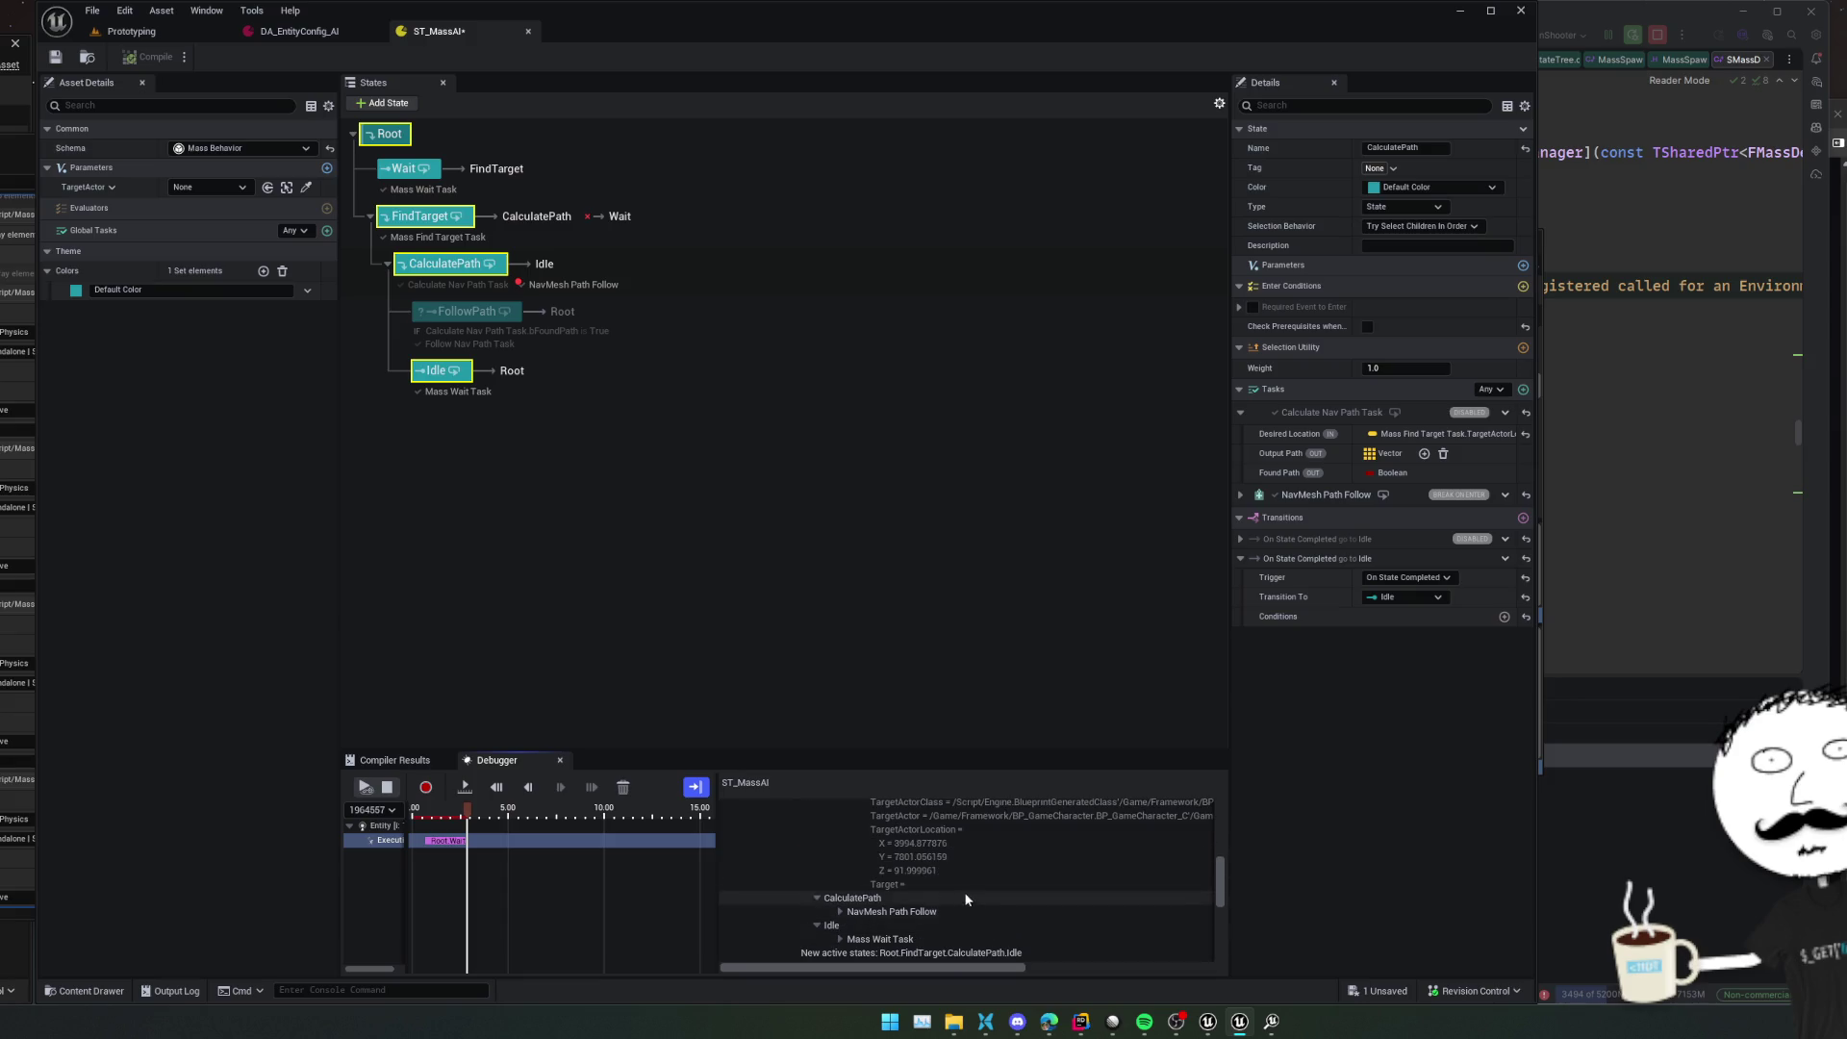
left_click(955, 885)
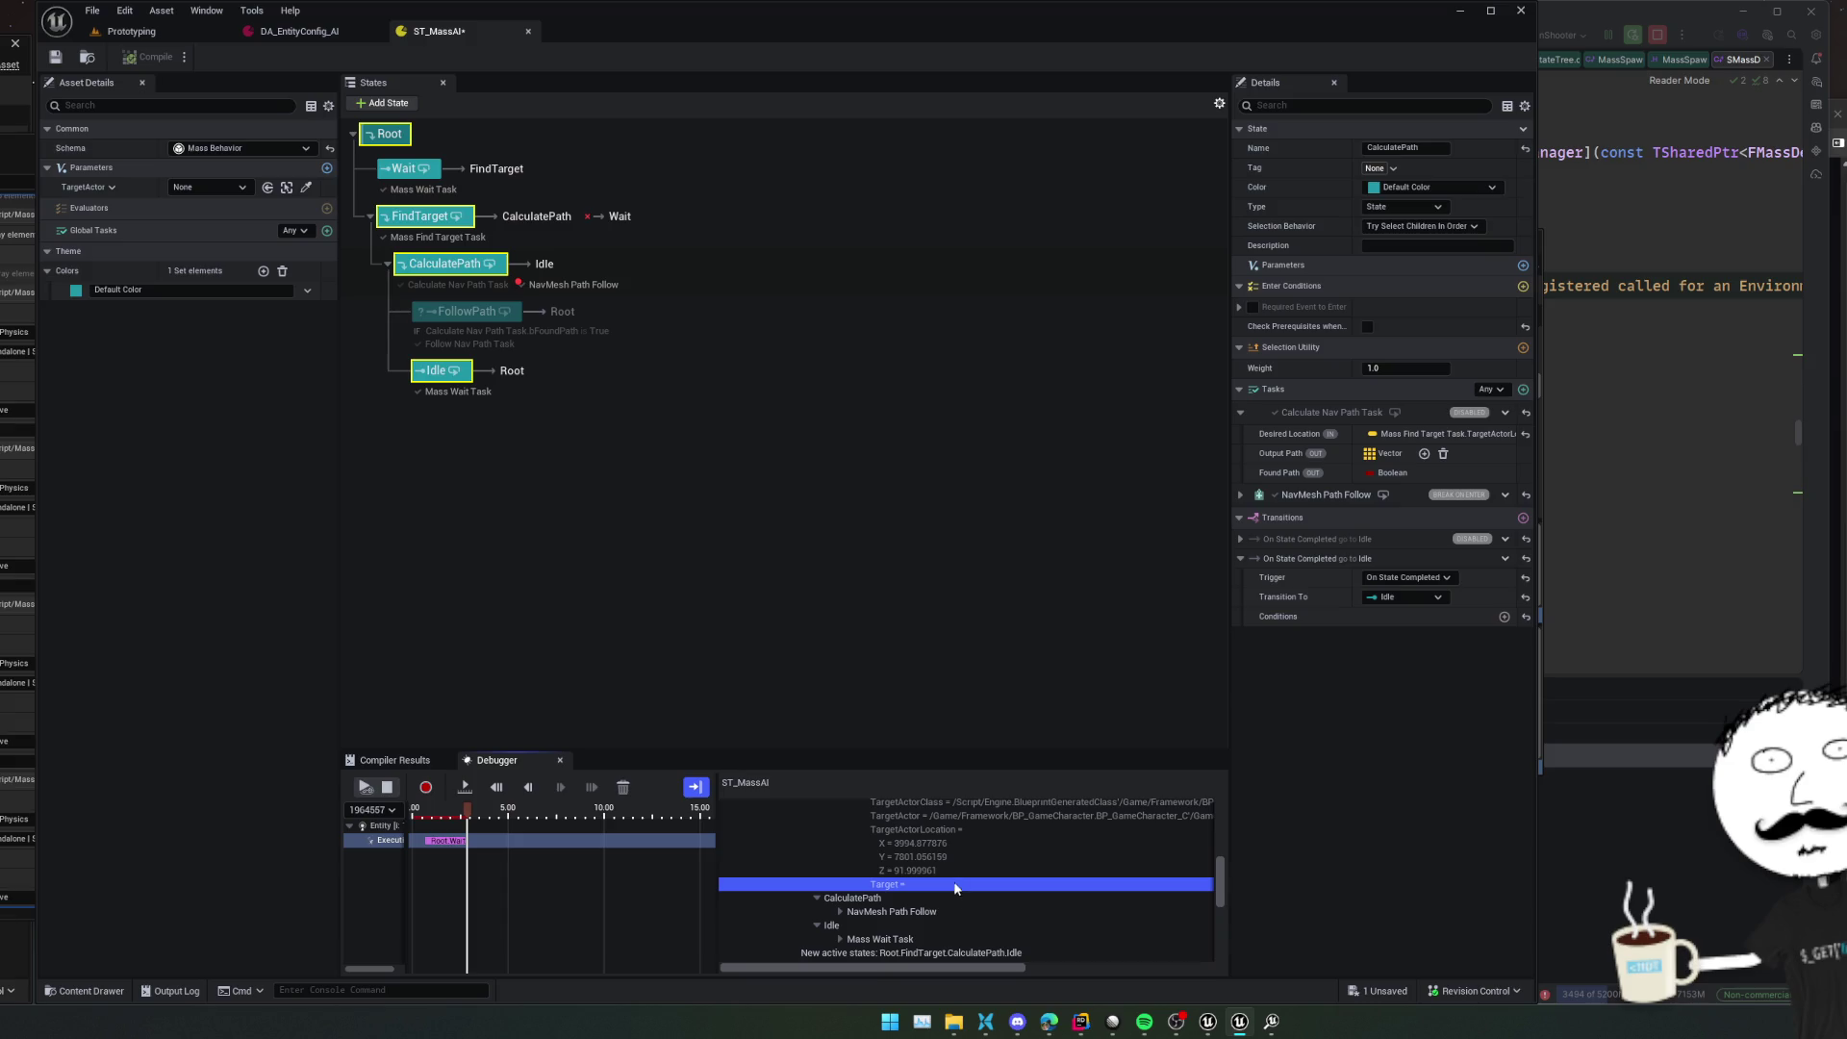
left_click(967, 828)
scroll(968, 825, "down", 2)
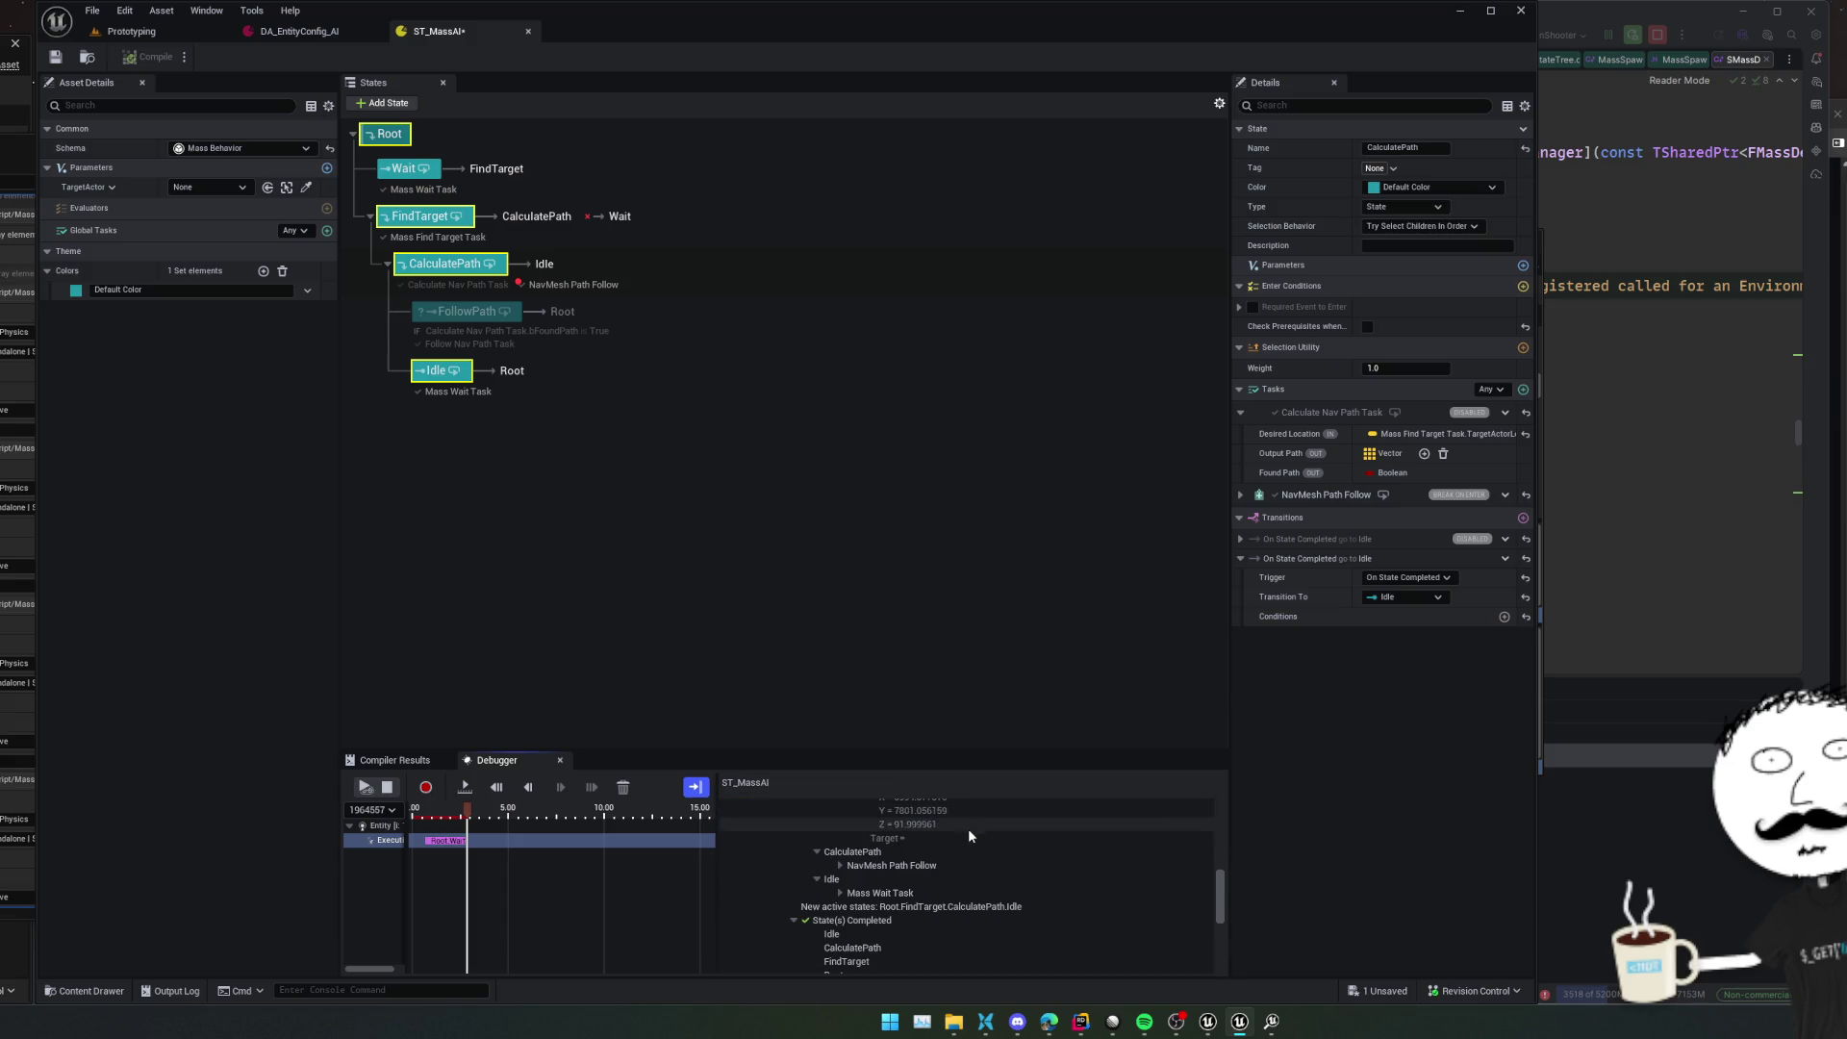
Expand NavMesh Path Follow and Idle's wait task in the trace, then list CalculatePath's addable tasks
left_click(840, 865)
scroll(1019, 879, "down", 2)
scroll(1019, 878, "down", 1)
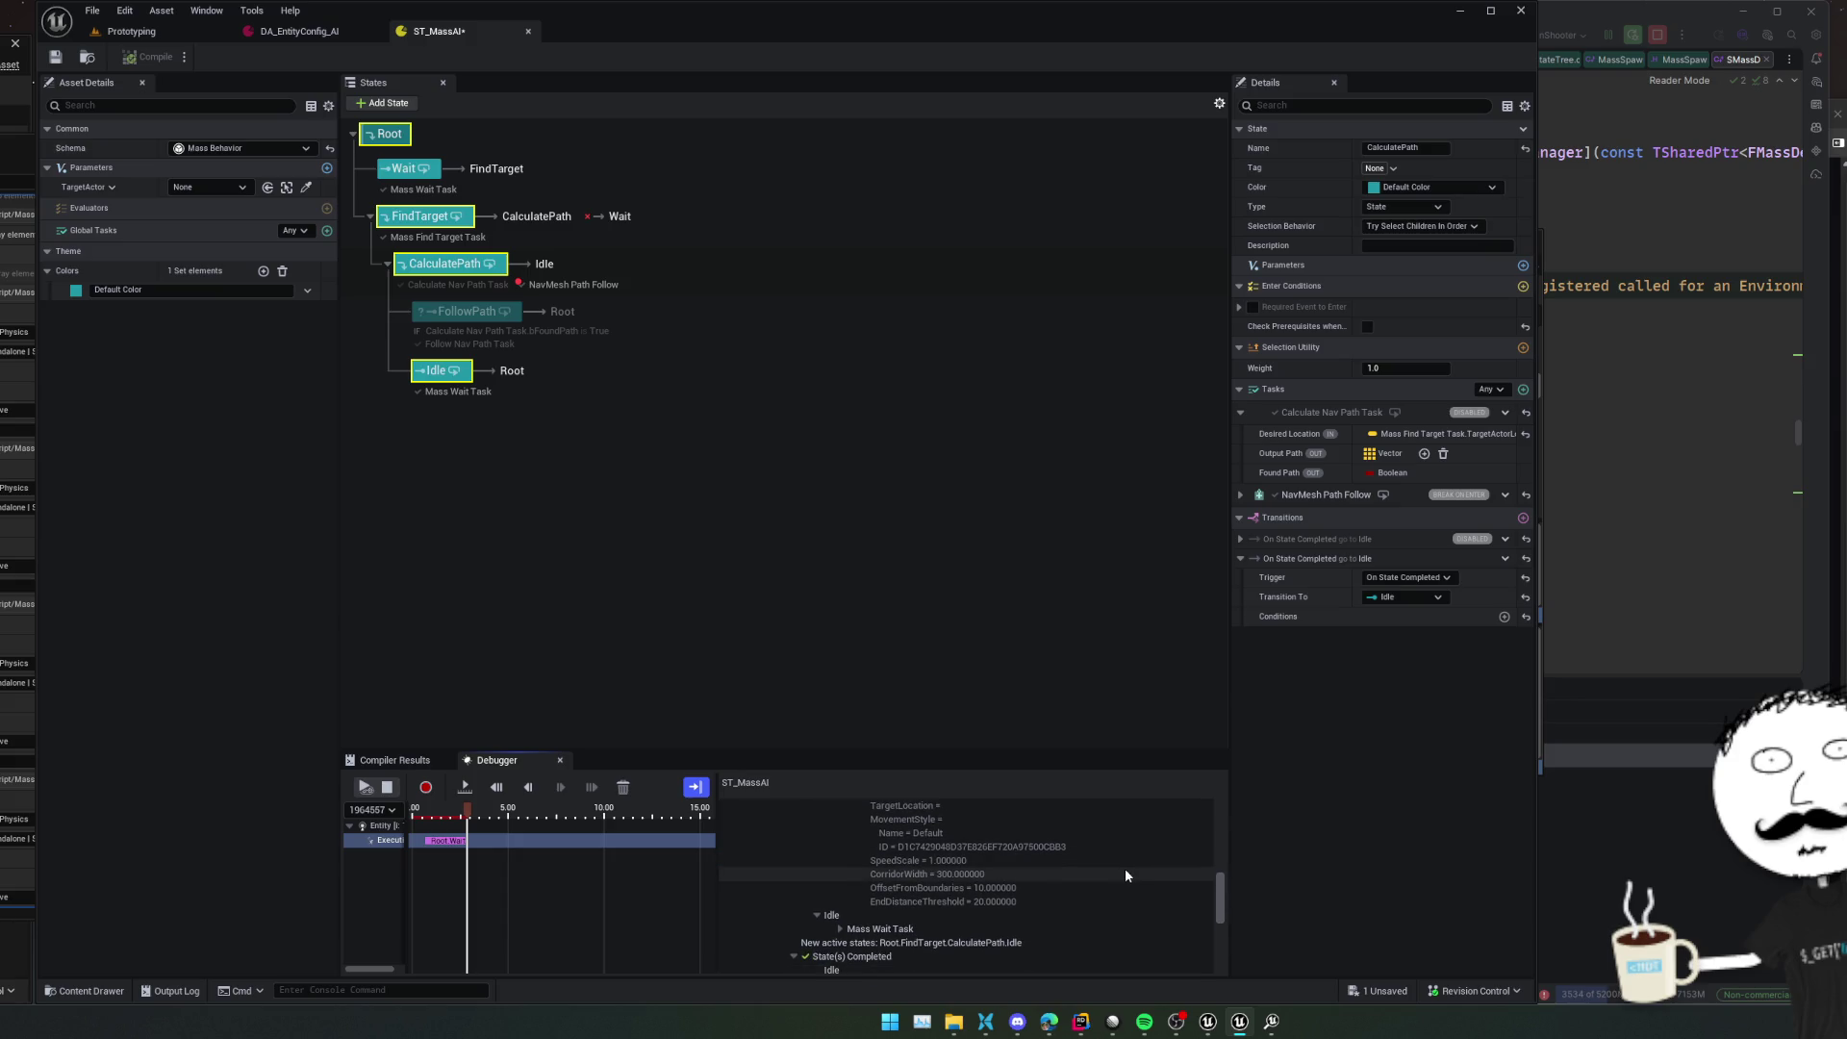
scroll(1090, 842, "down", 1)
scroll(1090, 843, "down", 5)
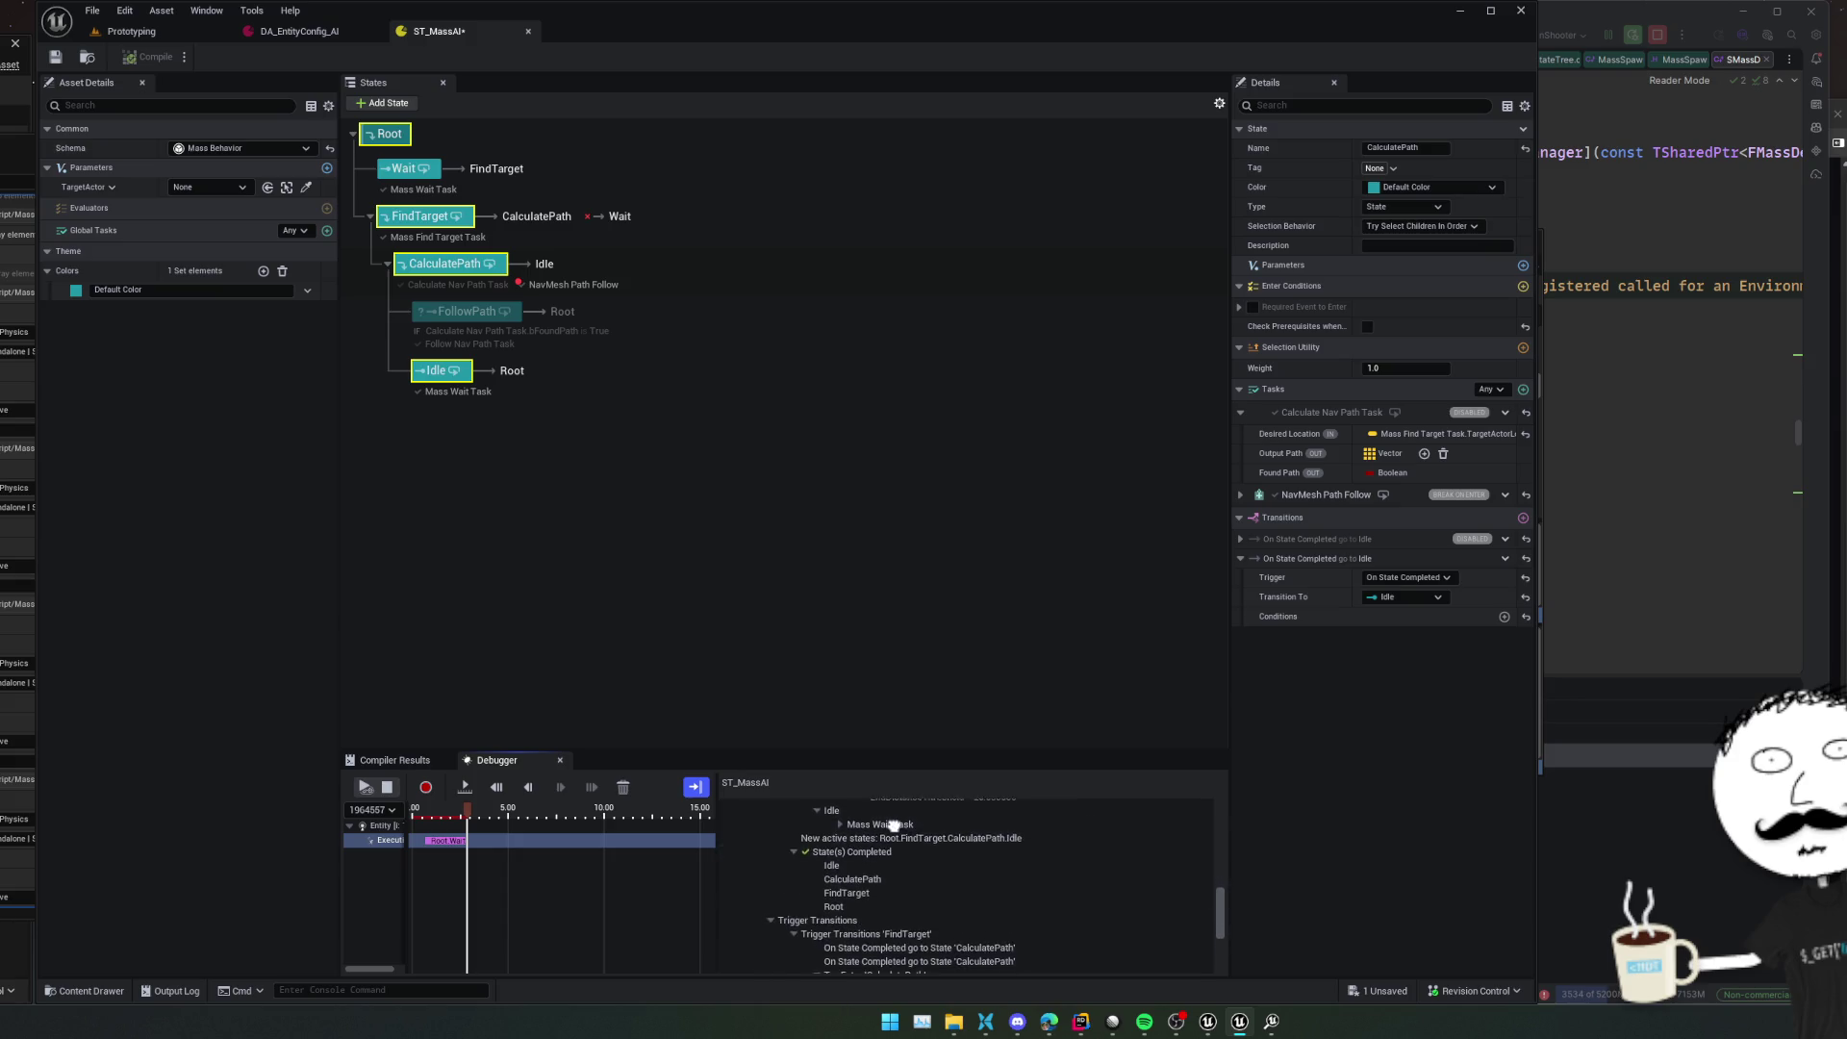
scroll(967, 885, "down", 1)
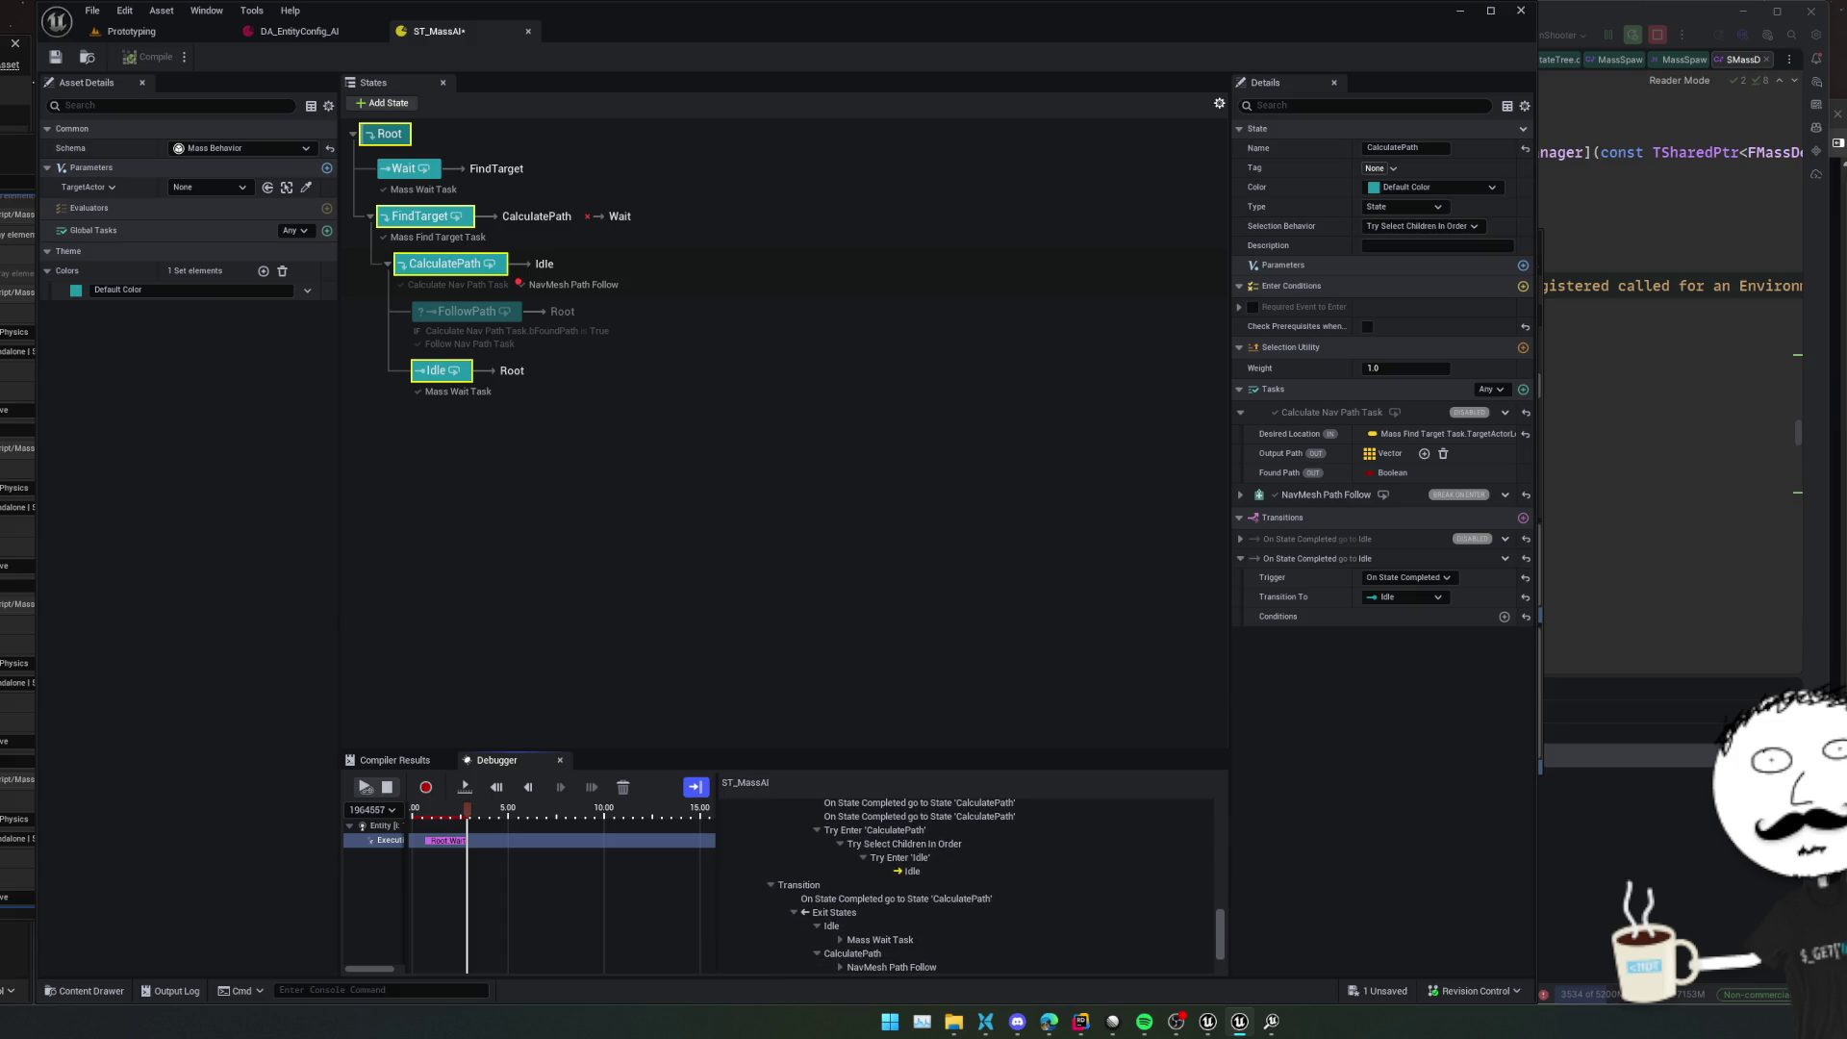
scroll(967, 885, "down", 3)
left_click(845, 857)
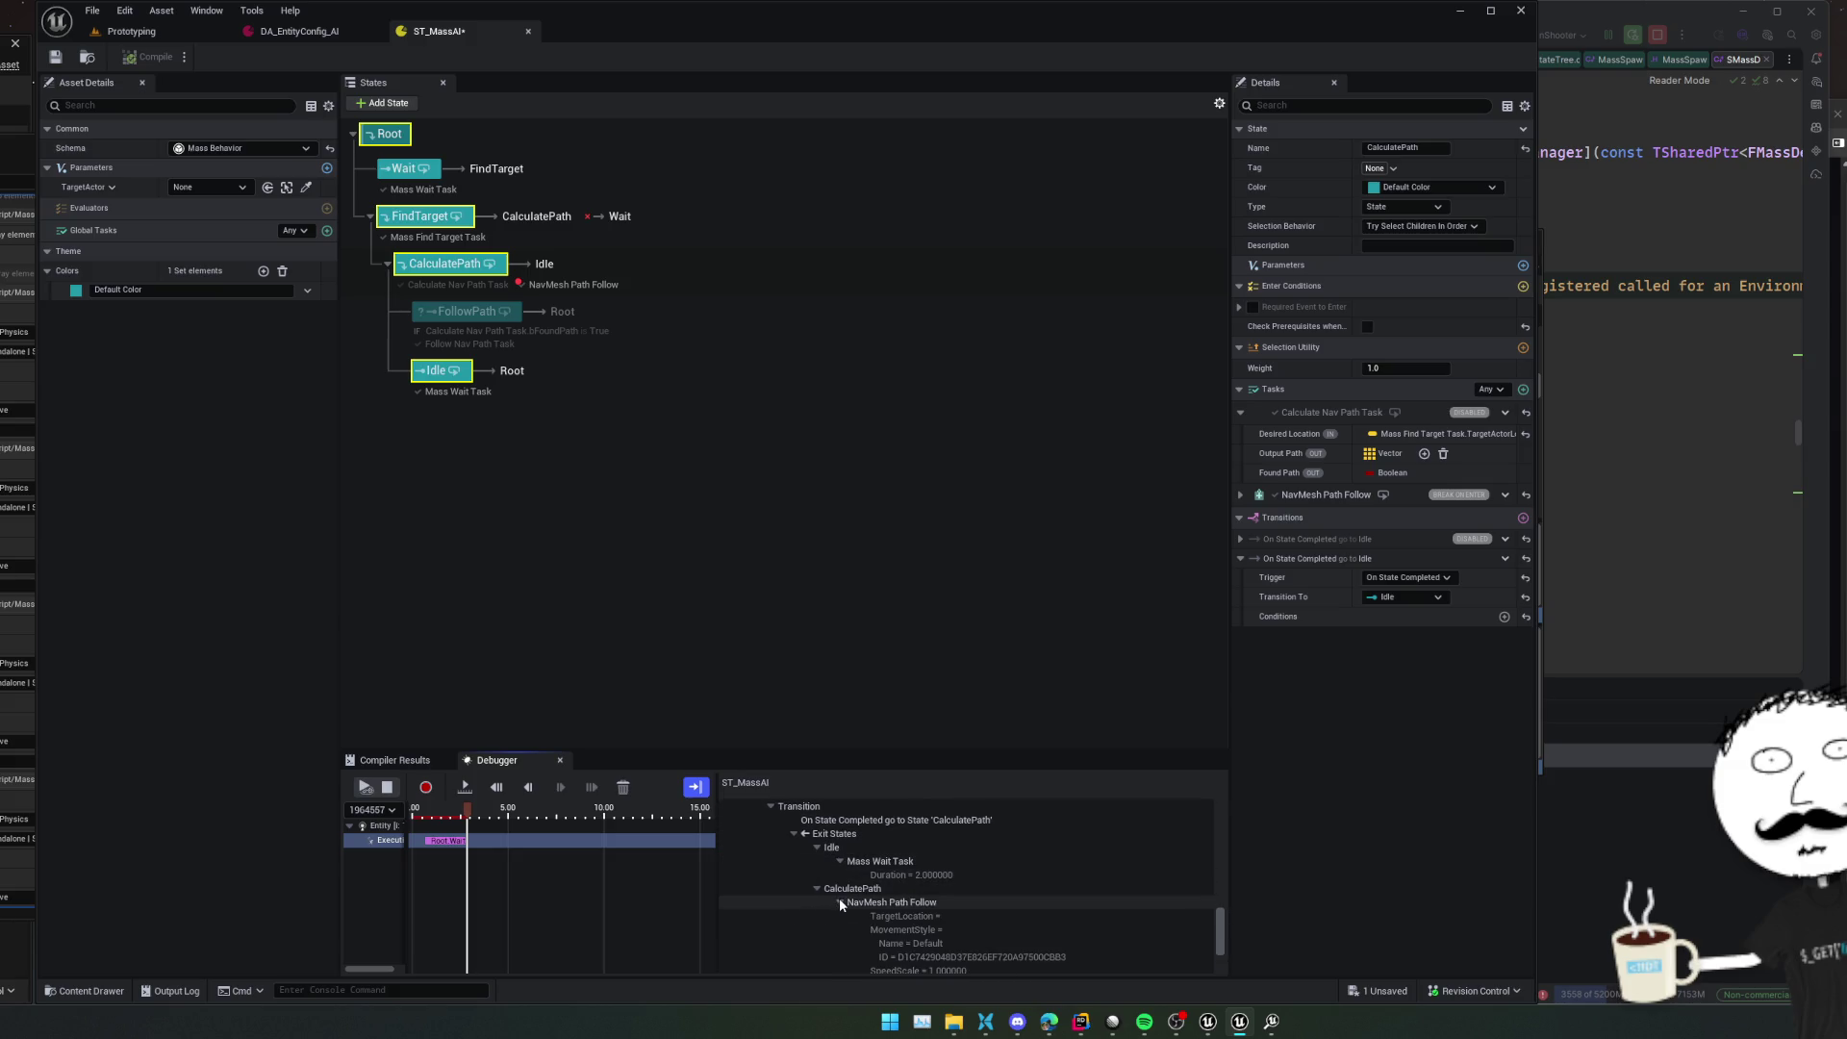
left_click(840, 902)
scroll(923, 924, "down", 3)
scroll(1019, 944, "down", 1)
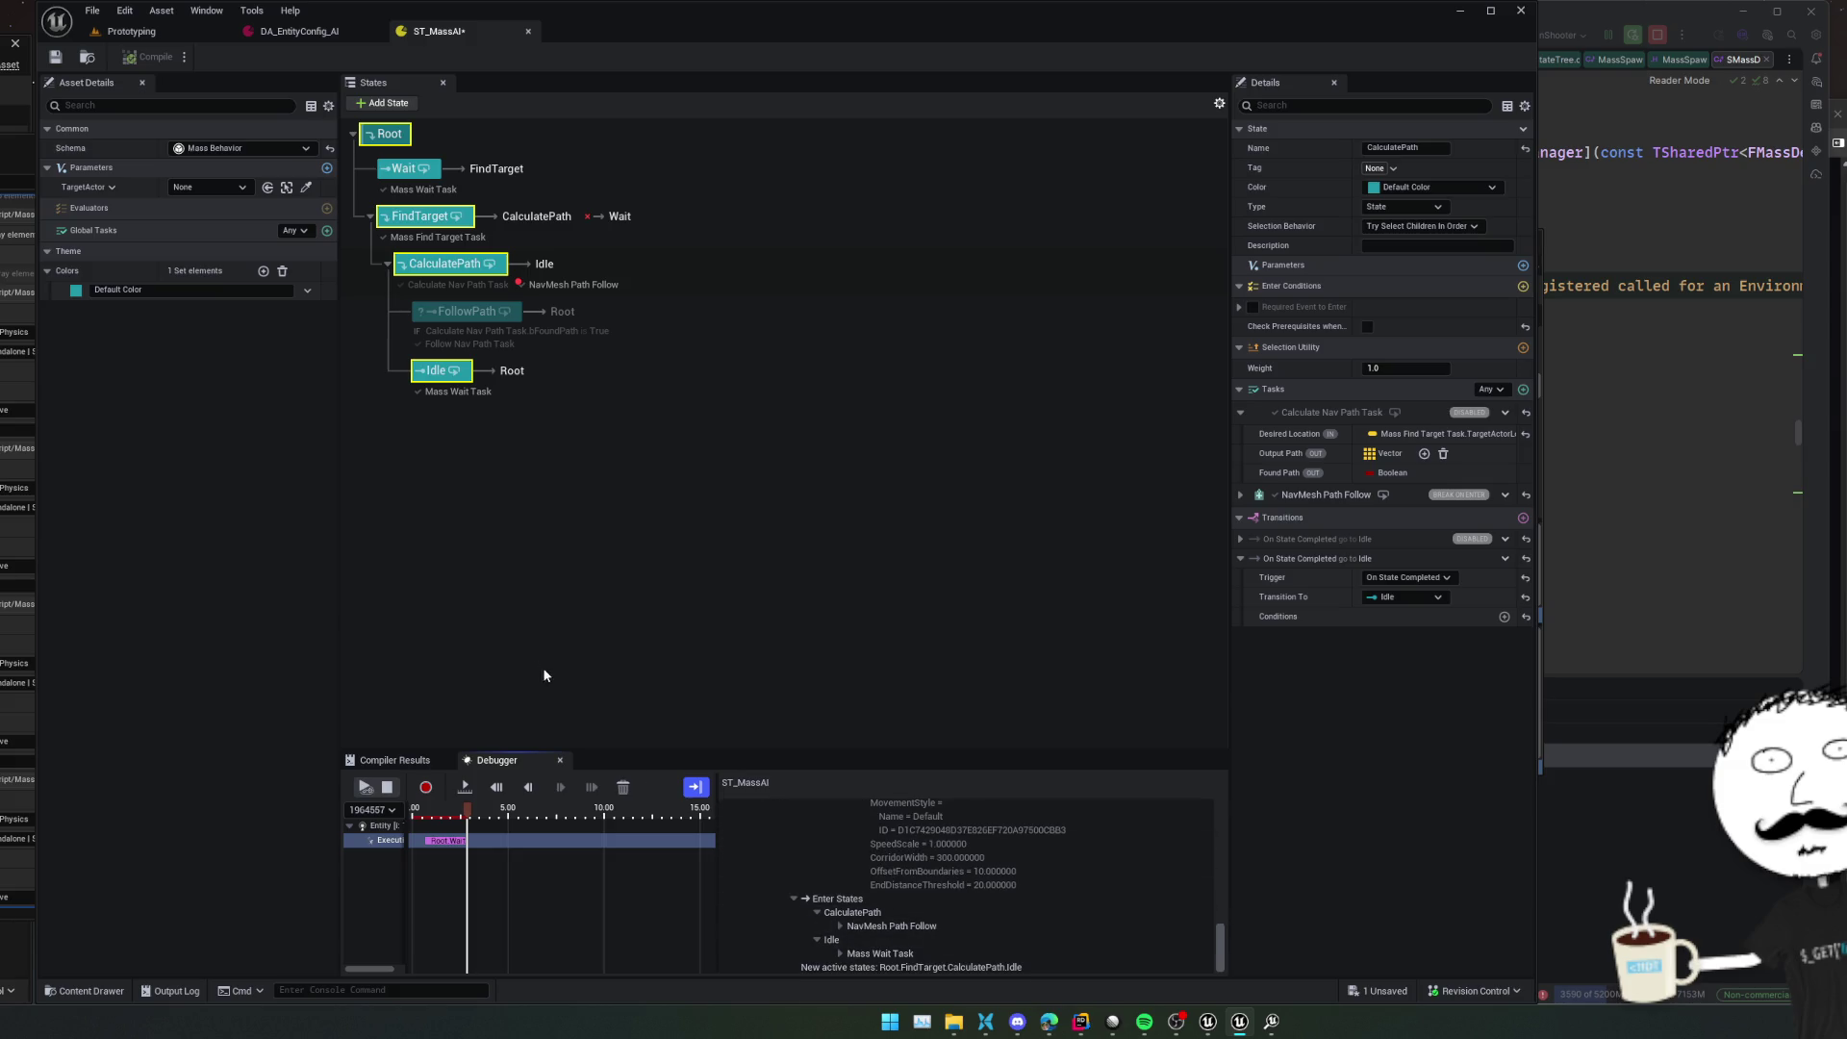
left_click(1522, 390)
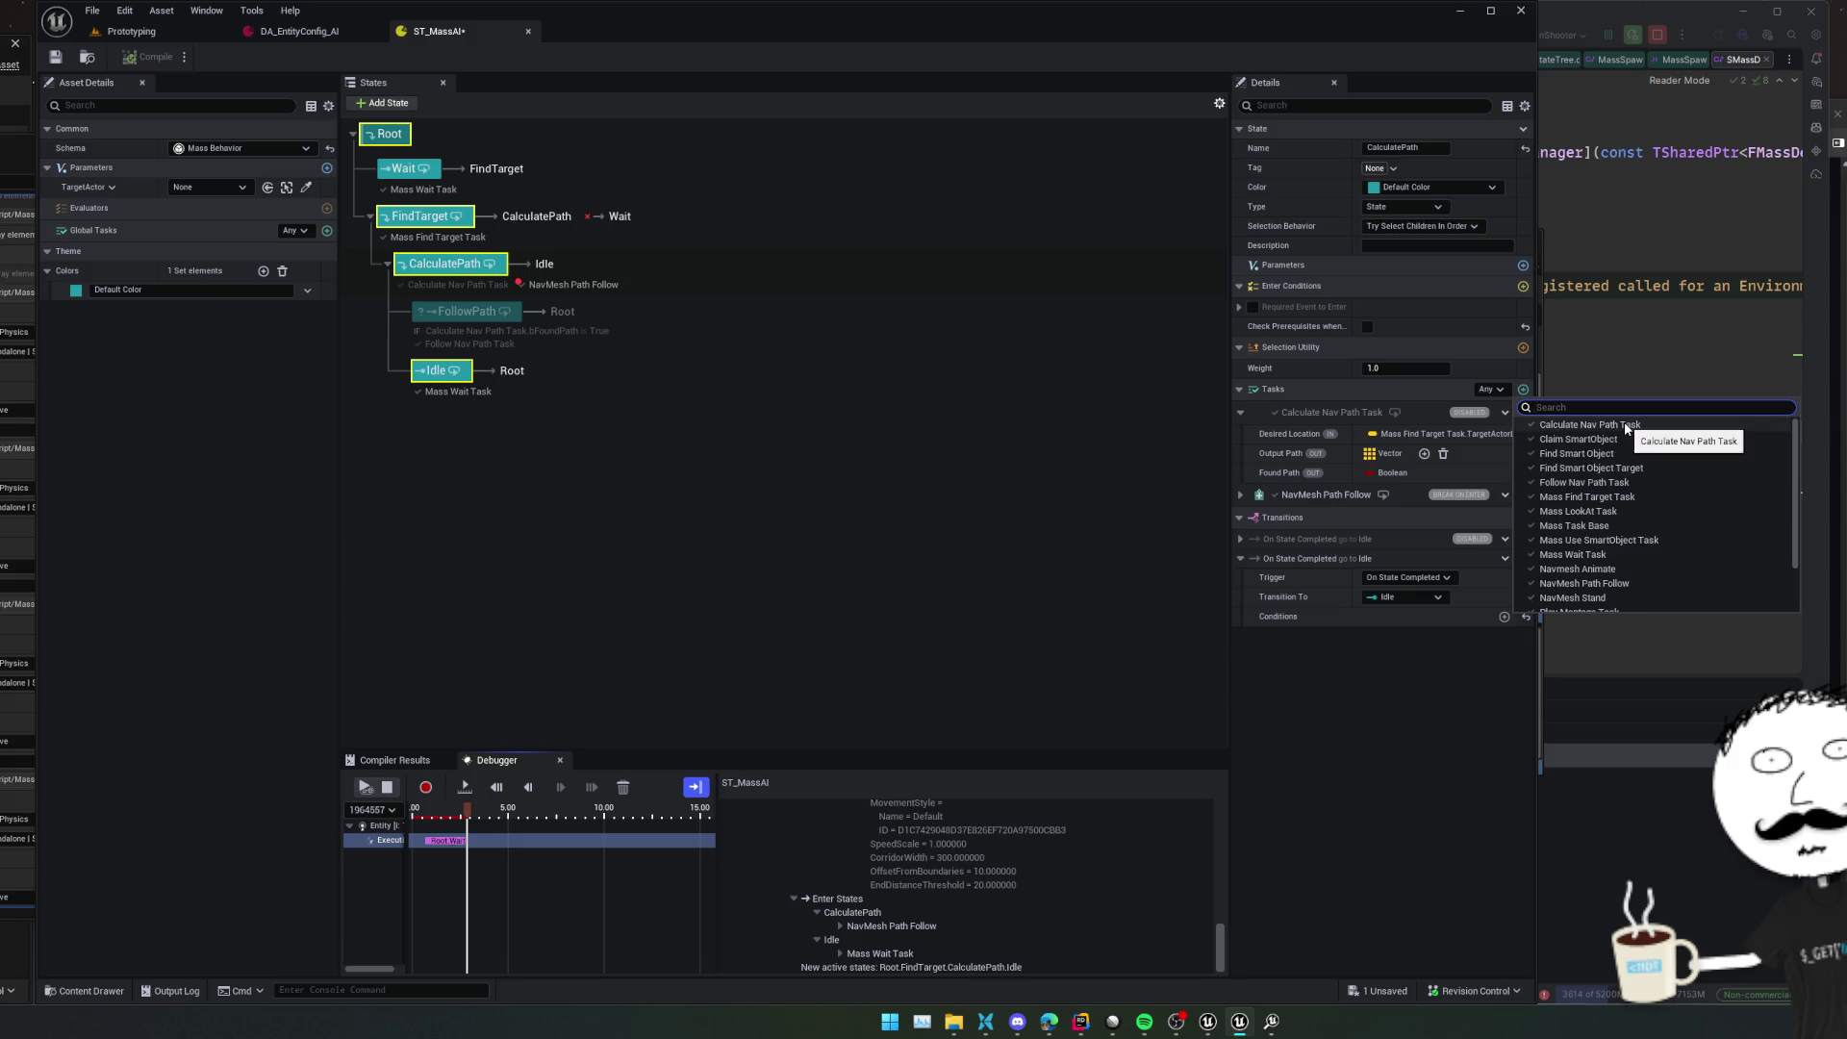
Browse the available StateTree tasks without adding any, then expand NavMesh Path Follow's parameters
scroll(1697, 475, "down", 1)
scroll(1699, 485, "down", 1)
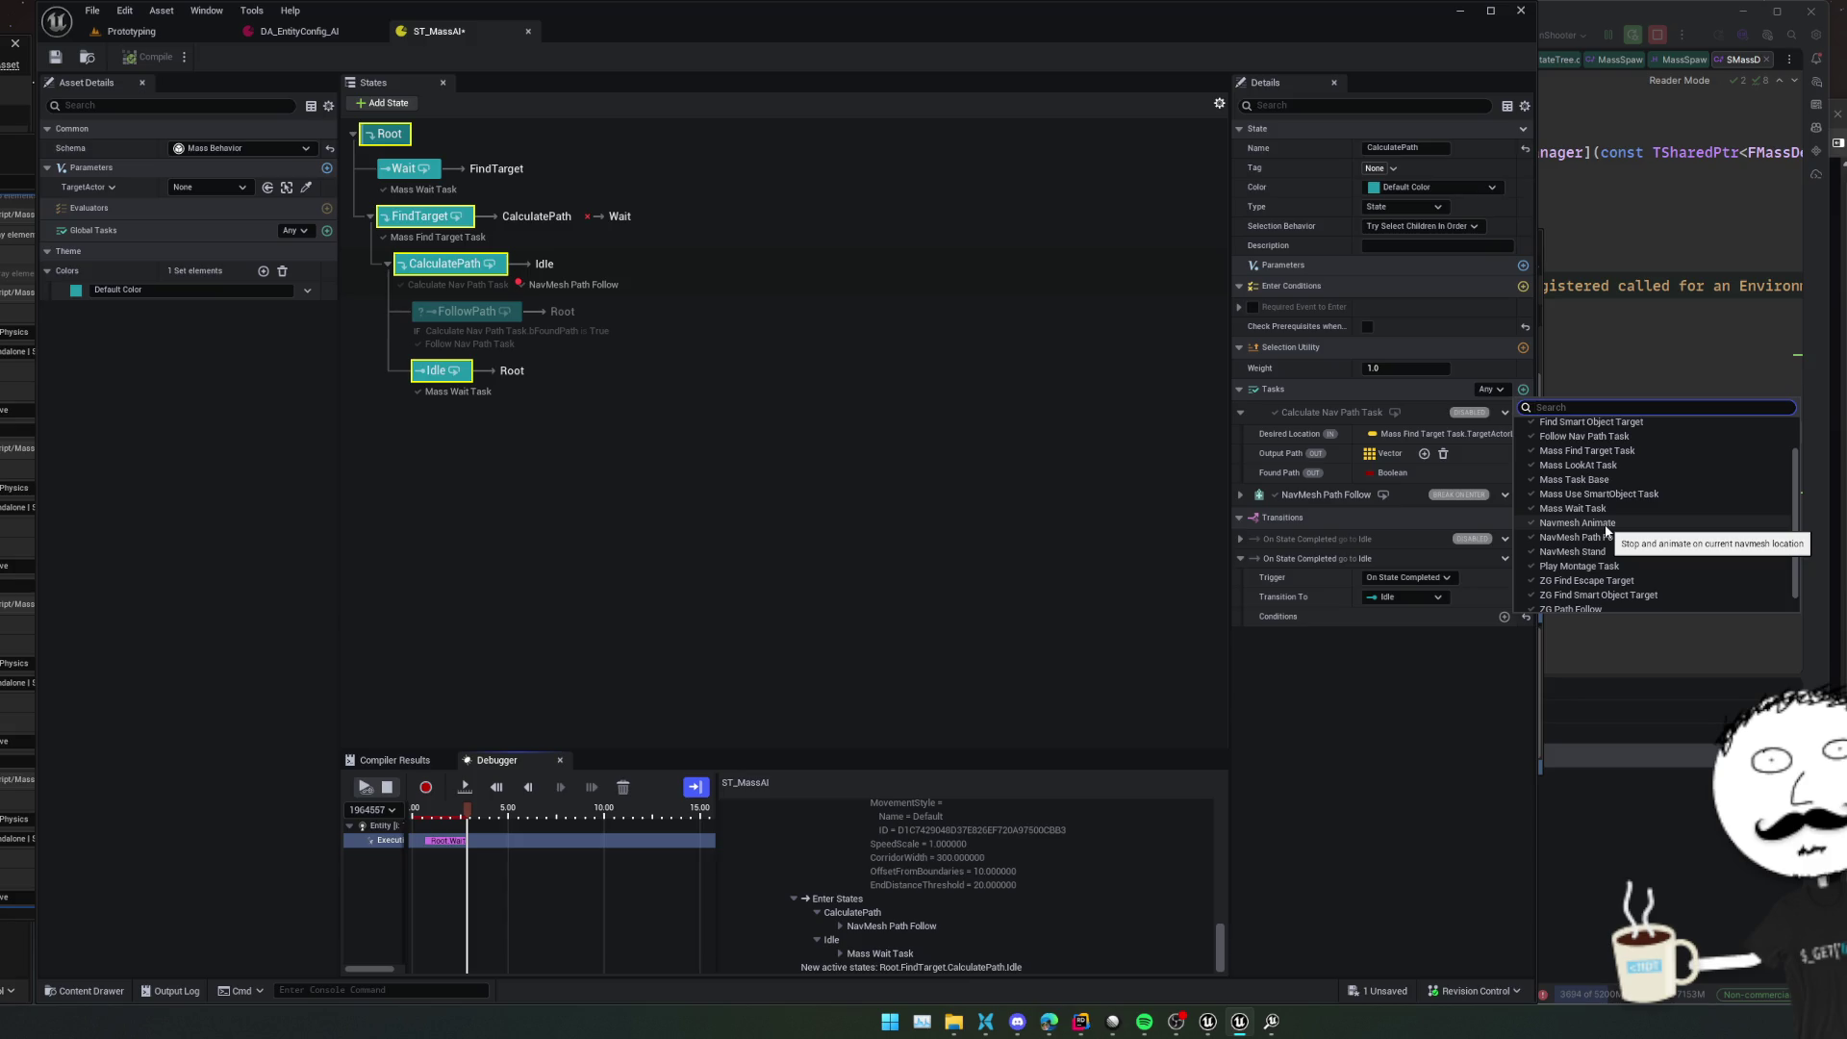
scroll(1607, 530, "down", 1)
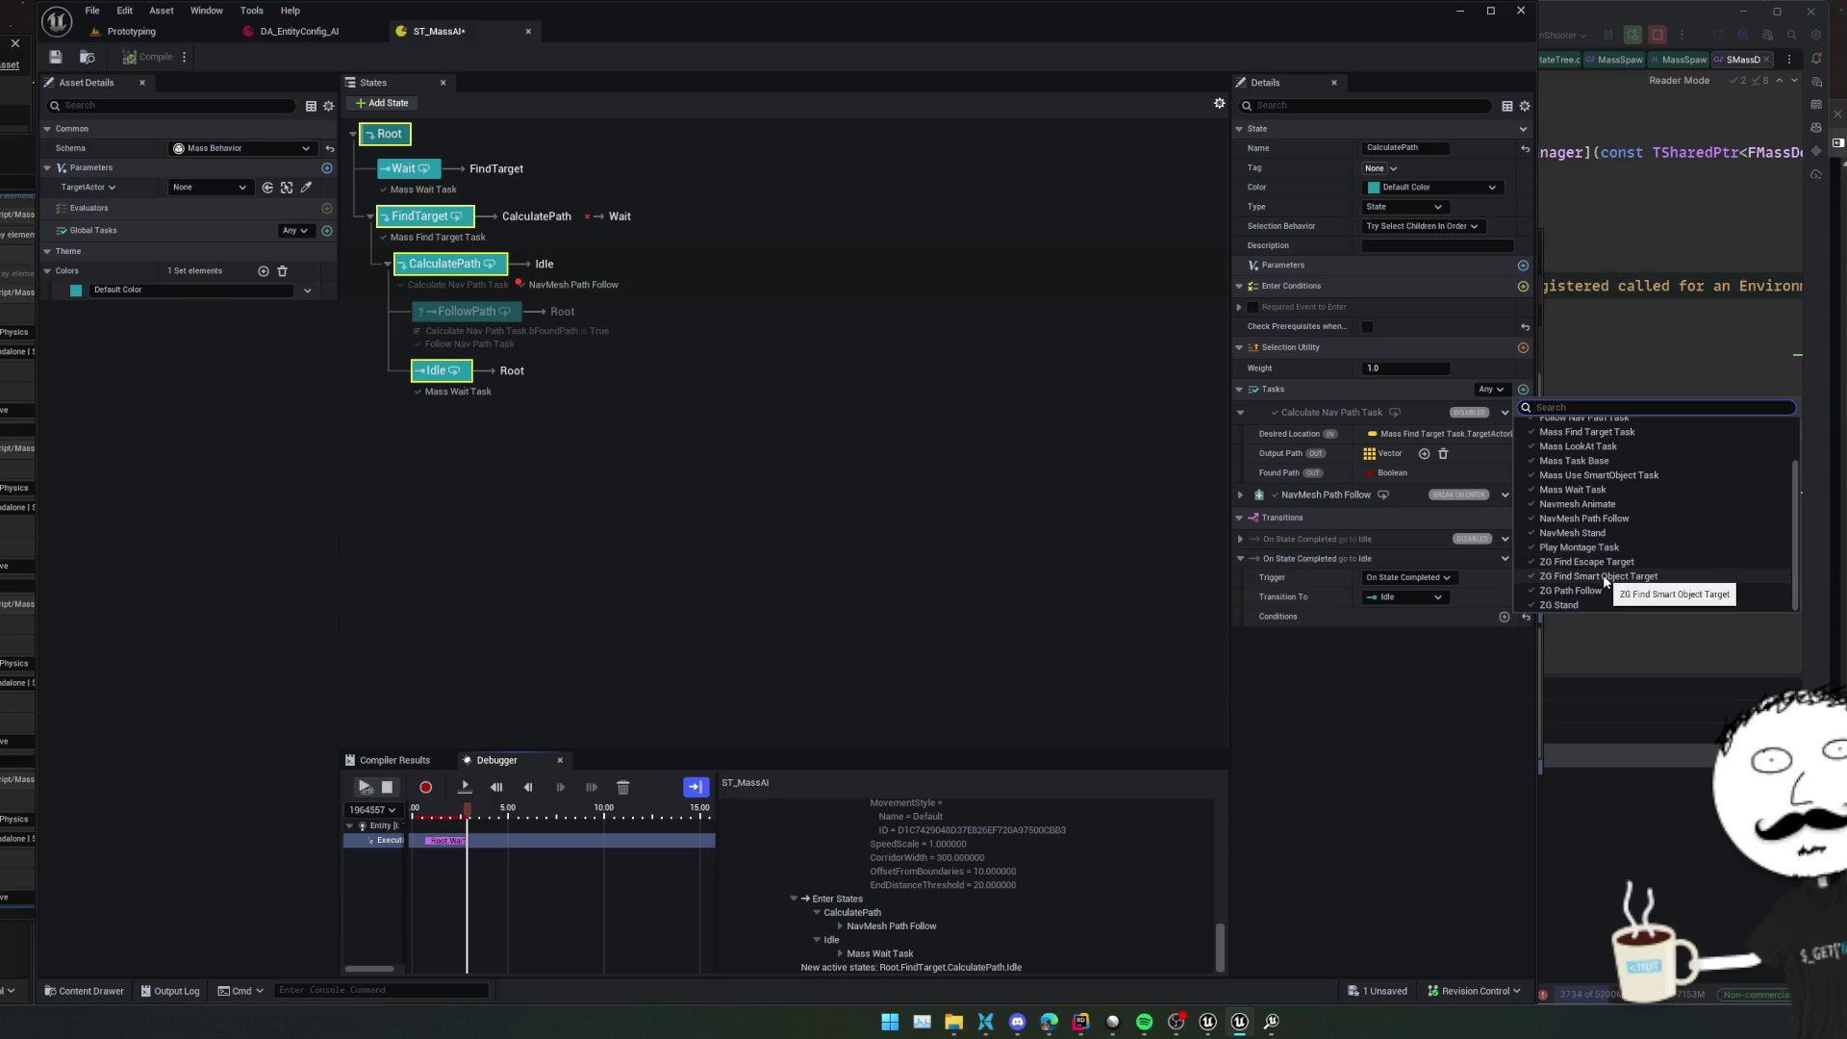
scroll(1605, 581, "up", 3)
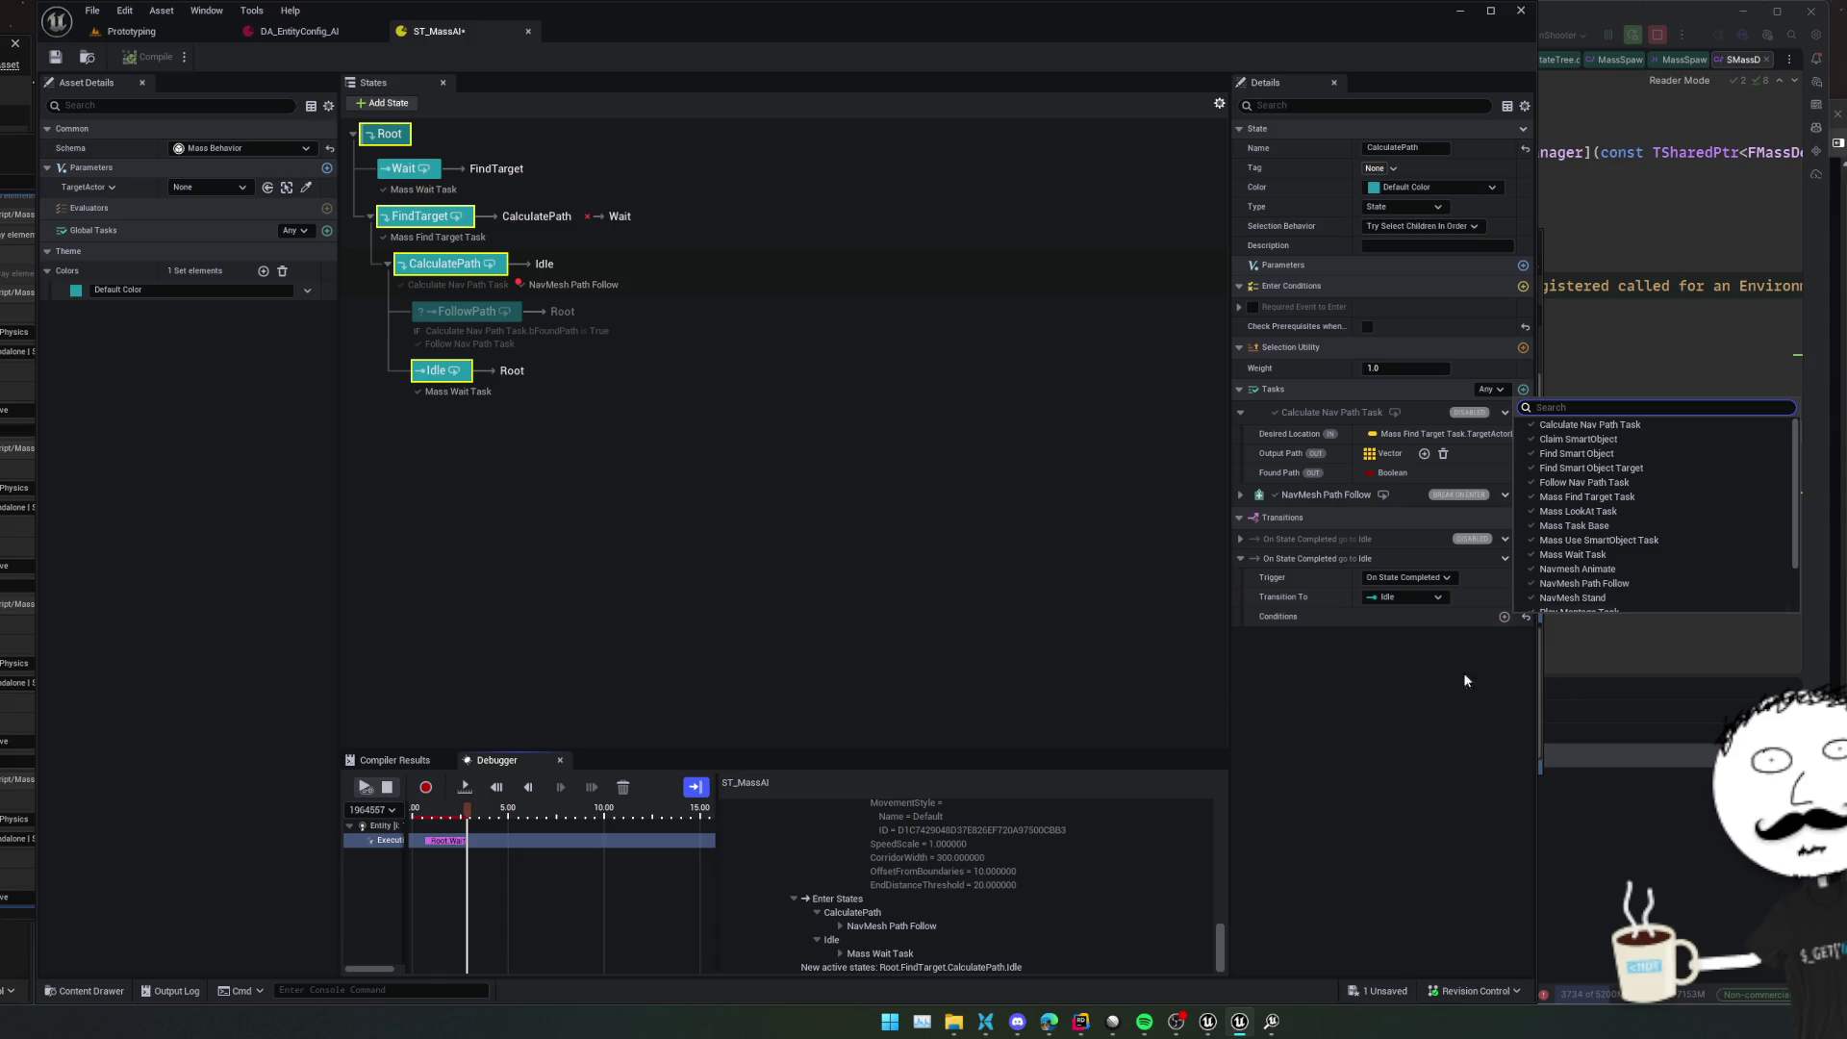
left_click(1403, 713)
left_click(1241, 494)
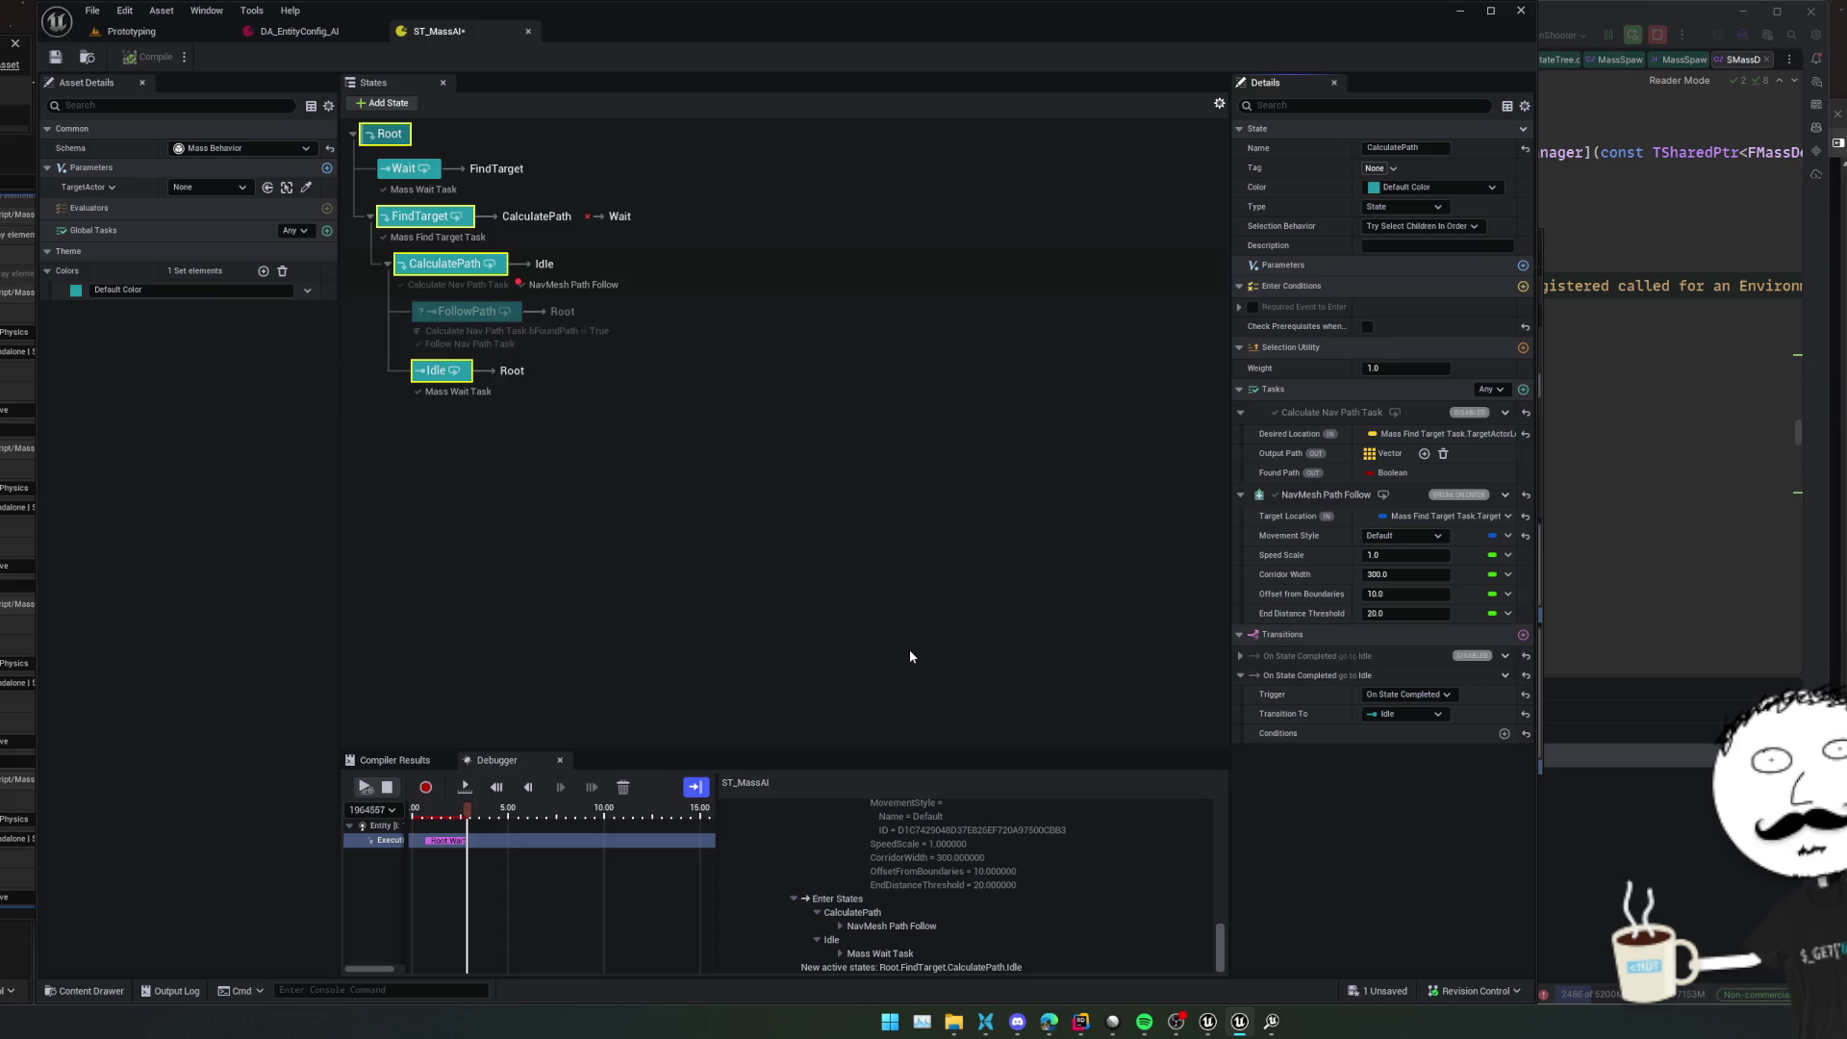
left_click(365, 787)
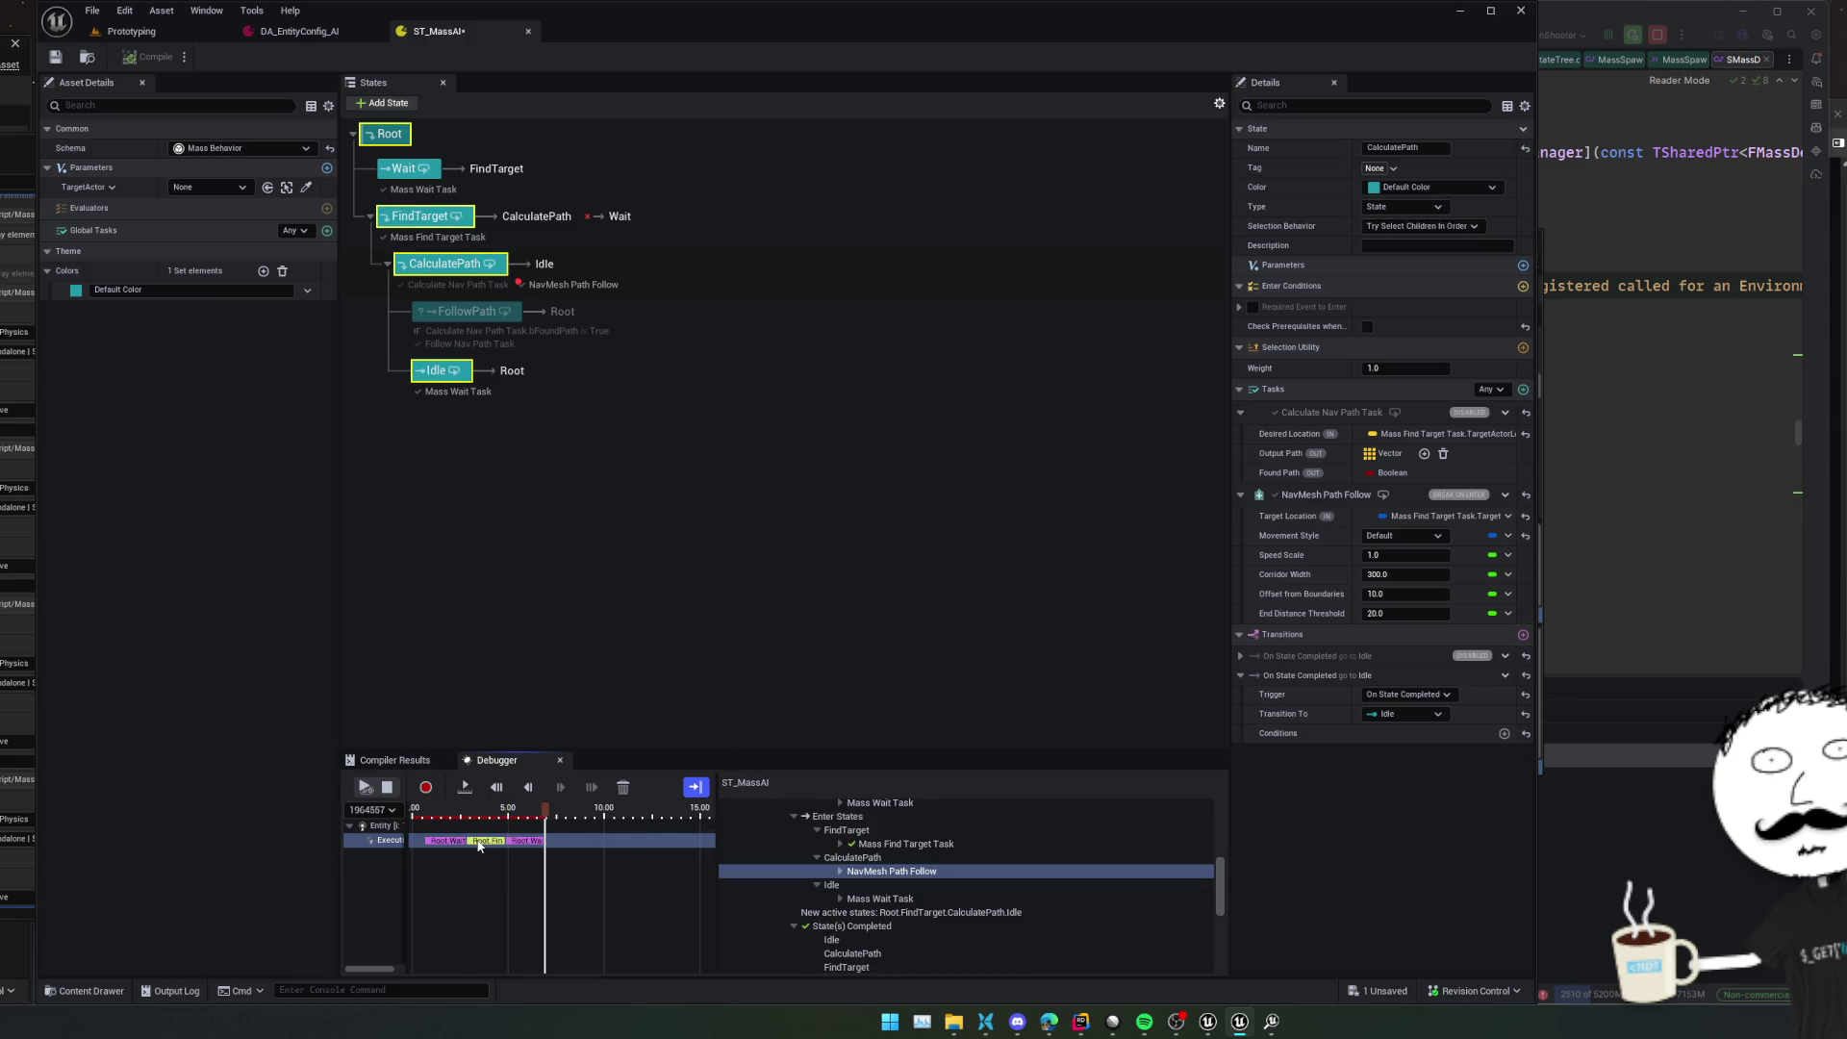
Untick Break on Enter for the NavMesh Path Follow task and resume StateTree execution
left_click(158, 31)
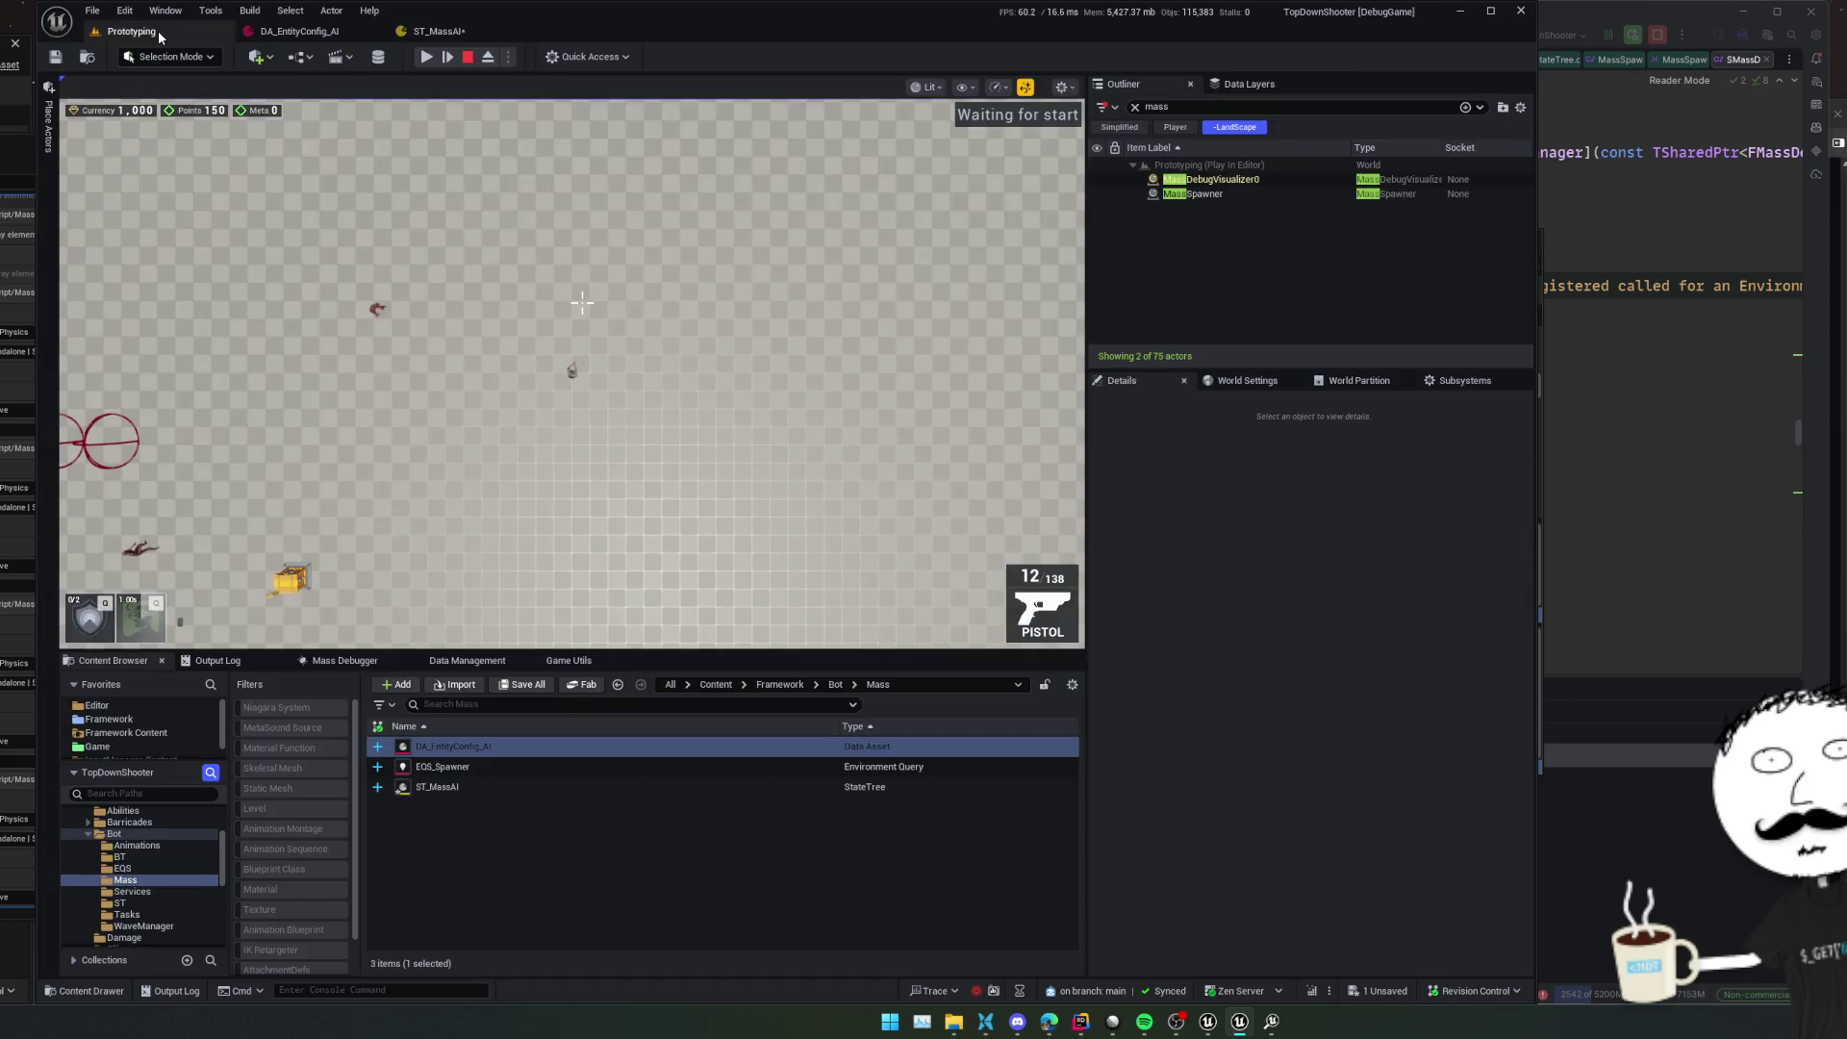
left_click(404, 352)
key("Escape")
left_click(452, 32)
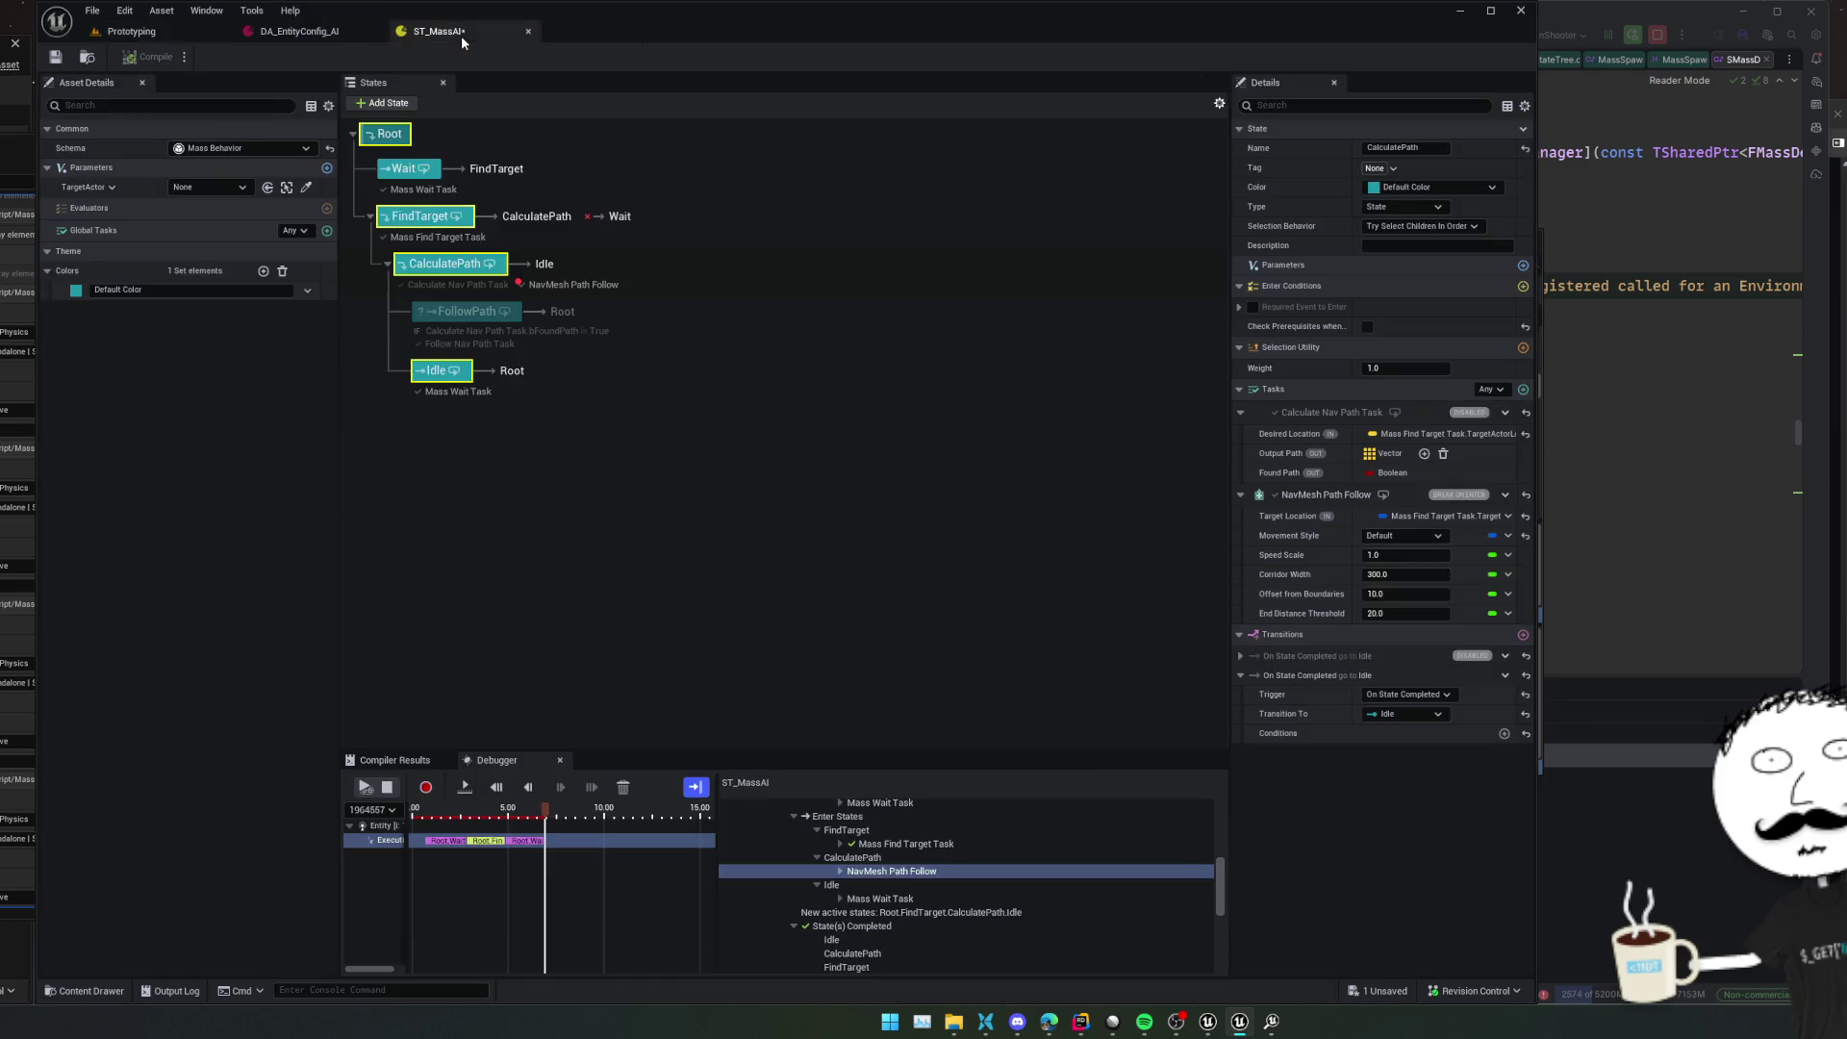
right_click(1457, 495)
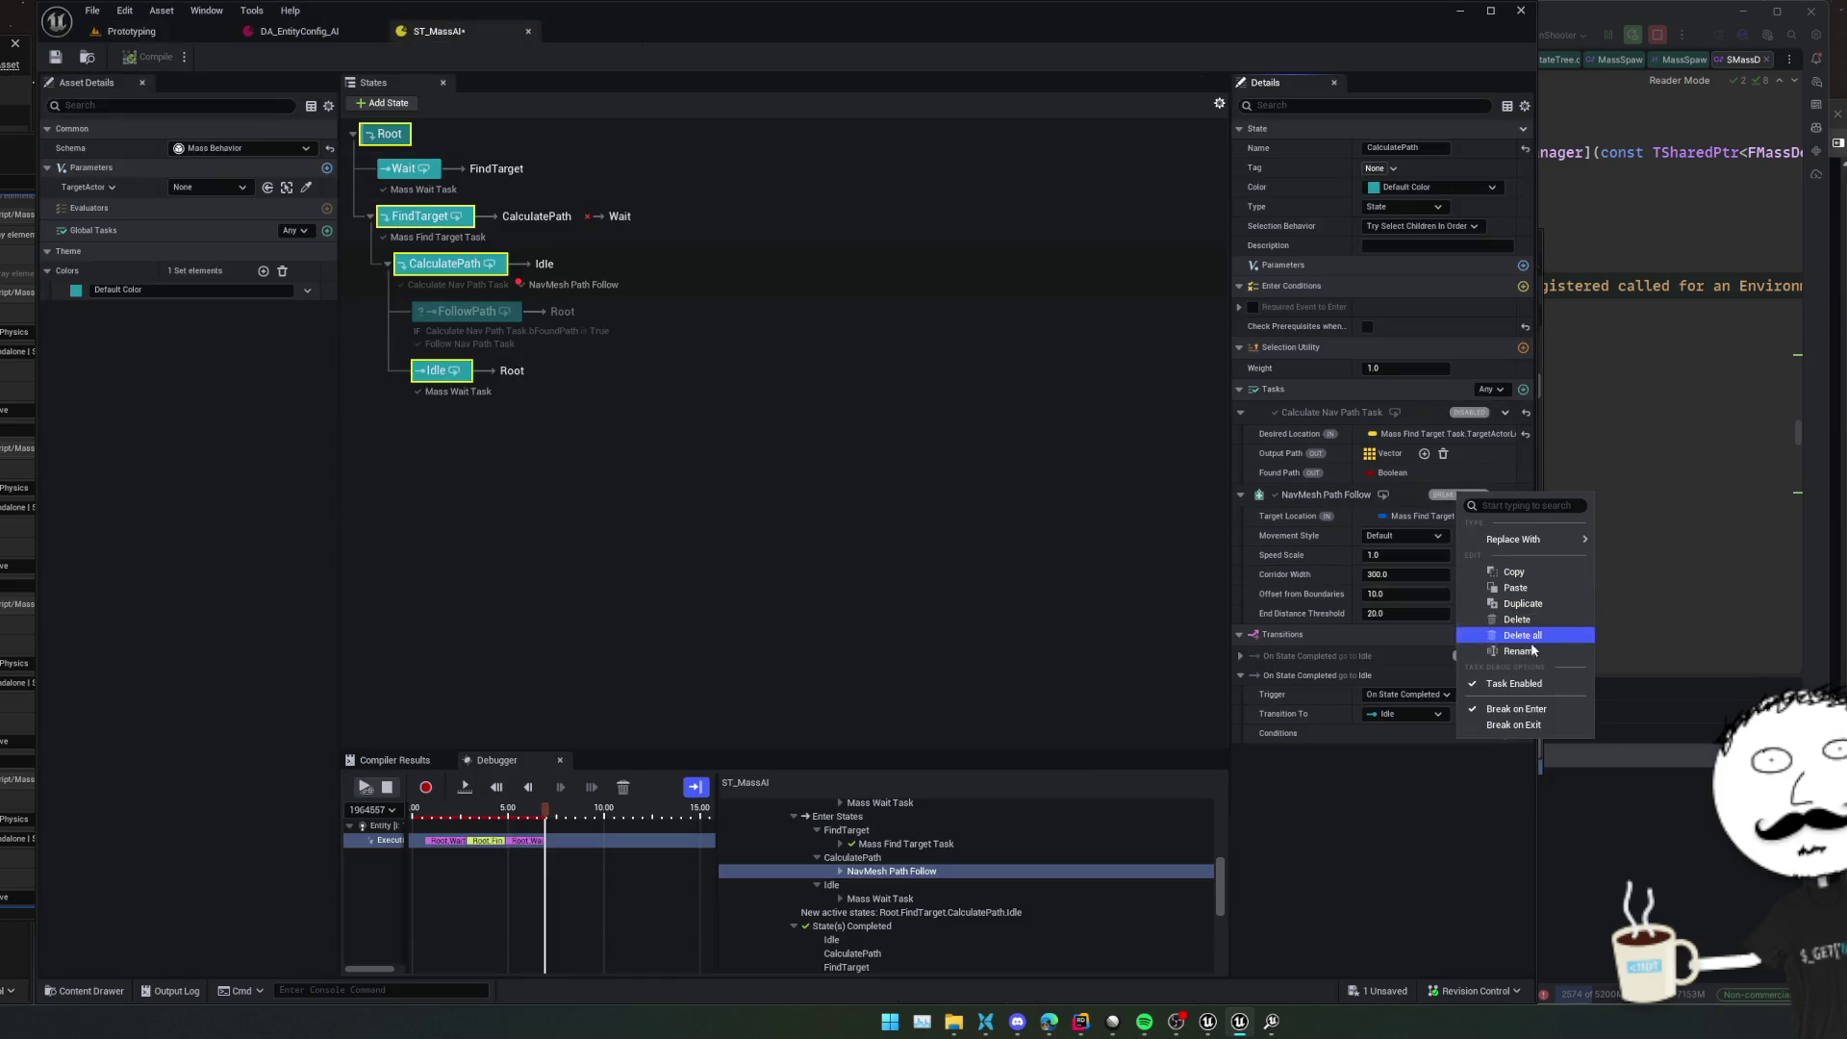
left_click(1544, 710)
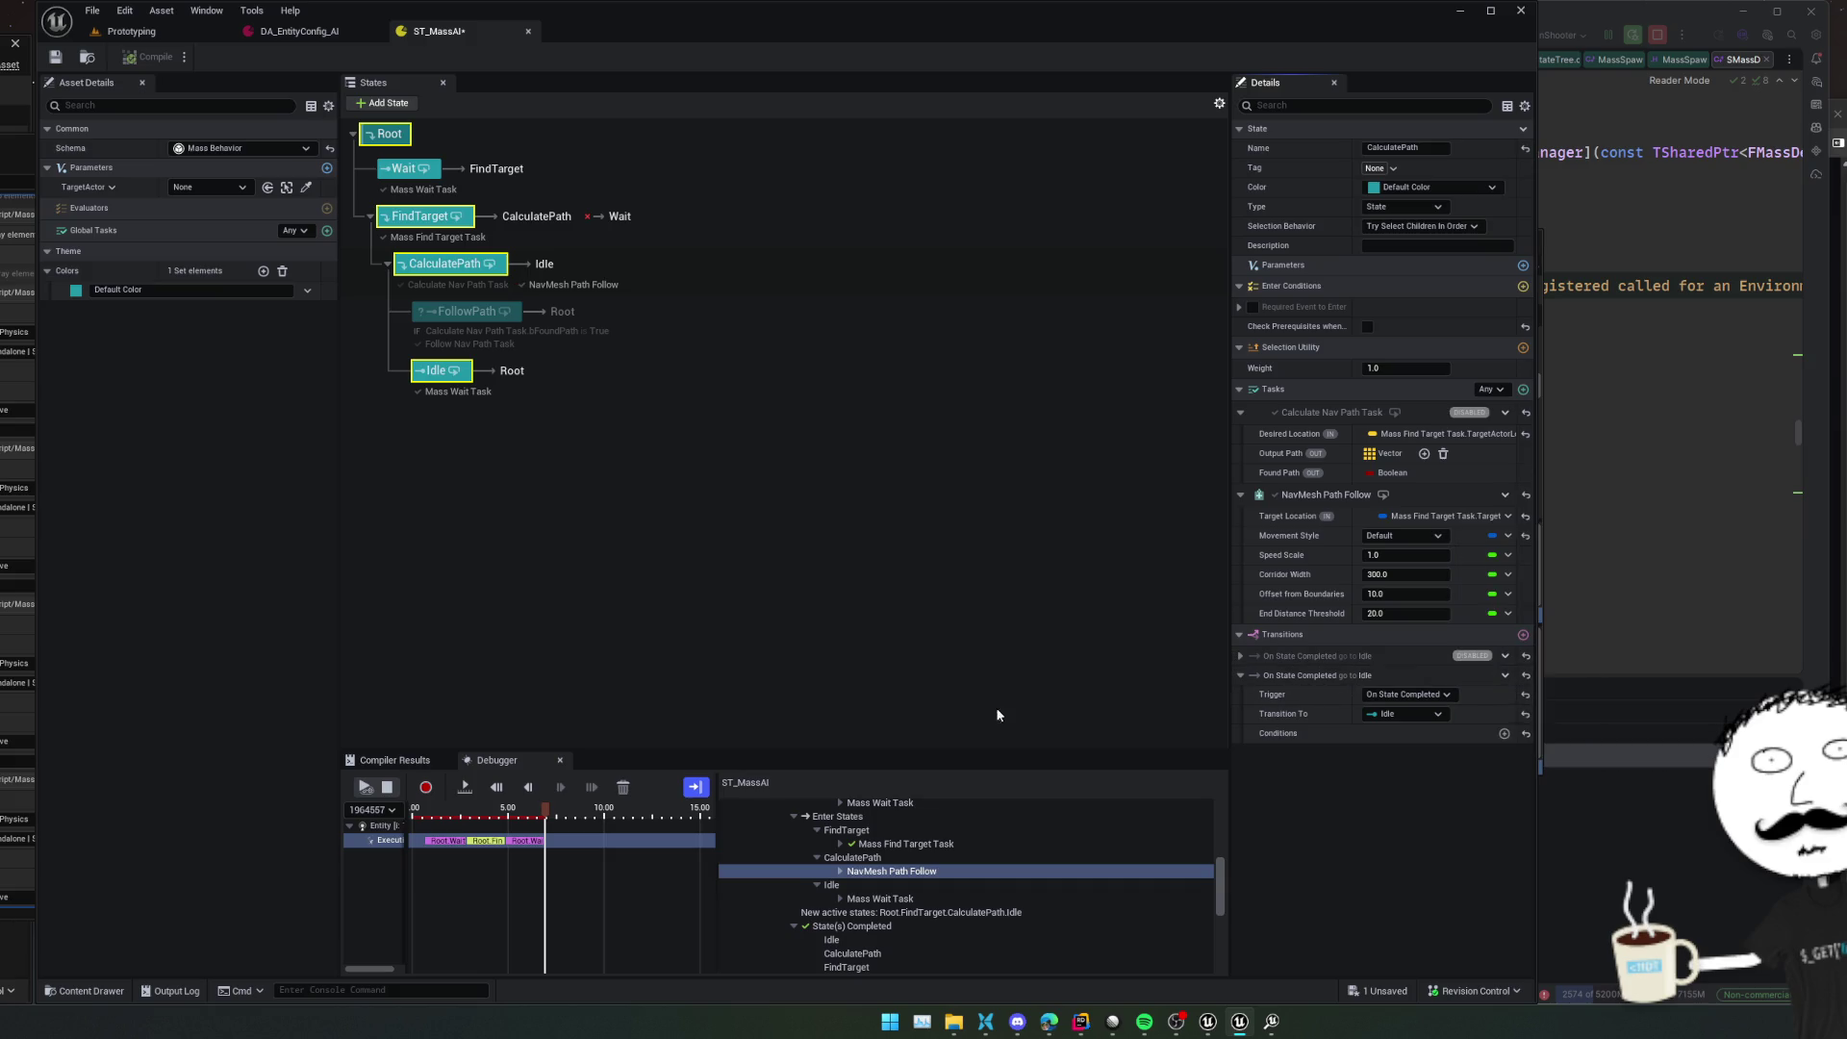
left_click(366, 787)
Watch the red agent walk up to the player in the running level, then return to ST_MassAI
left_click(163, 32)
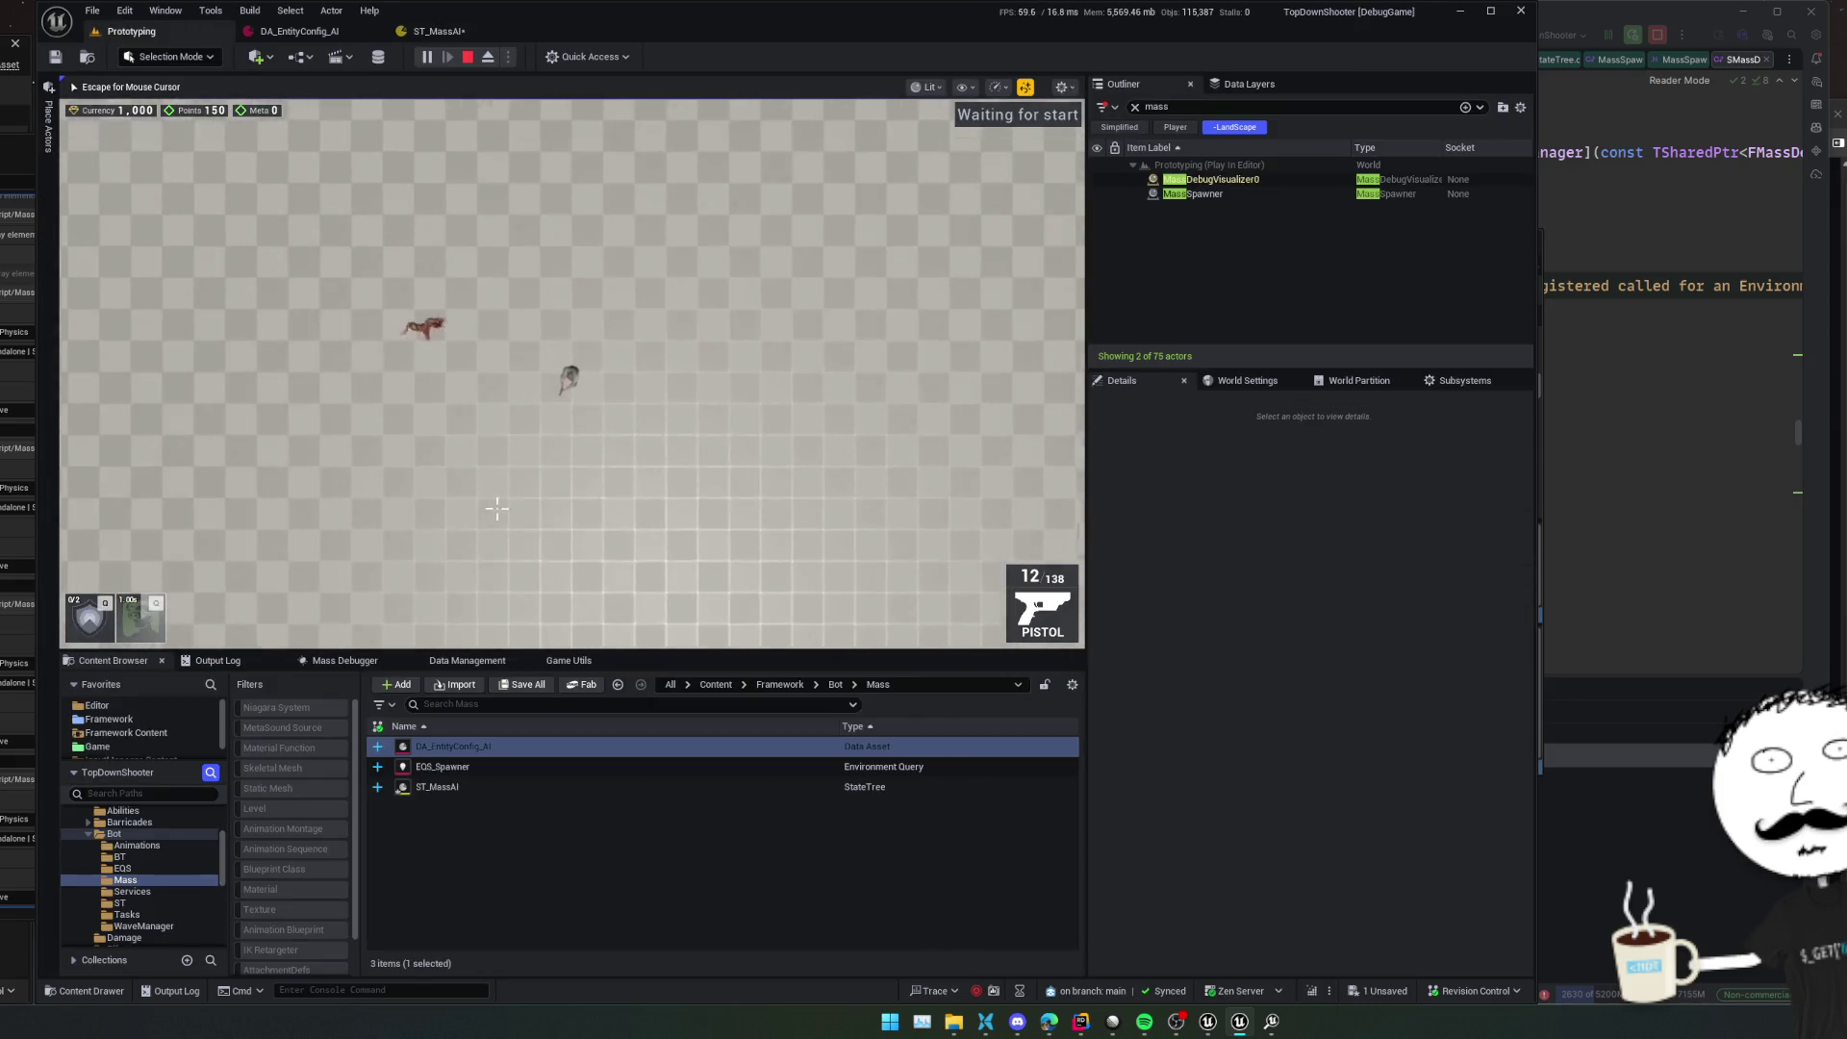
scroll(532, 324, "up", 3)
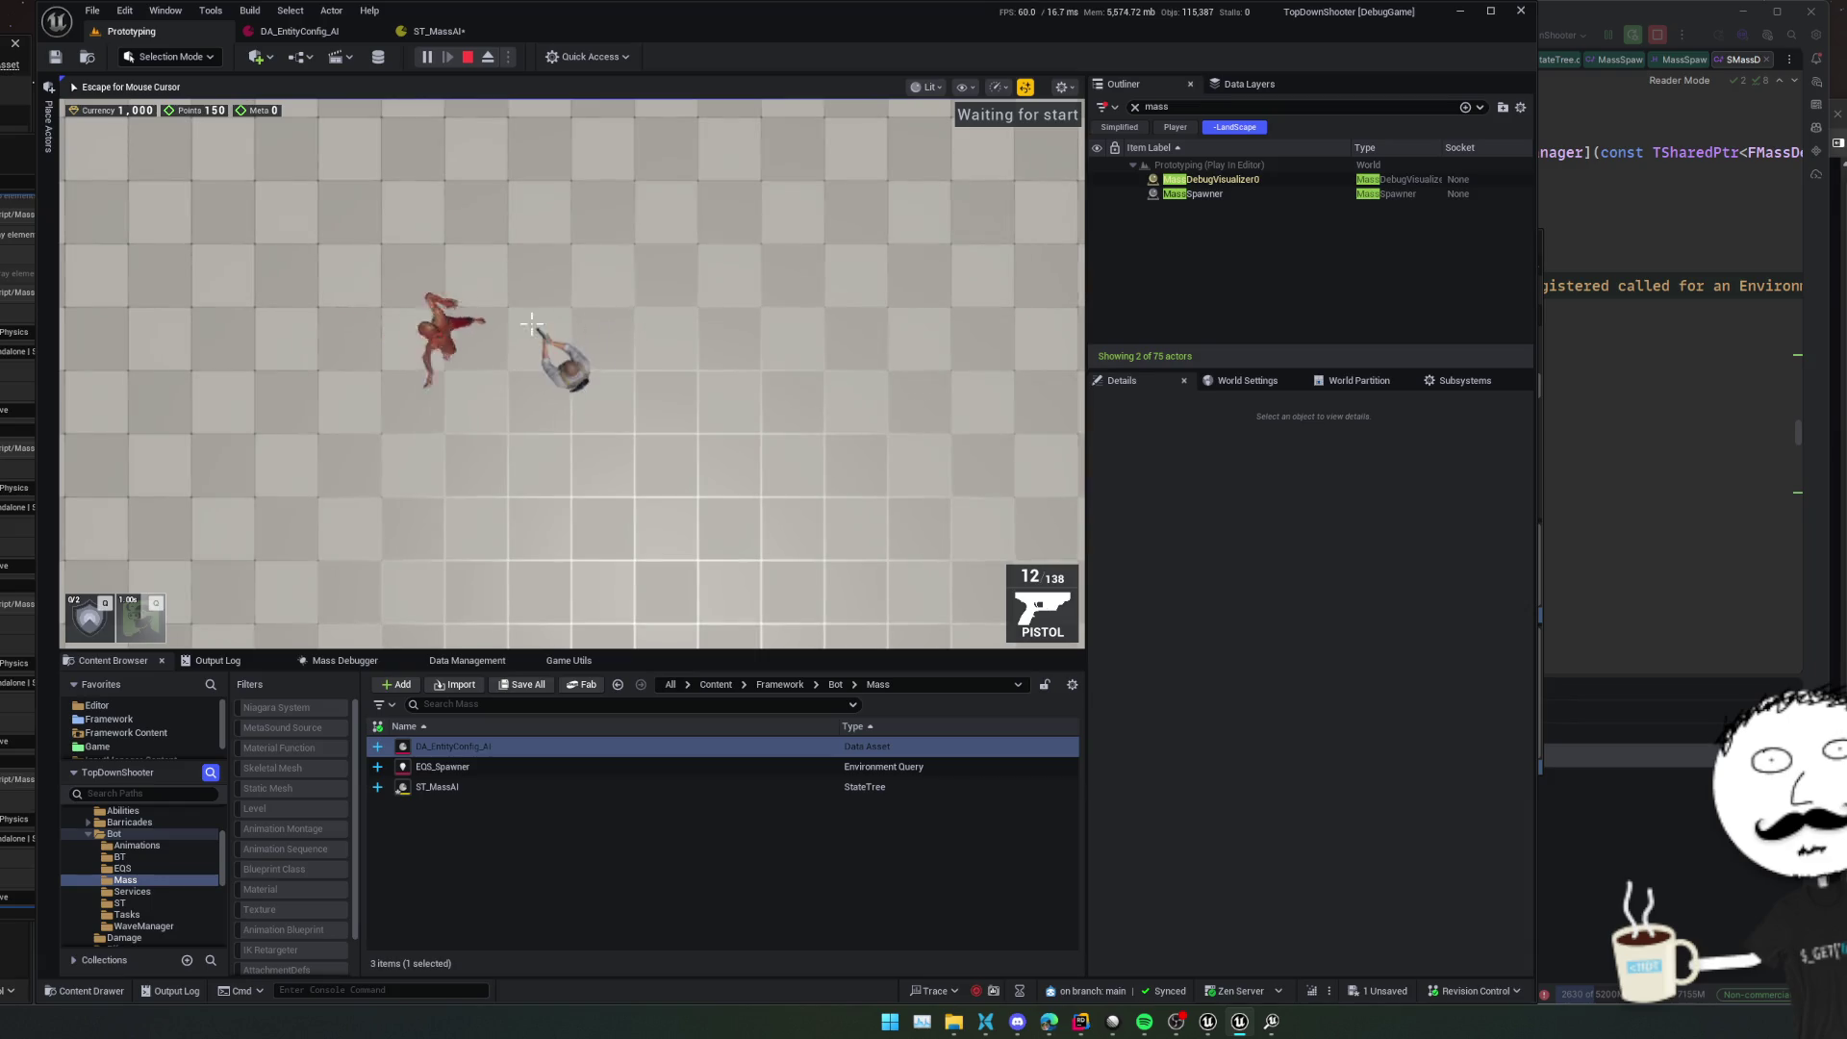
key("w")
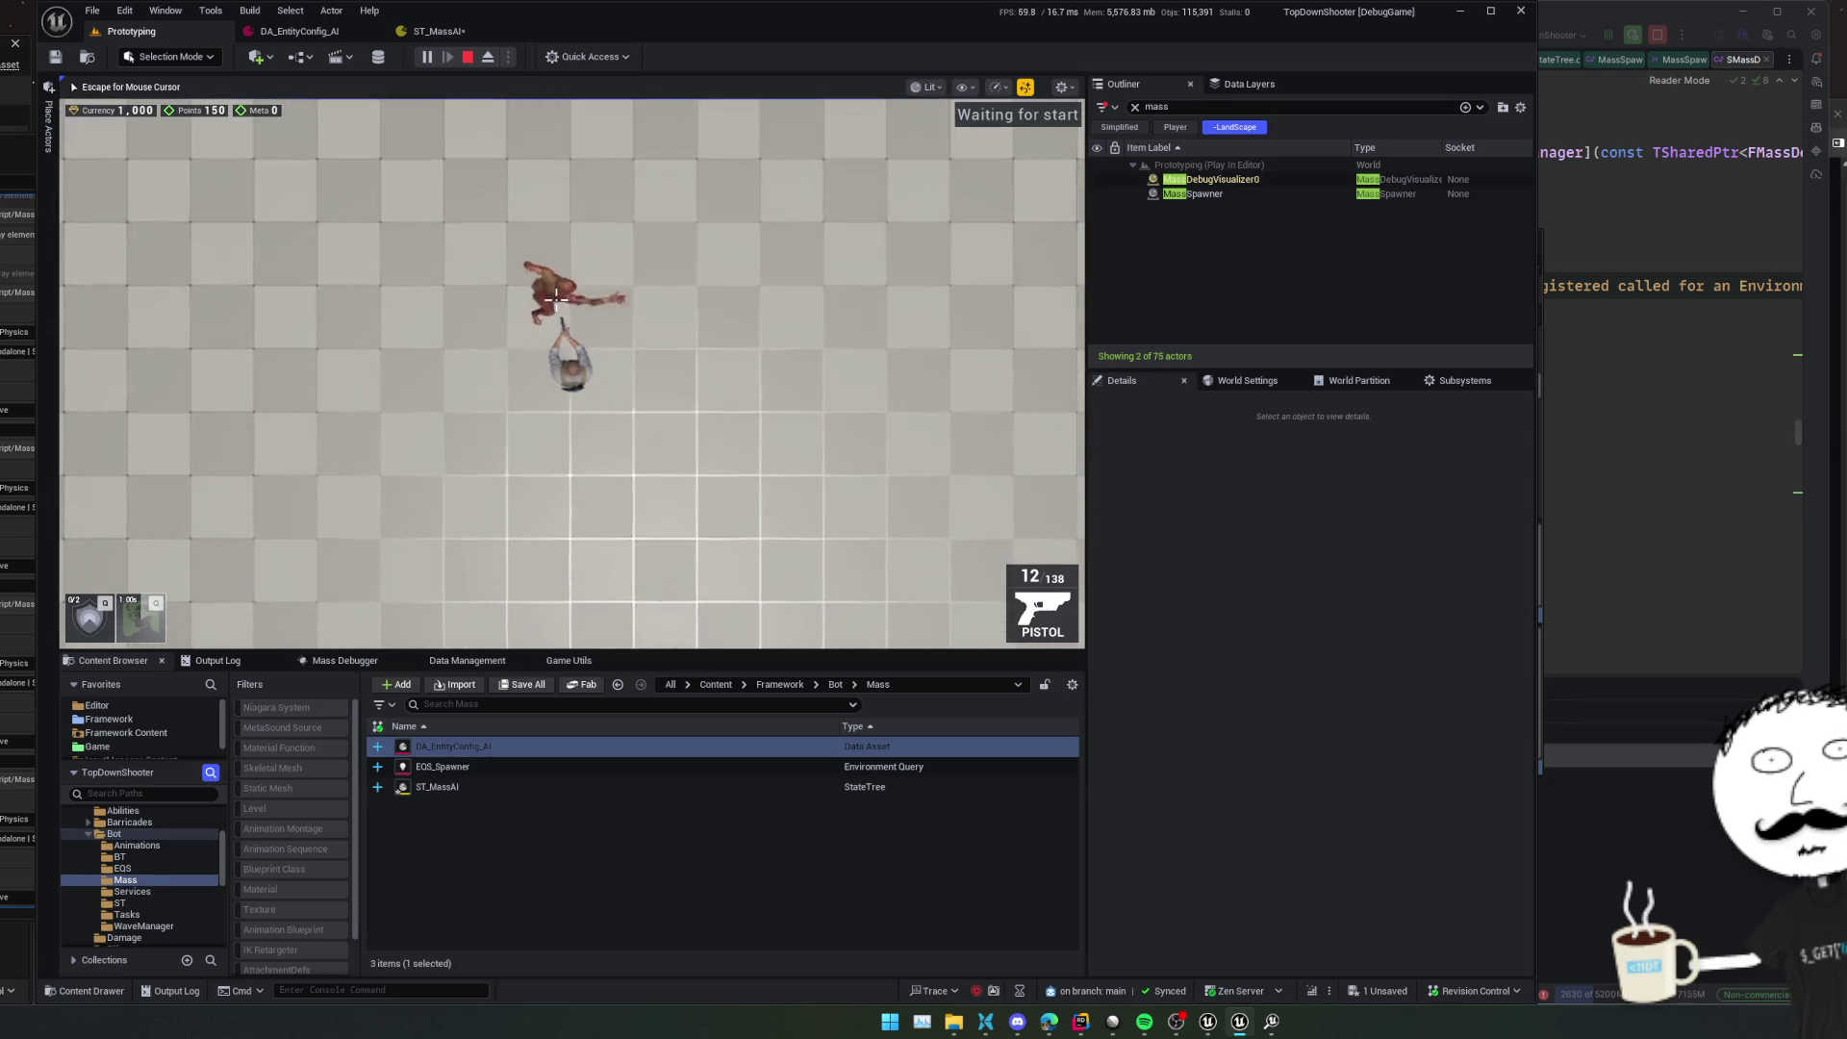
scroll(556, 298, "down", 3)
scroll(660, 325, "up", 3)
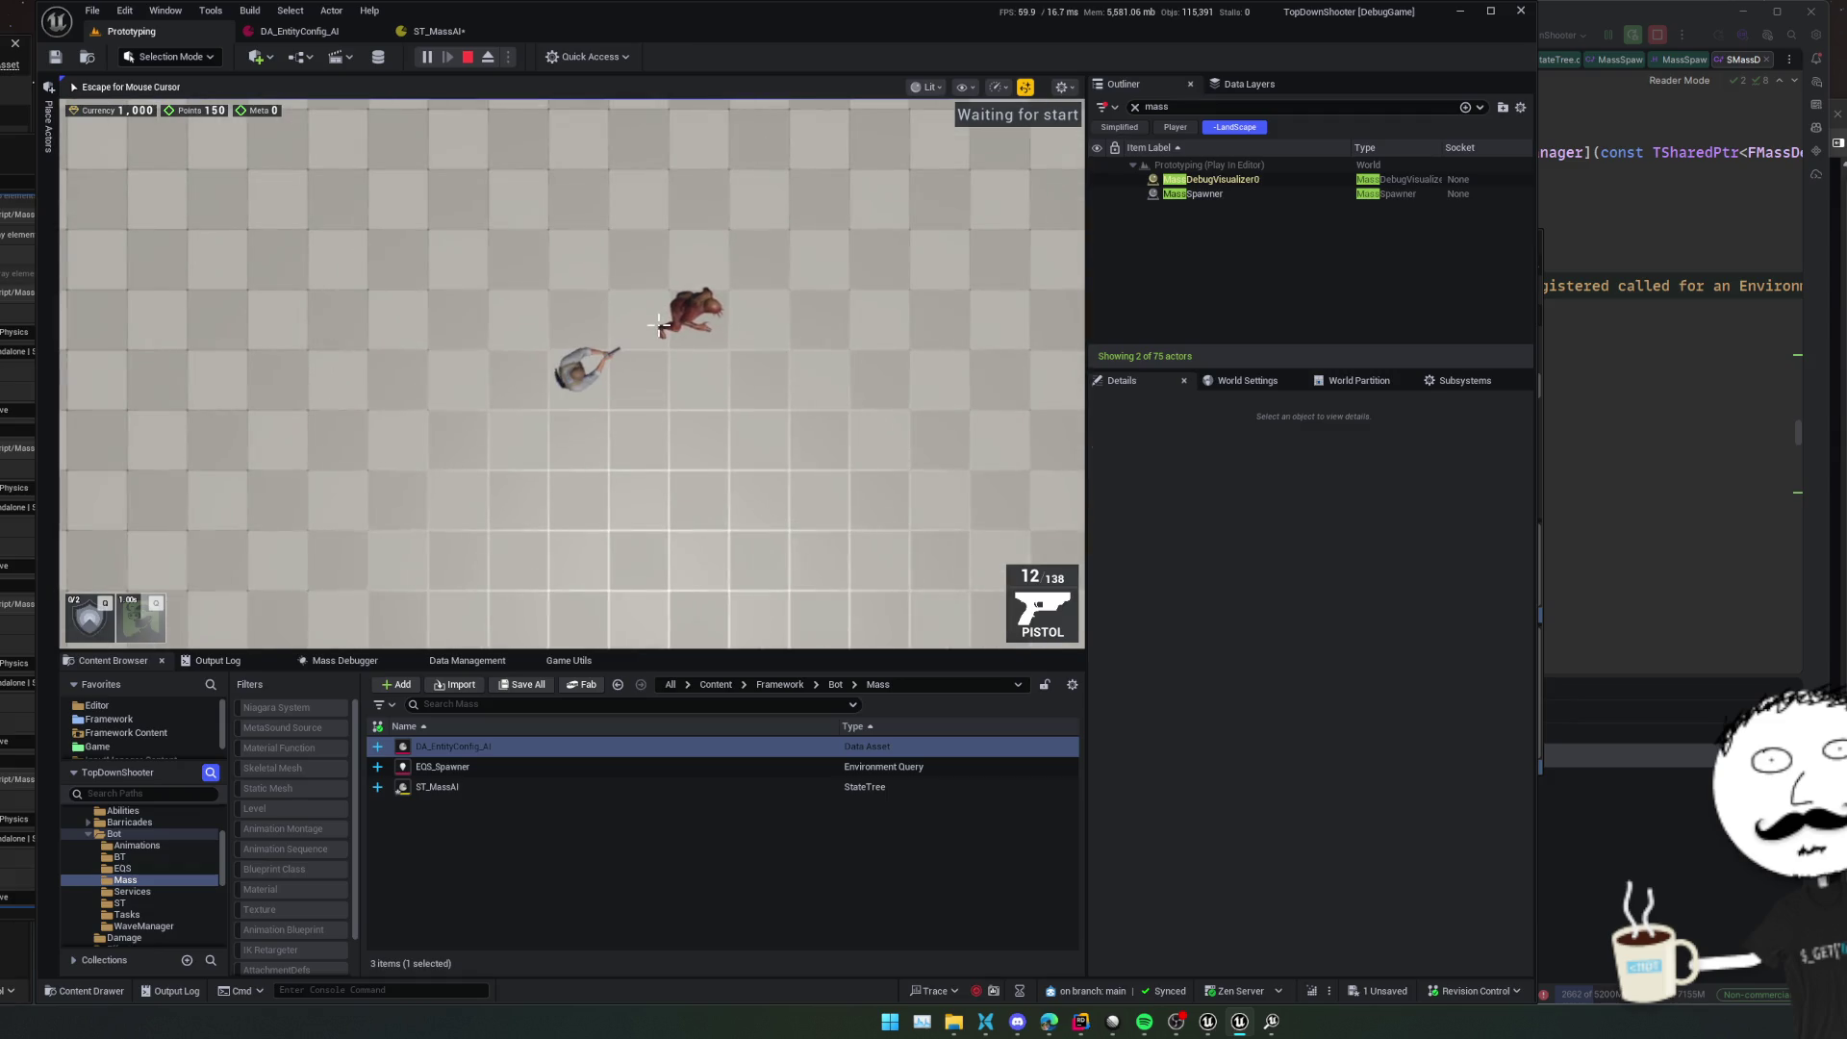
scroll(660, 325, "down", 3)
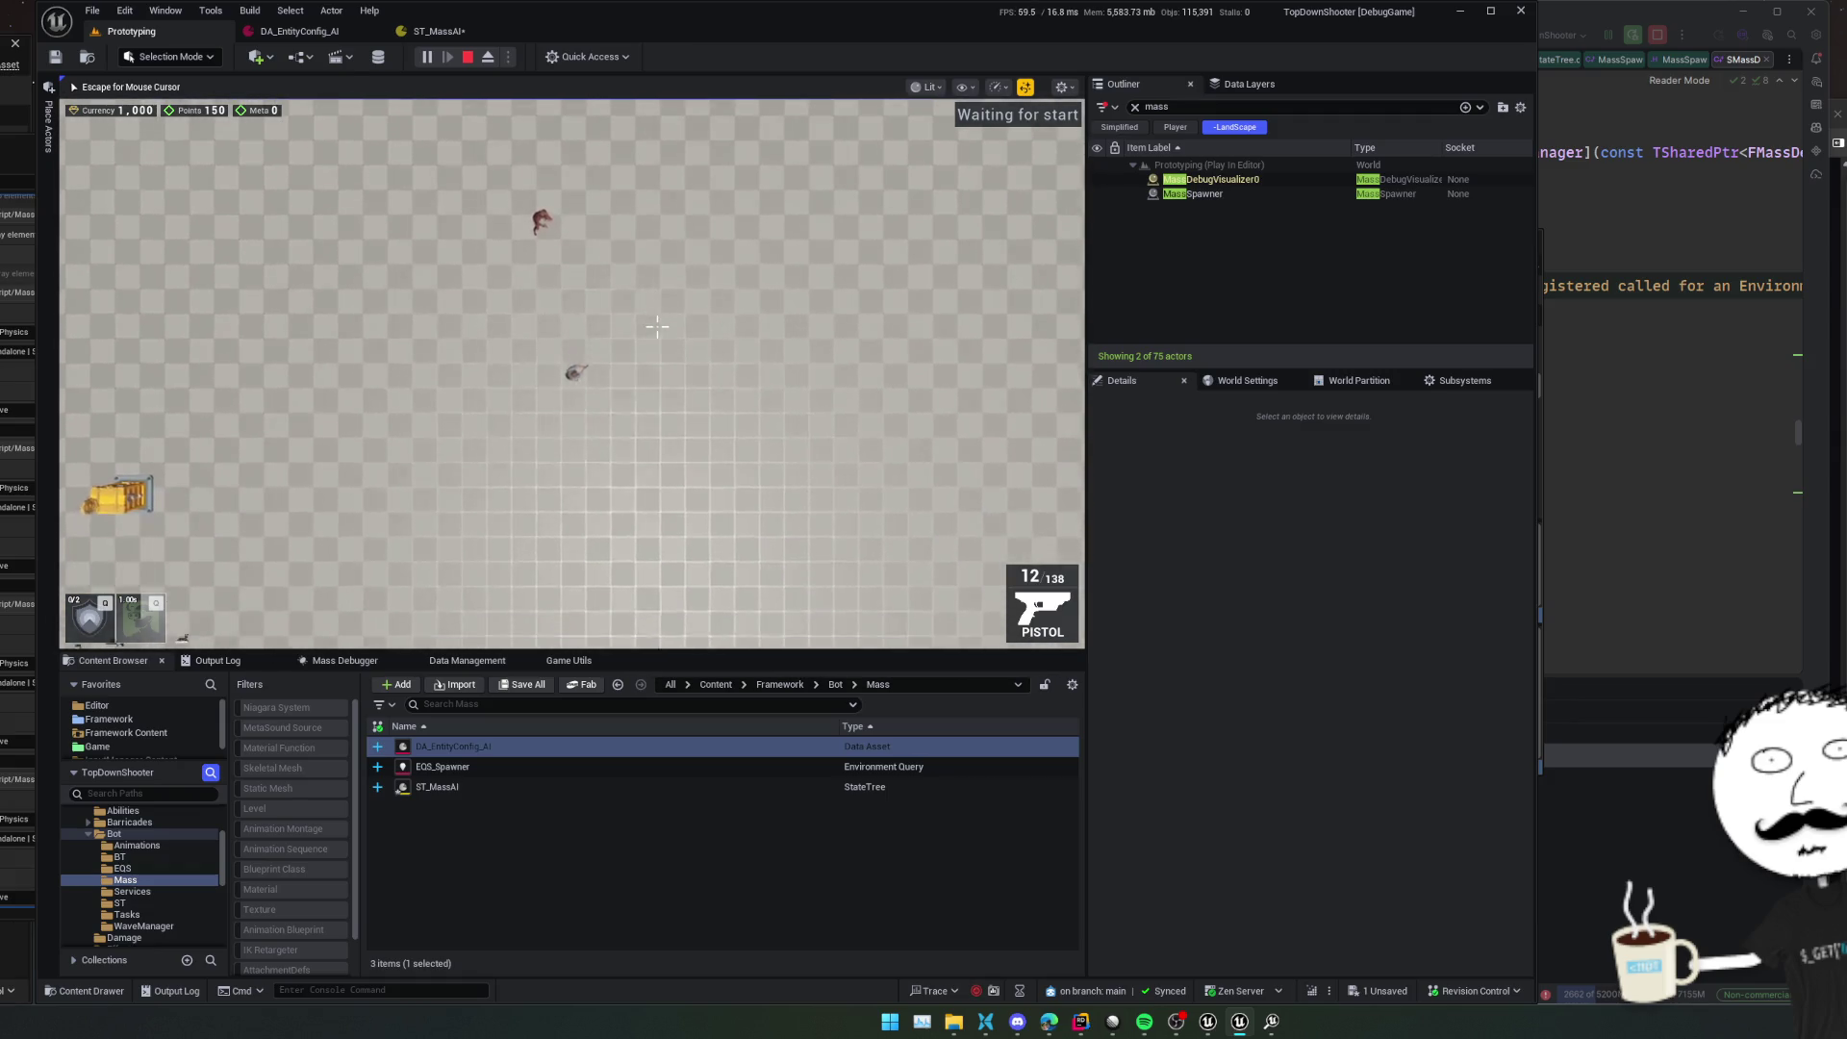
key("shift+F1")
left_click(438, 32)
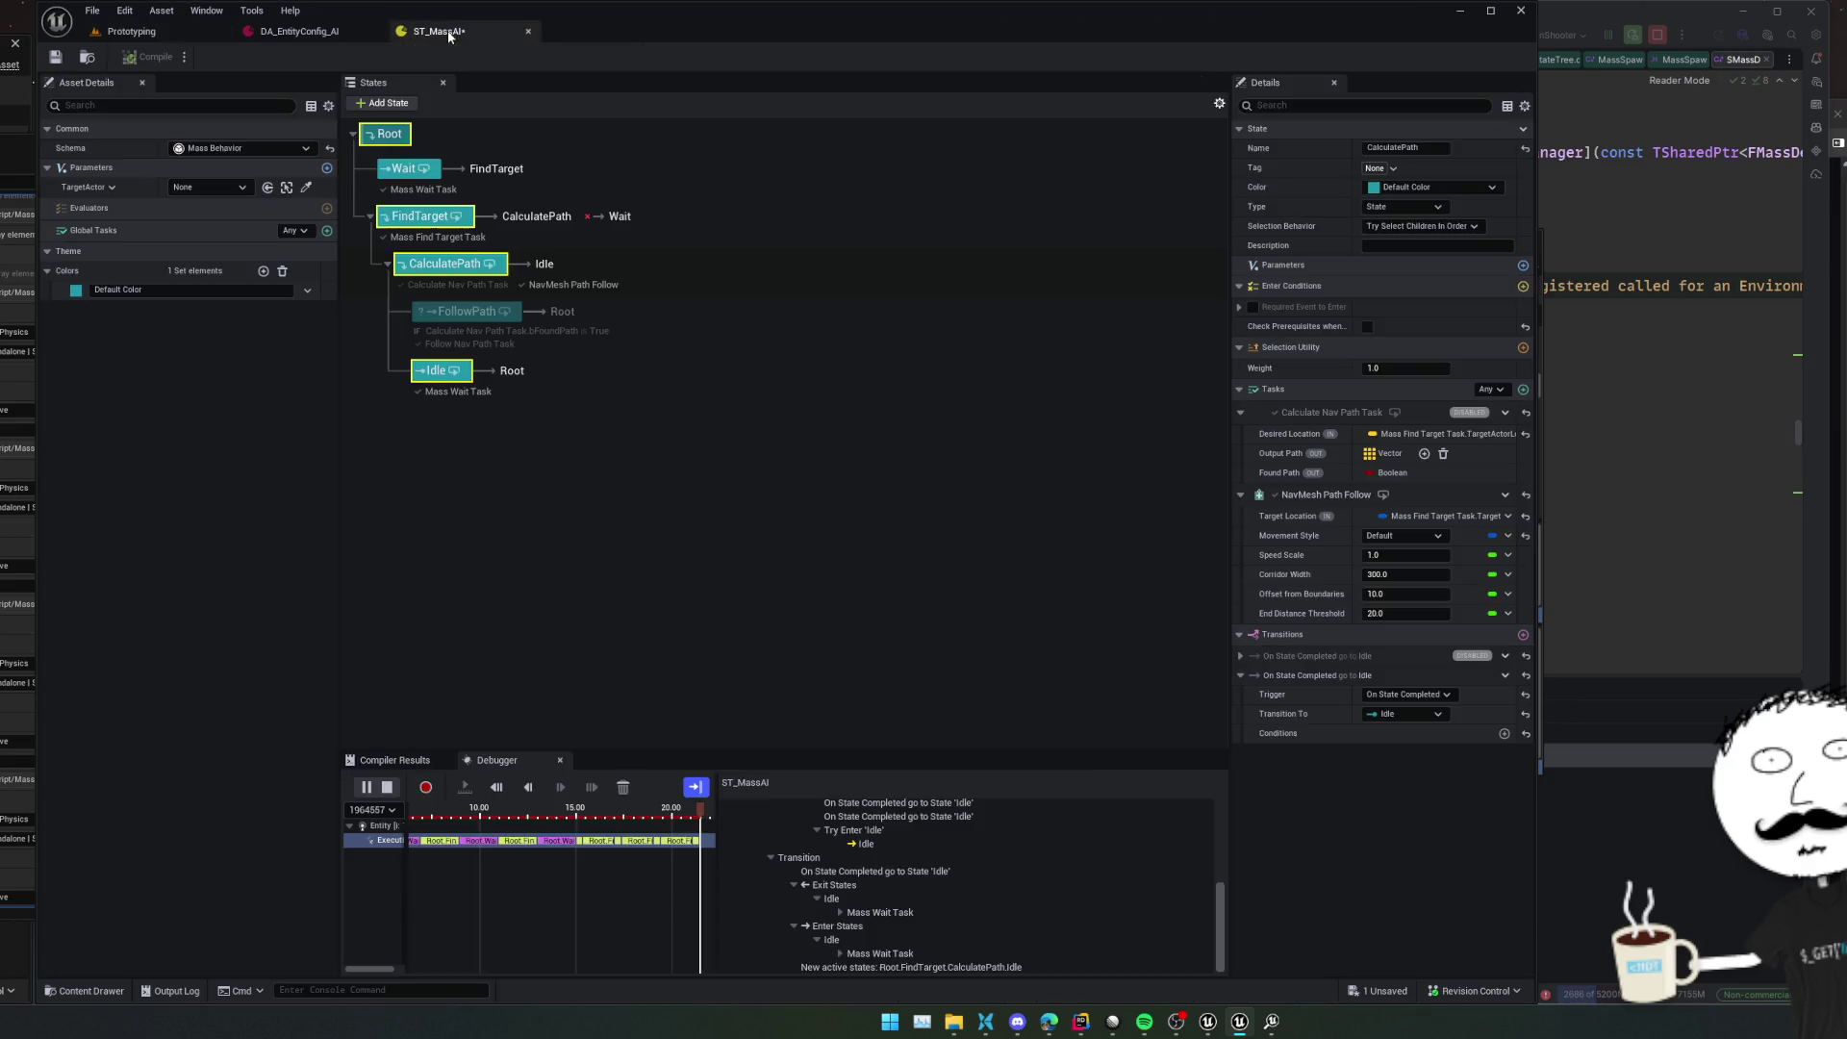
Save ST_MassAI and pick an earlier moment on the debugger timeline
scroll(675, 847, "up", 3)
scroll(676, 848, "down", 3)
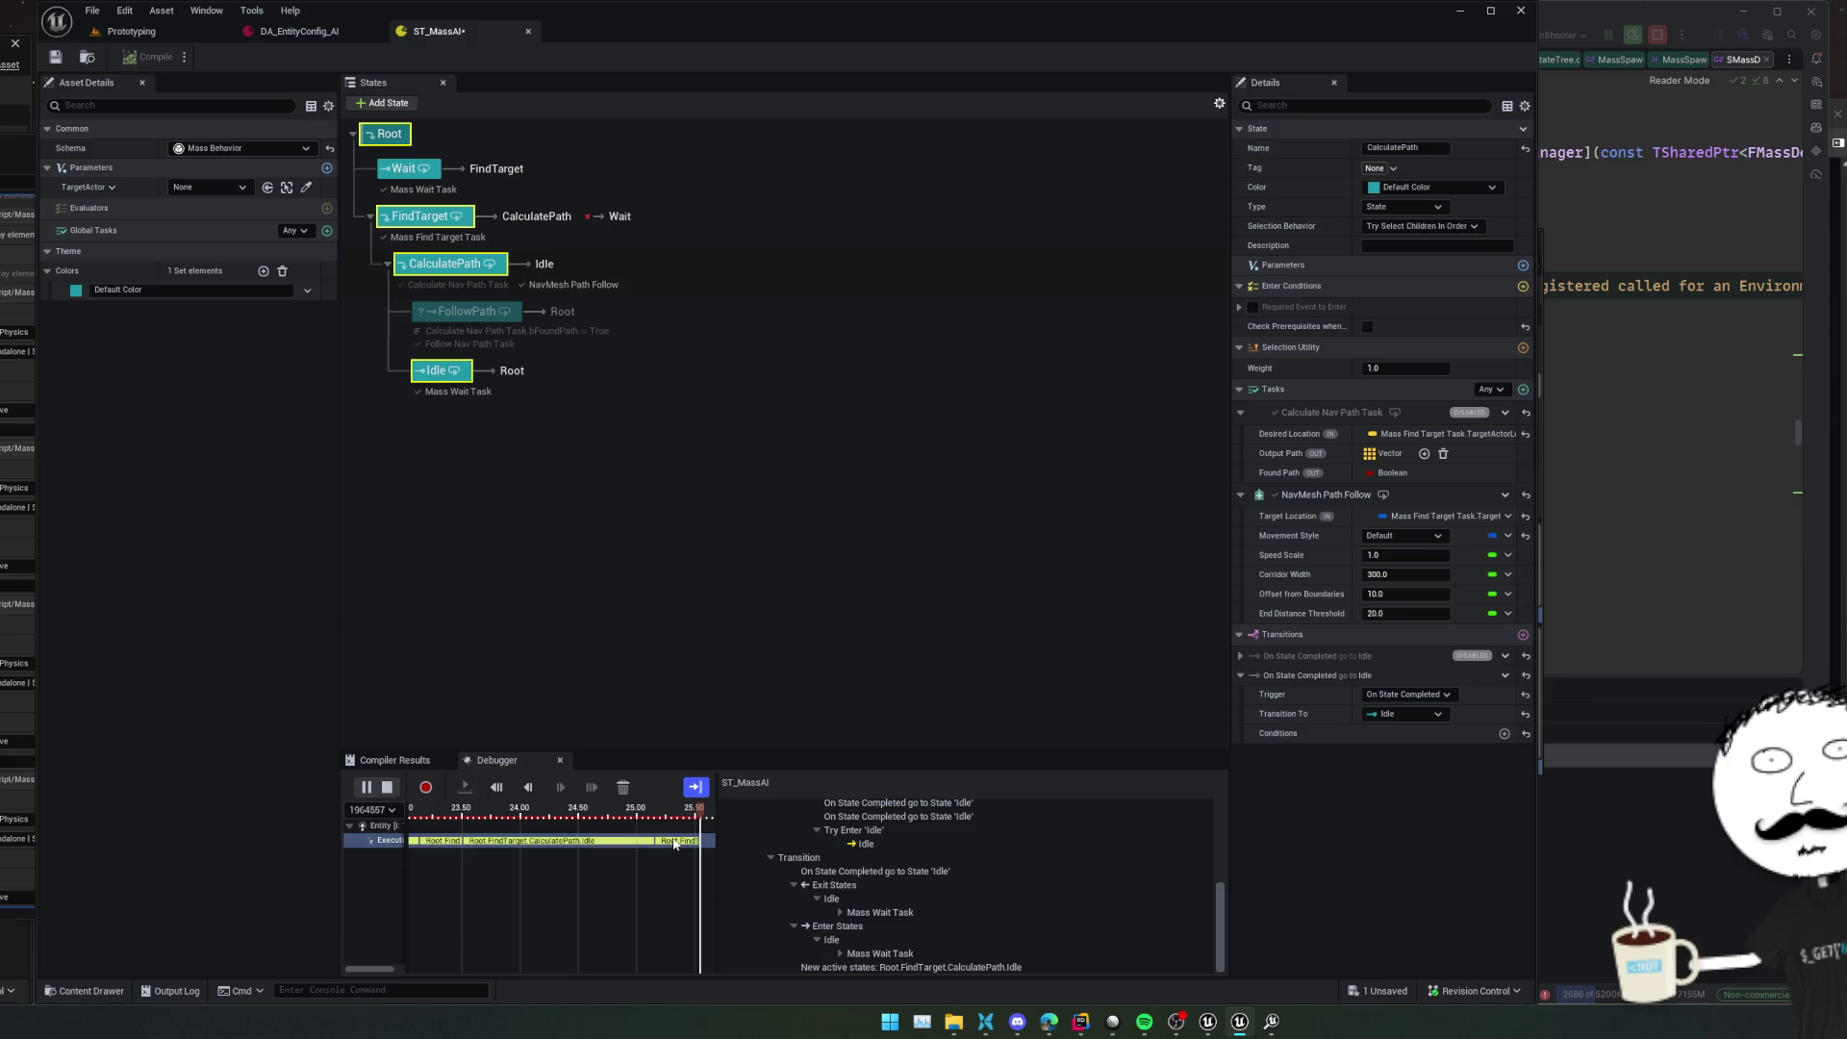
key("ctrl+s")
scroll(891, 883, "up", 3)
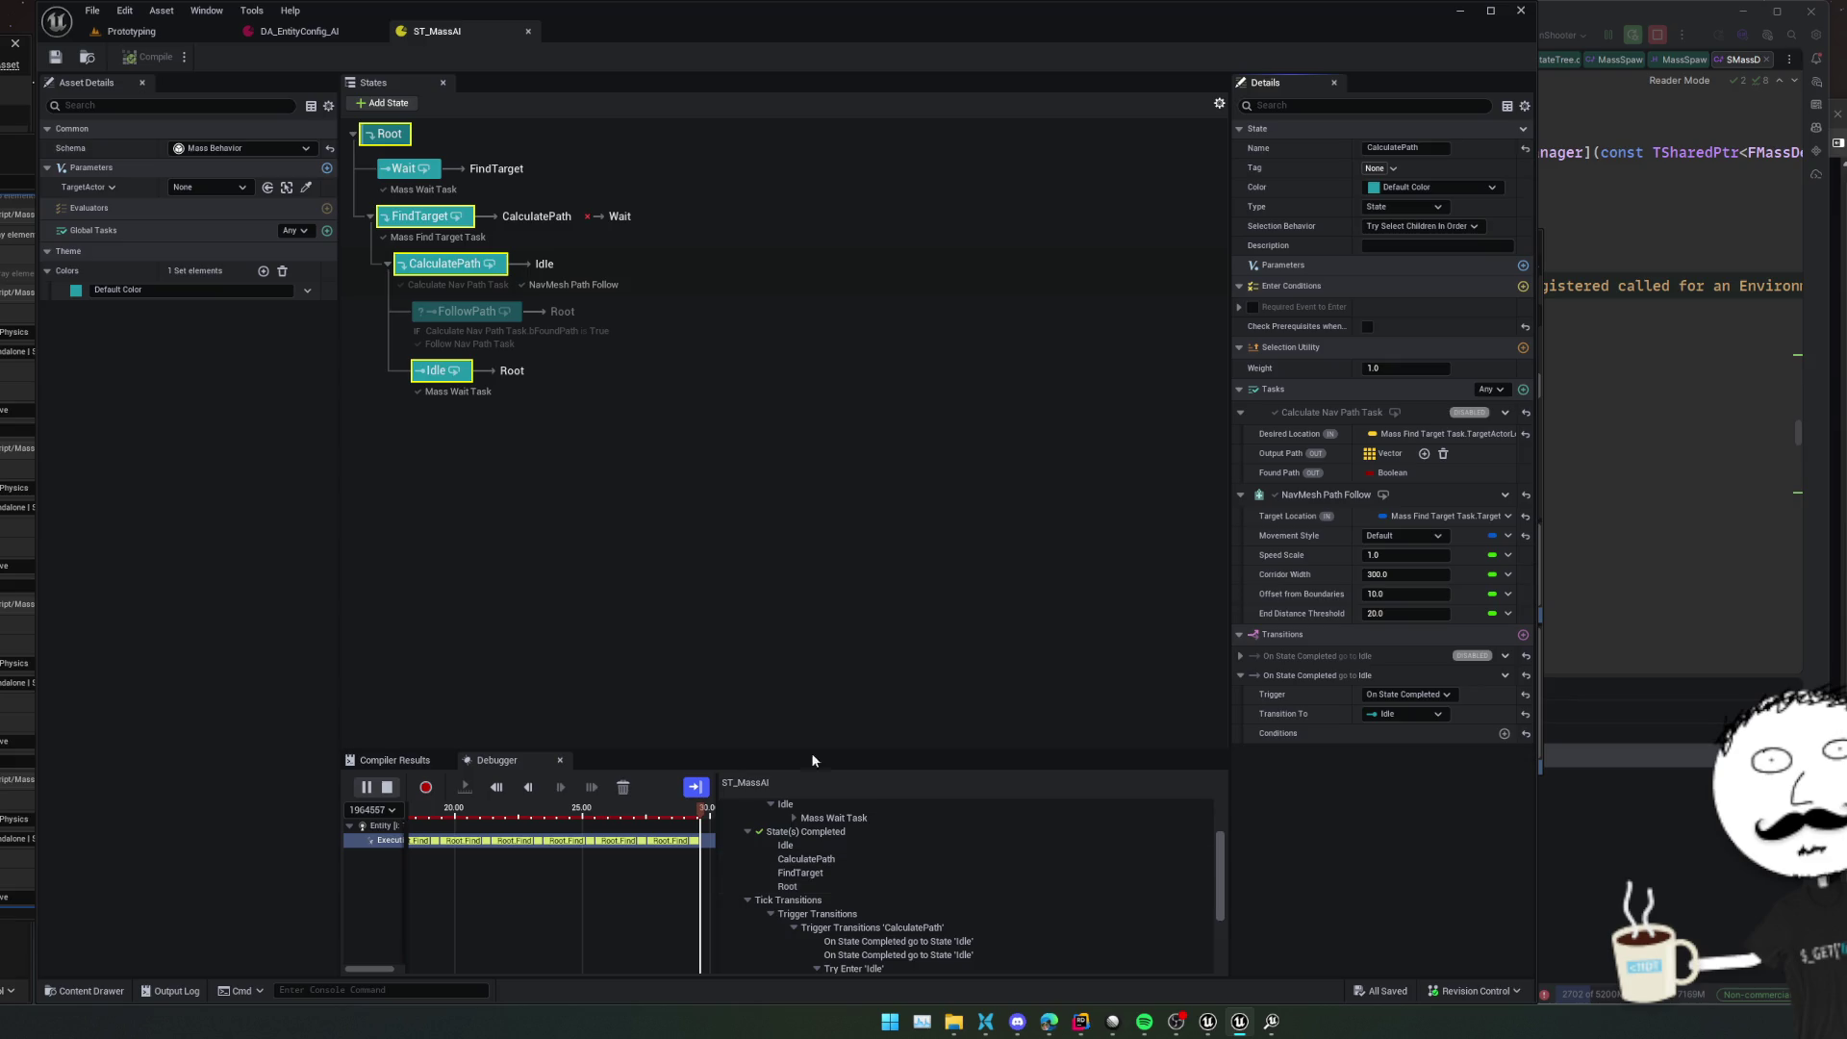
mouse_move(456, 372)
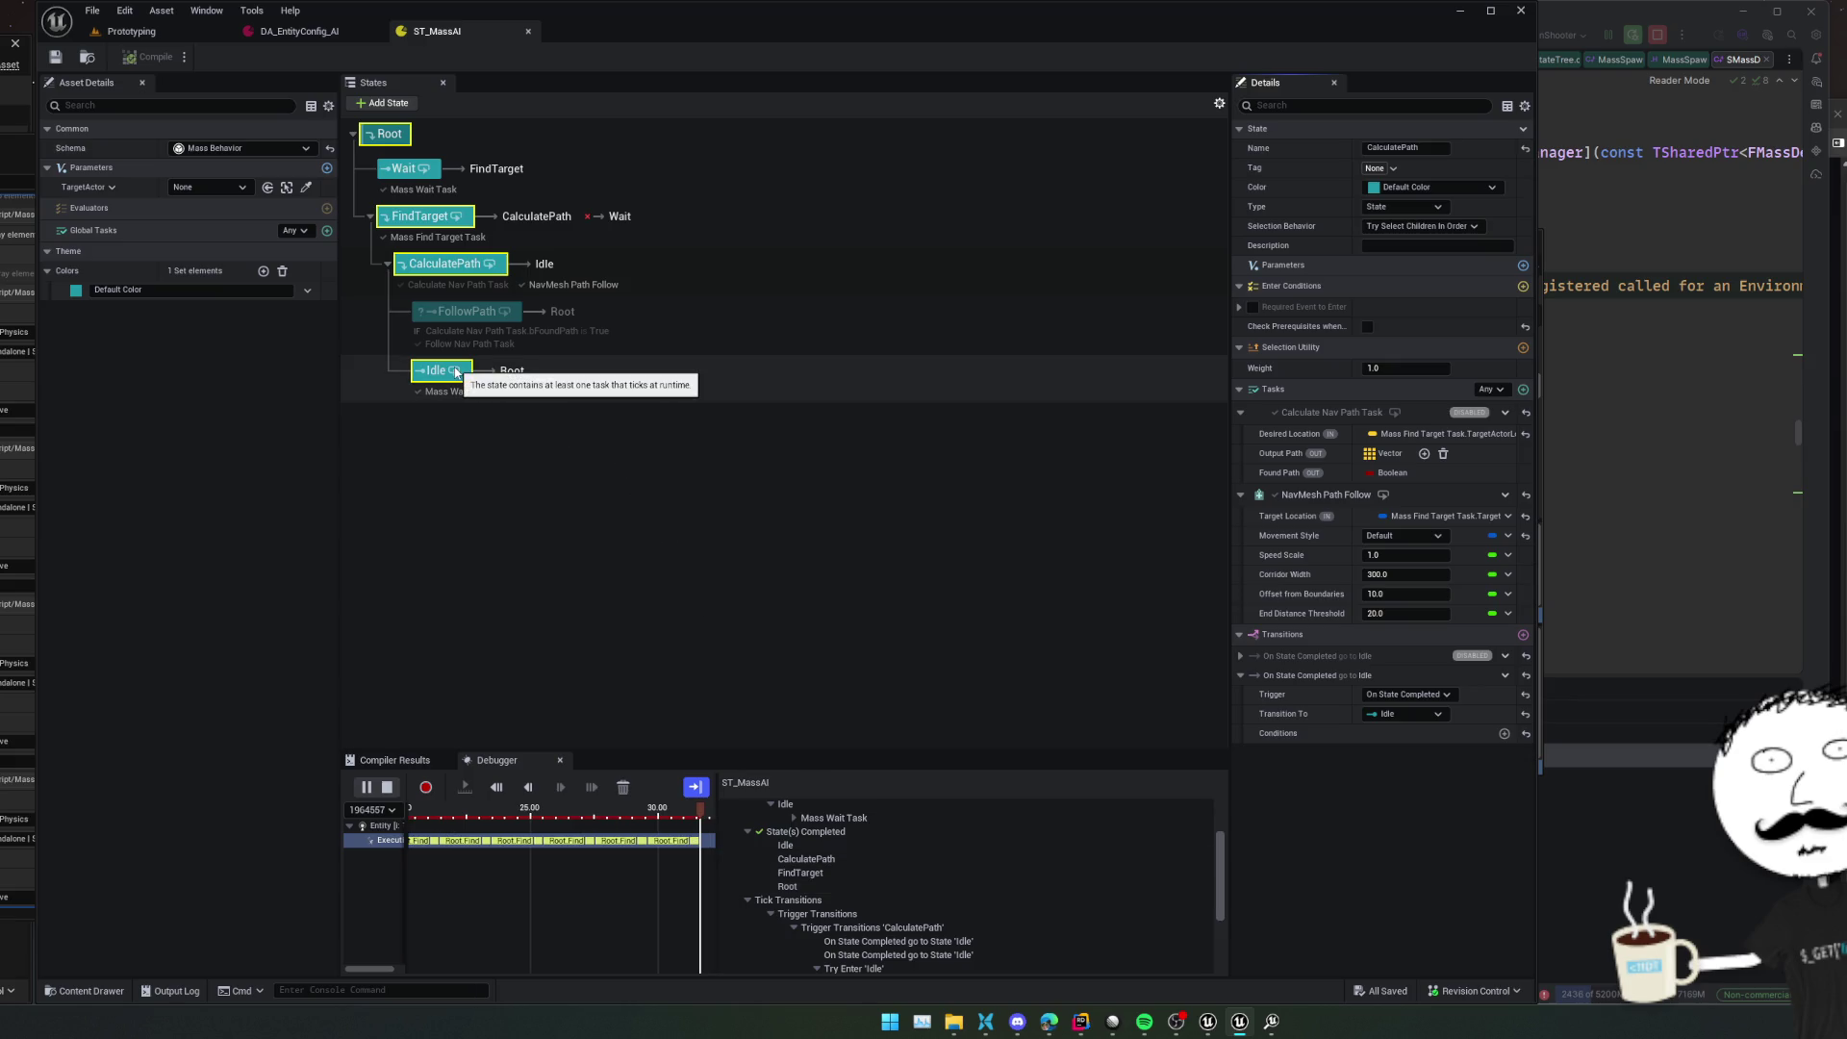
left_click(673, 842)
scroll(861, 862, "down", 1)
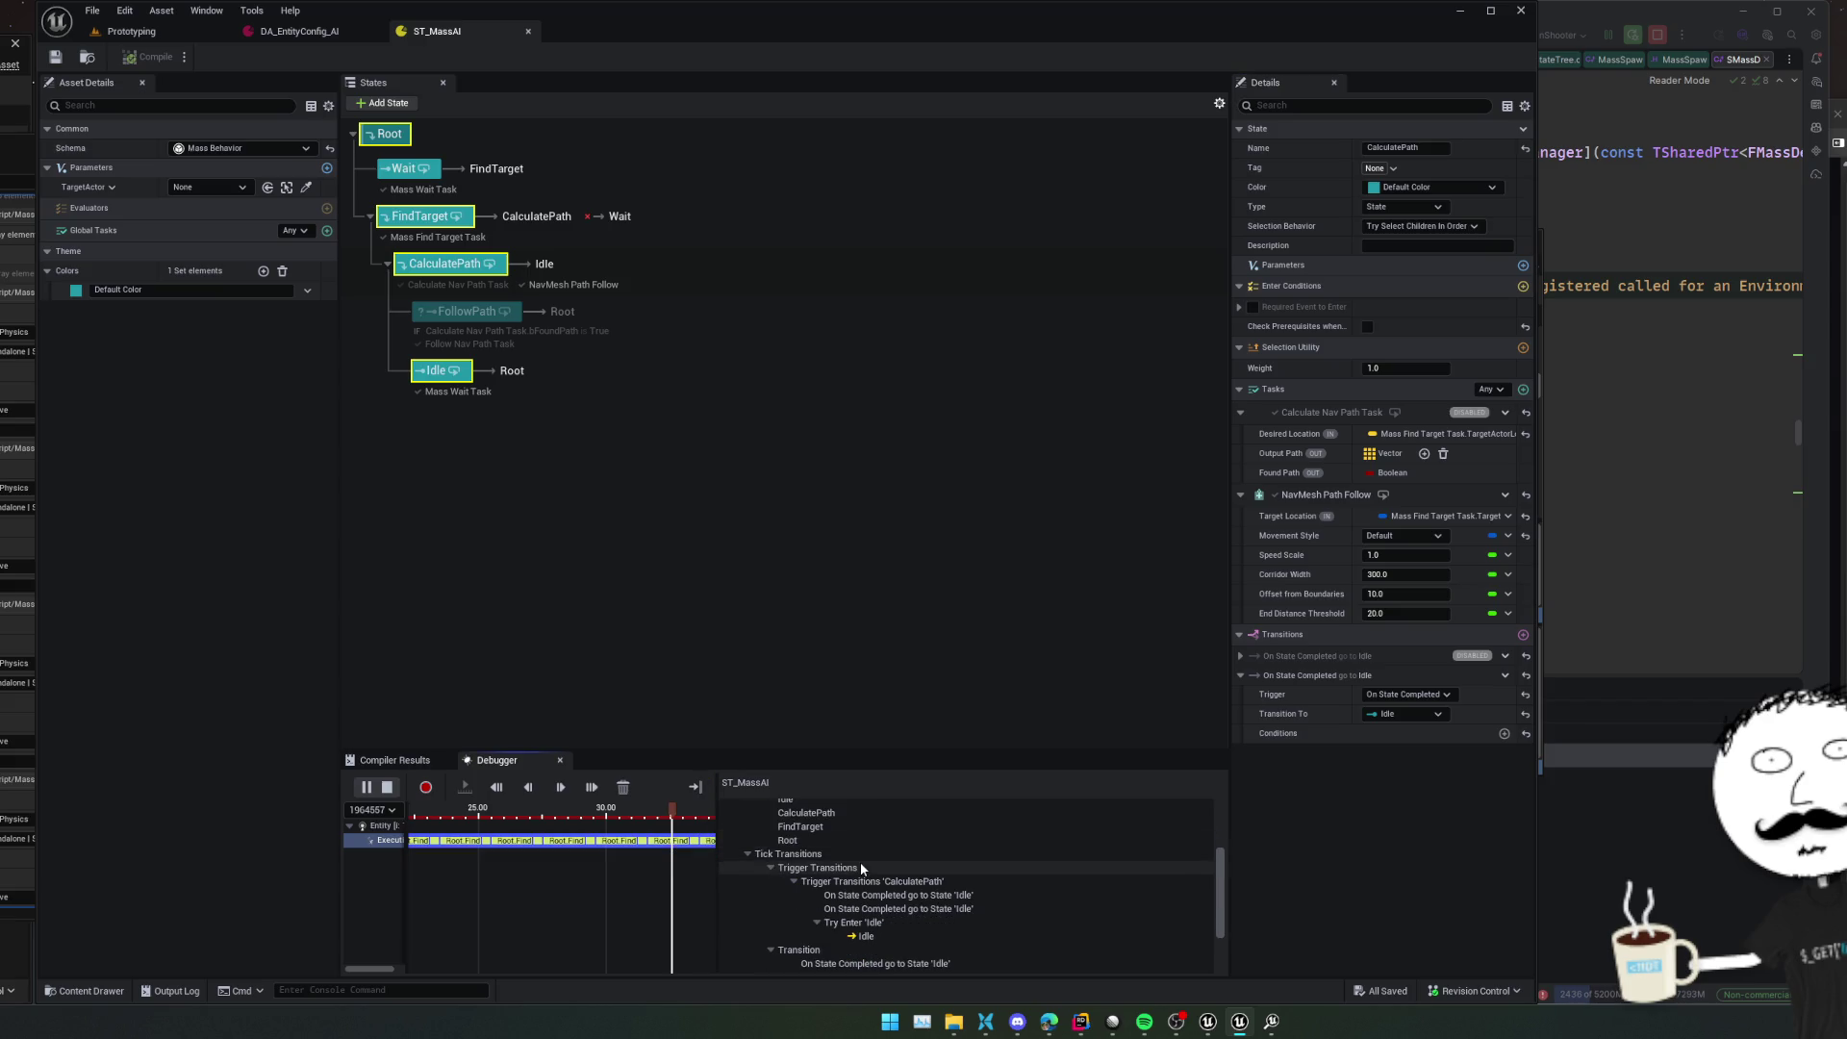
scroll(1017, 889, "down", 2)
scroll(1018, 890, "down", 1)
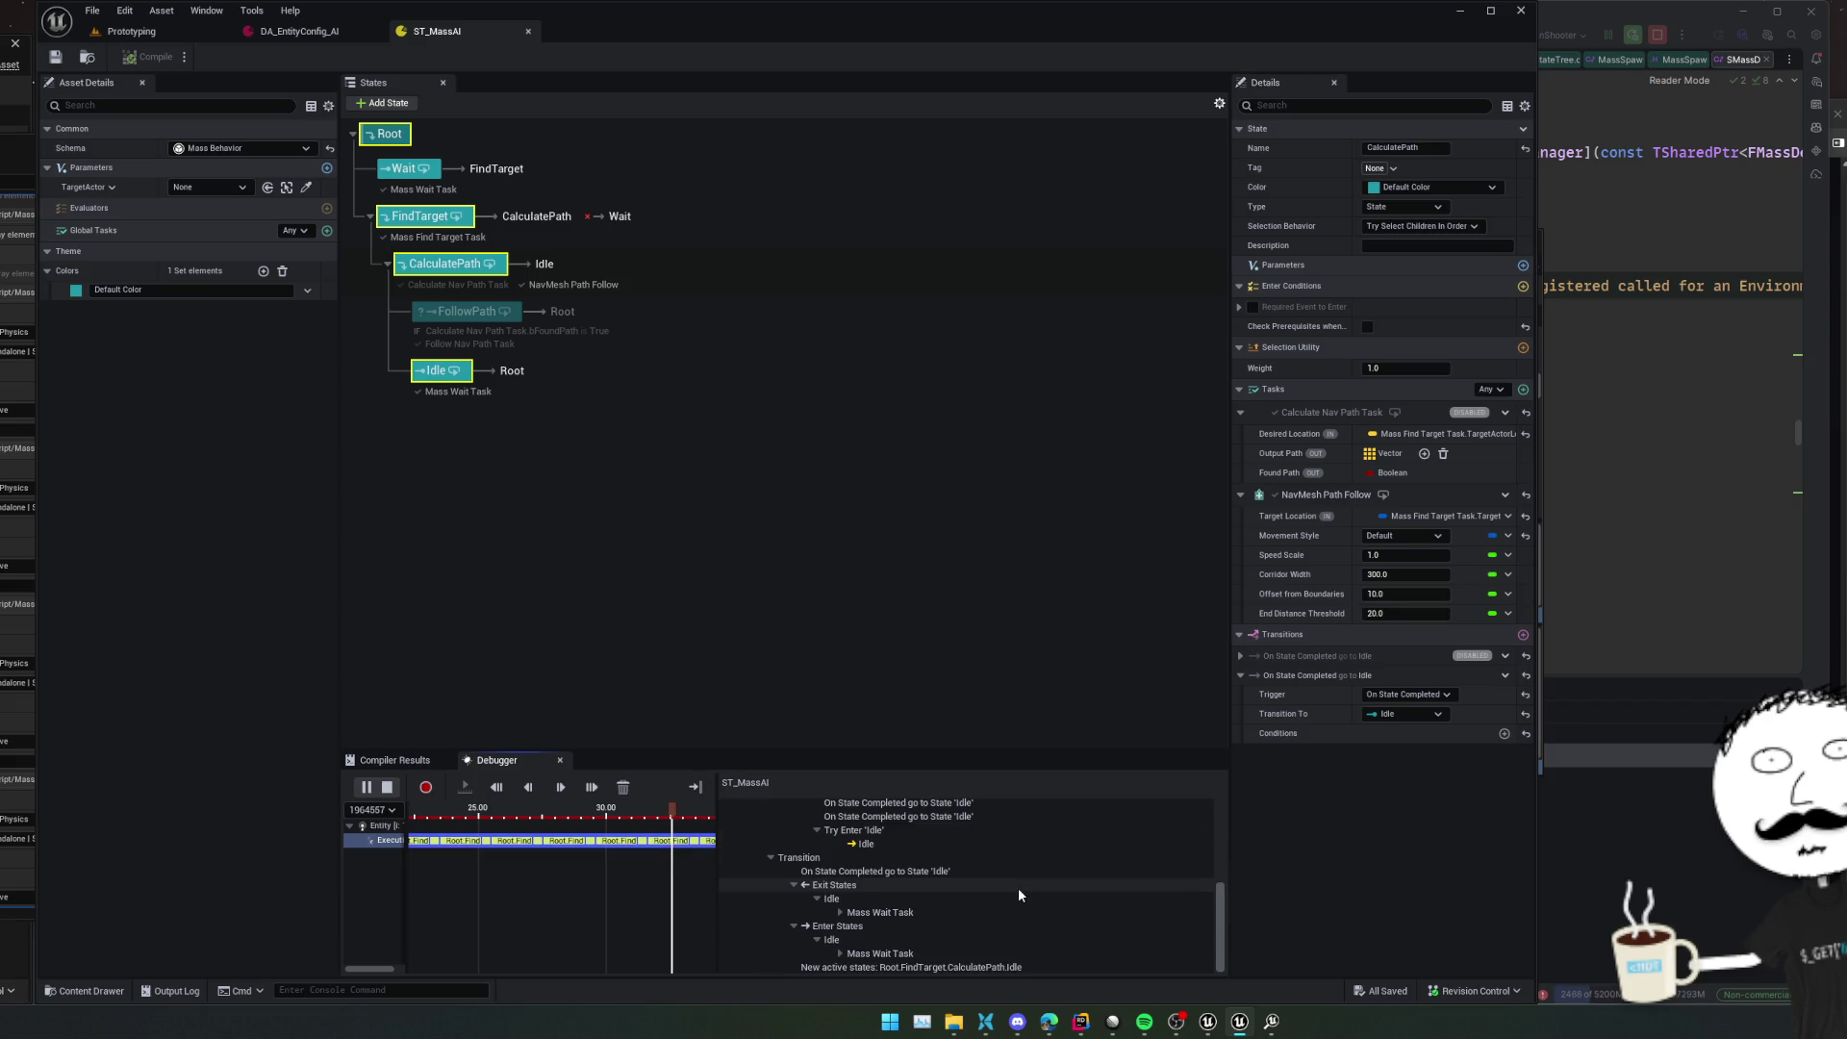
Expand the recorded Mass Find Target Task and NavMesh Path Follow values, then select FindTarget
scroll(1018, 887, "up", 4)
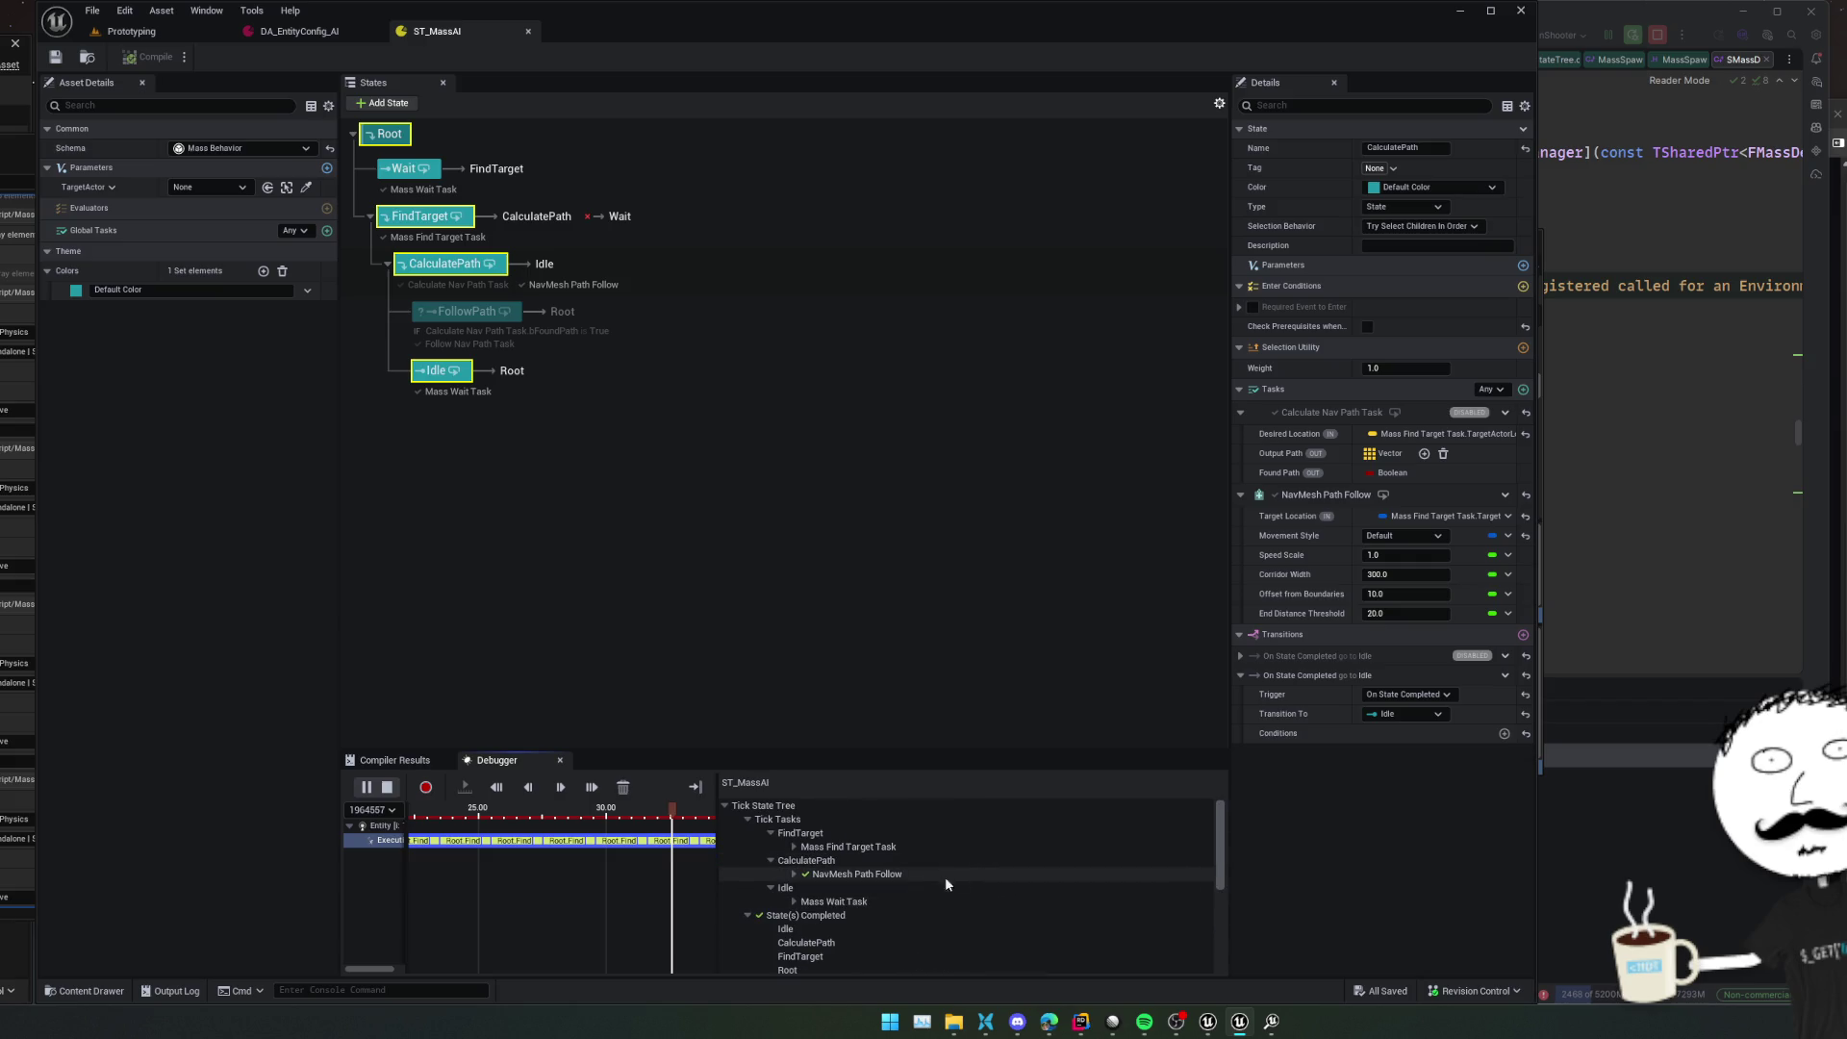
scroll(921, 891, "down", 1)
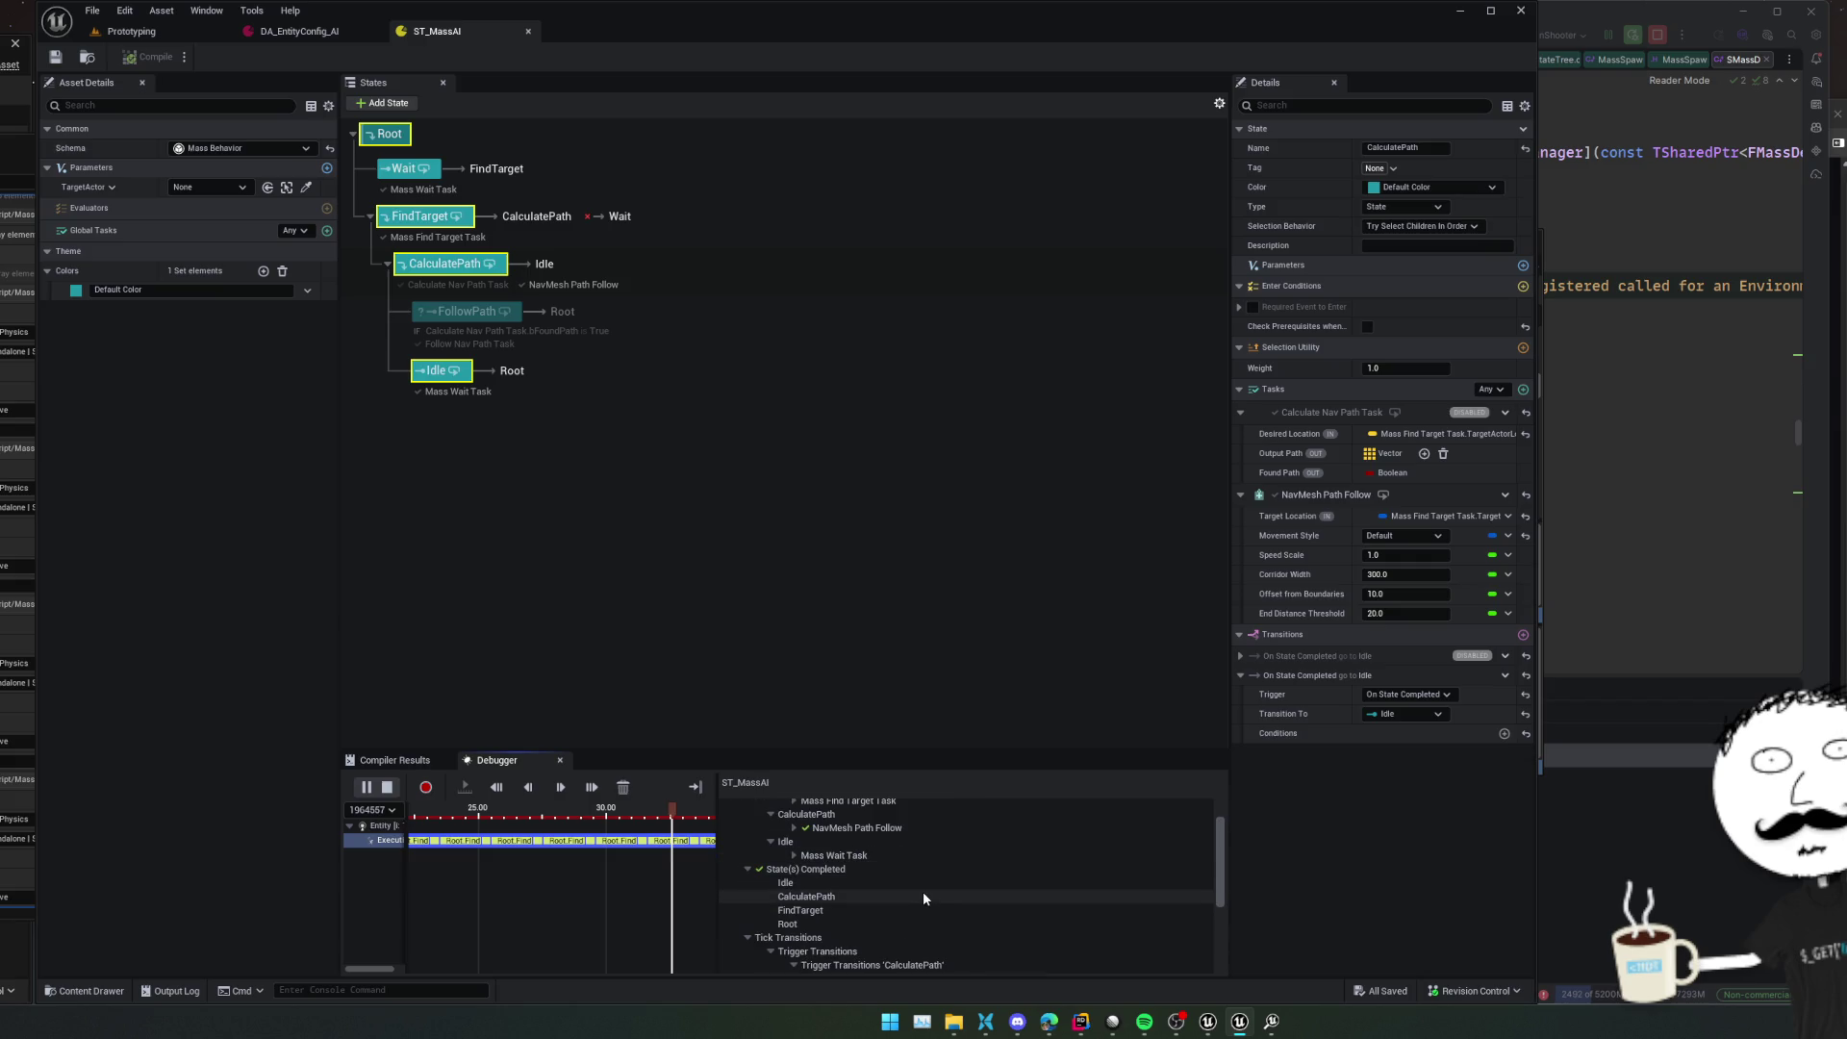
scroll(922, 891, "up", 1)
left_click(792, 848)
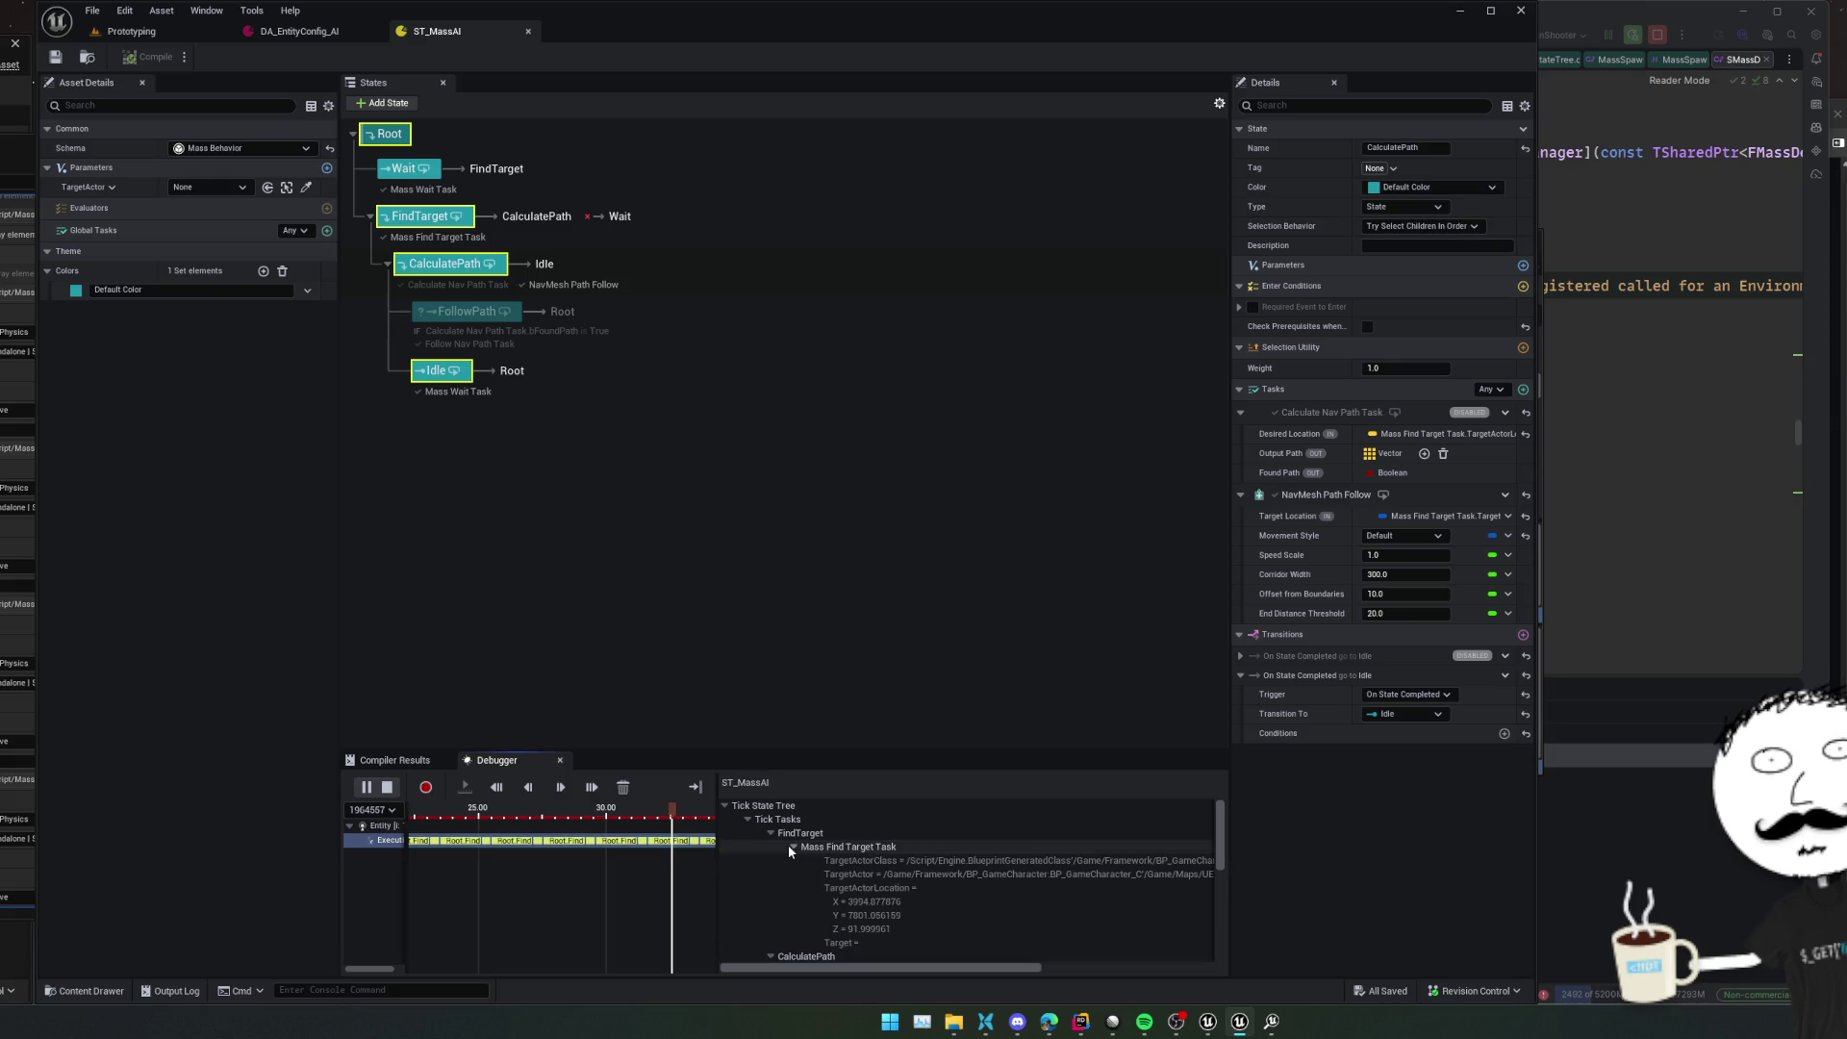
scroll(983, 914, "down", 2)
left_click(795, 903)
scroll(949, 919, "down", 2)
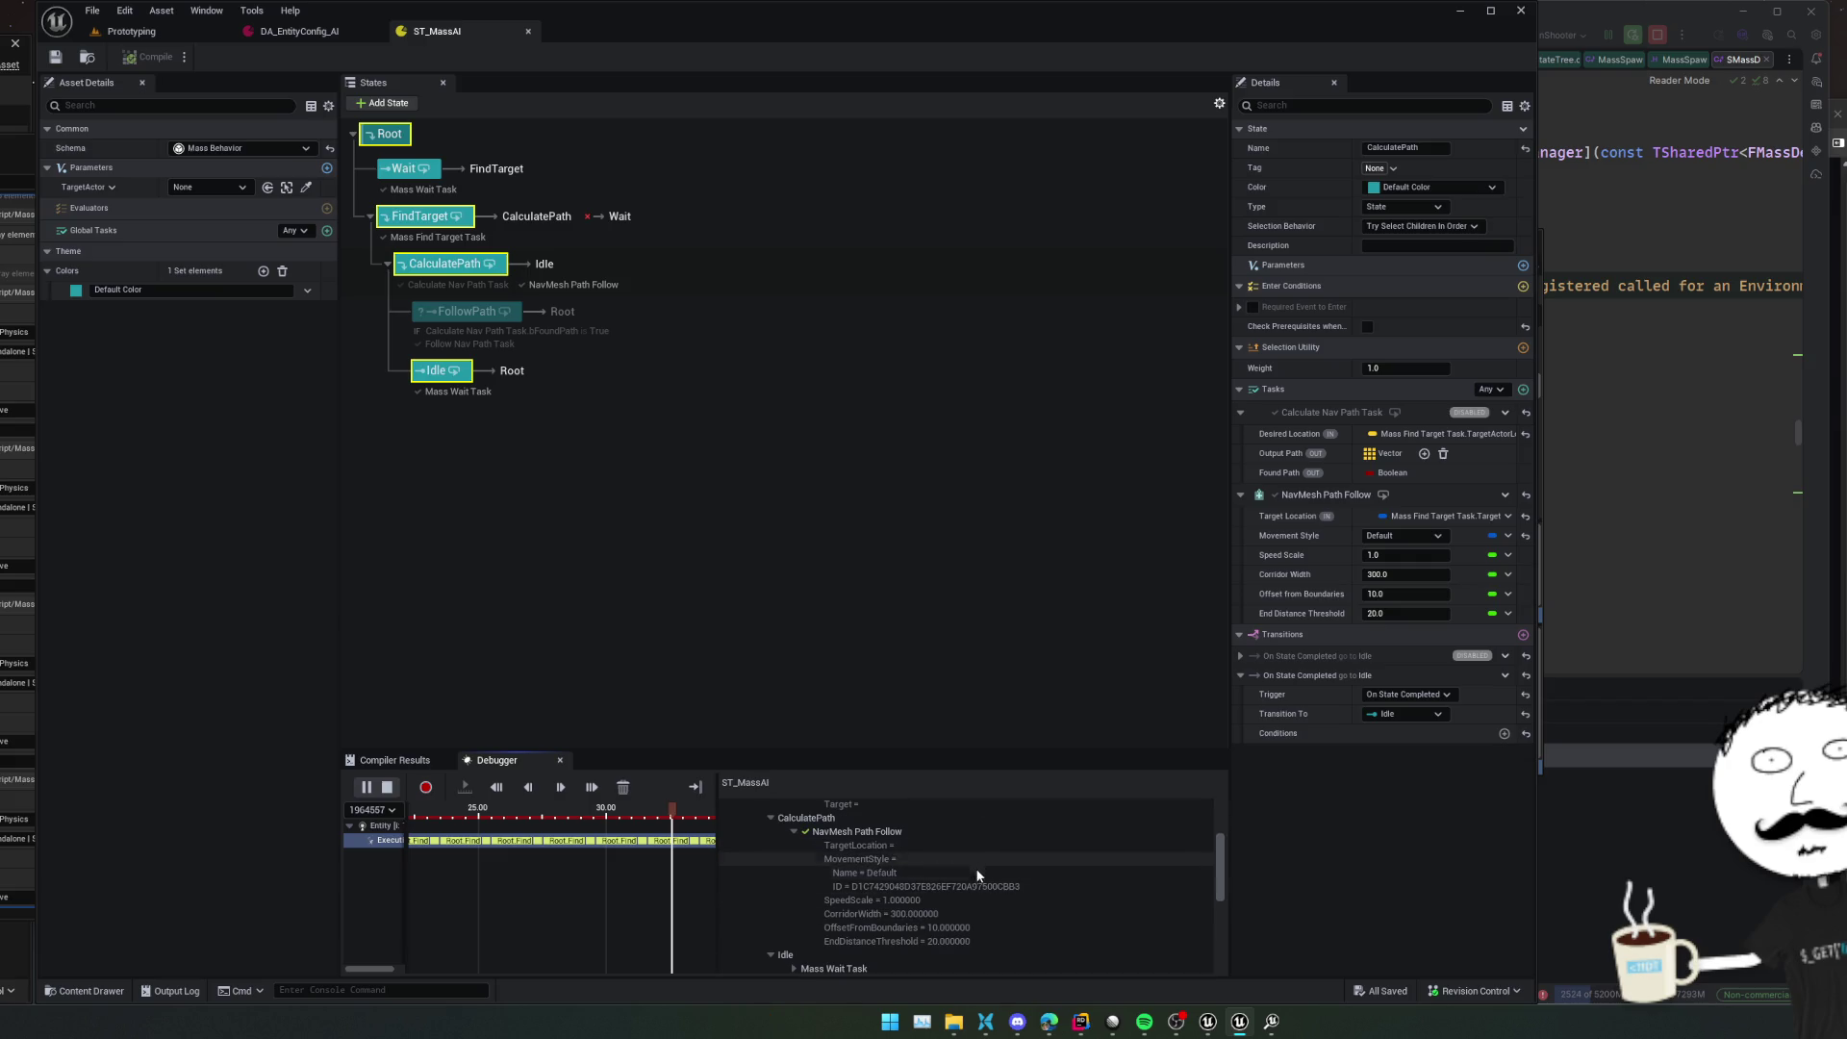
left_click(429, 231)
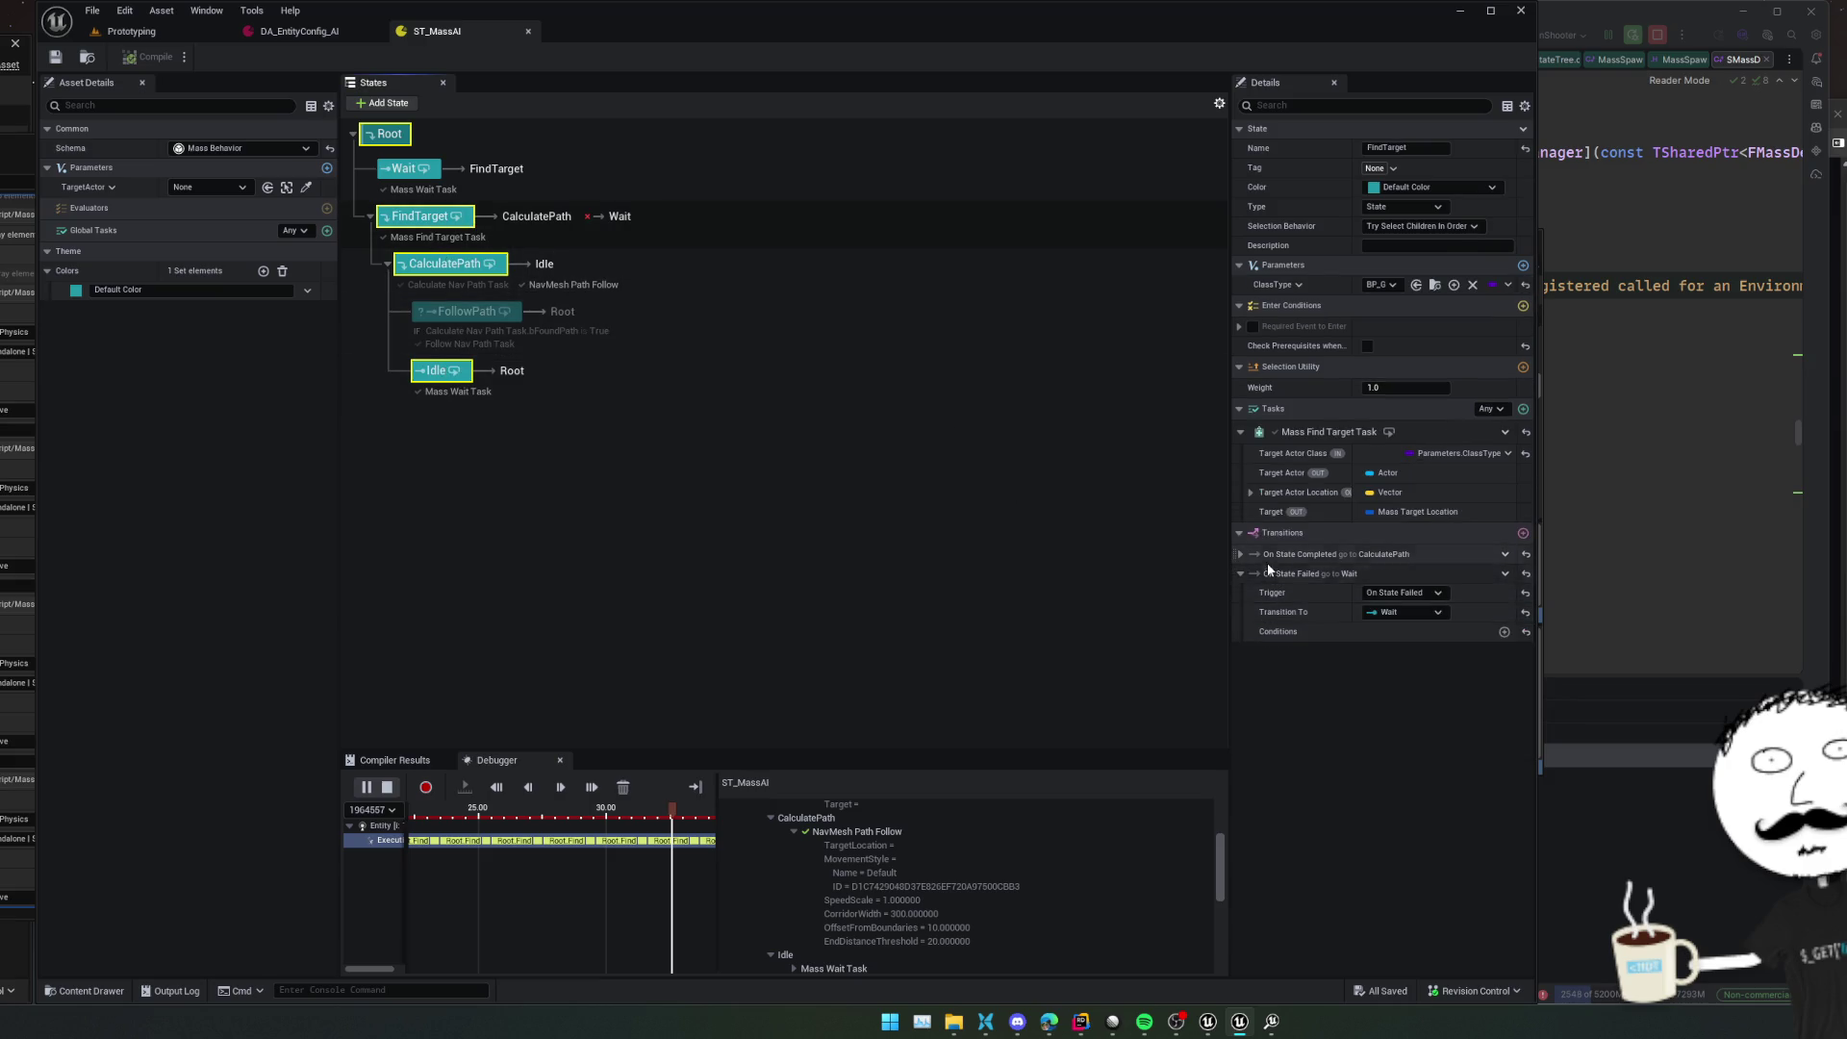
left_click(1241, 554)
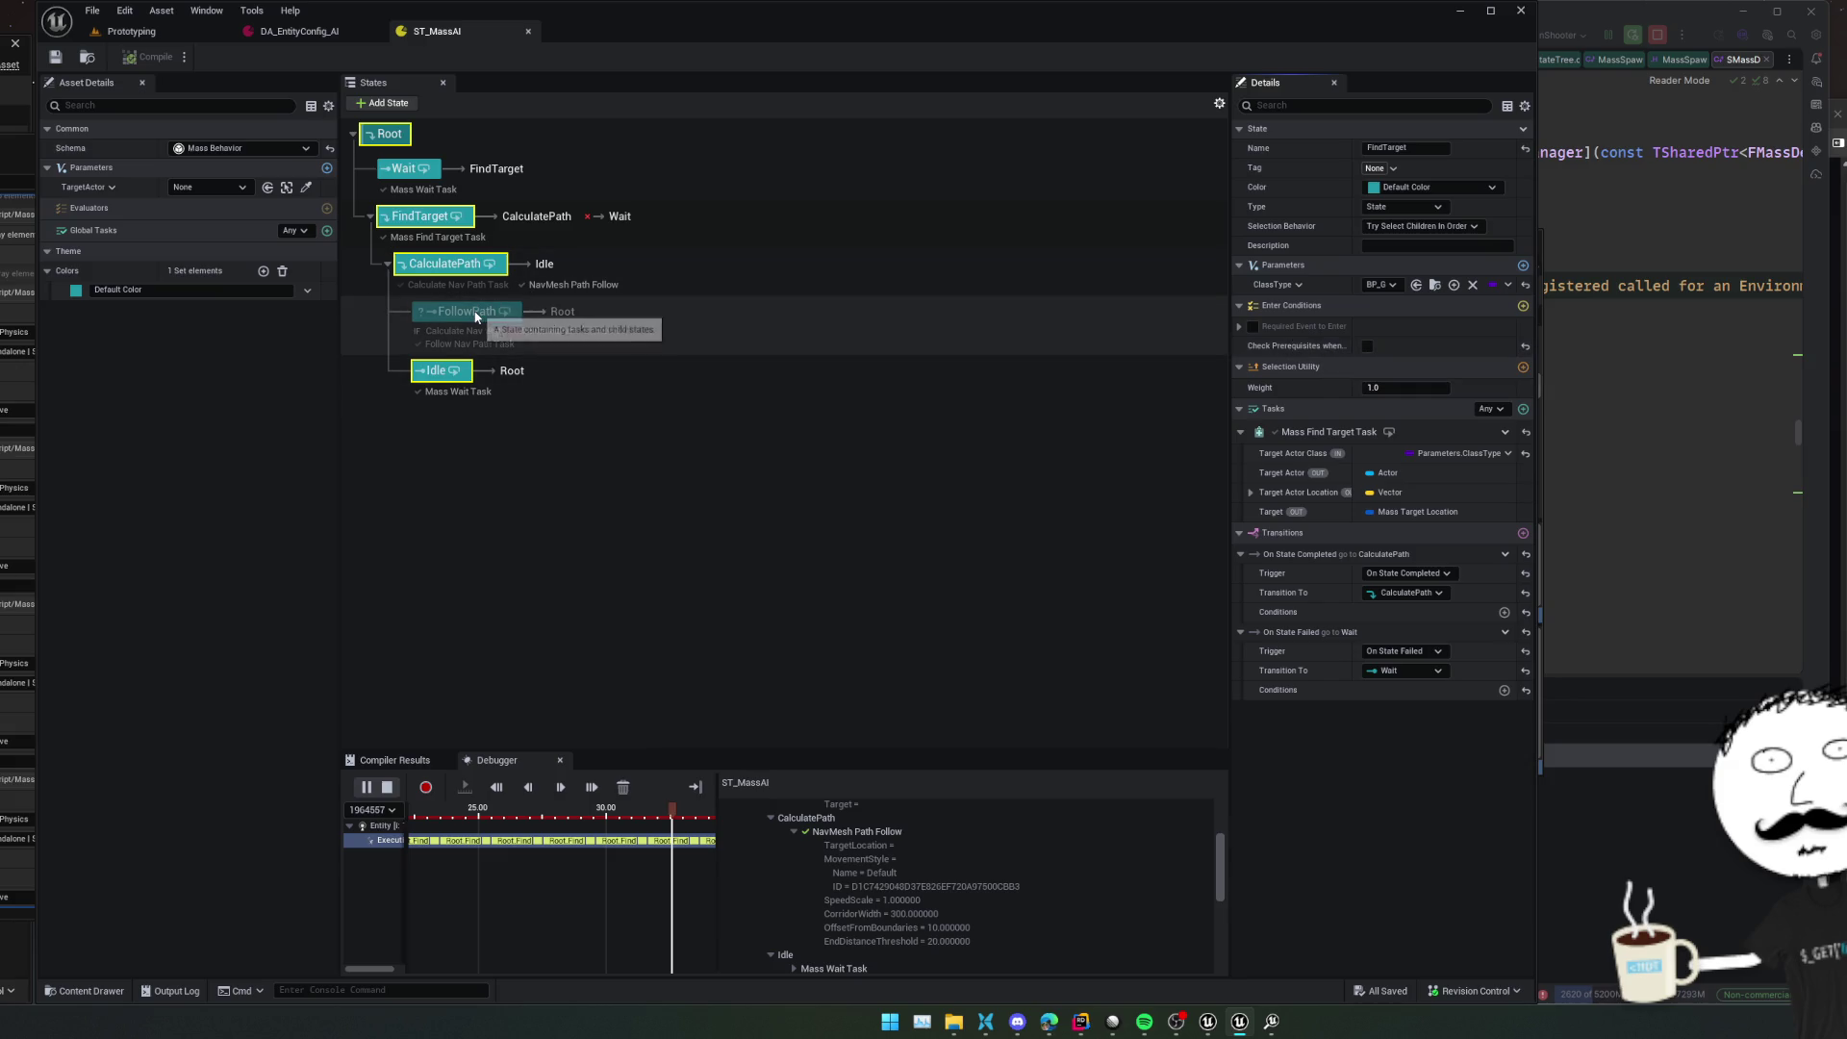
left_click(617, 283)
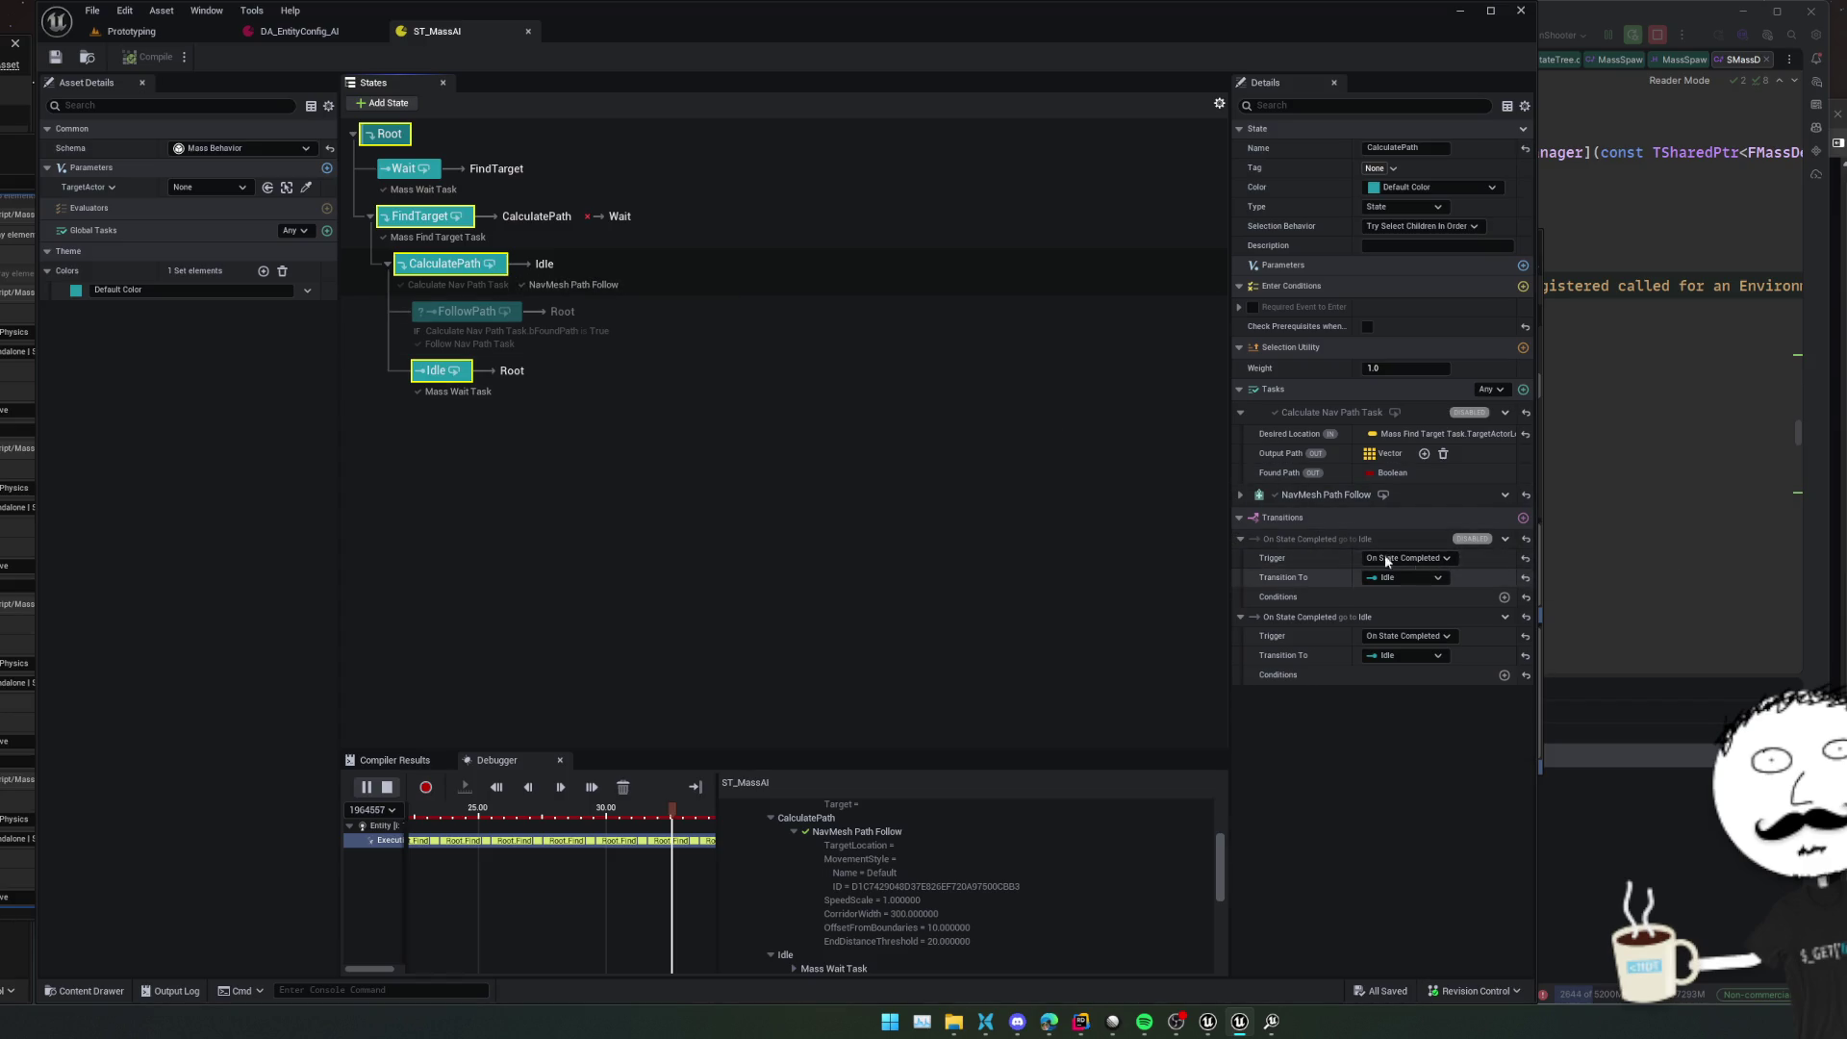
left_click(452, 372)
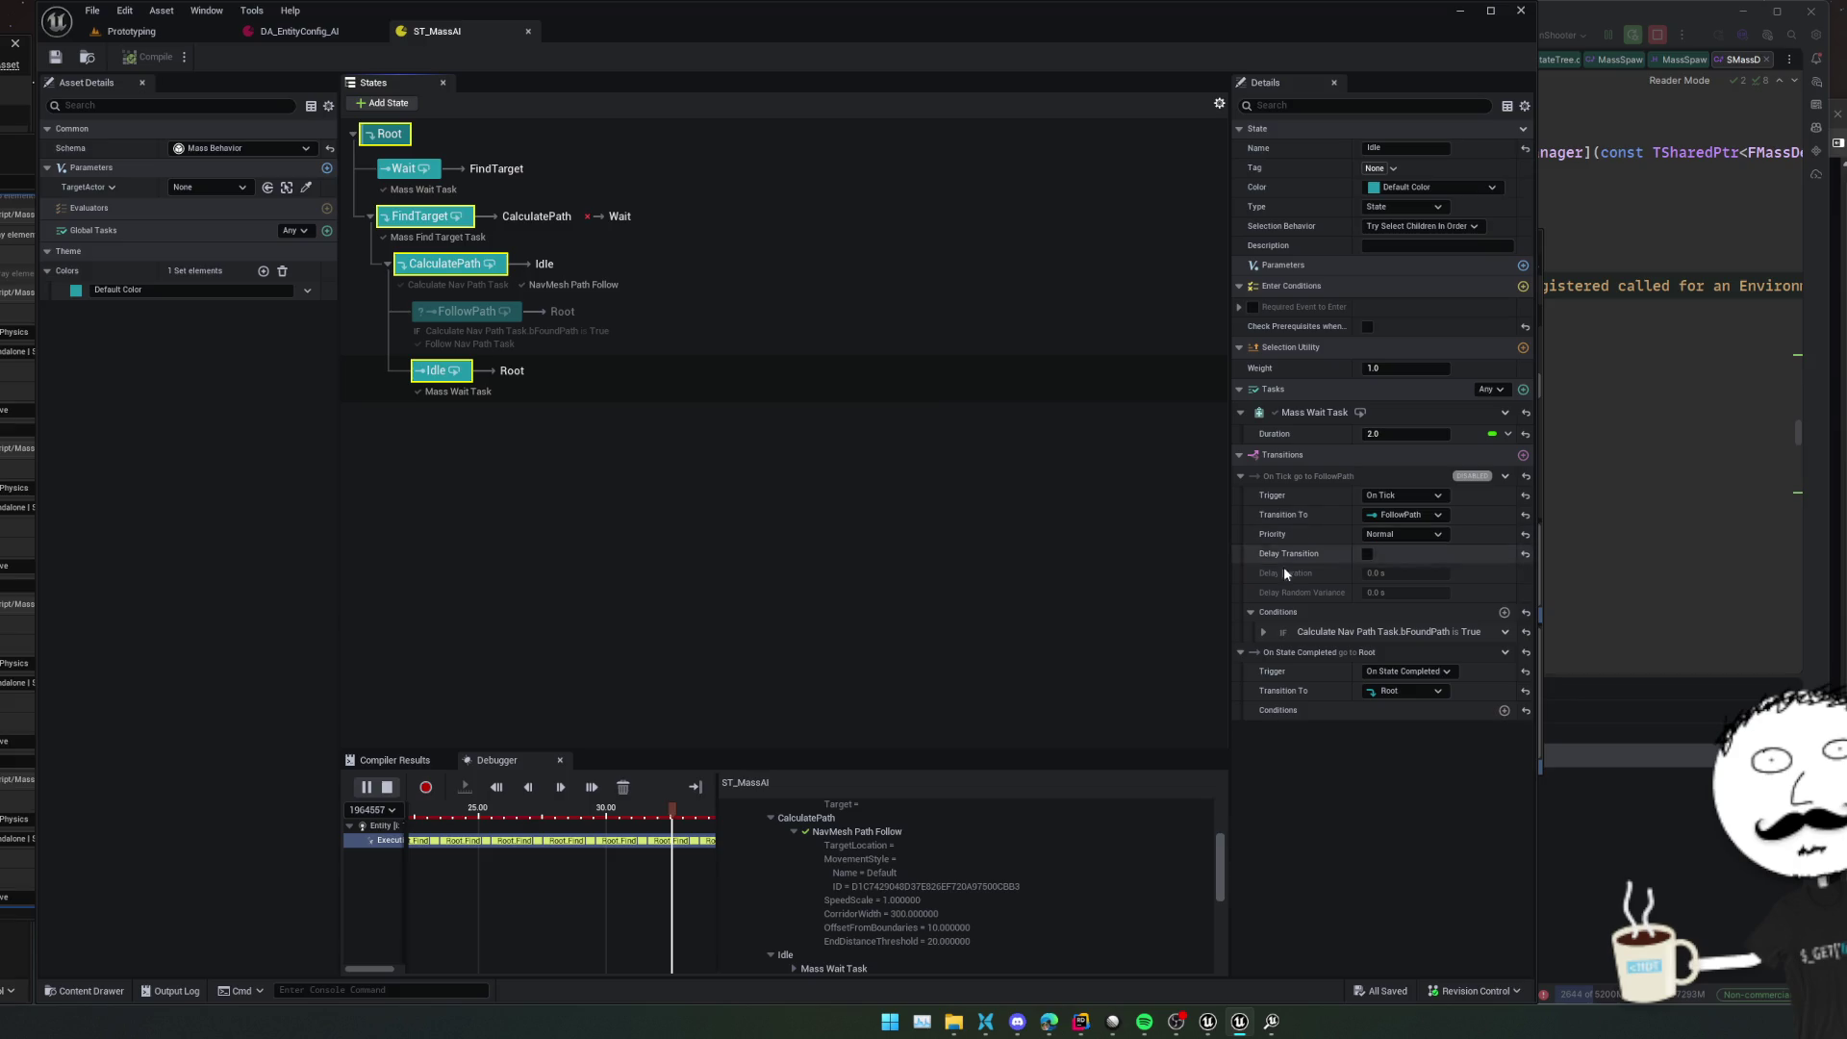
left_click(1240, 476)
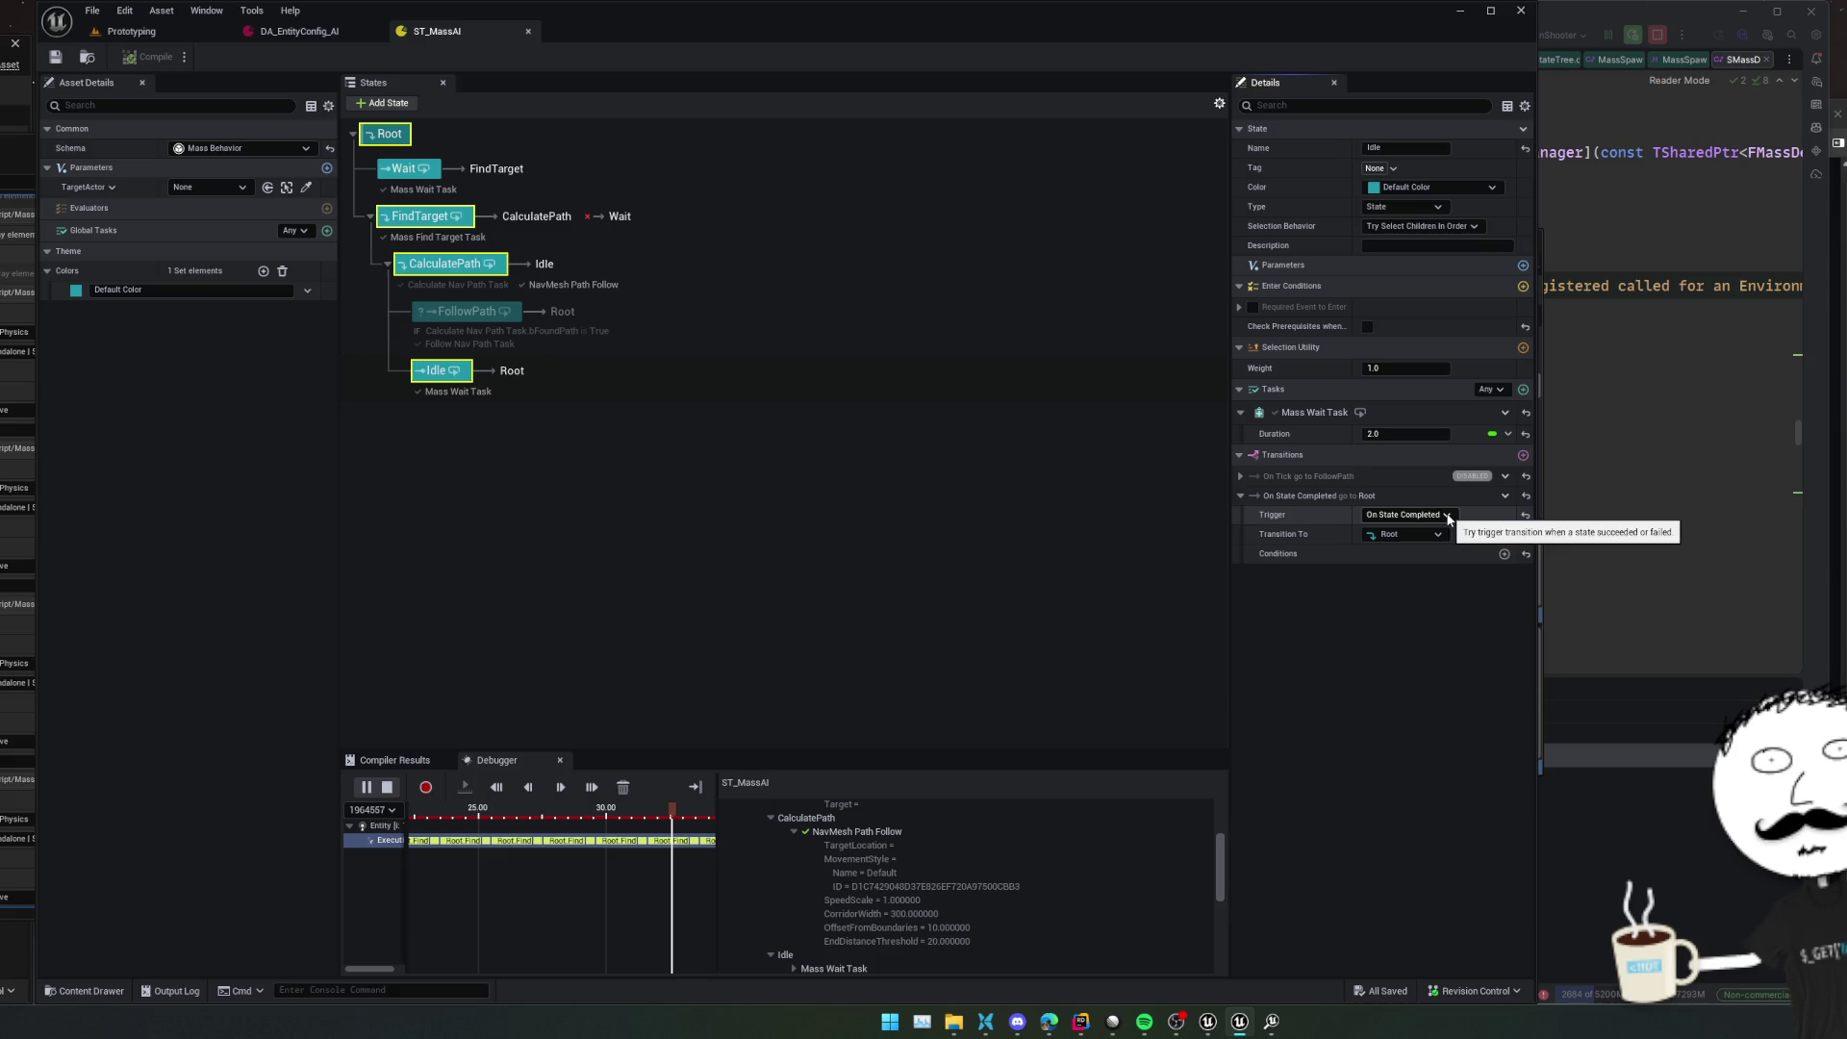
left_click(387, 135)
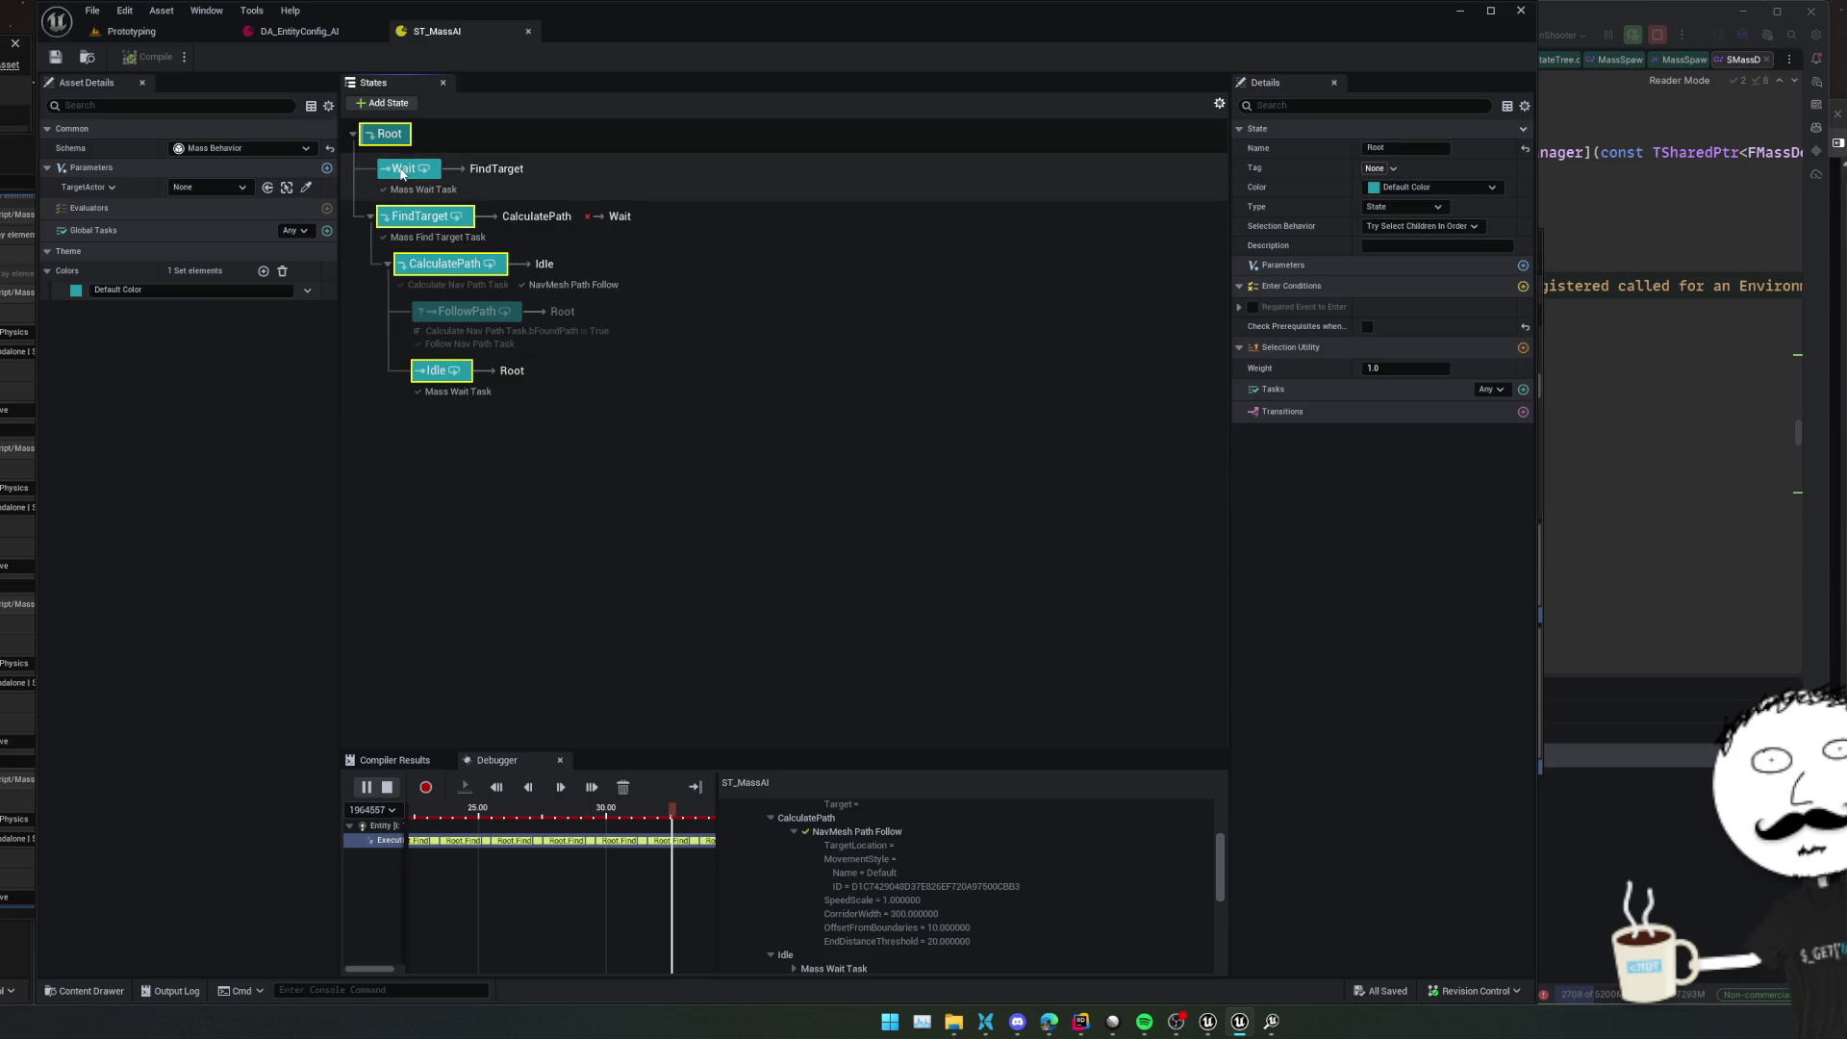
left_click(402, 170)
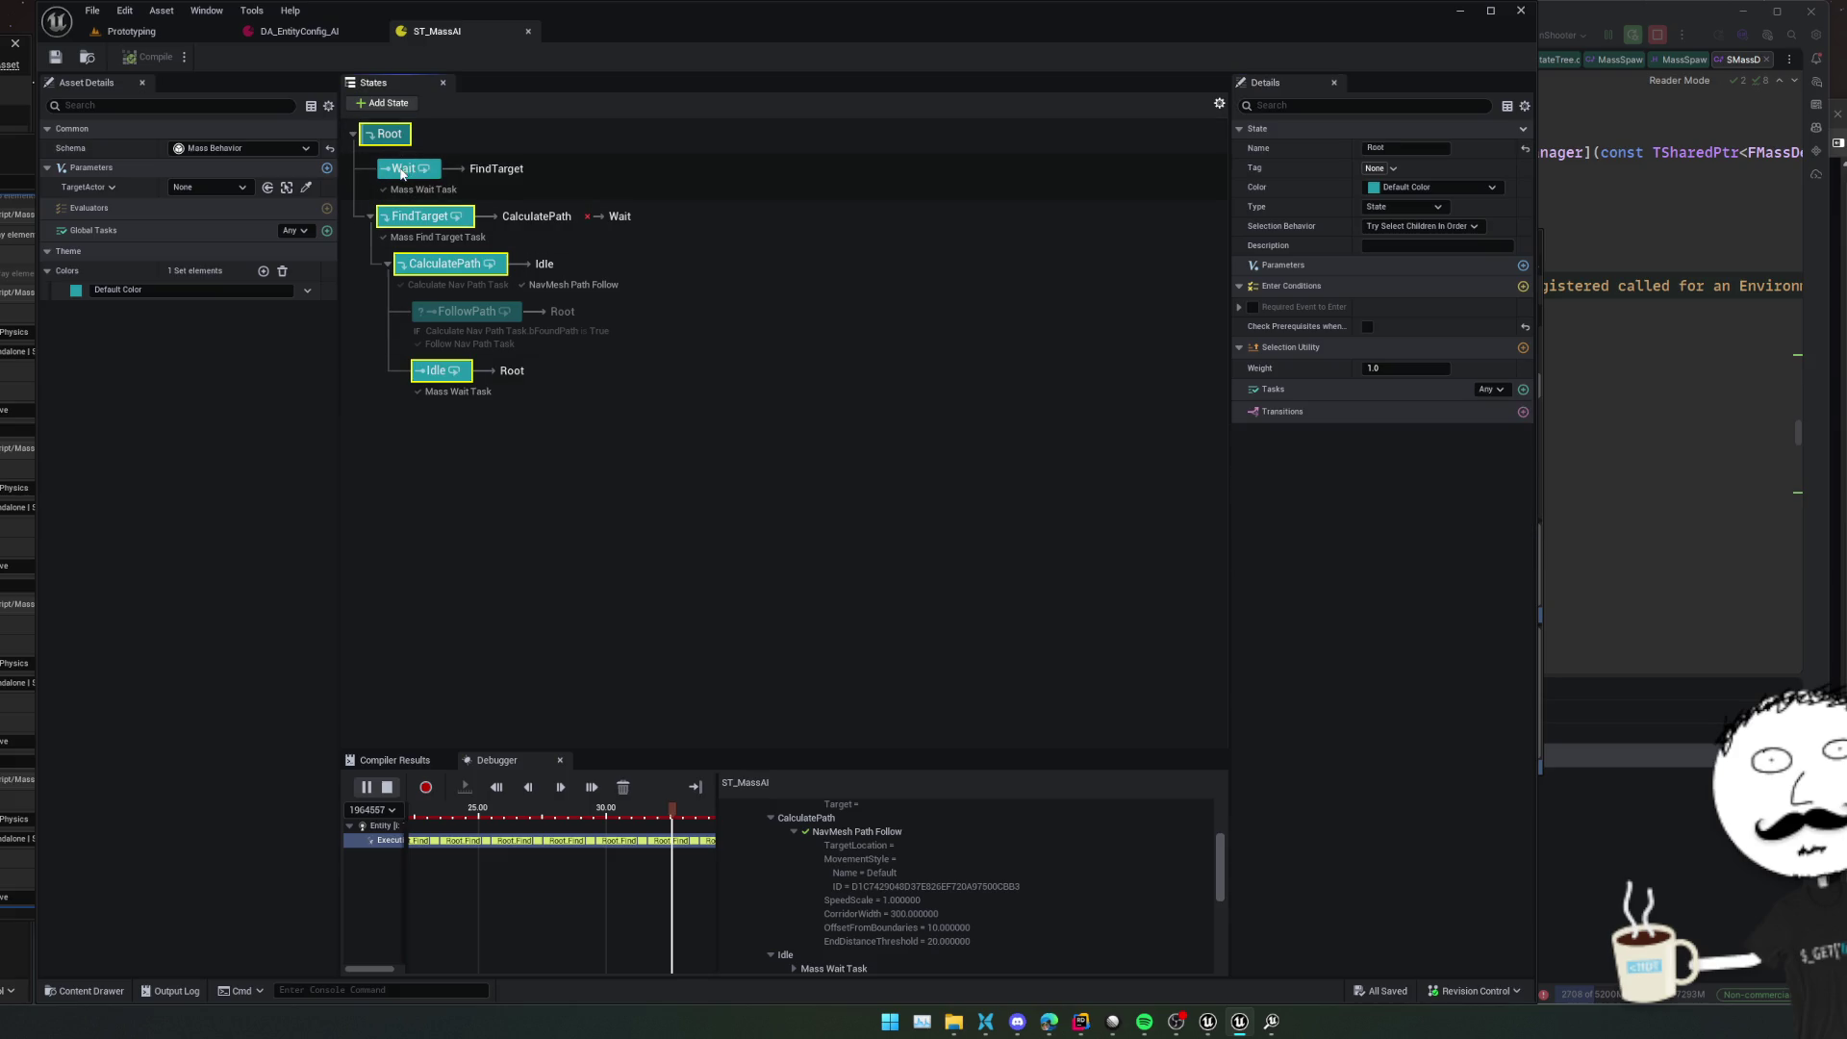
left_click(489, 174)
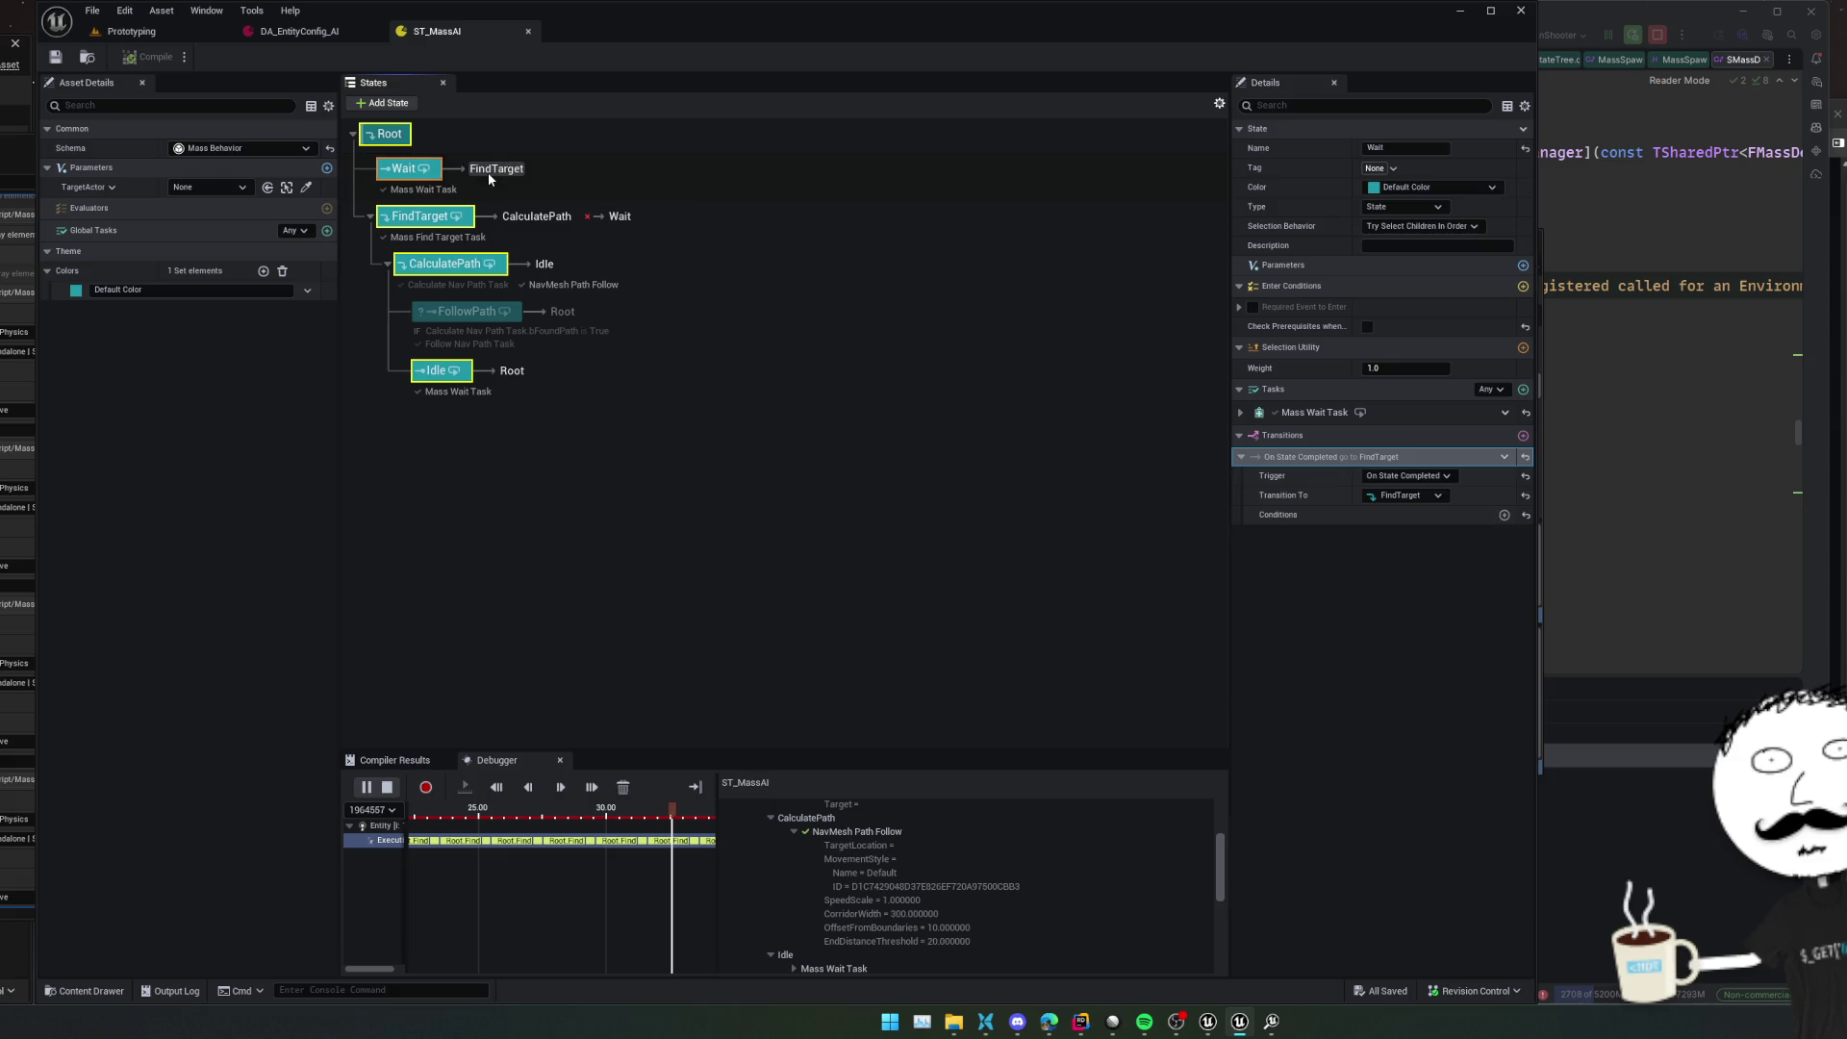
left_click(458, 225)
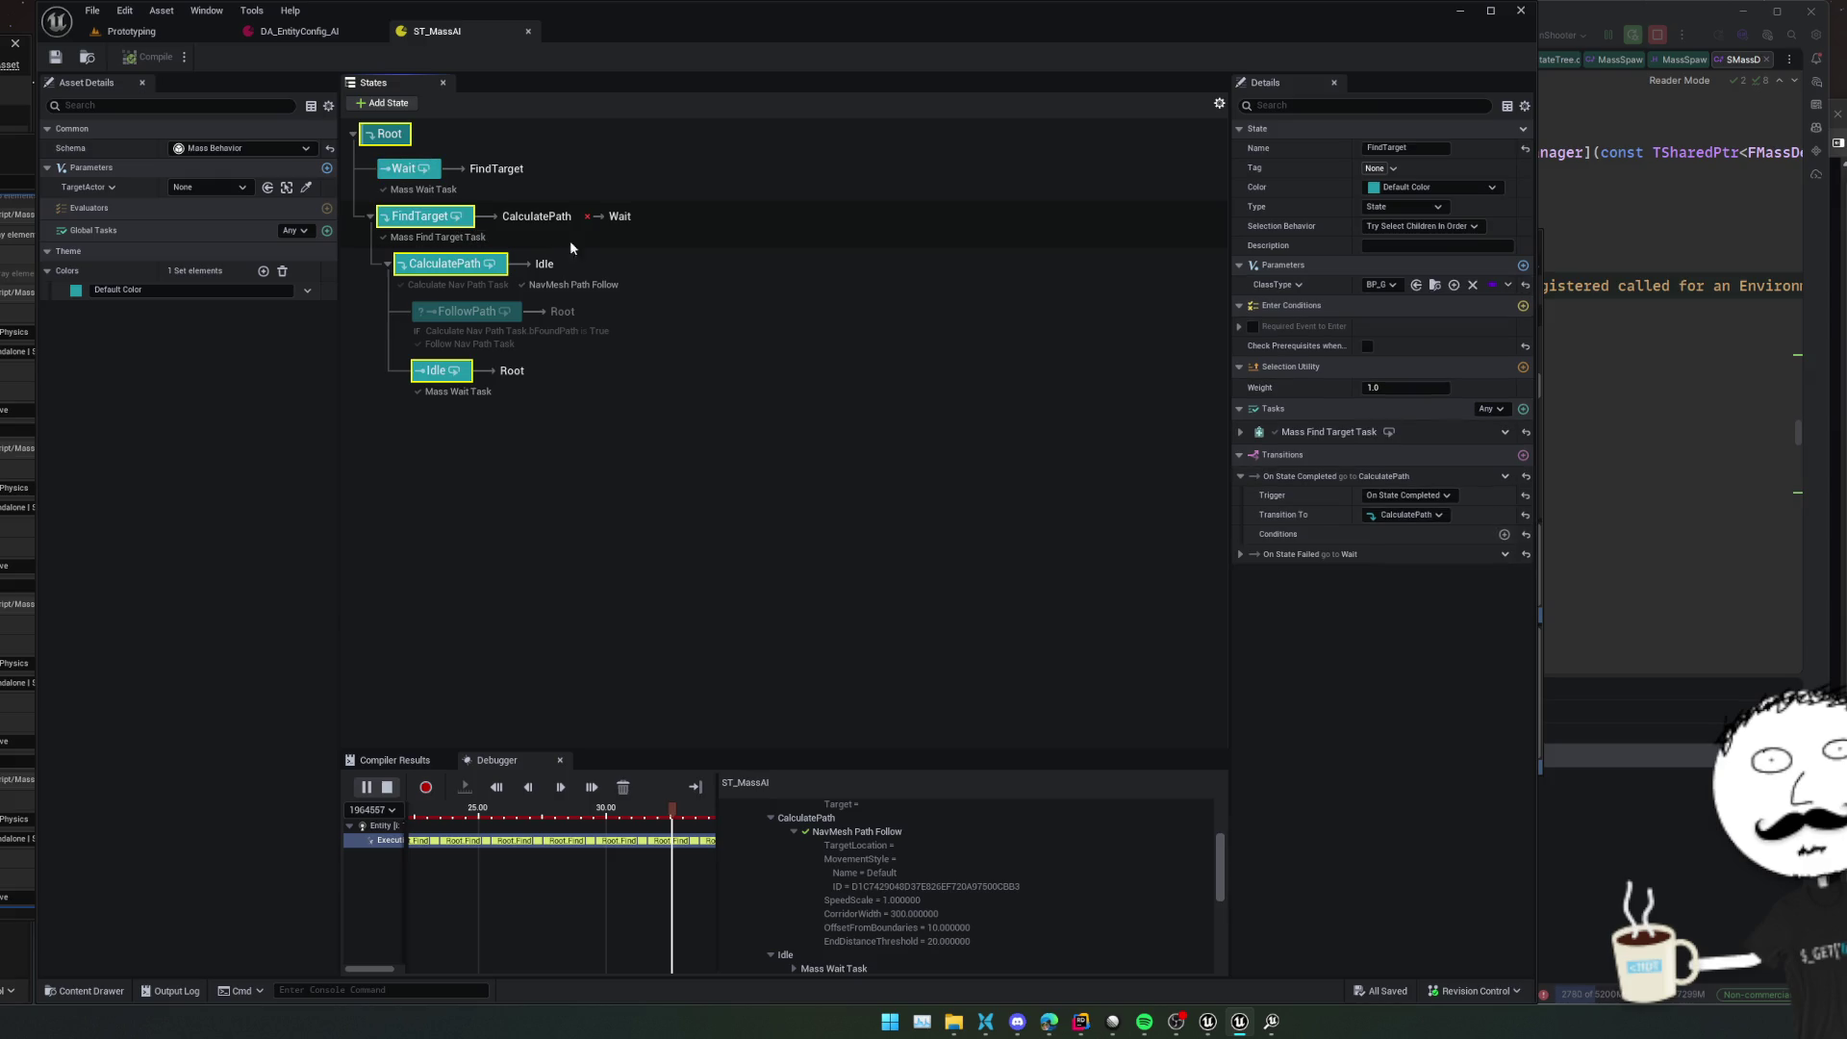
left_click(1241, 433)
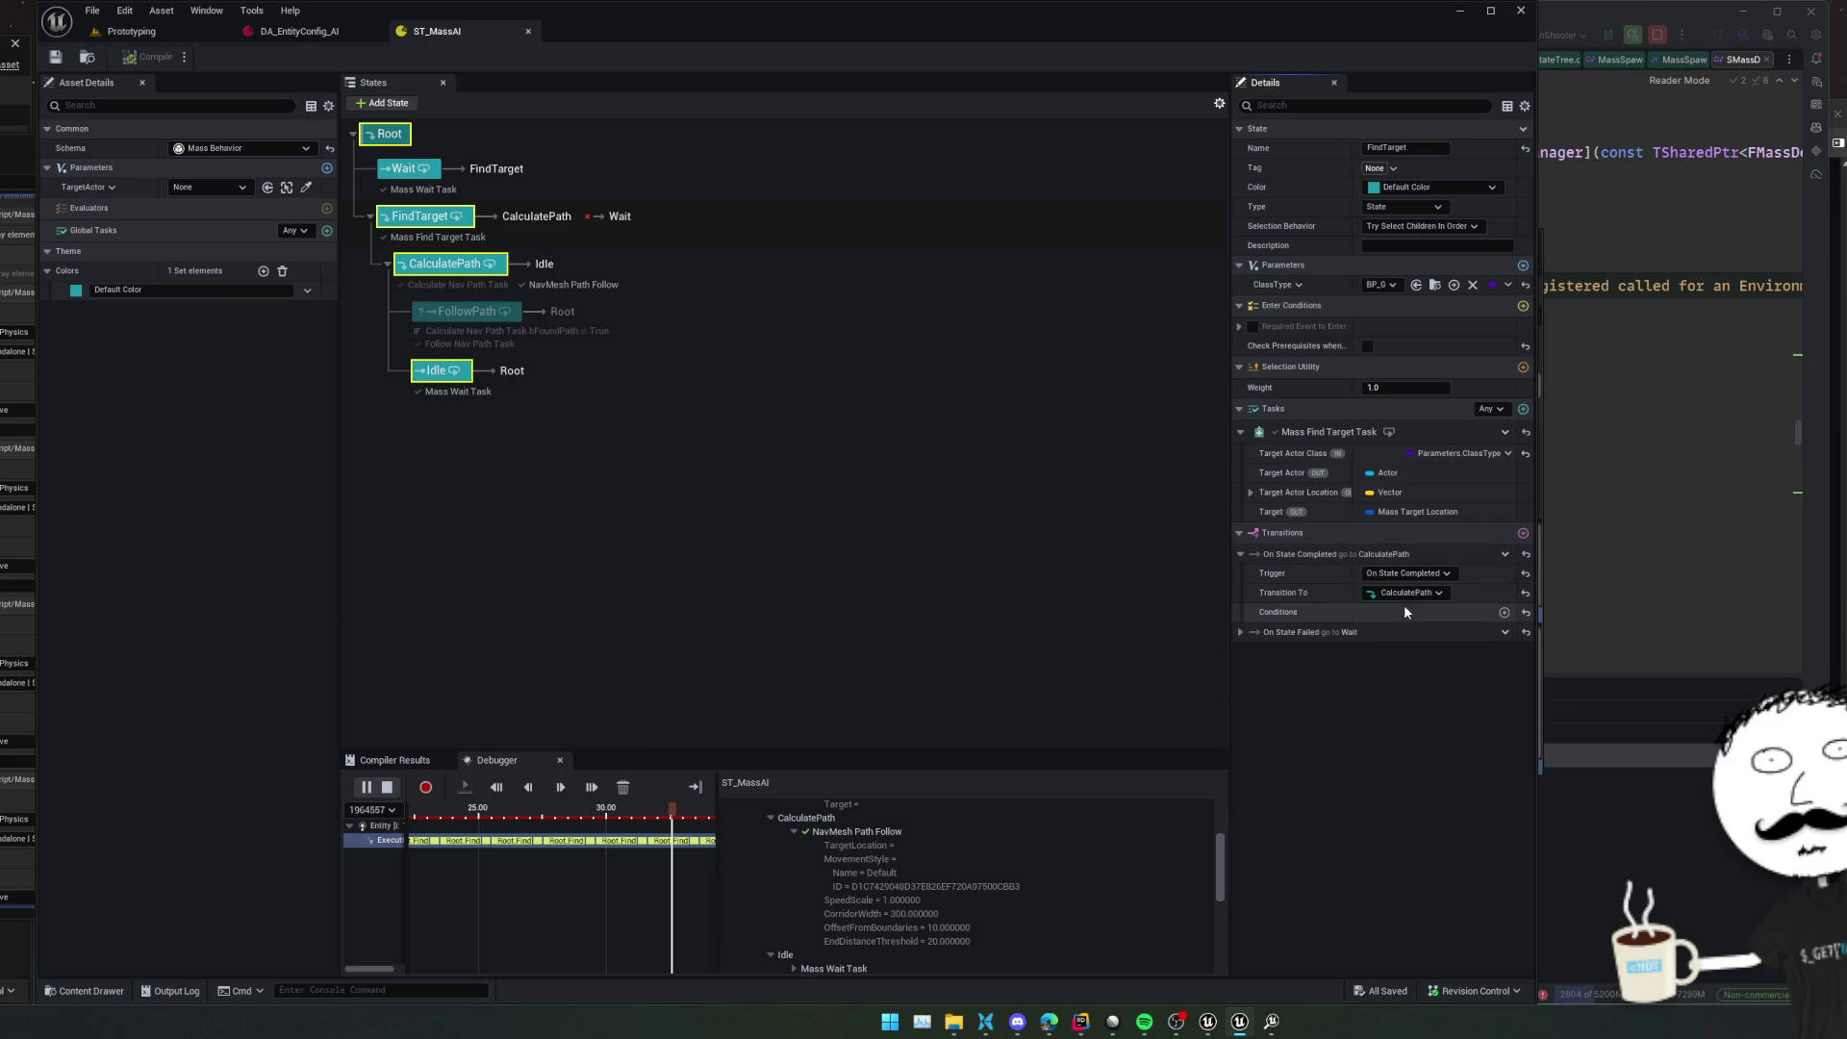
left_click(717, 817)
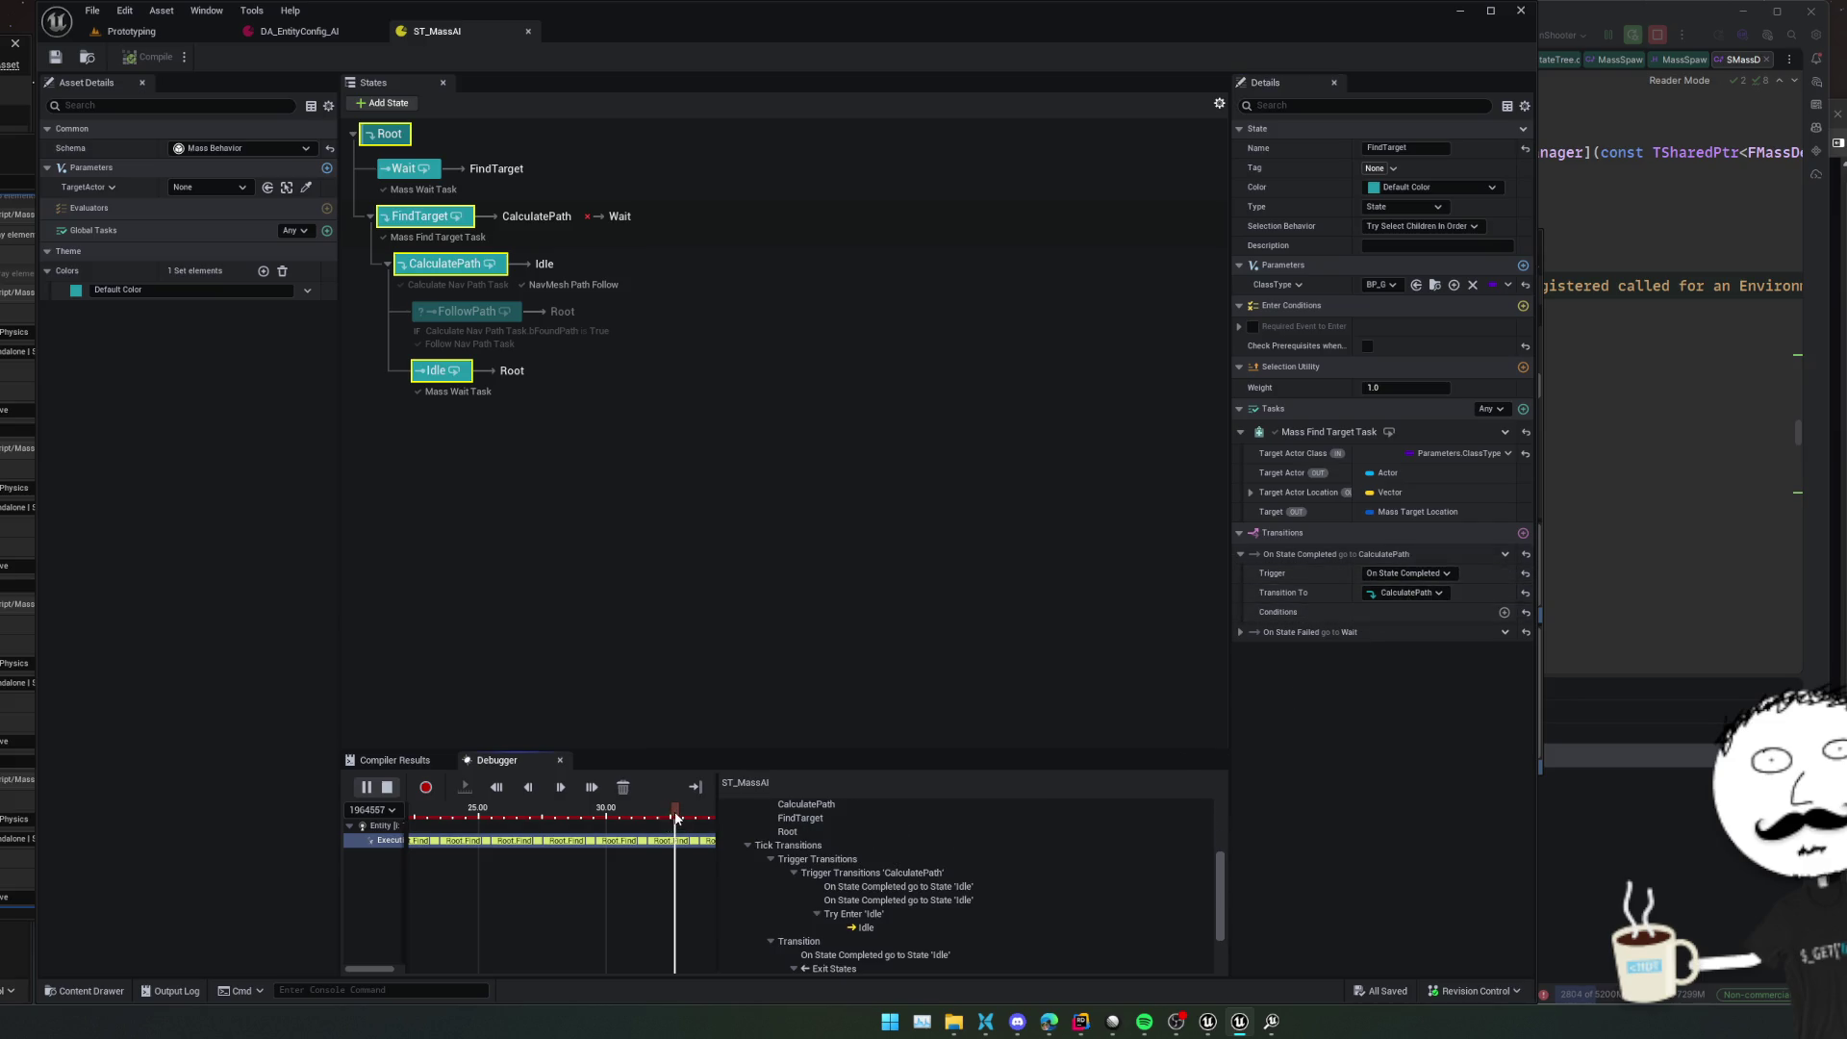
Scrub the playhead to about 42.3 s, inspect the new active states entry, then stop debugging
left_click(657, 847)
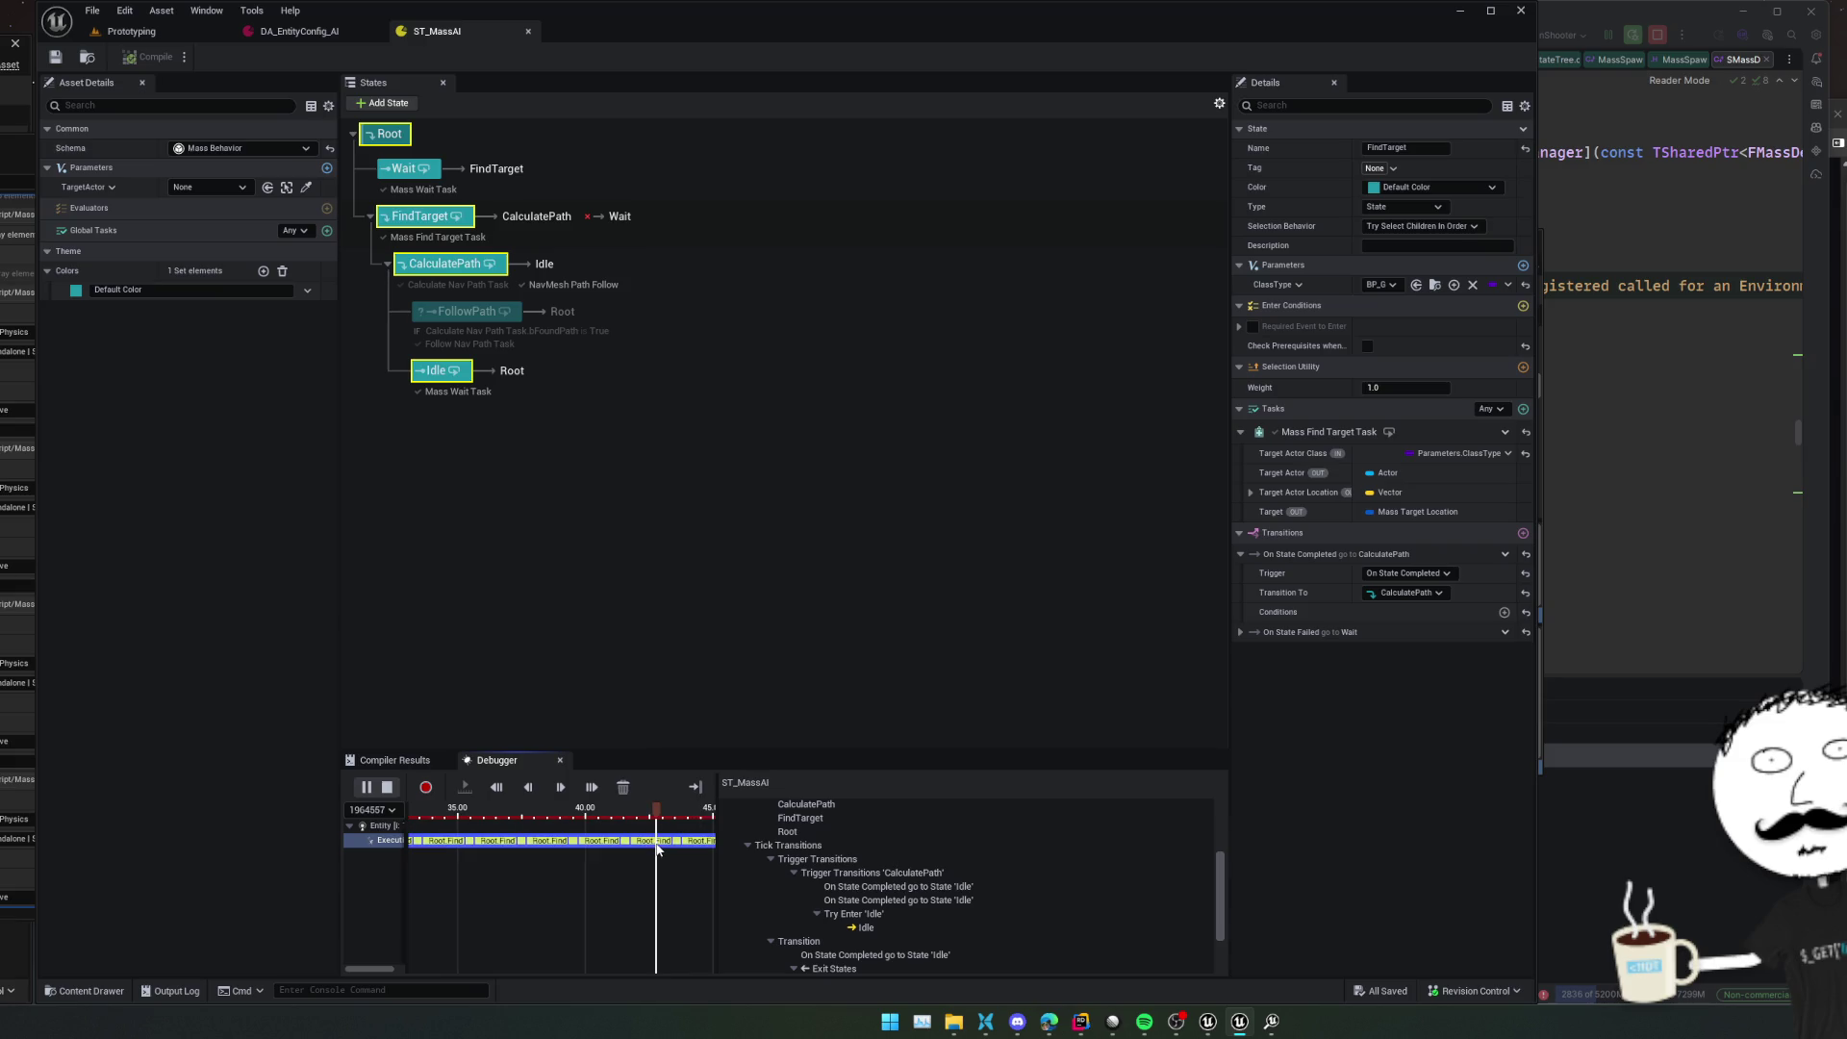
scroll(664, 862, "up", 5)
scroll(644, 860, "up", 2)
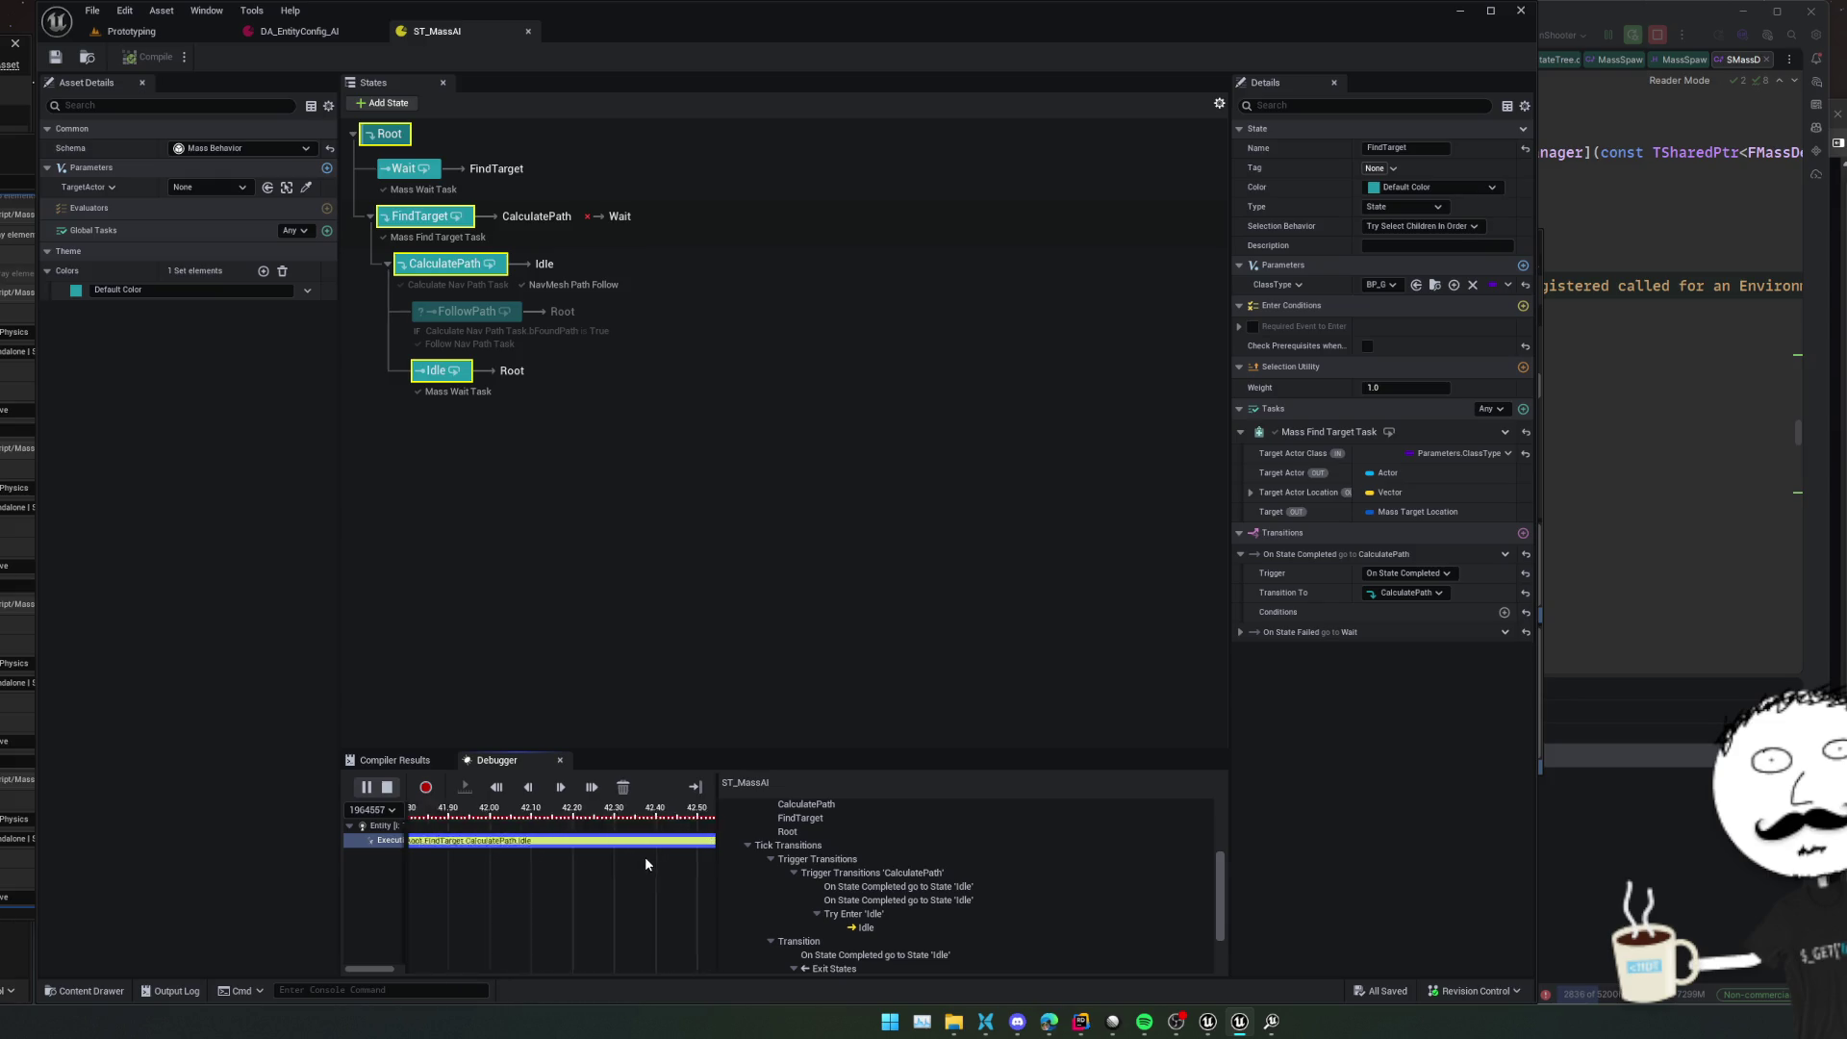
left_click(618, 848)
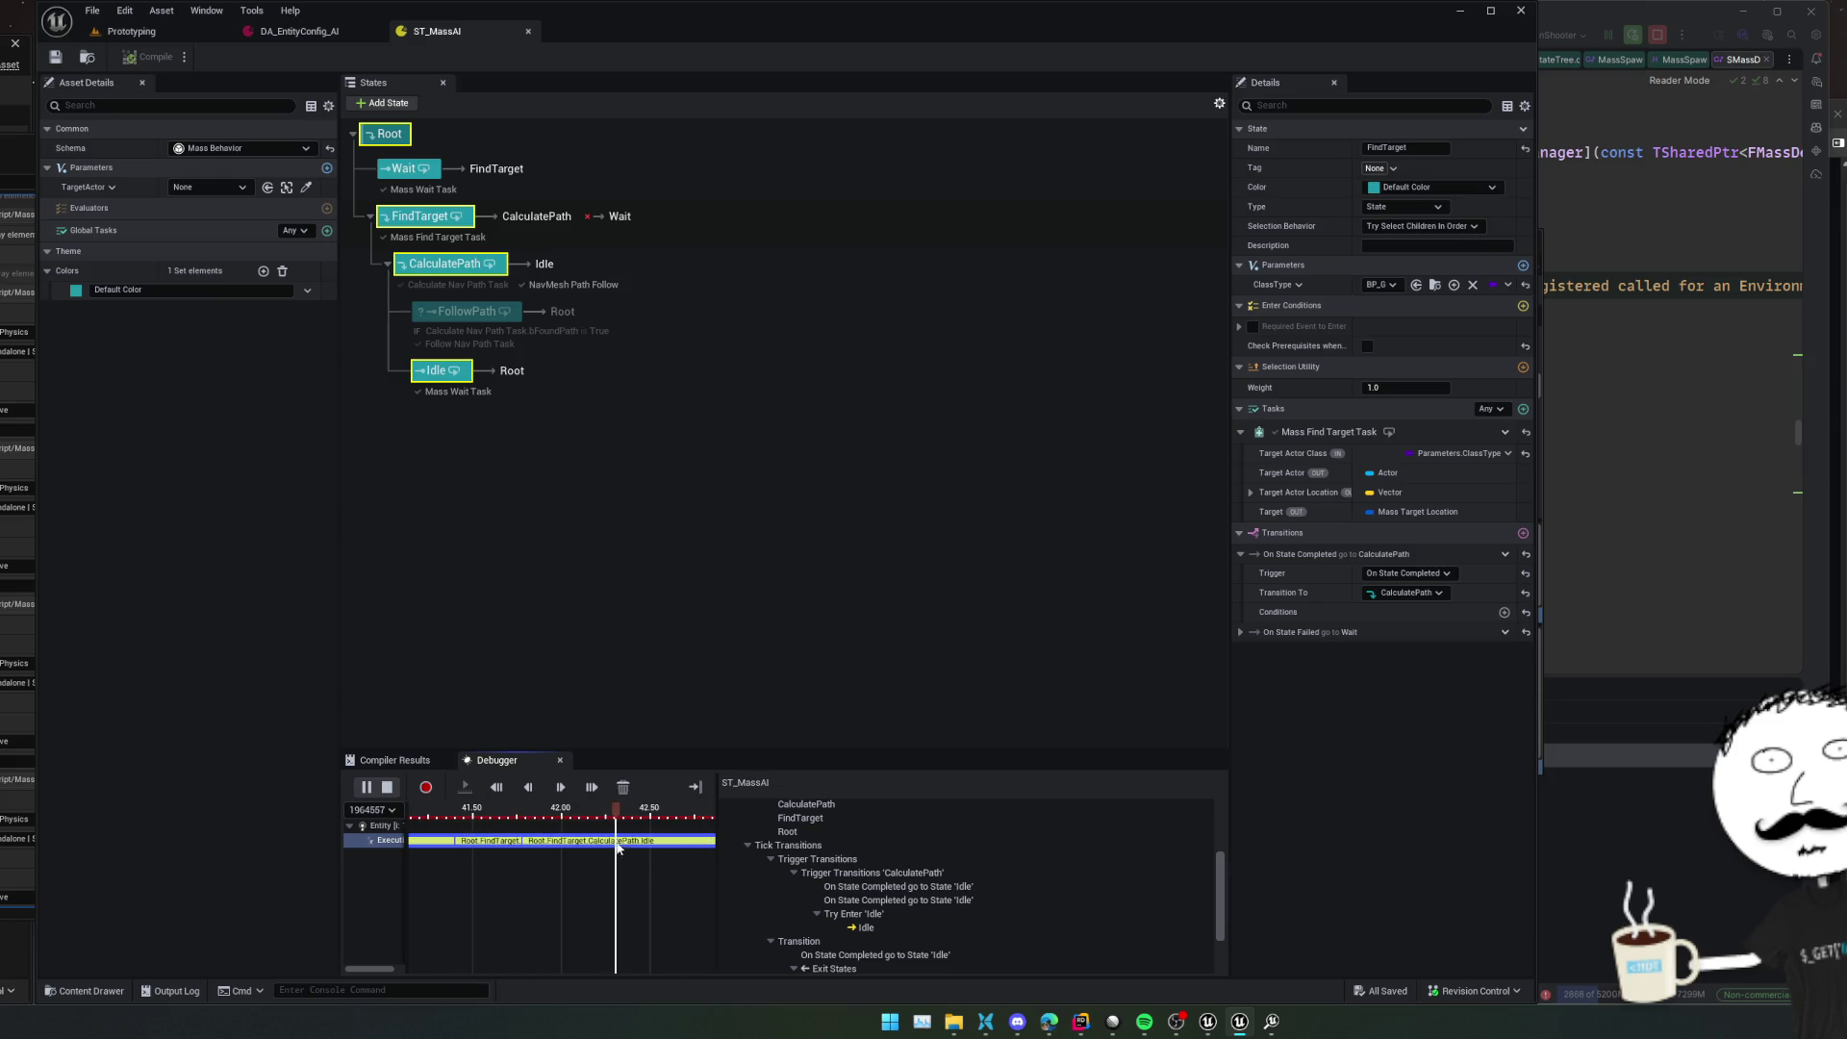
scroll(1001, 875, "down", 3)
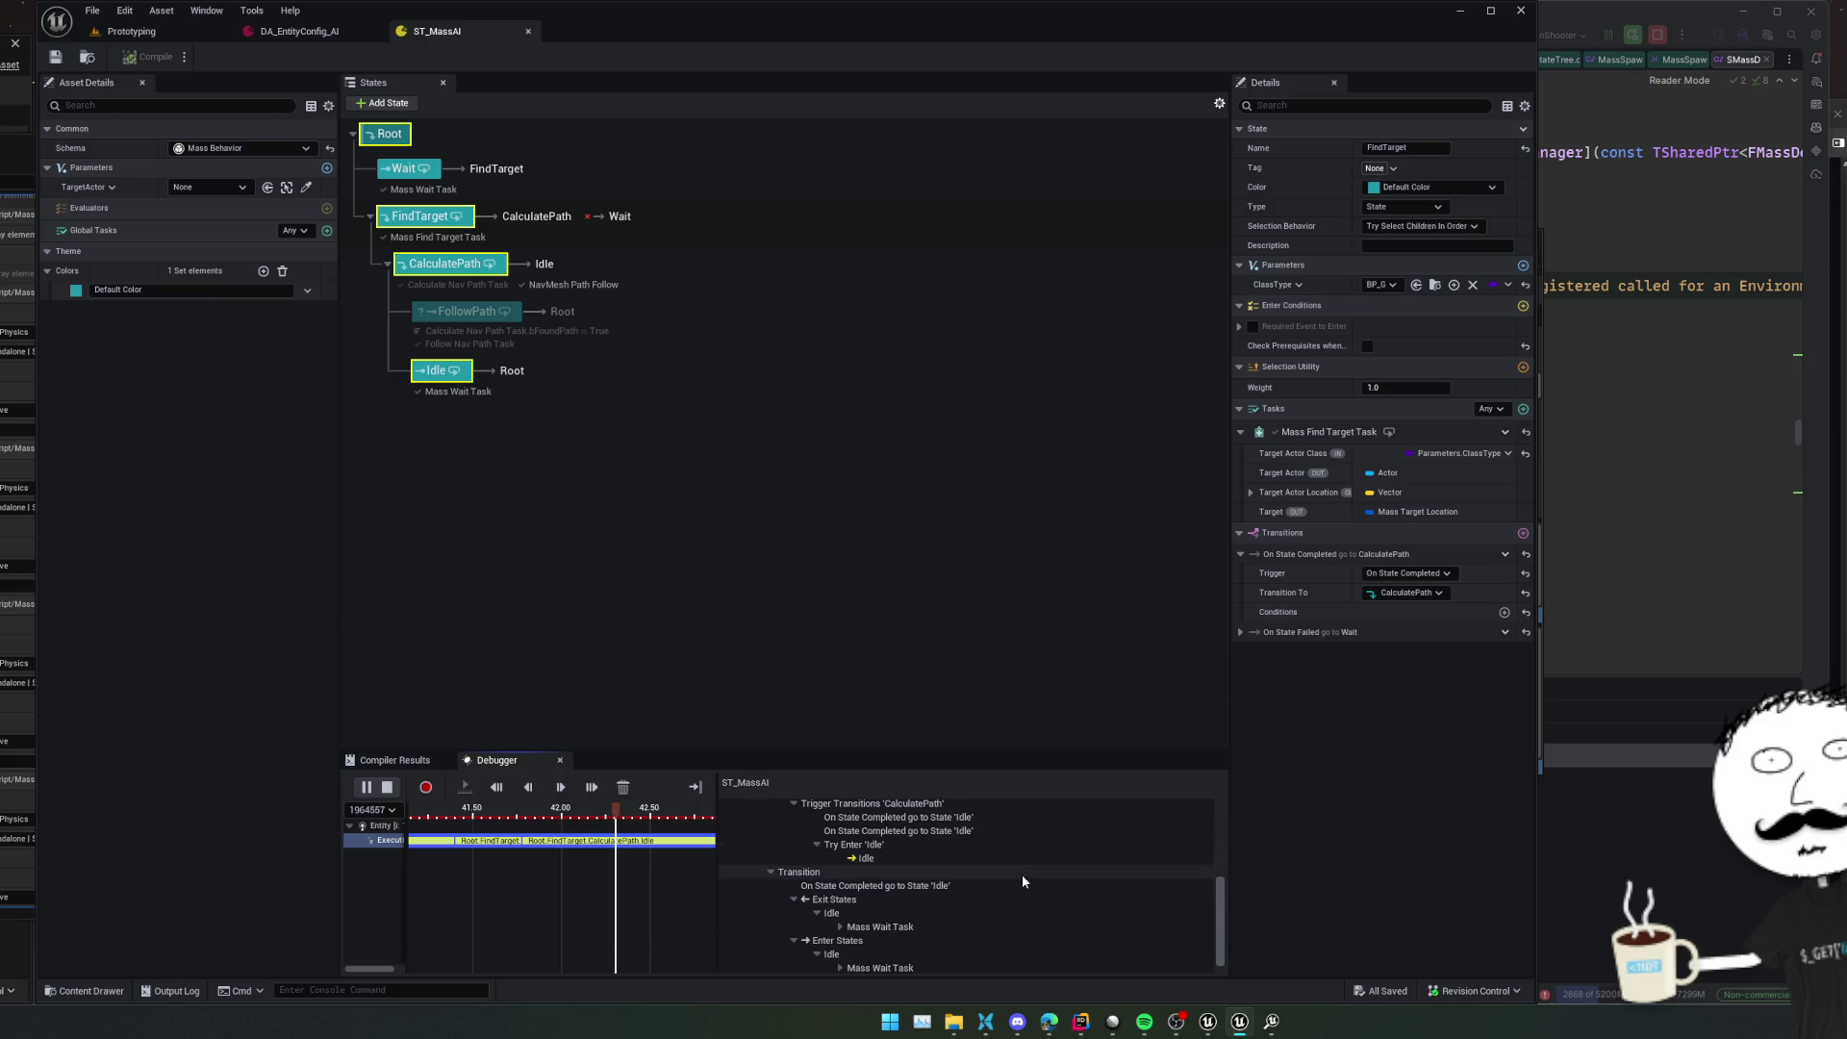
left_click(1015, 966)
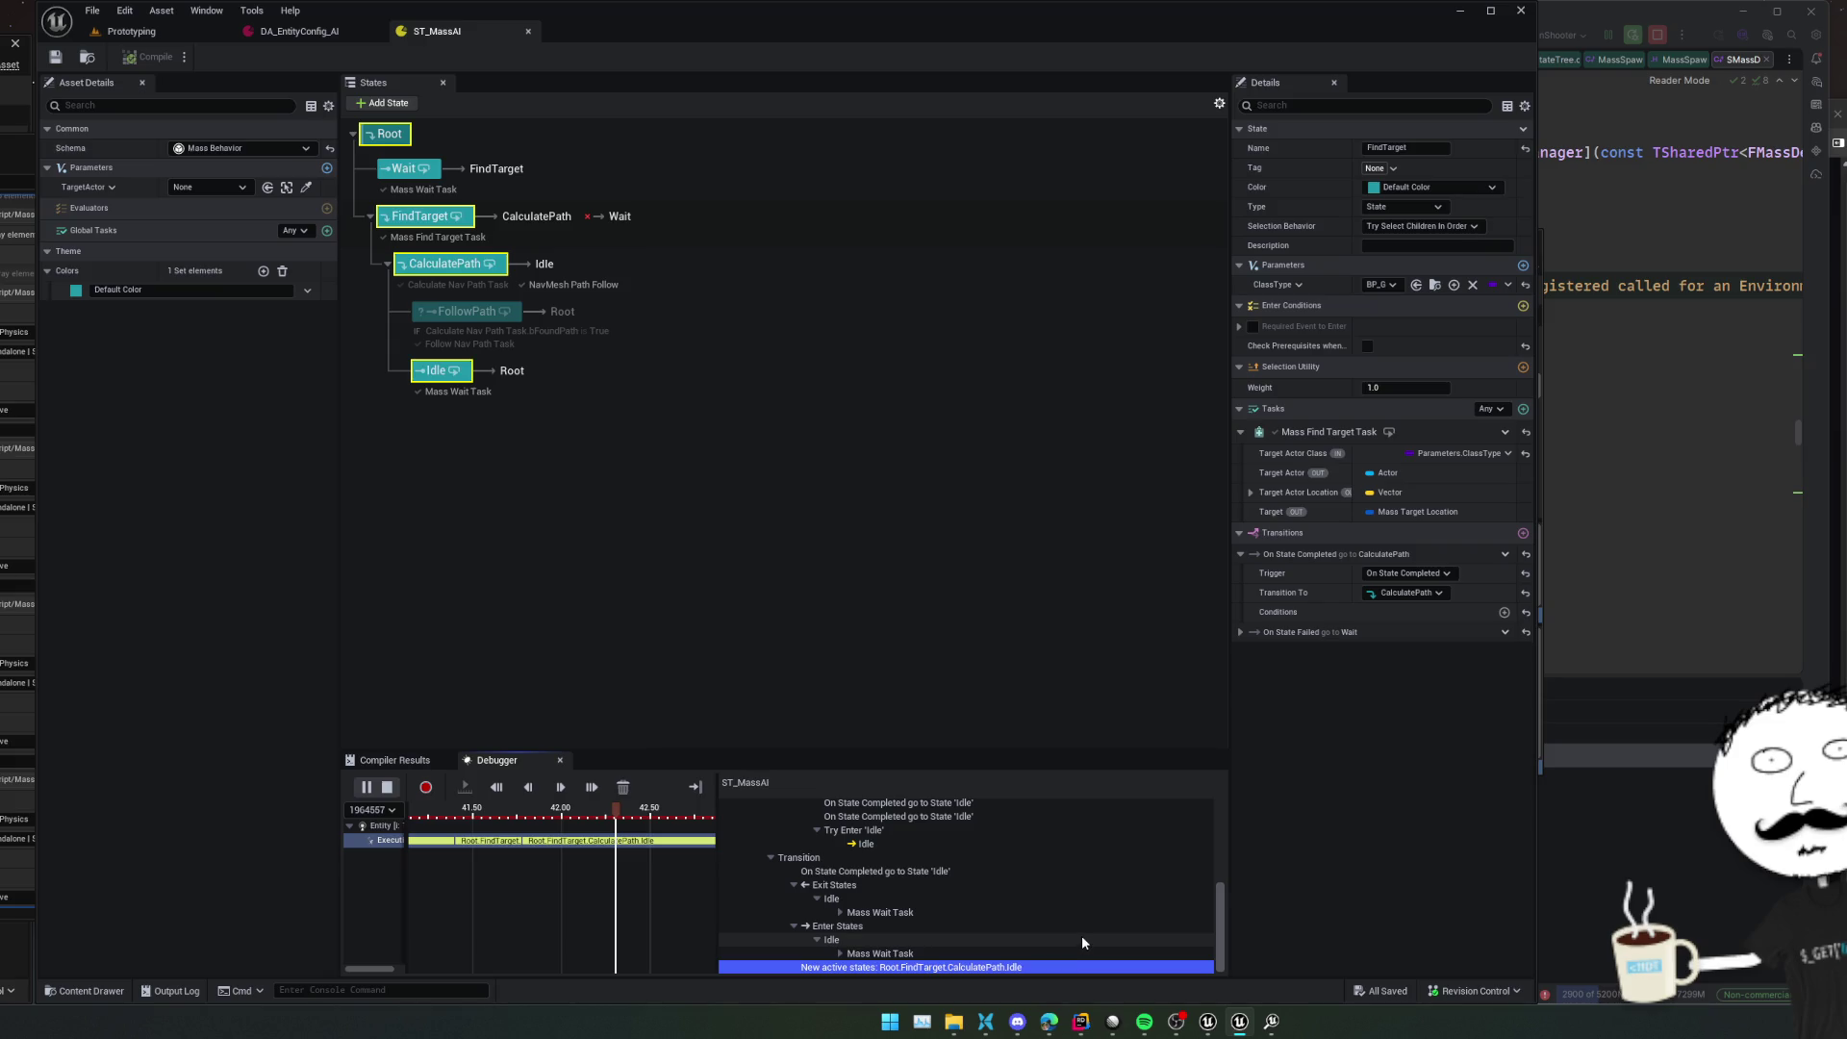
scroll(1081, 941, "up", 5)
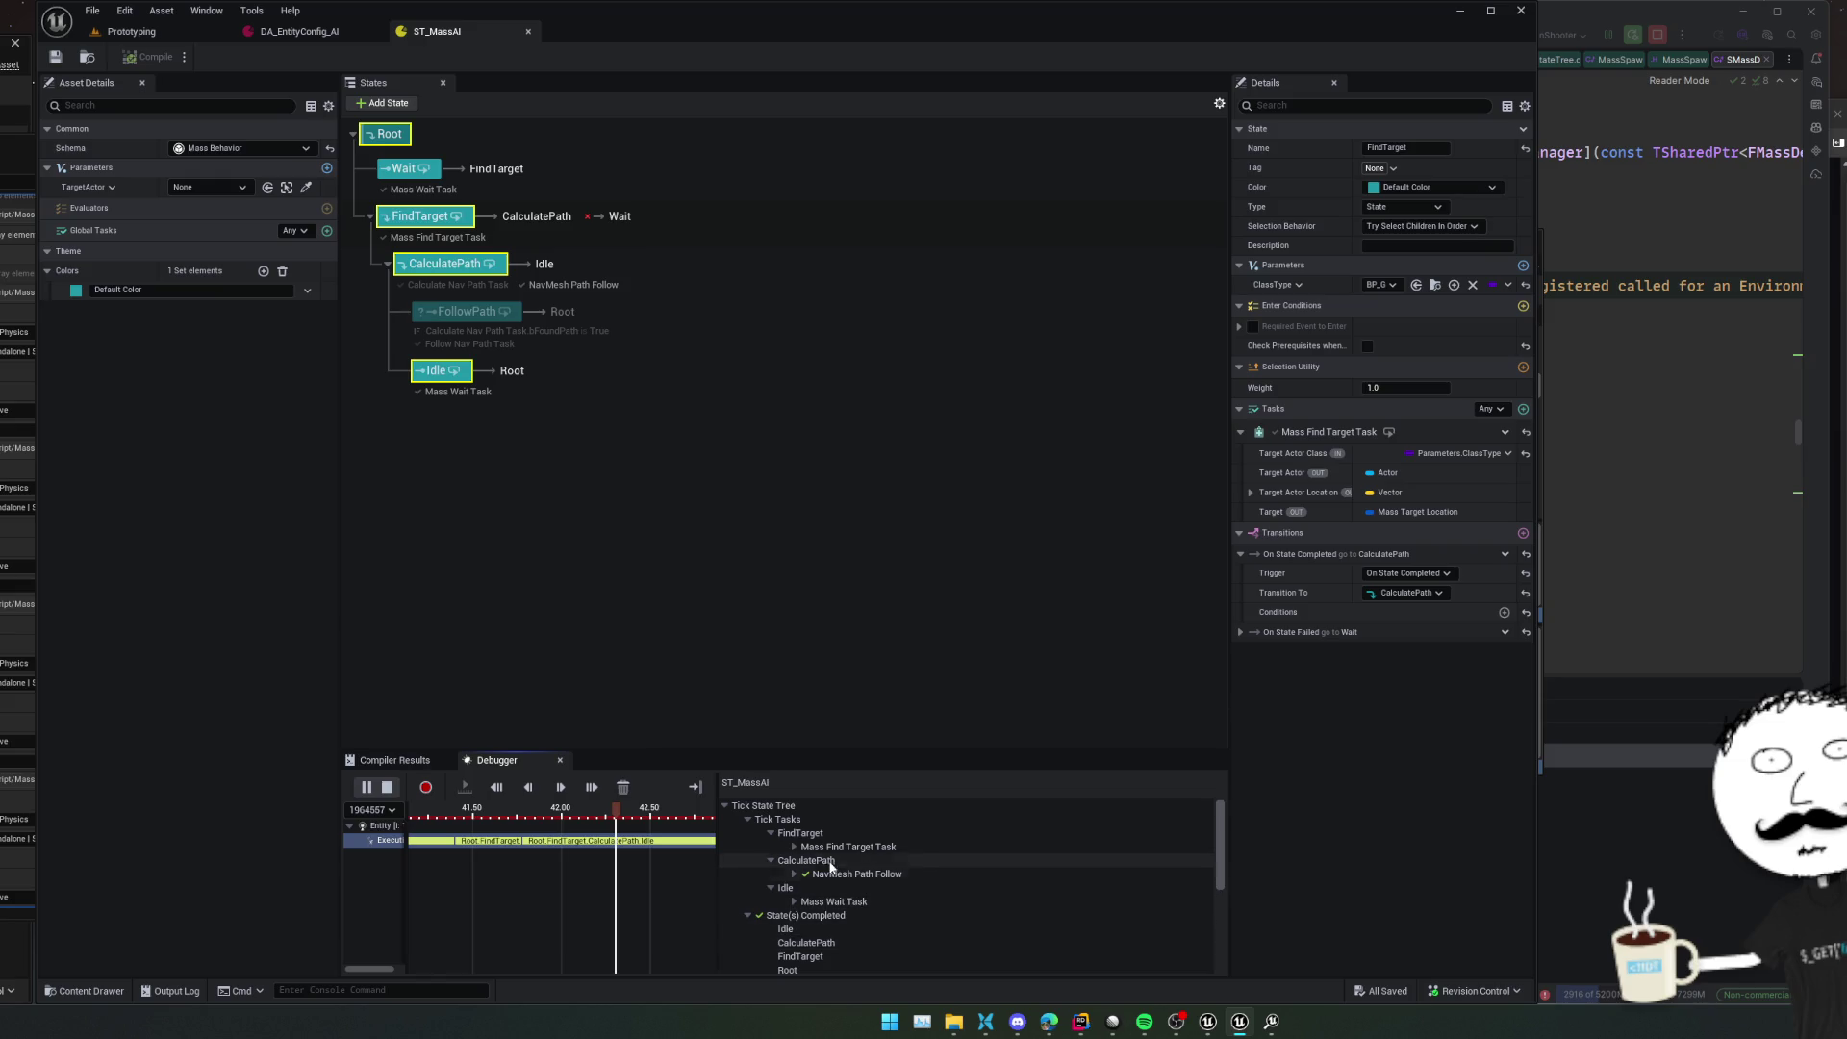
left_click(388, 789)
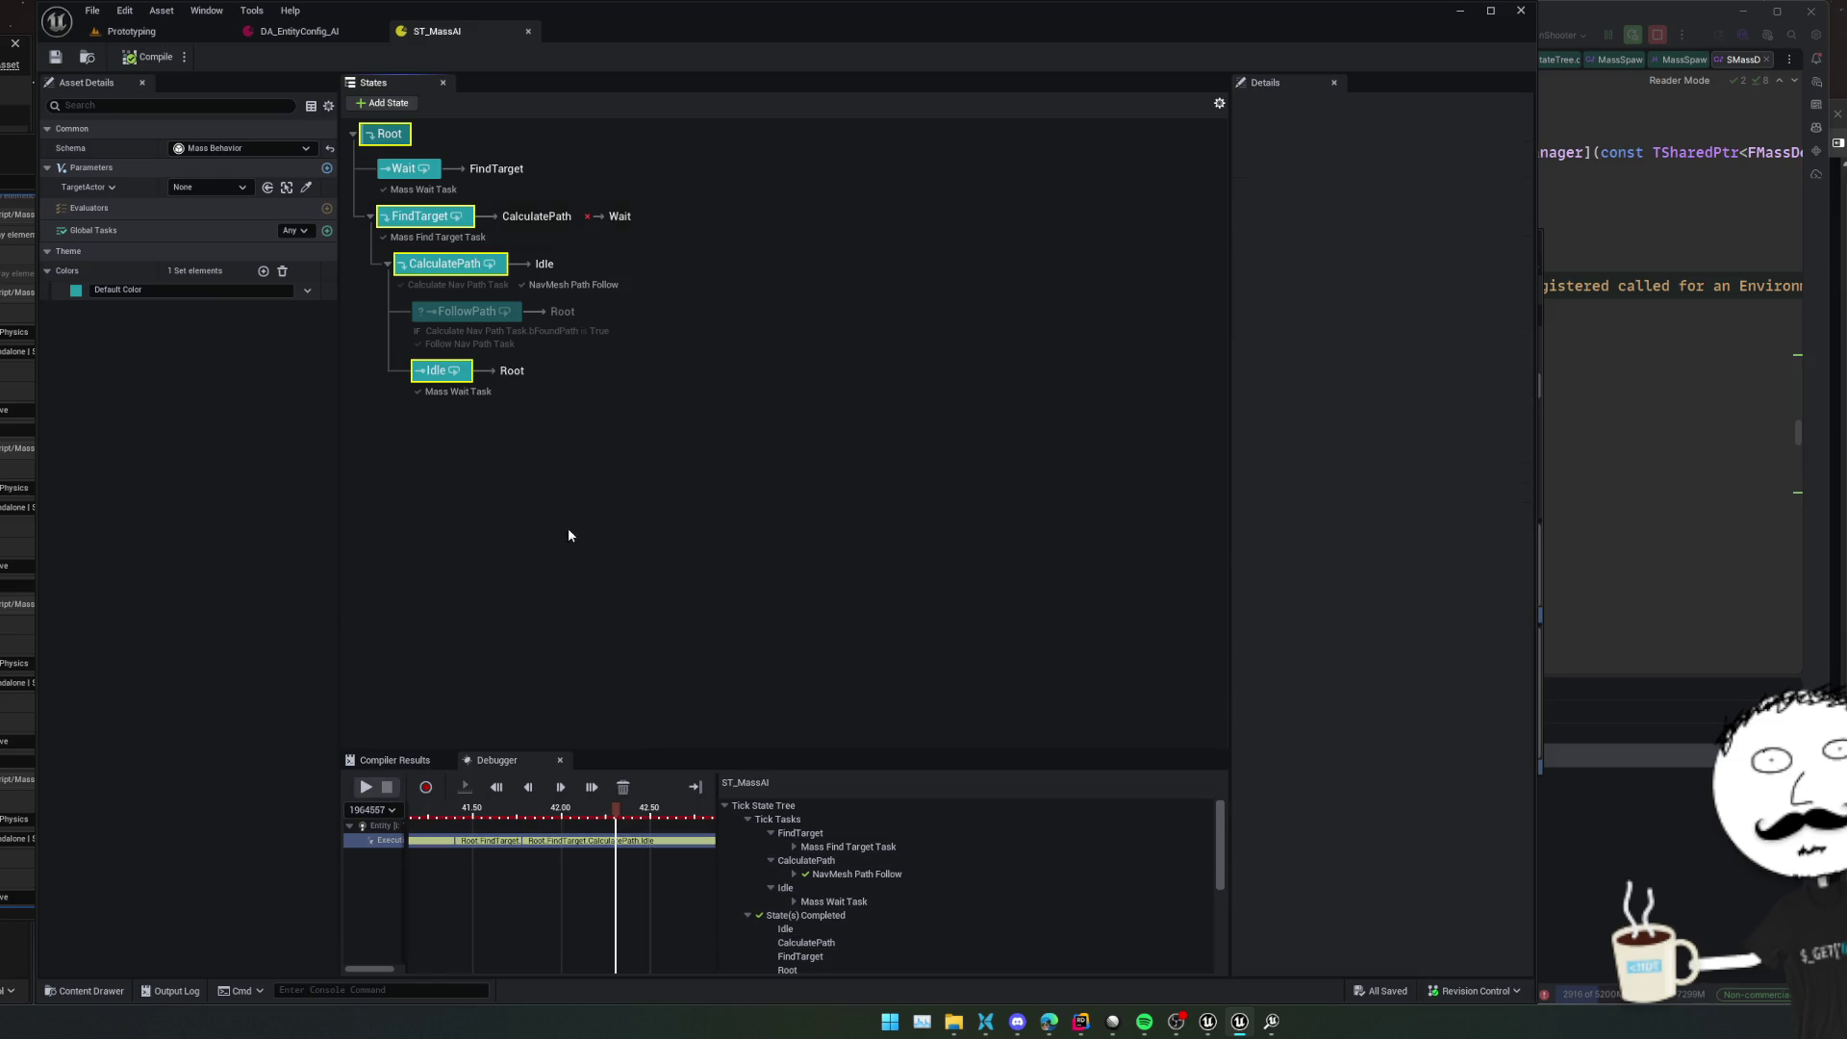
Drag Idle out of CalculatePath to sit directly under FindTarget, then save and compile
left_click(430, 407)
mouse_move(403, 410)
left_mouse_down()
mouse_move(409, 220)
mouse_move(438, 294)
mouse_move(427, 416)
mouse_move(365, 404)
mouse_move(371, 318)
mouse_move(441, 254)
left_mouse_up()
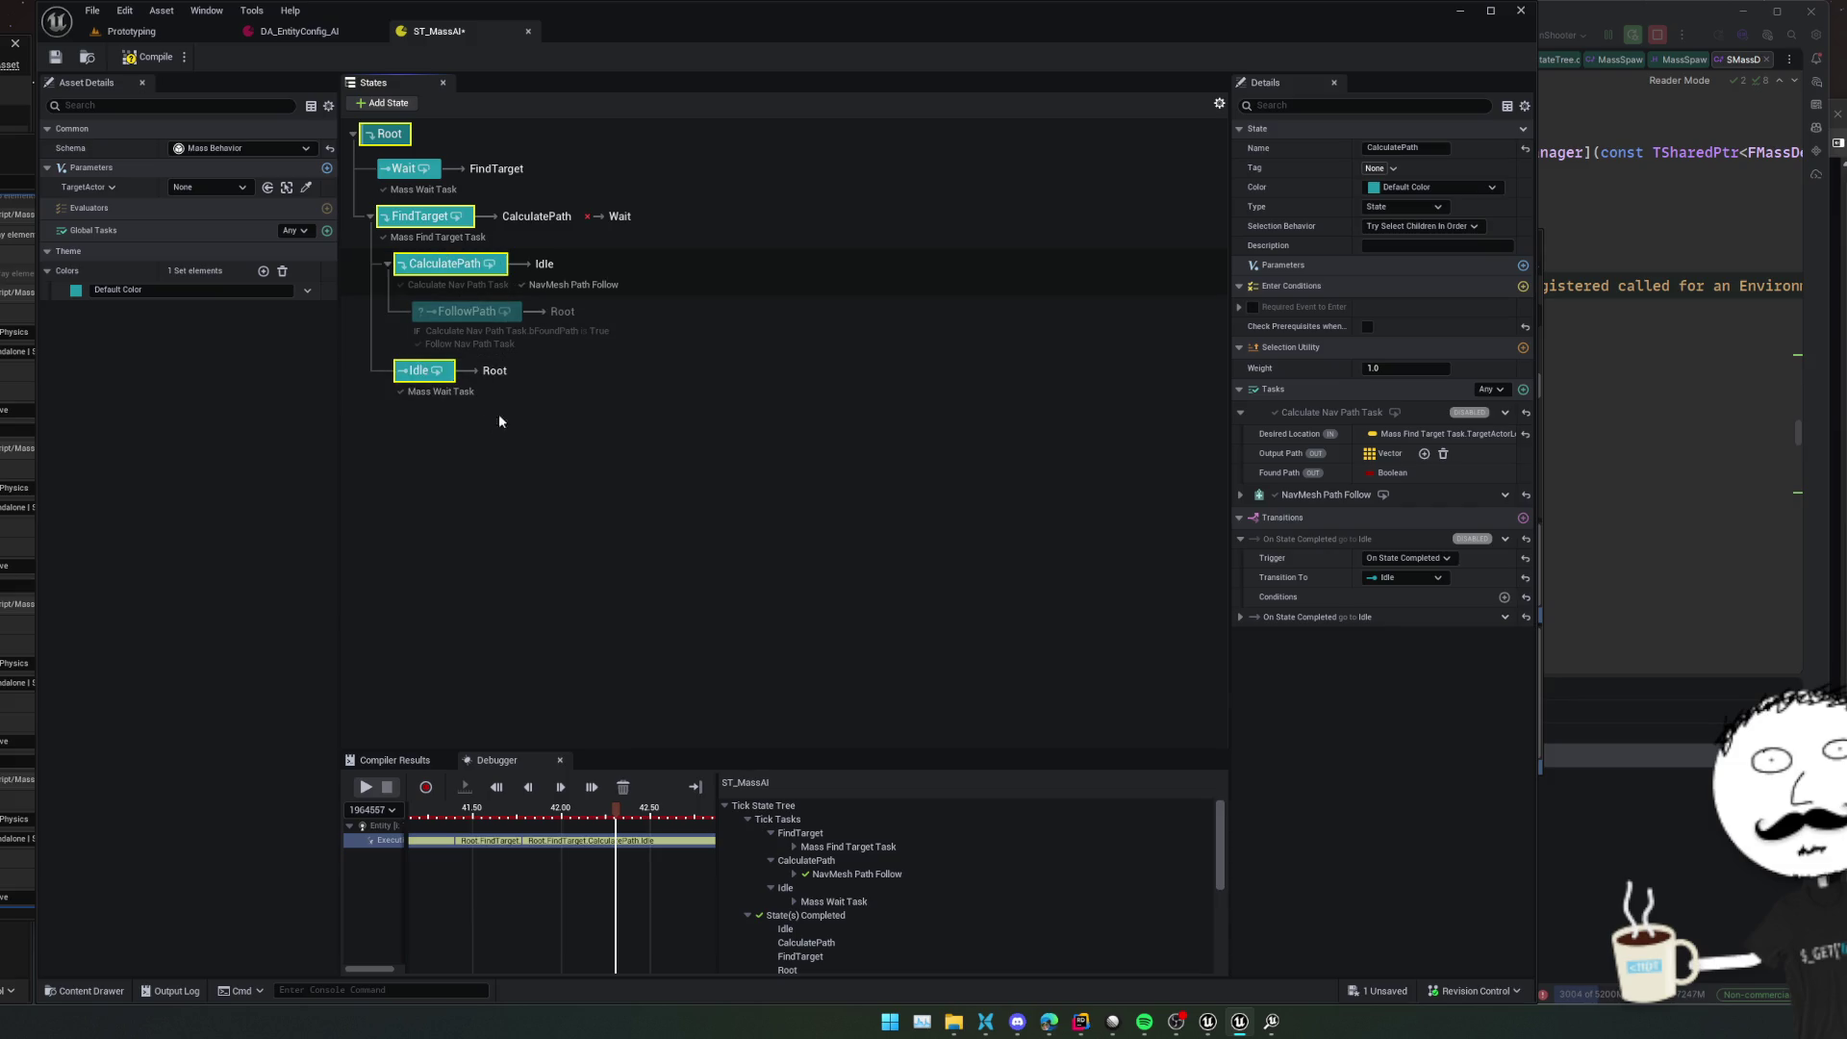
left_click(546, 467)
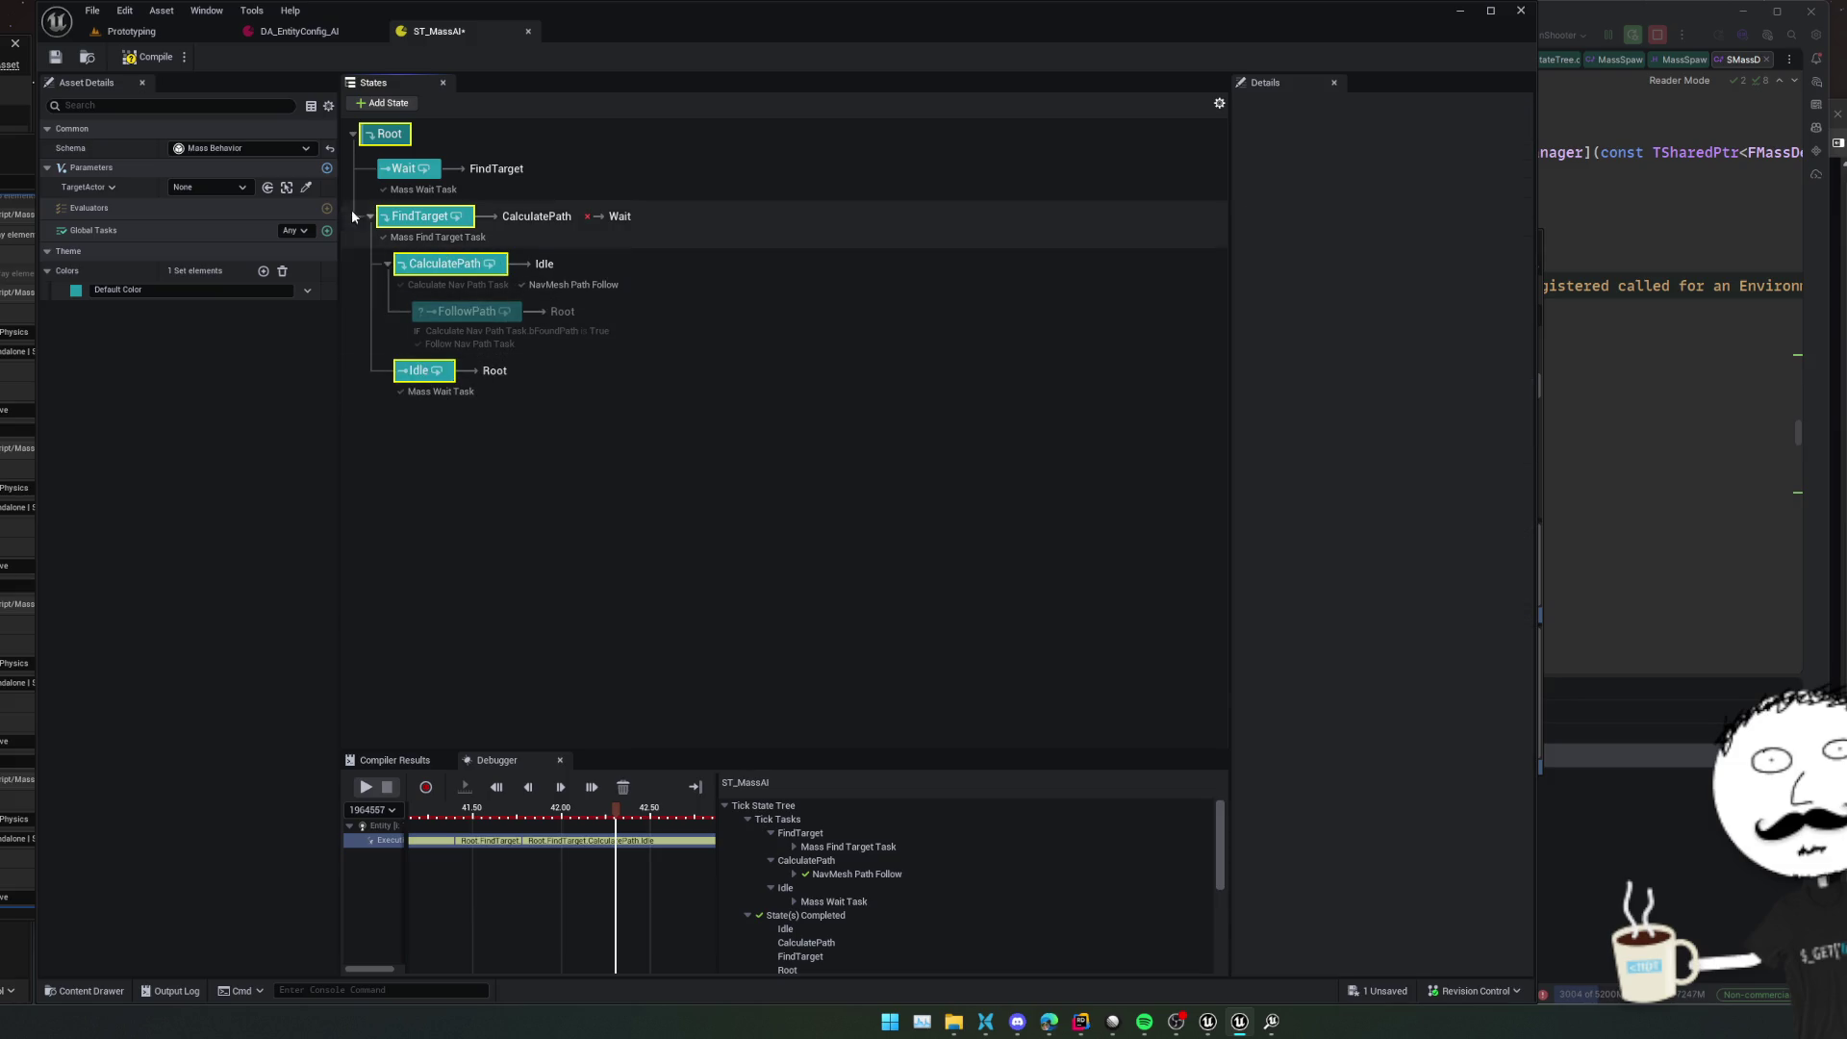
left_click(149, 58)
left_click(56, 57)
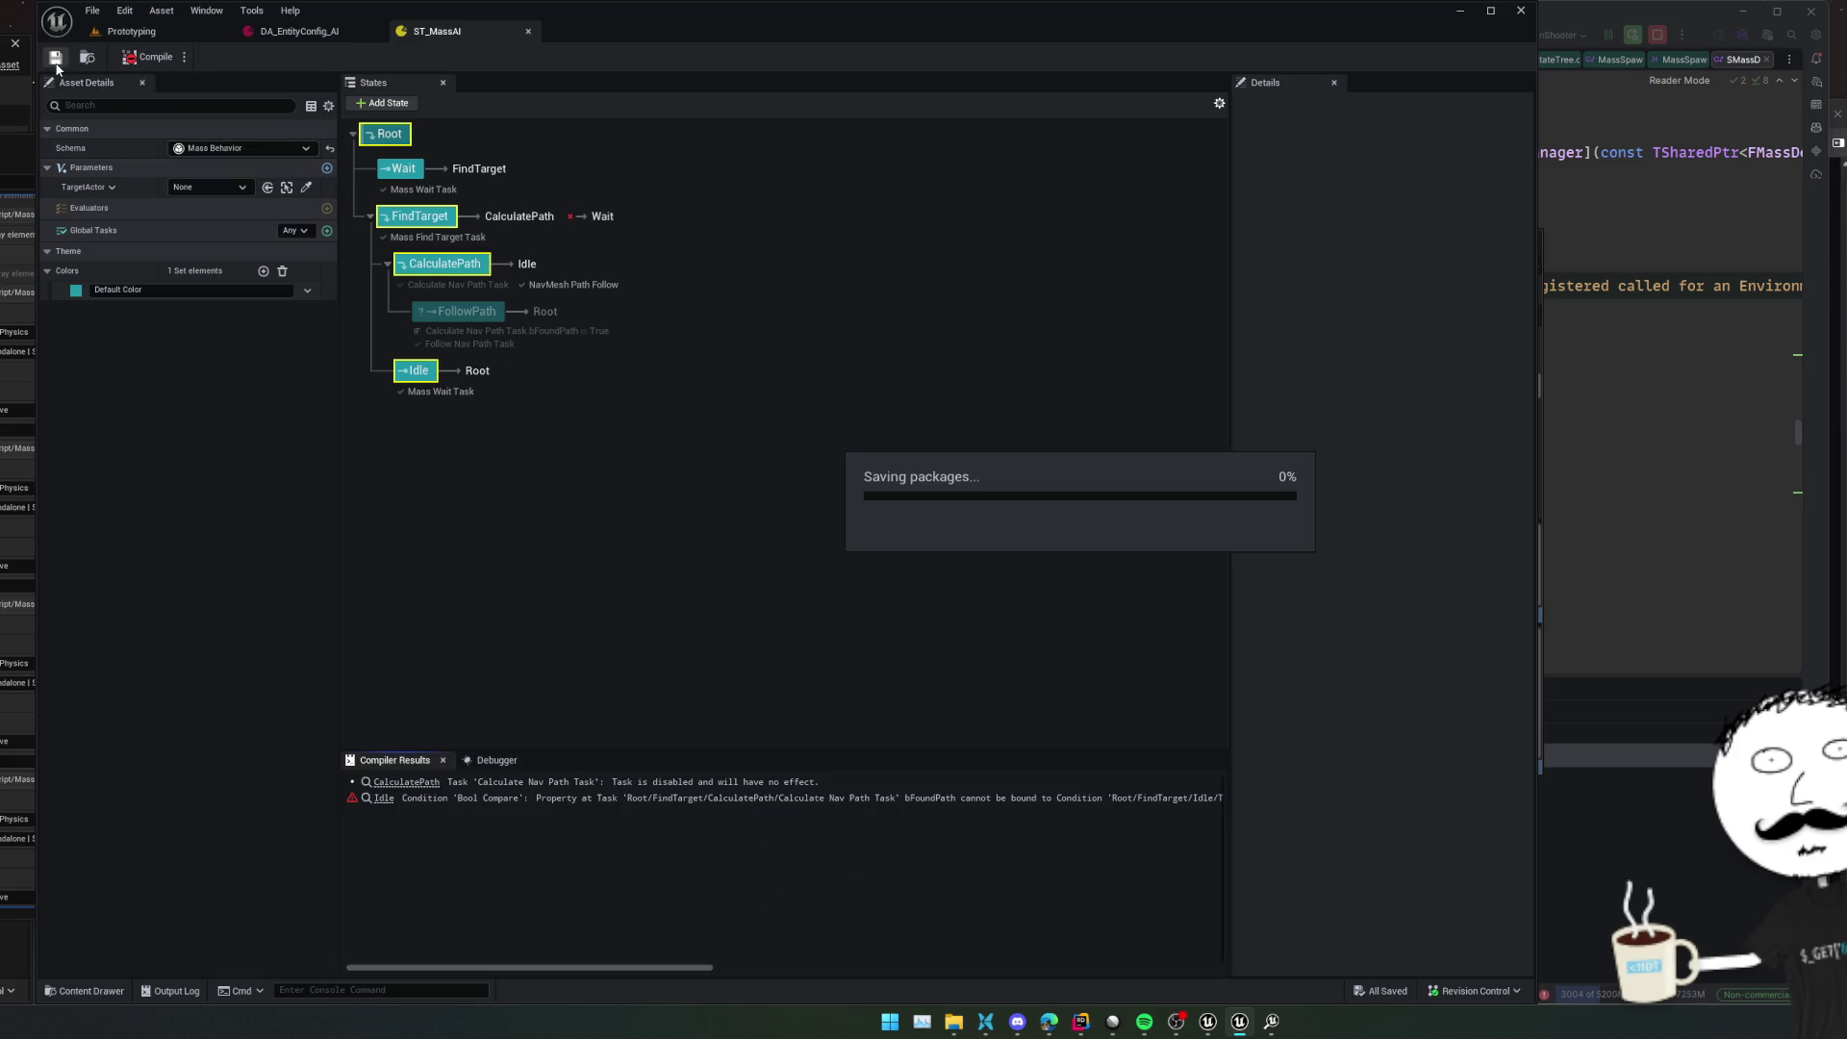
Delete the bFoundPath condition and the On Tick transition to FollowPath from the Idle state
left_click(616, 380)
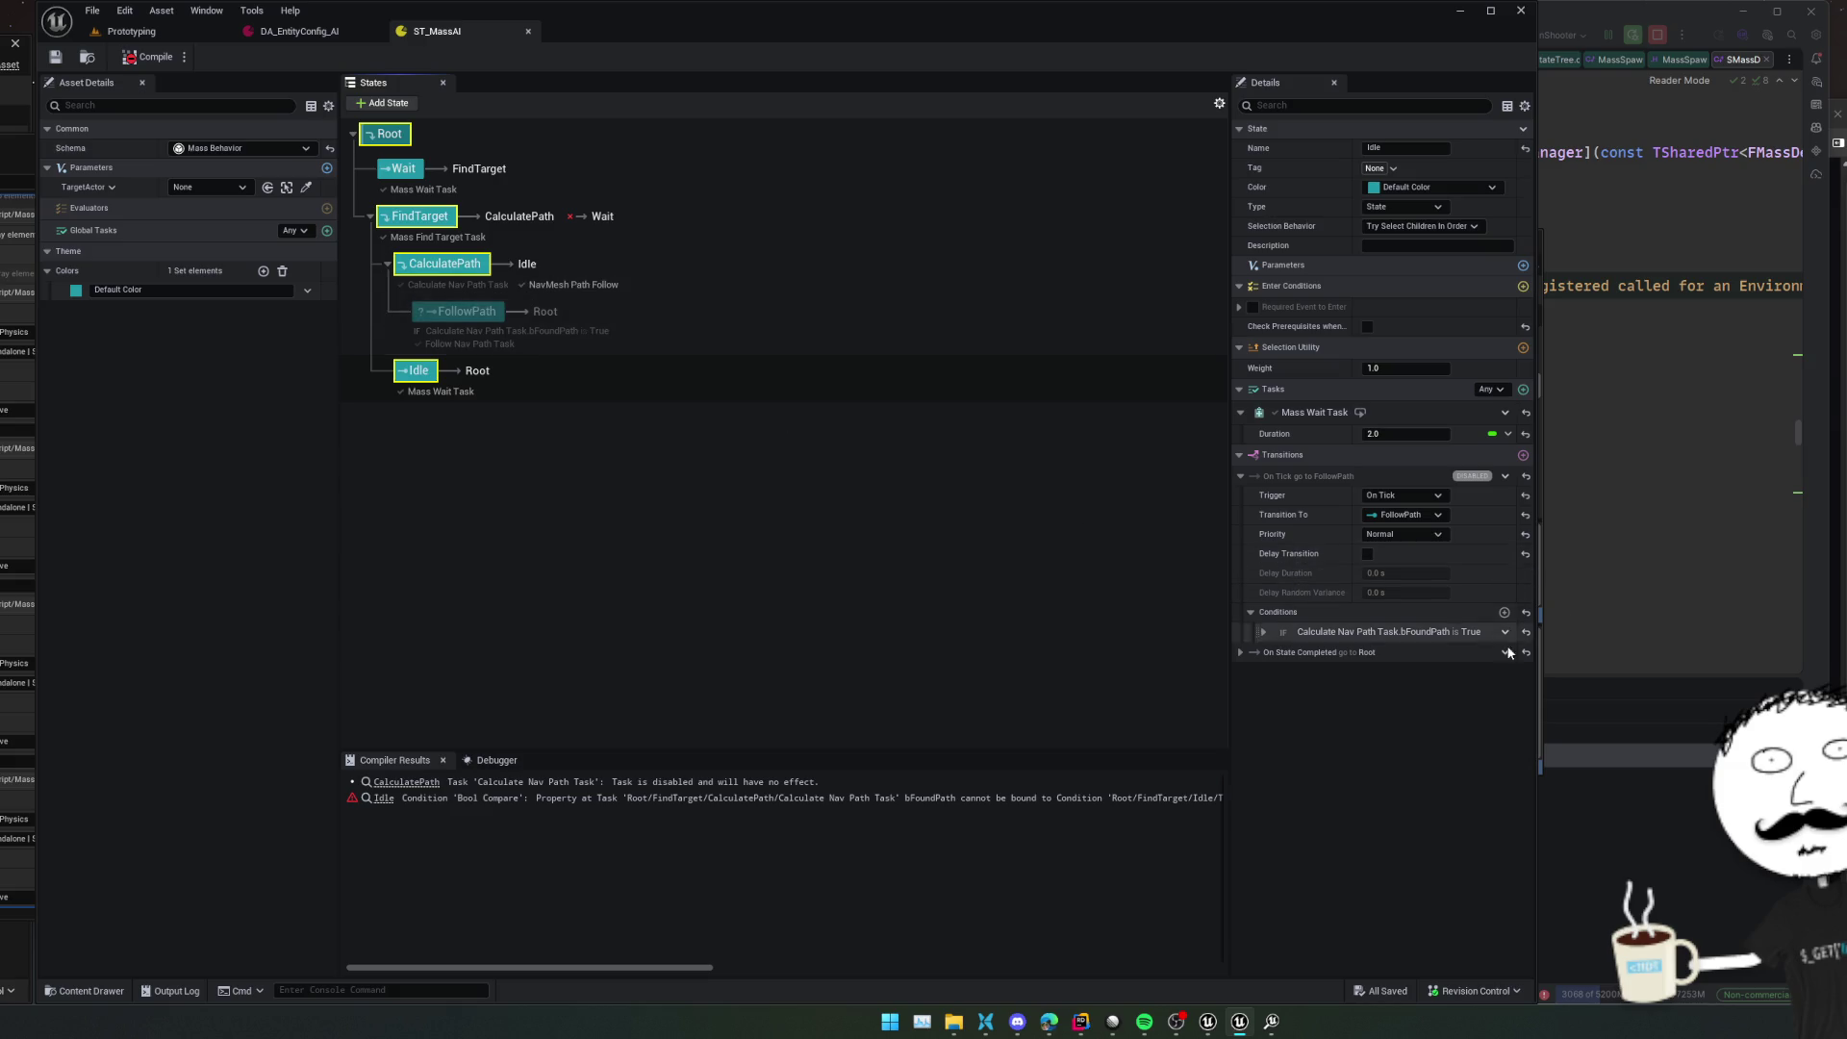
left_click(1265, 632)
right_click(1323, 632)
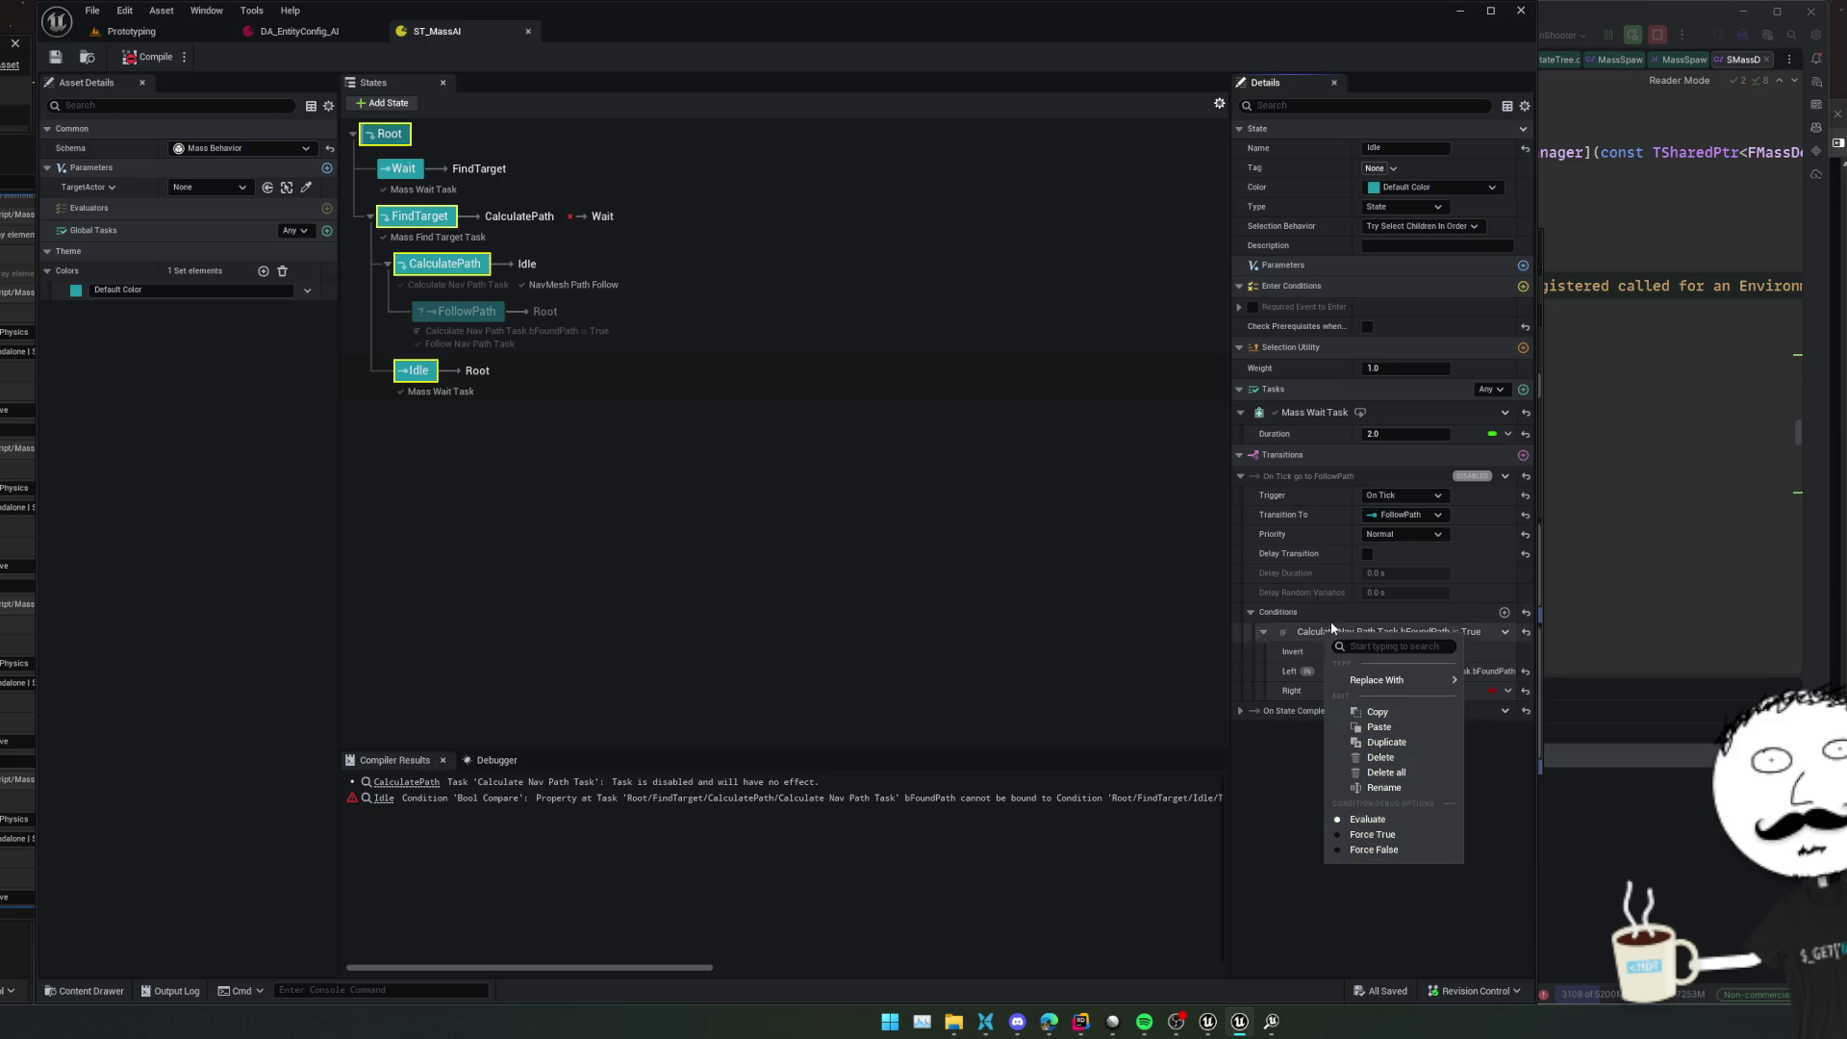
key("Escape")
left_click(1506, 632)
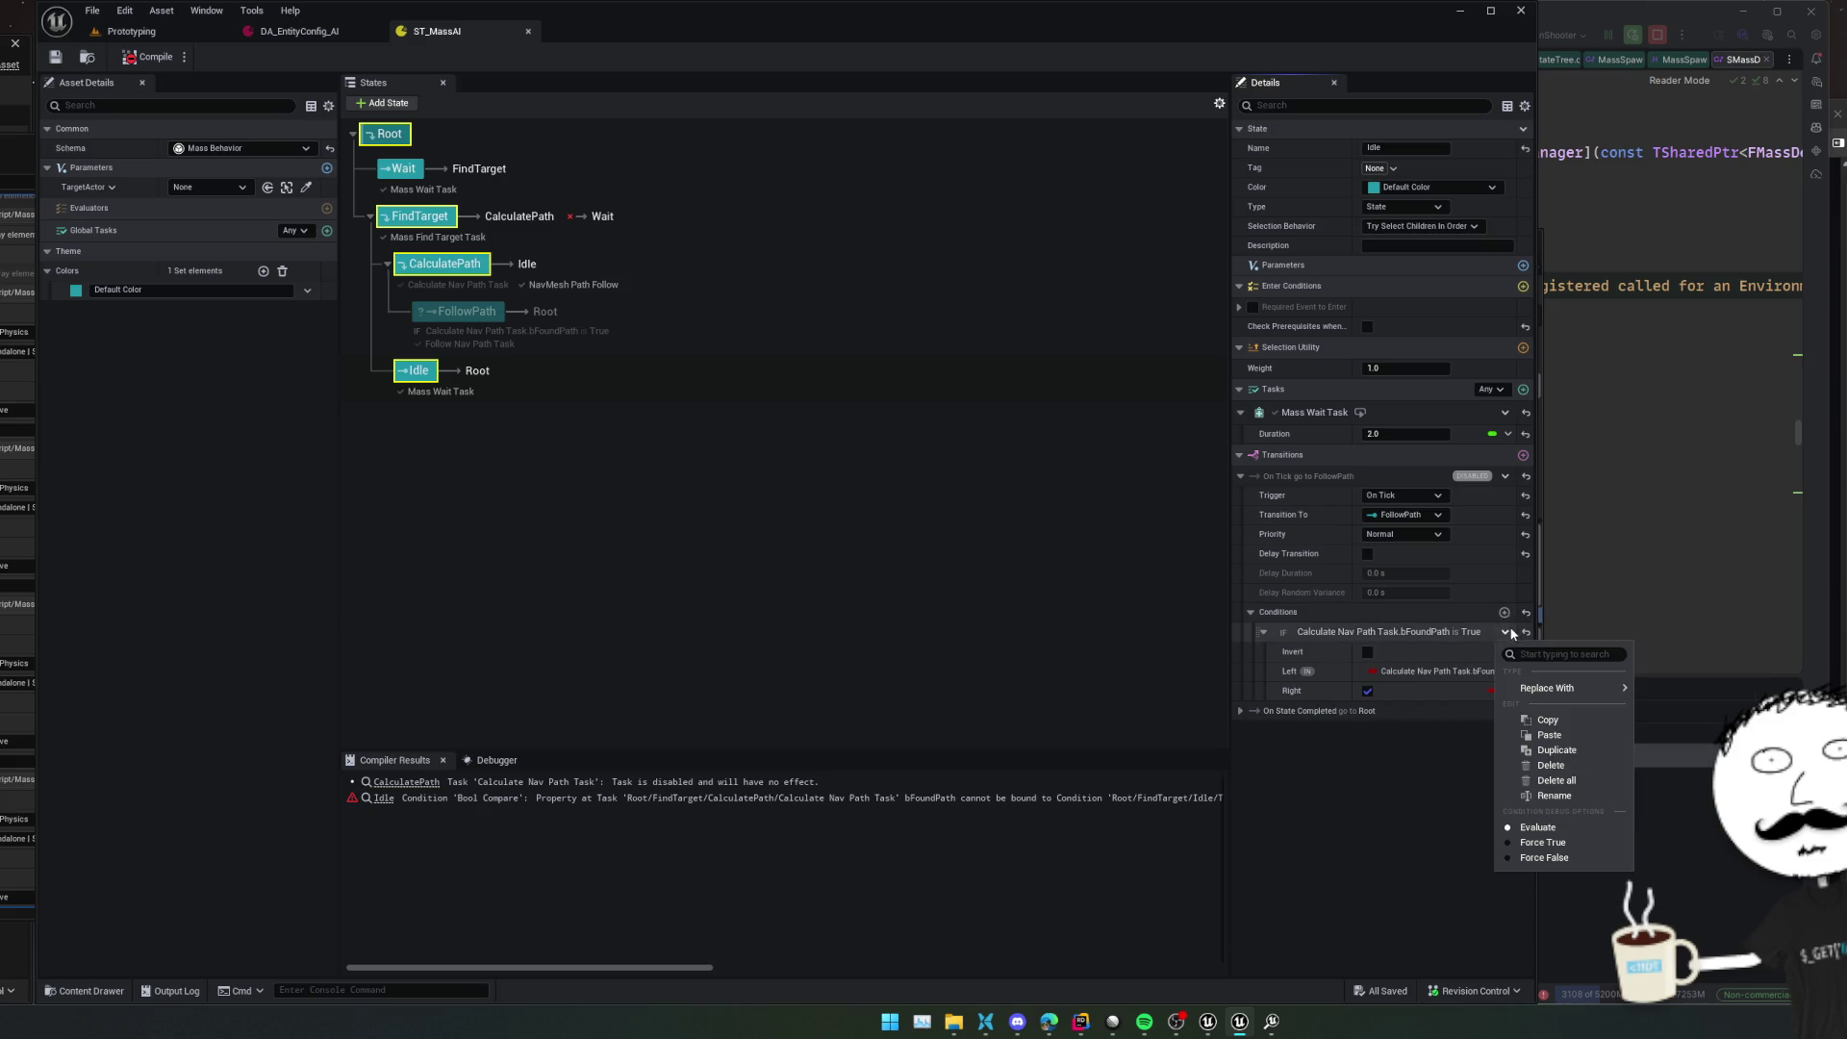
left_click(1593, 778)
left_click(1506, 476)
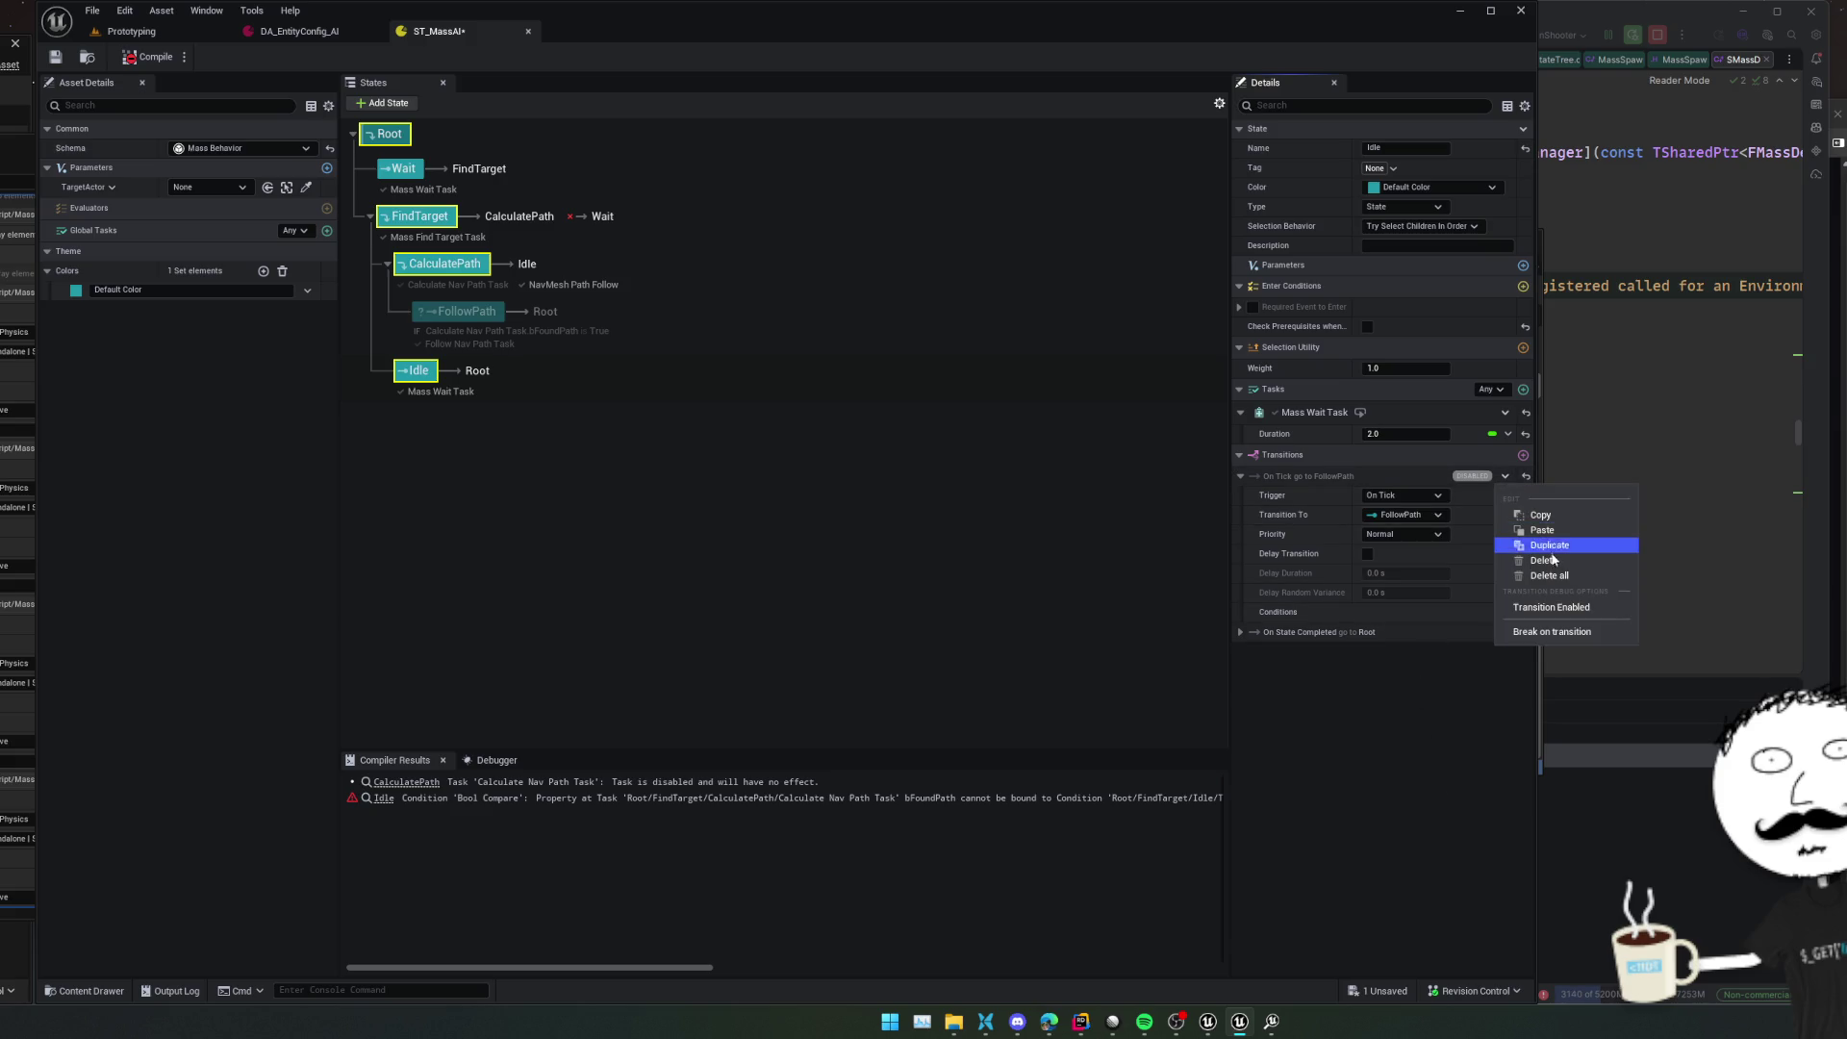
left_click(1567, 562)
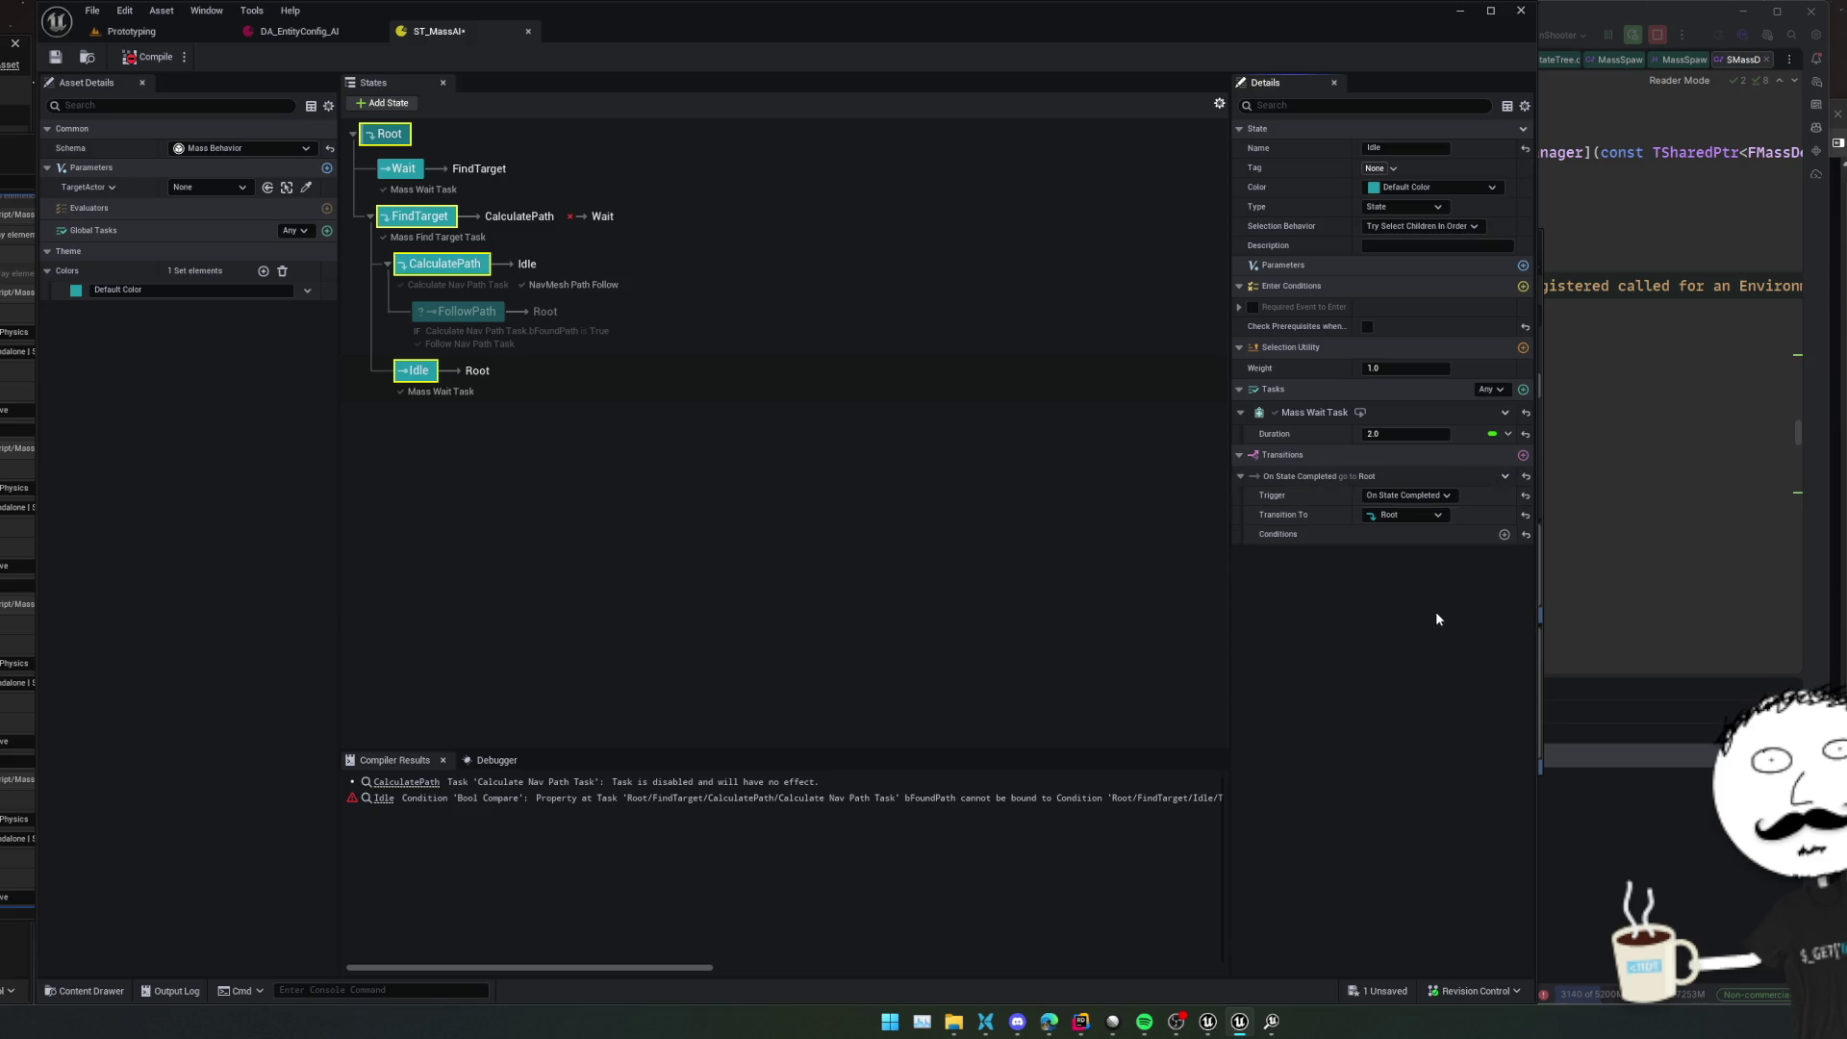
Save and compile ST_MassAI, then return to the Prototyping level
left_click(56, 56)
left_click(147, 57)
left_click(55, 57)
left_click(132, 31)
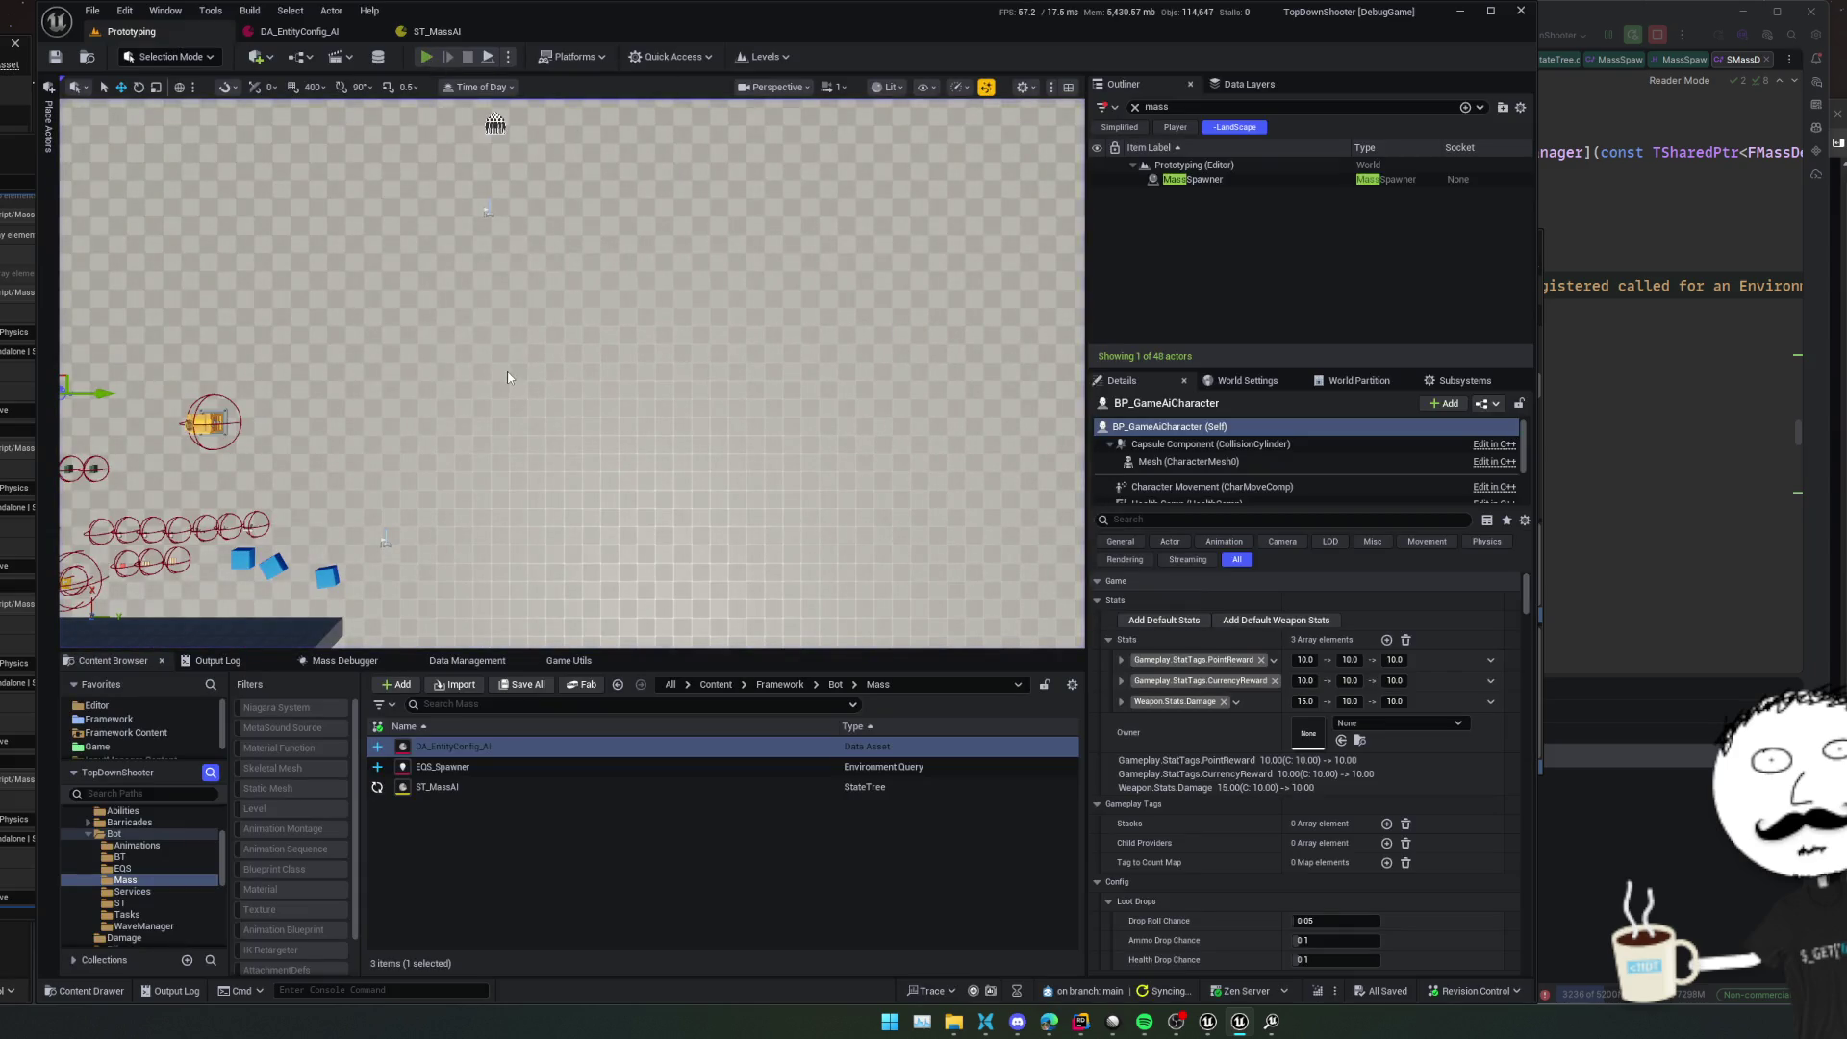
Play the level, release control, and view ST_MassAI's debugger trace of the running tree
key("alt+p")
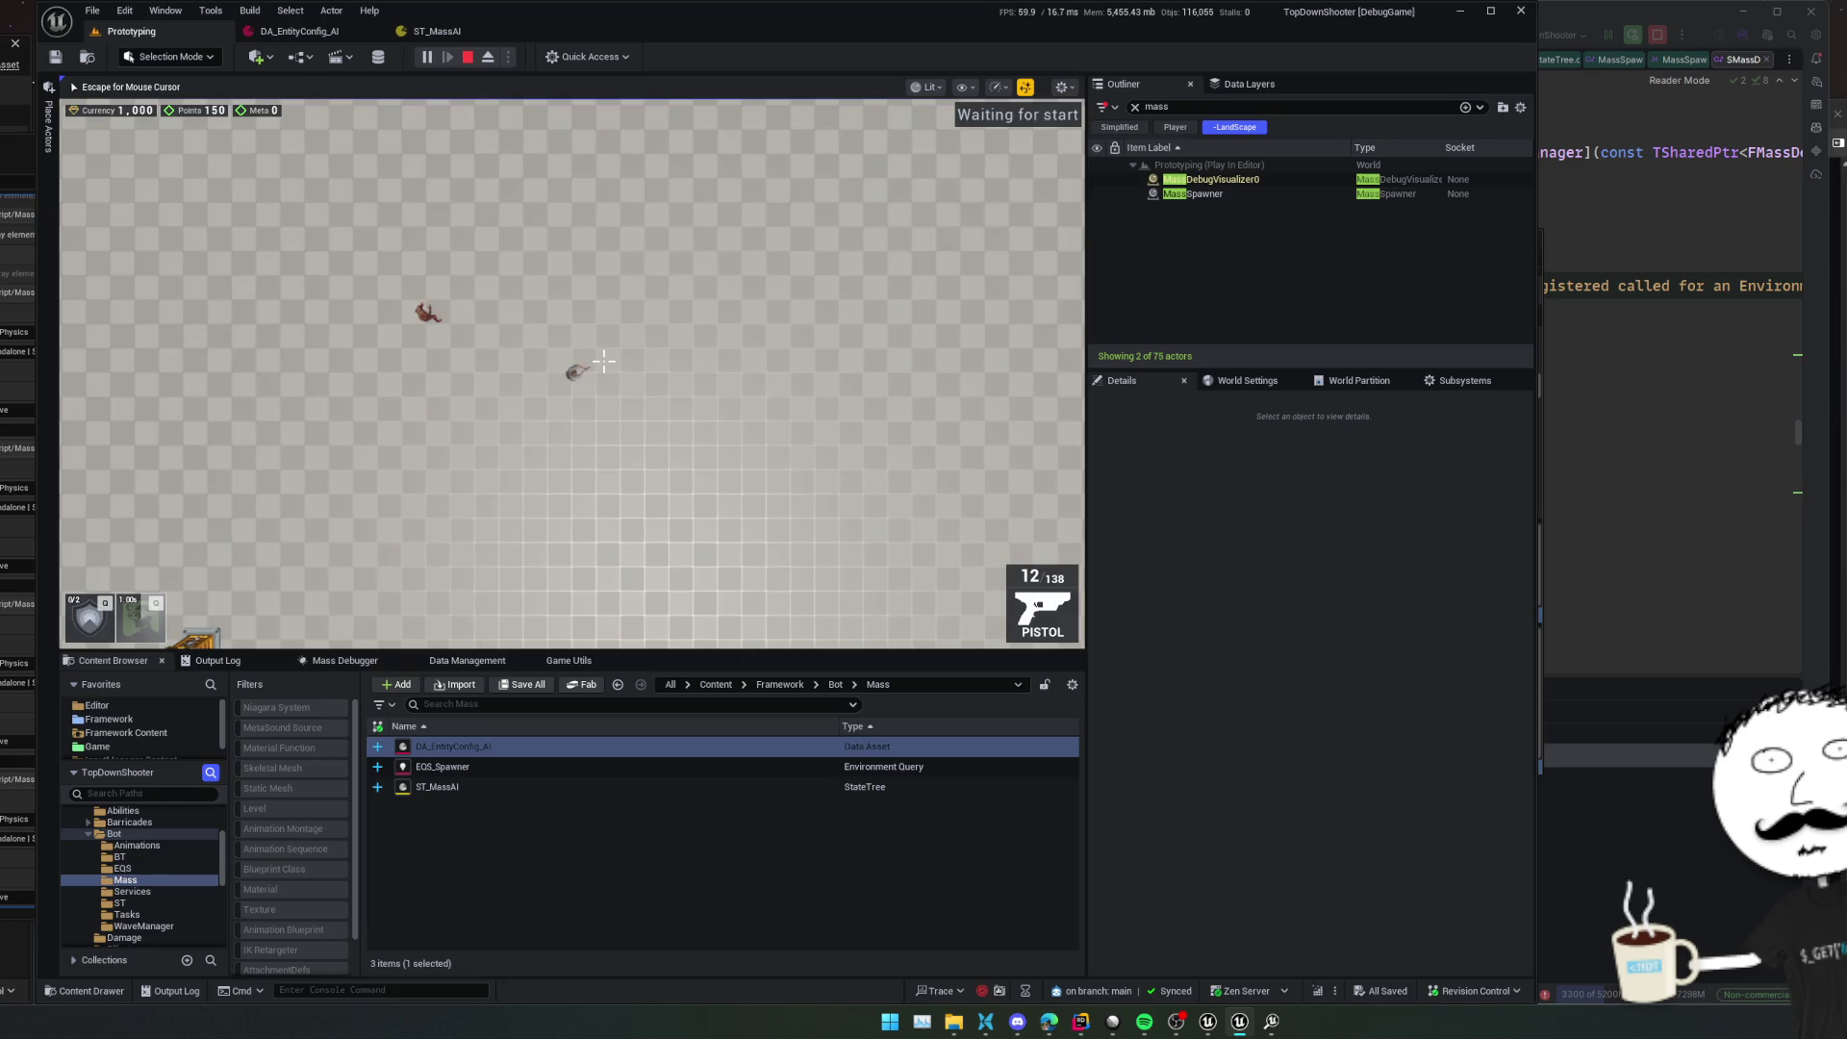
key("shift+F1")
left_click(439, 31)
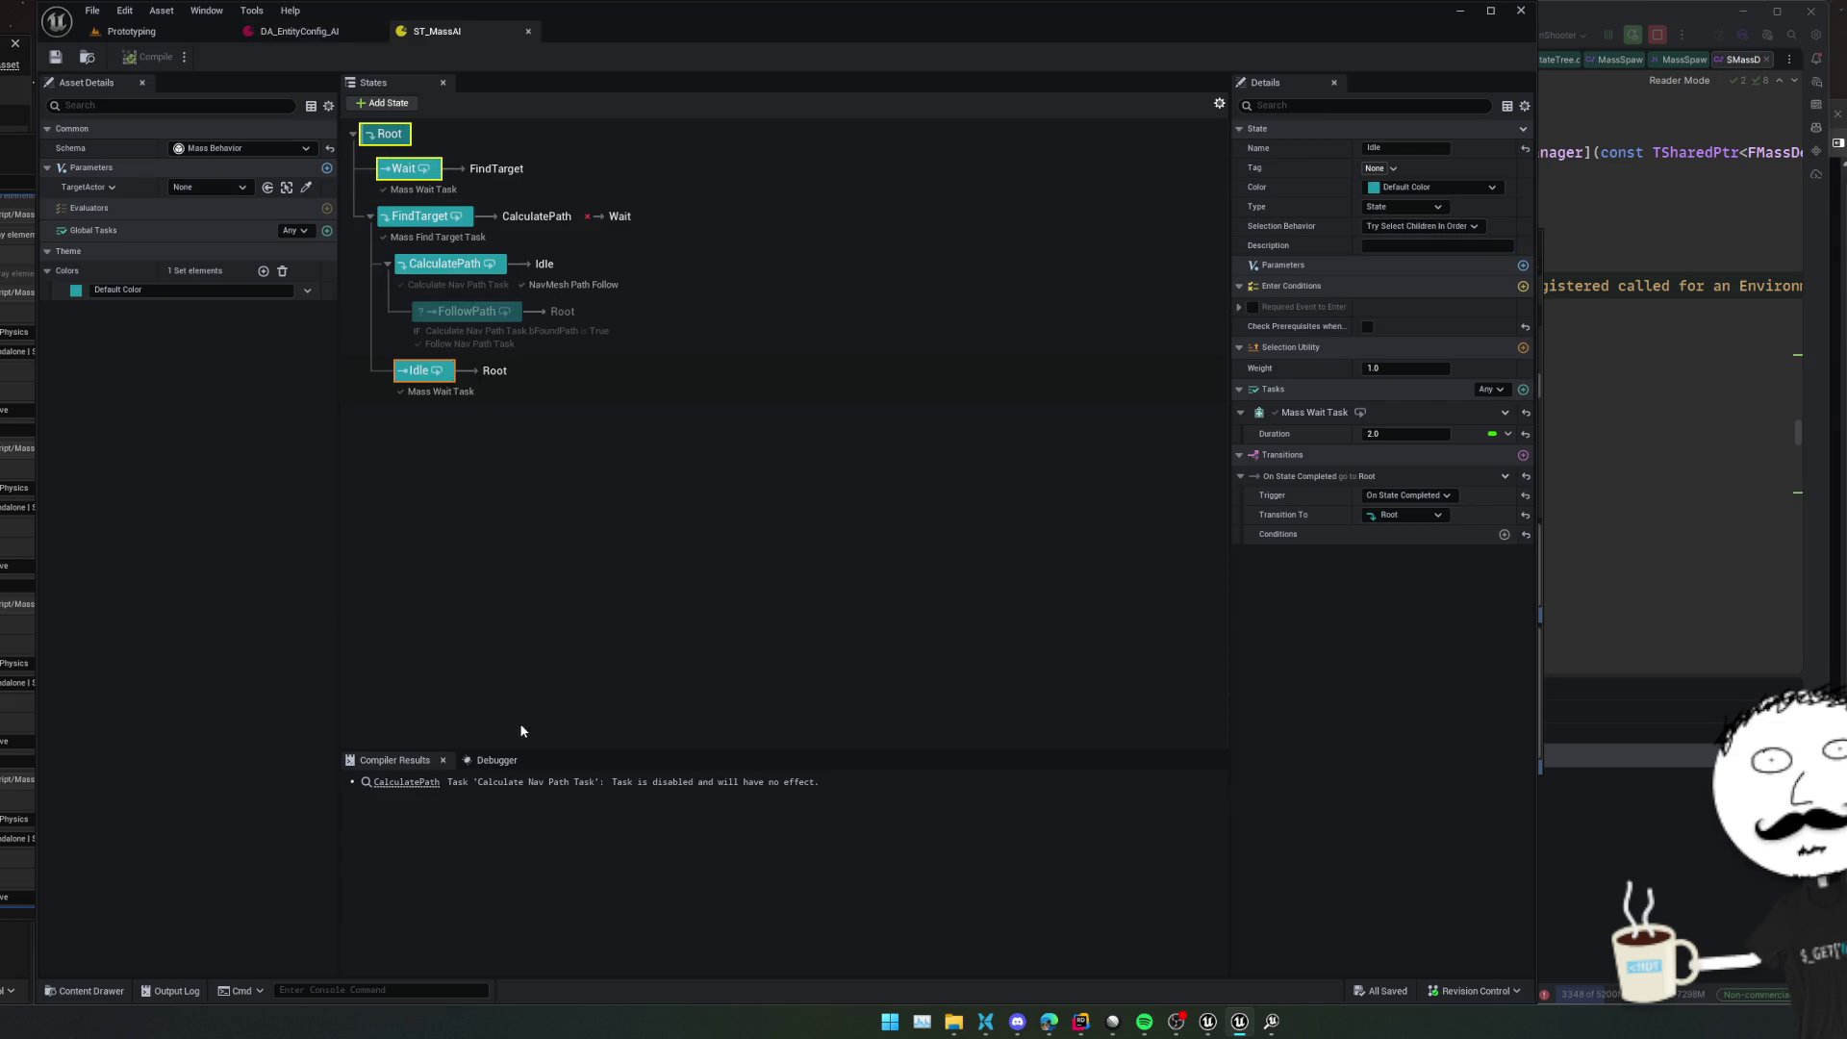
left_click(496, 760)
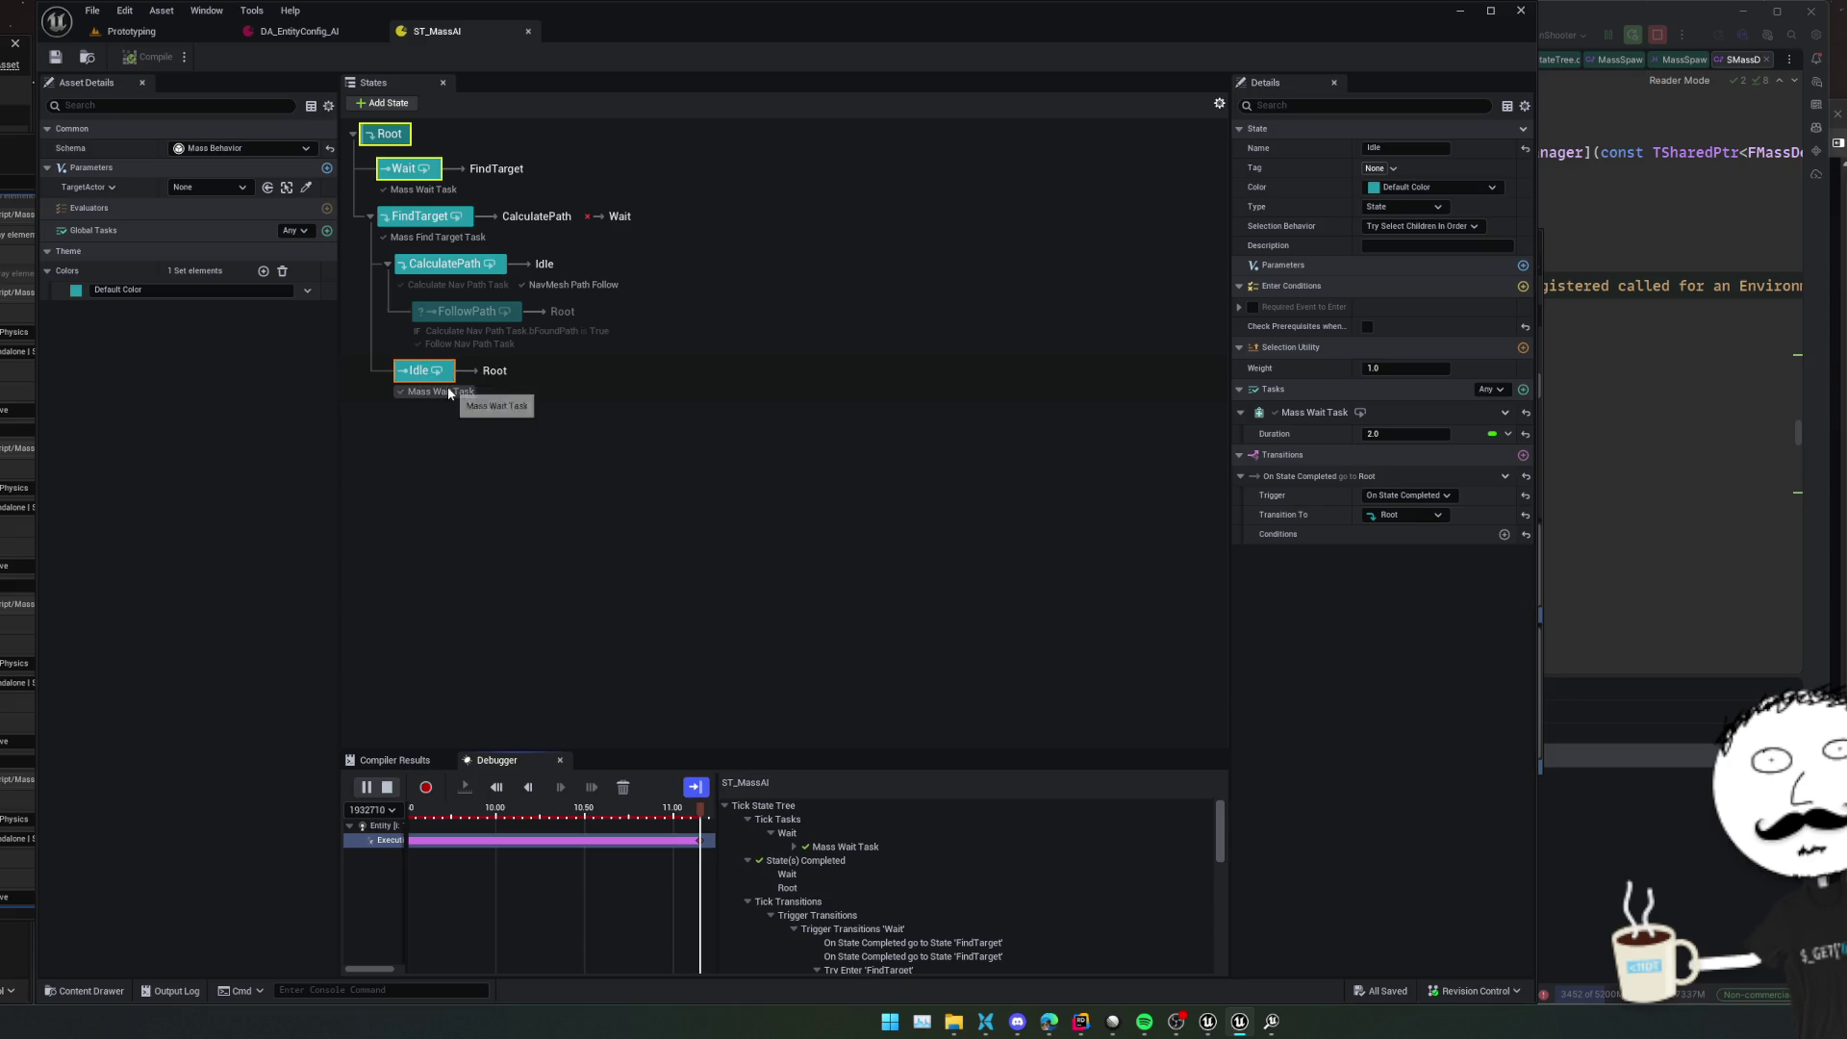
Inspect CalculatePath's transitions and the FindTarget trace entries, then view FindTarget and Idle settings
left_click(445, 265)
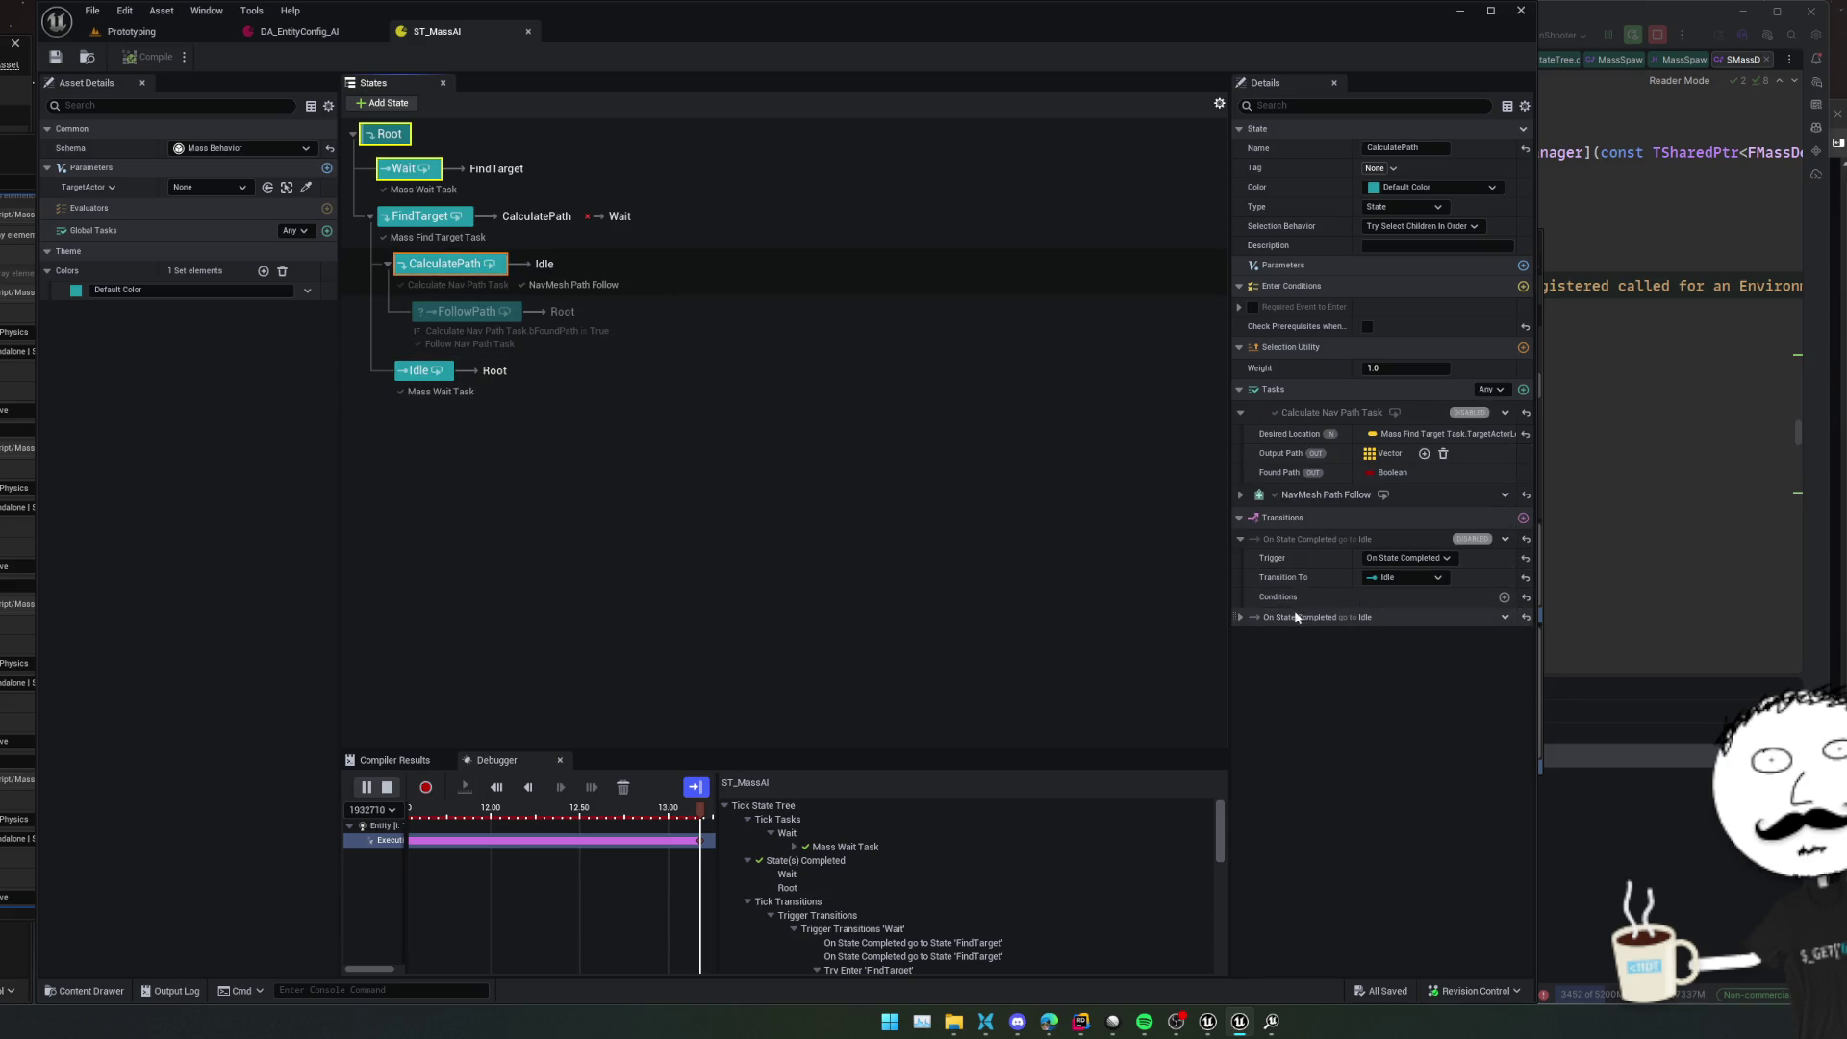
left_click(1240, 617)
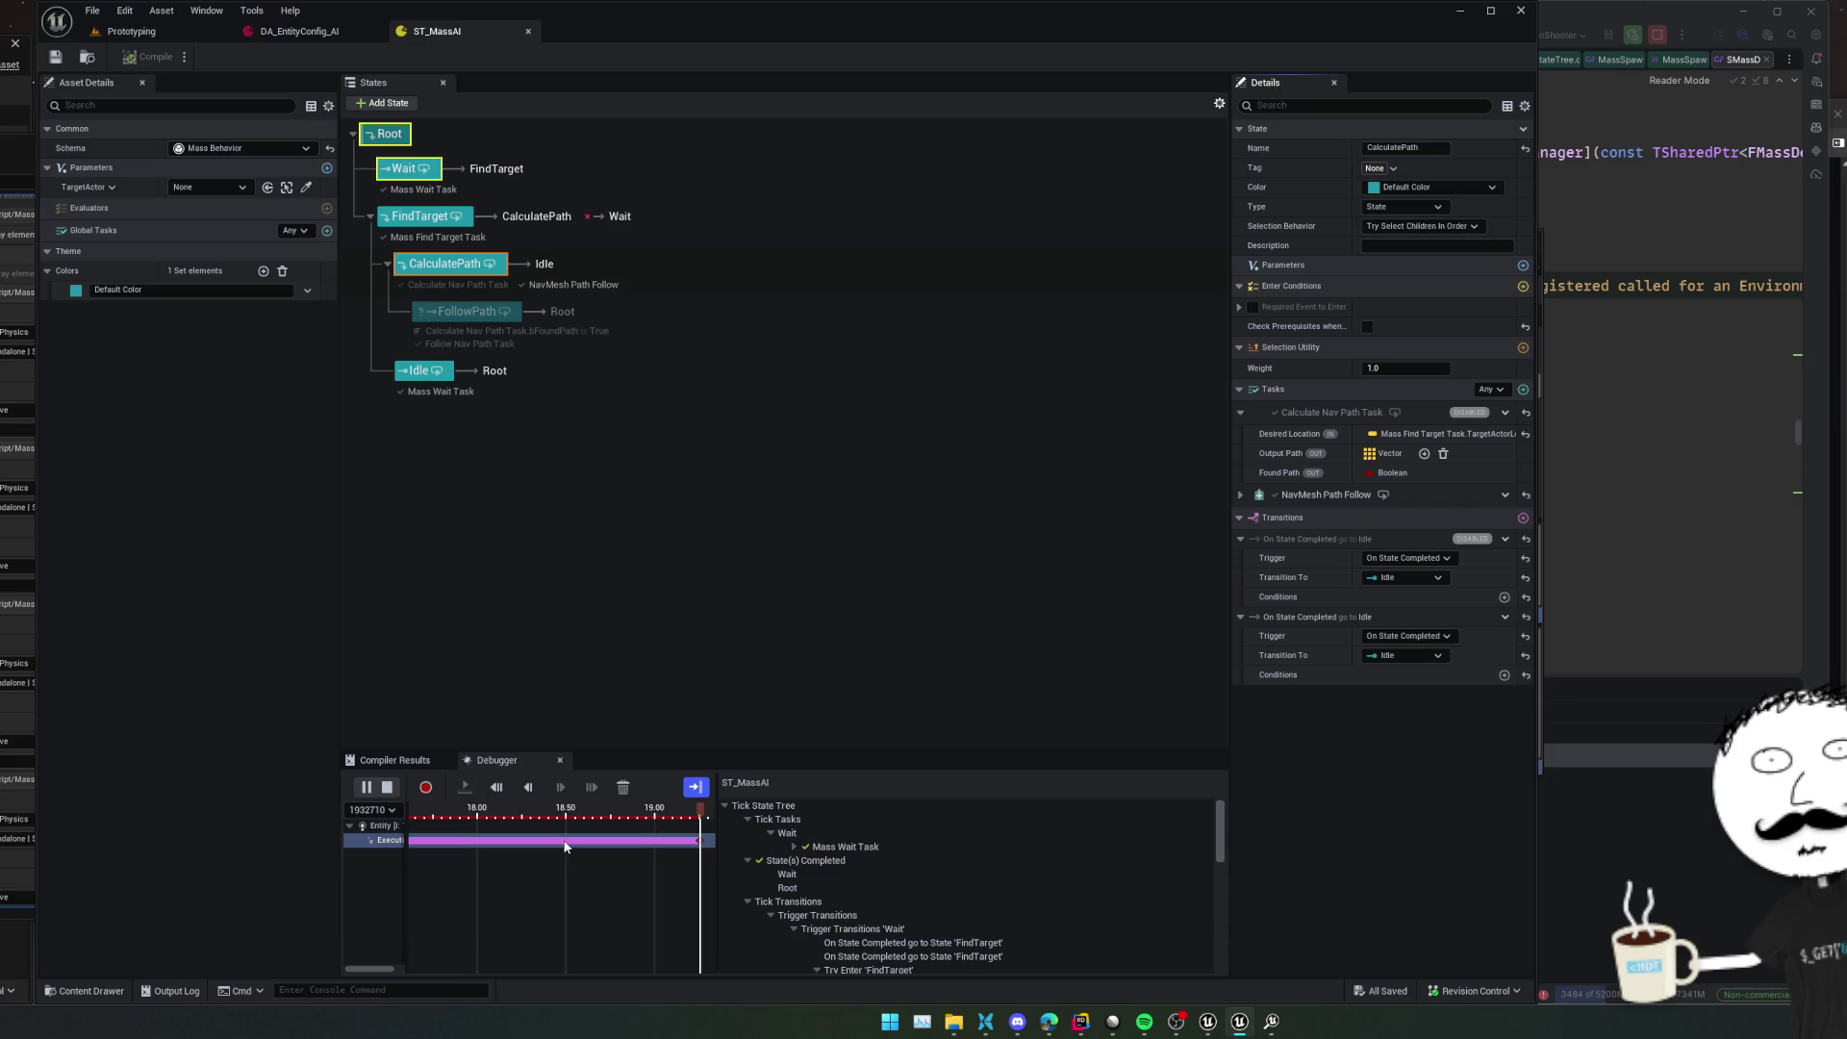
scroll(1043, 898, "down", 2)
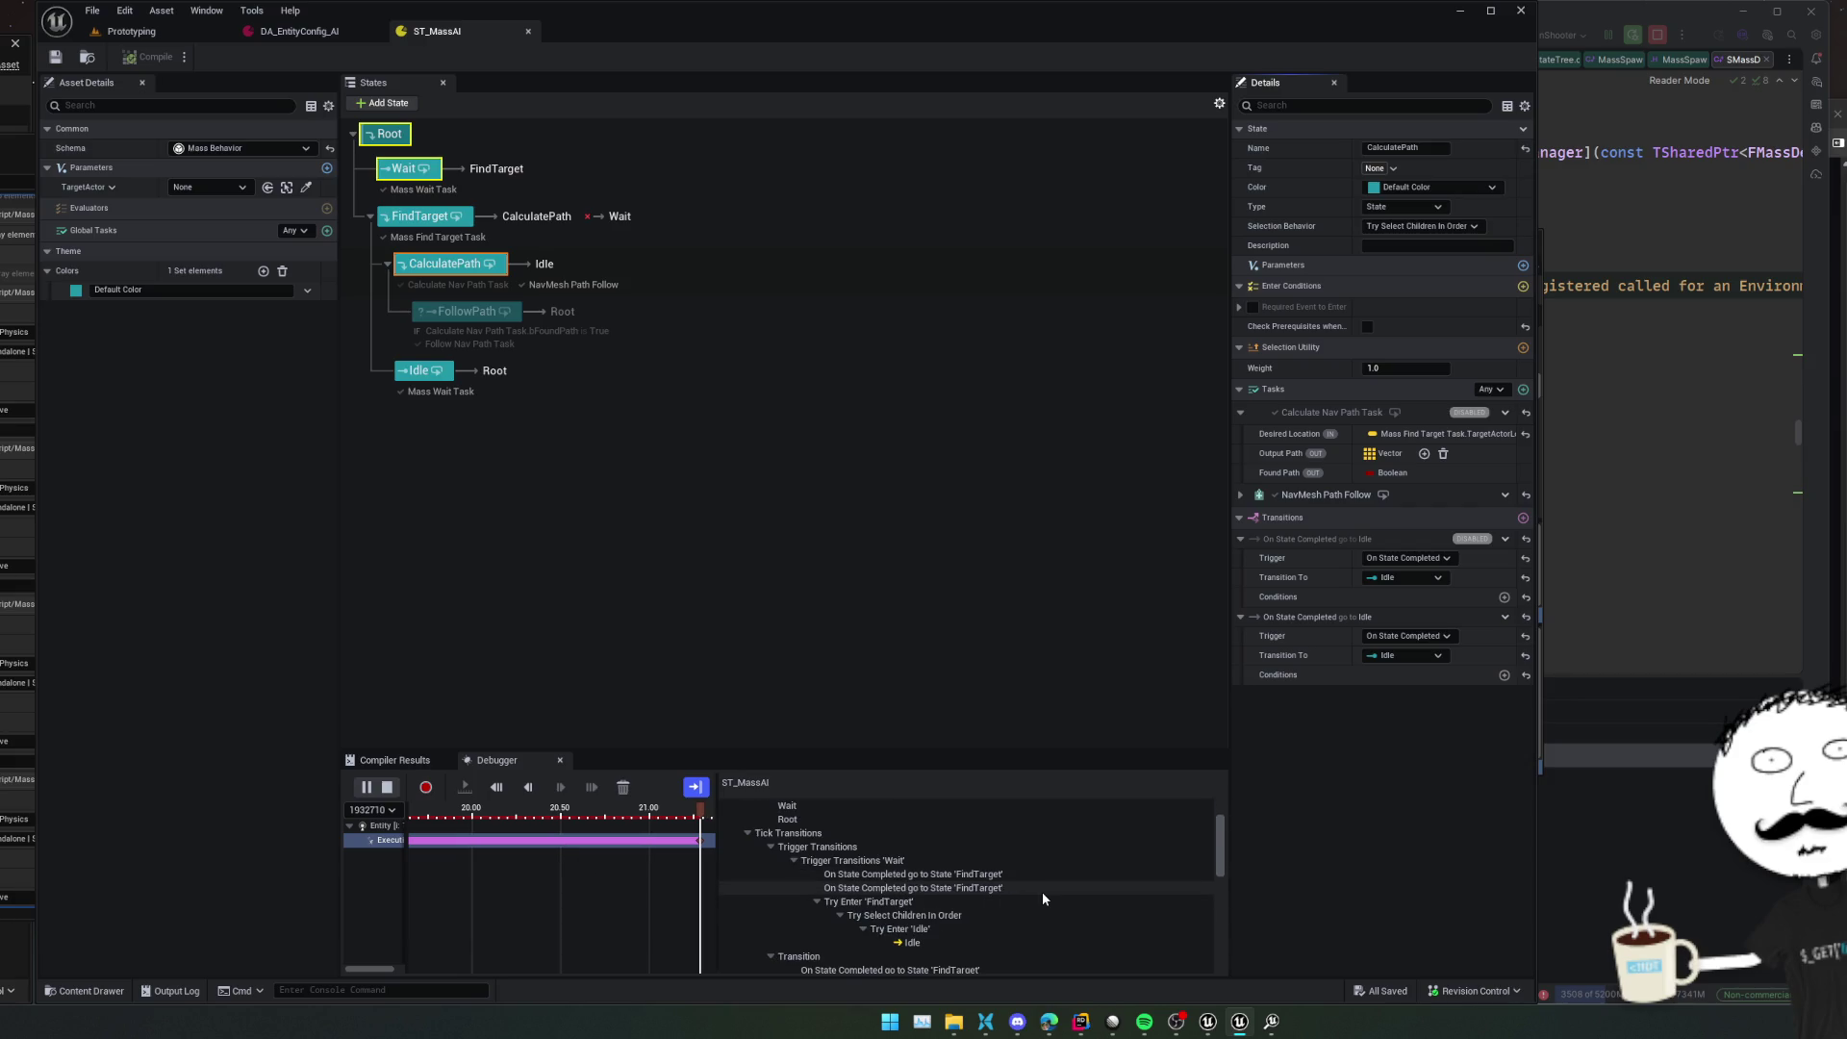
left_click(1042, 890)
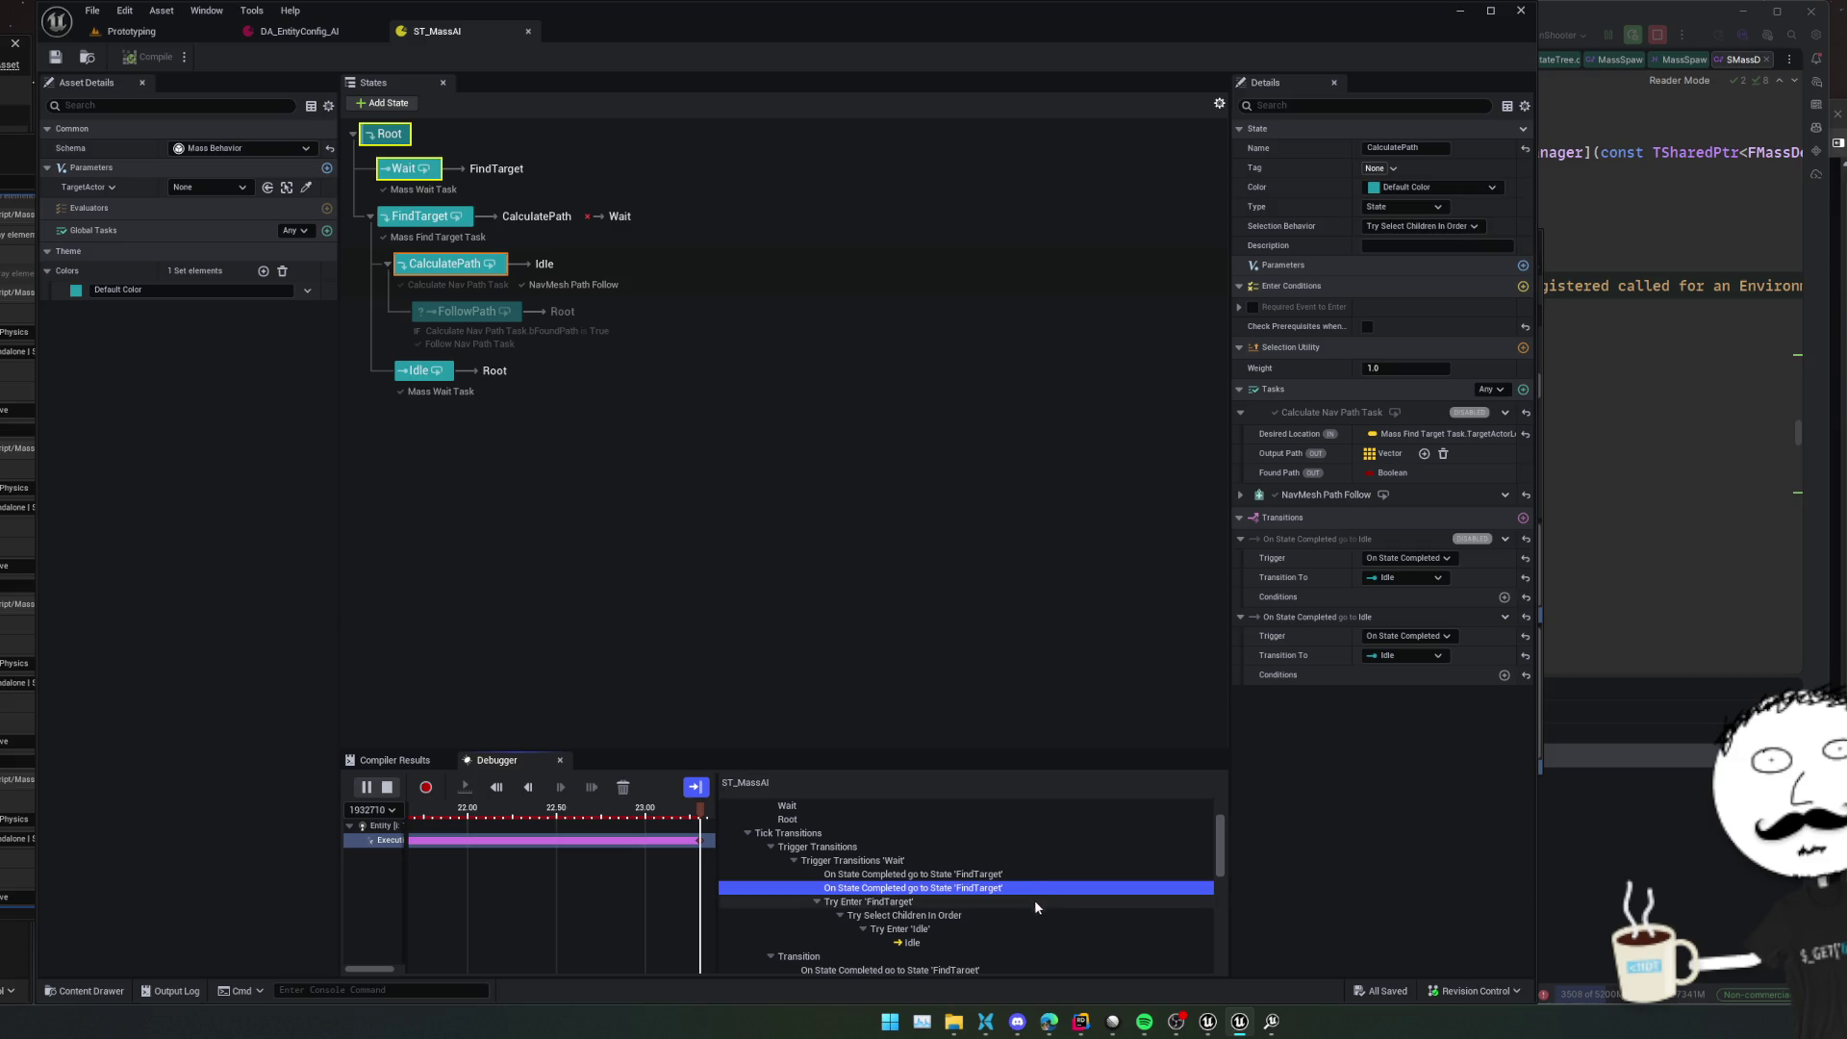
left_click(1035, 902)
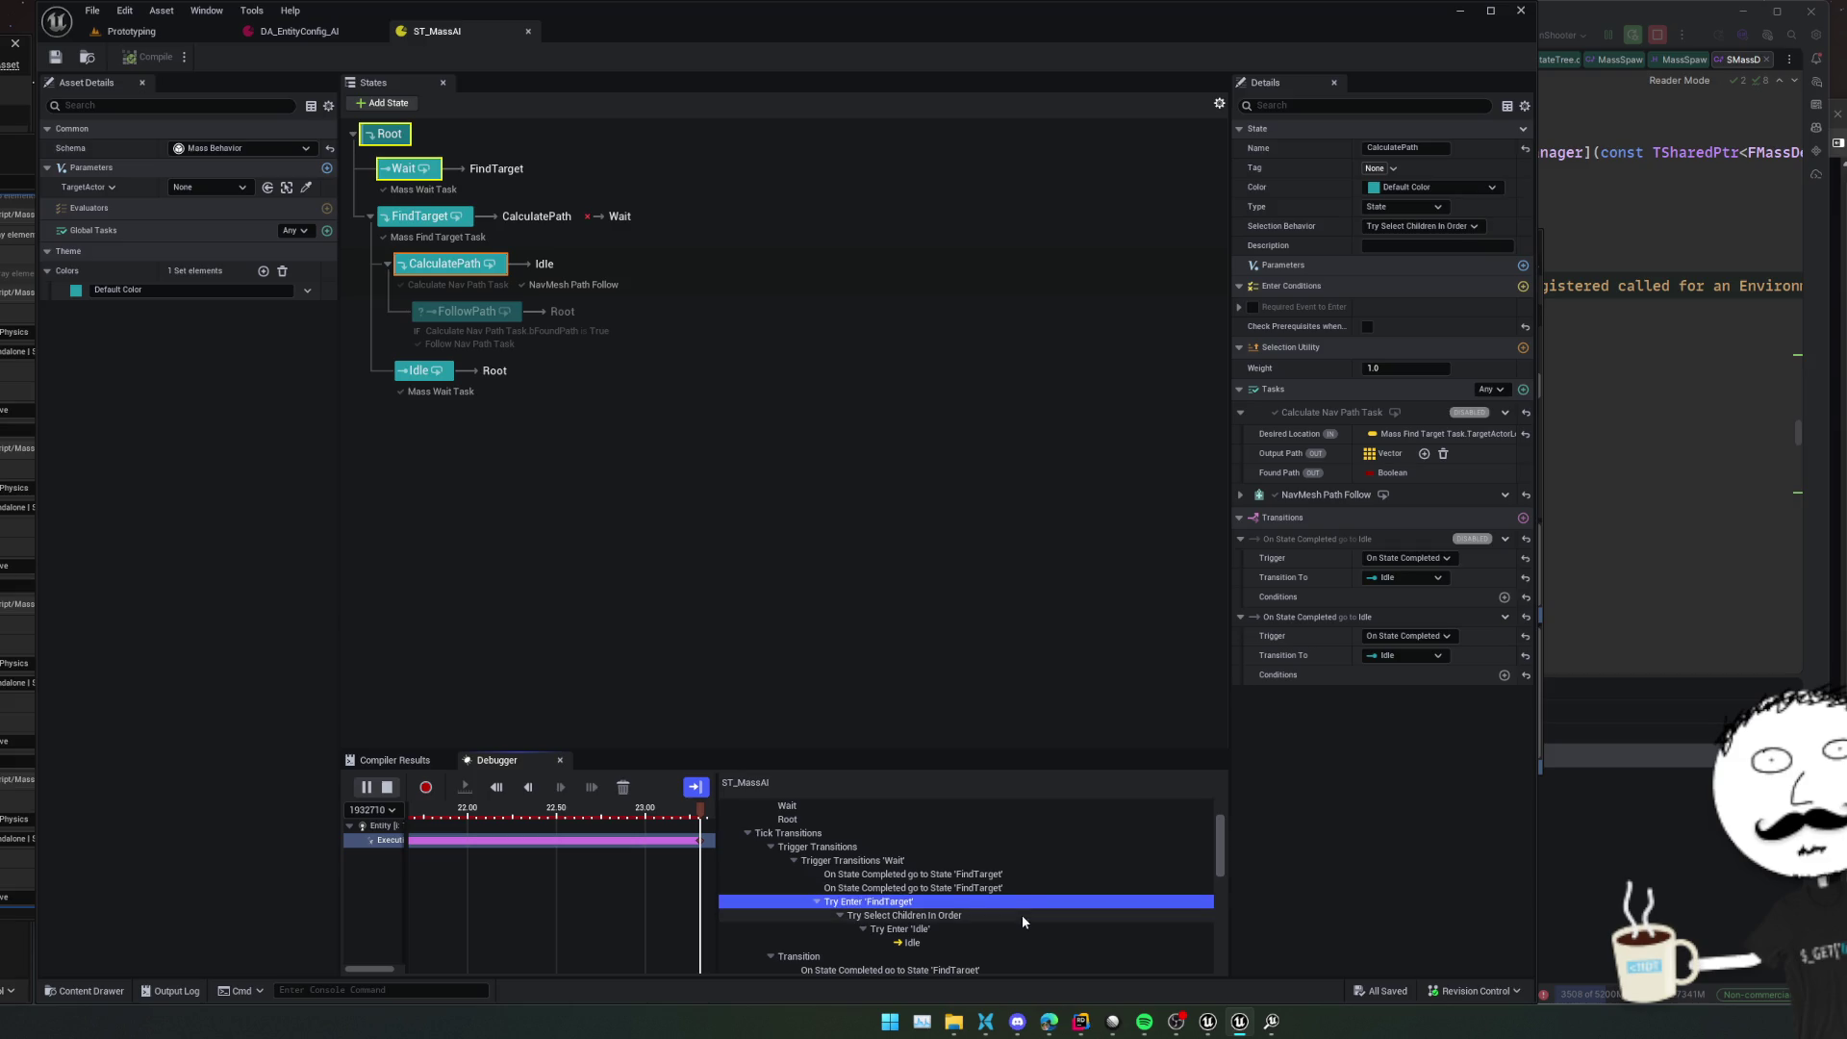
left_click(445, 218)
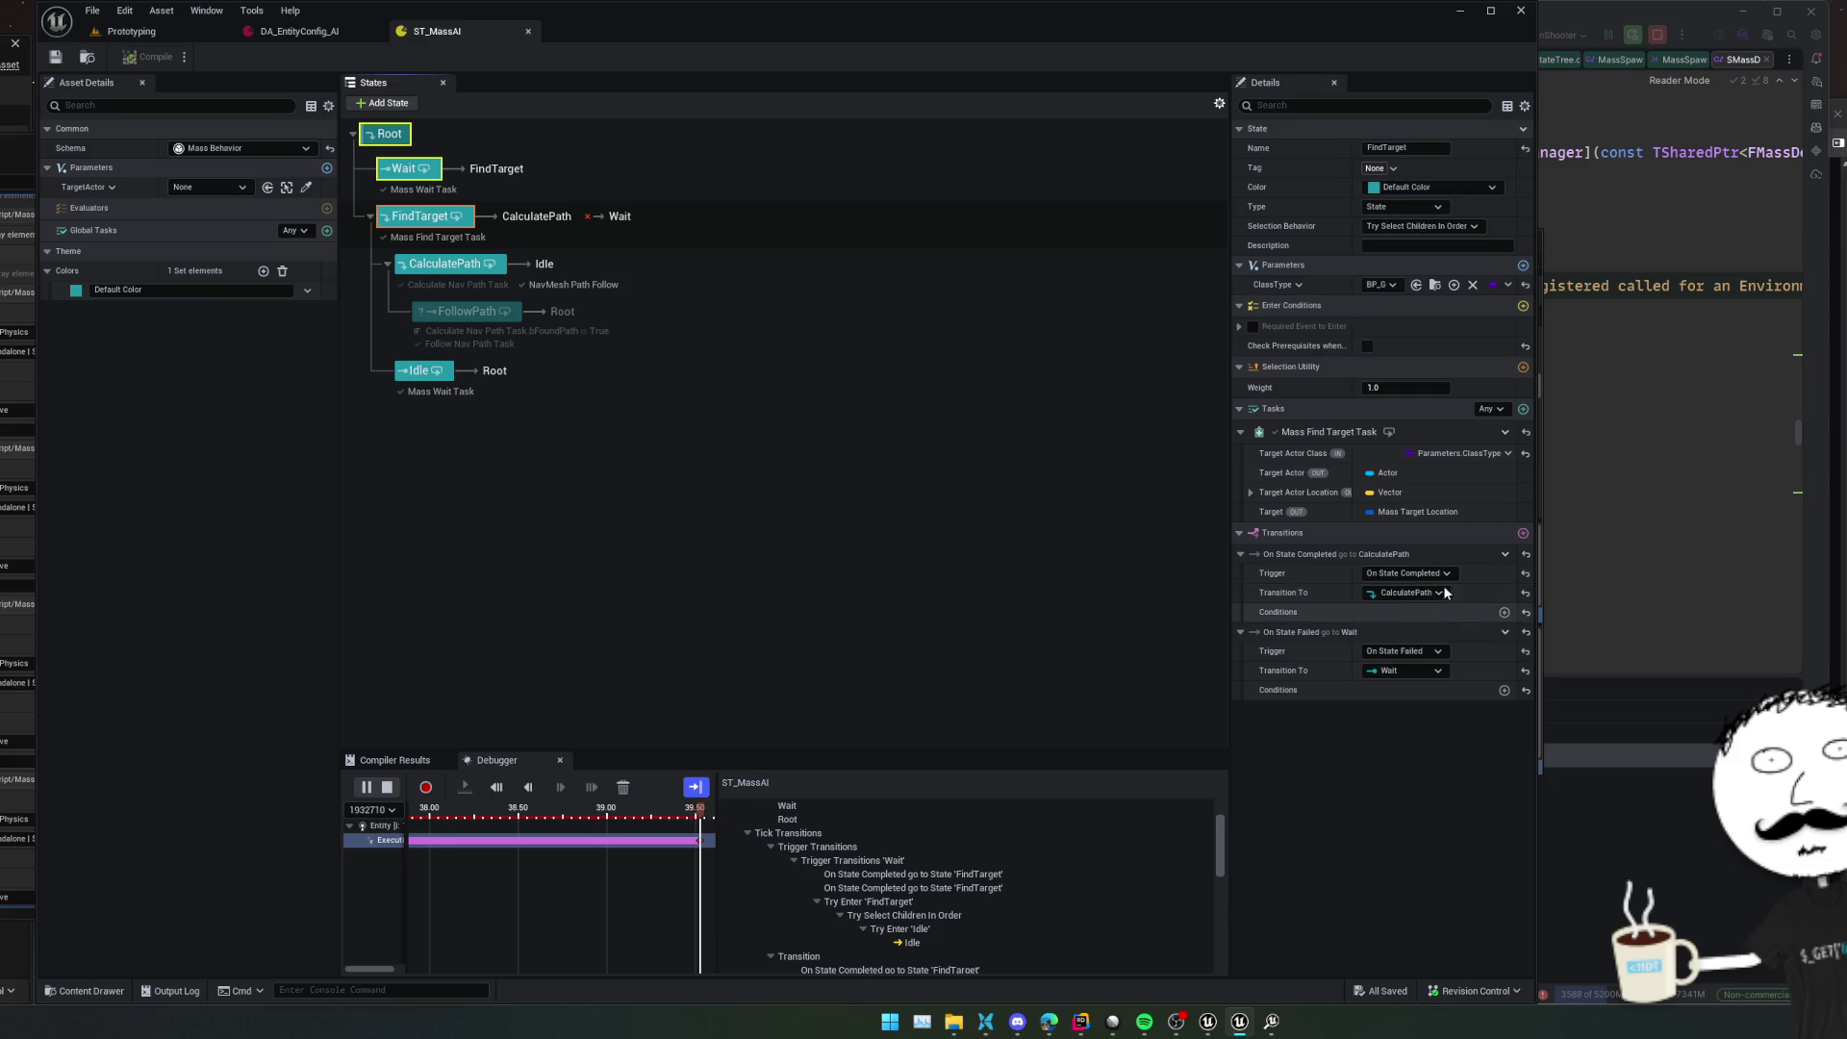
left_click(475, 373)
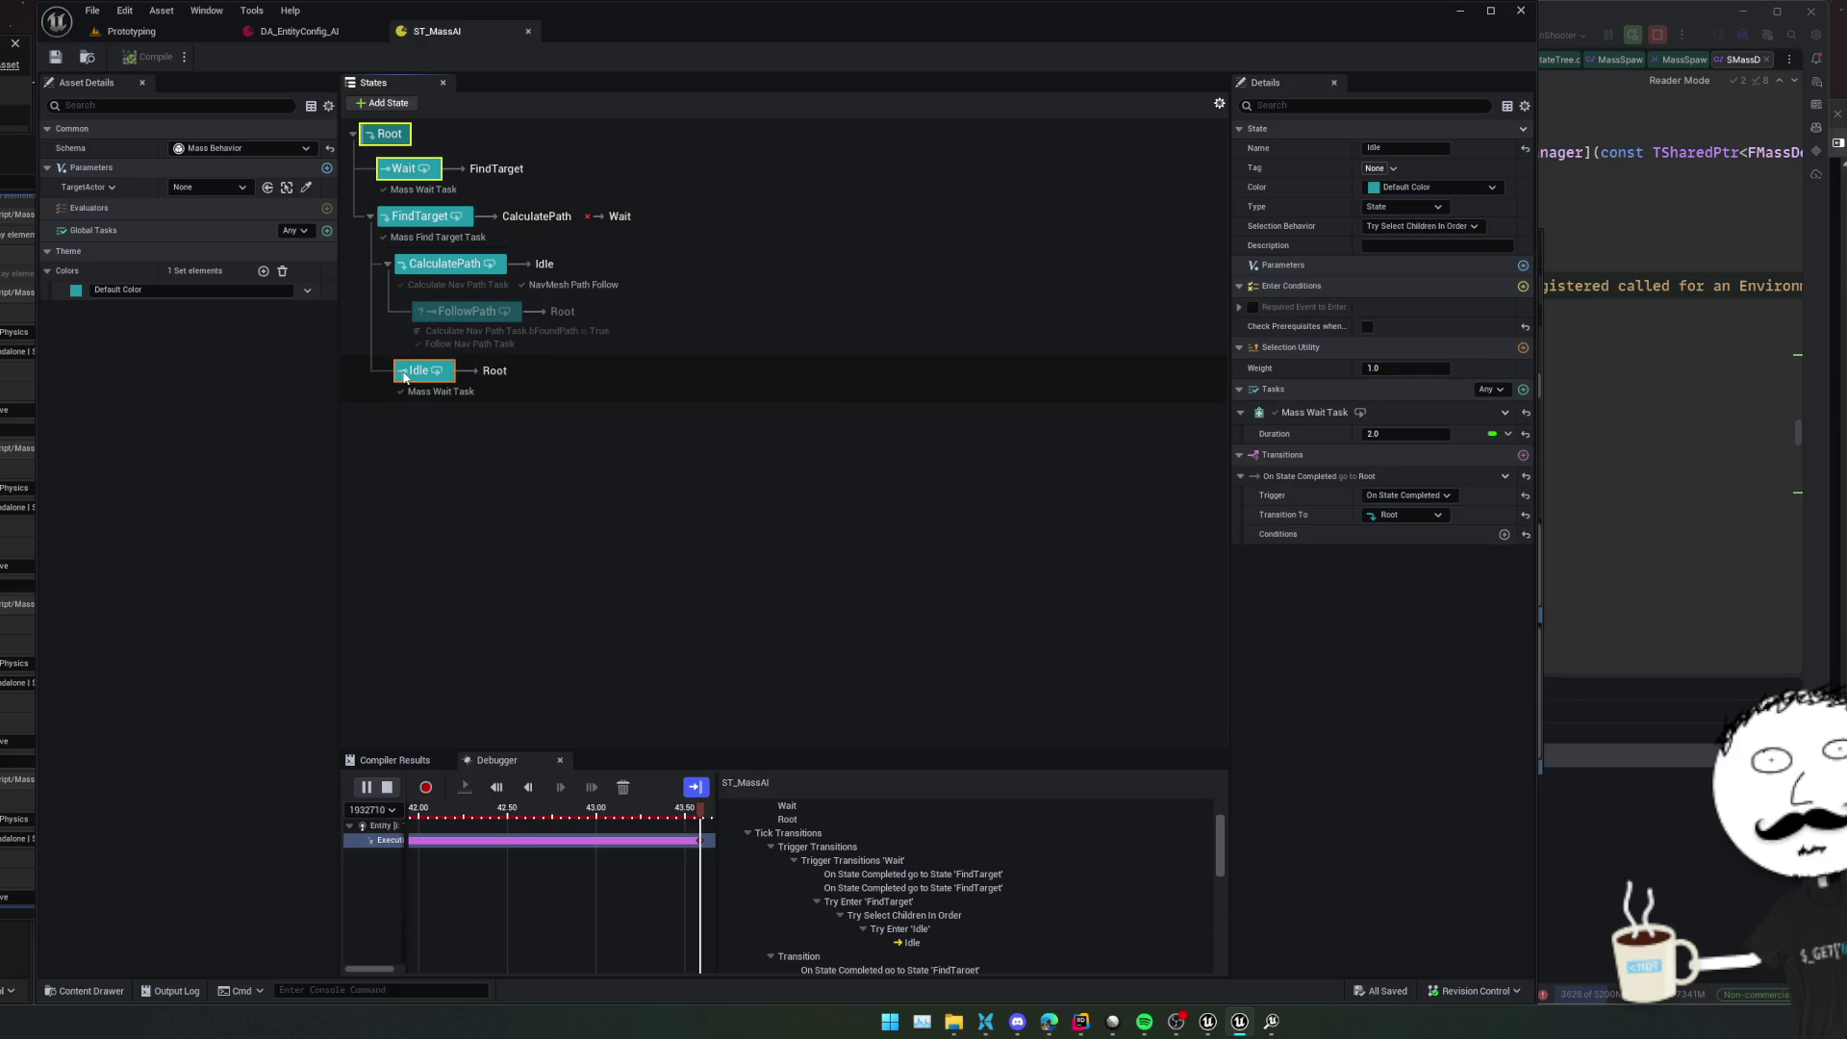
Review CalculatePath's Selection Behavior options, leaving it as Try Select Children In Order
mouse_move(406, 378)
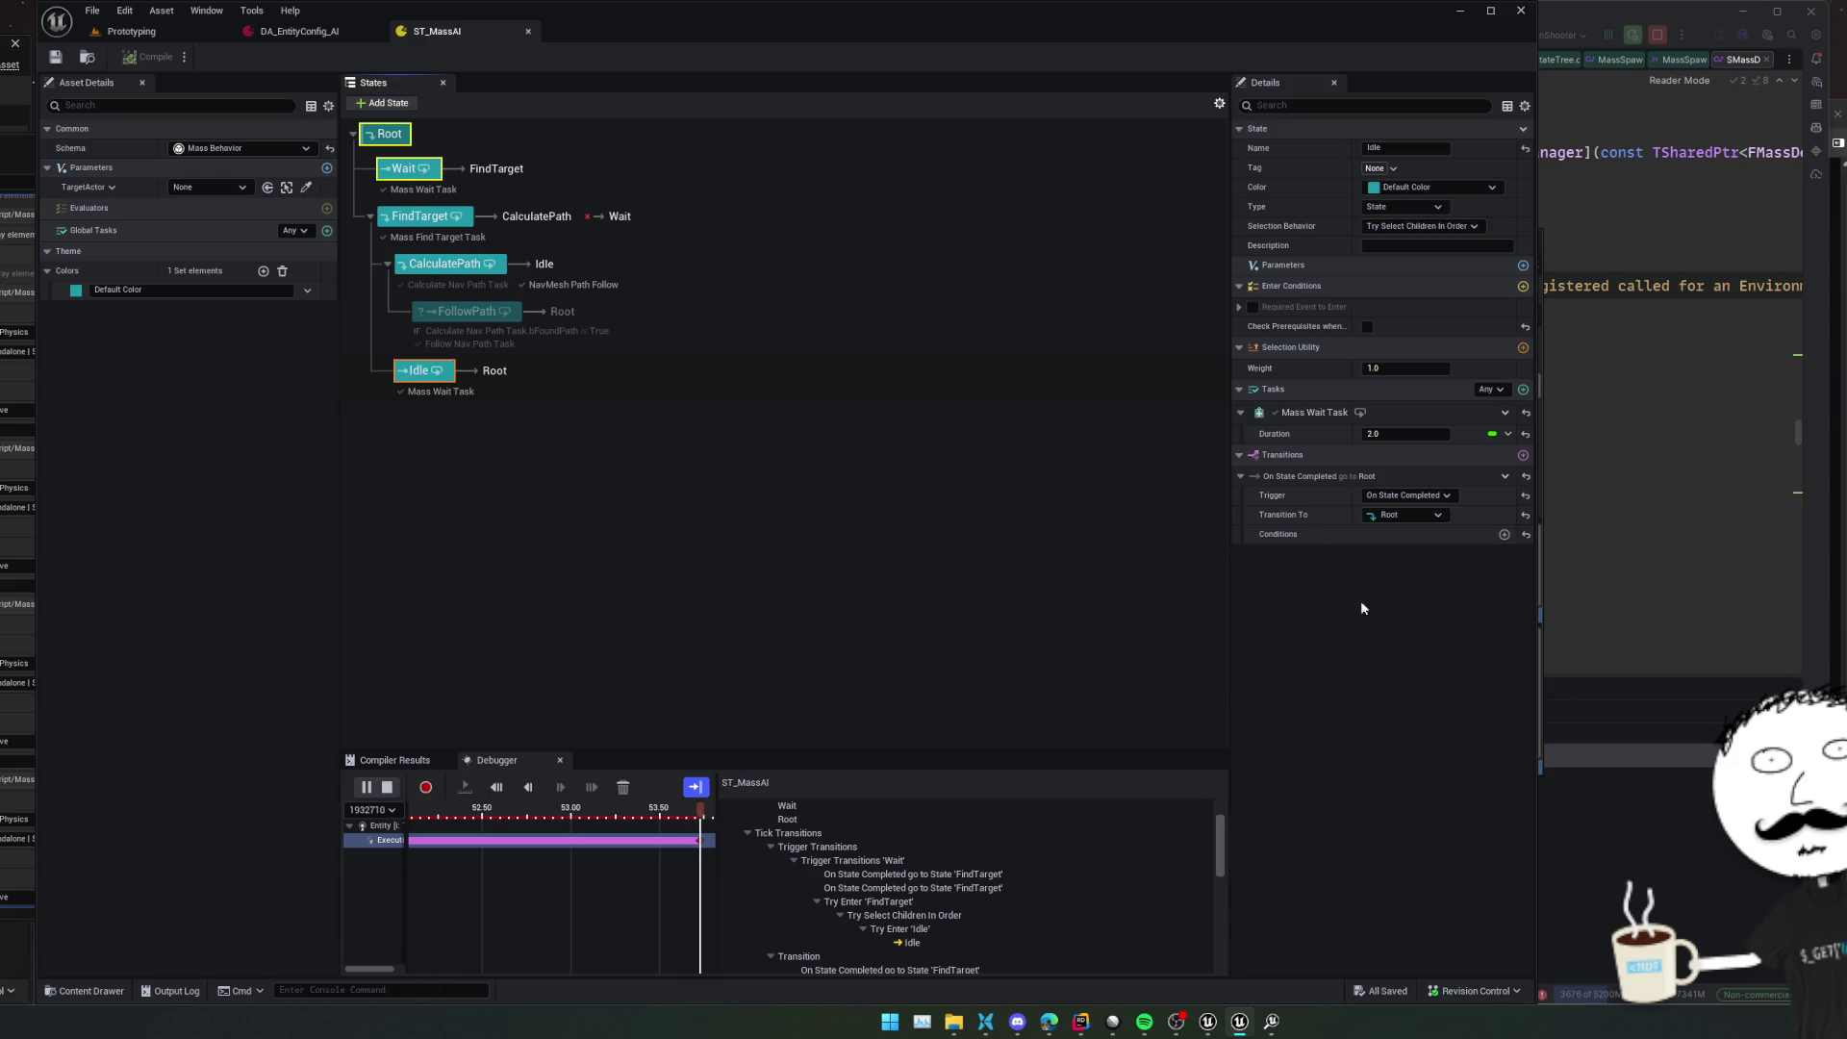
left_click(456, 270)
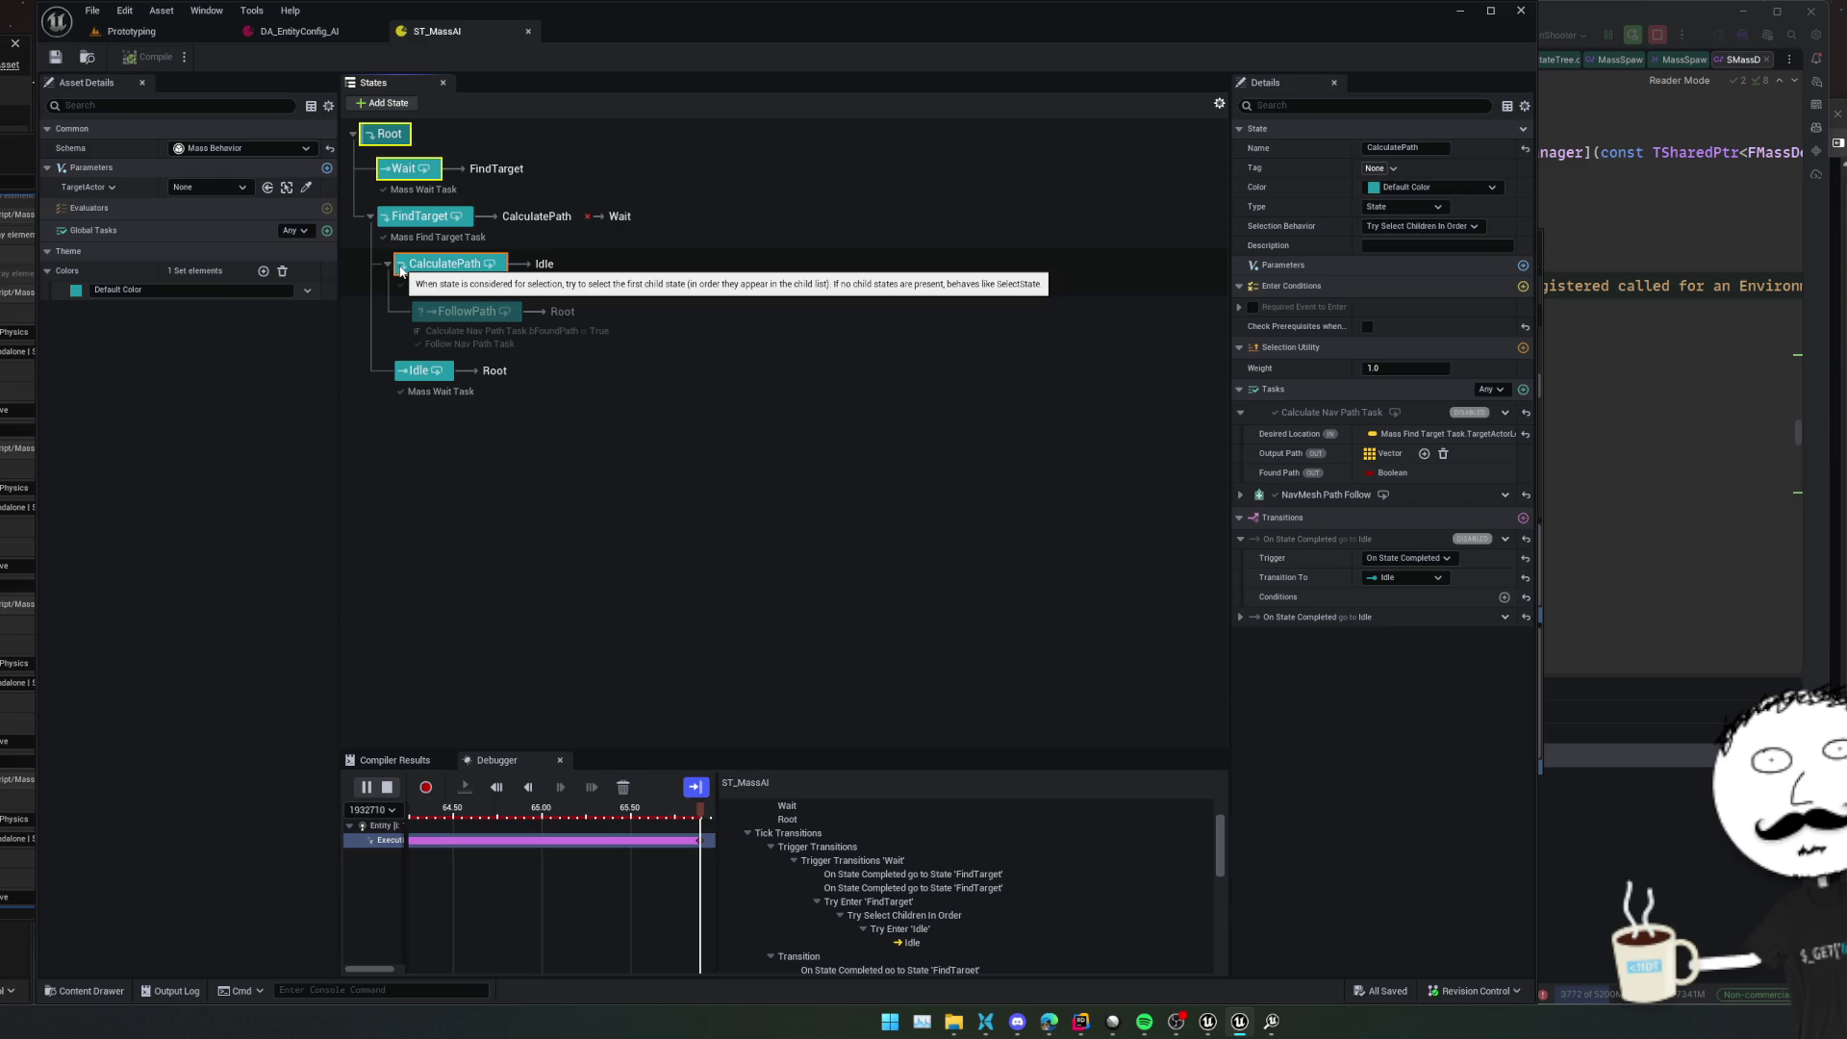
left_click(1424, 225)
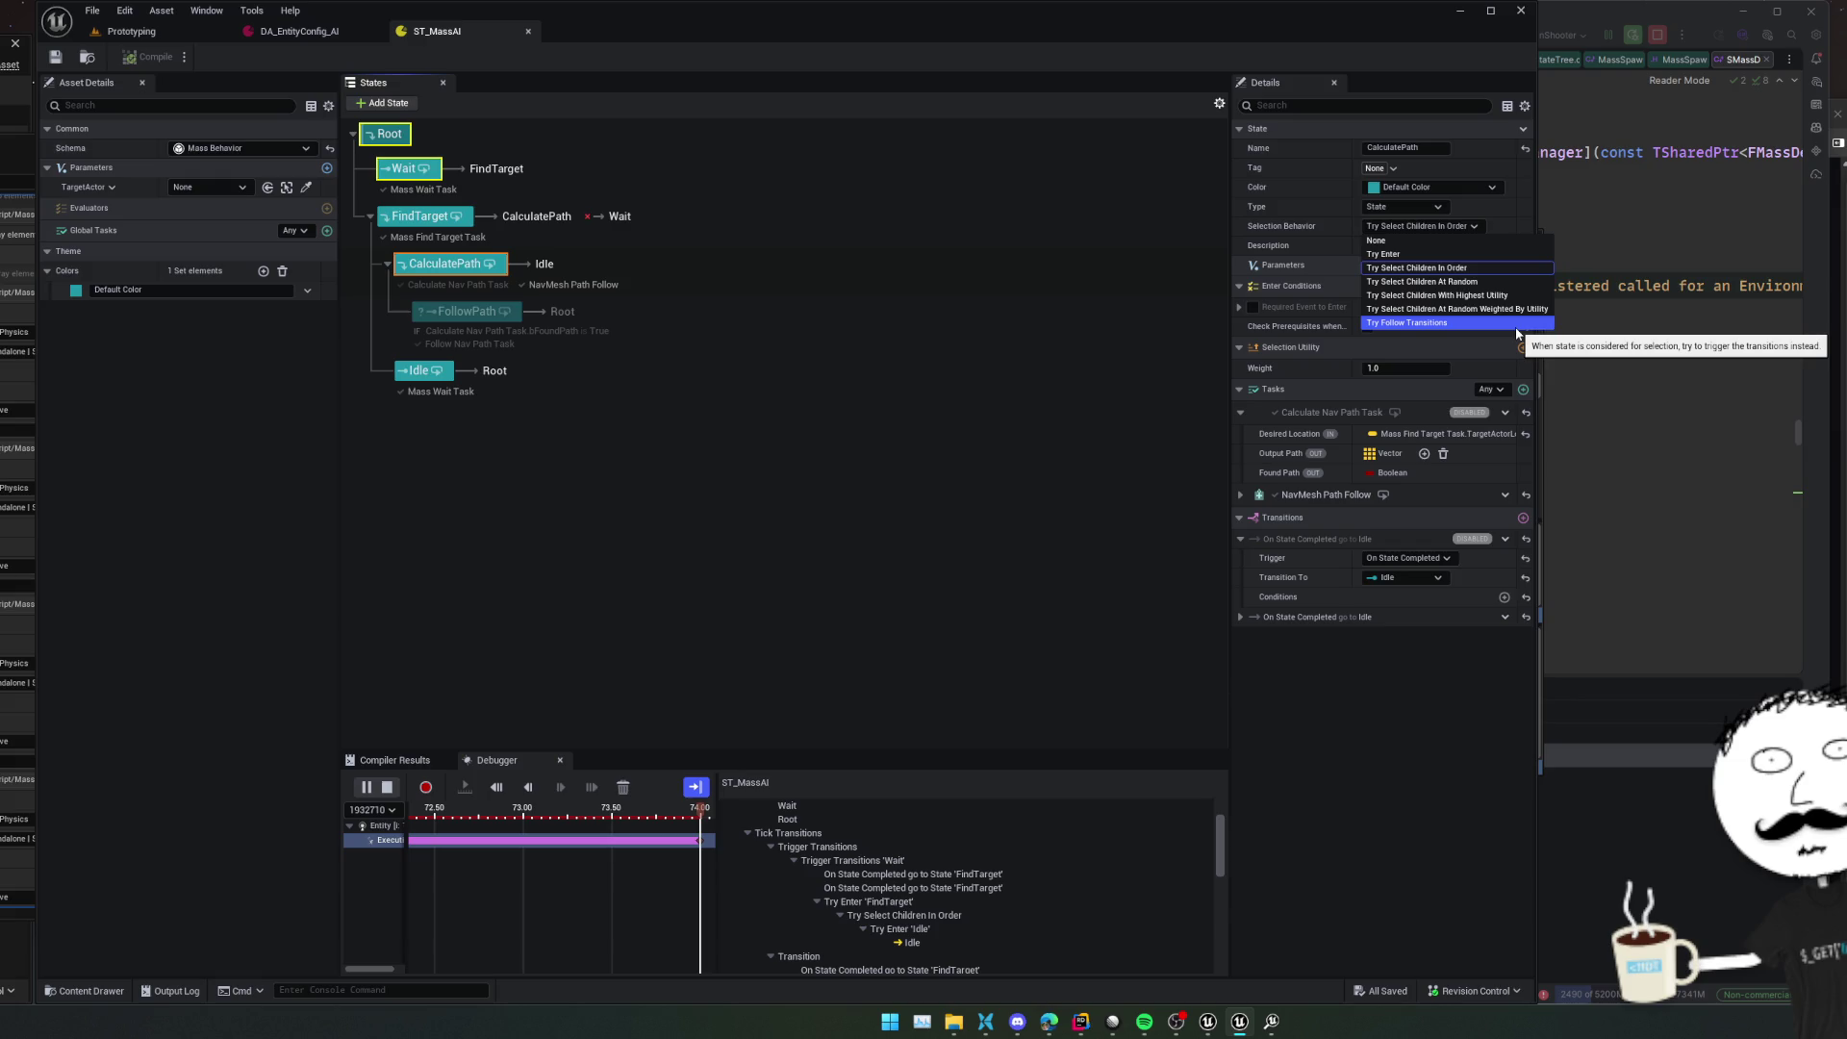
key("Escape")
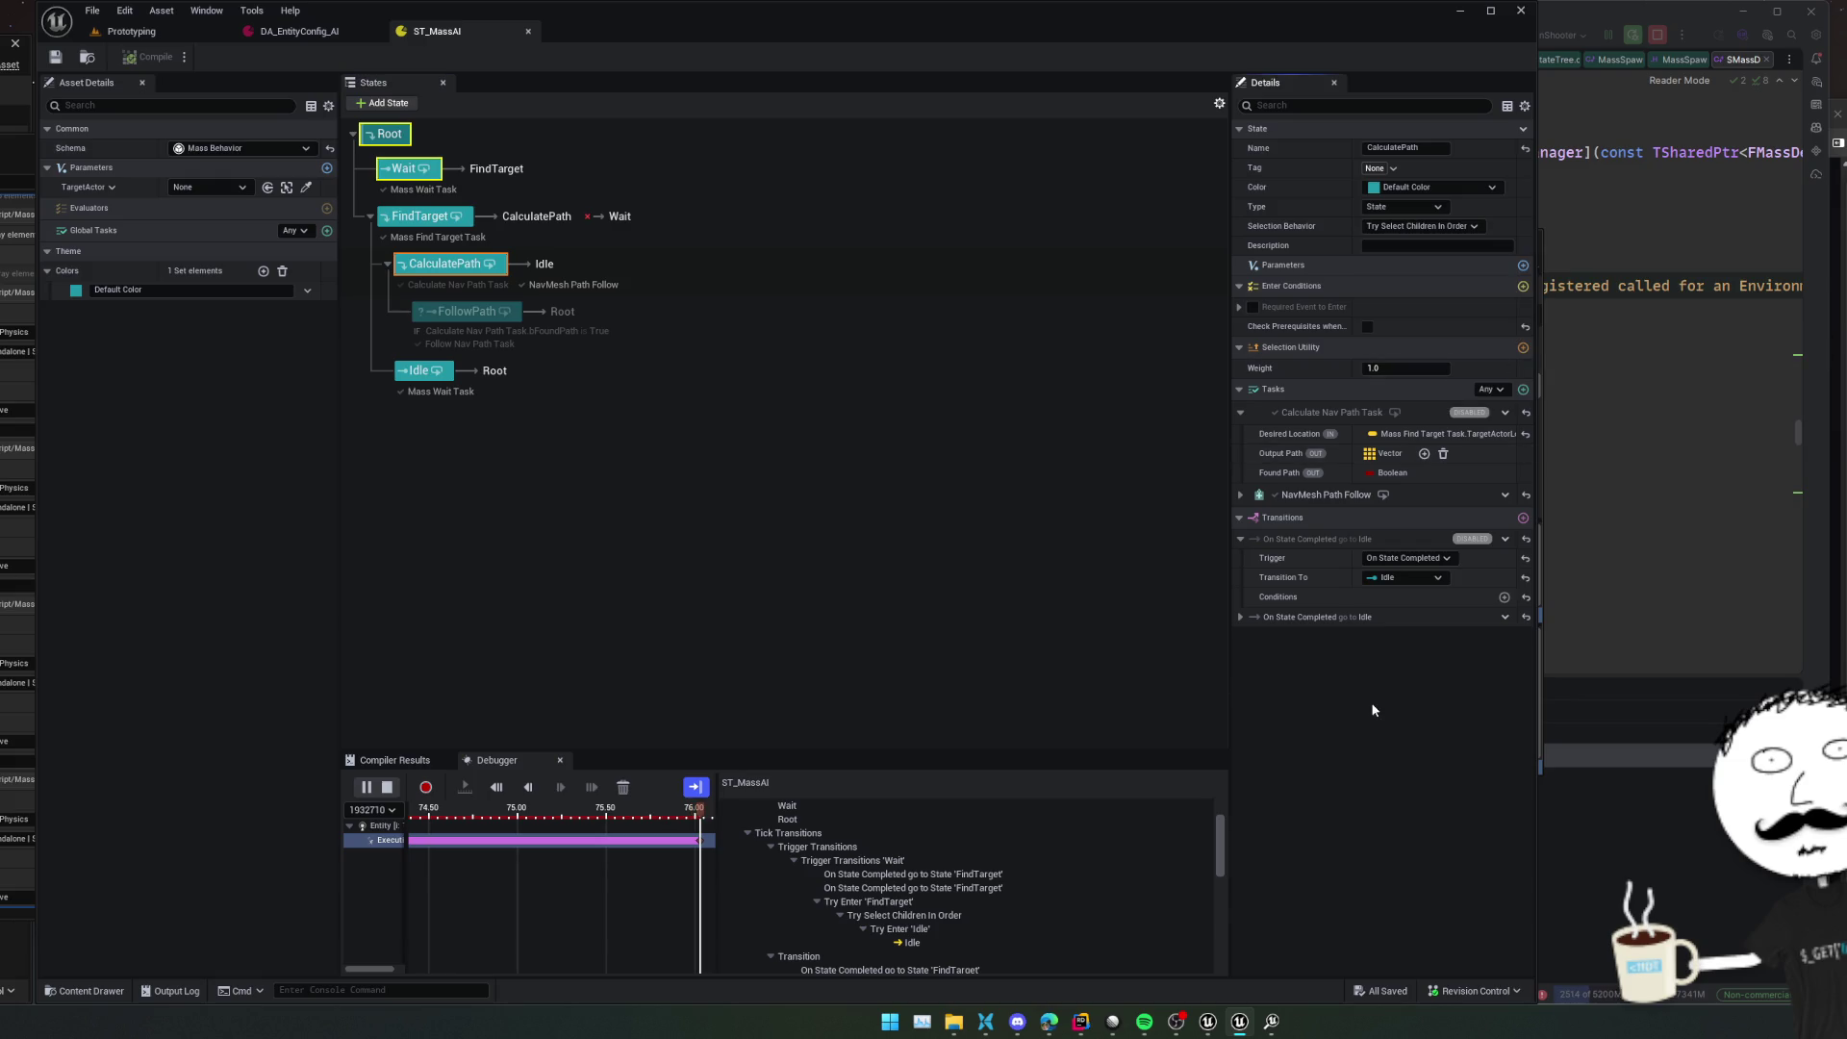
Set the NavMesh Path Follow task's Movement Style to Walking
left_click(1241, 494)
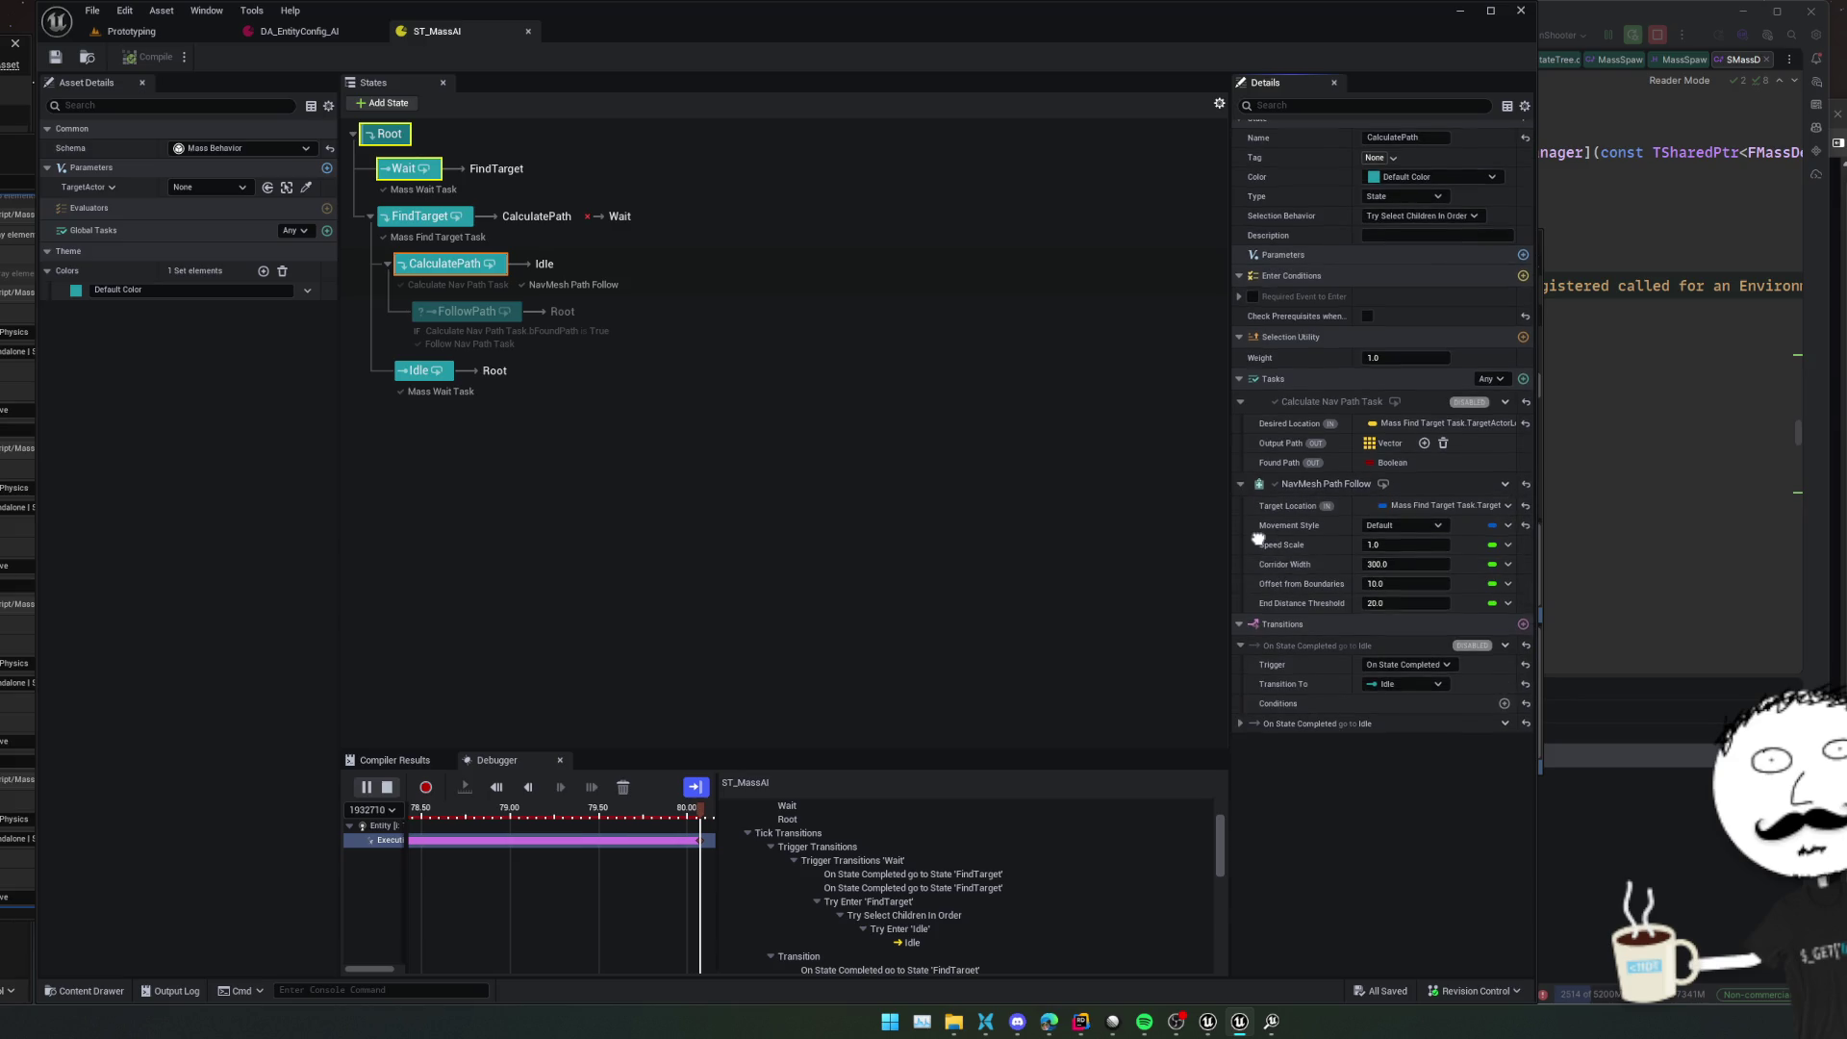
left_click(1402, 535)
left_click(1434, 599)
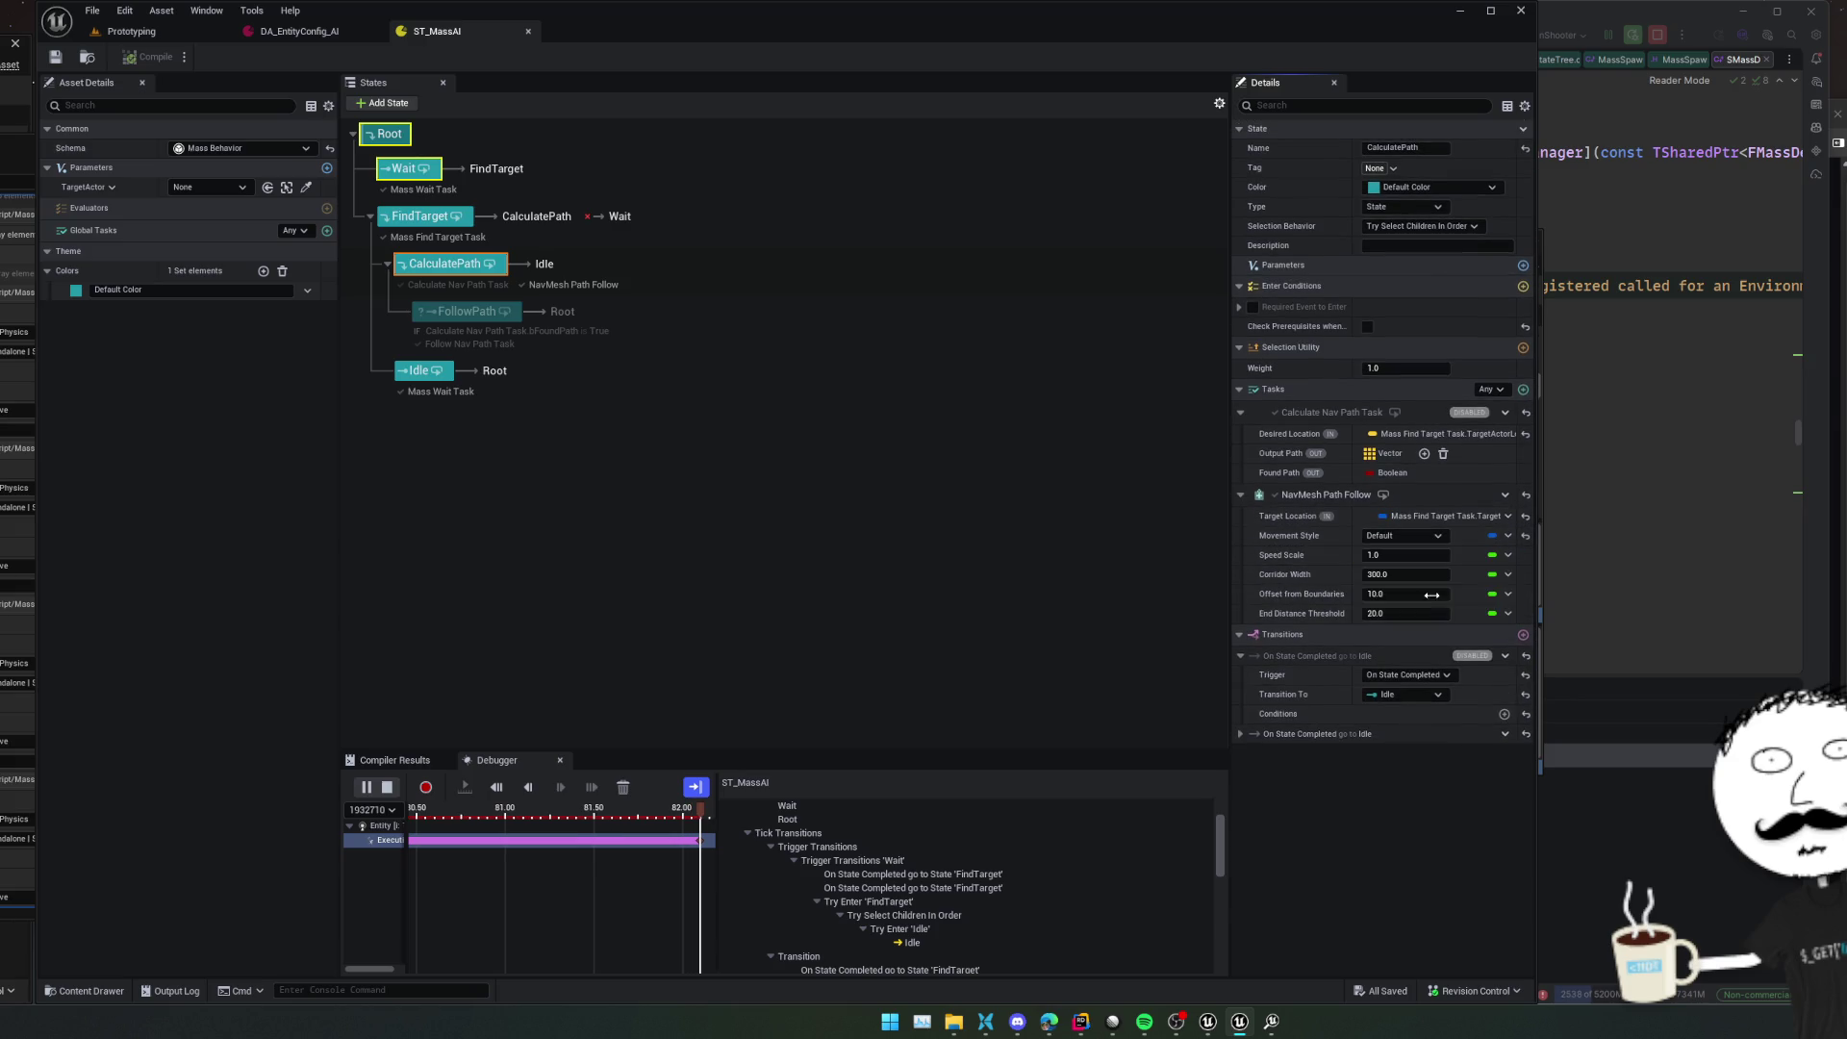
scroll(1268, 517, "down", 1)
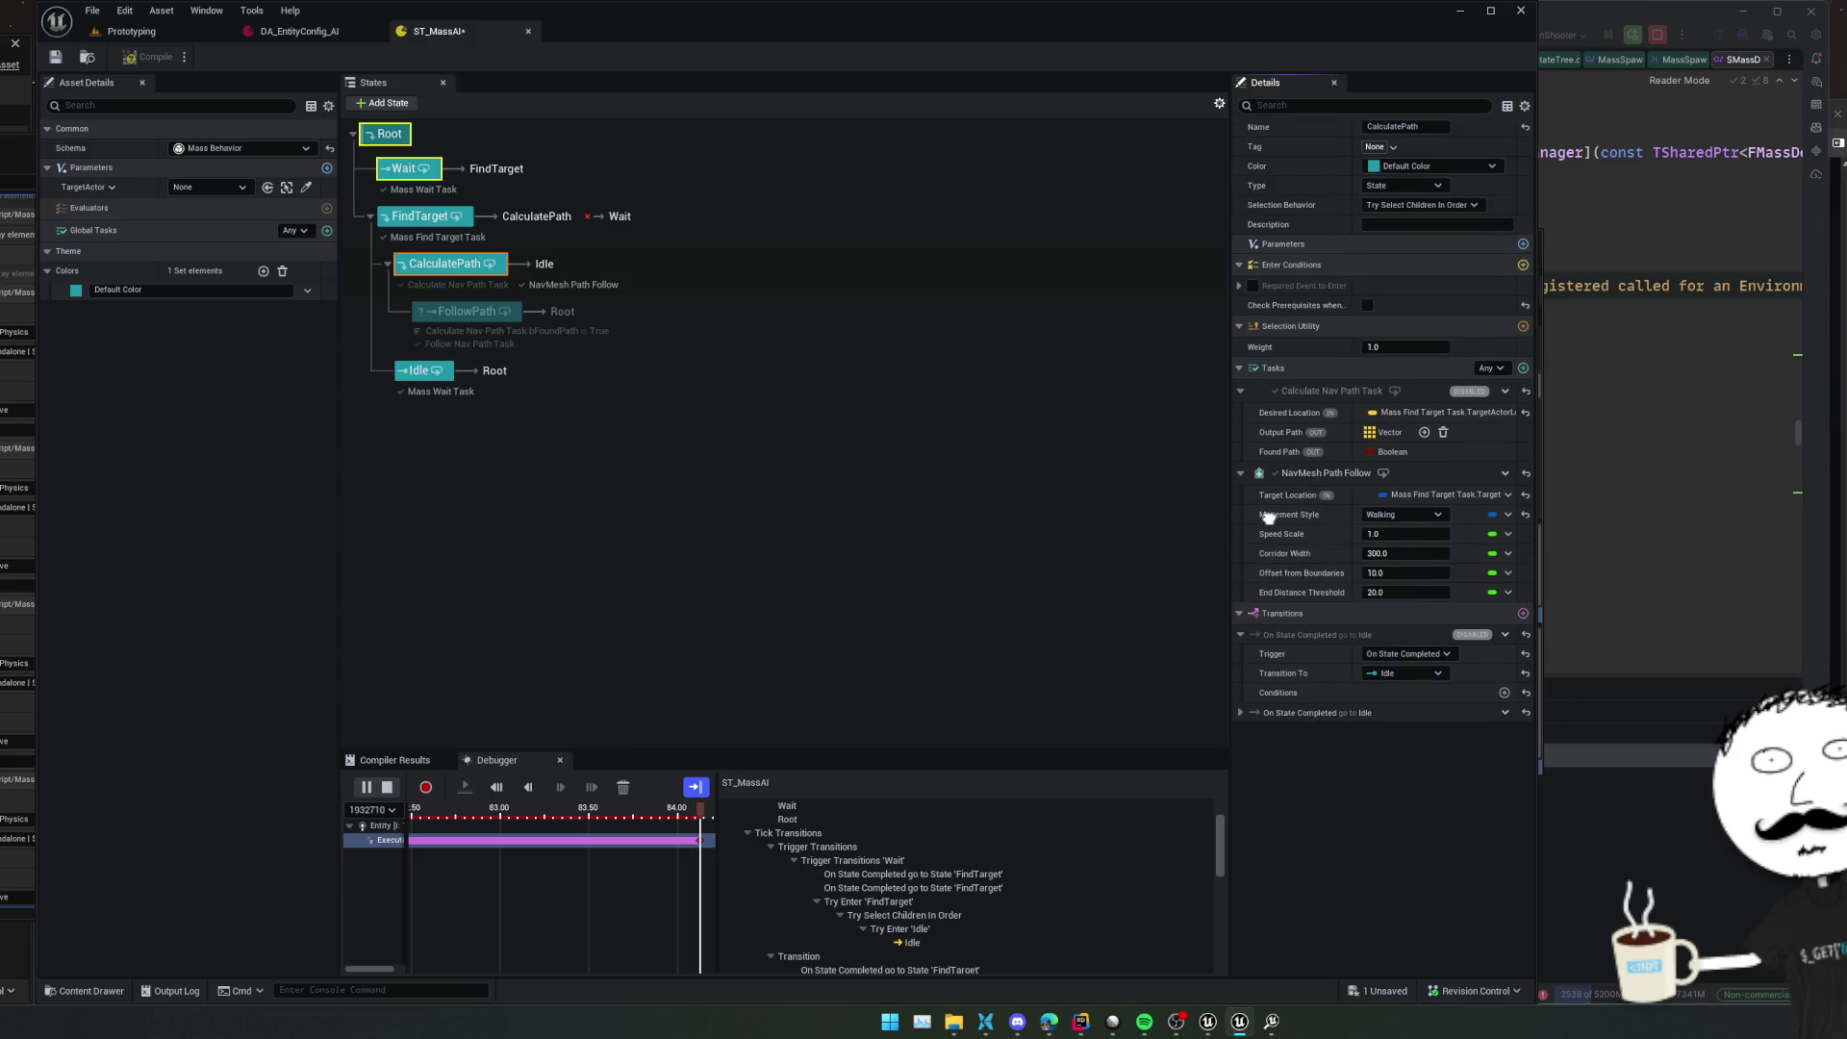
scroll(1268, 517, "up", 1)
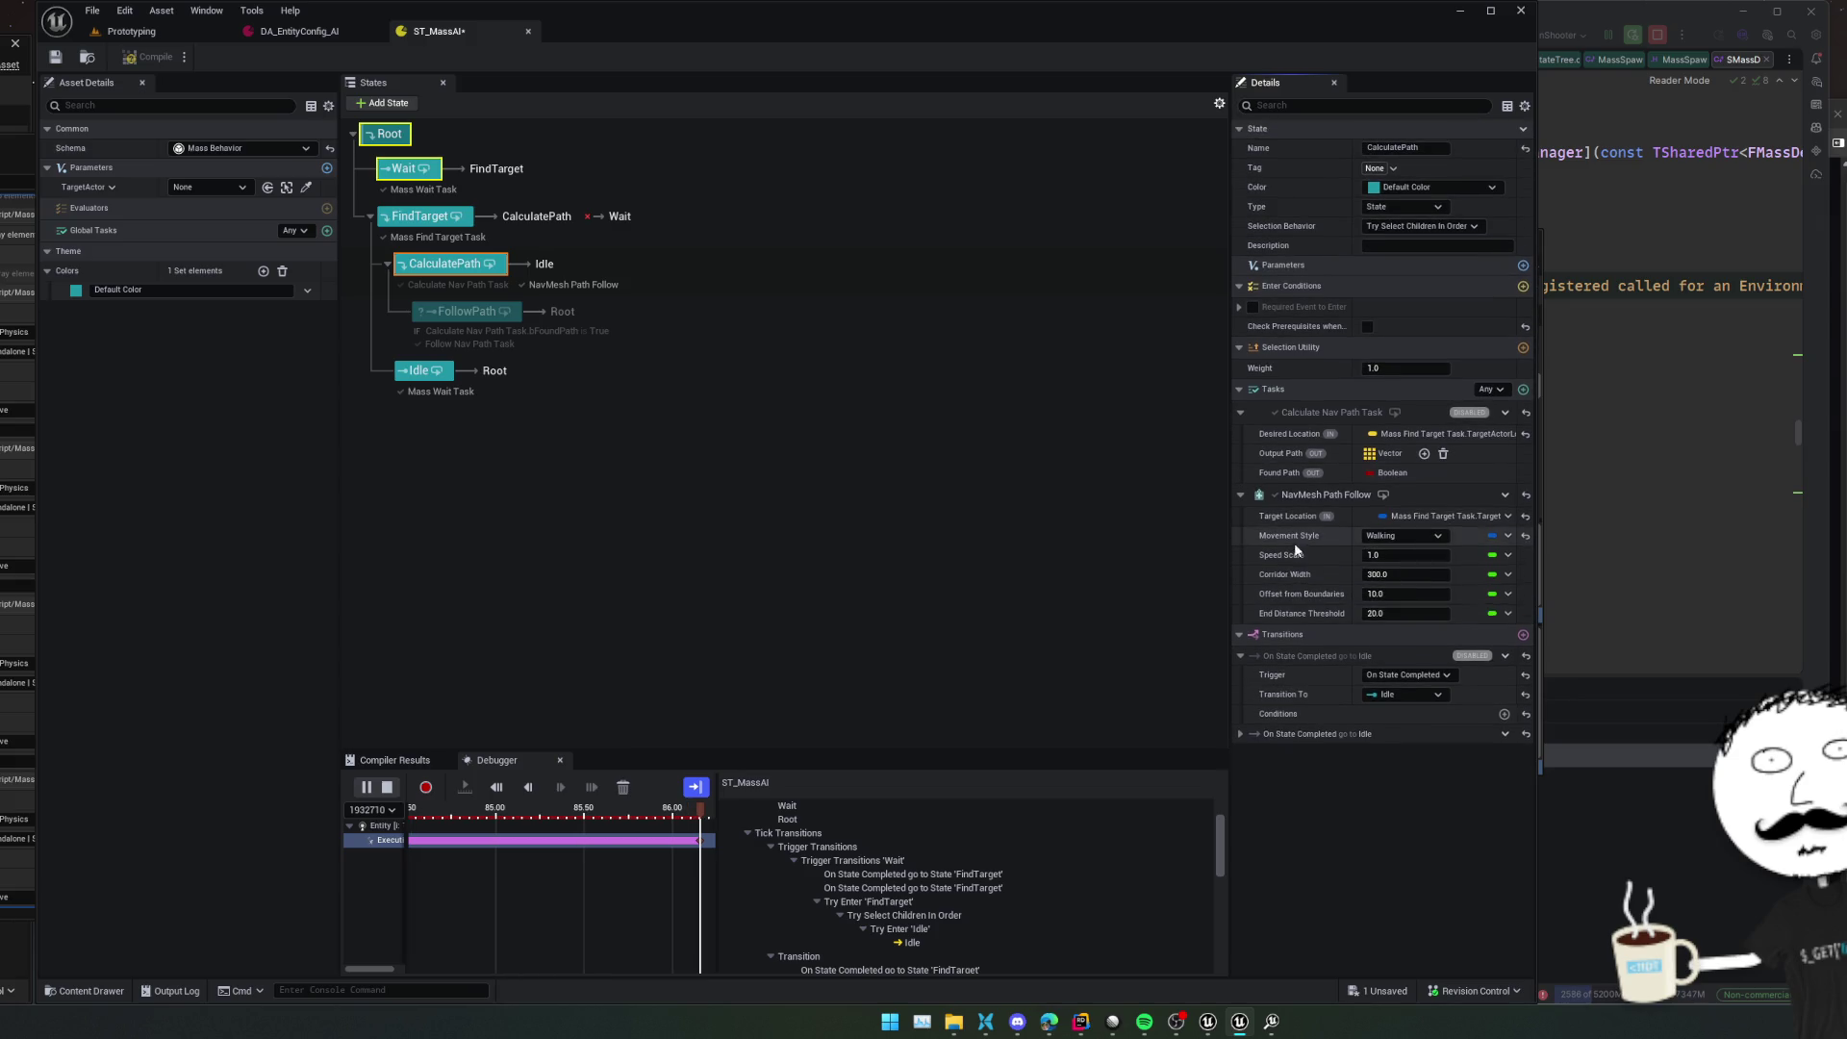
Send CalculatePath's second On State Completed transition to Root, save, and open the trace in Timing Insights
left_click(1422, 729)
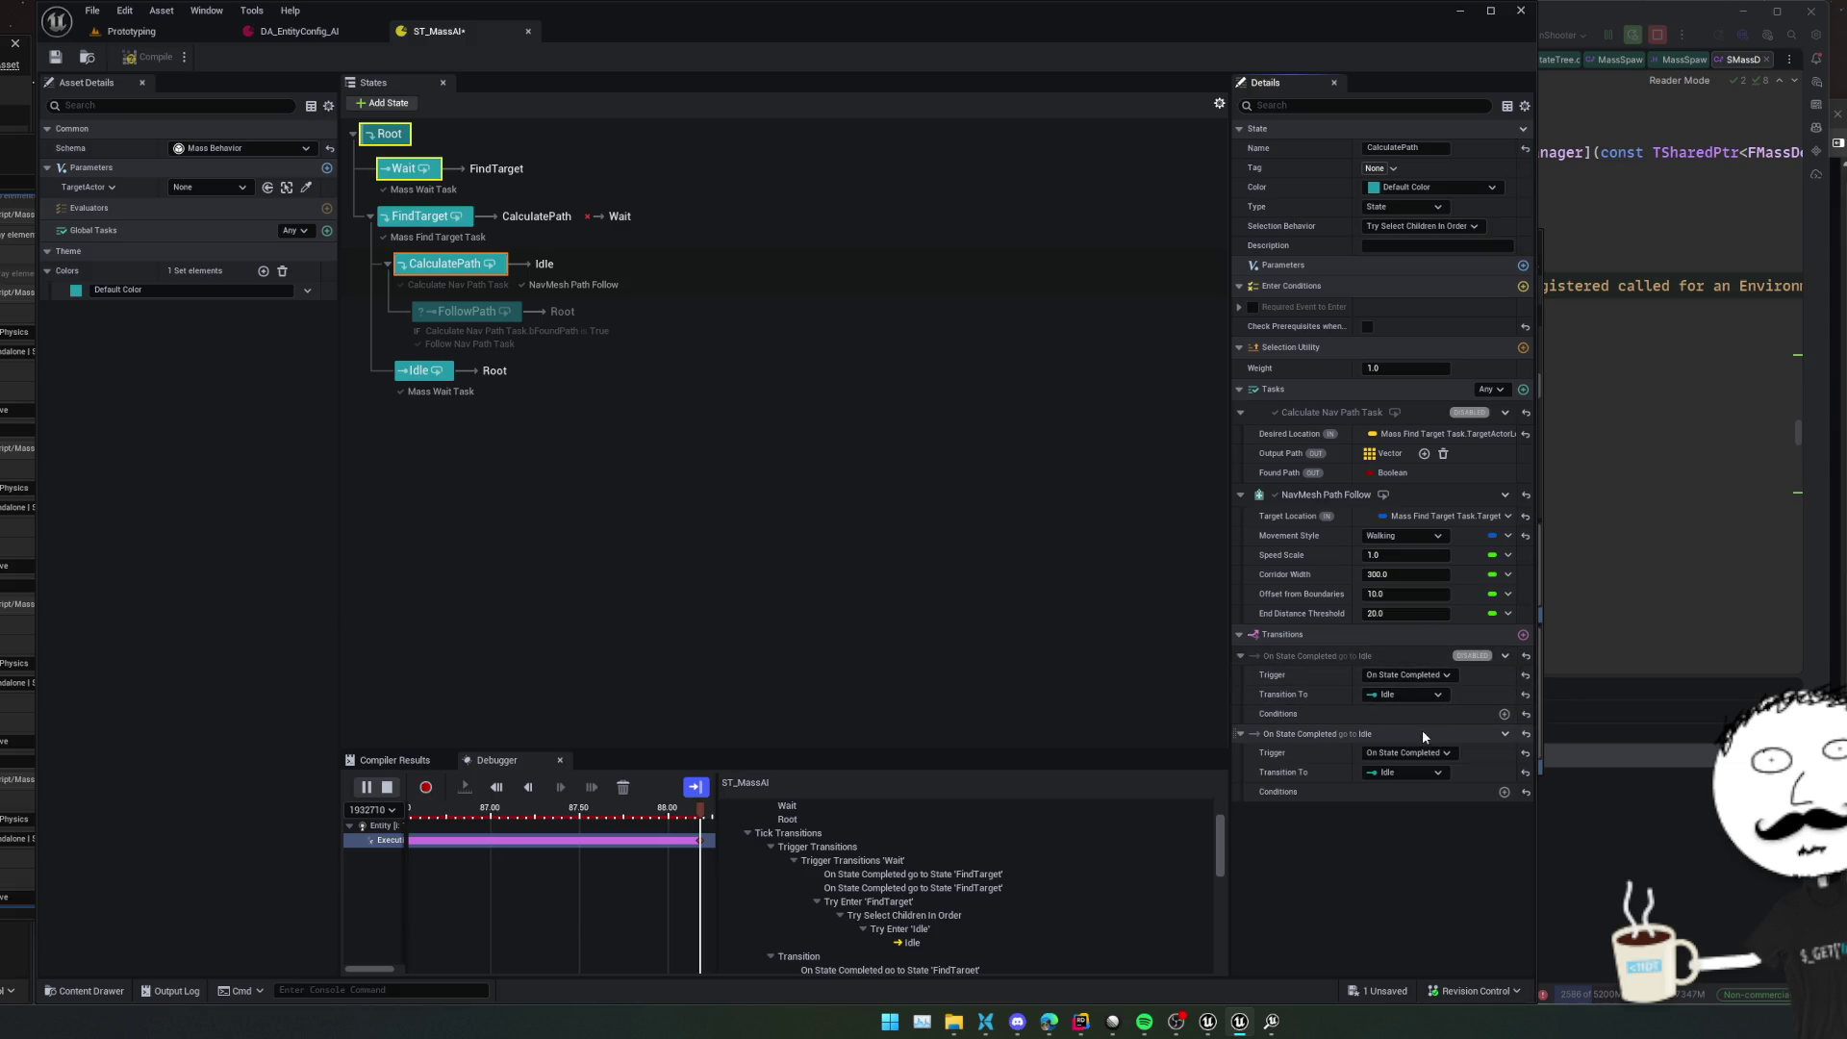
left_click(1422, 769)
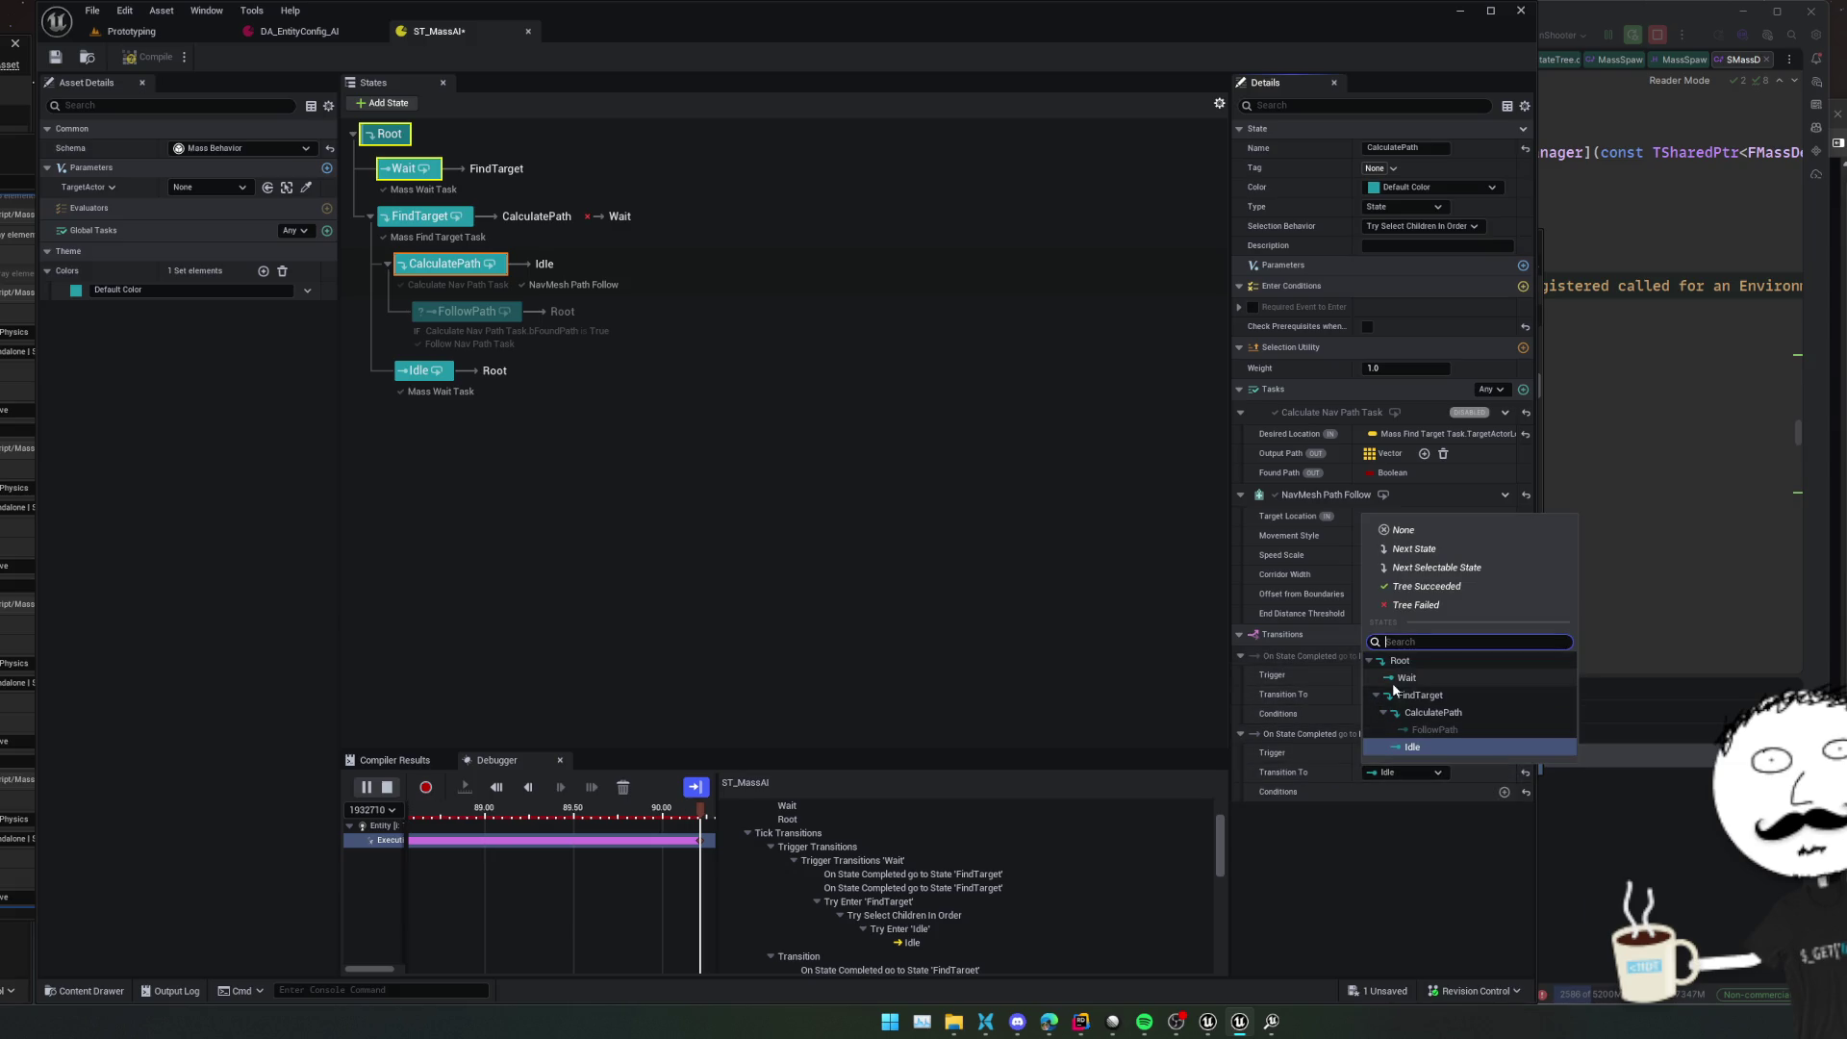
left_click(1449, 664)
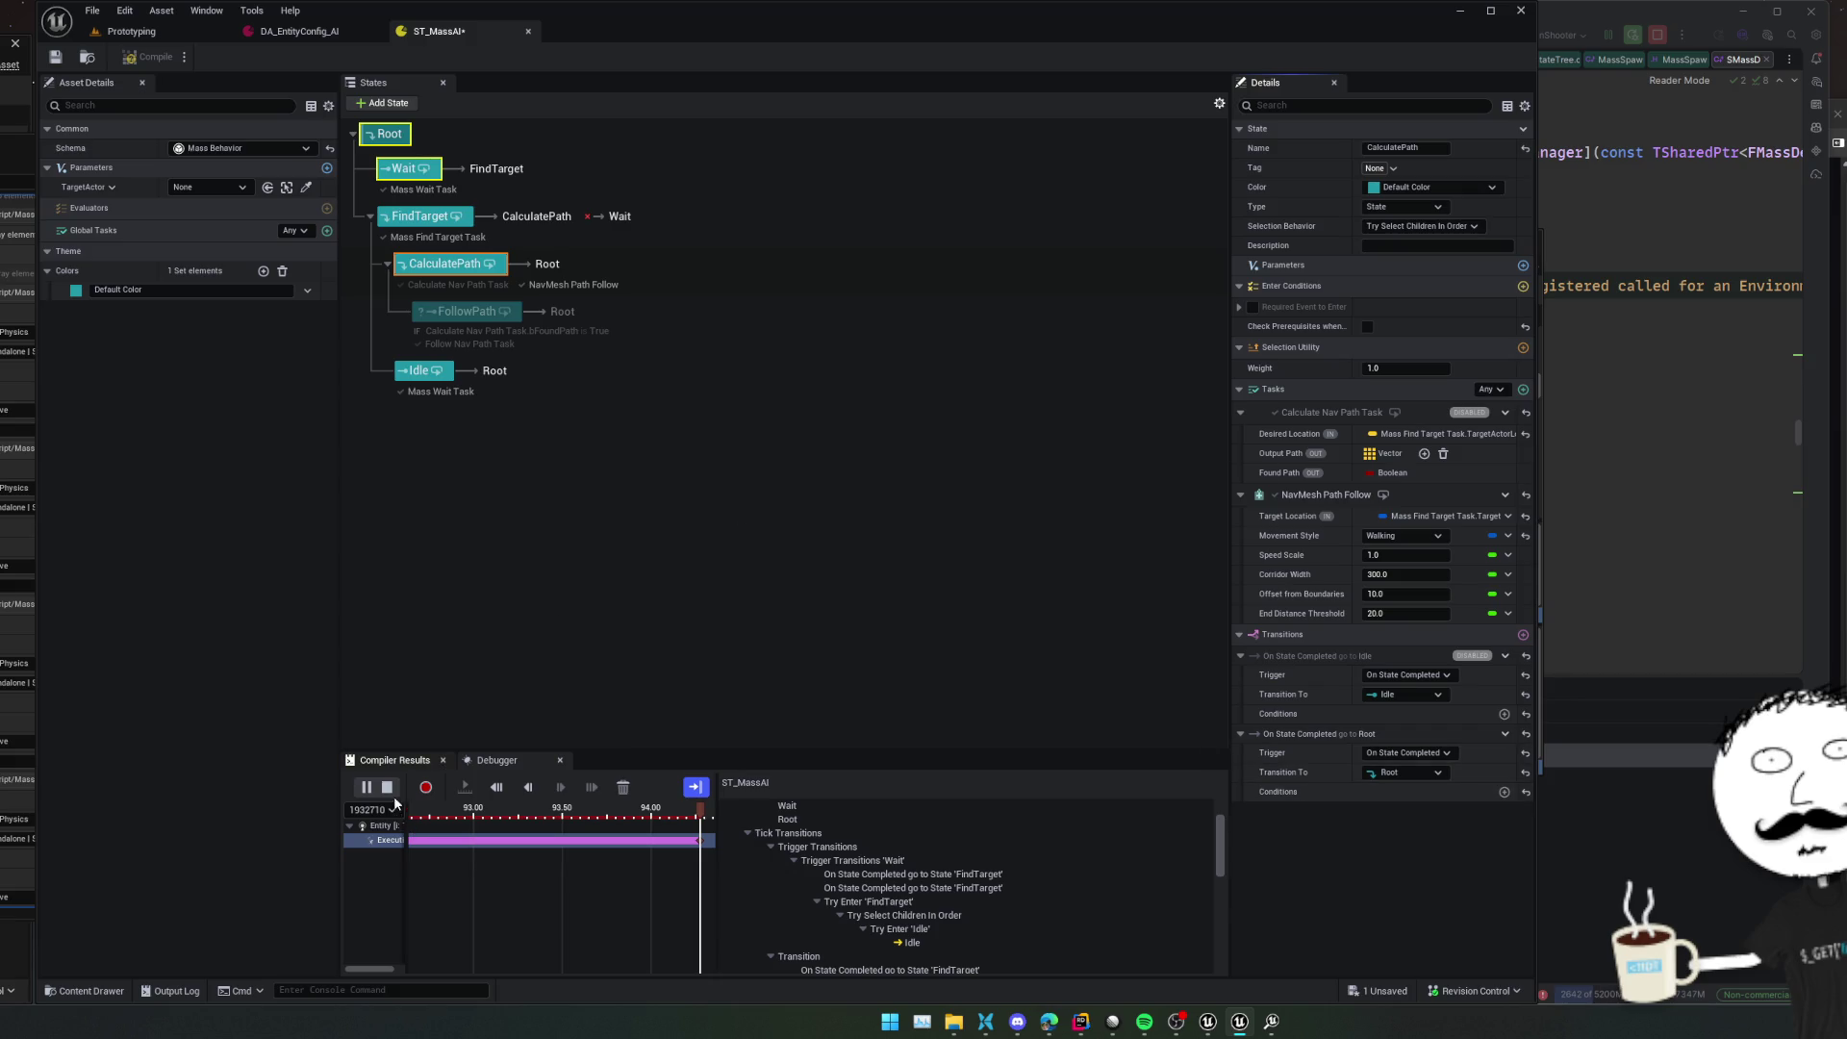
key("ctrl+s")
left_click(366, 787)
left_click(428, 787)
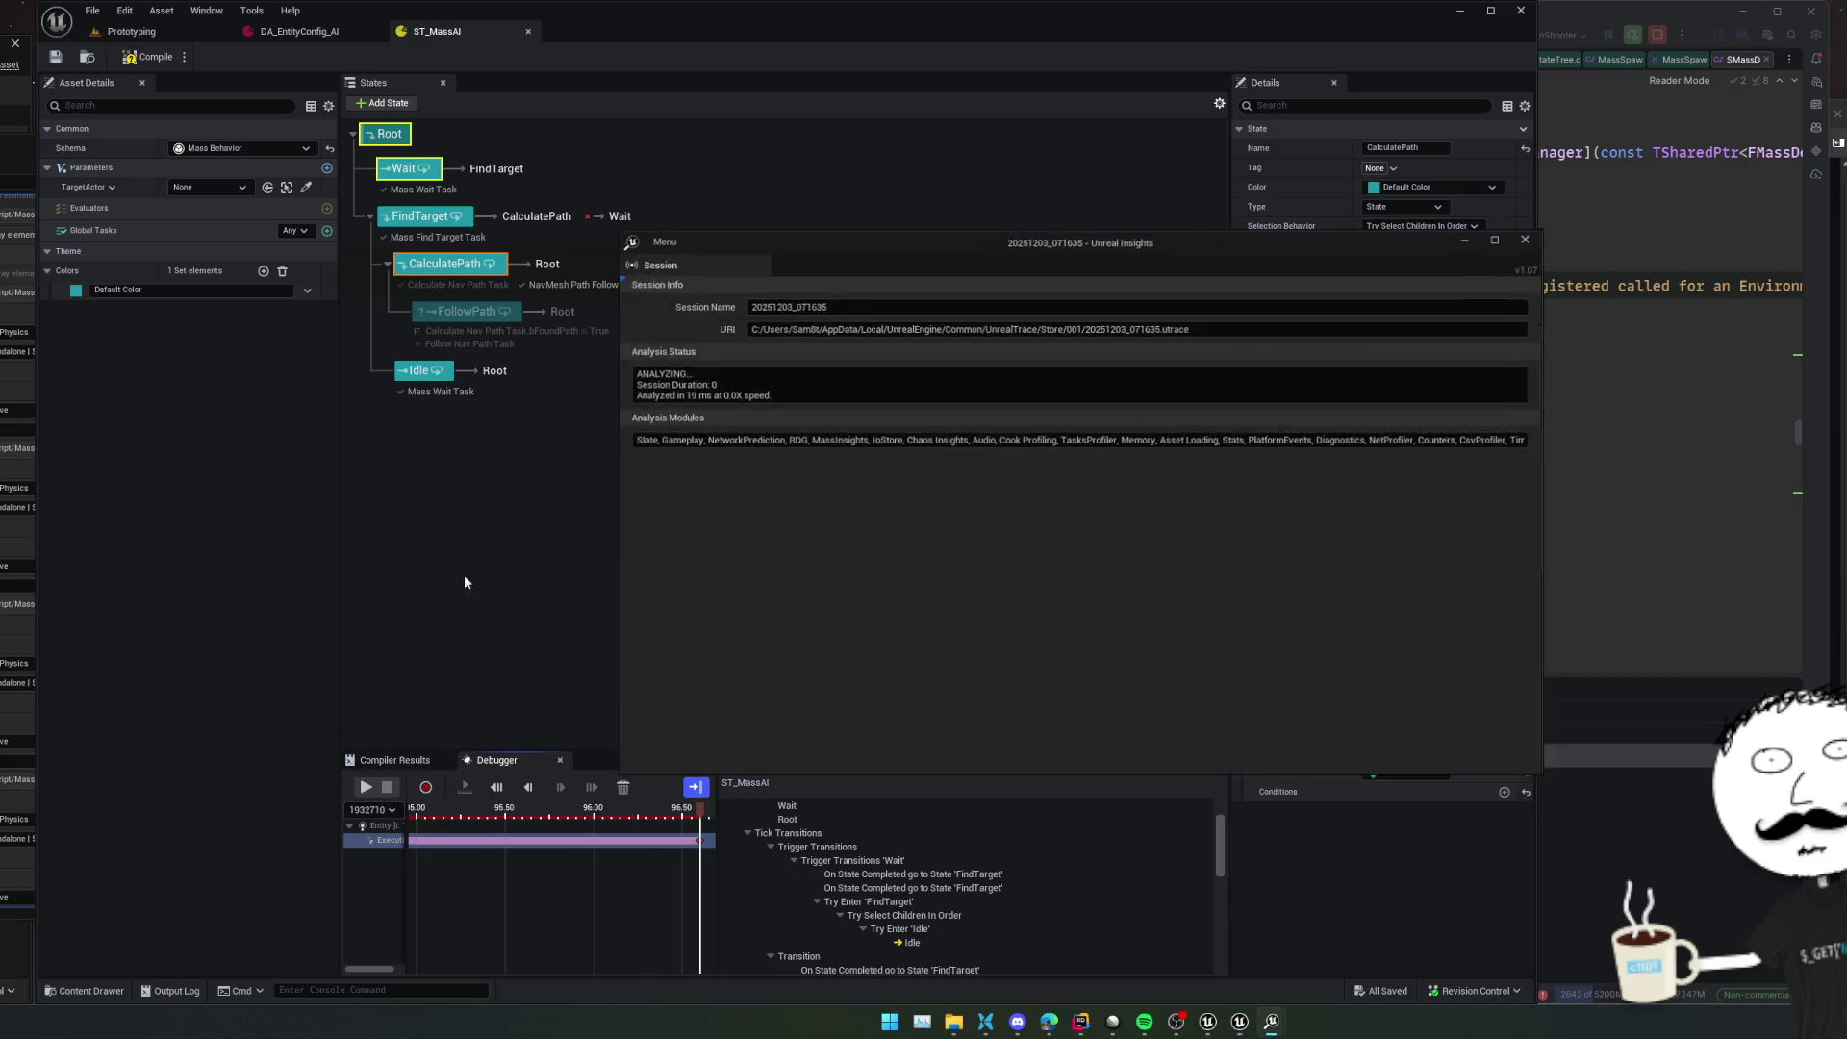
Close Insights, save, play the Prototyping level, and return to ST_MassAI
left_click(1527, 239)
left_click(54, 58)
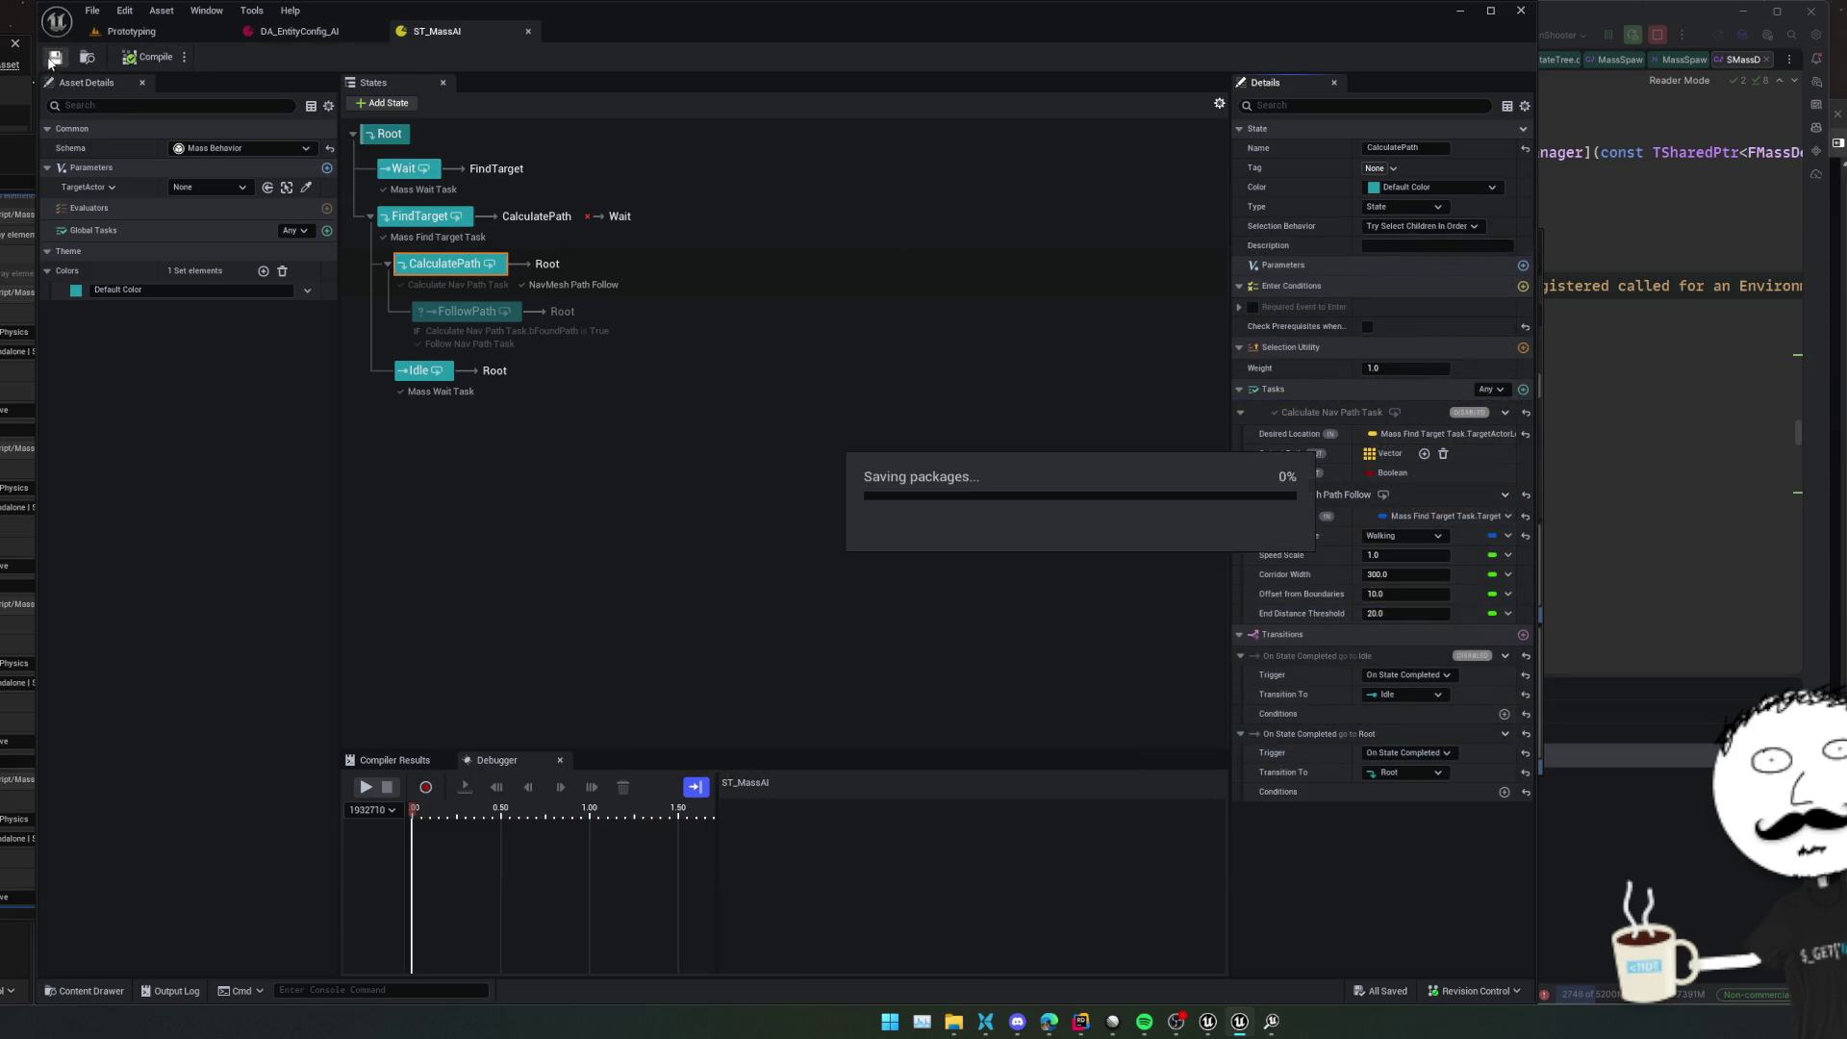
left_click(156, 33)
left_click(428, 57)
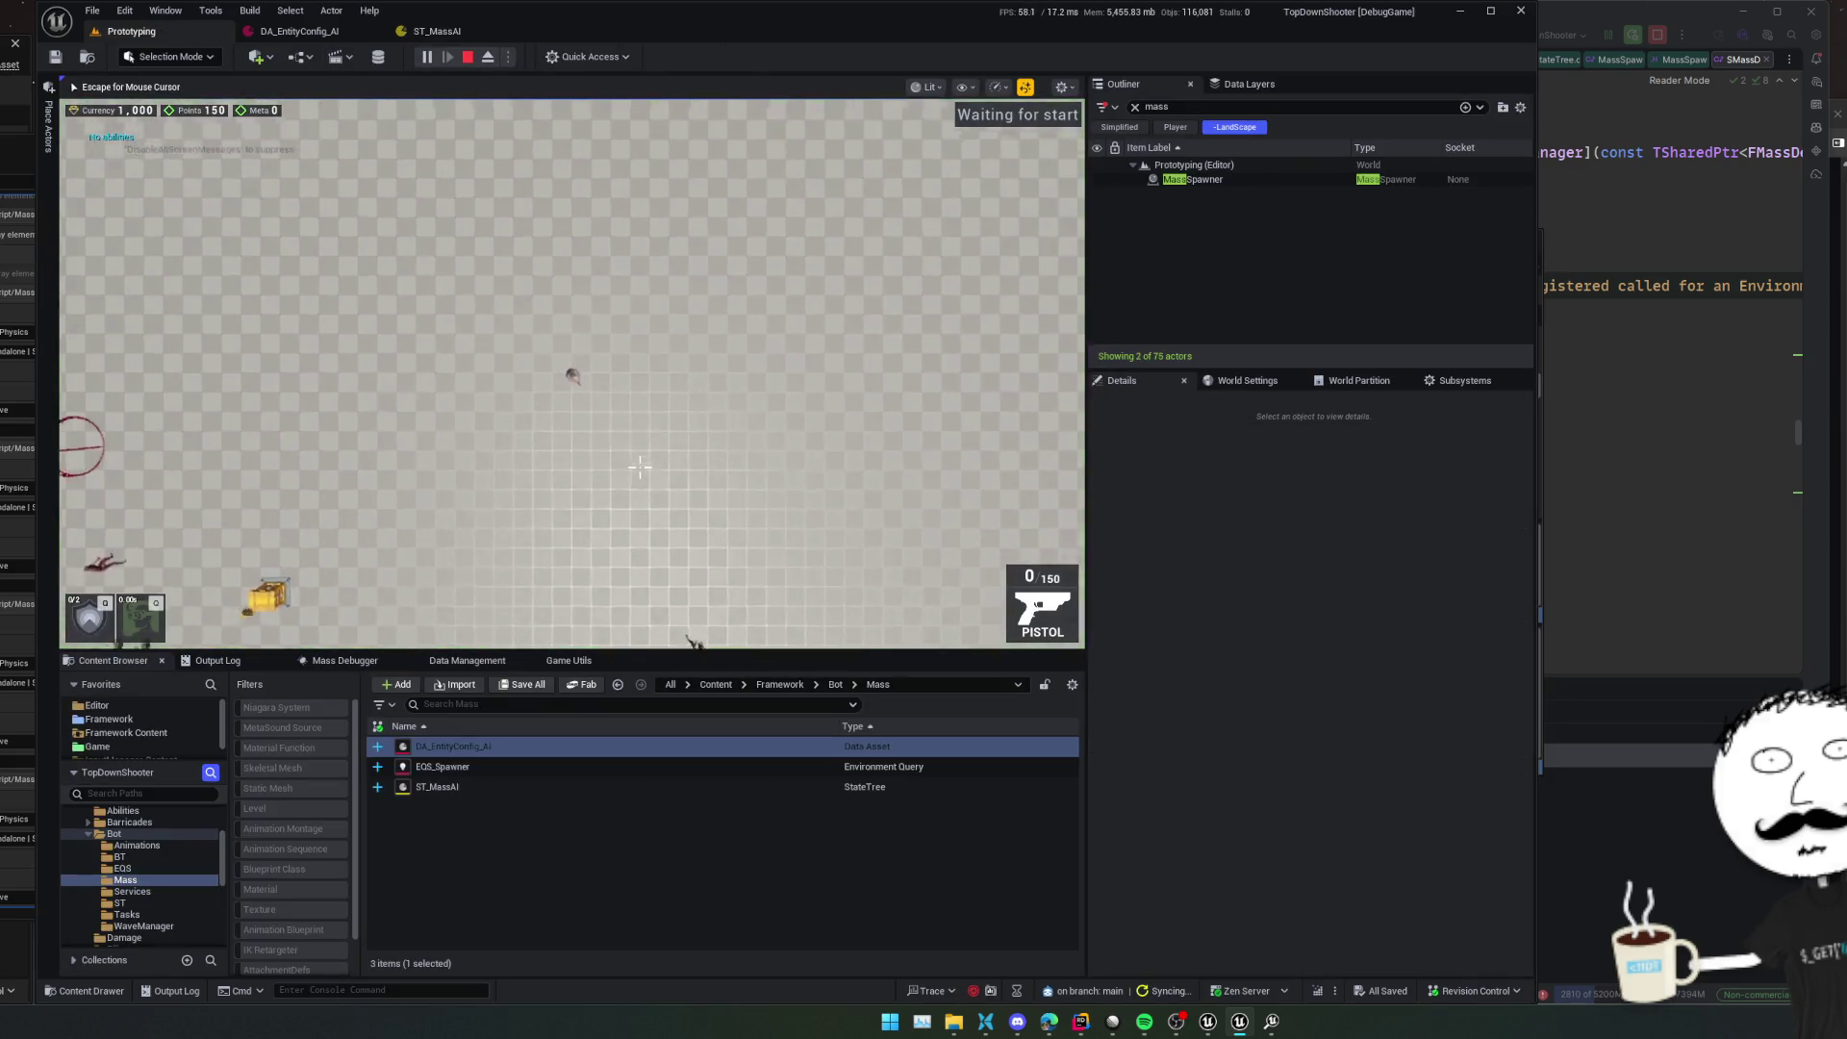
key("Escape")
left_click(450, 32)
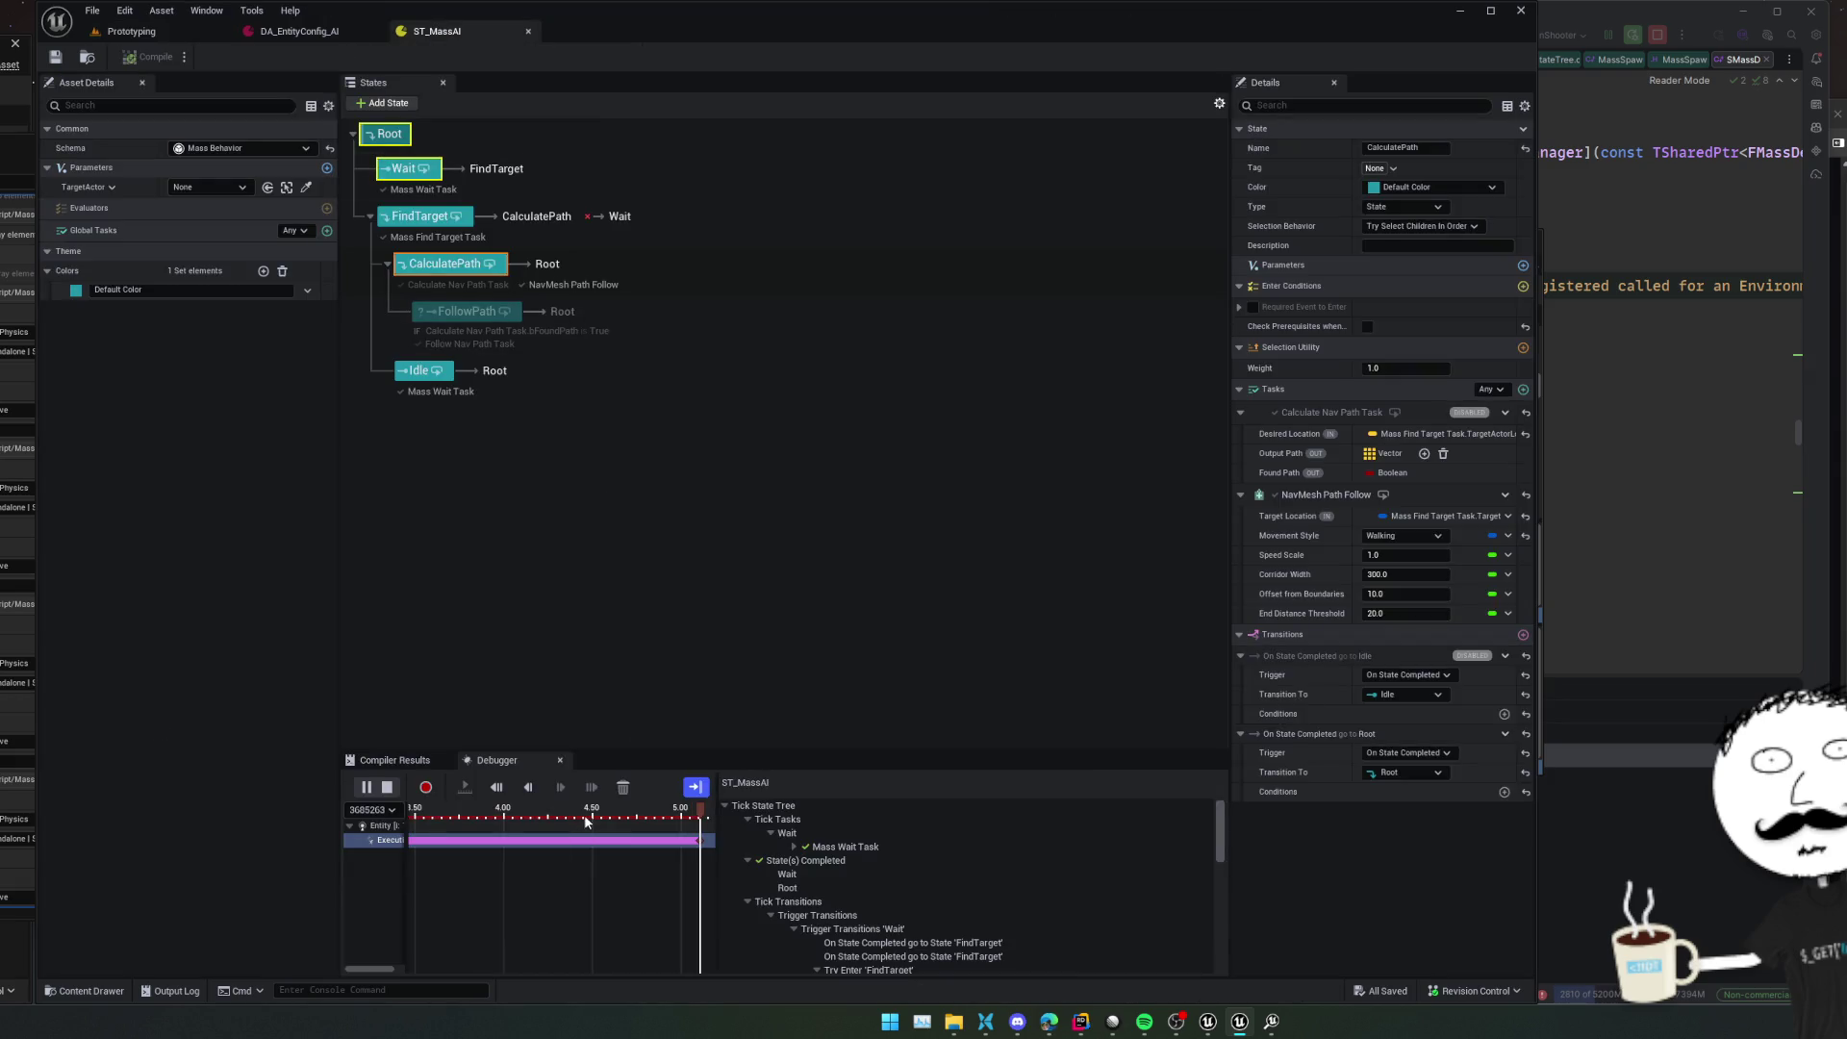
Review the debugger trace around 6 seconds for CalculatePath's failed completion transition
mouse_move(407, 895)
left_mouse_down()
mouse_move(441, 895)
mouse_move(407, 895)
left_mouse_up()
left_click(479, 842)
scroll(810, 879, "down", 2)
scroll(810, 880, "down", 6)
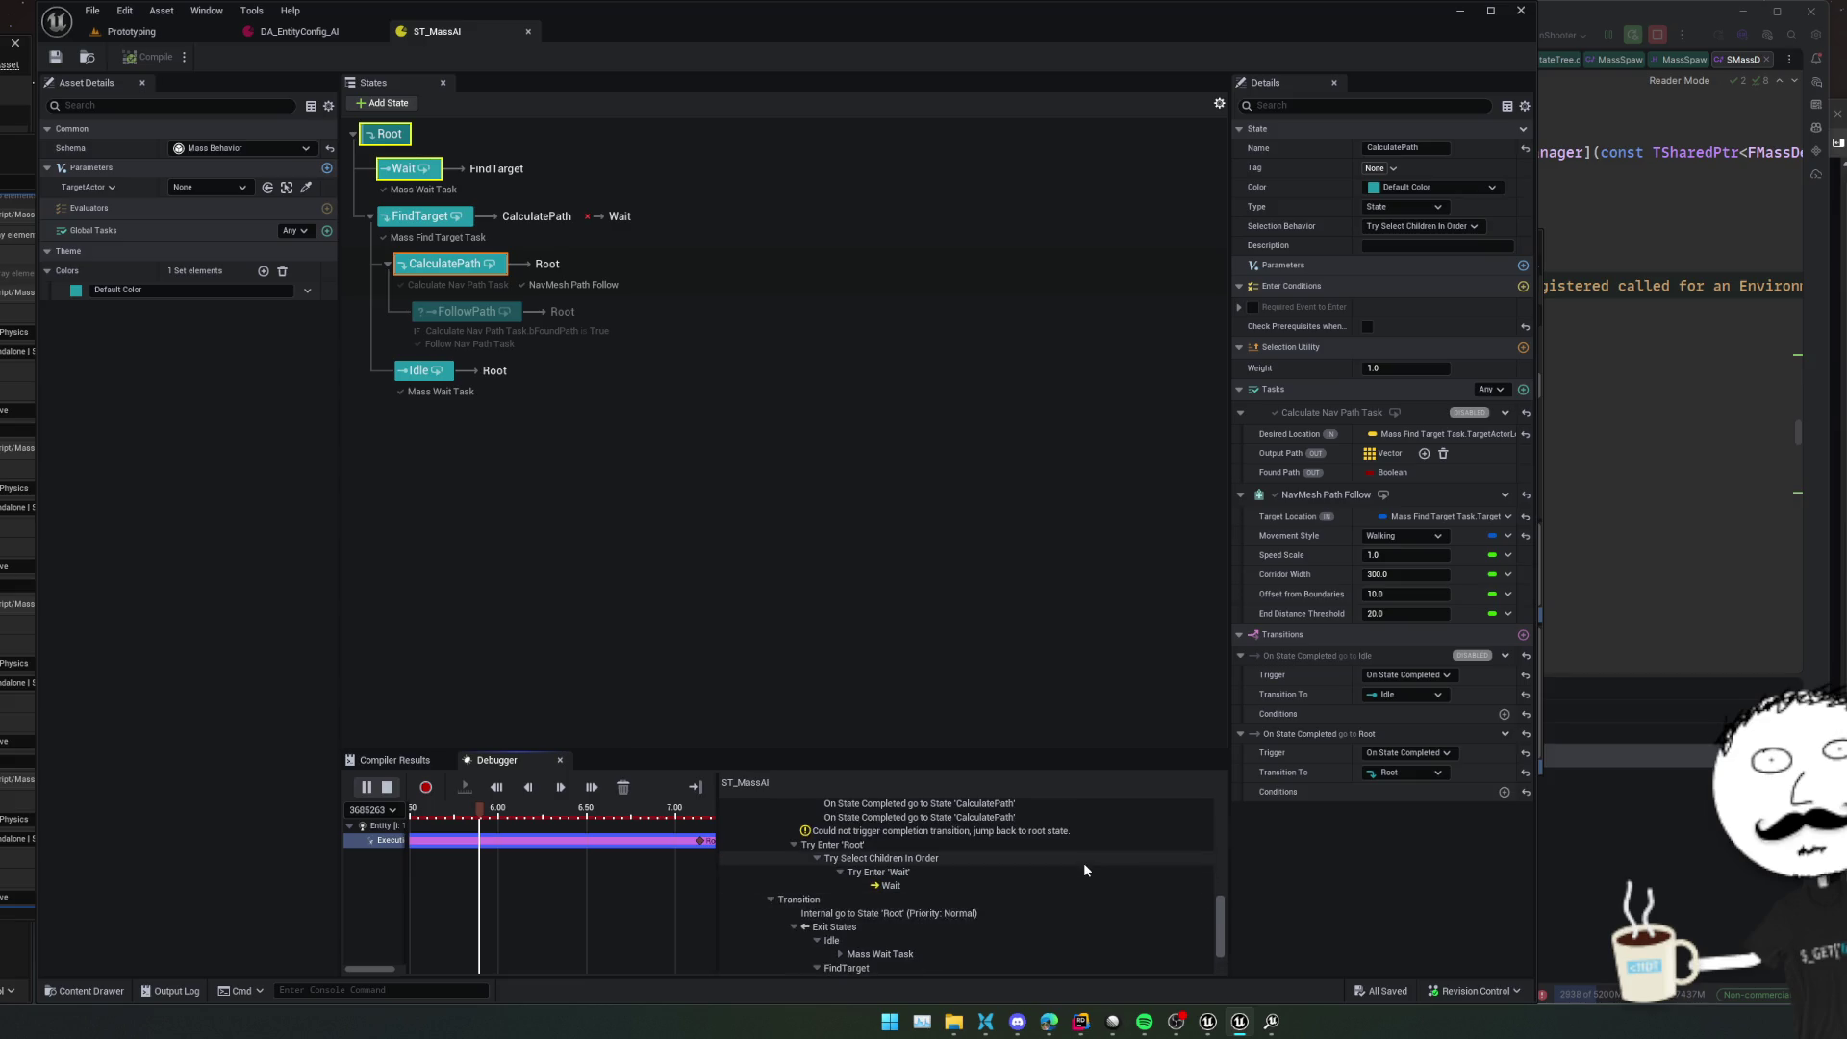
scroll(1084, 862, "up", 3)
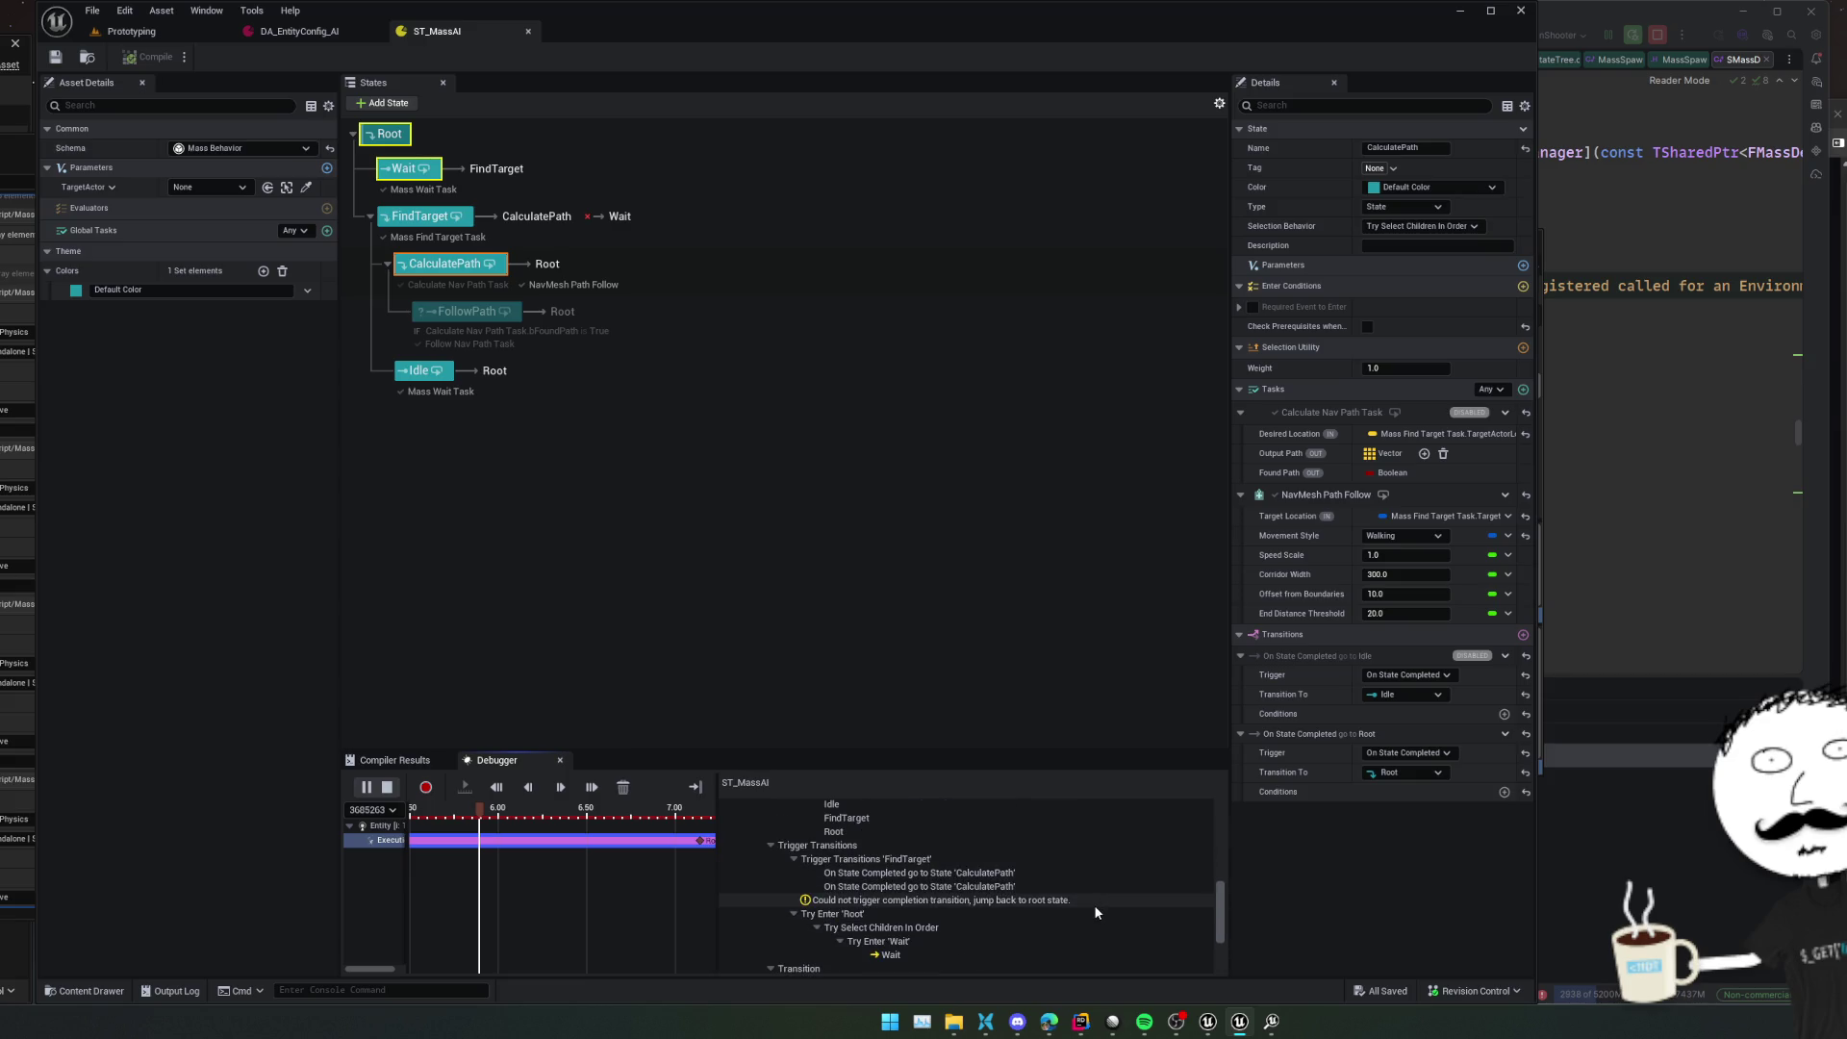
left_click(1094, 904)
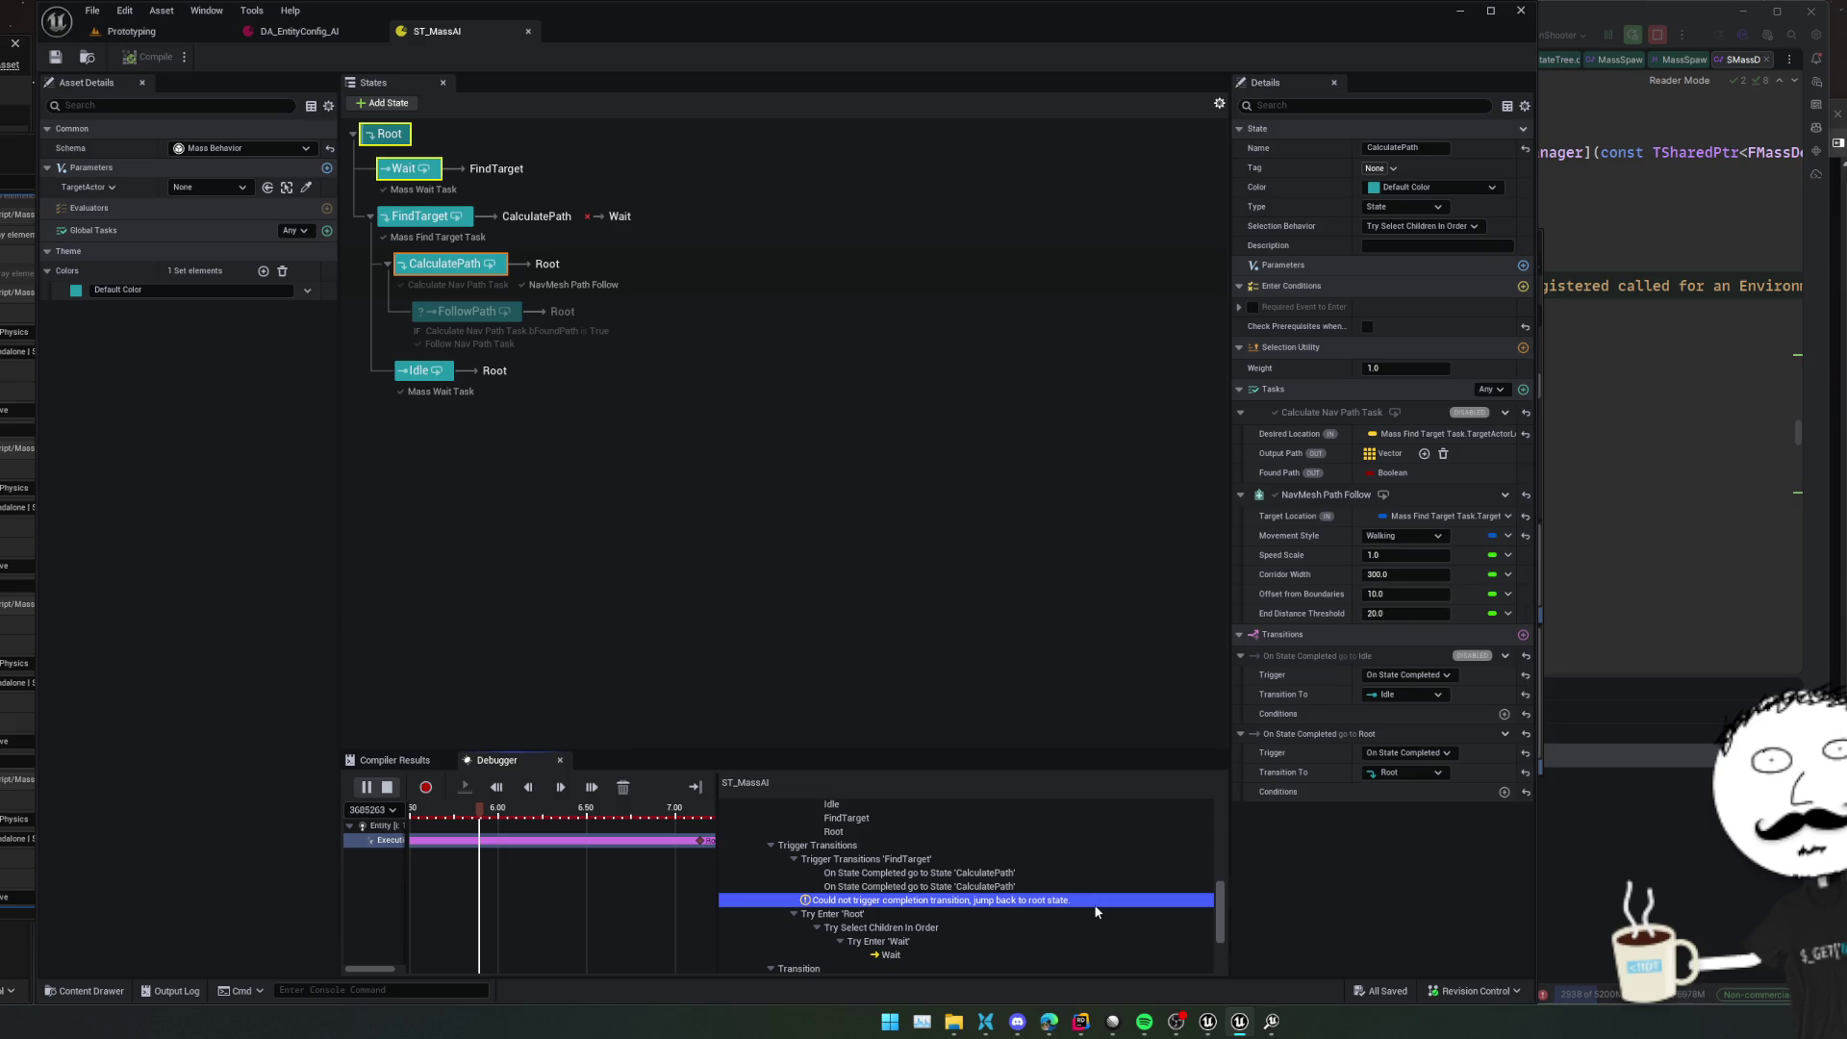
left_click(1092, 888)
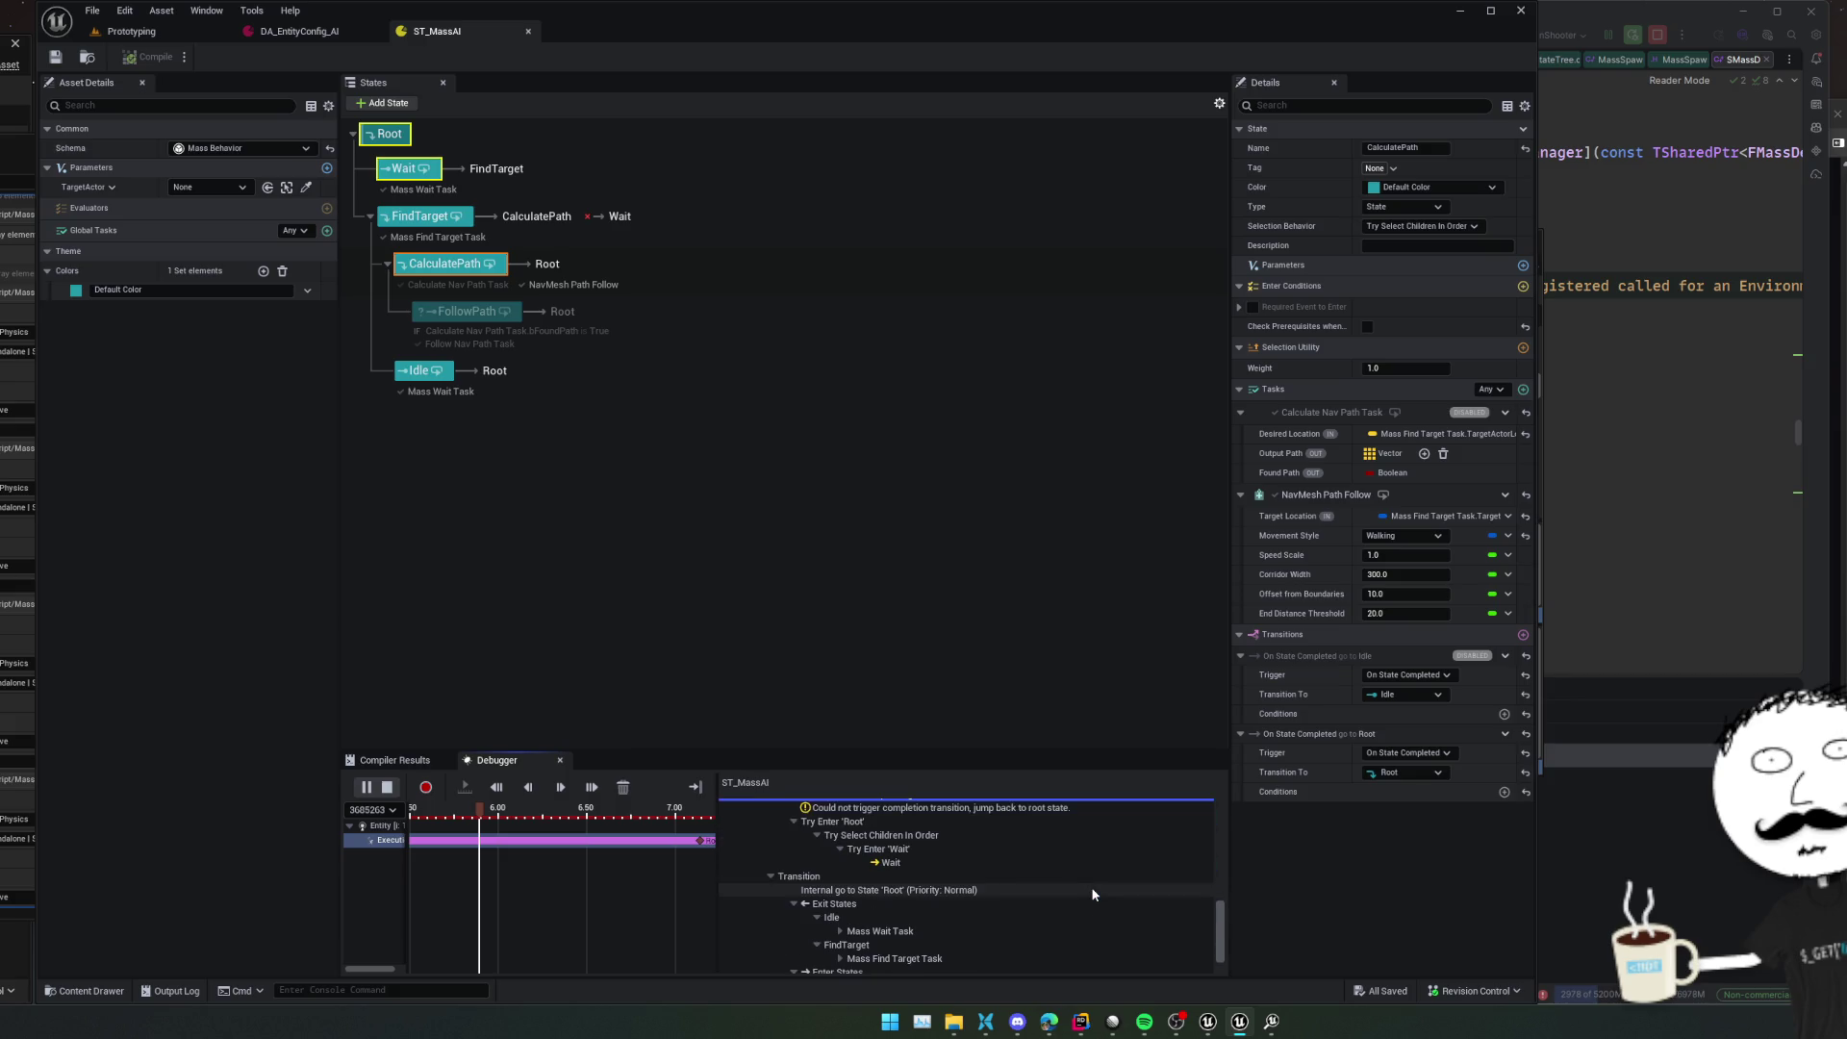
scroll(1093, 891, "down", 6)
scroll(1093, 883, "up", 6)
scroll(1093, 881, "down", 6)
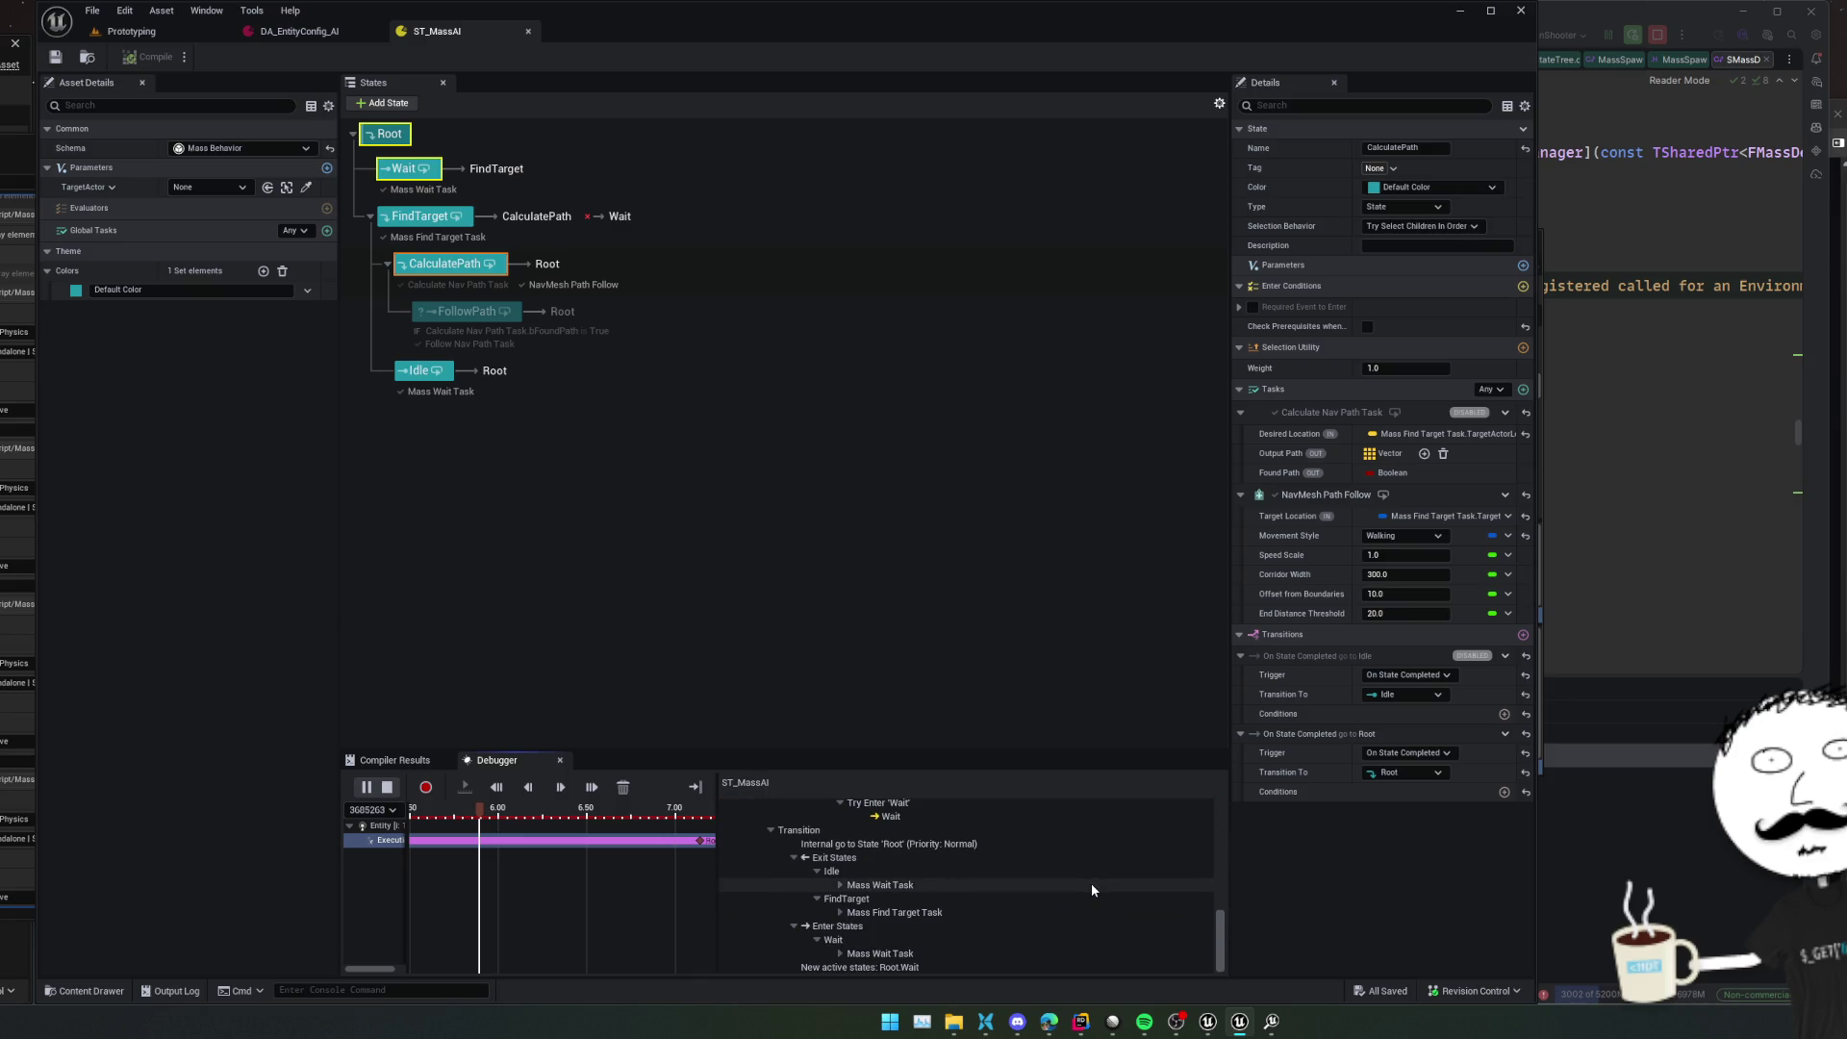
scroll(946, 922, "up", 4)
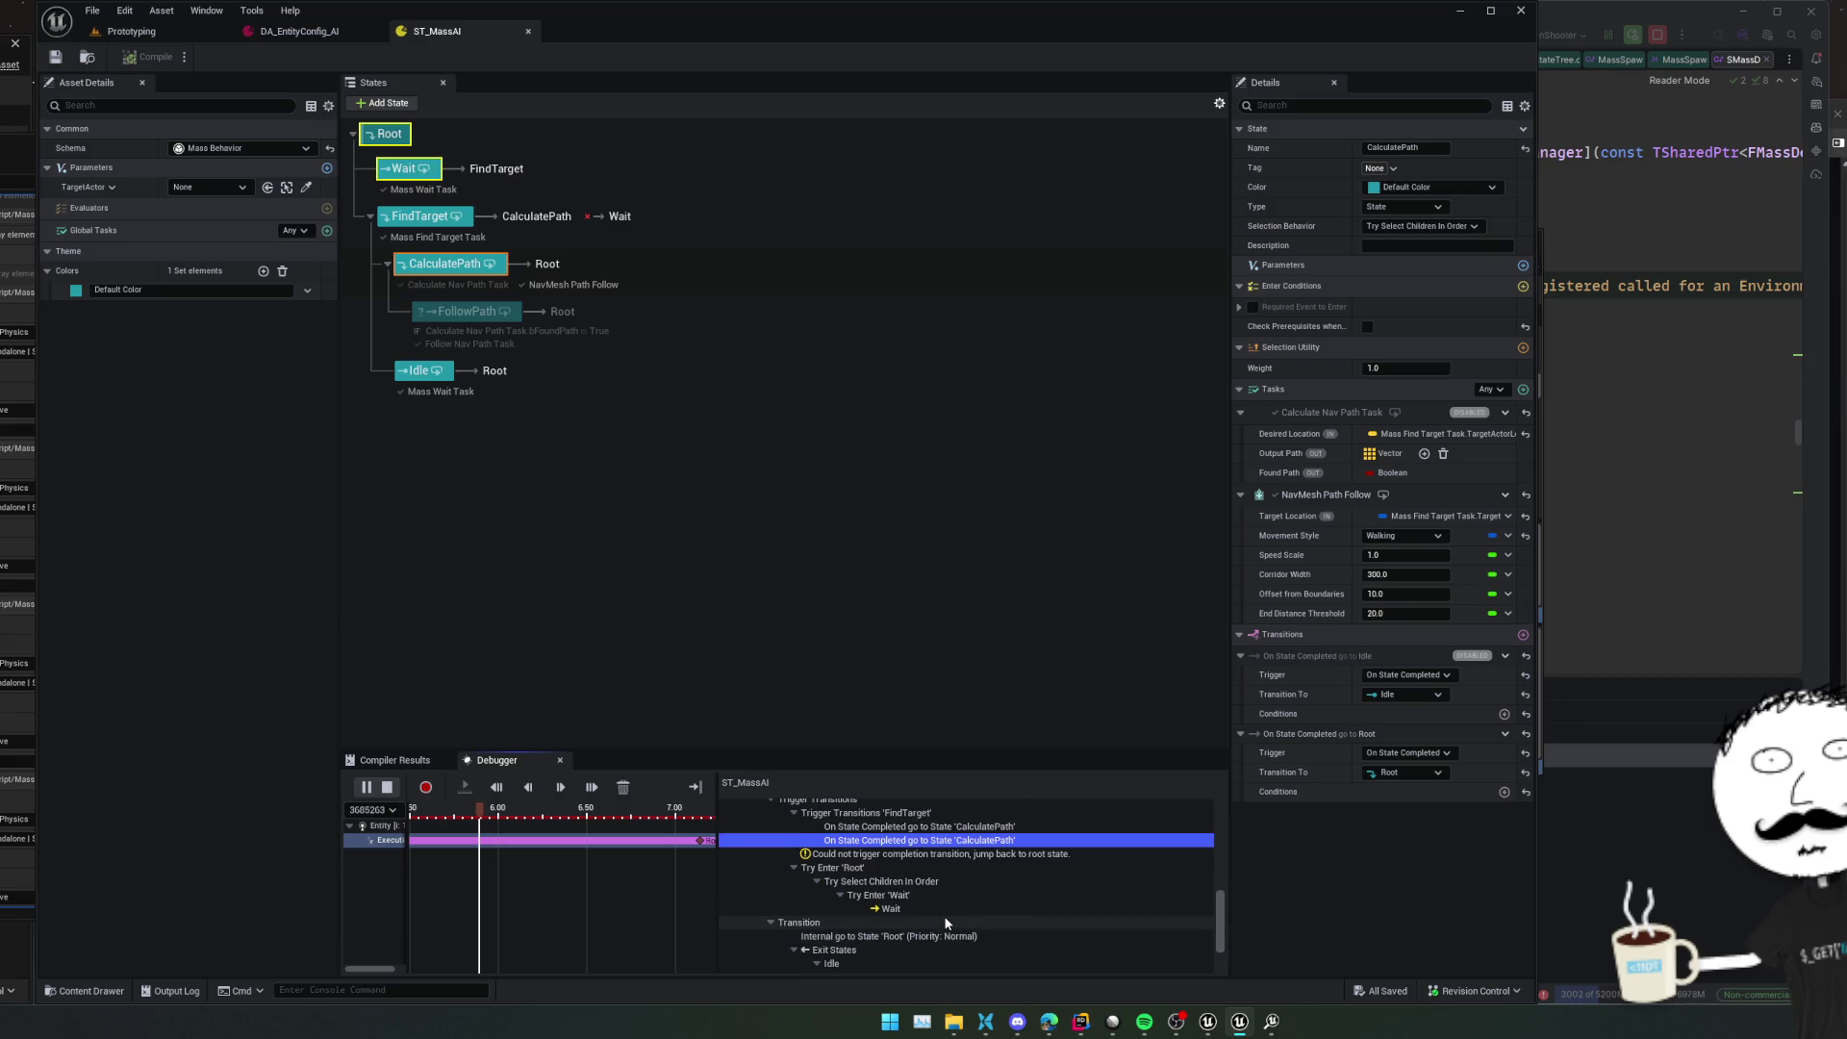
scroll(950, 900, "up", 1)
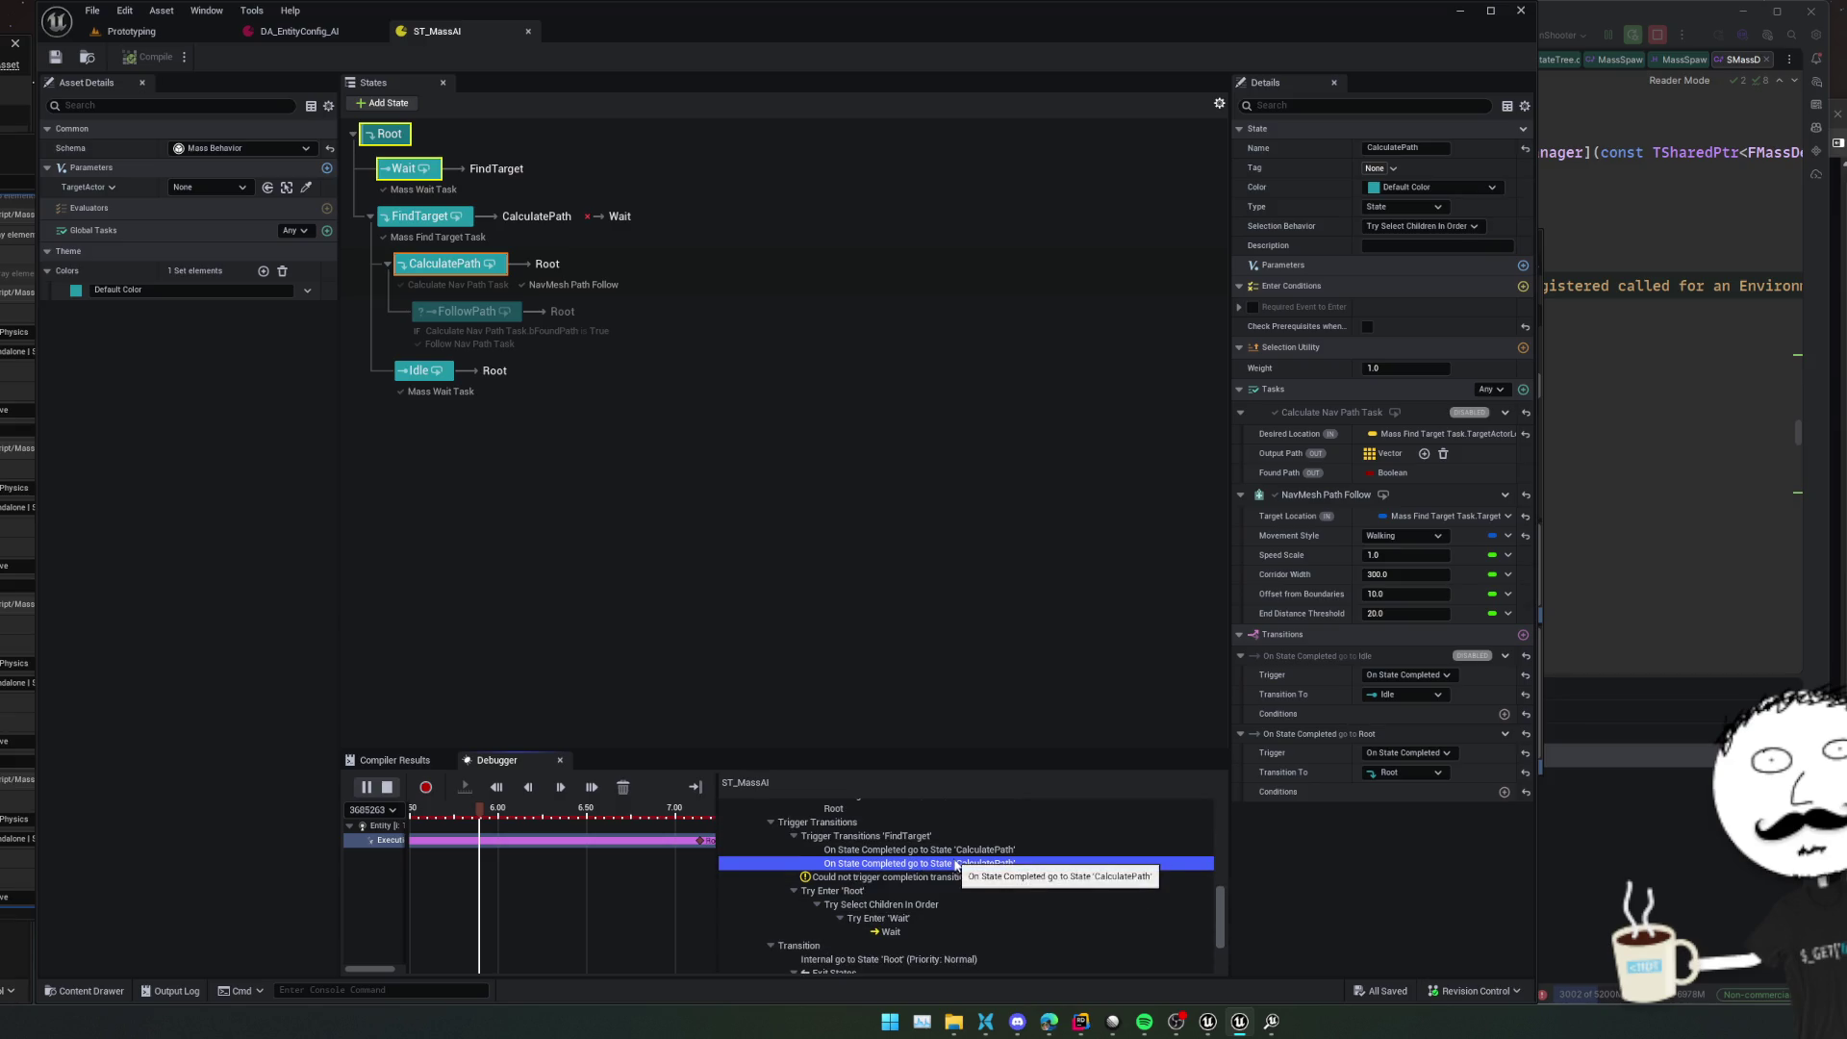
Select CalculatePath and open the options for its transition to Idle
left_click(438, 263)
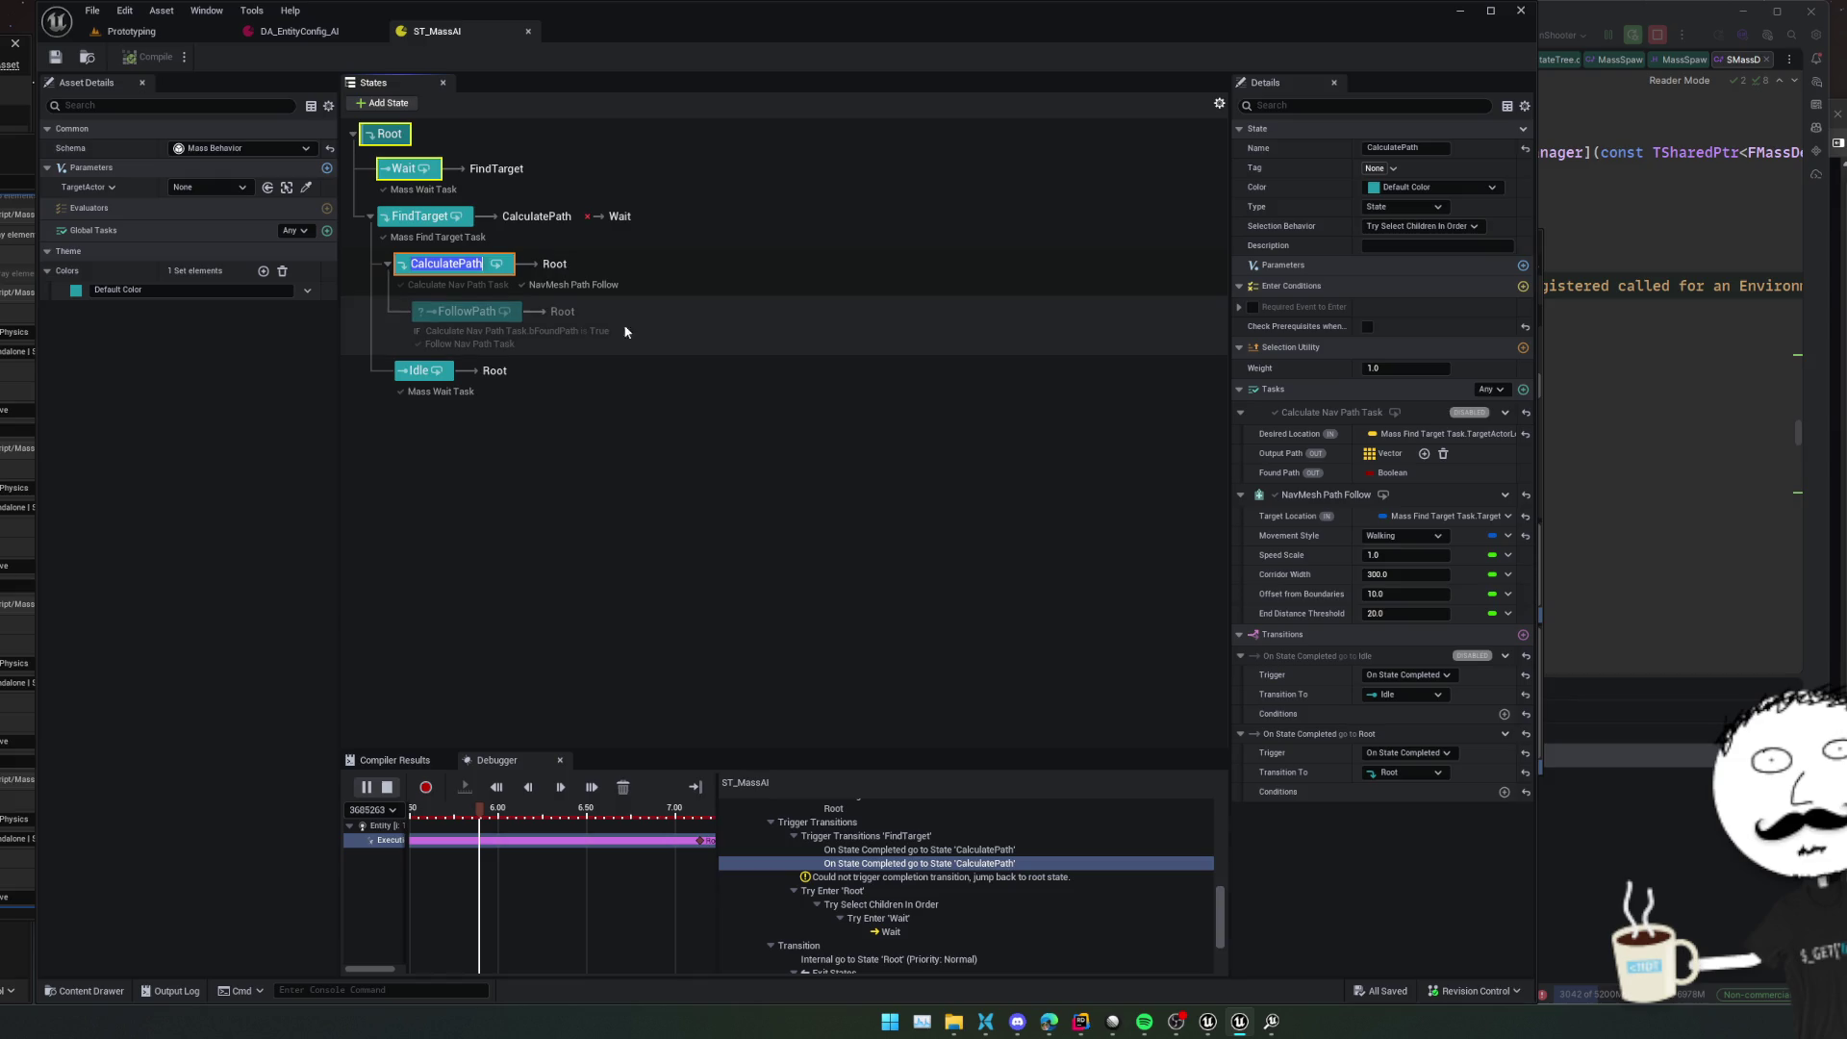
left_click(573, 396)
left_click(462, 266)
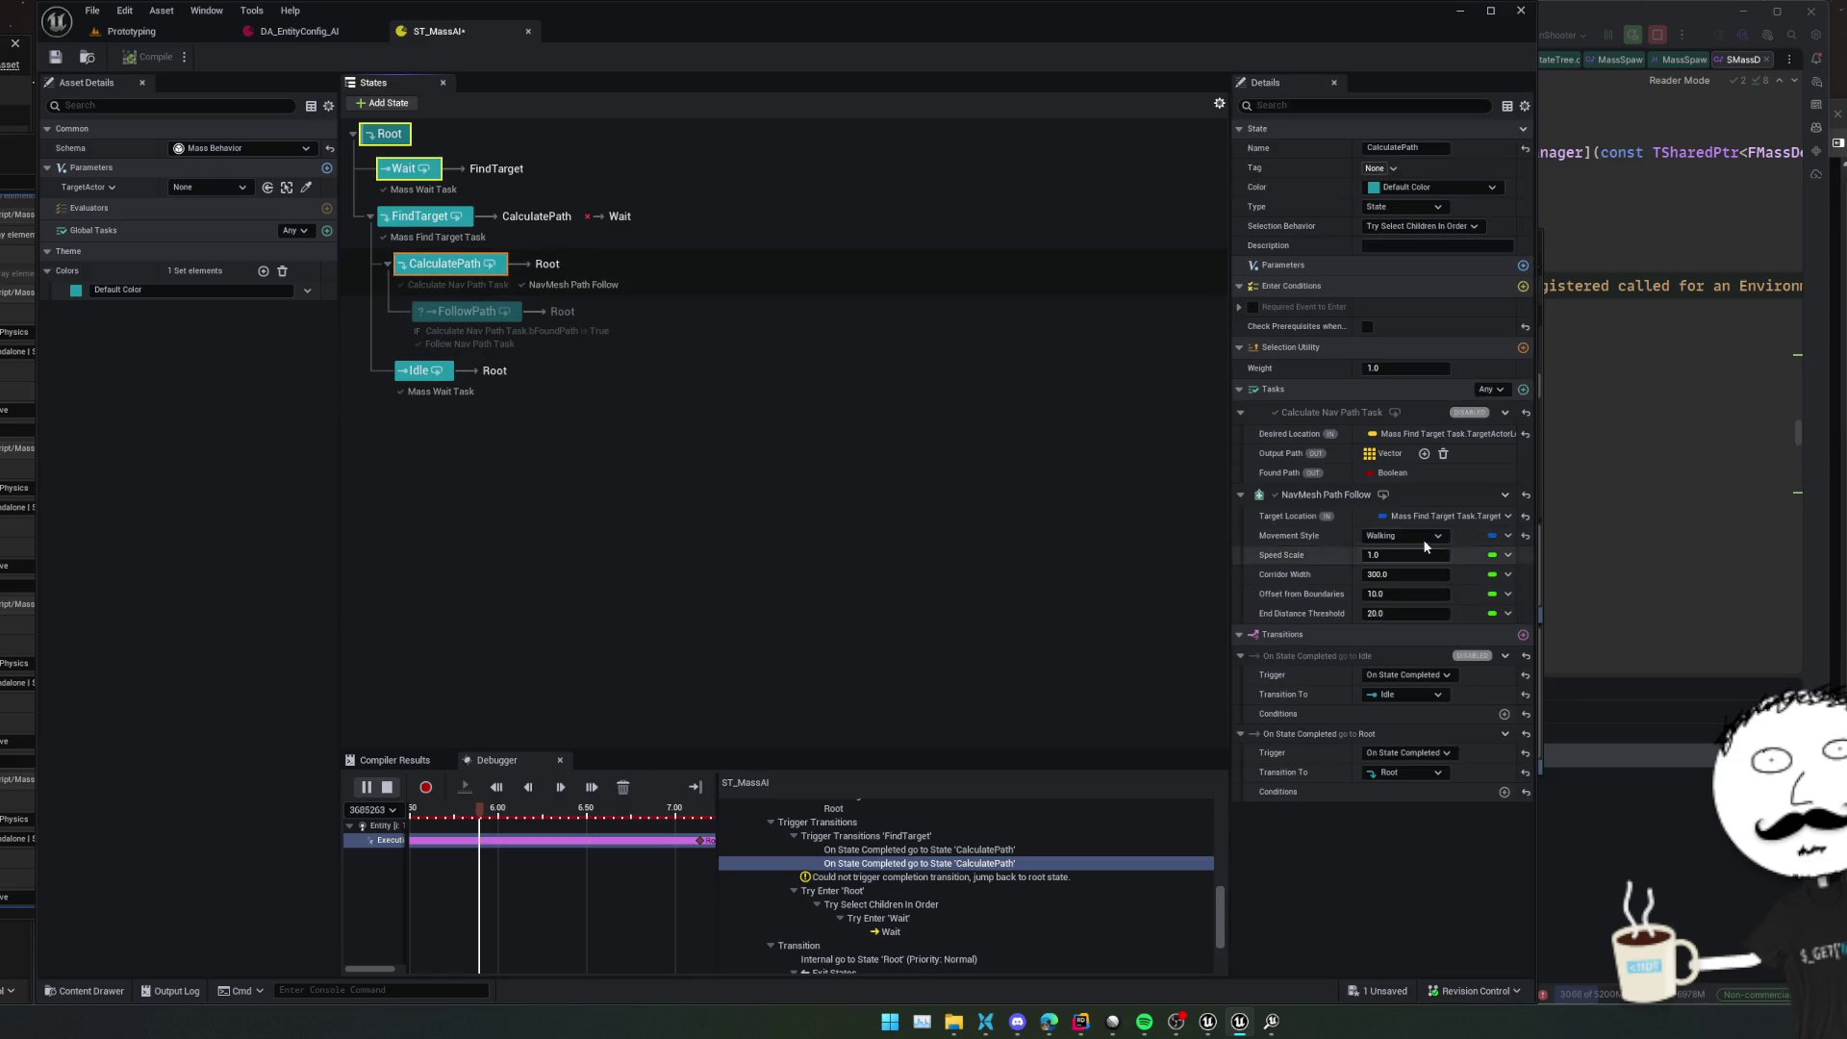
left_click(1505, 654)
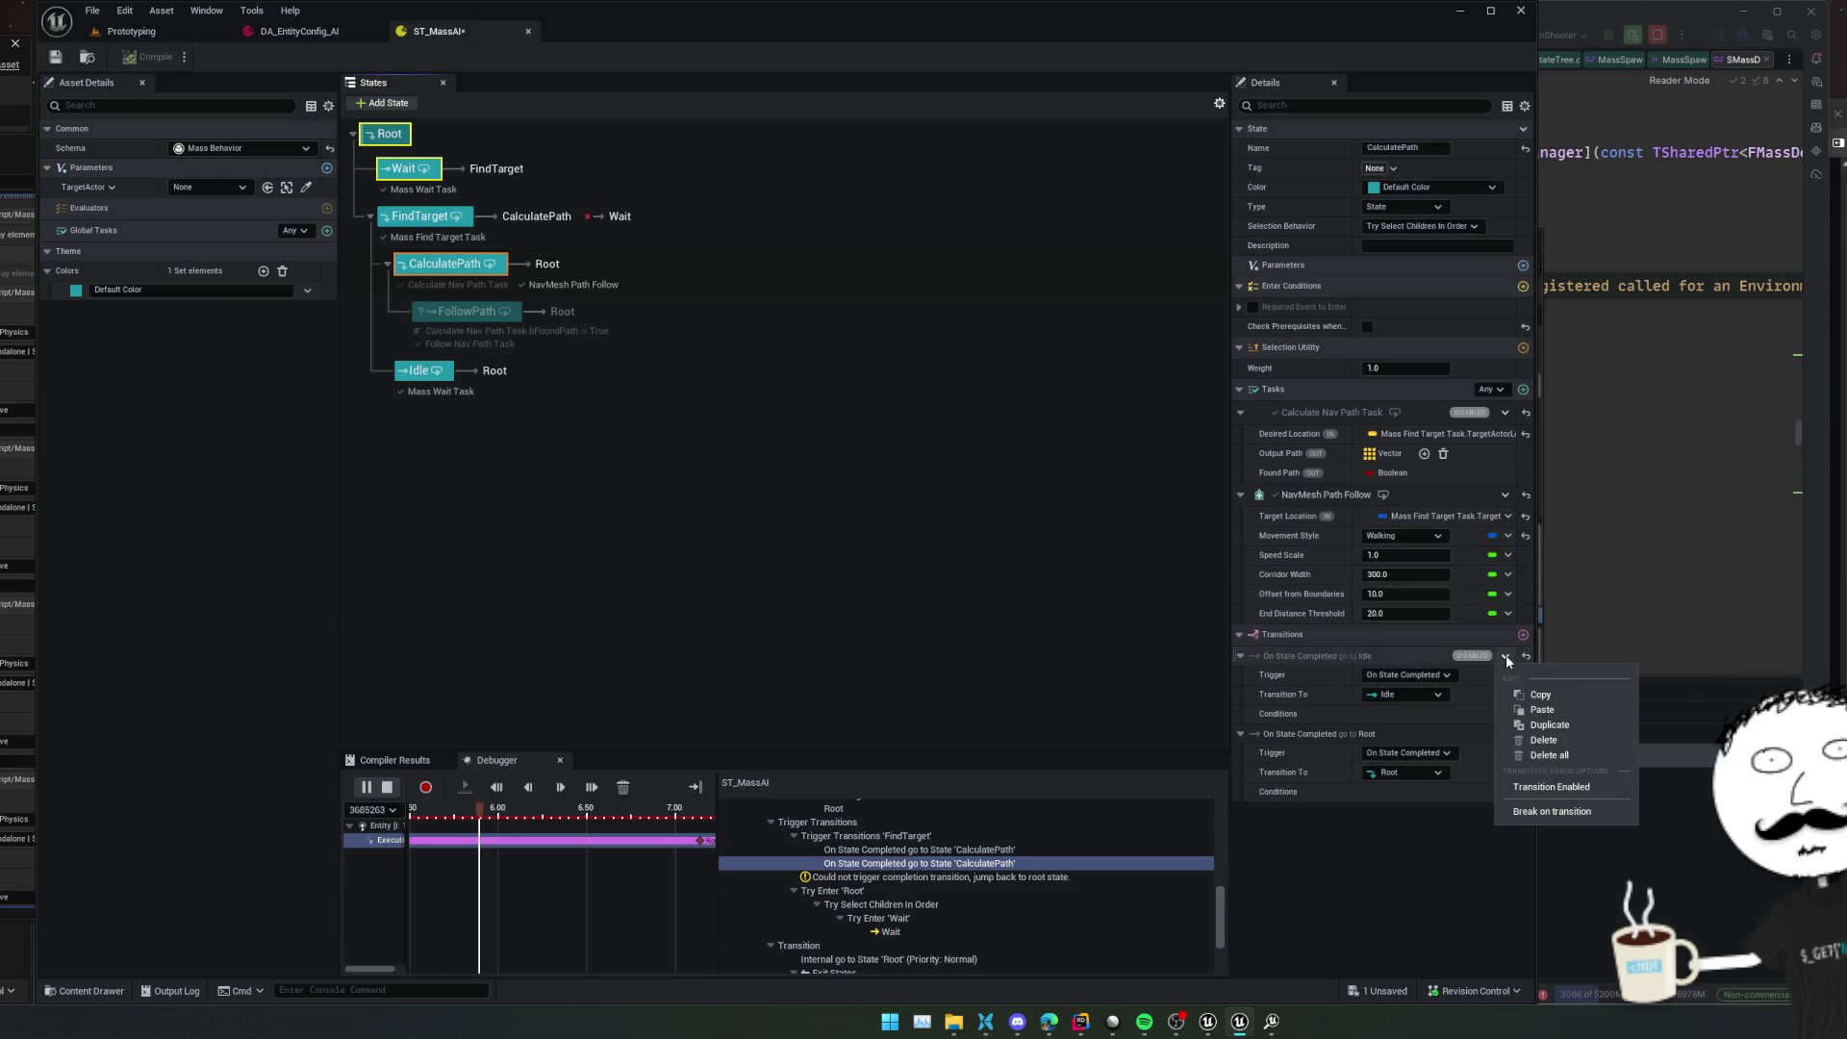
Disable CalculatePath's transition back to Root, stop debugging, and recompile ST_MassAI
right_click(1318, 736)
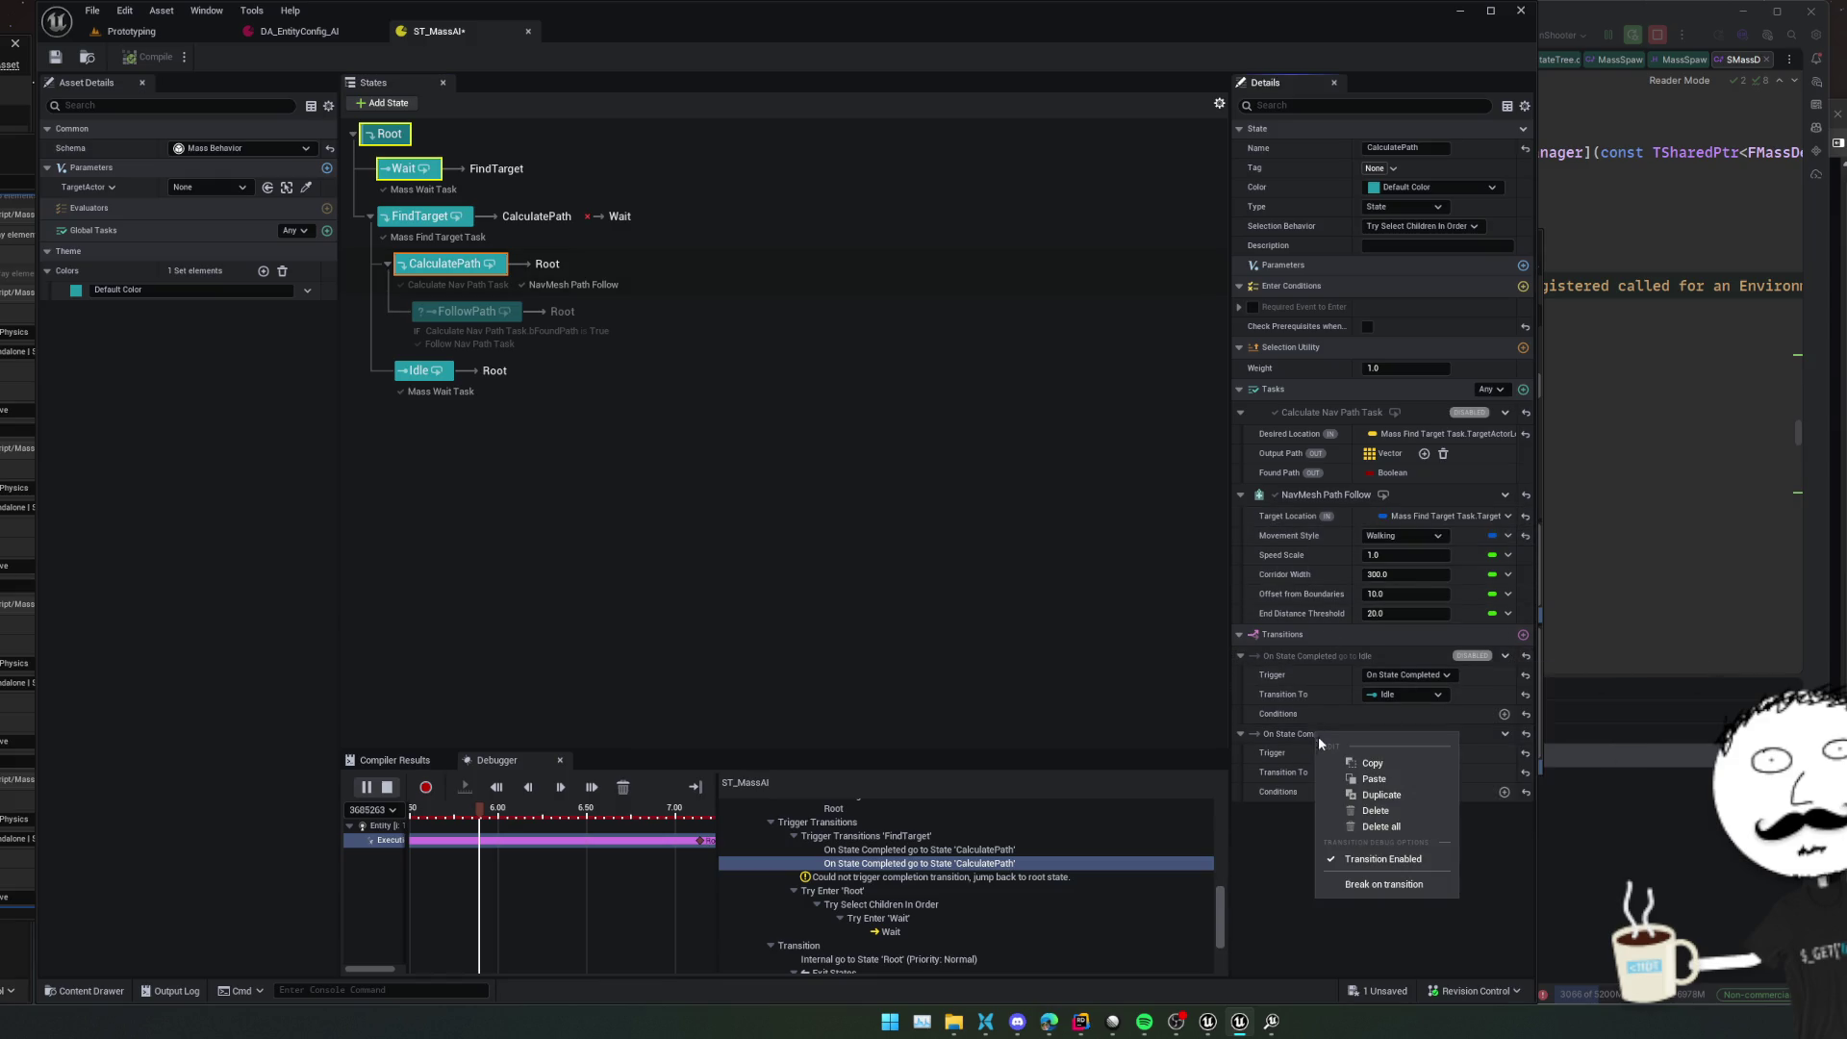
left_click(1395, 860)
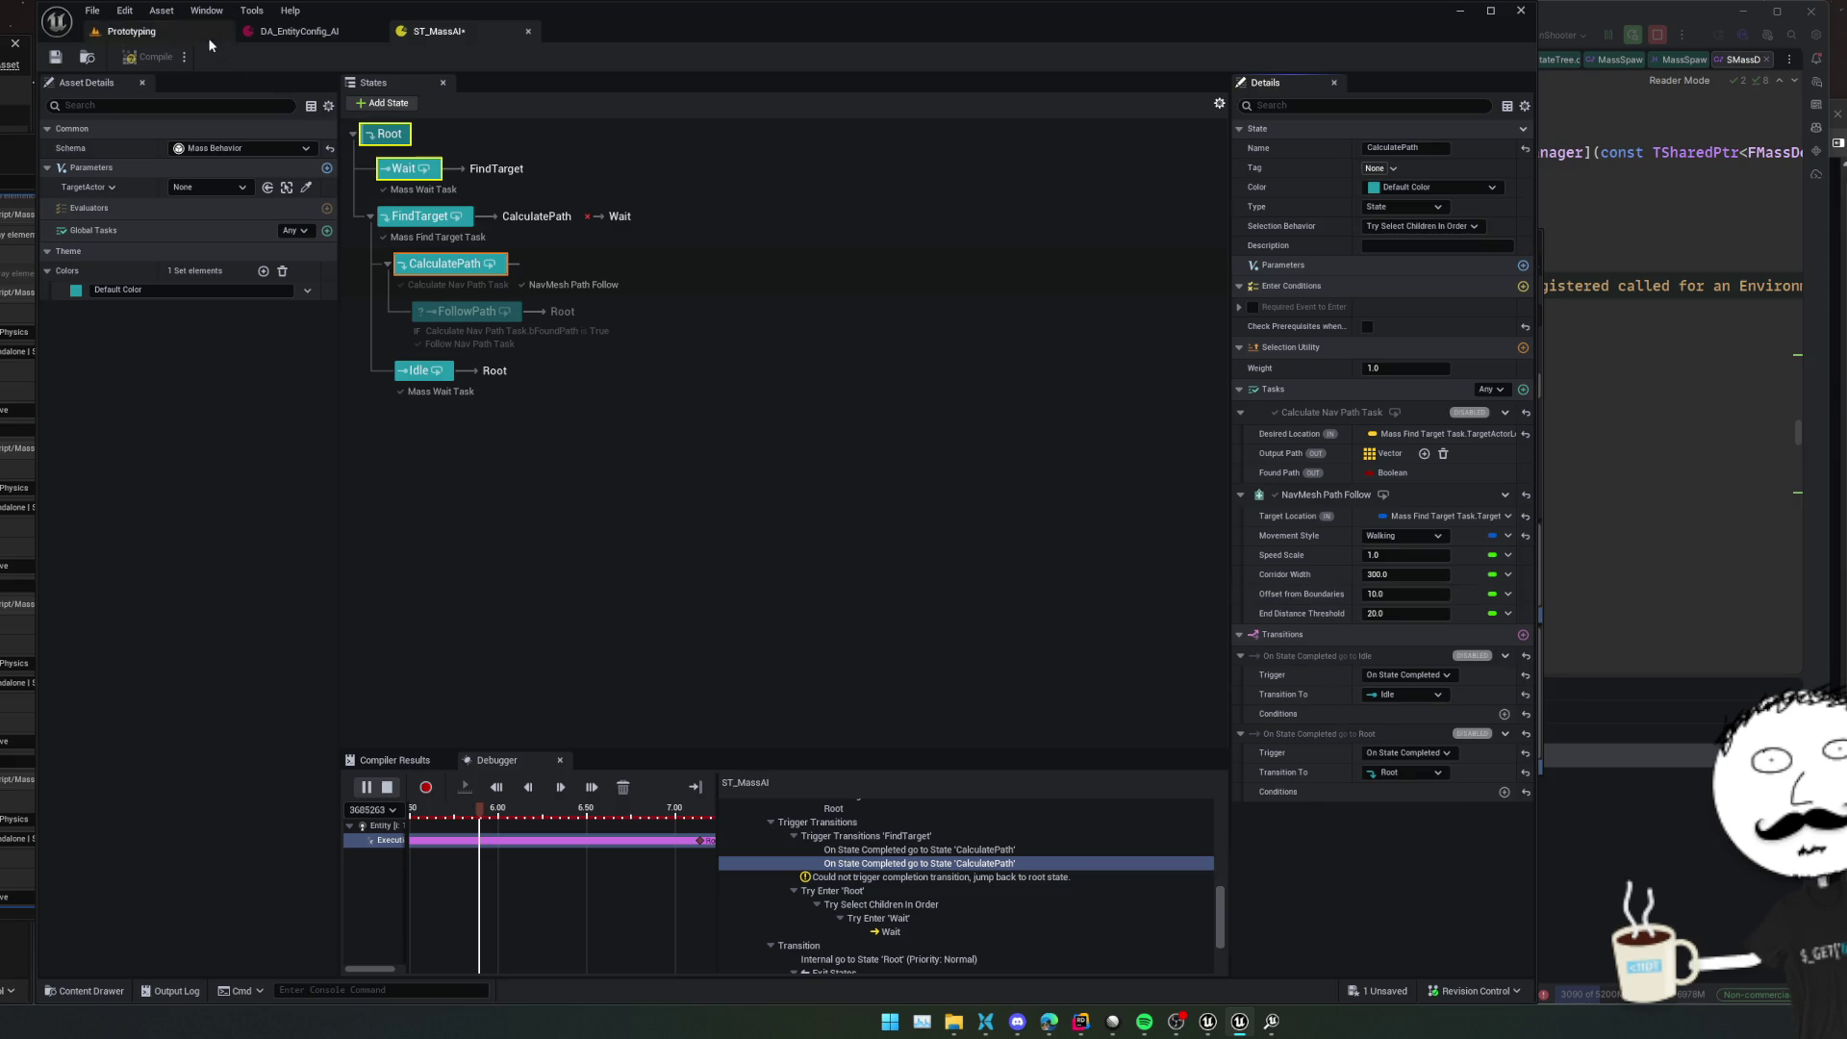
left_click(398, 790)
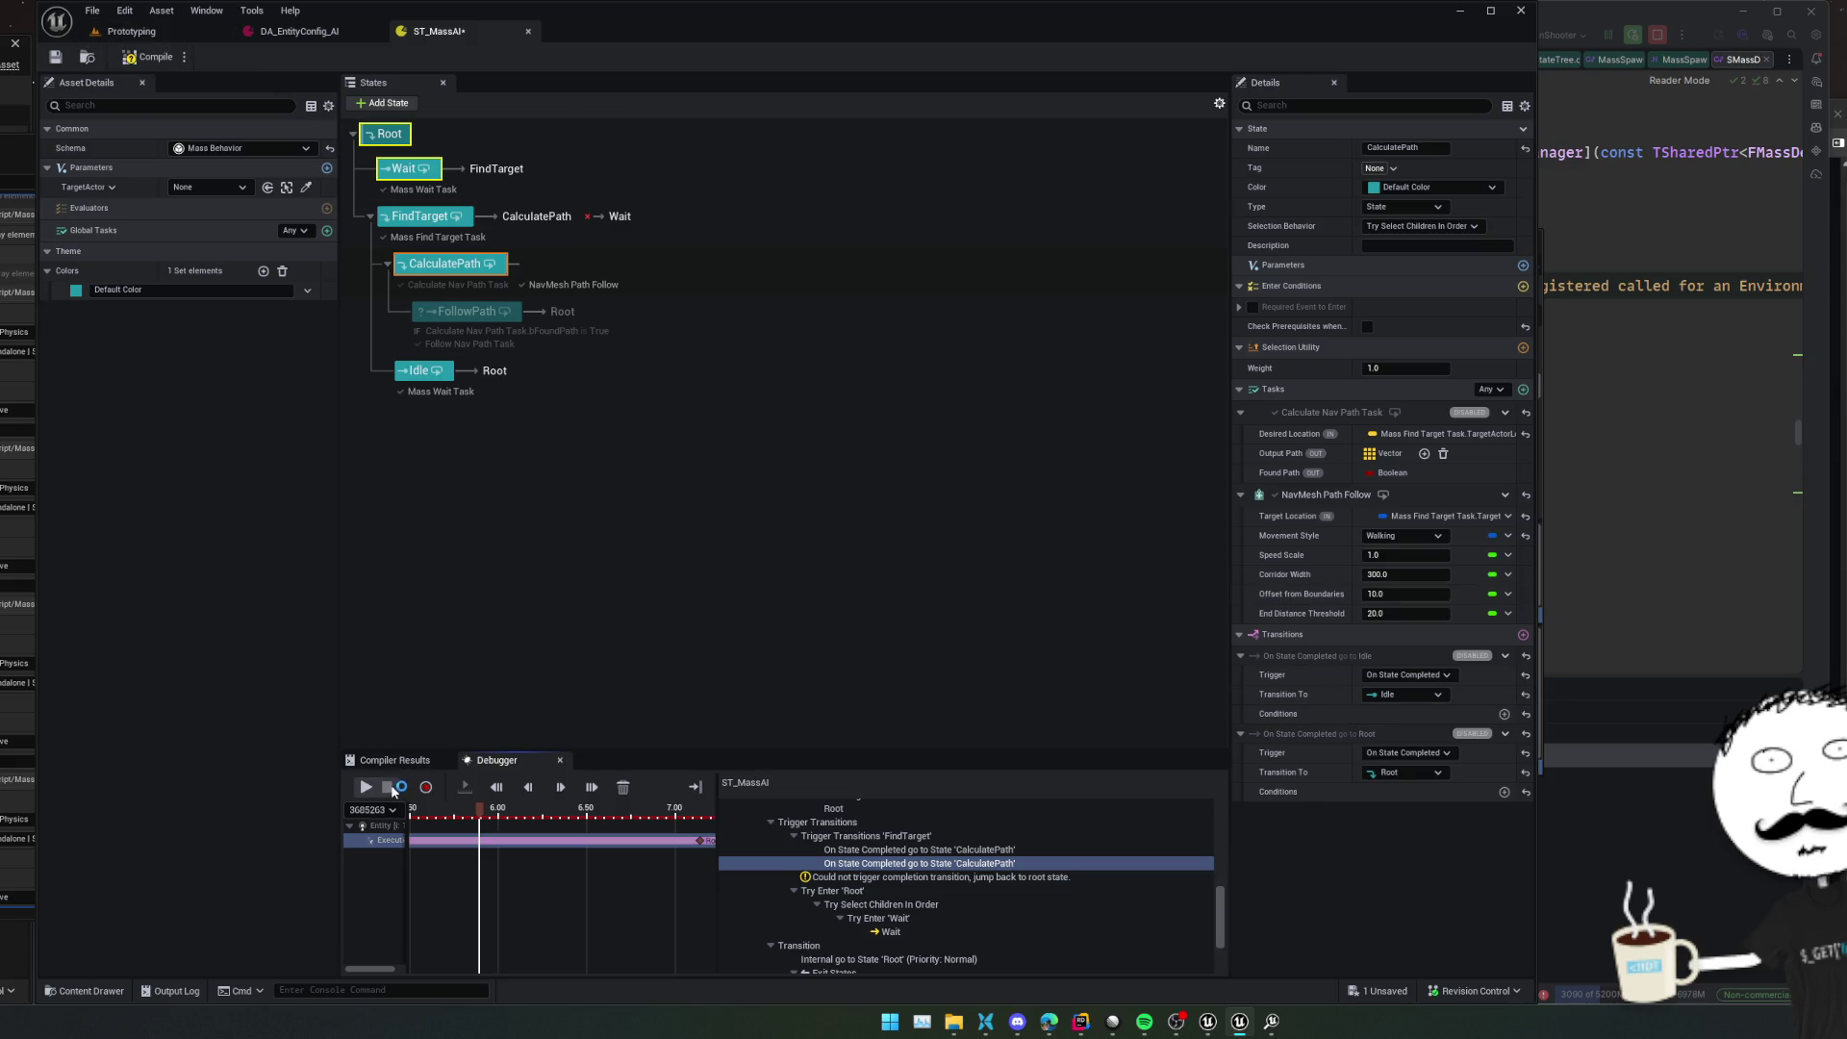
left_click(146, 62)
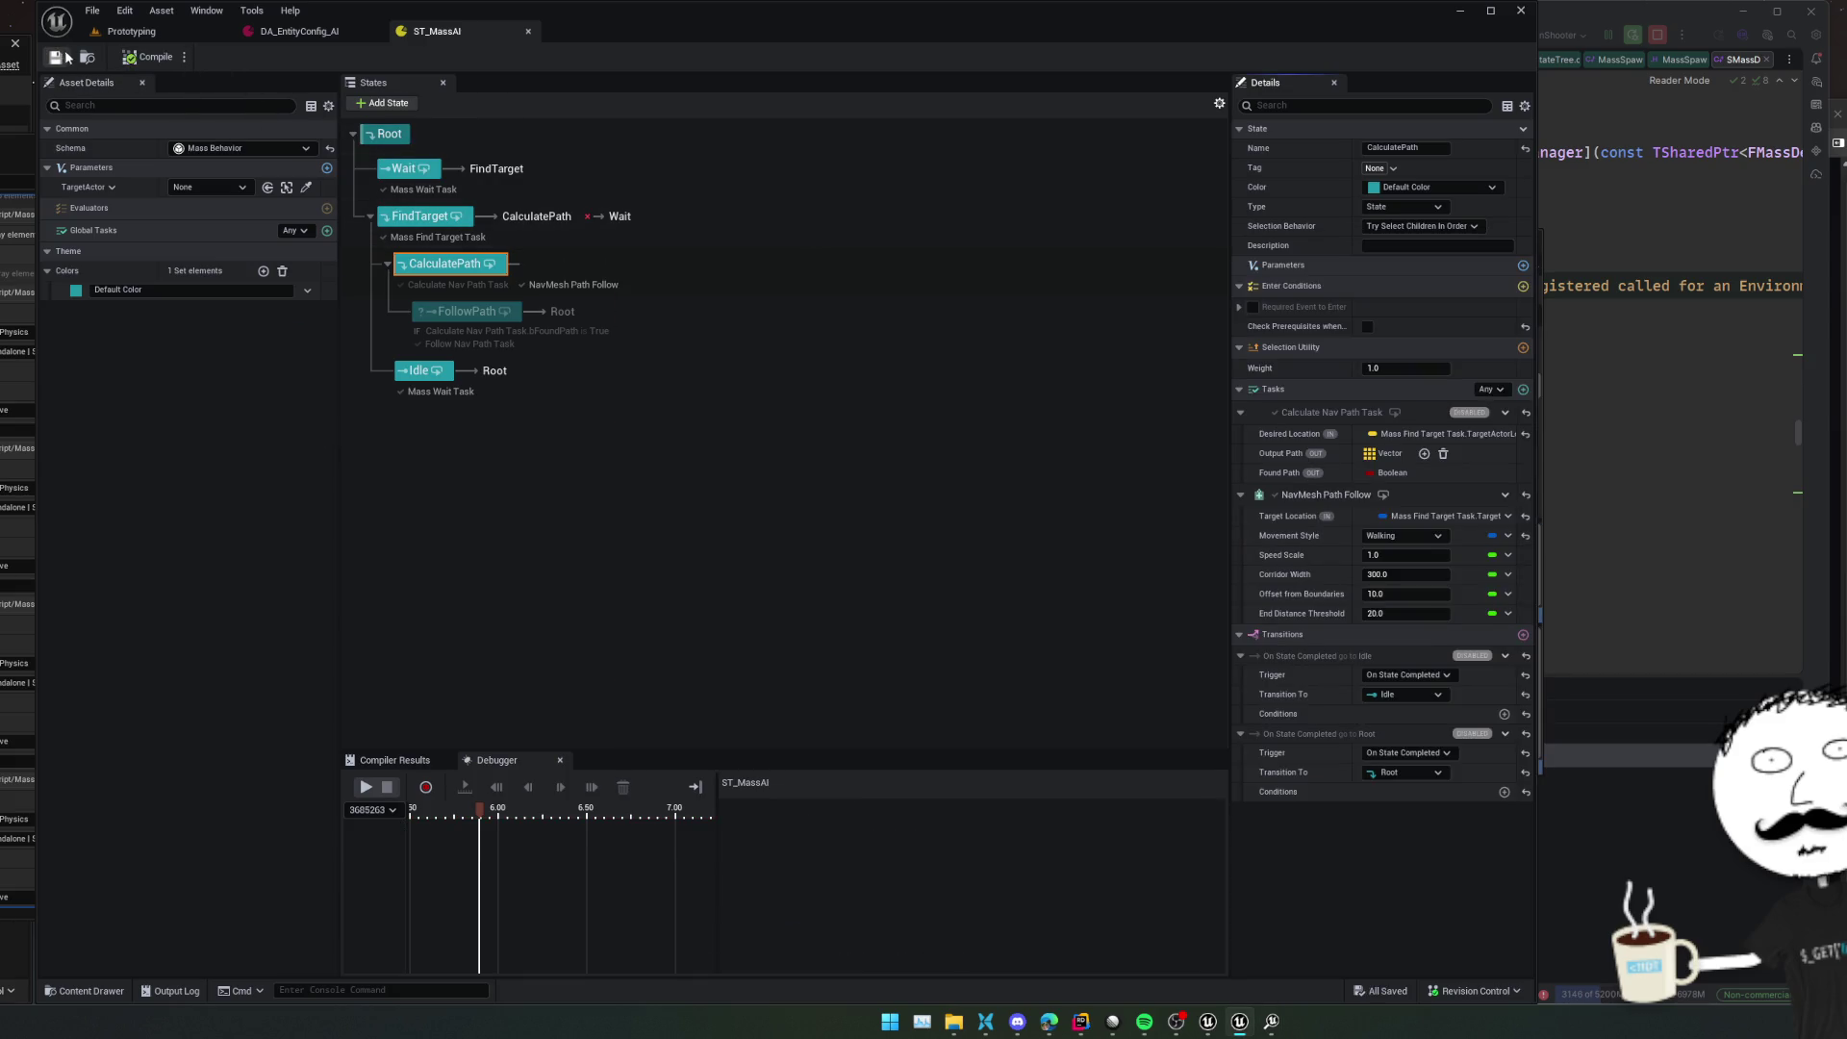
Play the Prototyping level again and return to the ST_MassAI StateTree
left_click(126, 31)
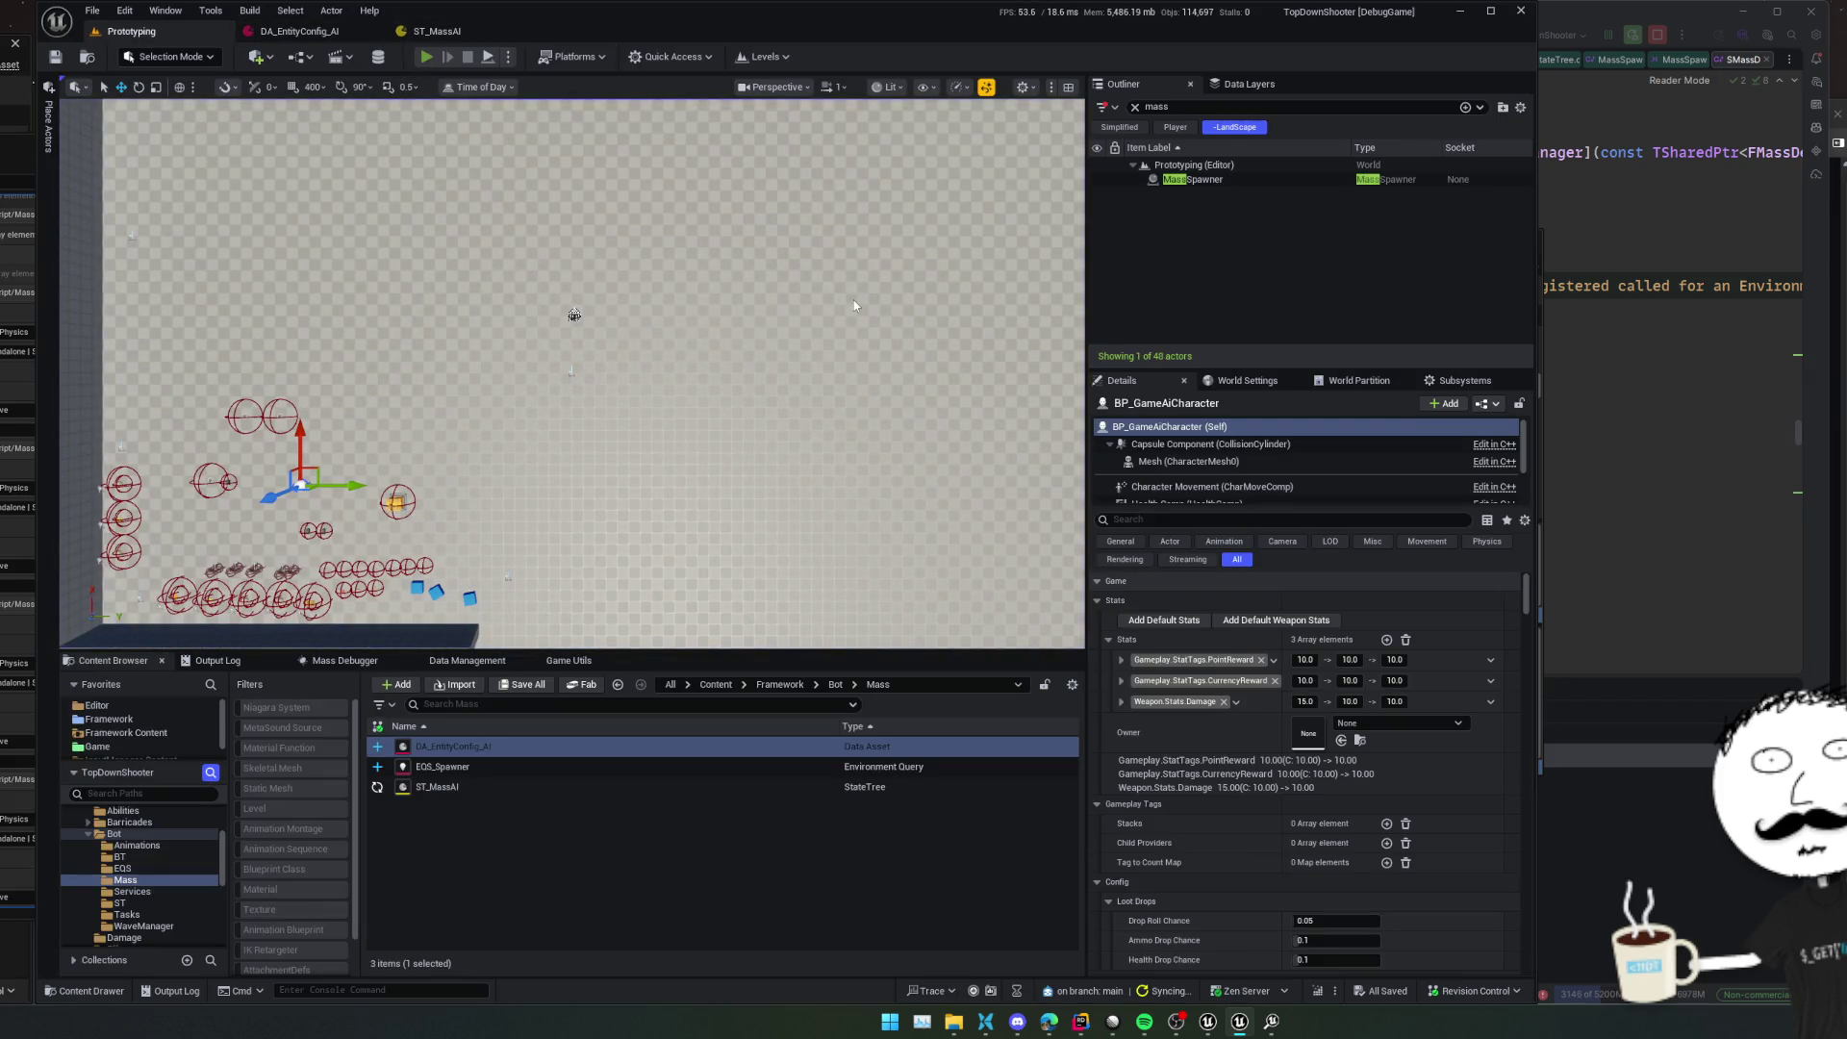
key("alt+p")
key("shift+F1")
left_click(419, 33)
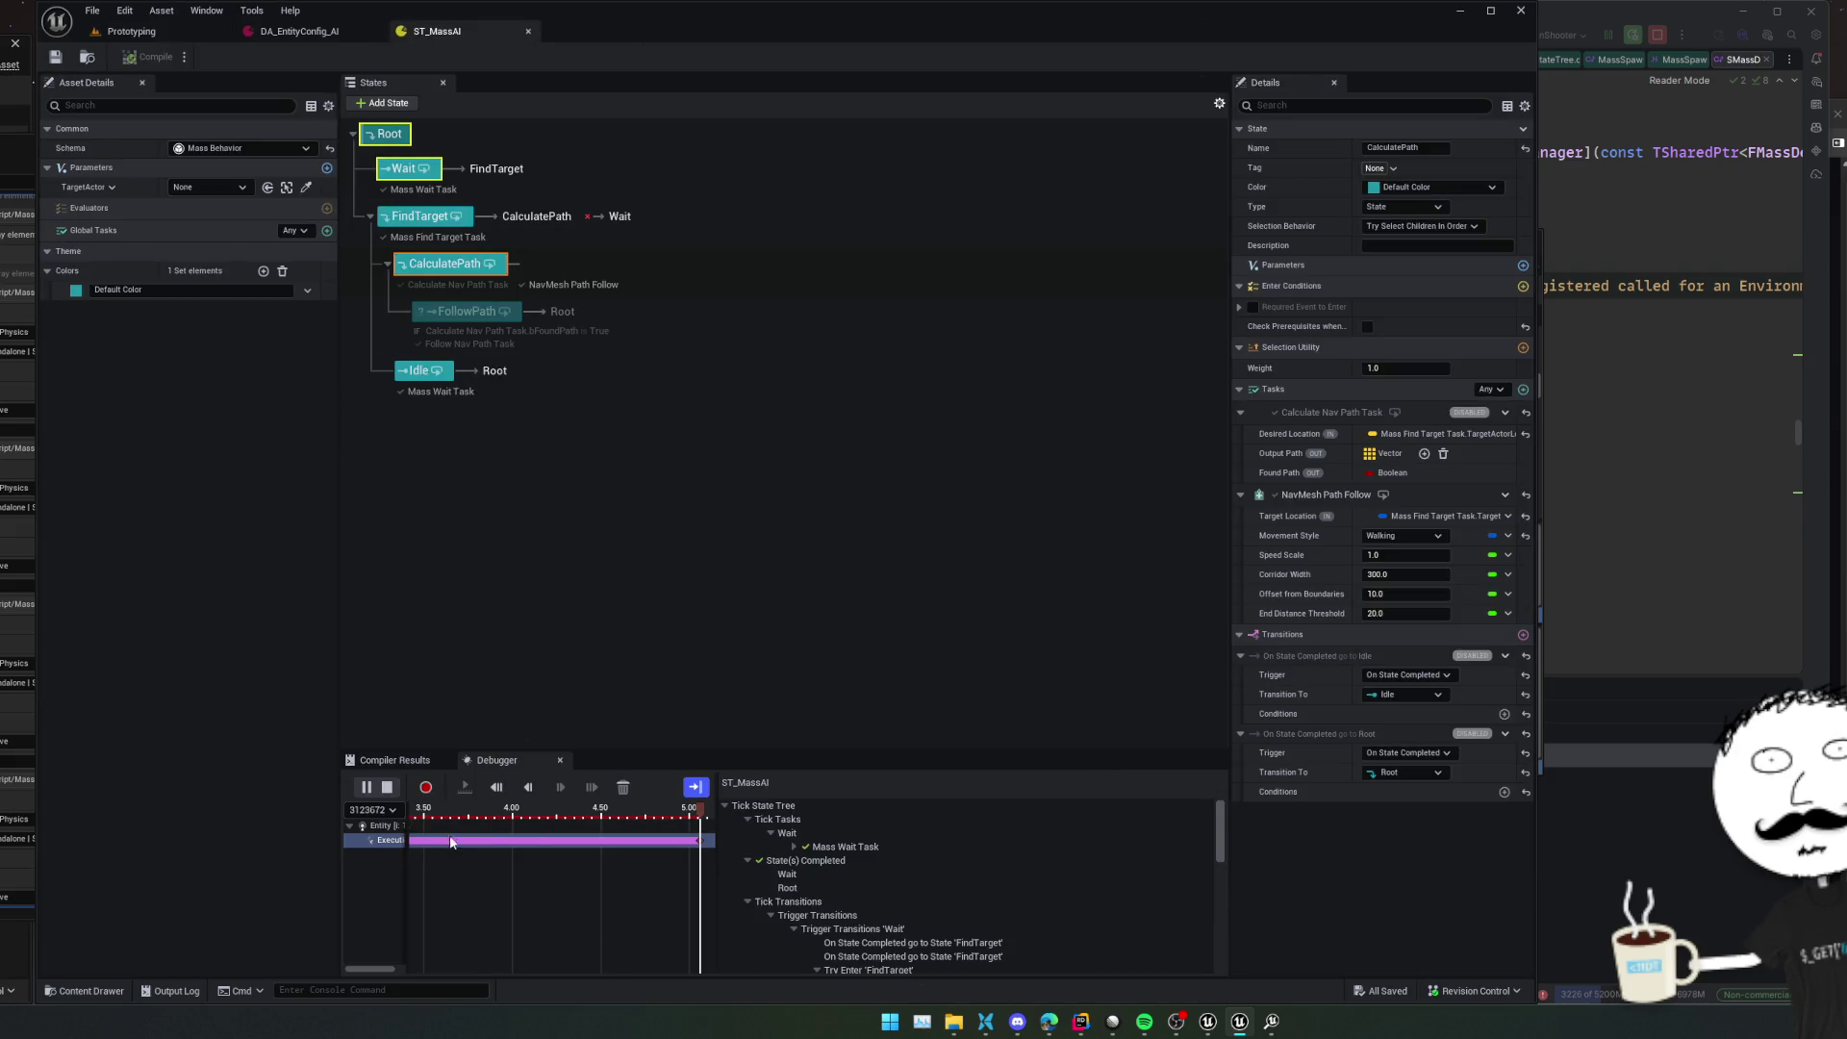
Inspect the debugger trace's completed transition to CalculatePath
scroll(848, 844, "down", 2)
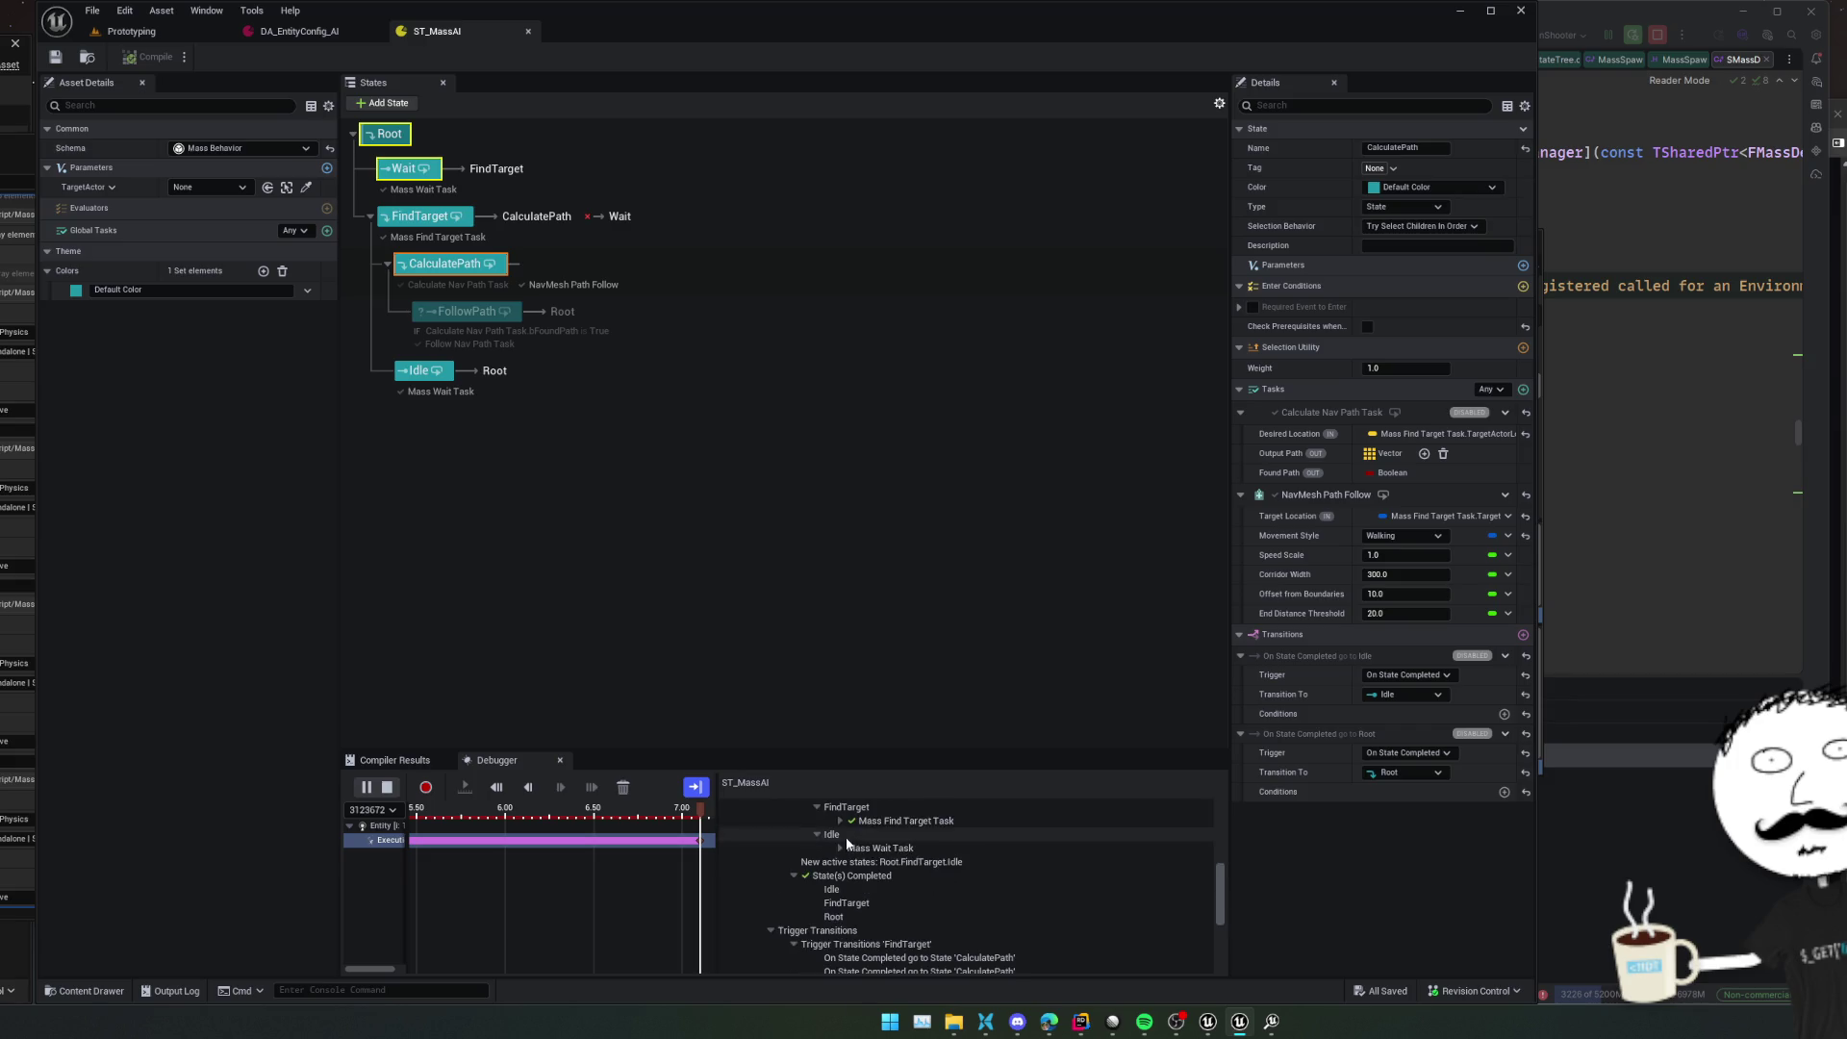
scroll(1100, 881, "up", 2)
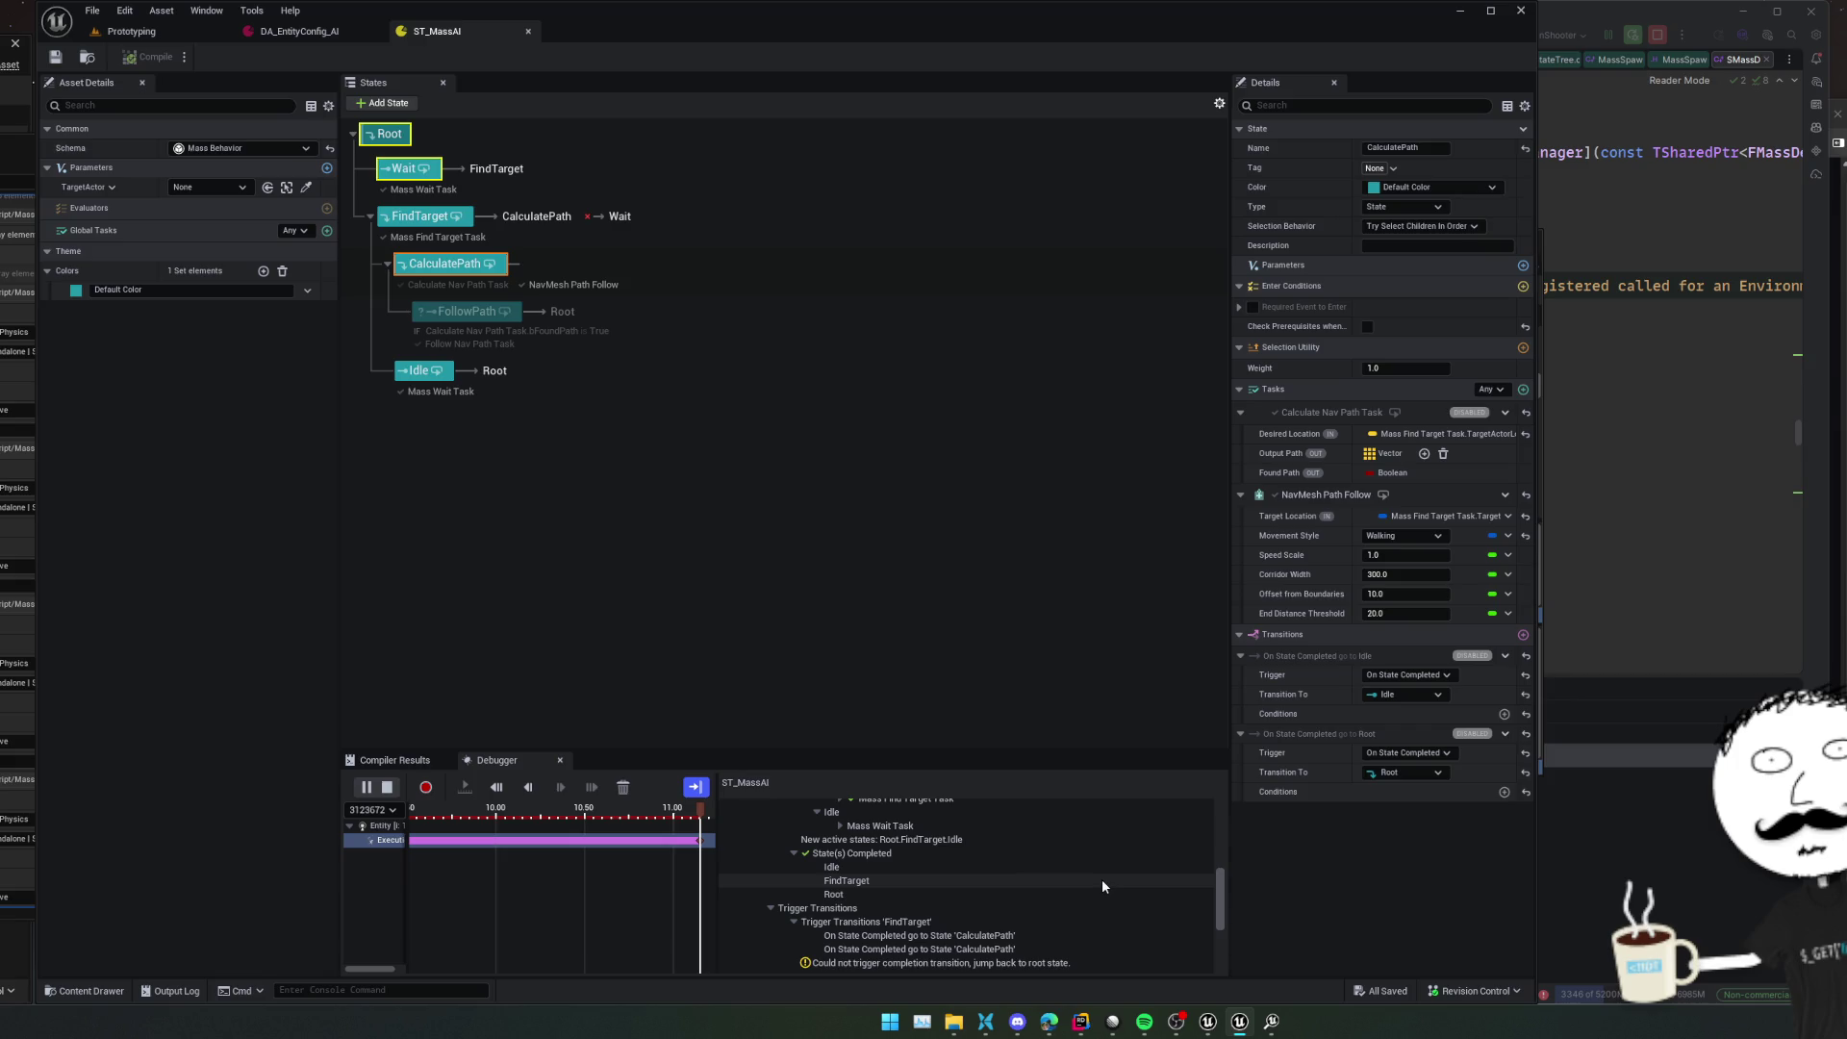
left_click(1056, 933)
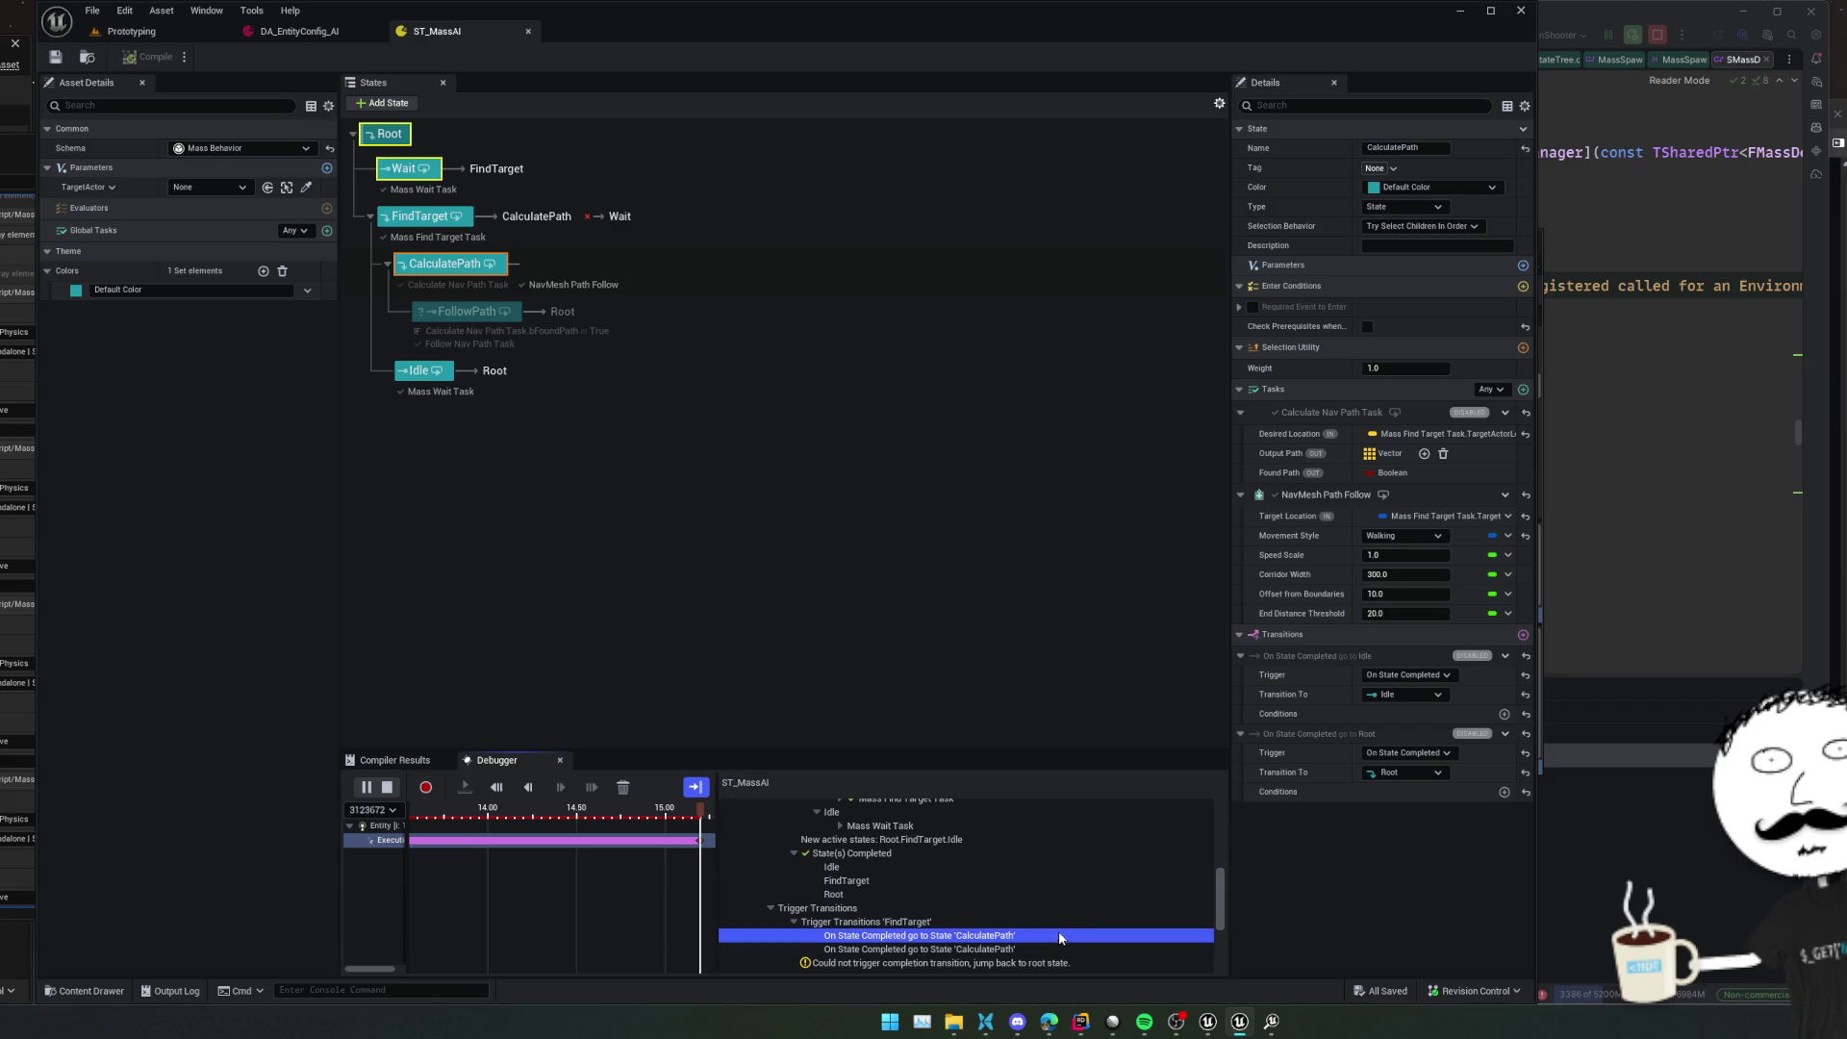
mouse_move(452, 309)
left_mouse_down()
mouse_move(476, 268)
mouse_move(512, 331)
mouse_move(475, 273)
left_mouse_up()
Stop NavMesh Path Follow counting toward CalculatePath's completion, end debugging, and save
left_click(454, 267)
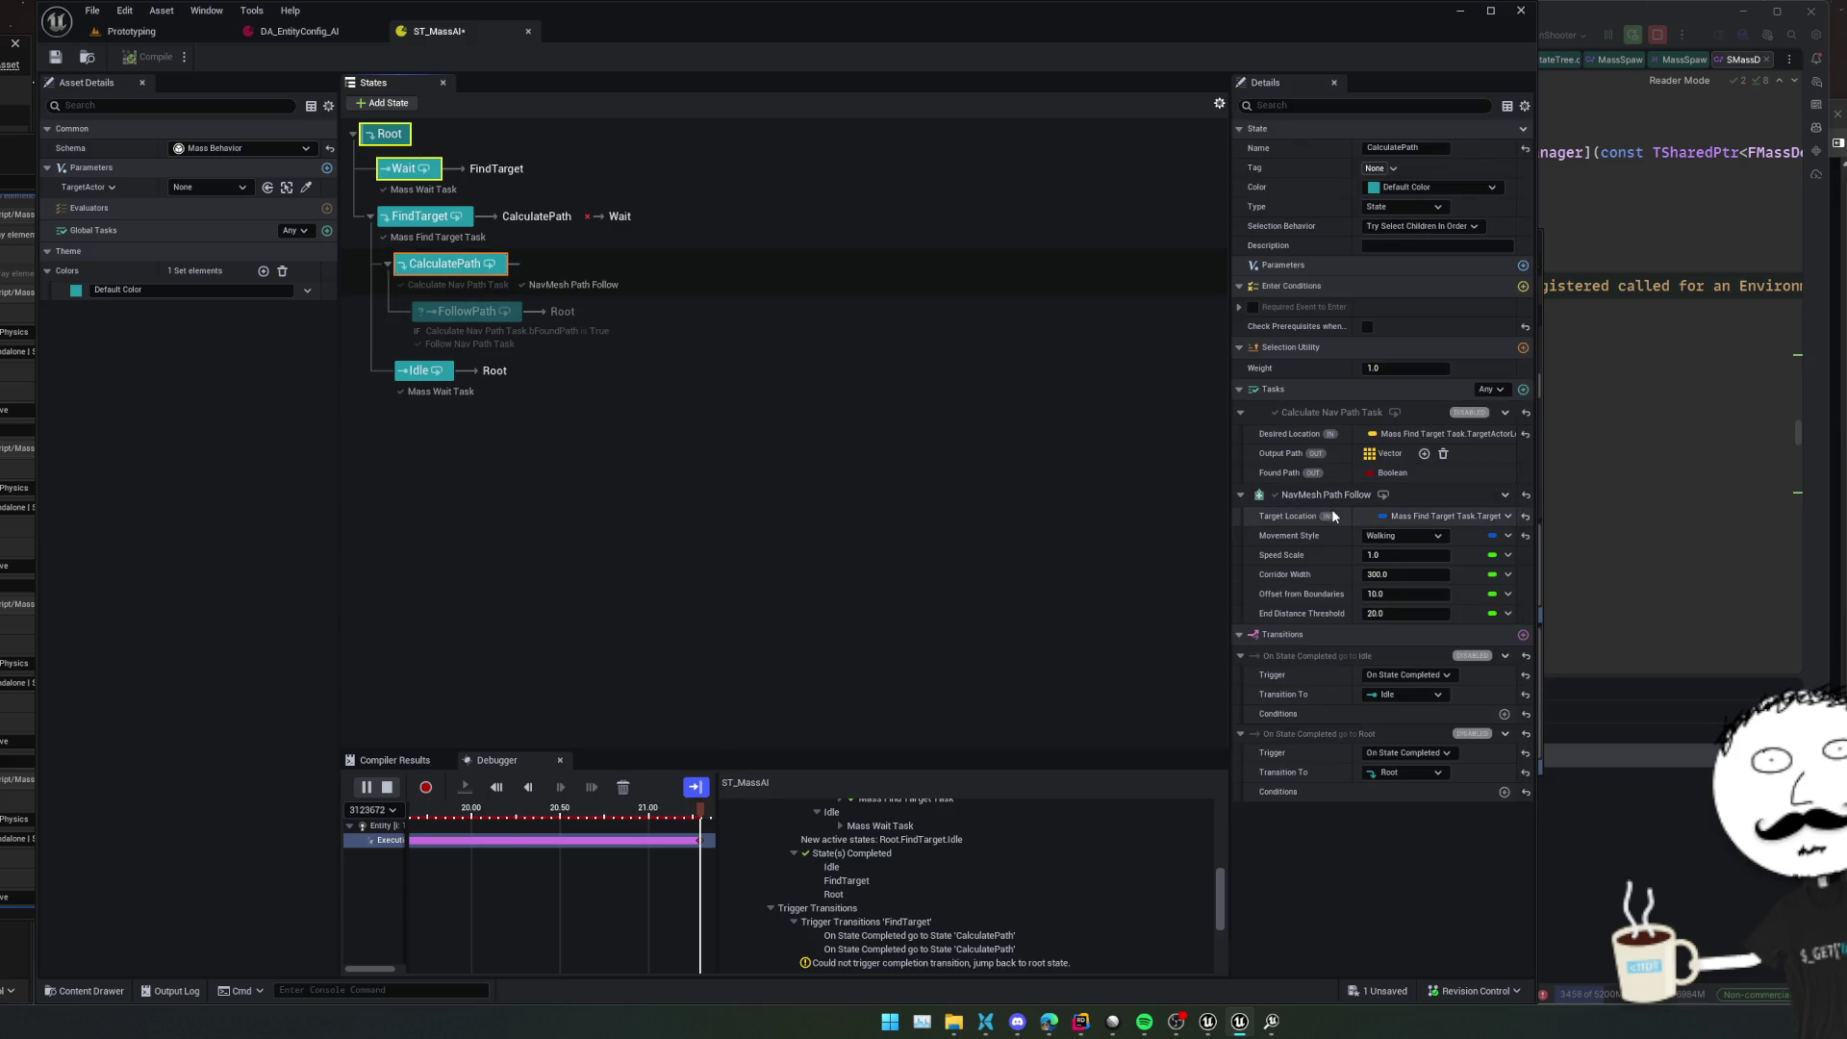
right_click(1411, 415)
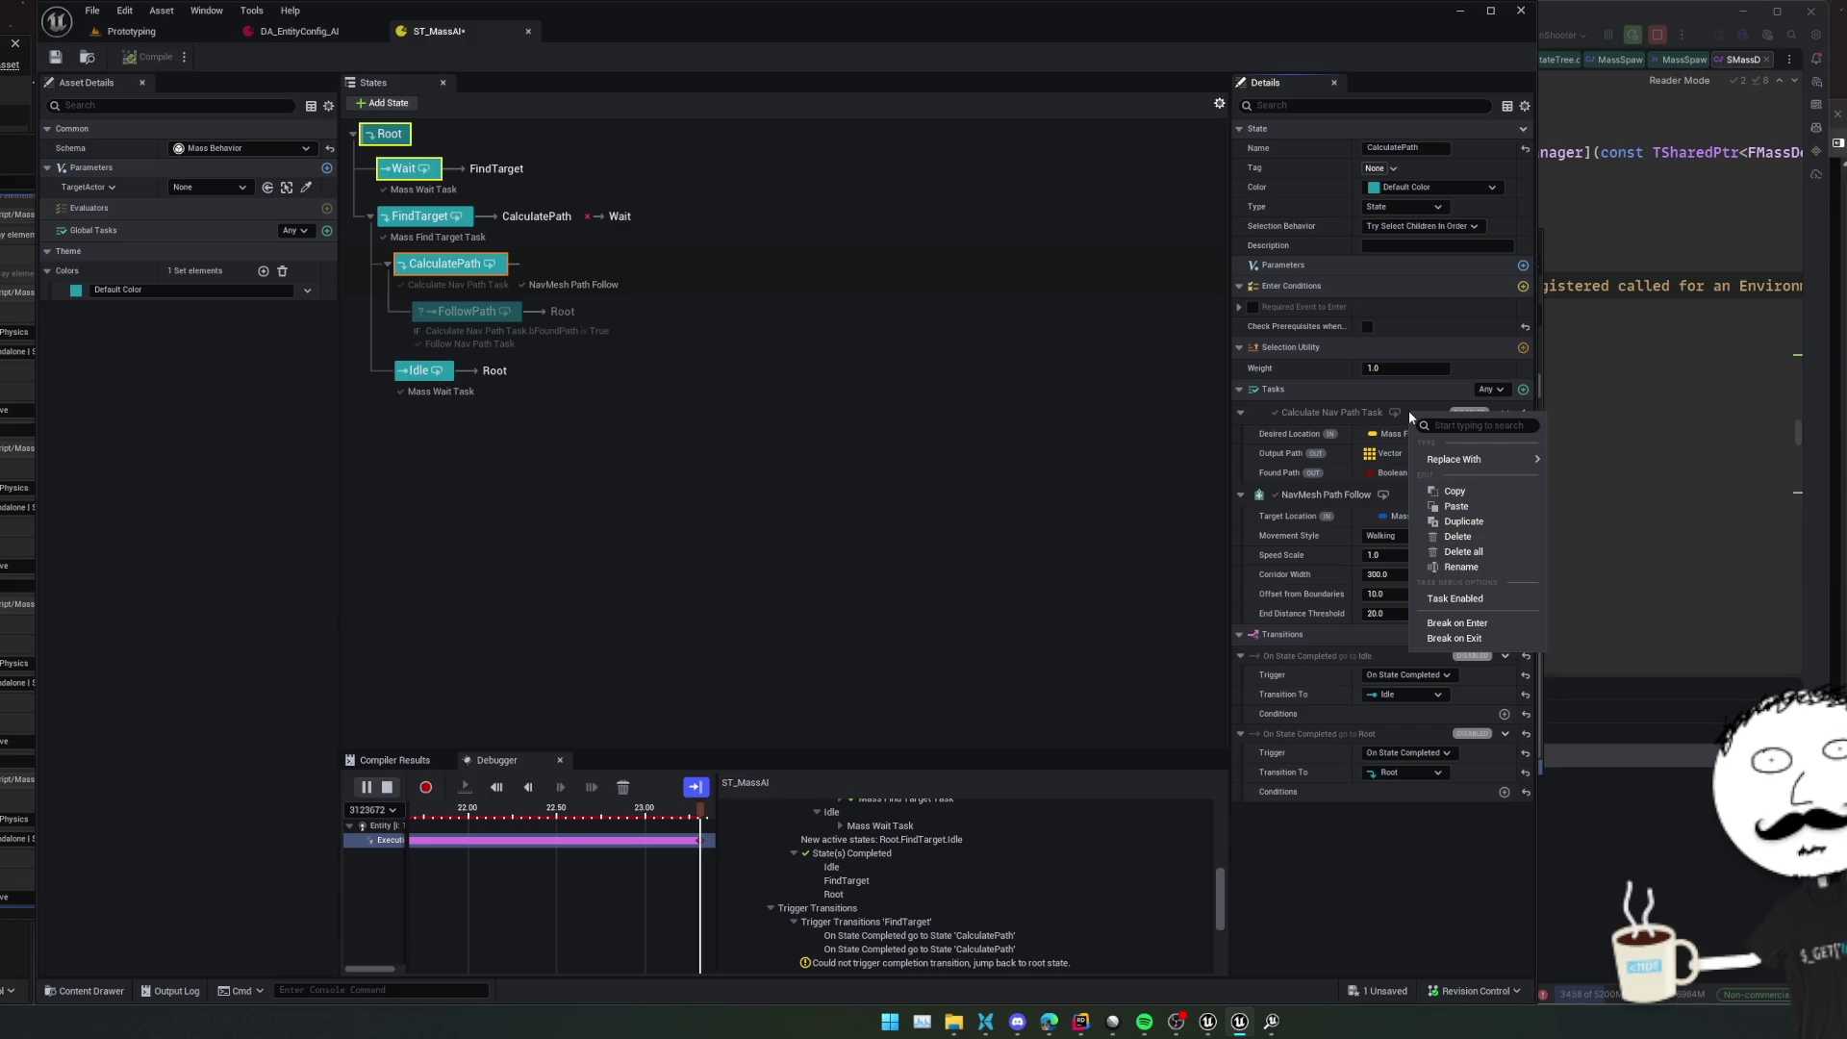
left_click(1431, 843)
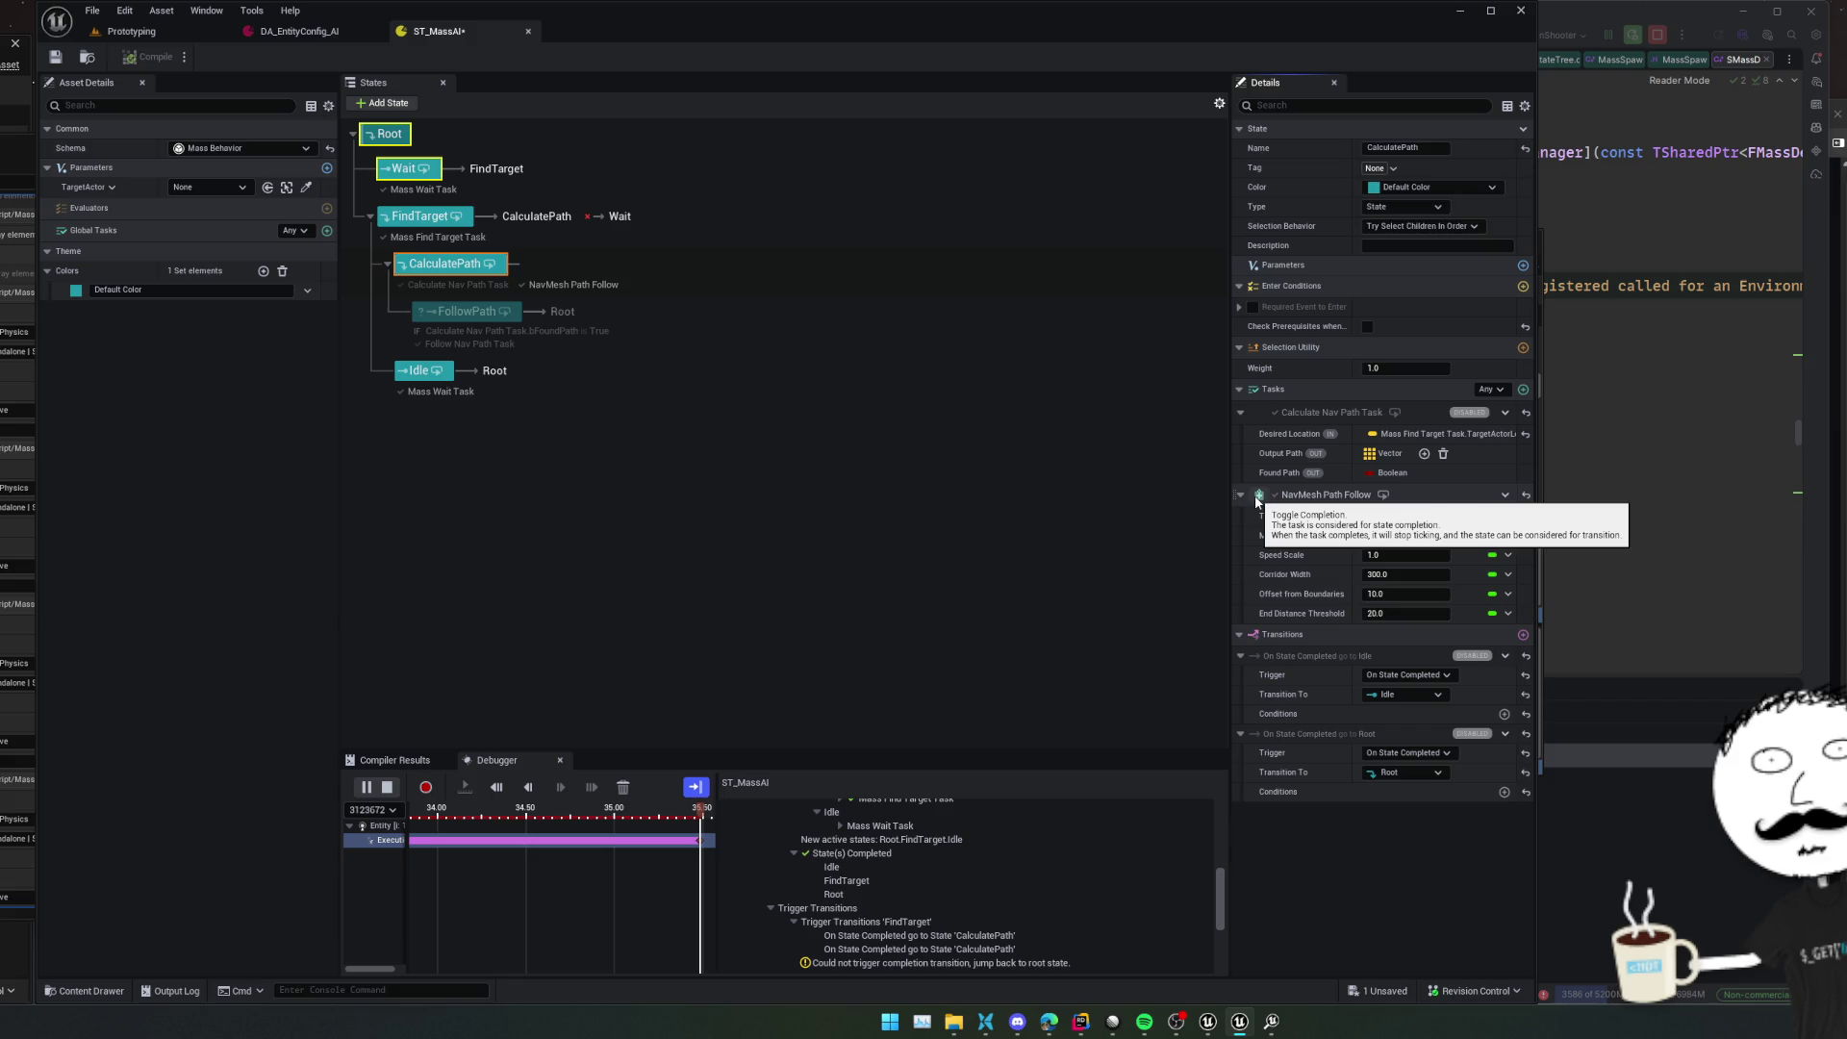
left_click(1257, 496)
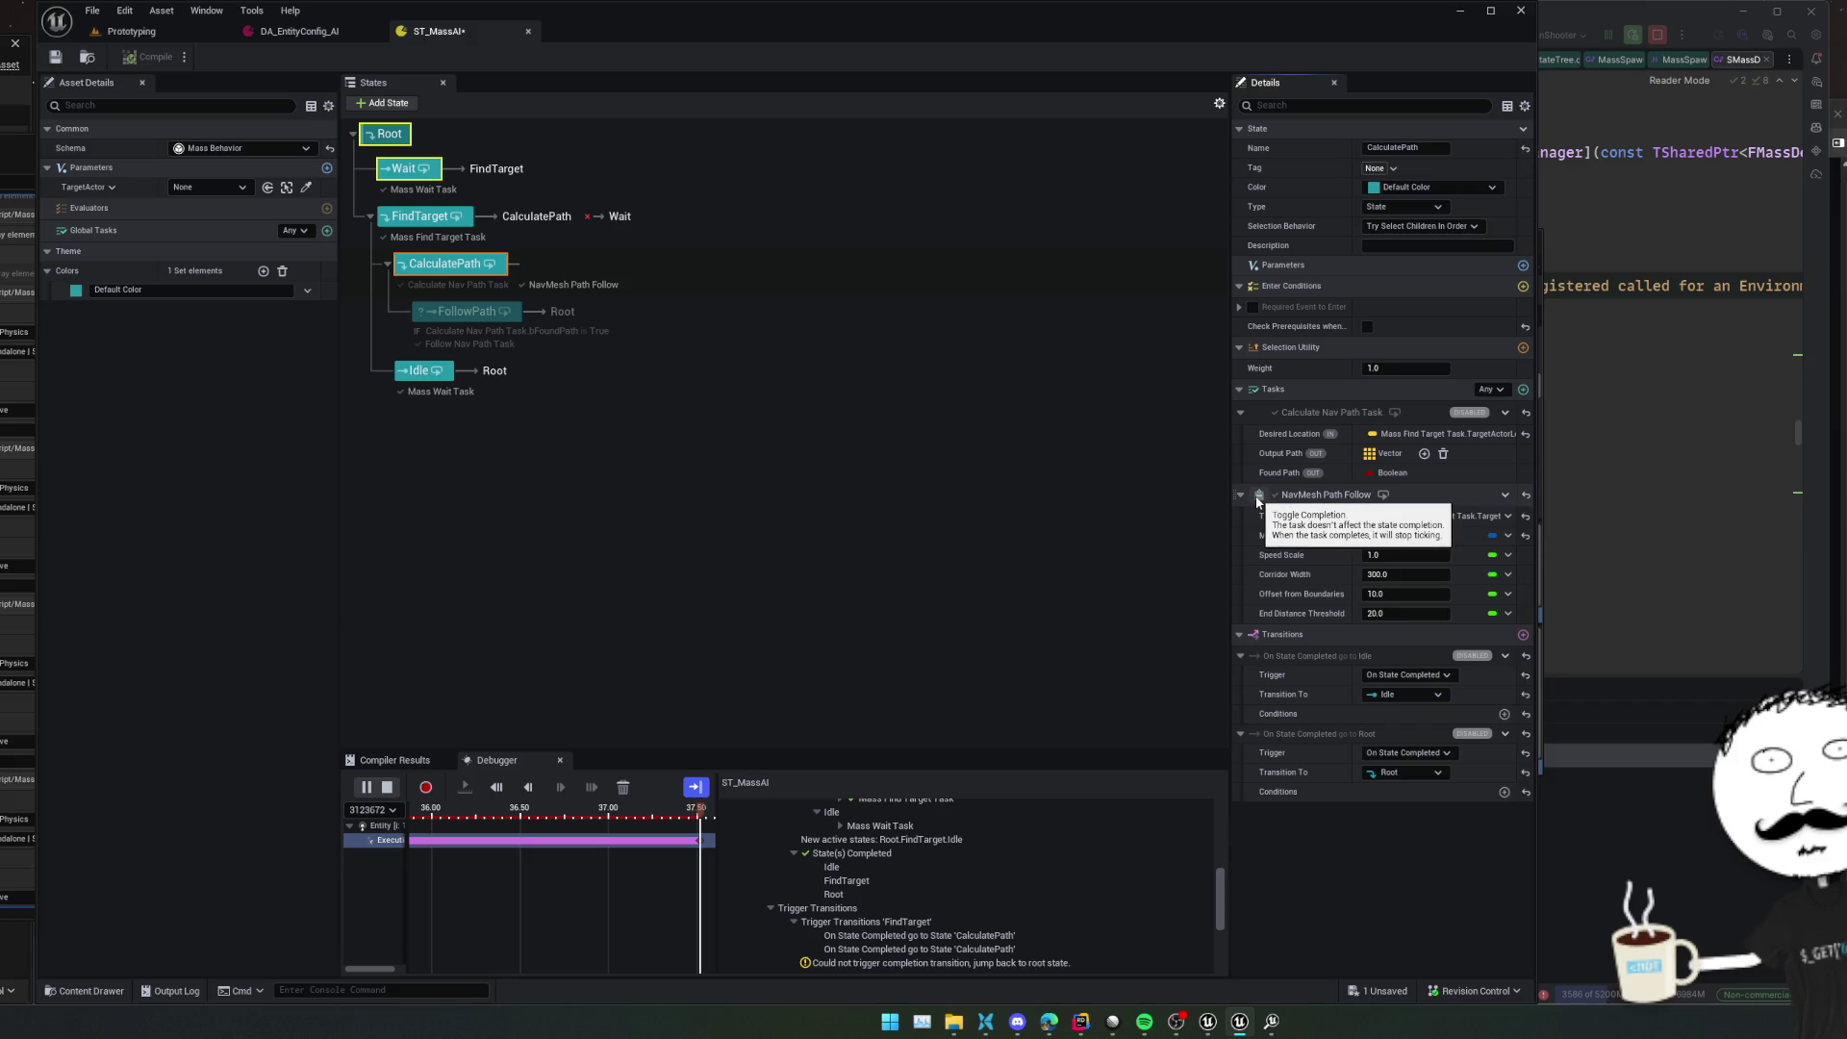
left_click(367, 787)
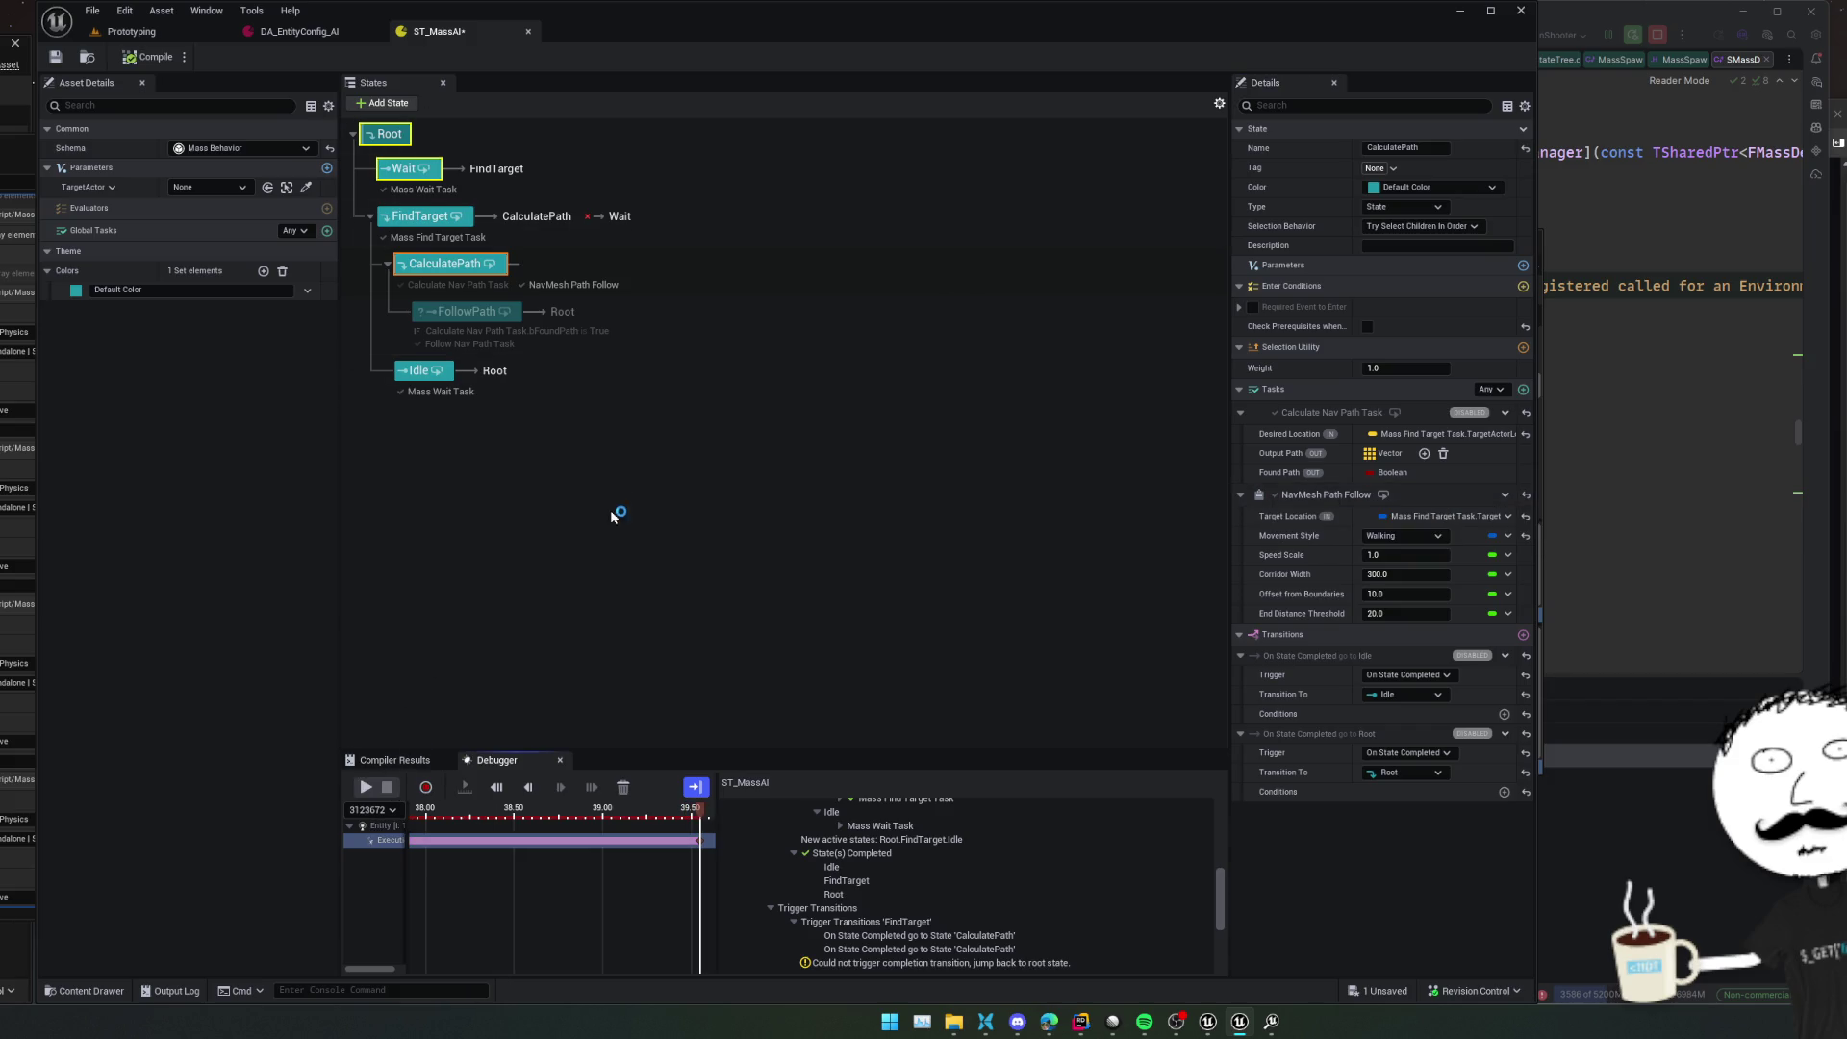
left_click(46, 63)
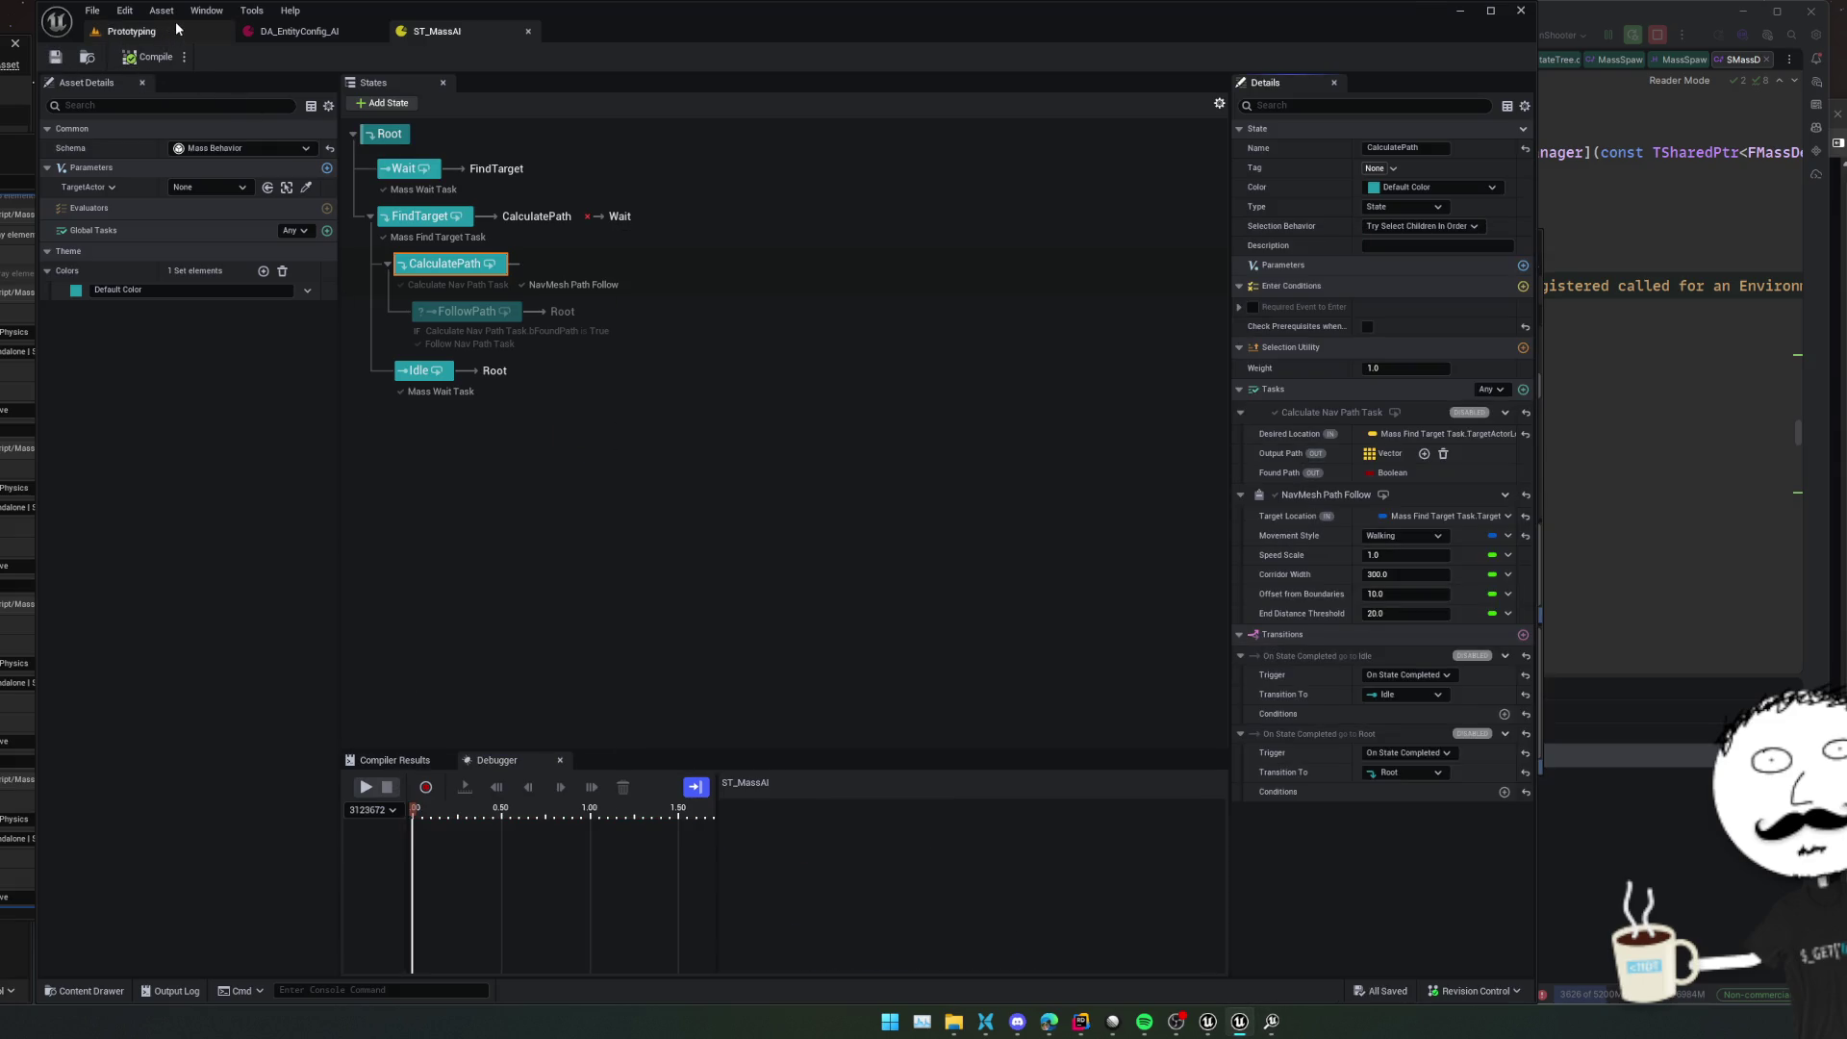
Play the Prototyping level again and switch back to ST_MassAI's debugger
left_click(176, 23)
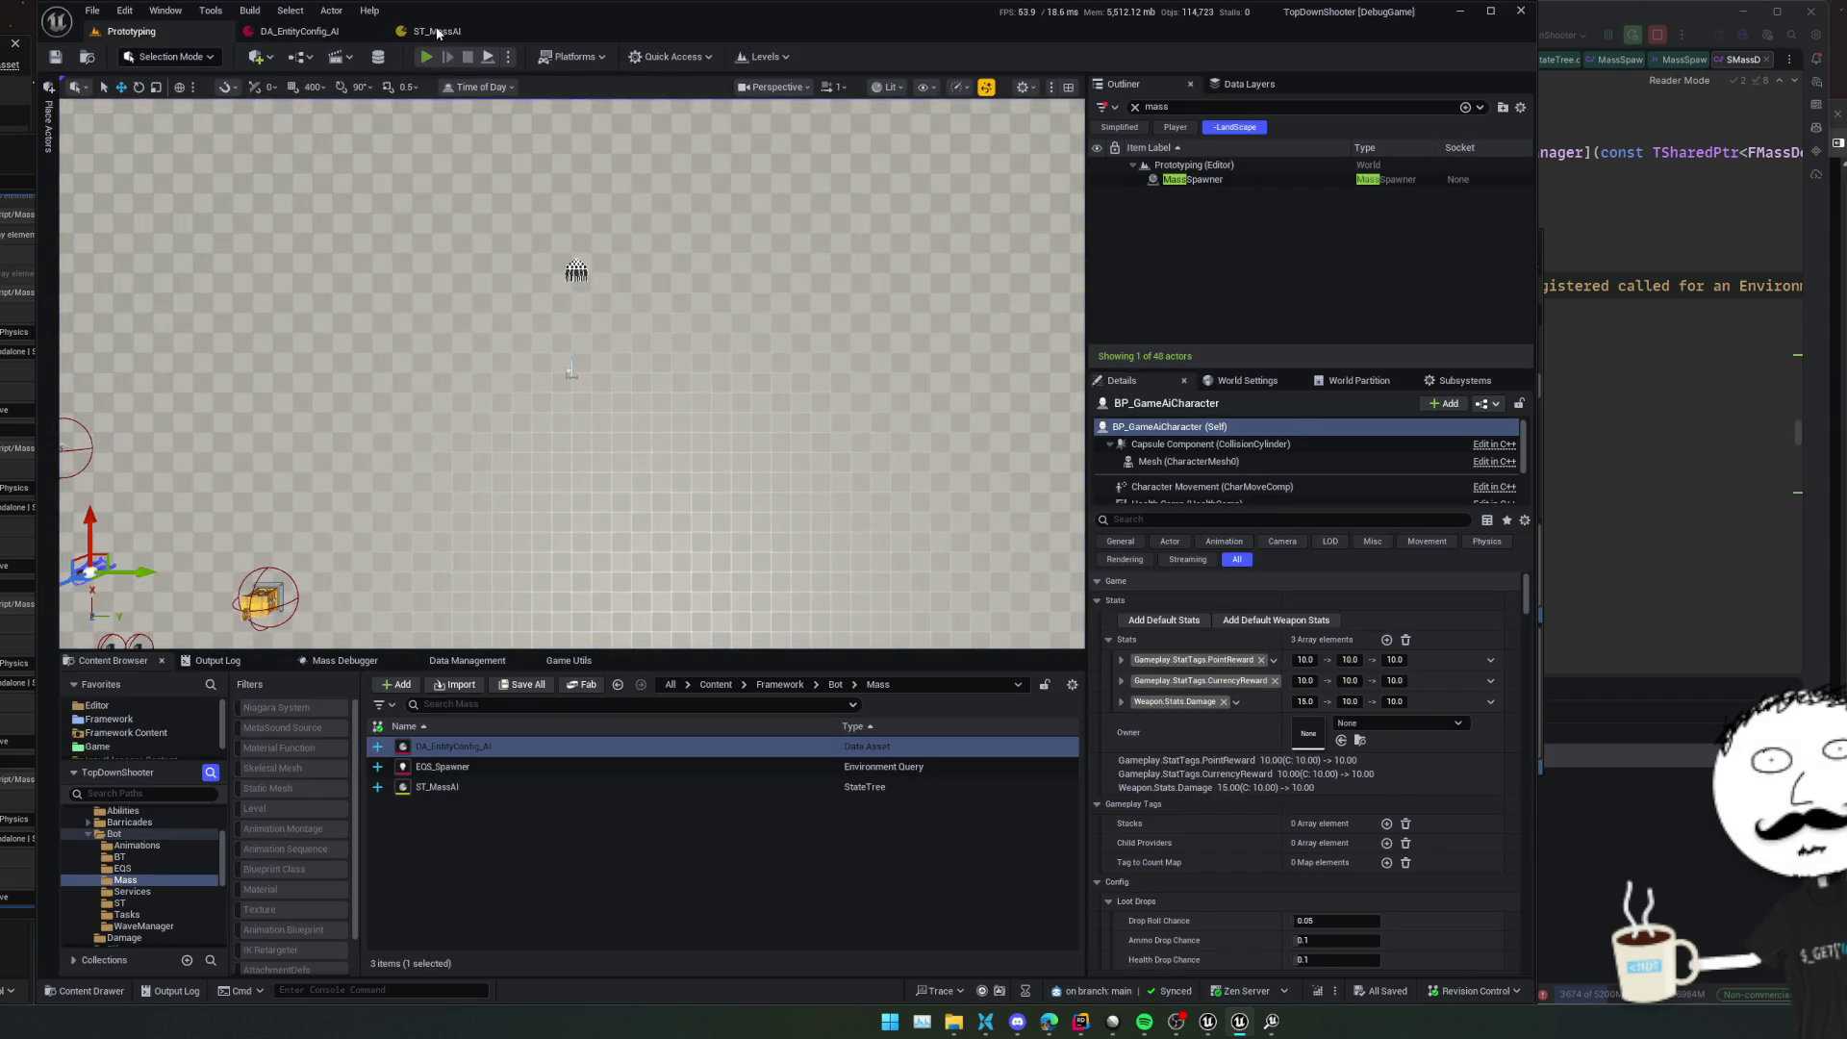
left_click(425, 56)
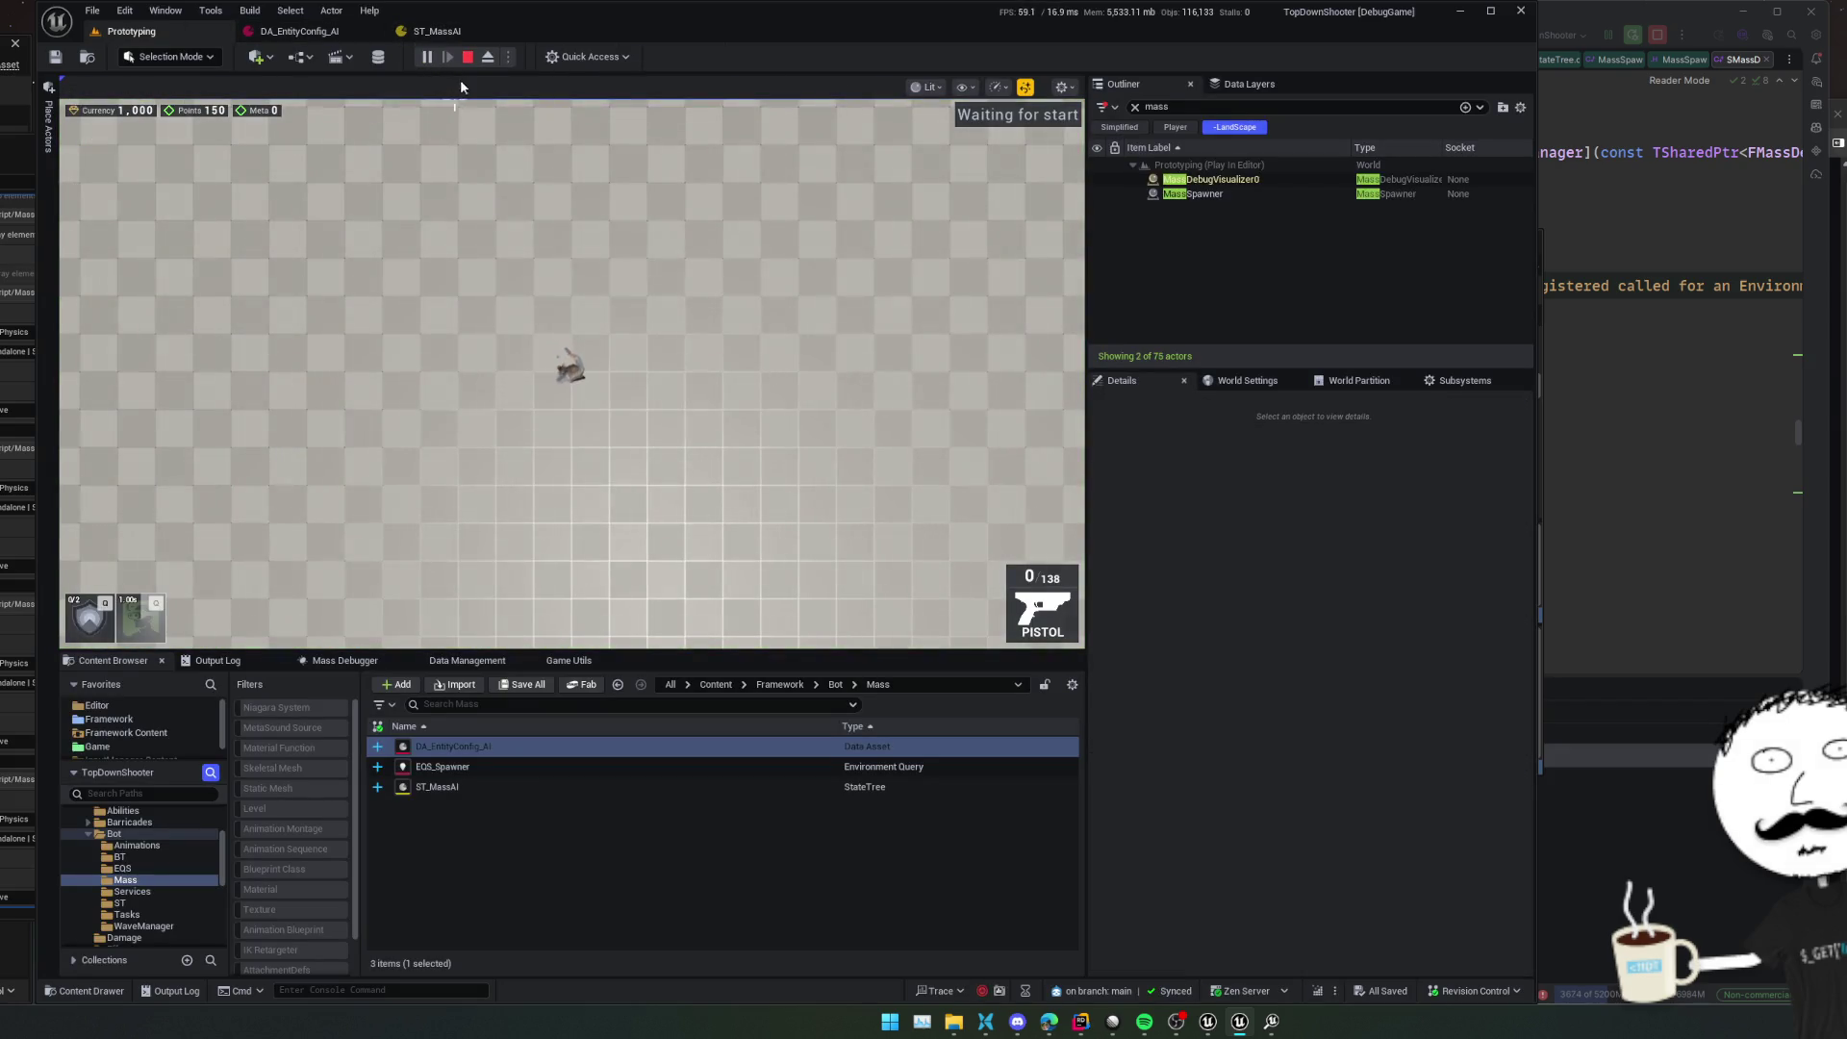
left_click(447, 31)
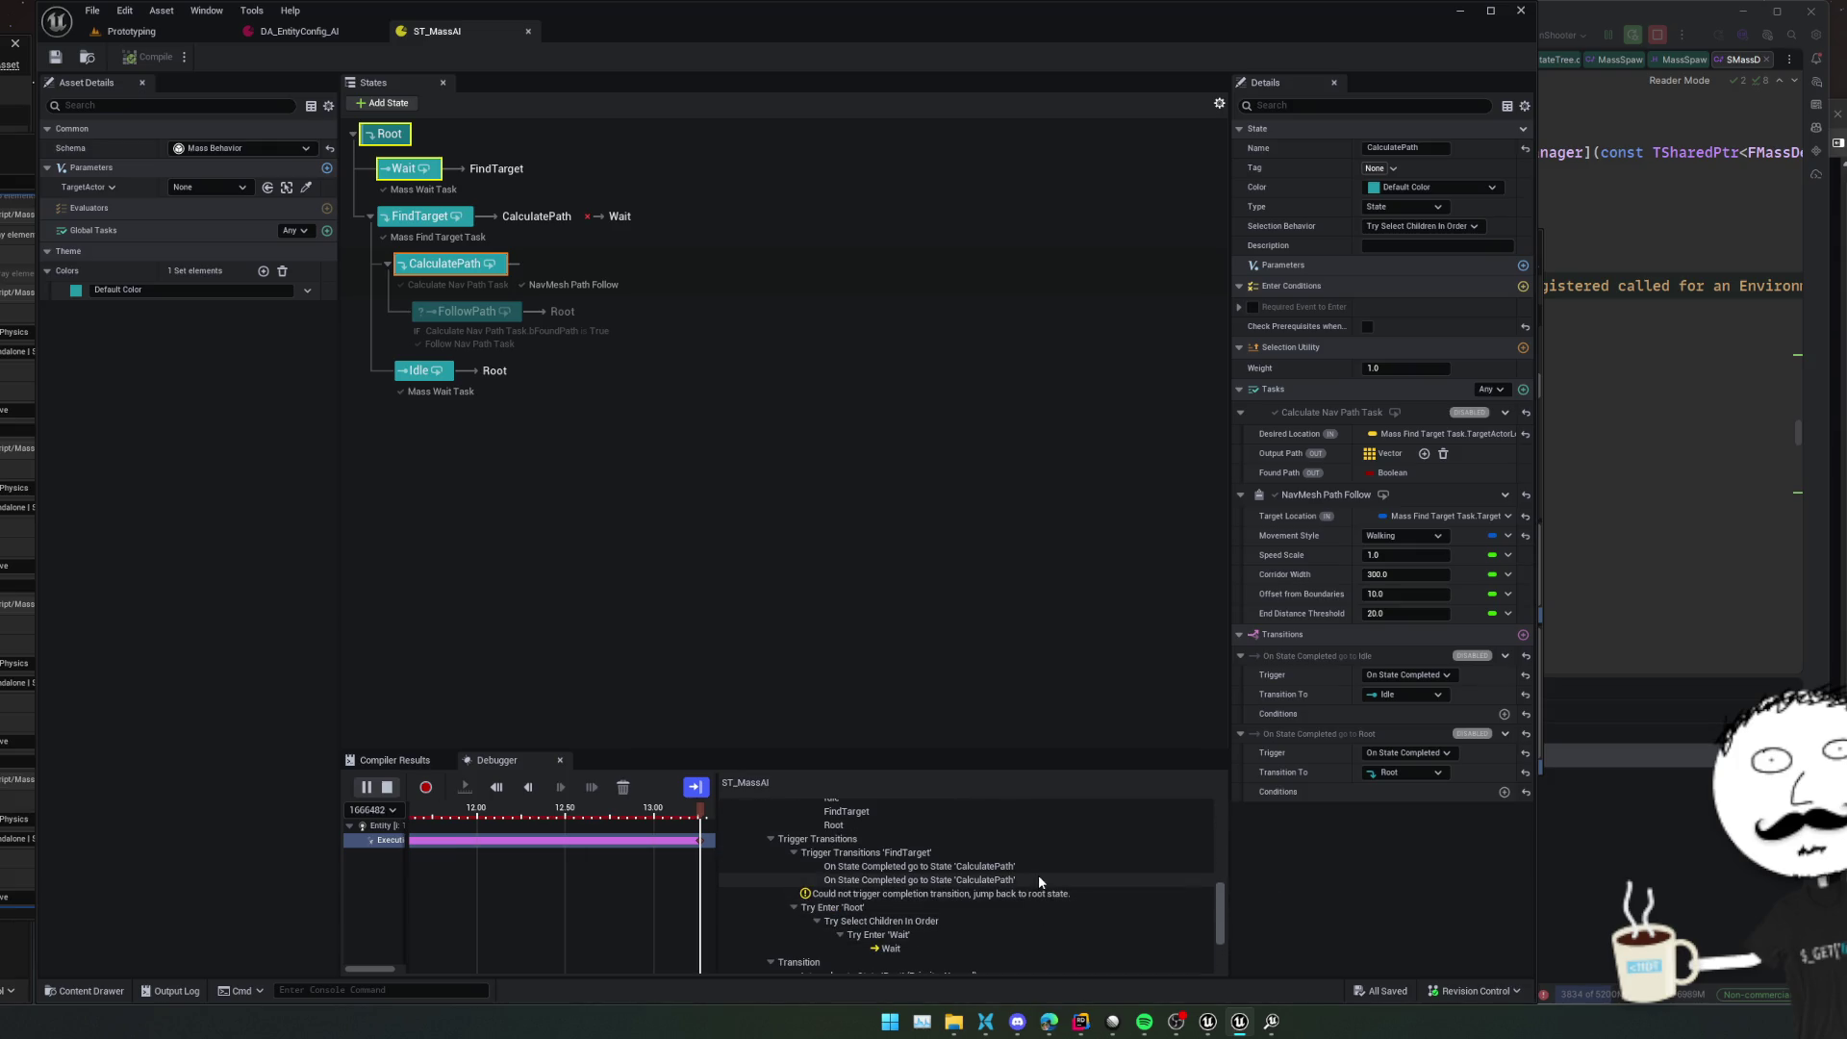
left_click(1039, 881)
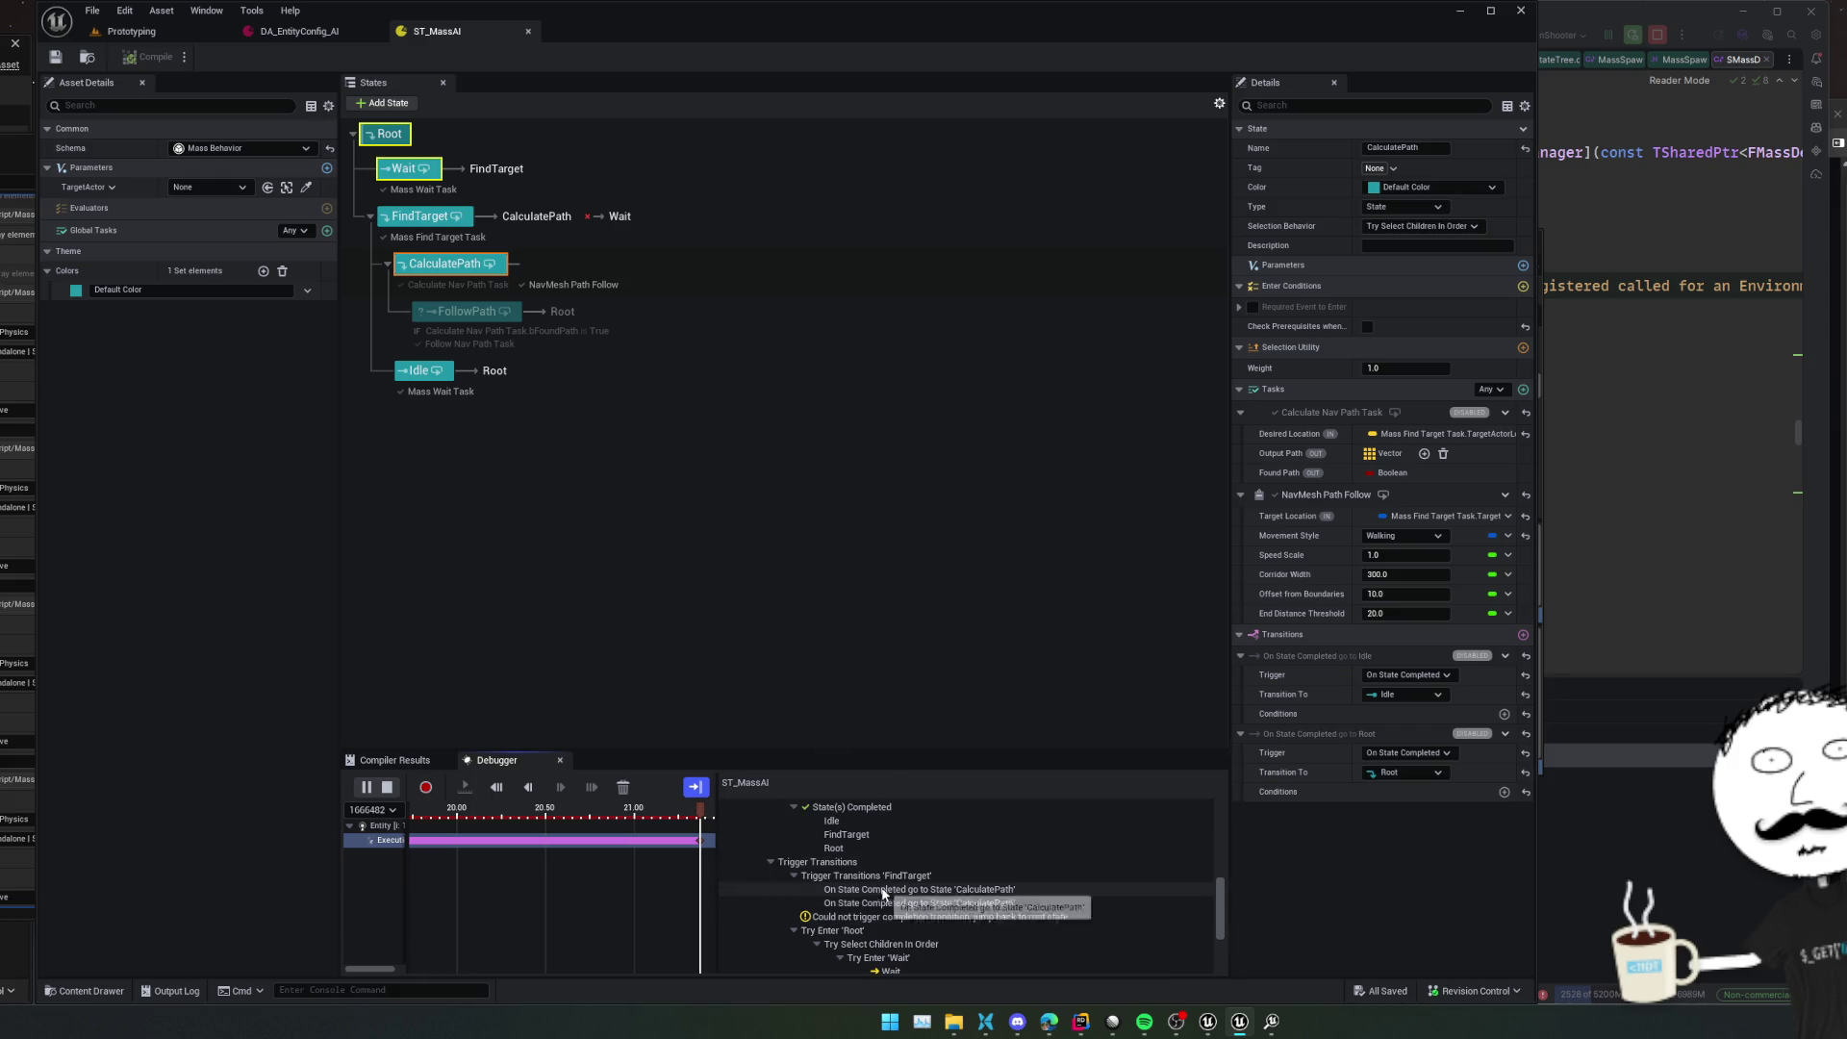
left_click(424, 216)
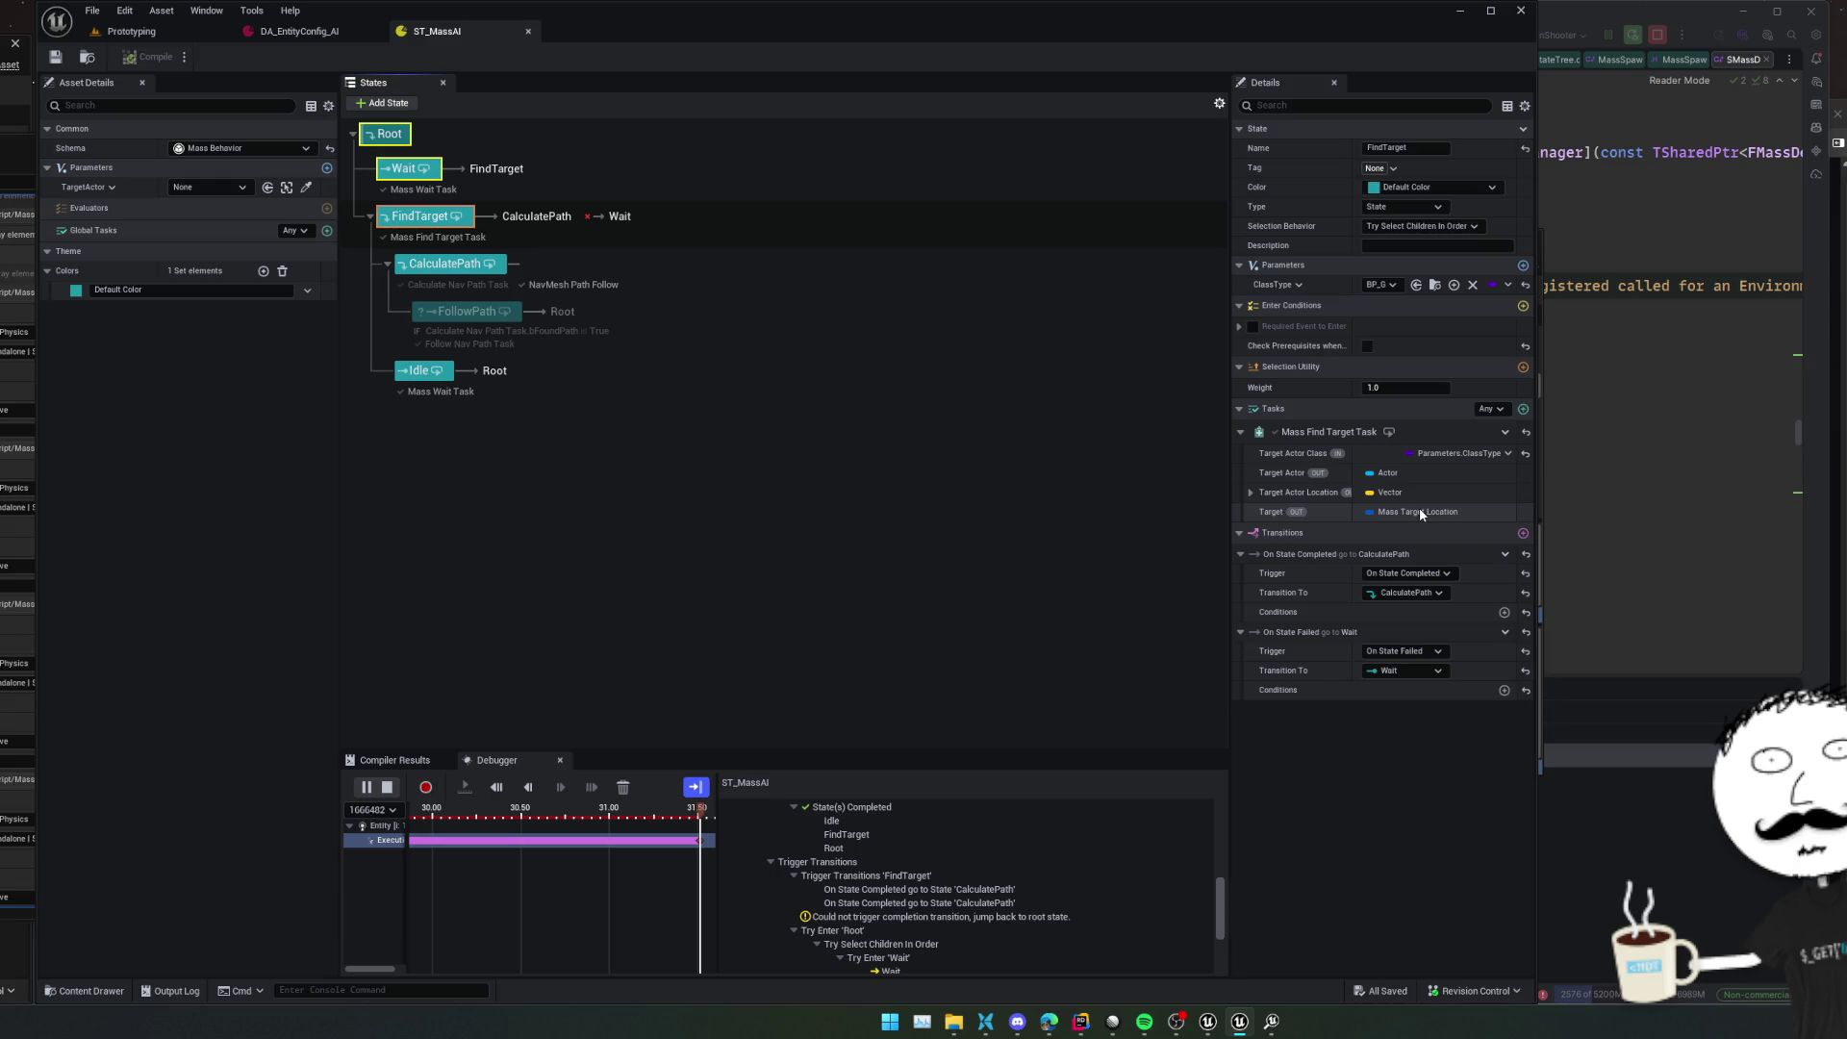
left_click(458, 267)
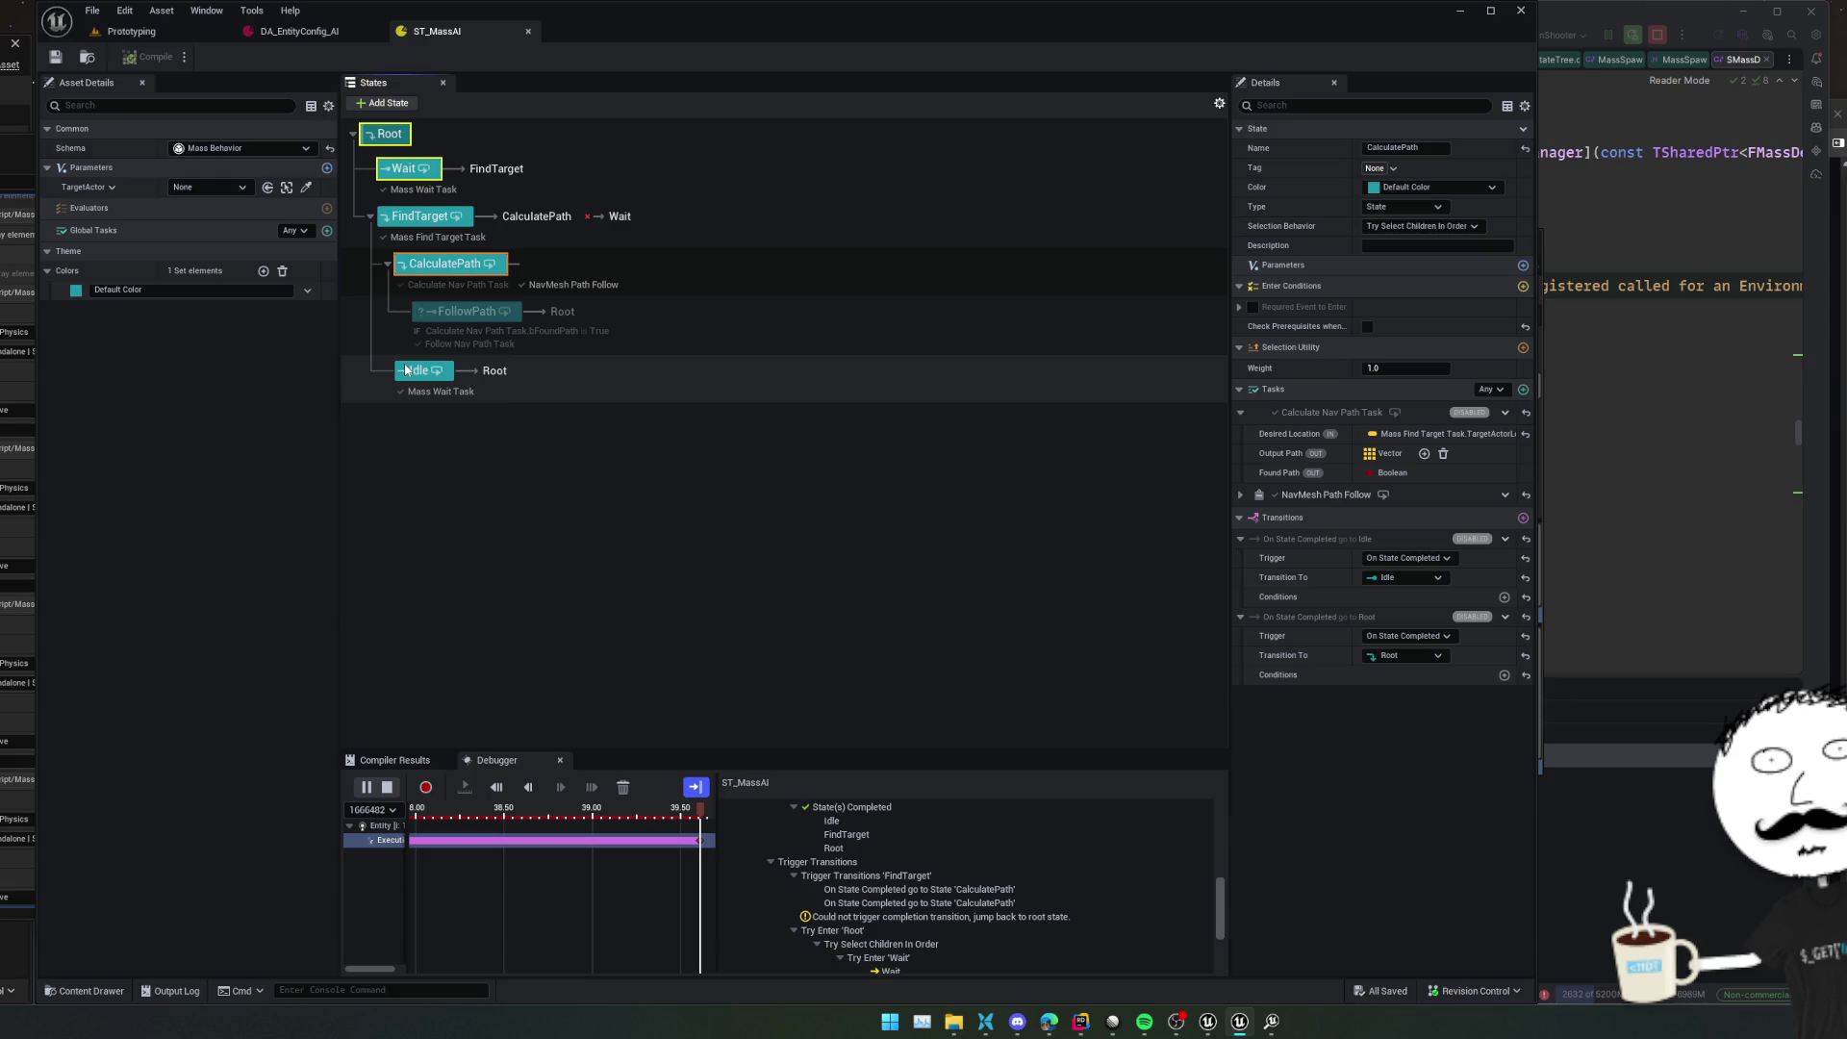
left_click(468, 311)
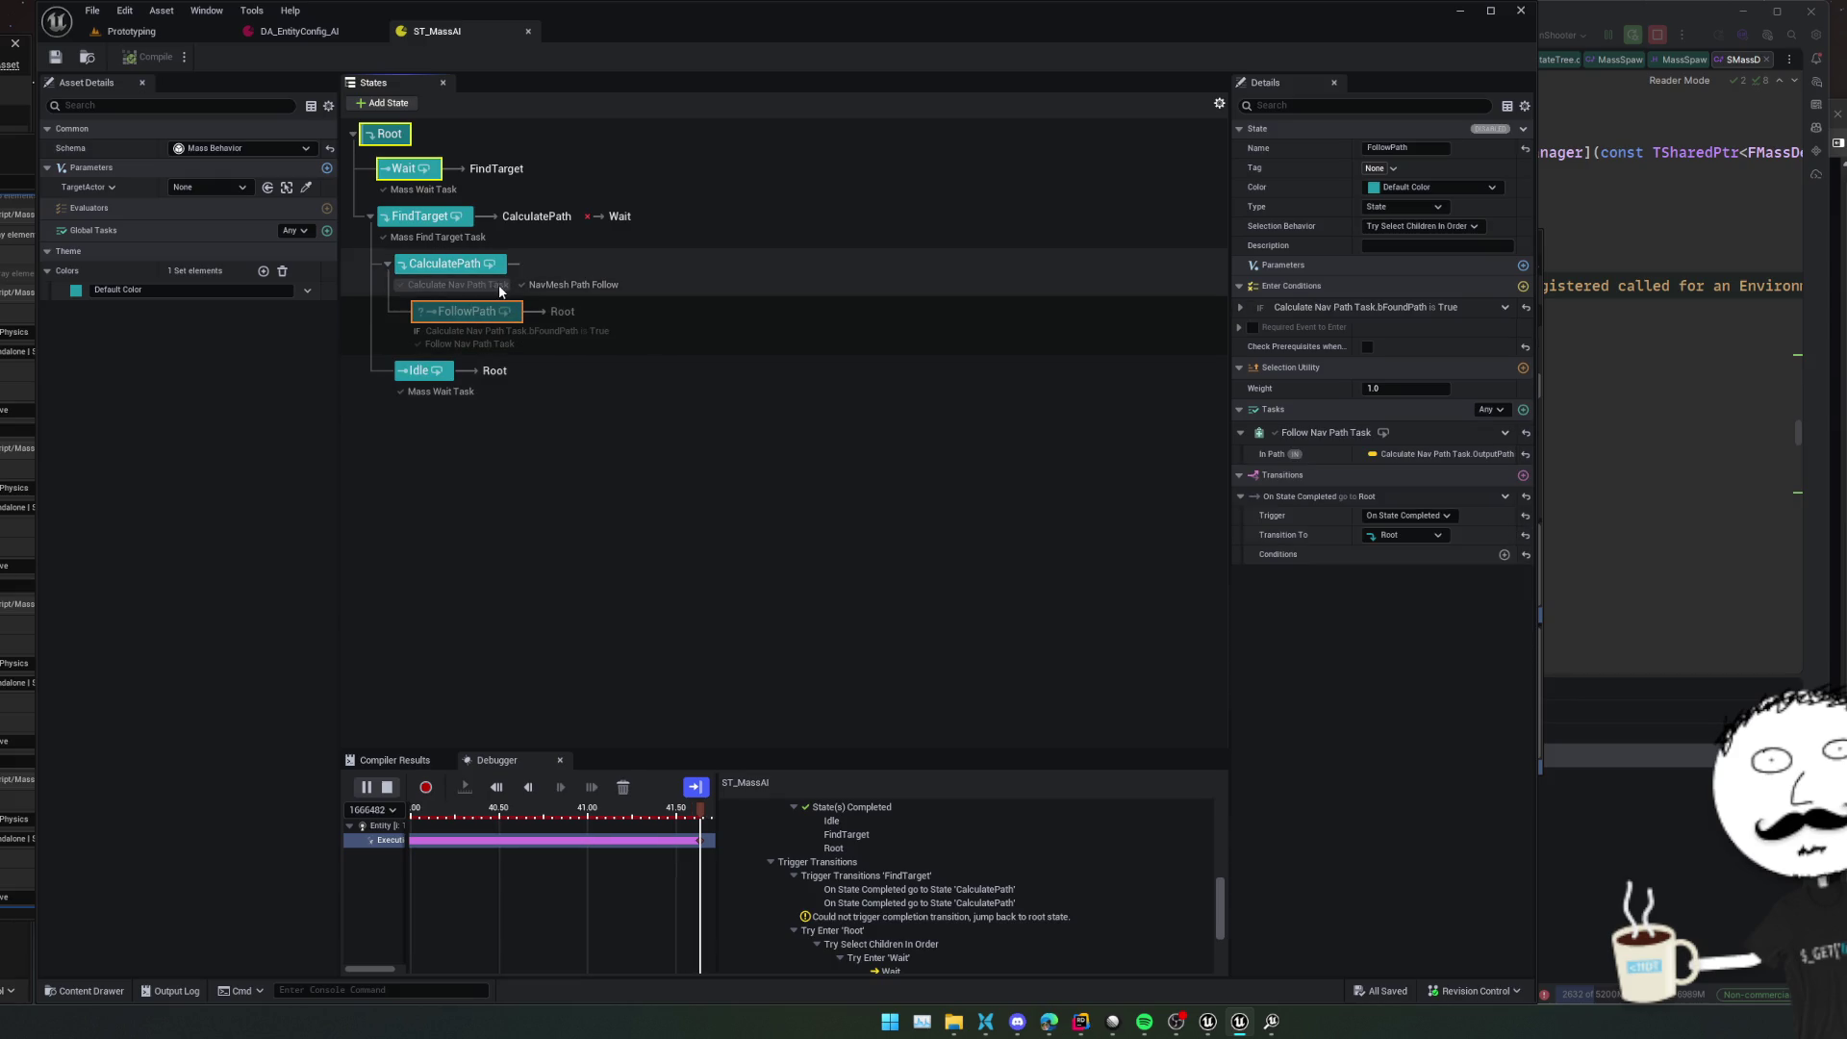
right_click(479, 268)
Add a sibling state after CalculatePath and drag it in as CalculatePath's first child, None
mouse_move(526, 298)
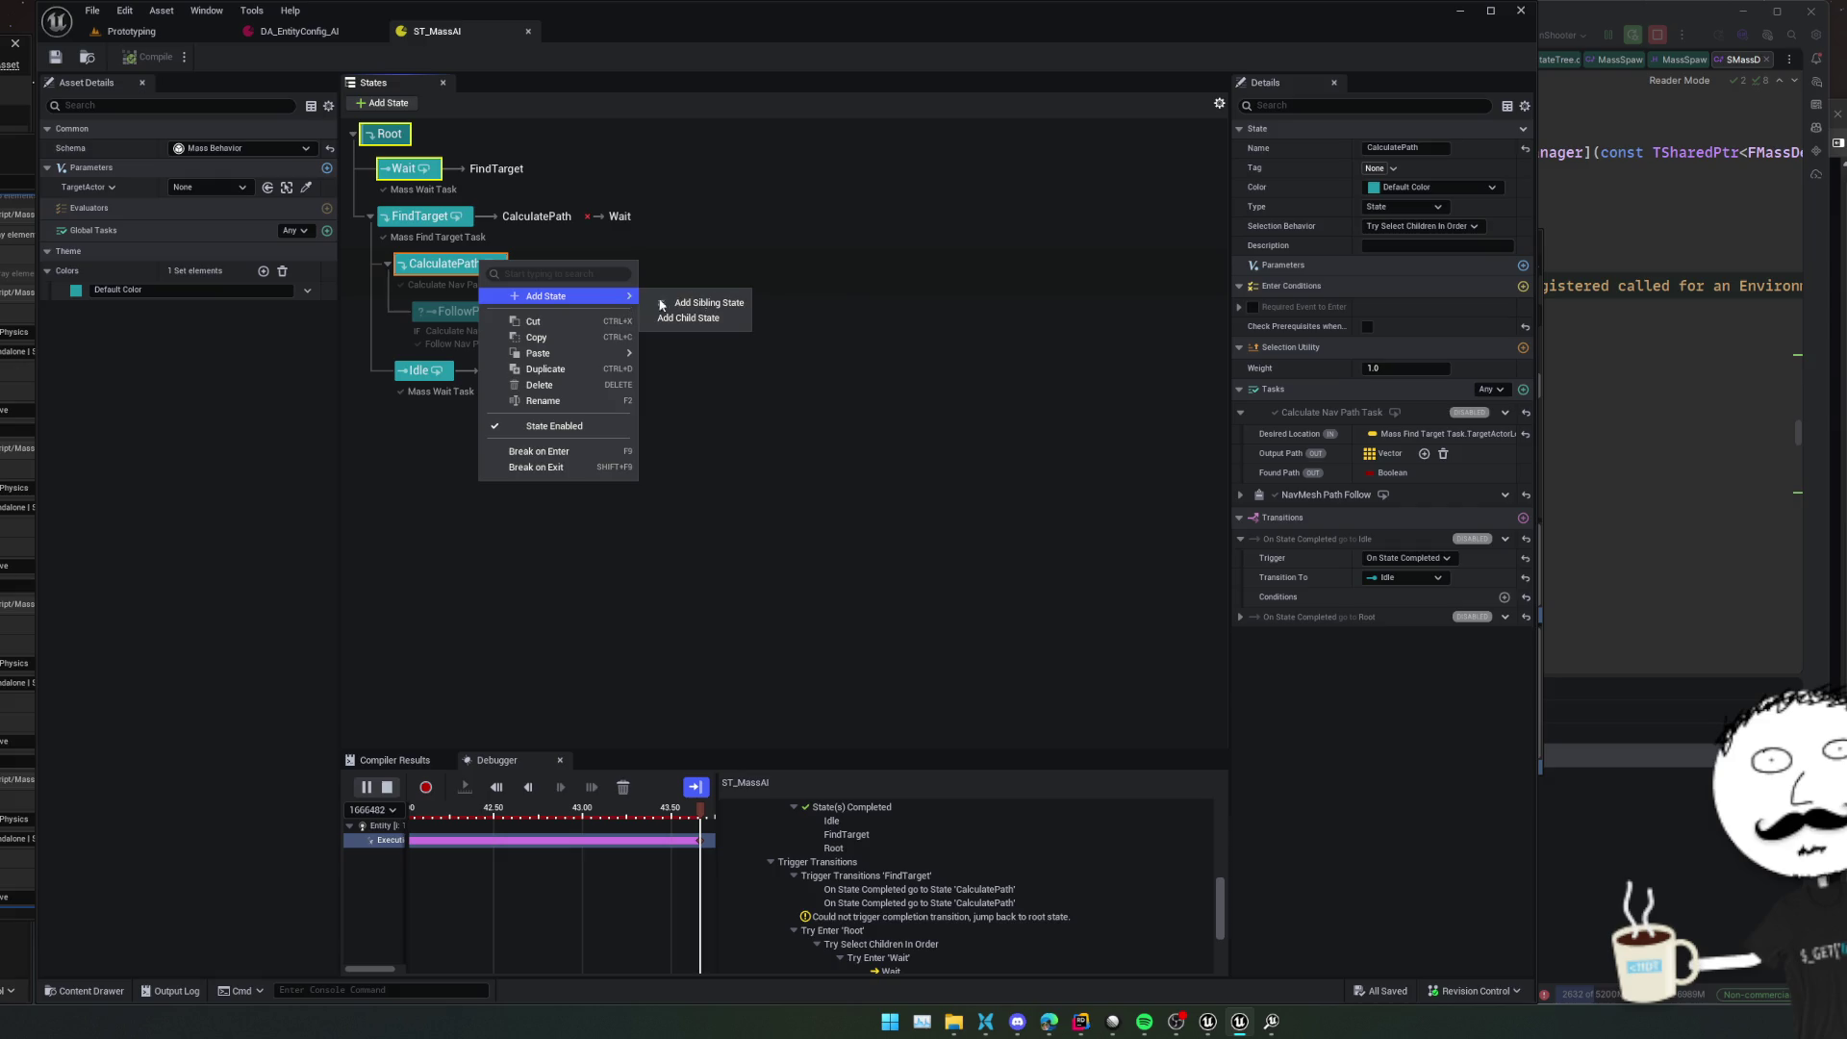
left_click(709, 303)
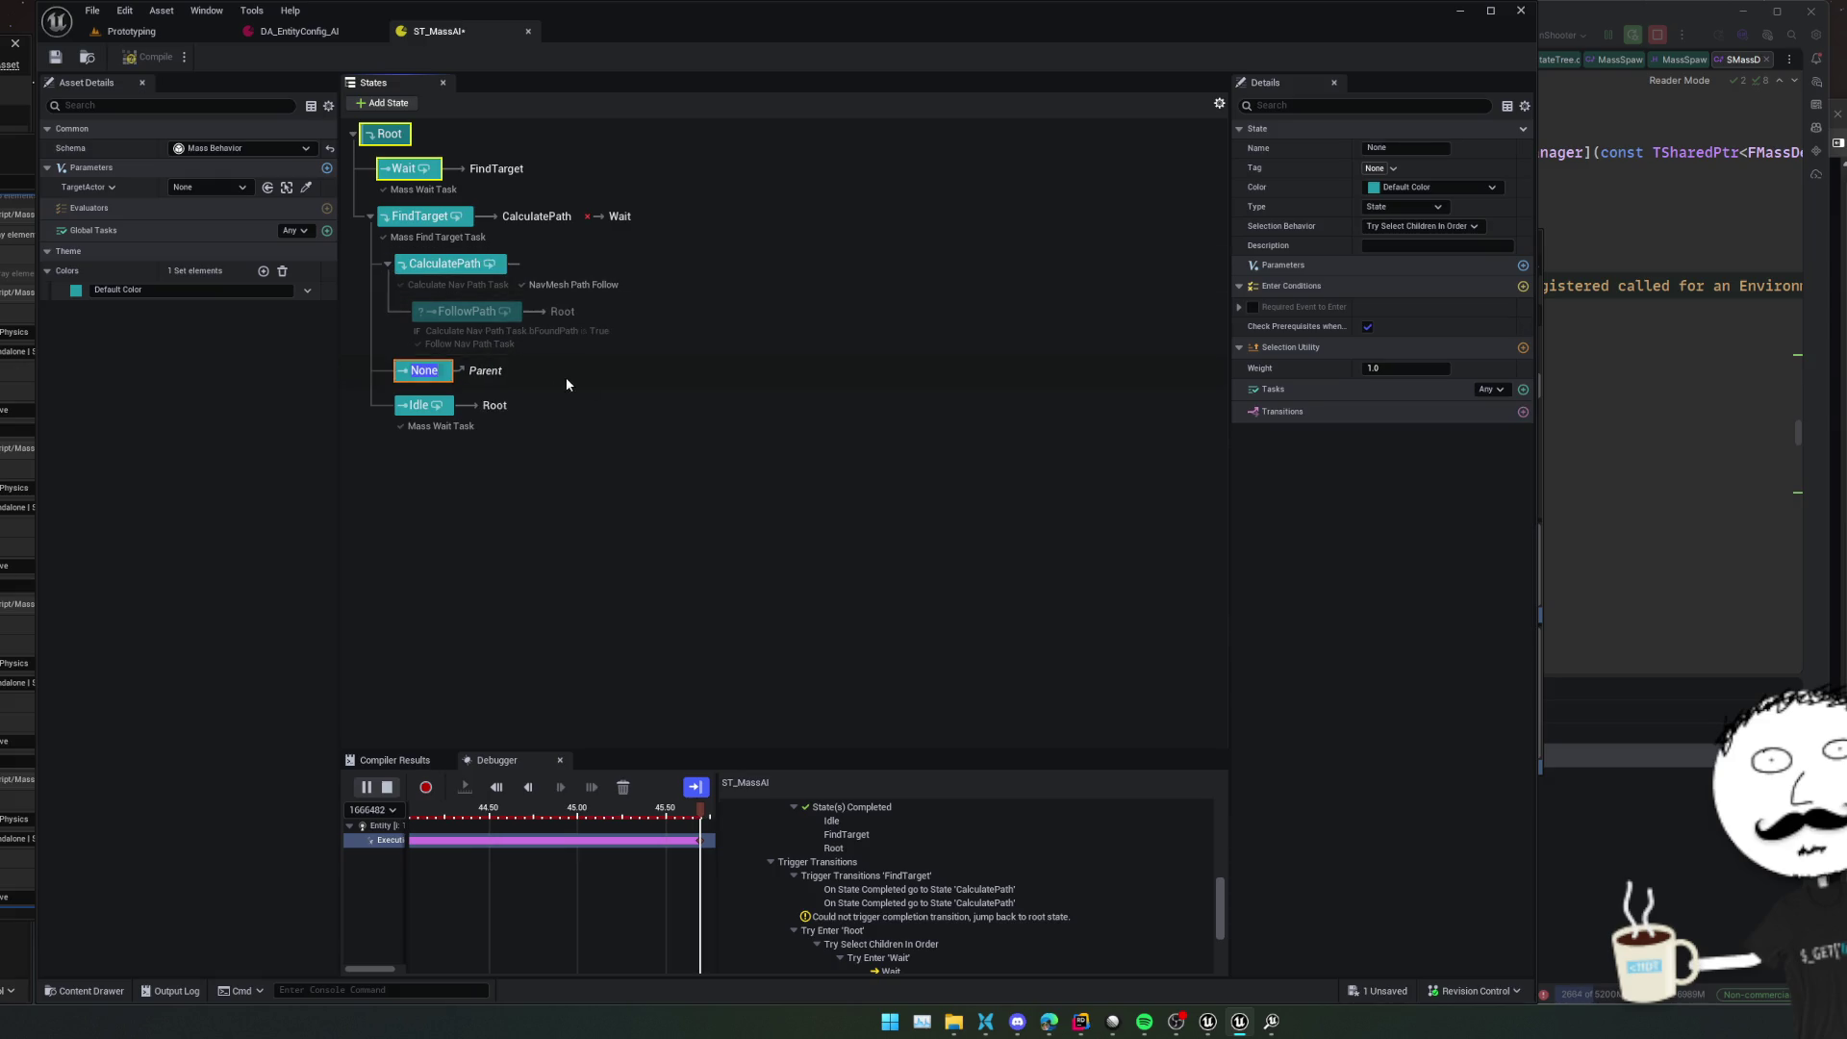
mouse_move(423, 371)
left_mouse_down()
mouse_move(452, 270)
mouse_move(486, 274)
left_mouse_up()
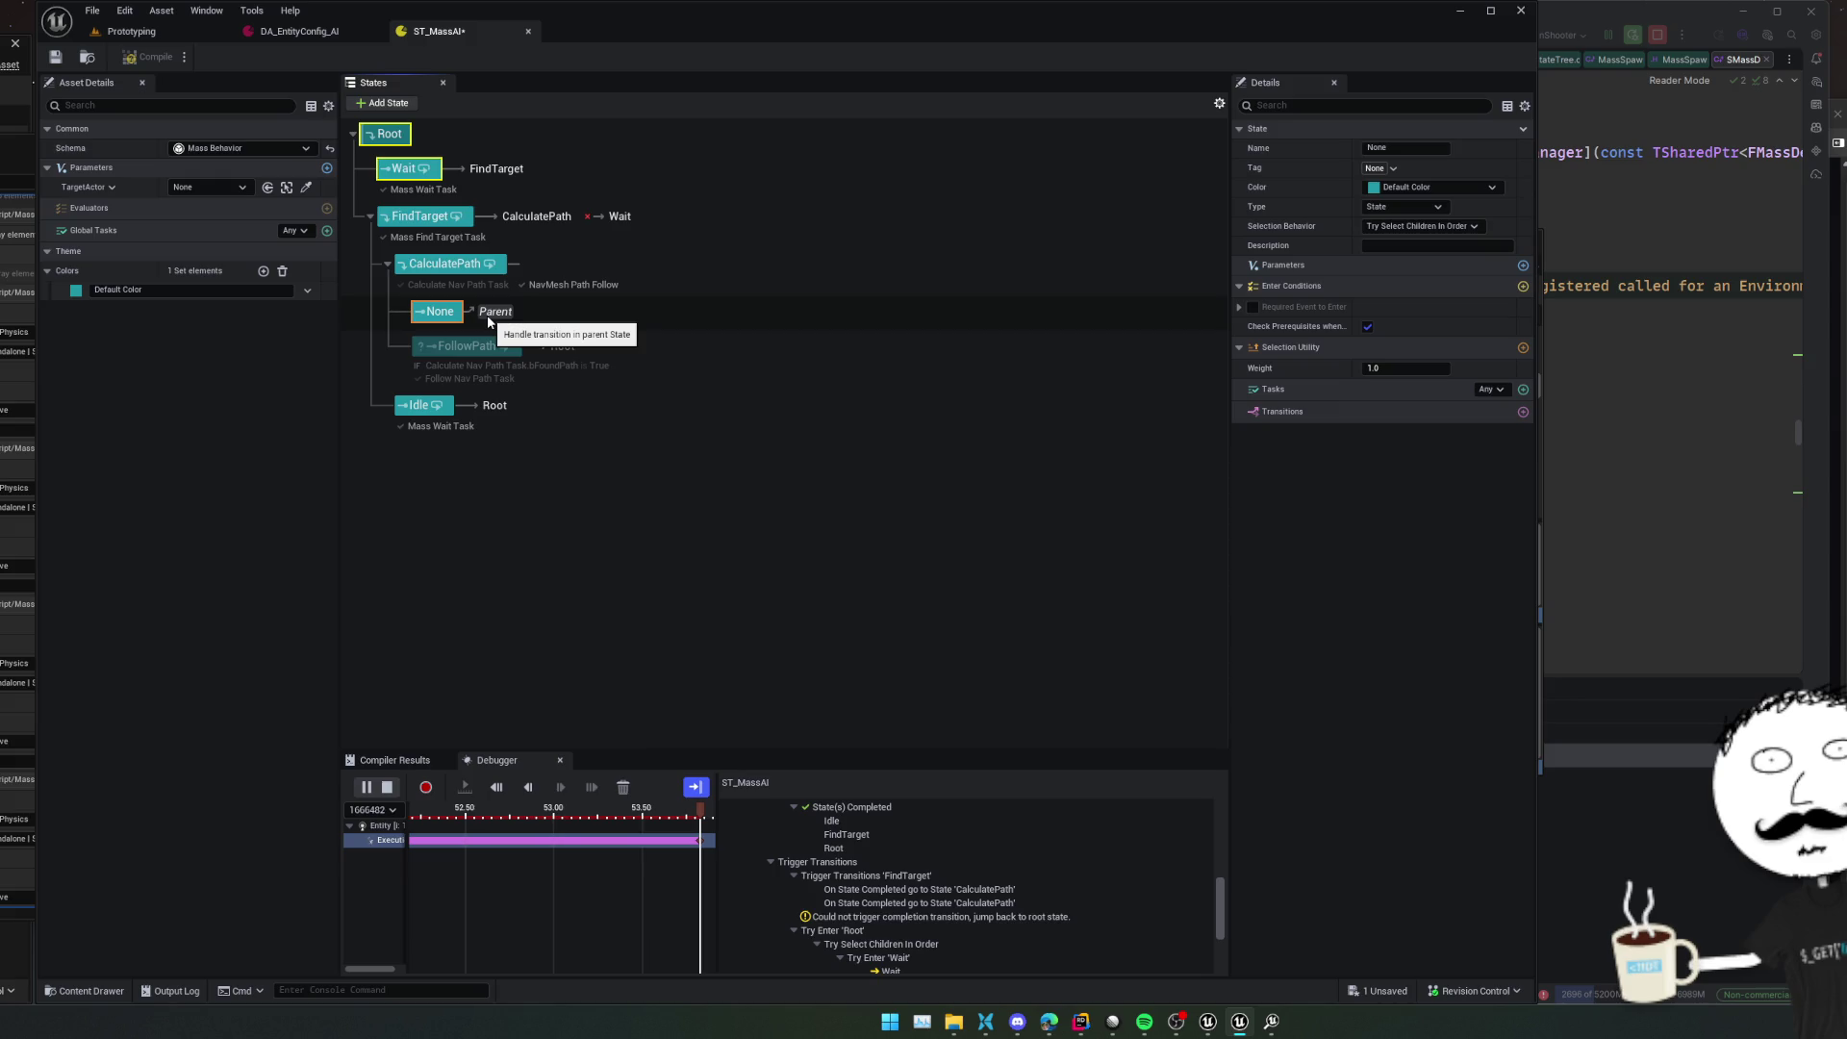
left_click(499, 495)
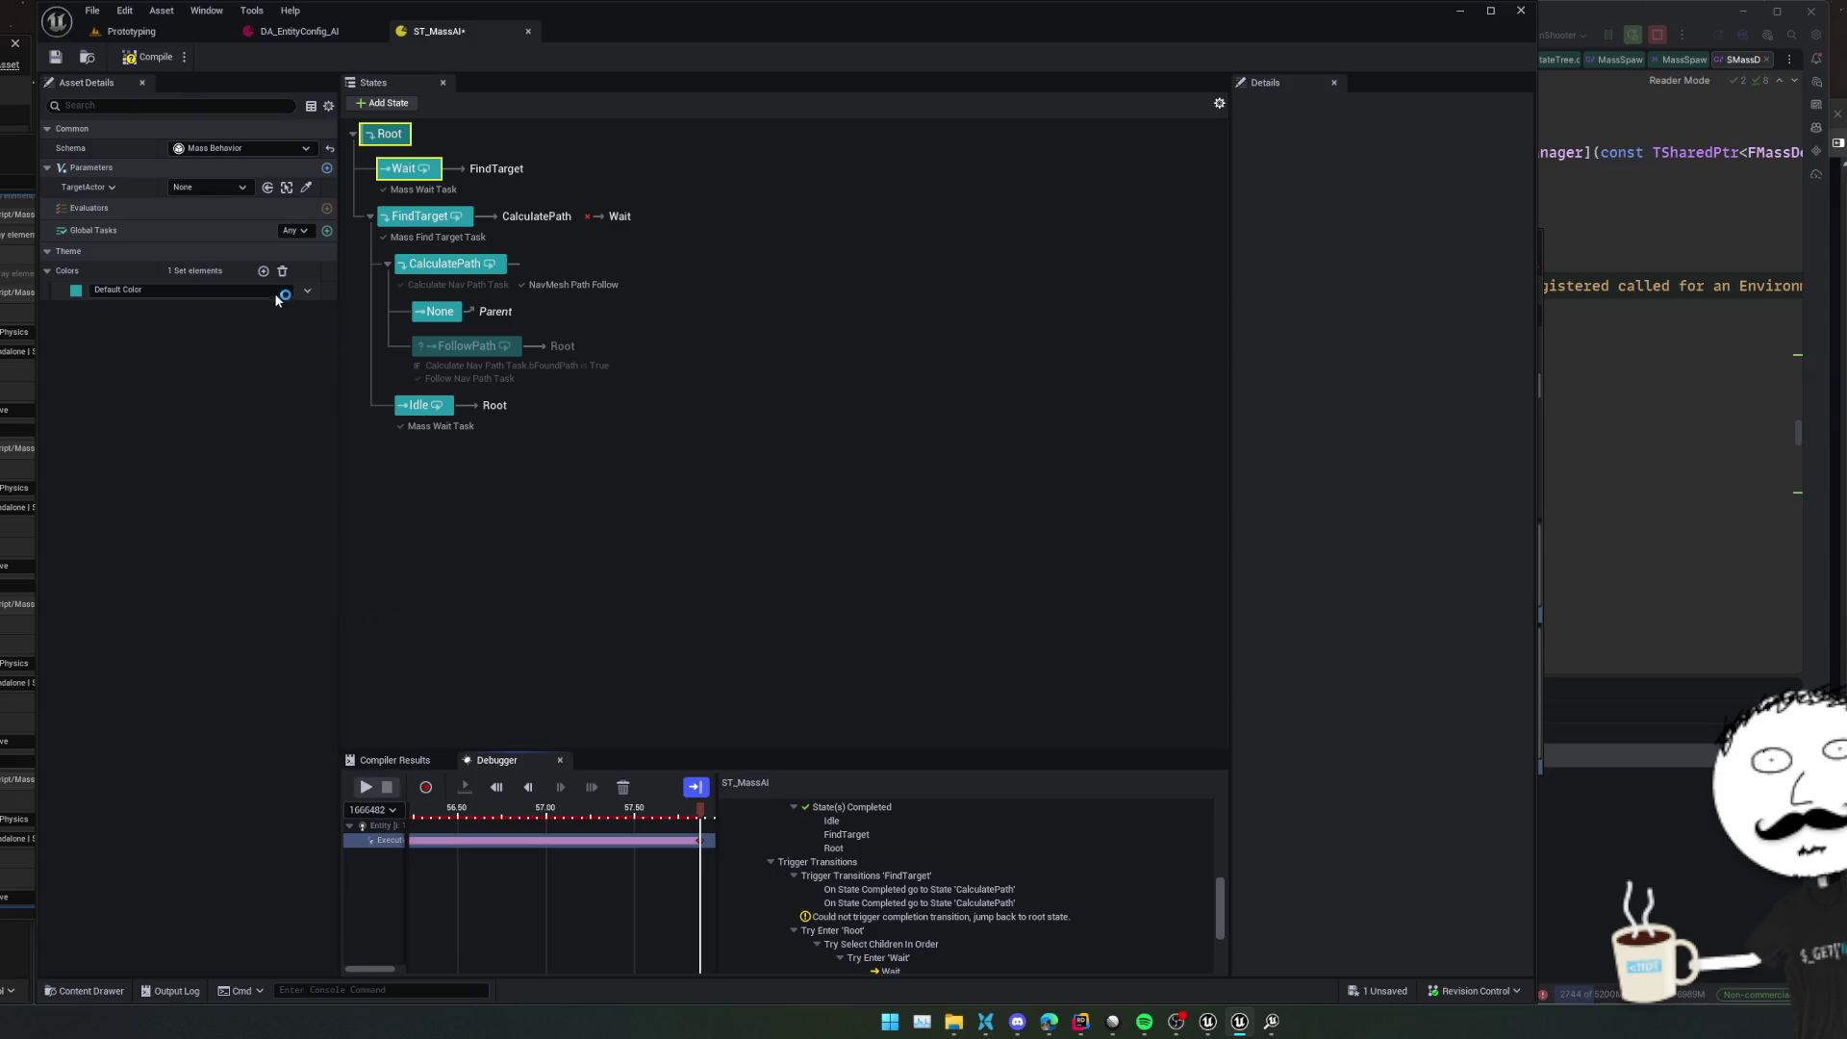
Save ST_MassAI and expand the NavMesh Path Follow entry in the debugger trace
left_click(55, 57)
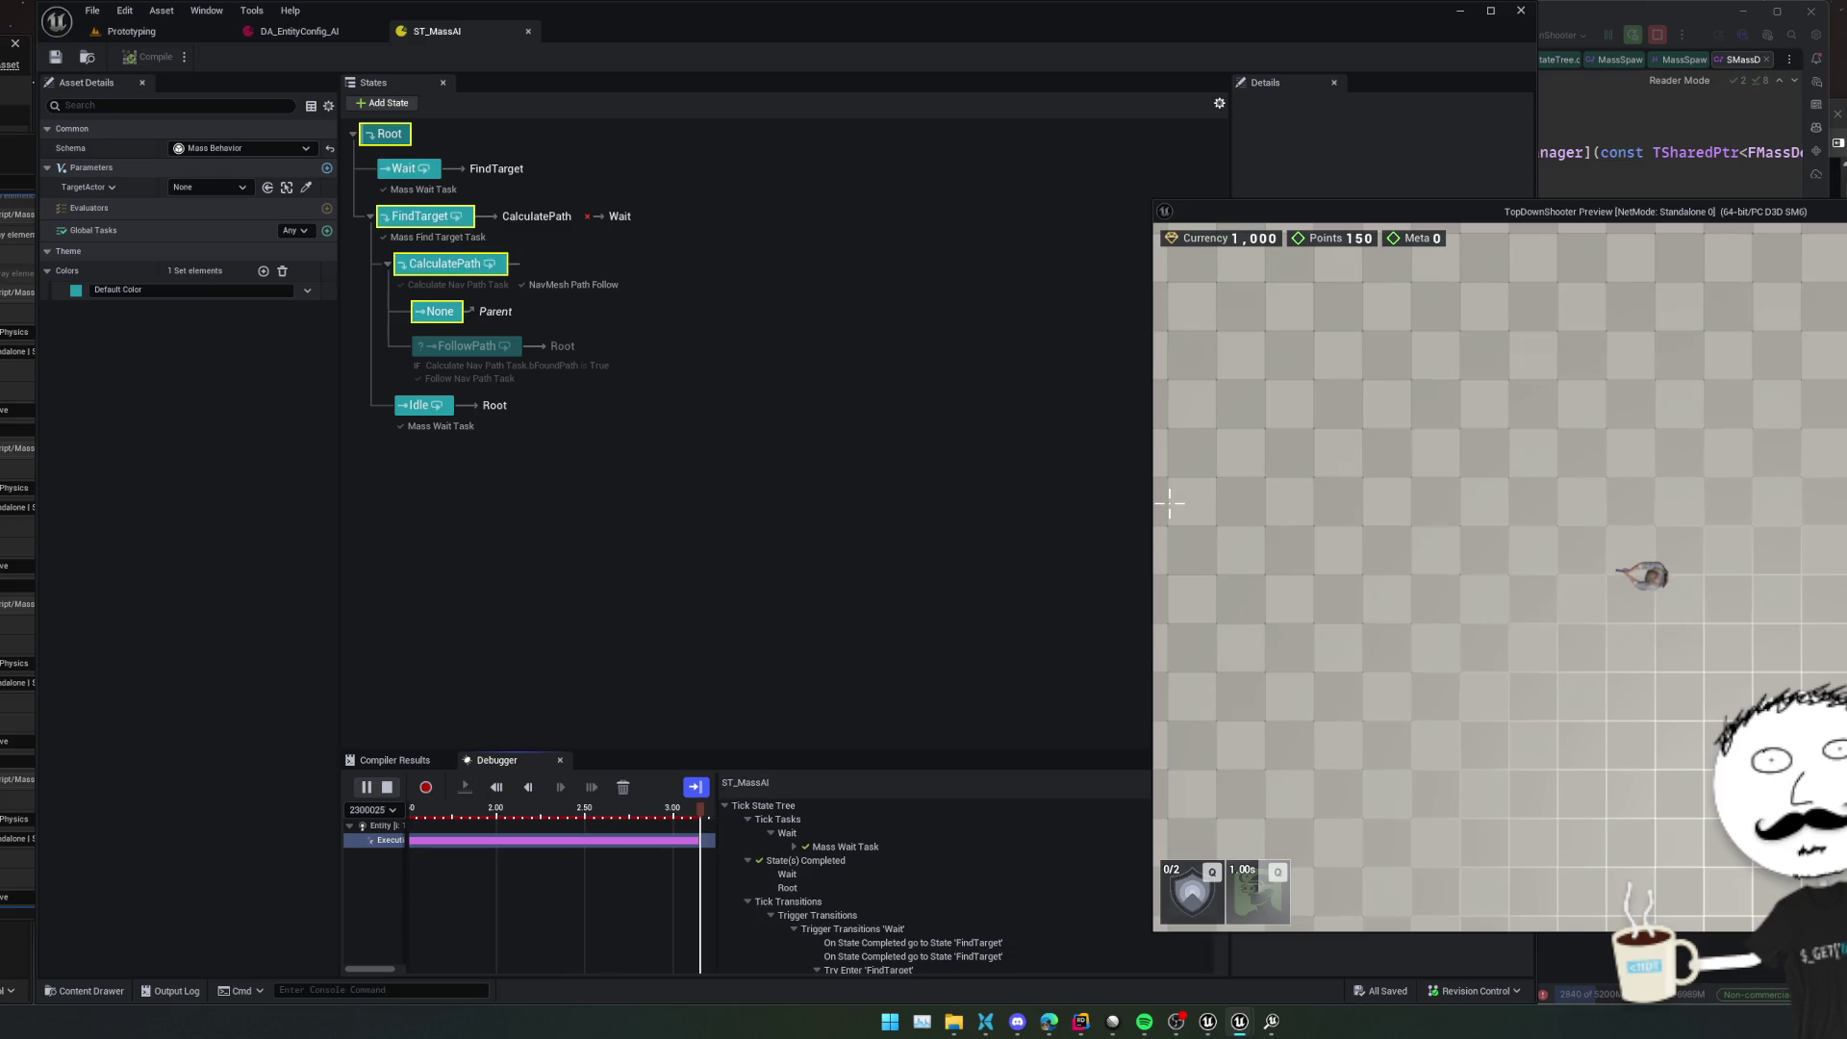
scroll(983, 897, "down", 5)
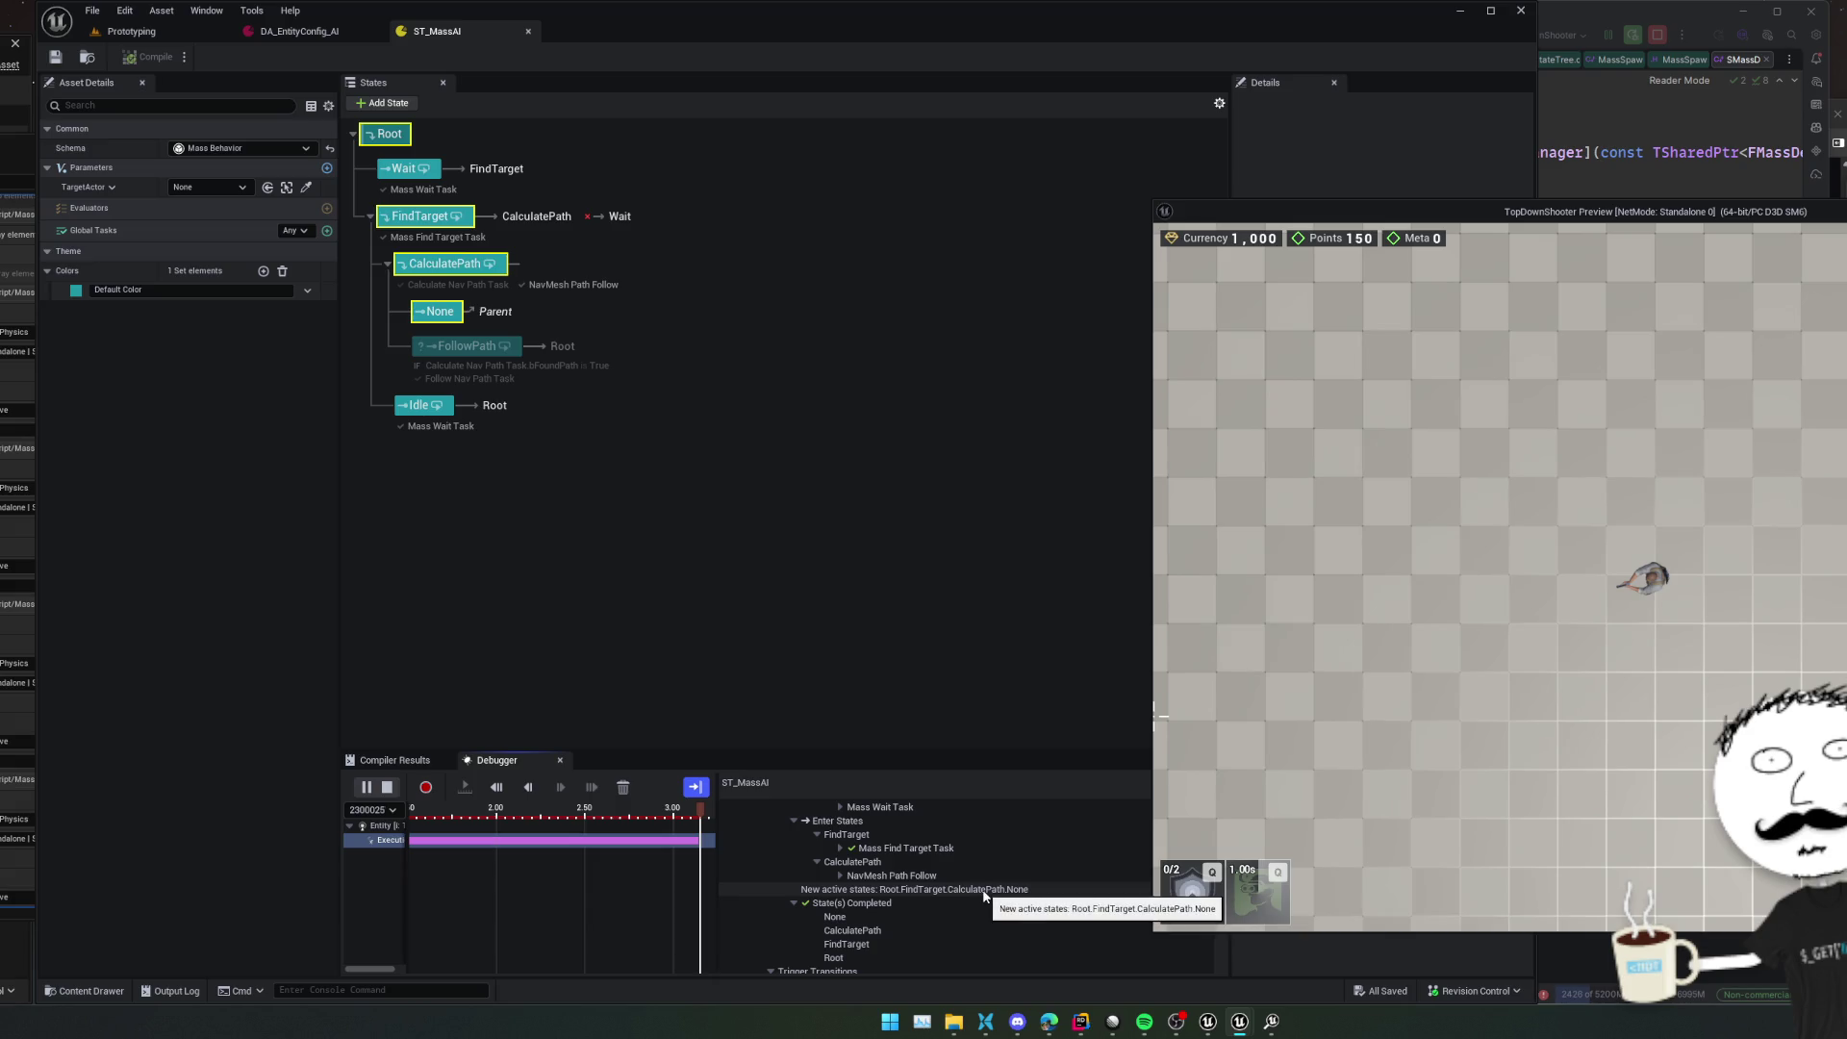
scroll(983, 897, "down", 4)
scroll(983, 897, "down", 3)
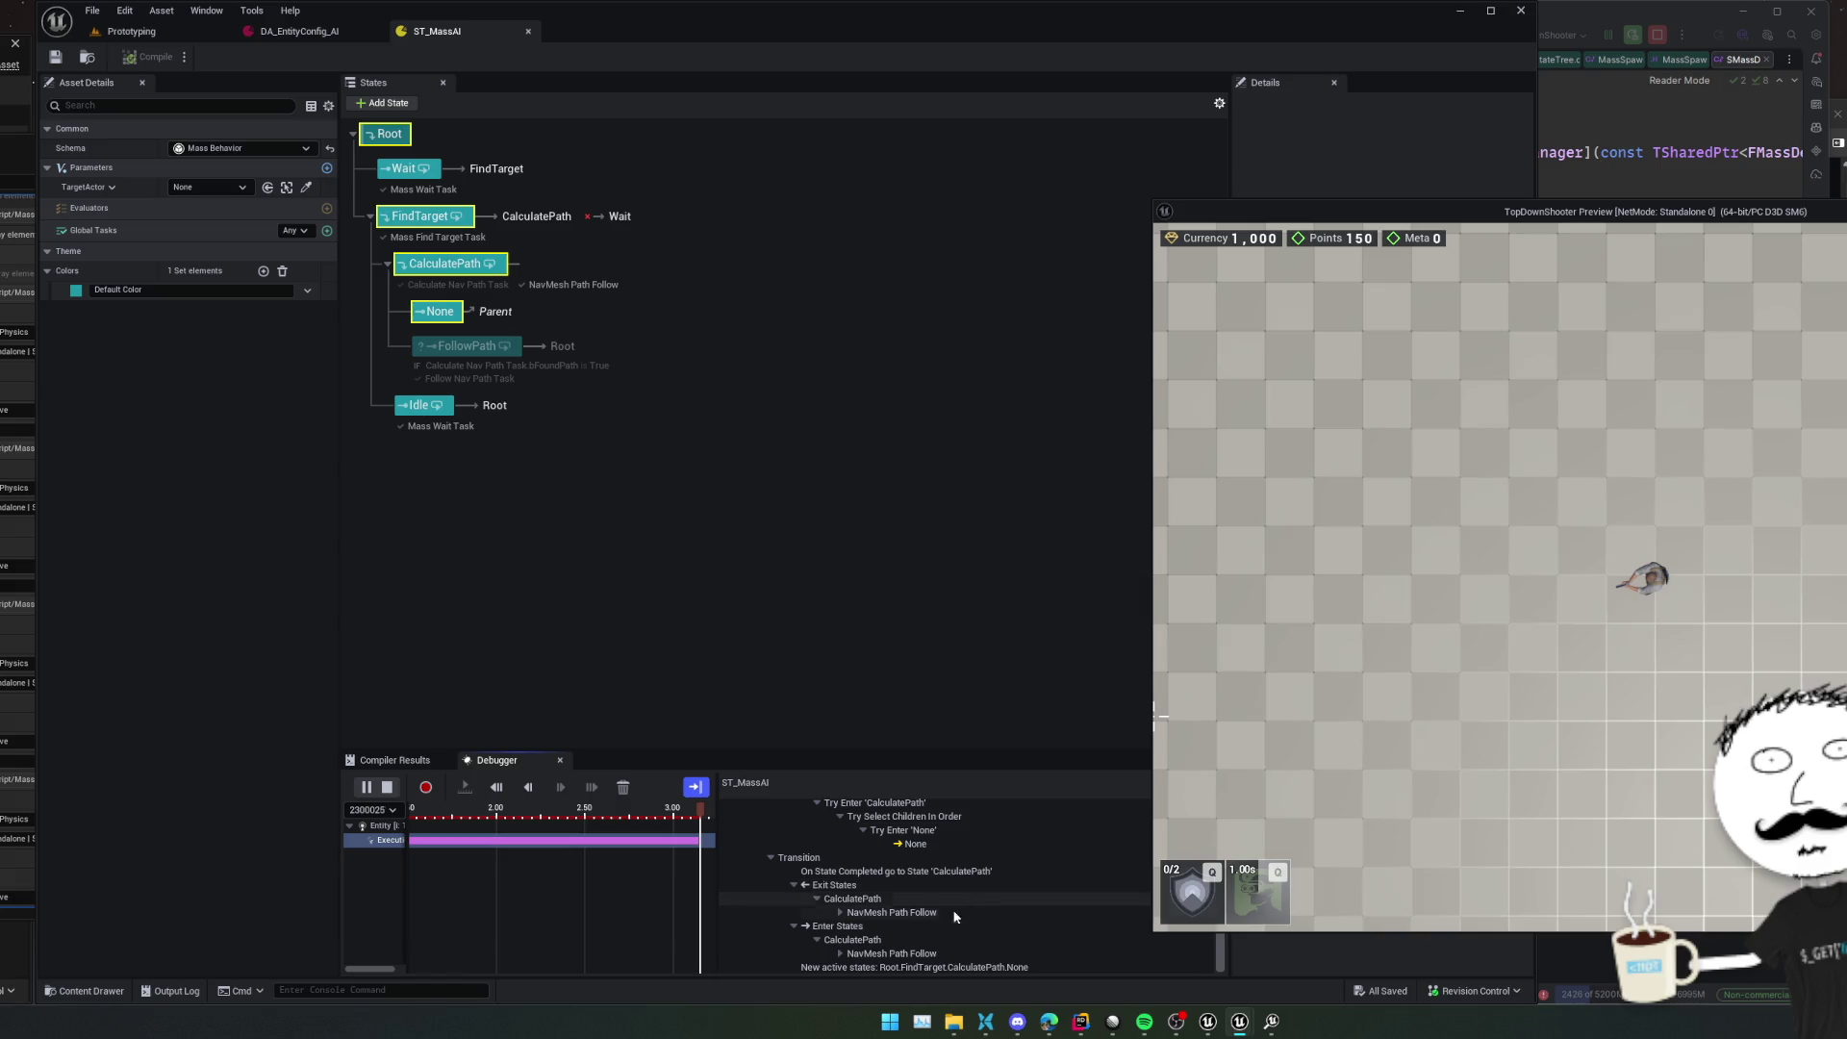
left_click(839, 912)
scroll(1018, 925, "down", 3)
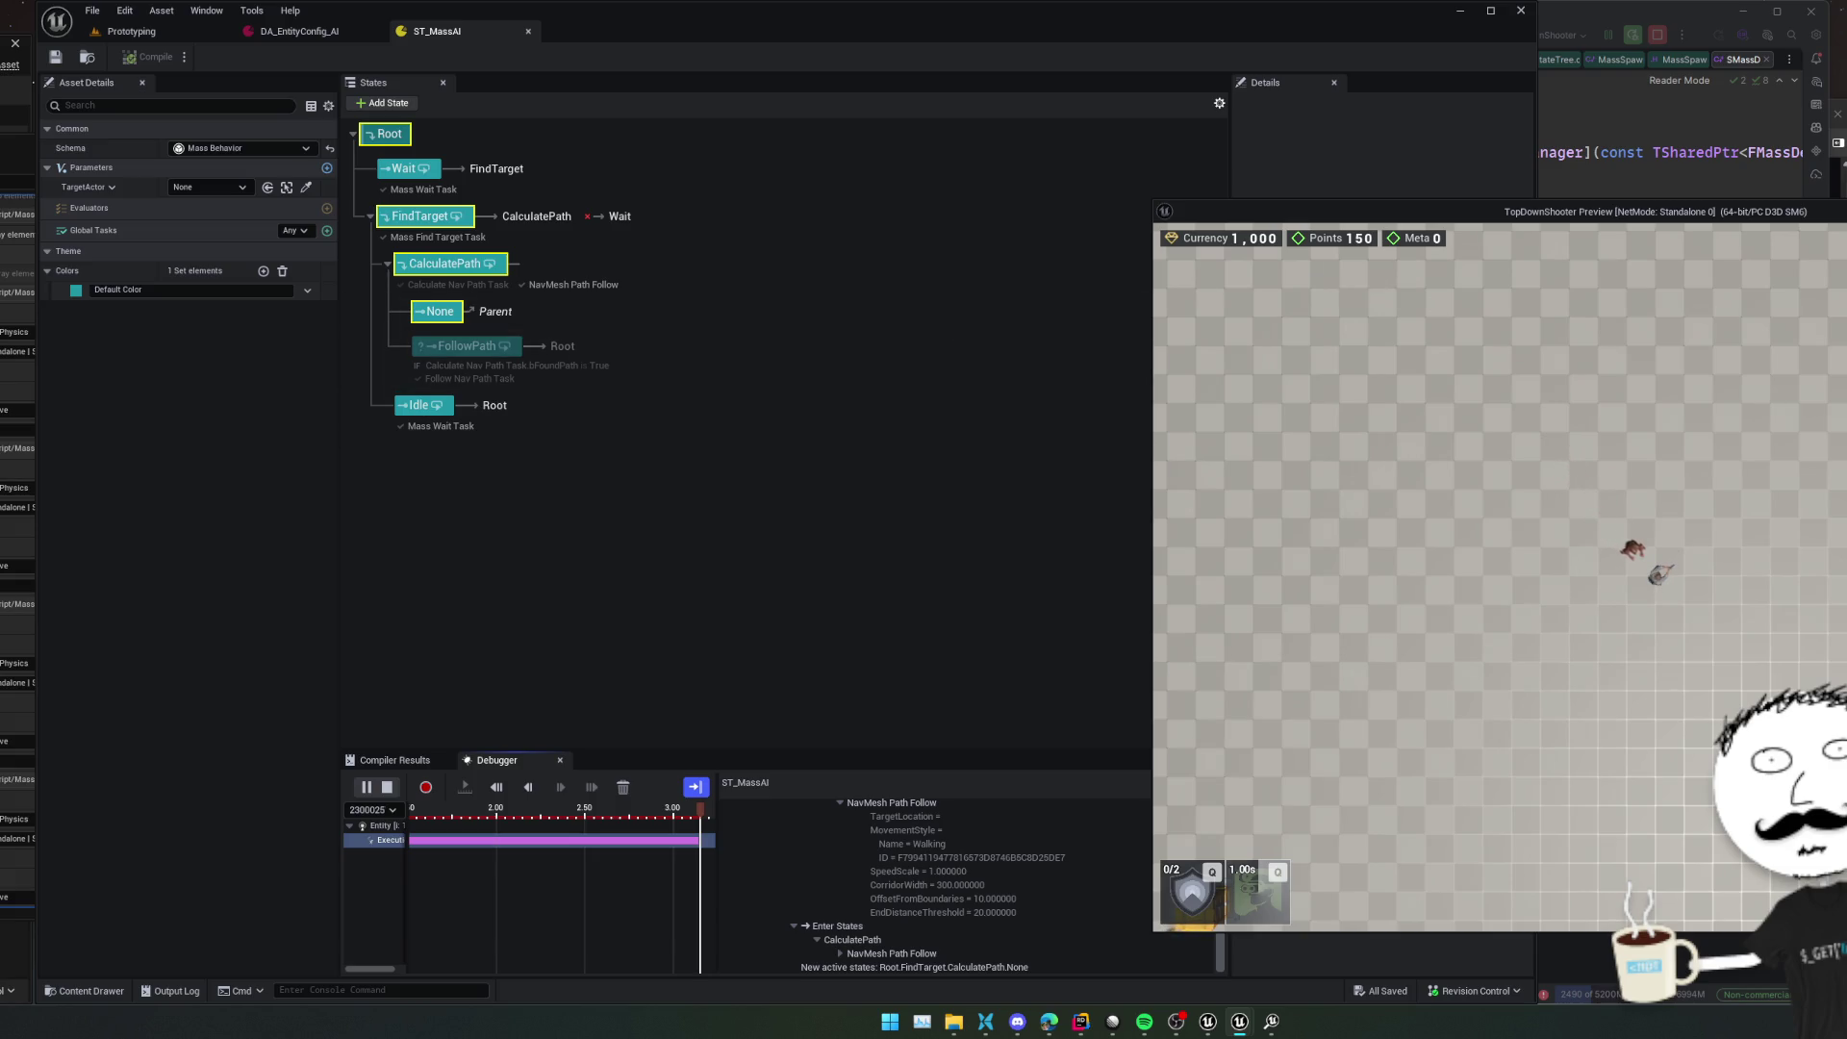
Stop the game preview and show the CalculatePath state's settings
key("super+Up")
key("super+Down")
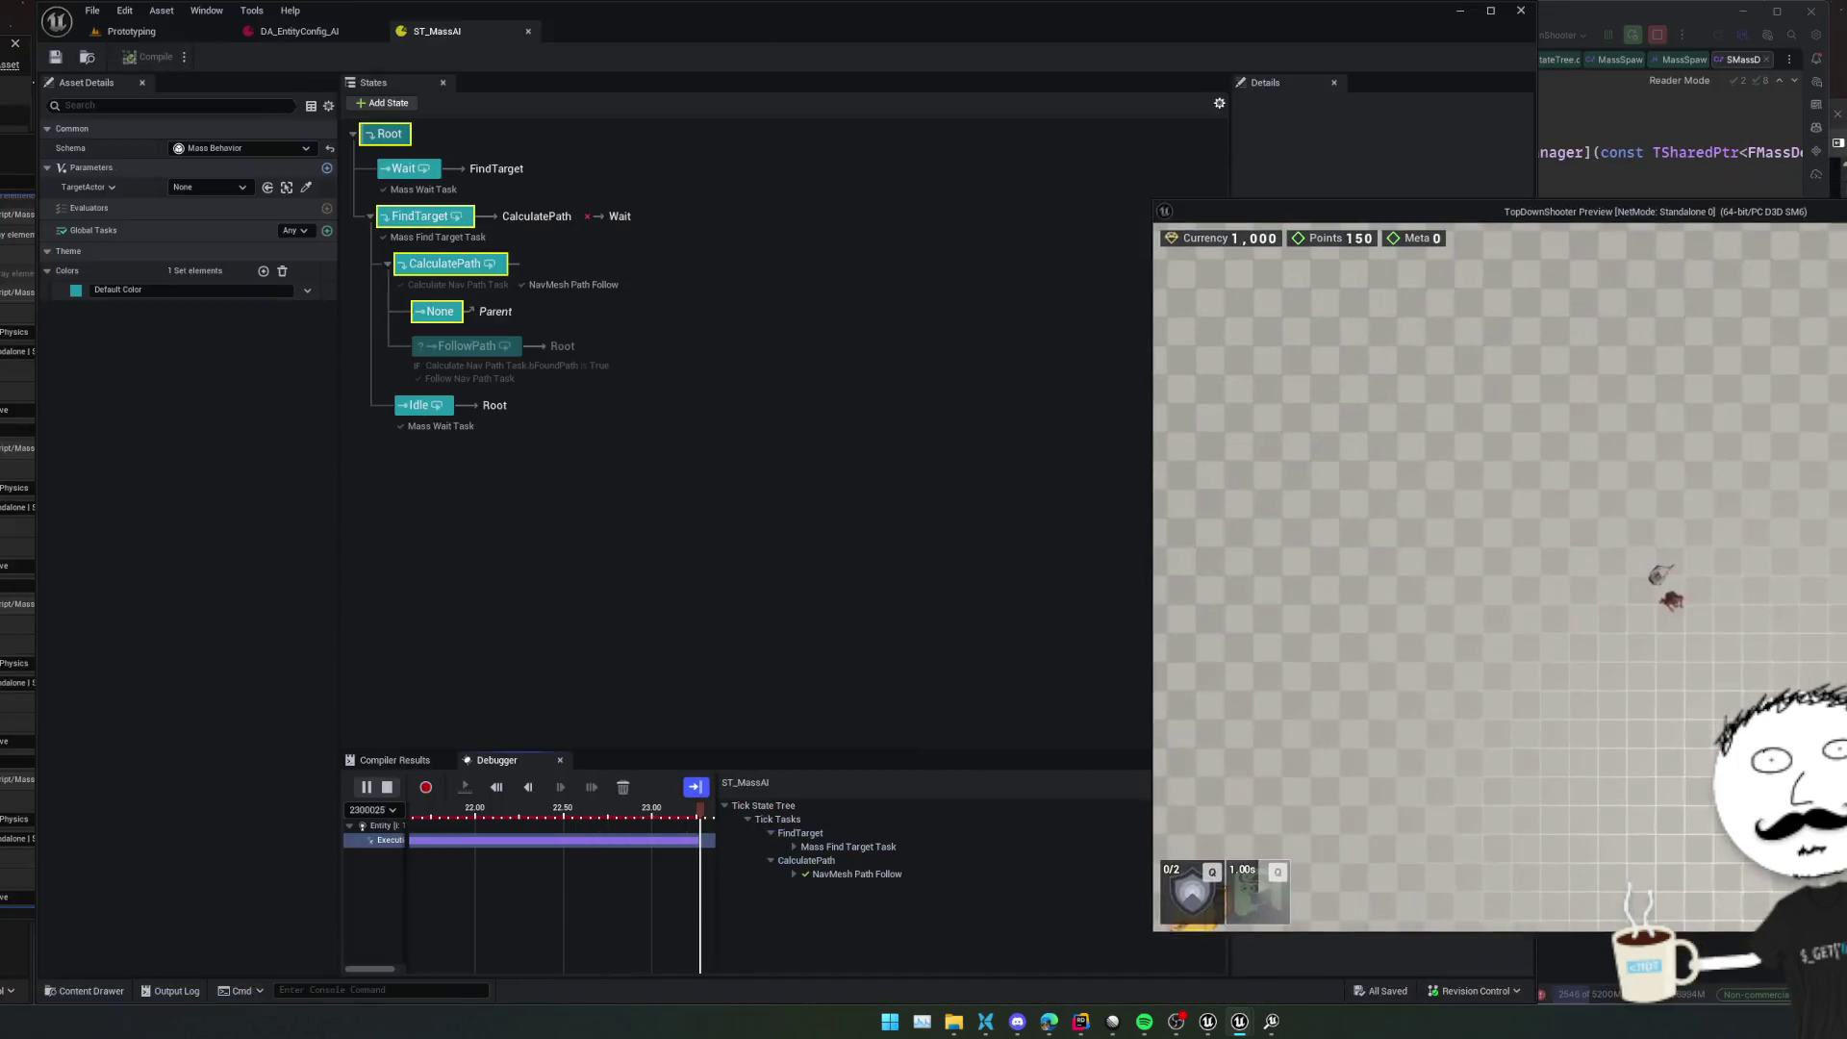
key("Escape")
left_click(461, 265)
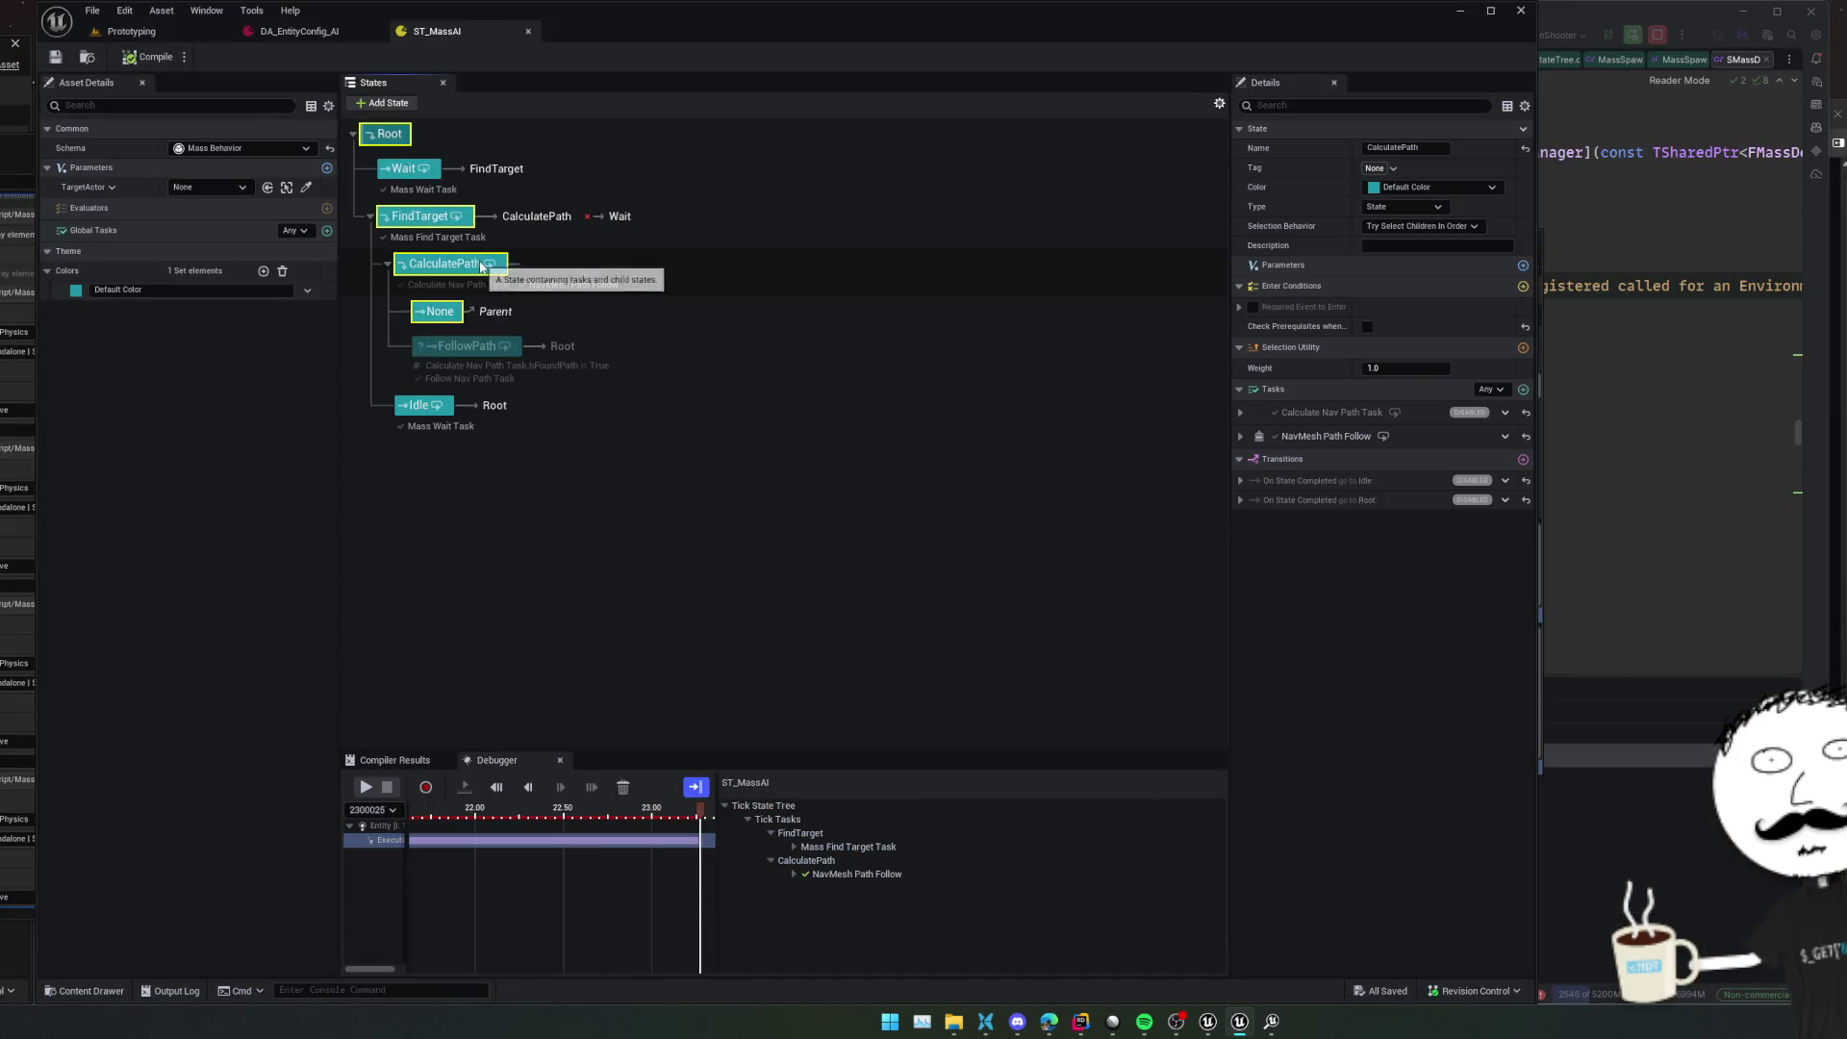
Set NavMesh Path Follow's Corridor Width to 150 and compile the state tree
left_click(1297, 437)
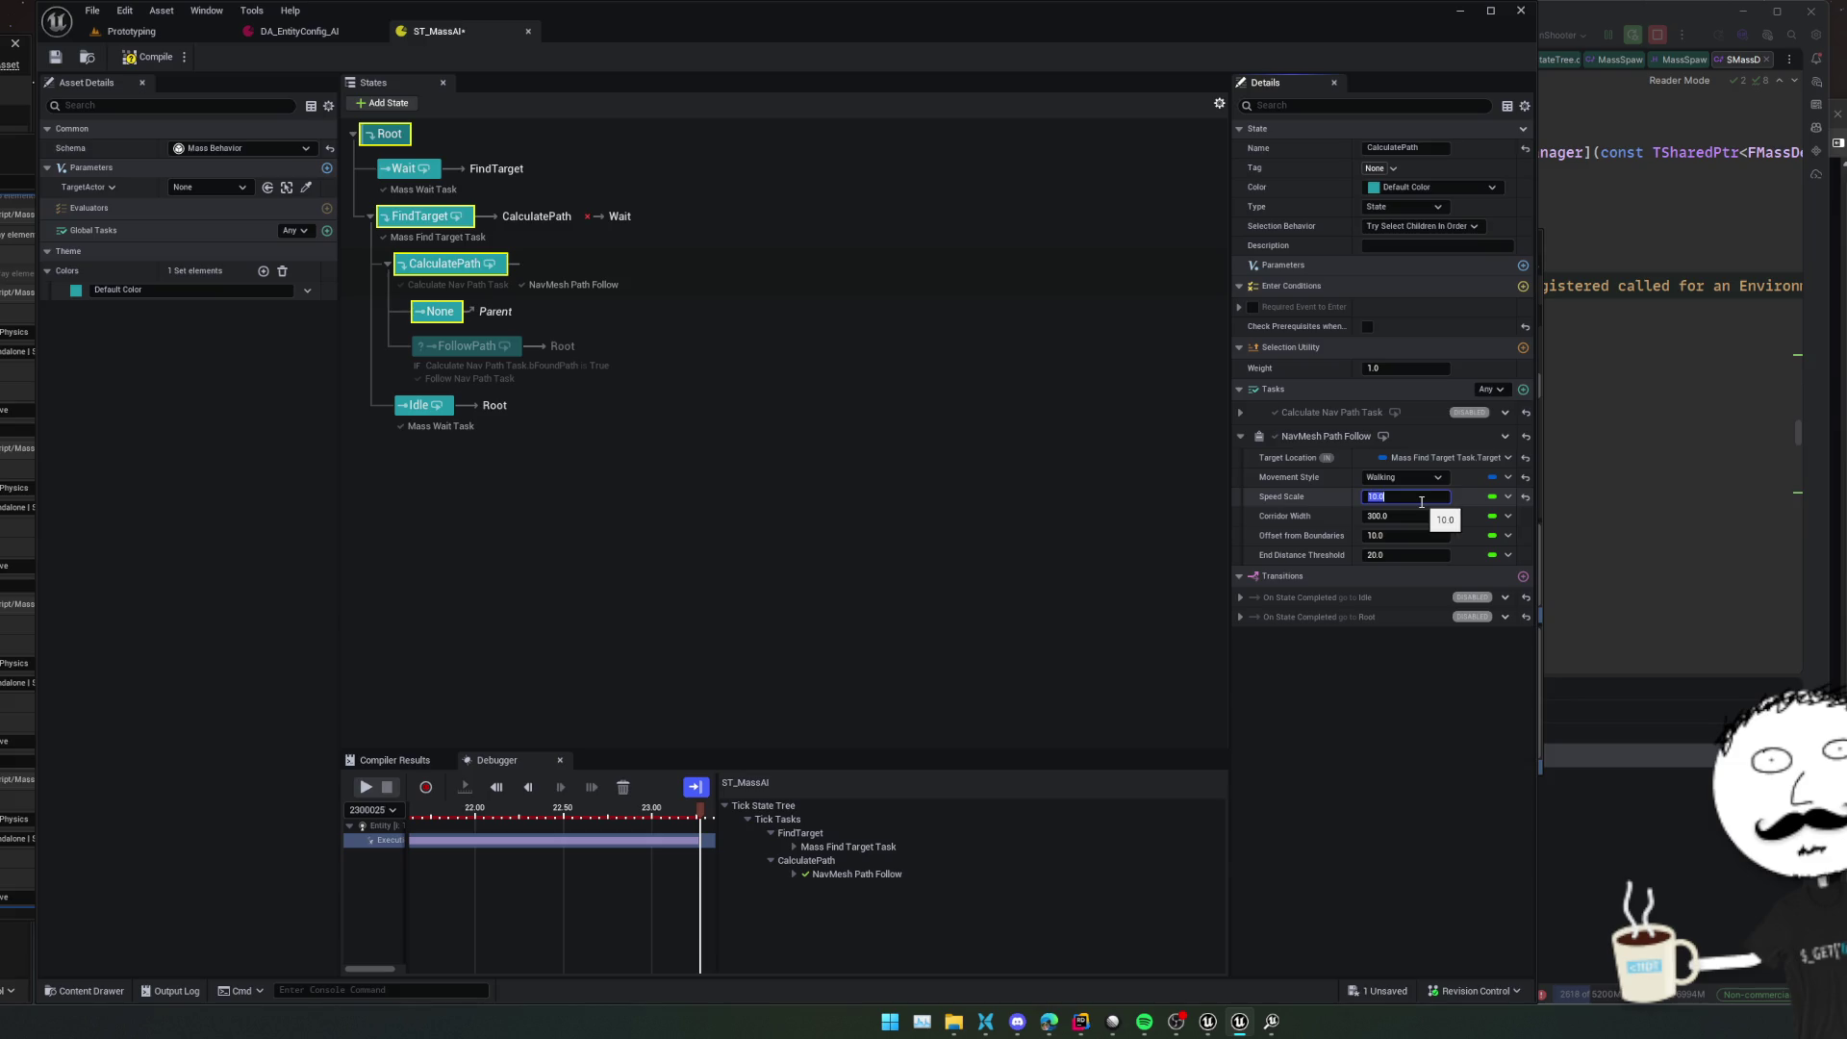
left_click(1429, 517)
type("15")
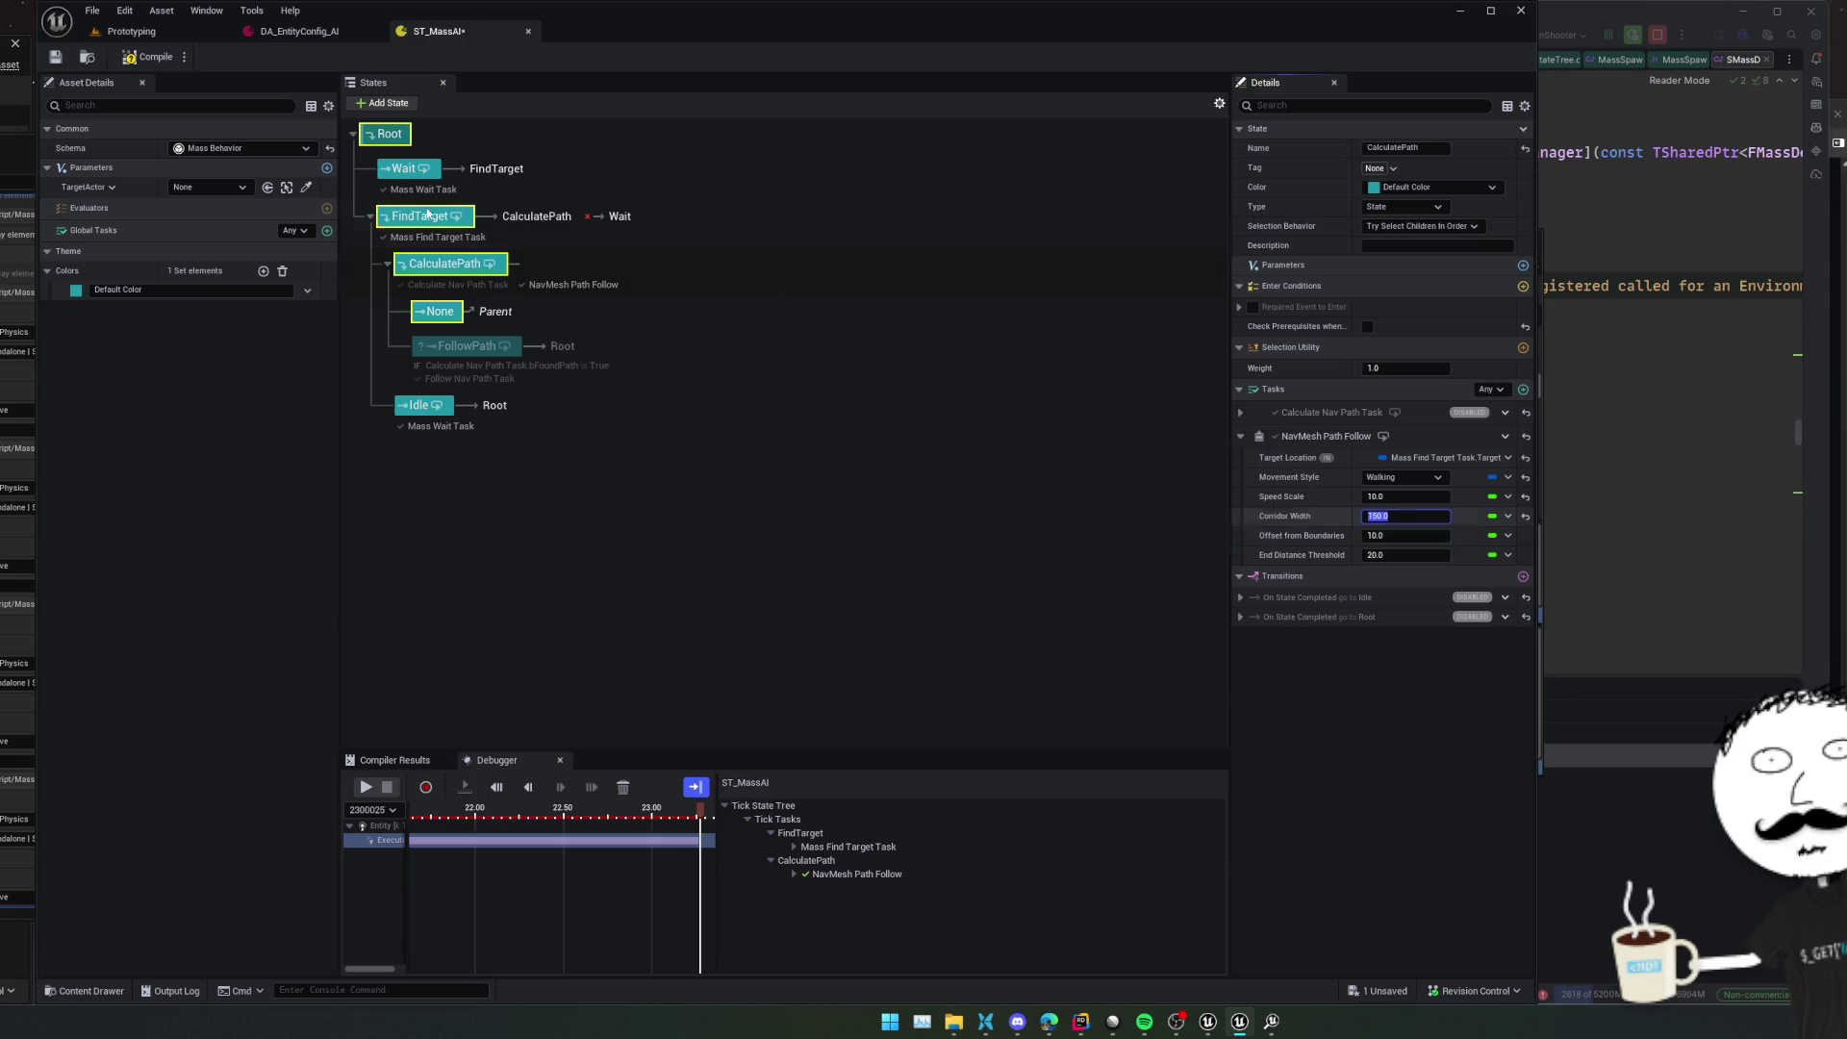
key("Return")
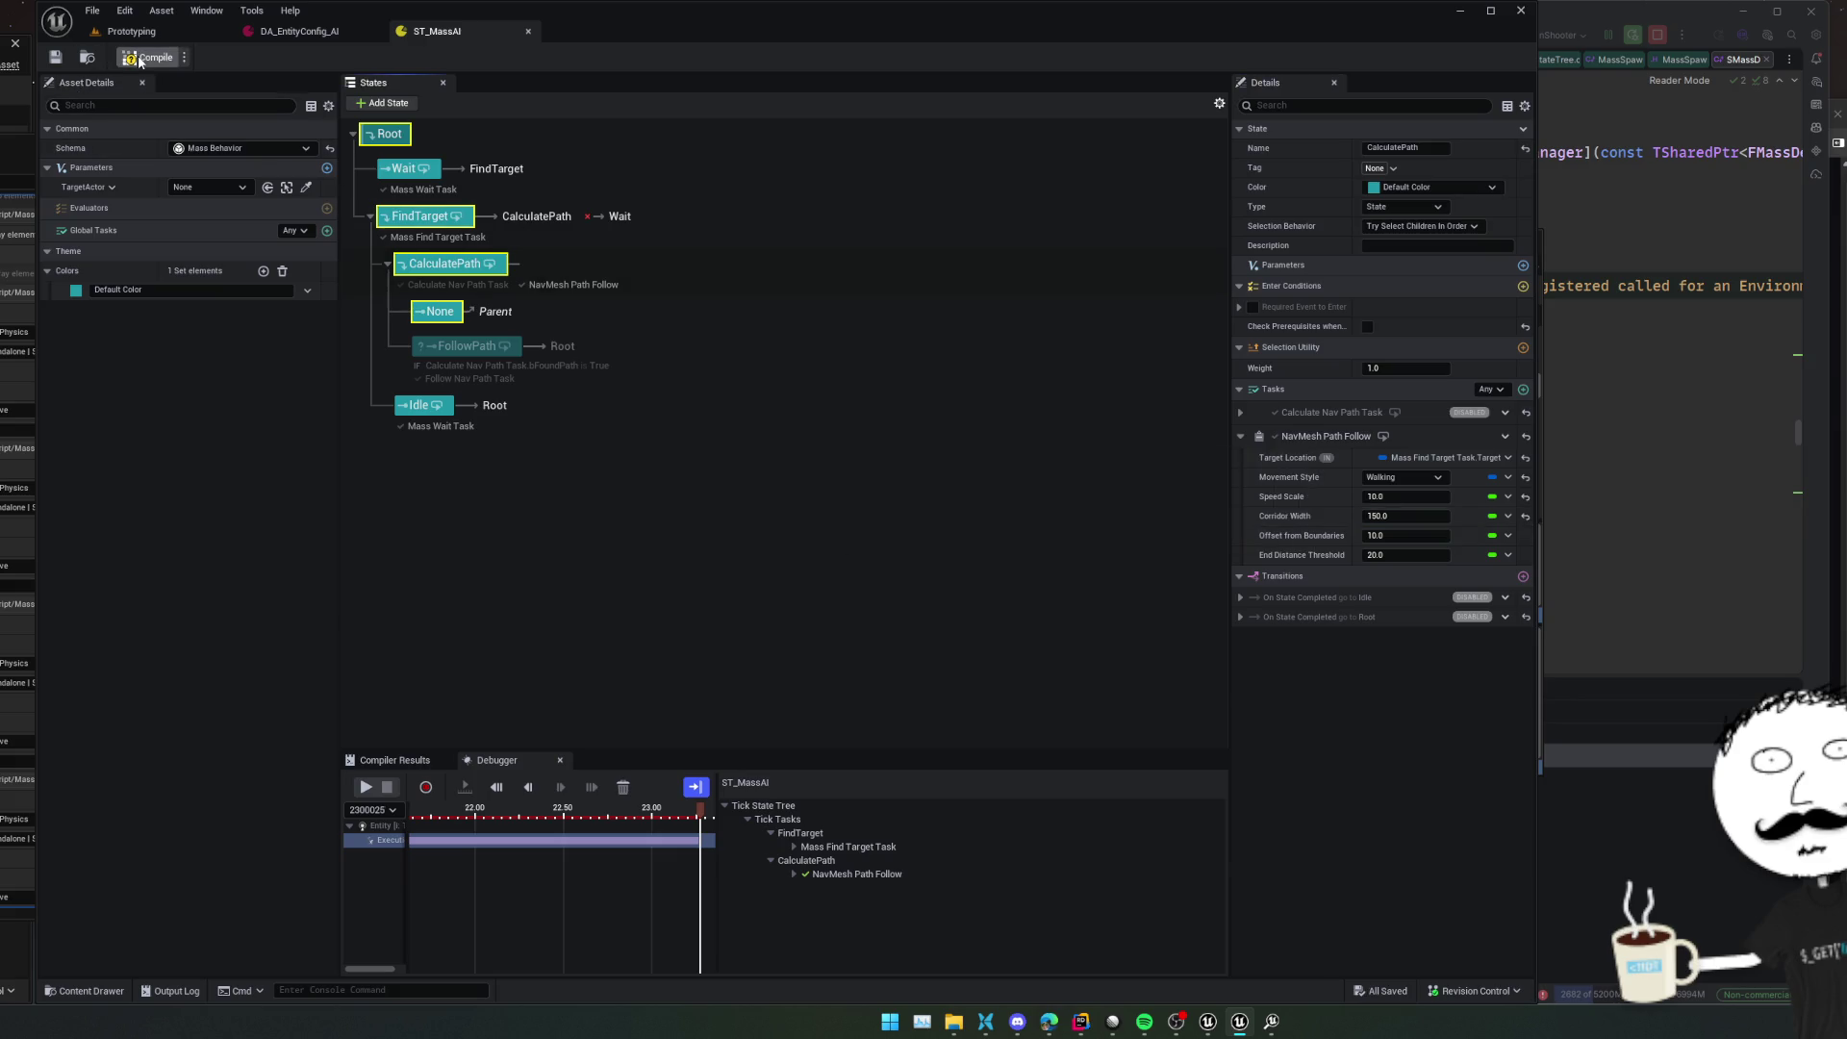
left_click(149, 56)
Set the Prototyping level's MassSpawner Count to 1000, save, and start play
left_click(131, 31)
left_click(1198, 180)
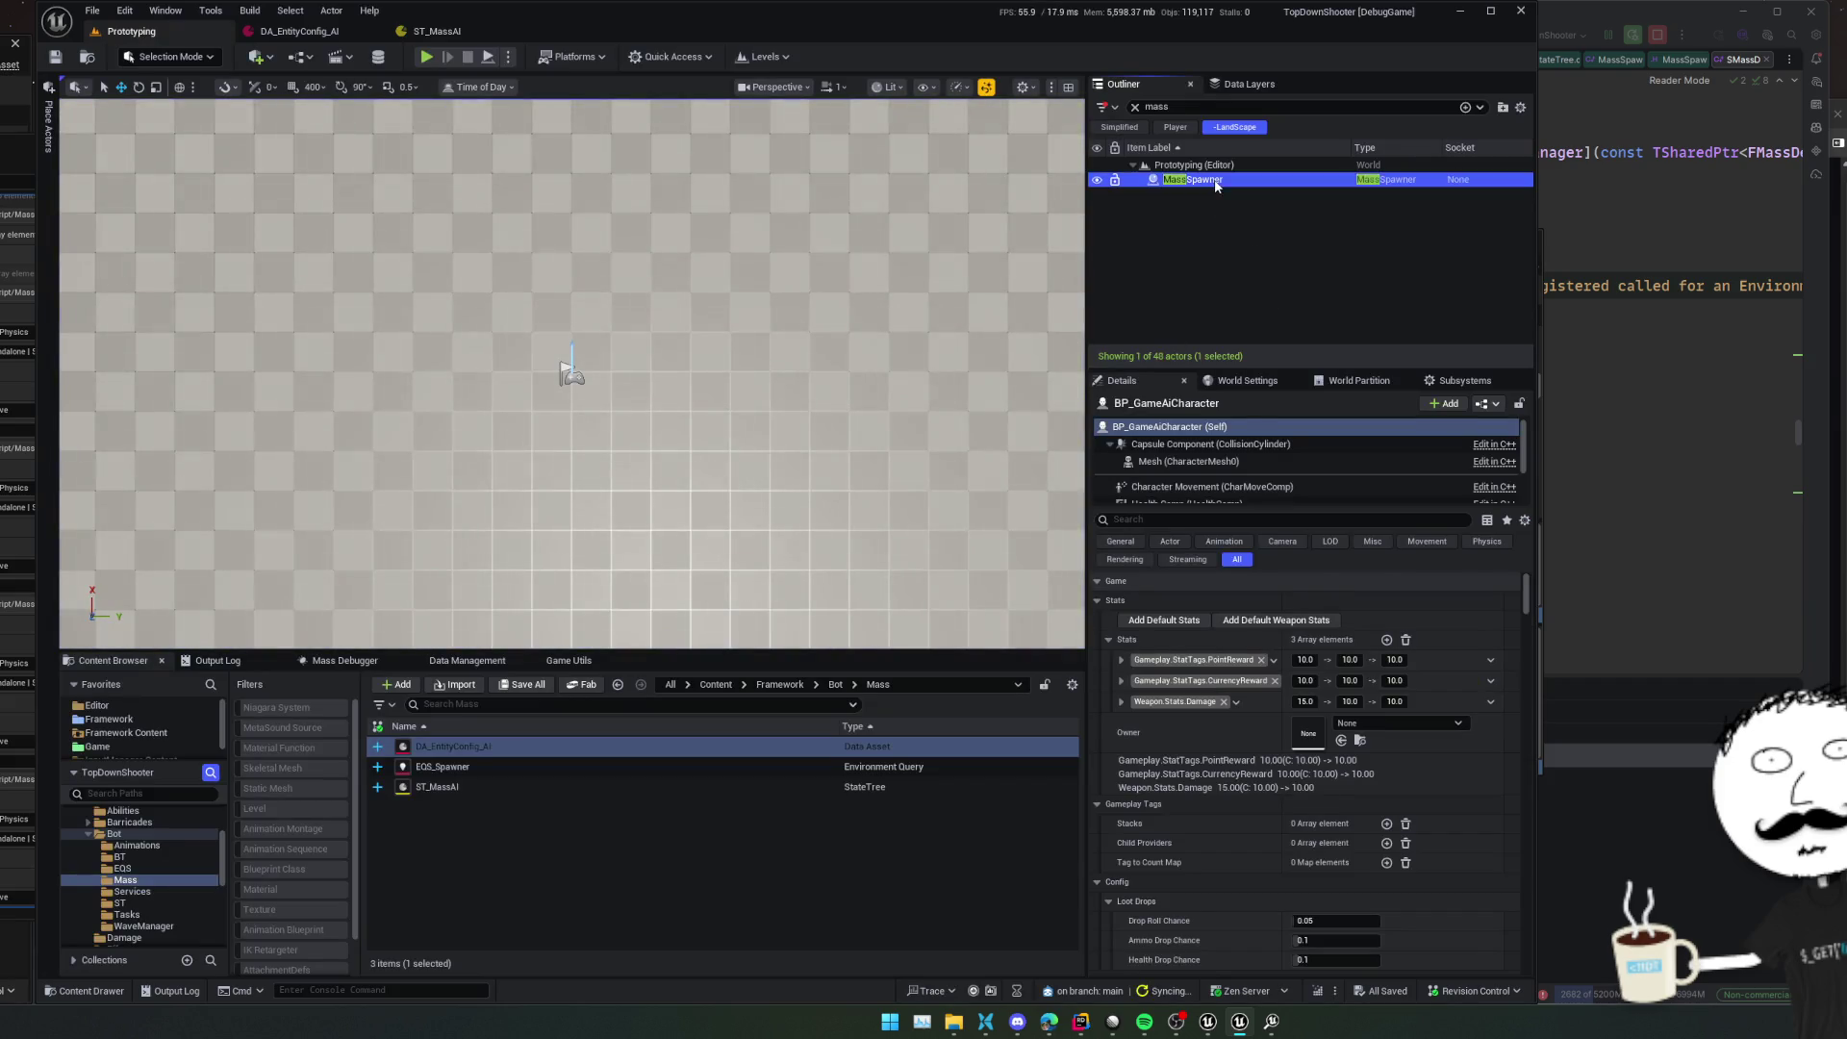
left_click(1352, 715)
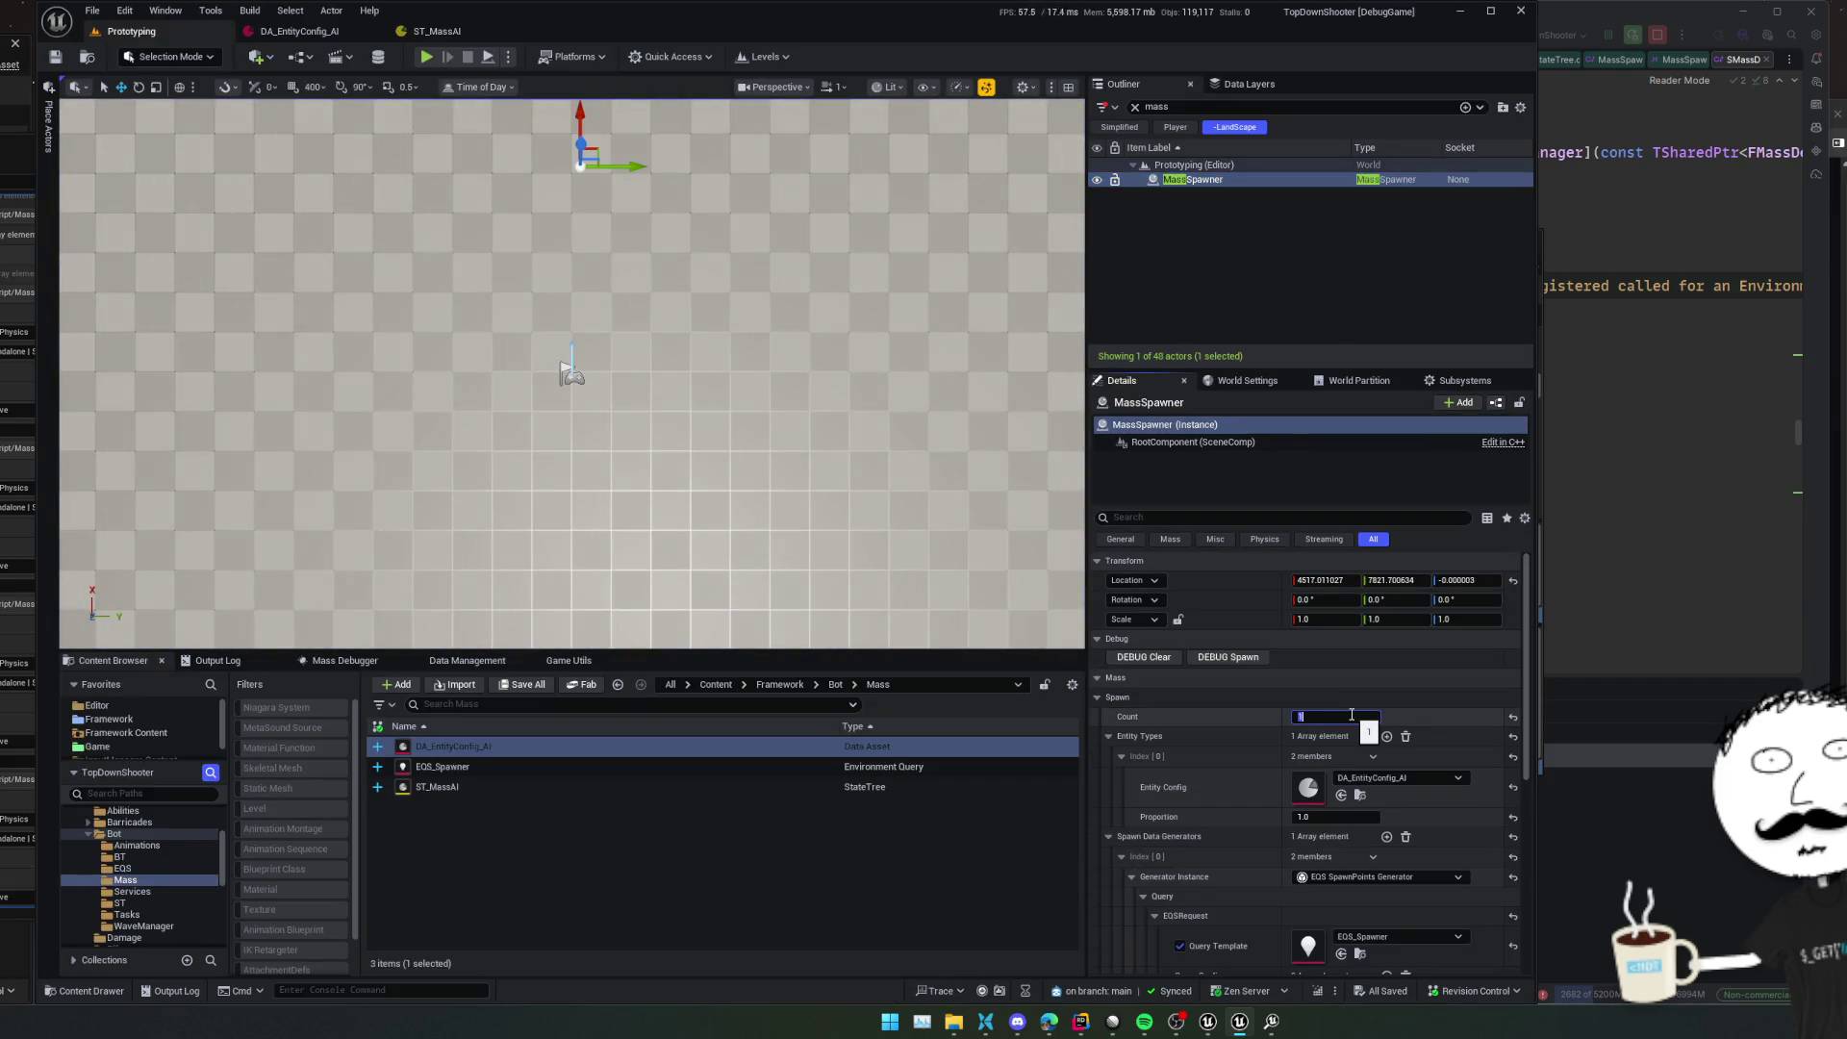
key("Return")
key("ctrl+s")
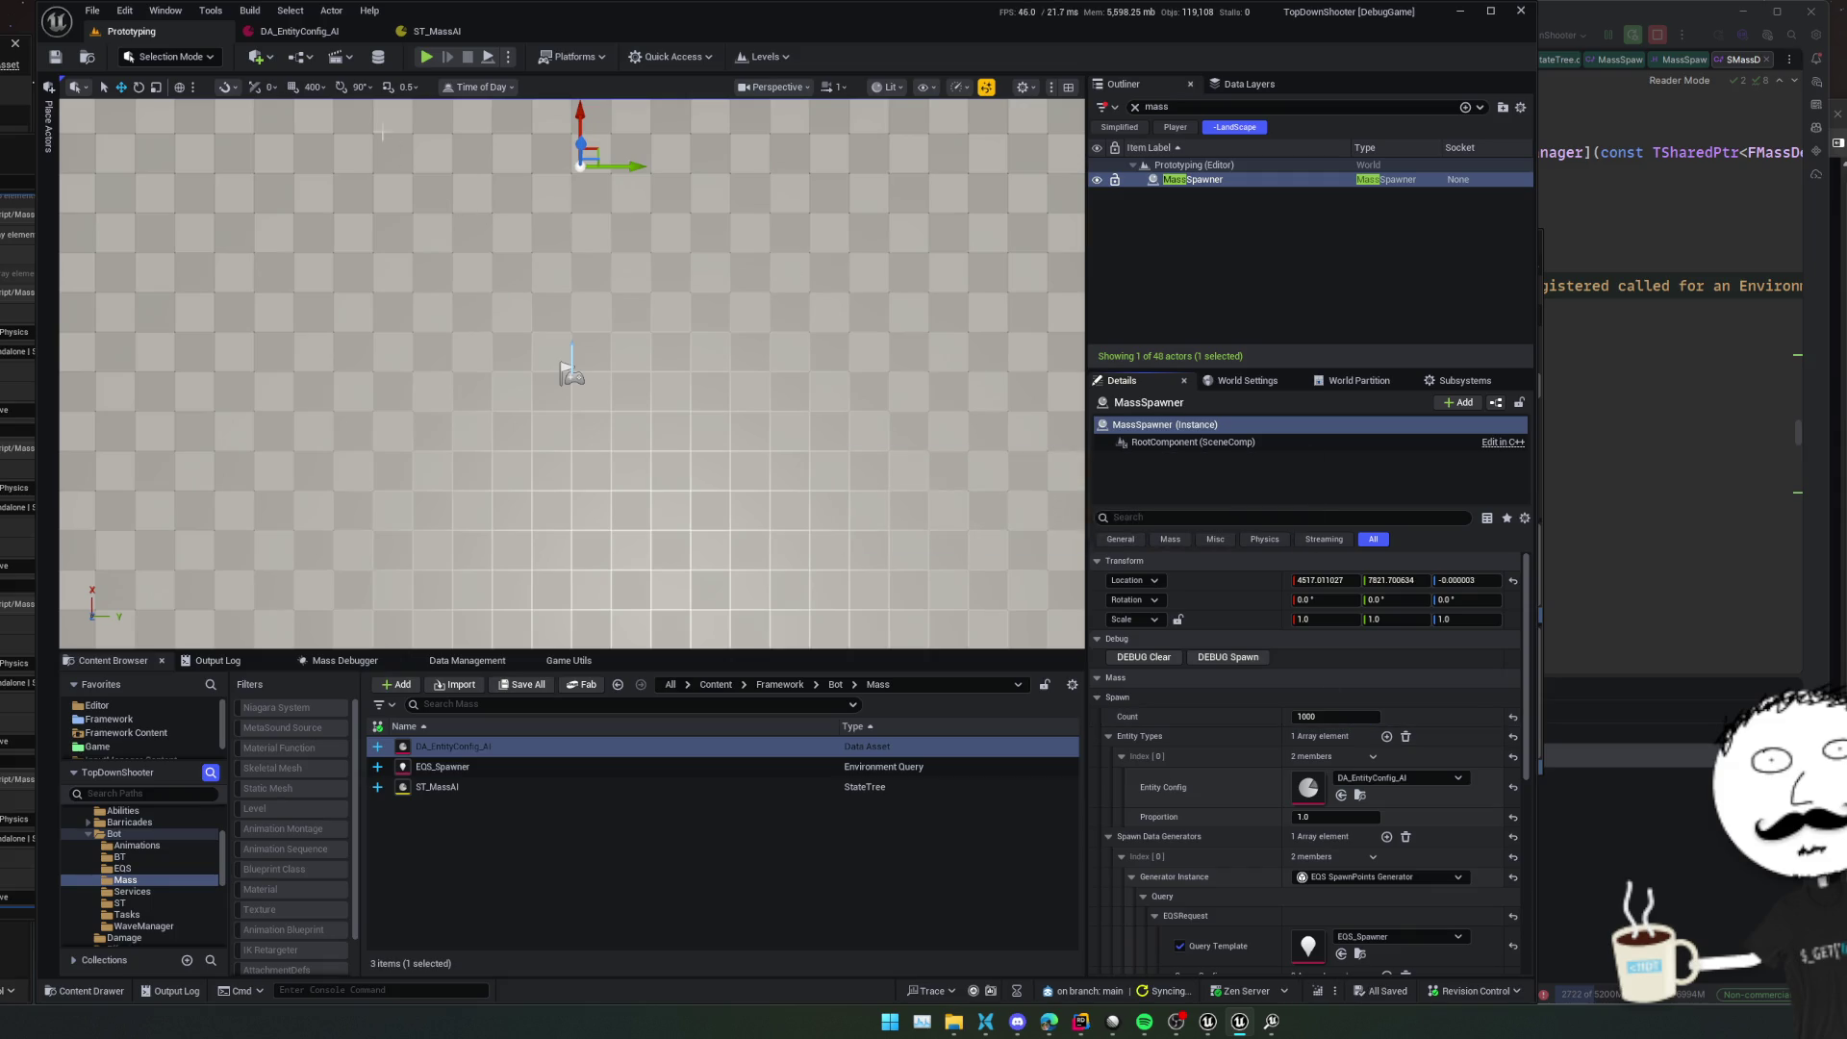
key("alt+p")
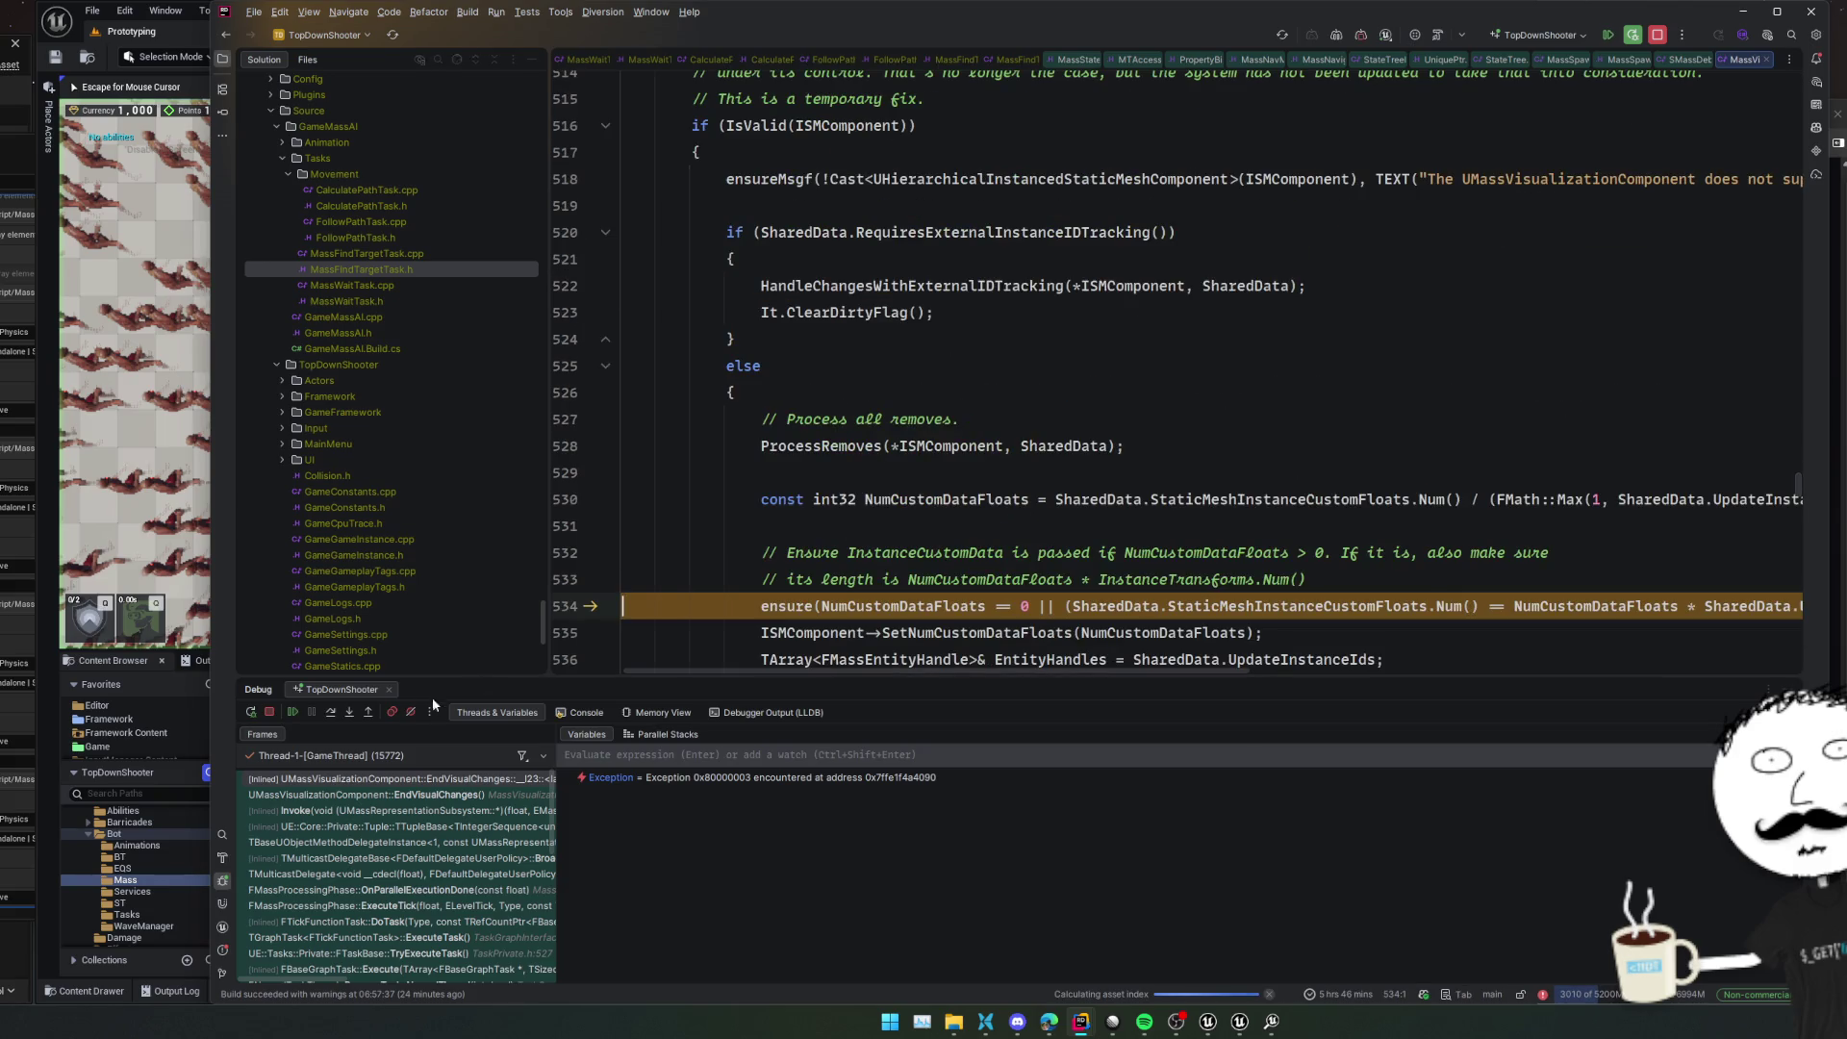
Resume past the UMassVisualizationComponent ensure in Rider and return to Unreal Editor
left_click(294, 713)
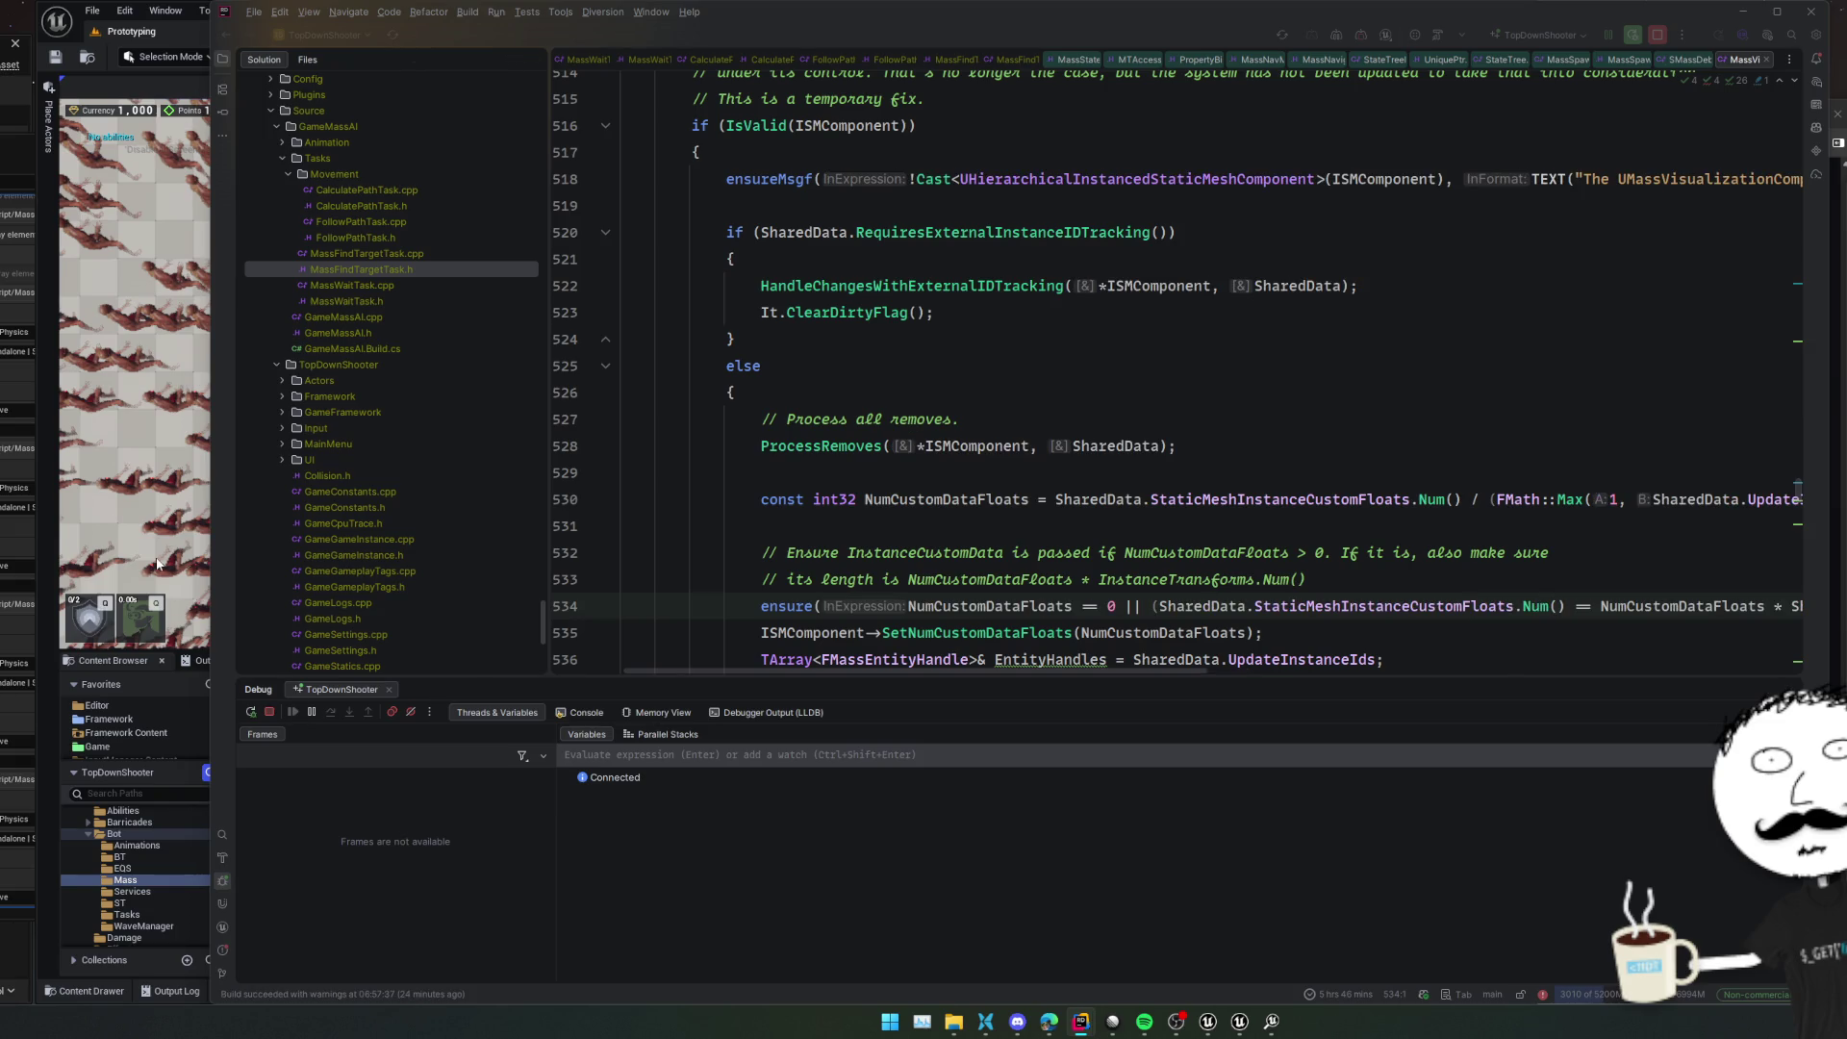
left_click(156, 564)
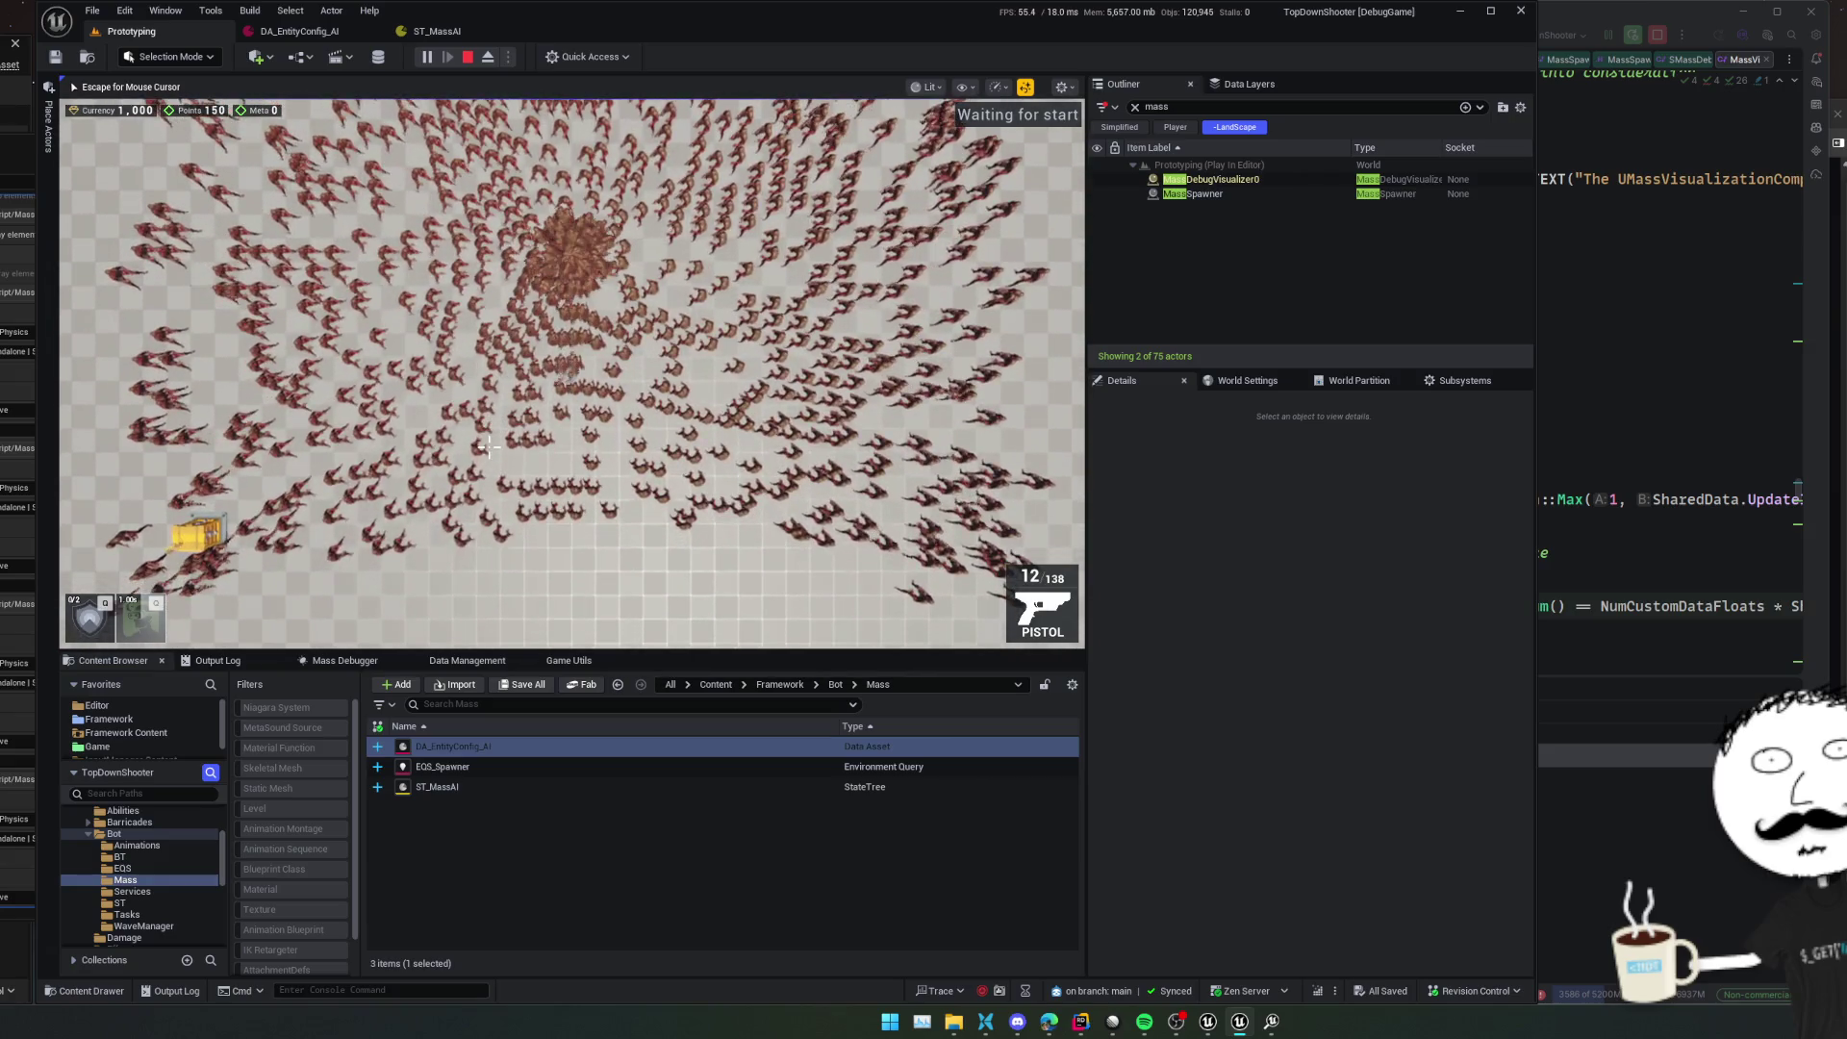
Walk the player around with WASD while the 1000 agents swarm, then stop the game
key("s")
key("d")
key("w")
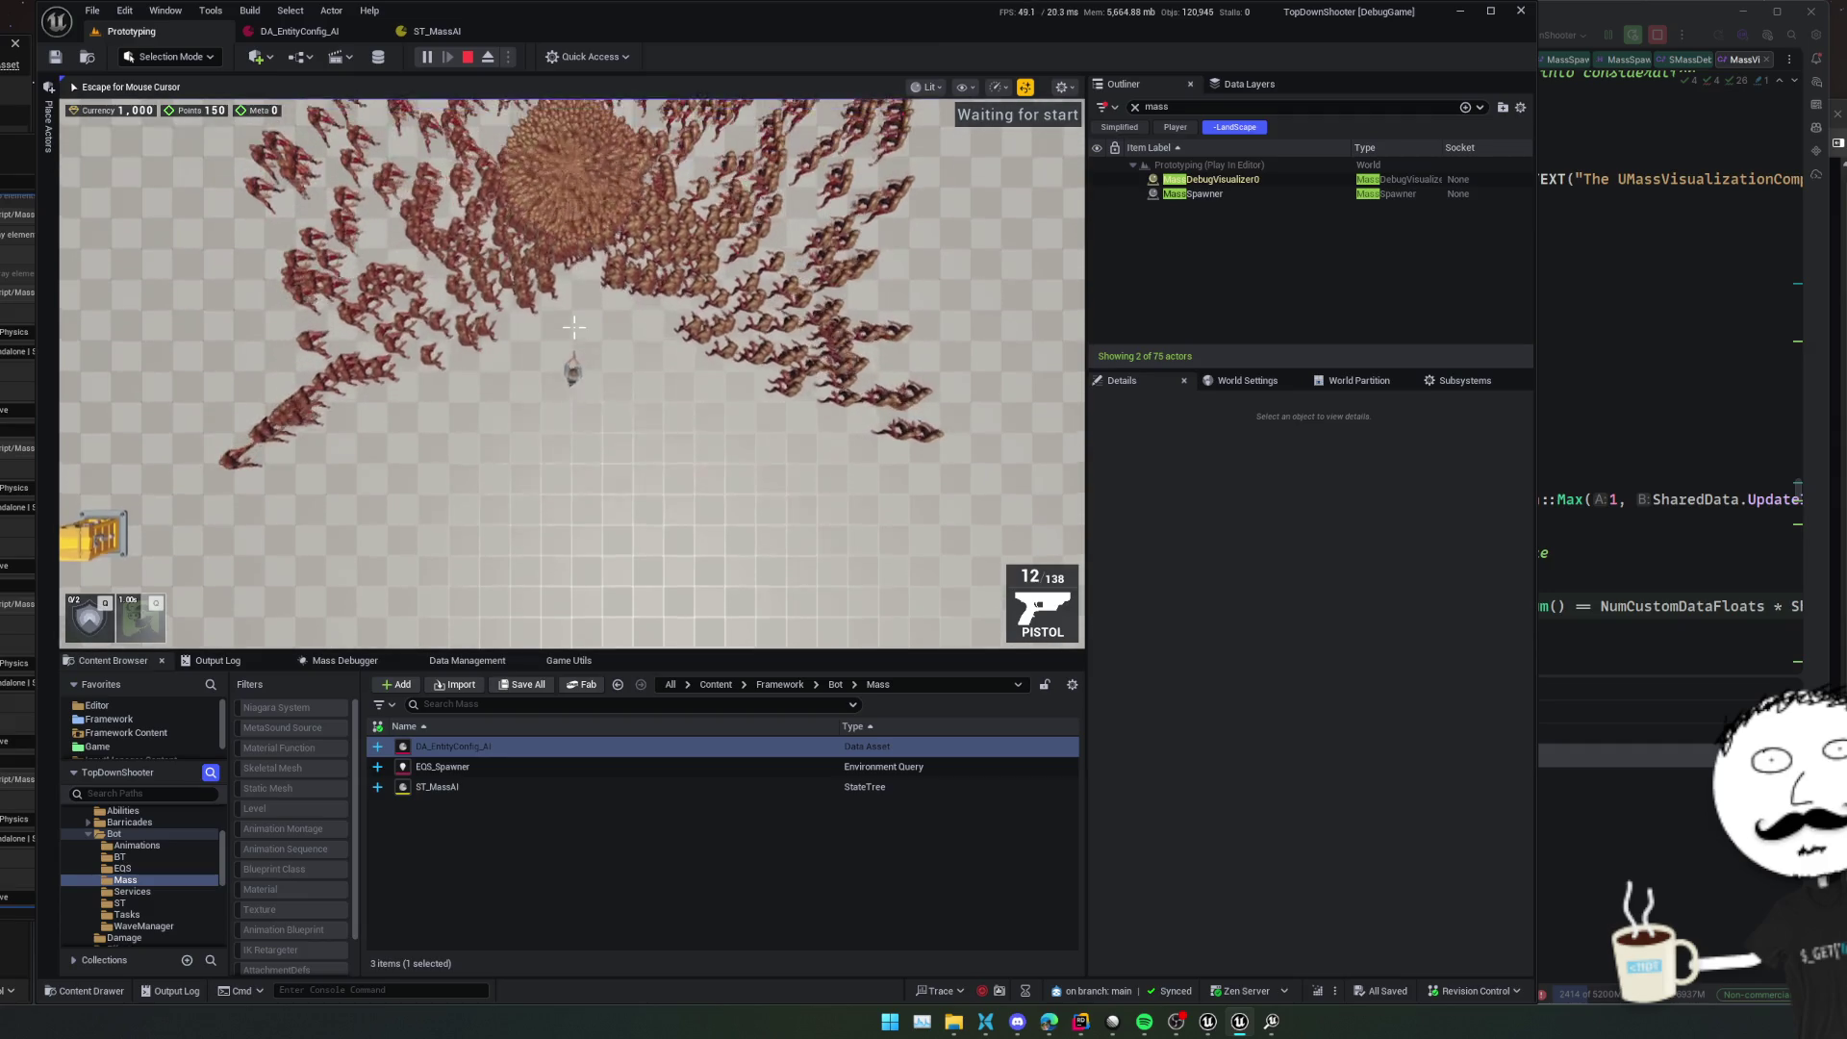
key("a")
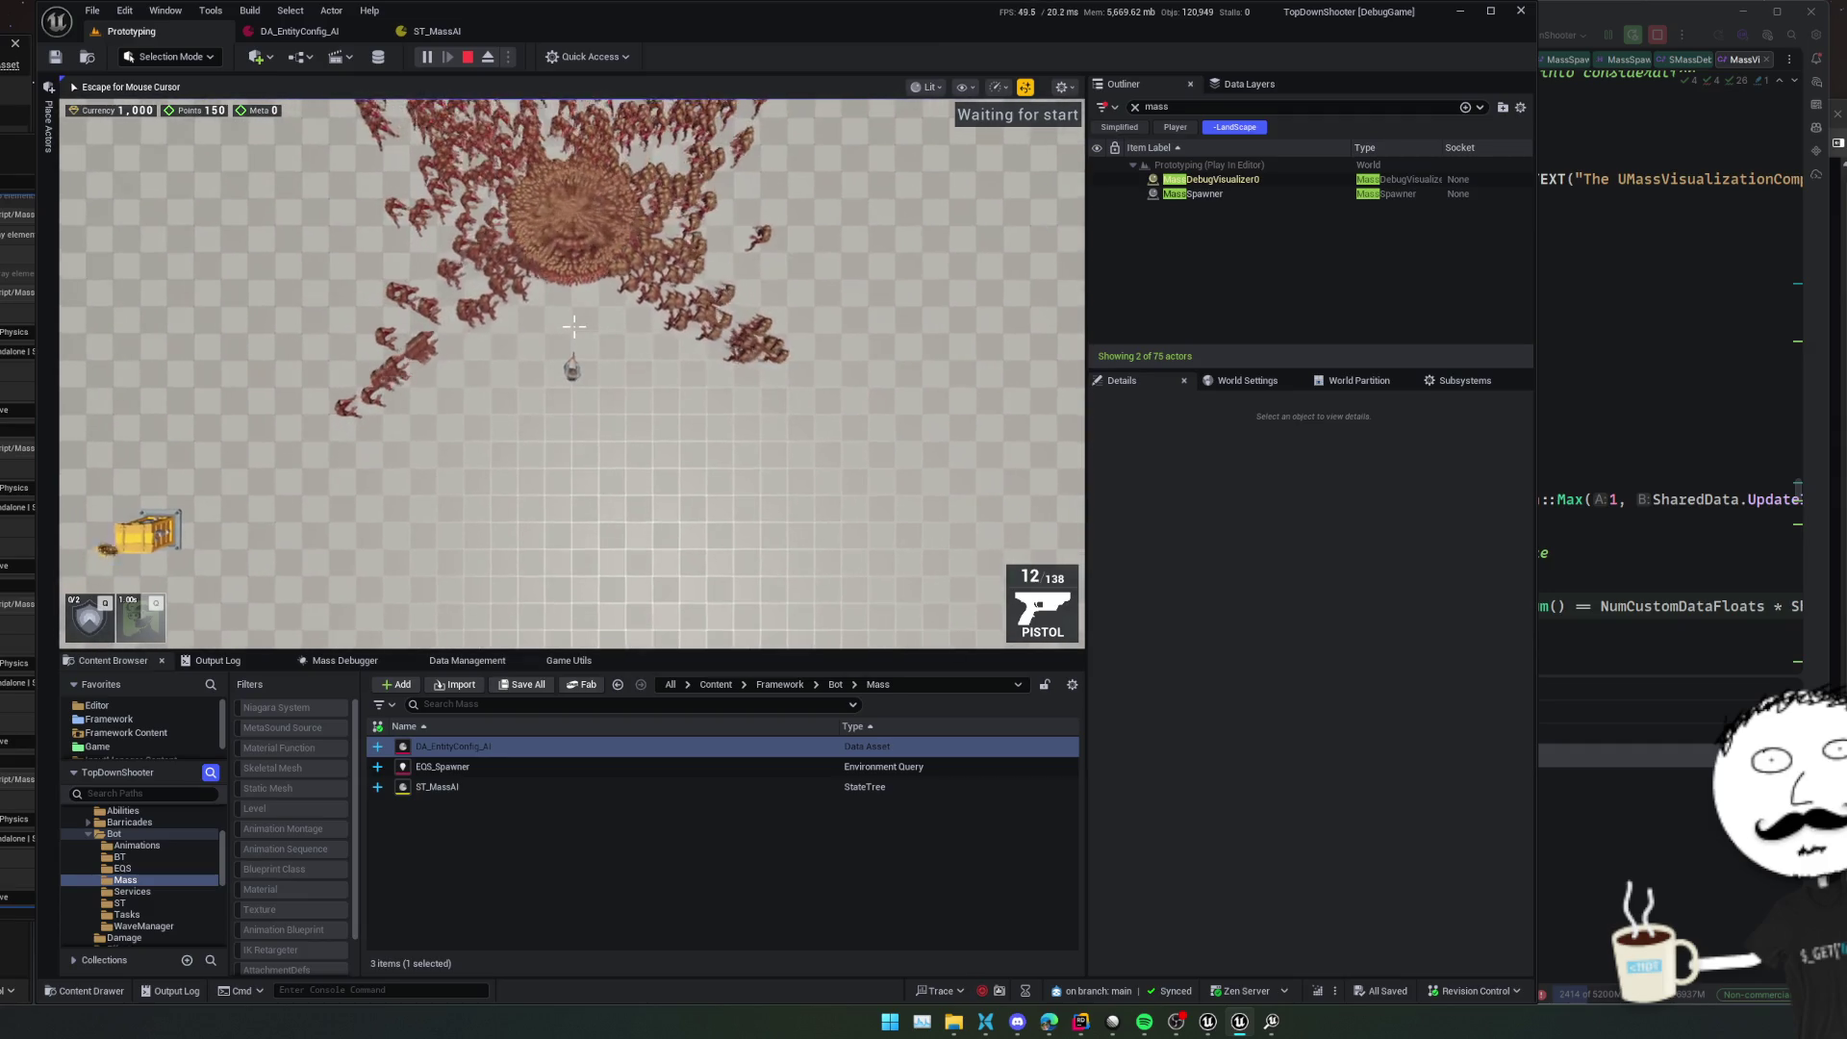
scroll(575, 327, "up", 3)
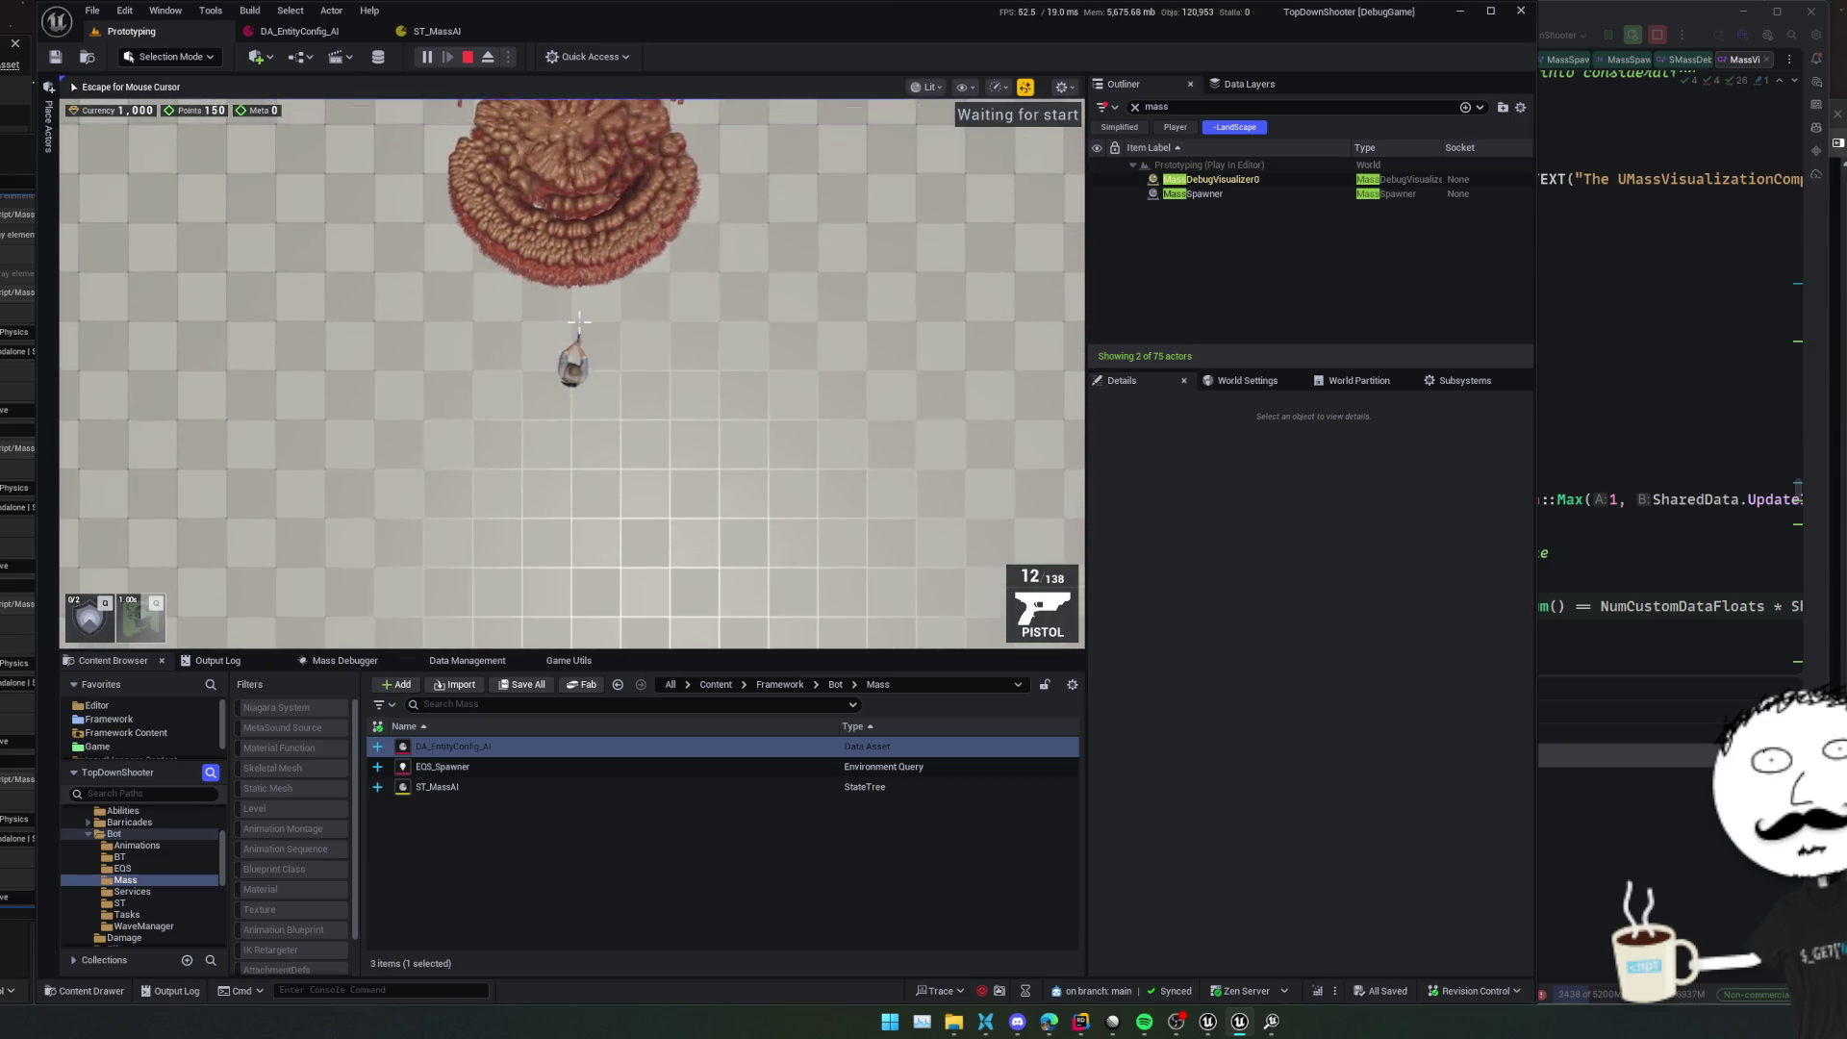
key("d")
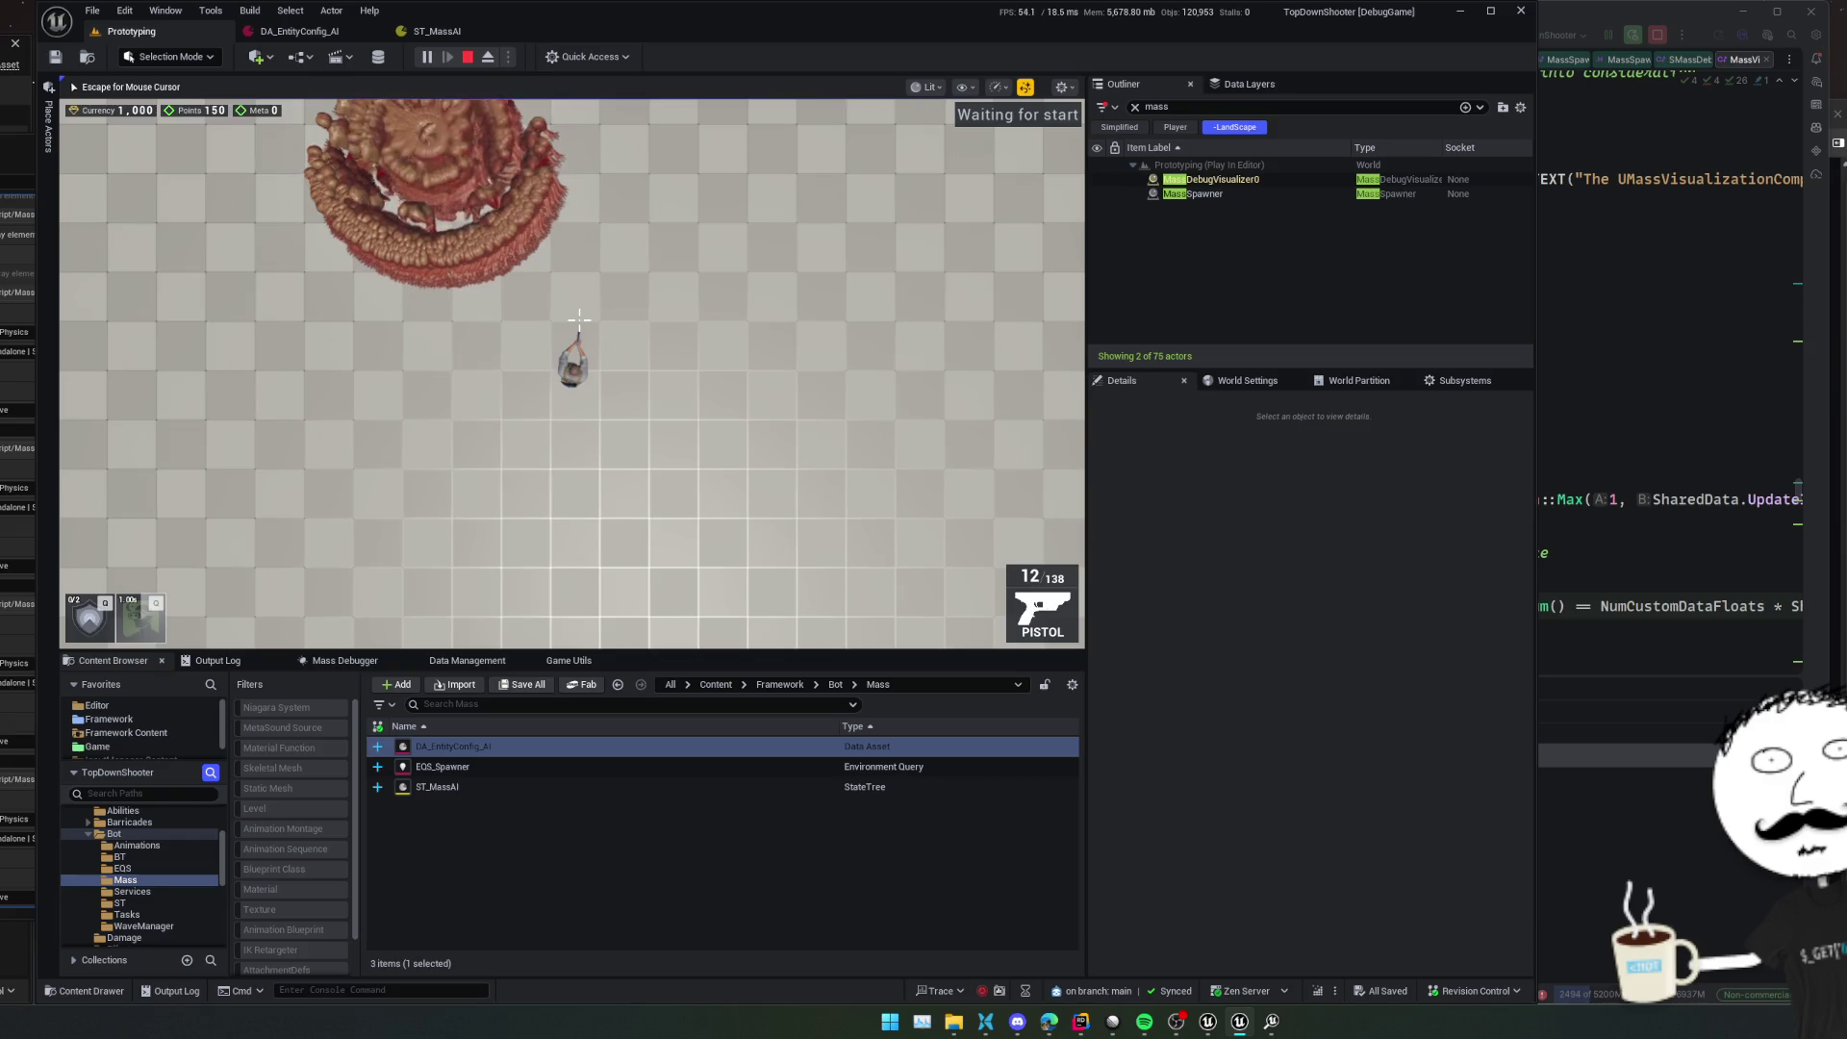
key("Escape")
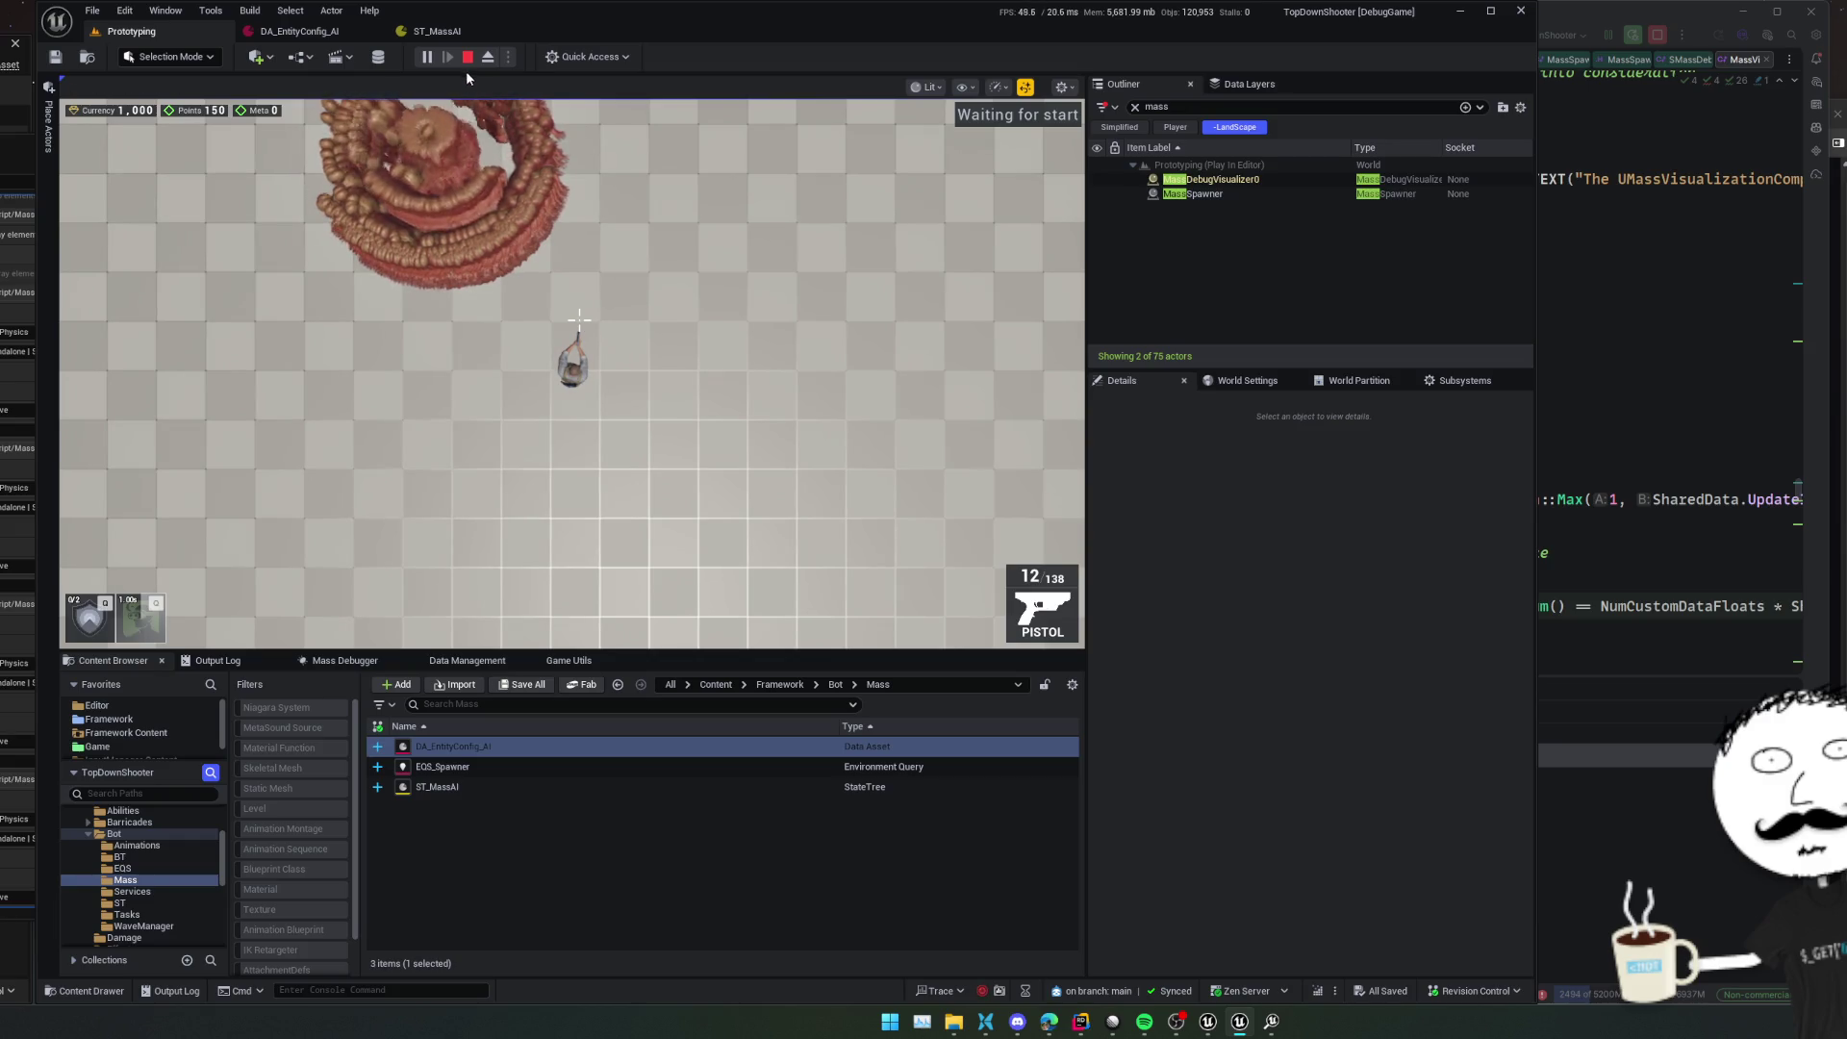
left_click(467, 58)
Review the FindTarget, FollowPath and CalculatePath states and NavMesh Path Follow's Target Location binding
left_click(437, 31)
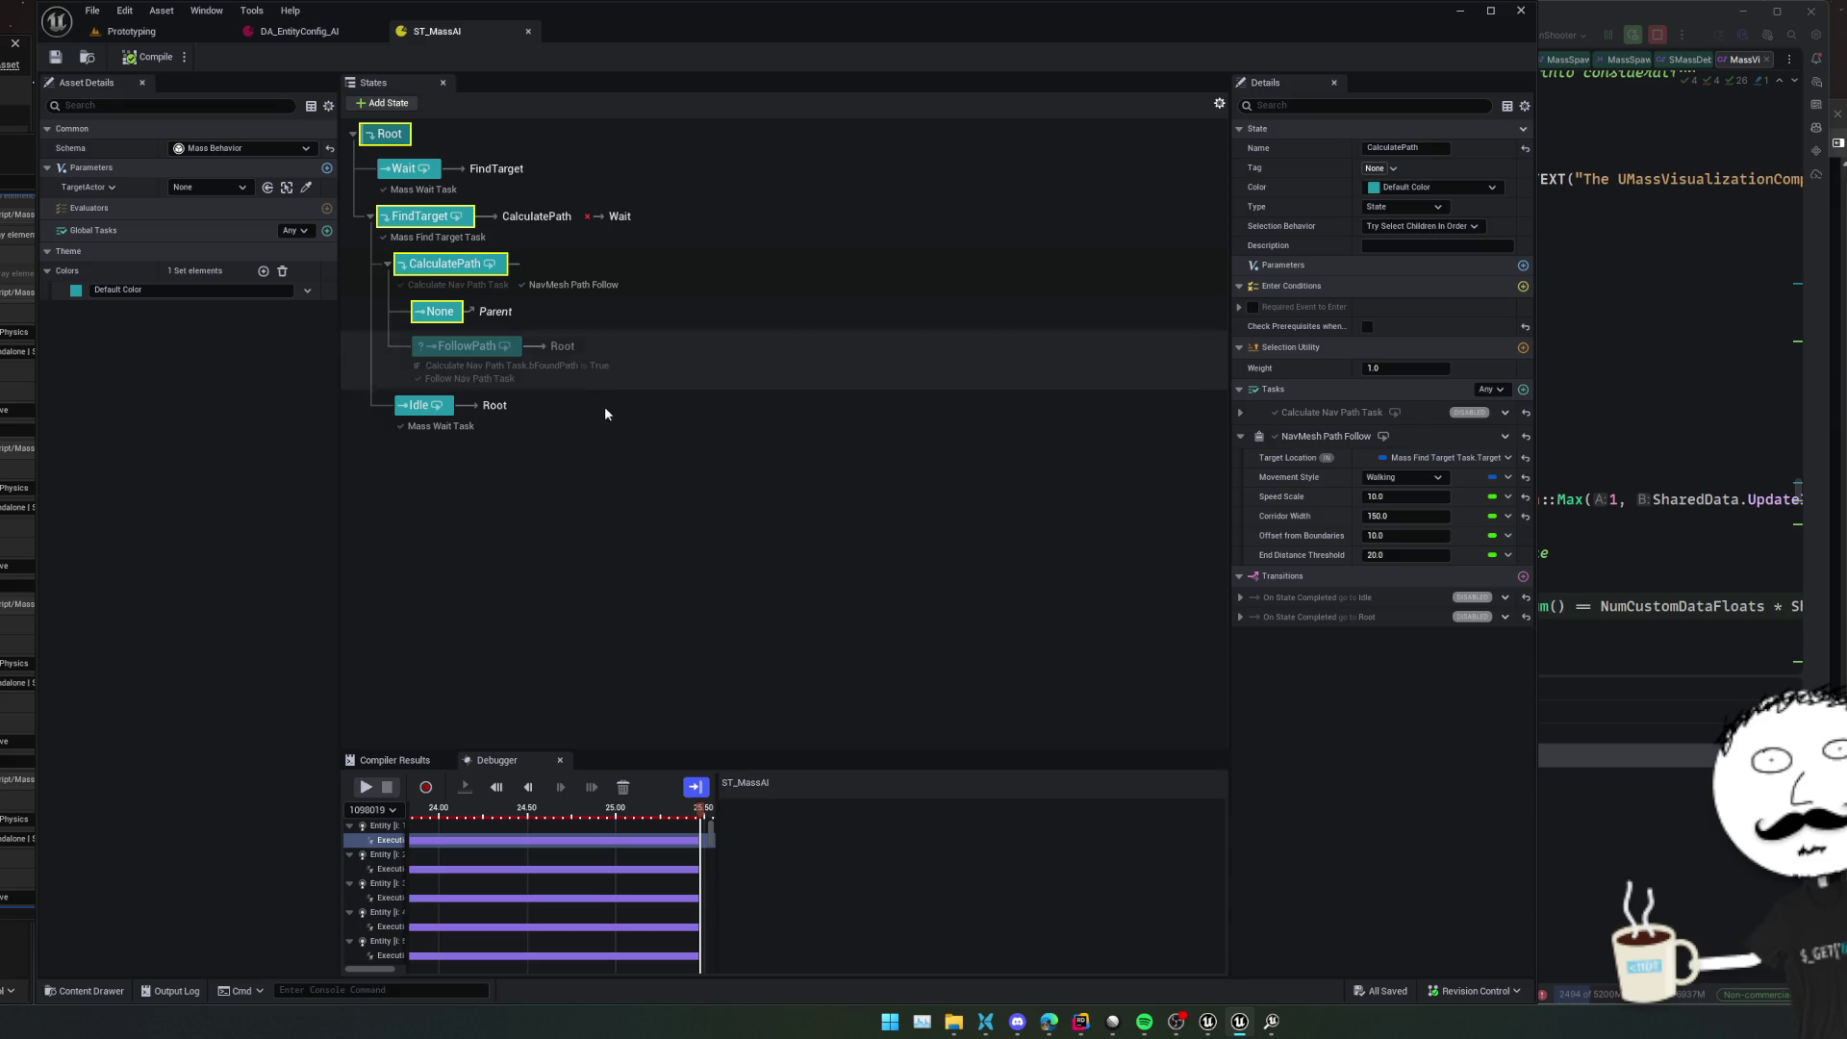
left_click(447, 238)
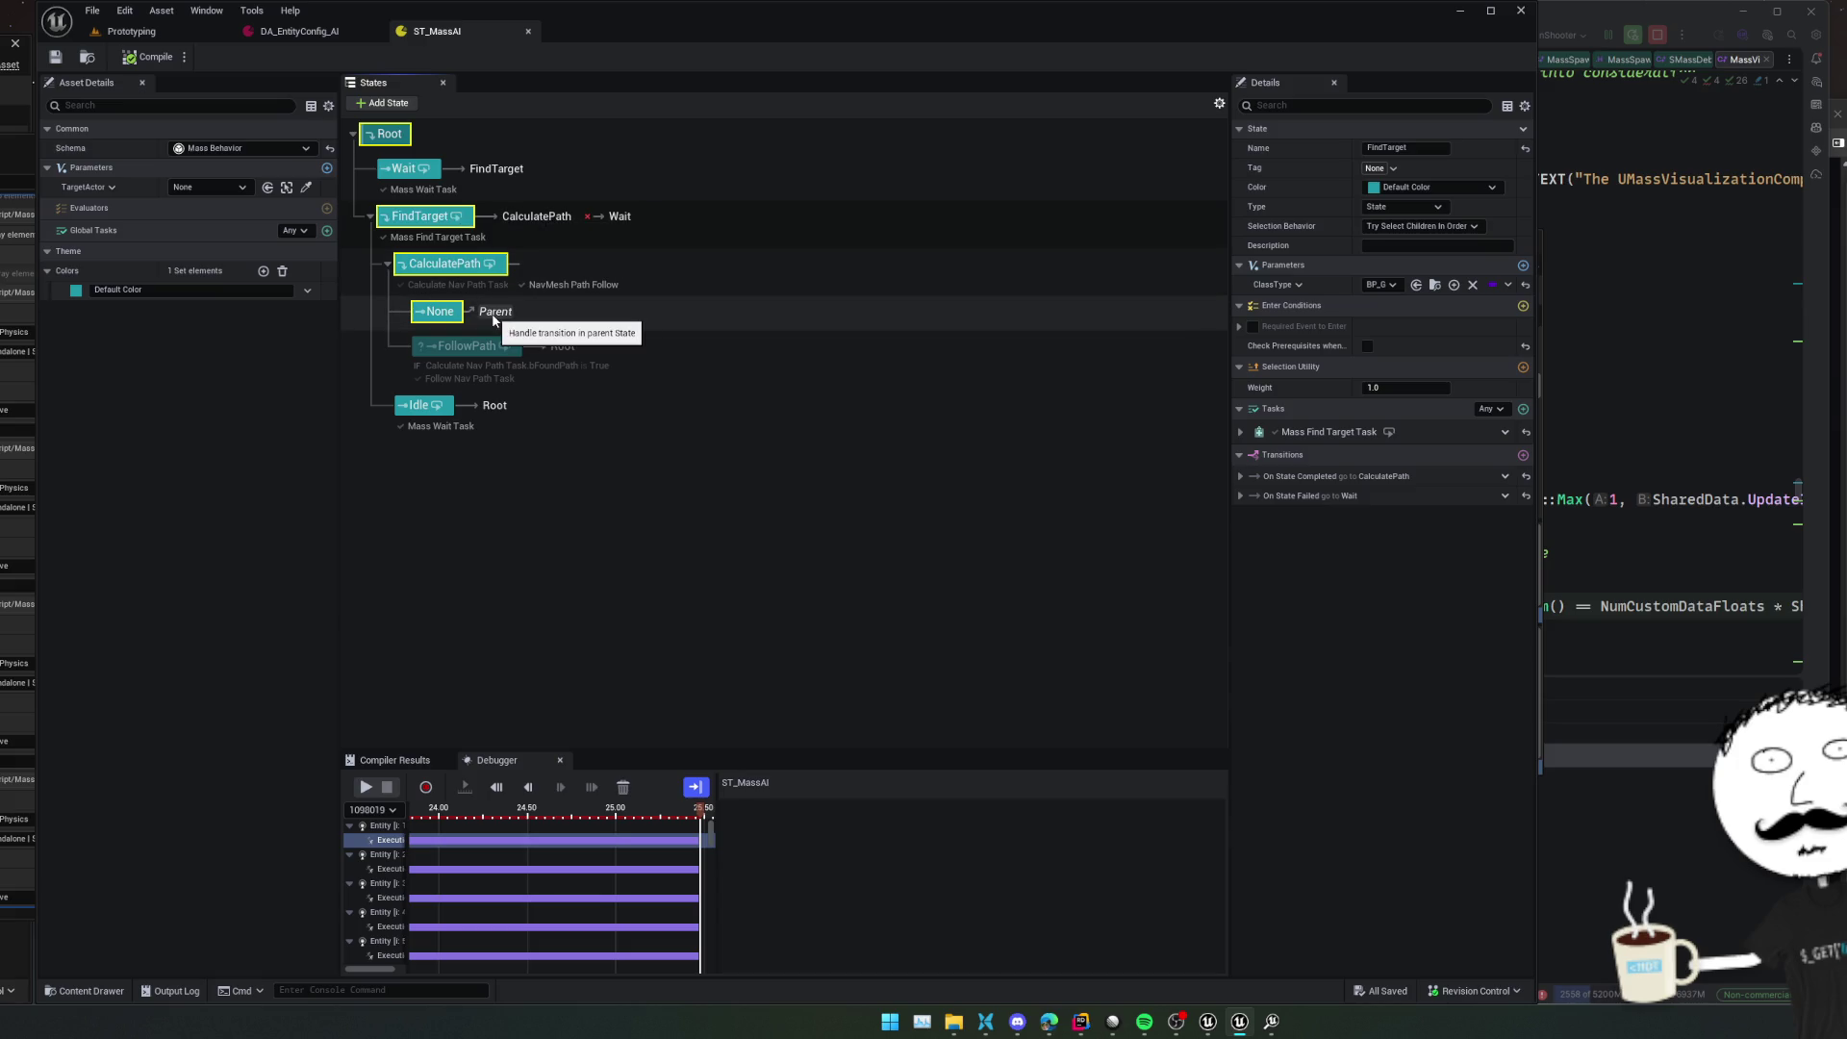
left_click(478, 350)
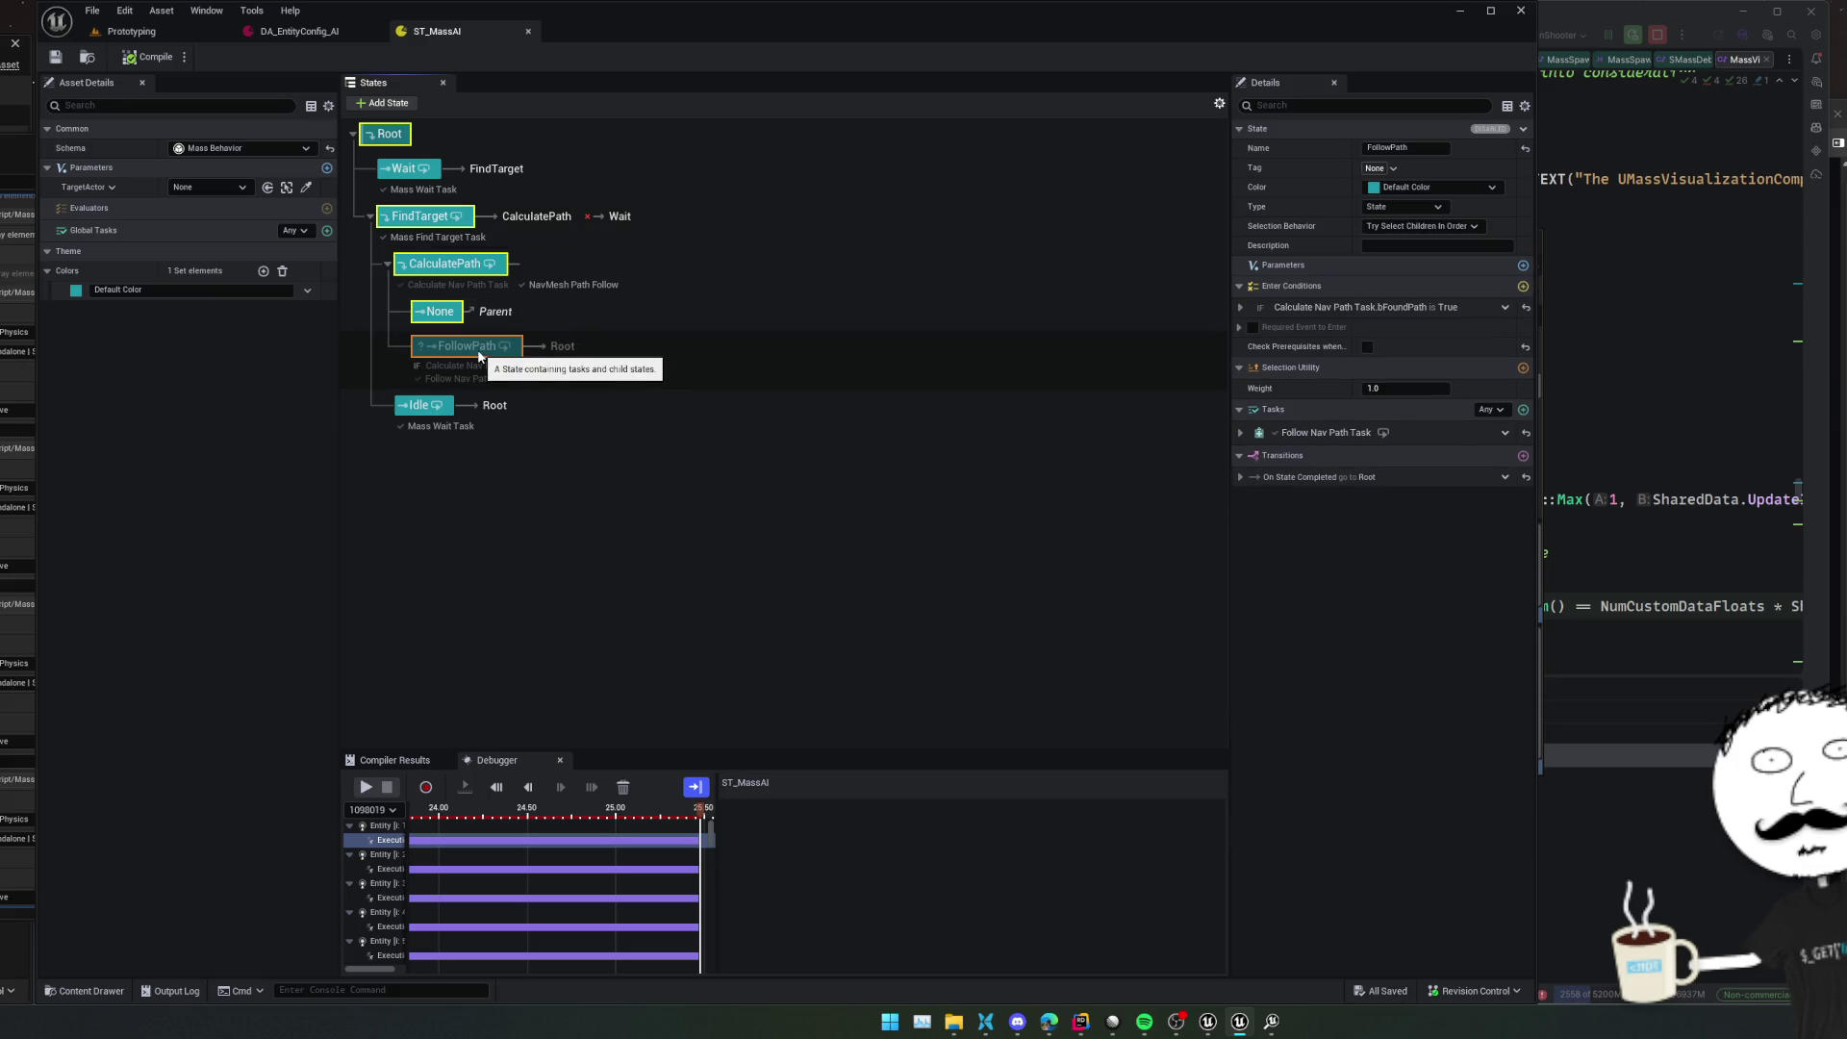
left_click(450, 267)
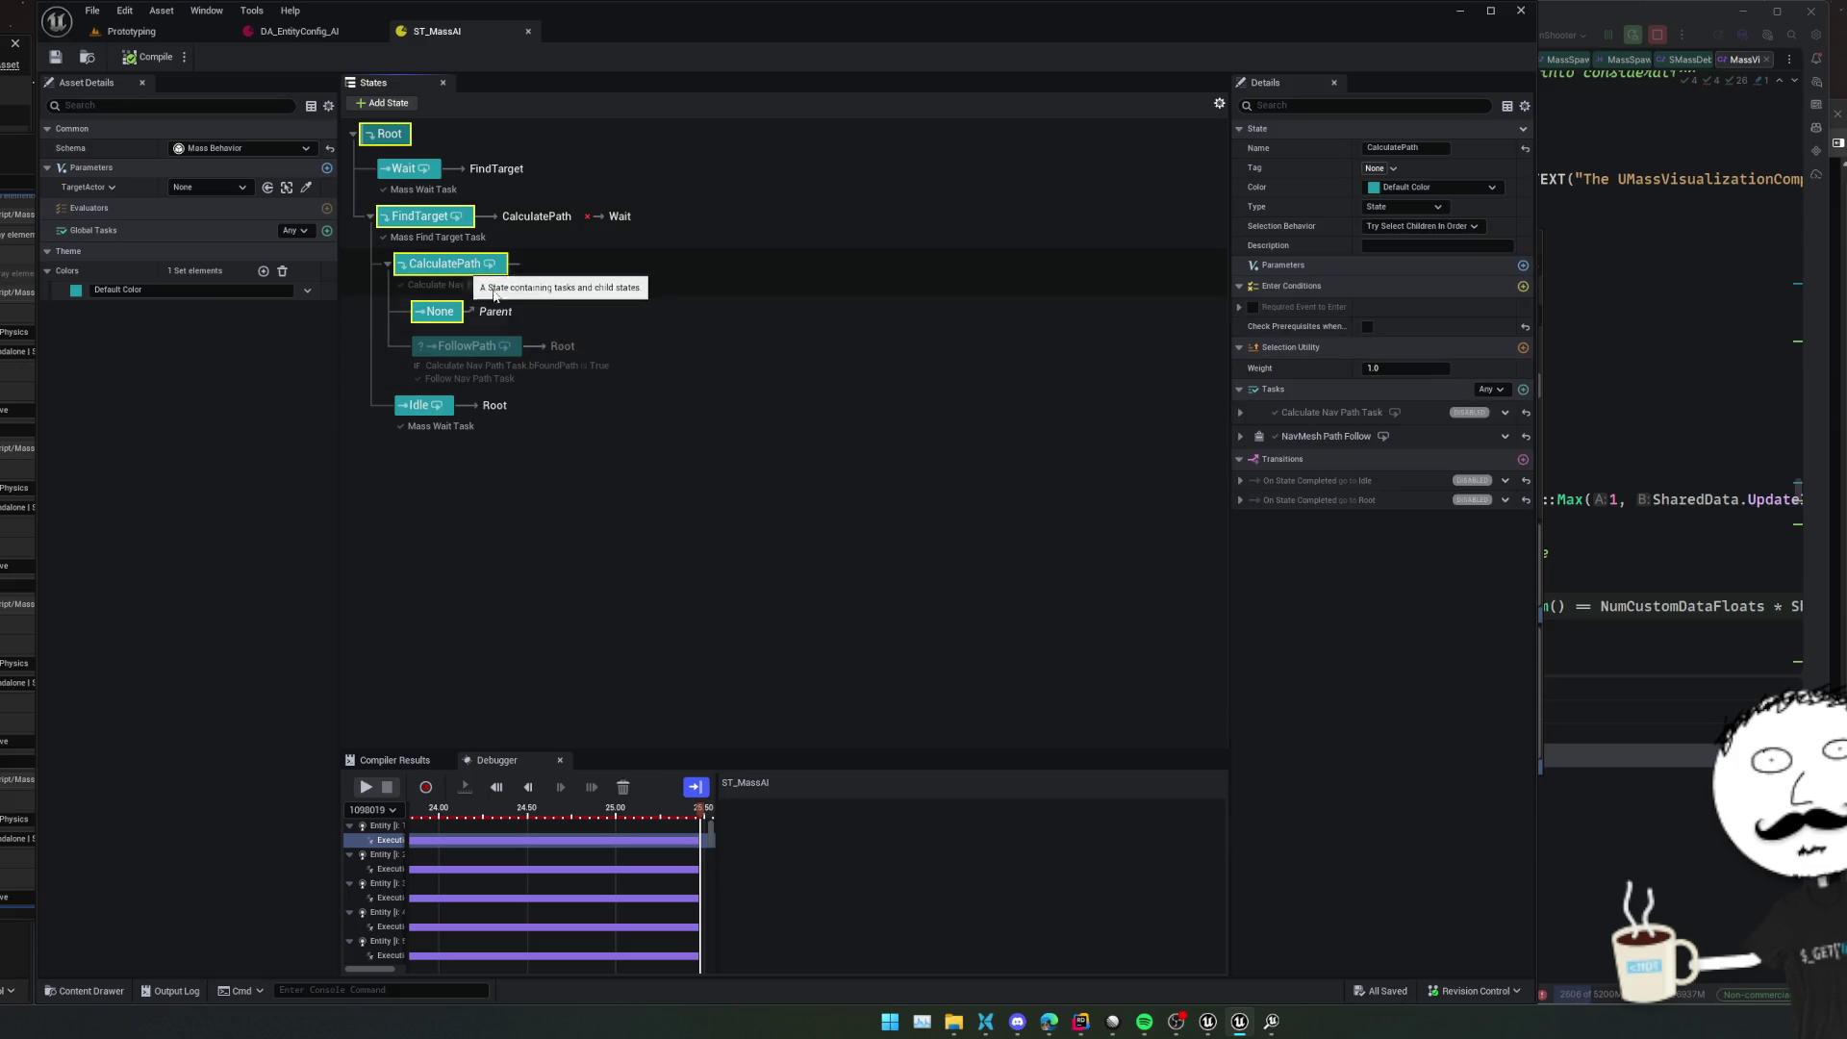
left_click(1241, 437)
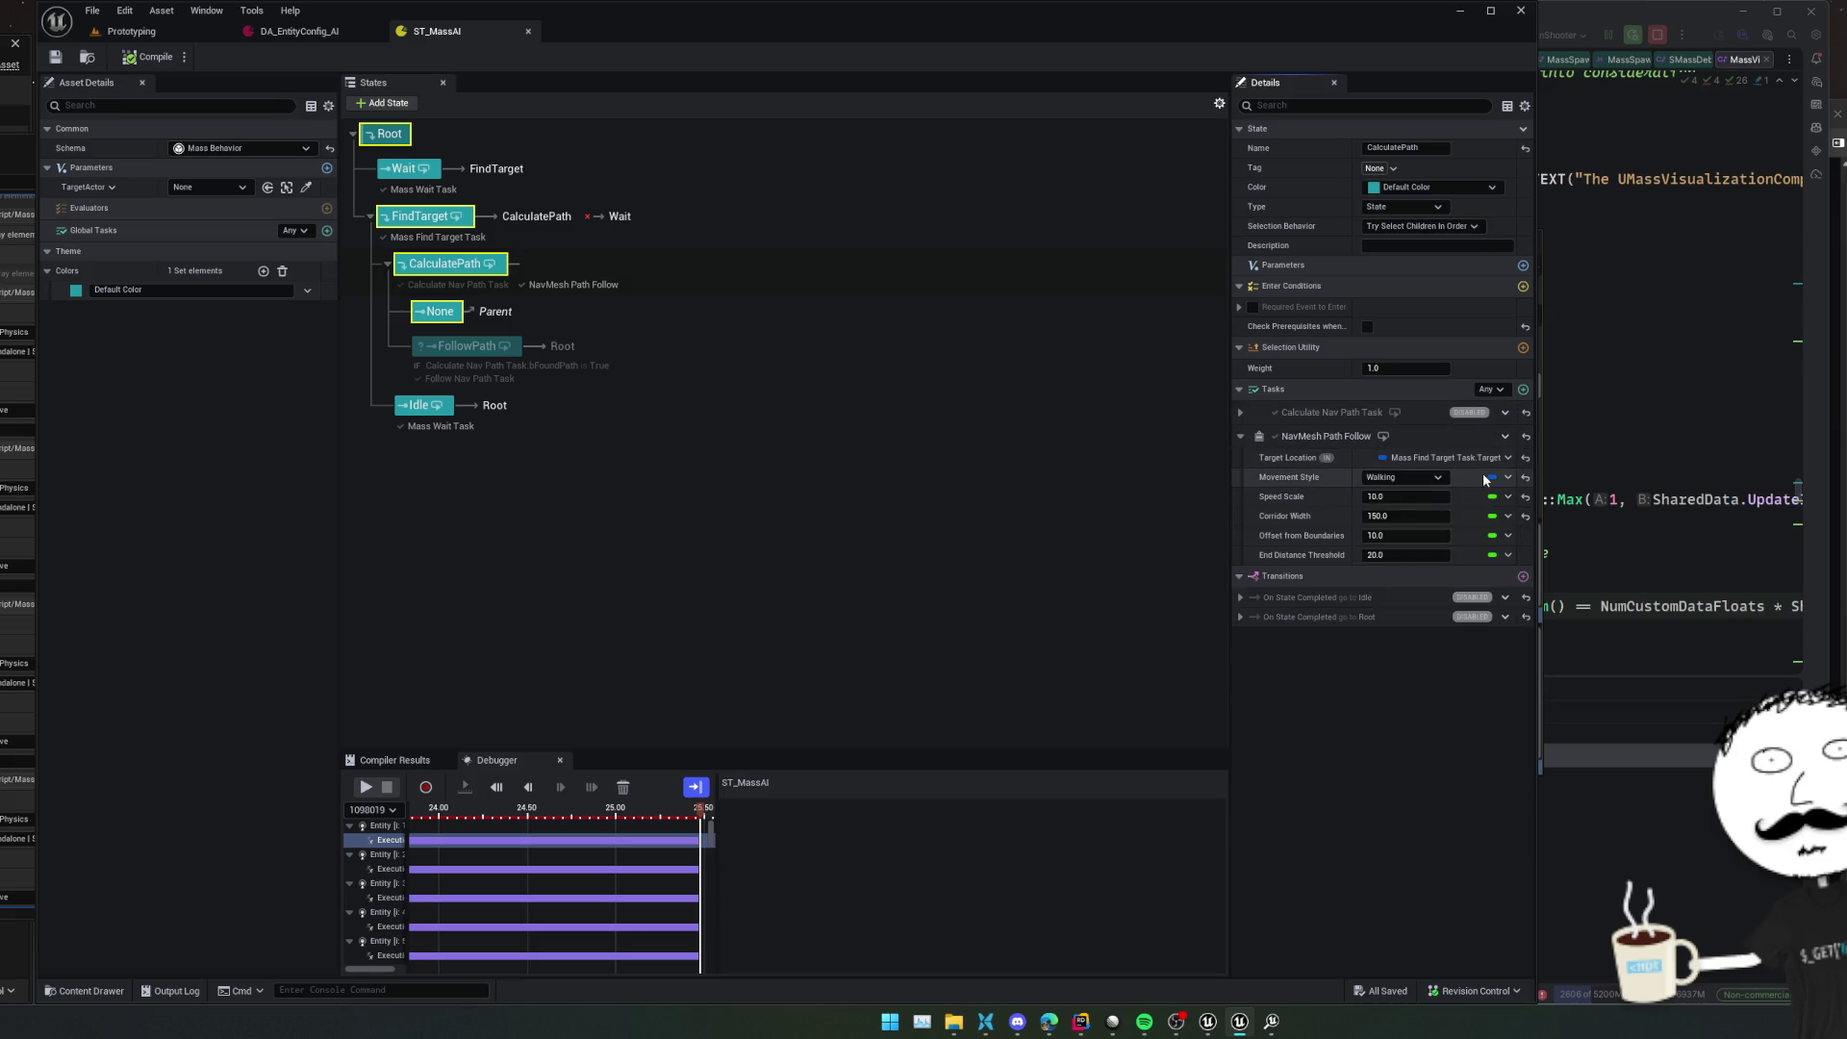
left_click(1505, 458)
mouse_move(1518, 534)
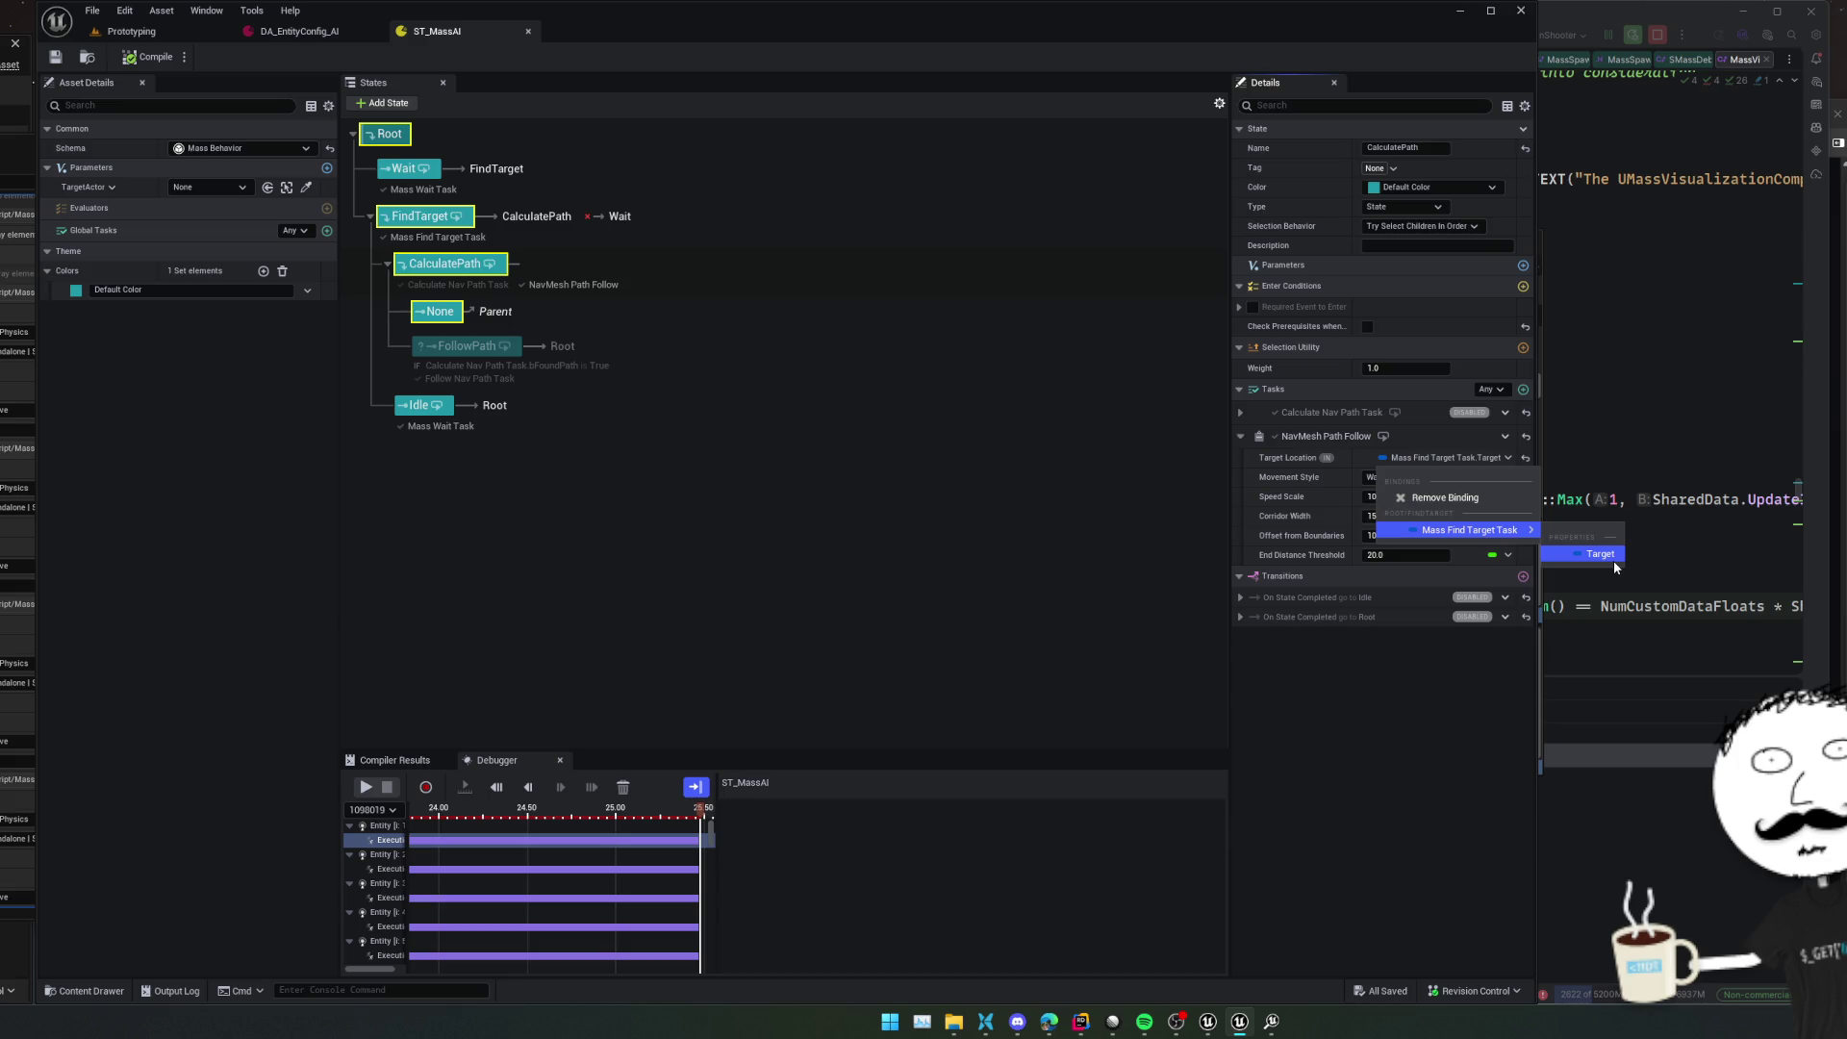
left_click(1543, 612)
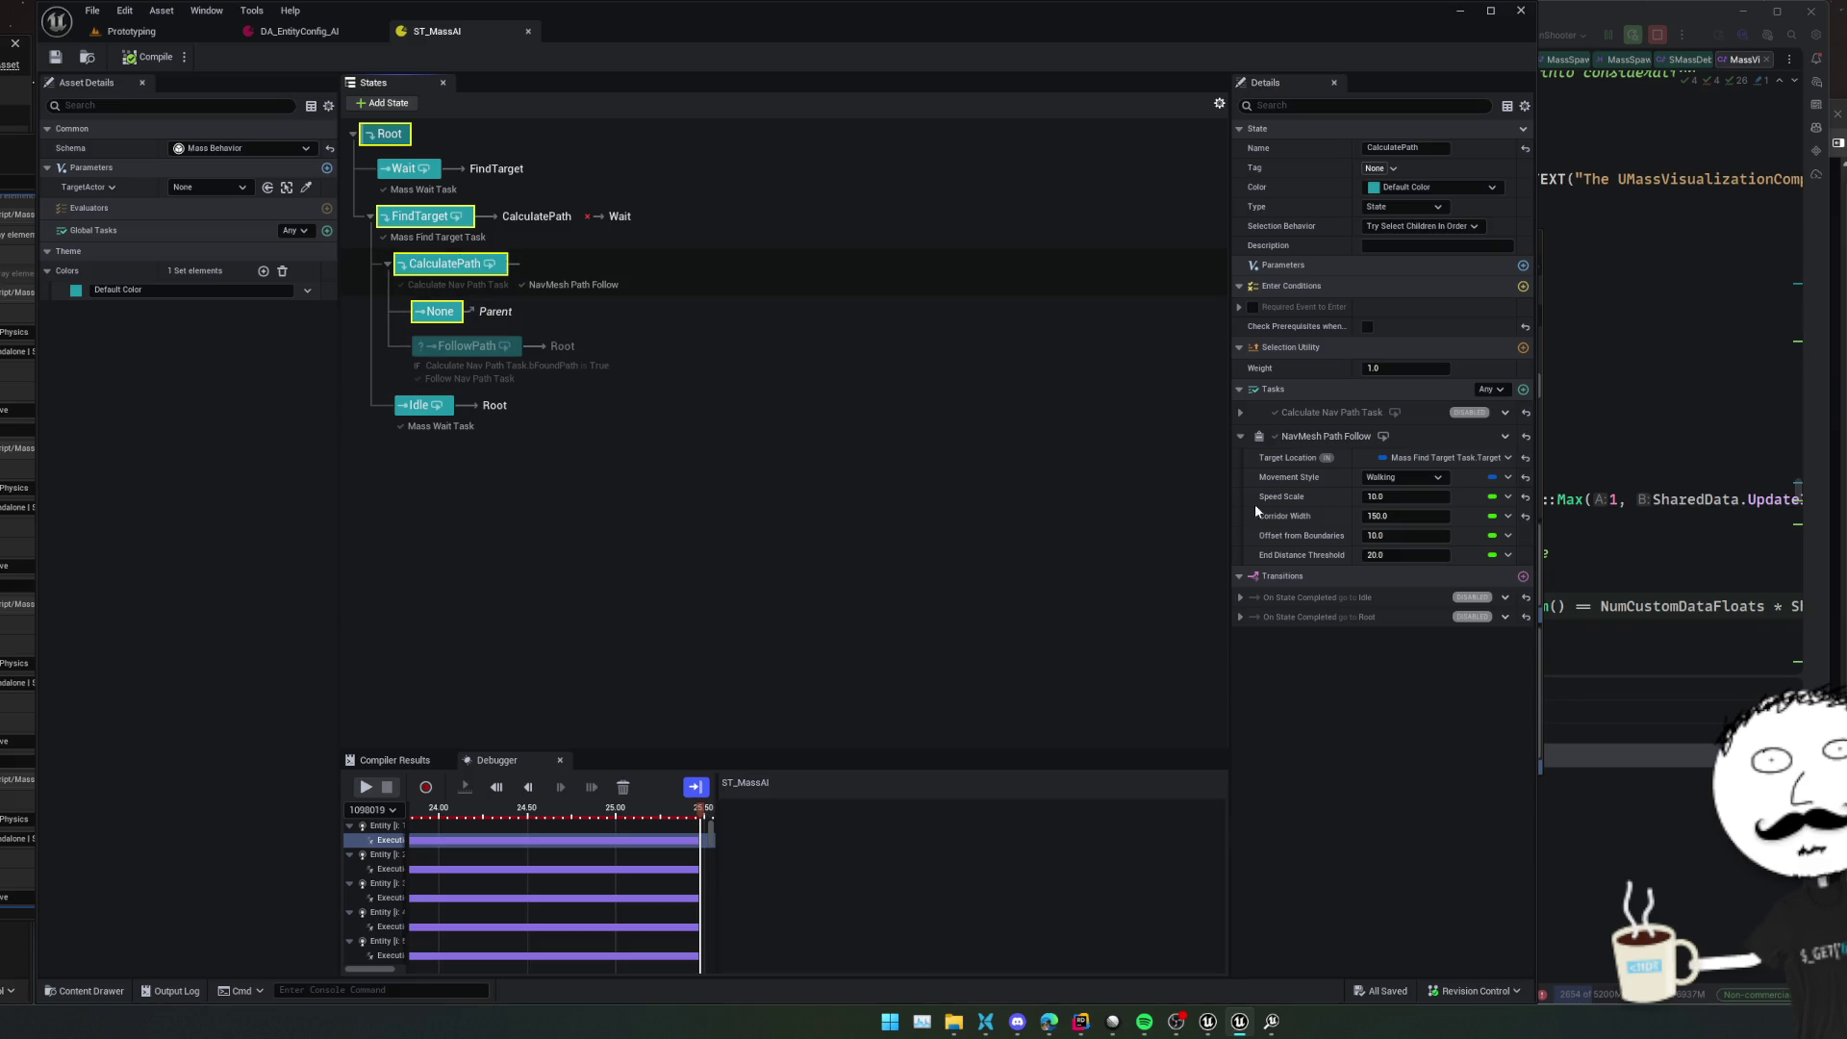
Add an On State Completed transition from CalculatePath to FindTarget and save ST_MassAI
left_click(1523, 577)
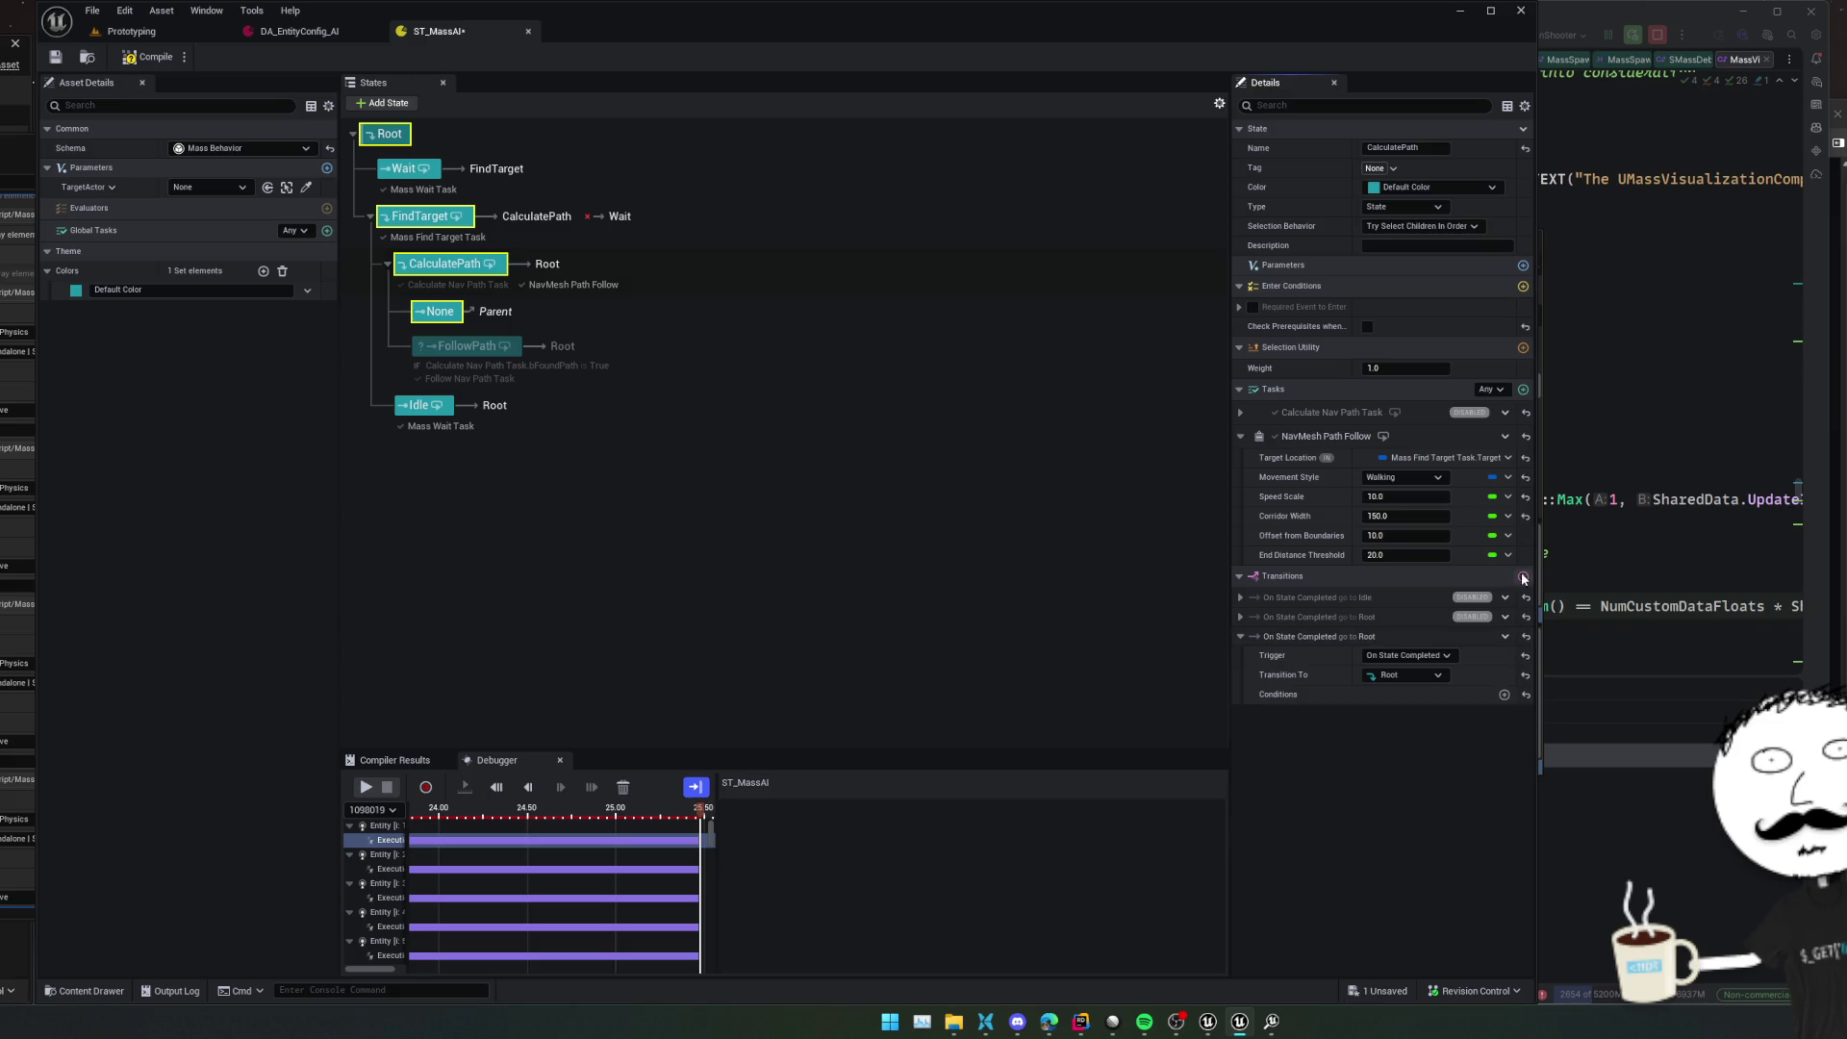
left_click(1409, 674)
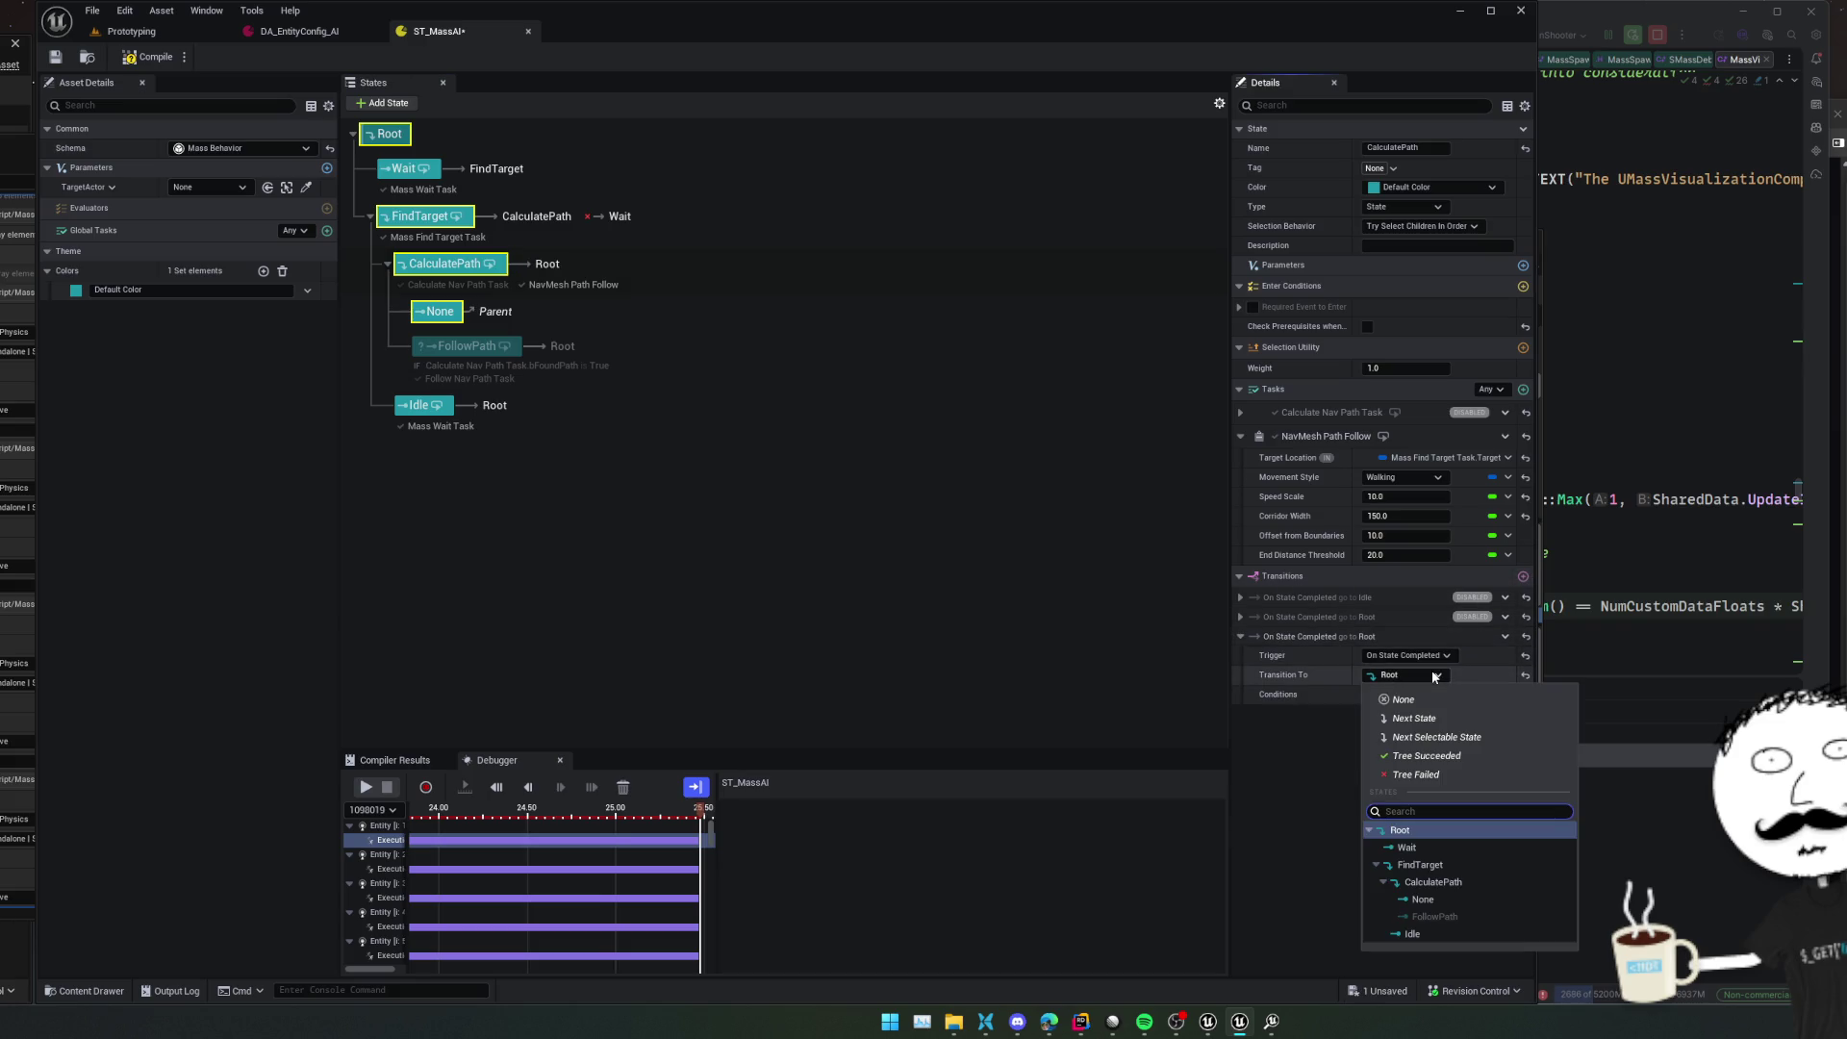
left_click(1499, 864)
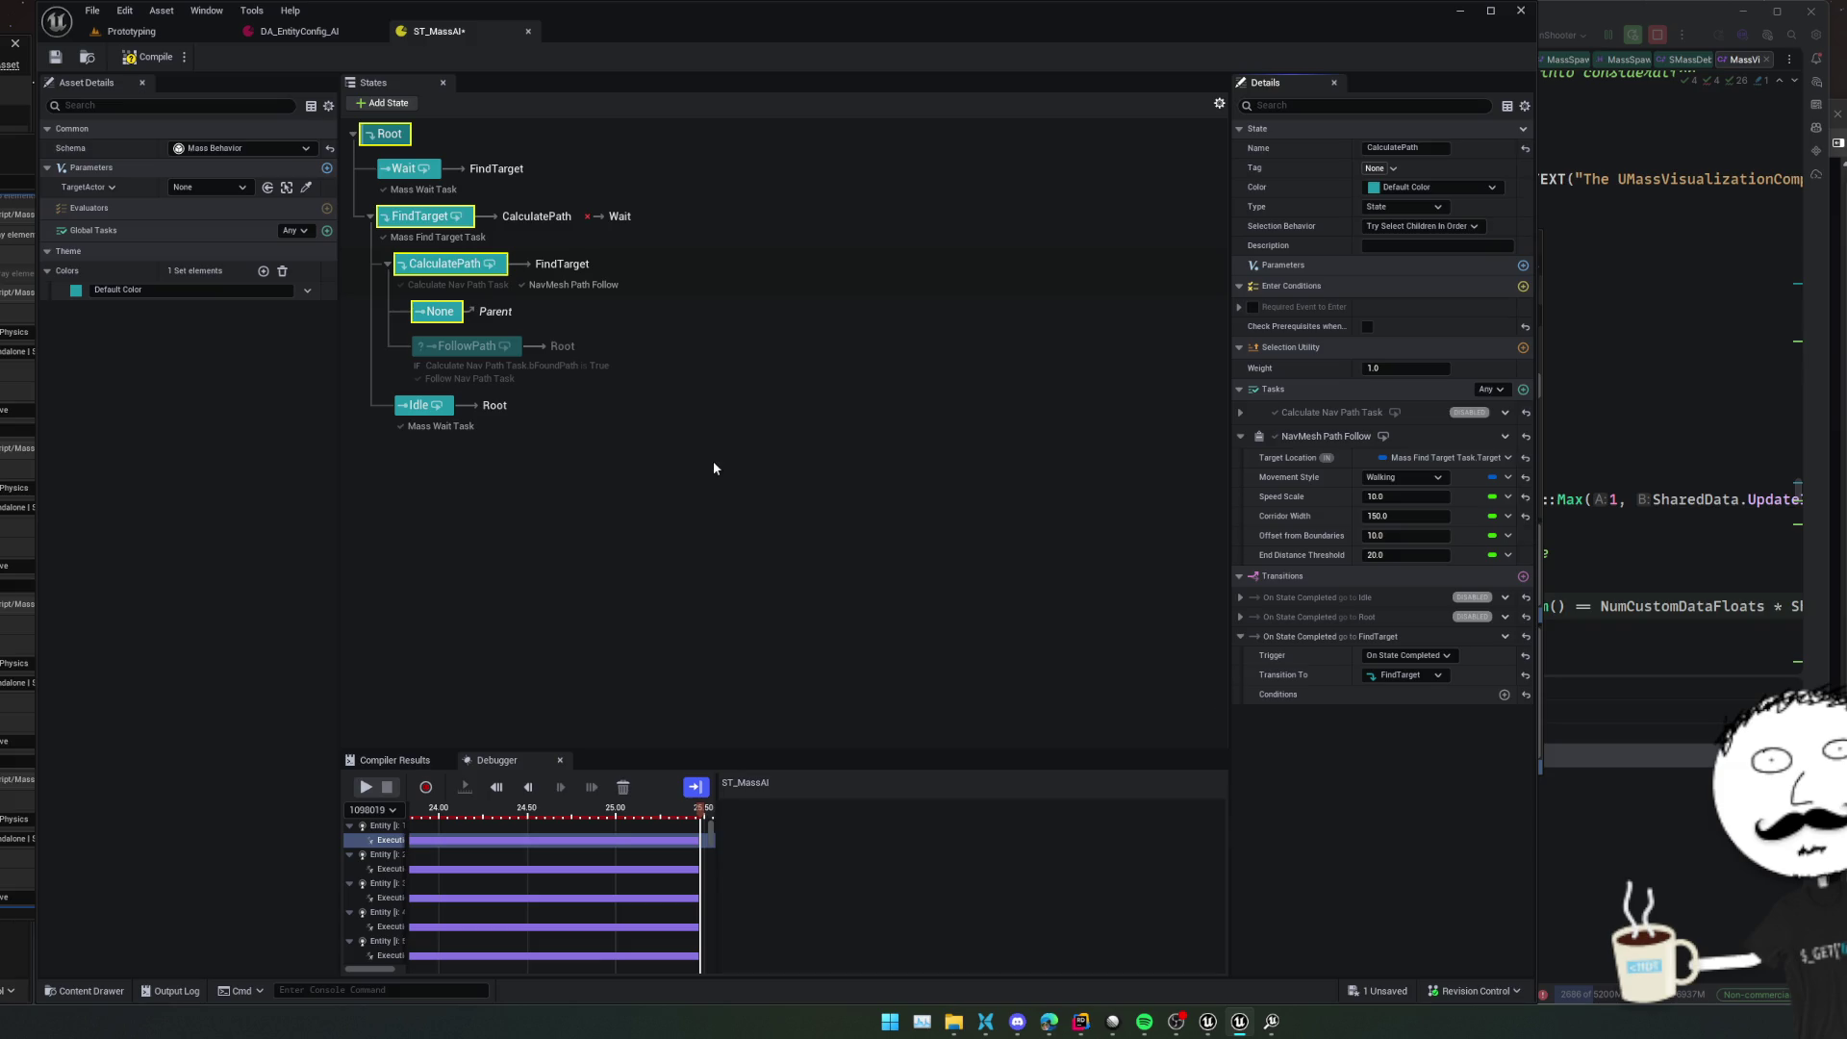
left_click(55, 57)
Save, replay the Prototyping level to watch agents ring the player, then pick an agent's debugger track
left_click(55, 57)
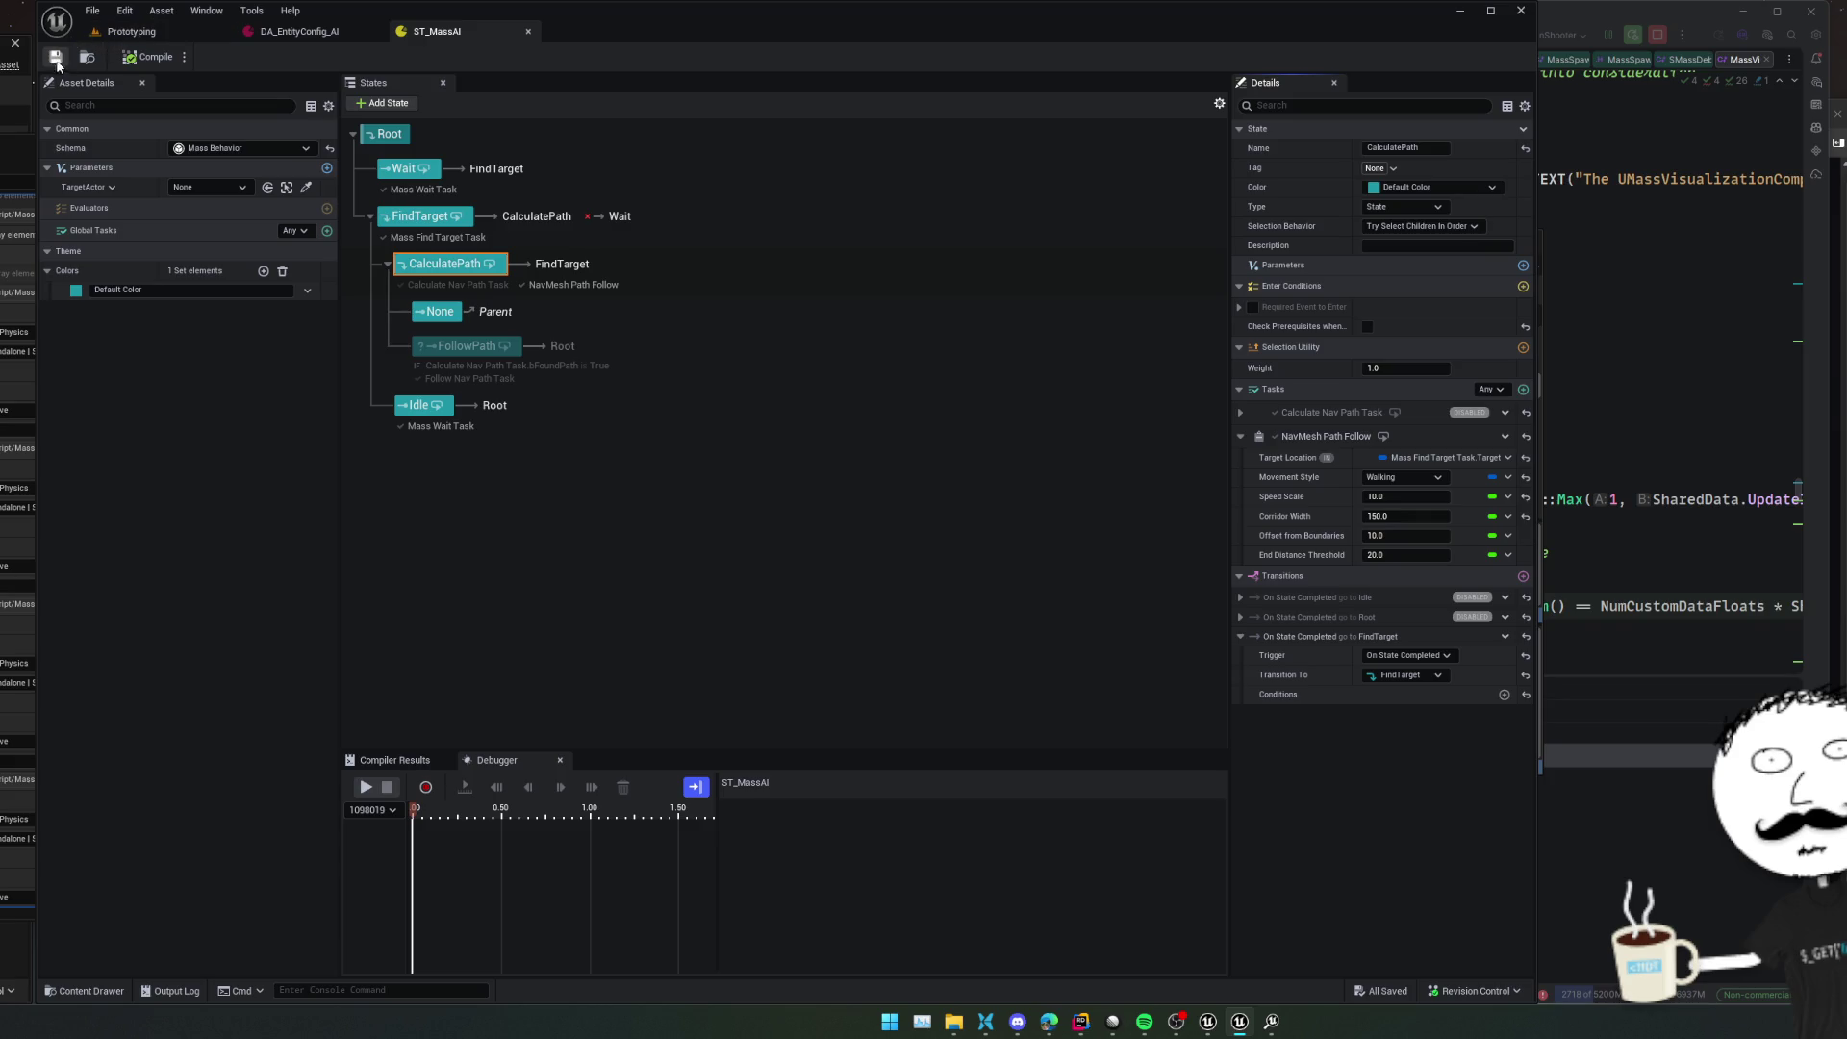
left_click(140, 31)
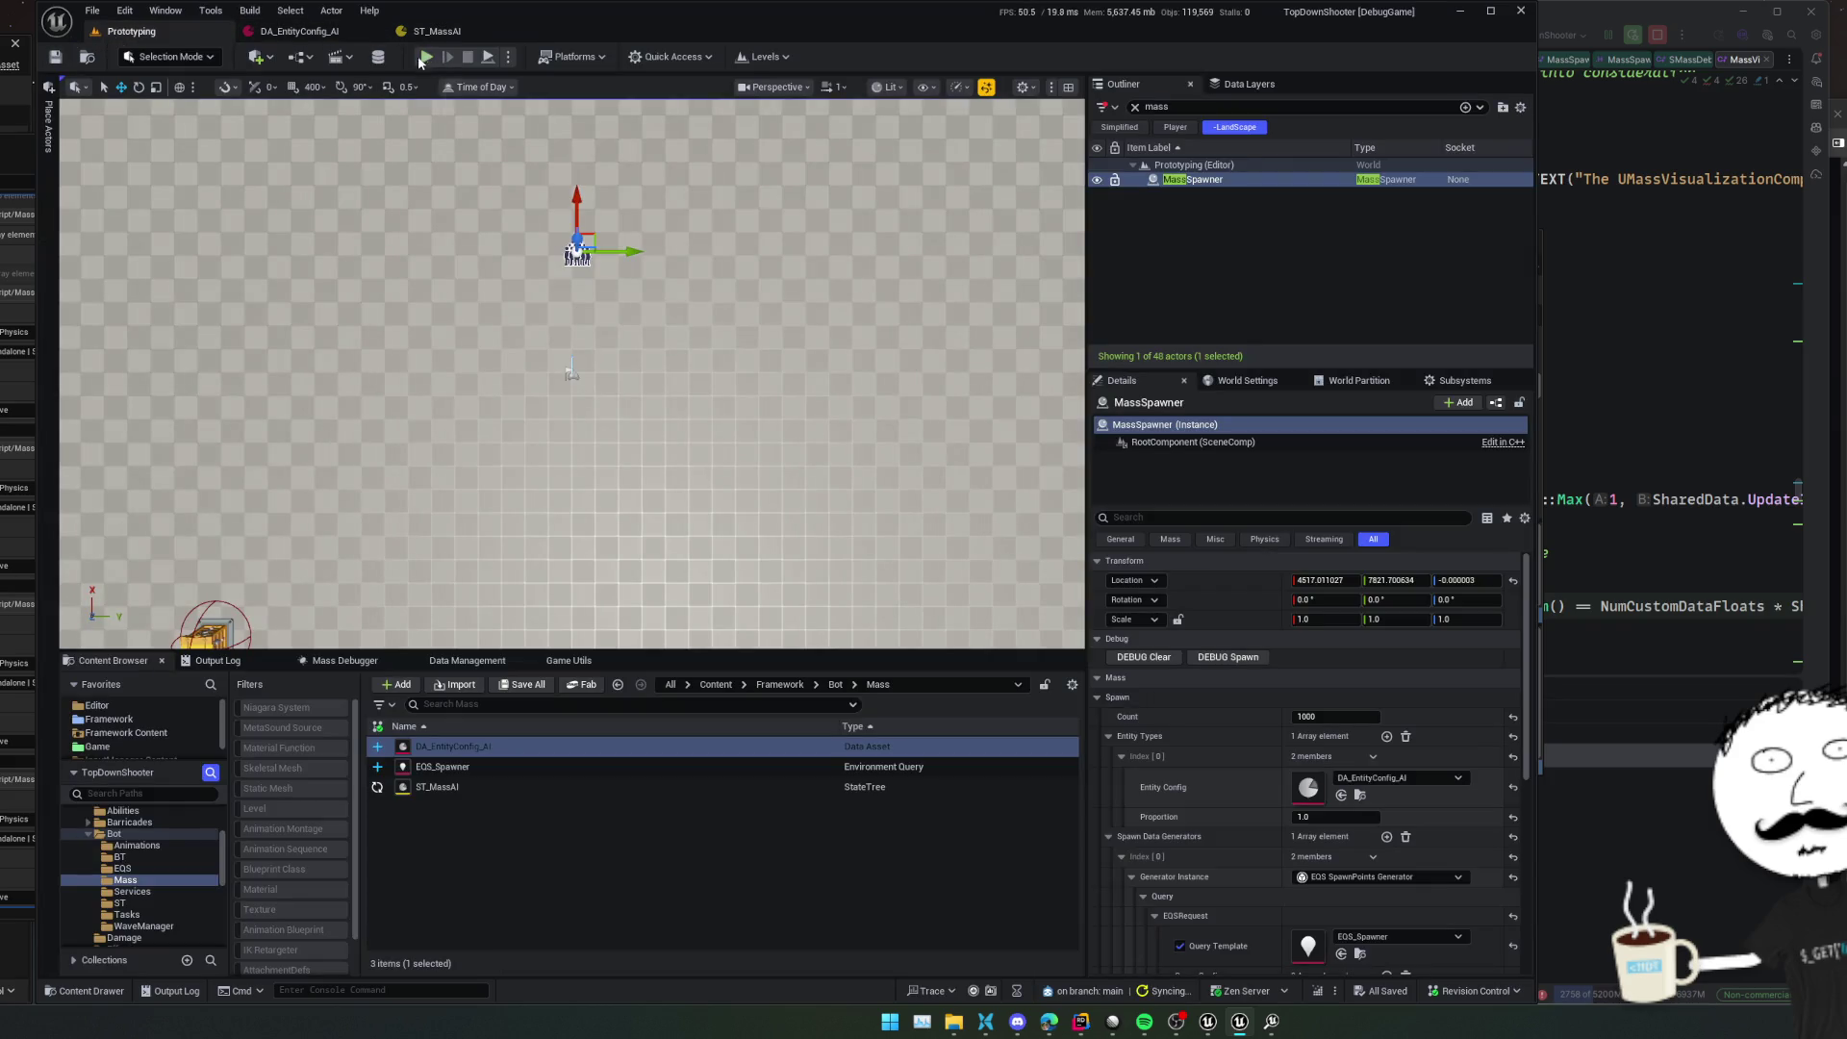
left_click(424, 57)
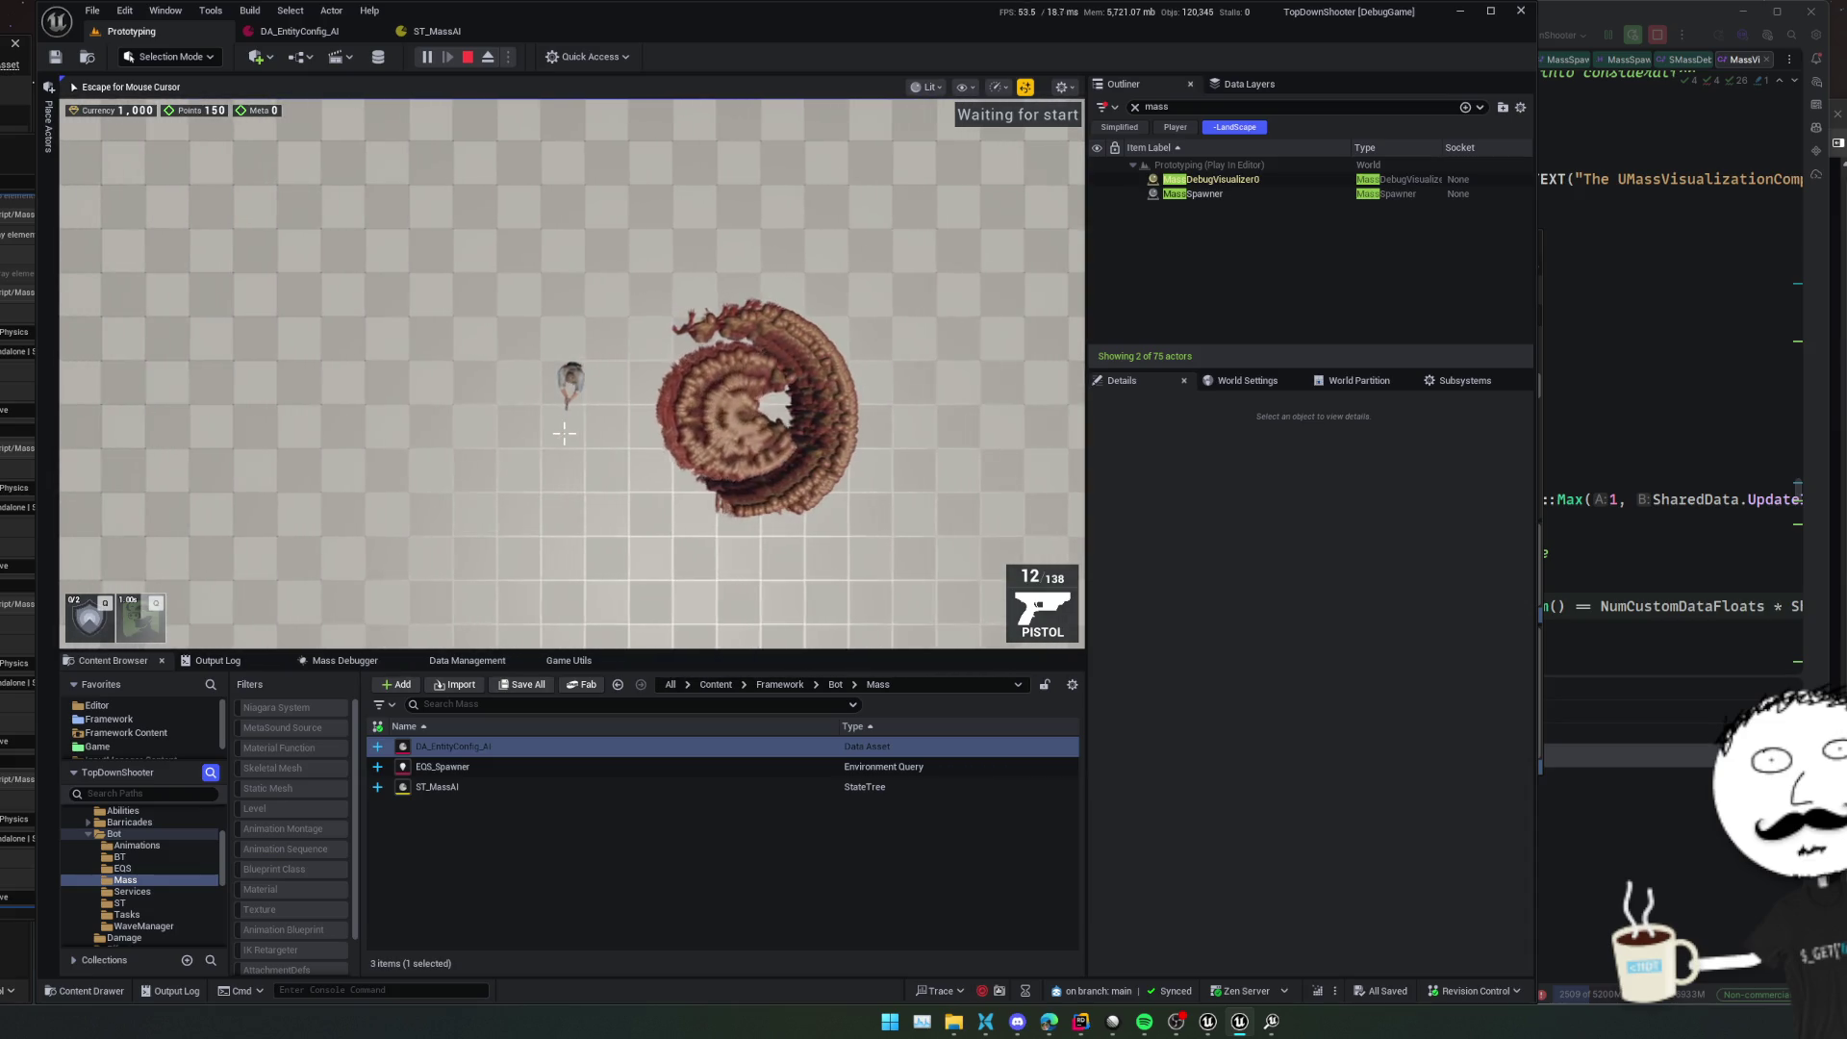
key("Escape")
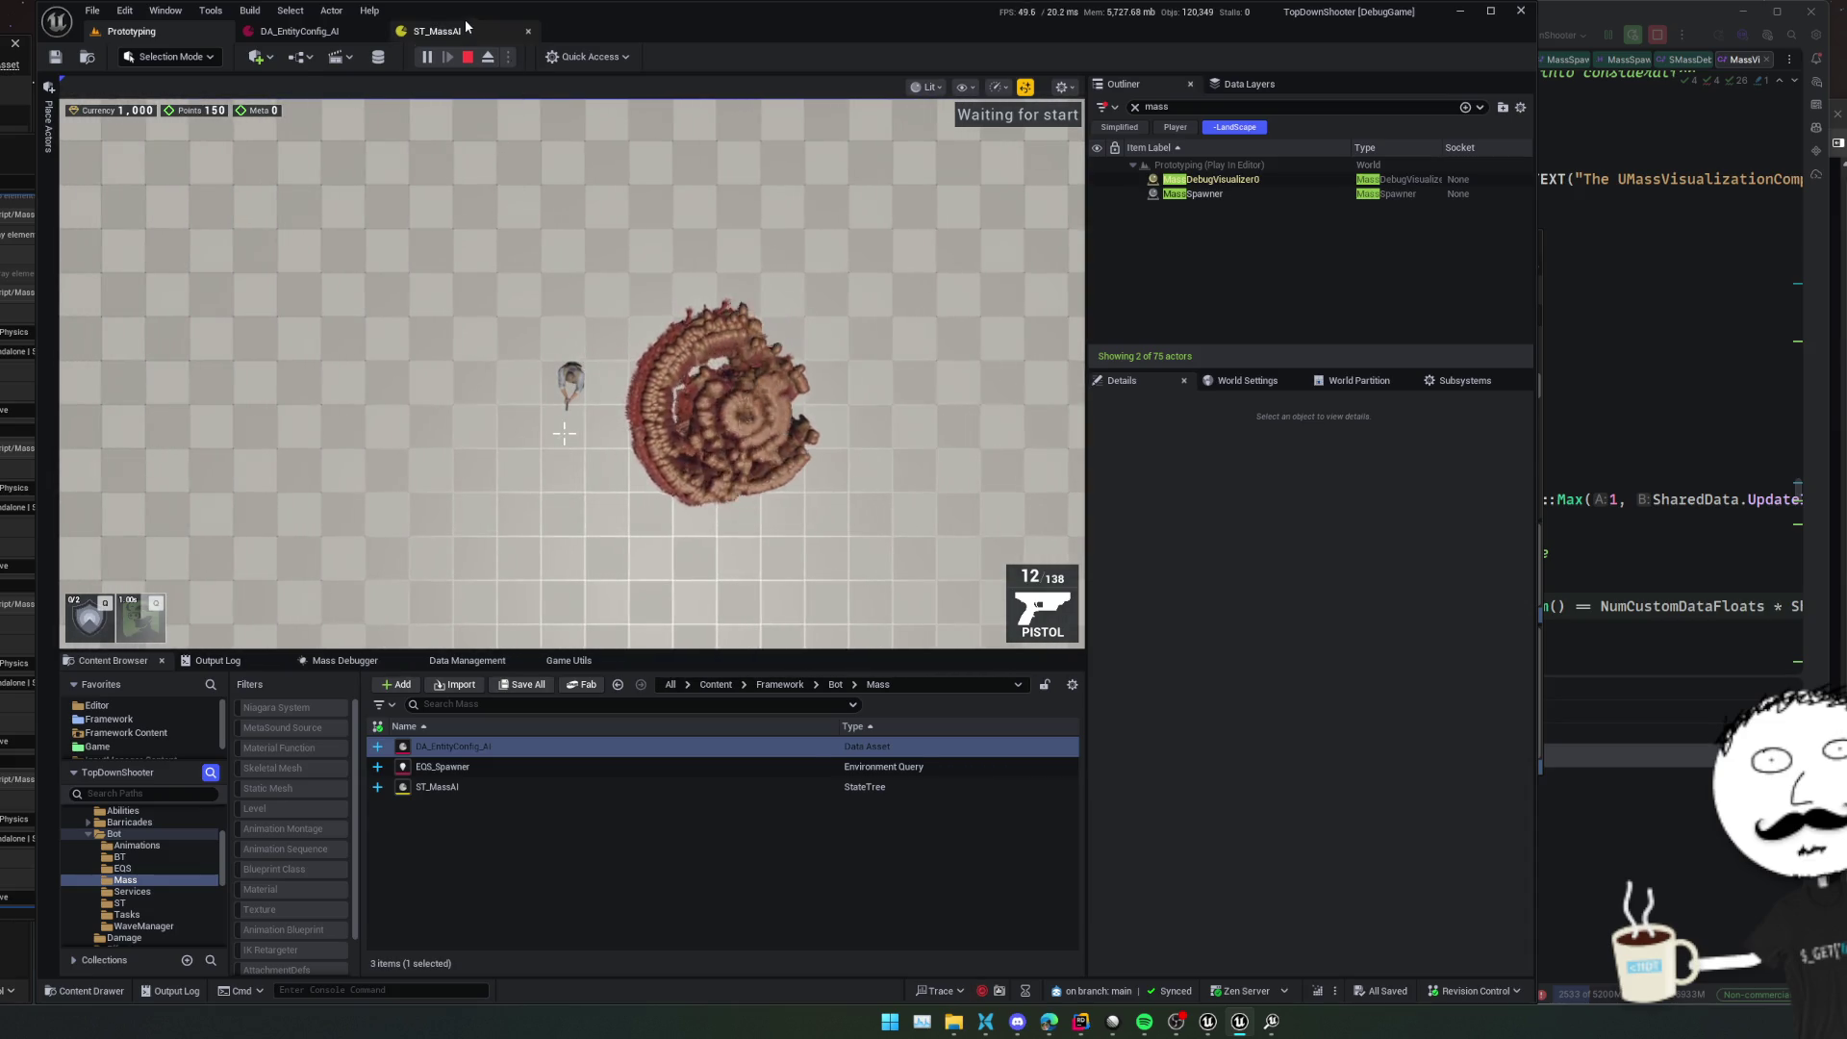
left_click(466, 26)
left_click(537, 840)
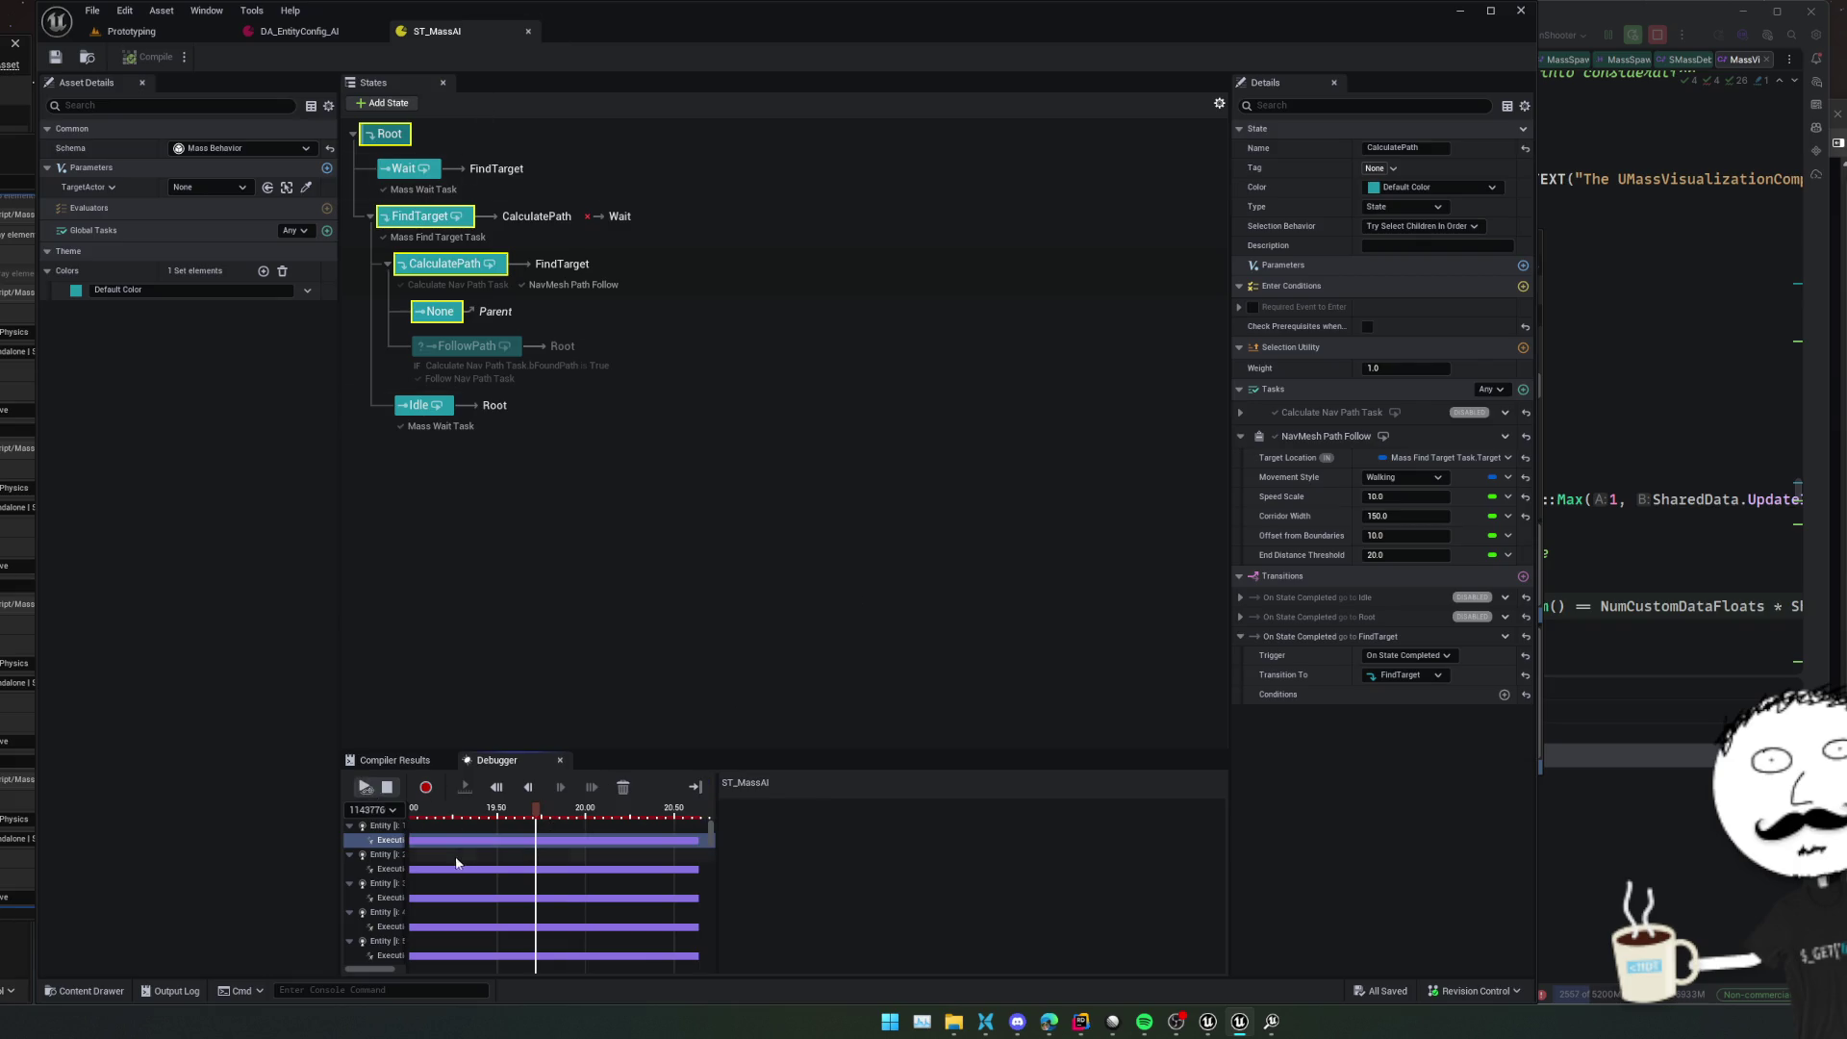
Select one agent's execution track and show the tick details at an earlier moment
left_click_drag(710, 829, 710, 960)
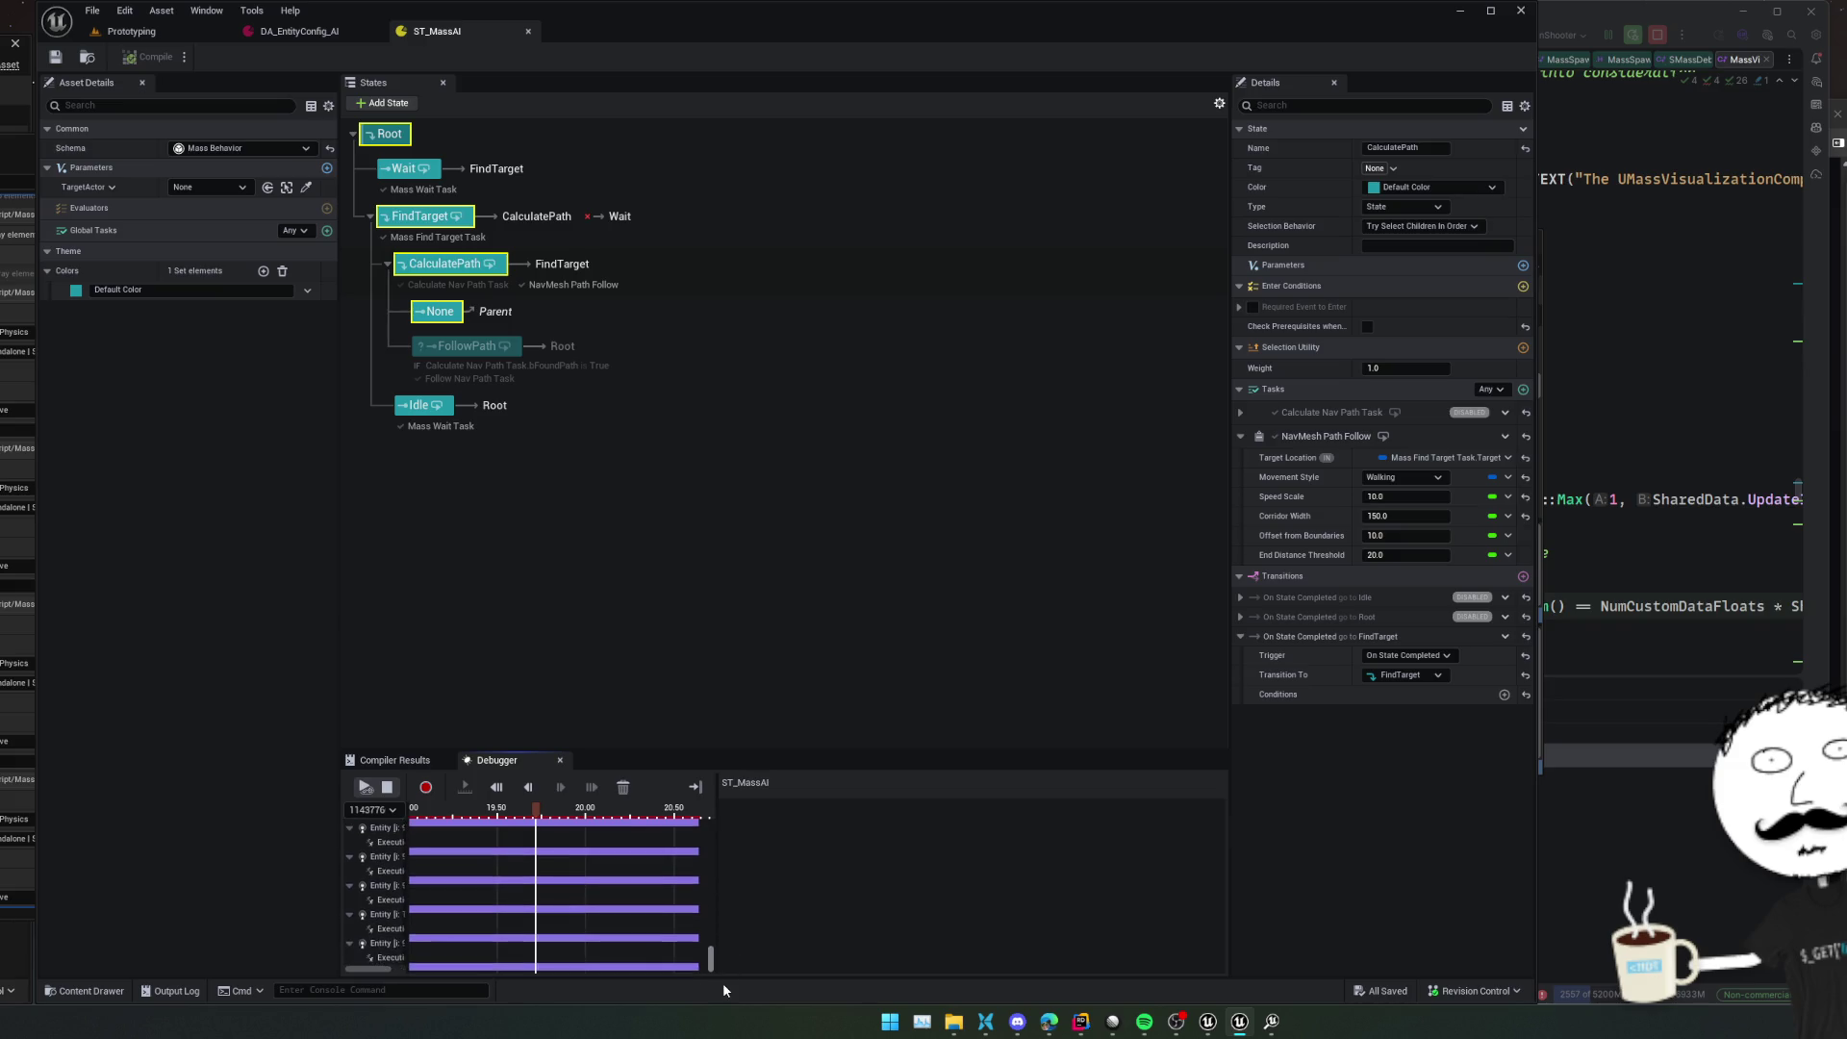
left_click(379, 939)
left_click(471, 942)
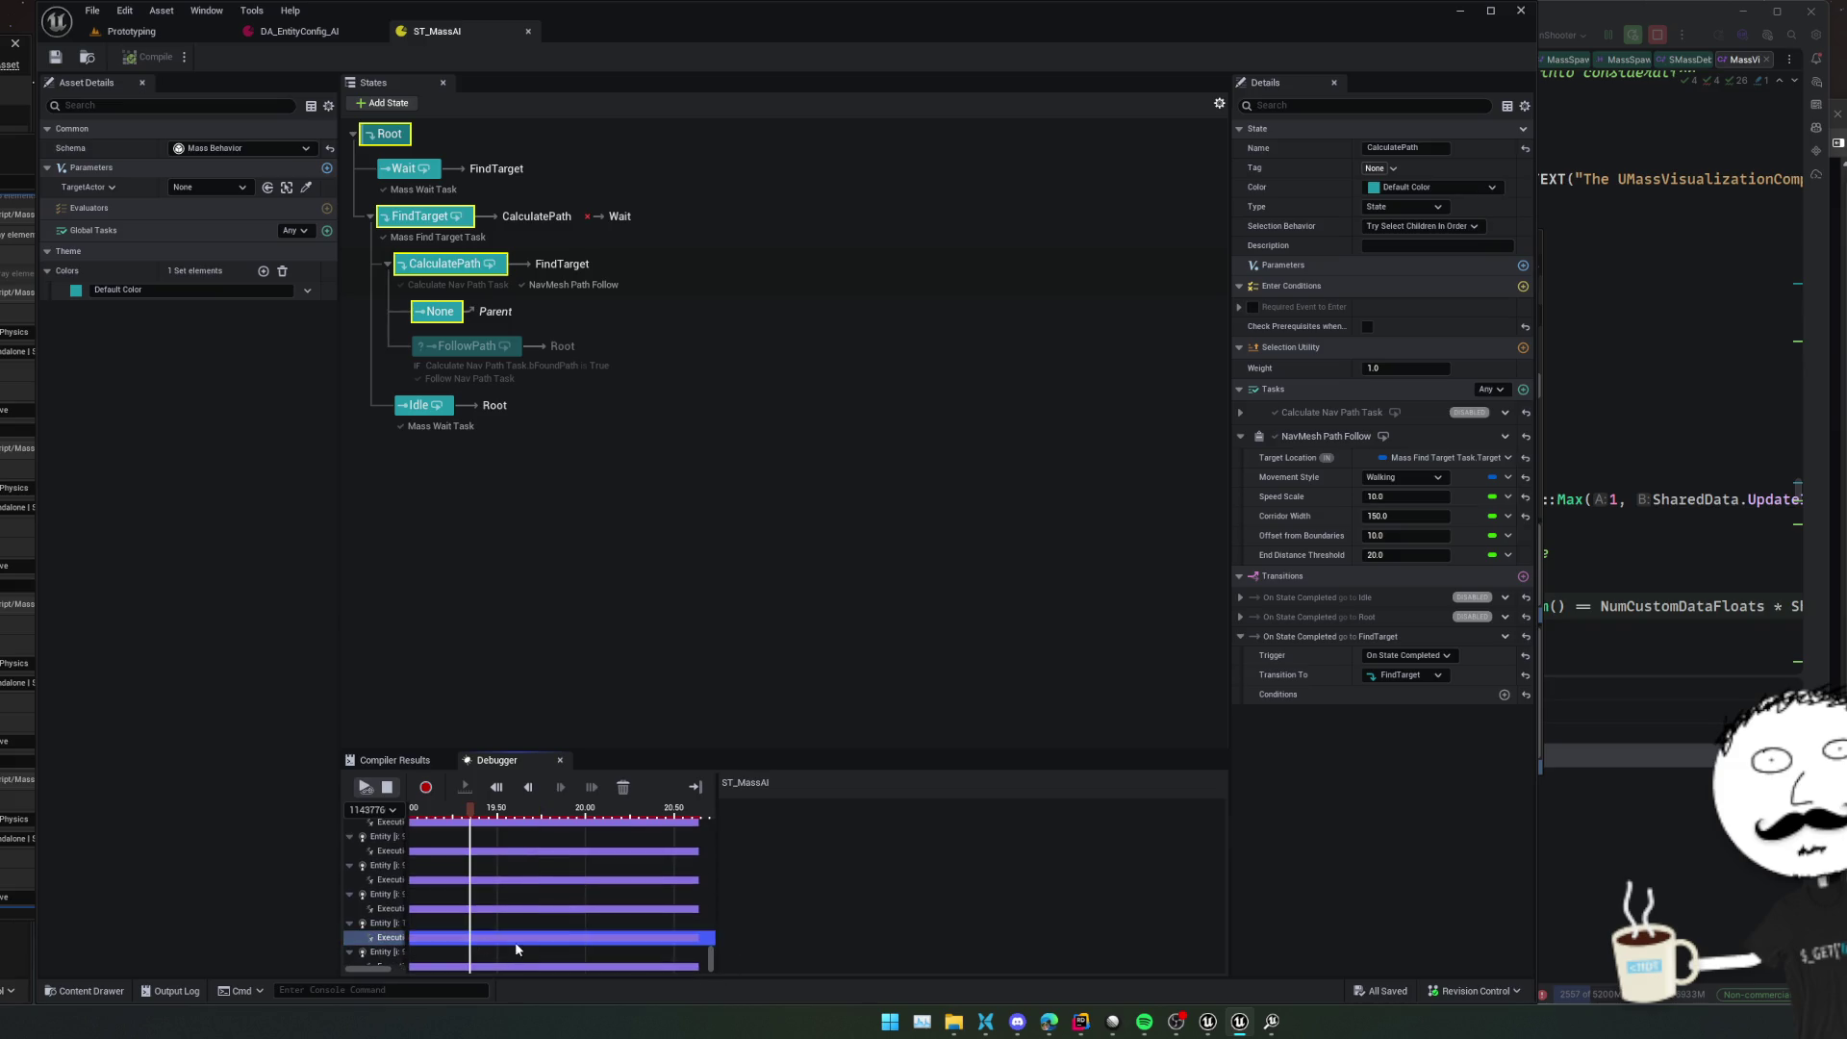
scroll(542, 880, "down", 5)
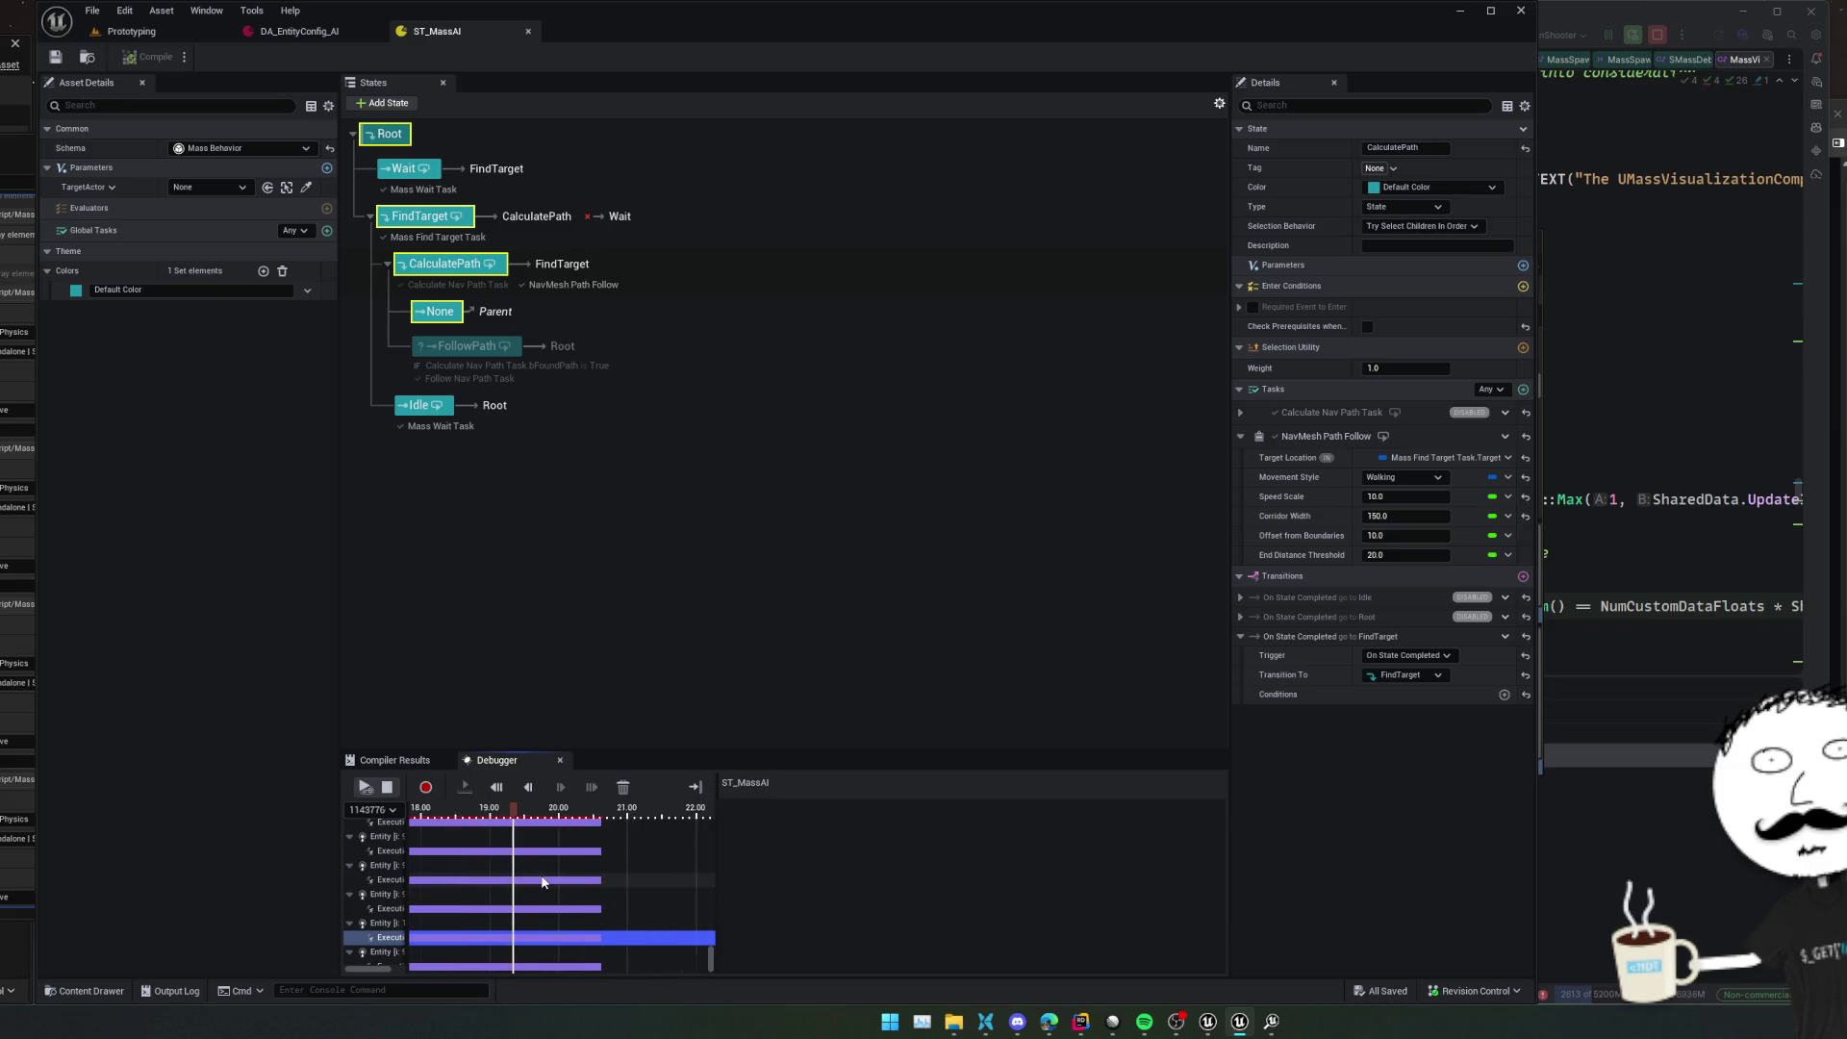
scroll(700, 881, "left", 3)
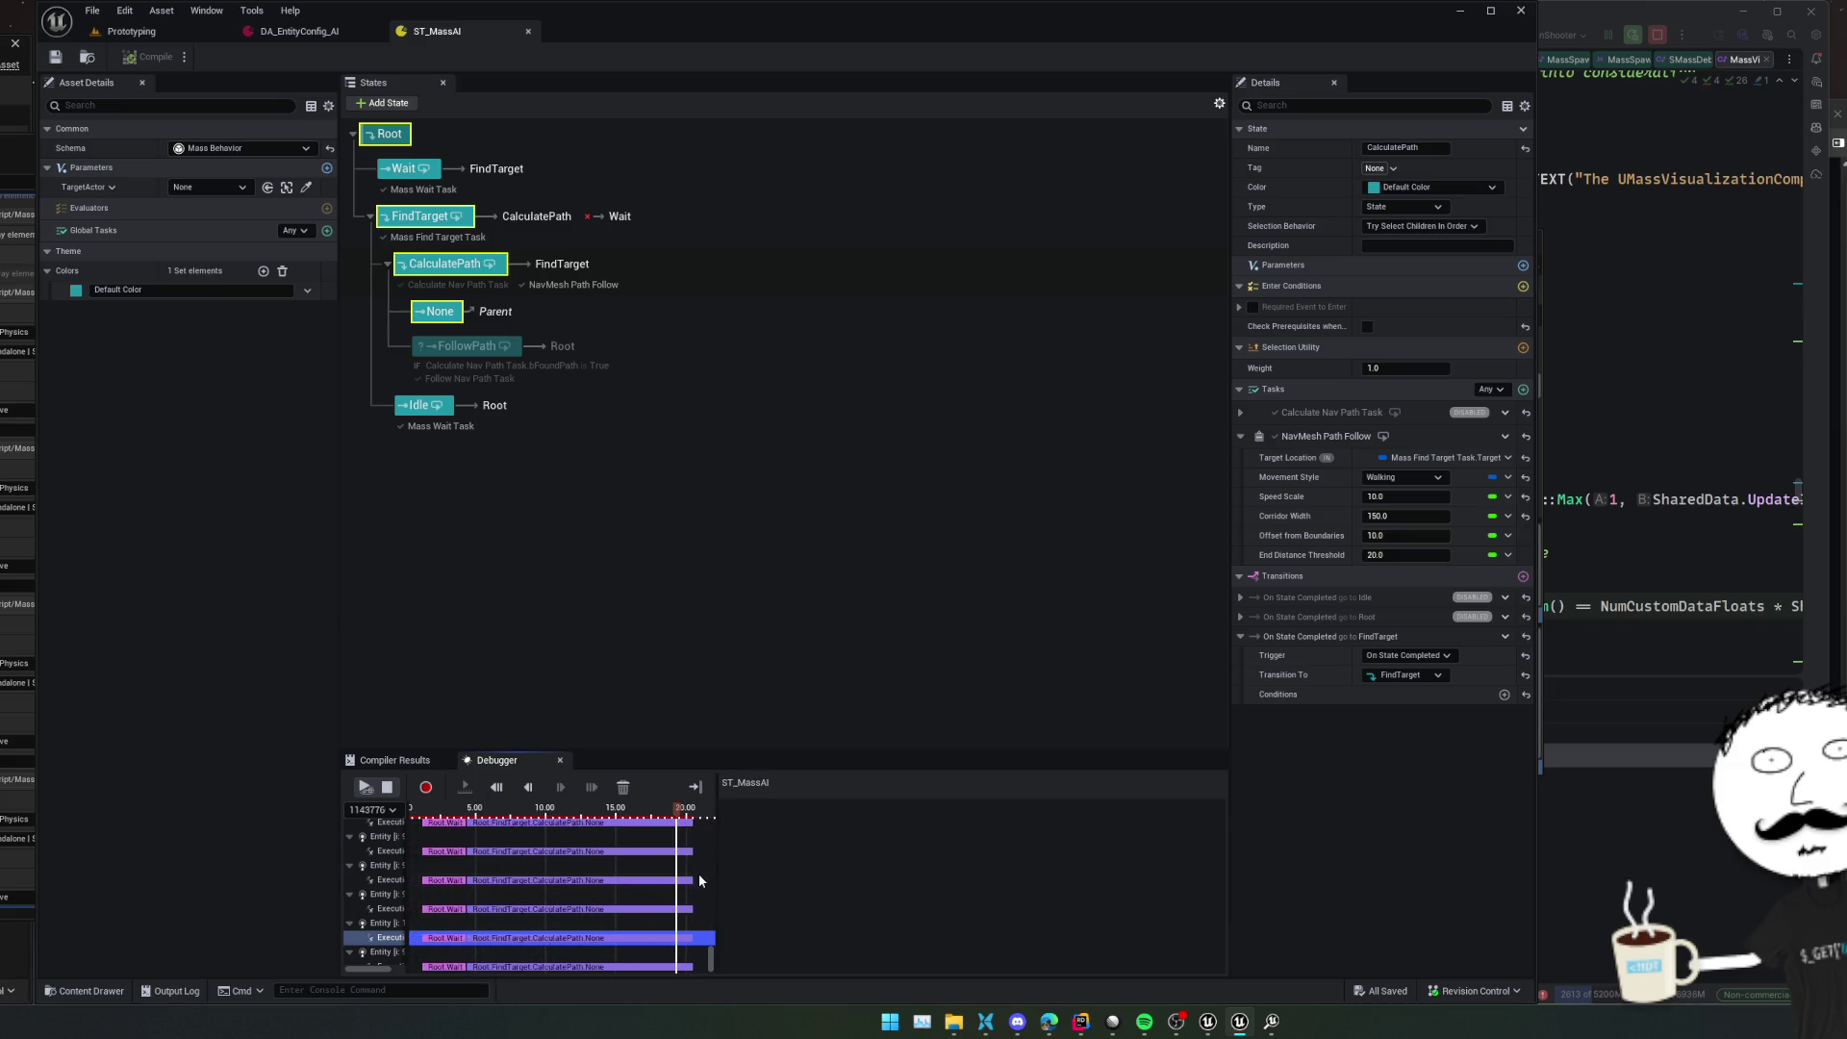
left_click(554, 885)
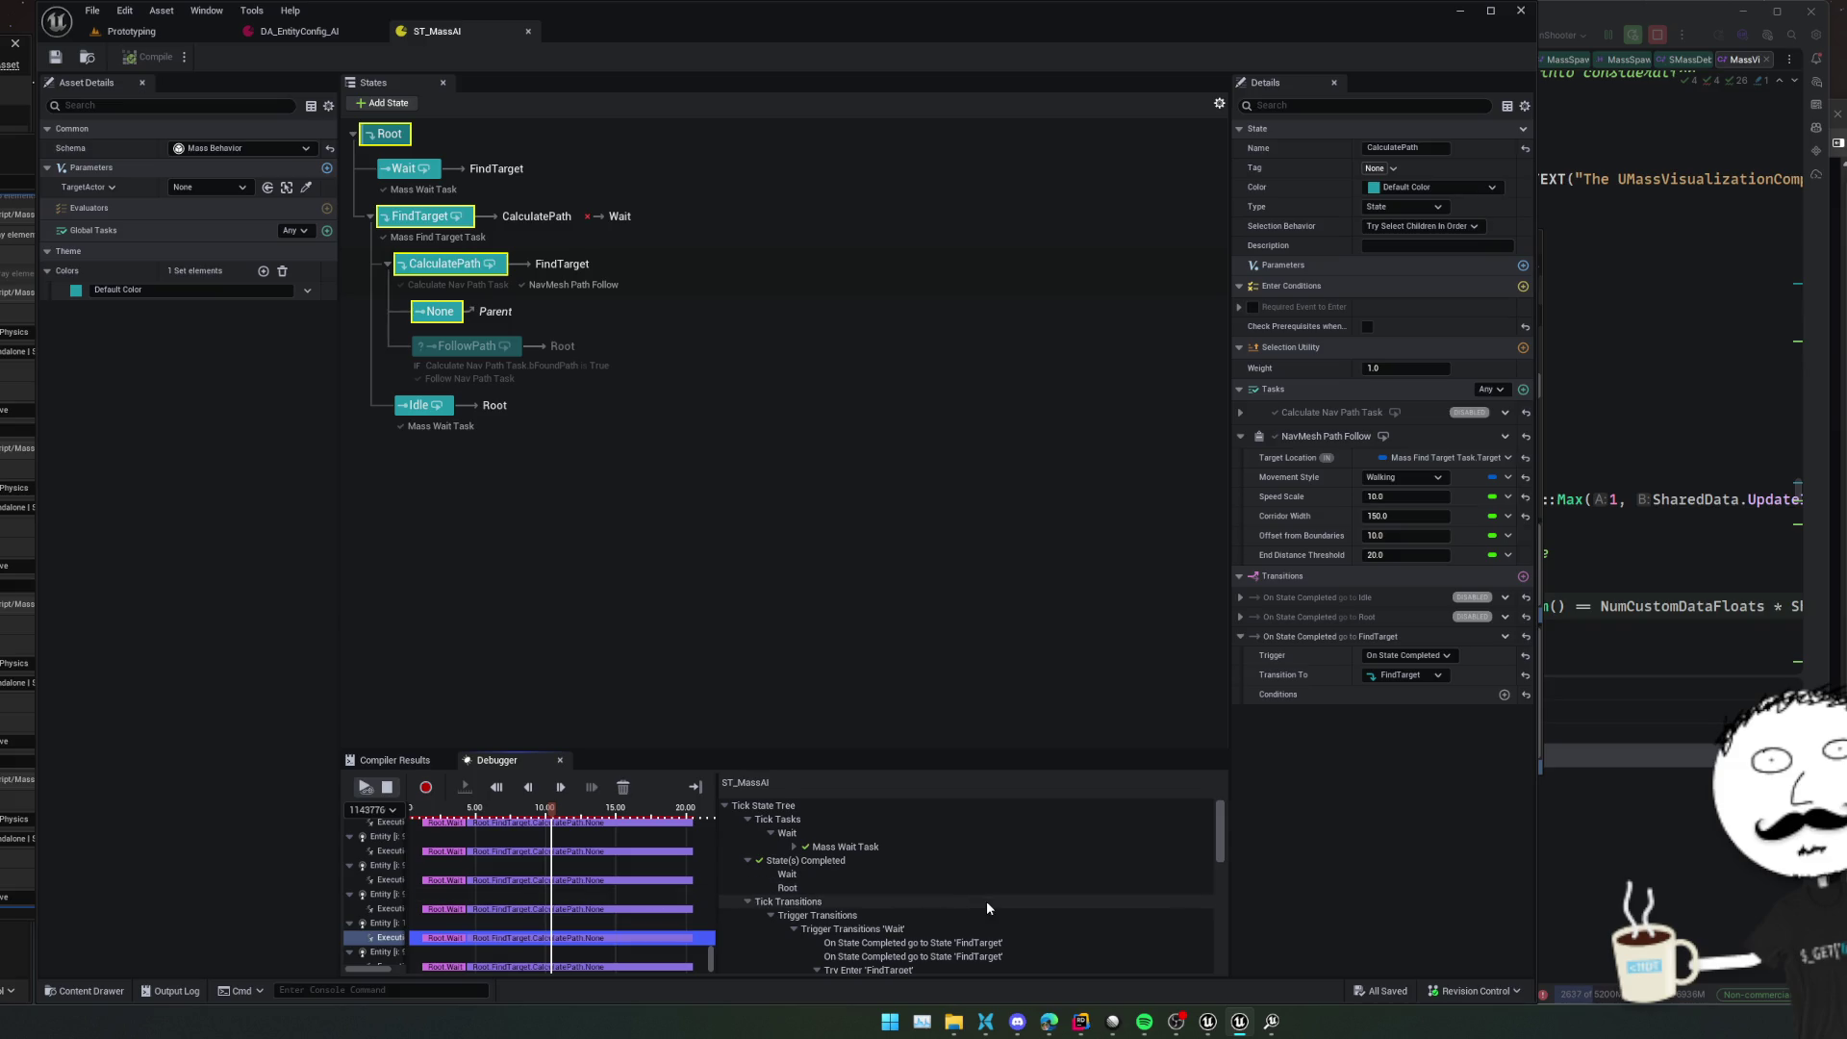
Select the 'New active states' entry Root.FindTarget.CalculatePath.None, then the None state
scroll(989, 908, "down", 10)
scroll(975, 945, "down", 2)
scroll(975, 944, "down", 3)
scroll(995, 951, "down", 1)
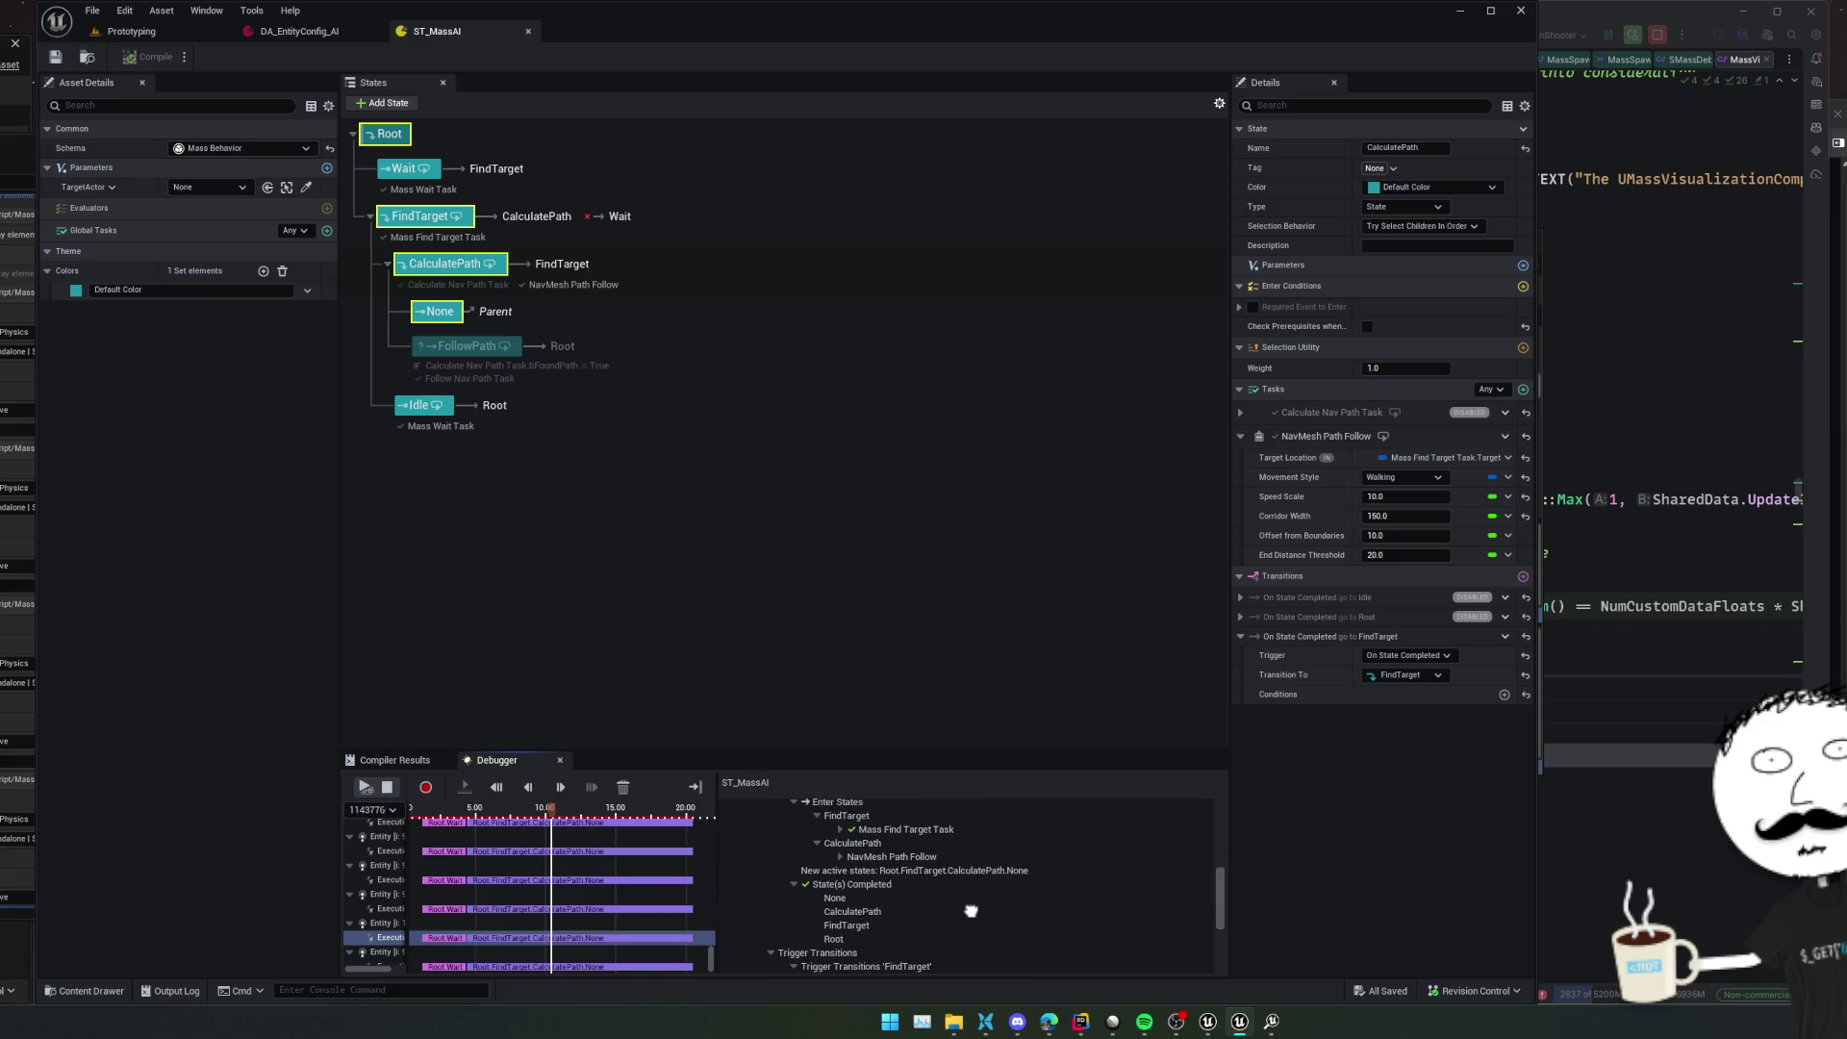
left_click(989, 860)
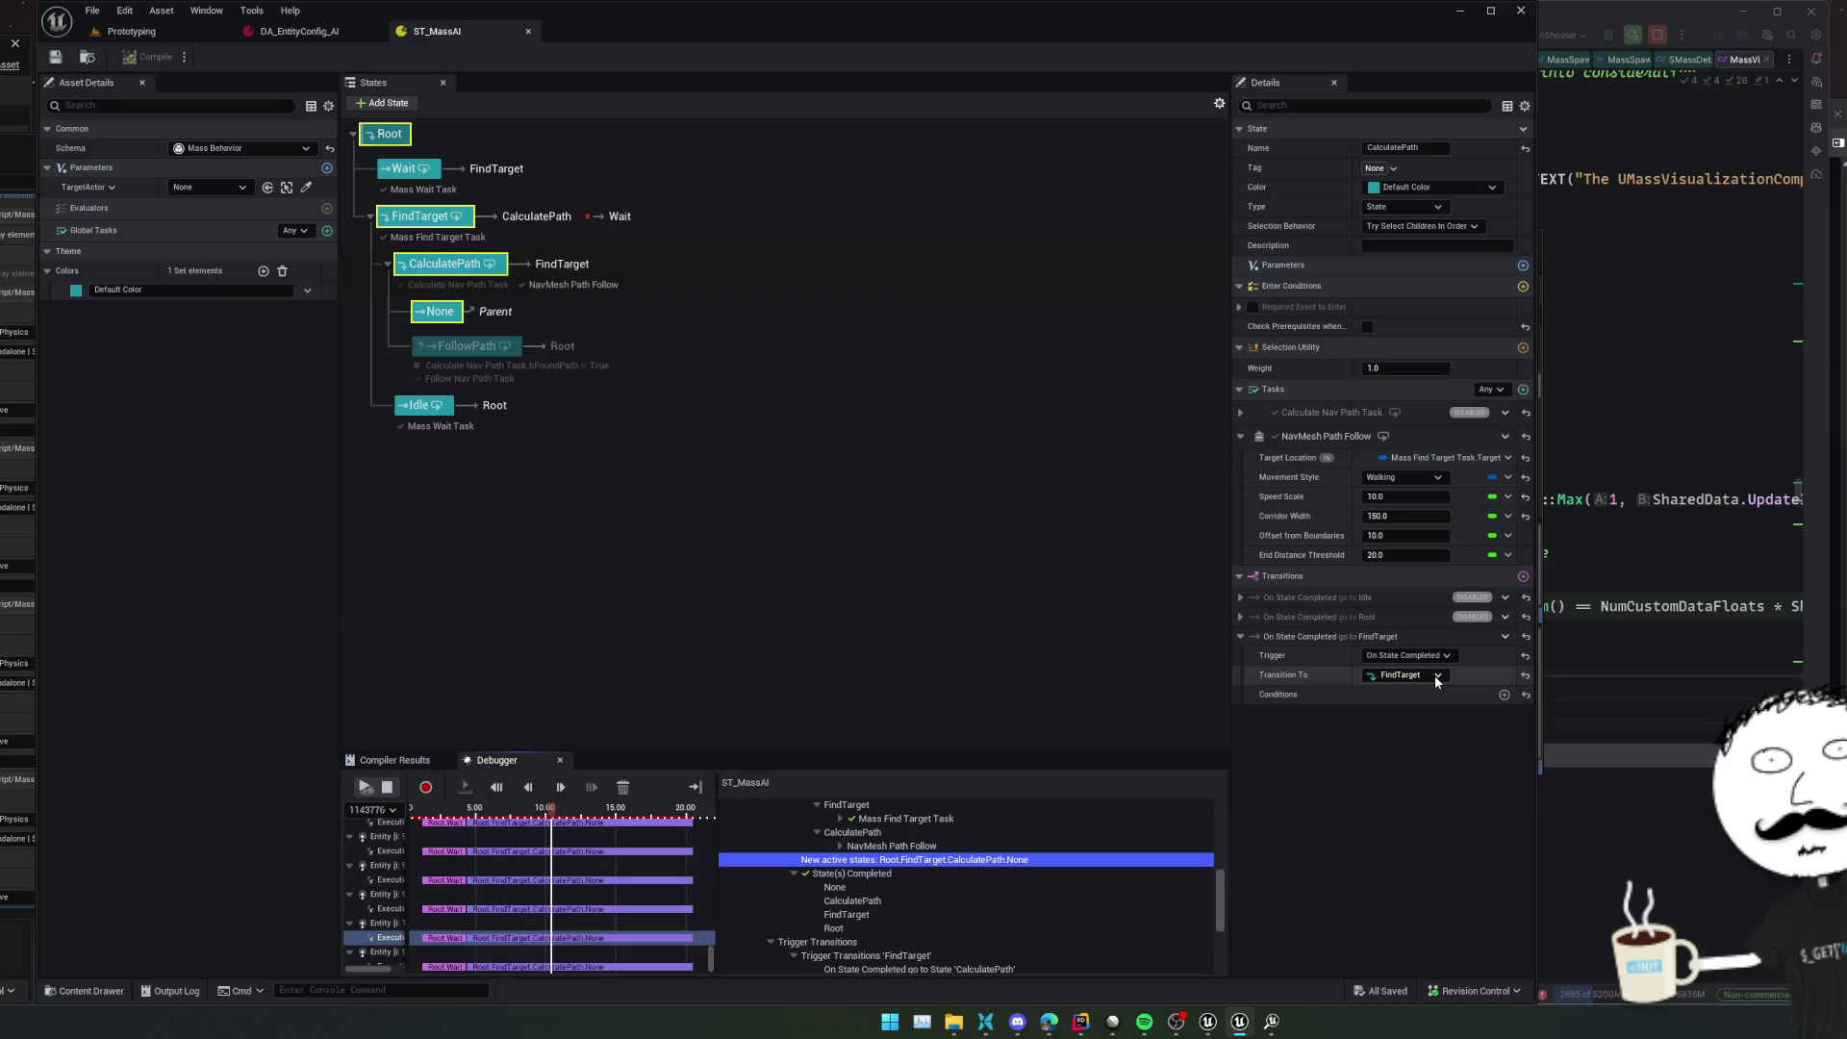
left_click(438, 310)
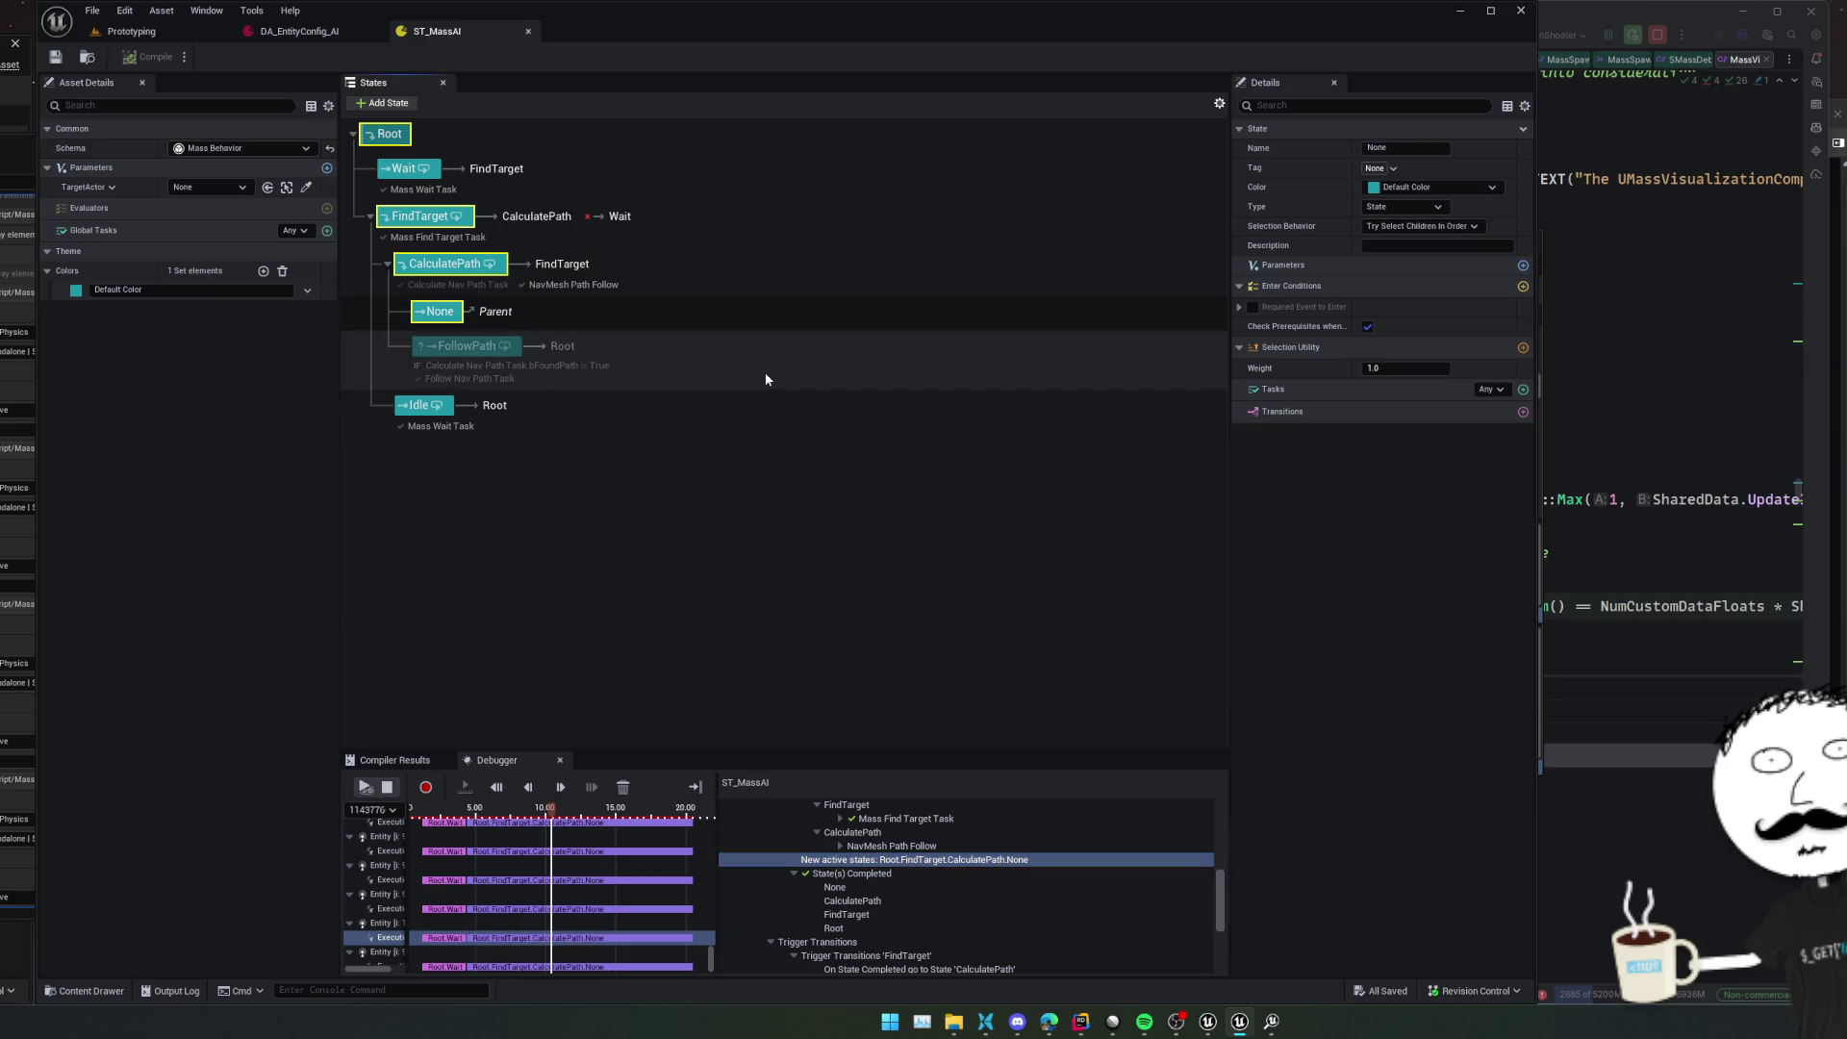
Give the None state a transition to FindTarget
left_click(1523, 412)
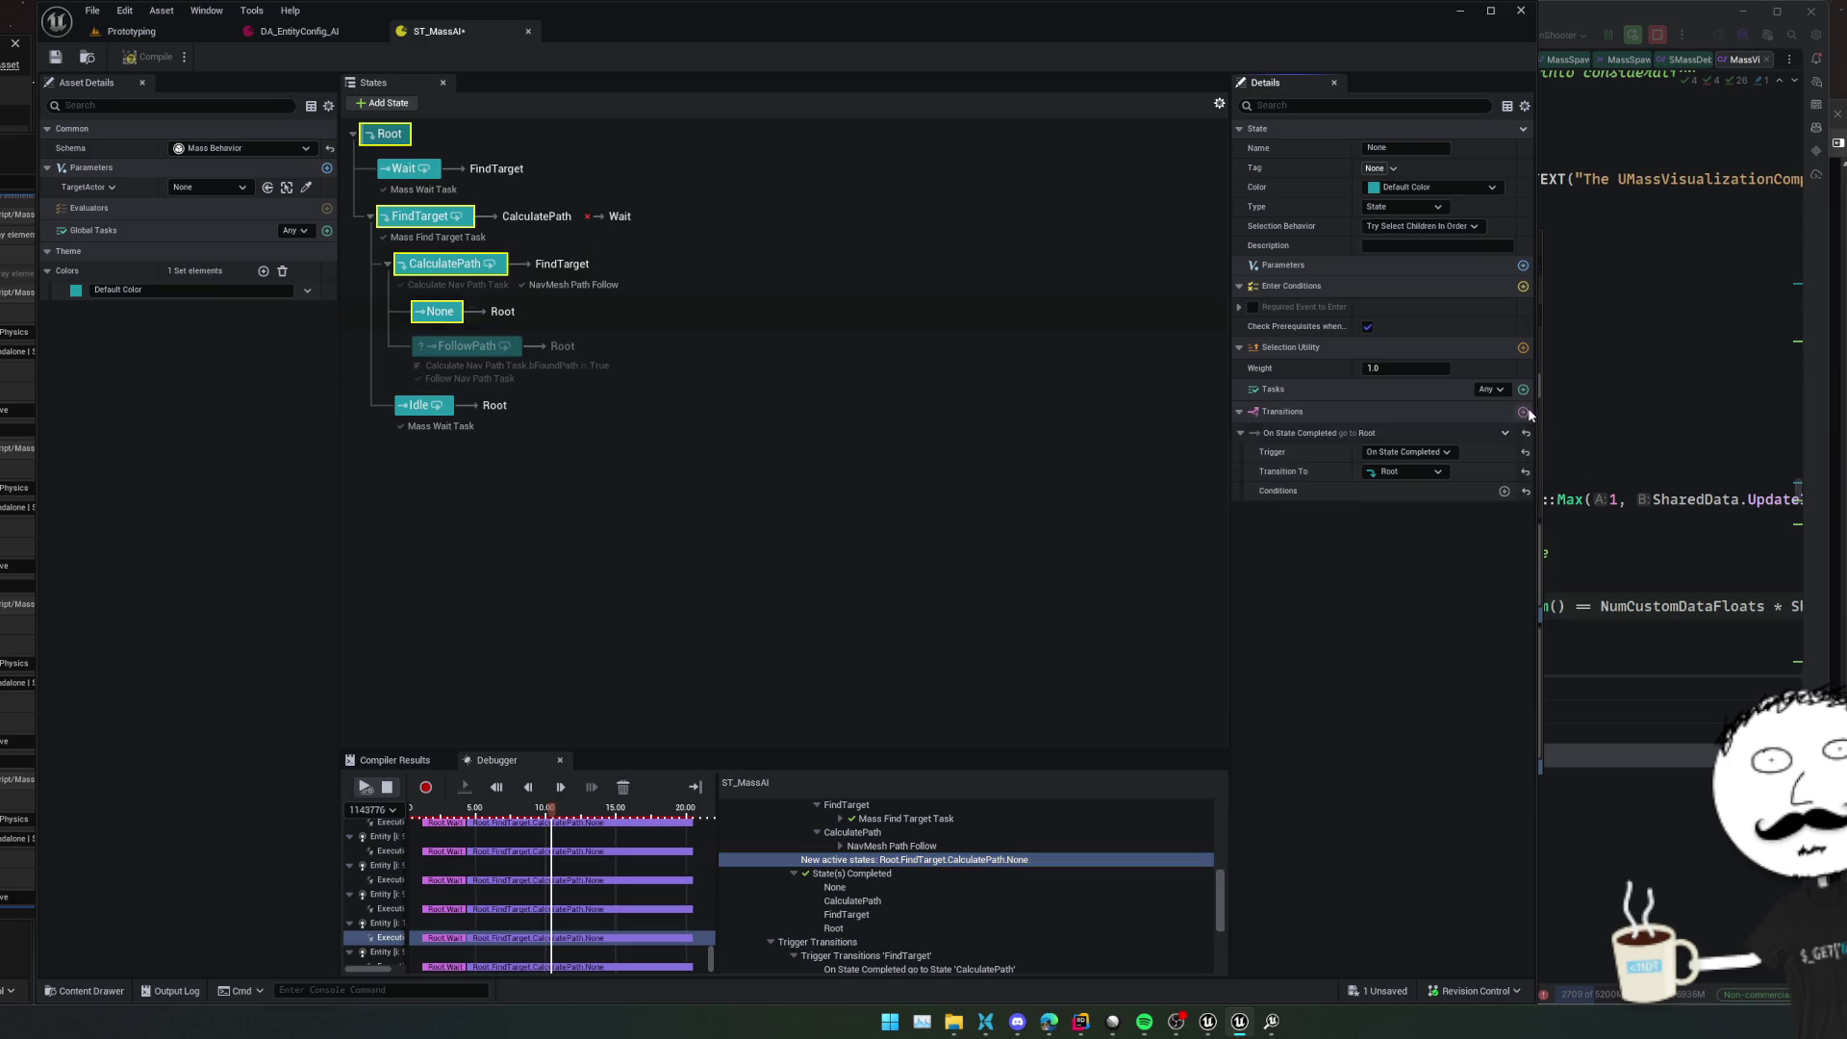
left_click(1422, 471)
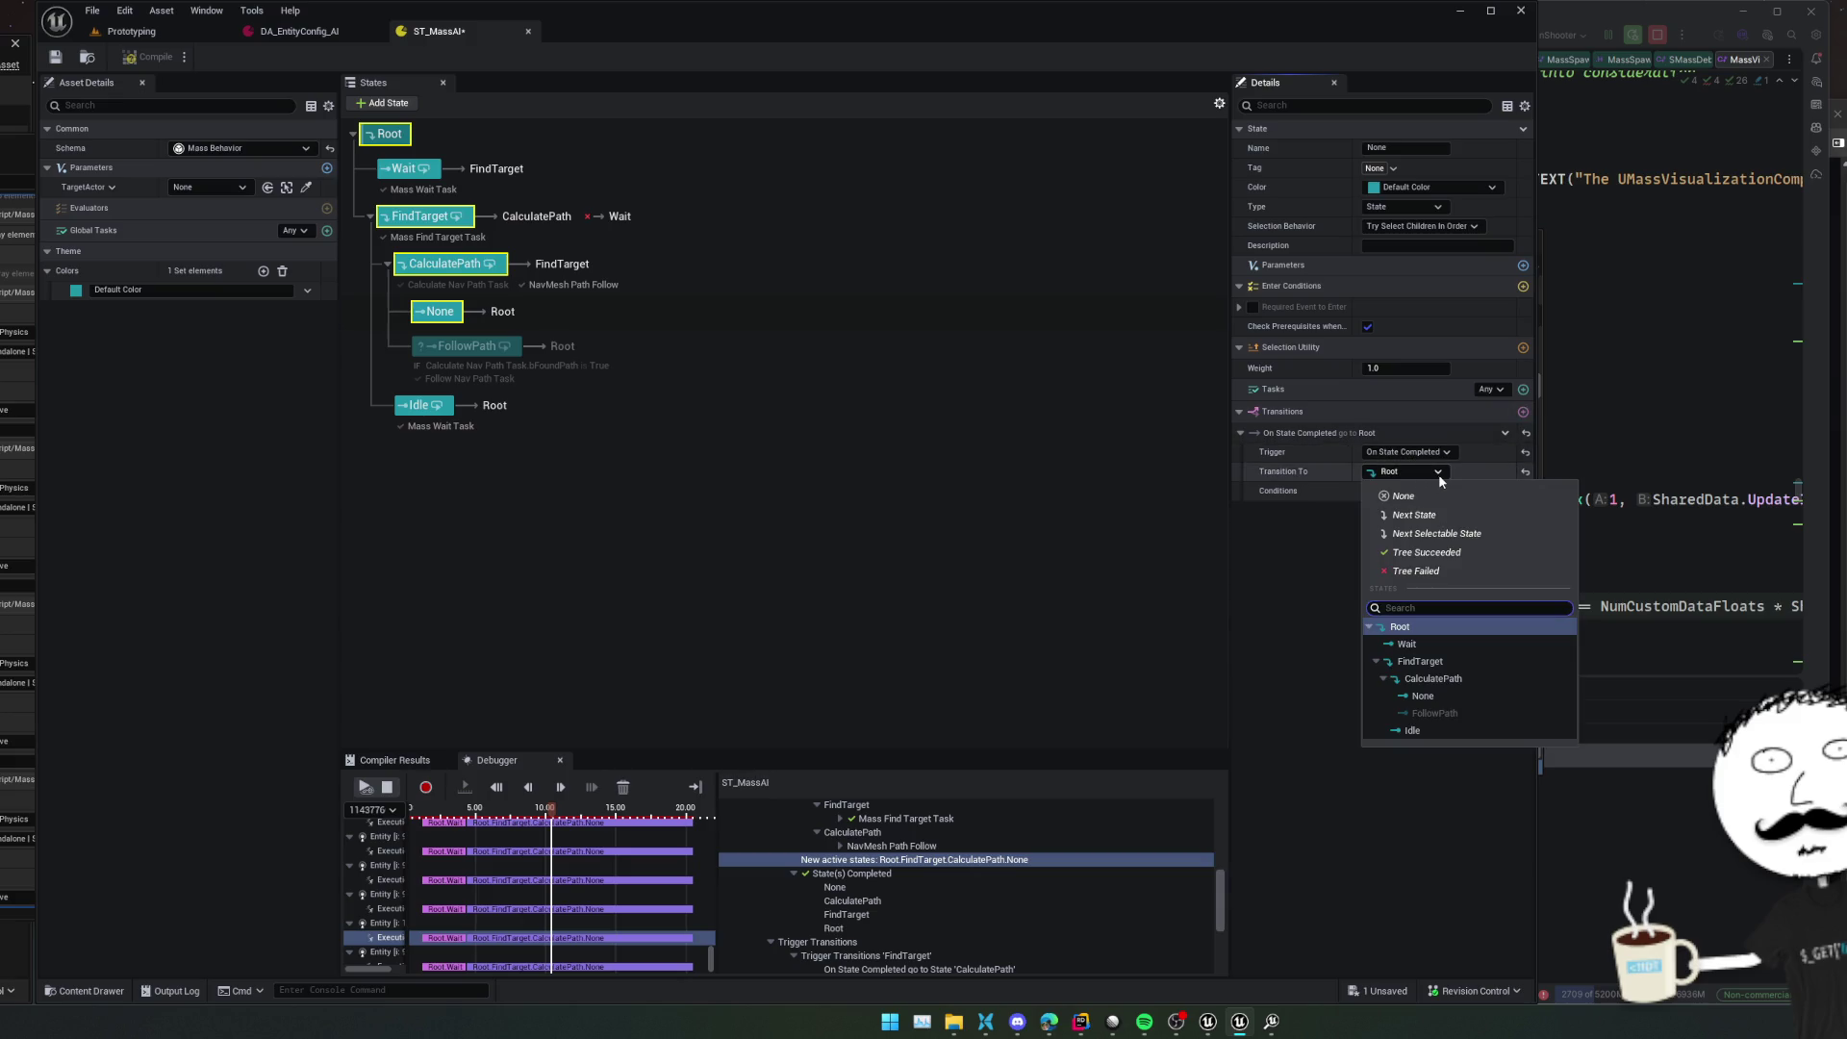
left_click(1512, 661)
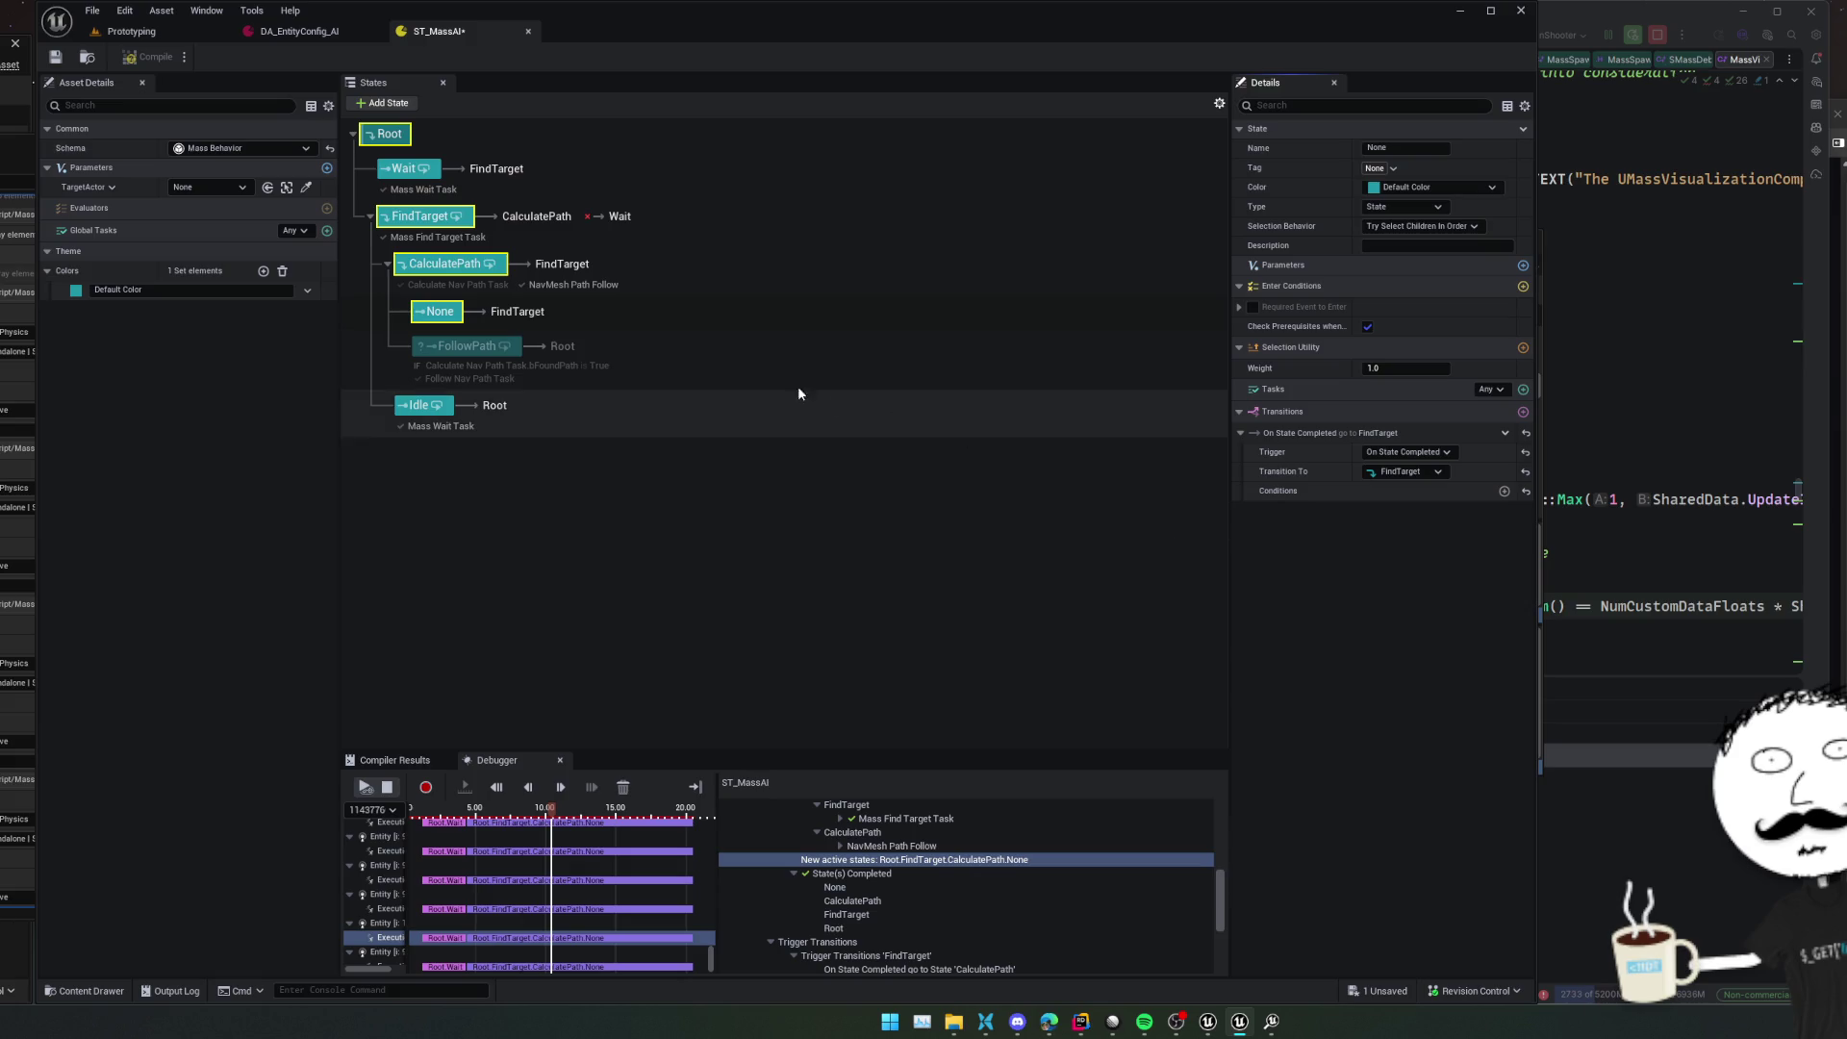
Delete CalculatePath's On State Completed transition to FindTarget
left_click(444, 263)
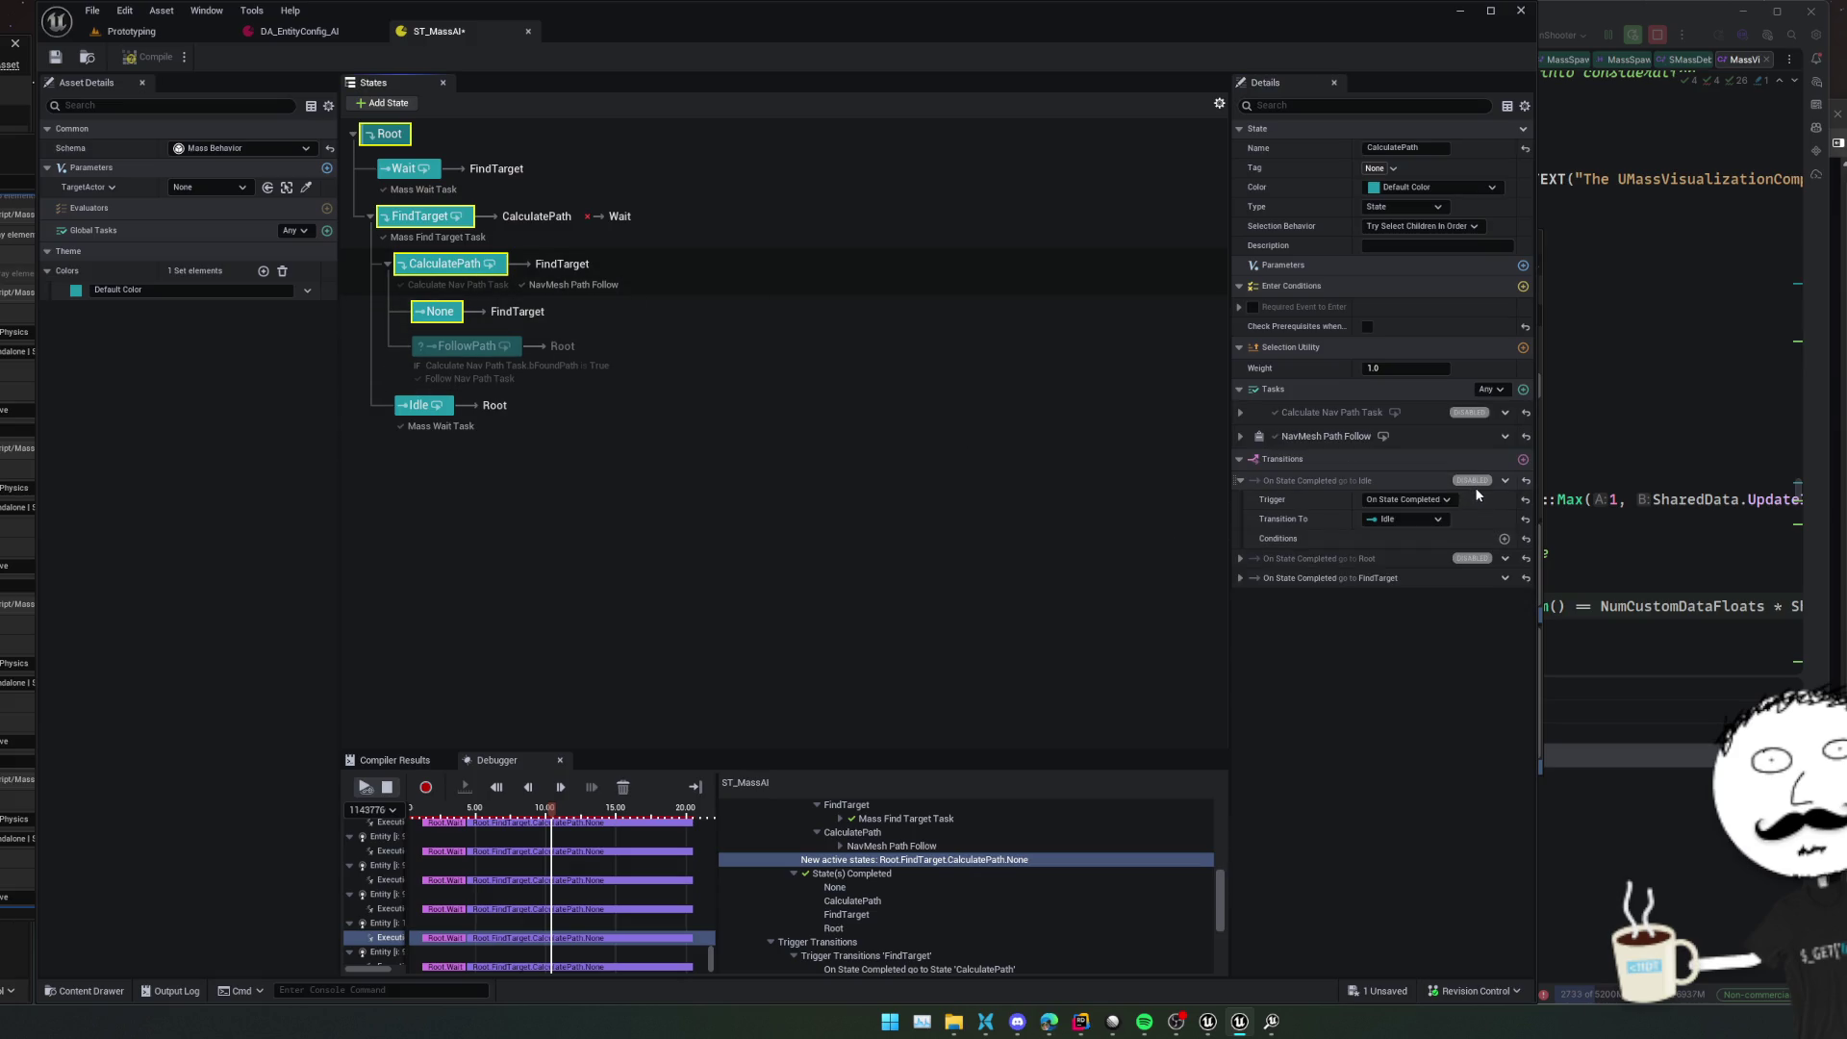
right_click(1292, 579)
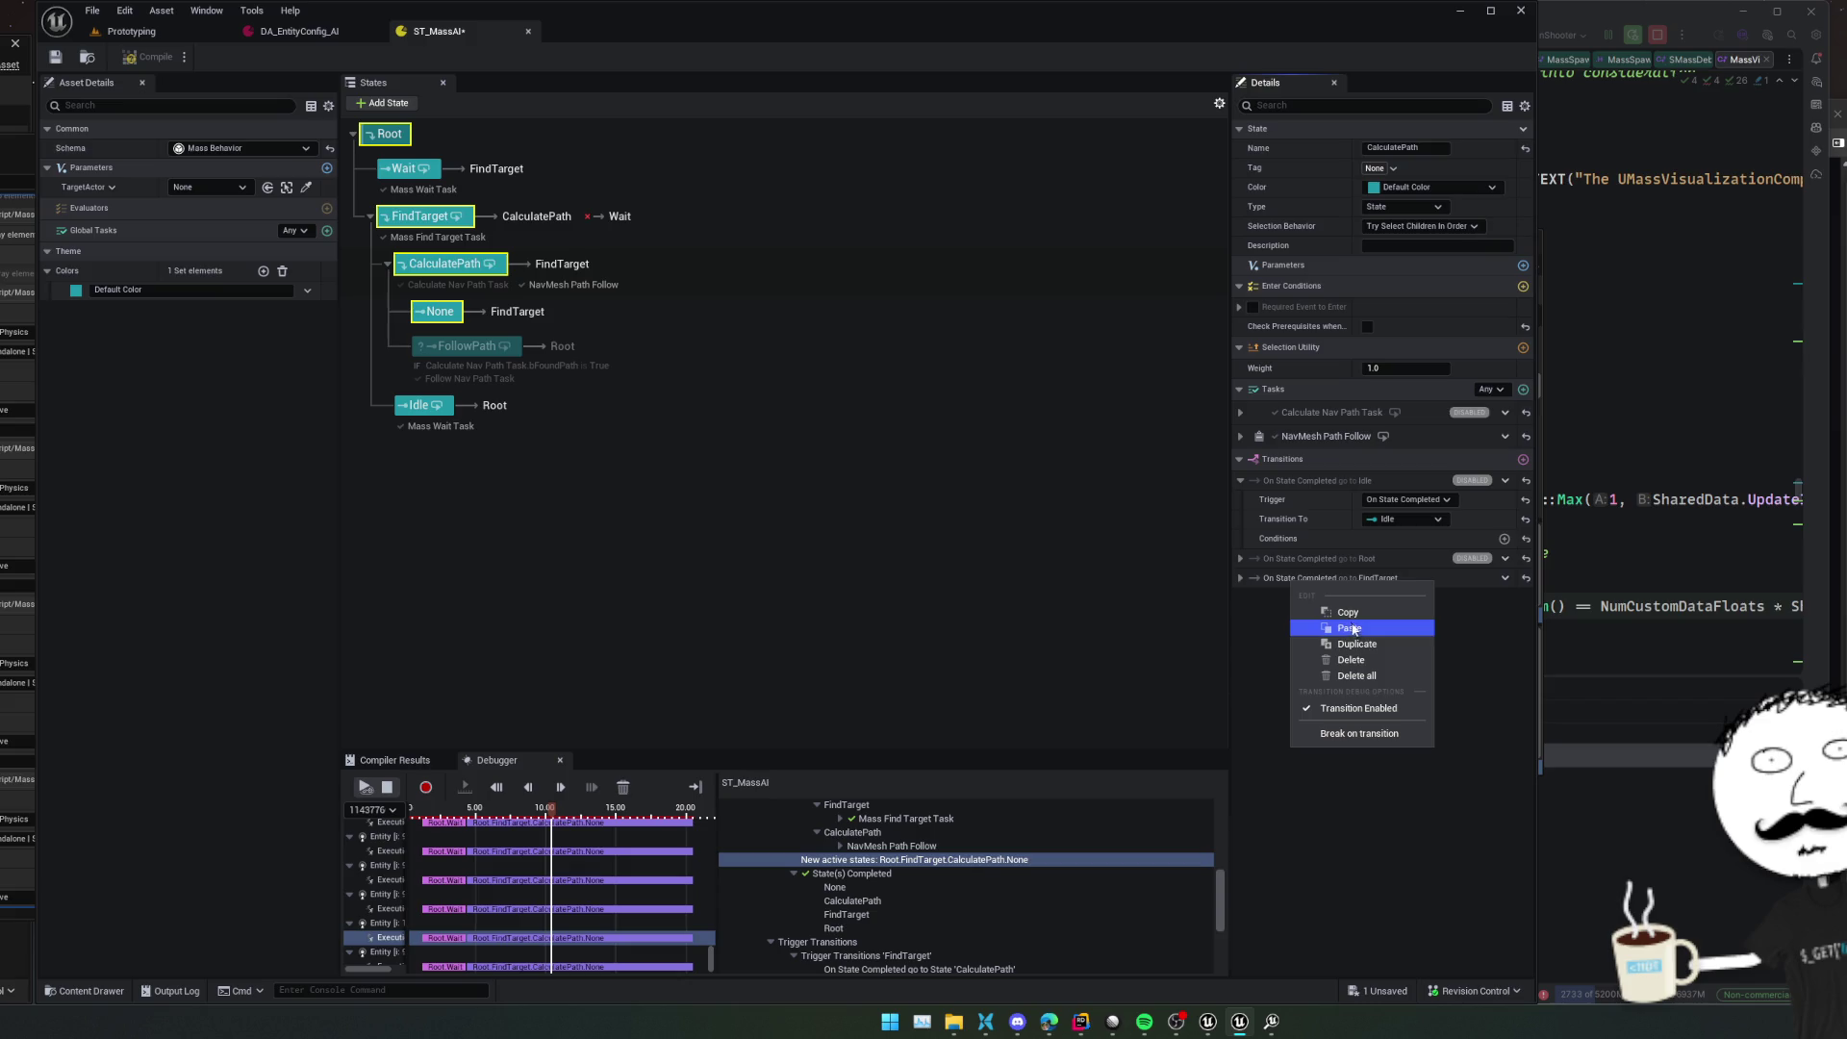
left_click(1362, 662)
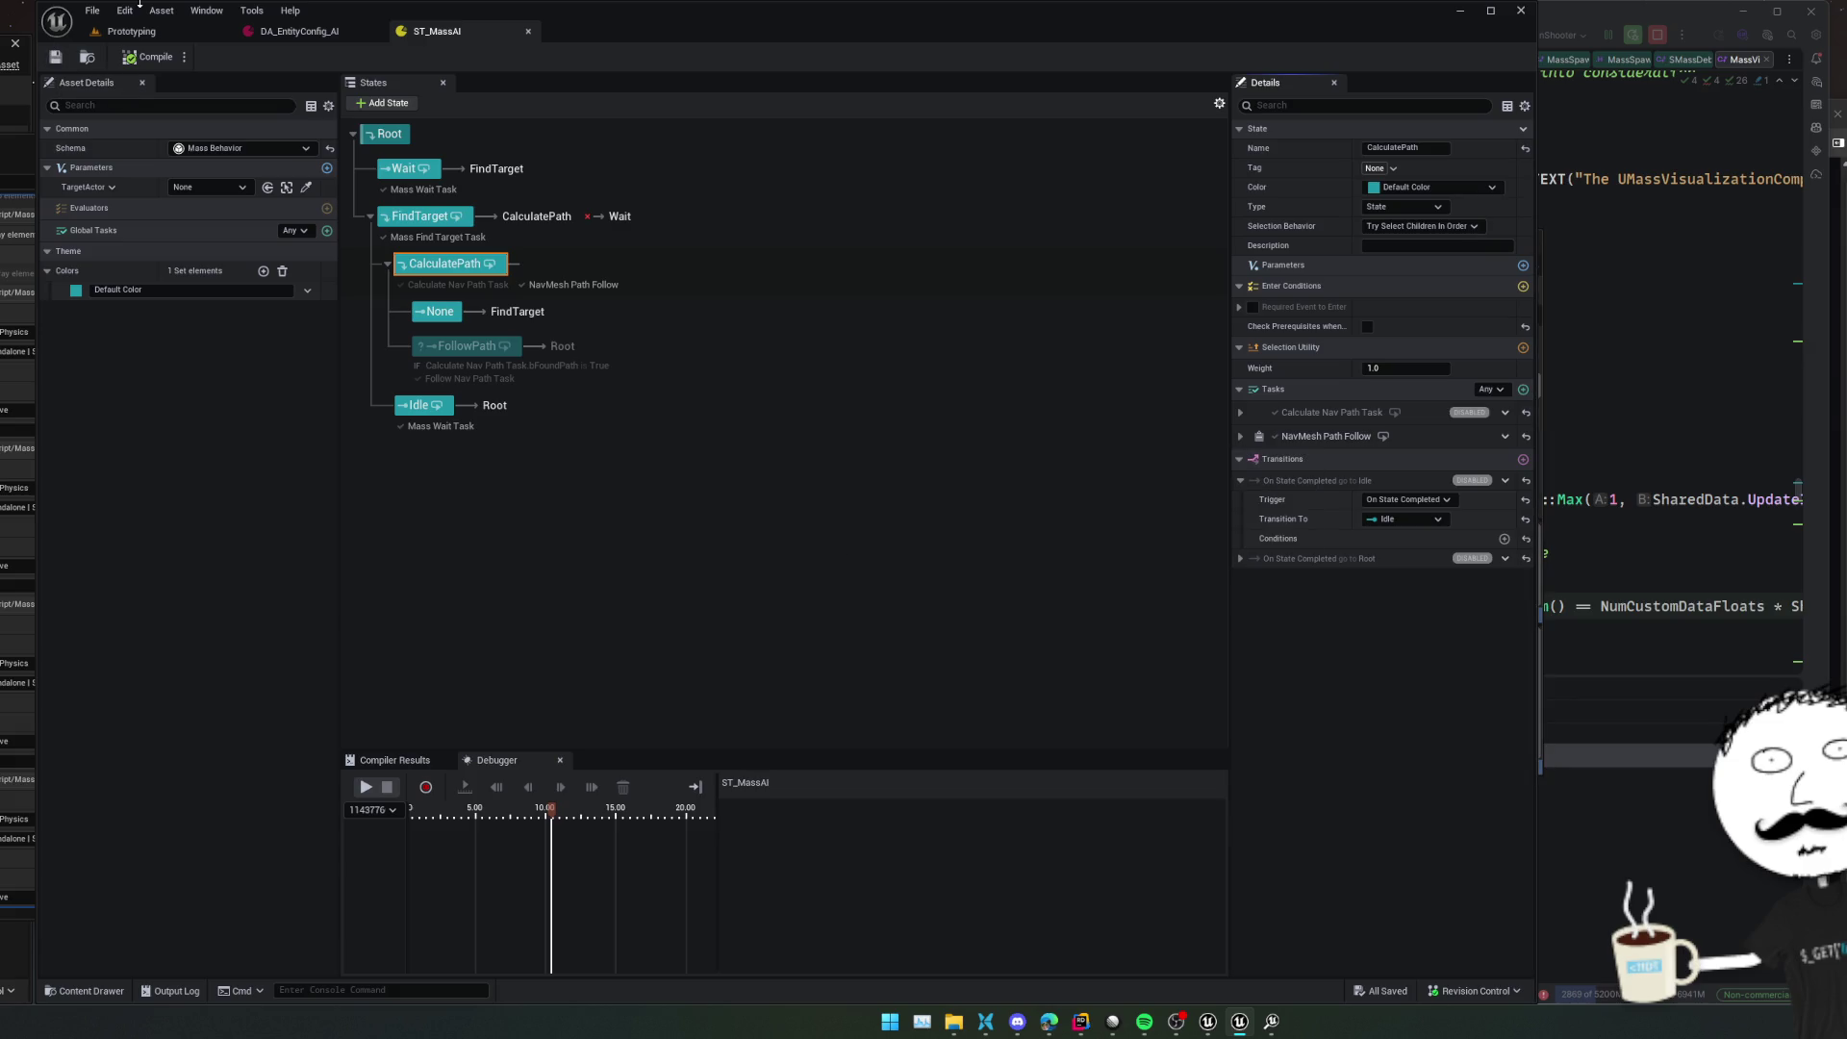
Play the Prototyping level with Alt+P, then go back to the ST_MassAI state tree
left_click(130, 31)
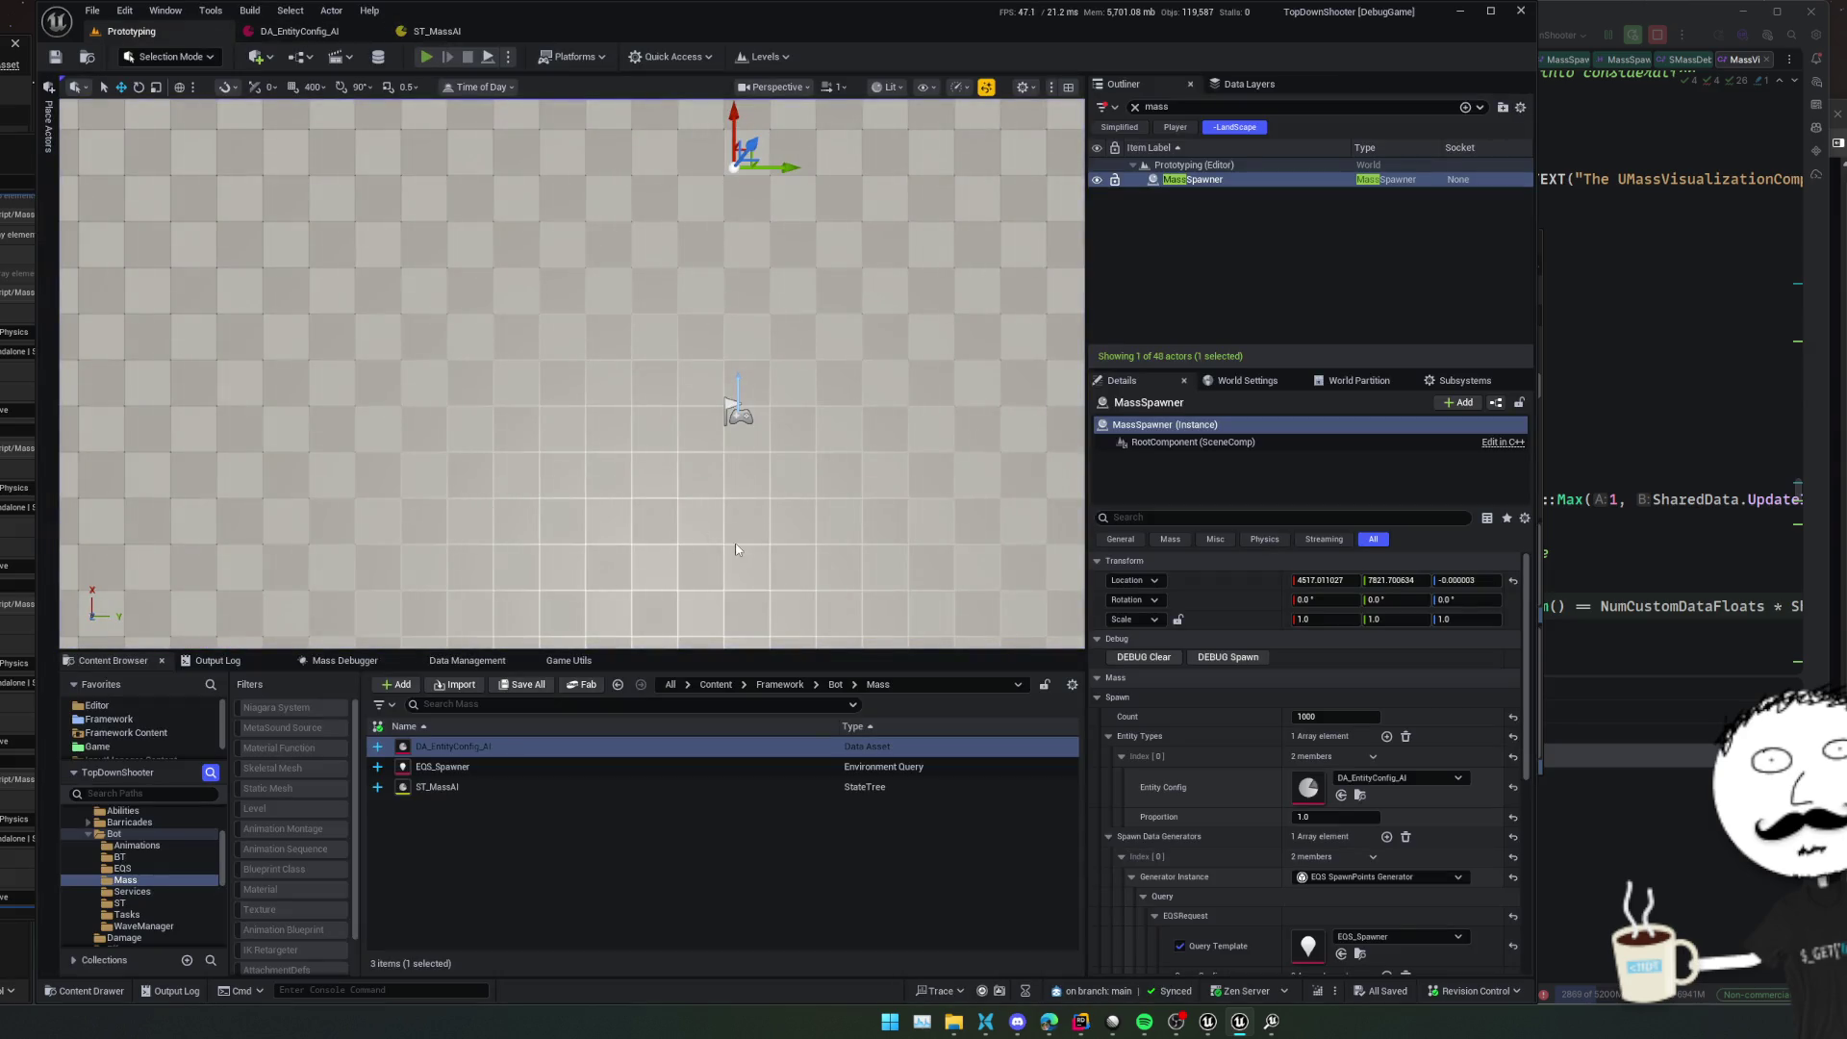
key("alt+p")
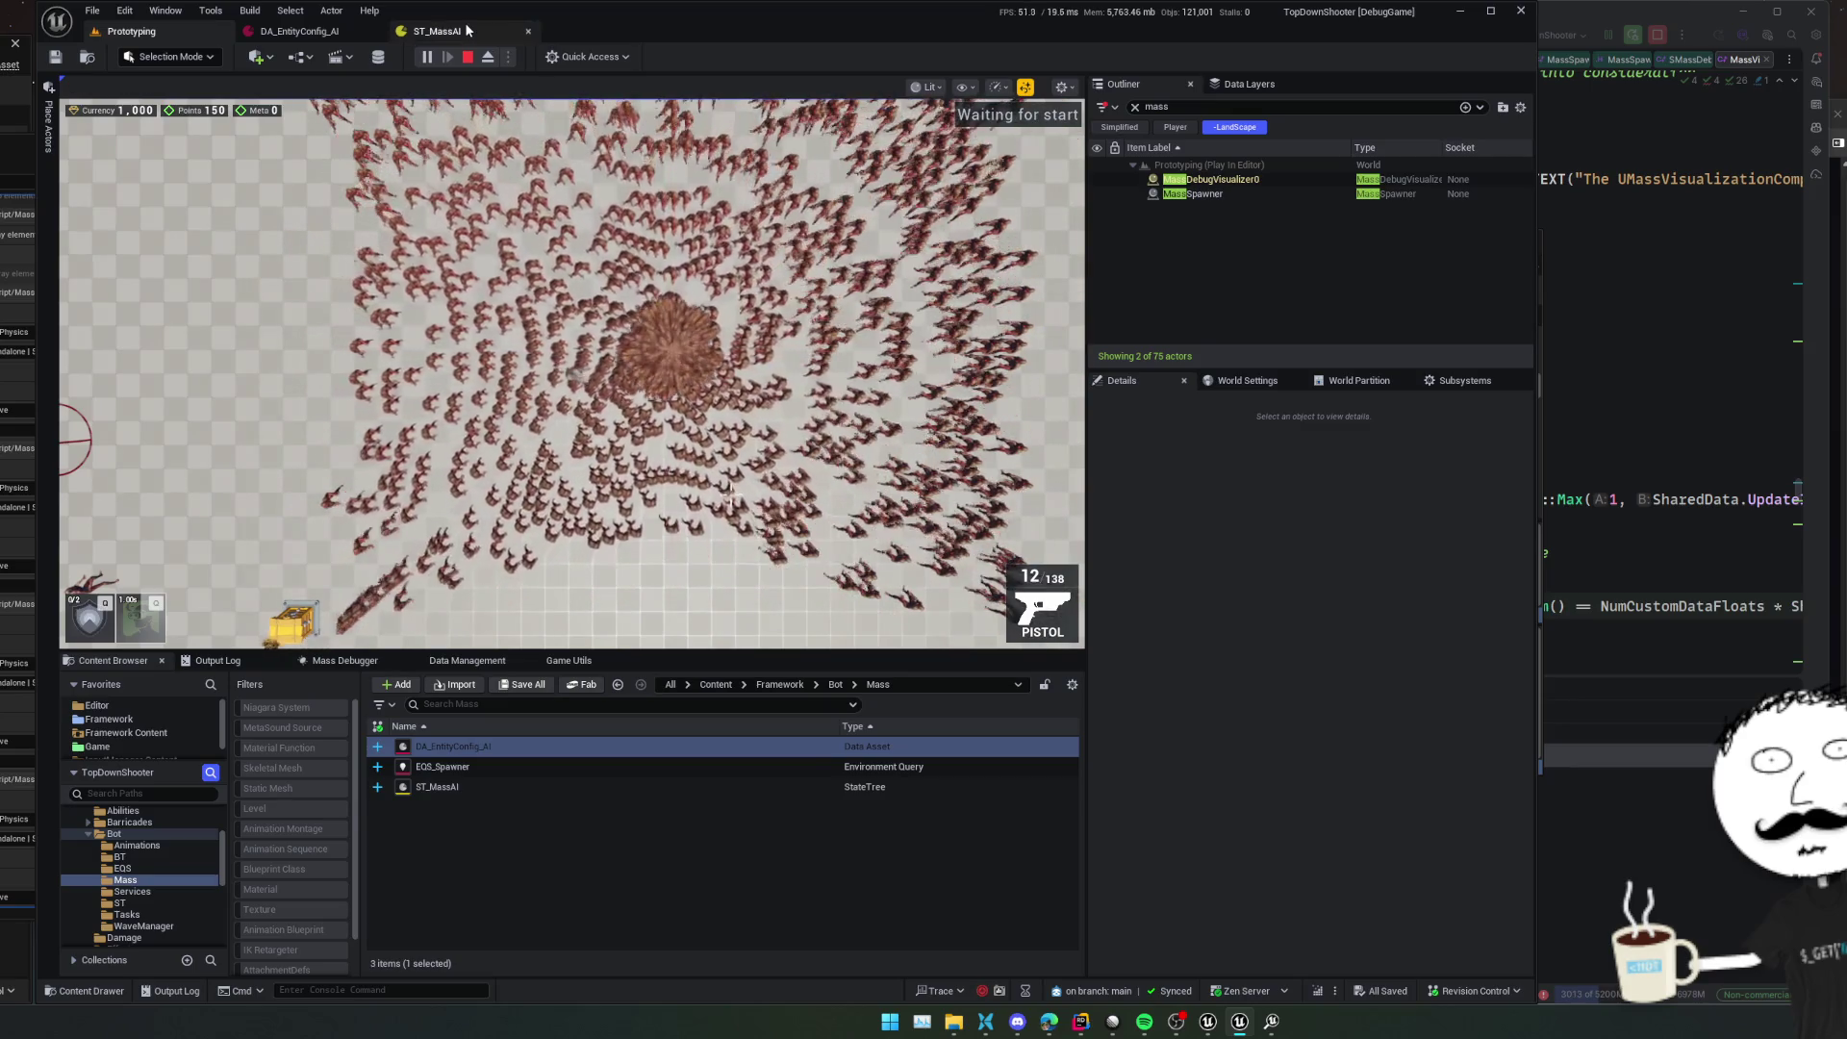
left_click(467, 31)
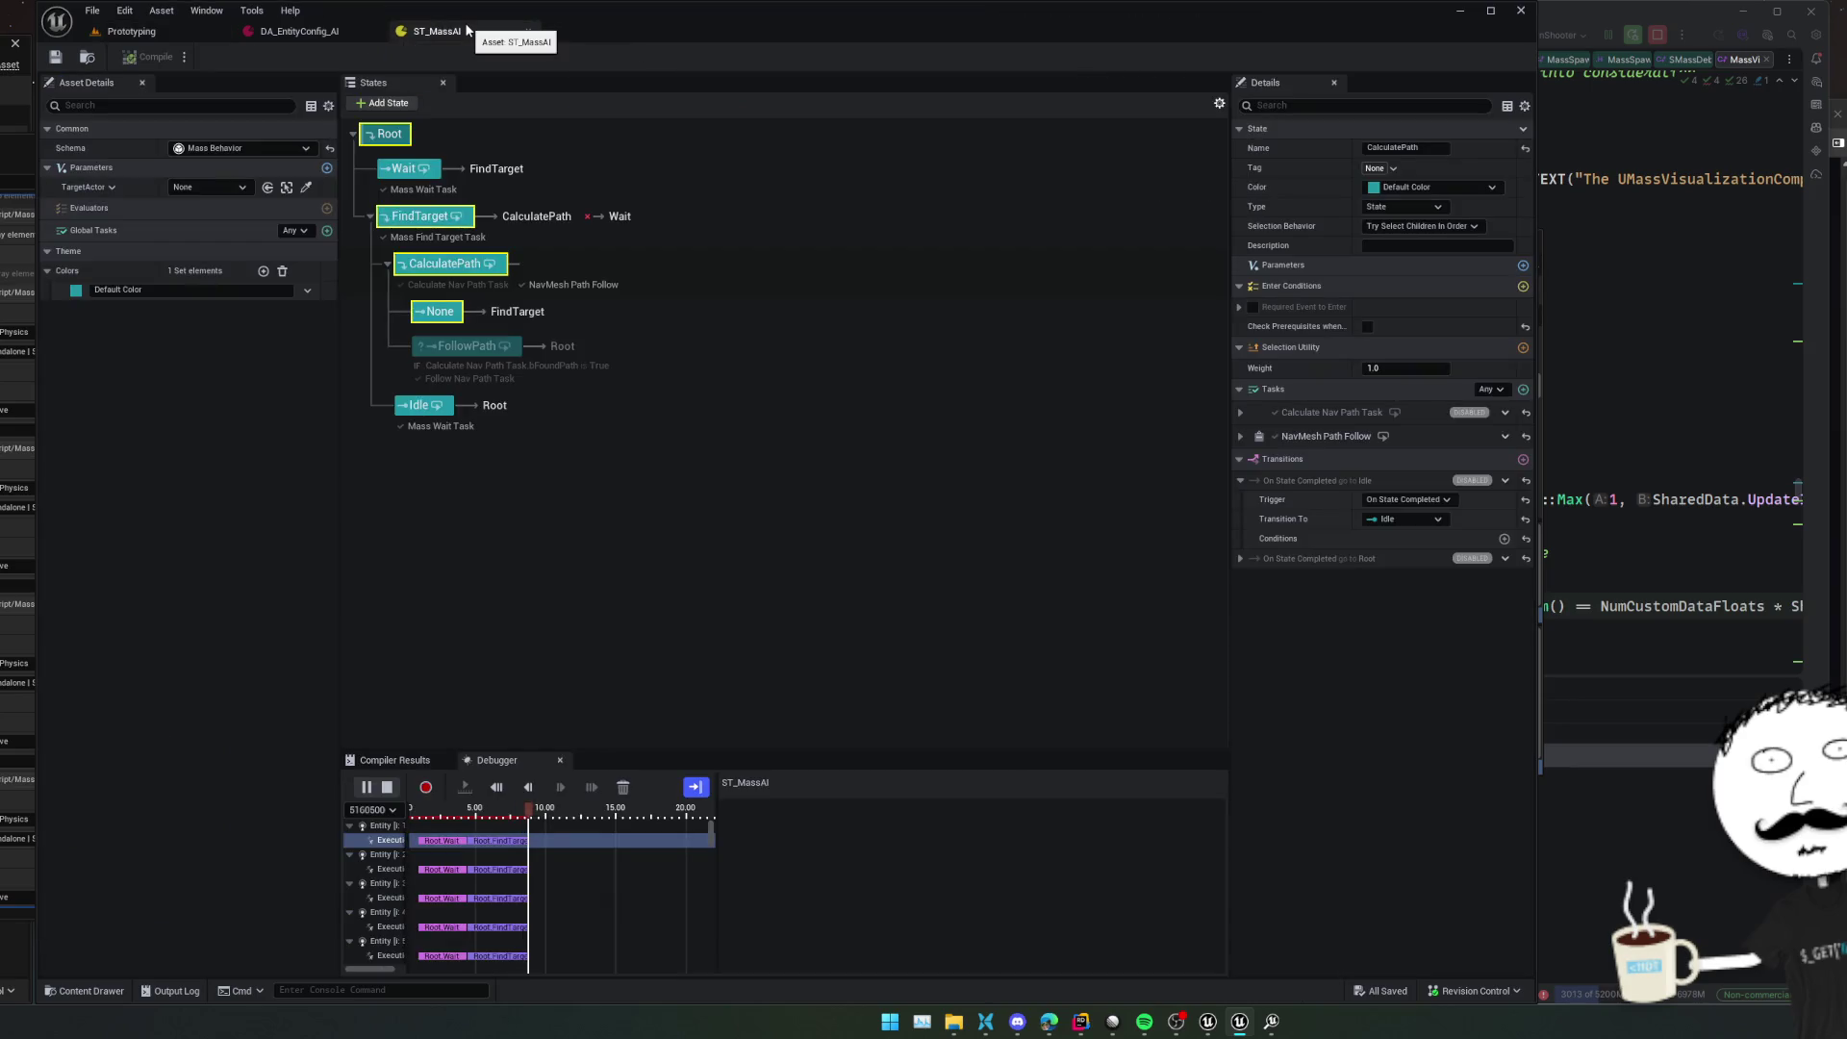
Check NavMesh Path Follow's Target Location binding on an agent's trace, then switch to Rider
left_click(529, 847)
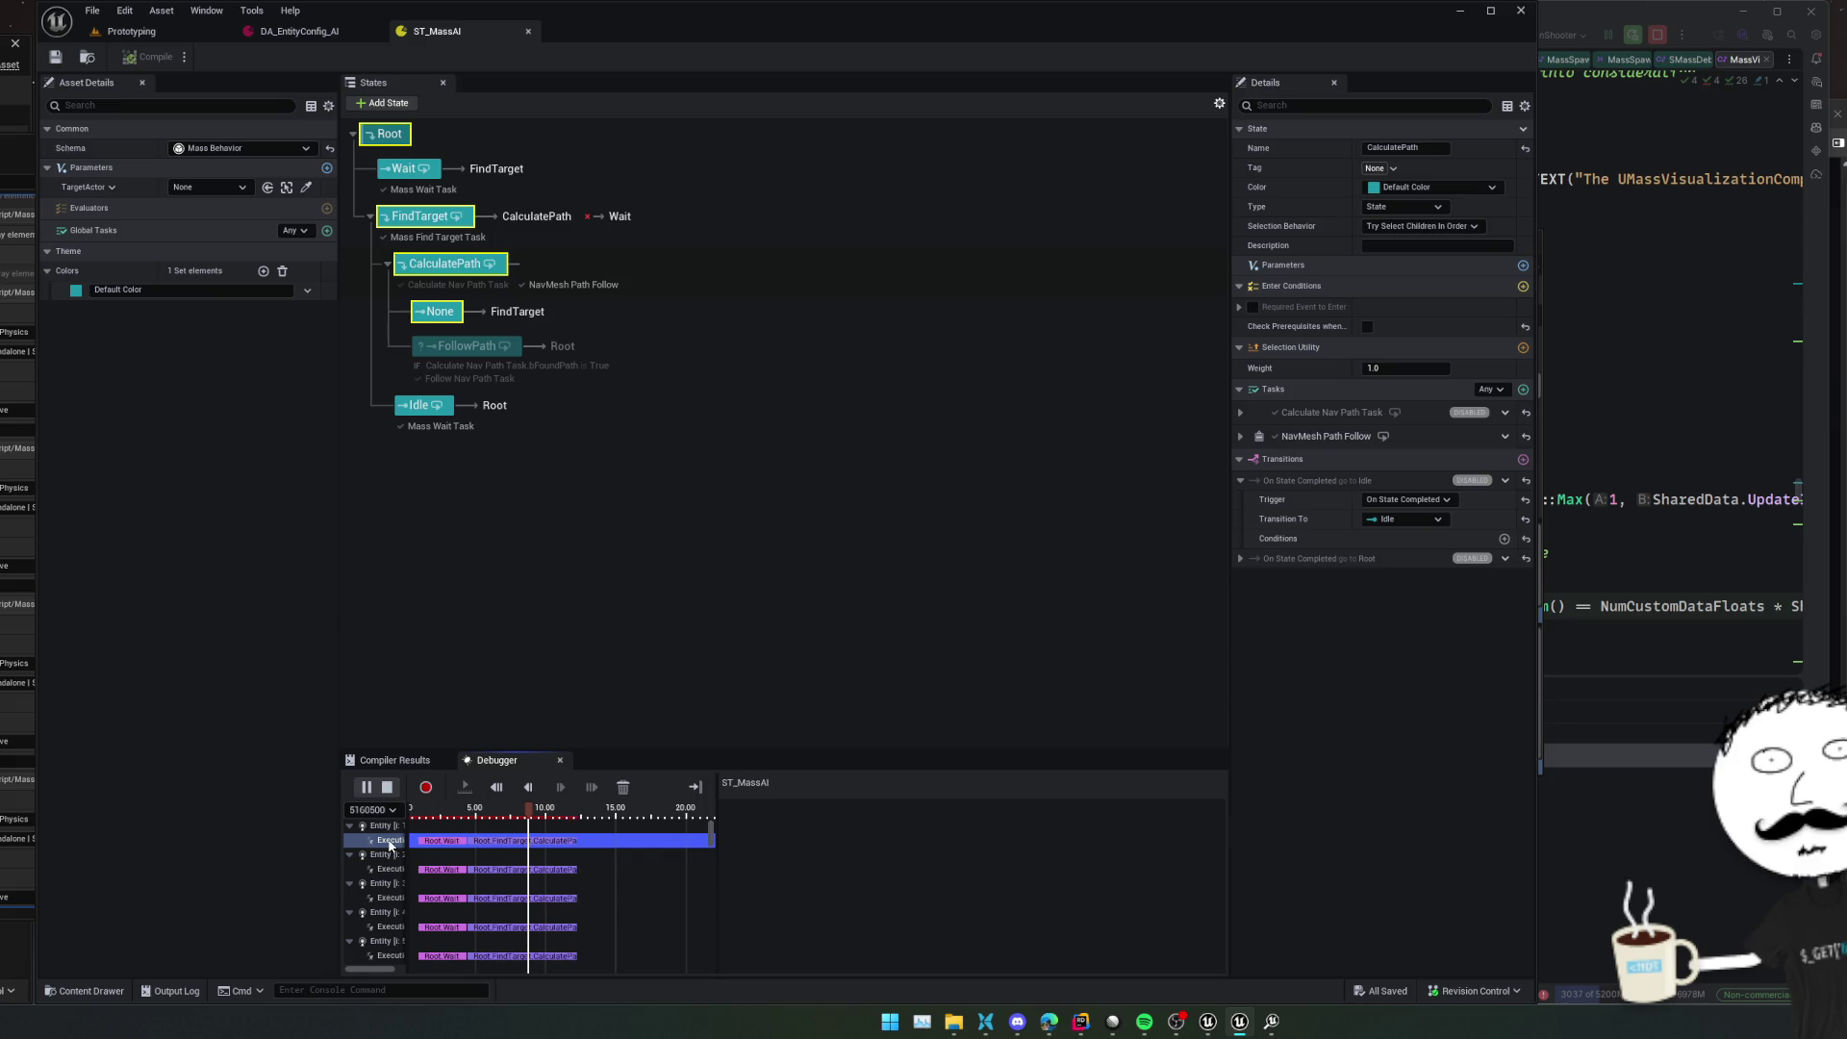
scroll(510, 855, "up", 2)
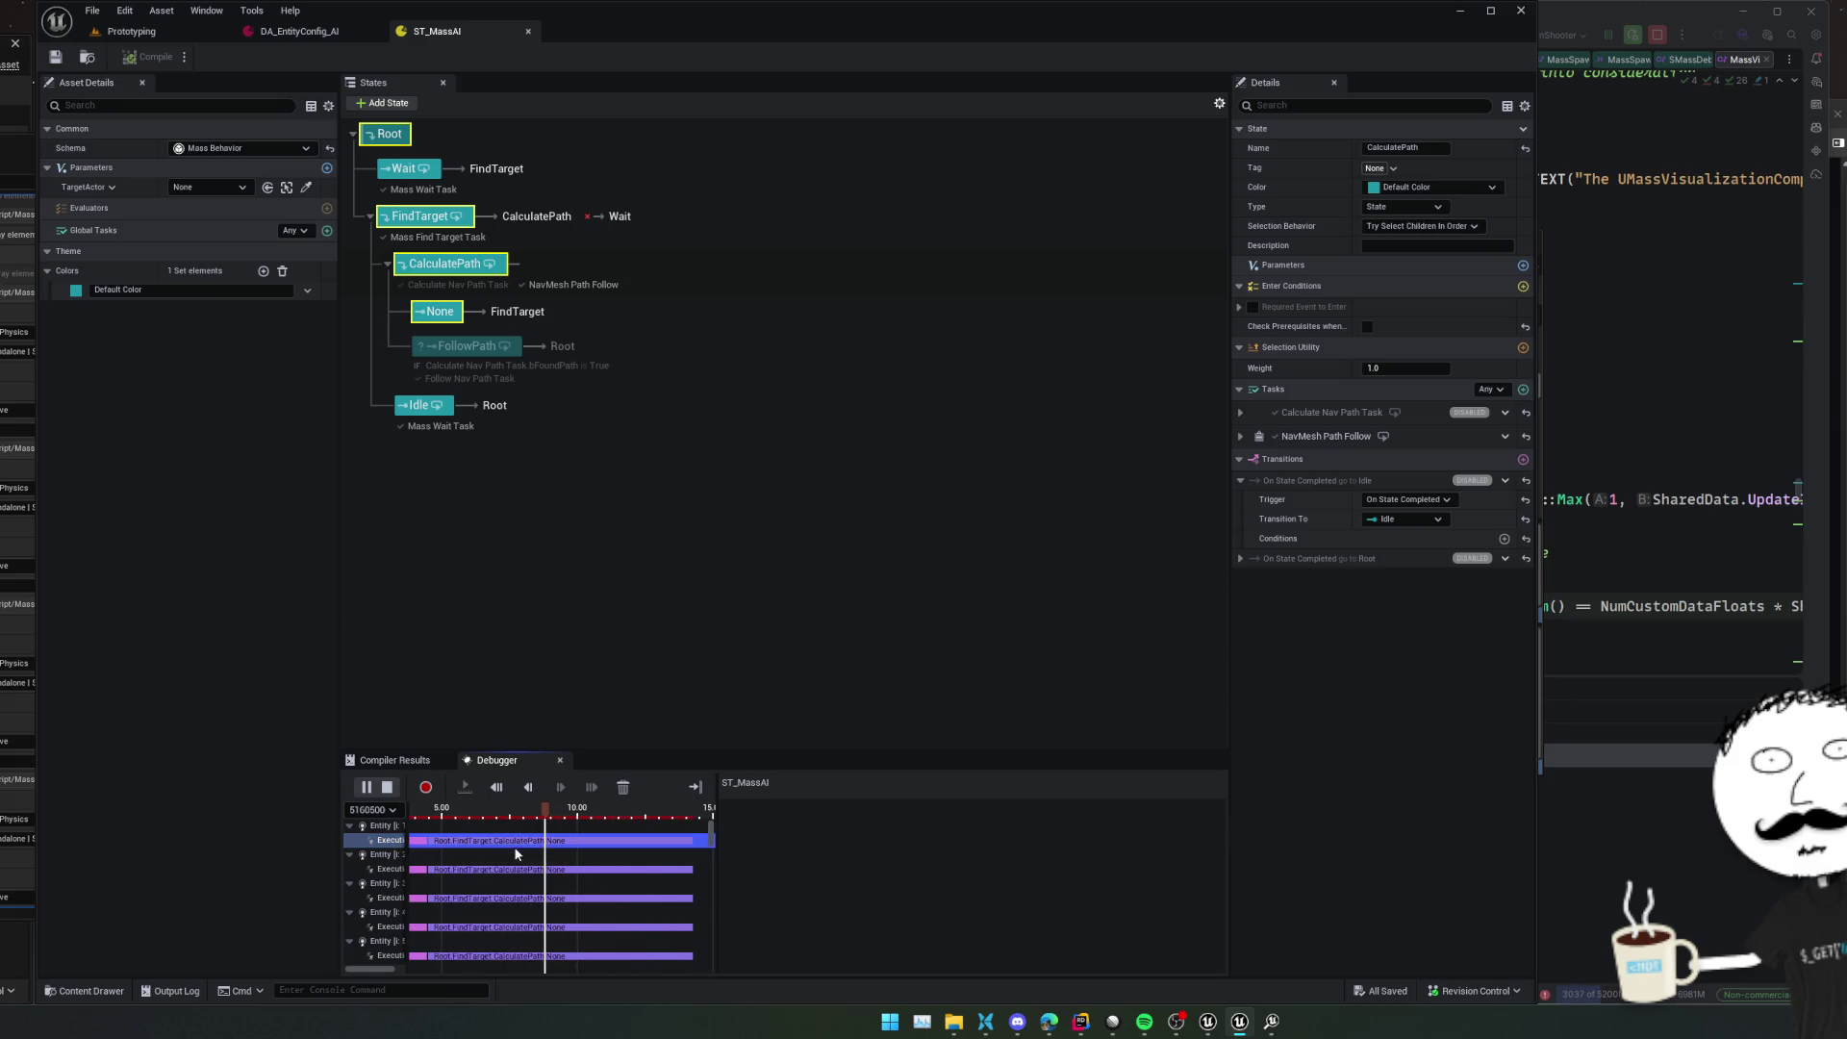
scroll(510, 857, "down", 3)
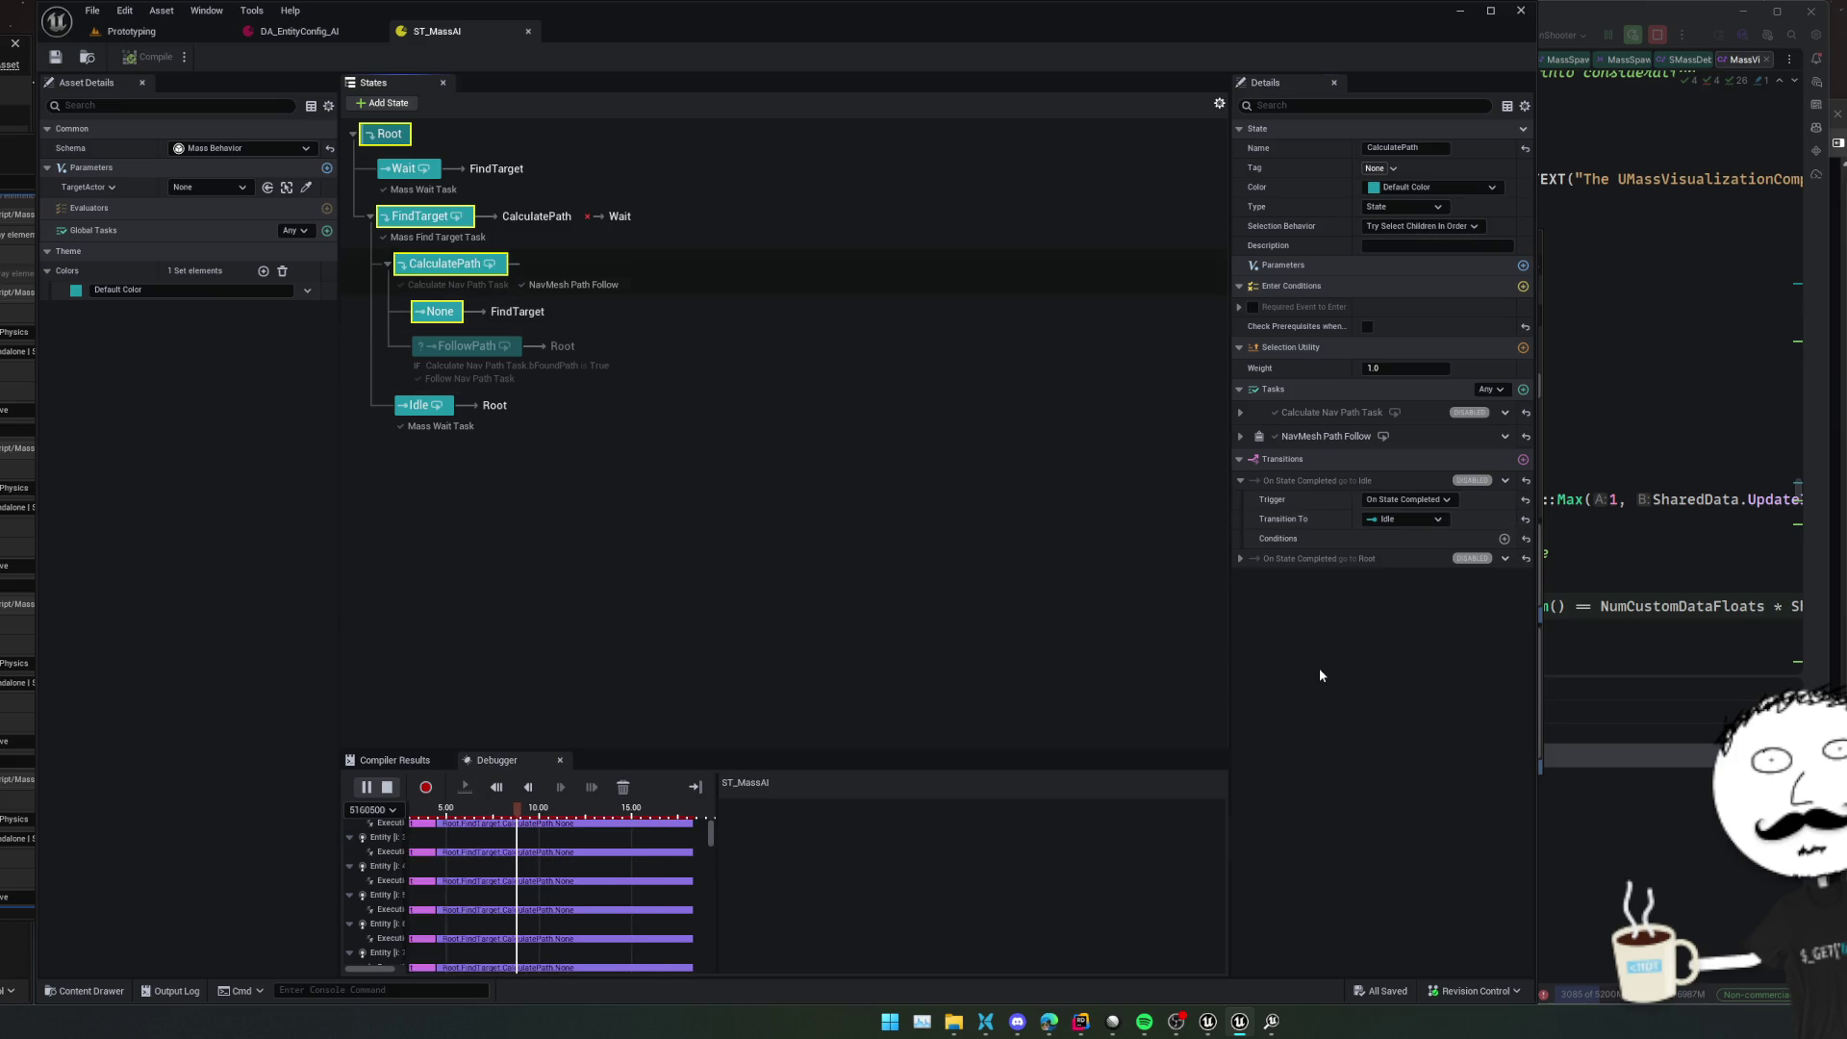
left_click(1241, 437)
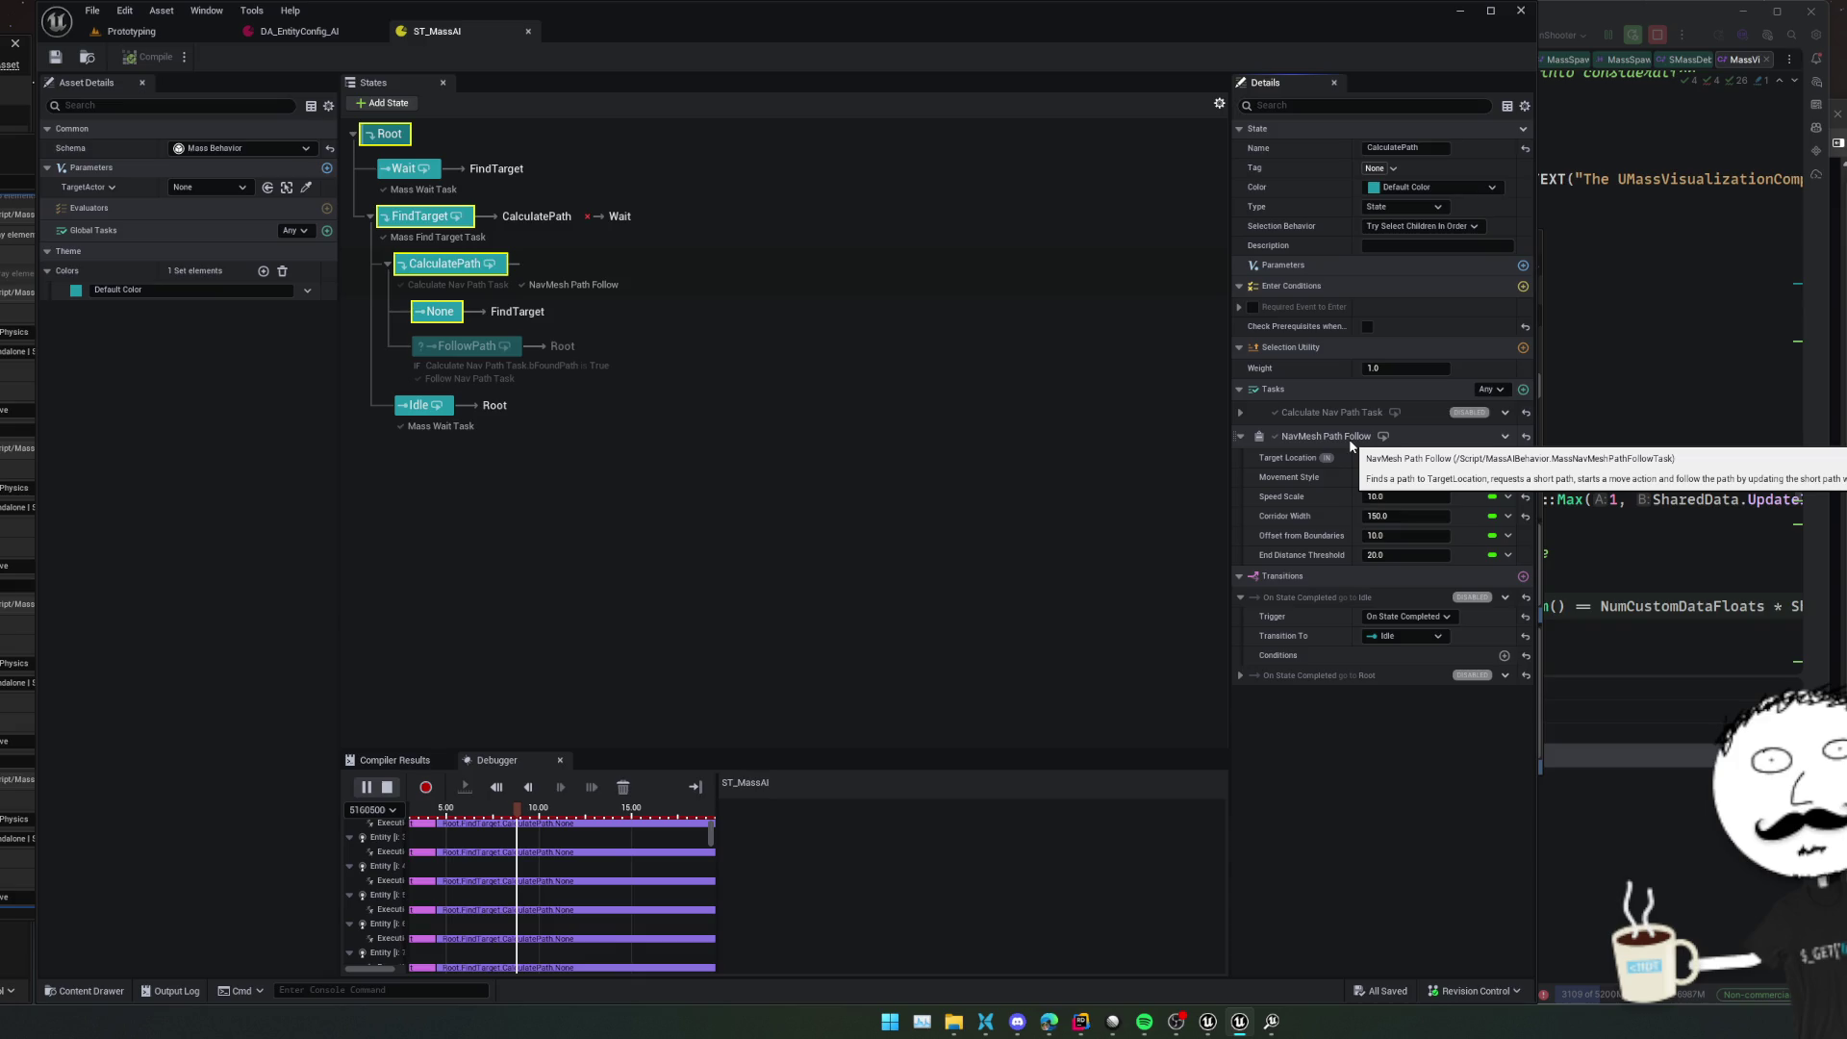
left_click(132, 31)
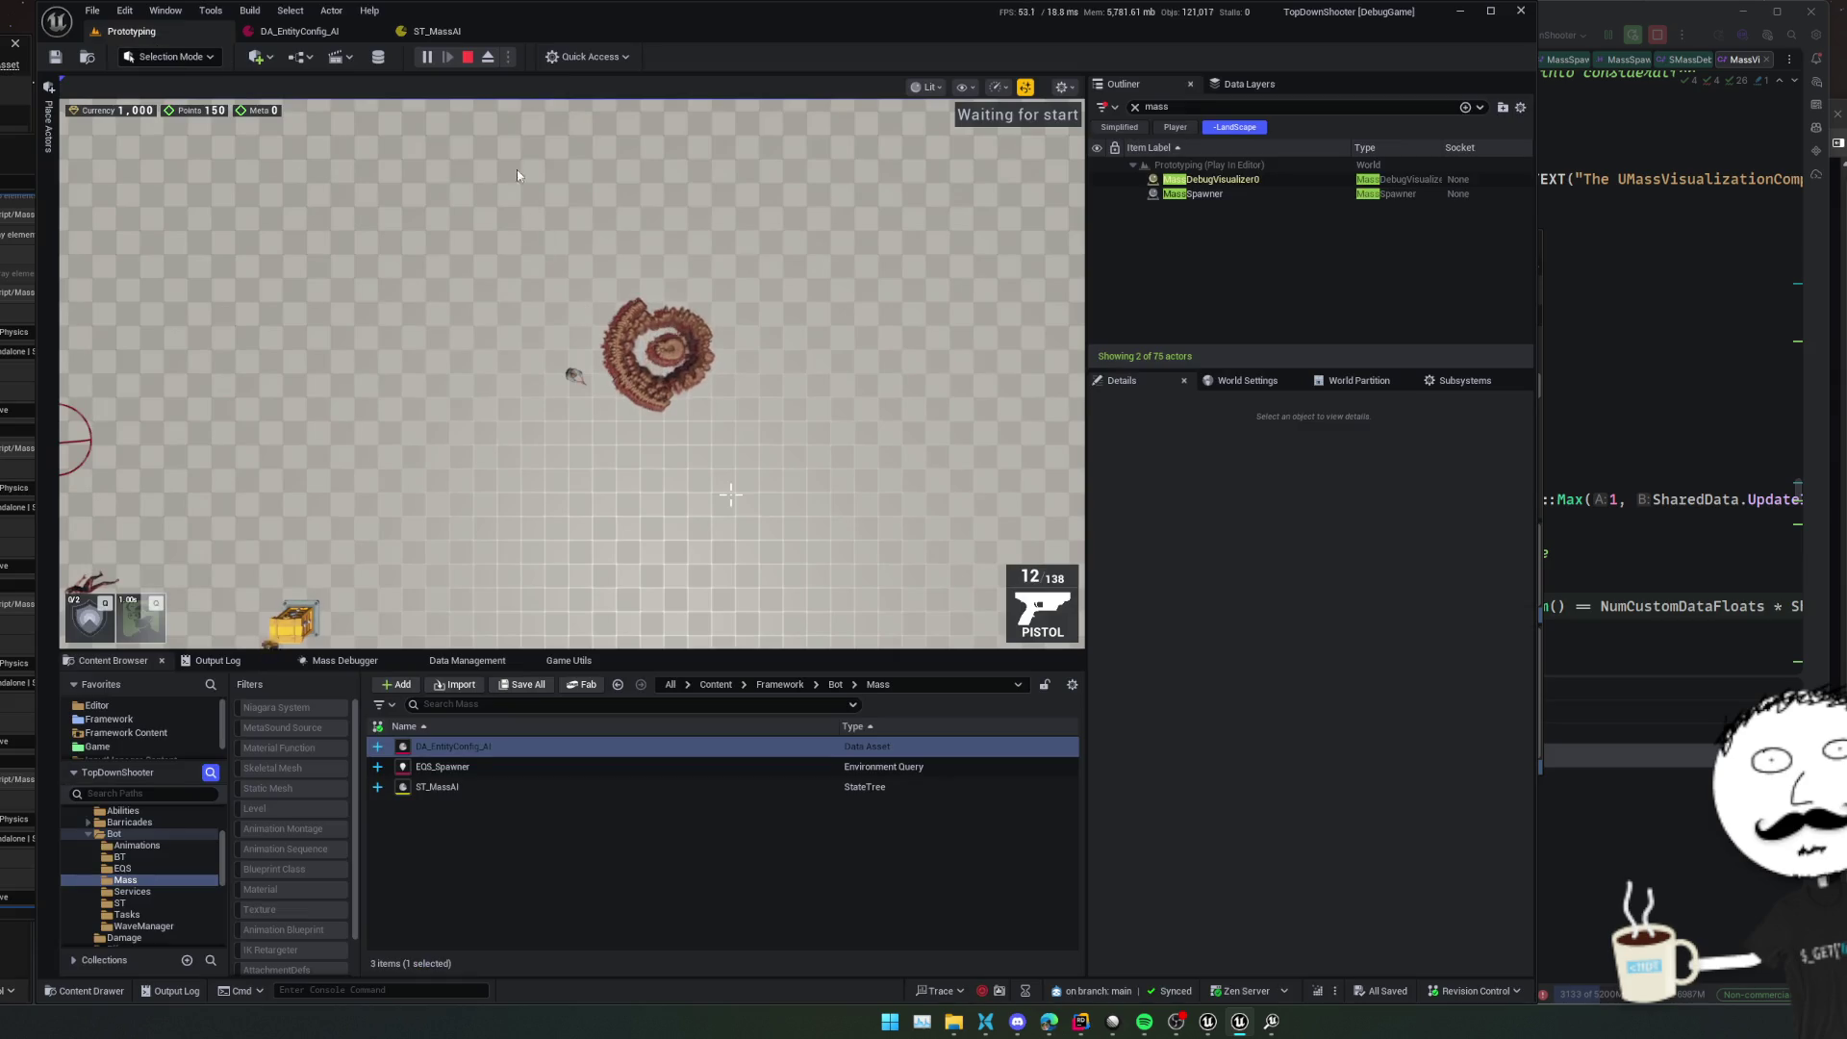
left_click(452, 30)
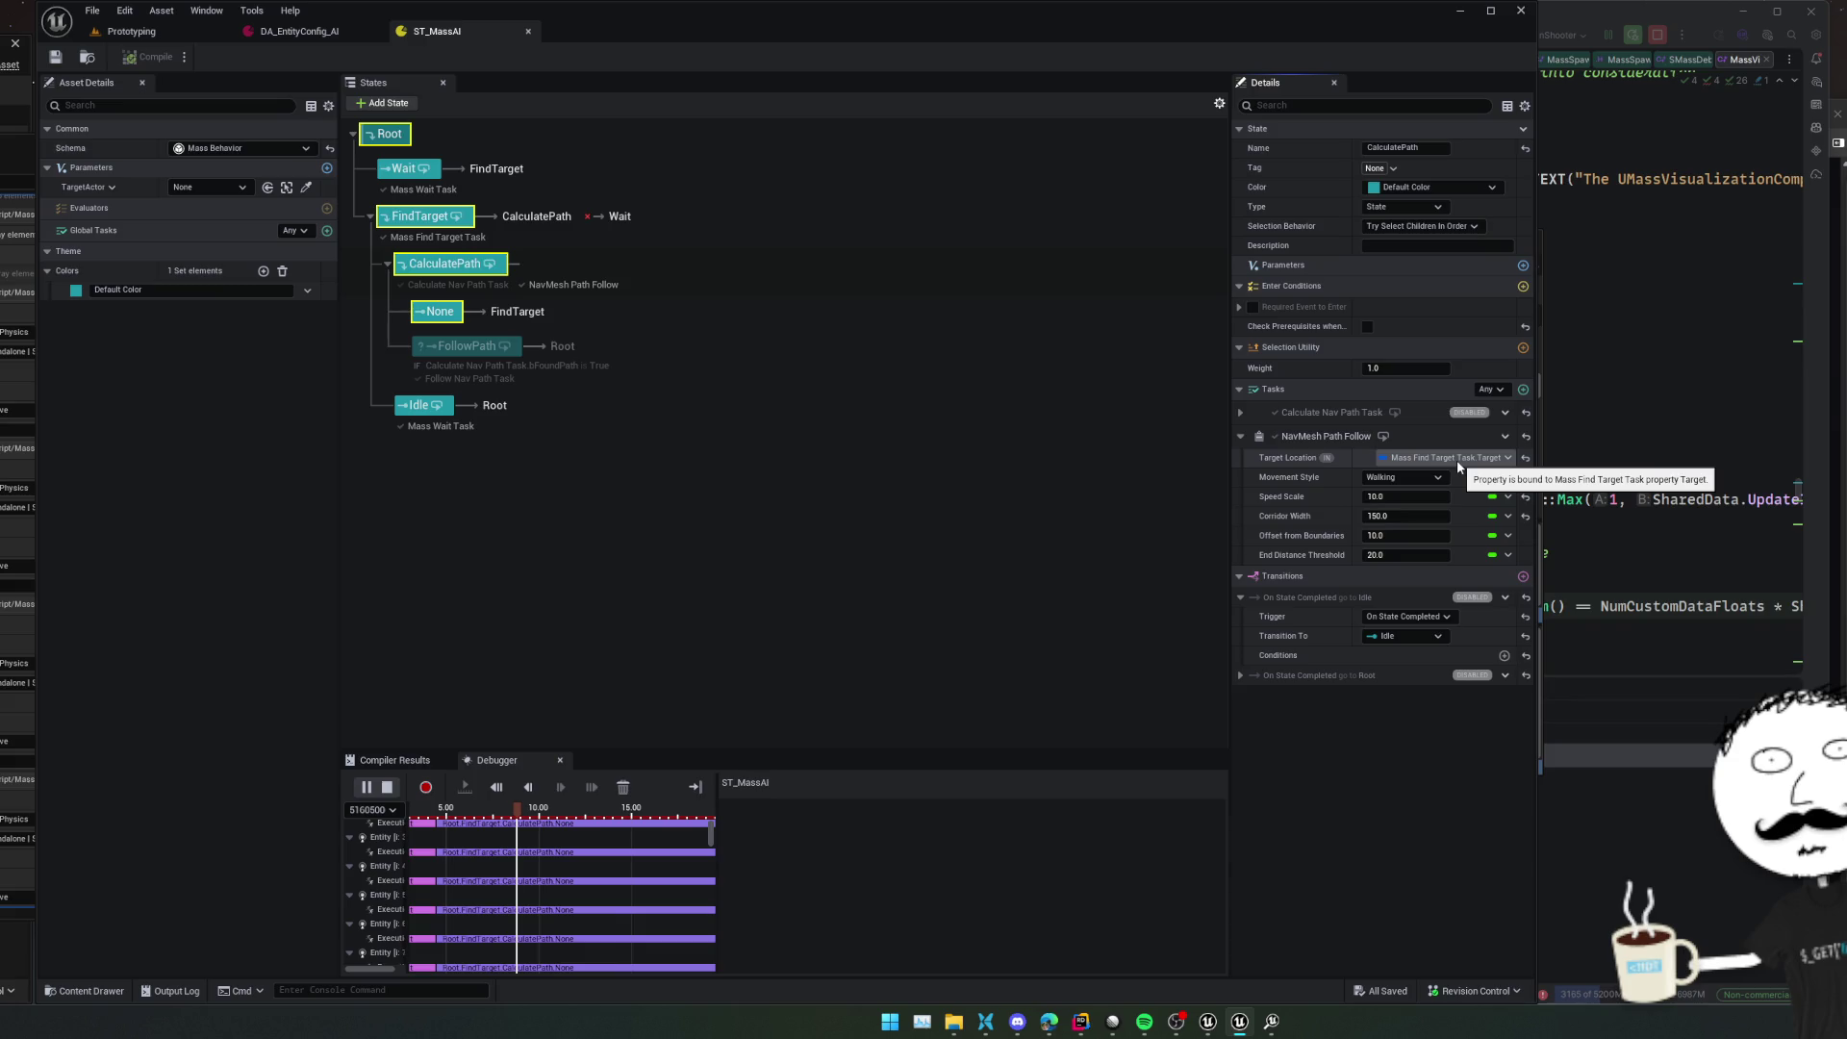
key("alt+Tab")
left_click(1228, 552)
In MassFindTargetTask.cpp, change EndOfPathIntent from Move to Stand and run Live Coding
left_click(997, 255)
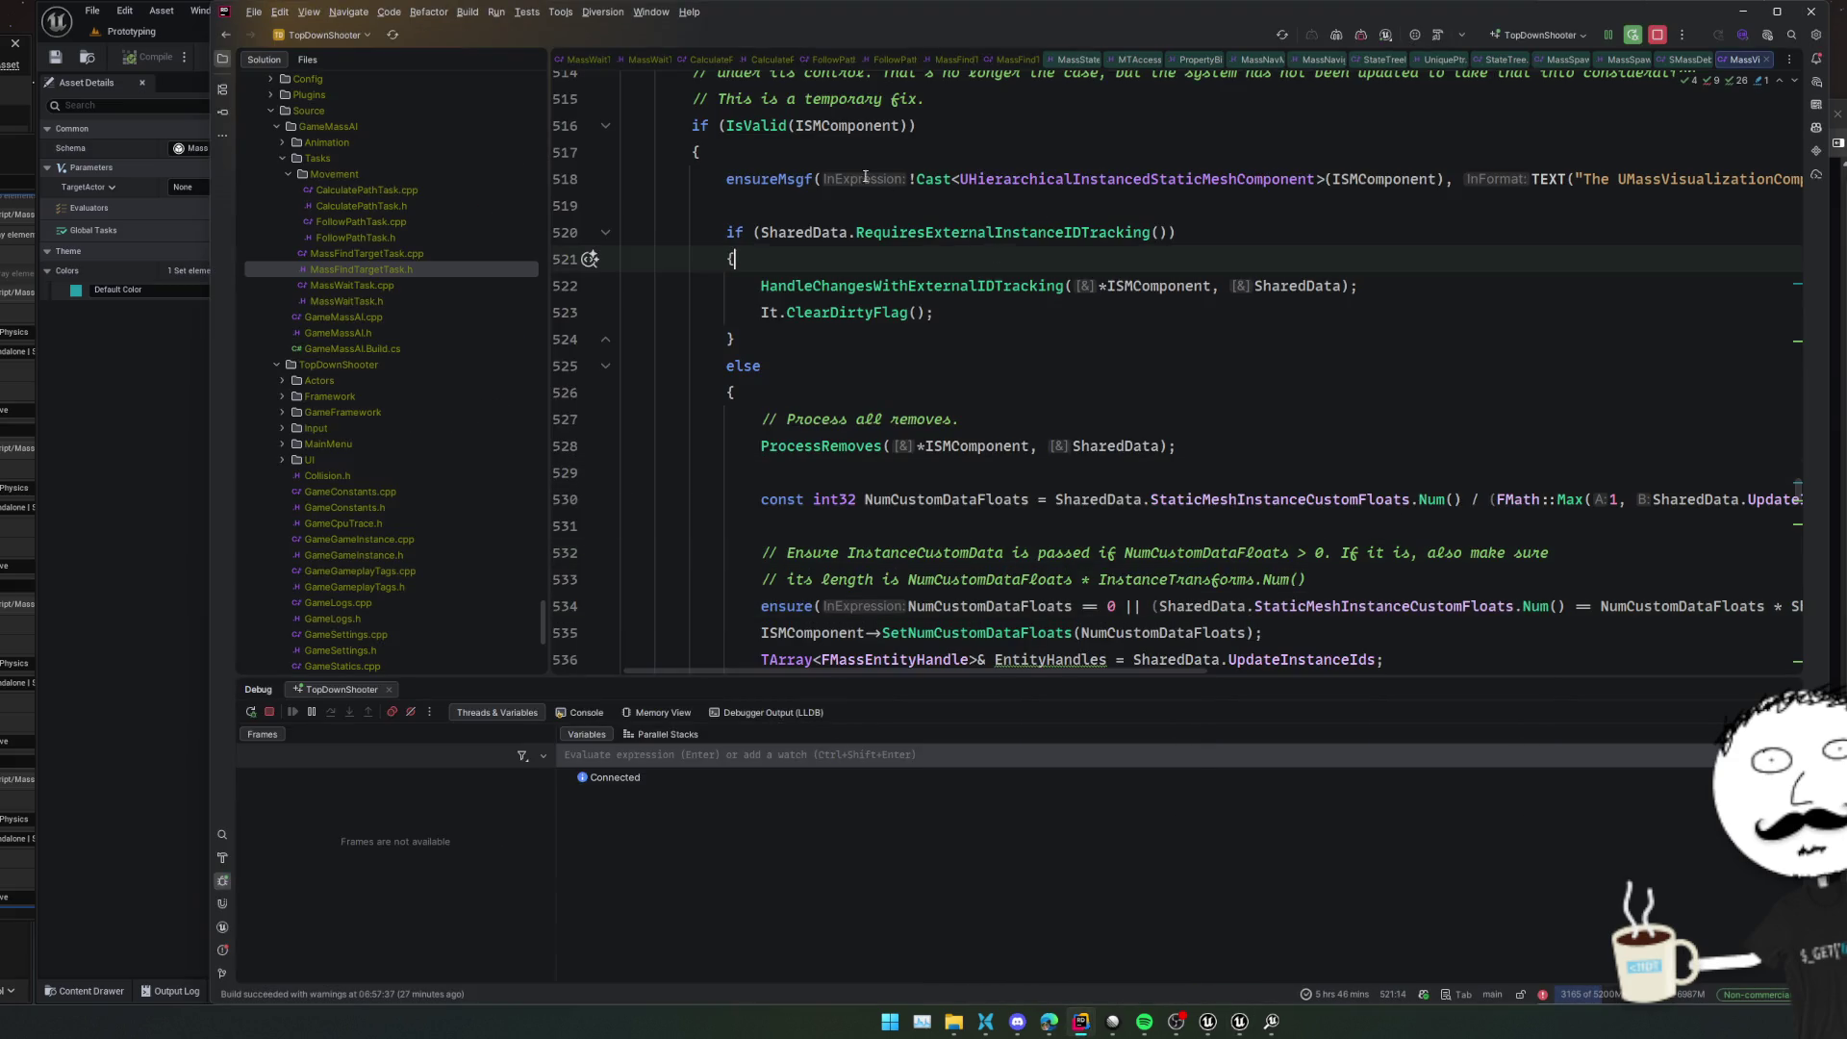
double_click(393, 285)
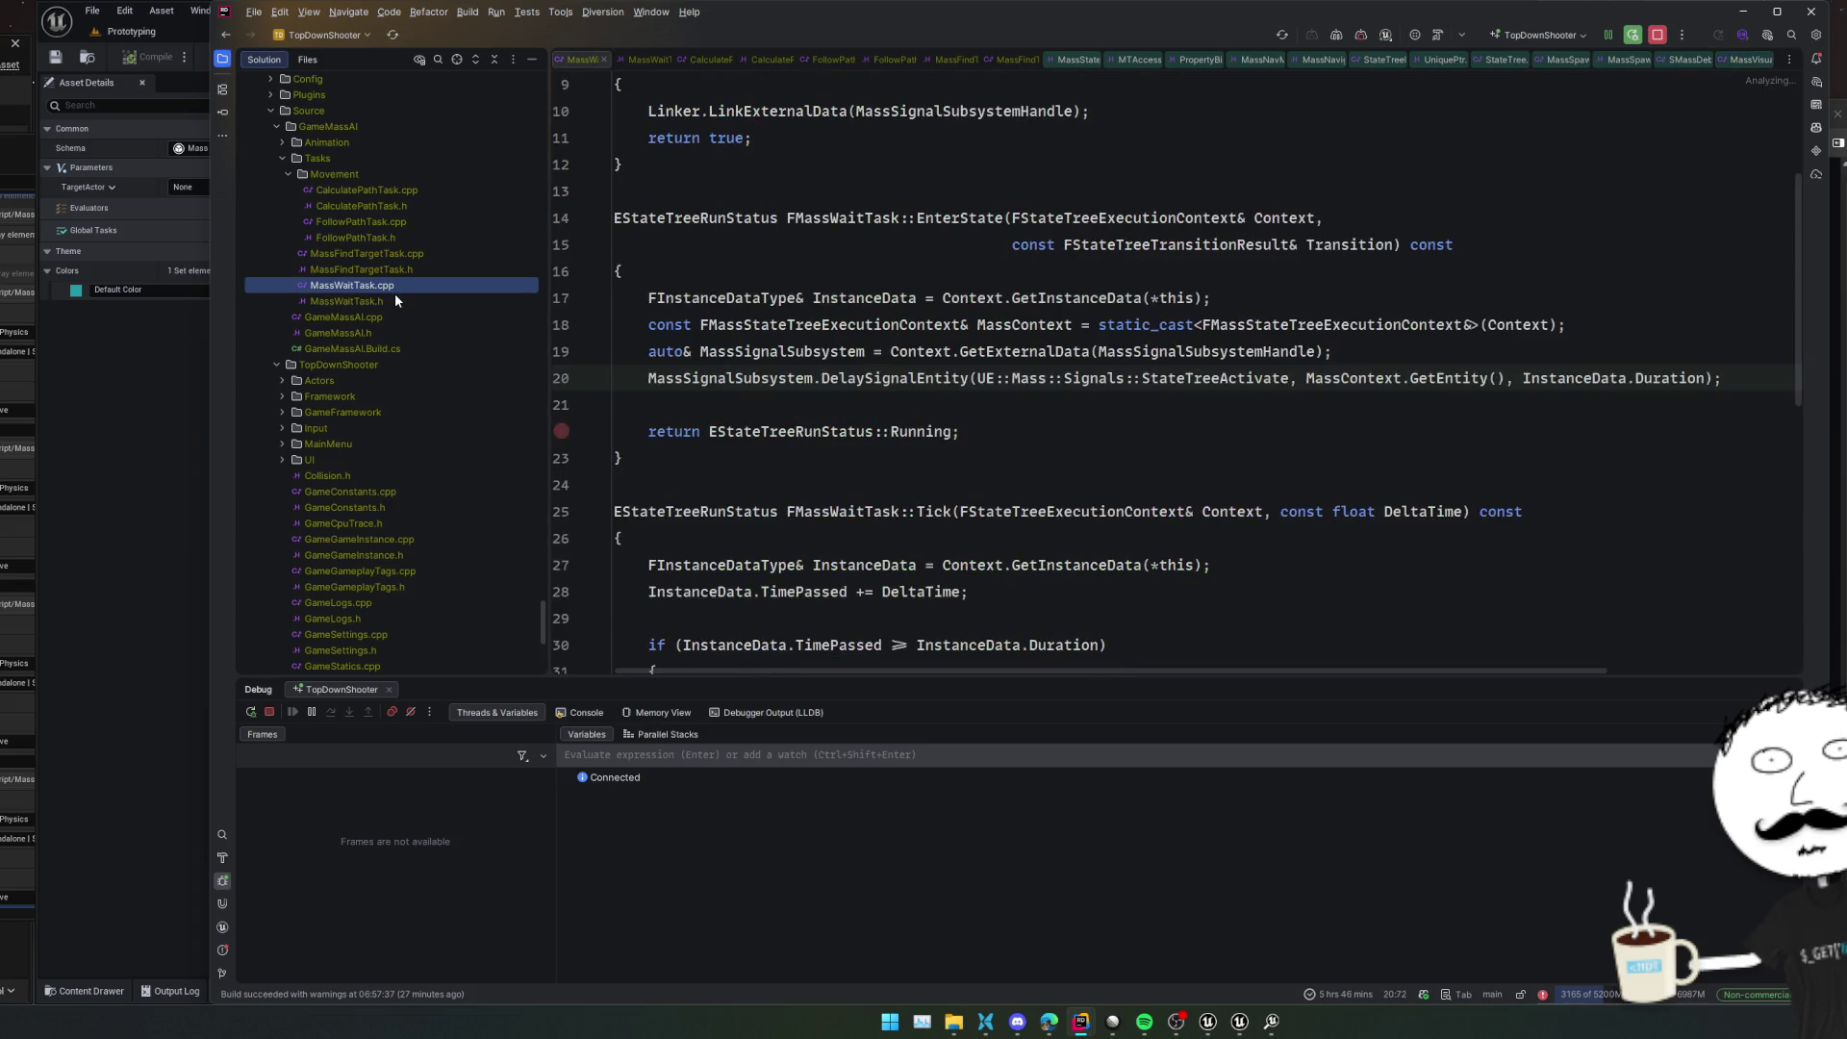
double_click(411, 254)
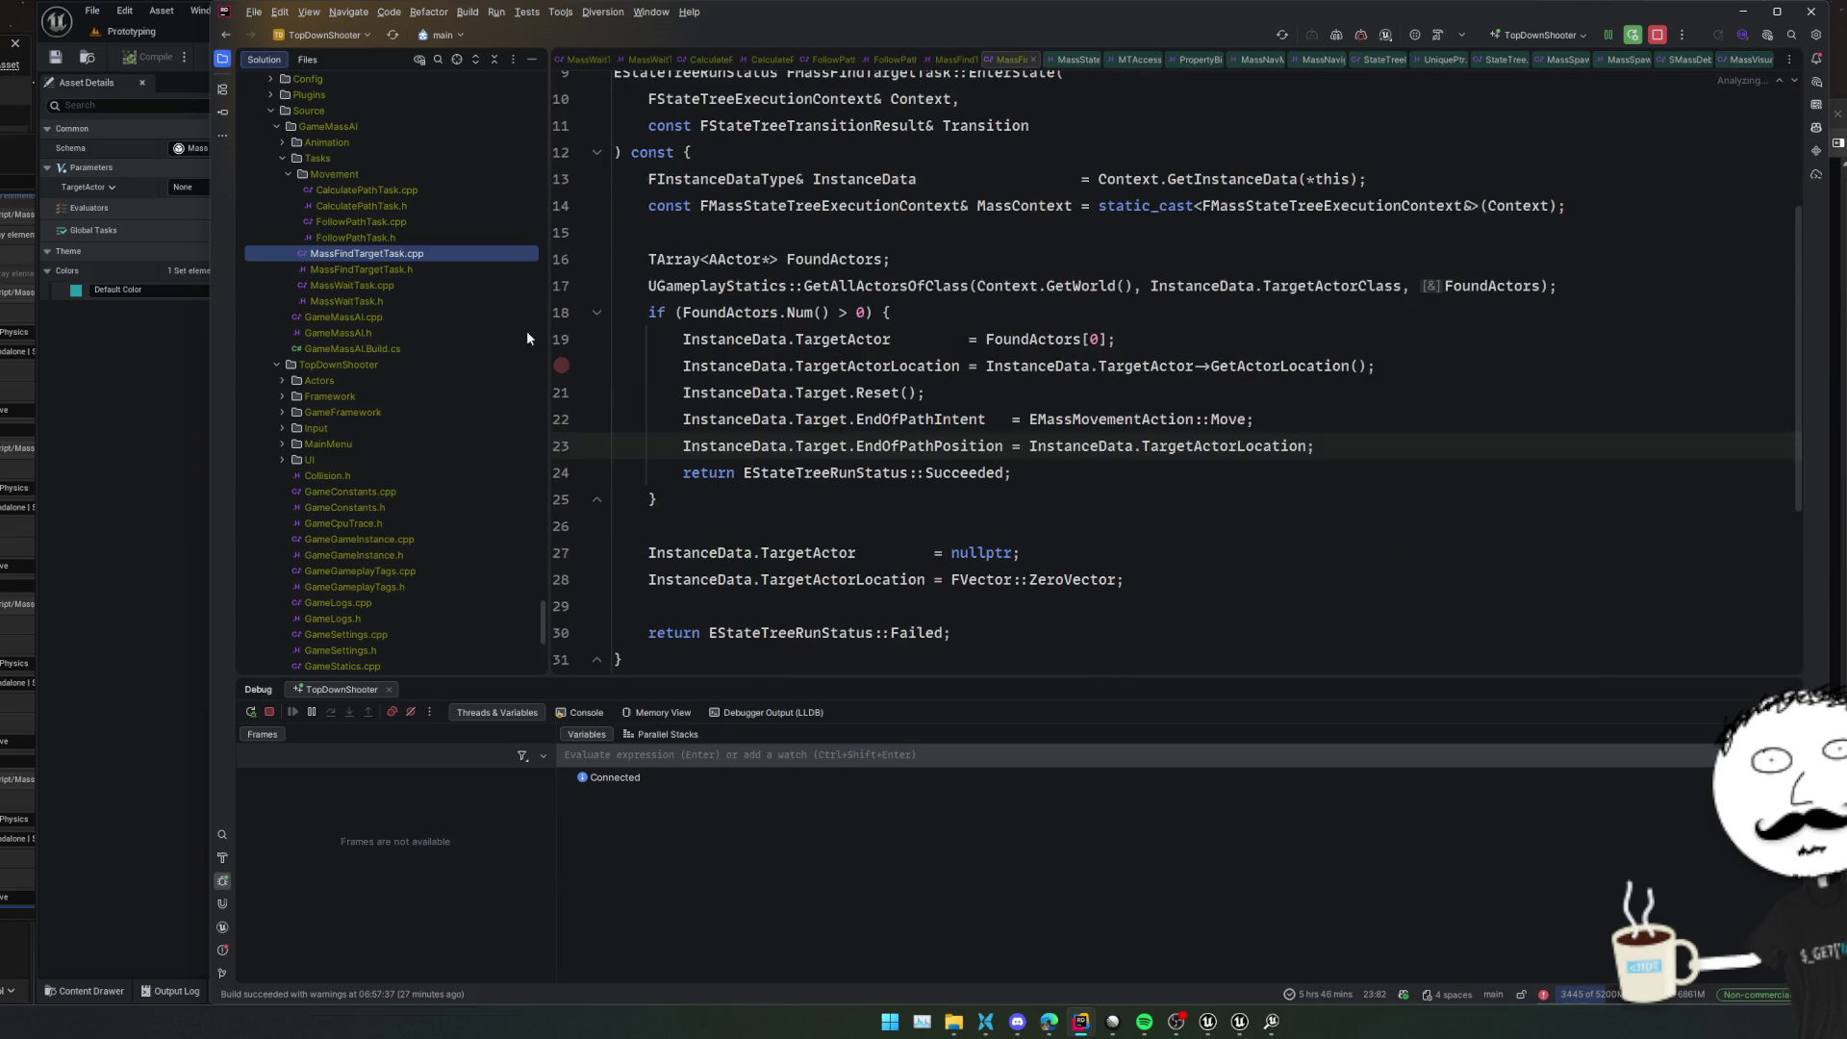
left_click(978, 525)
double_click(1236, 445)
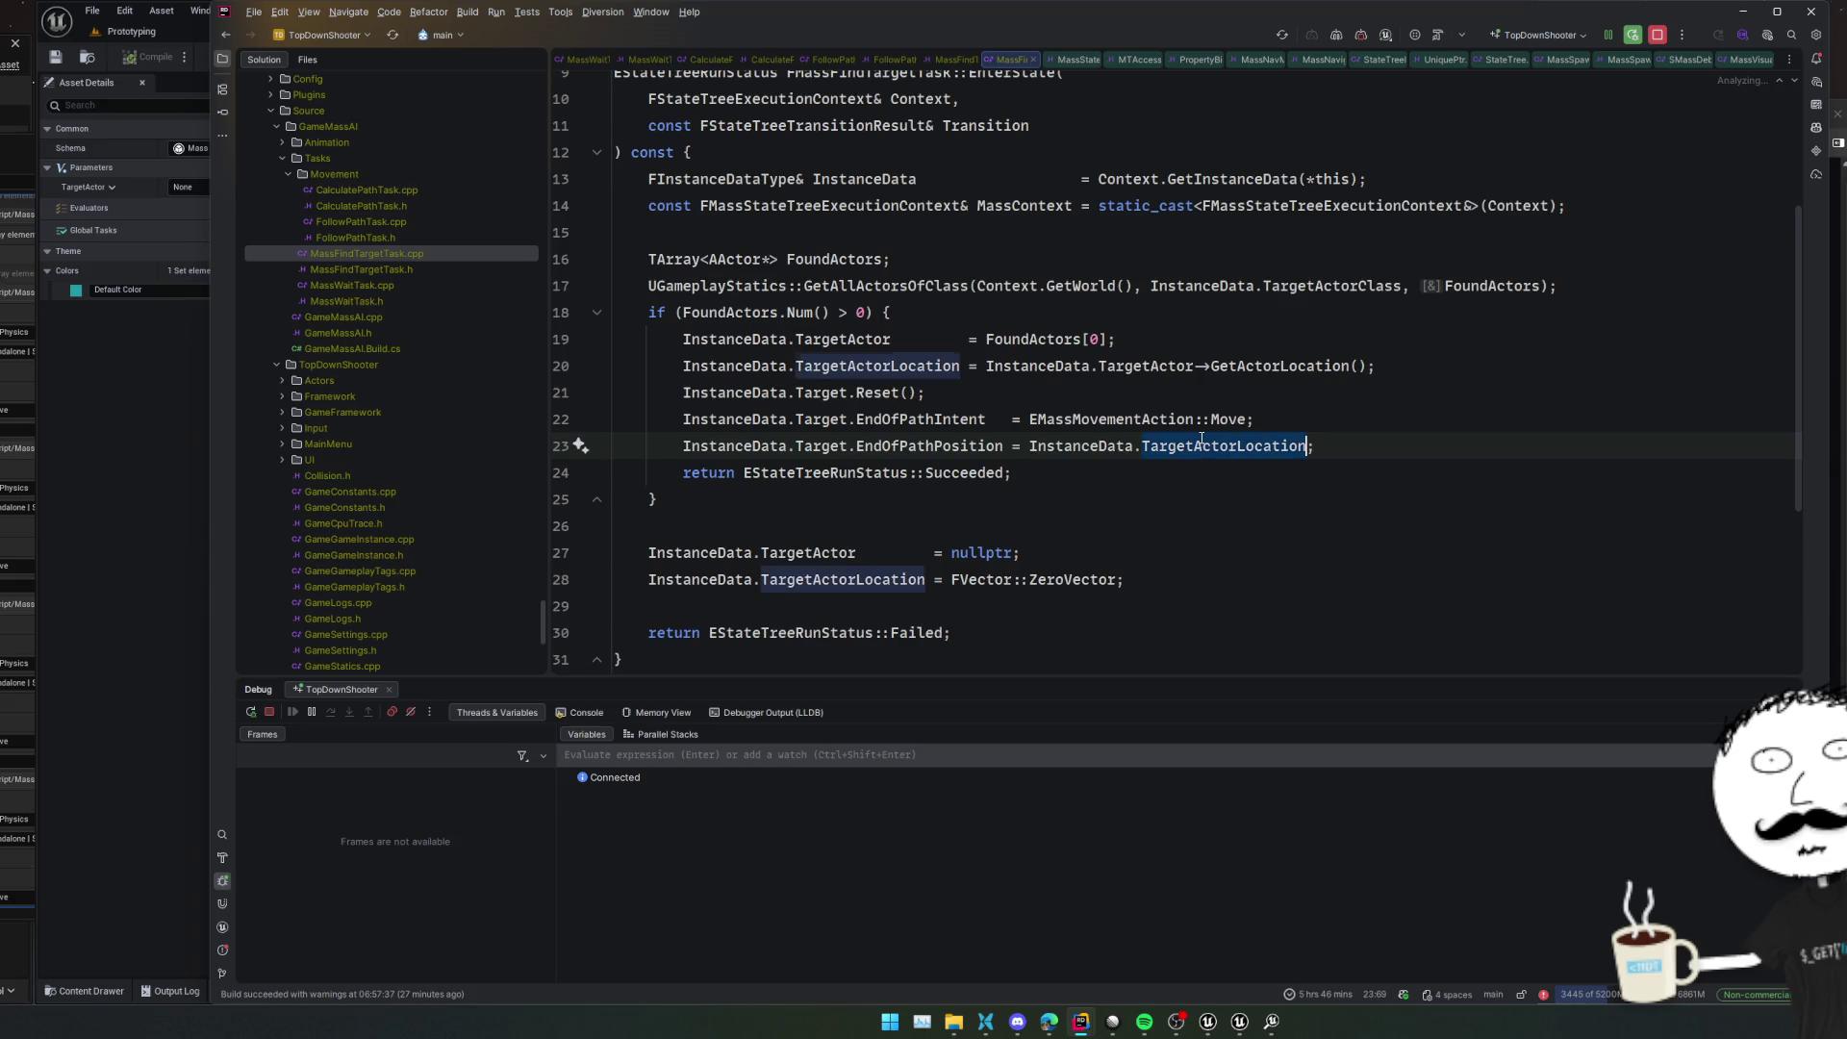
double_click(1248, 420)
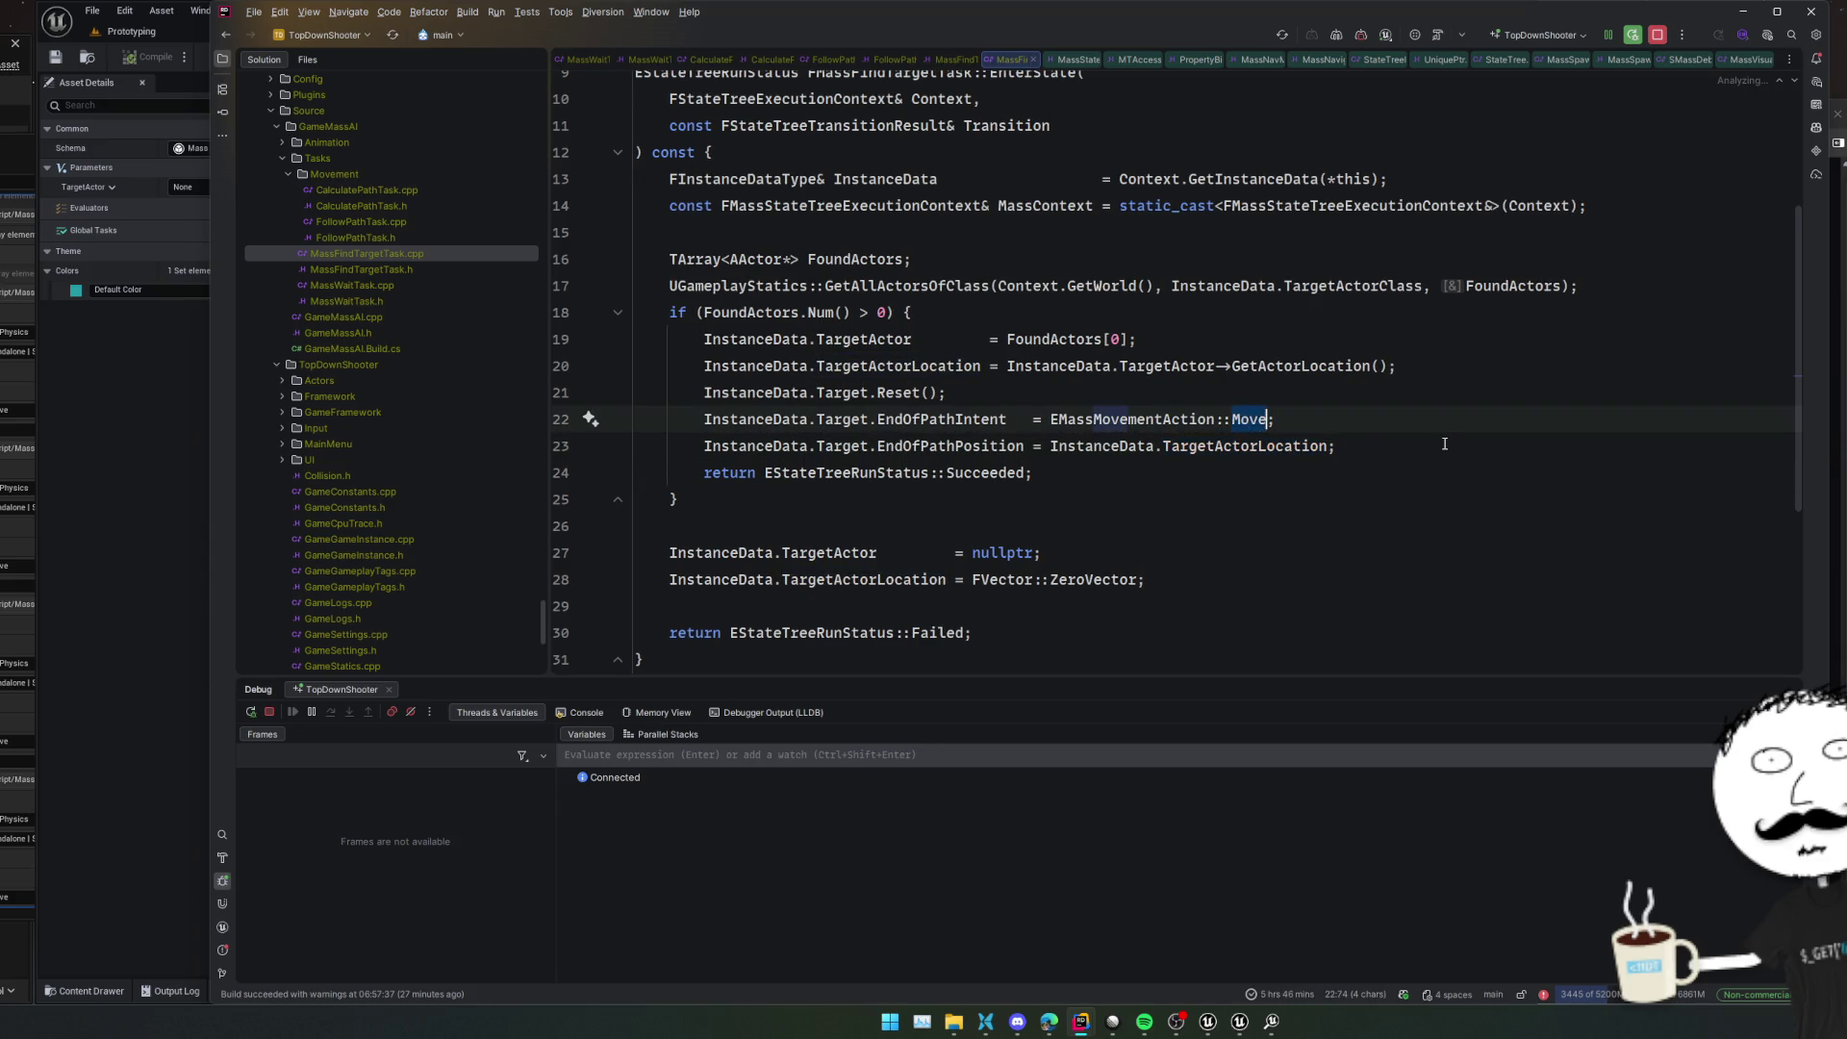
key("ctrl+space")
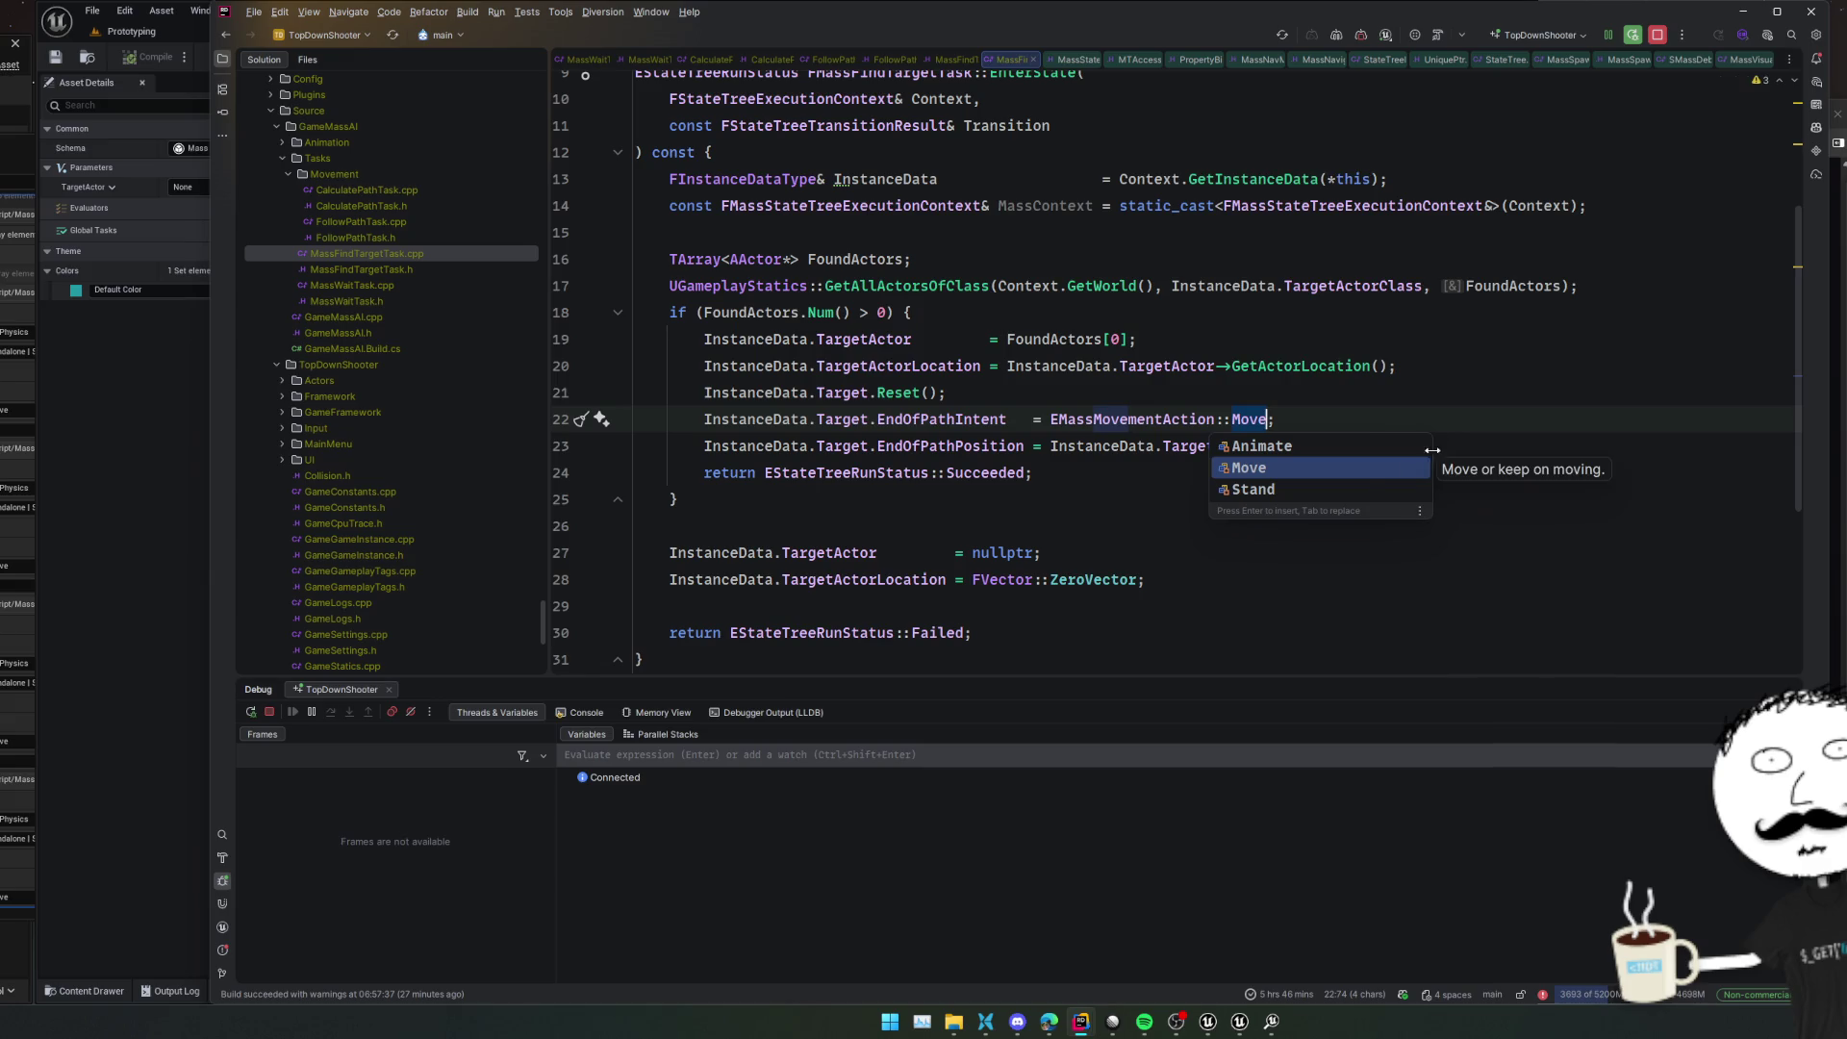
left_click(1353, 483)
left_click(1337, 496)
key("ctrl+alt+F11")
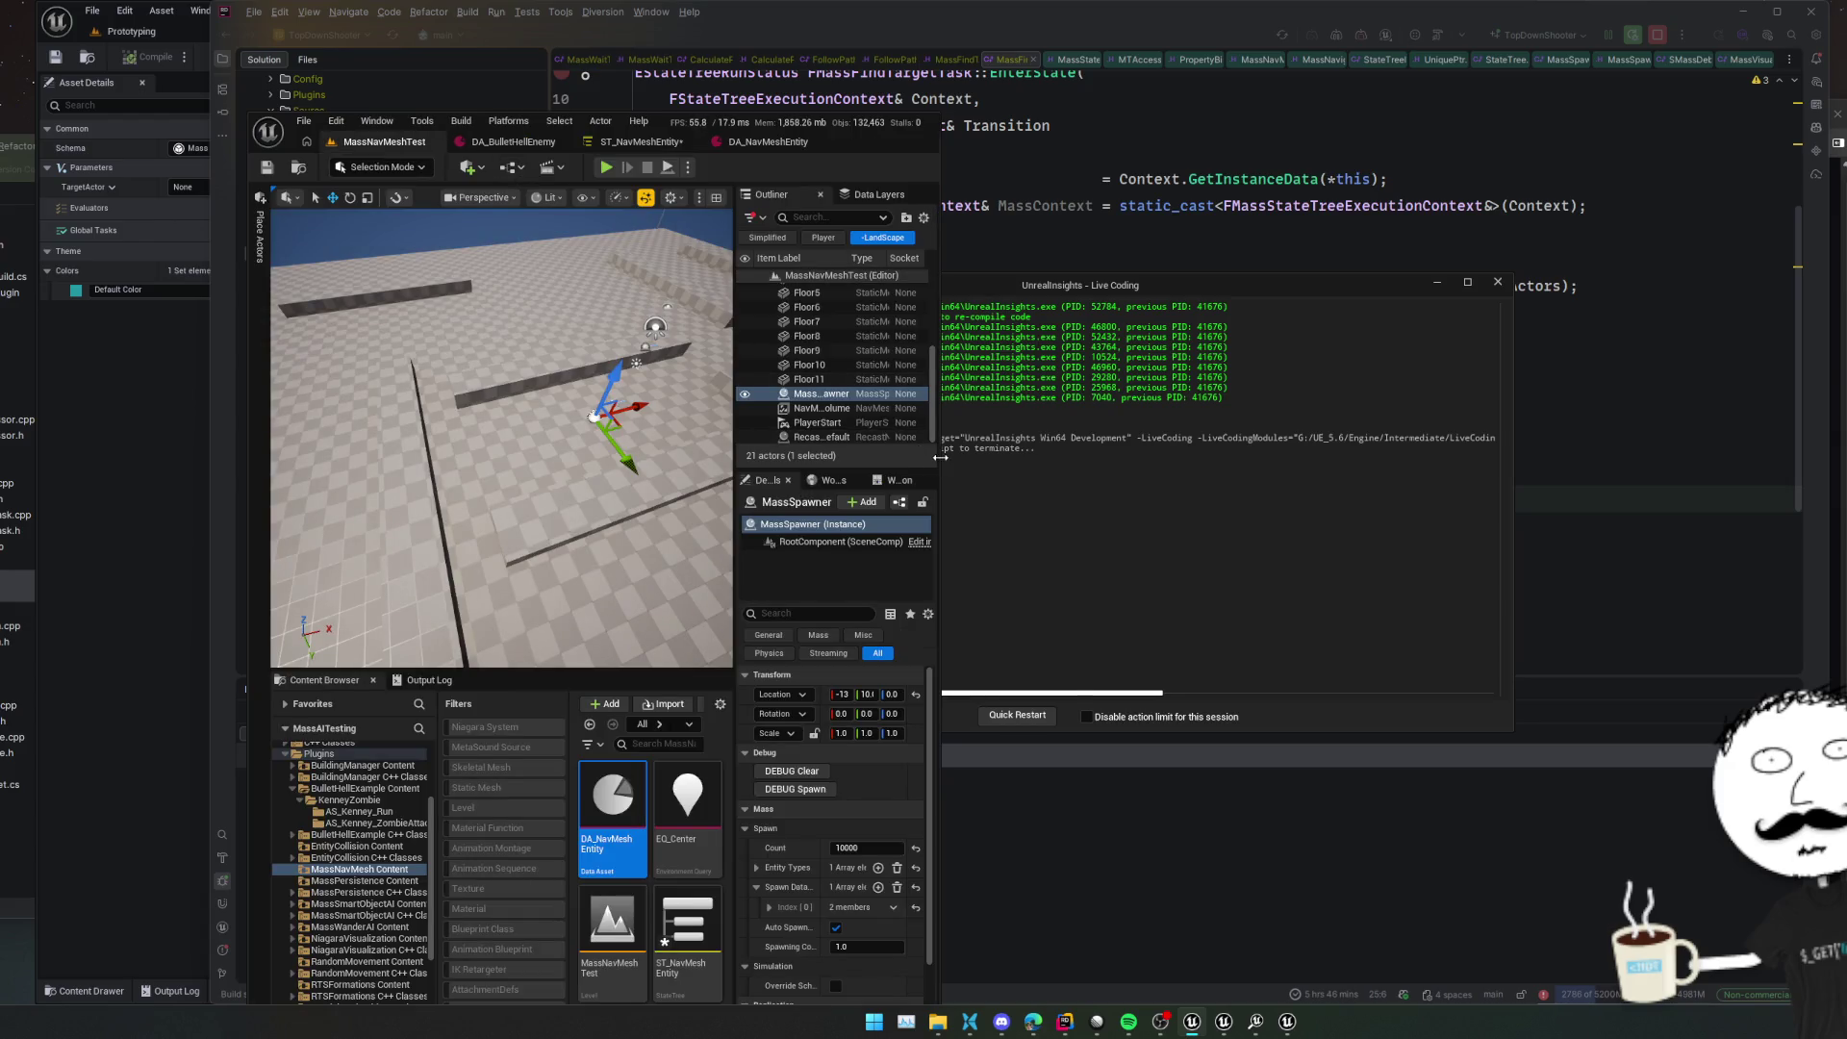
Widen the MassAITesting editor and play the navmesh test level, pulling the camera back to watch the agents
left_click_drag(940, 458, 1357, 486)
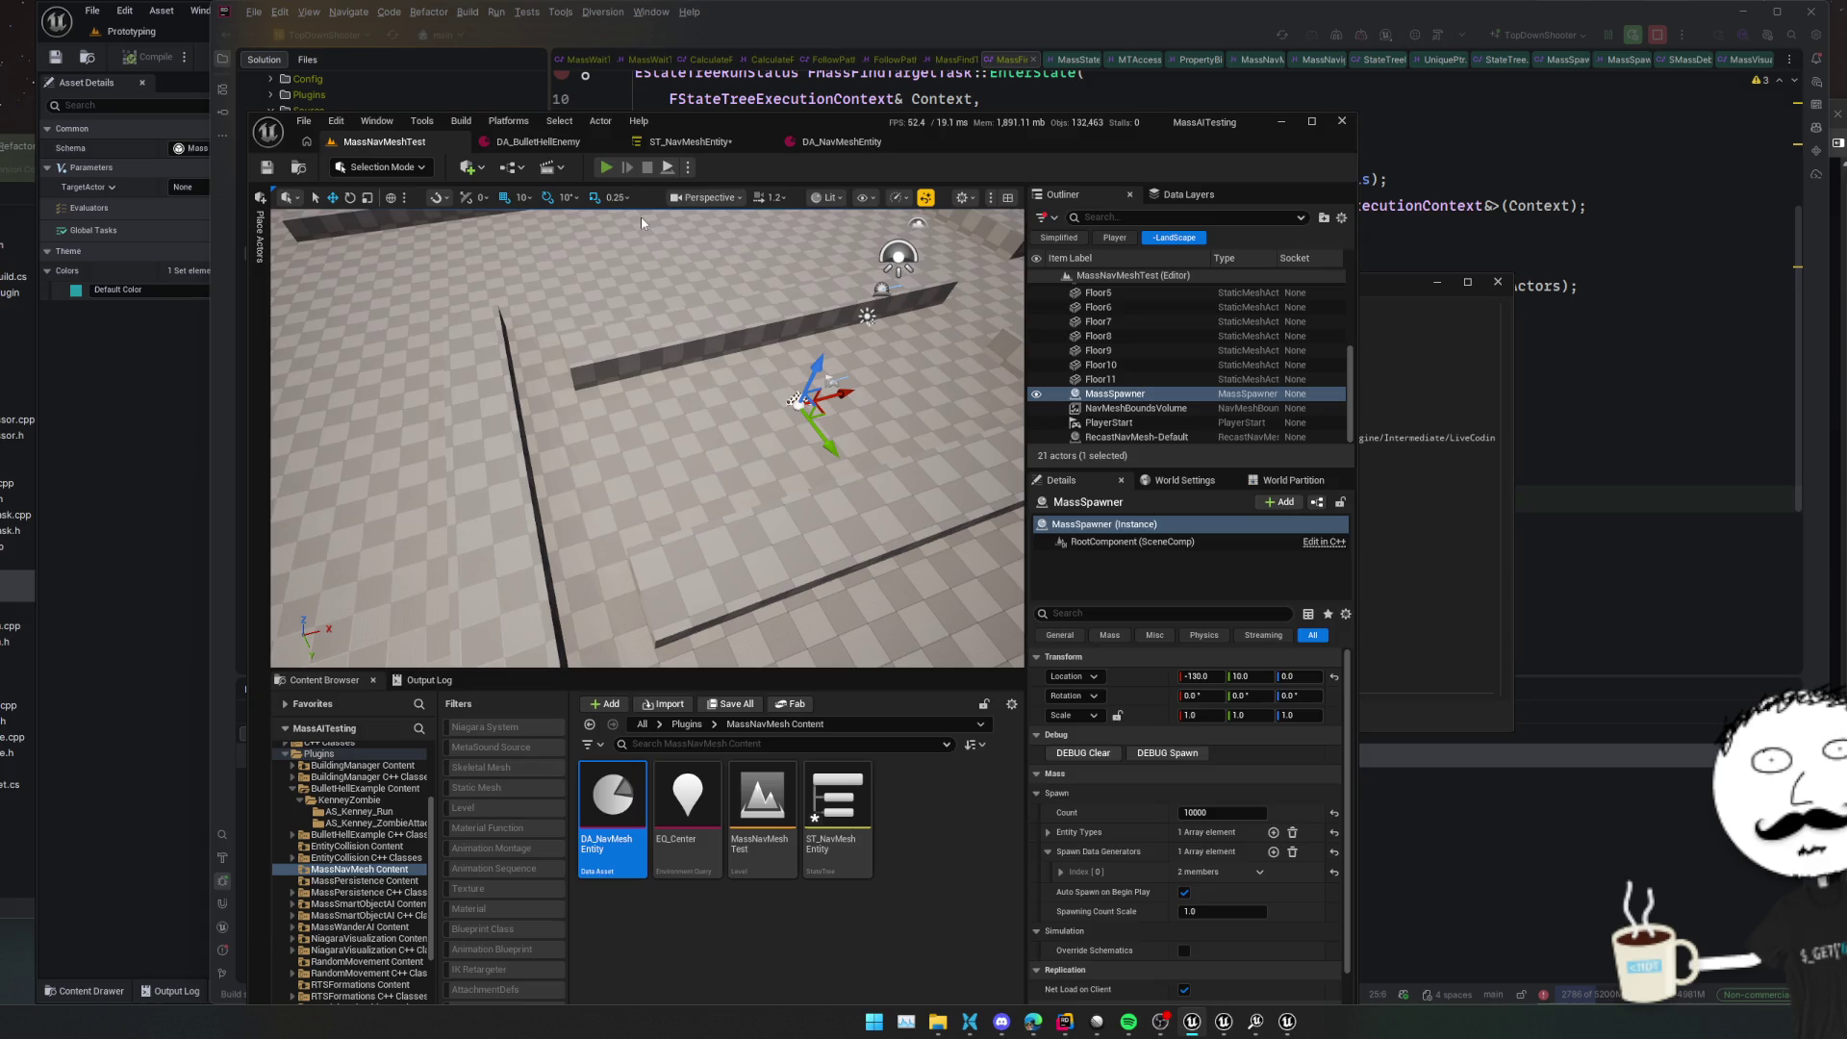
key("alt+p")
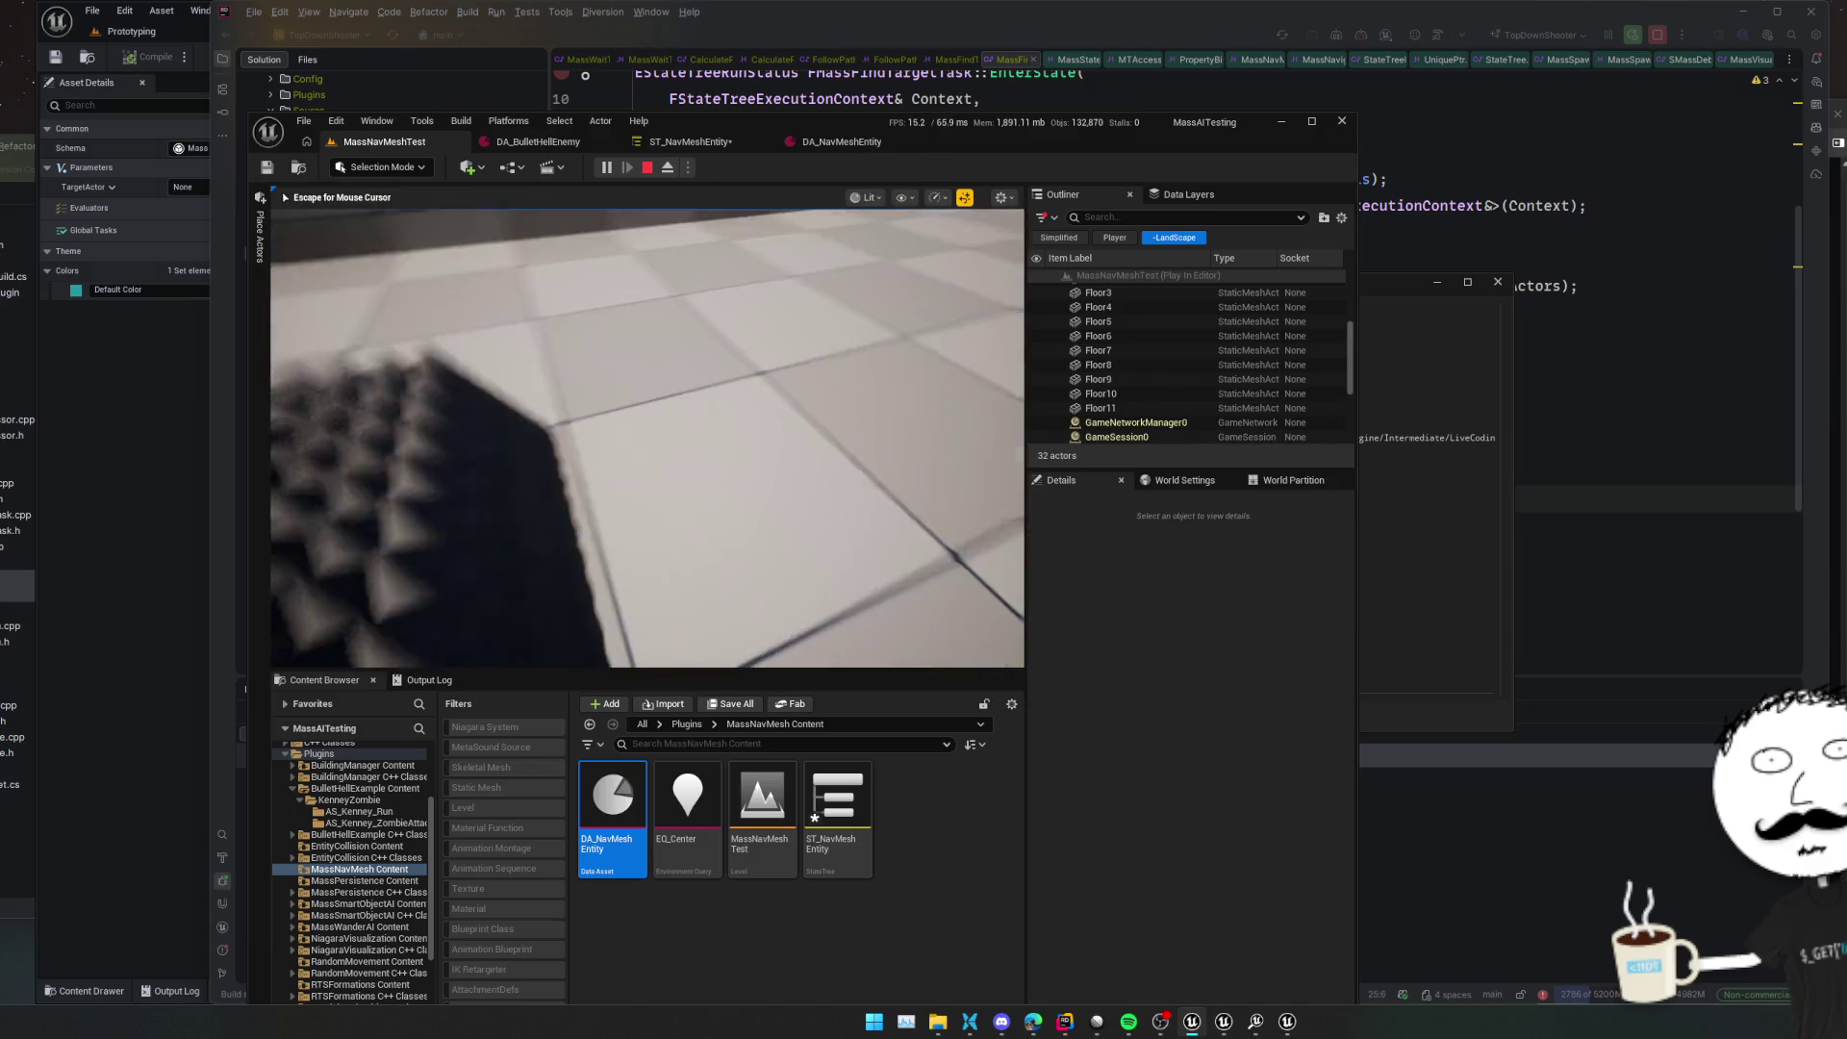
key("s")
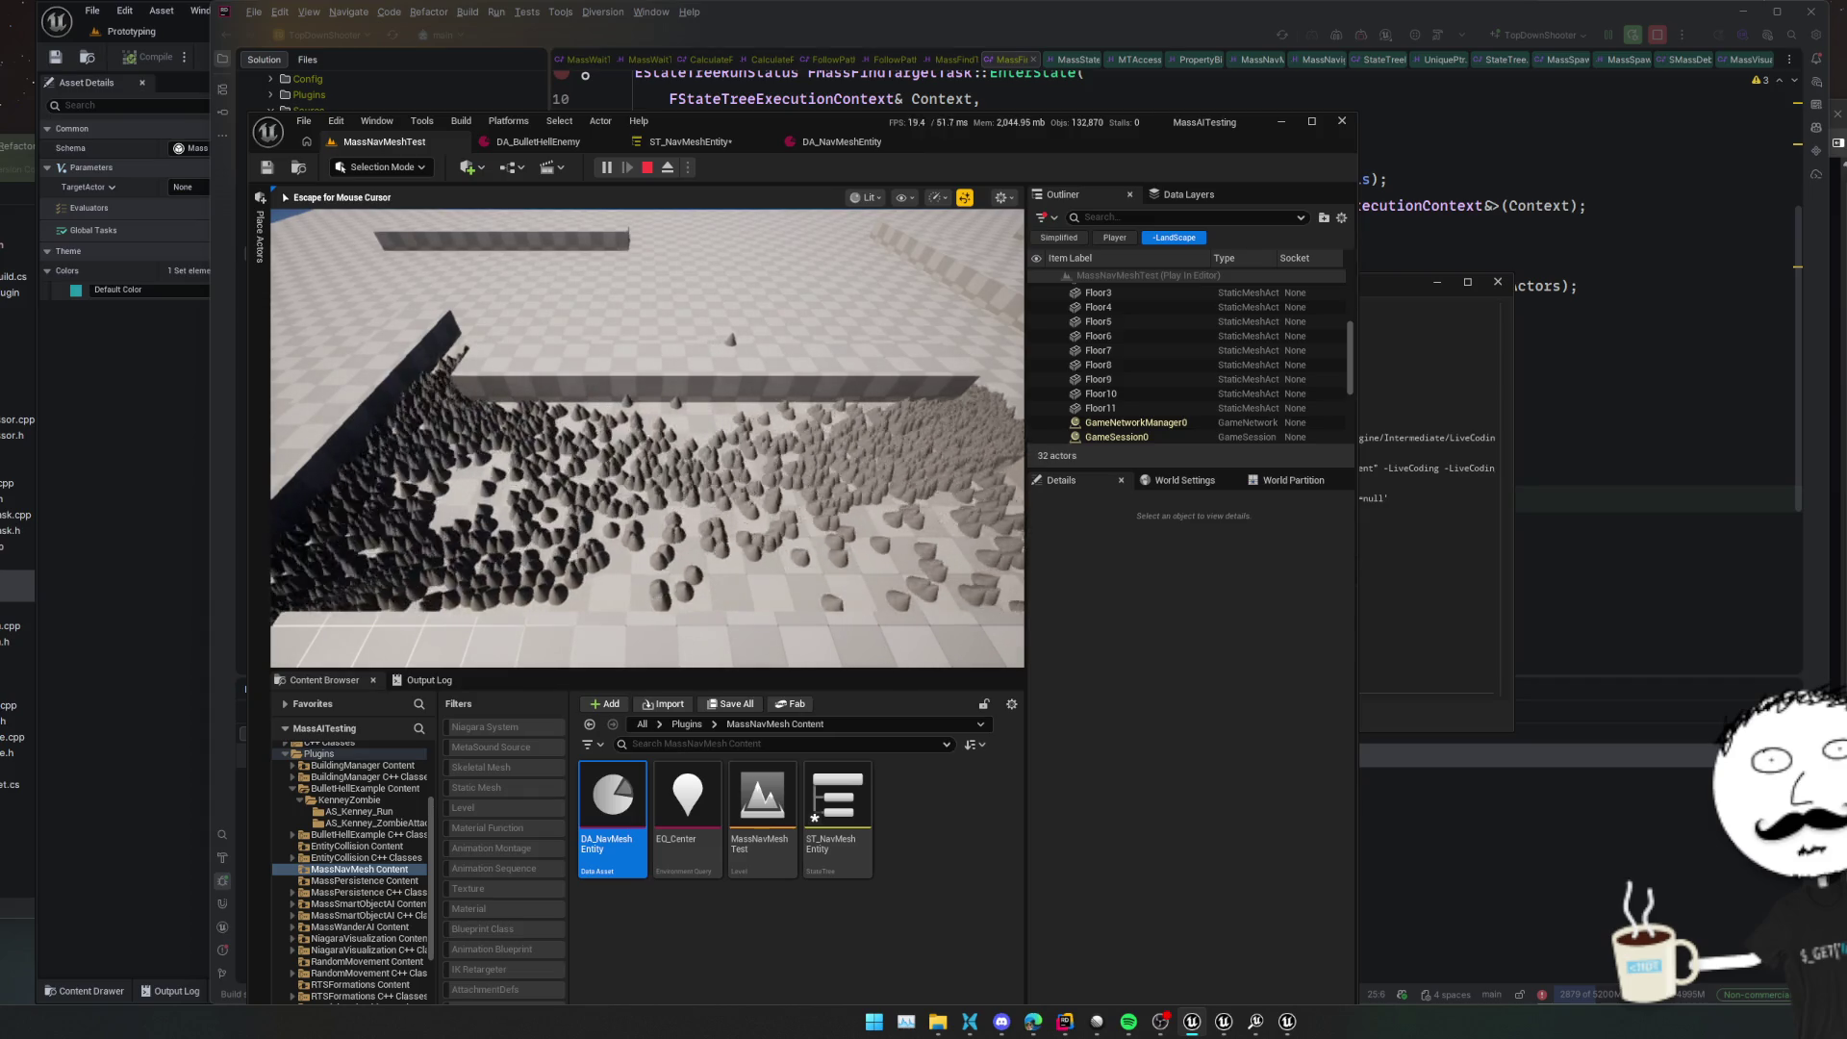
key("alt+Tab")
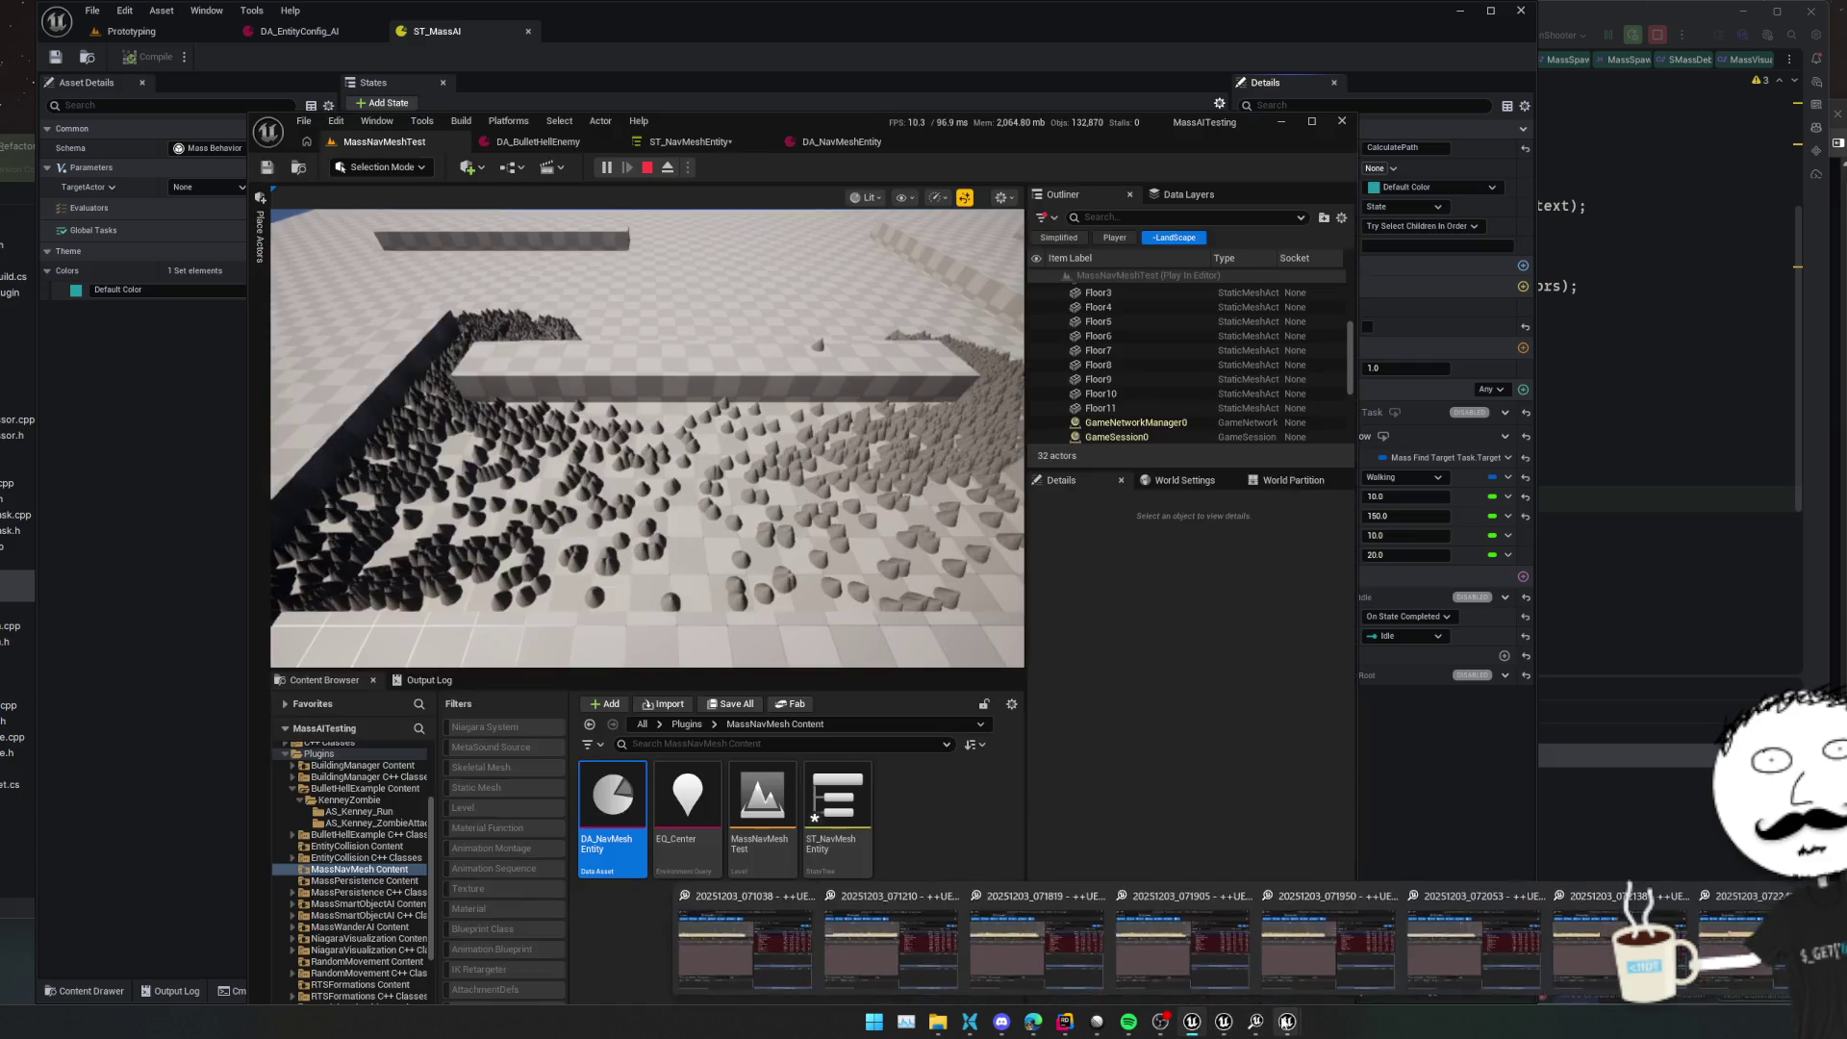
Stop the test run, minimize the test level editor, and close Unreal Insights
mouse_move(1256, 1022)
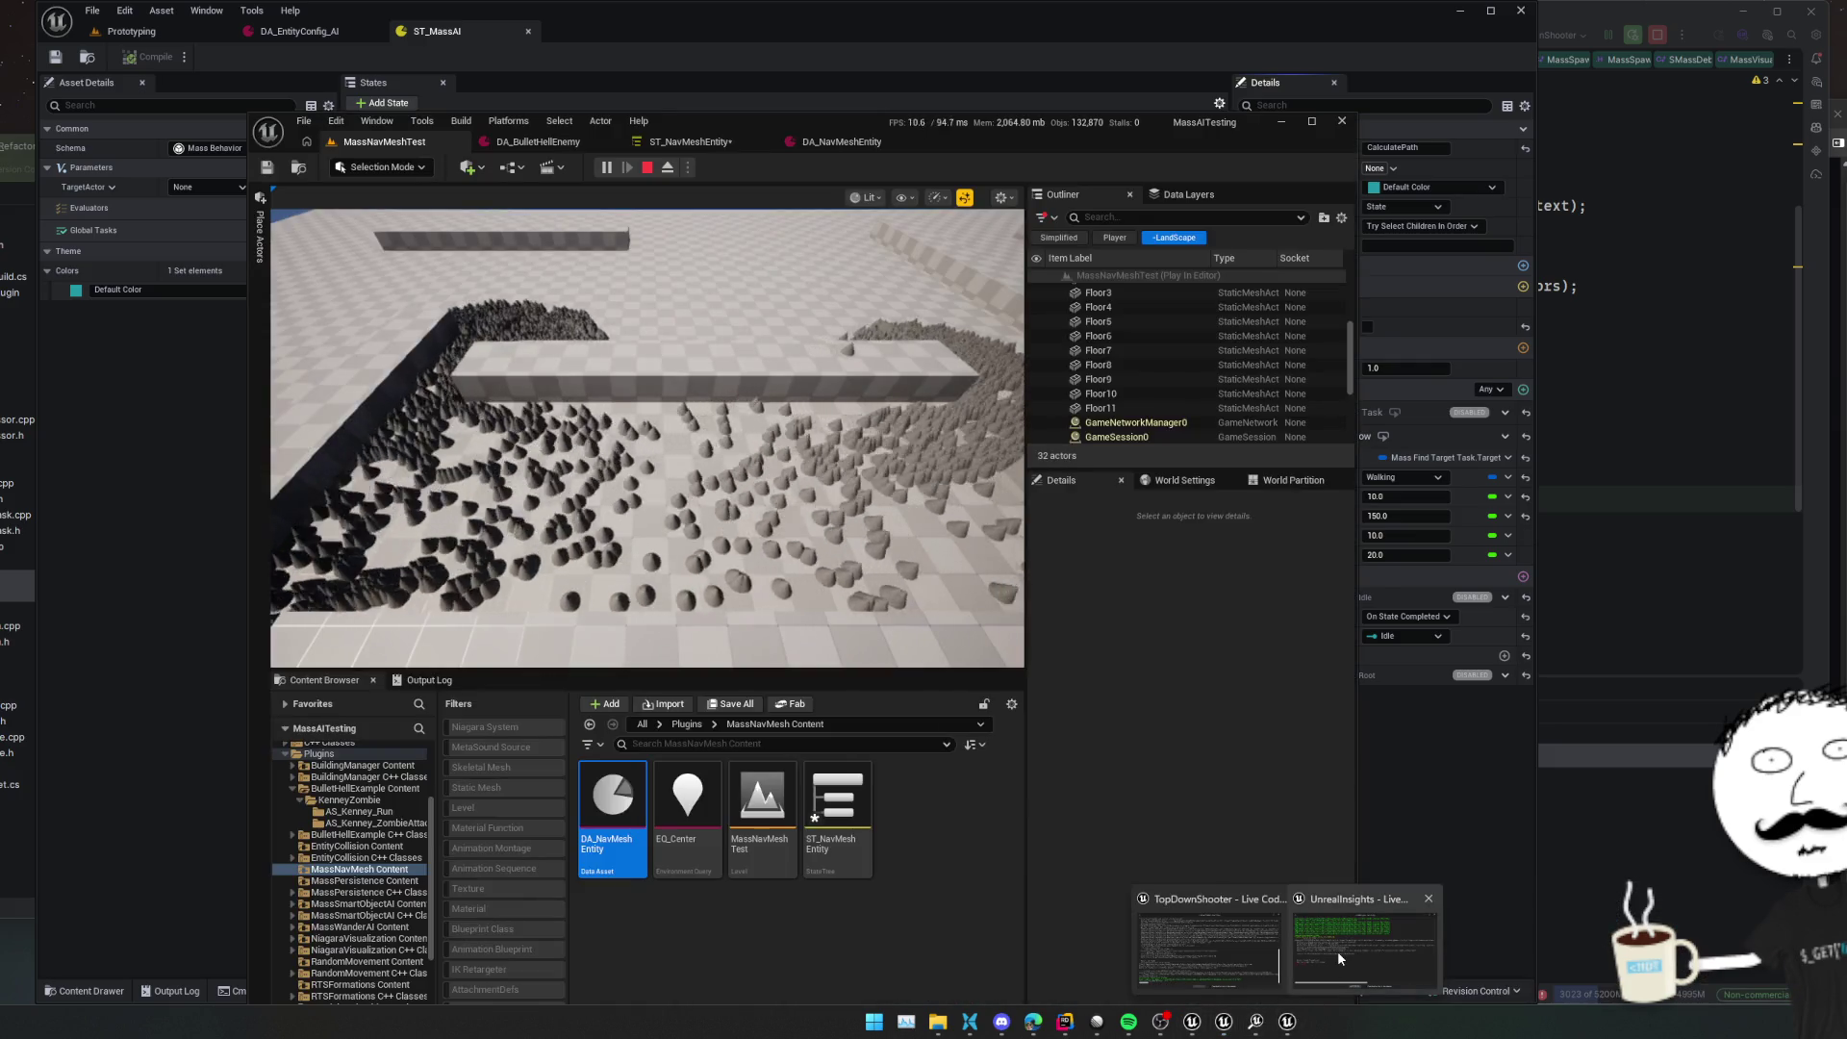
mouse_move(1337, 950)
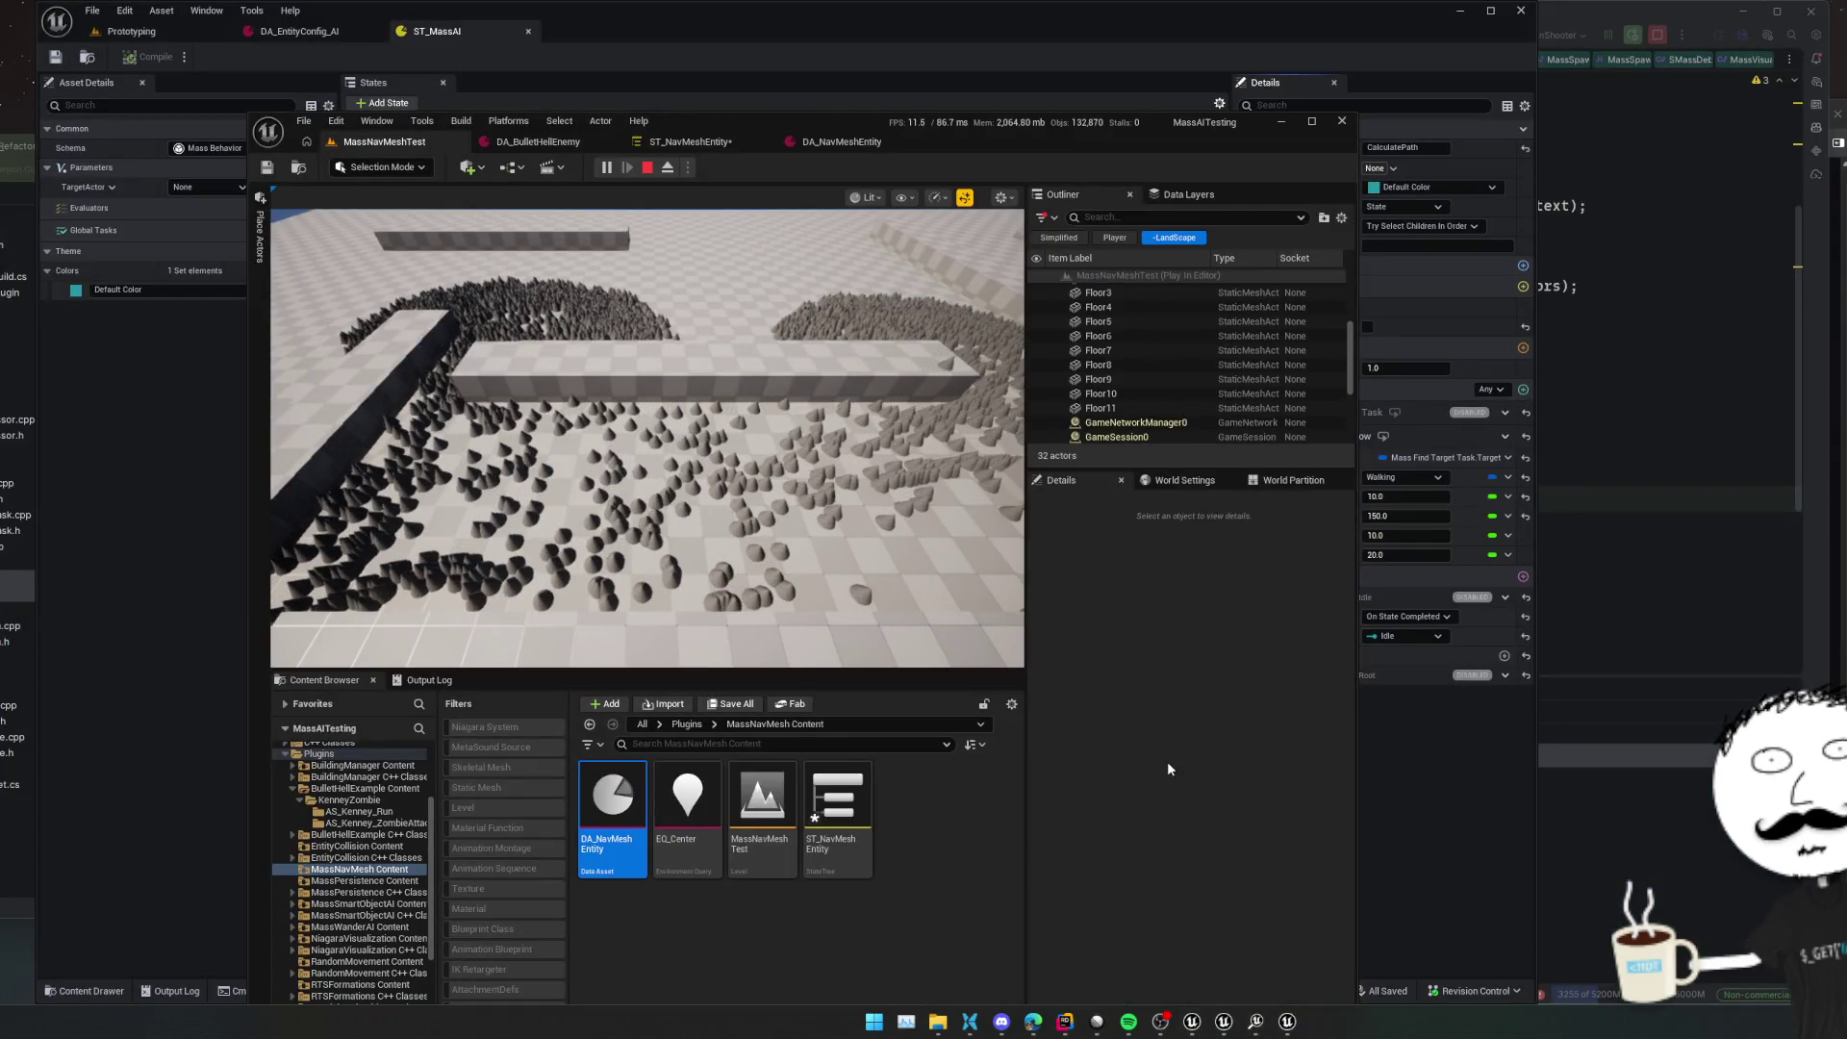
left_click(648, 169)
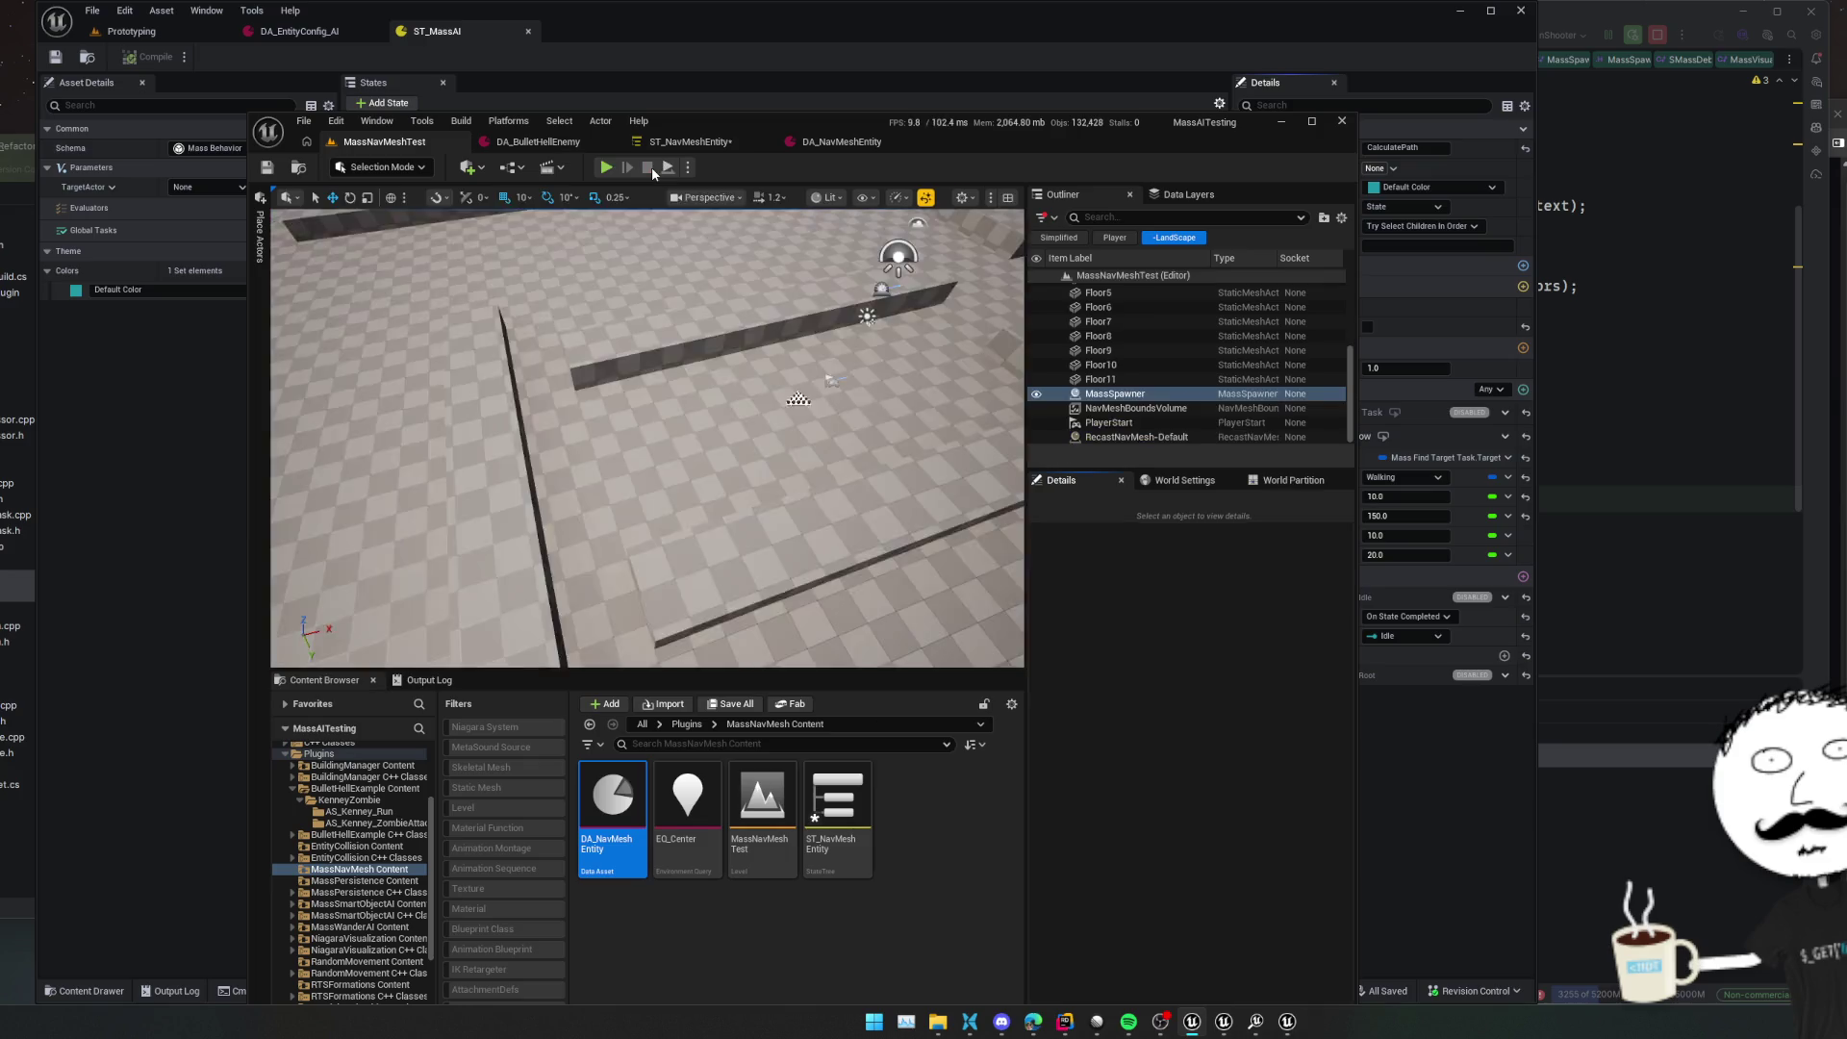
left_click(1280, 125)
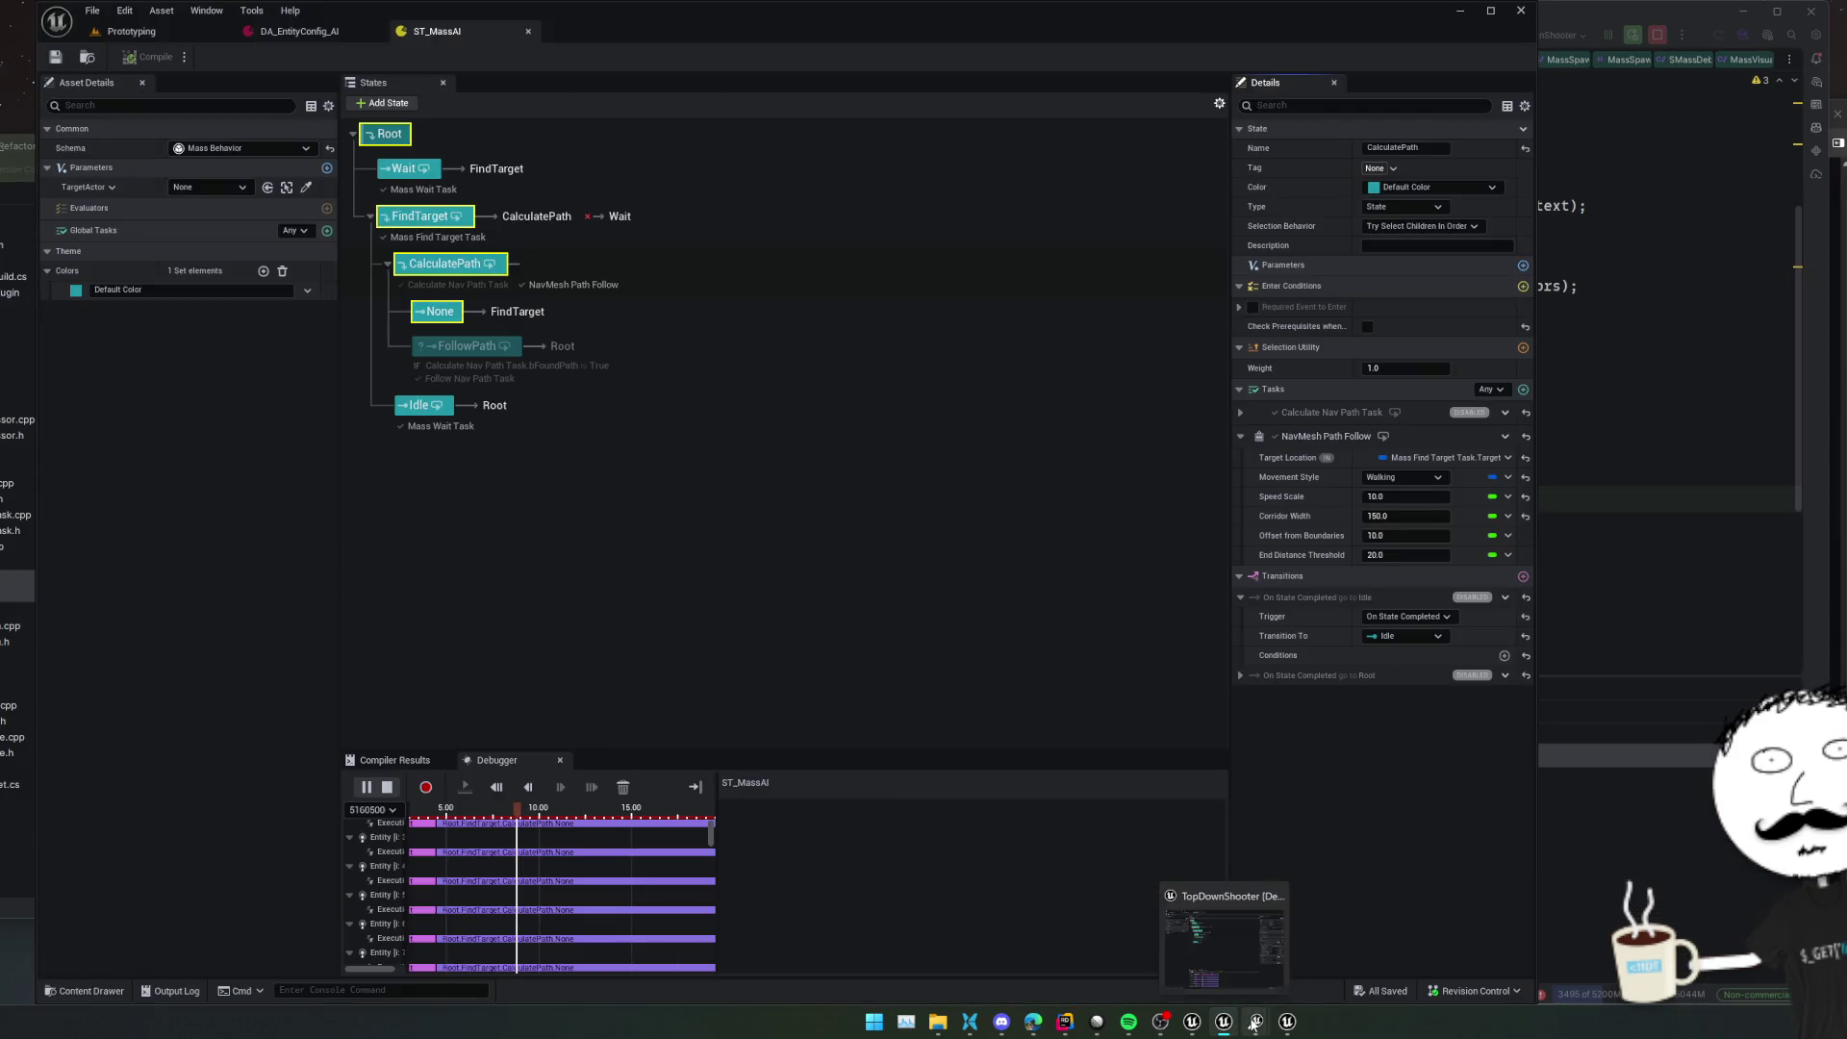
right_click(1256, 1022)
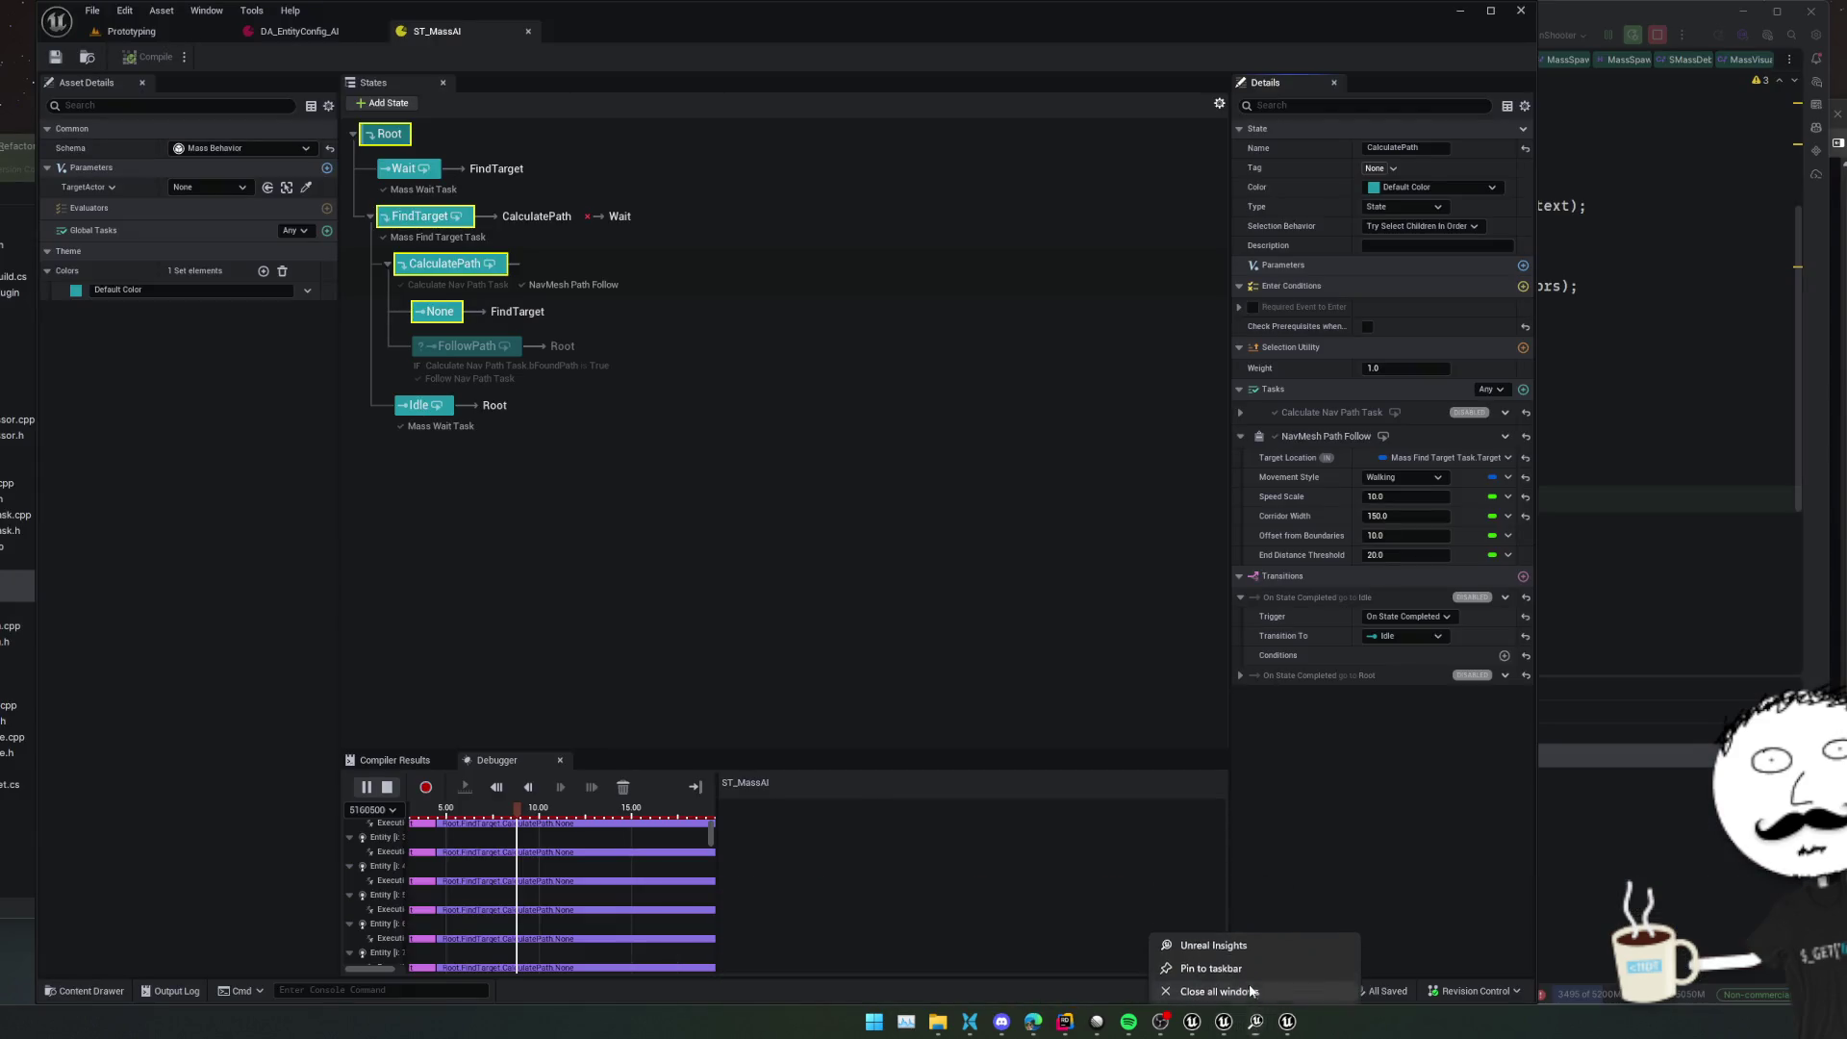
left_click(1251, 991)
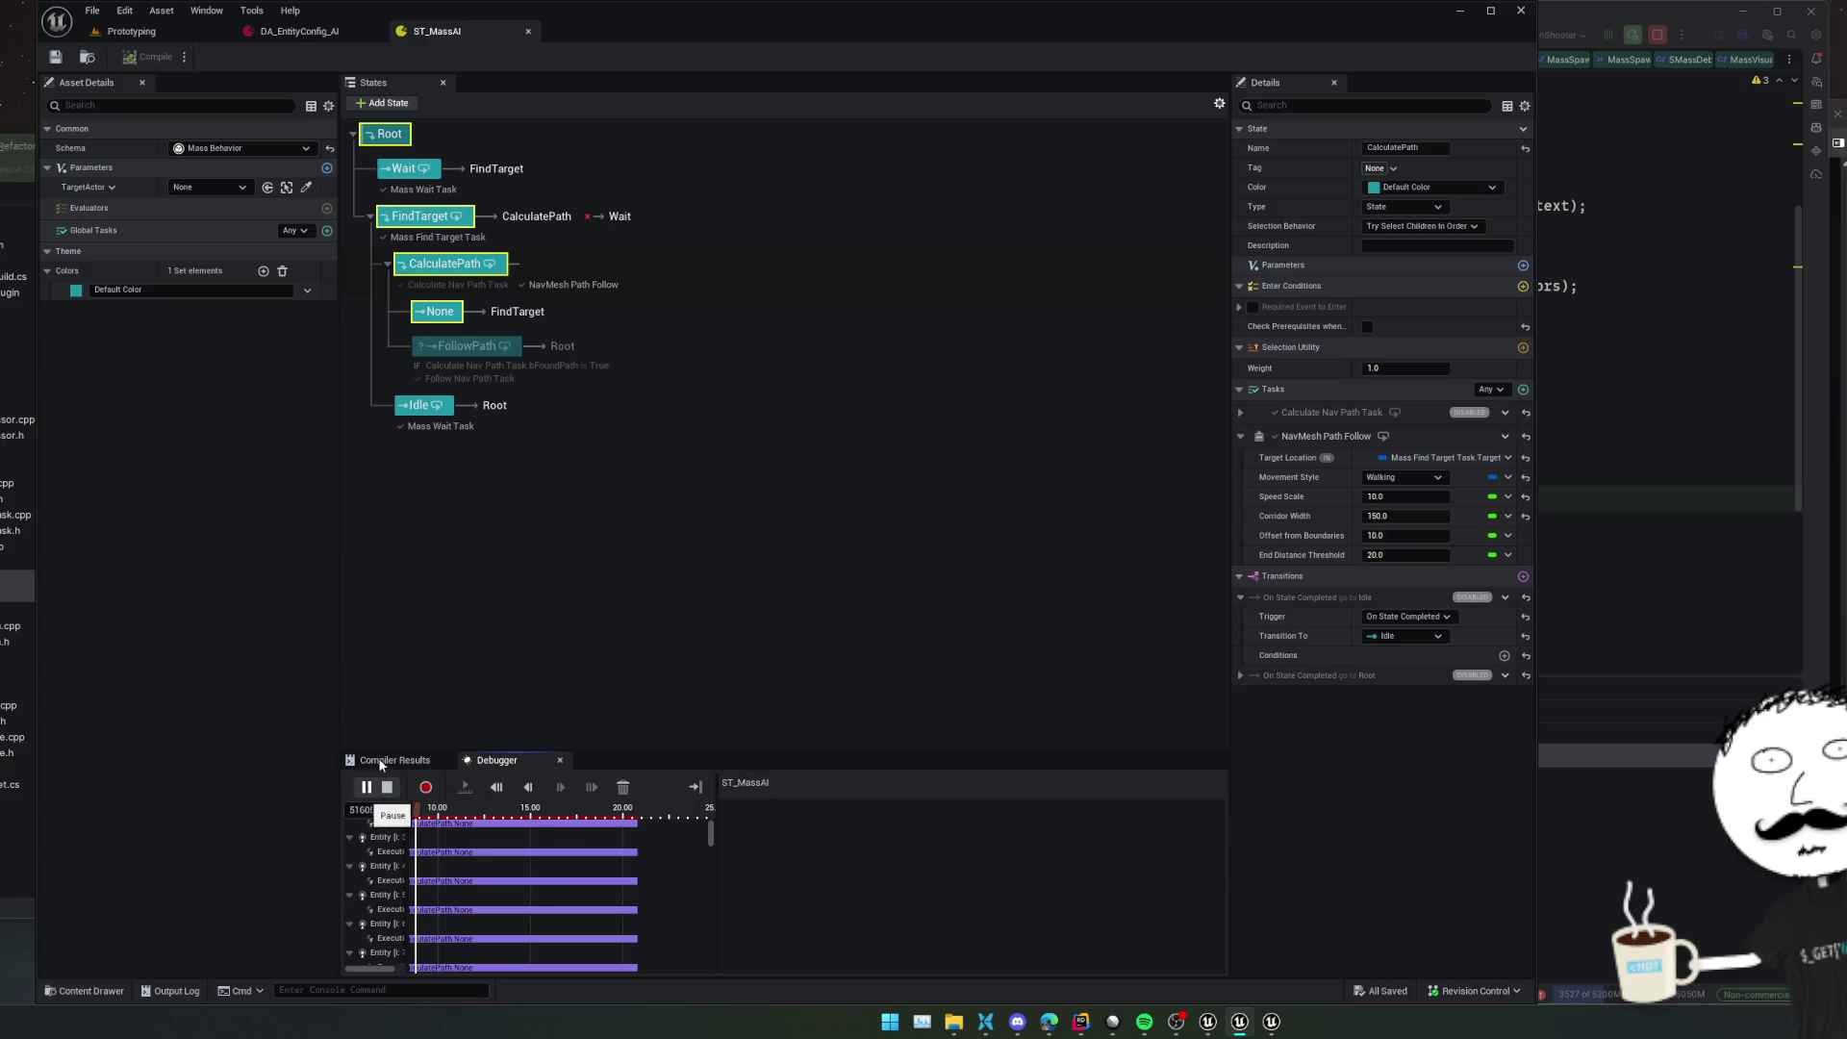
In the Prototyping level, stop the play session, close Unreal Insights, and set MassSpawner Count to 500
left_click(177, 27)
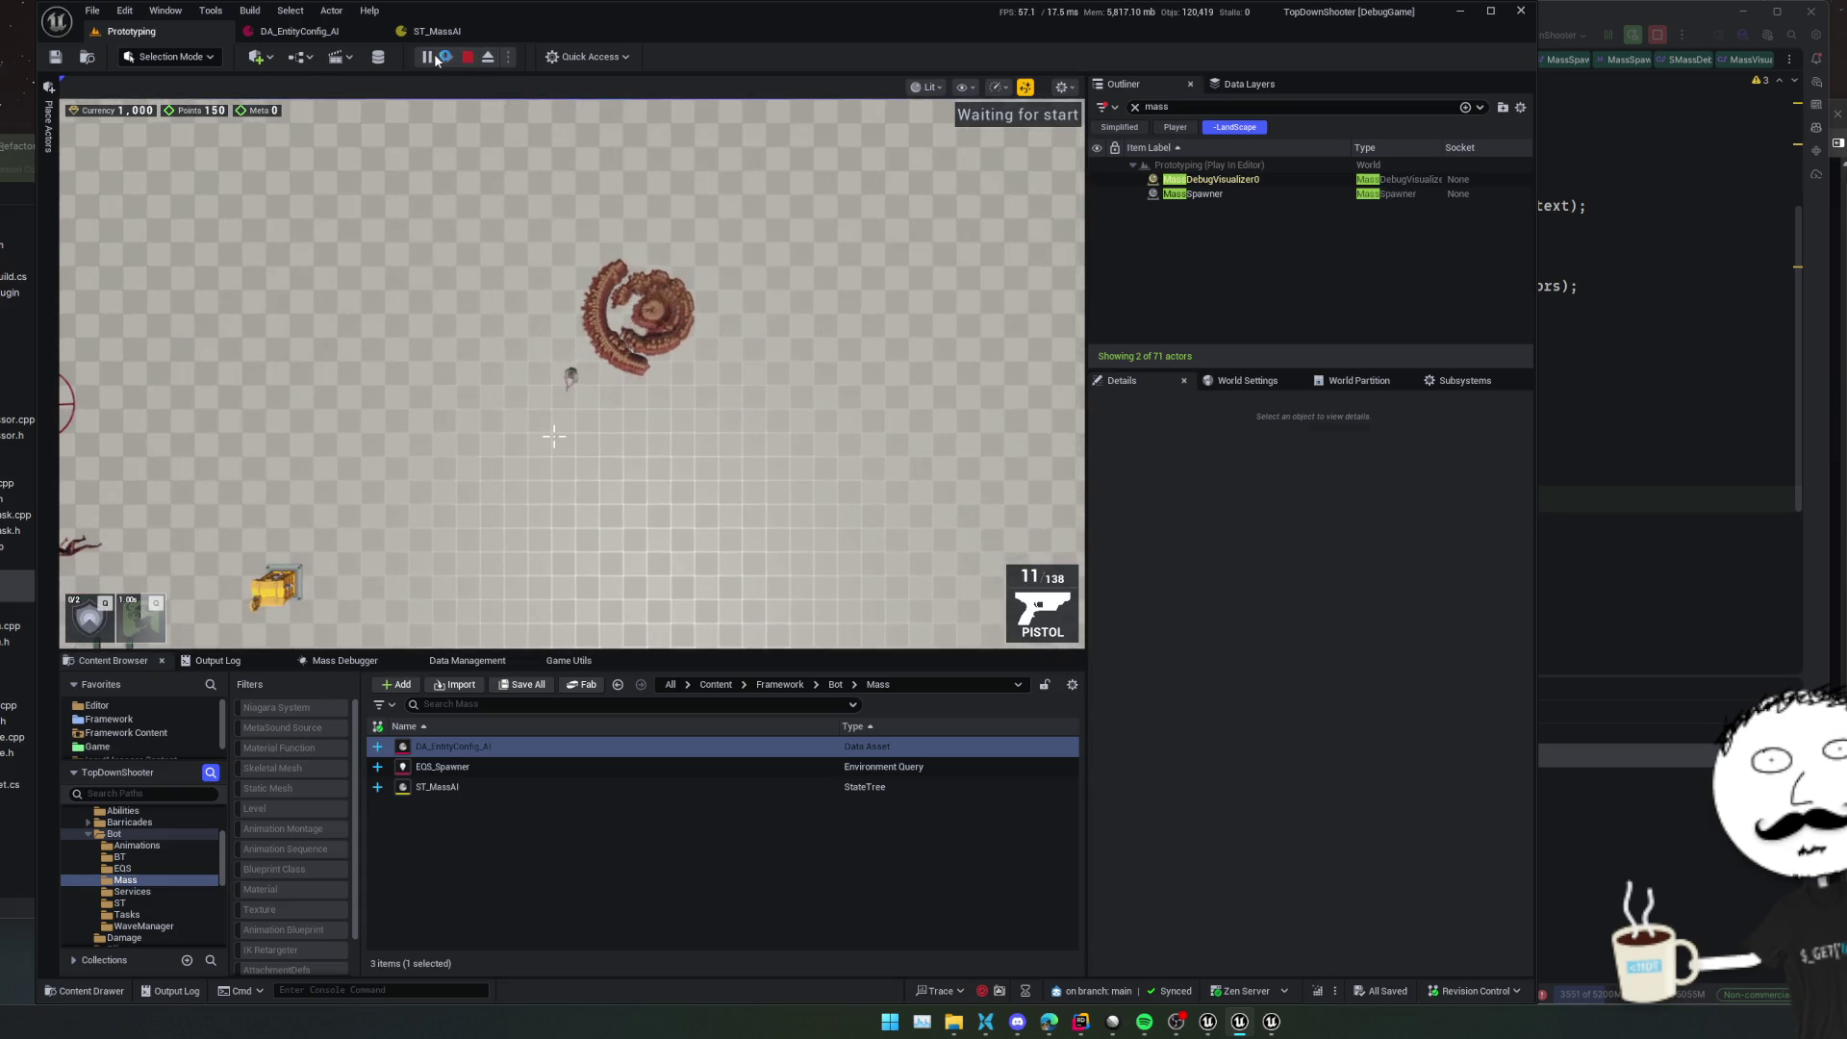
left_click(467, 57)
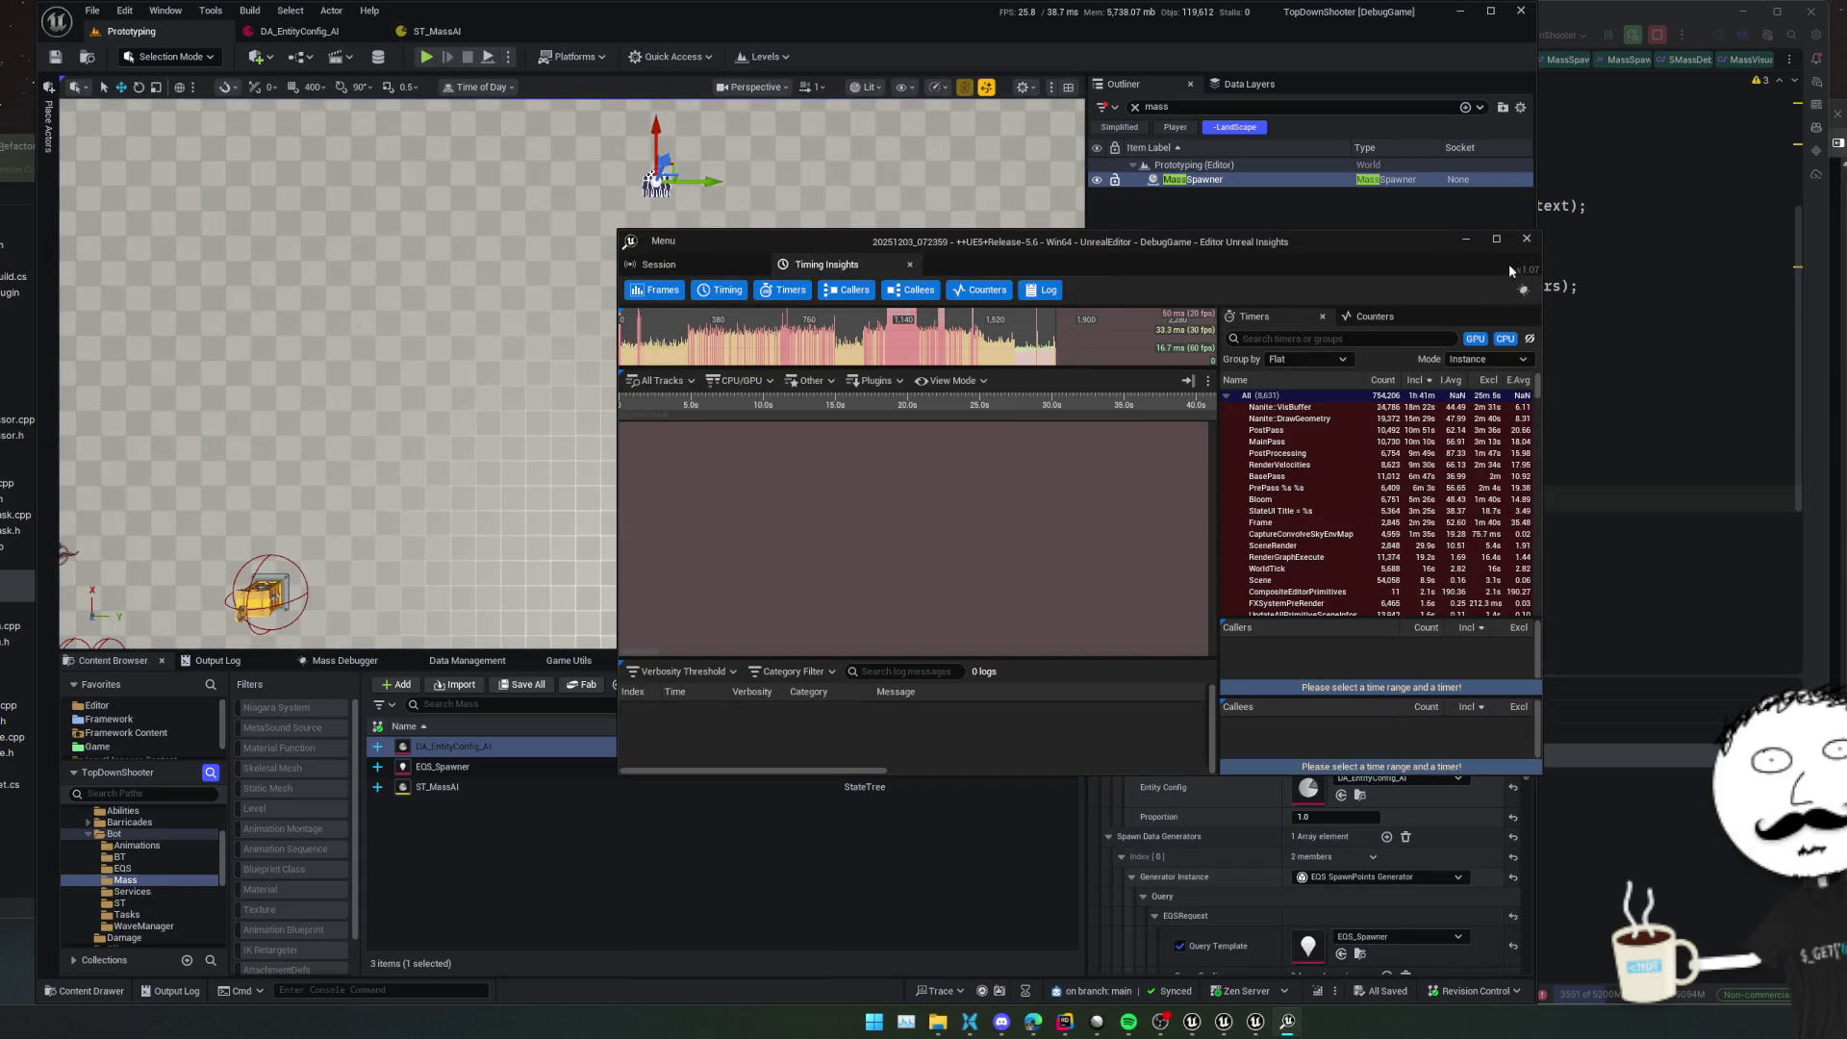
left_click(1528, 240)
left_click(1344, 716)
type("00")
key("ctrl+s")
Play the Prototyping level to watch the swarm form a ring, then return to MassFindTargetTask.cpp
left_click(421, 59)
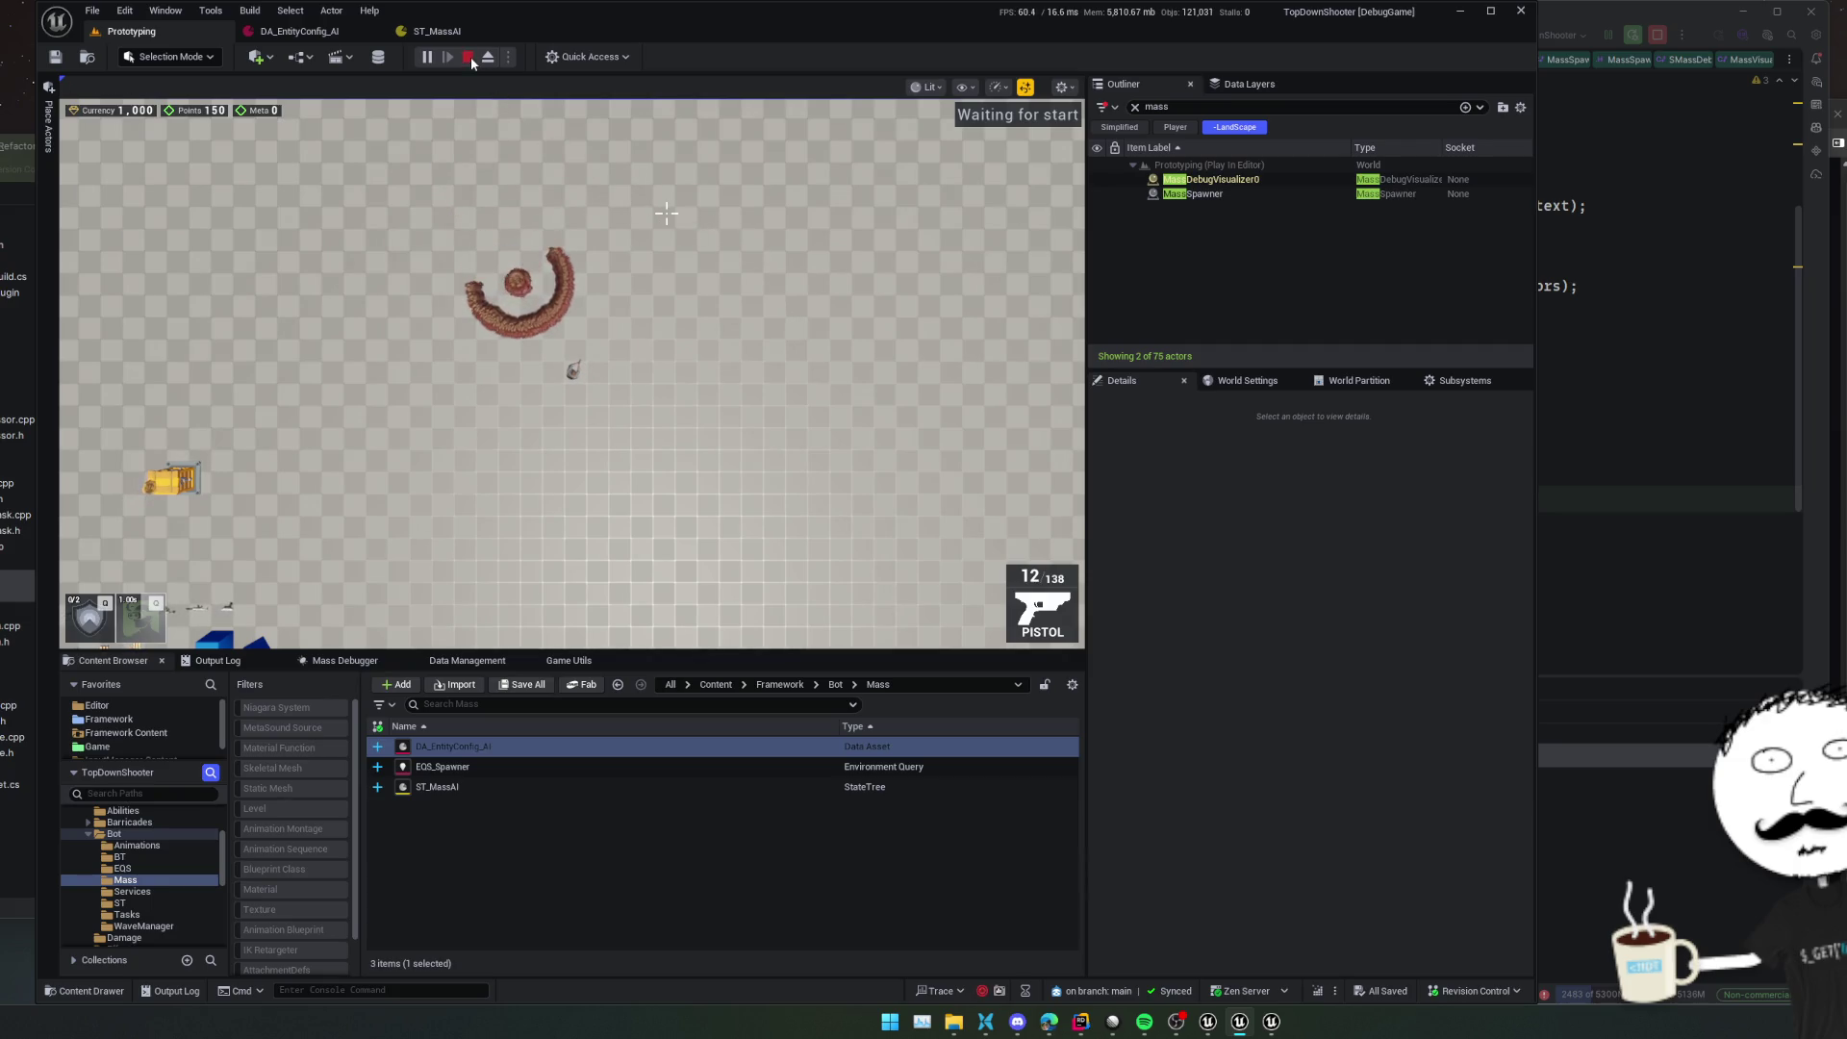
key("F8")
key("alt+Tab")
left_click(1266, 446)
left_click(1260, 365)
Copy InstanceData.Target.Reset(); into the Failed branch and into ExitState of the find-target task
left_click(953, 206)
left_click(905, 179)
key("ctrl+c")
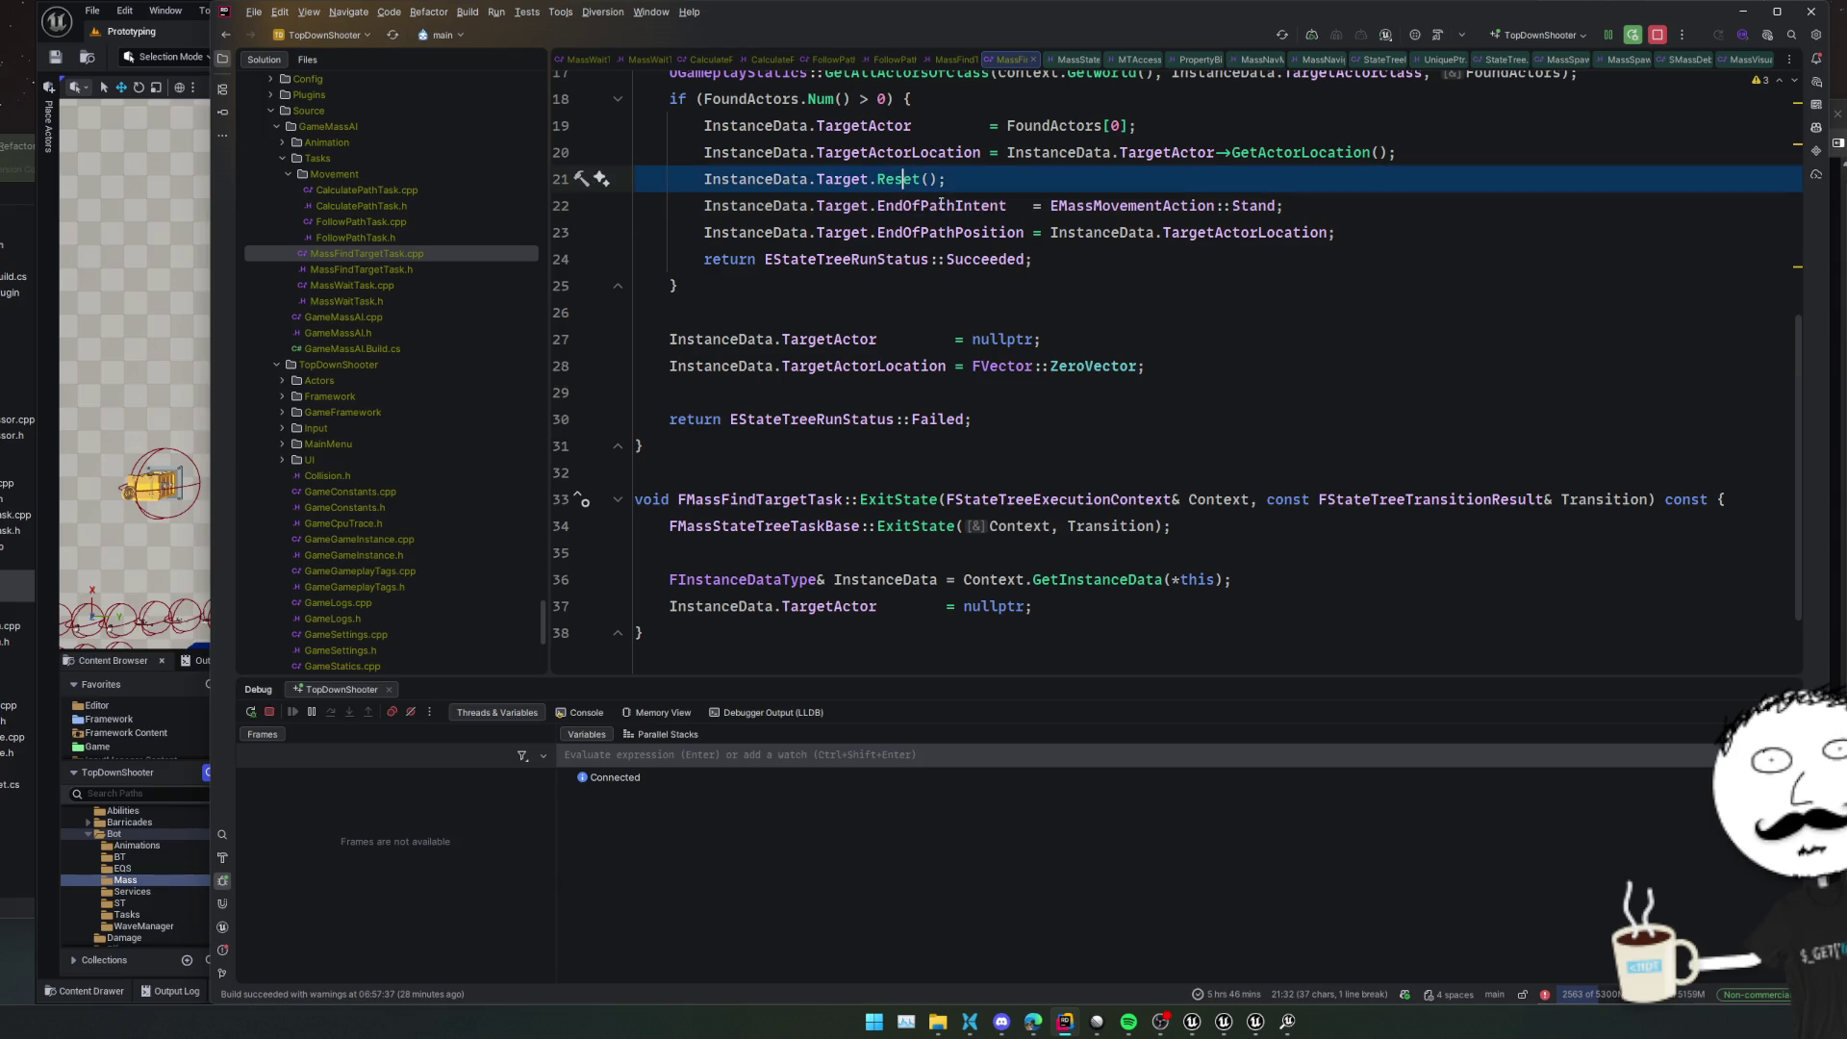
left_click(1228, 390)
key("ctrl+v")
scroll(1213, 396, "down", 2)
left_click(1093, 492)
key("ctrl+v")
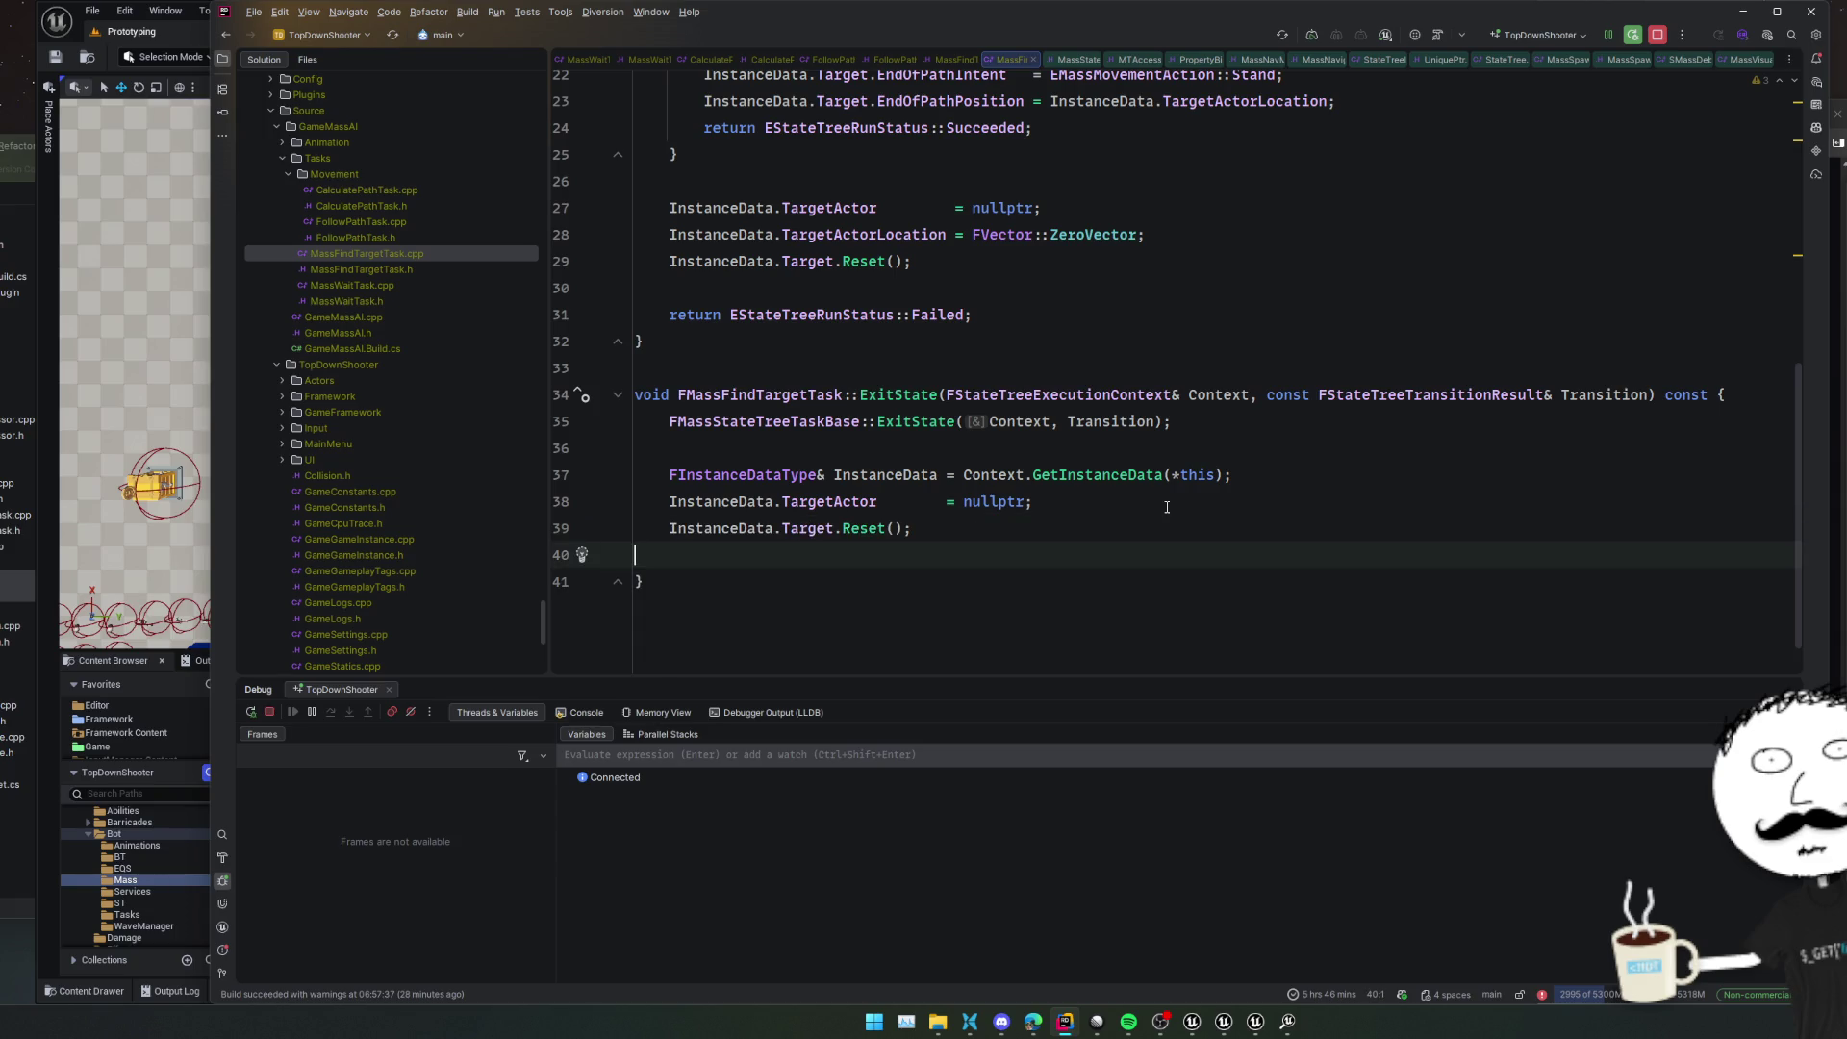
Live-compile with Ctrl+Alt+F11, close Unreal Insights, and play the Prototyping level again
key("ctrl+alt+F11")
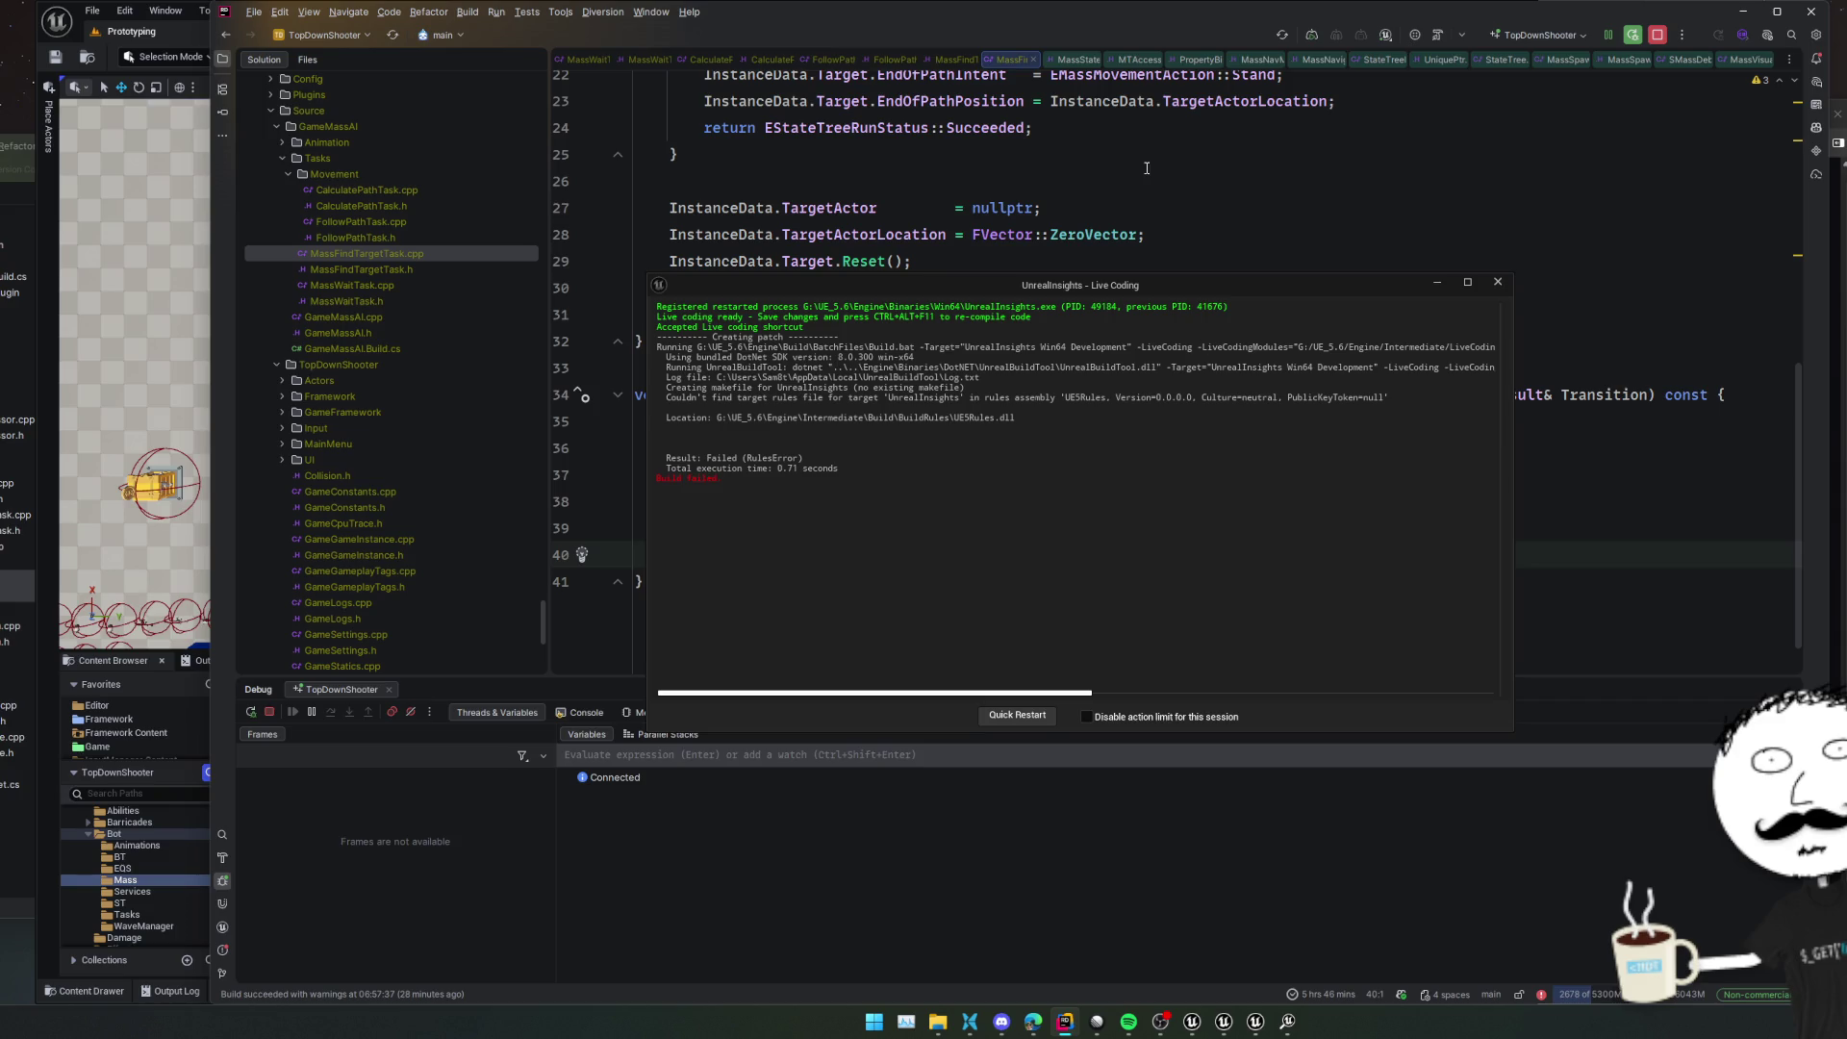
key("ctrl+alt+F11")
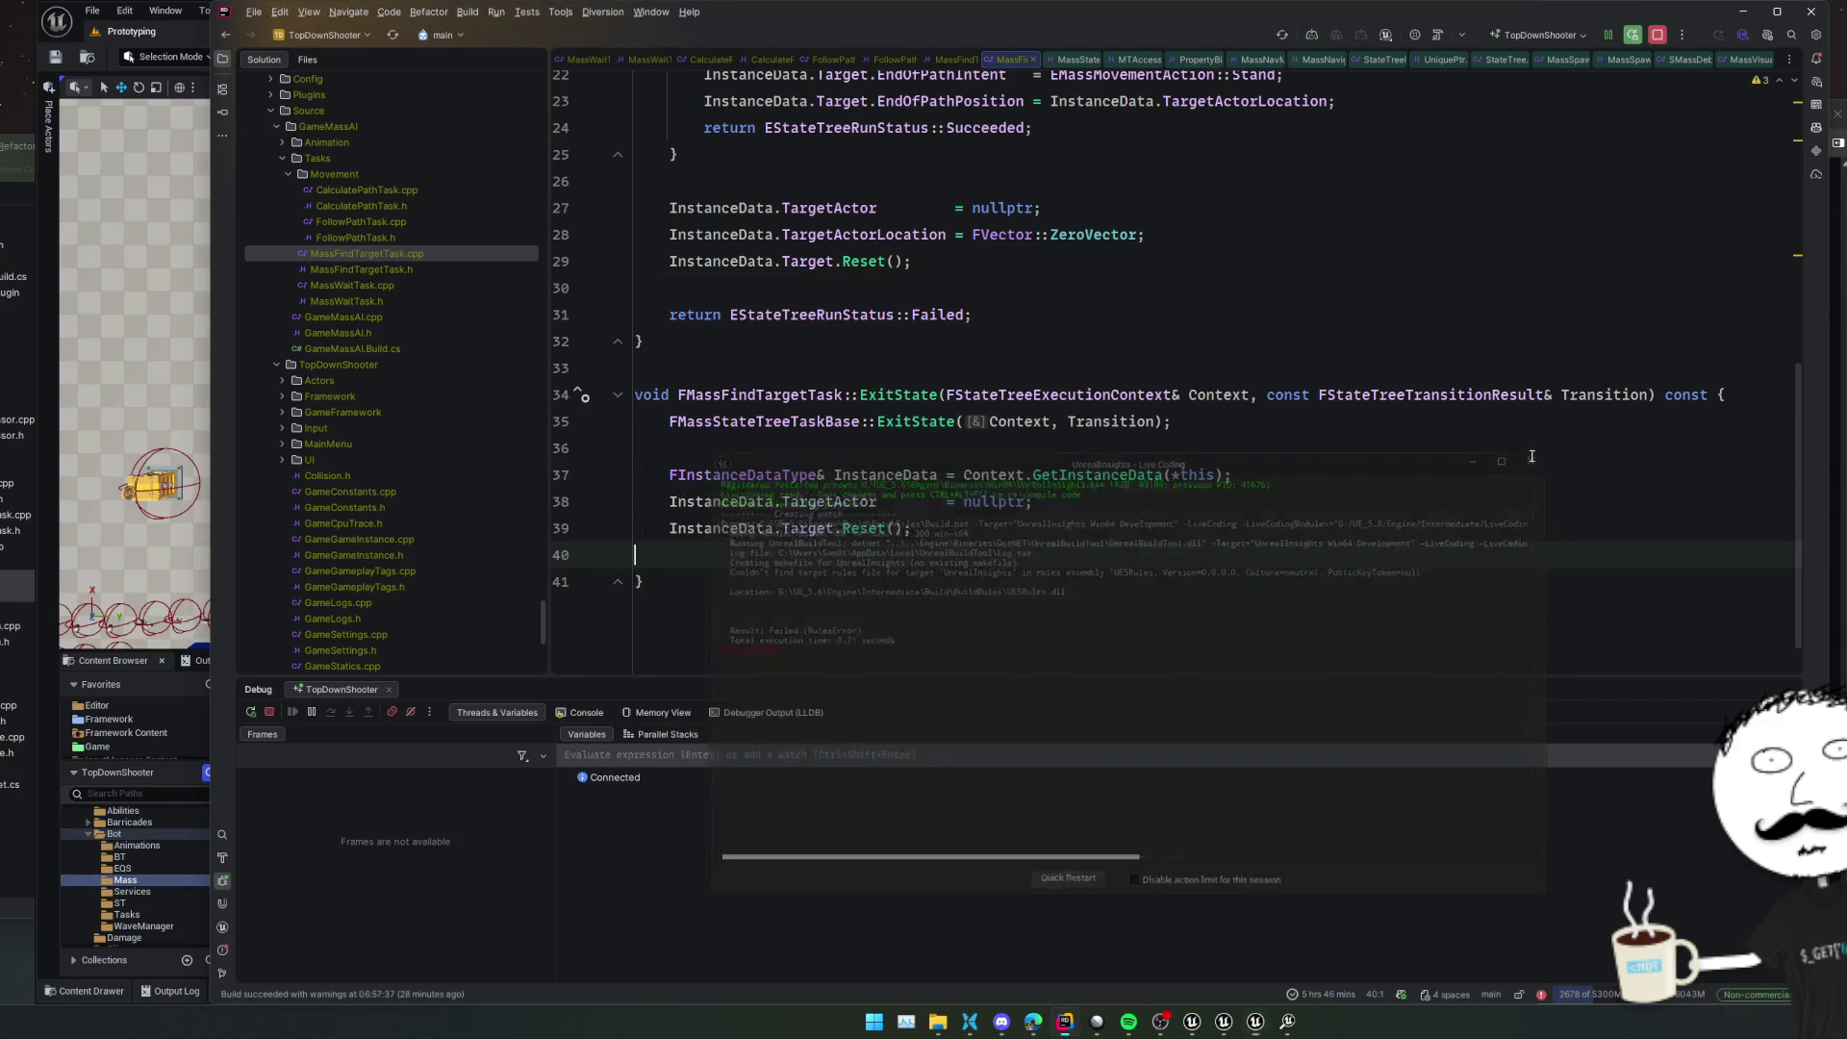
right_click(1288, 1019)
left_click(1287, 985)
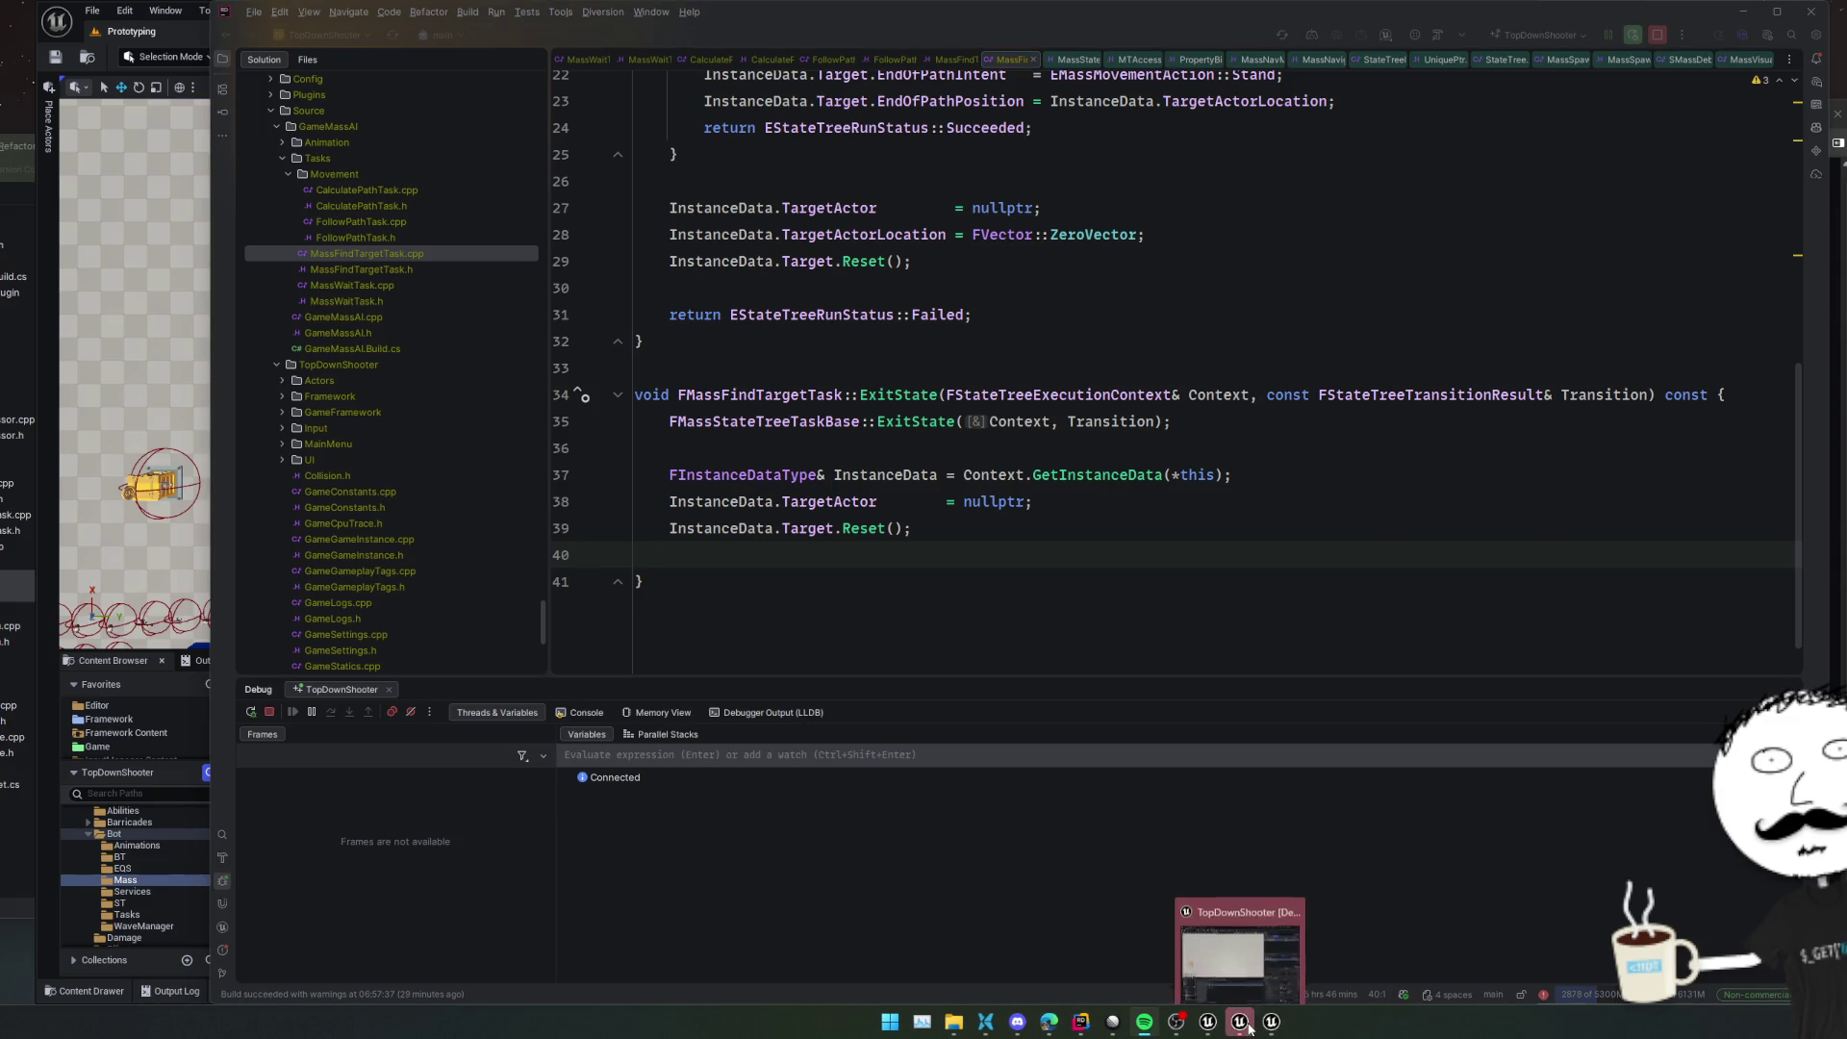
left_click(1246, 1024)
key("alt+p")
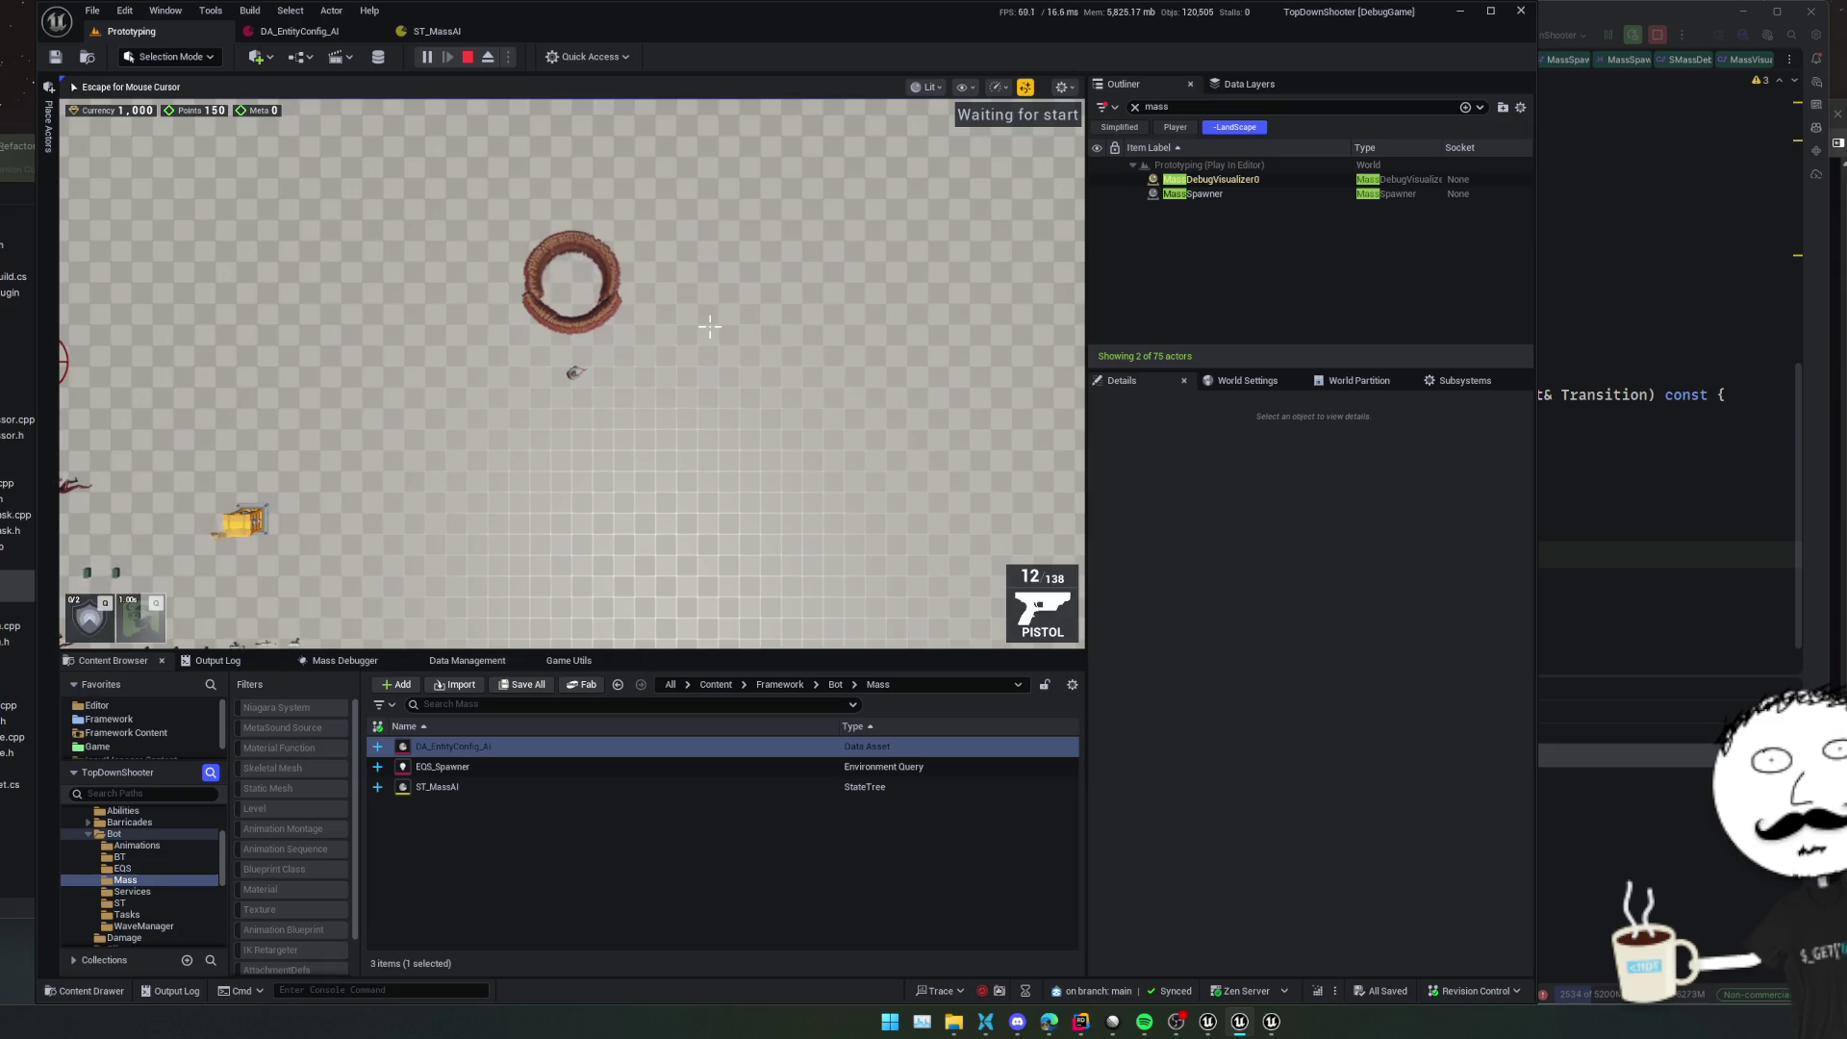
Stop the play session, open the ST_MassAI StateTree, and close the newly opened Insights window
left_click(469, 58)
left_click(443, 32)
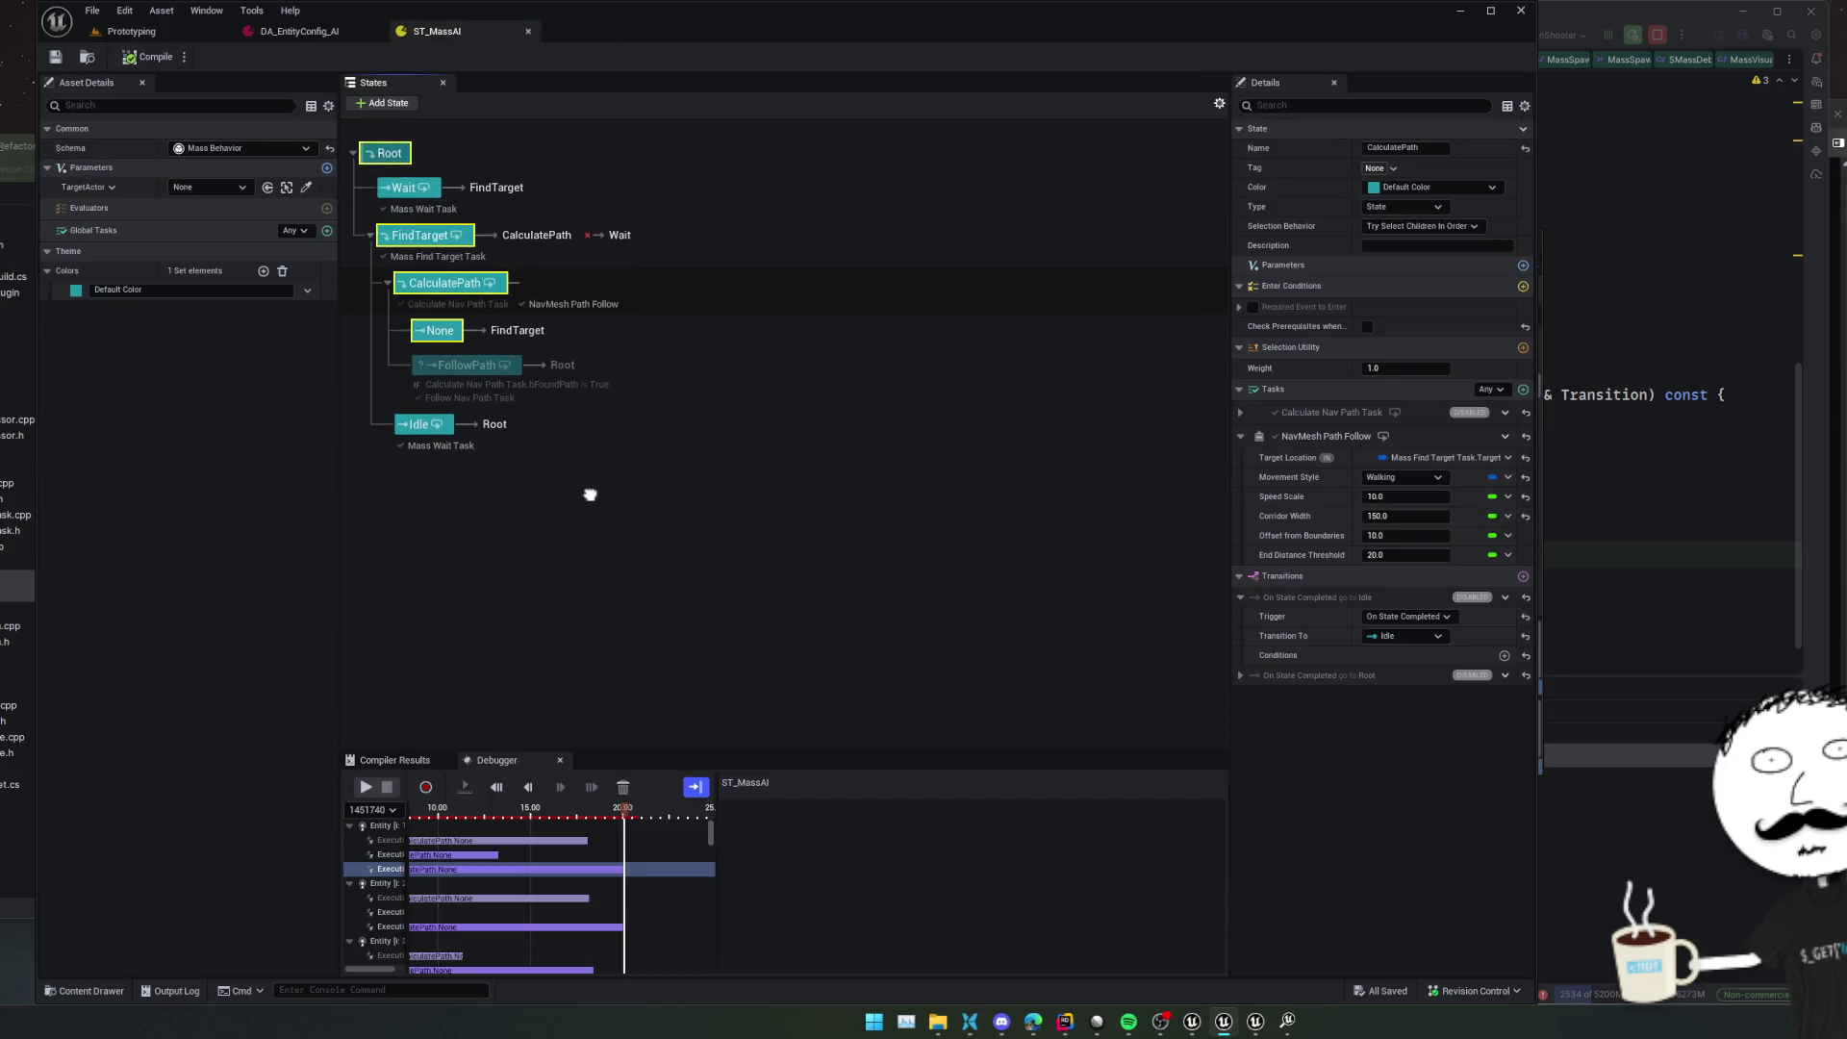
right_click(1289, 1022)
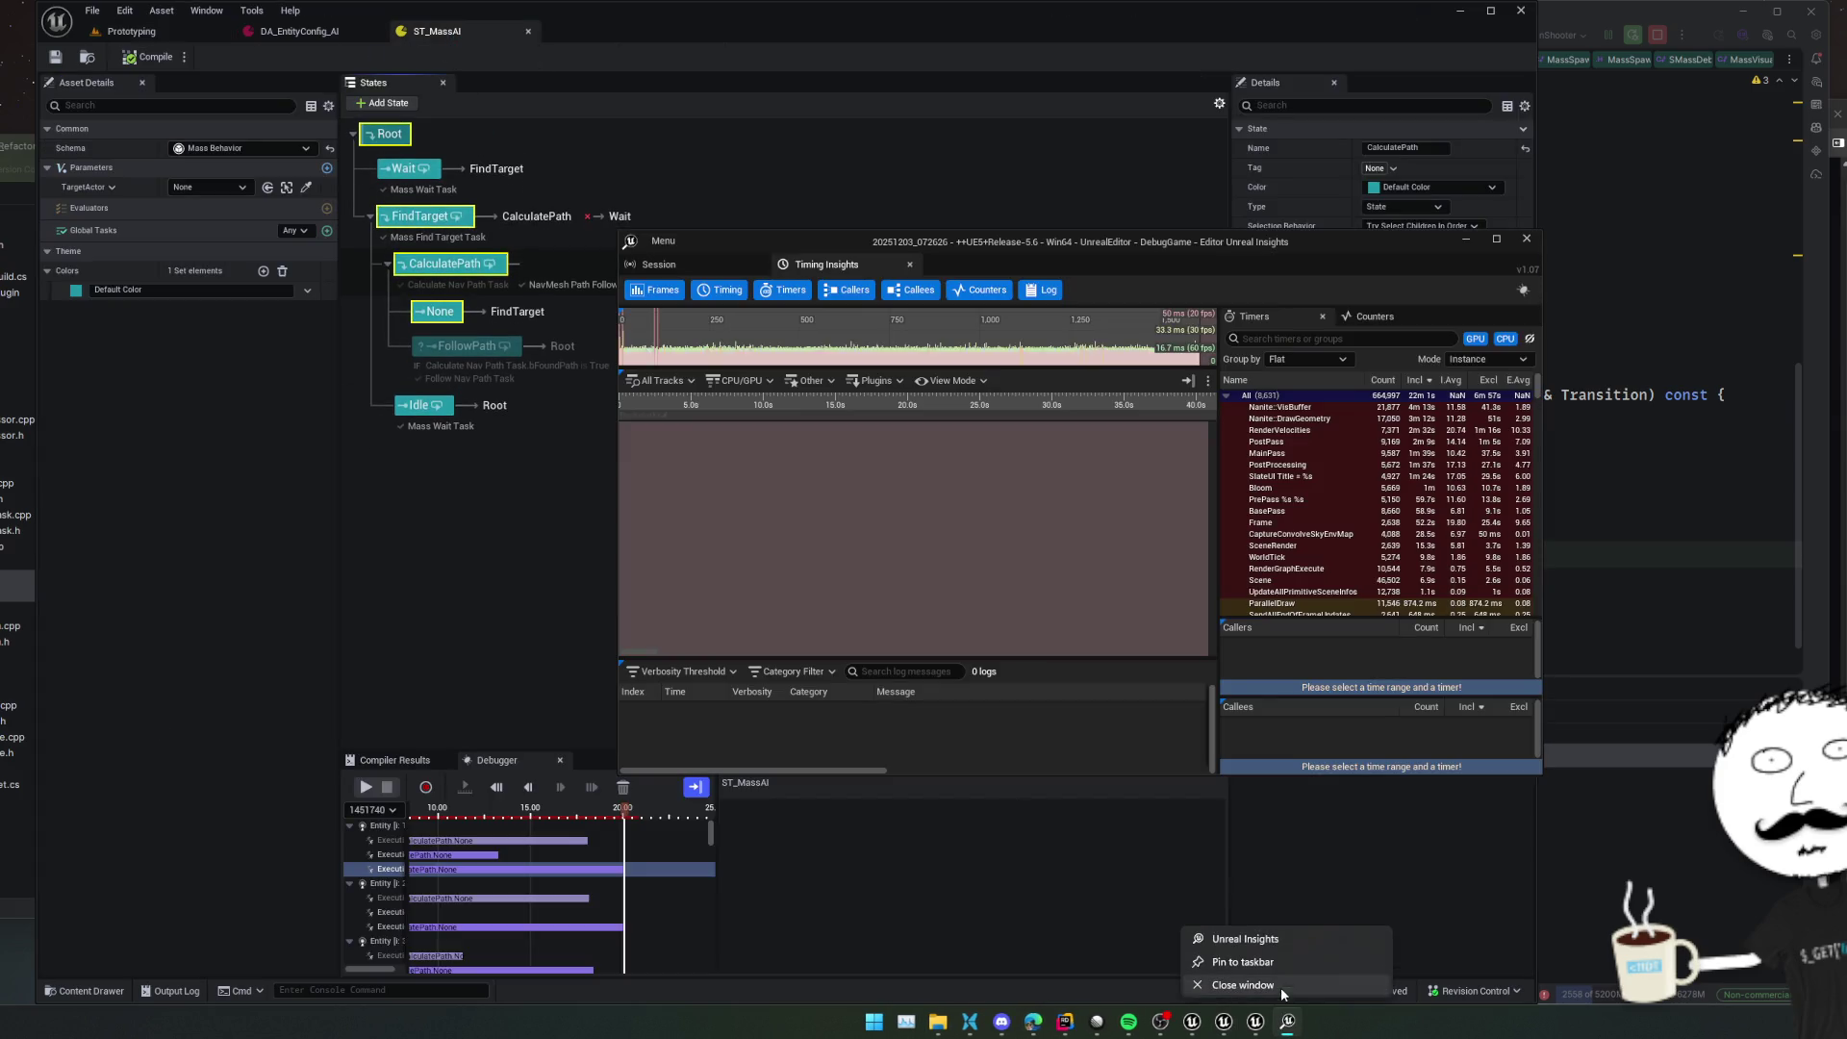
left_click(1278, 981)
Inspect the debugger tick trace, including the Try Select Children In Order and entering None entries
left_click_drag(719, 891, 1008, 887)
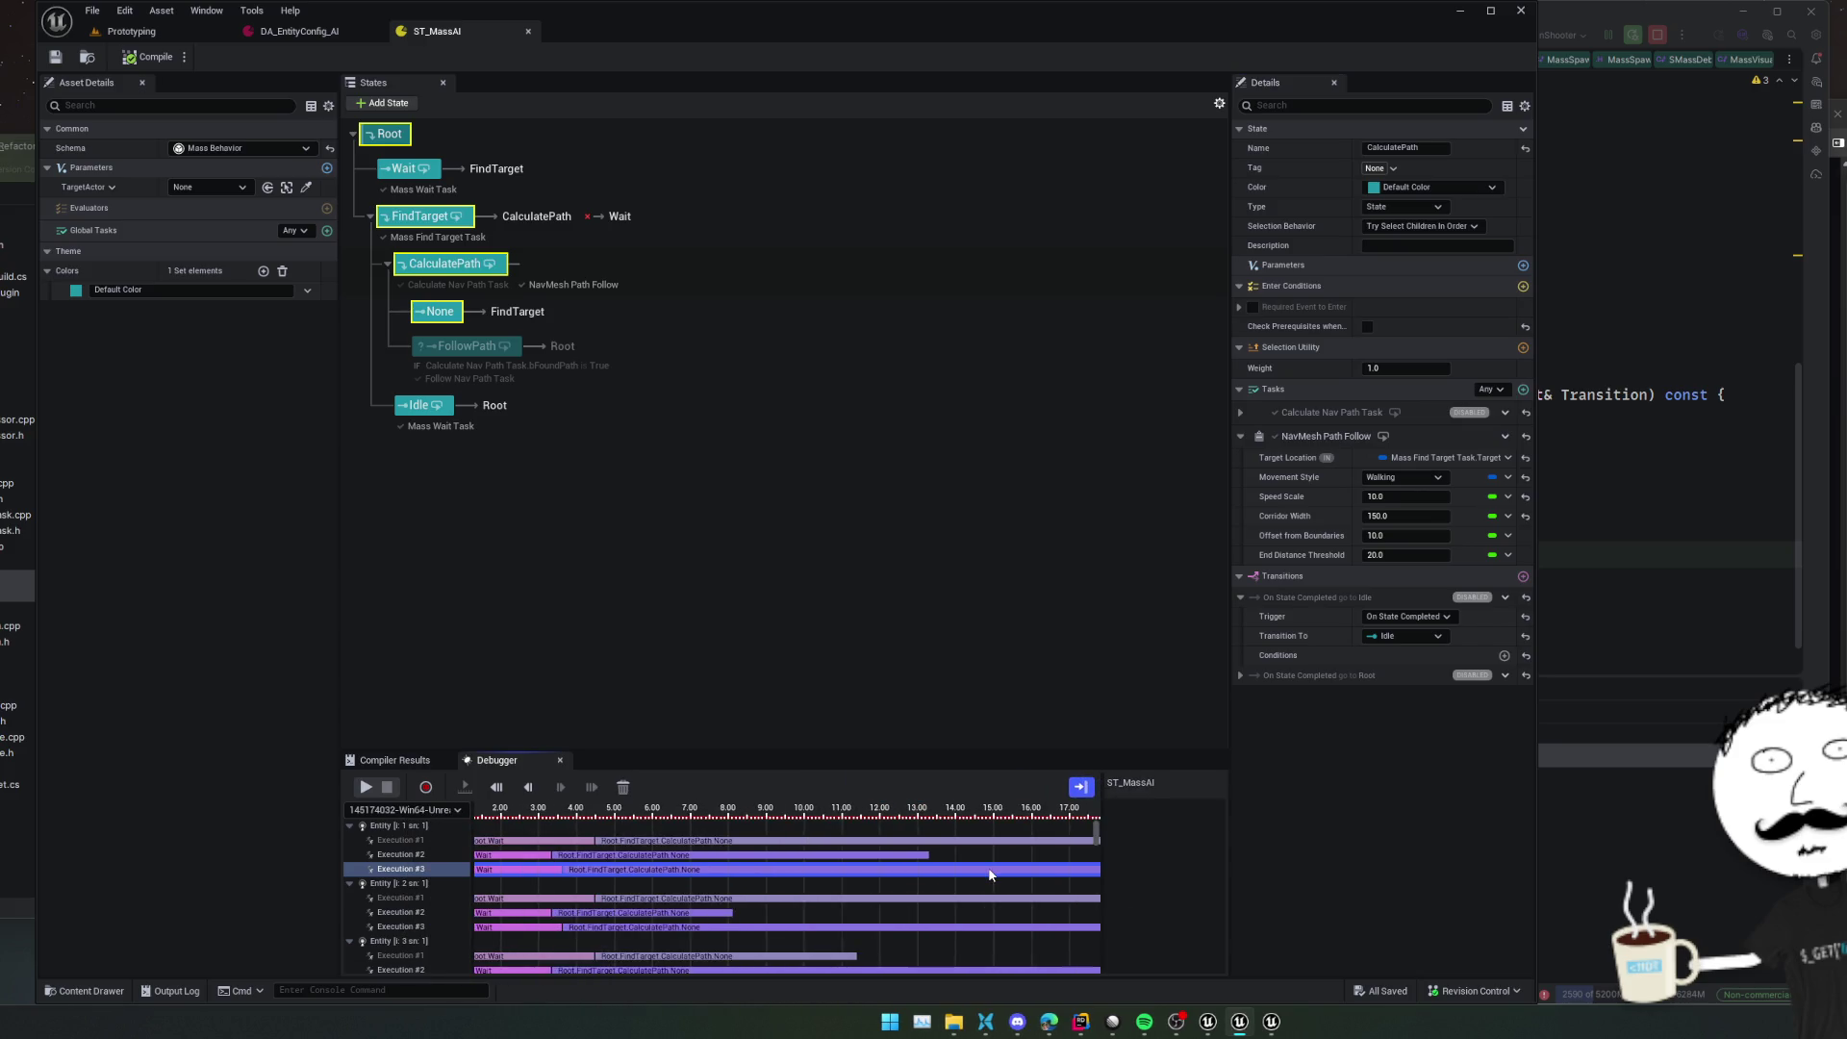
left_click_drag(989, 873, 984, 899)
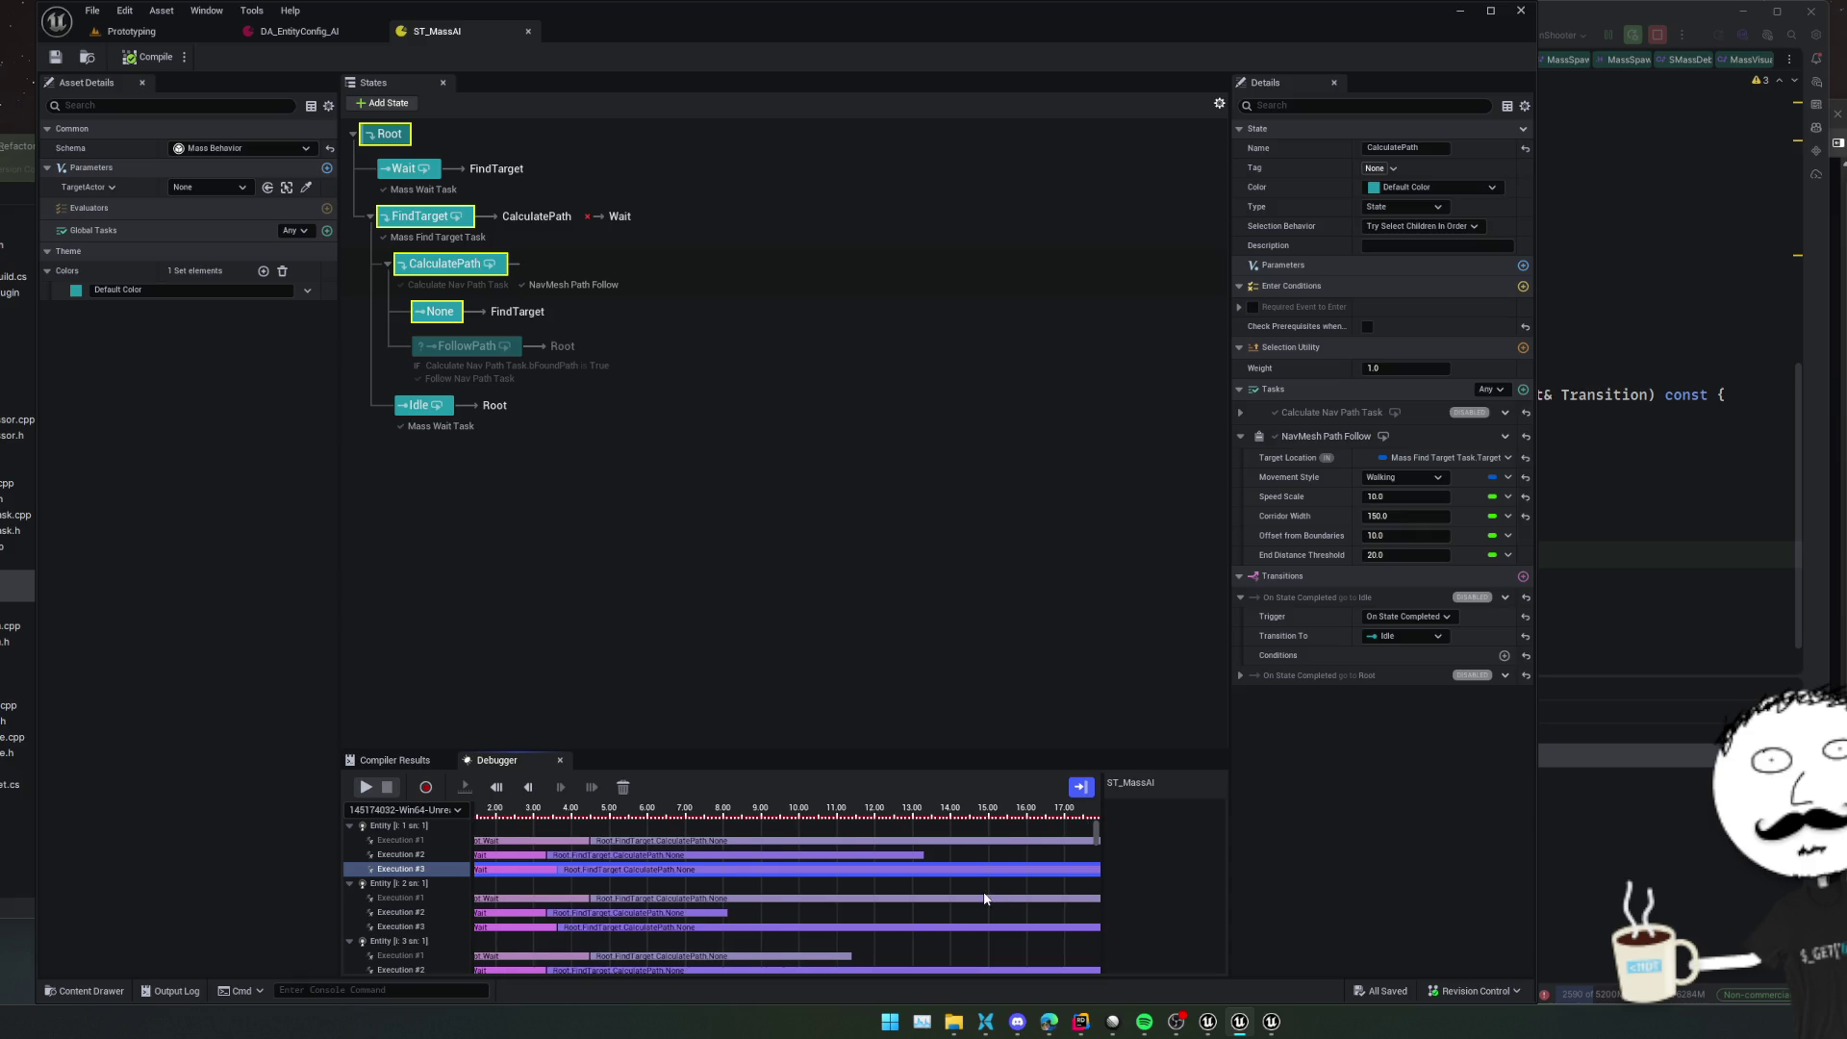
left_click(773, 840)
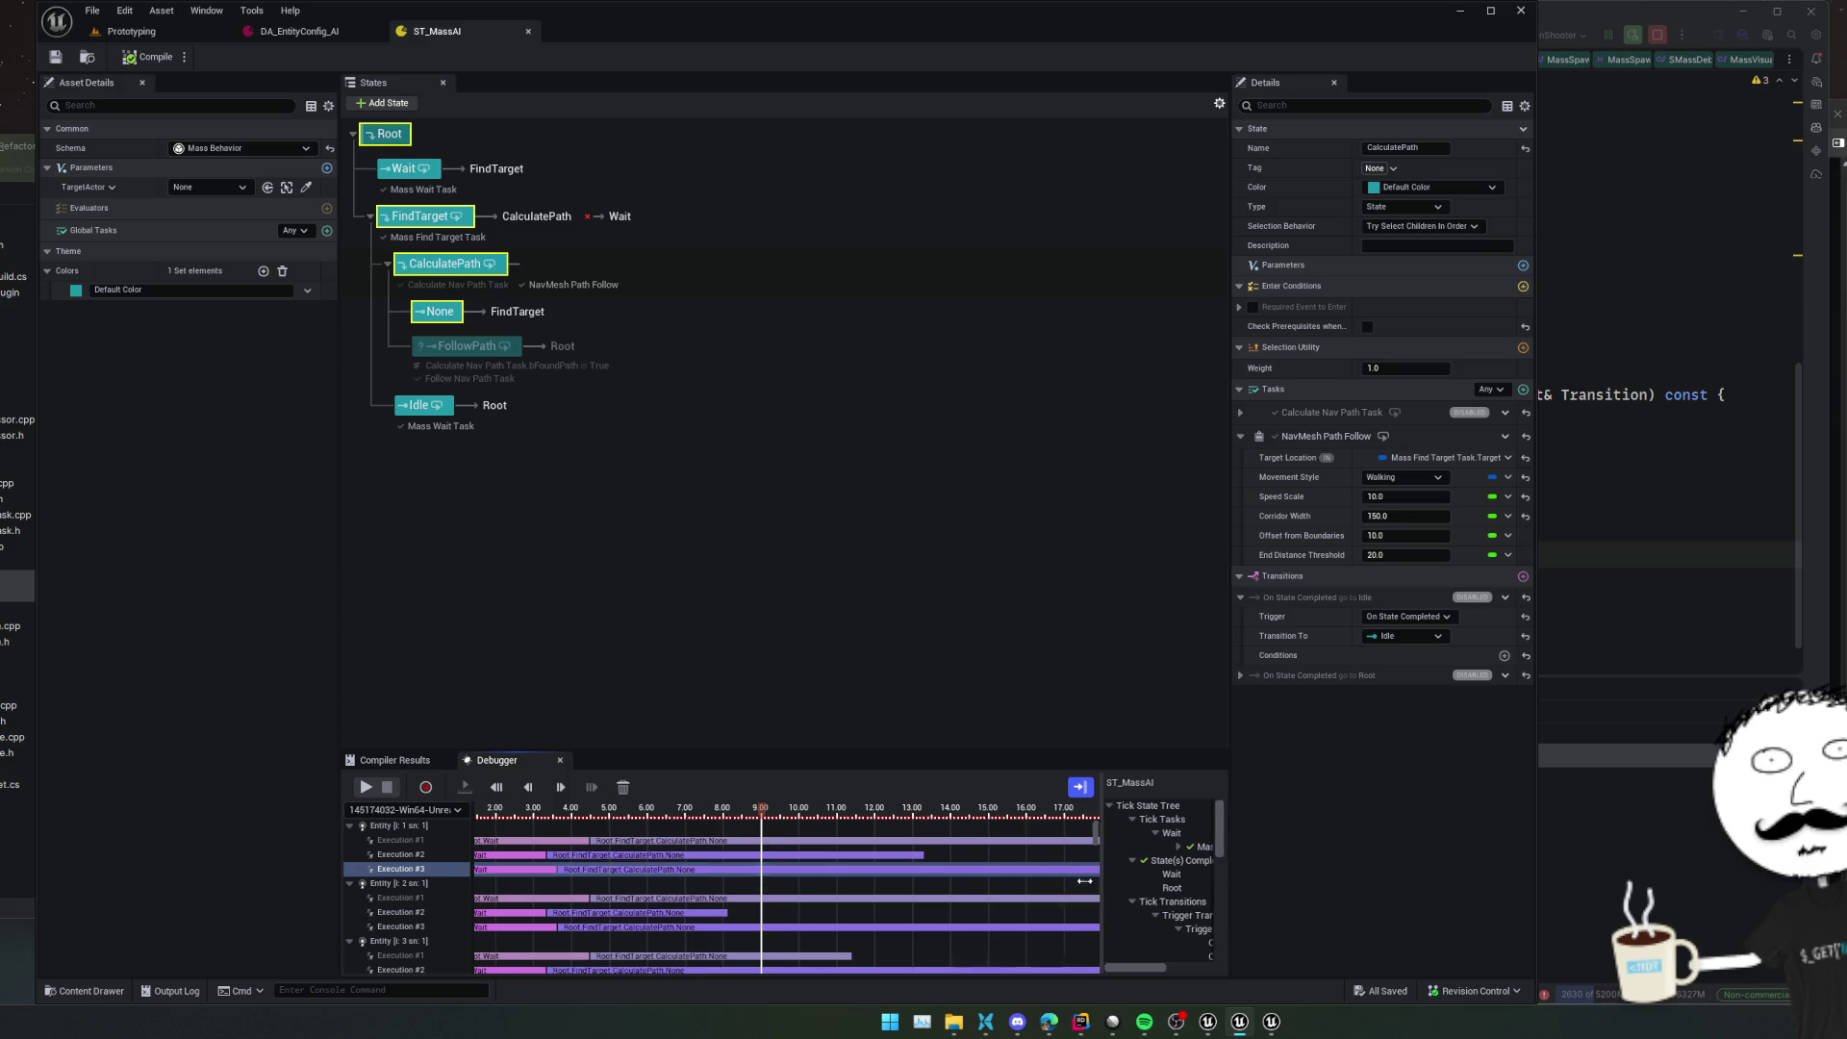
left_click_drag(1103, 870, 830, 871)
scroll(1060, 893, "down", 3)
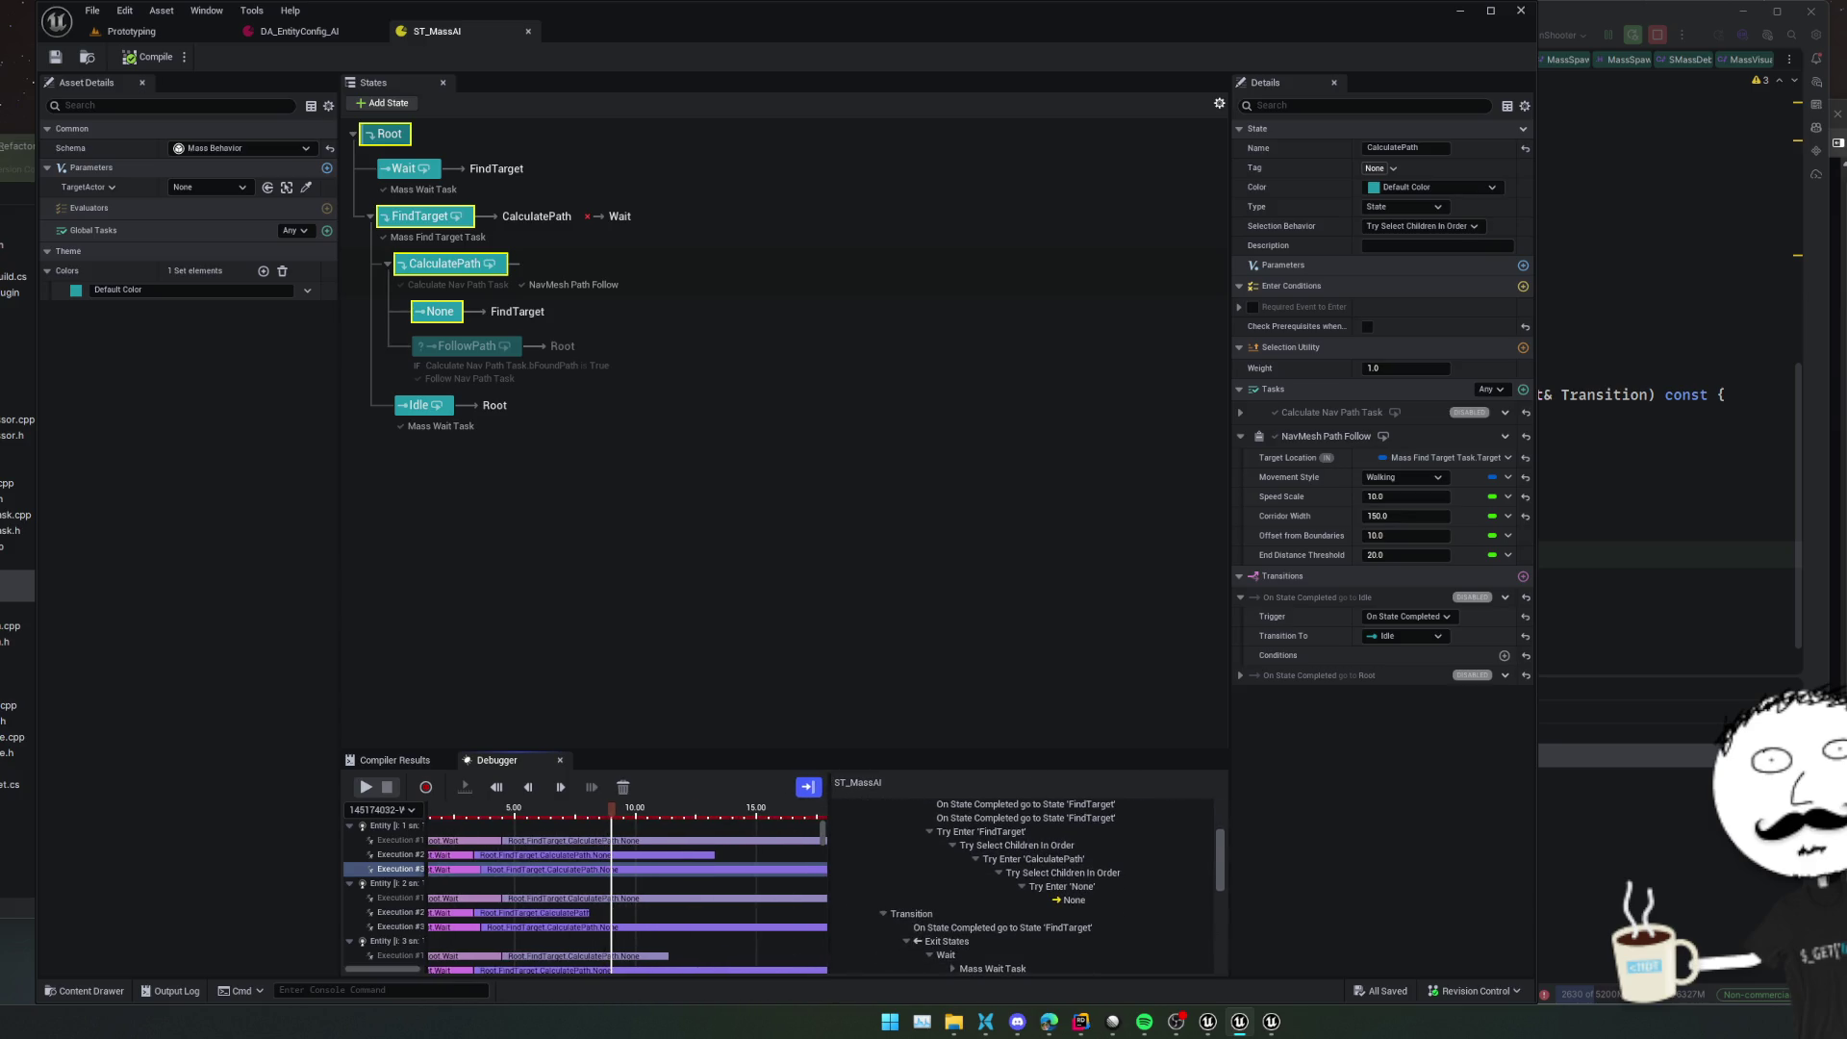
left_click(1097, 872)
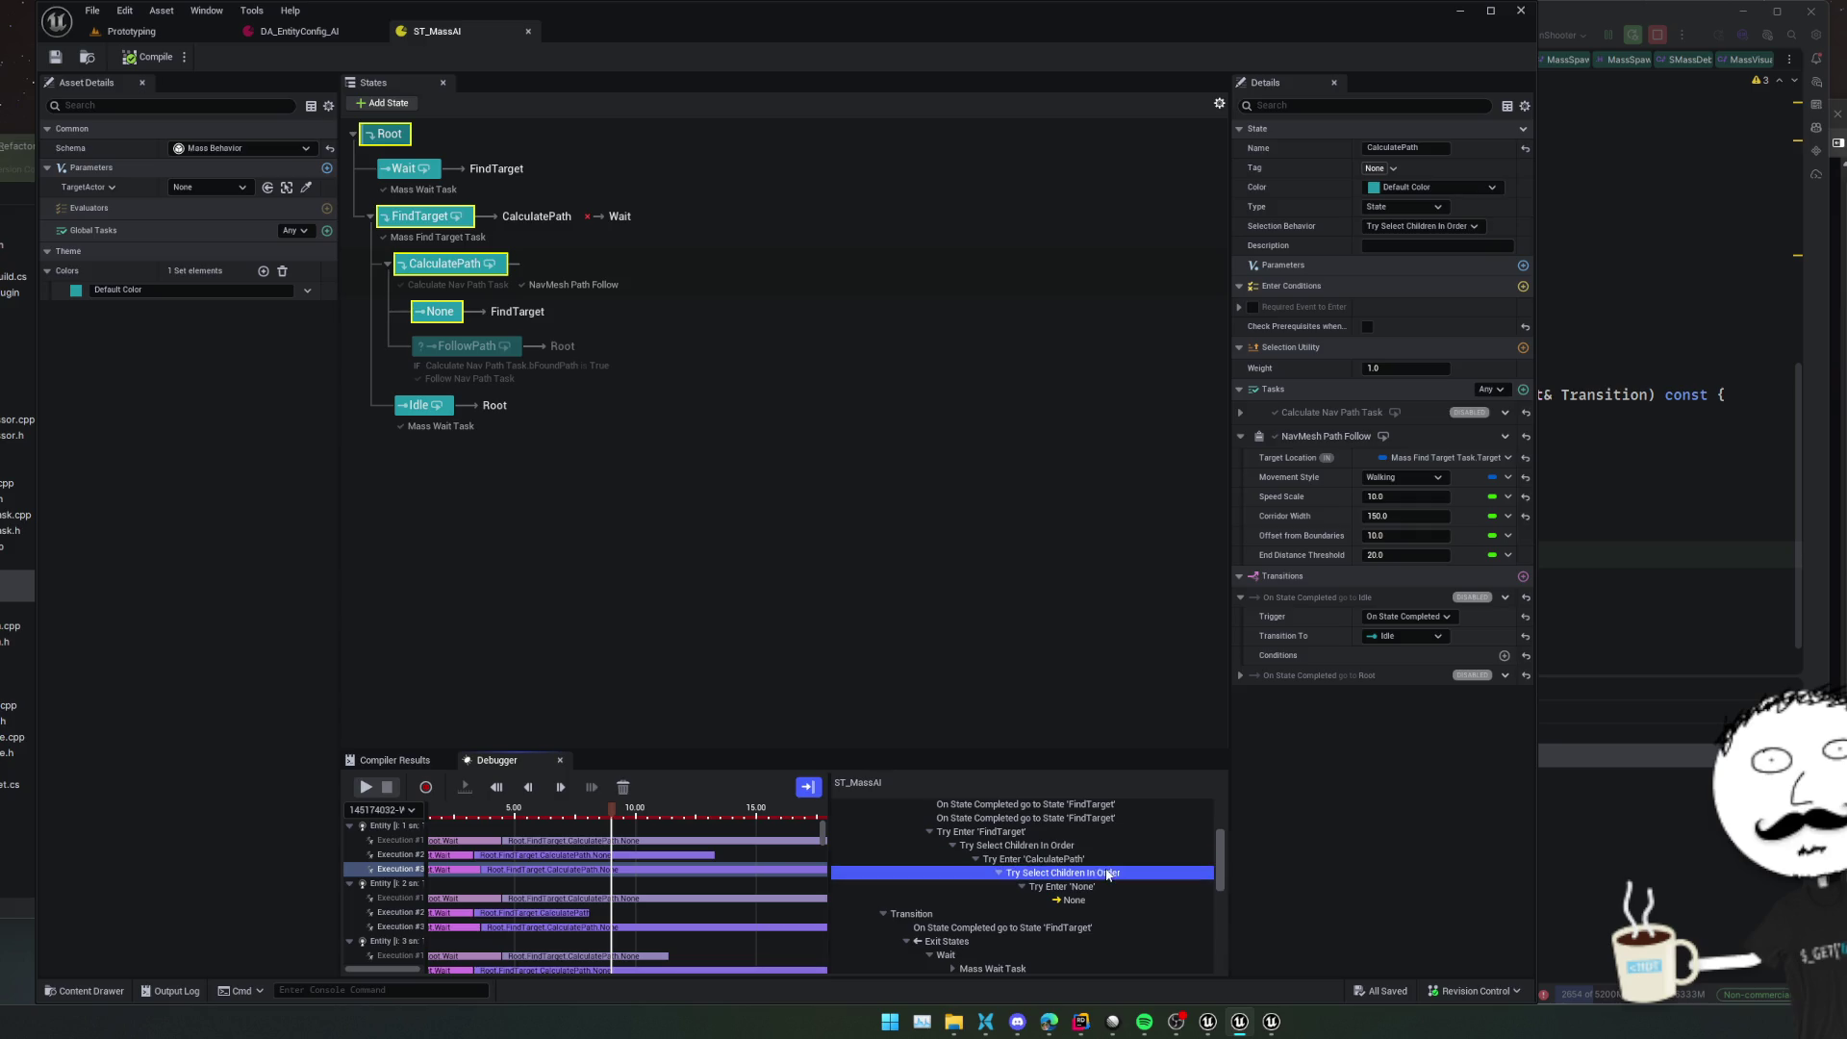
left_click(1102, 900)
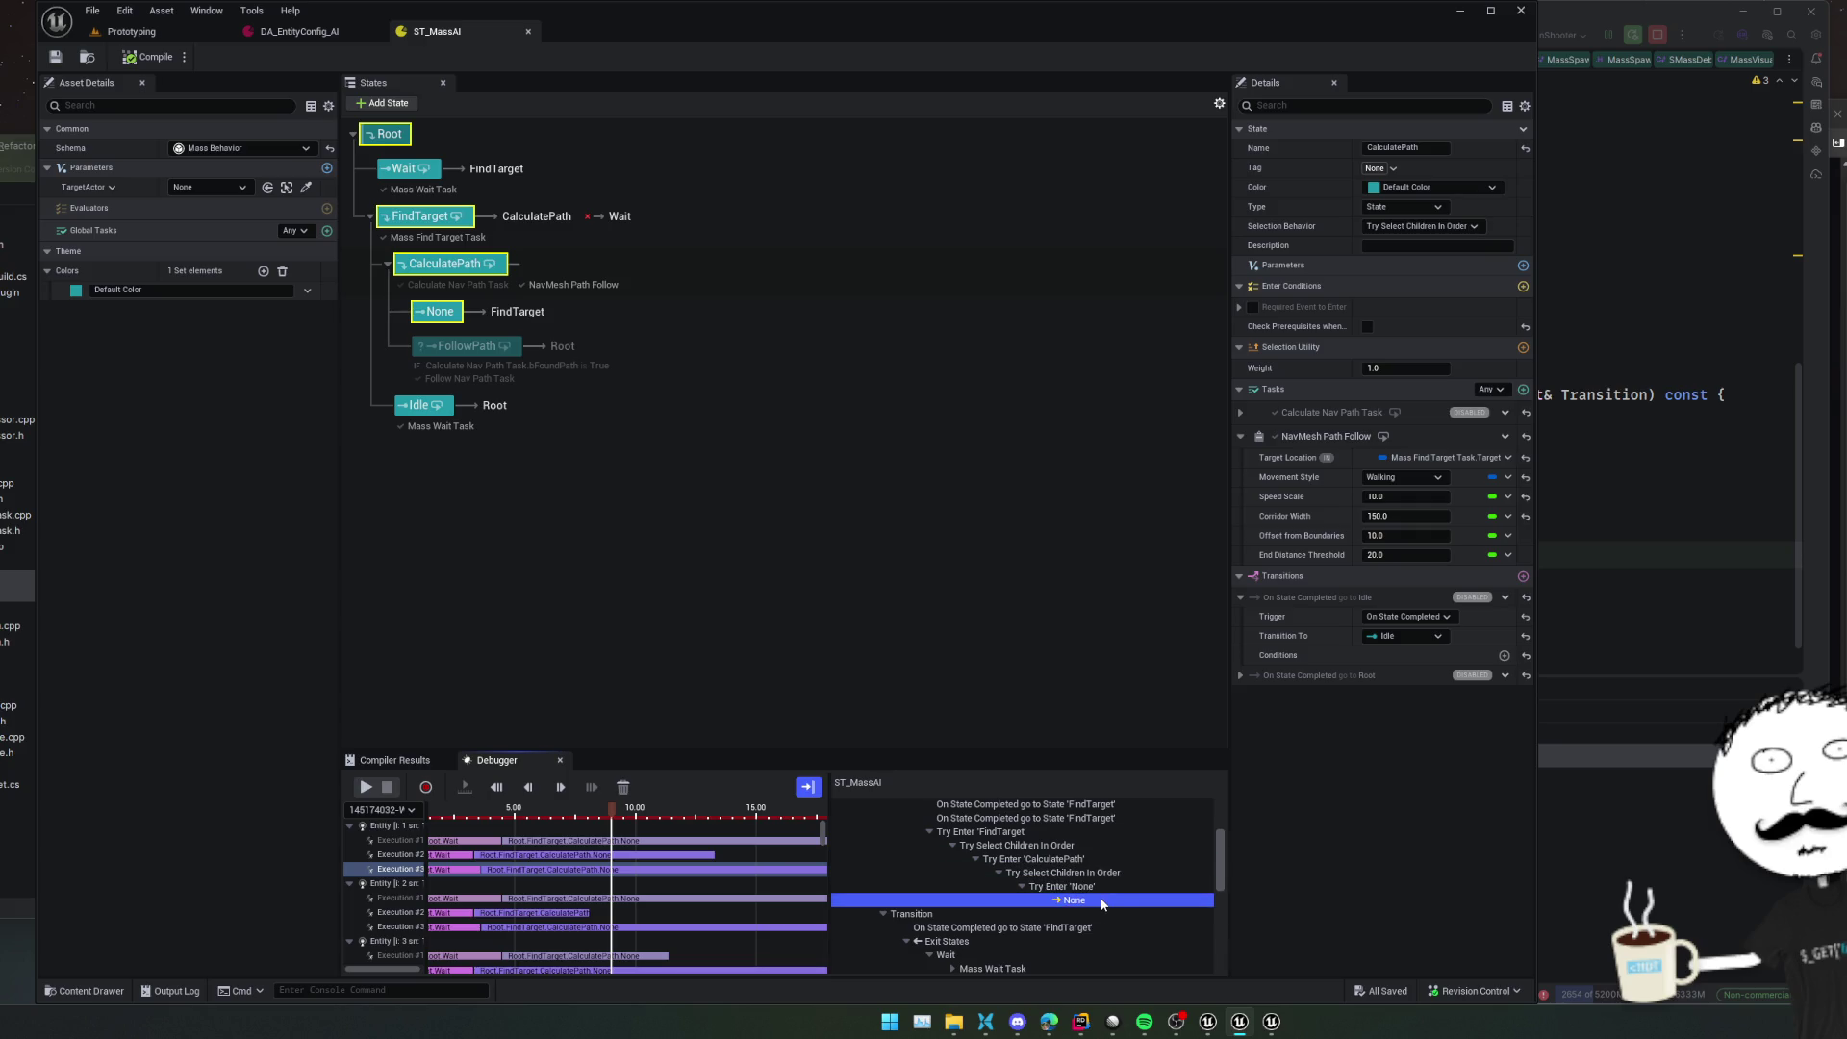
Disable prerequisite checks on the None state and save and compile the StateTree
left_click(441, 313)
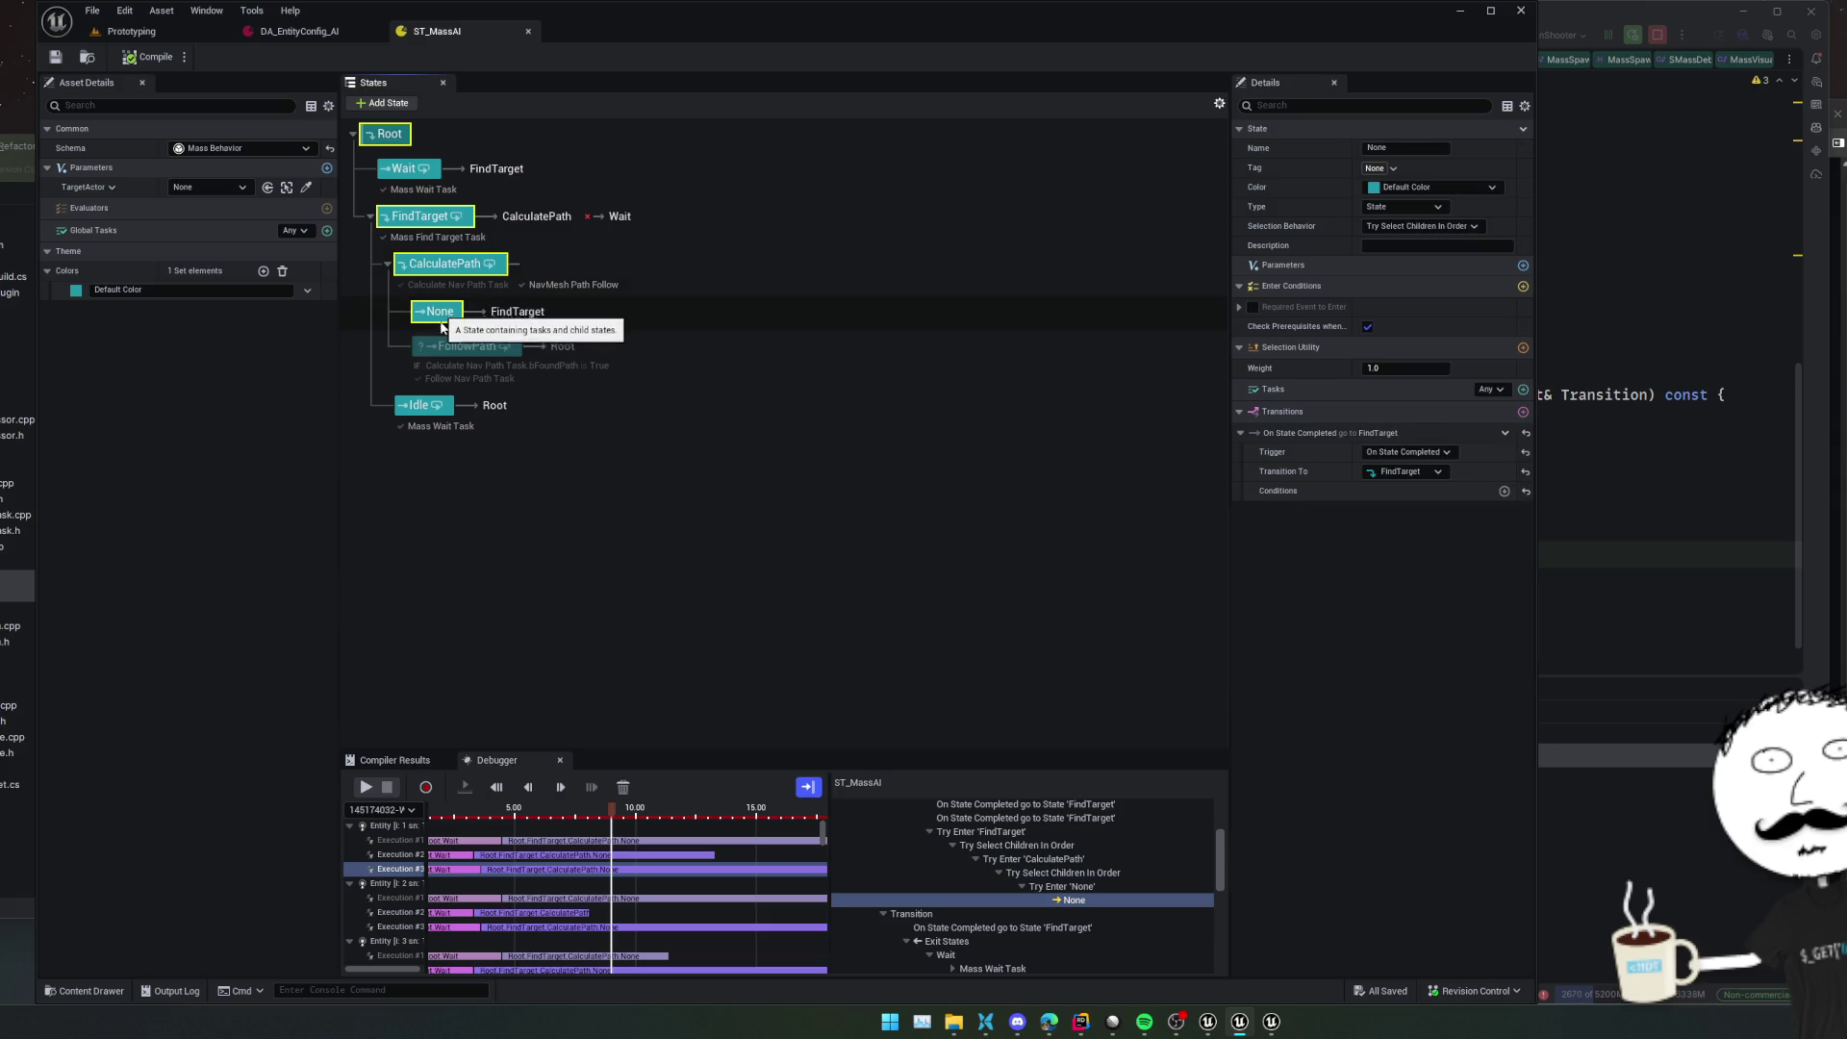
left_click(1367, 326)
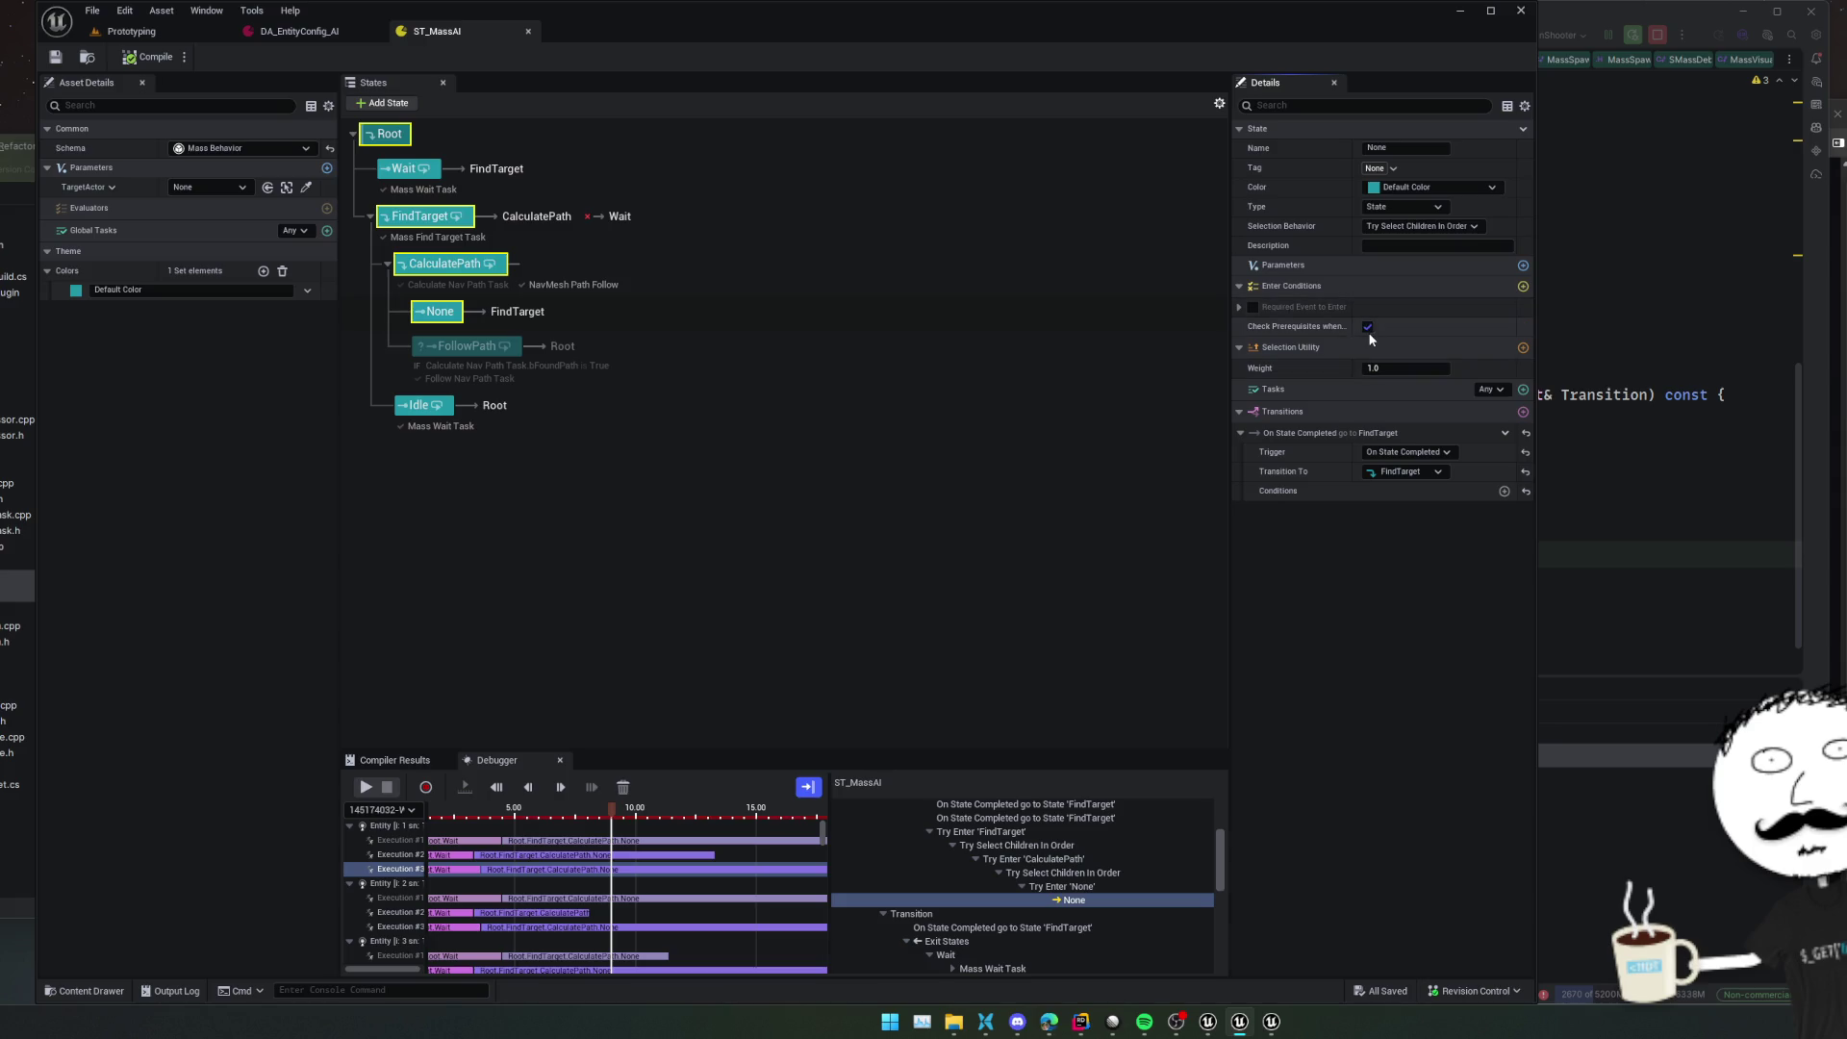
key("ctrl+s")
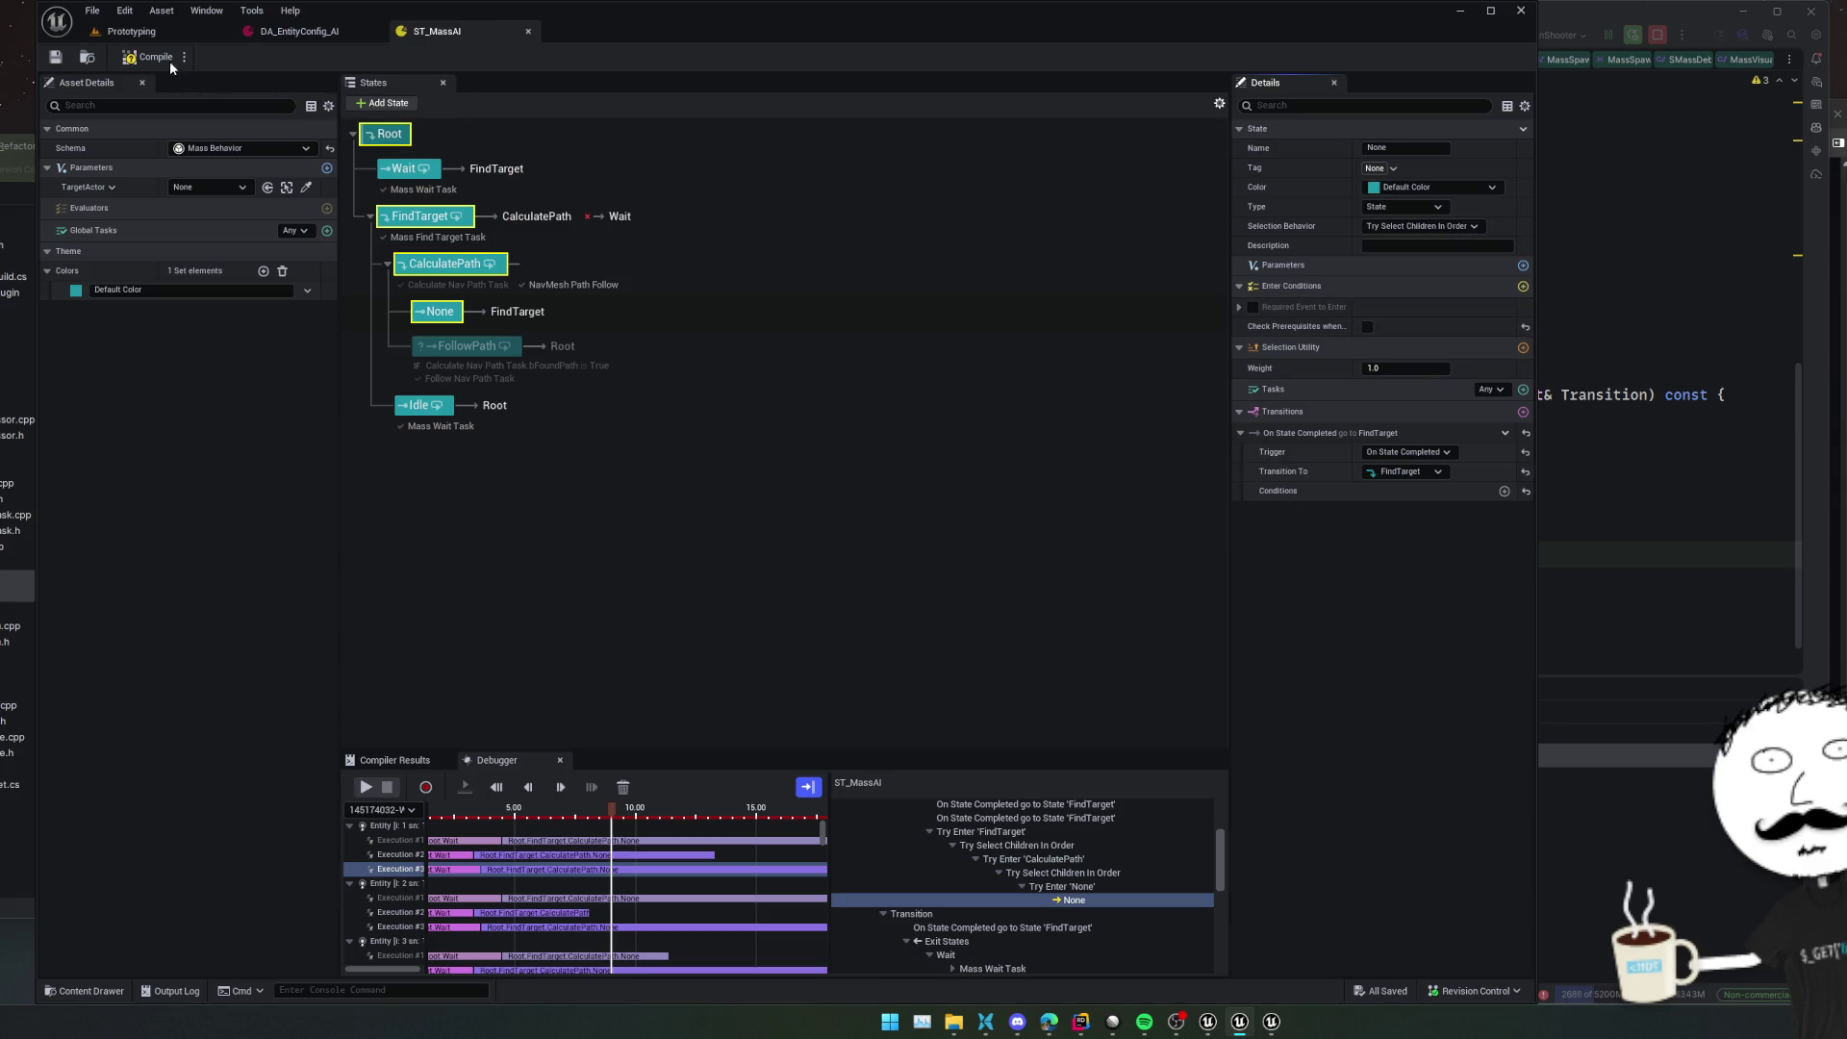
left_click(120, 31)
Change the MassSpawner Count from 500 to 10
left_click(1336, 717)
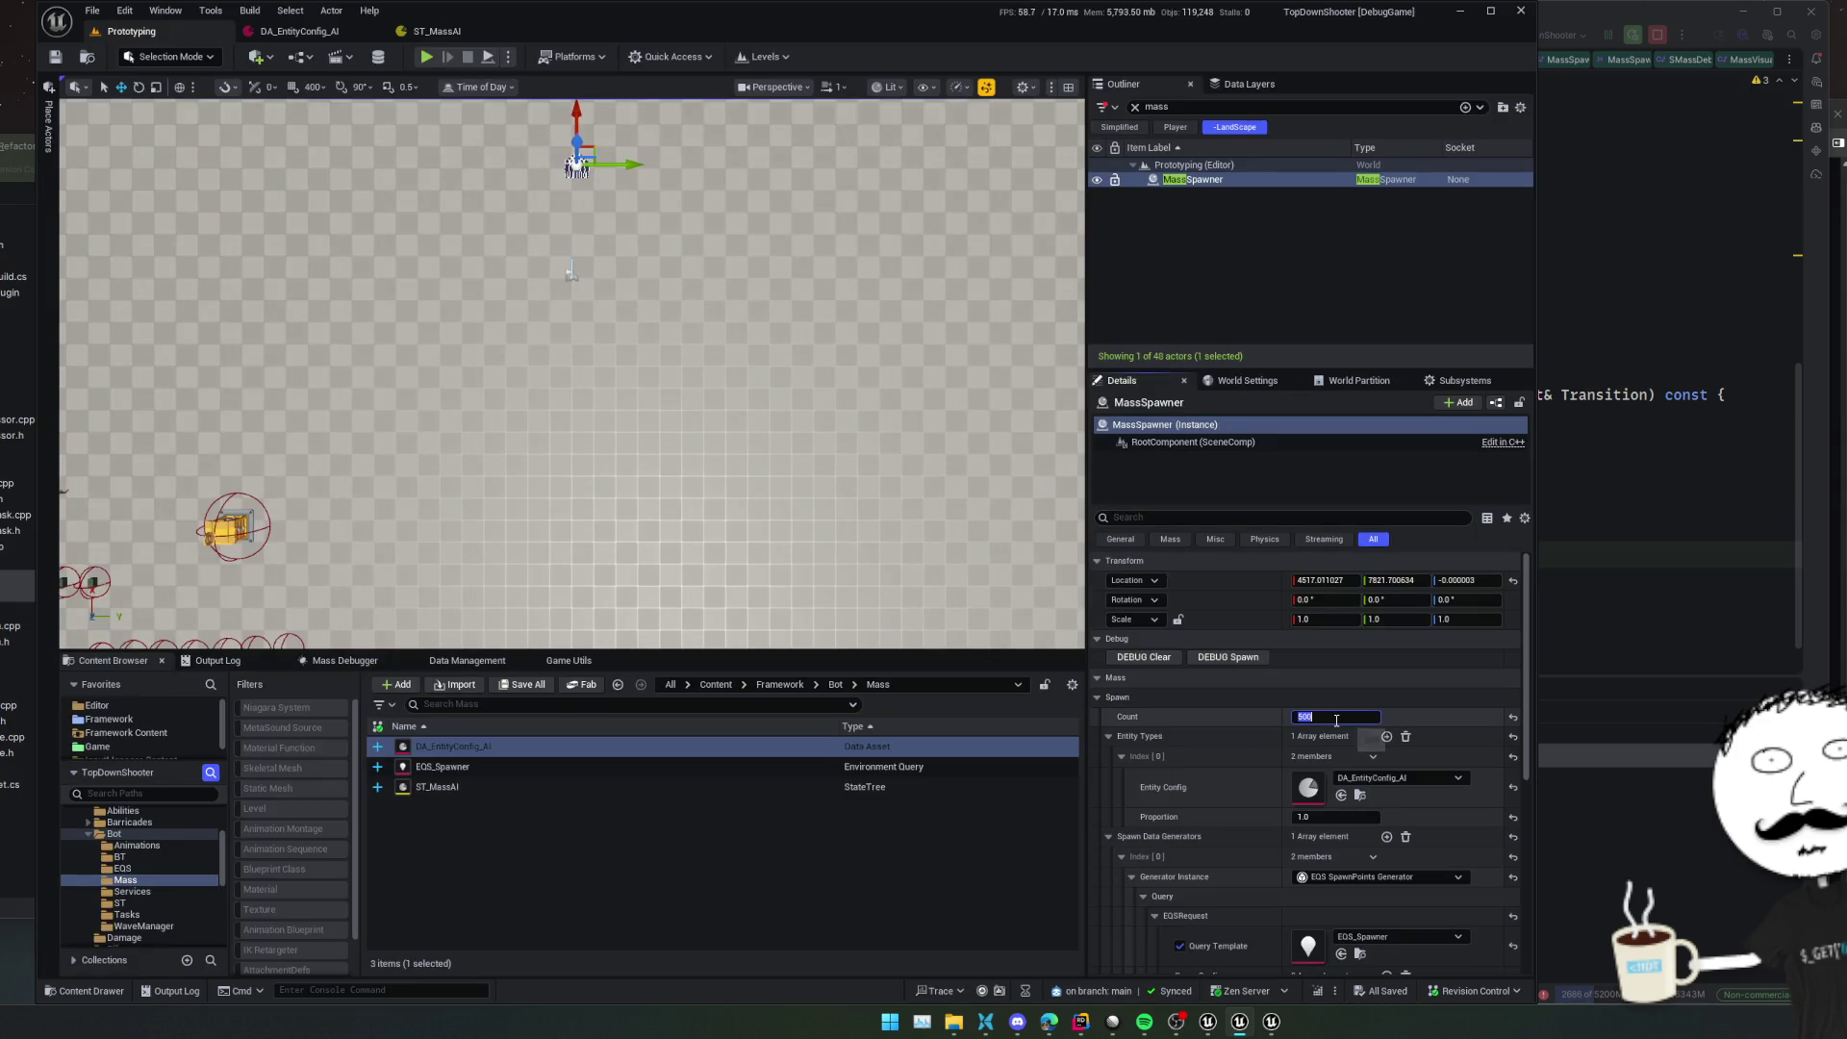
type("10")
key("Return")
key("ctrl+s")
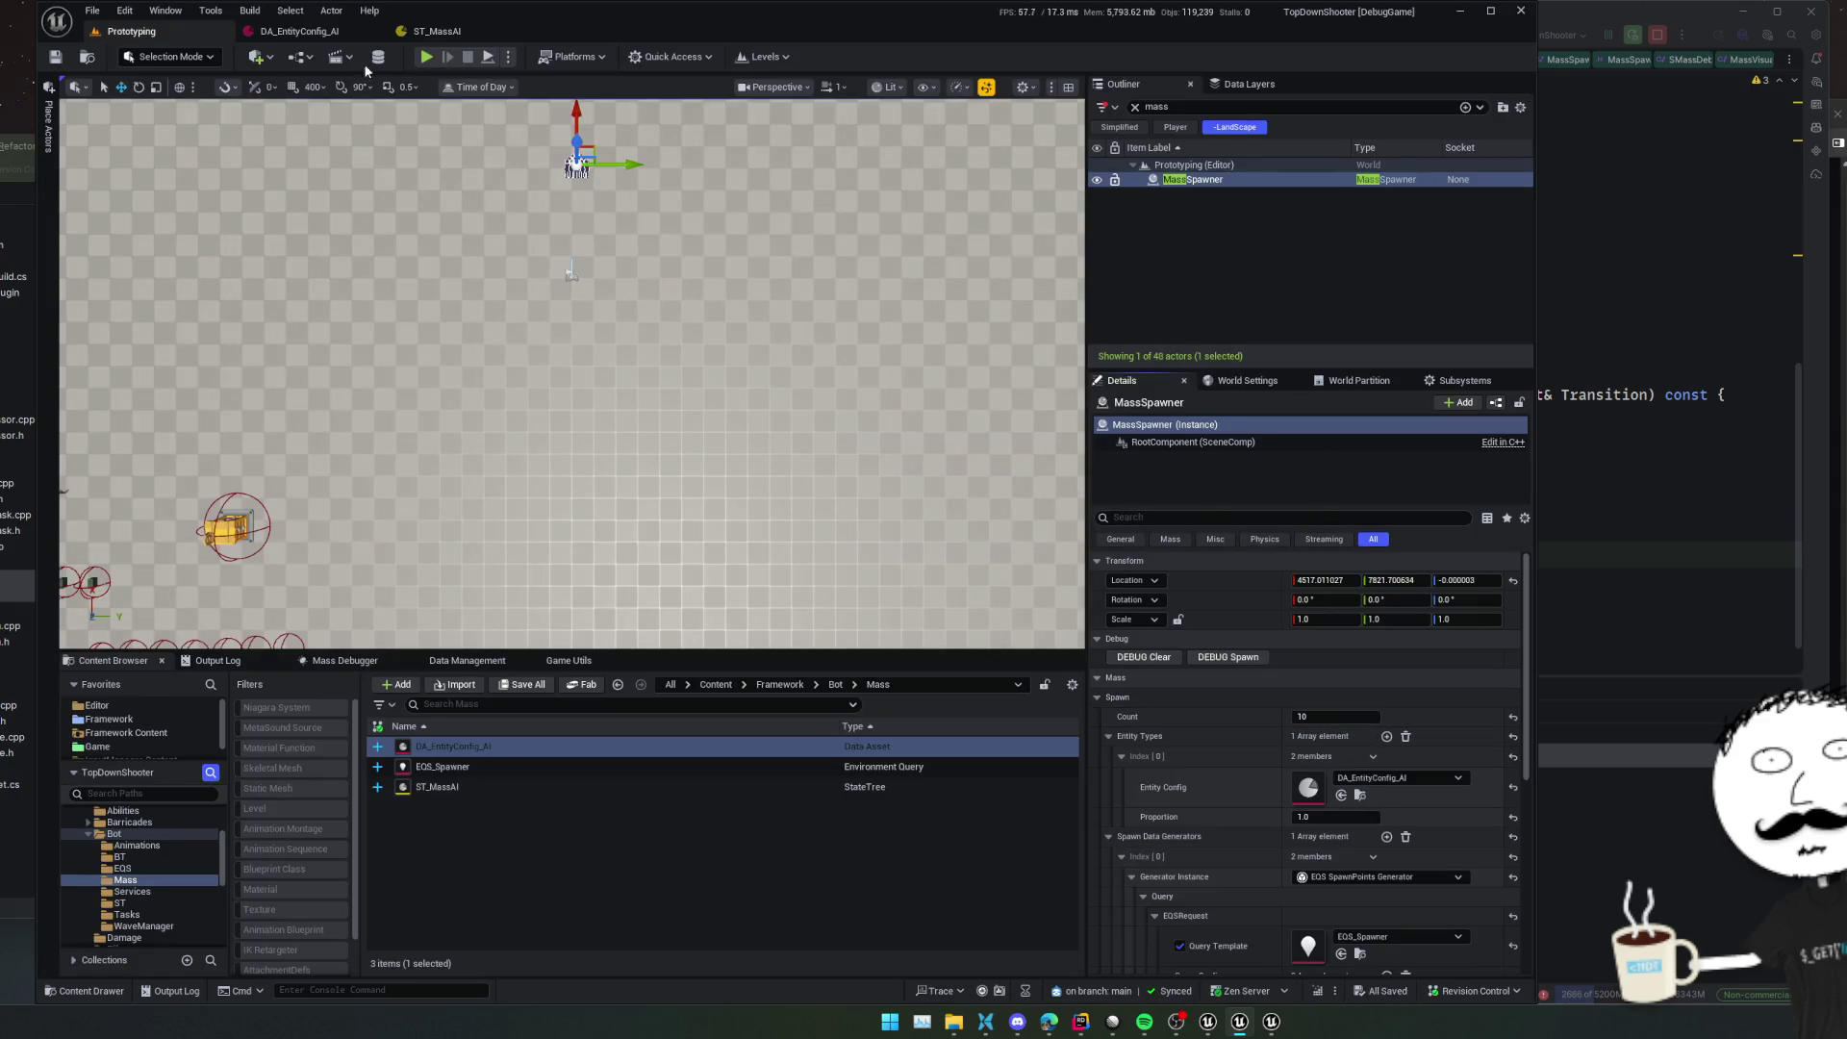
Play the level with 10 agents, free the mouse, and view the ST_MassAI debugger
key("alt+p")
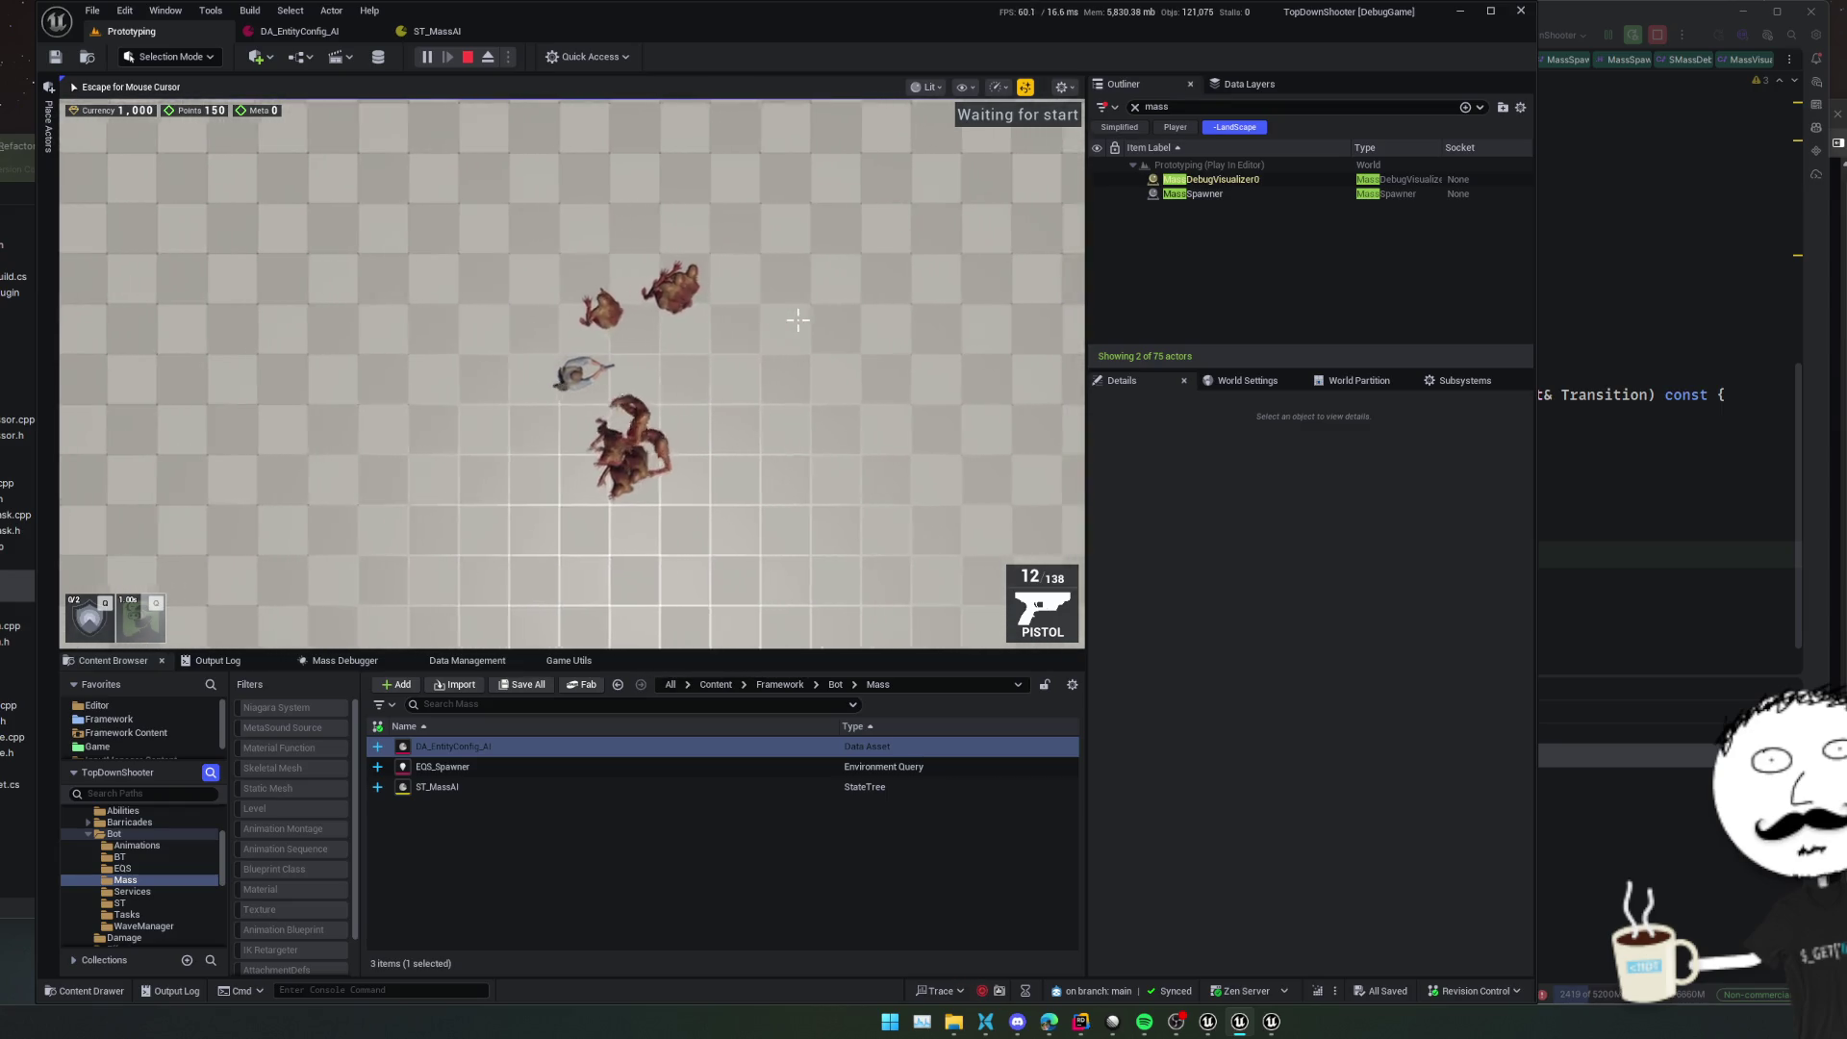
key("Escape")
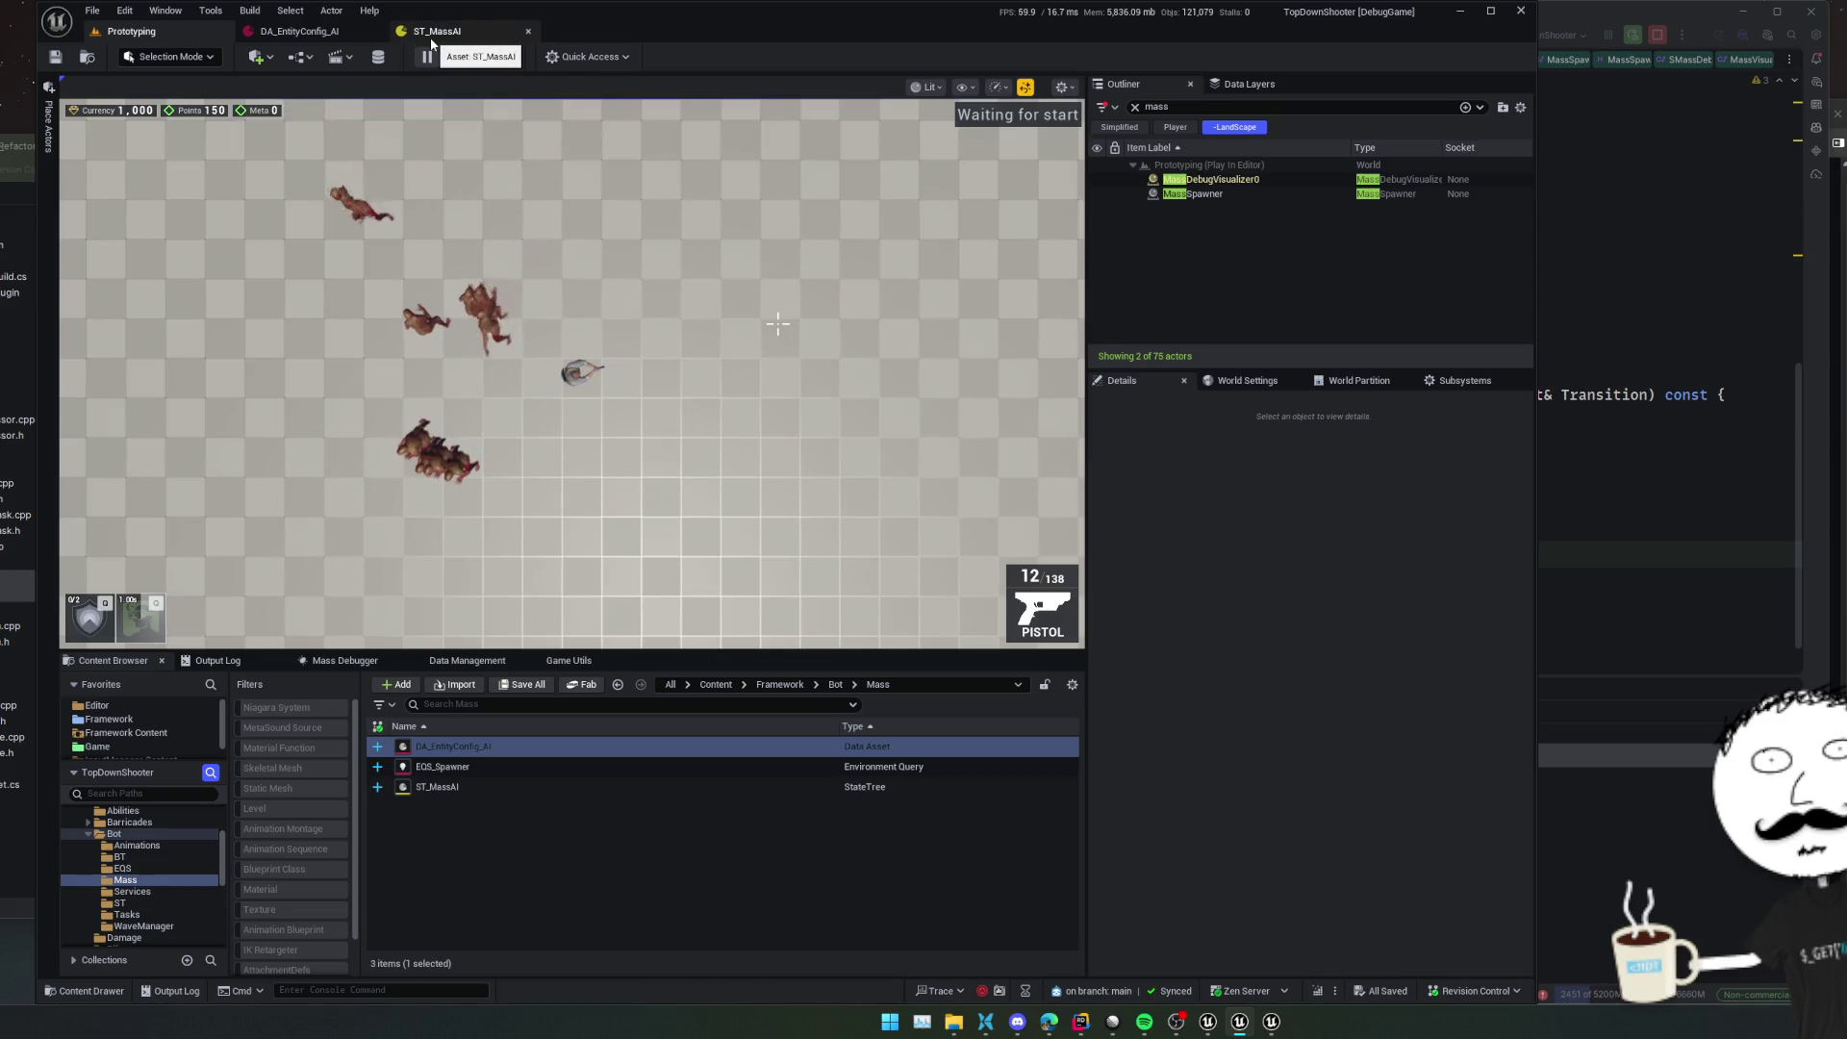
left_click(431, 38)
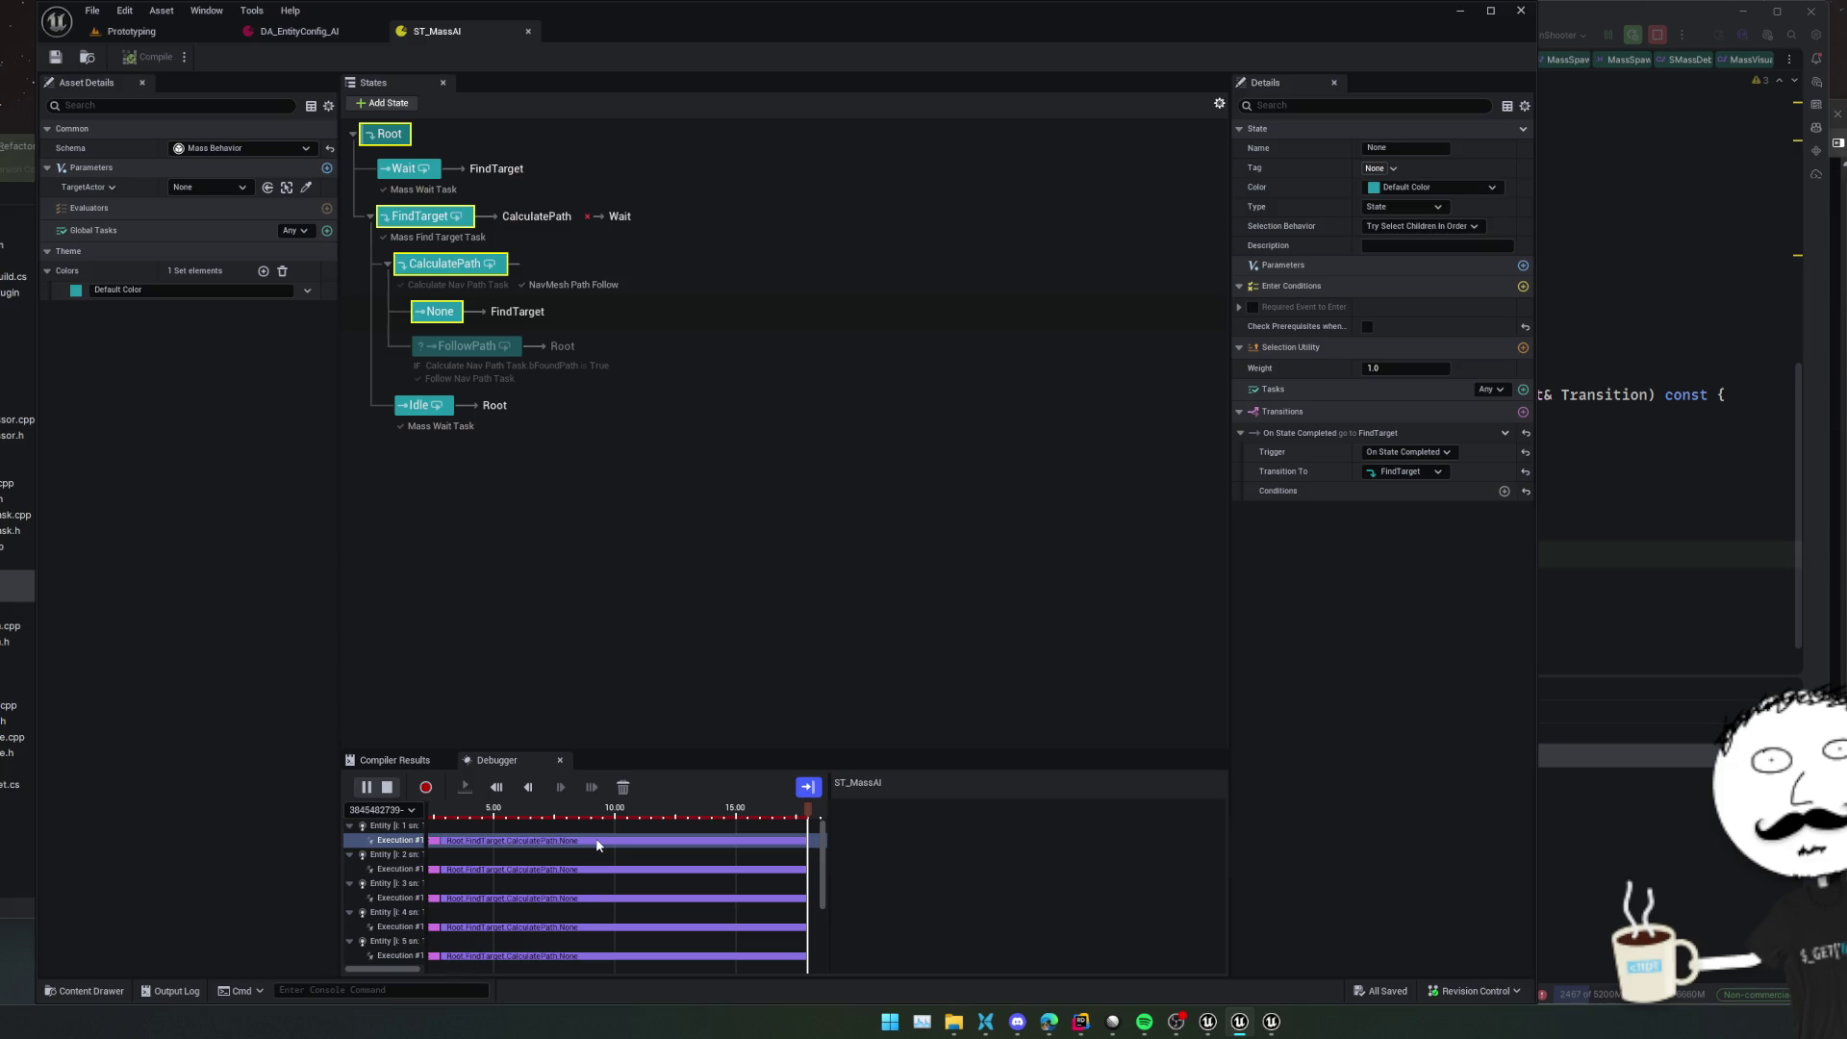
Stop the play session and show Entity 2's first execution trace in the ST_MassAI debugger
left_click(204, 35)
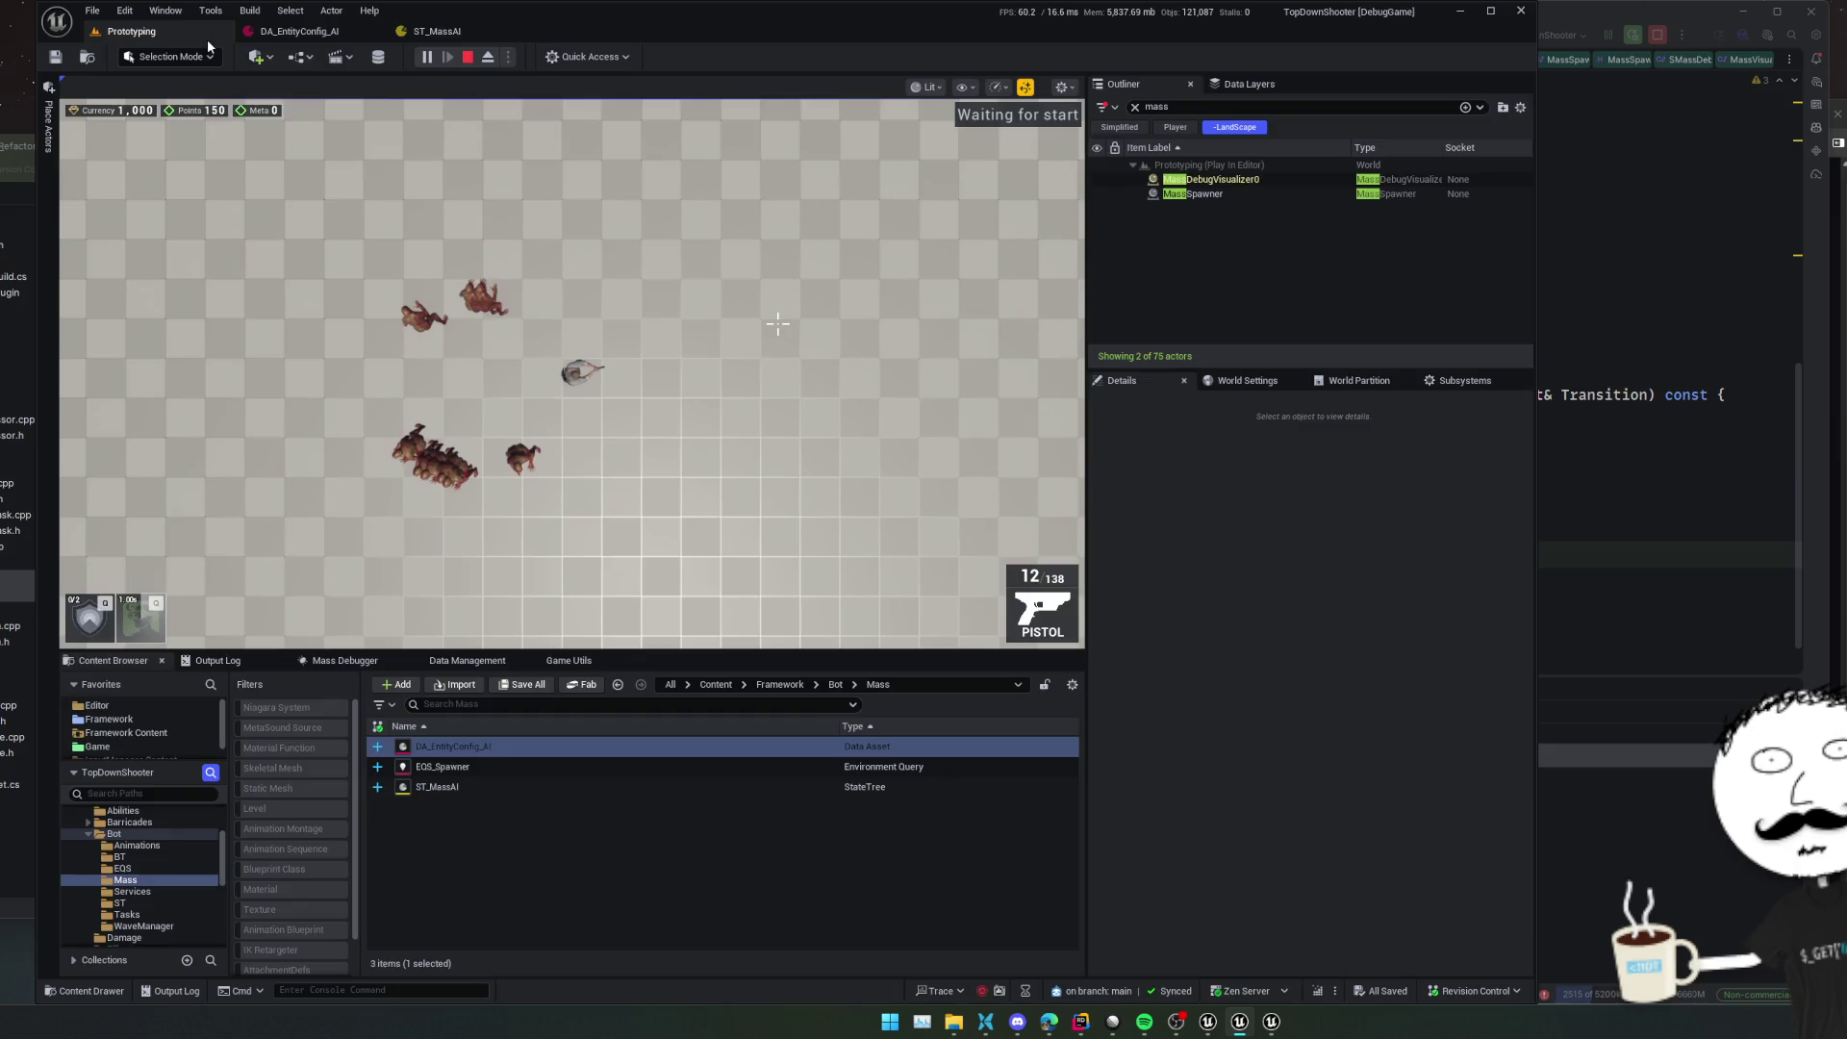
left_click(468, 56)
left_click(435, 32)
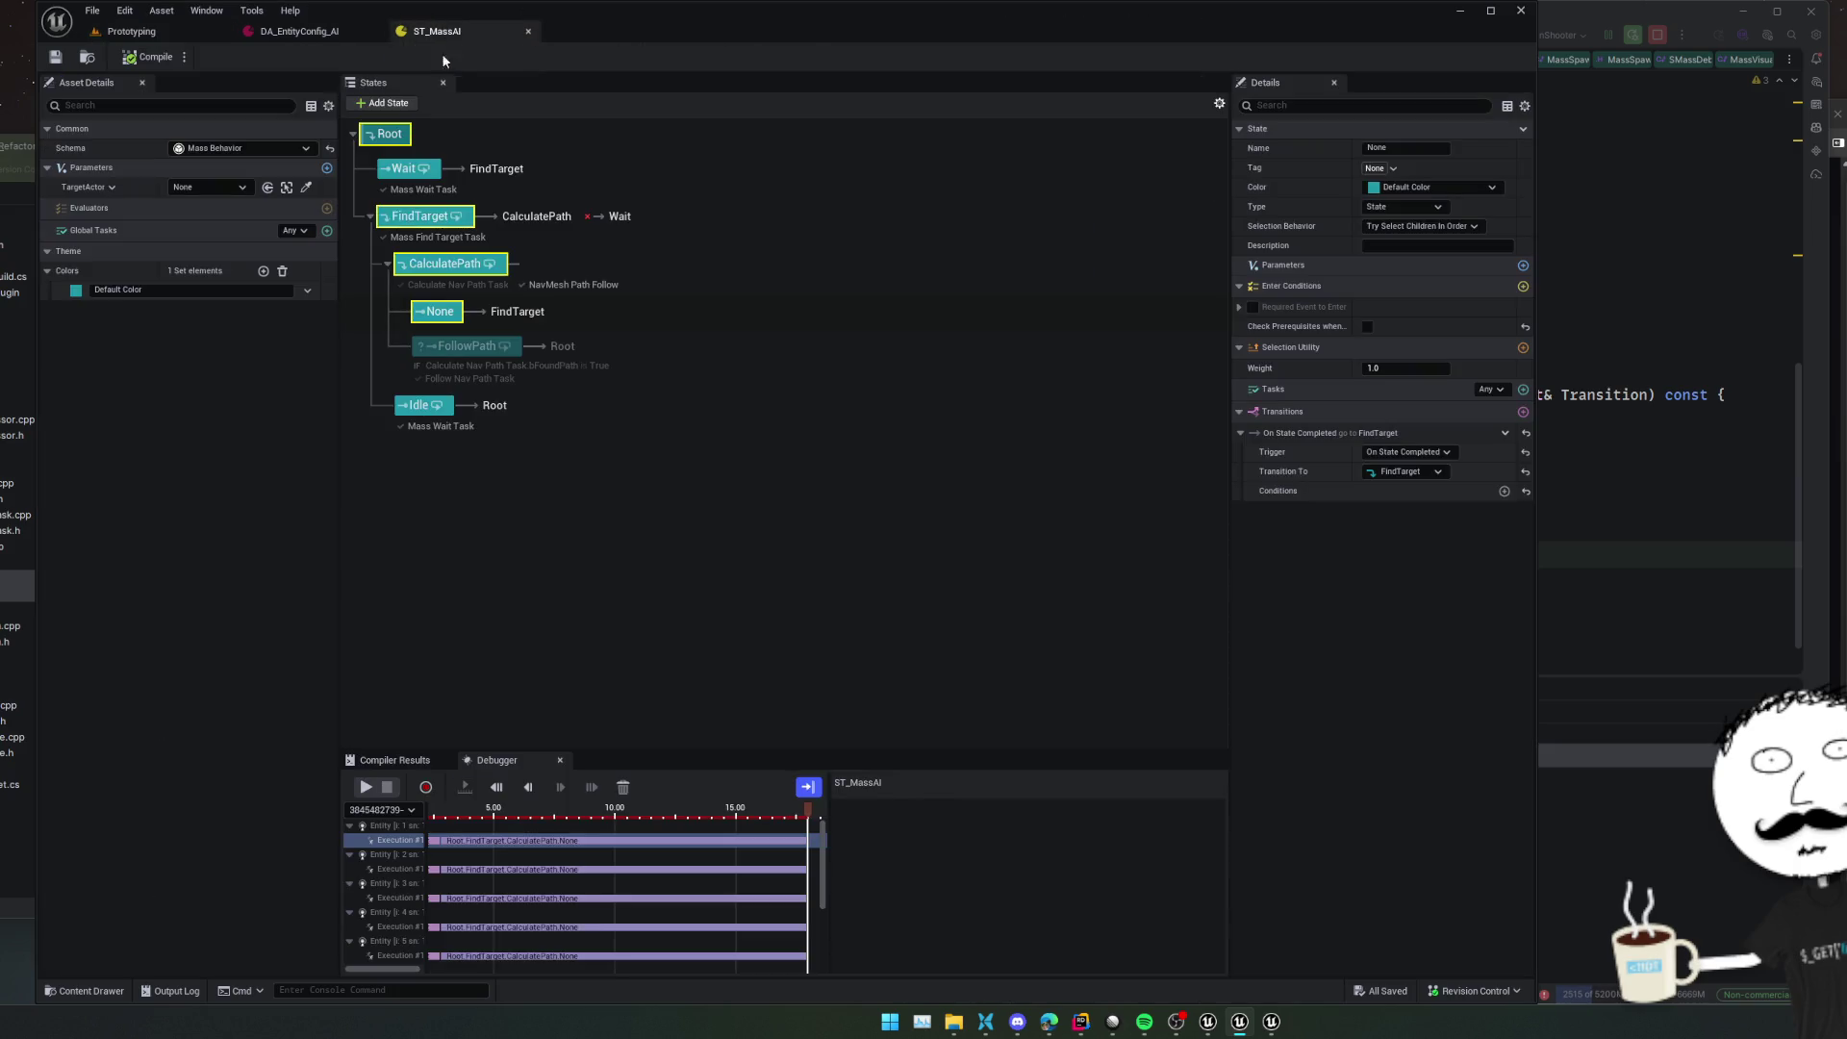
left_click(588, 898)
left_click(402, 869)
key("Up")
left_click(384, 870)
Expand the Mass Wait Task, Mass Find Target Task and NavMesh Path Follow trace entries
scroll(997, 886, "down", 5)
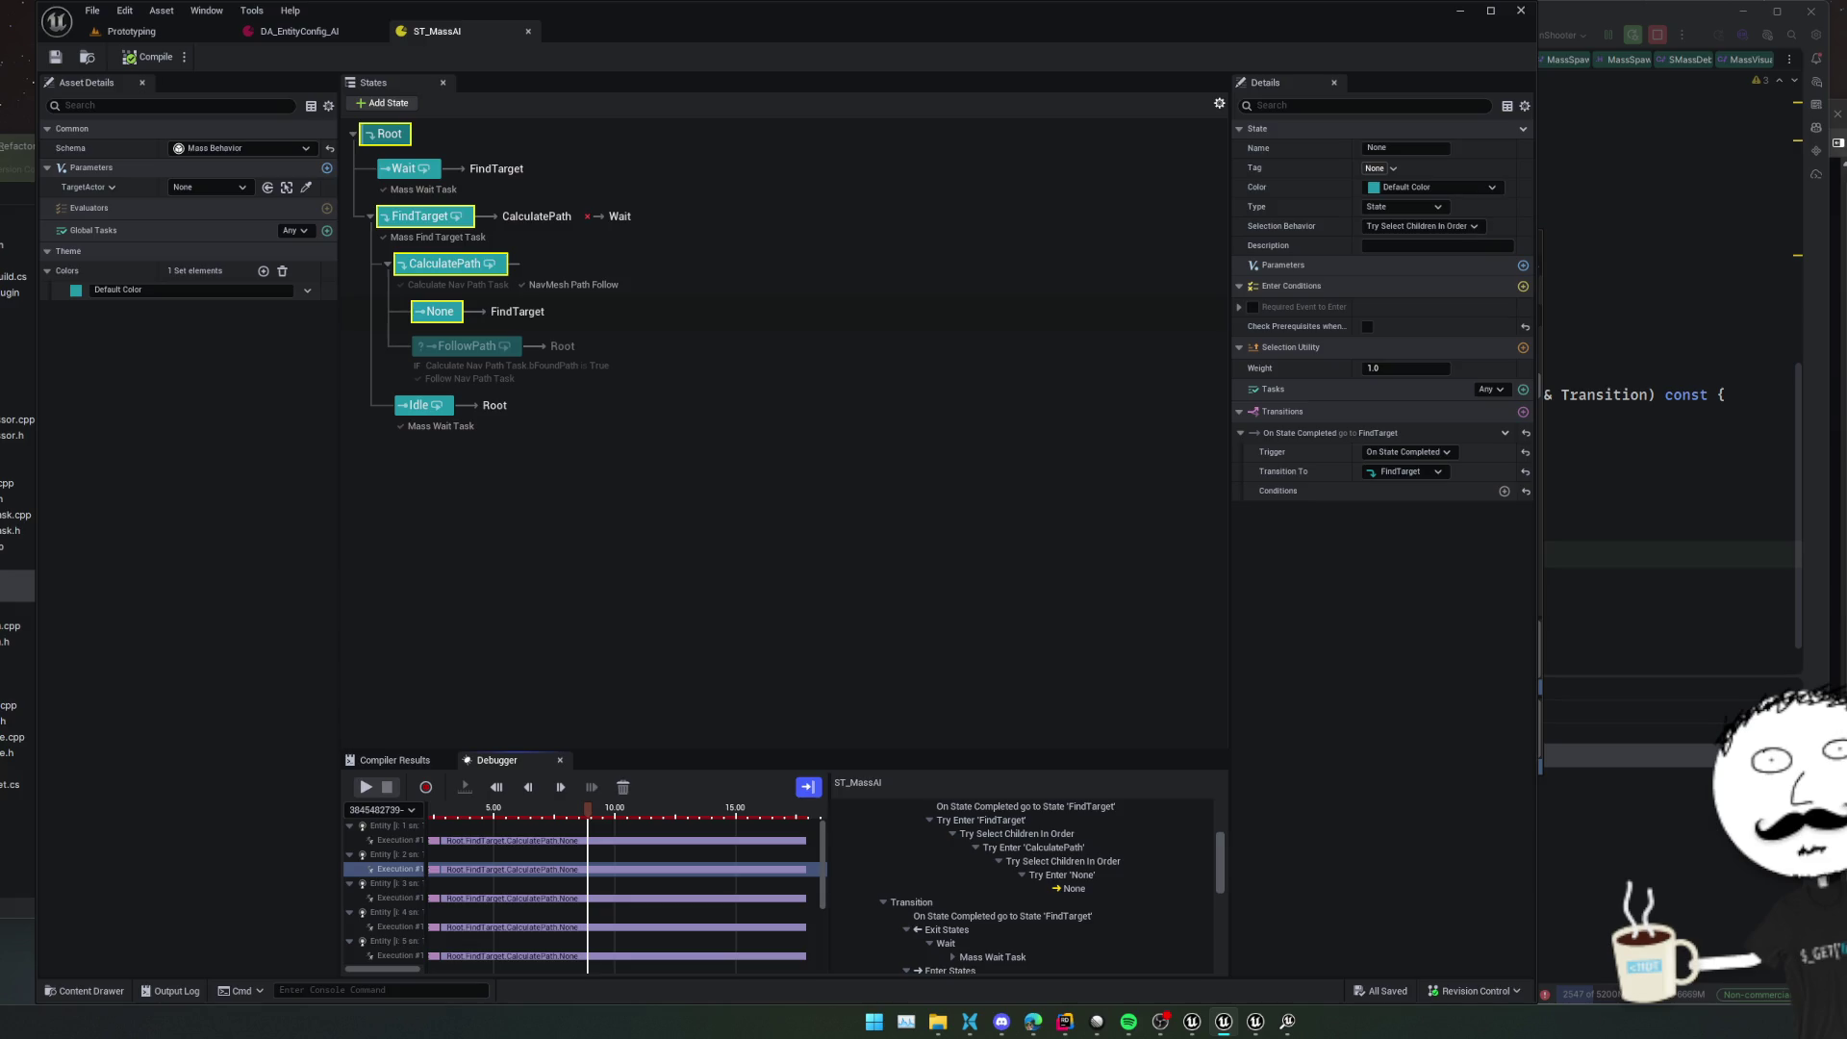
scroll(1120, 808, "down", 3)
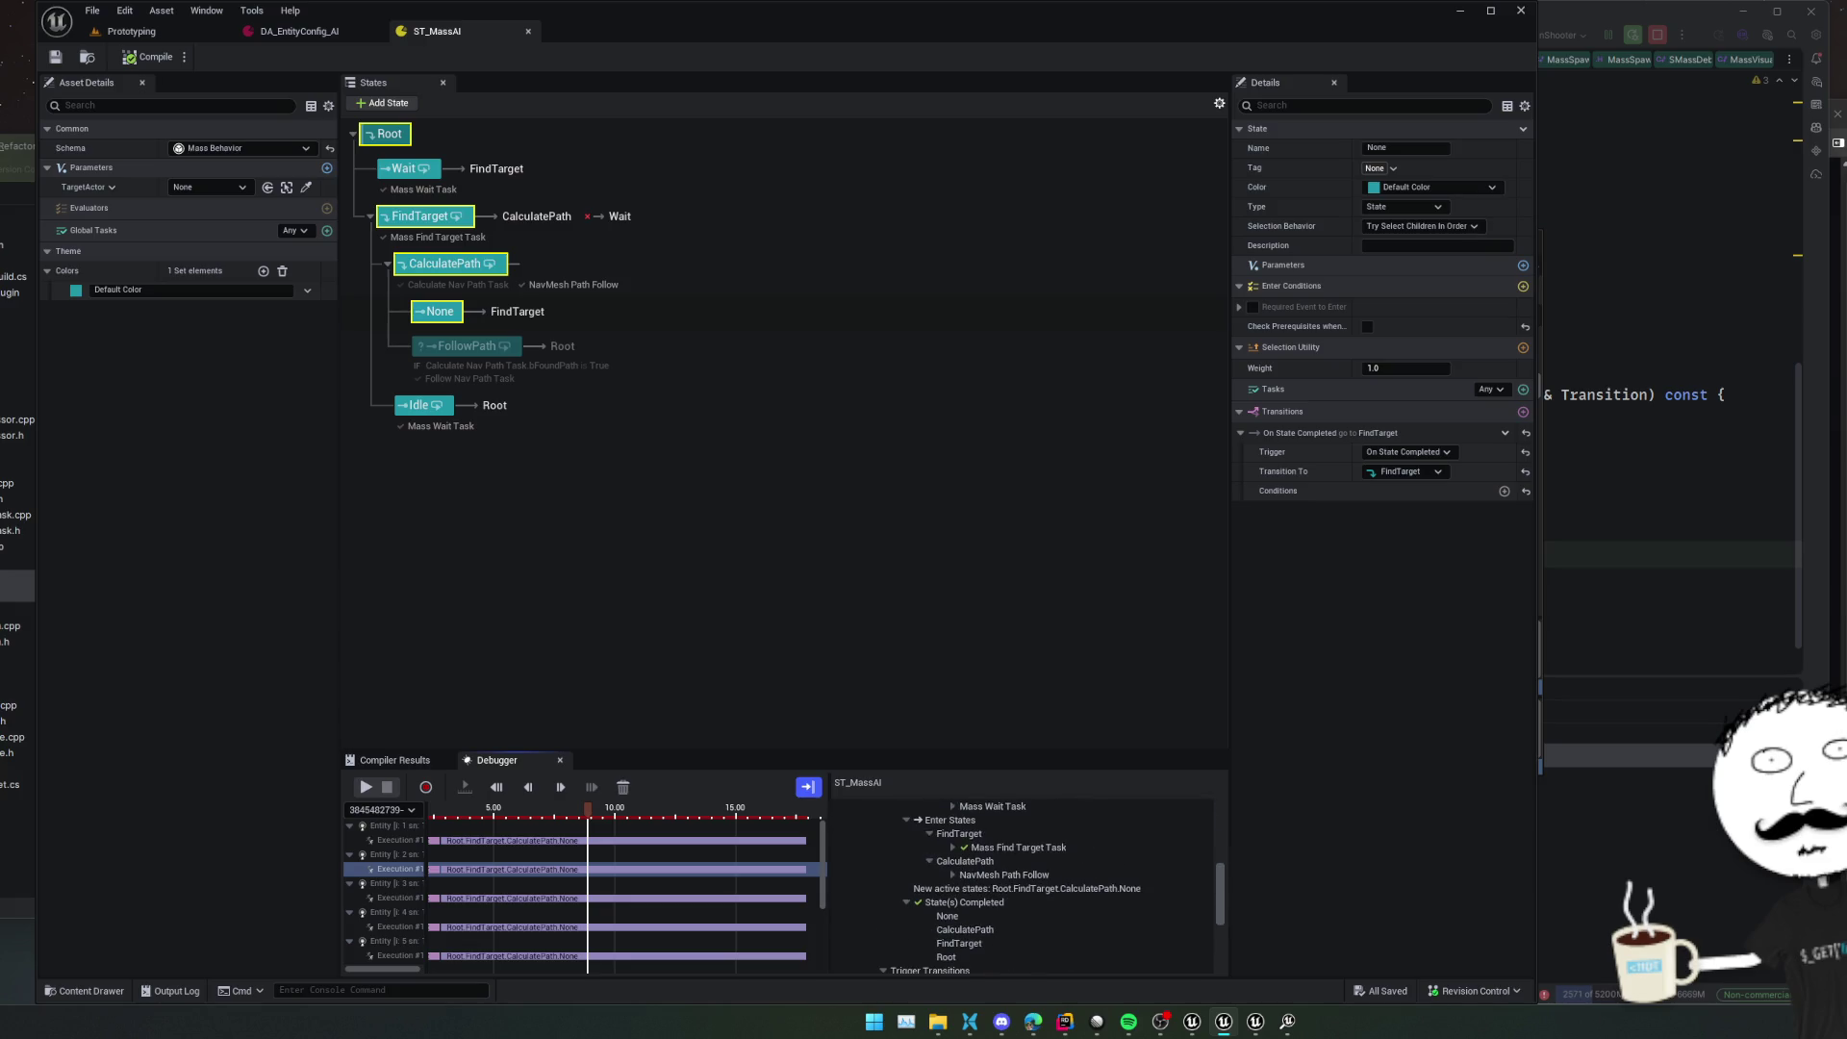
scroll(1037, 846, "up", 2)
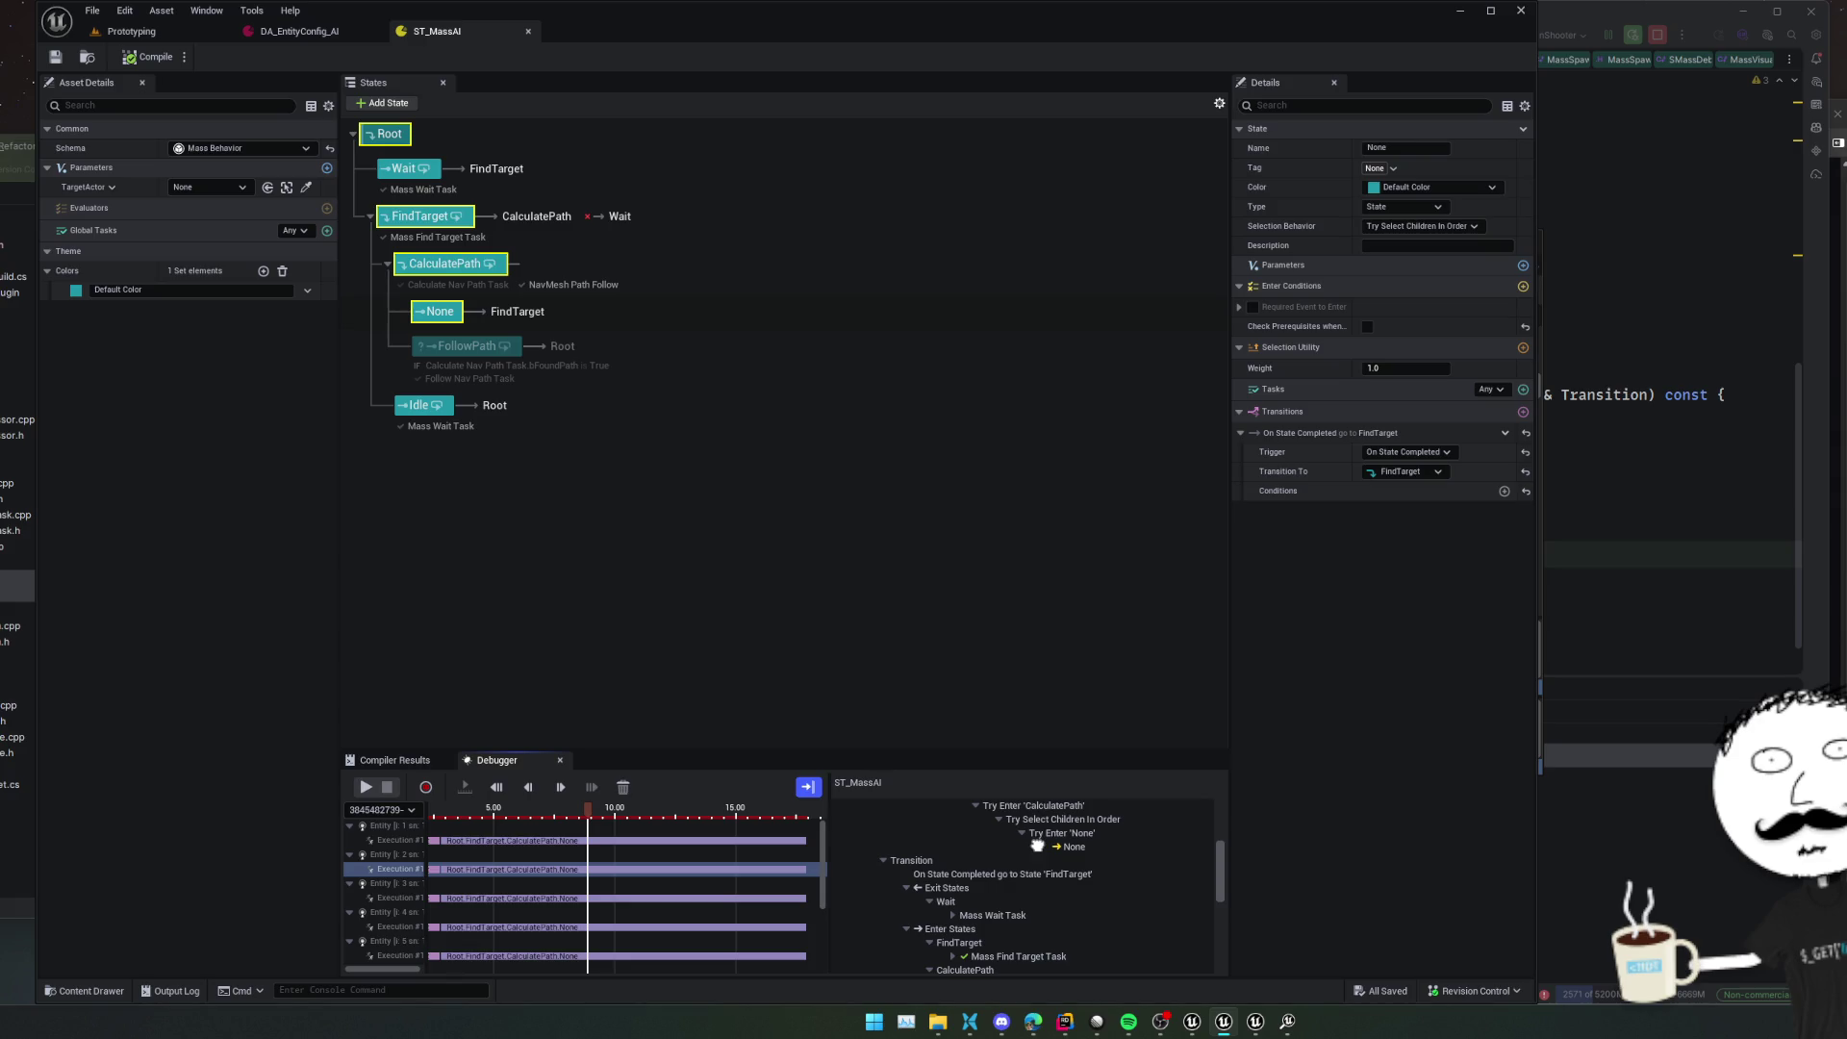
scroll(1038, 846, "down", 1)
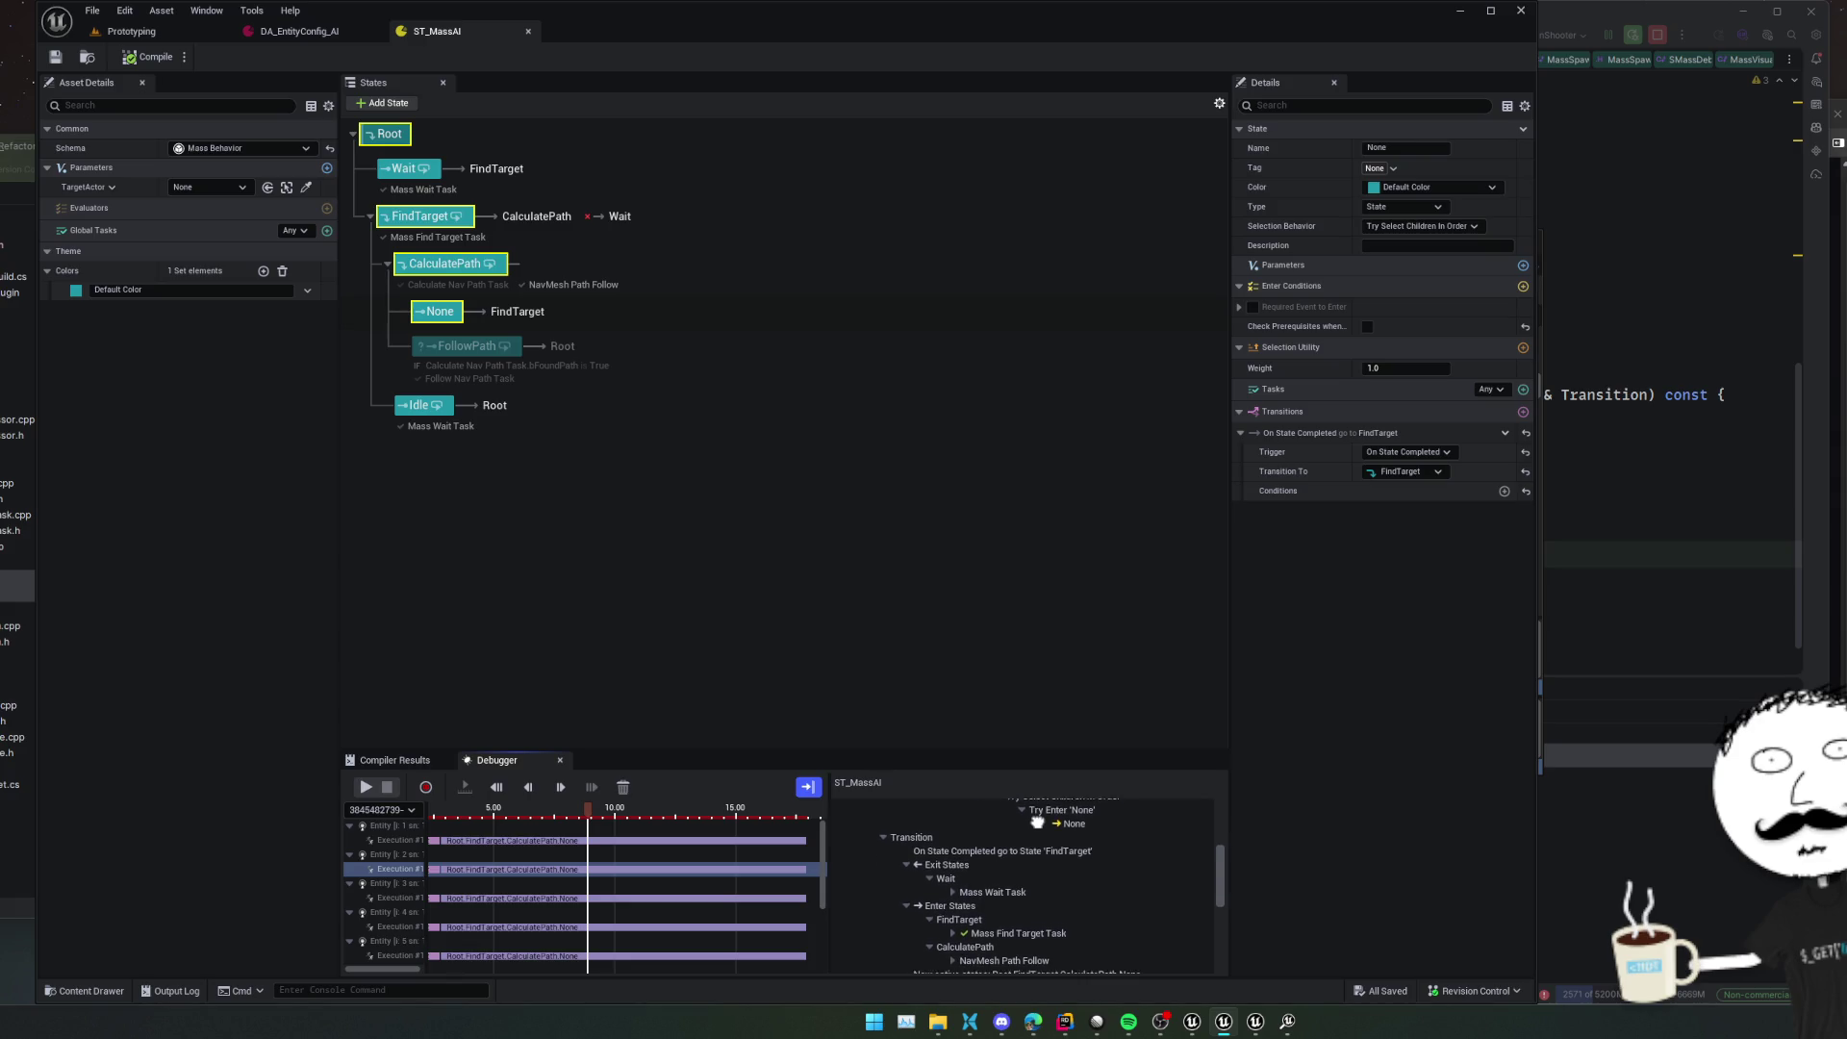
left_click(952, 886)
scroll(962, 896, "down", 1)
left_click(953, 912)
scroll(962, 912, "down", 5)
scroll(1022, 885, "down", 3)
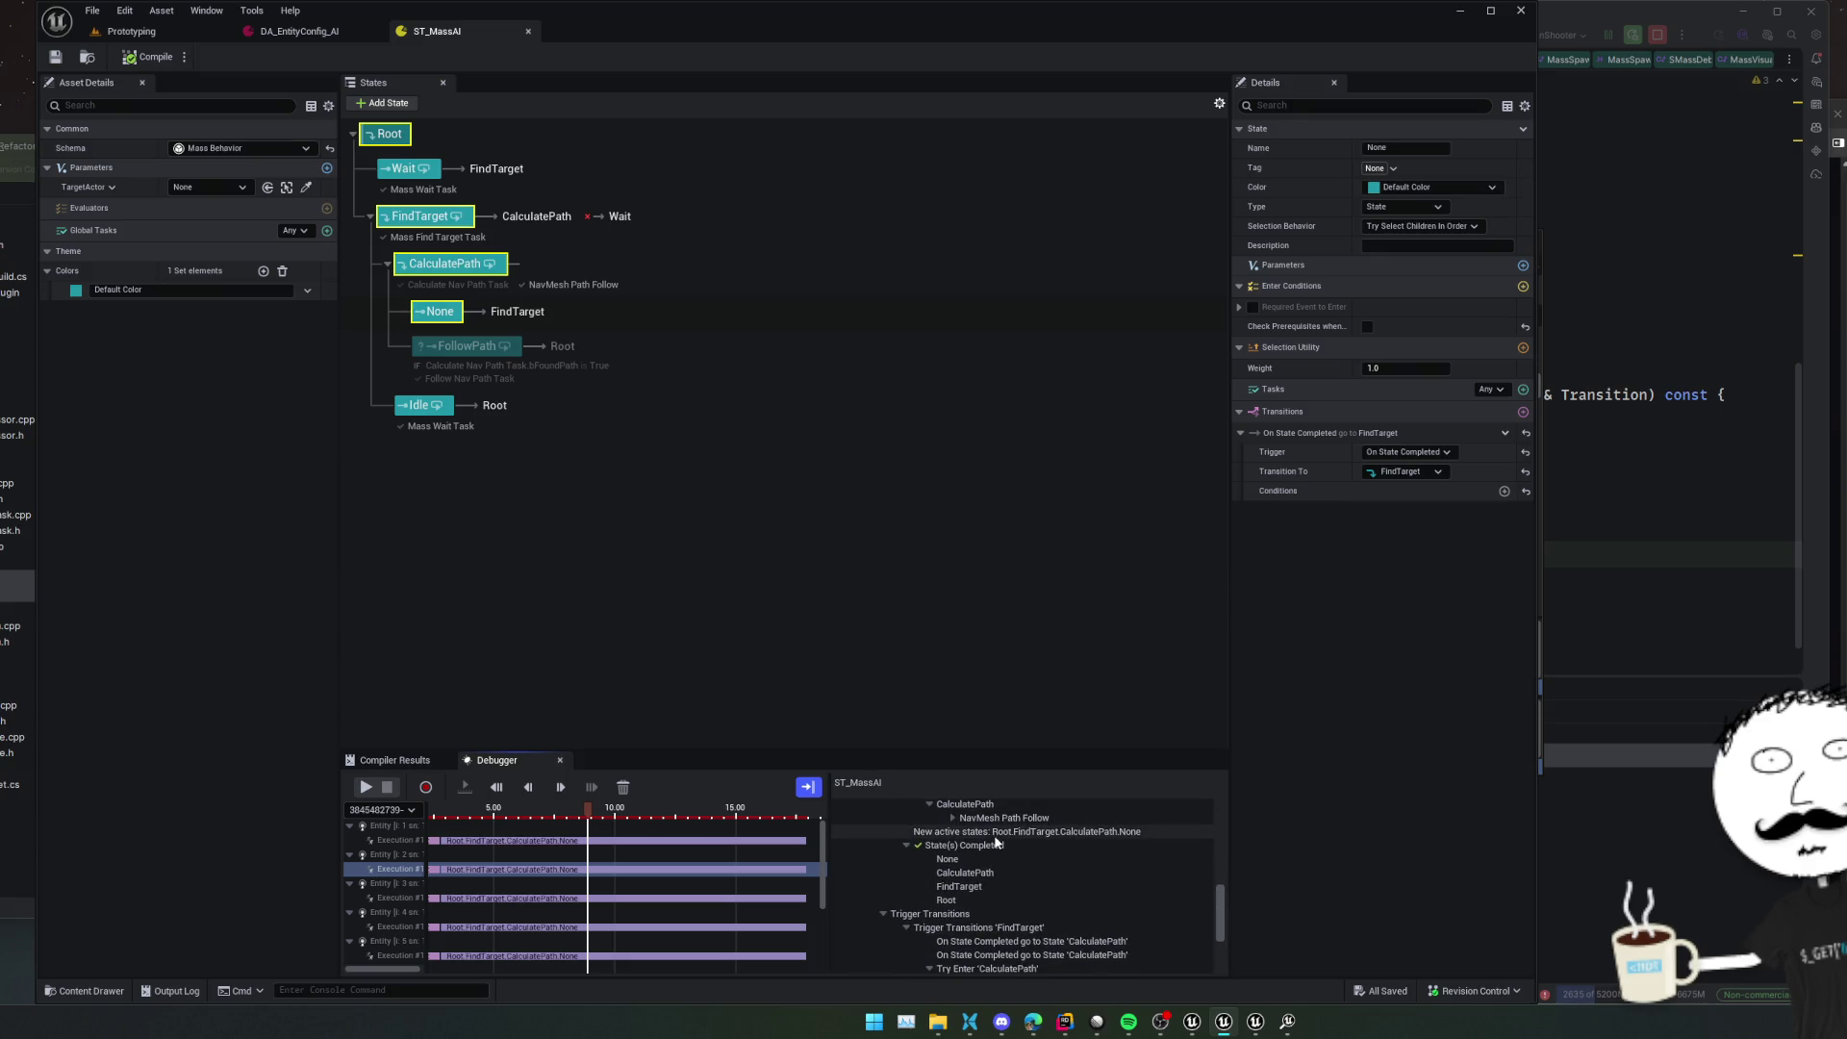
left_click(953, 818)
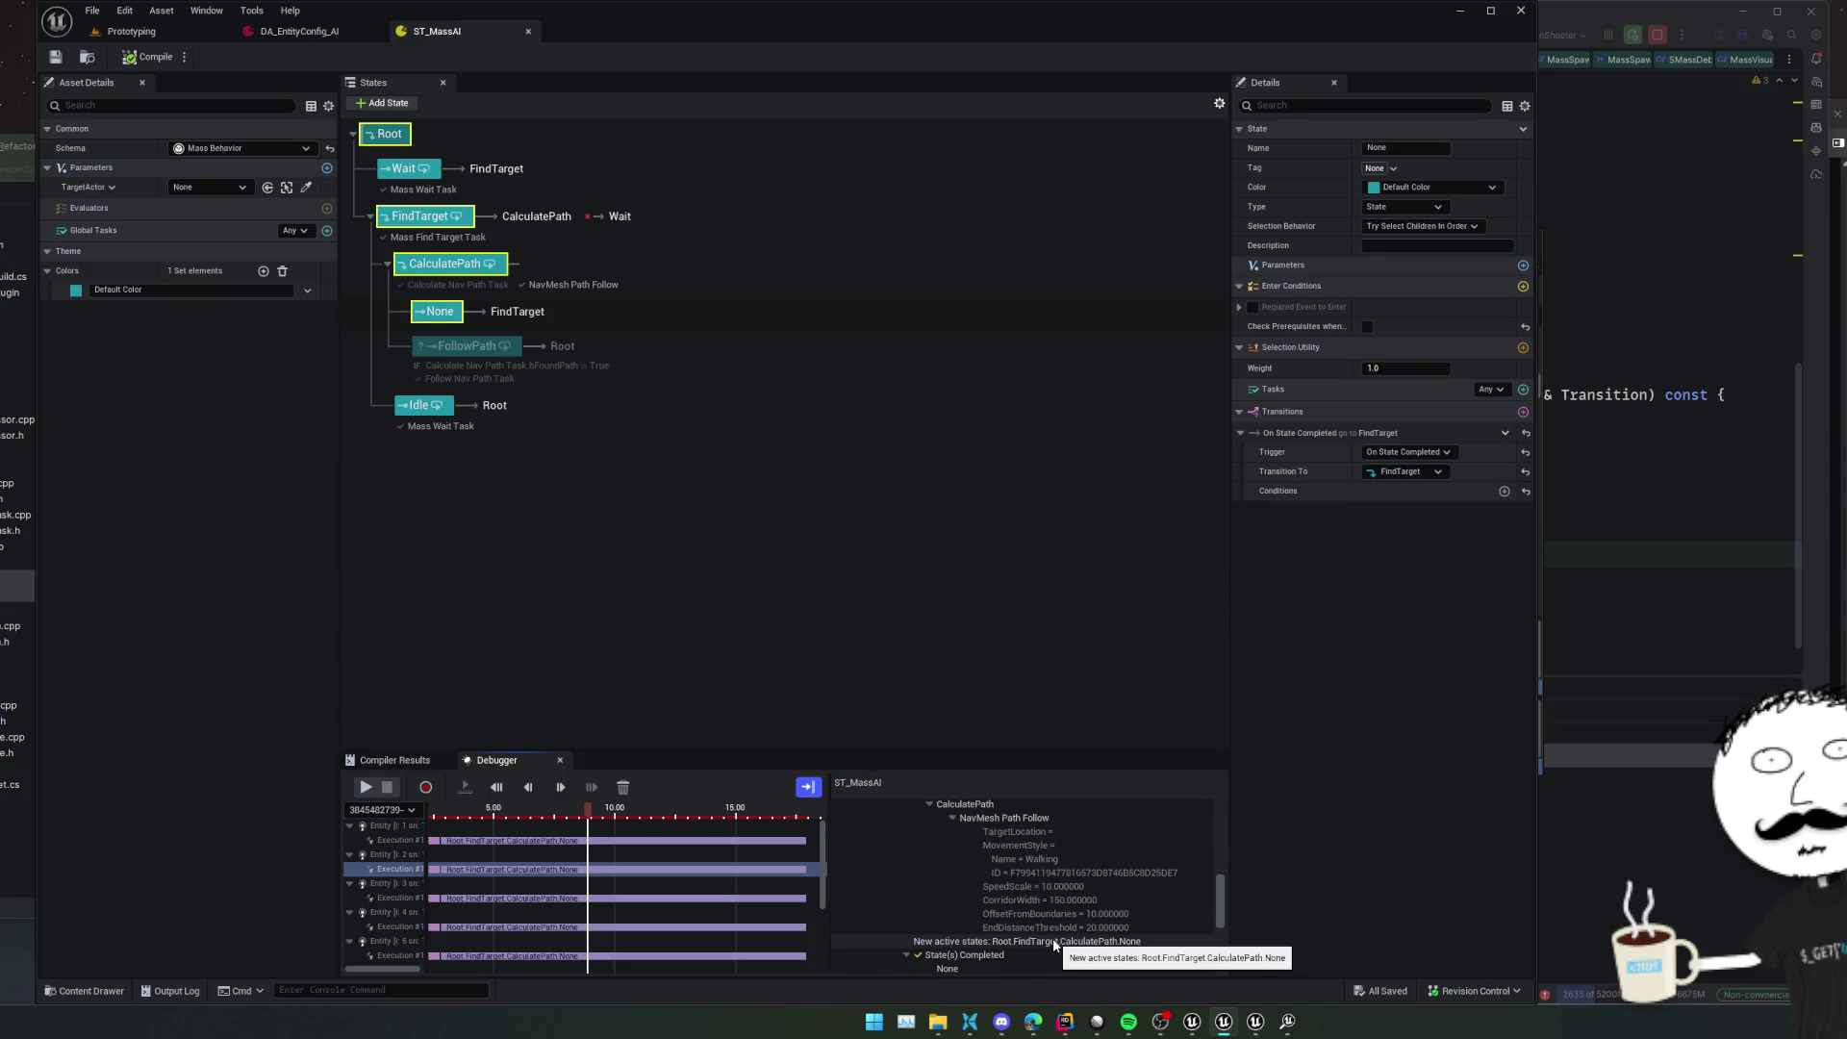
Step through the NavMesh Path Follow values, advance the playhead, and select the FollowPath state
left_click(1130, 859)
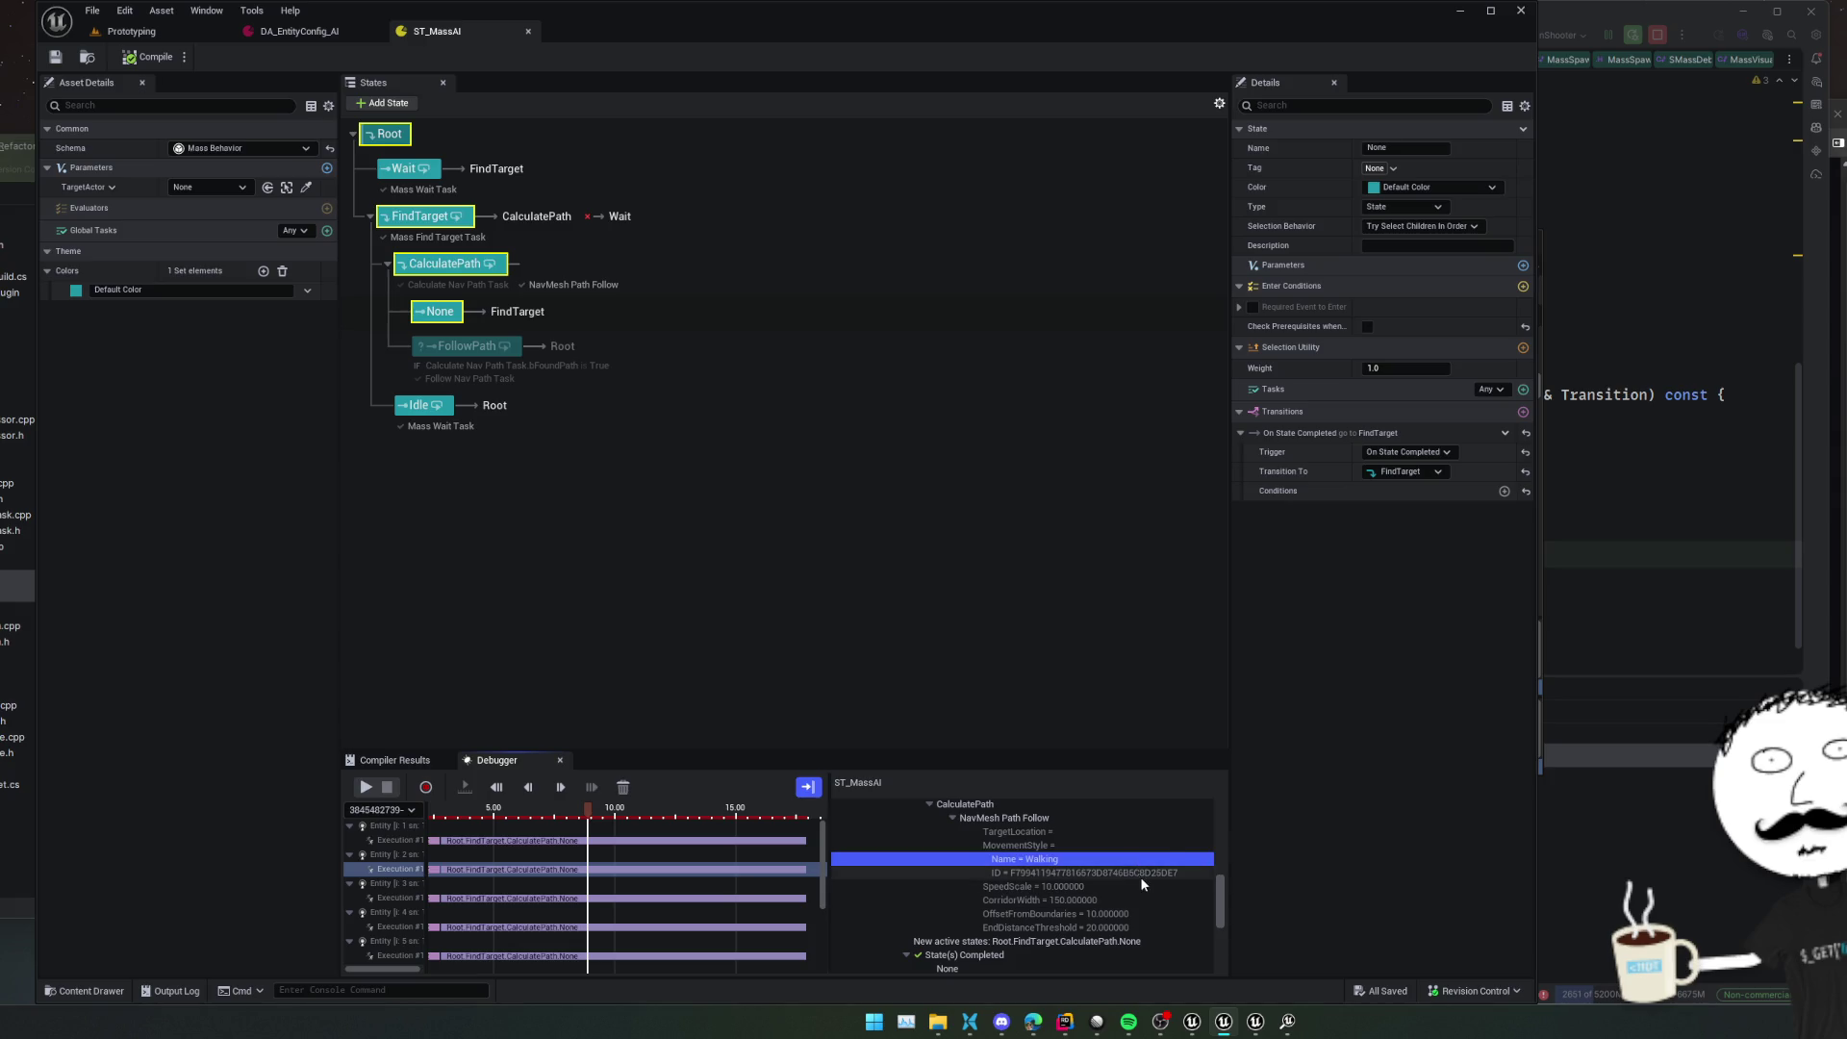
key("Down")
key("Down")
key("Down")
key("Down")
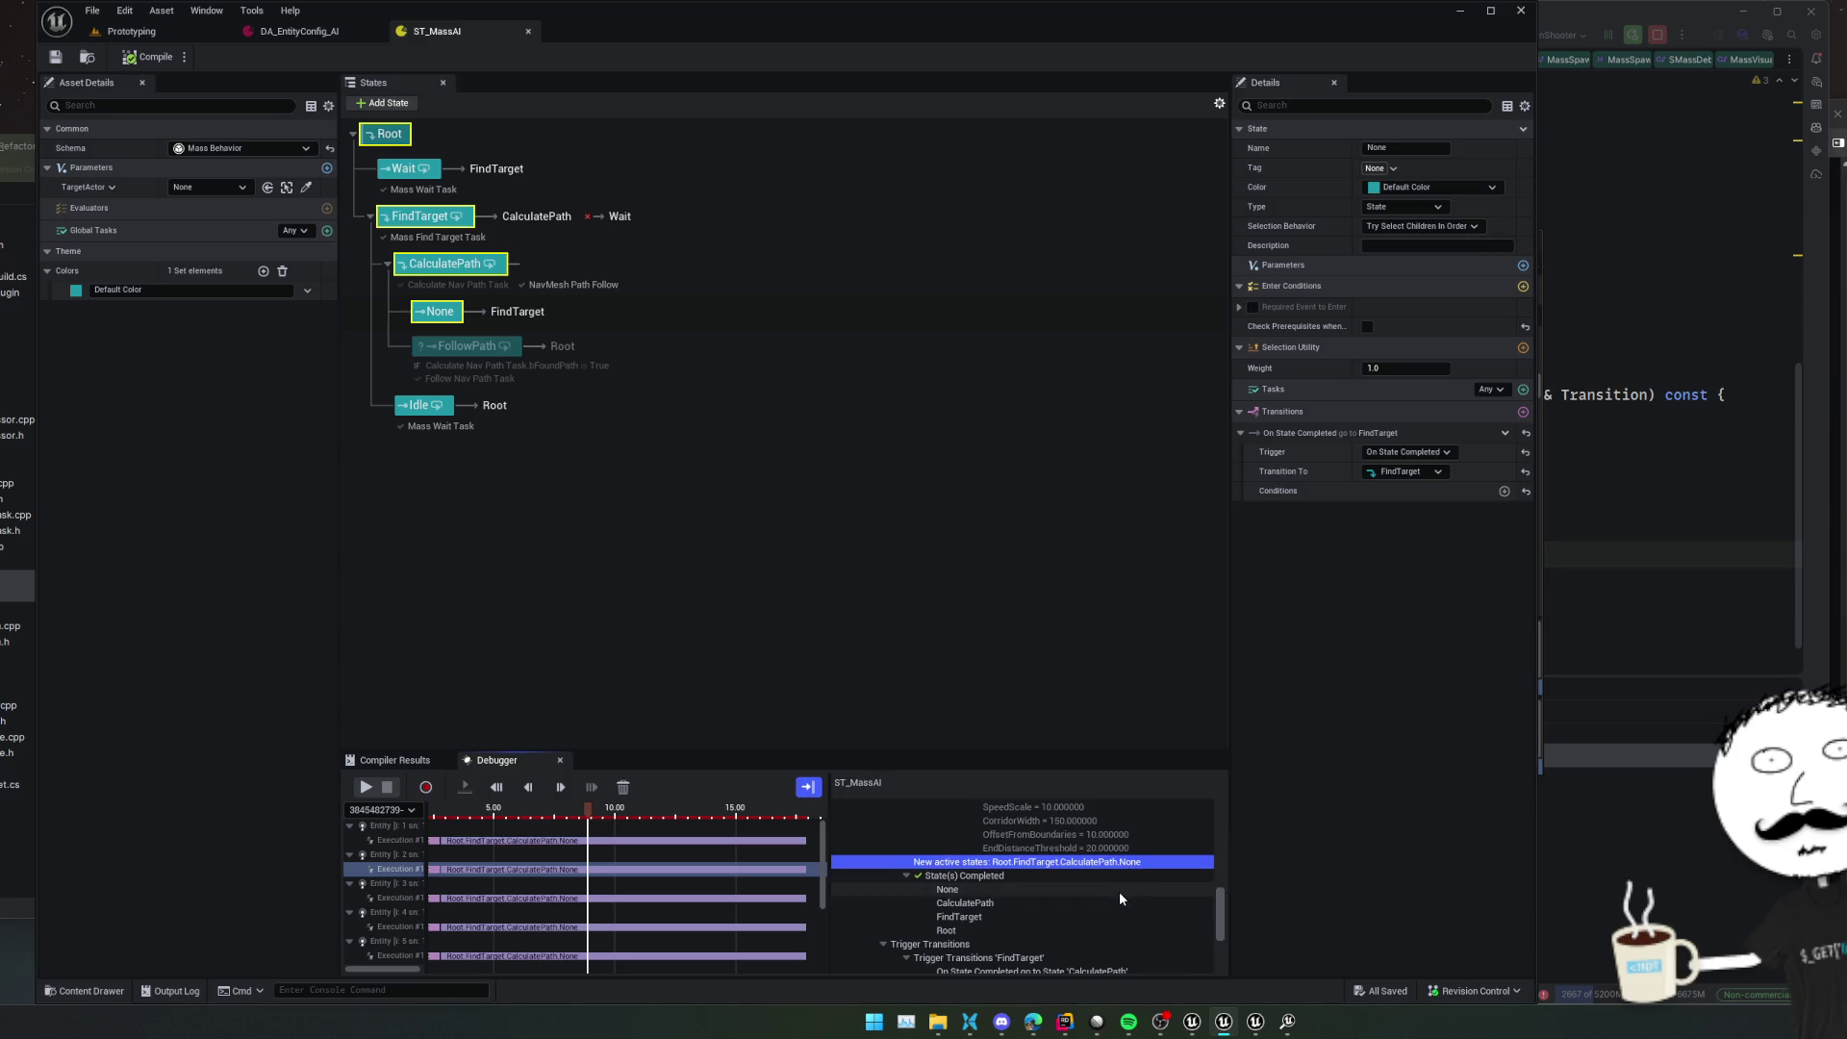
scroll(1111, 924, "down", 3)
scroll(1084, 853, "down", 3)
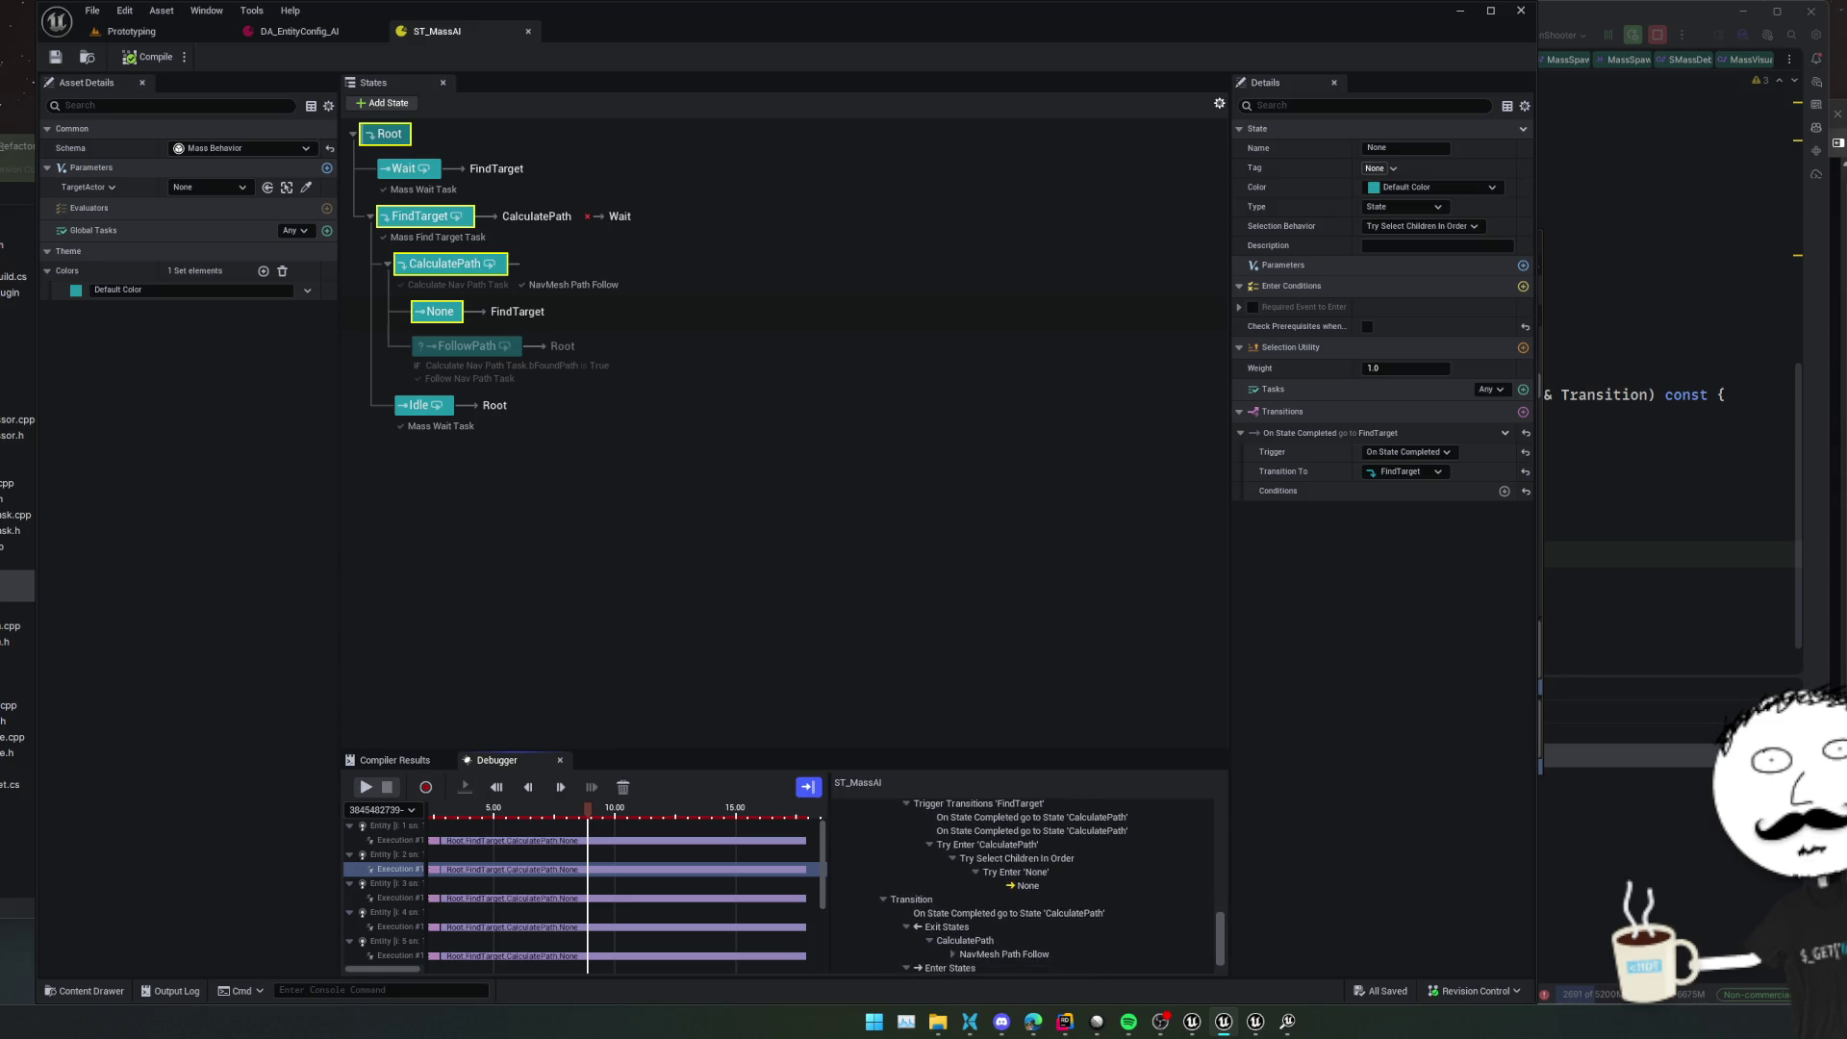
scroll(1025, 885, "down", 2)
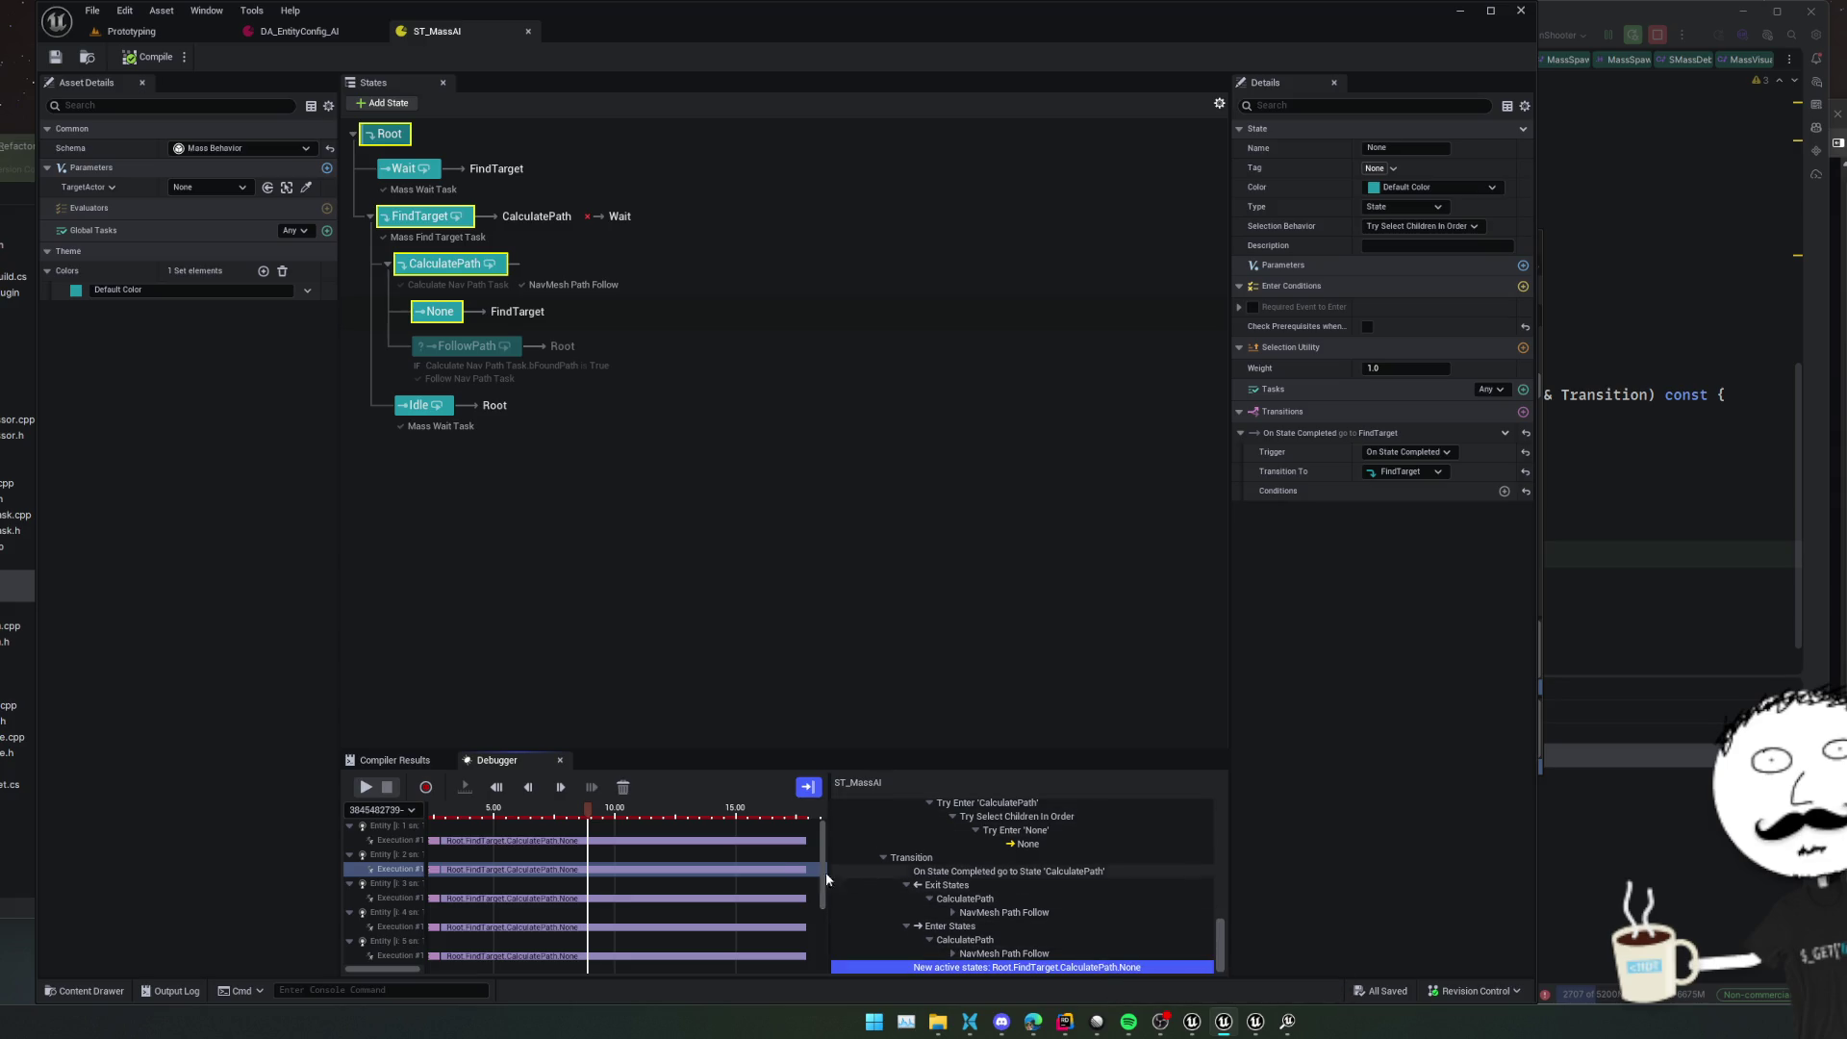
mouse_move(588, 814)
left_mouse_down()
mouse_move(719, 815)
mouse_move(454, 821)
mouse_move(616, 826)
mouse_move(713, 879)
mouse_move(667, 837)
mouse_move(855, 831)
mouse_move(466, 830)
mouse_move(481, 833)
left_mouse_up()
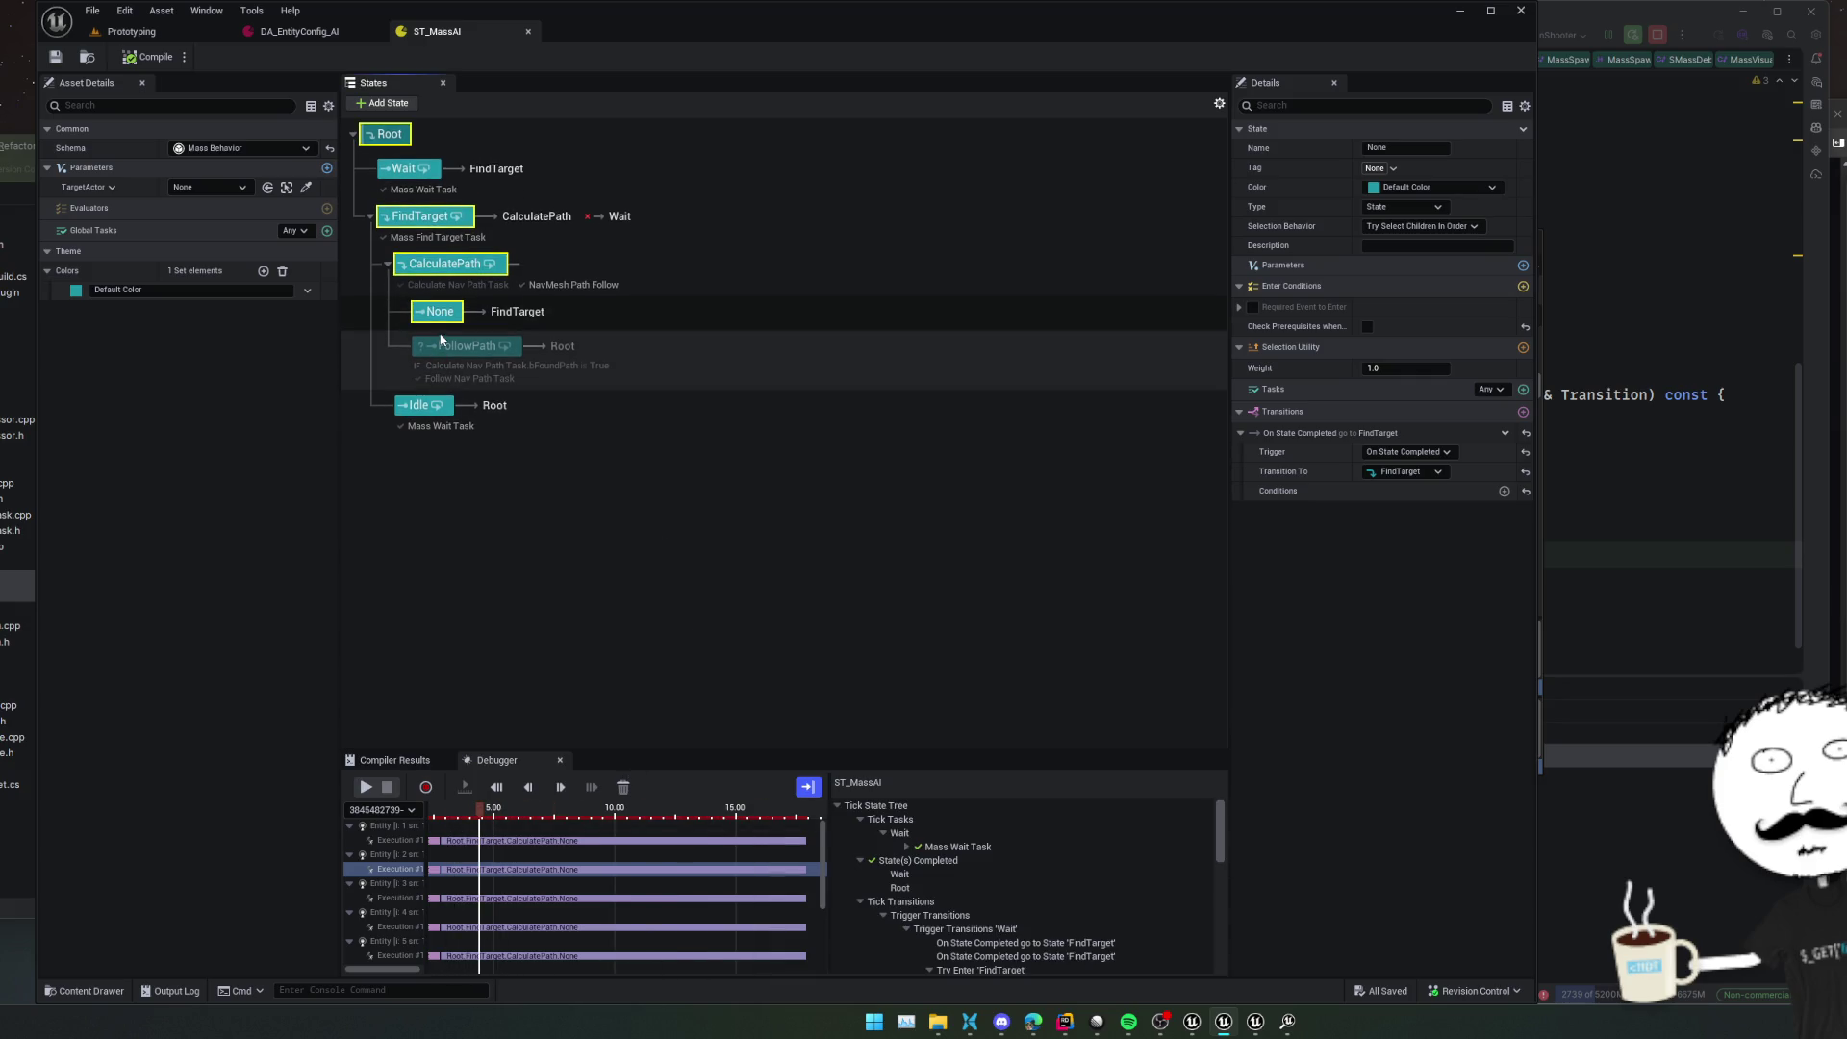
left_click(444, 345)
key("ctrl+Tab")
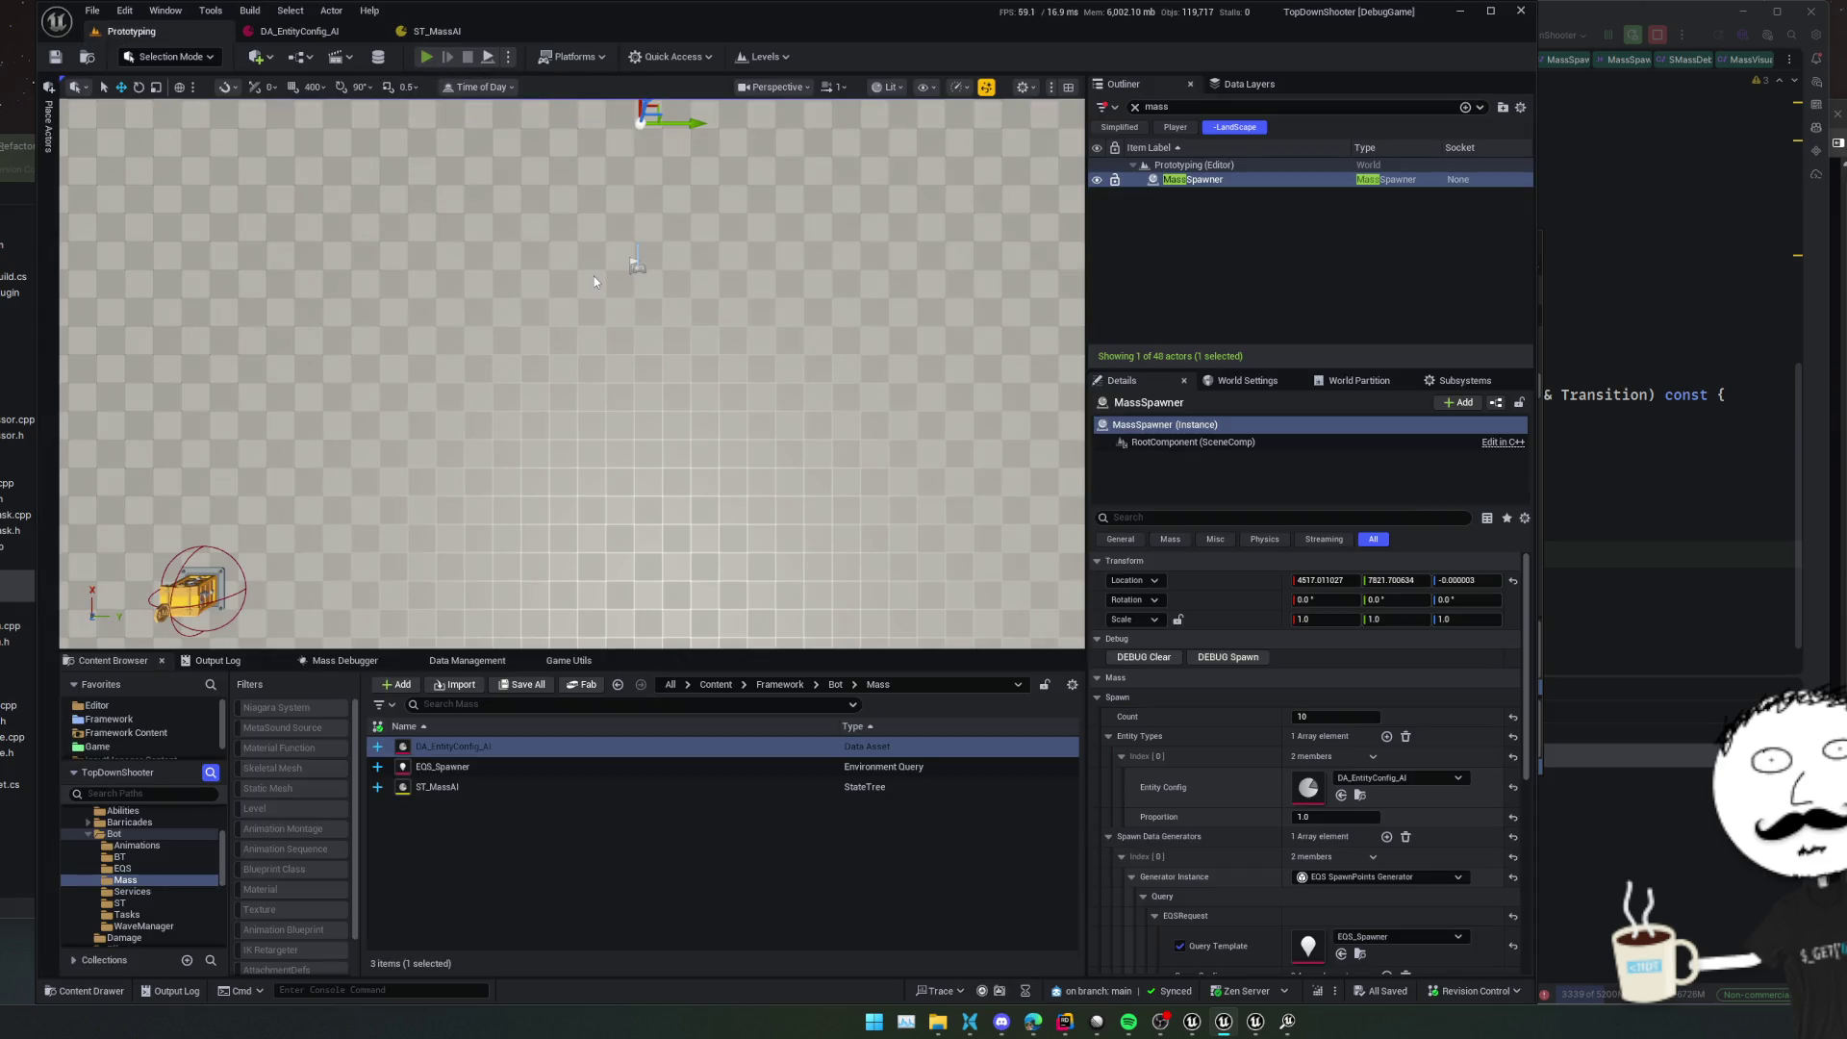
Briefly play the Prototyping level with 10 agents, stop it, and close the extra Unreal window
key("alt+p")
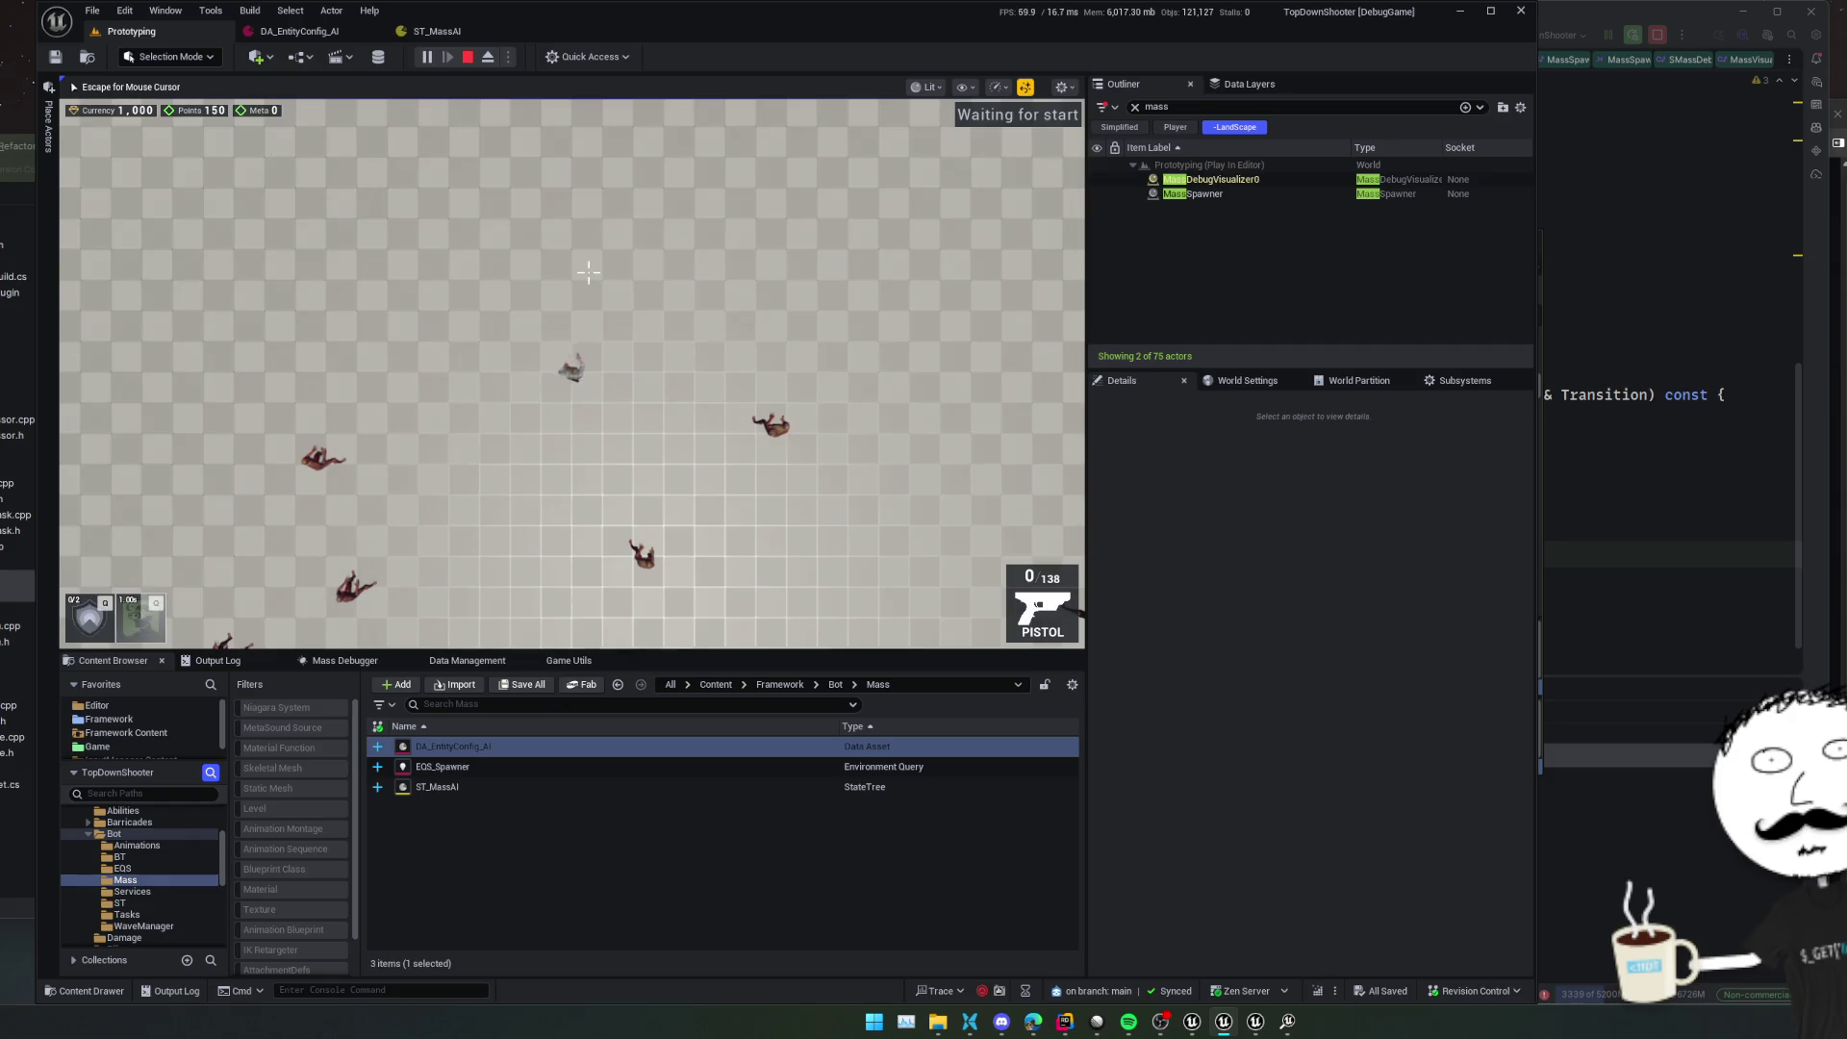
key("shift+F1")
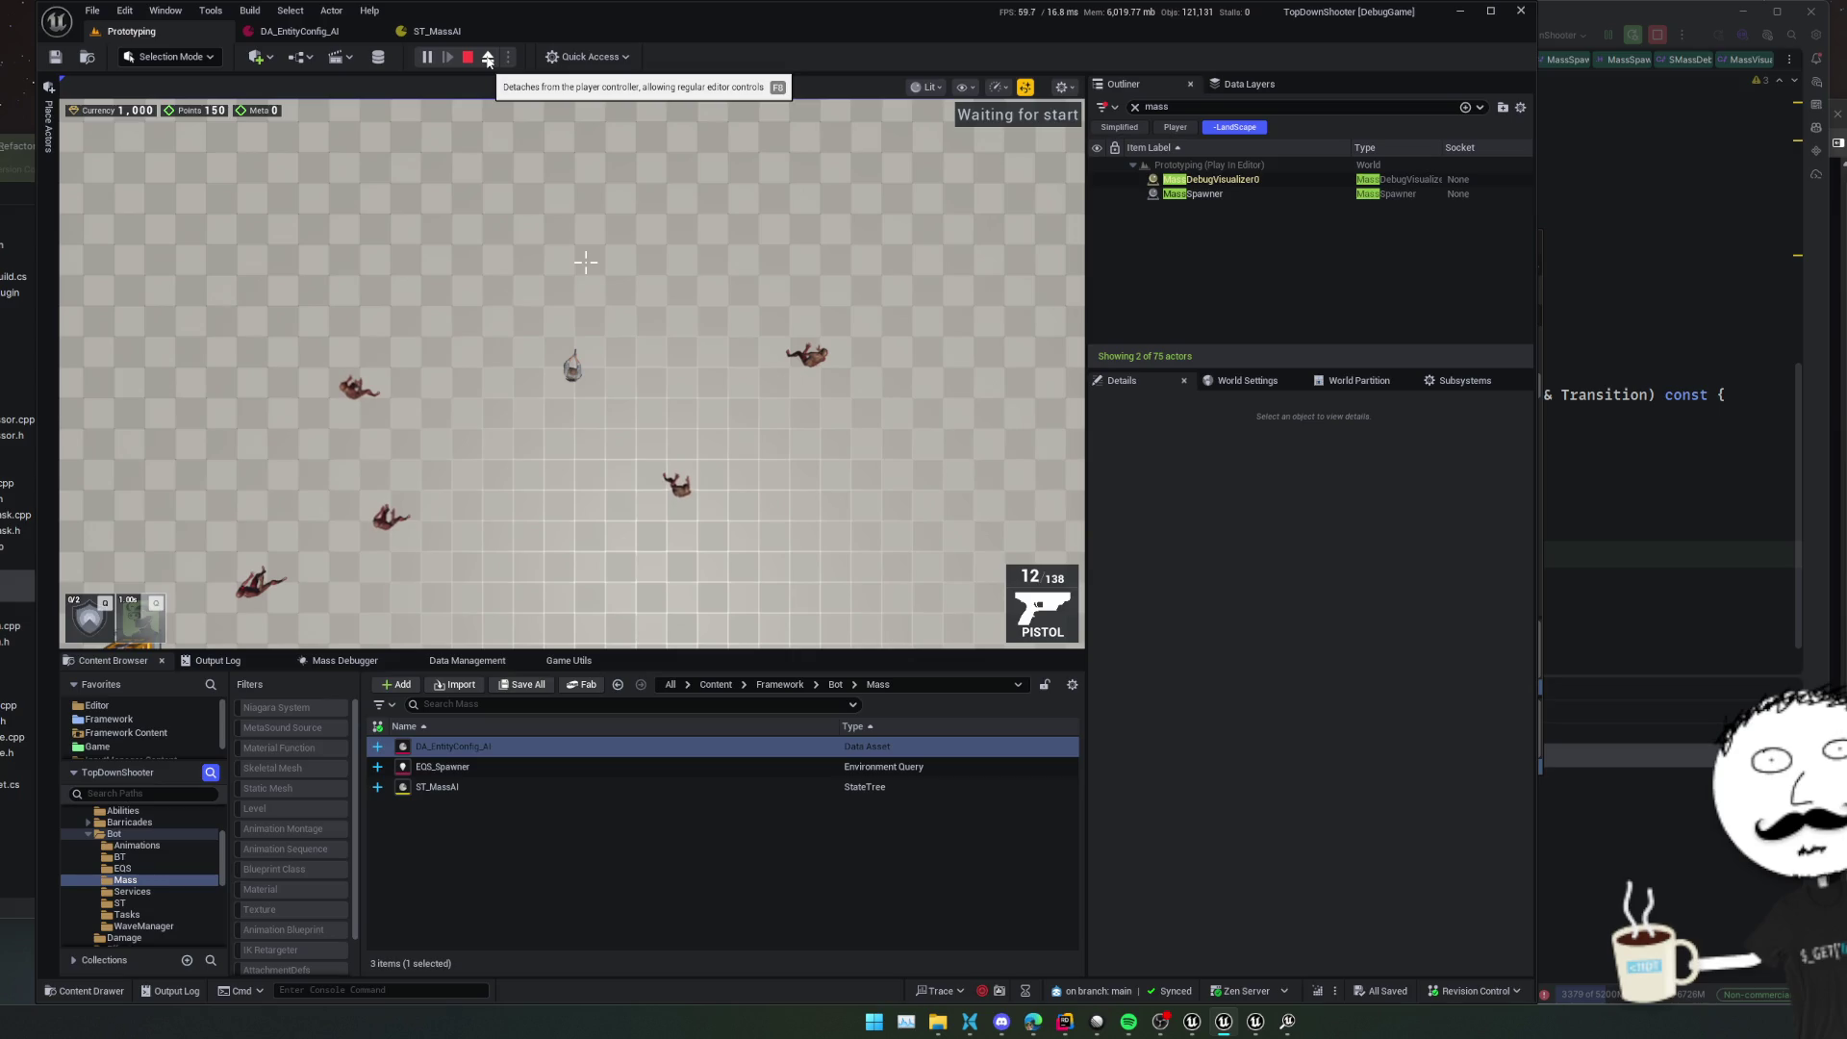
left_click(467, 59)
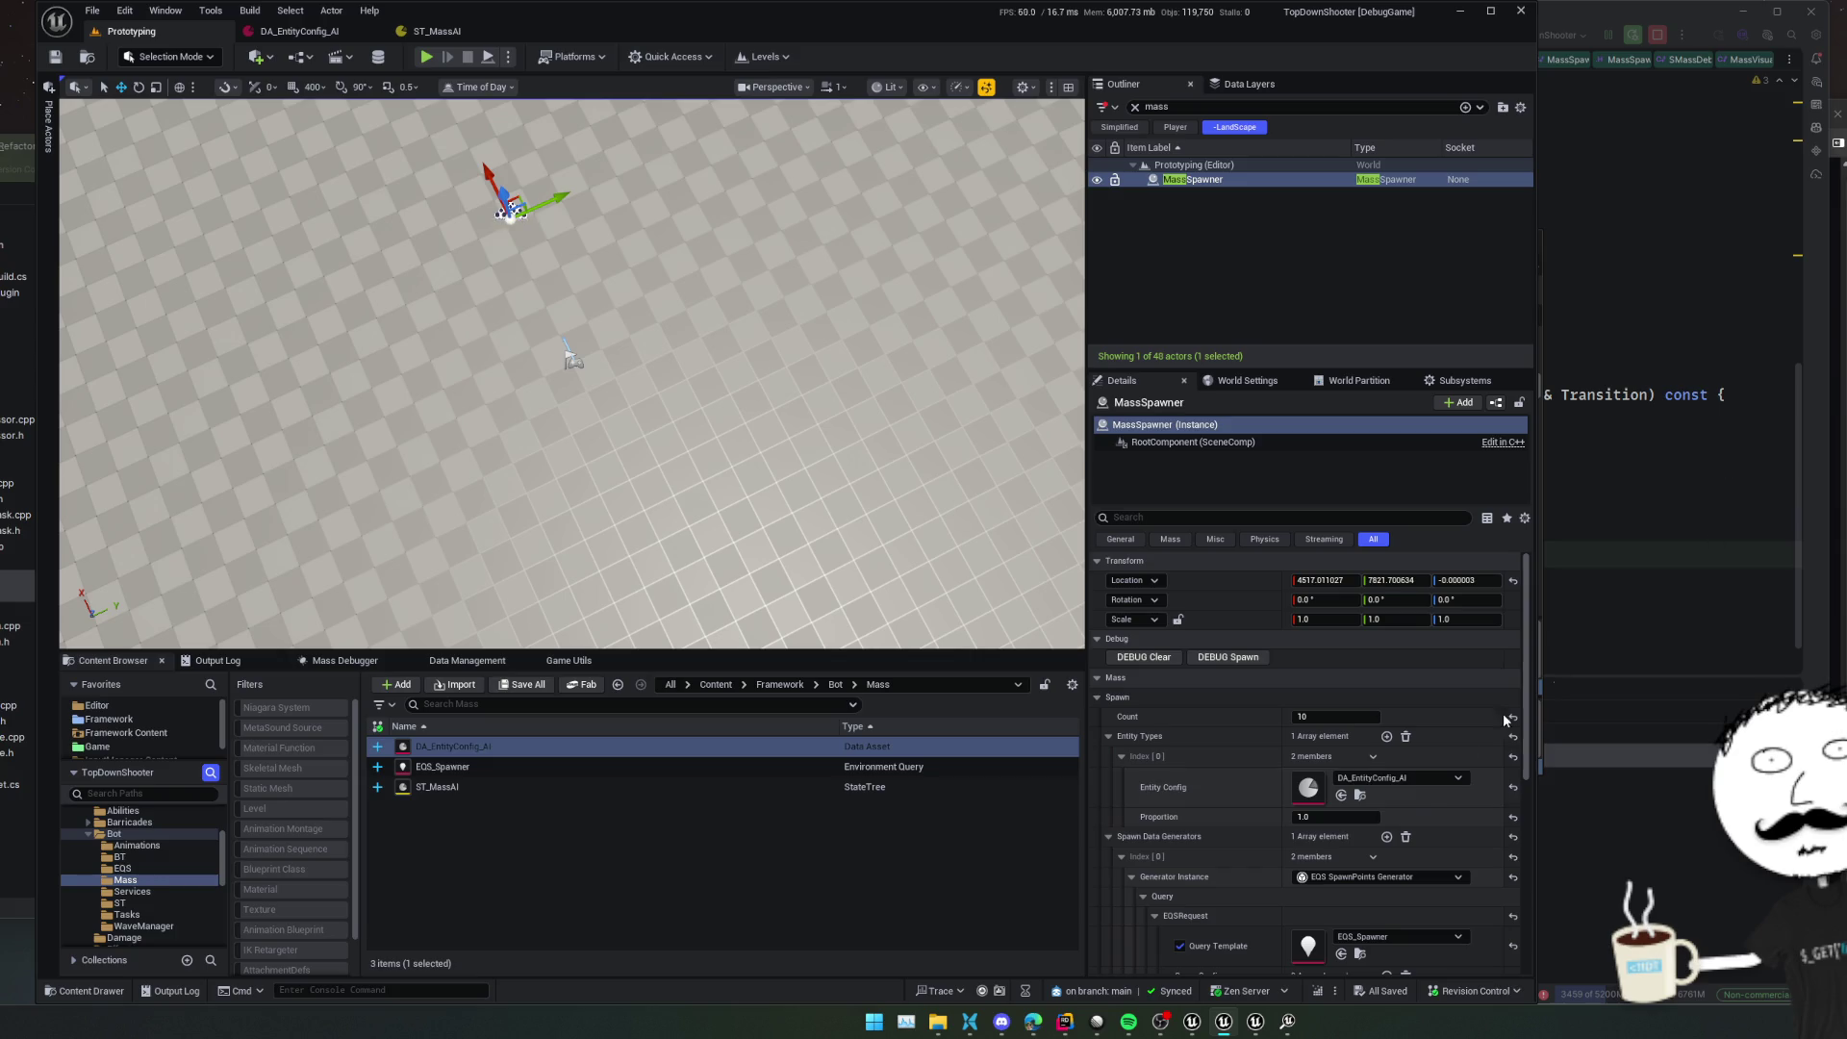
right_click(1295, 1033)
left_click(1301, 994)
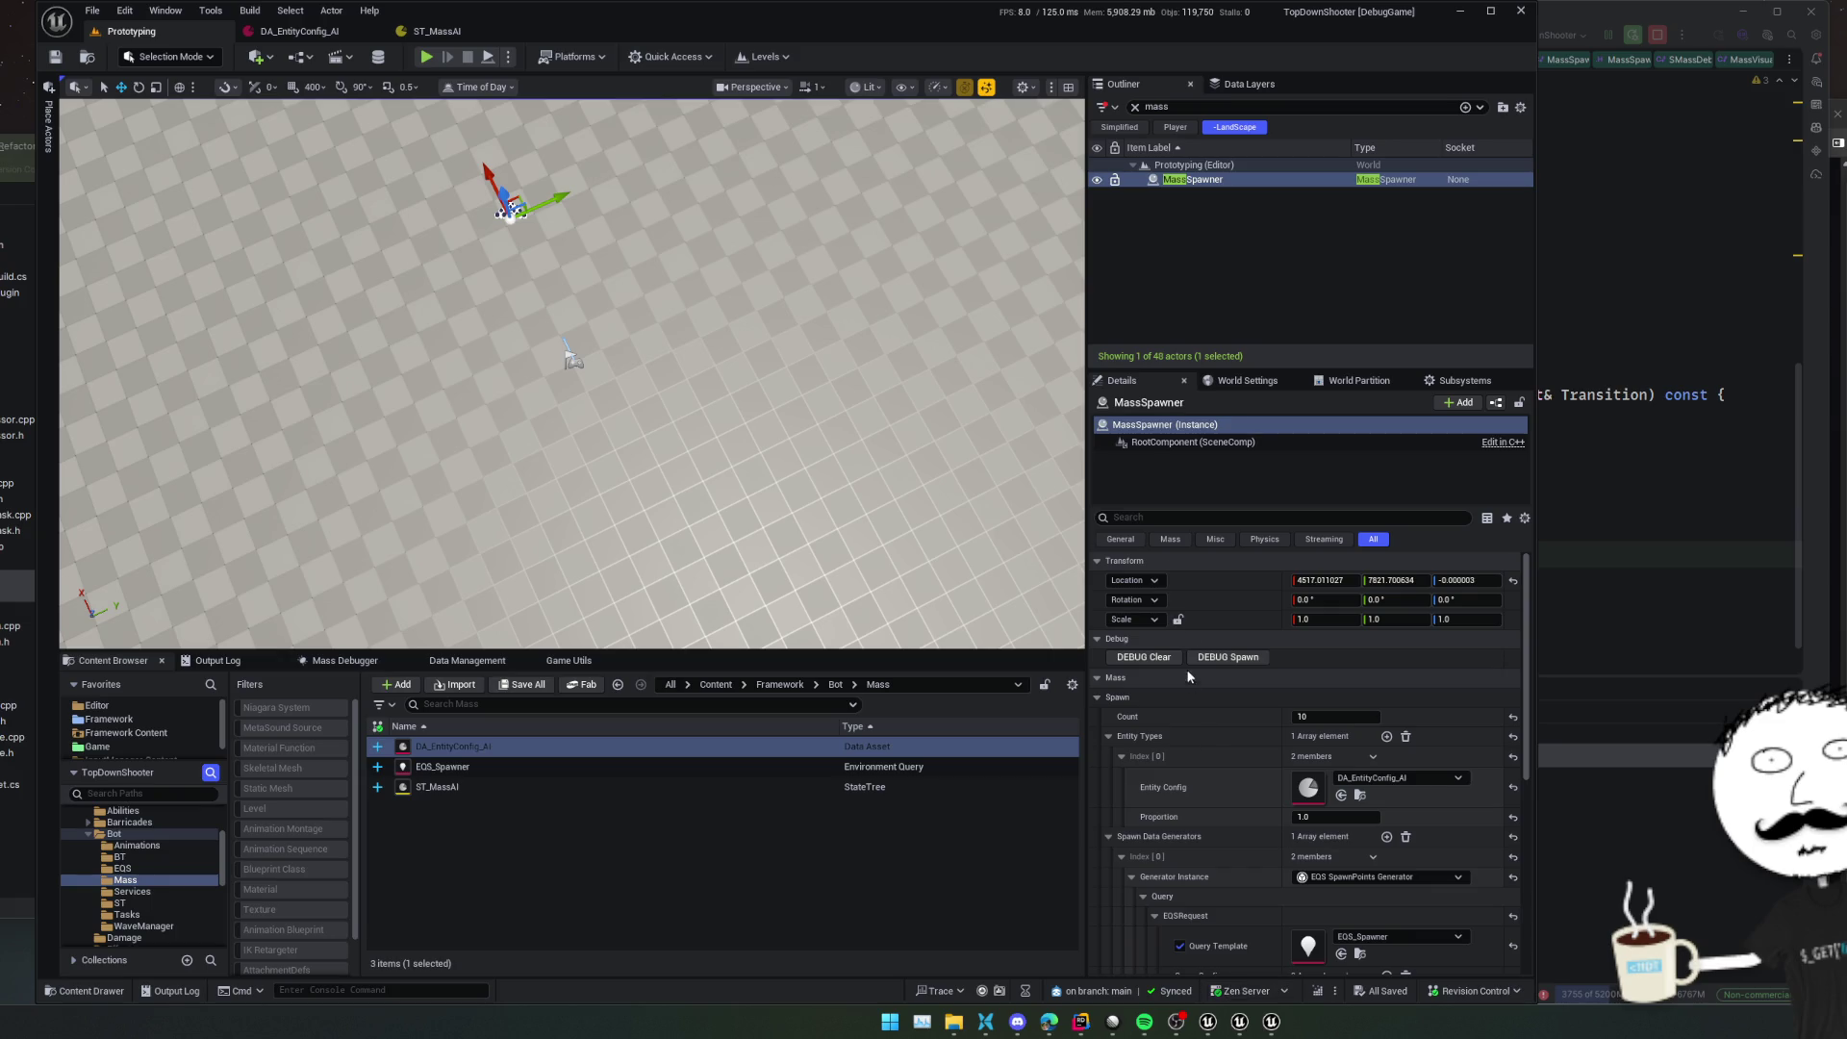
In ST_MassAI, expand FindTarget's Mass Find Target Task, then CalculatePath's NavMesh Path Follow parameters
left_click(438, 33)
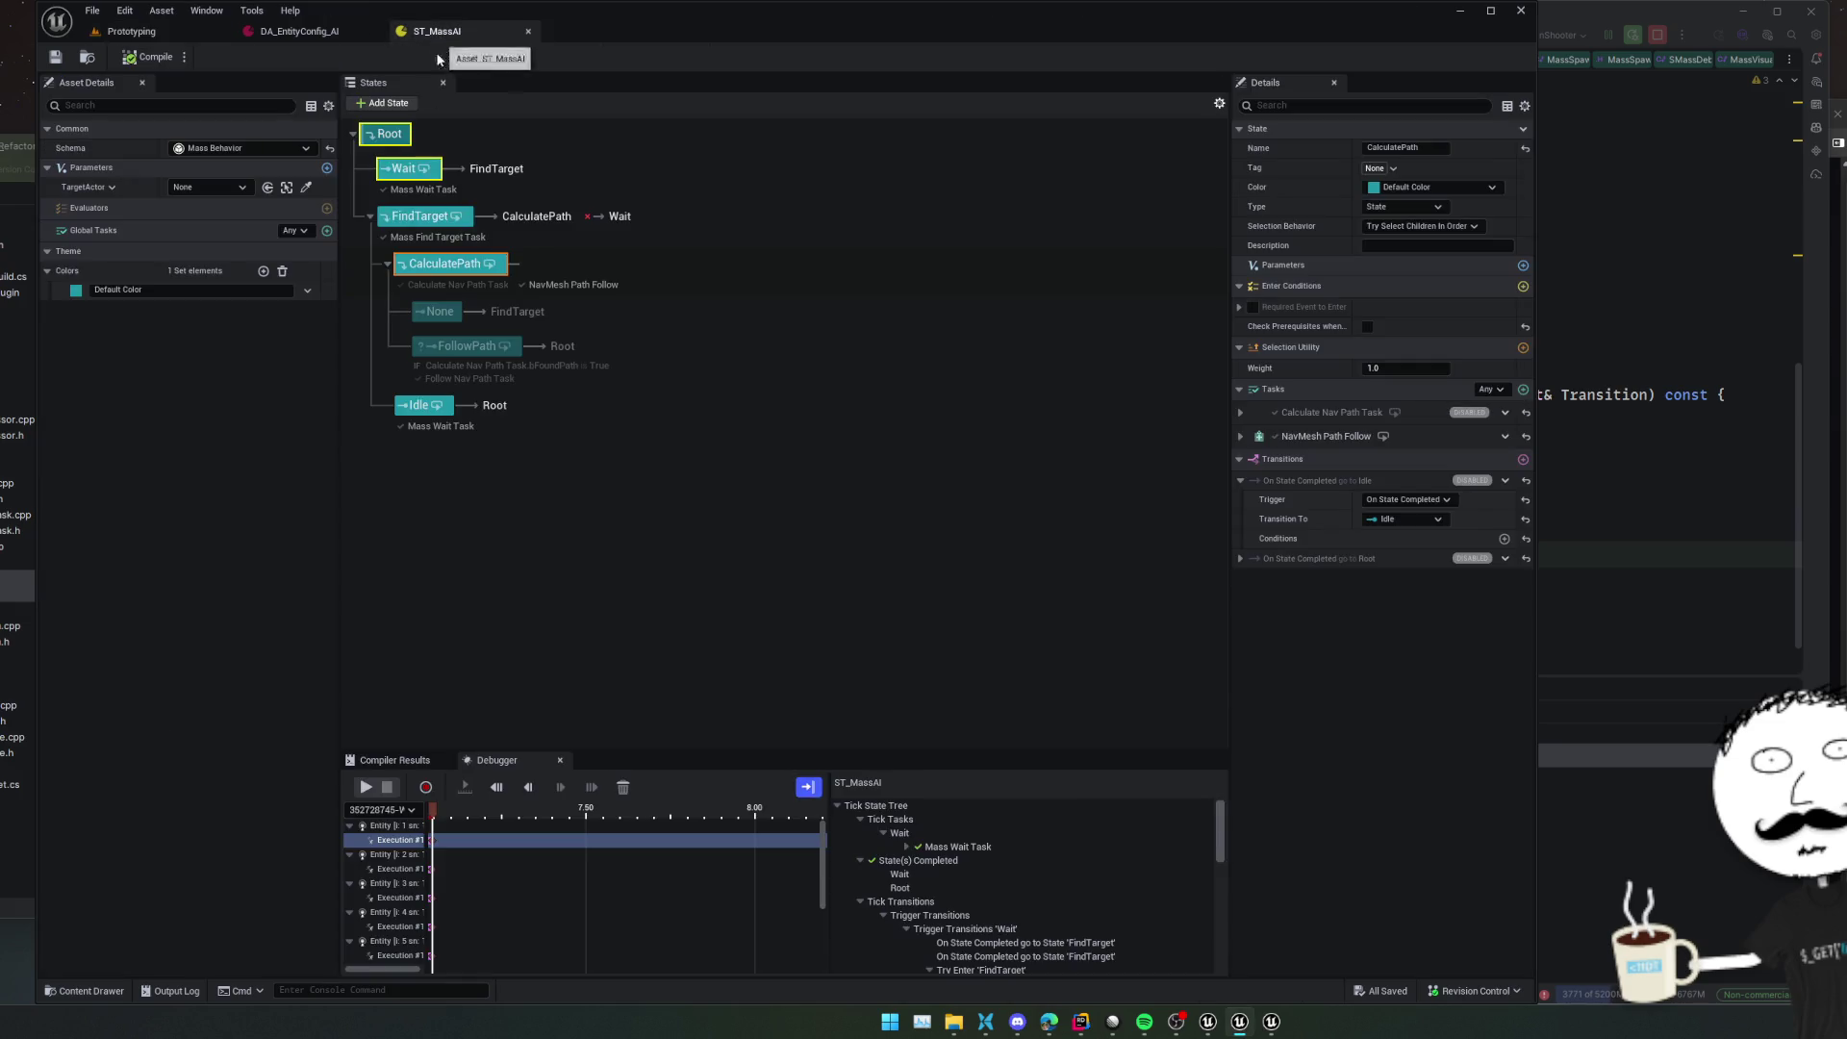
left_click(434, 218)
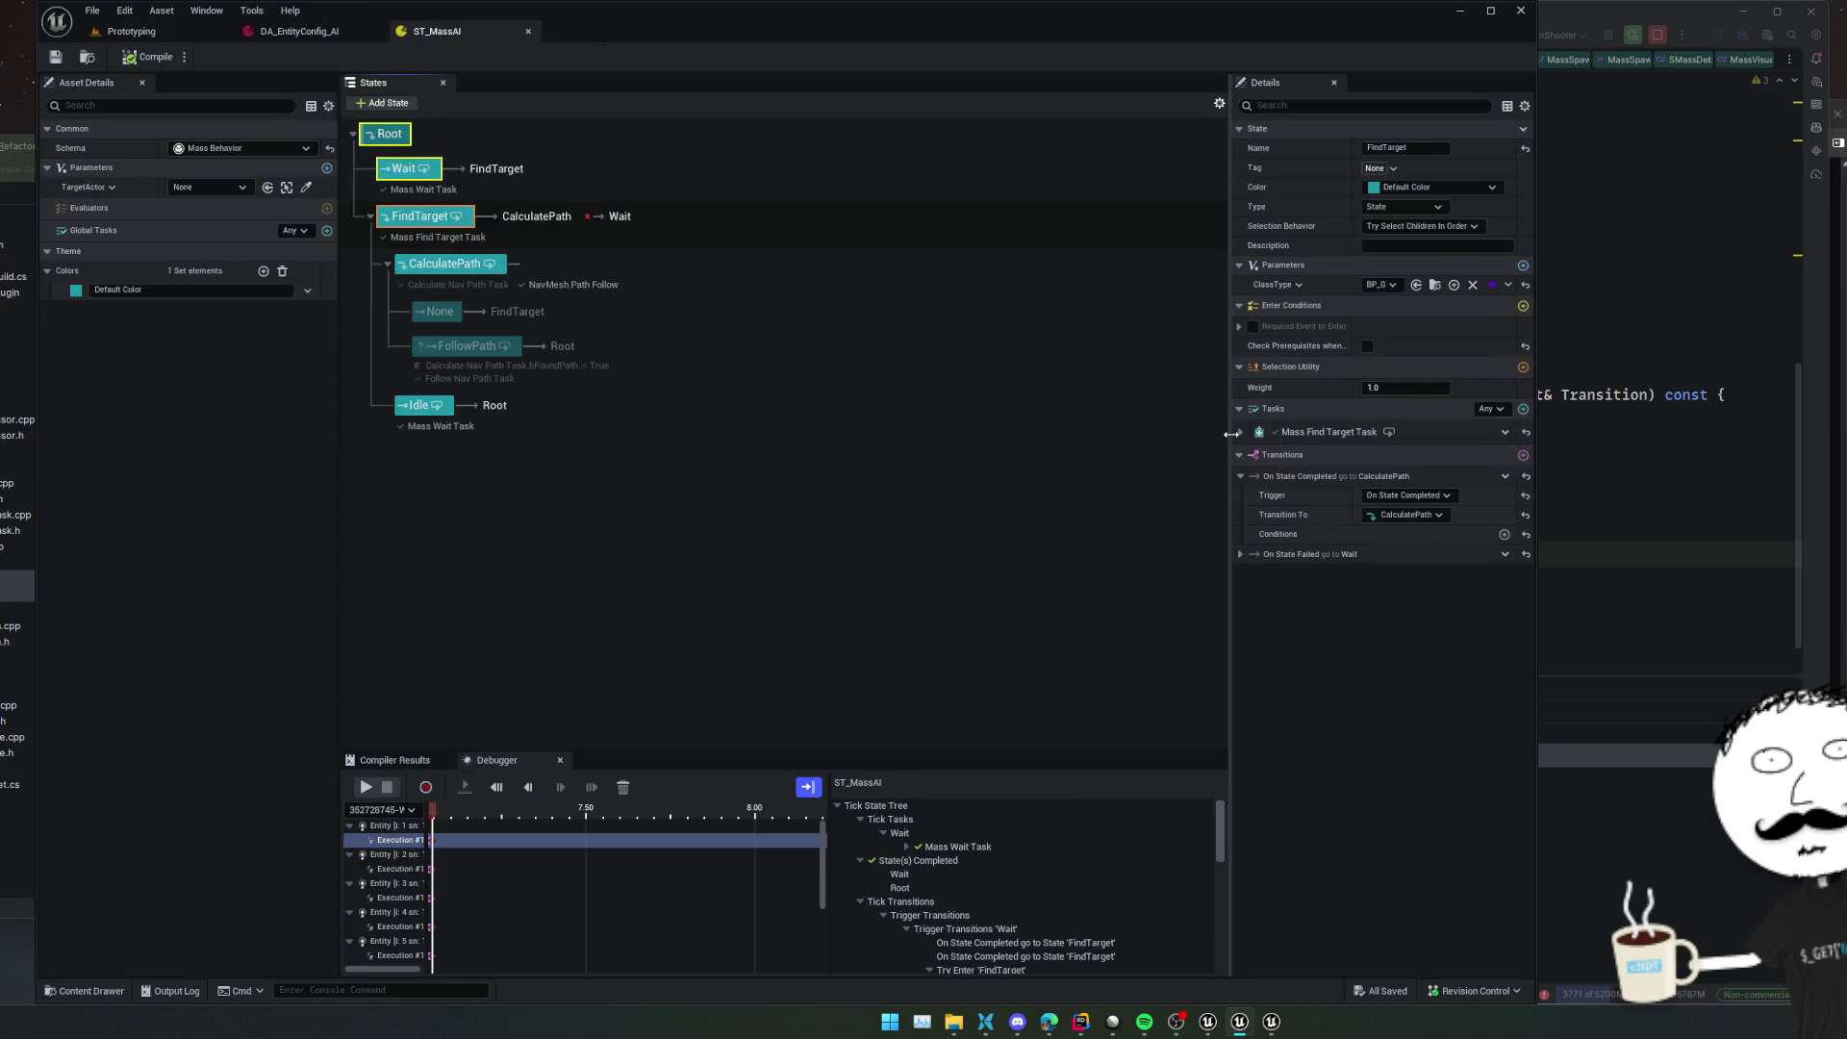
left_click(1241, 433)
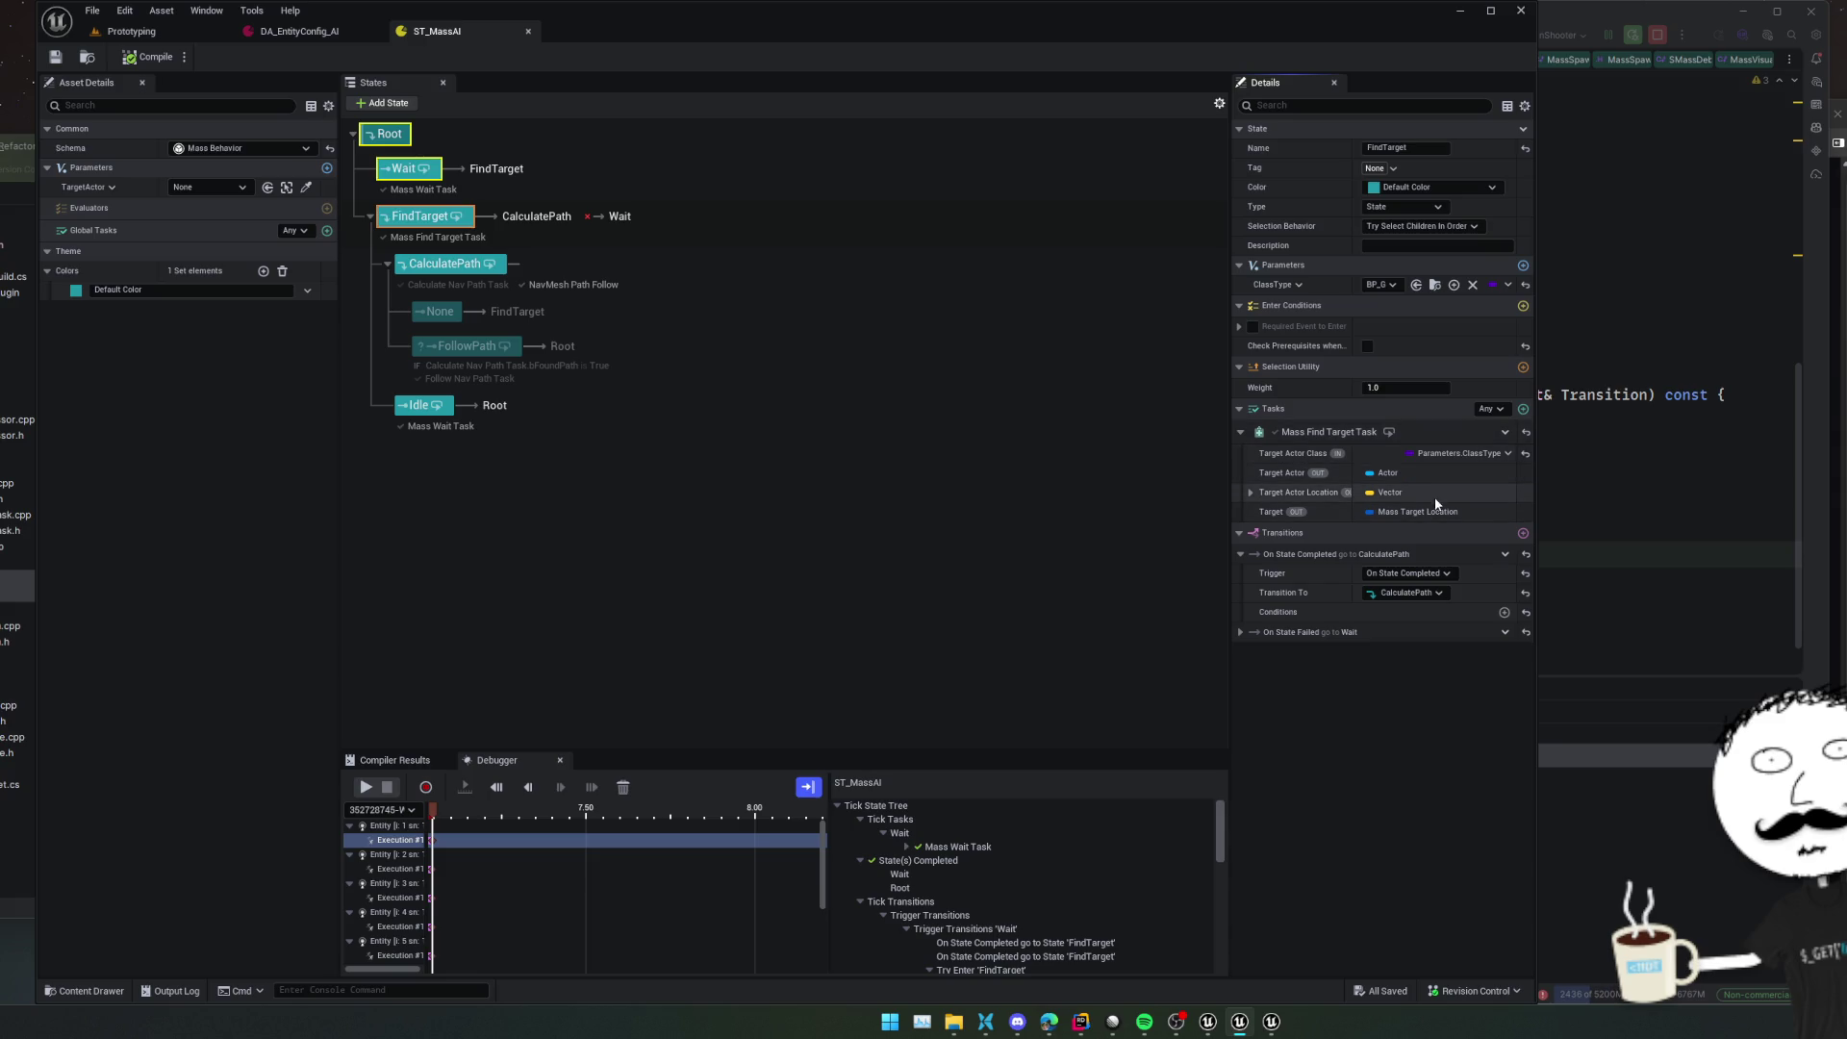
left_click(450, 263)
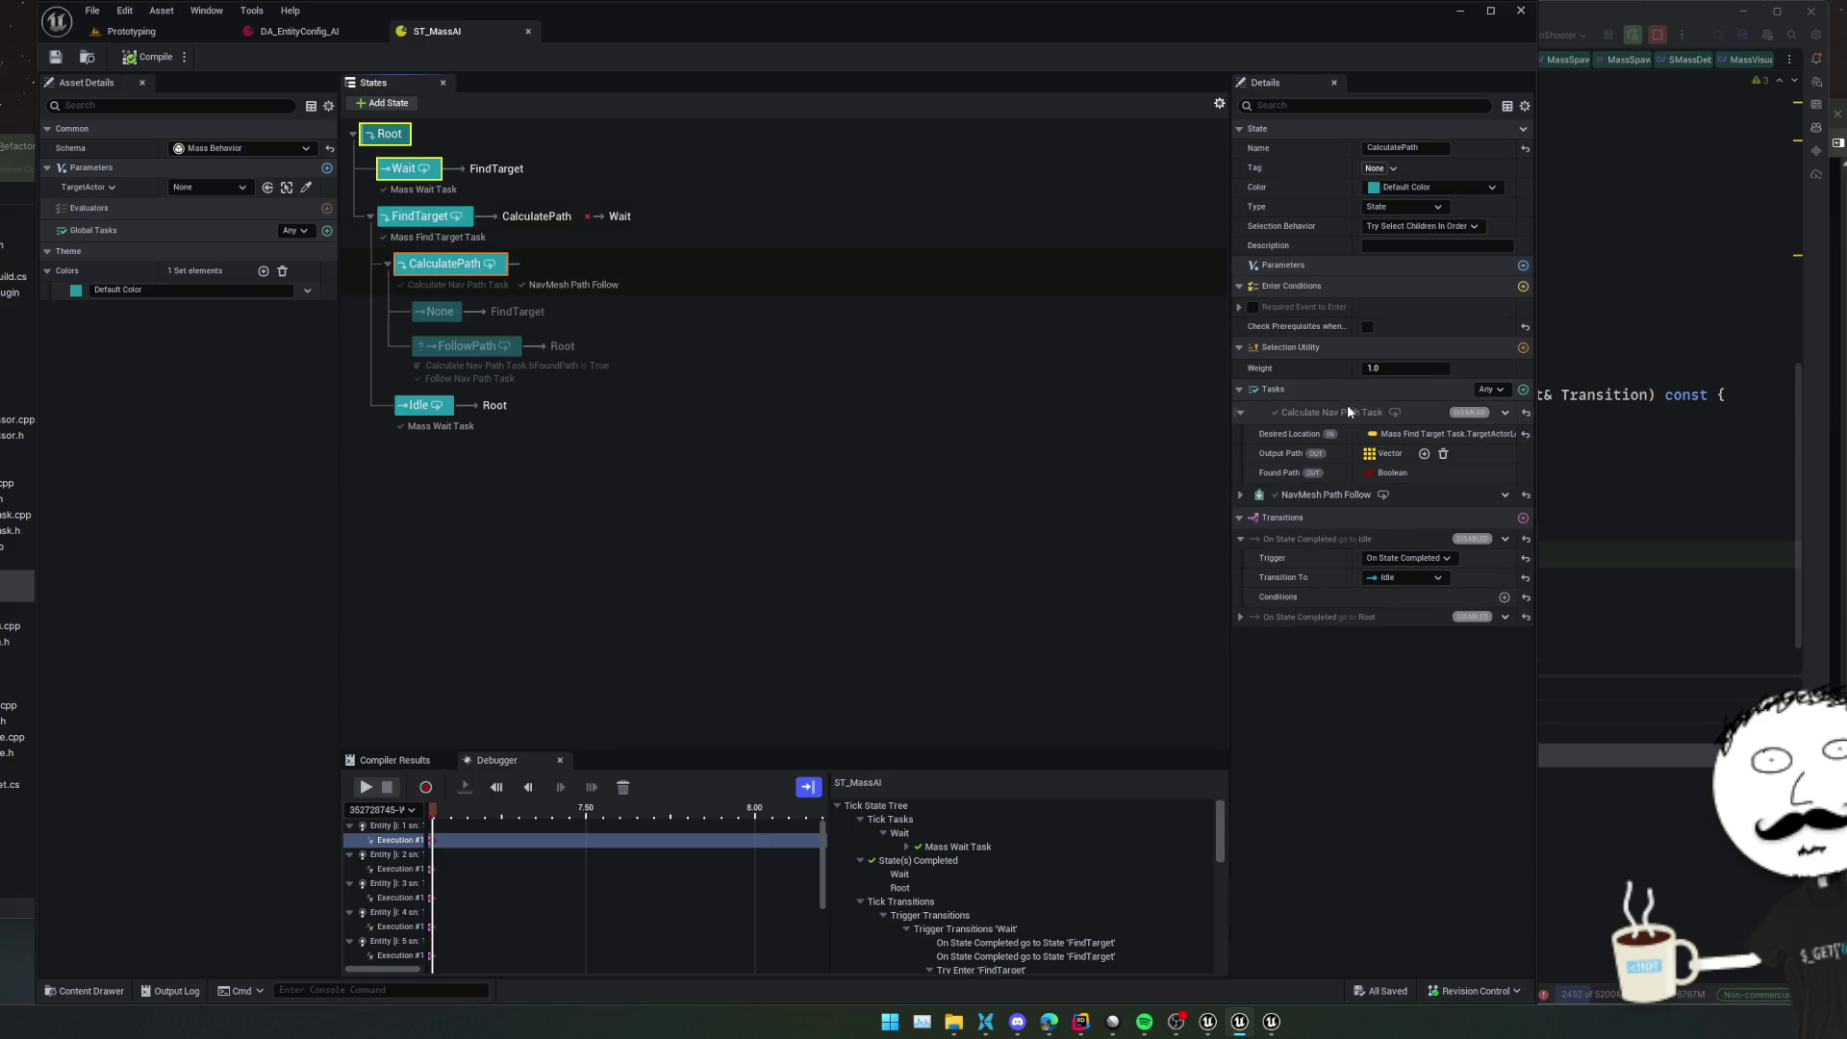
left_click(1386, 494)
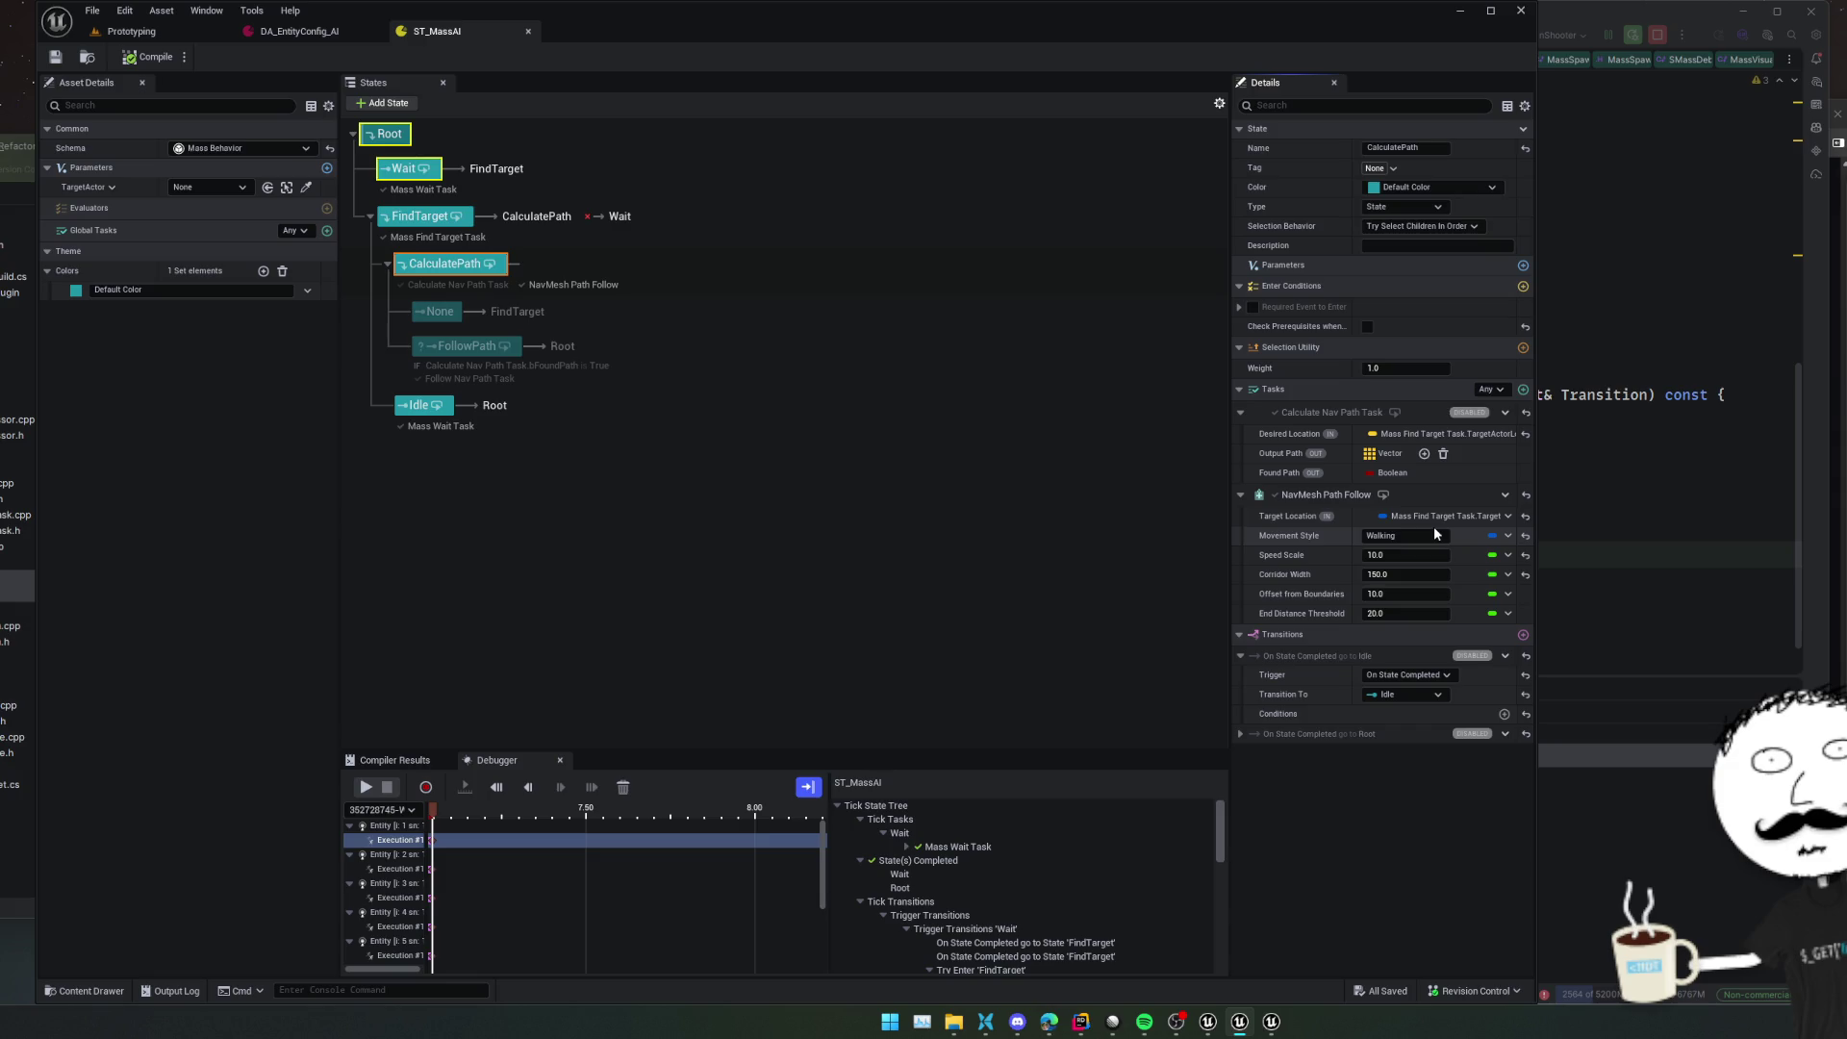
scroll(1092, 887, "down", 2)
Step through the FindTarget transition trace entries and expand Mass Find Target Task's target actor and location values
left_click(1043, 941)
scroll(1063, 895, "down", 5)
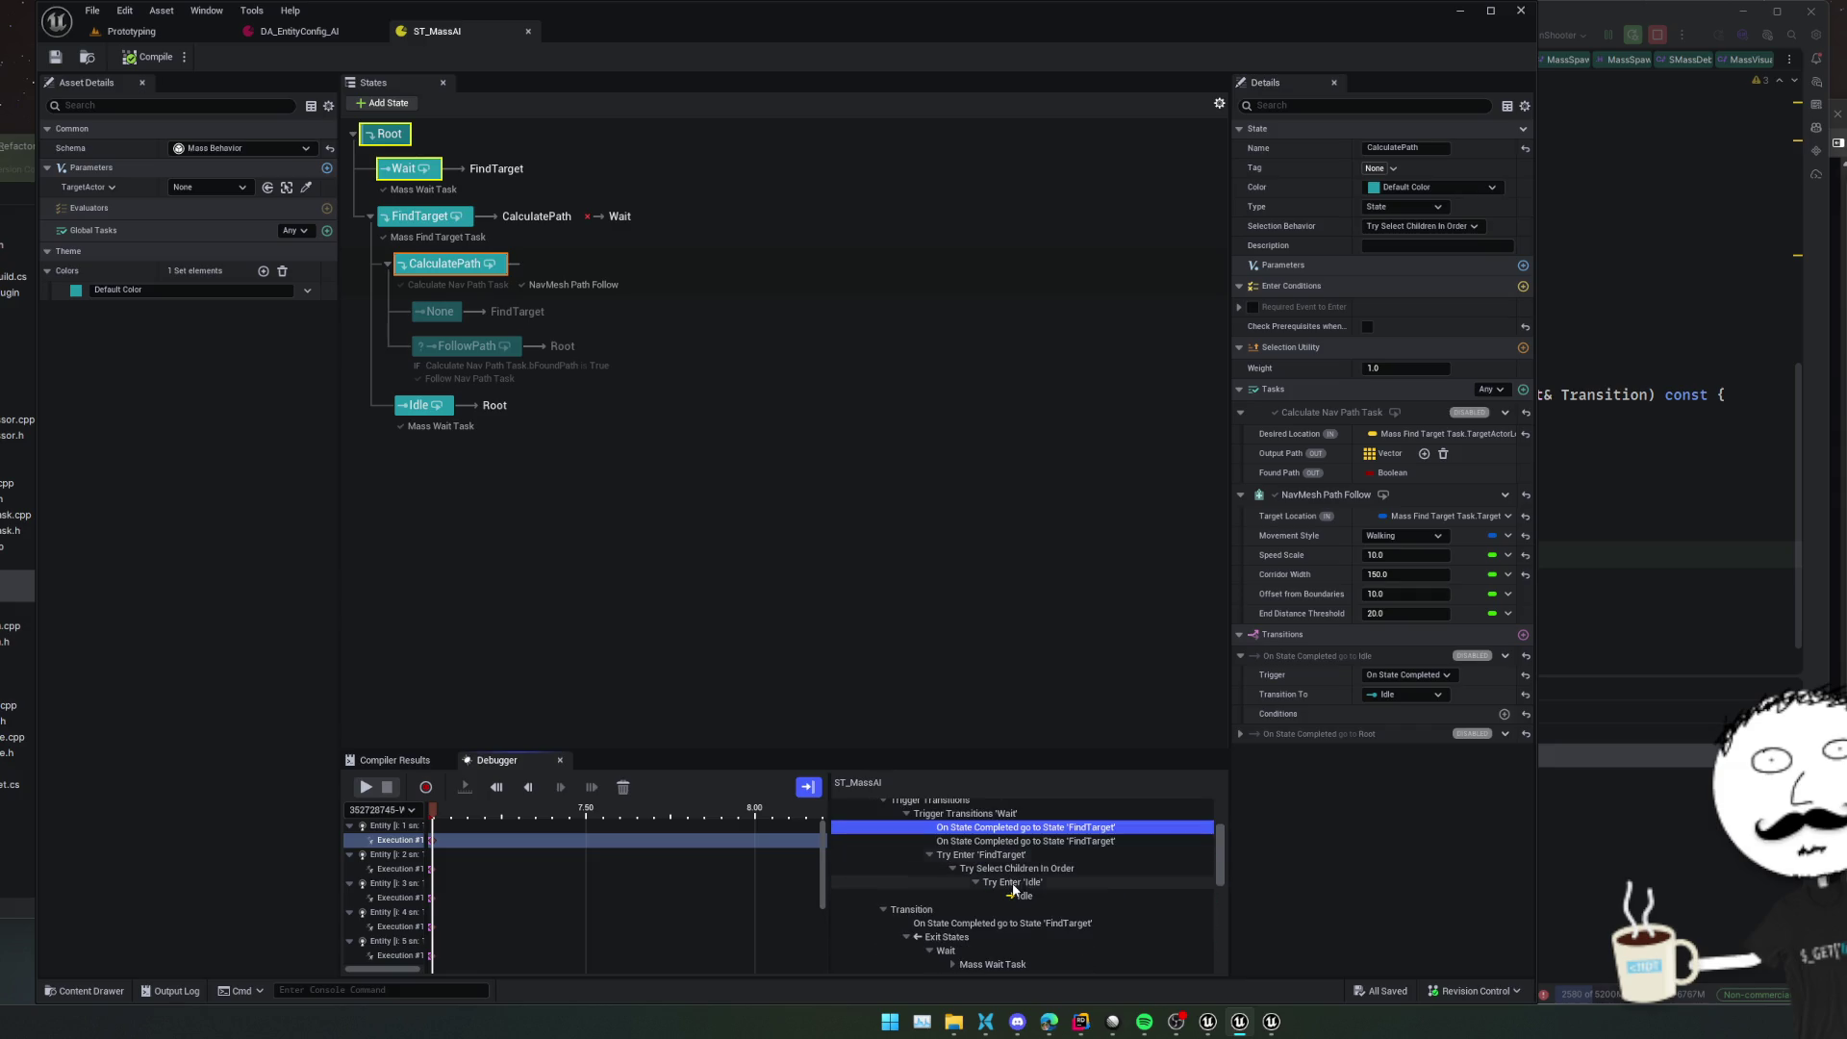
left_click(1126, 854)
left_click(1106, 869)
left_click(1097, 894)
scroll(1093, 886, "down", 2)
double_click(1093, 884)
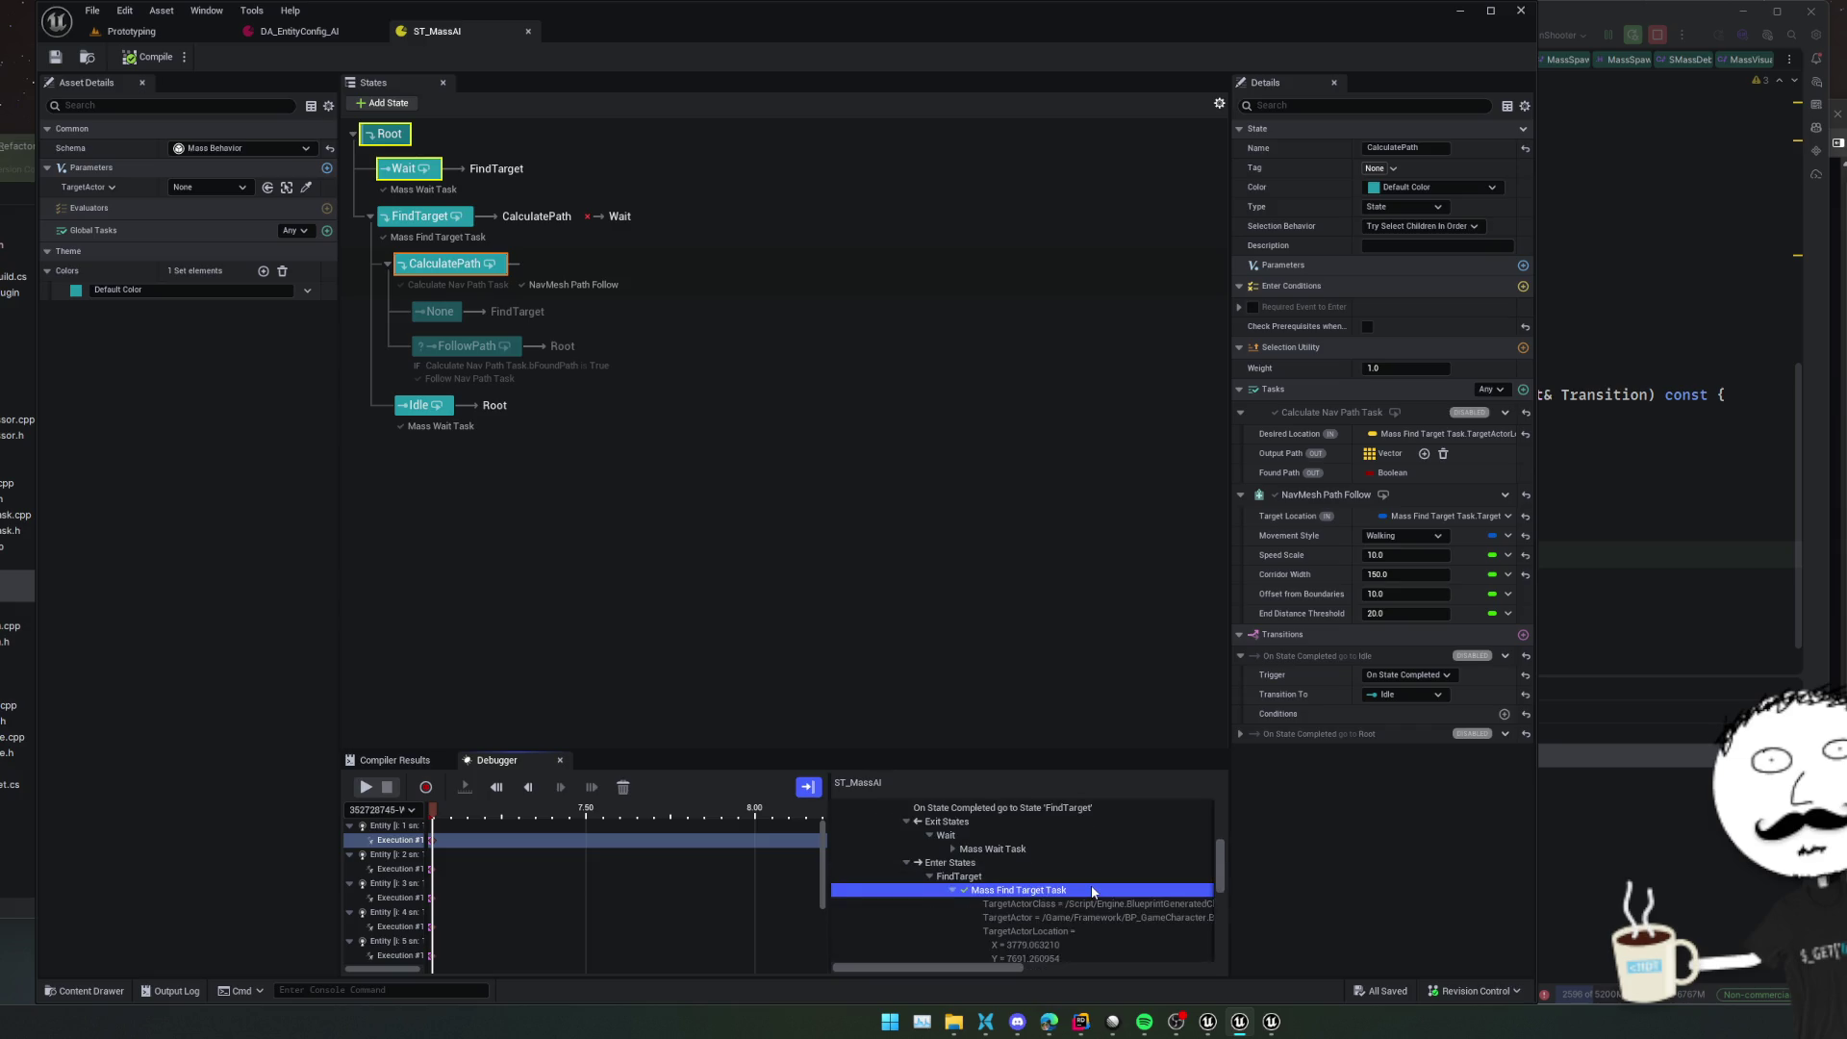
scroll(1097, 886, "down", 1)
scroll(1175, 895, "up", 1)
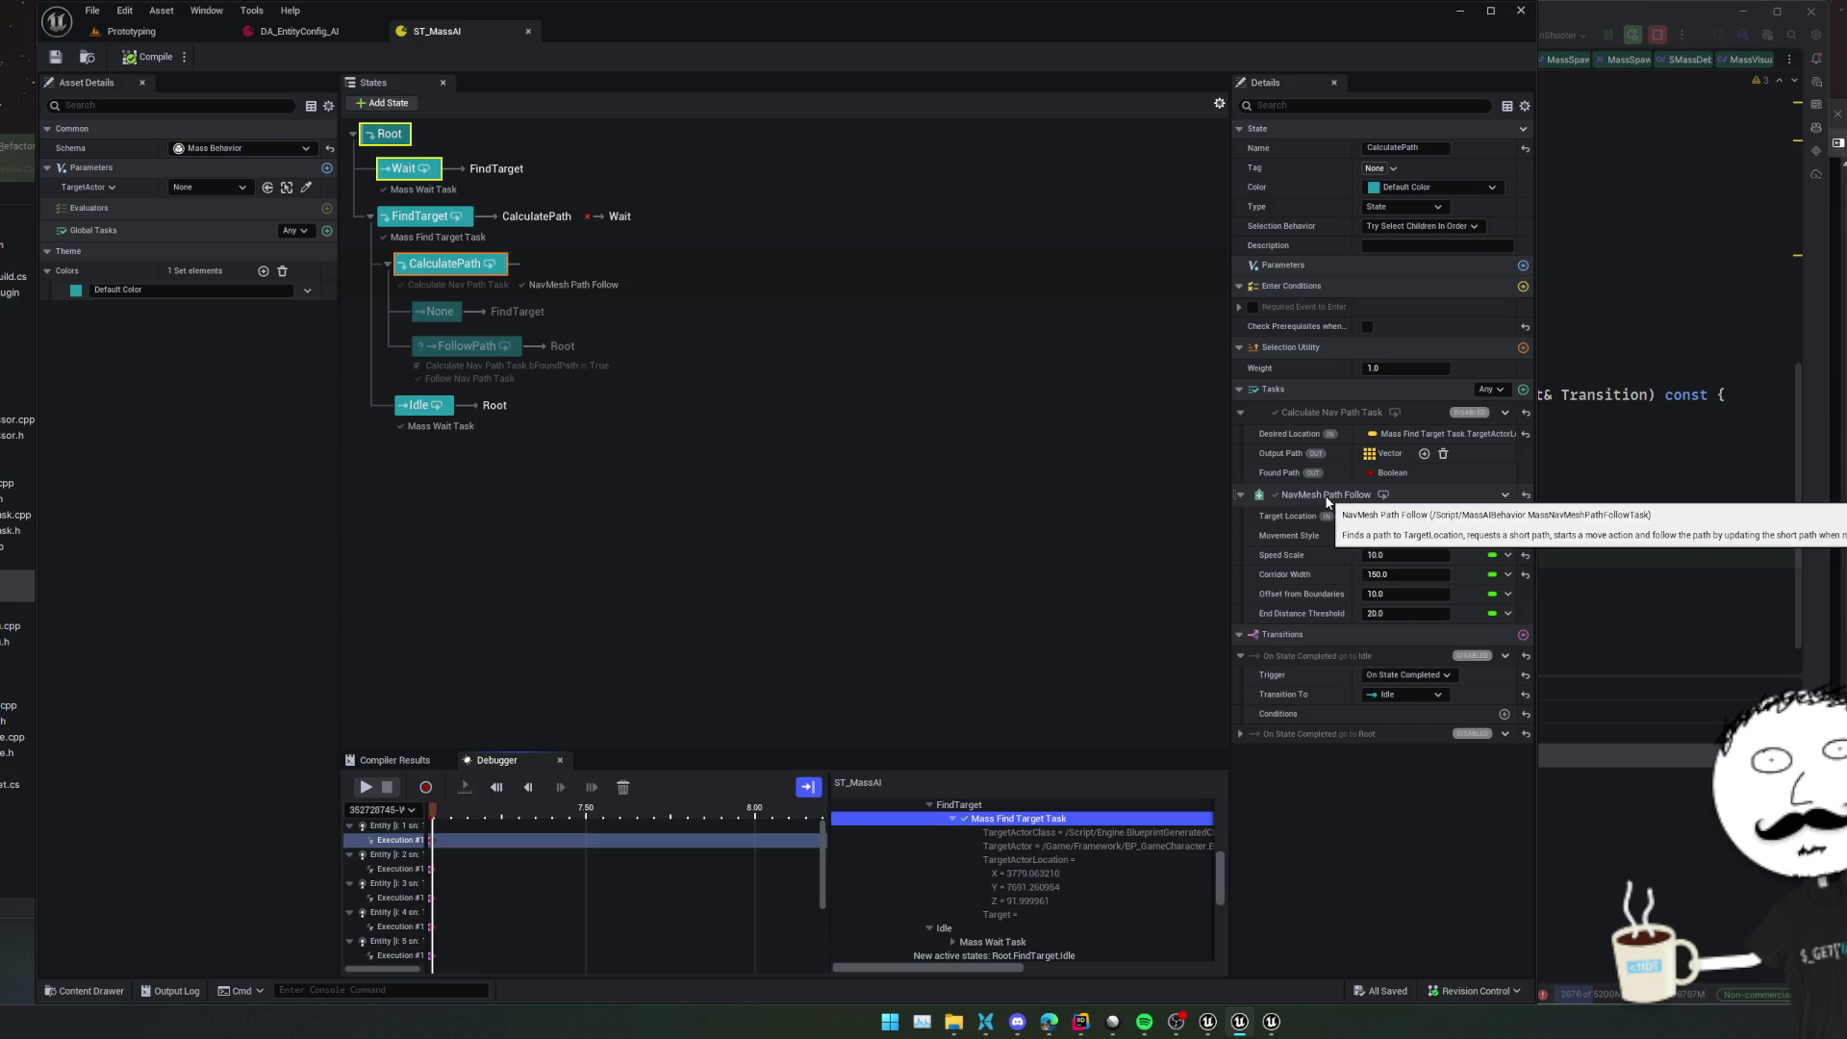
key("alt+Tab")
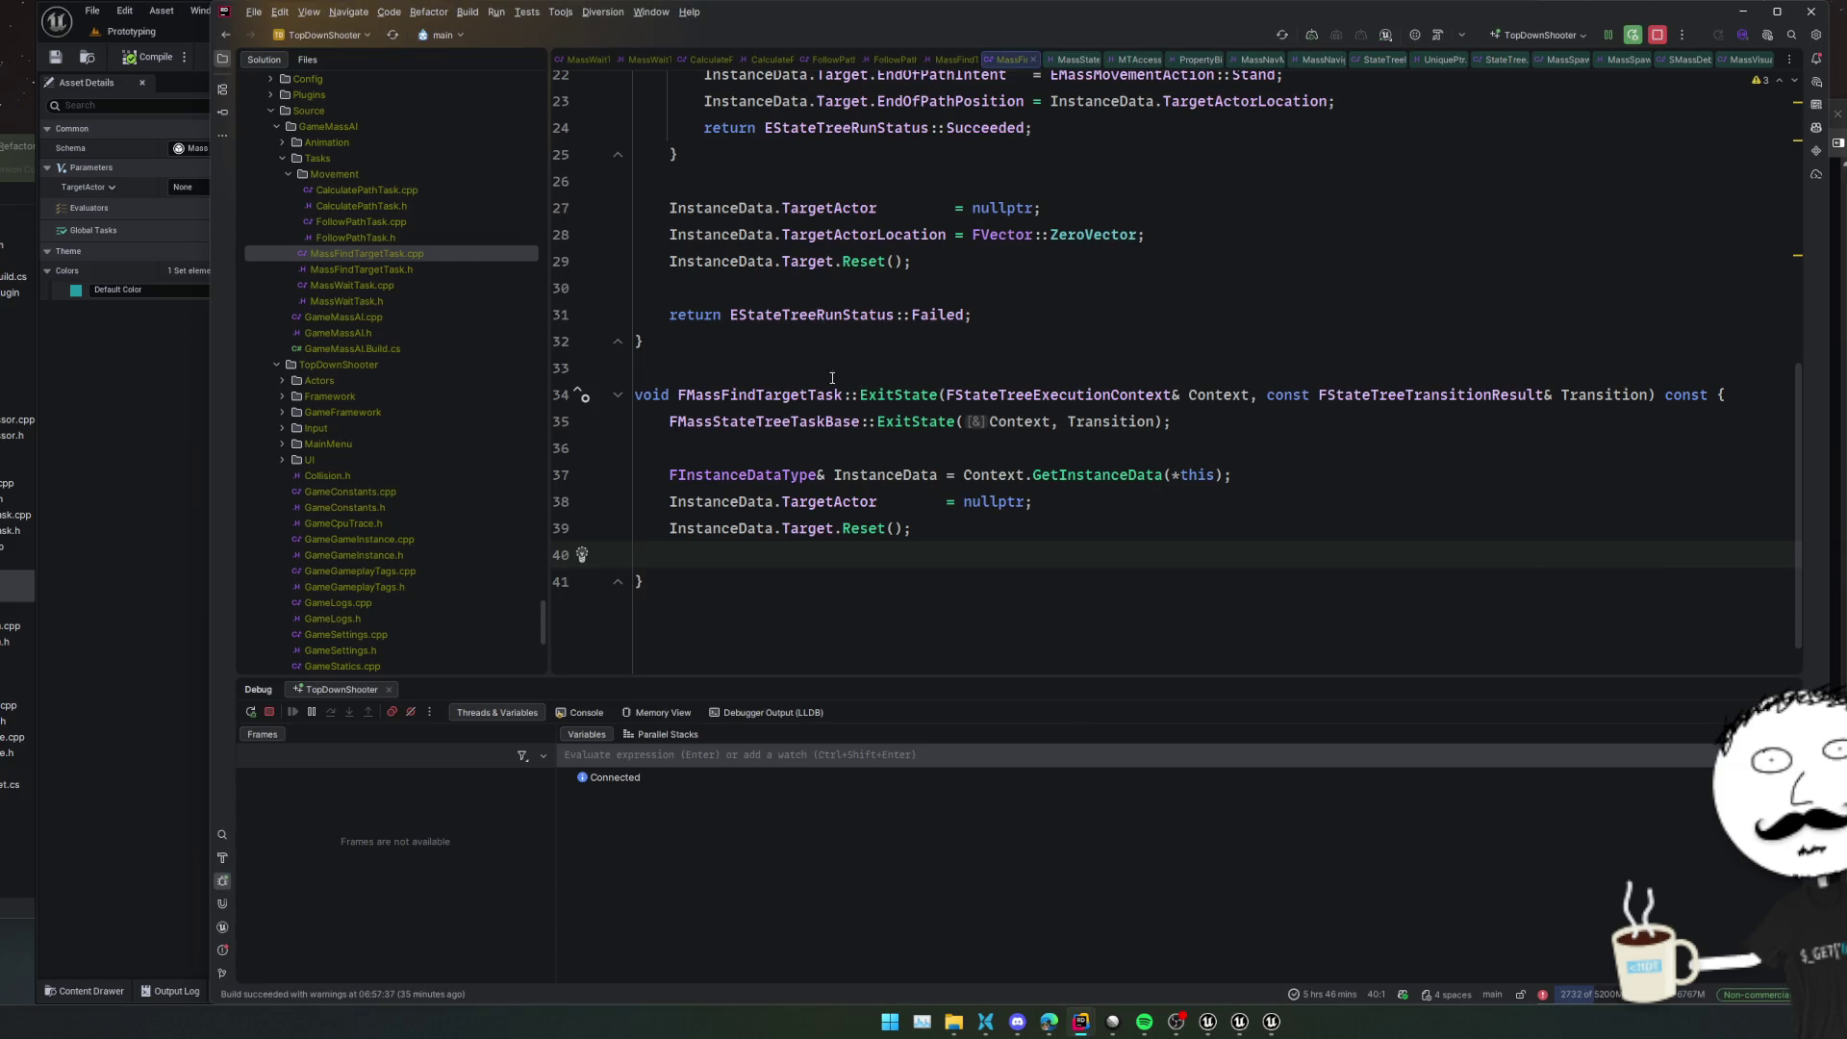
Search for 'NavMesh' and open MassNavMeshPathfollowTask.h, scrolling to its parameter declarations
key("alt+Tab")
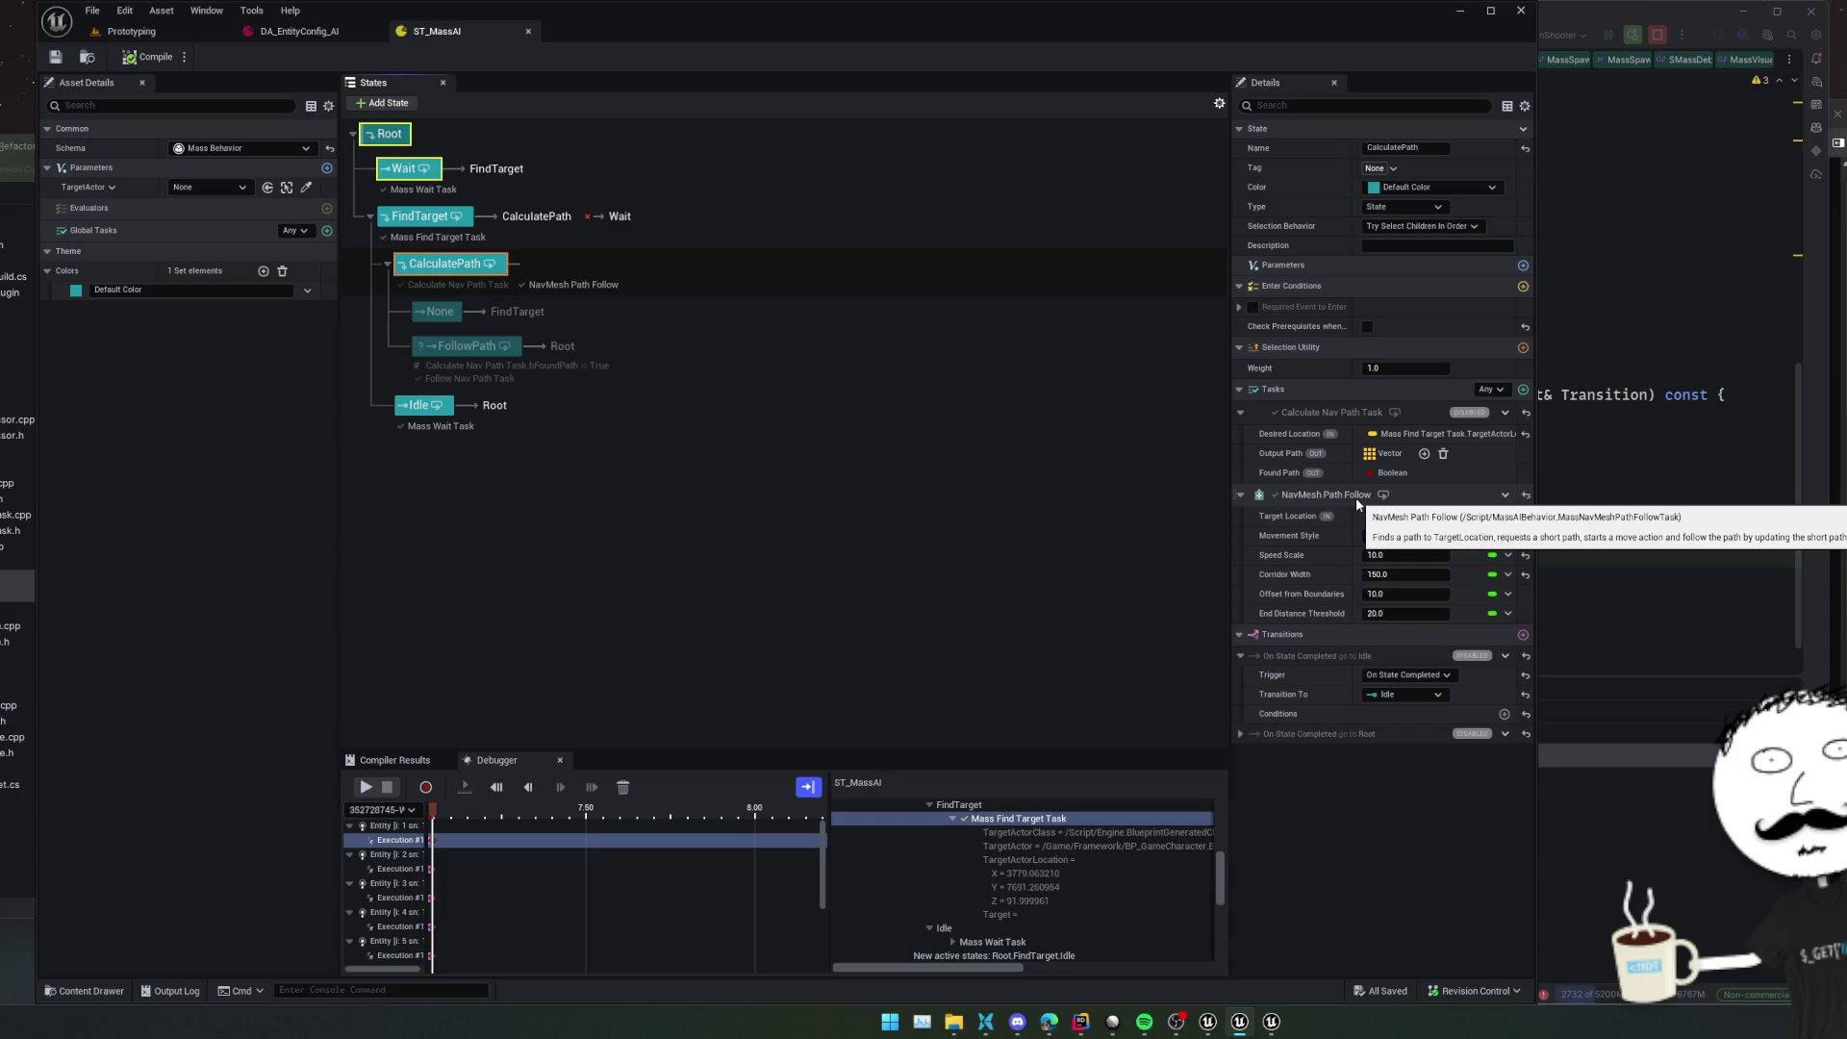
left_click(1663, 509)
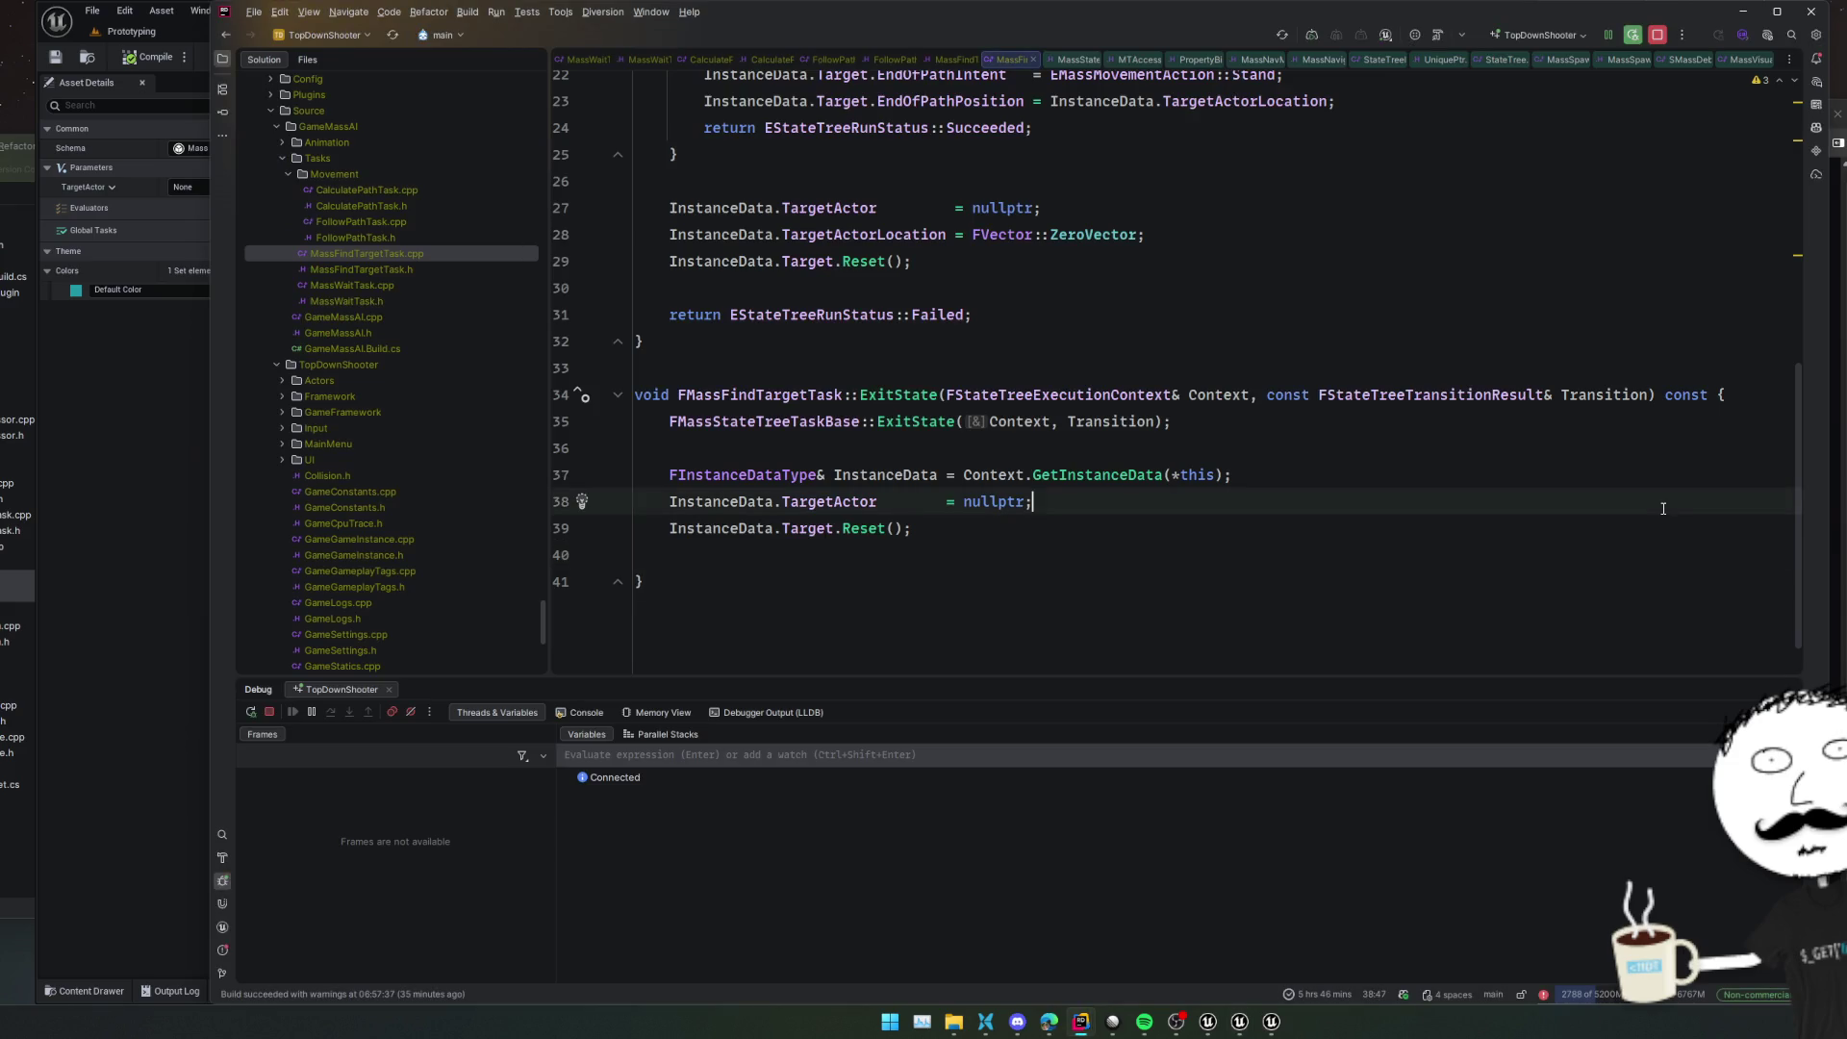
key("ctrl+t")
type("NavMesh")
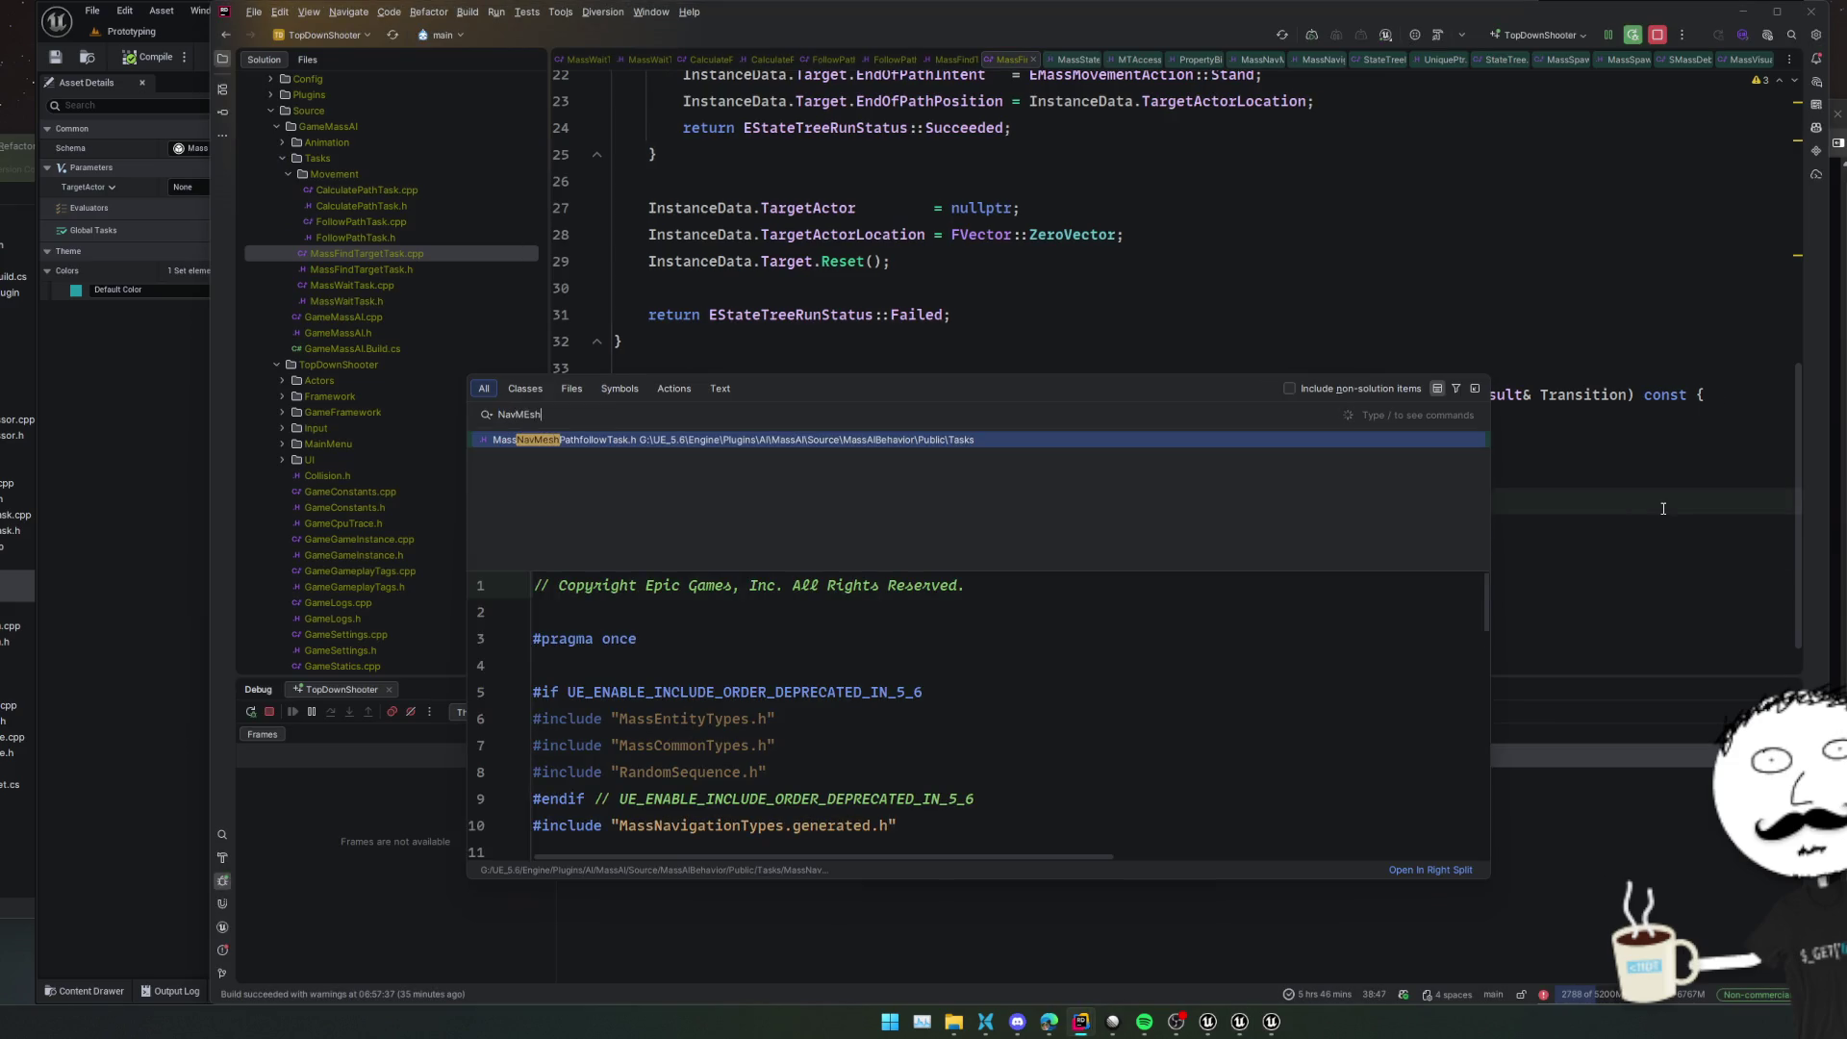
key("Return")
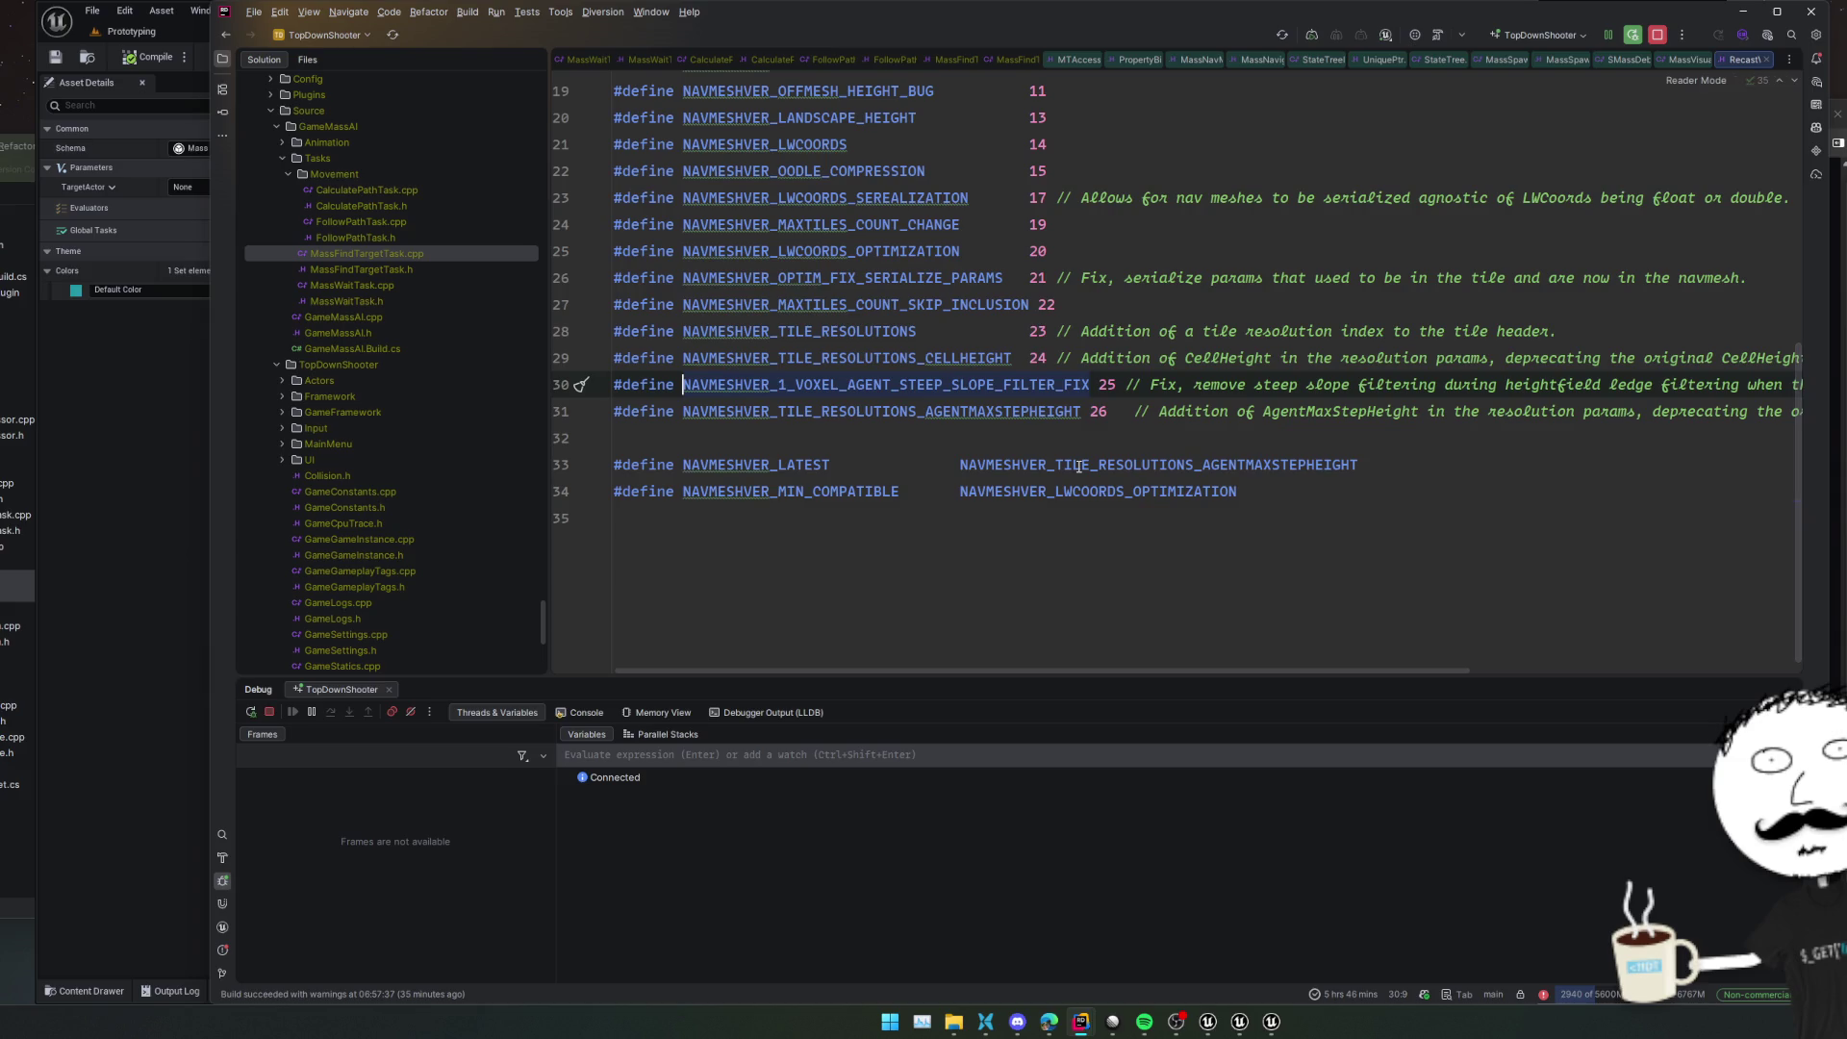
key("ctrl+t")
type("NavMeshPa")
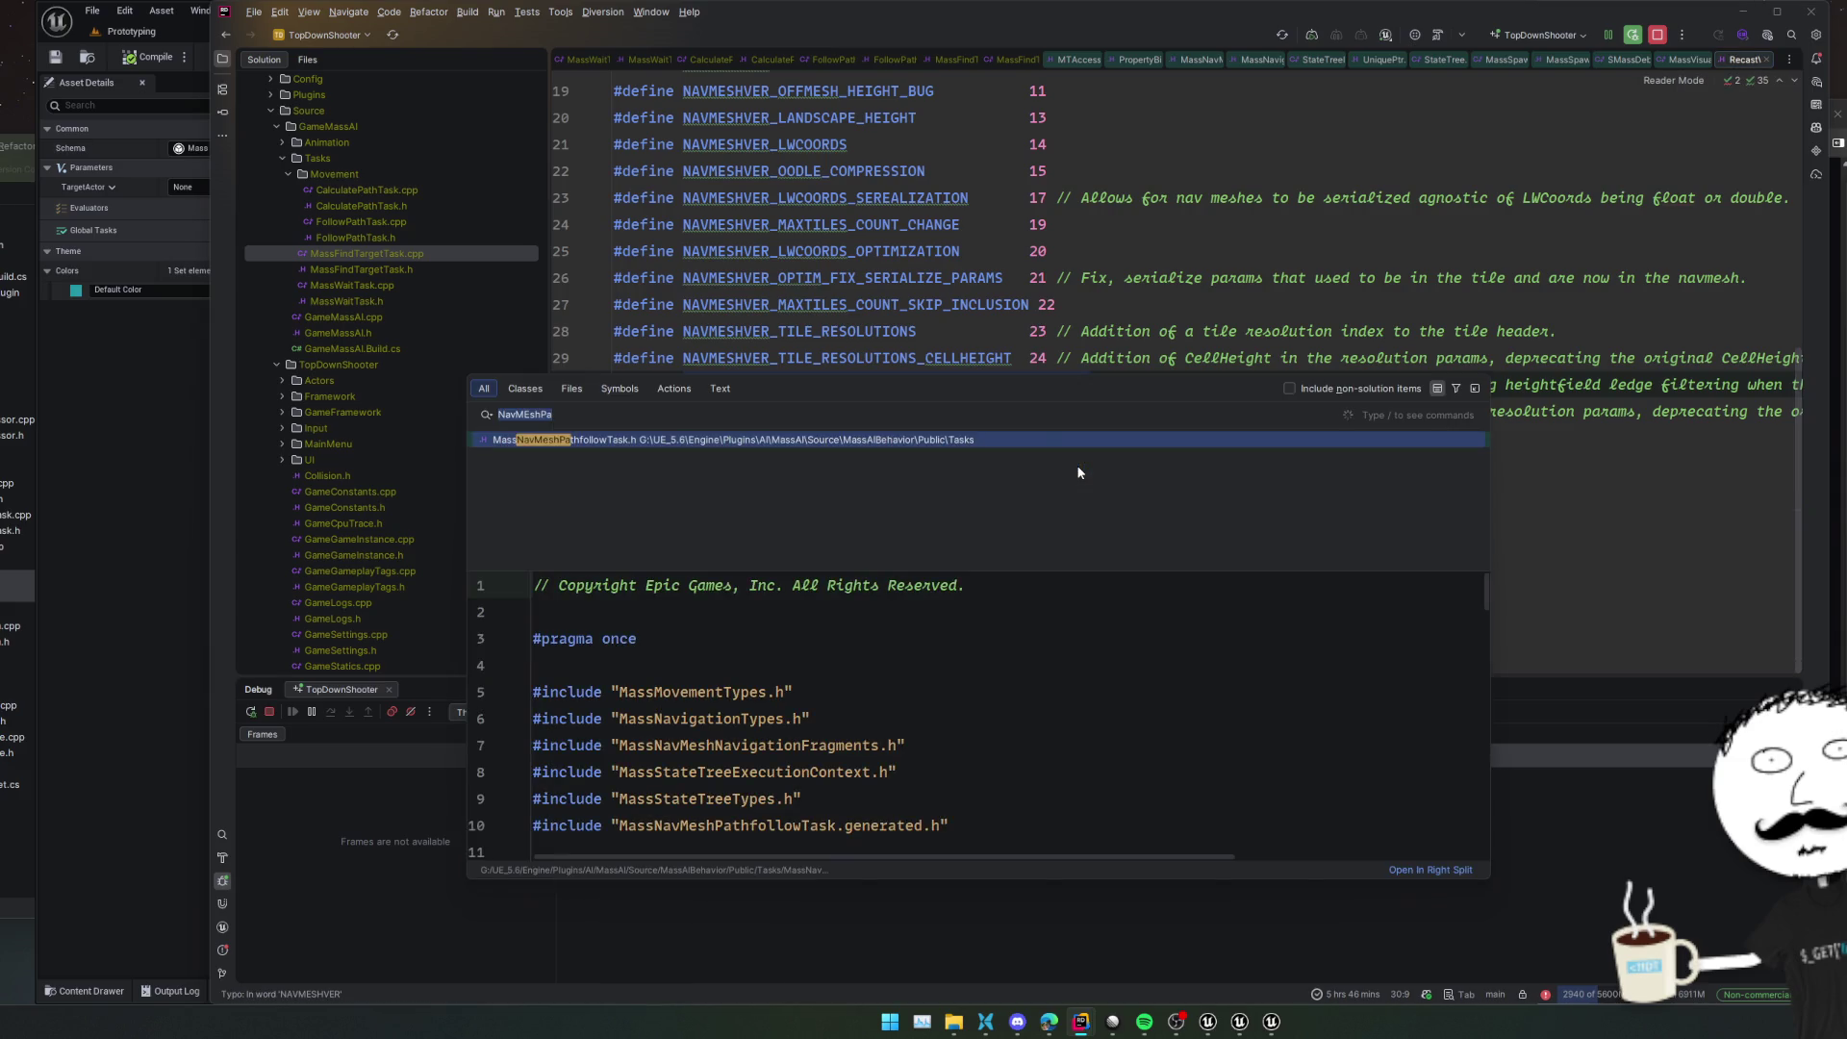
key("Return")
scroll(1220, 367, "down", 4)
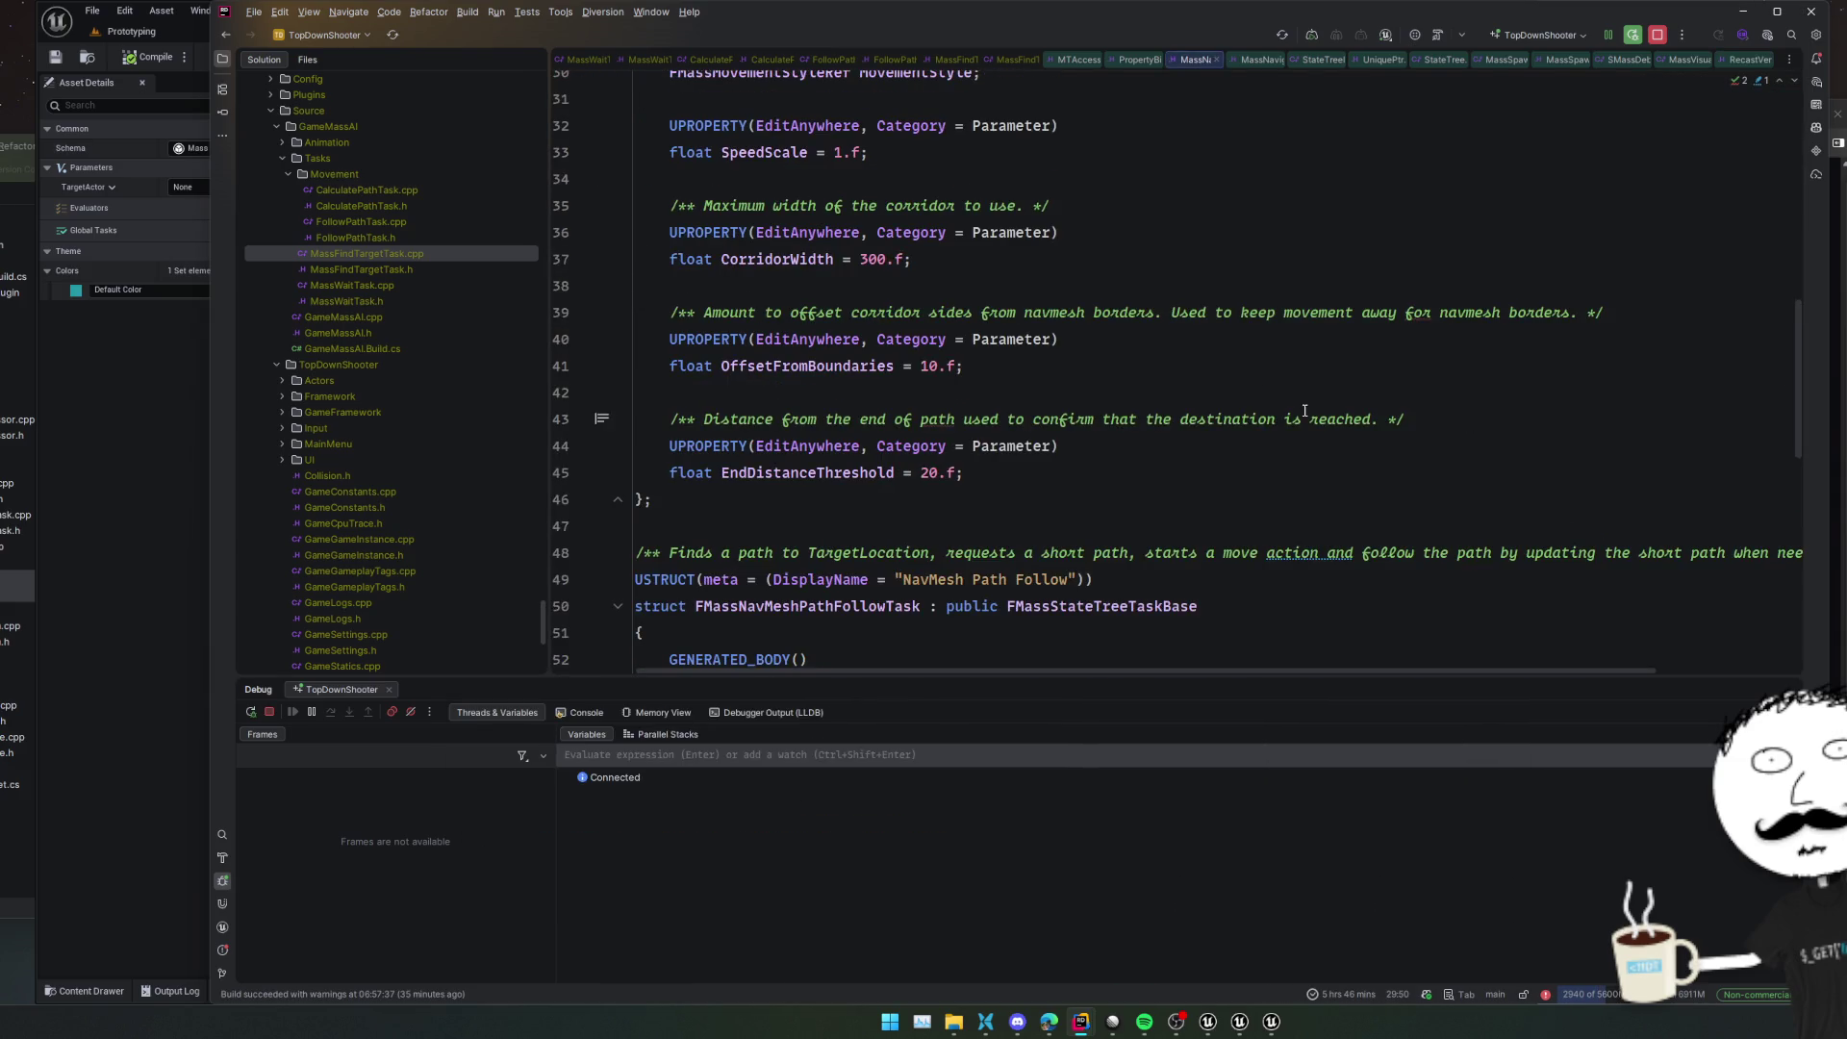
Switch to the path follow task's source file and read through its Link function handles
scroll(1305, 411, "down", 4)
left_click(1312, 383)
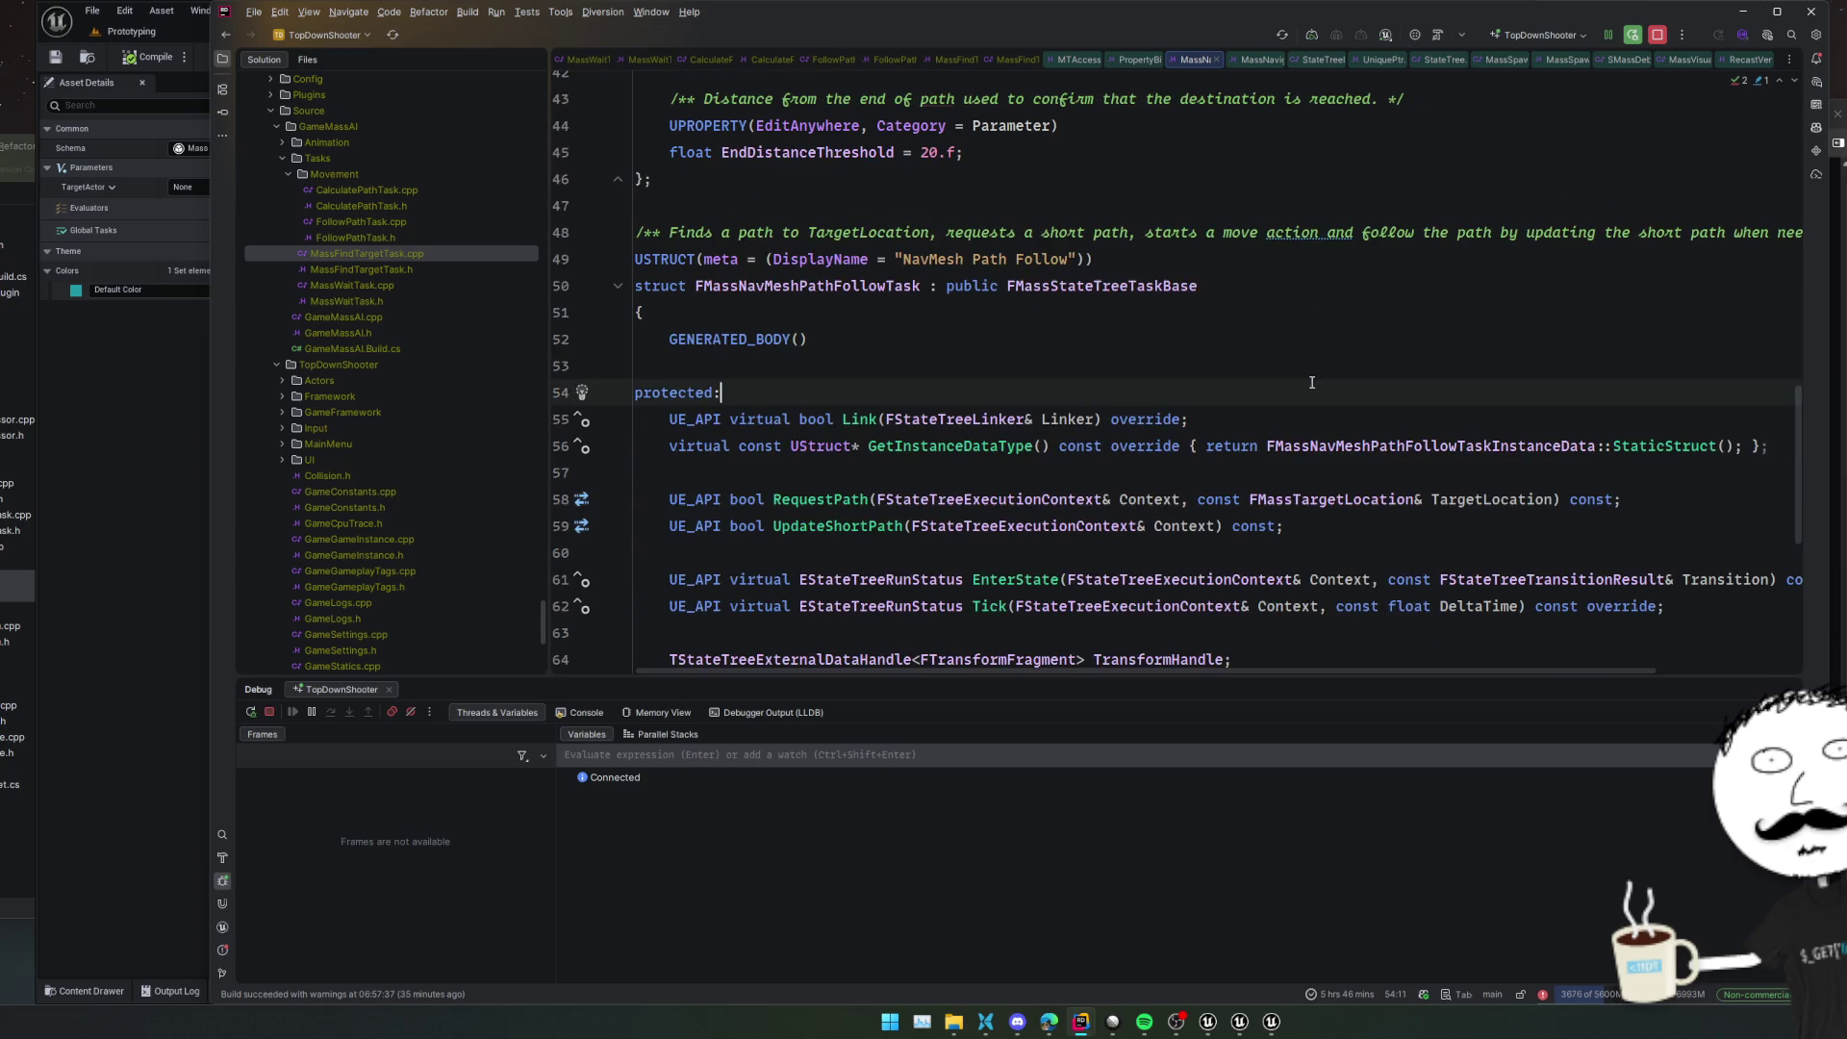
scroll(1311, 383, "down", 2)
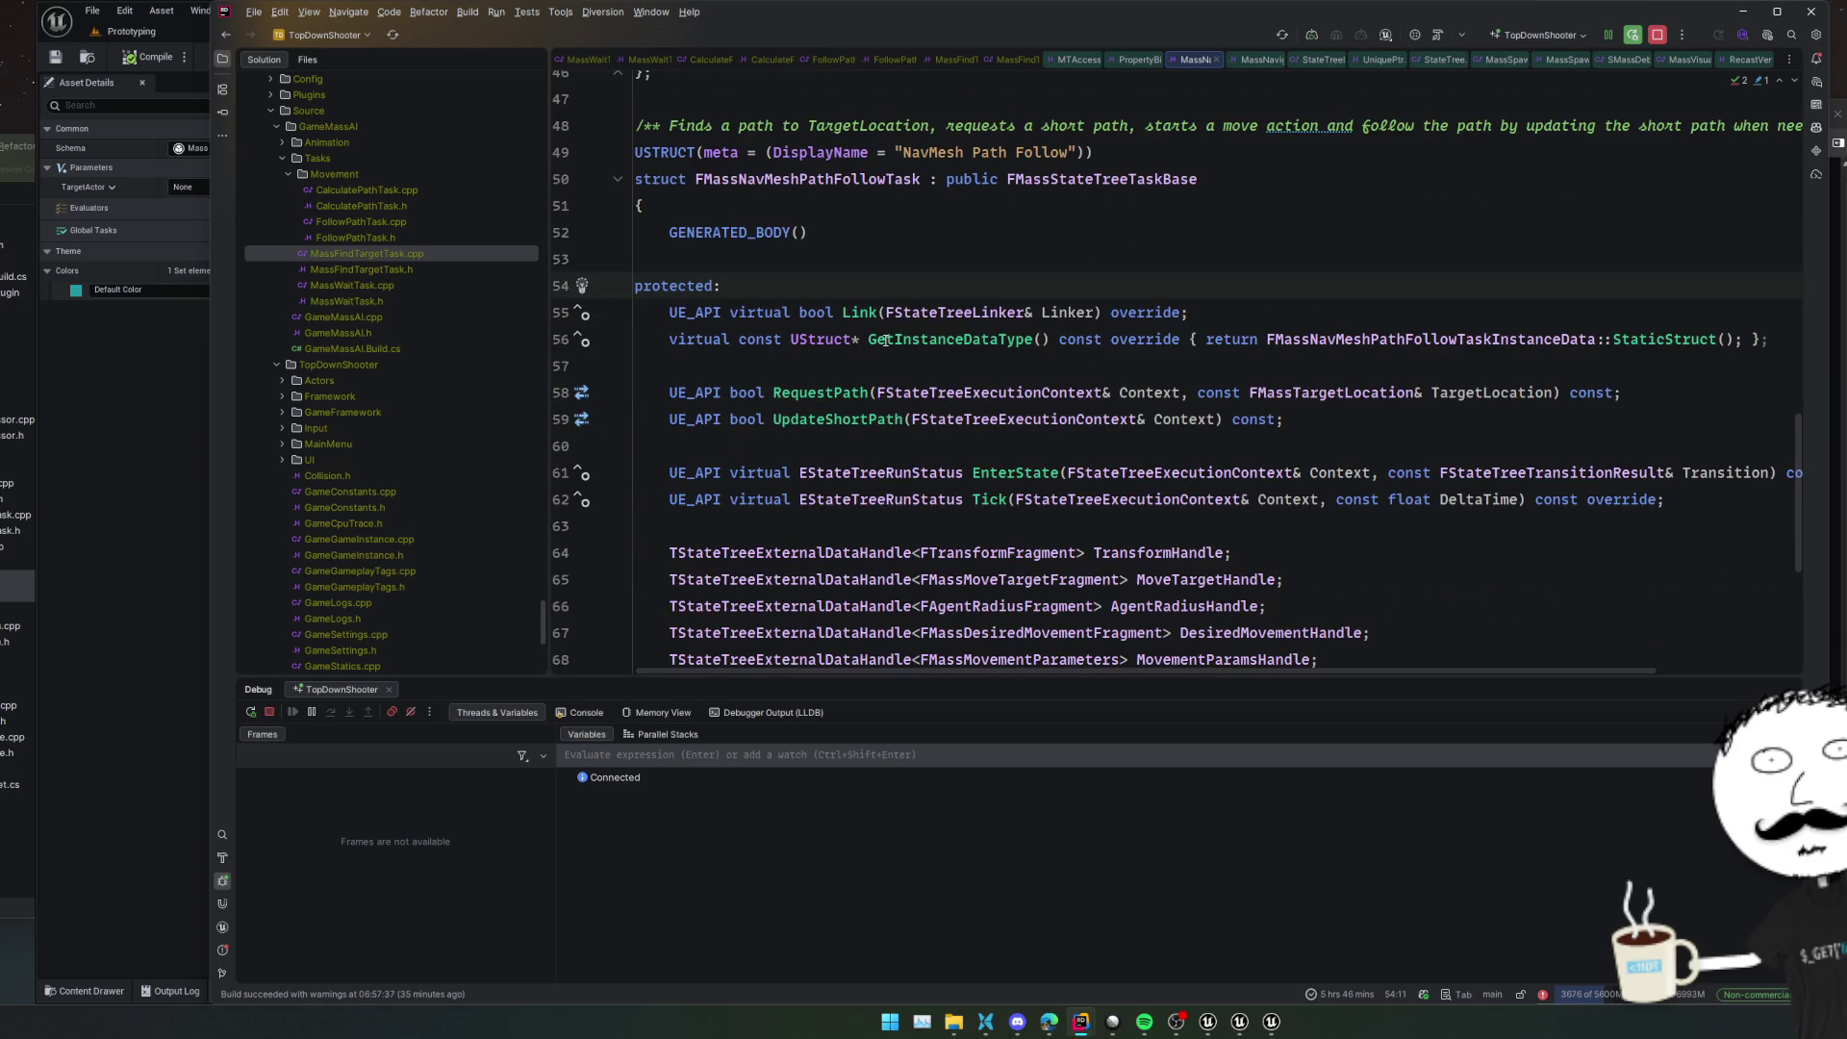
key("alt+o")
key("Down")
key("Down")
key("Down")
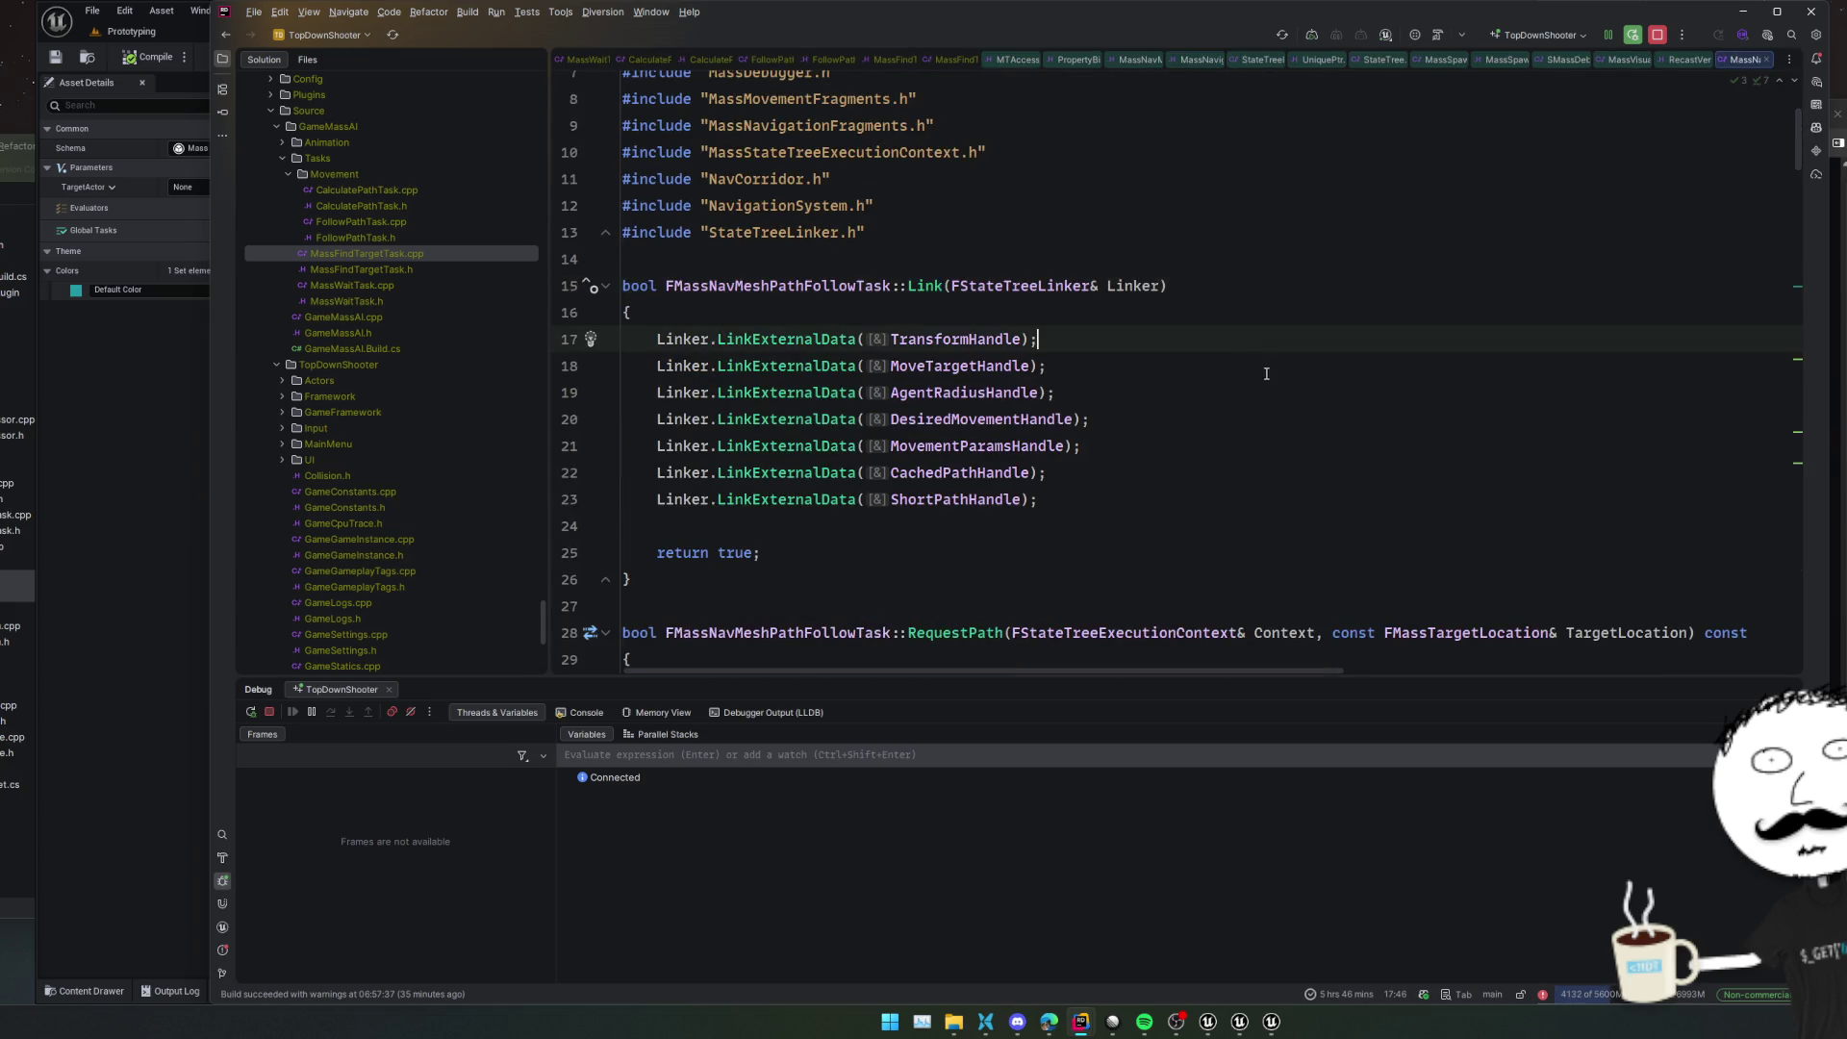
key("Down")
key("Down")
key("Down")
scroll(1275, 510, "down", 4)
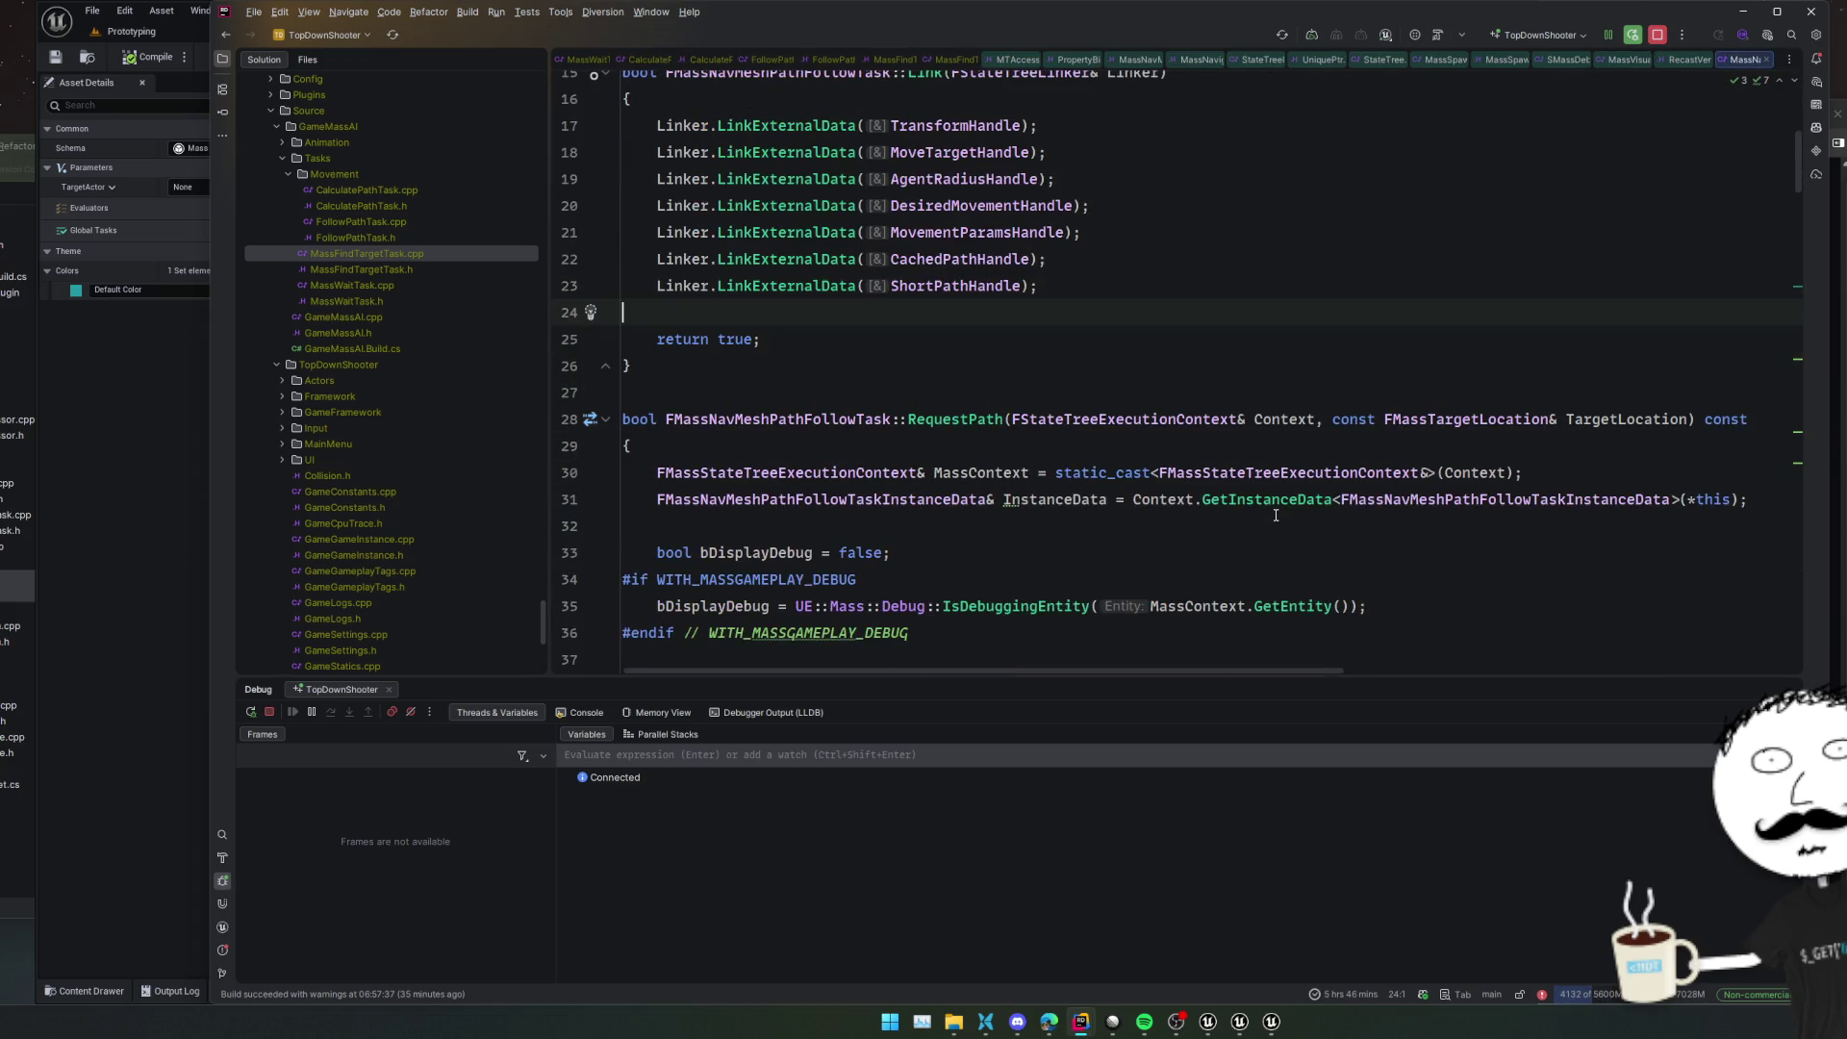
Follow ShortPathHandle to the FMassNavMeshShortPathFragment definition, review its MaxPoints and NumPointsBeyondUpdate fields, then navigate back
left_click(955, 179, "ctrl")
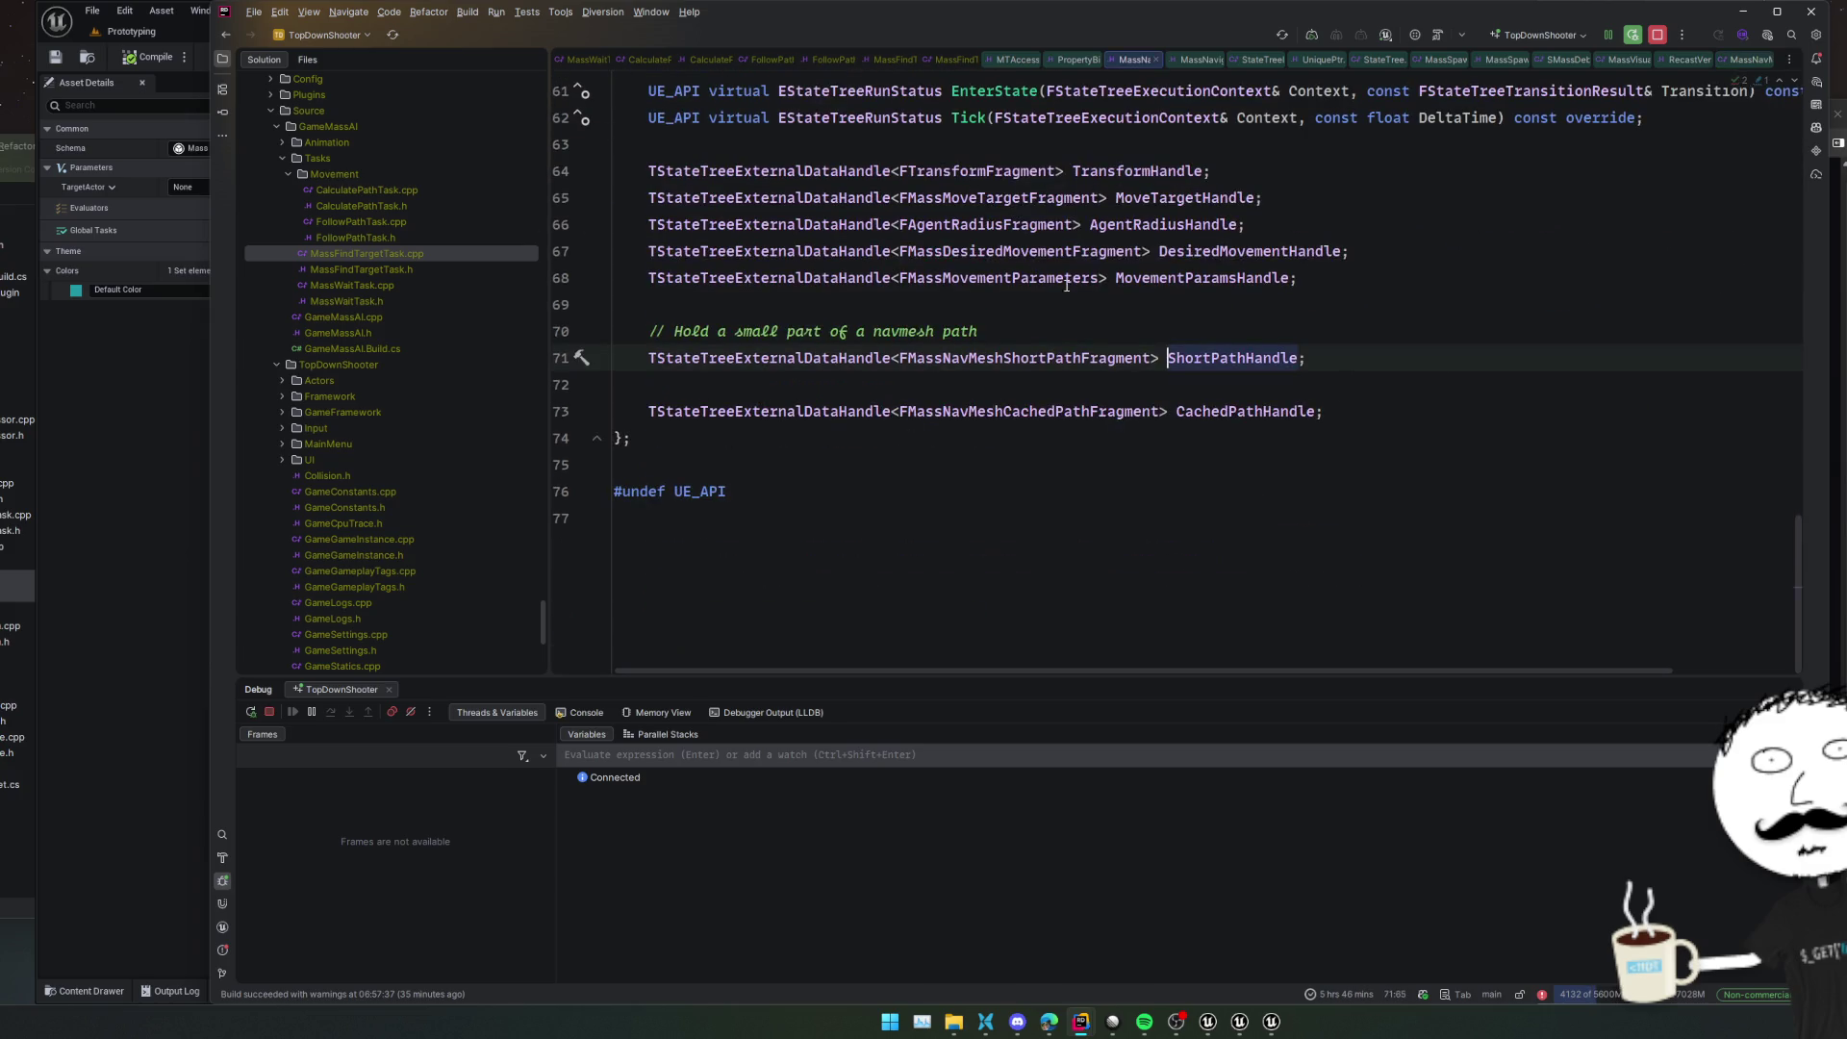
left_click(1041, 366, "ctrl")
scroll(1228, 400, "down", 1)
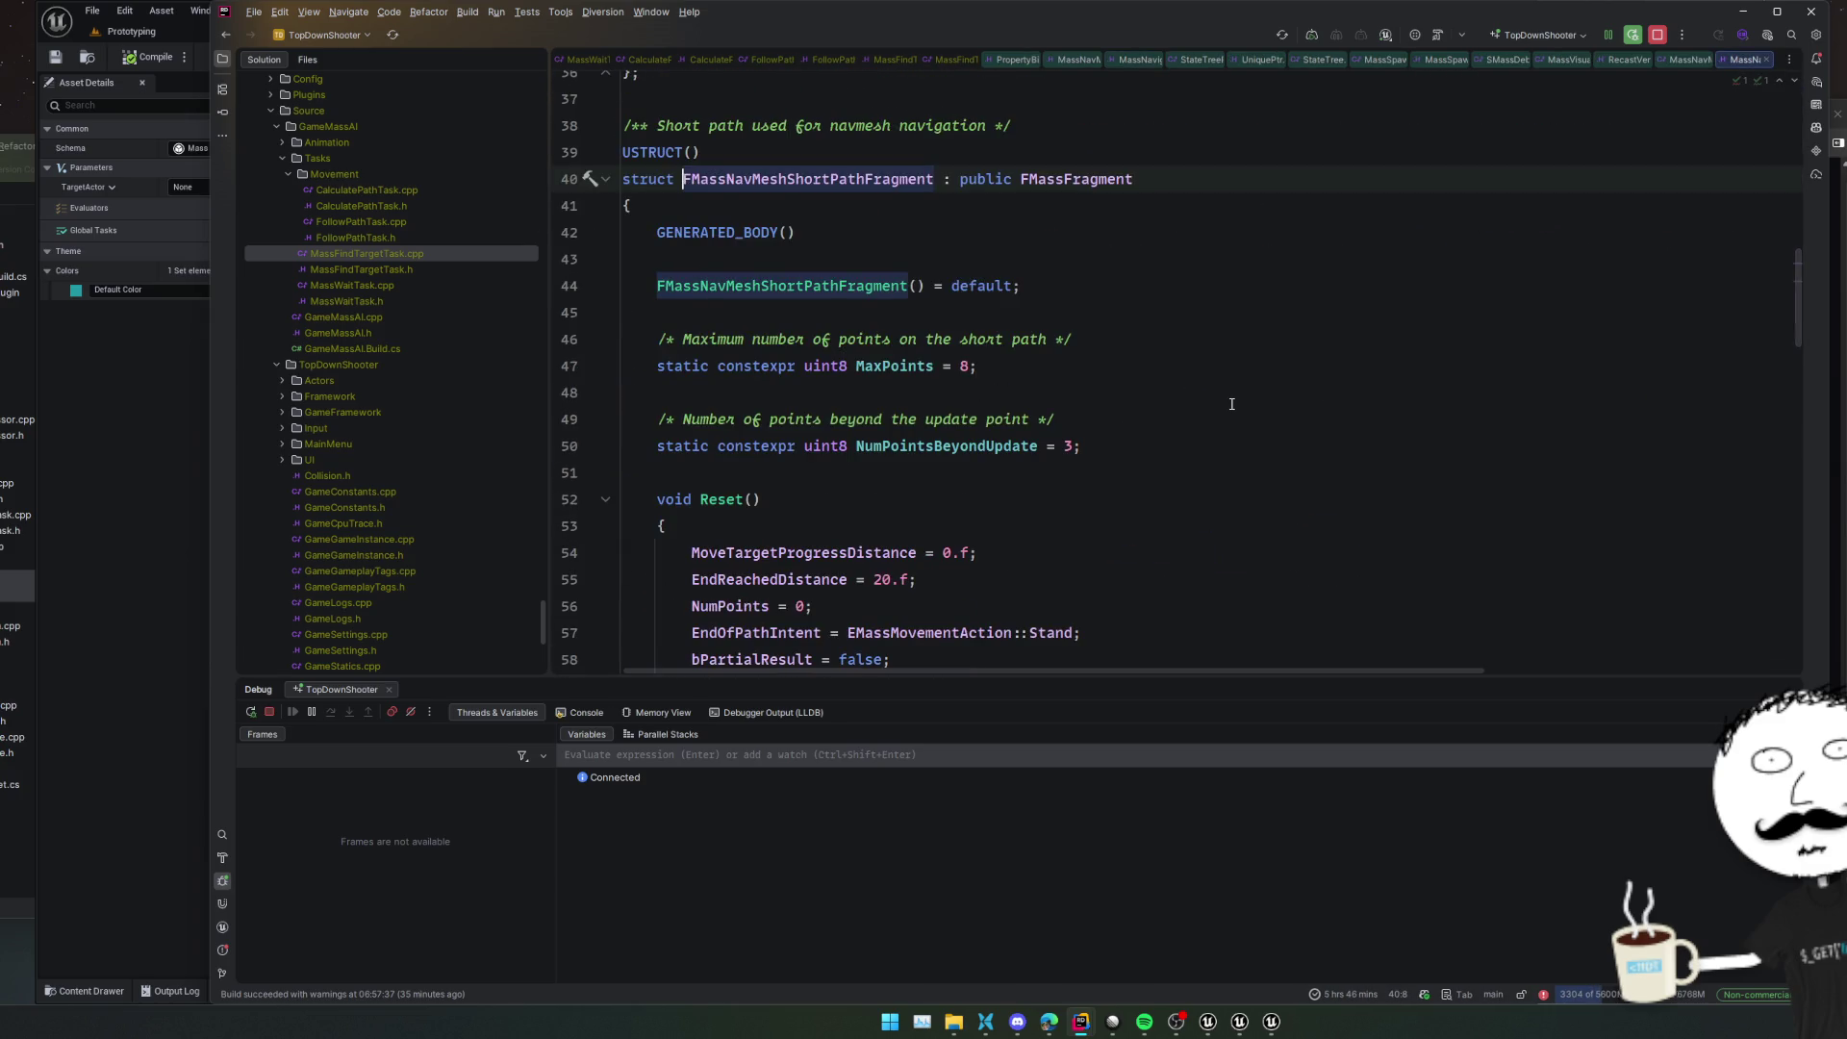
left_click(1228, 394)
left_click(1262, 351)
left_click(1260, 410)
left_click(1257, 442)
scroll(1261, 423, "down", 4)
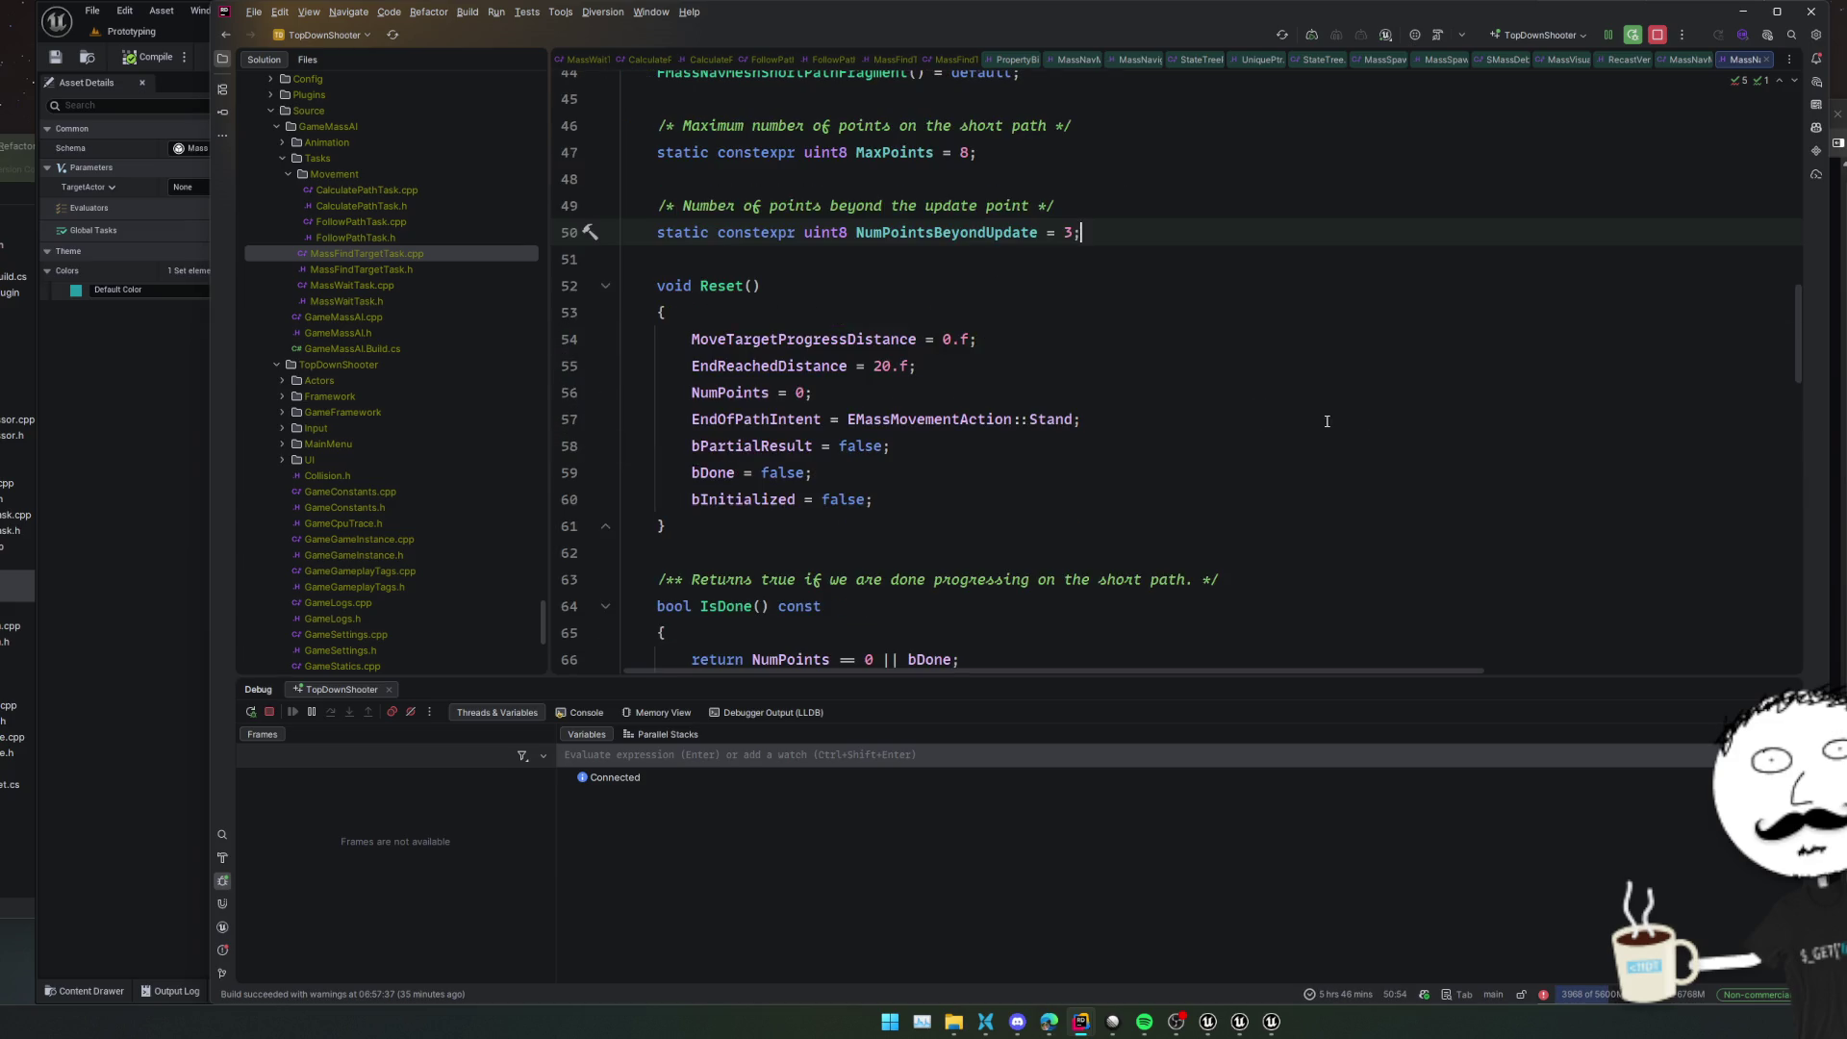
scroll(1264, 405, "down", 3)
scroll(1366, 436, "down", 8)
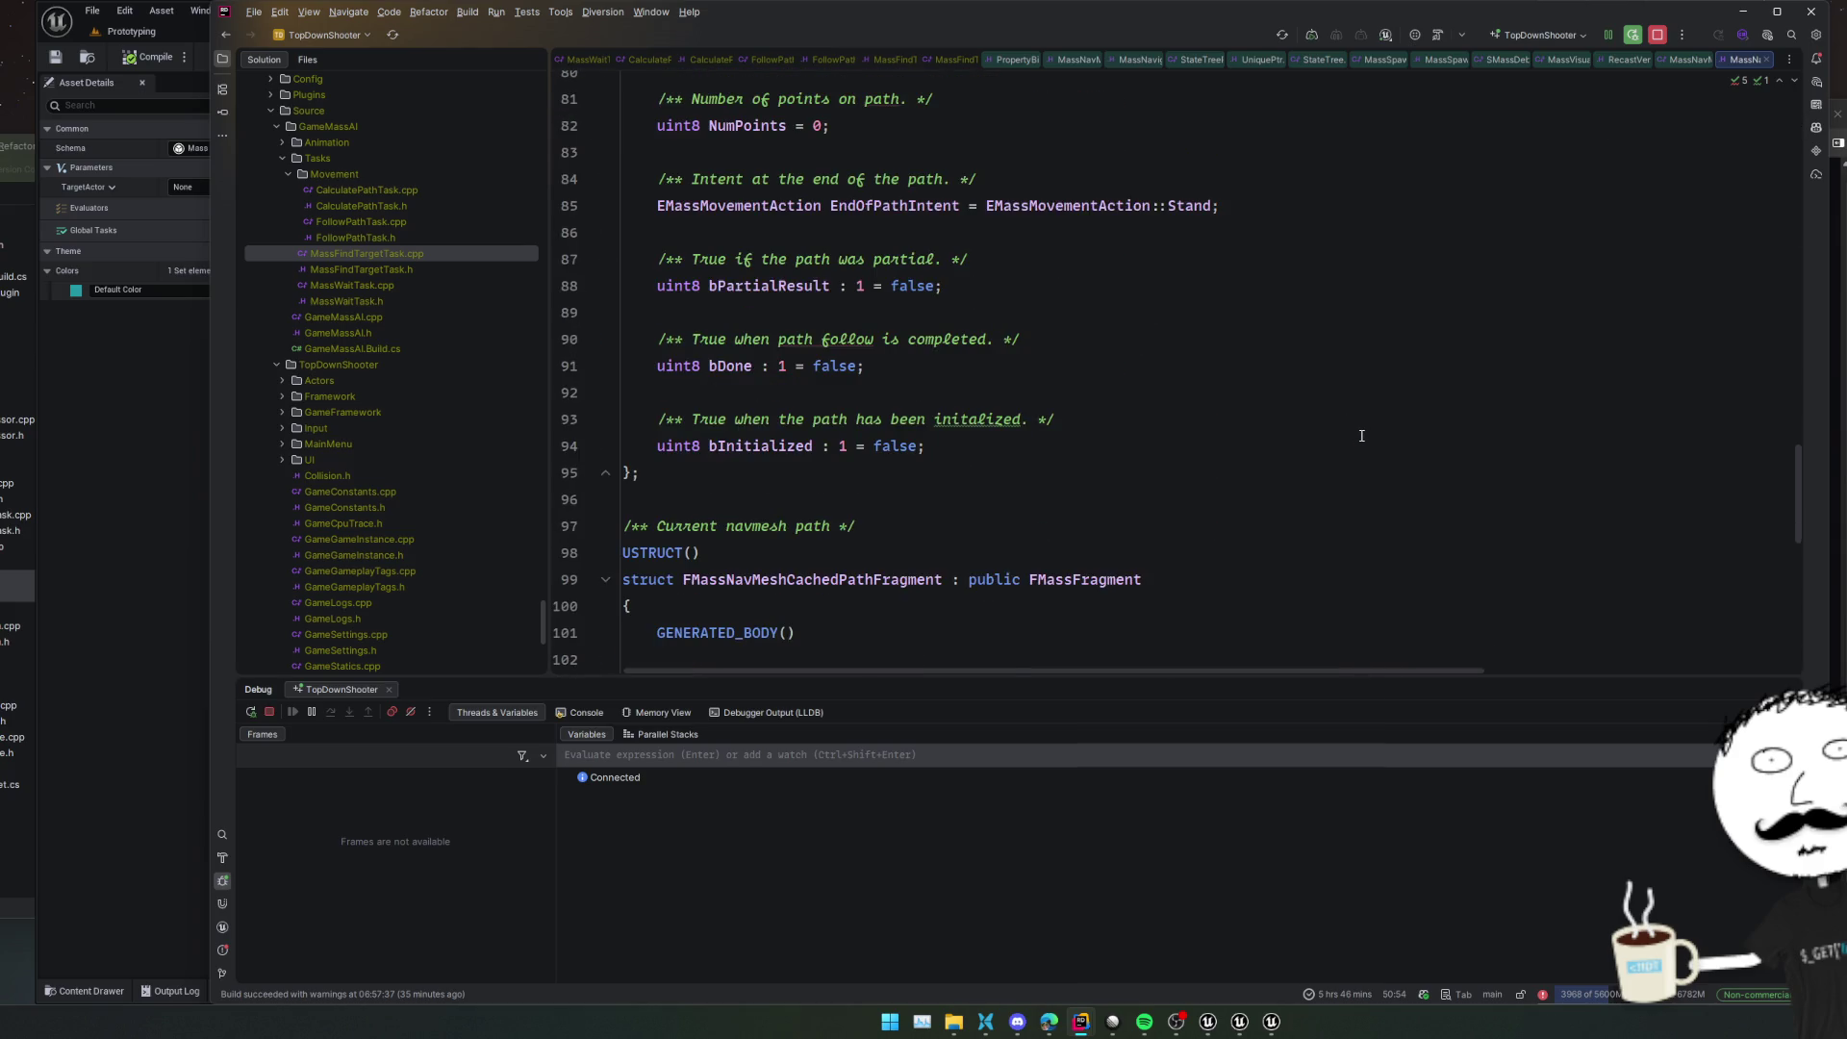
scroll(1362, 436, "up", 4)
key("ctrl+alt+Left")
key("ctrl+alt+Left")
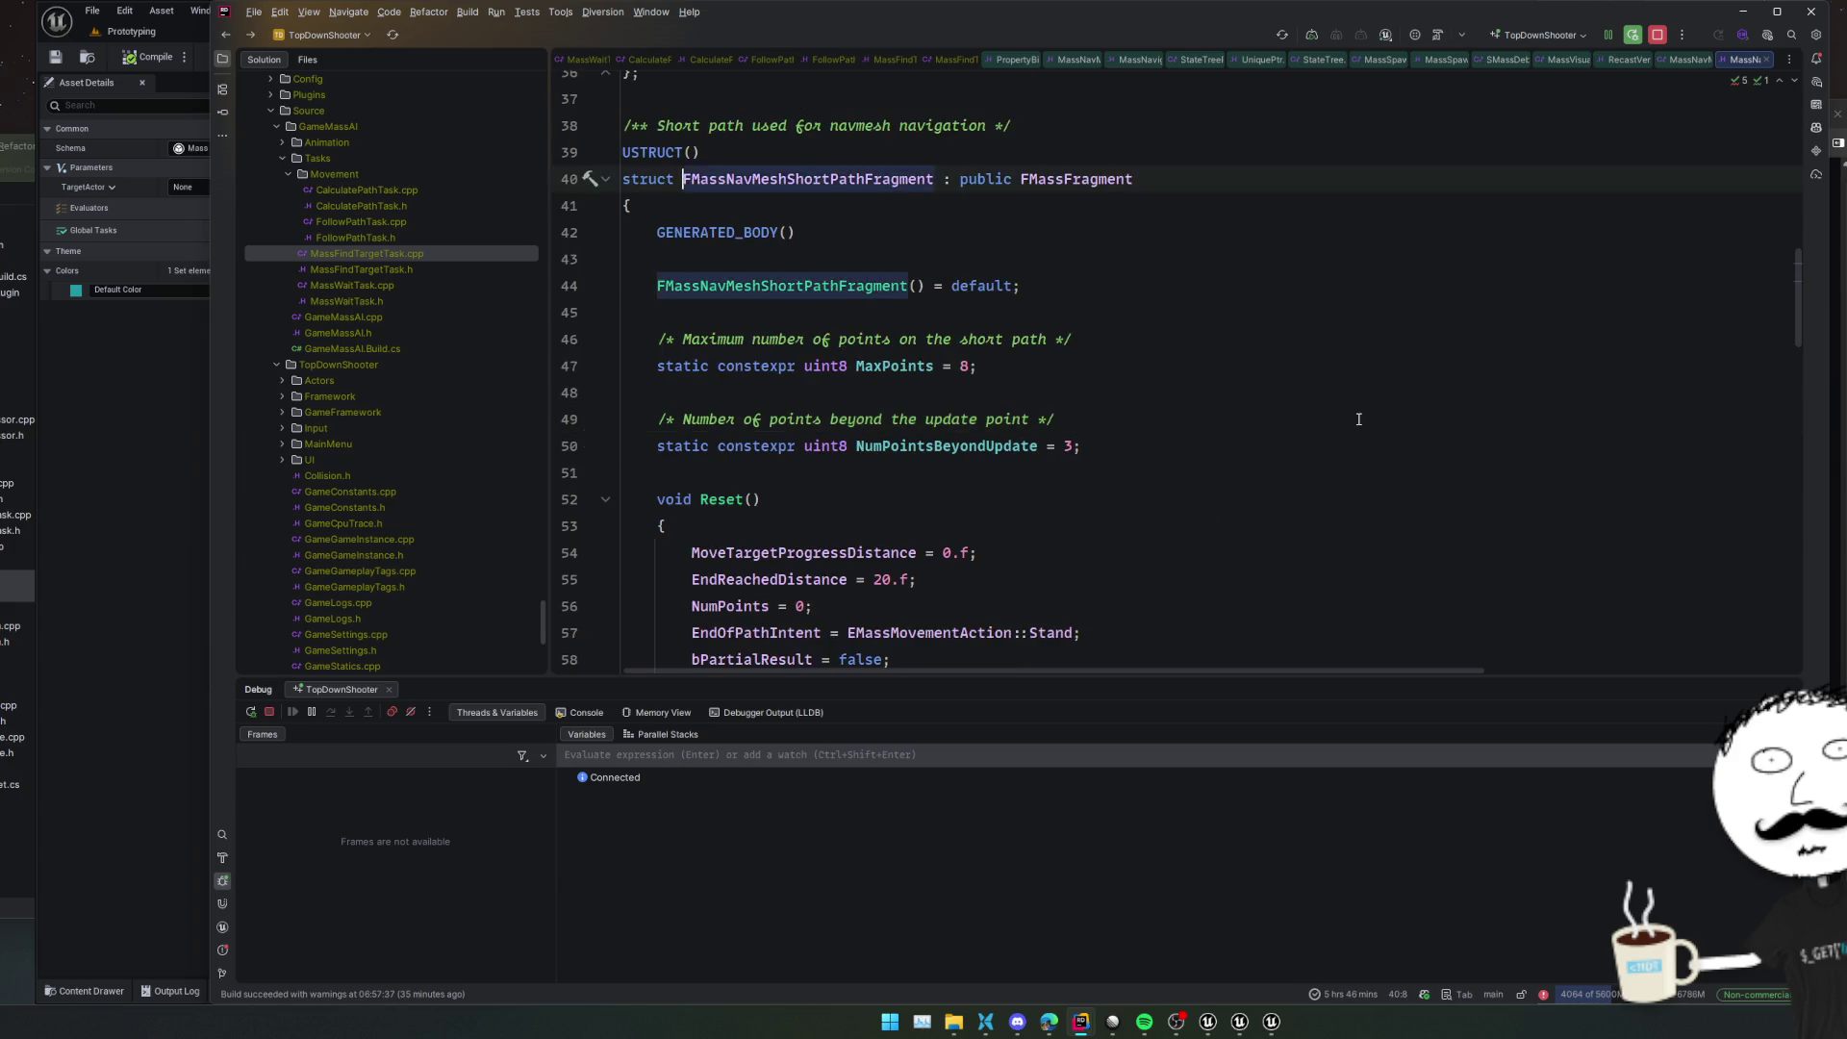
key("ctrl+alt+Left")
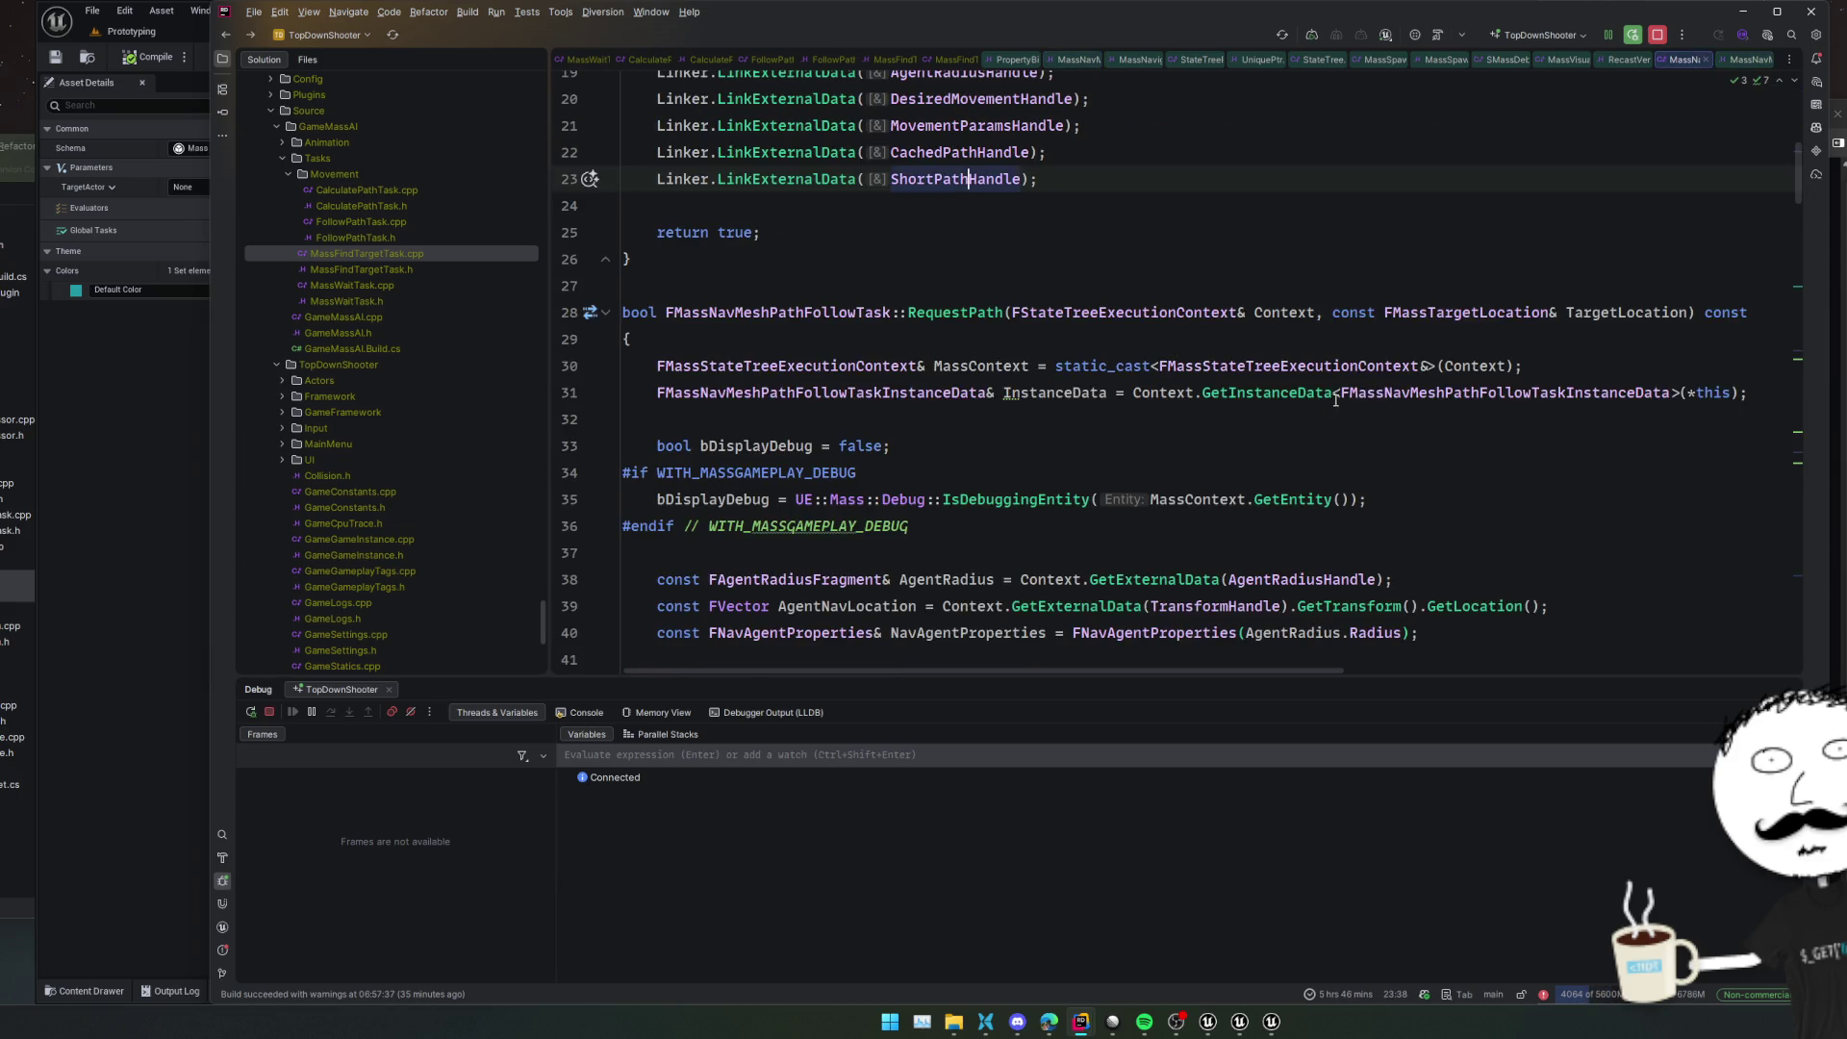
Read through RequestPath's NavData lookup and path query code
mouse_move(1277, 394)
scroll(1276, 394, "down", 2)
left_click(1630, 471)
scroll(1631, 481, "down", 2)
left_click(1613, 527)
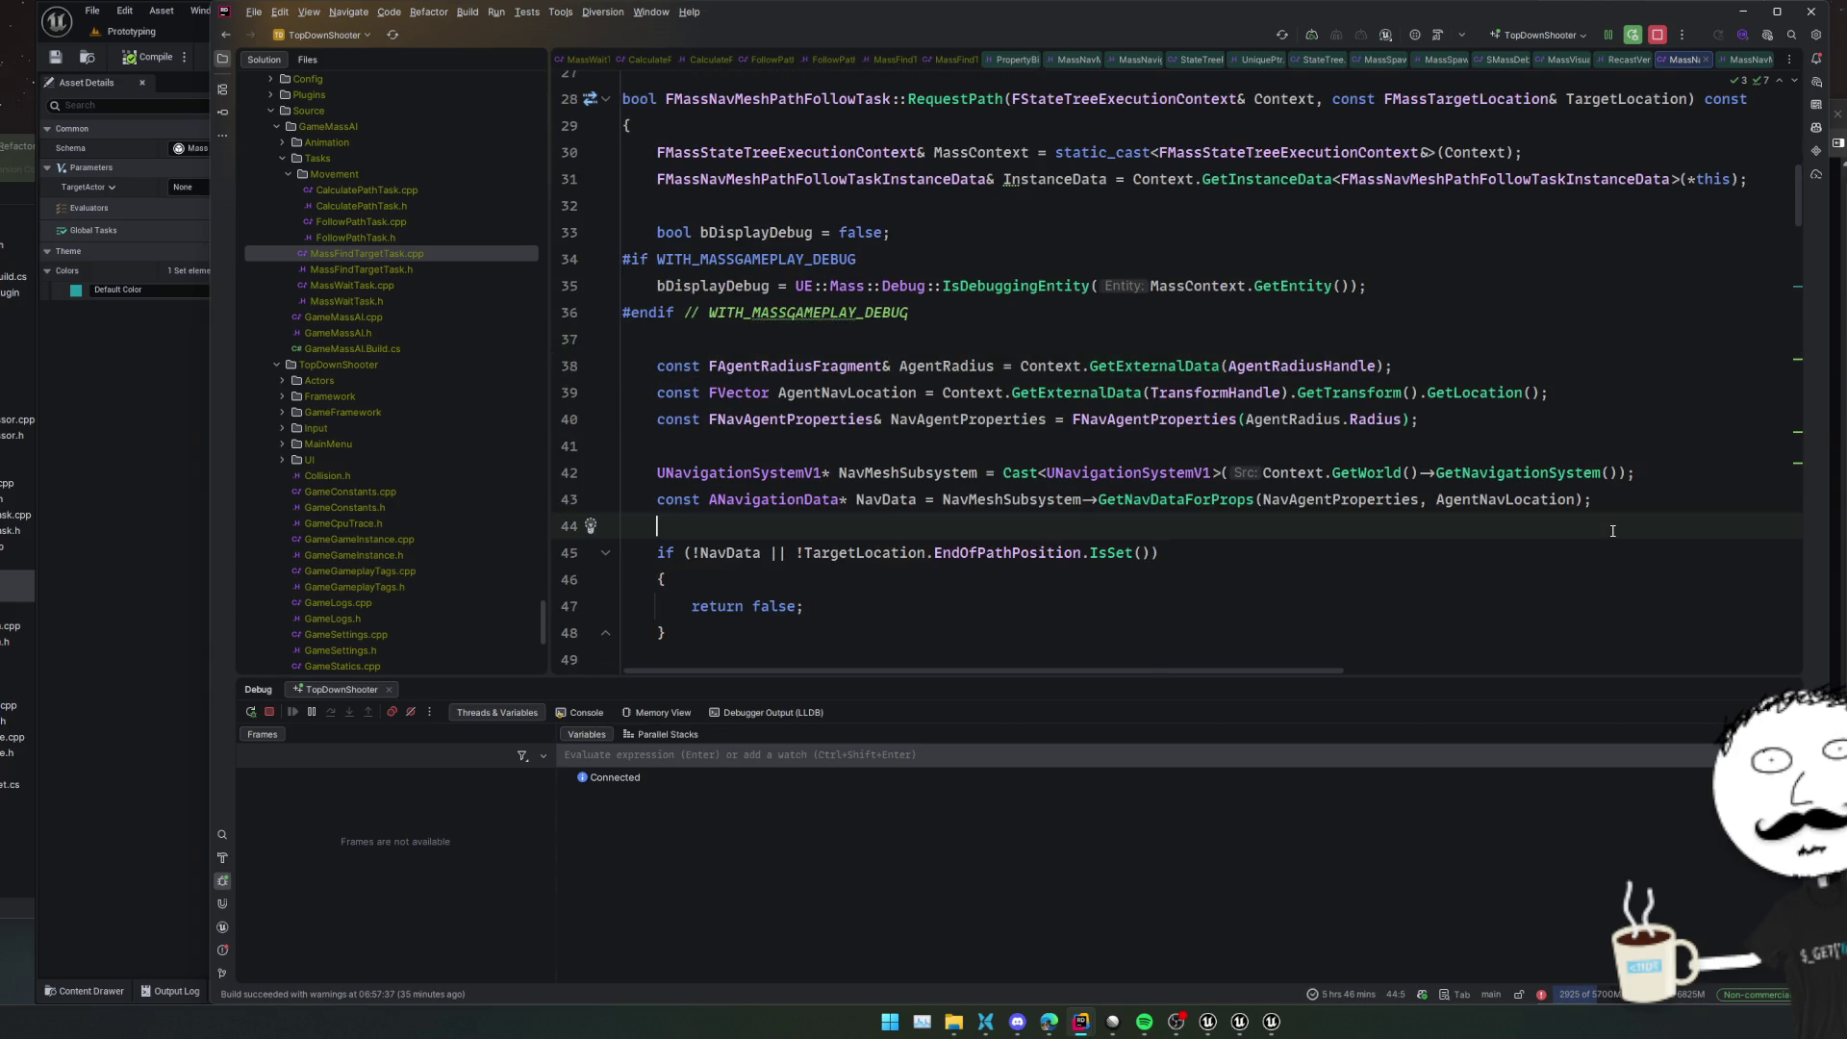
scroll(1625, 521, "down", 2)
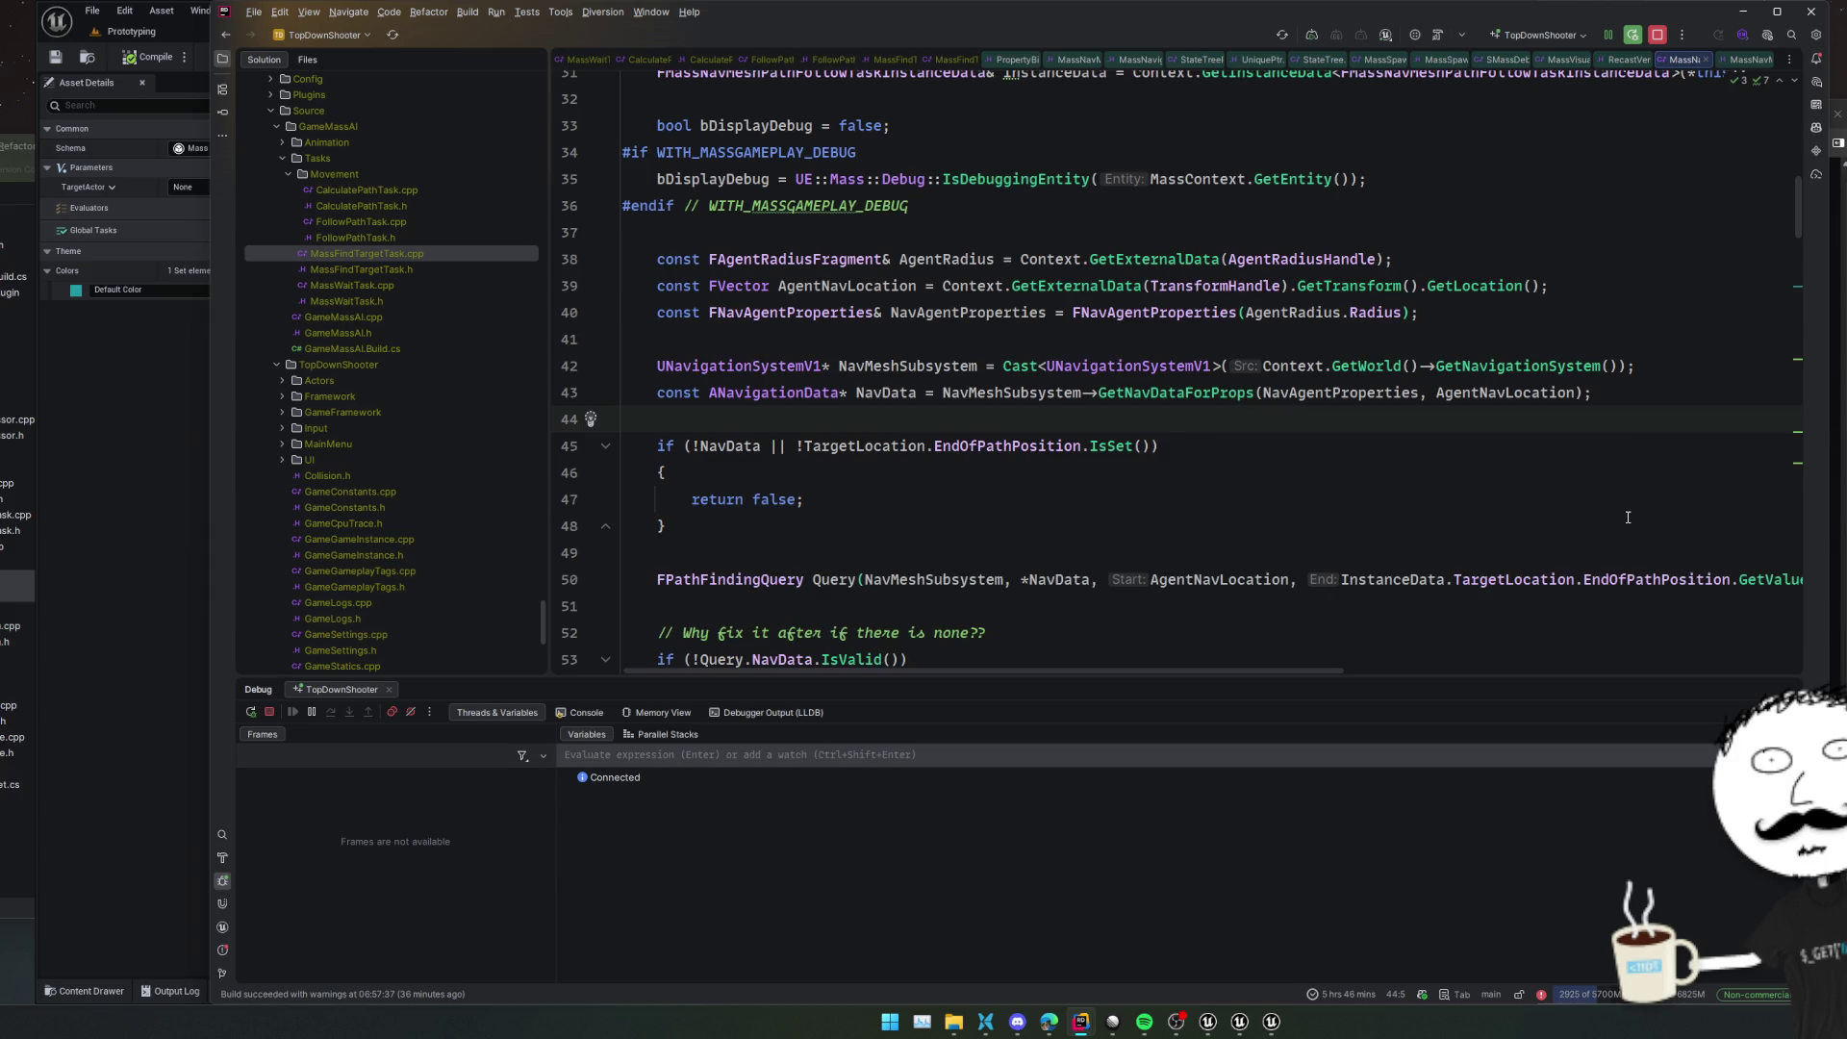
scroll(1622, 500, "down", 1)
left_click(1618, 452)
left_click(1618, 497)
scroll(1618, 493, "down", 1)
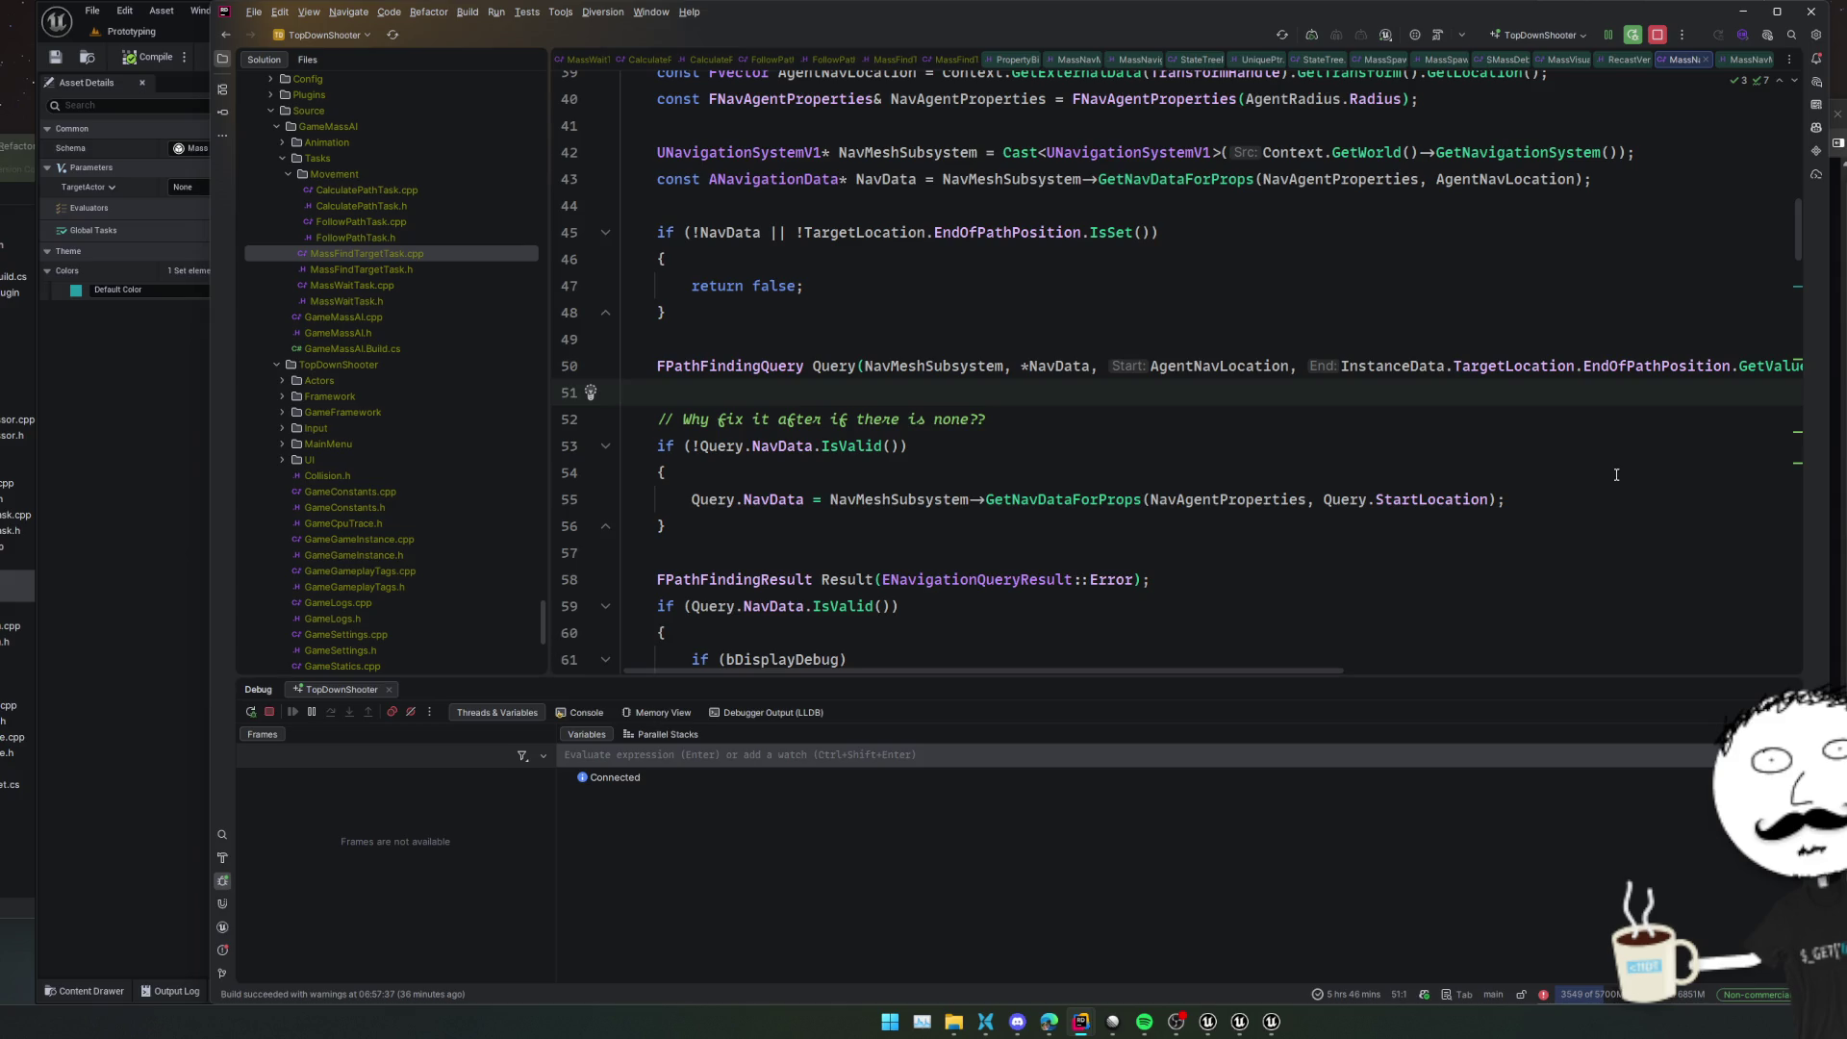
scroll(1626, 494, "down", 2)
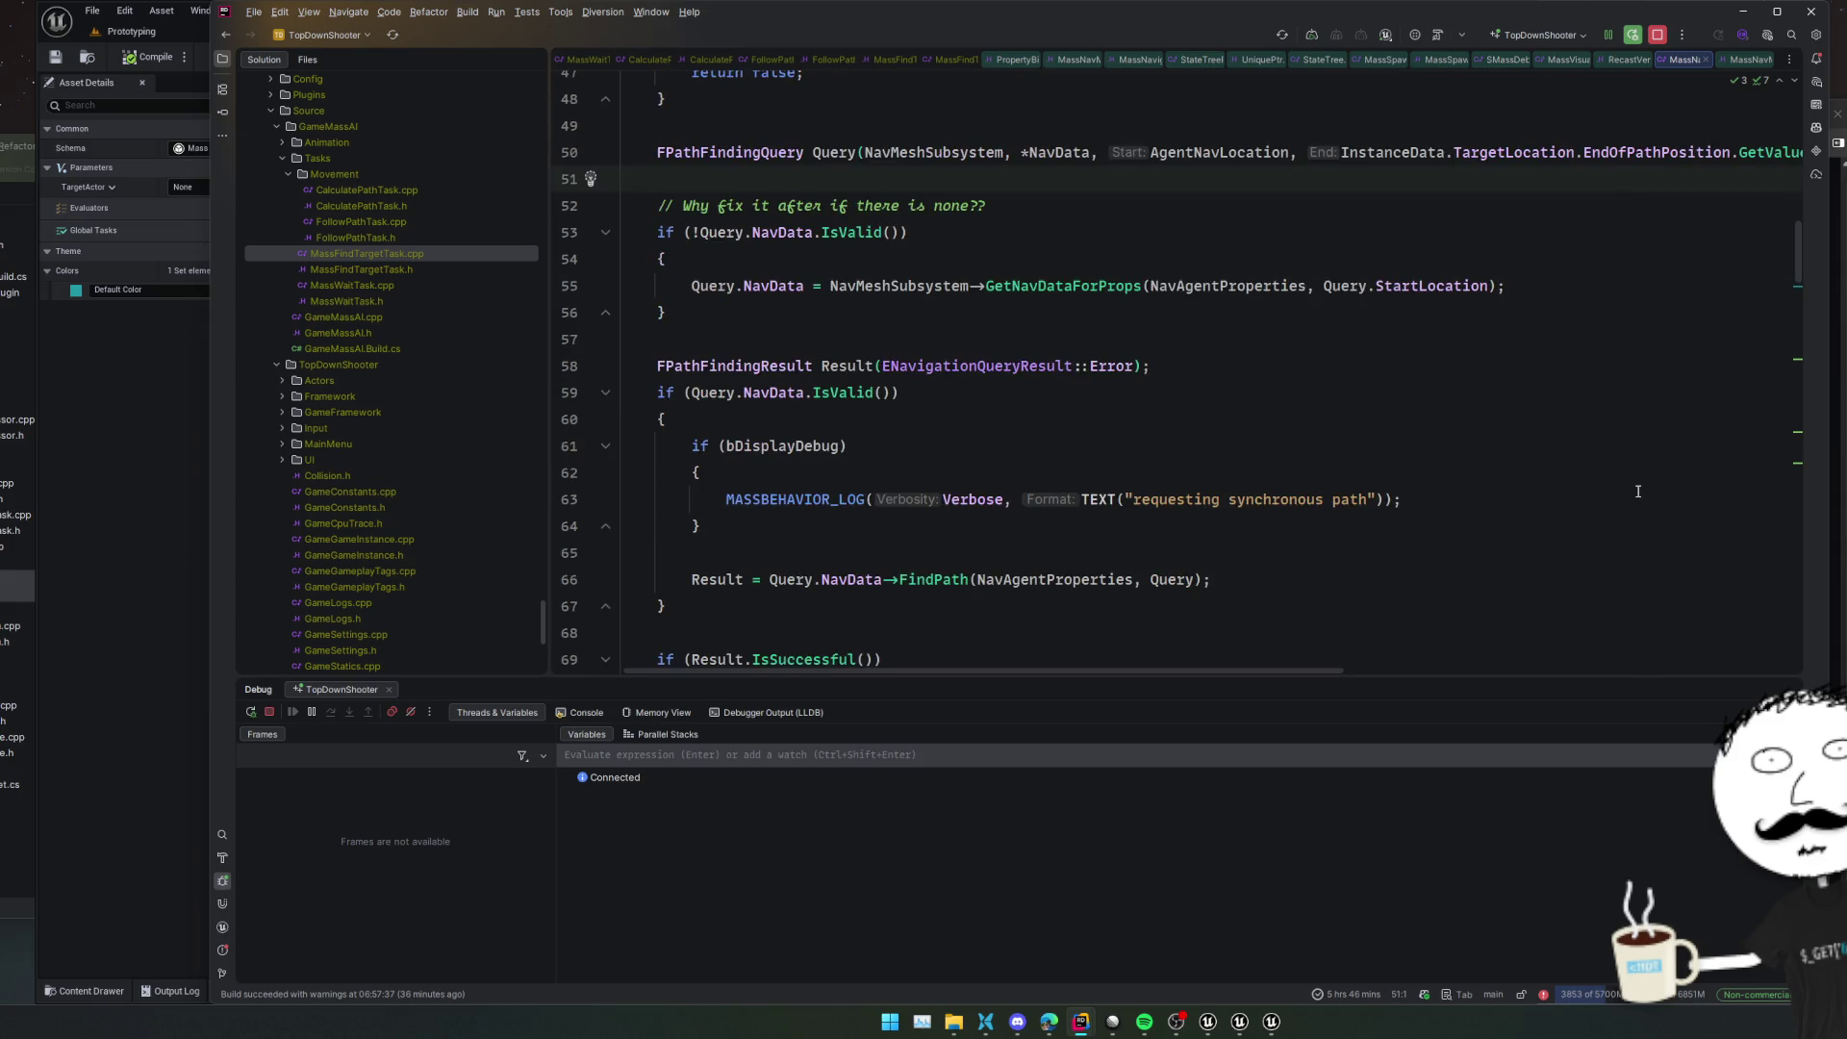
scroll(1637, 492, "down", 1)
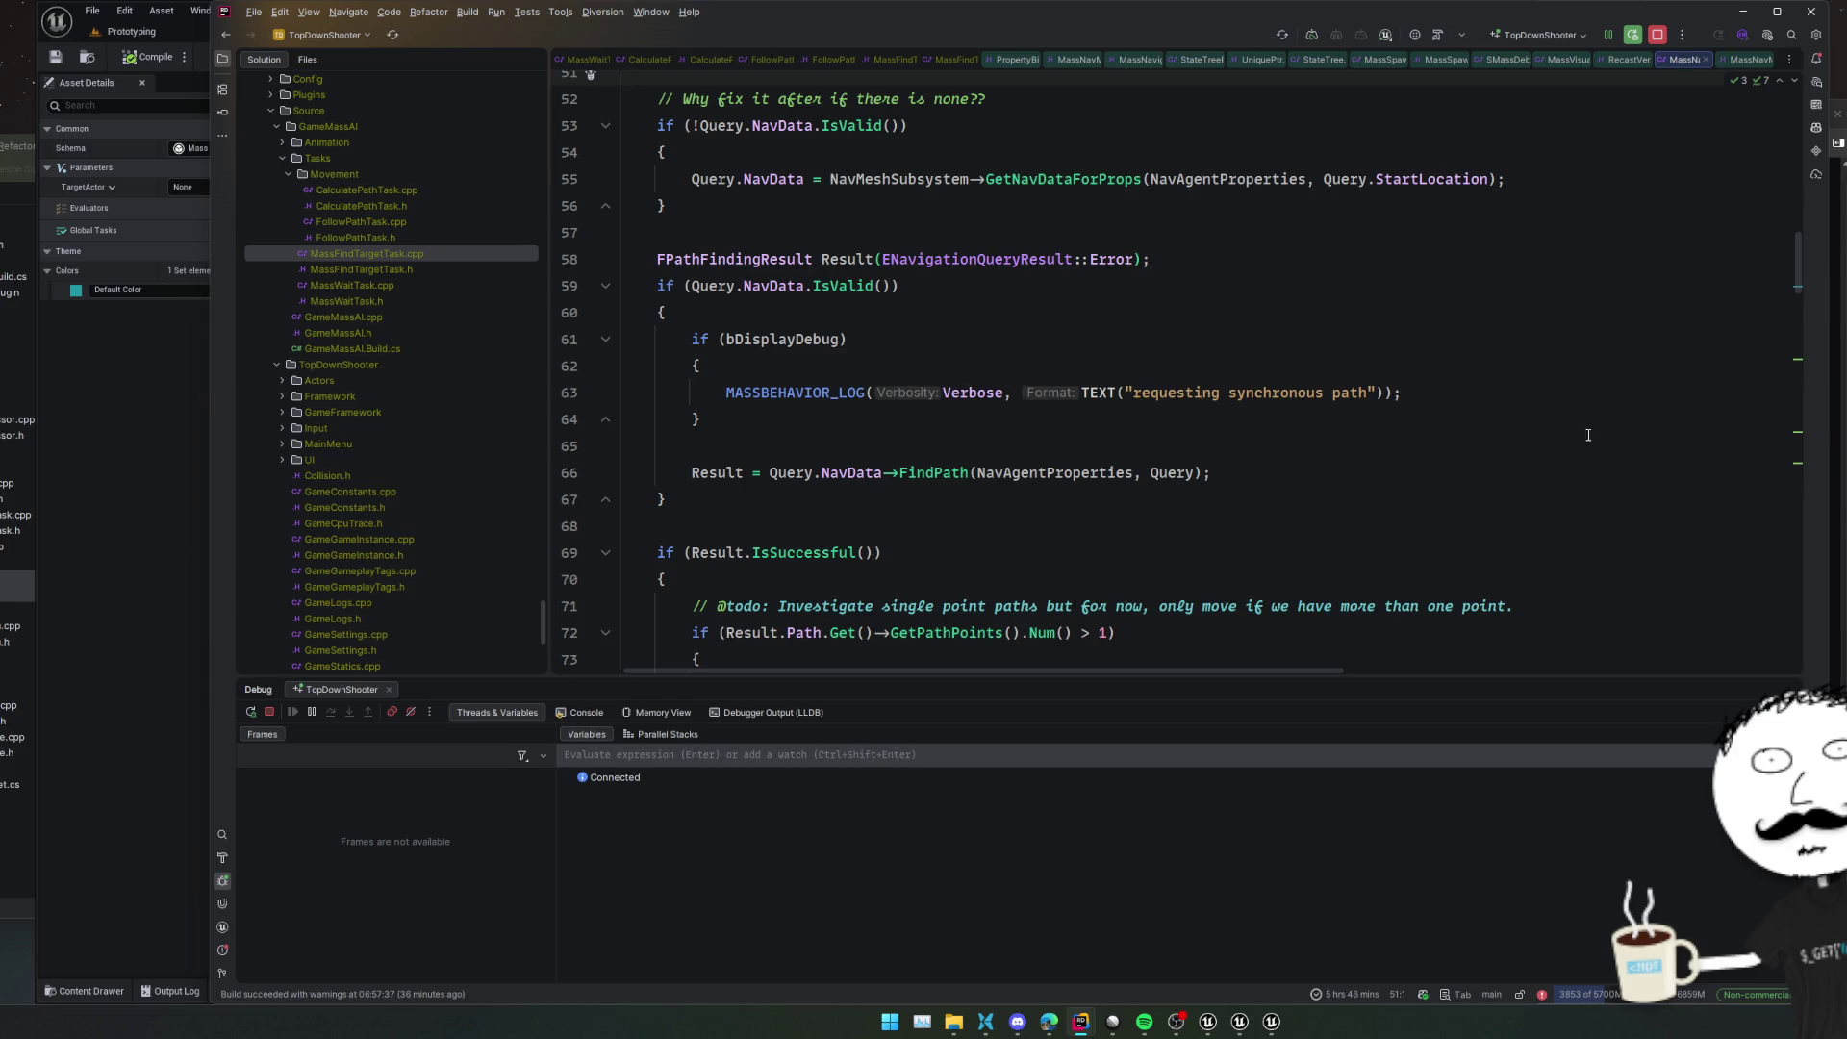
scroll(1628, 469, "down", 2)
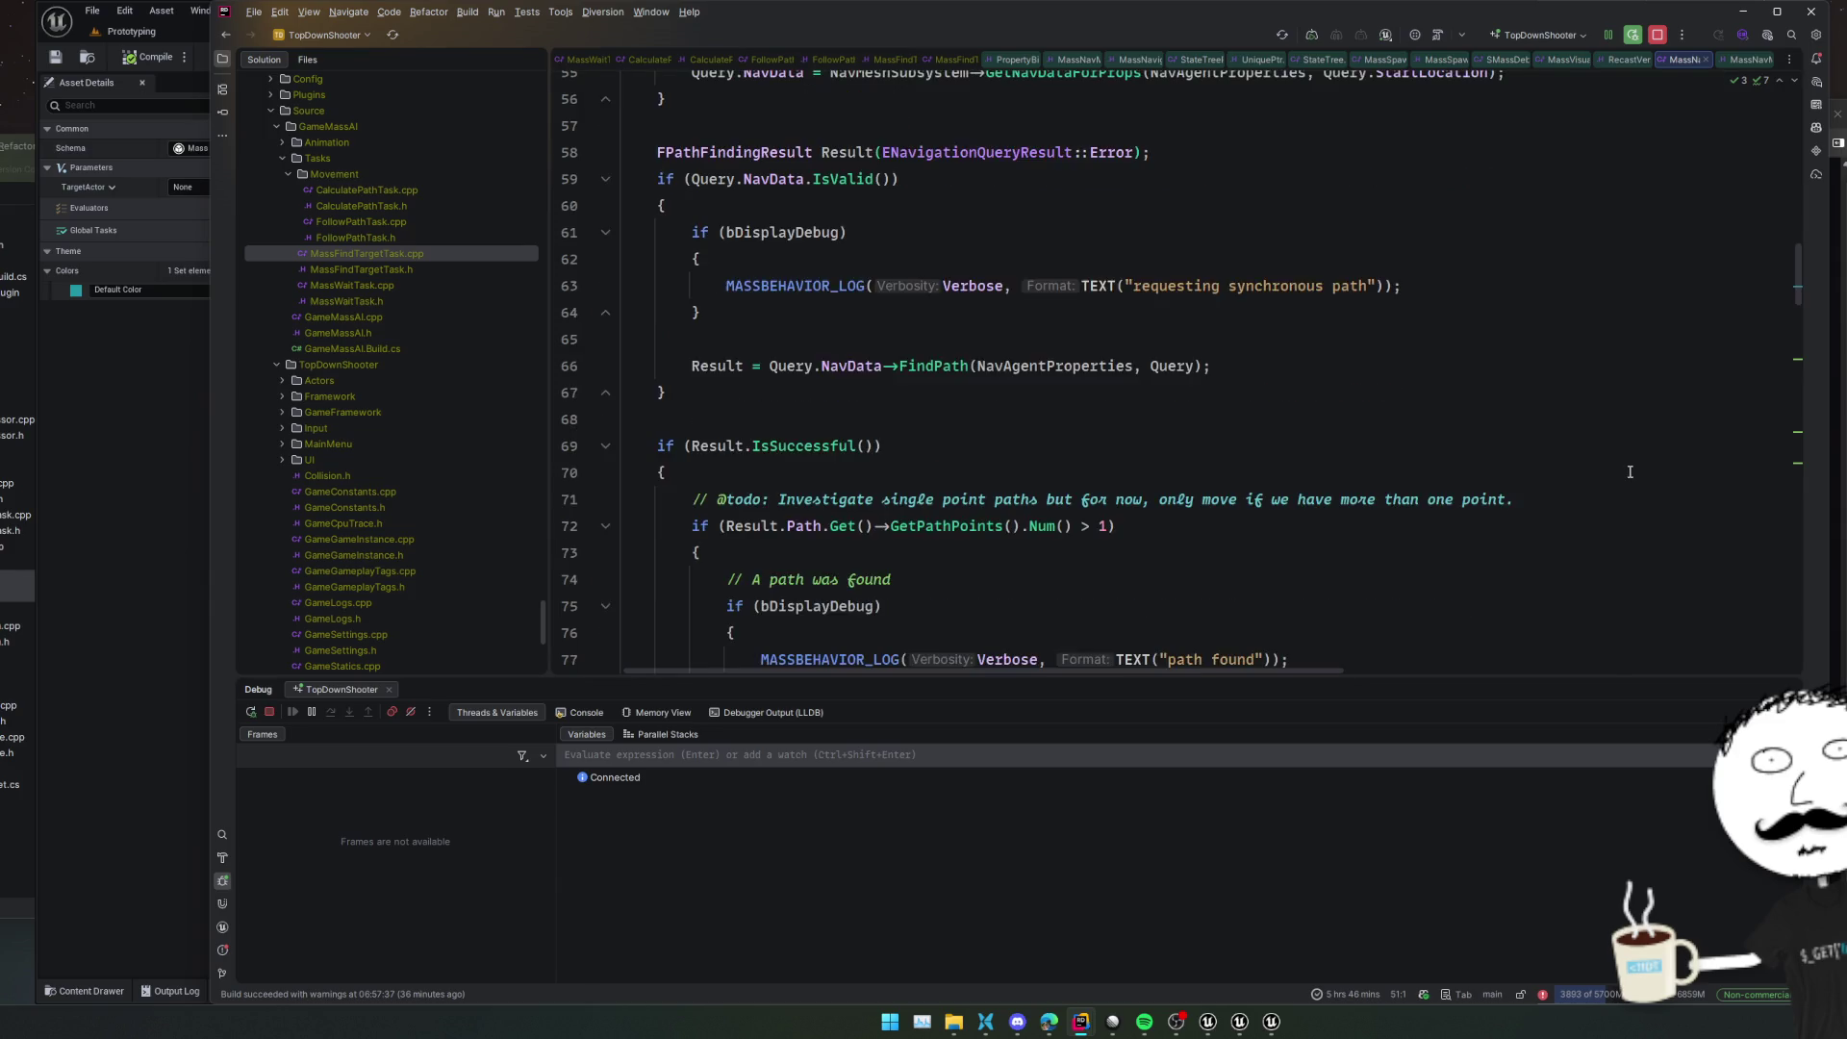
Review the more-than-one-point path check and the CreateNewAction move call on line 112
left_click(1648, 422)
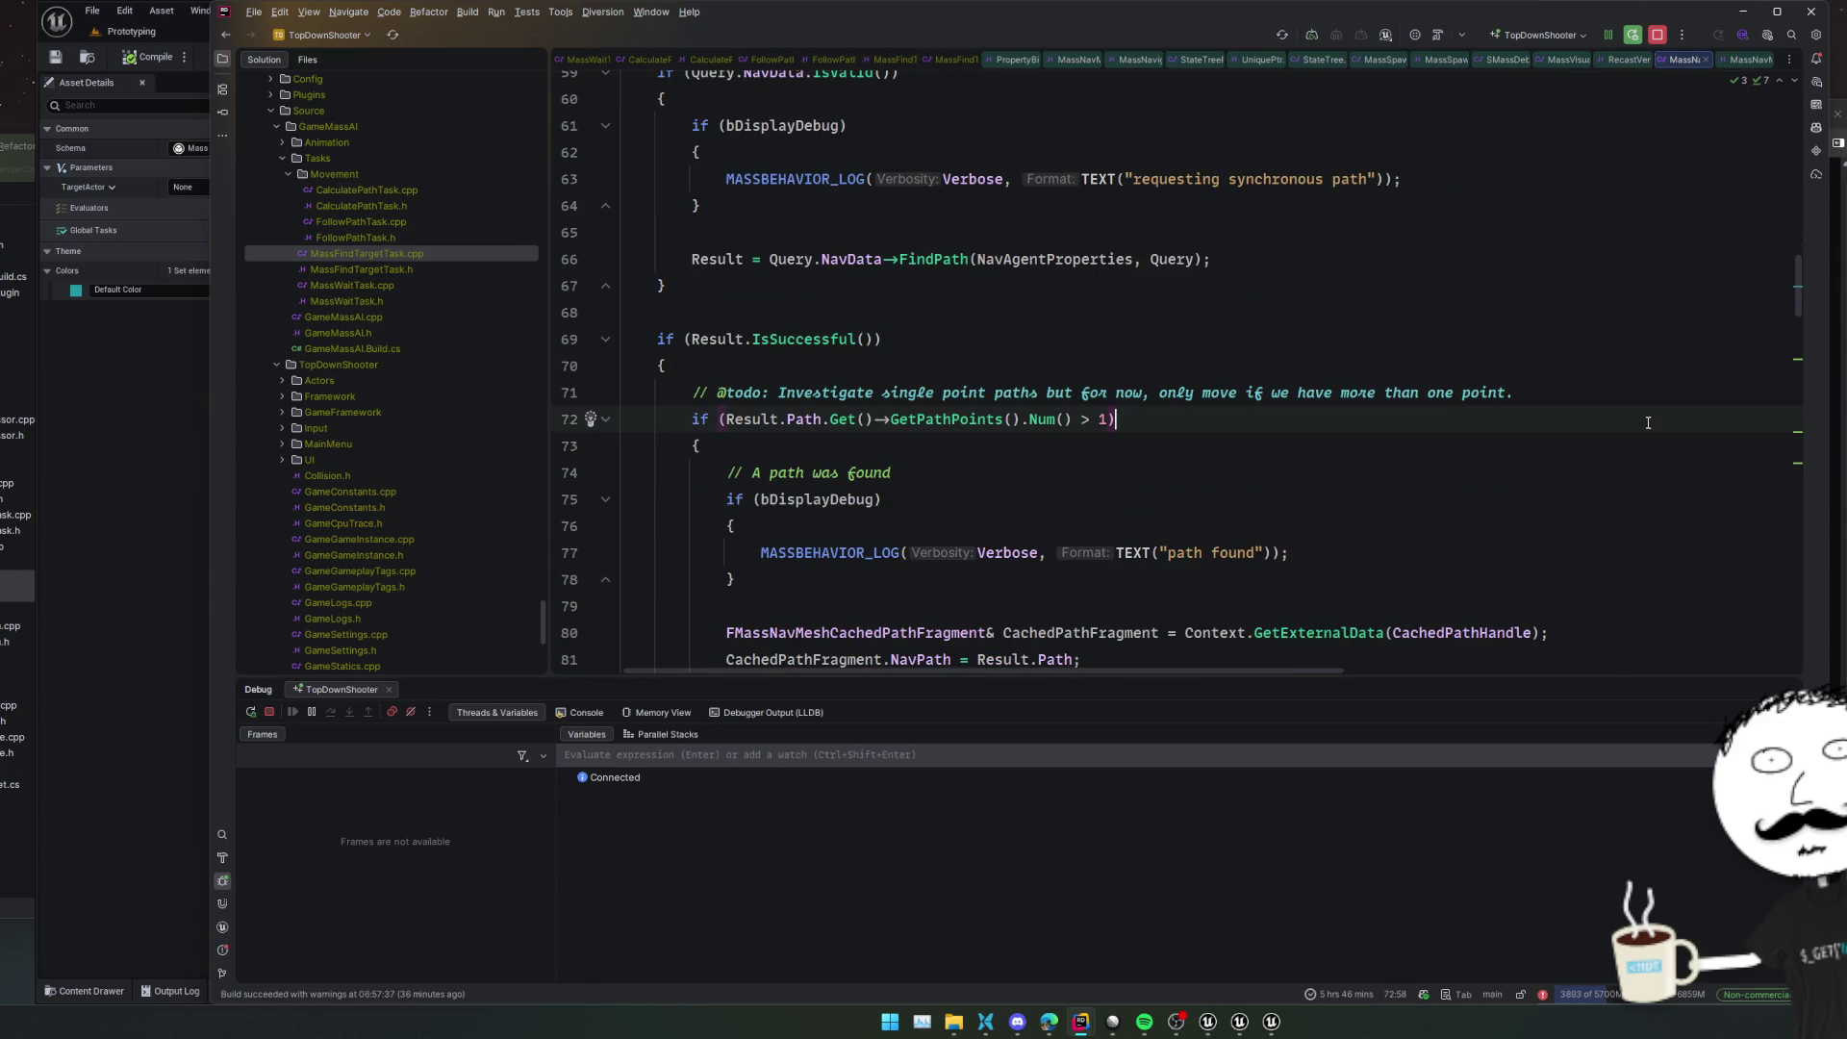
scroll(1648, 428, "down", 5)
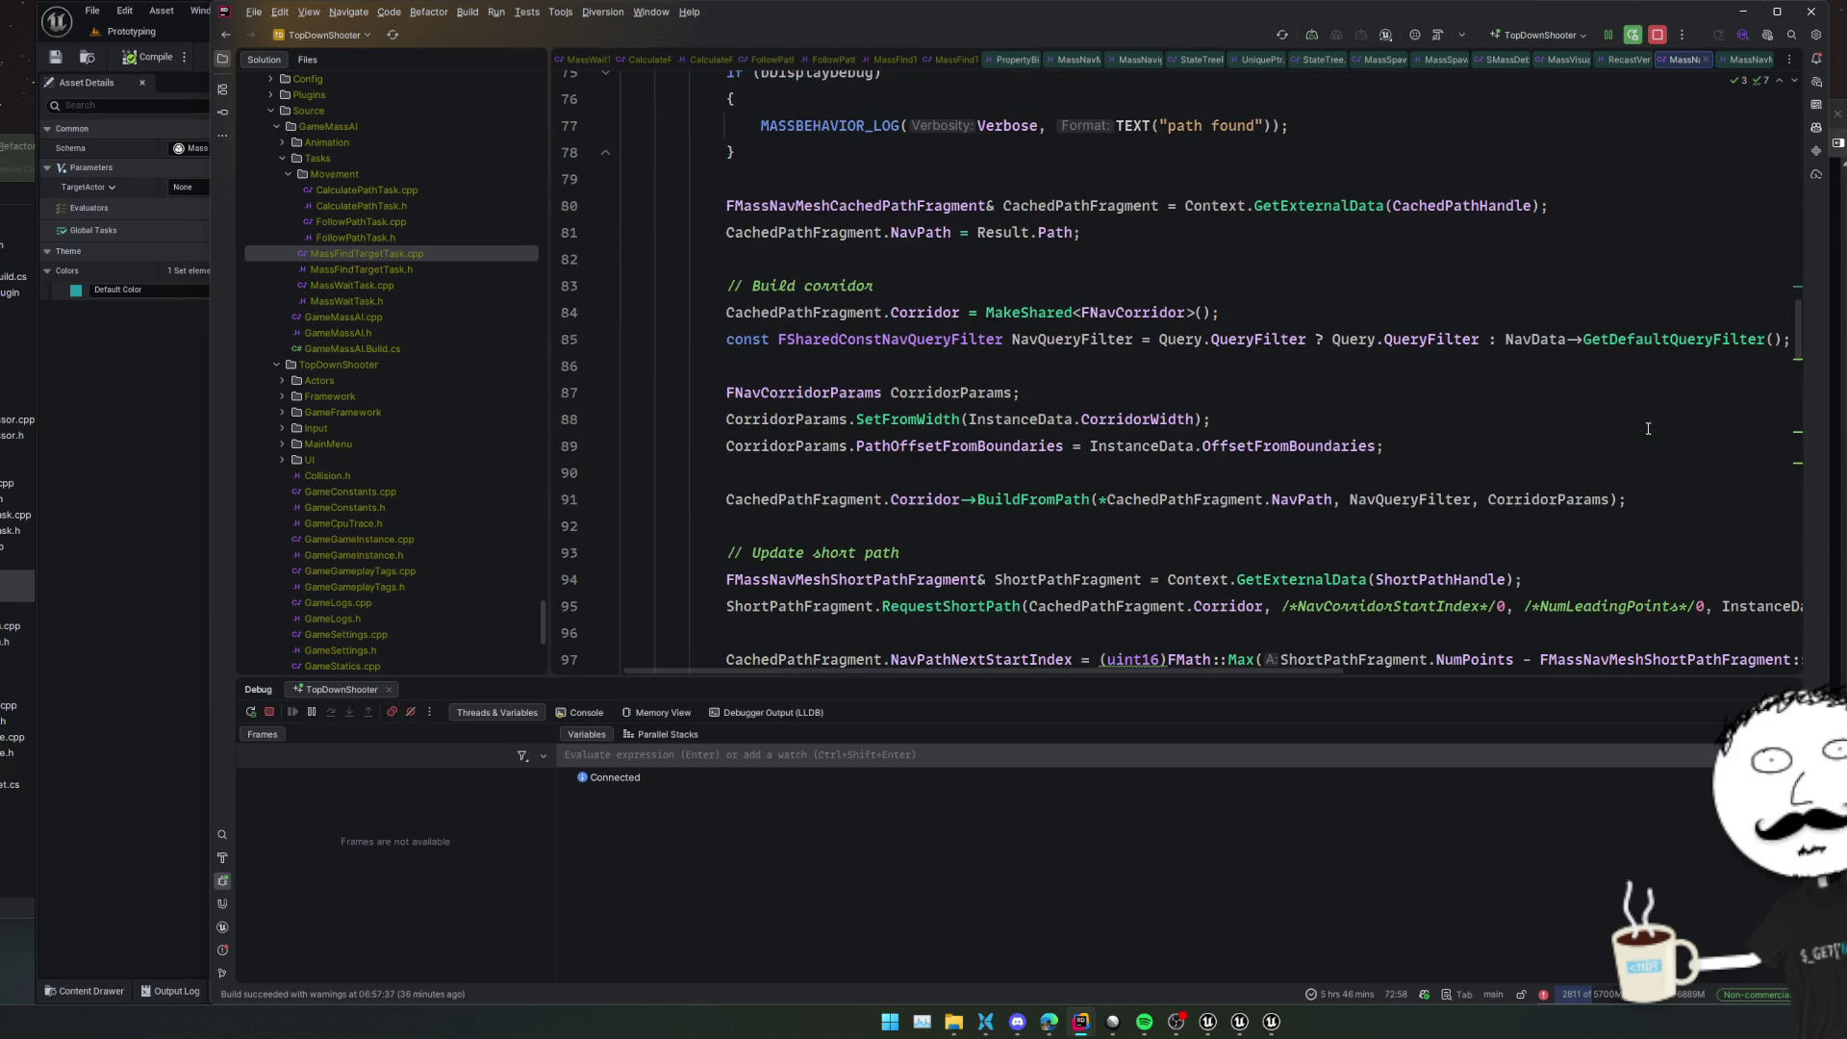
scroll(1648, 426, "down", 1)
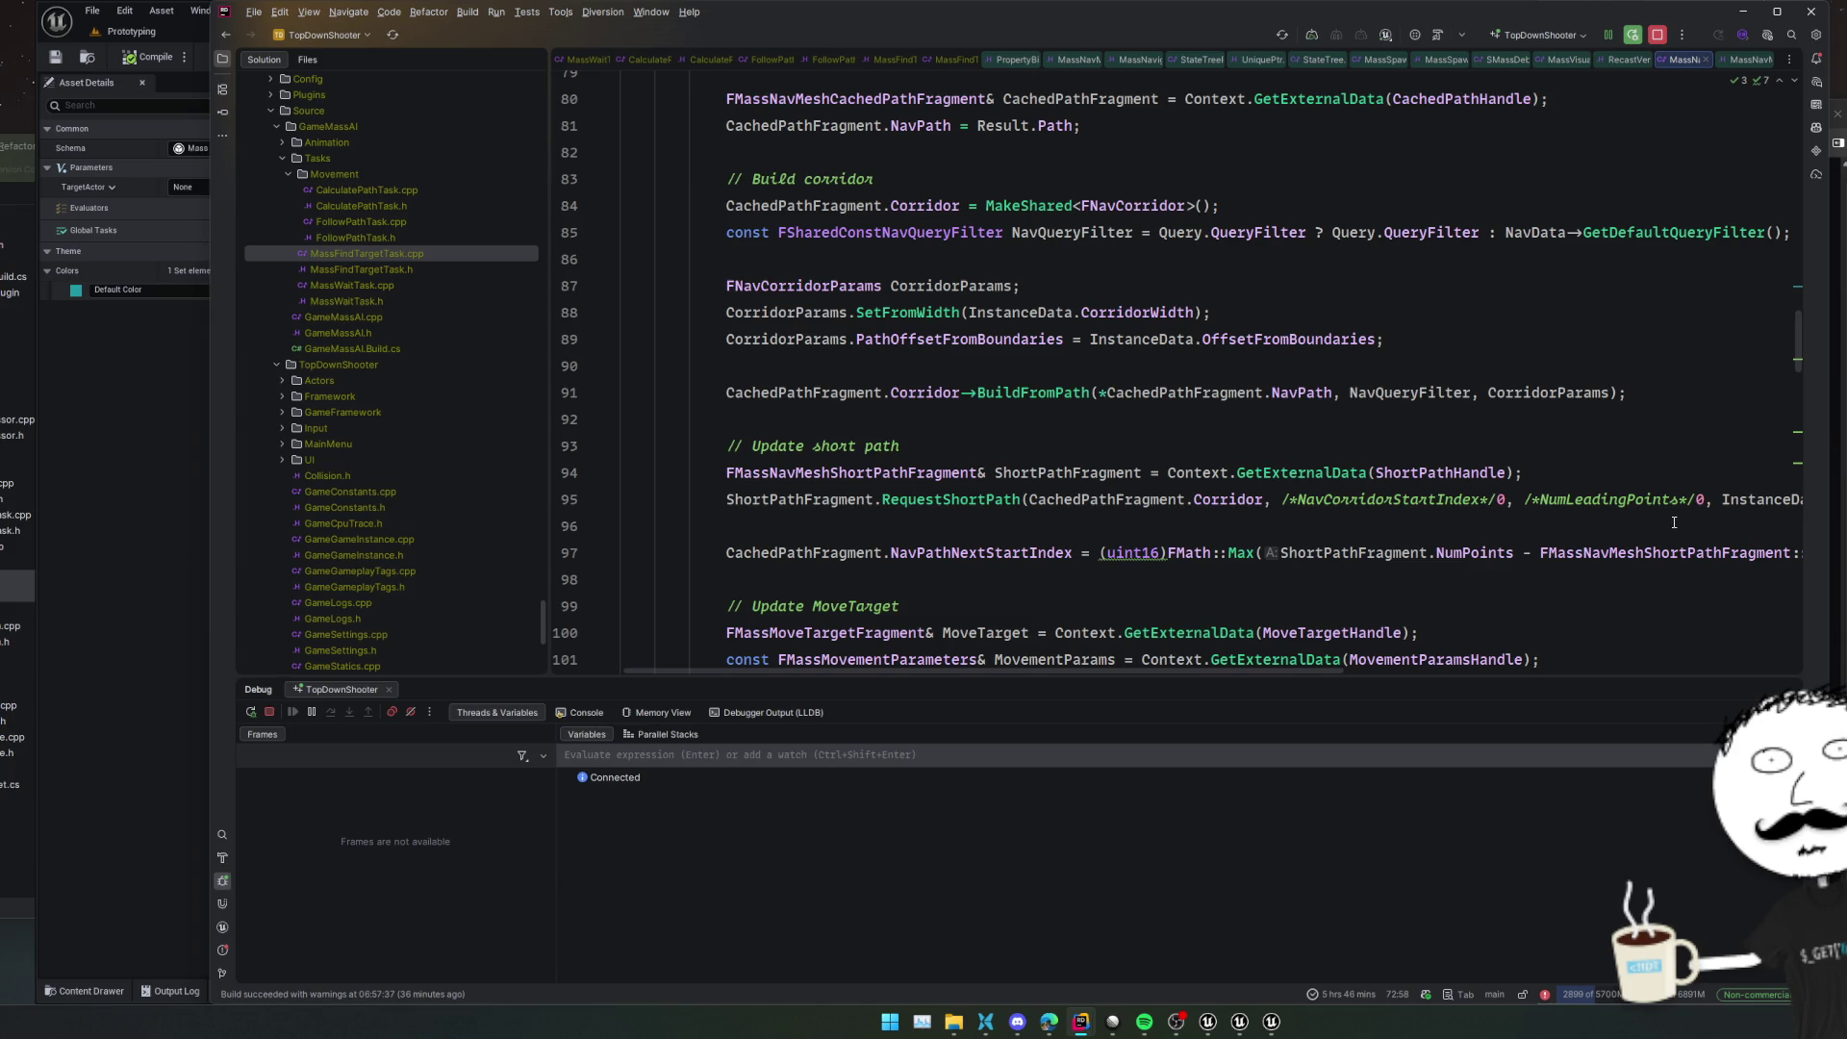
scroll(1675, 519, "down", 3)
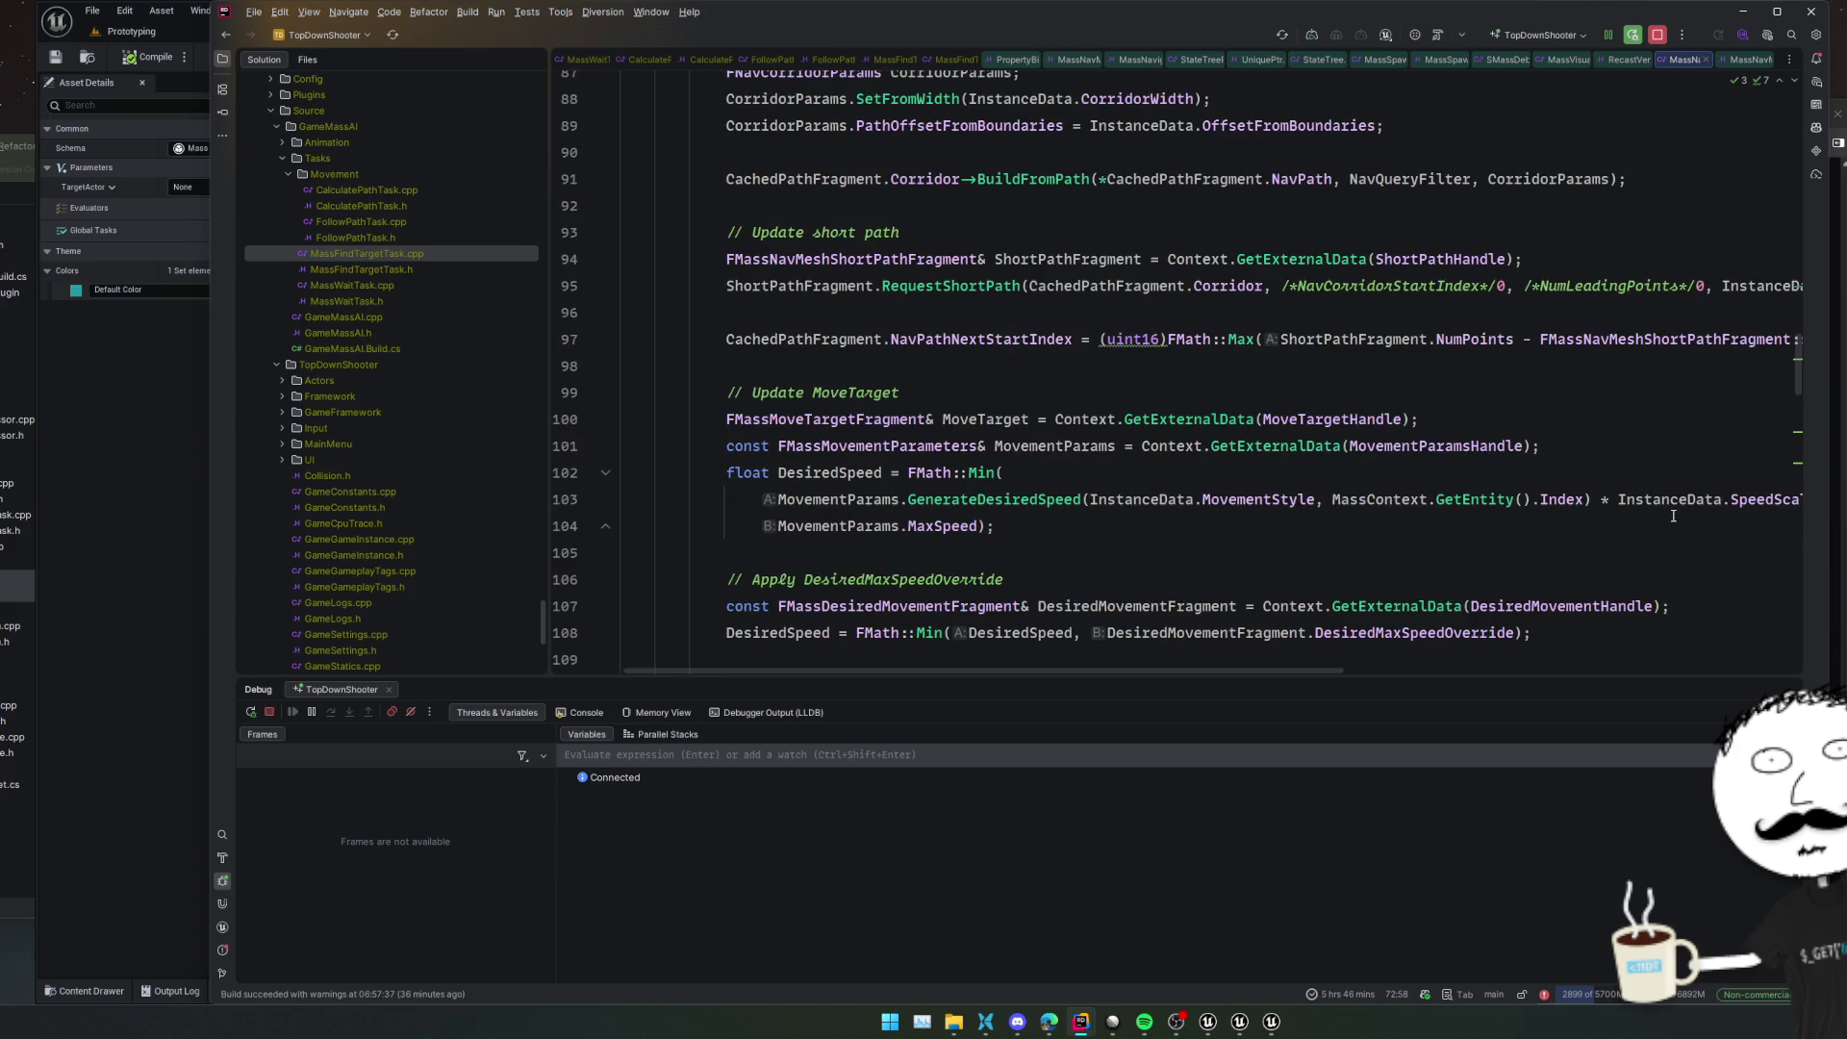
scroll(1673, 515, "down", 2)
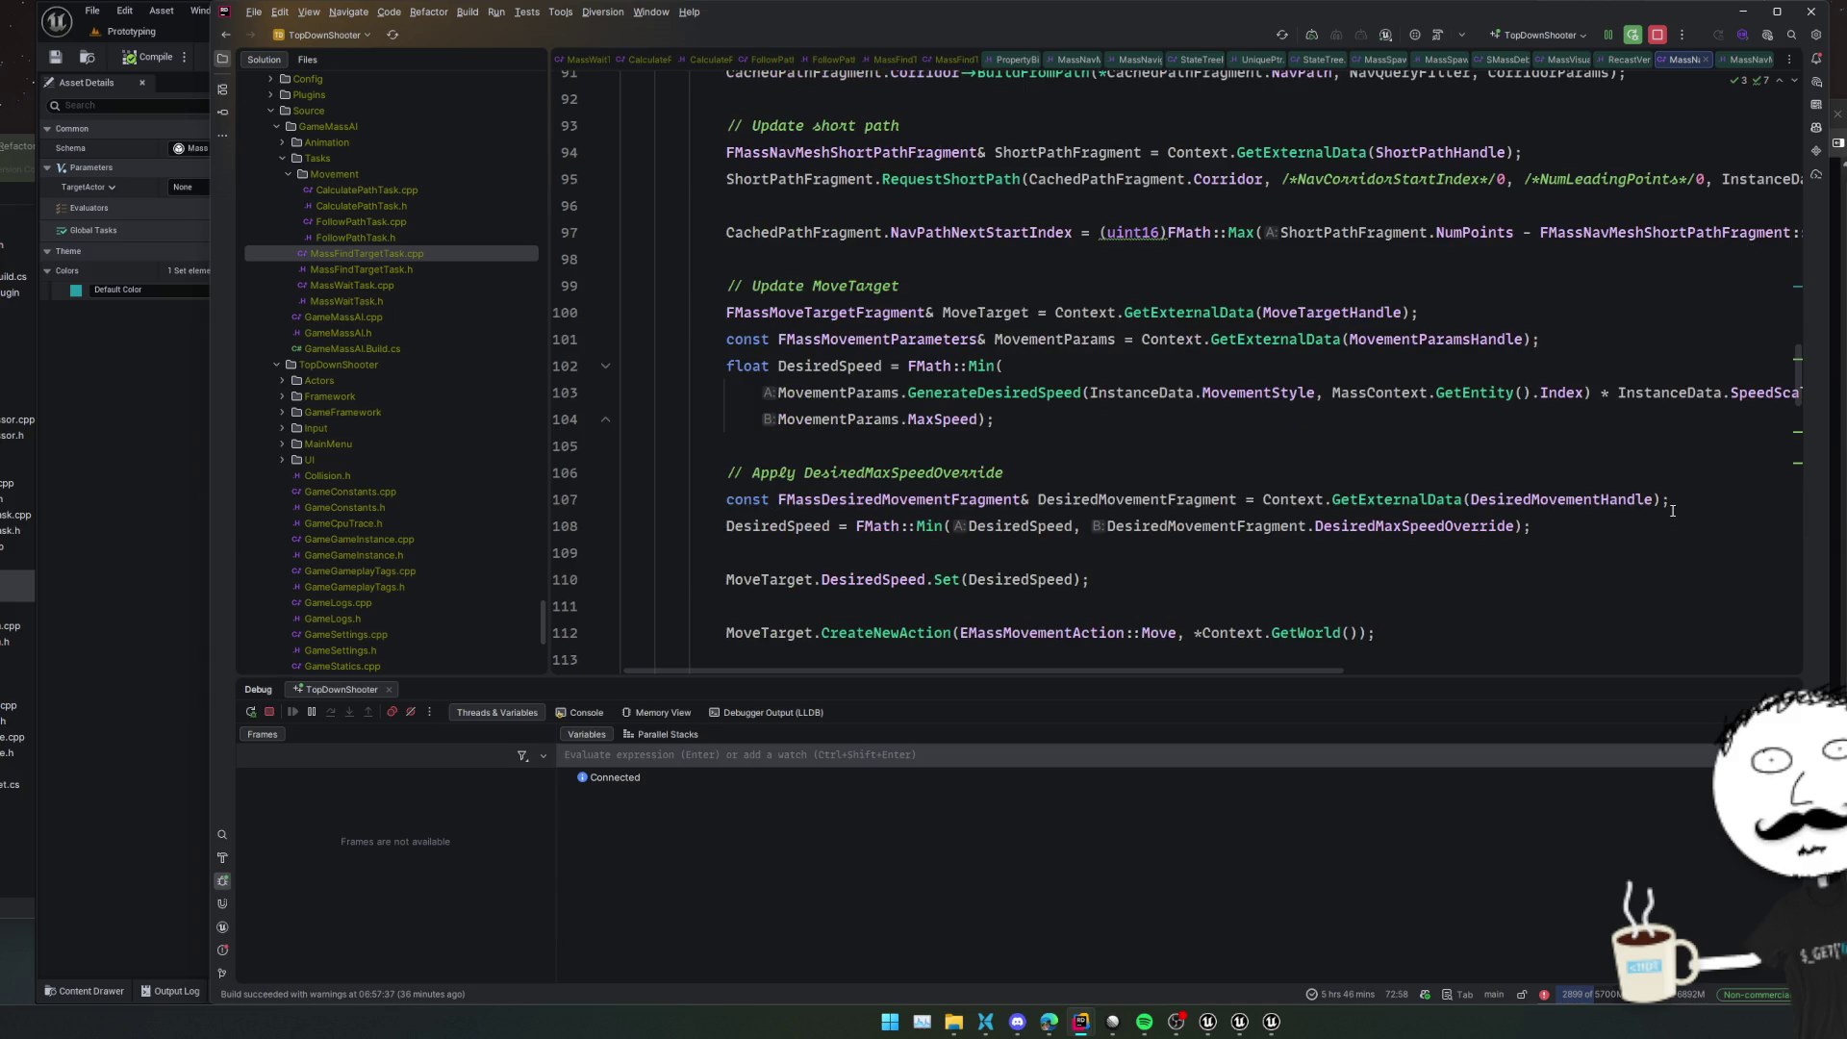
scroll(1672, 510, "down", 3)
left_click(1636, 383)
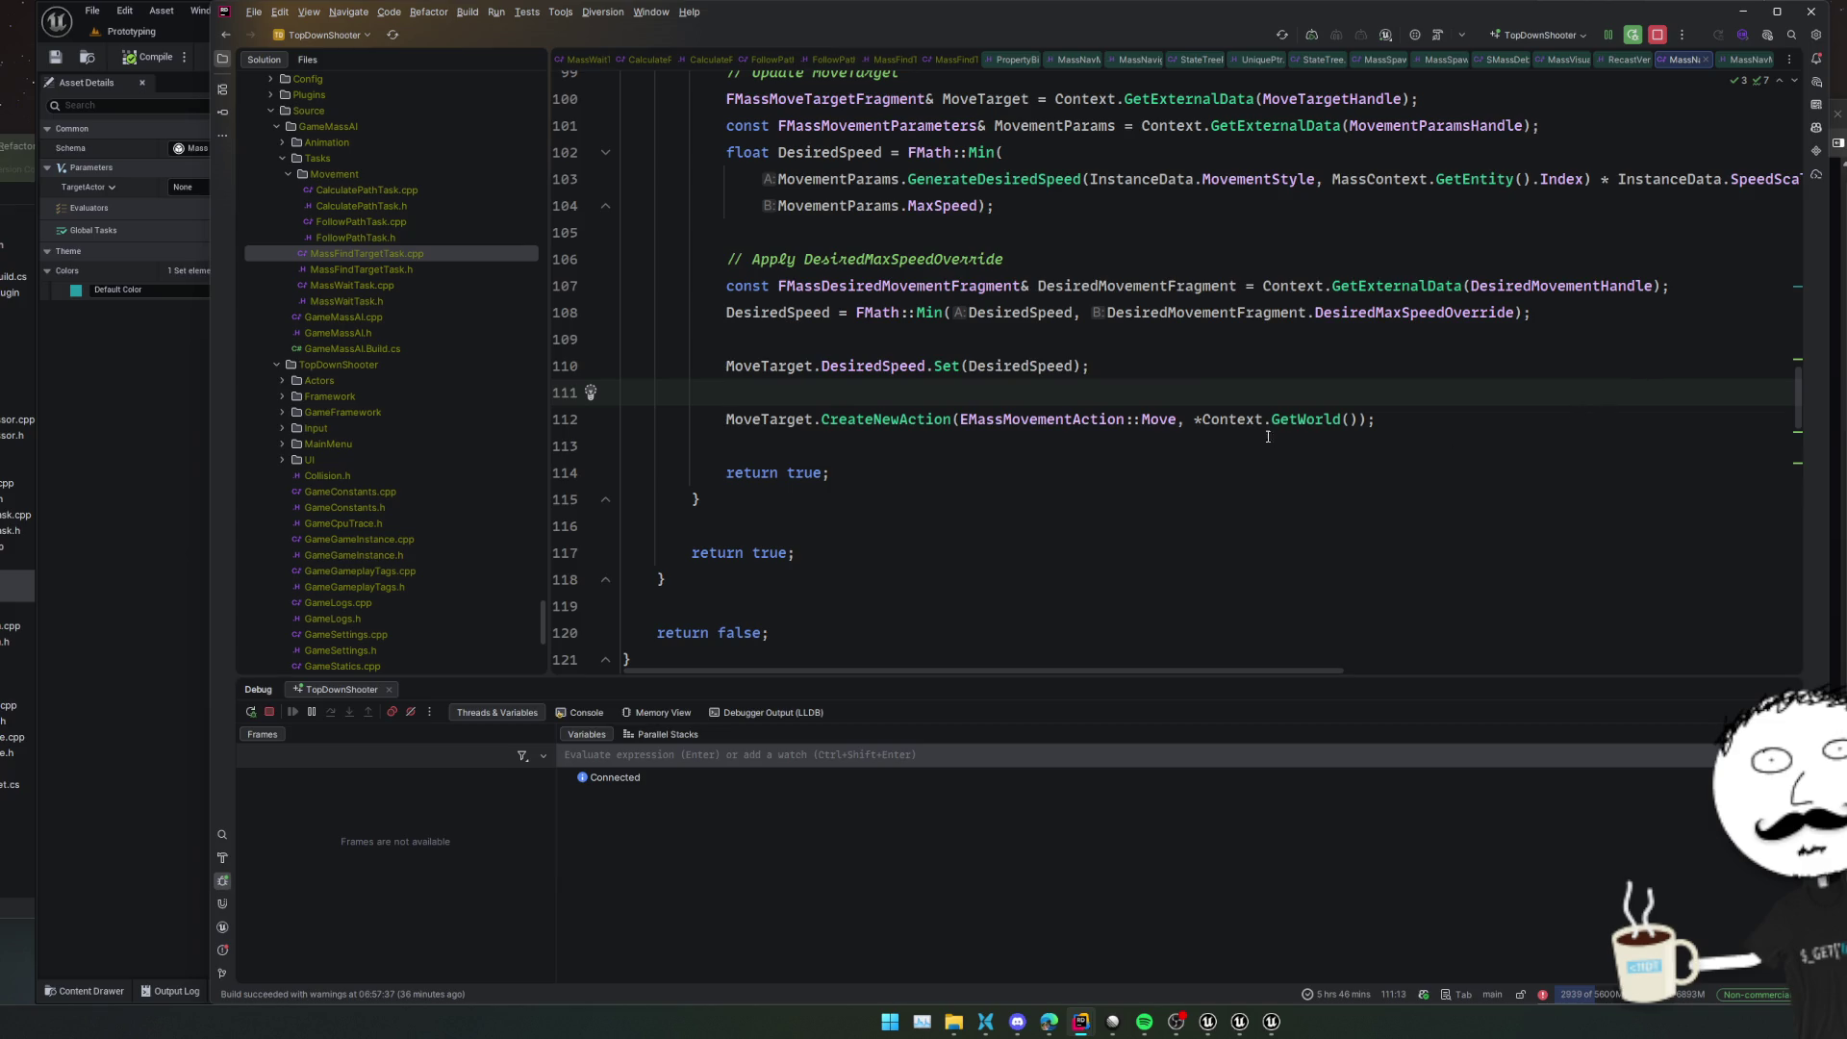
left_click(847, 419)
scroll(866, 452, "down", 3)
scroll(885, 484, "up", 3)
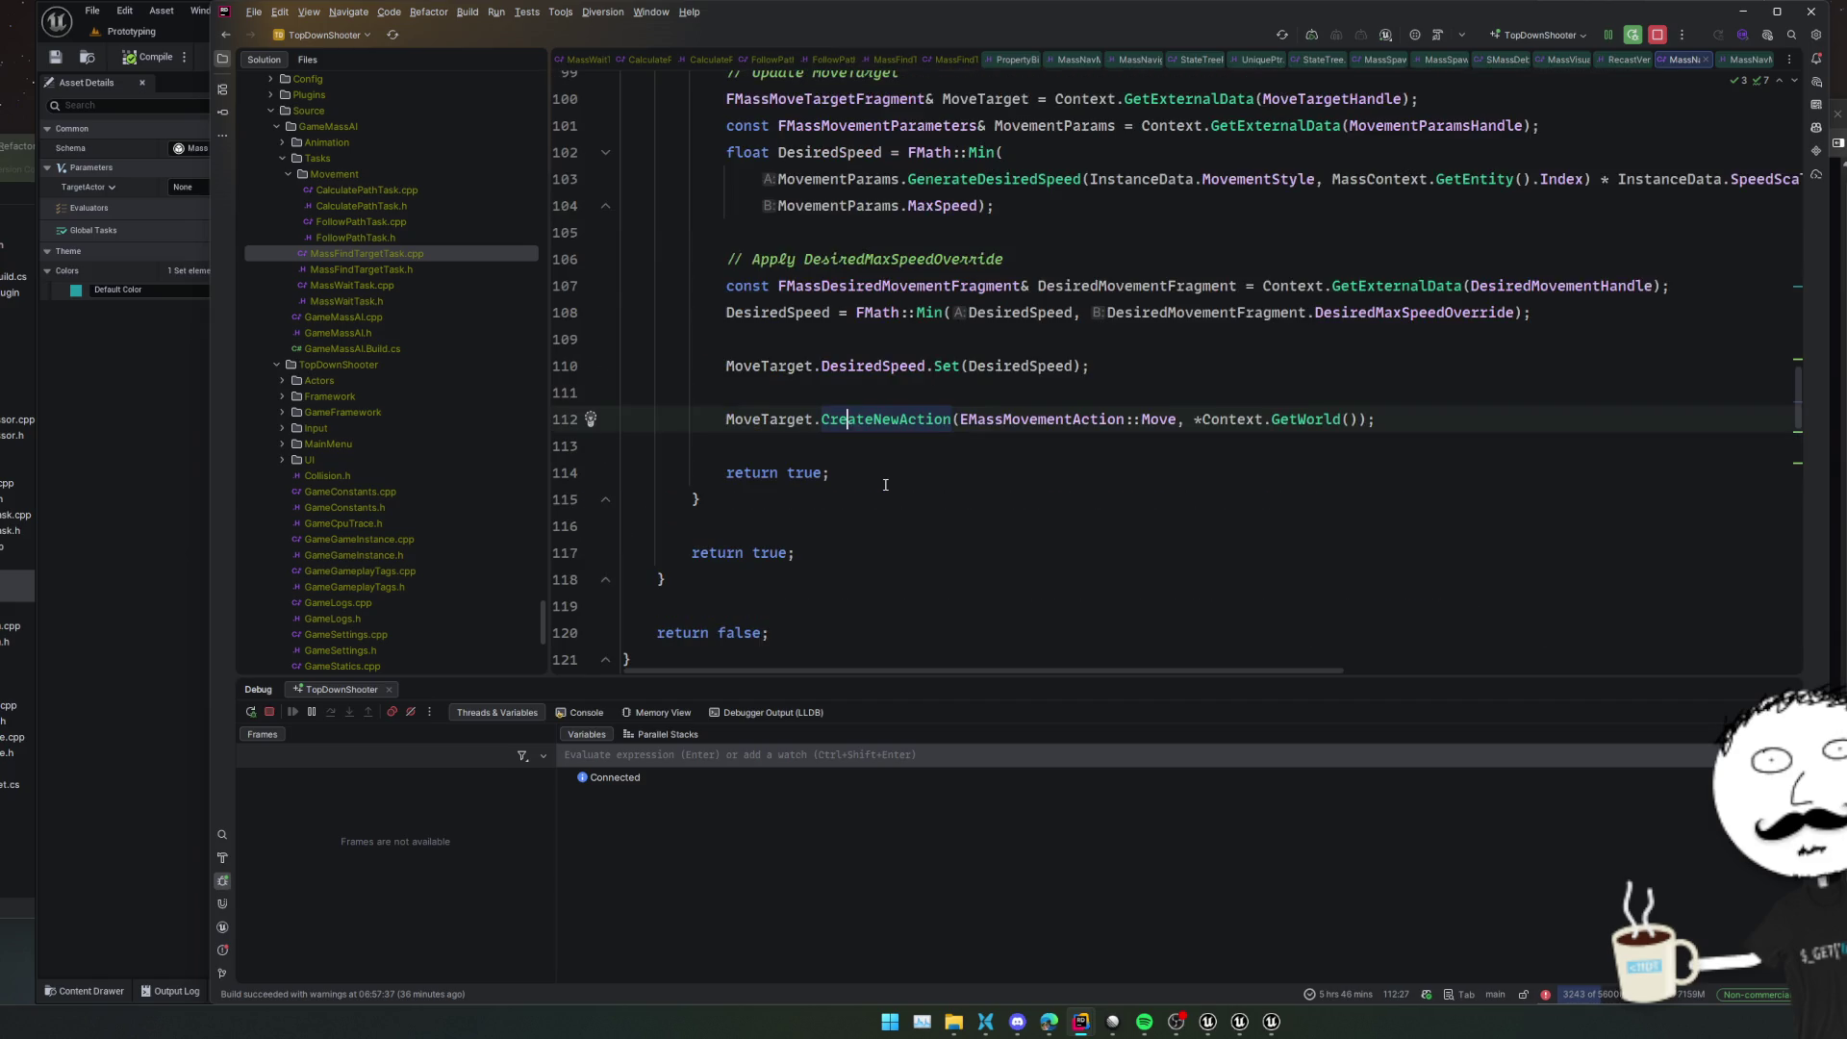
Collapse the path-found block after line 72 and move on to the UpdateShortPath function
left_click(608, 501)
scroll(608, 498, "down", 4)
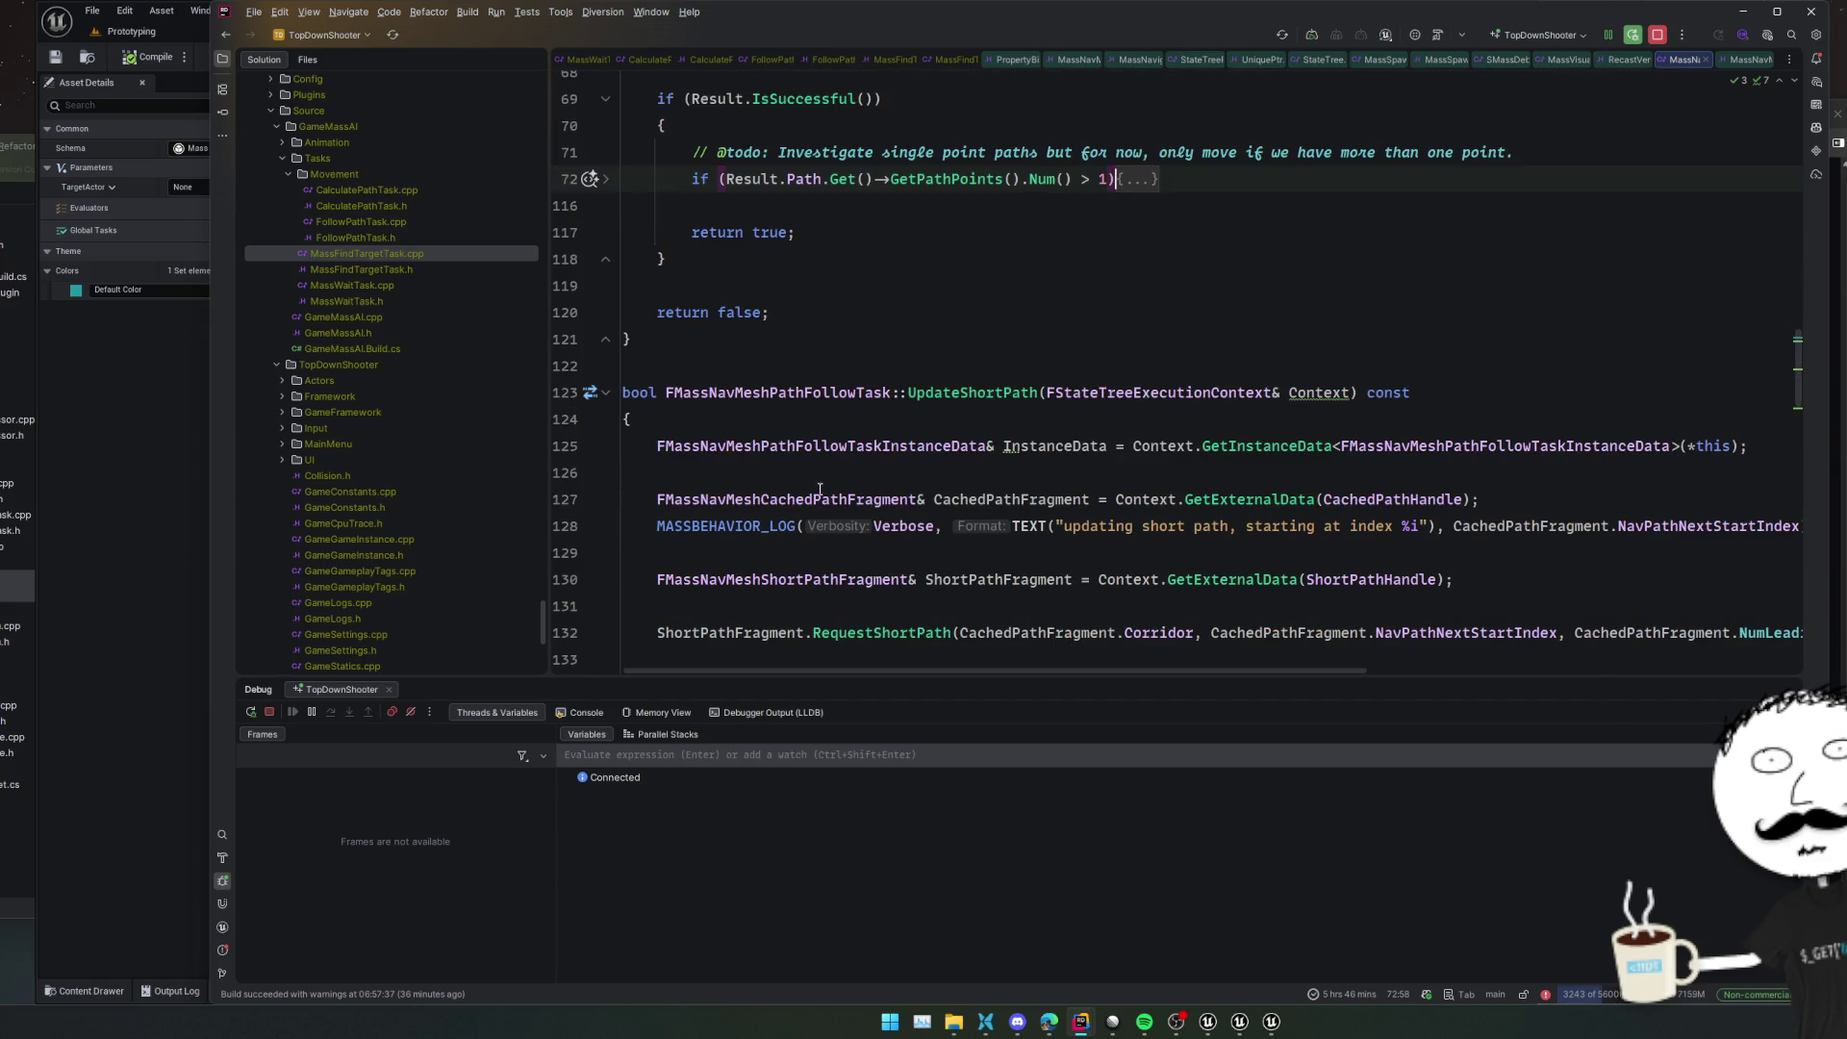
left_click(986, 392)
scroll(962, 404, "down", 1)
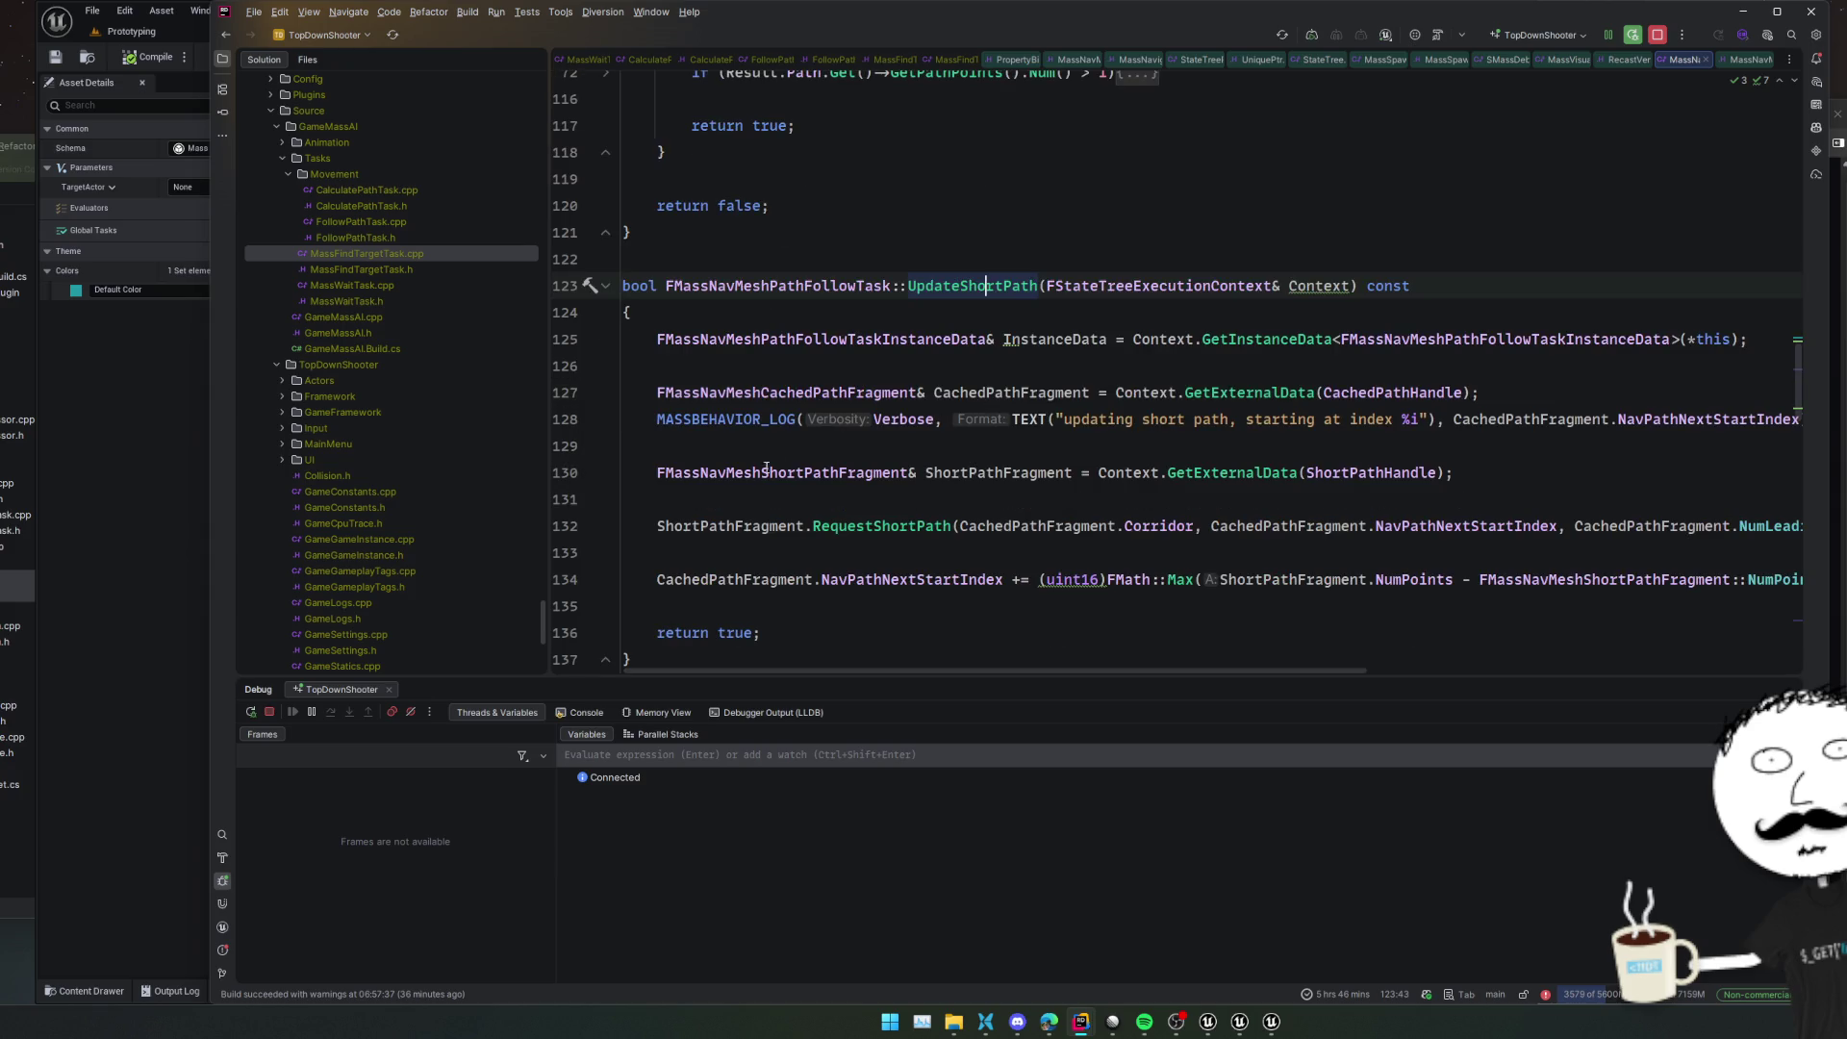
left_click(716, 502)
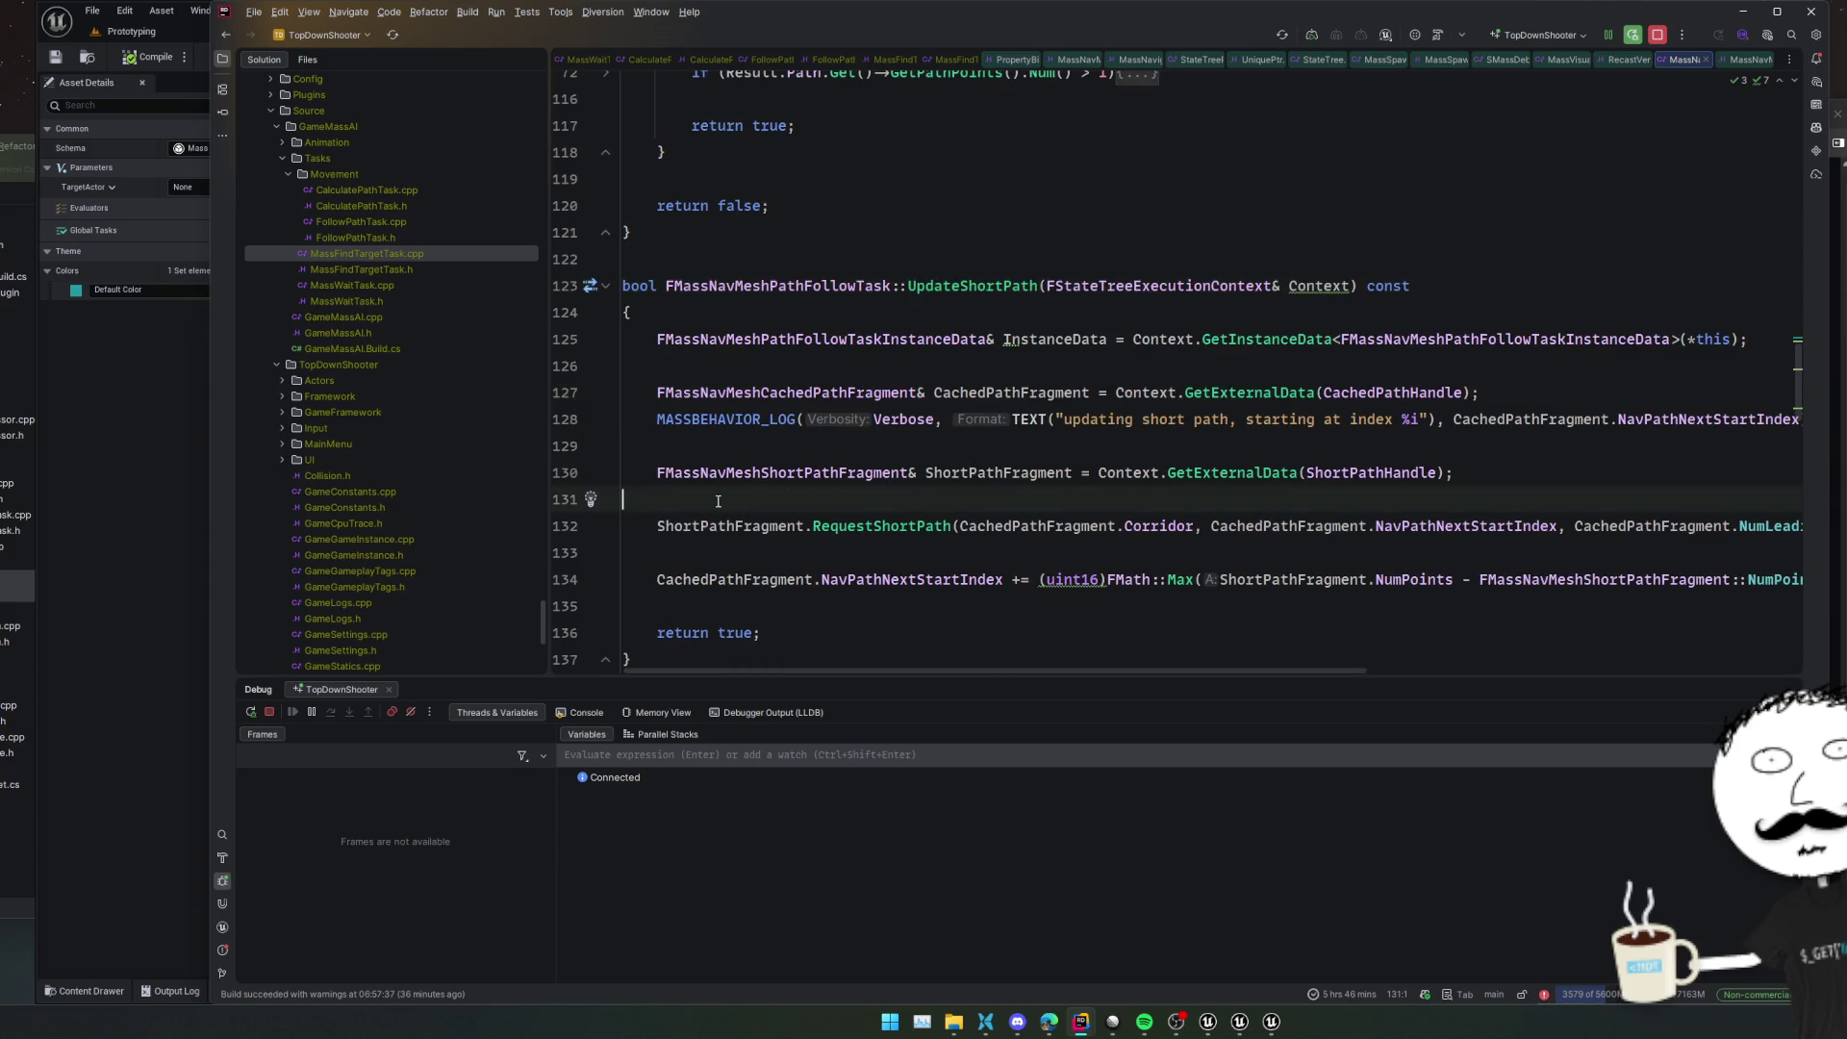
scroll(731, 505, "down", 1)
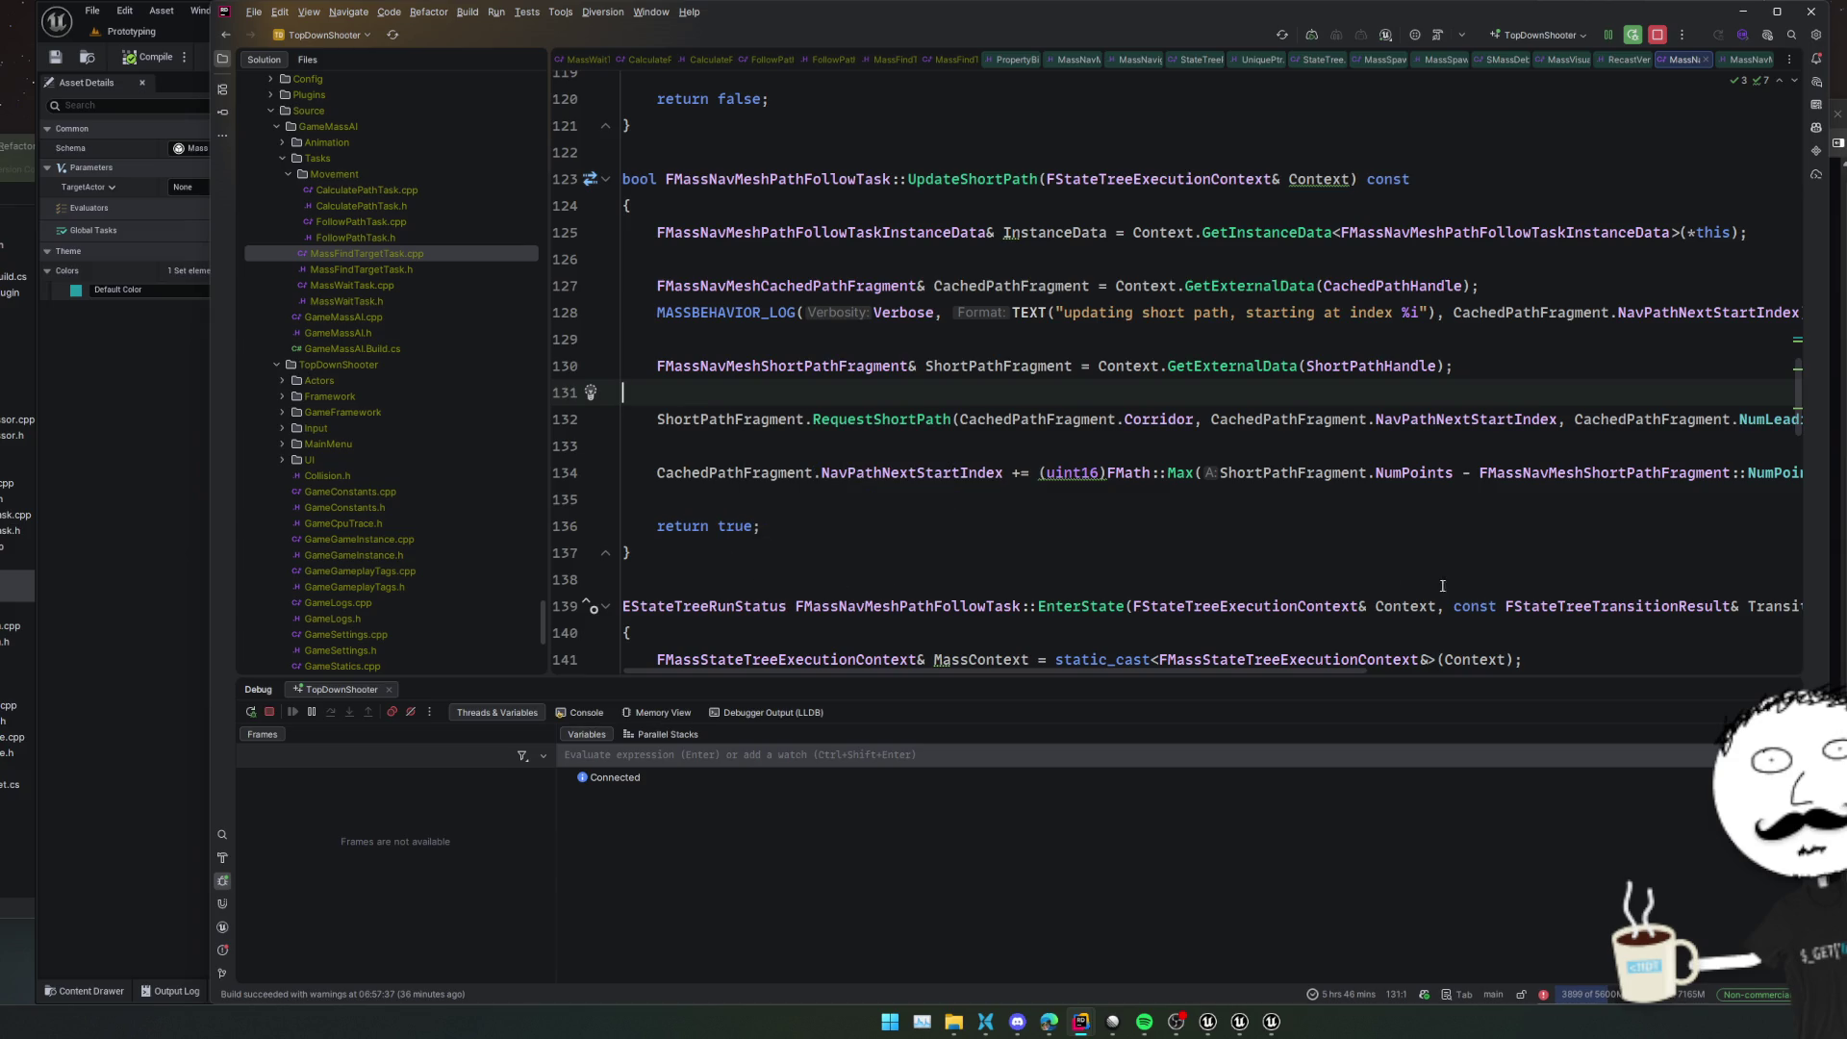
Scroll down to Tick and select the partial-path retry comment on line 185
mouse_move(904, 371)
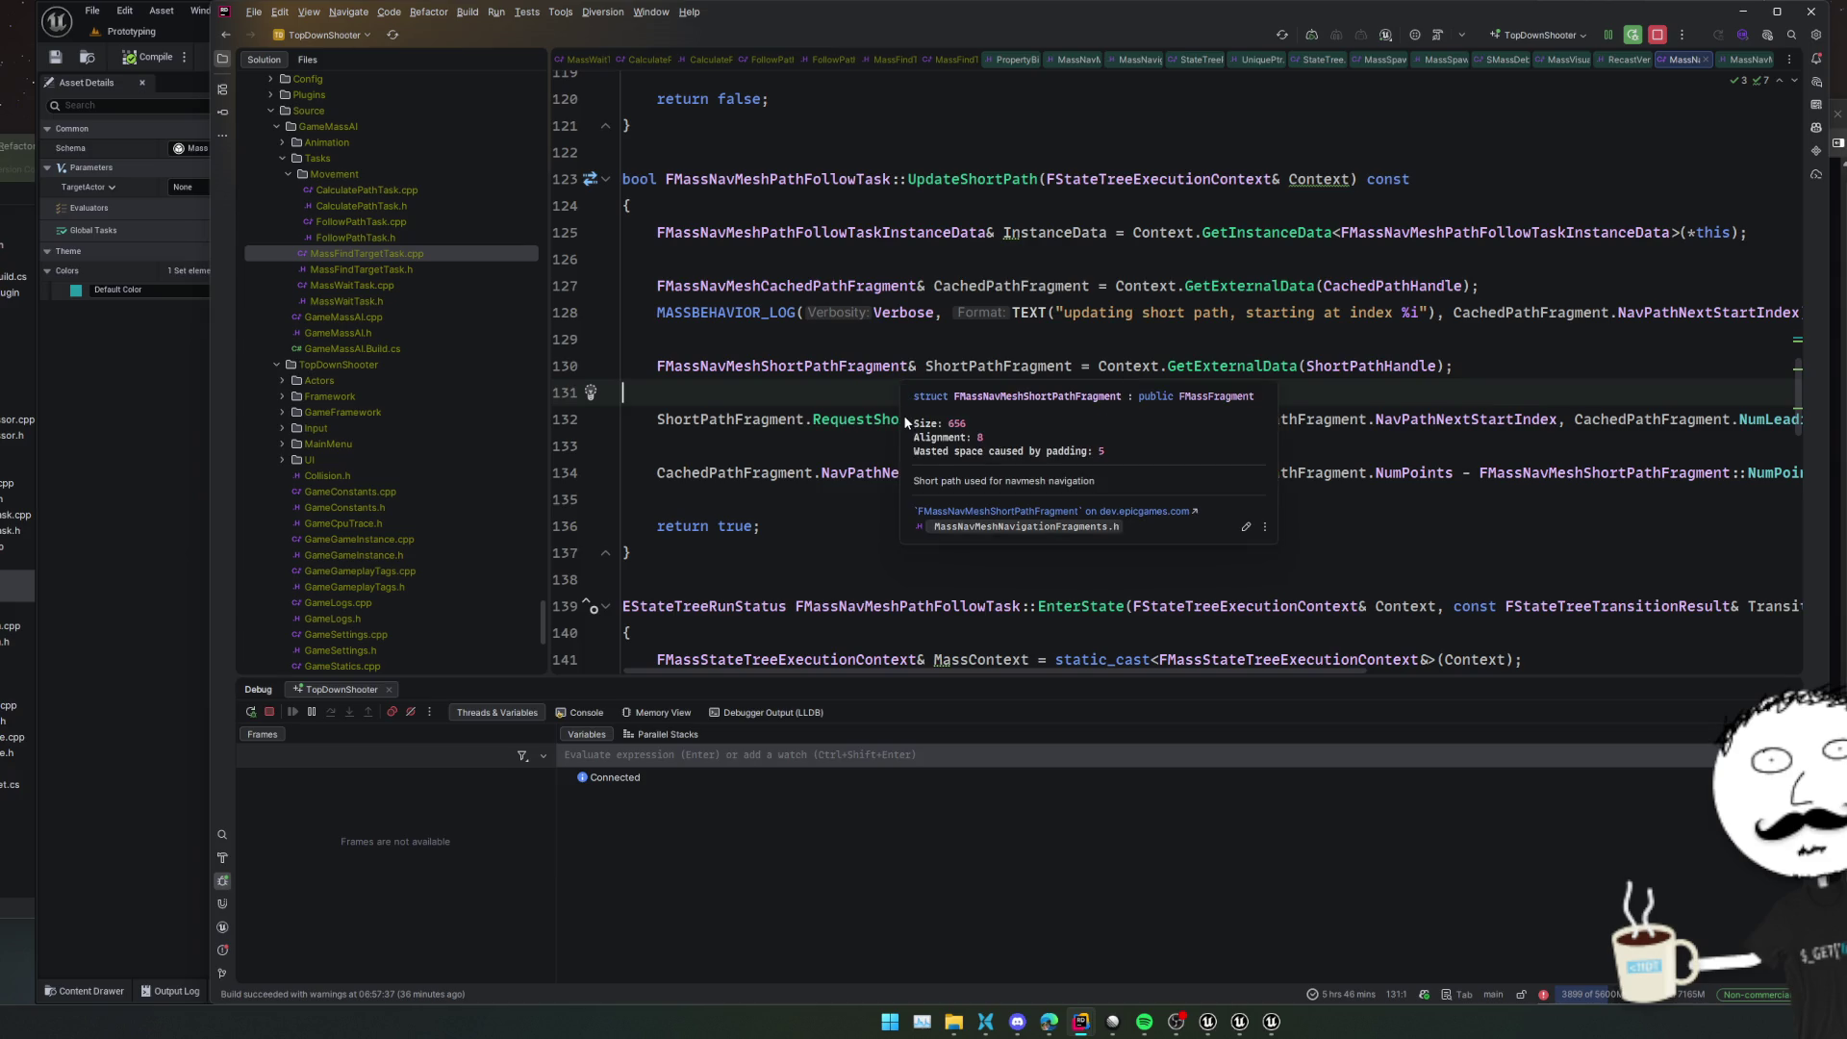
mouse_move(929, 481)
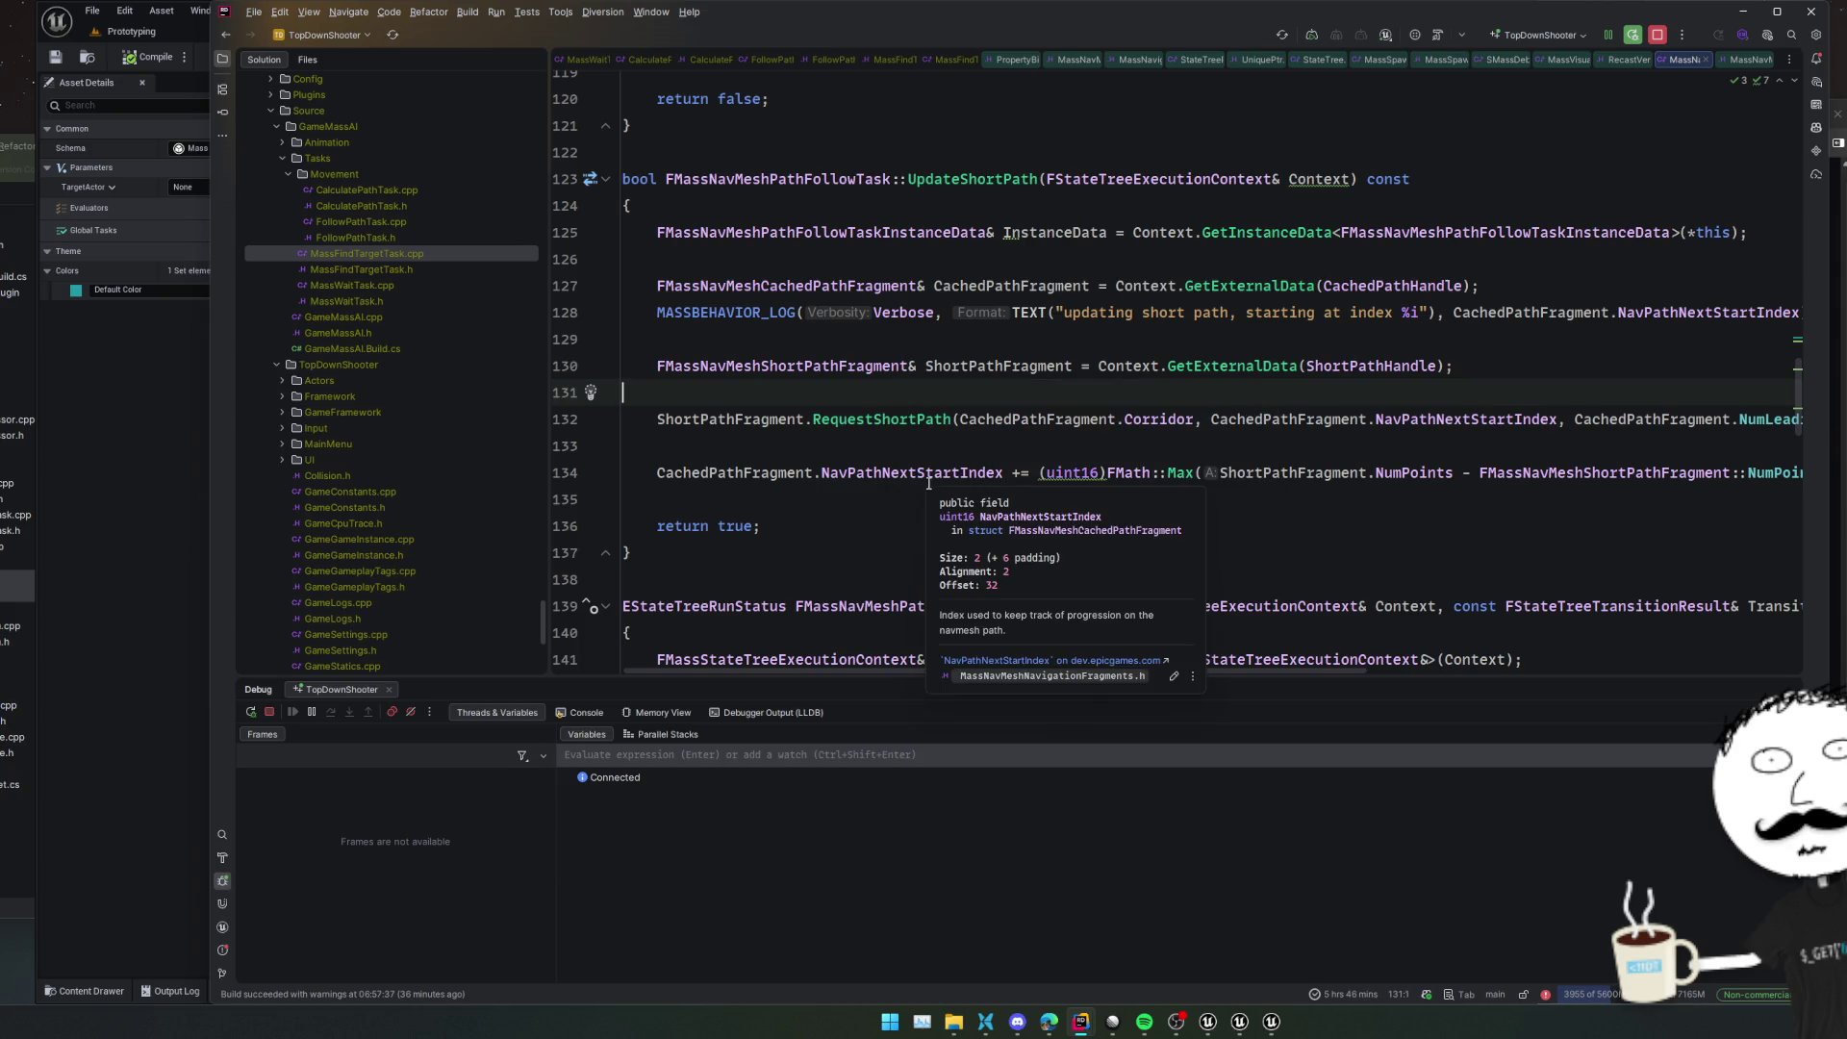
scroll(1313, 553, "down", 3)
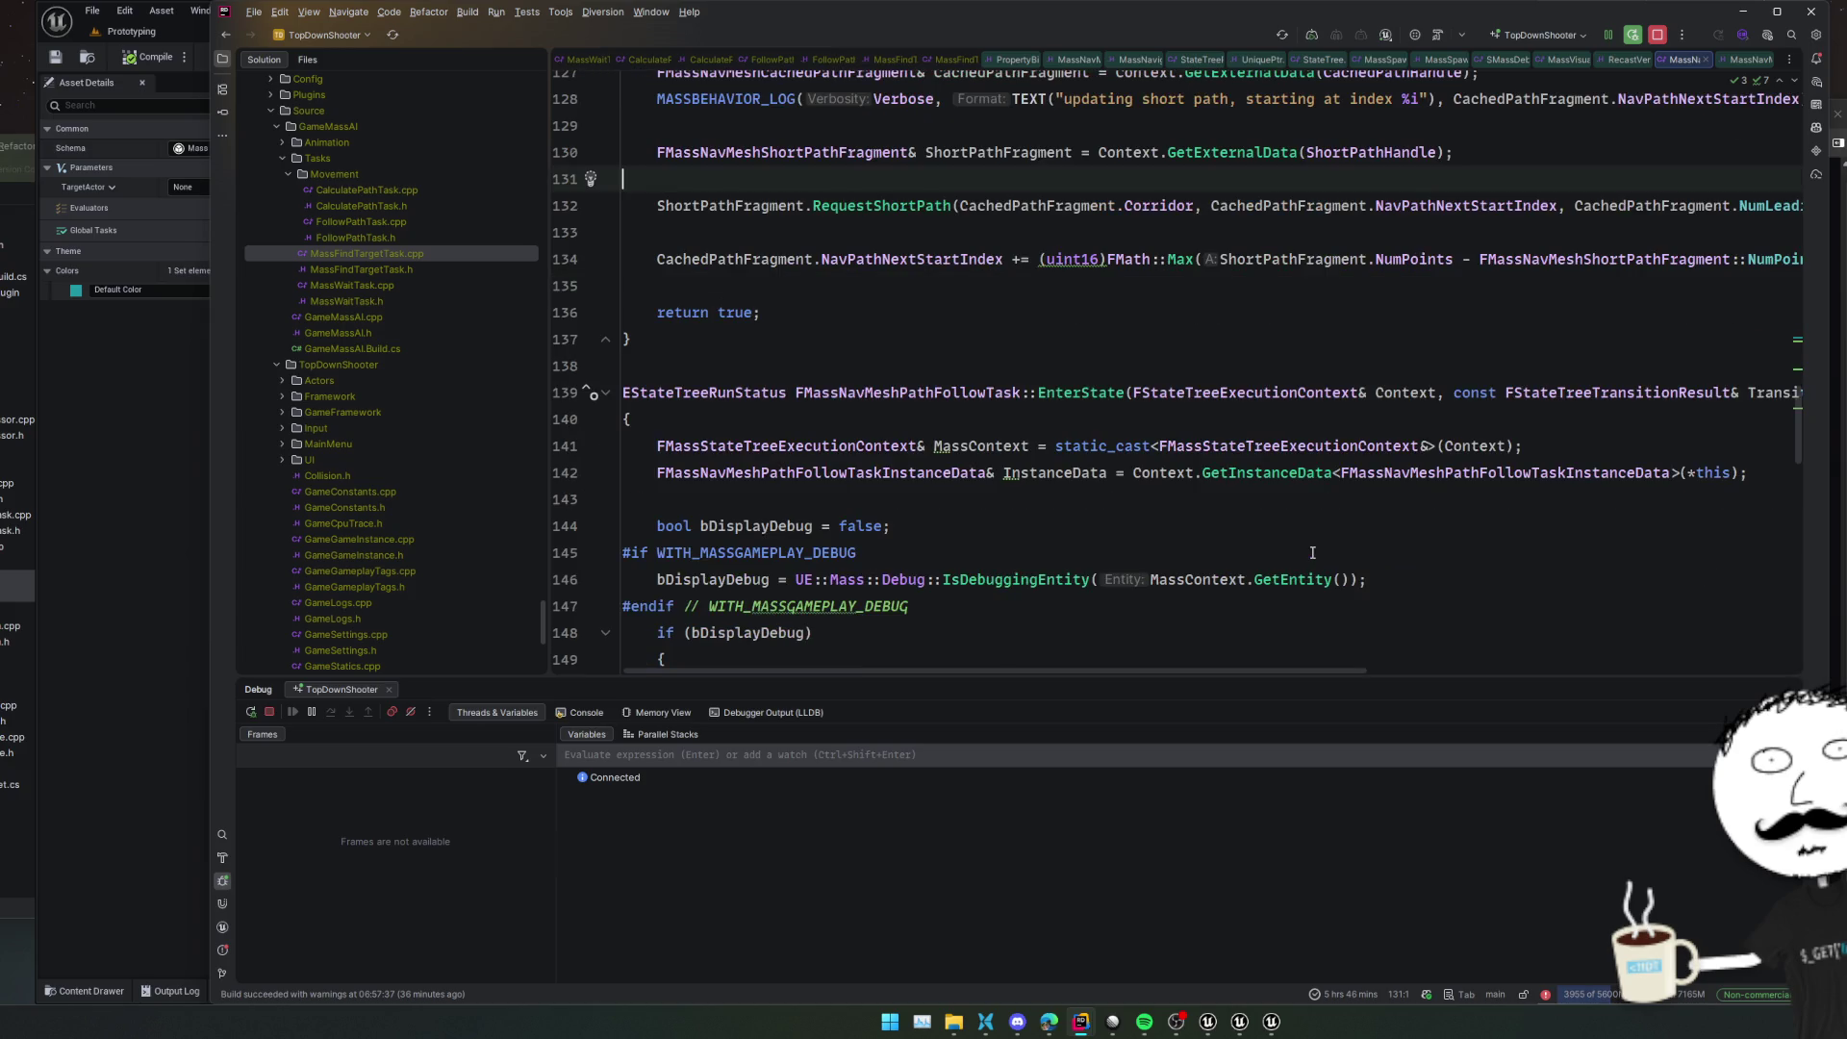
scroll(1312, 553, "down", 2)
scroll(1547, 537, "down", 1)
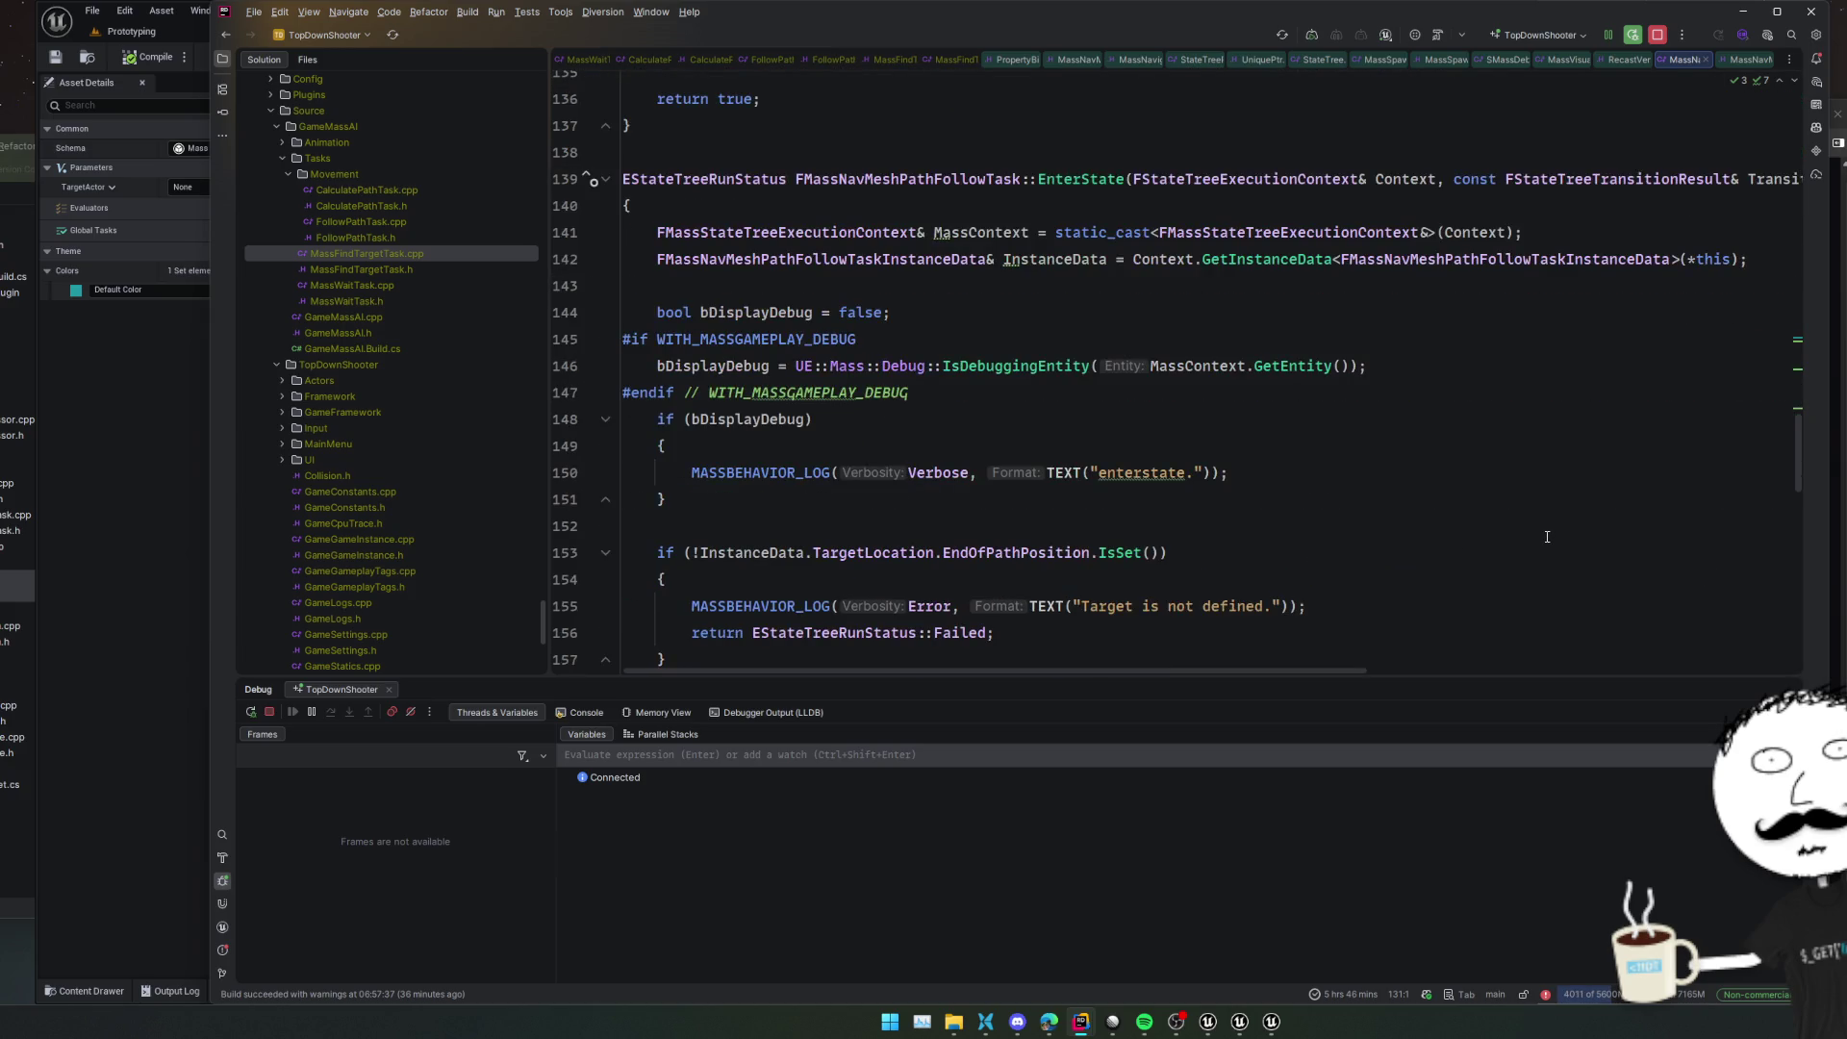
scroll(1547, 537, "down", 1)
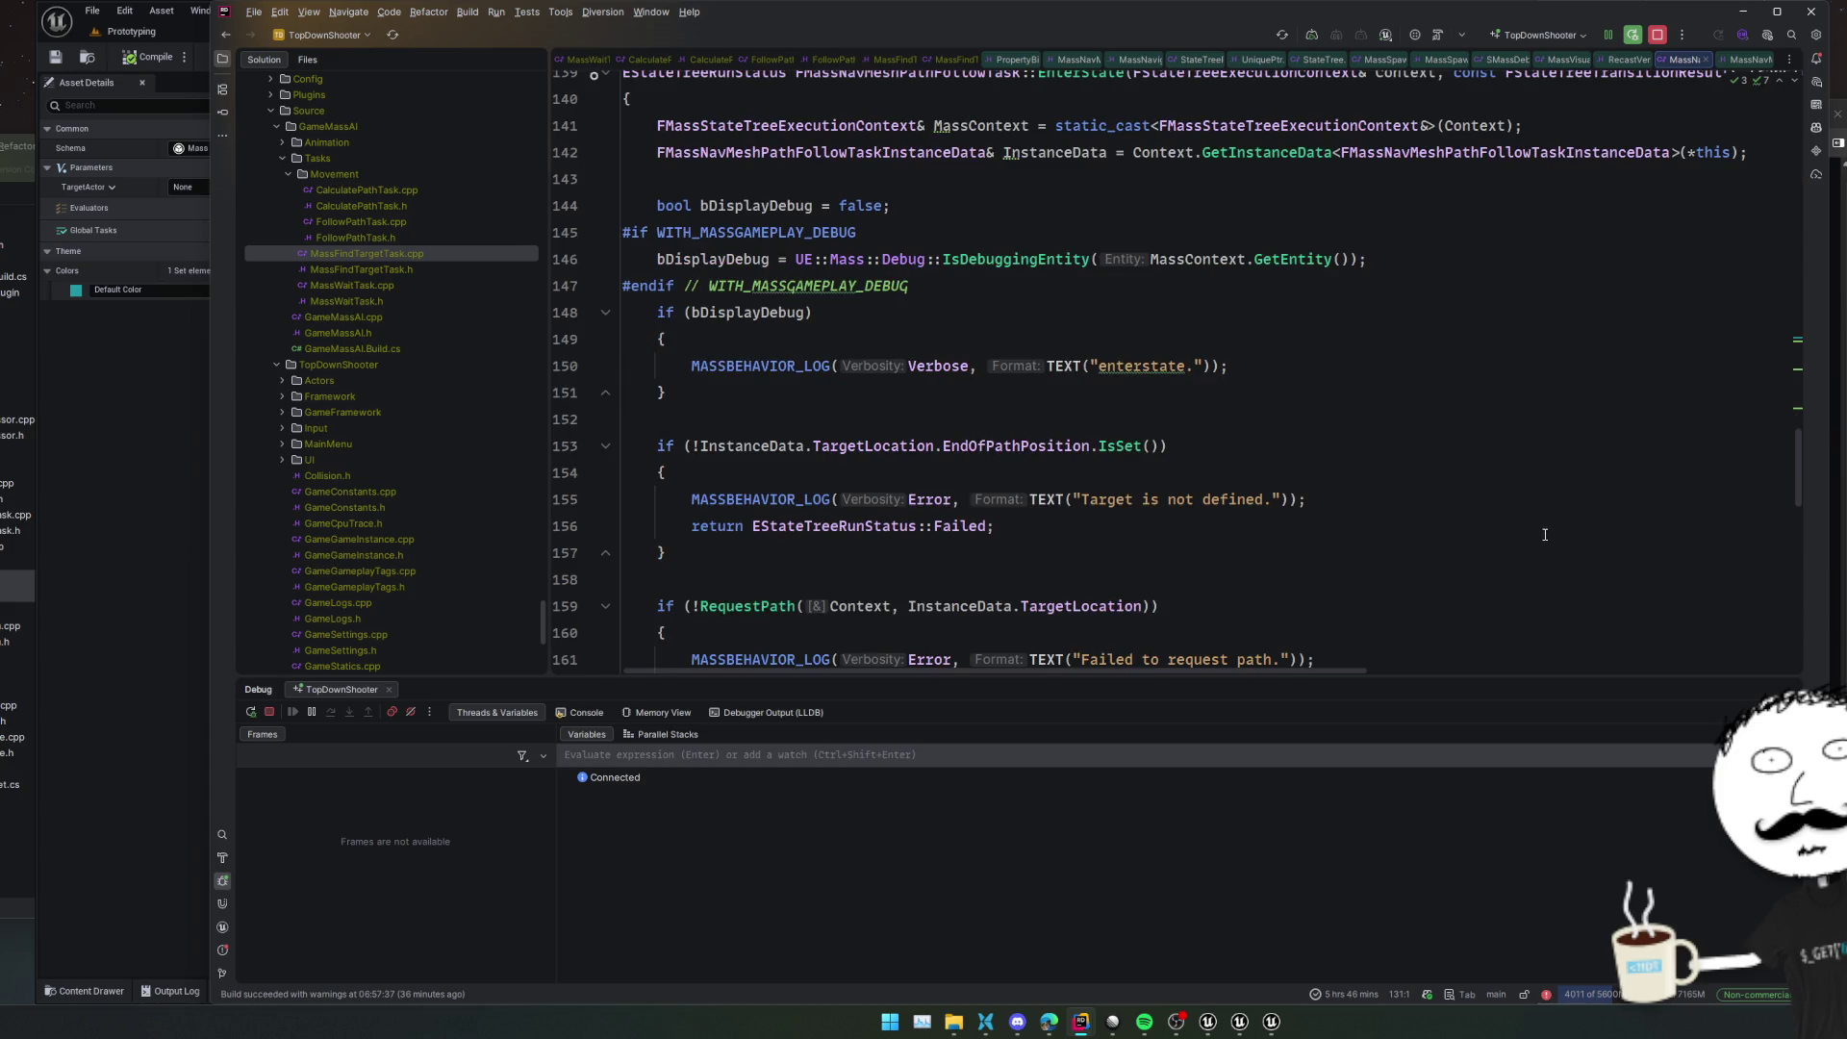
scroll(1545, 535, "down", 1)
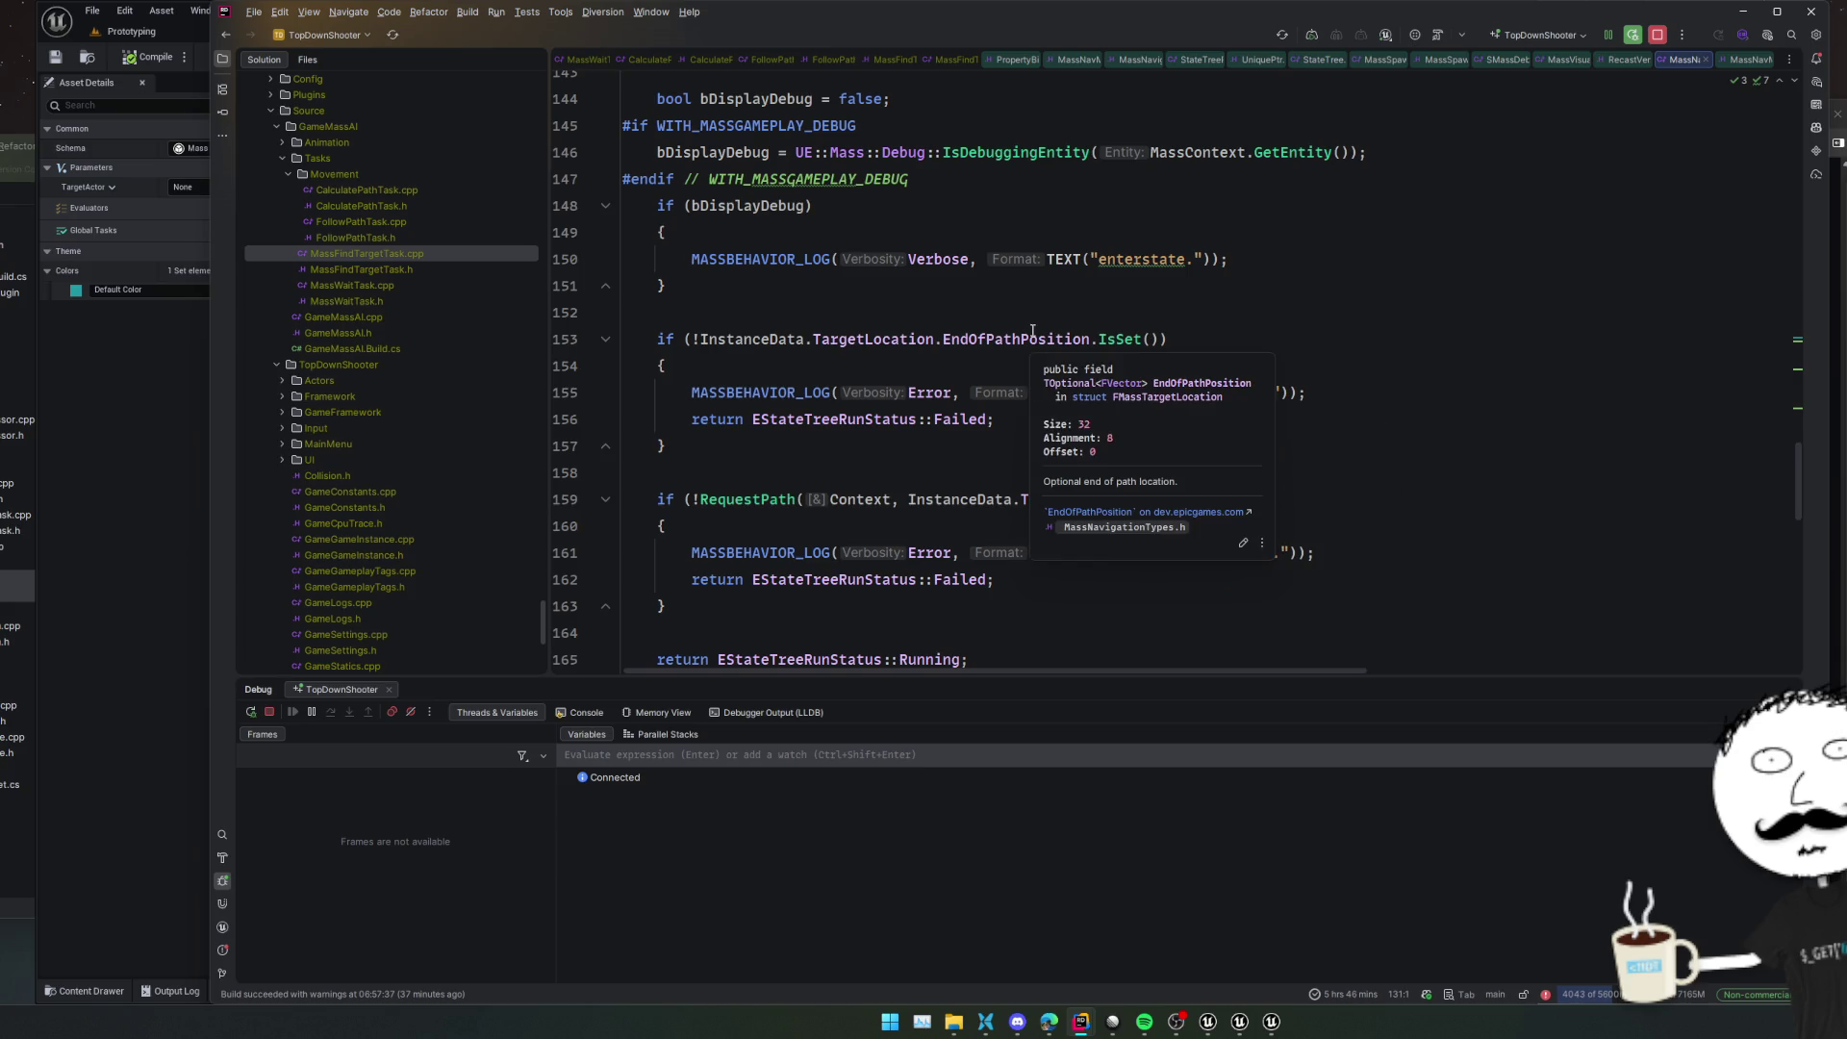
scroll(1437, 361, "down", 1)
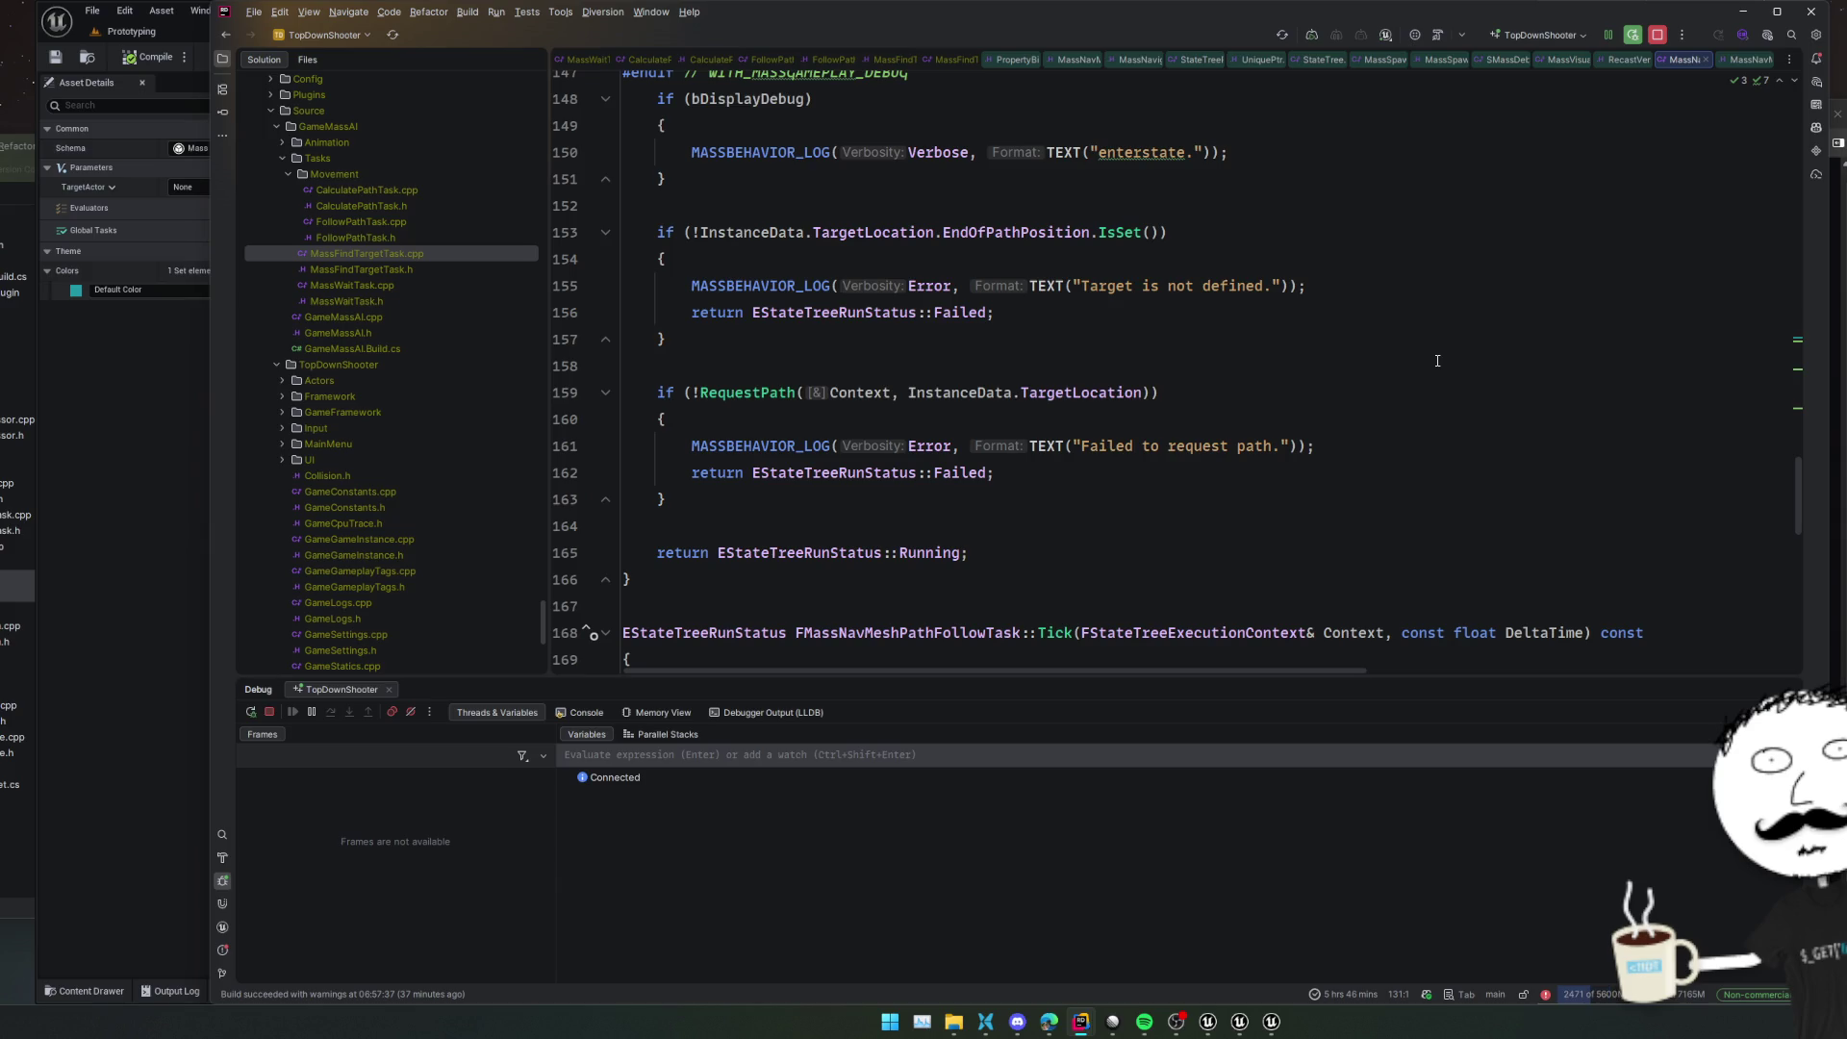
scroll(1437, 361, "down", 1)
scroll(1438, 360, "down", 4)
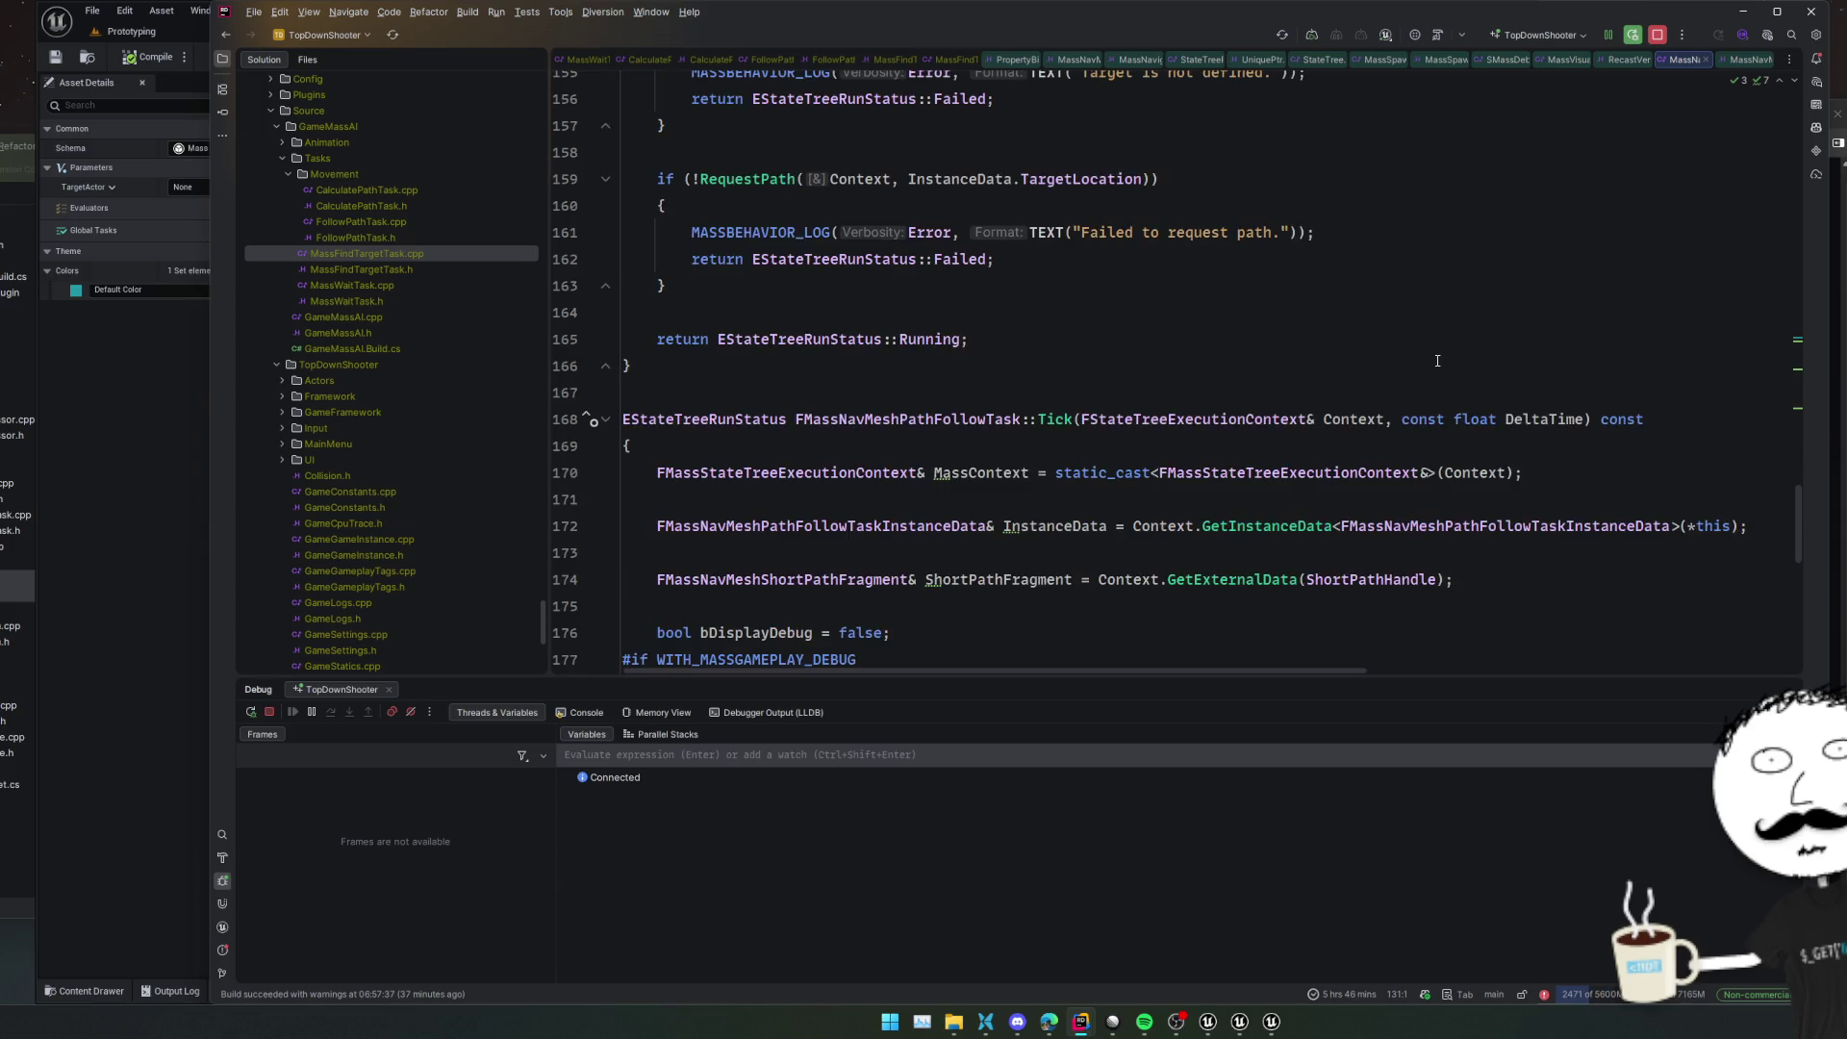
scroll(1437, 361, "down", 2)
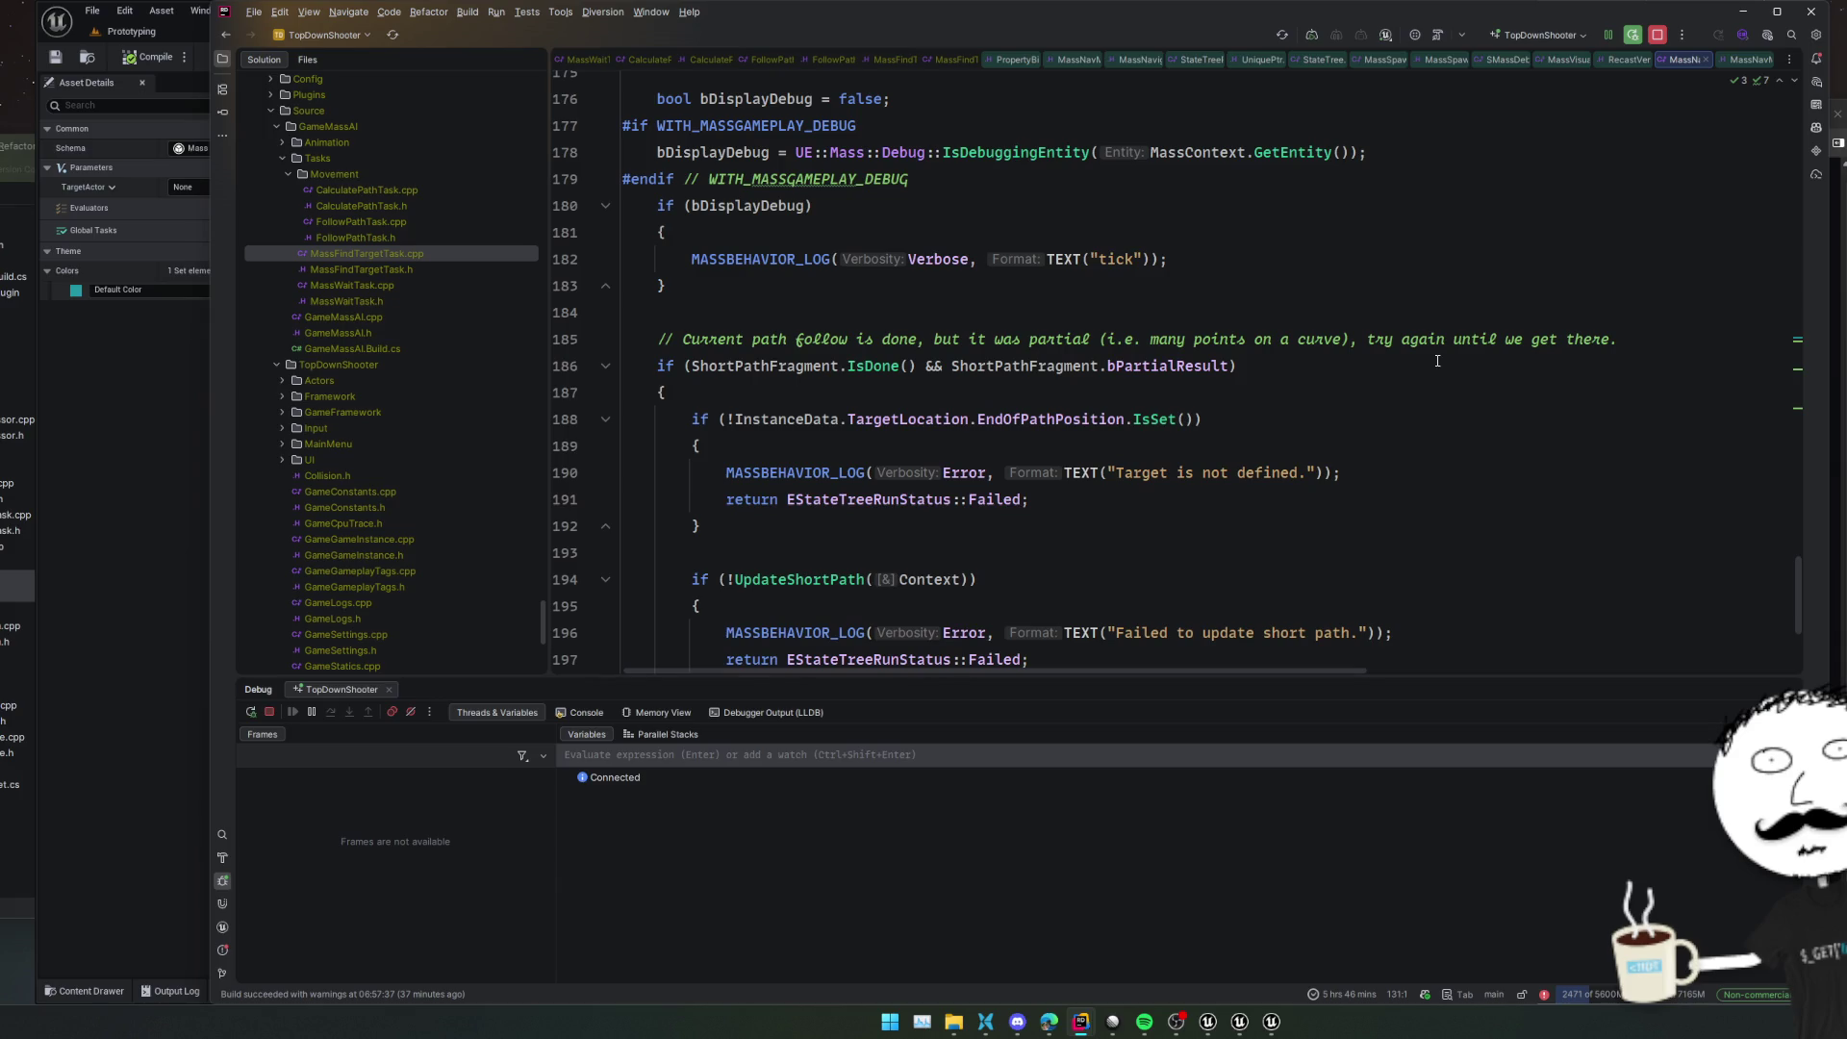
left_click(1443, 365)
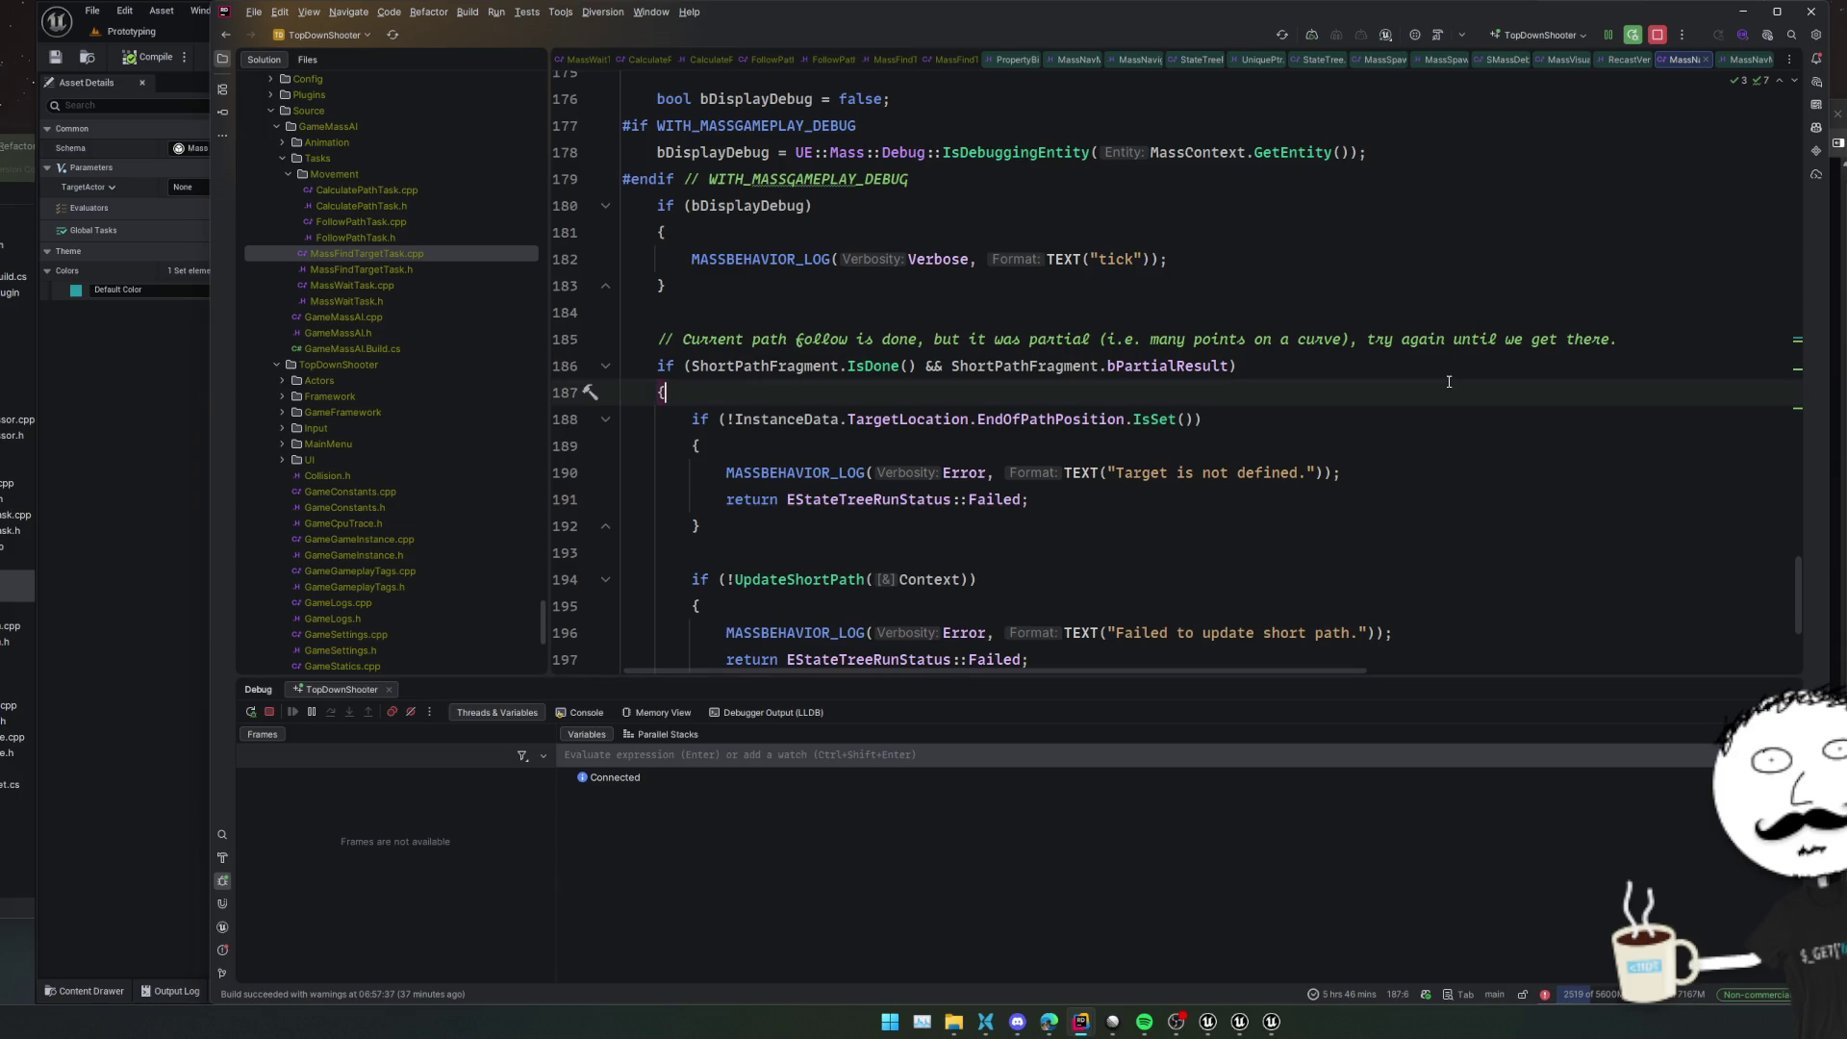
mouse_move(678, 339)
left_mouse_down()
mouse_move(1643, 338)
mouse_move(1643, 396)
left_mouse_up()
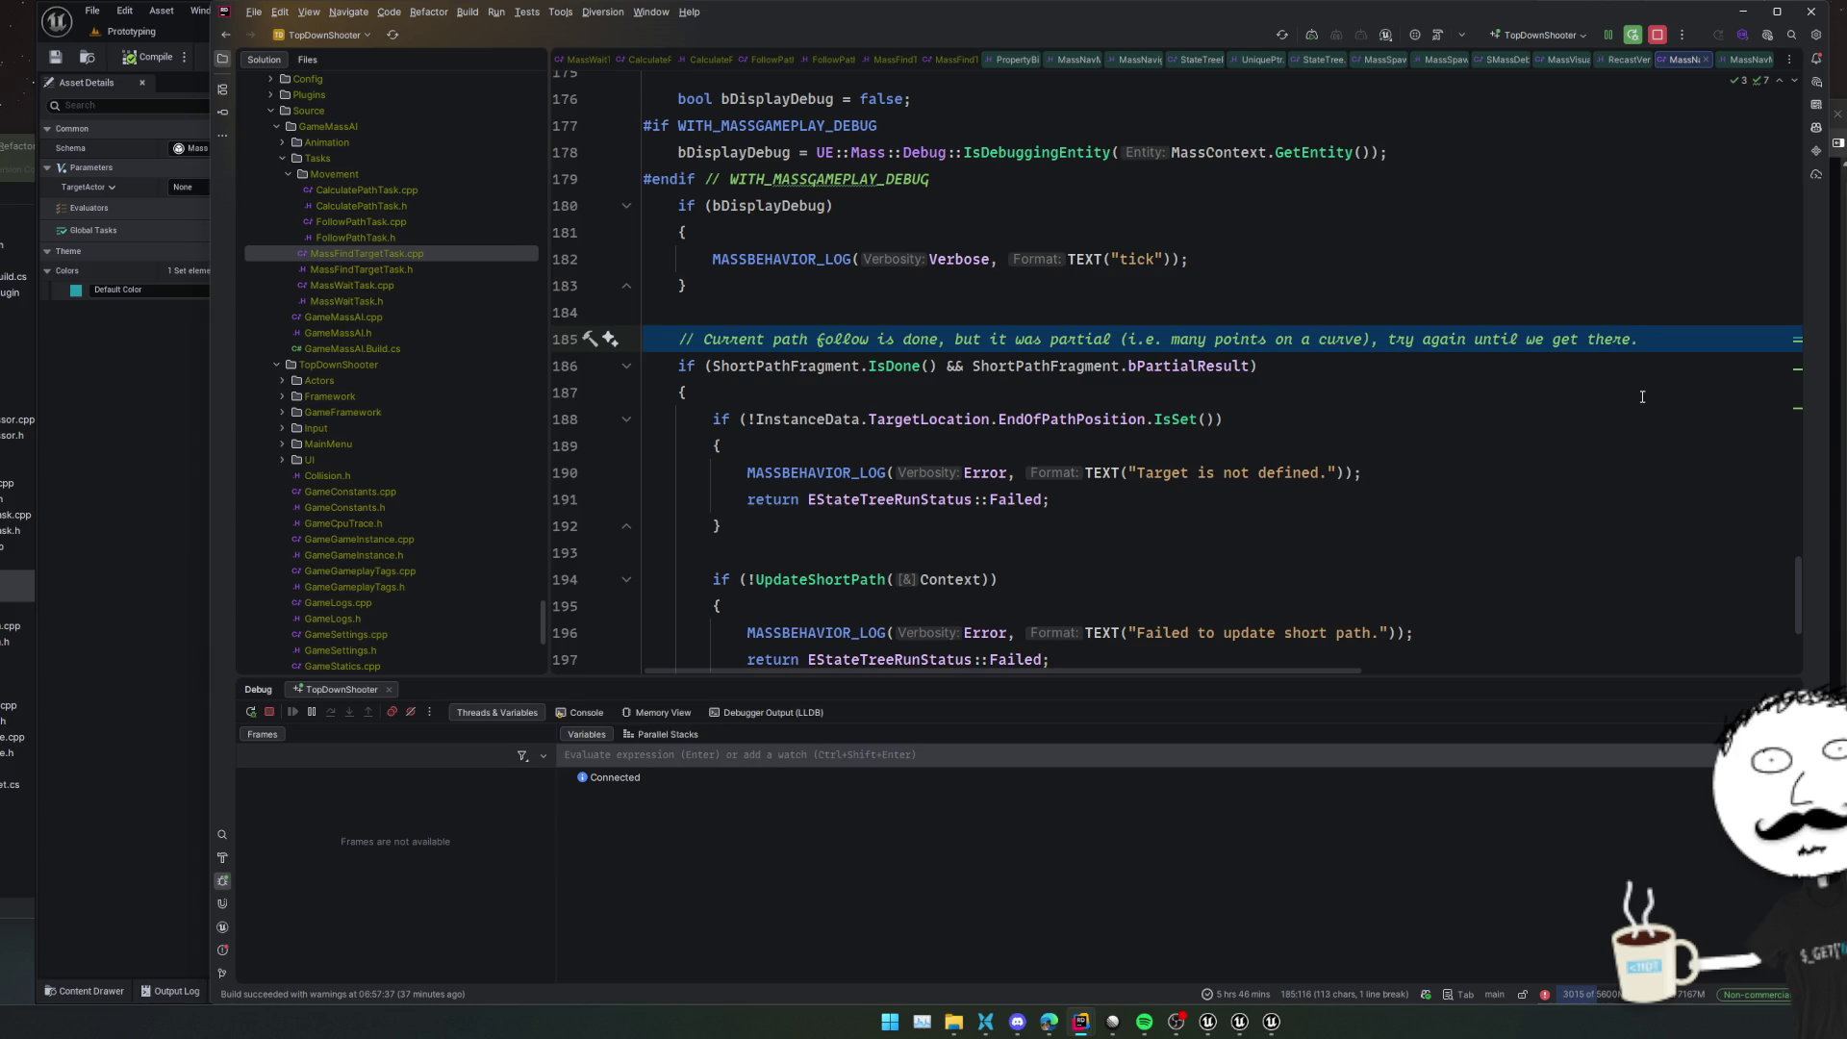
Inspect the checks around the partial-result condition and reselect the whole line 185 comment
scroll(1643, 397, "down", 1)
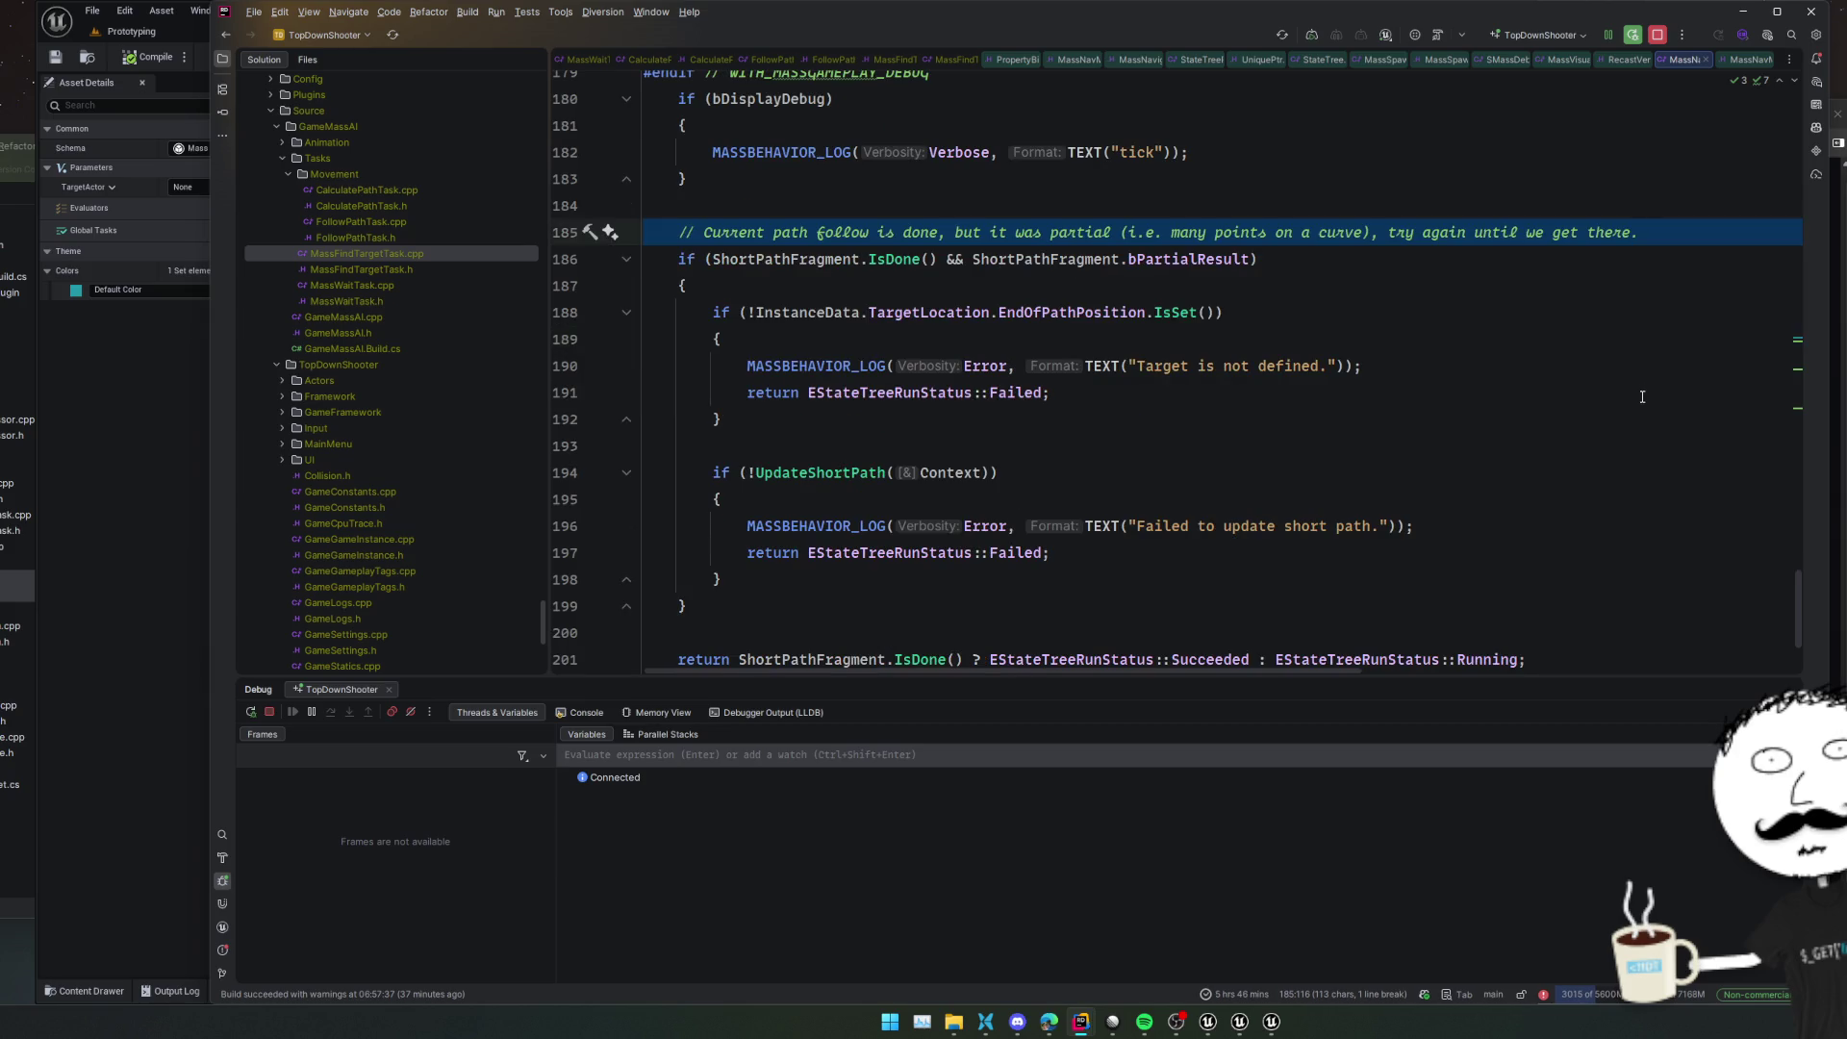
scroll(1643, 396, "down", 2)
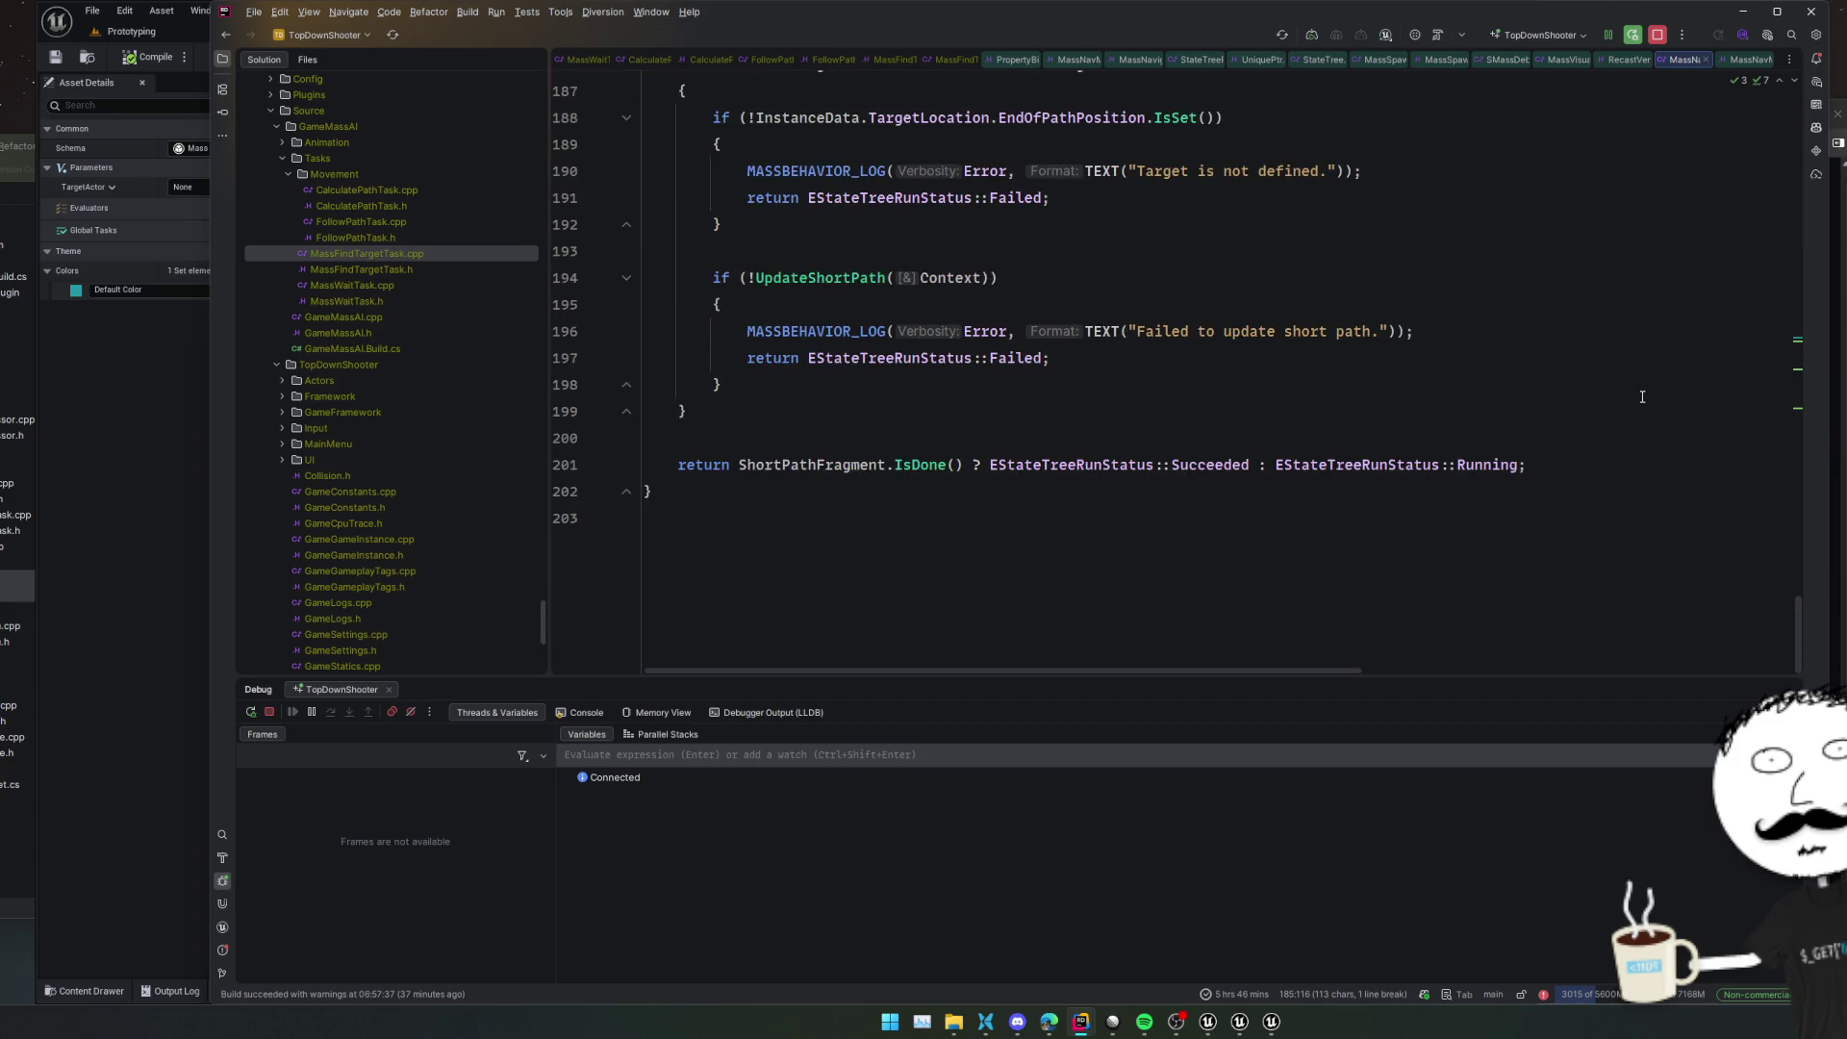
scroll(1643, 397, "up", 3)
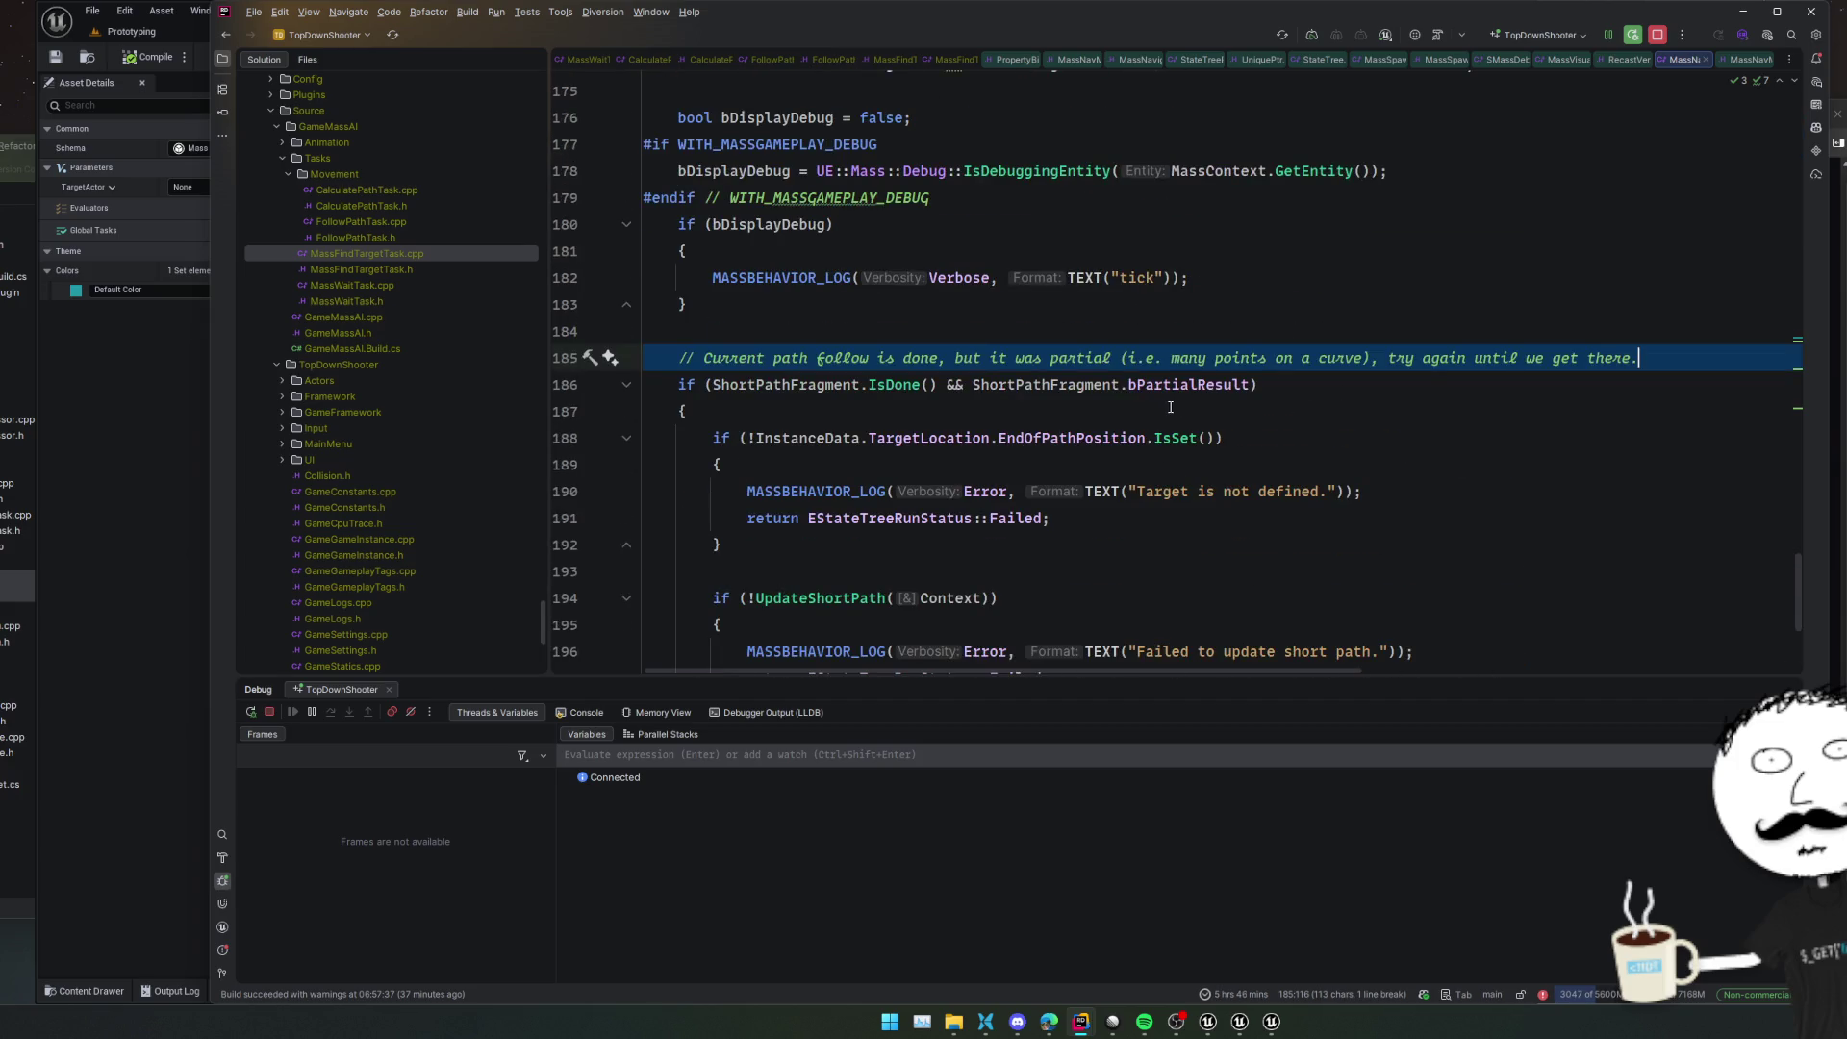
left_click(1385, 406)
left_click(1386, 572)
scroll(1386, 539, "down", 2)
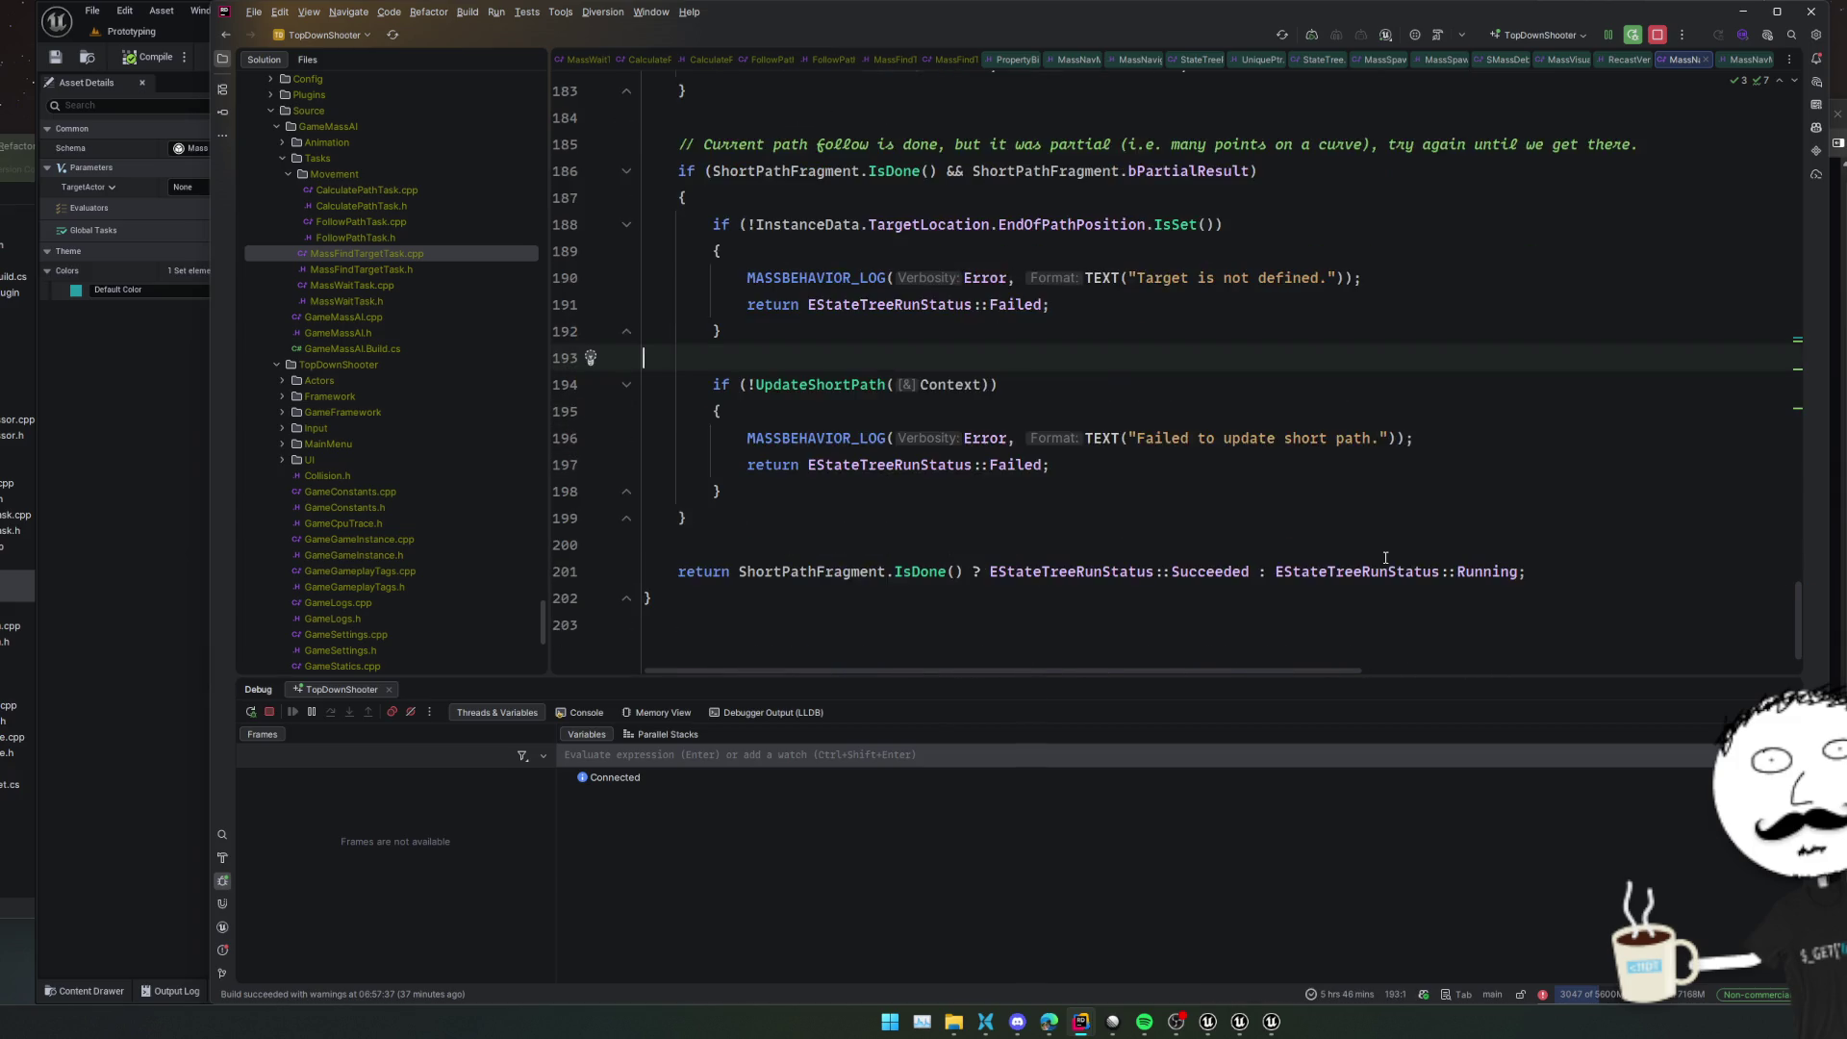
scroll(1386, 524, "up", 1)
left_click(1389, 385)
left_click(1391, 288)
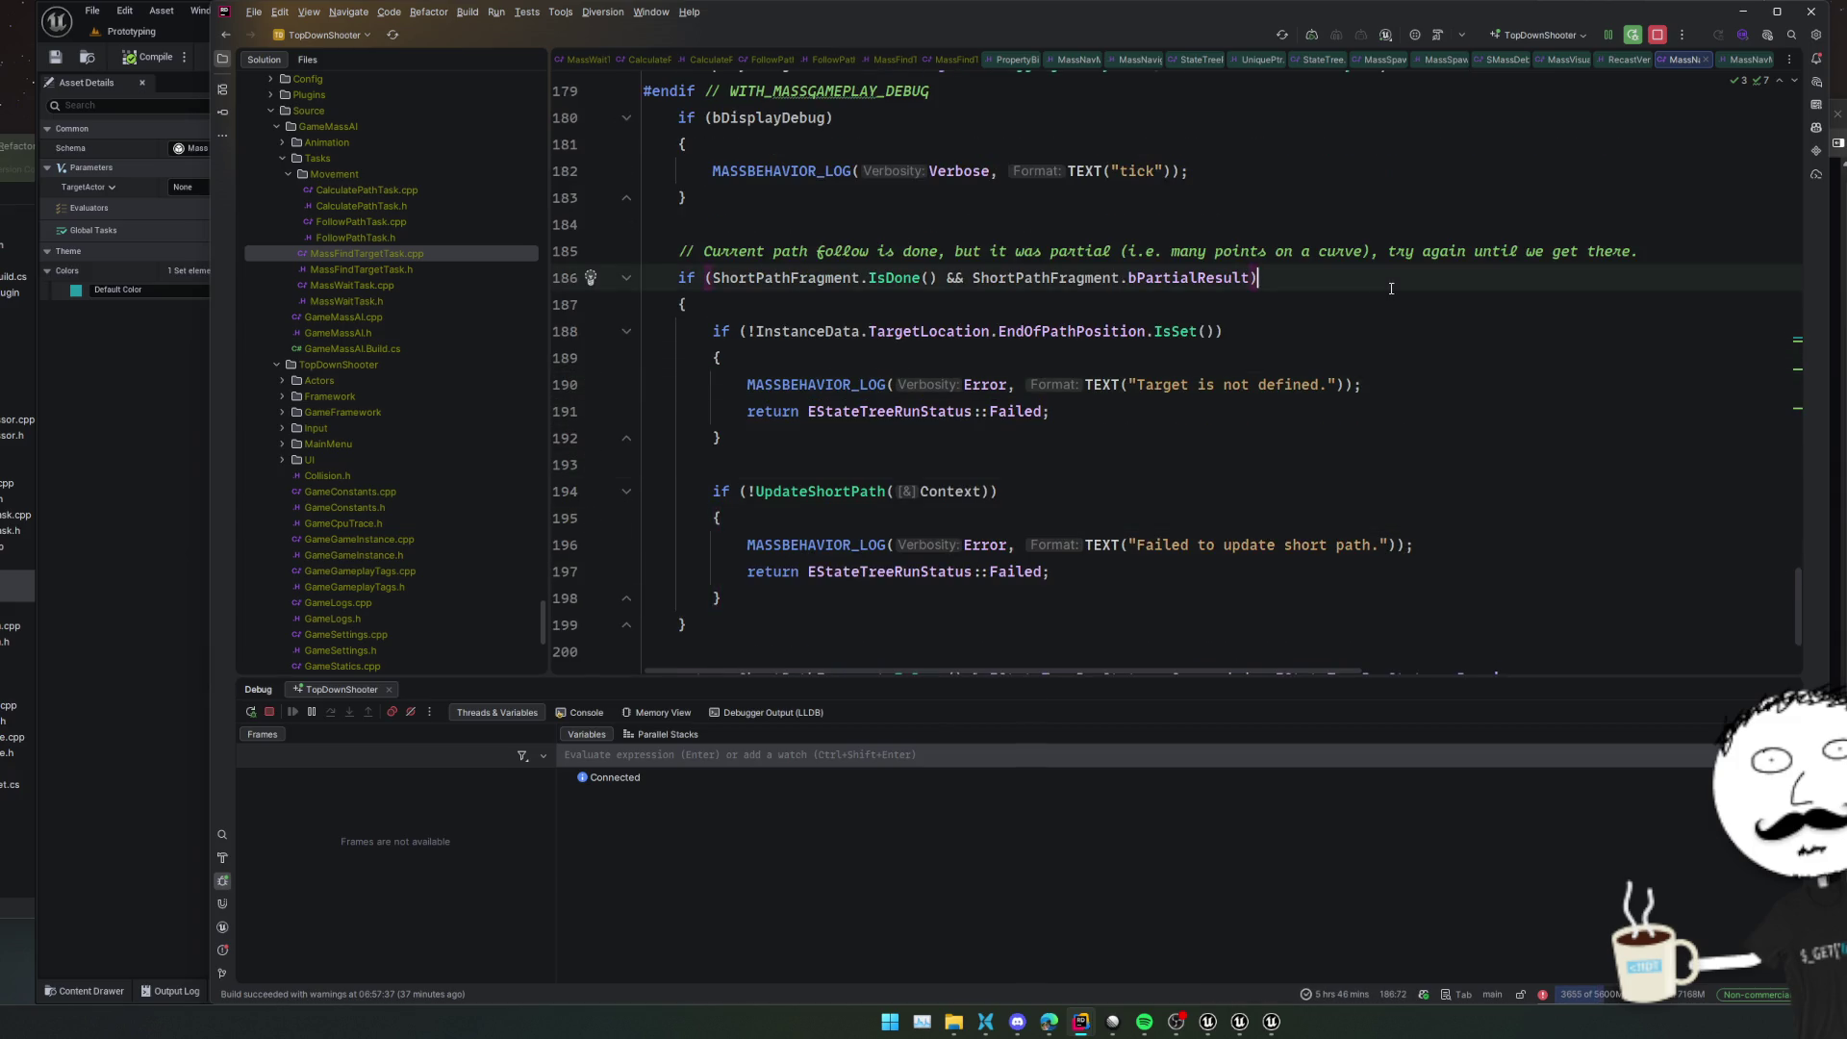
triple_click(1394, 253)
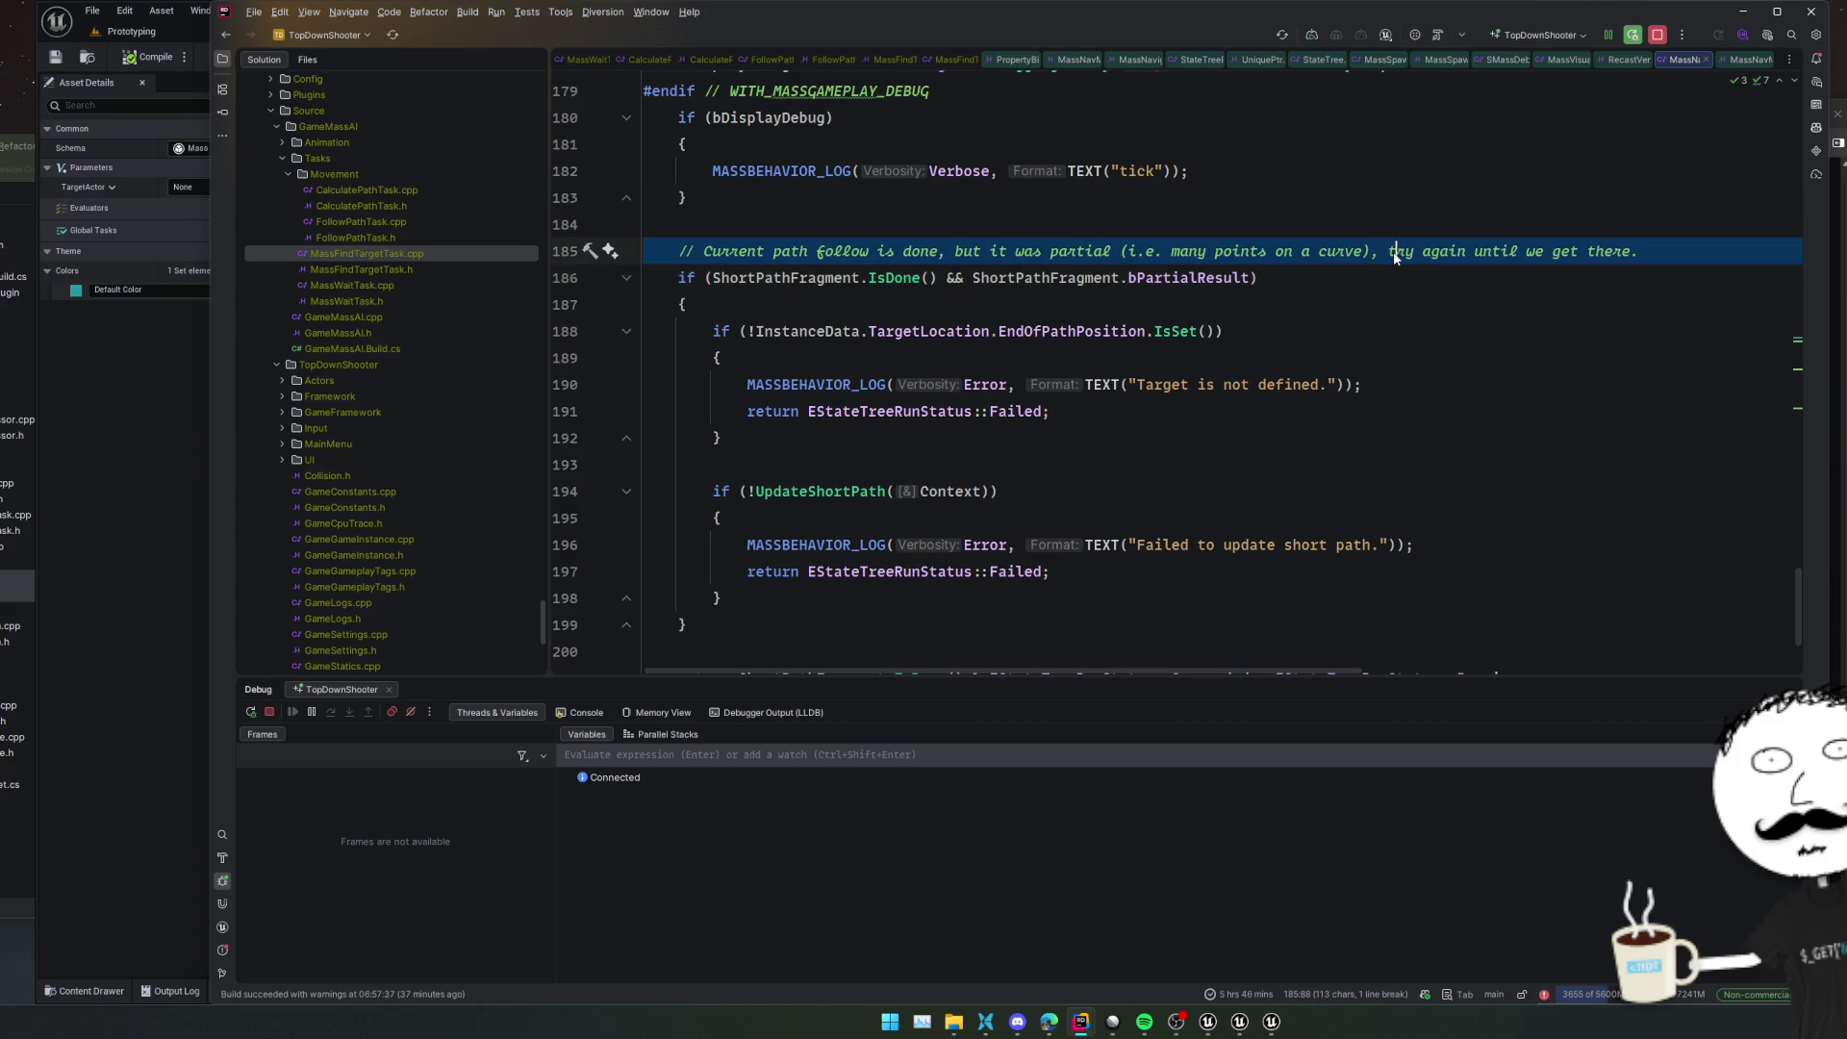
left_click(1395, 251)
triple_click(1405, 251)
scroll(1391, 321, "up", 3)
scroll(1392, 321, "up", 2)
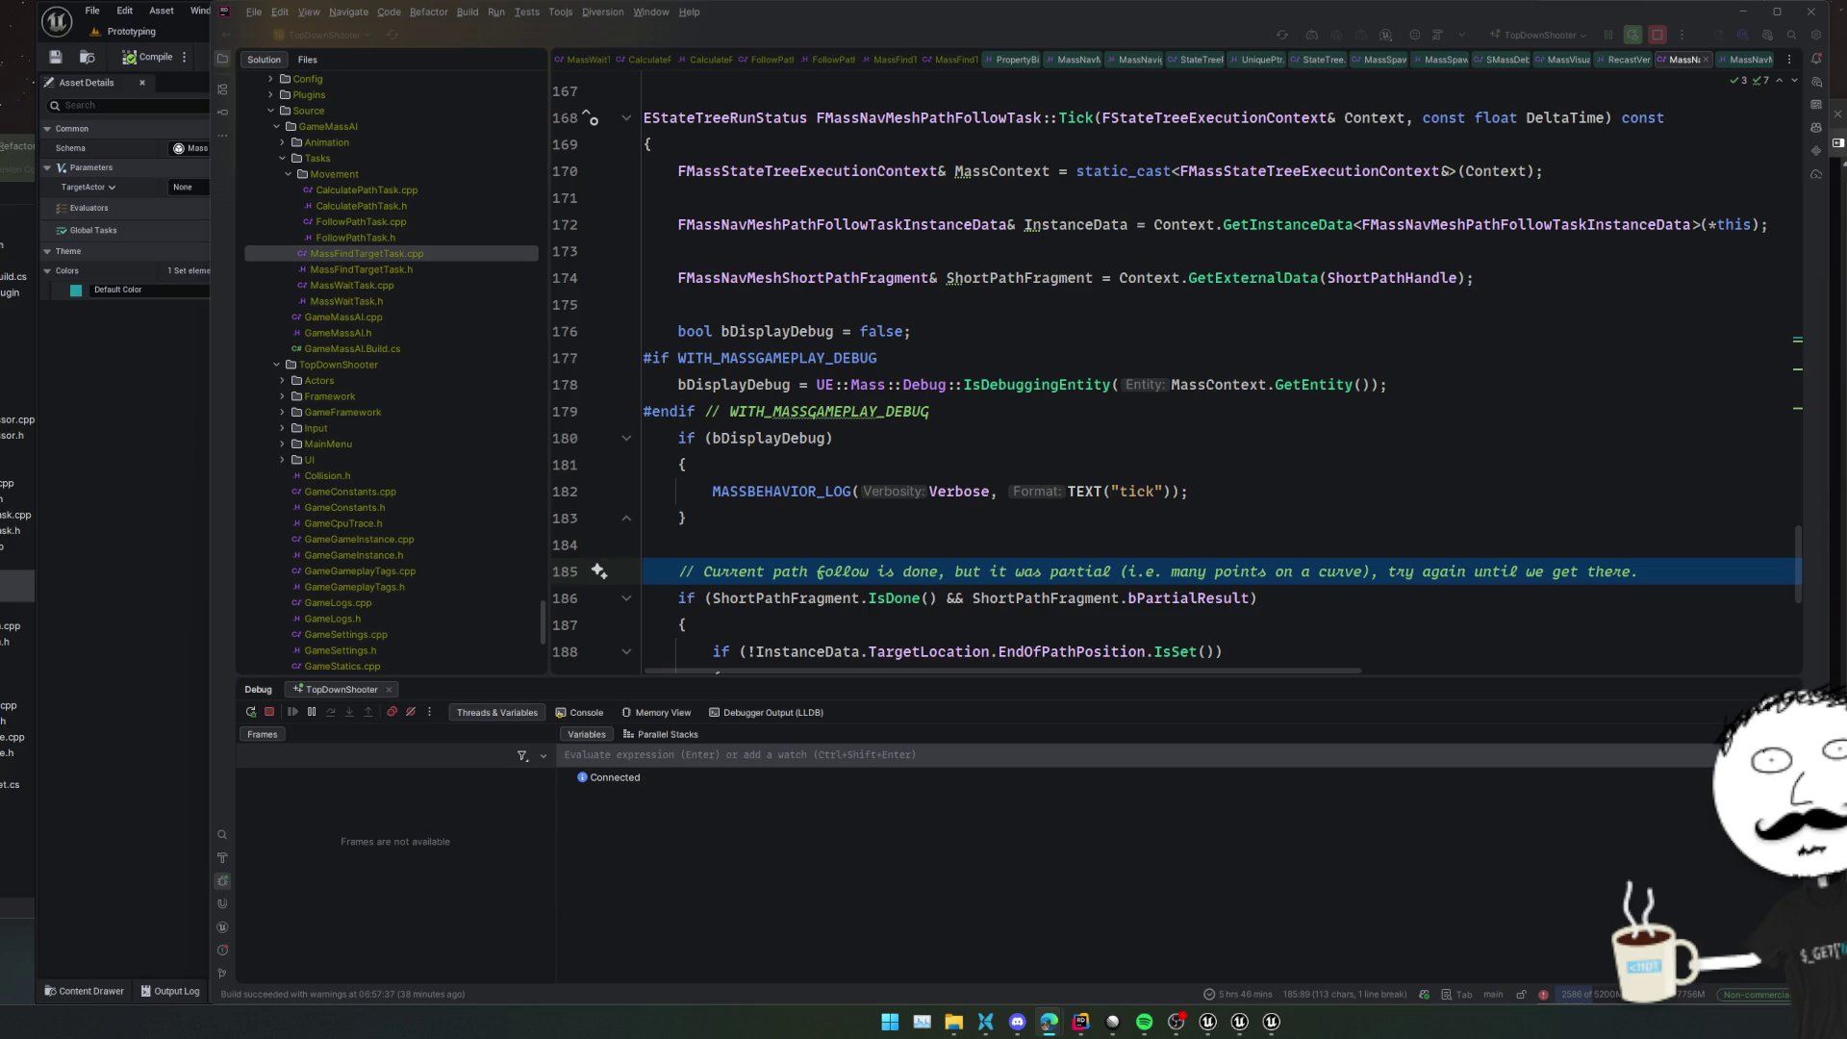
Scroll through Tick, then jump into UpdateShortPath and on to FMassNavMeshShortPathFragment::RequestShortPath
scroll(1096, 328, "up", 8)
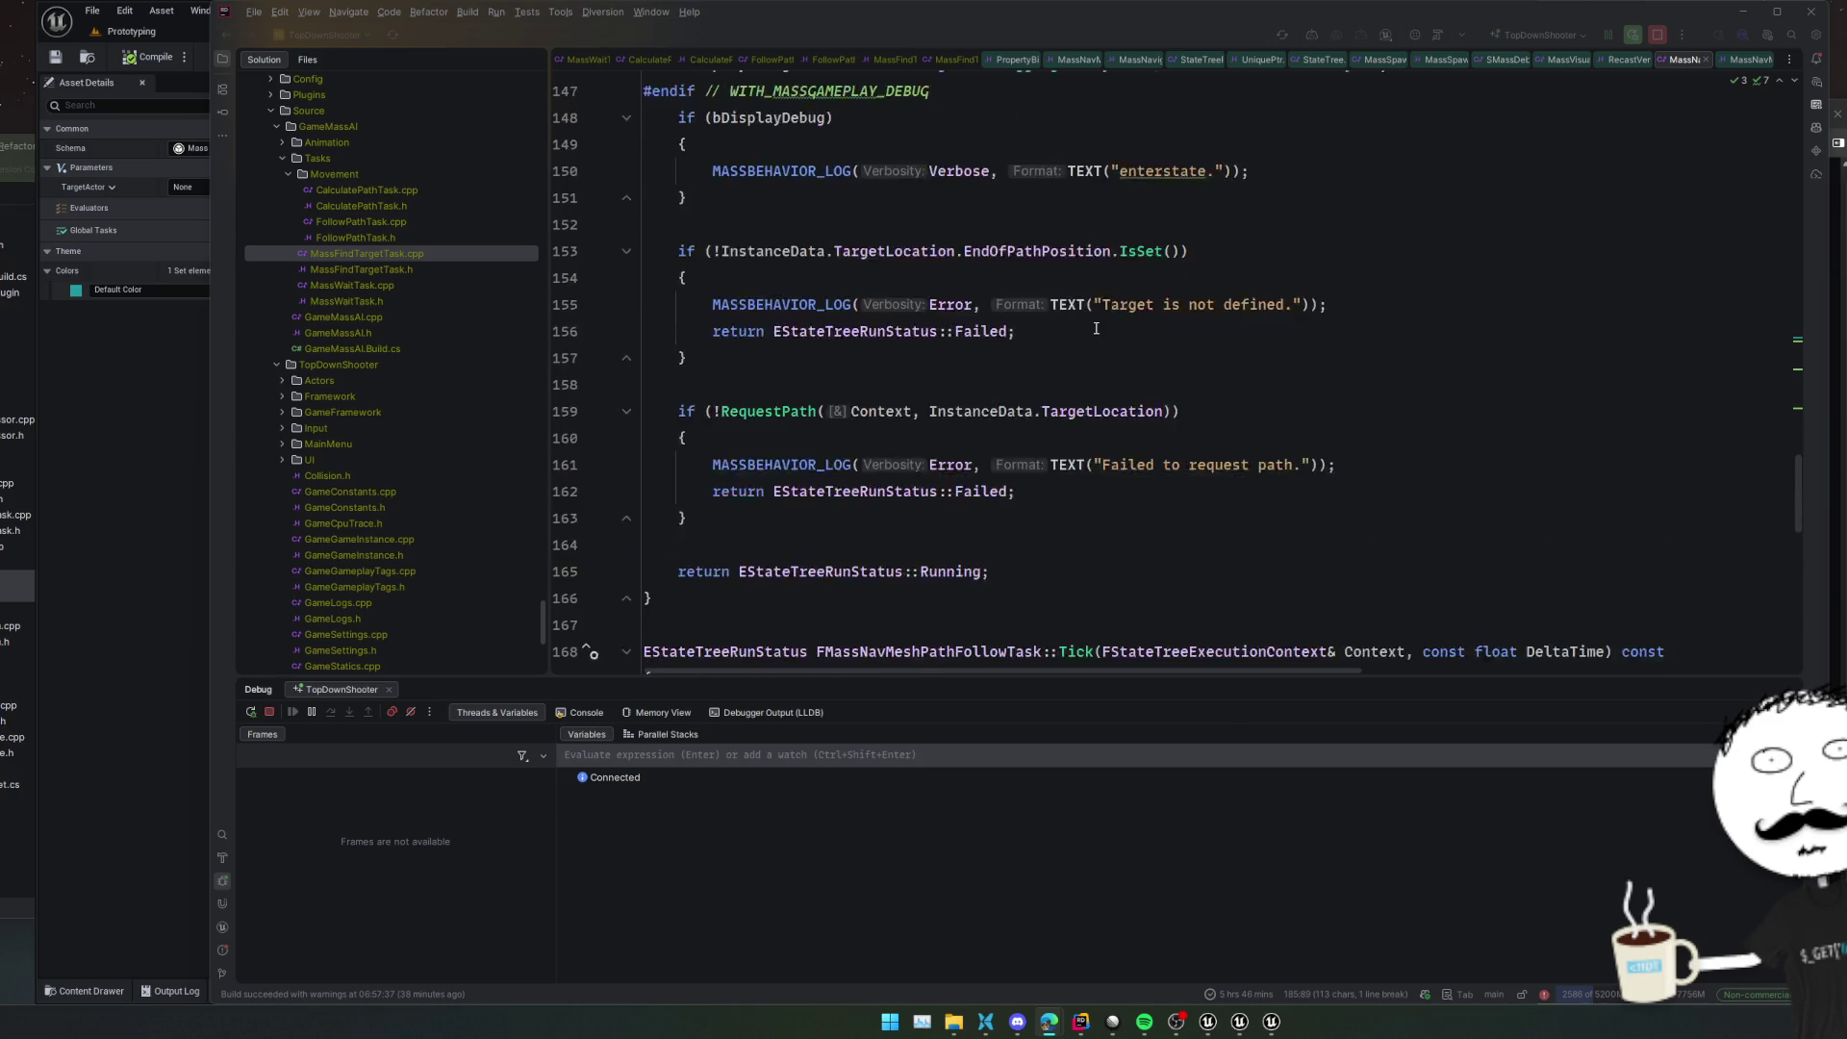
scroll(1096, 328, "up", 8)
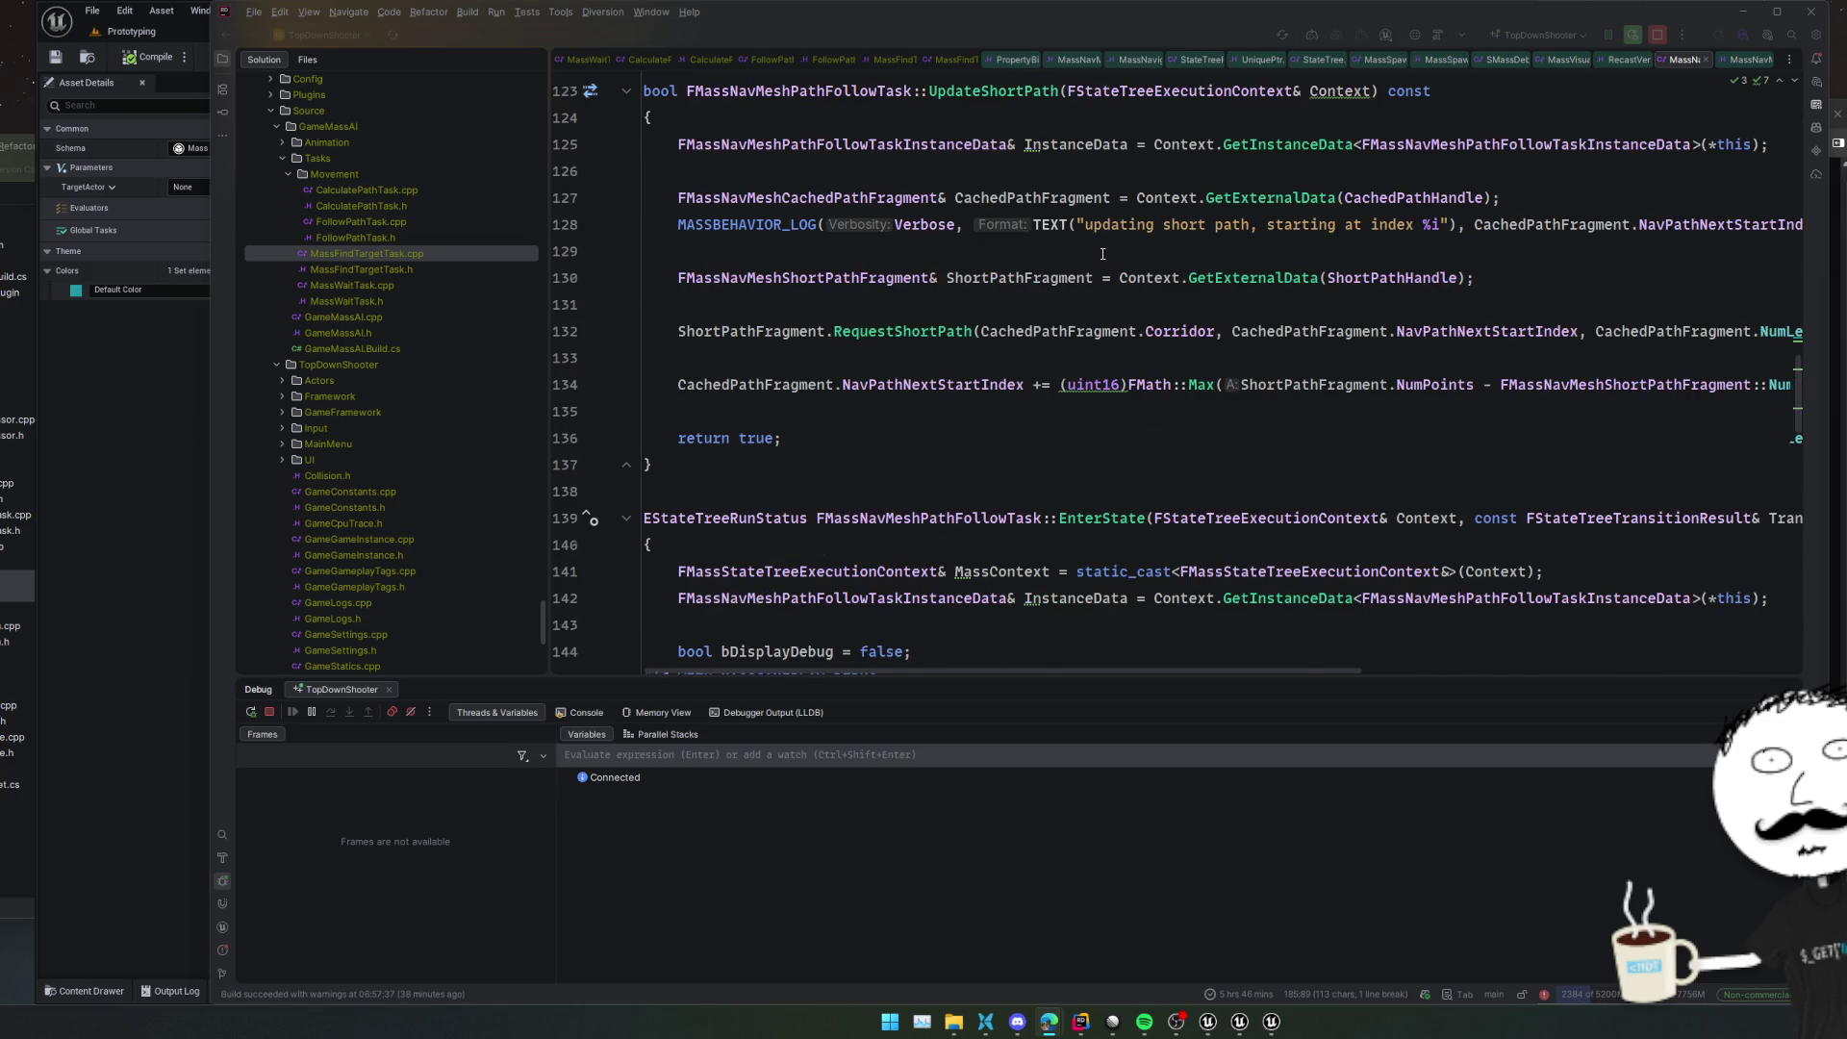
scroll(1097, 260, "up", 1)
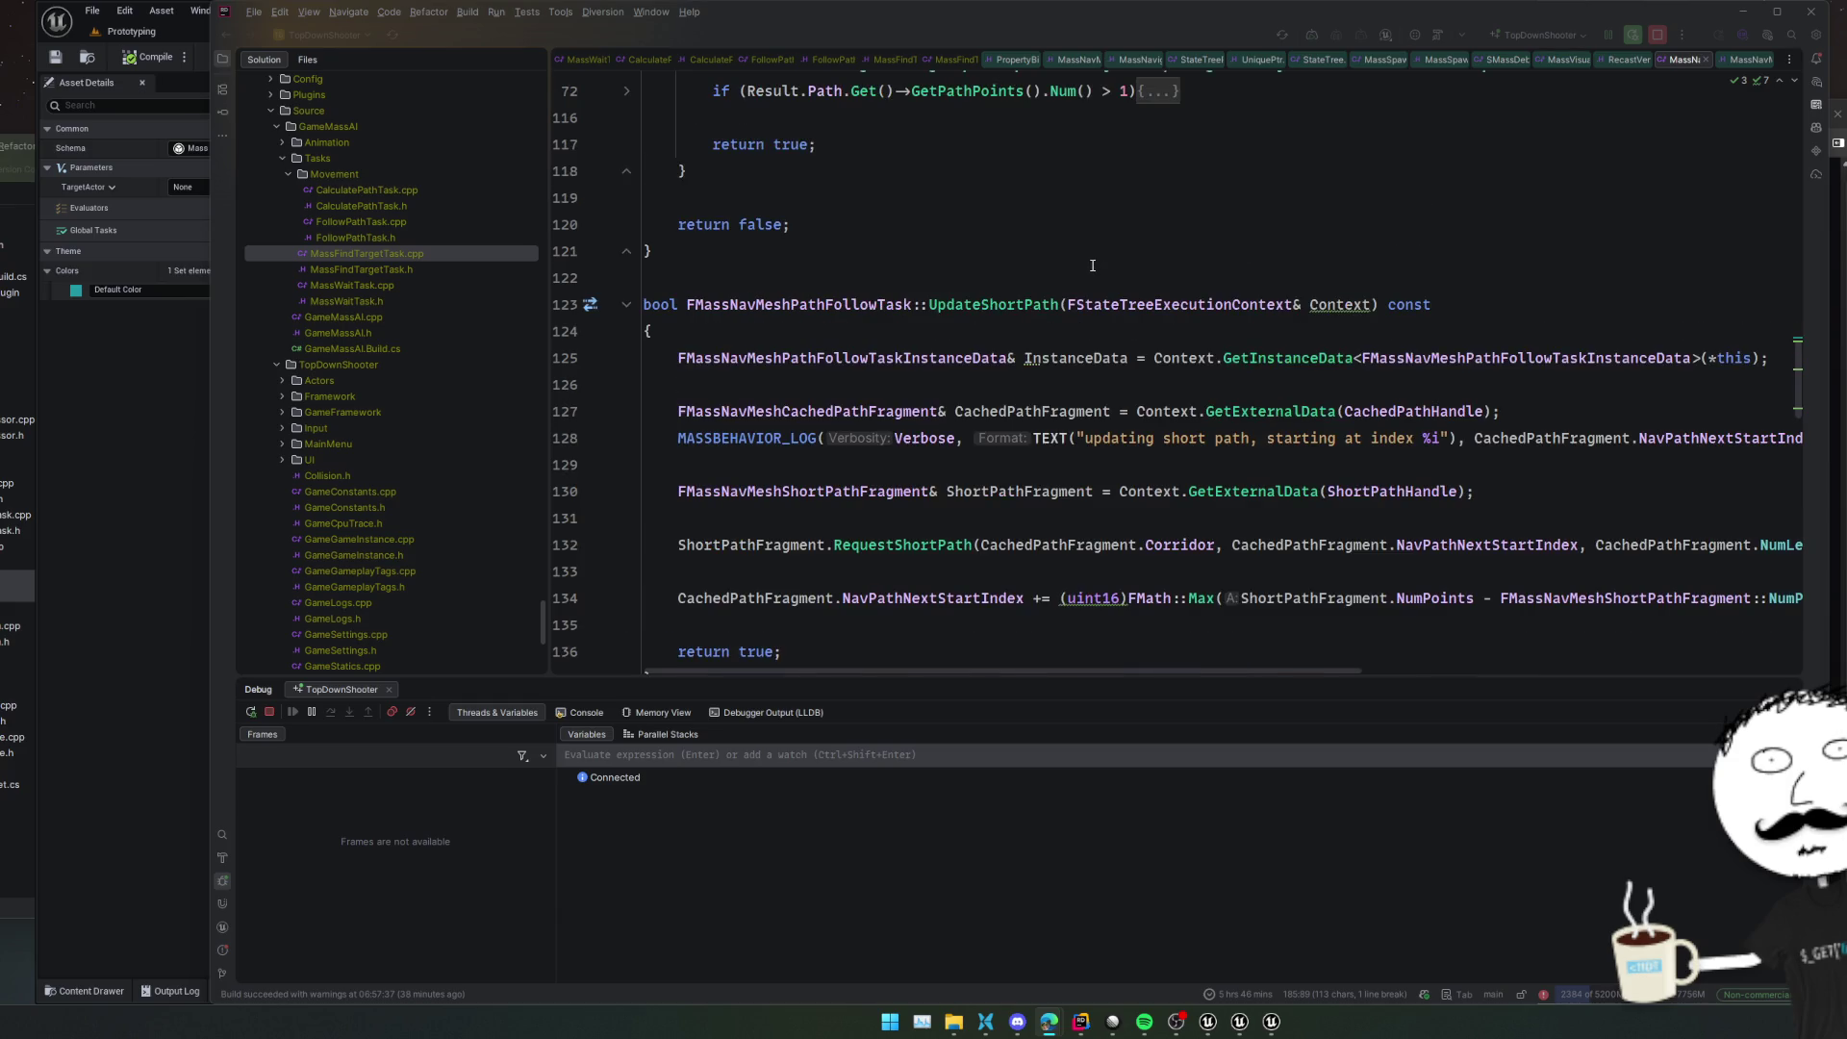
scroll(1093, 265, "up", 4)
scroll(1093, 264, "down", 13)
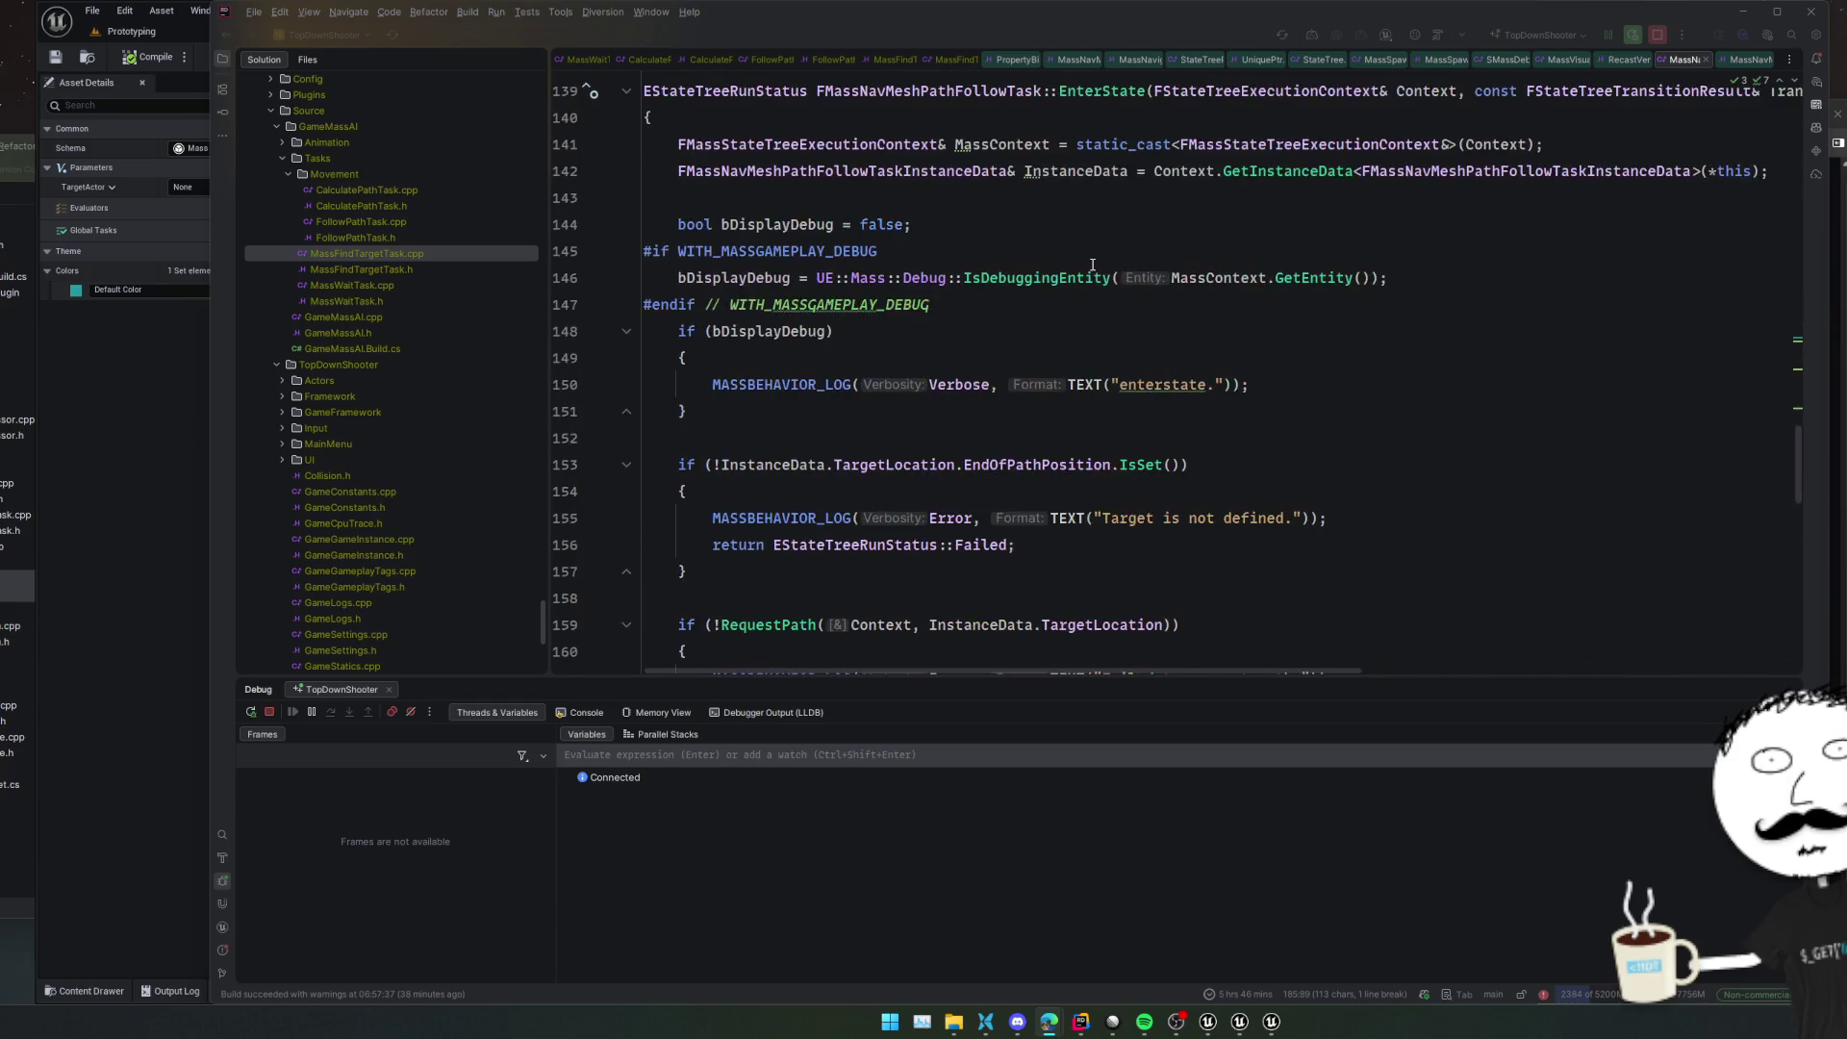
left_click(1093, 264)
scroll(1092, 265, "up", 1)
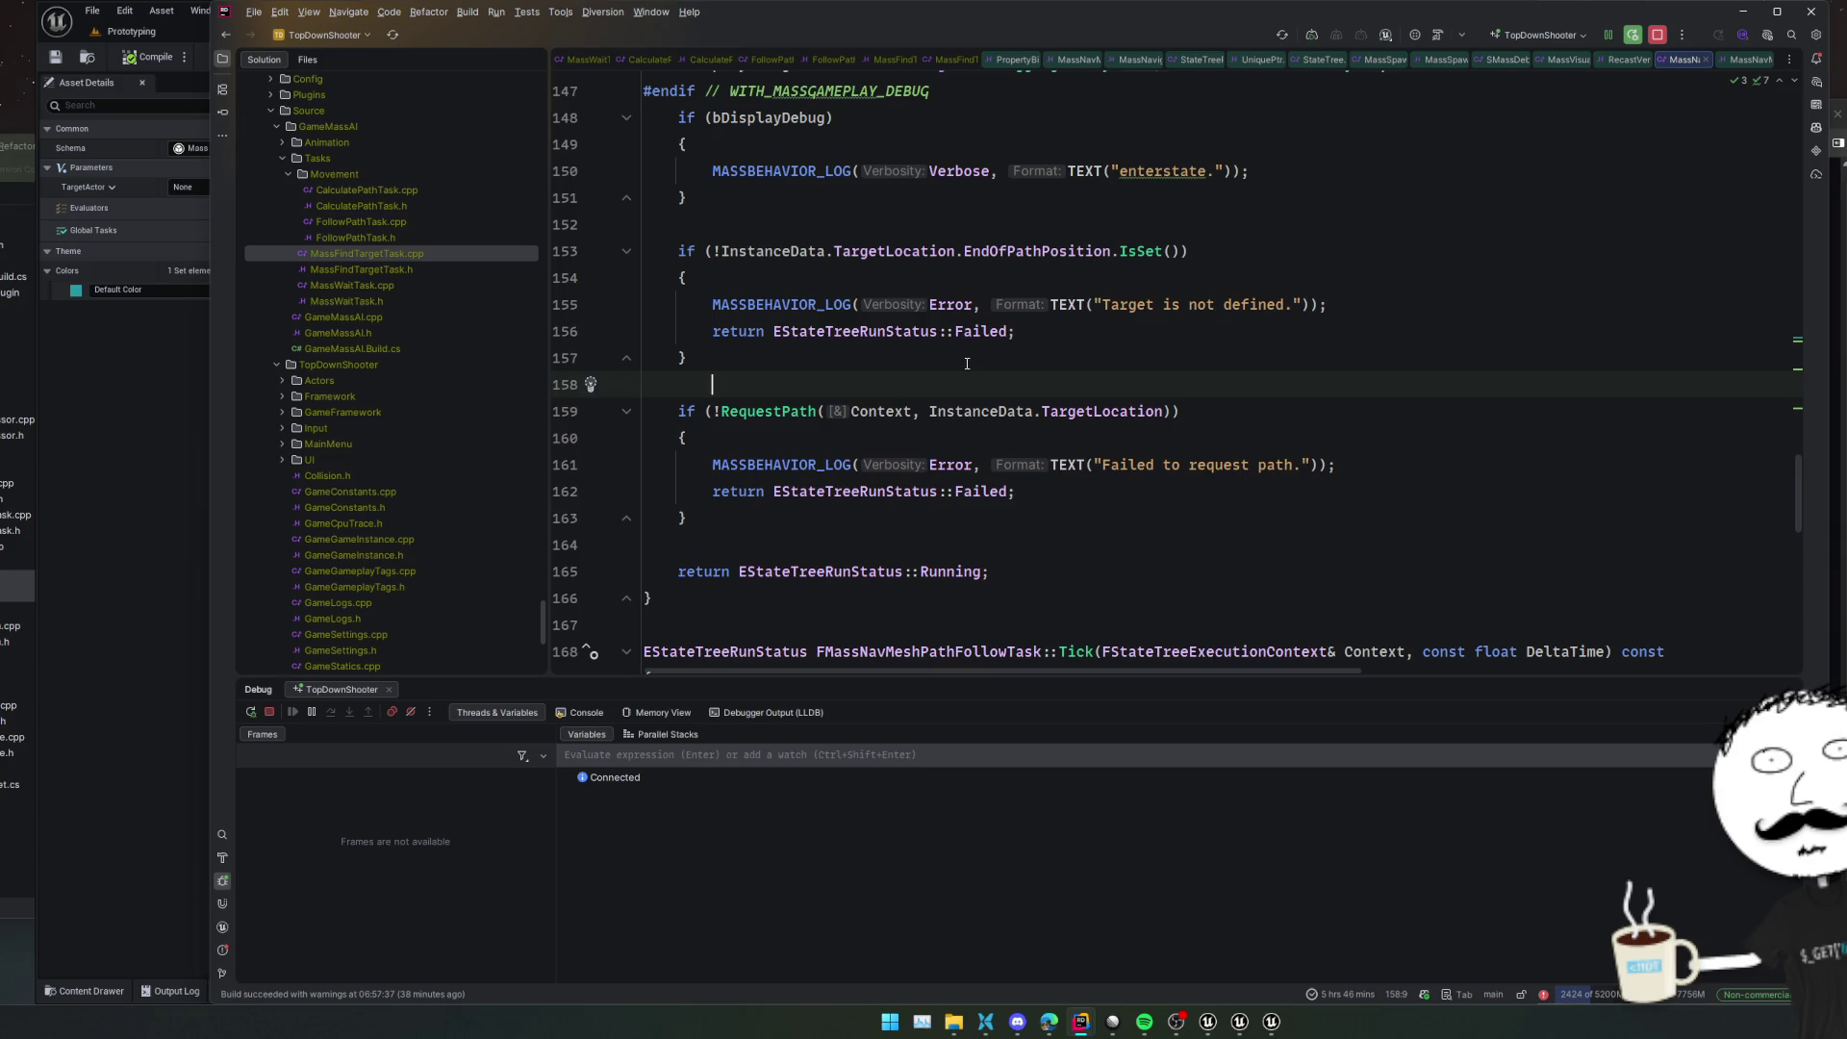
scroll(874, 391, "down", 6)
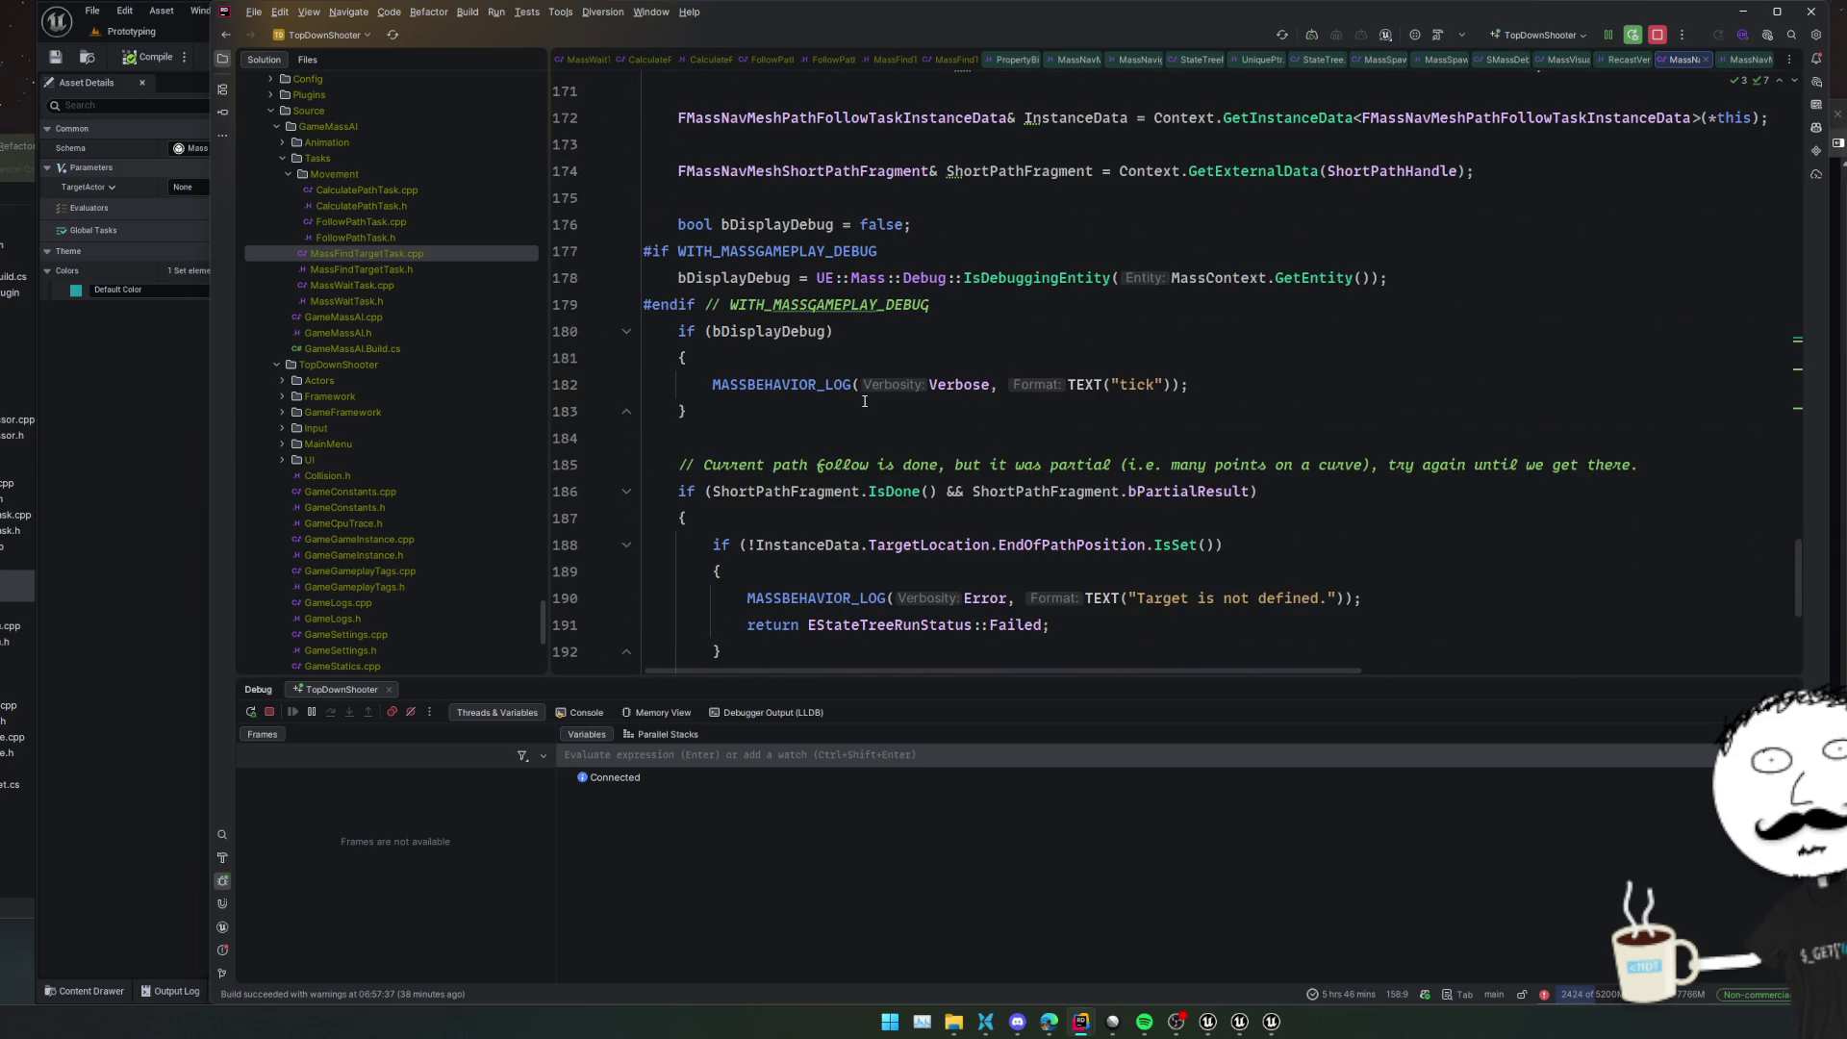
scroll(864, 401, "down", 1)
scroll(864, 401, "down", 1)
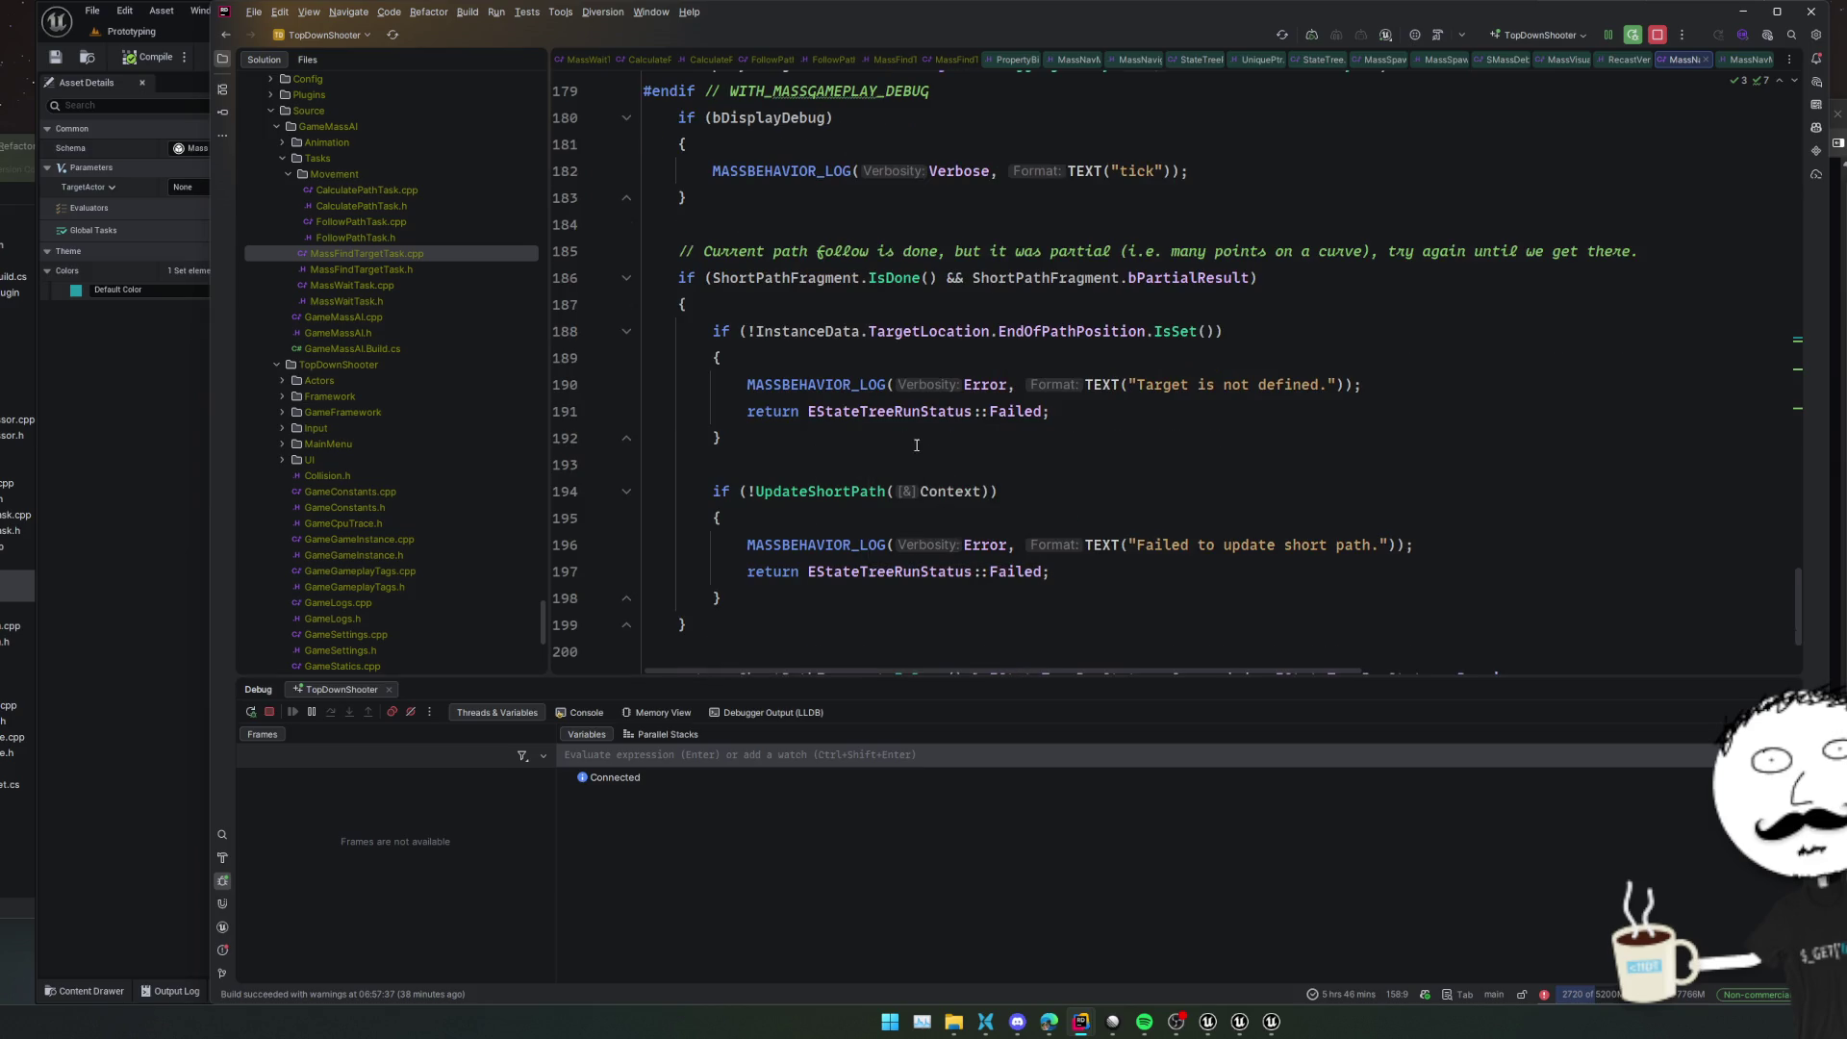
scroll(916, 446, "down", 1)
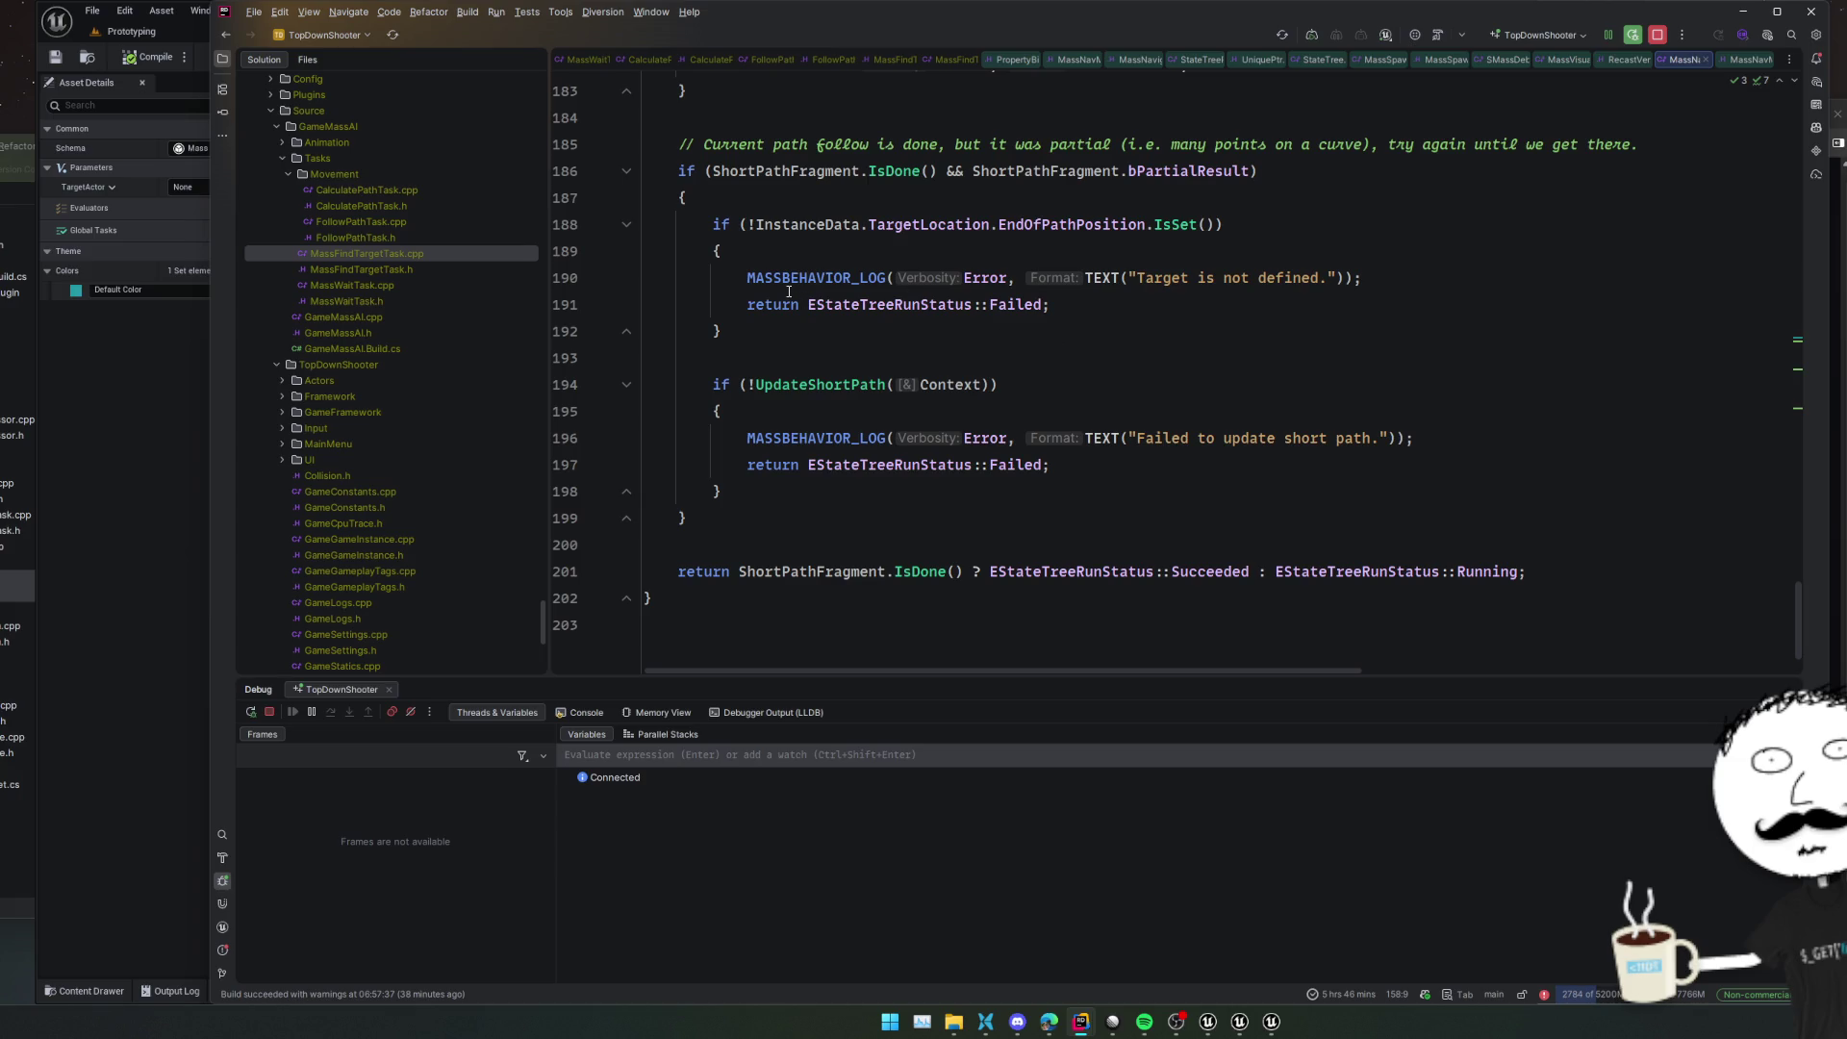
left_click(809, 385, "ctrl")
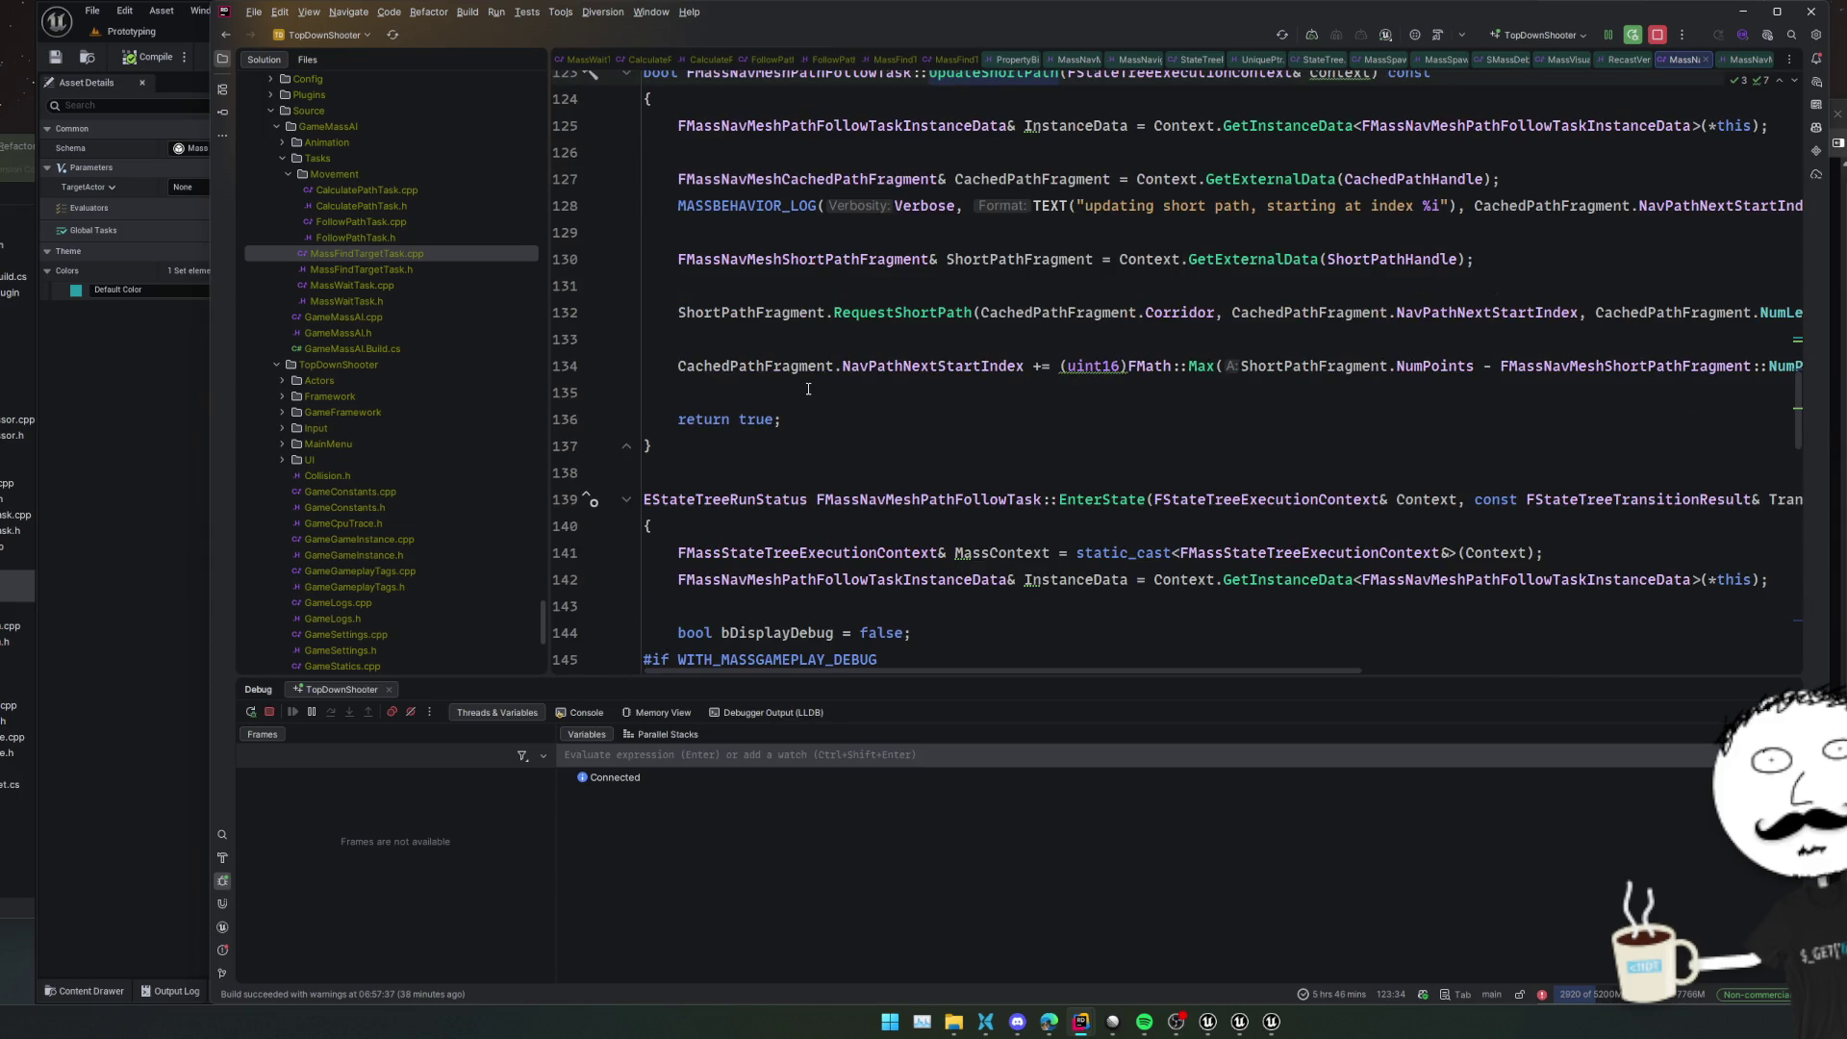
left_click(885, 323, "ctrl")
scroll(1116, 338, "down", 8)
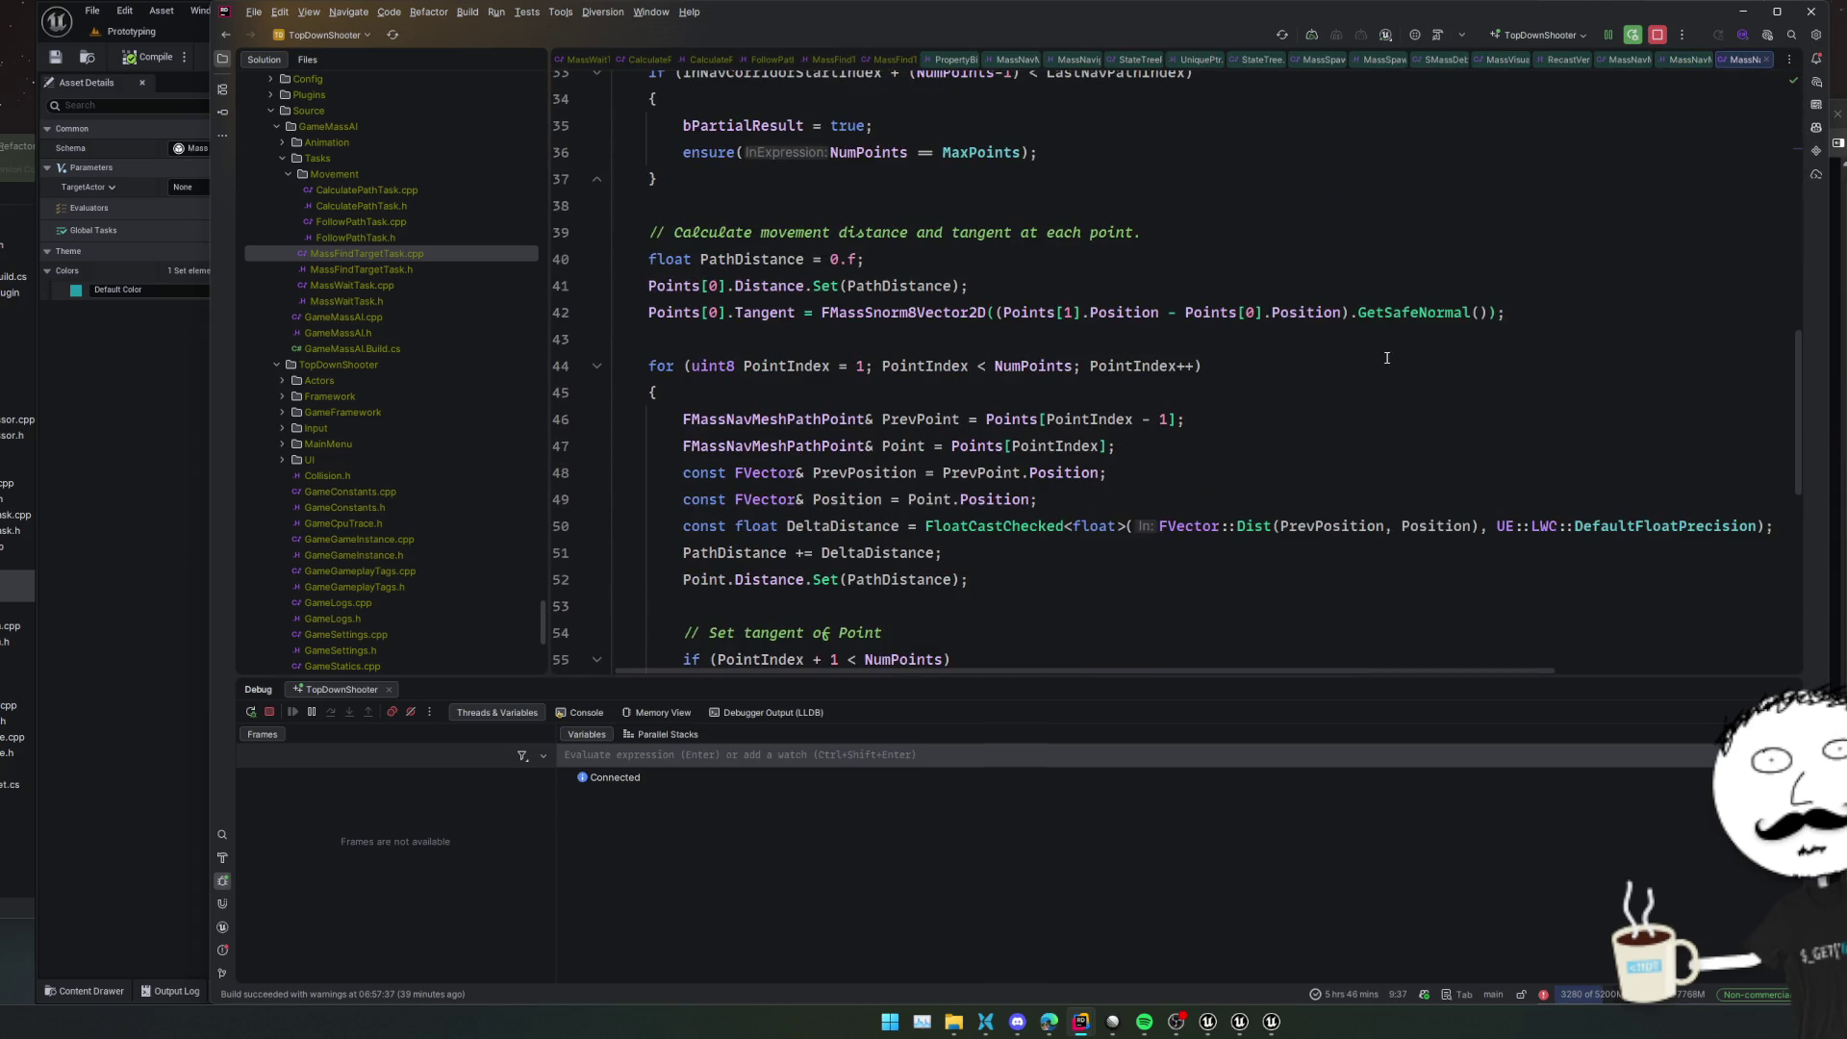
scroll(1387, 358, "down", 4)
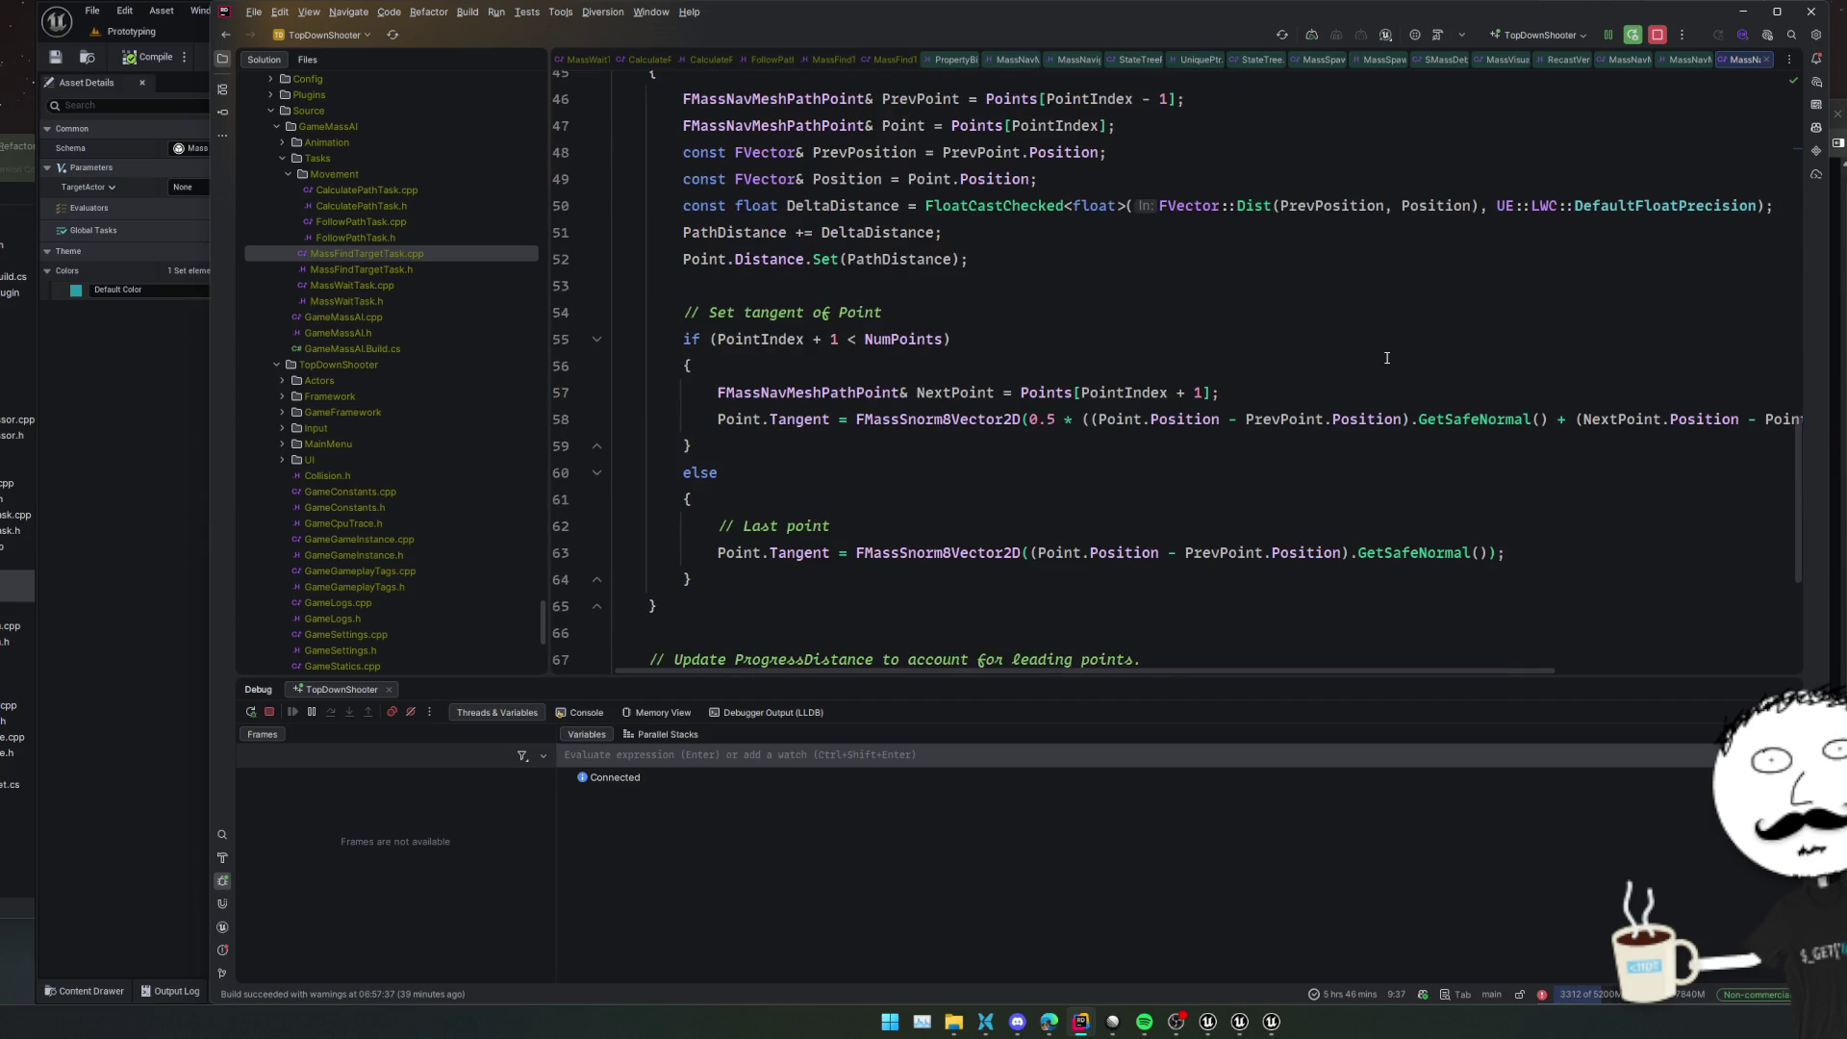
scroll(1386, 358, "down", 1)
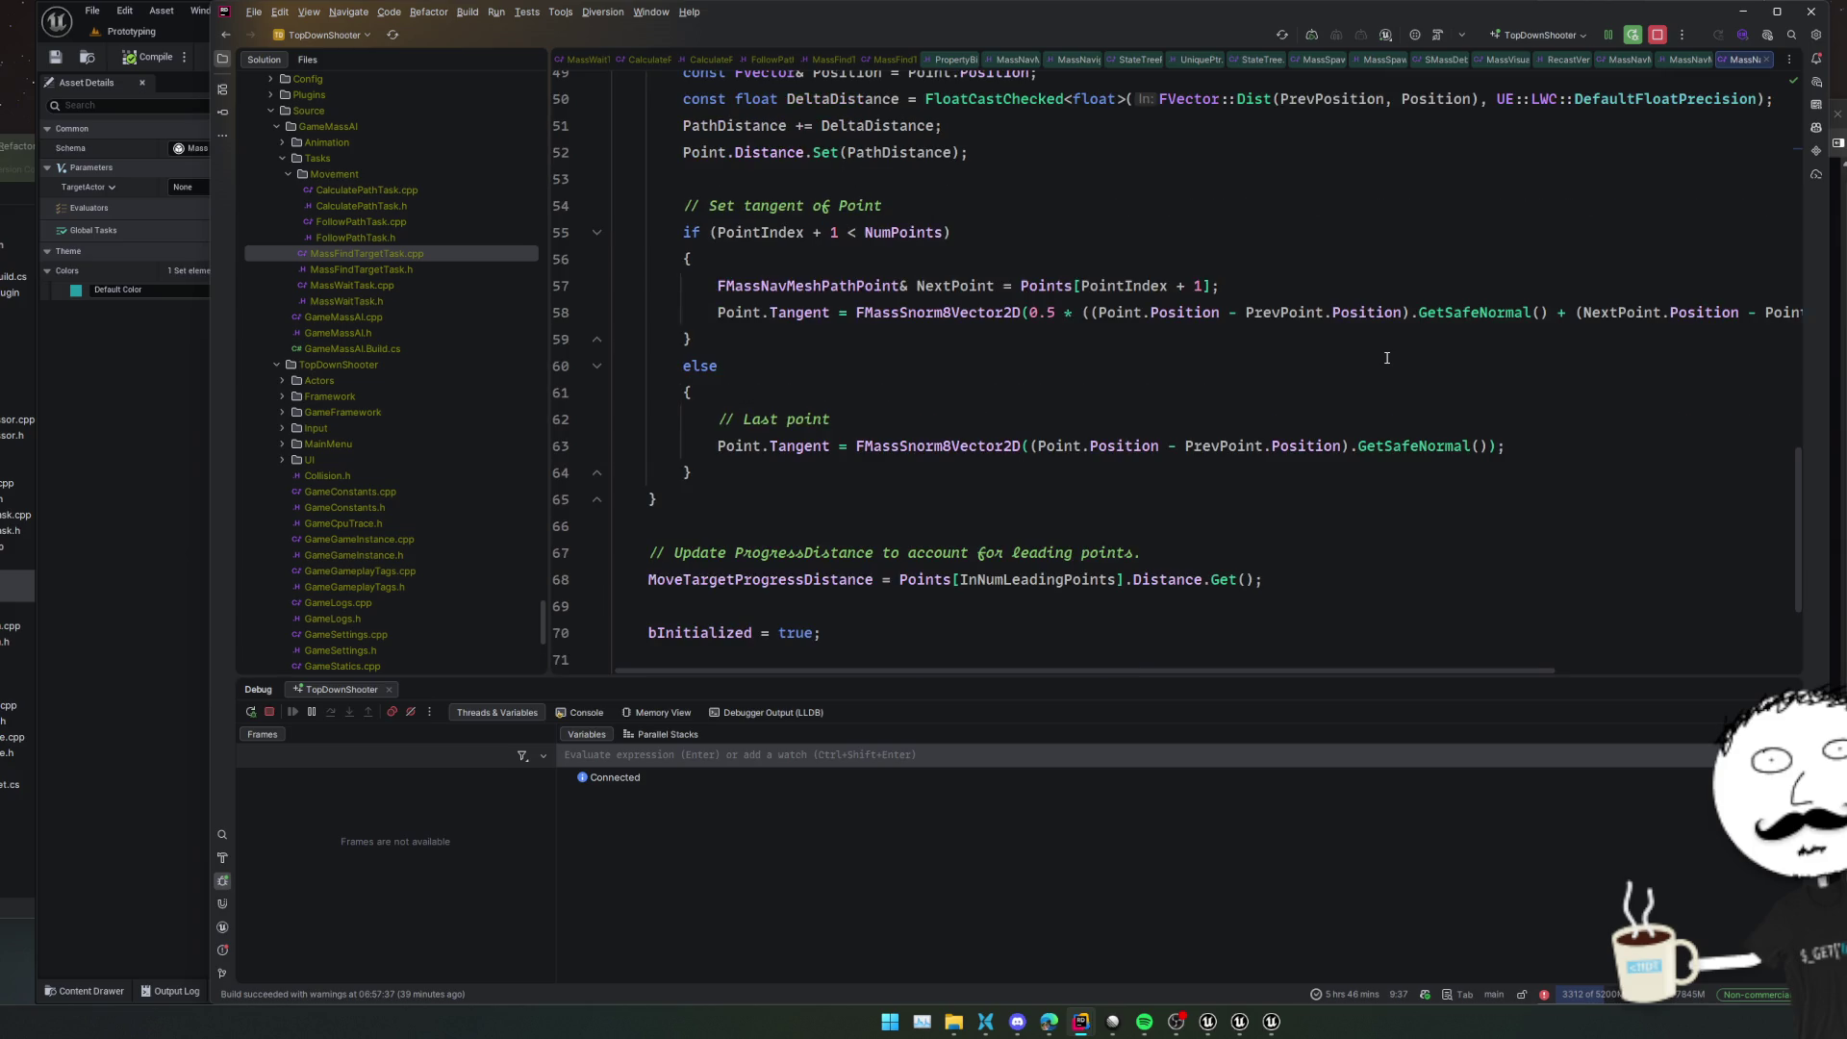
scroll(1386, 358, "down", 1)
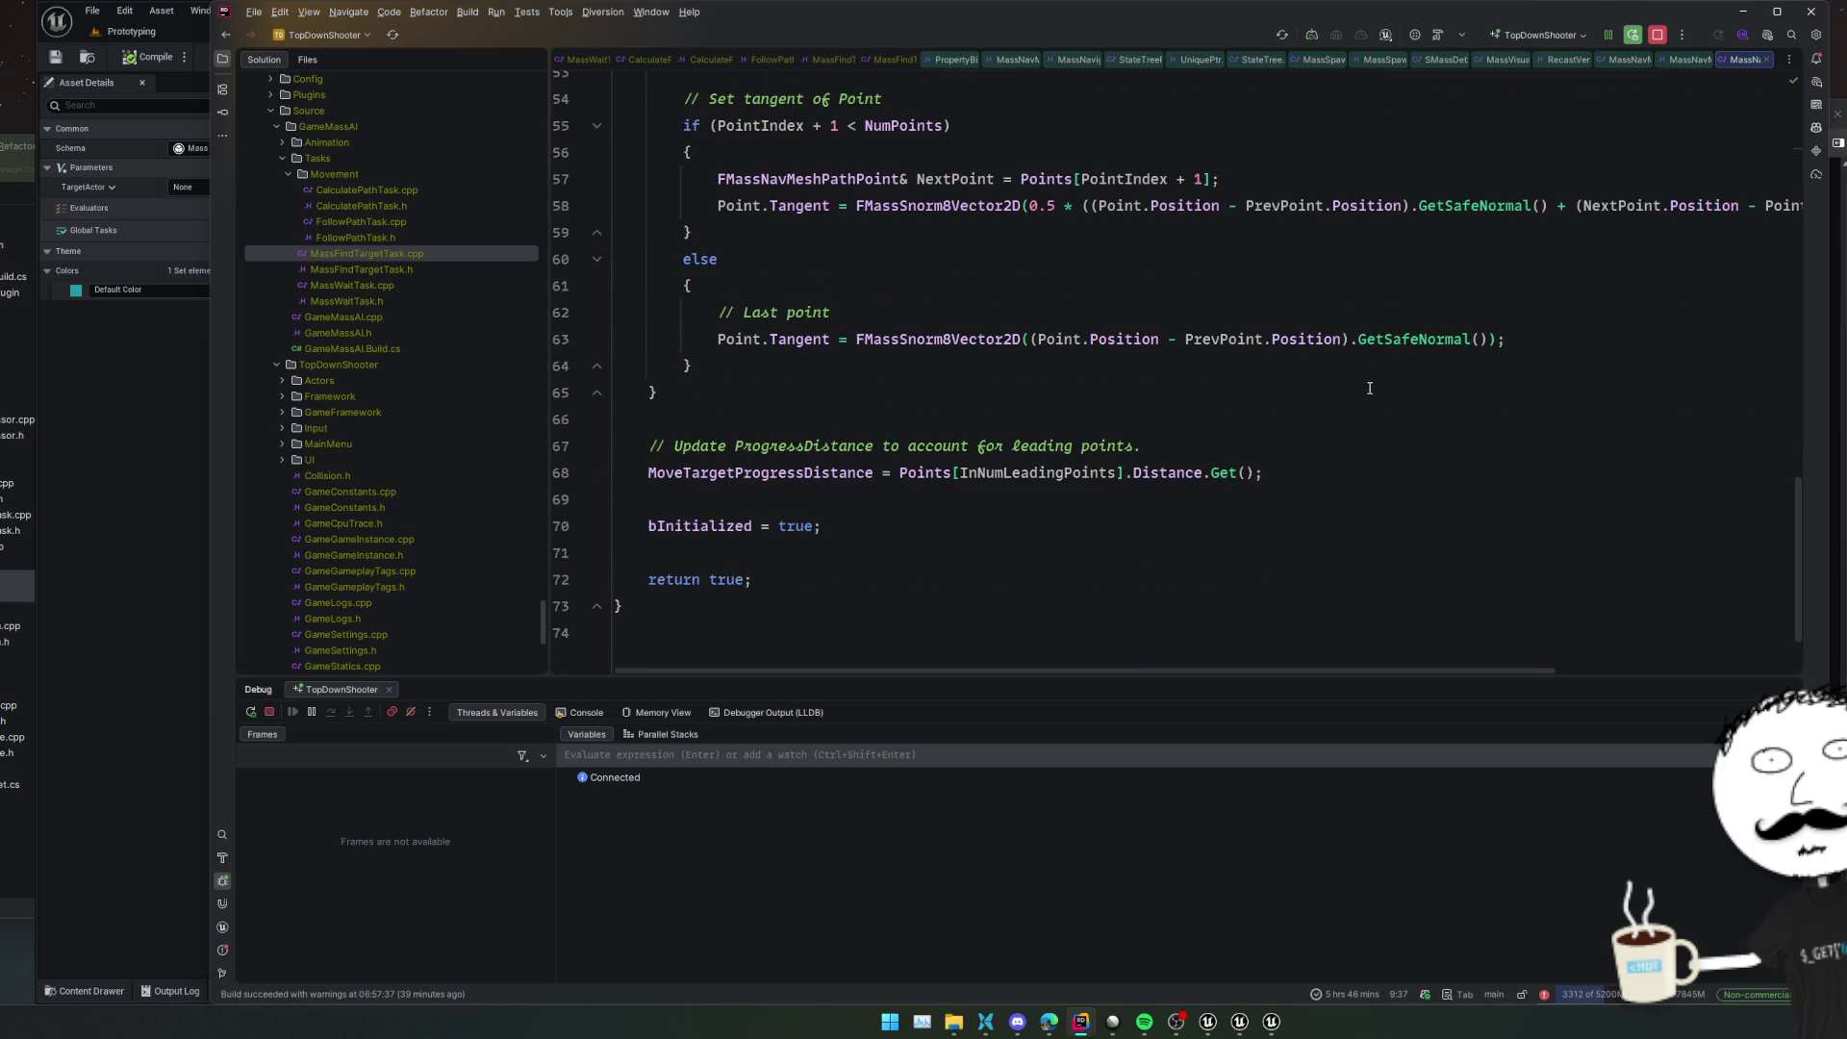
mouse_move(923, 340)
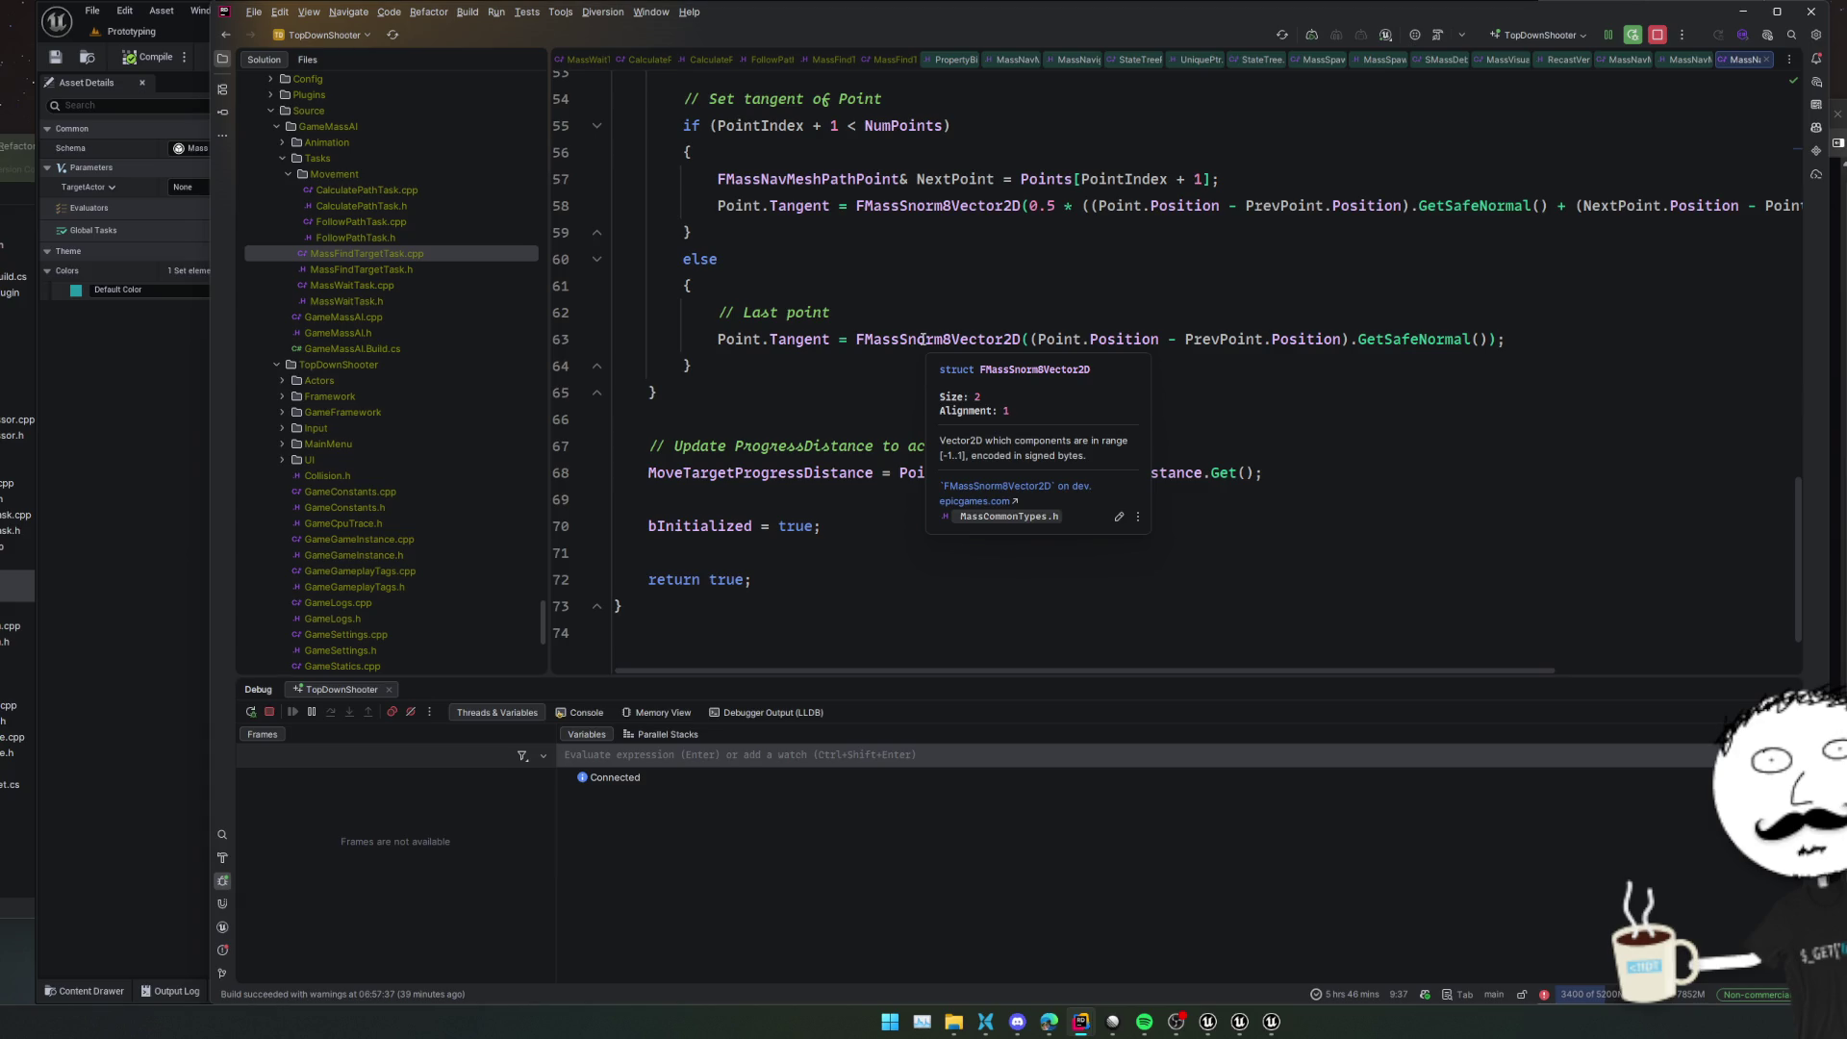
scroll(1199, 375, "down", 2)
left_click(1161, 411)
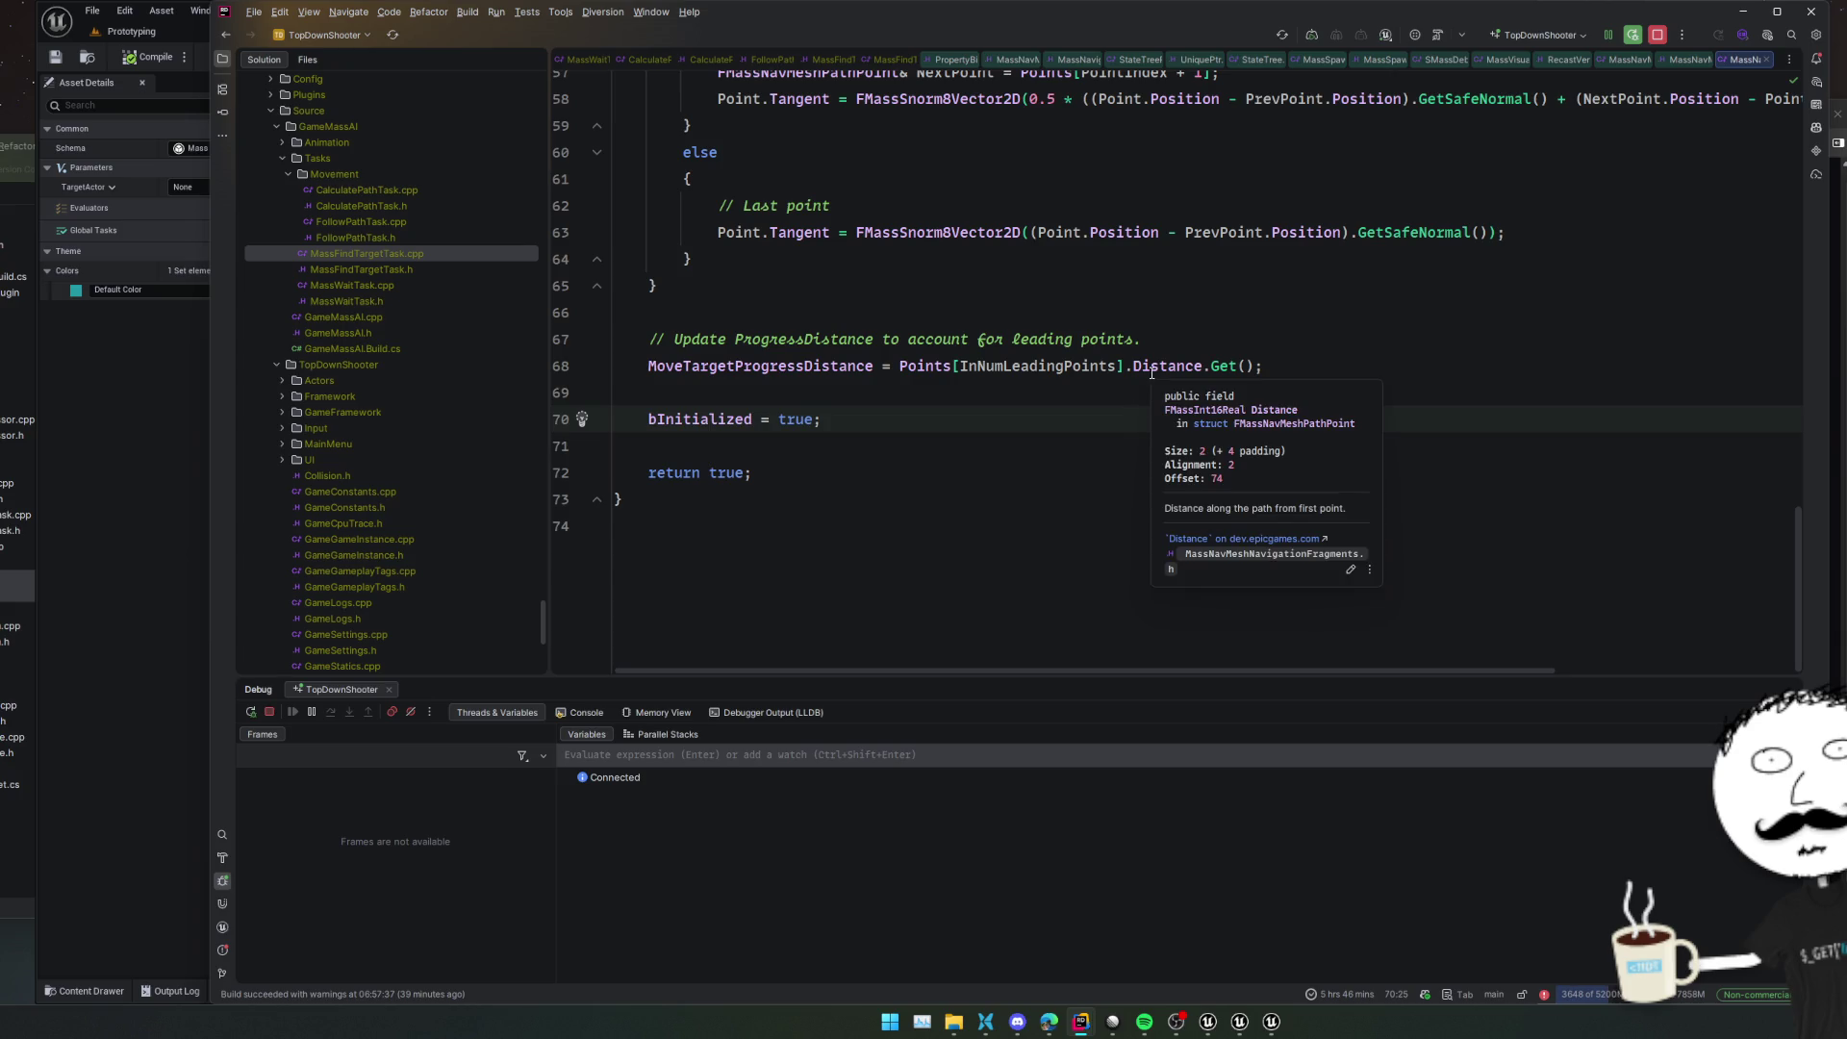
left_click(1152, 373, "ctrl")
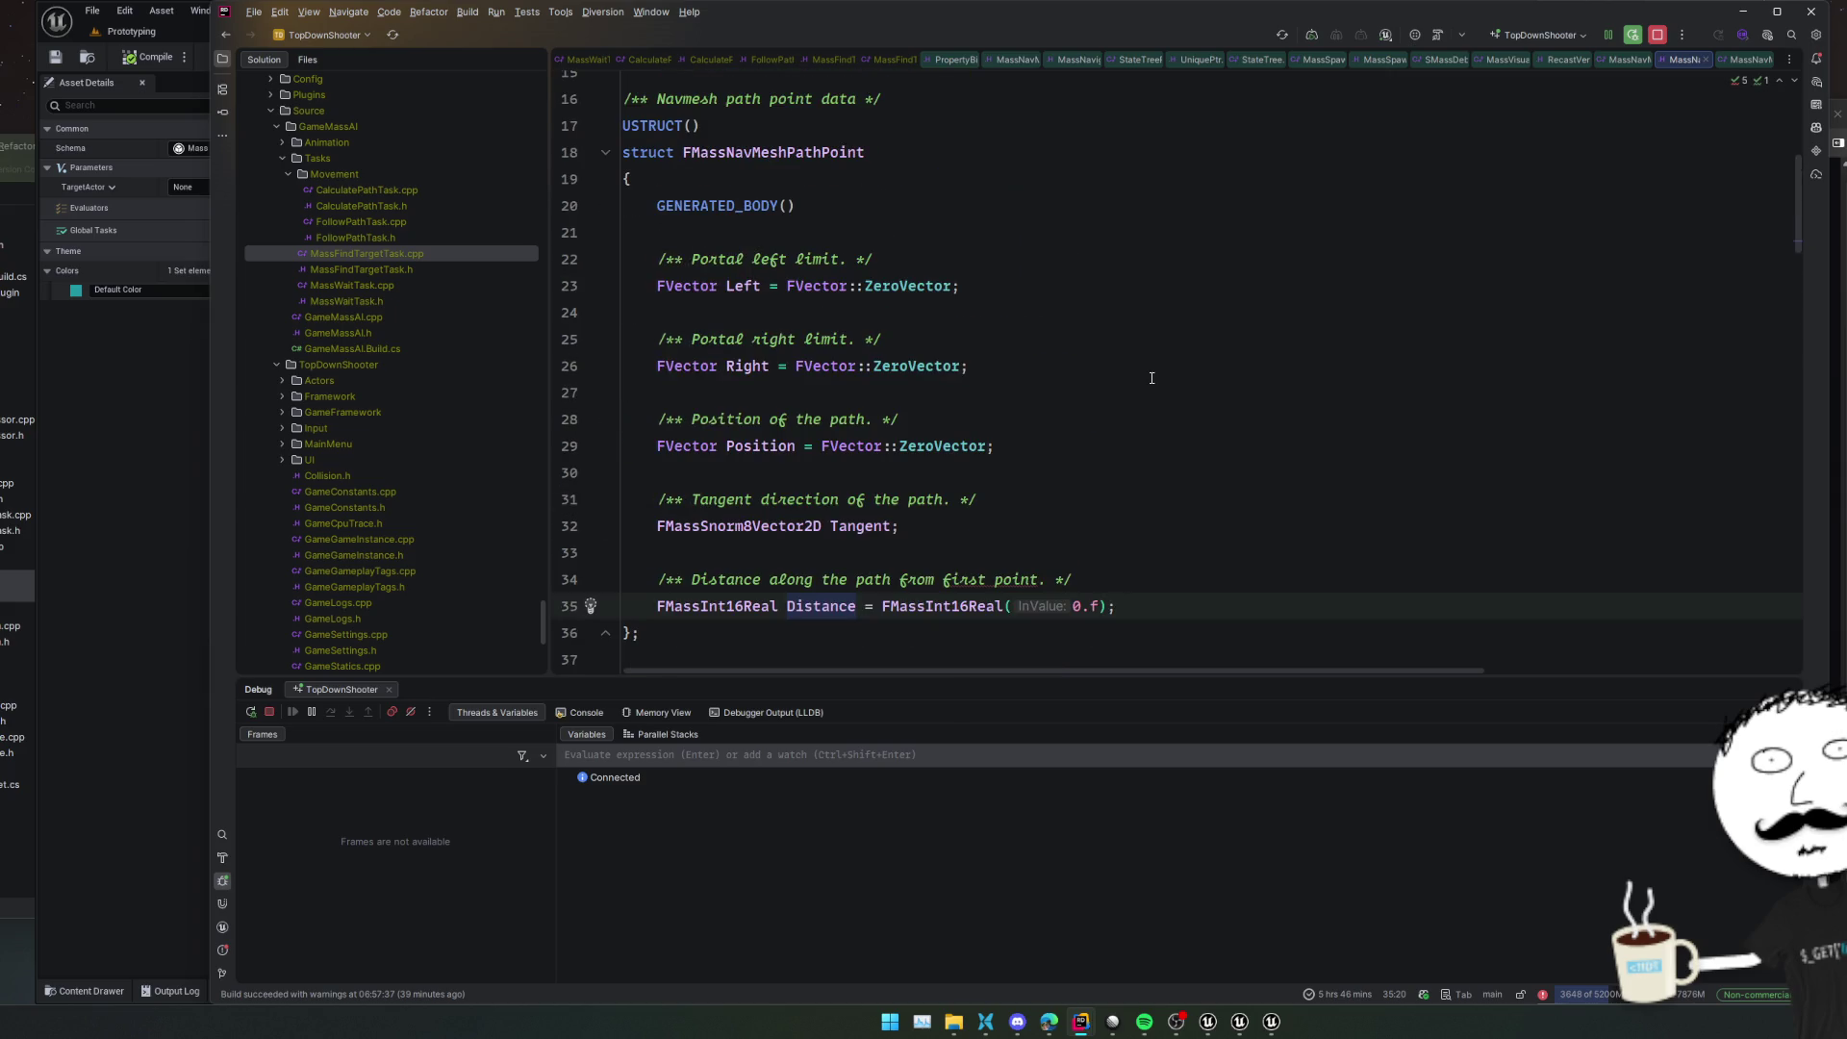
key("ctrl+alt+Left")
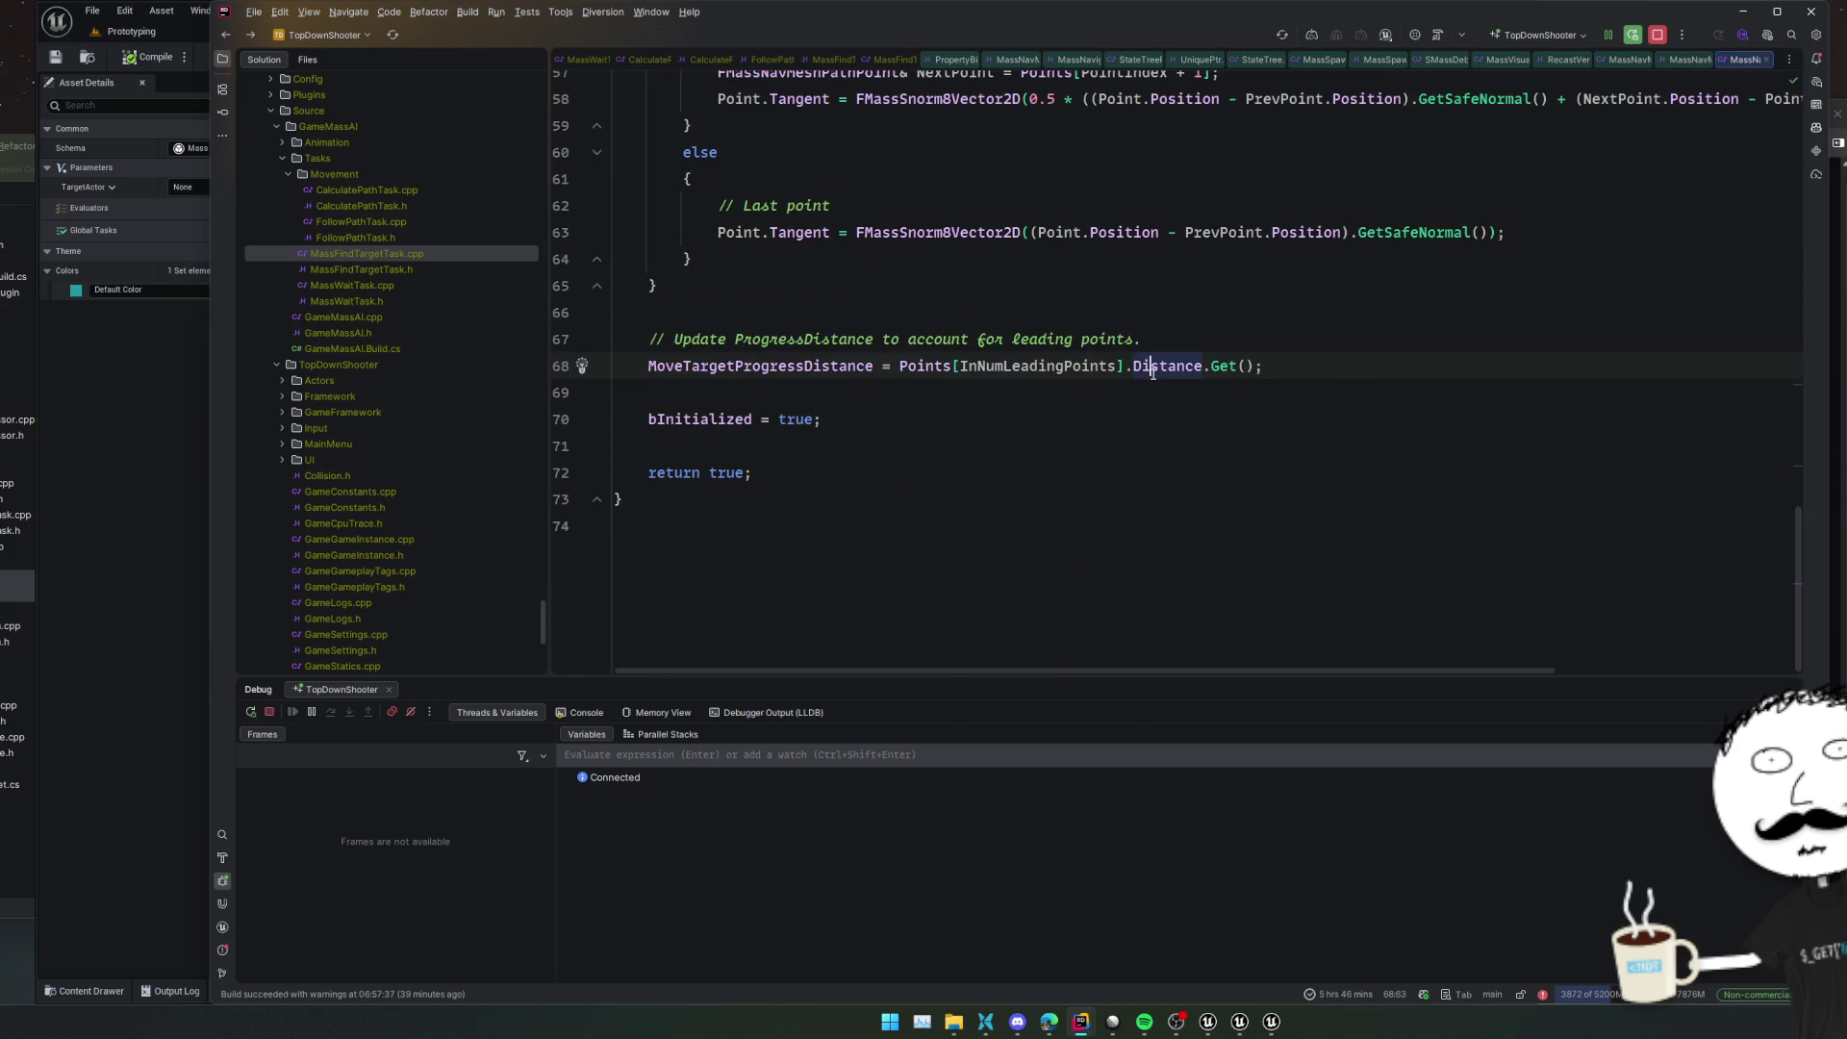
key("ctrl+alt+Left")
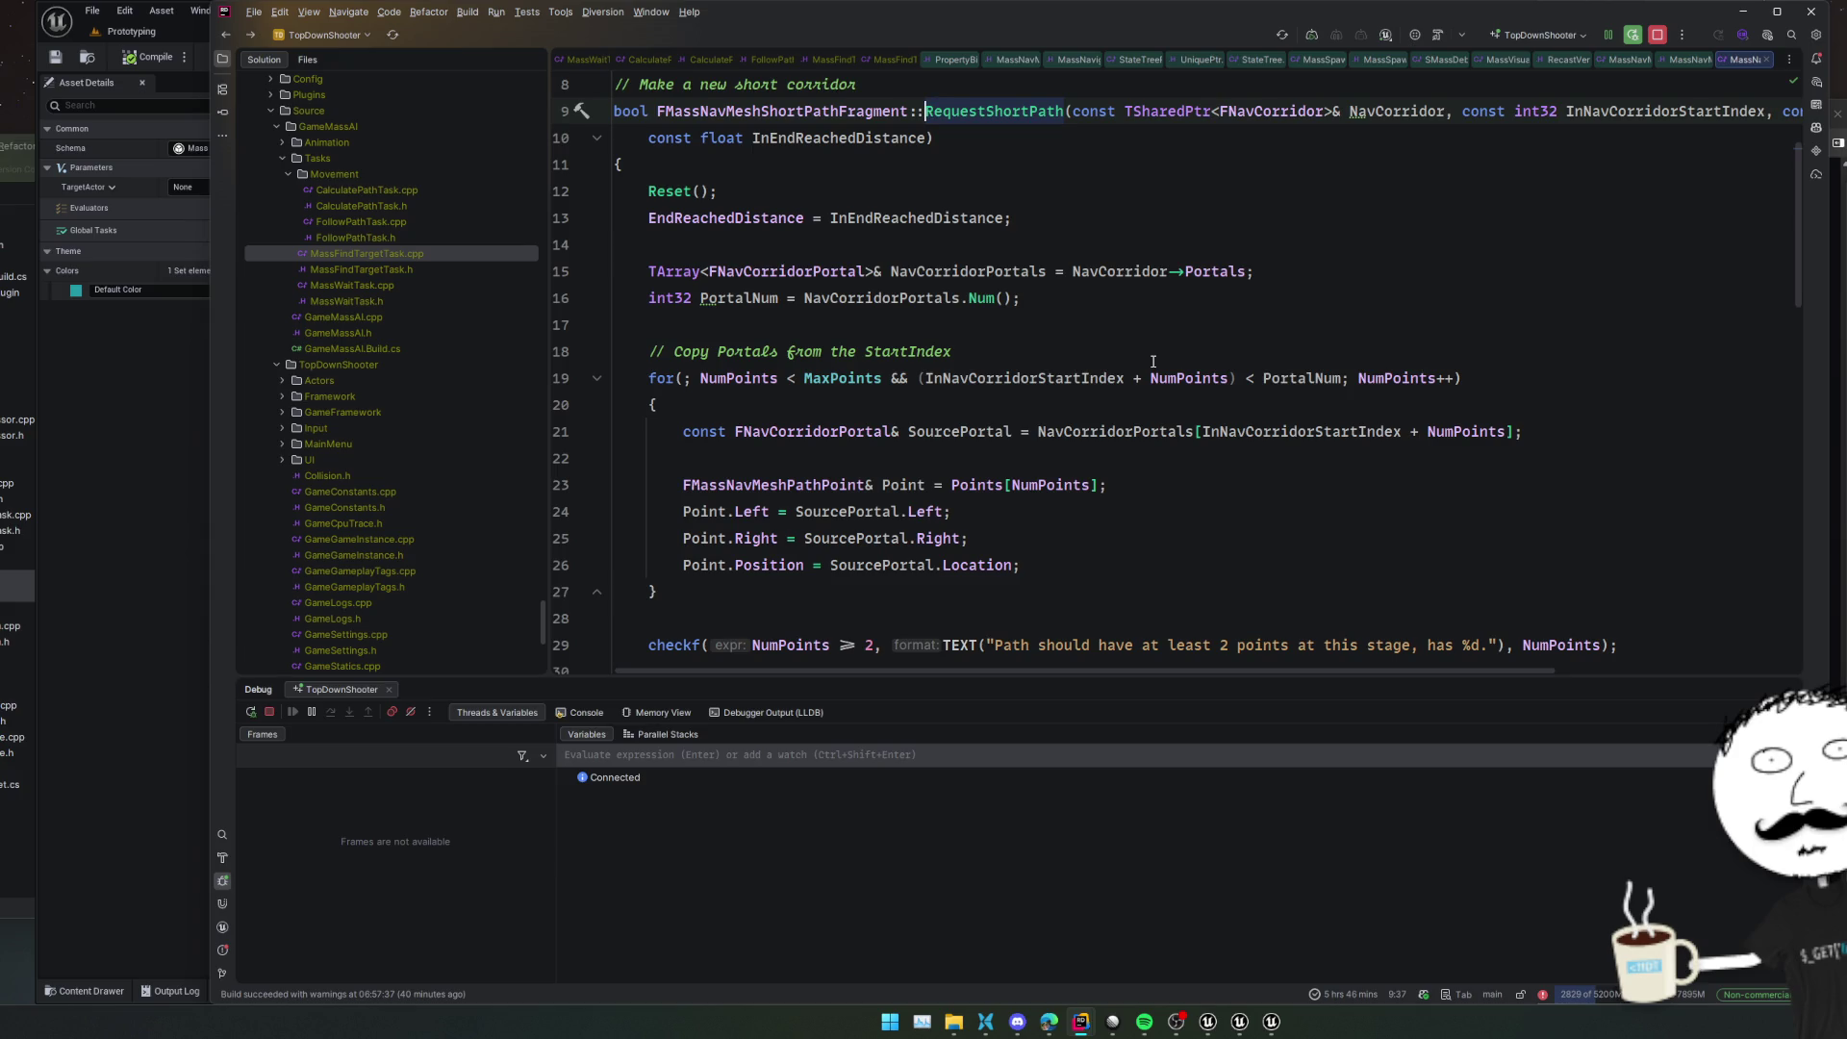
Close the extra editor tabs, including DetourCrowd.h and MassNavMeshPathFollowTask.cpp
left_click(1169, 59)
middle_click(1232, 56)
middle_click(1347, 57)
middle_click(1411, 58)
middle_click(1469, 56)
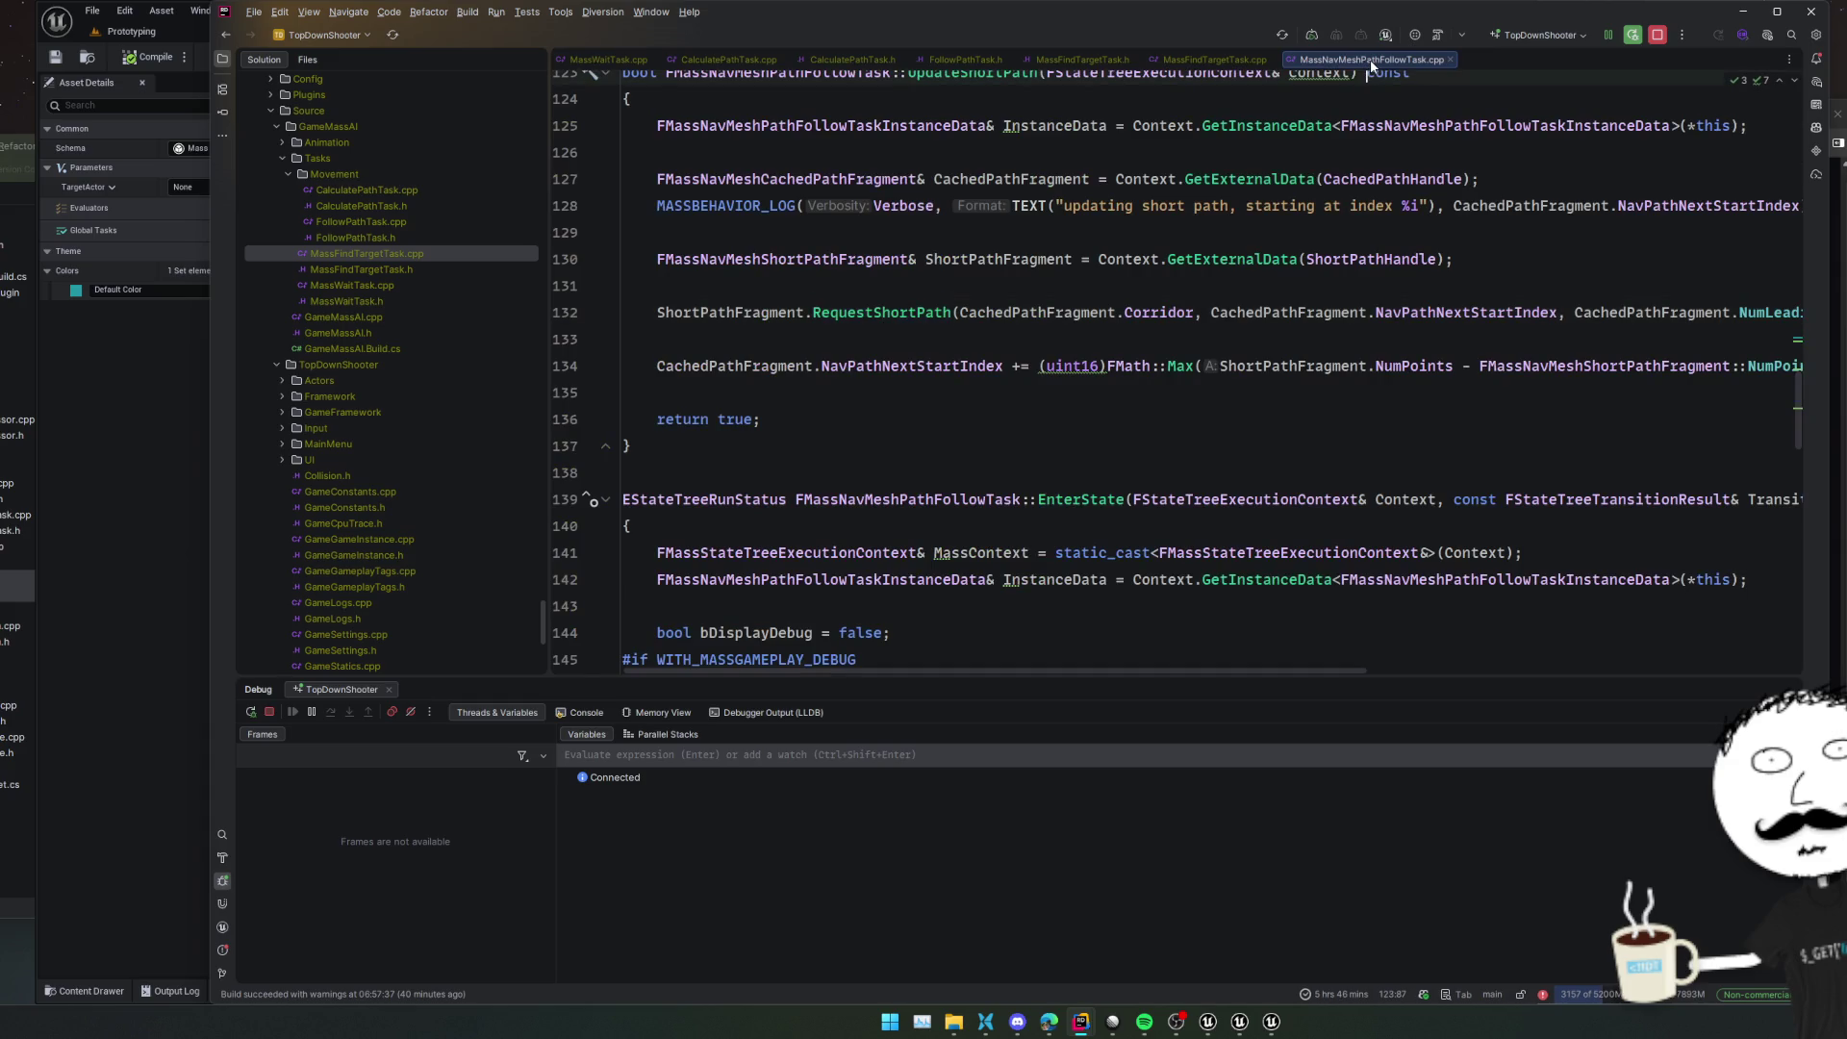
middle_click(1370, 59)
In MassFindTargetTask.cpp's EnterState, set a breakpoint on the Target.Reset() line 21
left_click(951, 366)
scroll(1065, 264, "up", 7)
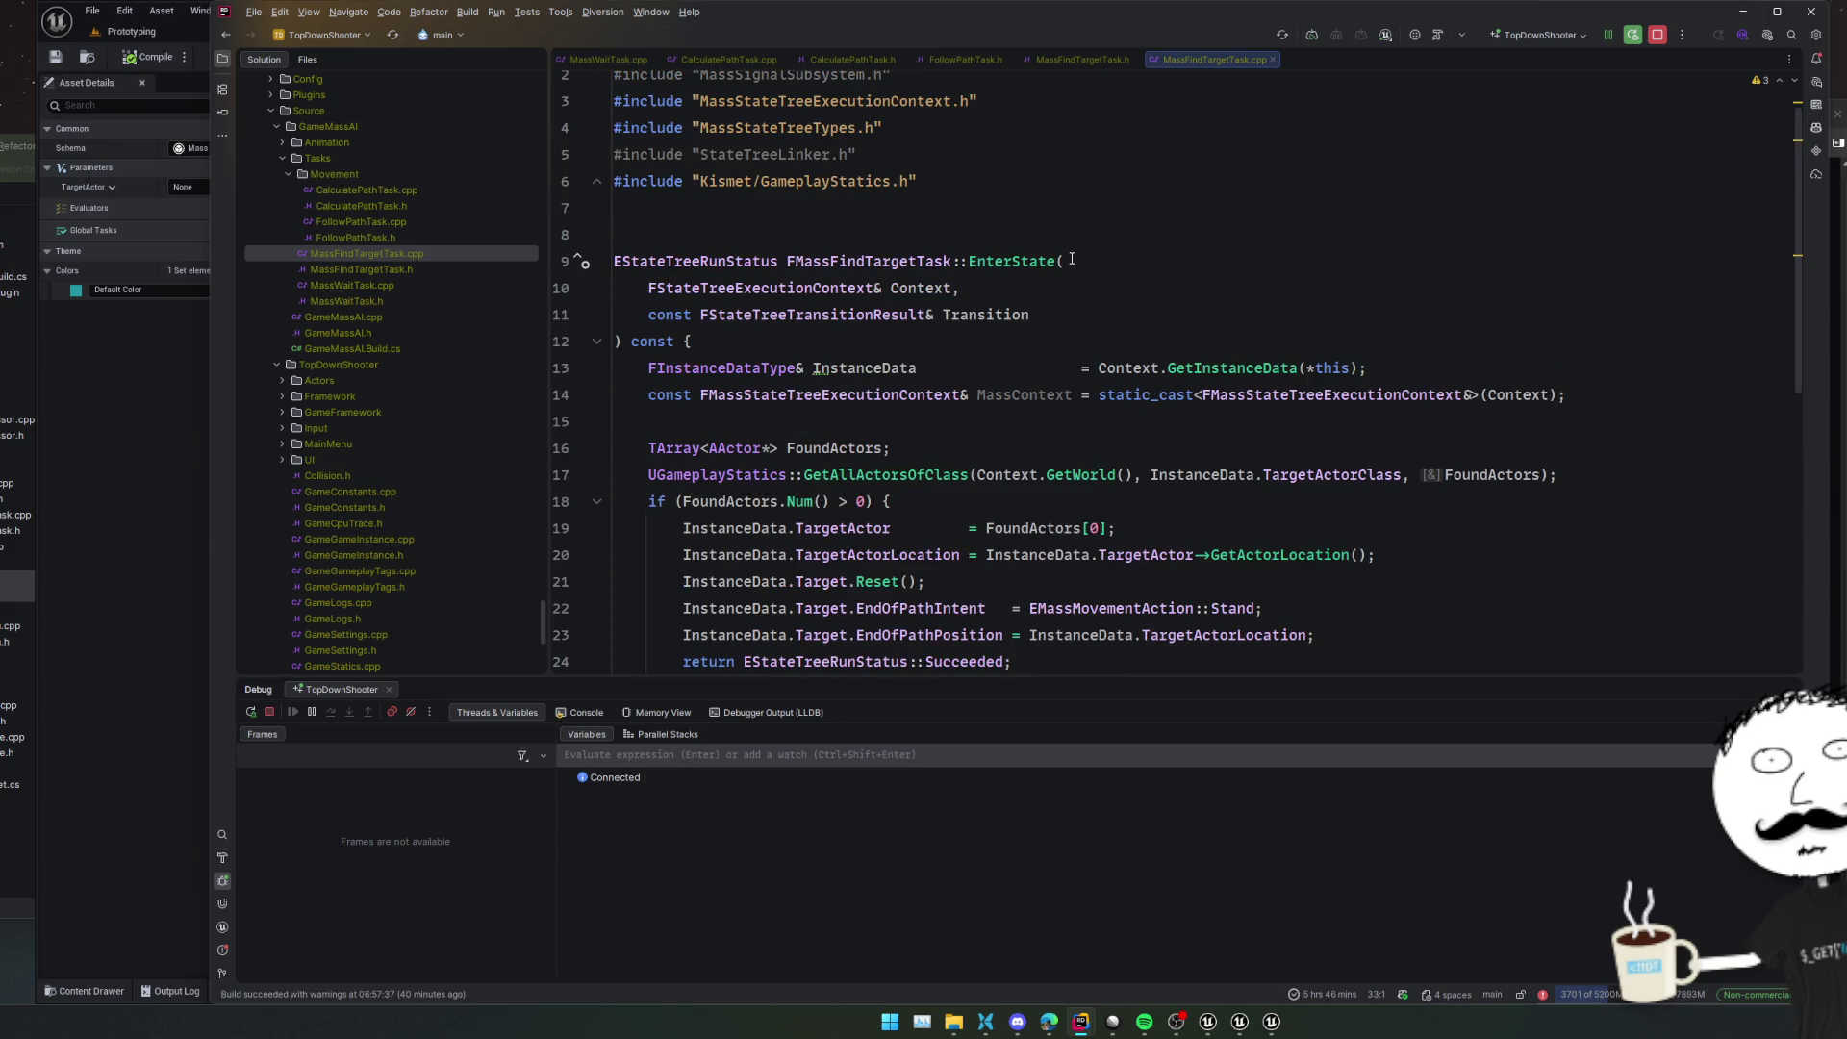
scroll(1070, 260, "down", 2)
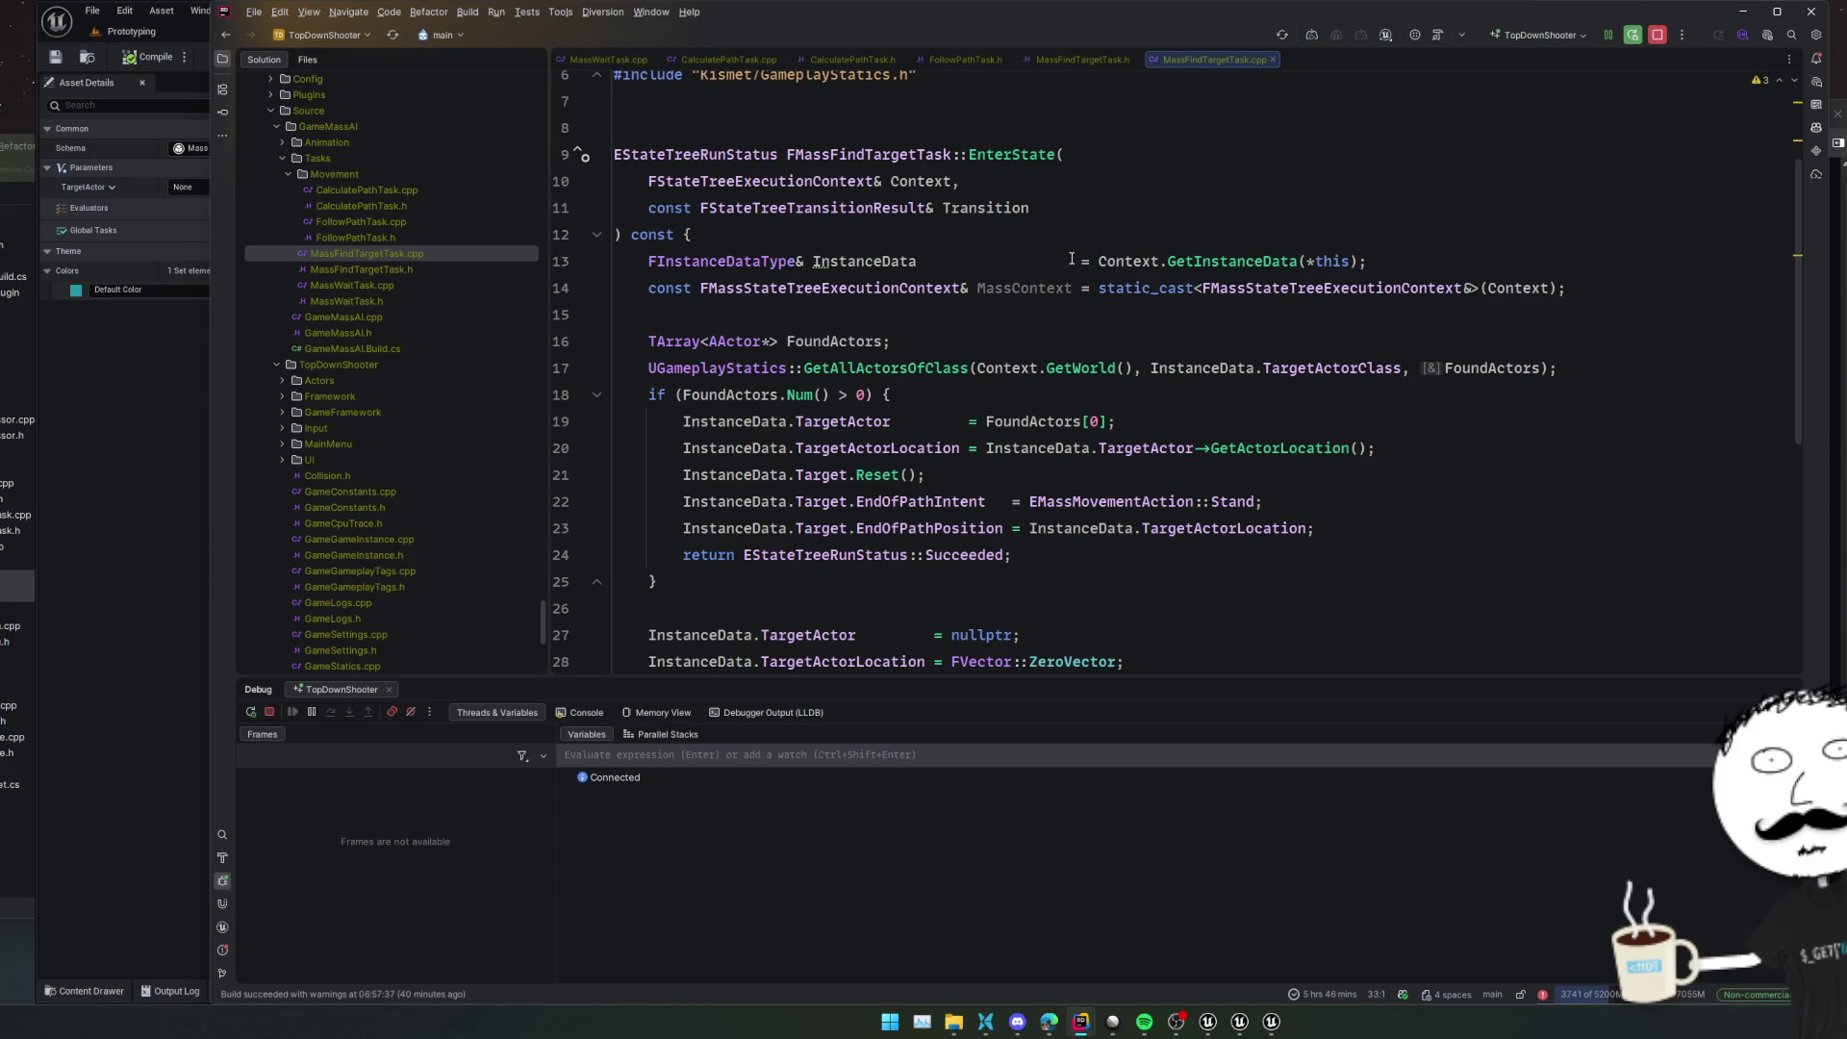
left_click(562, 474)
Show the Unreal State Tree editor and minimize the MassAITesting Rider window
left_click(113, 519)
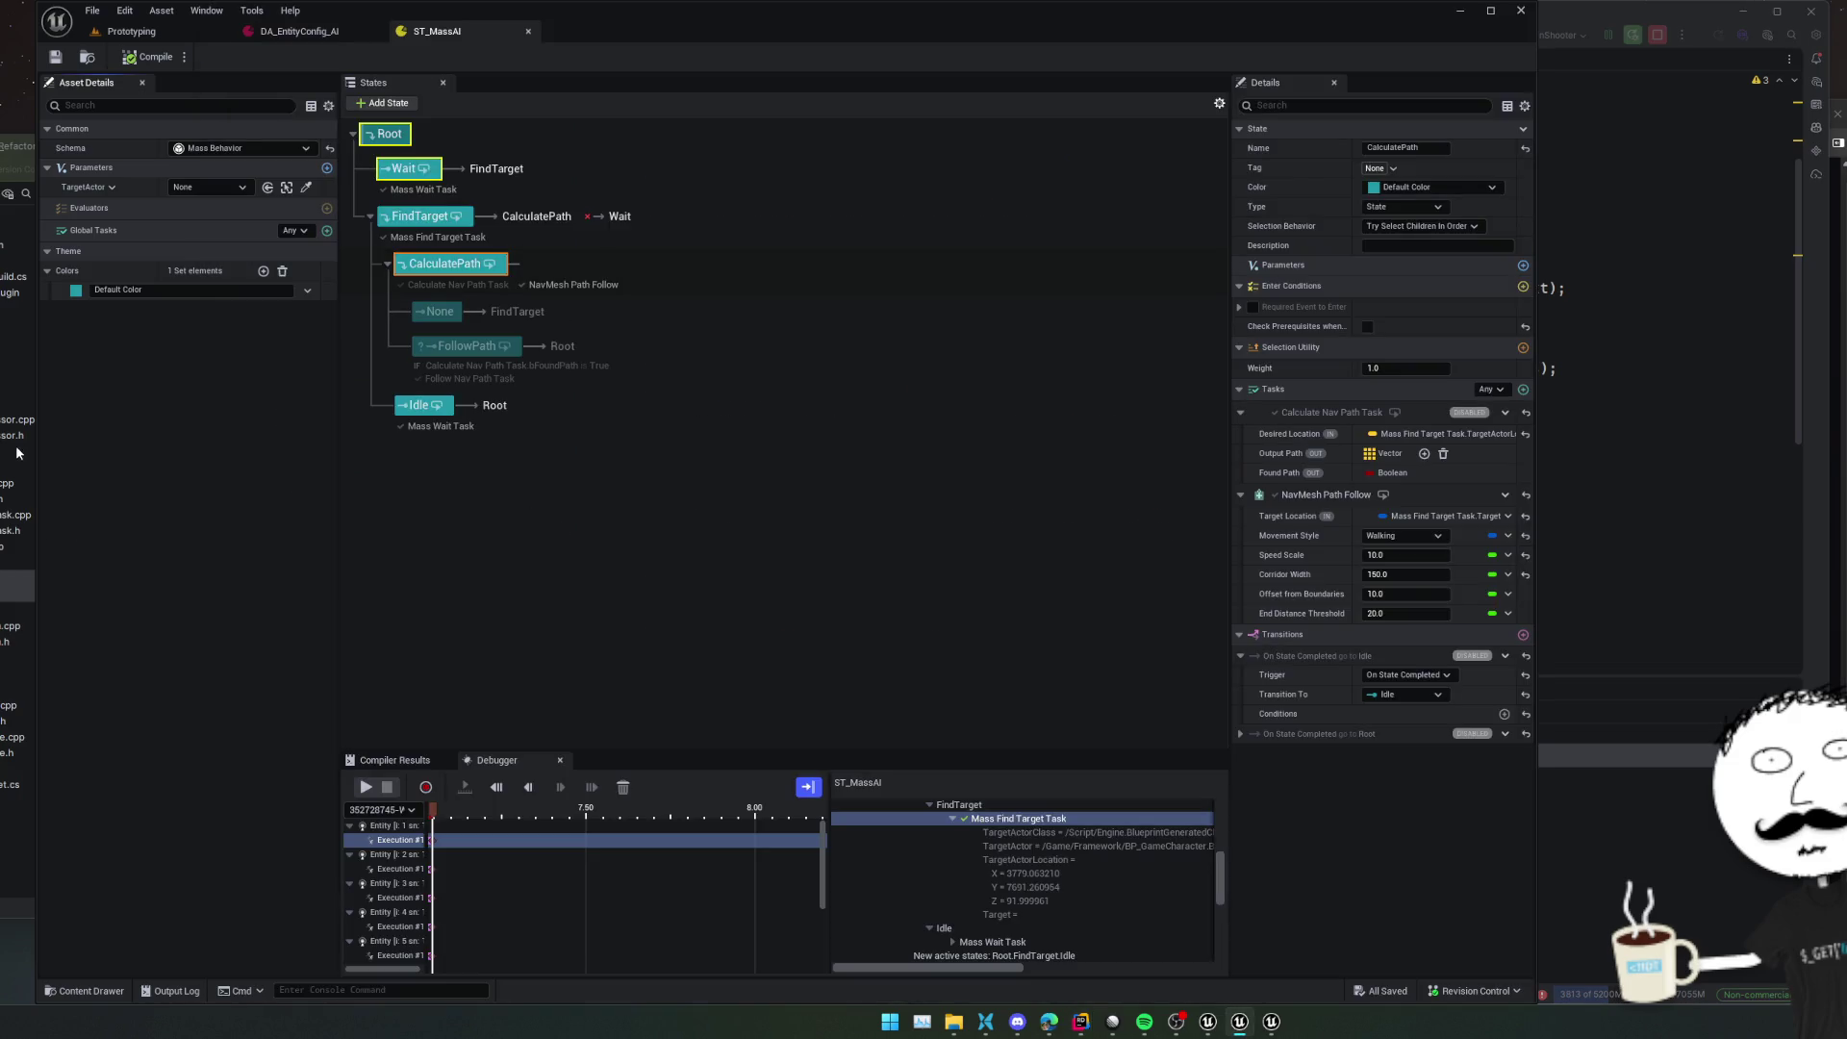
left_click(2, 435)
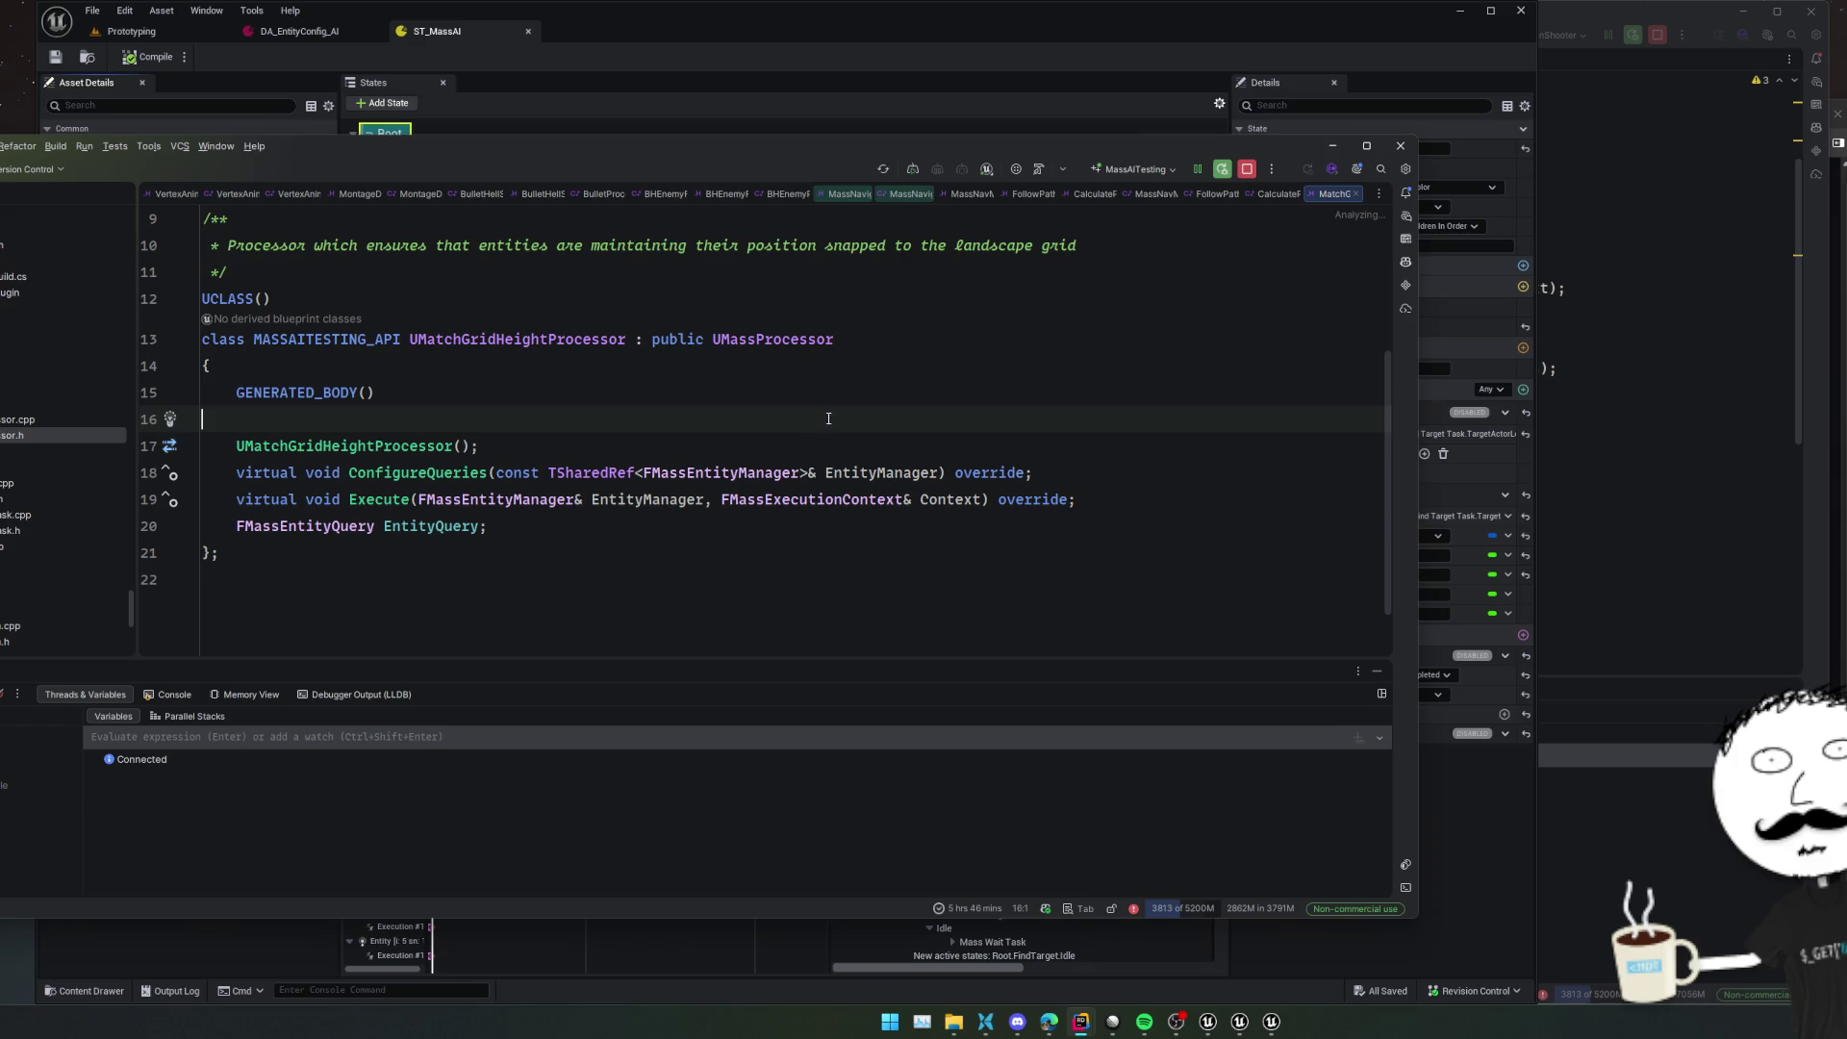
left_click(1322, 147)
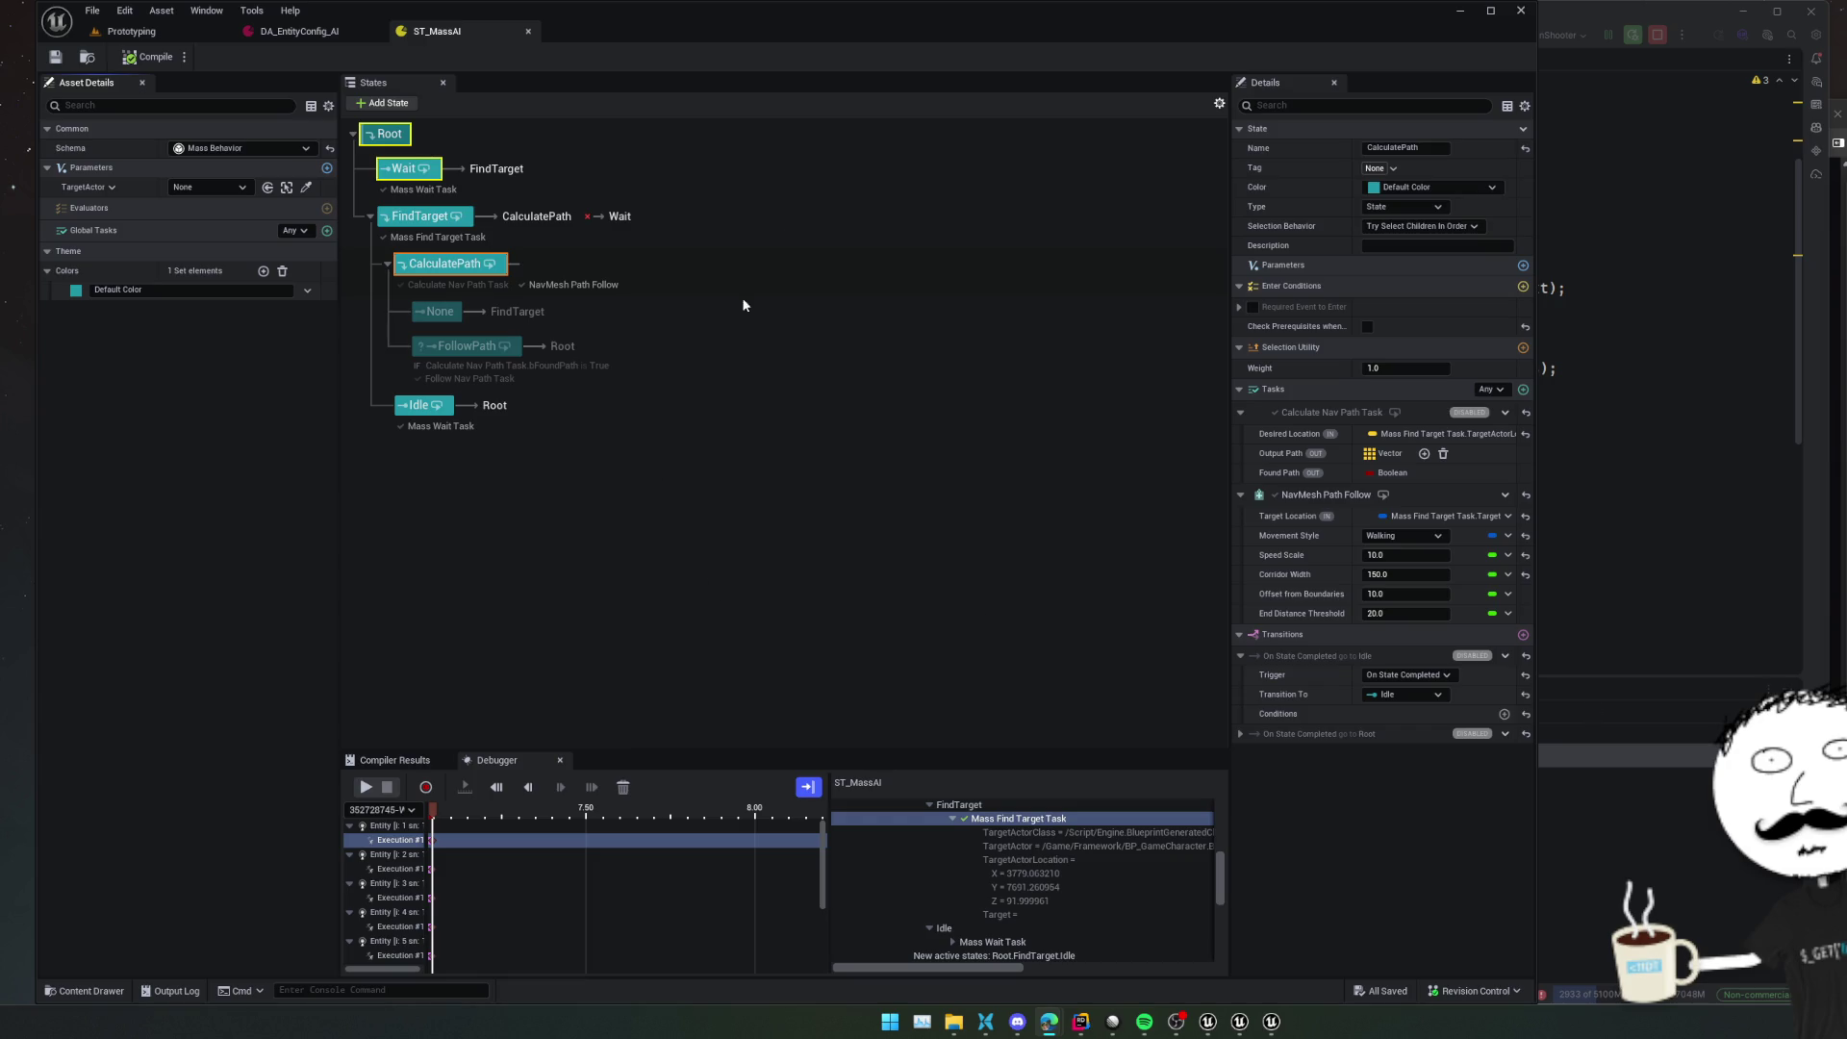
Close ST_MassAI and delete the StateTree and NavMesh Navigation traits from DA_EntityConfig_AI
left_click(527, 31)
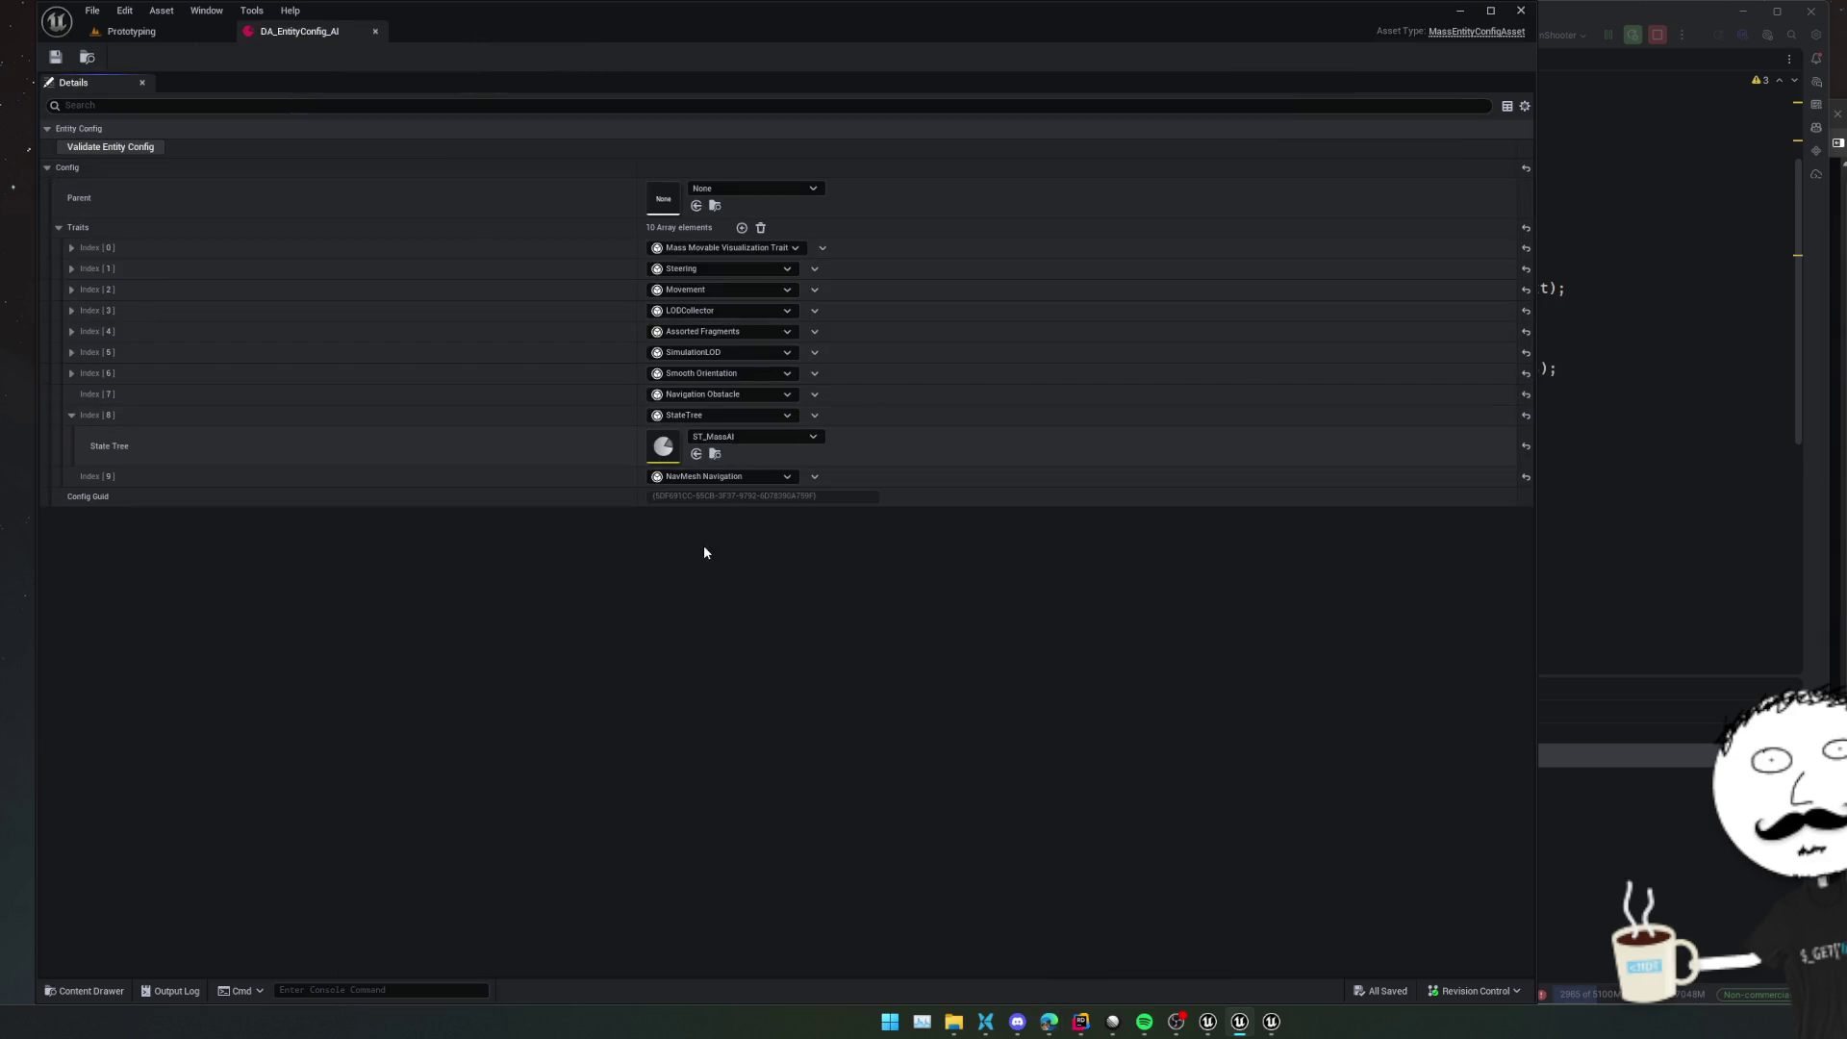
left_click(814, 415)
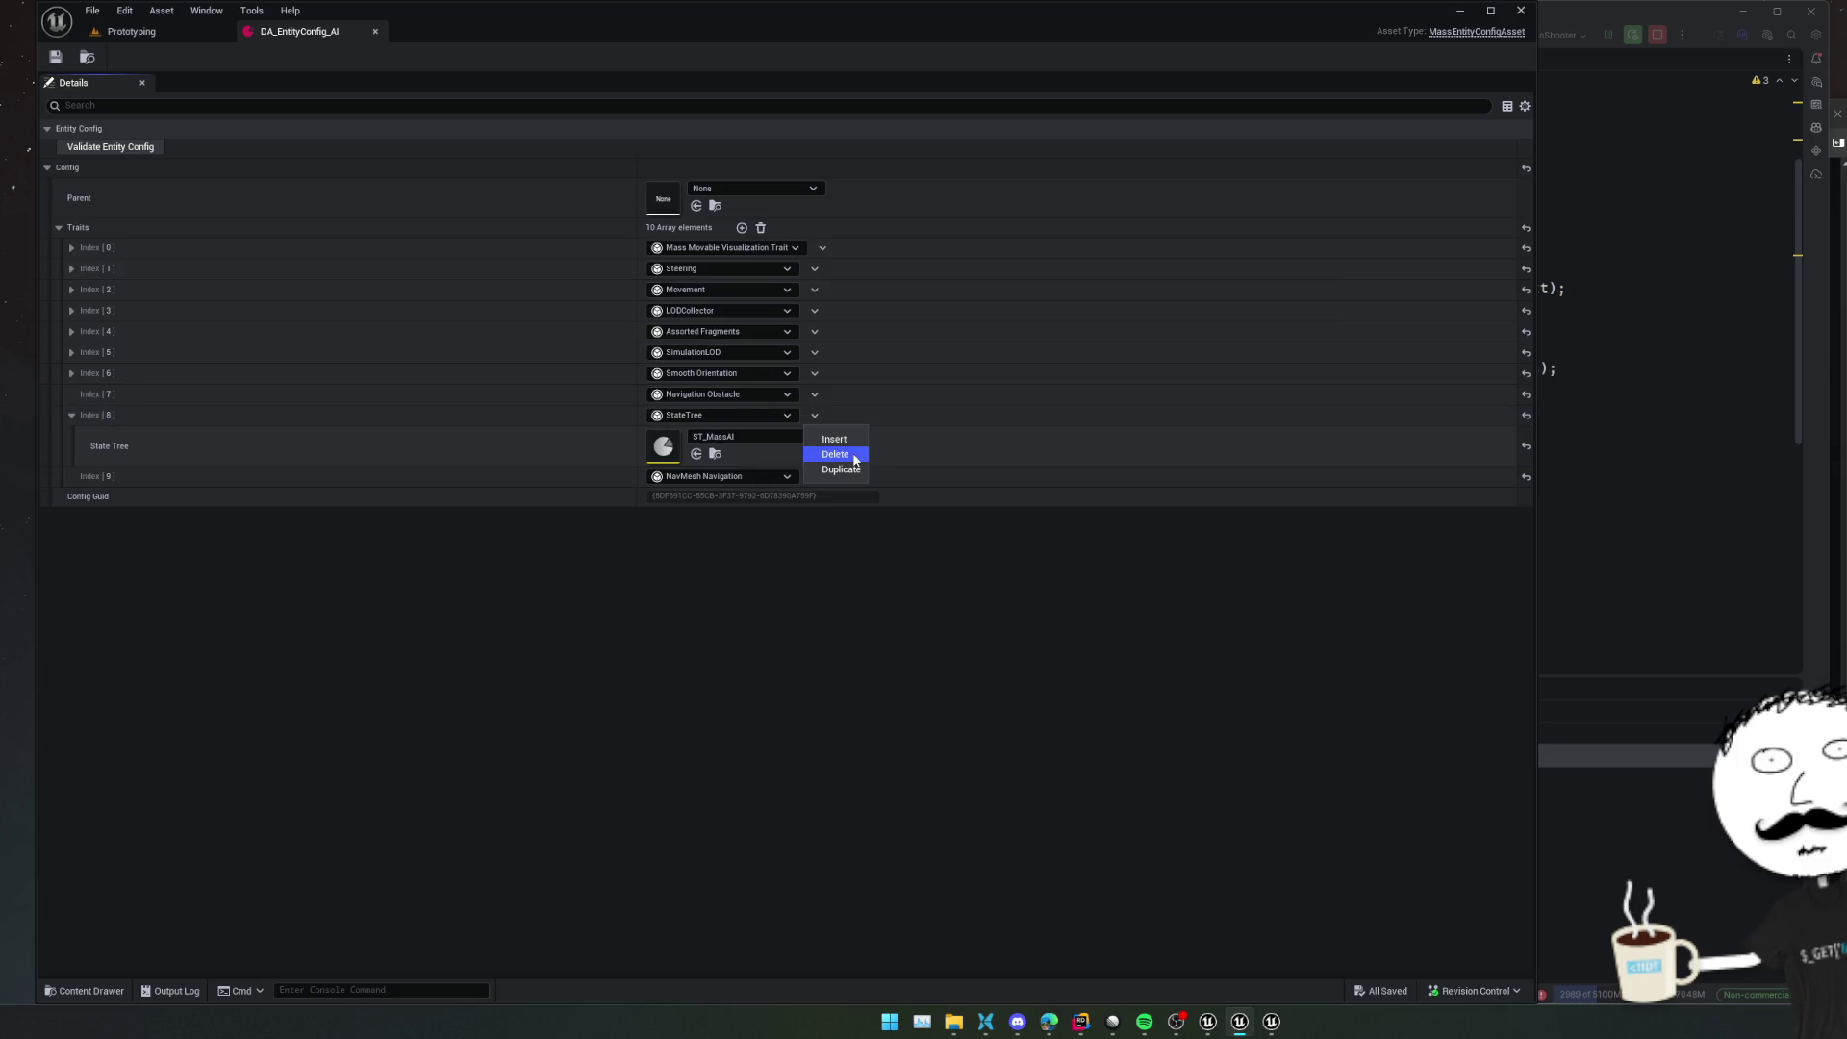
left_click(827, 444)
left_click(814, 414)
left_click(826, 452)
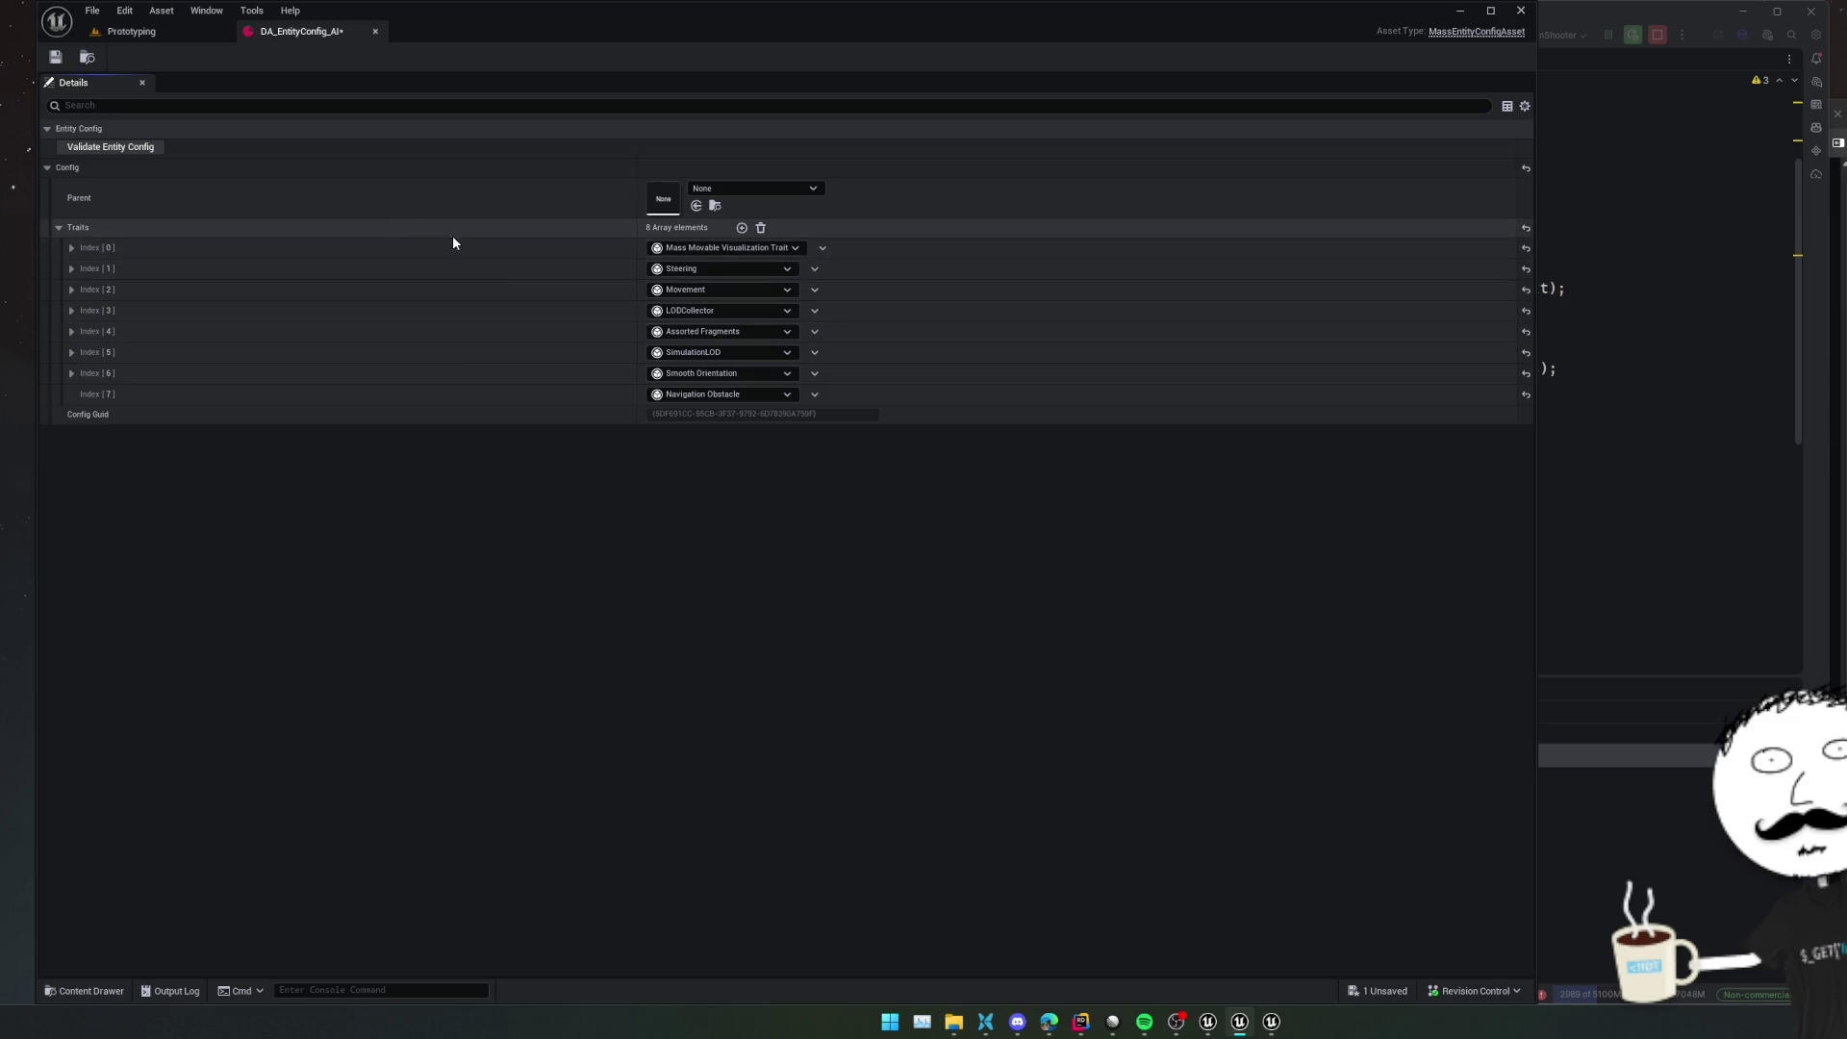
left_click(169, 38)
left_click(1580, 295)
Close the debug tool window and all the open code files
key("Down")
key("Down")
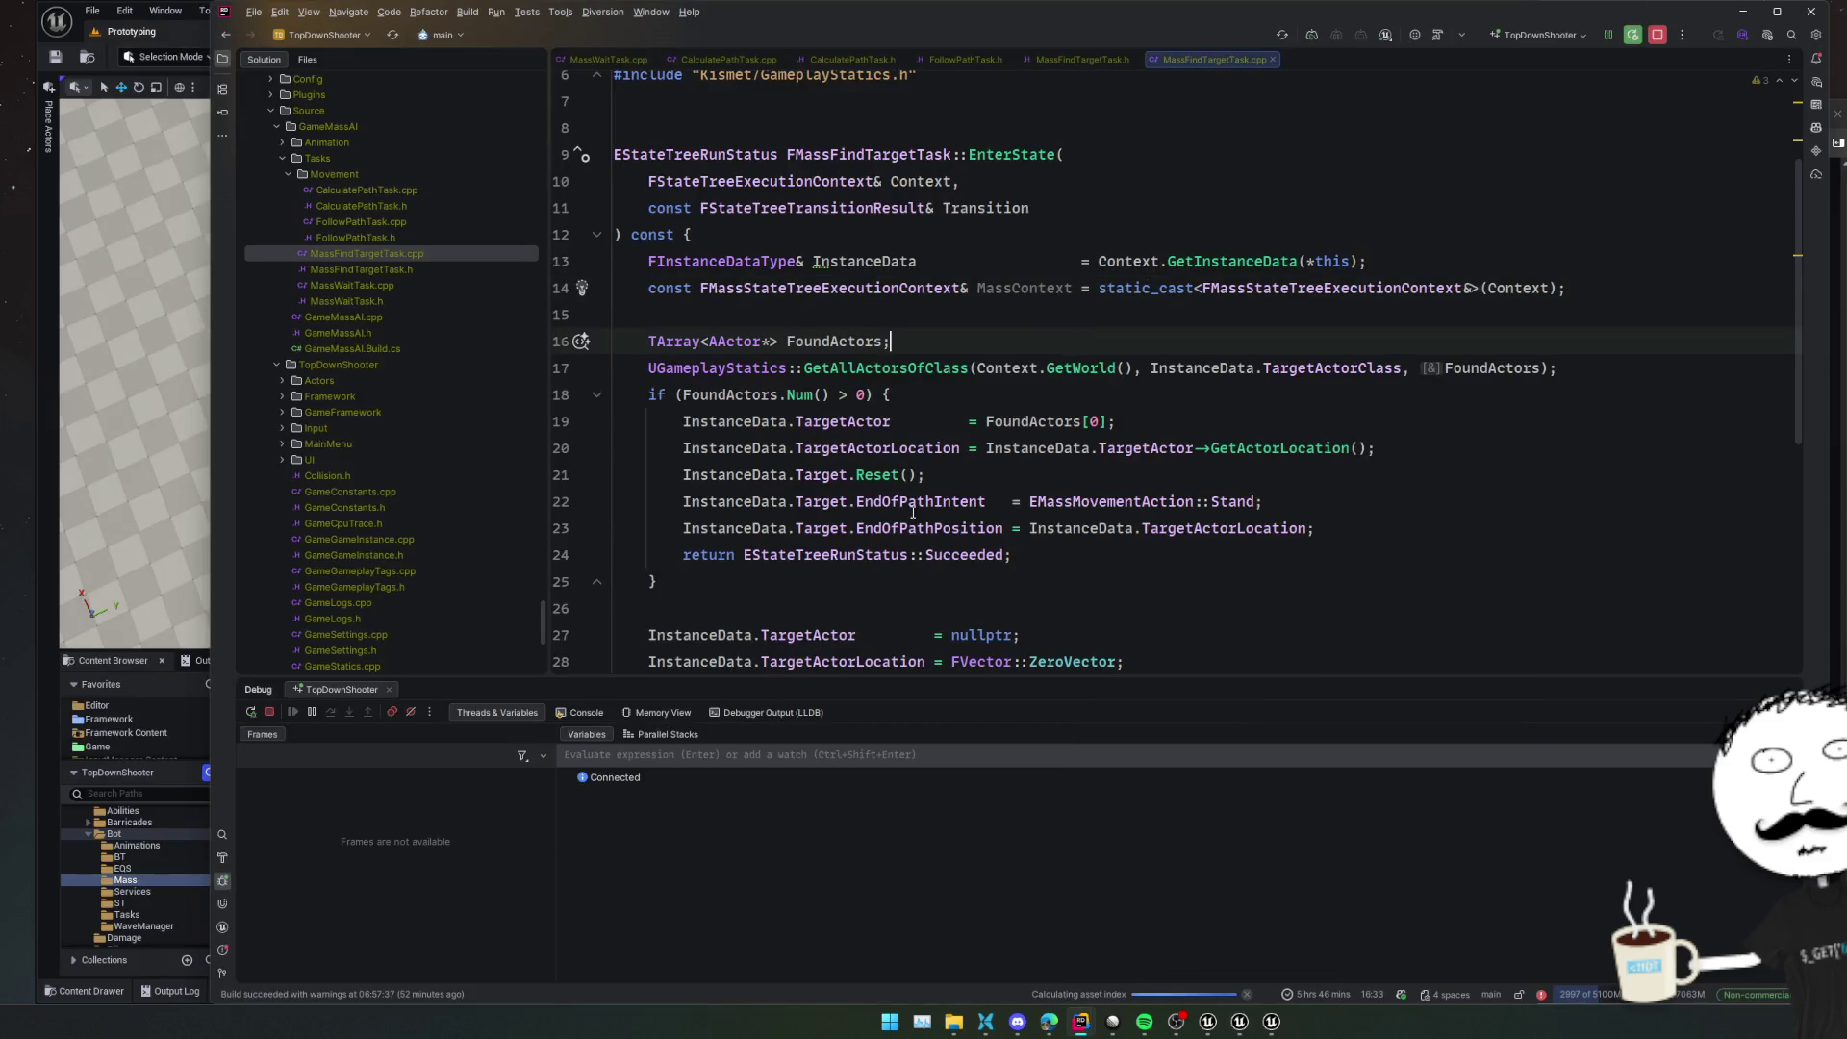
key("shift+Escape")
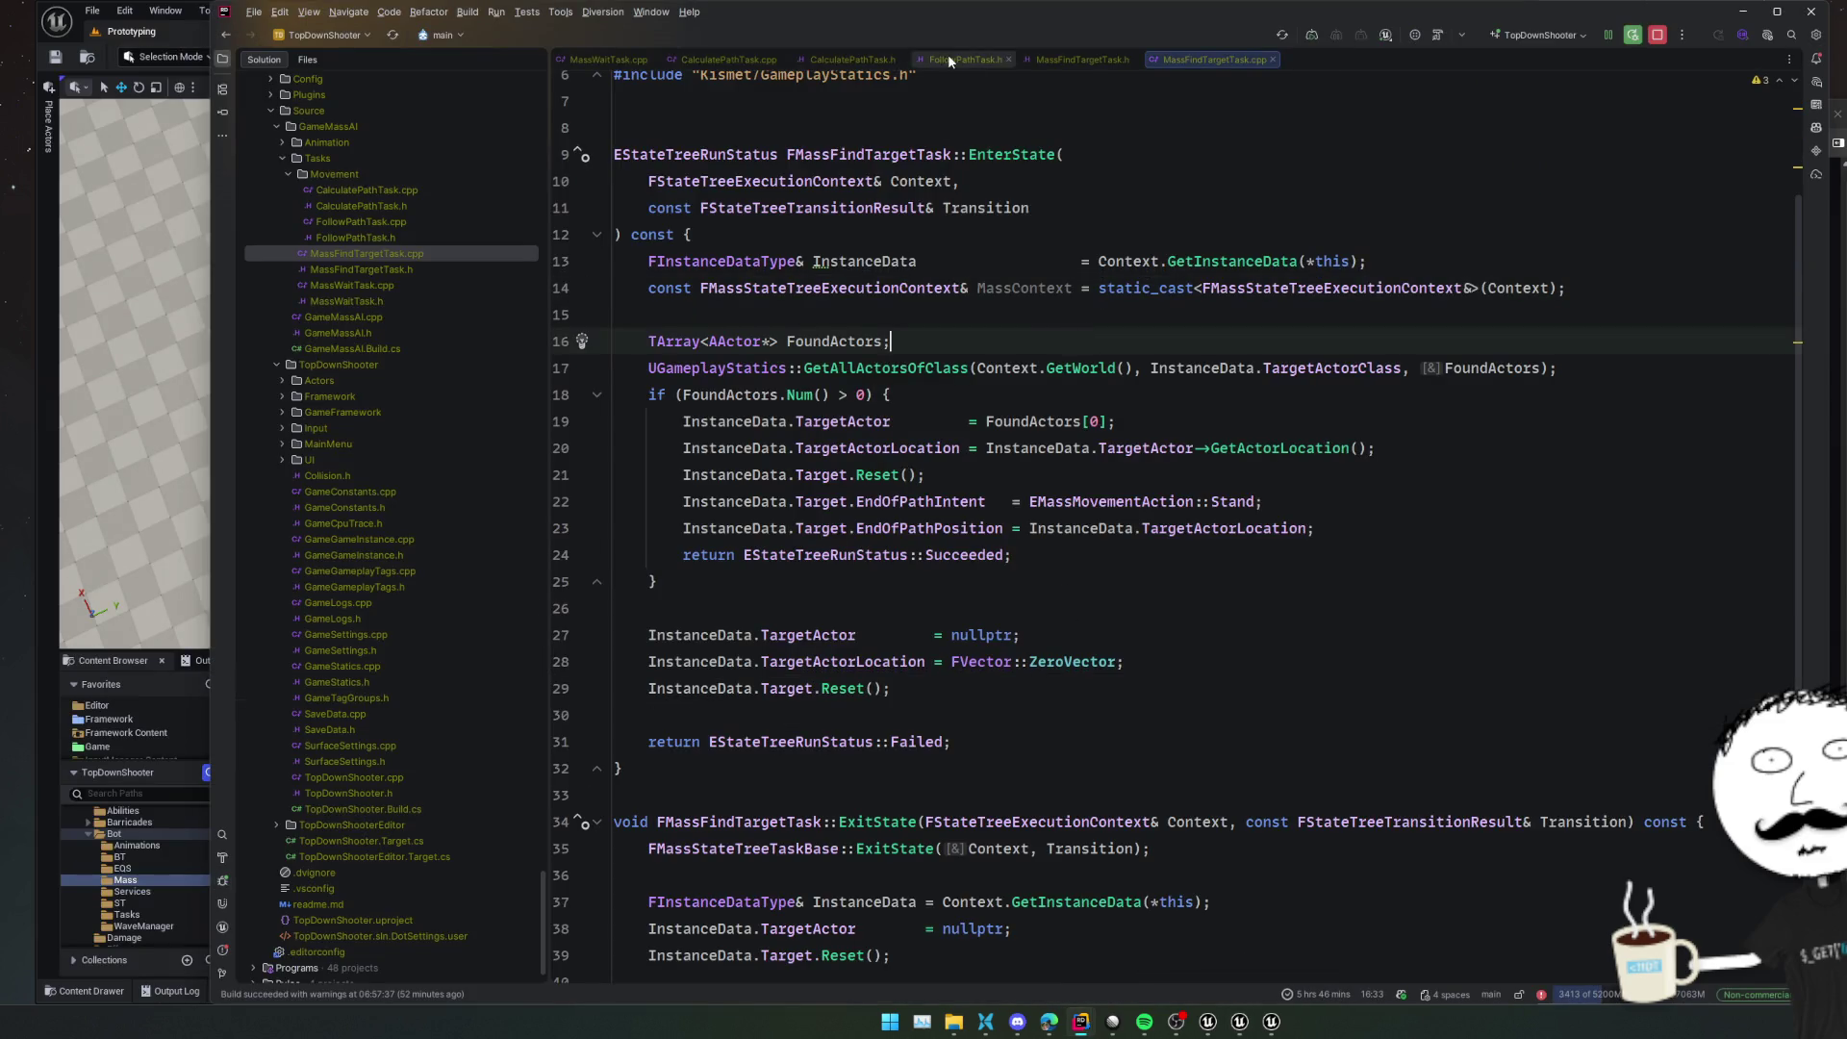
middle_click(949, 54)
middle_click(622, 49)
middle_click(622, 50)
middle_click(622, 49)
middle_click(622, 49)
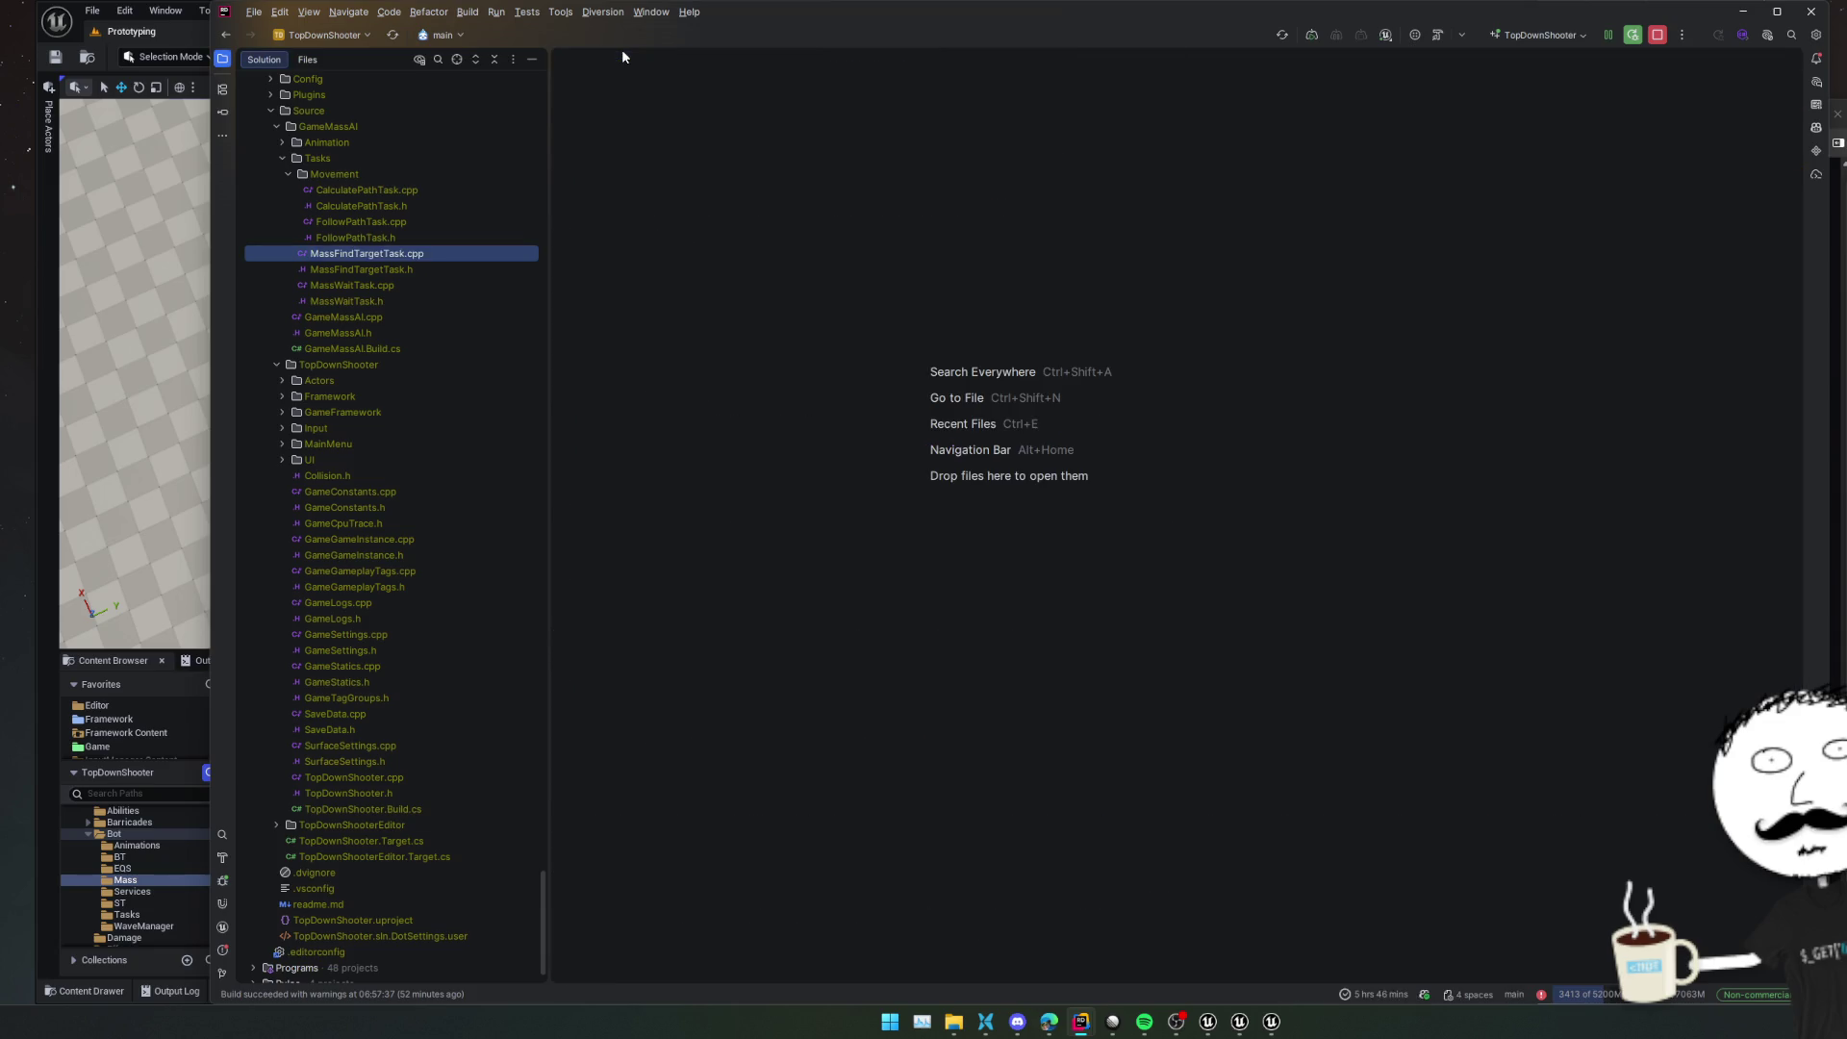
Create a new directory named AI under the GameMassAI folder
double_click(378, 154)
left_click(351, 213)
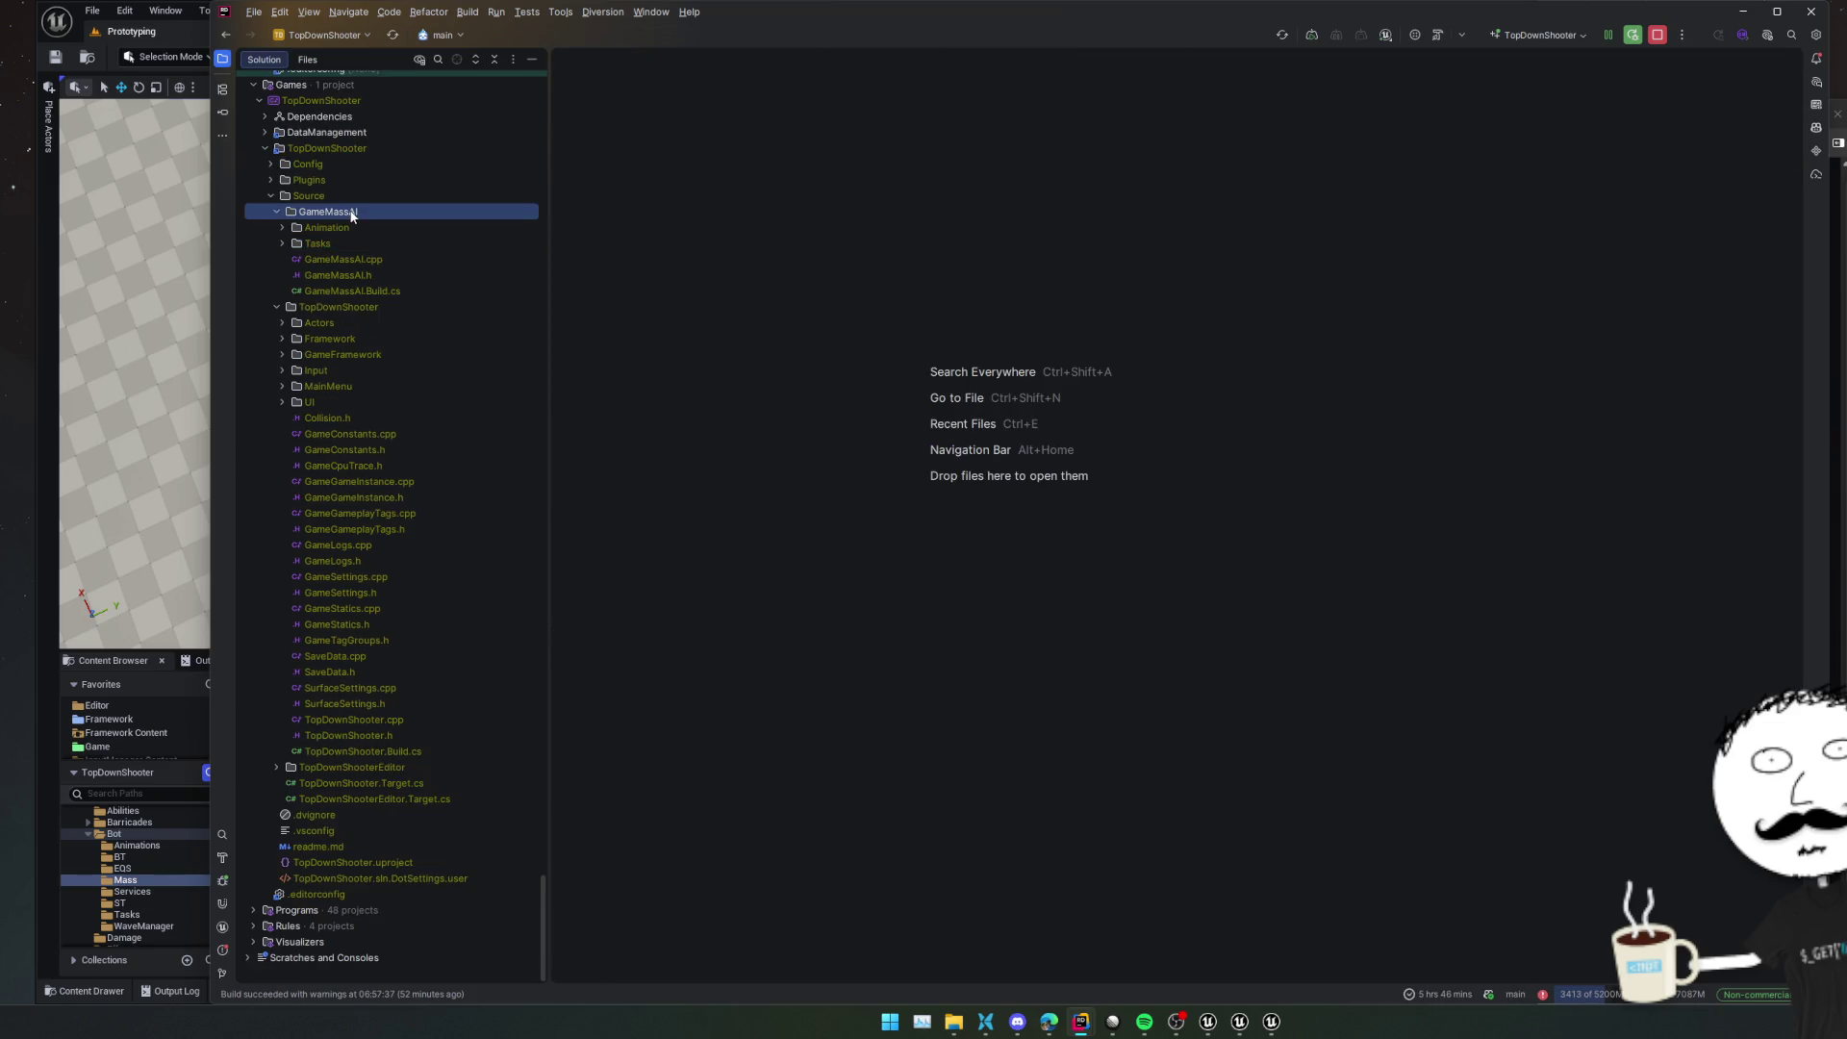
key("alt+Insert")
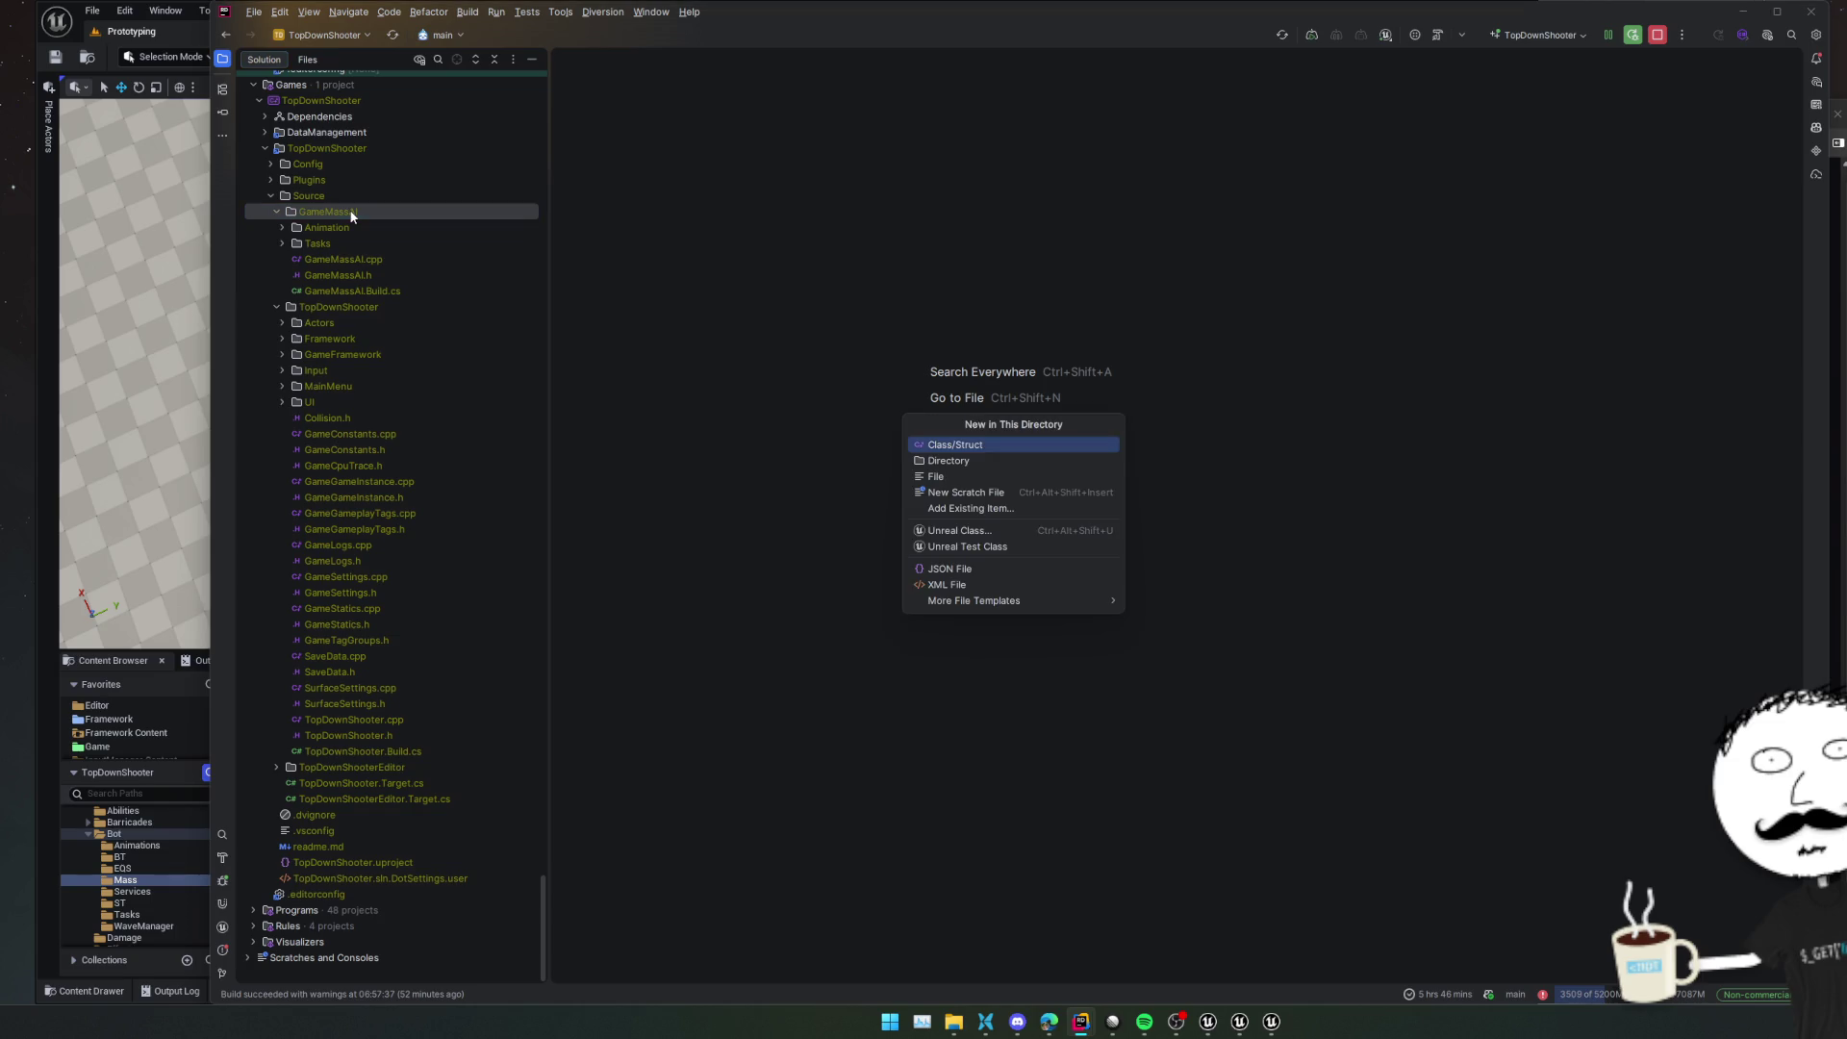
key("Escape")
key("alt+Insert")
type("dir")
key("Escape")
key("Down")
key("Return")
type("AI")
key("Return")
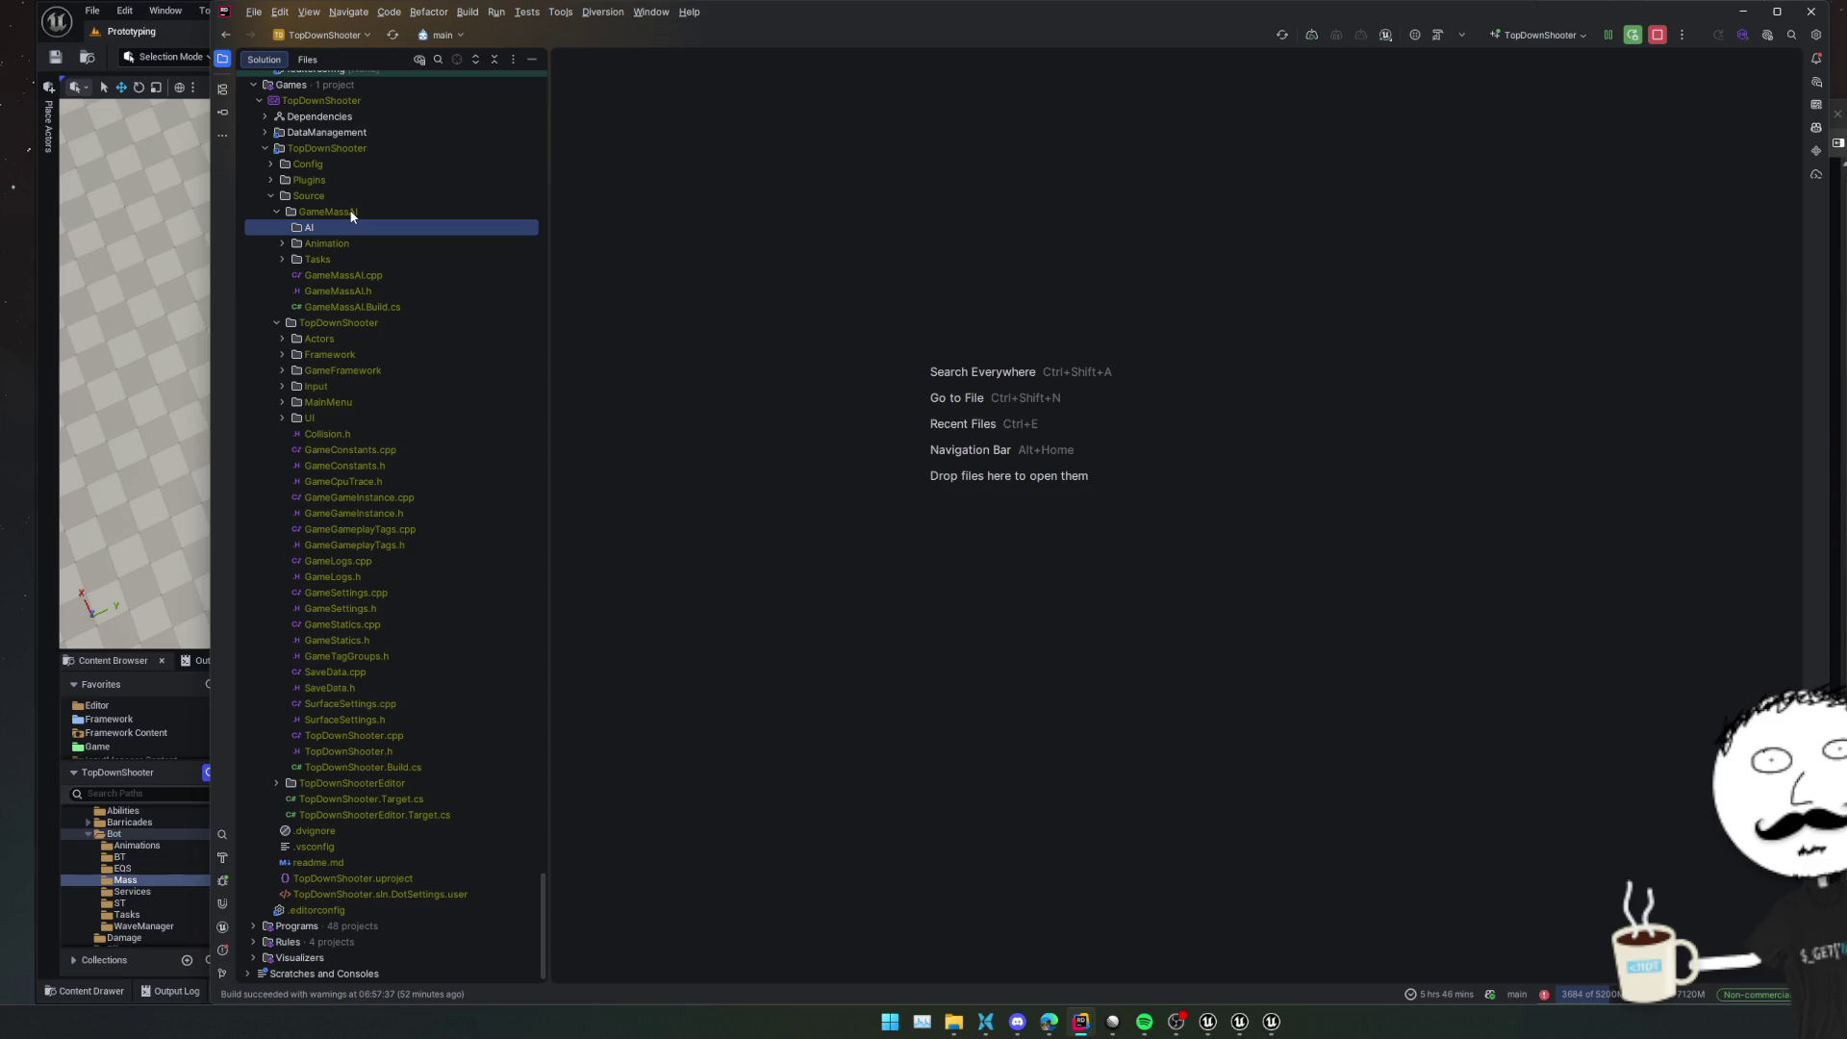
Create a new Unreal class named AiFragments in the AI folder
key("alt+Insert")
key("Return")
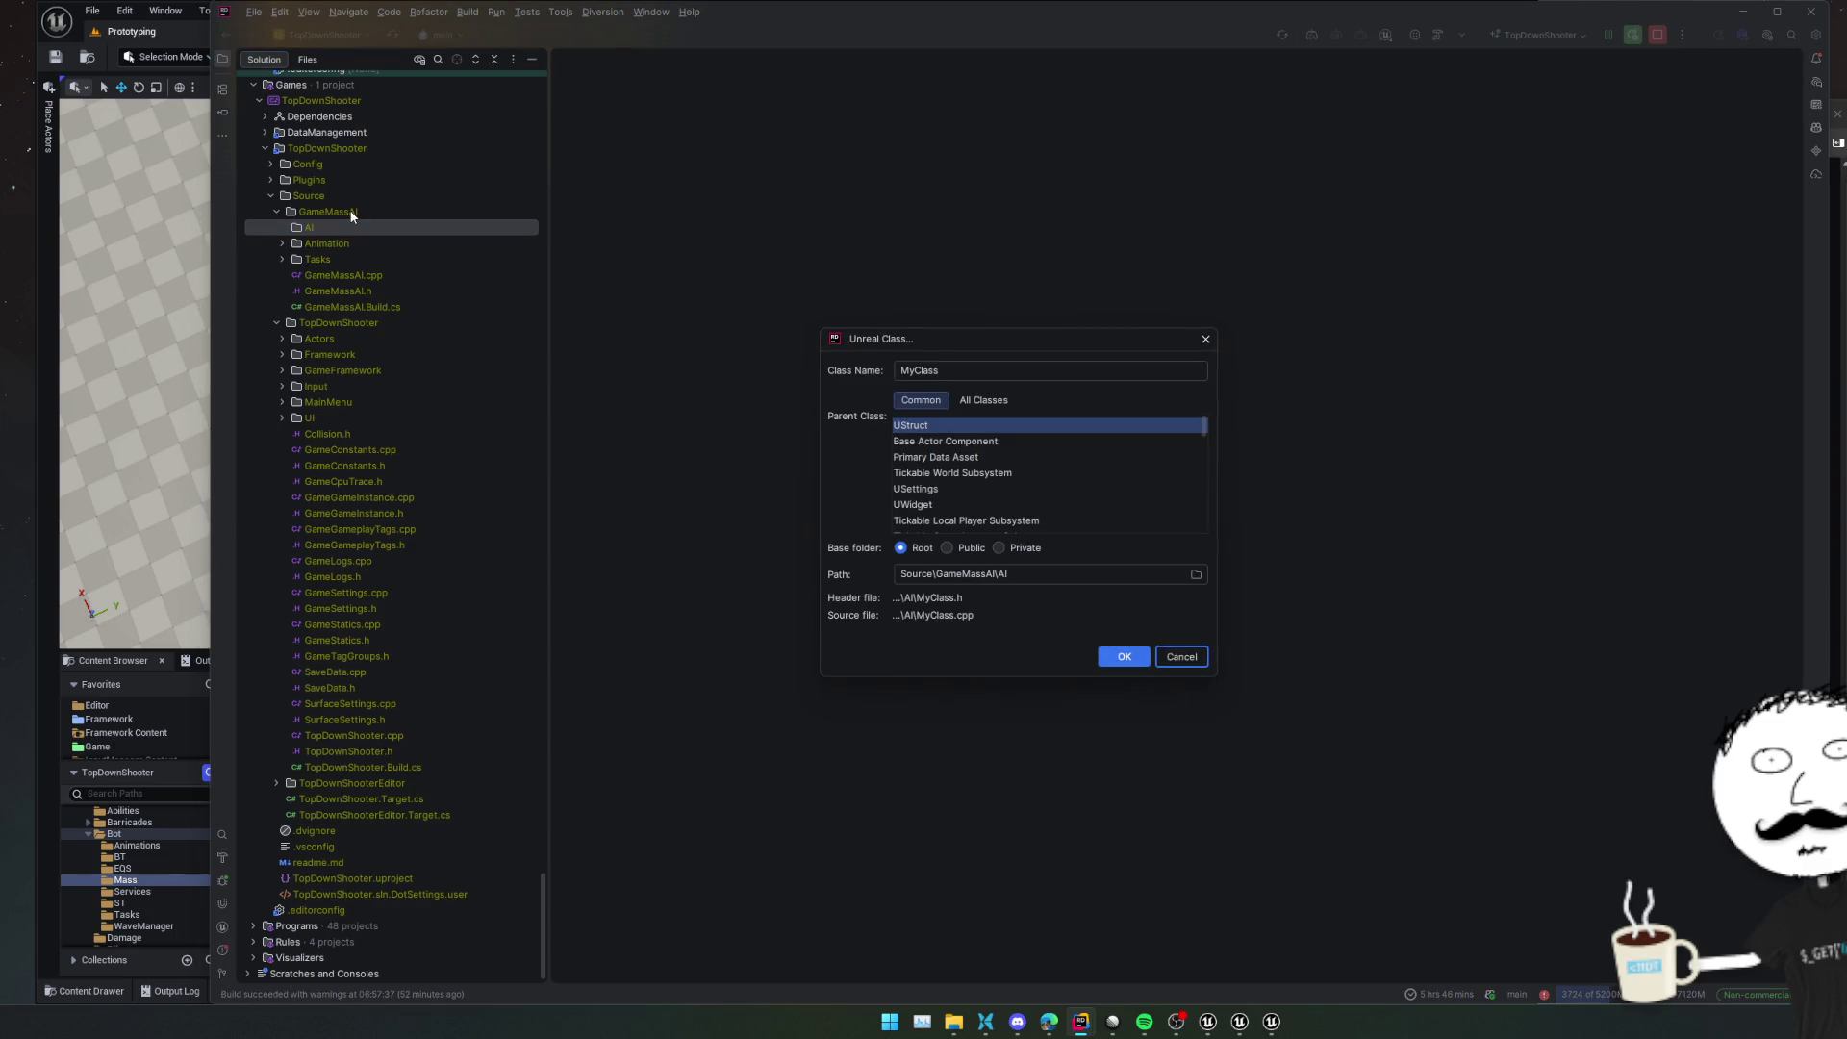
type("AiFragment")
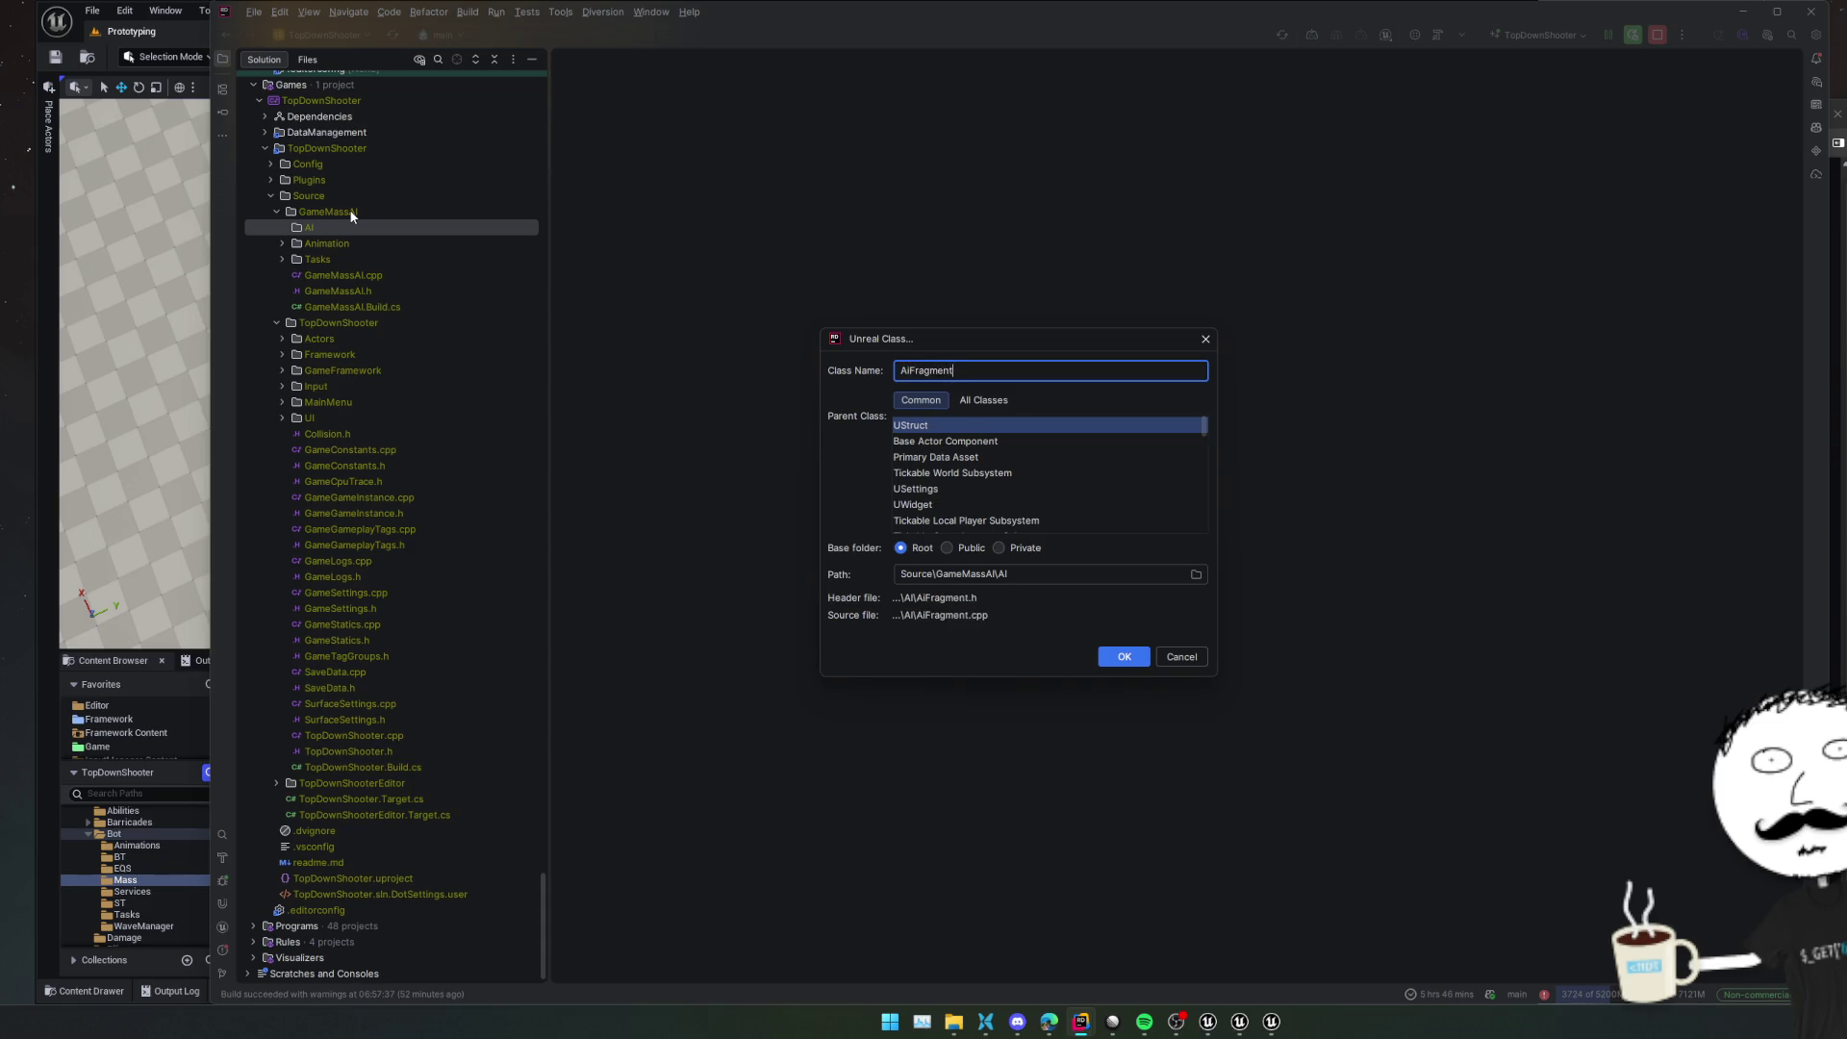
type("s")
key("Return")
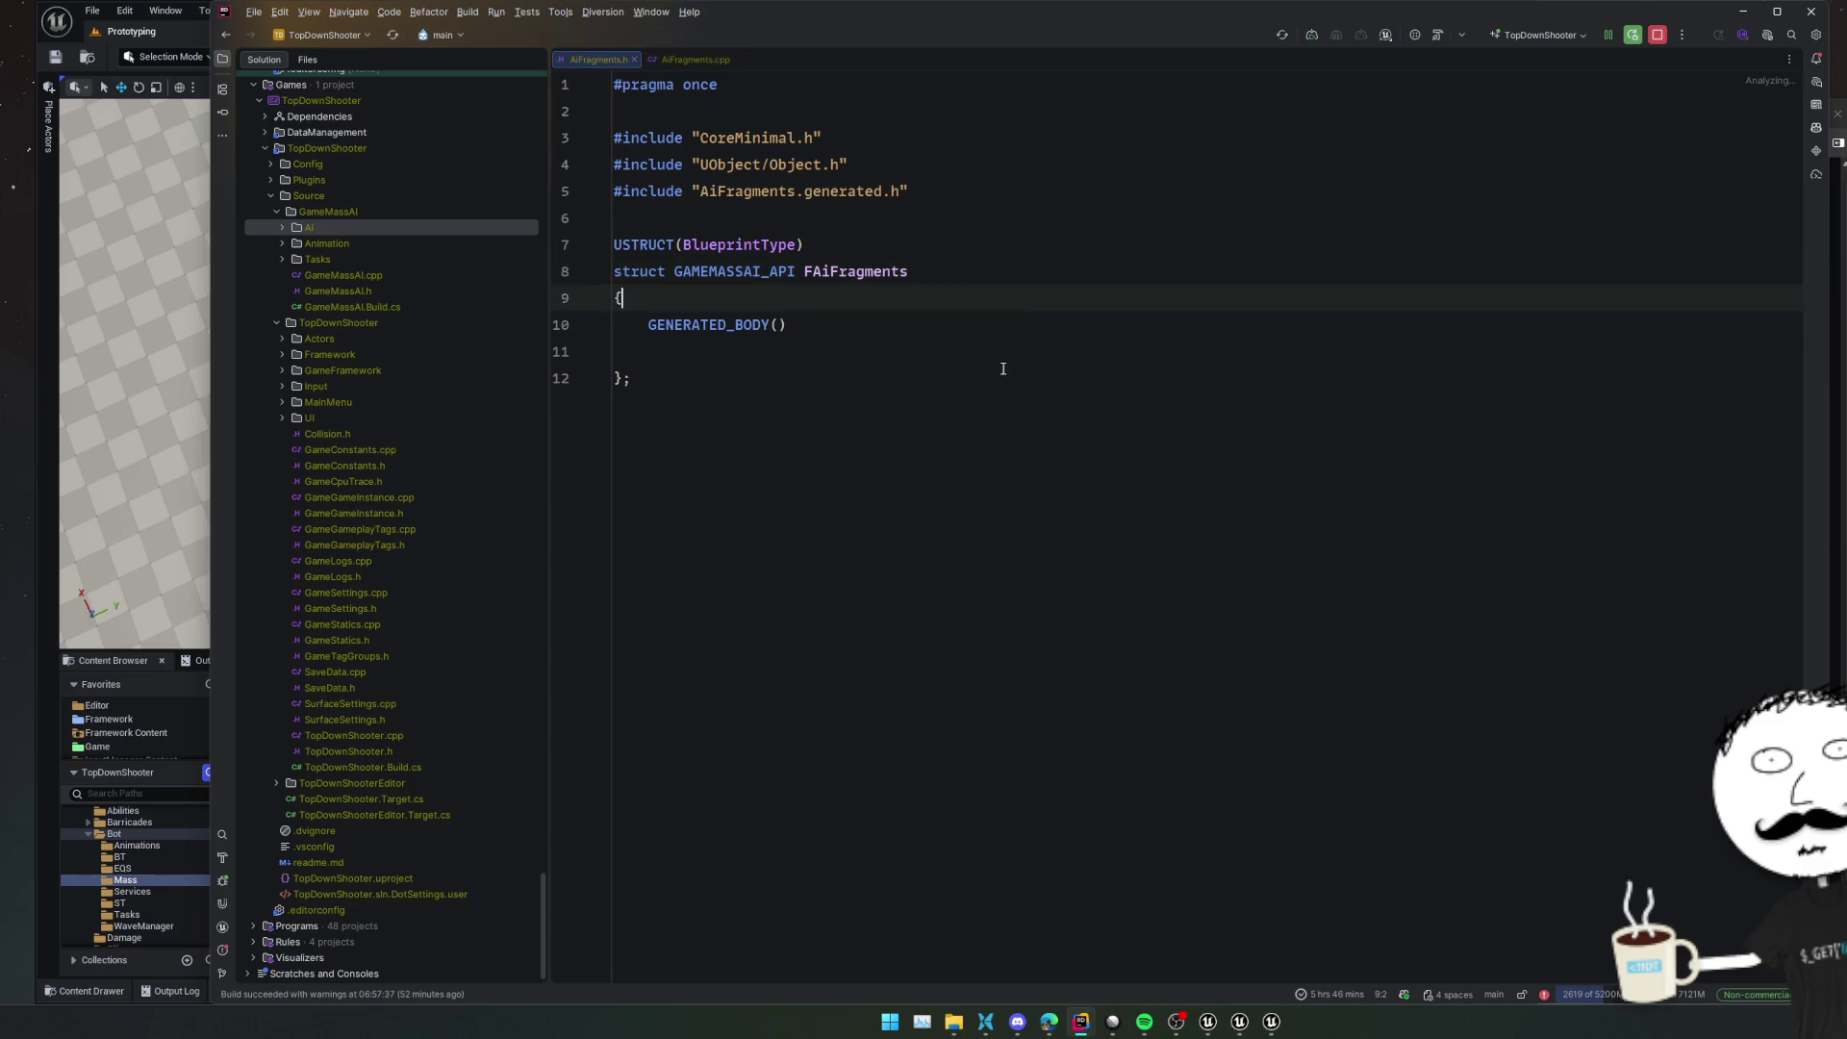
Move around the FAiFragments struct in AiFragments.h and set a breakpoint on line 9
key("Up")
key("Up")
key("Down")
key("Down")
key("Down")
left_click(960, 345)
key("Down")
key("Up")
key("Up")
key("Up")
key("Down")
key("Down")
key("Down")
key("Up")
key("Up")
key("Up")
left_click(923, 371)
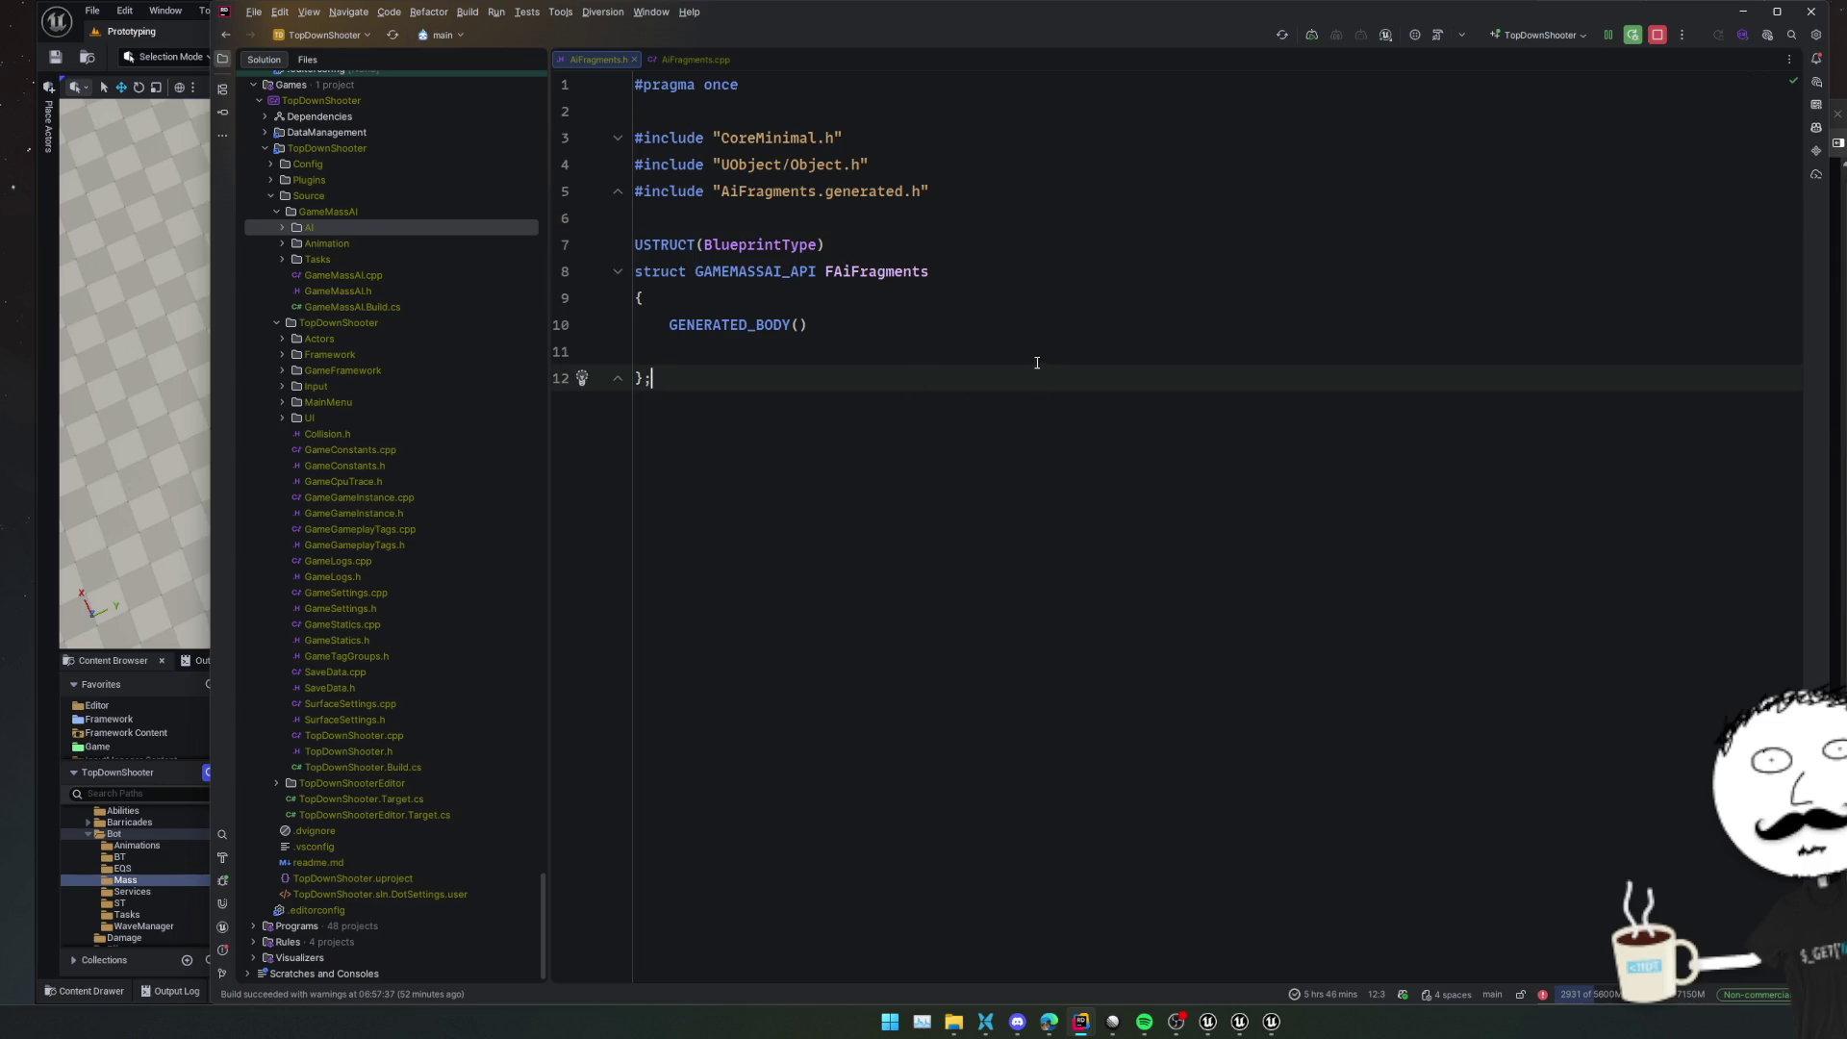
left_click(562, 297)
Open FollowPathTask.h and VertexAnimProcessor.h from the solution tree for reference
double_click(404, 262)
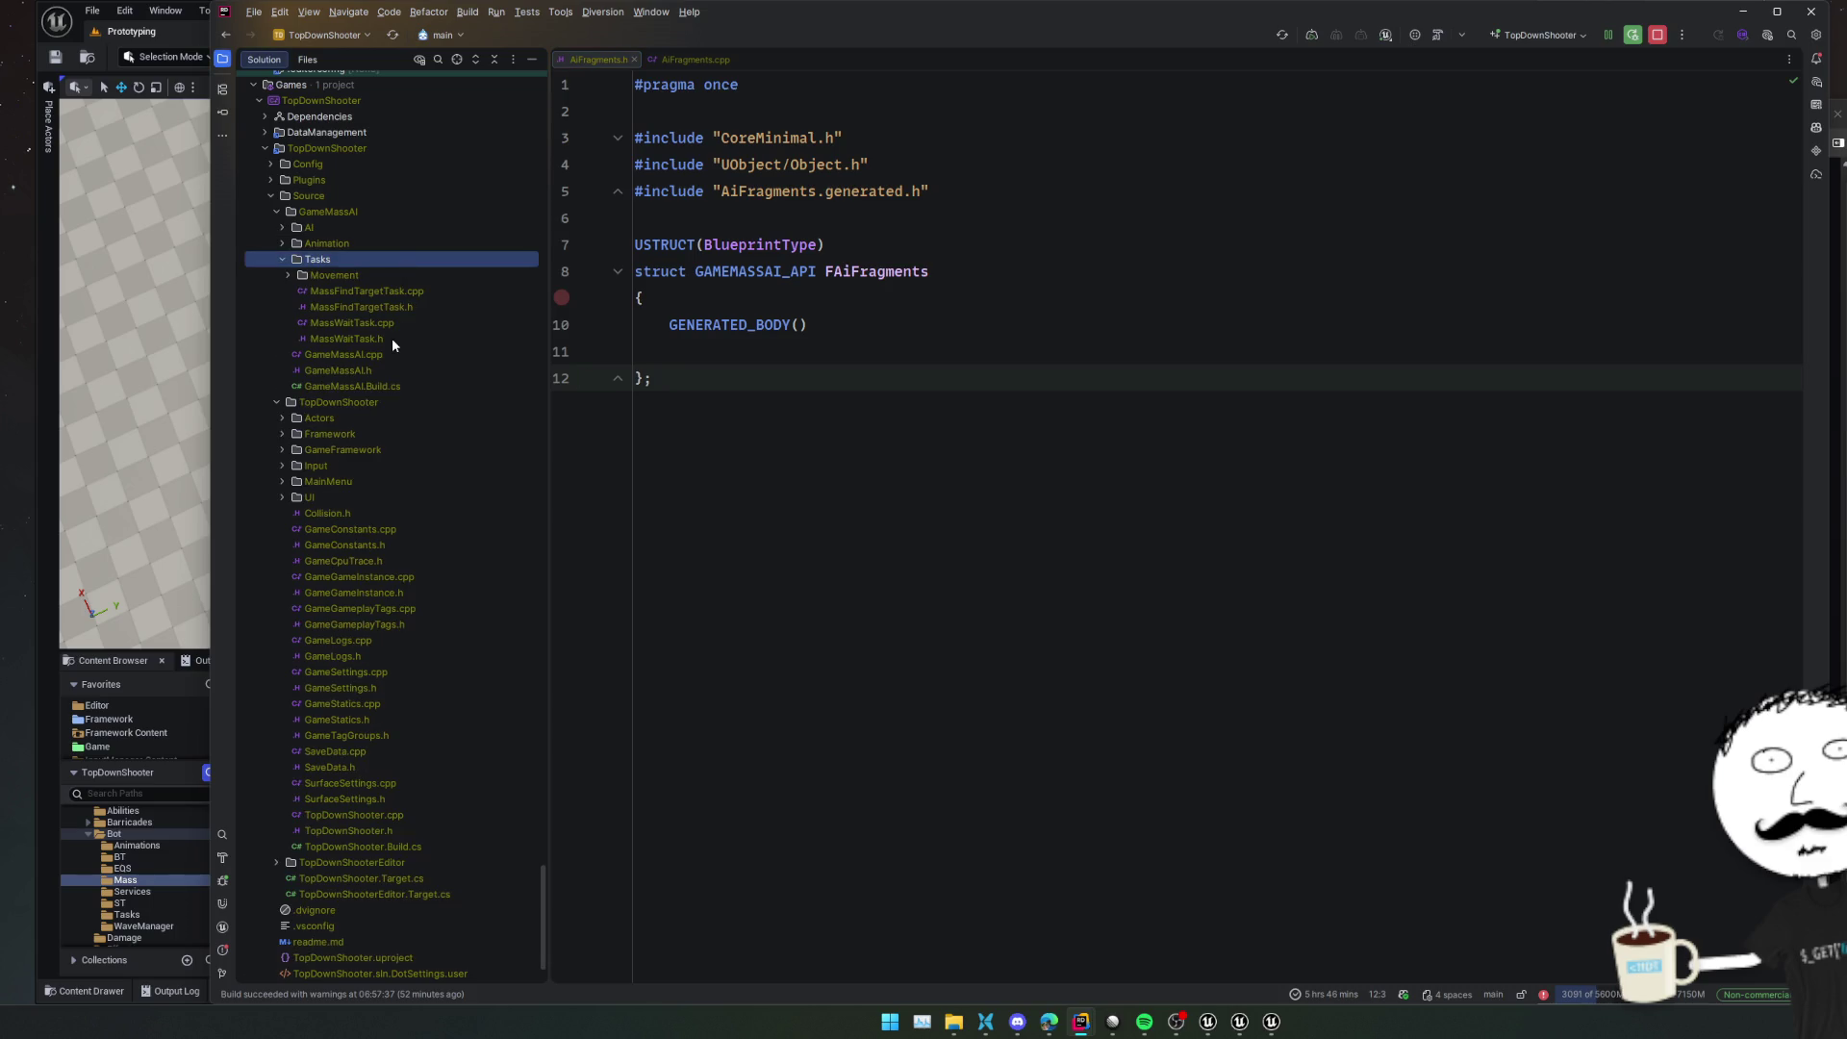
double_click(361, 272)
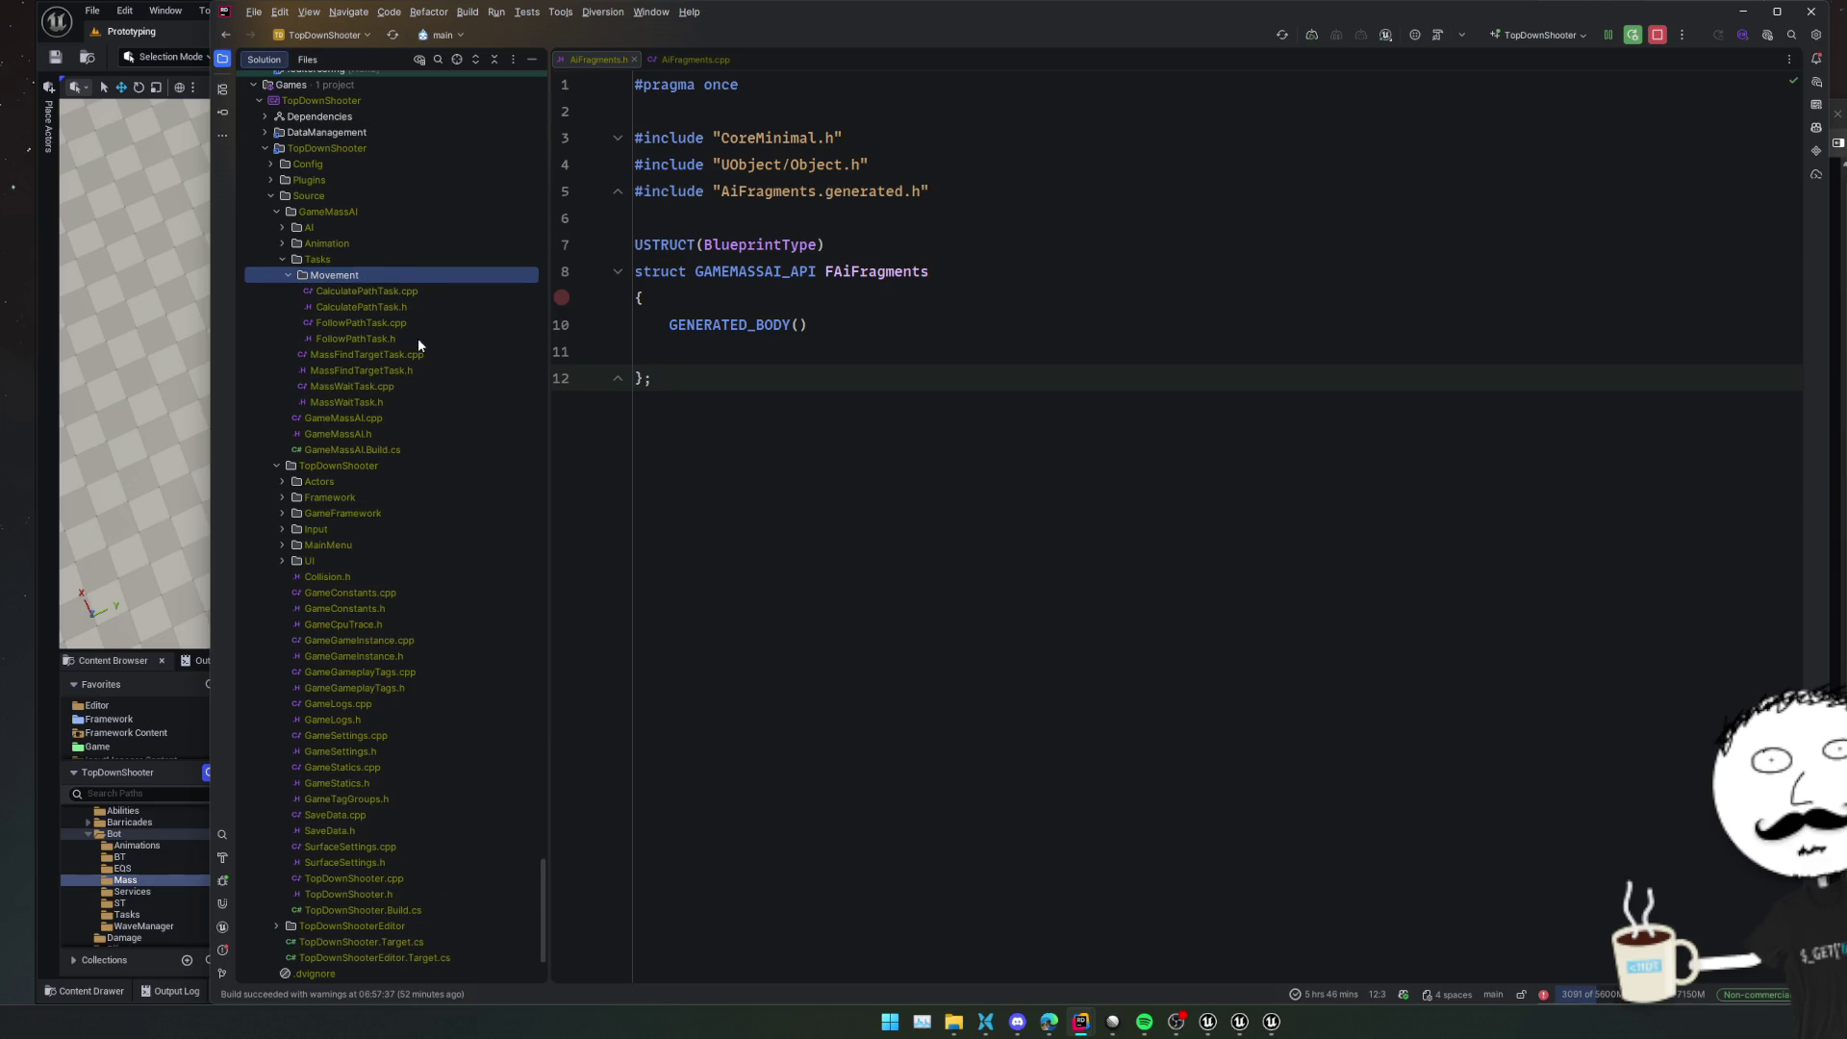
double_click(417, 337)
scroll(938, 357, "up", 5)
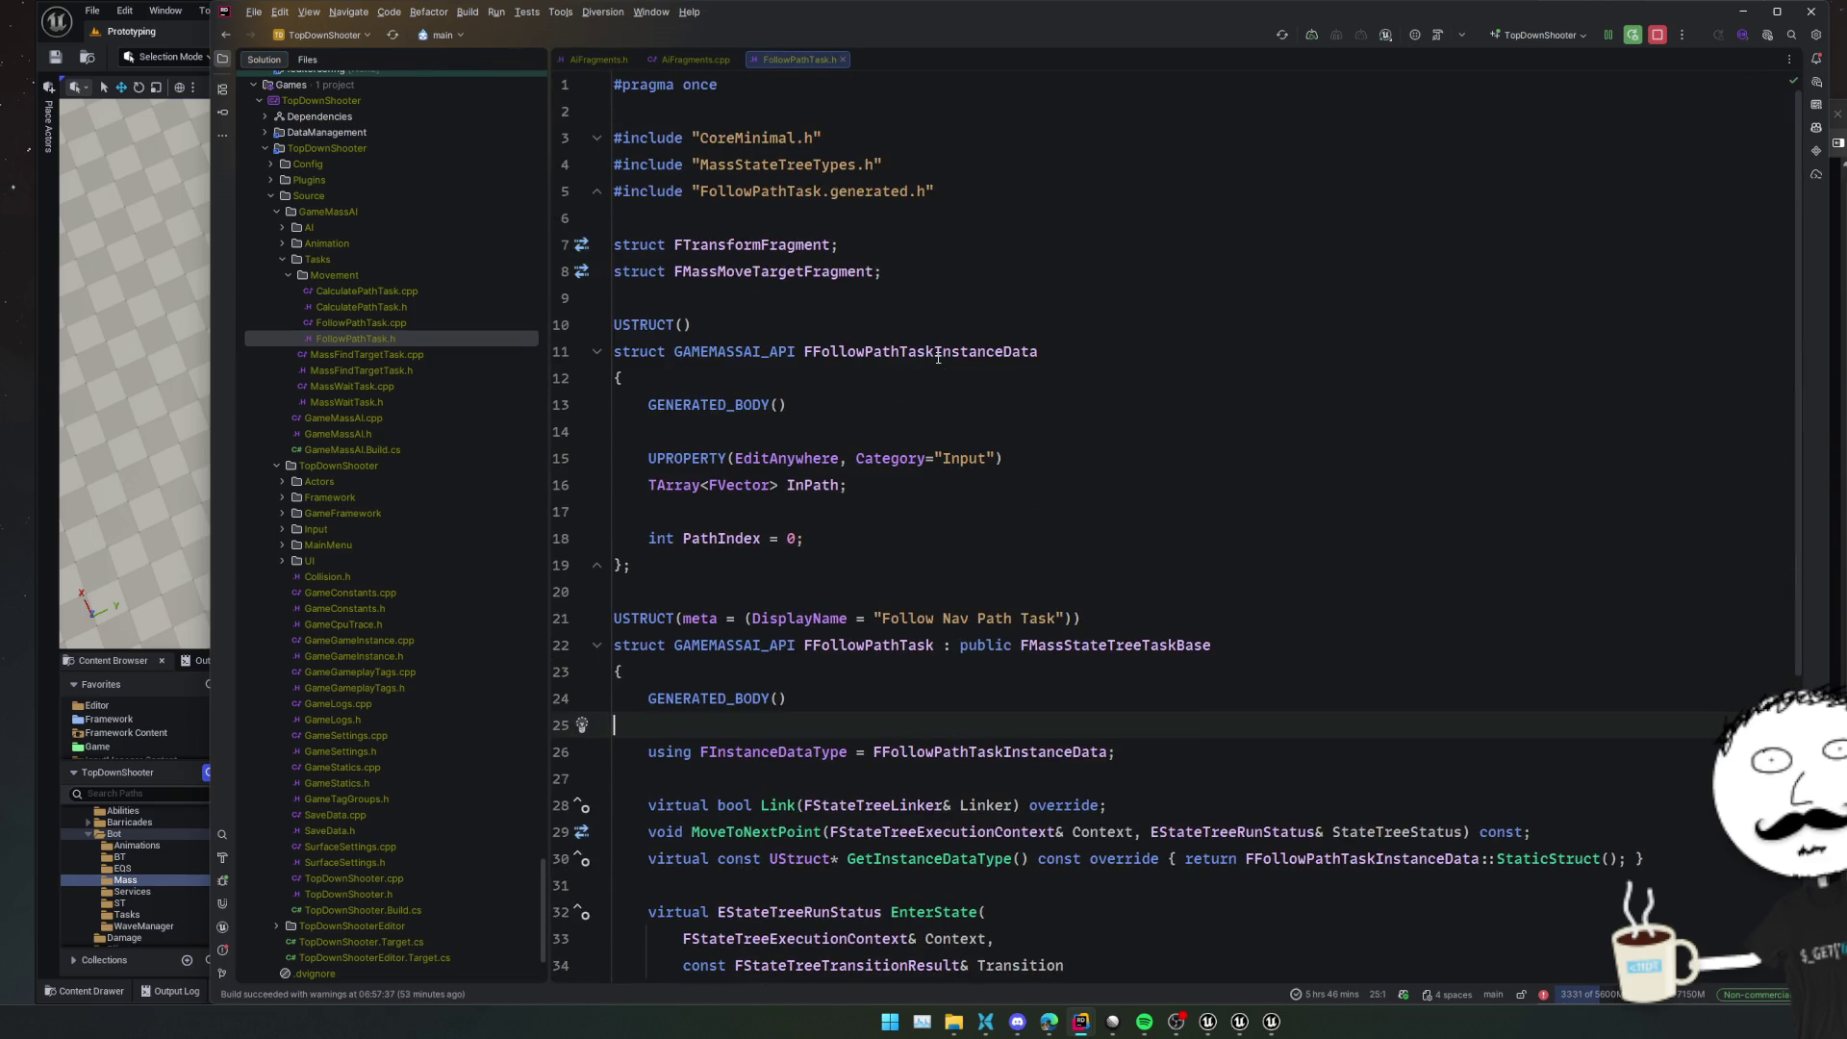
double_click(369, 246)
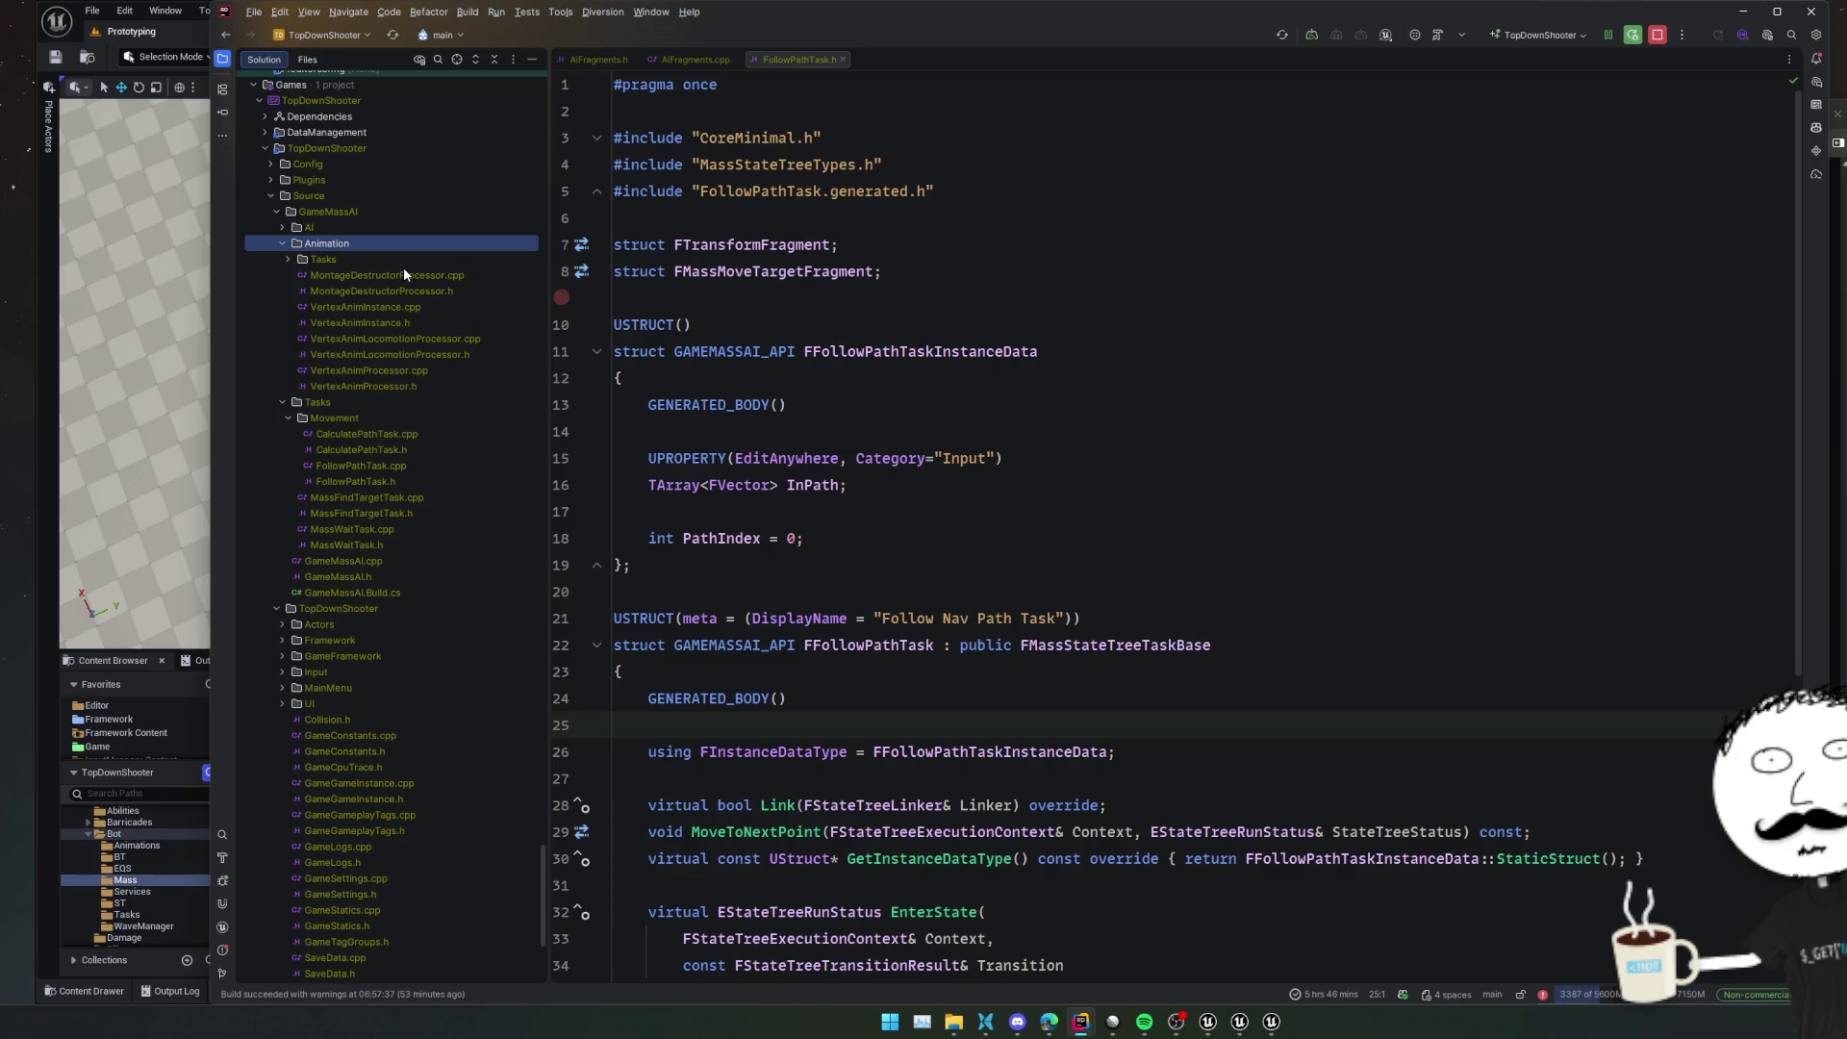
double_click(416, 383)
Copy the 'public FMassFragment' base clause from line 14 of VertexAnimProcessor.h
left_click(1184, 431)
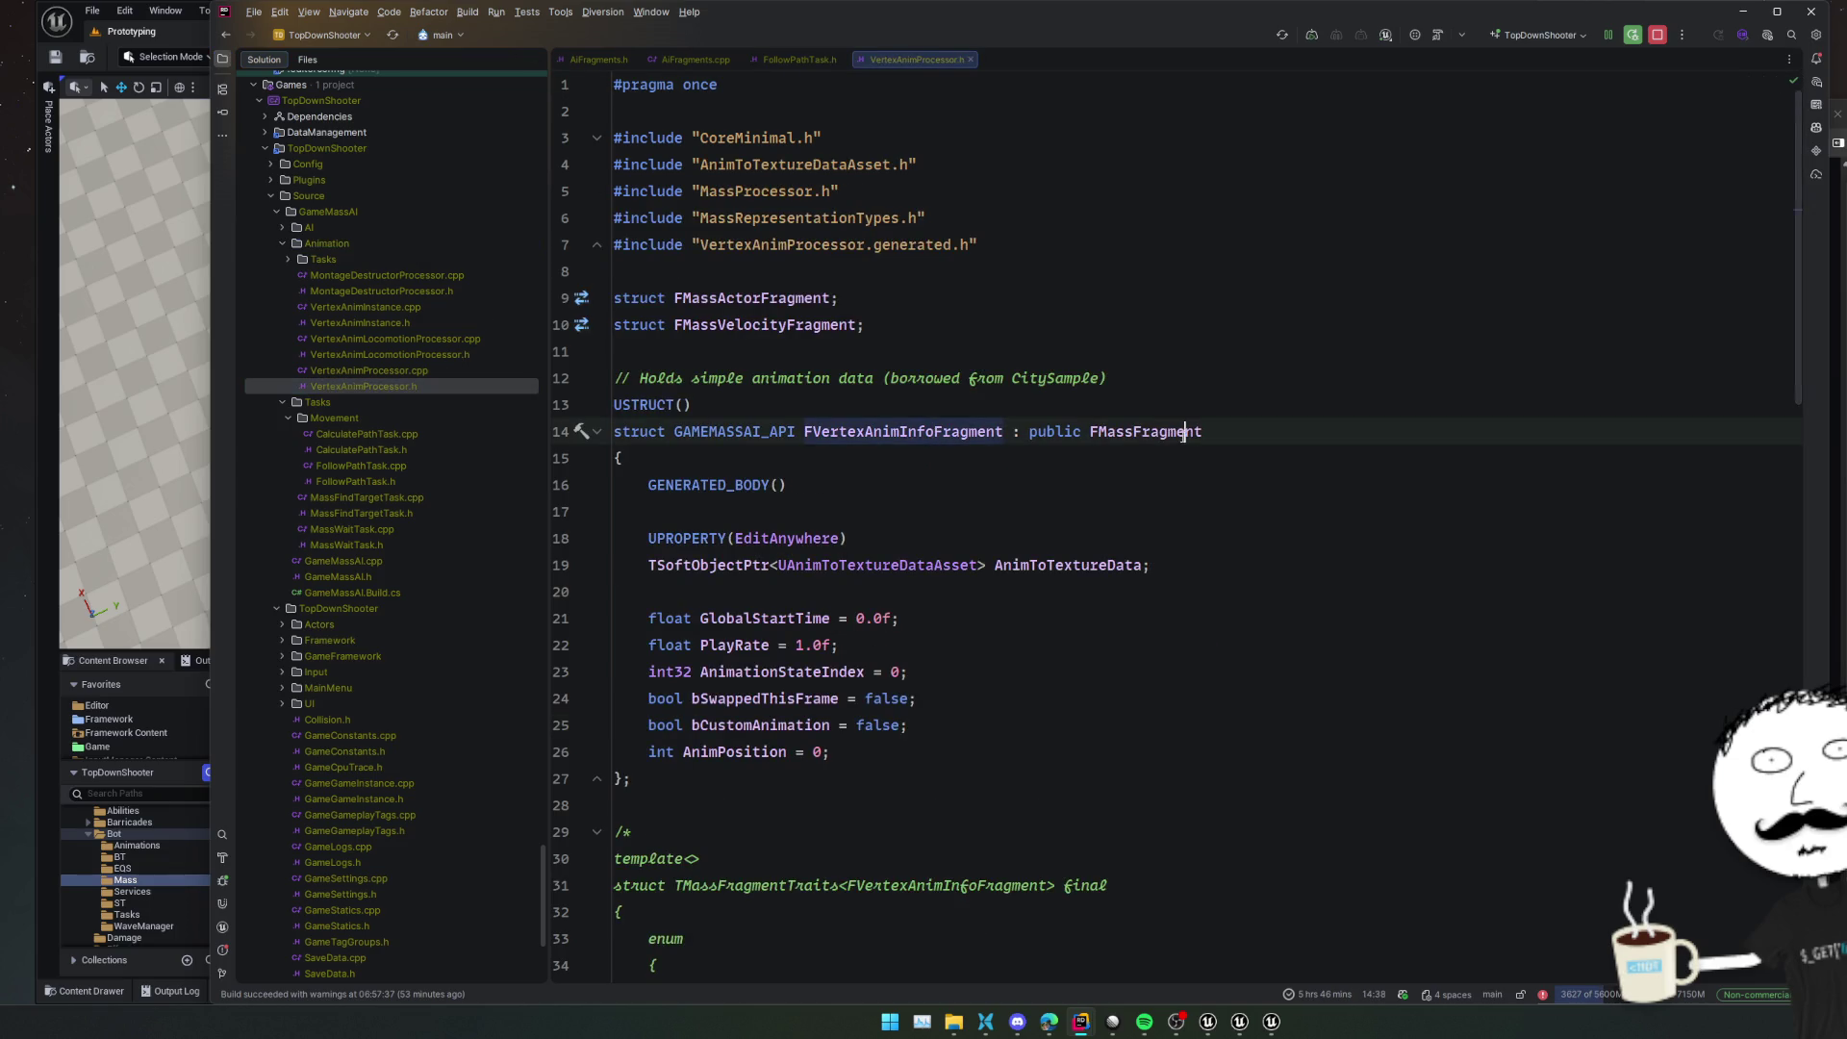
left_click(1055, 432)
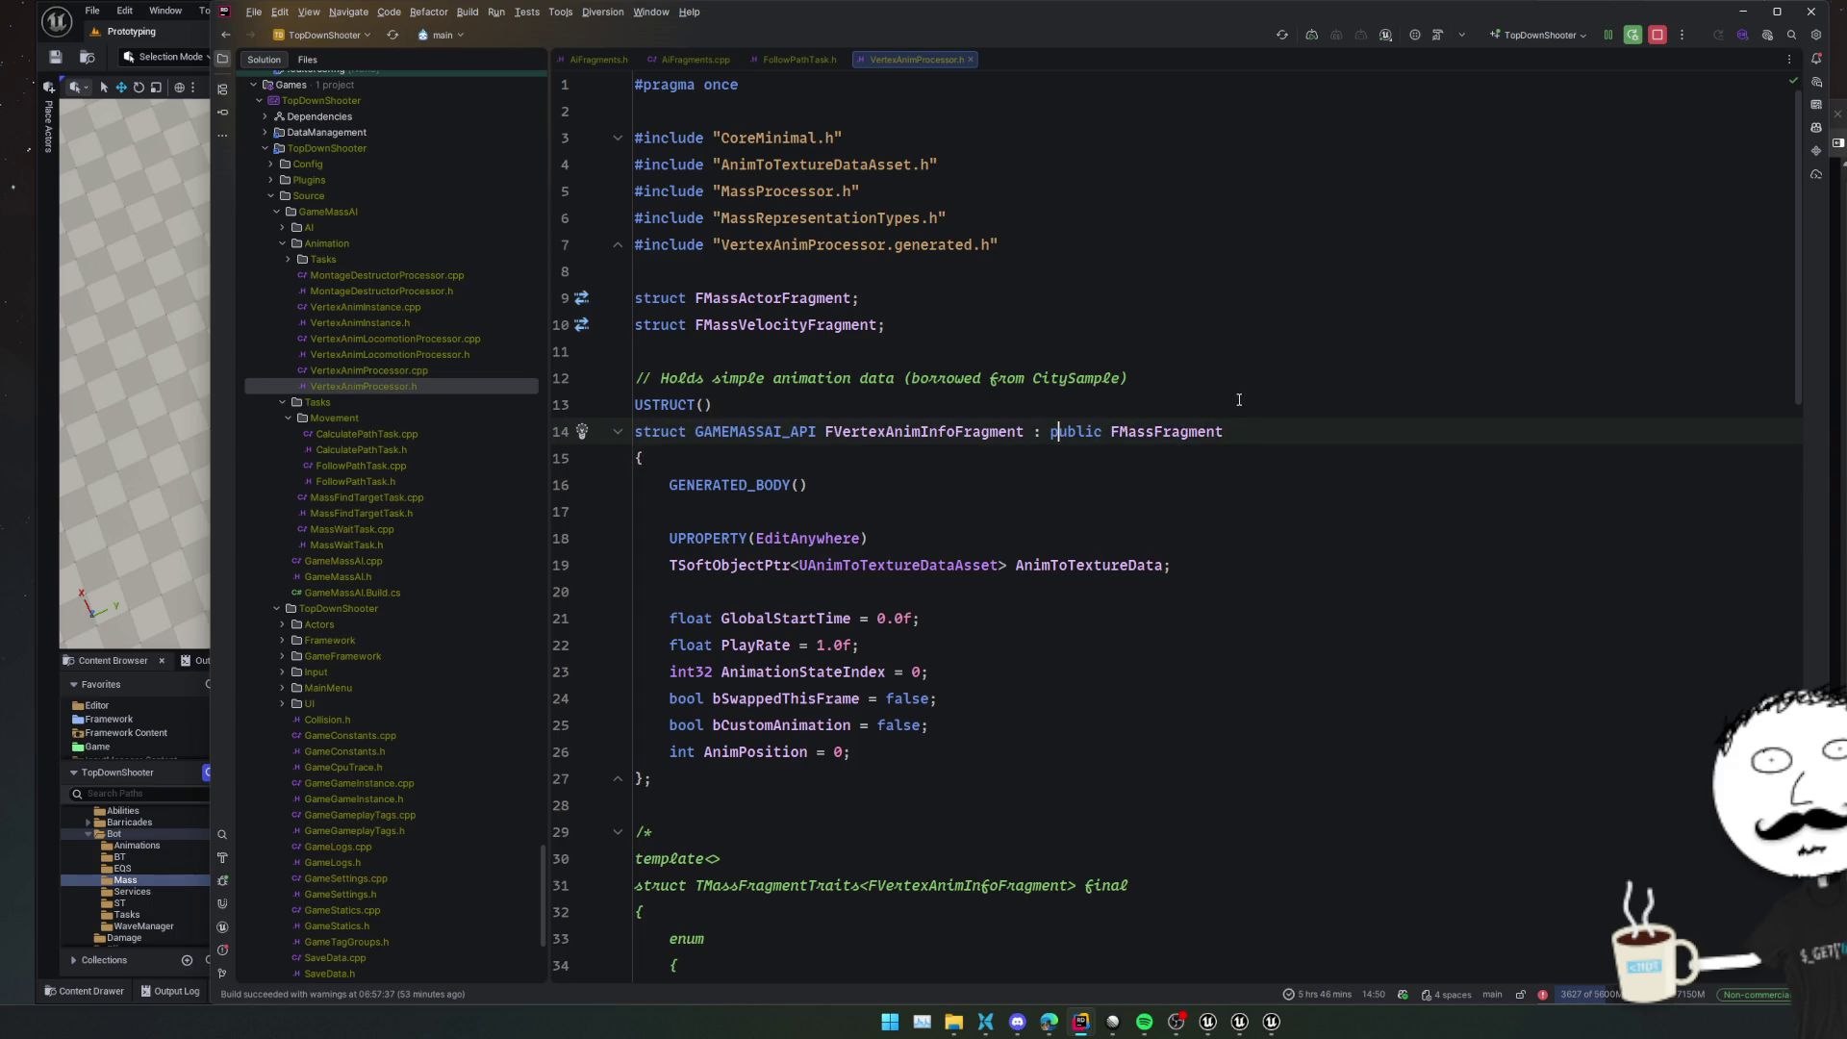
key("shift+End")
key("ctrl+c")
key("ctrl+Tab")
Make FAiFragments derive from public FMassFragment and include MassEntityElementTypes.h
key("Up")
key("Up")
key("Up")
key("Up")
key("End")
type(":")
key("ctrl+v")
key("Home")
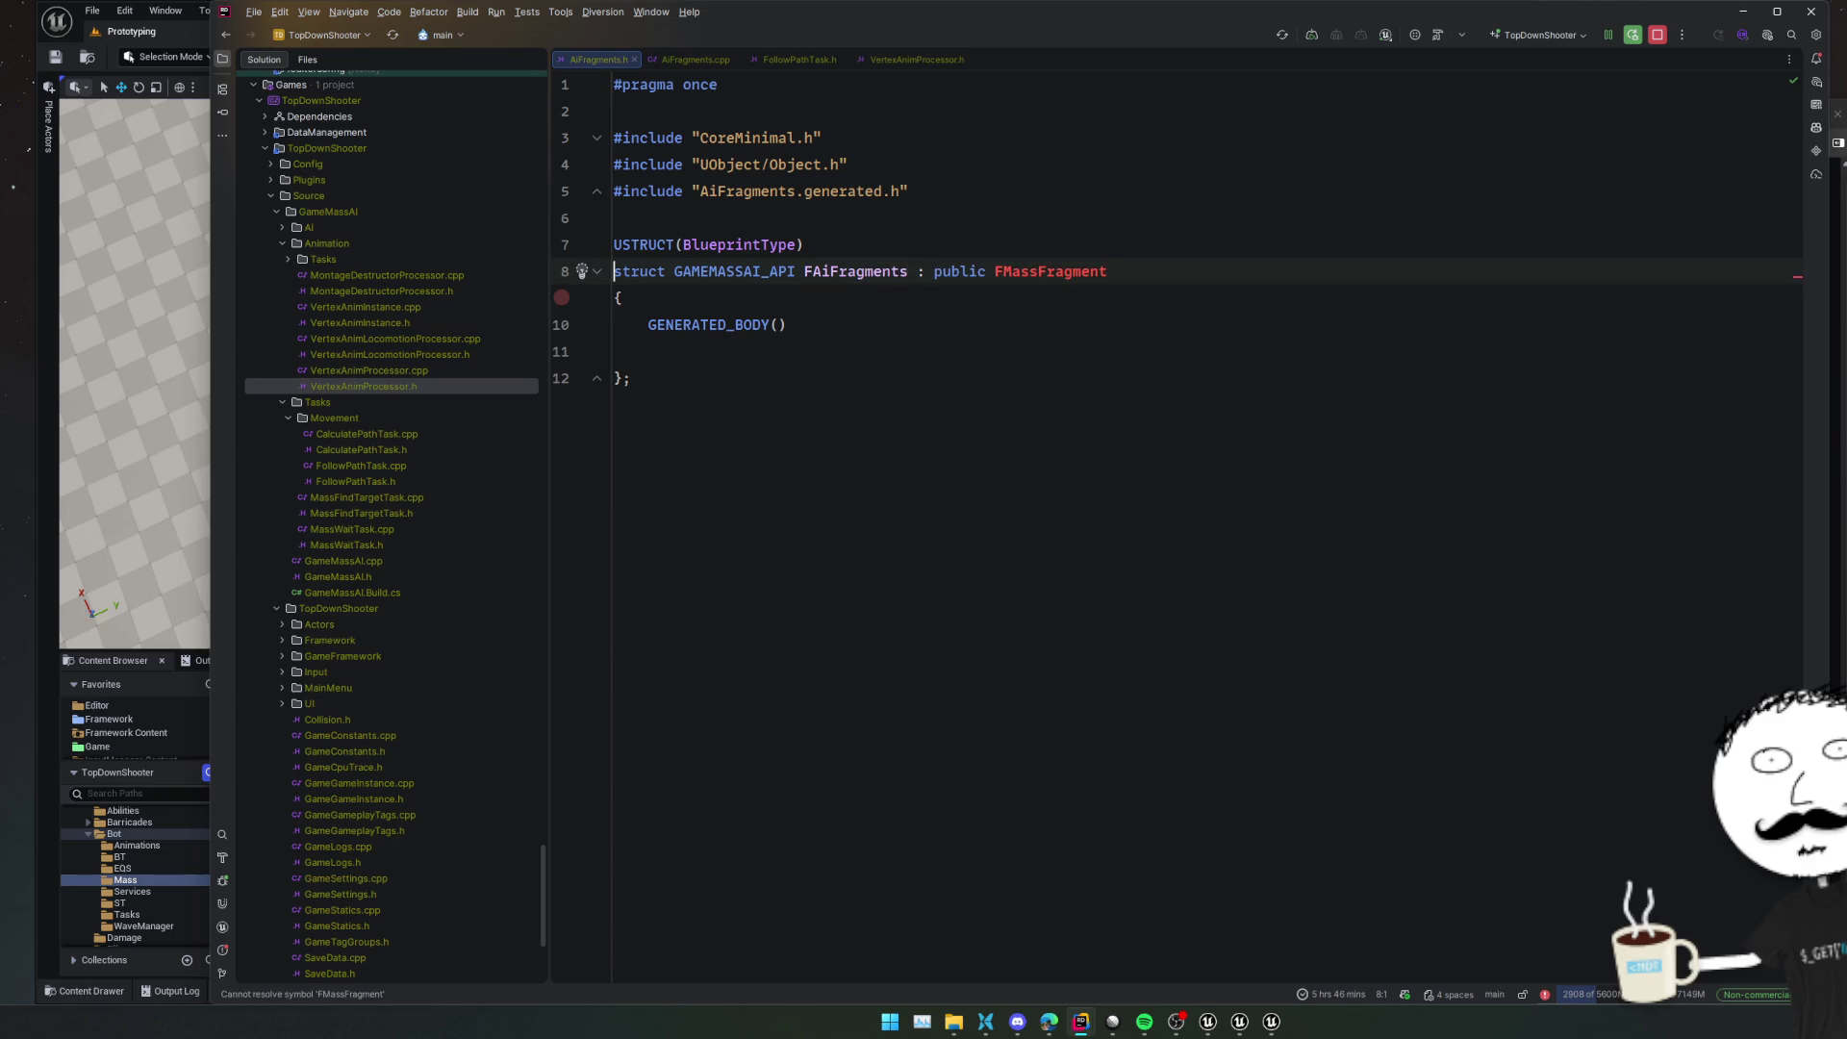
key("alt+Return")
key("Return")
left_click(912, 405)
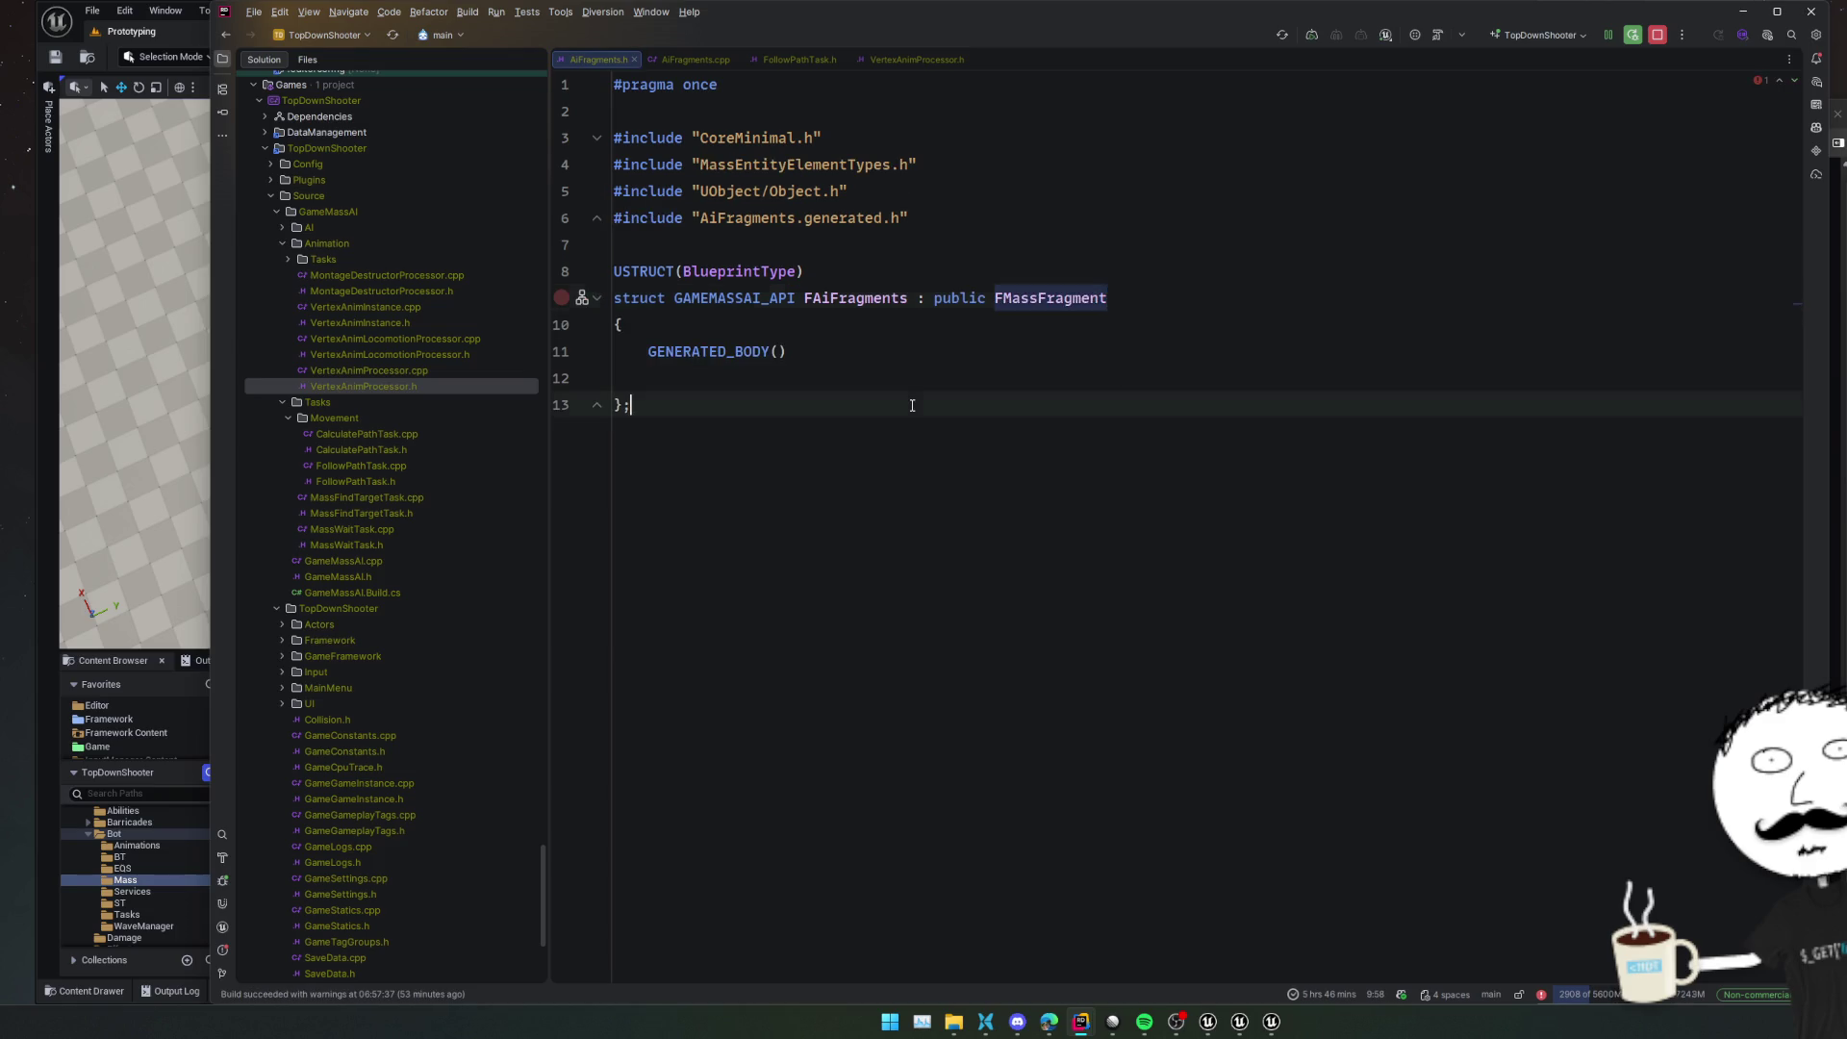
In Settings > File Templates > Unreal Engine, add Mass Trait and Mass Tag to the New... menu
key("ctrl+alt+s")
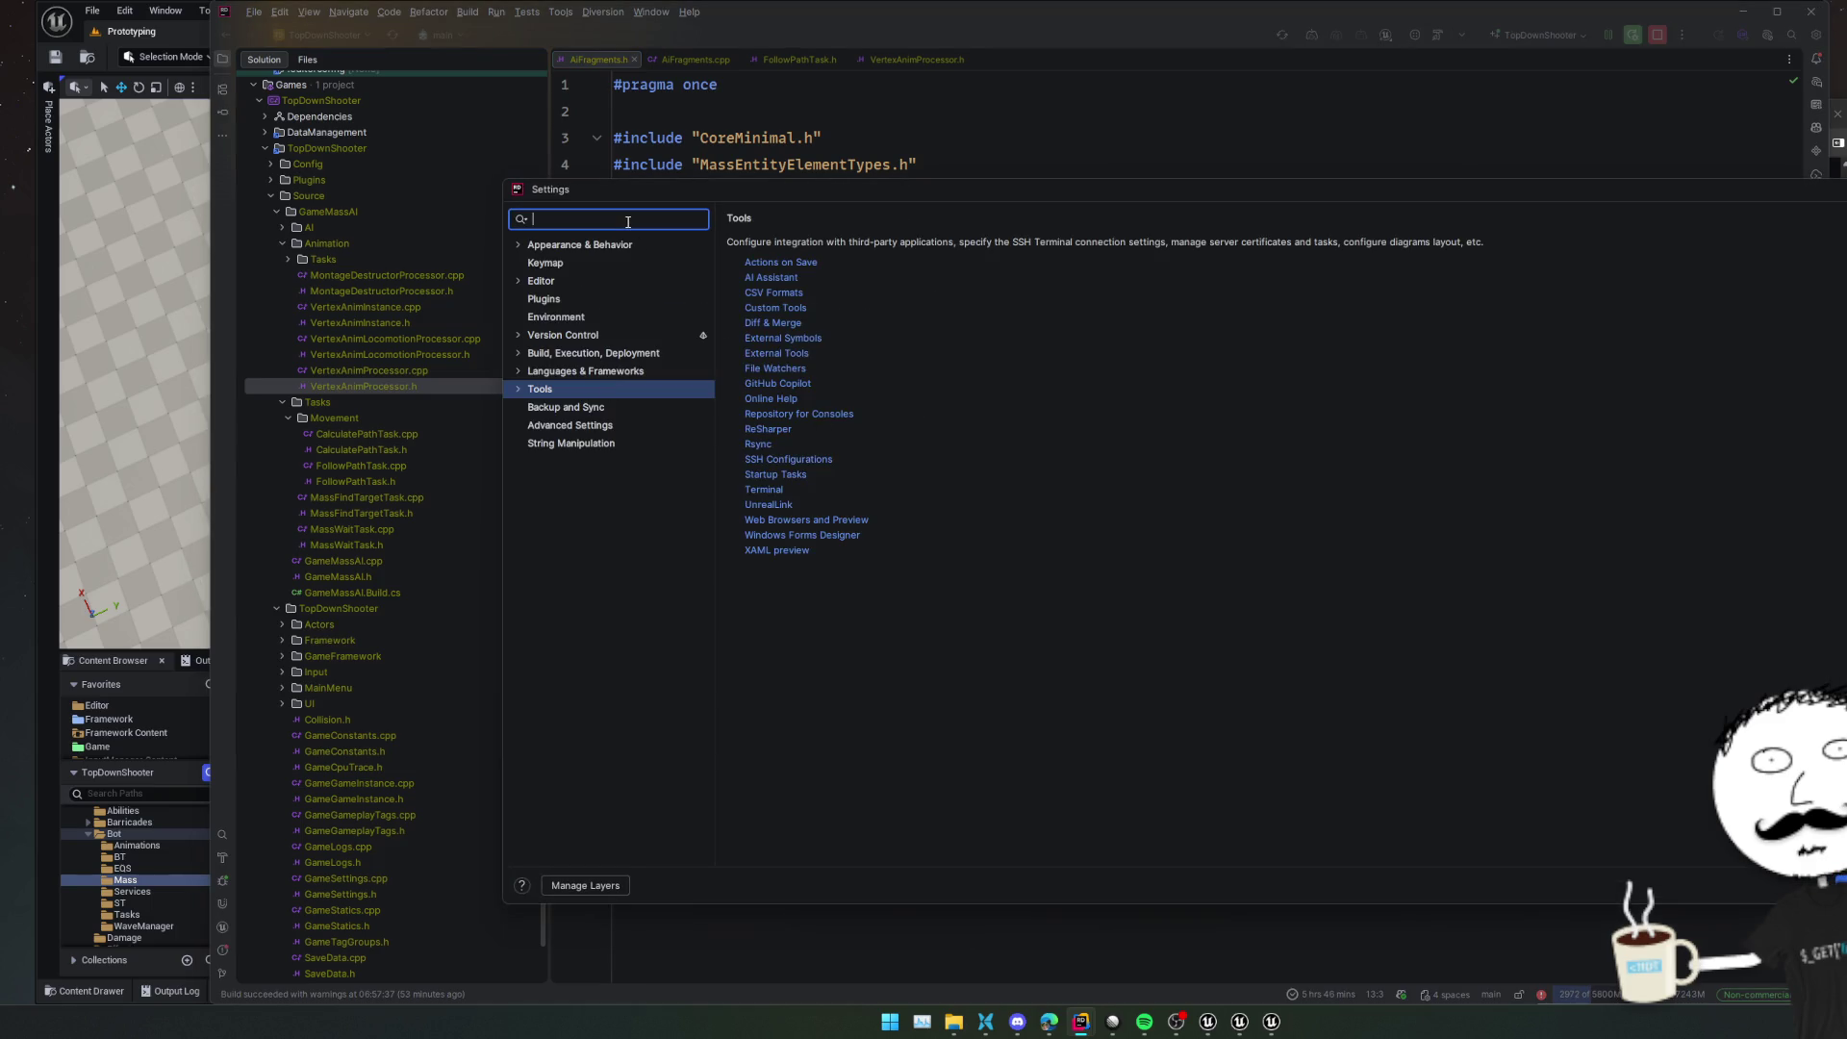
type("template")
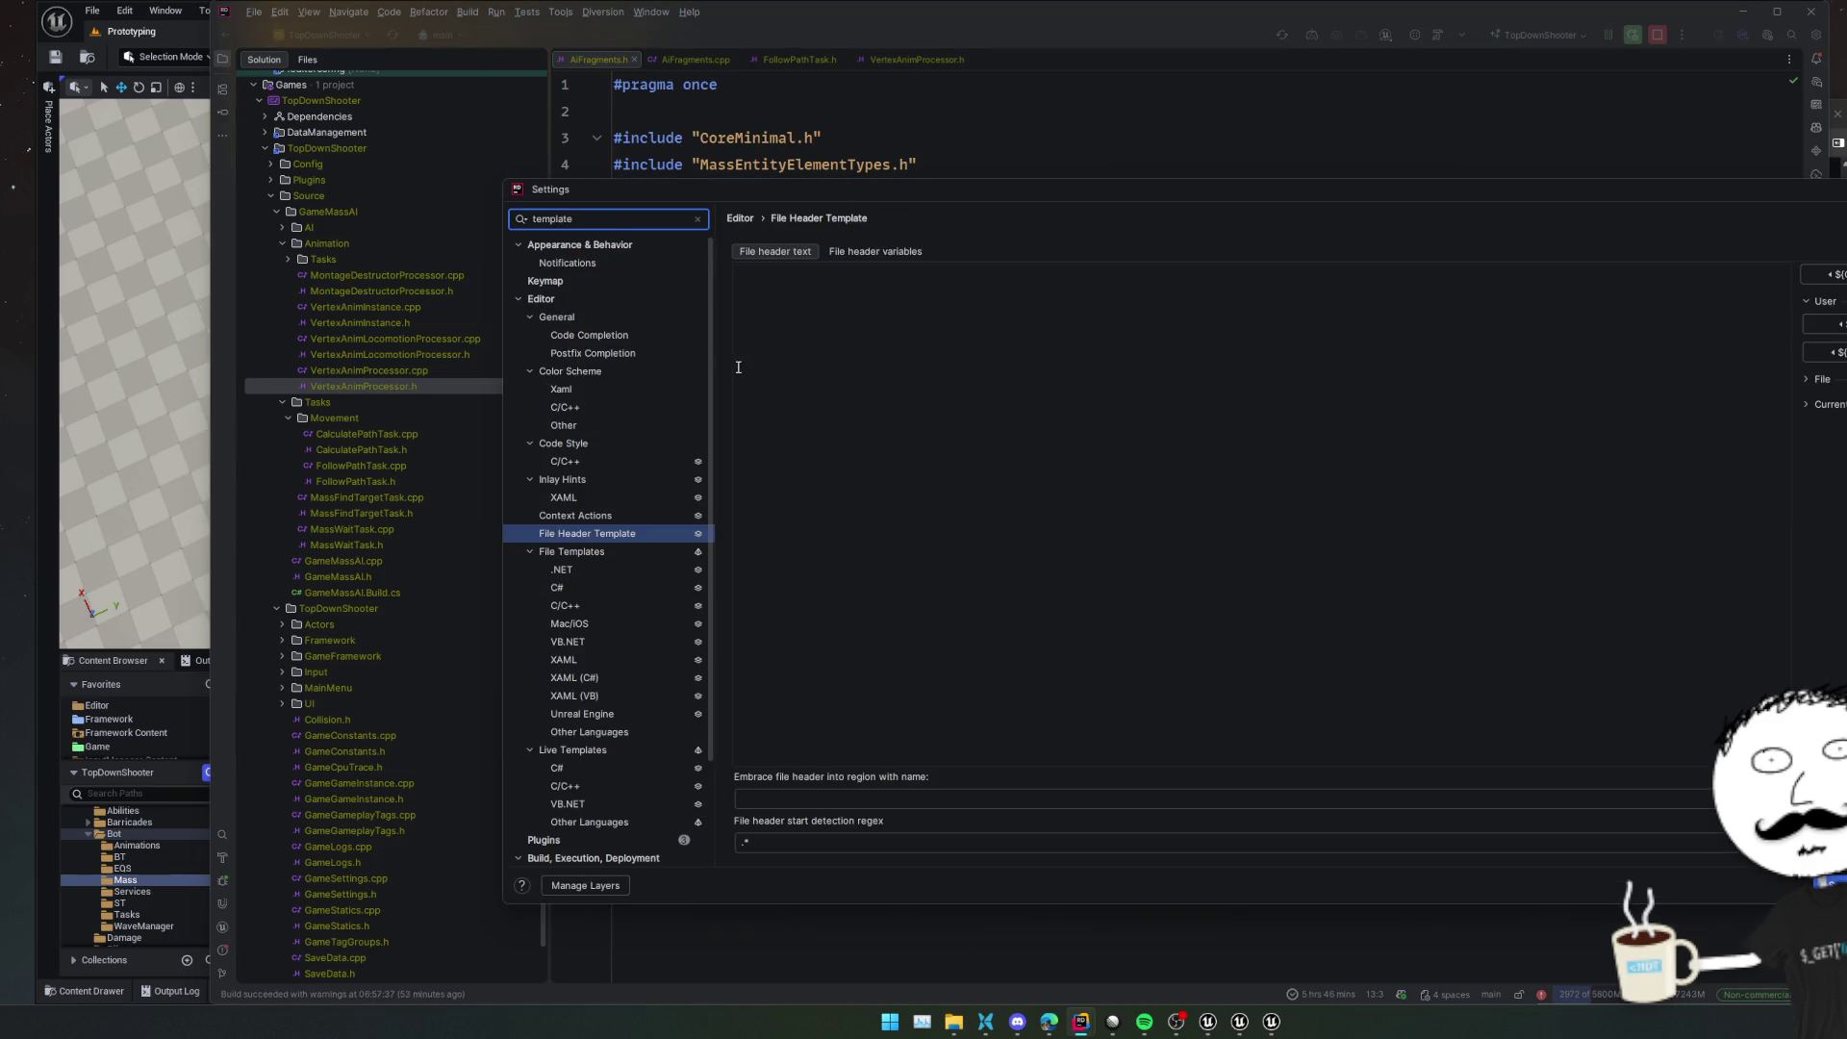
scroll(619, 532, "down", 3)
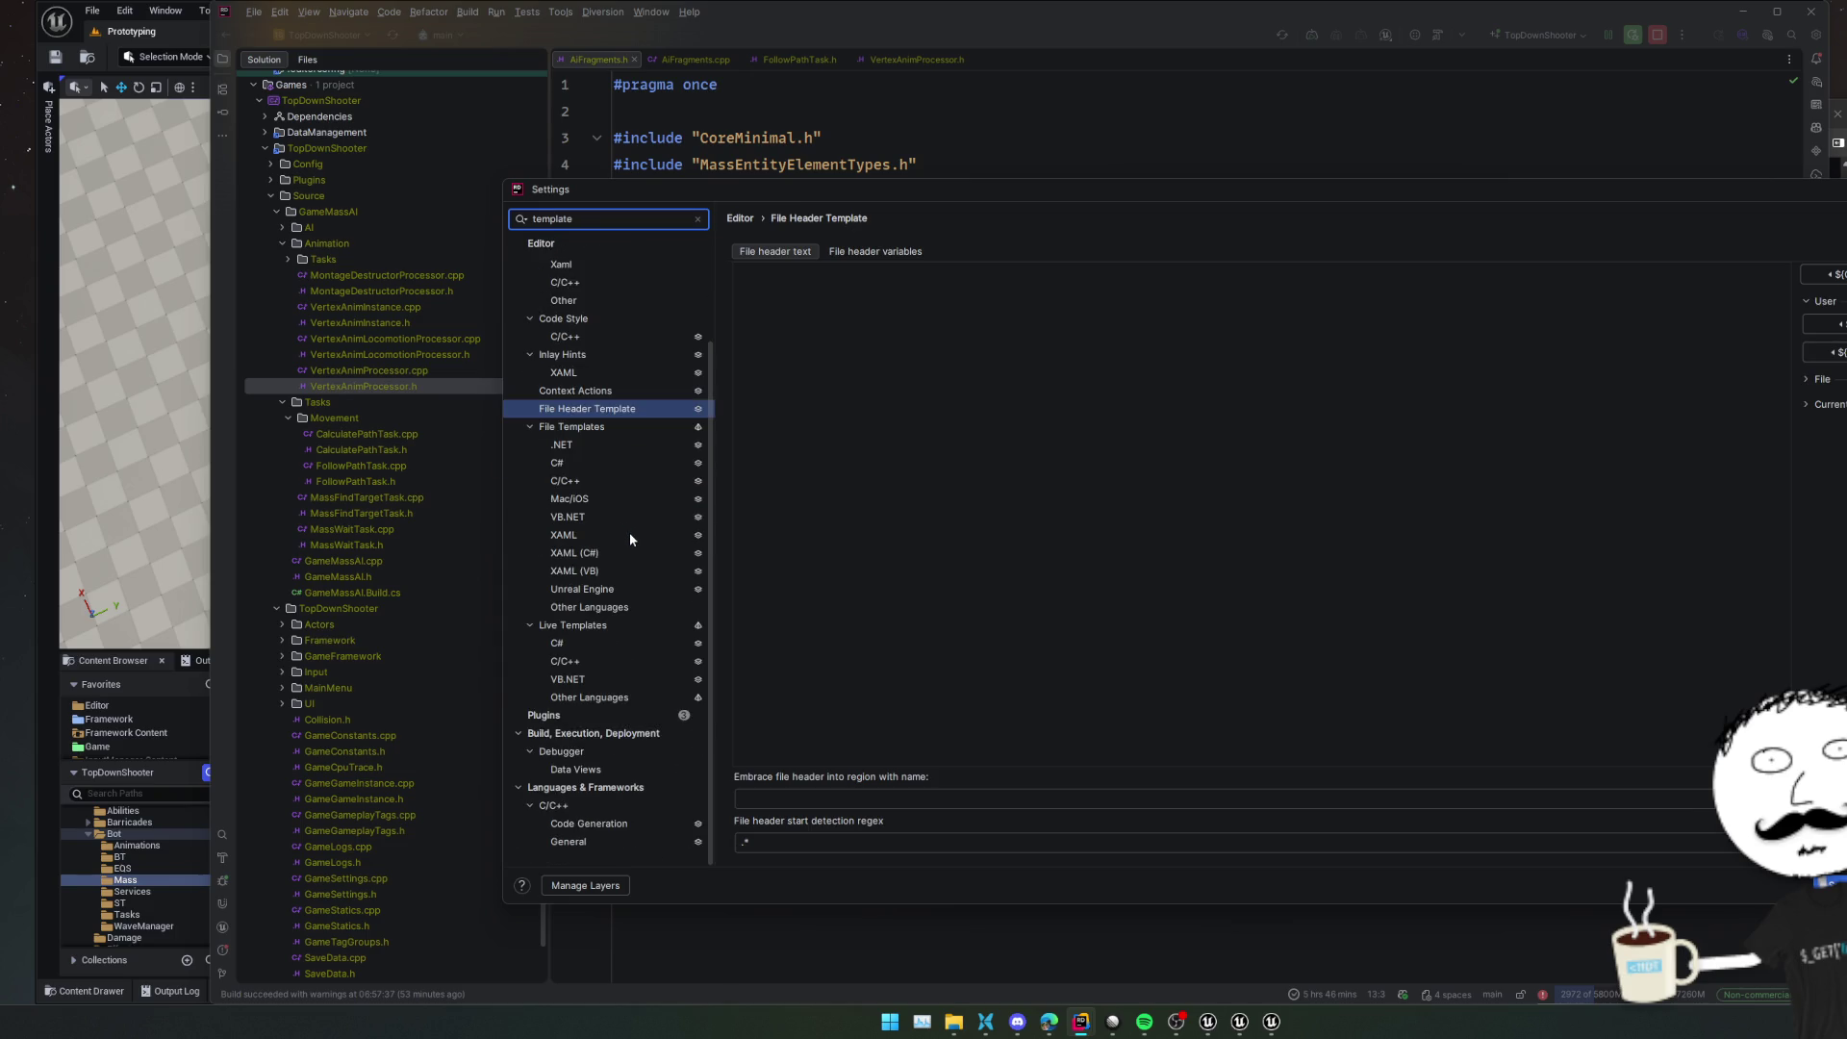
left_click(589, 589)
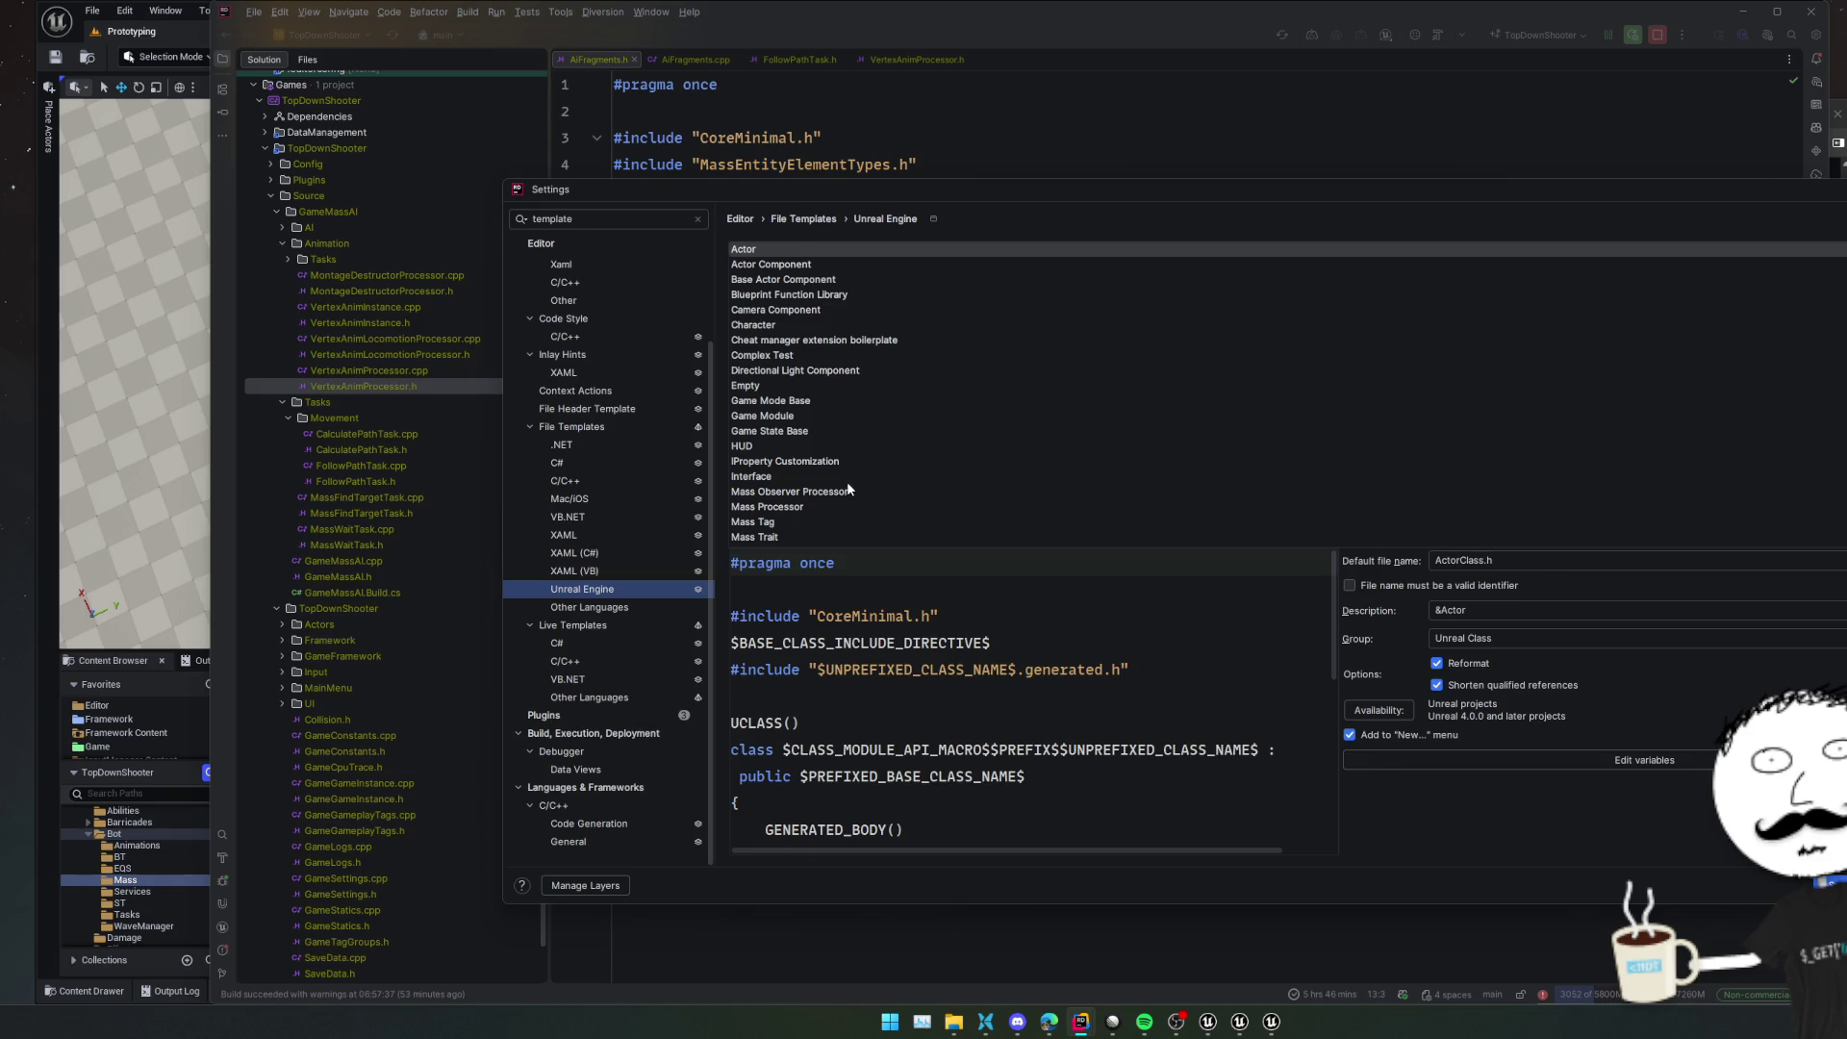
left_click(847, 479)
left_click(845, 494)
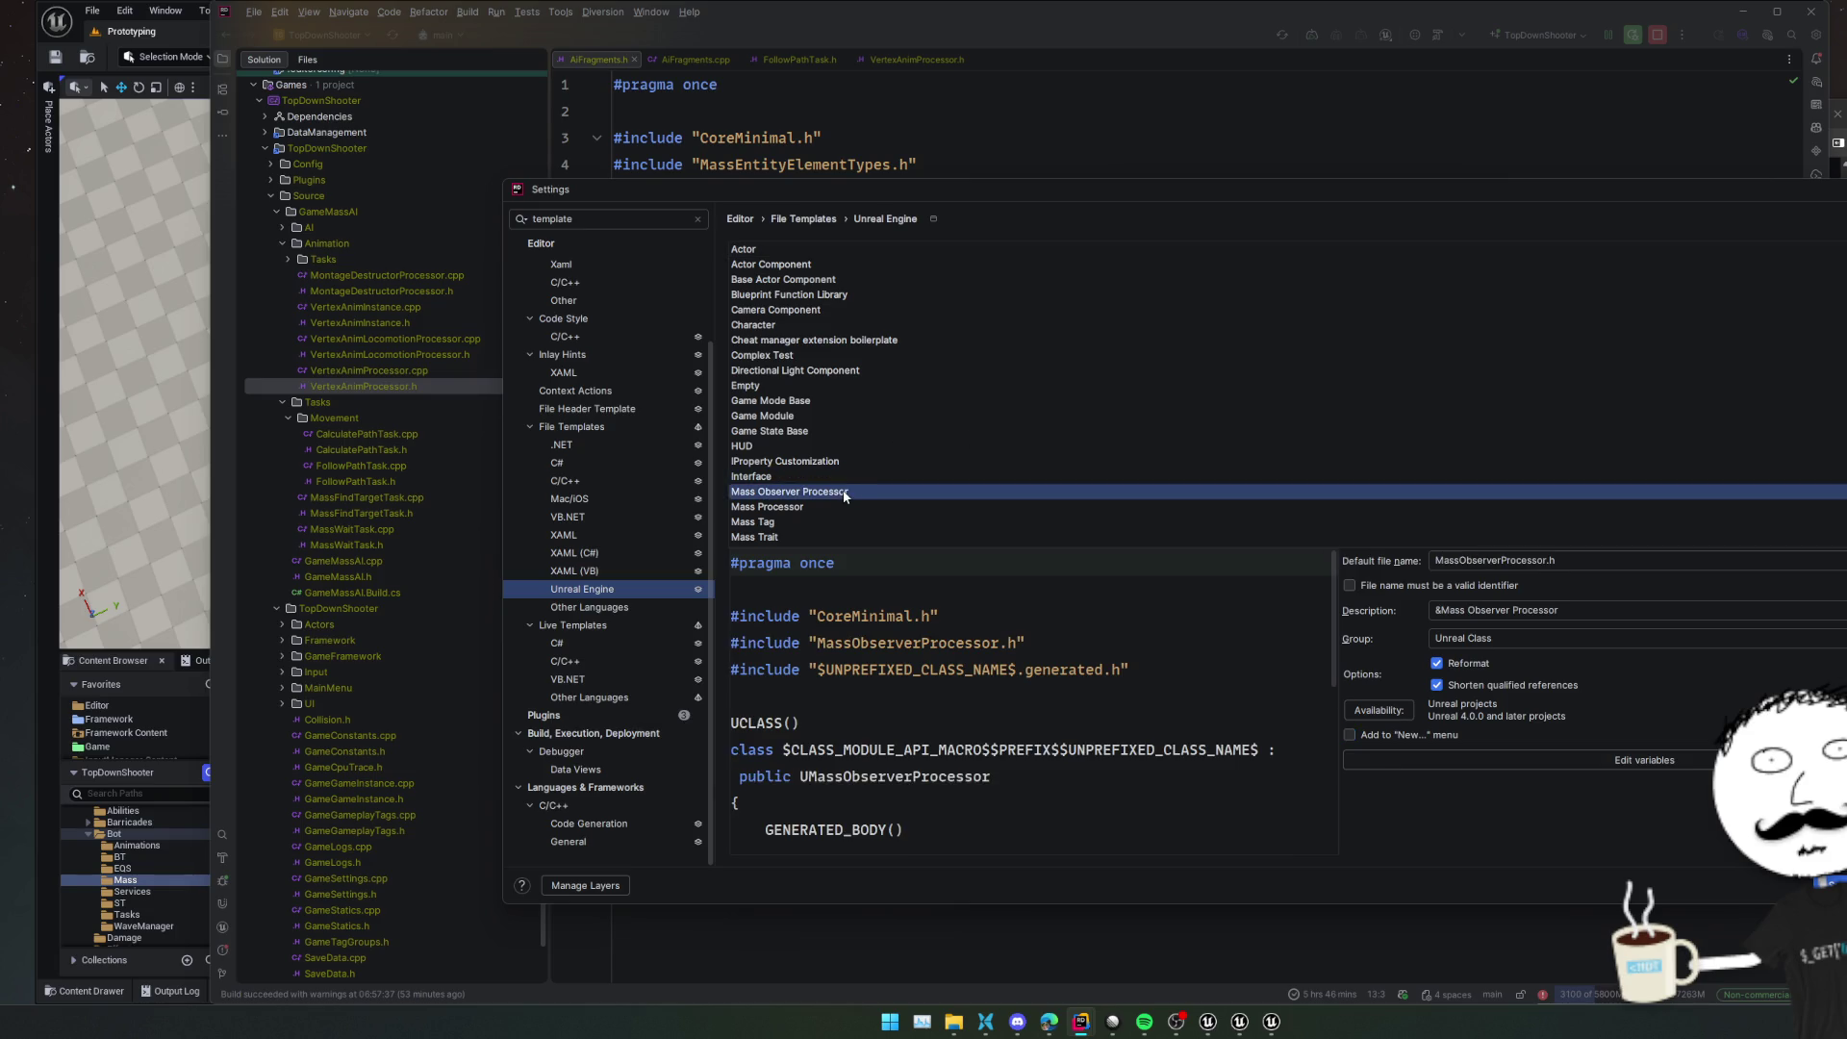
left_click(831, 508)
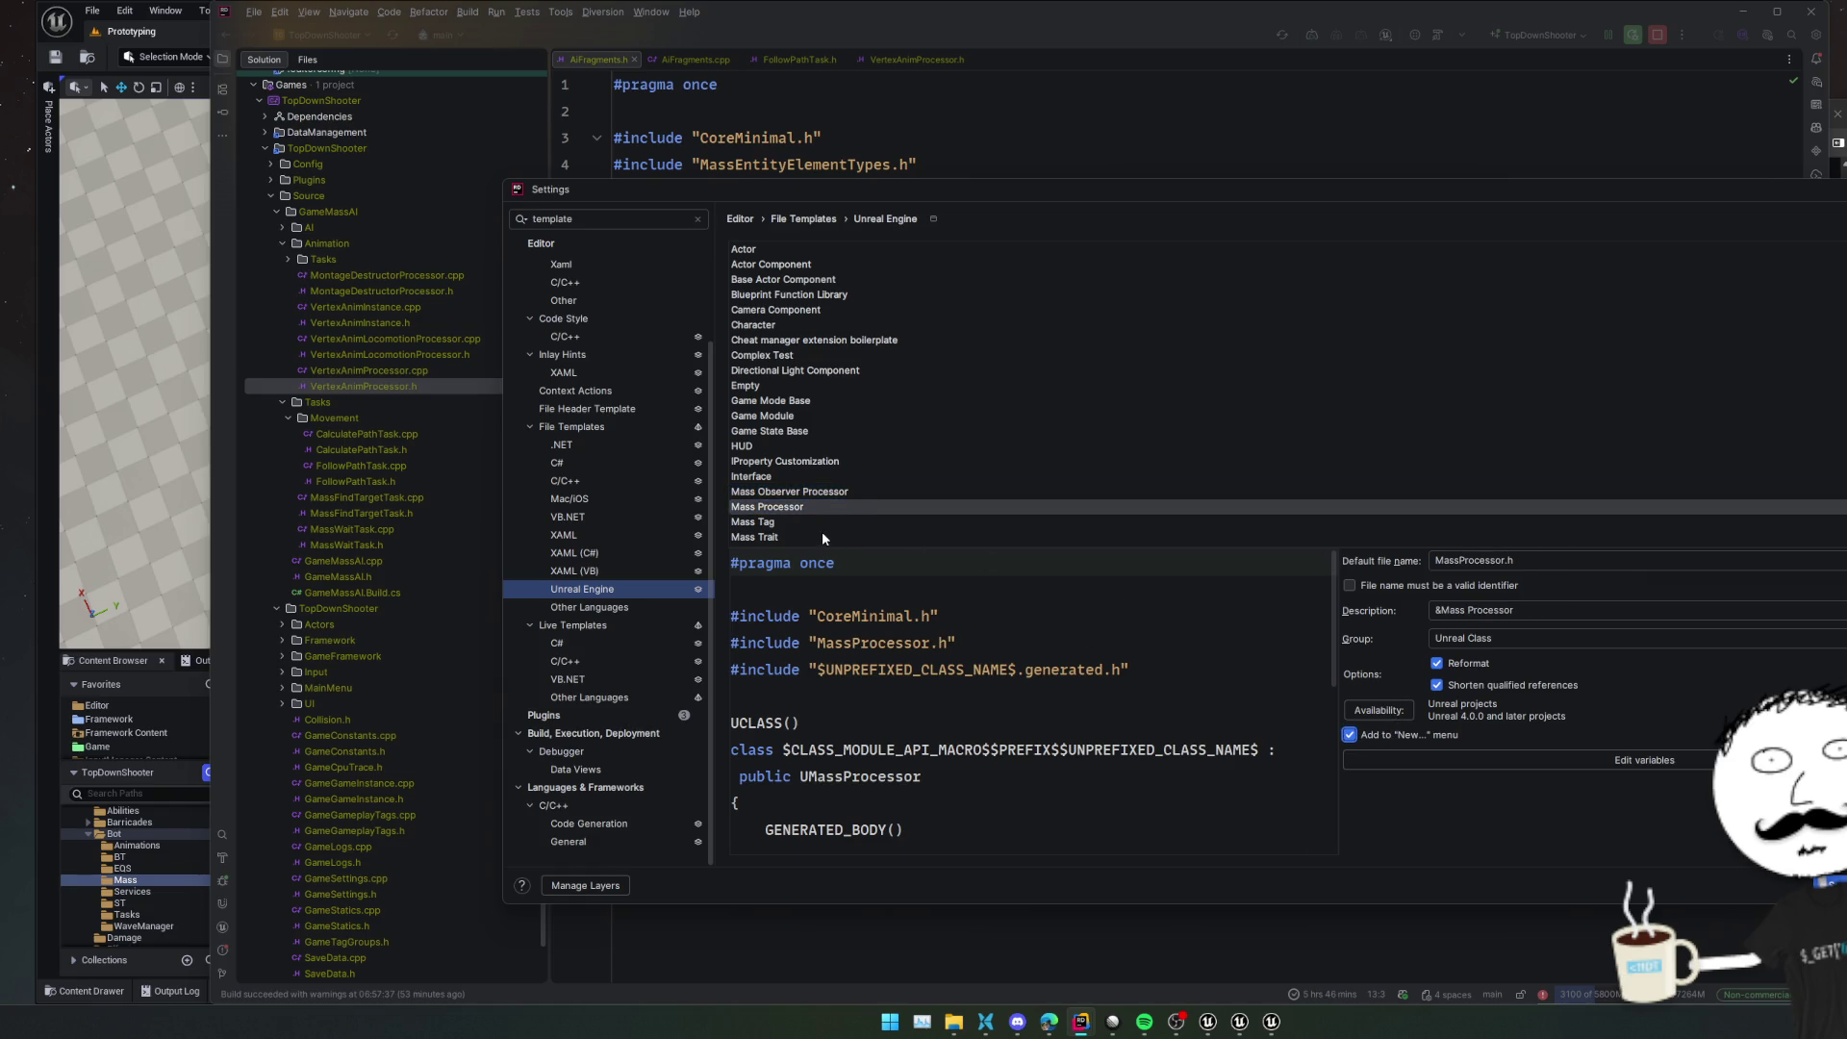
left_click(823, 537)
left_click(1412, 734)
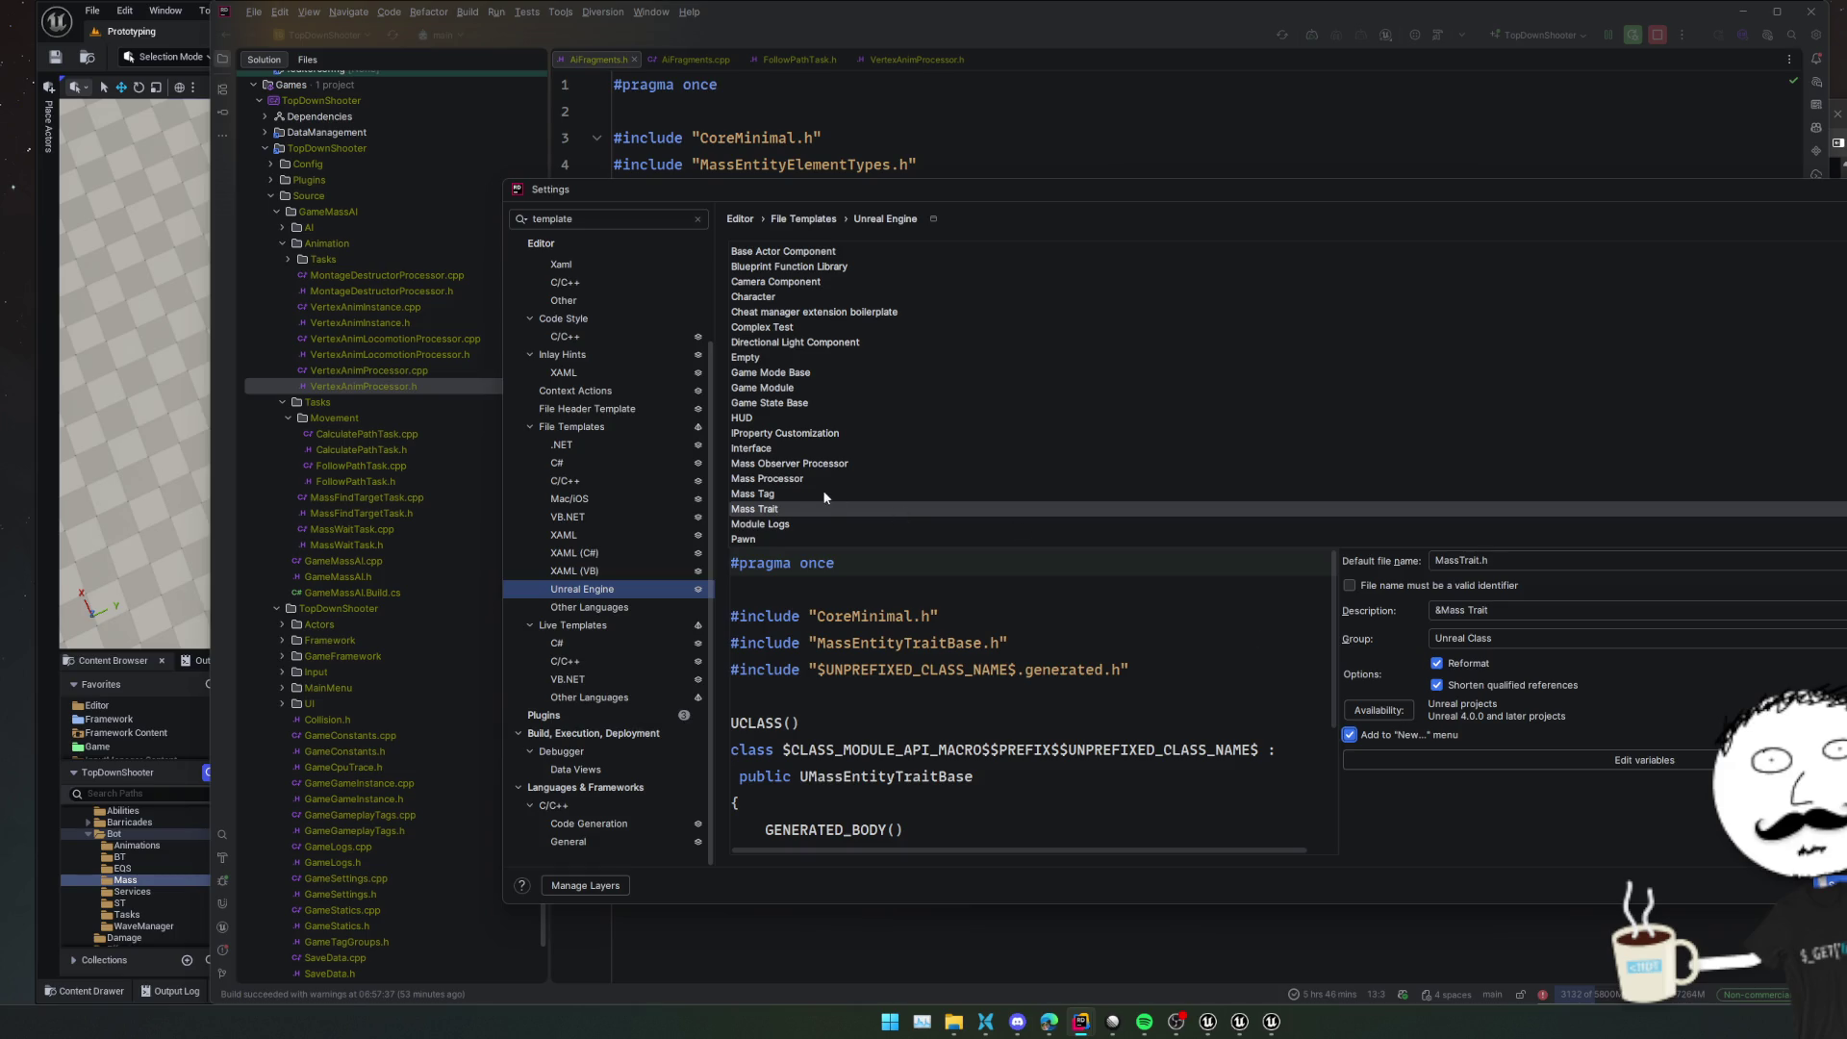
left_click(895, 494)
left_click(1426, 736)
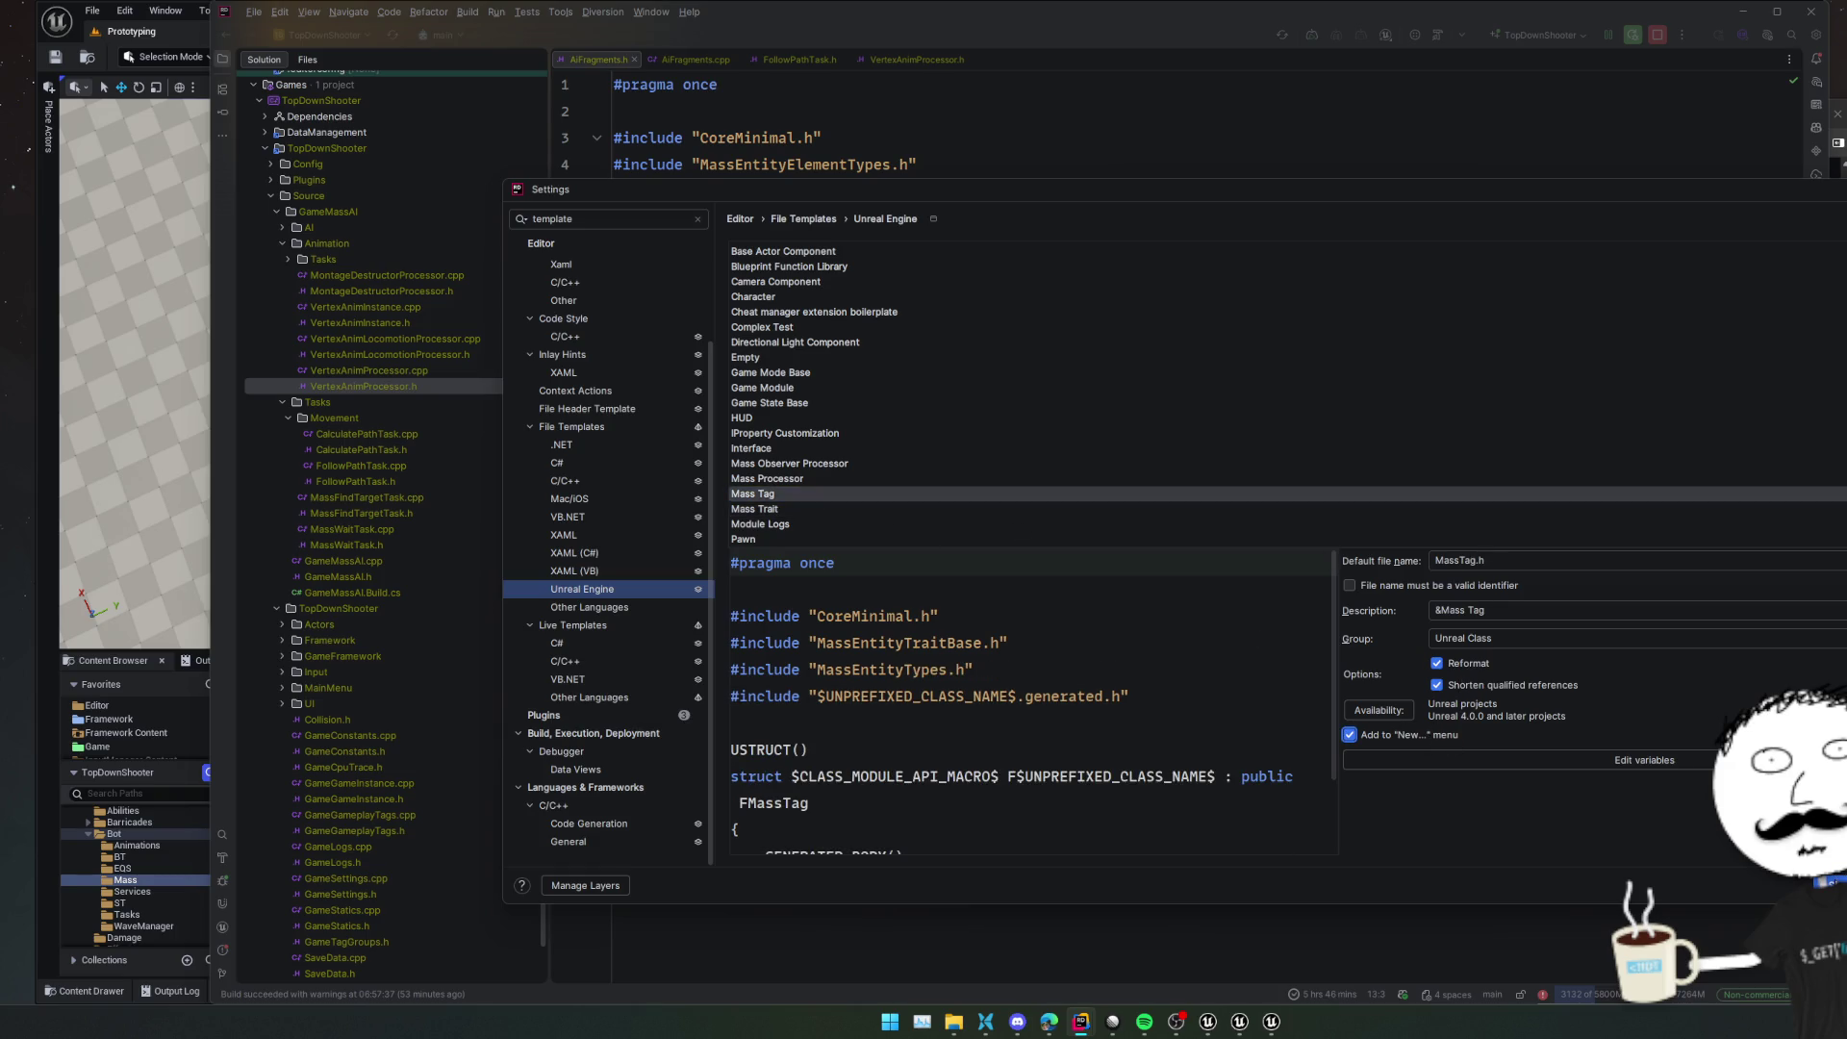
key("Return")
Rename the FAiFragments struct to FAiTargetFragment
left_click(872, 298)
double_click(873, 299)
type("FAiTarg")
type("etFragment")
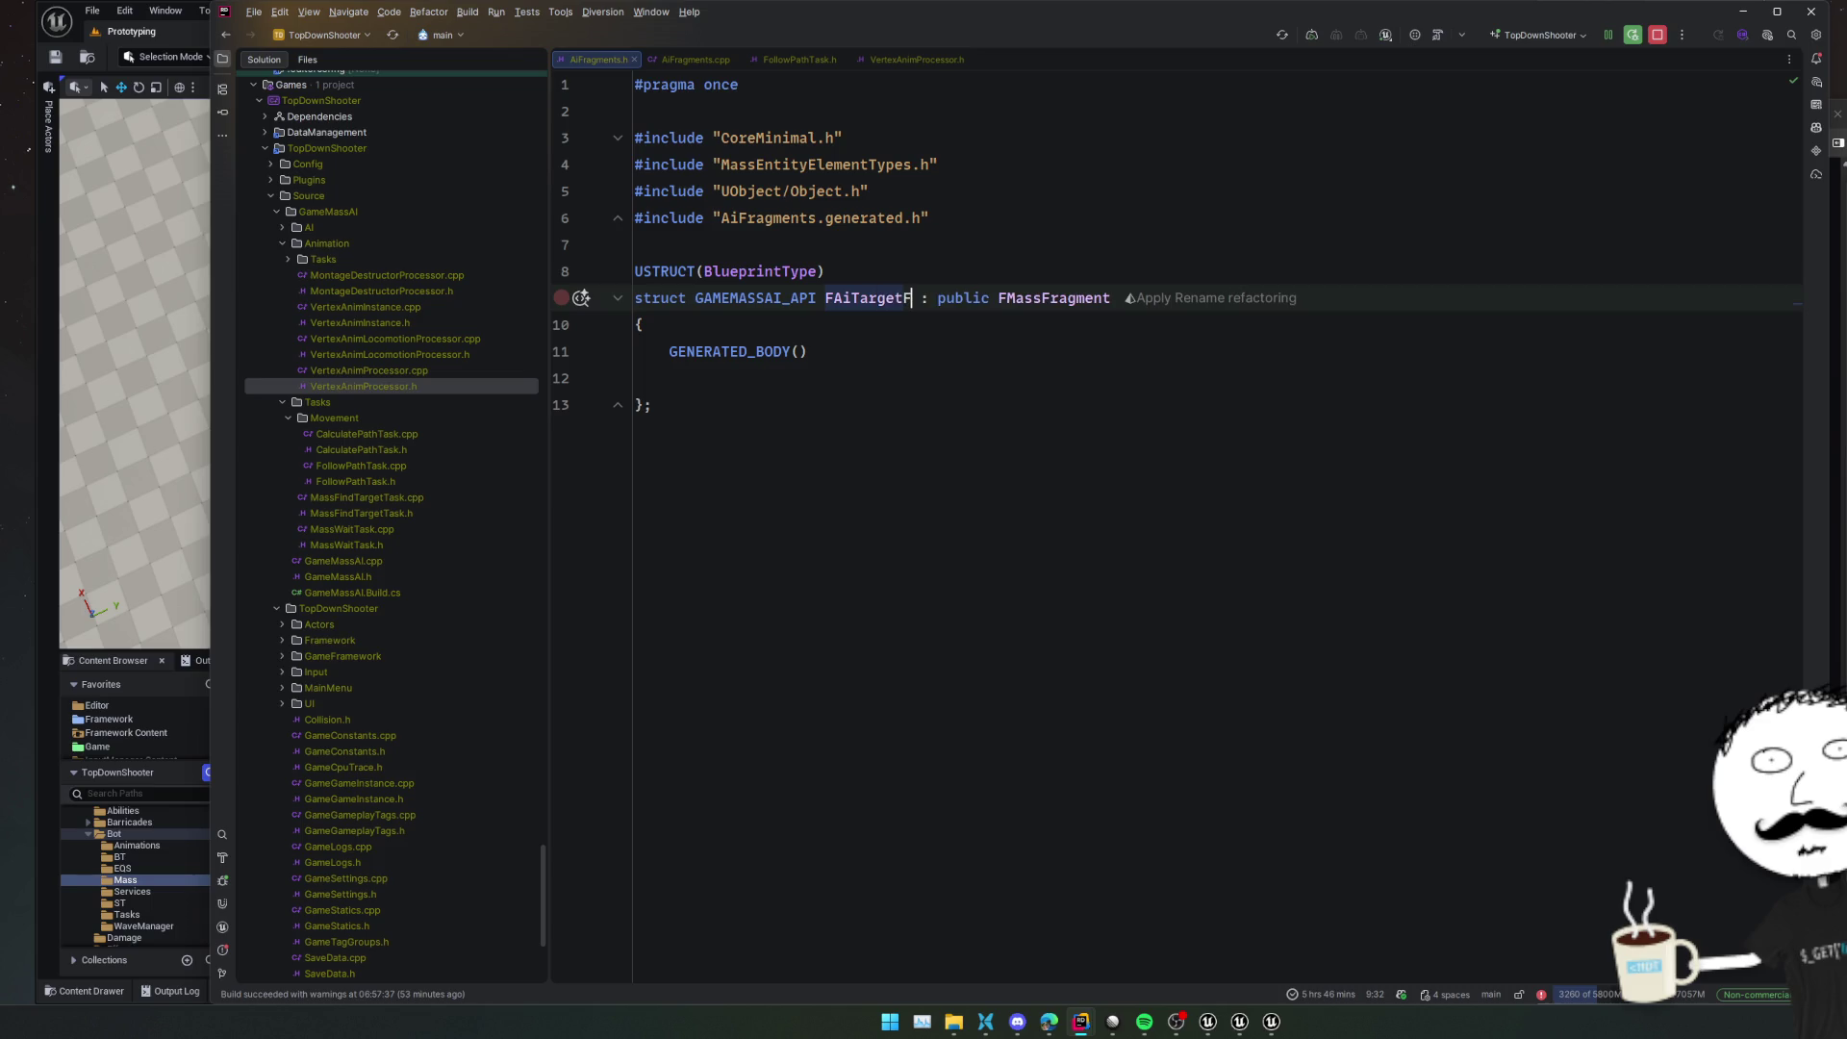
Add a UPROPERTY(EditAnywhere) line inside FAiTargetFragment
key("Down")
key("Down")
key("Down")
key("Return")
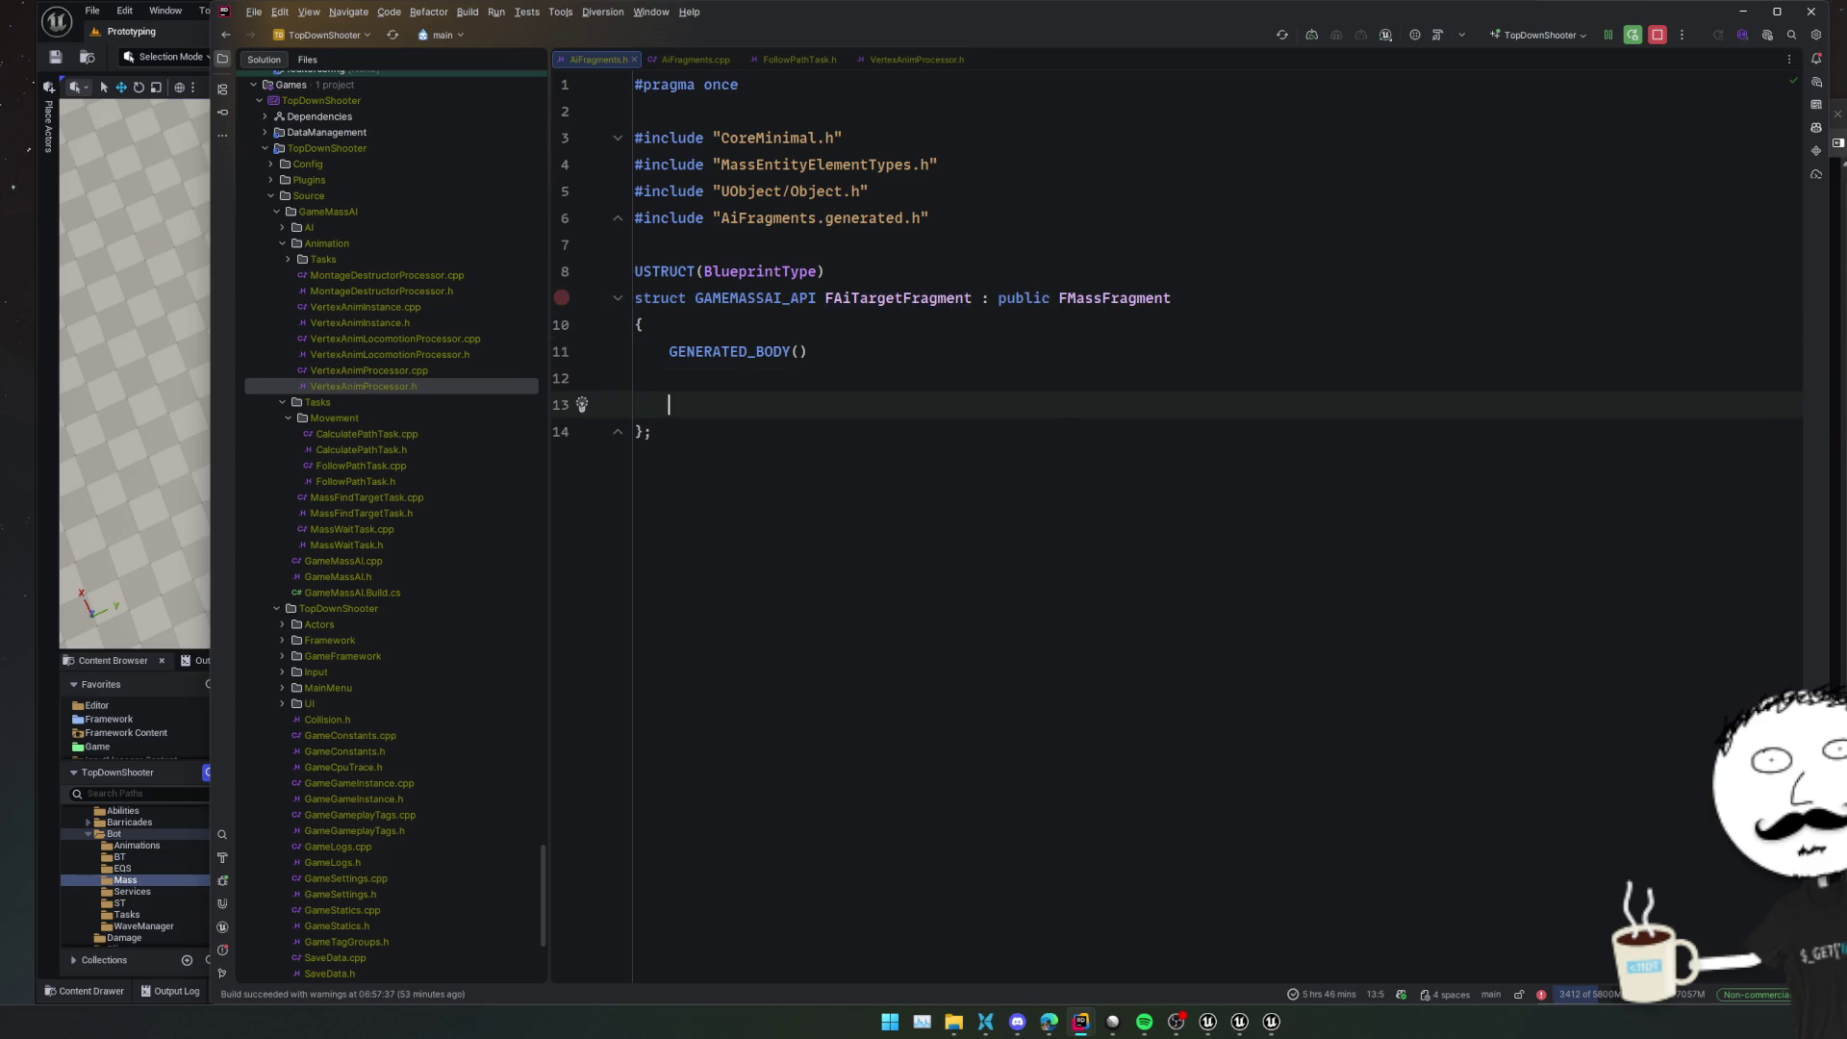
type("UPROP")
key("Return")
type("Edit)")
key("Return")
type(", Bluepri")
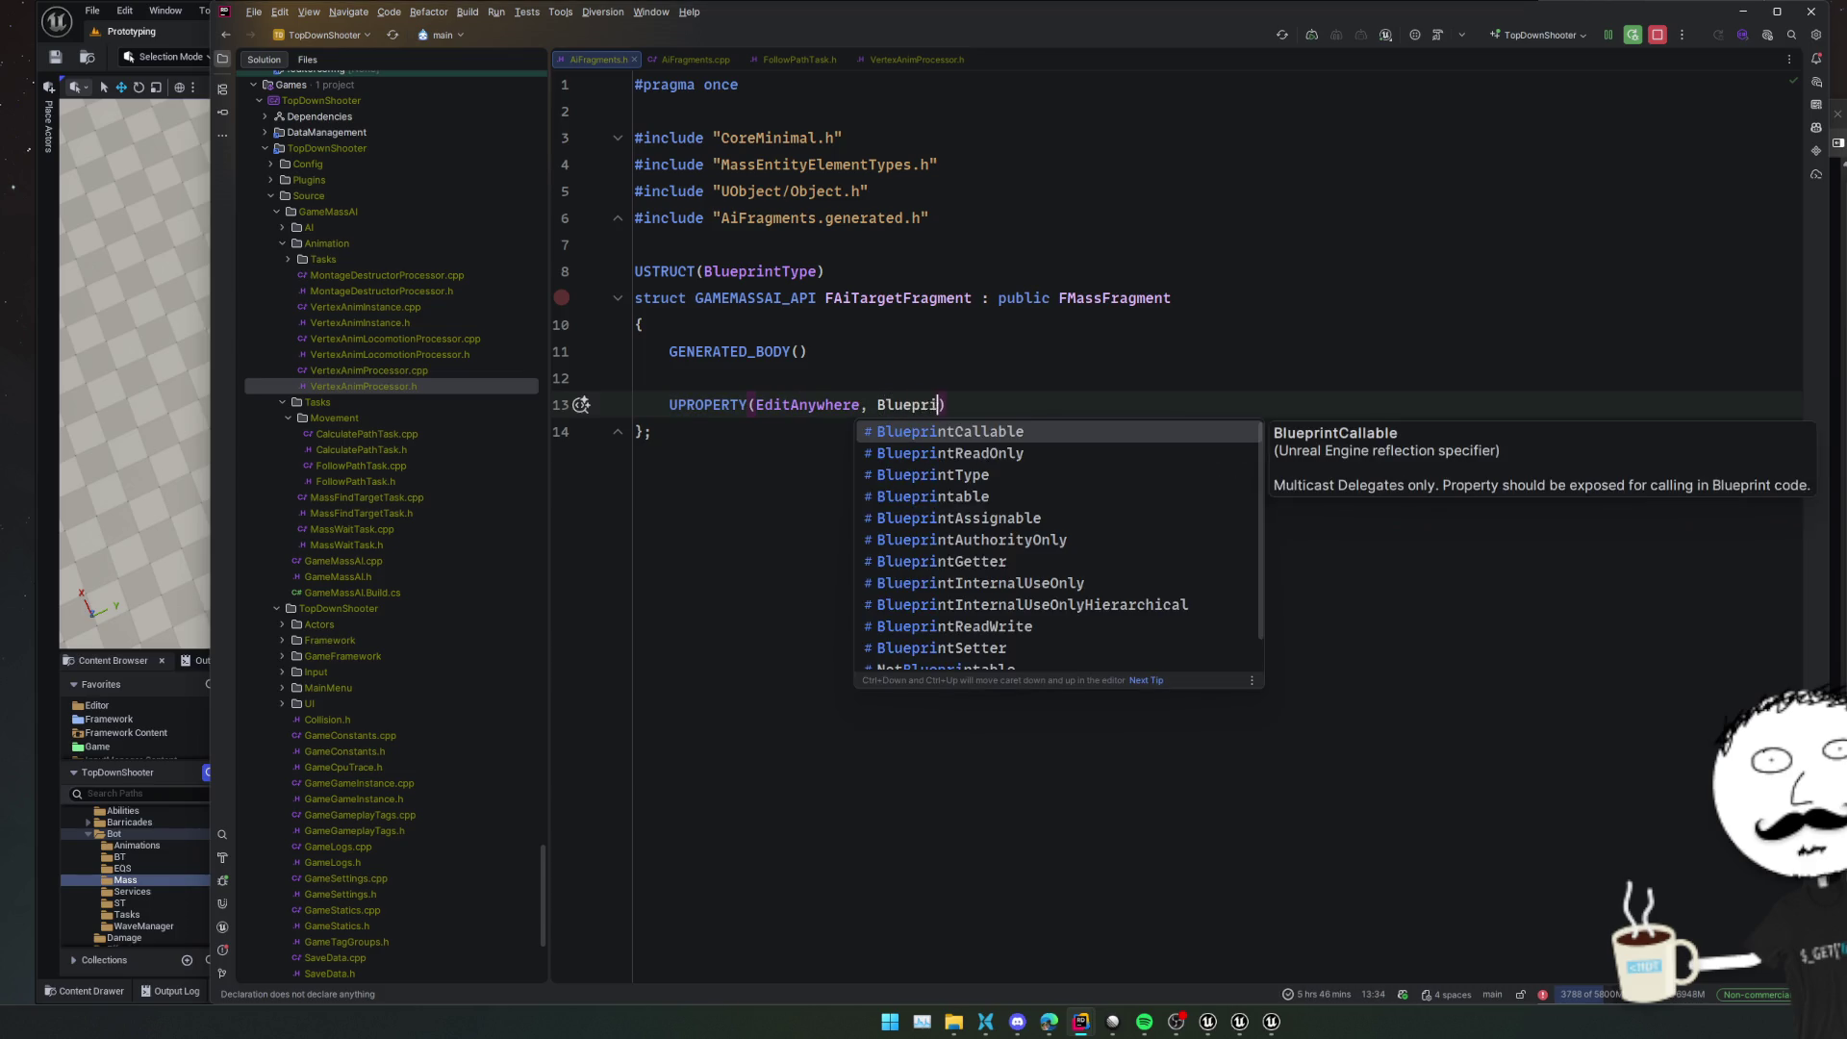
key("Escape")
key("BackSpace")
key("BackSpace")
key("BackSpace")
Declare TObjectPtr<AActor> Target = nullptr; beneath the UPROPERTY line
key("End")
key("Return")
type("FVe")
key("Return")
key("ctrl+BackSpace")
type("T")
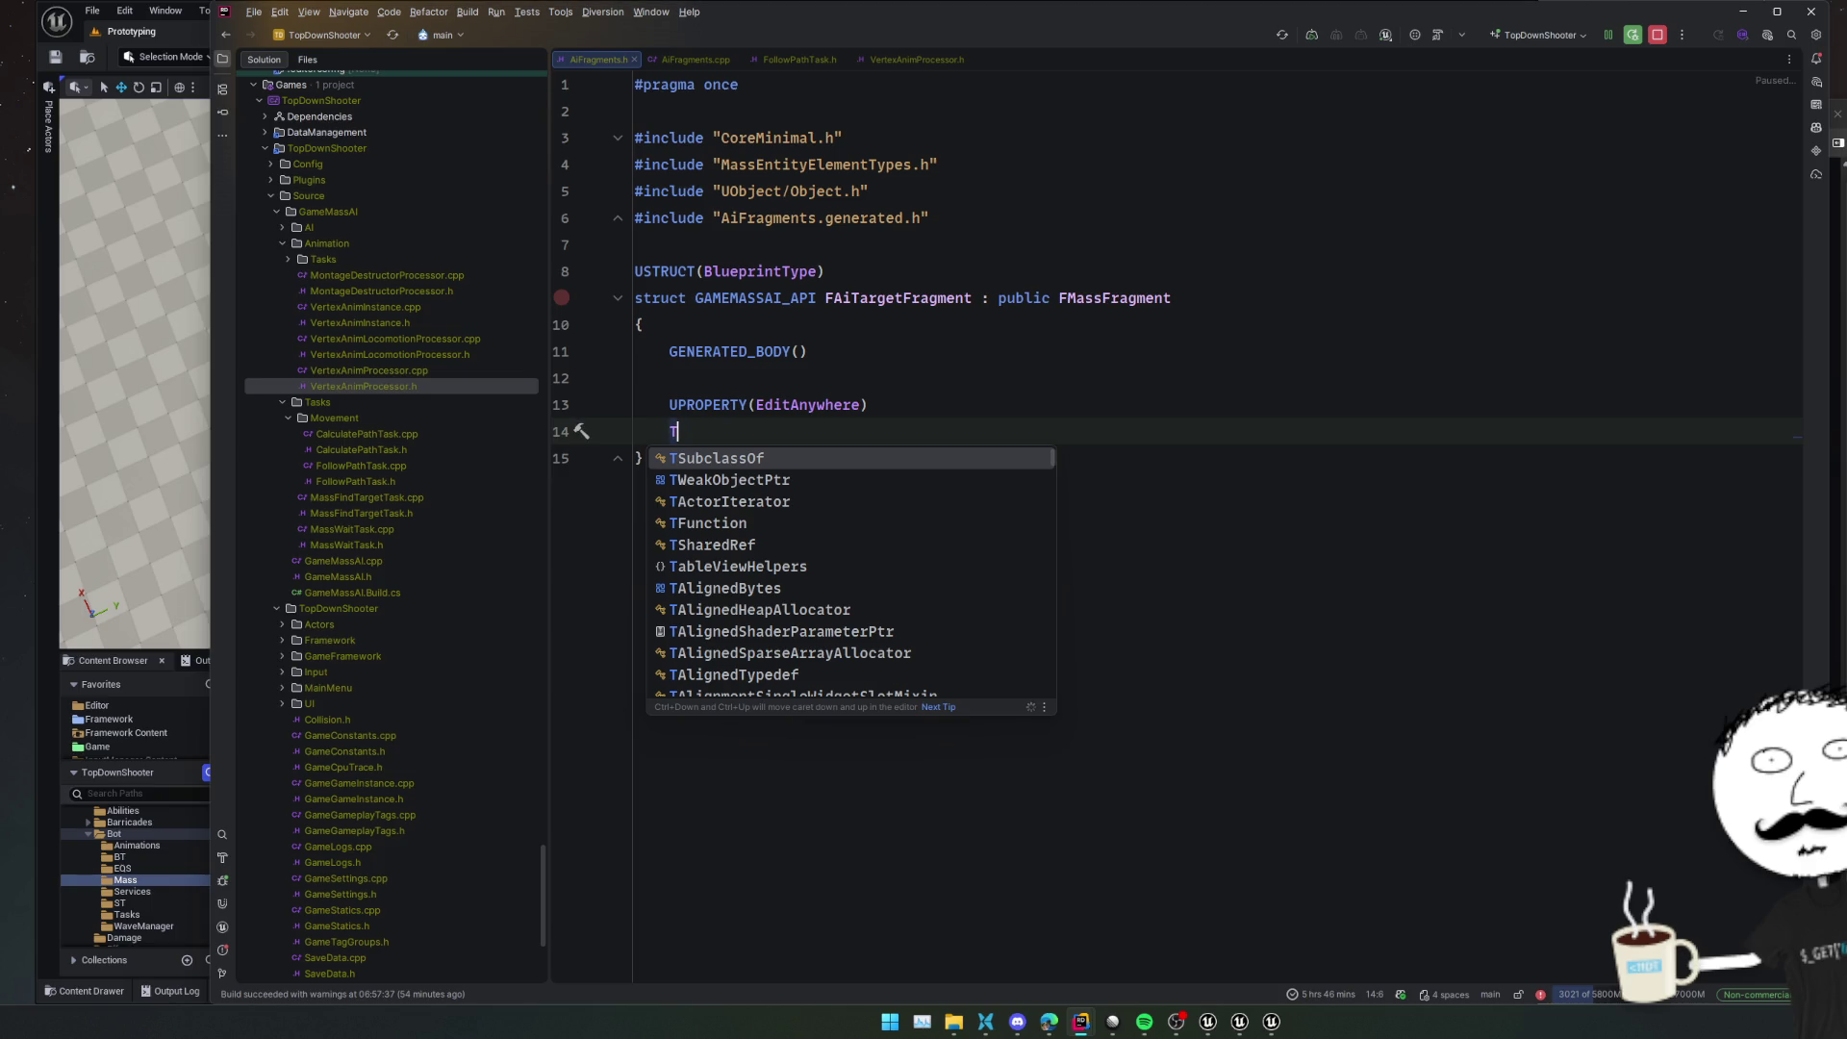
type("ObjectPtr")
key("Return")
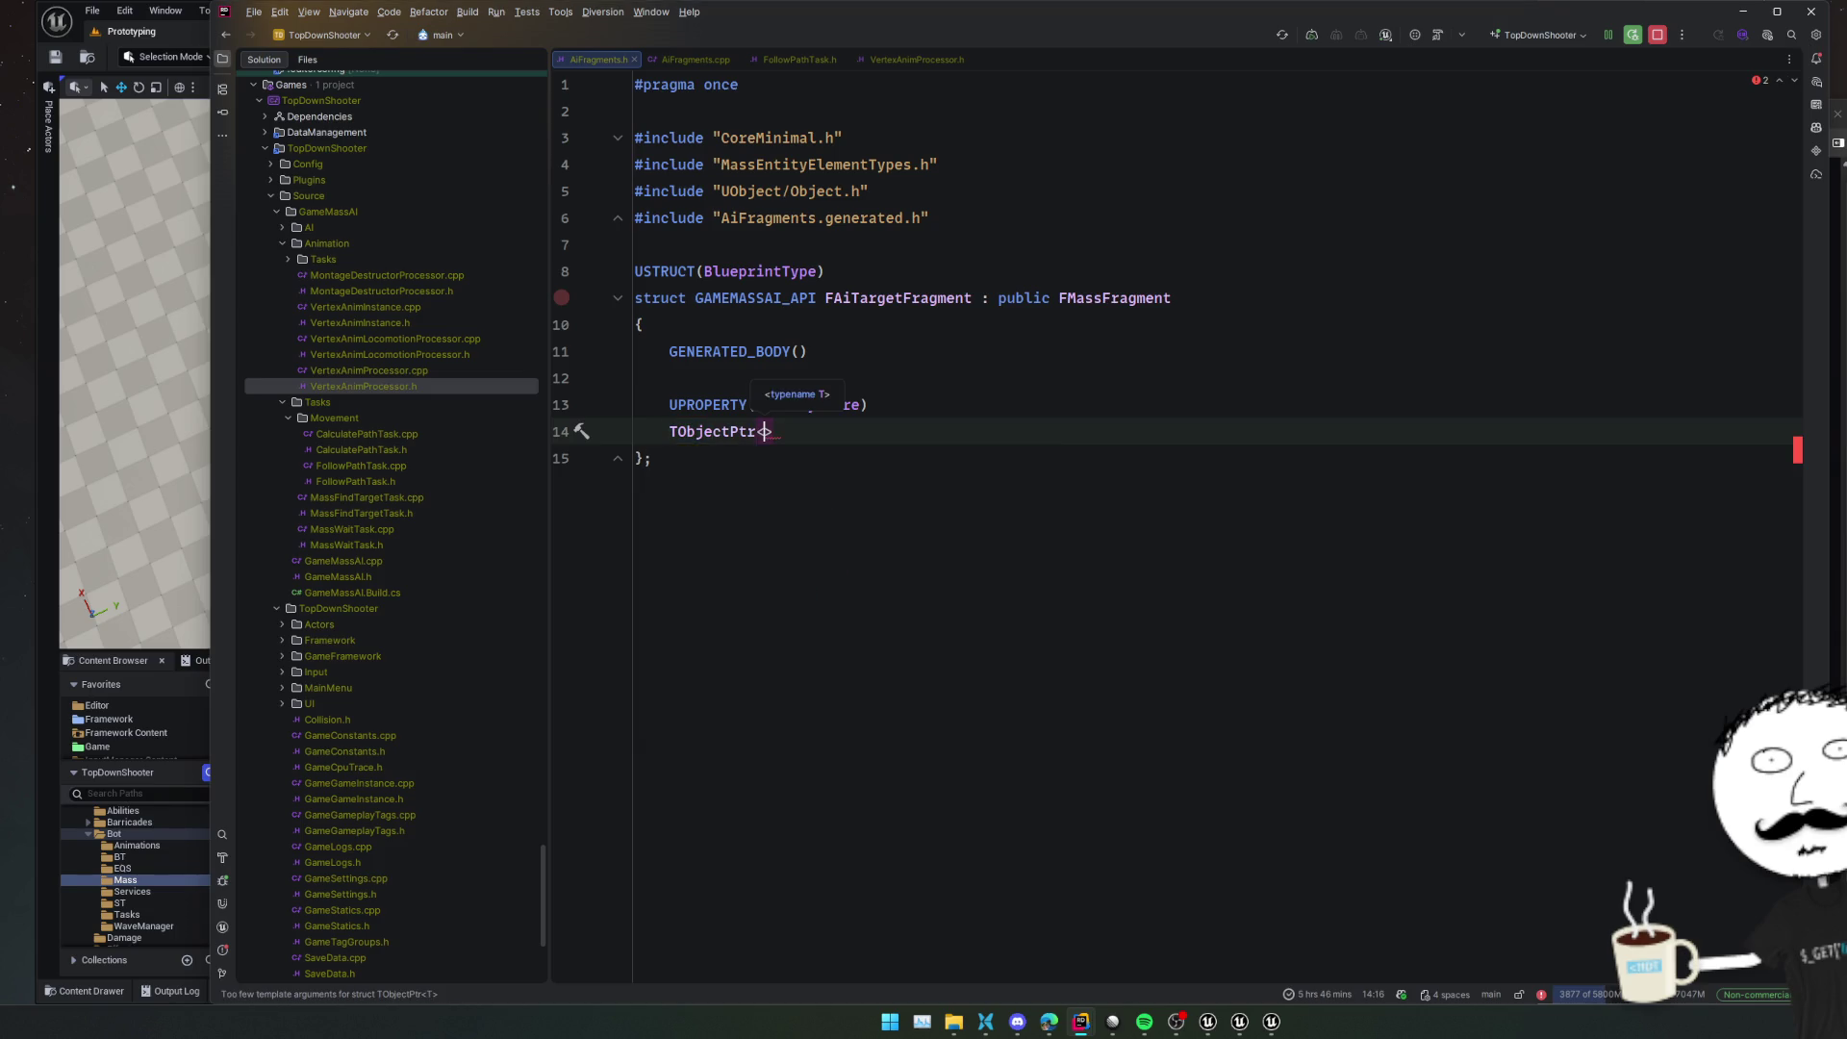
type("ACha")
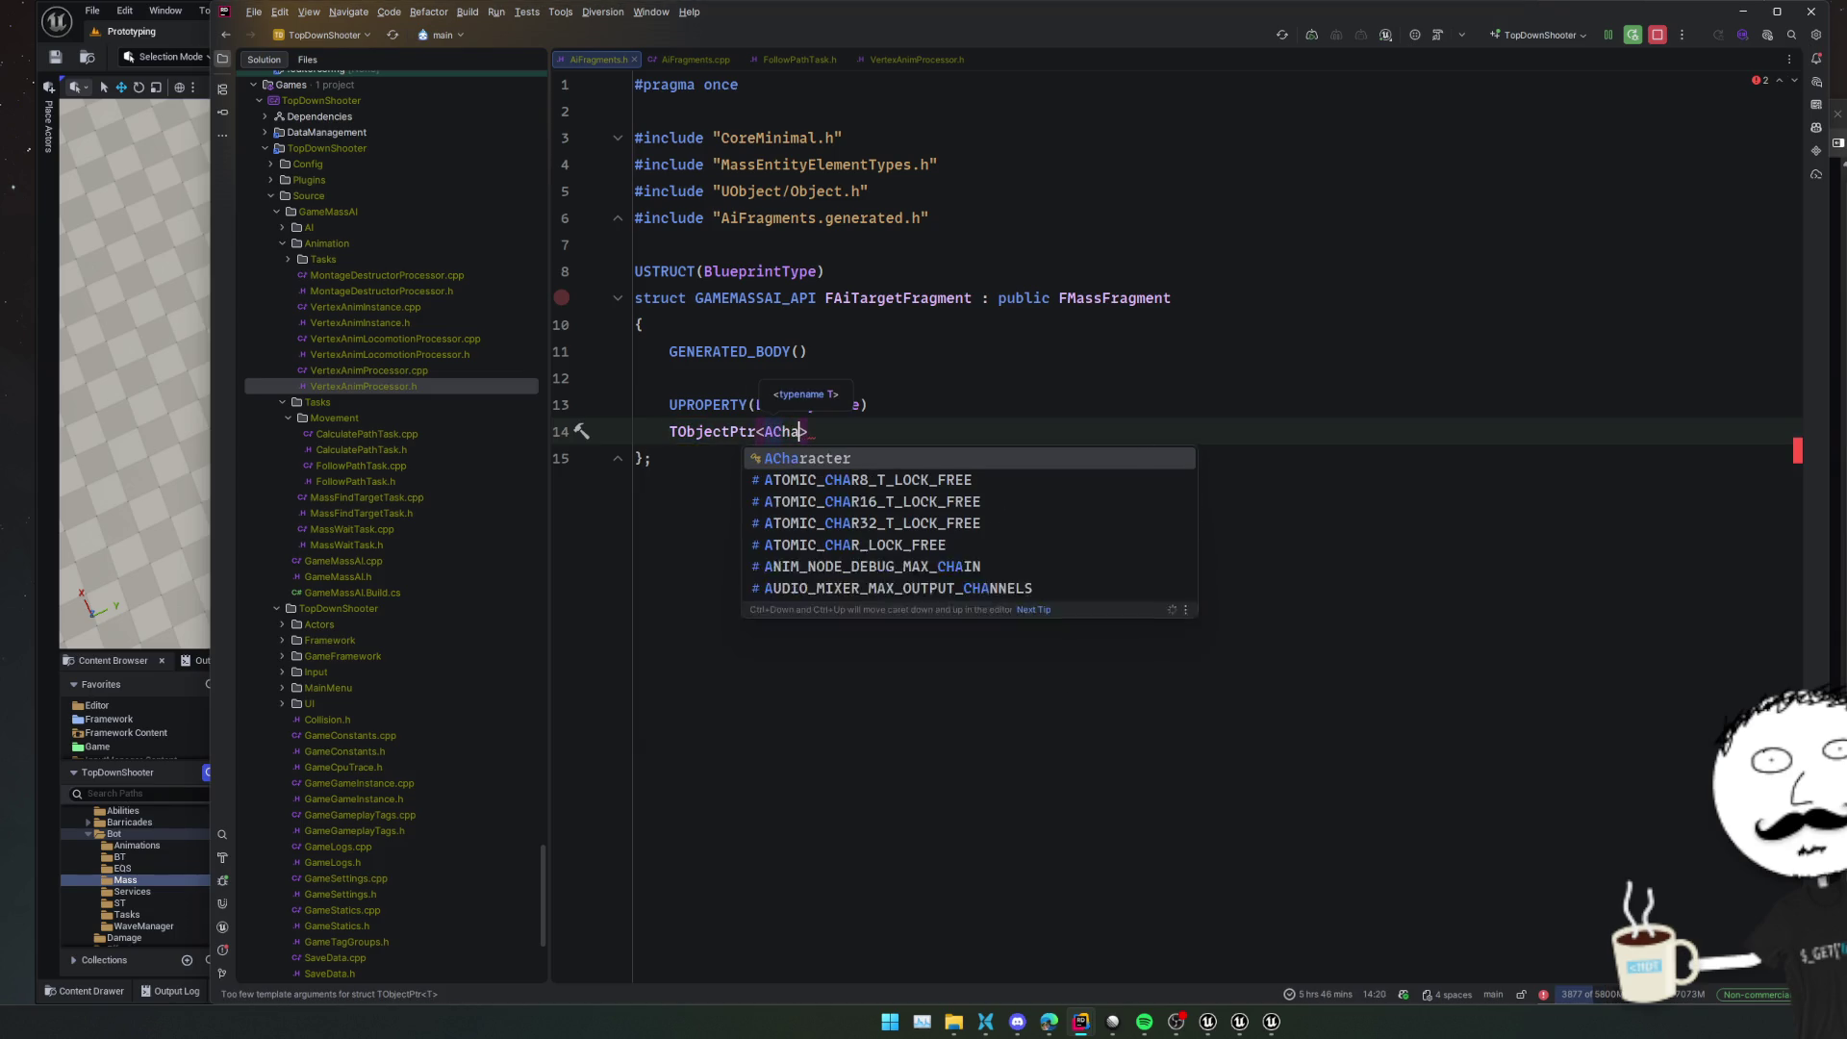
key("BackSpace")
key("BackSpace")
key("BackSpace")
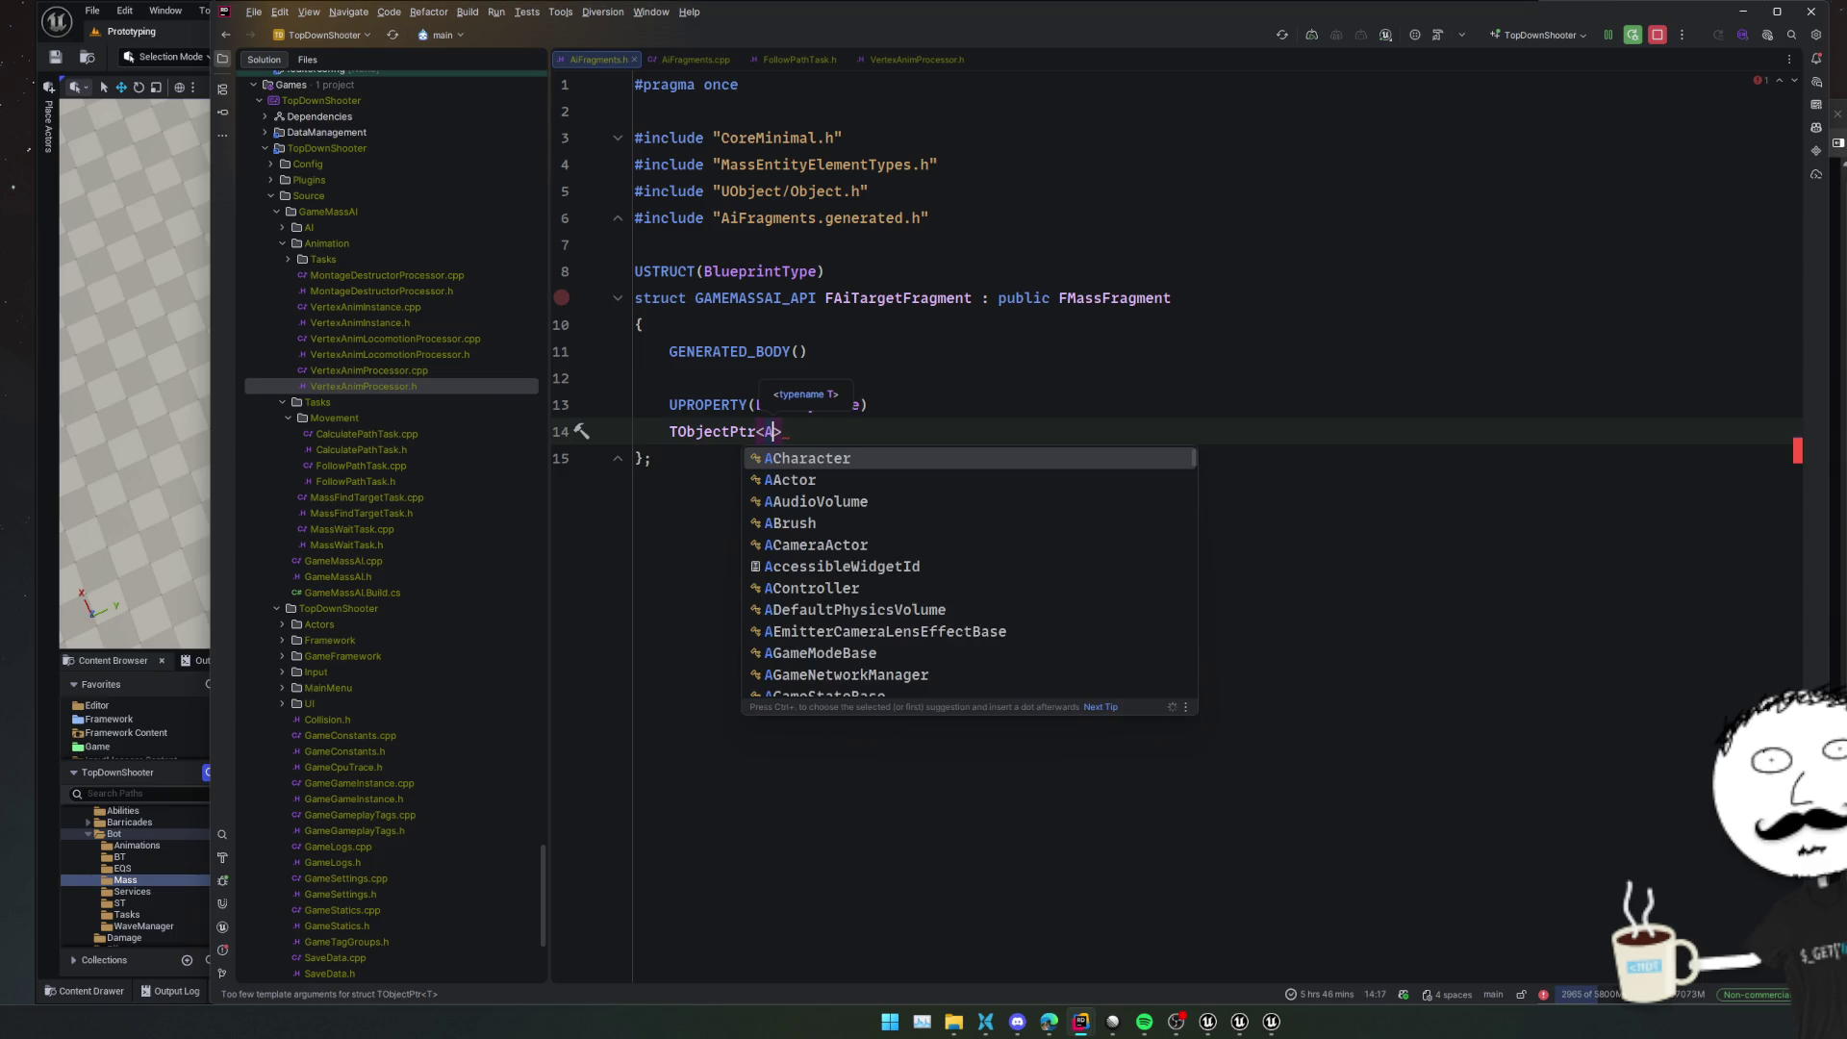
key("Down")
key("Return")
type("> ")
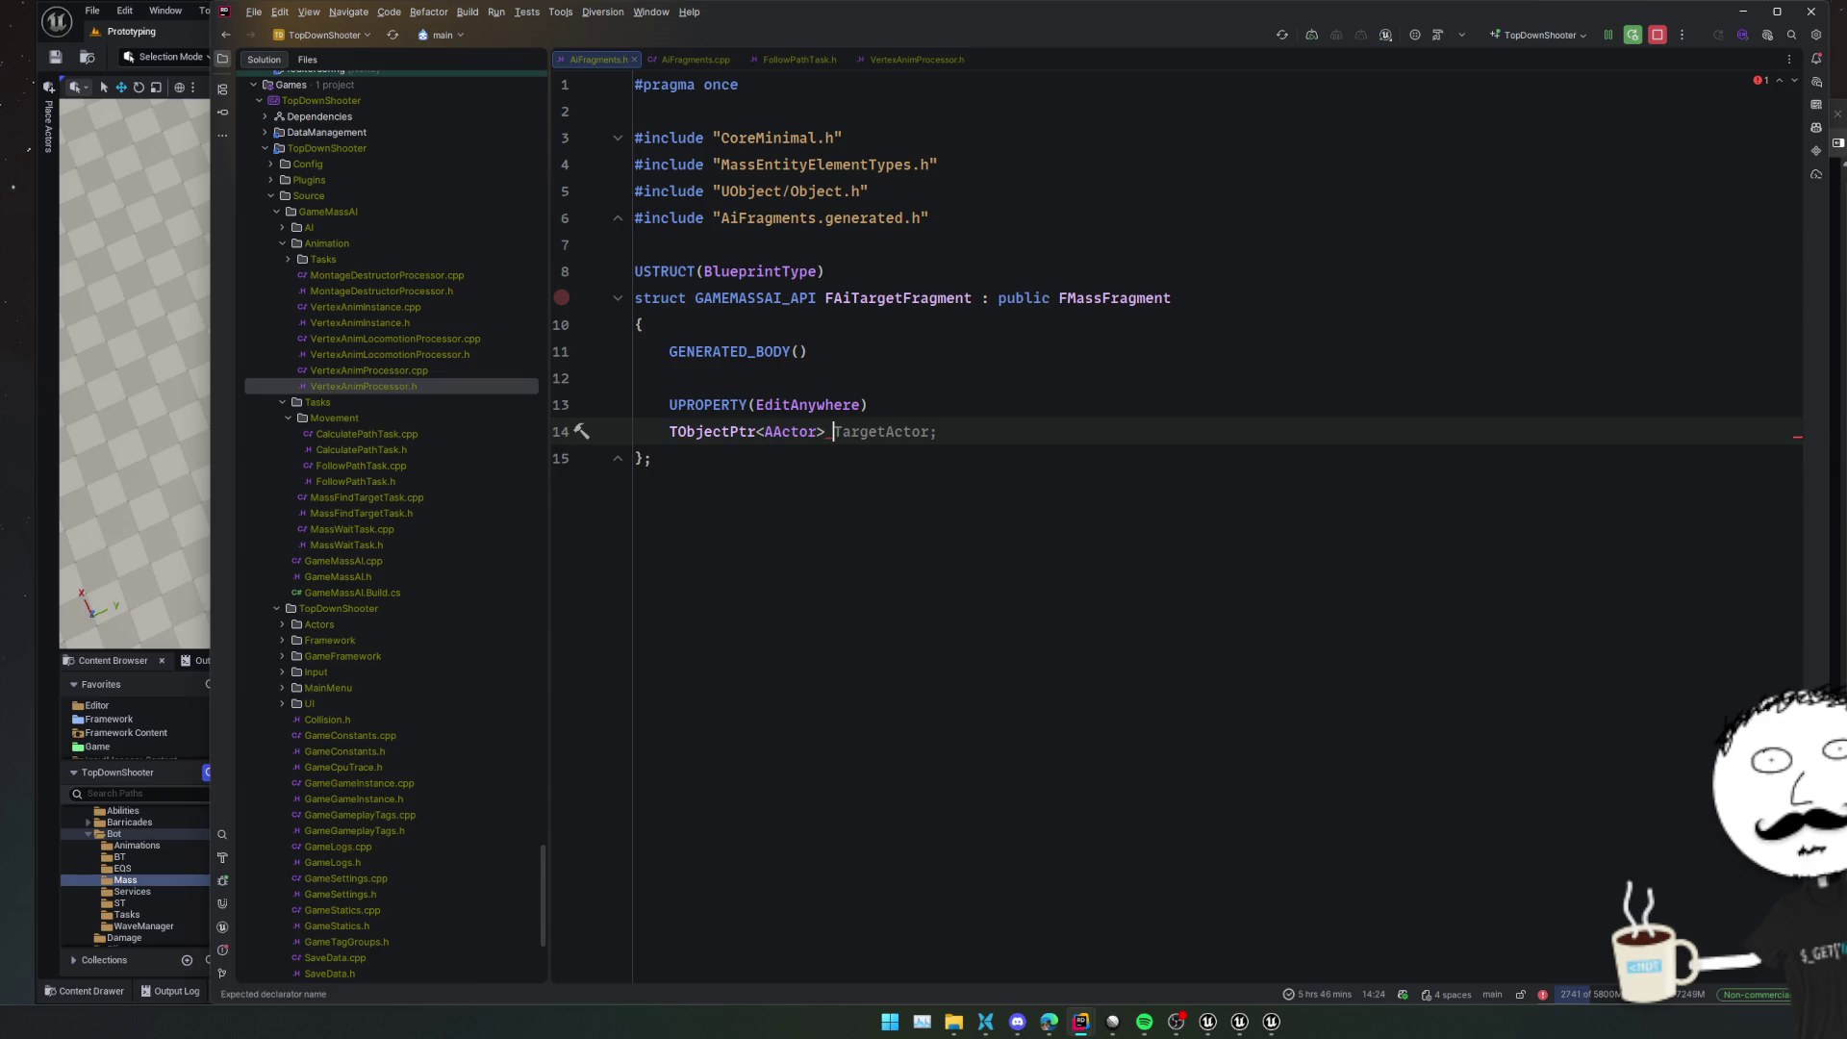
type("Target;")
key("Left")
type("= nullptr")
Duplicate the property block and make the copy float LastUpdatedAt = -1;
key("ctrl+w")
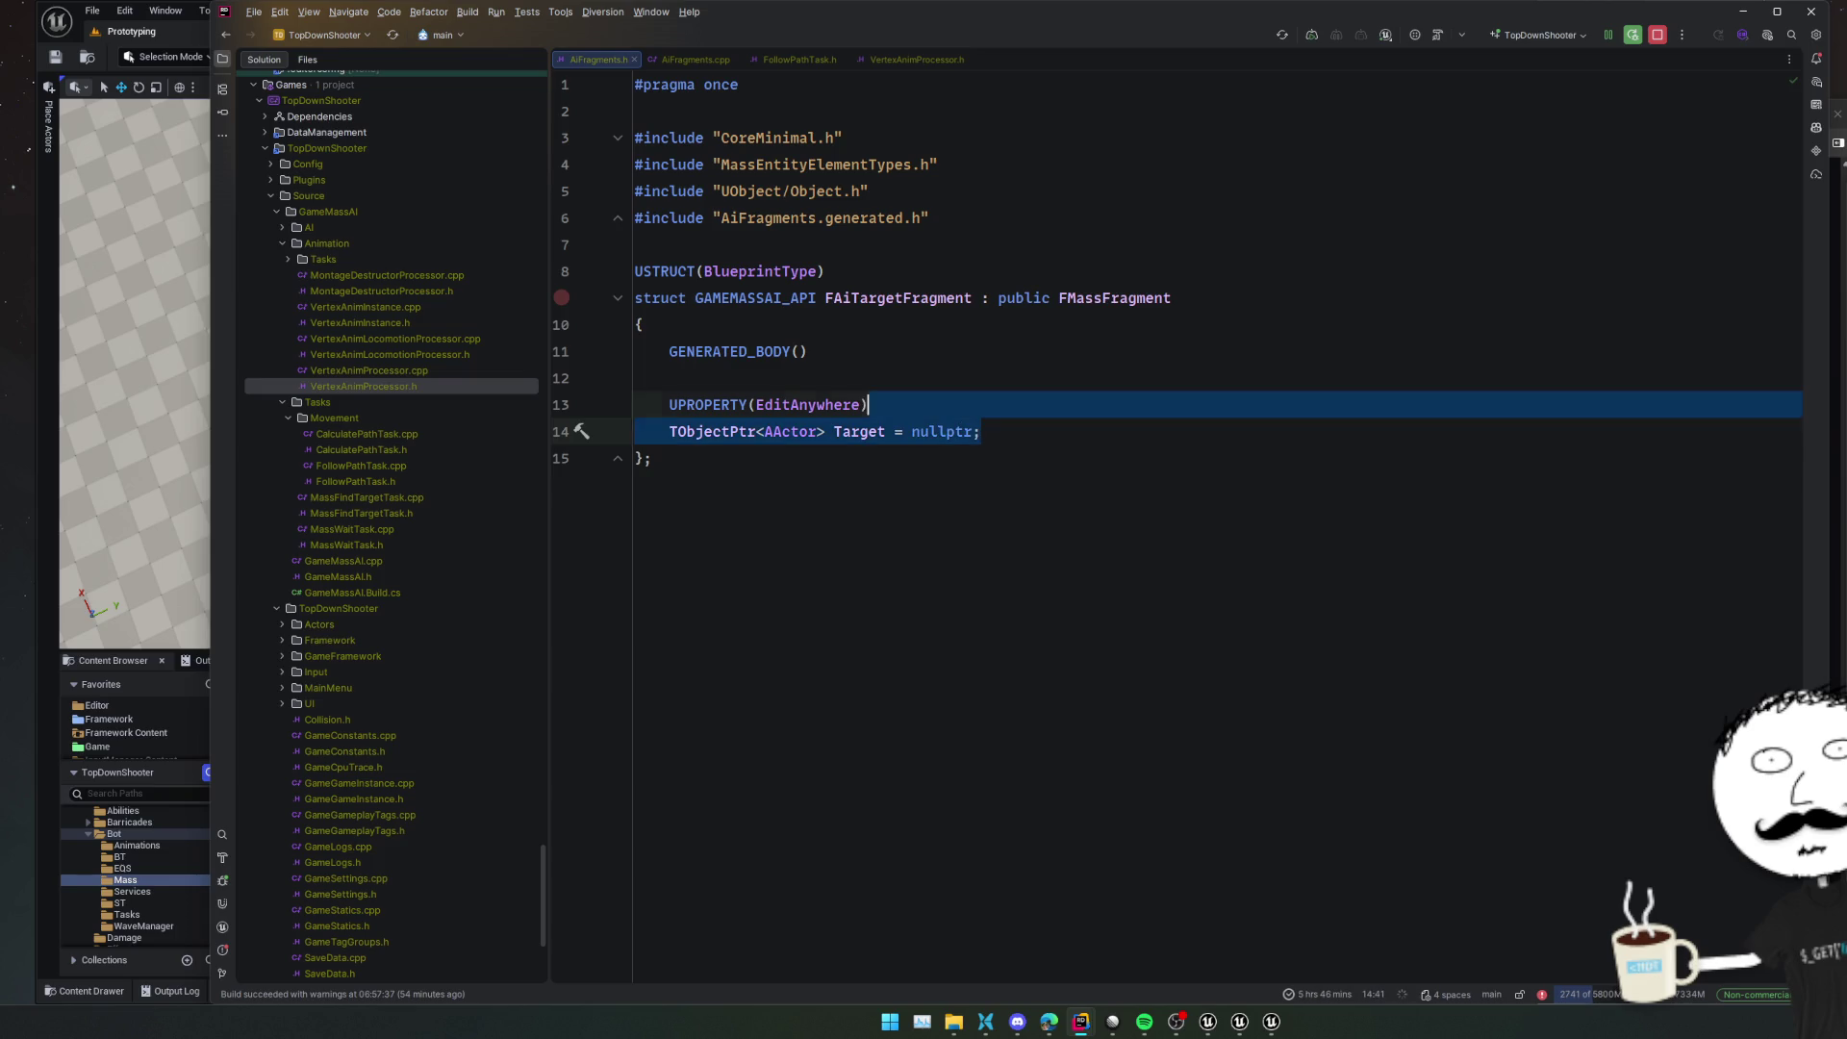
key("ctrl+d")
key("Down")
key("Down")
key("Down")
key("shift+Home")
key("BackSpace")
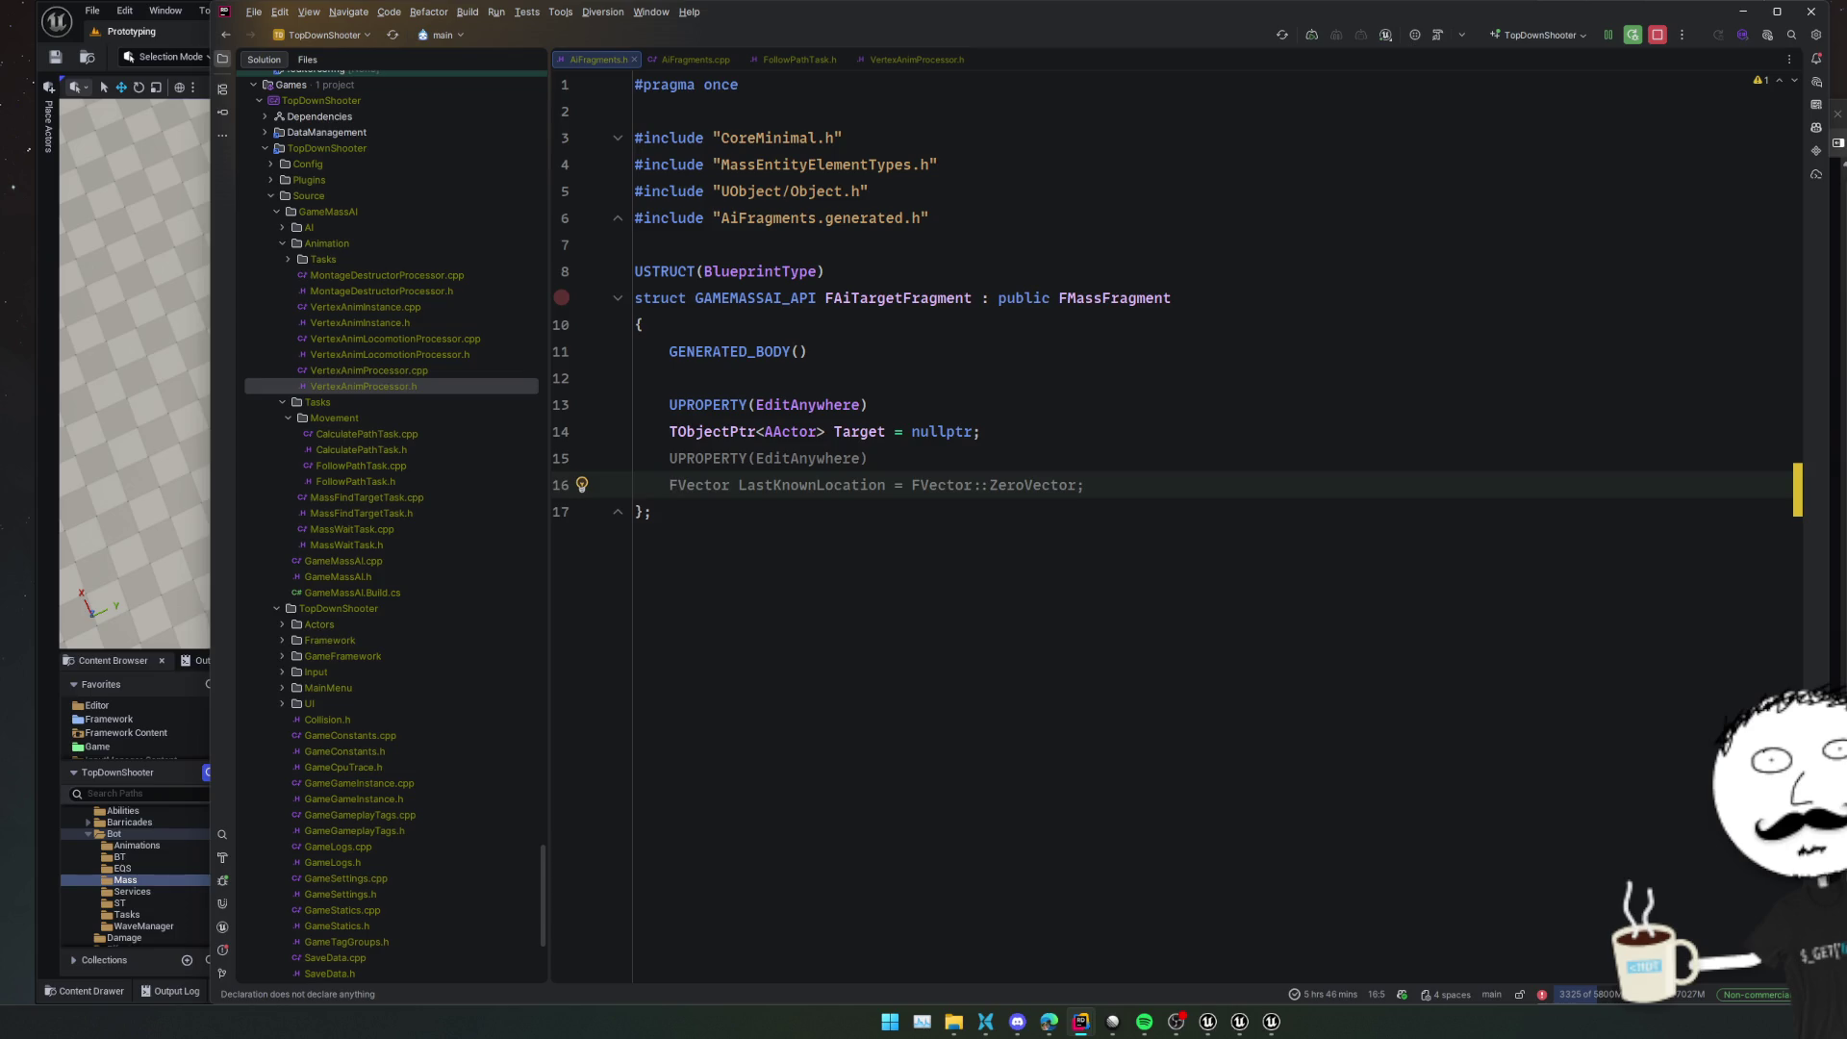
type("float LastUpdatedAt = -1;")
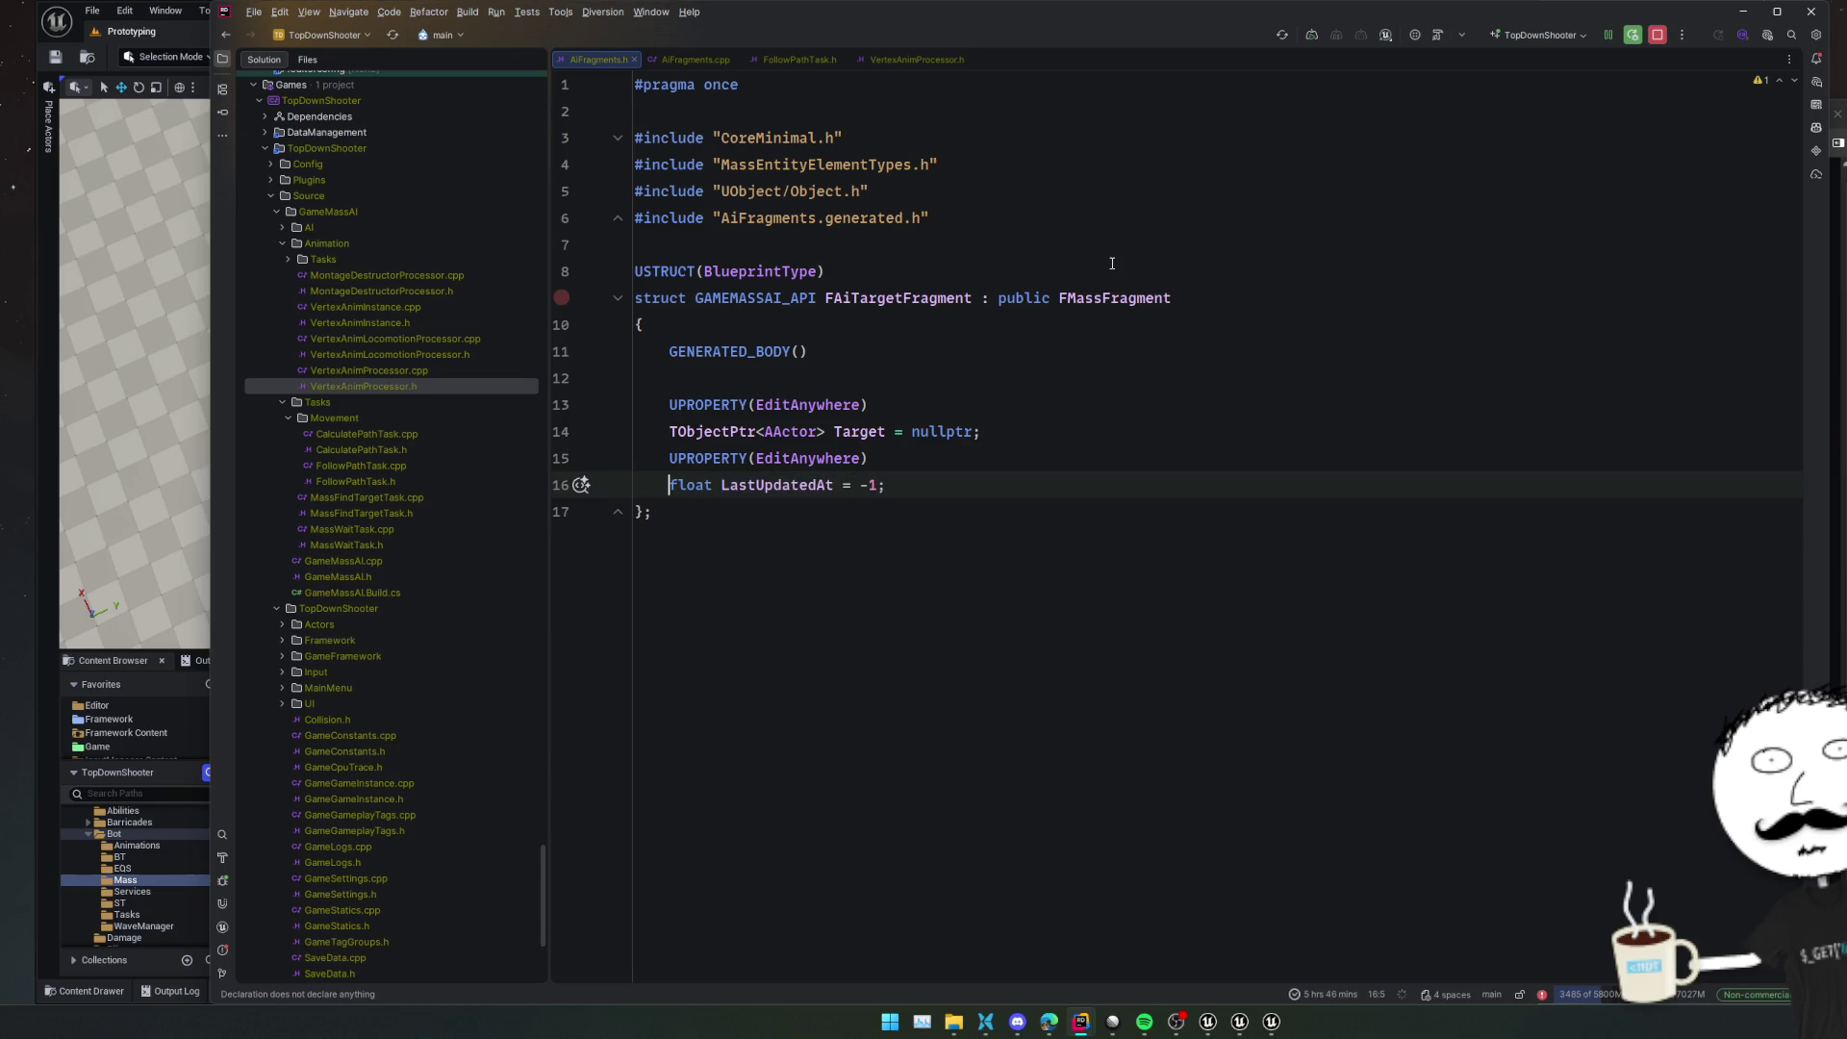
Insert a blank line between the Target and LastUpdatedAt properties
left_click(1106, 412)
left_click(1105, 421)
key("Return")
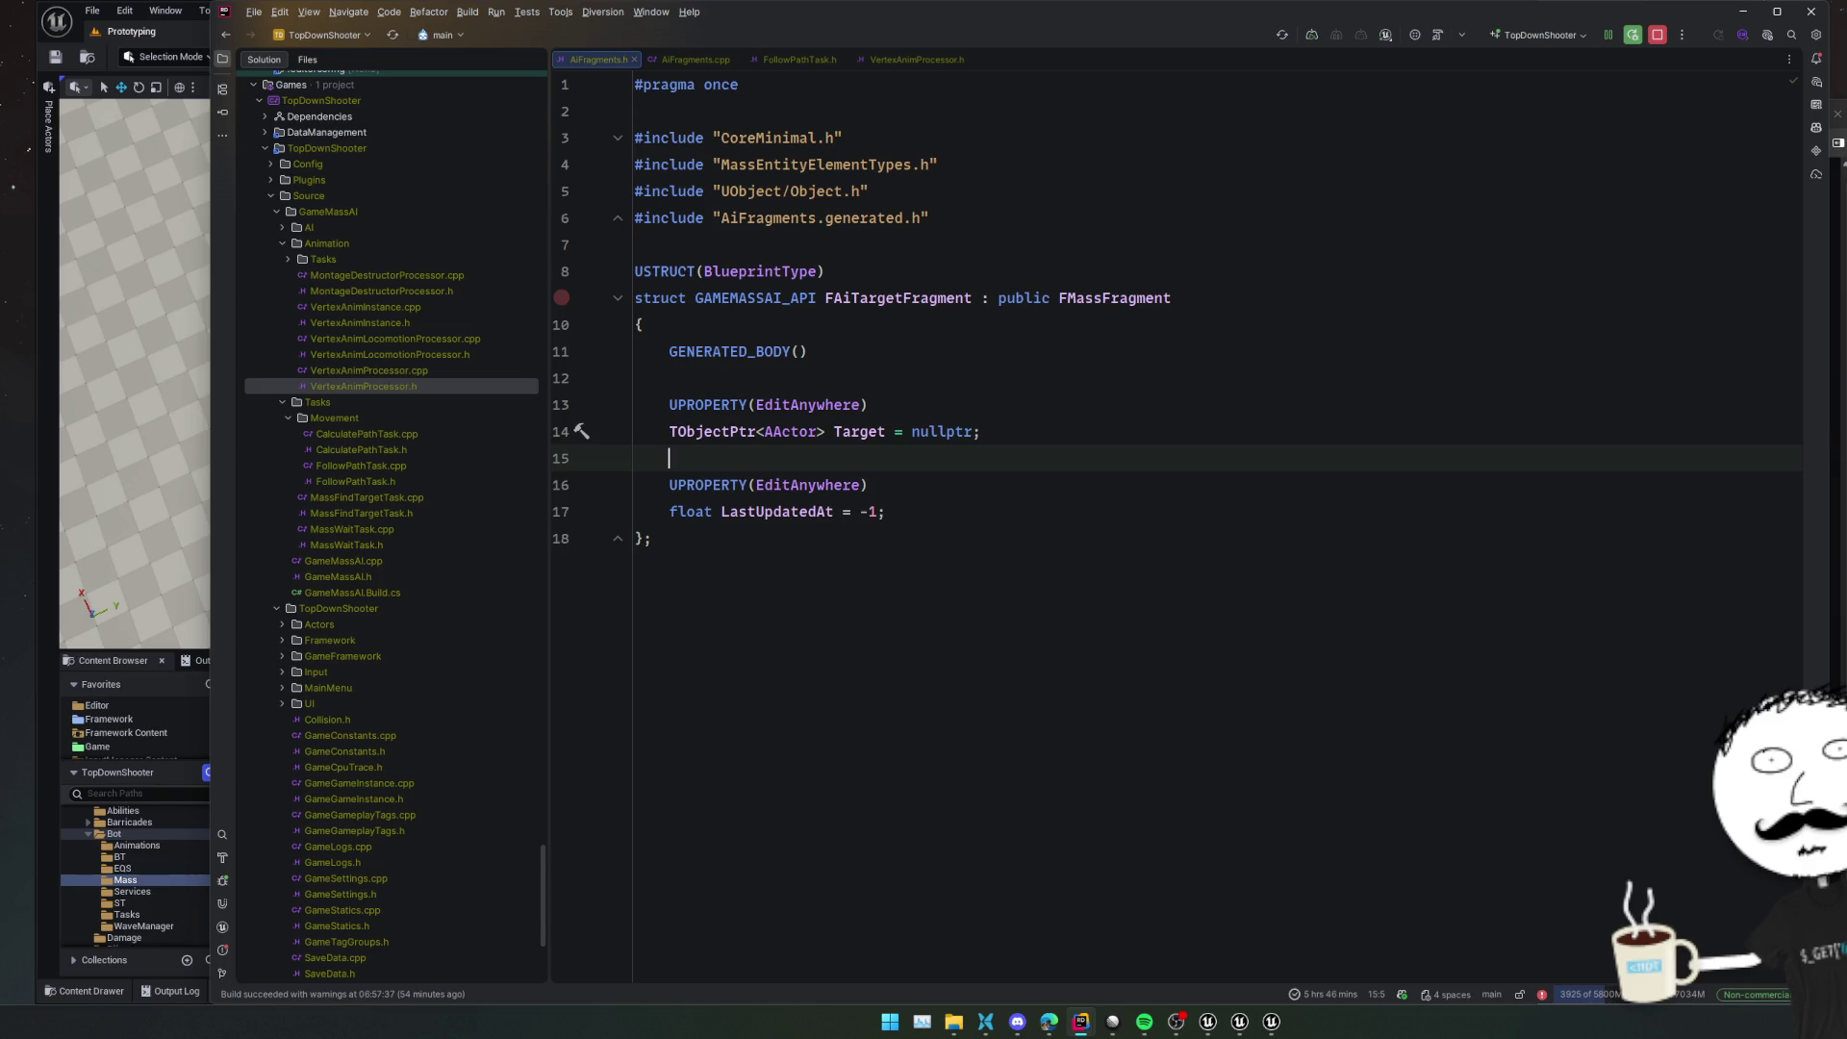
left_click(1145, 421)
left_click(1135, 408)
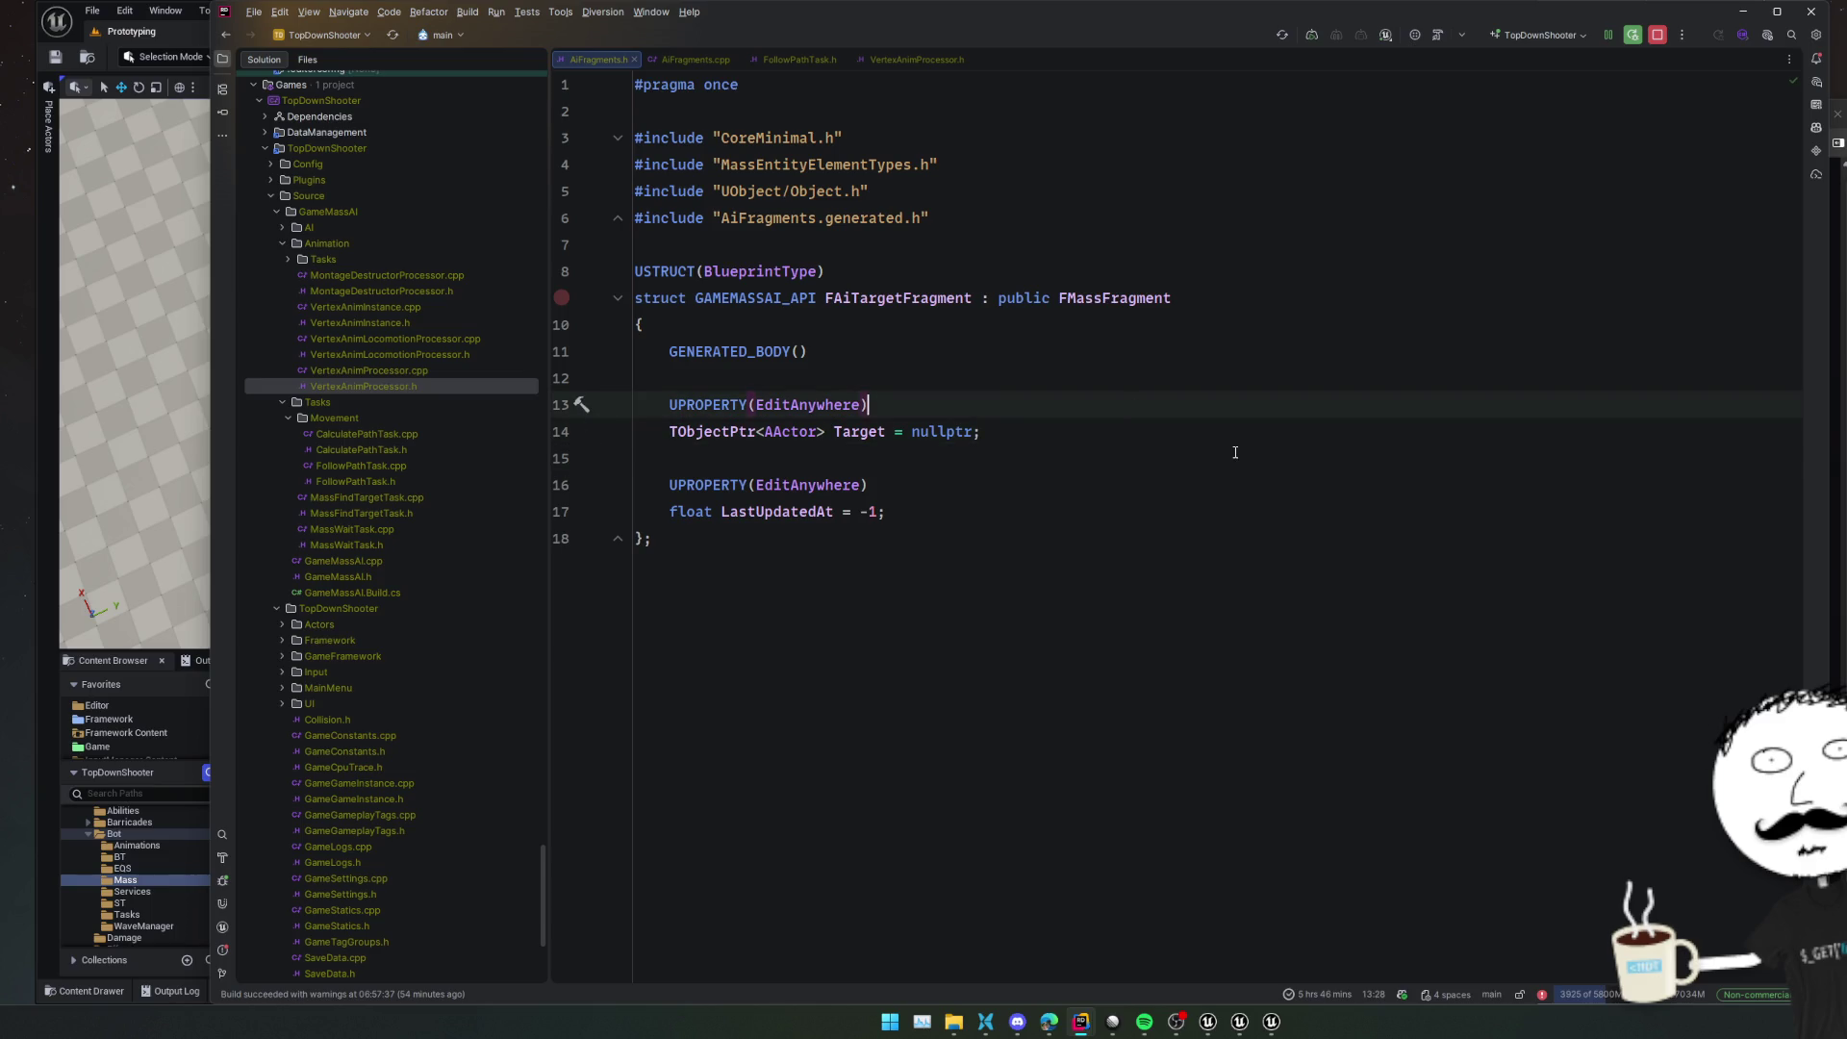
mouse_move(1082, 1021)
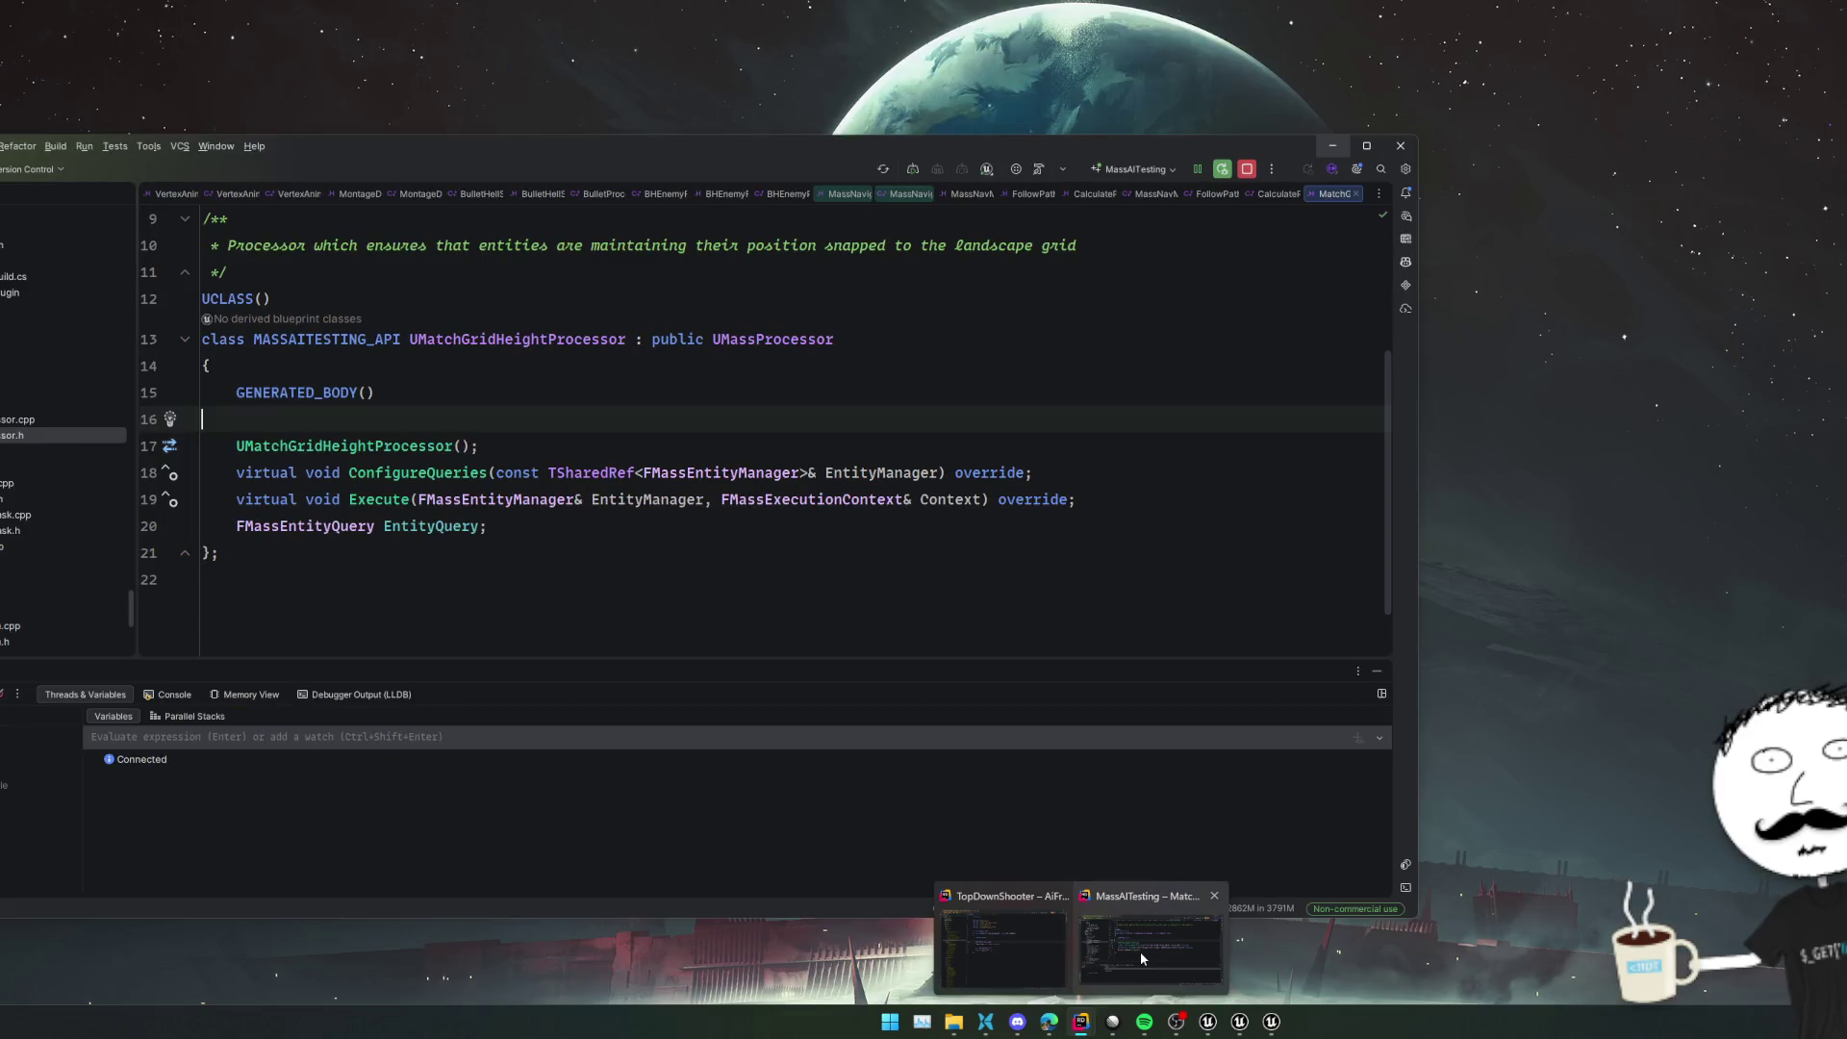
left_click(1140, 951)
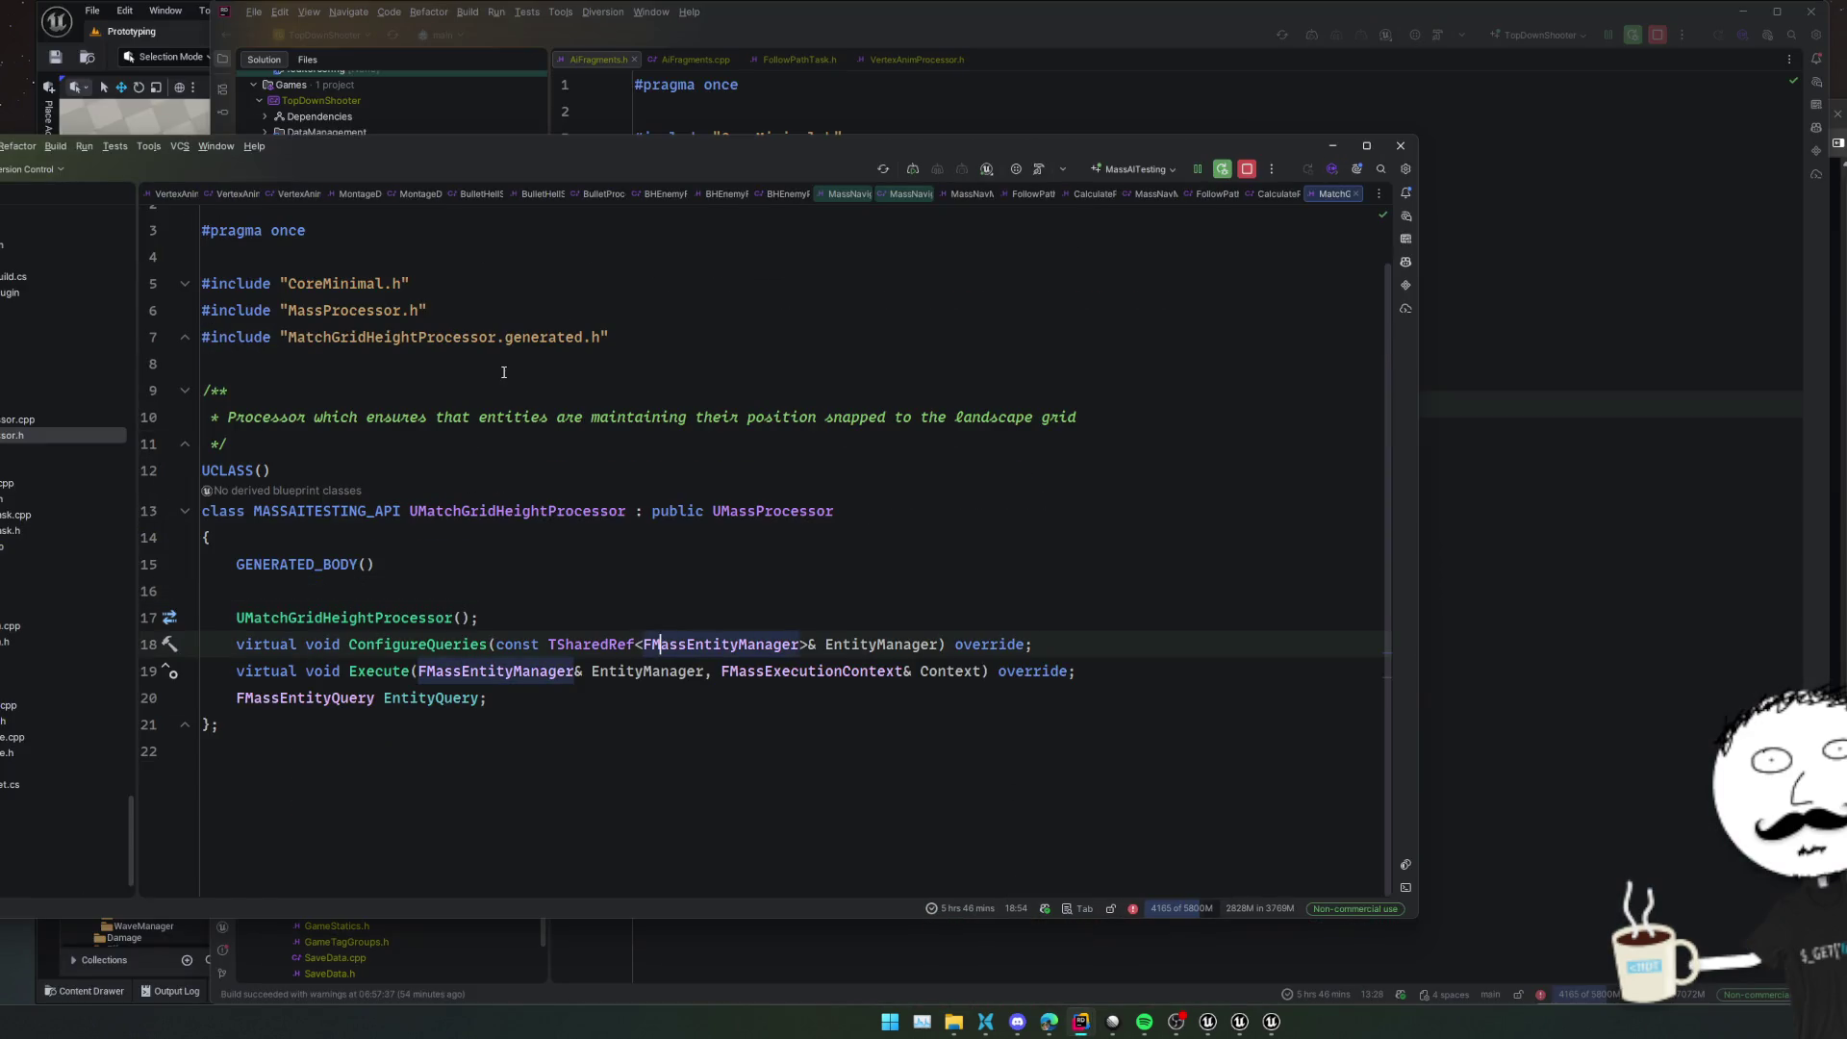
left_click_drag(562, 153, 649, 164)
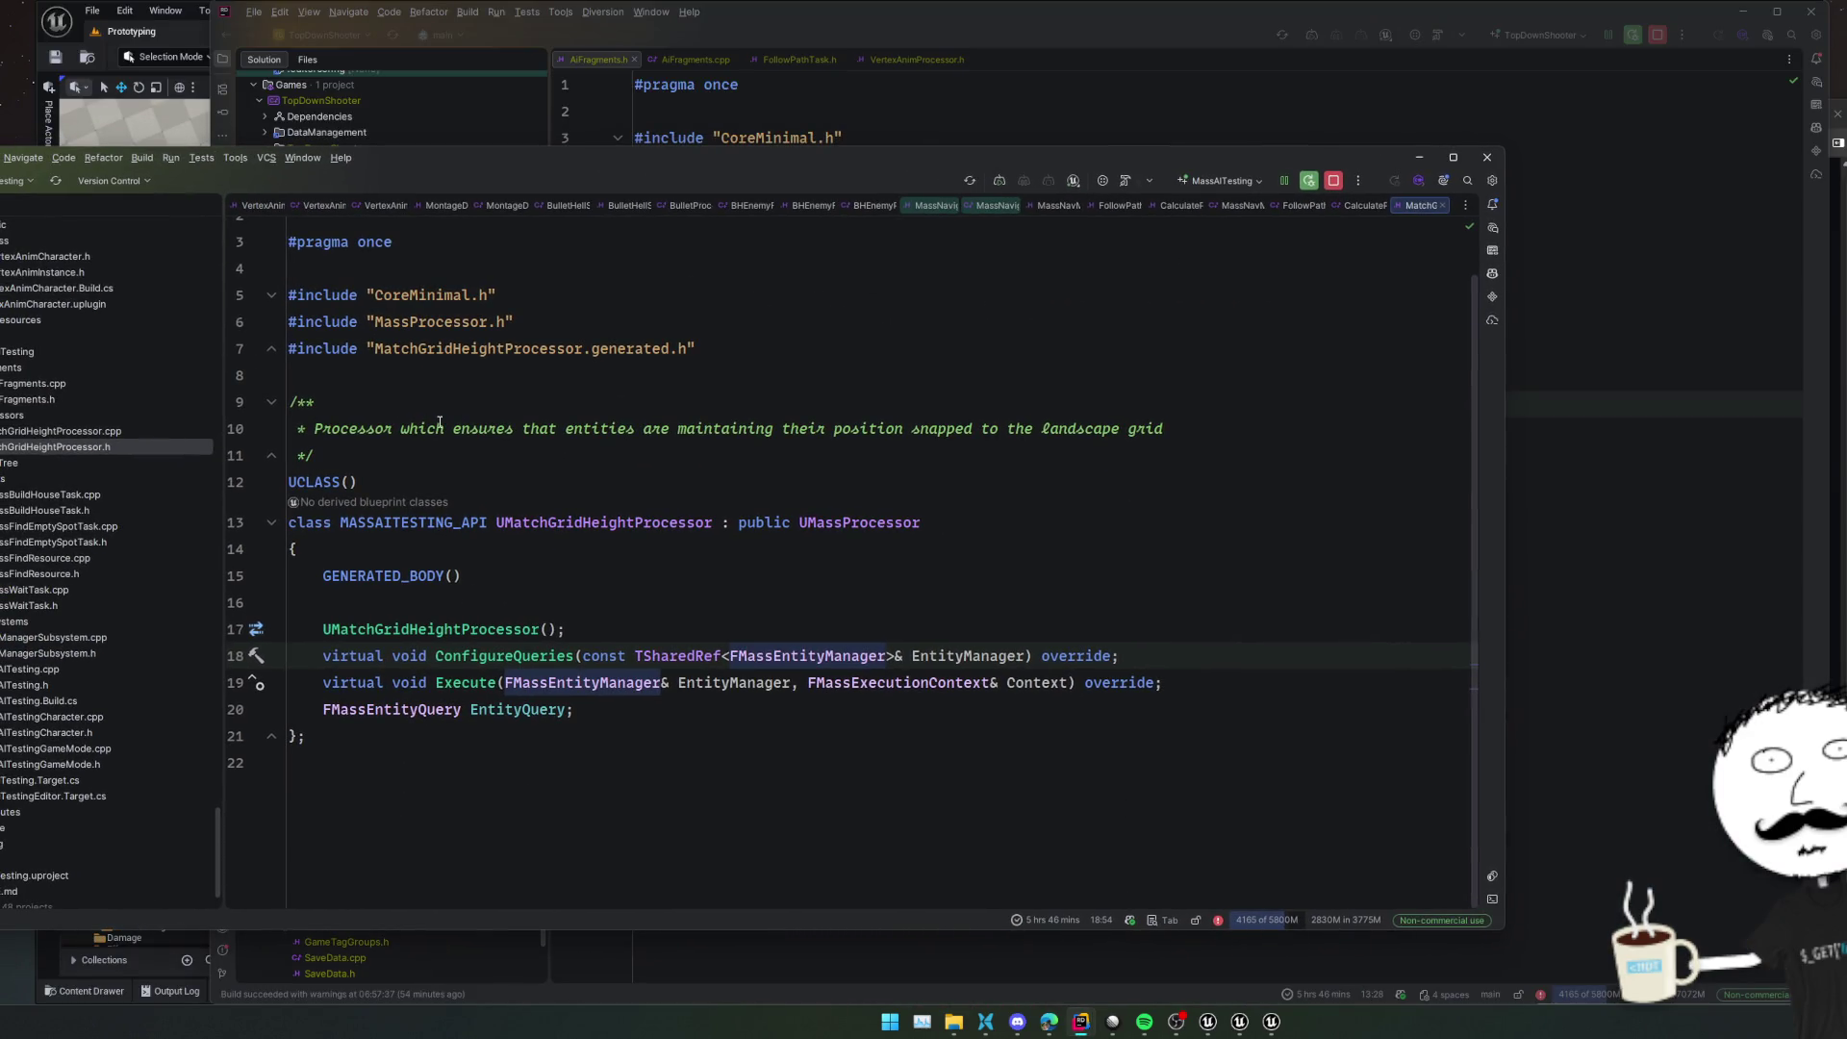
scroll(122, 543, "up", 10)
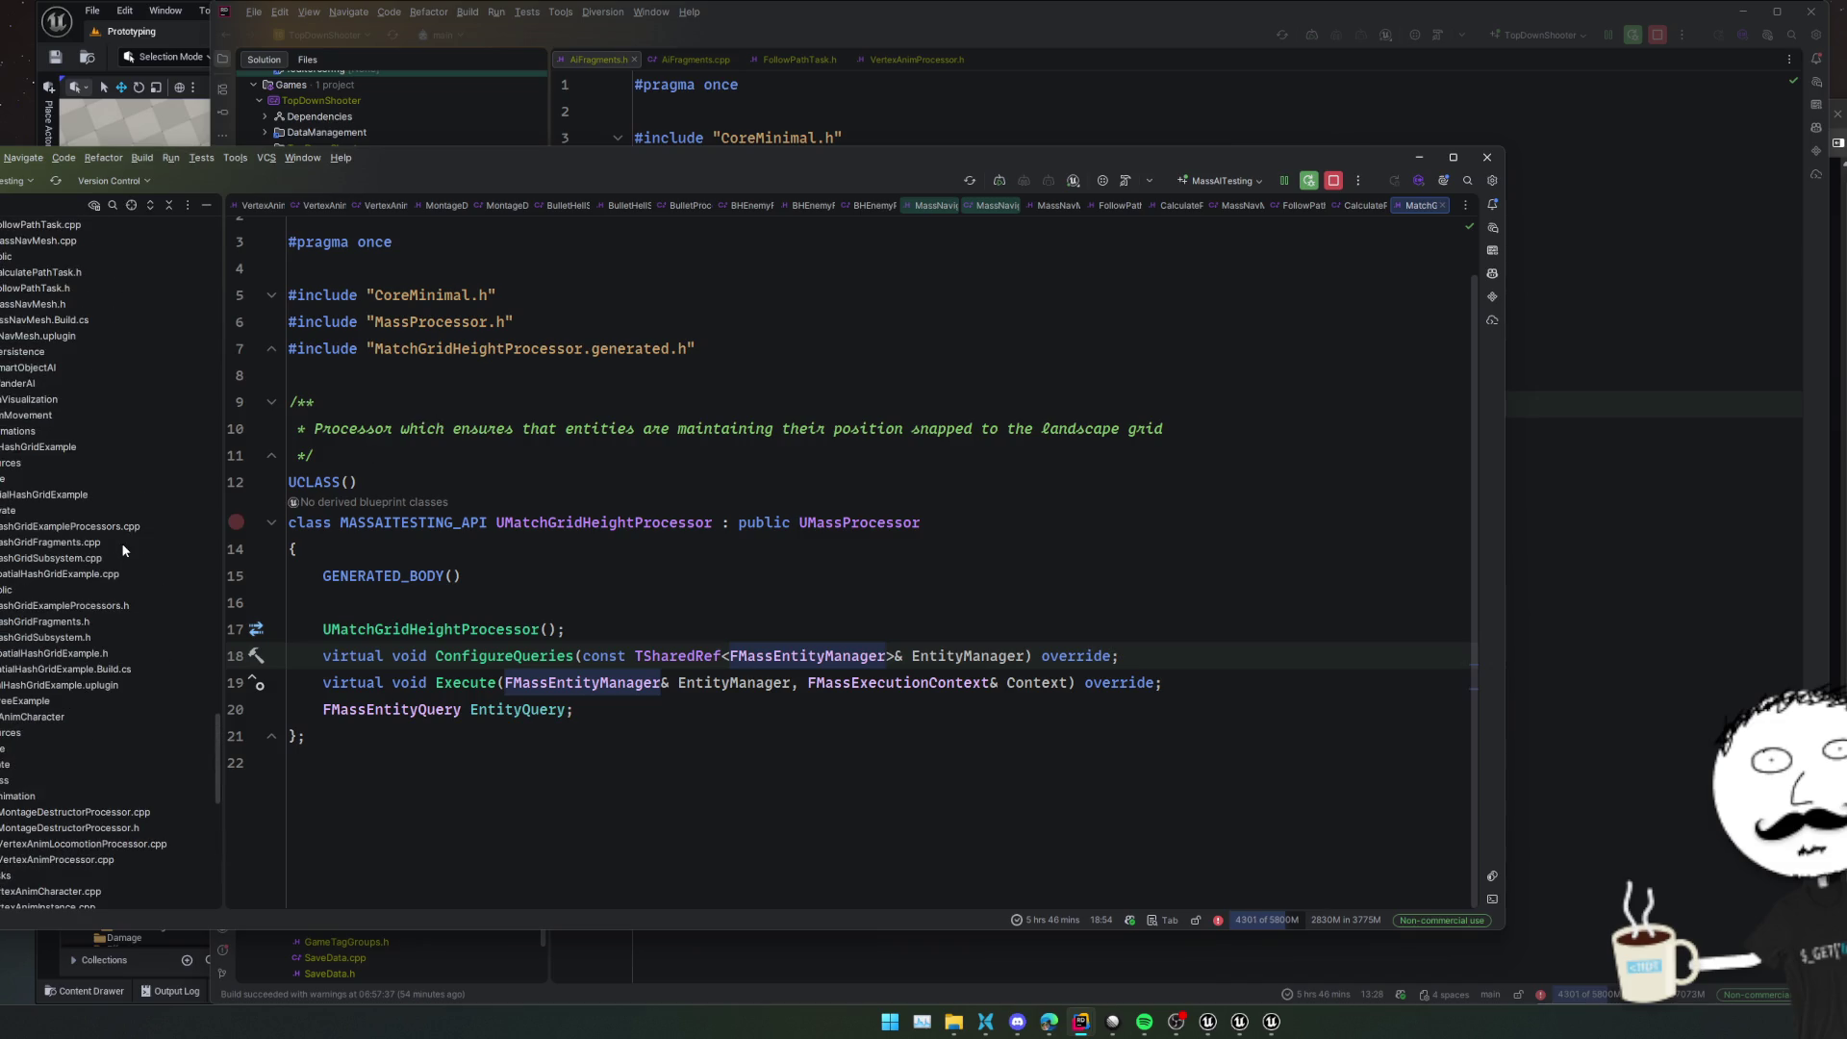
double_click(106, 605)
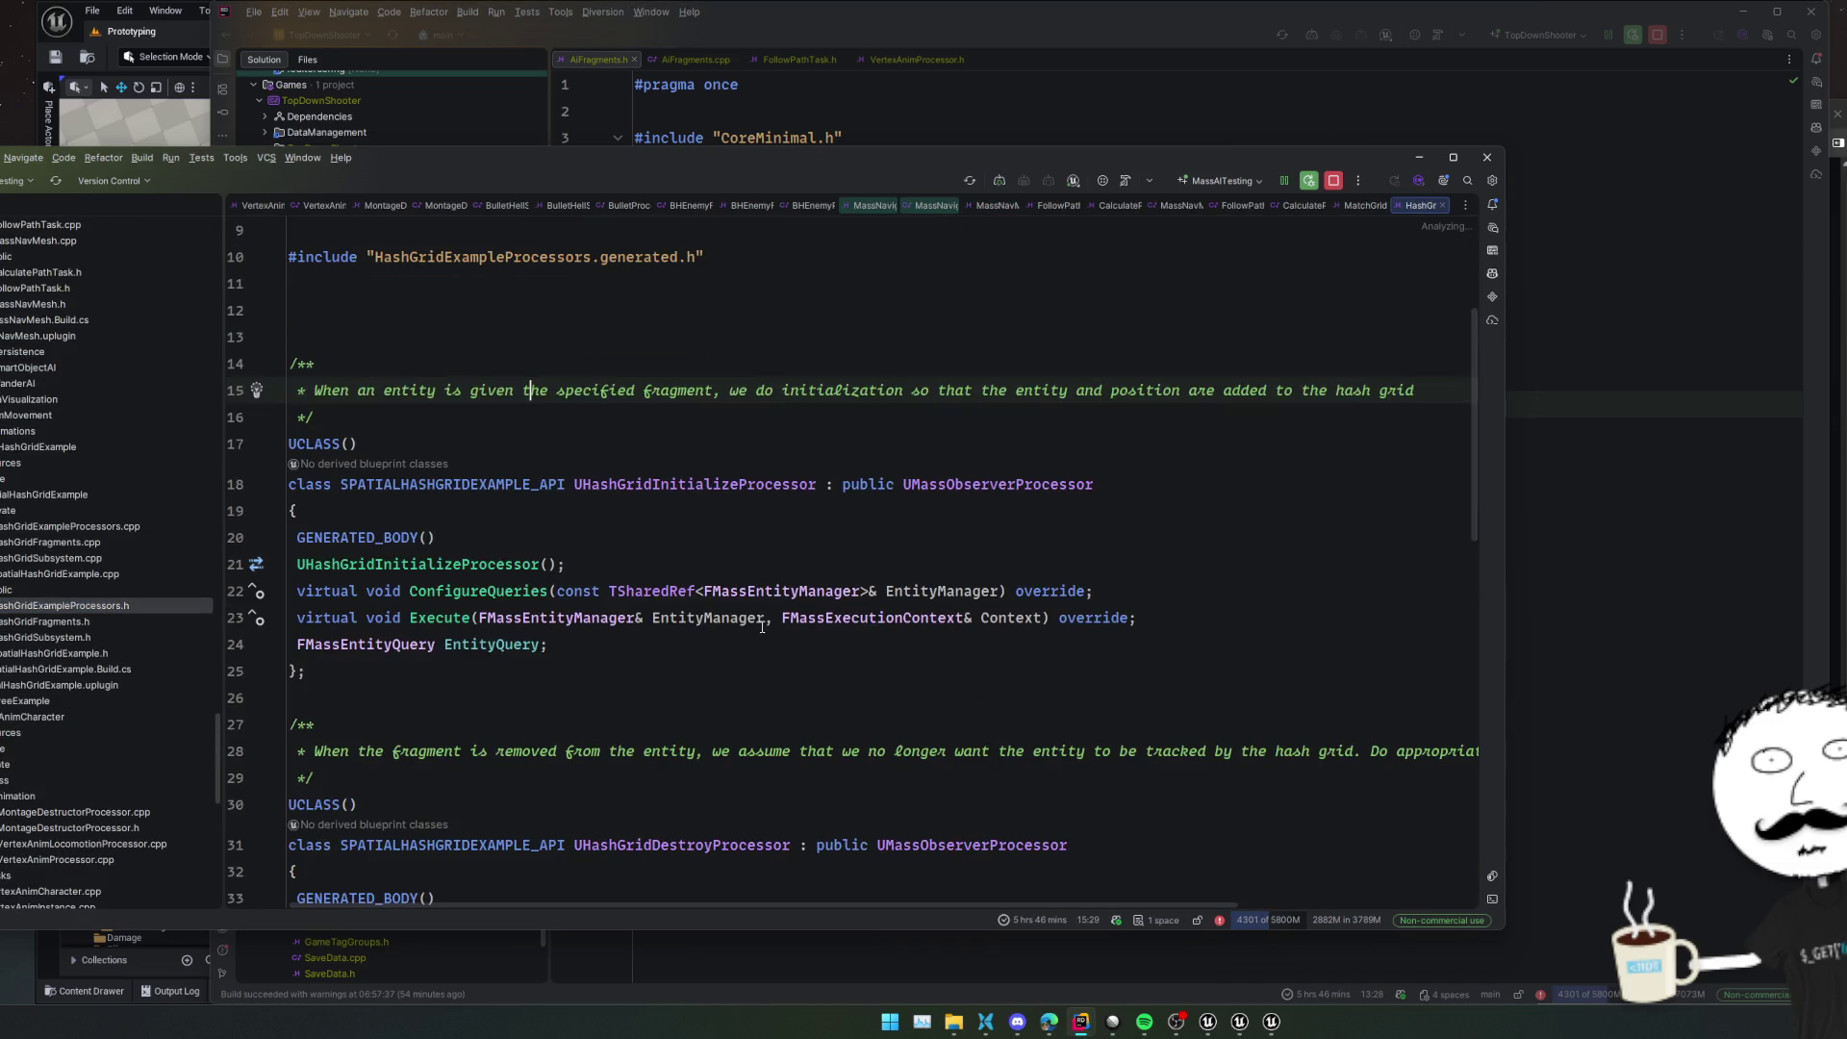
double_click(56, 624)
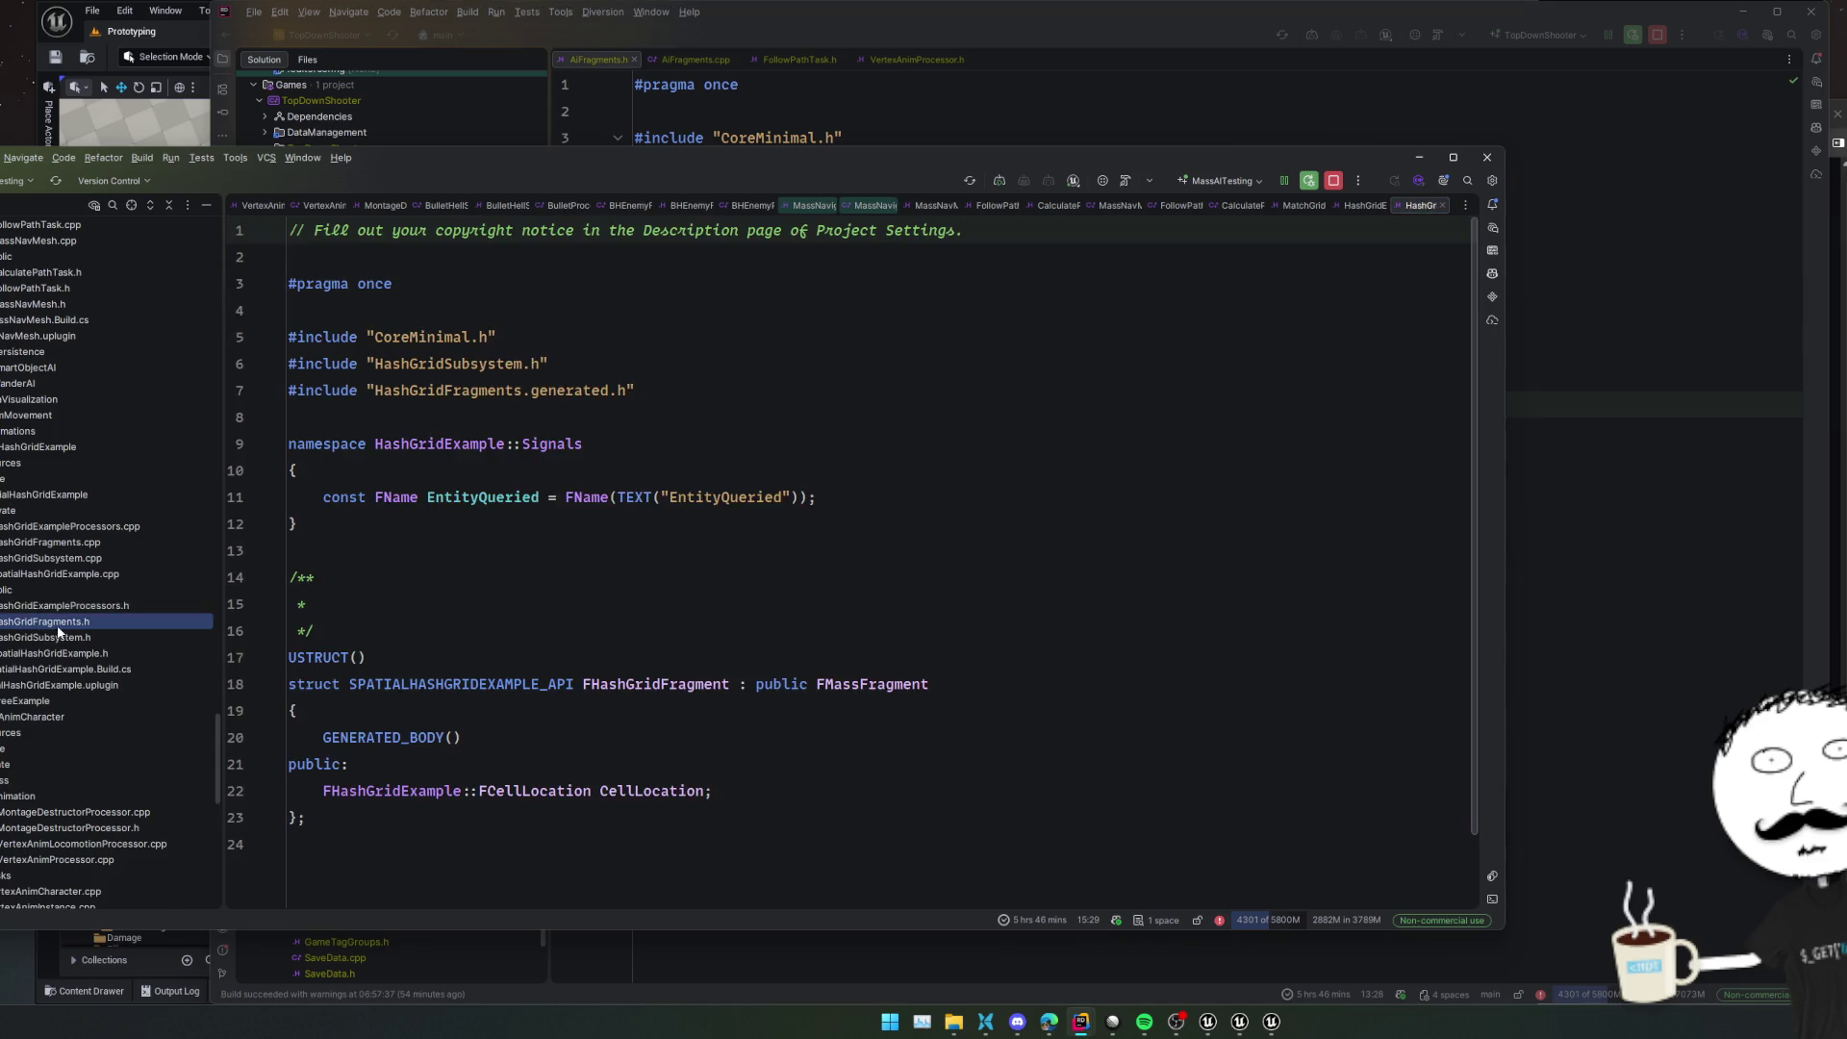
left_click(575, 604)
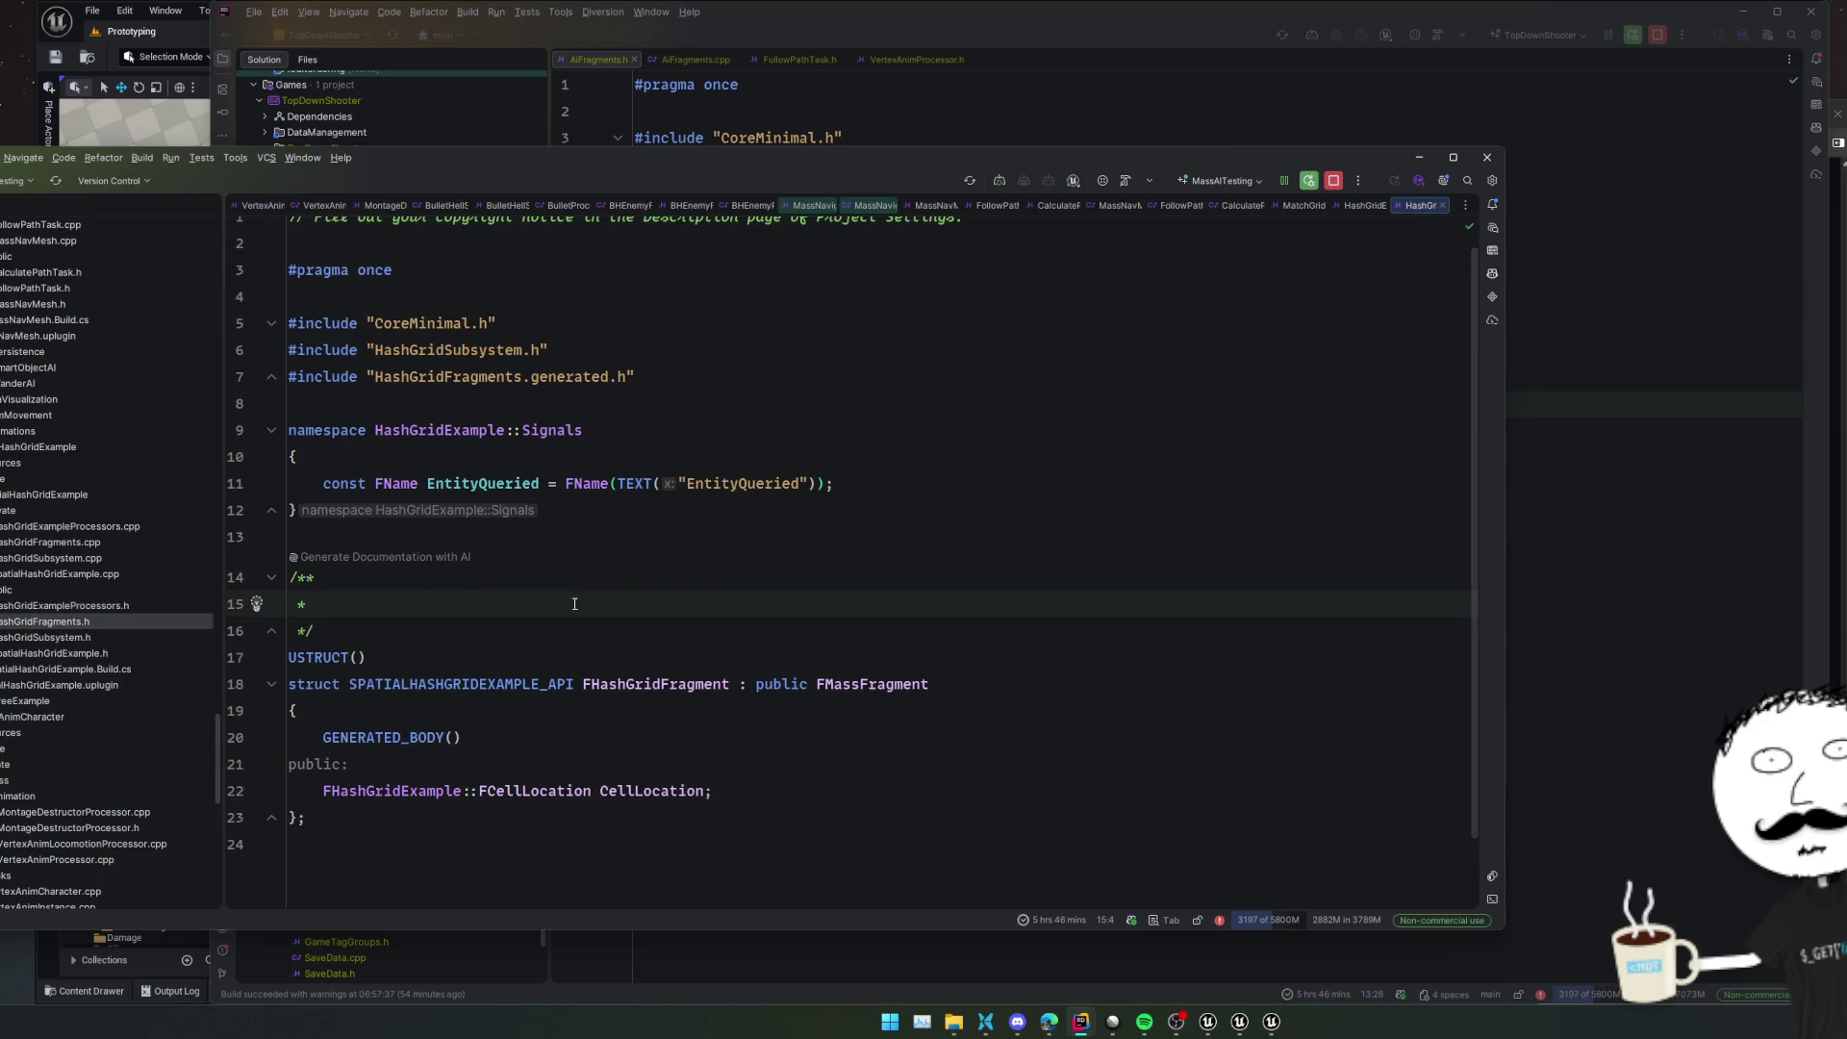
scroll(574, 604, "down", 1)
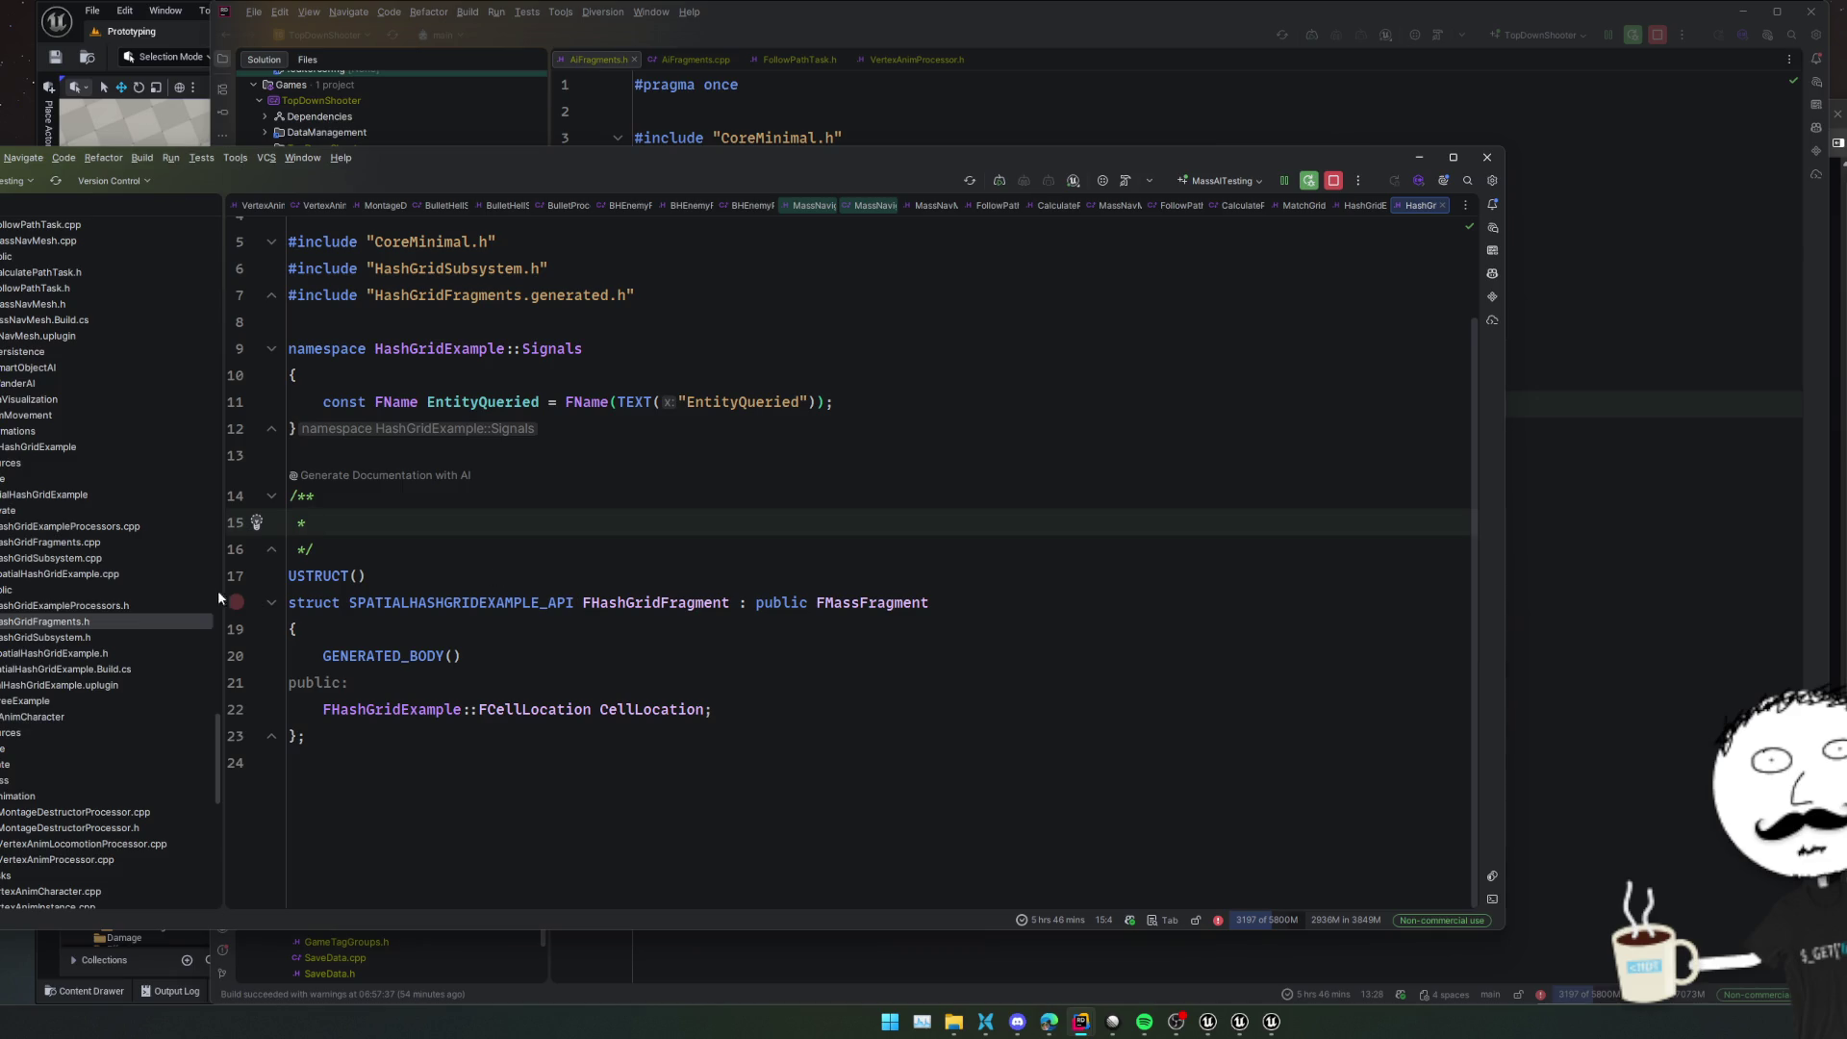
double_click(75, 605)
left_click(580, 591)
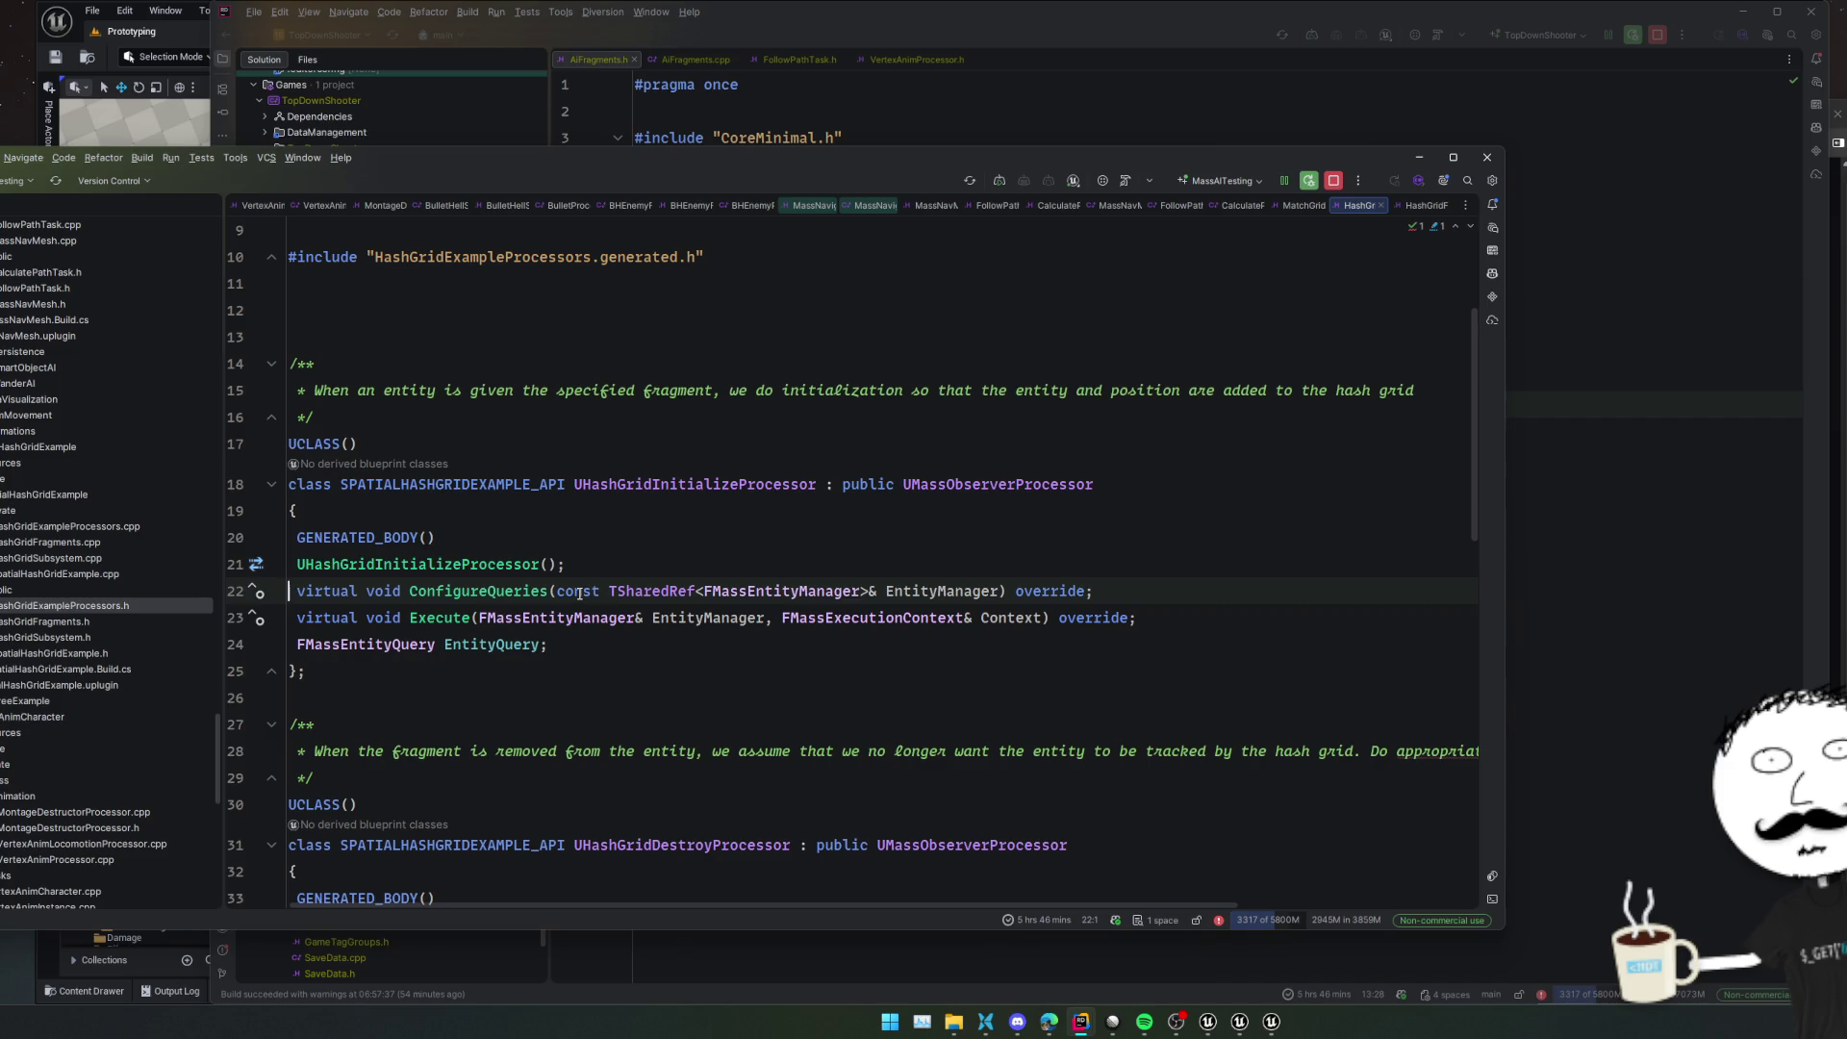
left_click(756, 483)
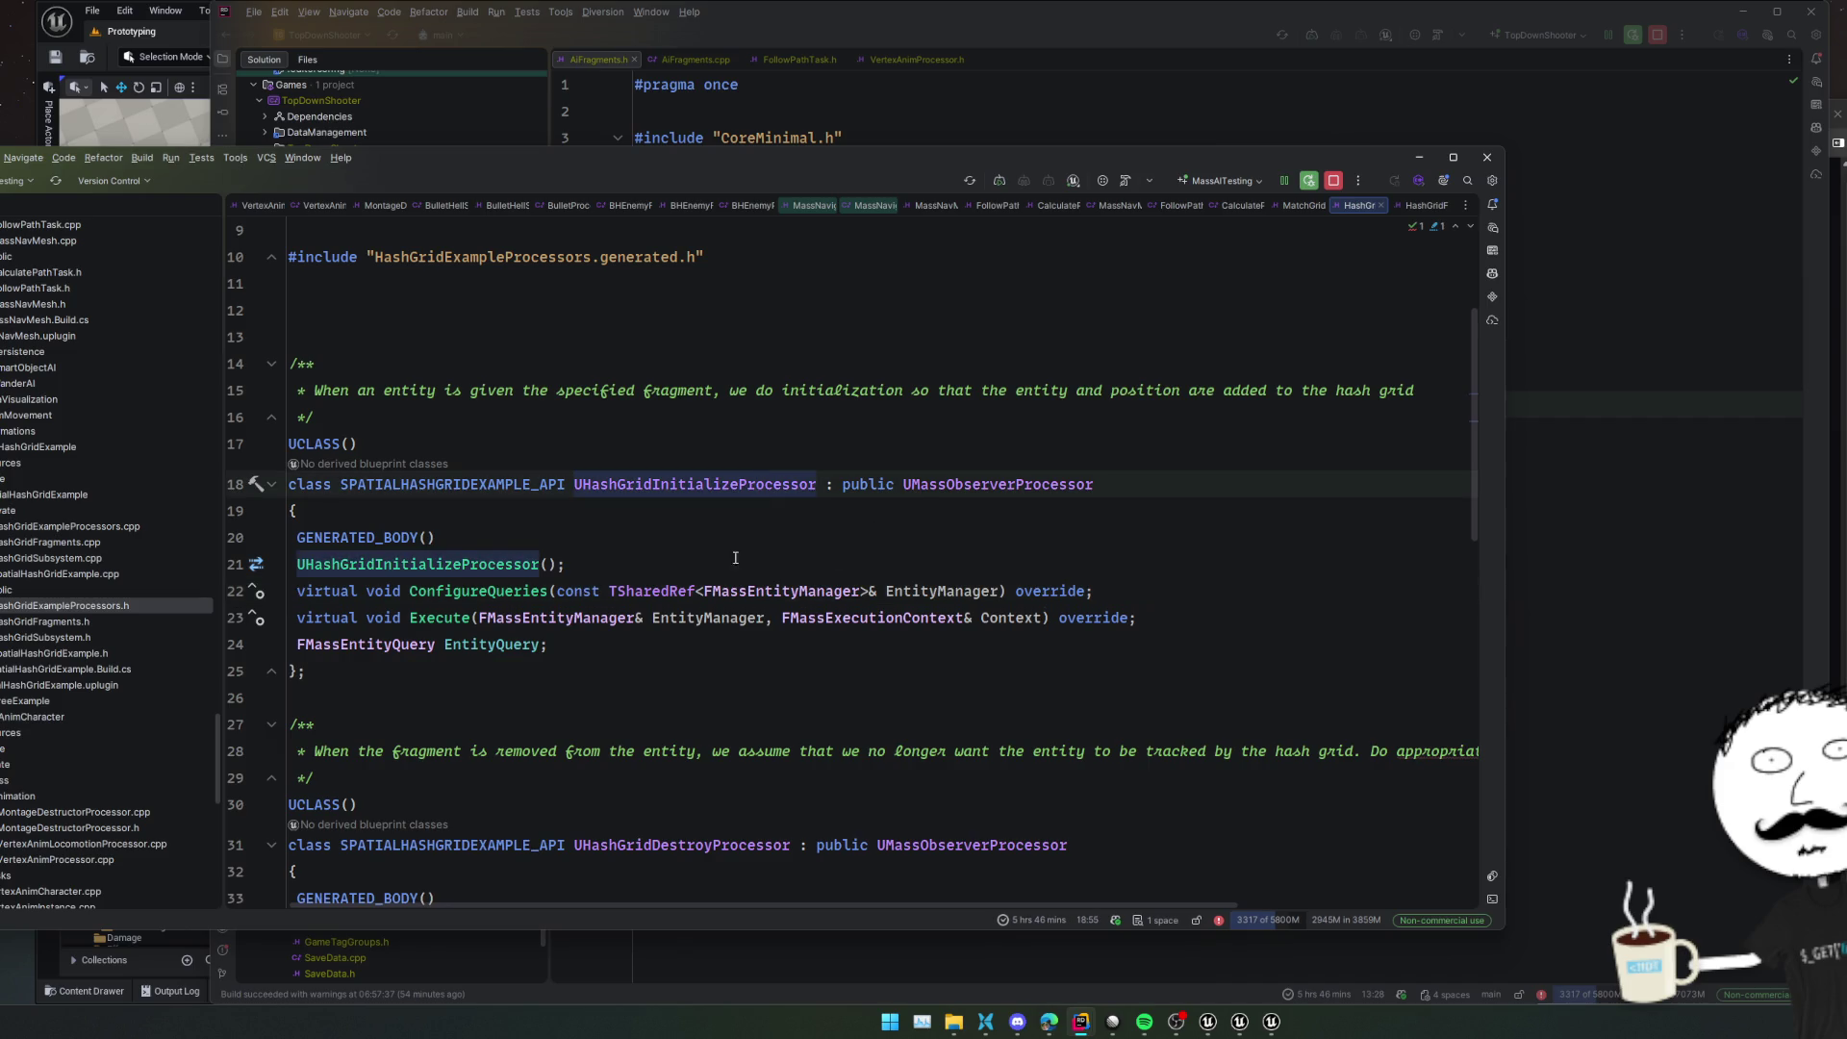
left_click(472, 563, "ctrl")
left_click(926, 521)
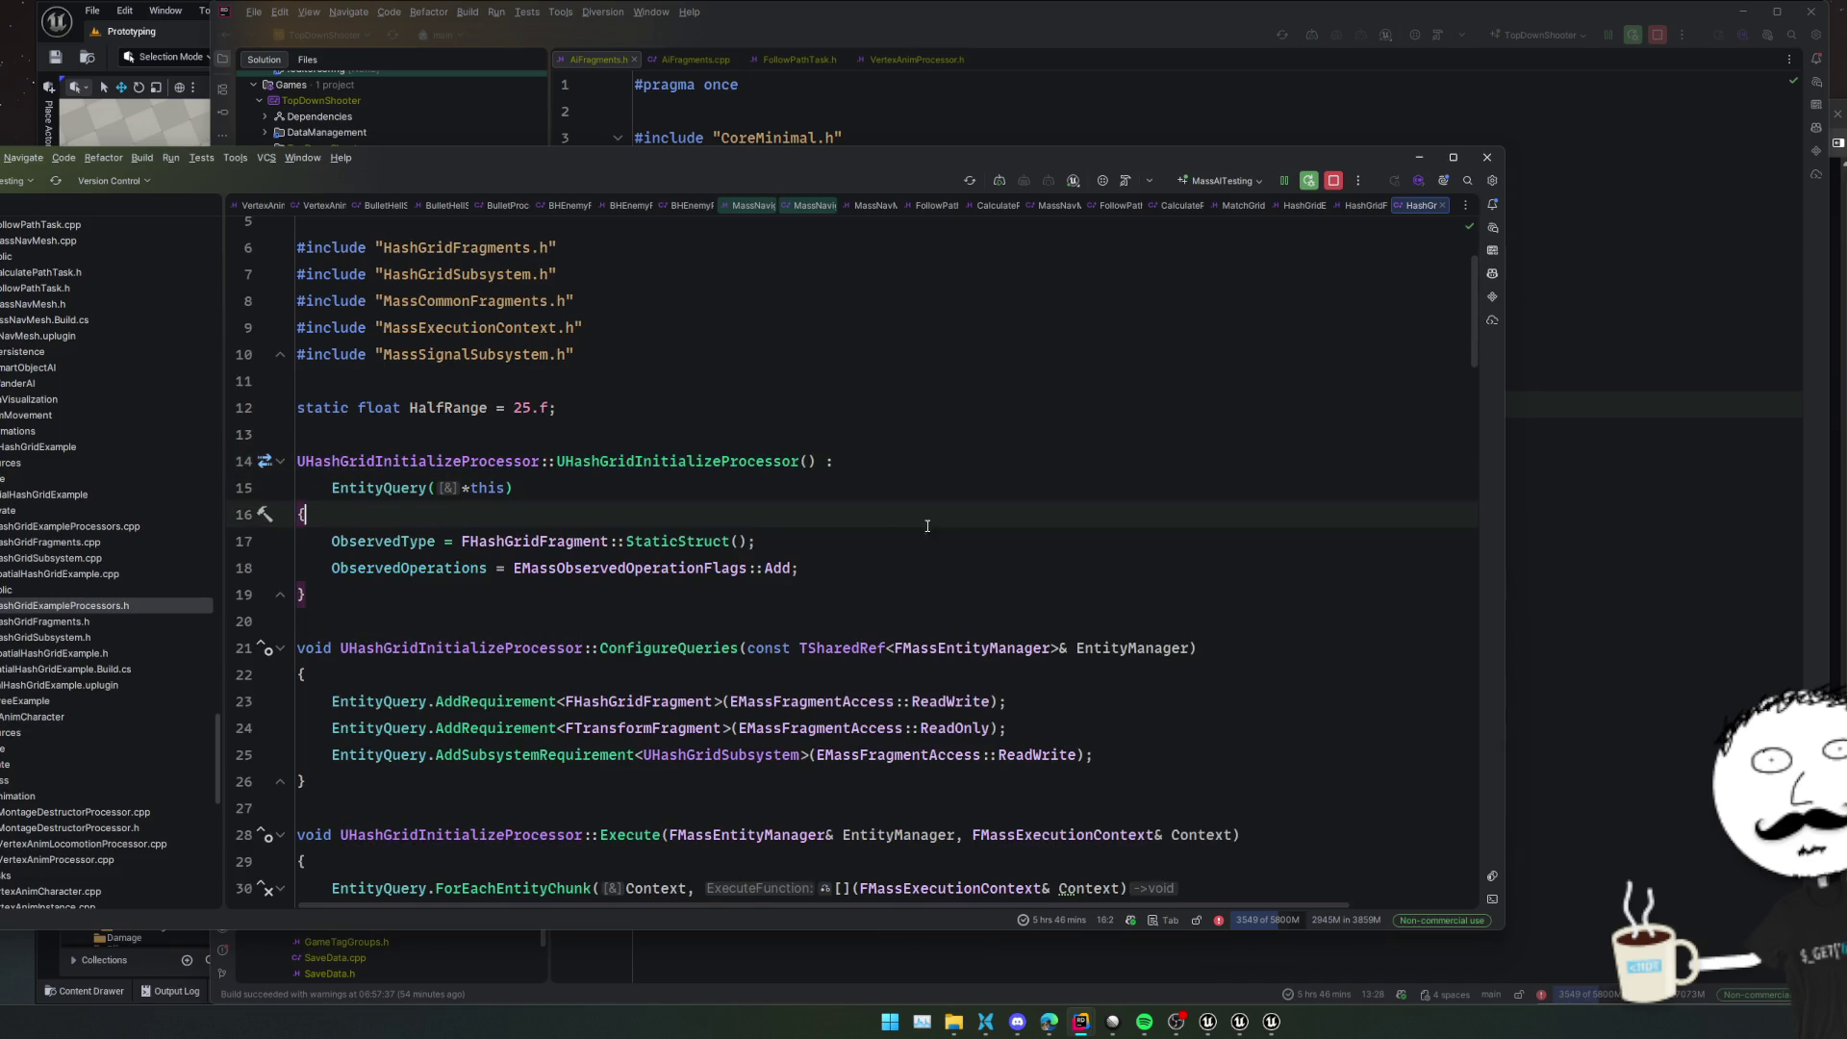
left_click(905, 567)
scroll(900, 590, "down", 3)
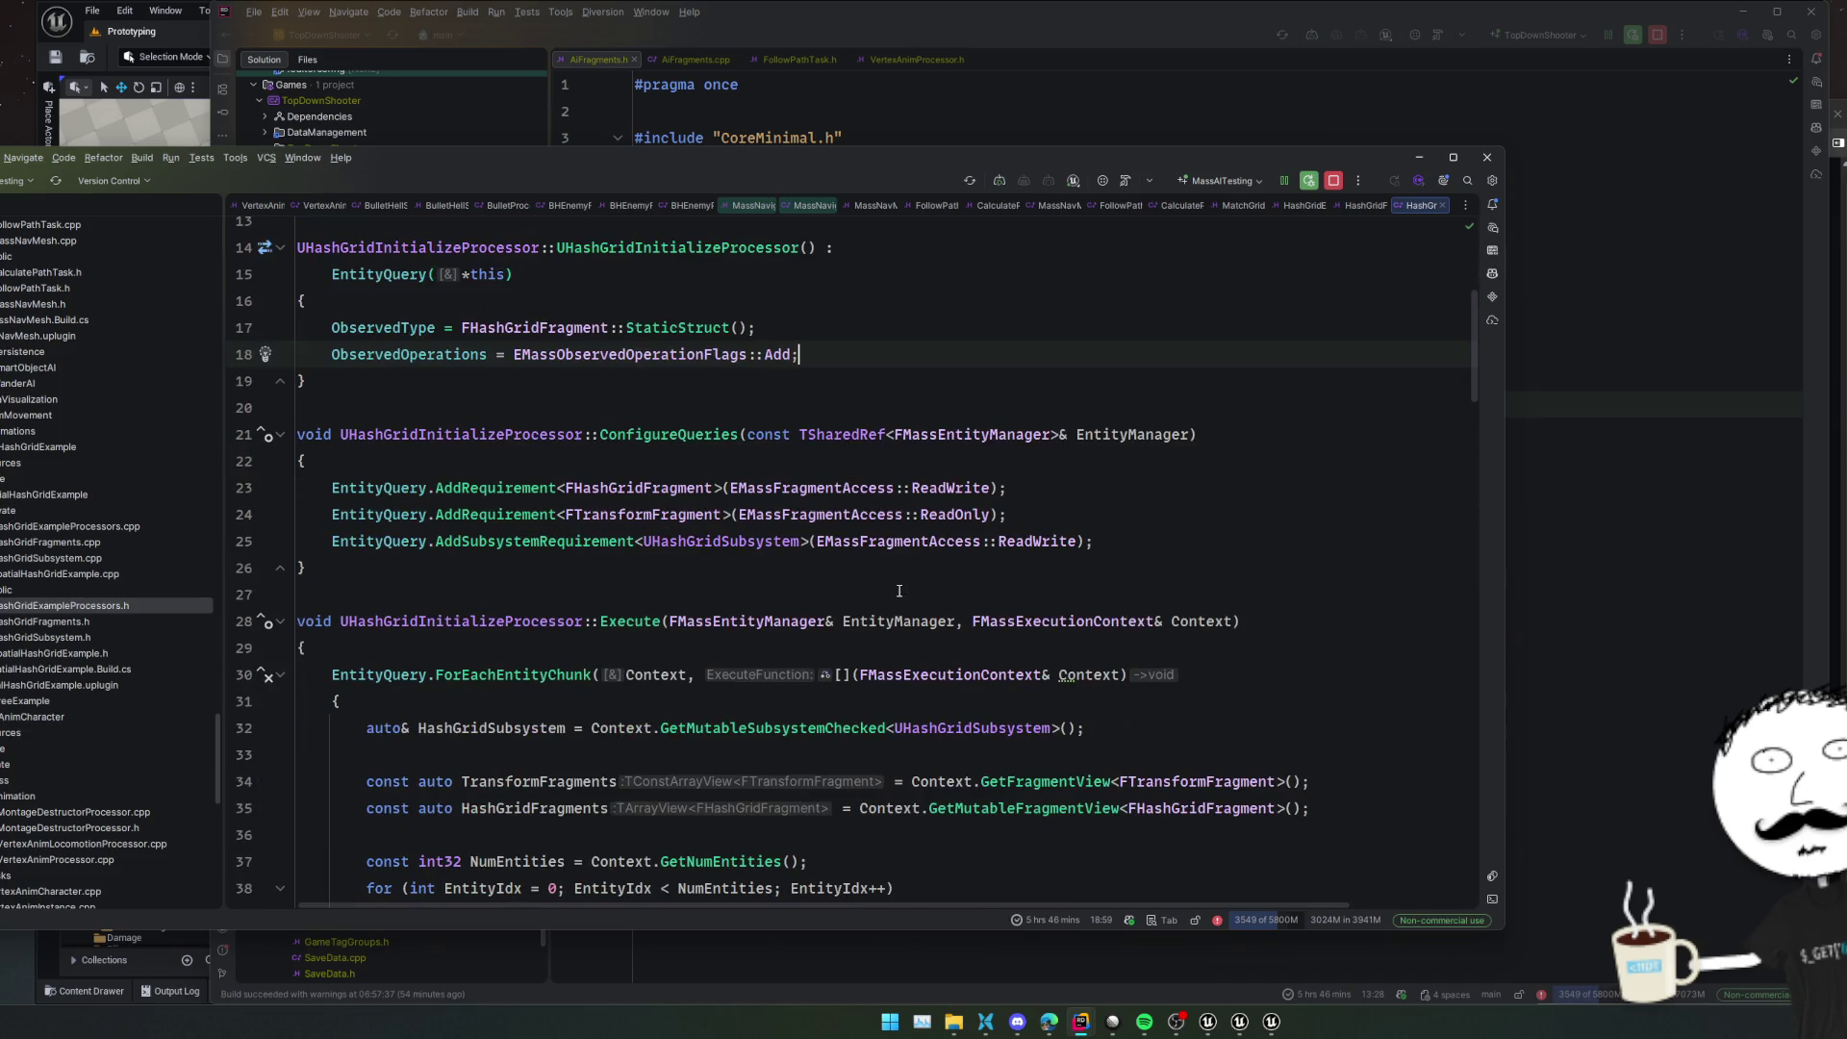
left_click(436, 253, "ctrl")
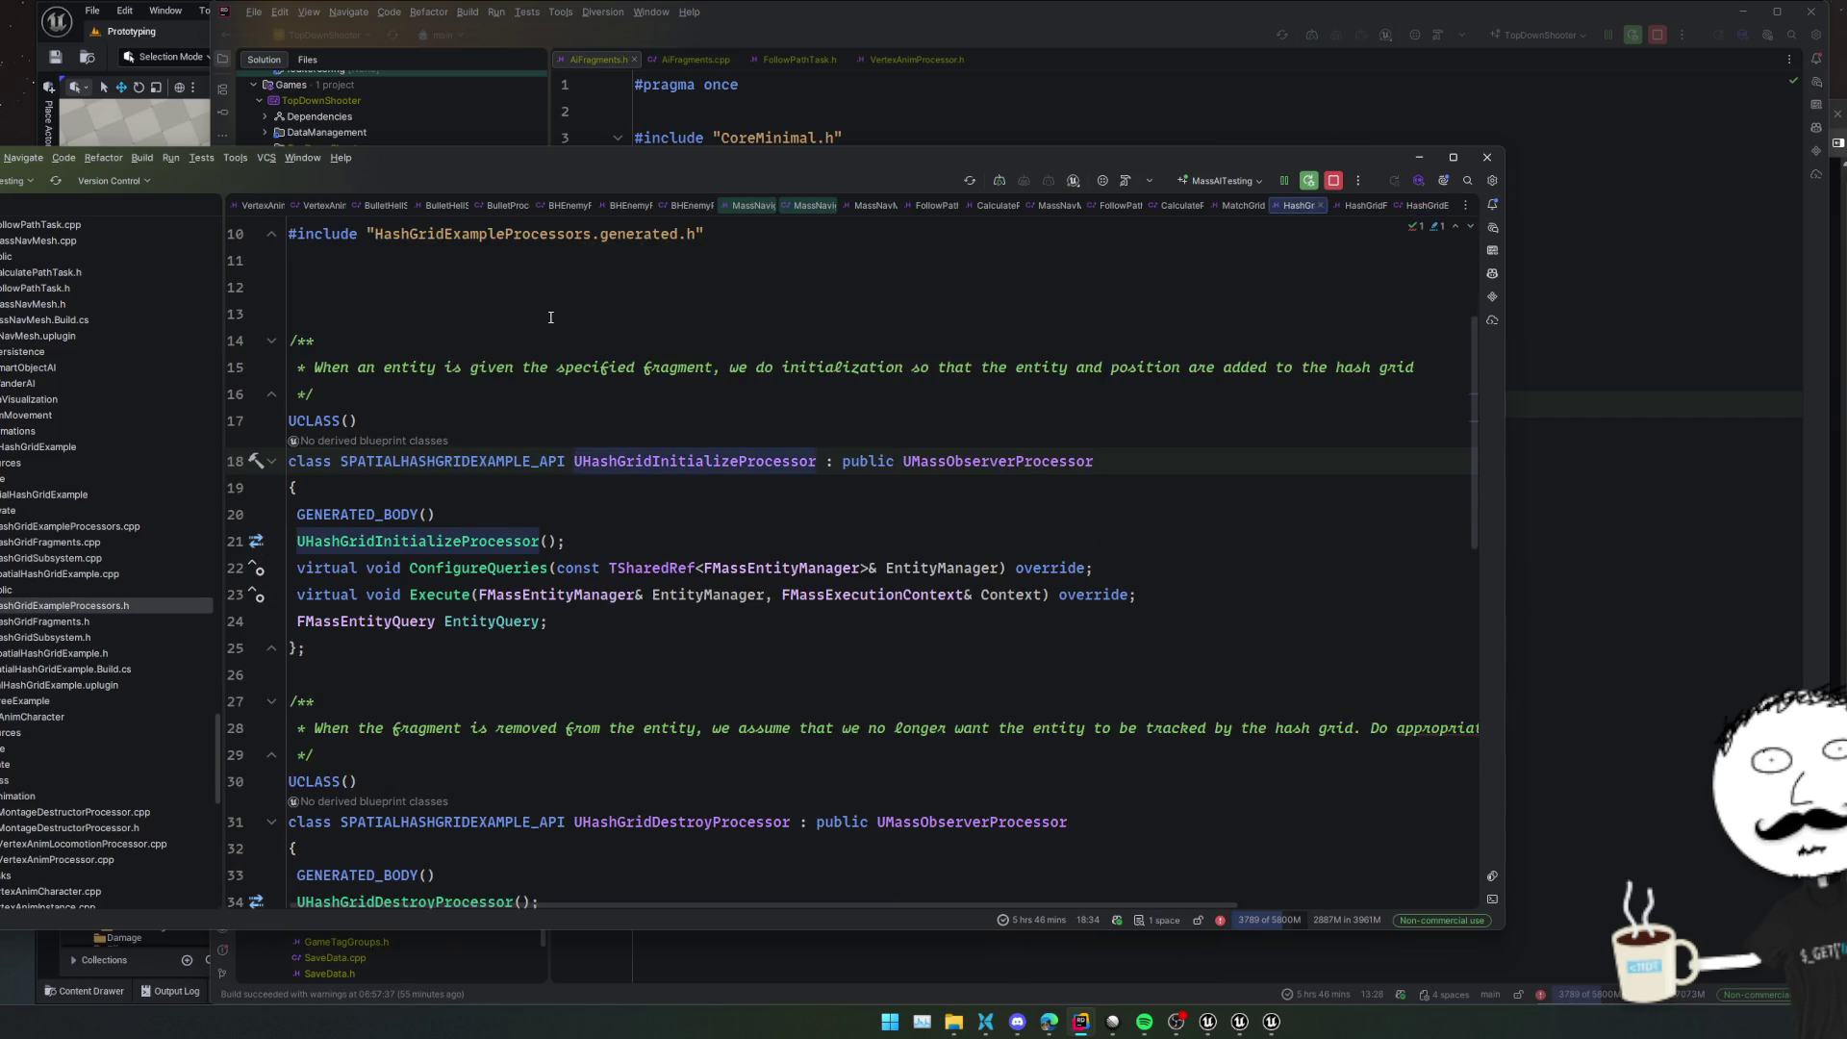
key("ctrl+minus")
left_click(506, 364)
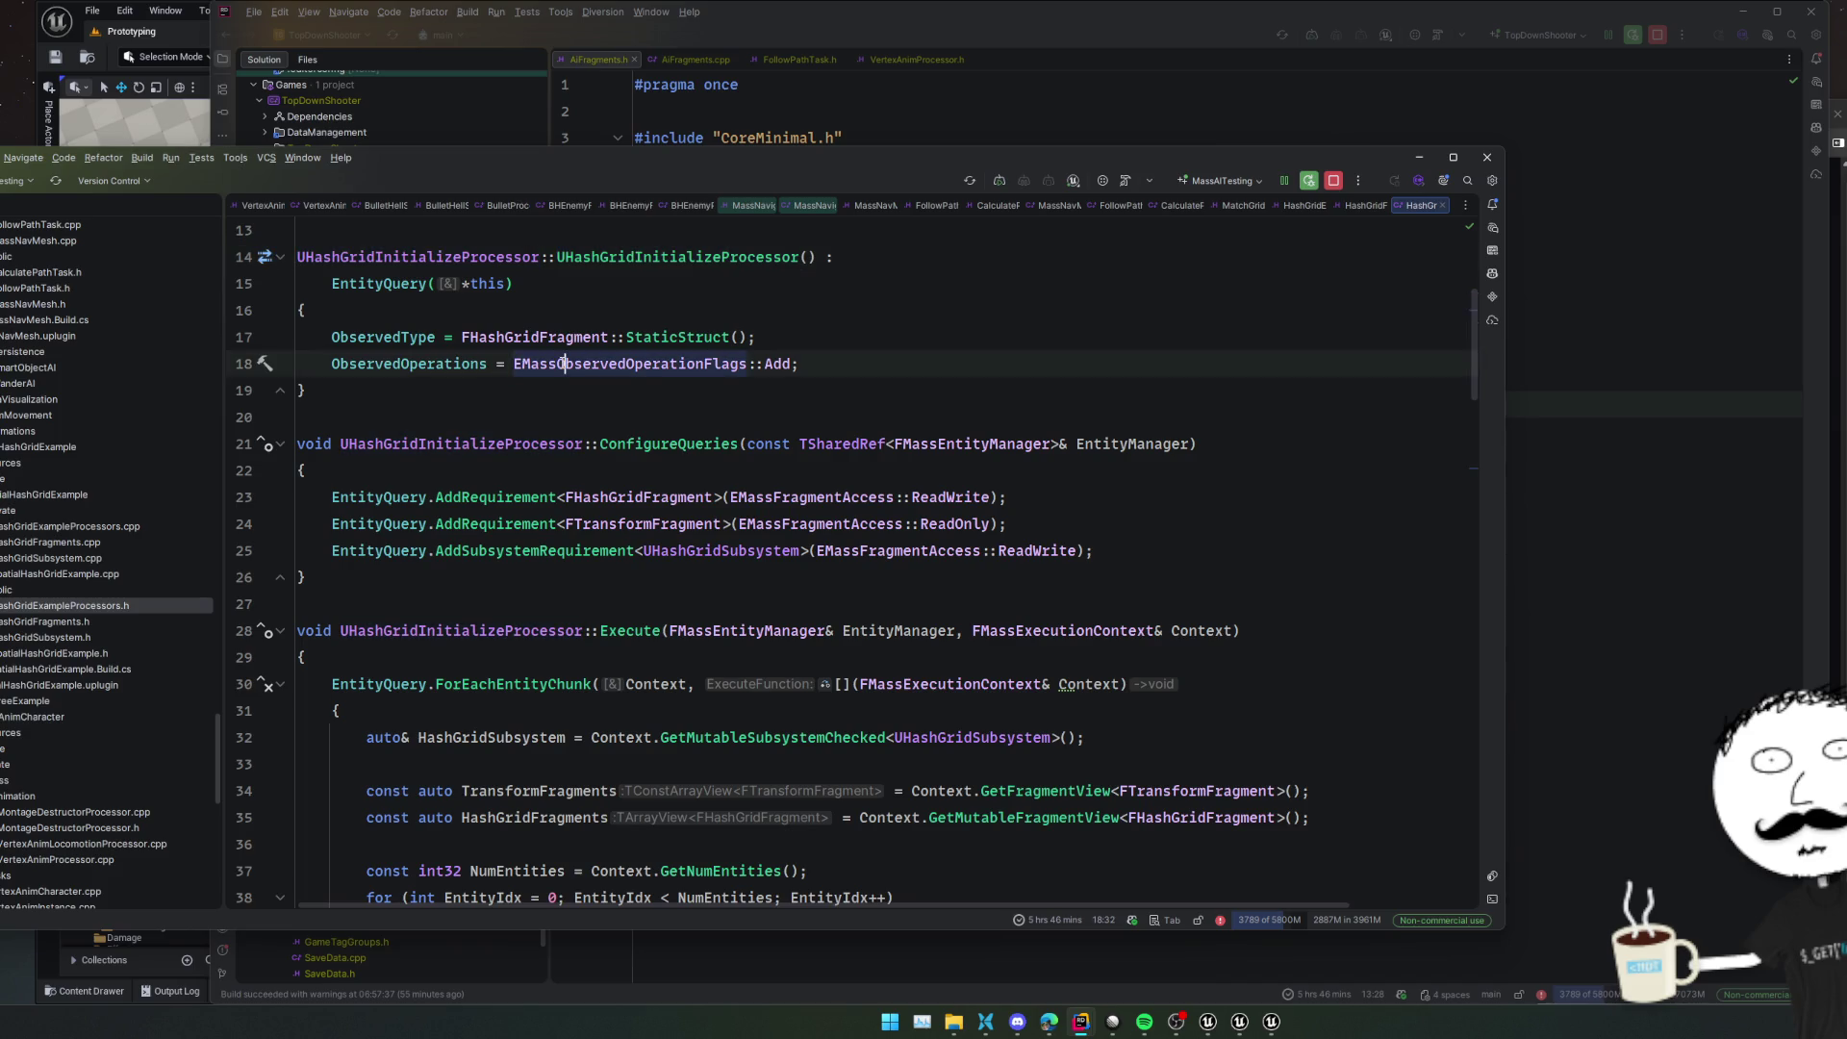
key("ctrl+w")
double_click(797, 364)
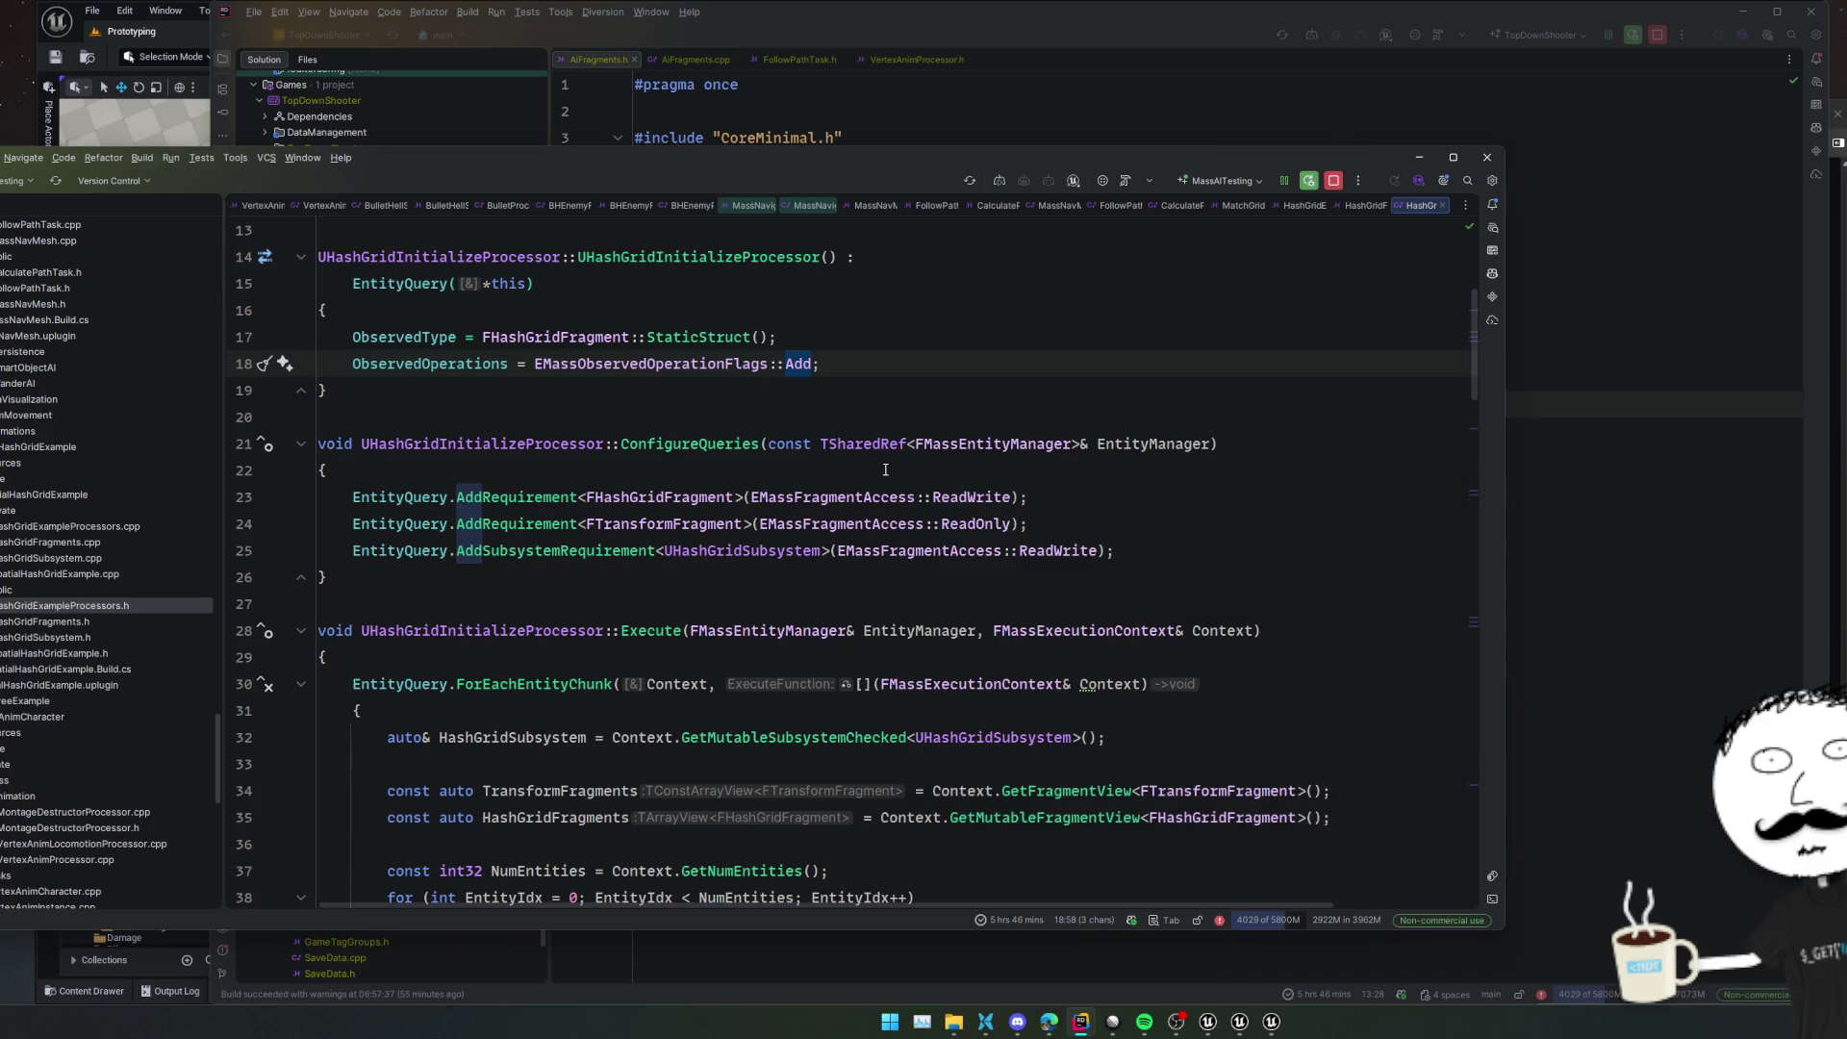
left_click(965, 495)
left_click(1150, 551)
scroll(1157, 600, "down", 1)
left_click(1157, 599)
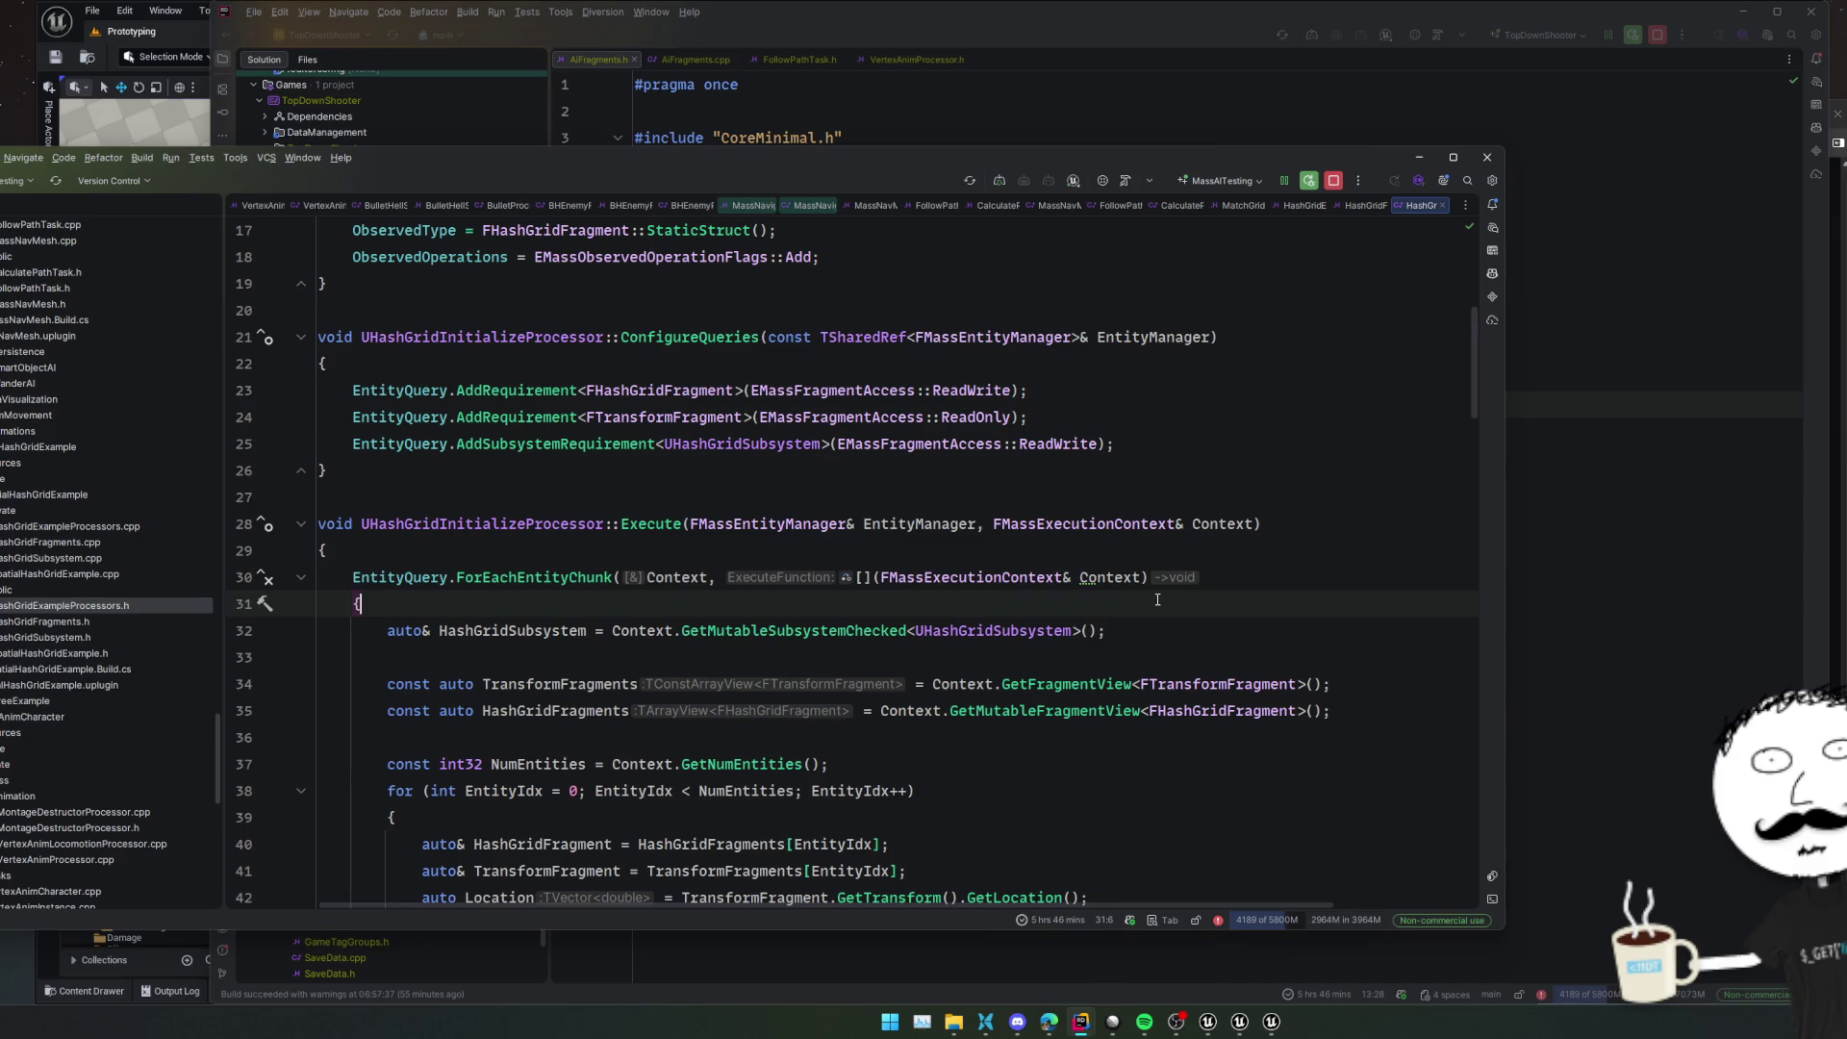
scroll(1157, 600, "down", 1)
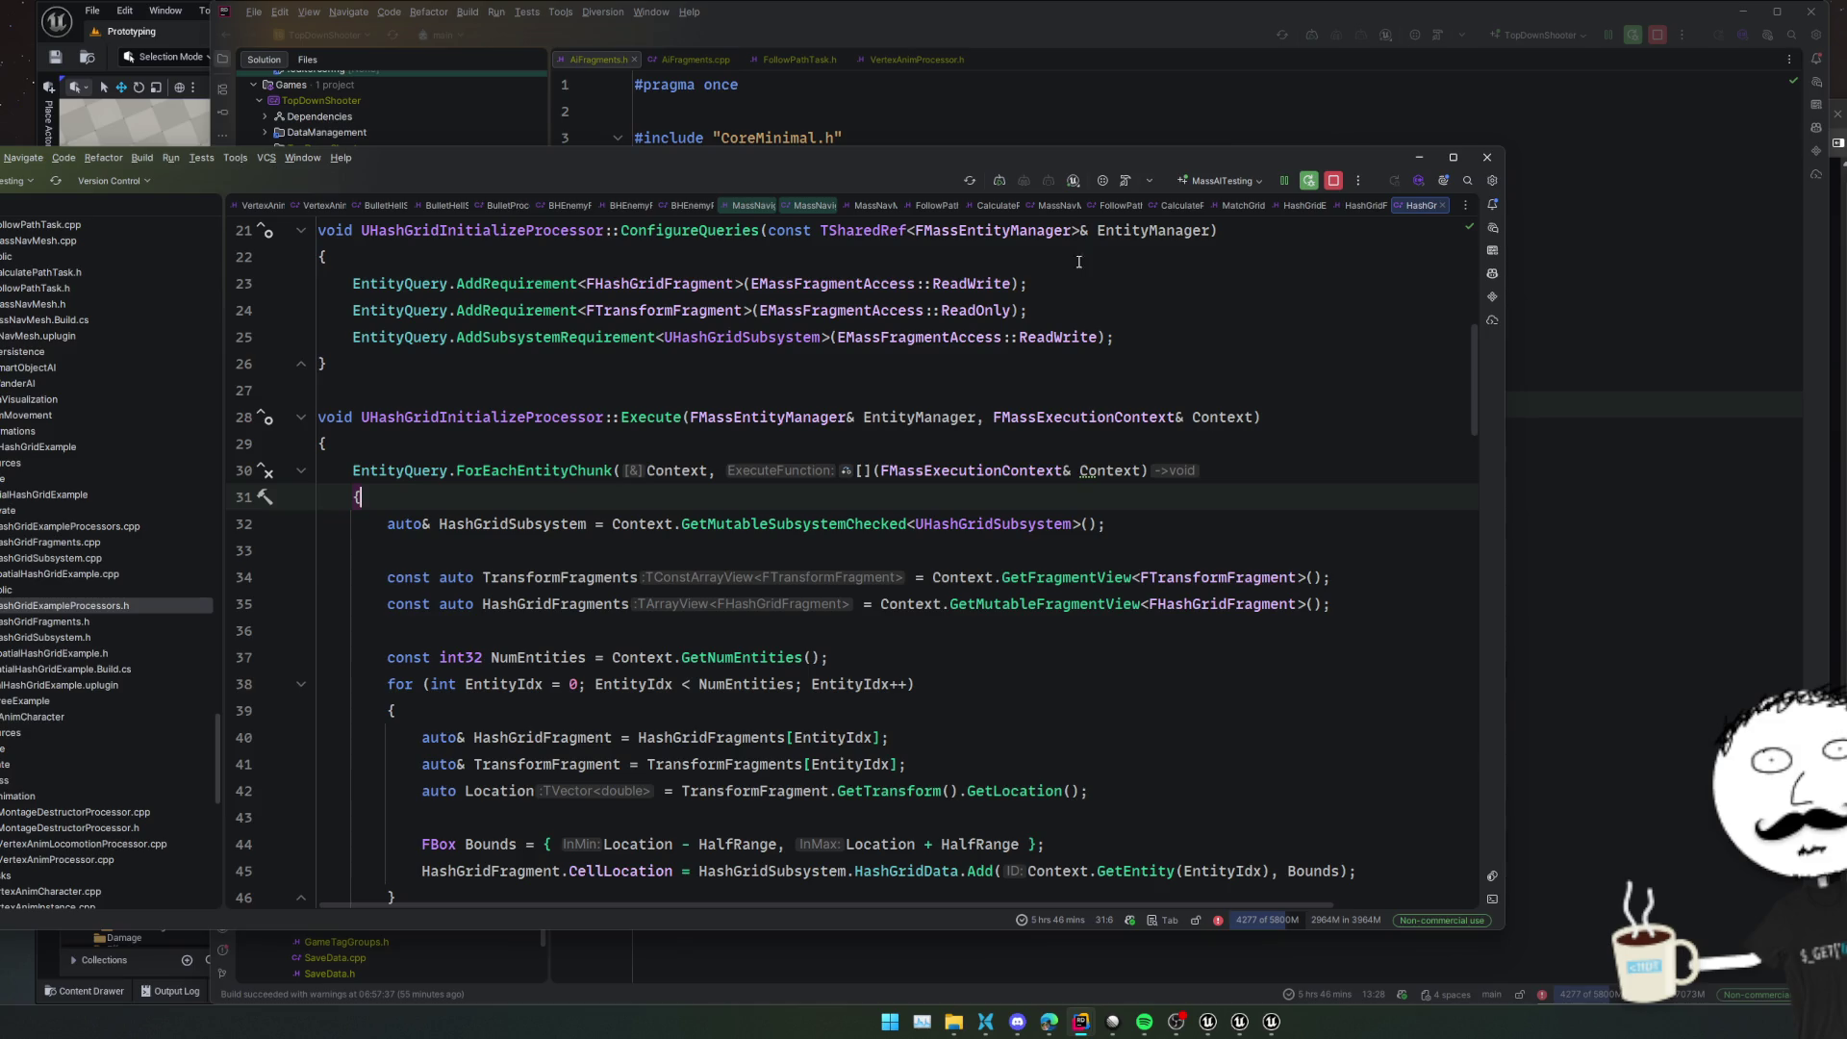
mouse_move(887, 164)
left_mouse_down()
mouse_move(861, 457)
mouse_move(905, 151)
left_mouse_up()
left_click(760, 419)
left_click(724, 524)
left_click(723, 501)
scroll(778, 295, "down", 3)
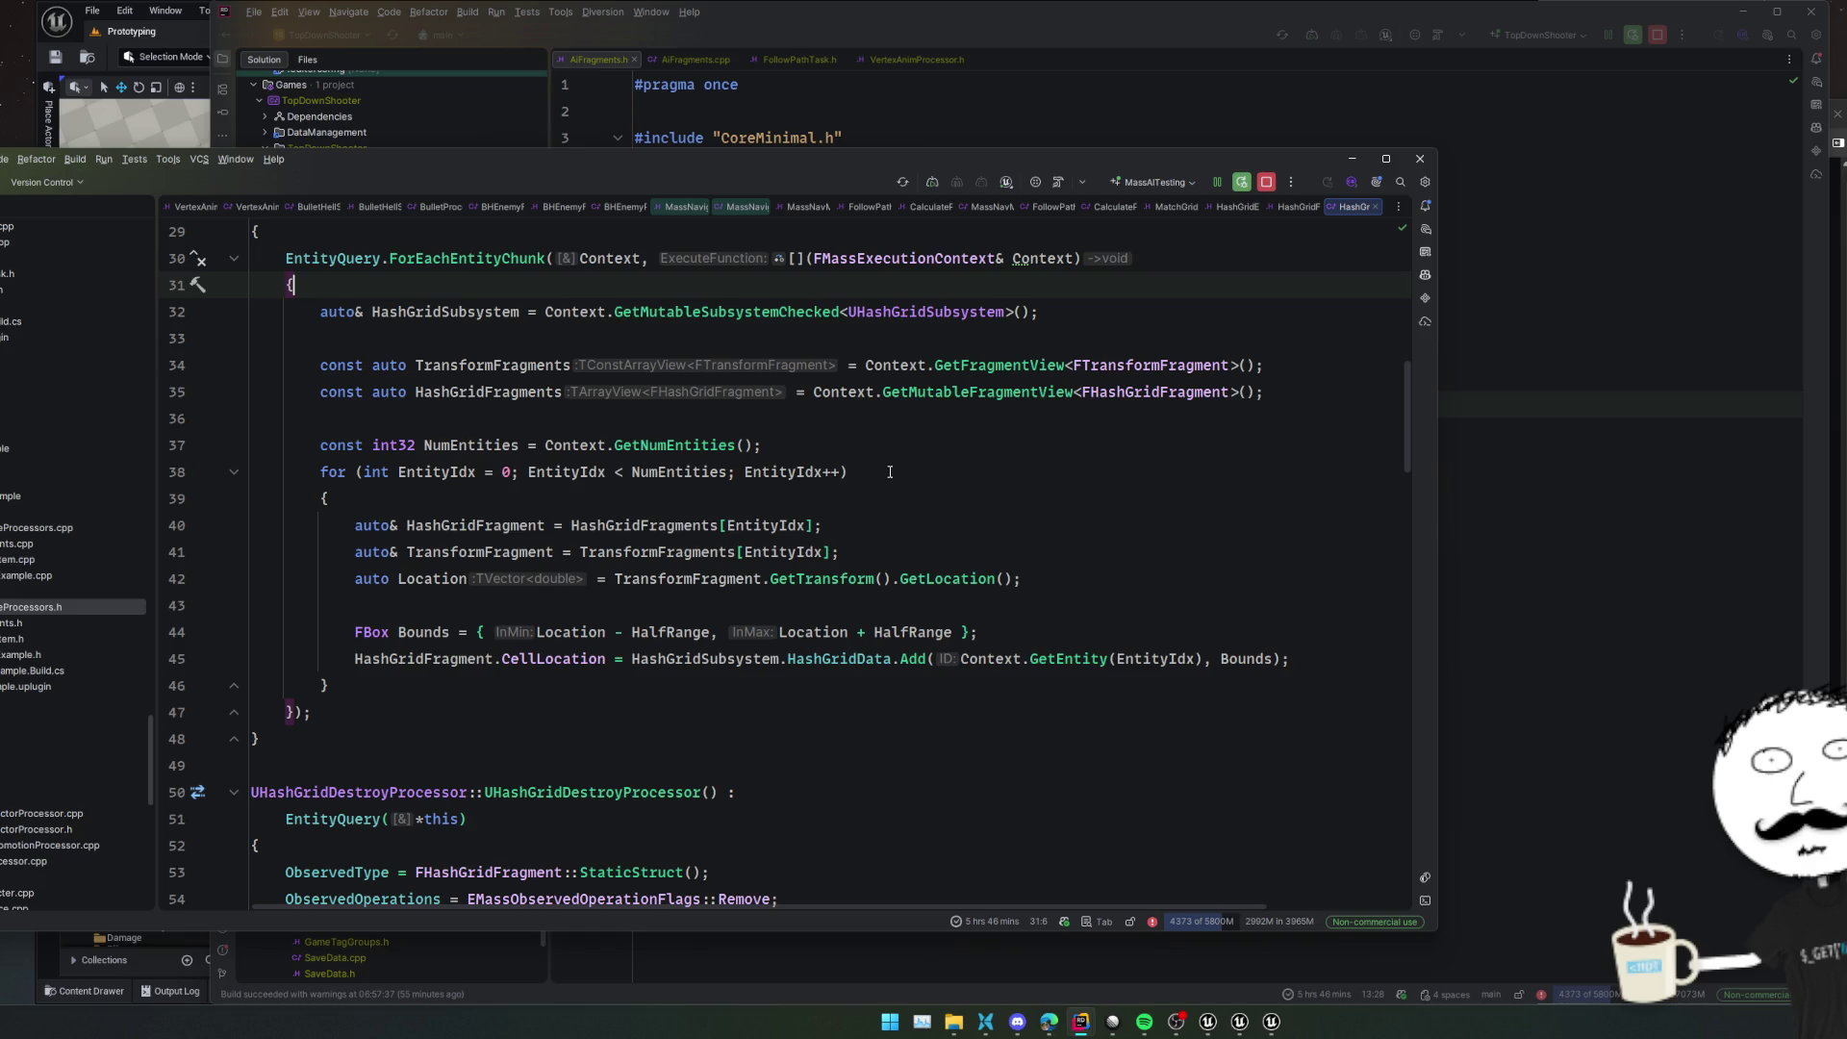
left_click(1578, 431)
left_click(1093, 363)
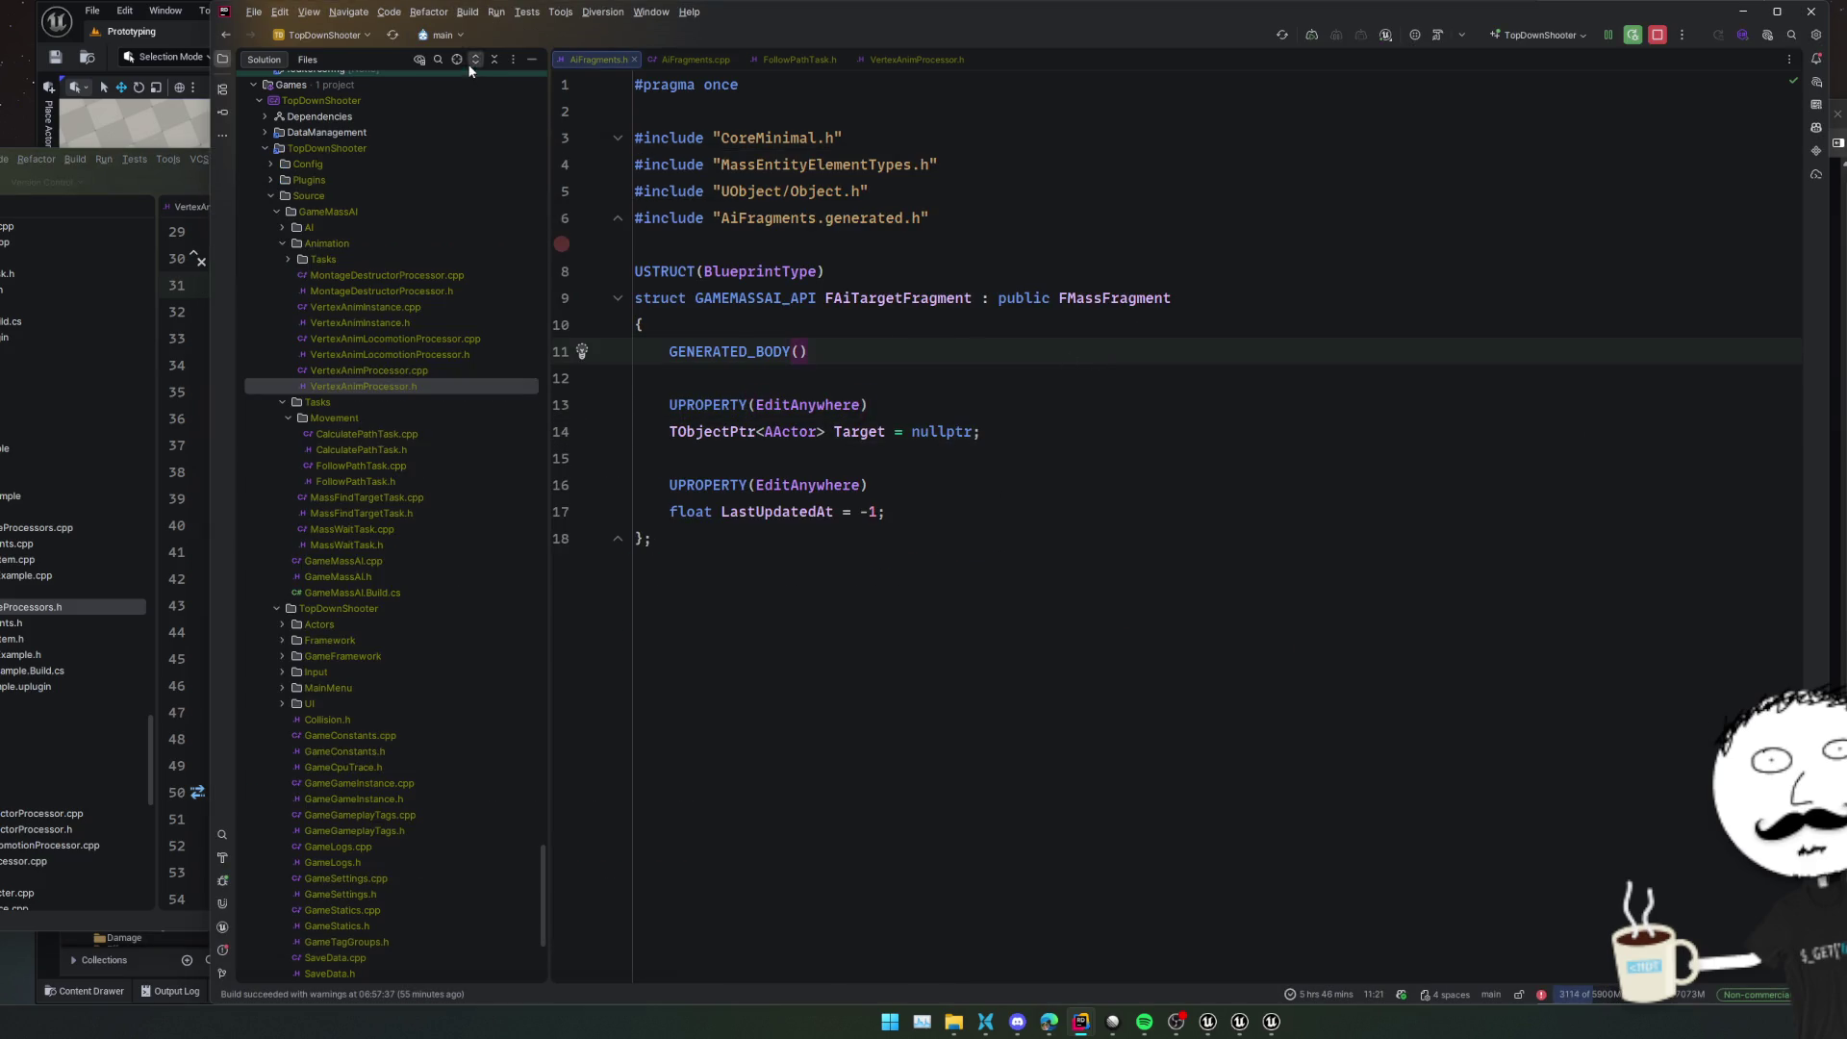
Collapse the Animation and Tasks folders and select the AI folder
left_click(474, 61)
double_click(324, 276)
double_click(332, 292)
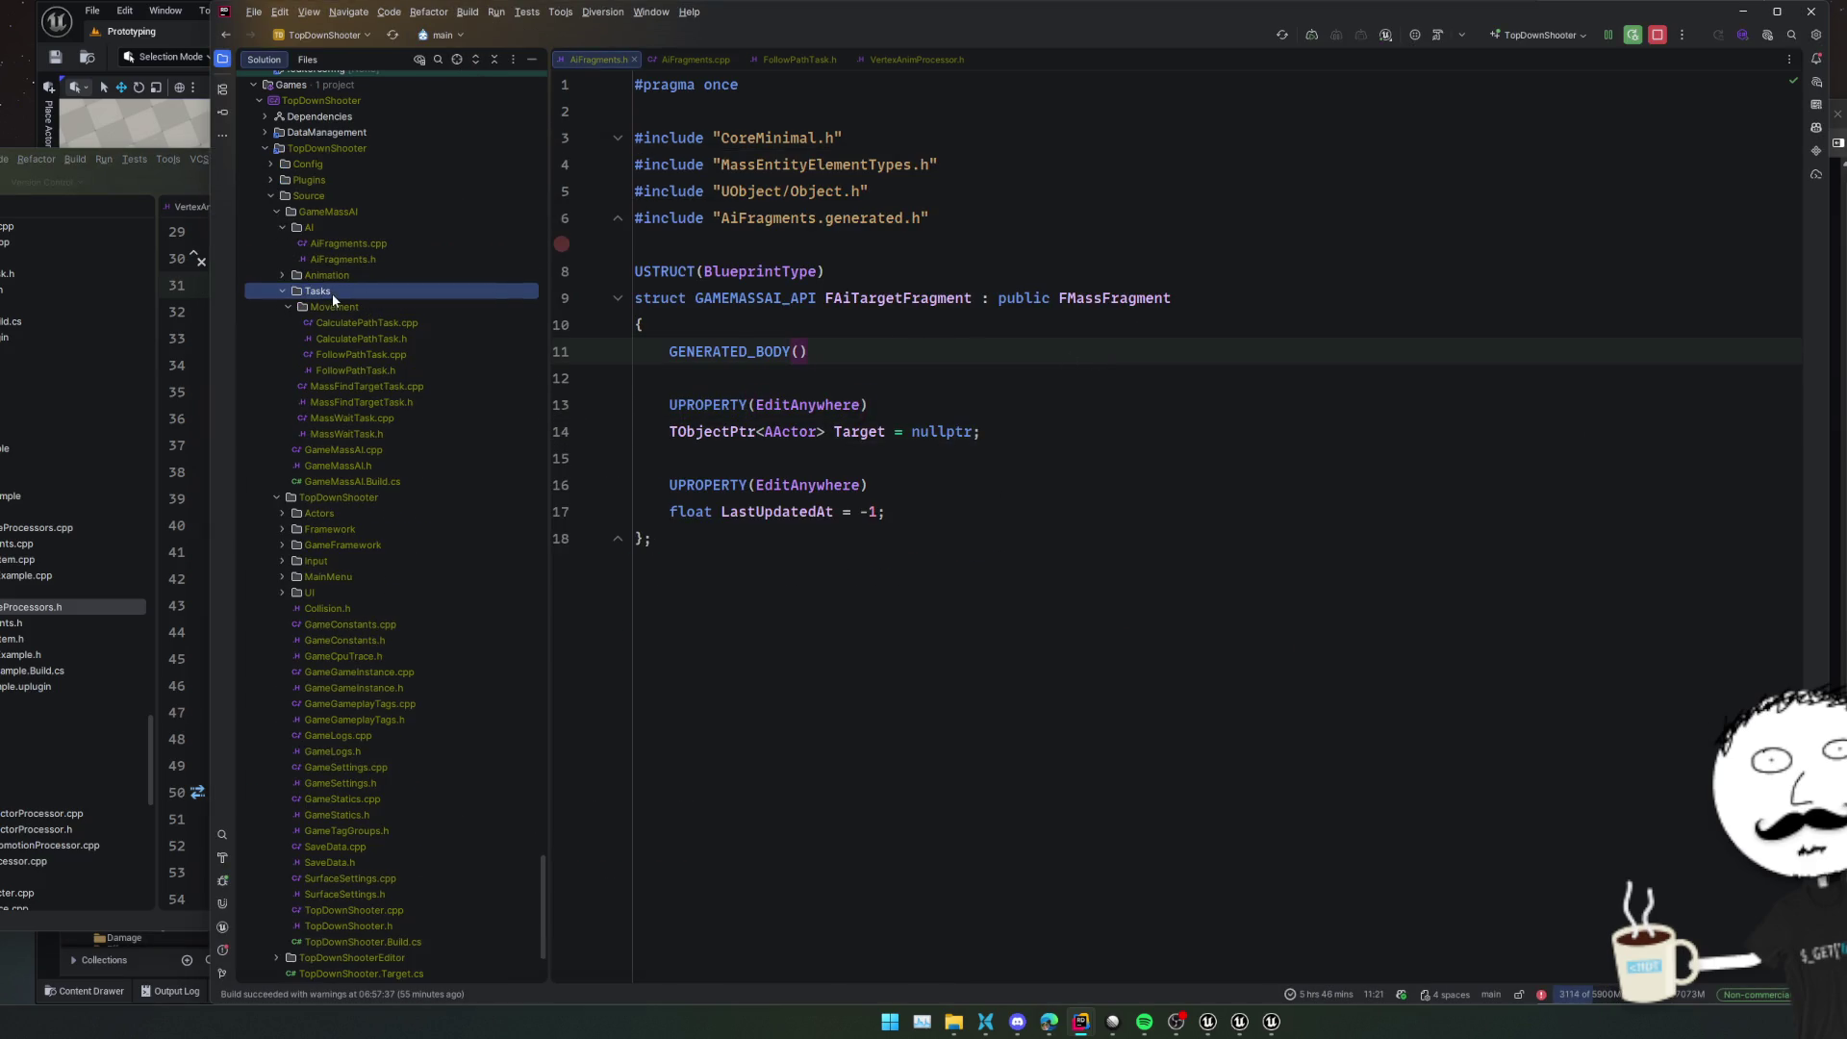
left_click(330, 228)
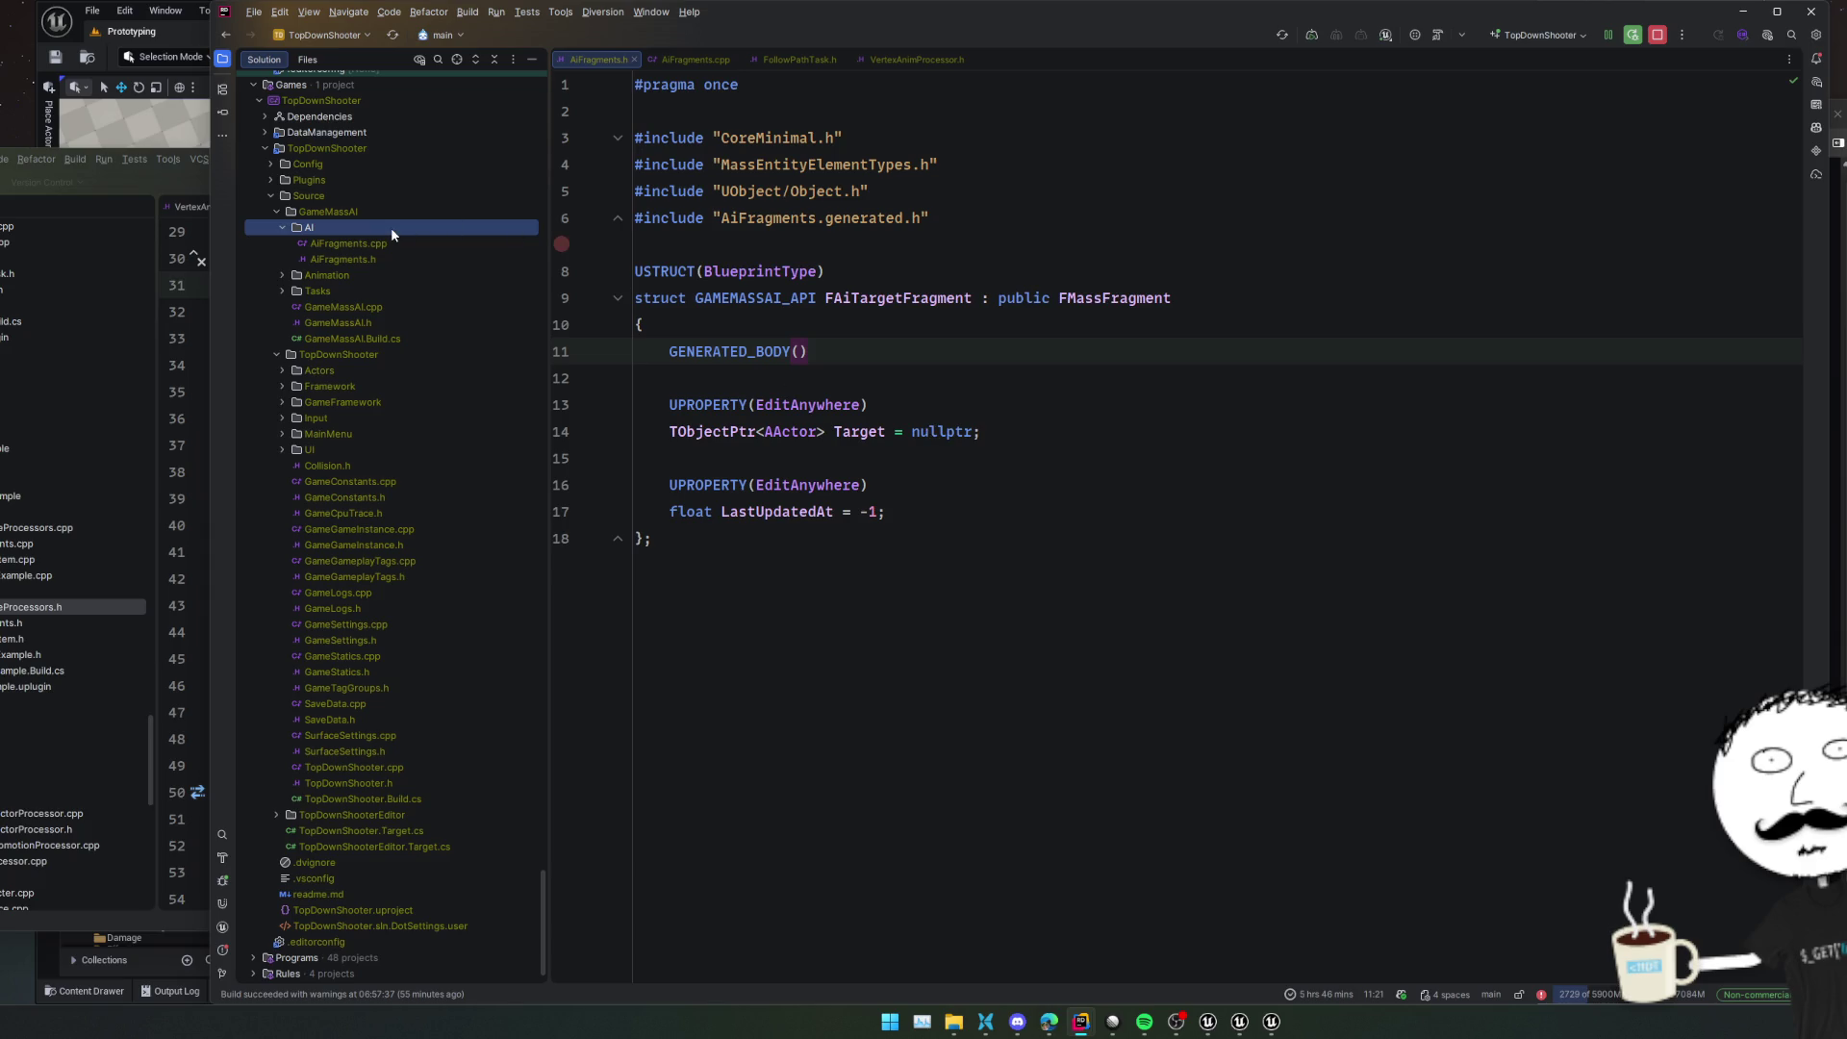
Create the AiTargetProcessor Unreal class with Mass Observer Processor as its parent
key("alt+Insert")
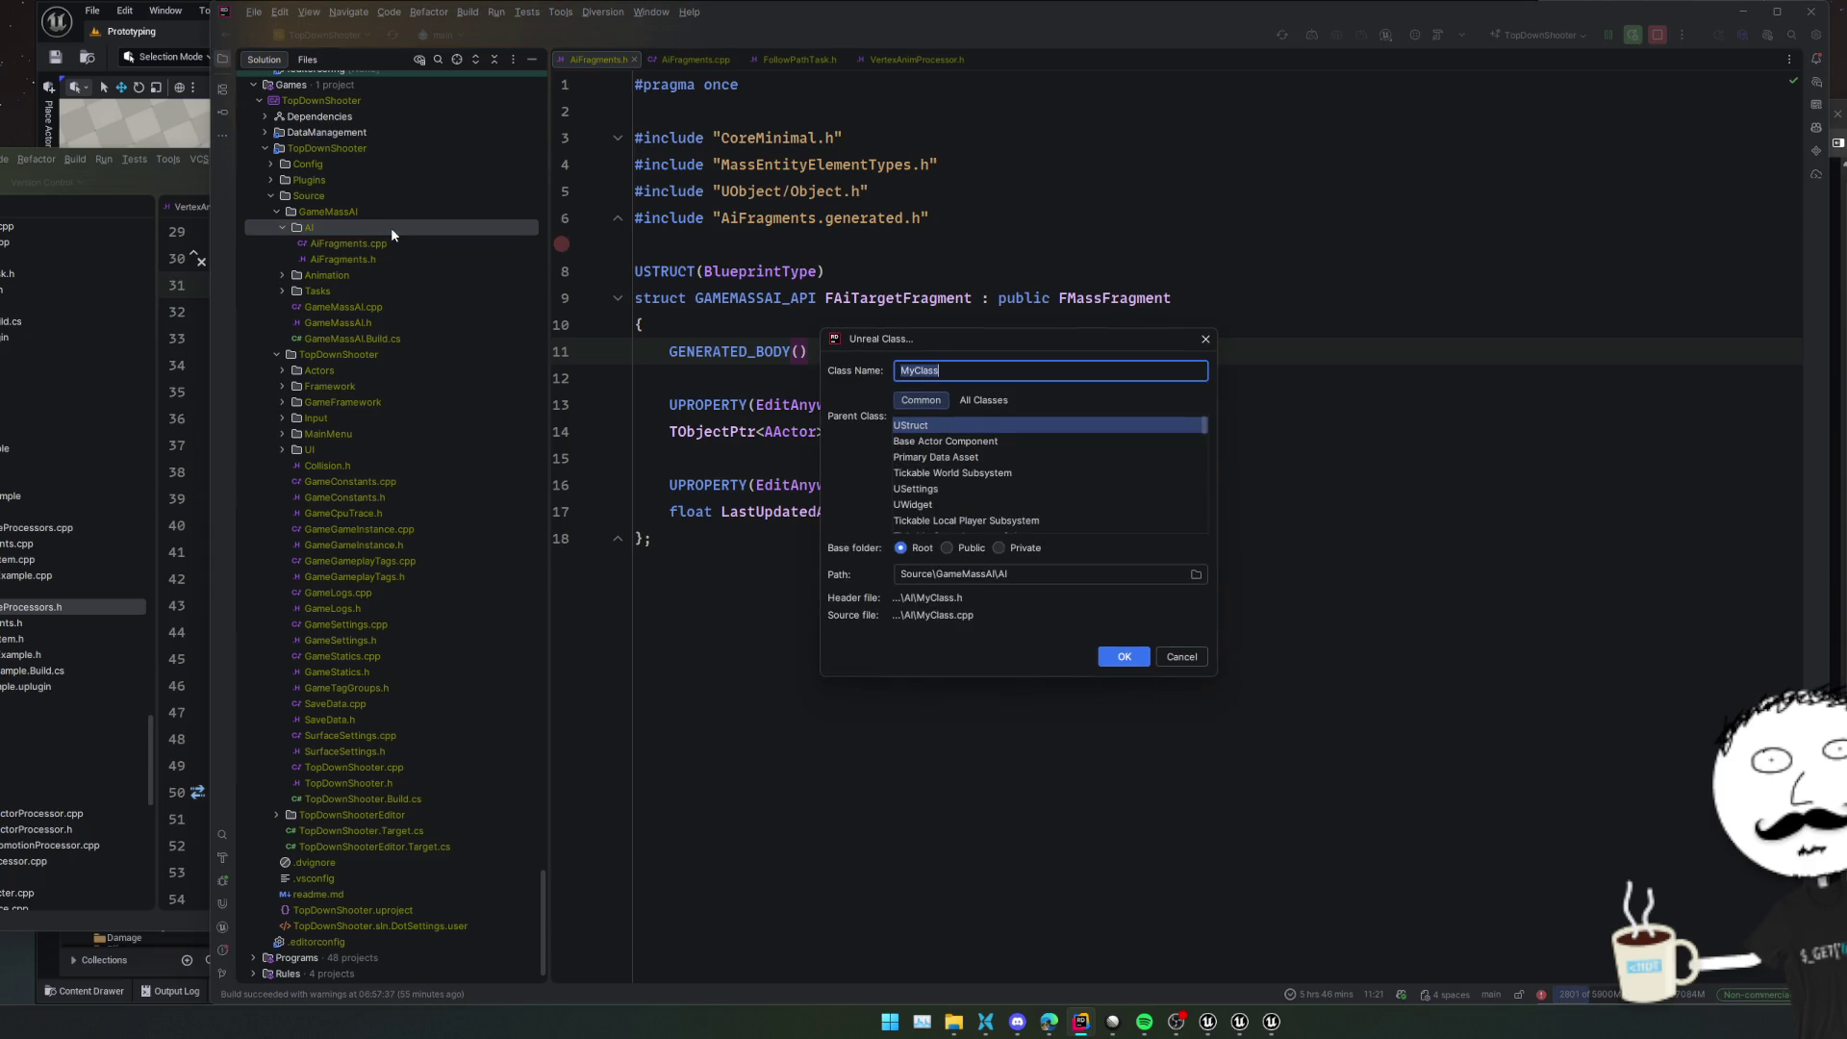
type("AiTarge")
type("tProcessor")
scroll(967, 477, "down", 5)
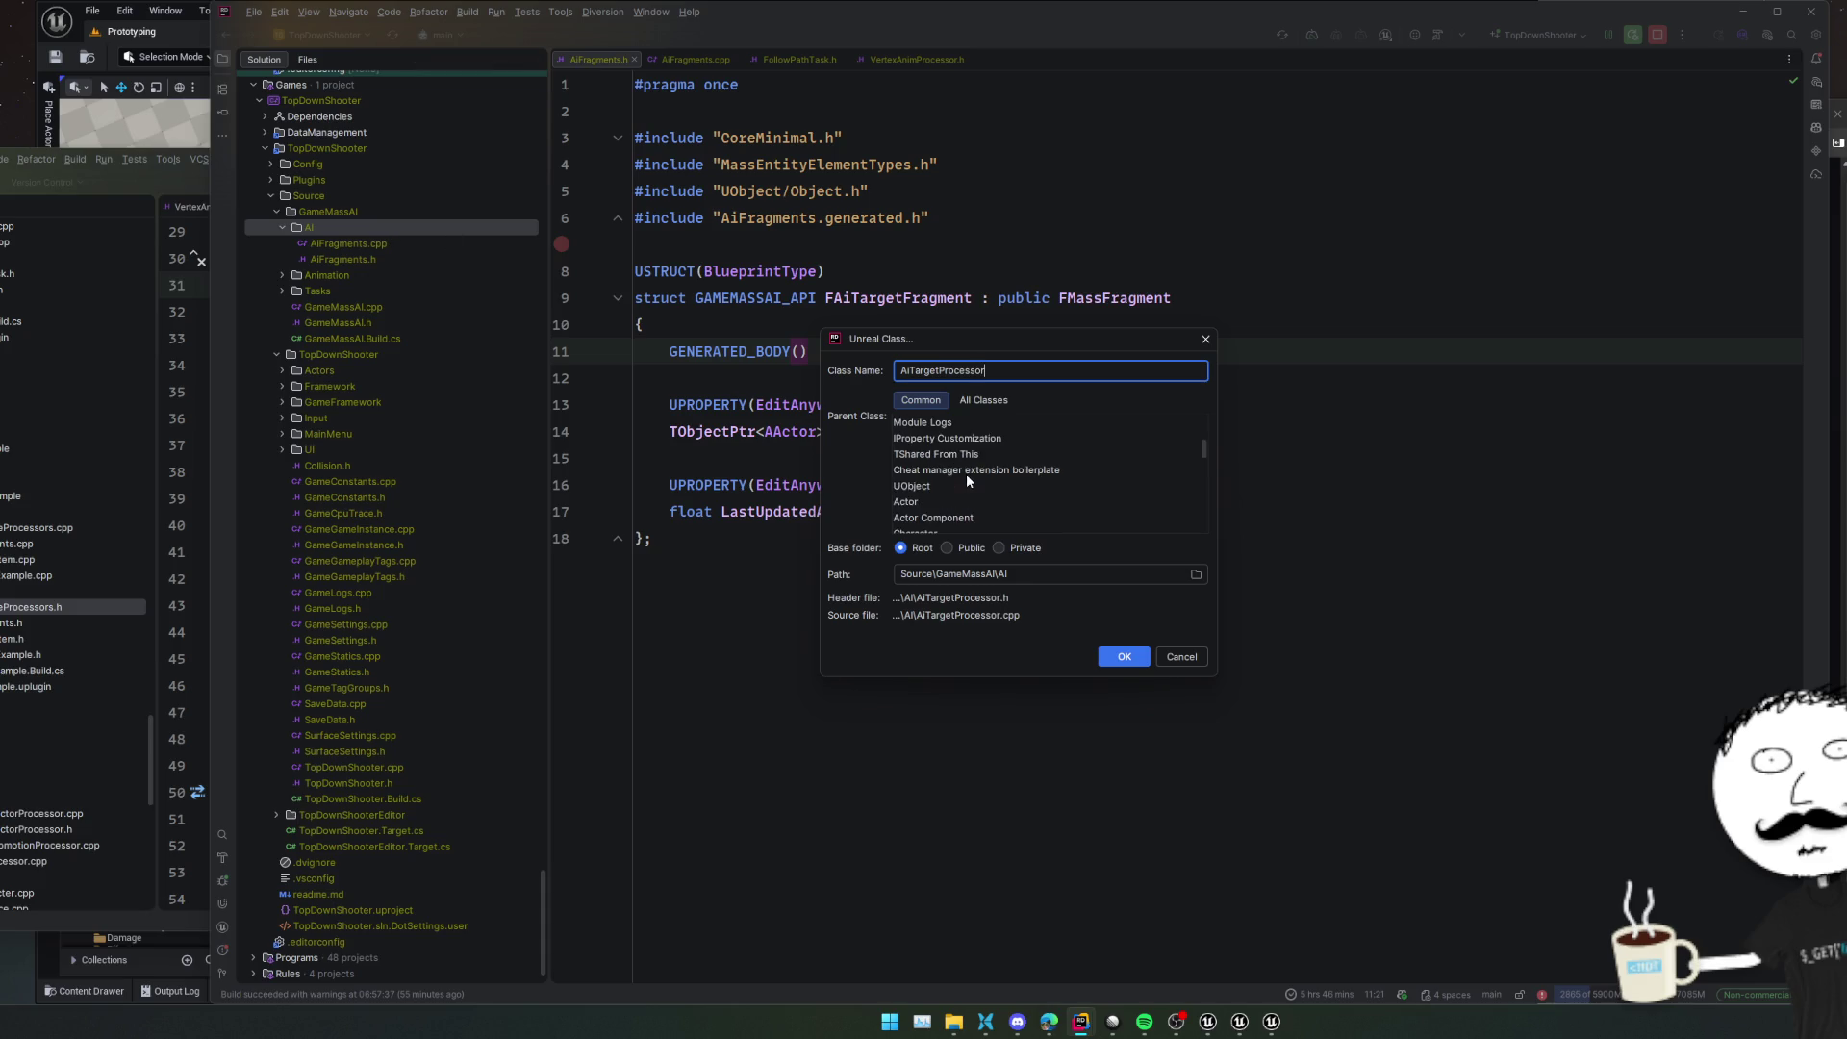
scroll(989, 481, "down", 10)
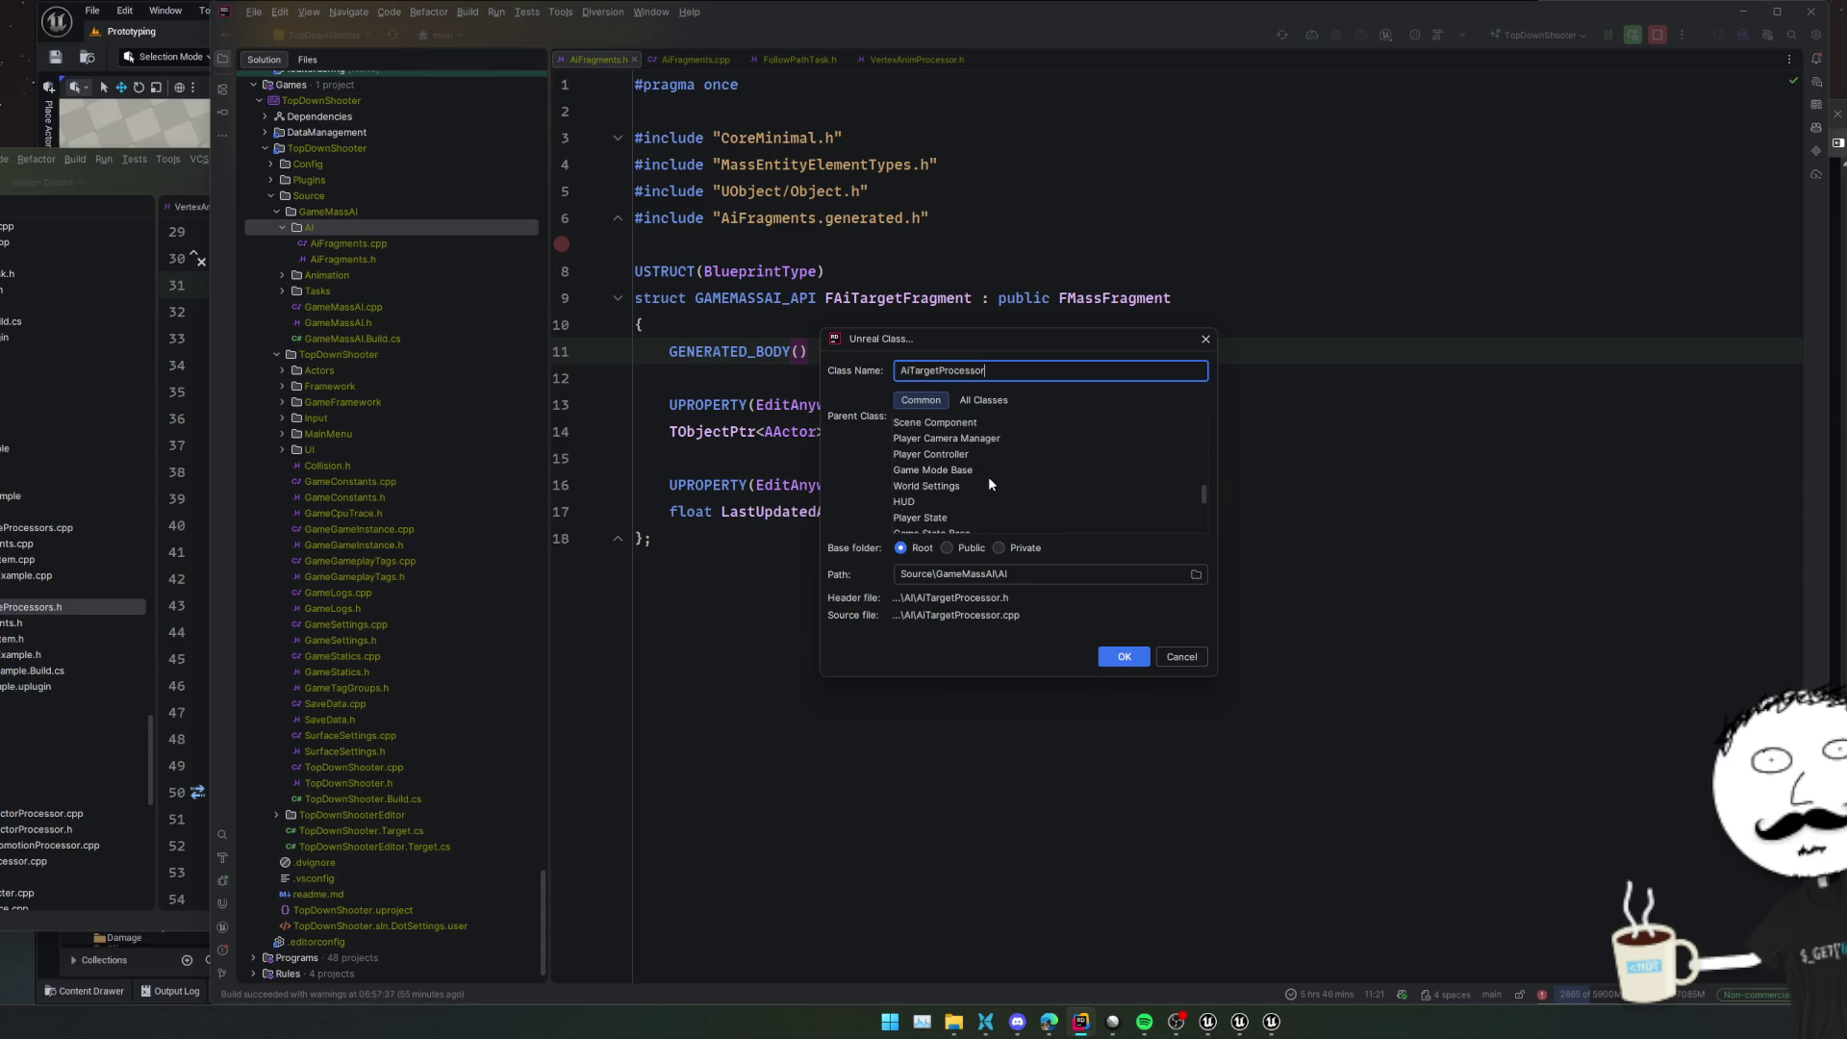
scroll(989, 484, "down", 2)
left_click(985, 510)
left_click(990, 504)
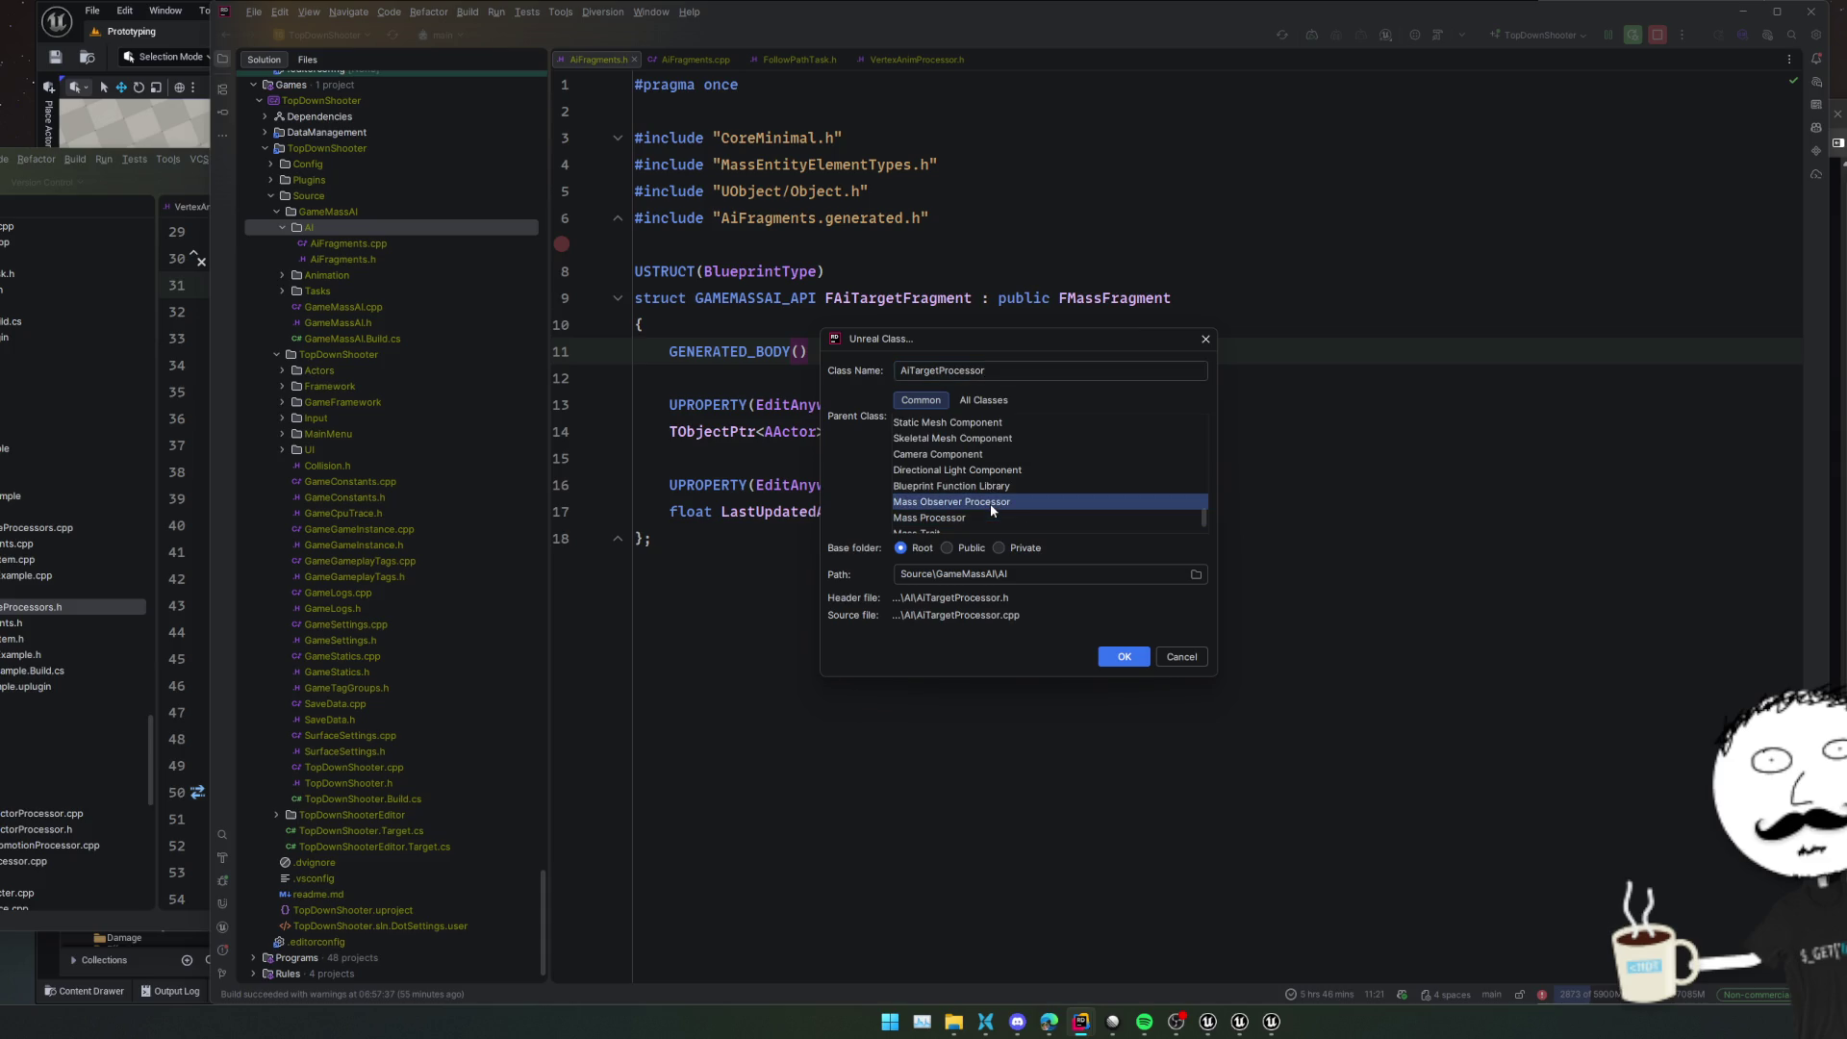
left_click(1121, 656)
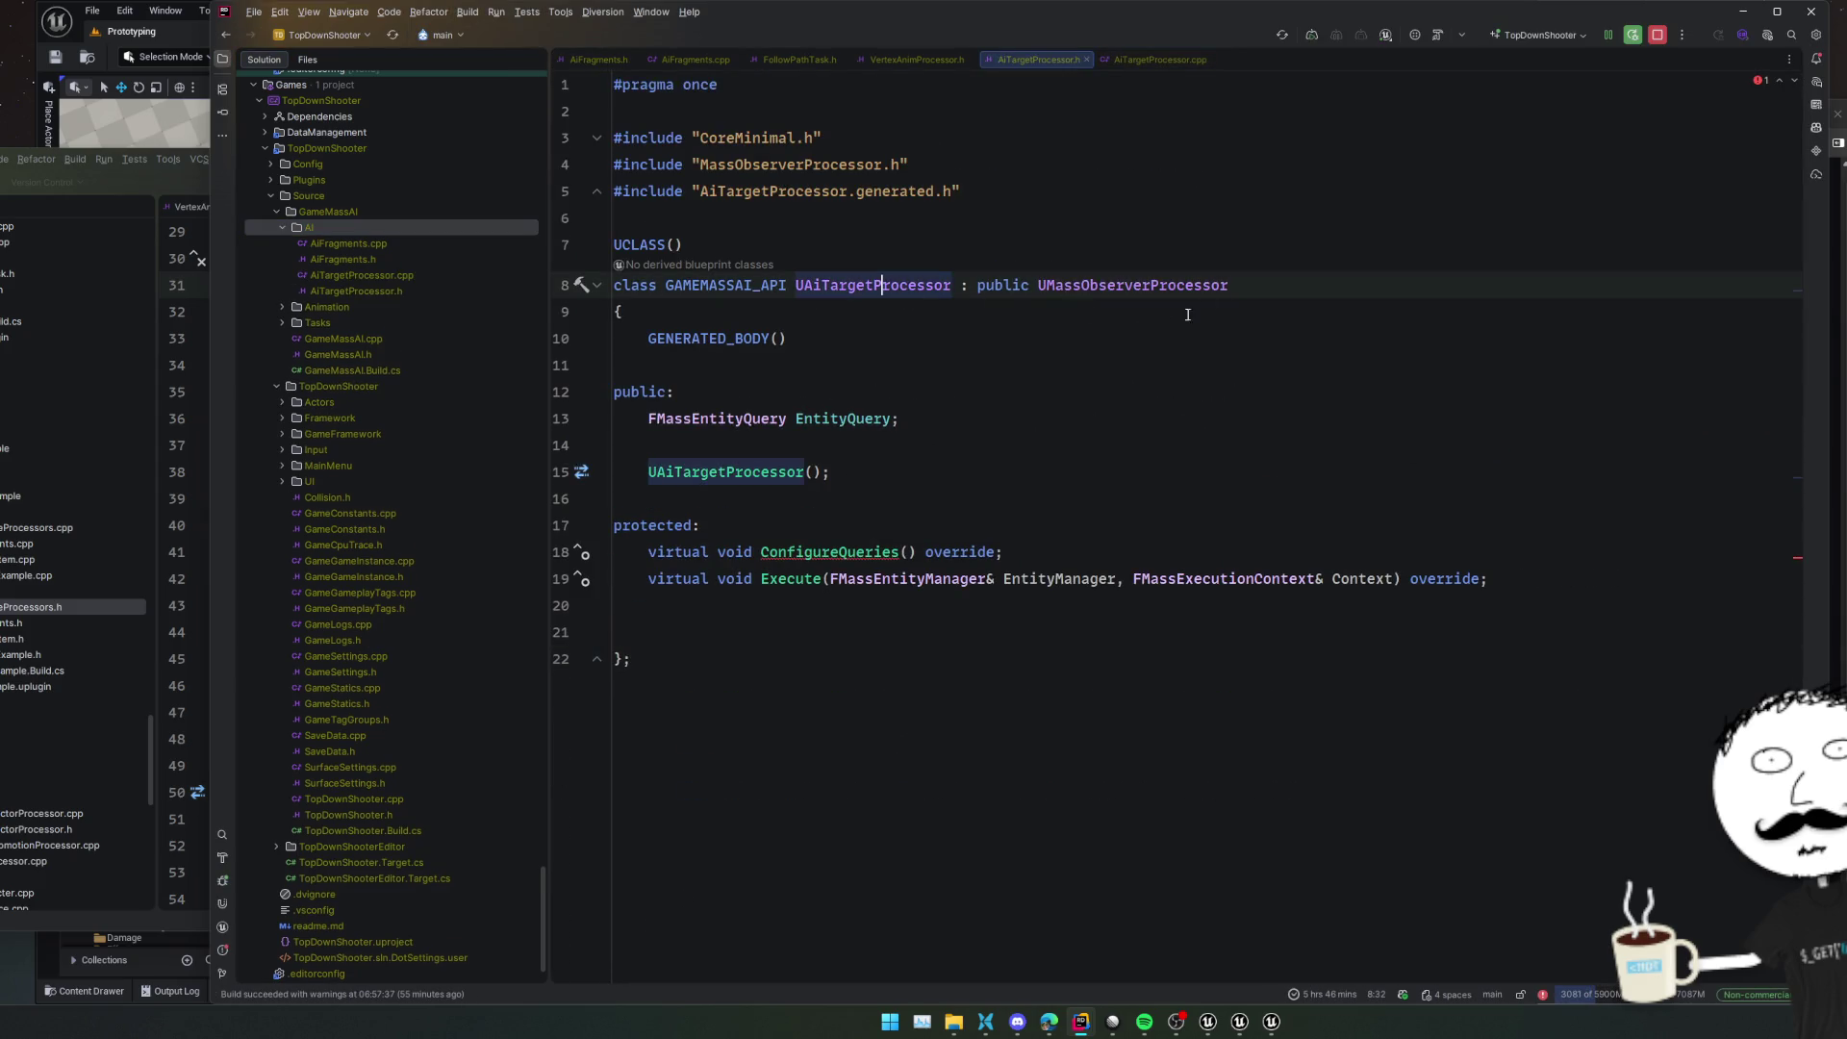
Open the UMassObserverProcessor declaration and compare it with the hash grid example's processor header
left_click(1113, 245)
left_click(1122, 285, "ctrl")
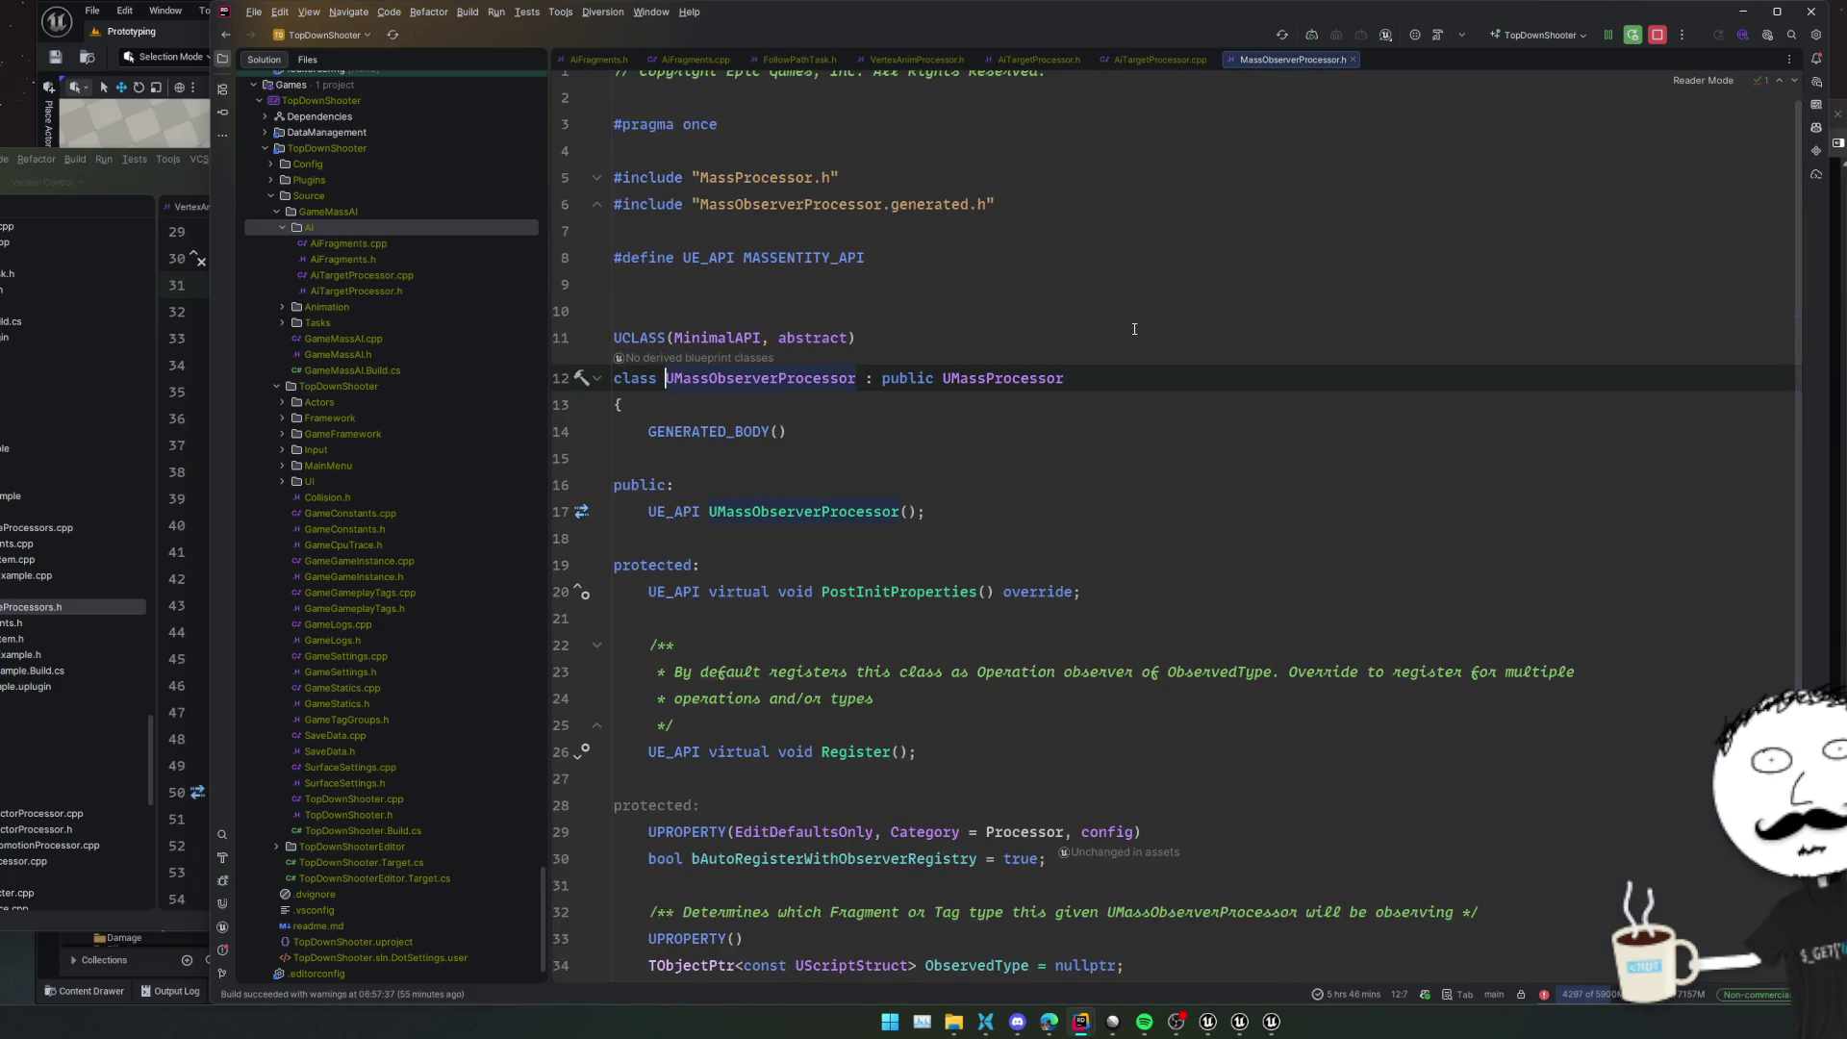
key("ctrl+minus")
key("alt+Tab")
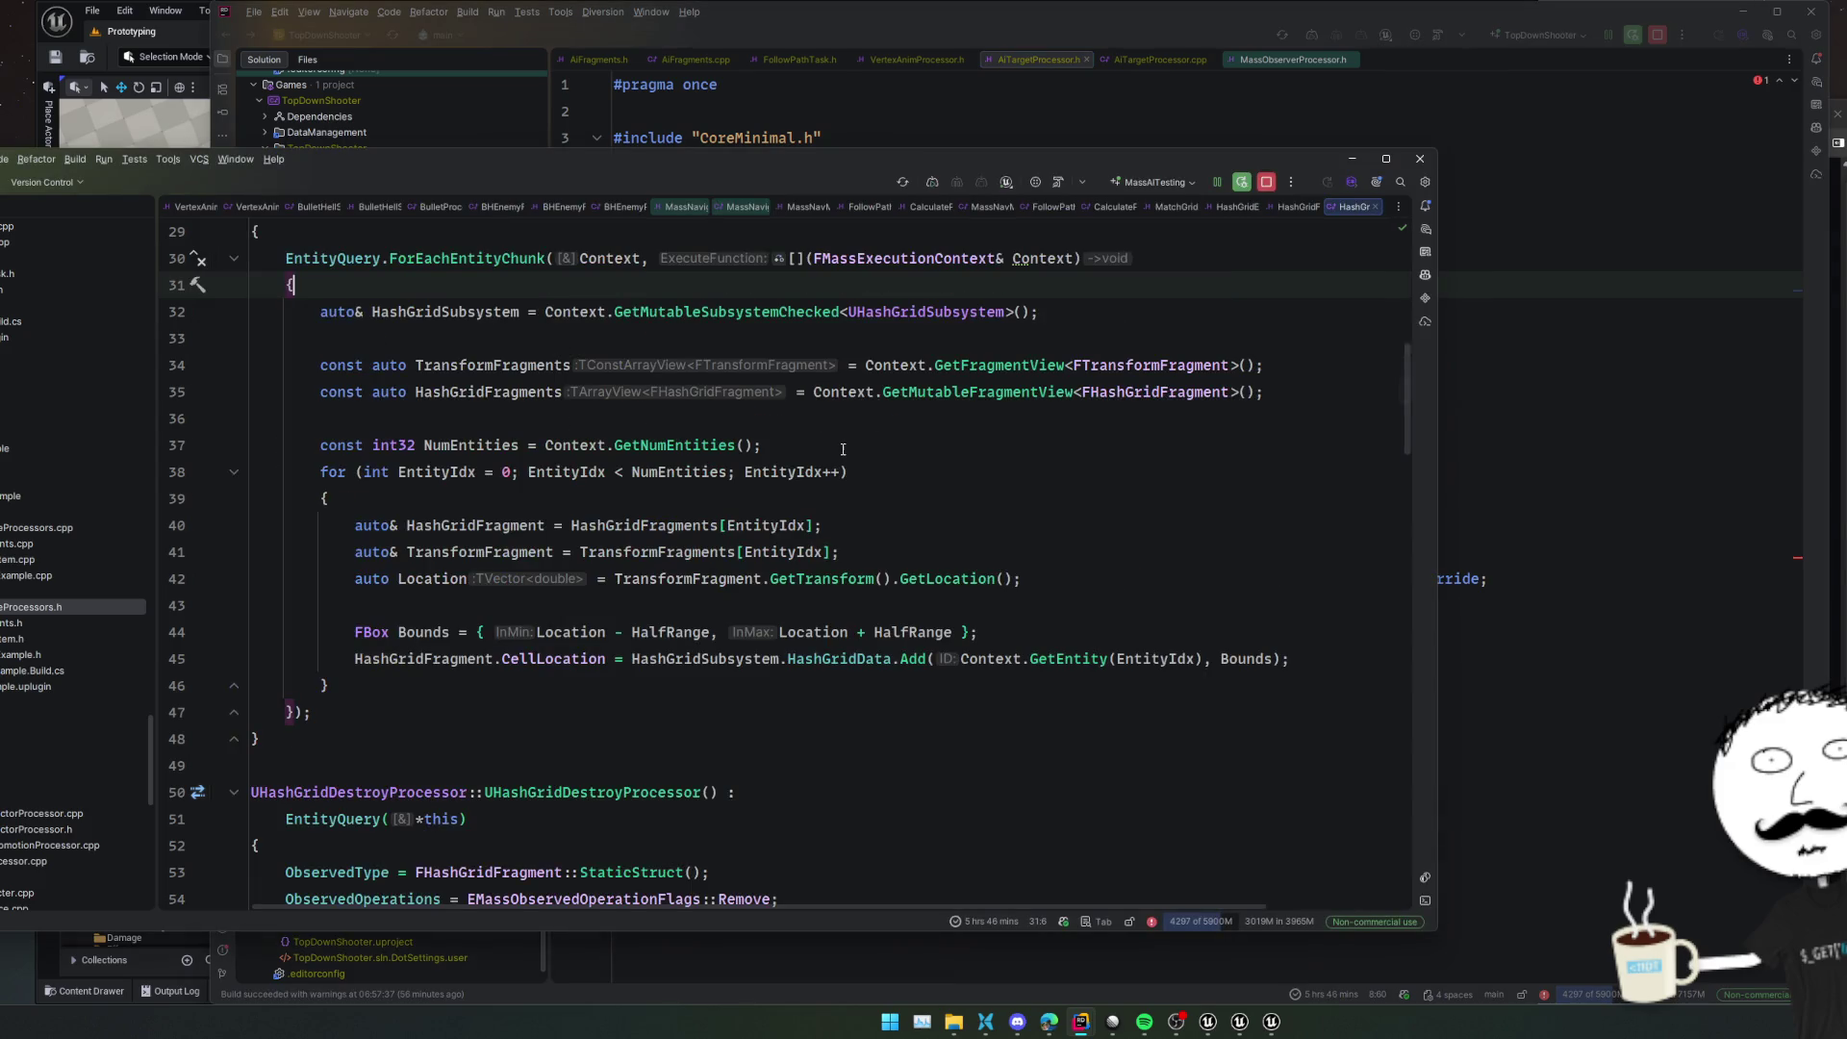
scroll(843, 449, "up", 10)
left_click(1060, 471)
key("ctrl+minus")
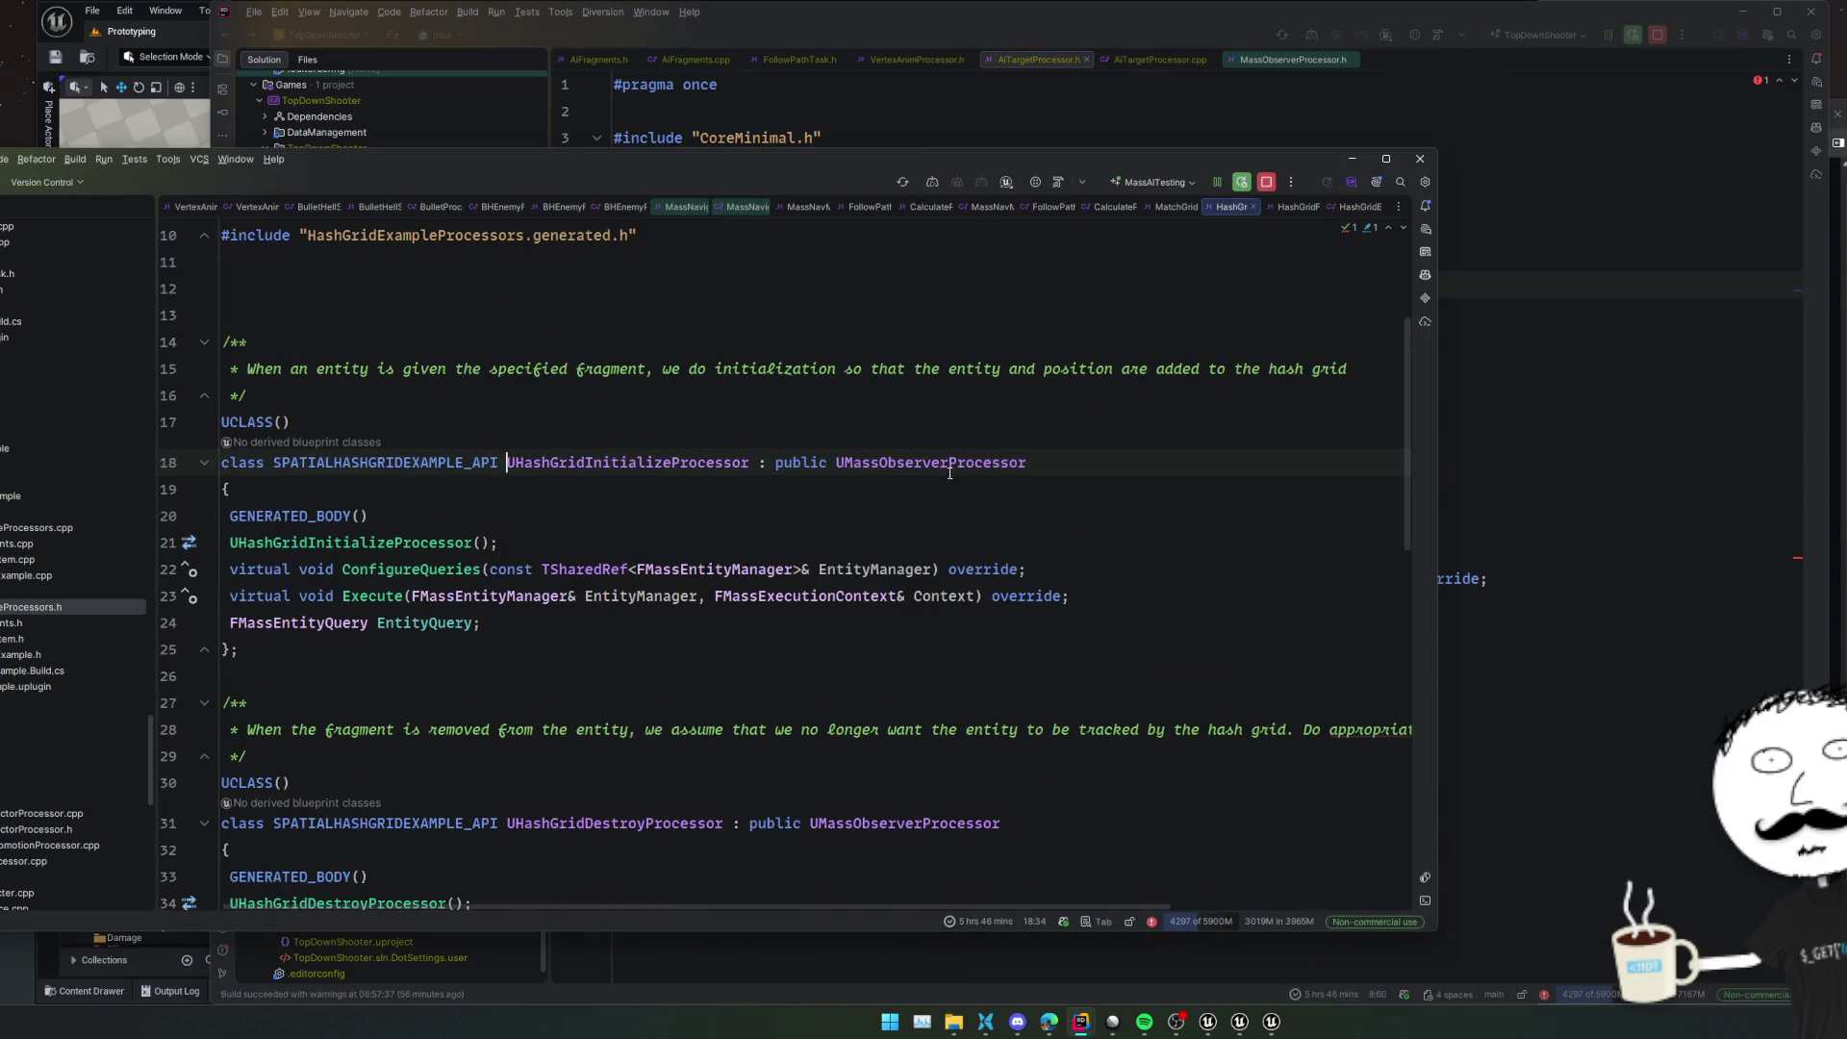
key("alt+Tab")
left_click(984, 452)
key("alt+Tab")
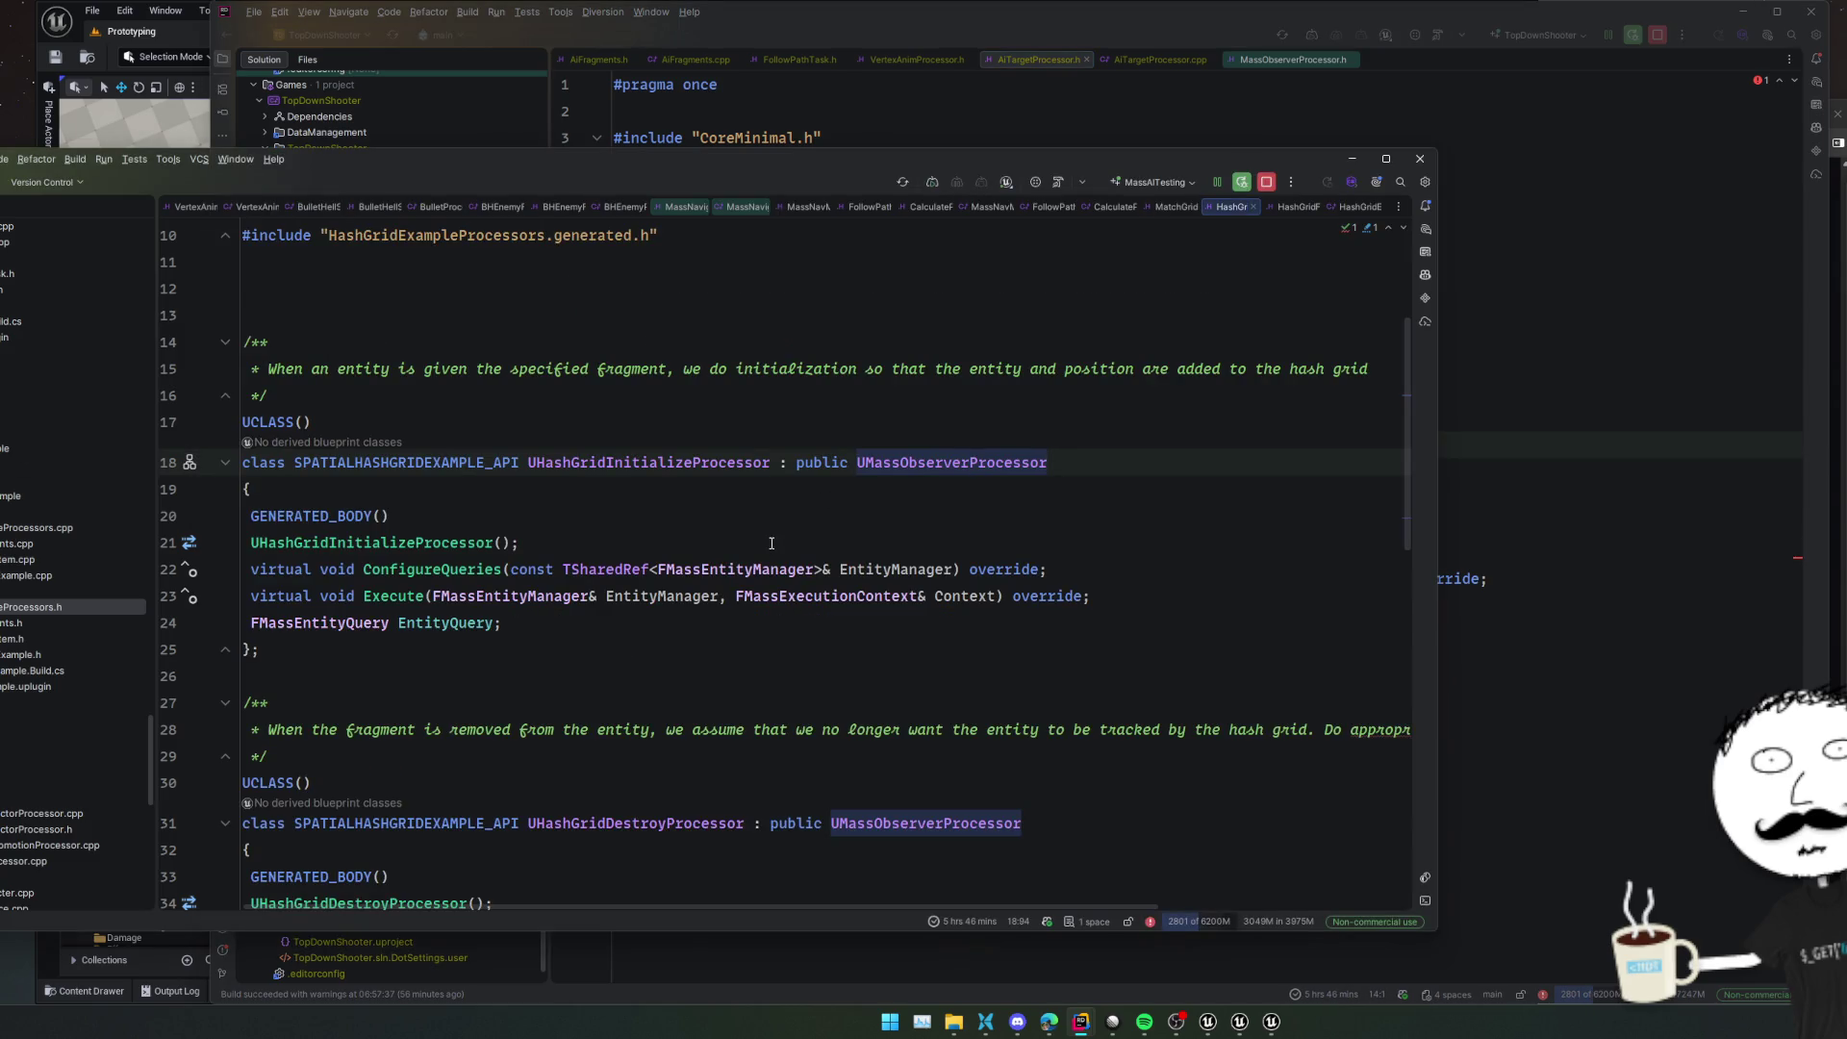
key("alt+Tab")
Check the ConfigureQueries error and locate the example's ConfigureQueries declaration
key("Down")
key("Down")
mouse_move(864, 553)
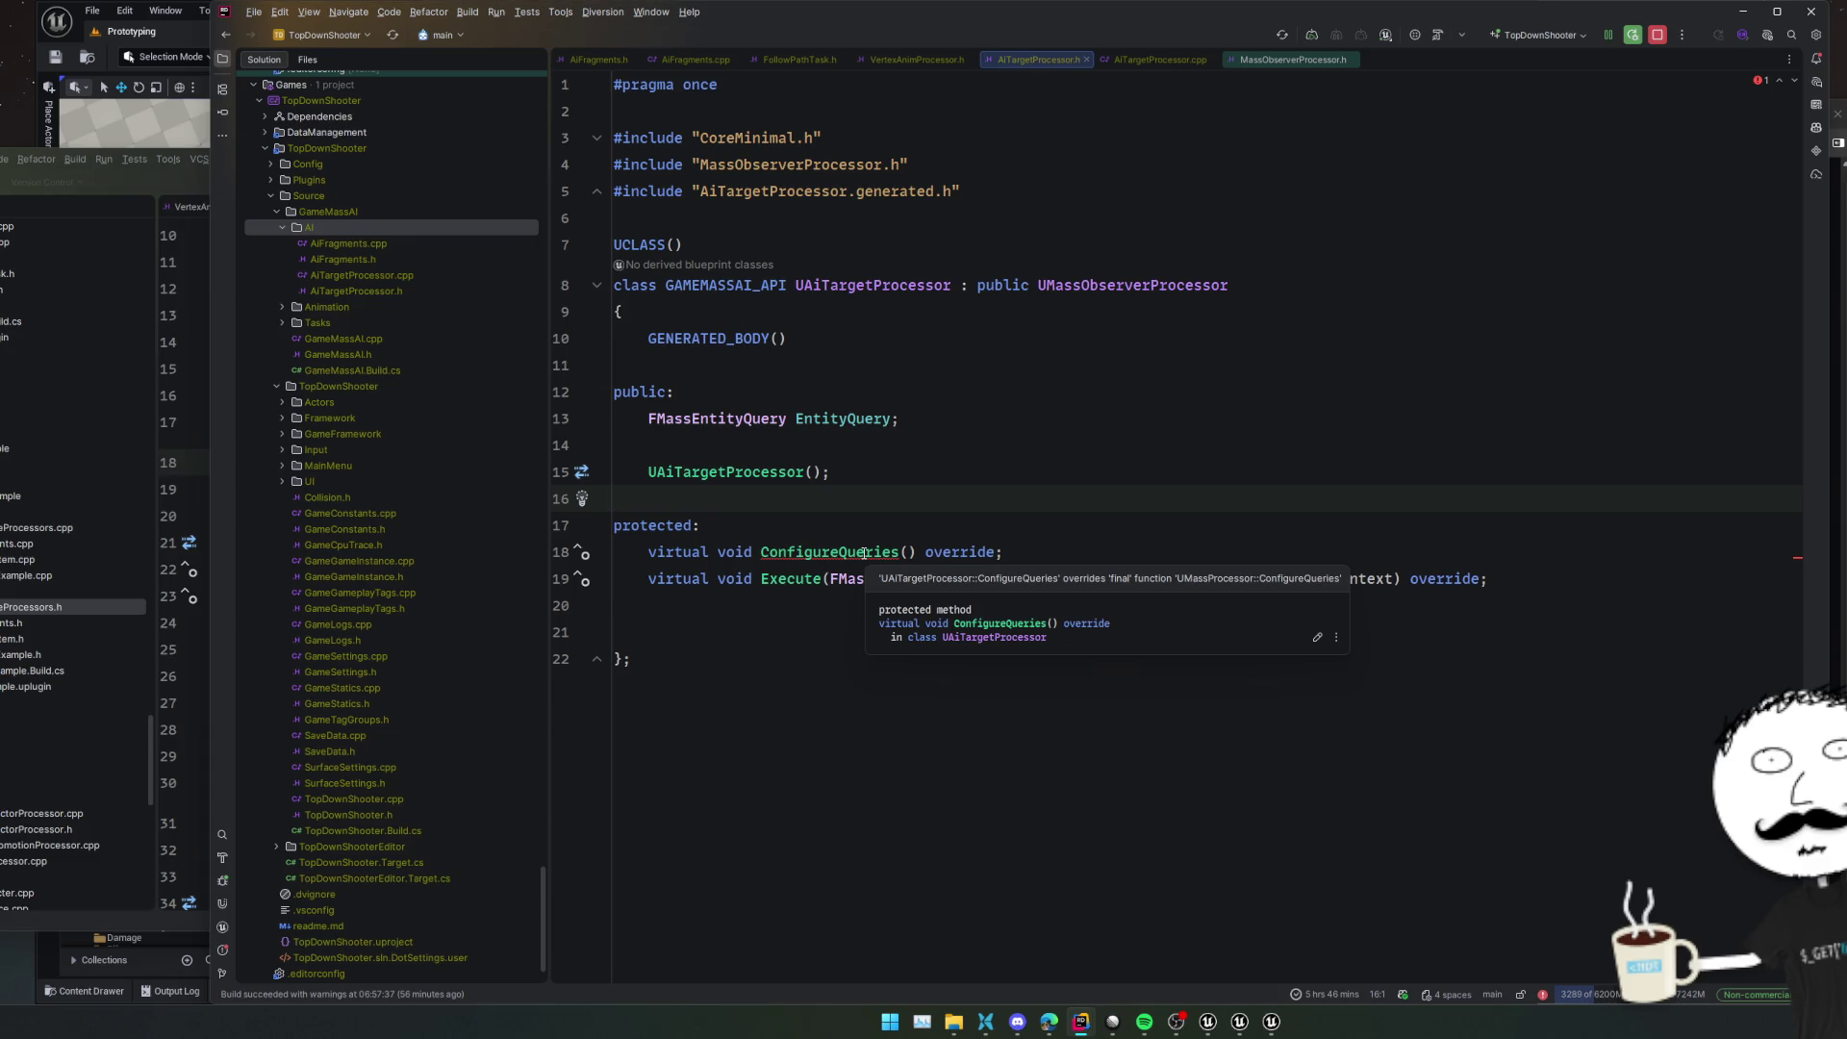
key("alt+Tab")
key("Down")
key("Down")
key("Down")
key("alt+Tab")
key("alt+Tab")
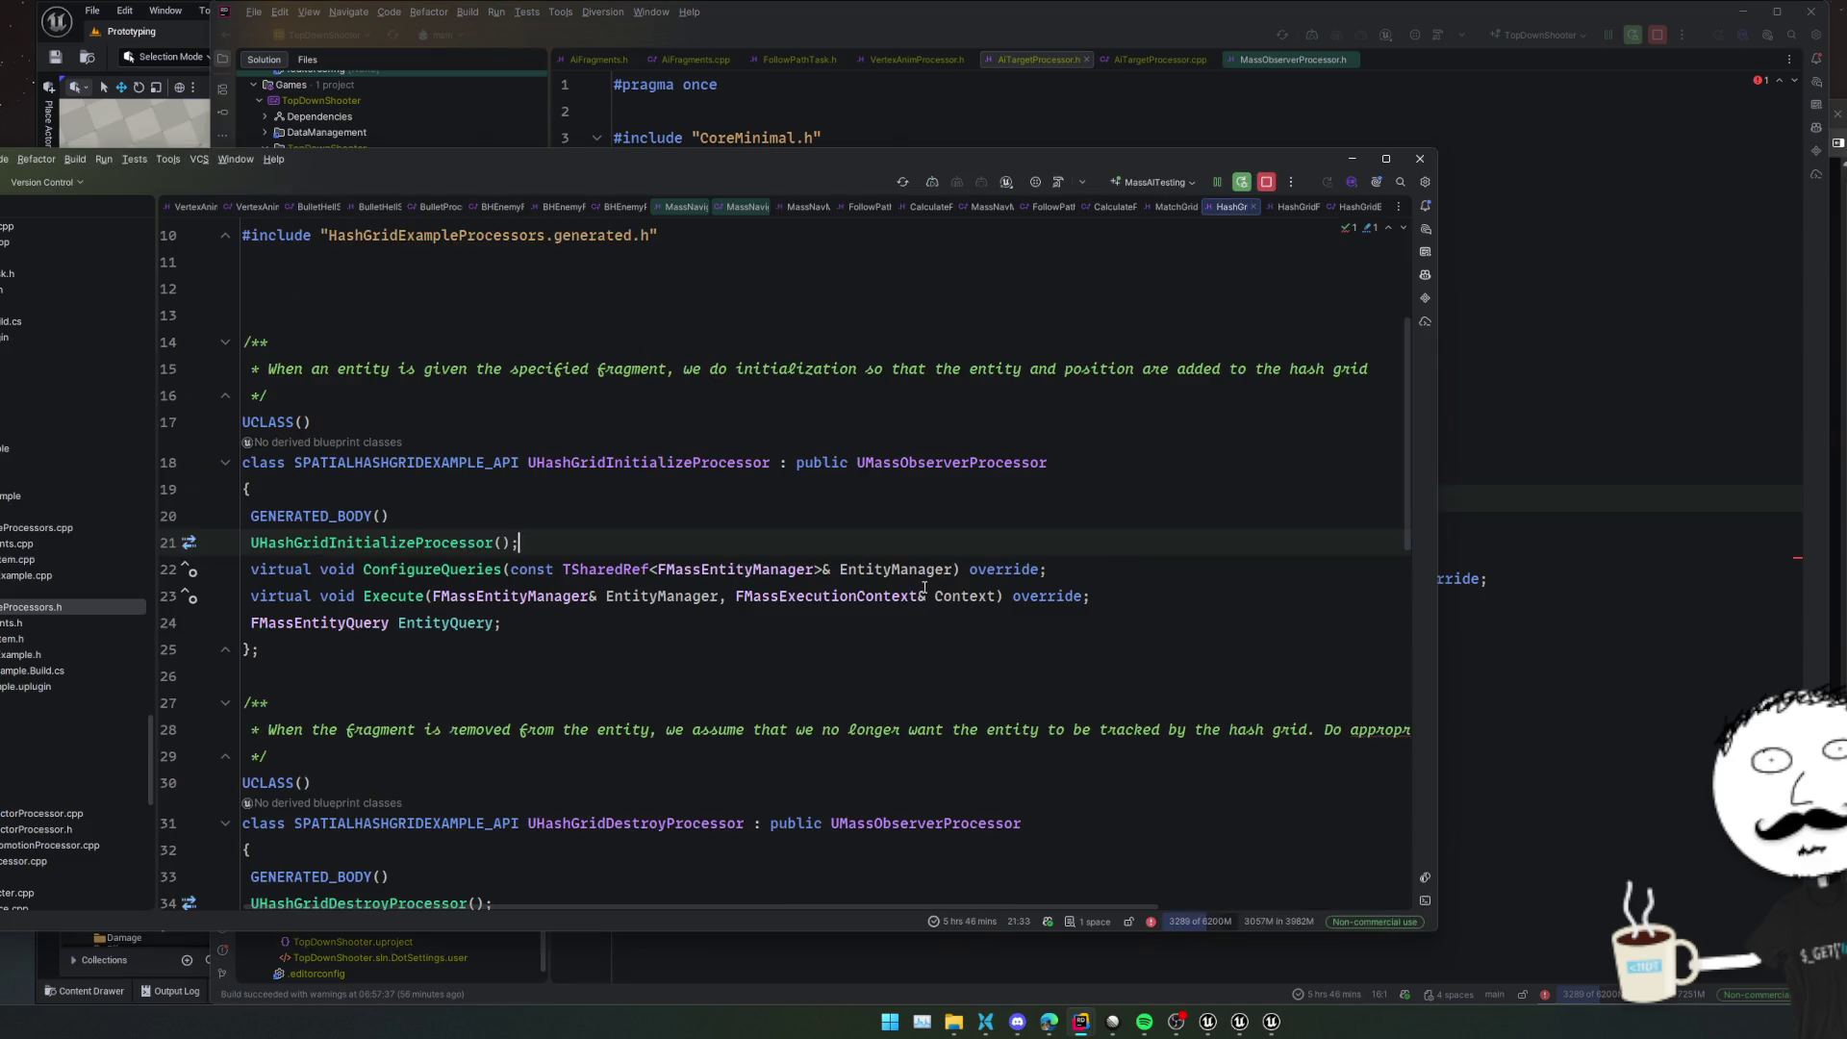
Copy the example's EntityManager parameter into AiTargetProcessor.h's ConfigureQueries declaration
key("Down")
key("ctrl+w")
key("ctrl+w")
key("ctrl+w")
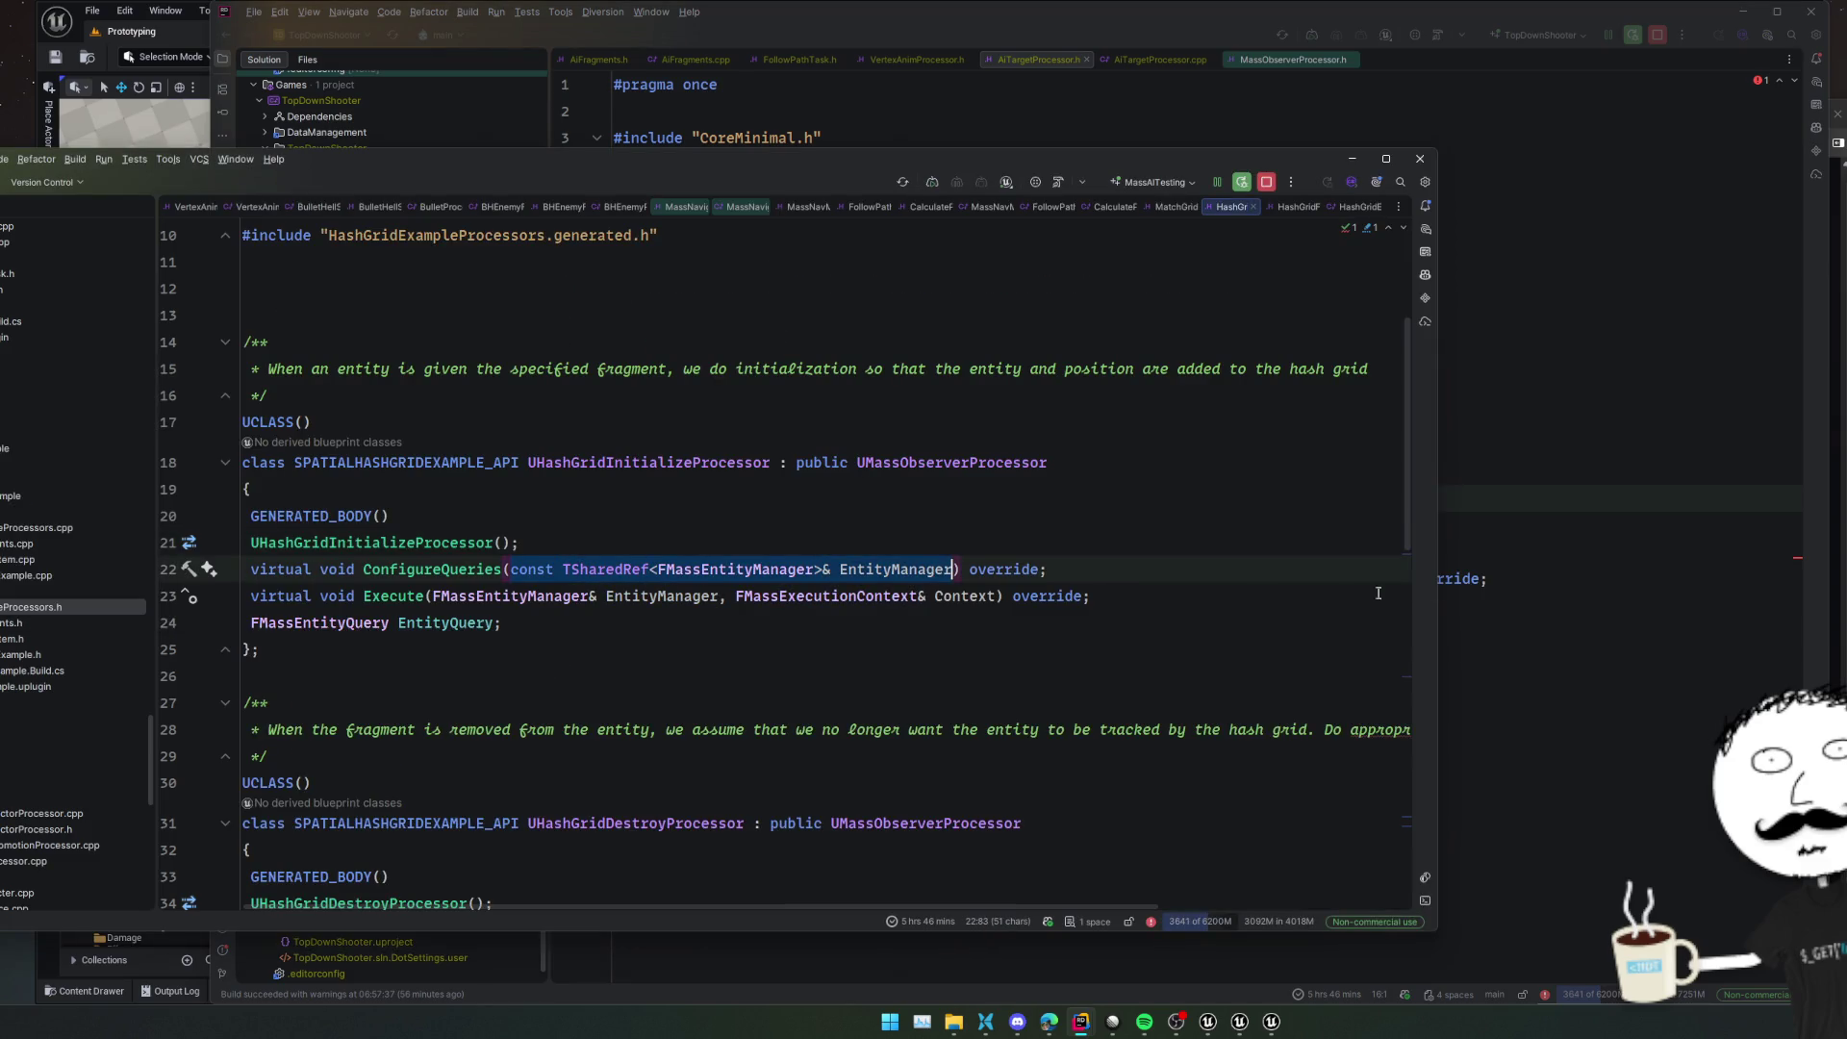
key("ctrl+c")
key("alt+Tab")
key("ctrl+v")
key("Down")
key("Down")
key("Down")
double_click(957, 552)
key("ctrl+w")
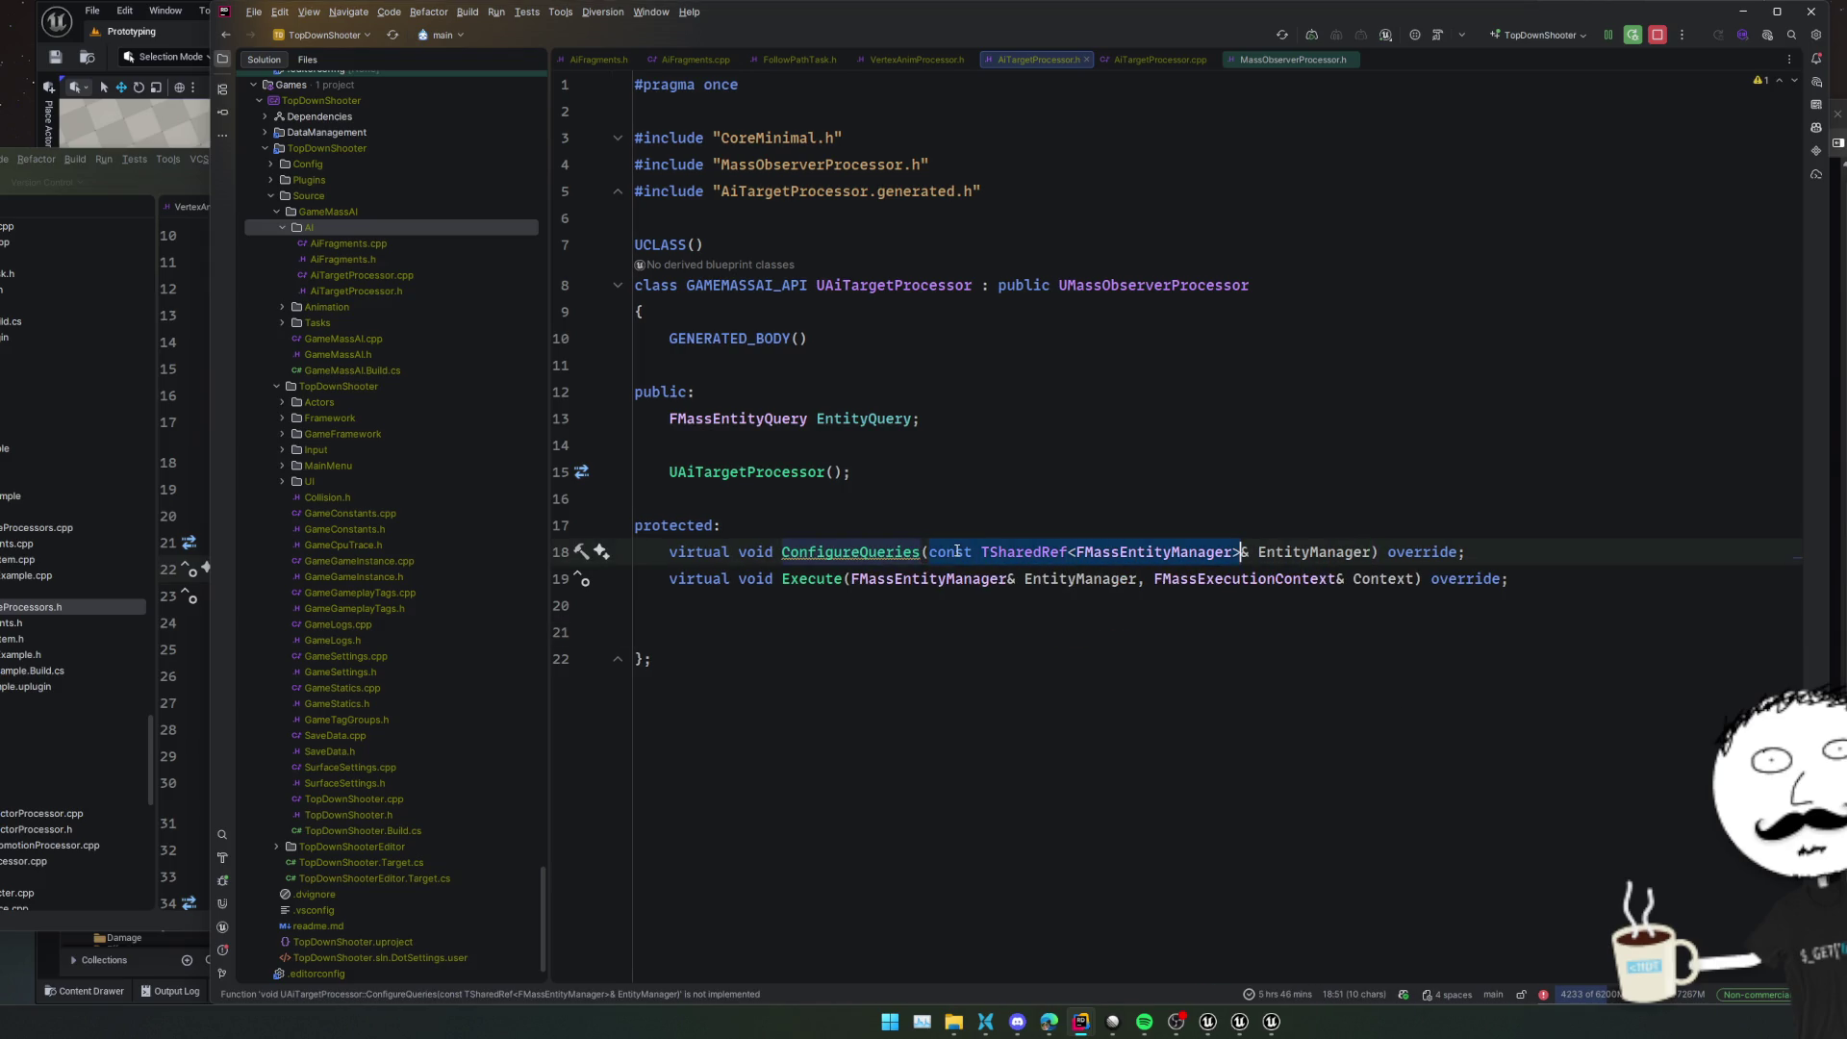
left_click(901, 670)
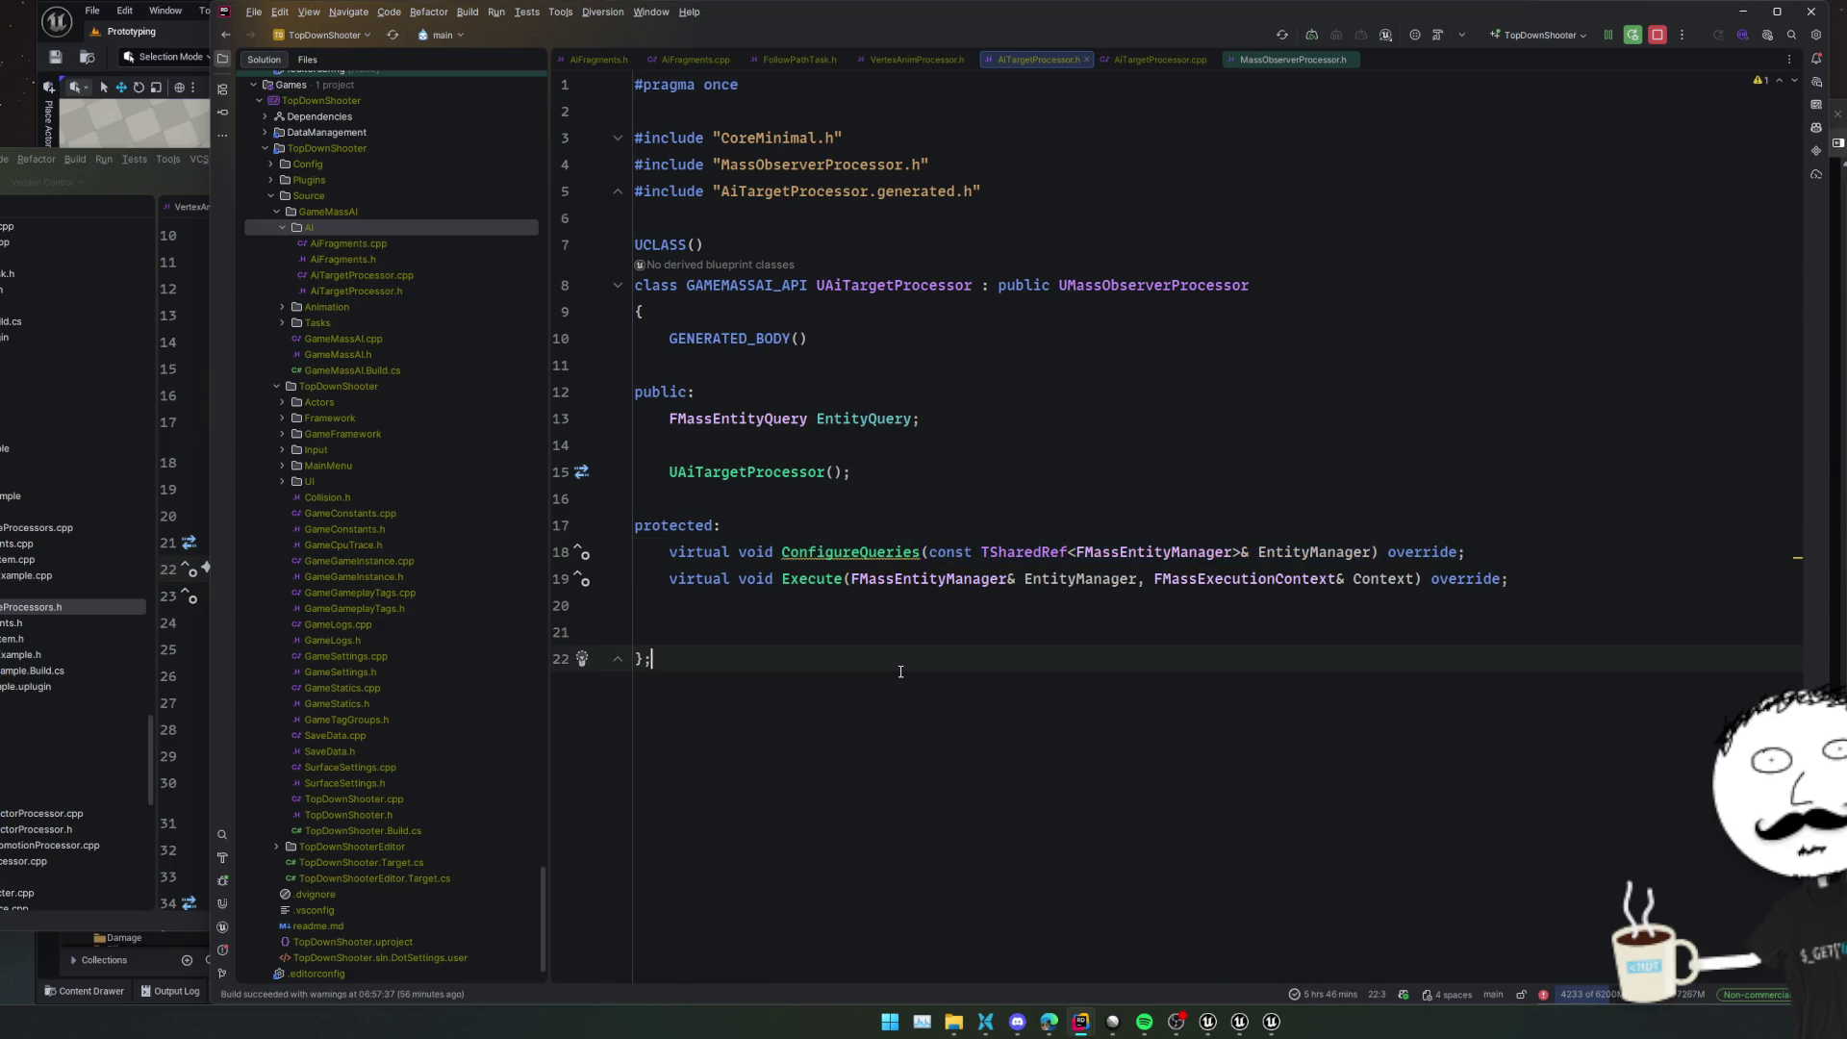
Jump to the Execute definition in AiTargetProcessor.cpp
key("alt+Tab")
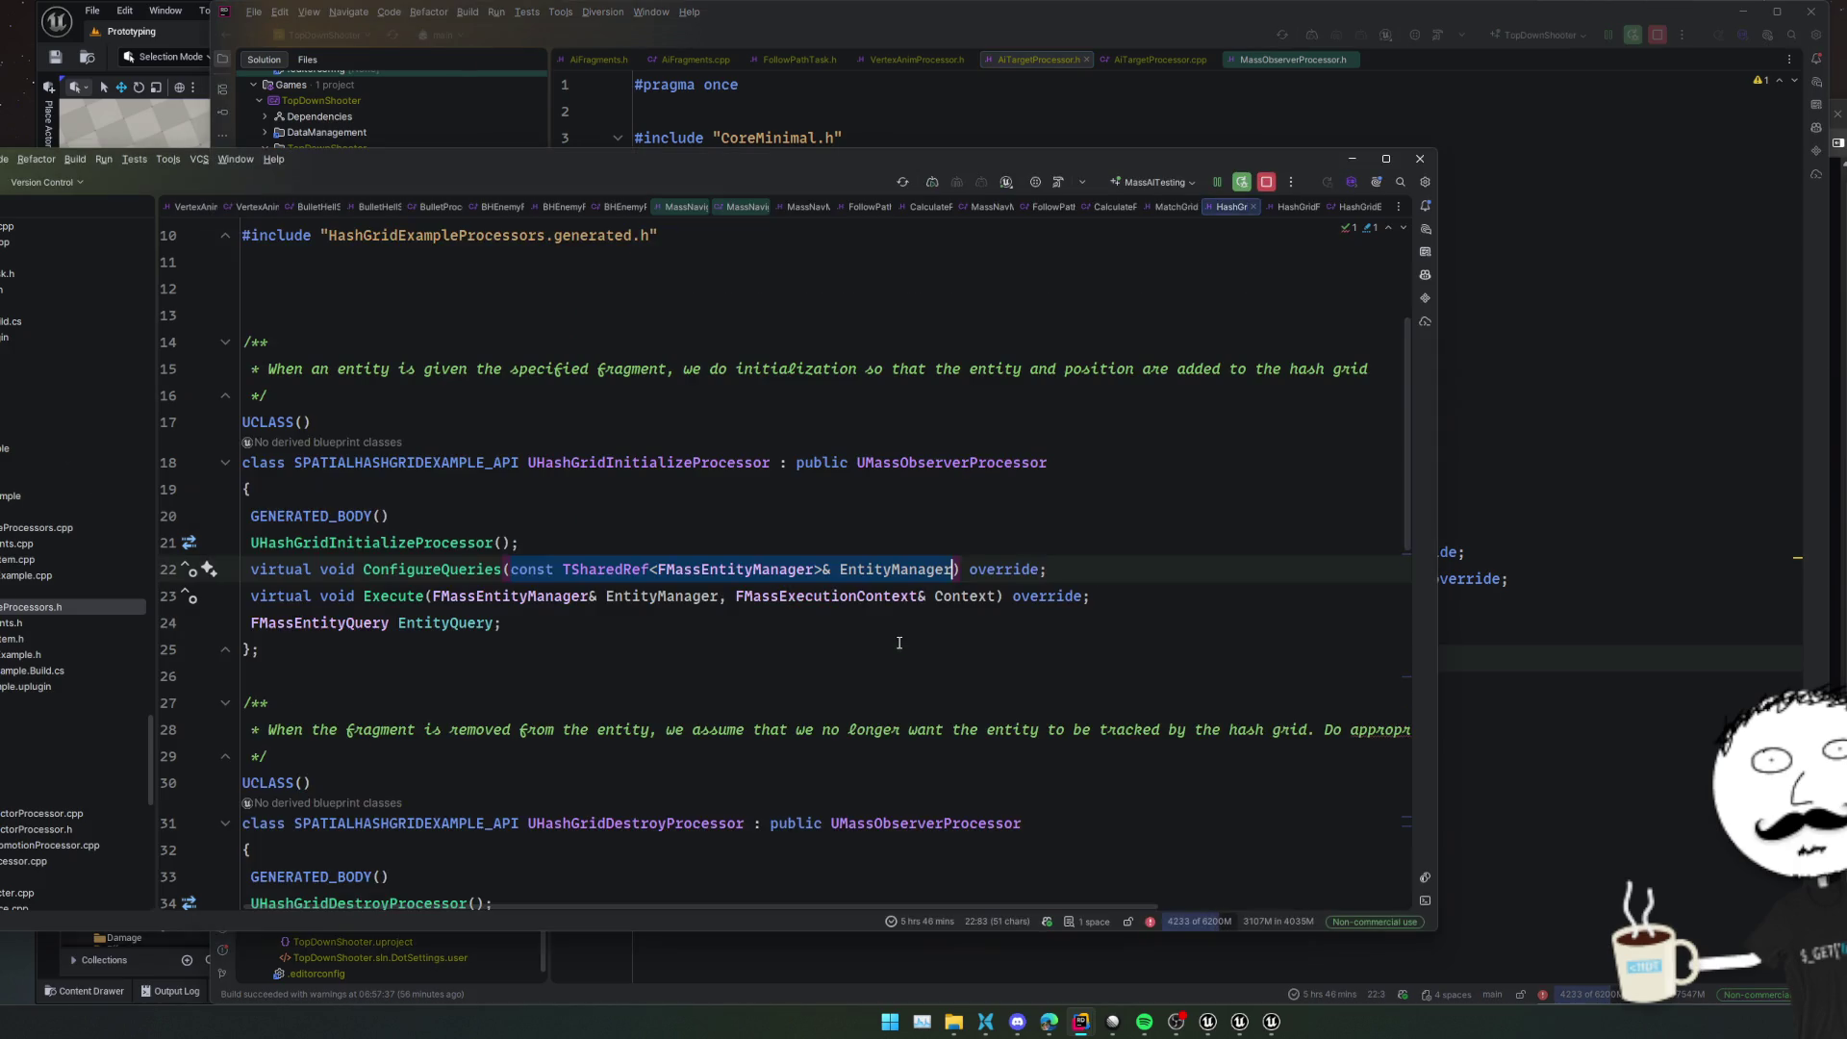
key("alt+Tab")
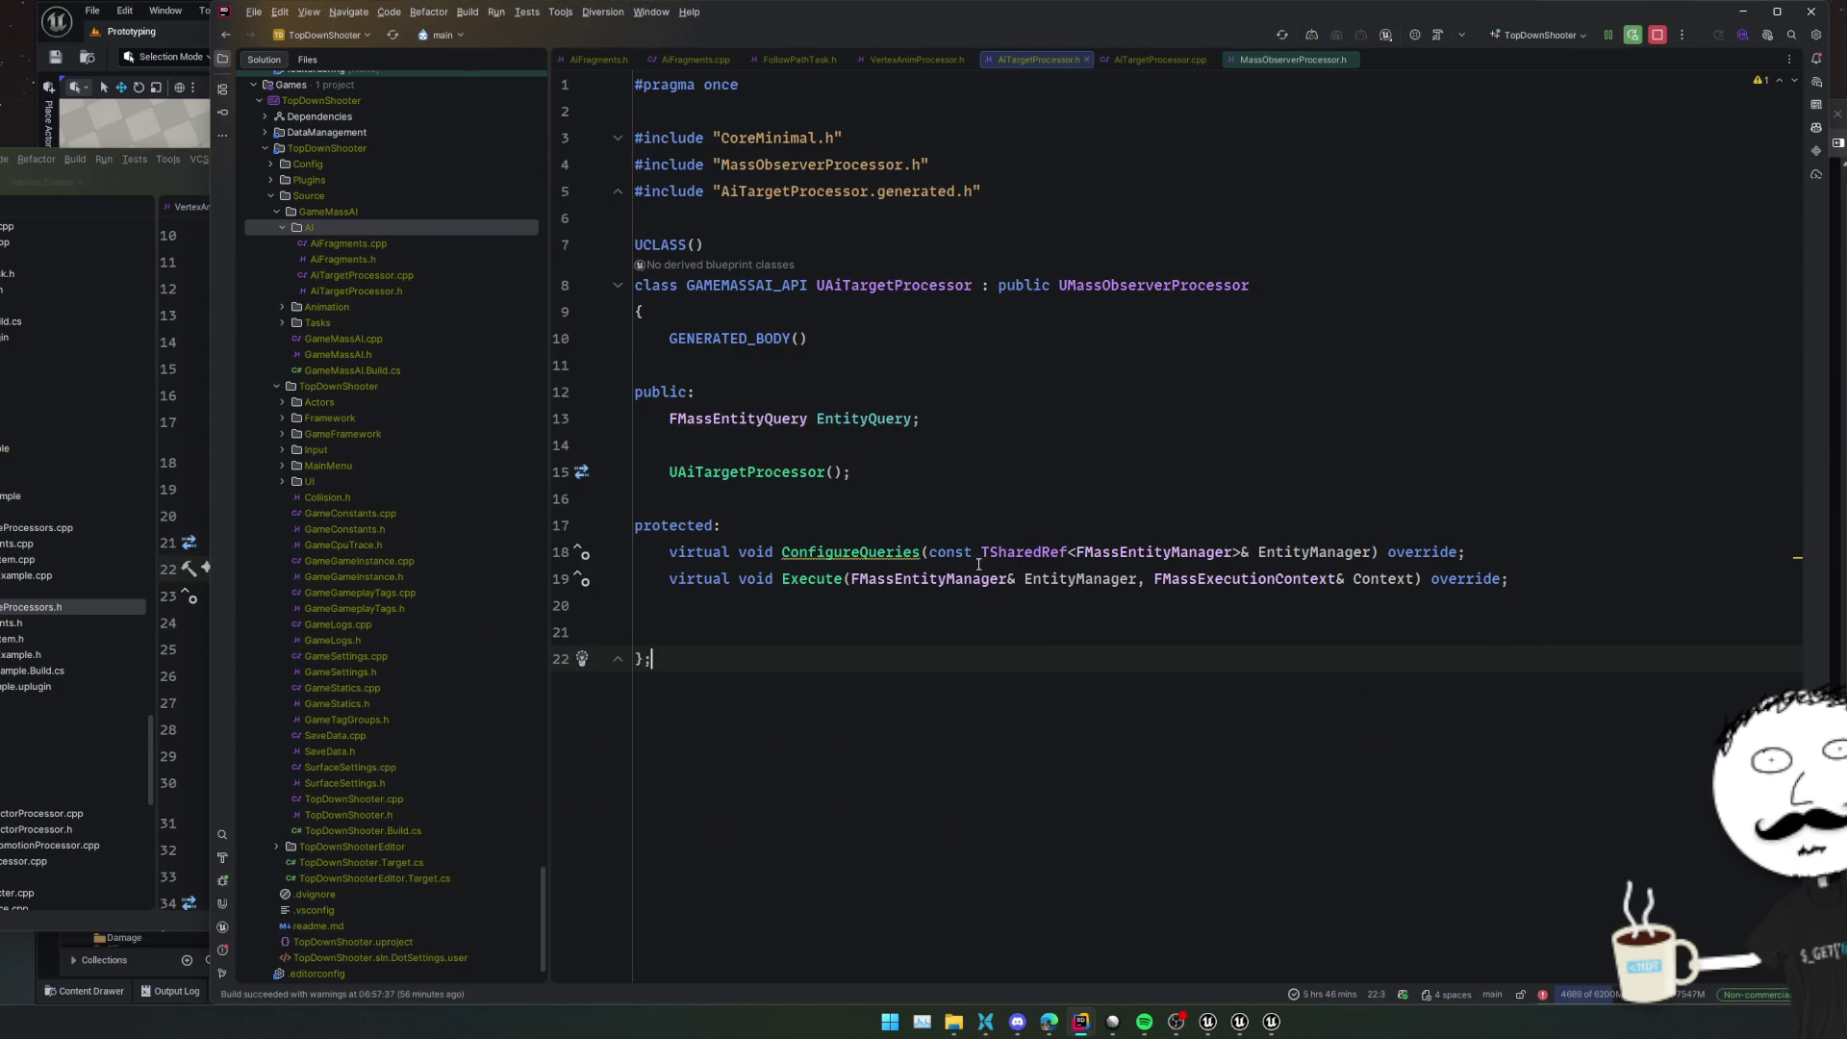
left_click(919, 519)
left_click(813, 578, "ctrl")
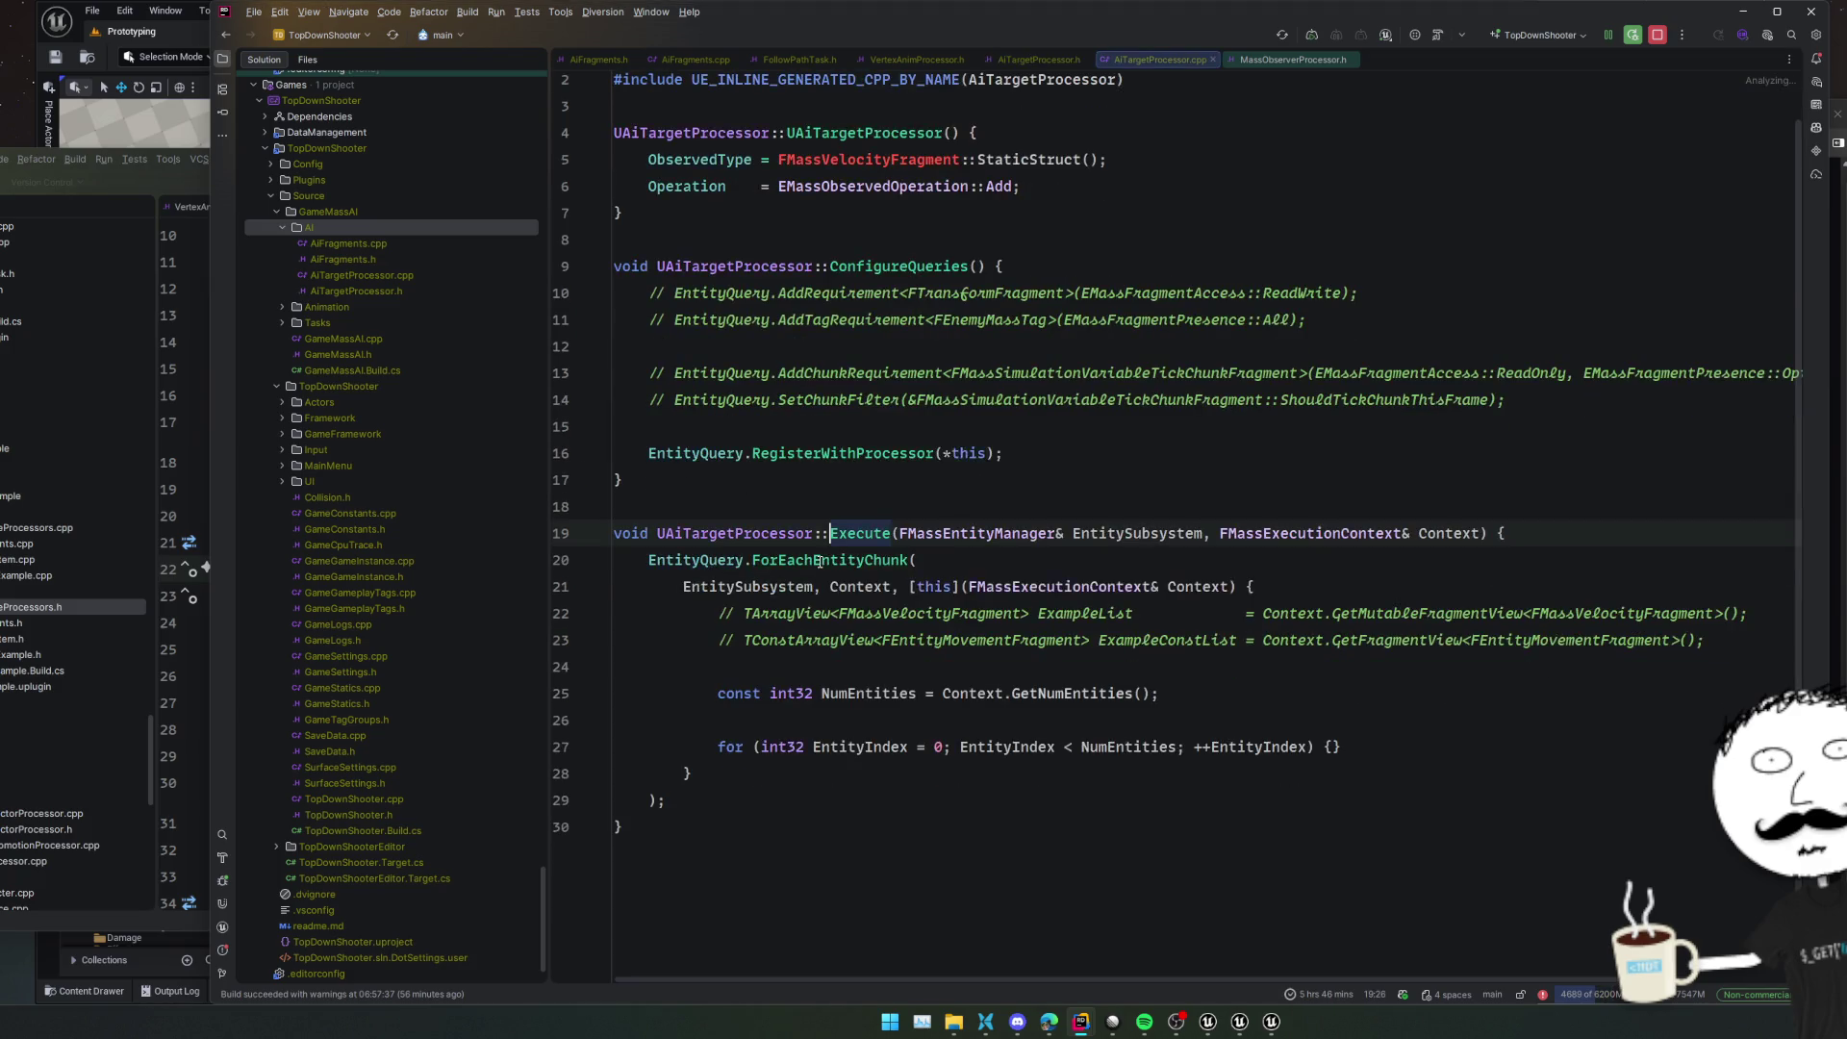
Add the EntityManager parameter to ConfigureQueries and initialise ': EntityQuery(*this)' in the constructor
scroll(910, 507, "up", 2)
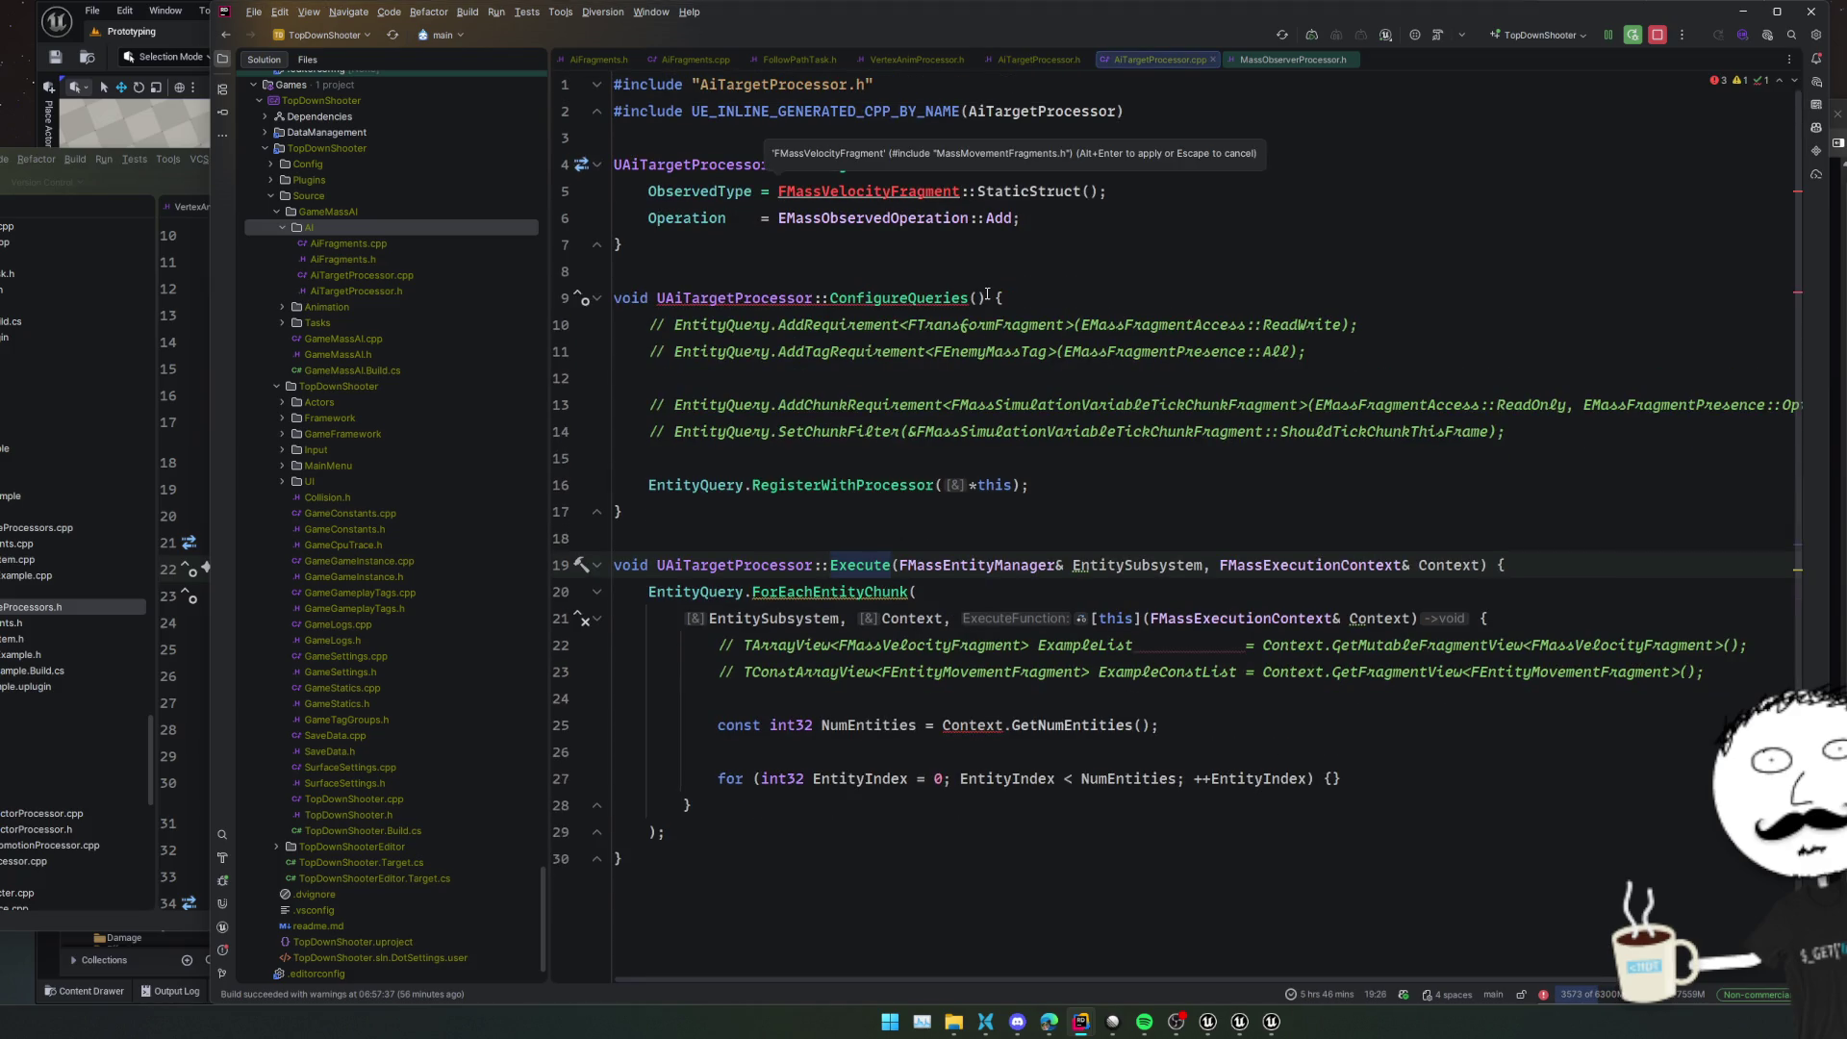
left_click(977, 298)
key("ctrl+space")
key("Return")
left_click(620, 244)
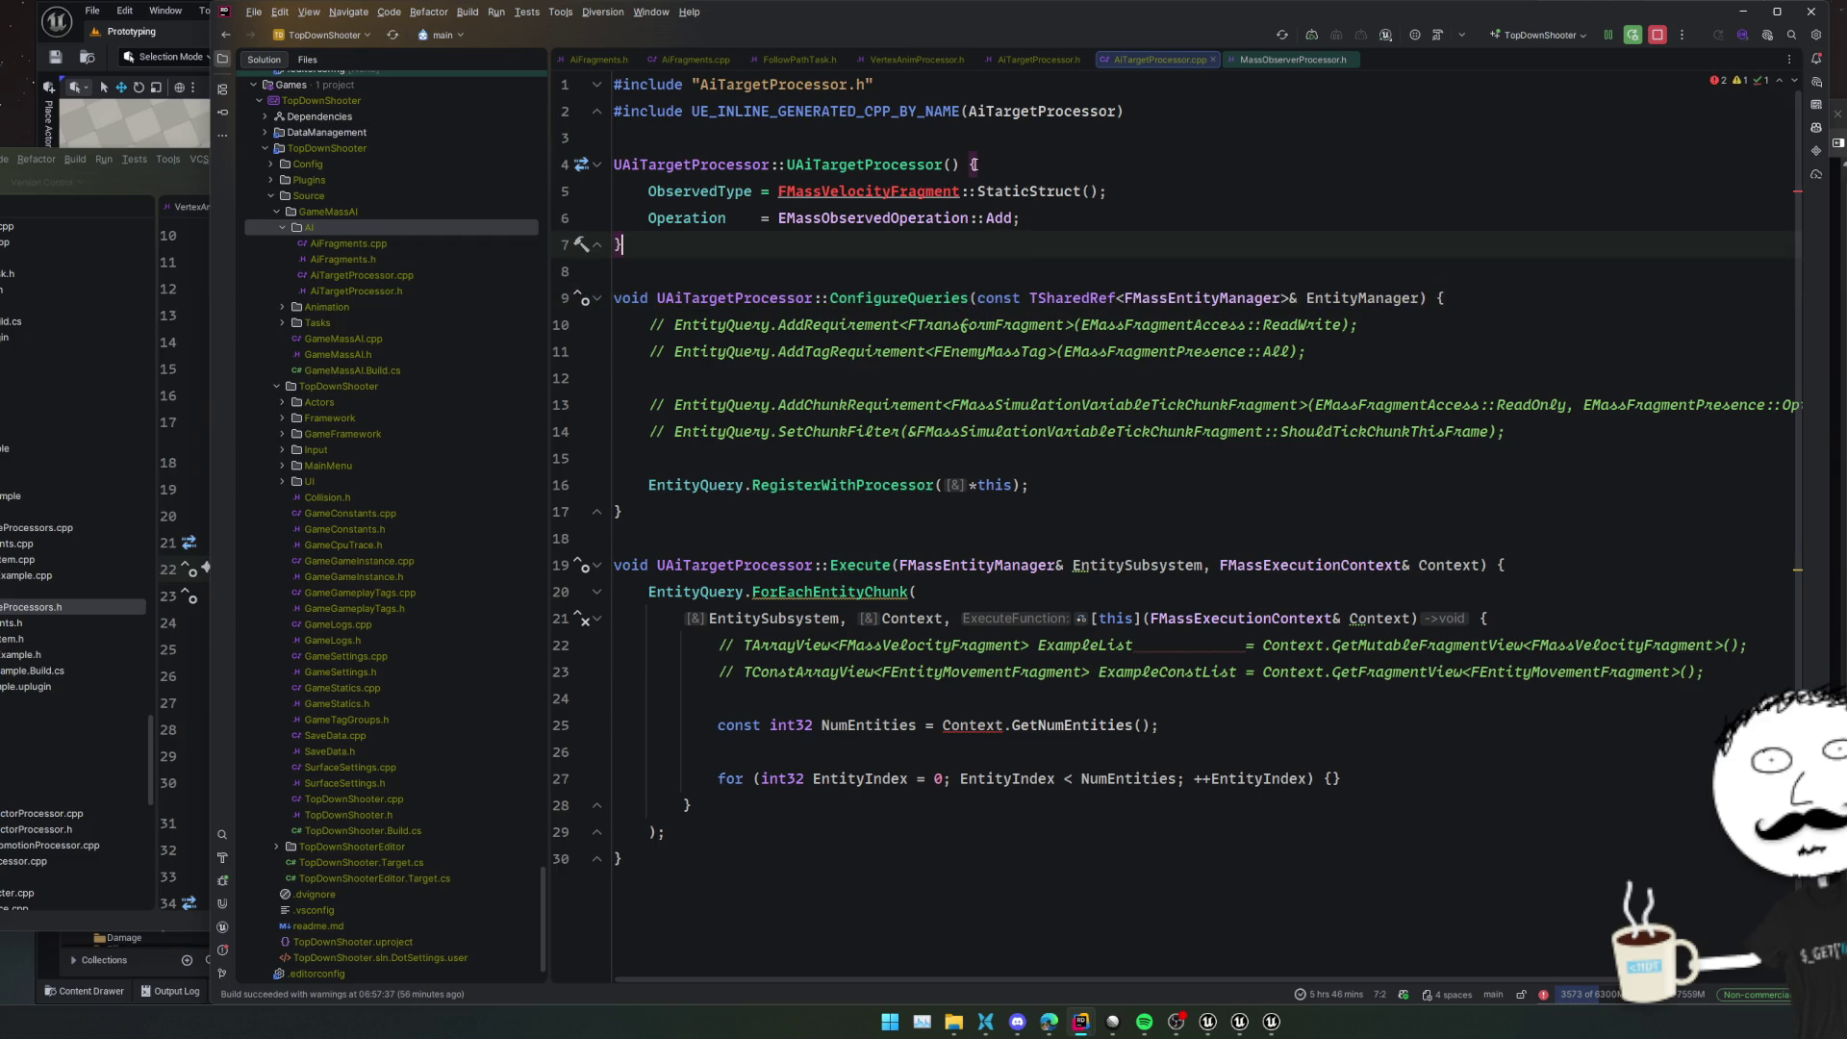
left_click(960, 165)
type(": EntityQuery(*this)")
left_click(614, 165)
Replace FMassVelocityFragment with FAiTargetFragment as the ObservedType and add the AiFragments.h include
left_click(1011, 197)
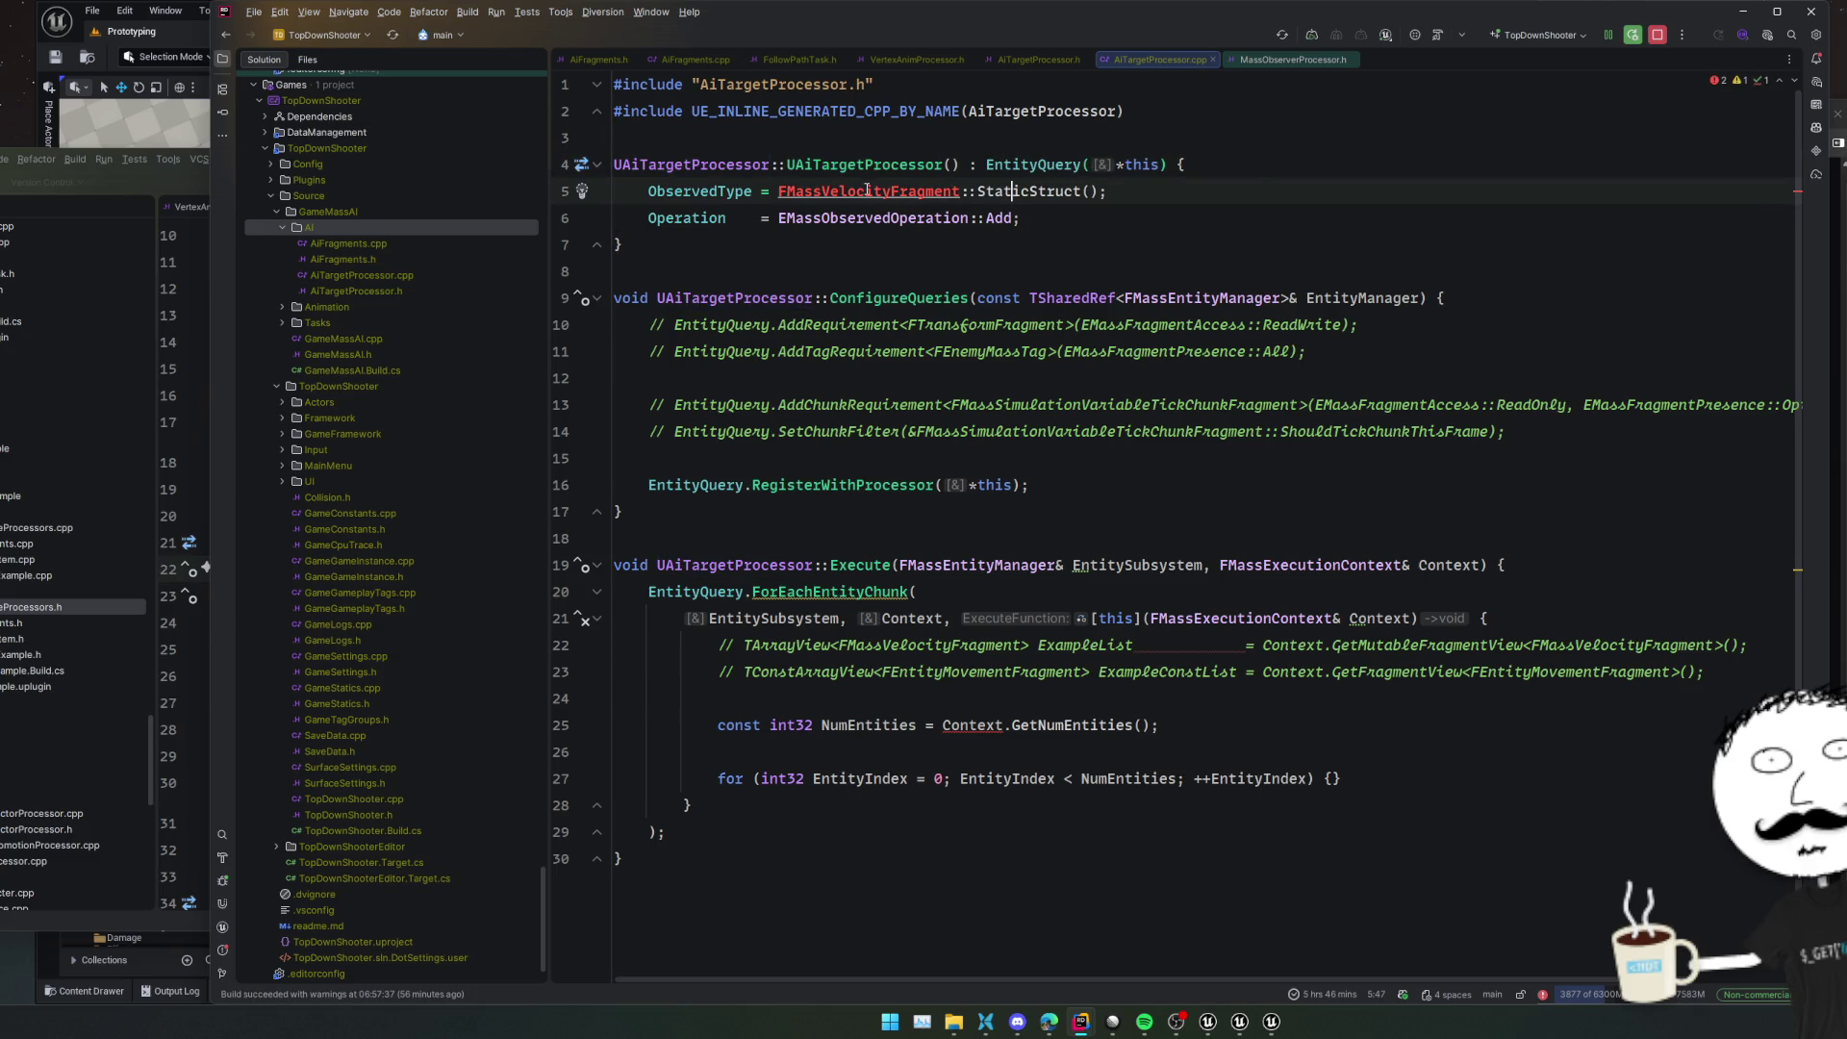
double_click(867, 189)
type("FMassA")
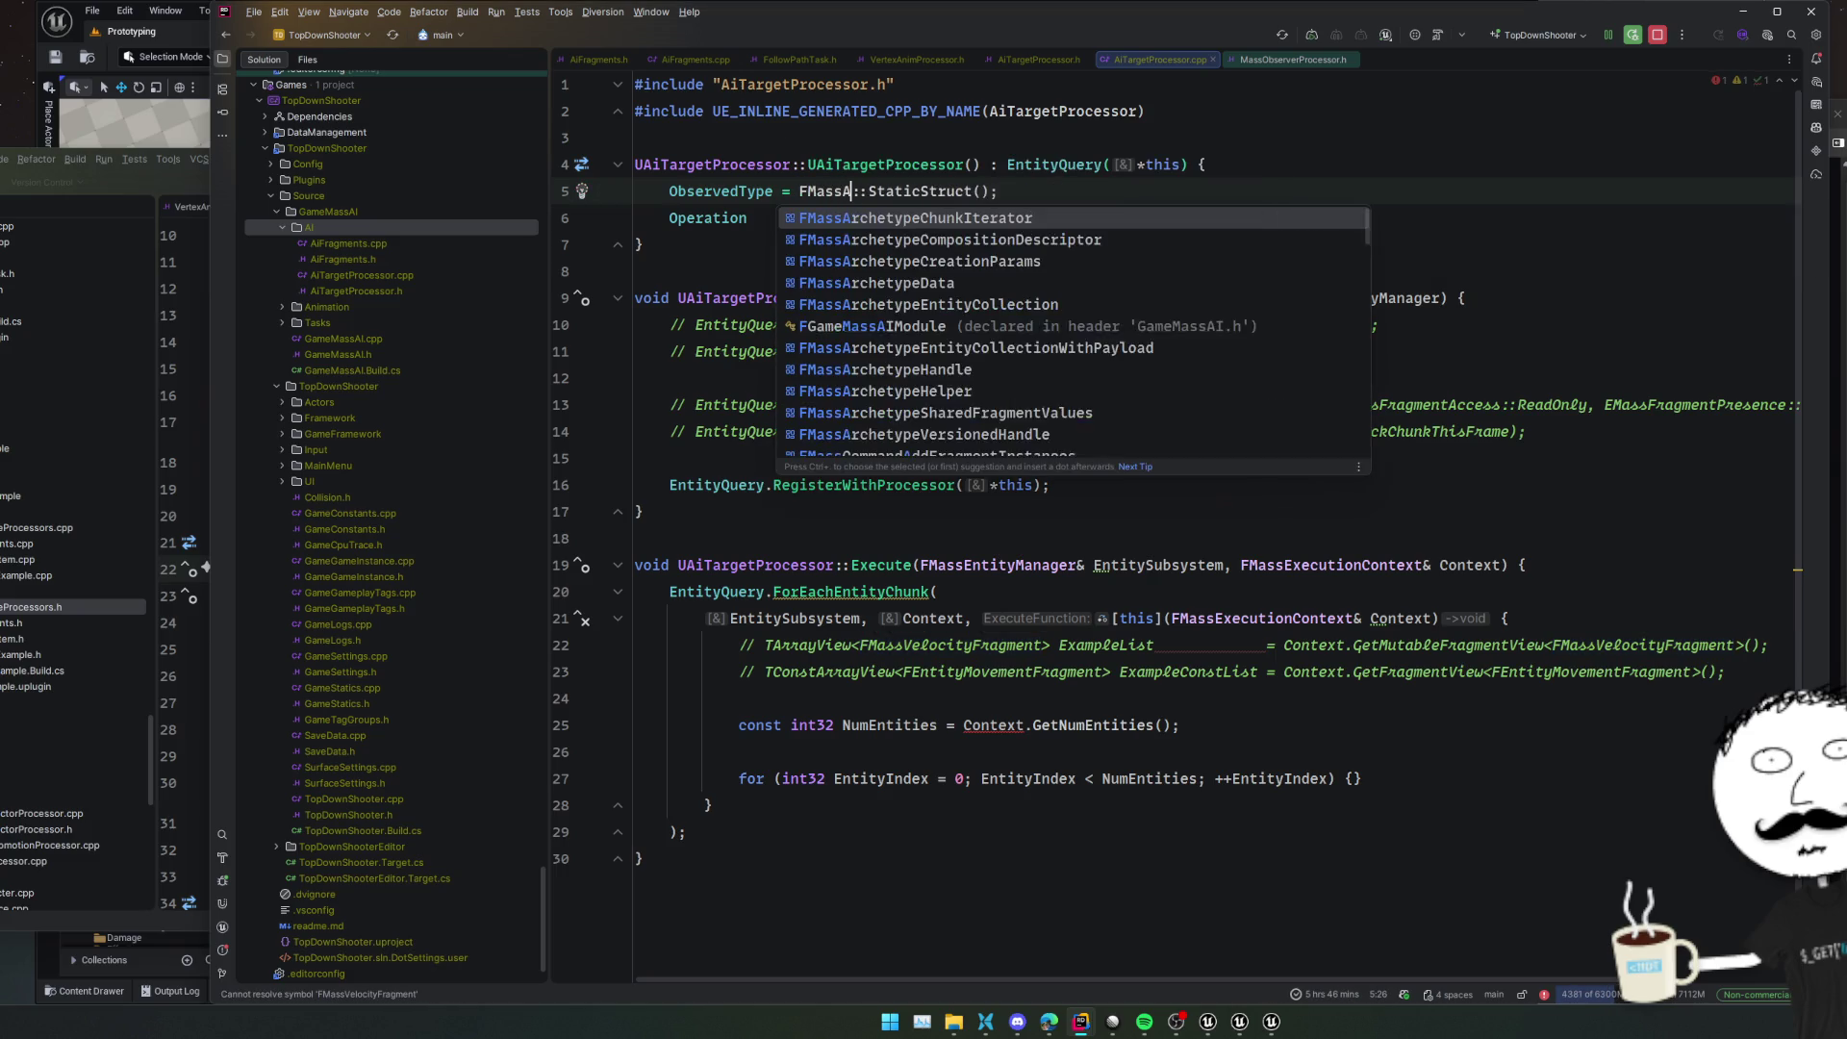
key("BackSpace")
key("BackSpace")
key("BackSpace")
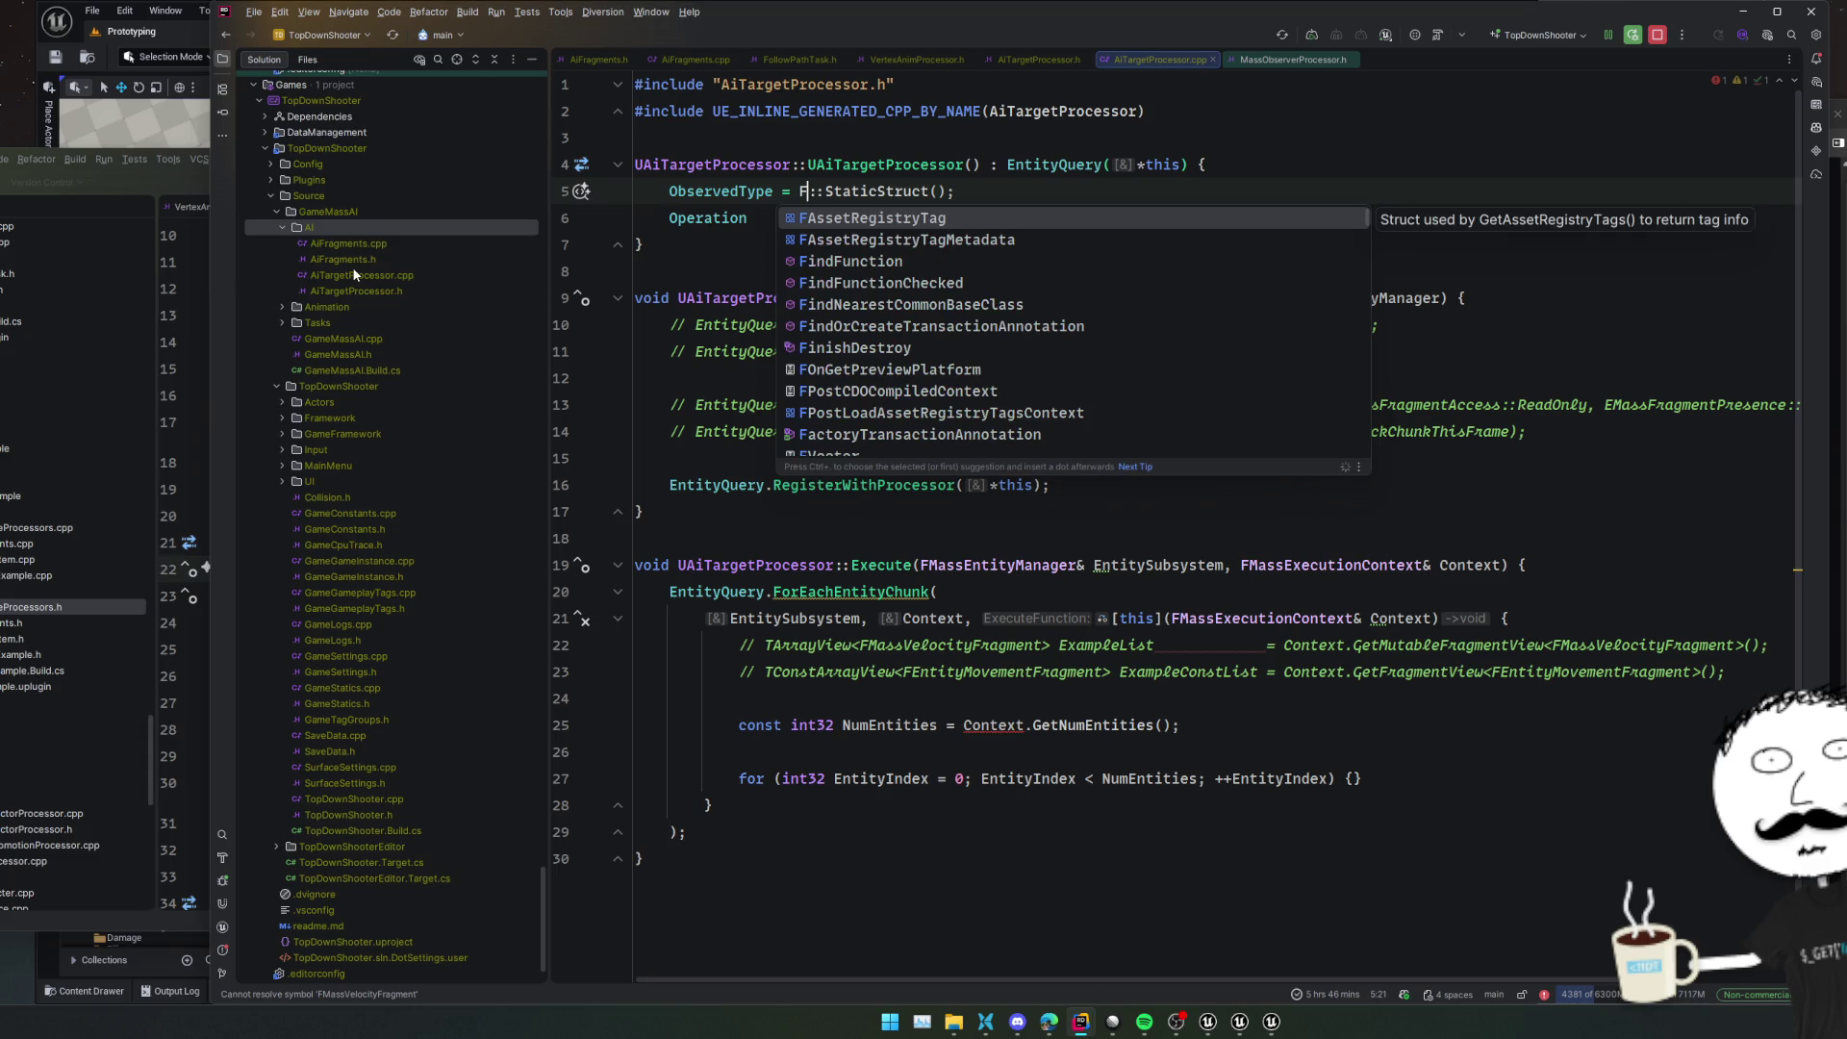
left_click(353, 273)
double_click(343, 259)
double_click(875, 299)
key("ctrl+c")
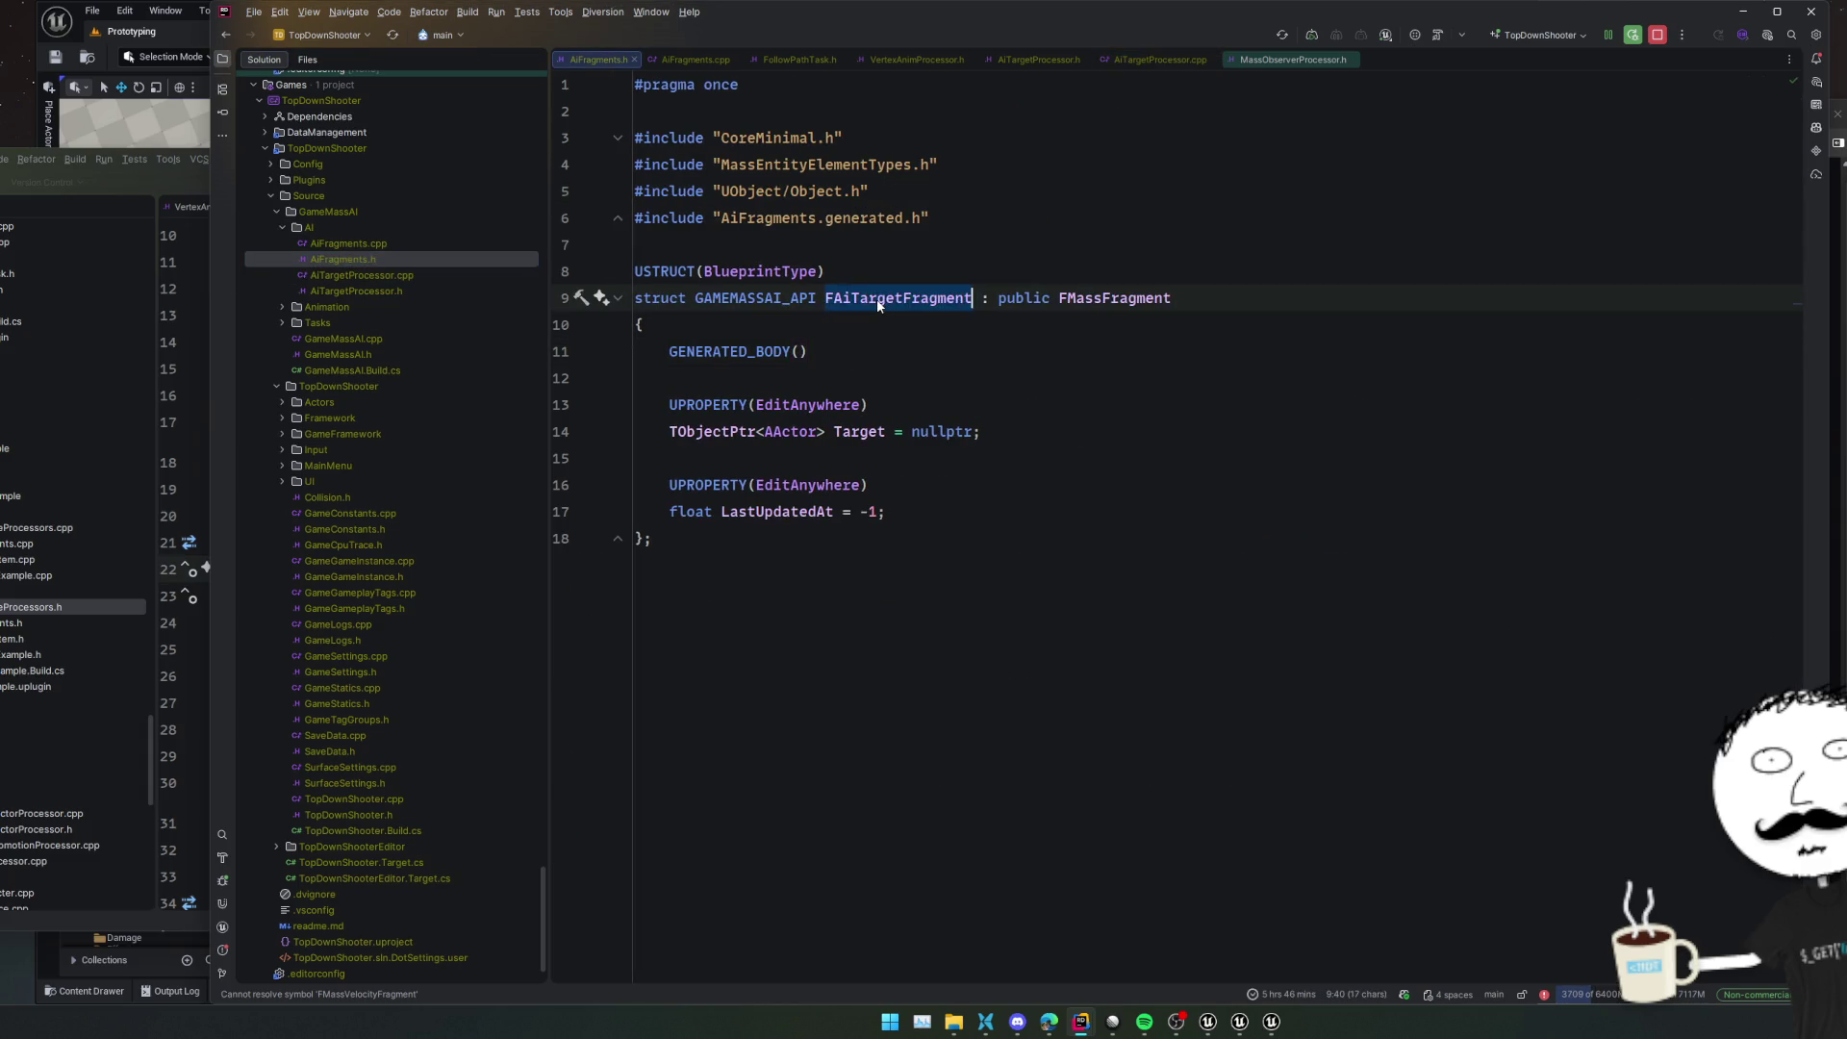
key("ctrl+Tab")
key("ctrl+v")
key("ctrl+z")
key("BackSpace")
key("ctrl+v")
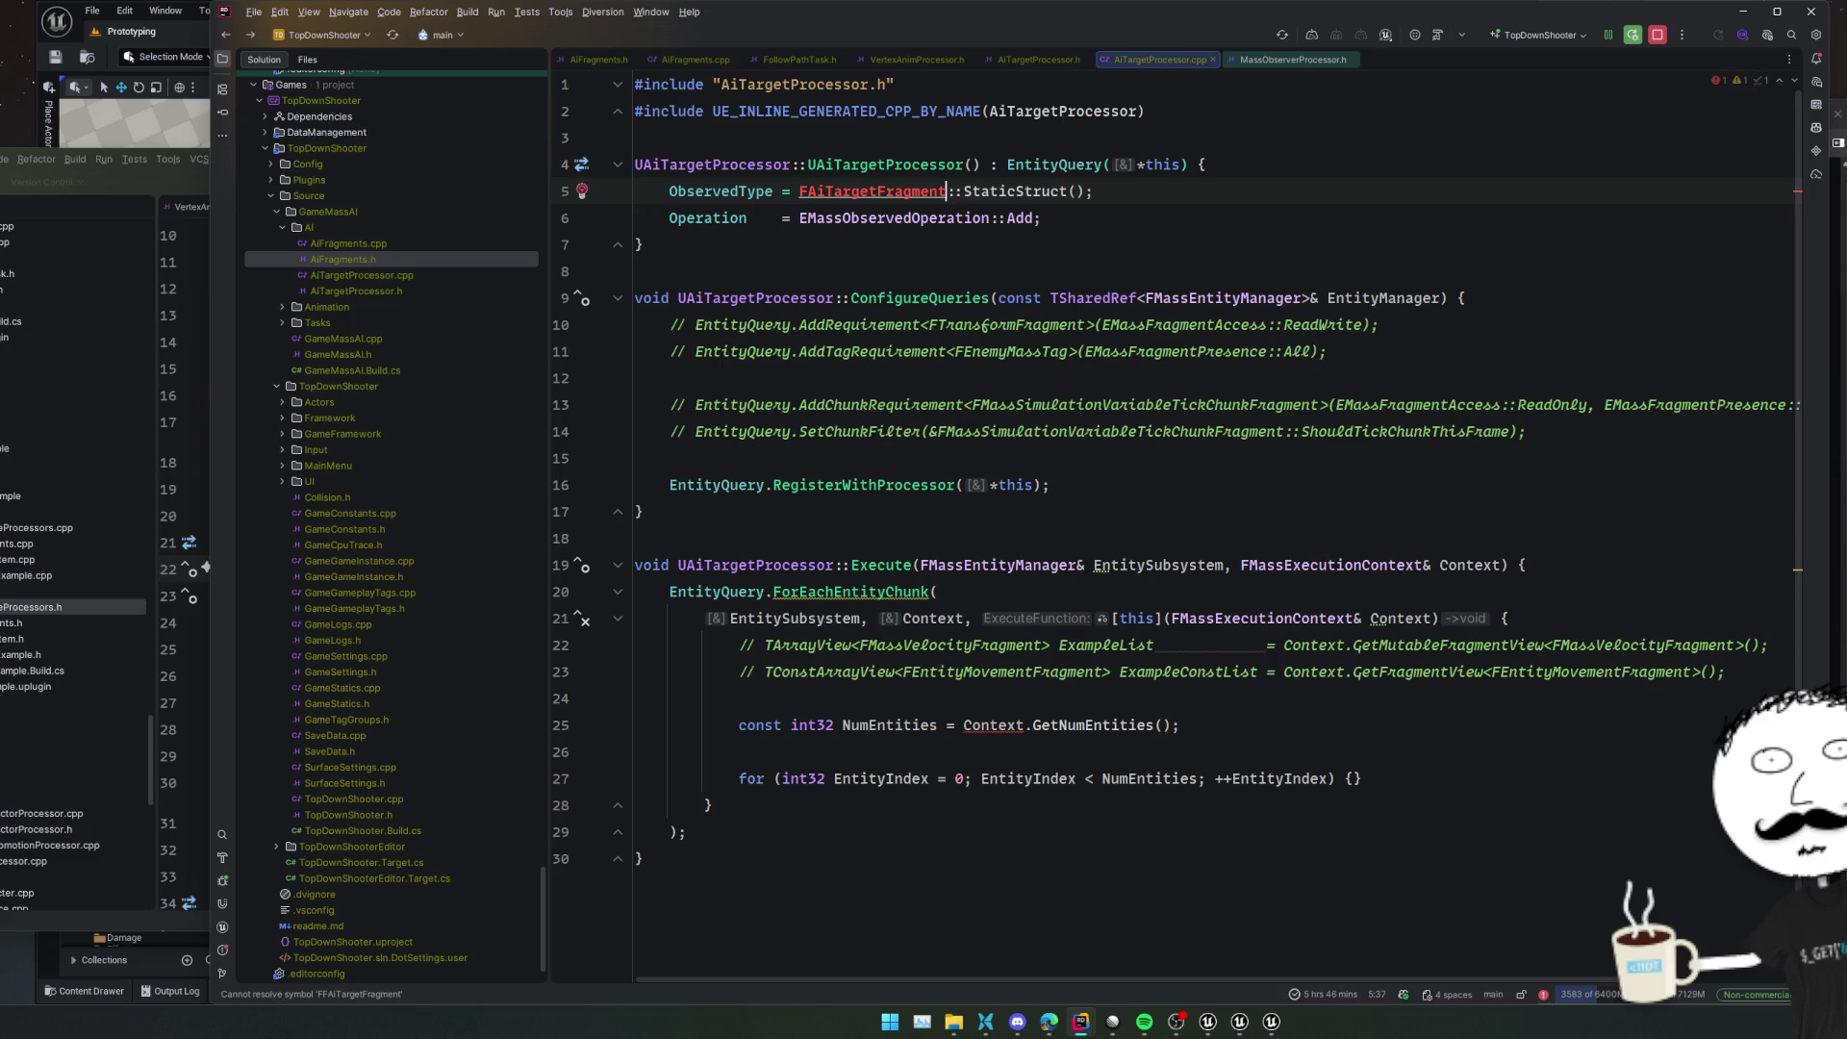
key("alt+Return")
left_click(1017, 396)
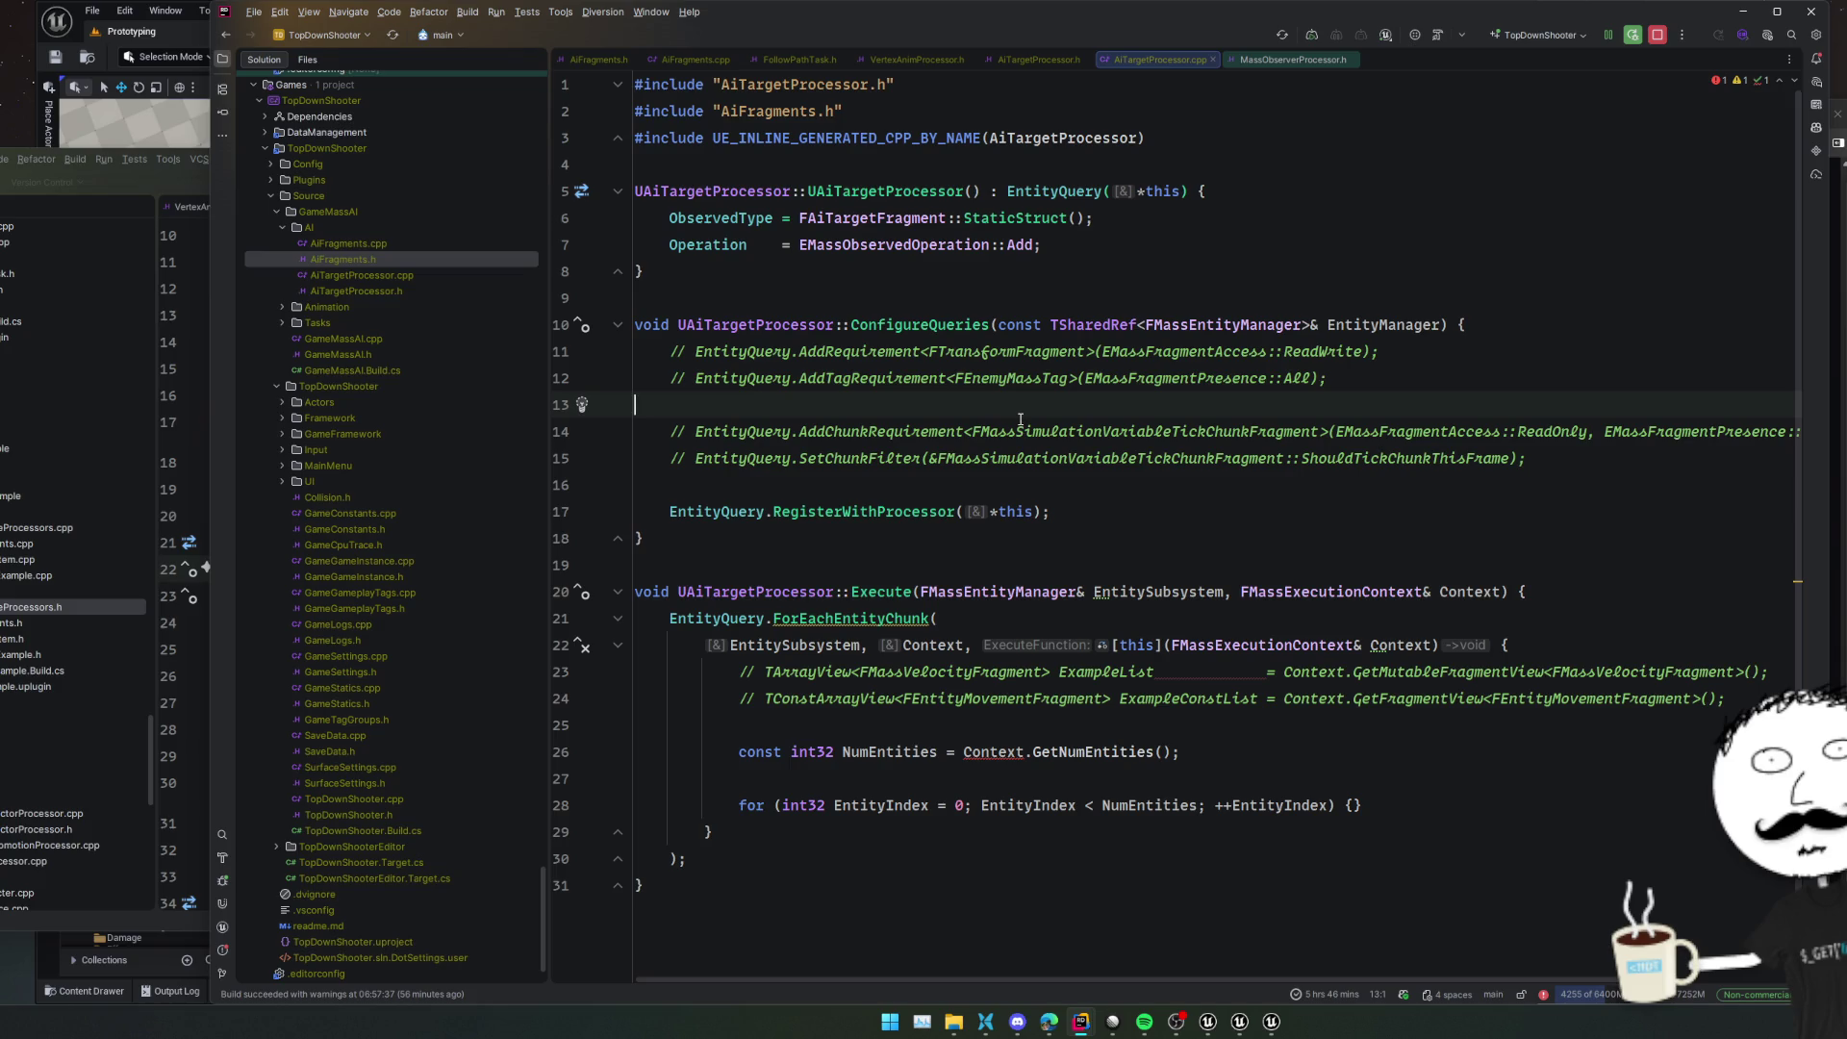
key("alt+Tab")
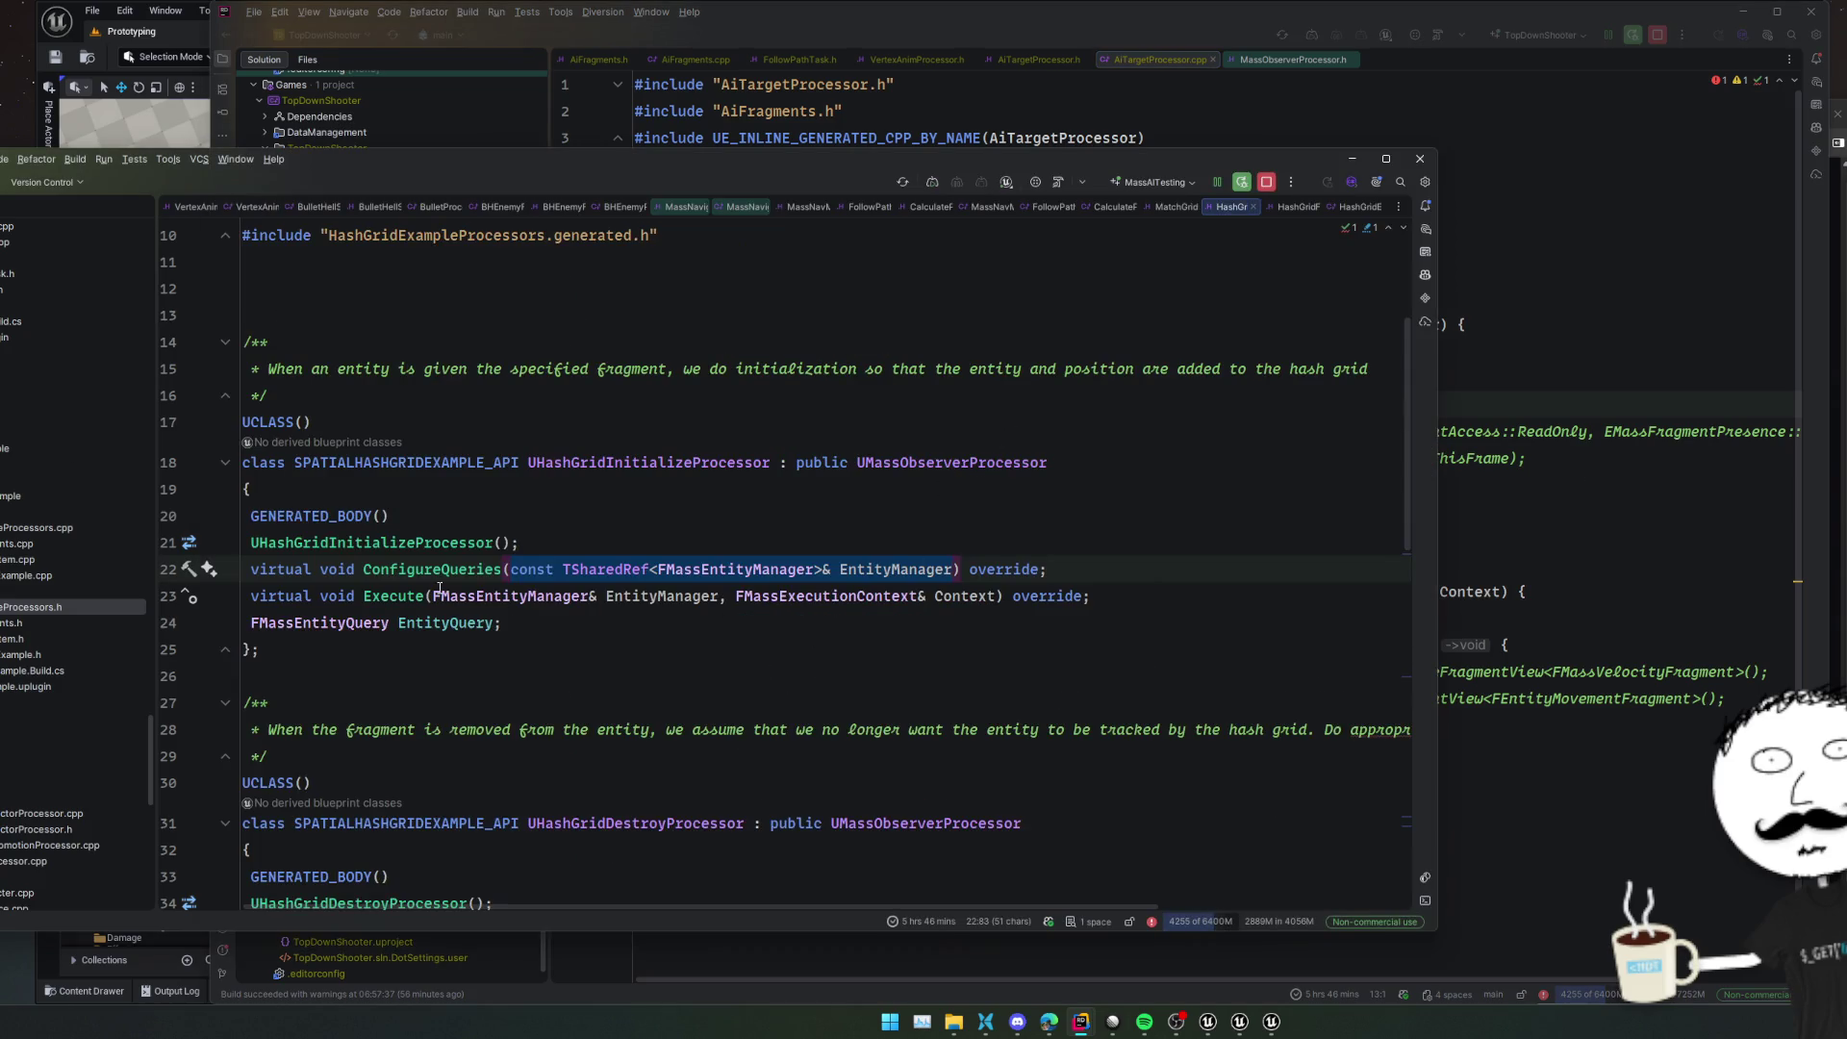
Compare with the HashGrid ConfigureQueries, then delete the chunk-filter comments and RegisterWithProcessor call
key("ctrl+b")
left_click(1096, 529)
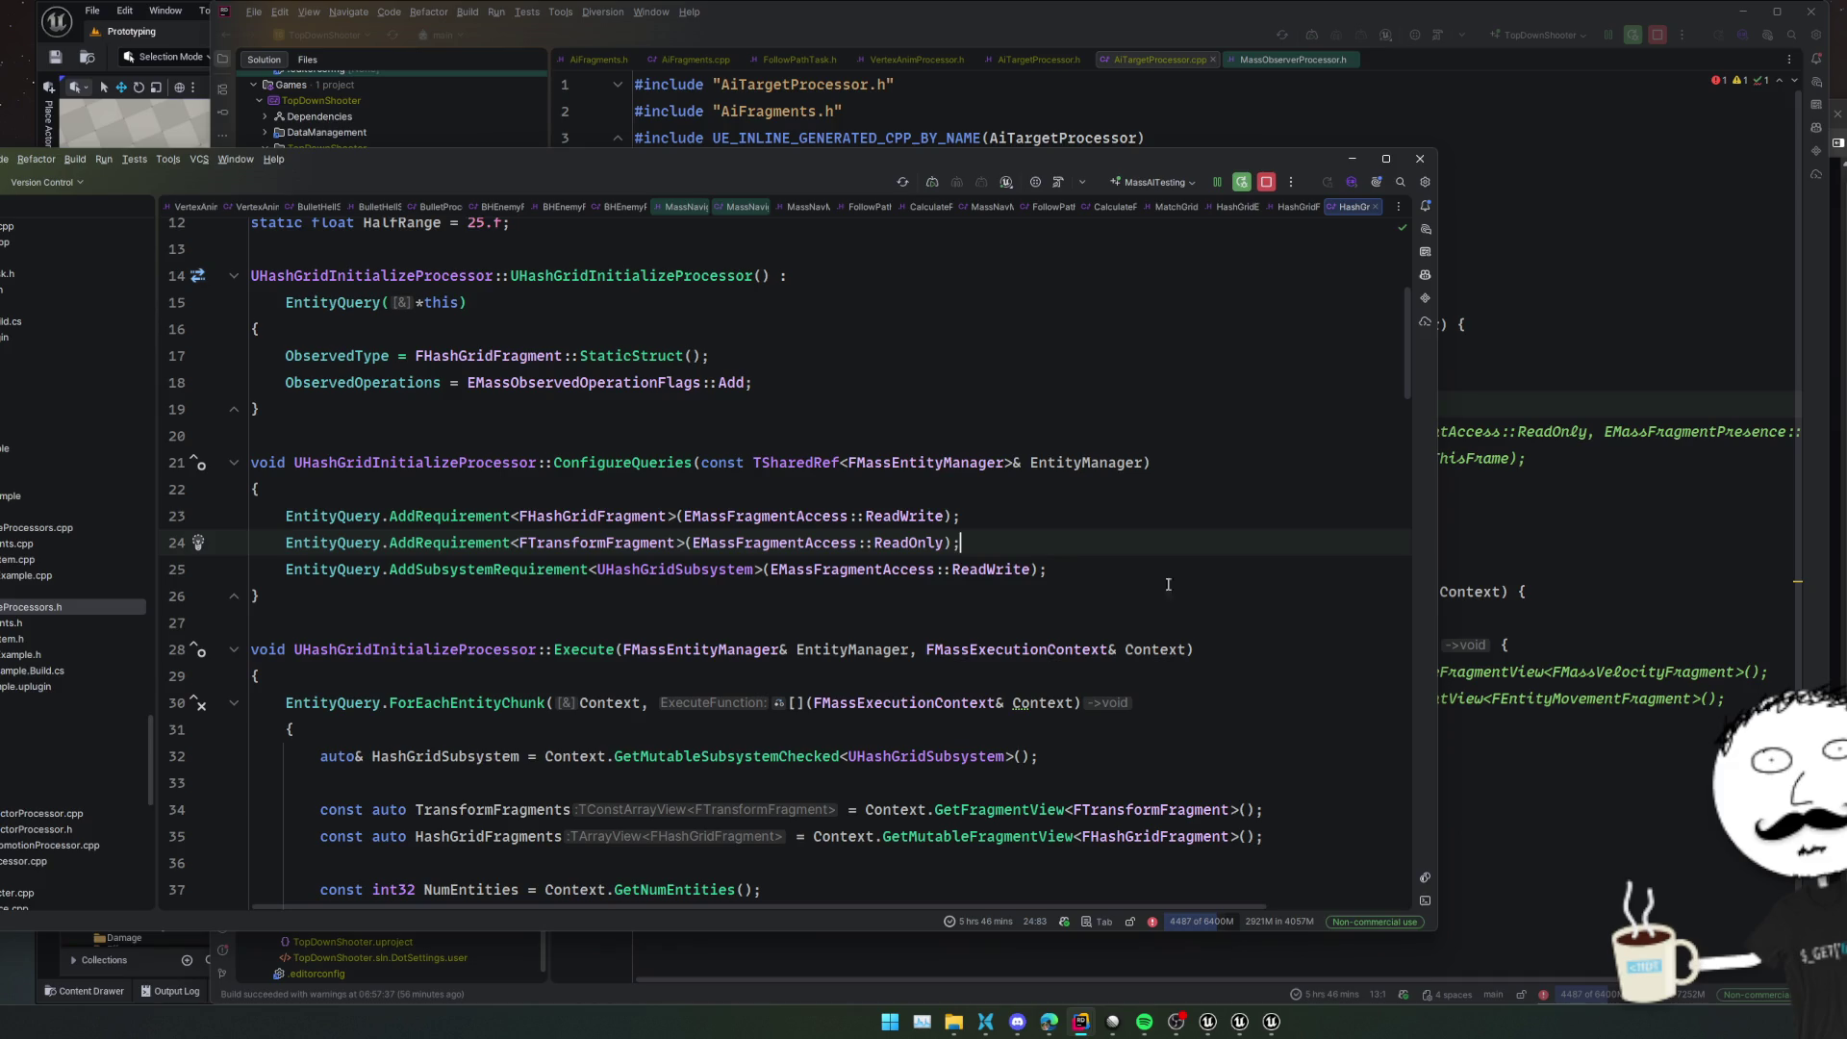
scroll(1135, 581, "down", 2)
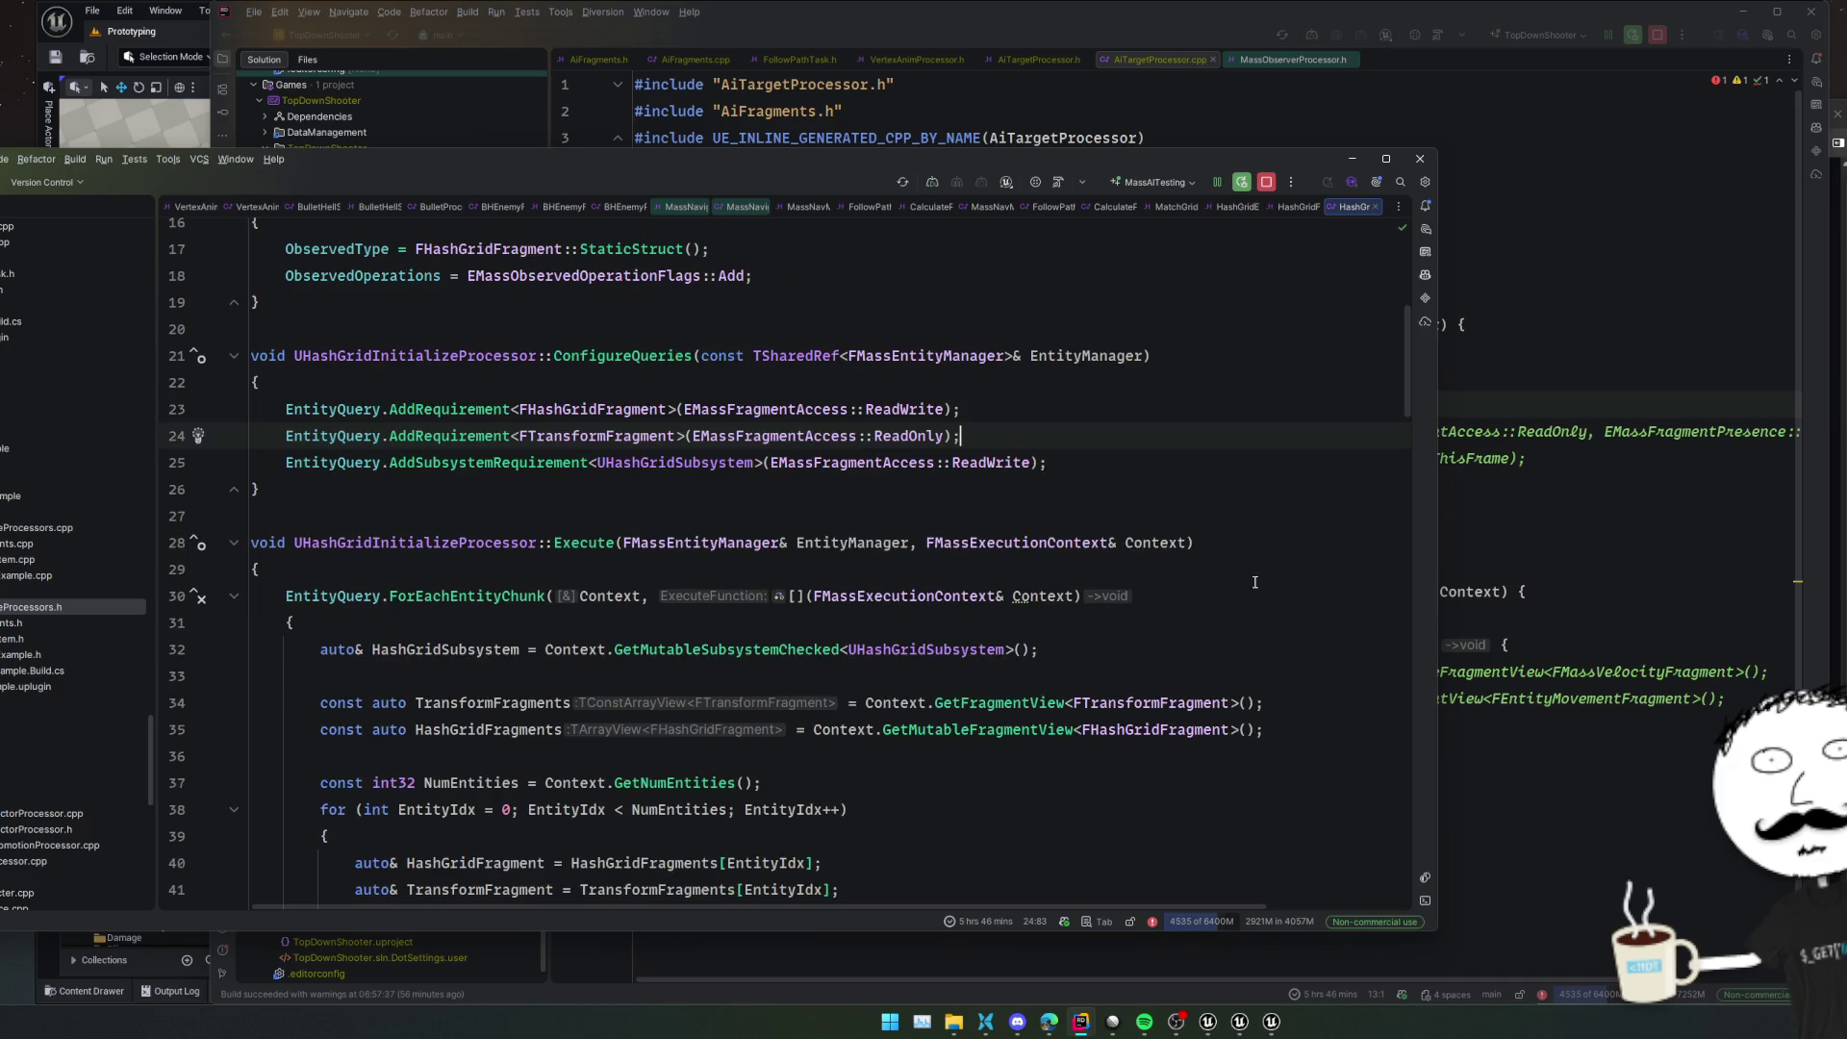
left_click(1530, 592)
left_click(1116, 490)
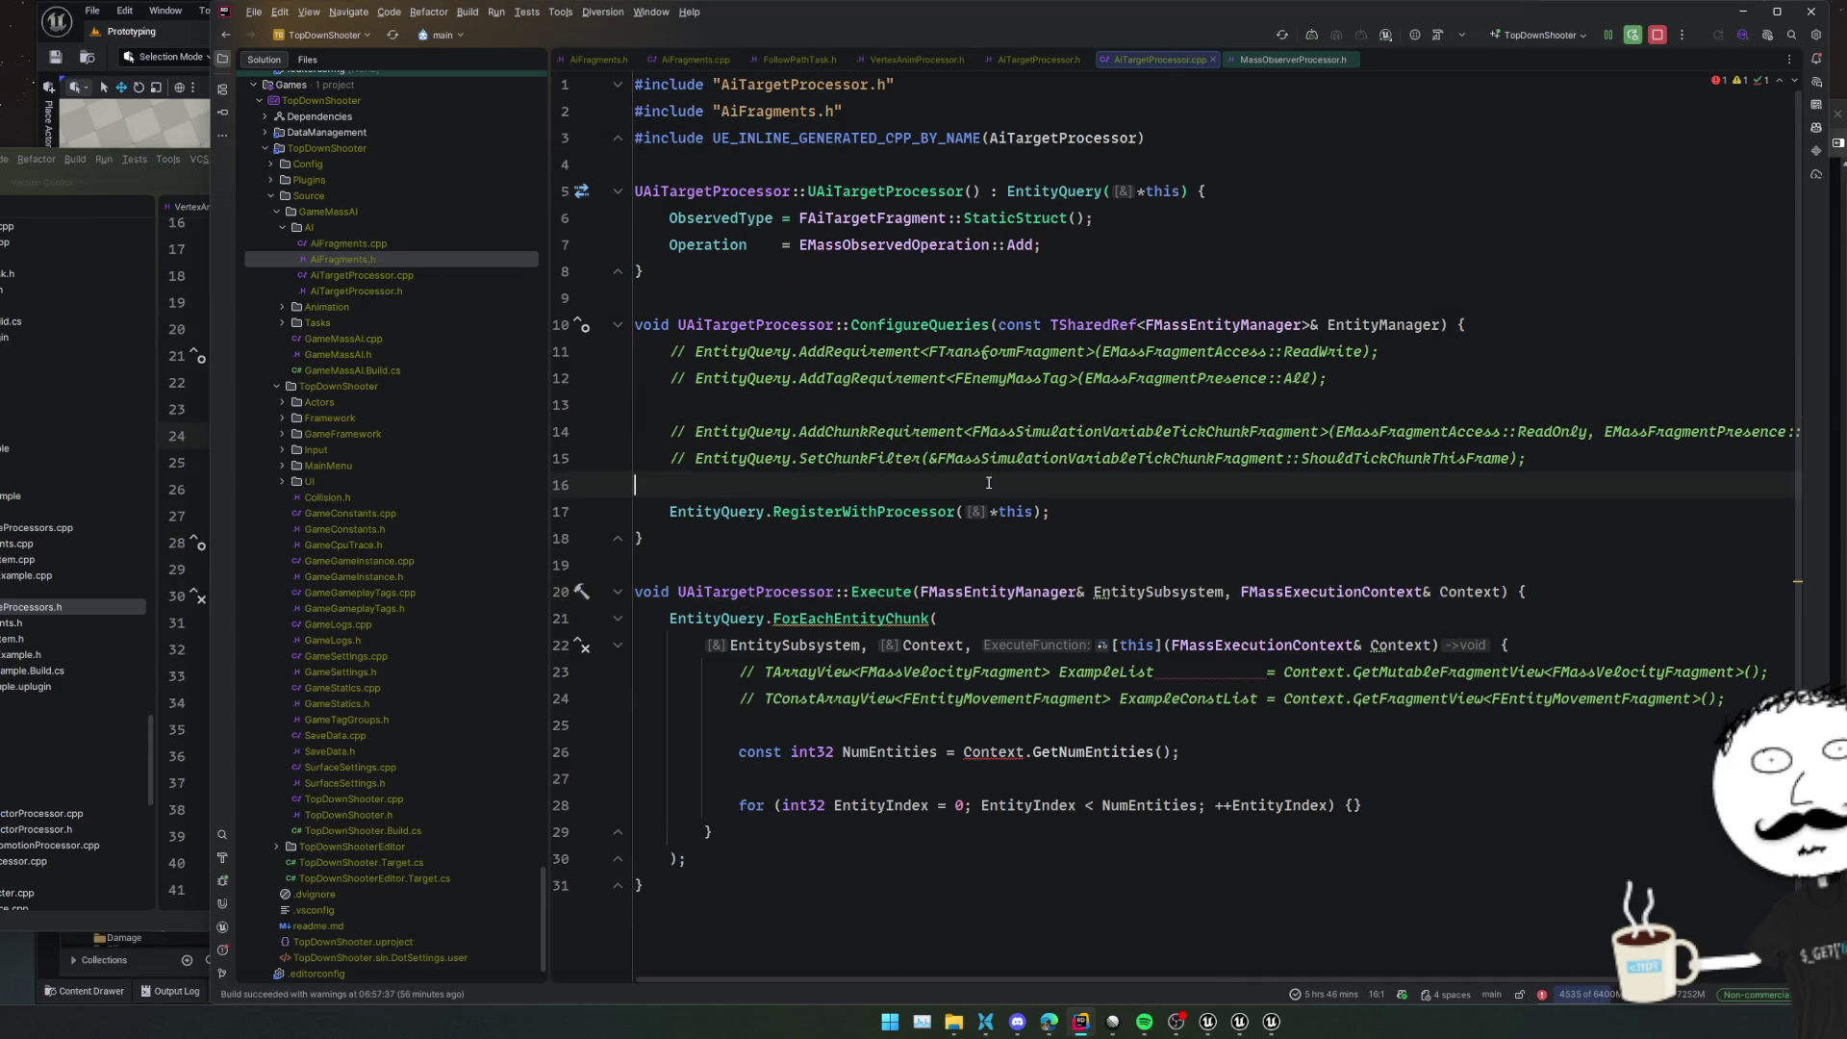
mouse_move(1116, 503)
left_mouse_down()
mouse_move(654, 404)
mouse_move(655, 380)
mouse_move(650, 405)
left_mouse_up()
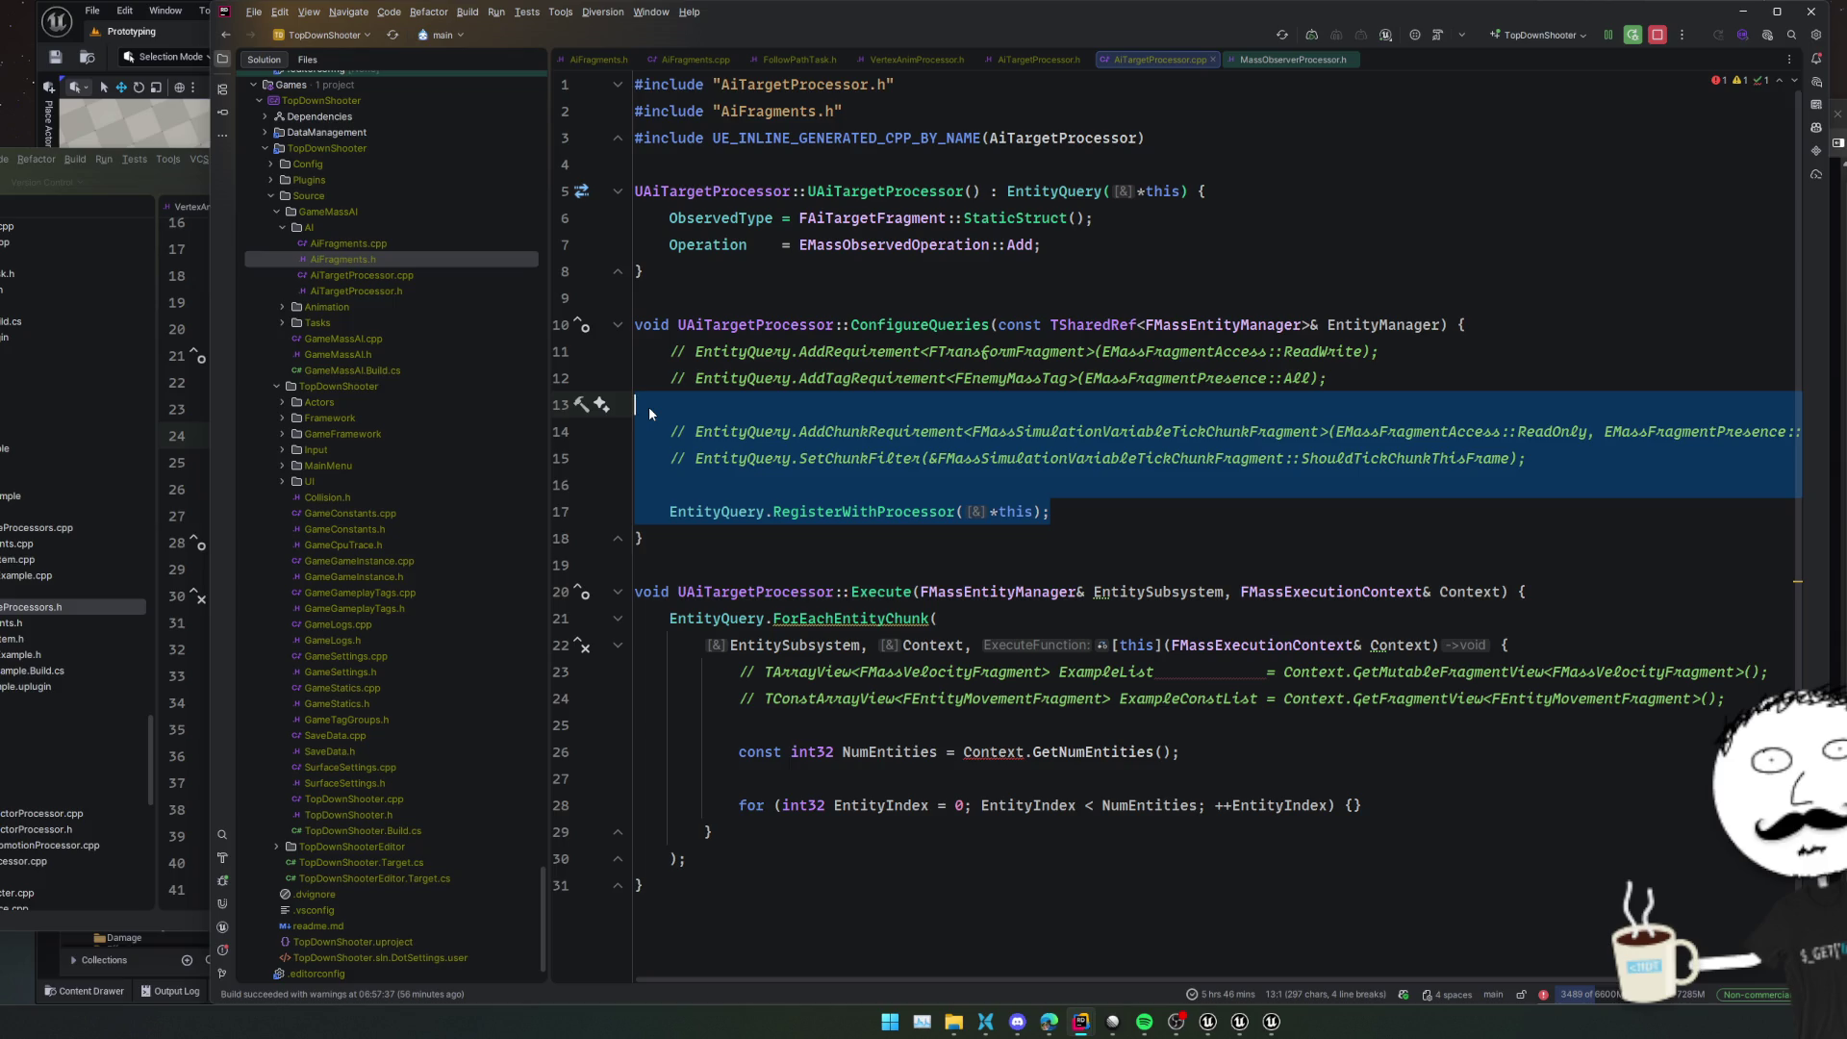
key("BackSpace")
key("BackSpace")
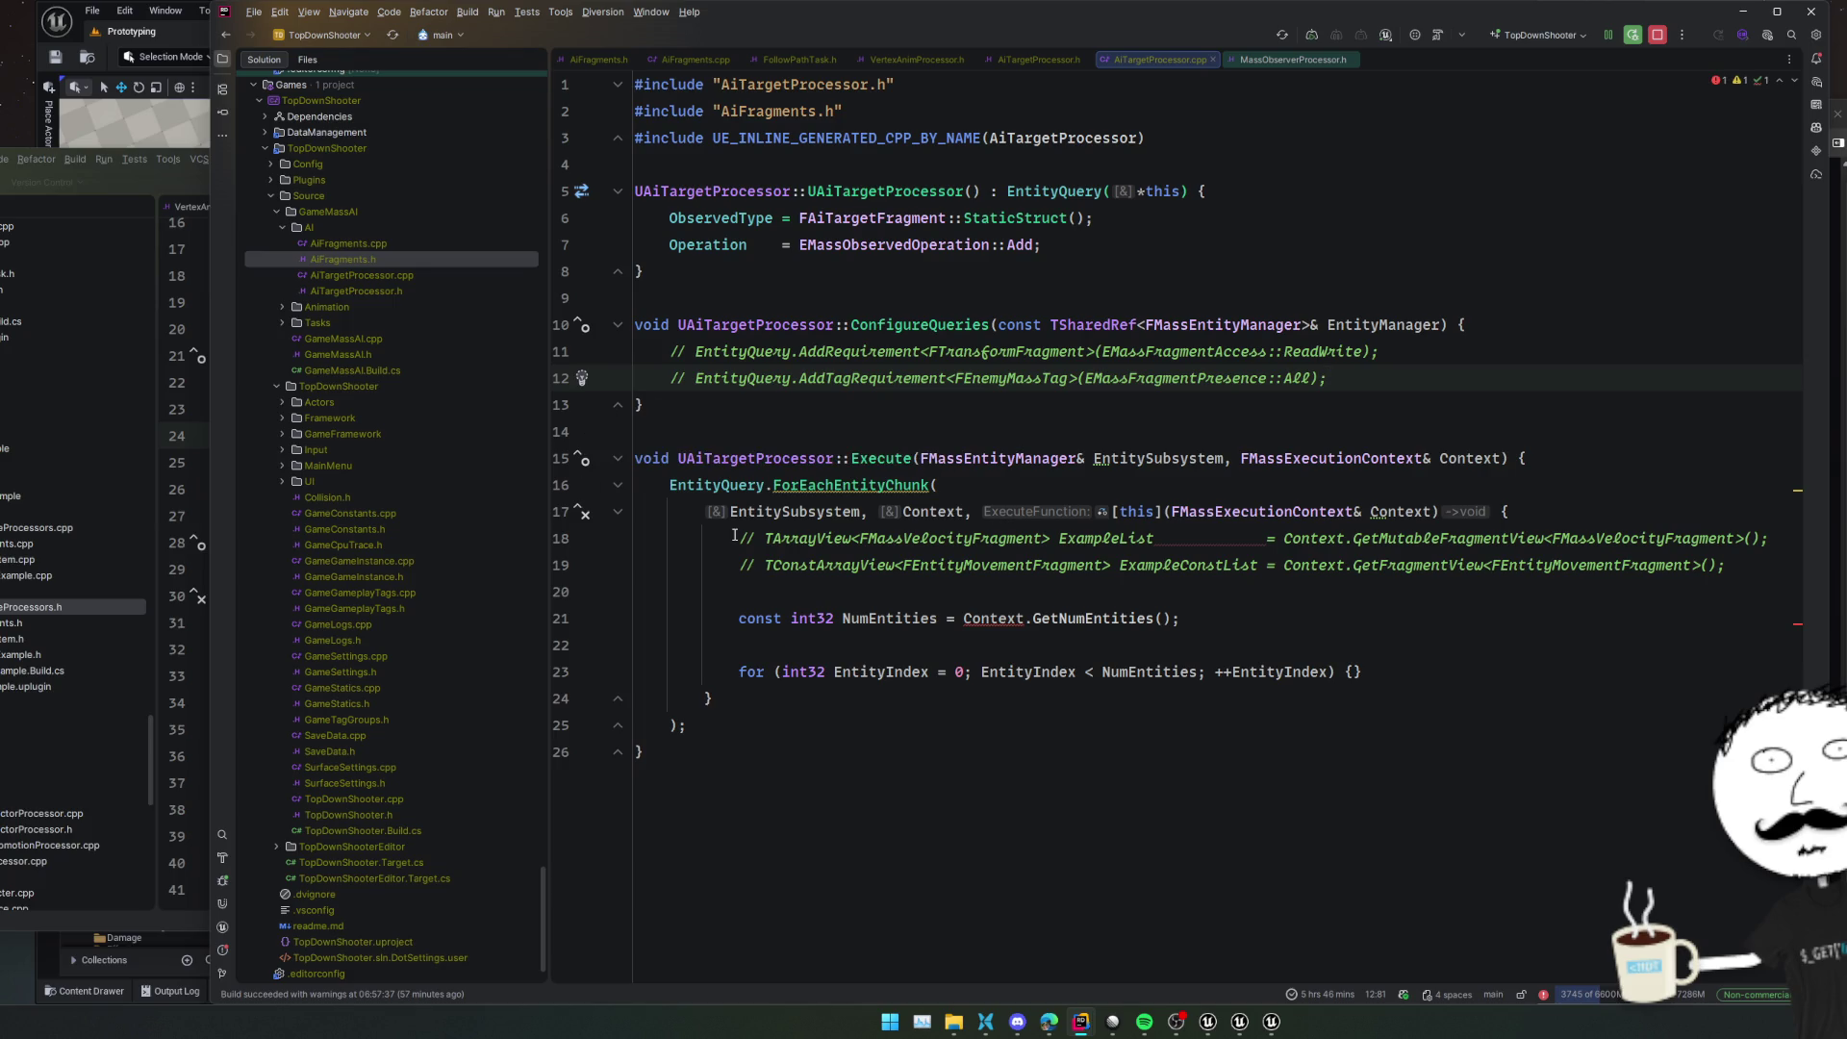
Remove EntitySubsystem from the ForEachEntityChunk lambda capture
key("alt+Tab")
scroll(584, 603, "down", 2)
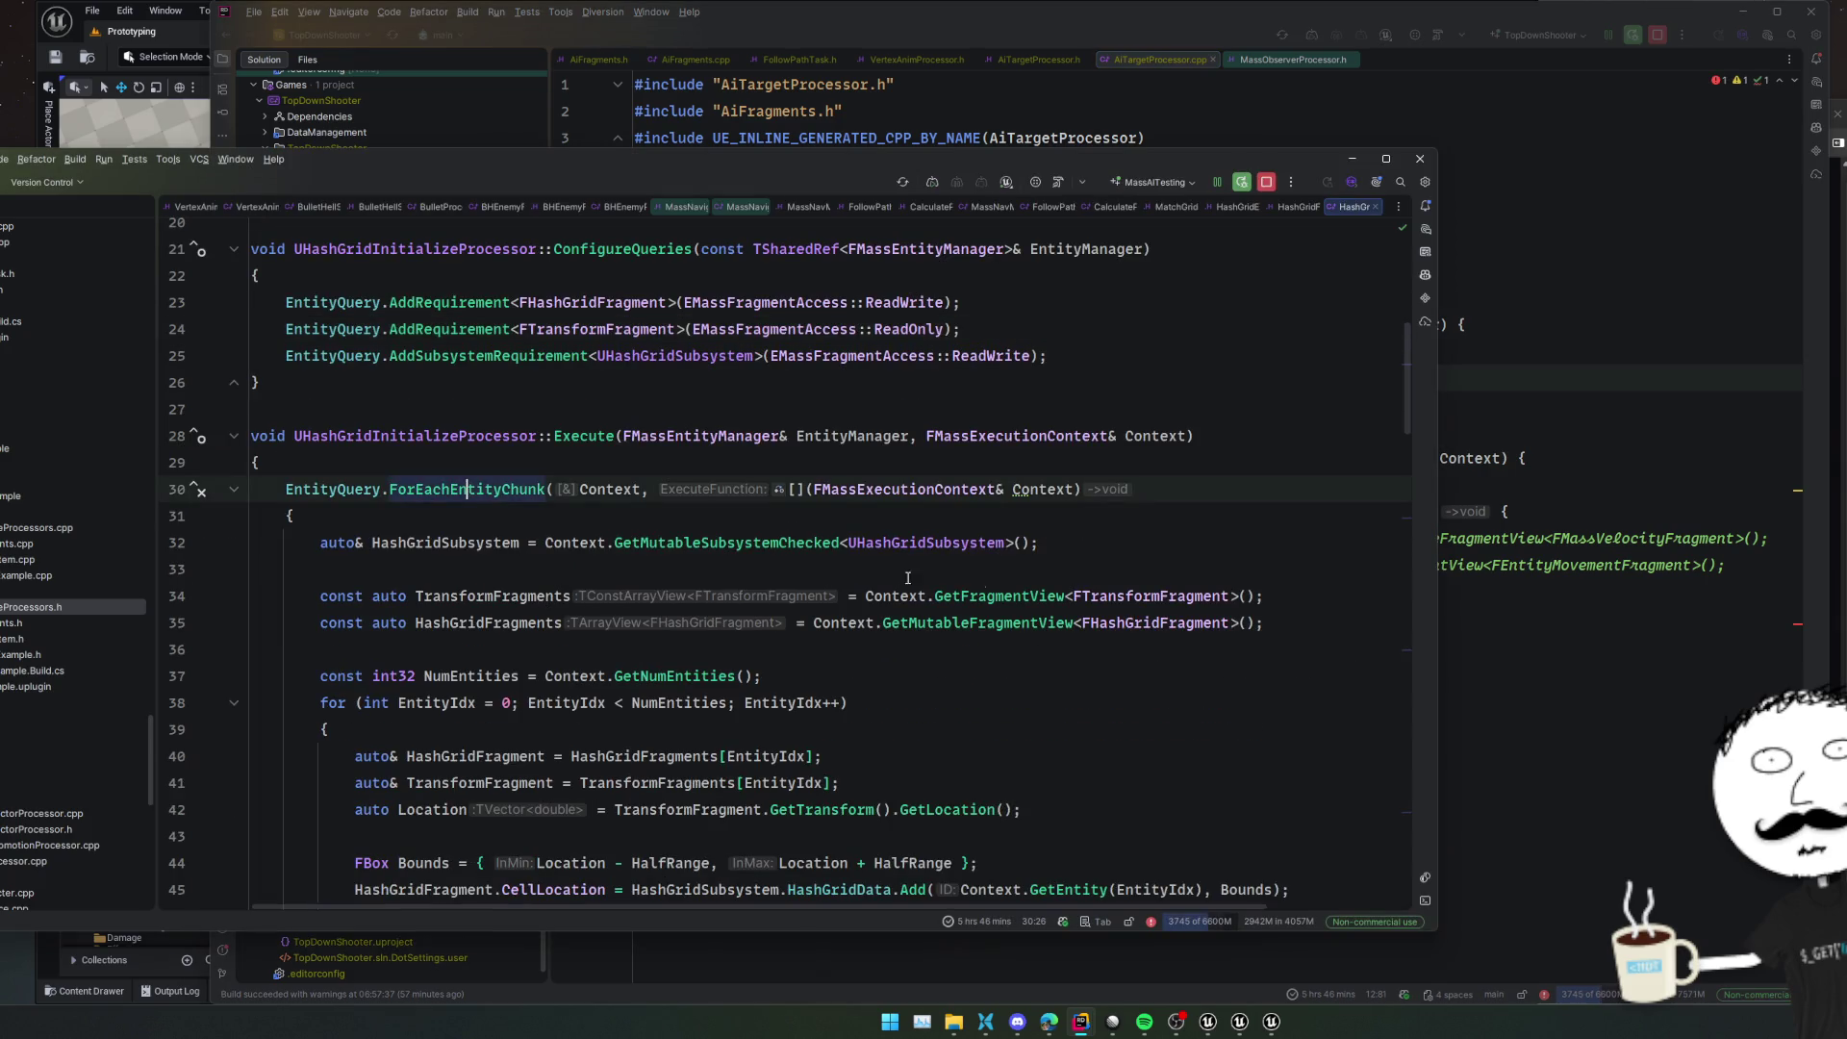
key("alt+Tab")
left_click(835, 514)
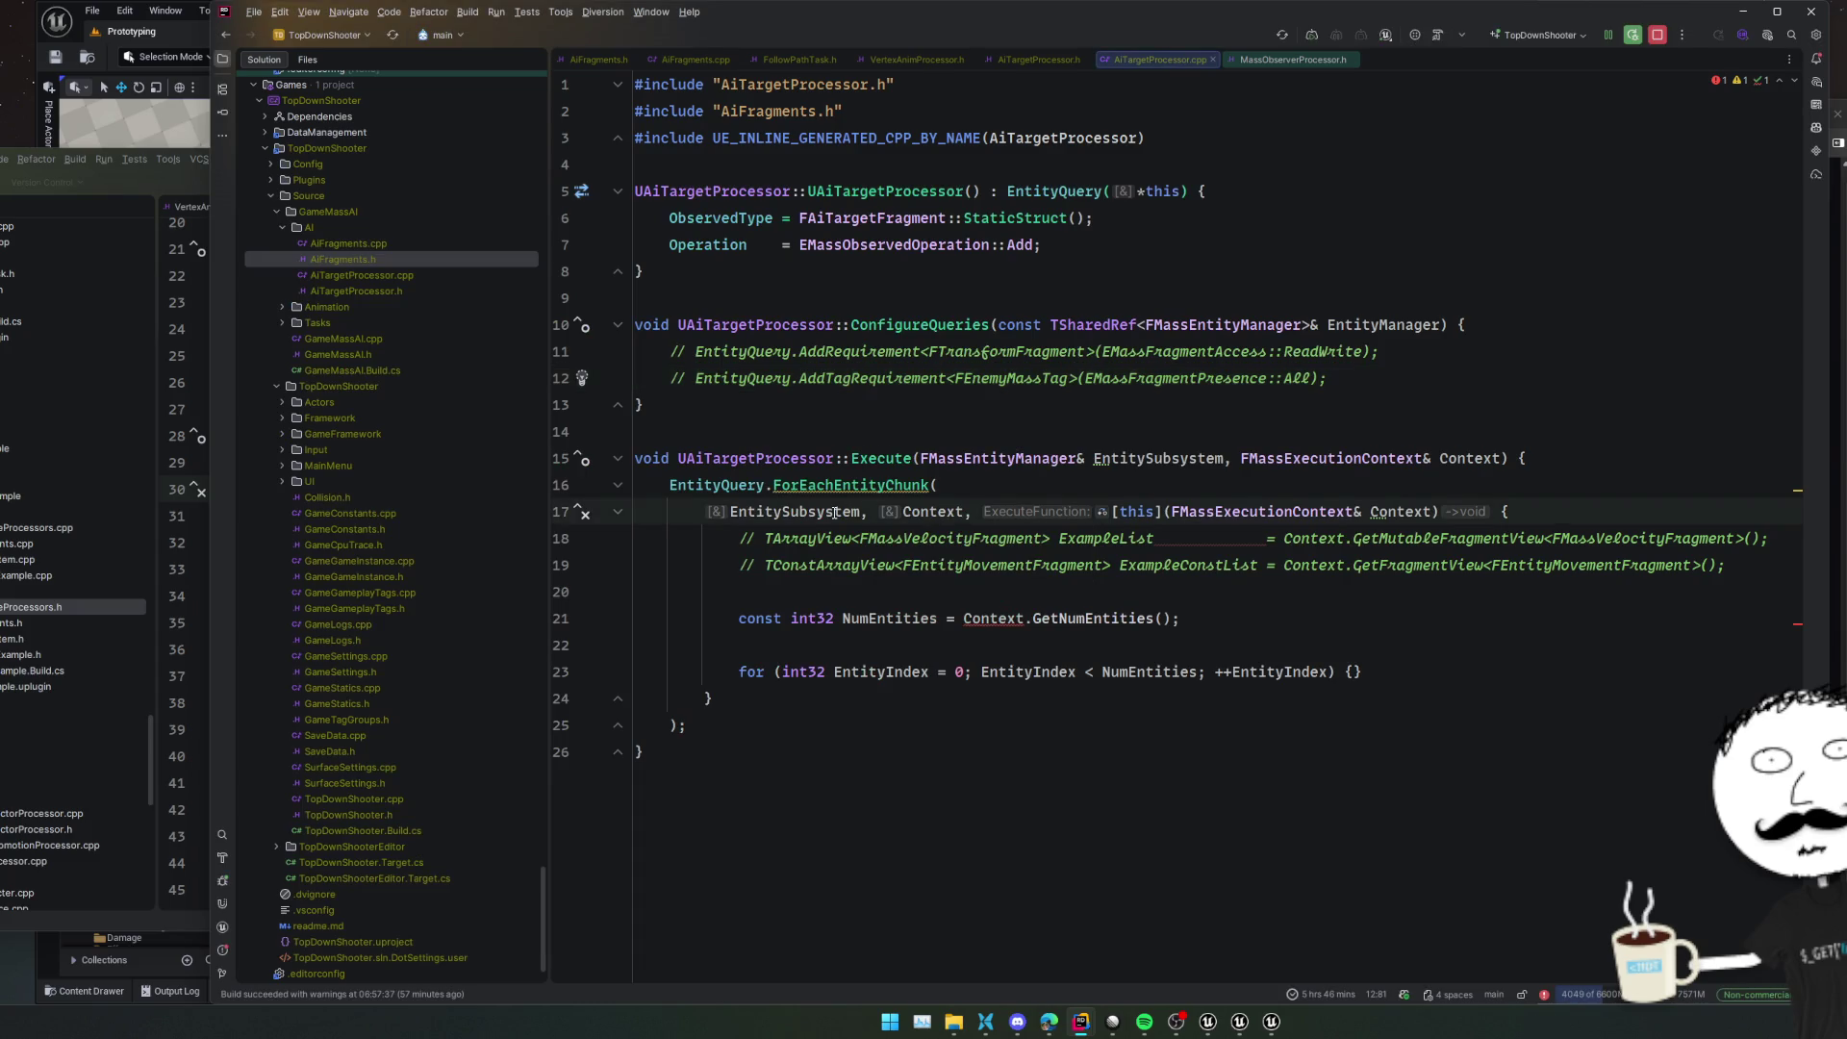
key("alt+Tab")
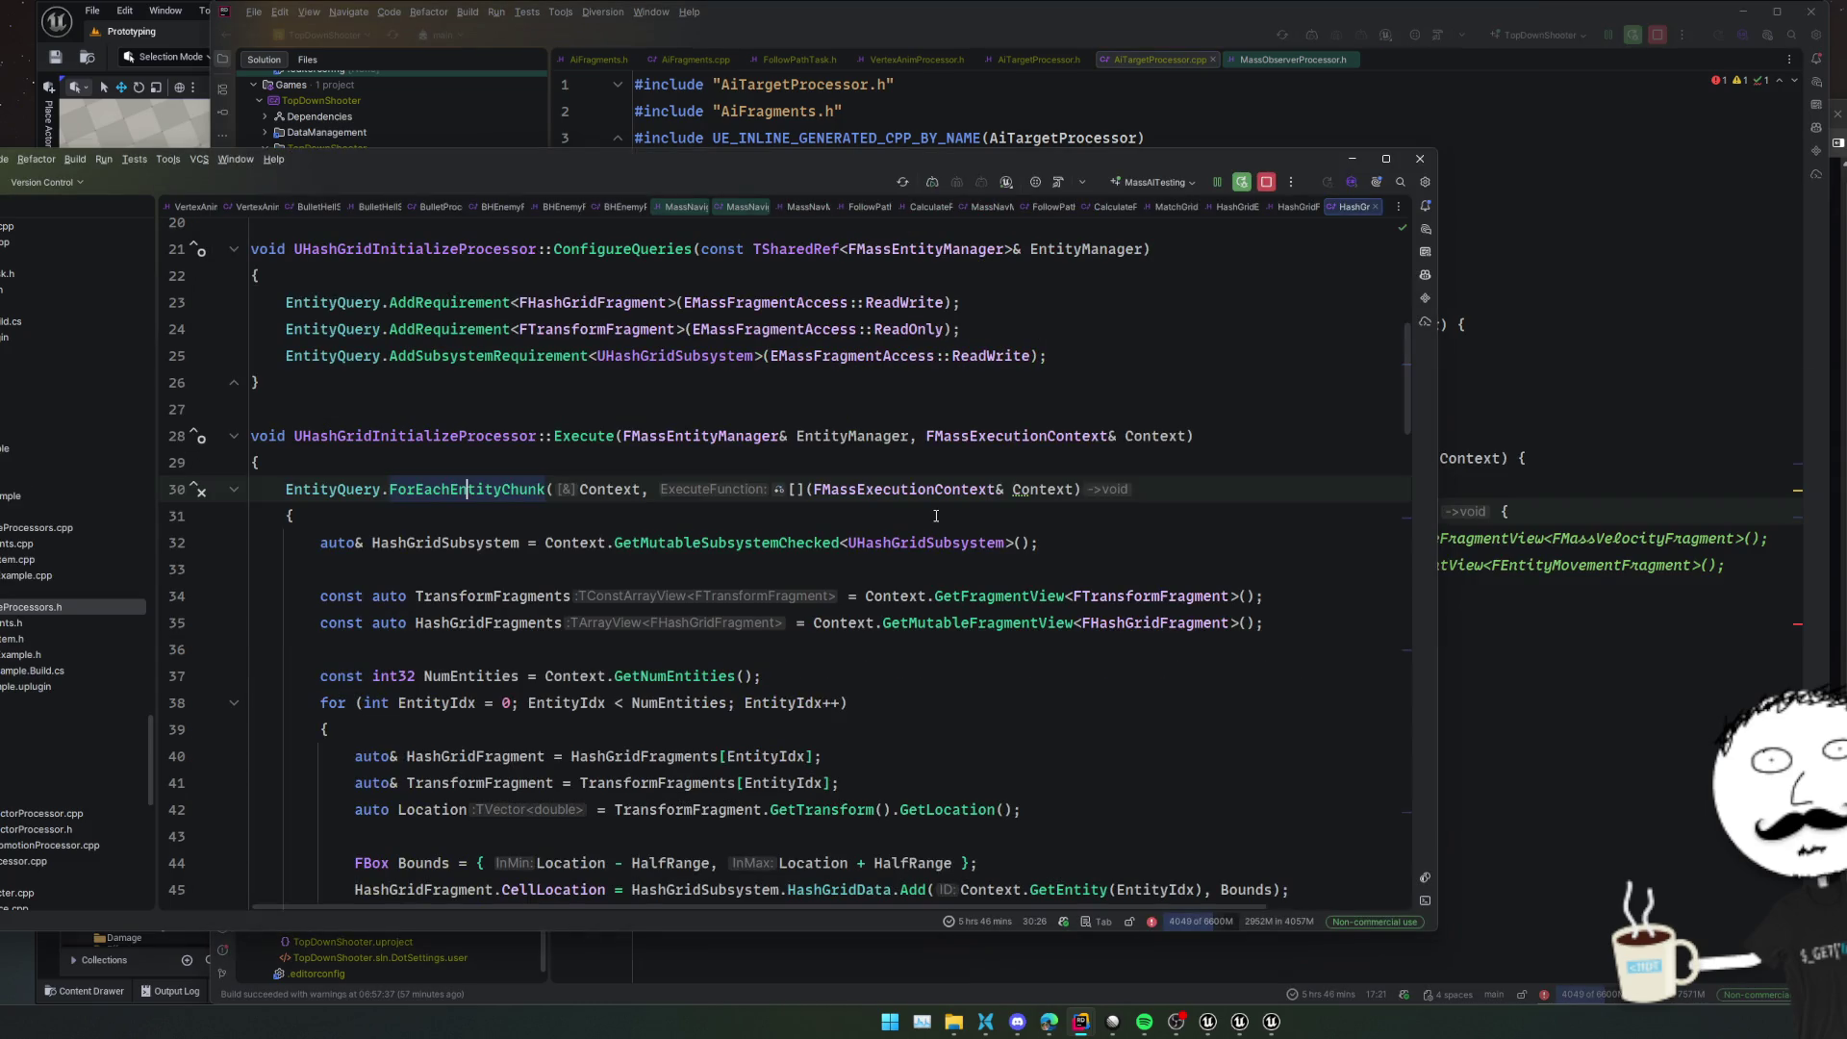
key("alt+Tab")
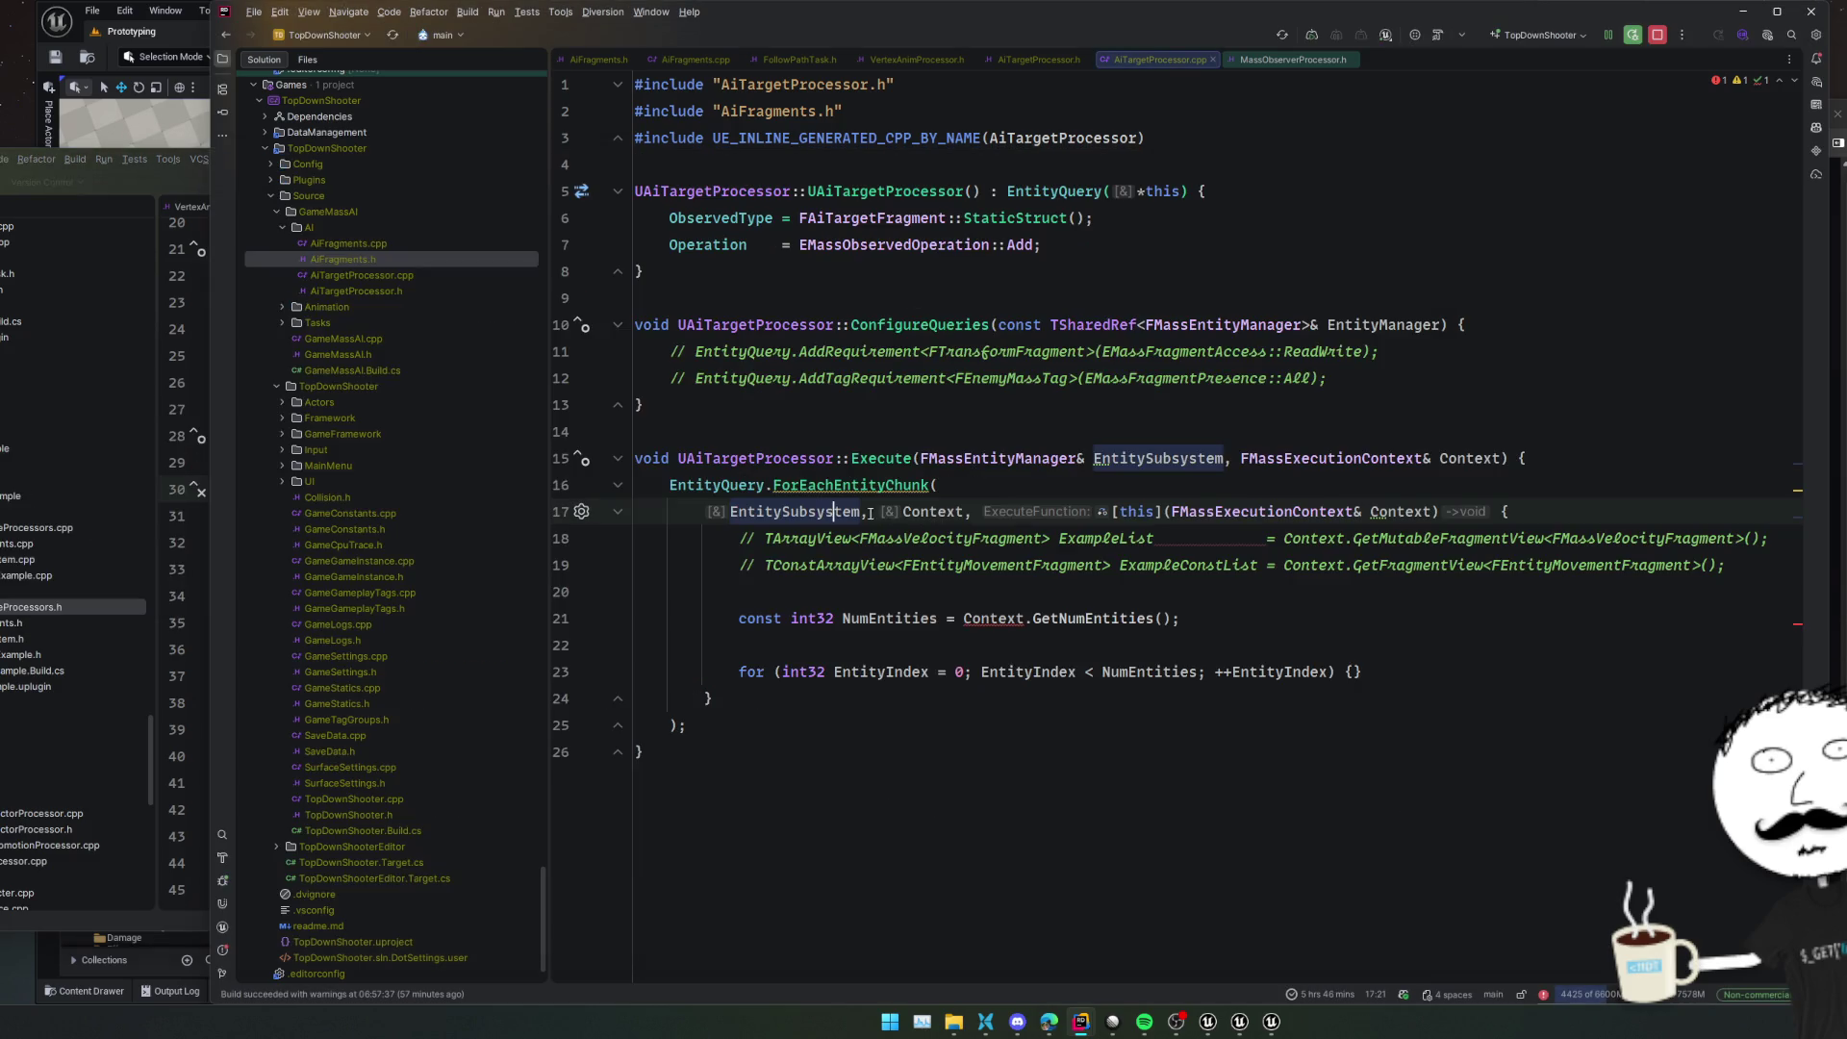
key("shift+Right")
key("shift+Right")
key("BackSpace")
Put Context and the lambda on separate lines in the ForEachEntityChunk call
key("Up")
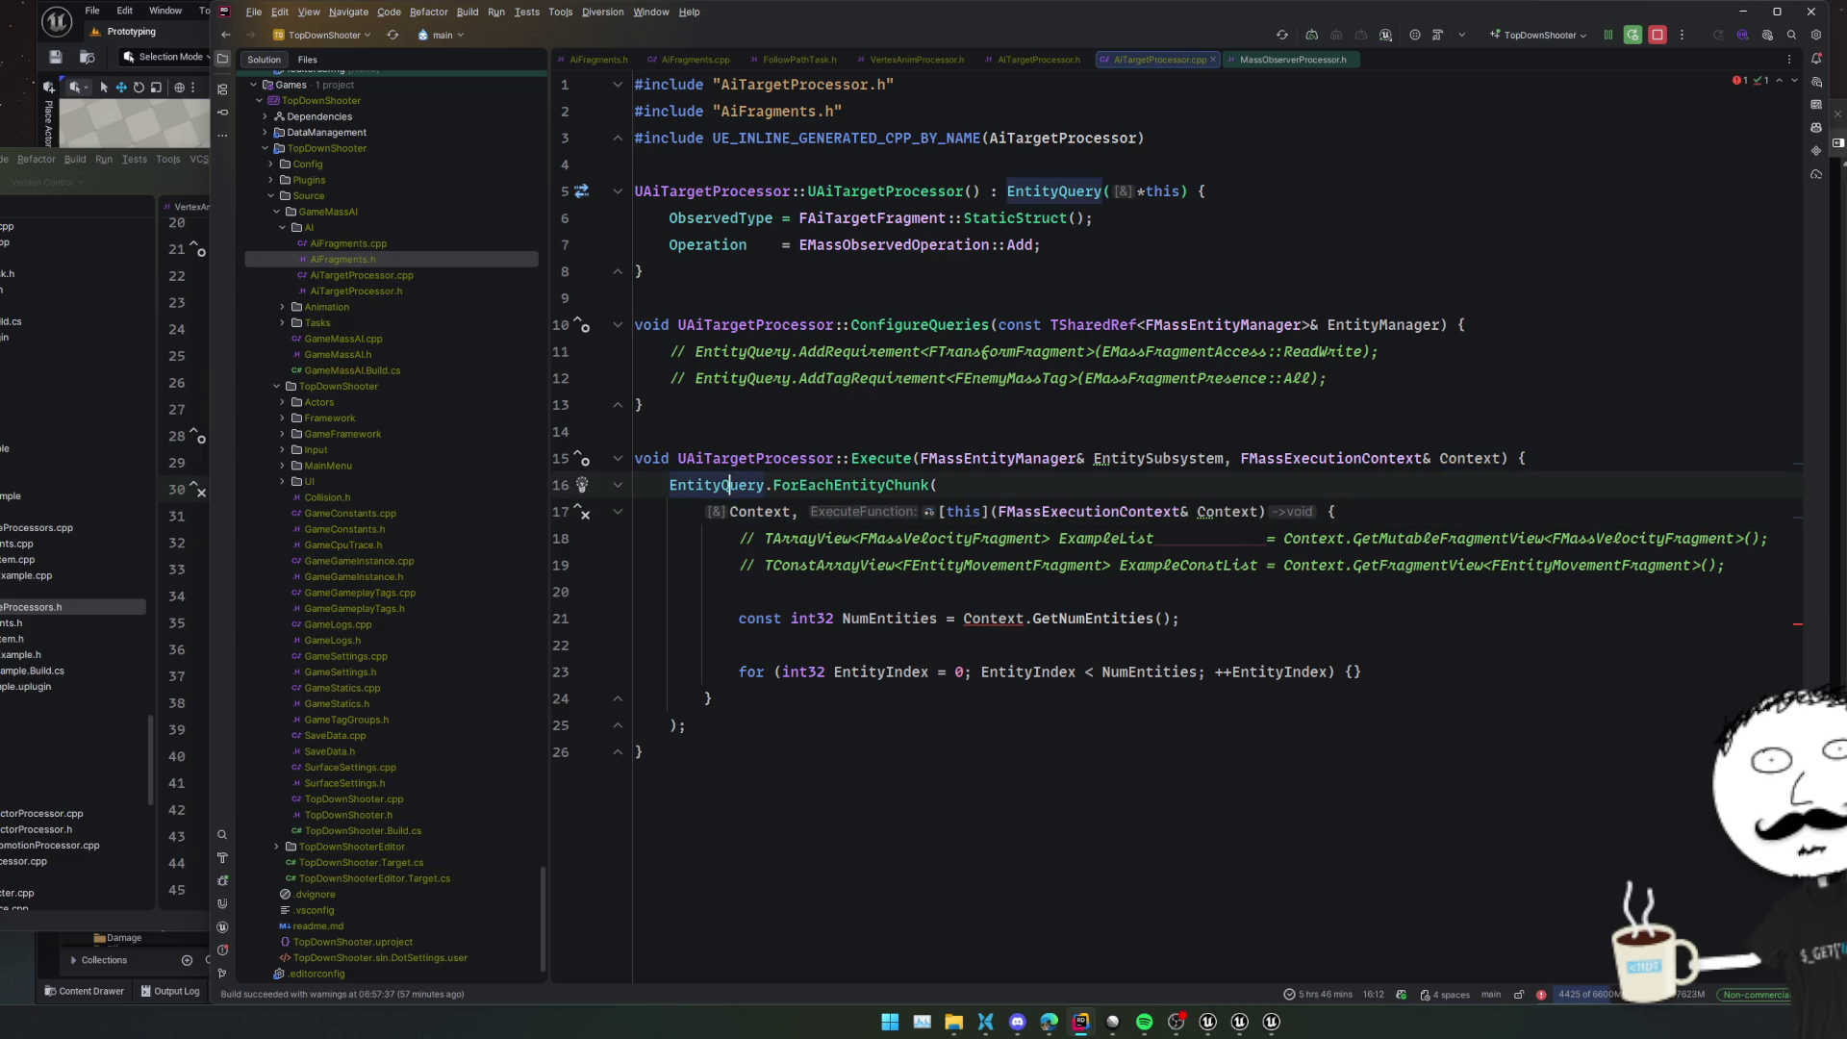
key("End")
key("Delete")
key("Return")
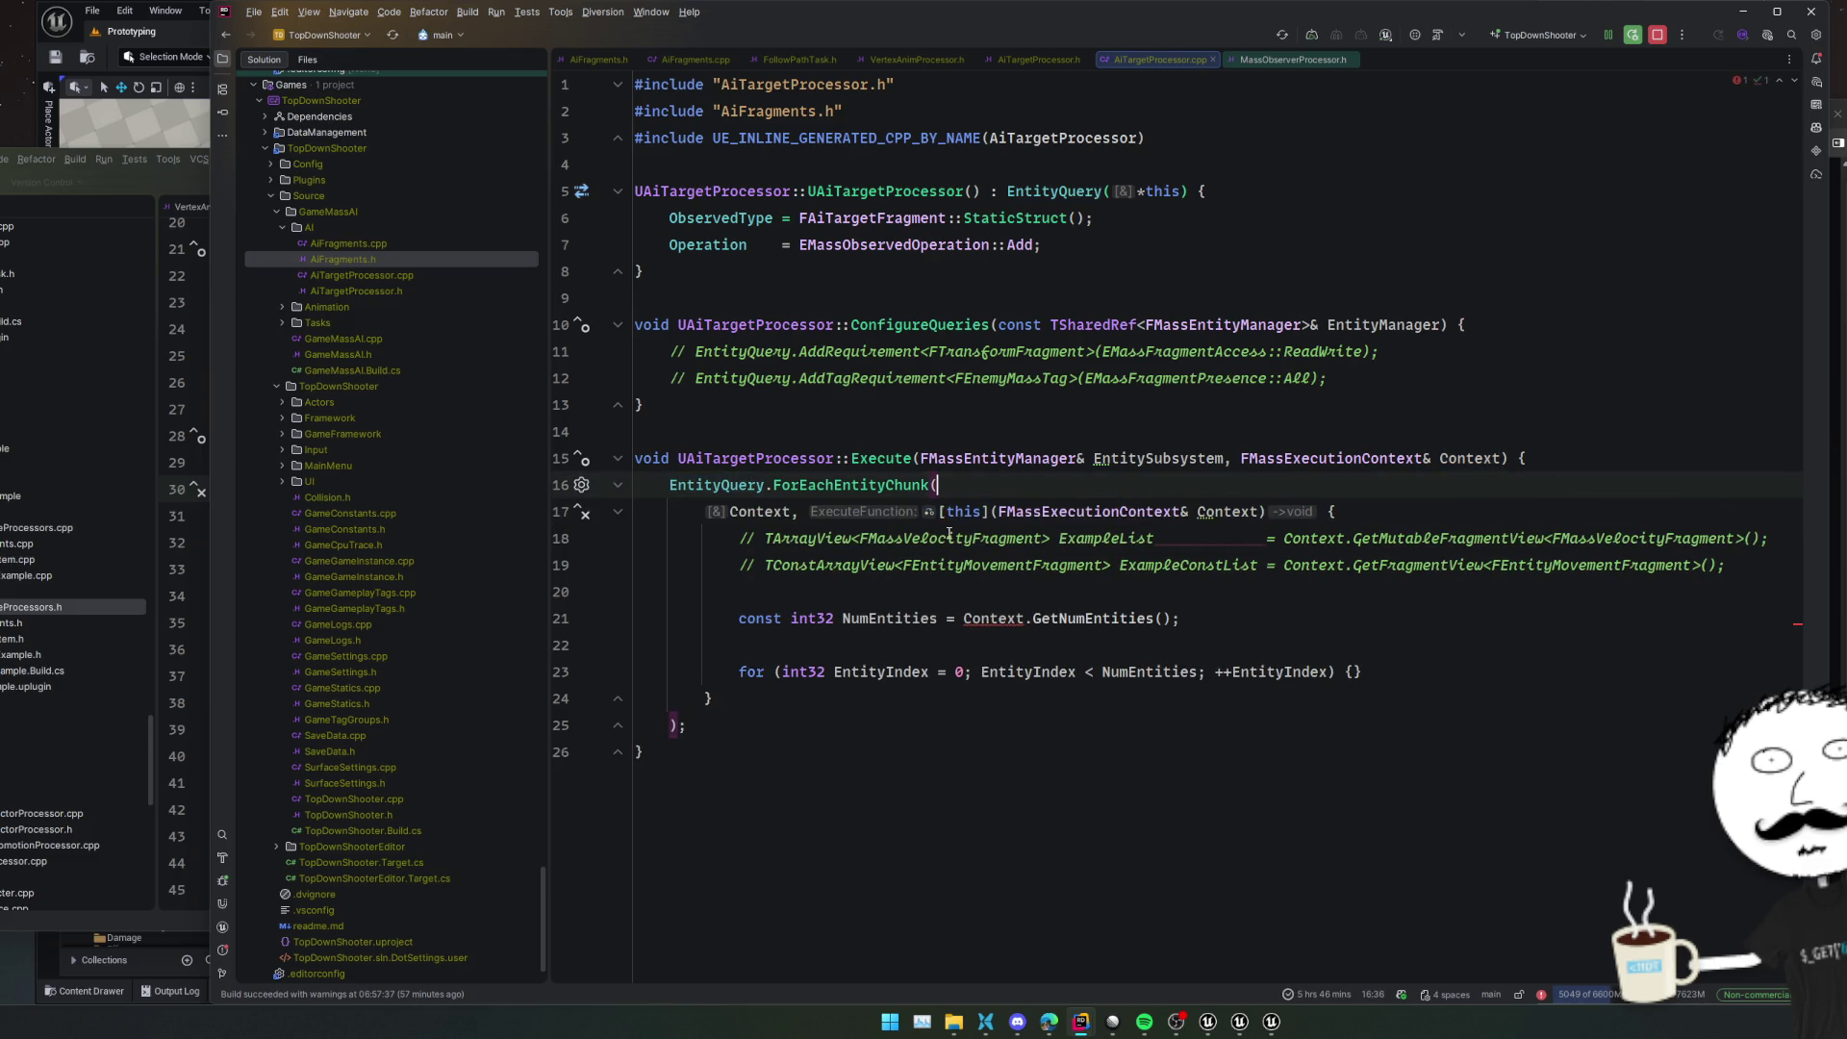
left_click(884, 523)
key("Return")
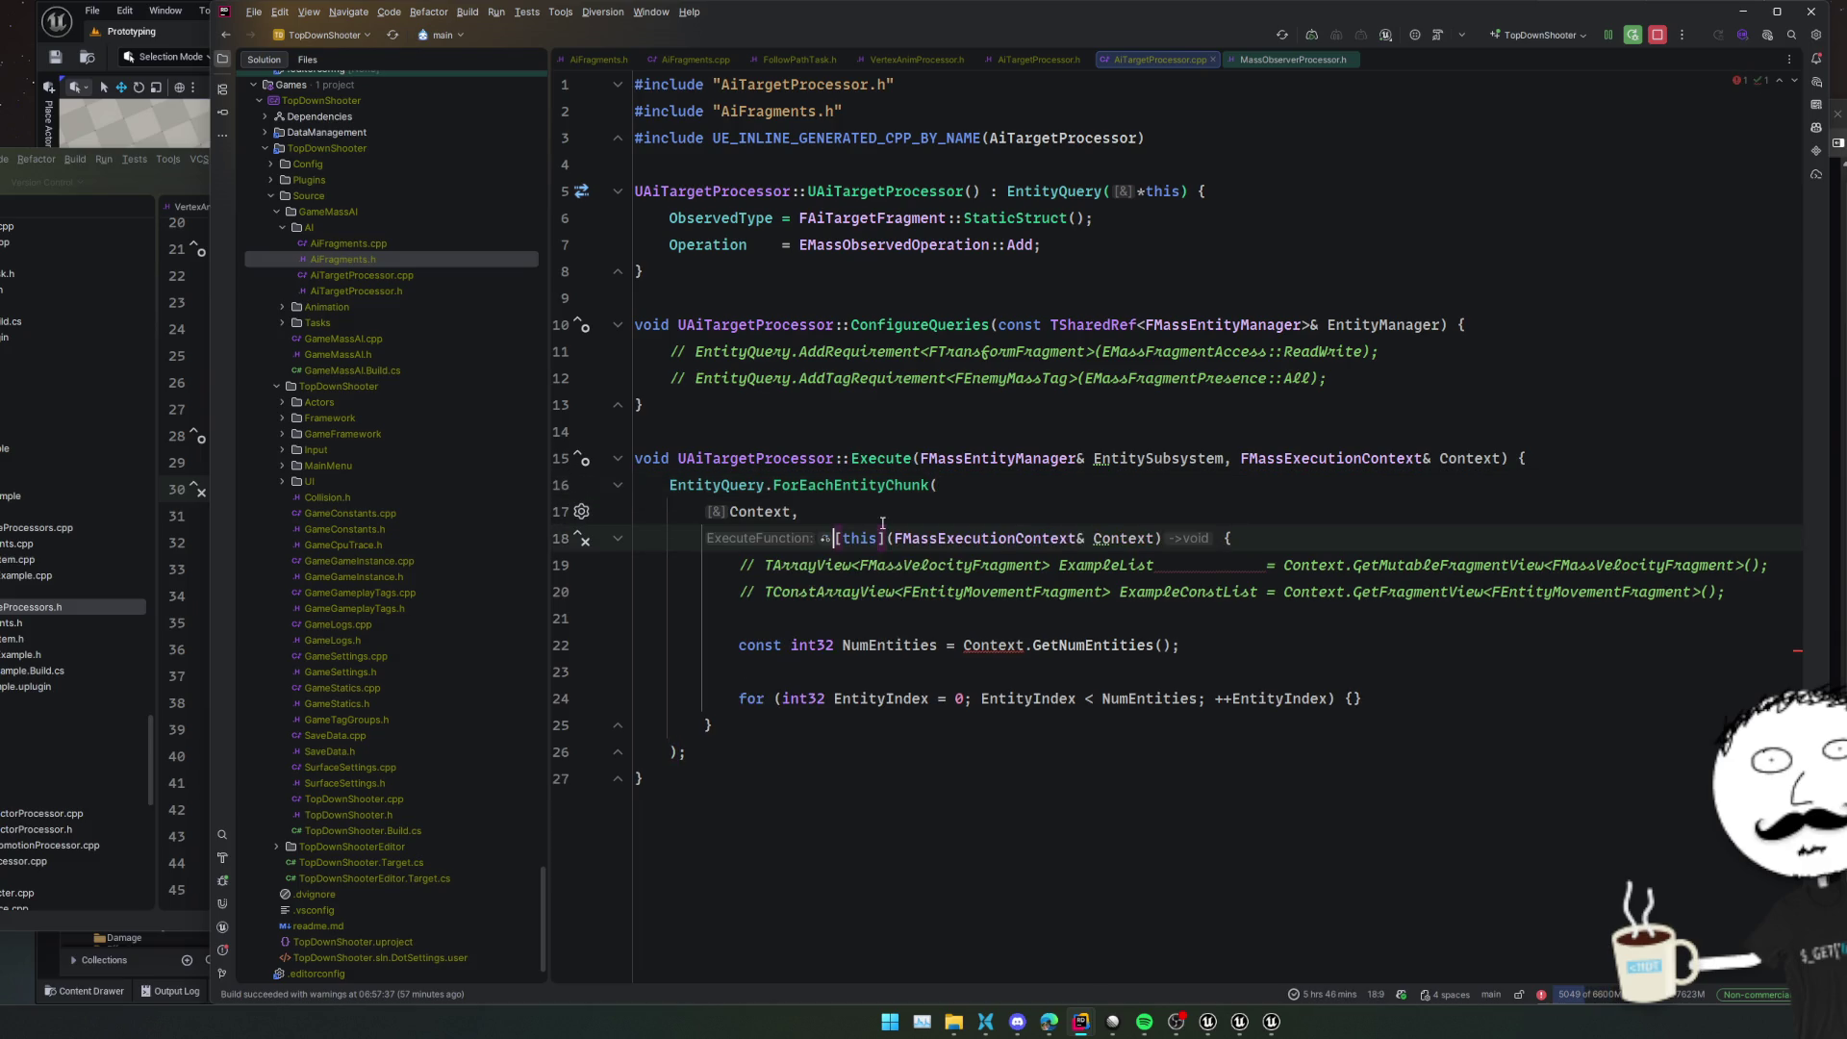
left_click(902, 645)
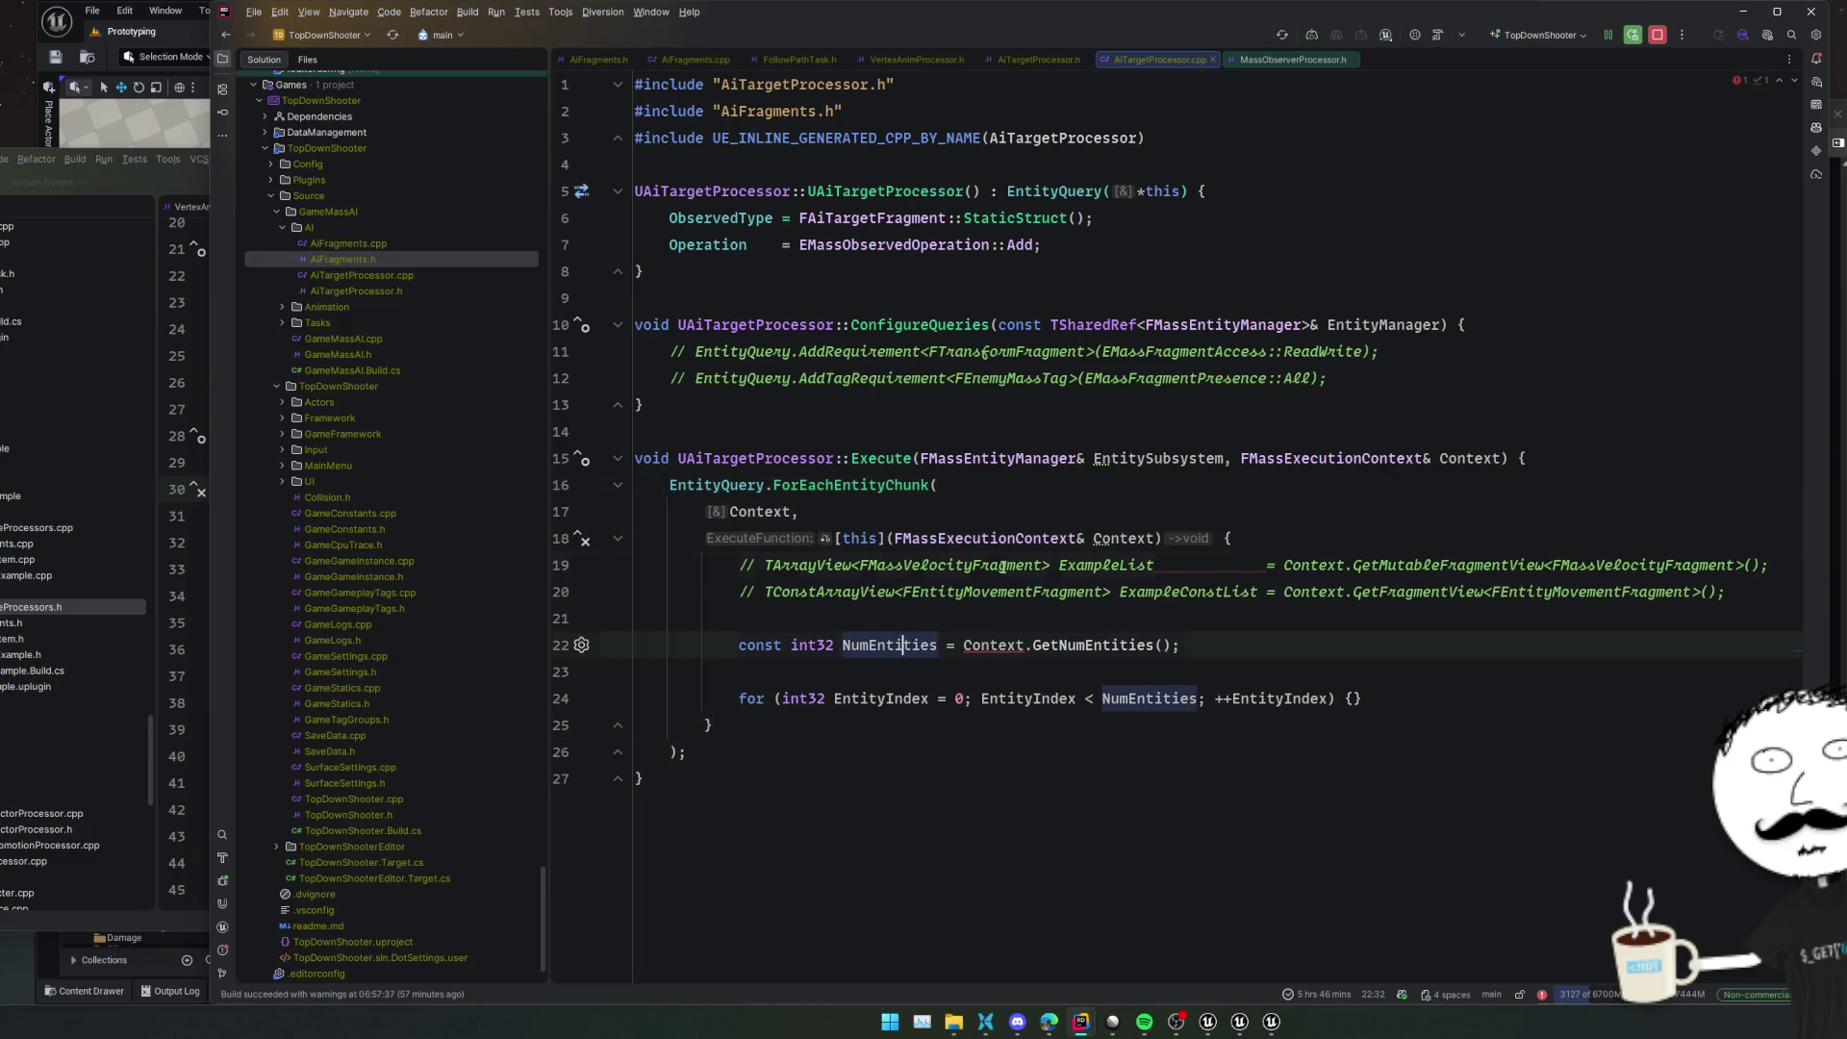
left_click(1001, 566)
Add the missing MassExecutionContext.h include for Context
key("alt+Tab")
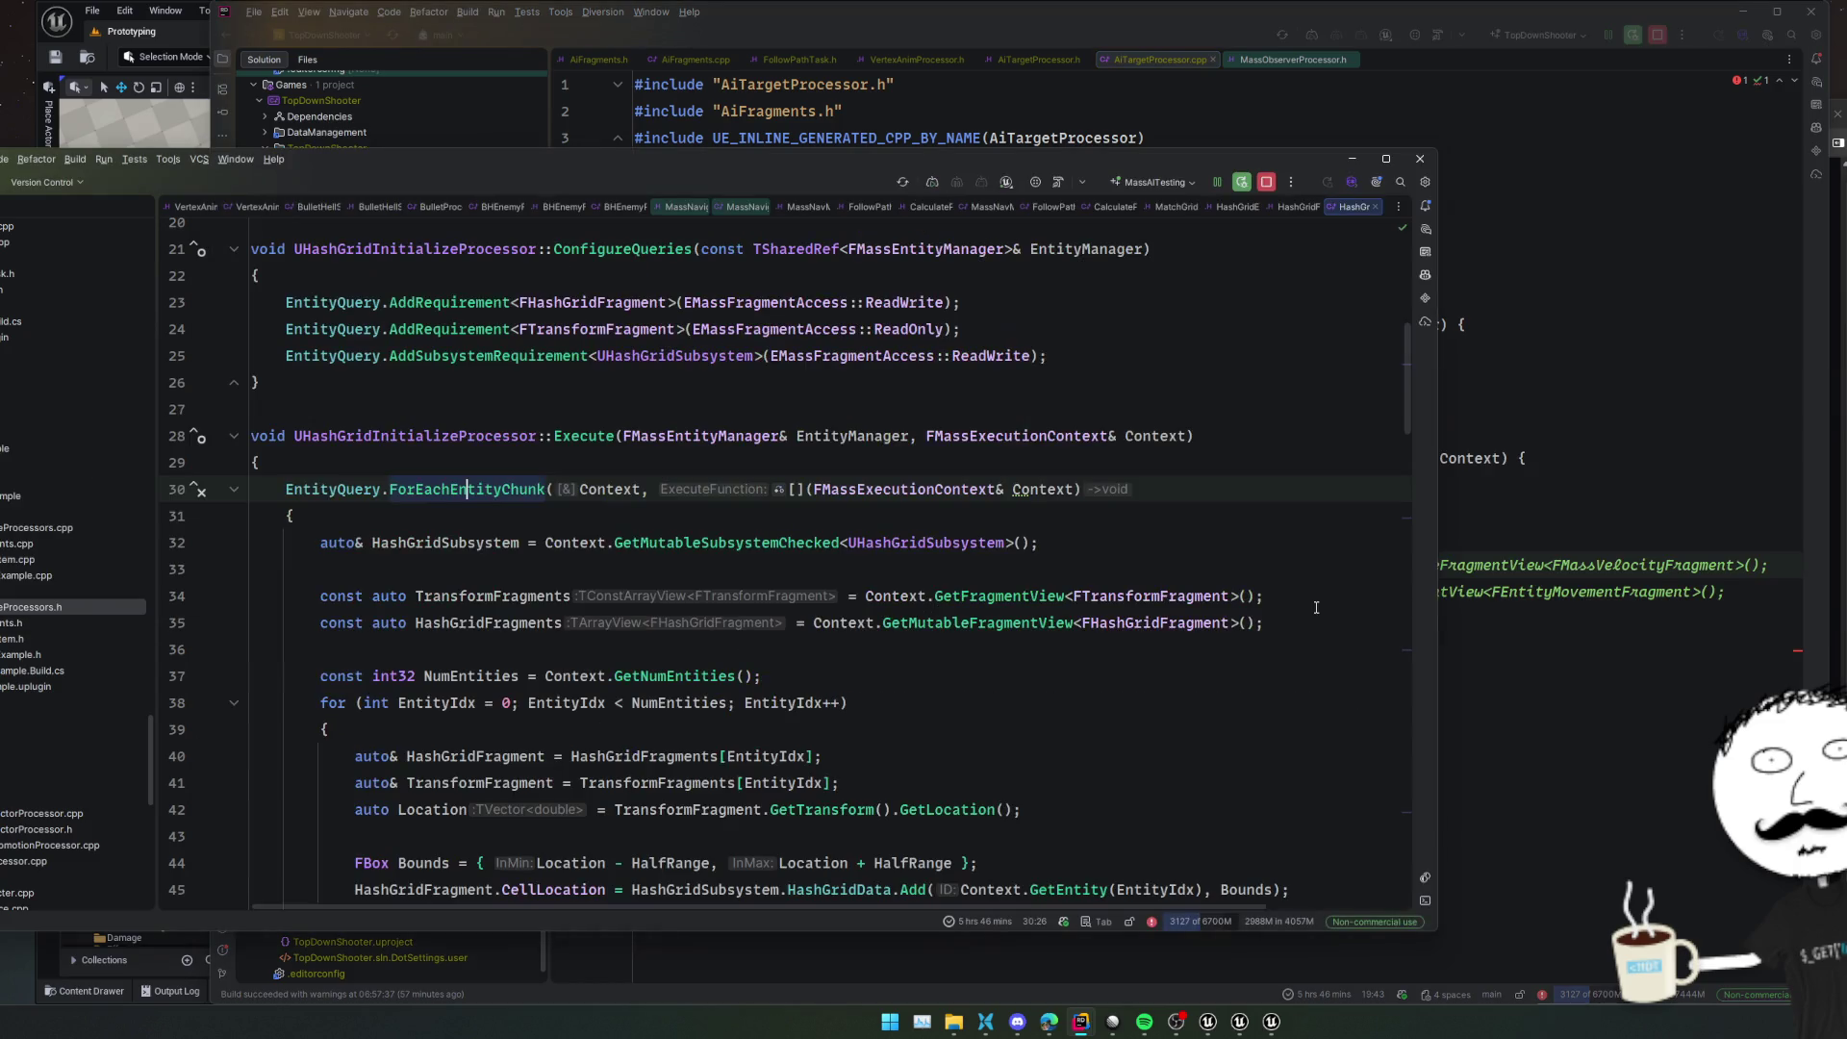
left_click(950, 489)
key("alt+Tab")
left_click(1049, 615)
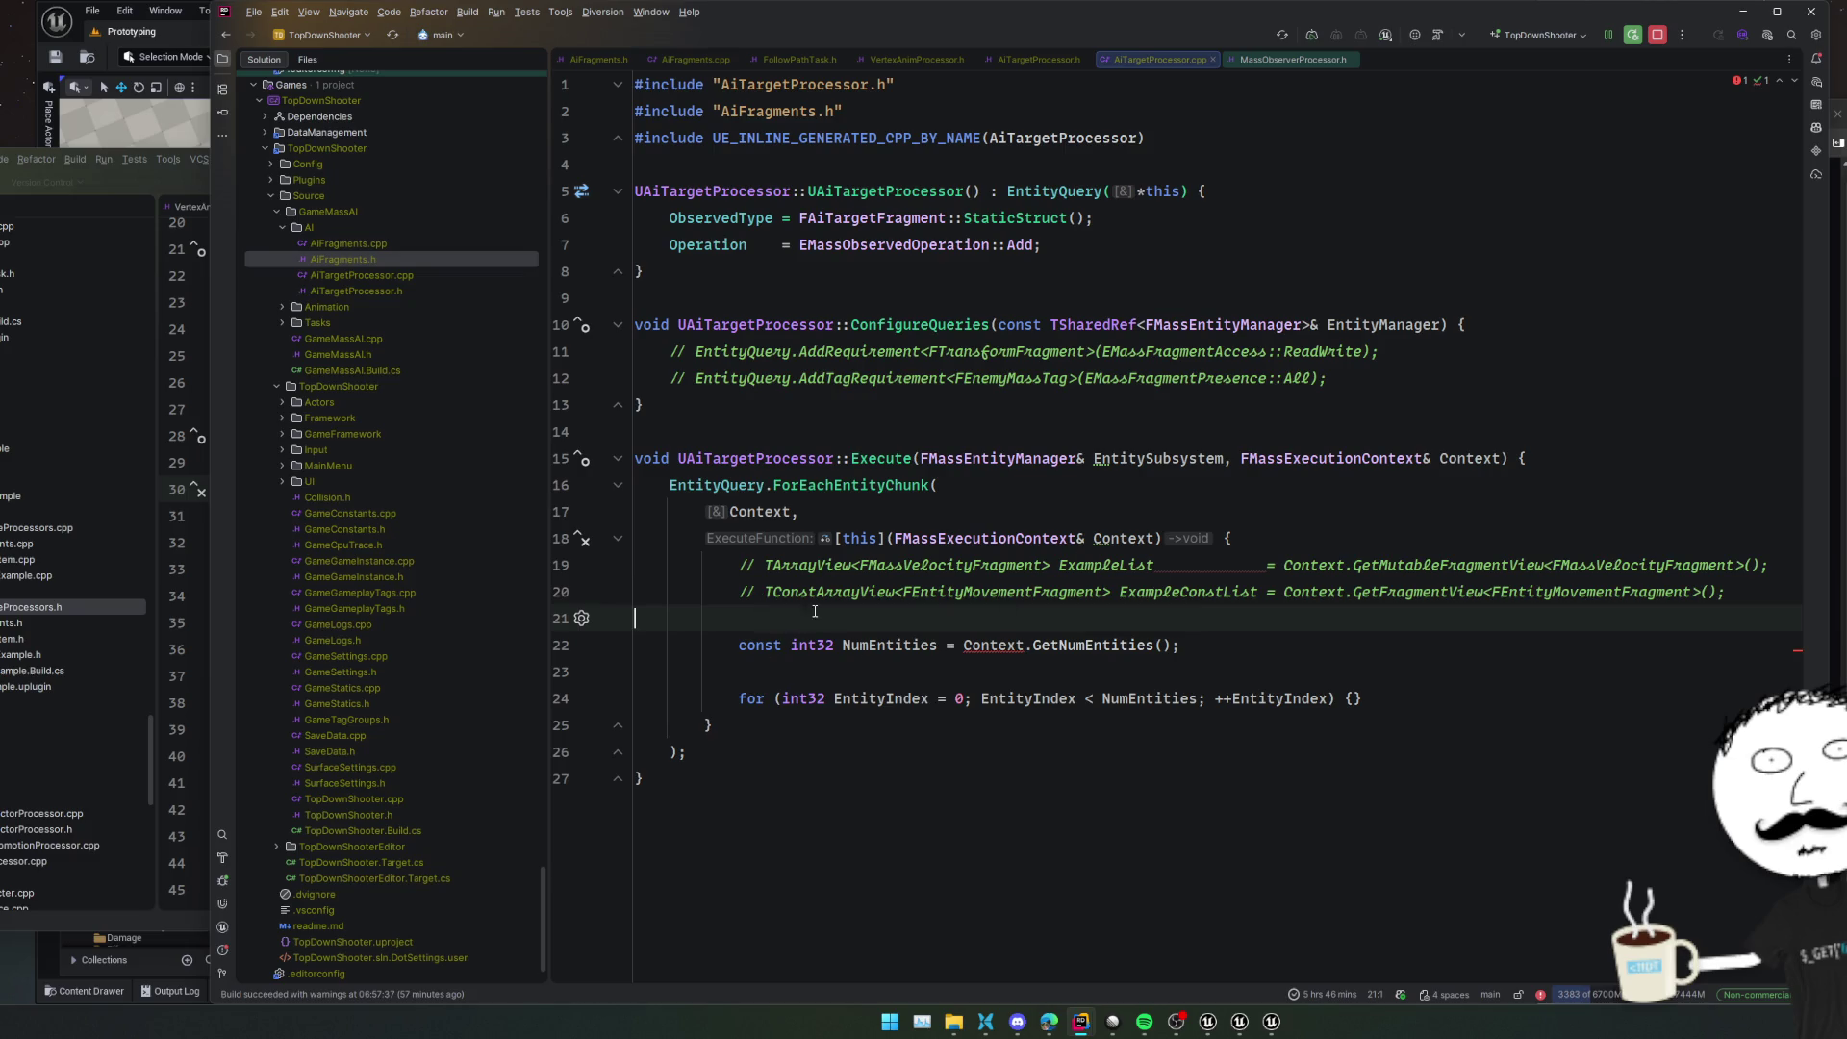
left_click(1008, 645)
key("alt+Return")
Remove the blank line above the for loop and open its body onto separate lines
key("alt+Tab")
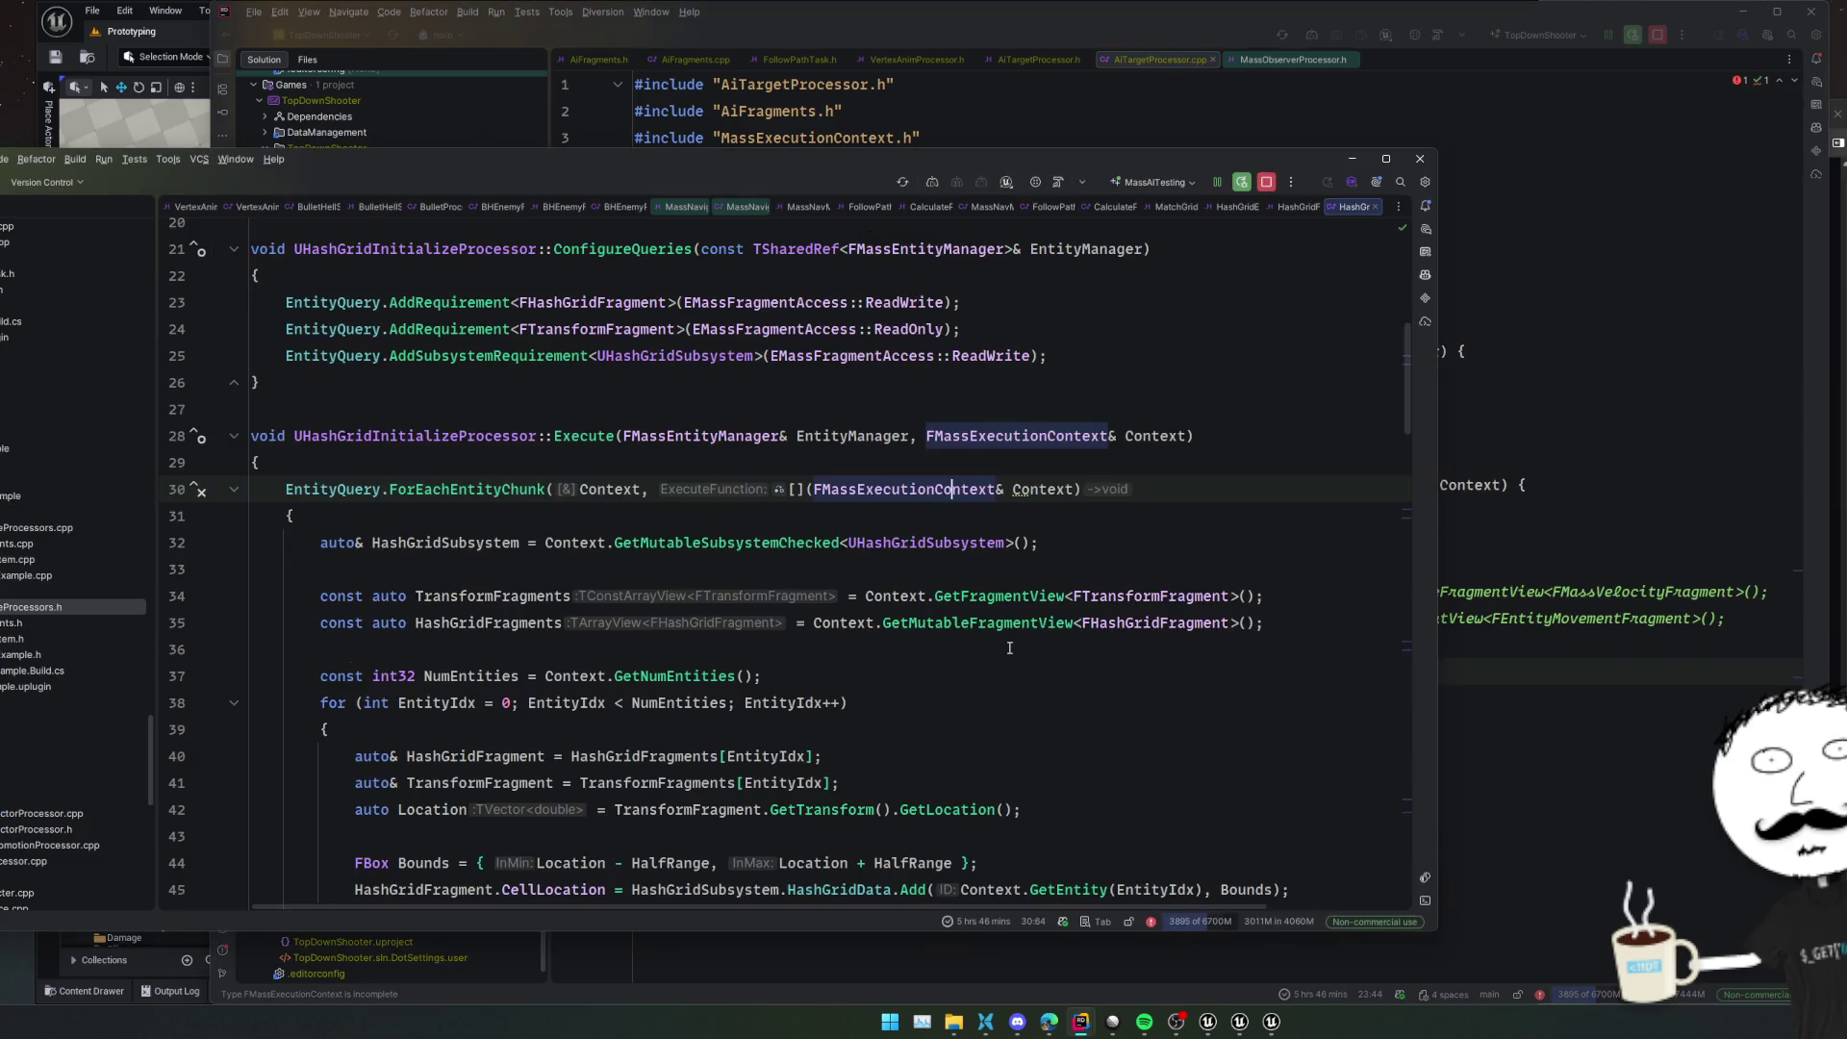
scroll(977, 615, "down", 2)
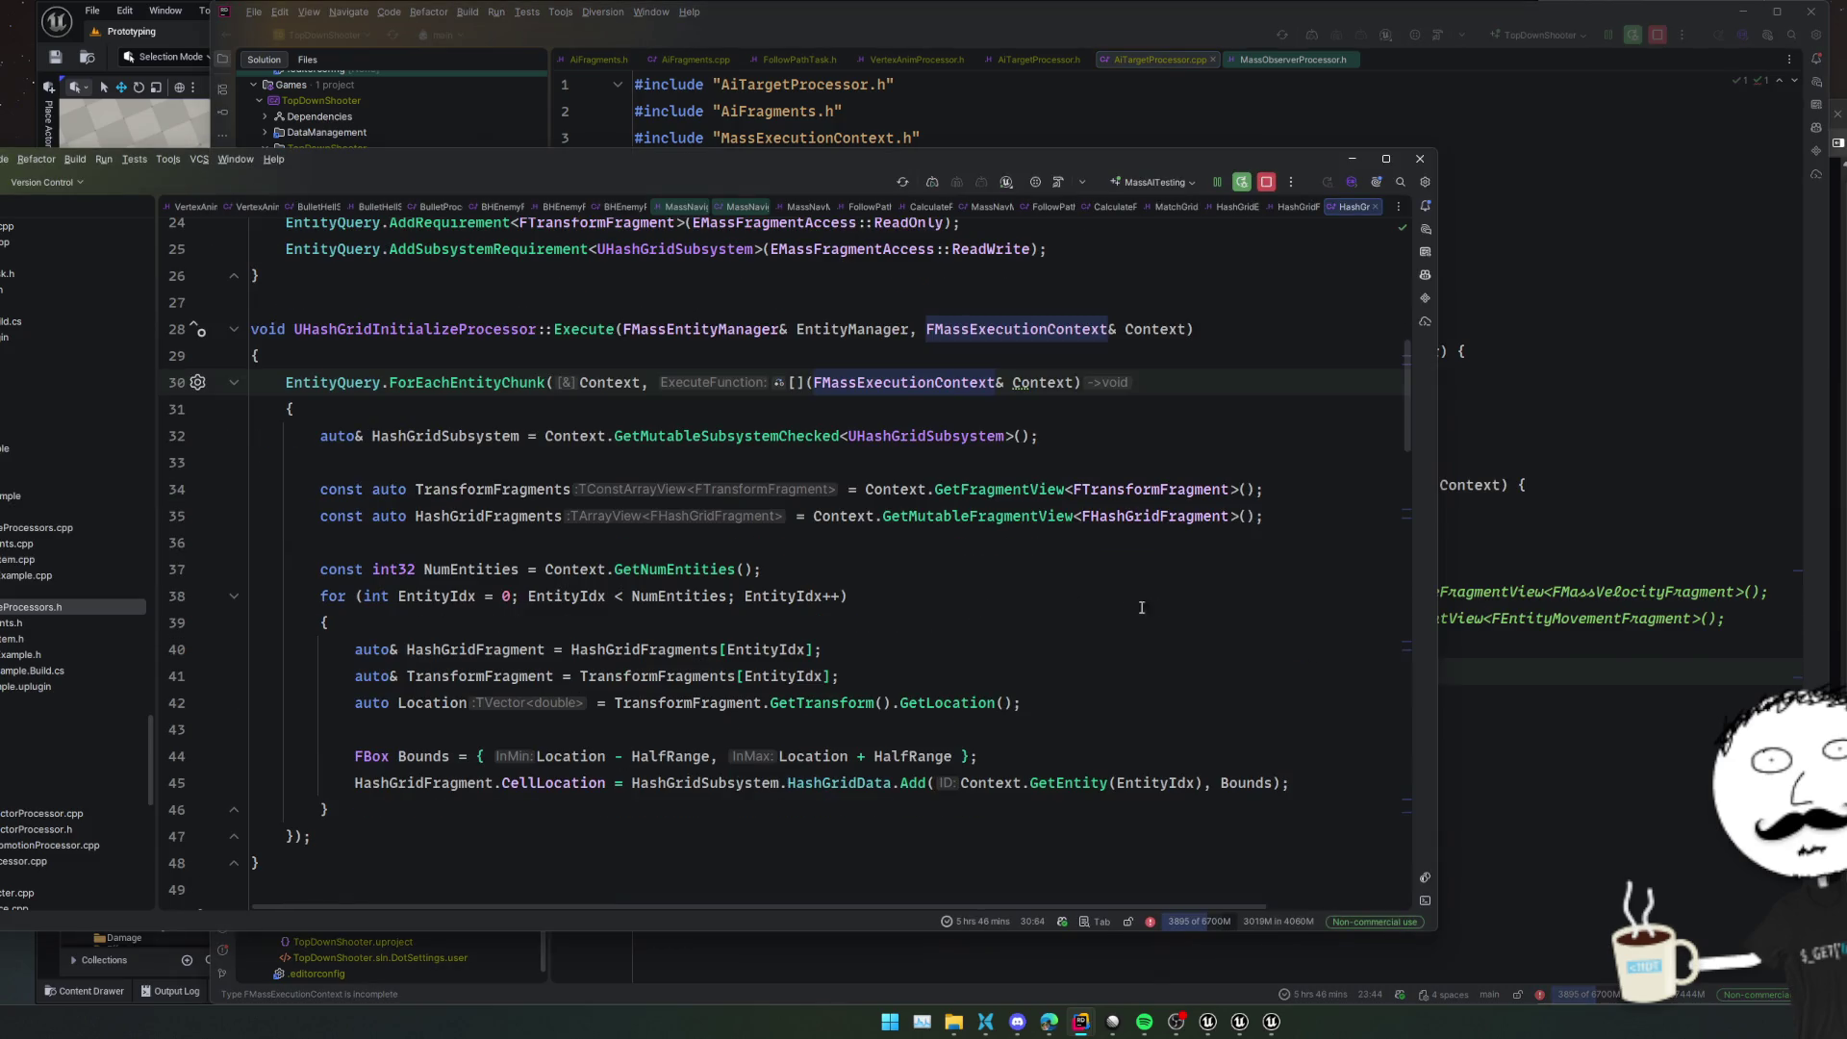
key("alt+Tab")
left_click(1296, 688)
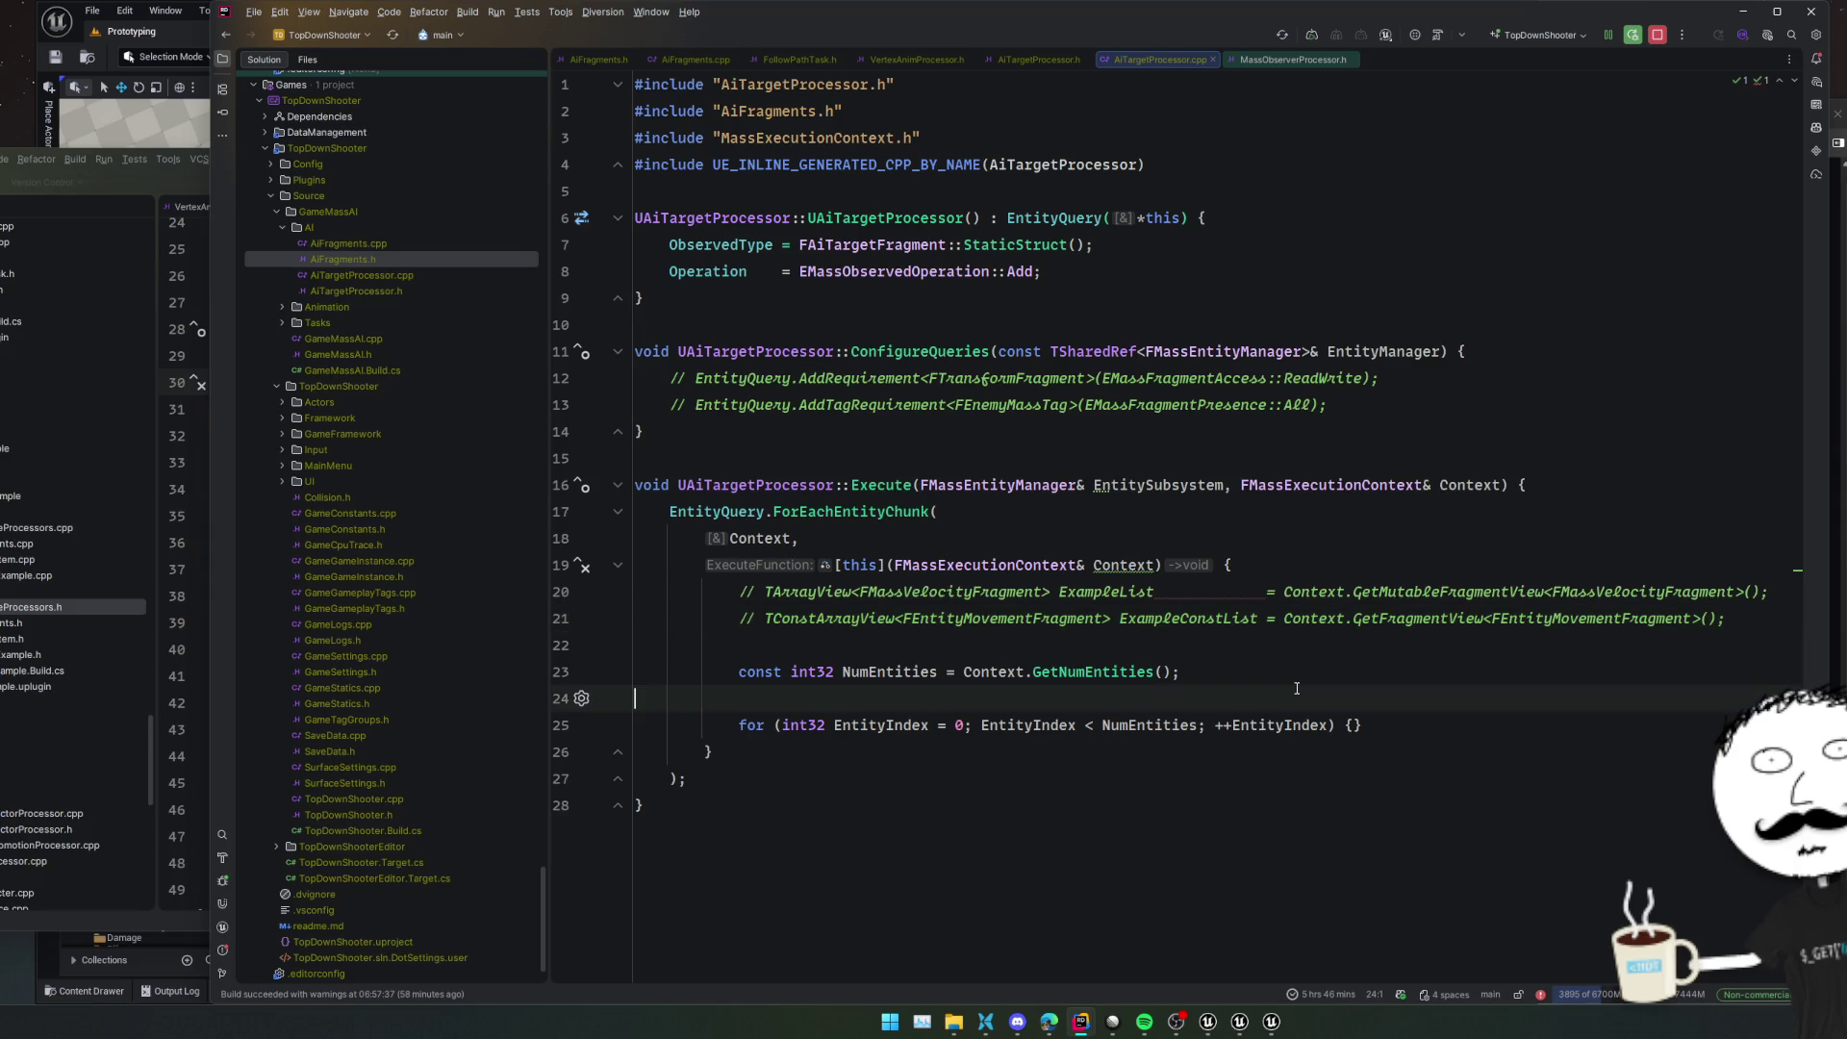
key("BackSpace")
key("Down")
key("End")
key("Left")
key("Return")
Copy the FTransformFragment requirement line from the HashGrid reference's ConfigureQueries
key("alt+Tab")
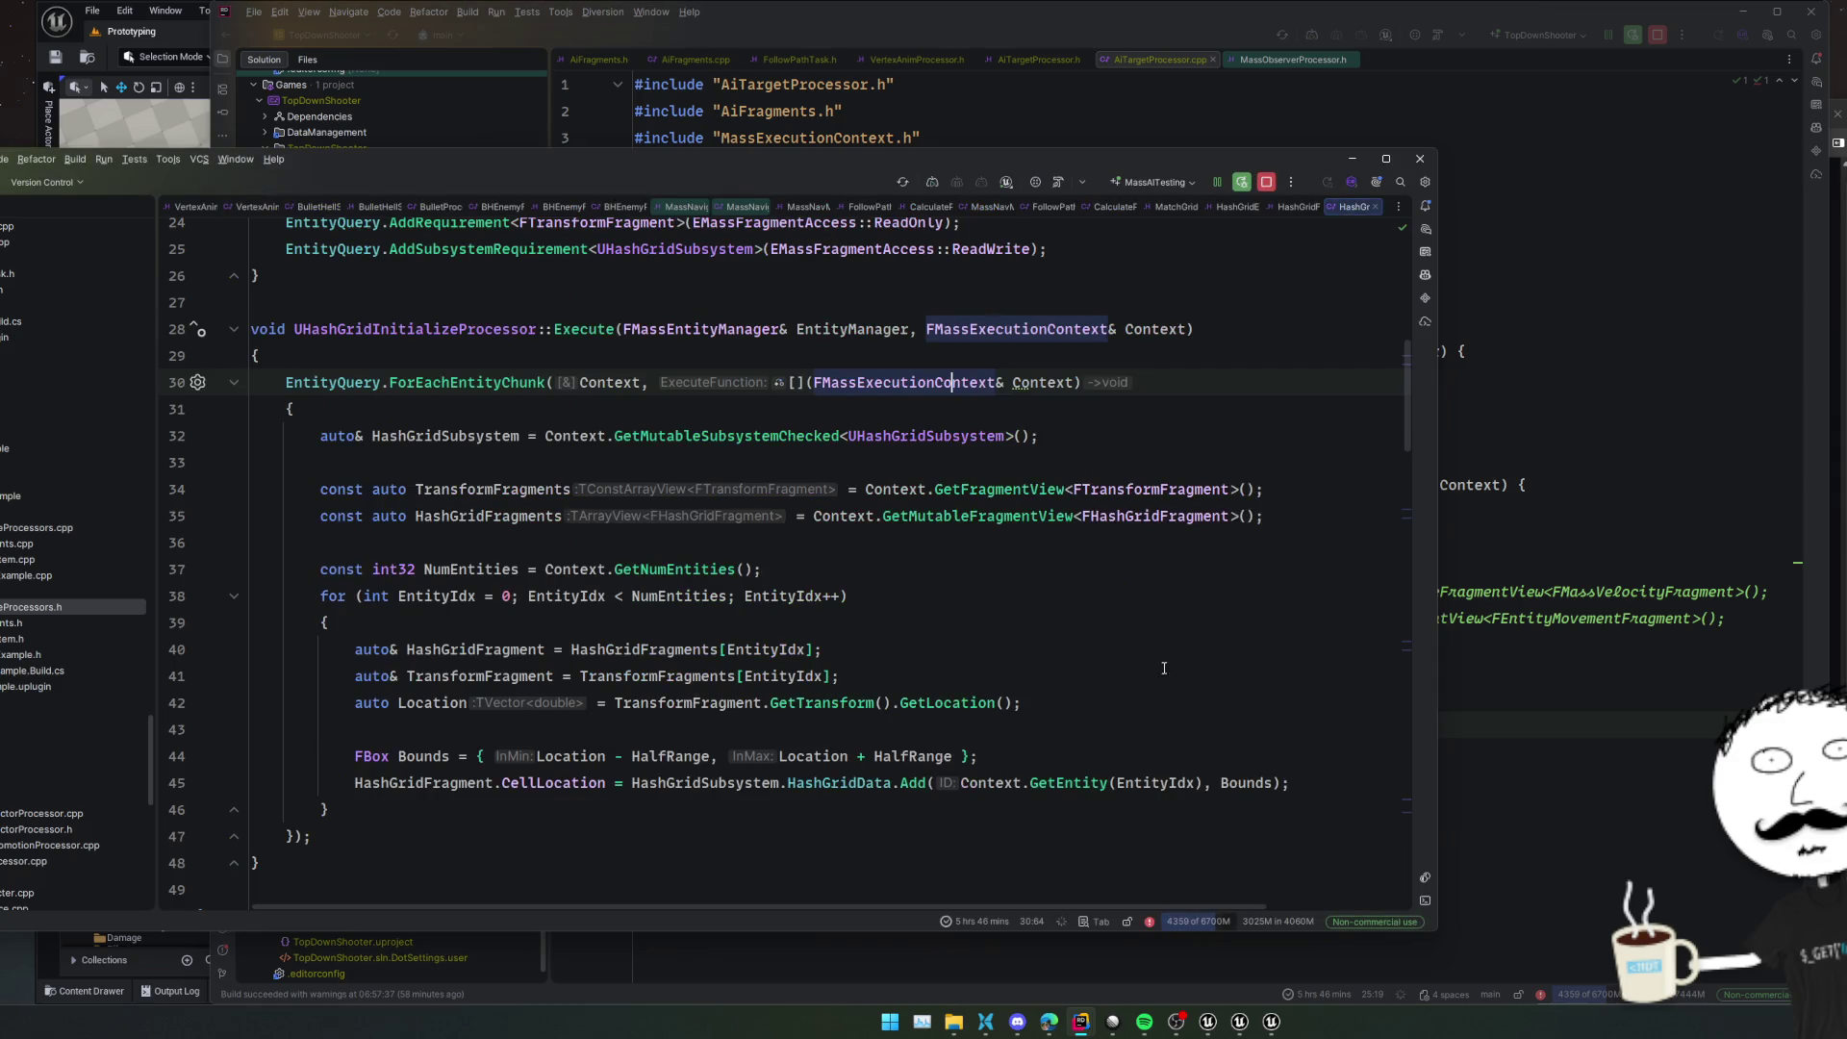
left_click(685, 650)
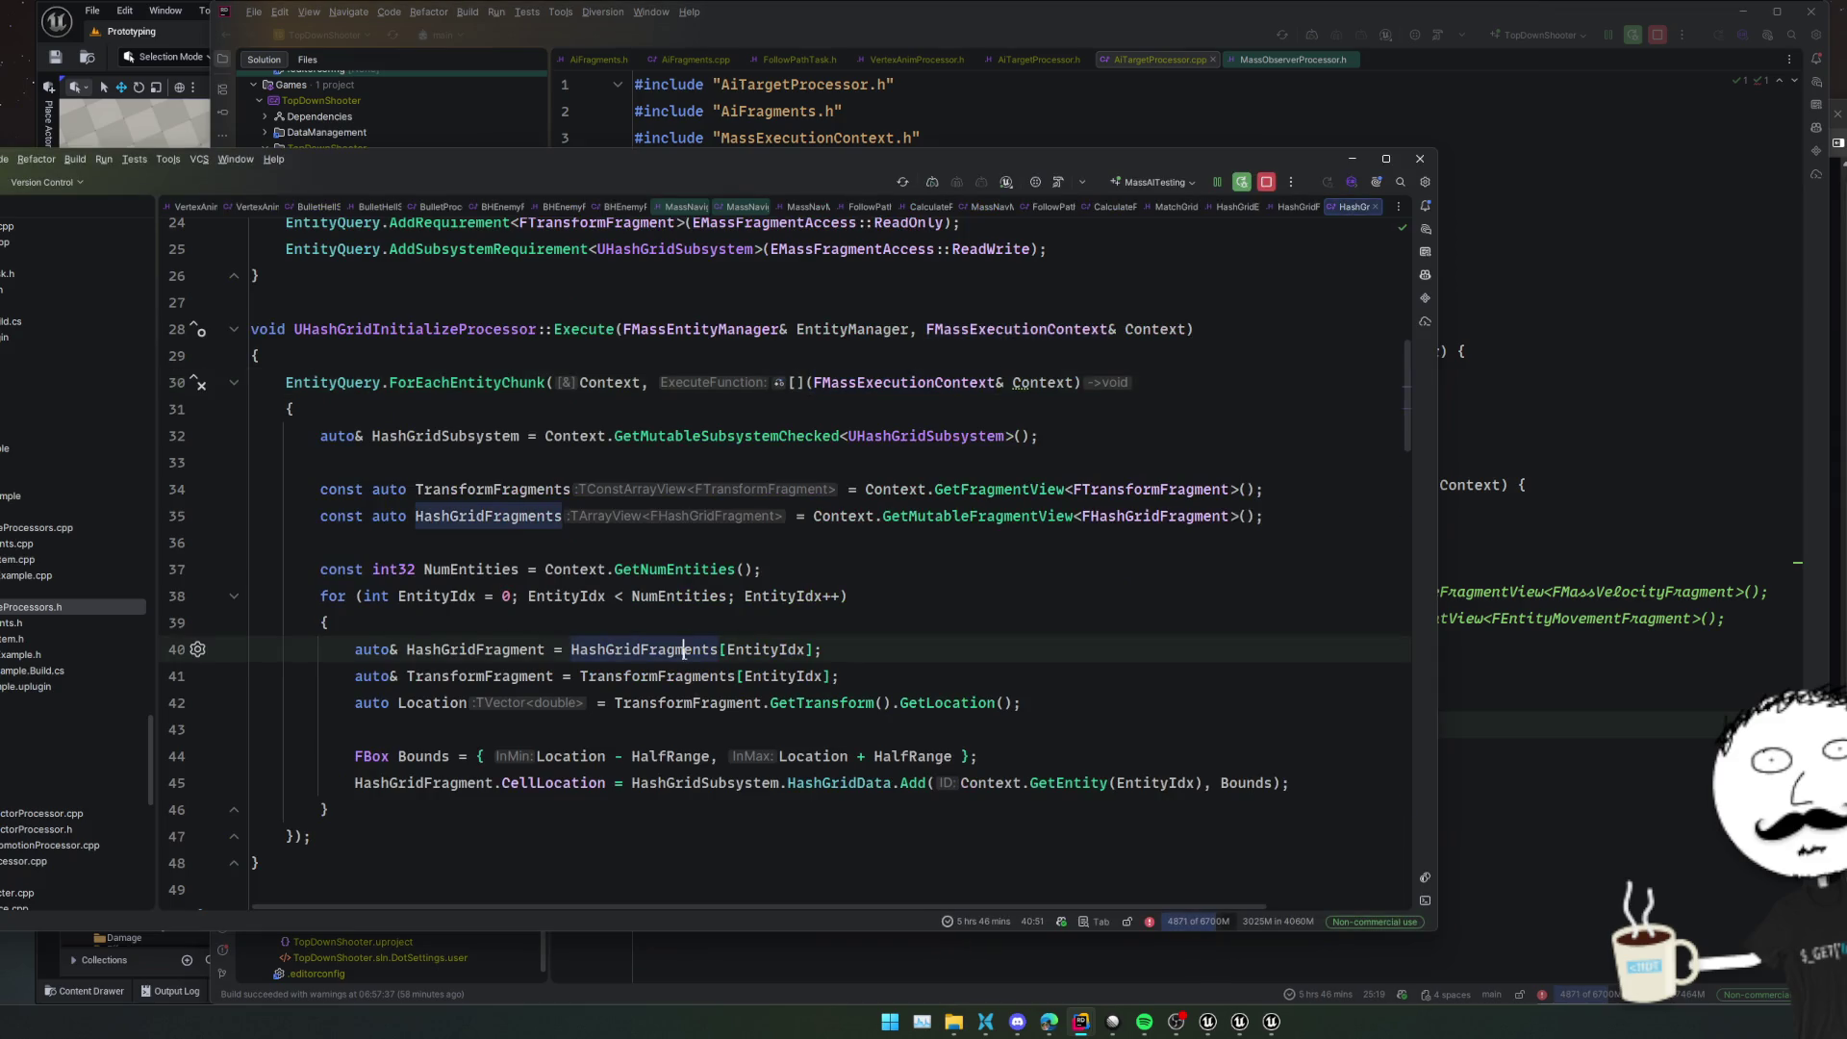
left_click(687, 676)
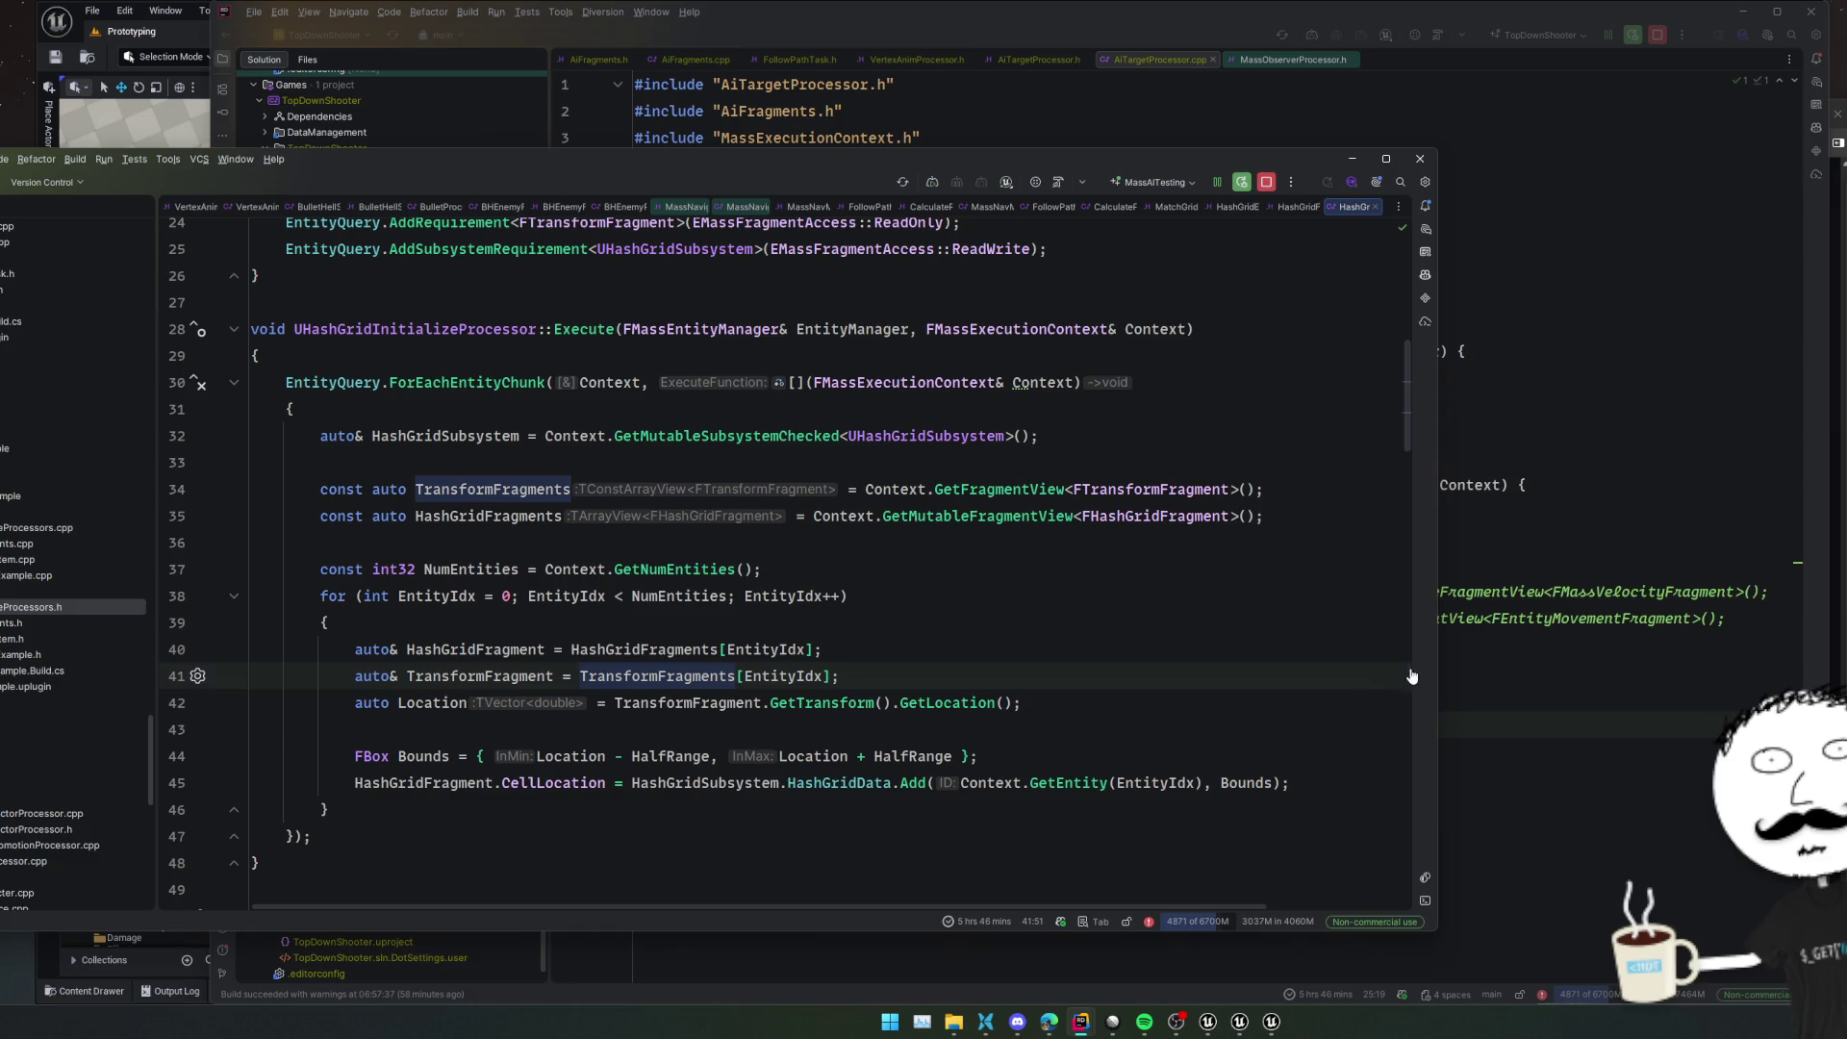
scroll(1271, 603, "up", 2)
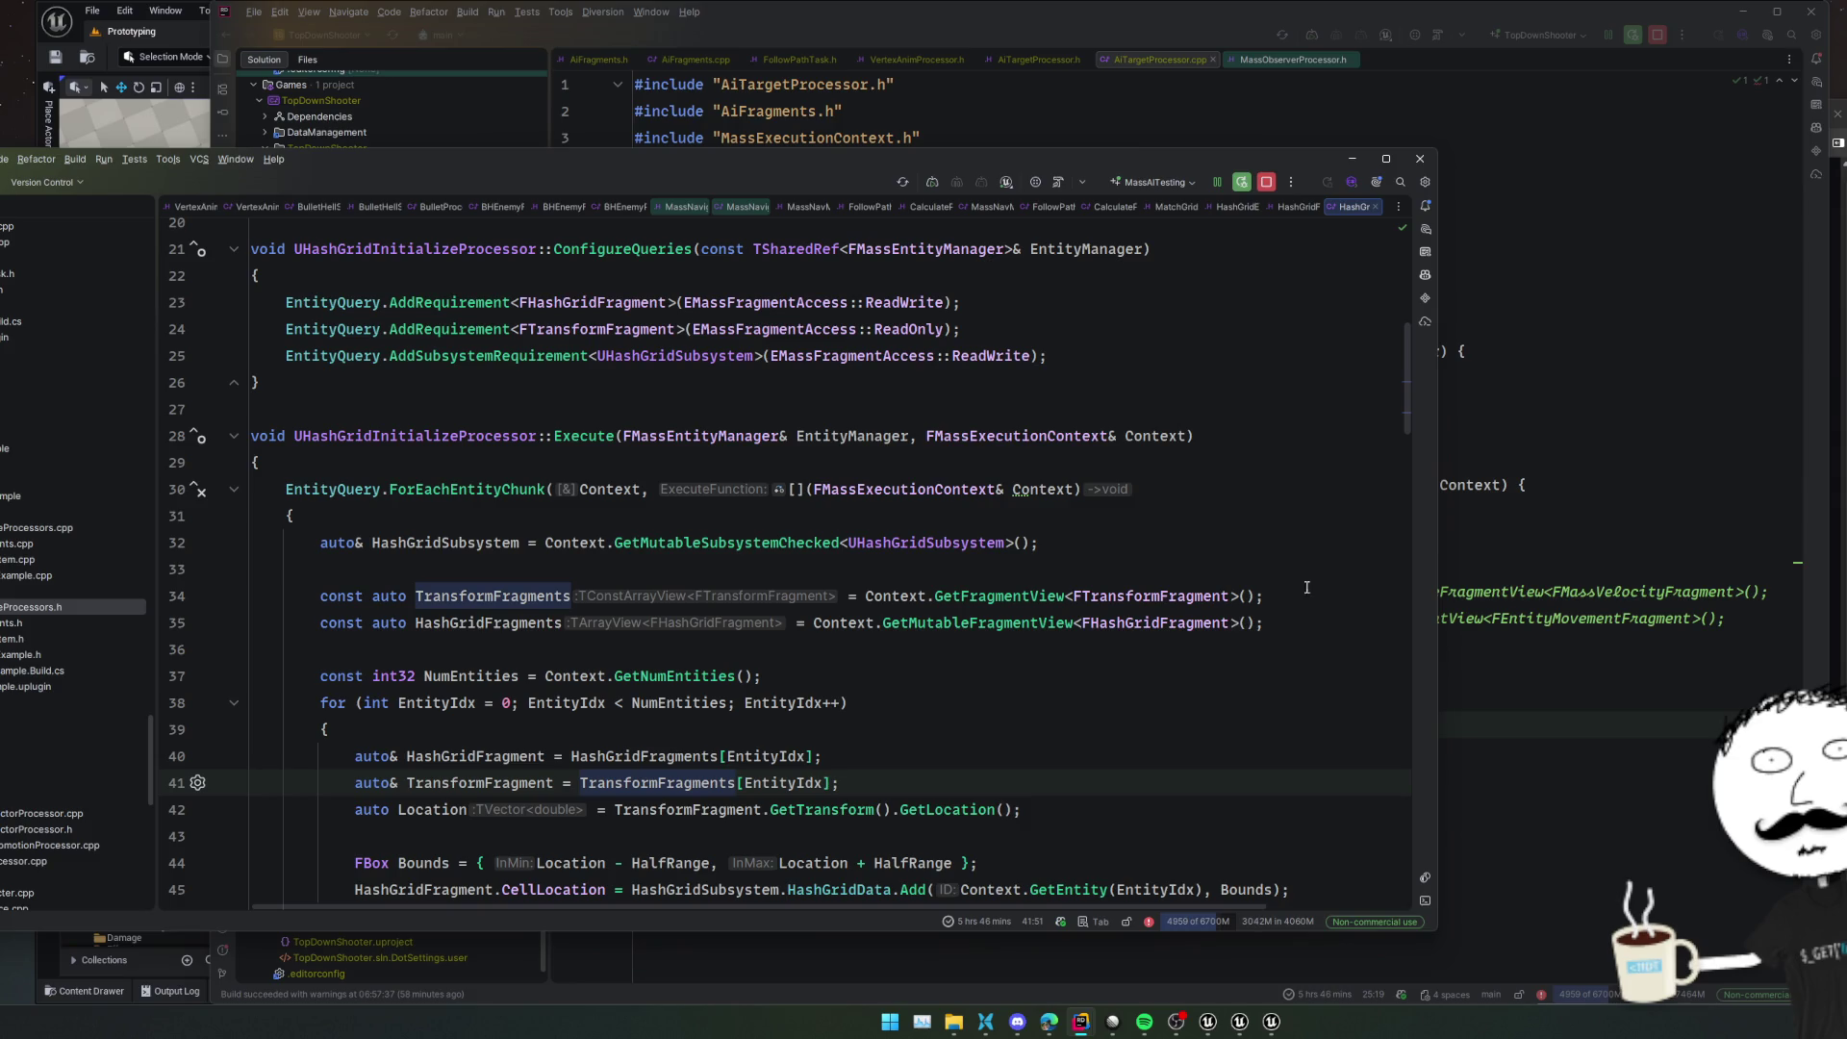
triple_click(1083, 330)
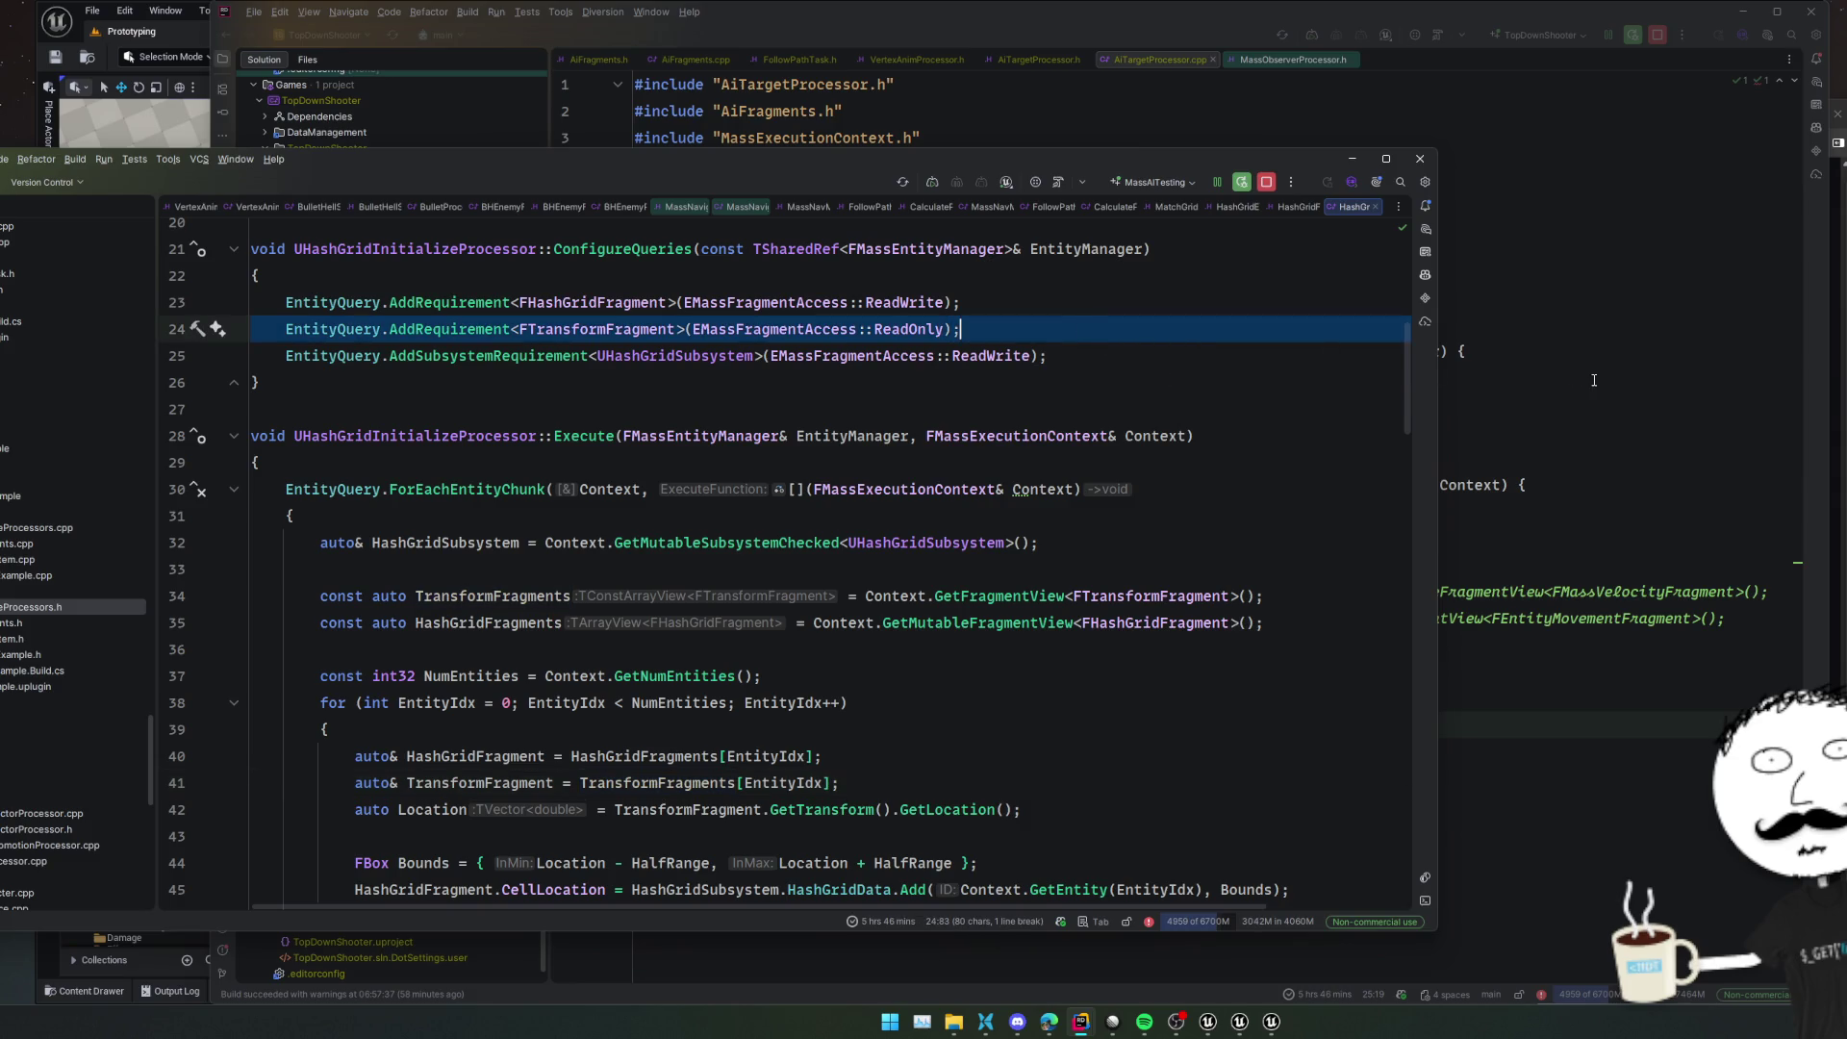
left_click(1594, 380)
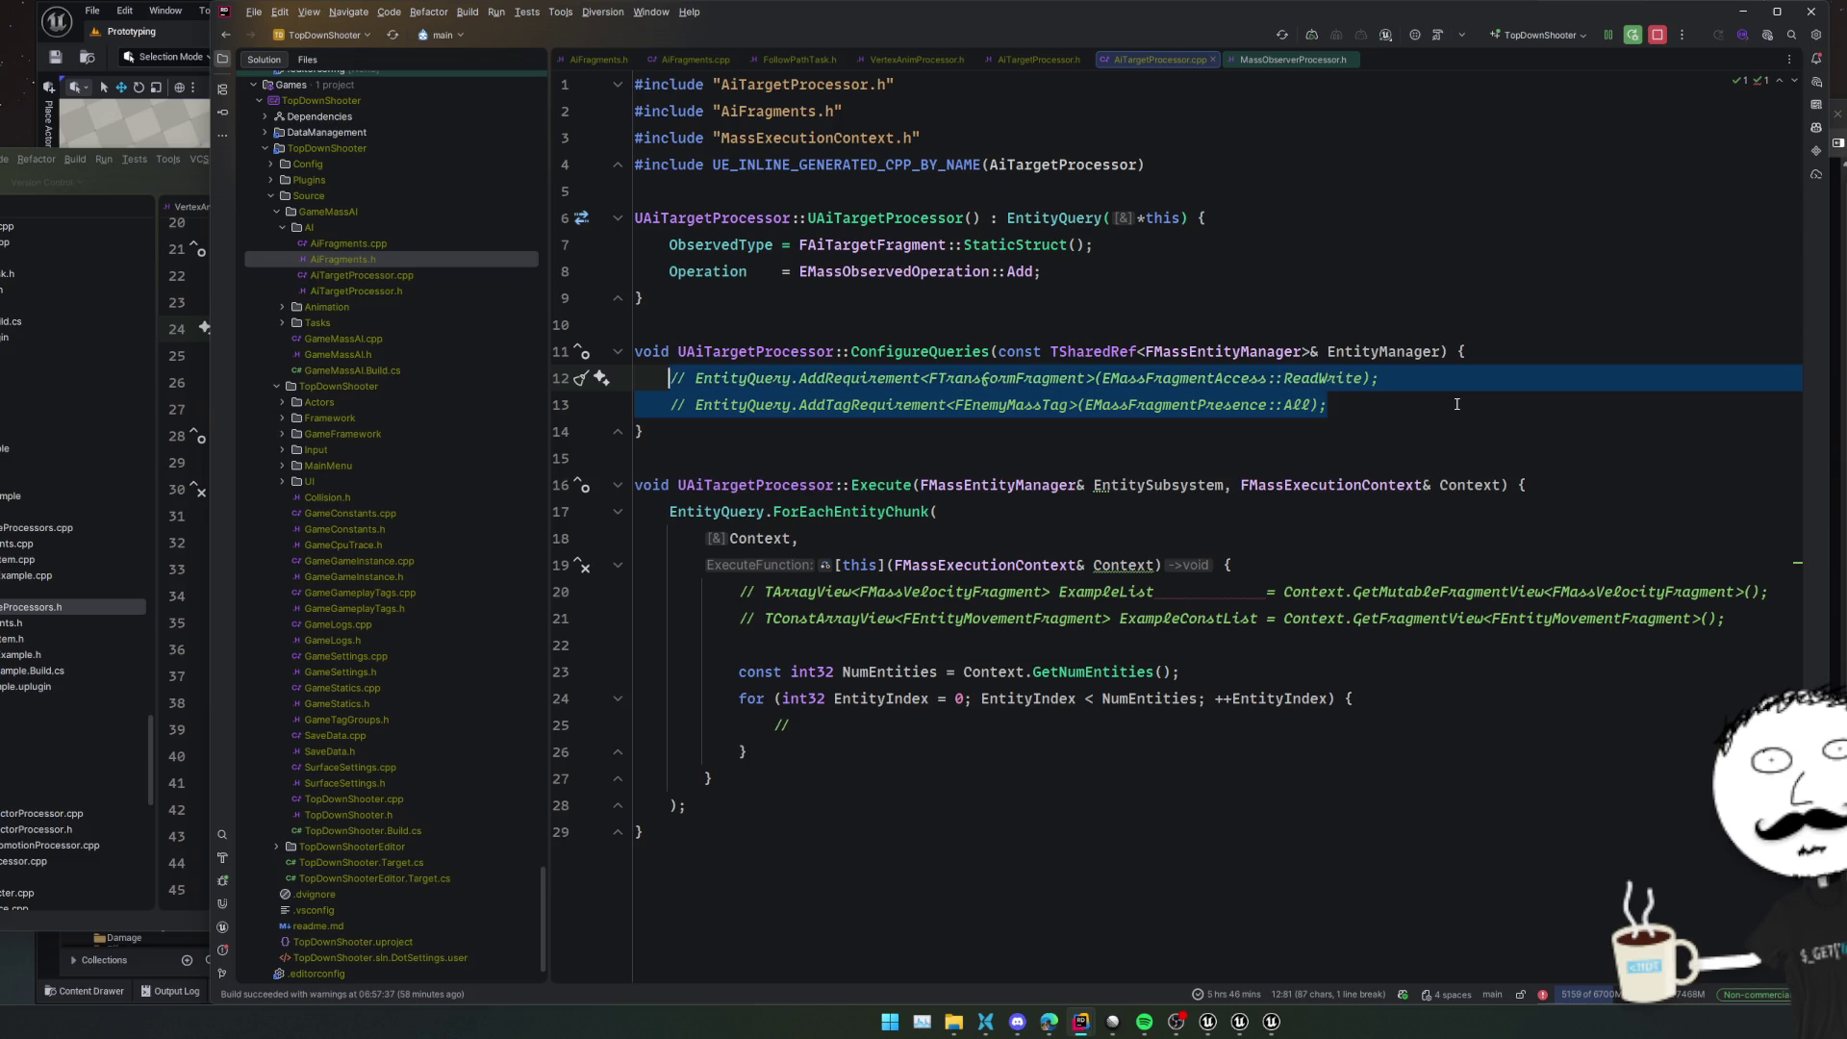
Replace the commented requirements with the FTransformFragment requirement and include MassCommonFragments.h
type("EntityQuery.AddRequirement<FTransformFragment>(EMassFragmentAccess::ReadOnly);")
key("BackSpace")
left_click(956, 378)
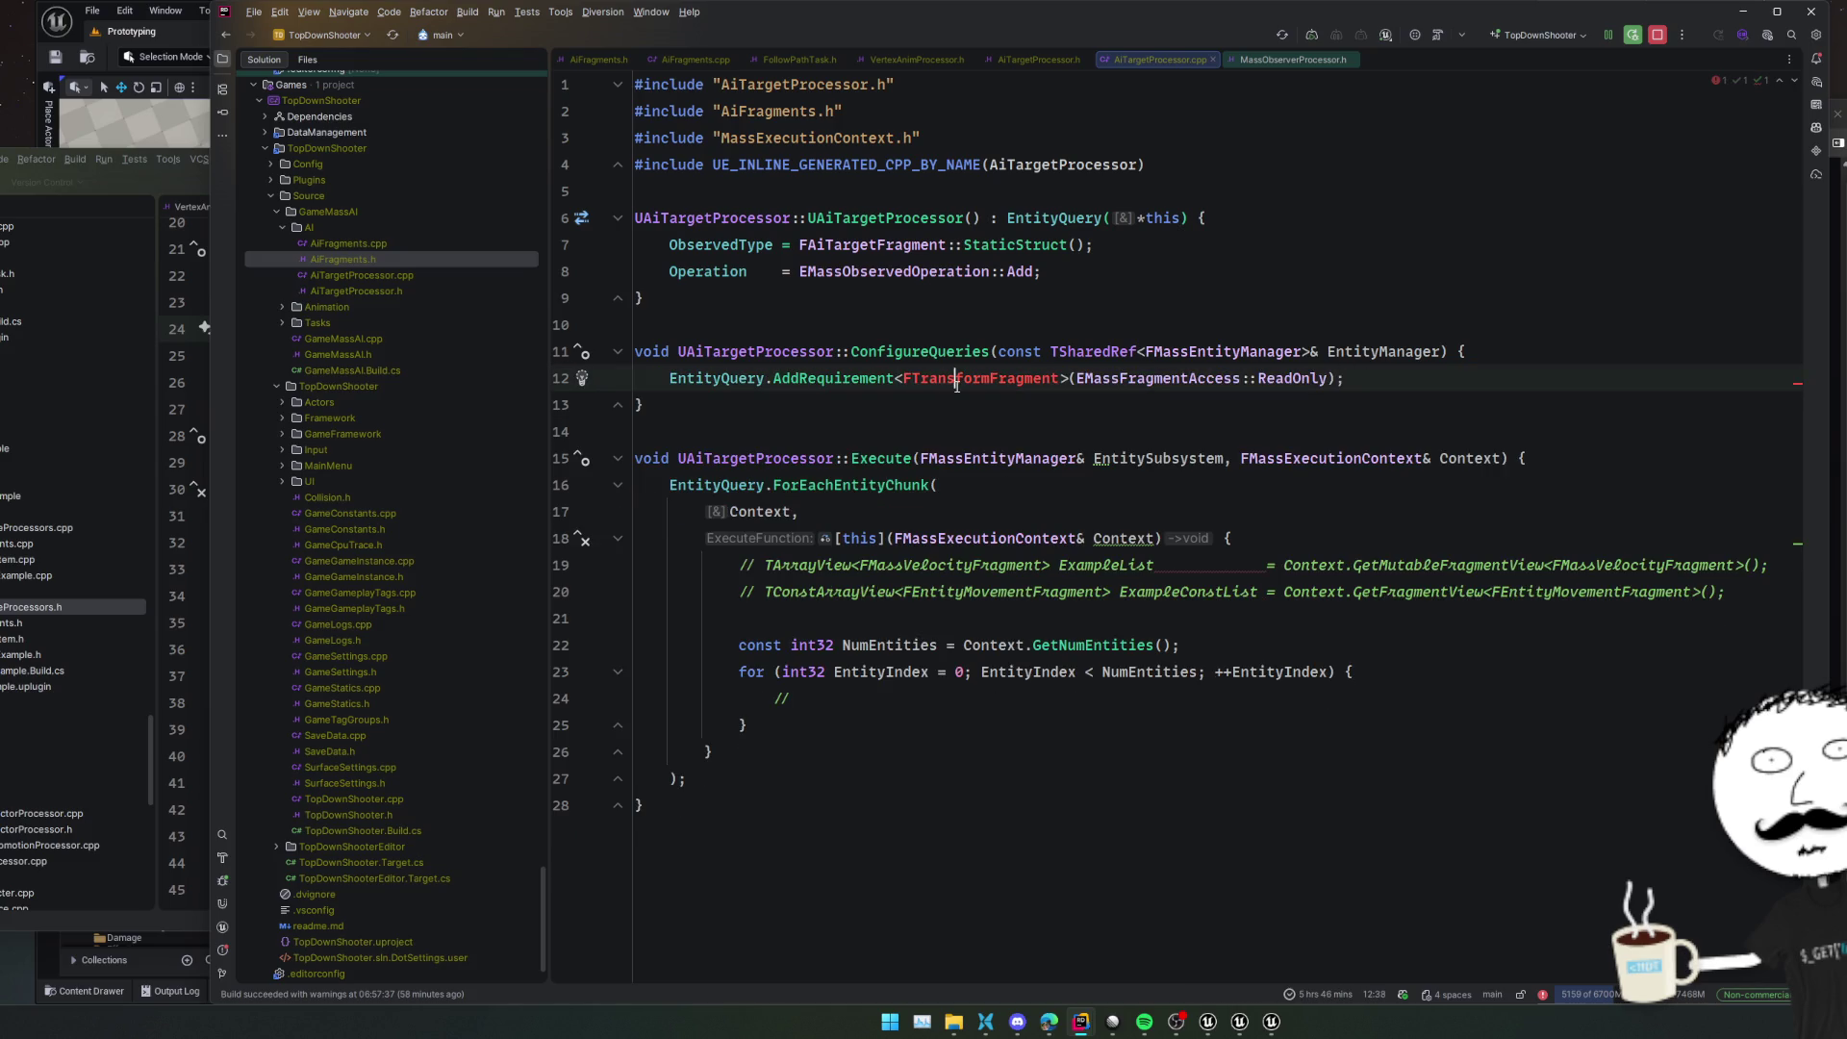
key("alt+Return")
key("Down")
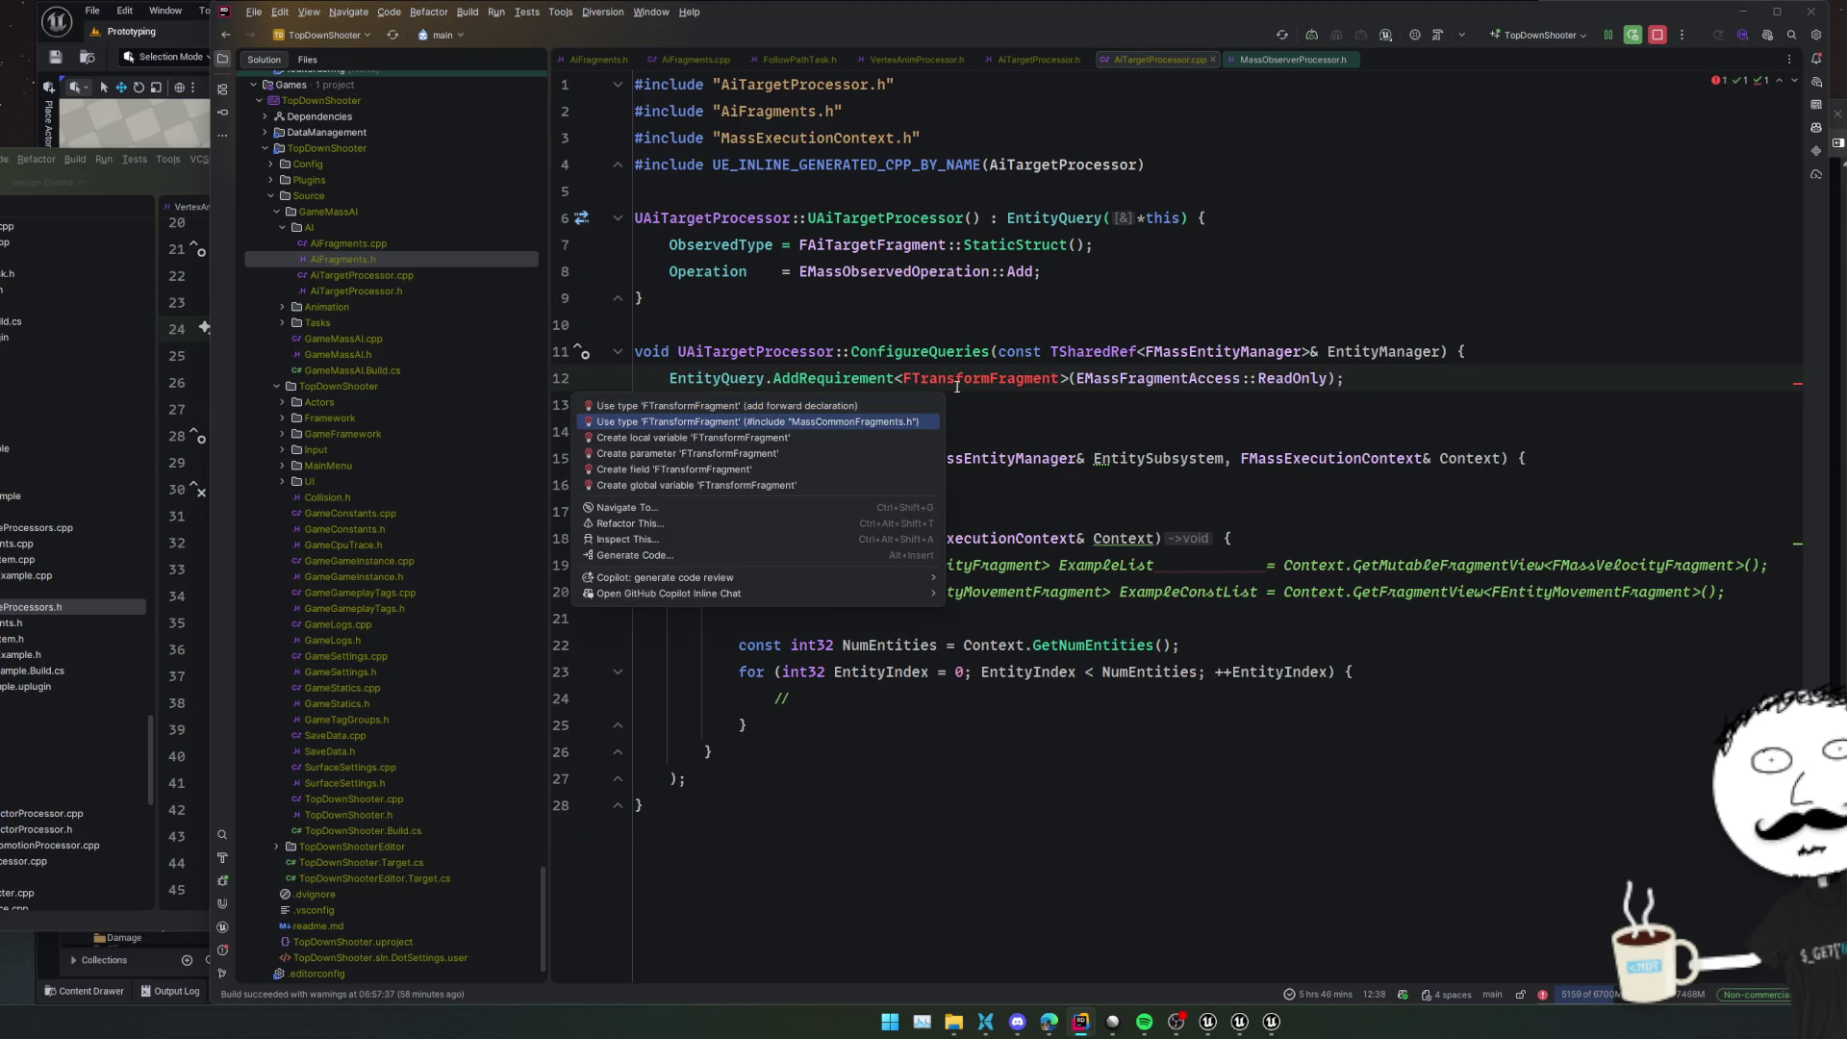
key("Return")
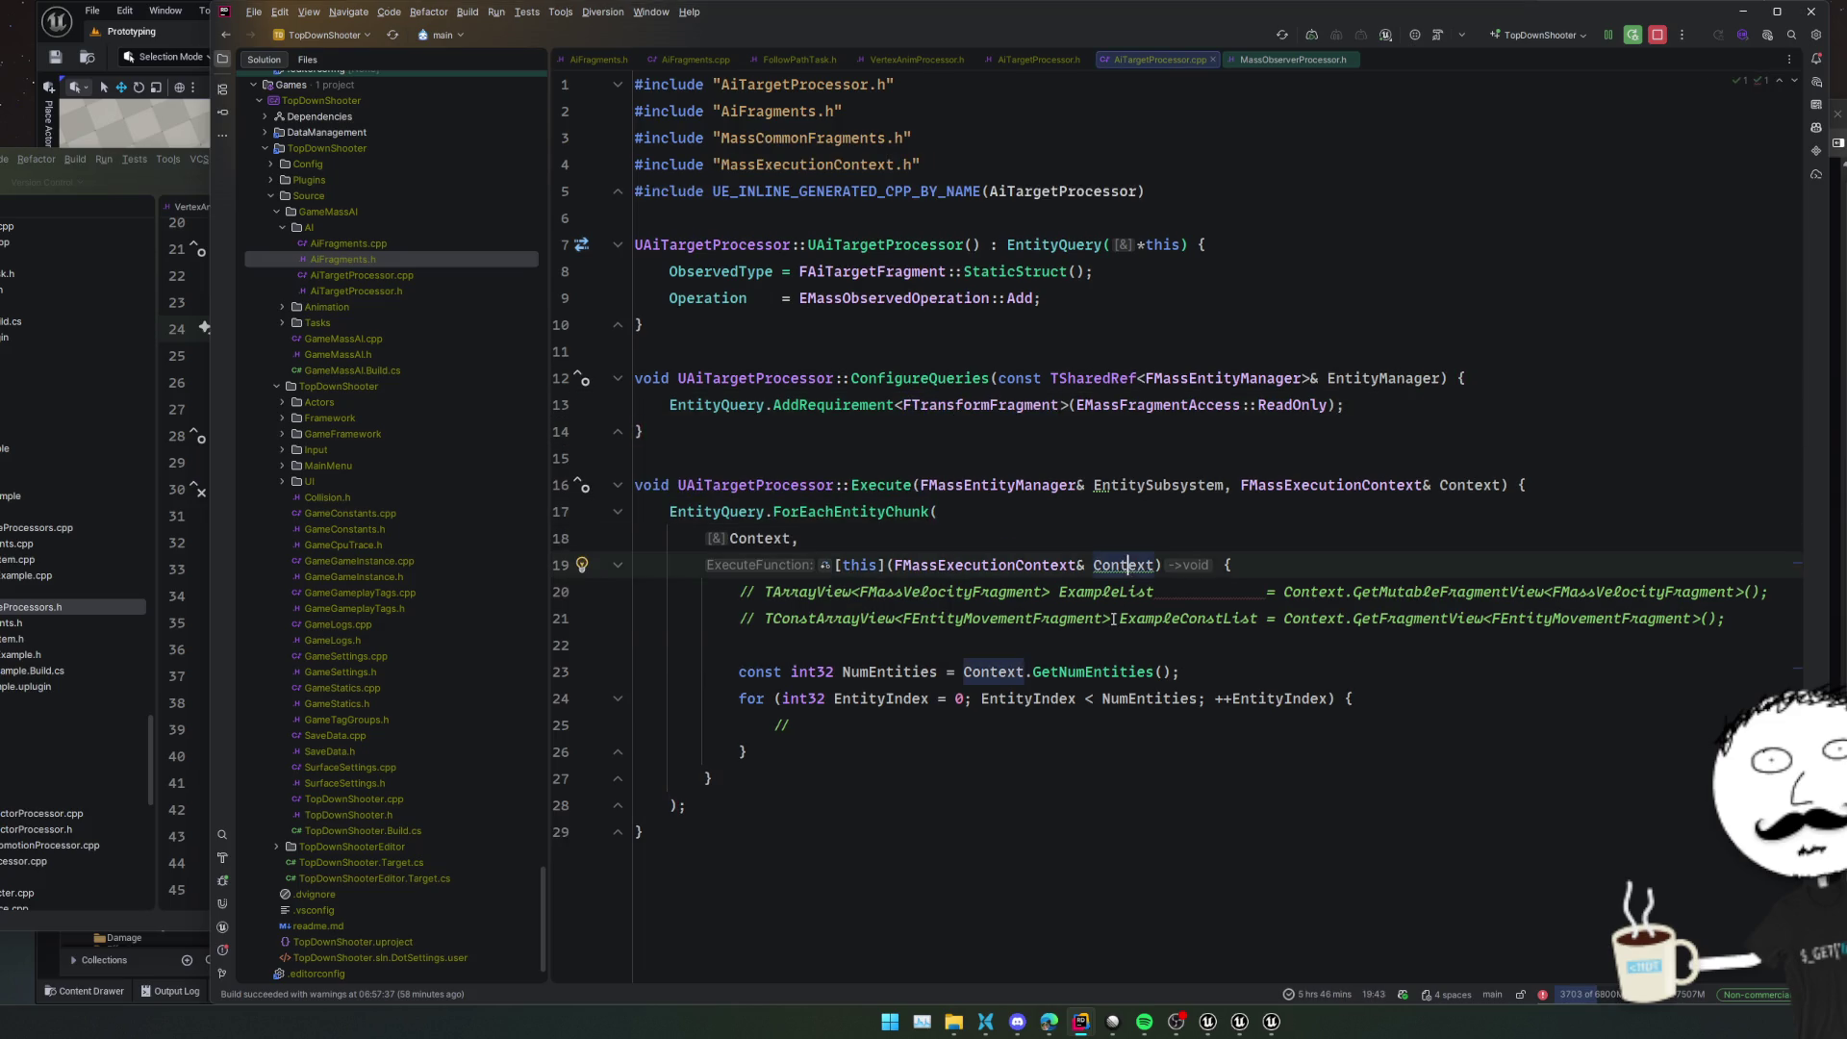
Delete the two commented fragment view lines in Execute
triple_click(1100, 592)
key("Delete")
triple_click(1100, 592)
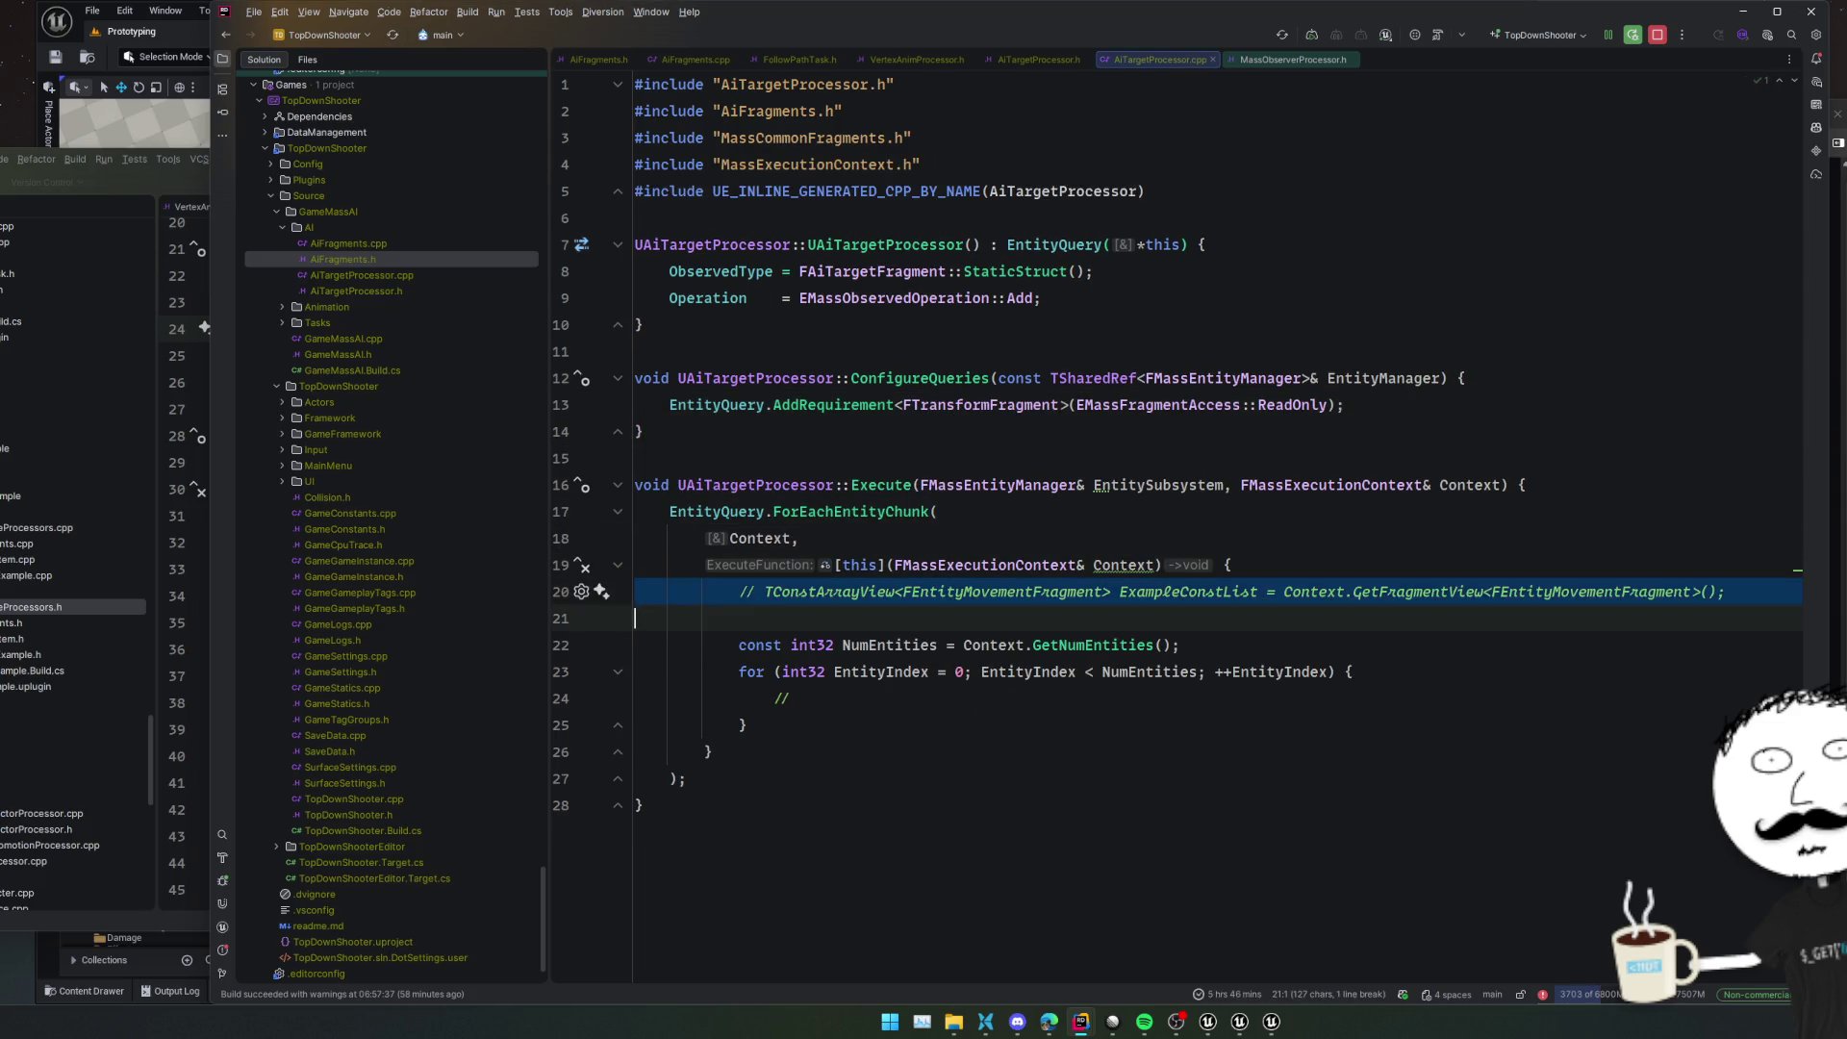
key("Delete")
key("Return")
key("Return")
Add an 'auto TransformFragments' fragment view line above the loop
key("Up")
type("T")
key("Escape")
key("BackSpace")
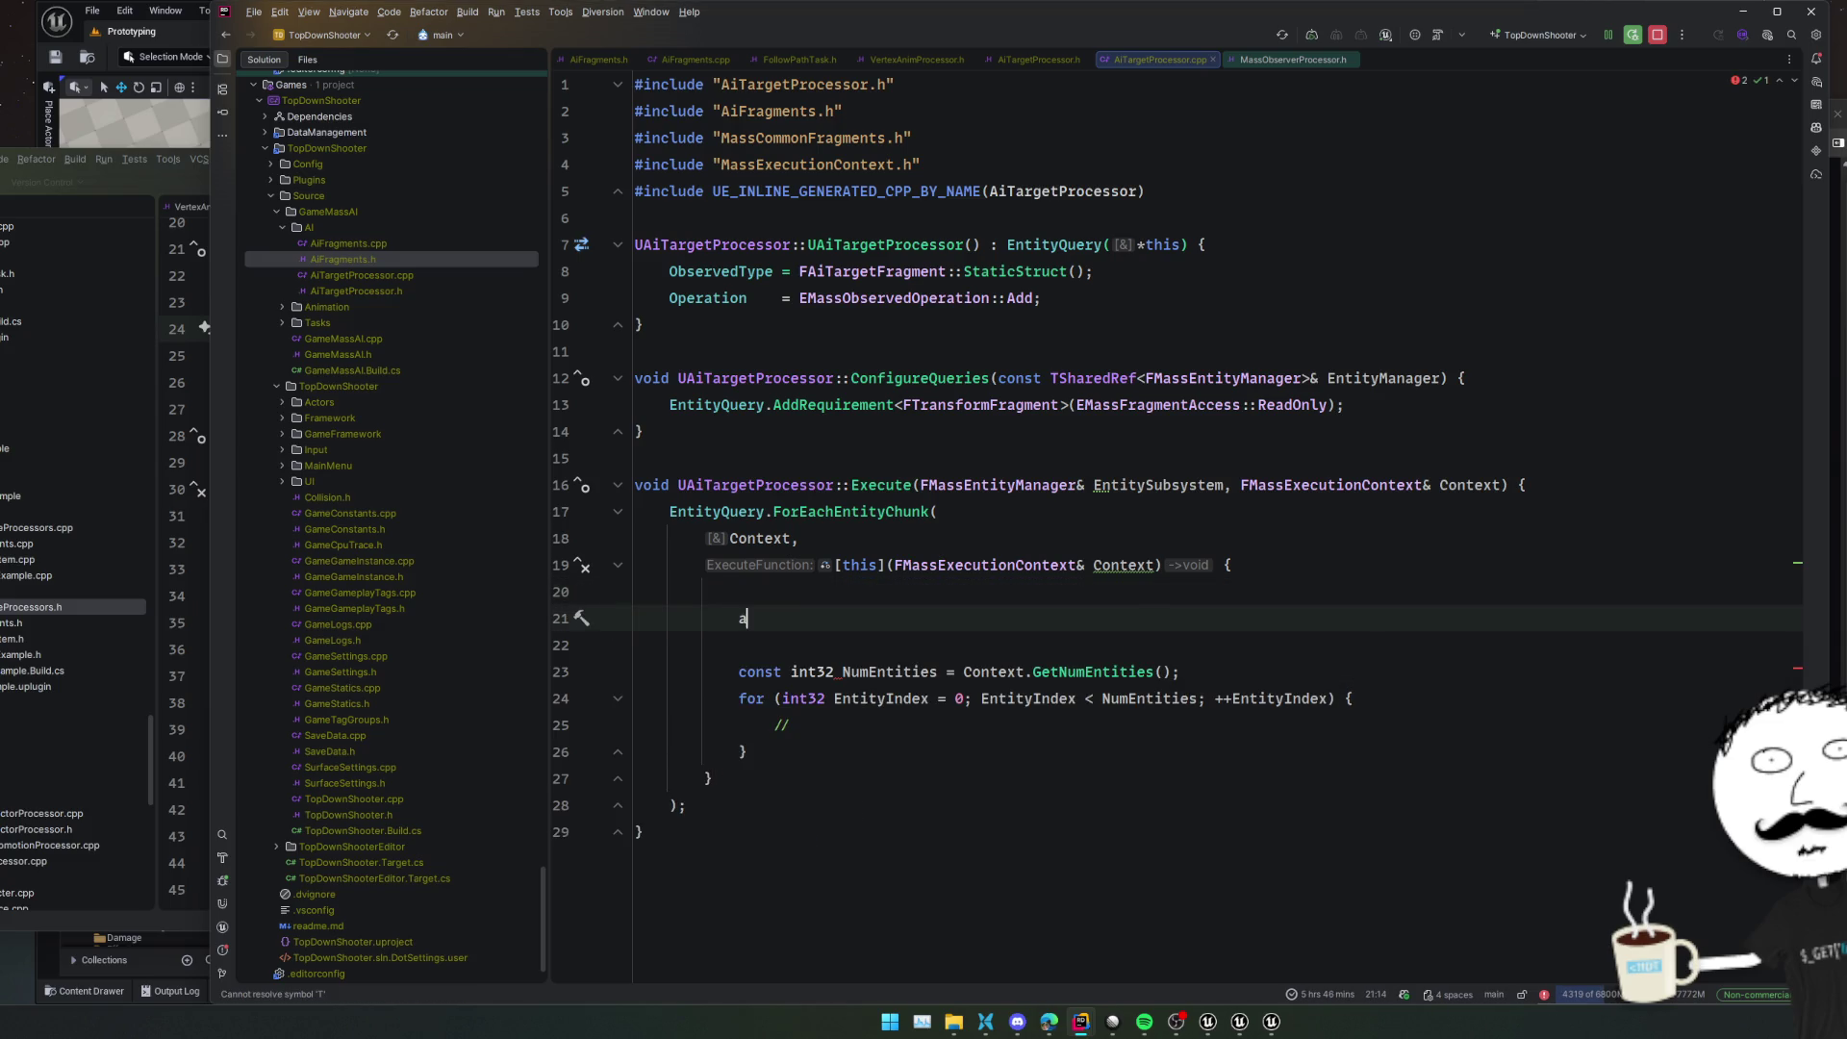
type("auto&")
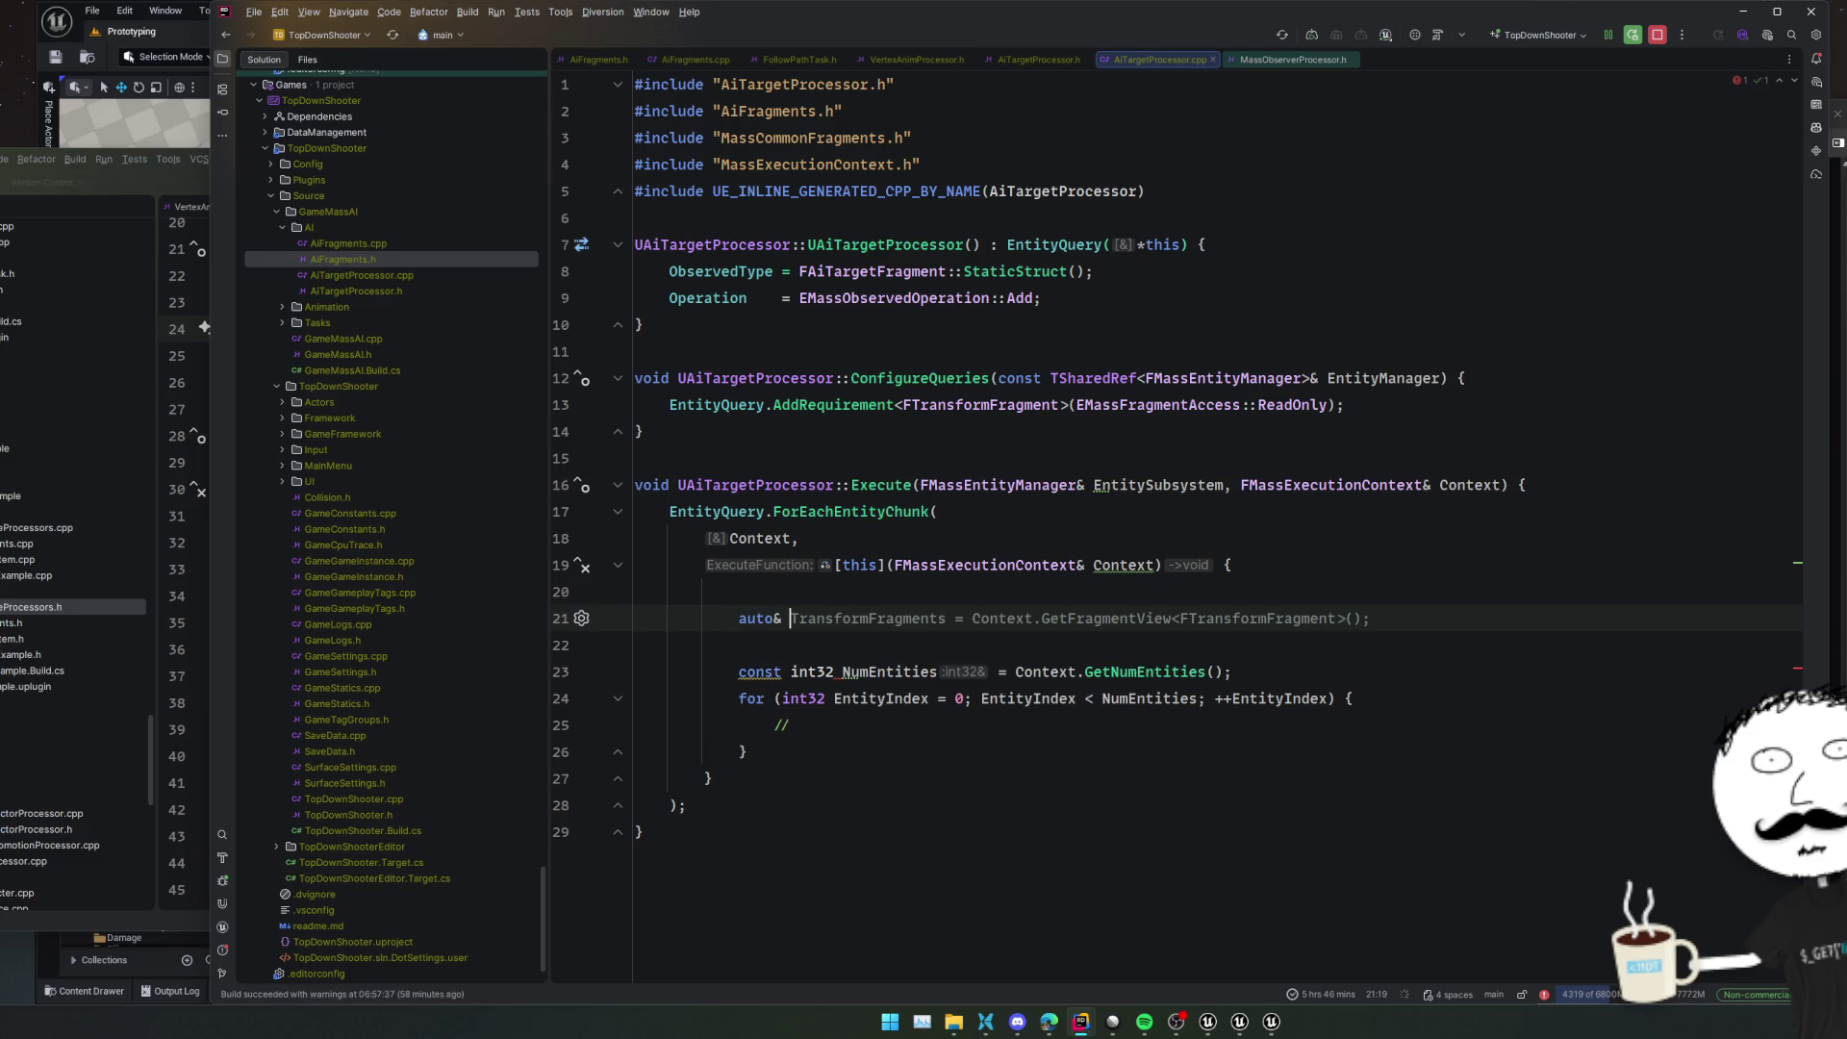
key("Tab")
key("Home")
key("Right")
key("Right")
key("Right")
key("shift+Right")
key("Delete")
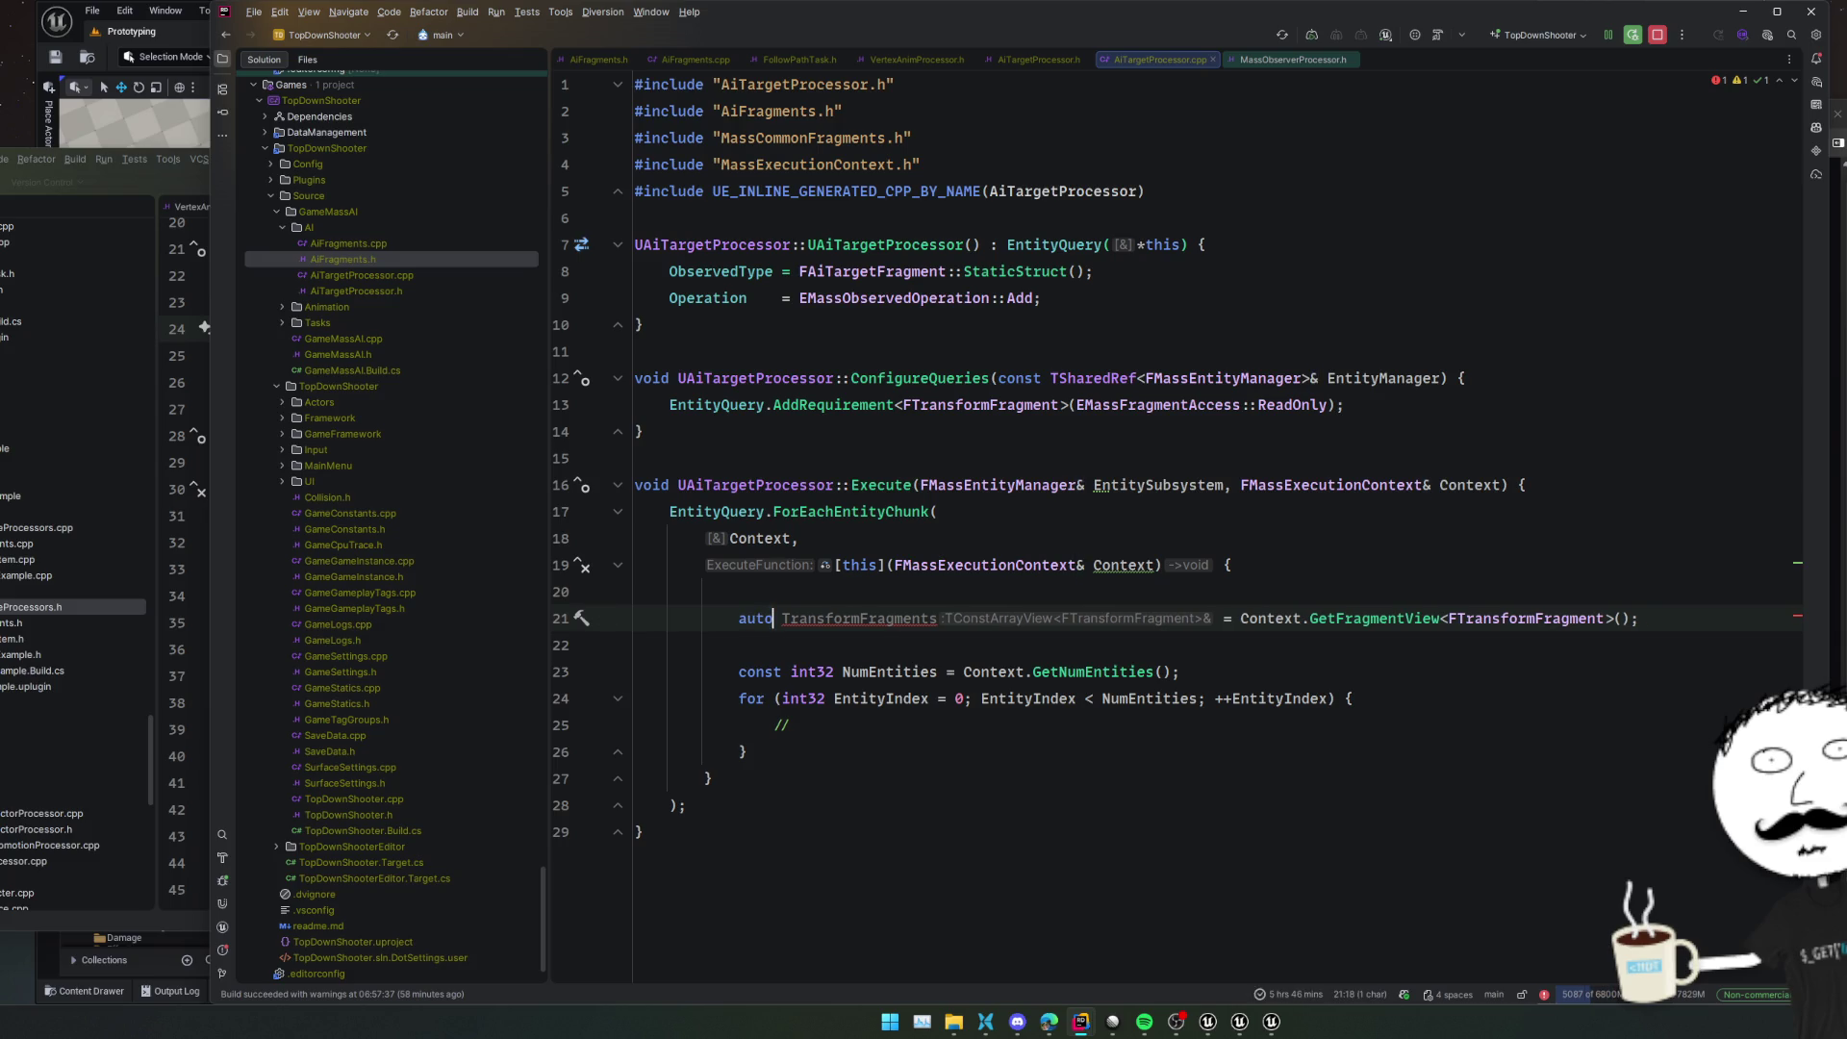
Inside the for loop, fetch each entity's FTransformFragment& TransformFragment
double_click(924, 618)
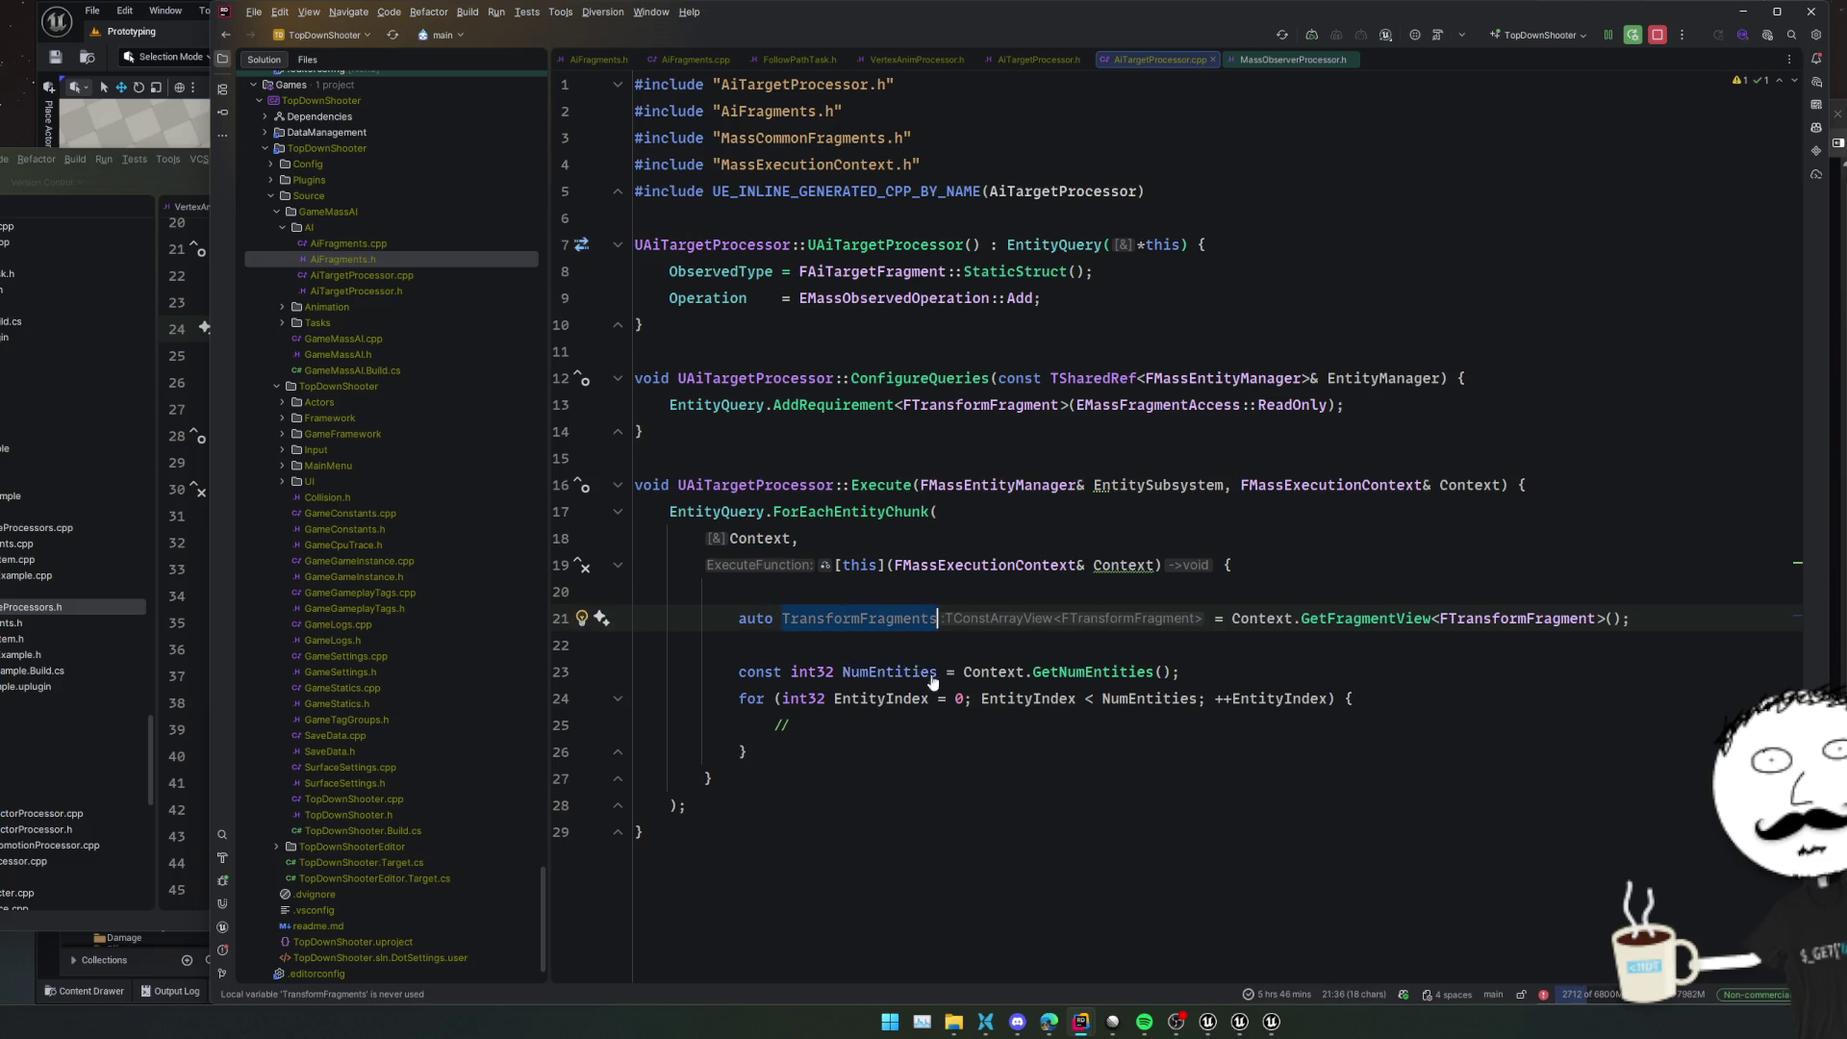
left_click(904, 725)
key("Return")
key("Return")
key("BackSpace")
key("BackSpace")
key("BackSpace")
type("FTransformF")
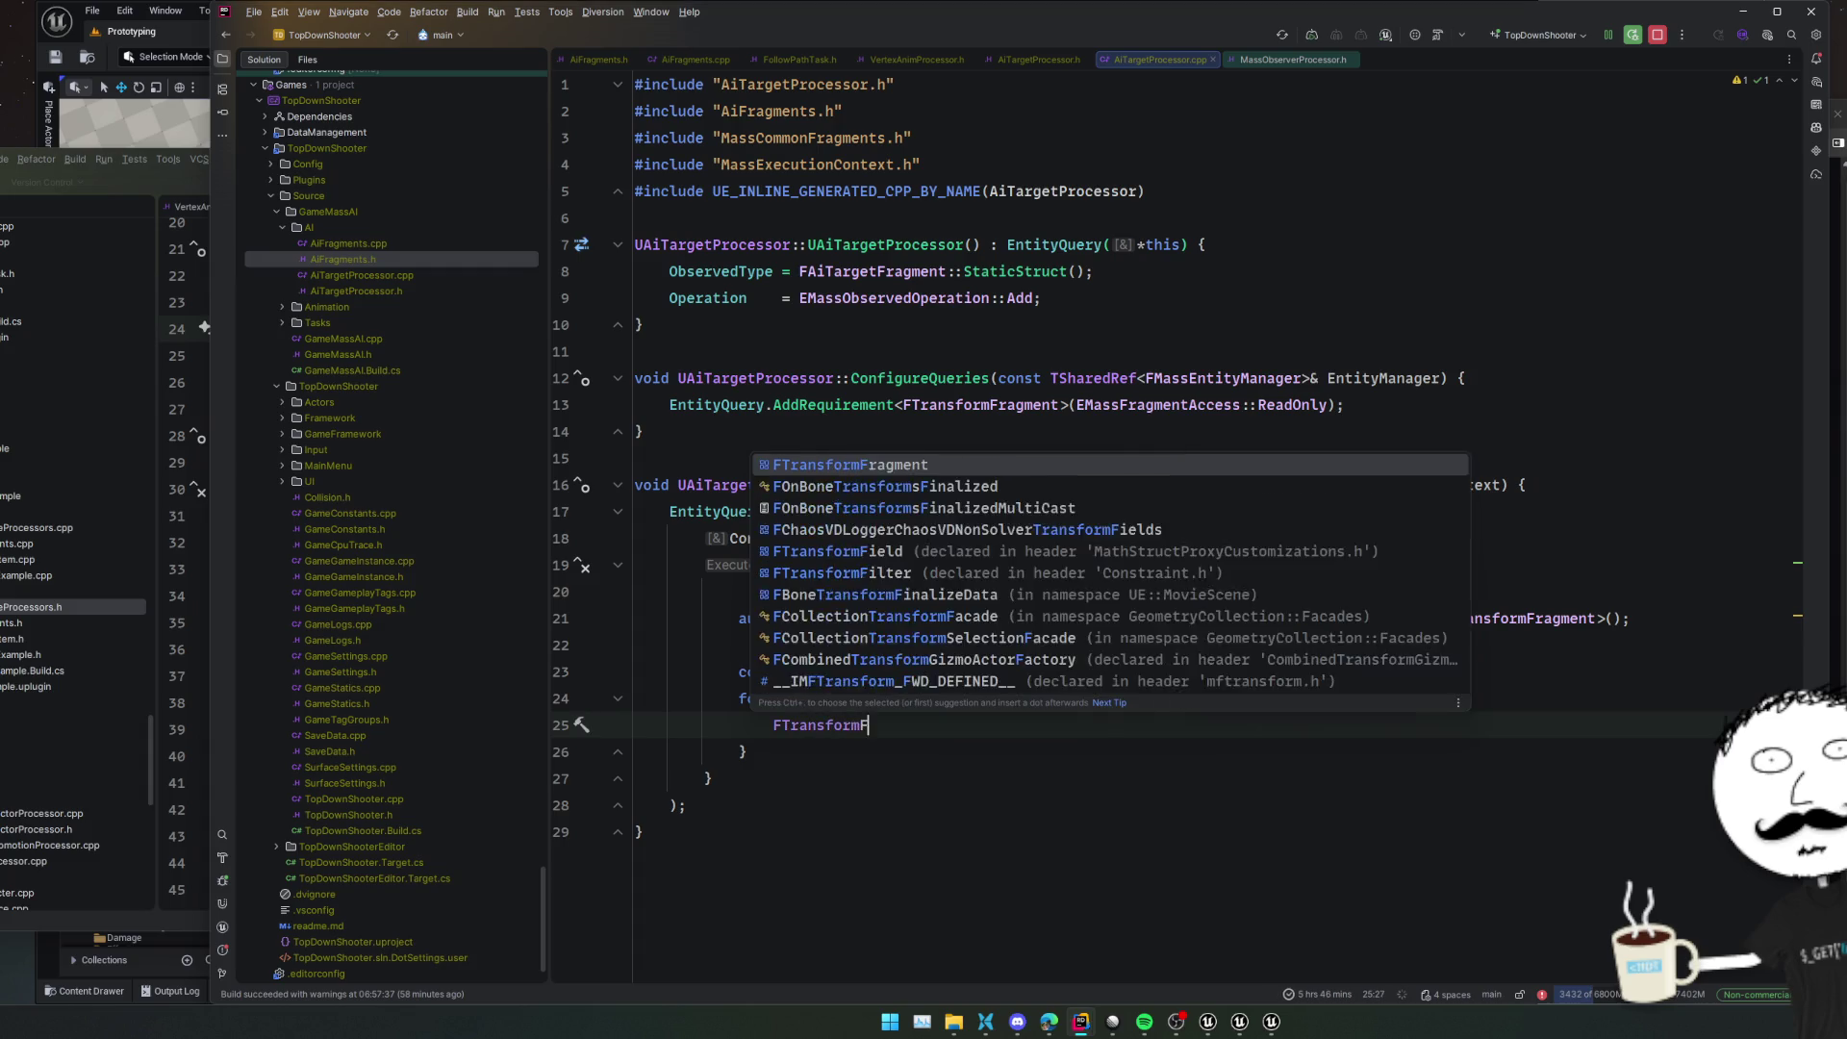
key("Return")
type("&")
key("Tab")
left_click(932, 729)
key("Delete")
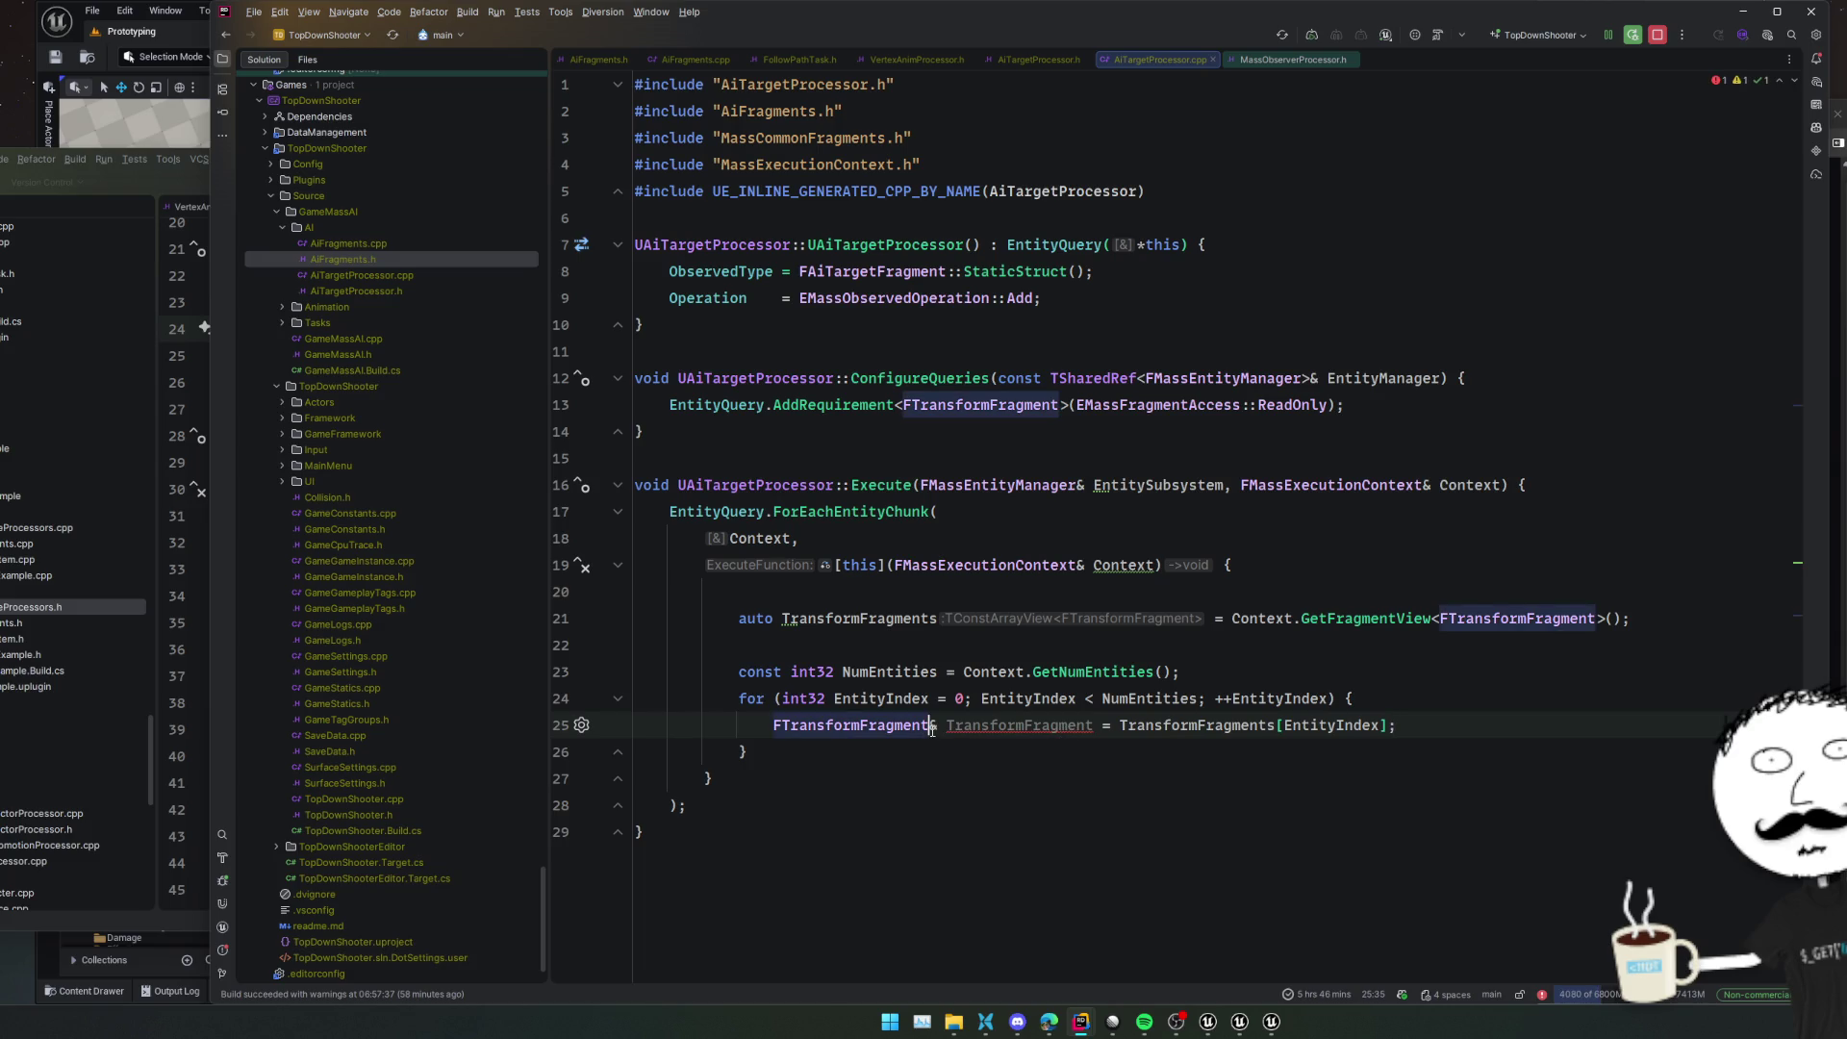
Change the per-entity TransformFragment declaration to auto& and add blank lines below it
key("alt+Tab")
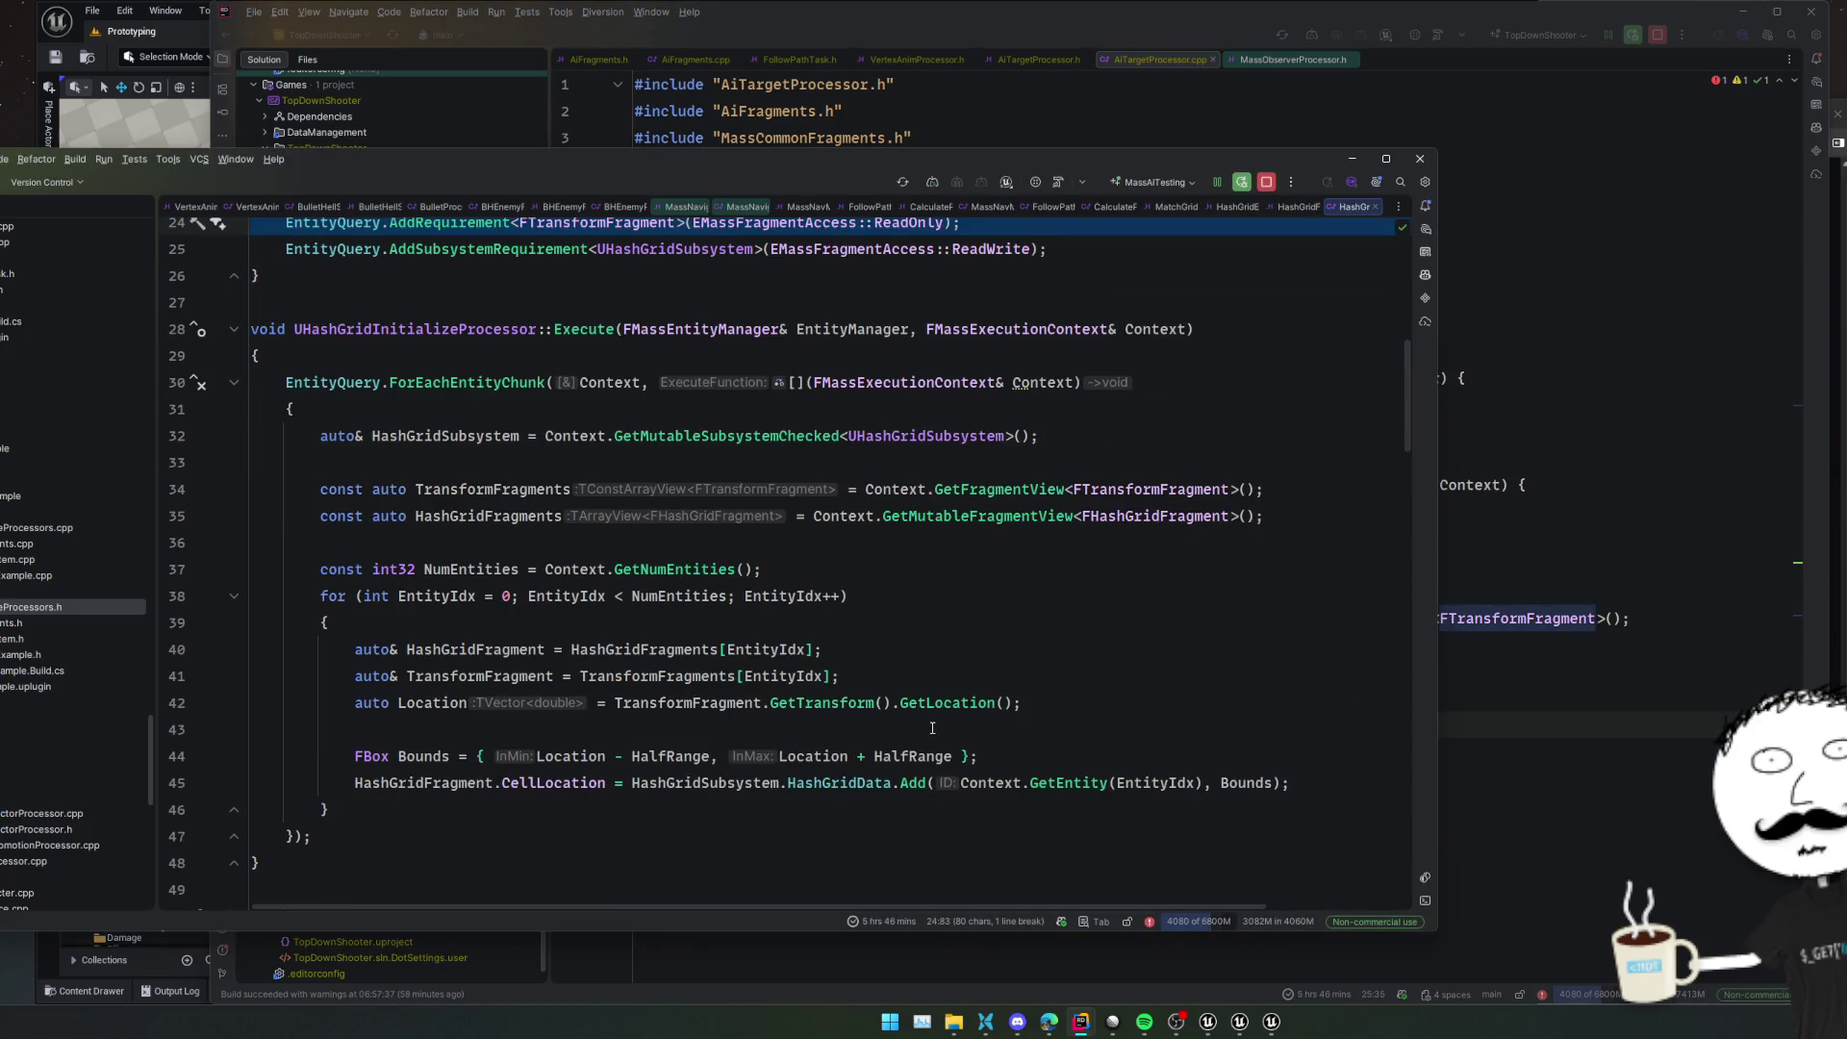
left_click(663, 649)
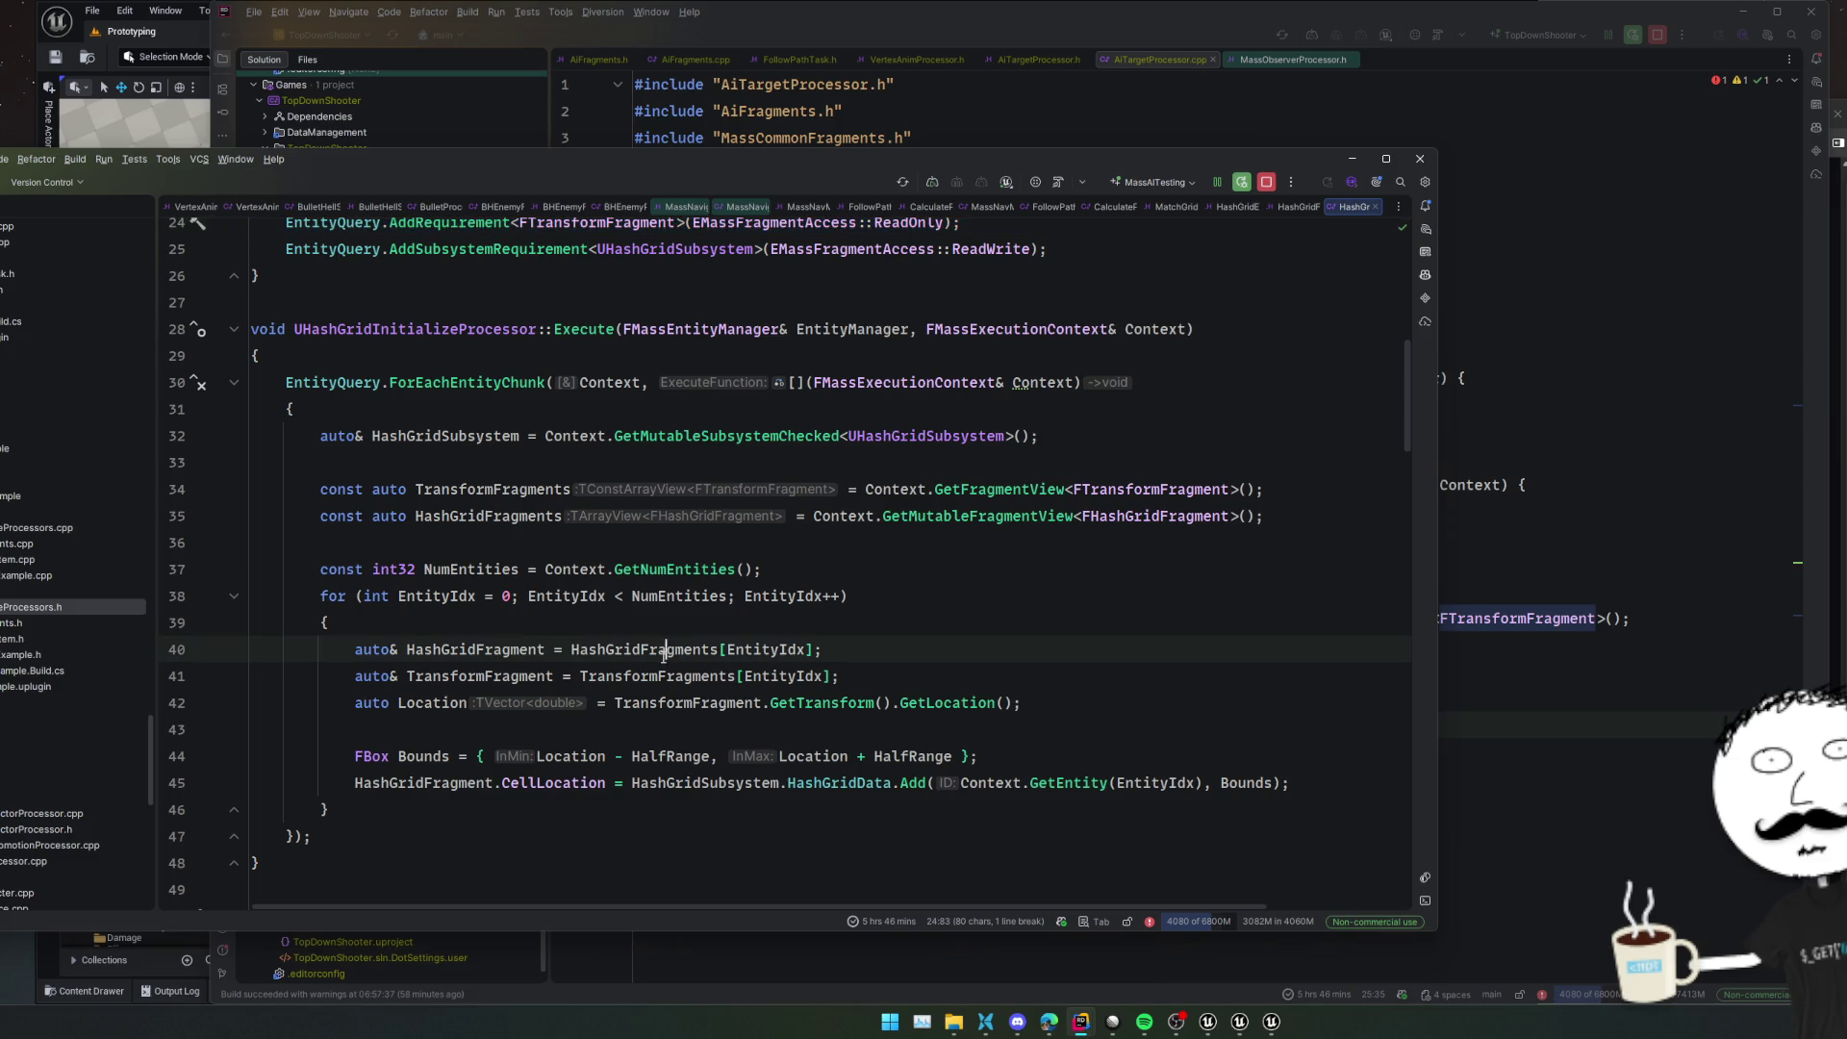
key("Down")
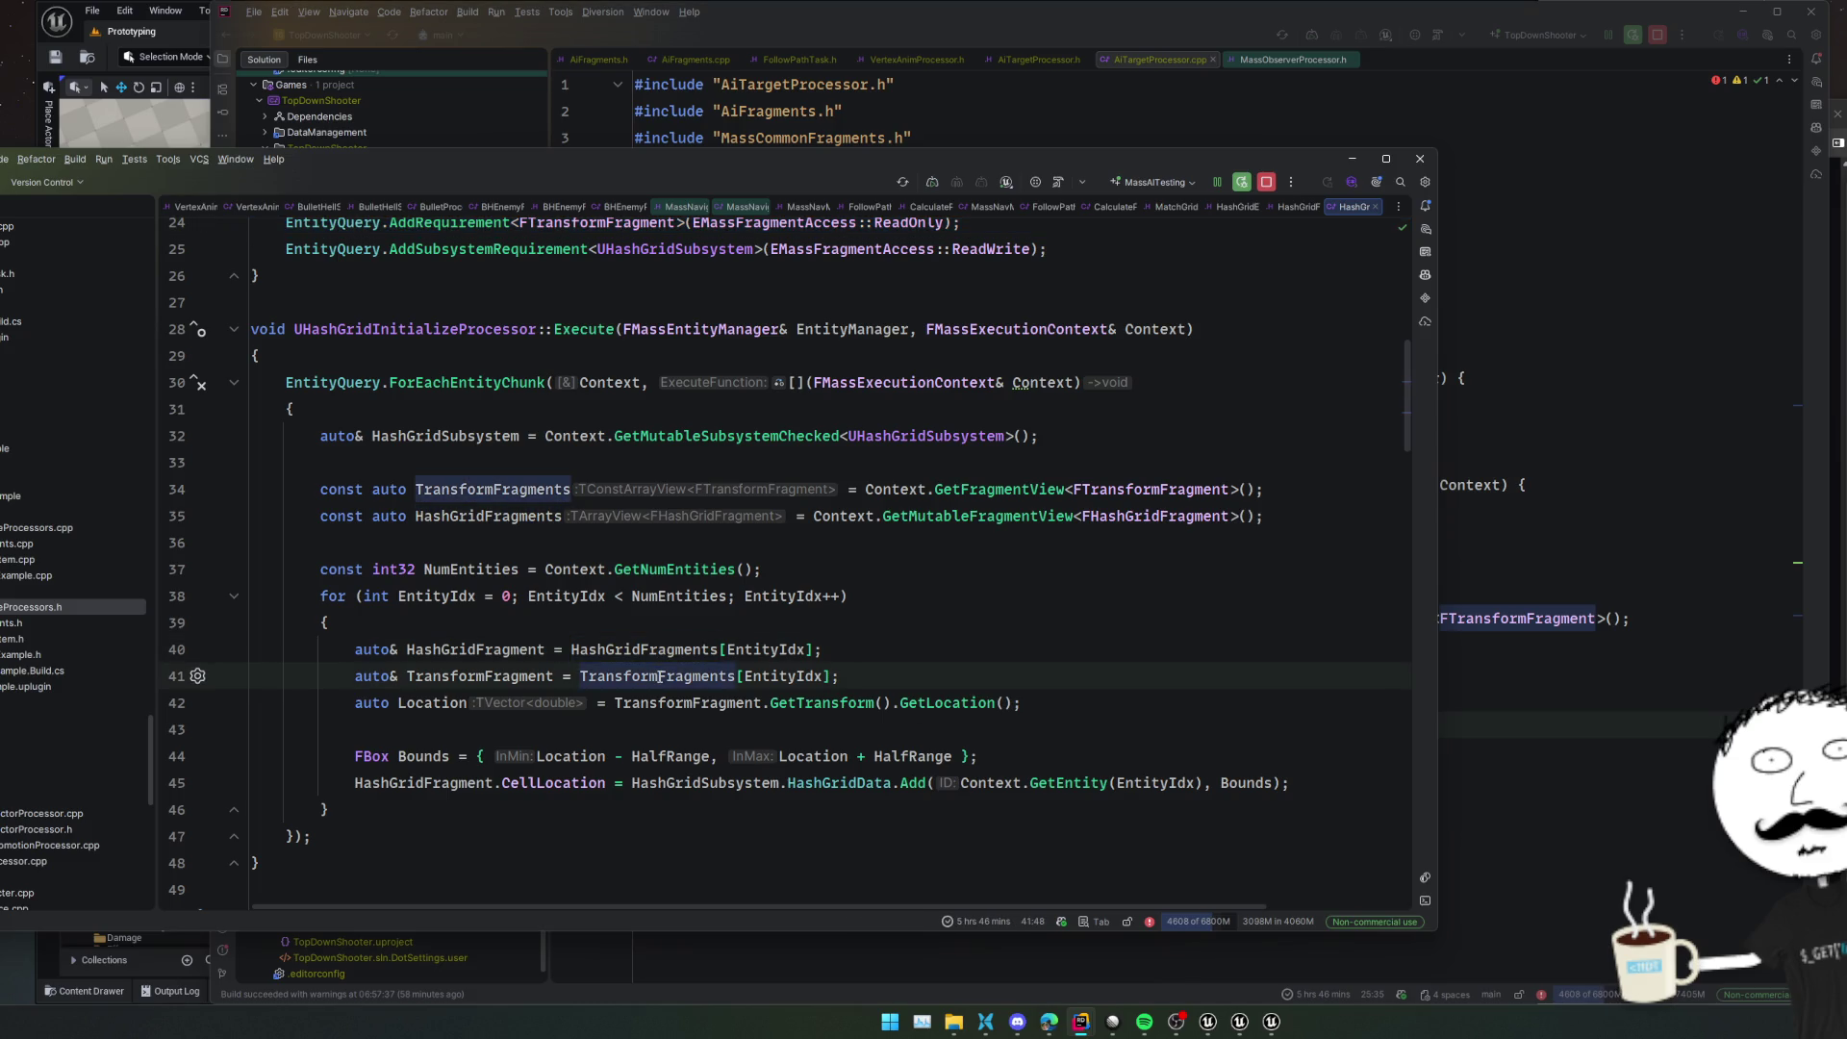
key("alt+Tab")
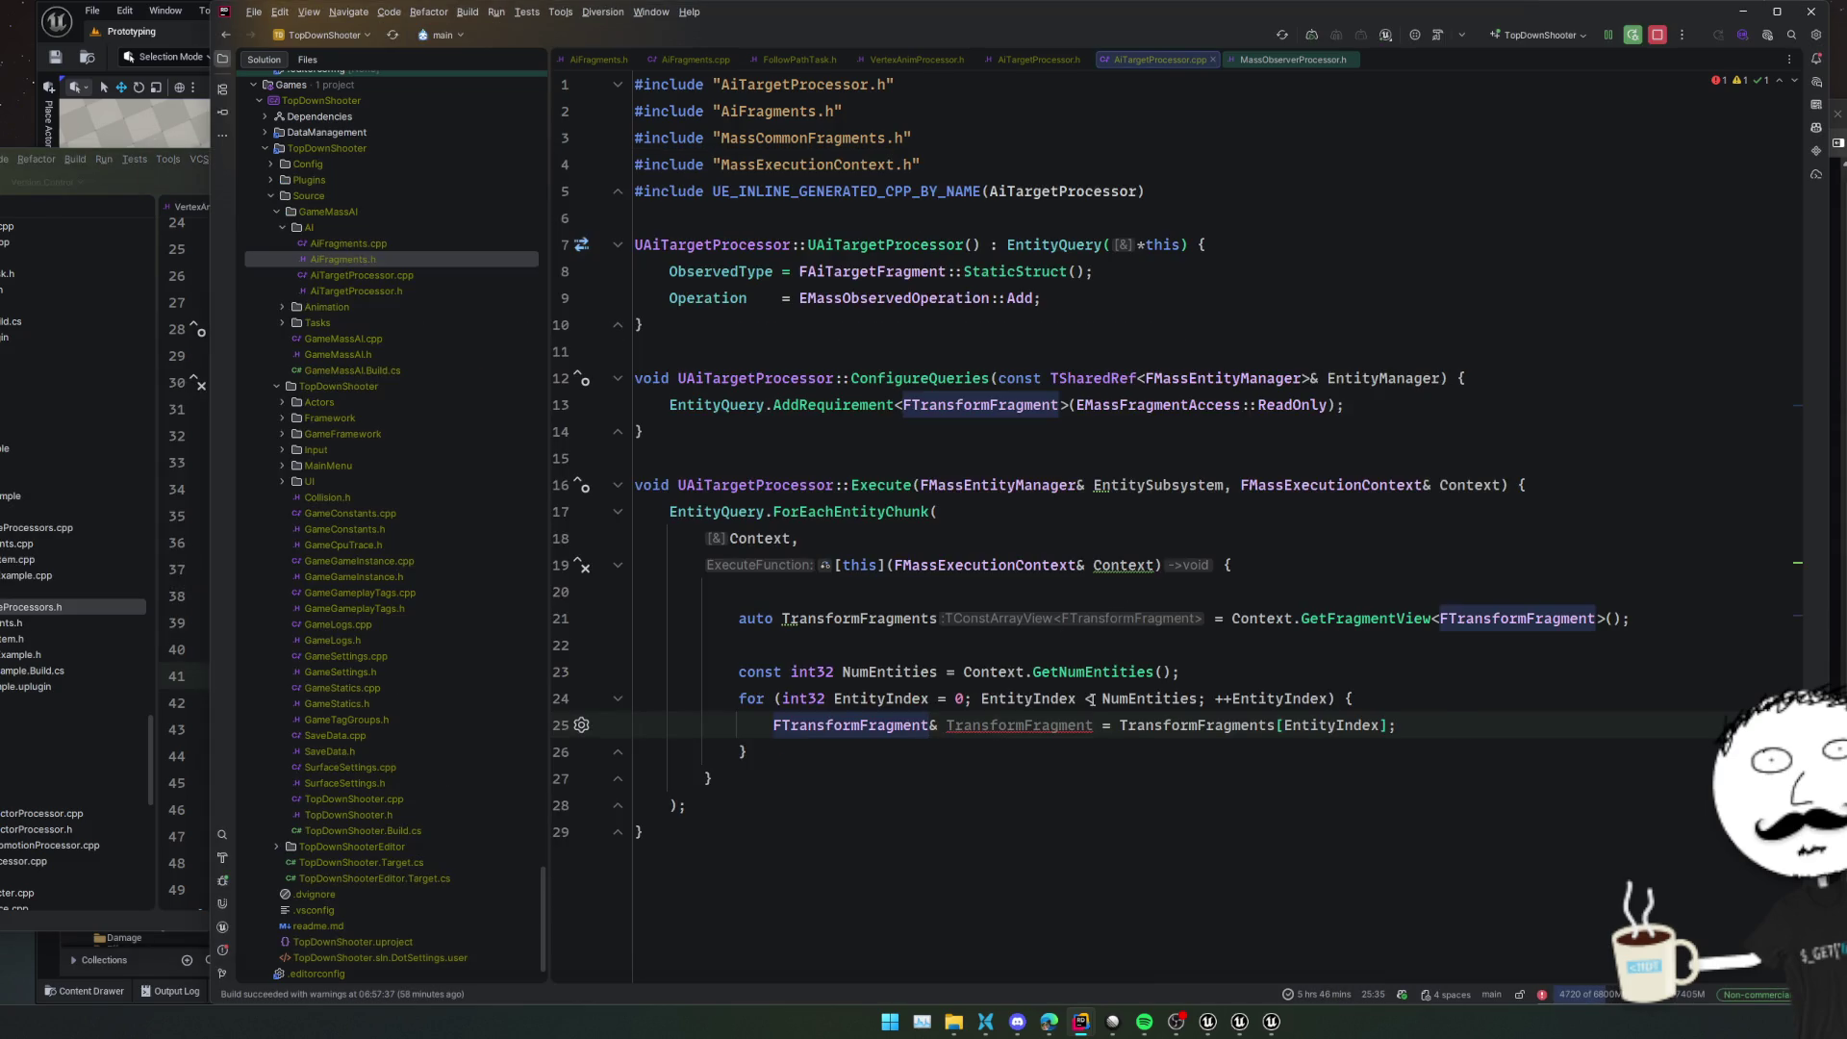
left_click(1233, 737)
mouse_move(1004, 727)
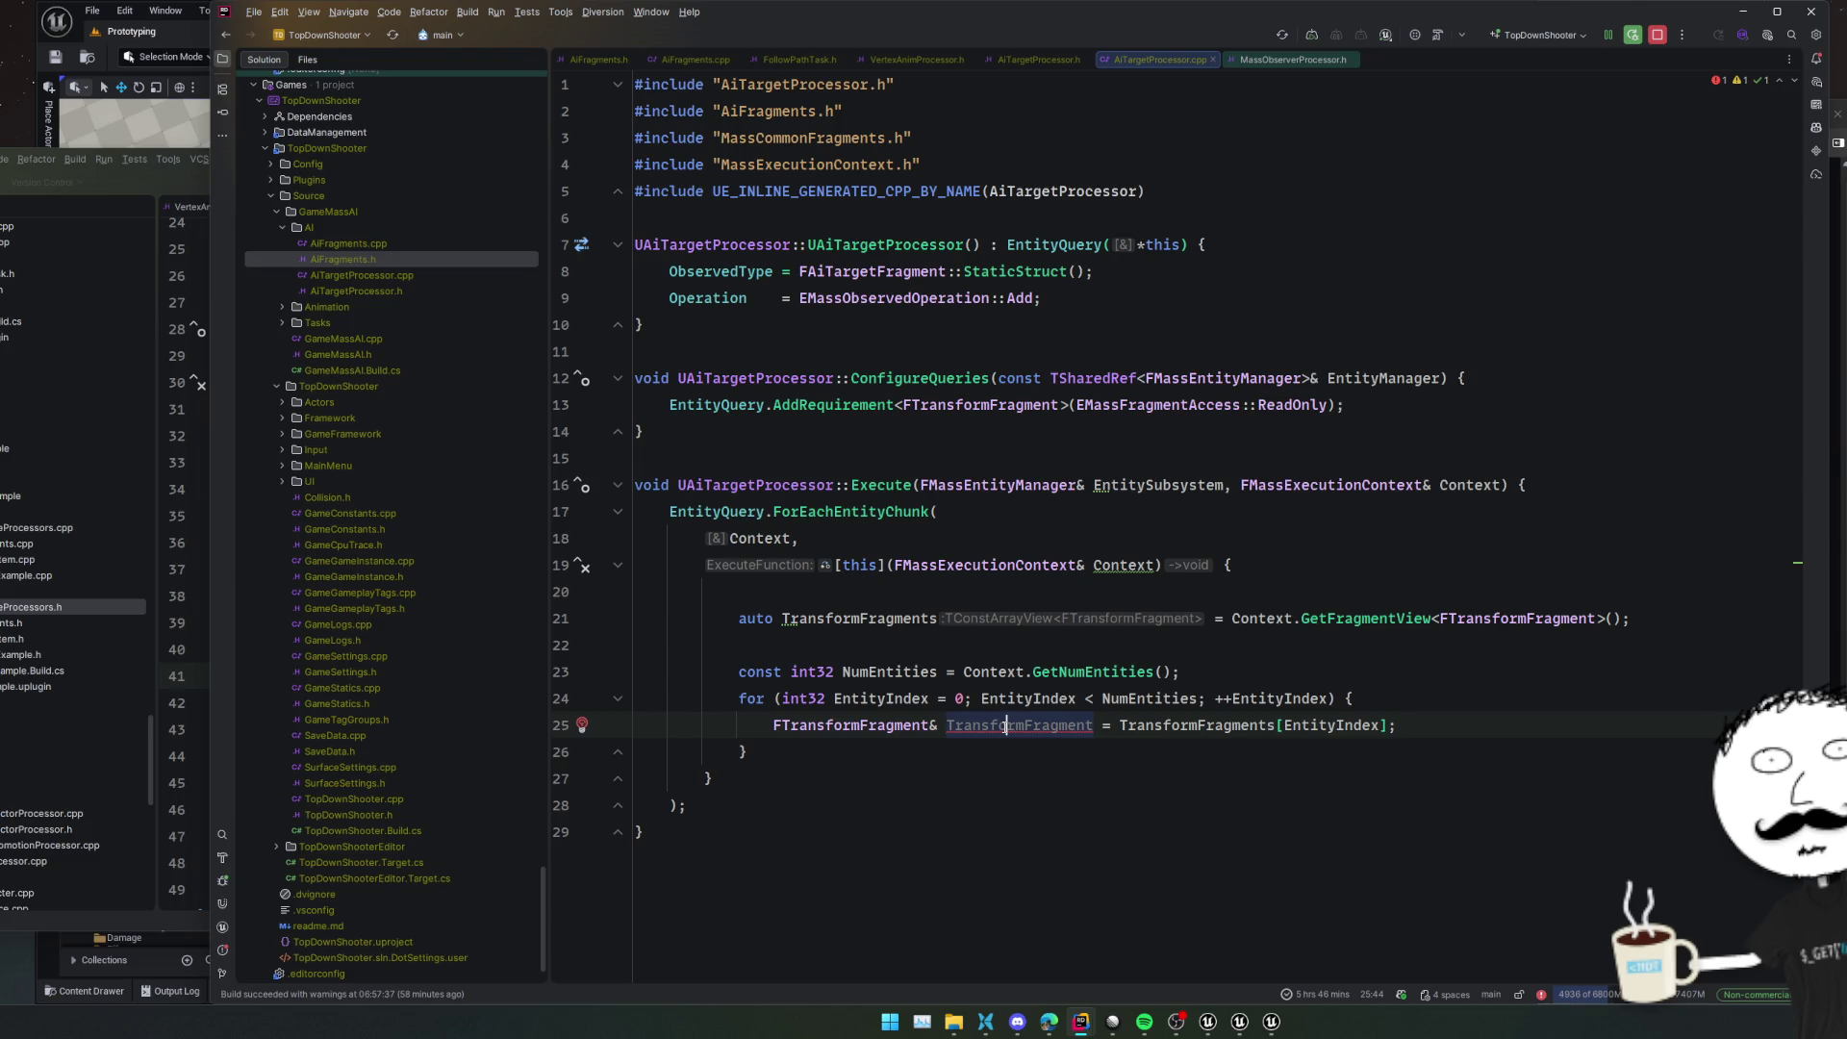
double_click(852, 725)
type("aut")
key("Return")
key("End")
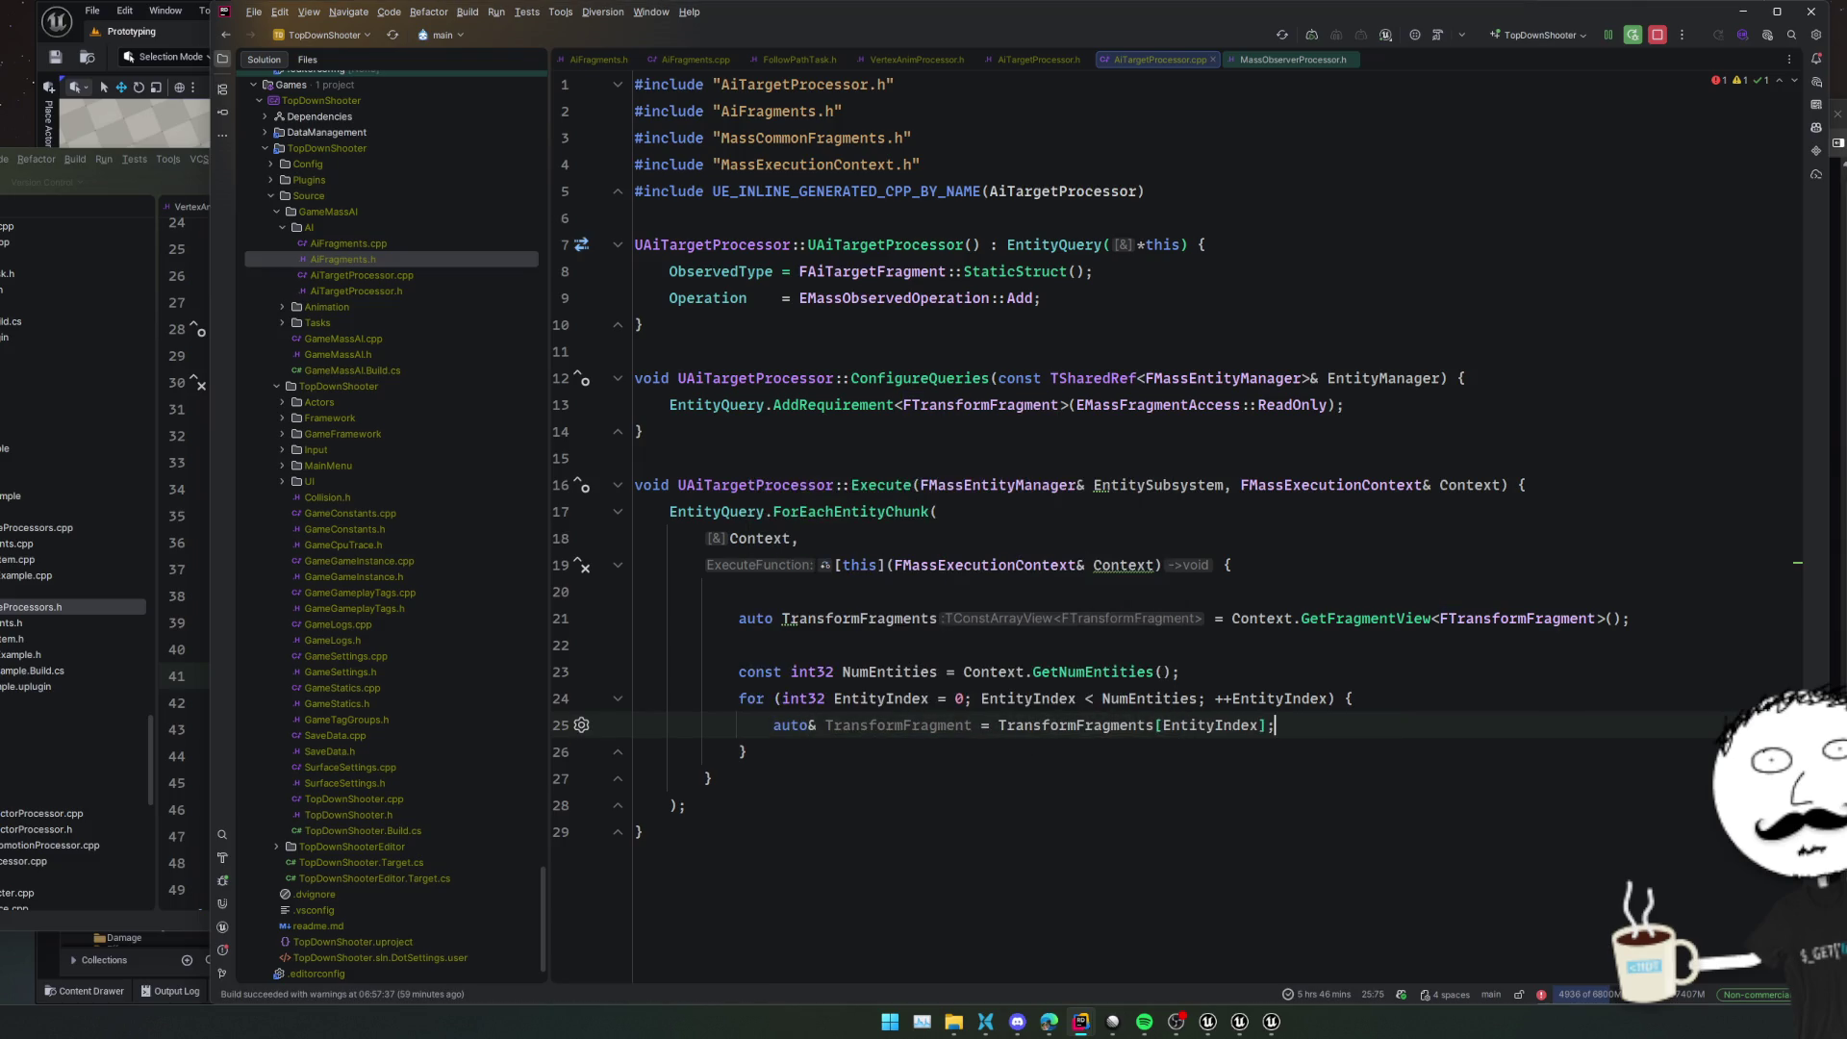
key("Return")
key("Return")
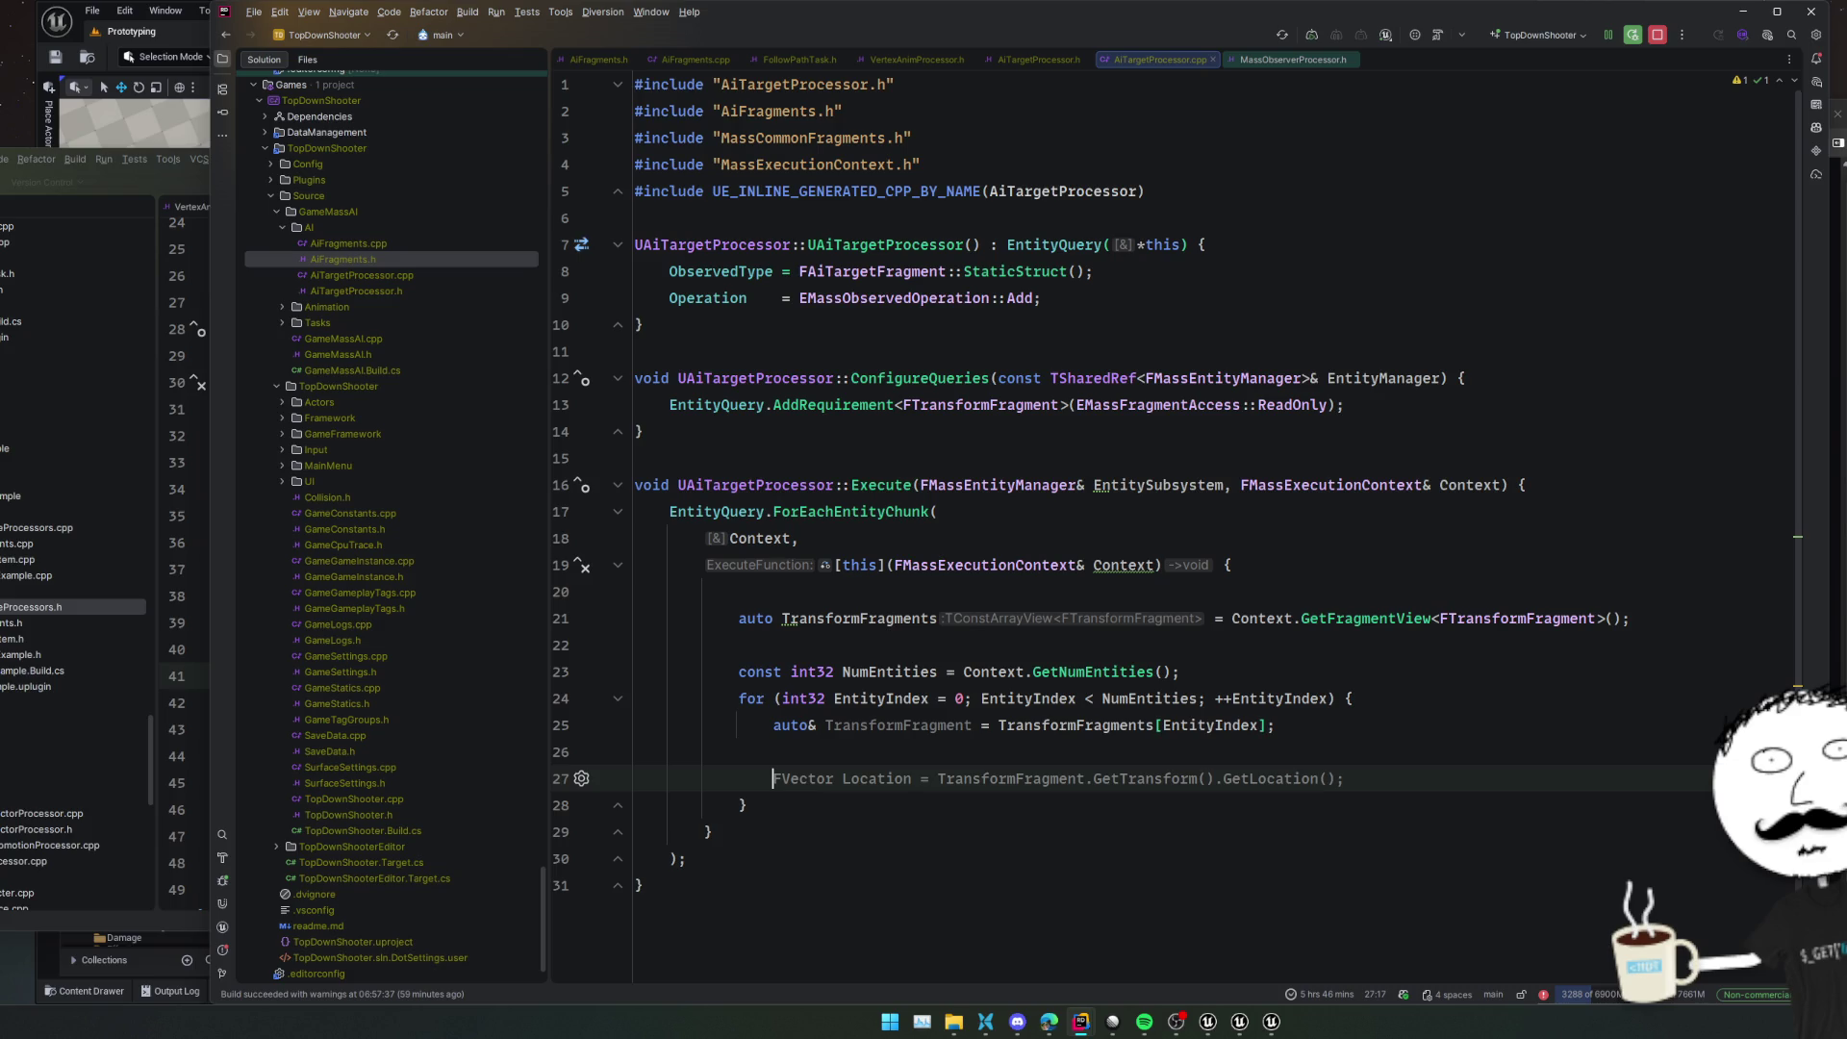
left_click(659, 244)
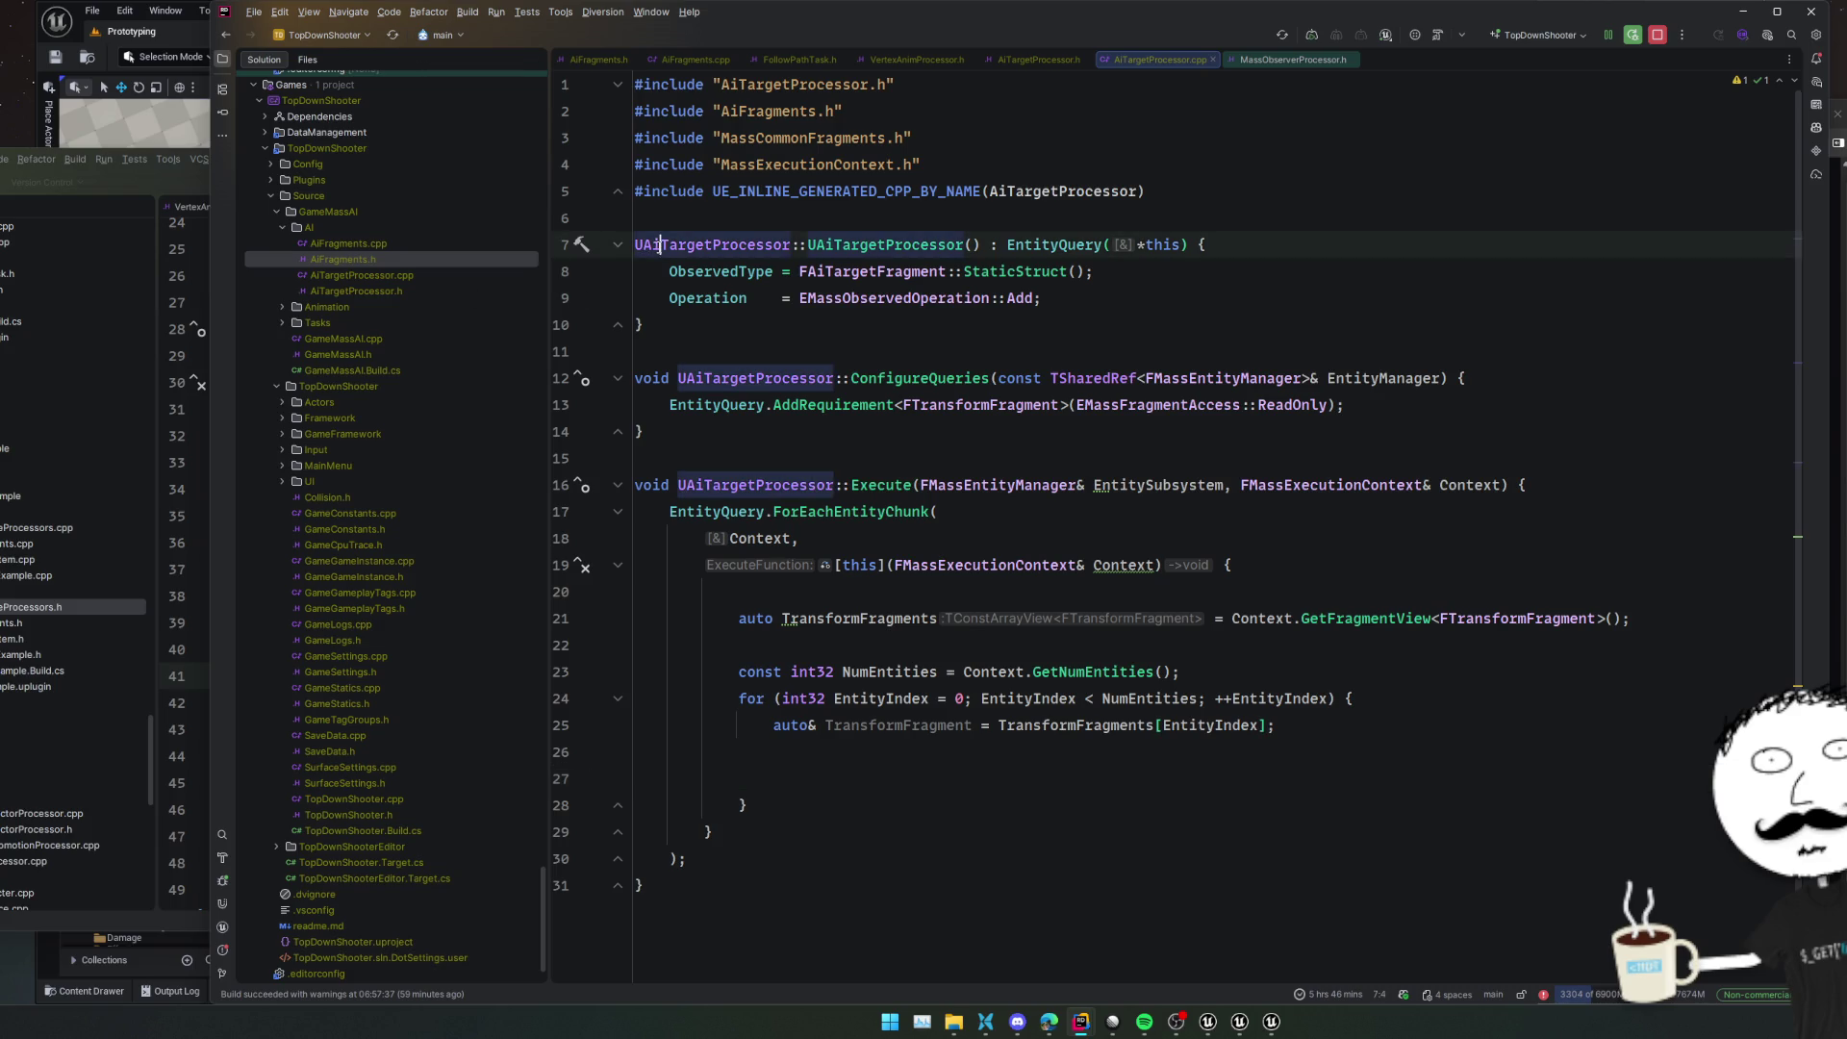
Rename UAiTargetProcessor to UAiTargetInitializationProcessor, keeping the file names unchanged
key("ctrl+shift+r")
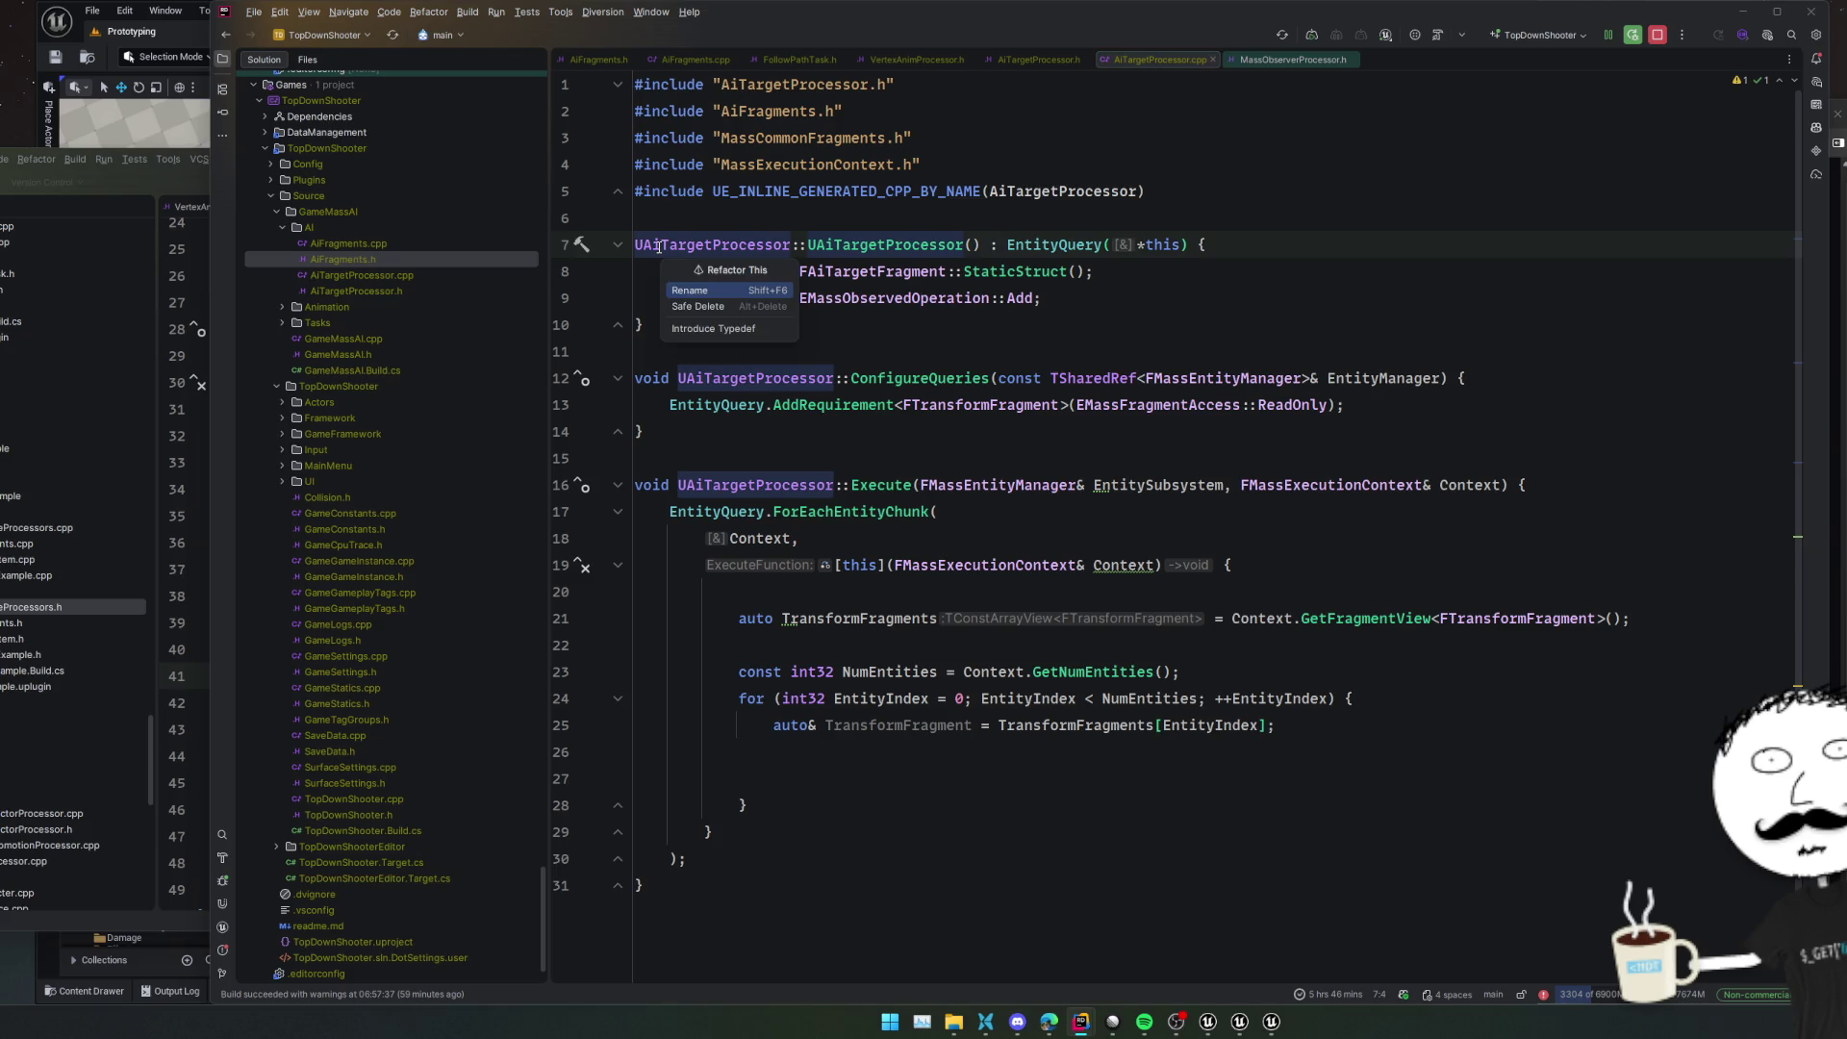
key("Return")
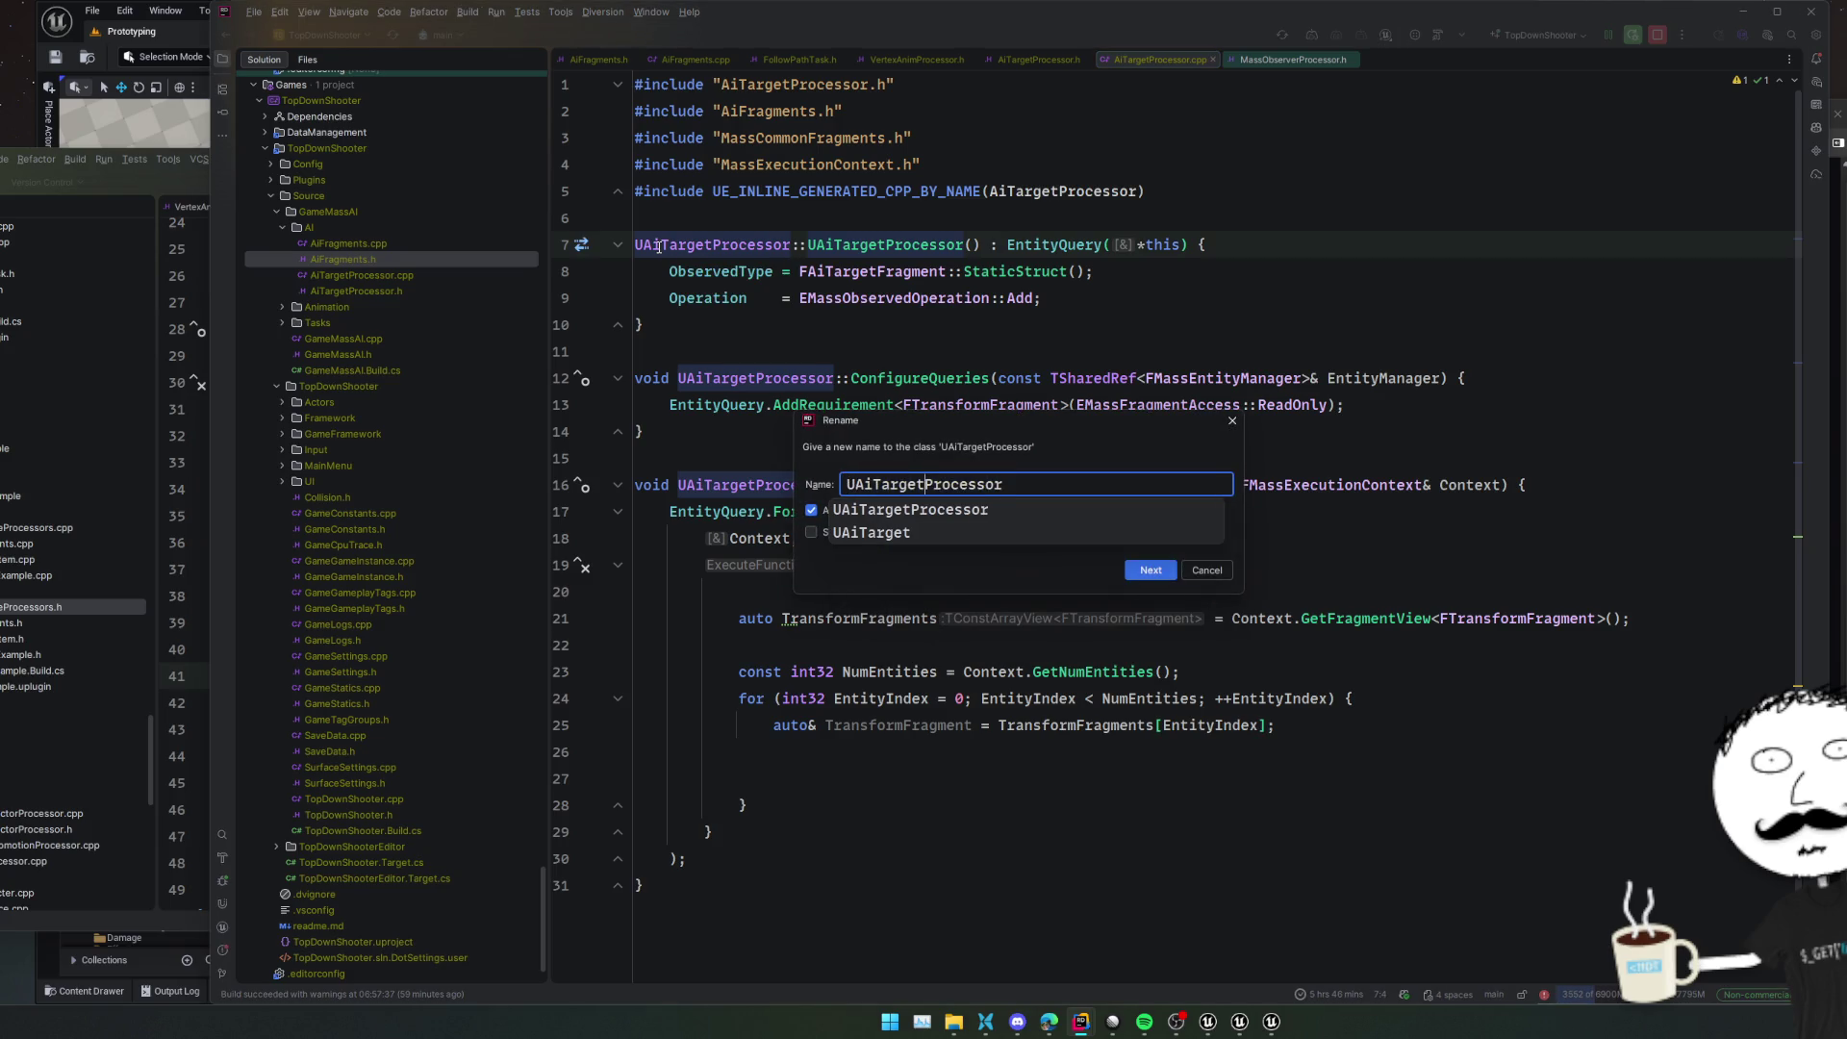
type("Initial")
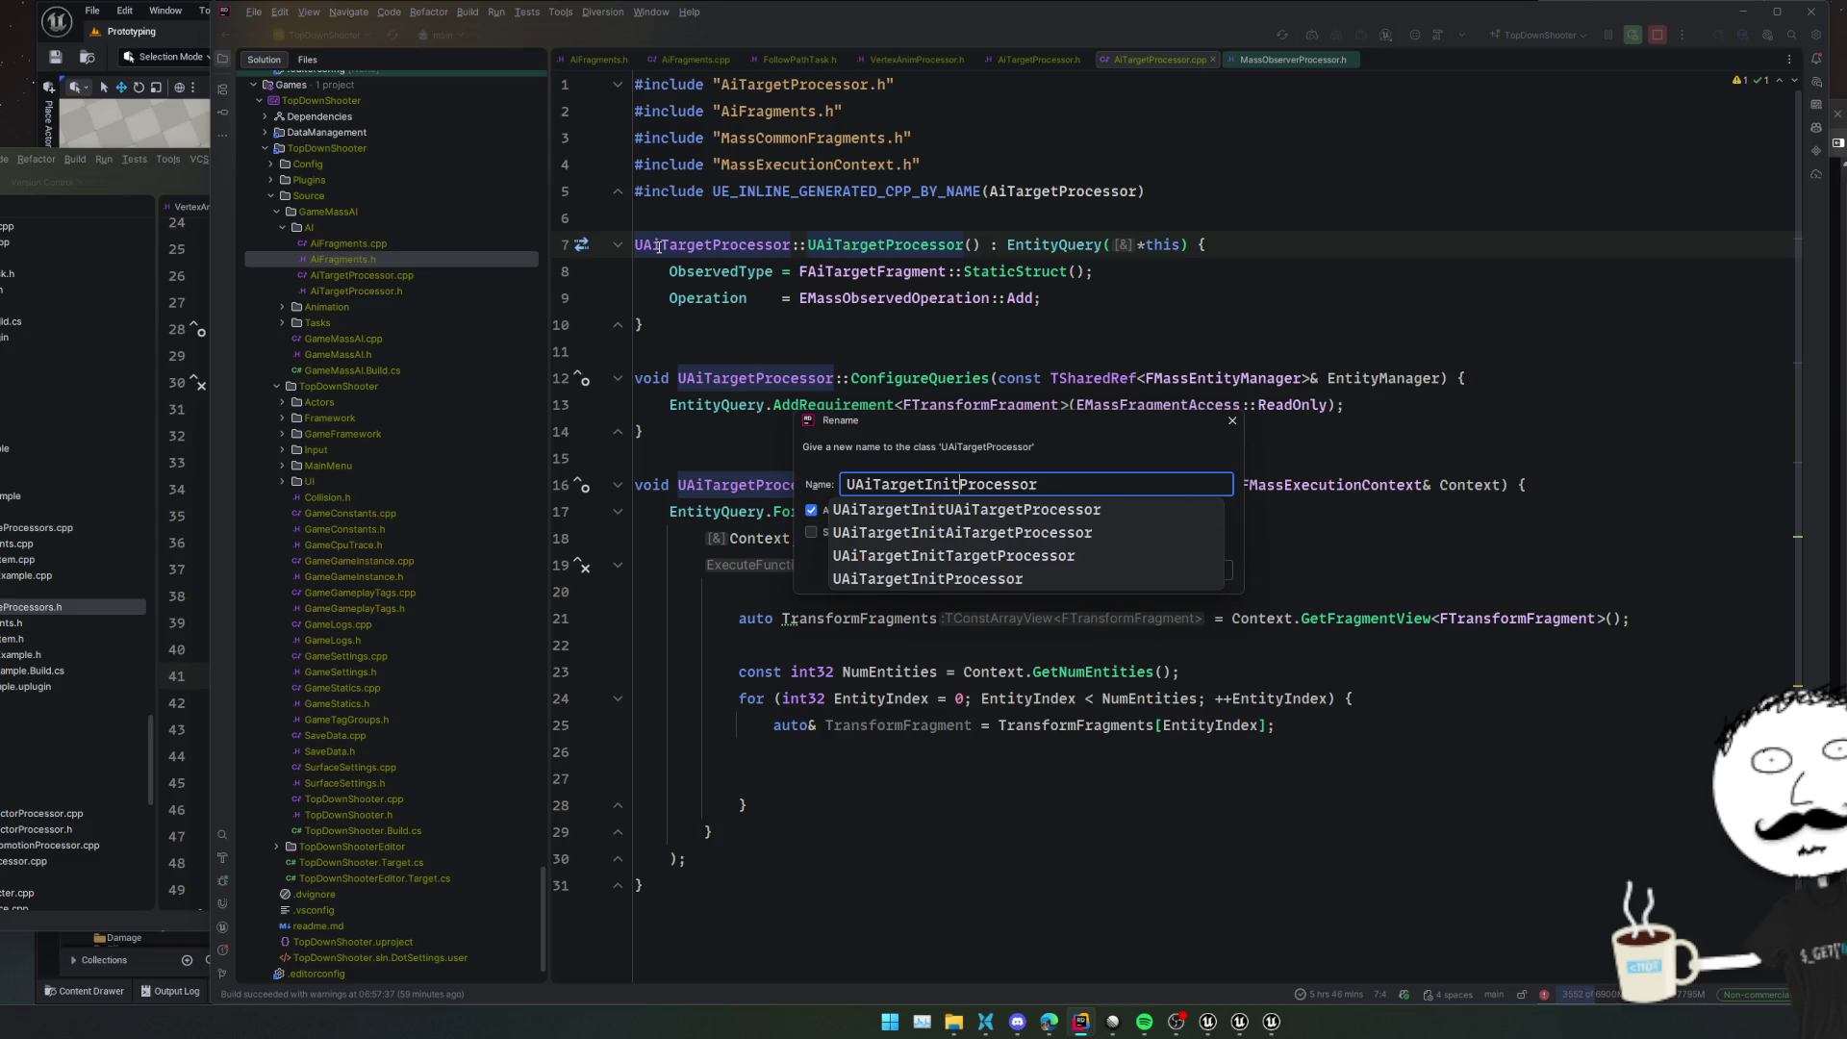
type("ization")
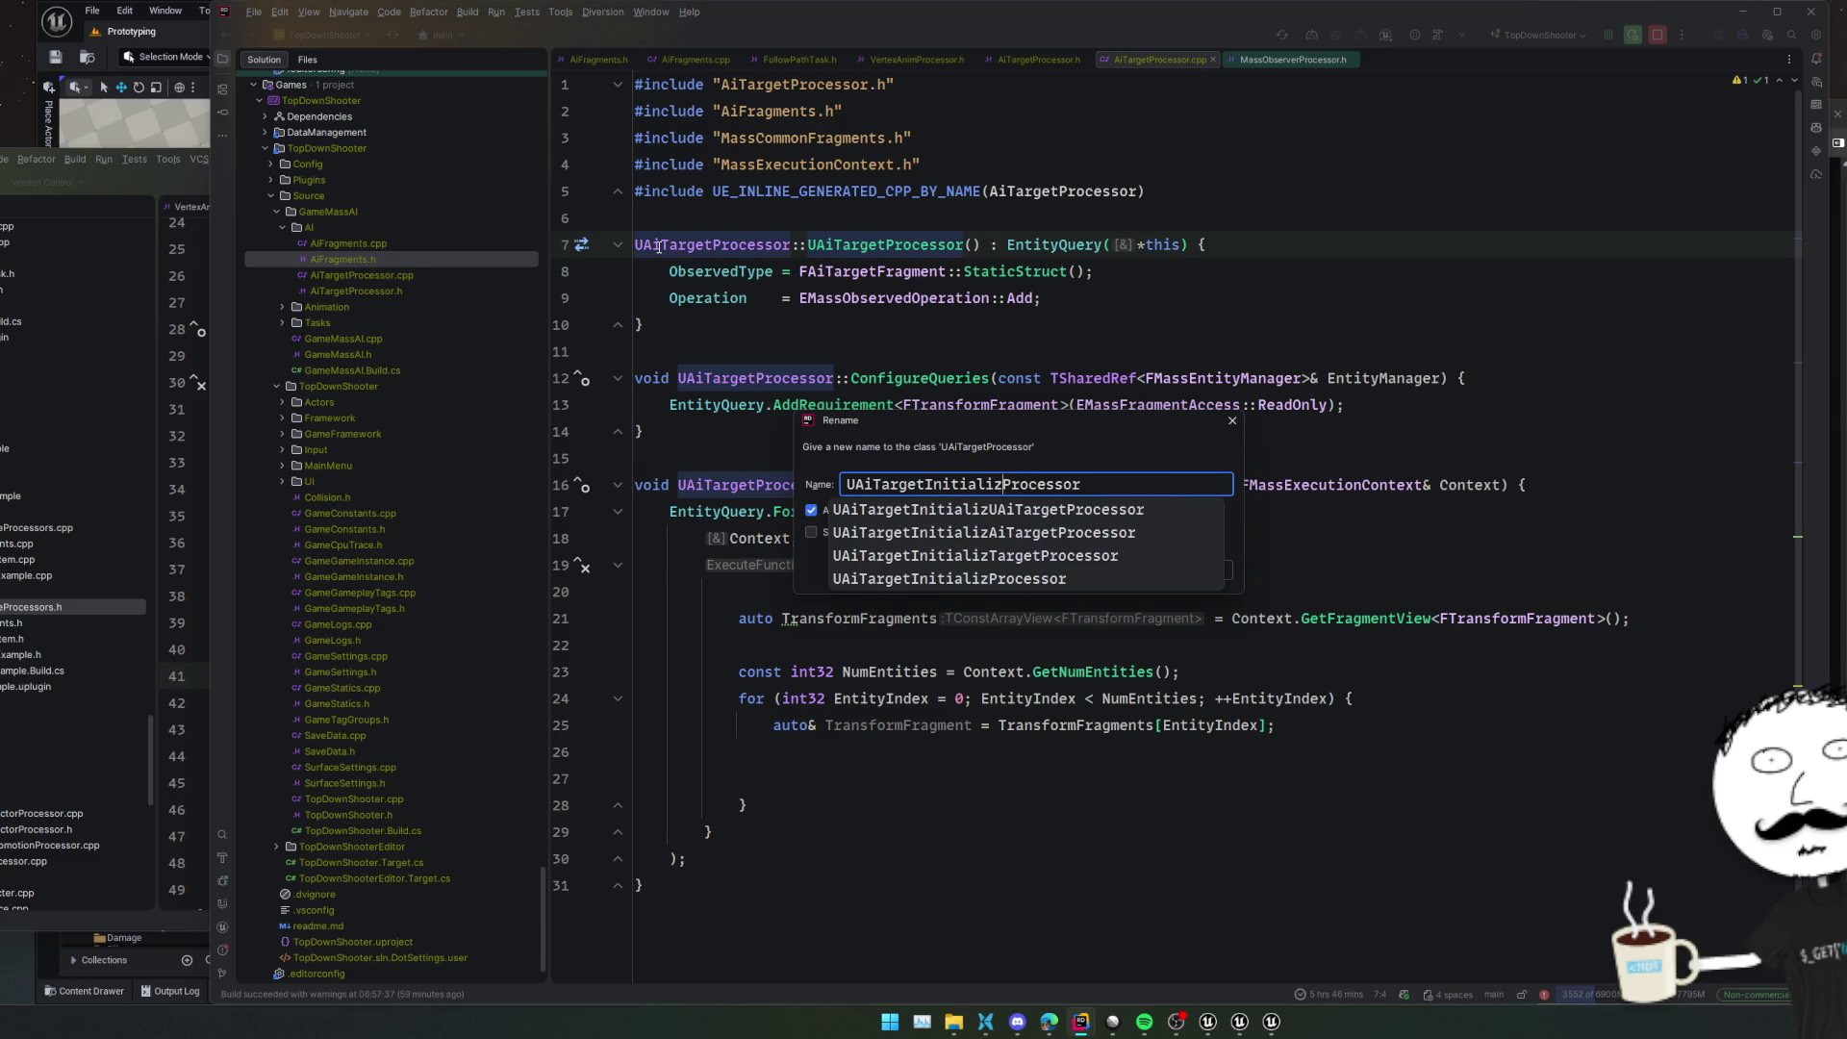
key("Escape")
left_click(811, 510)
left_click(1157, 574)
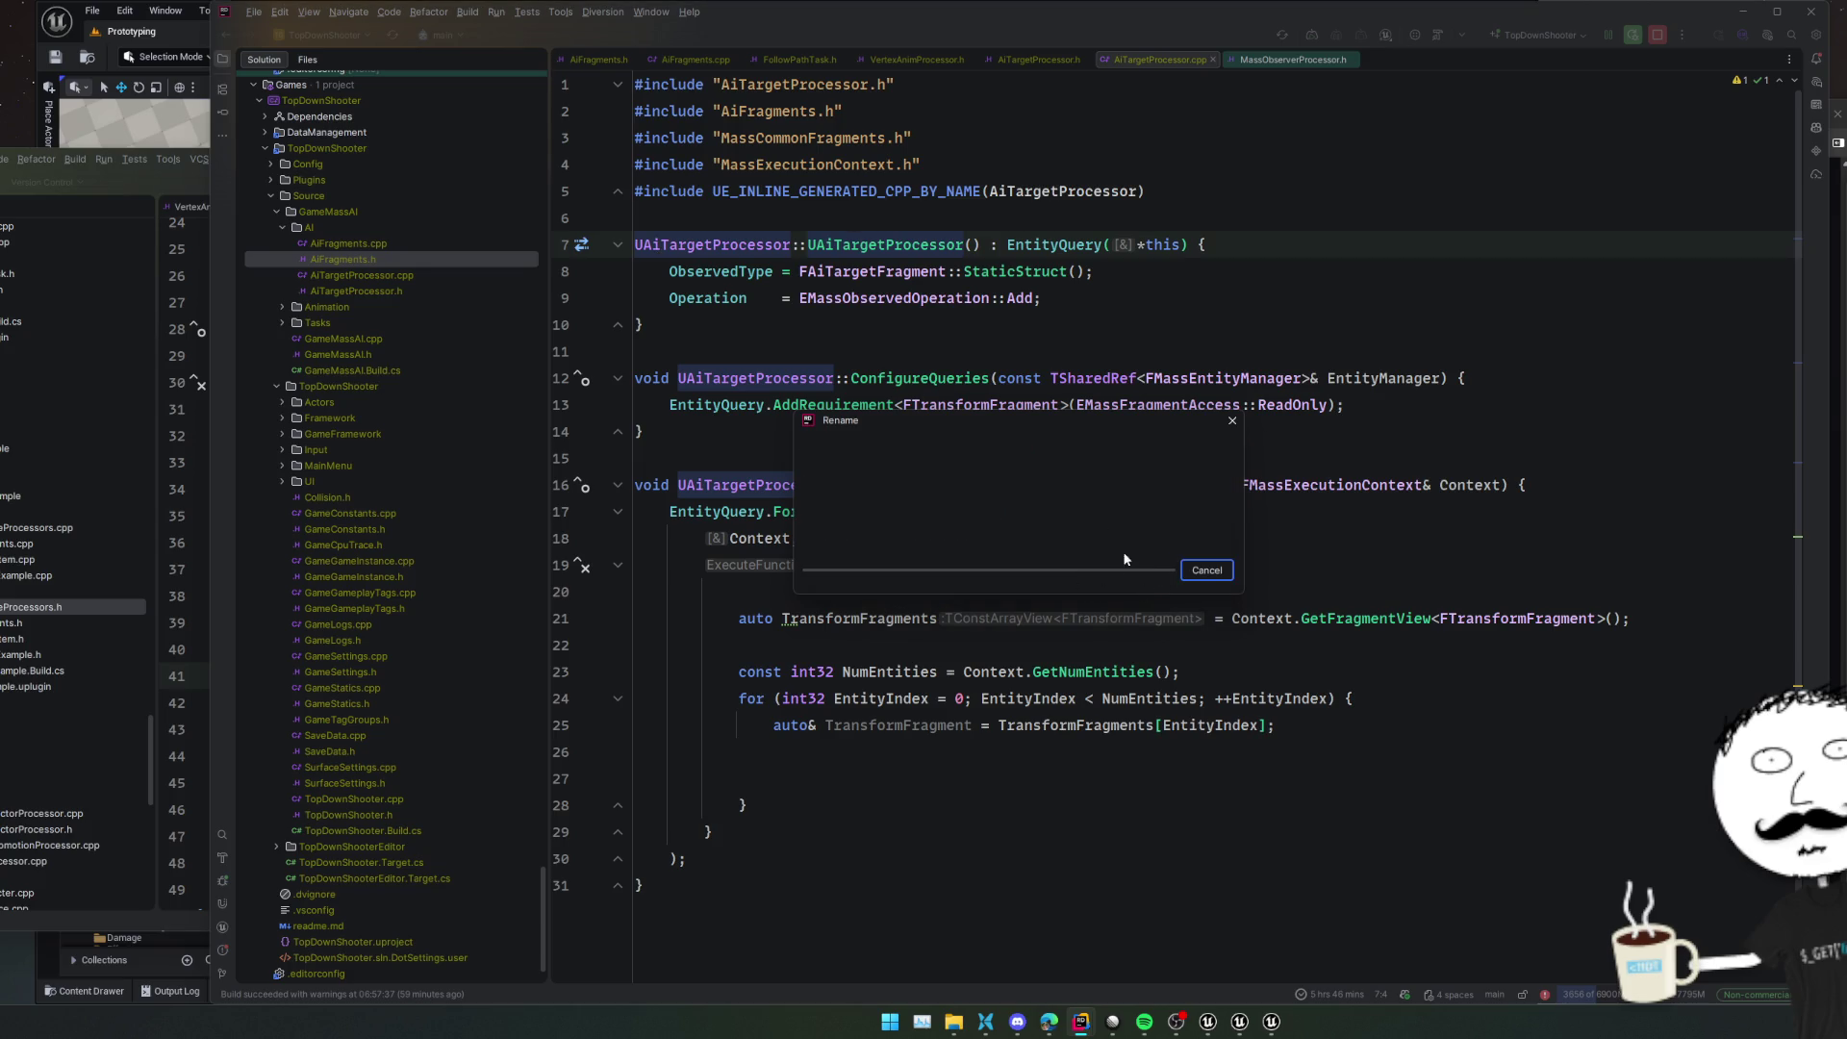
left_click(1314, 544)
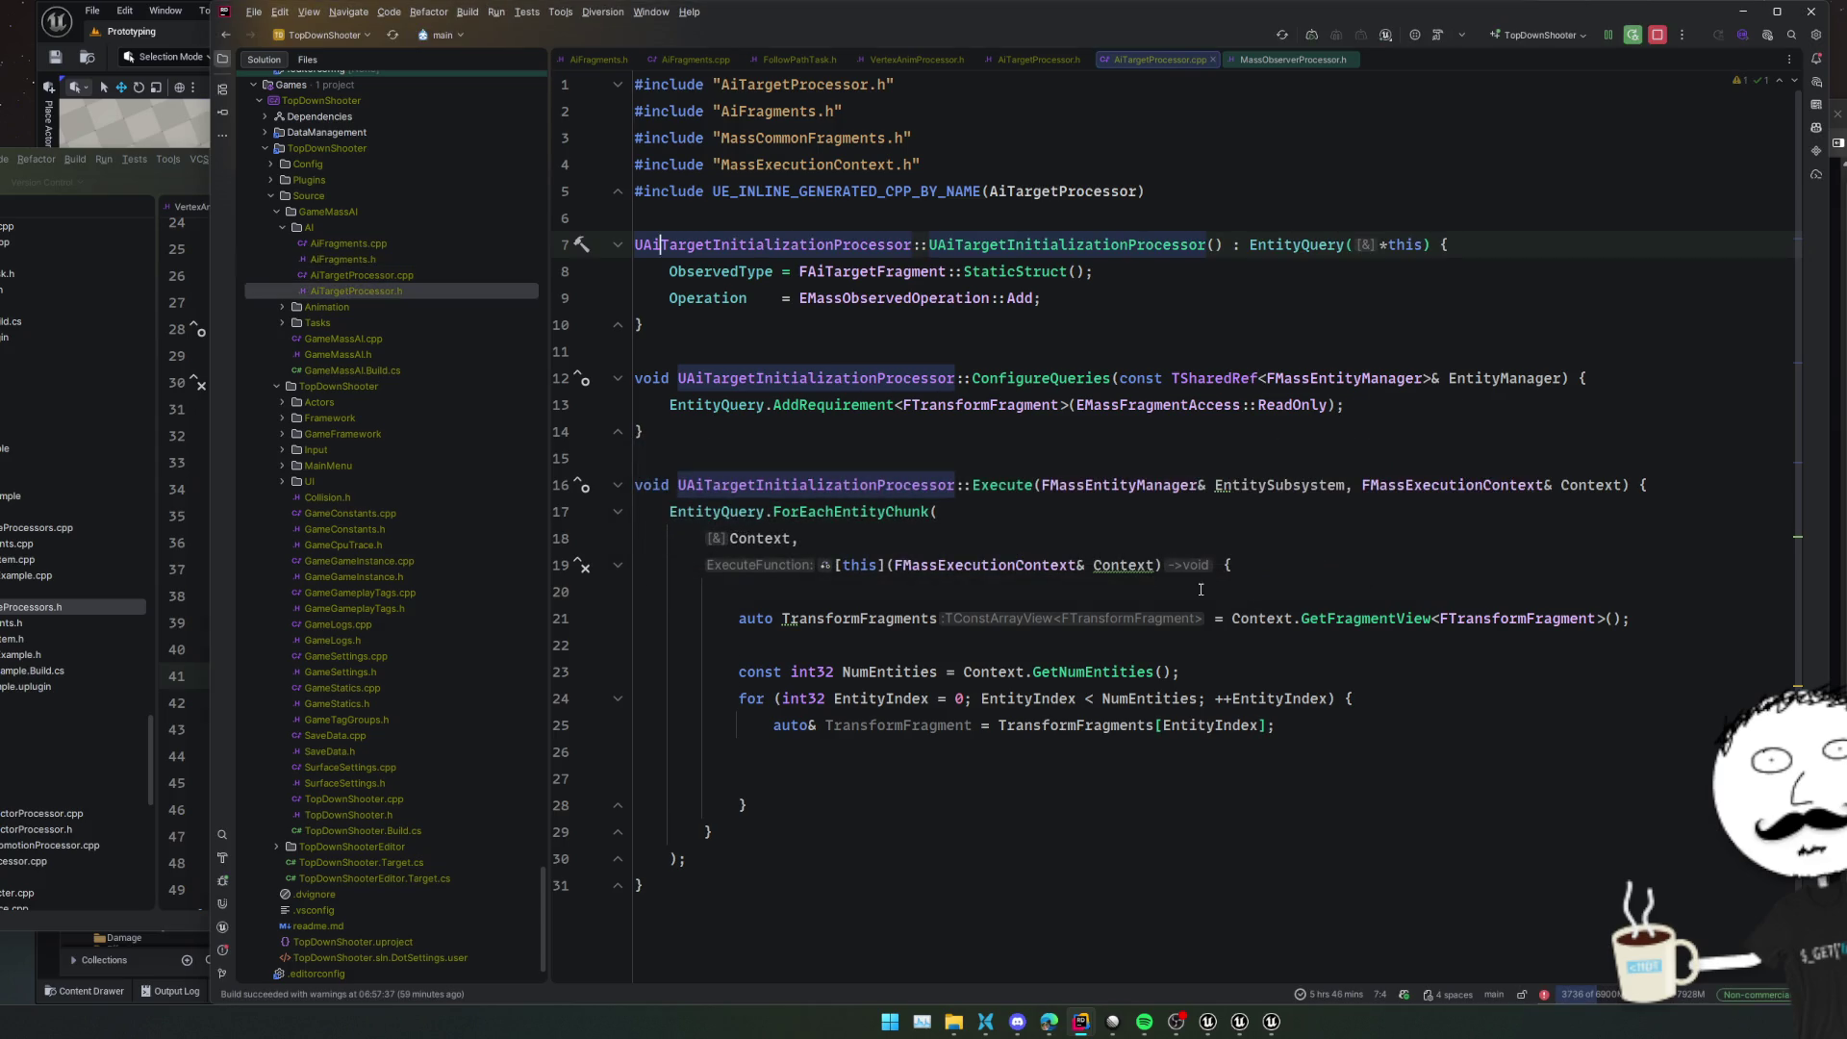
Review the Execute loop and open FTransformFragment's declaration in MassCommonFragments.h
left_click(1058, 460)
key("Down")
key("Down")
key("Down")
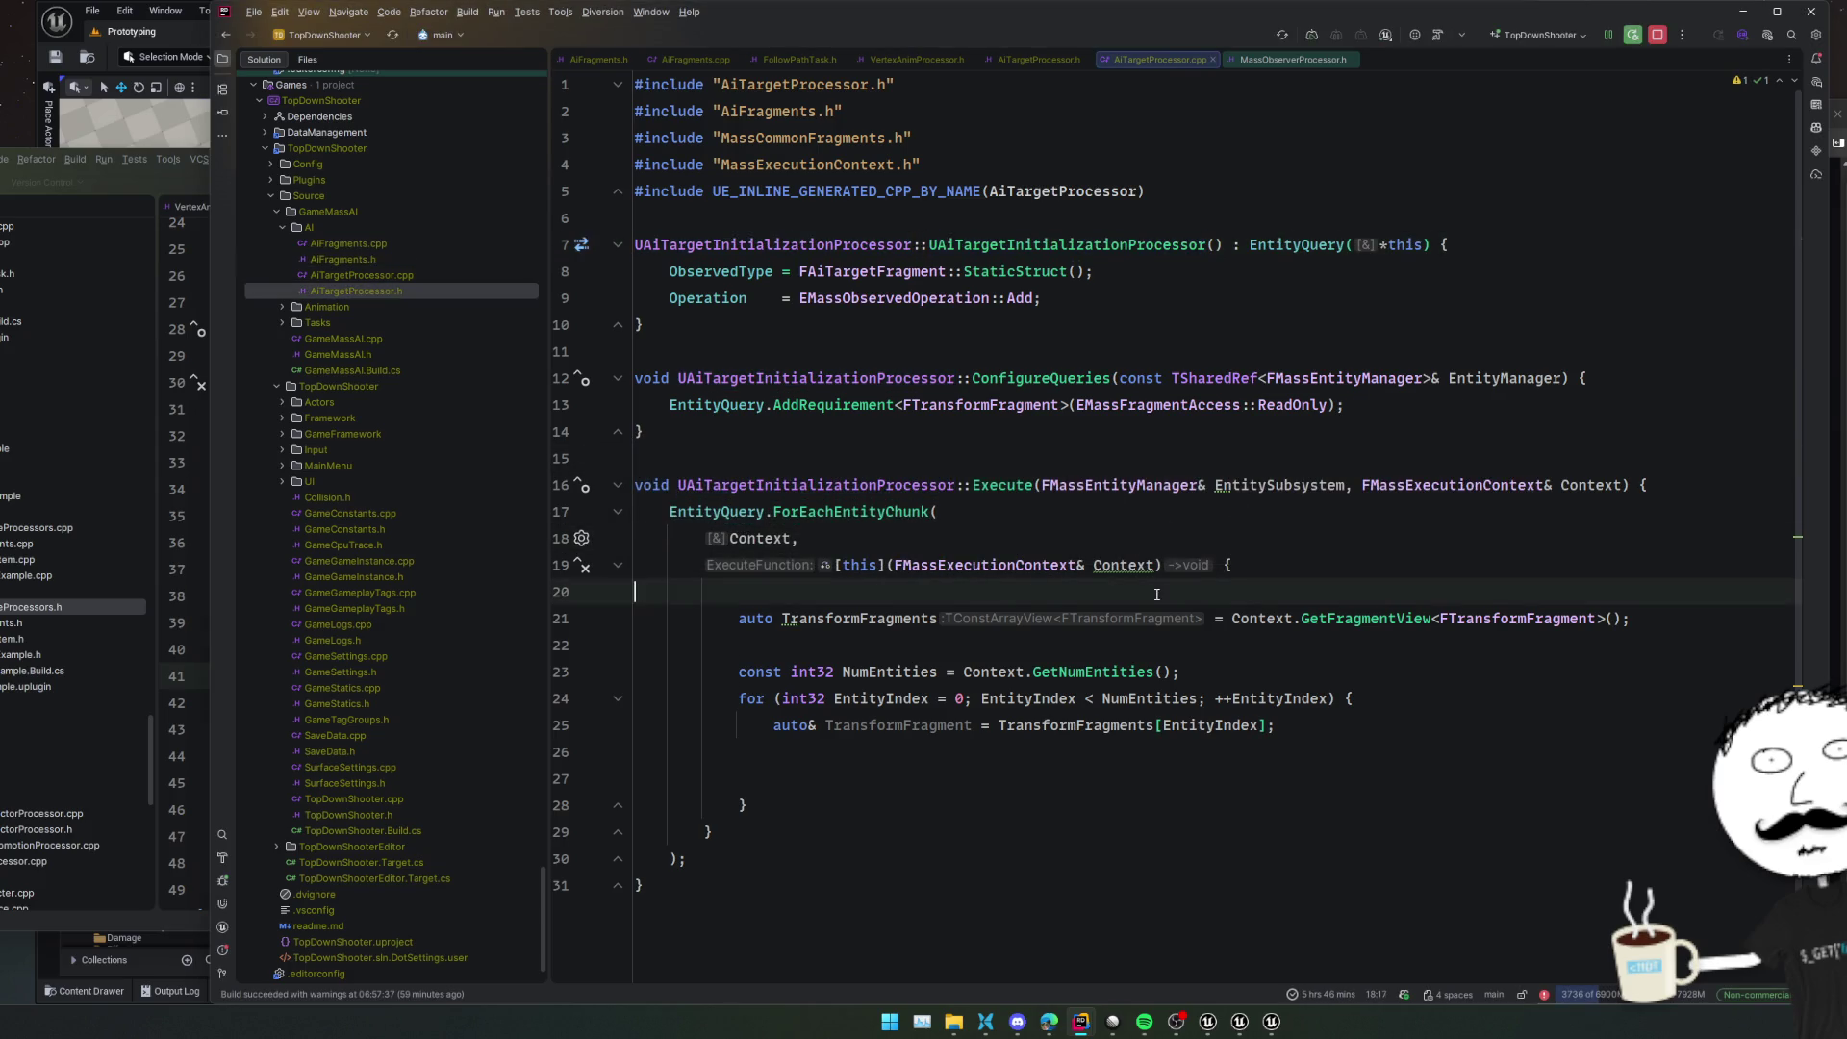
key("End")
key("Left")
key("Left")
mouse_move(1119, 567)
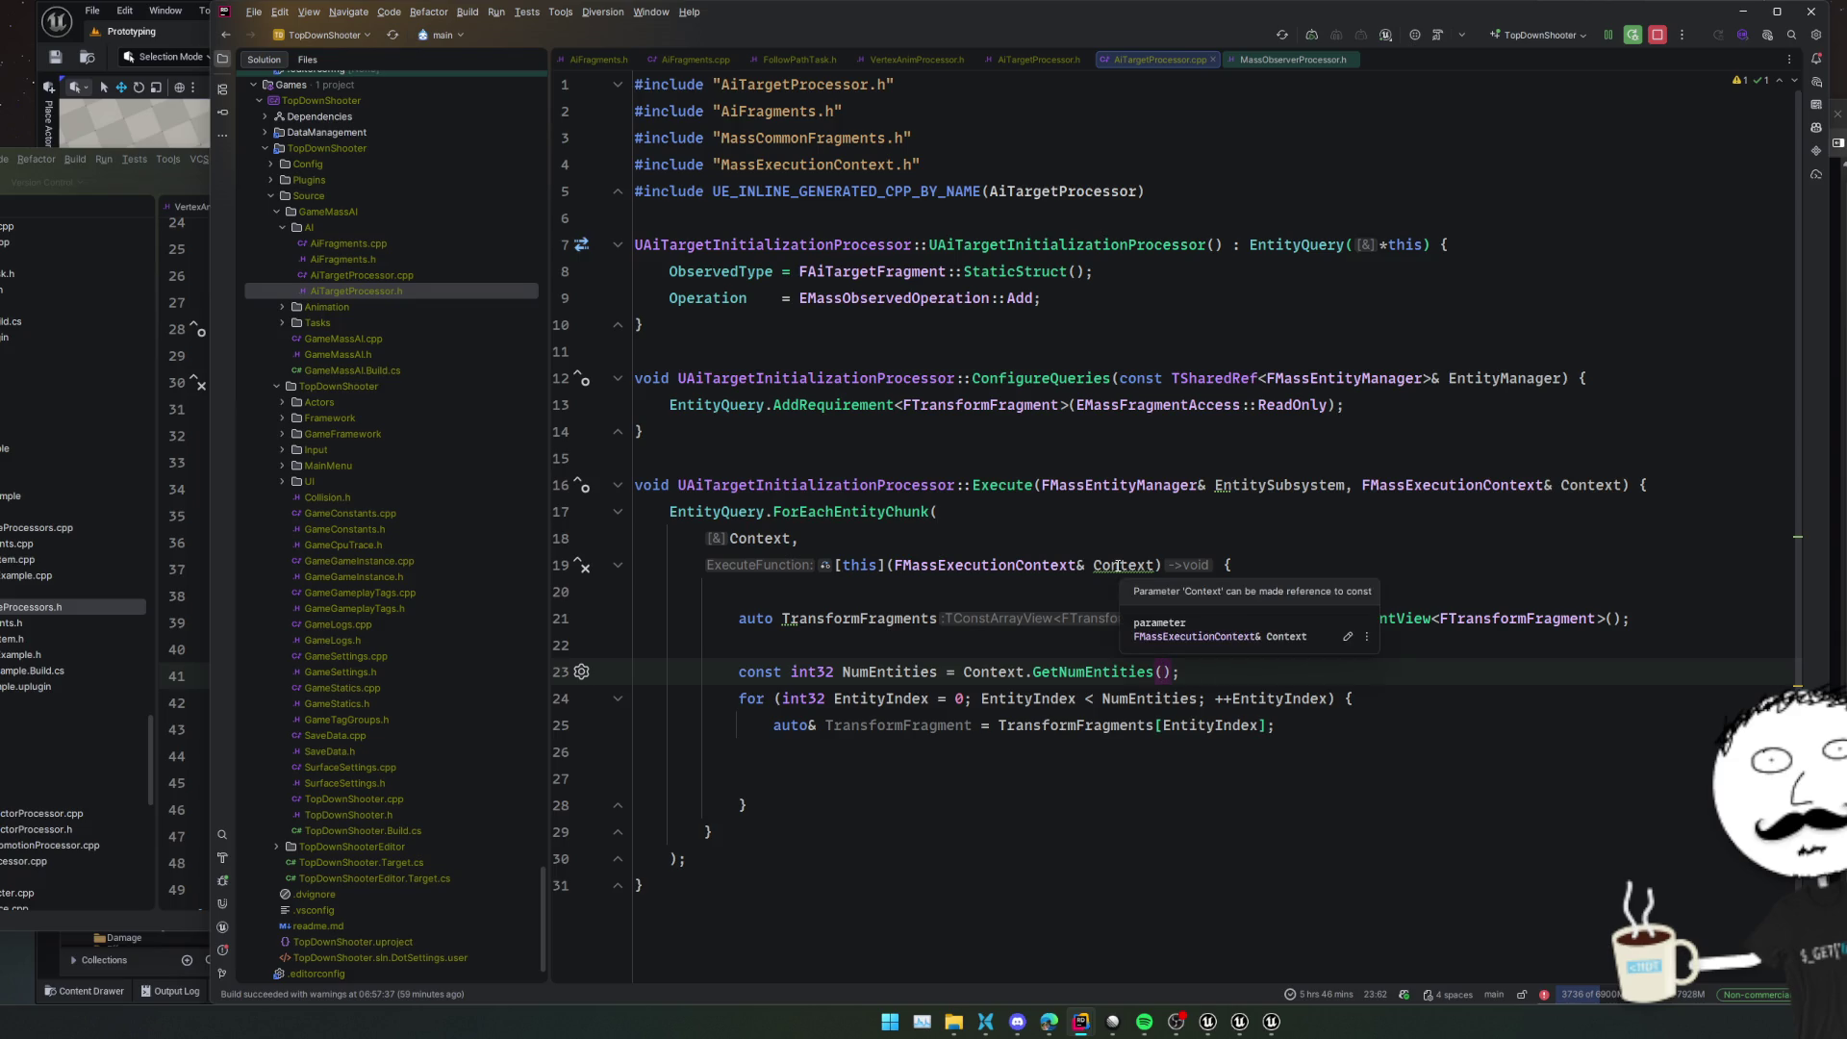
left_click(1287, 742)
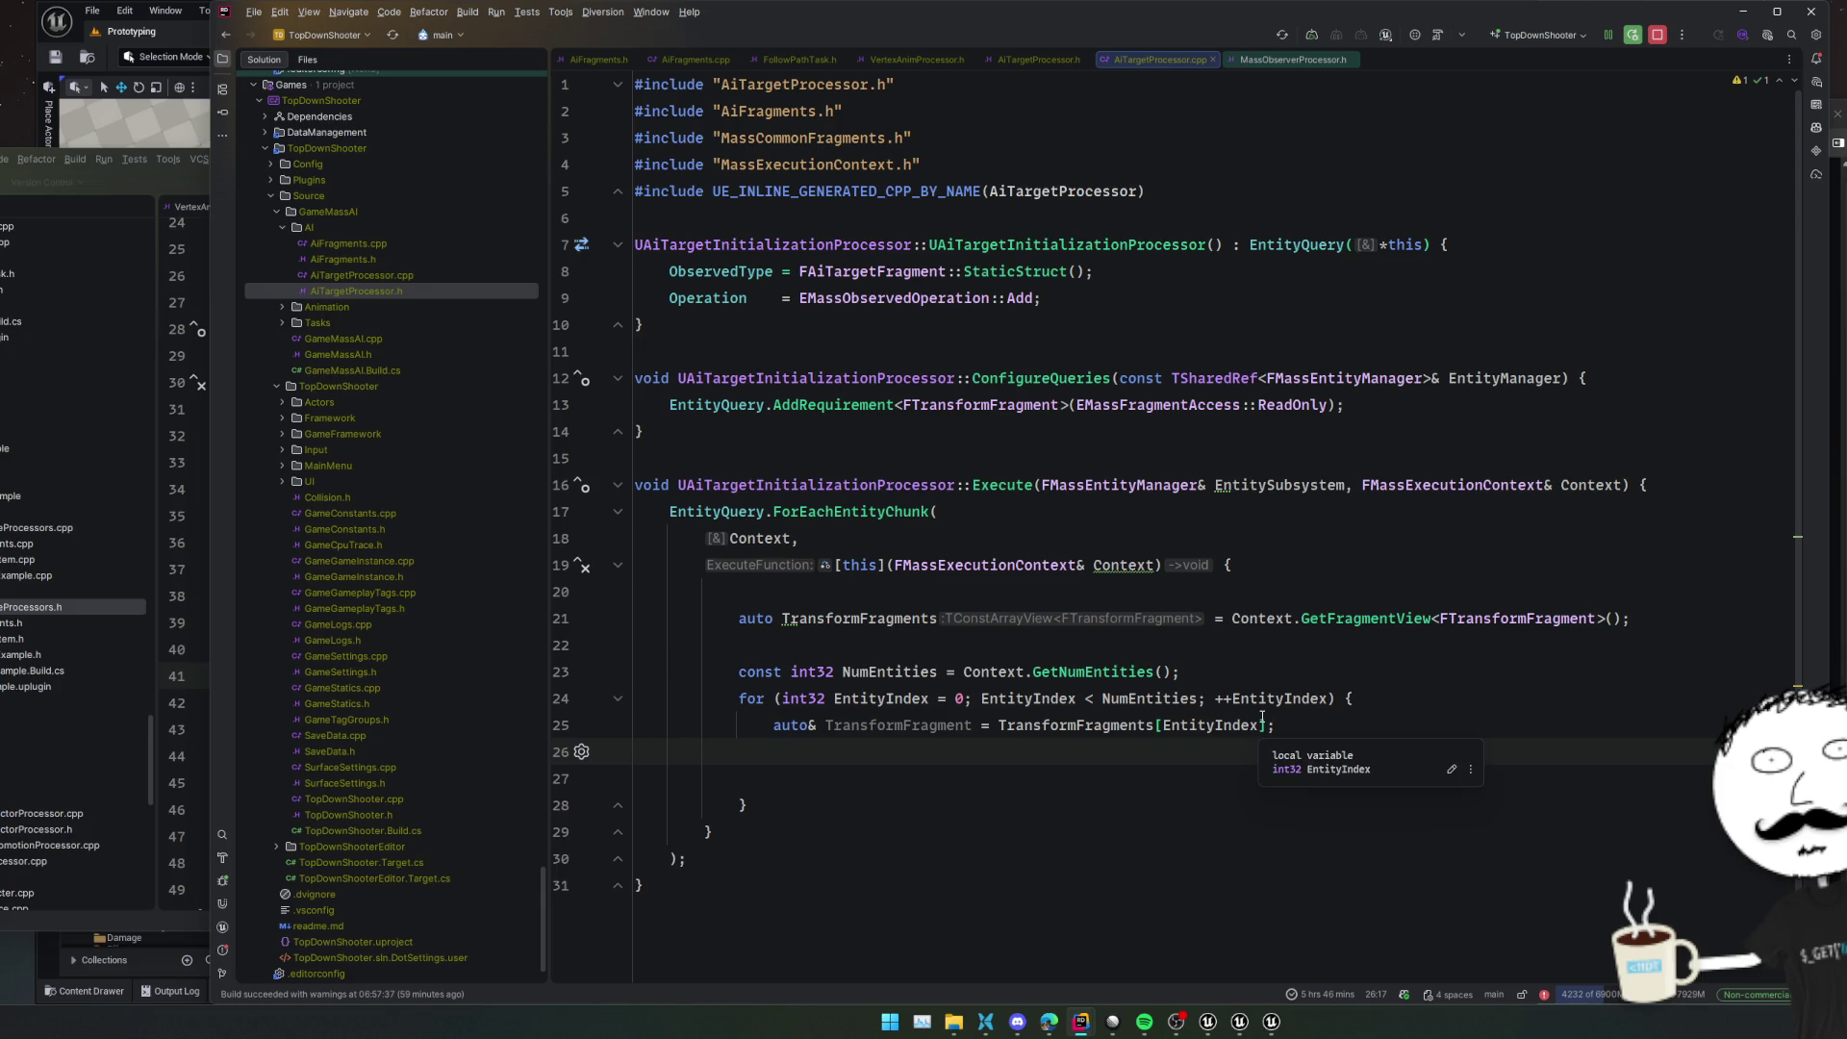
left_click(1007, 778)
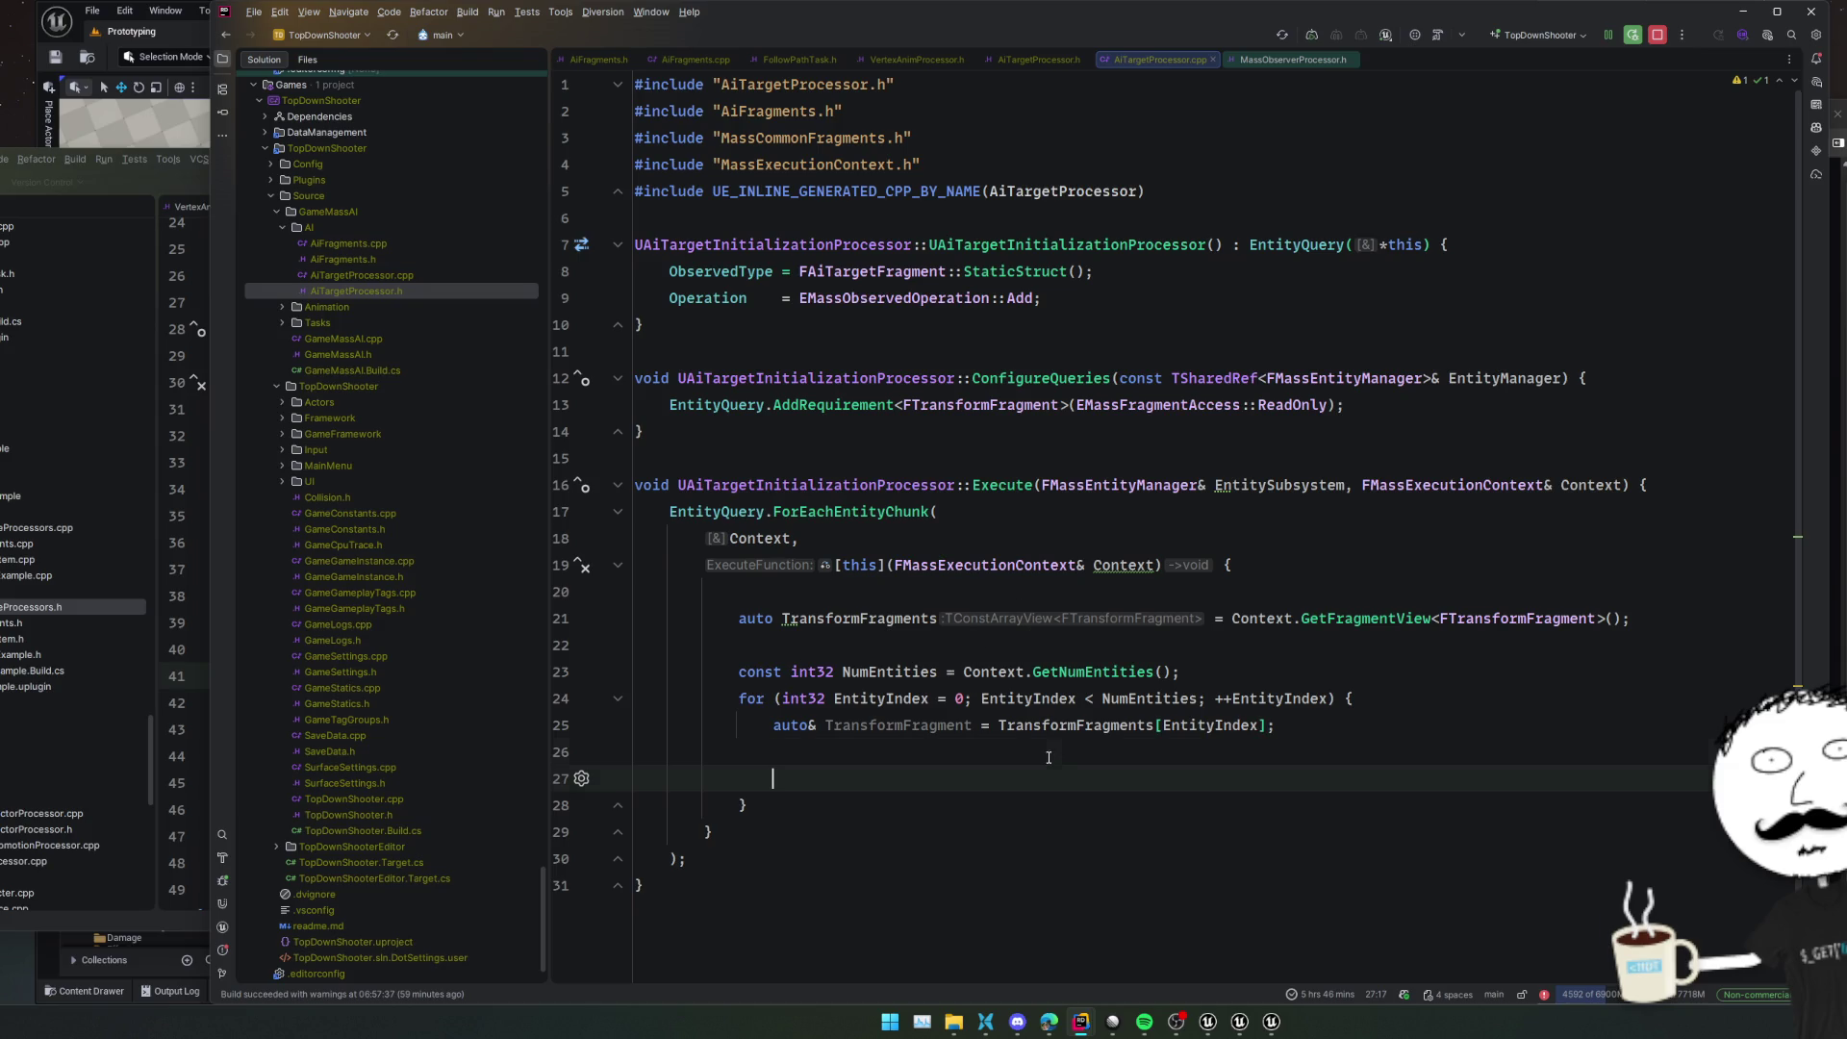
left_click(1041, 654)
left_click(920, 789)
left_click(928, 405, "ctrl")
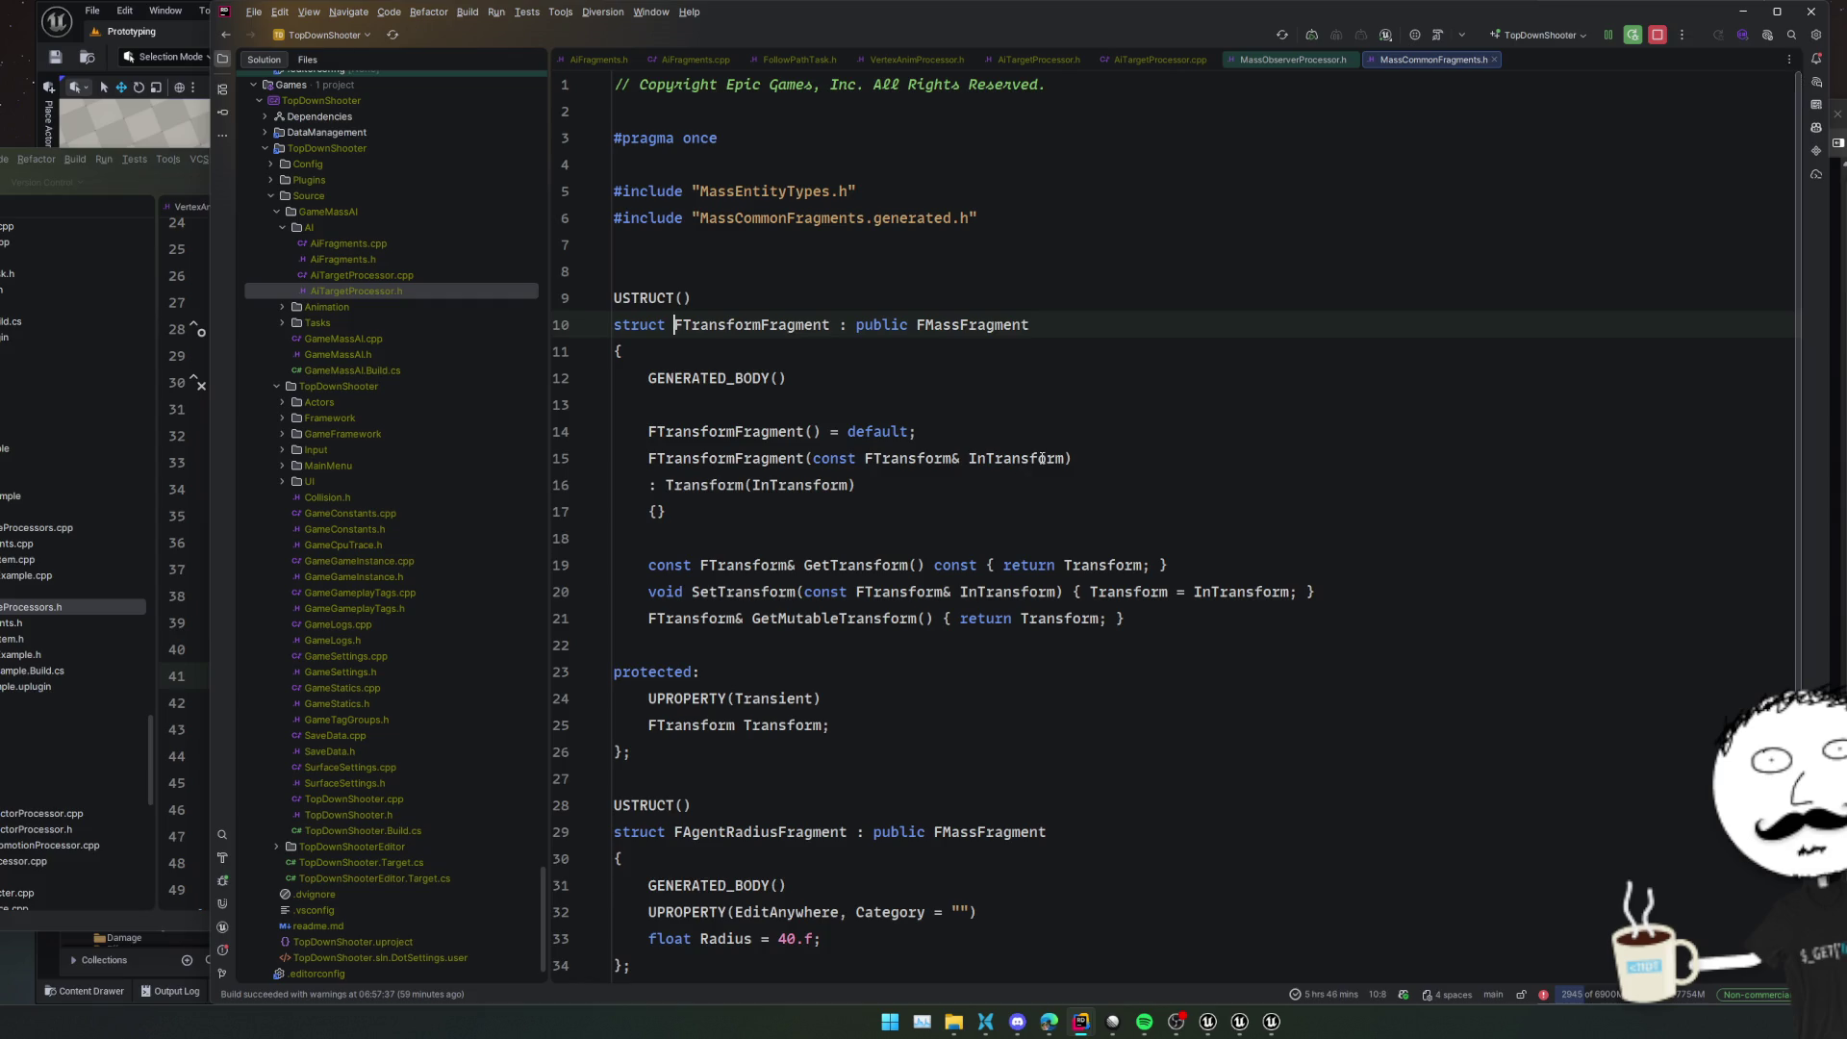
Duplicate the FTransformFragment requirement line and change the copy to a read-only FAiTargetFragment requirement
key("ctrl+alt+Left")
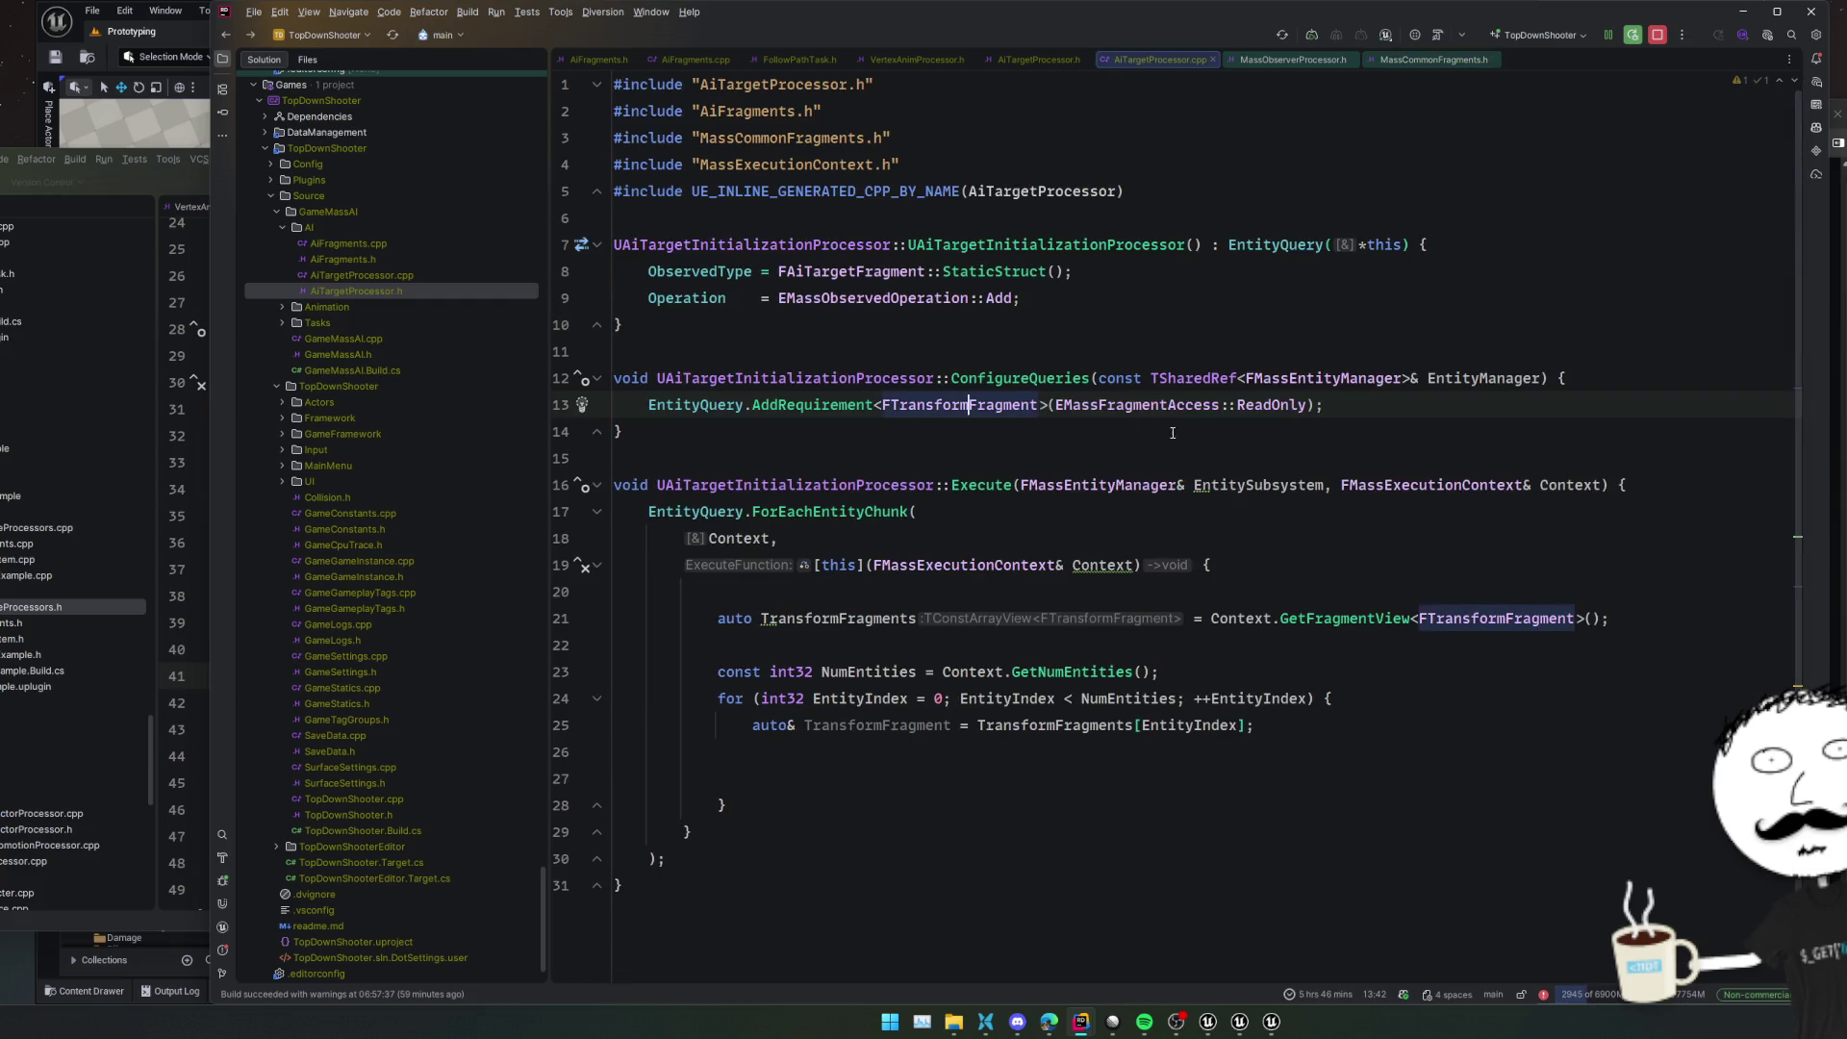
left_click(847, 271, "ctrl")
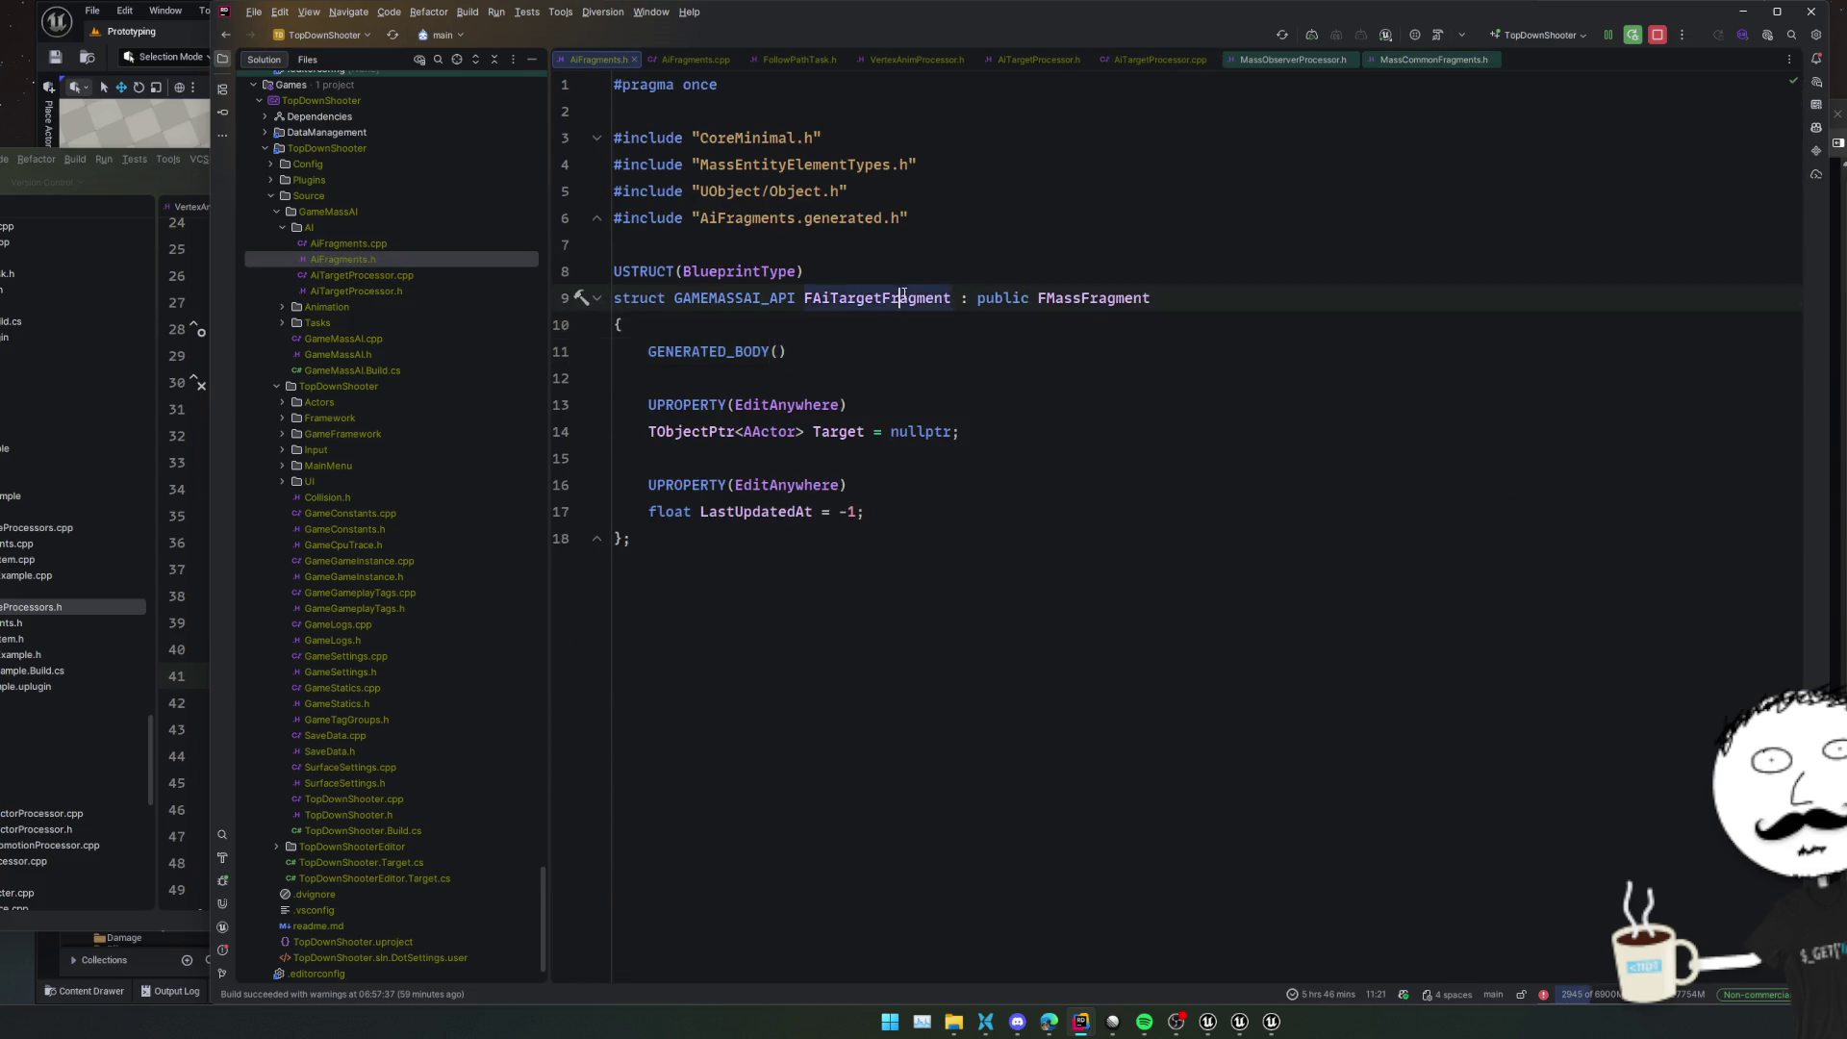
left_click(1203, 373)
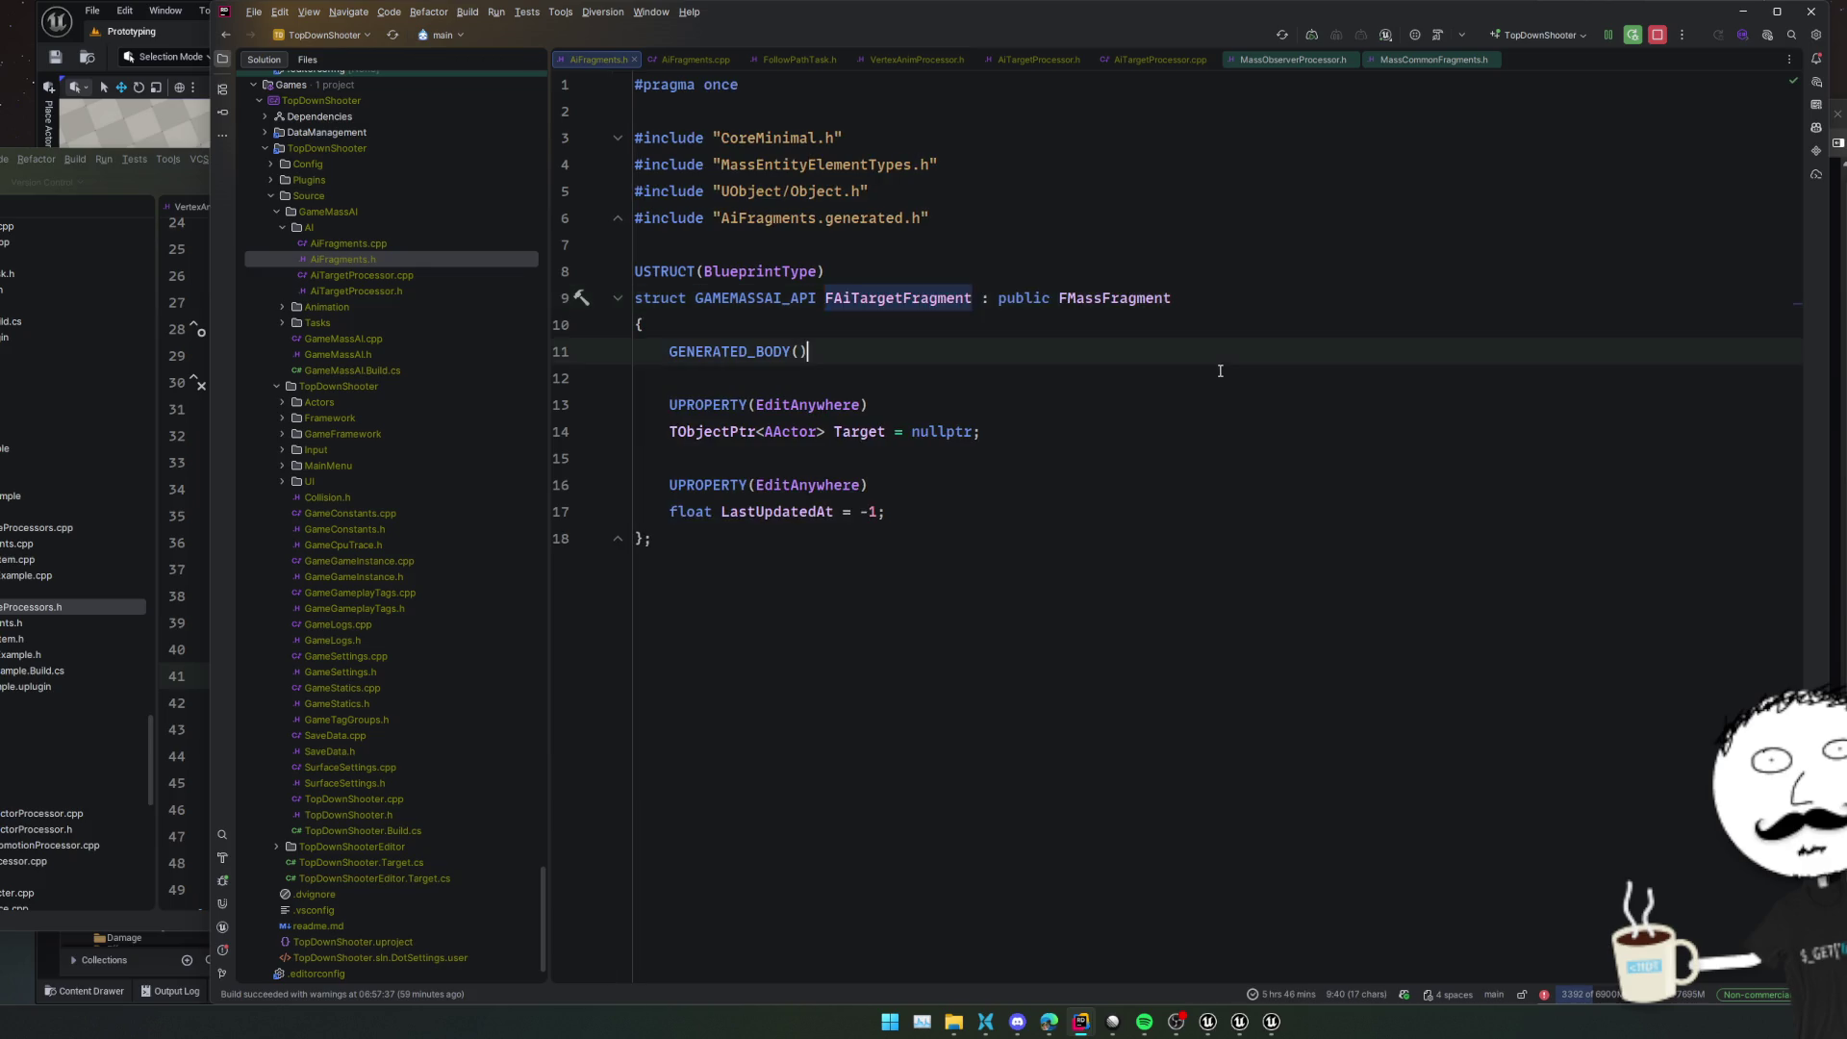
key("ctrl+alt+Left")
key("End")
key("ctrl+d")
left_click(994, 431)
double_click(993, 431)
type("FAiTargetFragment")
left_click(1131, 458)
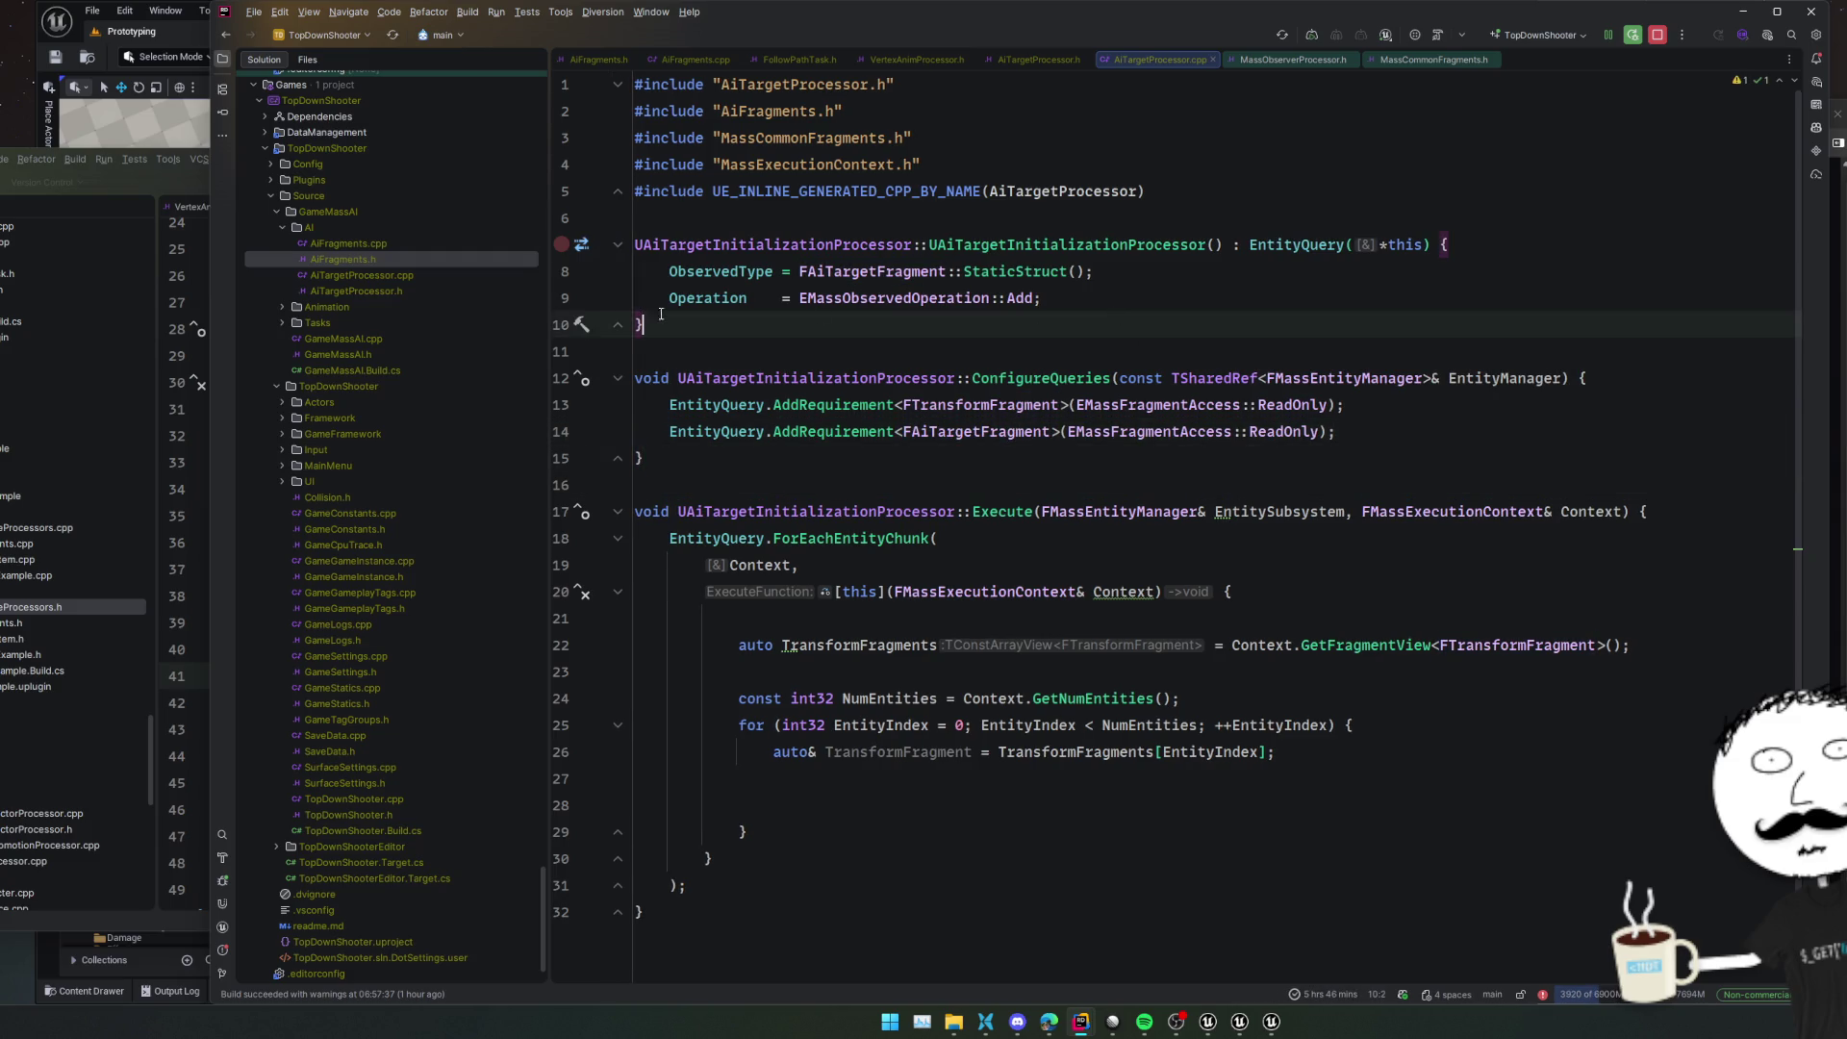
In AiFragments.h, duplicate the FAiTargetFragment struct and rename the copy FAiTargetPathingFragment
double_click(412, 256)
left_click(855, 298)
left_click(747, 539)
left_click(771, 237, "shift")
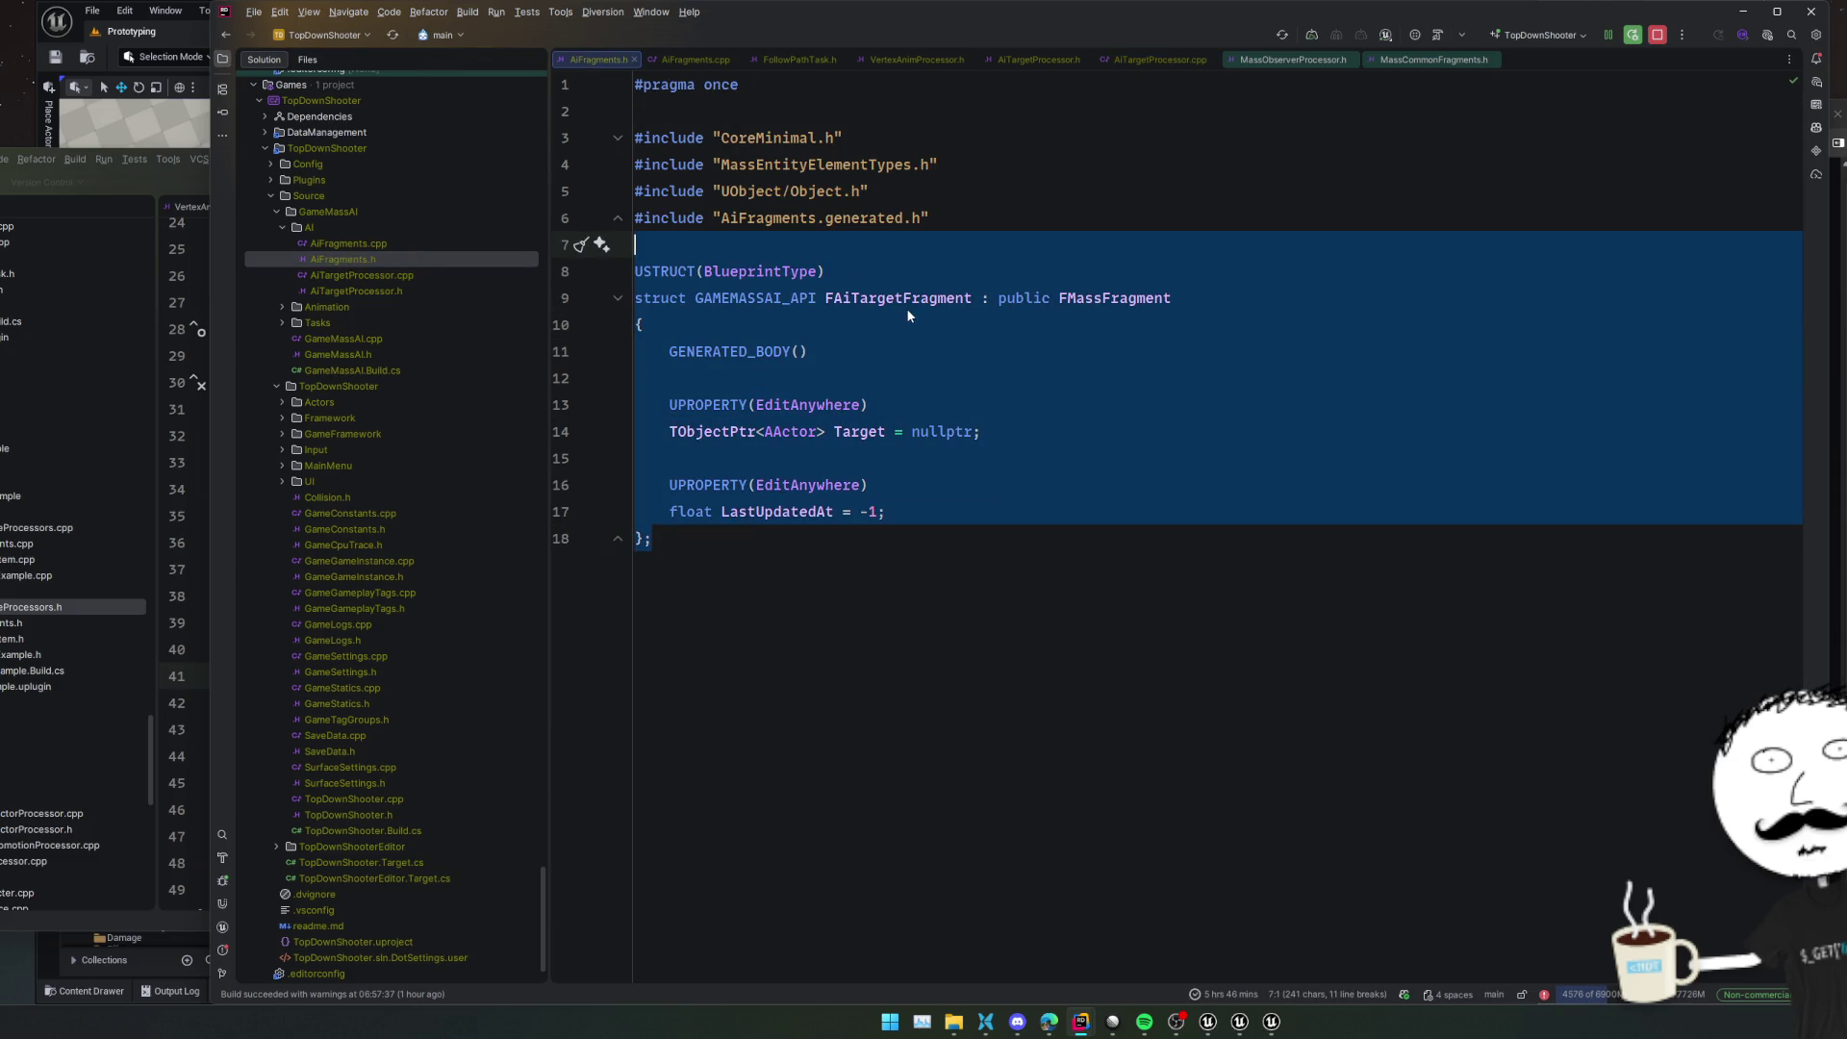
key("ctrl+d")
left_click(921, 589)
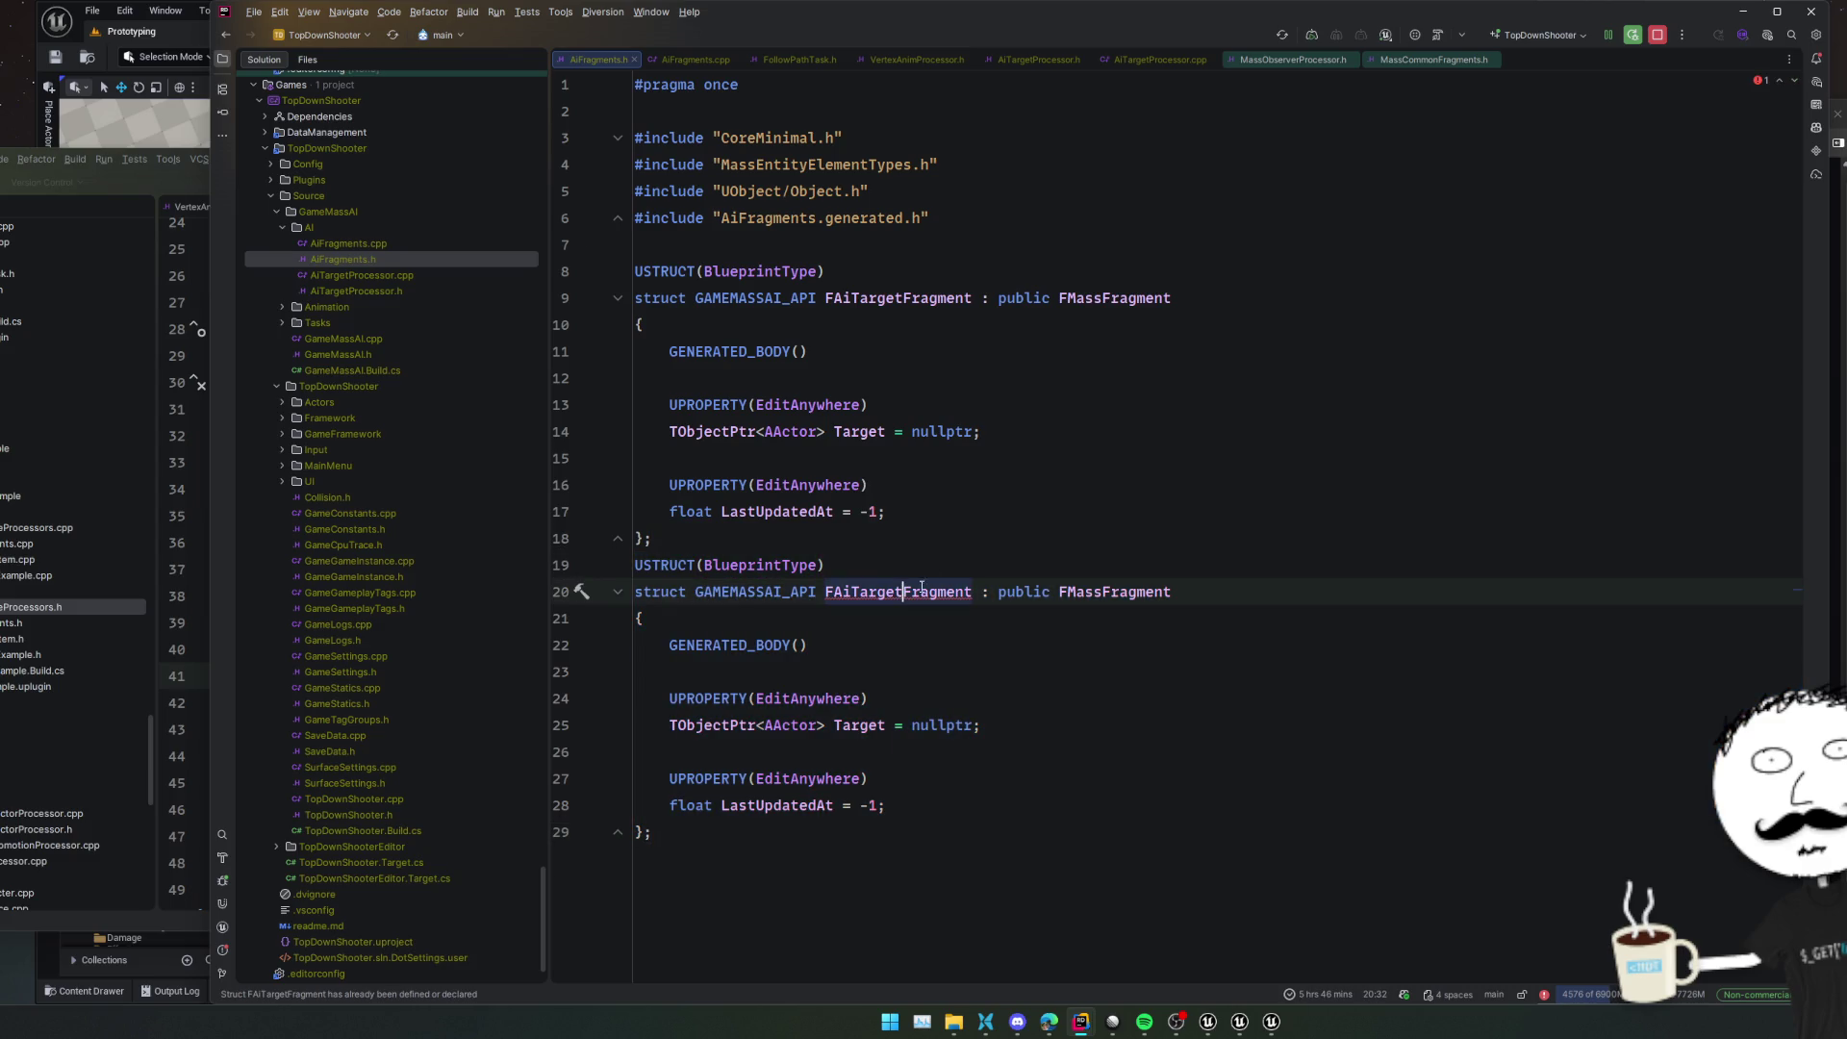
type("Pathing")
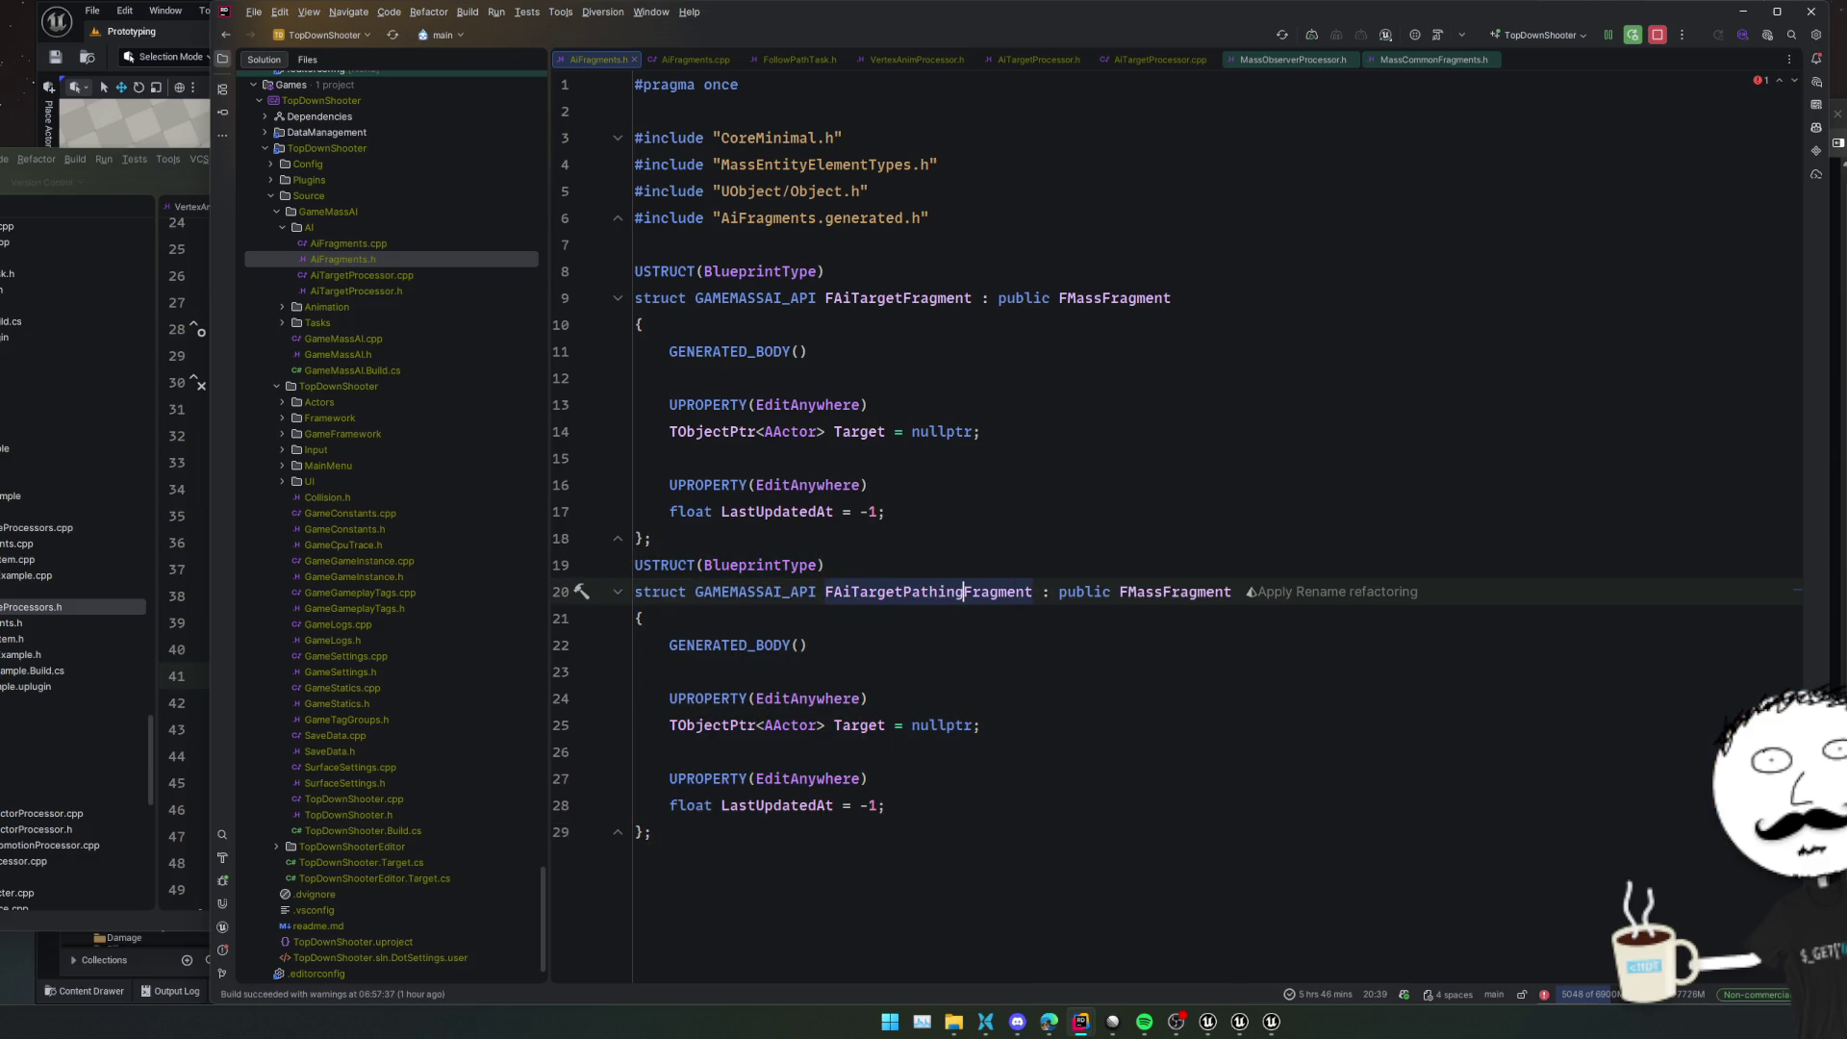
Delete the copied Target and LastUpdatedAt members so FAiTargetPathingFragment is empty
left_click(1035, 688)
left_click(1035, 639)
left_click(998, 667)
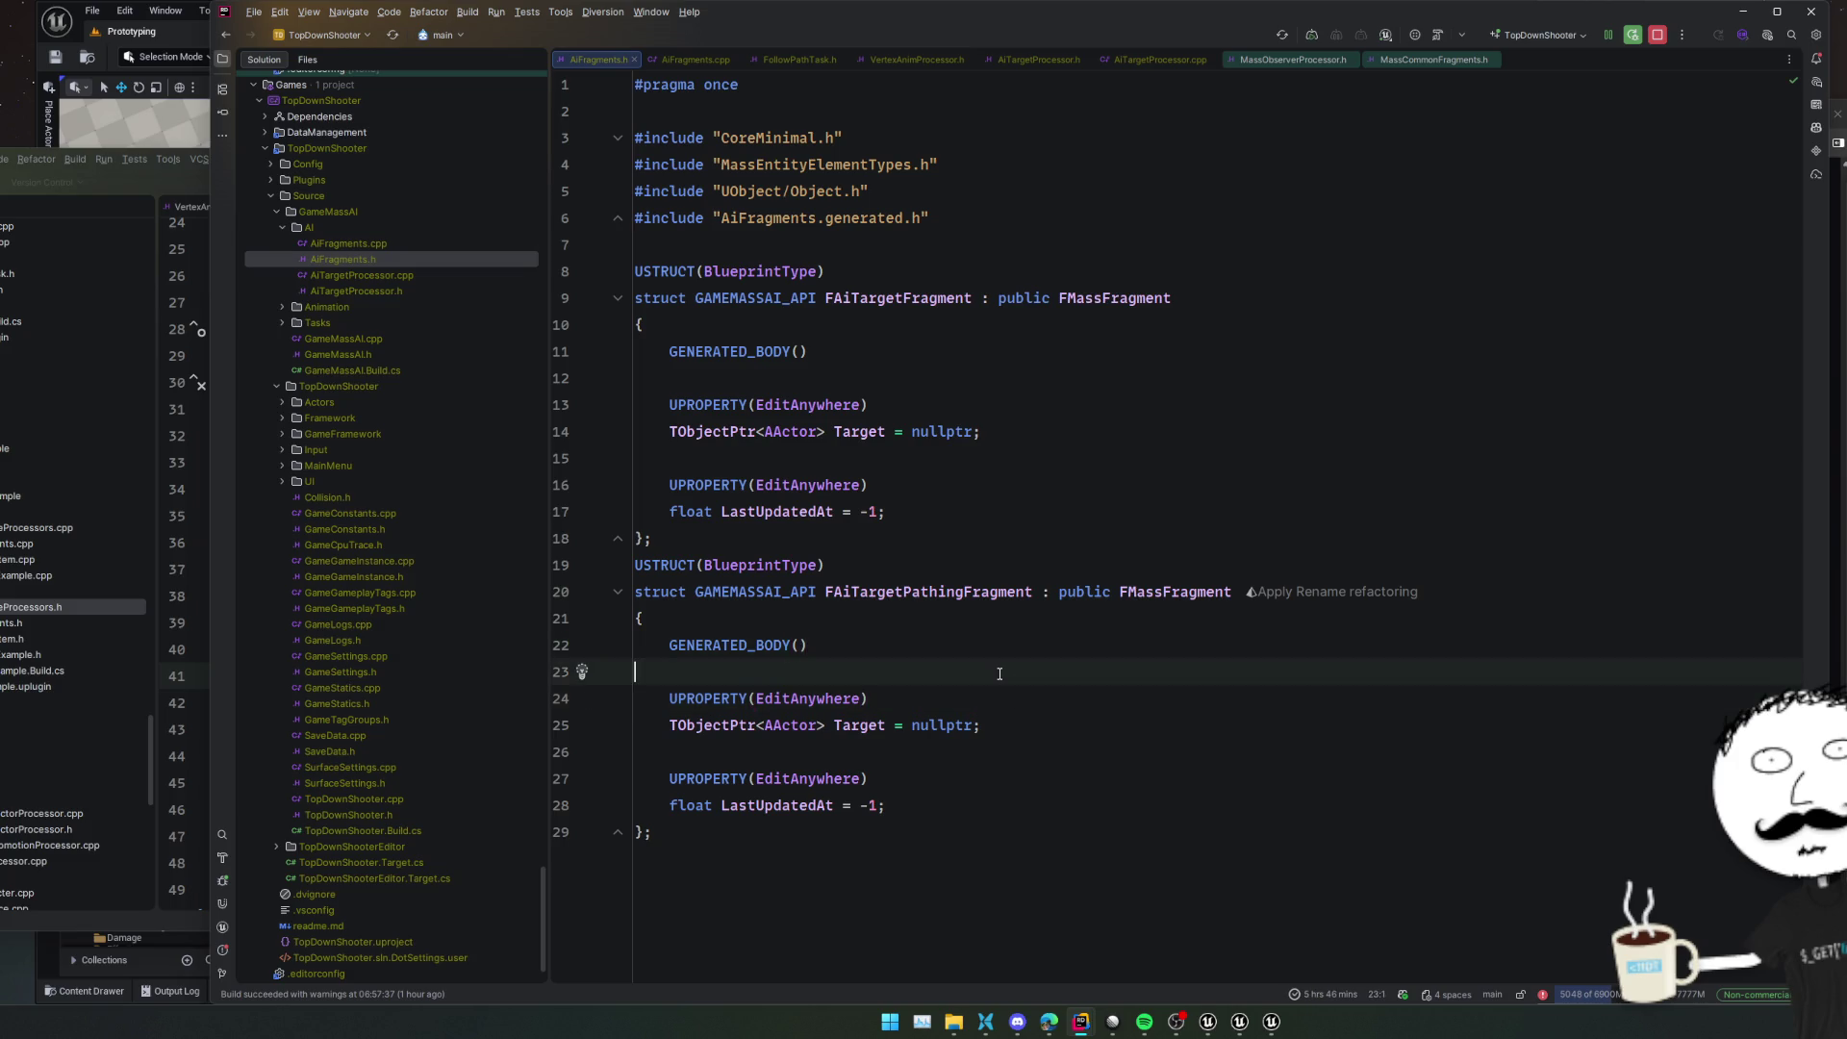
left_click(1019, 799, "shift")
key("Delete")
key("ctrl+shift+BackSpace")
key("ctrl+shift+BackSpace")
key("ctrl+shift+BackSpace")
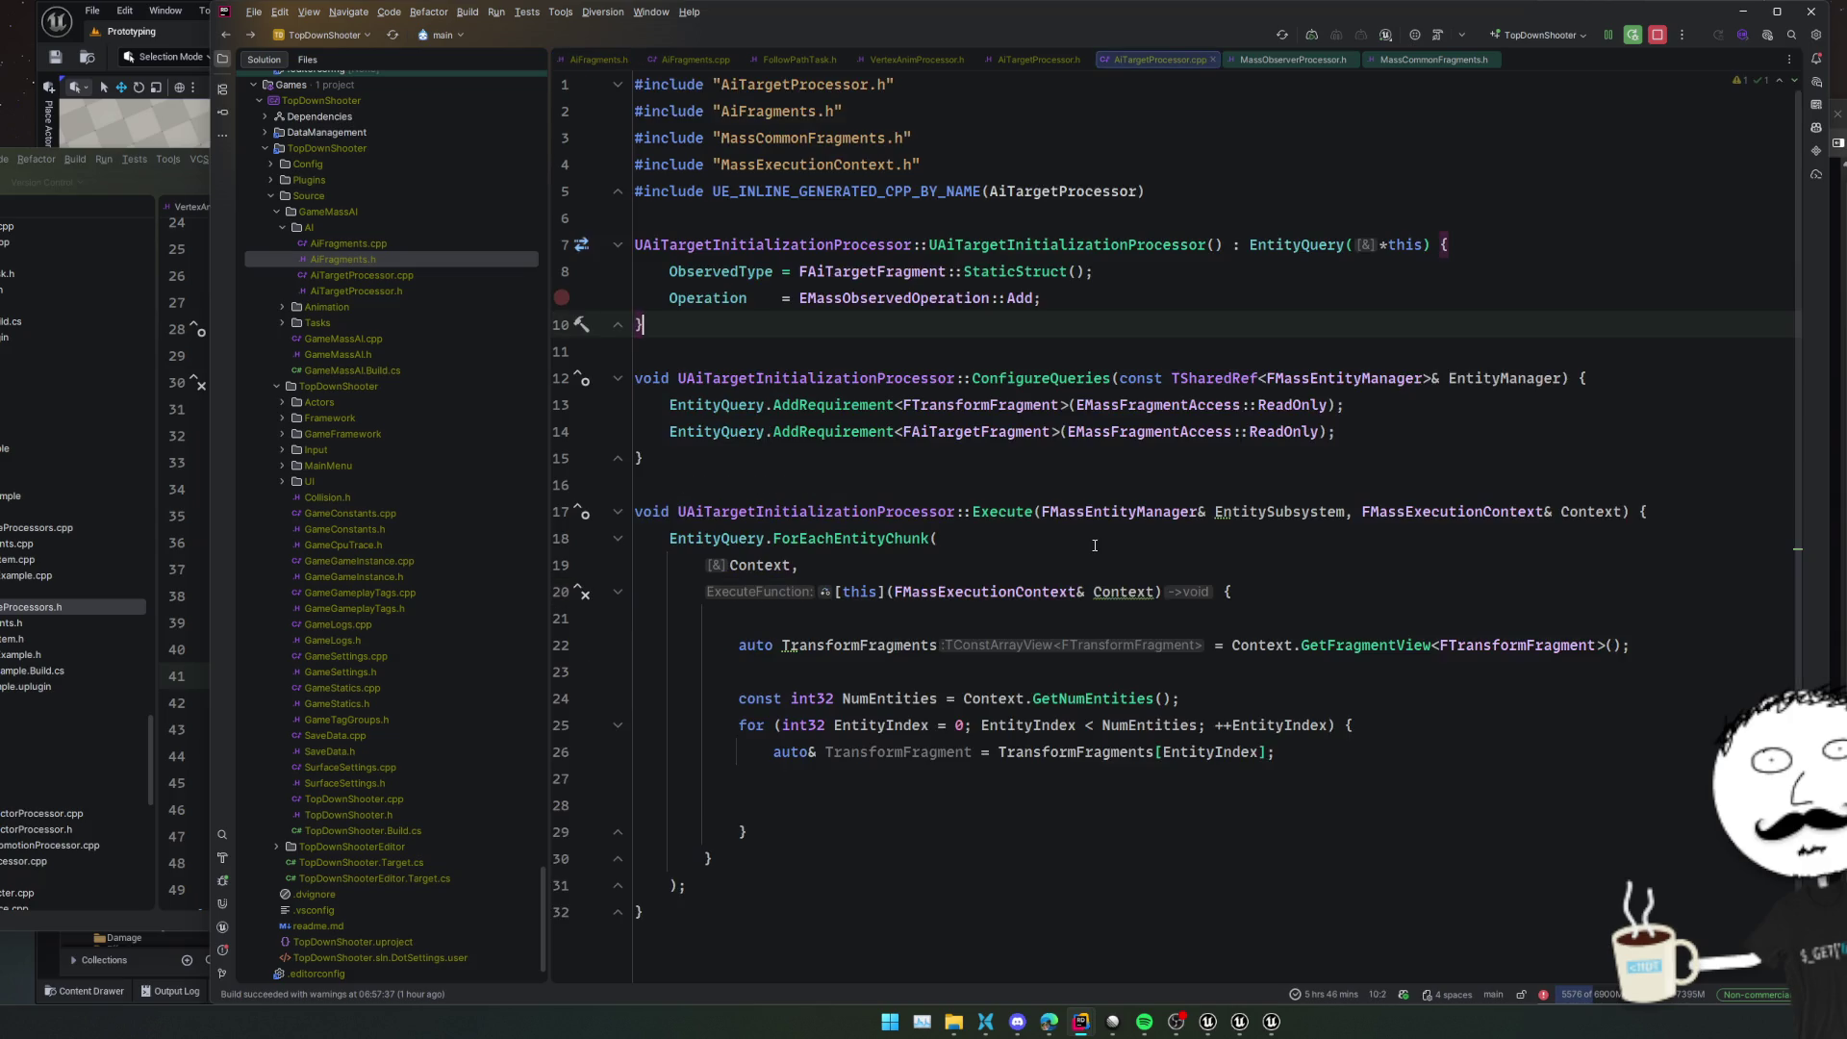
key("ctrl+shift+BackSpace")
Add a third requirement line for FAiTargetPathingFragment with ReadWrite access
key("ctrl+d")
double_click(977, 458)
type("FAiTargetPathingFragment")
left_click(1314, 458)
key("ctrl+w")
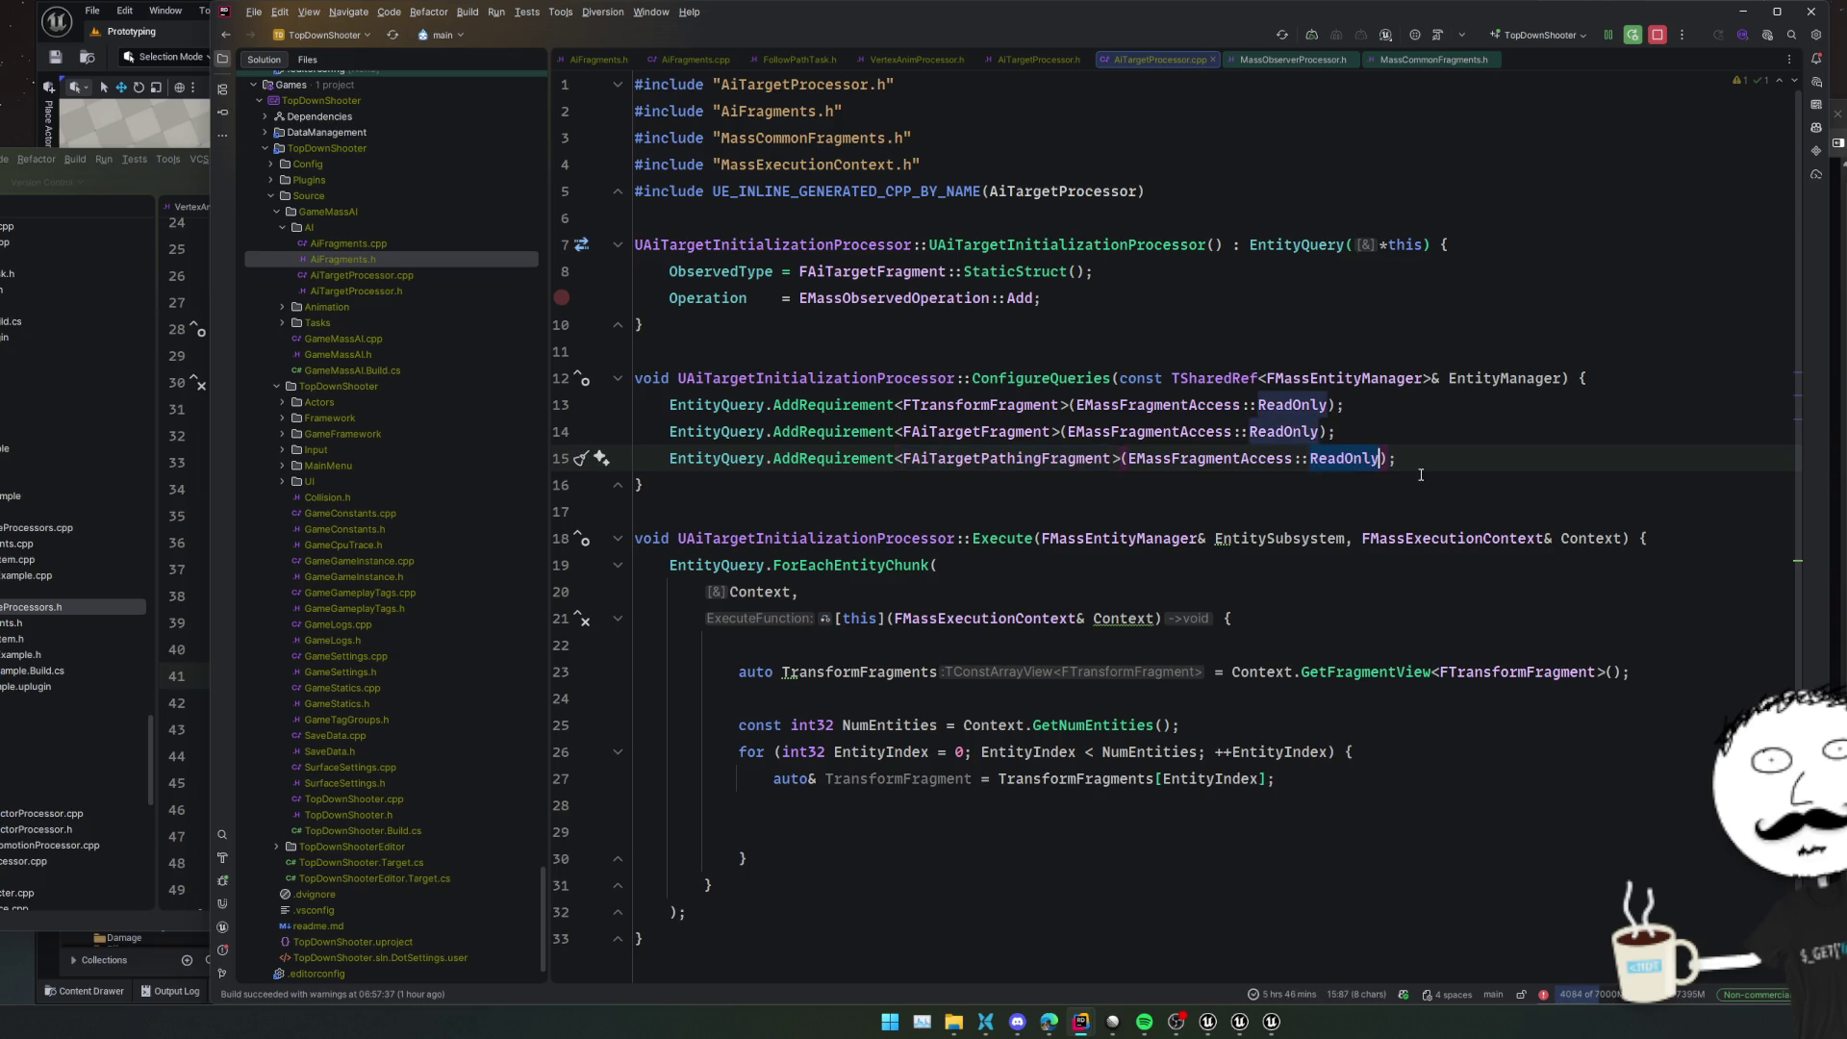
key("ctrl+space")
key("Down")
key("Return")
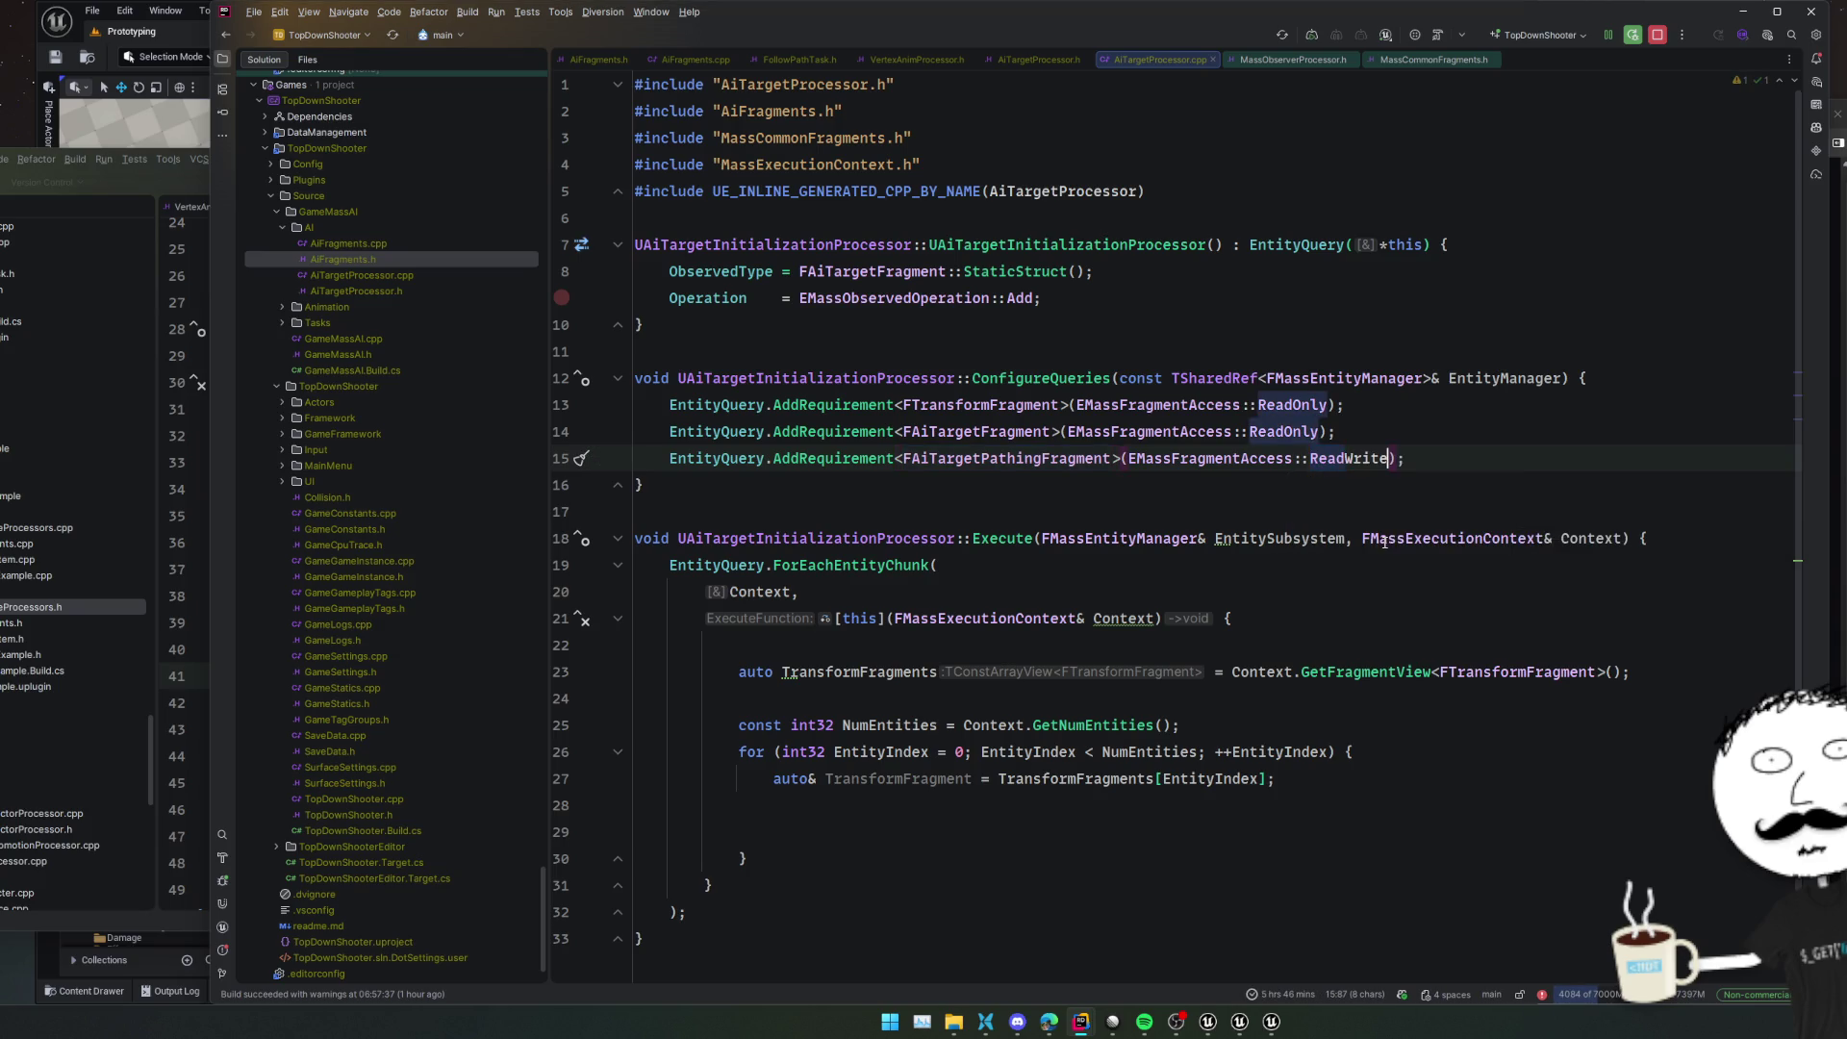
left_click(1075, 487)
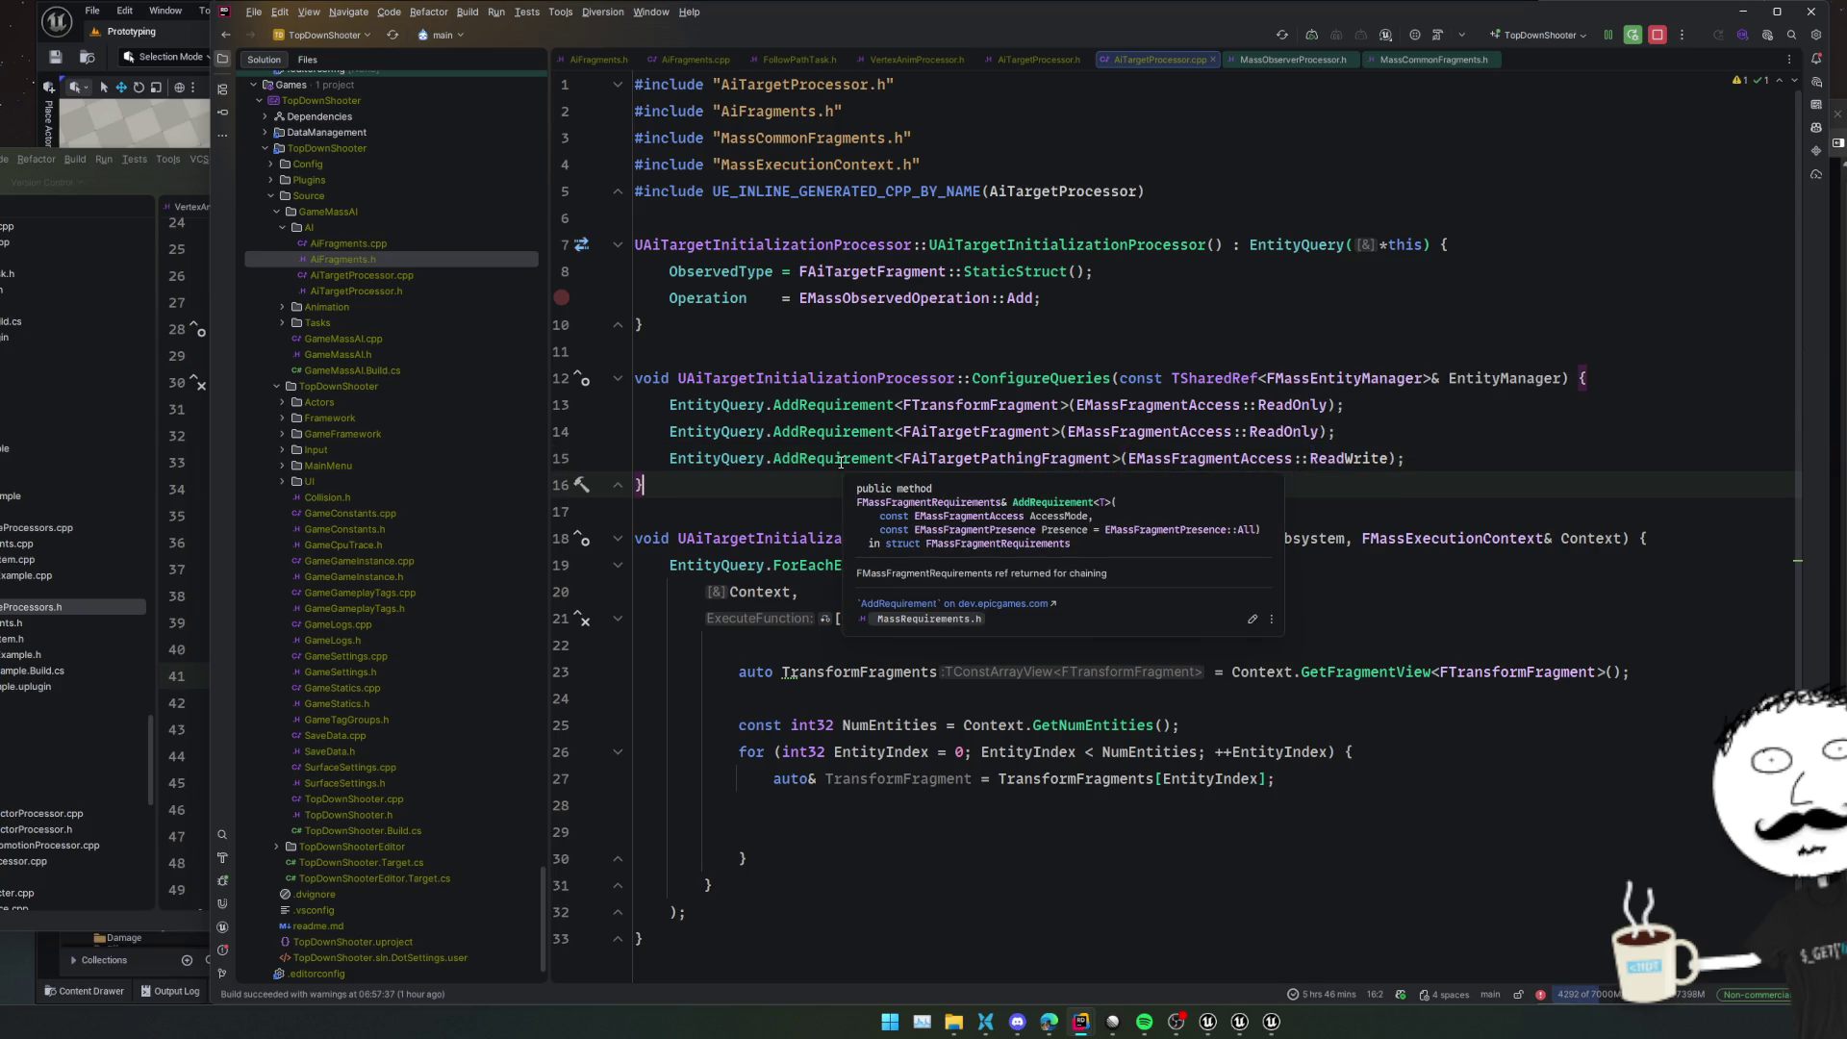
Add EMassFragmentPresence::None as the pathing requirement's presence argument
left_click(1391, 456)
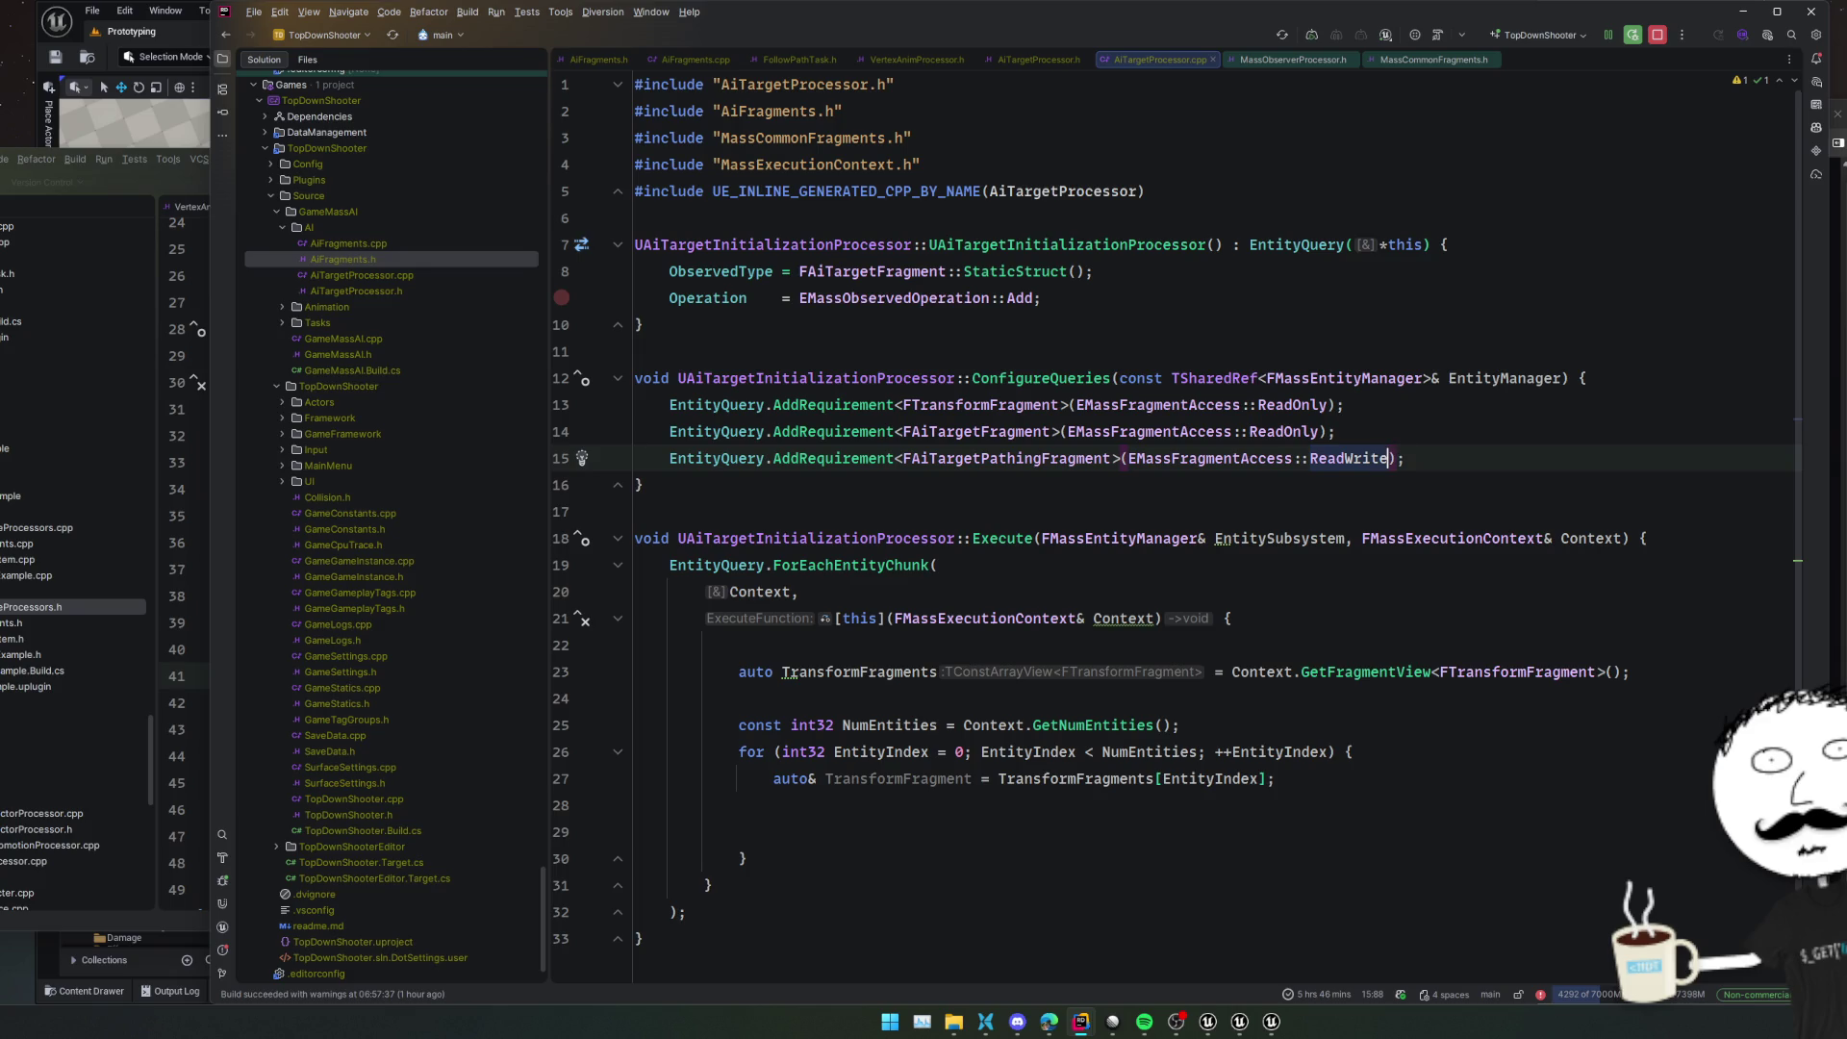
type(",")
key("Down")
key("Down")
key("Down")
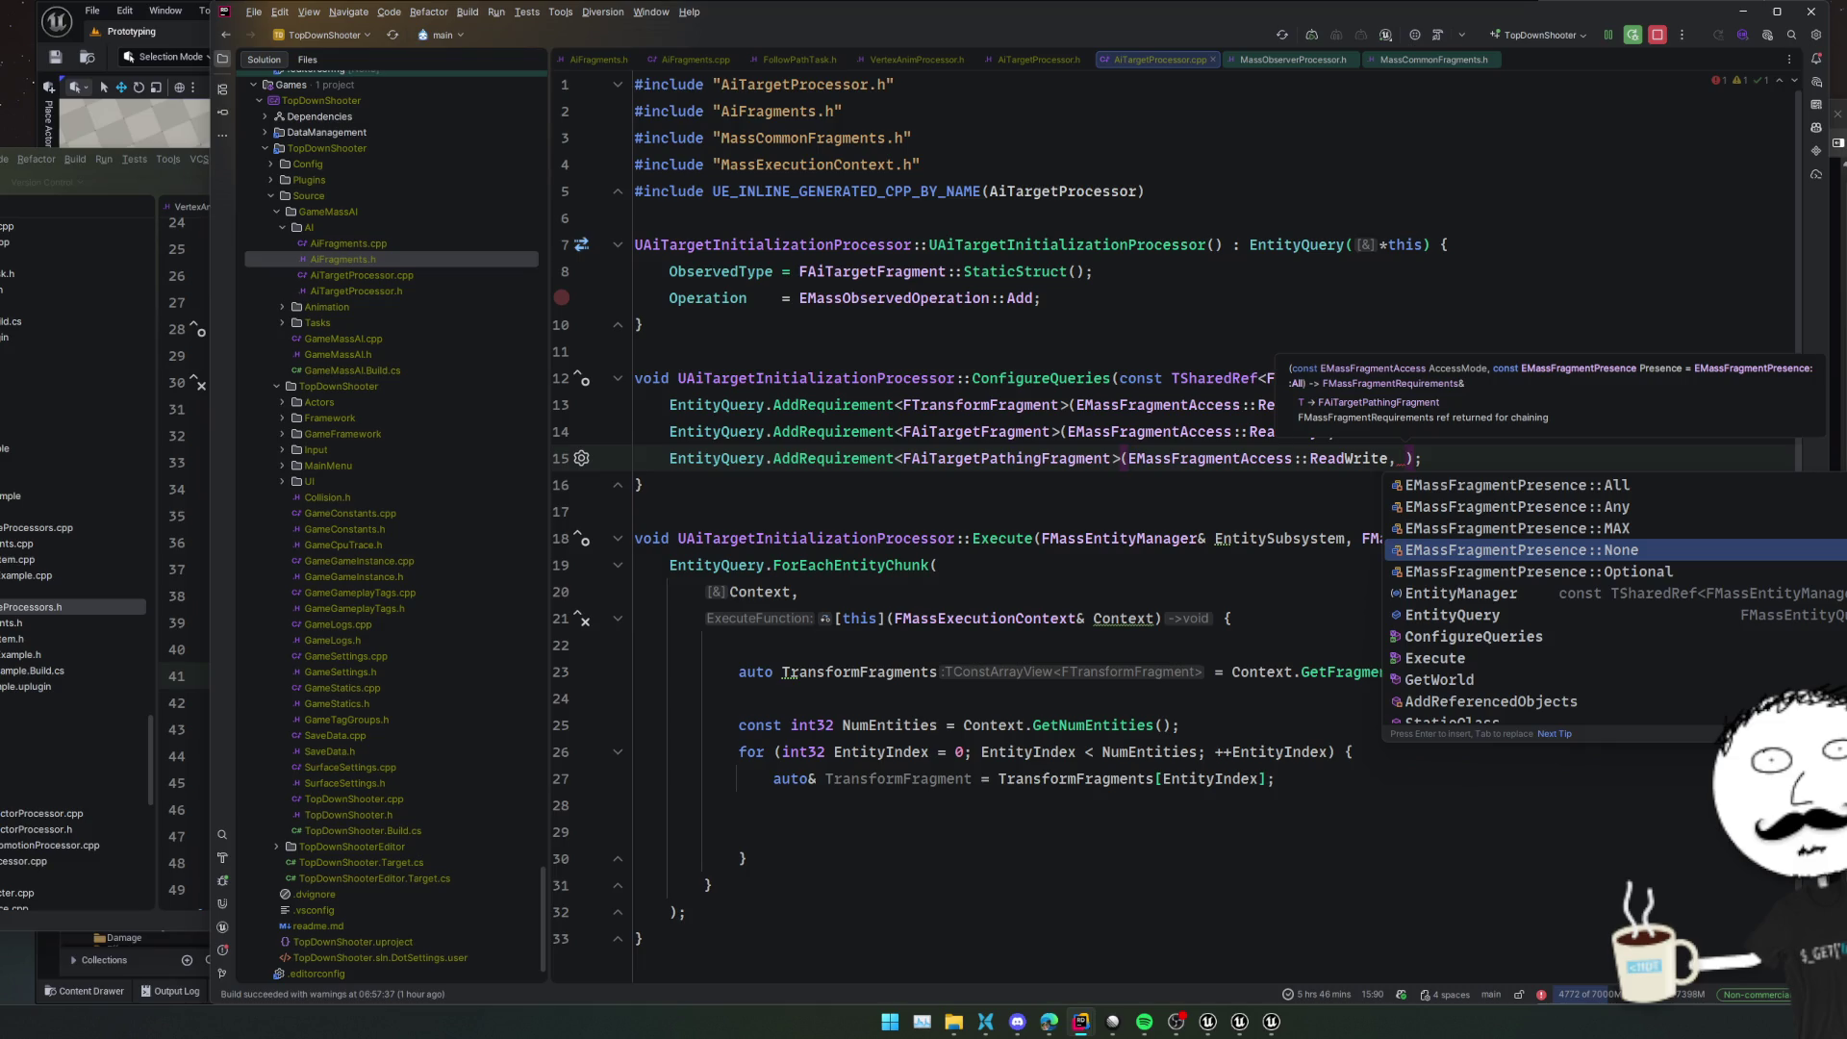
key("Return")
key("Home")
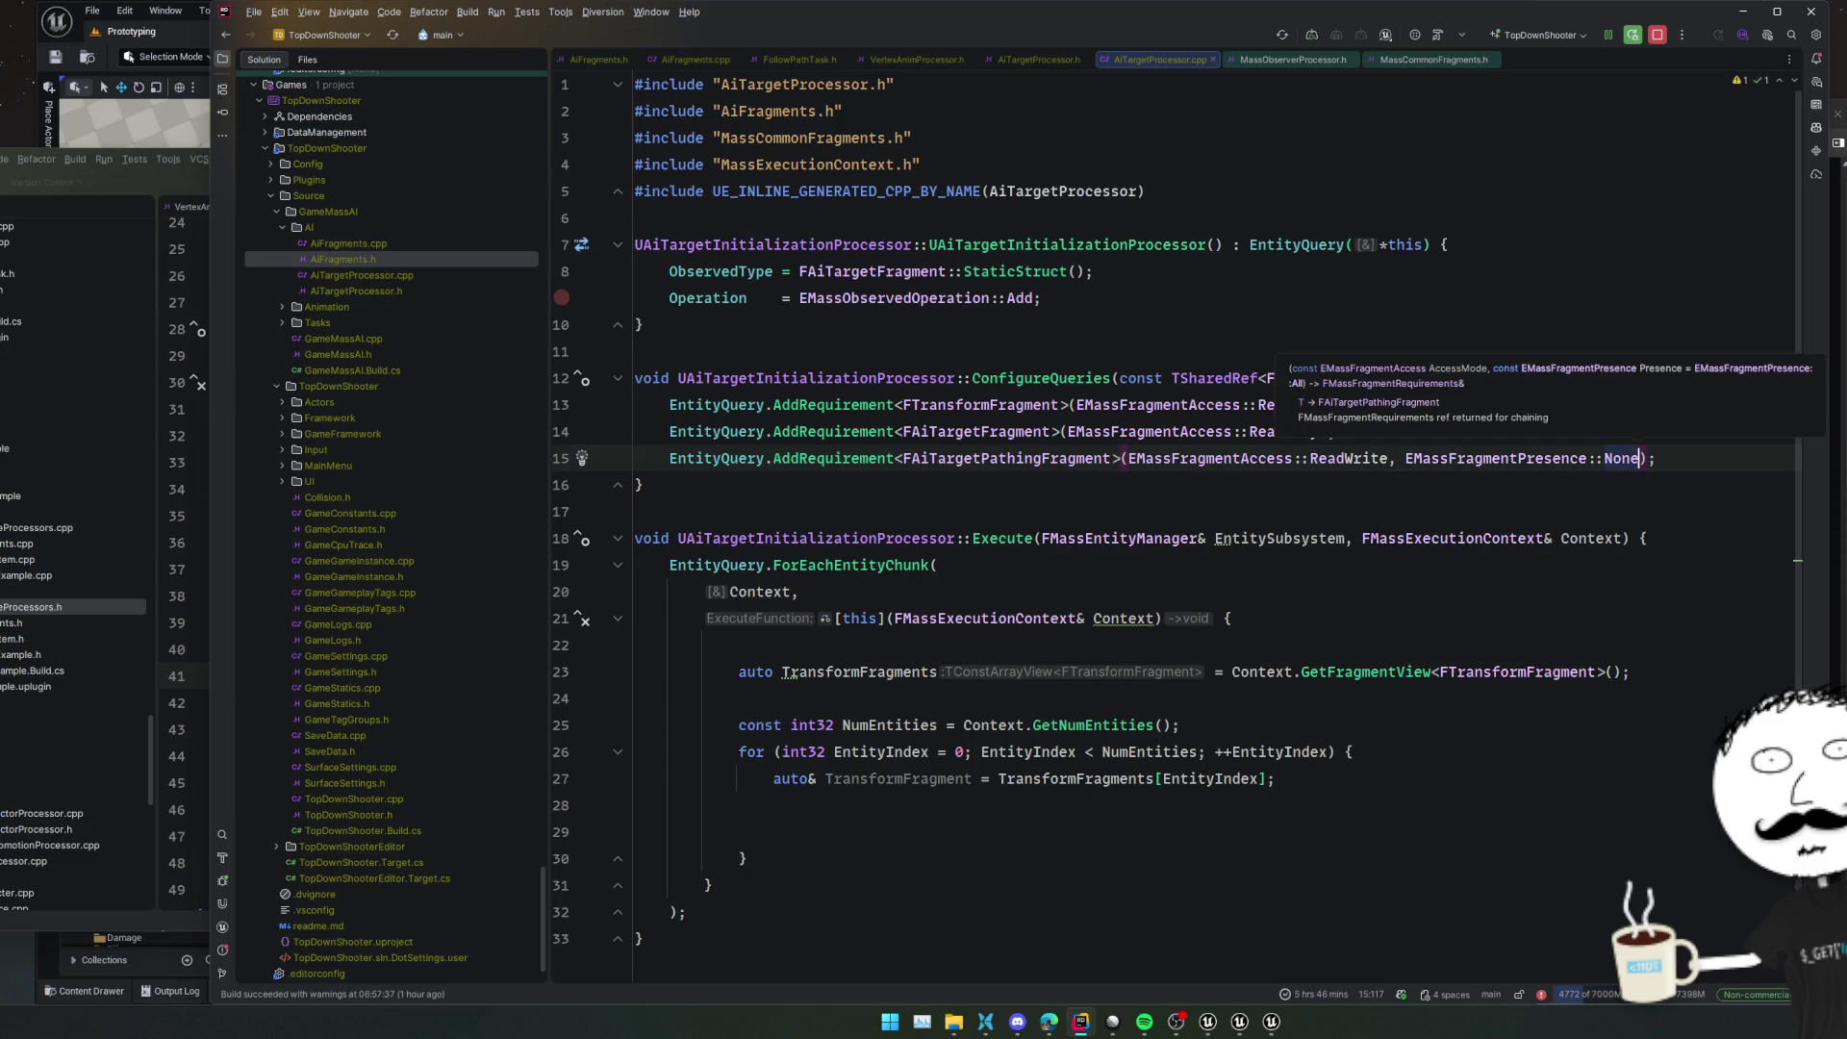
key("End")
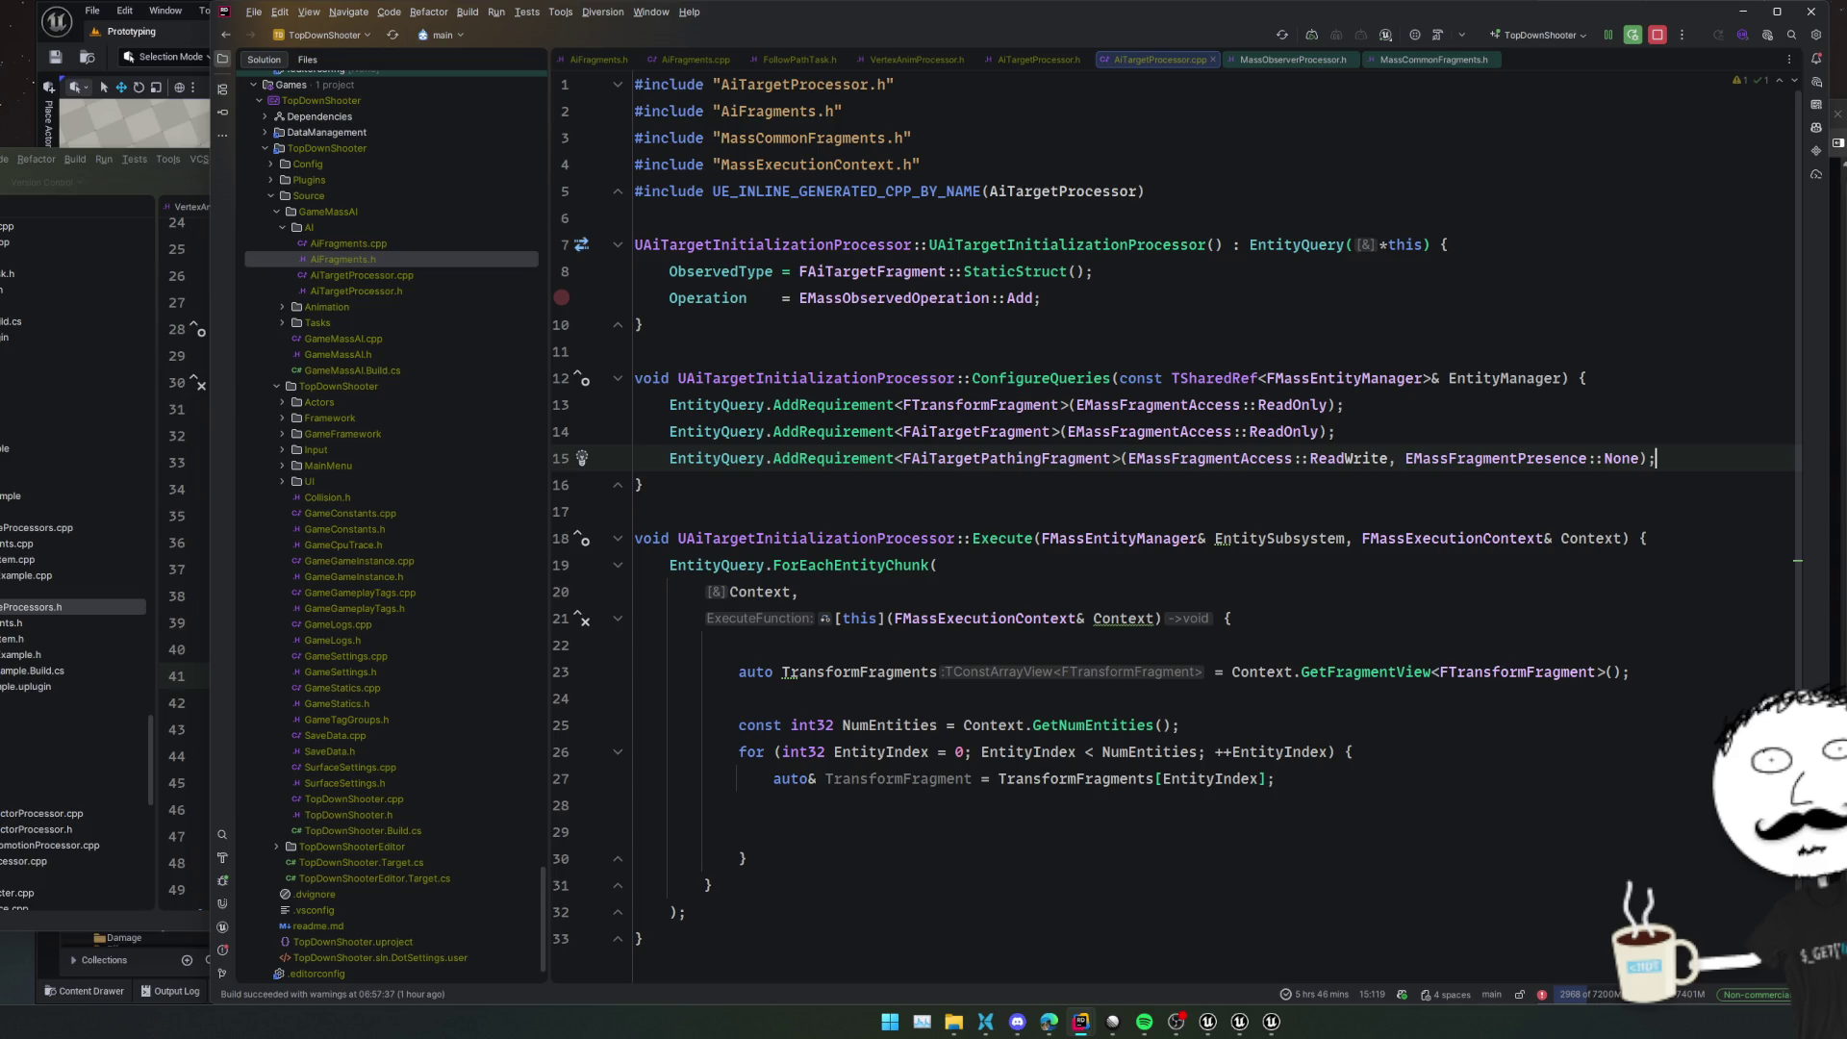
Close the extra header file tabs and set a breakpoint on line 16
key("ctrl+alt+Home")
key("ctrl+alt+Home")
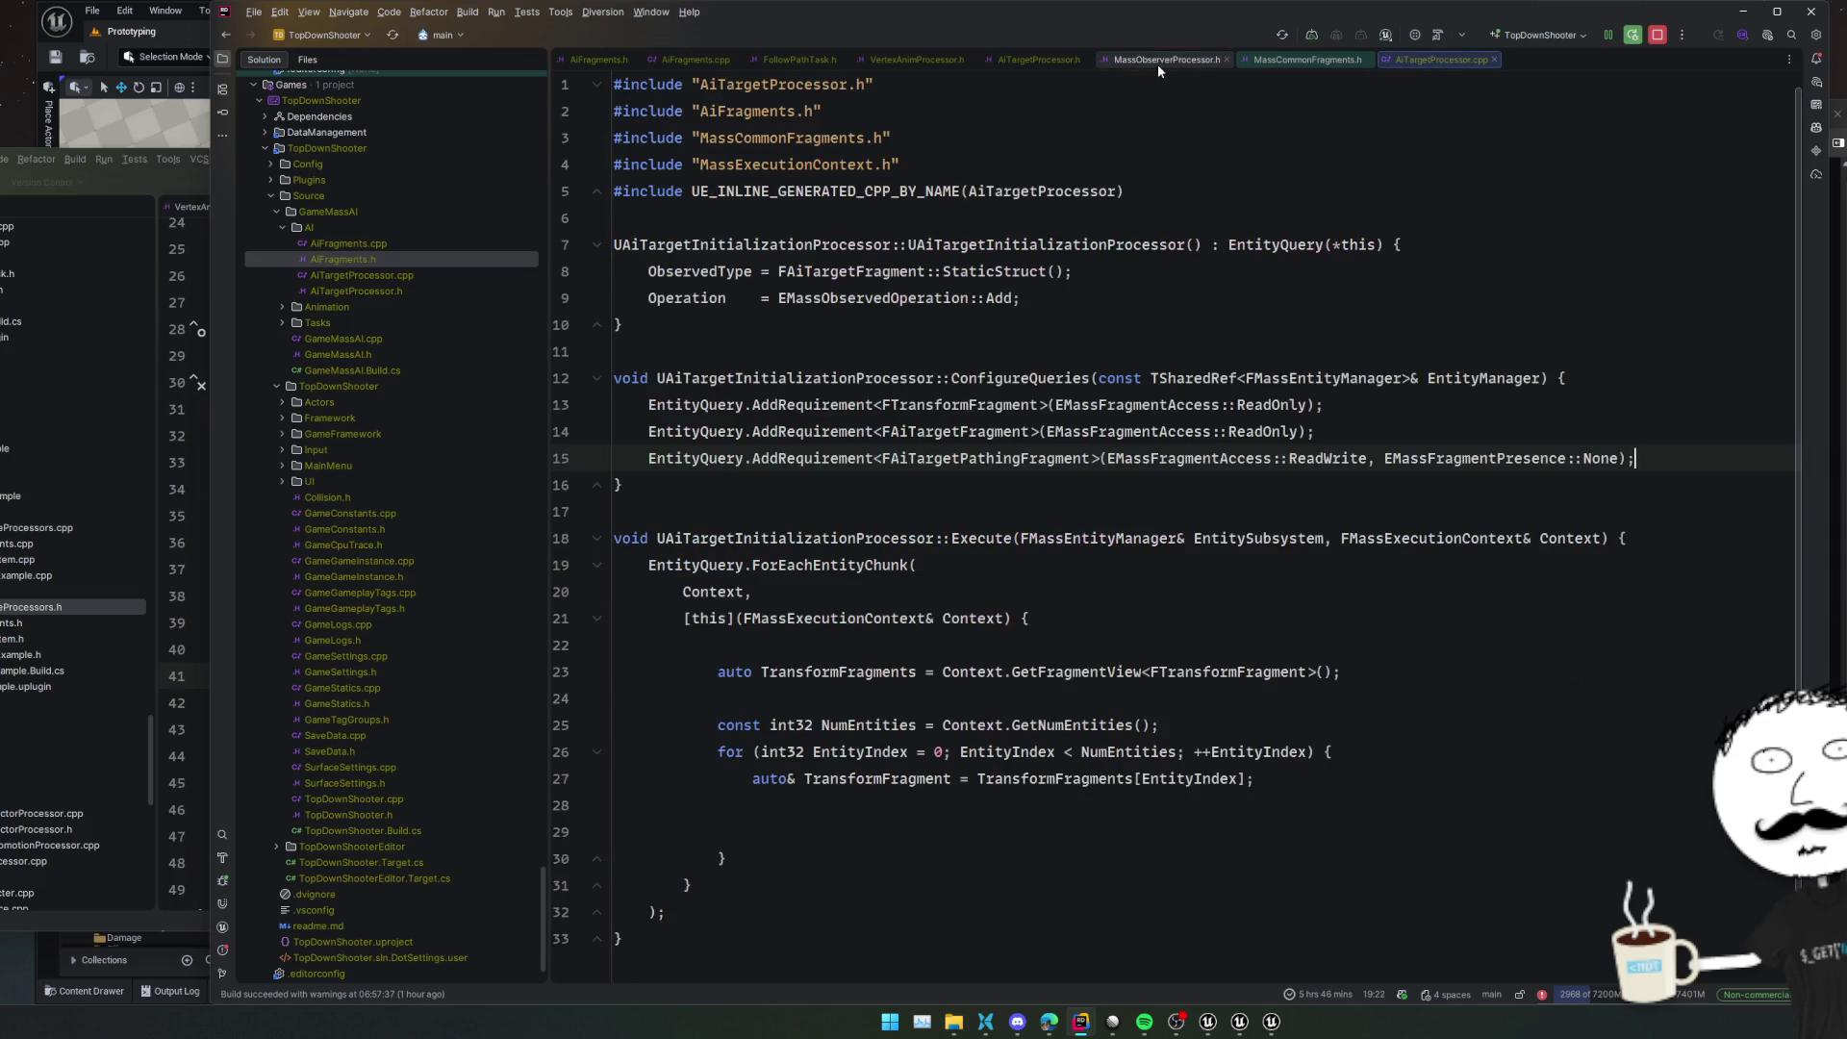
key("Down")
key("Down")
key("Down")
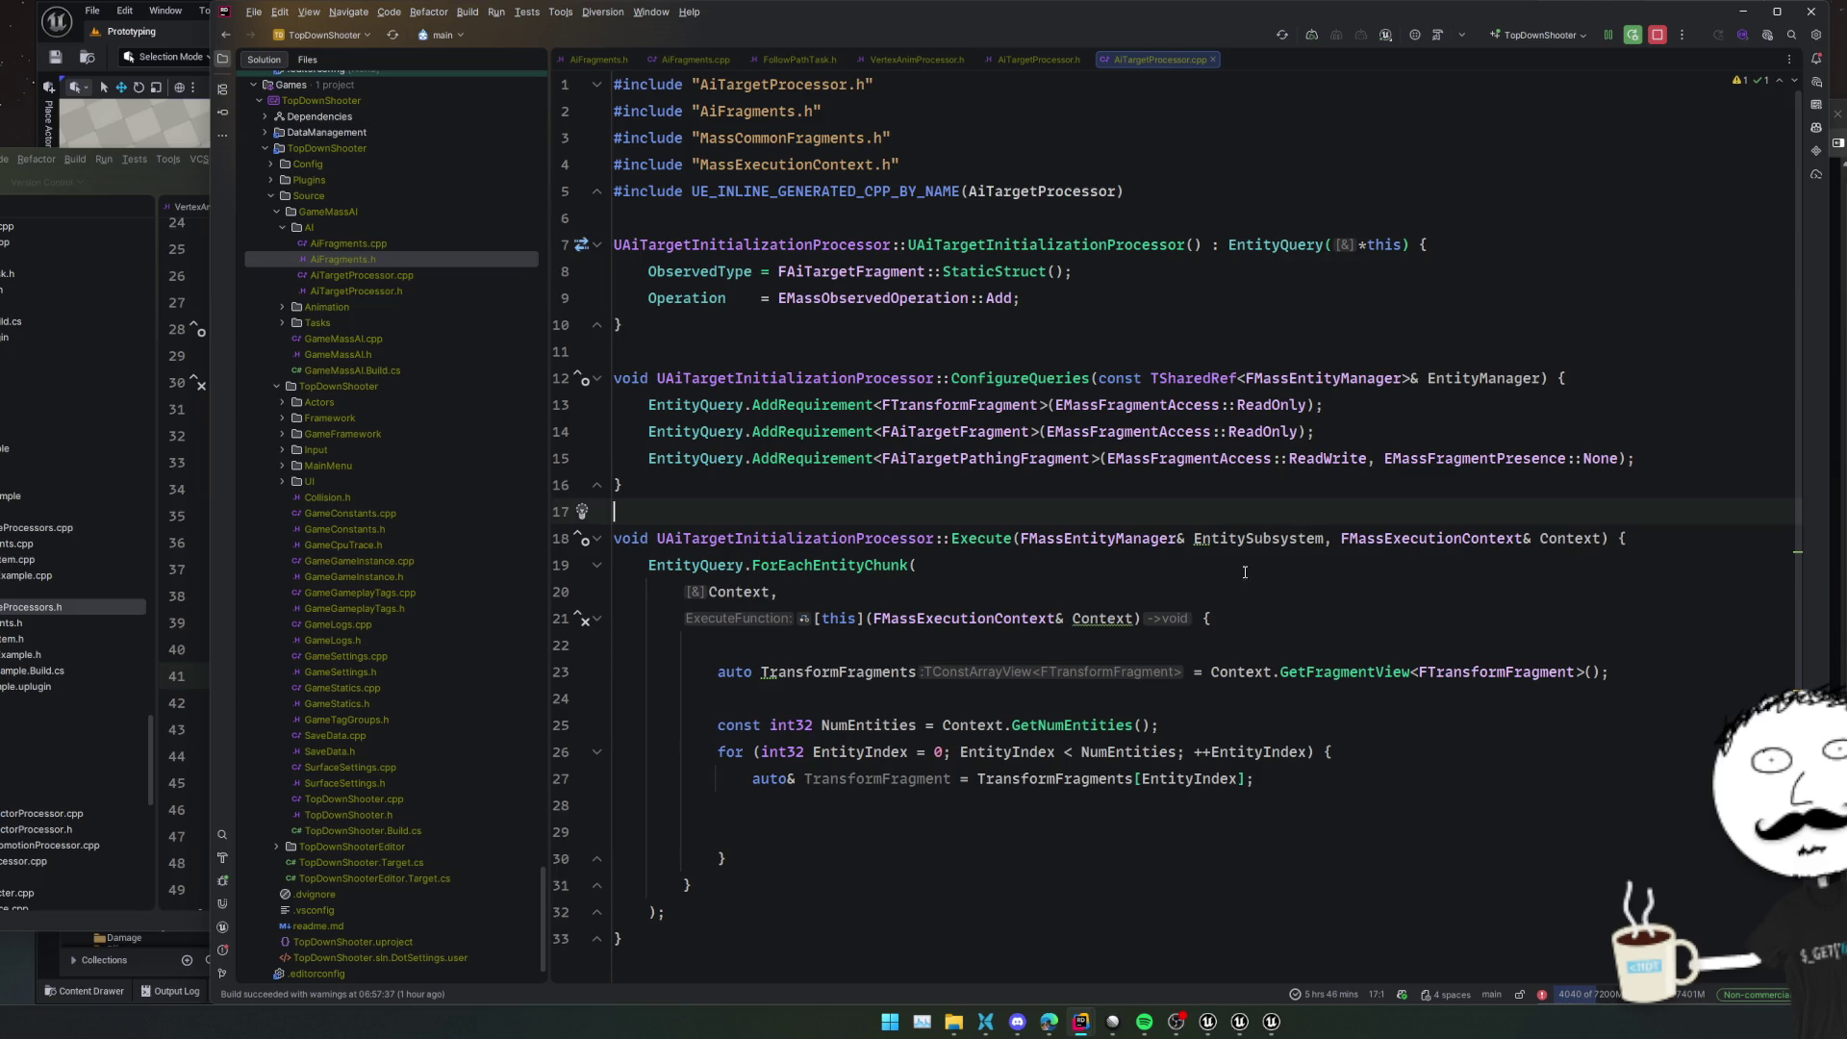
left_click(561, 484)
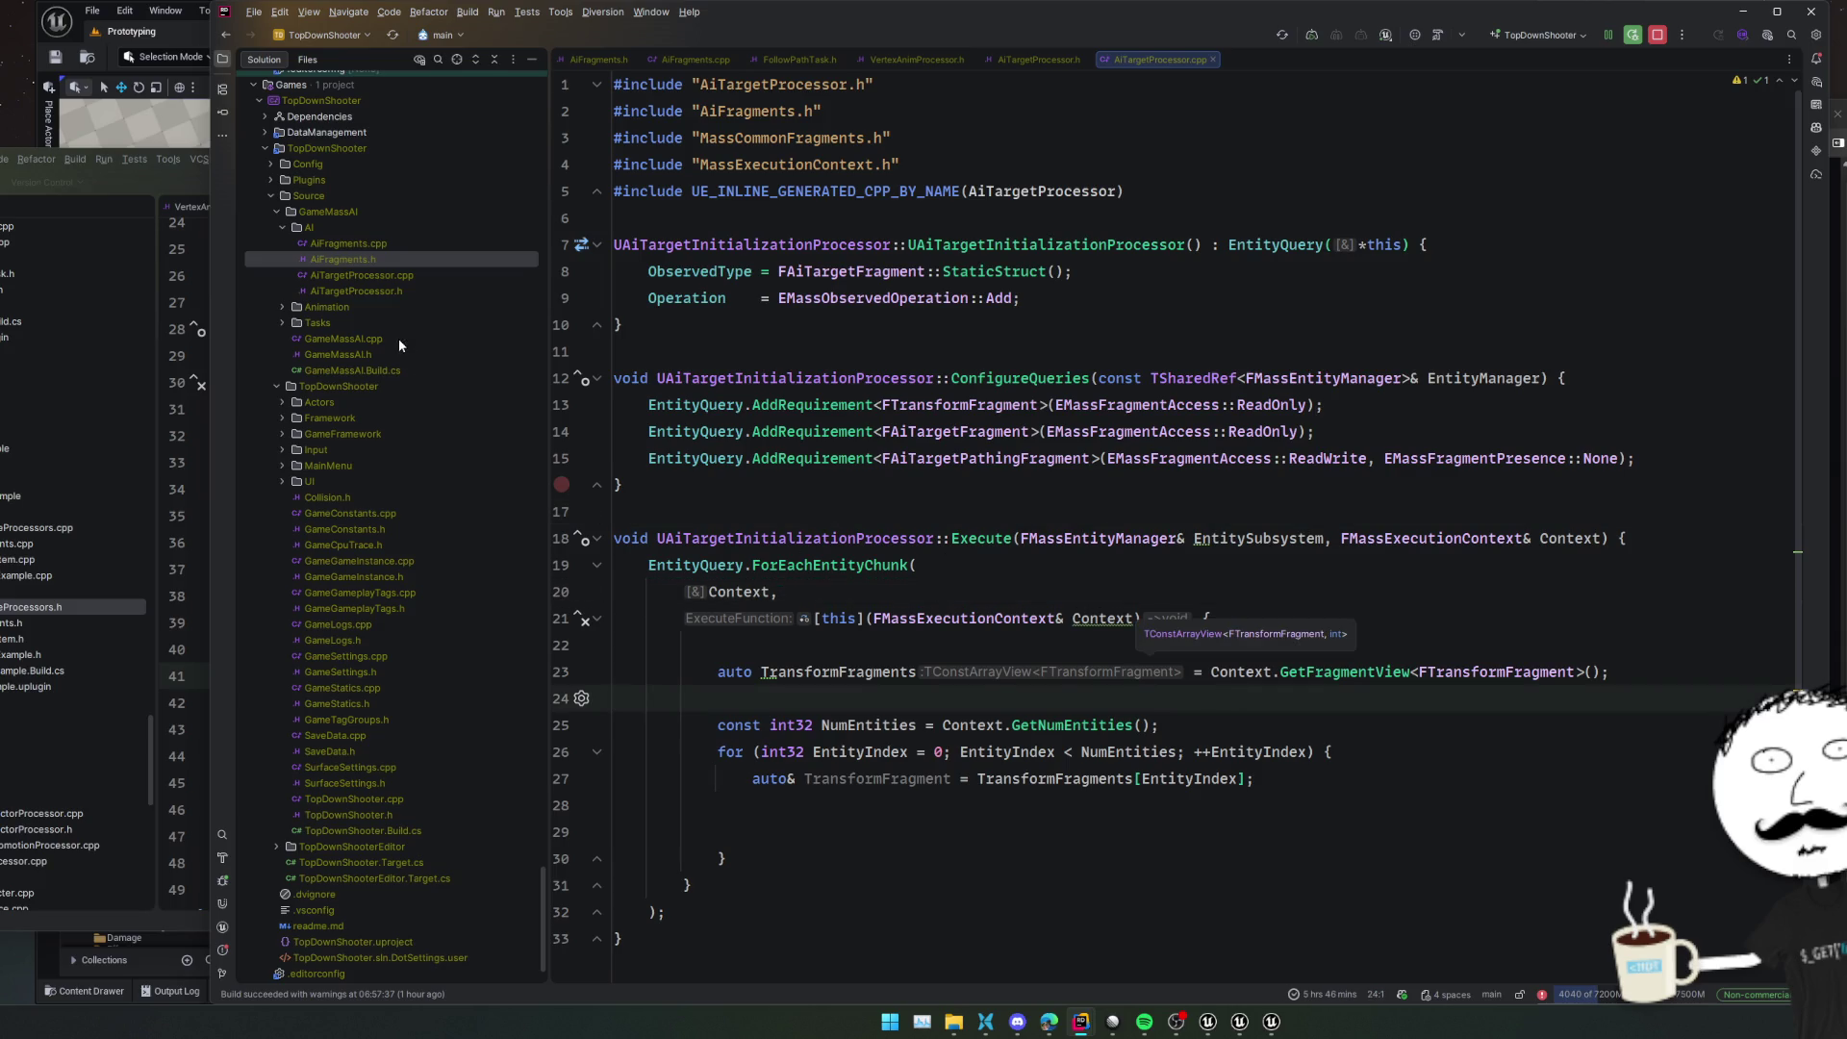
In the Solution tree, collapse the source and engine folders and open Tasks > Movement > CalculatePathTask.h
double_click(337, 385)
scroll(354, 437, "up", 15)
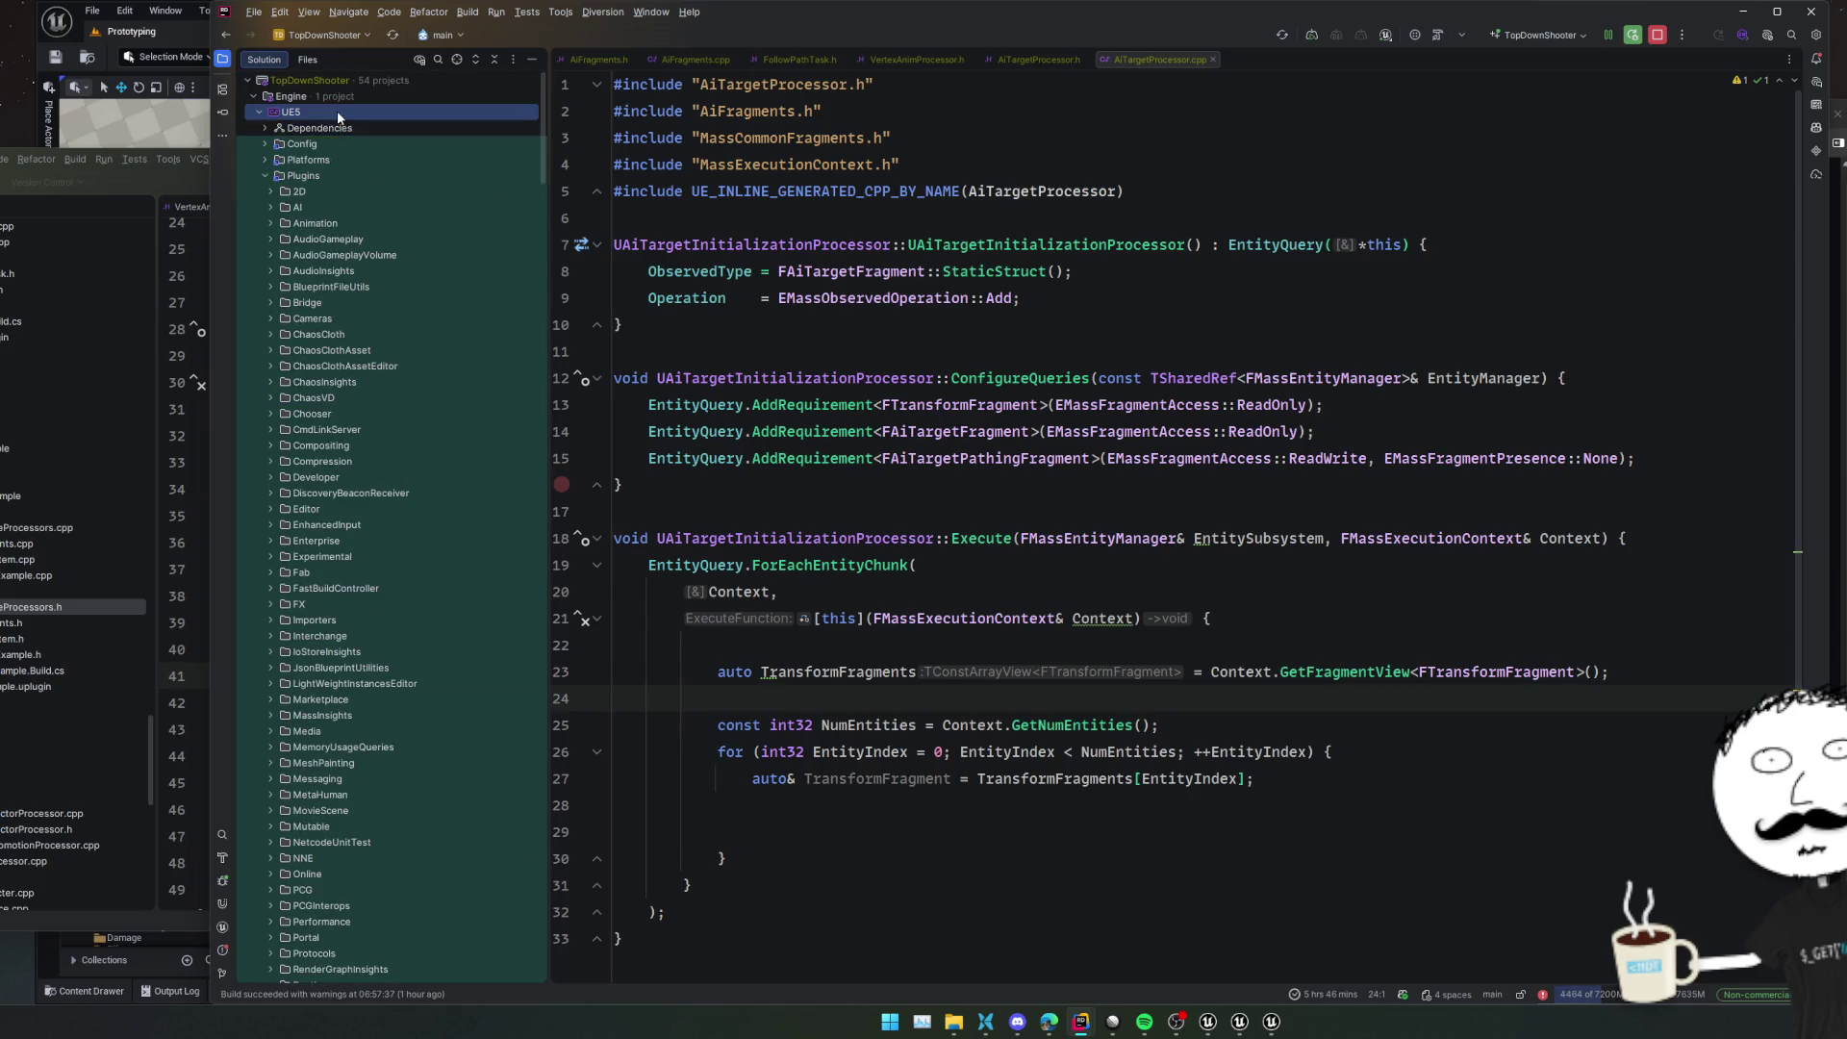
double_click(337, 110)
double_click(333, 364)
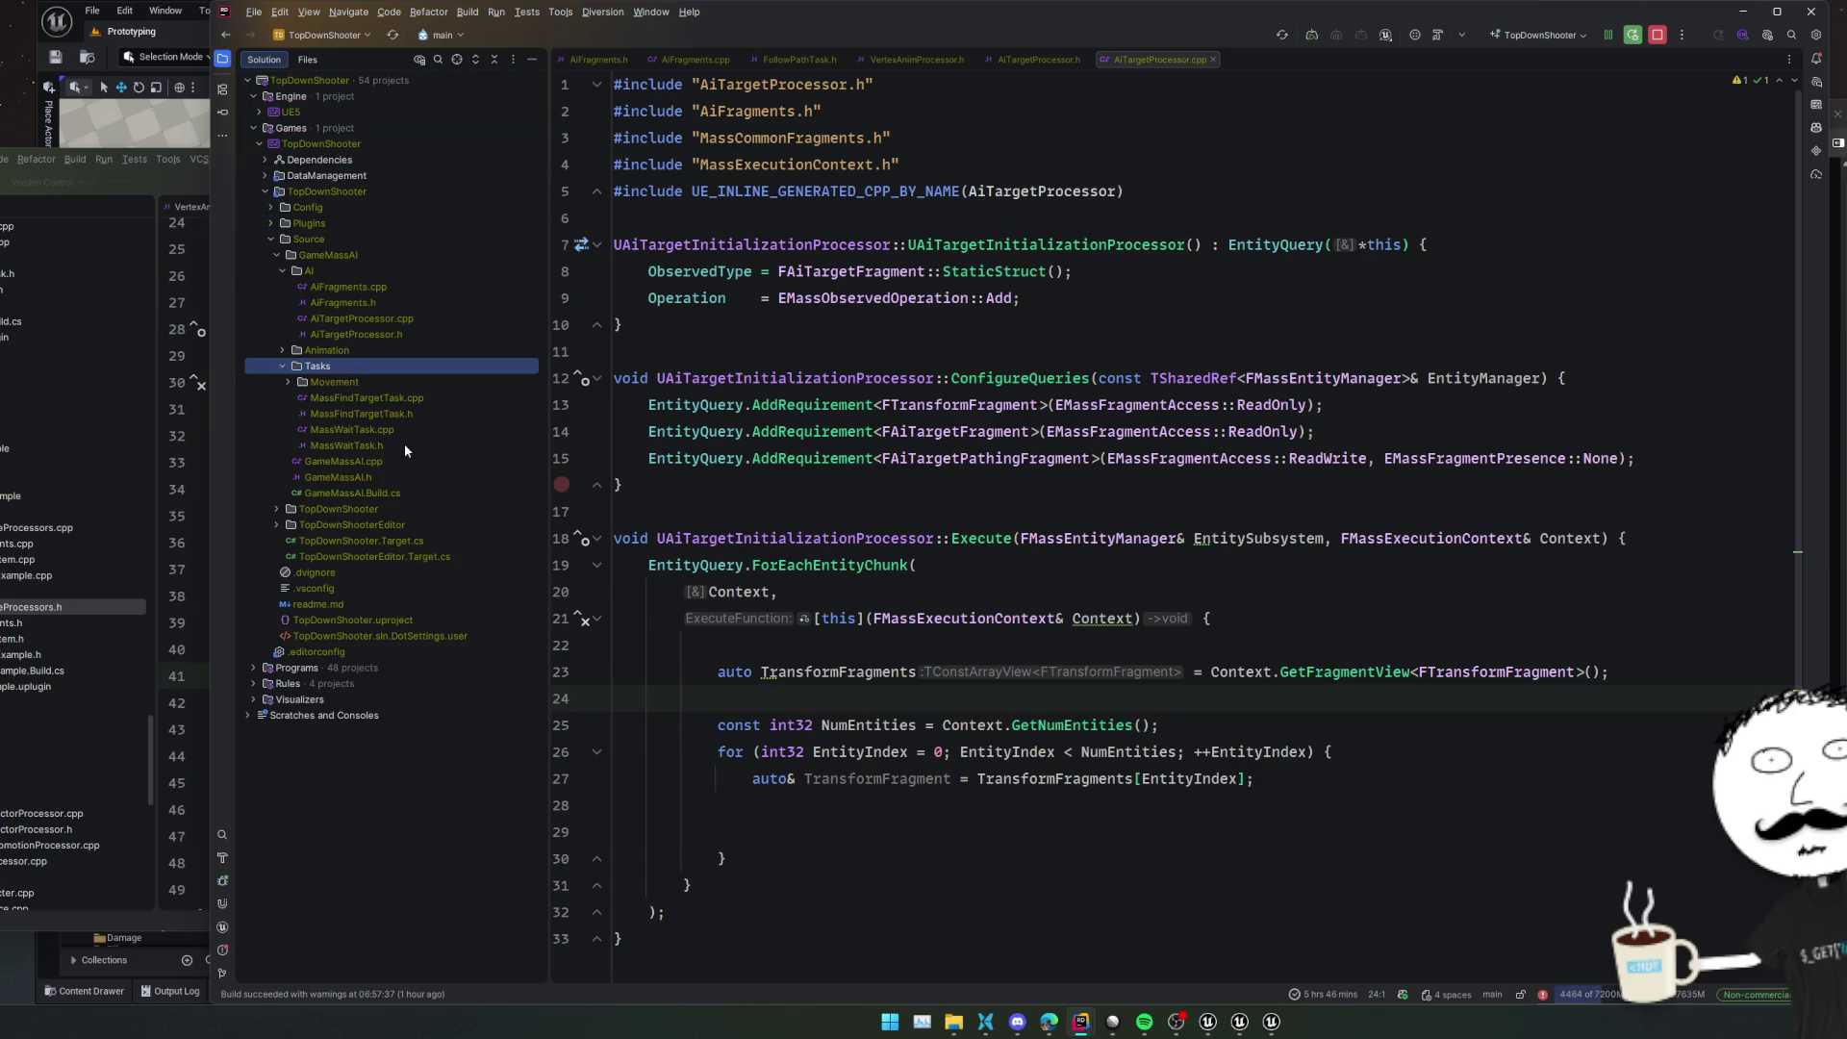
double_click(367, 384)
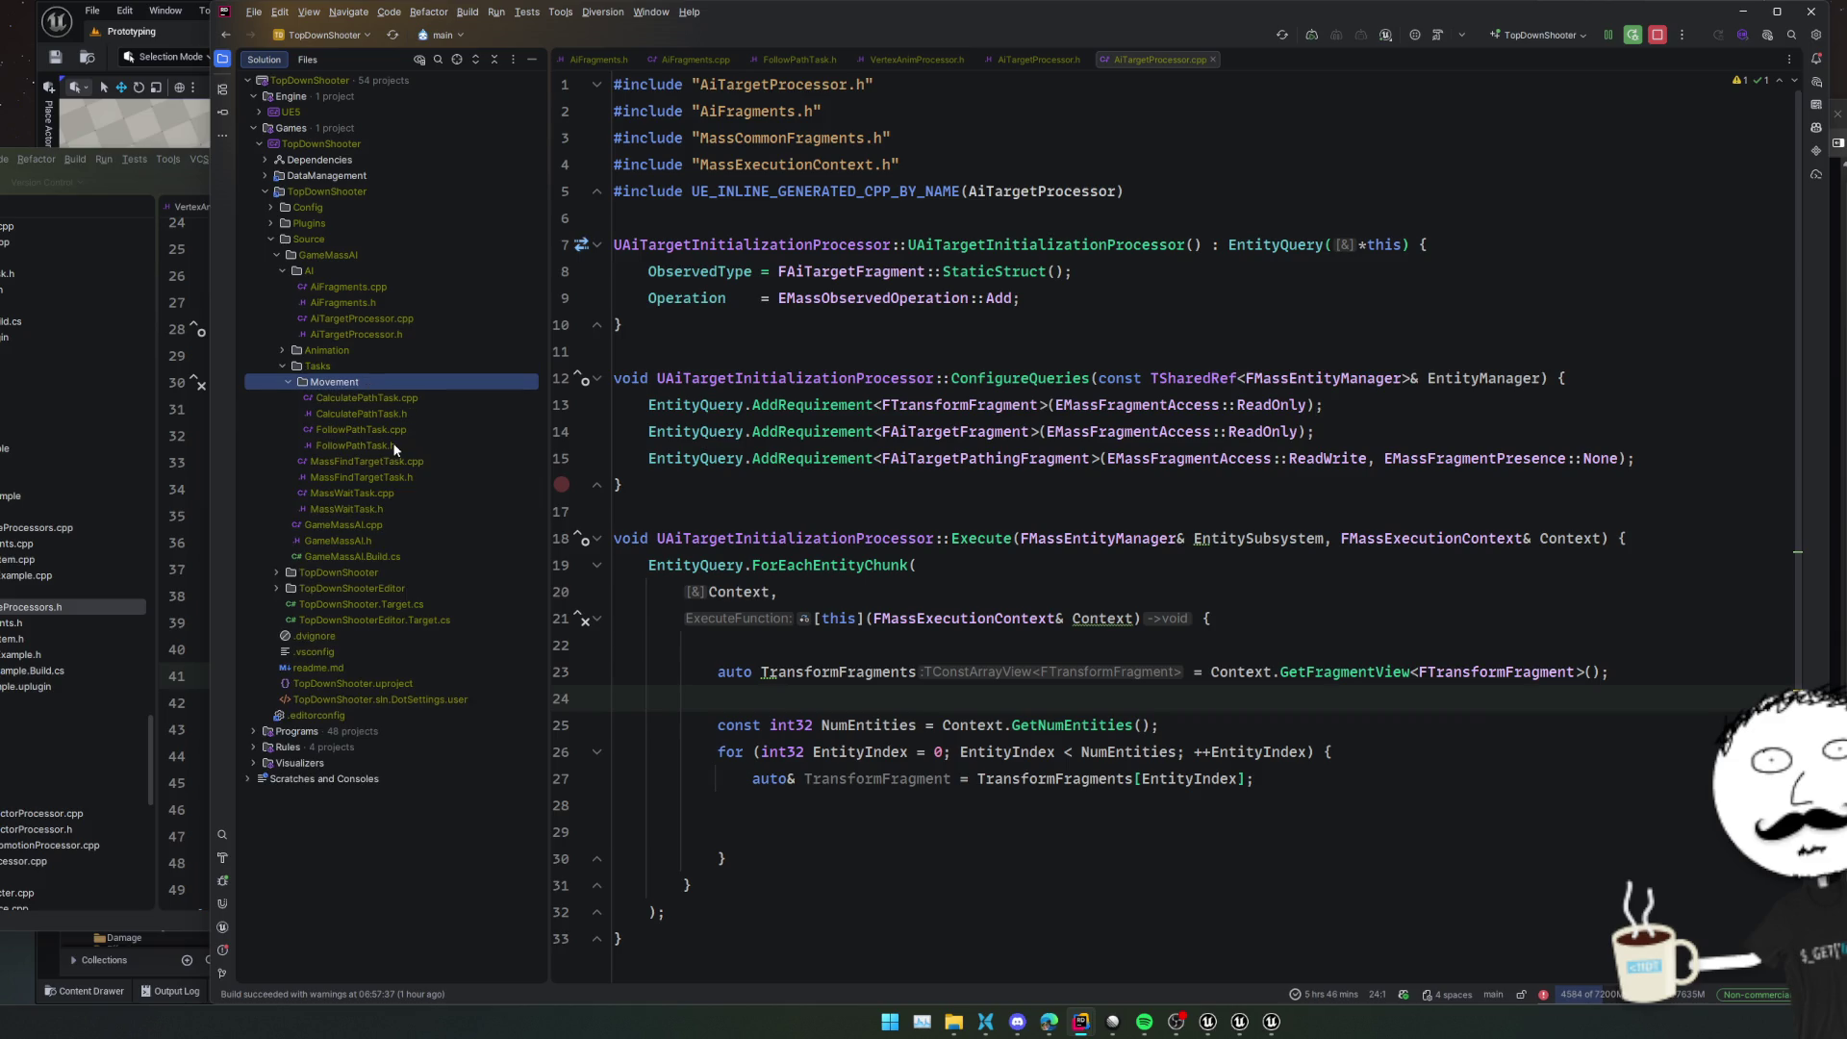
double_click(396, 416)
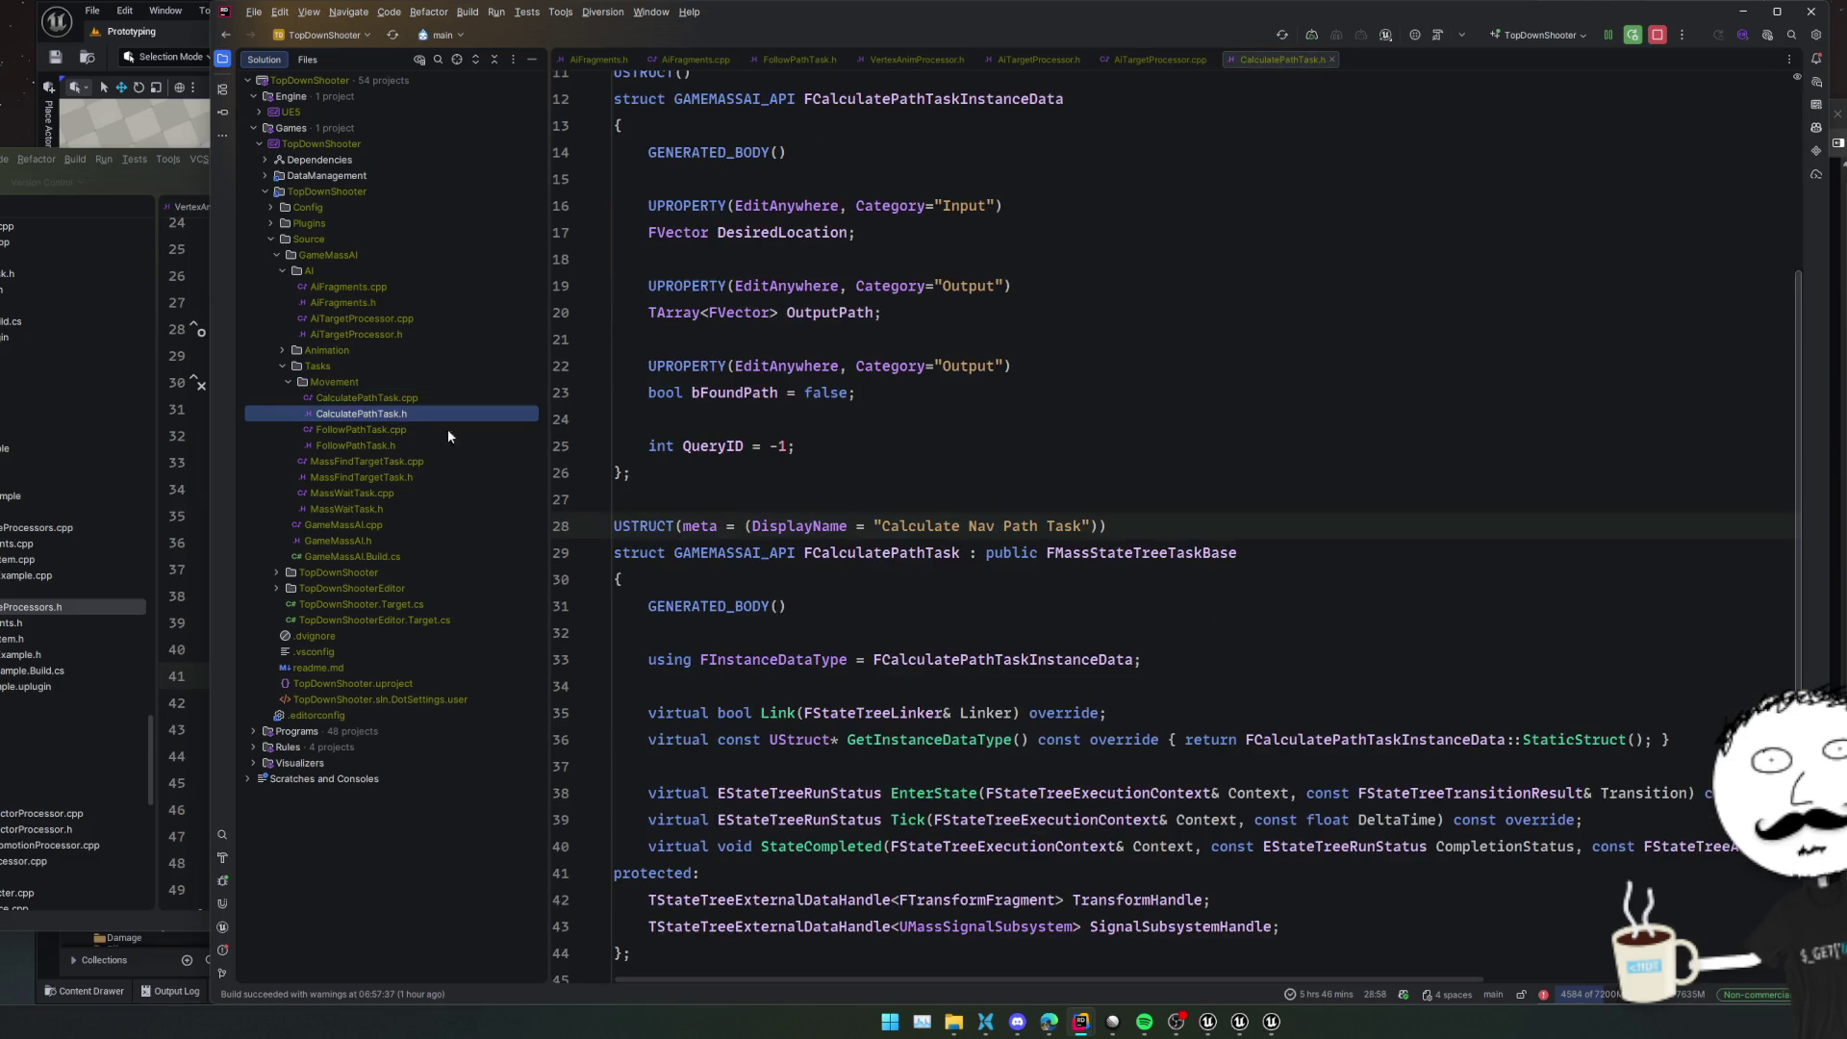
Open CalculatePathTask.cpp at EnterState and highlight its navigation setup lines 27–29
left_click(933, 640, "ctrl")
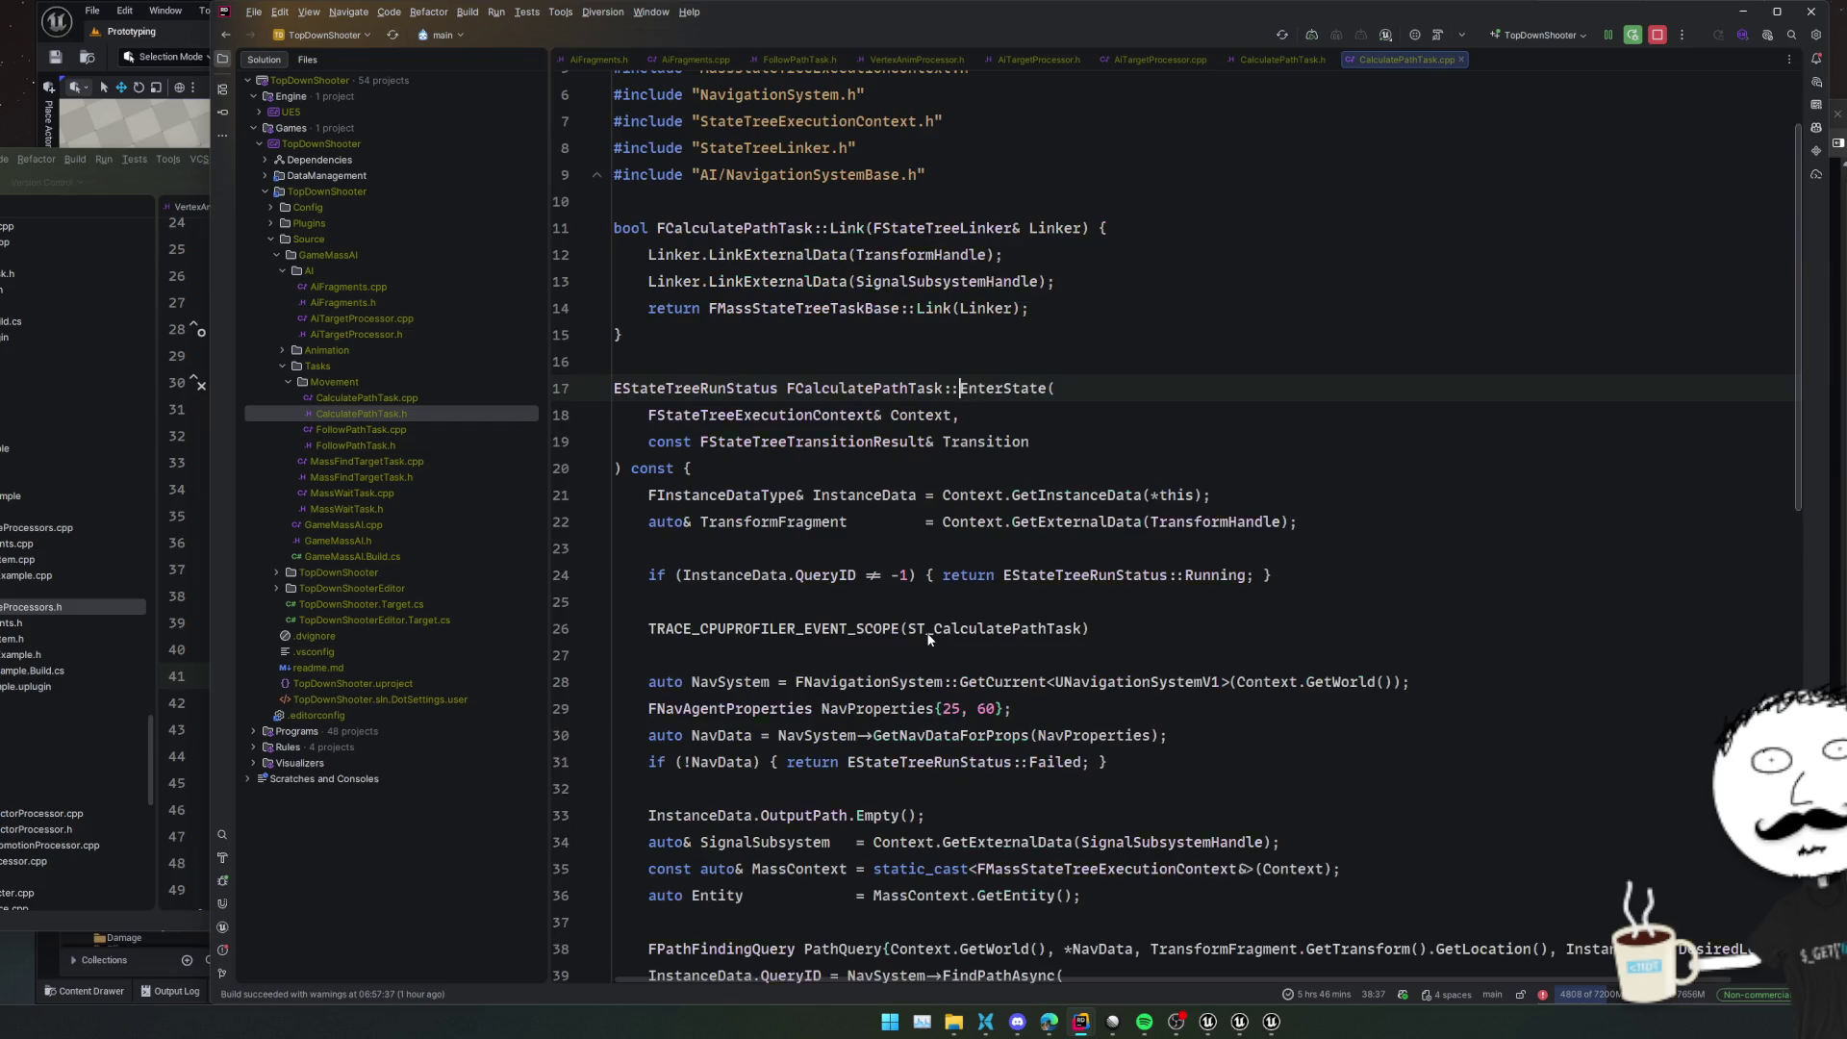
left_click(1449, 502)
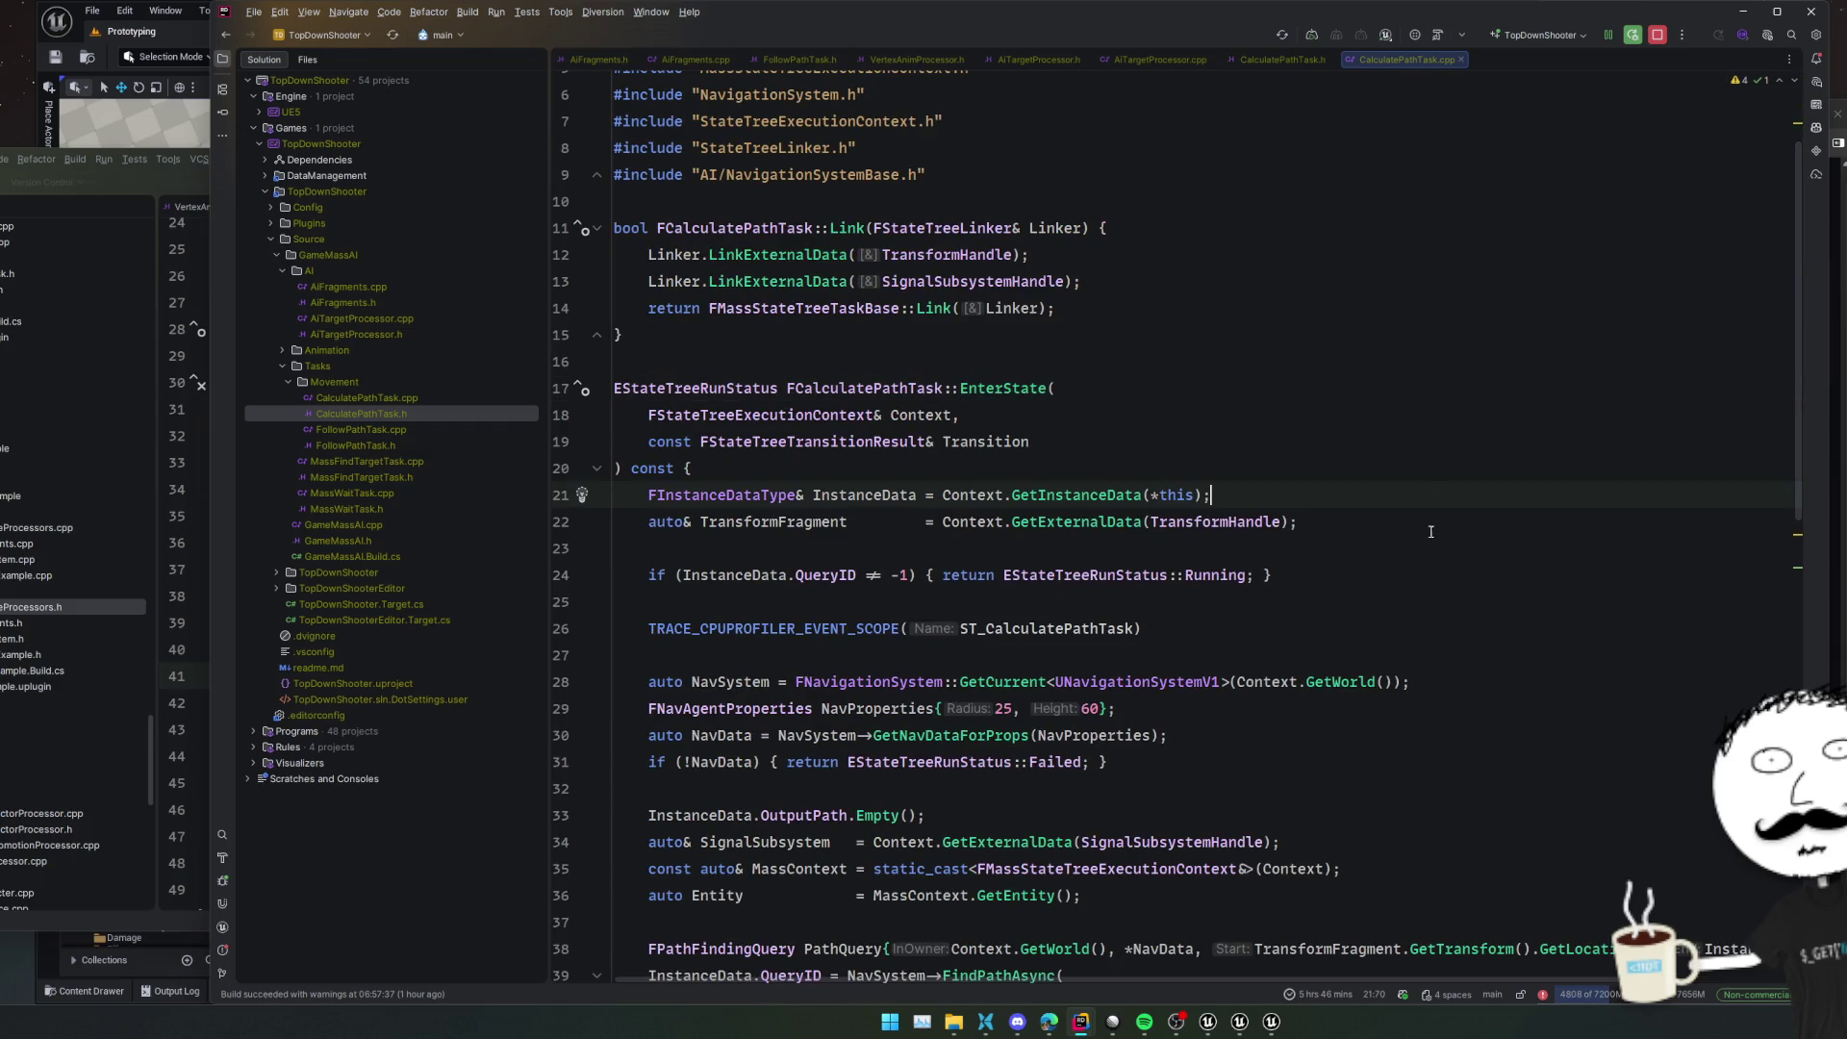
left_click(1361, 575)
scroll(1360, 575, "down", 2)
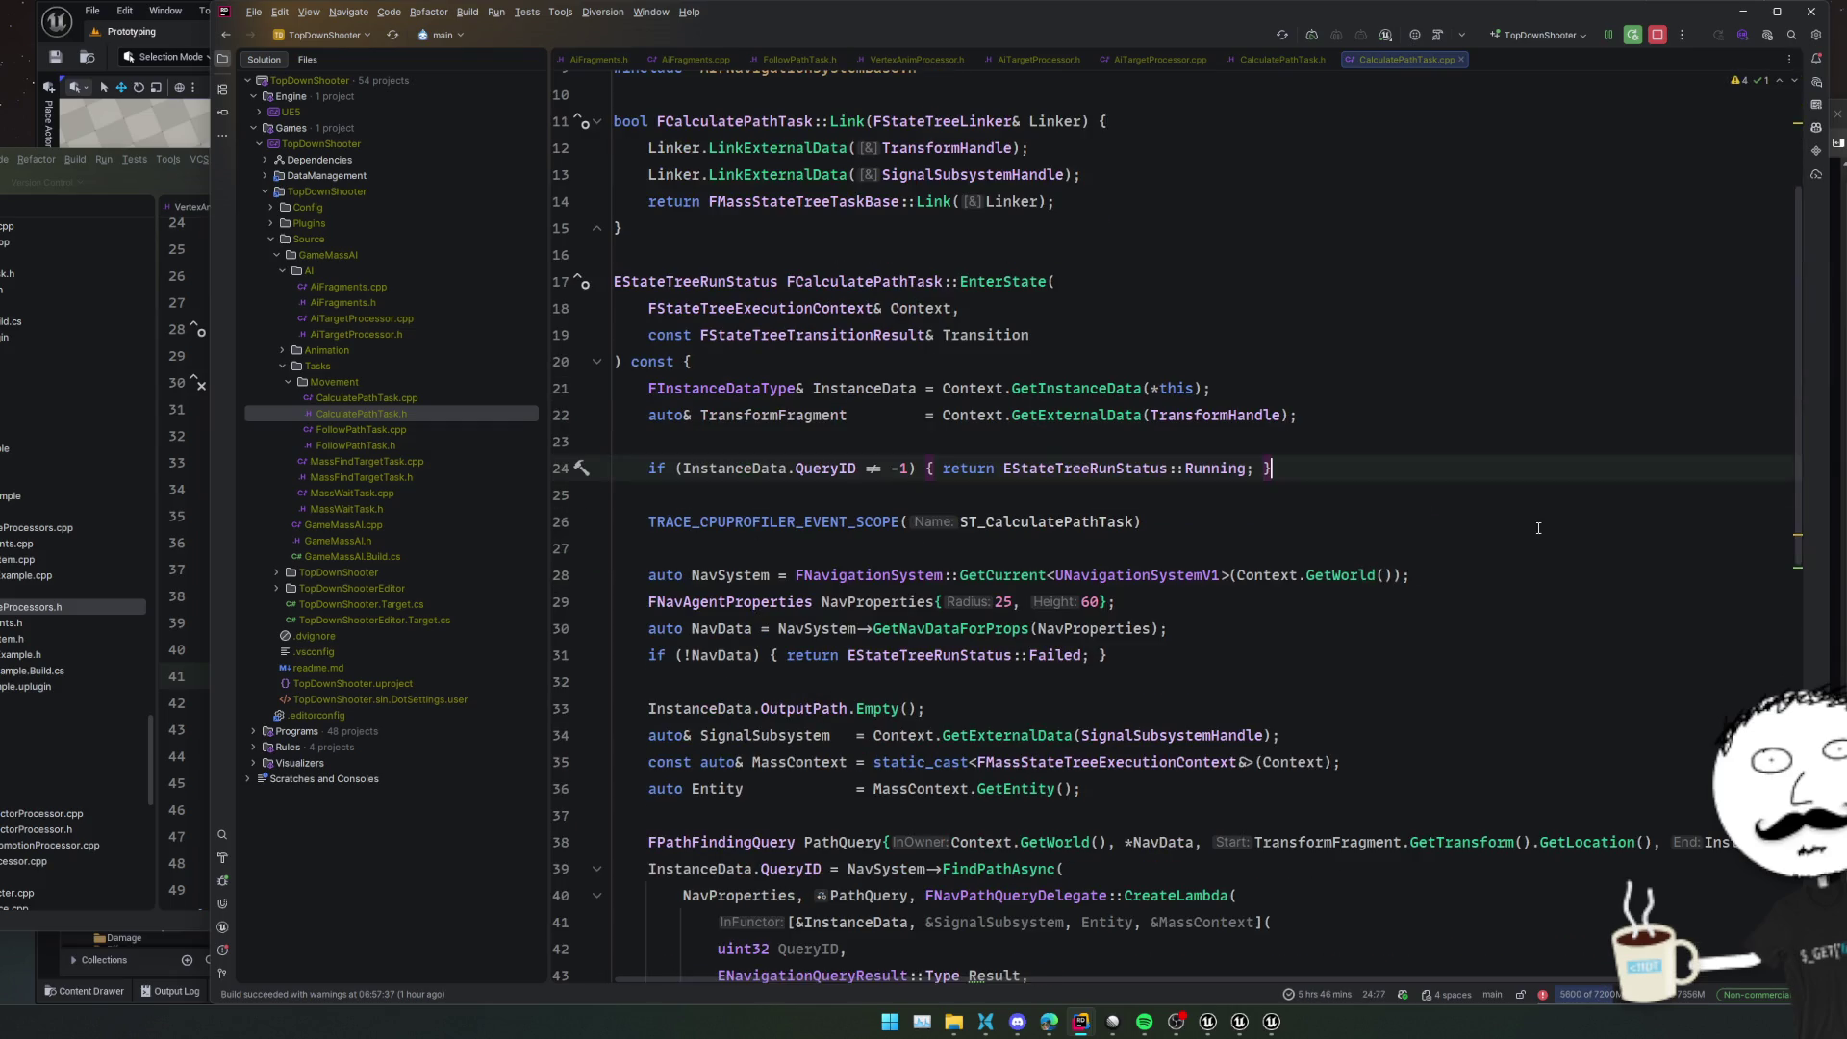
scroll(1539, 528, "down", 2)
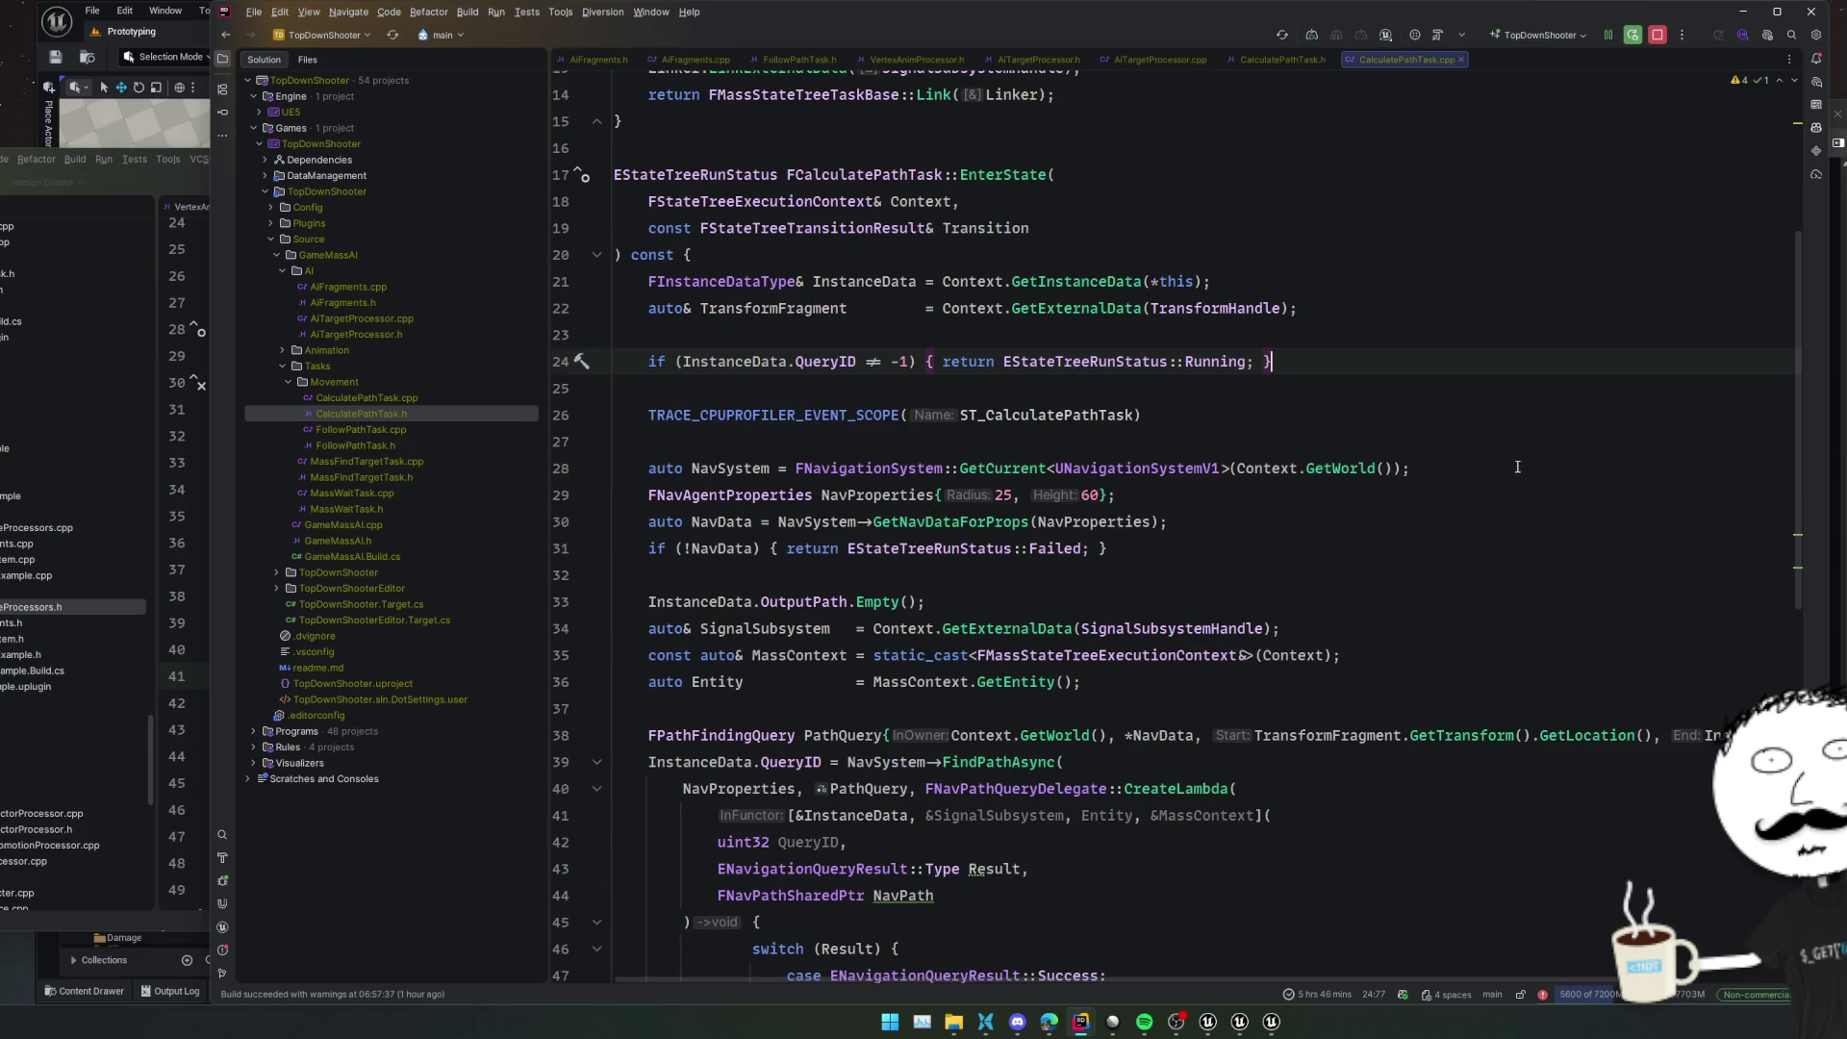
left_click_drag(1505, 448, 1492, 524)
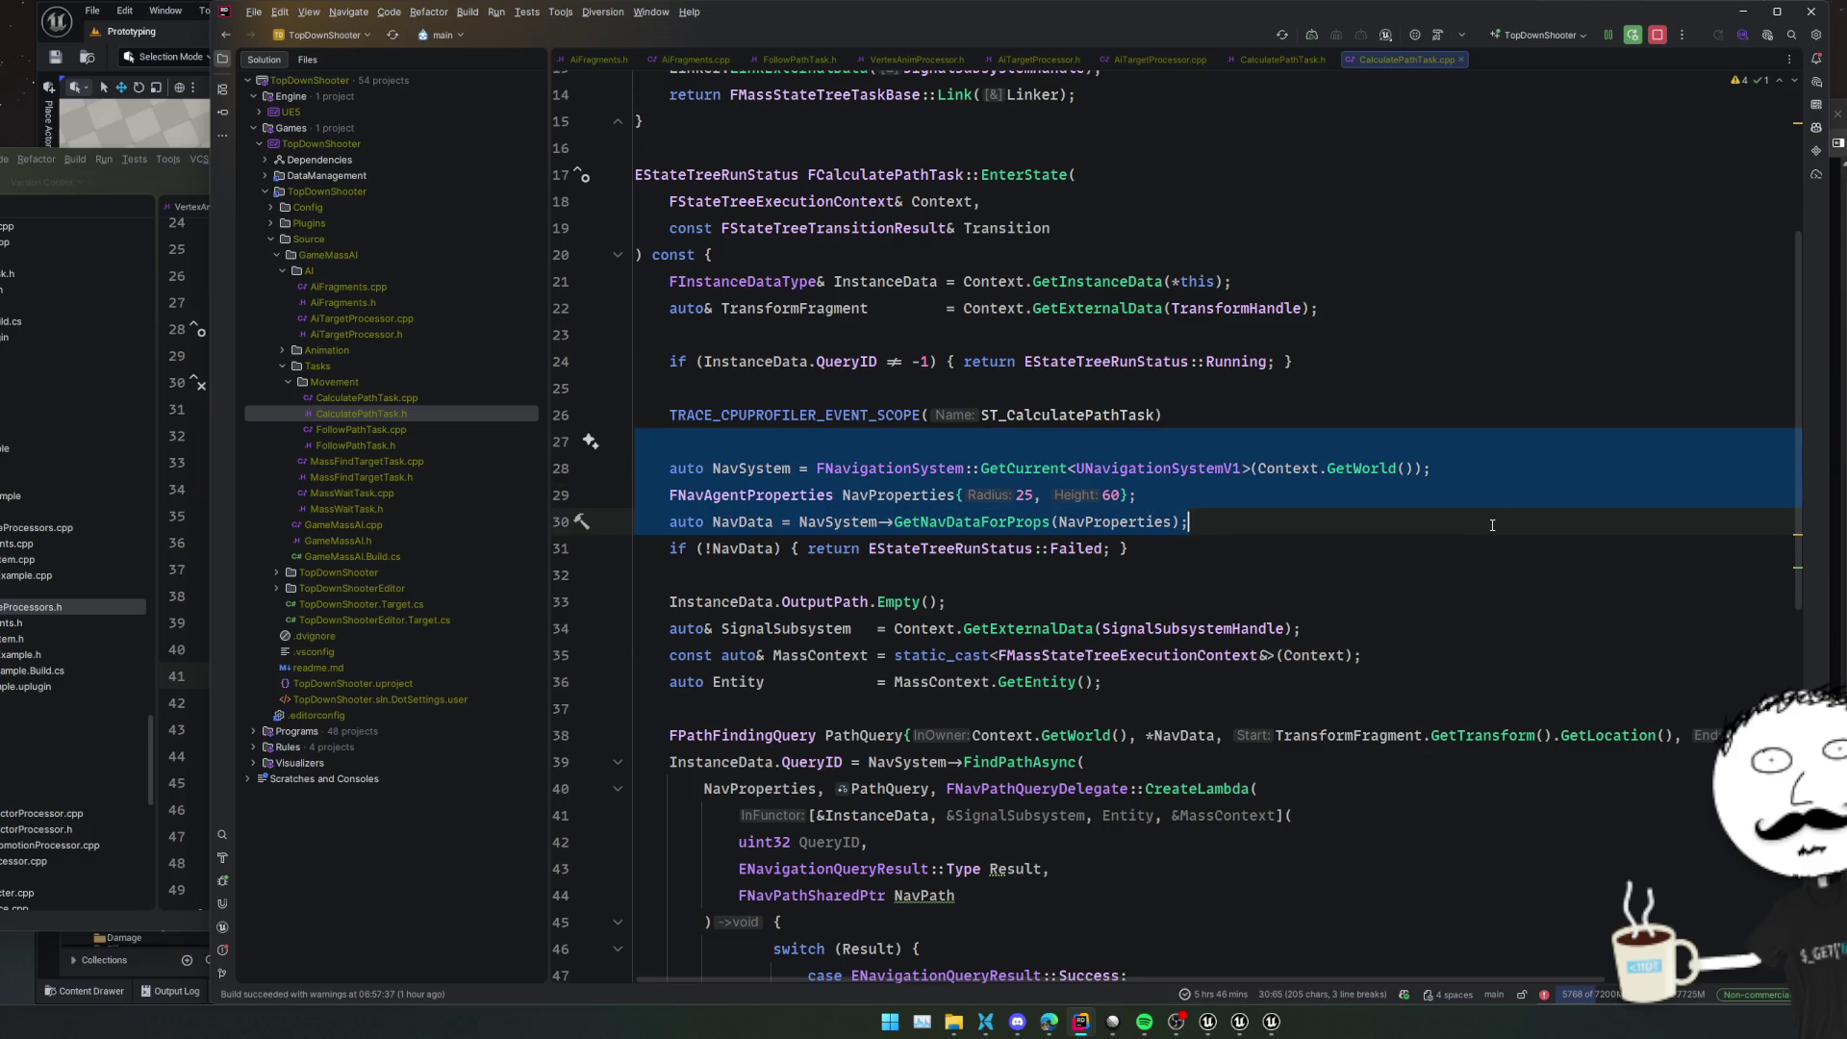
scroll(1493, 524, "down", 2)
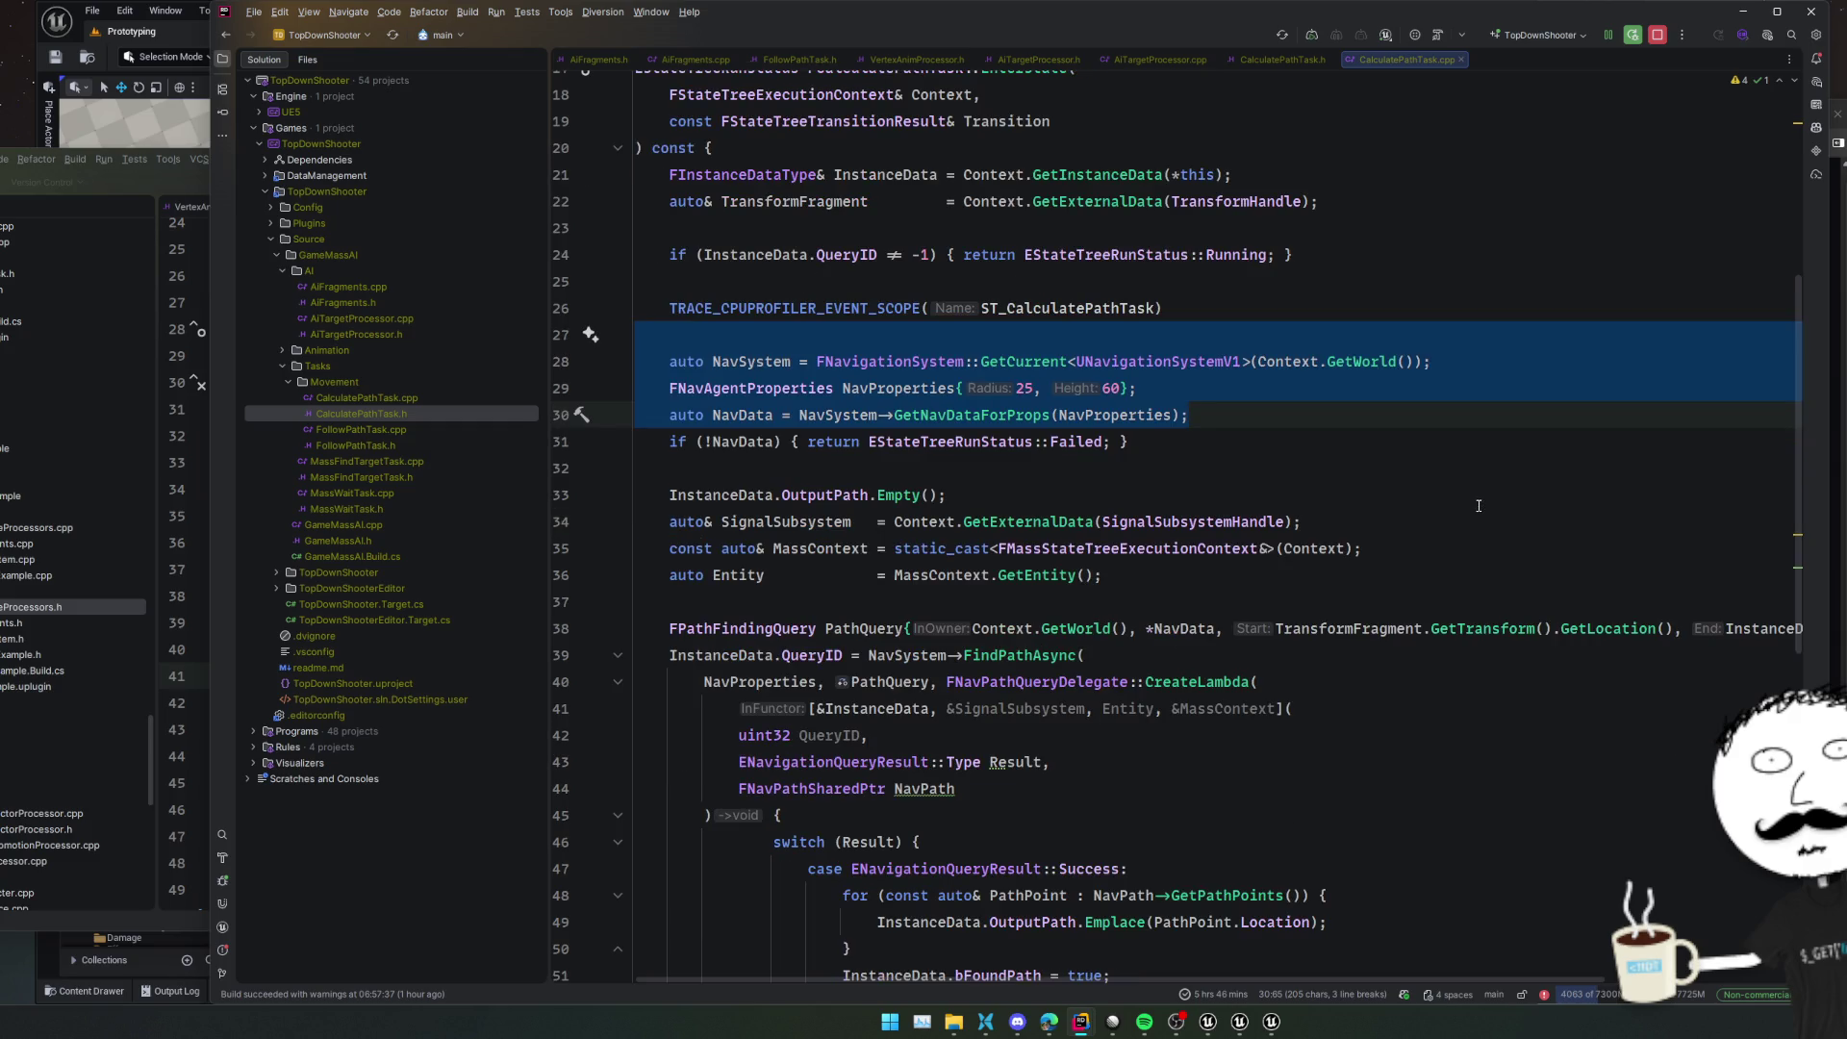
scroll(1477, 496, "down", 2)
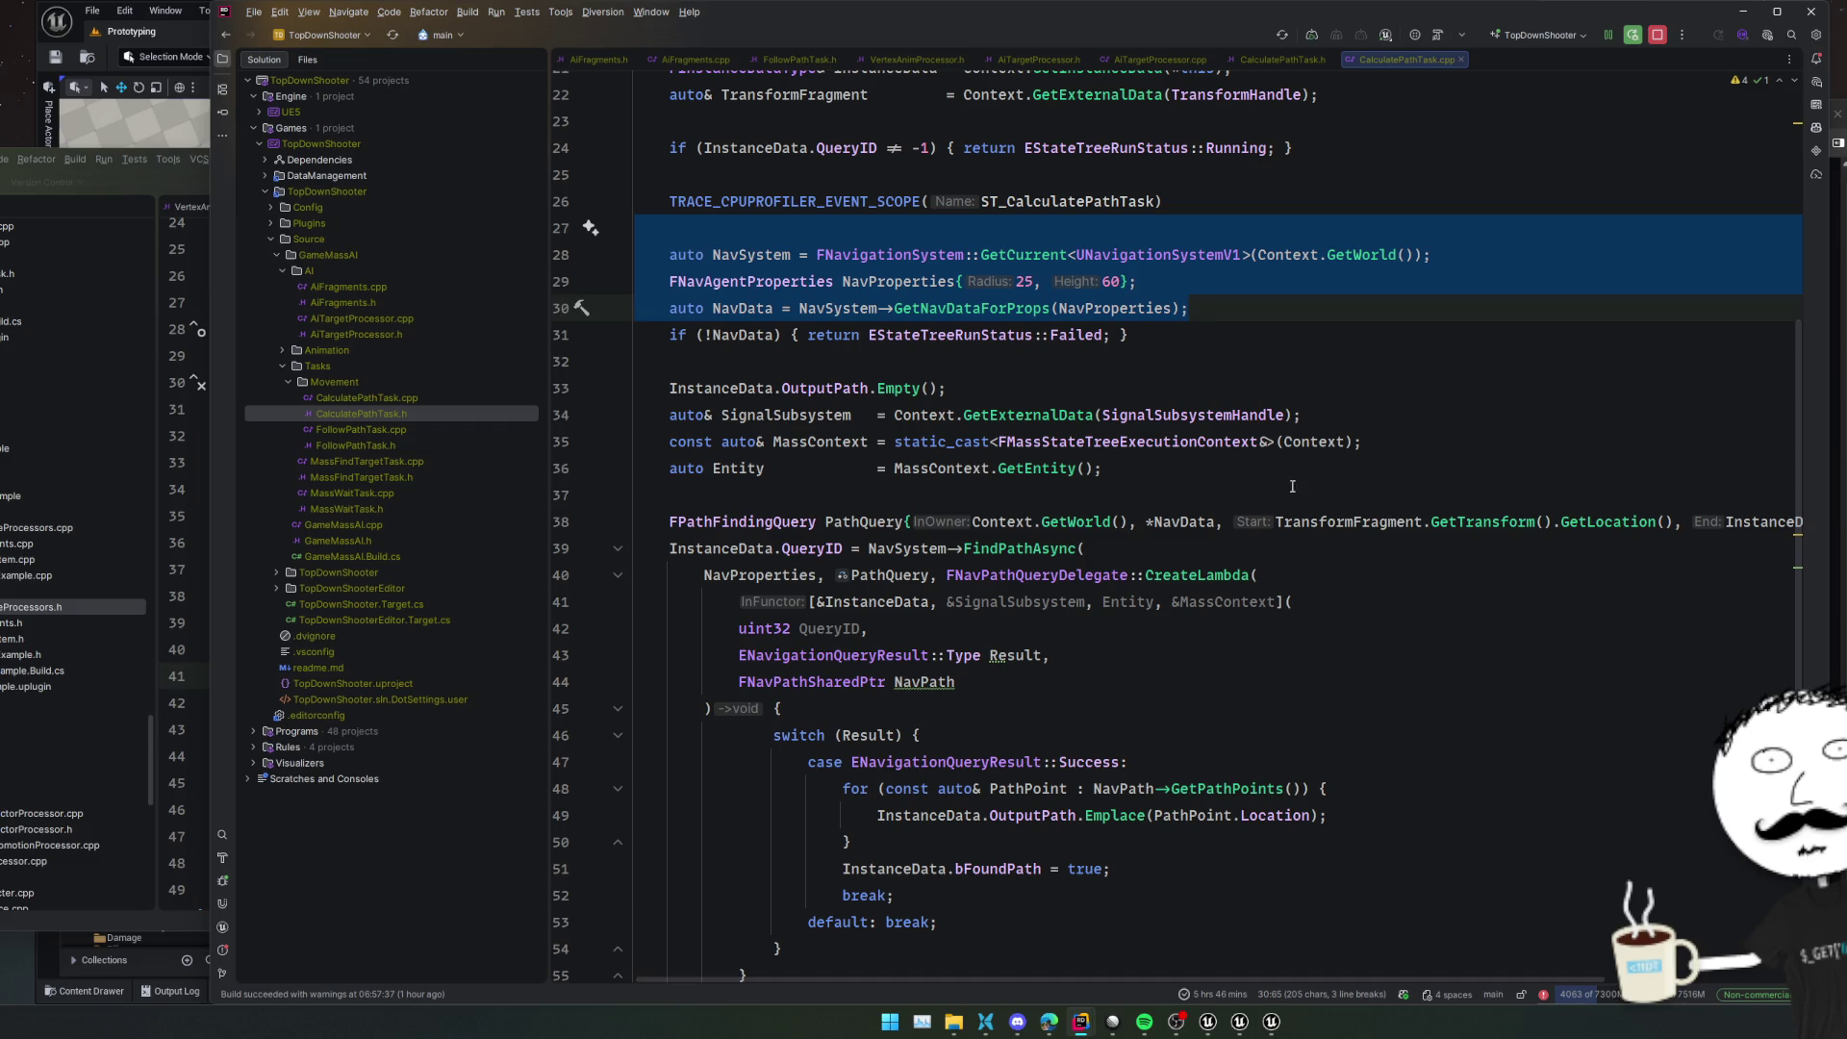
Review the SignalSubsystem and NavData code, then bring the MassAITesting Rider window forward
double_click(784, 415)
scroll(1199, 526, "down", 7)
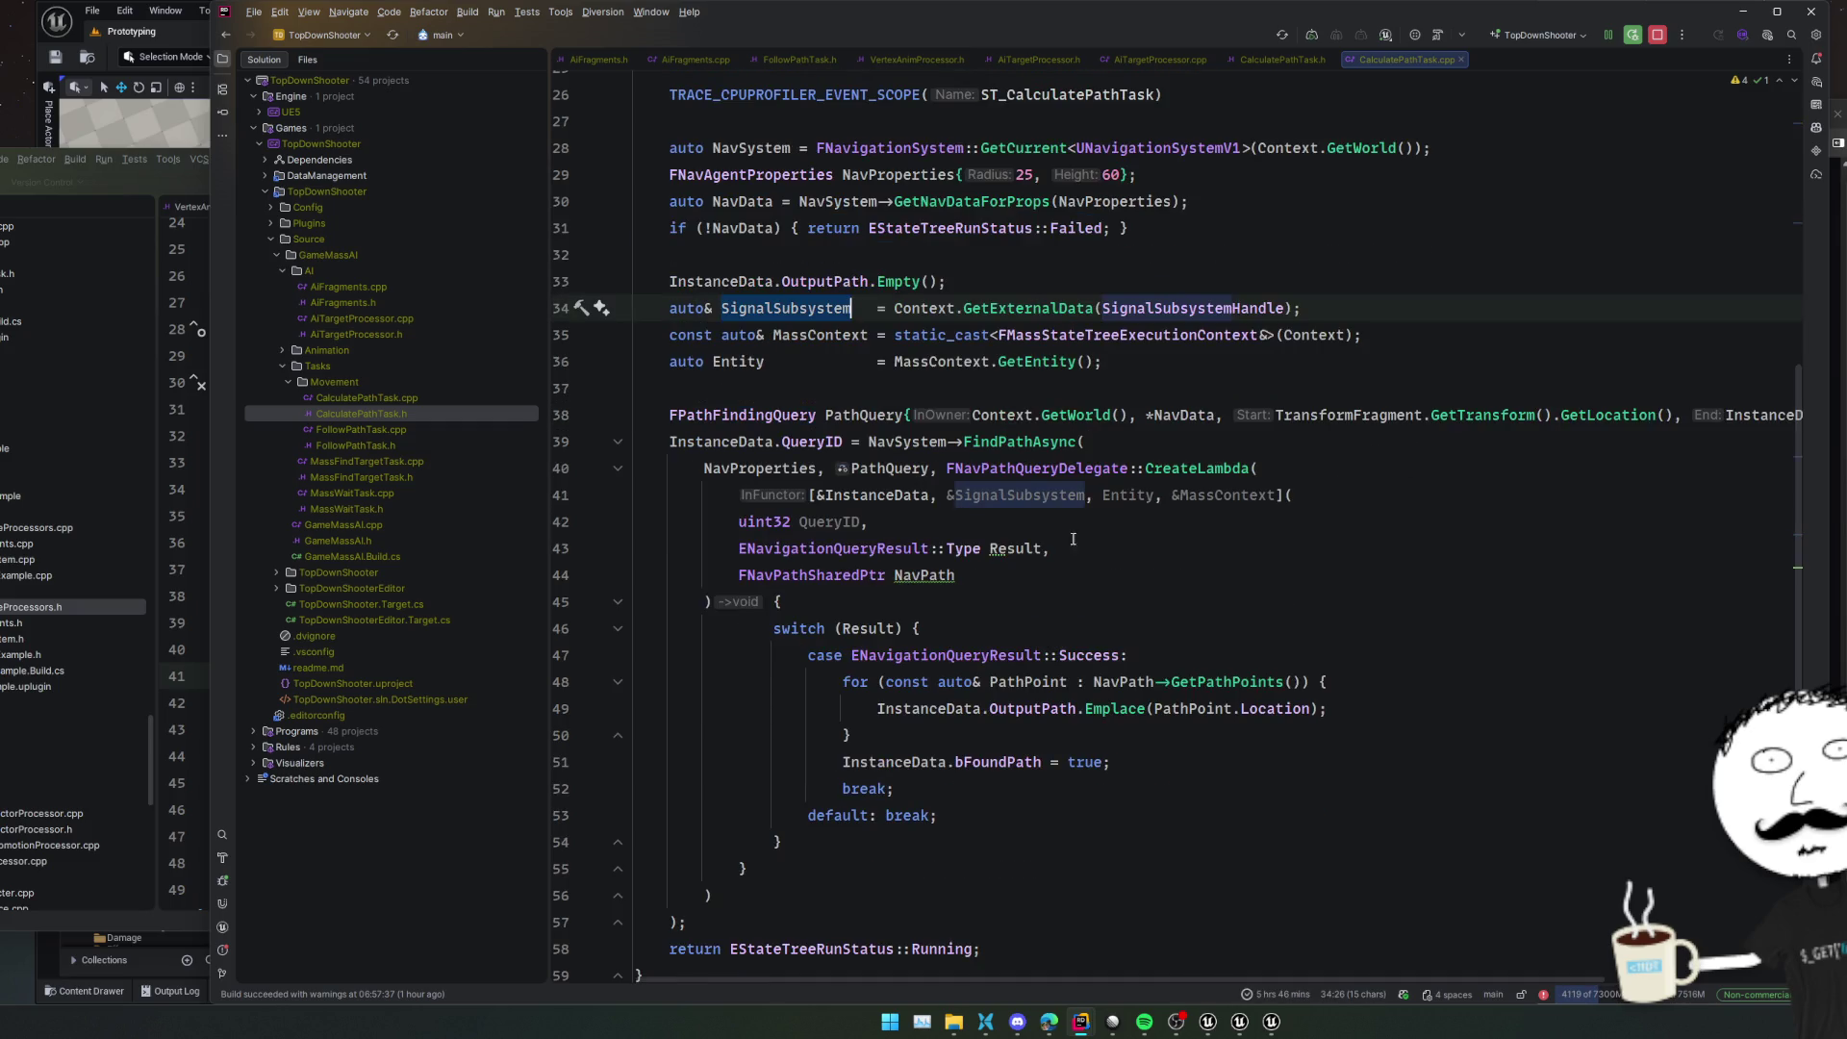
scroll(1201, 523, "up", 7)
left_click(1200, 524)
left_click(1119, 358)
left_click_drag(1106, 228, 1084, 549)
scroll(1324, 538, "down", 1)
scroll(1323, 537, "down", 1)
left_click_drag(1324, 538, 1233, 819)
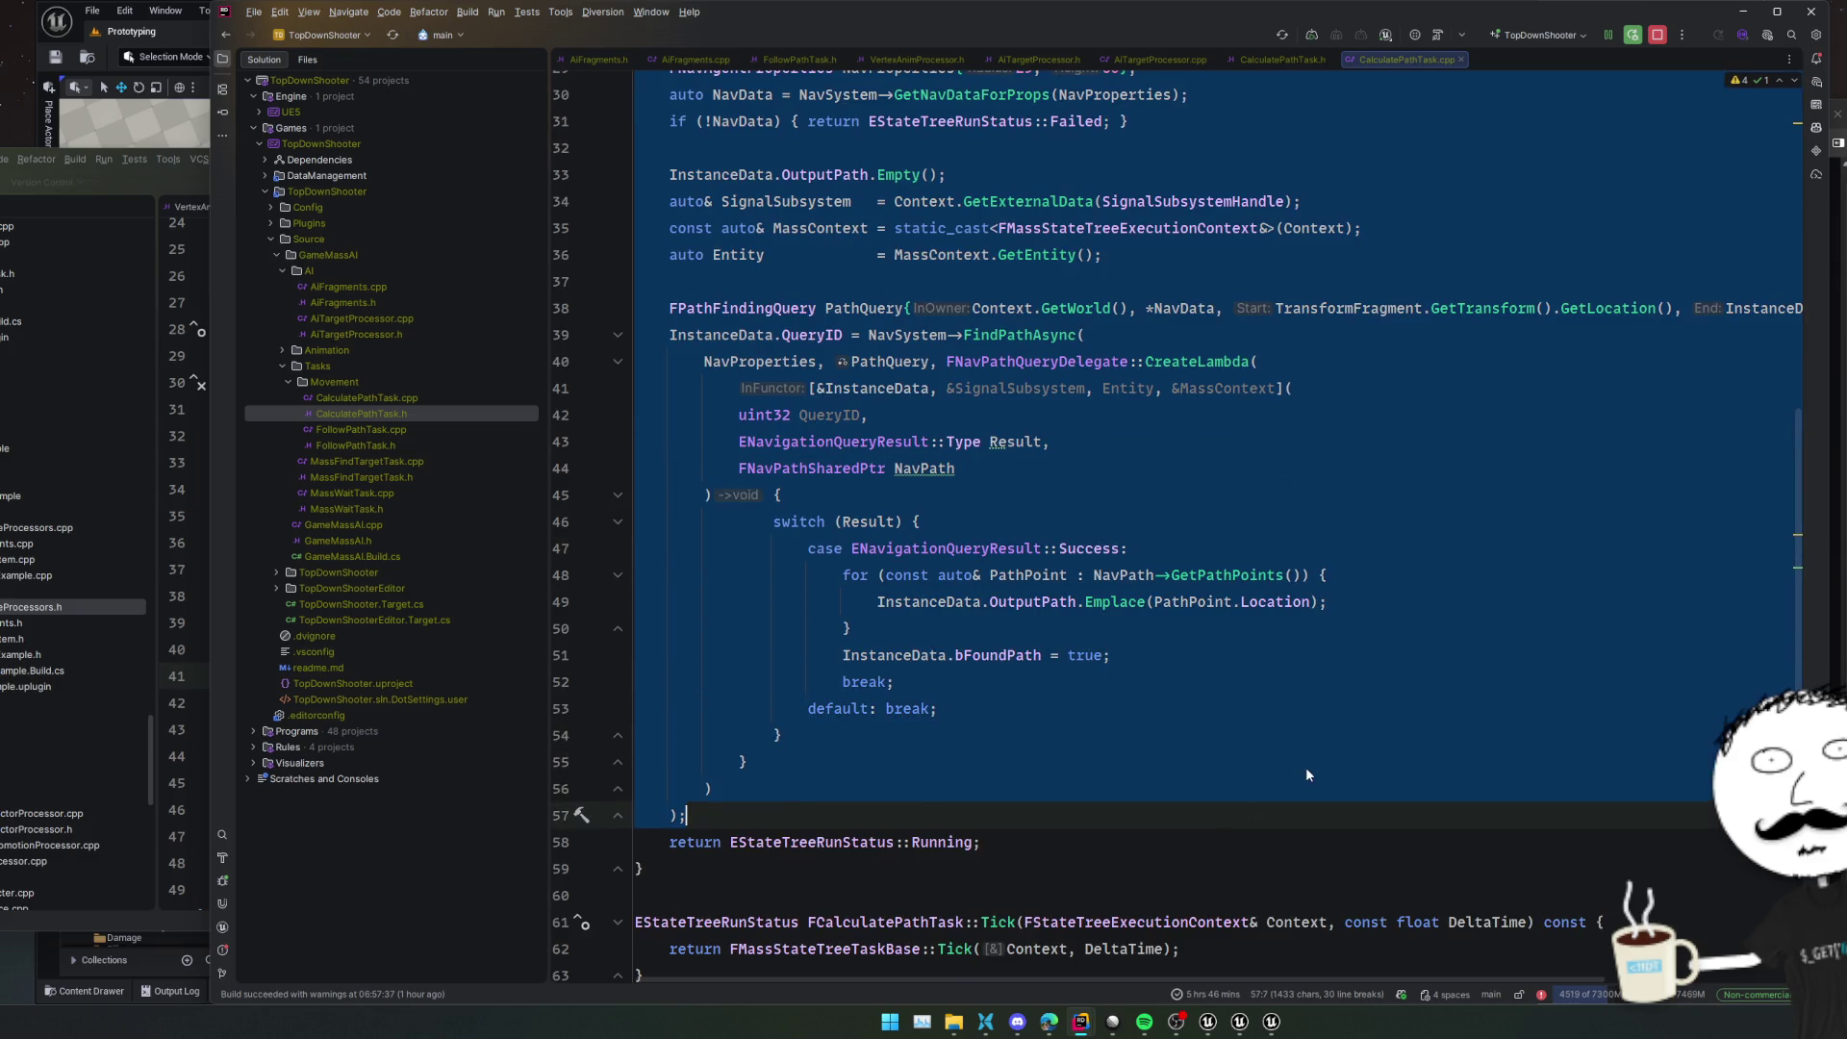
key("ctrl+Tab")
key("alt+Tab")
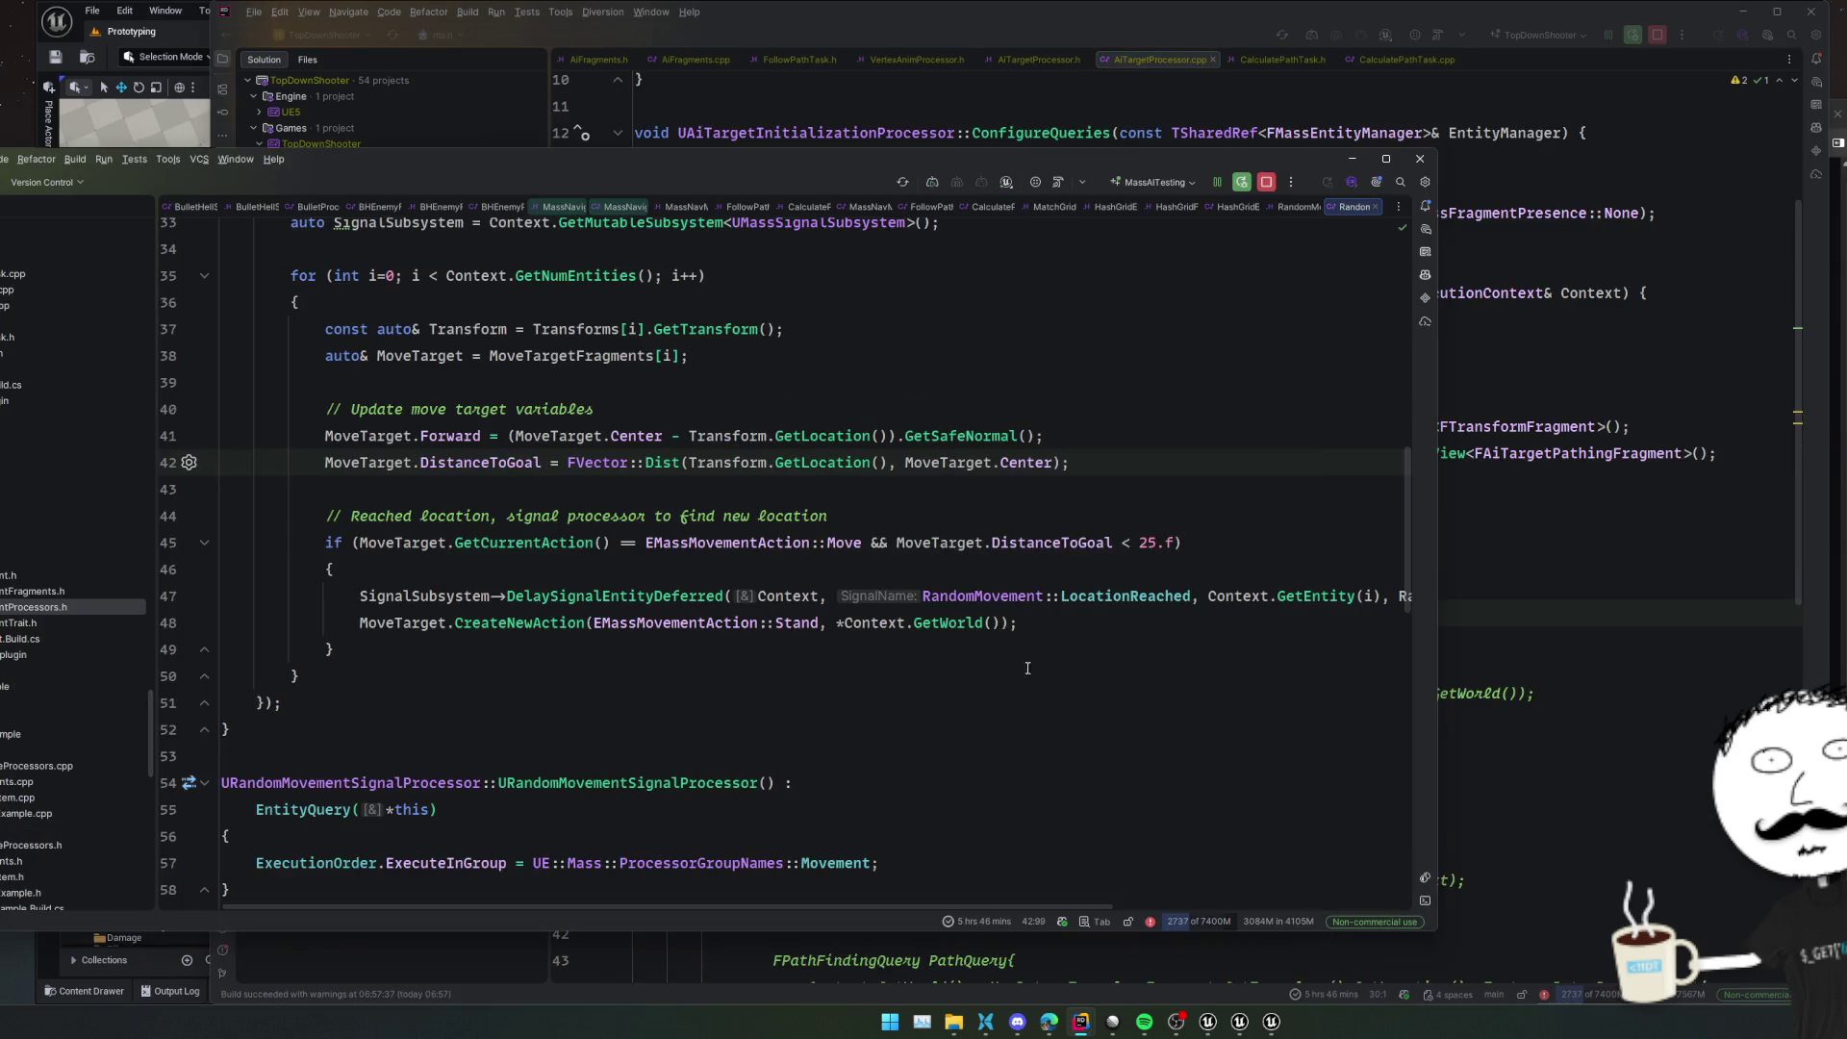
Scroll down the MassAITesting processor and set a breakpoint on line 91
scroll(1144, 663, "down", 5)
scroll(1144, 664, "down", 5)
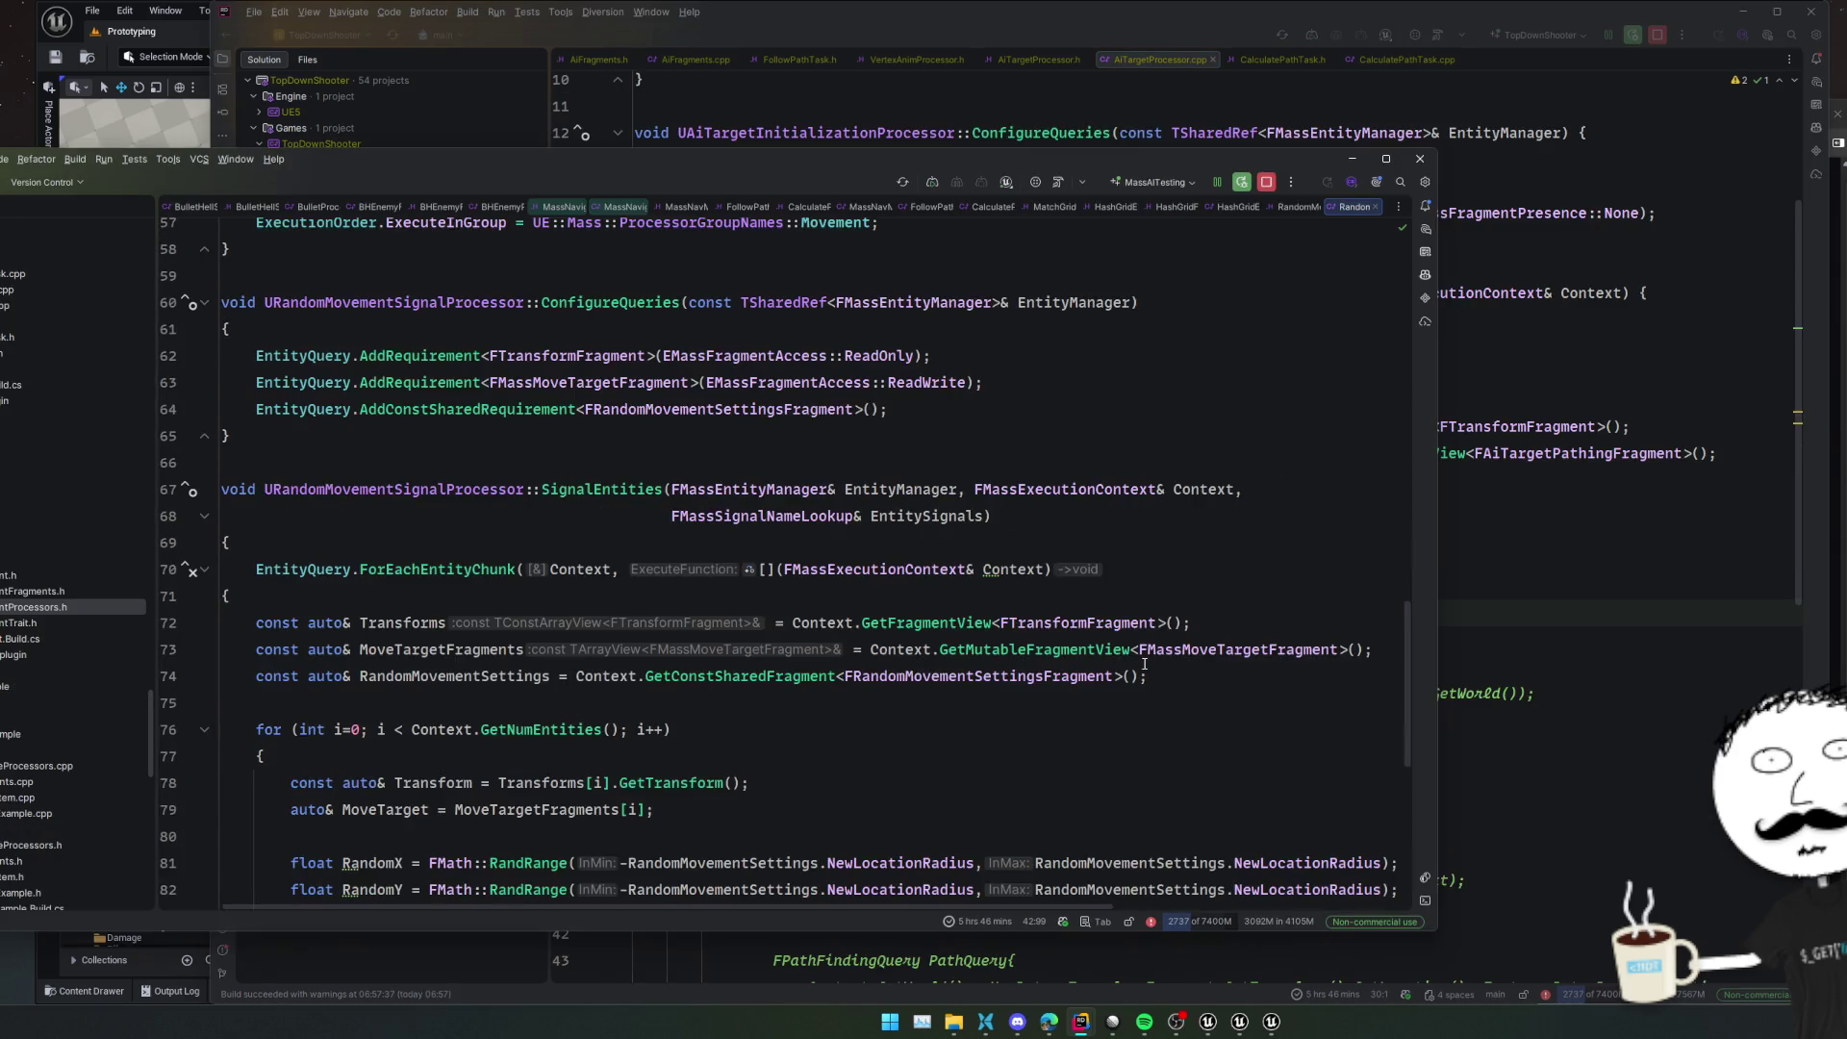
scroll(1139, 662, "down", 2)
scroll(1139, 662, "down", 3)
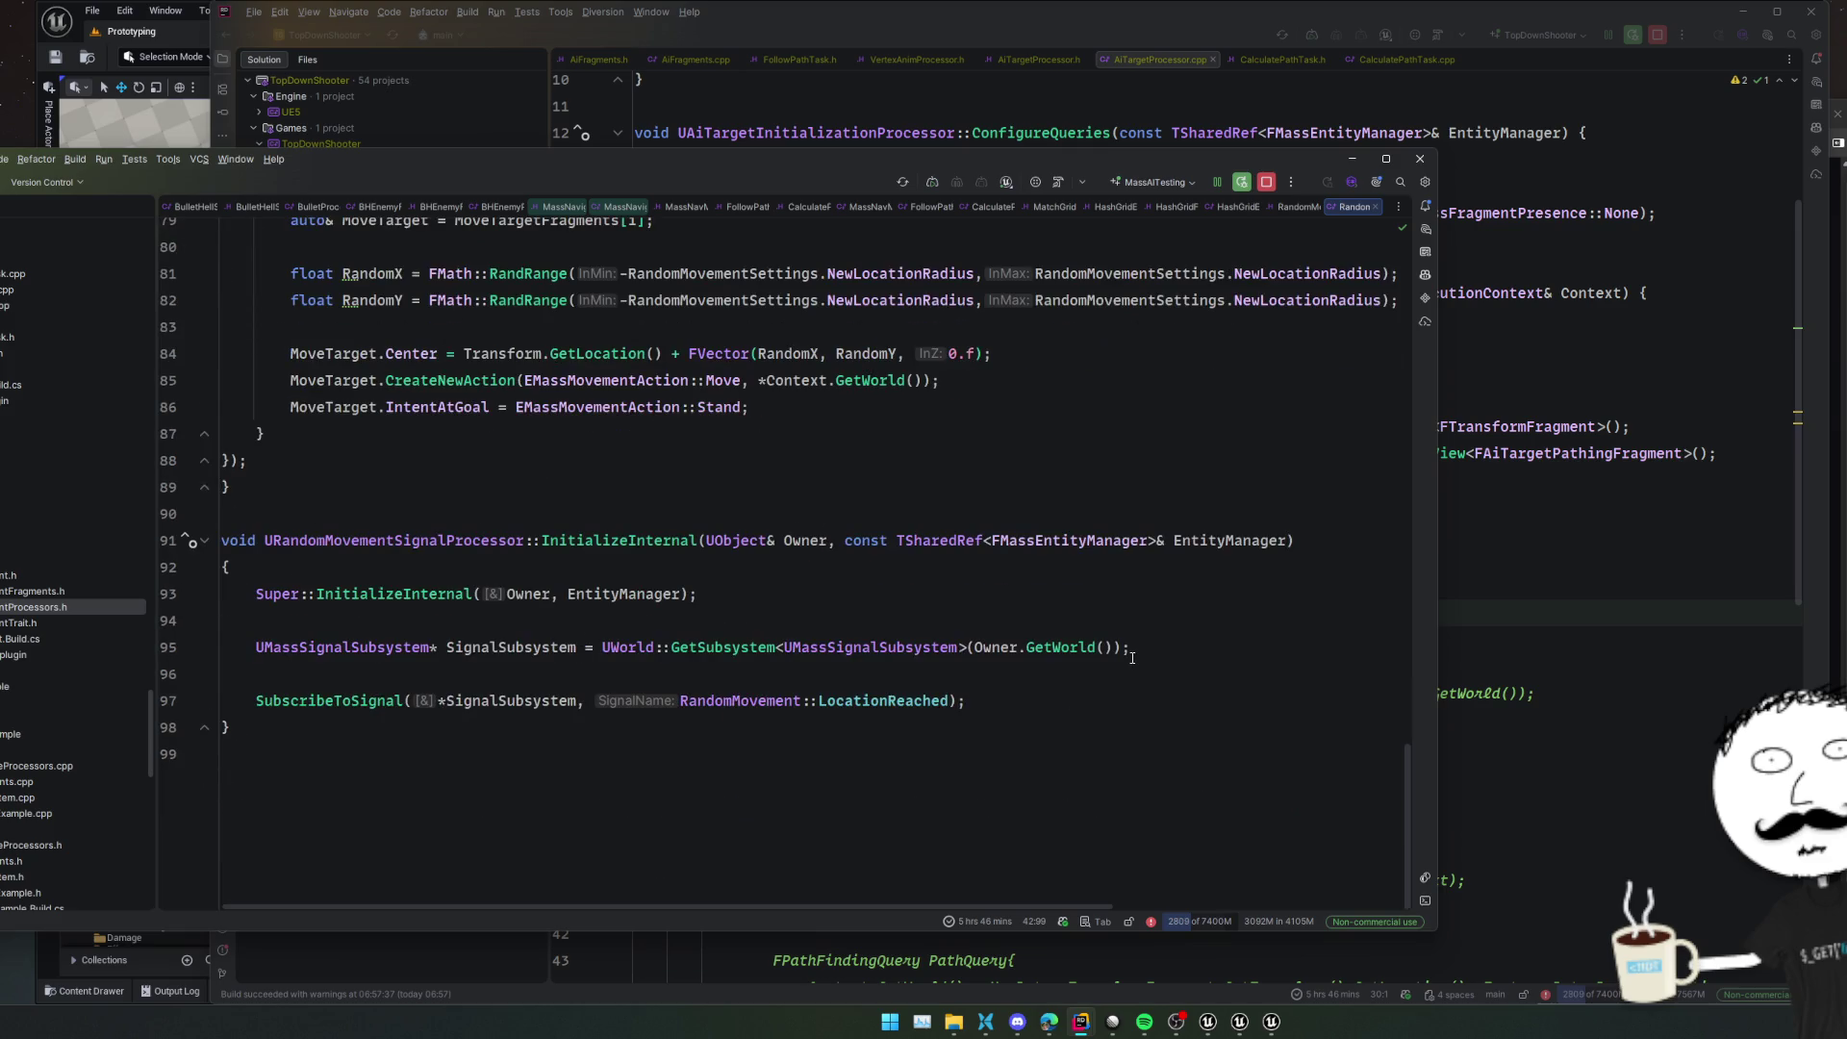
left_click(168, 540)
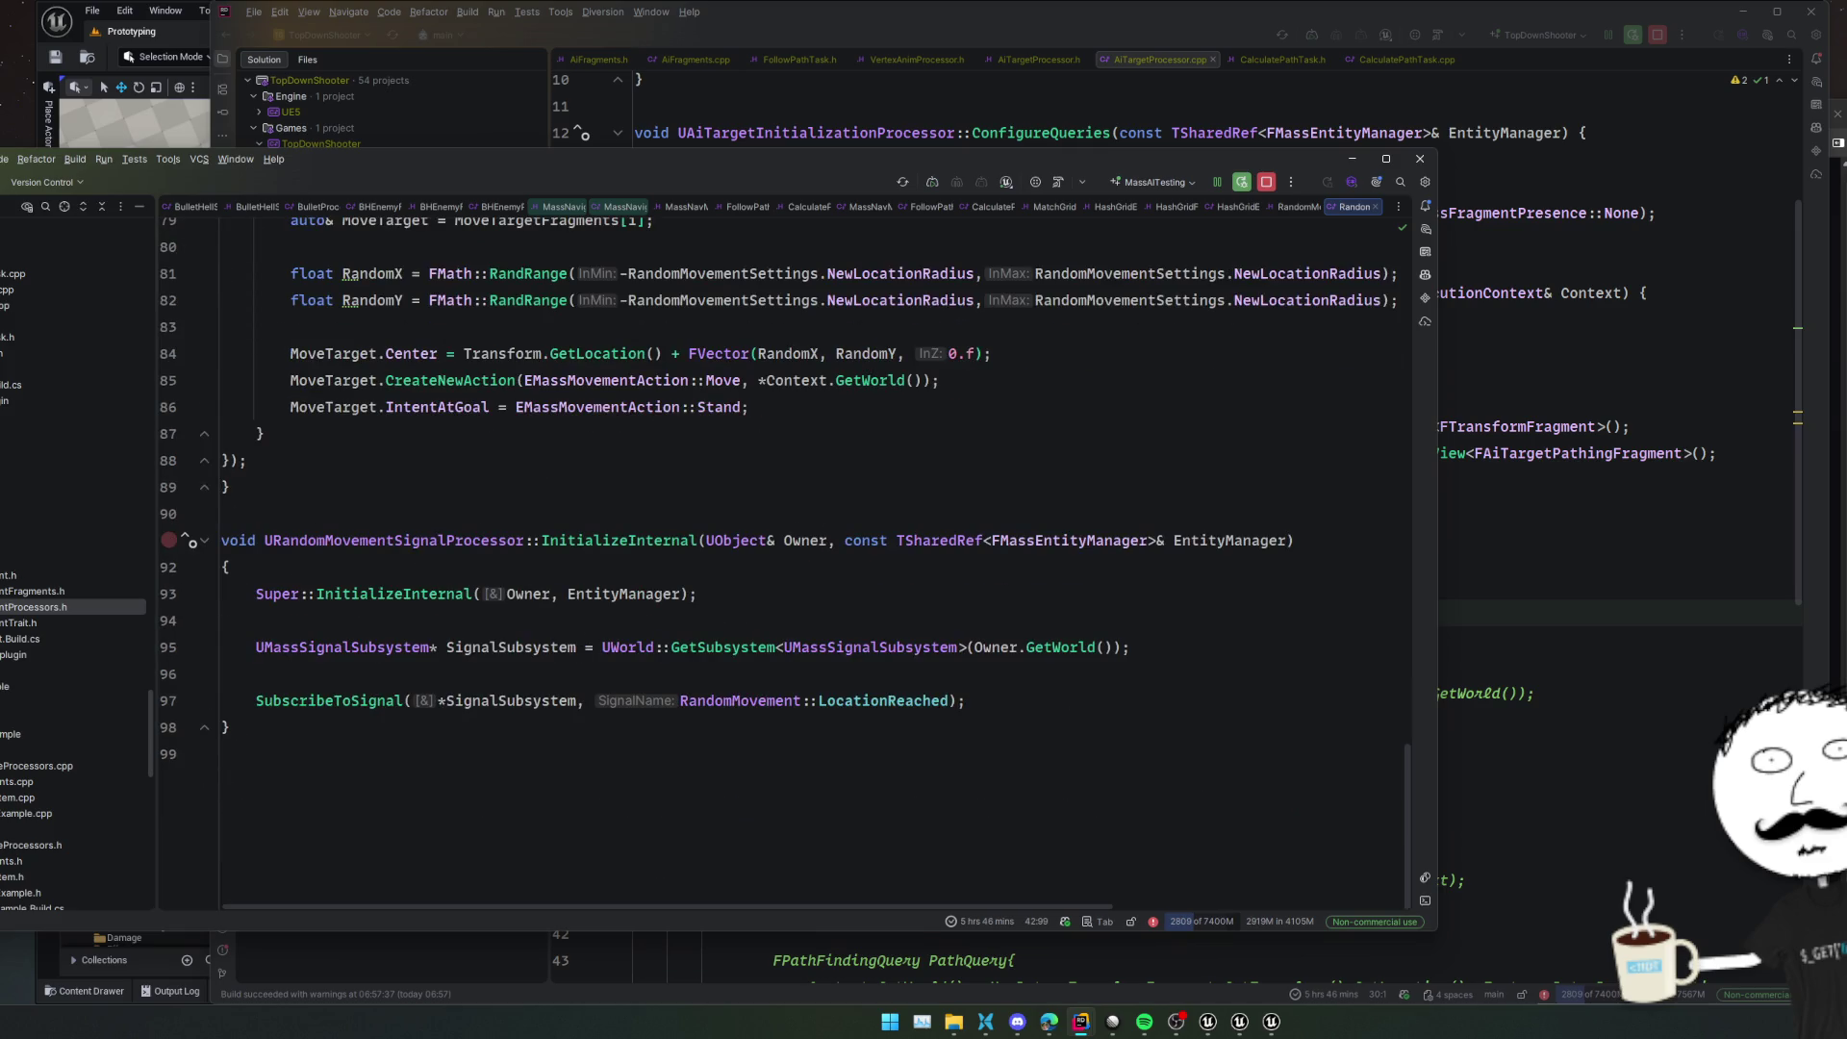
scroll(72, 578, "up", 3)
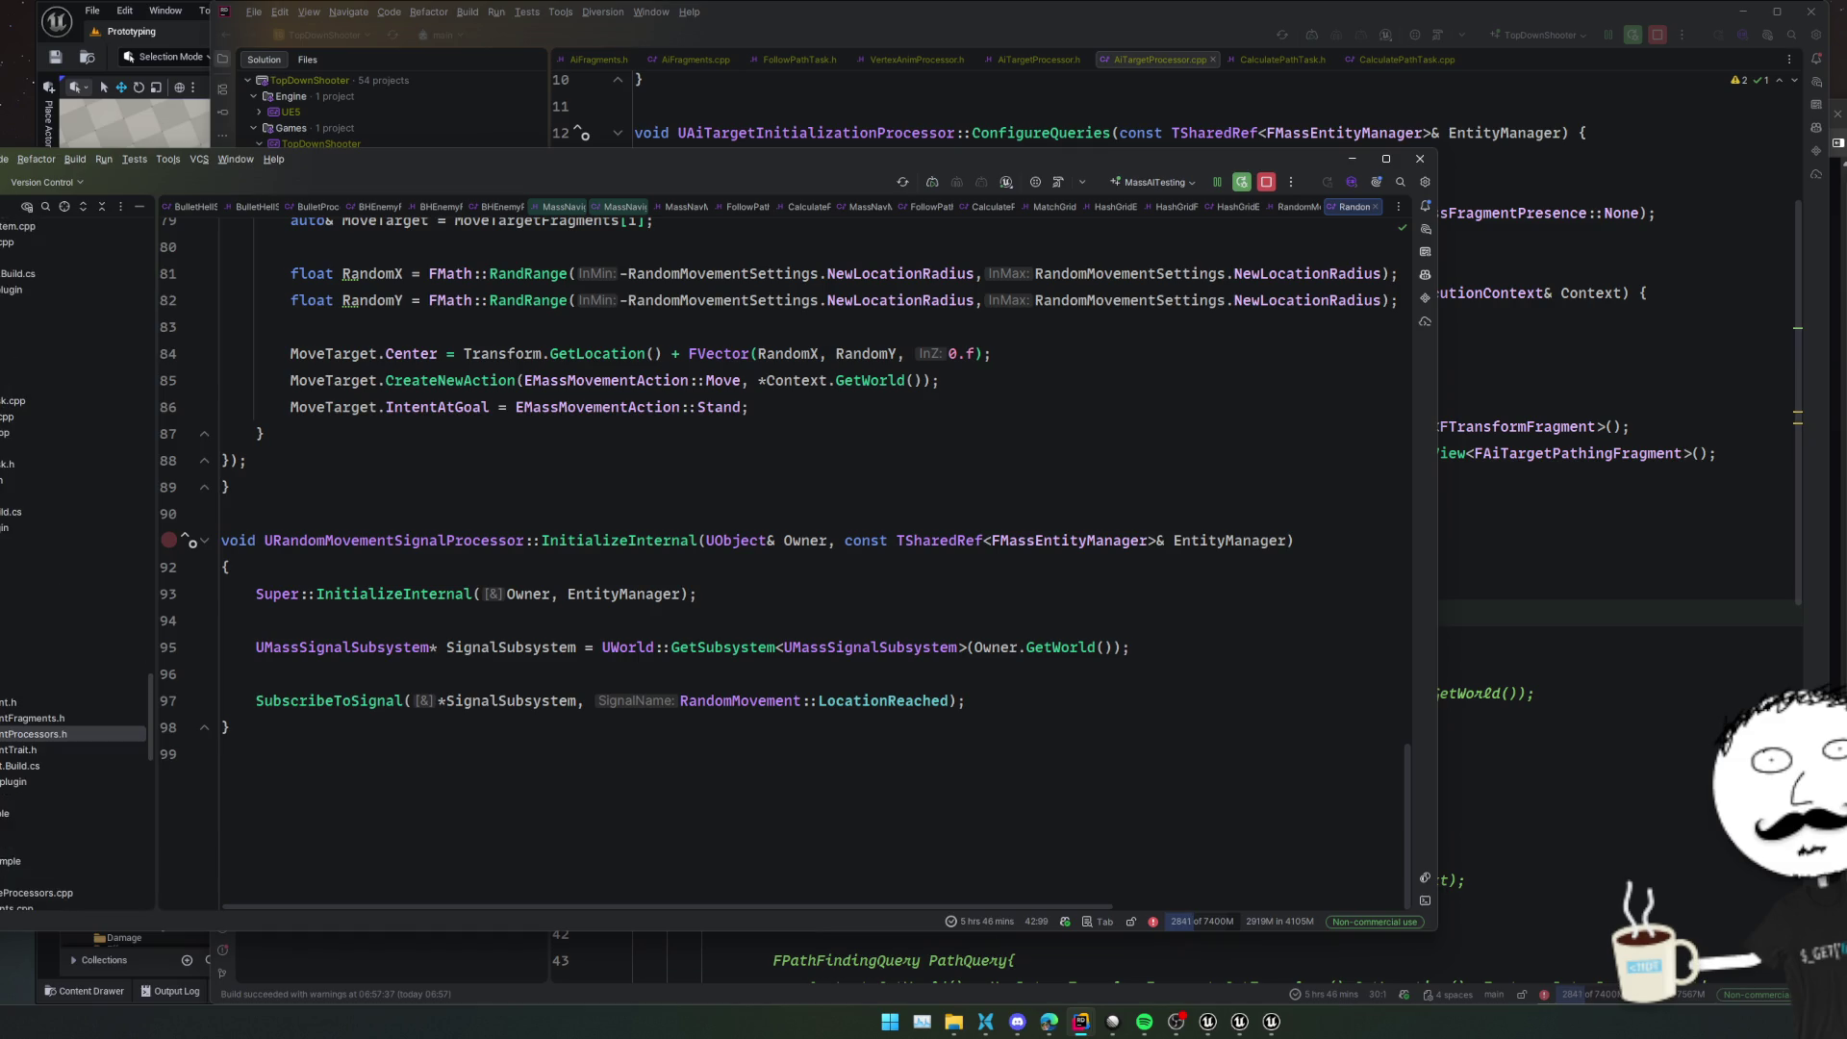
scroll(74, 558, "up", 2)
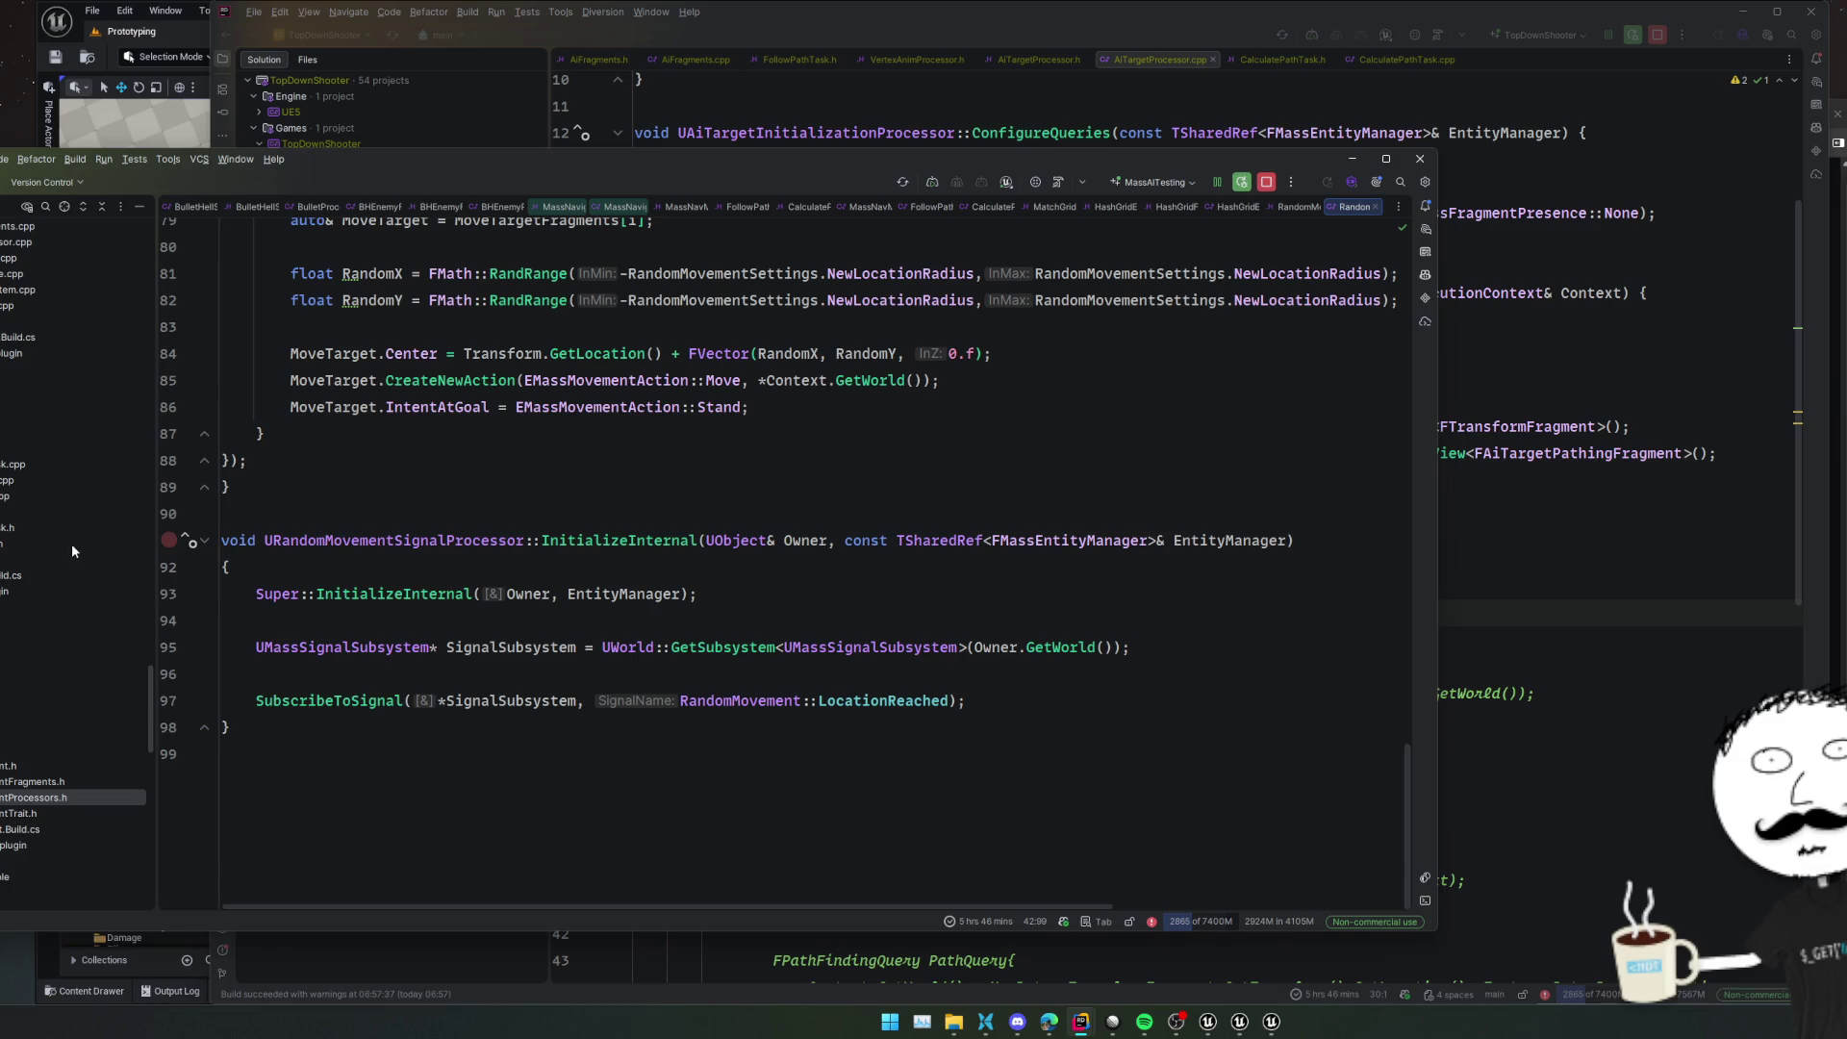
scroll(38, 510, "up", 6)
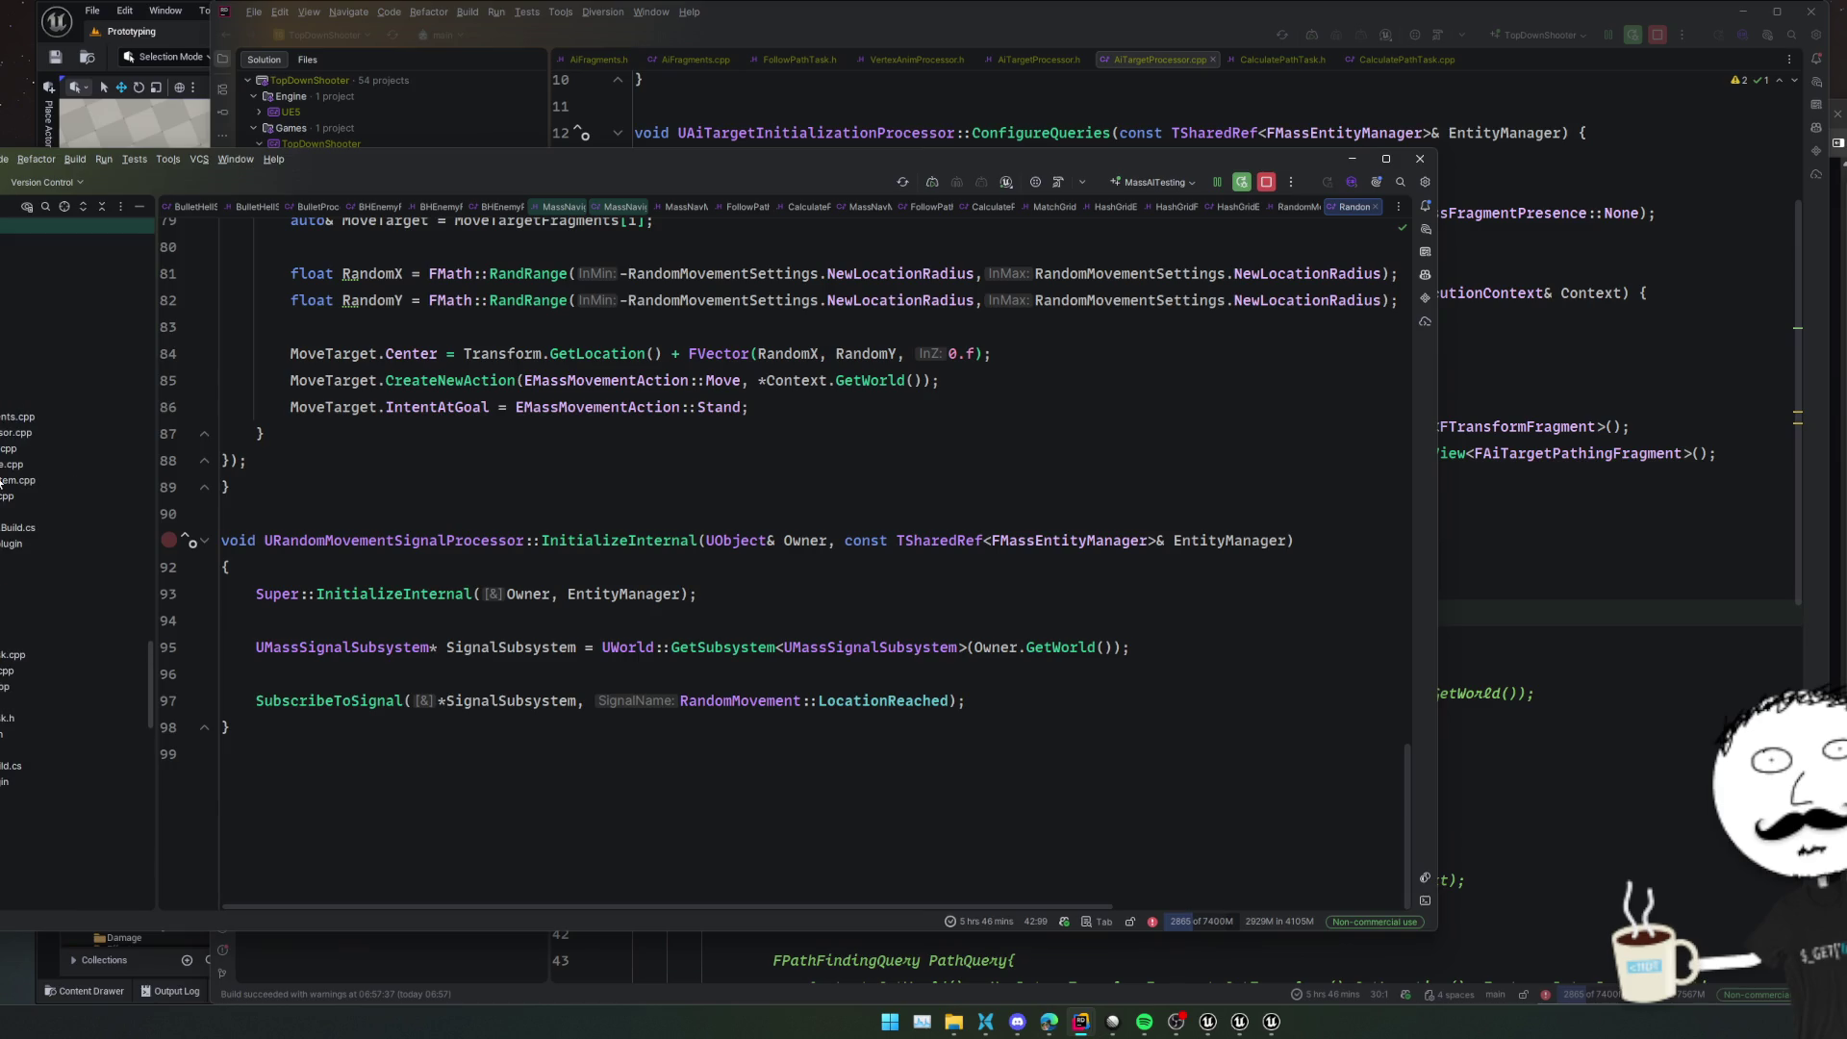
Open BulletHellSubsystem.cpp at SpawnBullet, then read through the enemy processor source file
double_click(5, 480)
left_click(727, 626)
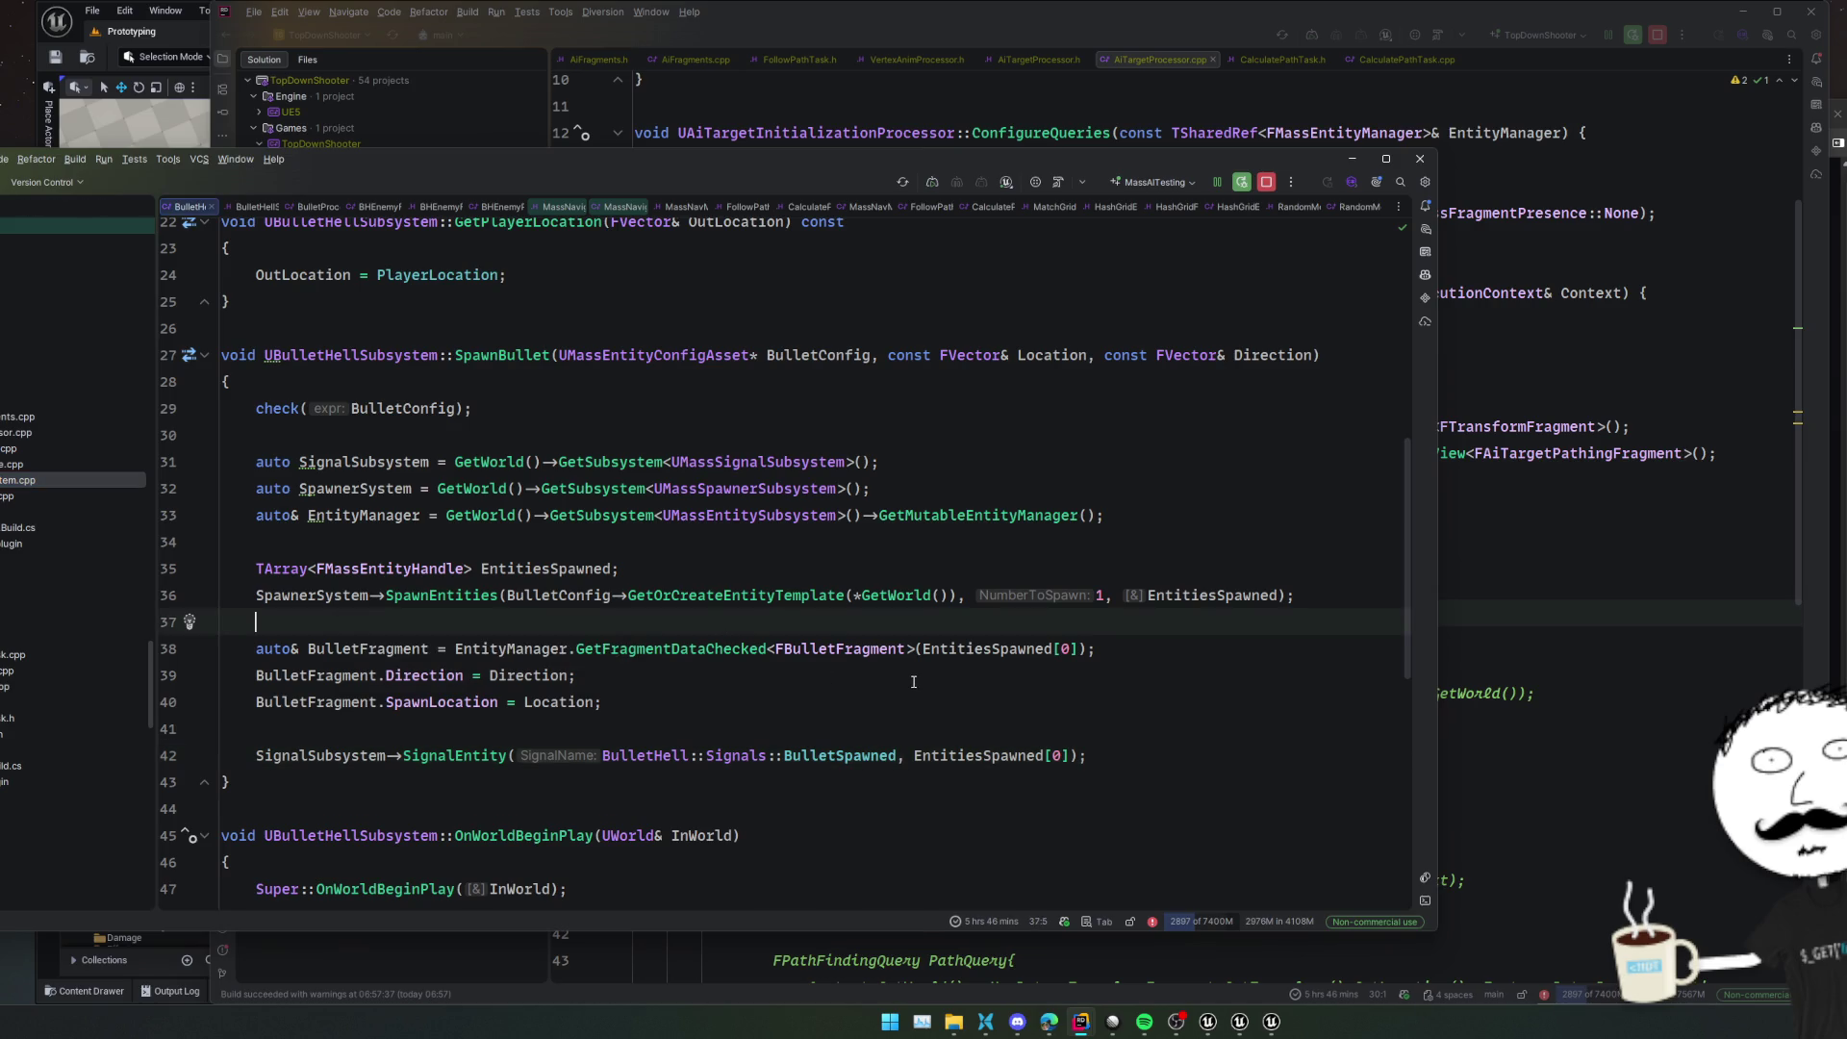
scroll(913, 681, "up", 2)
double_click(59, 431)
scroll(765, 620, "up", 20)
scroll(742, 680, "down", 5)
left_click(742, 712)
scroll(742, 712, "down", 3)
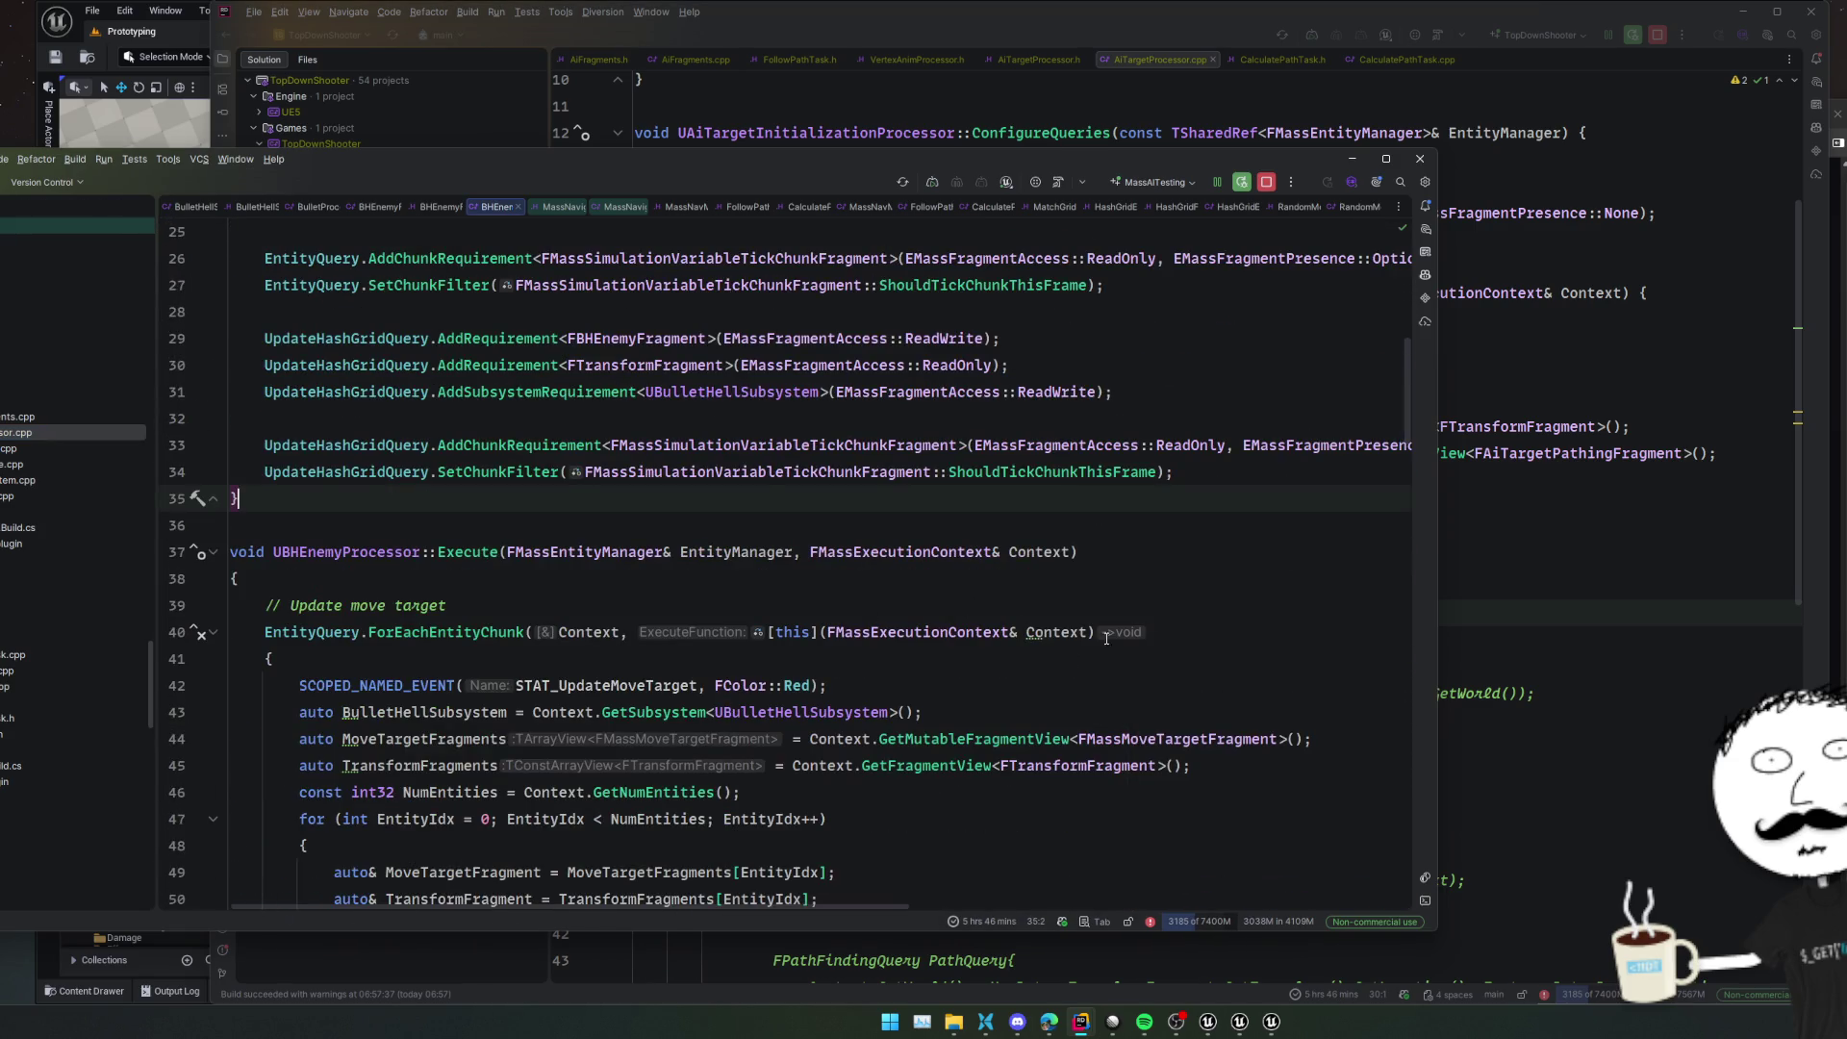
scroll(1249, 607, "down", 5)
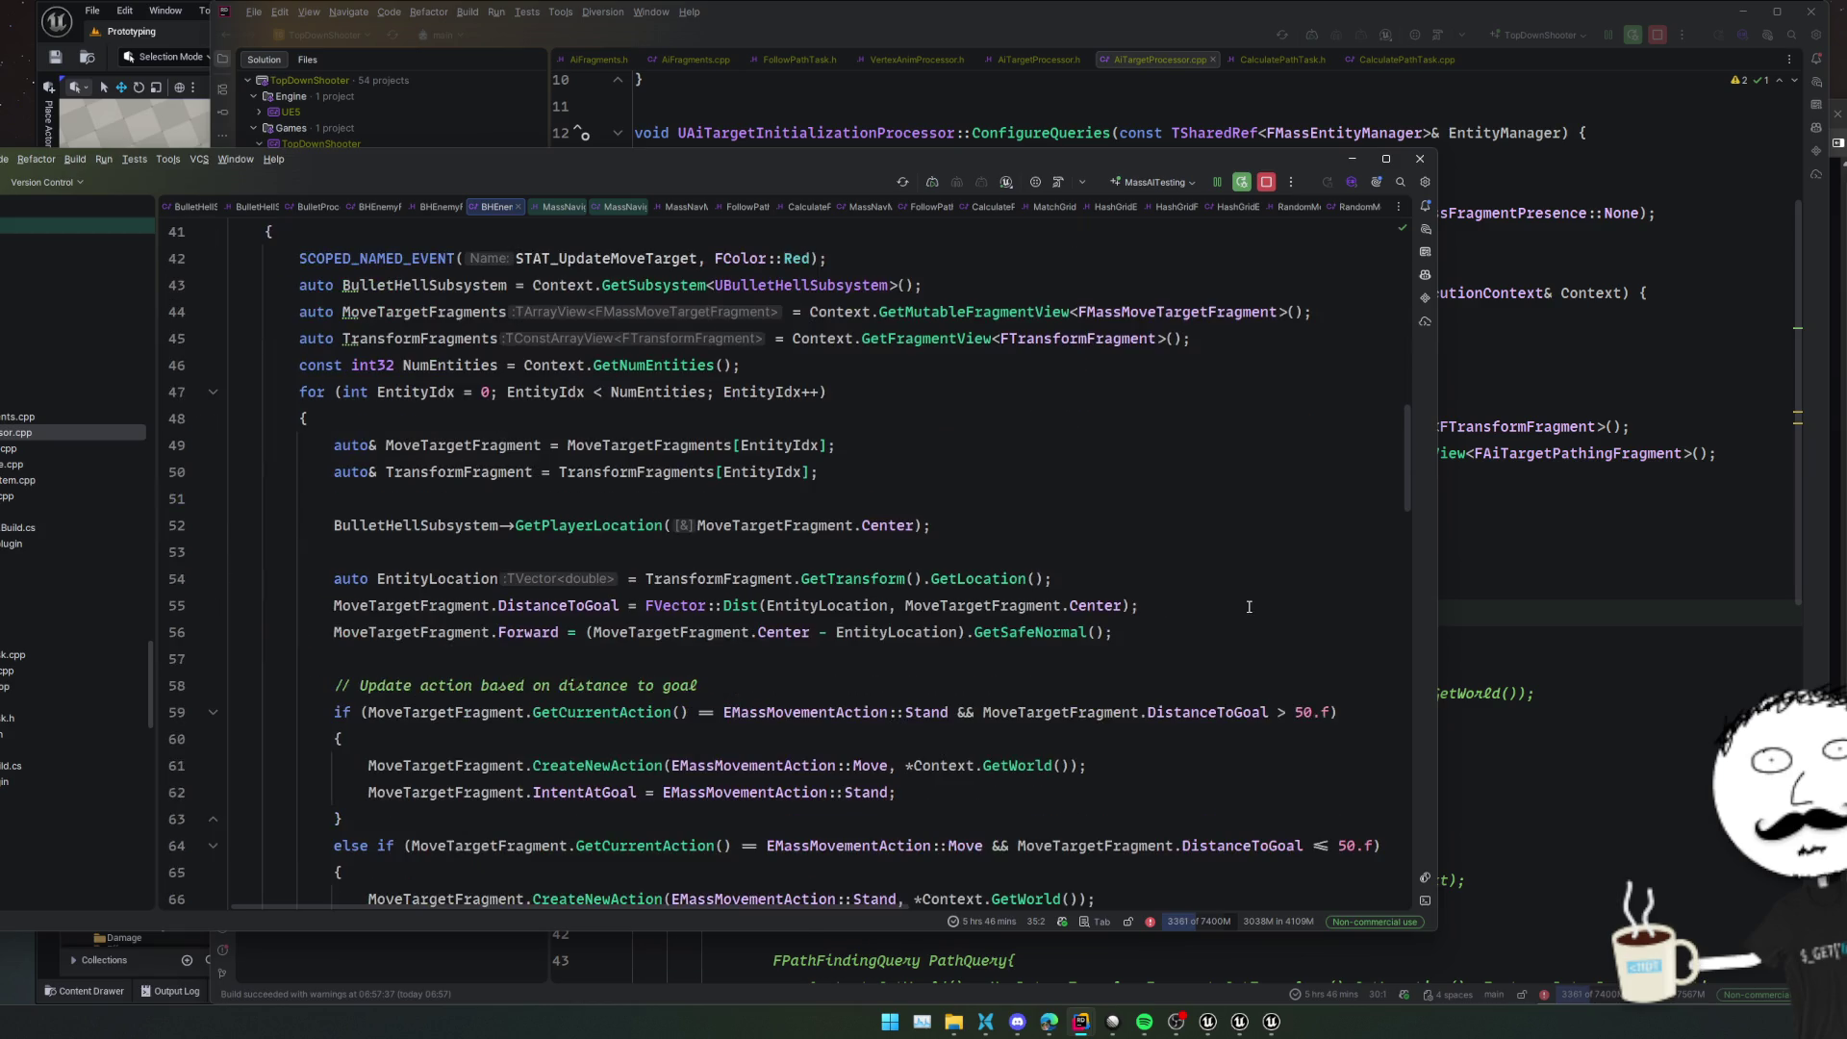
scroll(1303, 655, "down", 2)
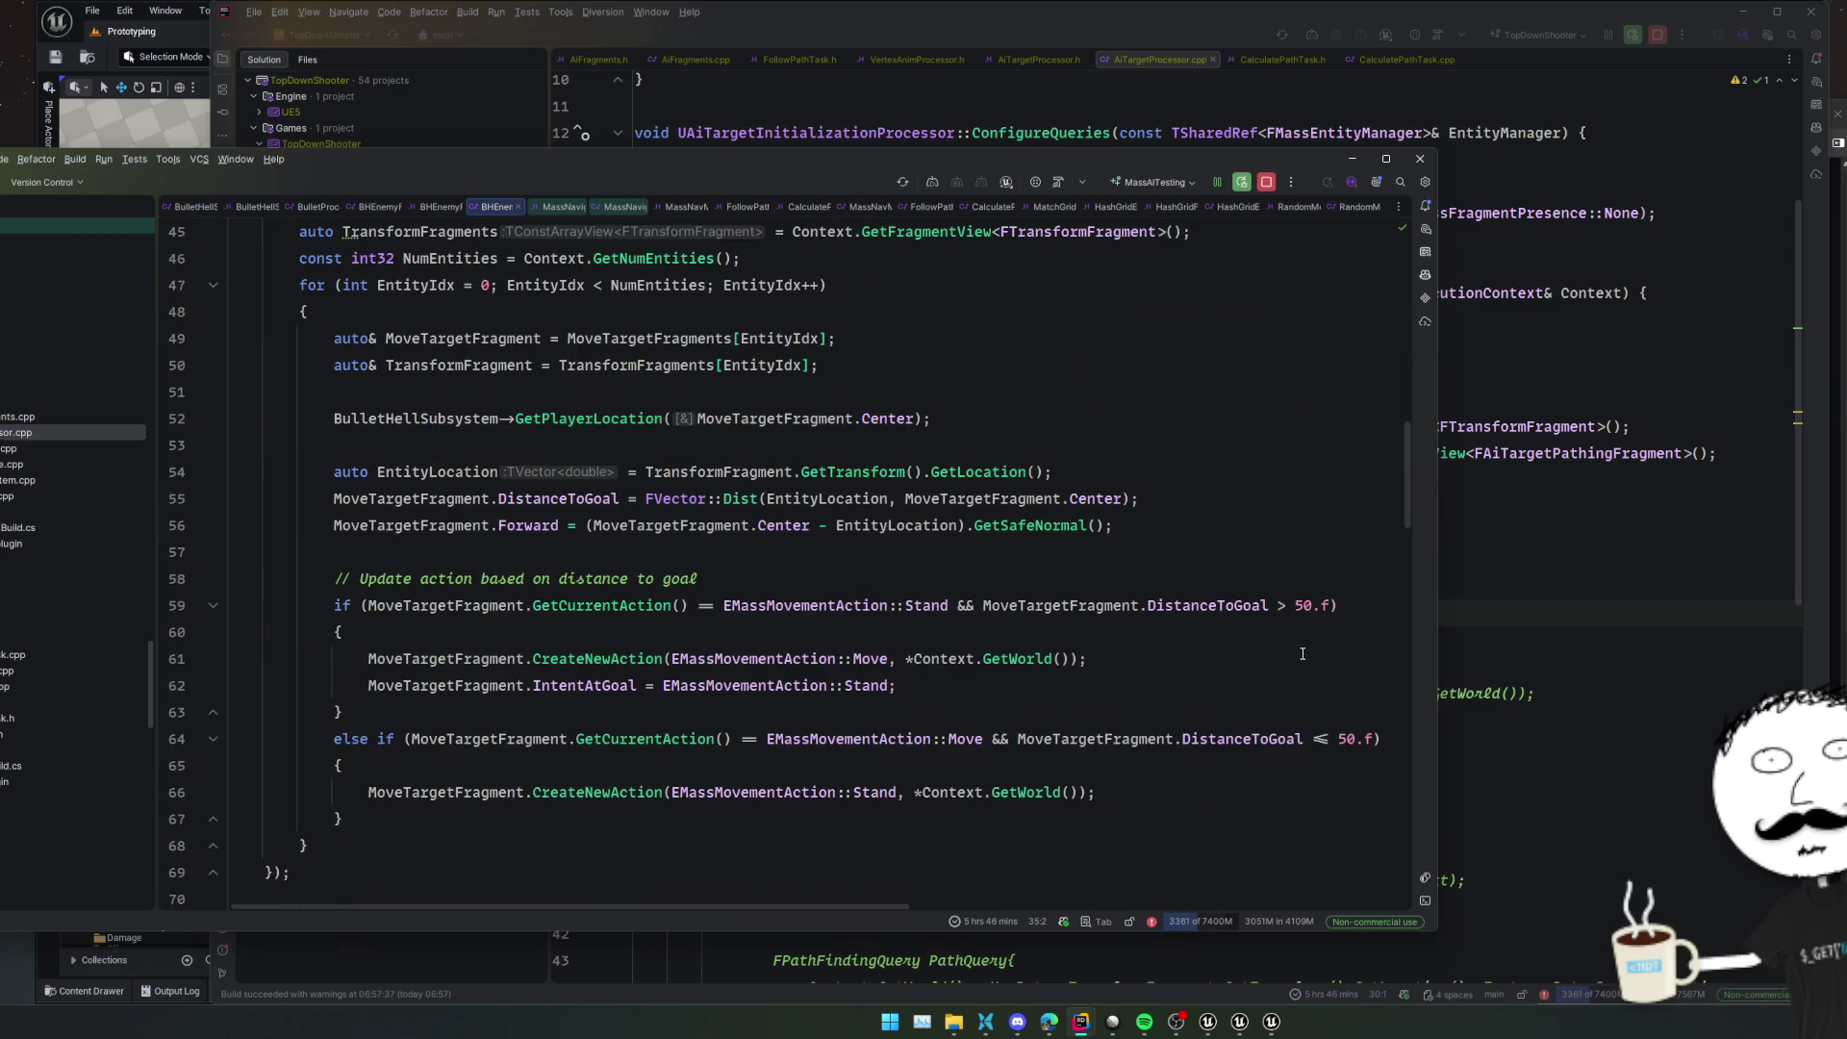
scroll(1303, 654, "down", 2)
scroll(1303, 654, "down", 4)
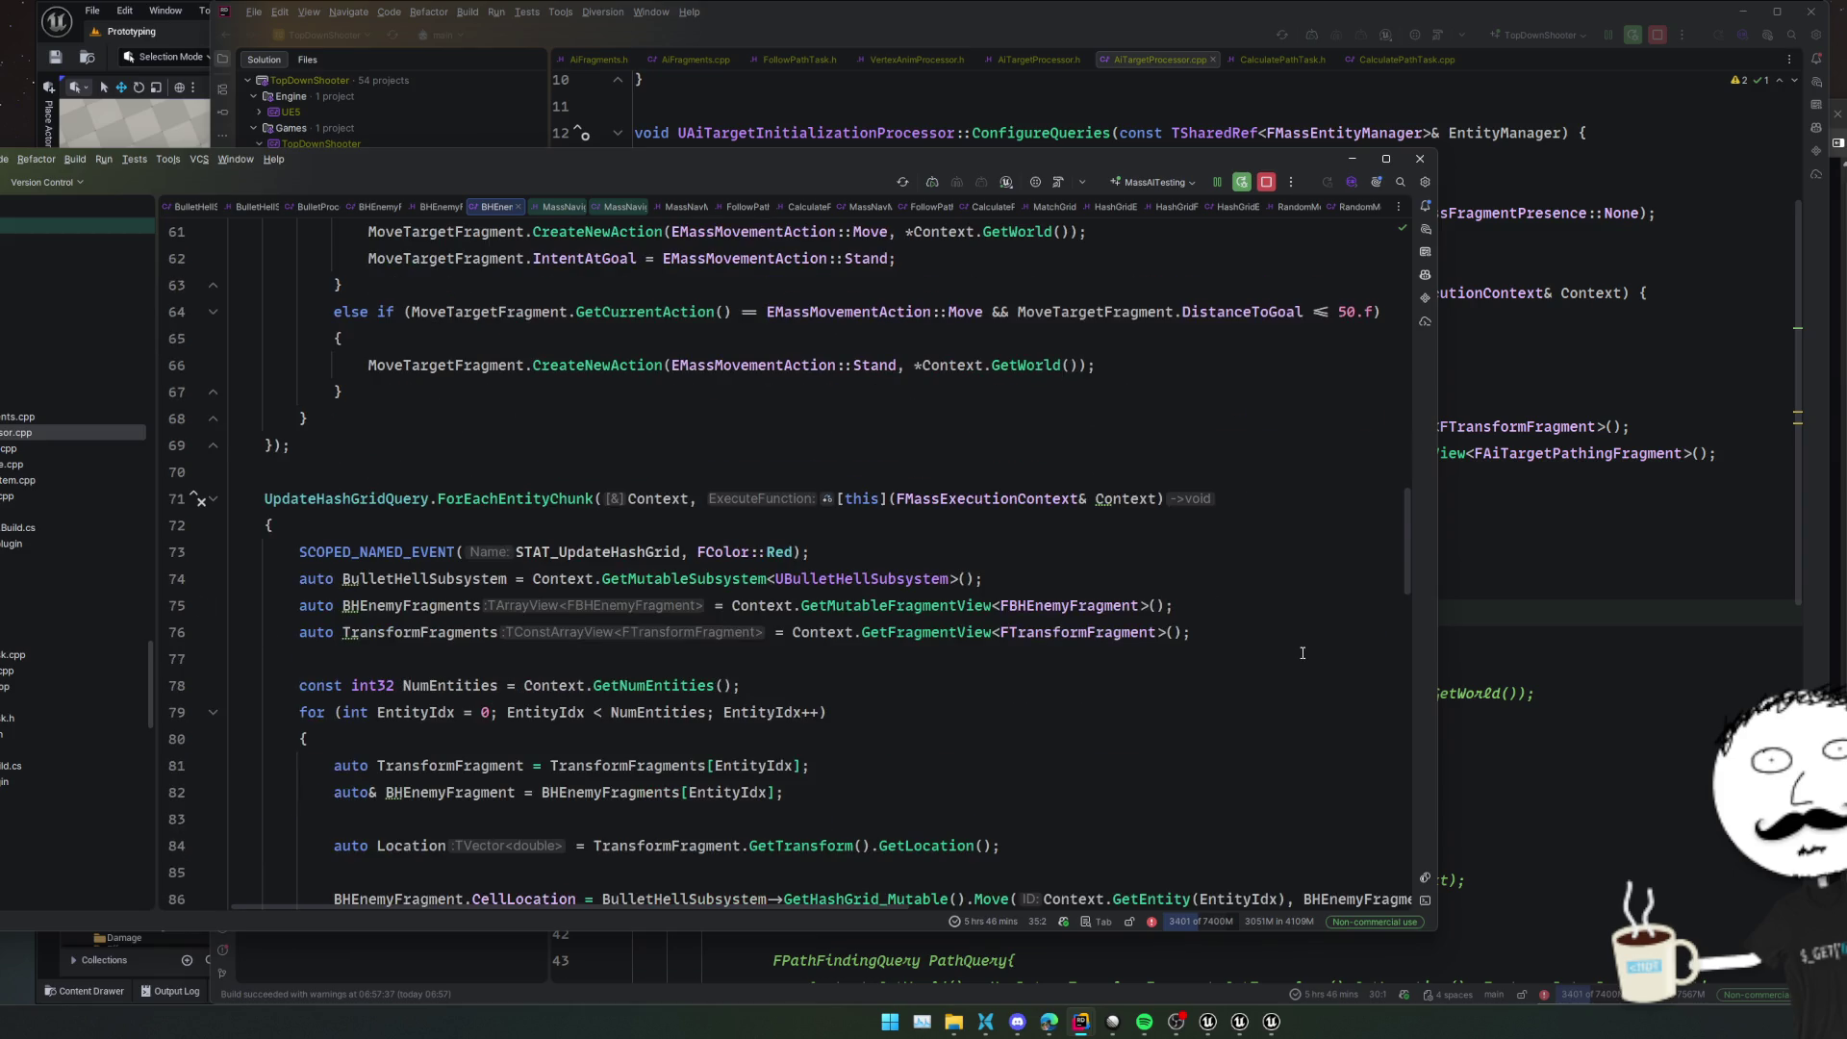
scroll(1303, 654, "down", 3)
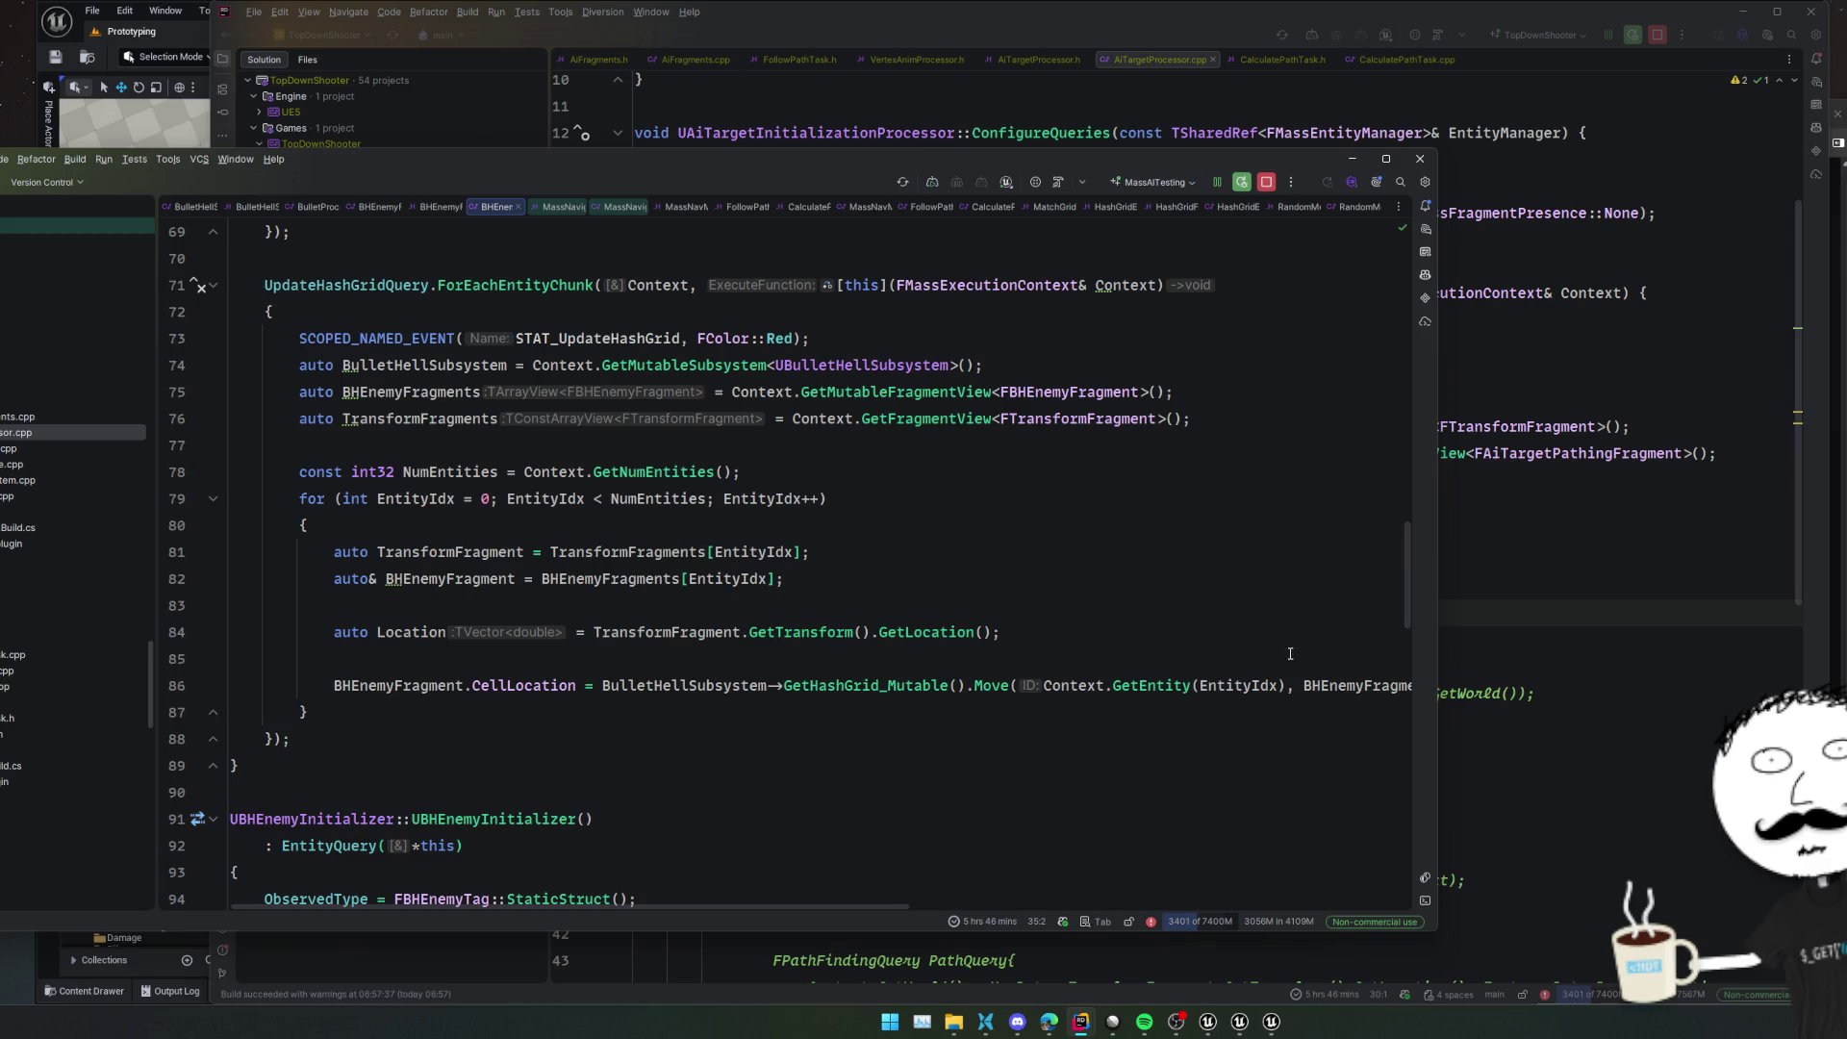
scroll(1232, 625, "down", 9)
scroll(1228, 632, "down", 3)
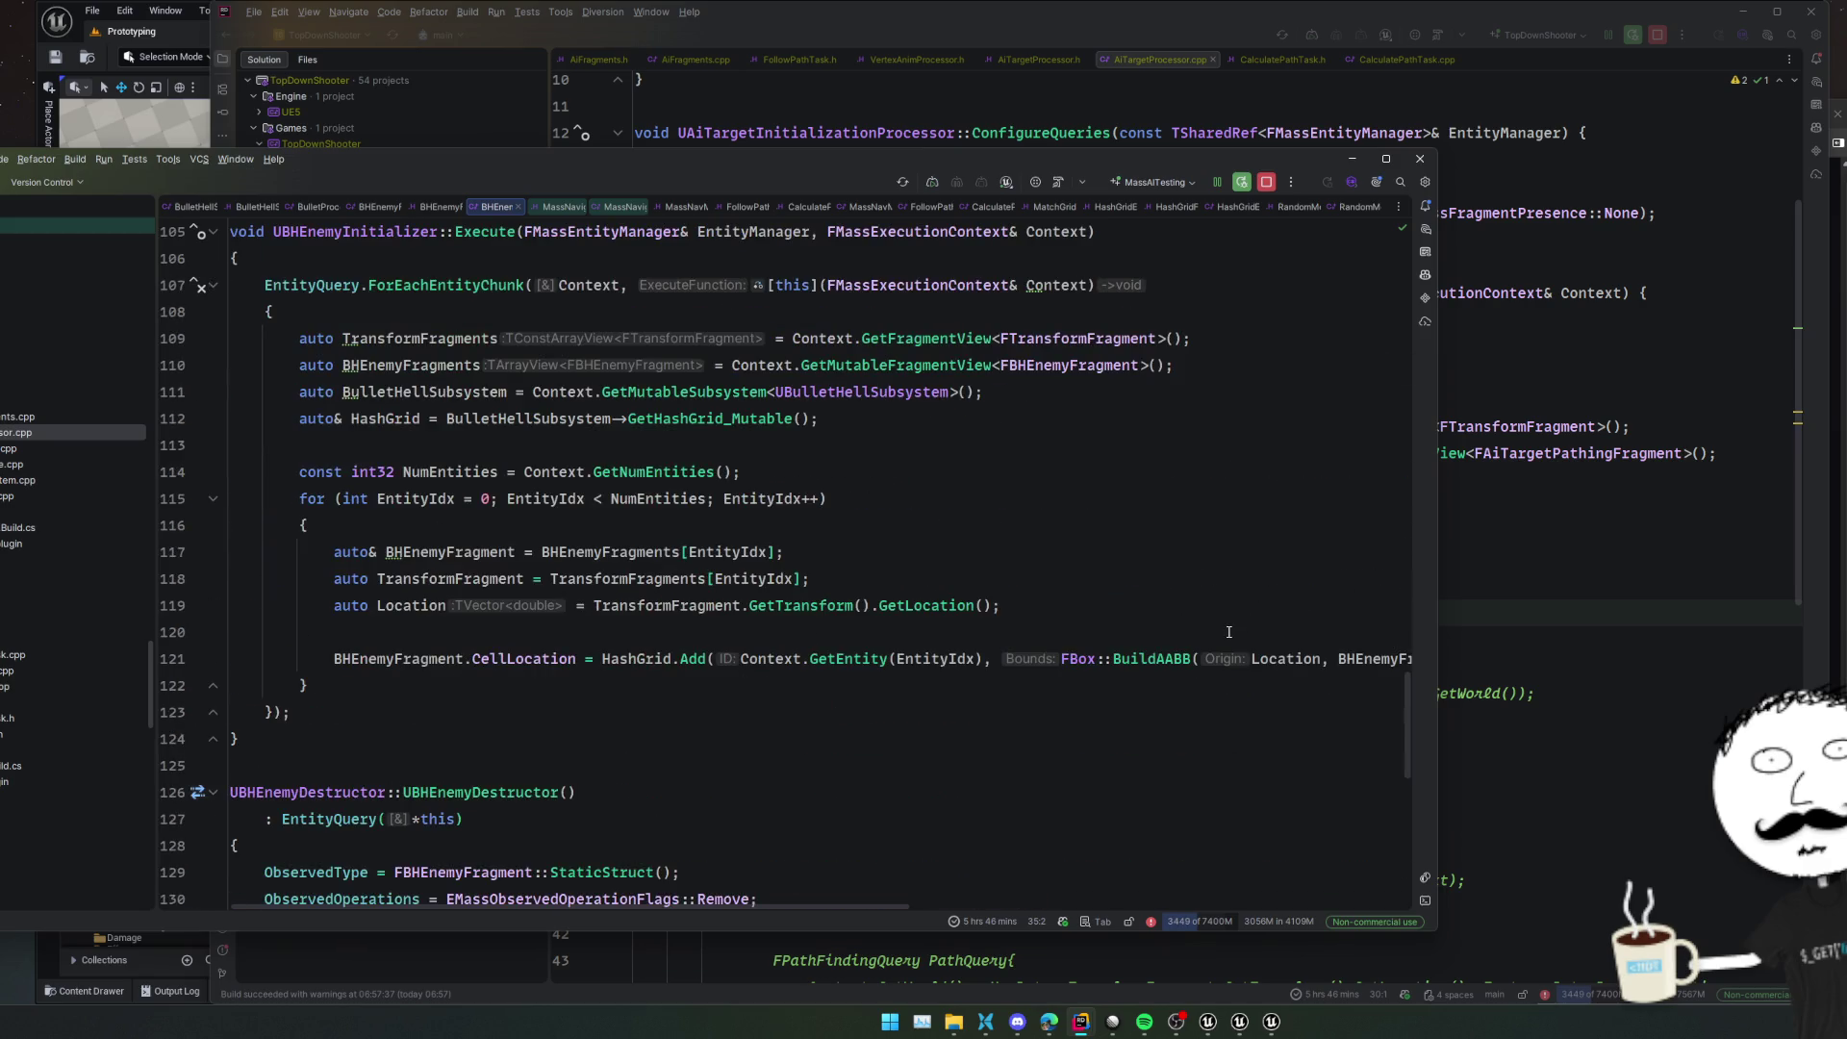
scroll(1229, 632, "down", 10)
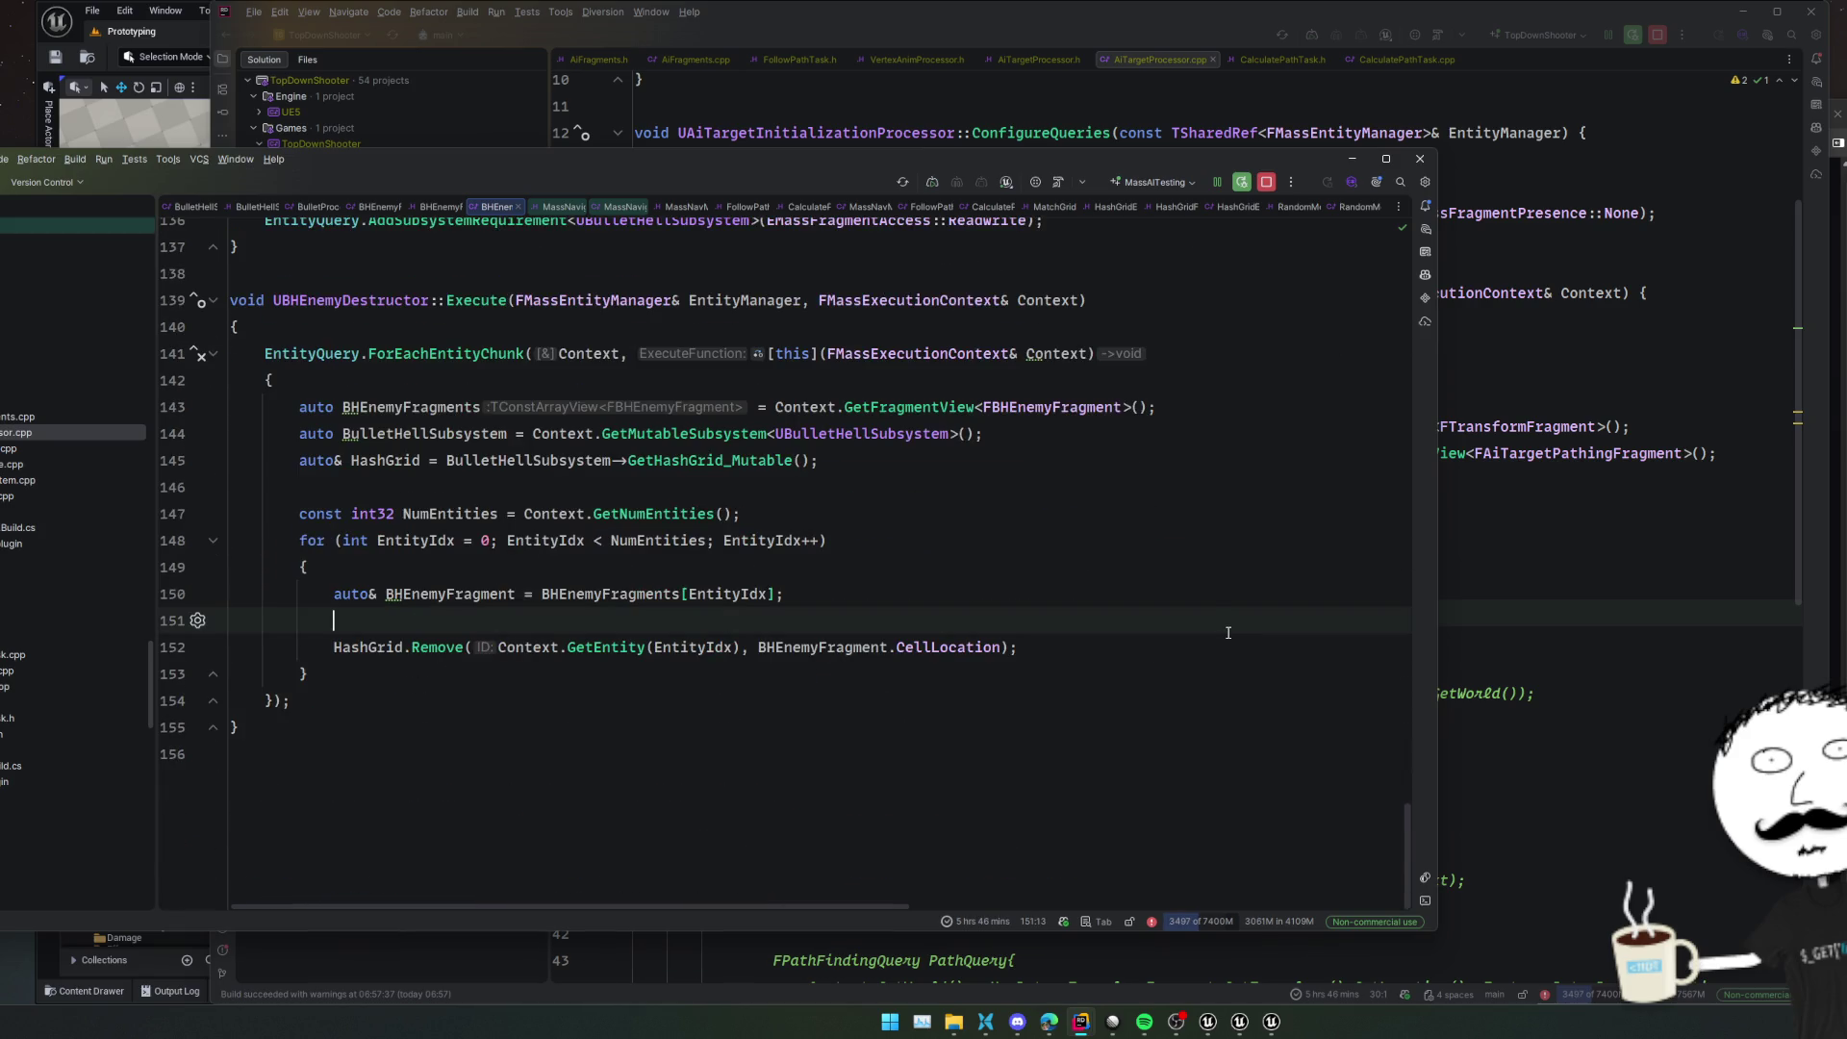
Search the solution for '.Defer()' and open the LaunchEntityProcessor.cpp line 54 match
key("ctrl+shift+f")
type(".Defer()")
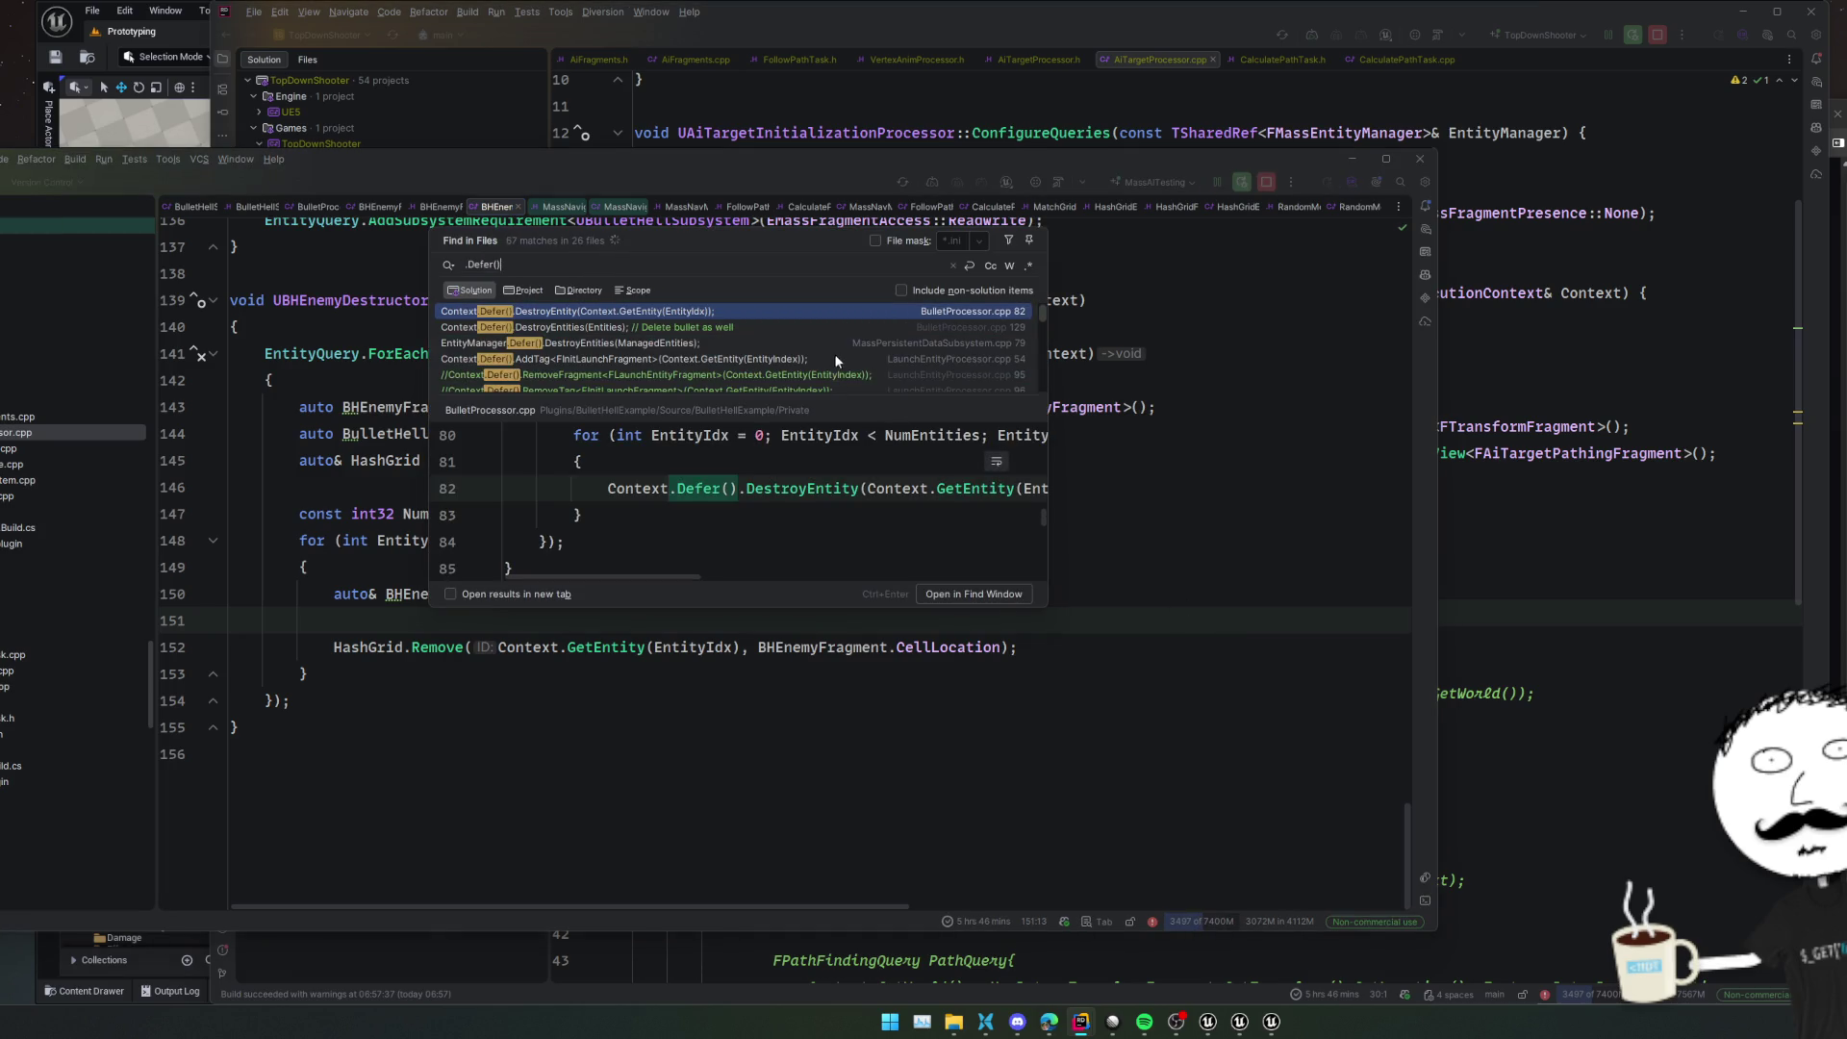
left_click(799, 359)
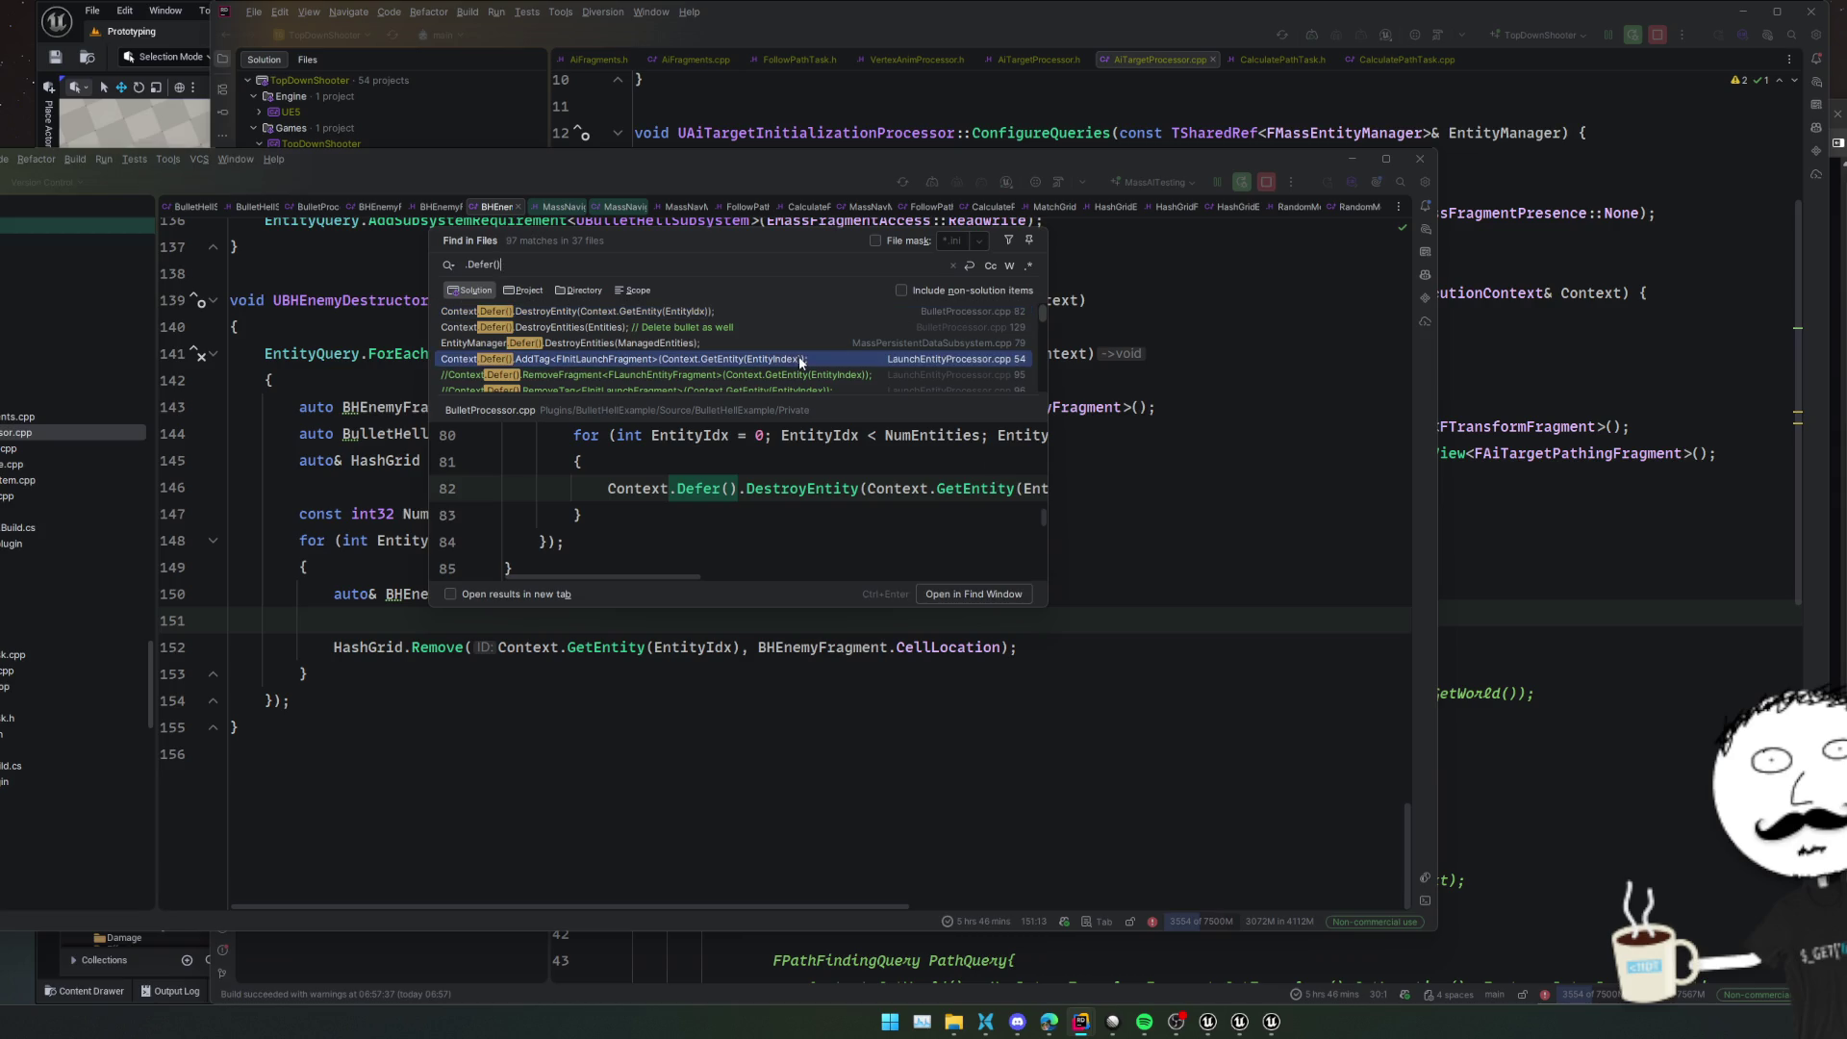
double_click(799, 361)
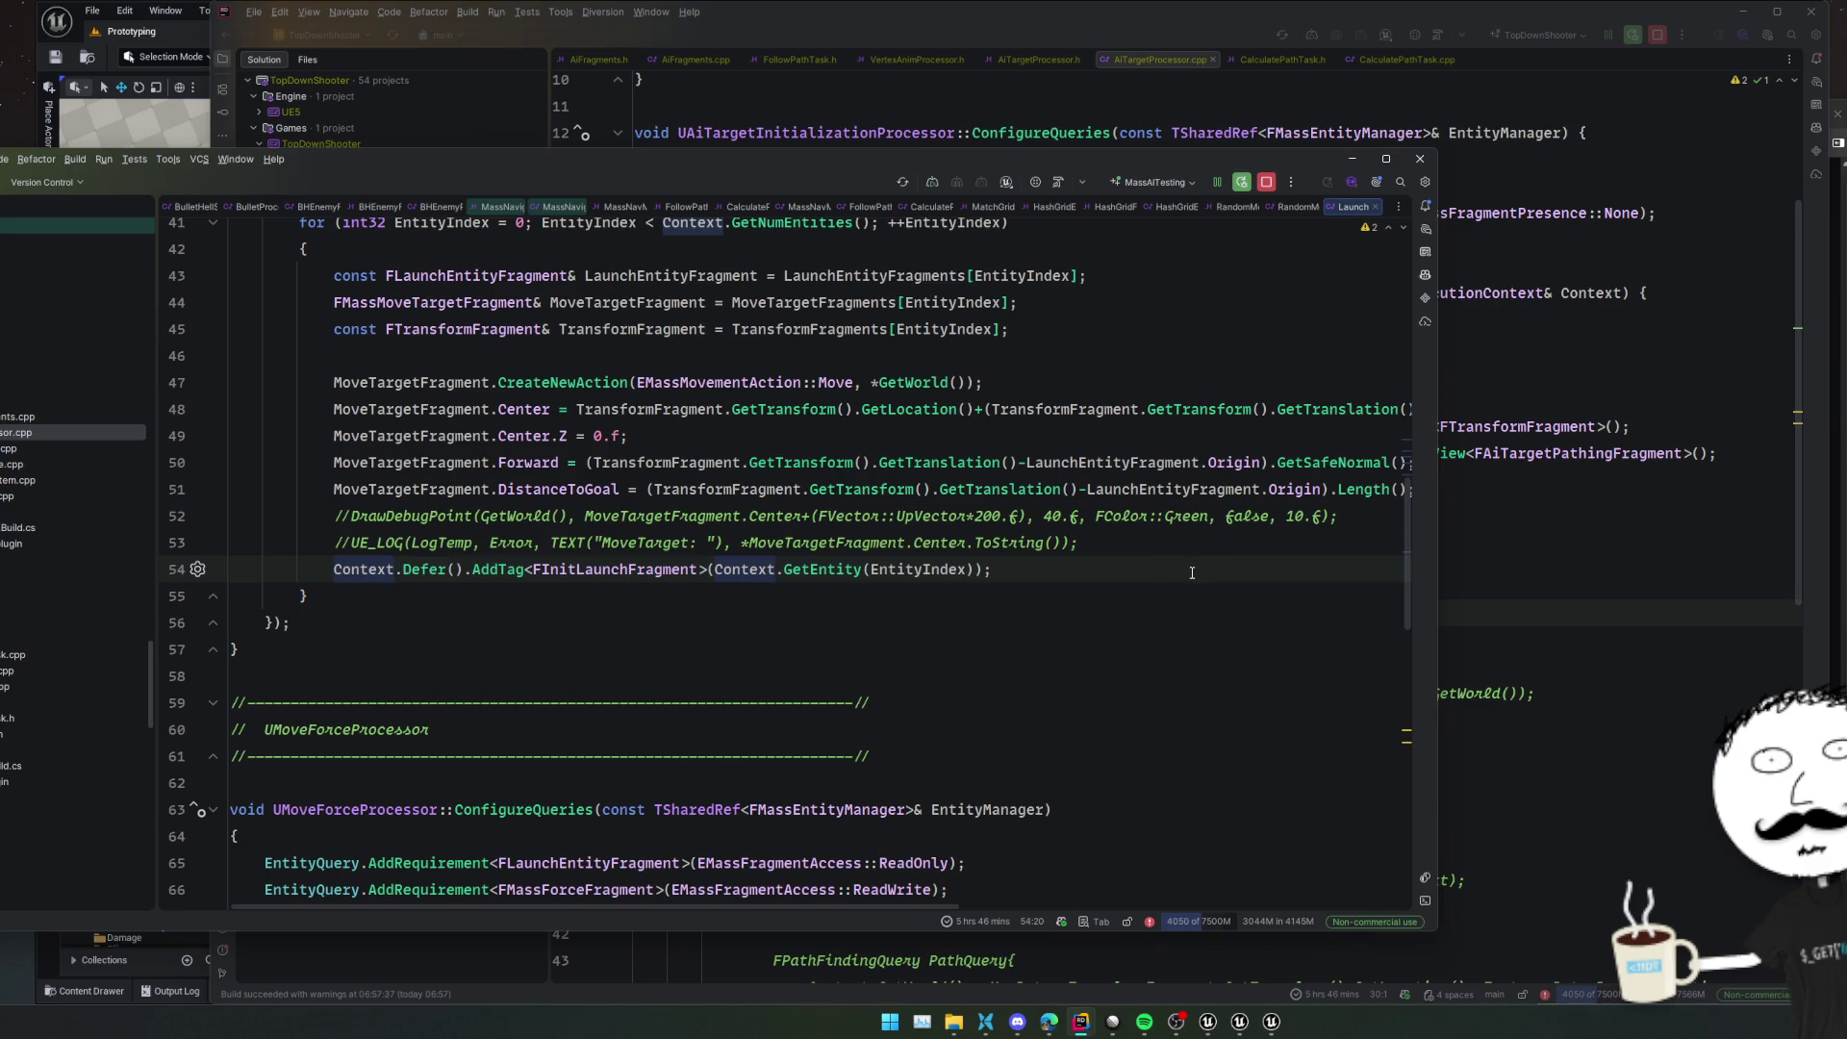
scroll(1209, 558, "up", 2)
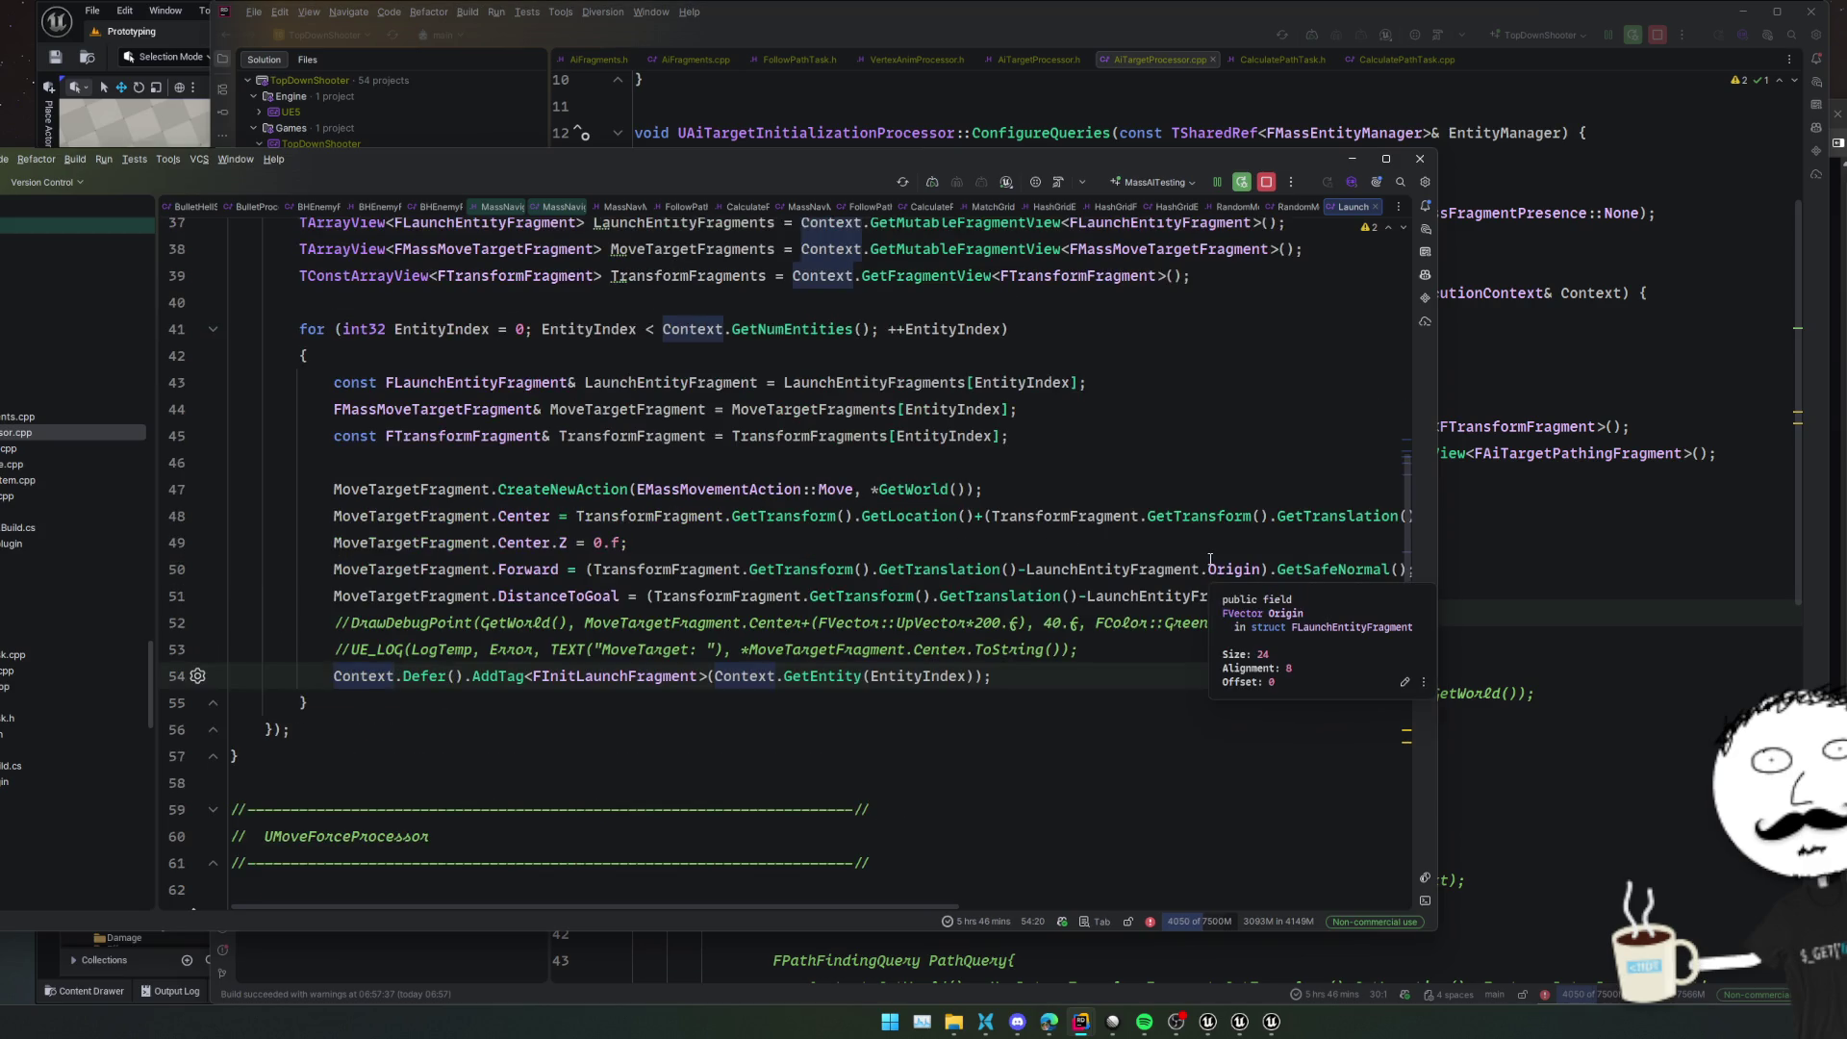
scroll(1181, 565, "up", 2)
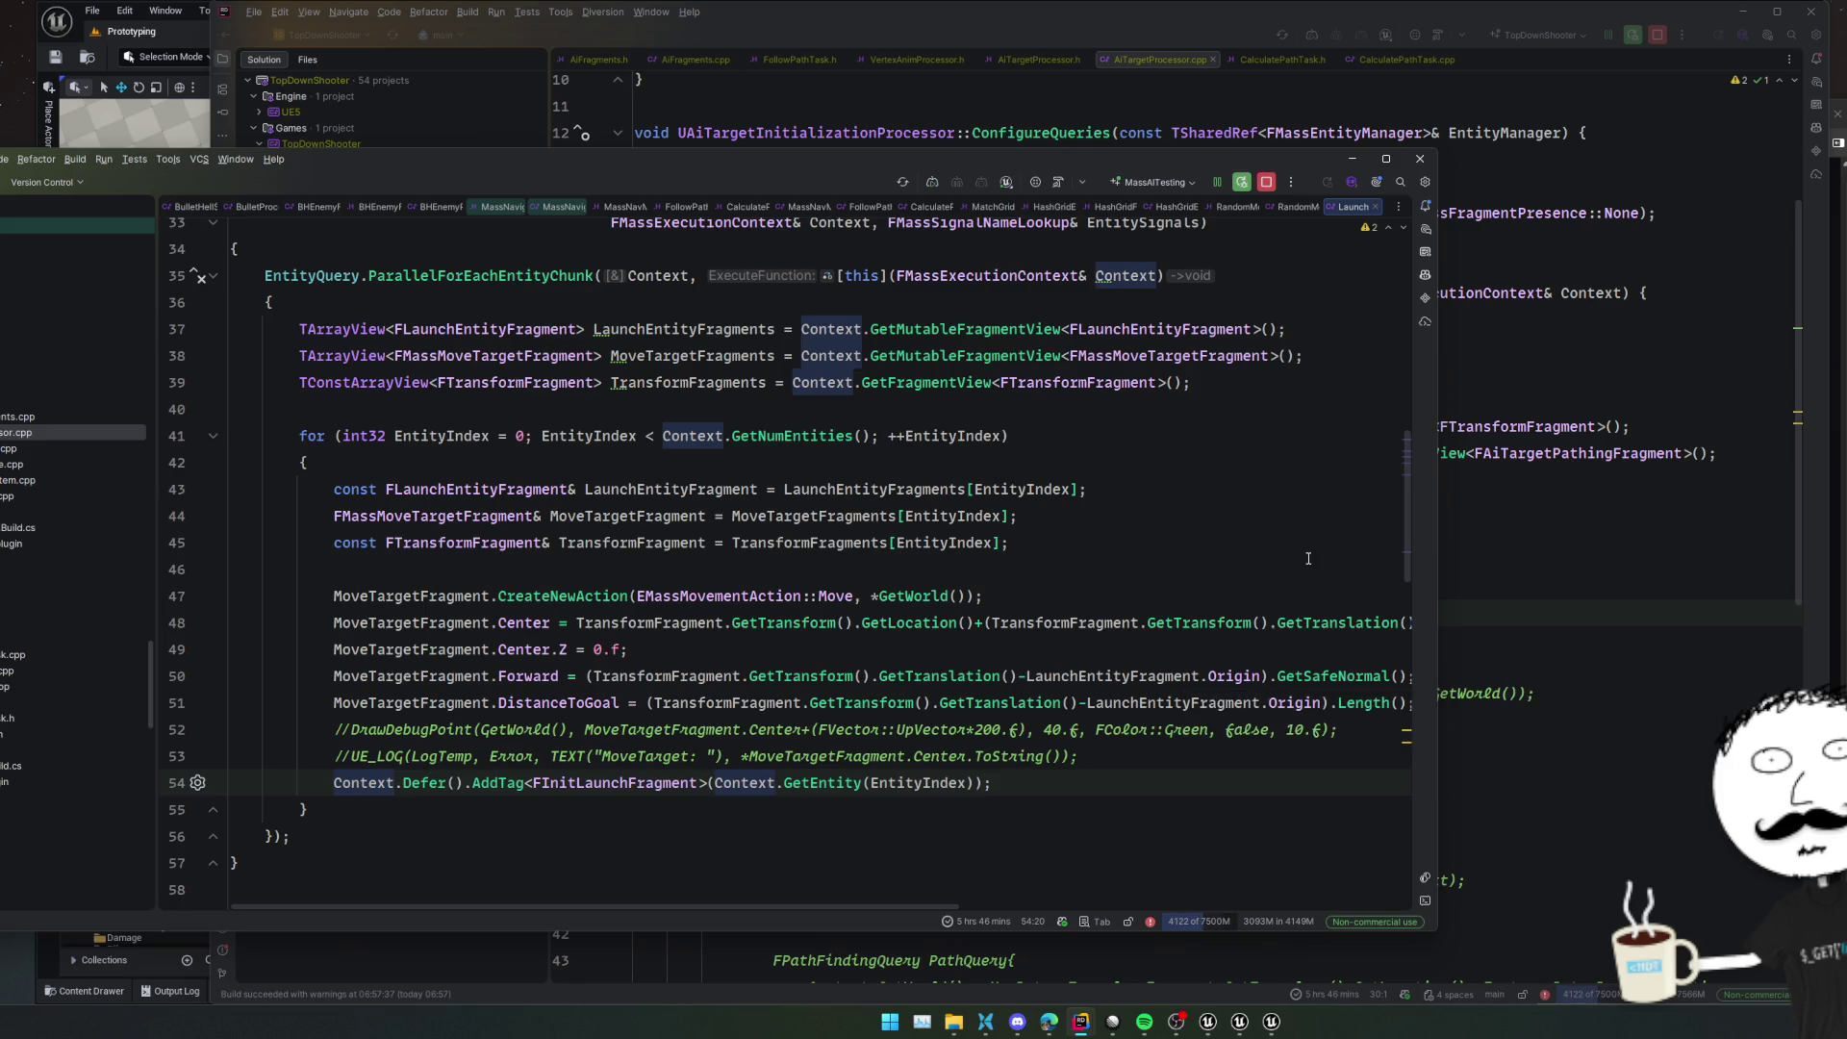
Write Context.Defer().AddFragment<FAiTargetPathingFragment>() on line 31 of the entity loop, then view AddFragment's definition
left_click(1535, 601)
key("Return")
type("Co")
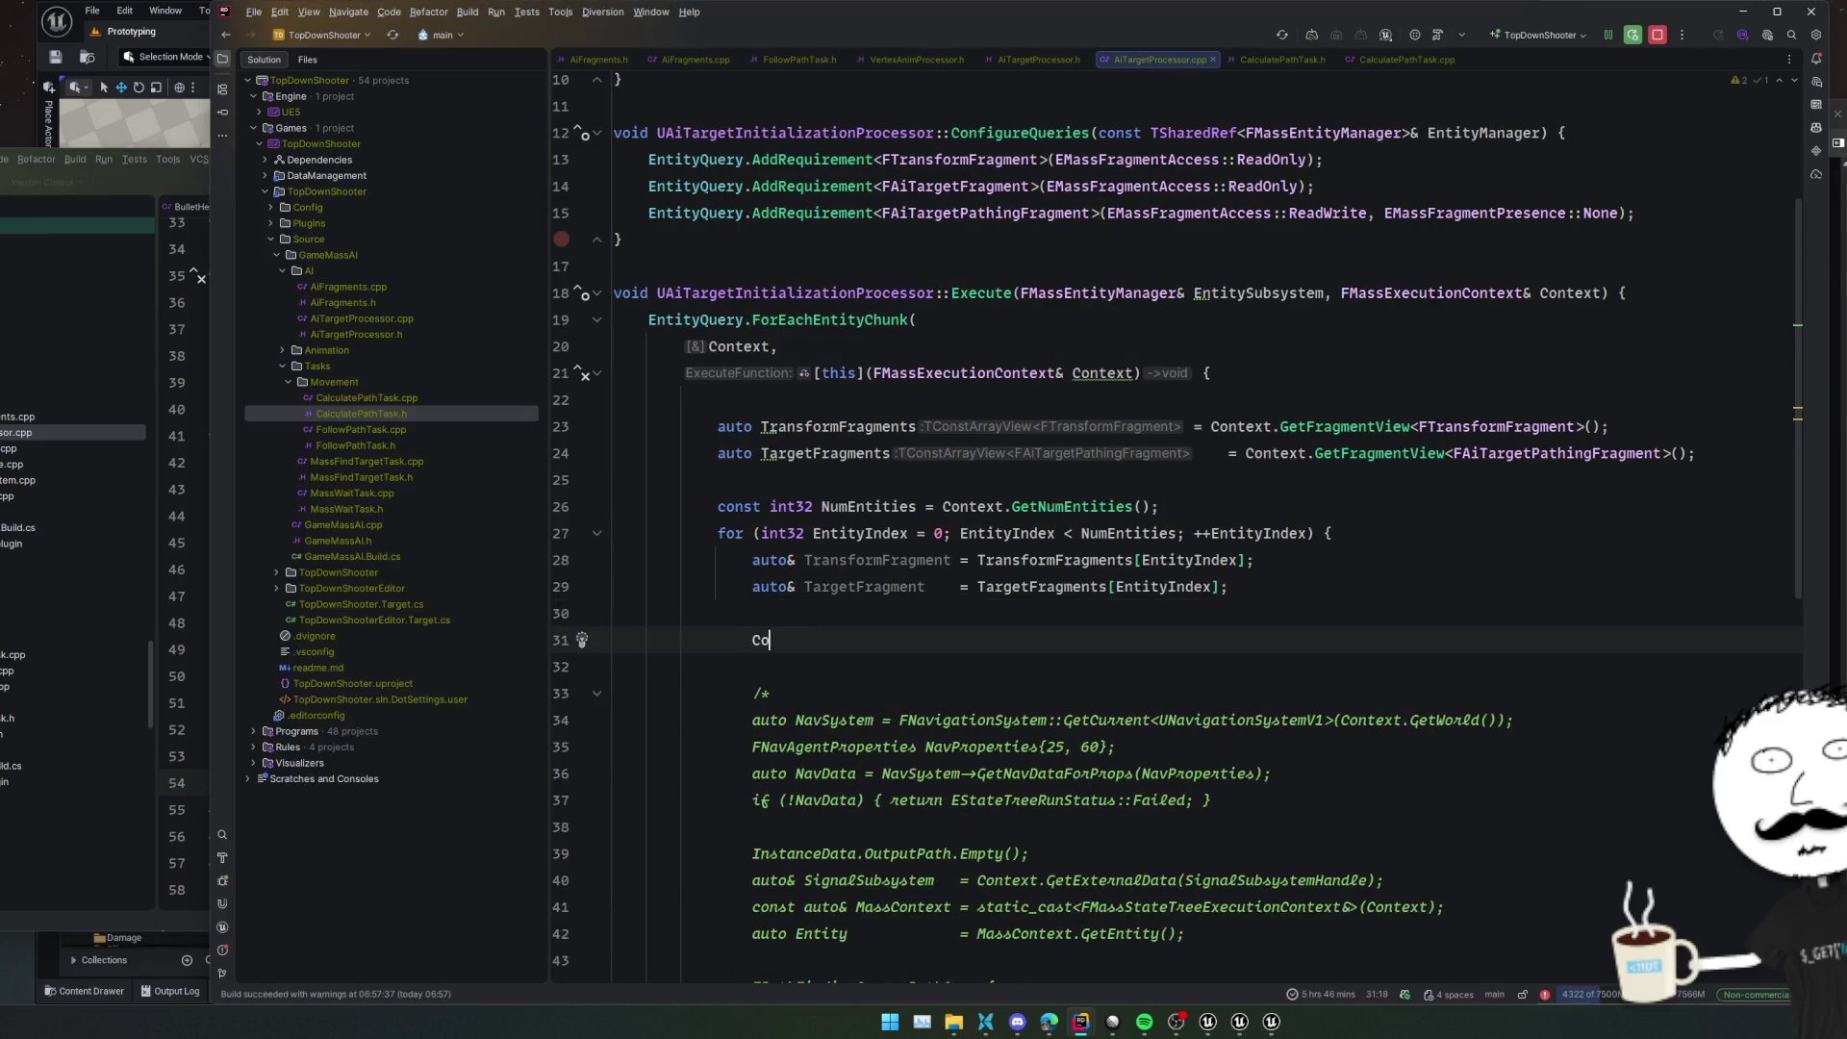
type("ntext.Defer")
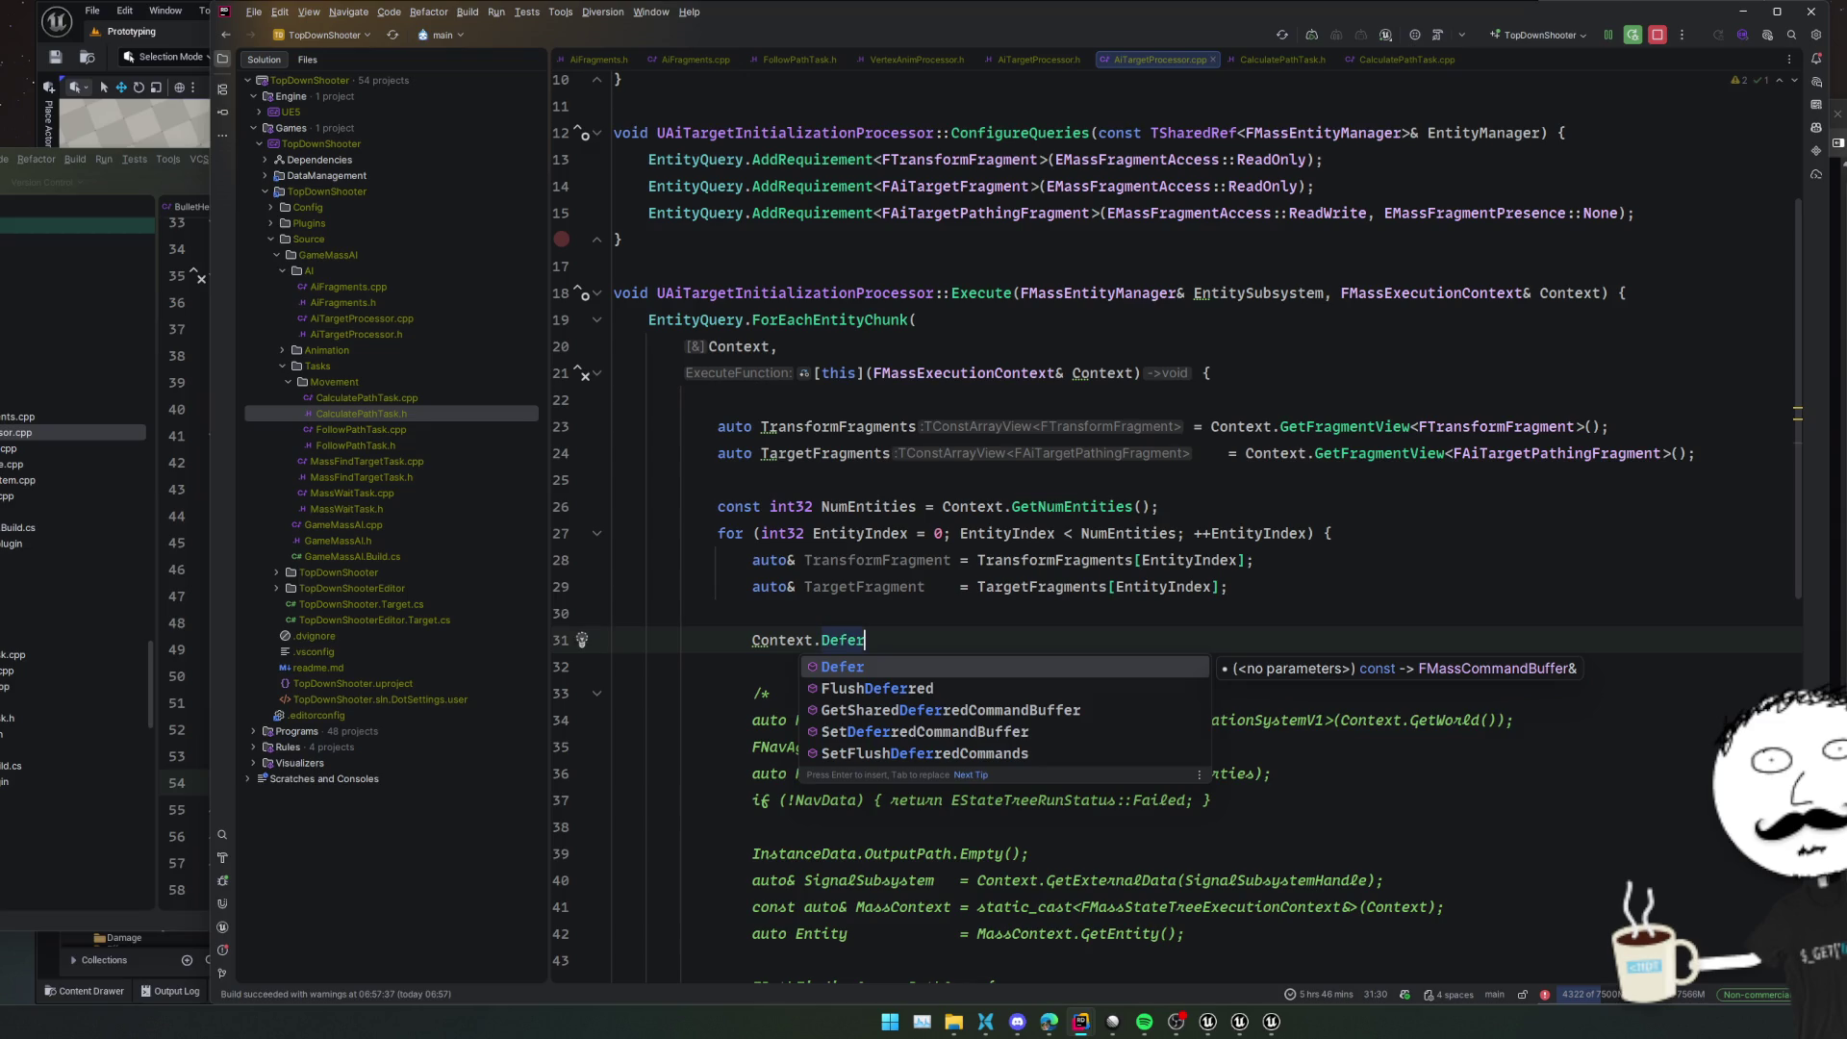
key("Return")
type(".Add")
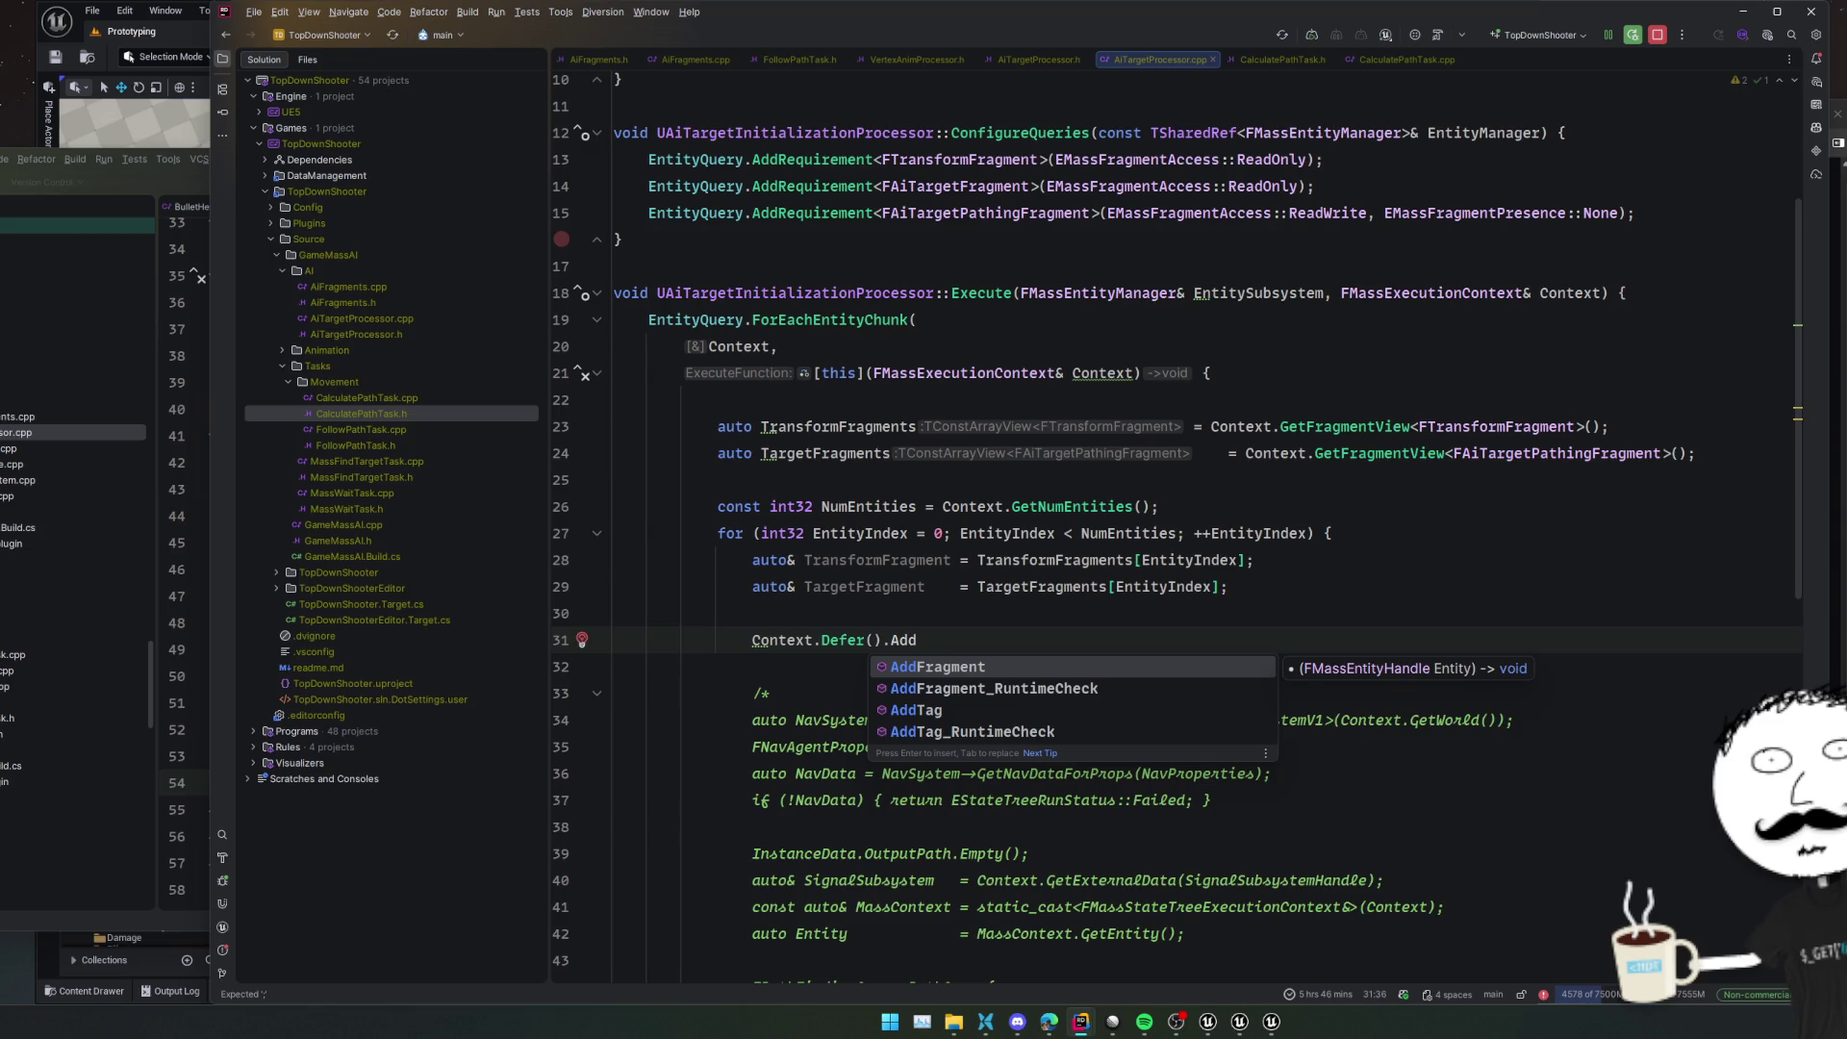
key("Return")
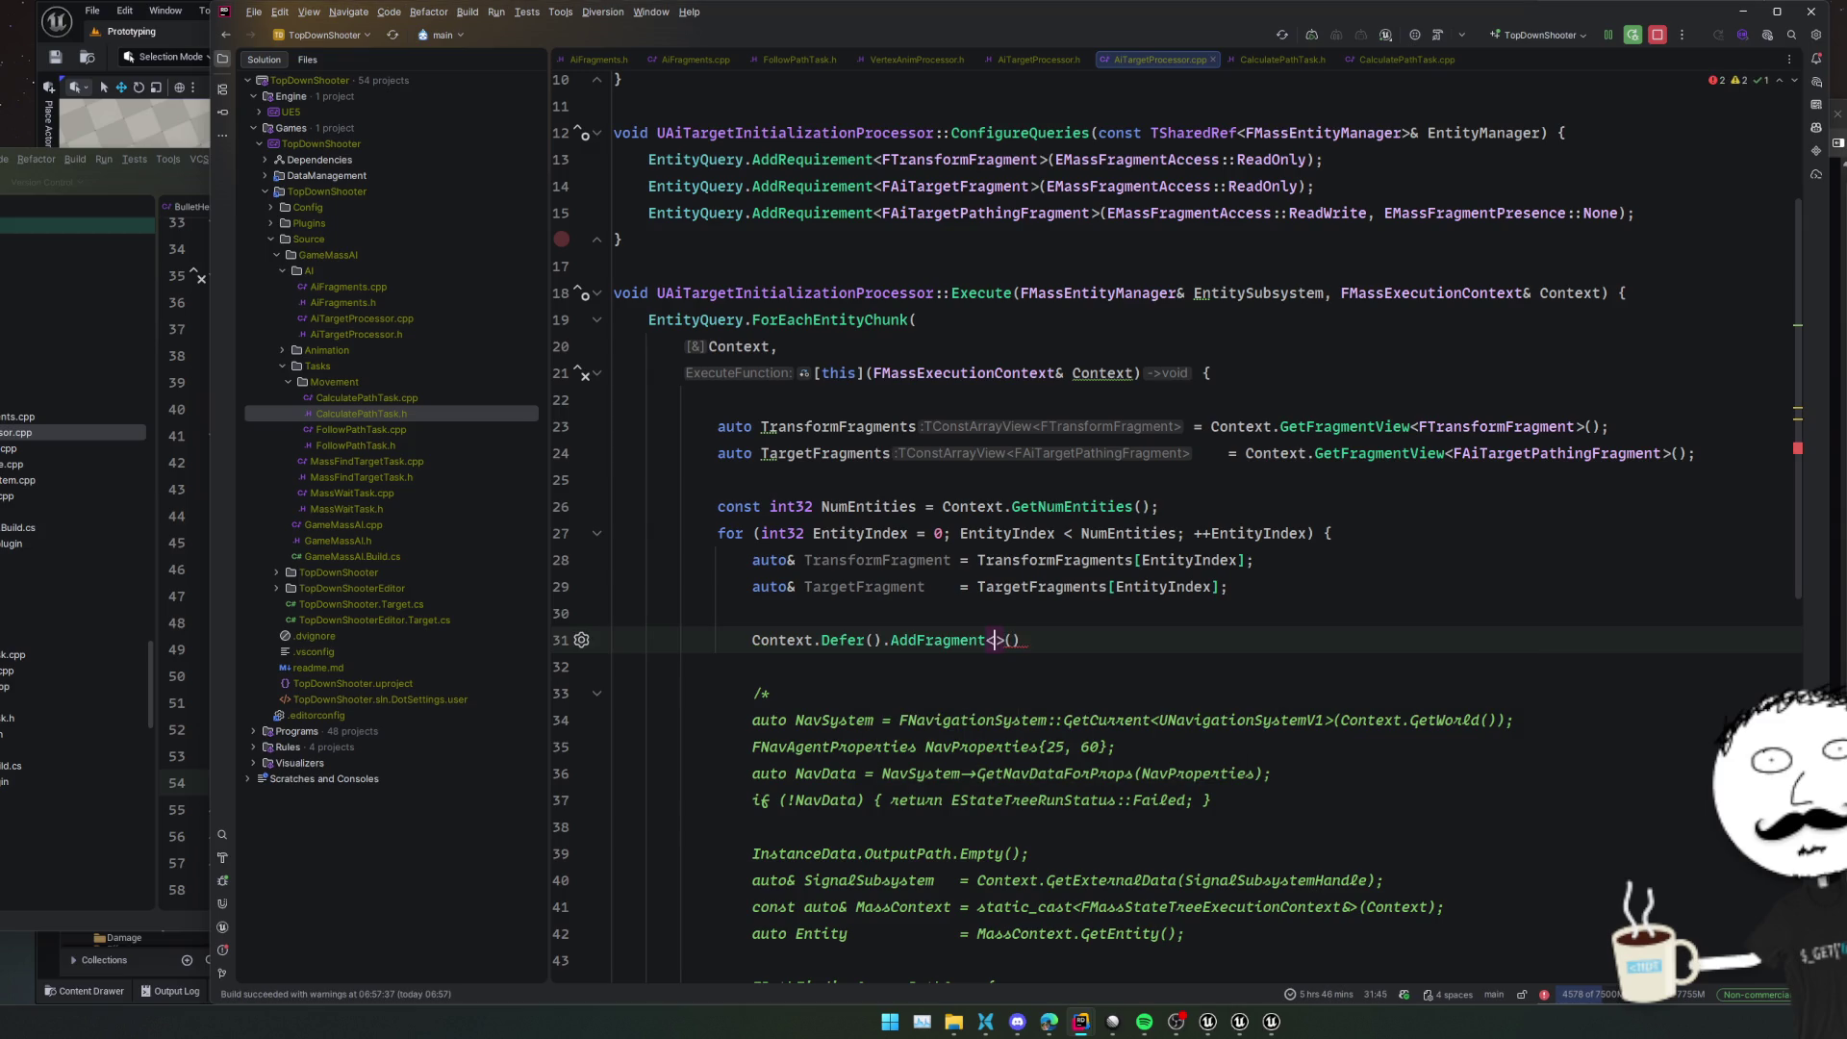
type("FAiTarge")
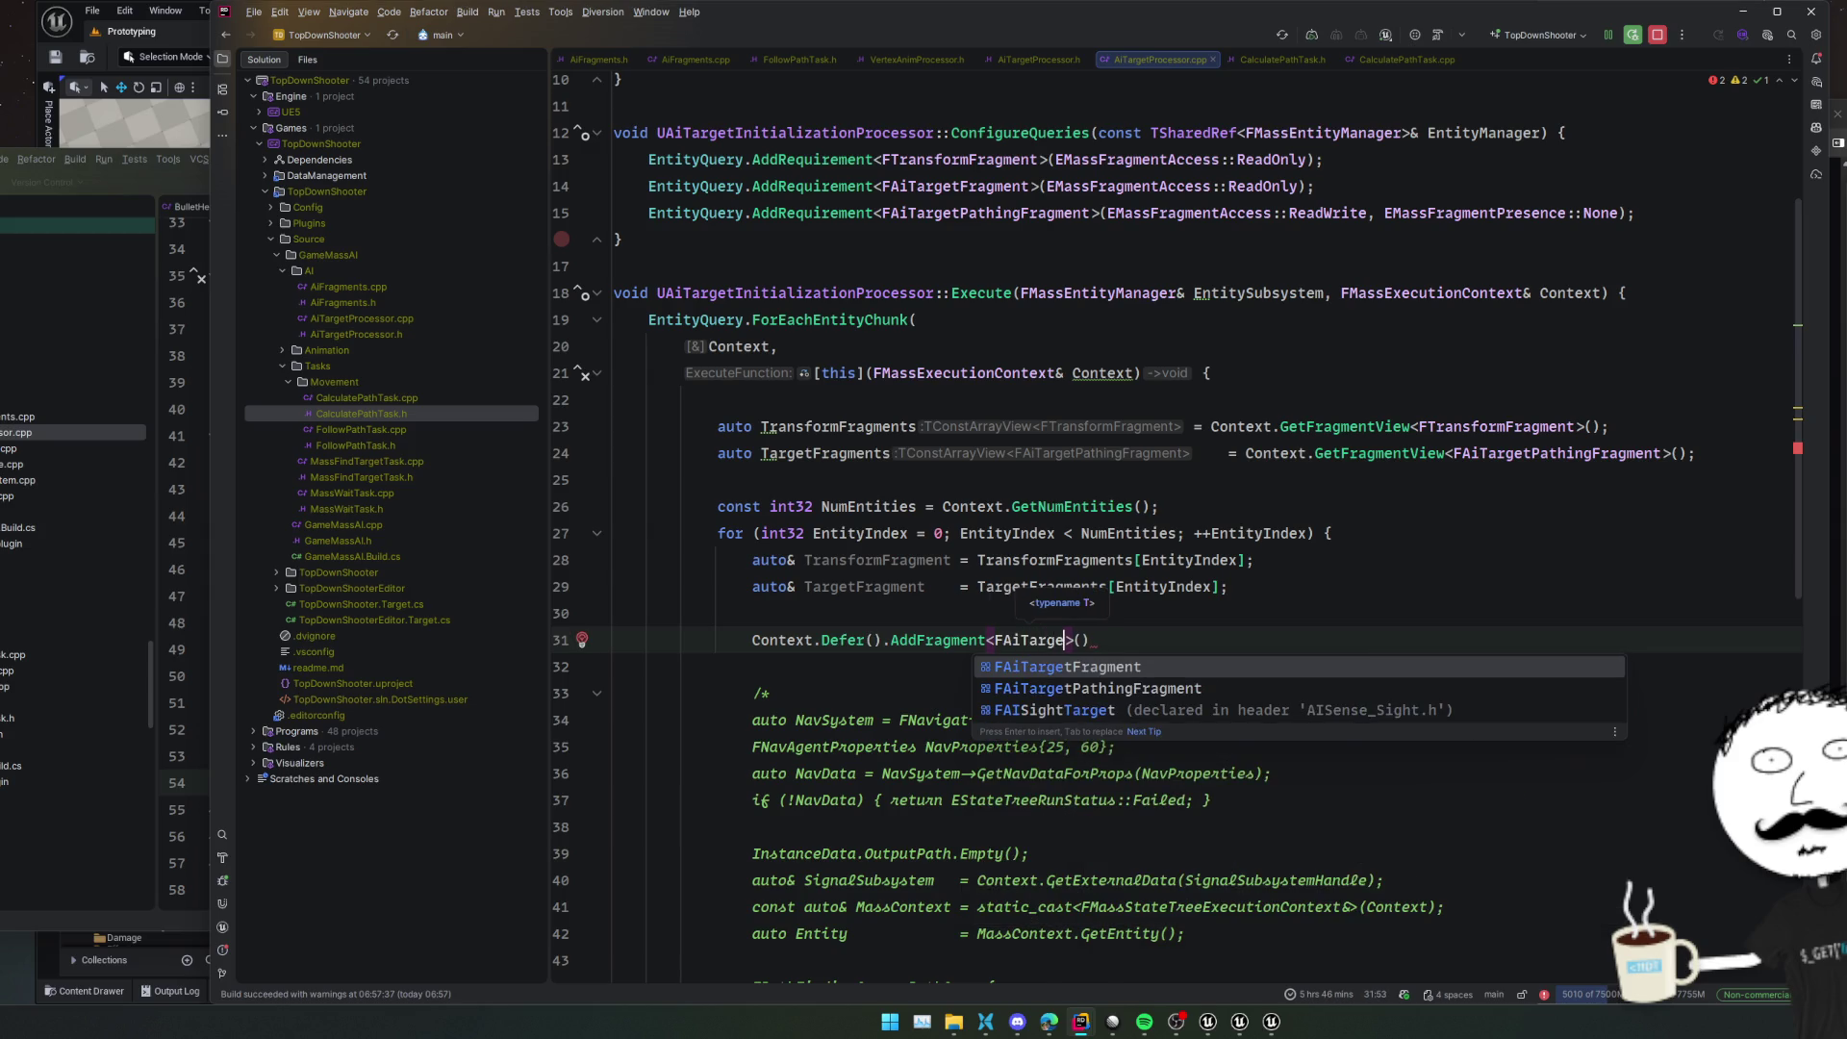
key("Down")
key("Return")
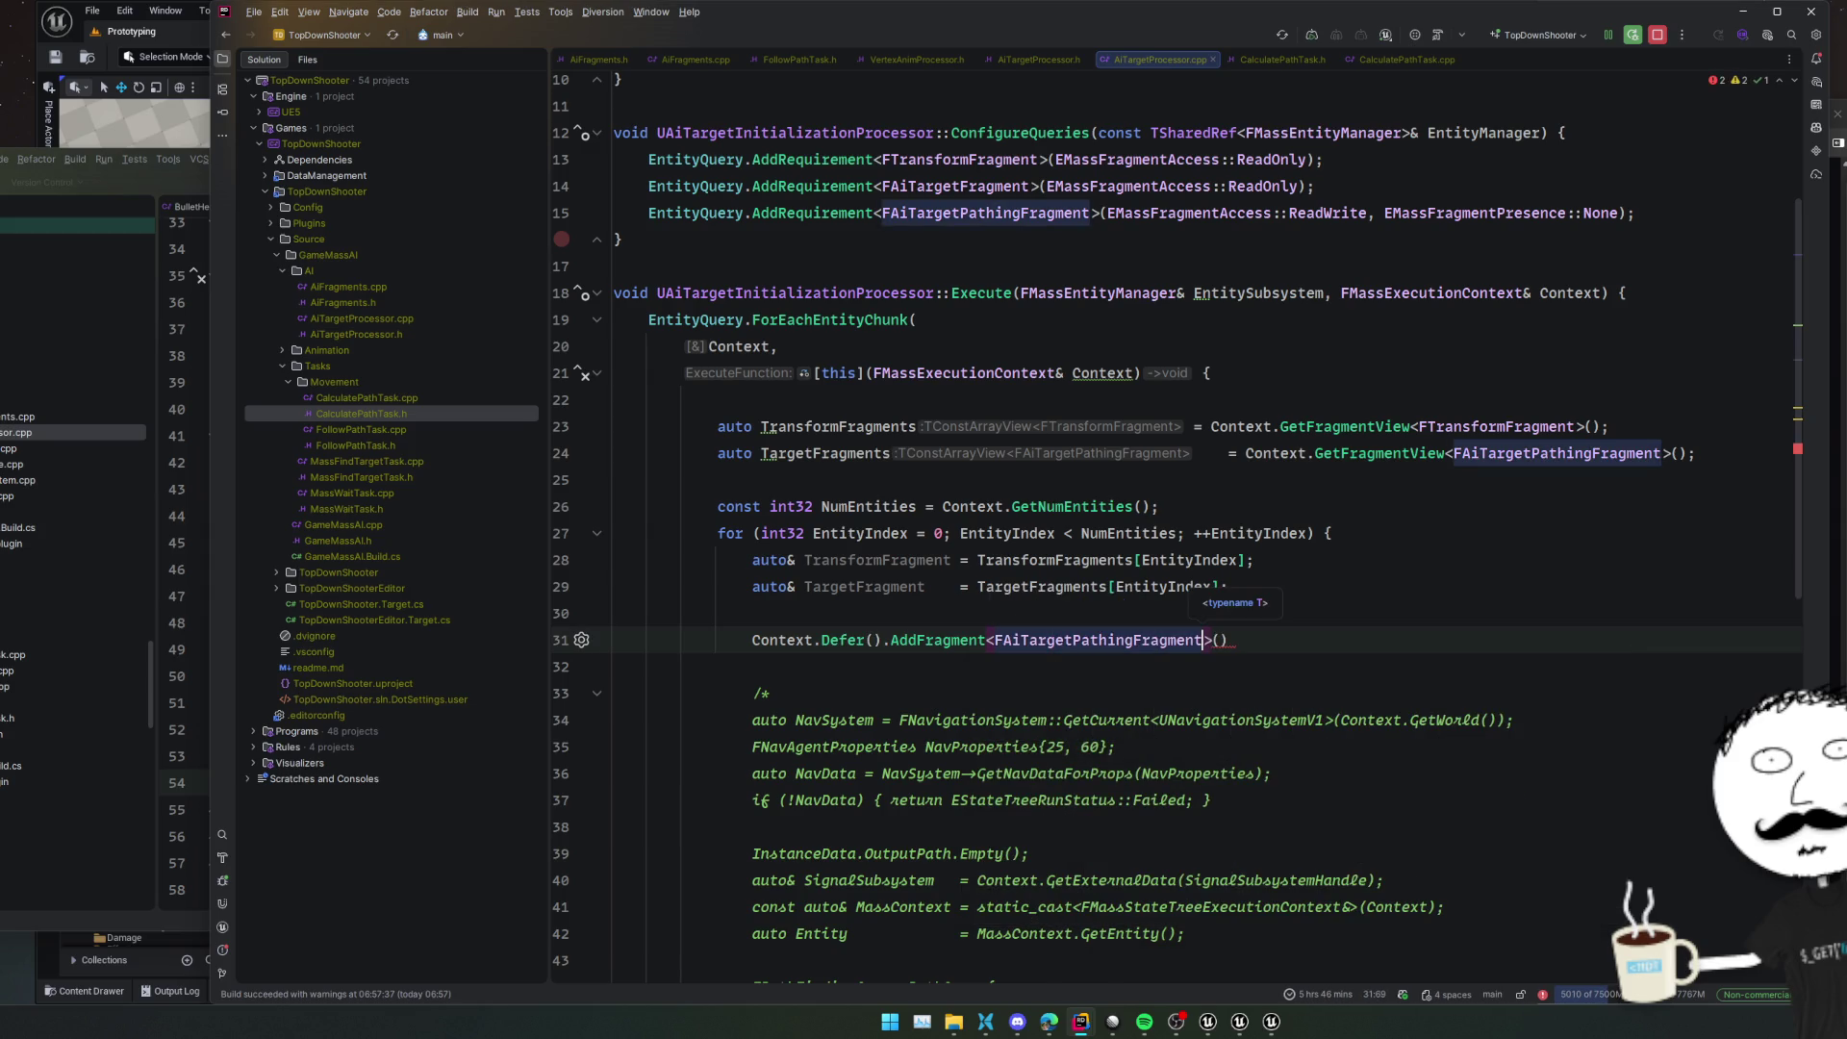
left_click(950, 640, "ctrl")
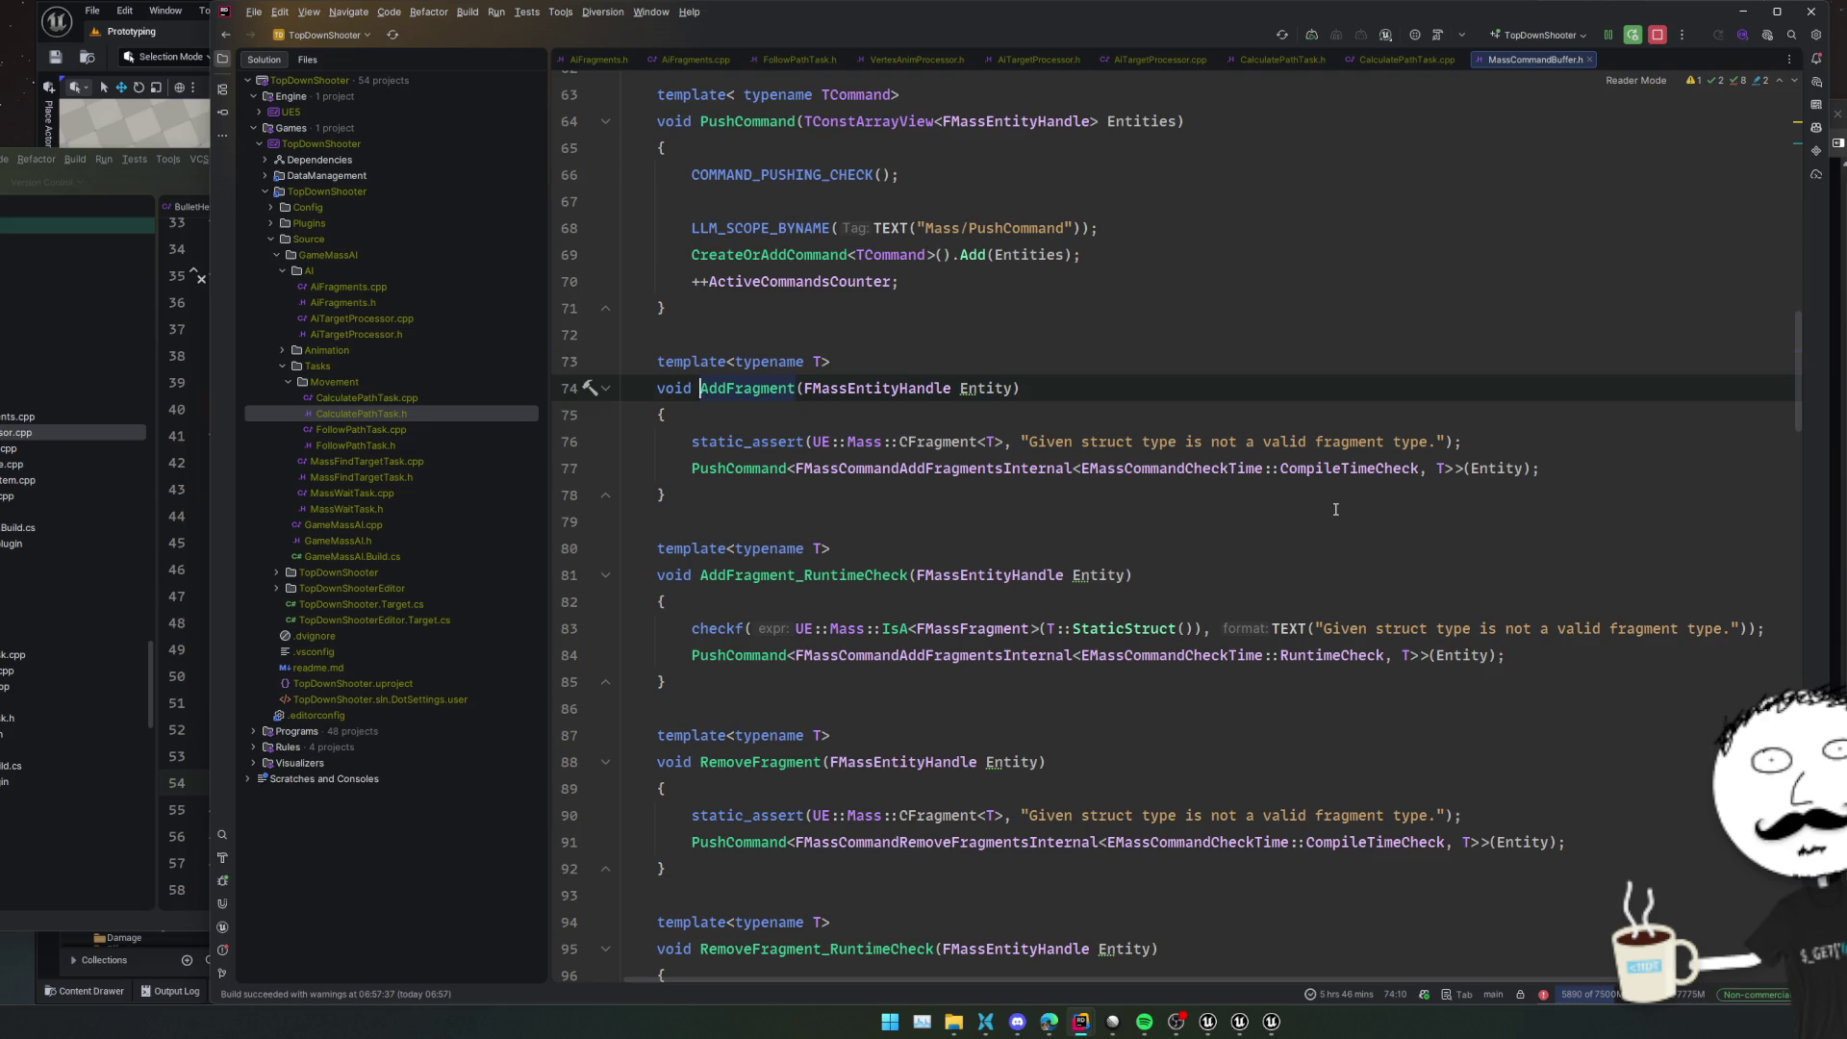
Inspect the templated AddFragment definition in MassCommandBuffer.h
scroll(1338, 514, "up", 2)
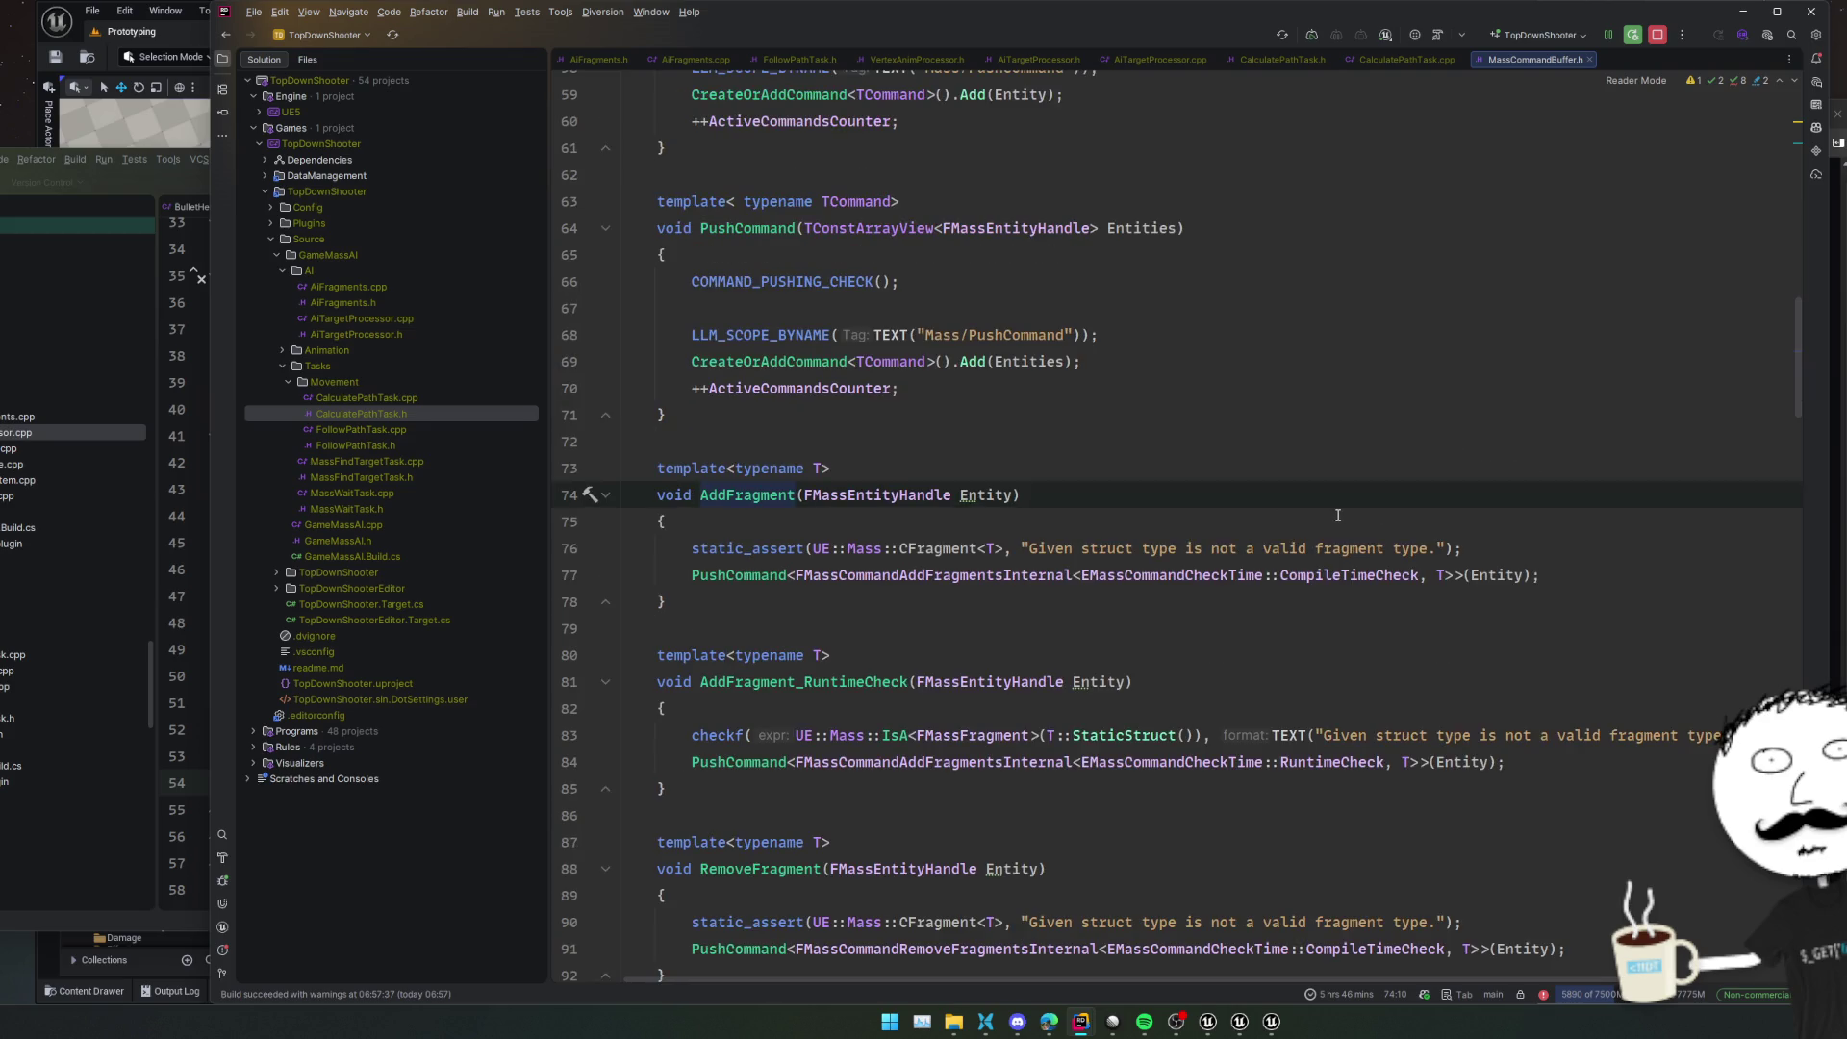
scroll(1337, 515, "up", 2)
left_click(1289, 496)
left_click(1246, 537)
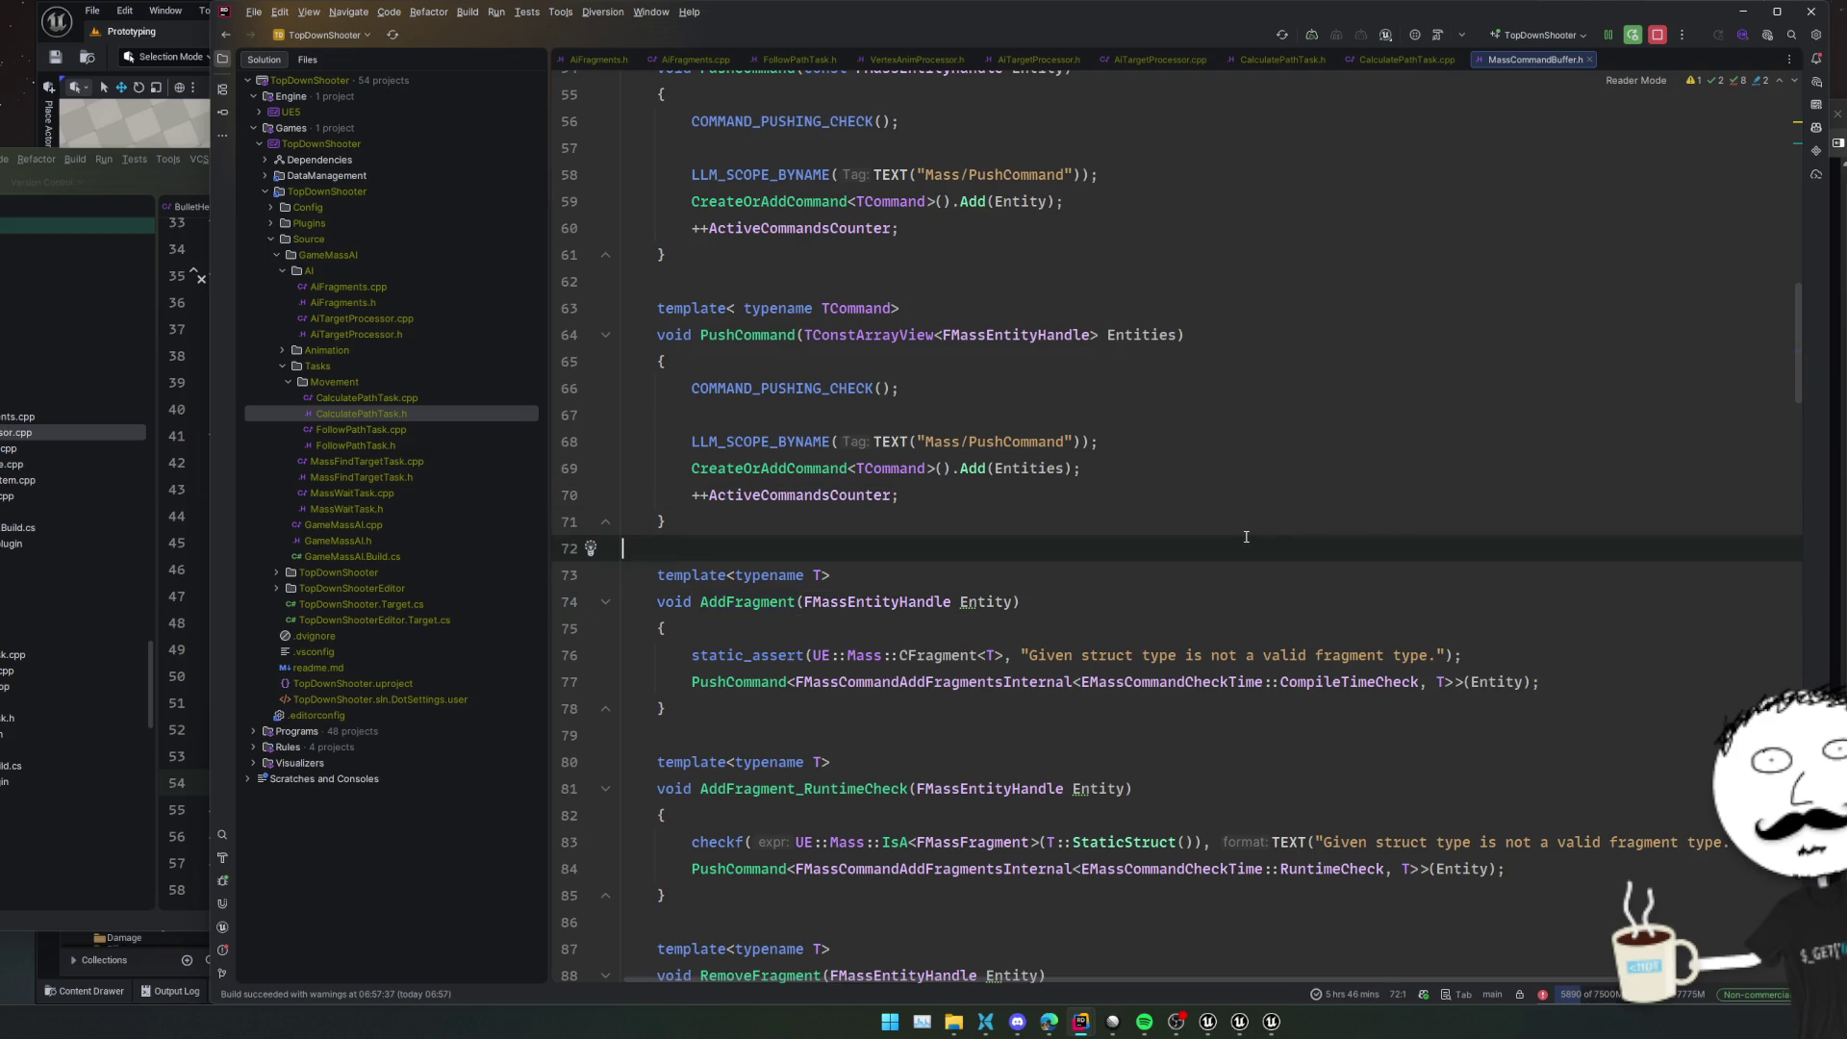
left_click(1230, 505)
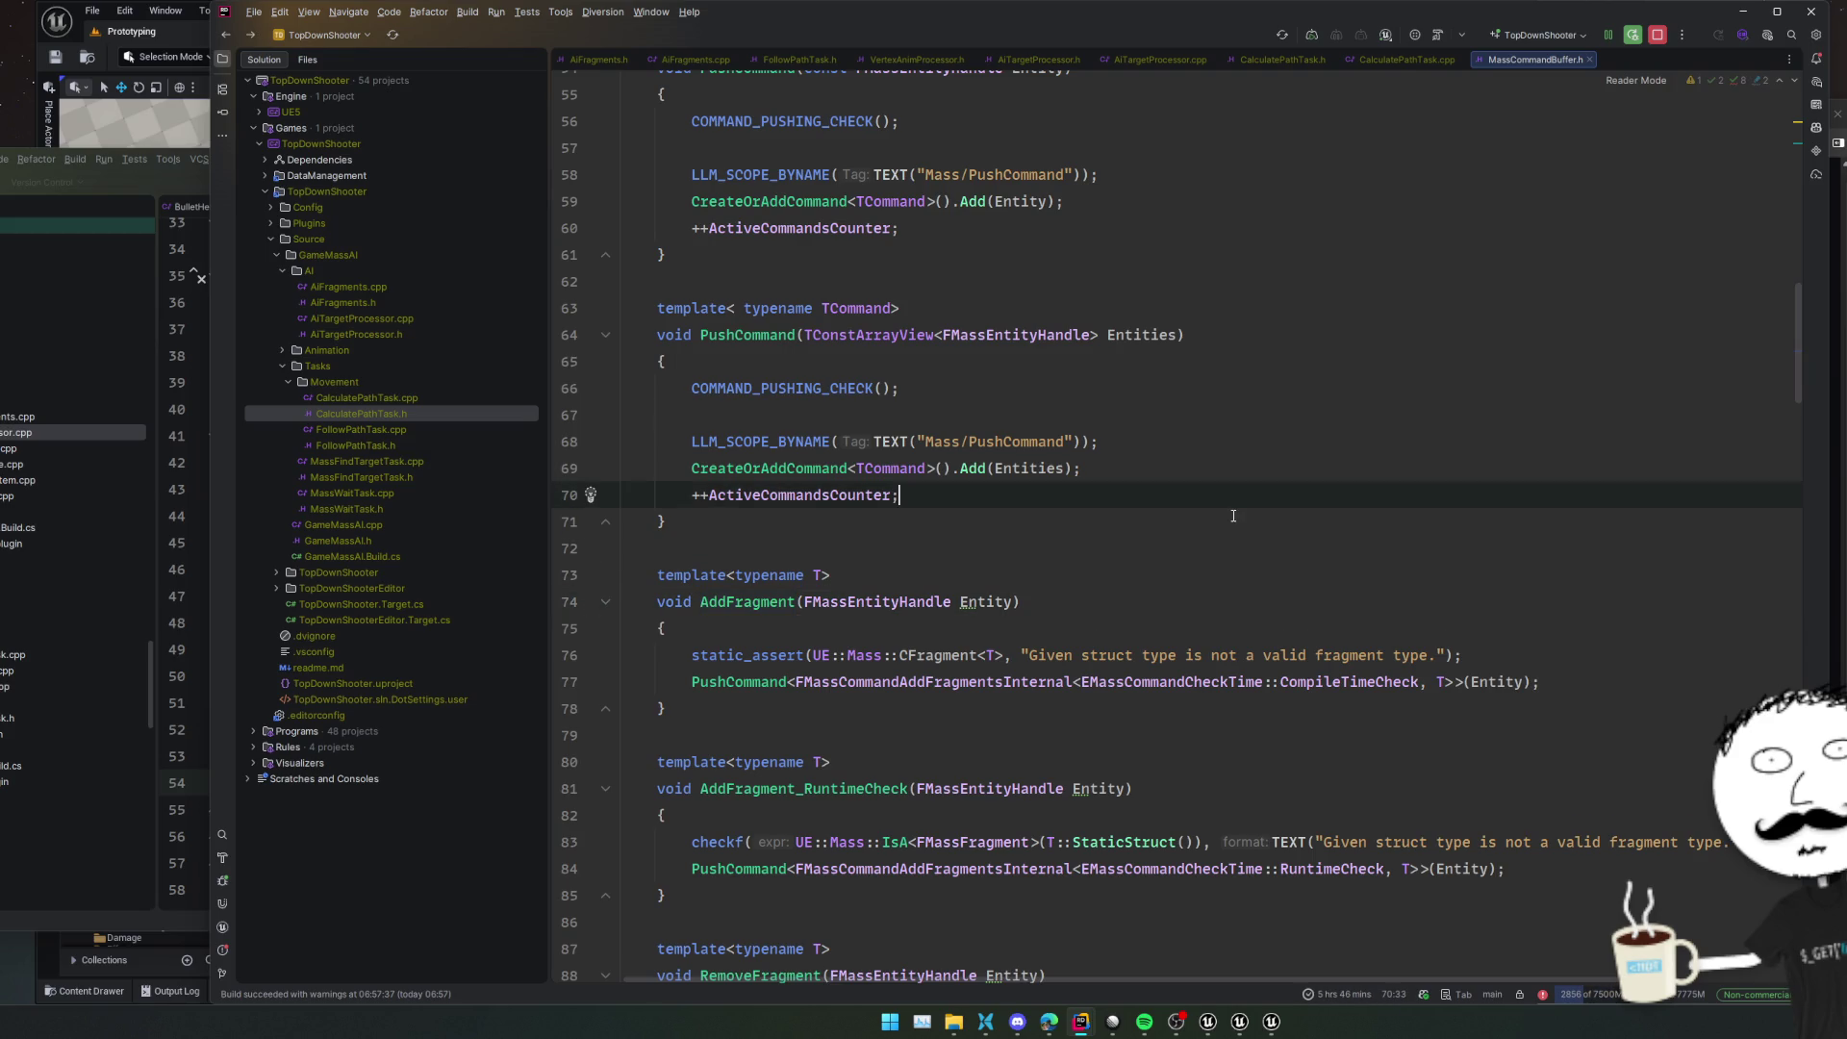
key("alt+Down")
scroll(1235, 518, "down", 4)
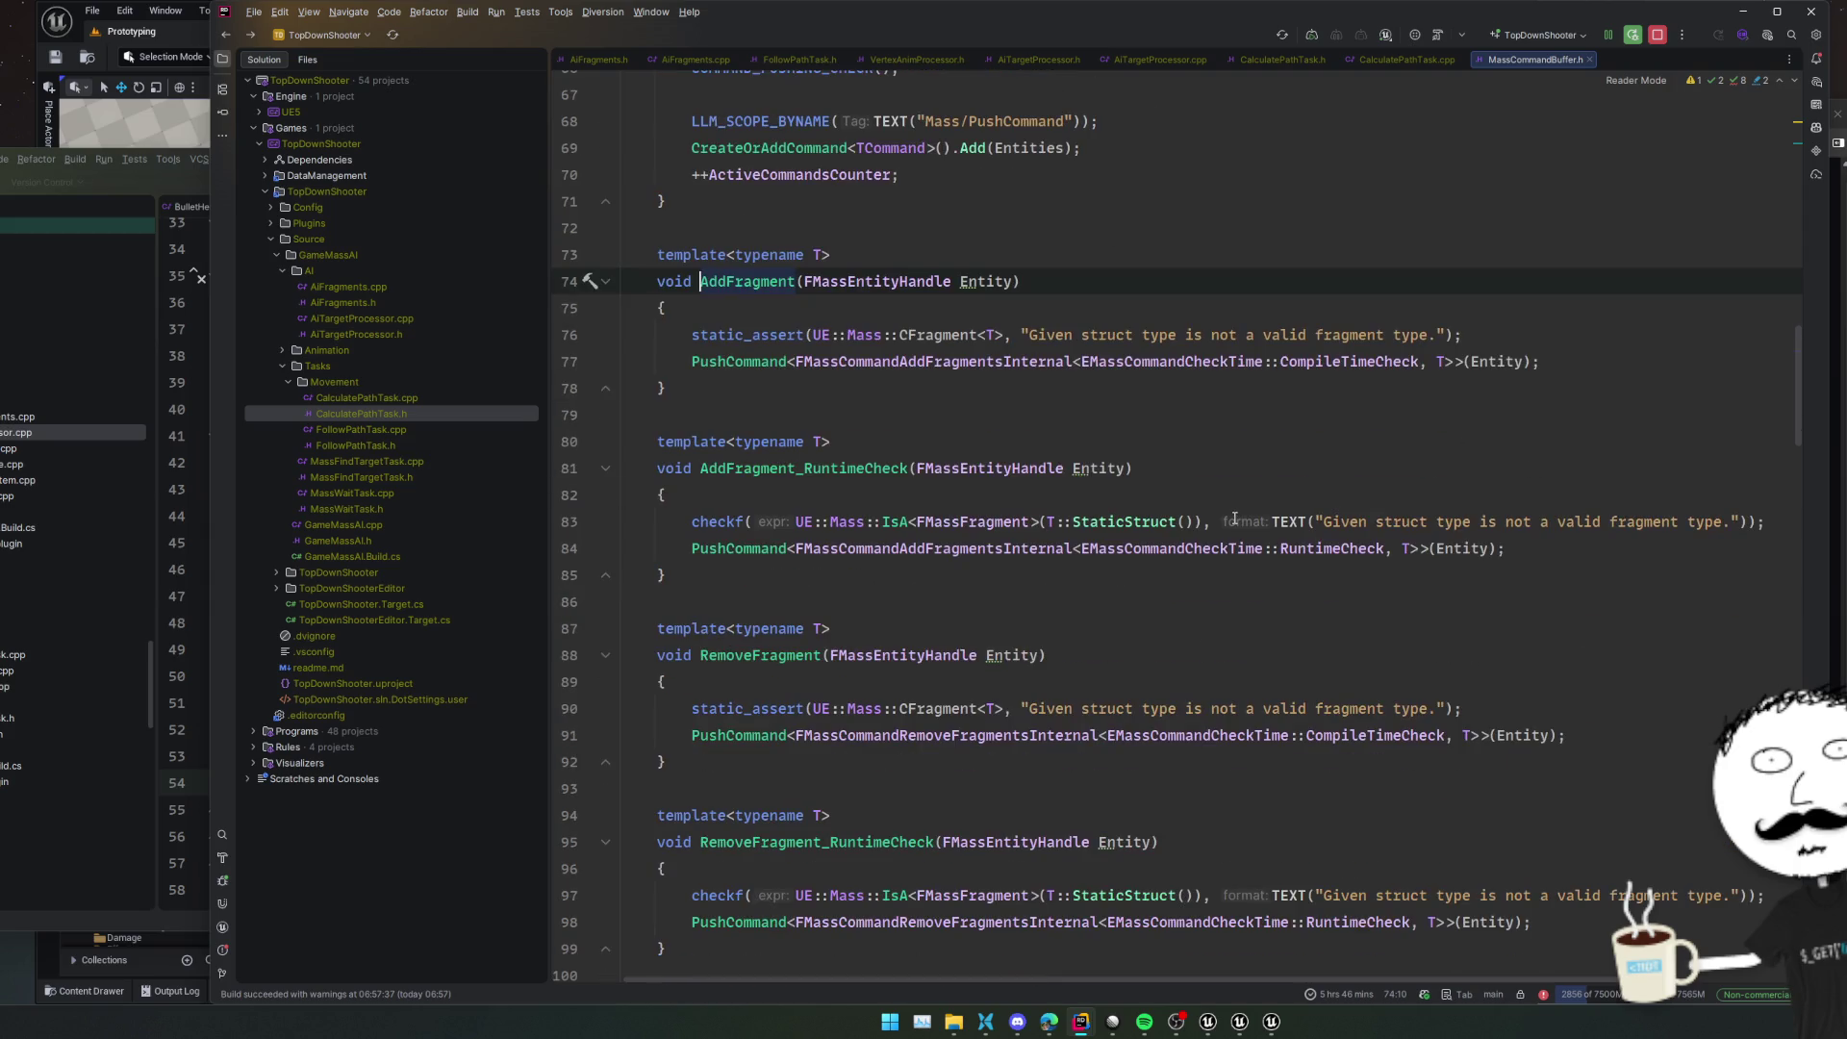
scroll(1235, 517, "up", 15)
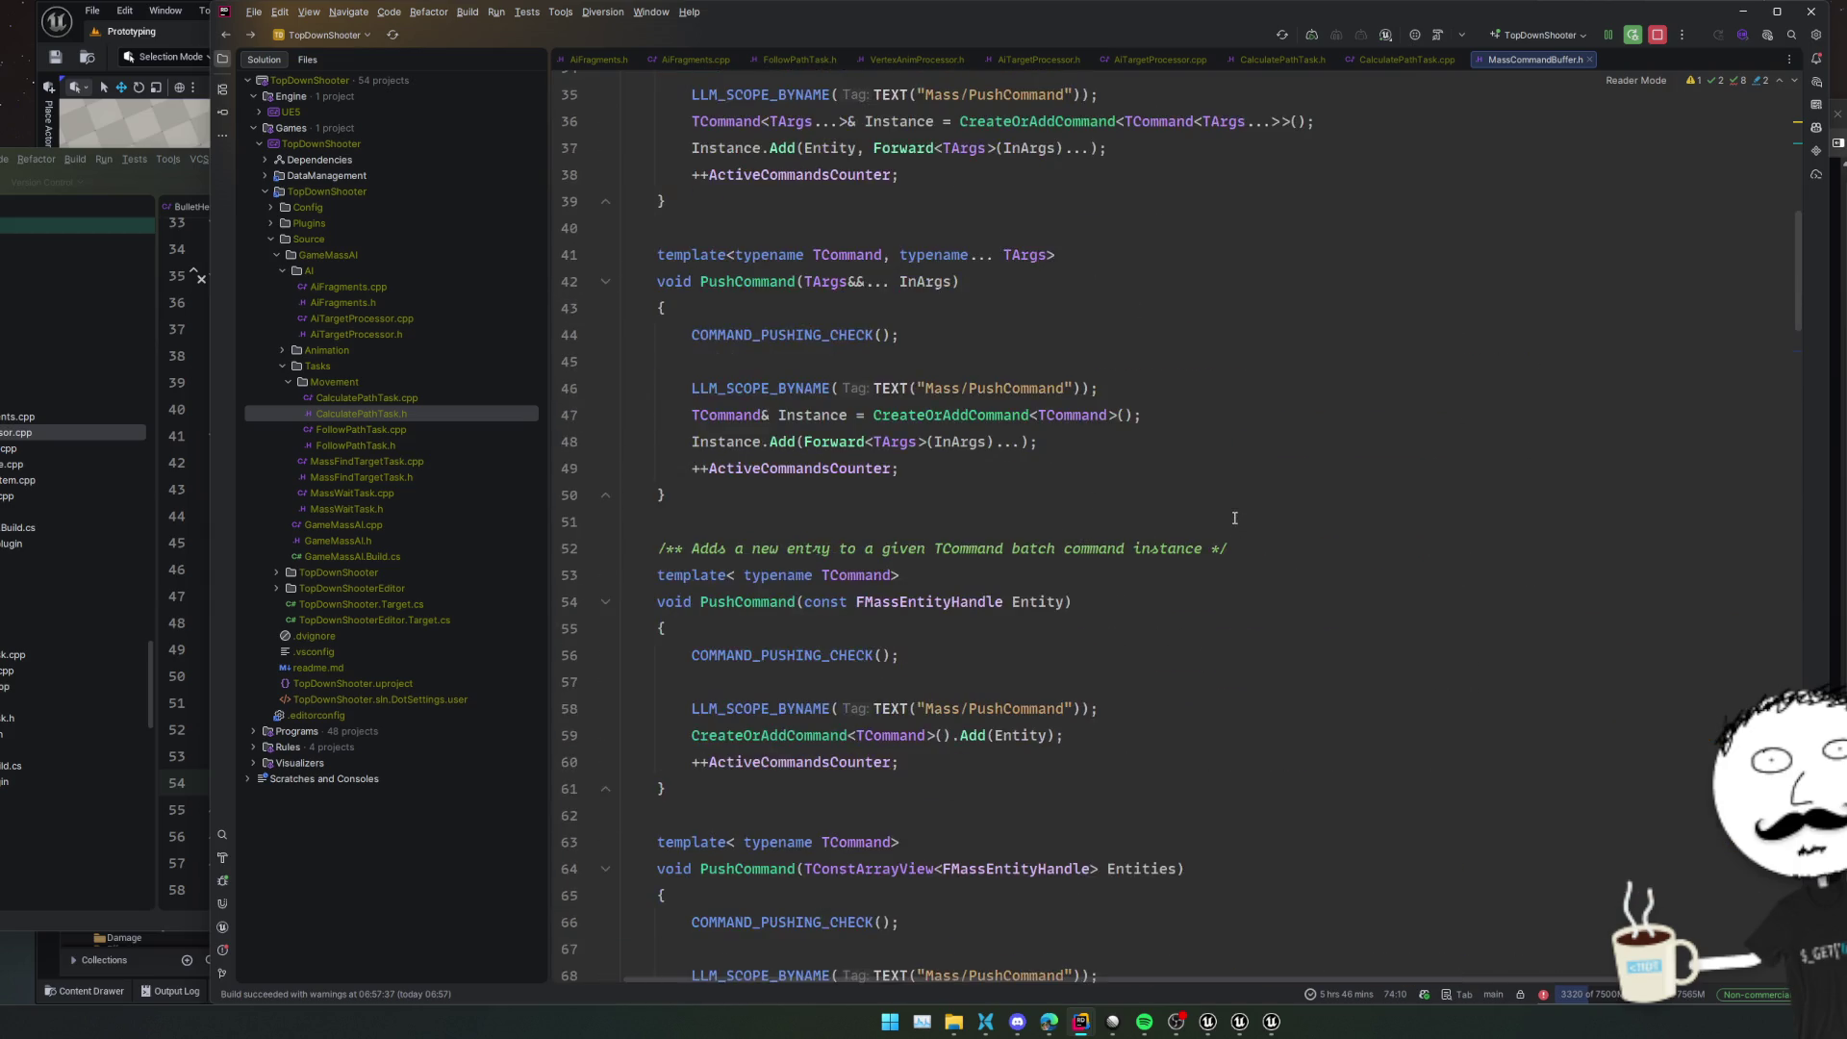
Back in AiTargetProcessor.cpp, comment out the pathing requirement on line 15 and the deferred AddFragment call
key("ctrl+Tab")
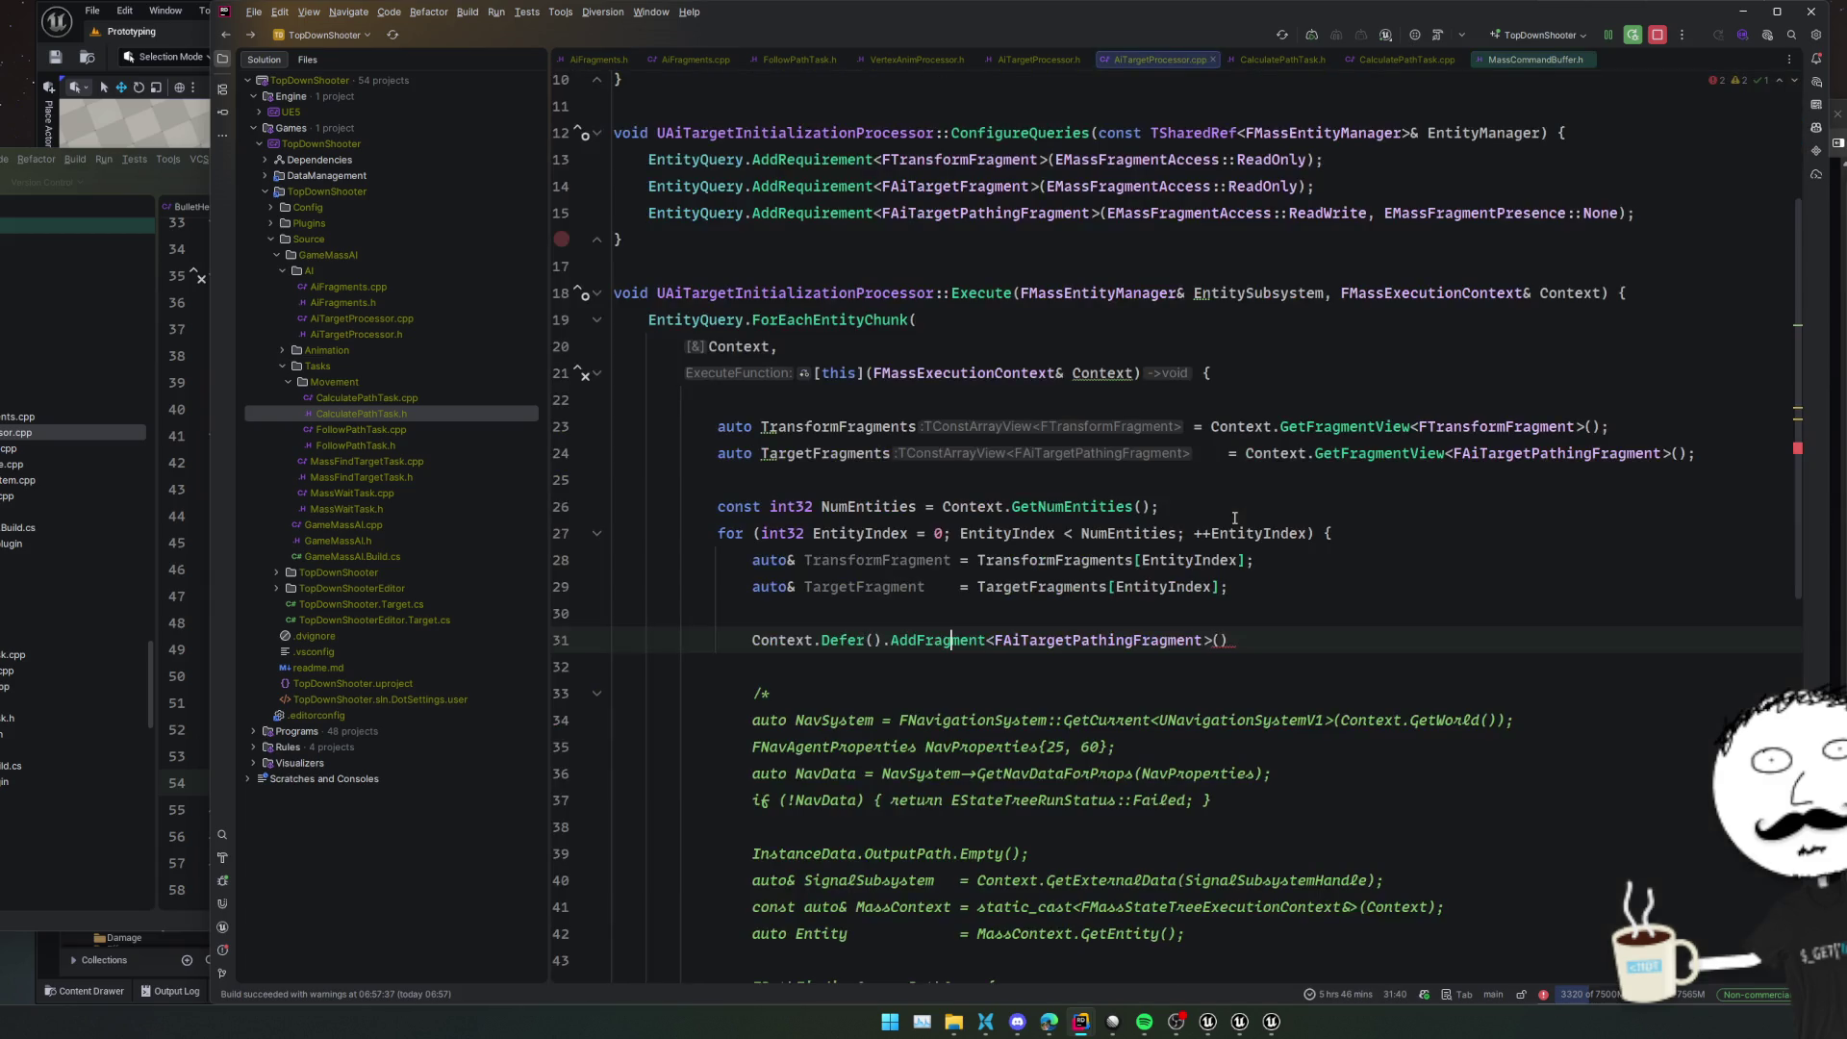
scroll(1247, 426, "up", 3)
left_click(1247, 426)
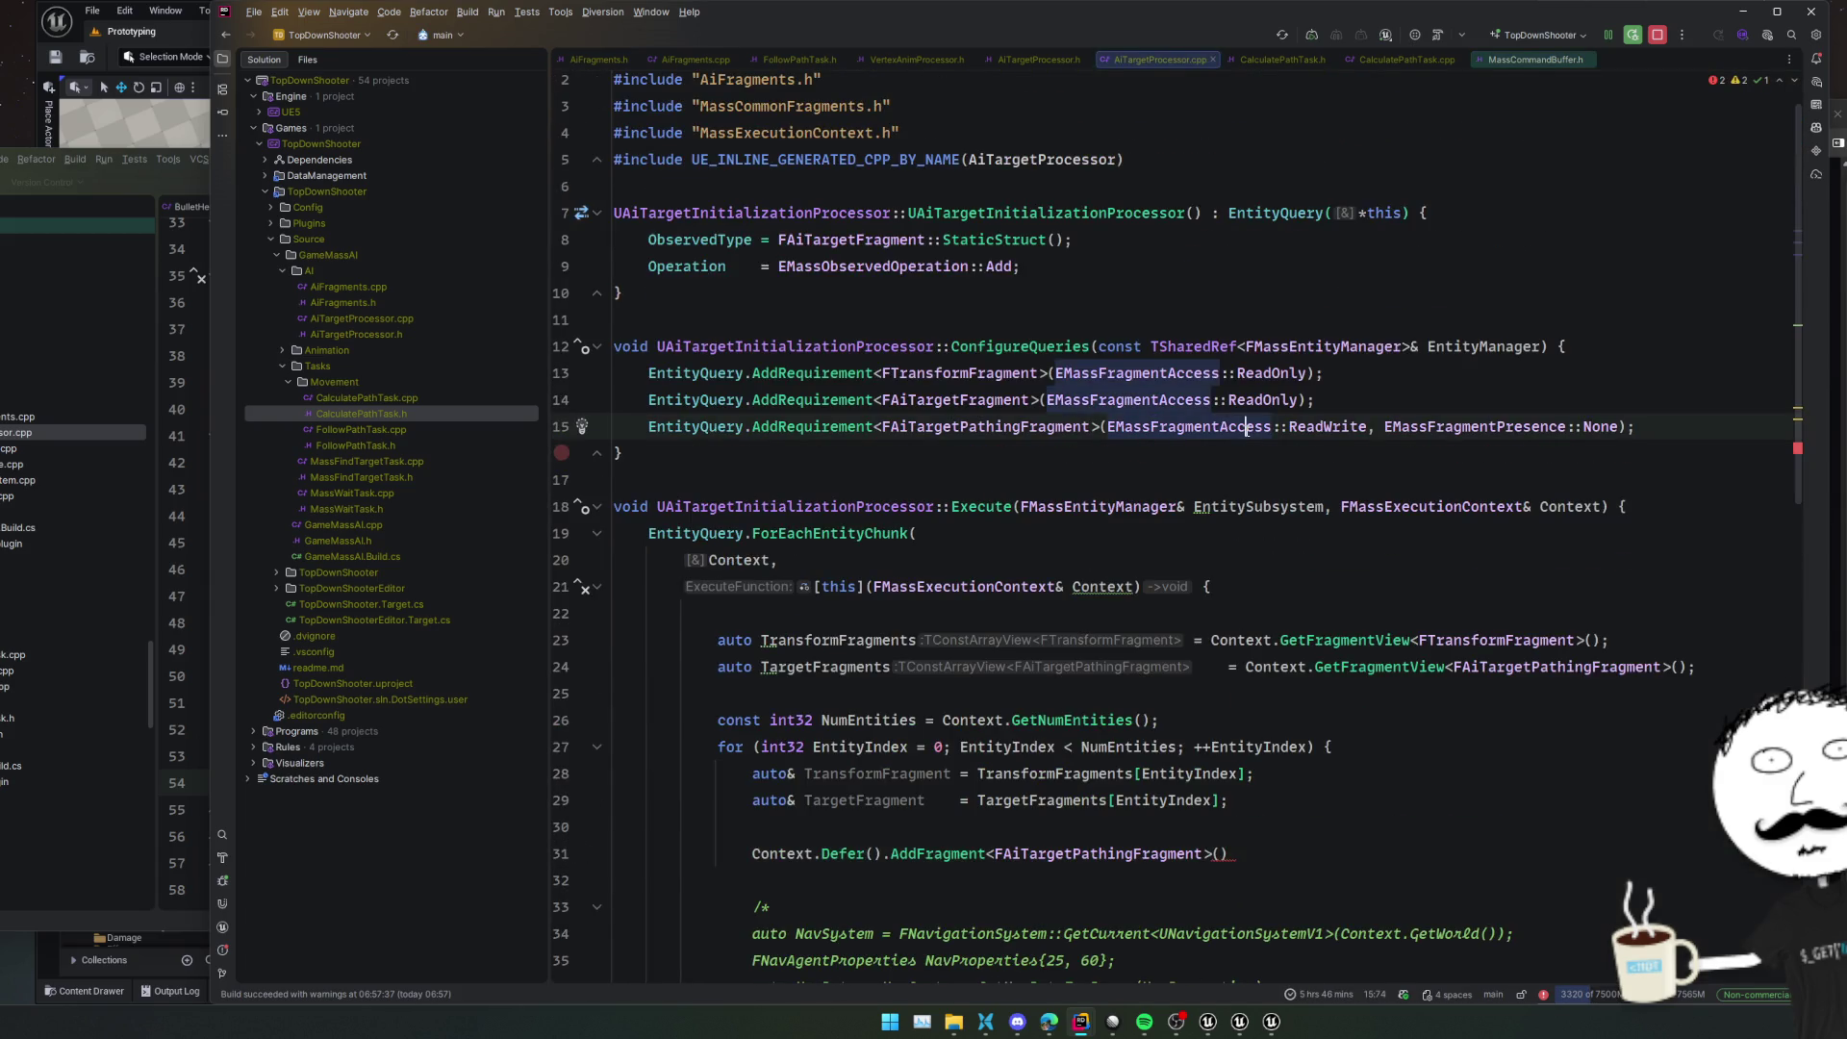
key("ctrl+slash")
left_click(1040, 678)
left_click(954, 853)
key("ctrl+slash")
left_click(910, 560)
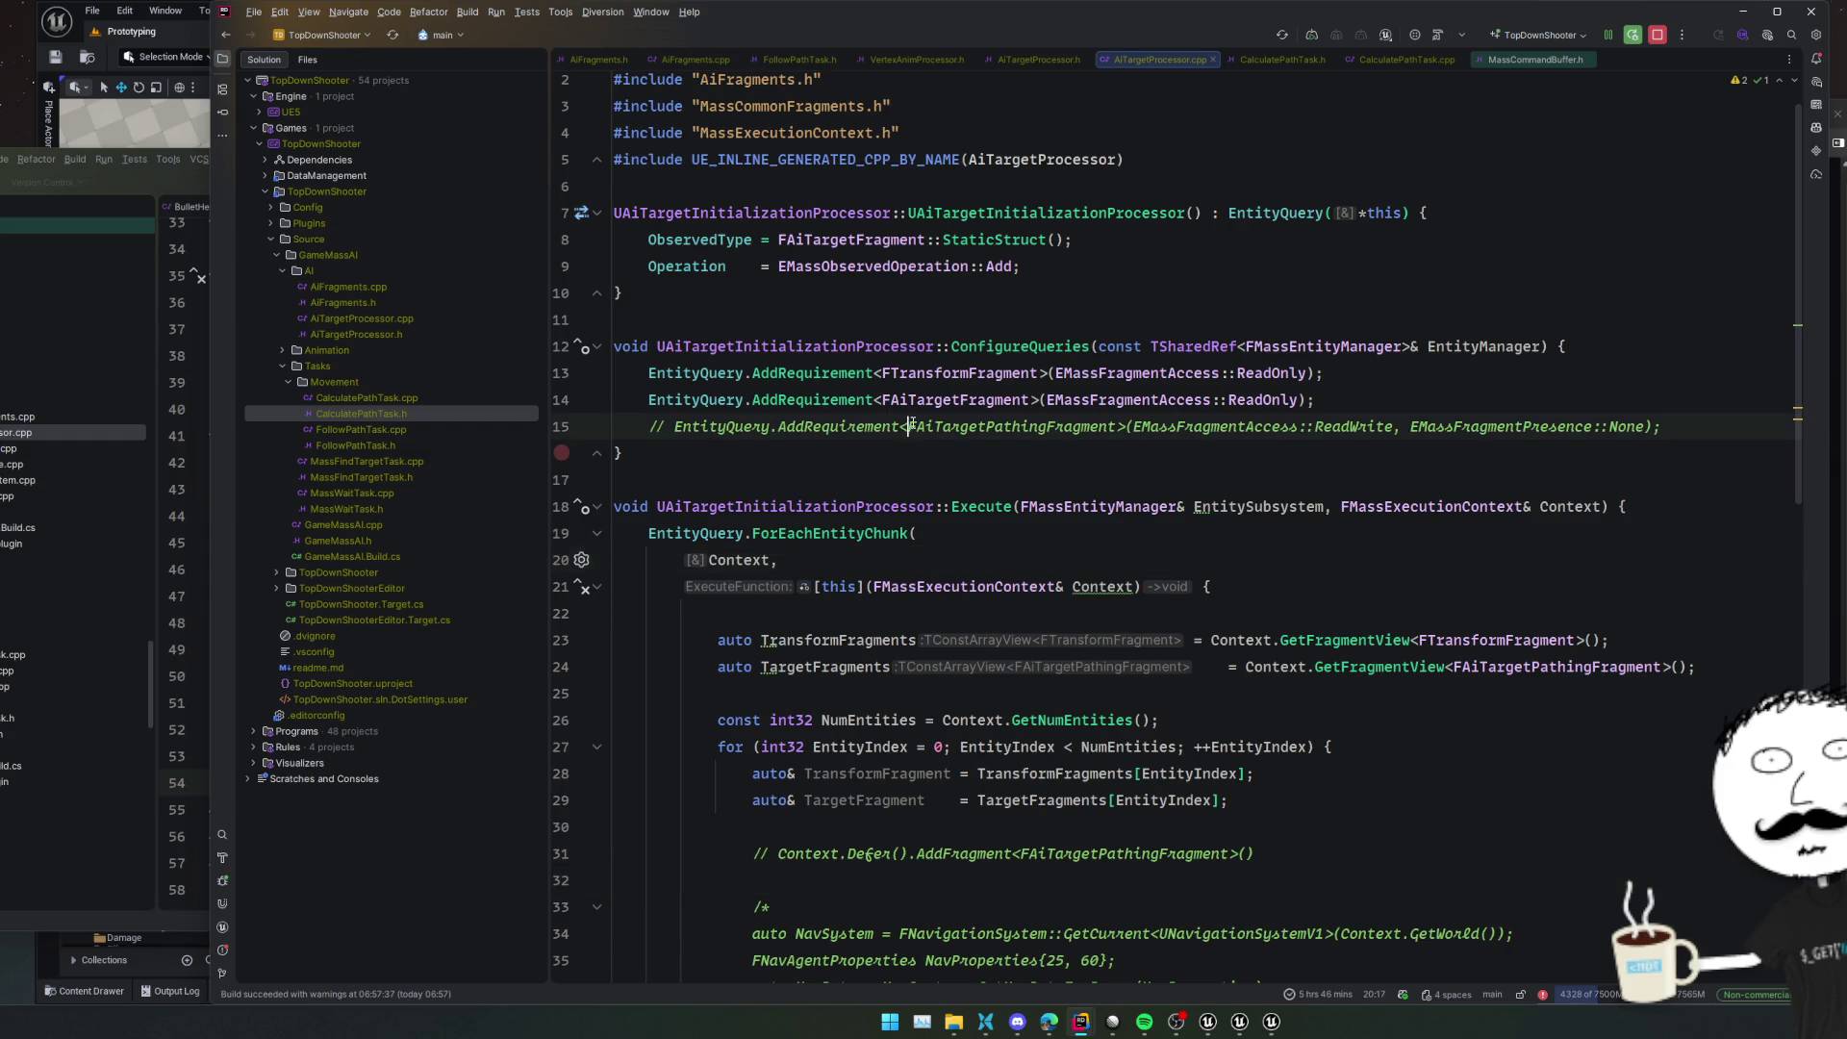